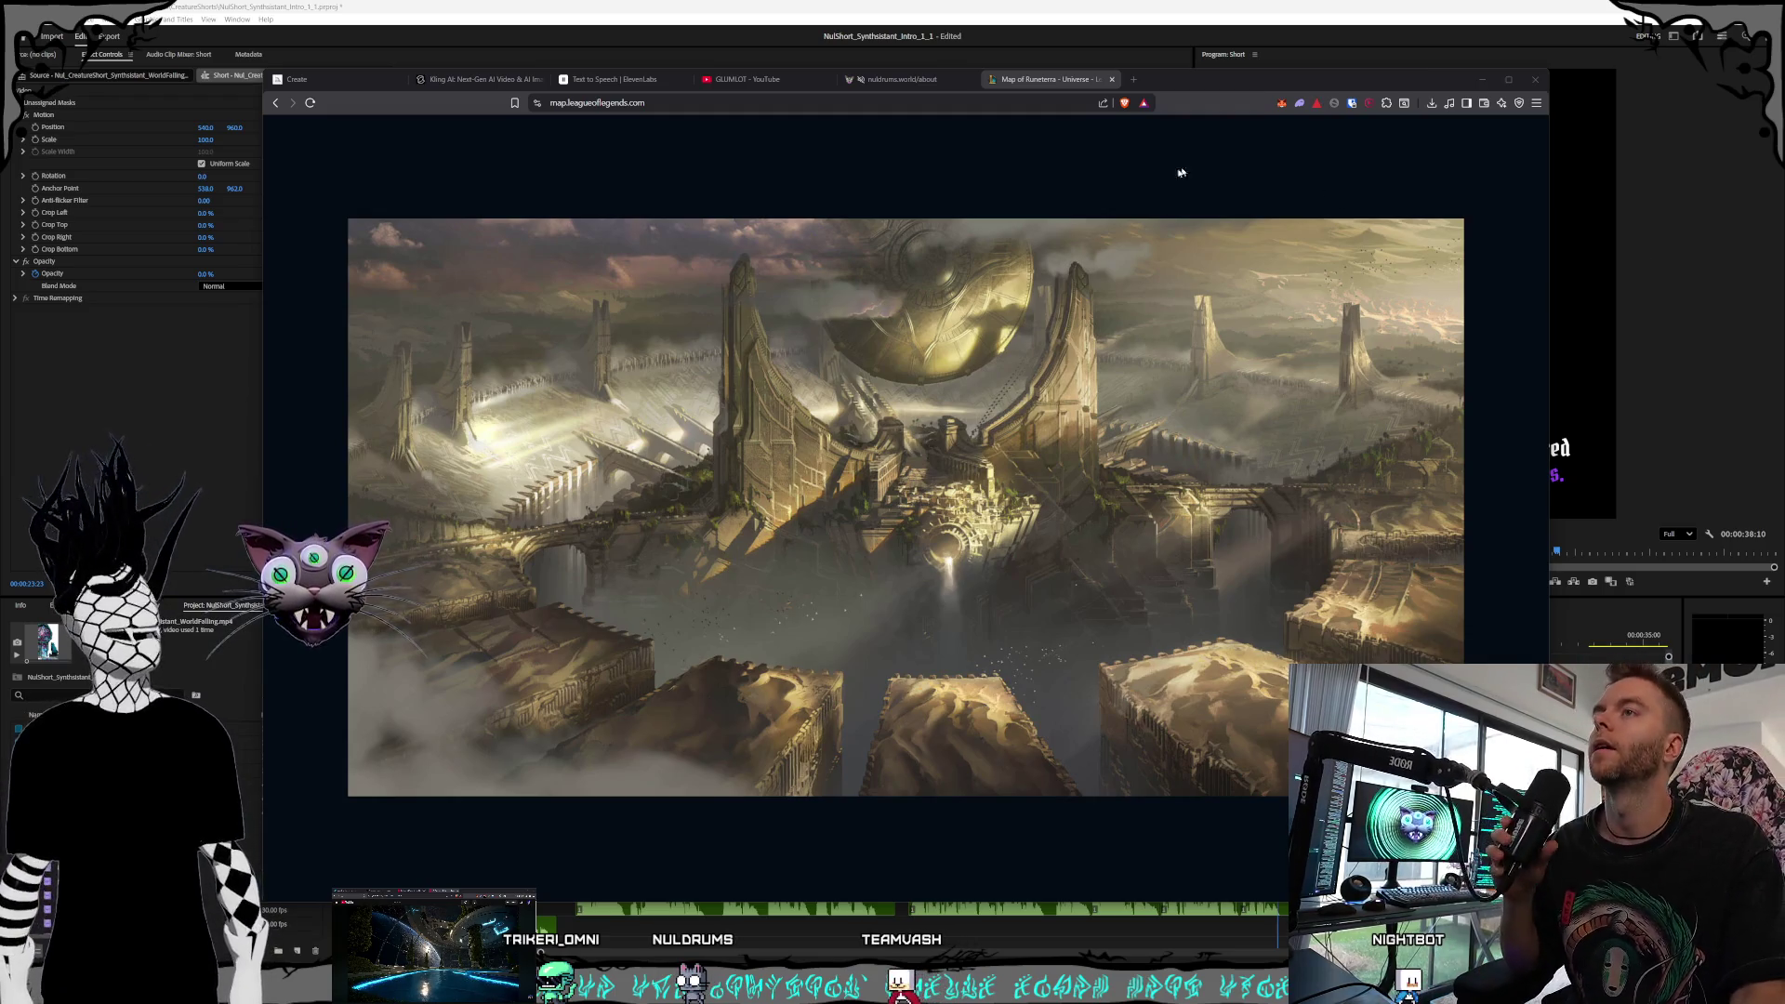
Close the enlarged gallery image and return to the Map of Runeterra
click(1057, 90)
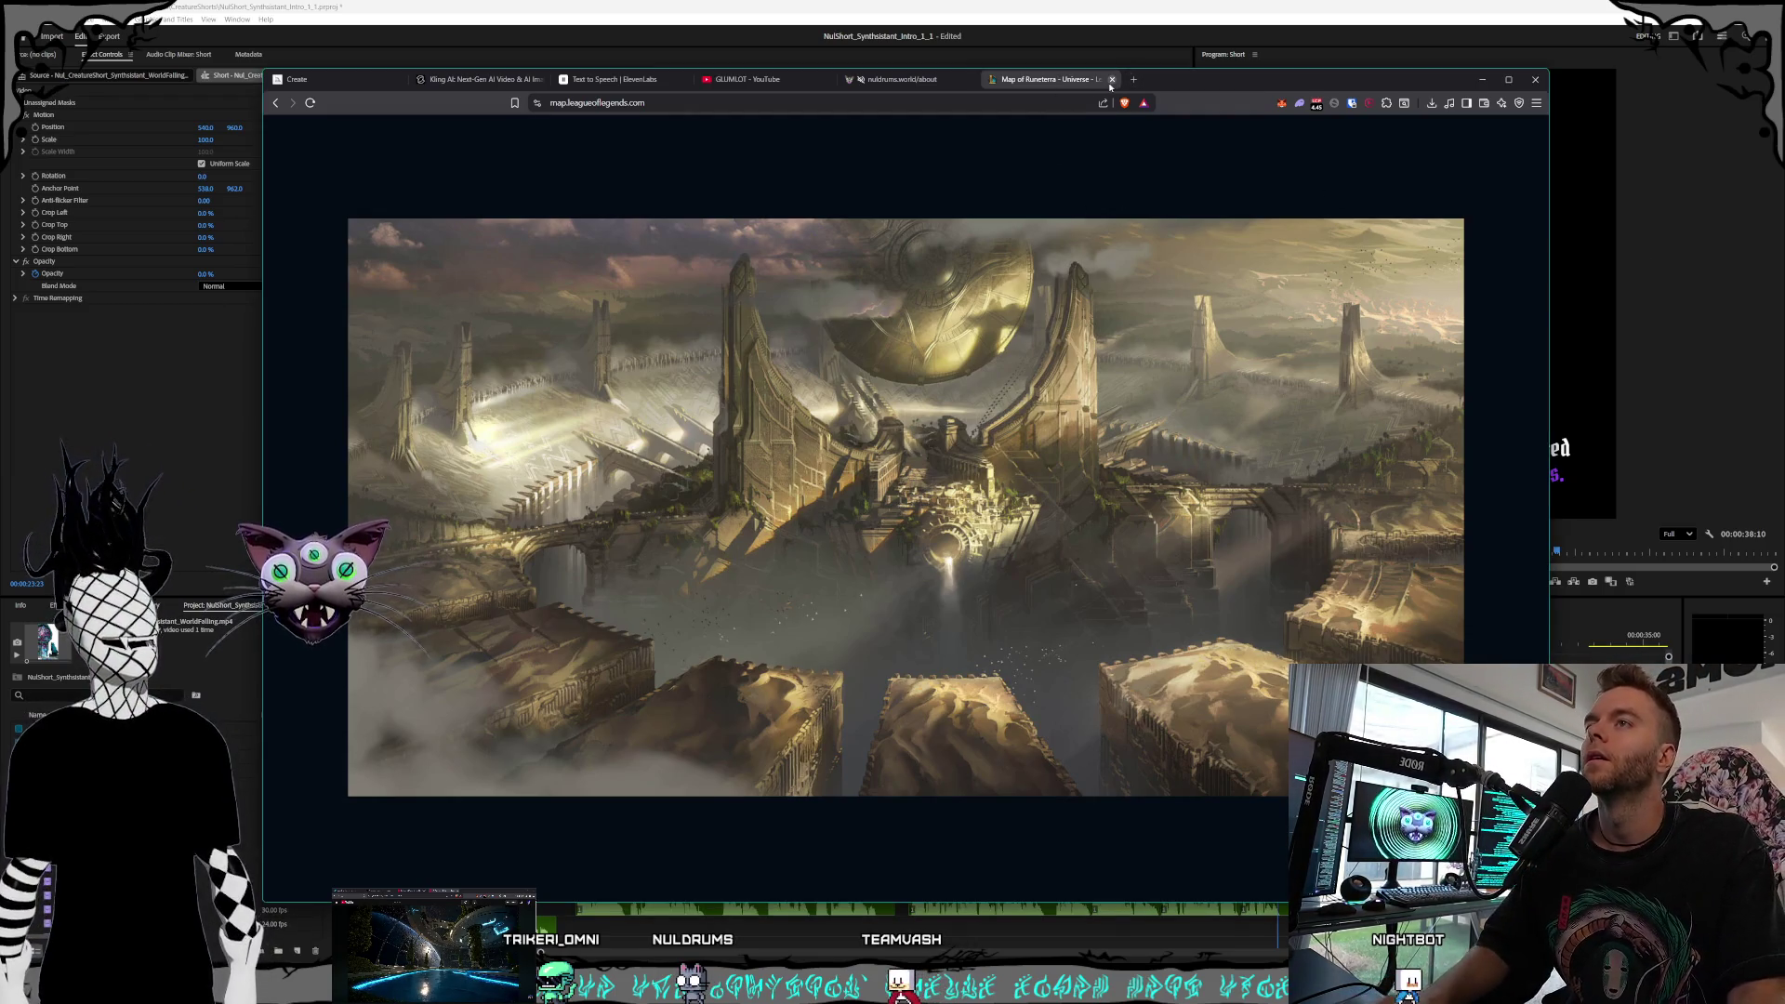
click(993, 195)
scroll(1170, 578, down, 5)
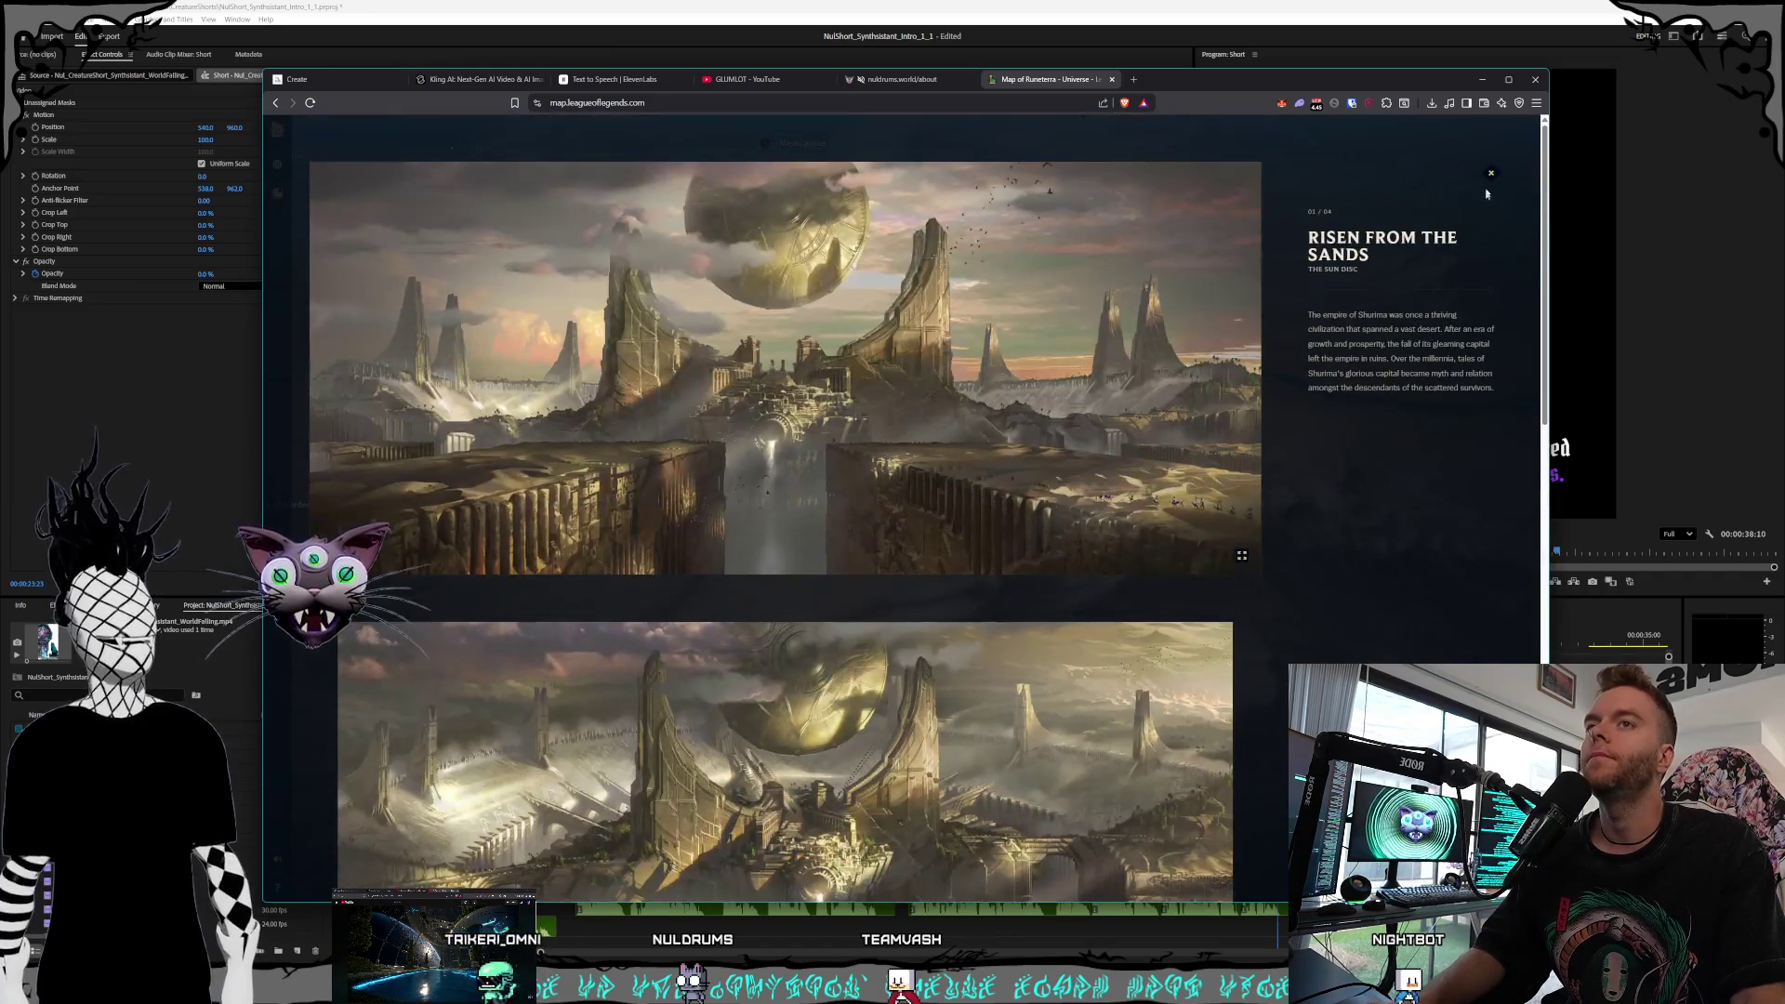
key(Escape)
scroll(908, 472, up, 5)
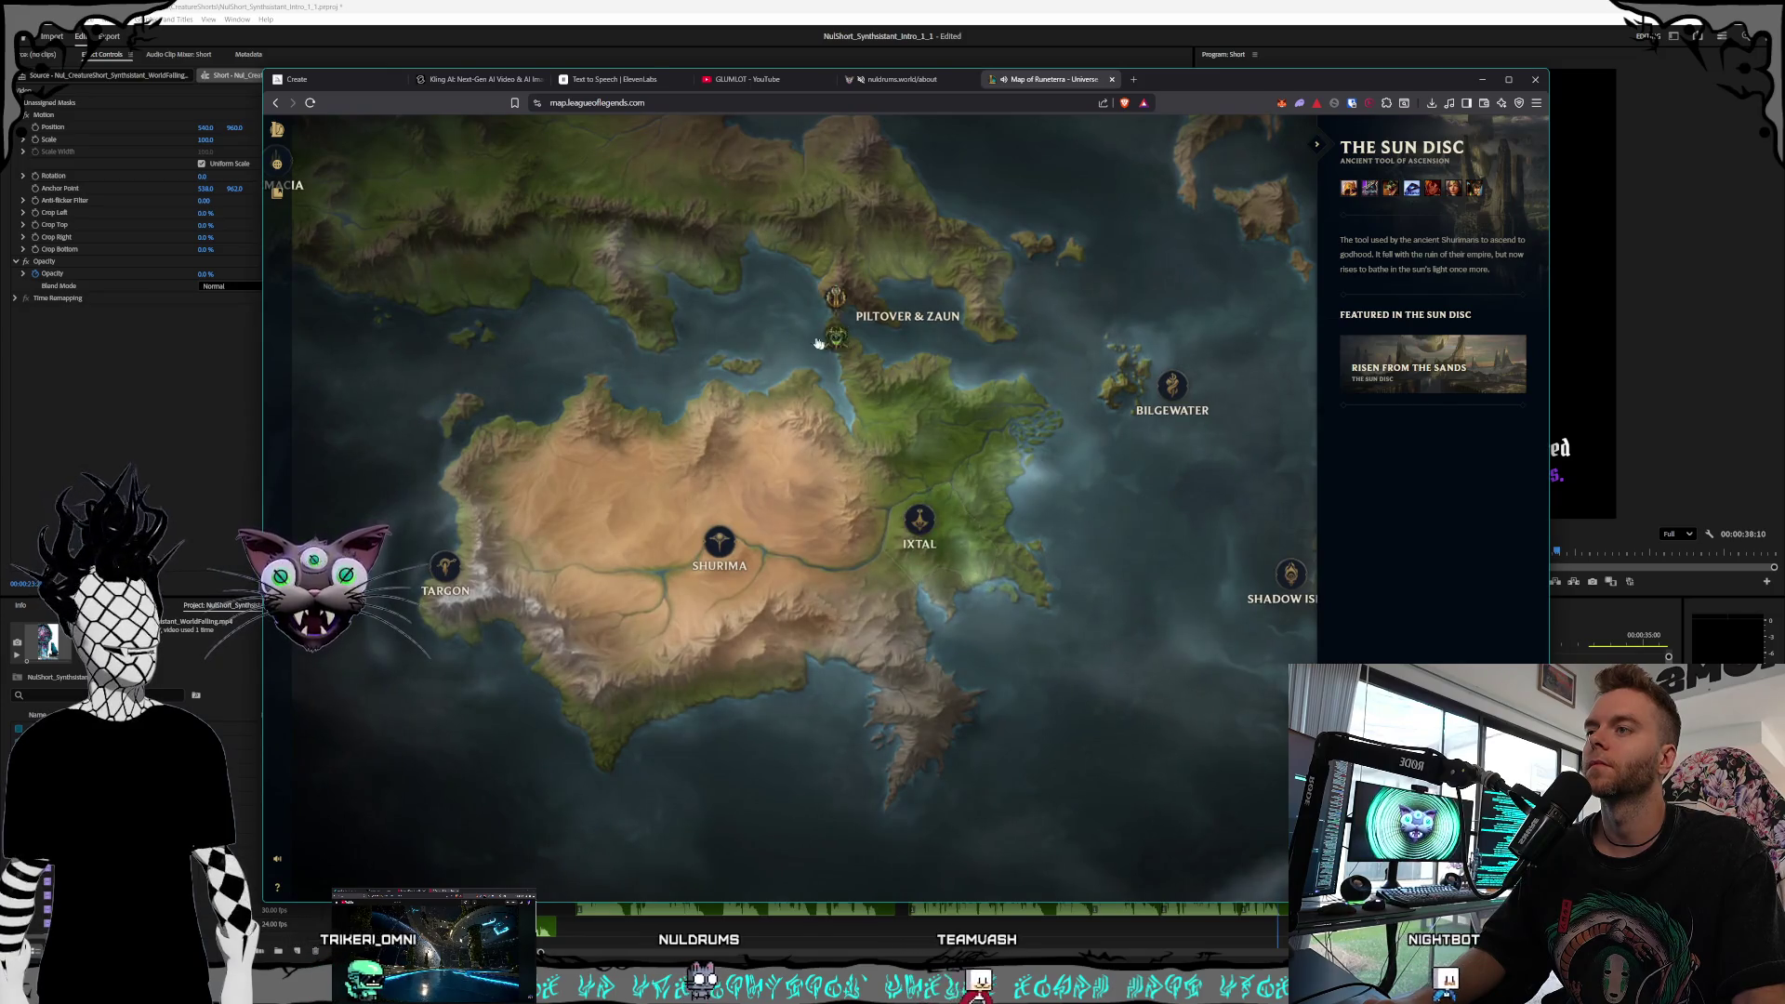
Pan the map over Freljord, Demacia and Noxus, then view the nuldrums.world about and ElevenLabs pages
drag(849, 311, 818, 474)
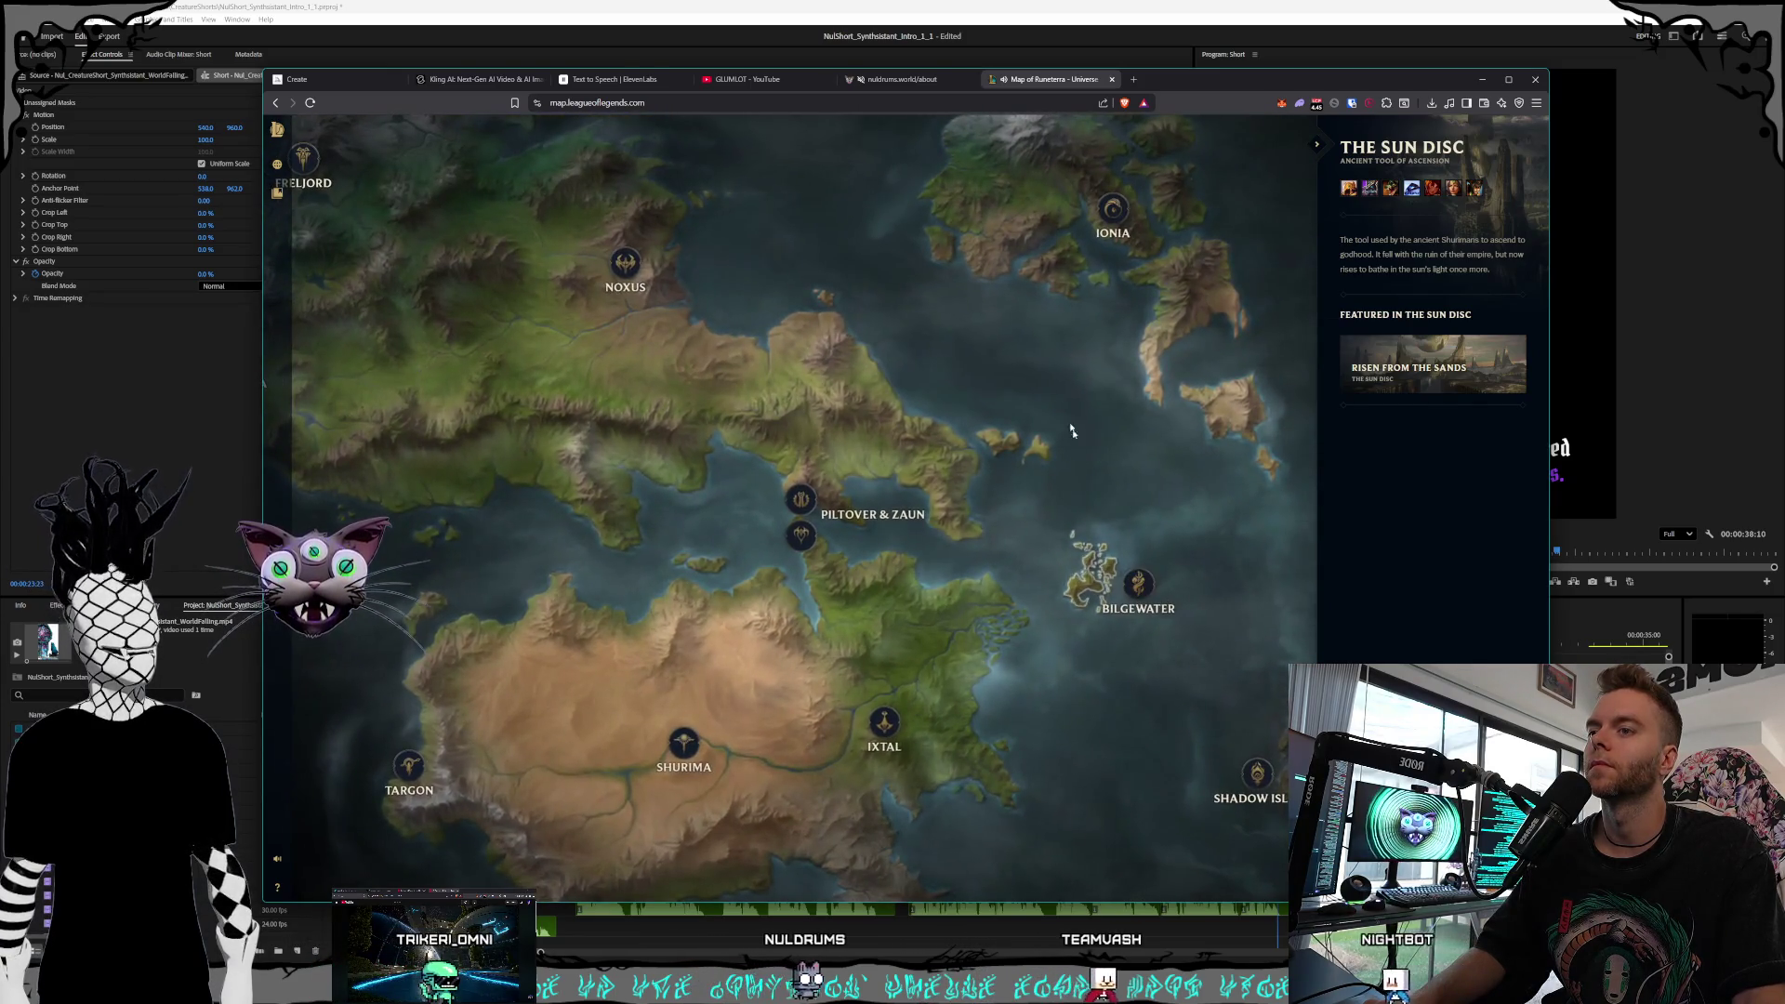
mouse_move(768, 343)
mouse_down()
mouse_move(1052, 359)
mouse_move(1099, 409)
mouse_up()
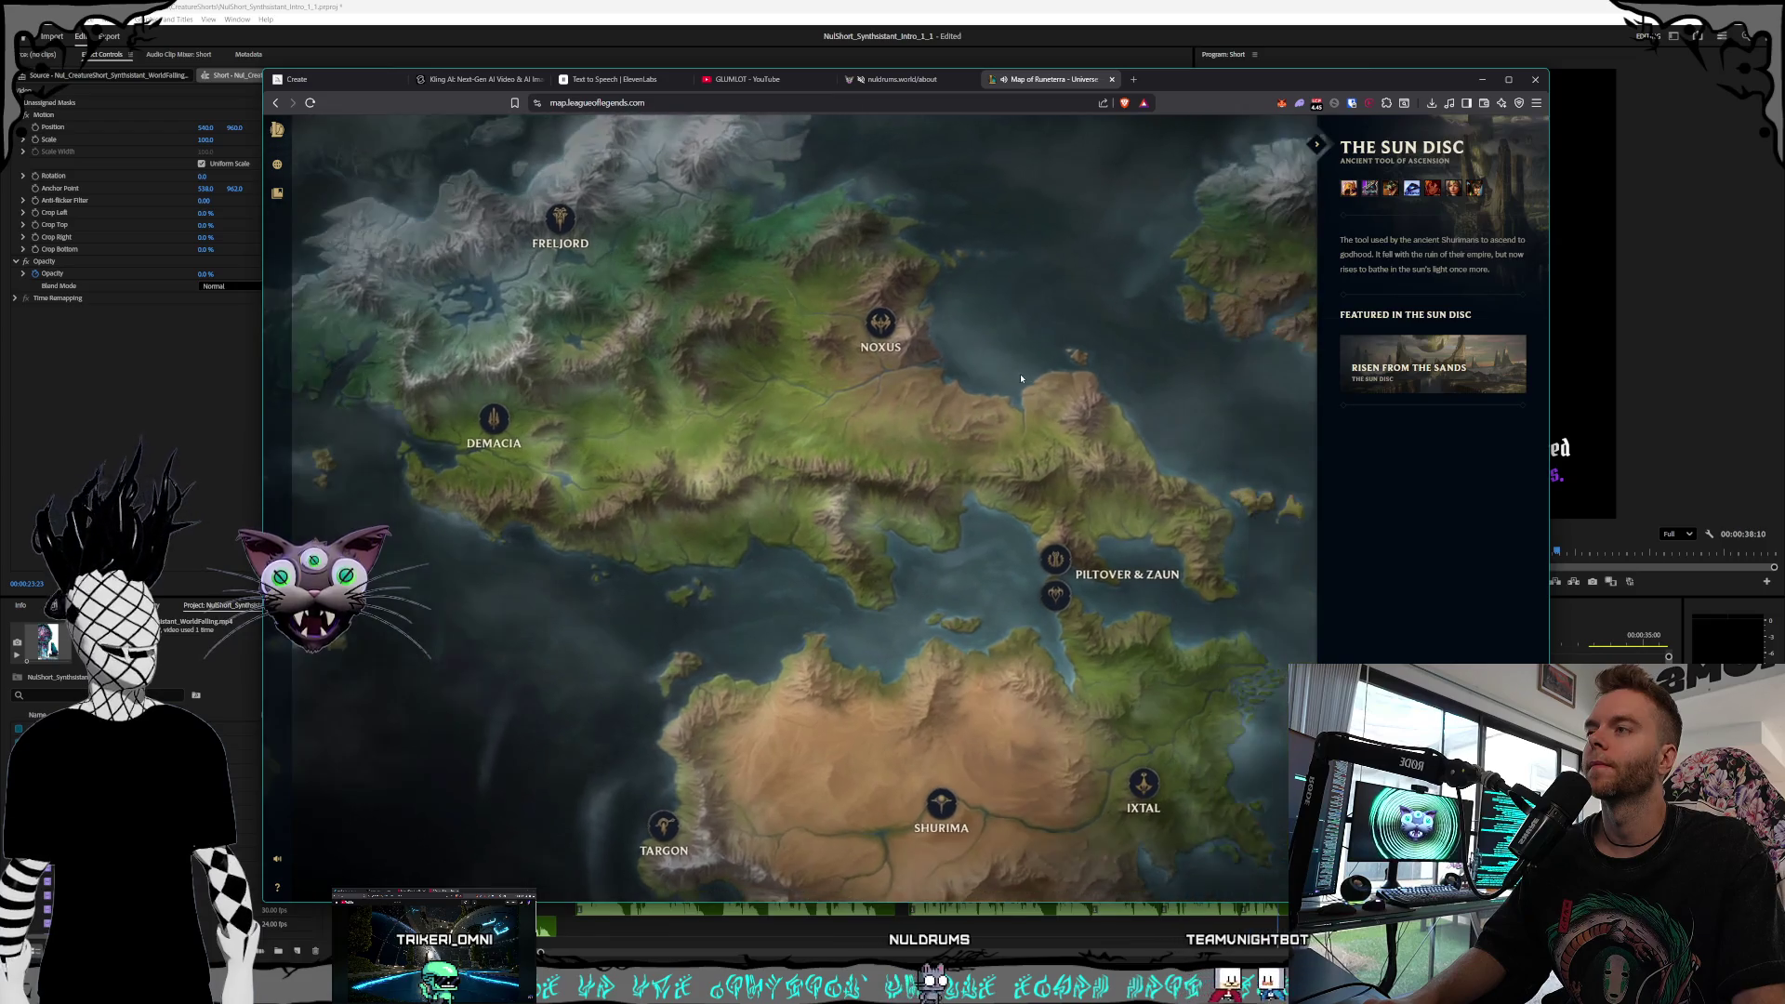
click(888, 80)
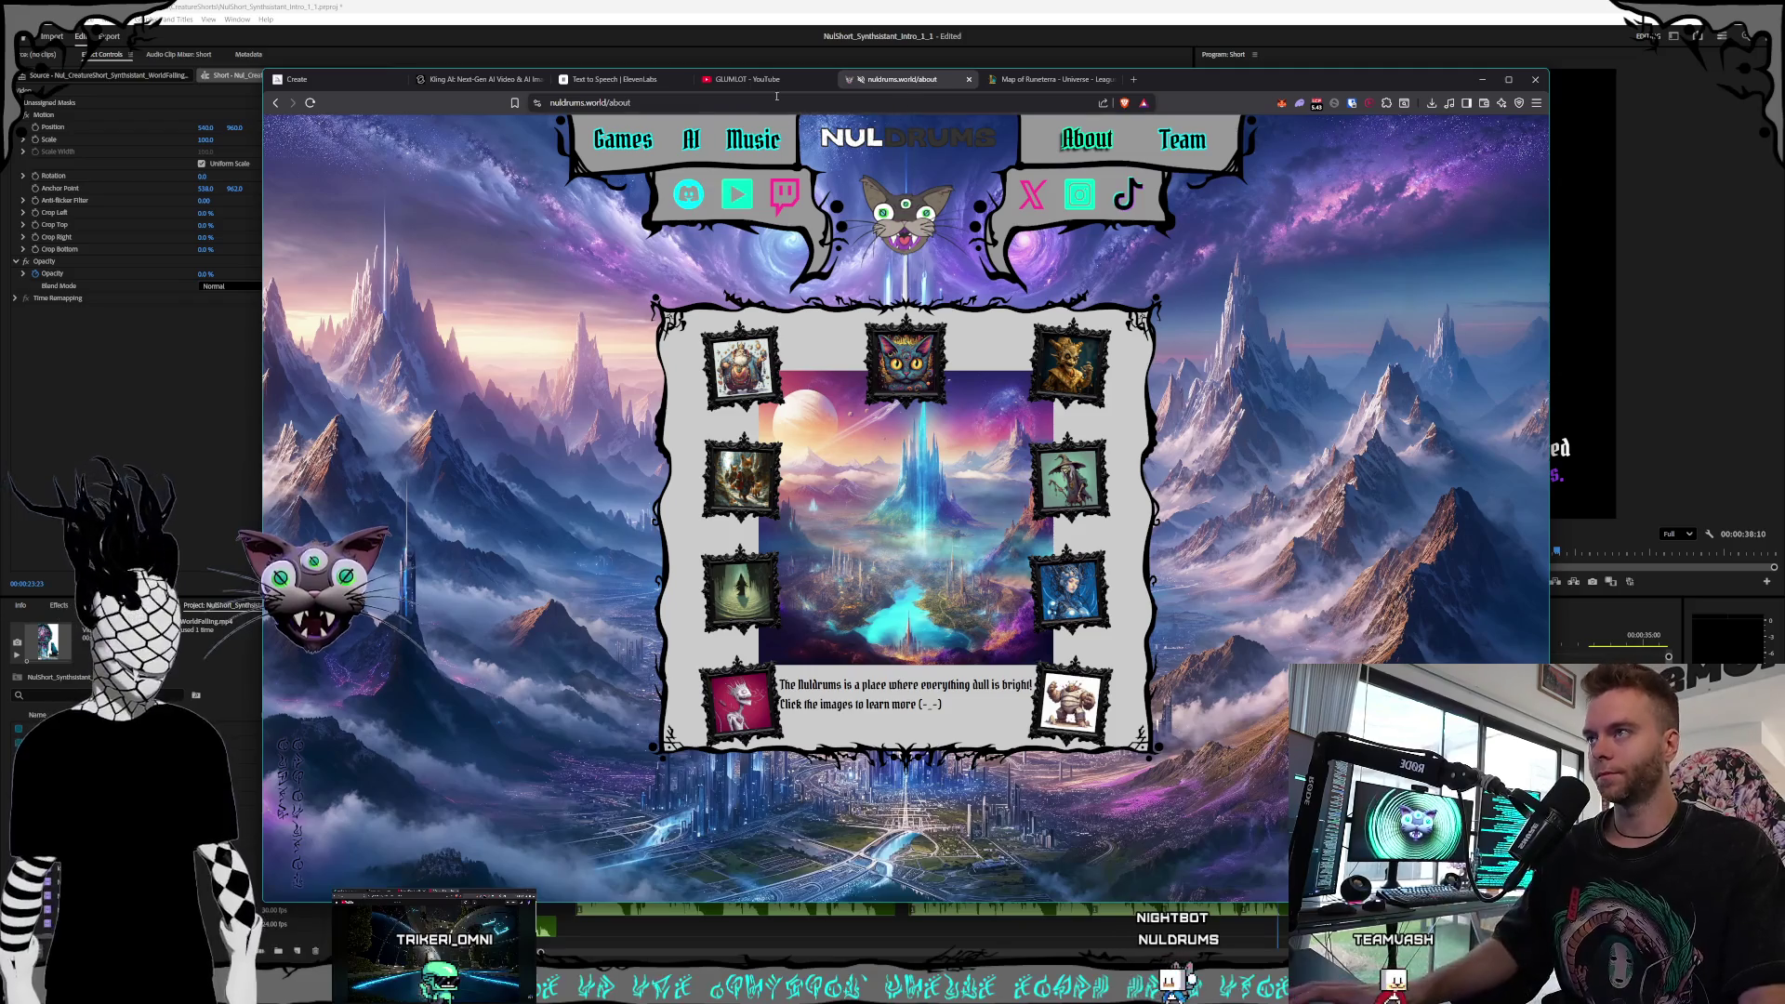
click(614, 79)
Scroll Kling AI's results to the clock tower cat clips, then return to Premiere Pro
click(435, 77)
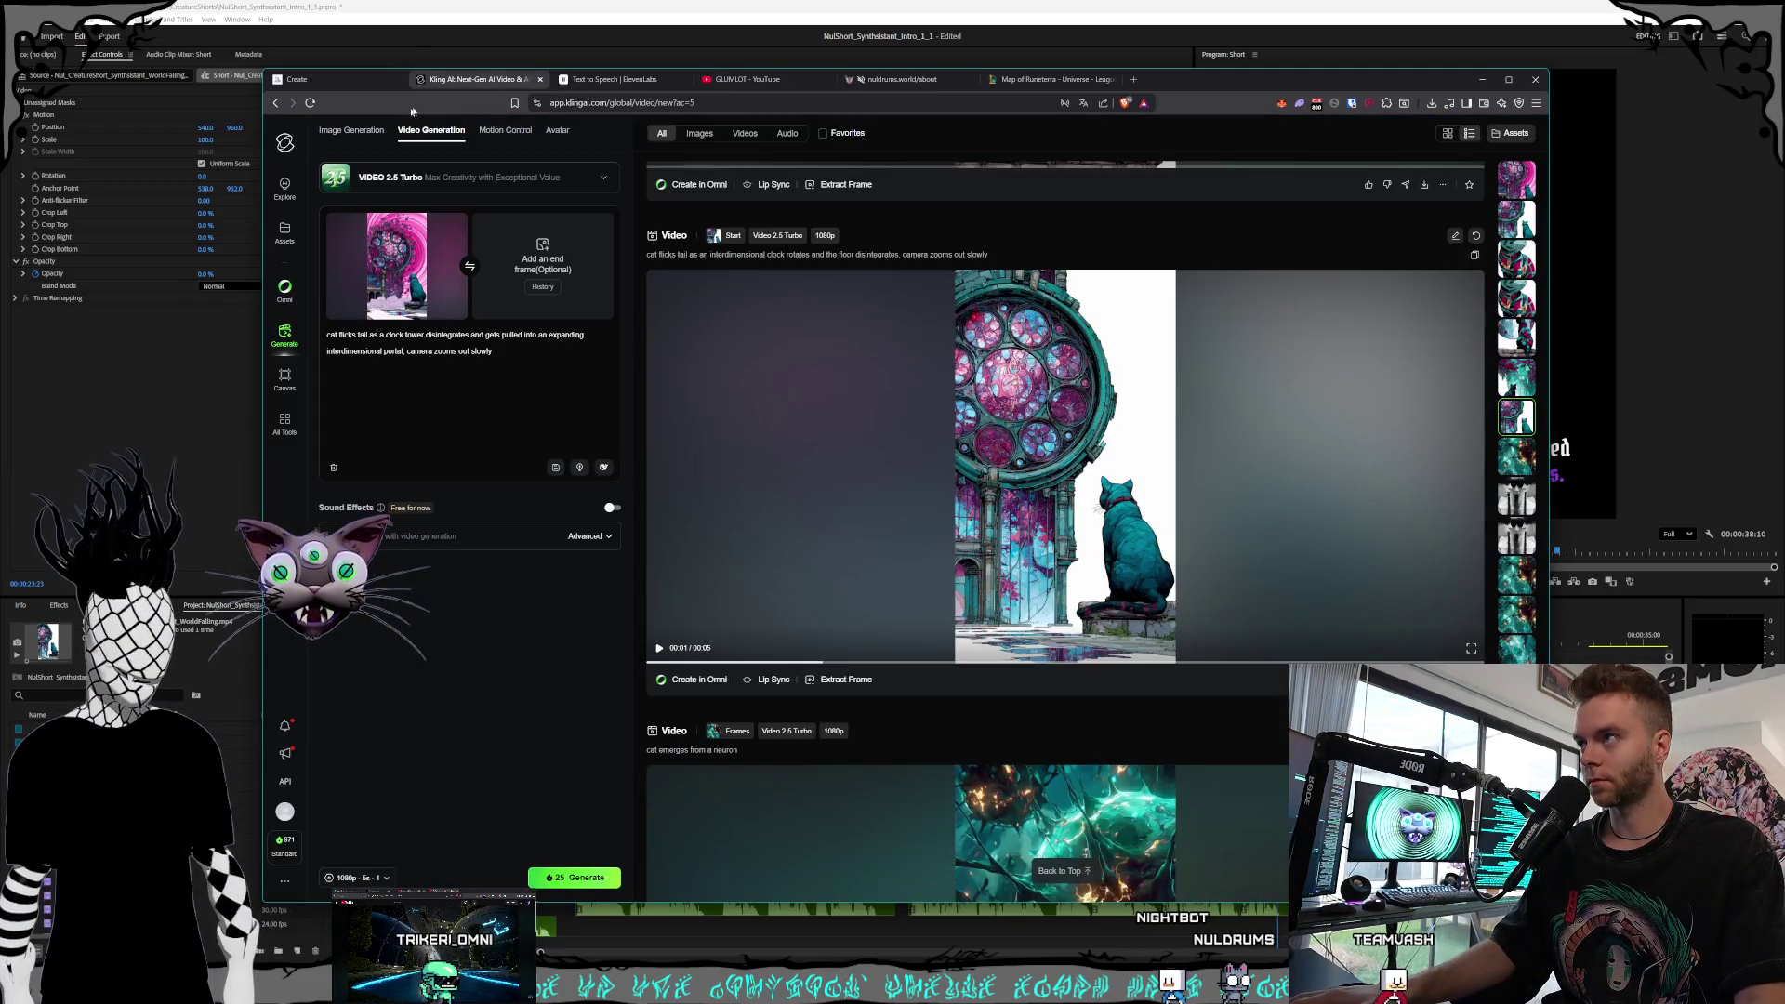
scroll(1050, 510, up, 15)
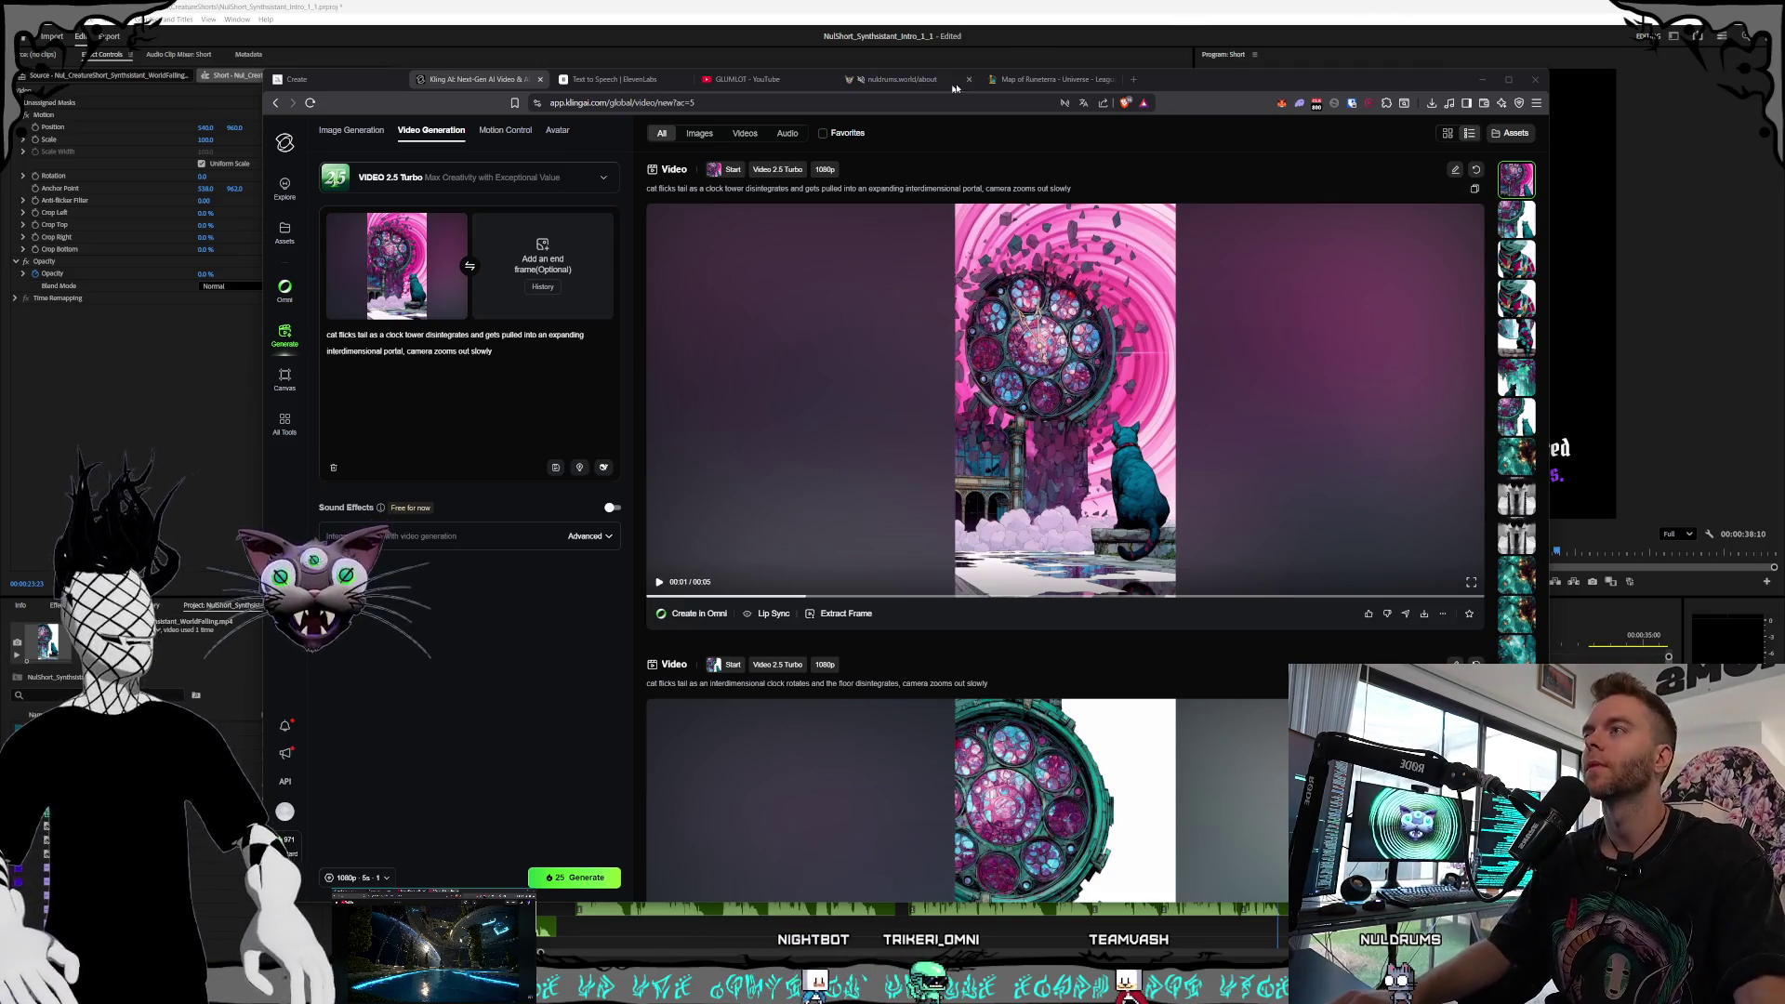
key(alt+Tab)
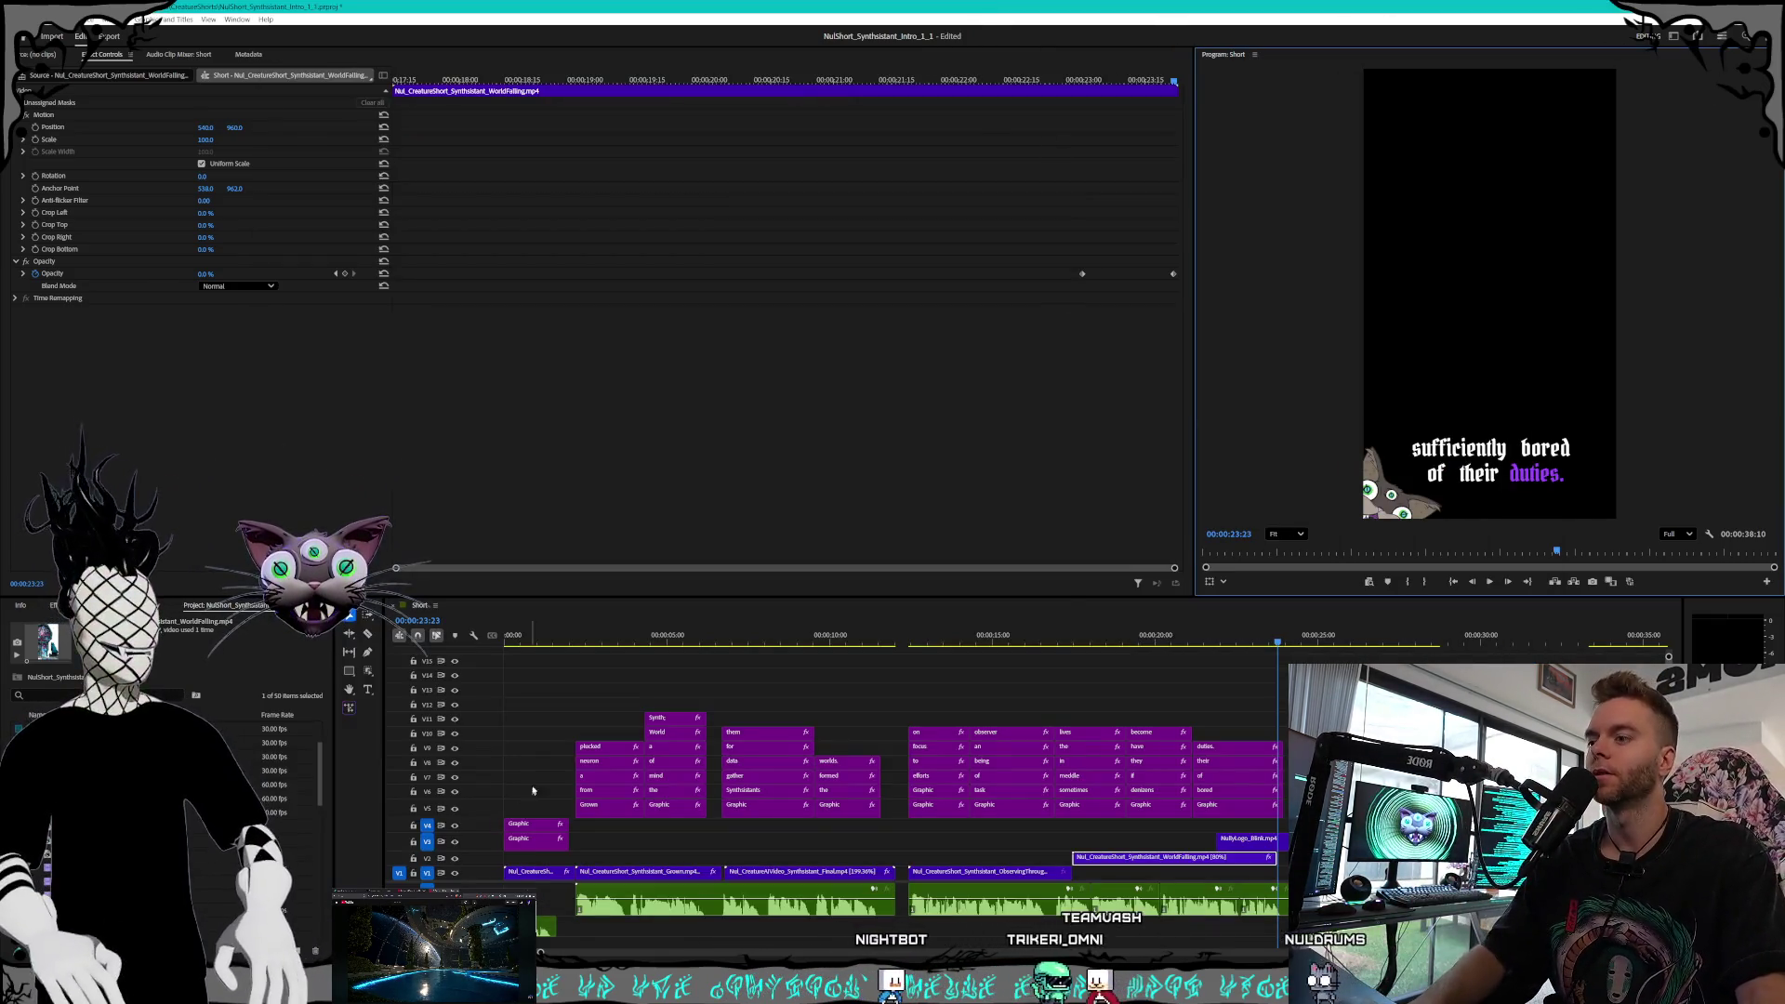
Play the short from its start through the three-eyed cat shot, then return to Kling AI
drag(757, 640, 518, 644)
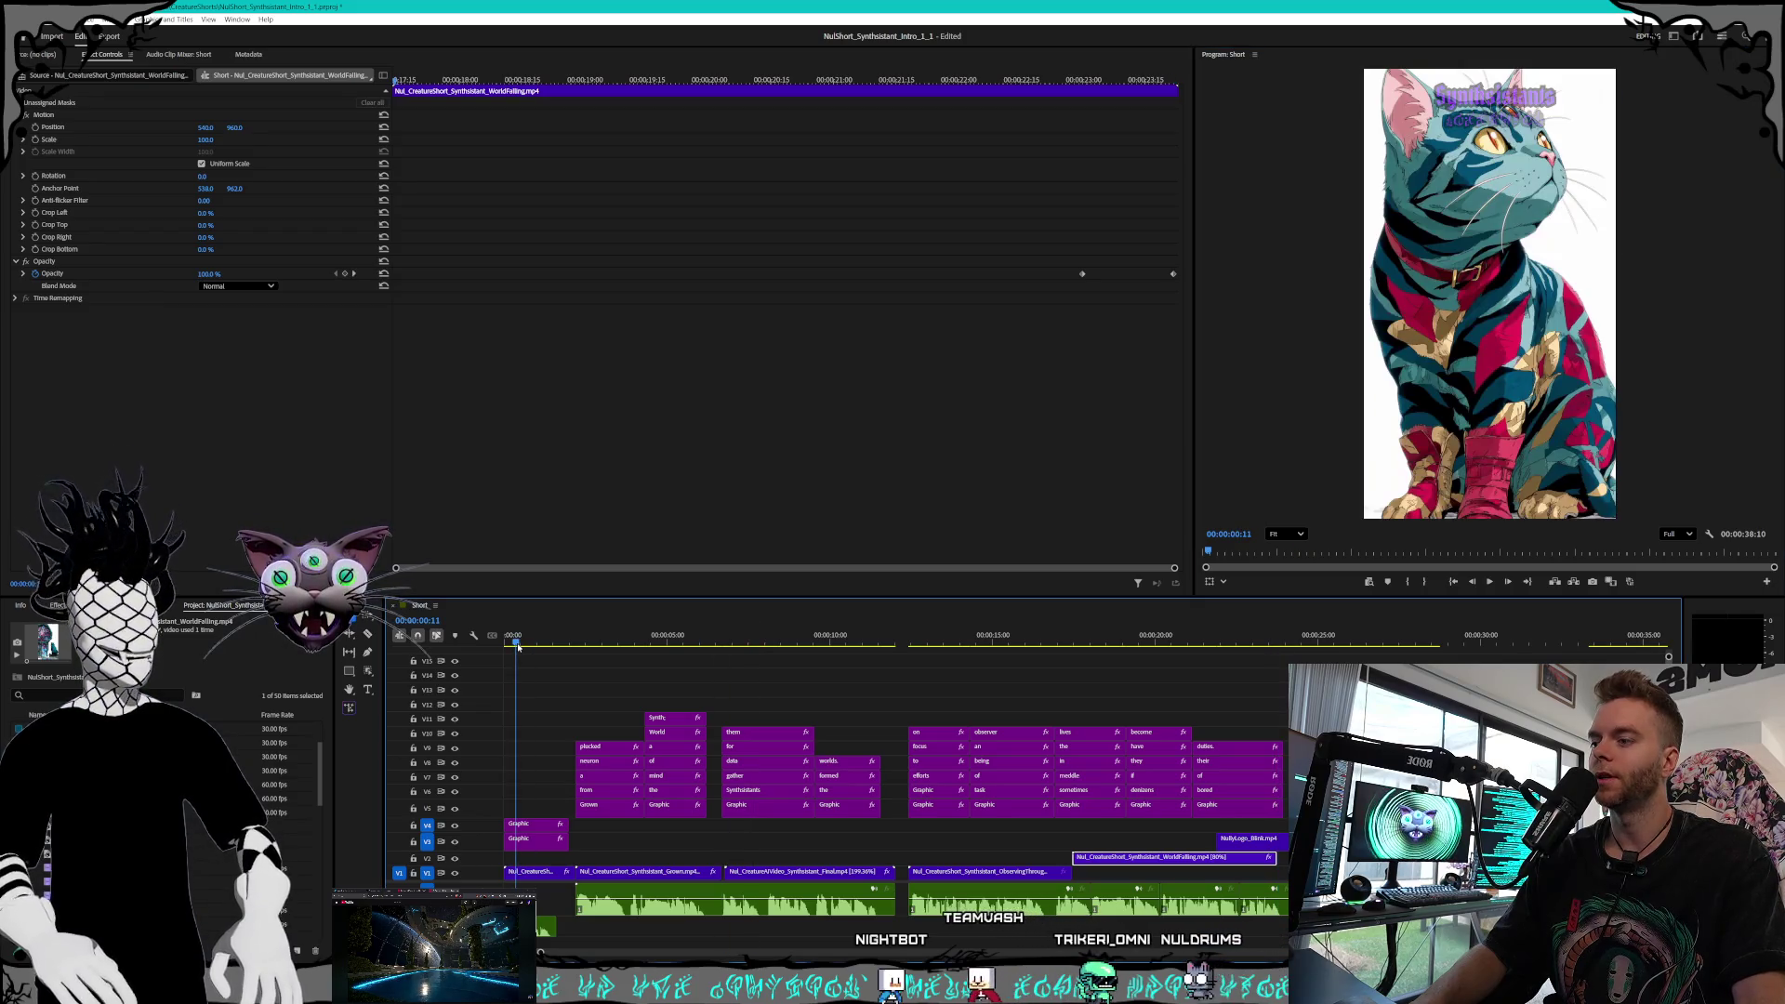
key(space)
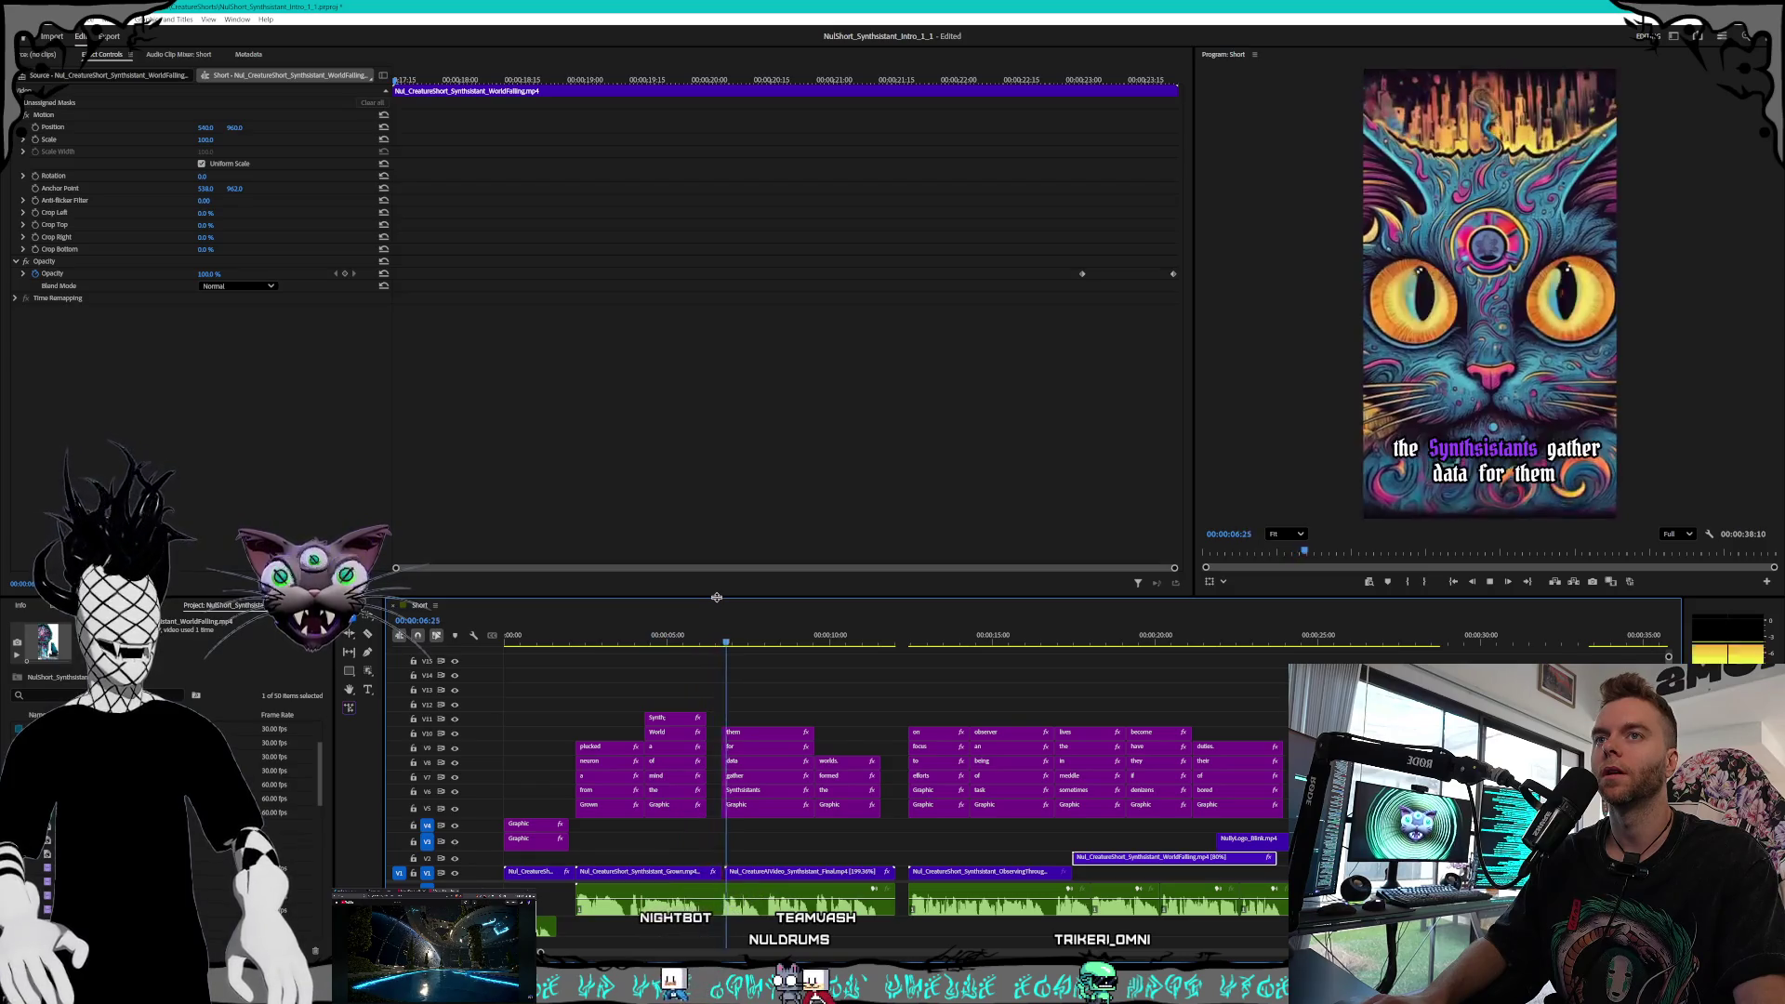
key(space)
key(alt+Tab)
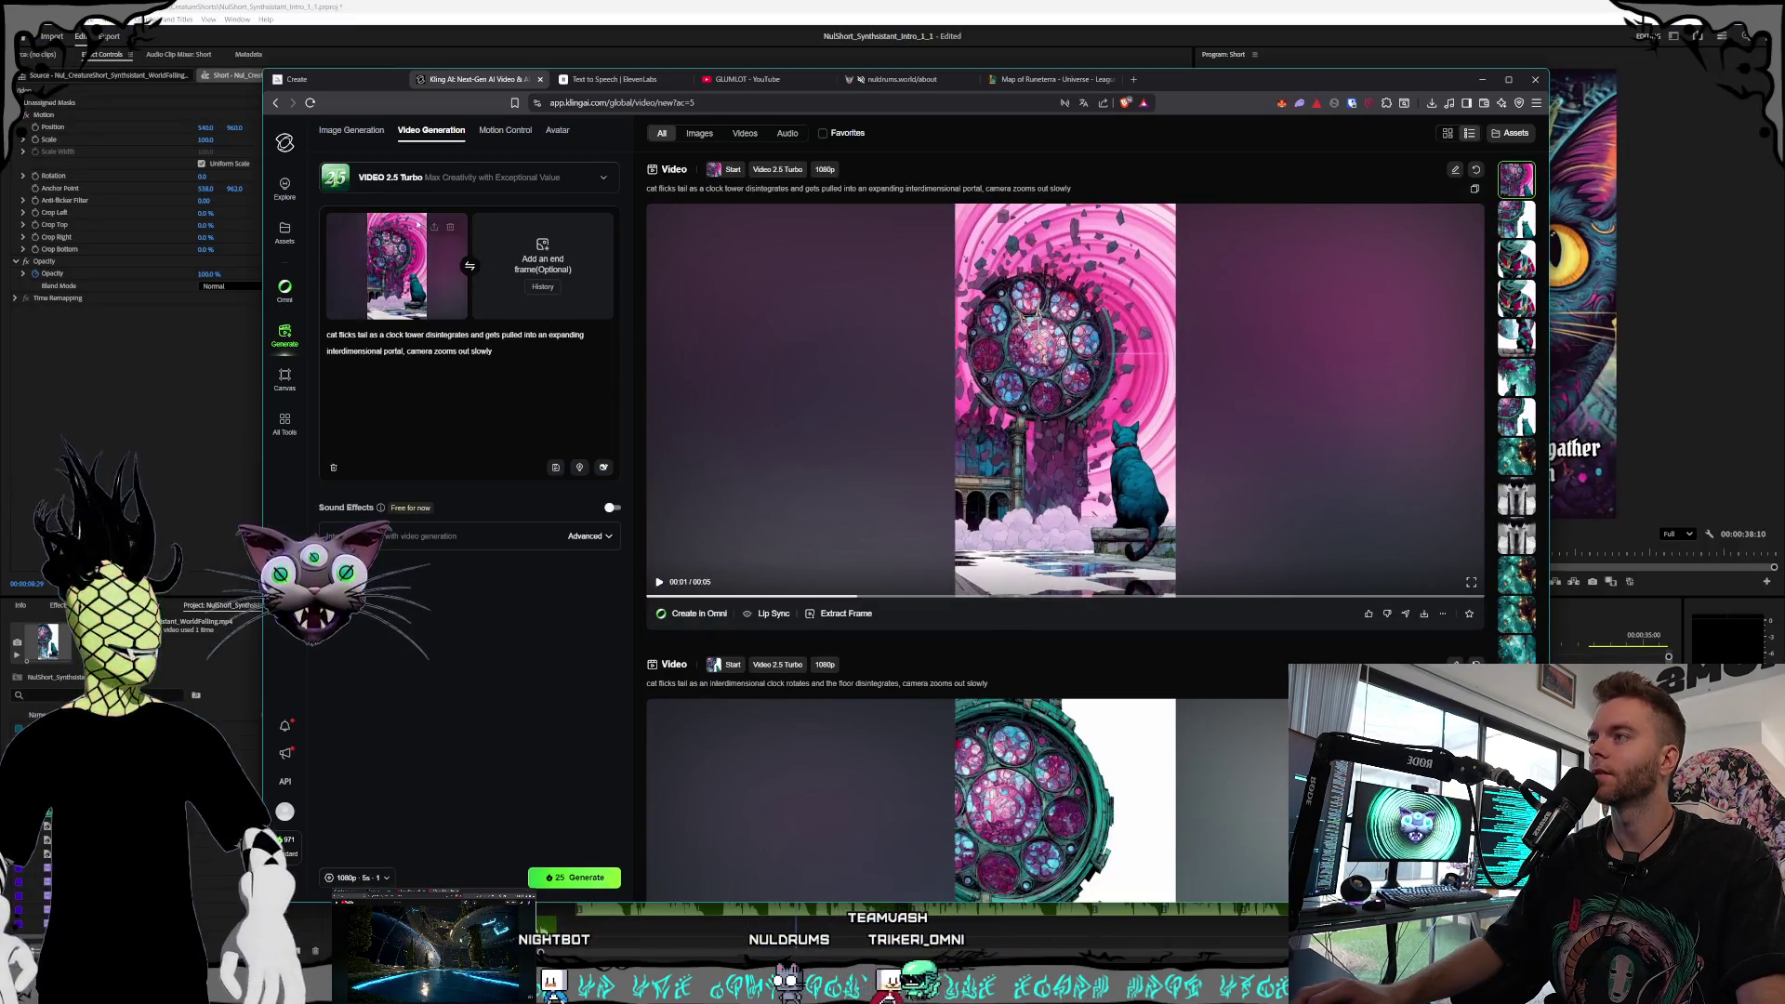
Replace the Kling start frame with the psychedelic three-eyed cat image
click(450, 228)
click(380, 247)
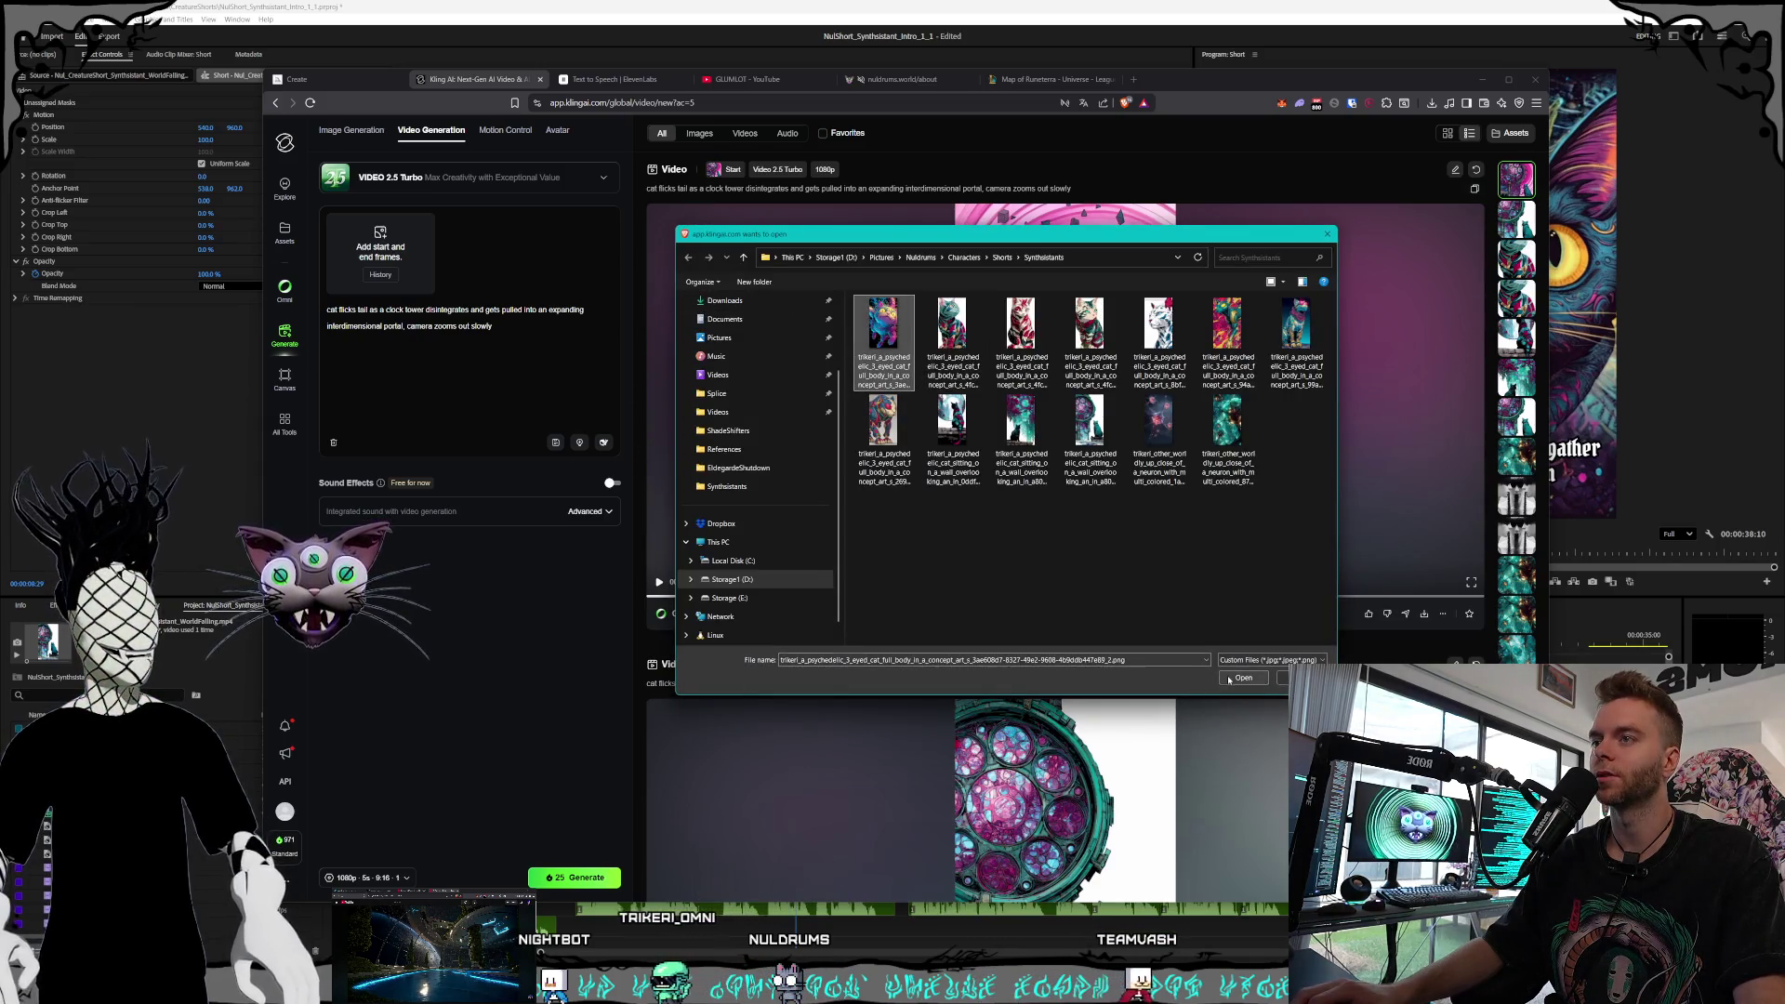
key(Escape)
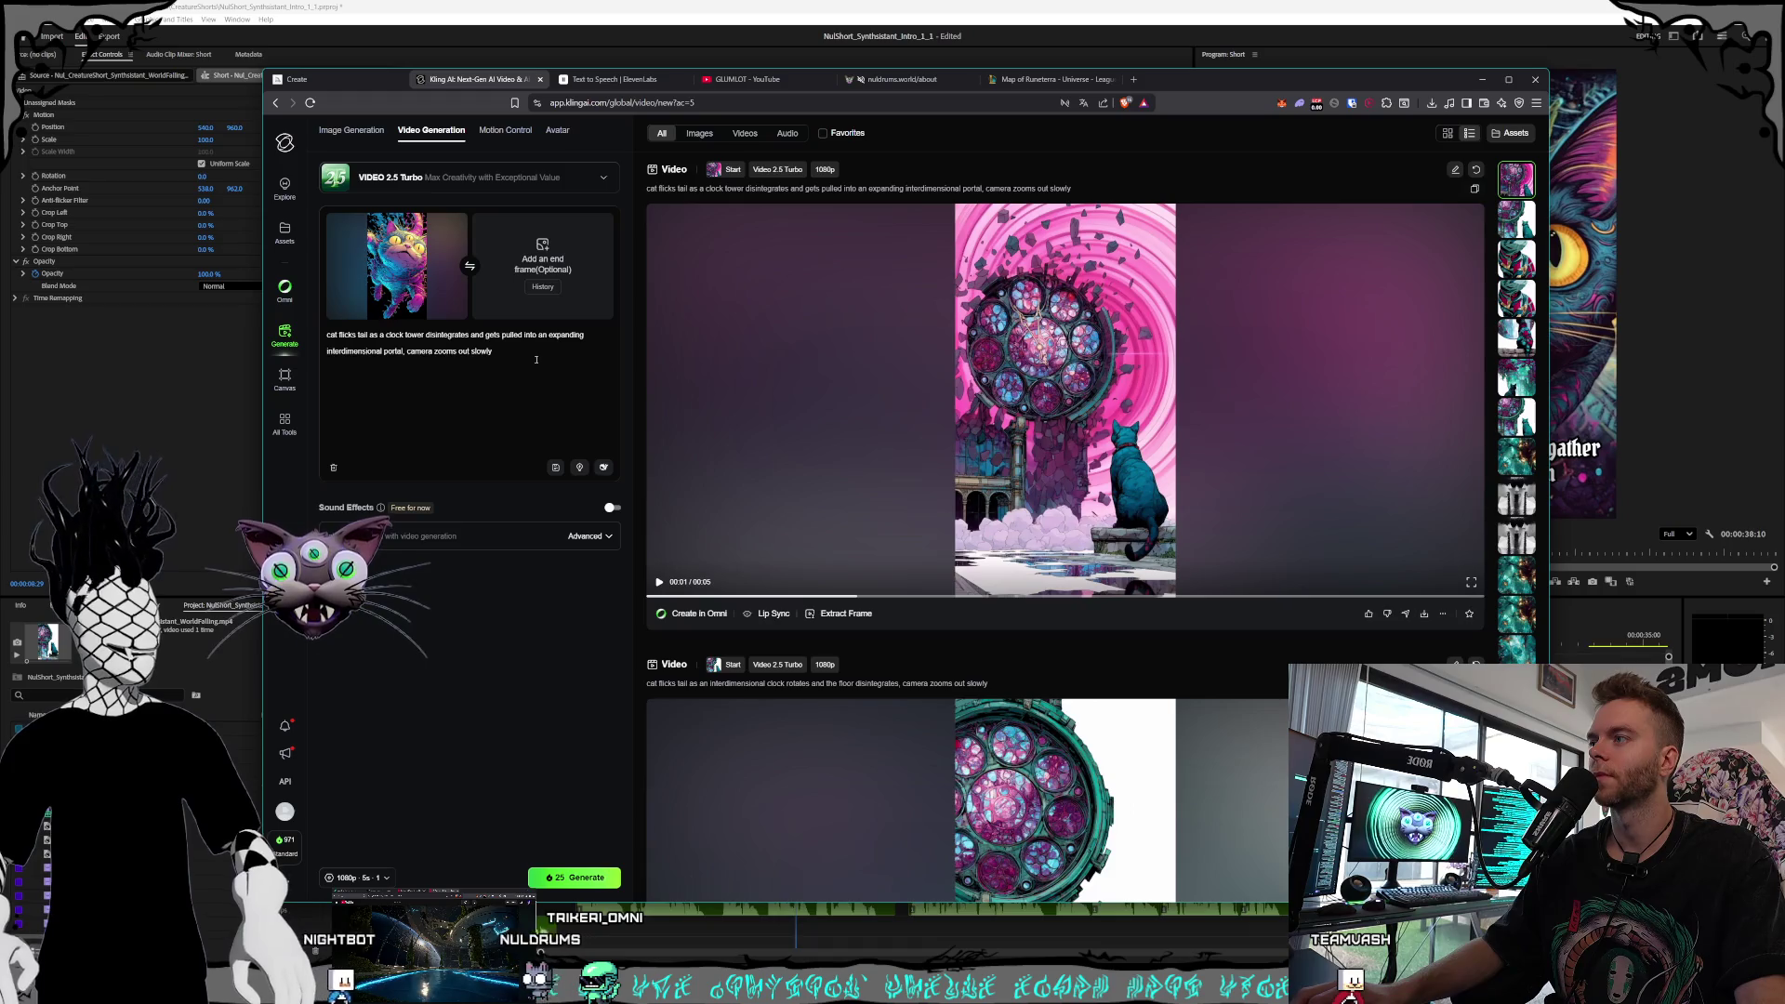
Replace the prompt with 'flying forward and swiping, camera backs up then stops abruptly' and generate
key(ctrl+a)
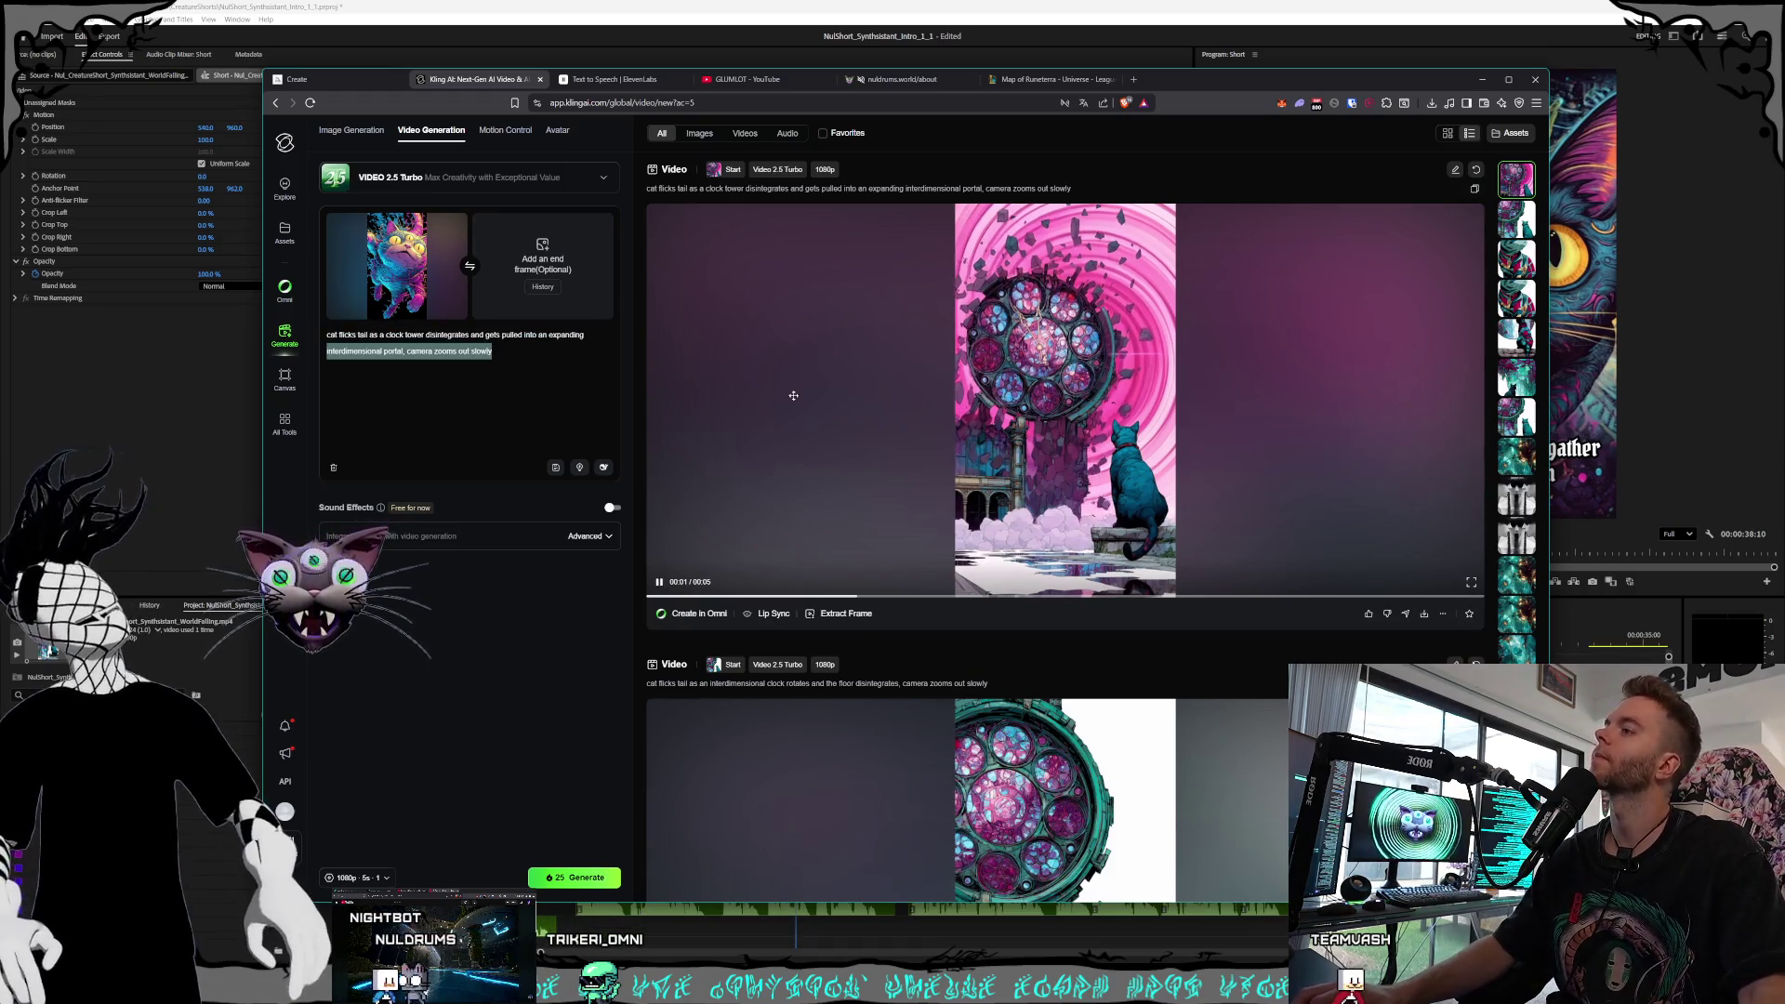
key(ctrl+a)
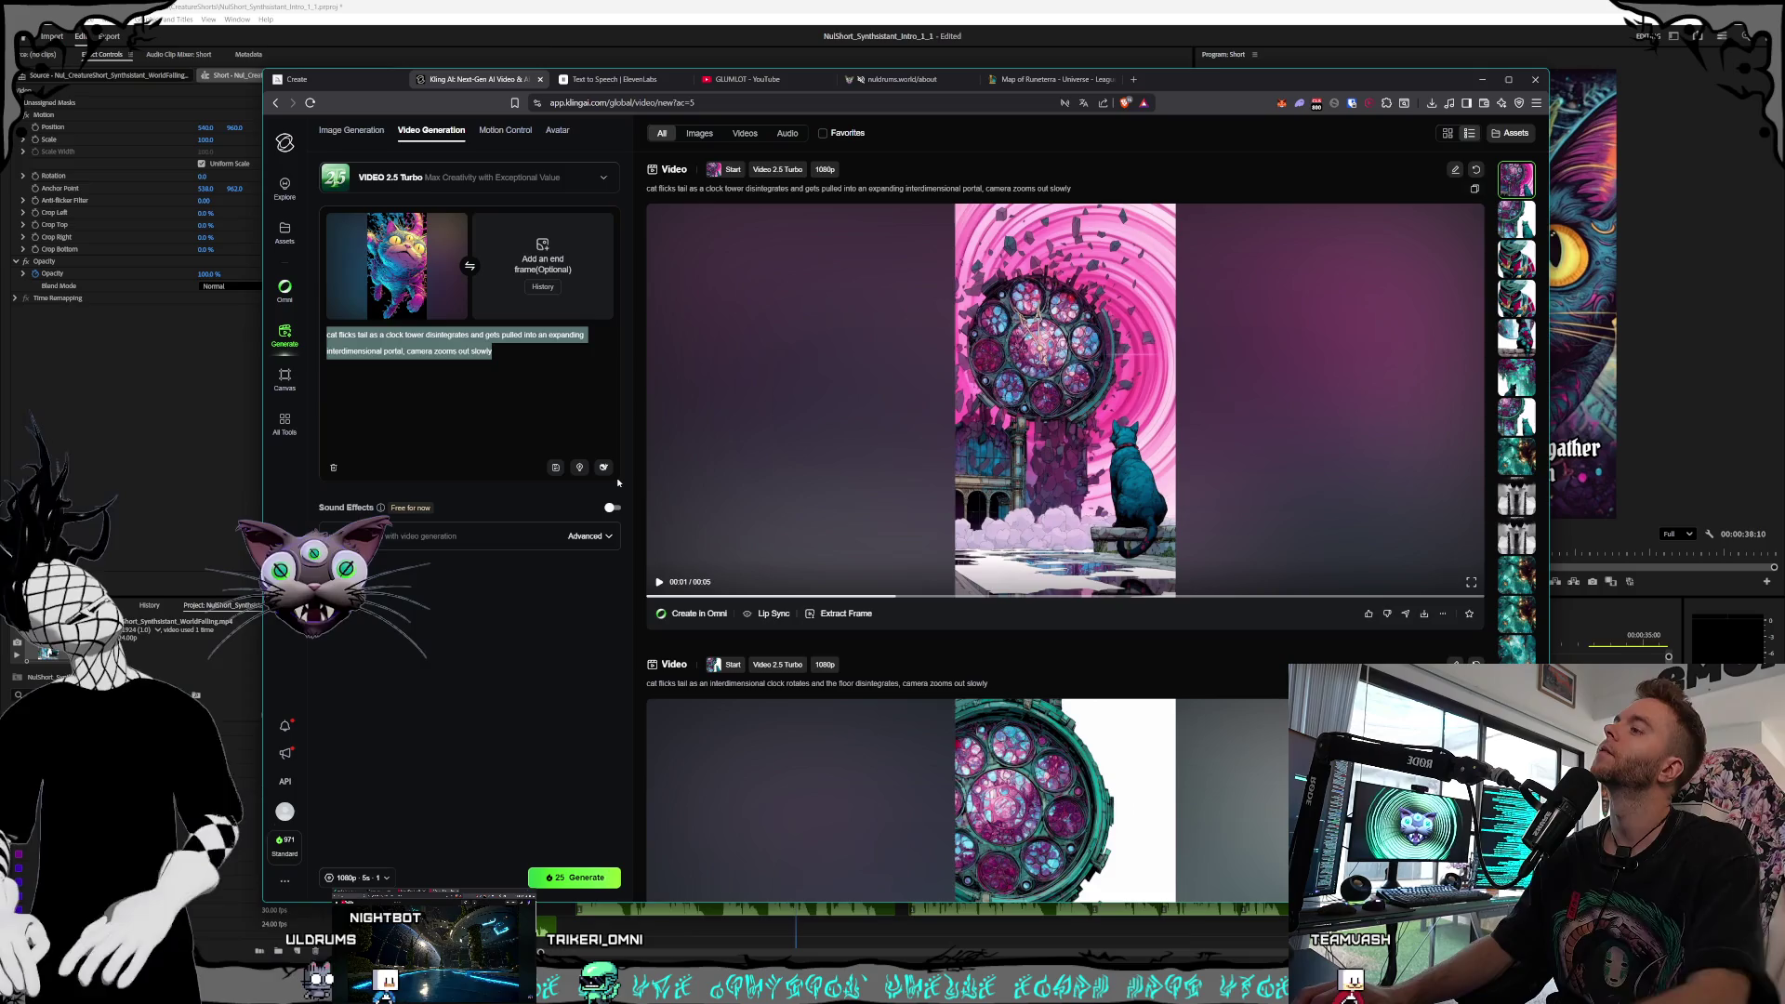
key(BackSpace)
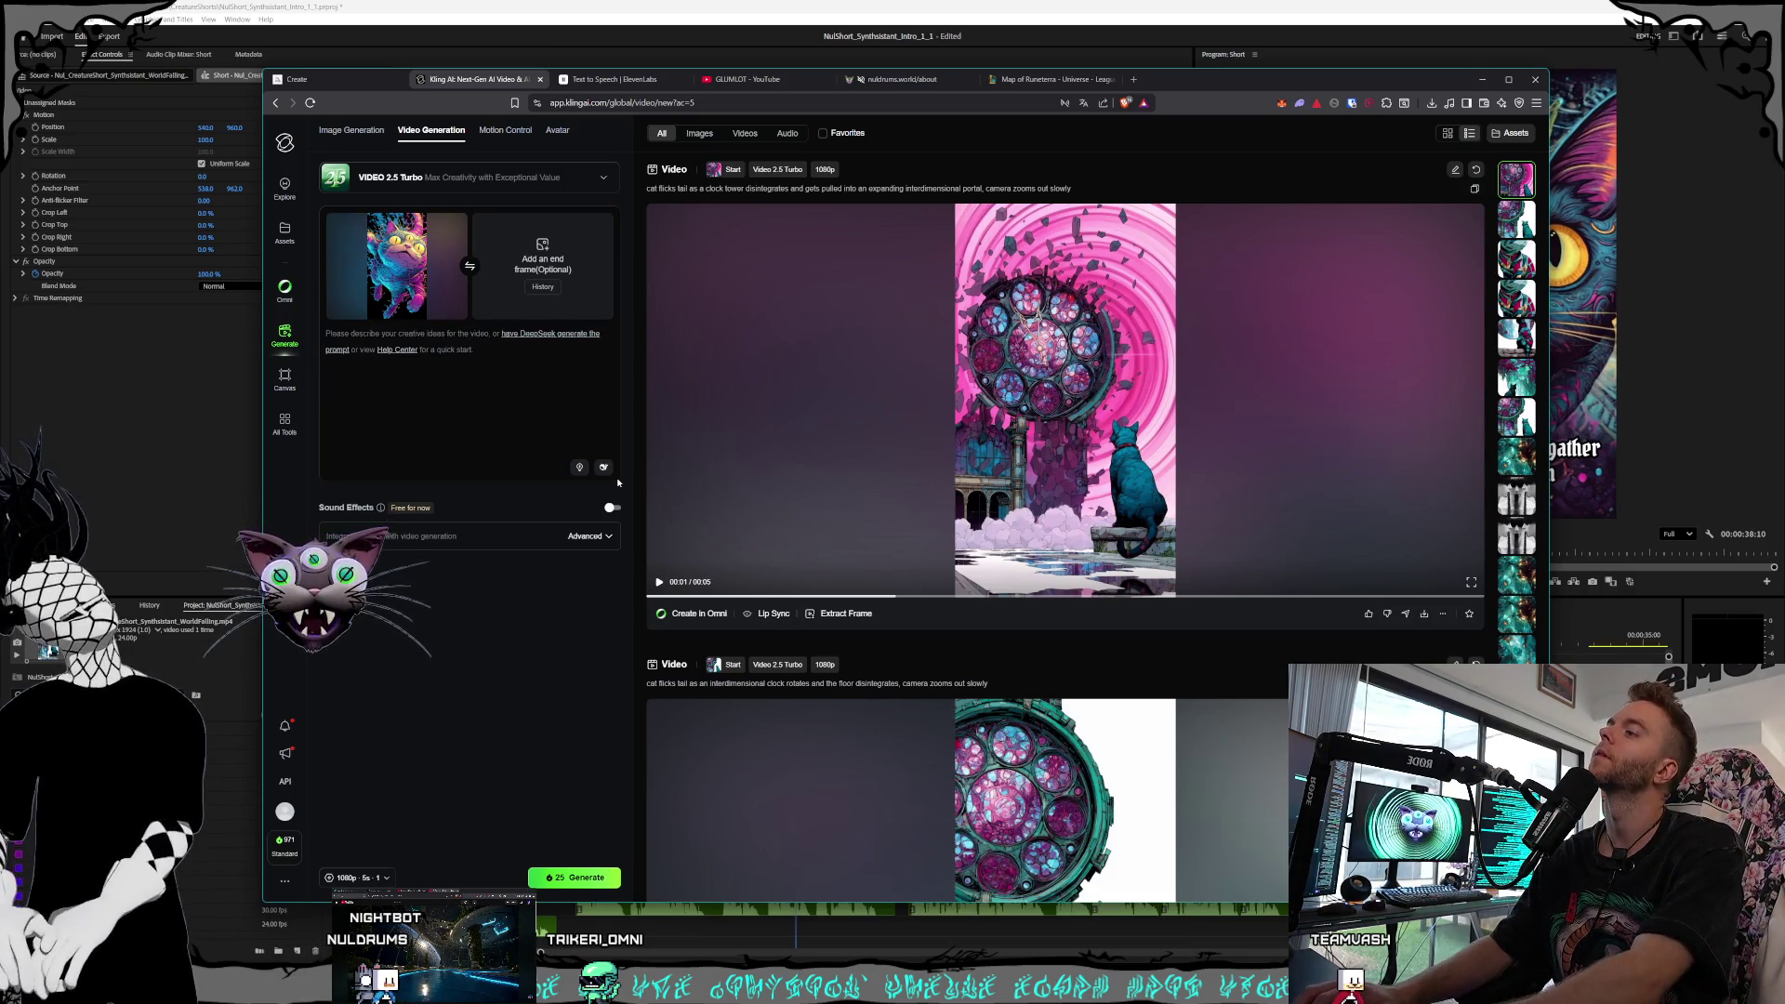
text(3 eyed cat)
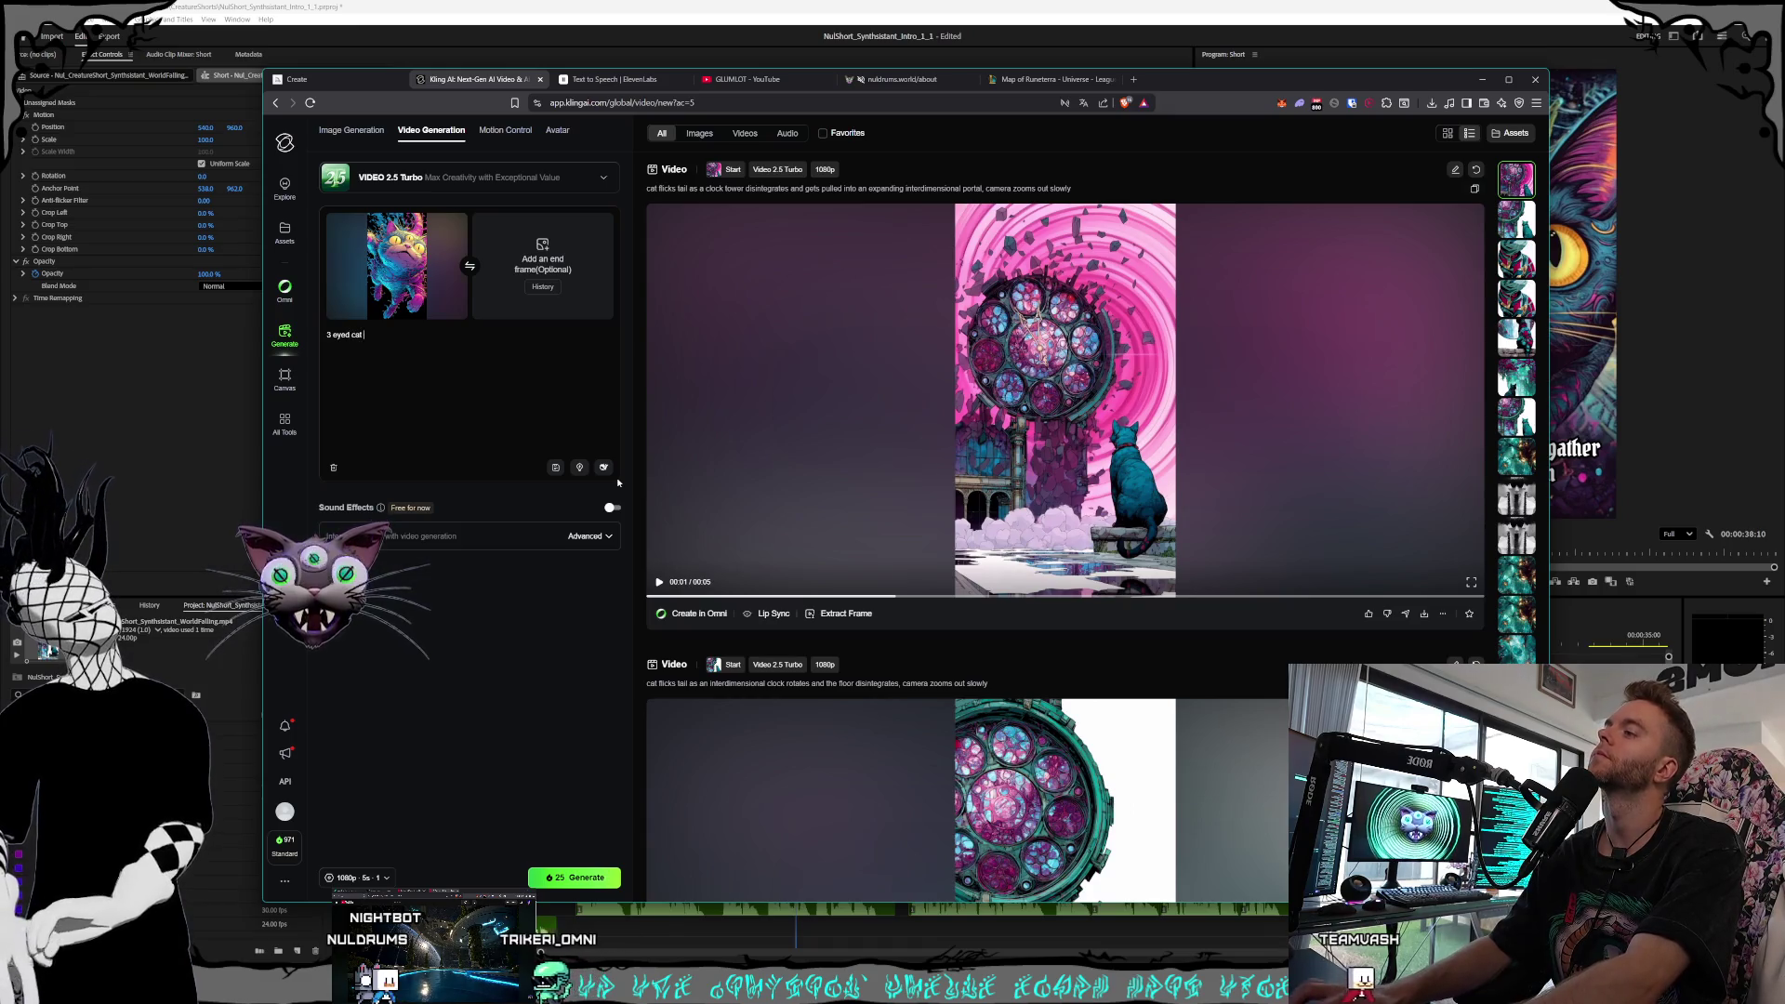
text(flying forw)
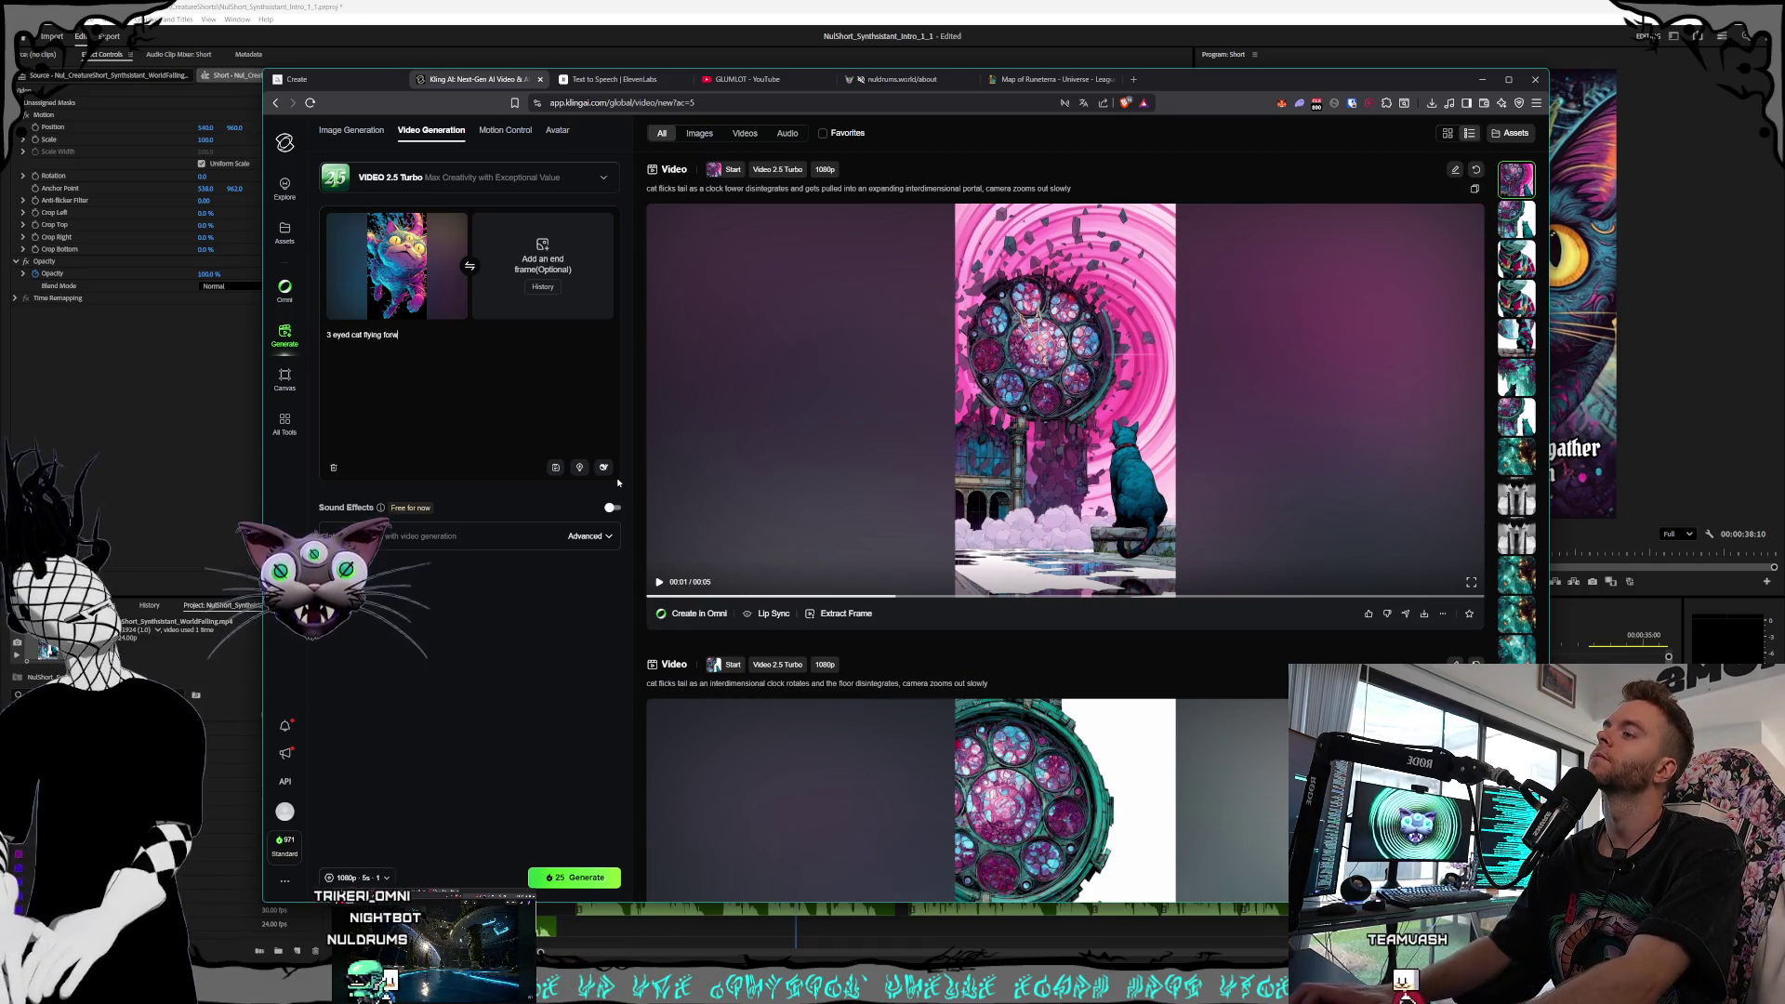
text(ard and swiping, )
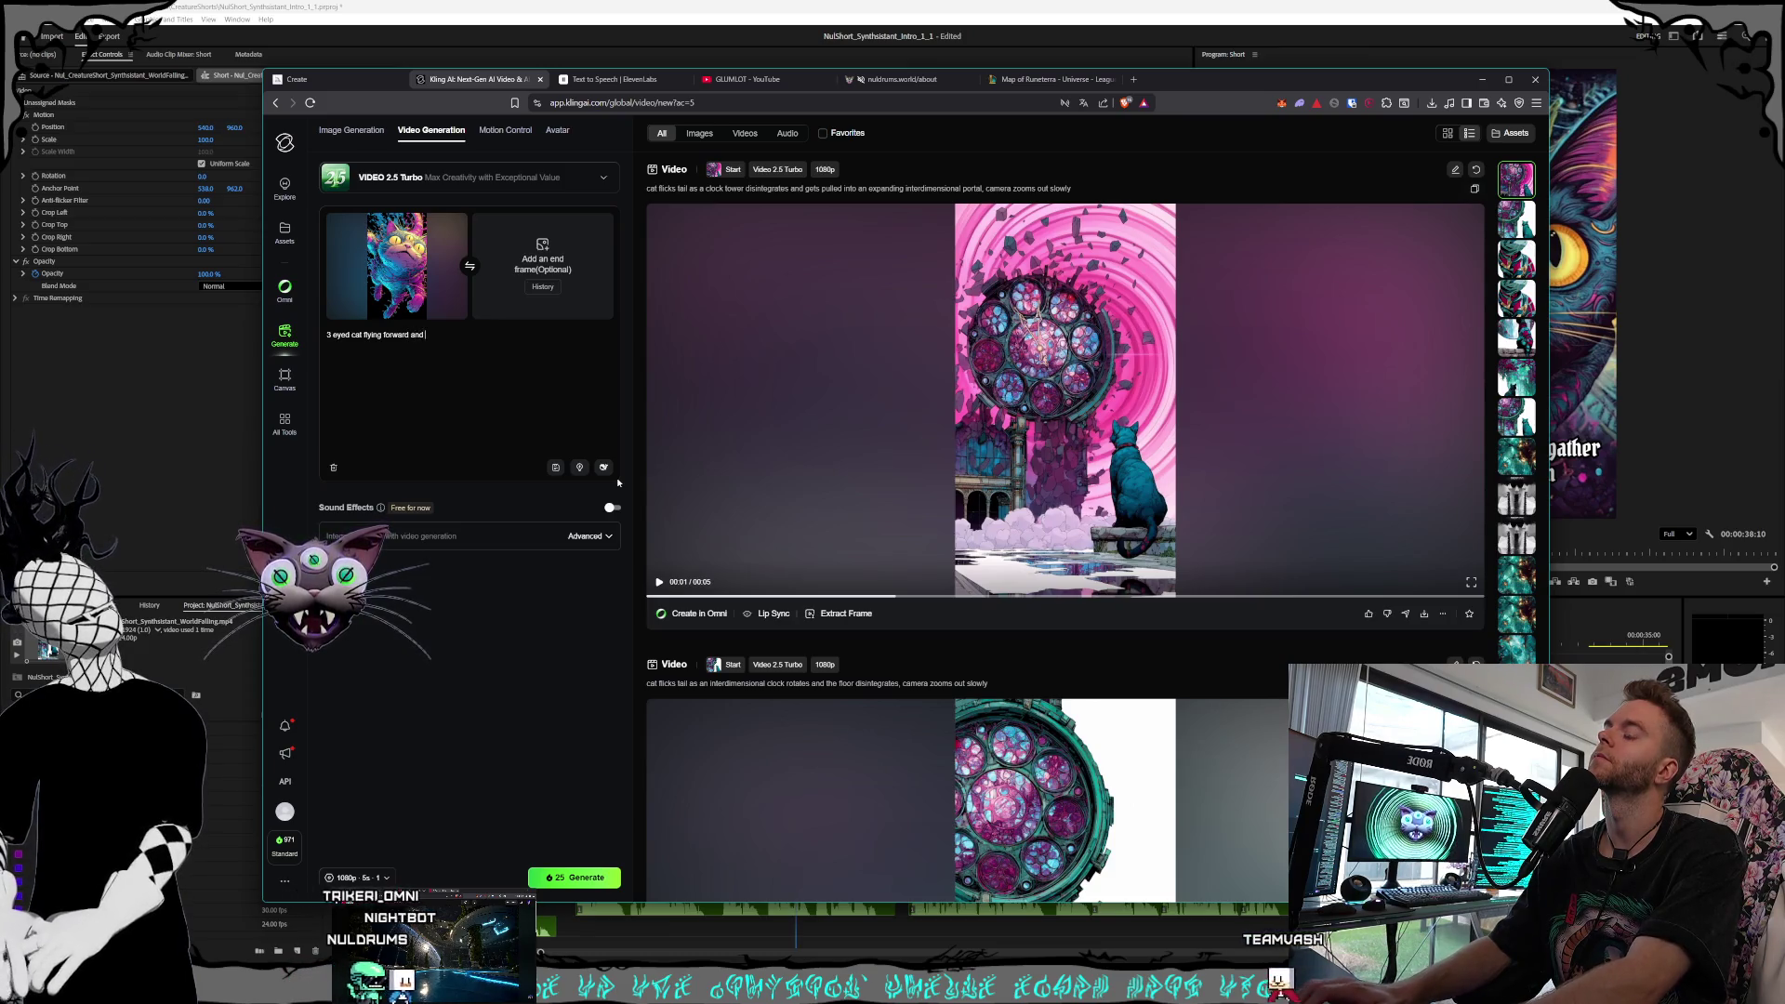
text(came)
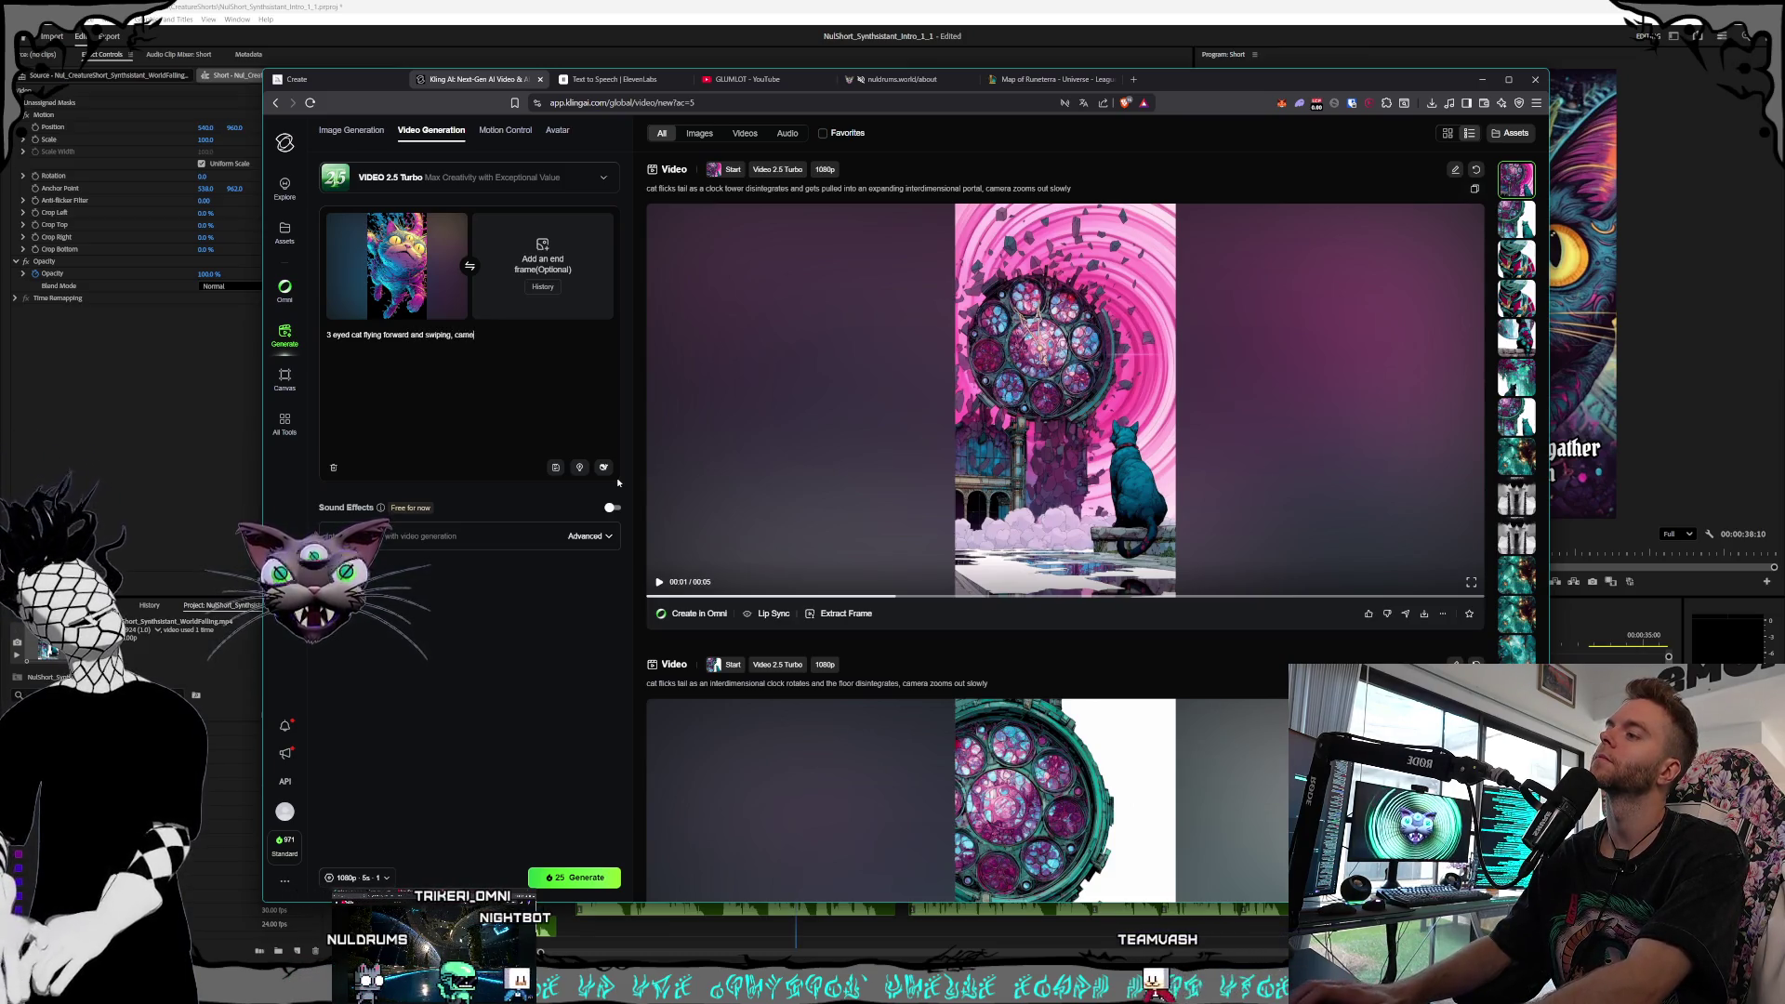
text(ra backs up then stop)
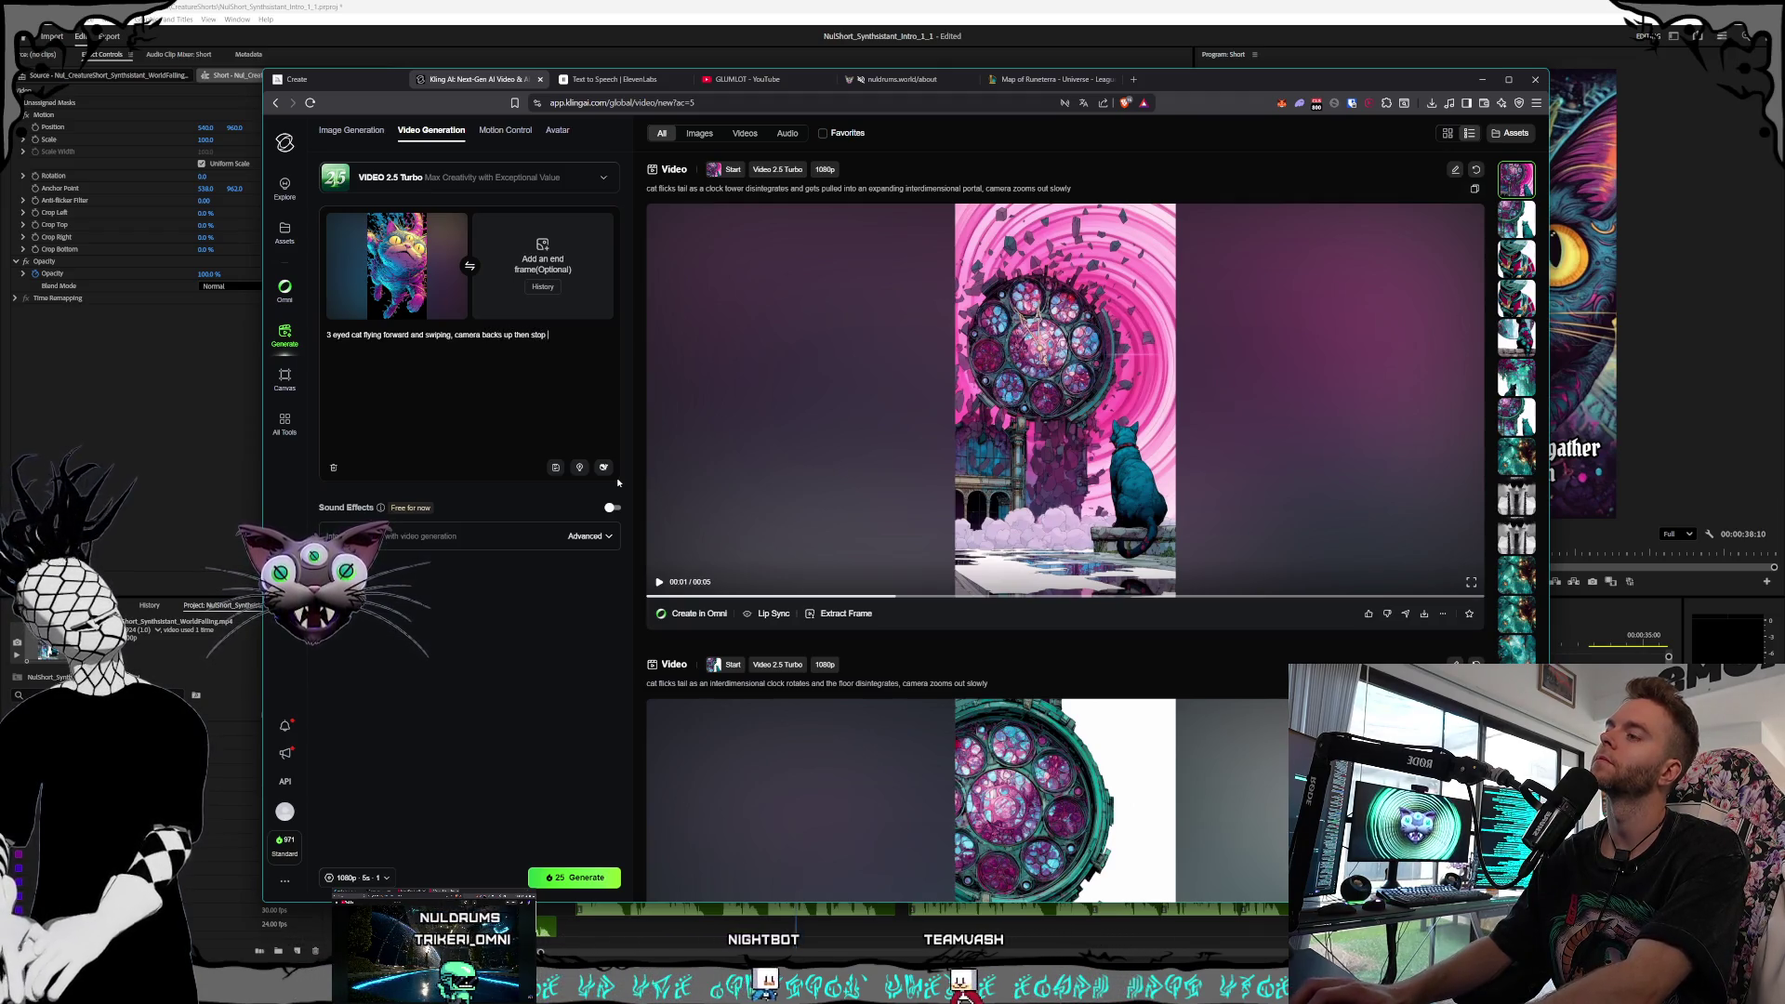
text(s abruptly)
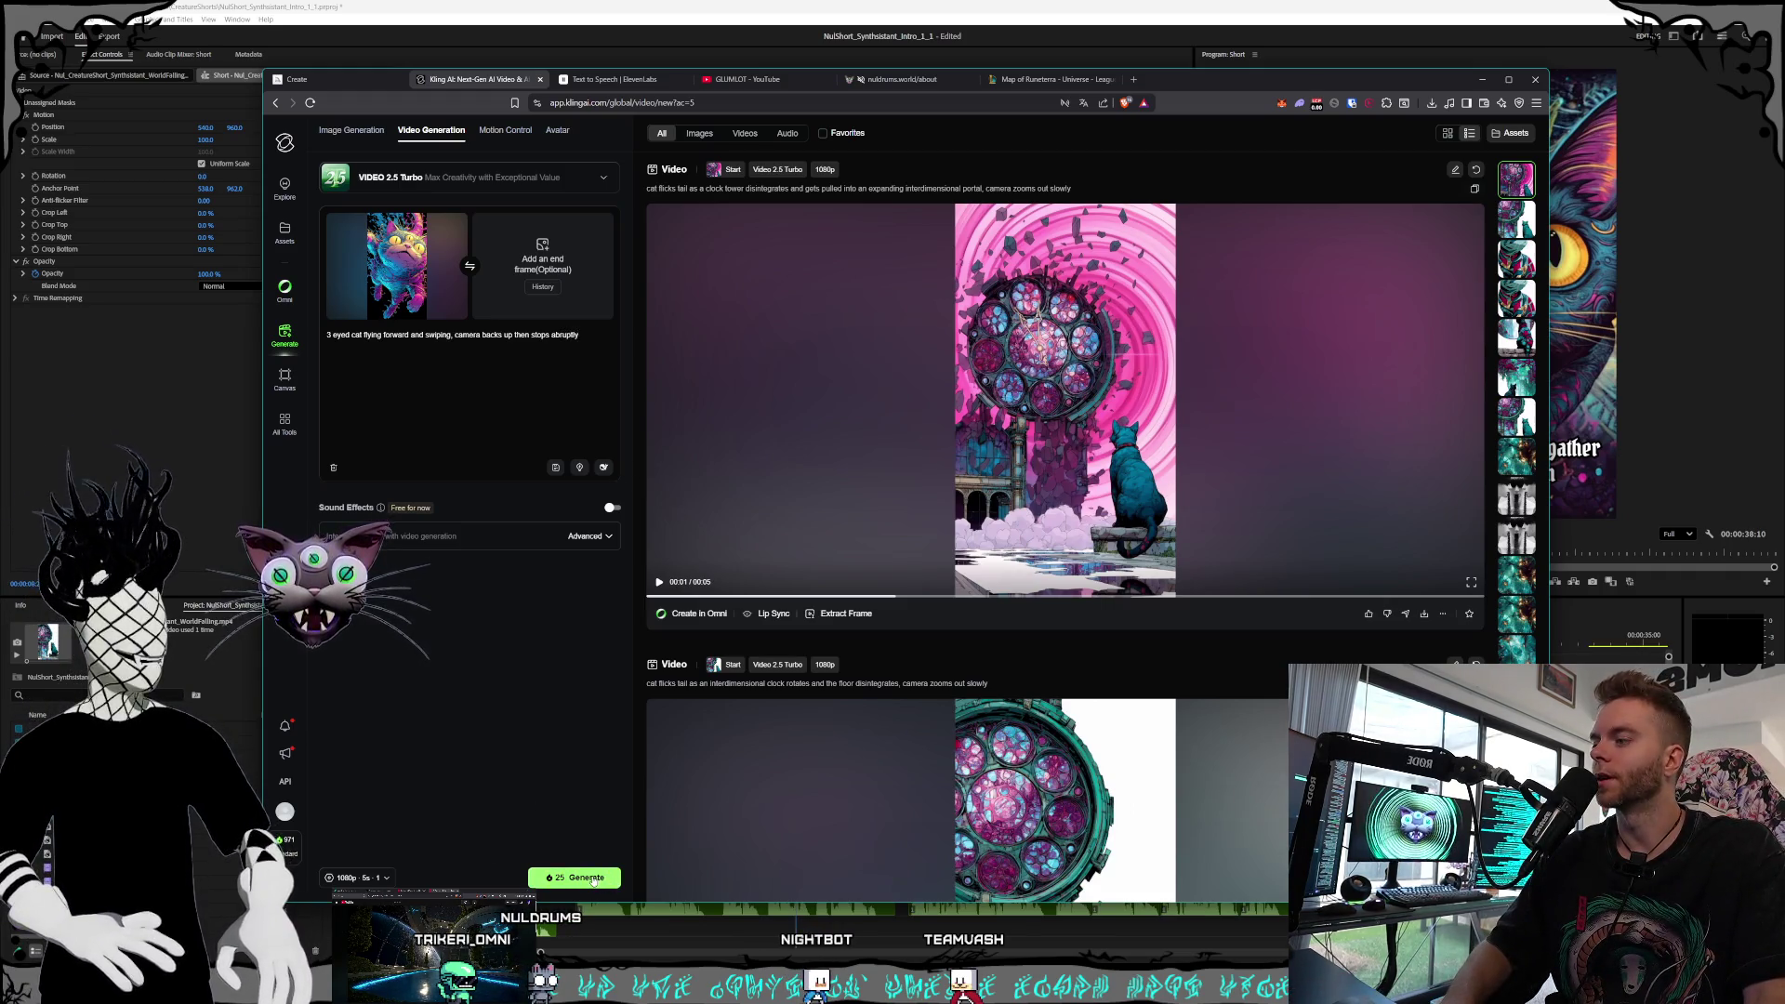
click(593, 880)
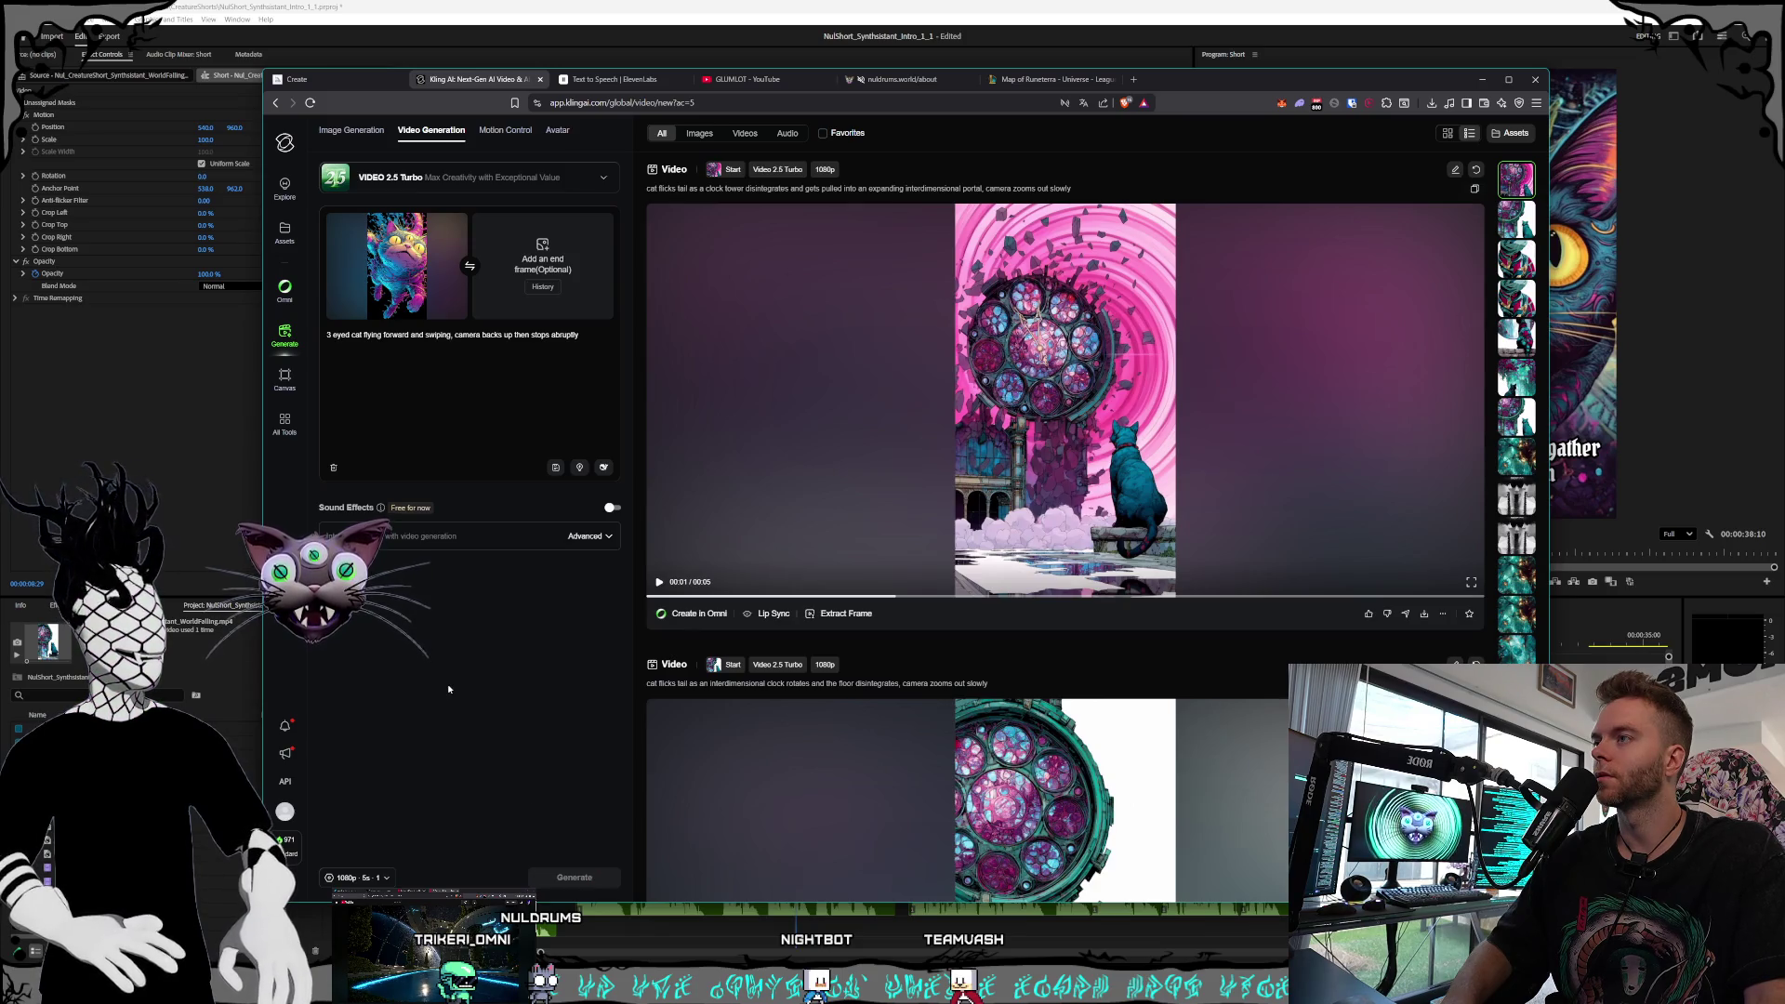
click(963, 2)
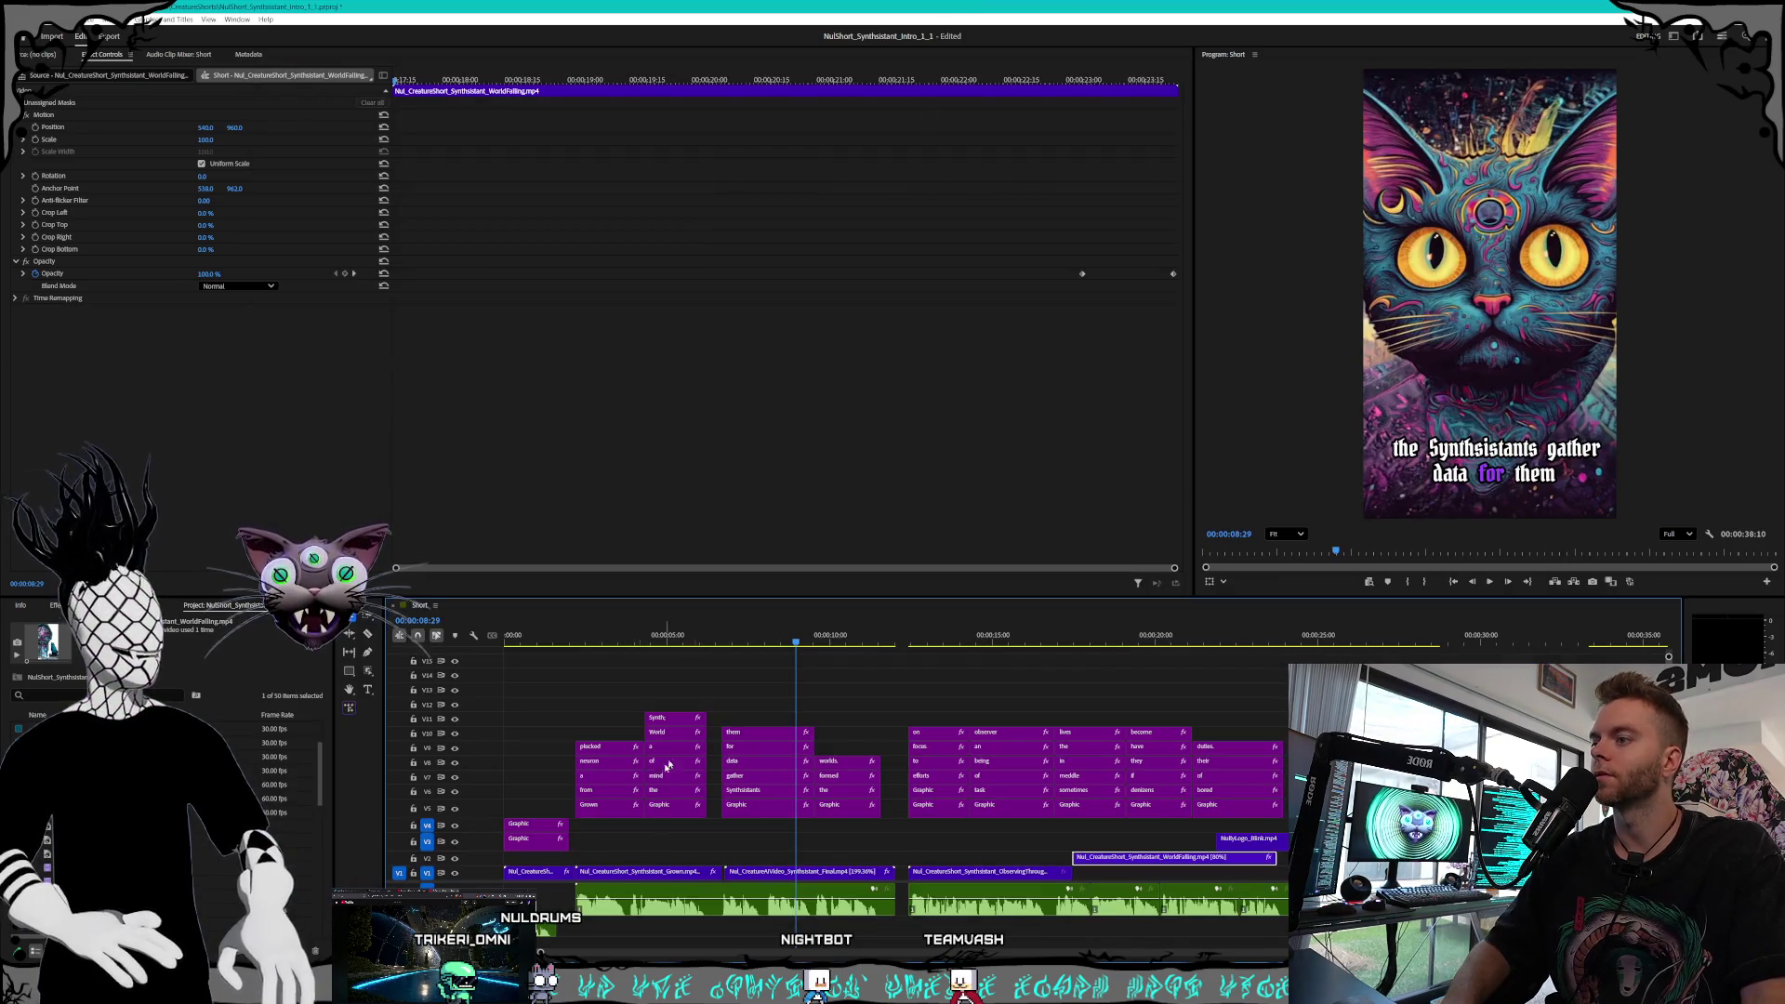
Preview the short from two seconds in, stopping at the 'the Synthsistants gather data for them' caption
click(558, 638)
key(space)
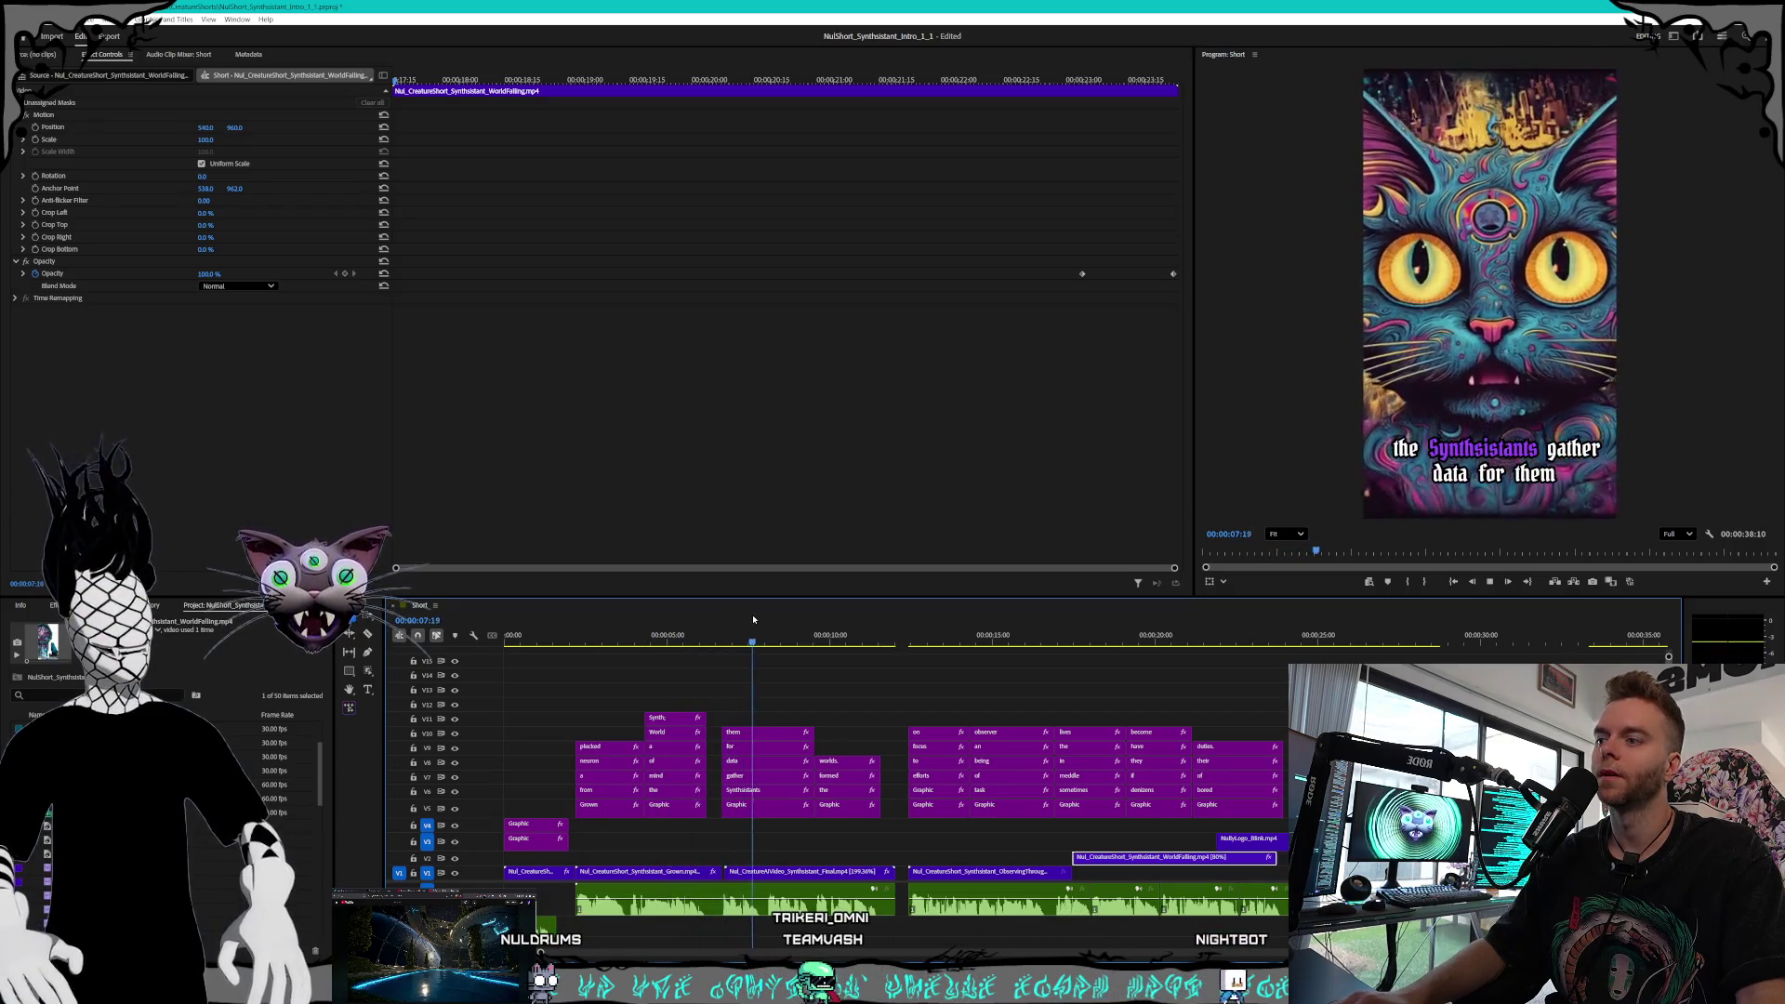
click(842, 641)
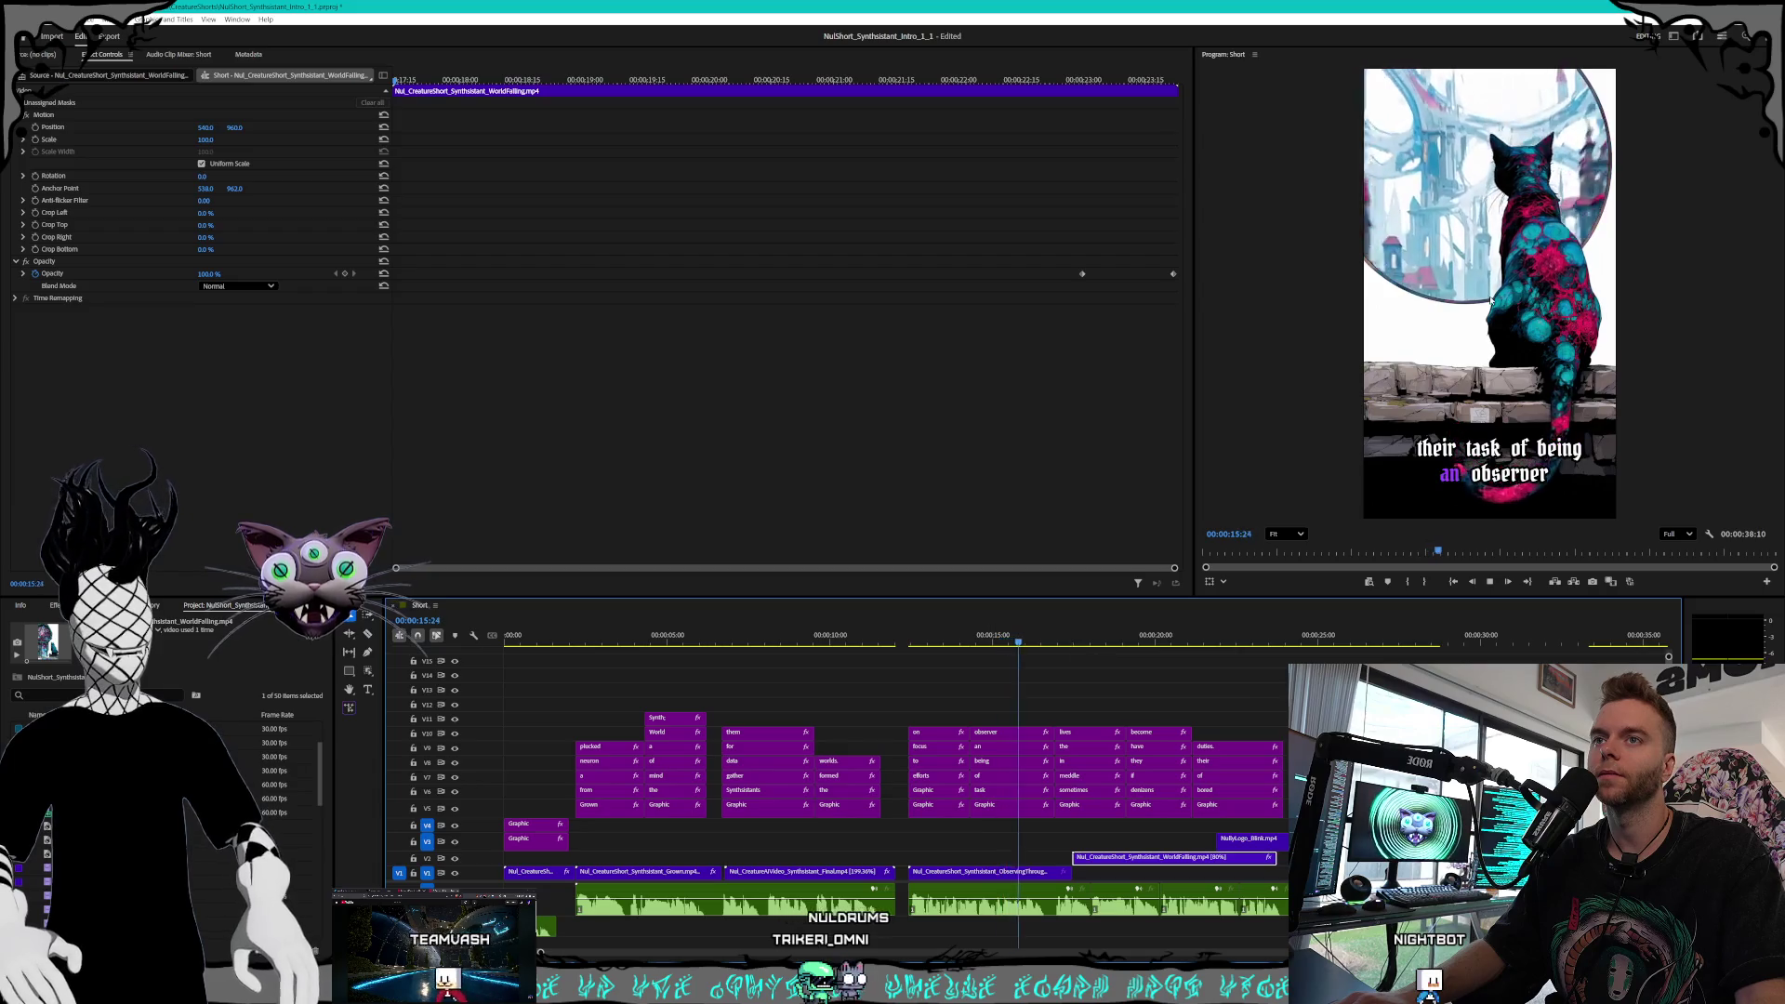
key(space)
drag(874, 643, 917, 643)
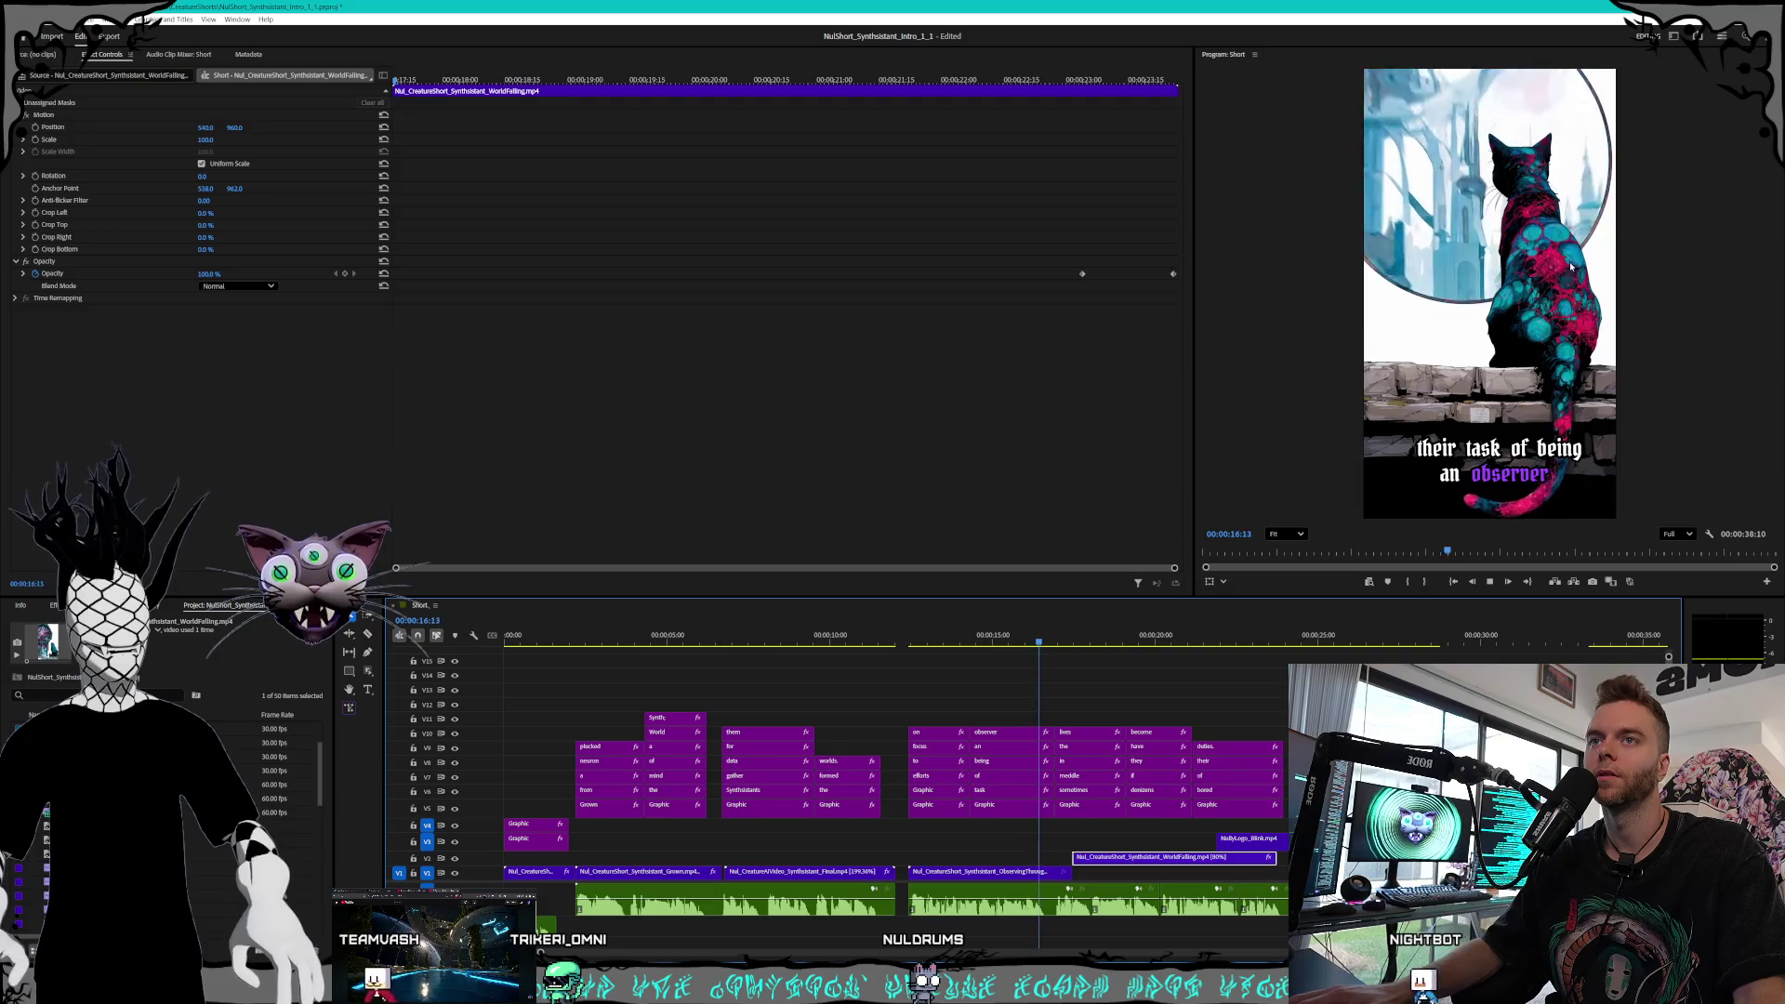
key(space)
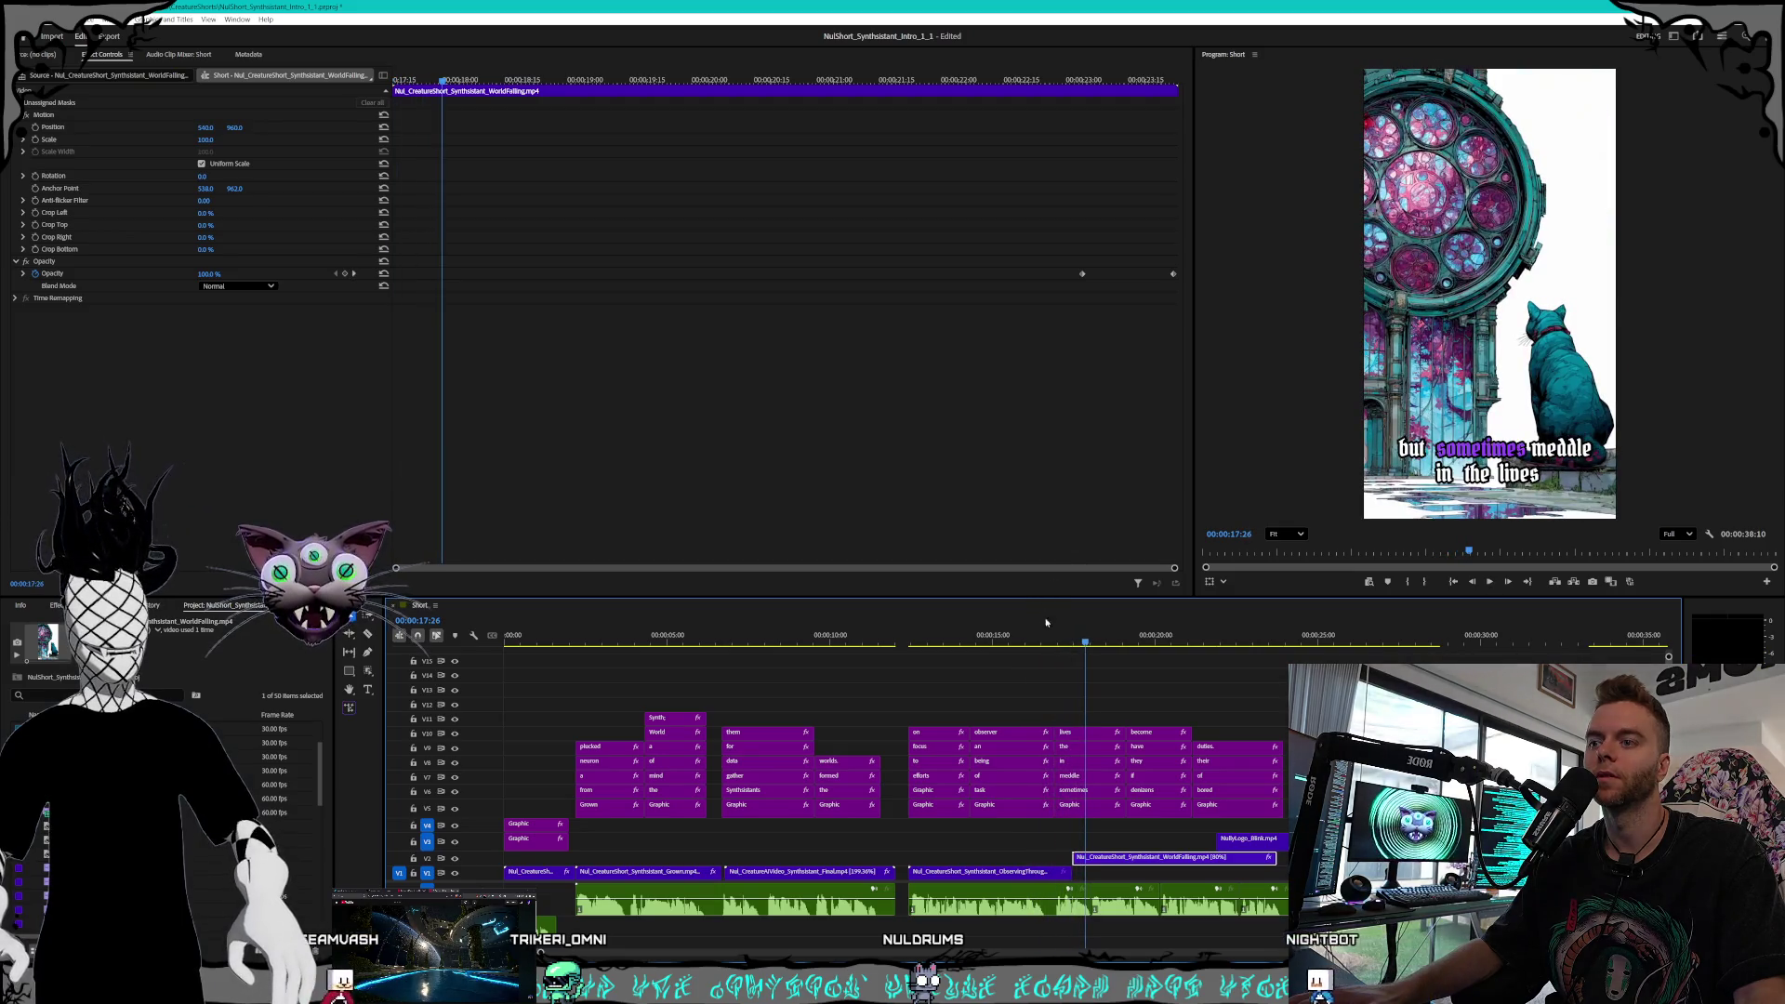
drag(1086, 644, 999, 644)
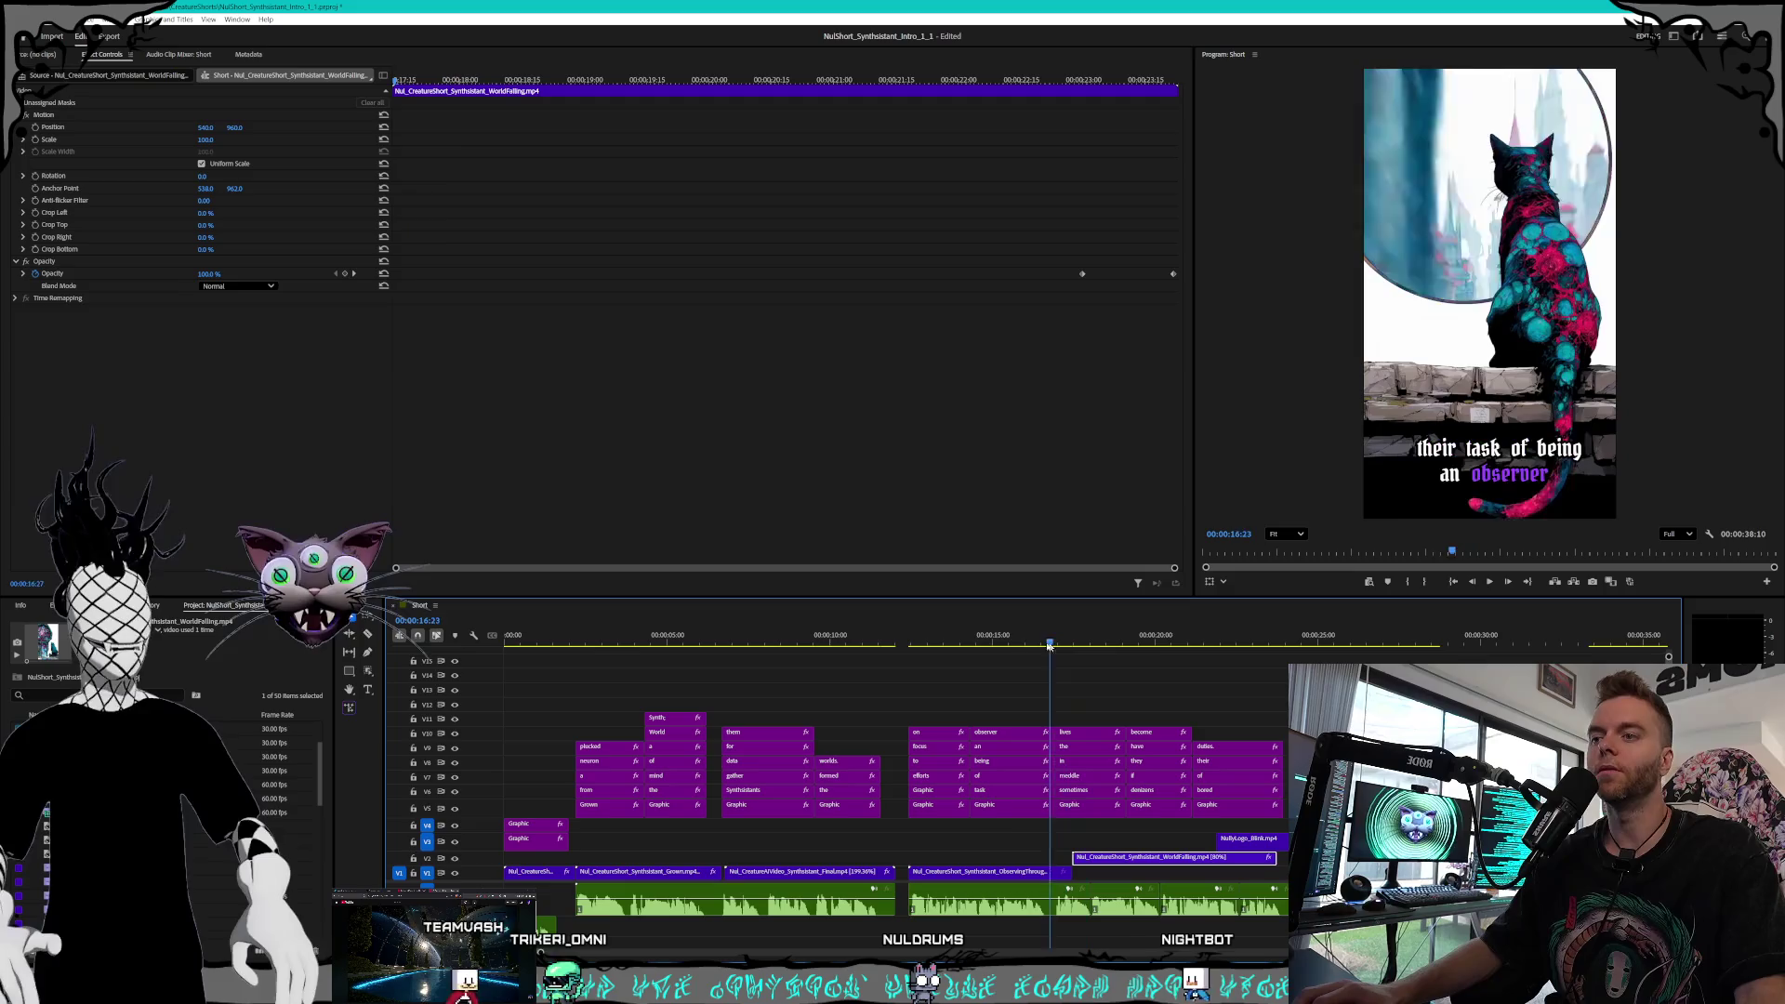
mouse_move(893, 637)
mouse_down()
mouse_move(665, 636)
mouse_move(832, 633)
mouse_up()
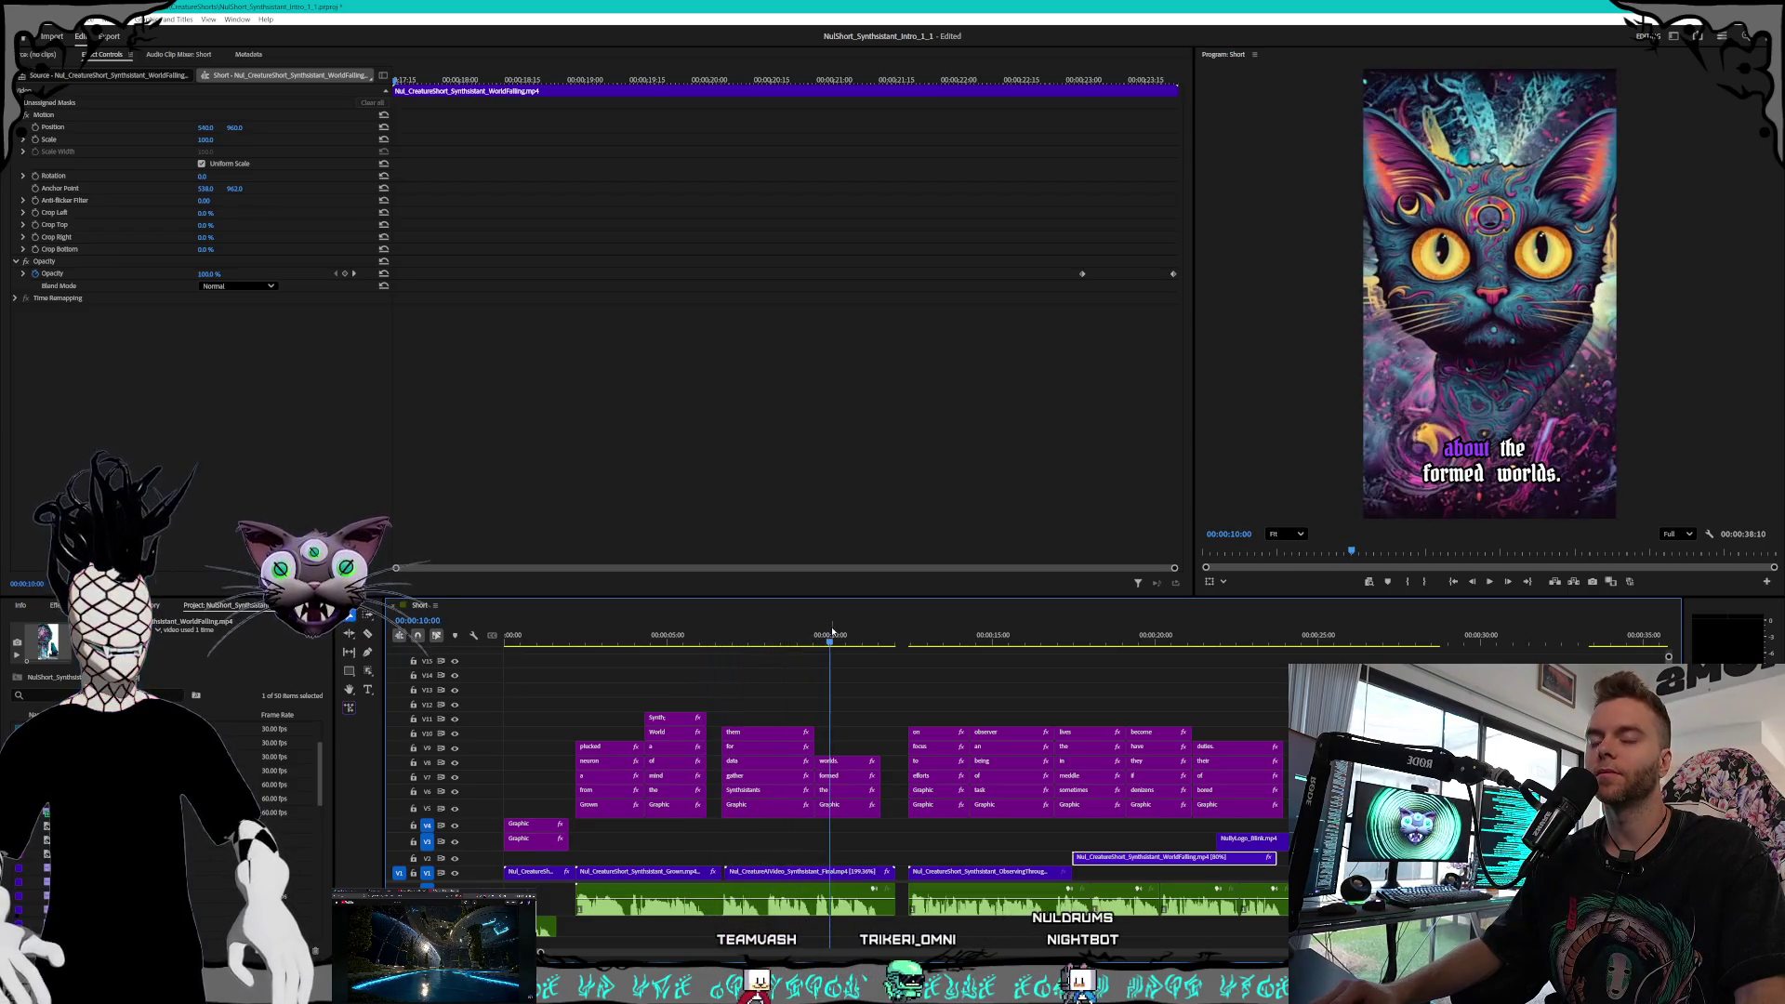
click(748, 642)
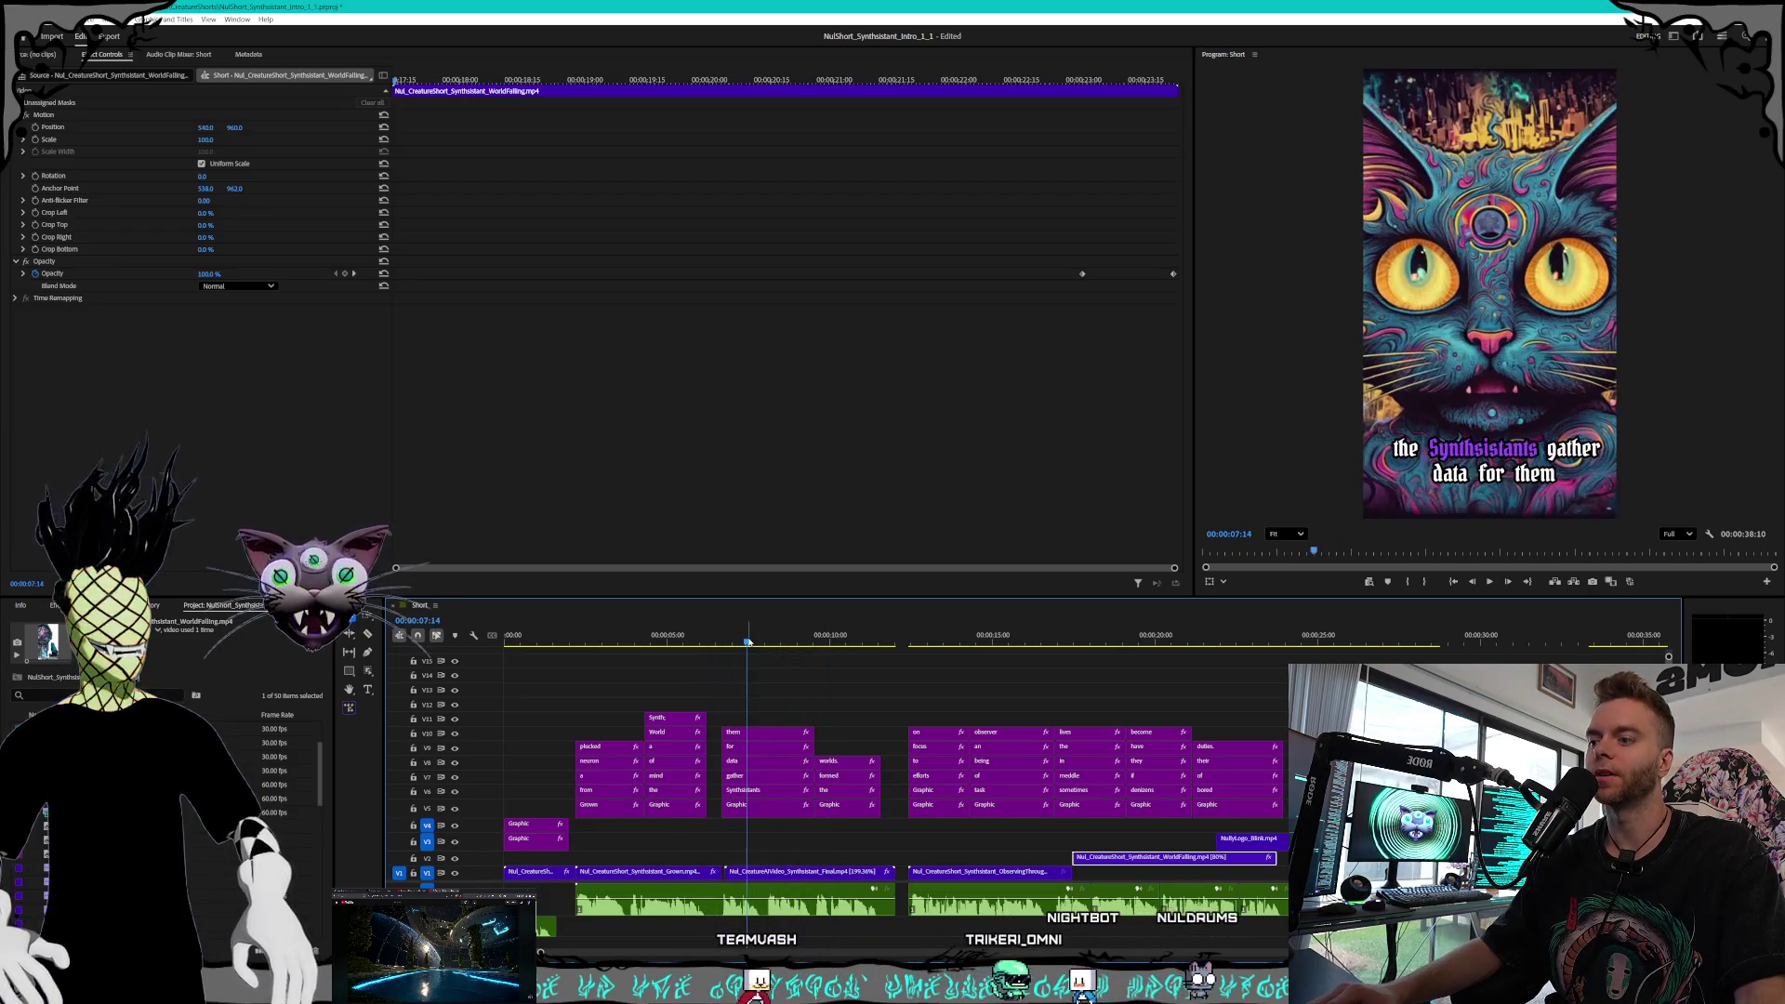
mouse_move(748, 642)
mouse_down()
mouse_move(712, 642)
mouse_move(740, 642)
mouse_up()
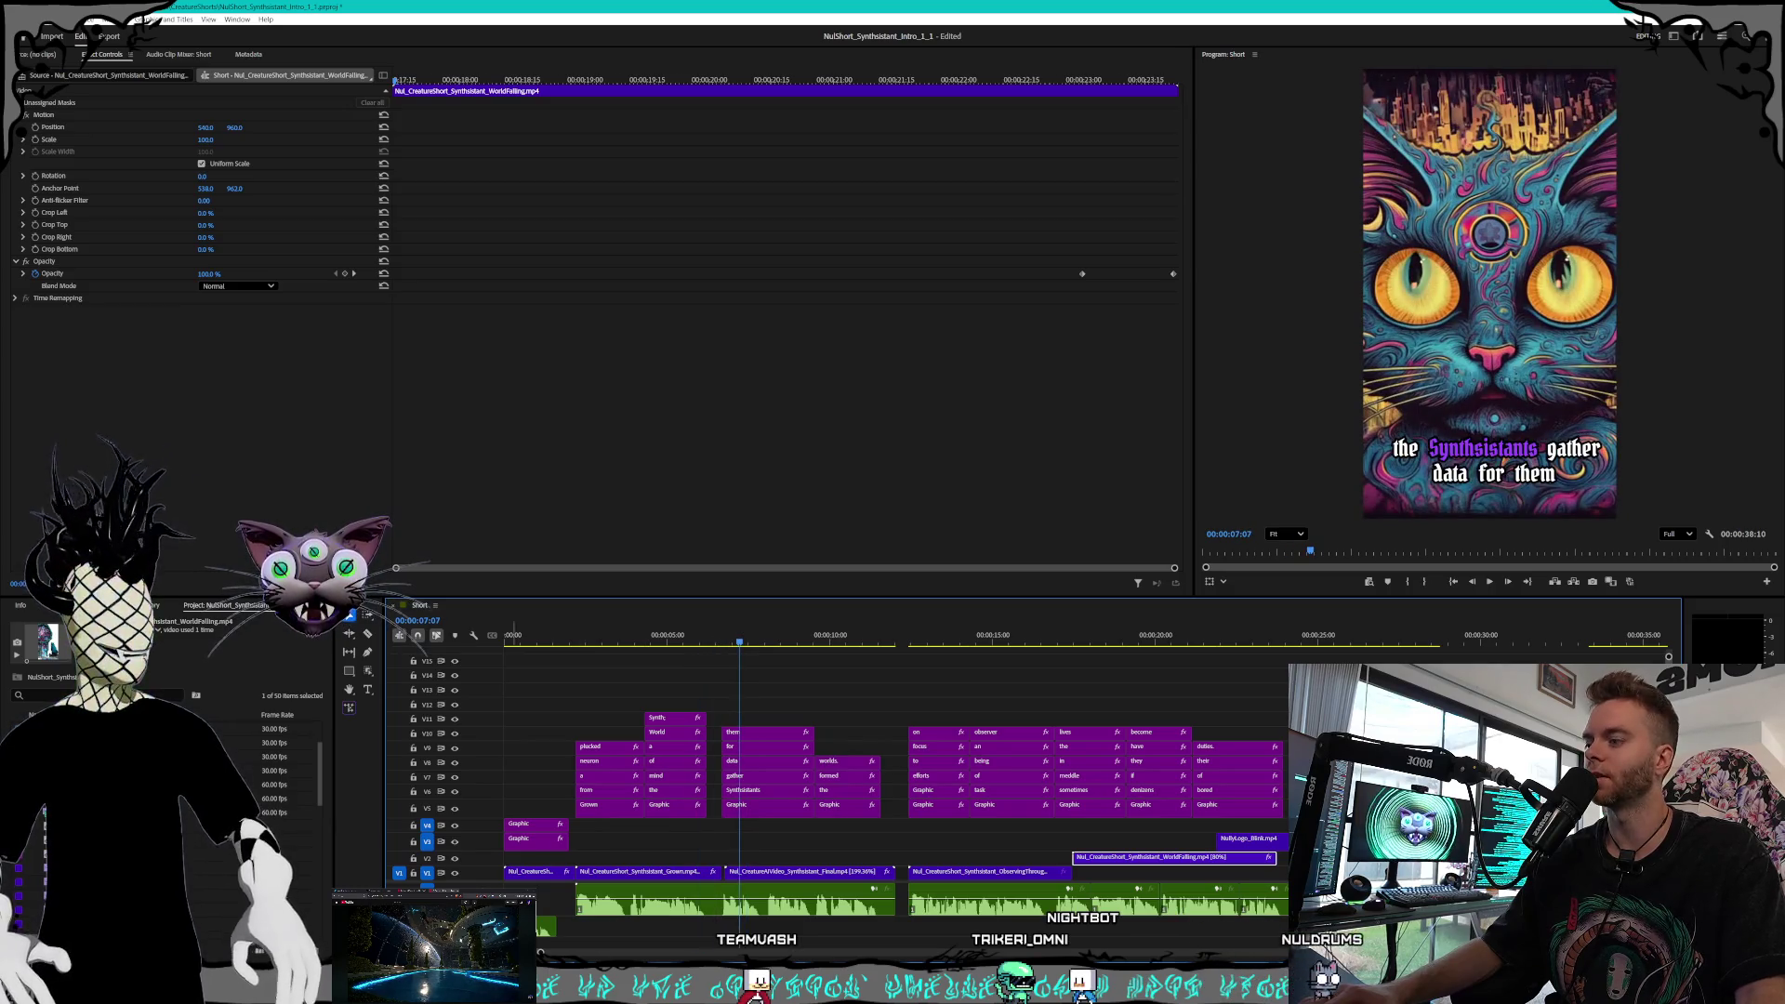
key(alt+Tab)
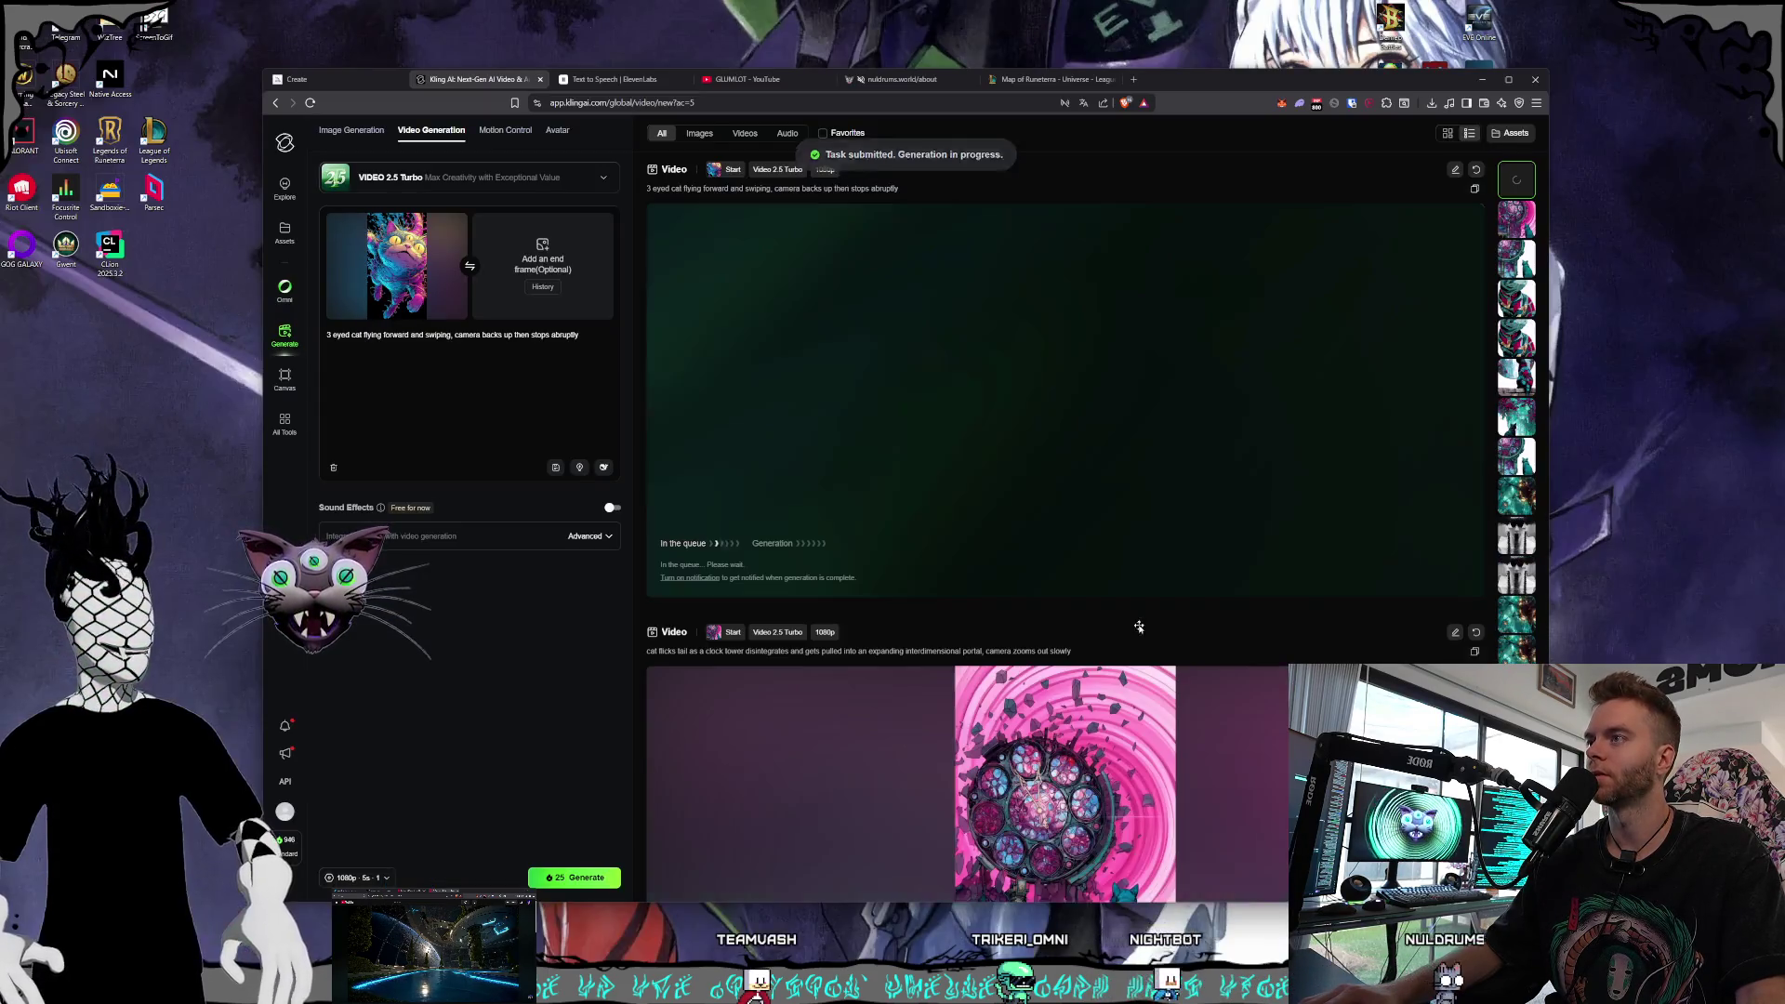
Look over the earlier Midjourney psychedelic cat-on-a-wall image grids, then return to Premiere
click(351, 82)
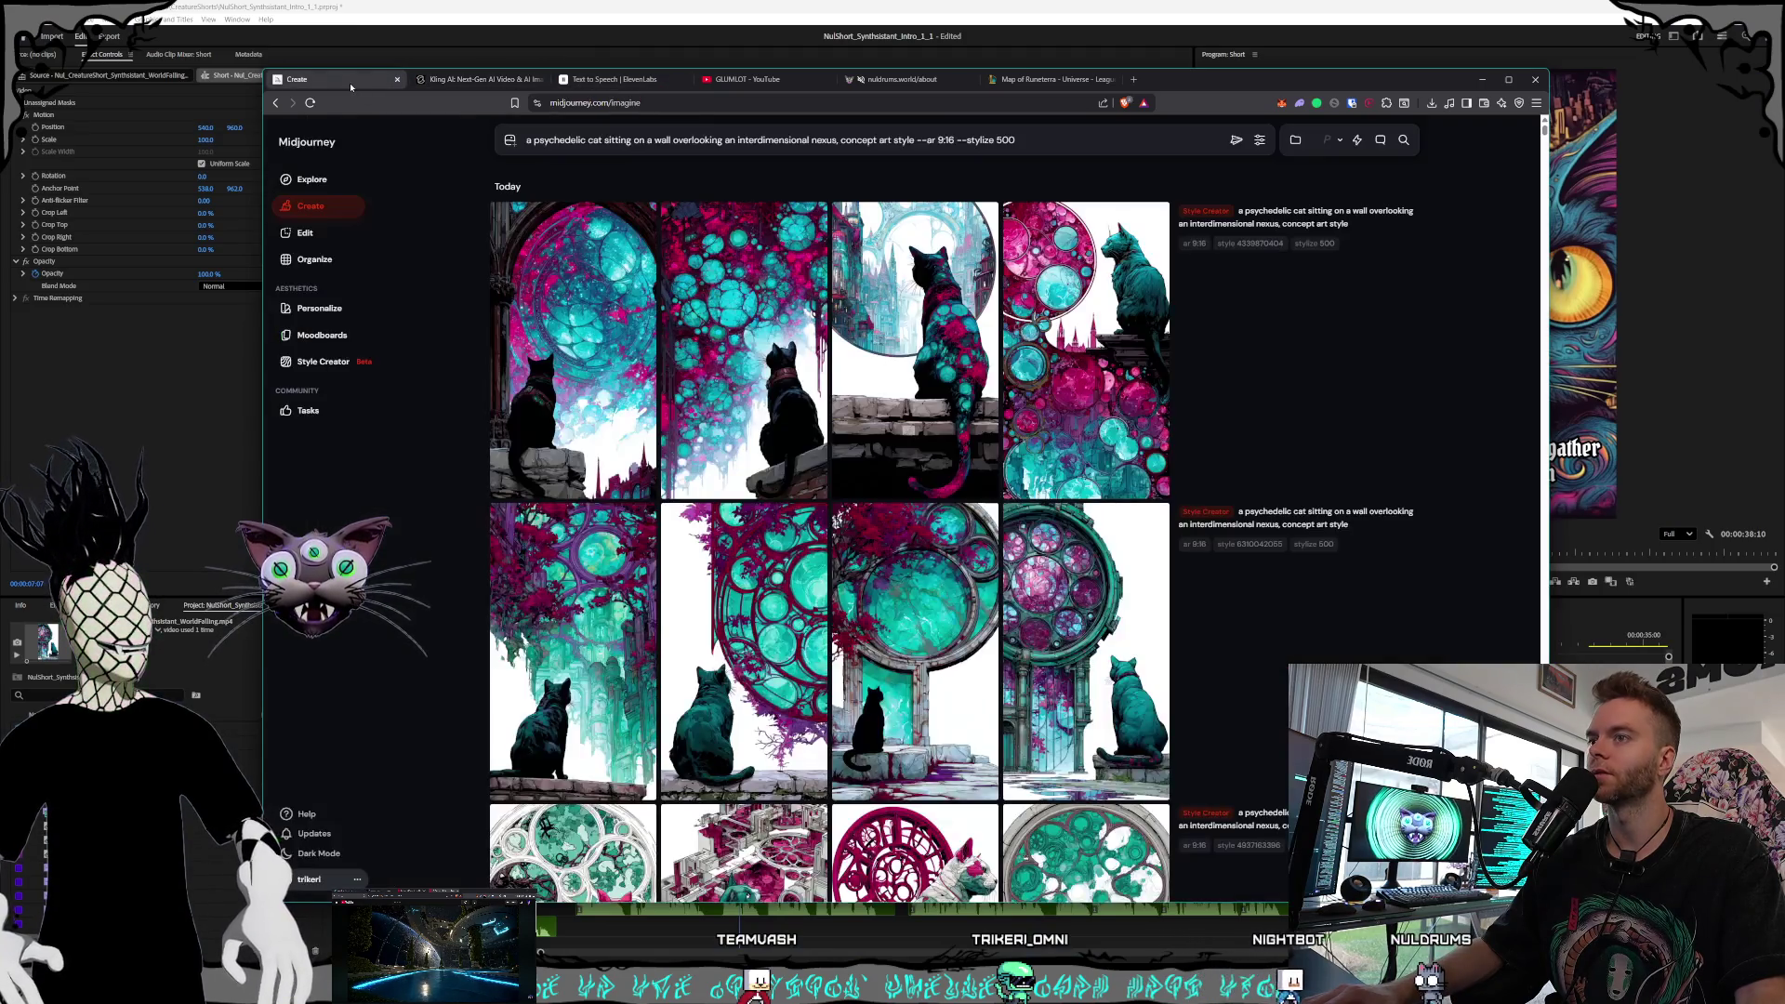
scroll(1037, 465, down, 15)
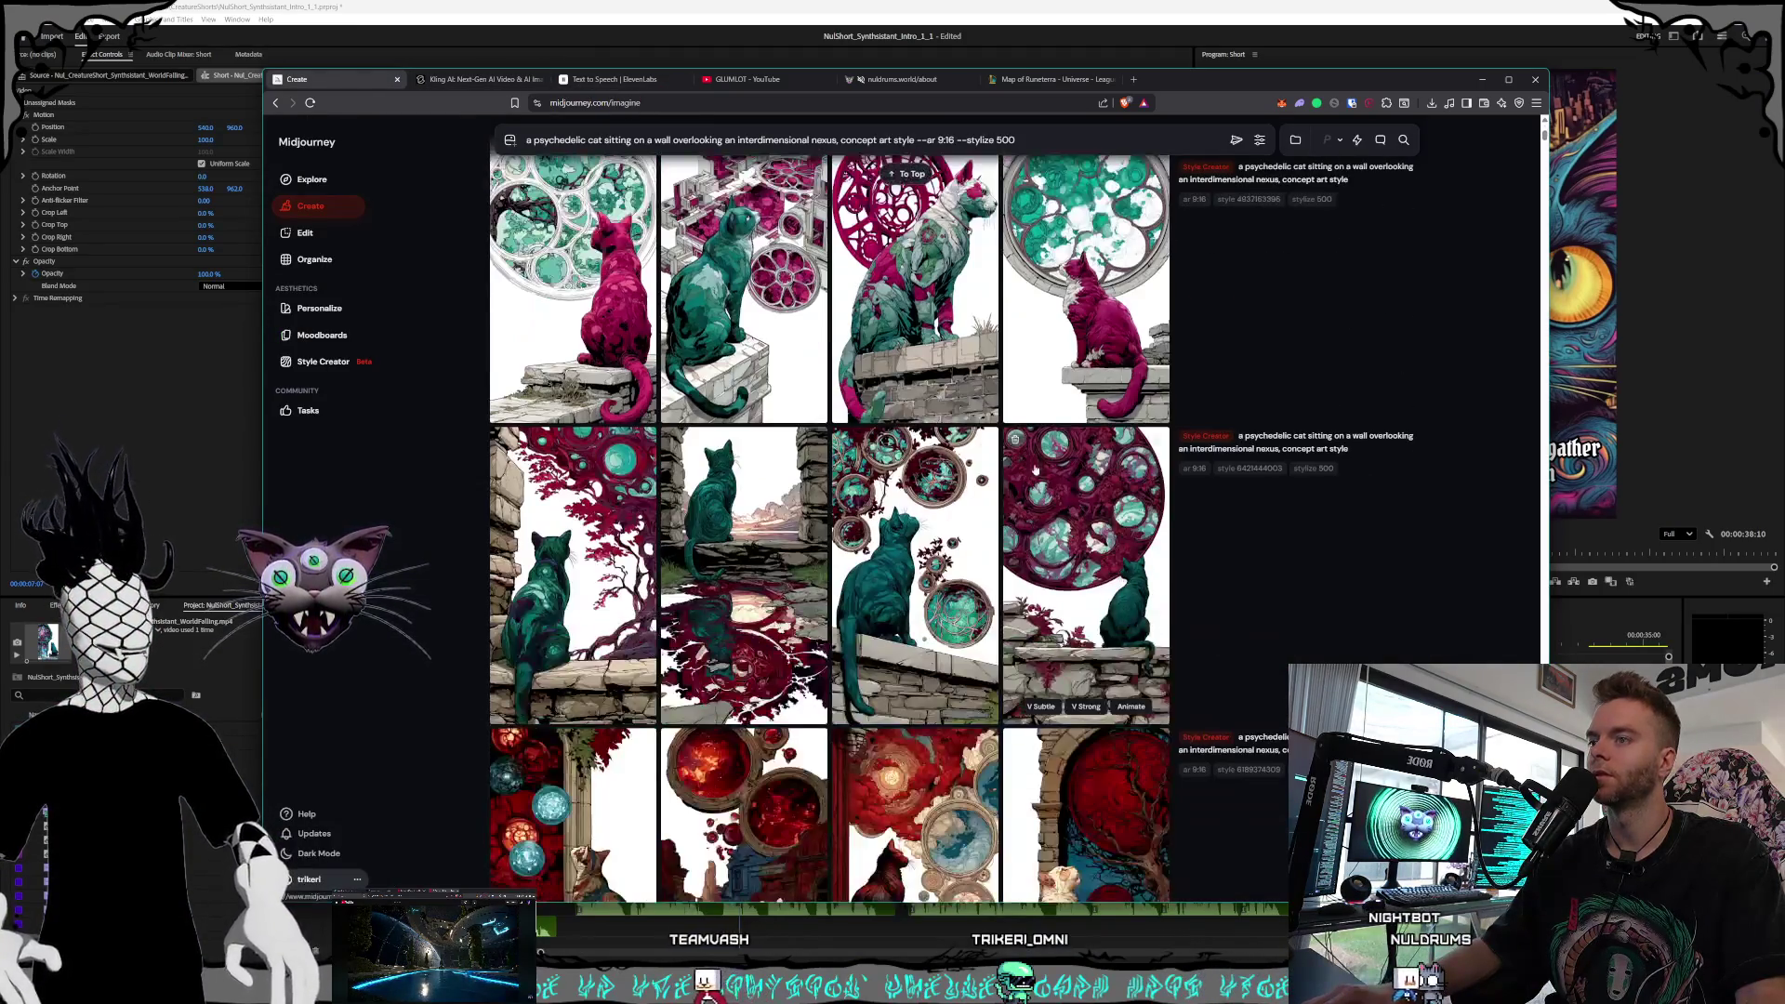
scroll(1037, 465, up, 10)
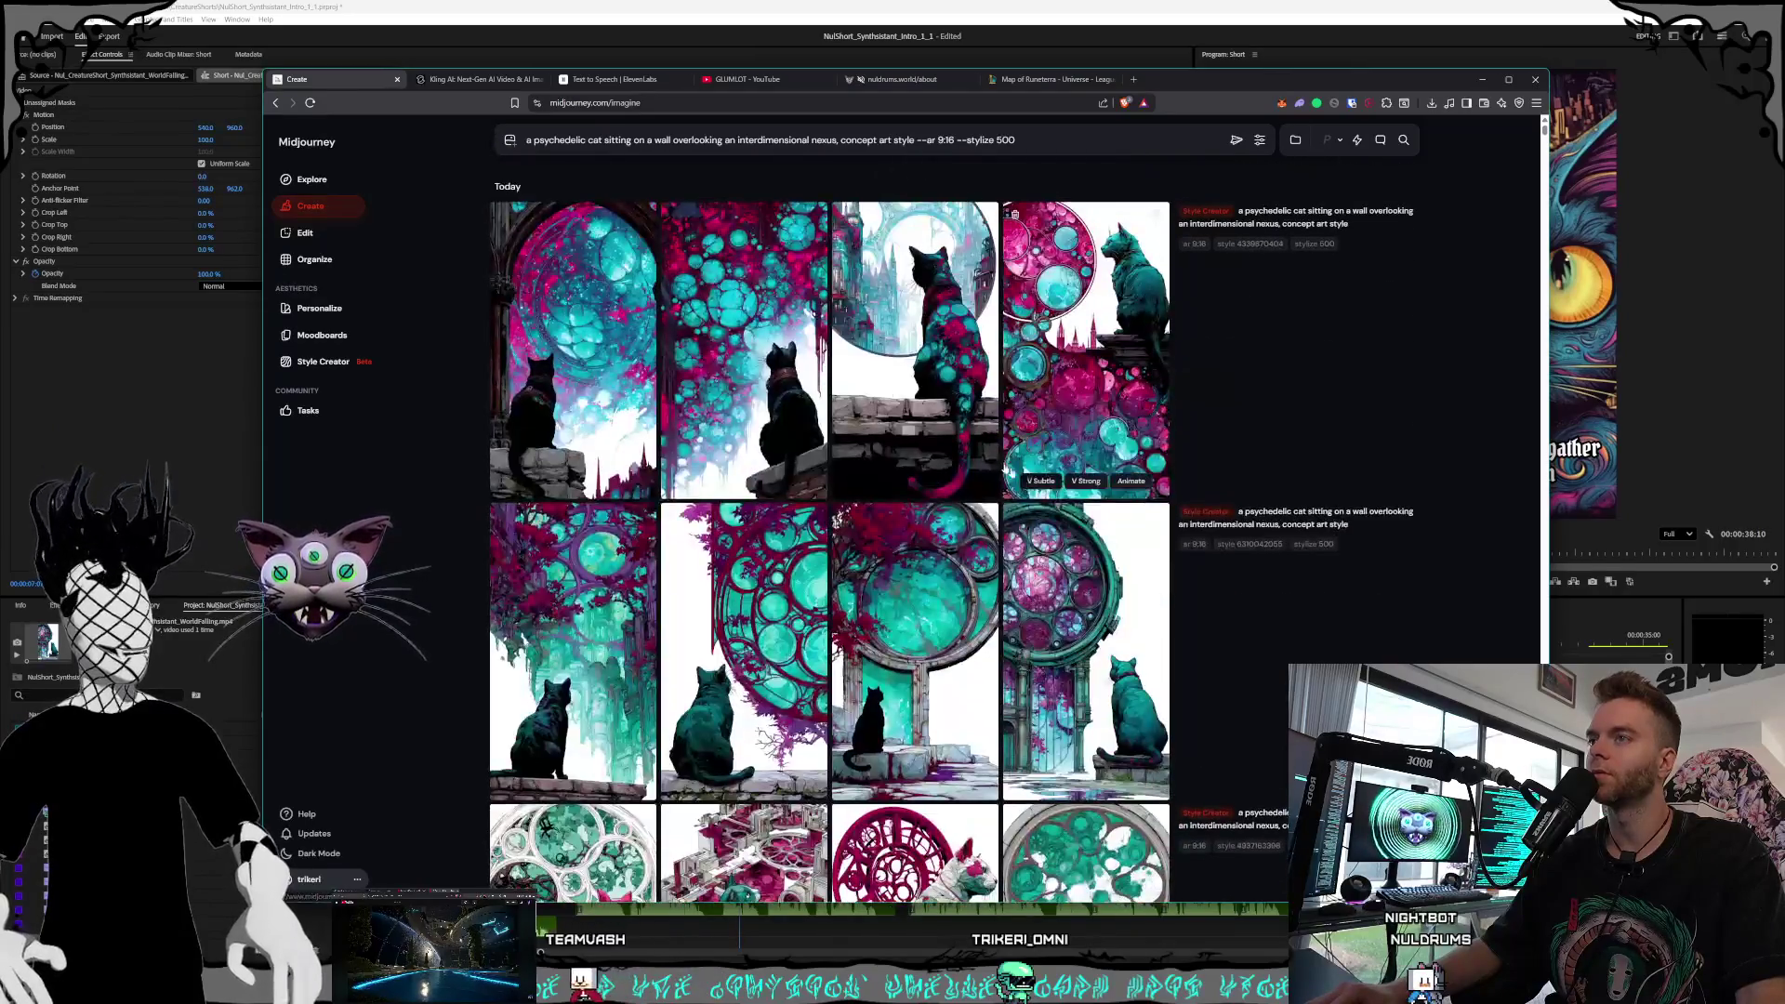
click(493, 79)
click(875, 4)
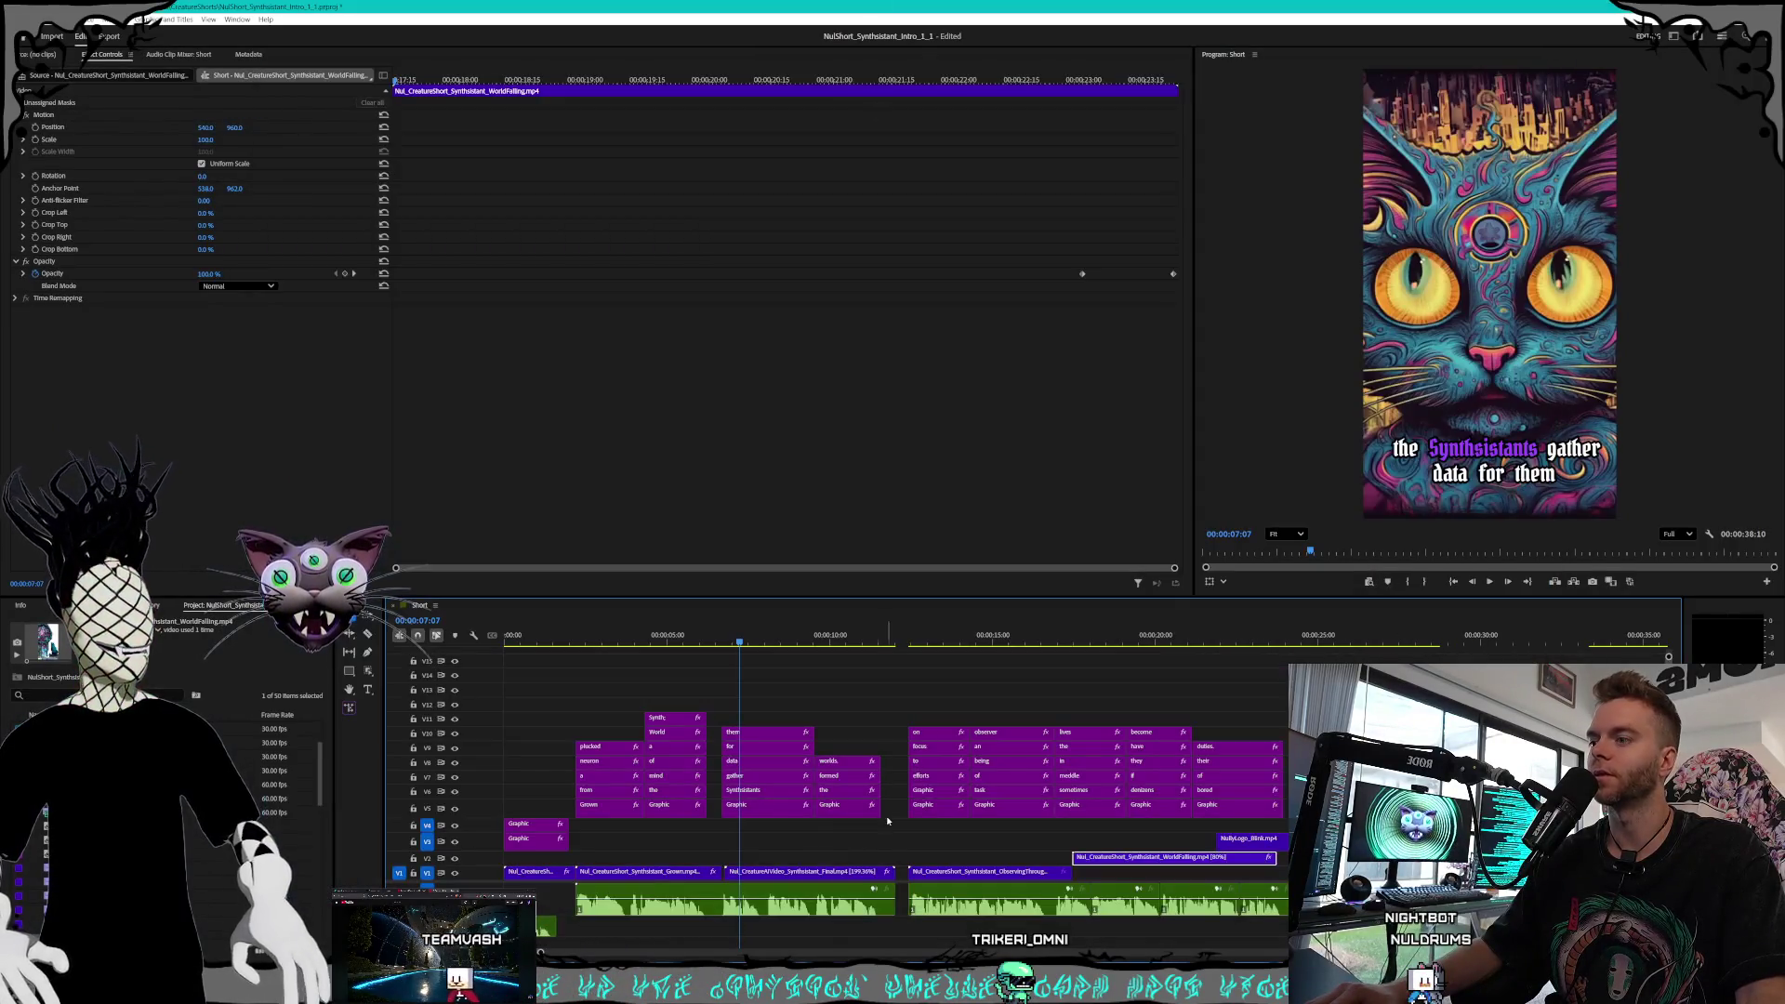
Trim the end of the creature clip on V1 and play the short through to the end
mouse_move(754, 626)
mouse_down()
mouse_move(908, 641)
mouse_move(913, 659)
mouse_move(813, 654)
mouse_up()
key(space)
drag(891, 871, 851, 871)
drag(844, 650, 1418, 621)
key(space)
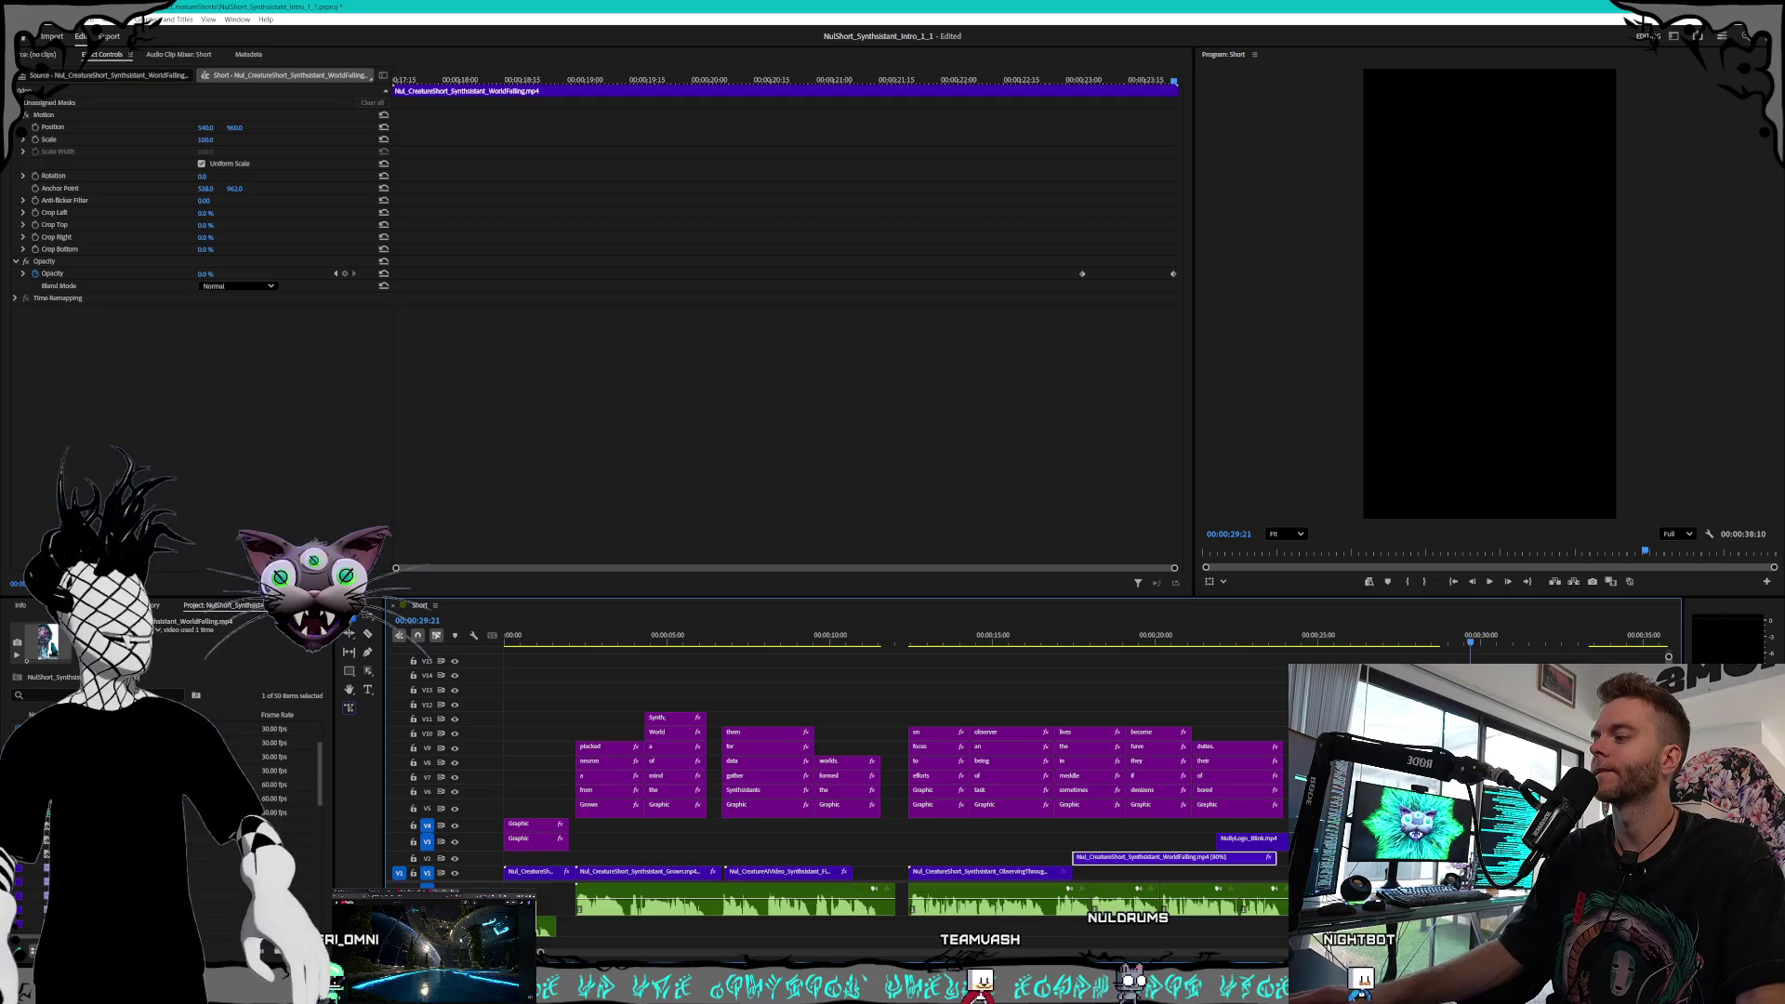
key(alt+Tab)
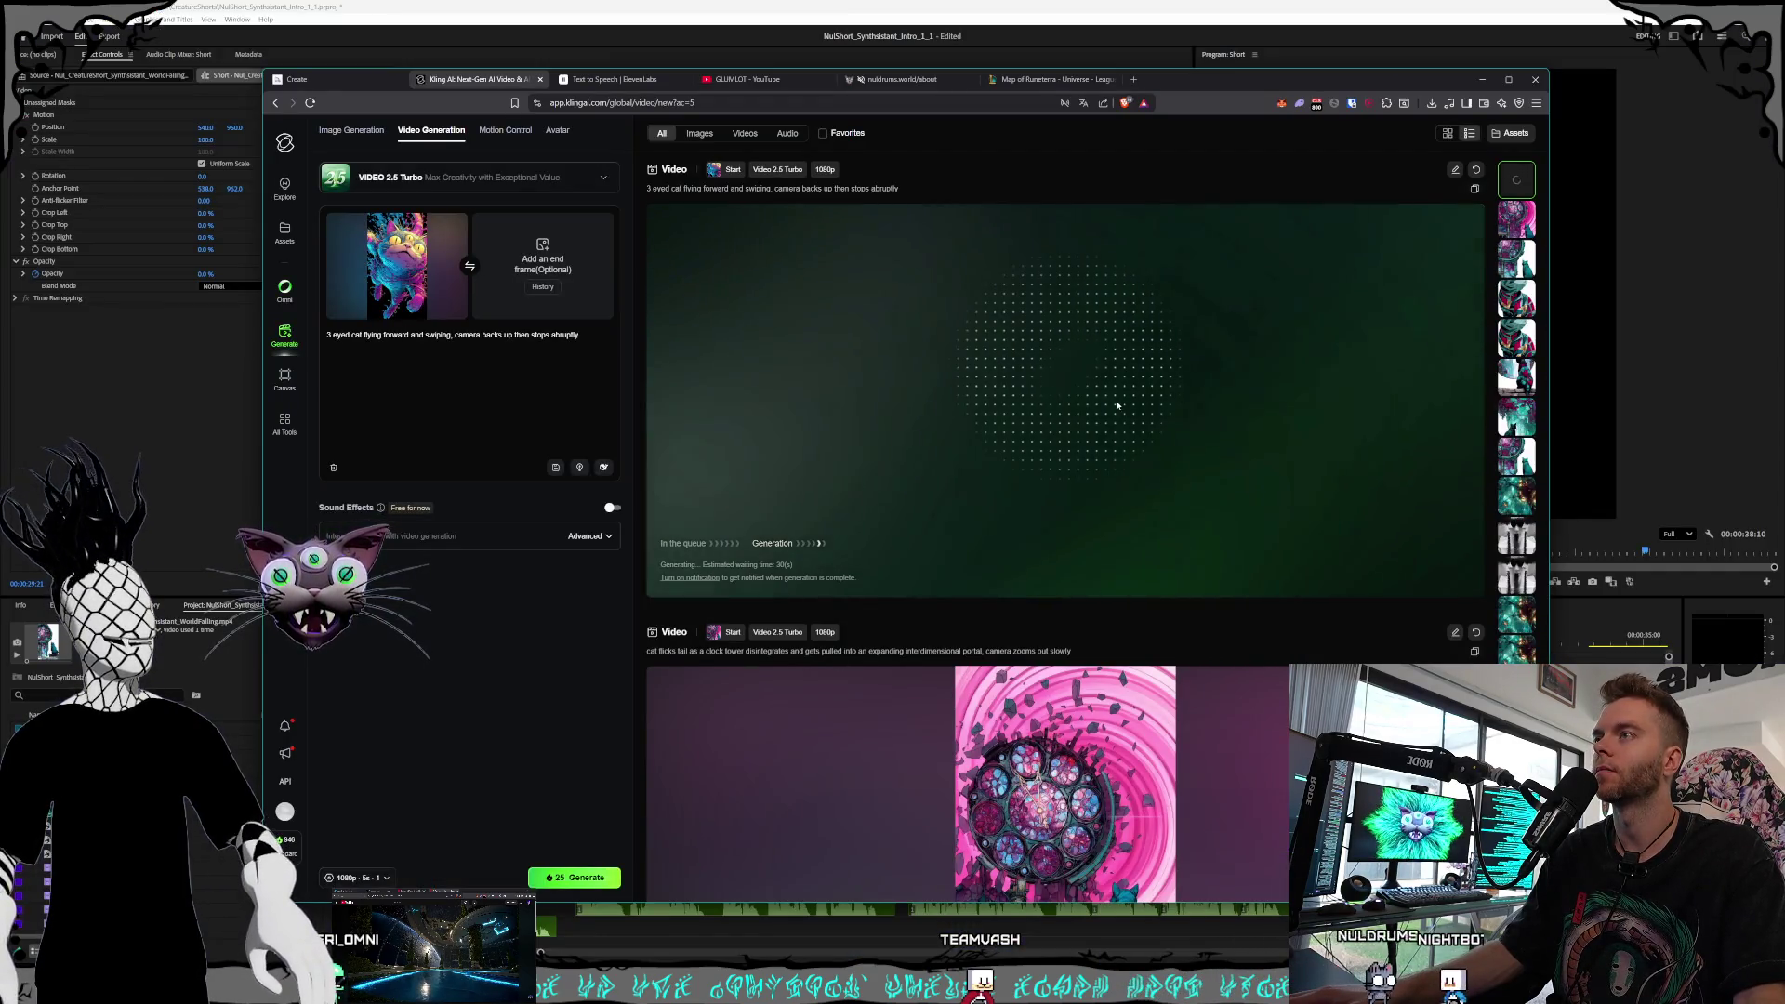
Watch the finished three-eyed cat flying clip full screen, then download it
click(659, 582)
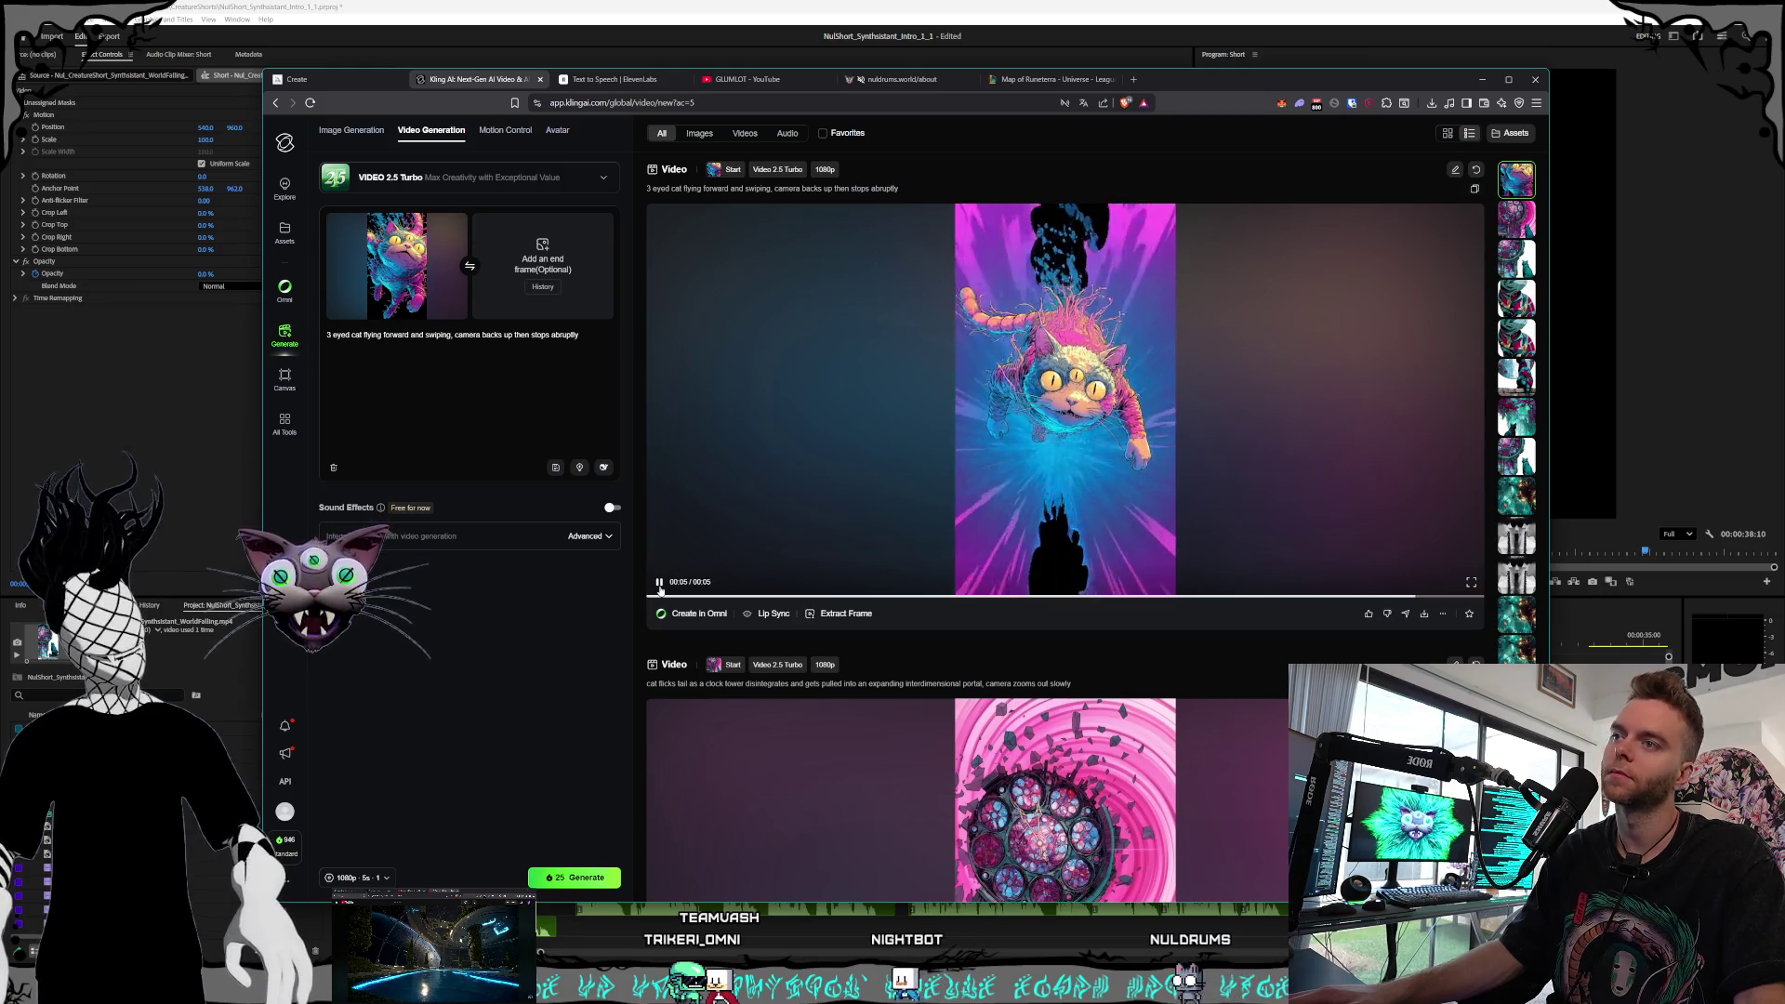
click(1468, 583)
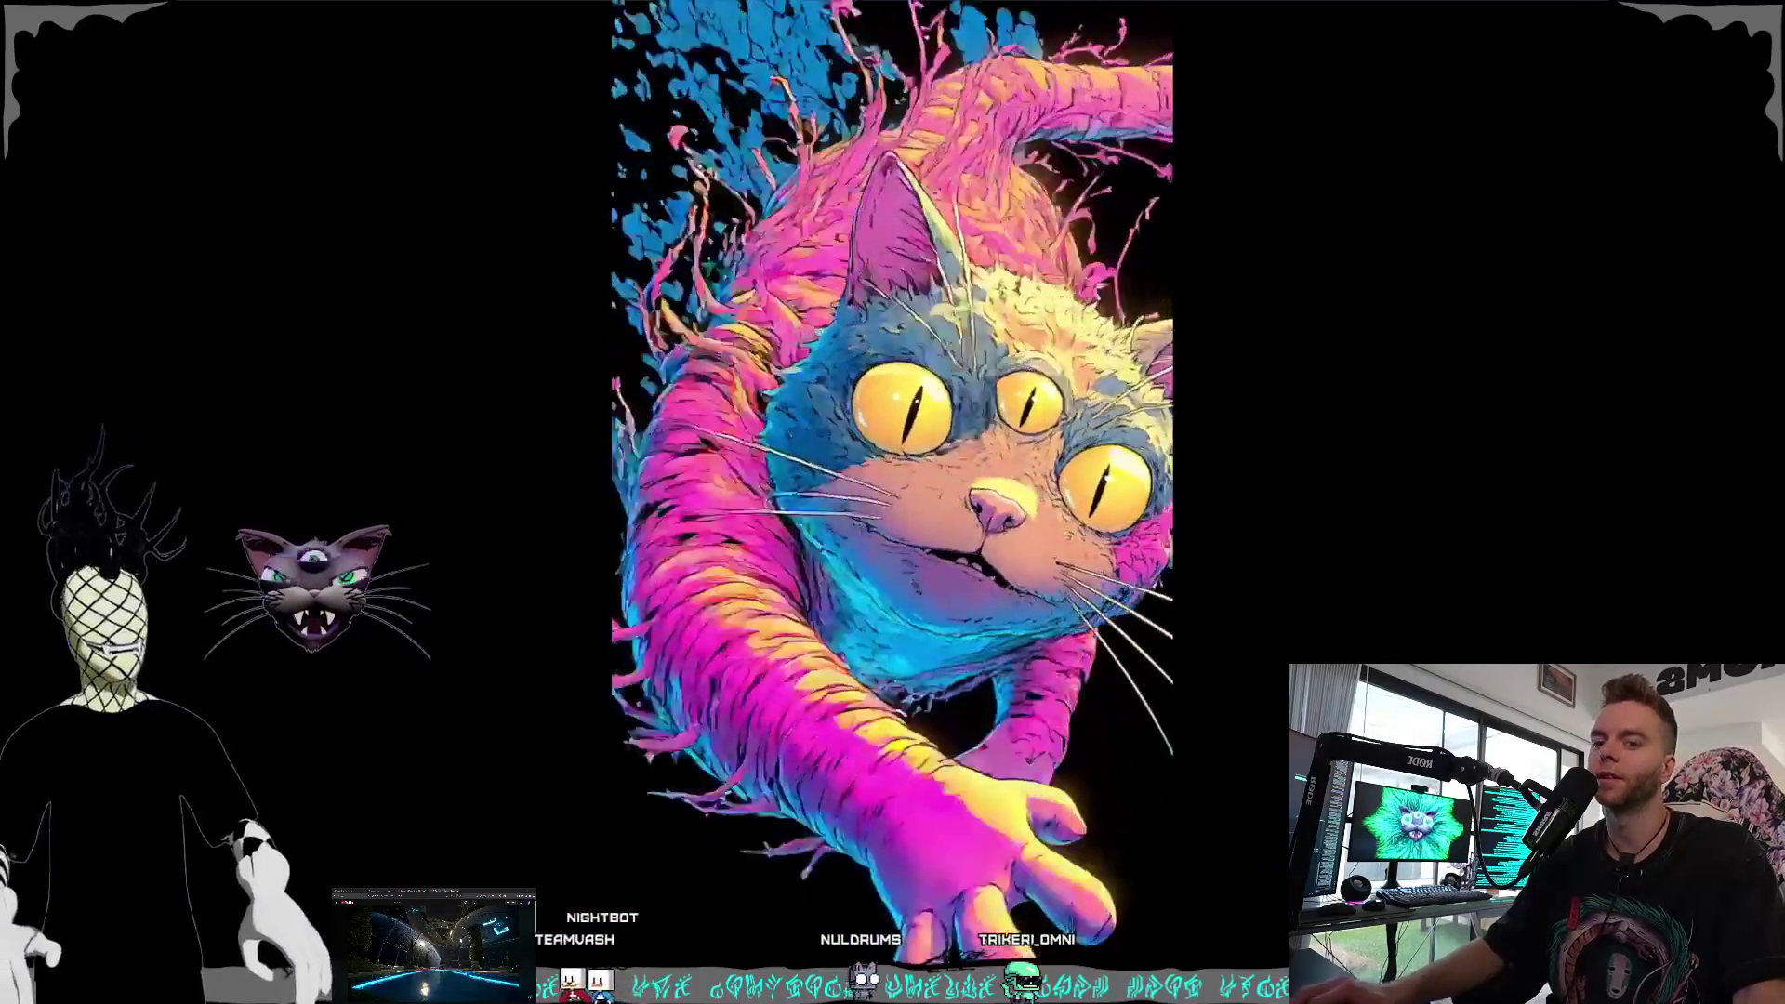
key(Escape)
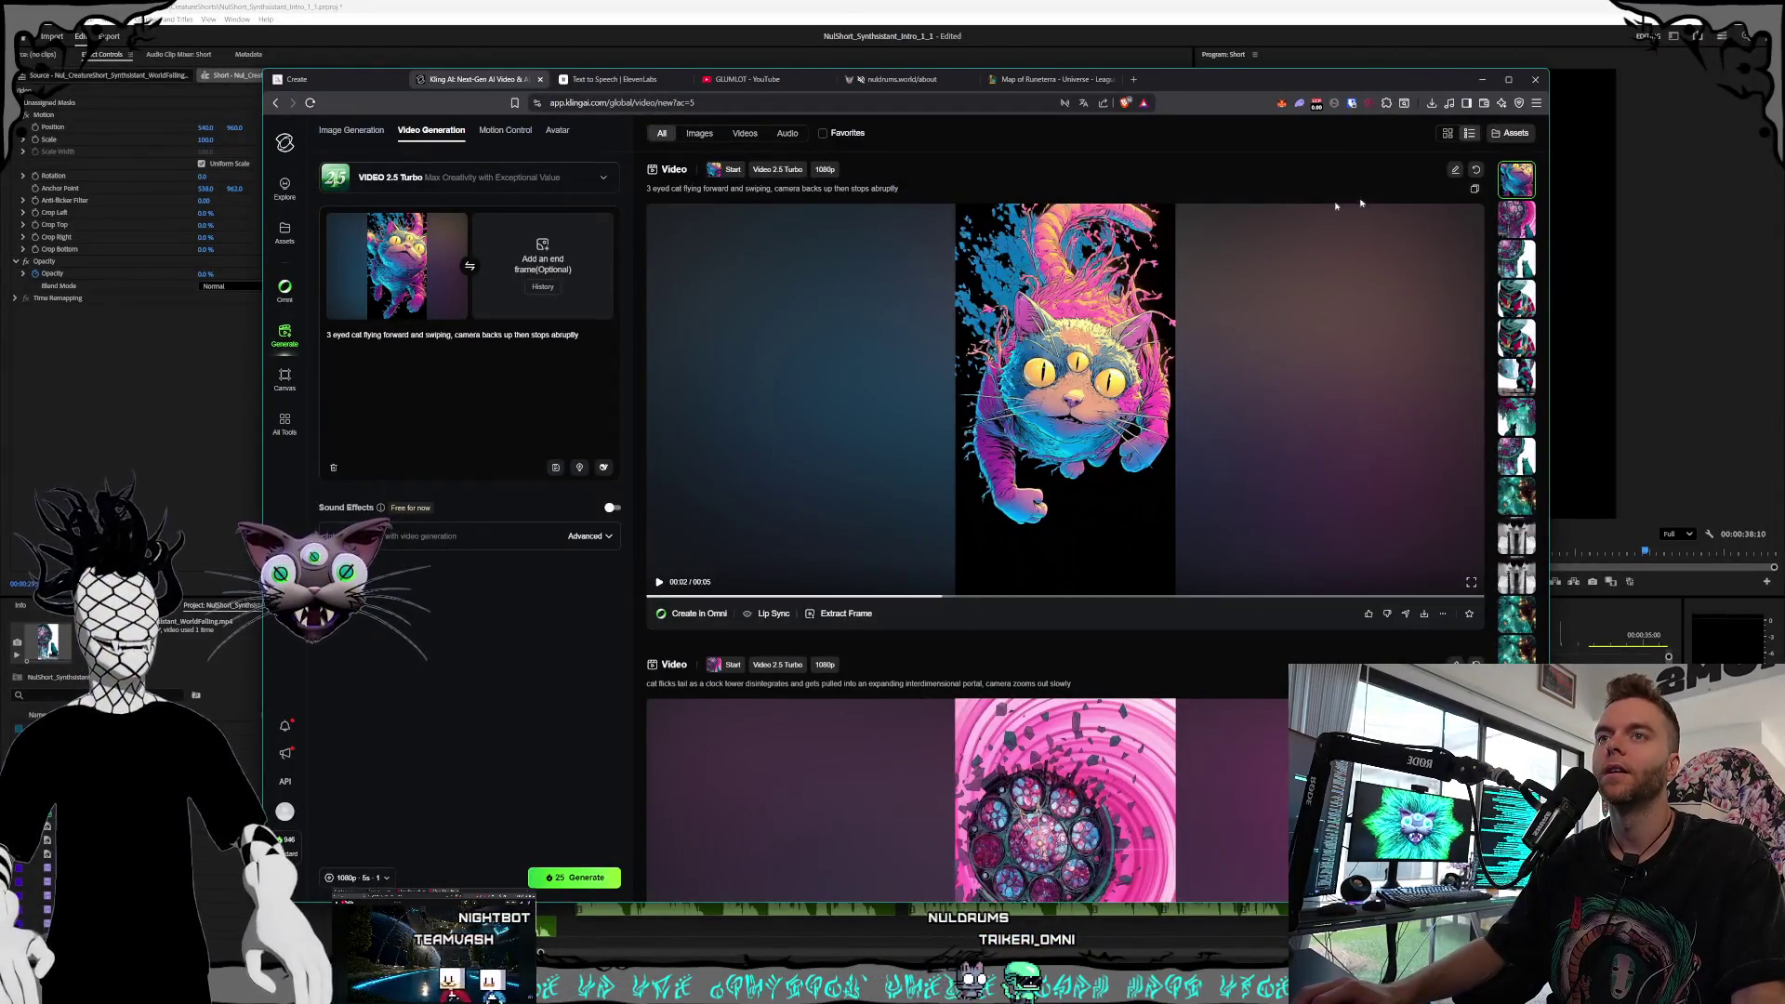
click(1431, 616)
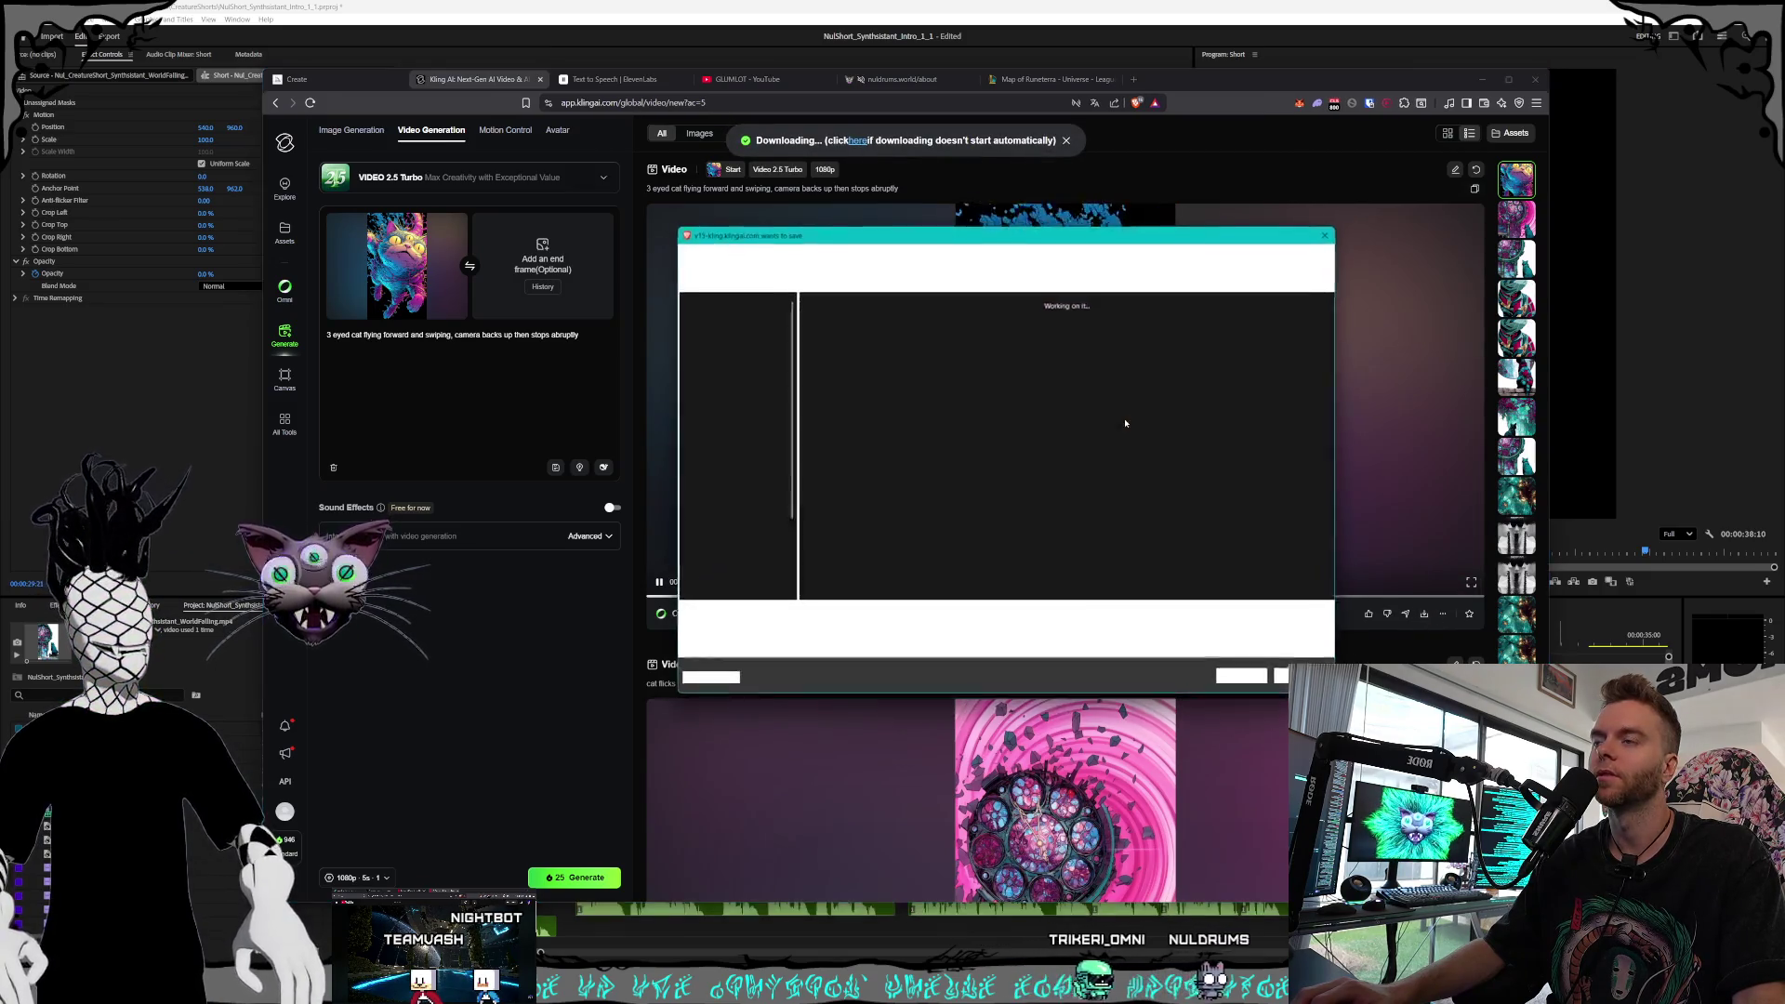
Save the kling cat video into the Synthsistants folder and import it into Premiere's Project panel
key(Return)
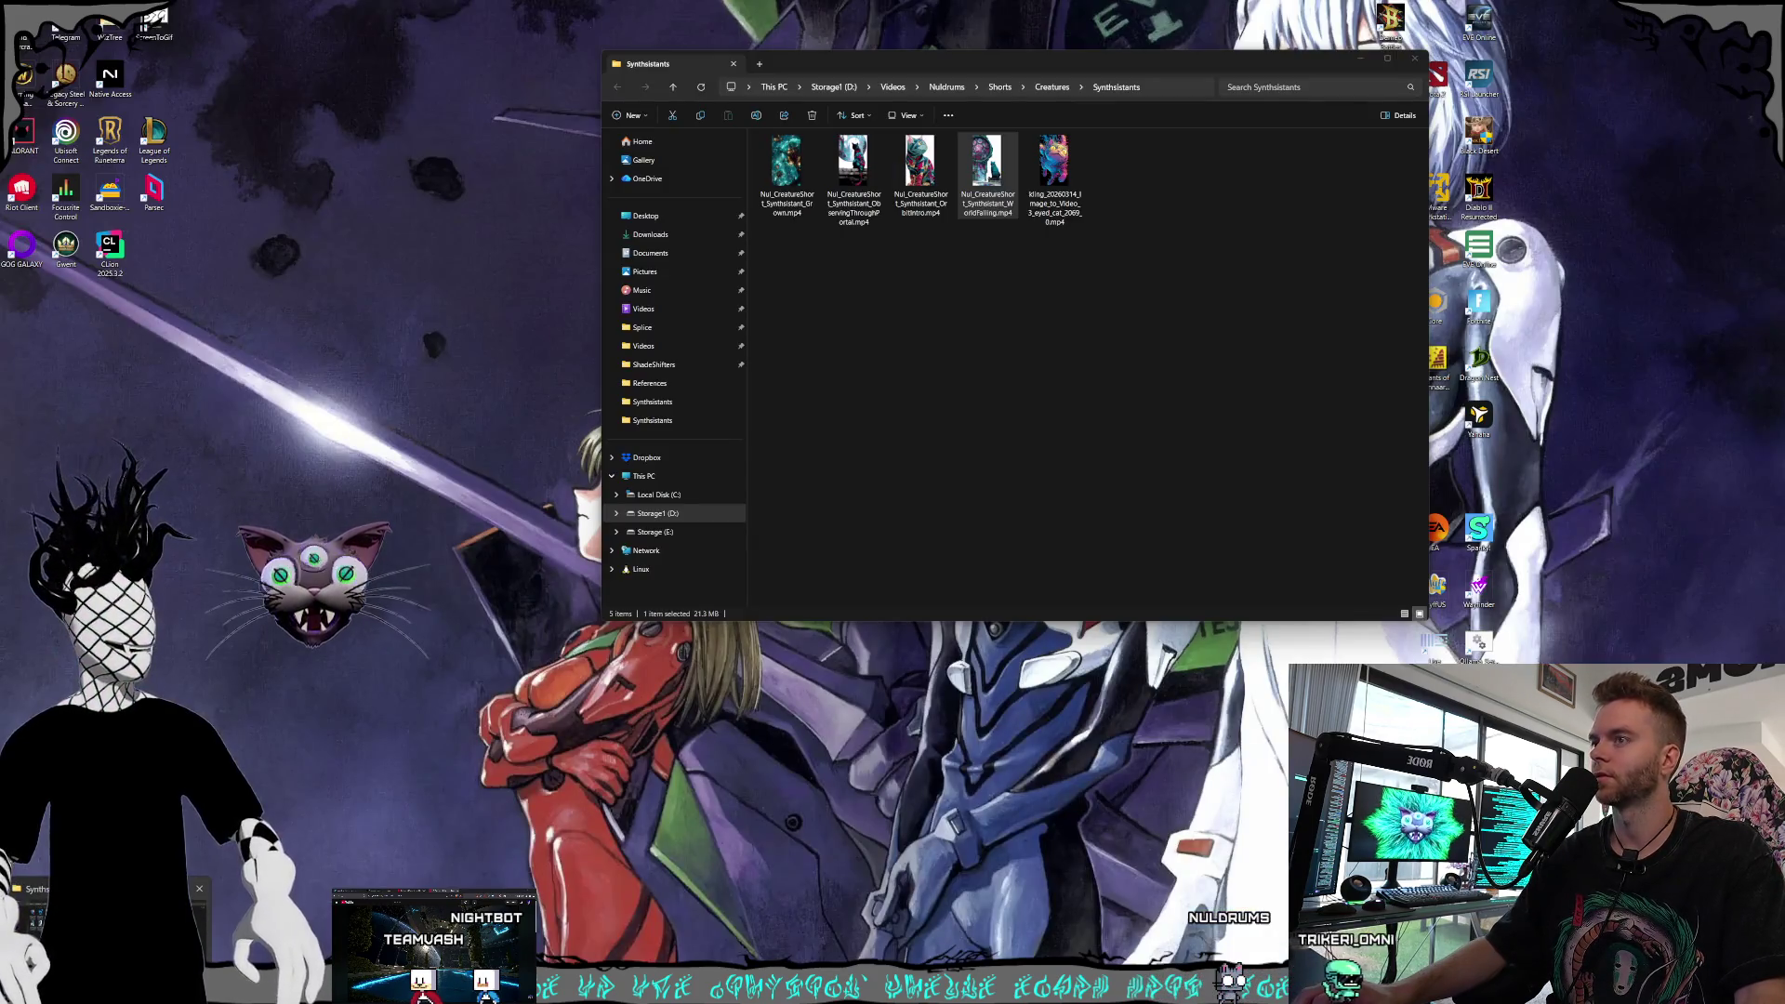
click(1124, 153)
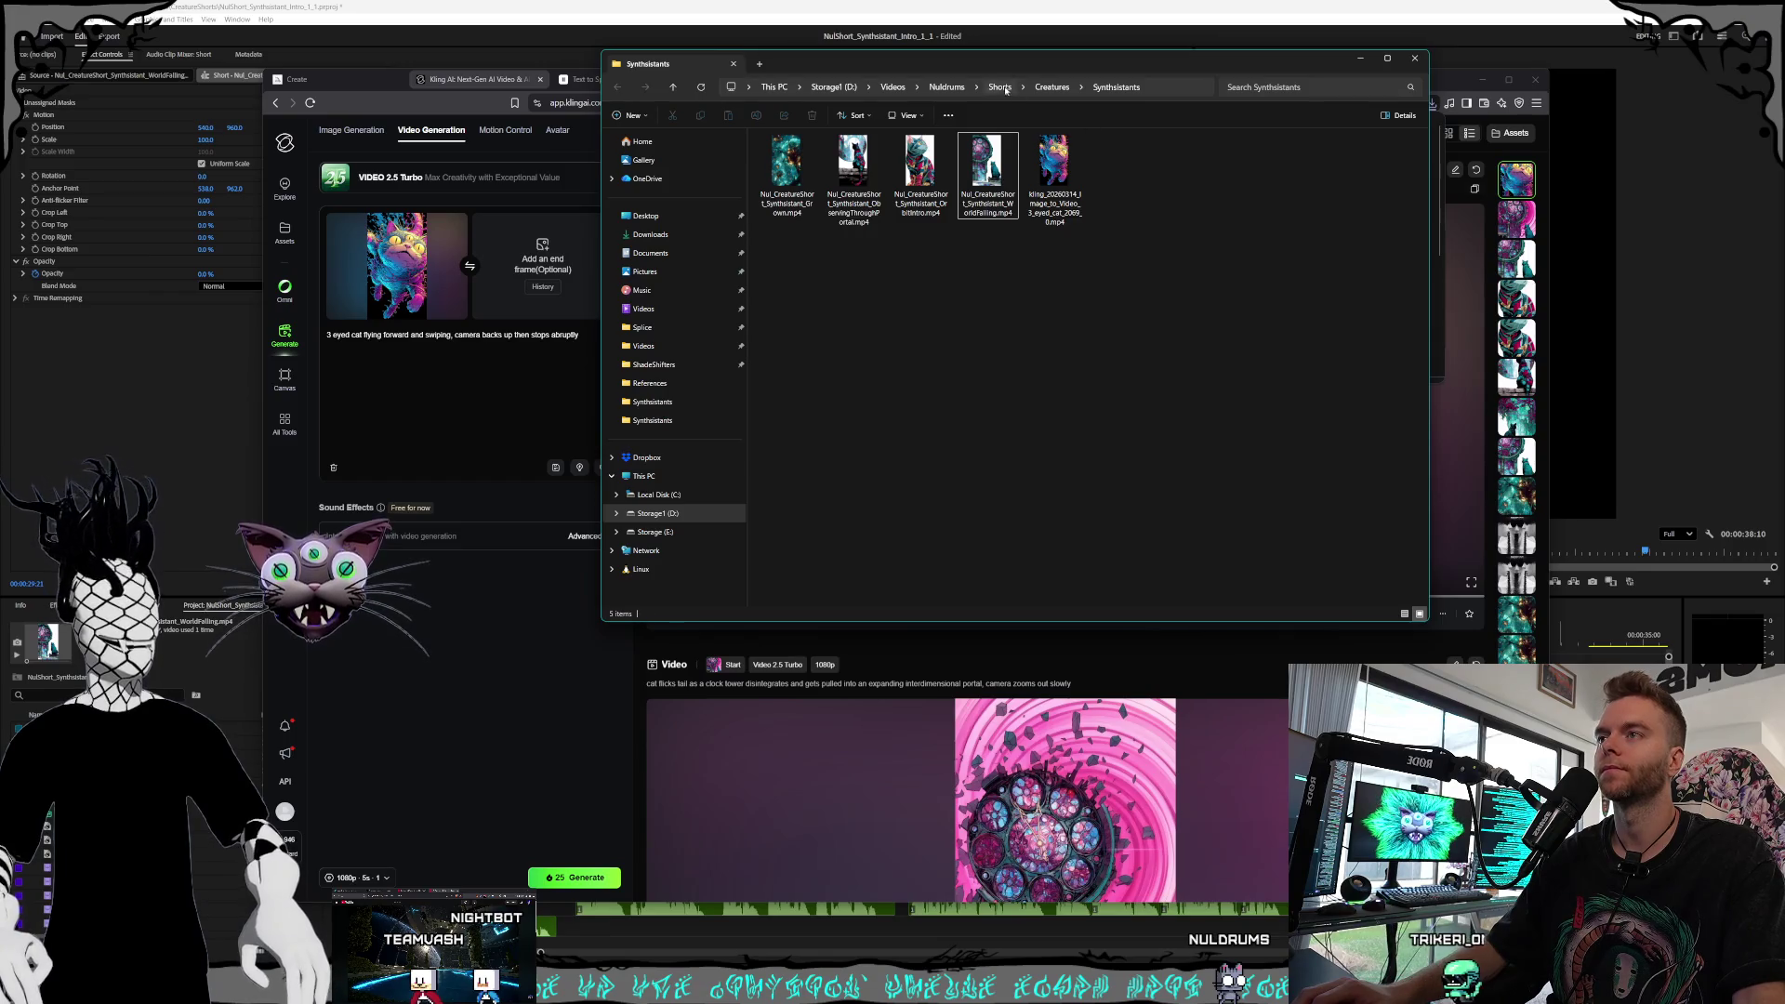
drag(1020, 61, 924, 59)
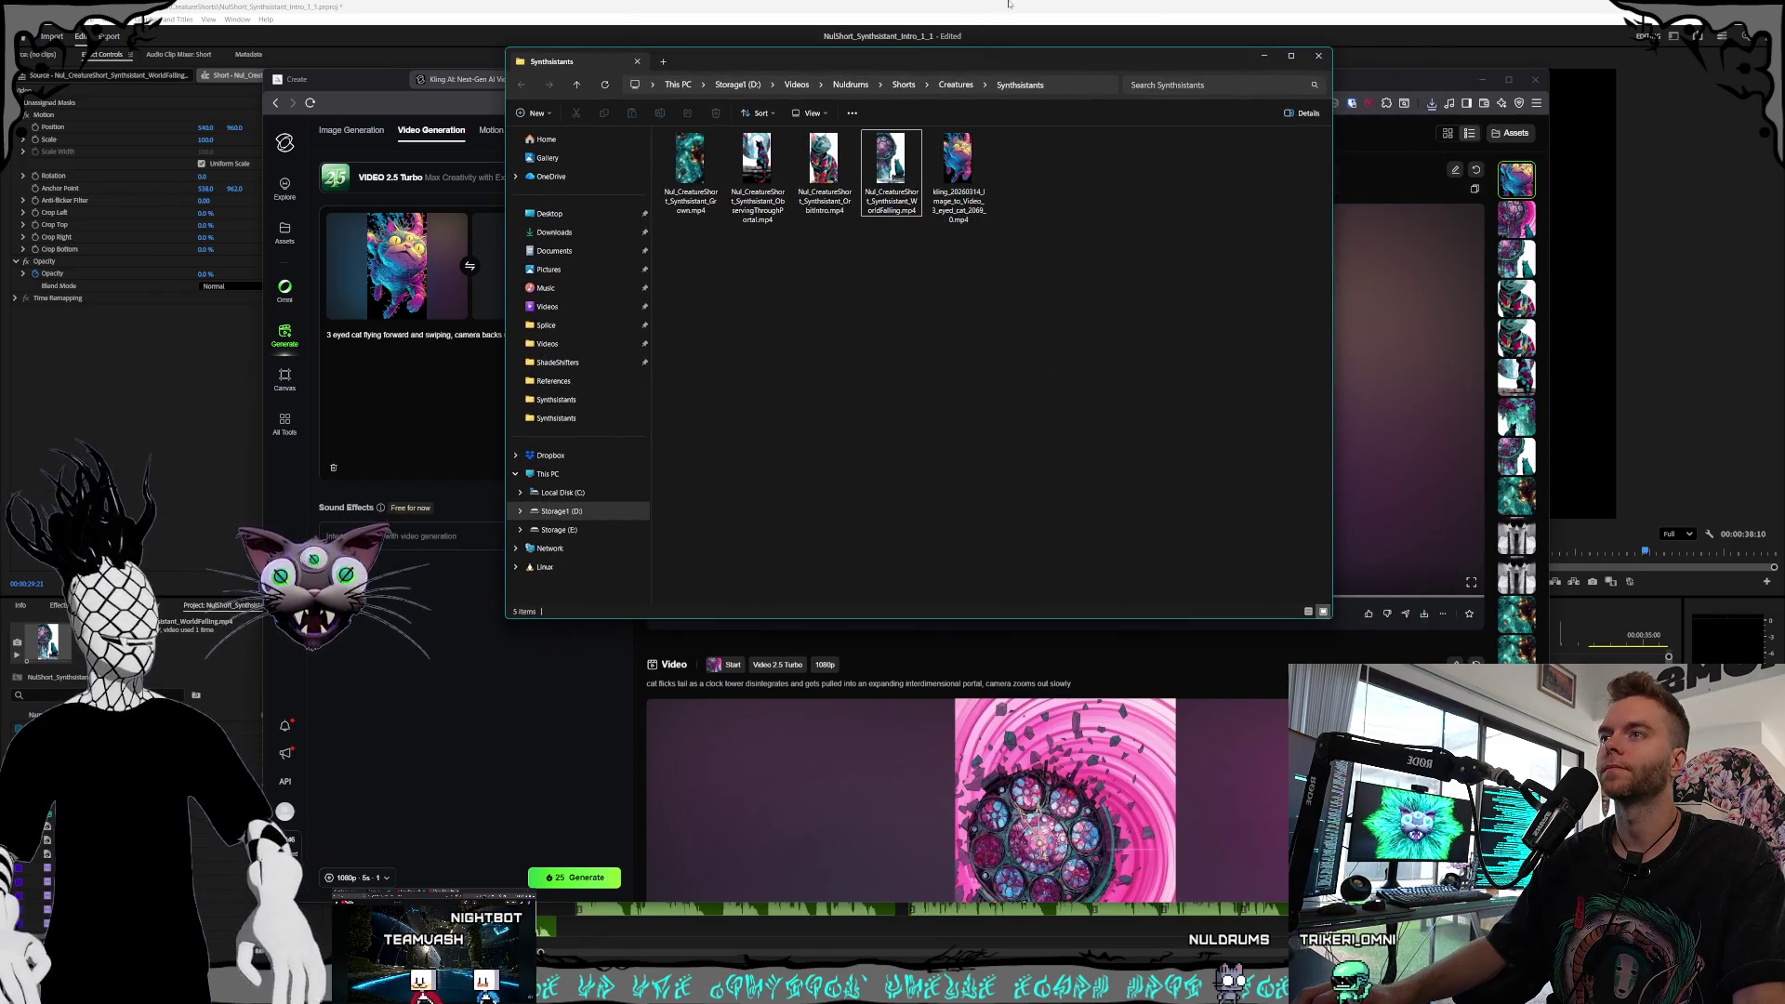
click(1006, 5)
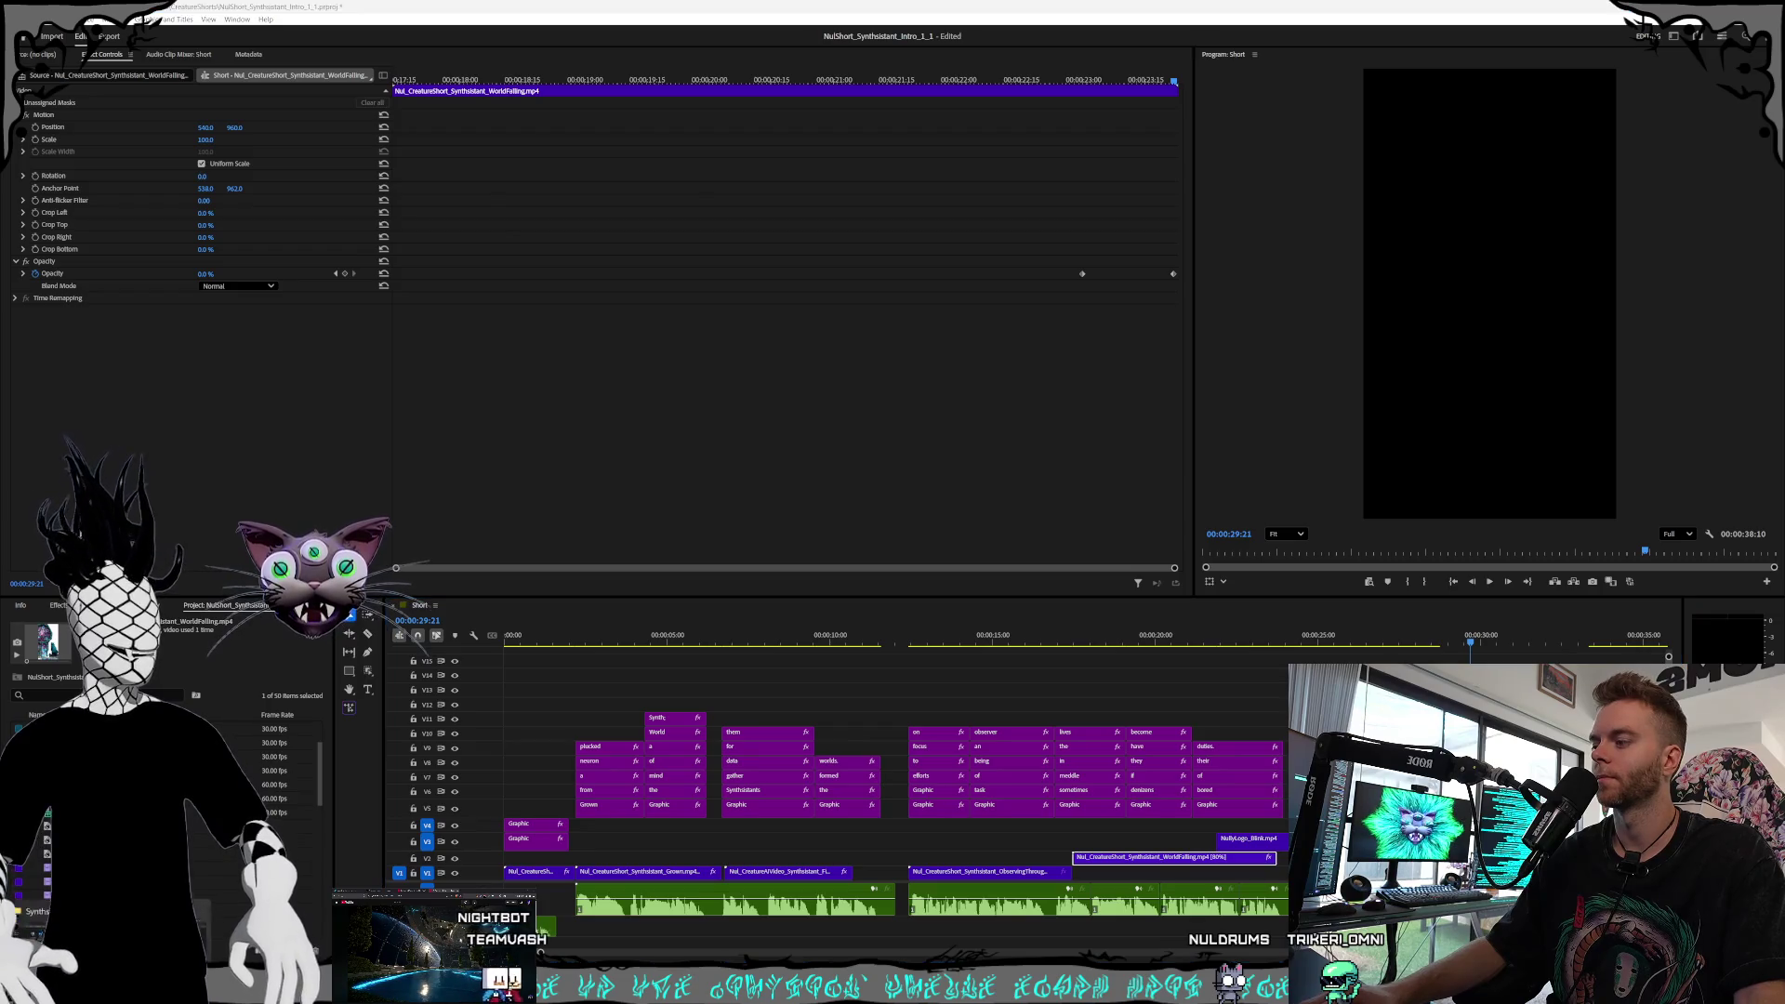
key(alt+Tab)
click(959, 157)
drag(960, 156, 111, 744)
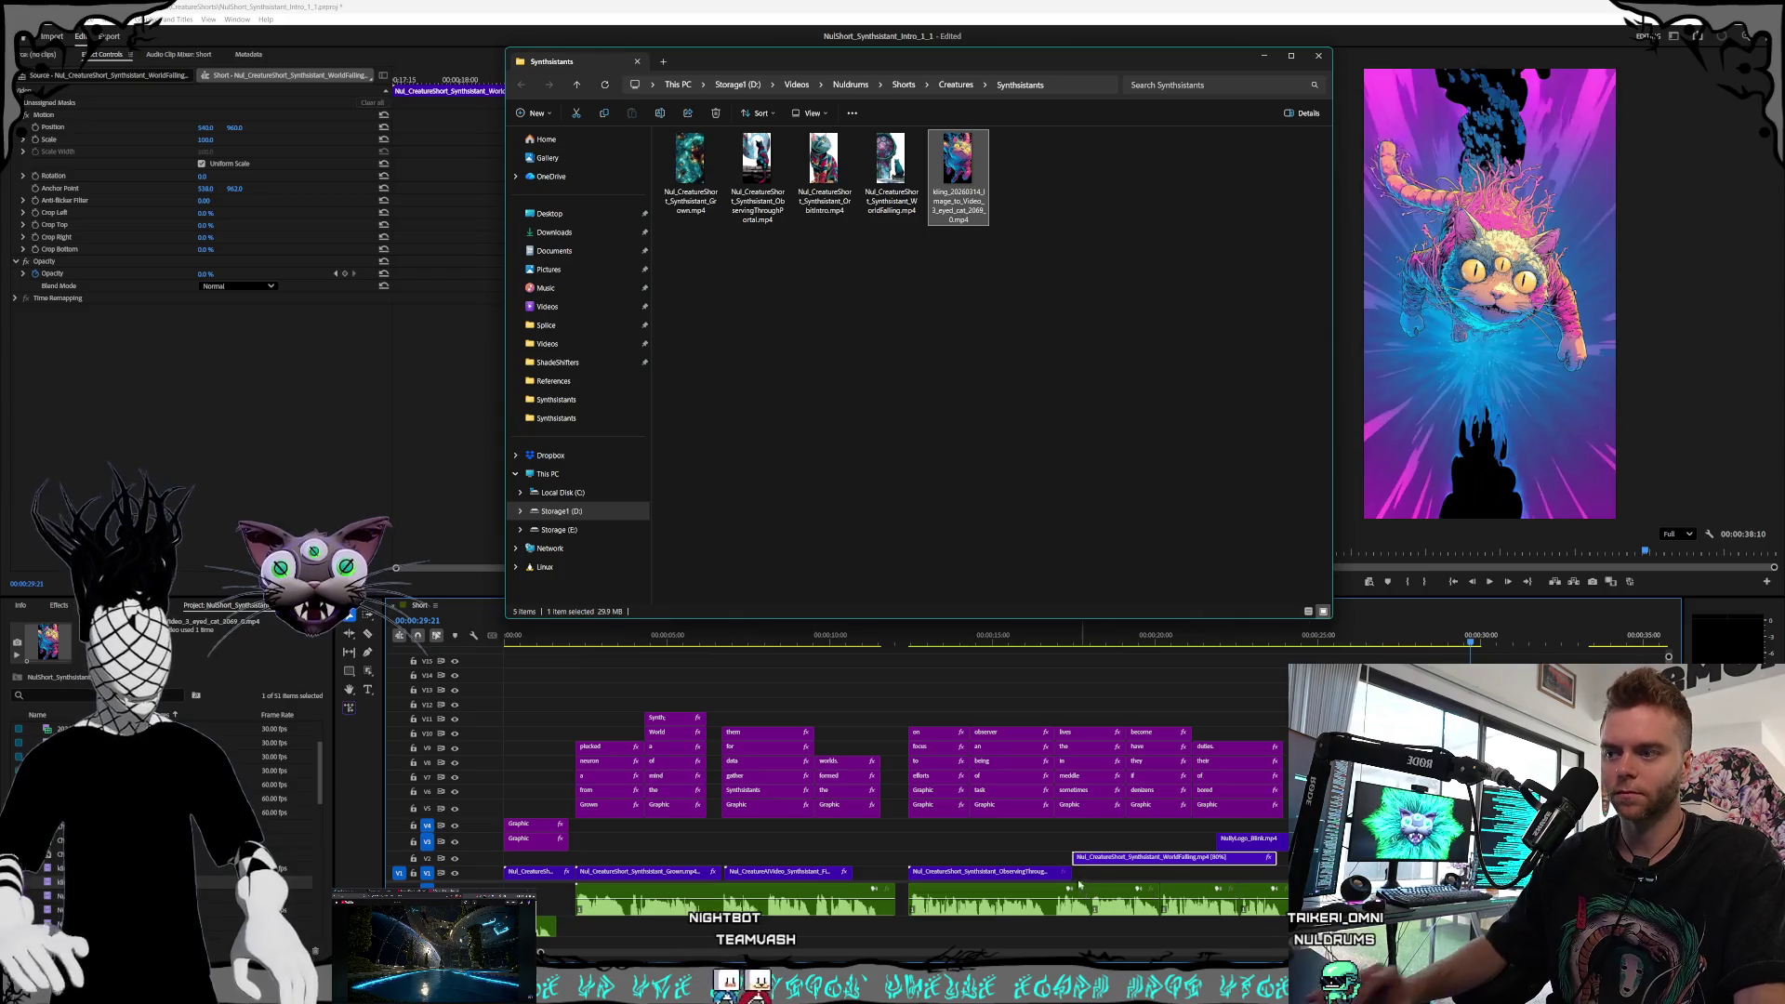
Replace the old Synthsistant creature clip on V1 with the kling cat clip and play it
click(781, 872)
drag(781, 872, 1505, 872)
drag(1010, 877, 807, 877)
drag(651, 639, 723, 639)
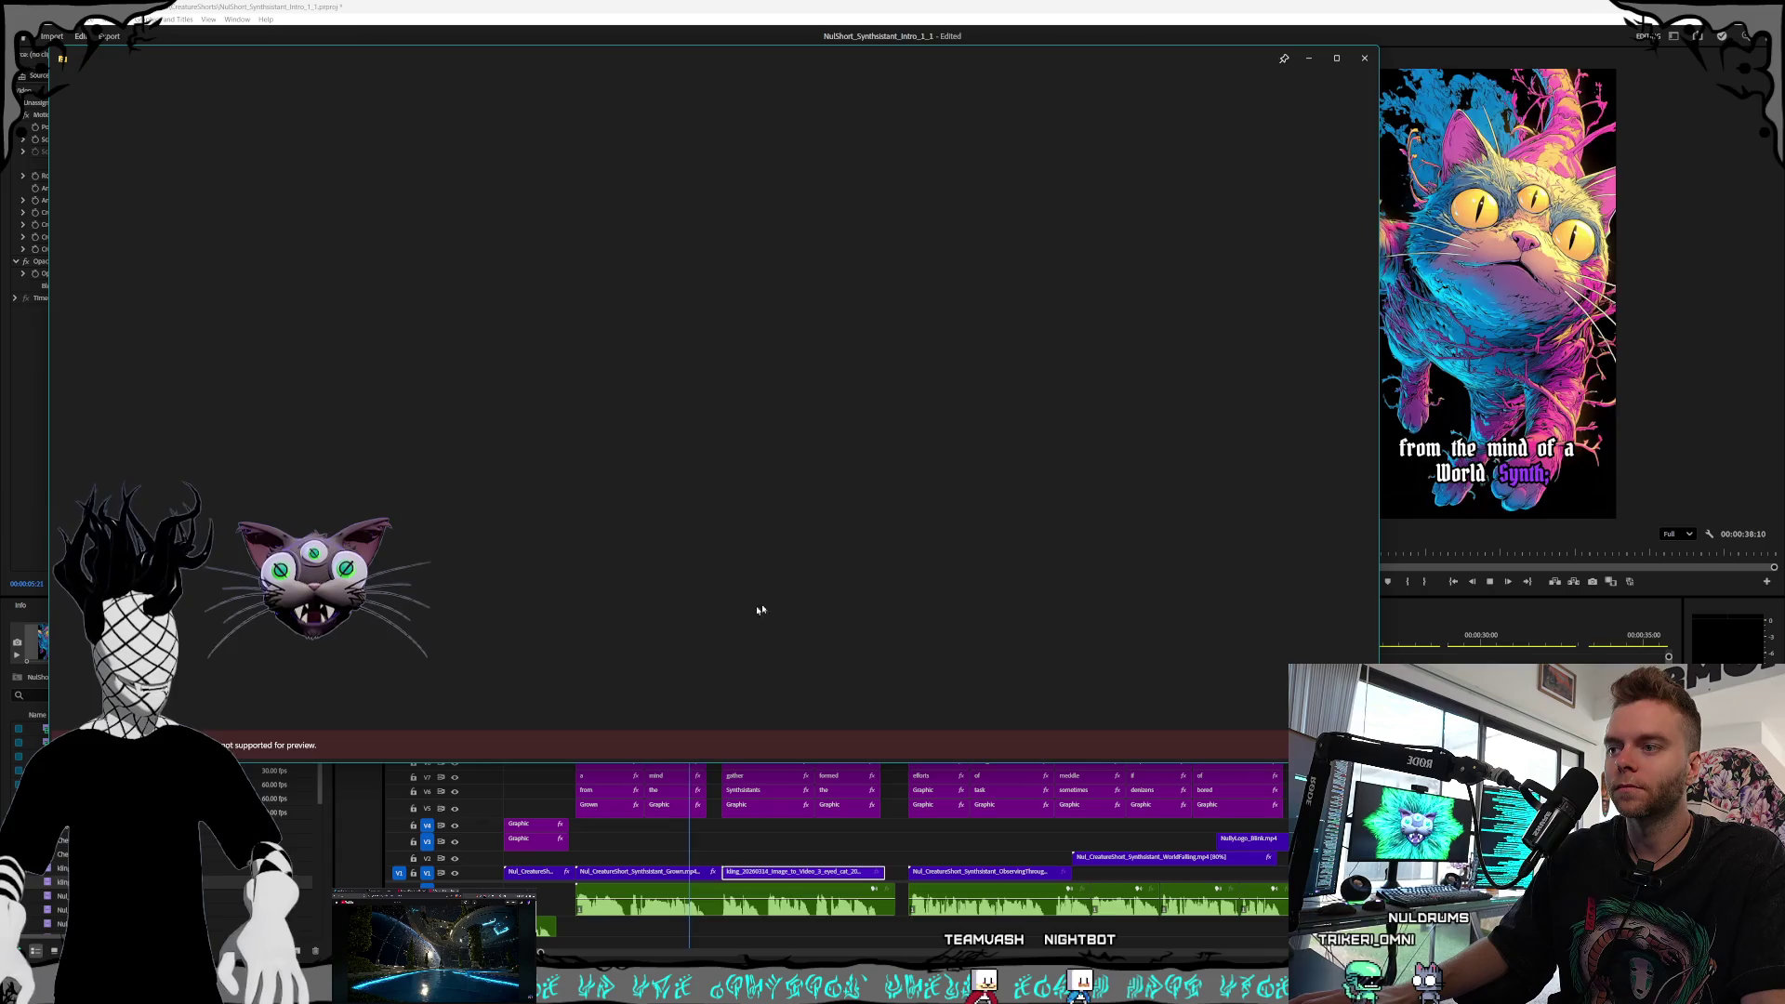
key(space)
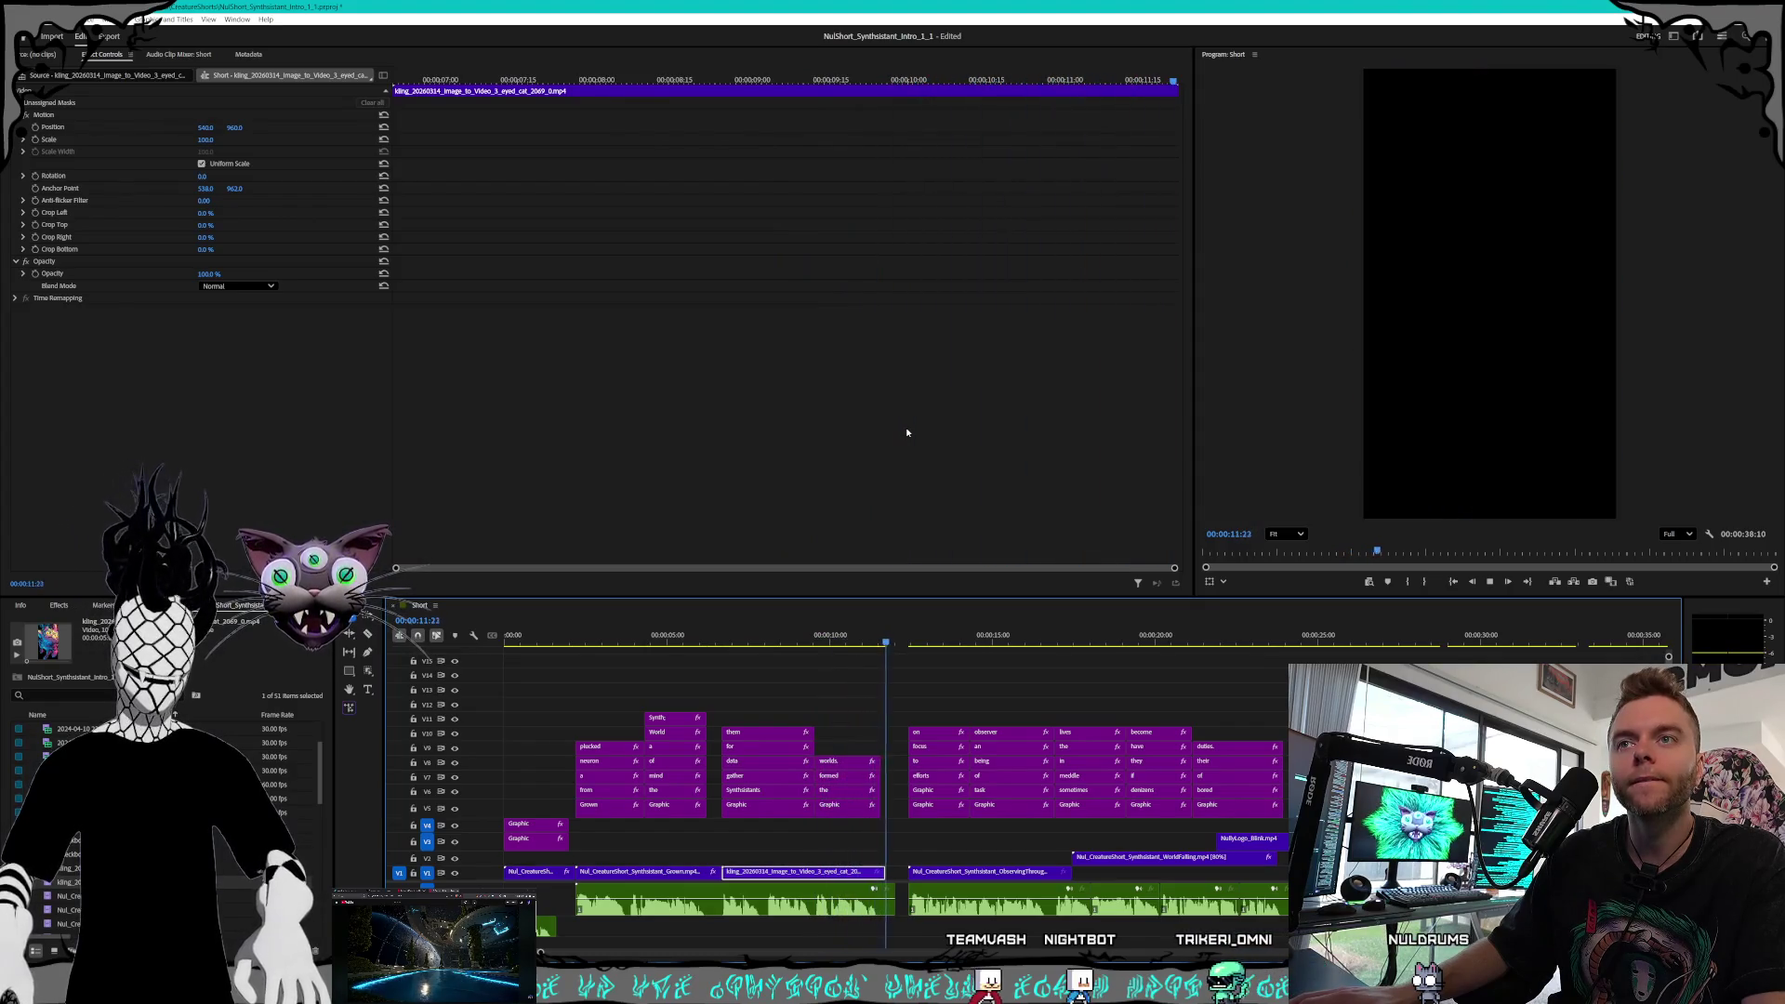
Play the short from near the start through the new cat clip
click(584, 635)
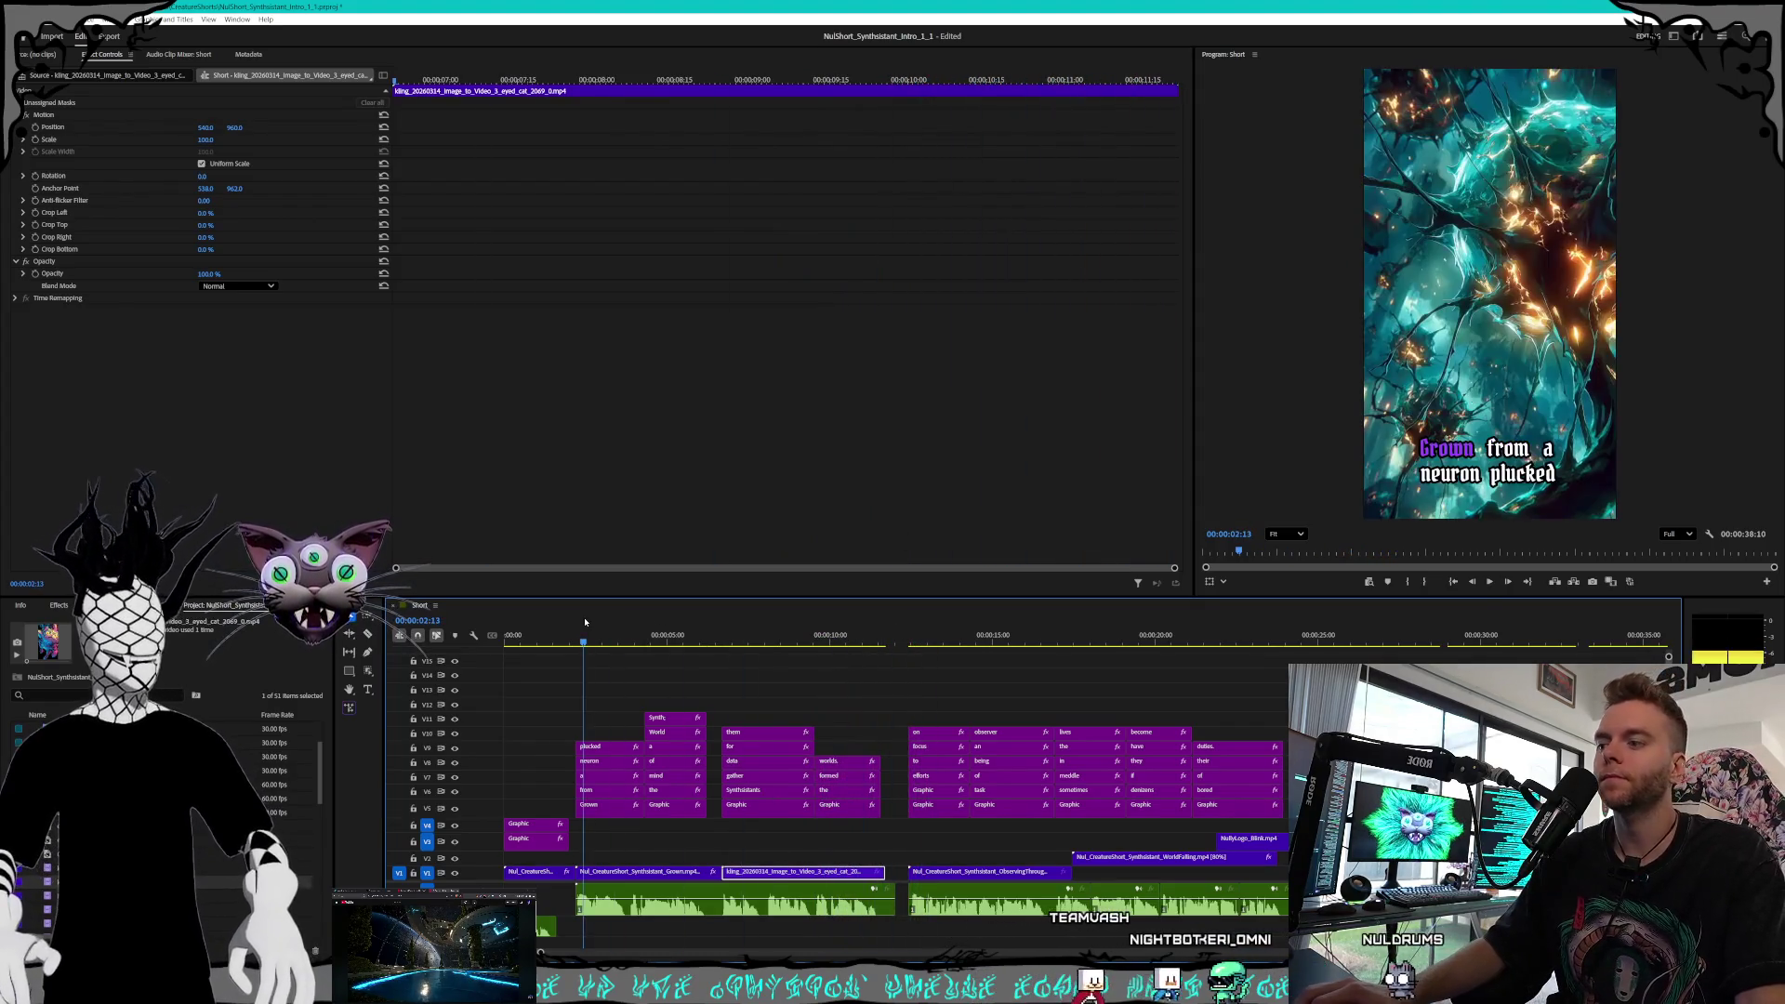
key(ctrl+space)
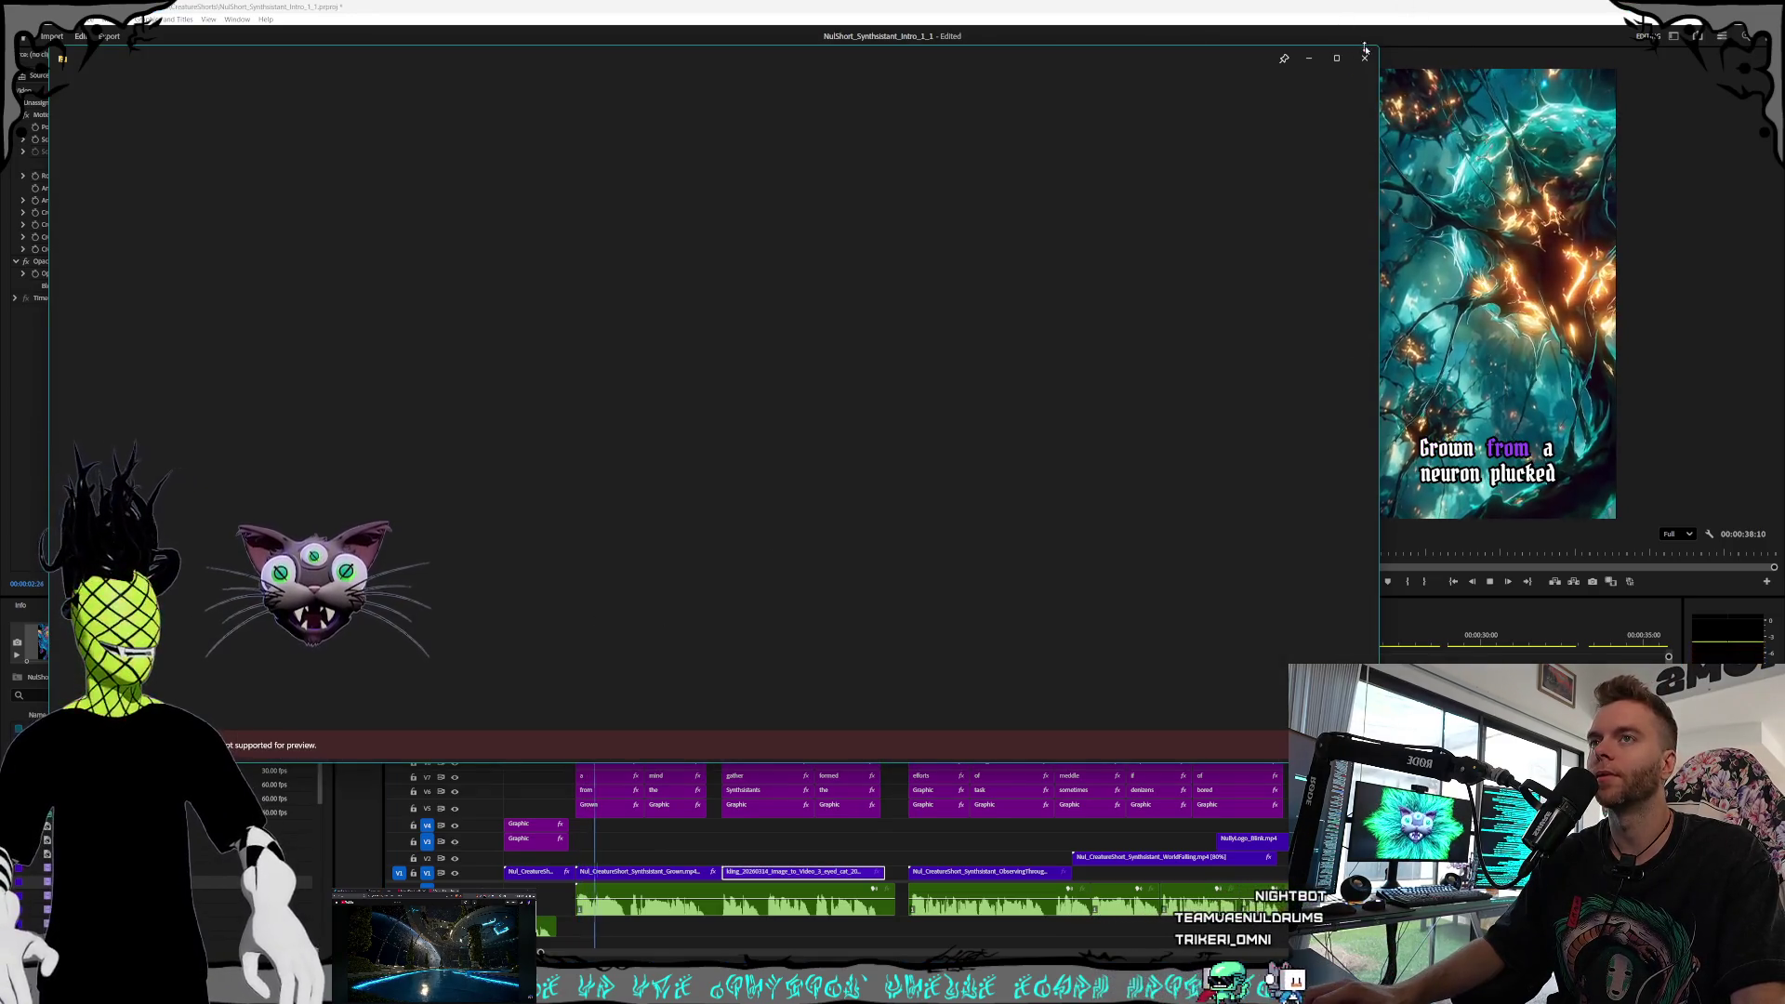
key(Escape)
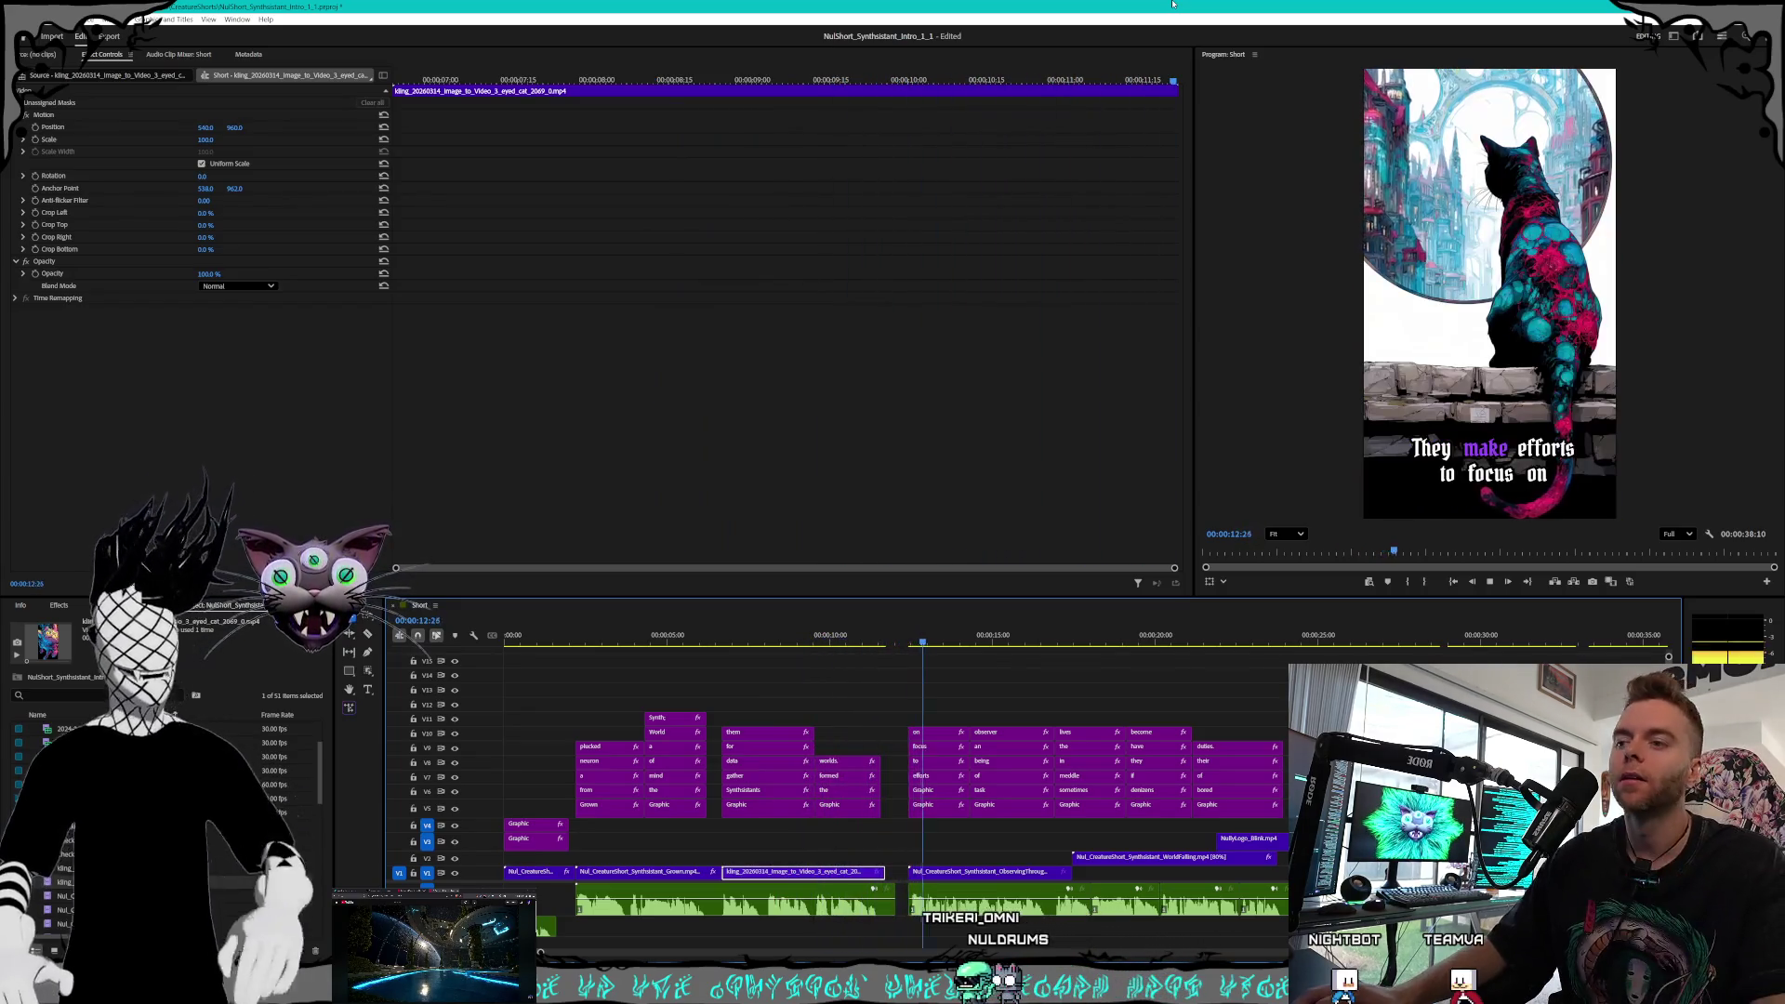
click(1491, 584)
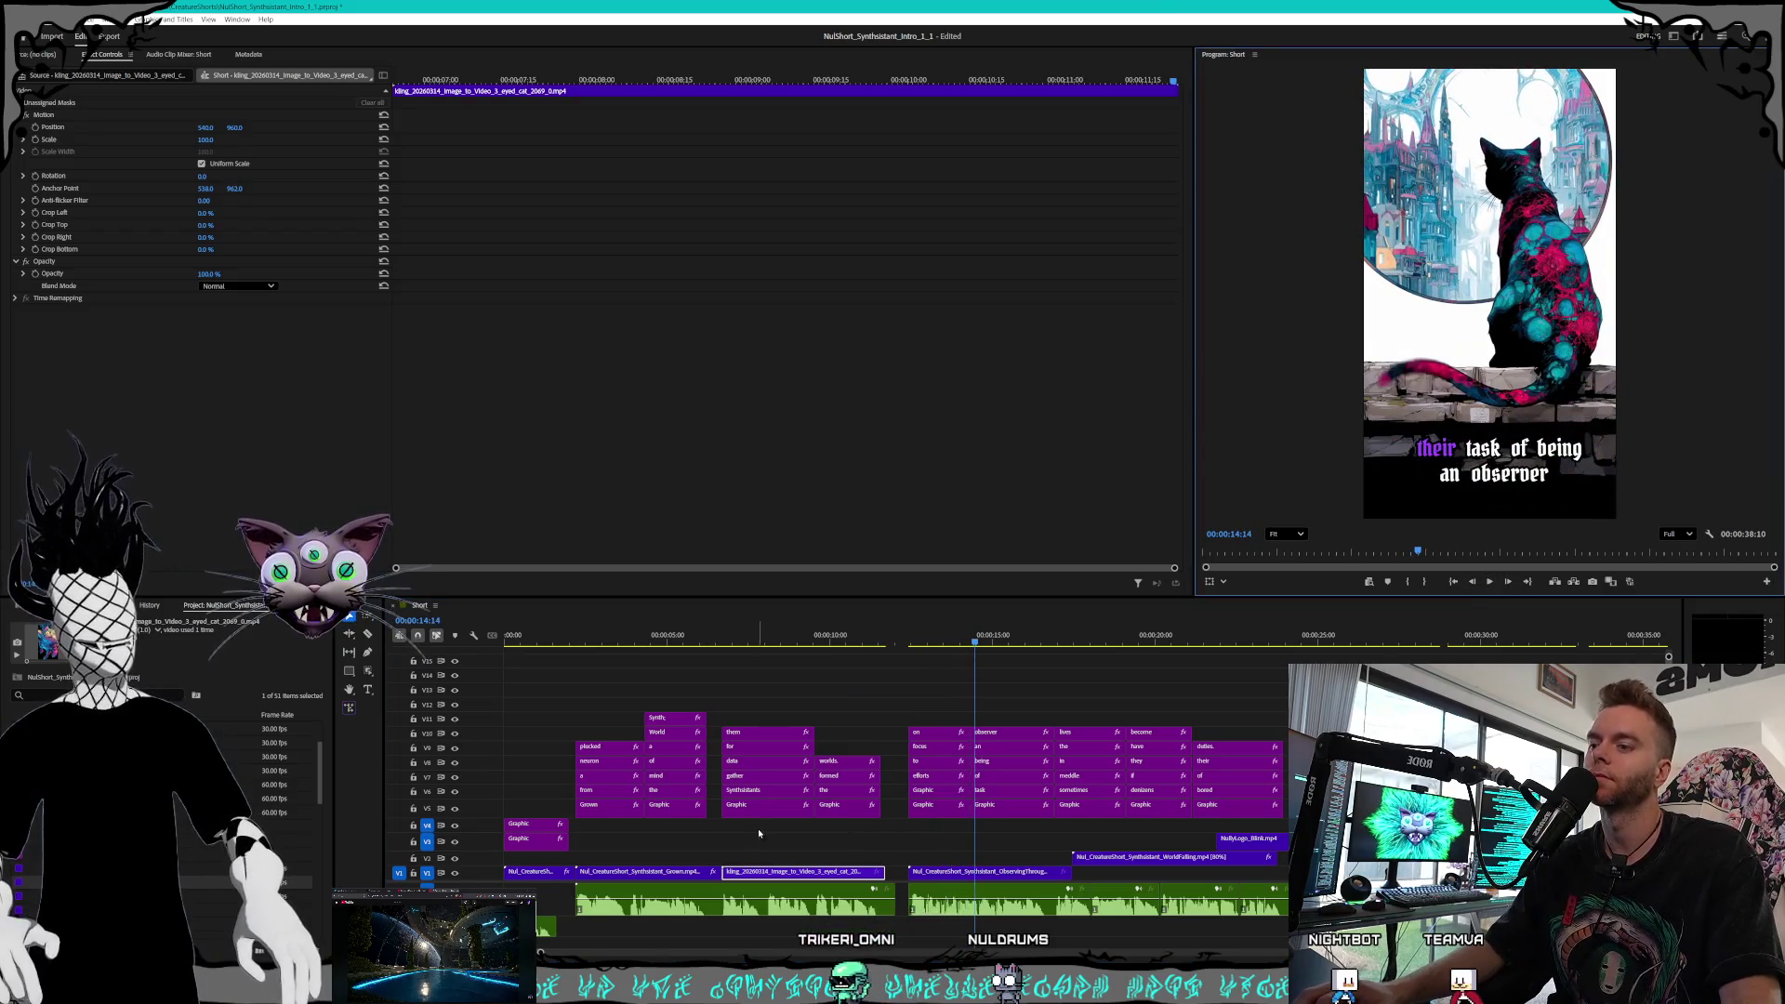
Open Midjourney's Style Creator from the Create page
key(alt+Tab)
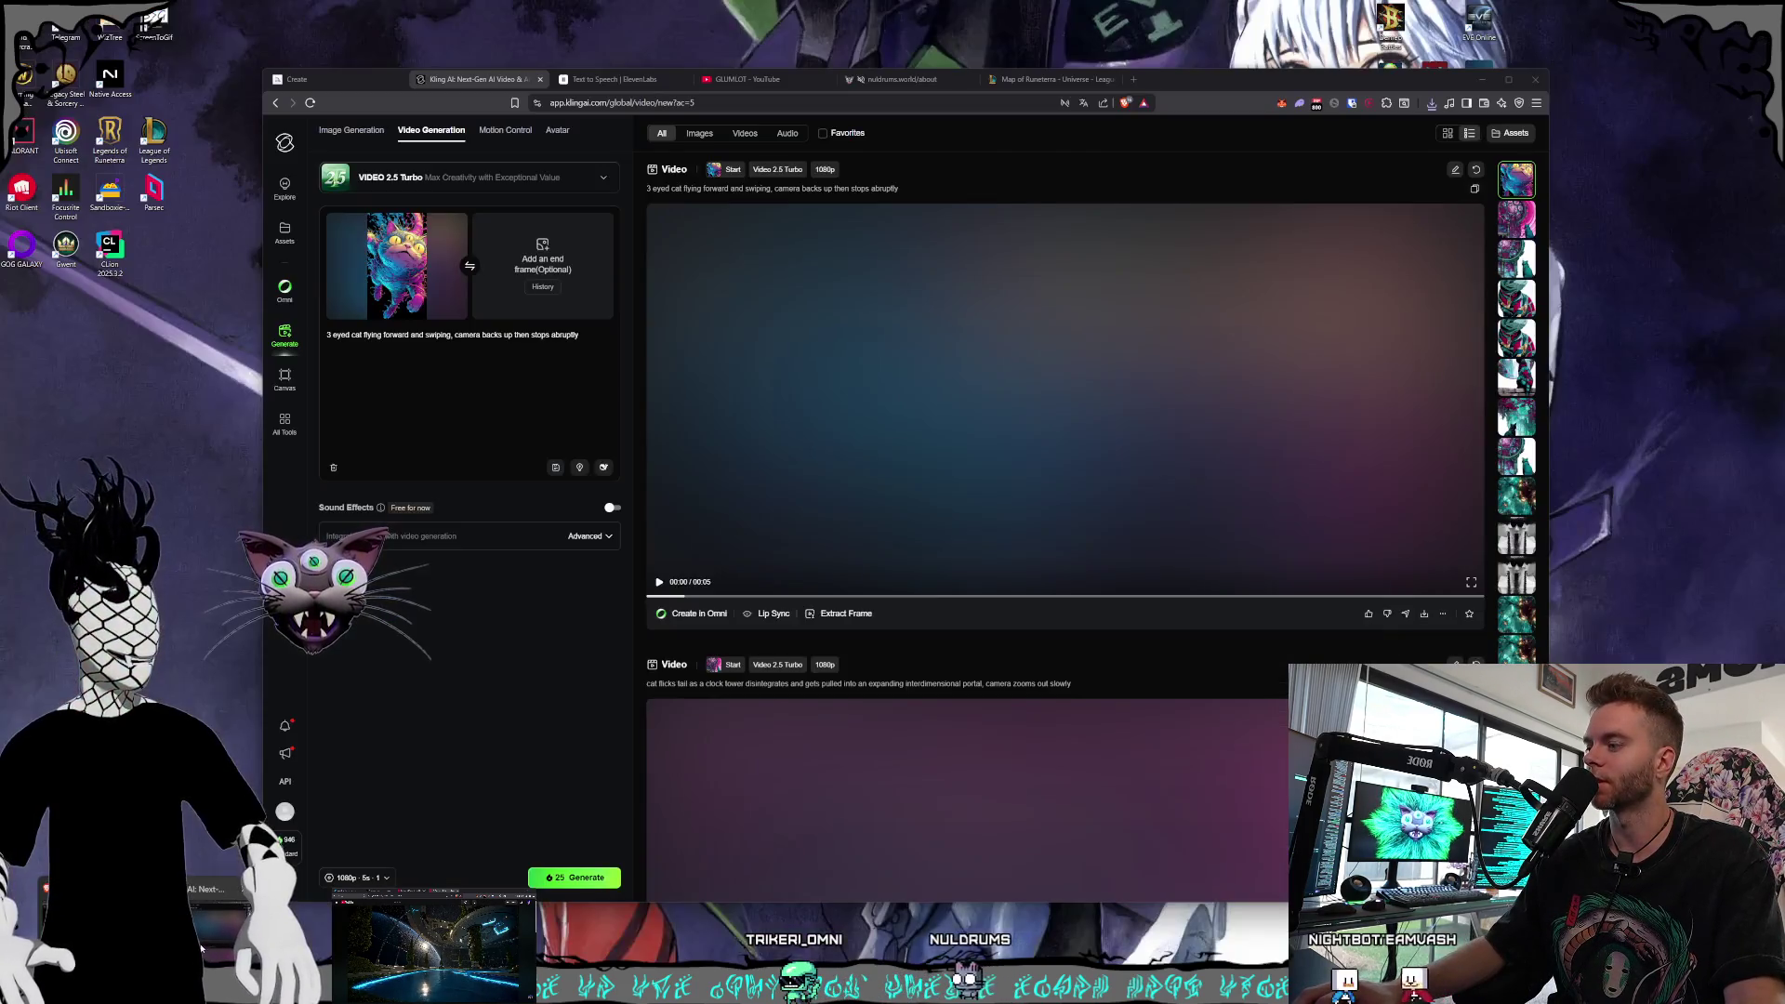
click(335, 79)
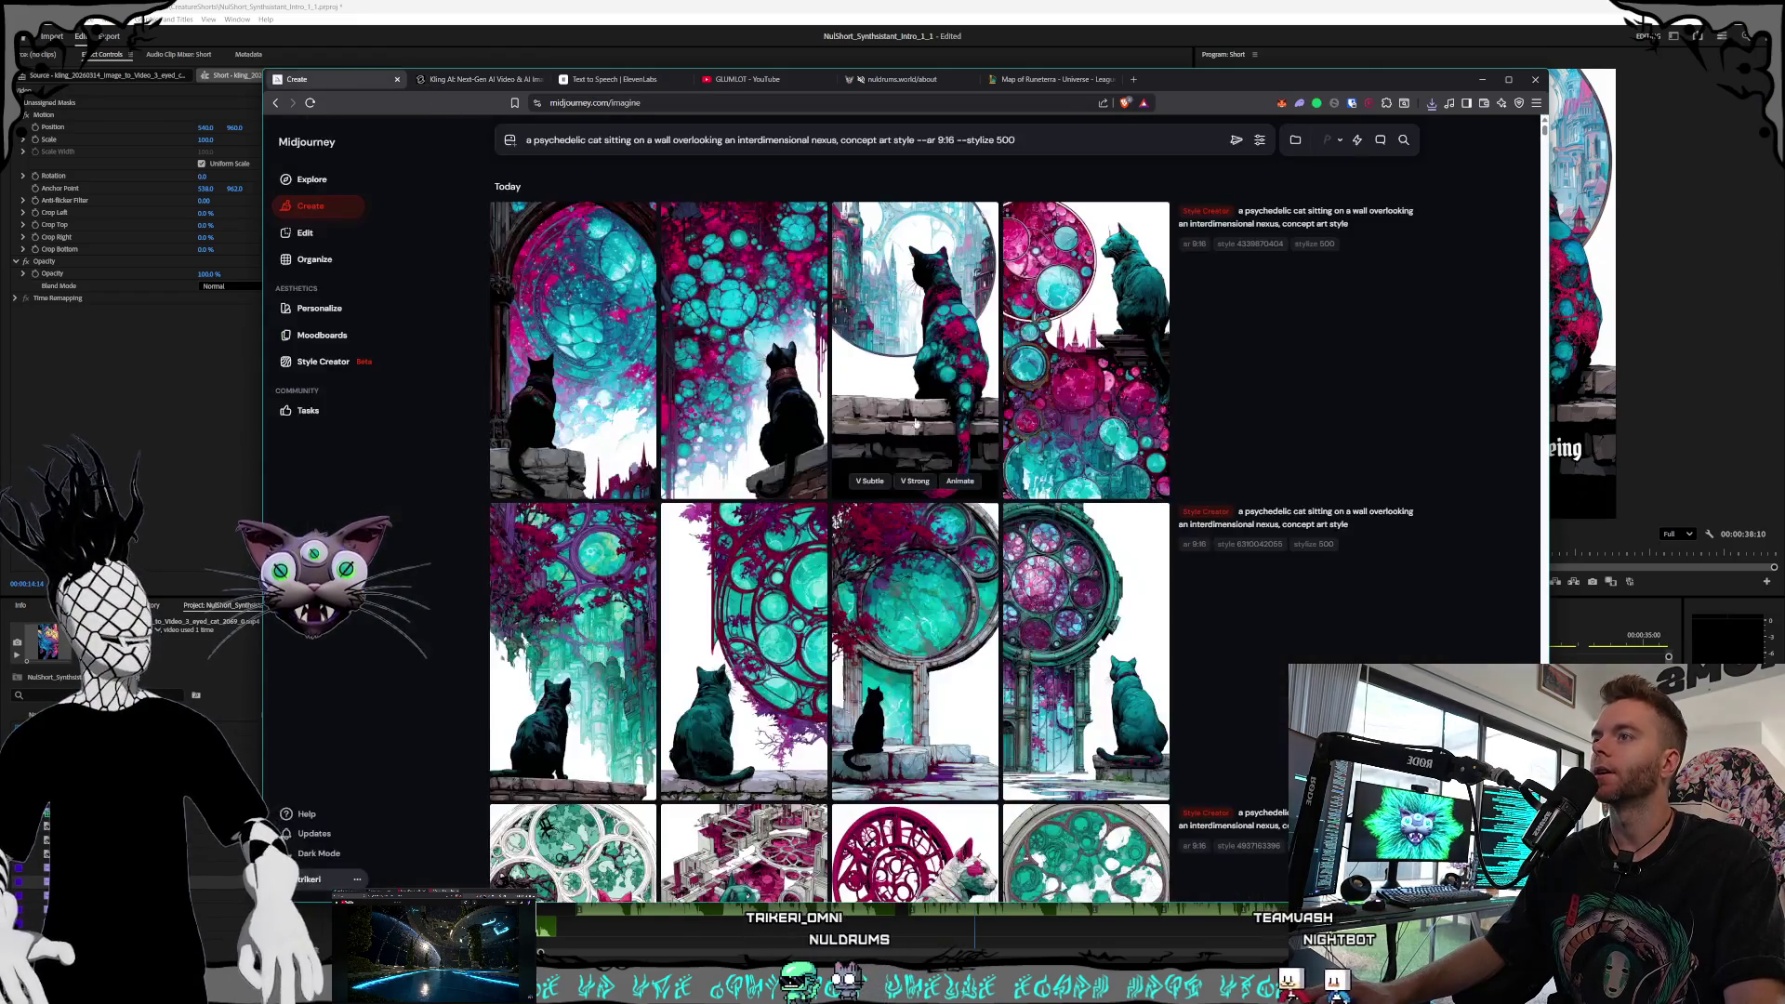
click(322, 361)
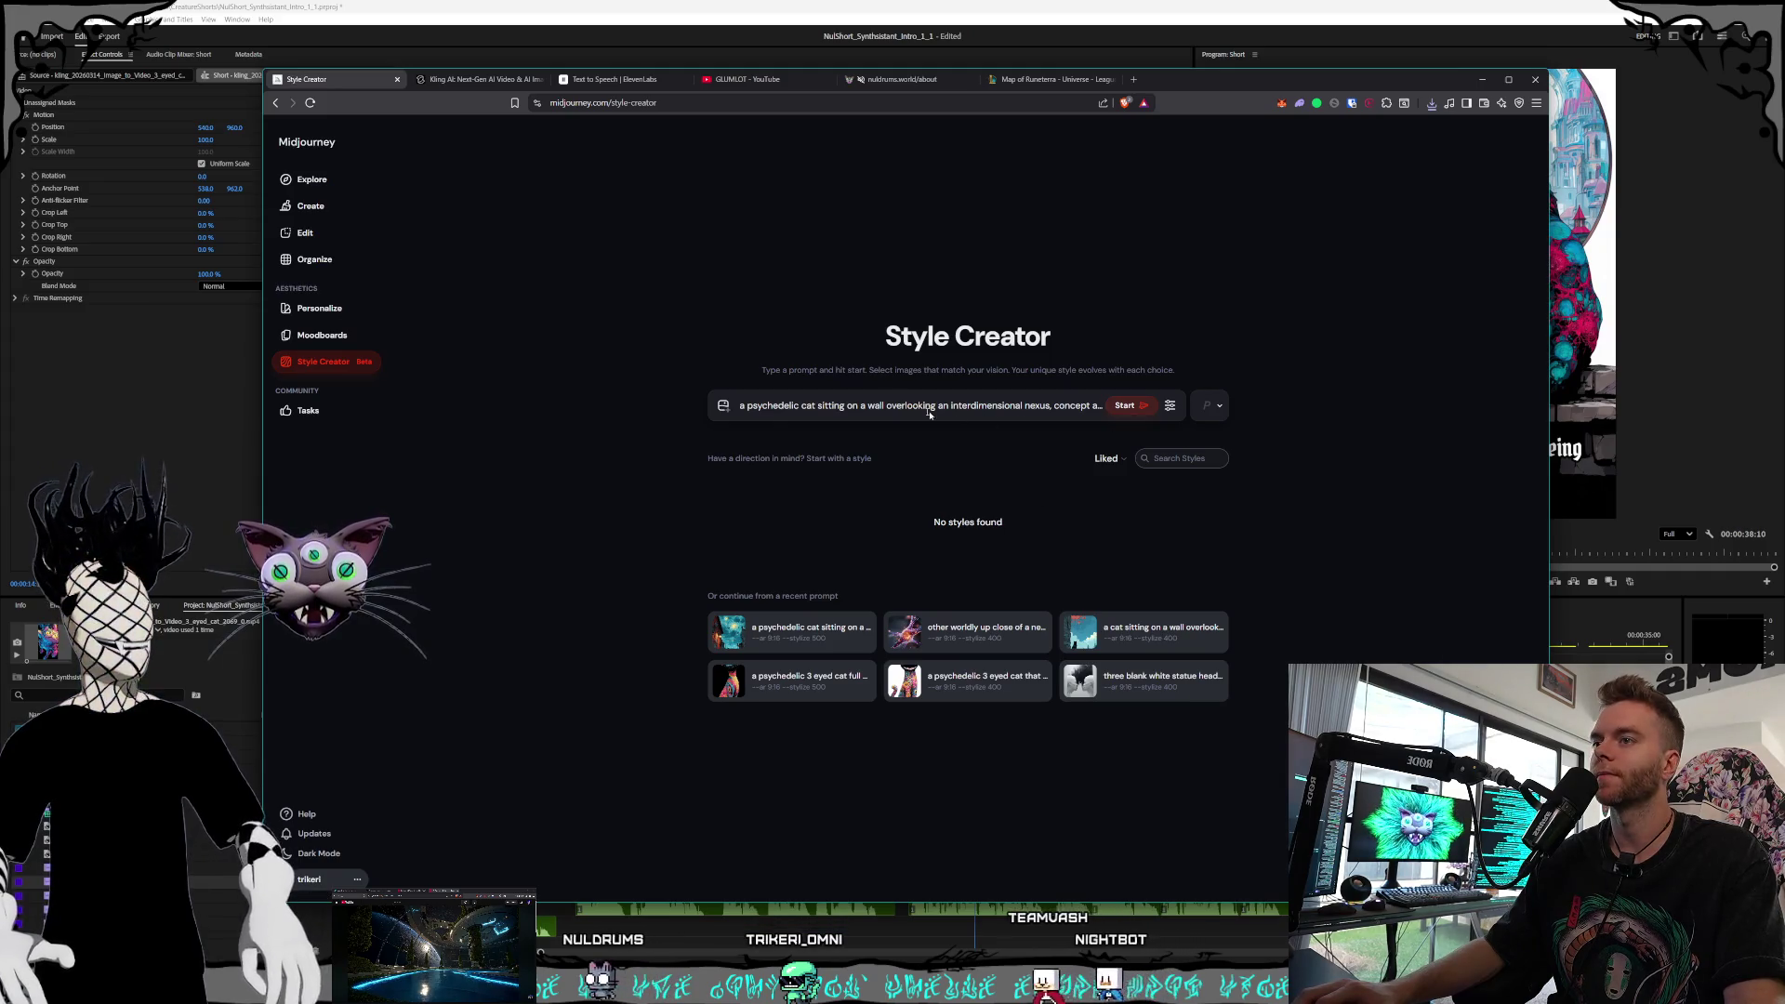
Rewrite the style prompt as a space view of psychedelic planets with many colors and atmospheres, concept art style, and start the session
click(871, 405)
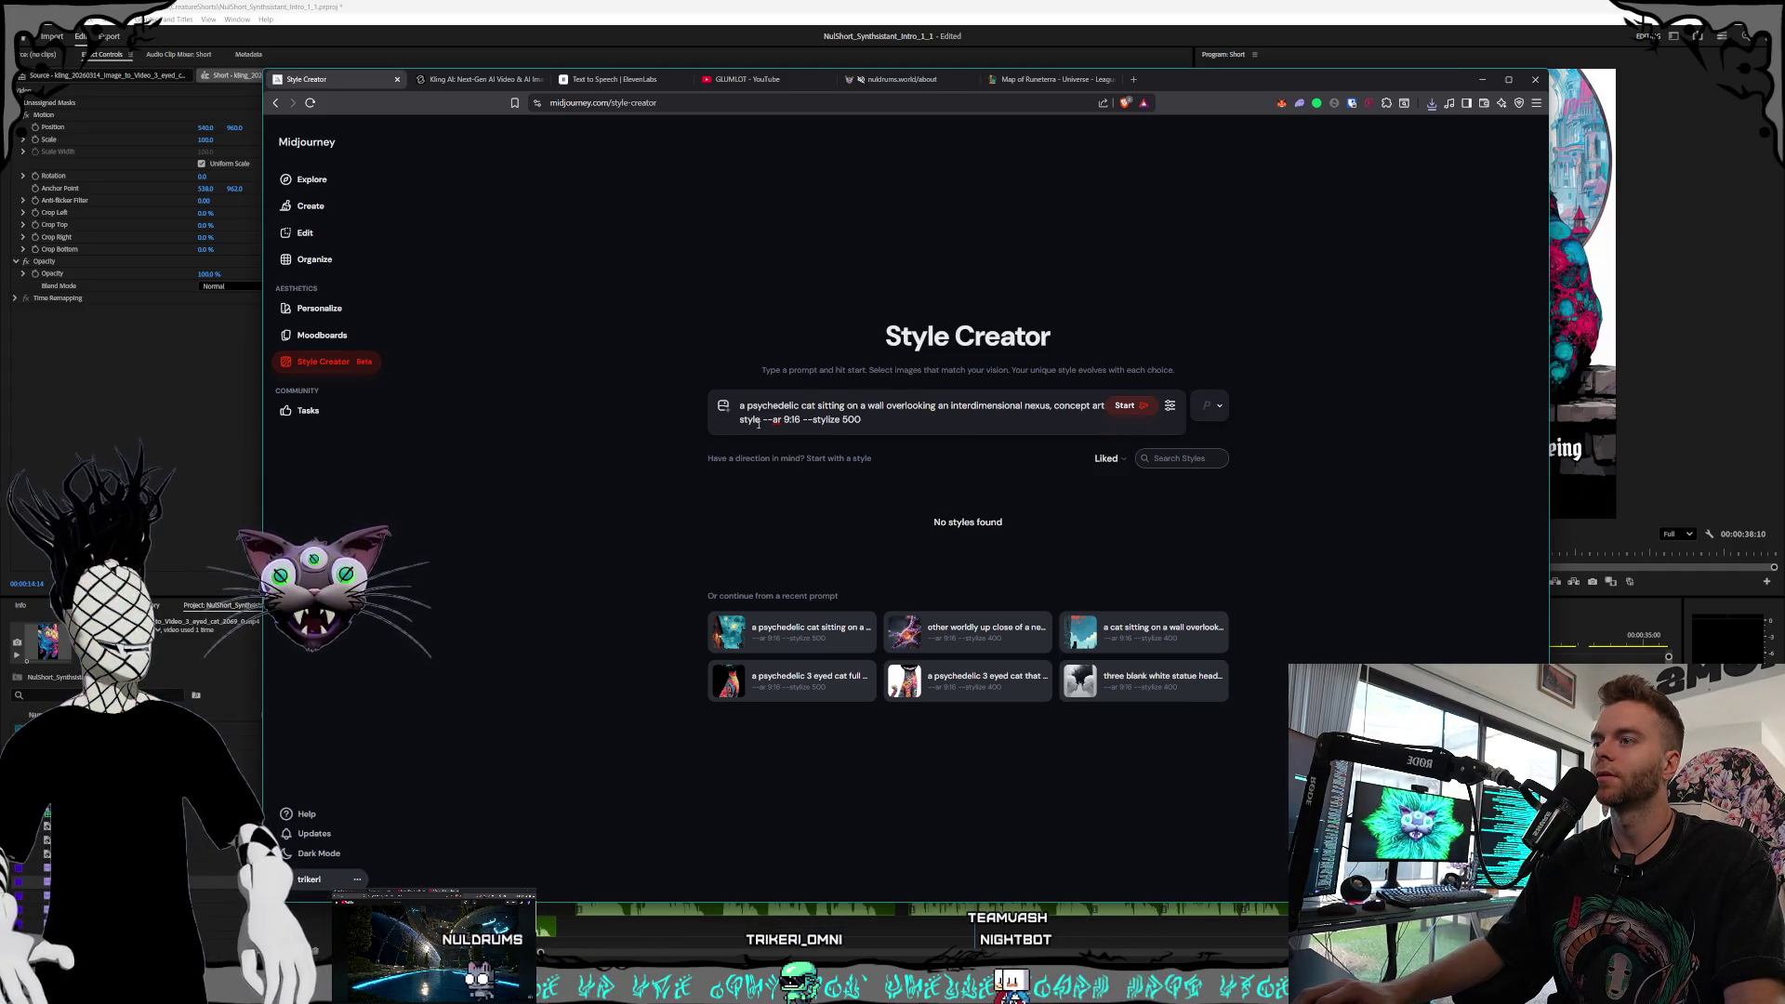
drag(759, 422, 731, 411)
key(BackSpace)
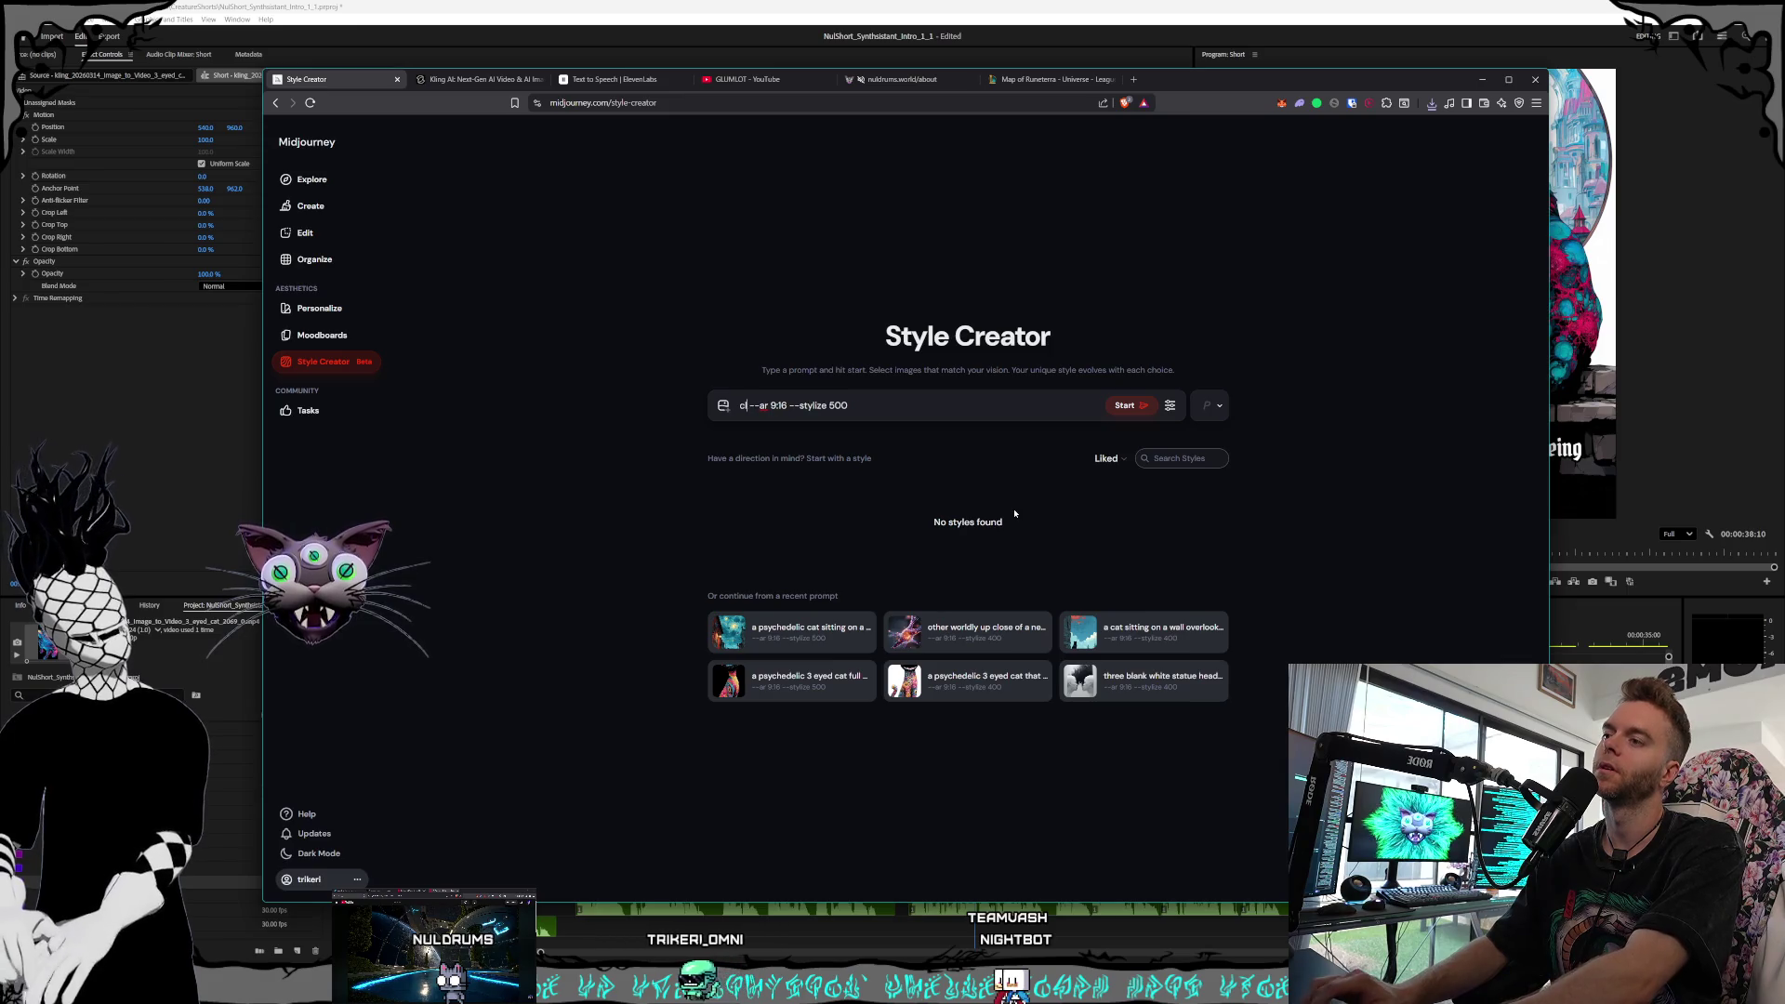
text(luster of planets --ar)
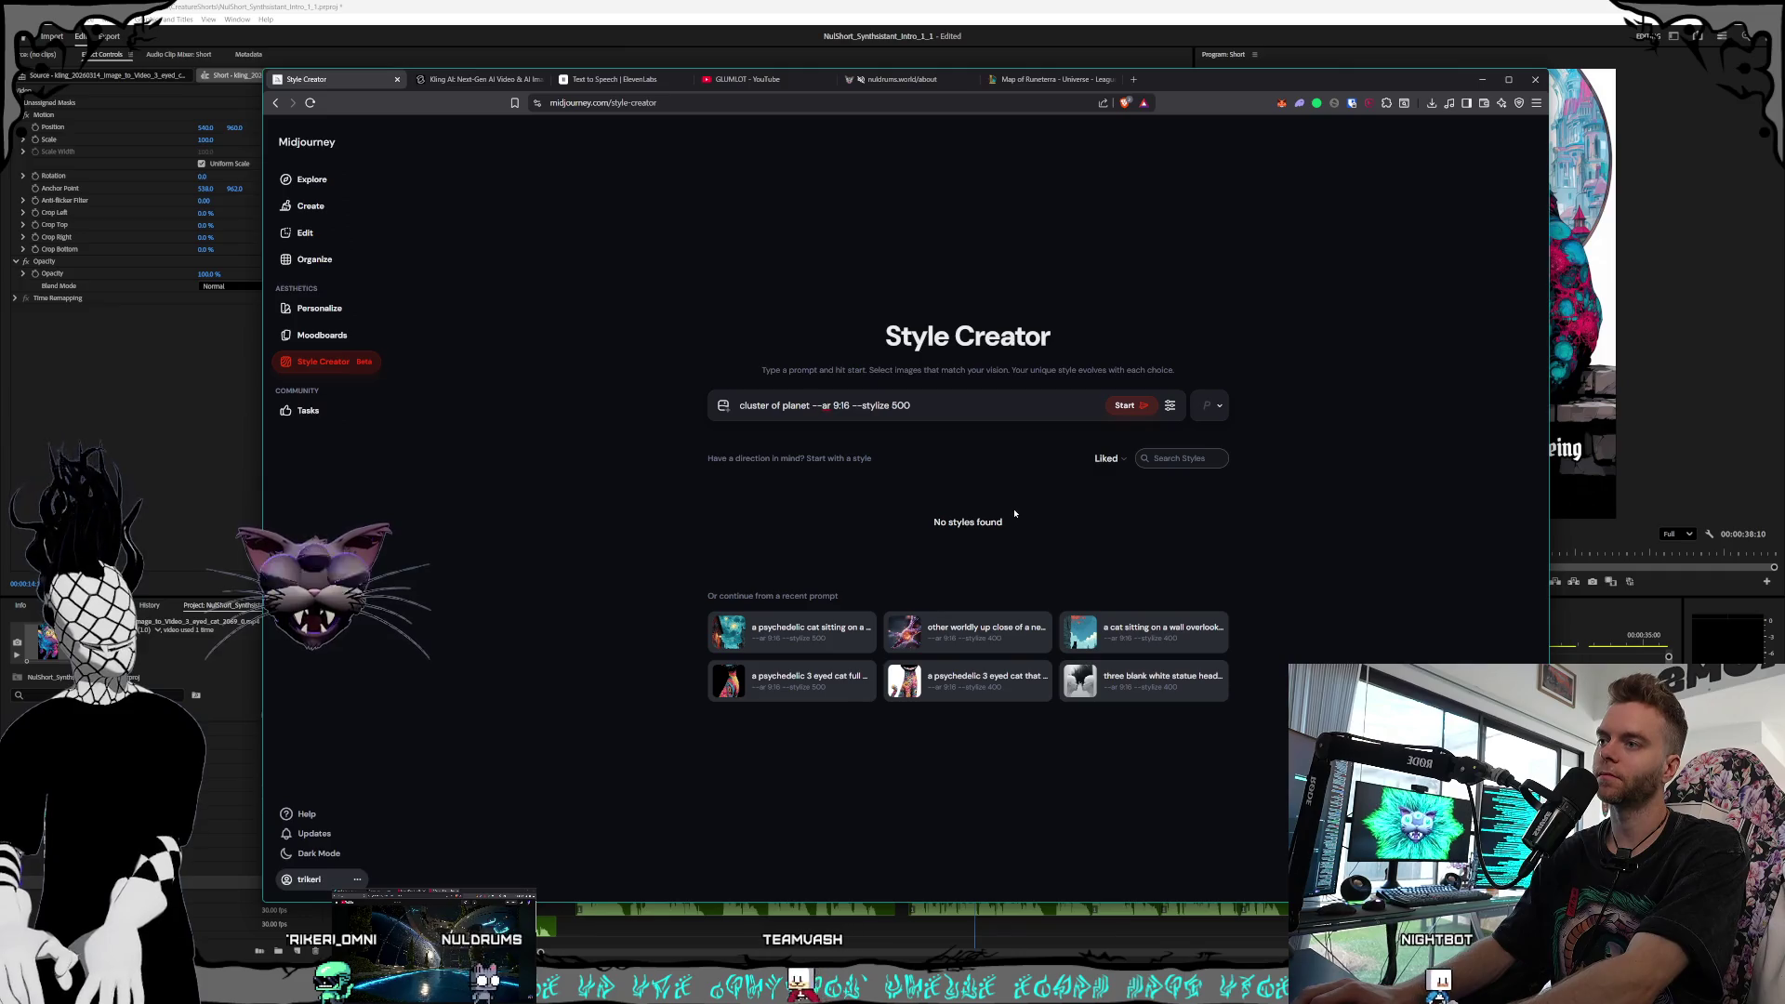
key(BackSpace)
text(space )
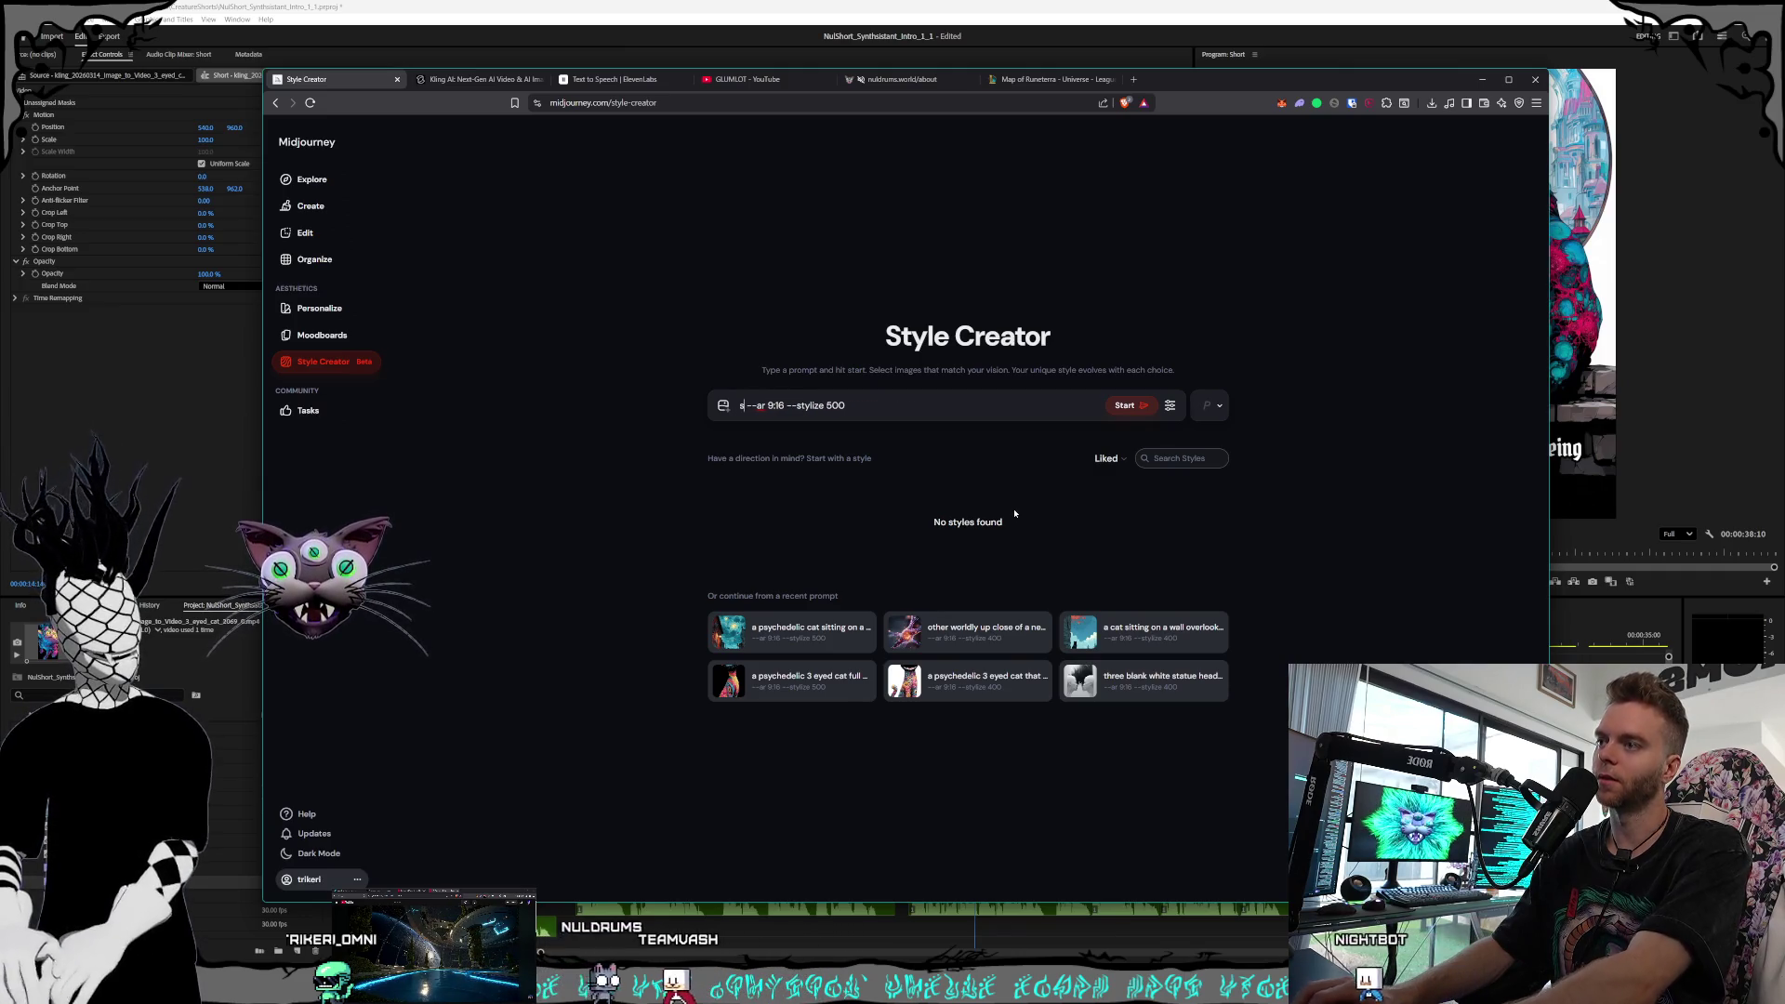
text(view of a cluster of planets with many diffe)
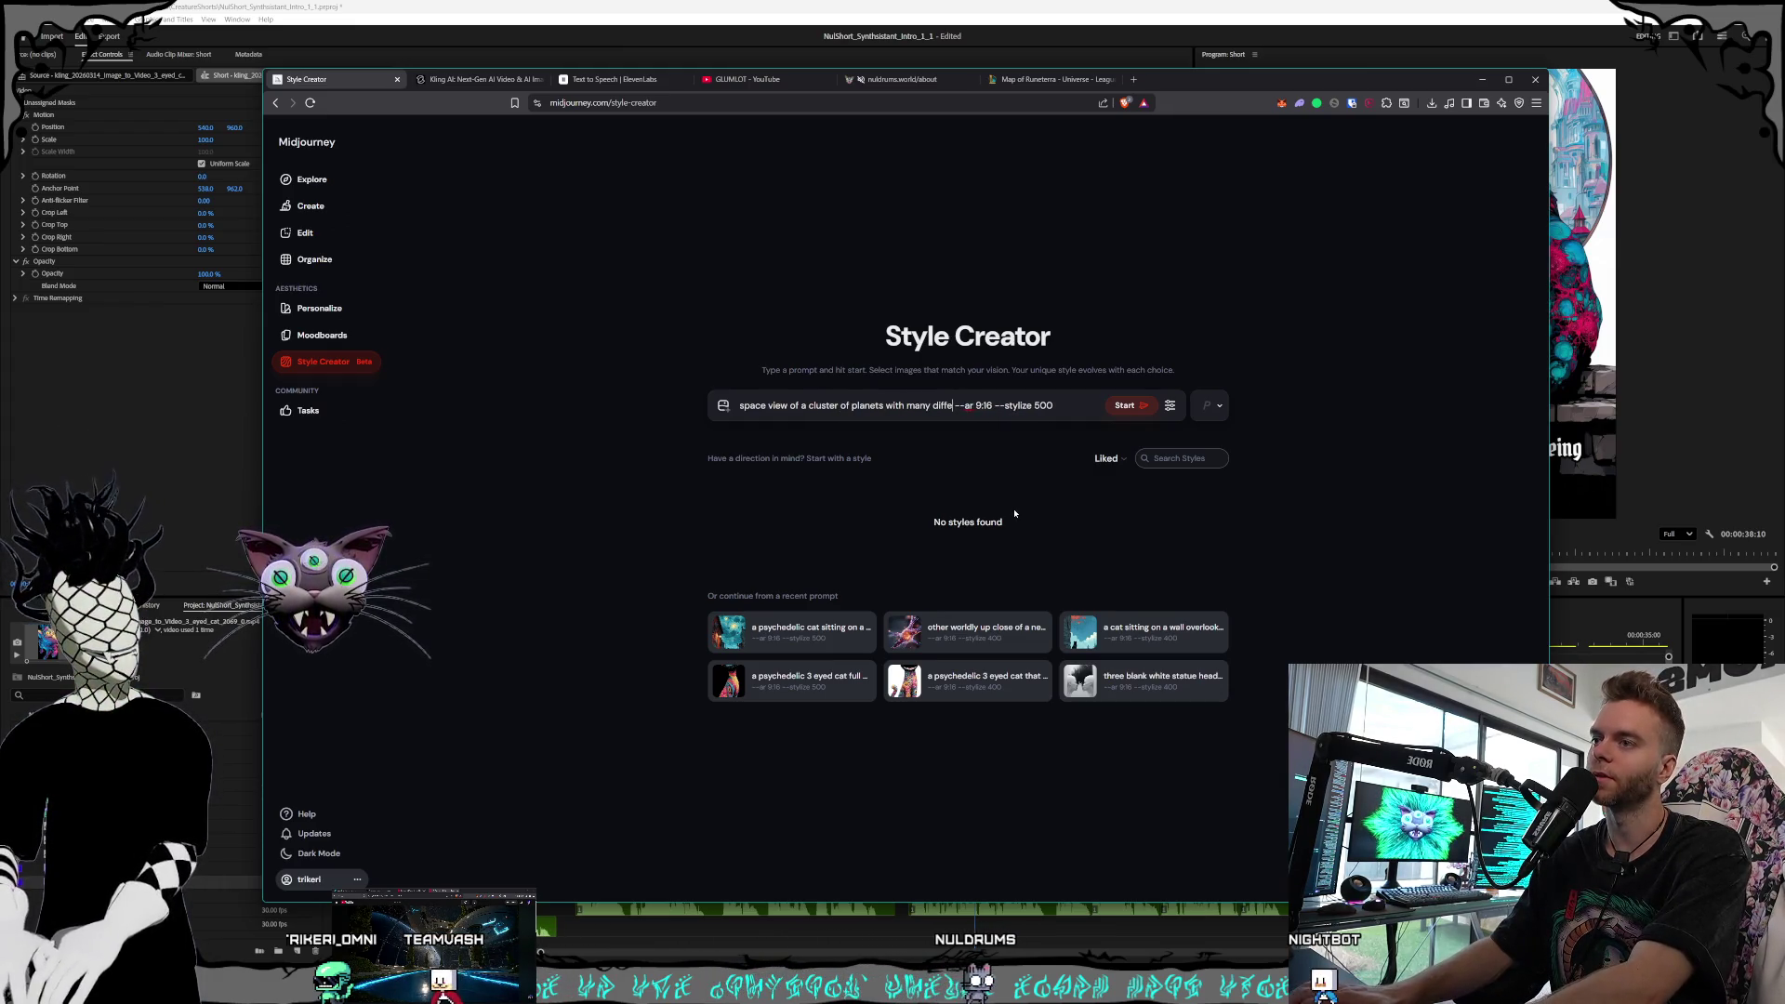
text(s and at)
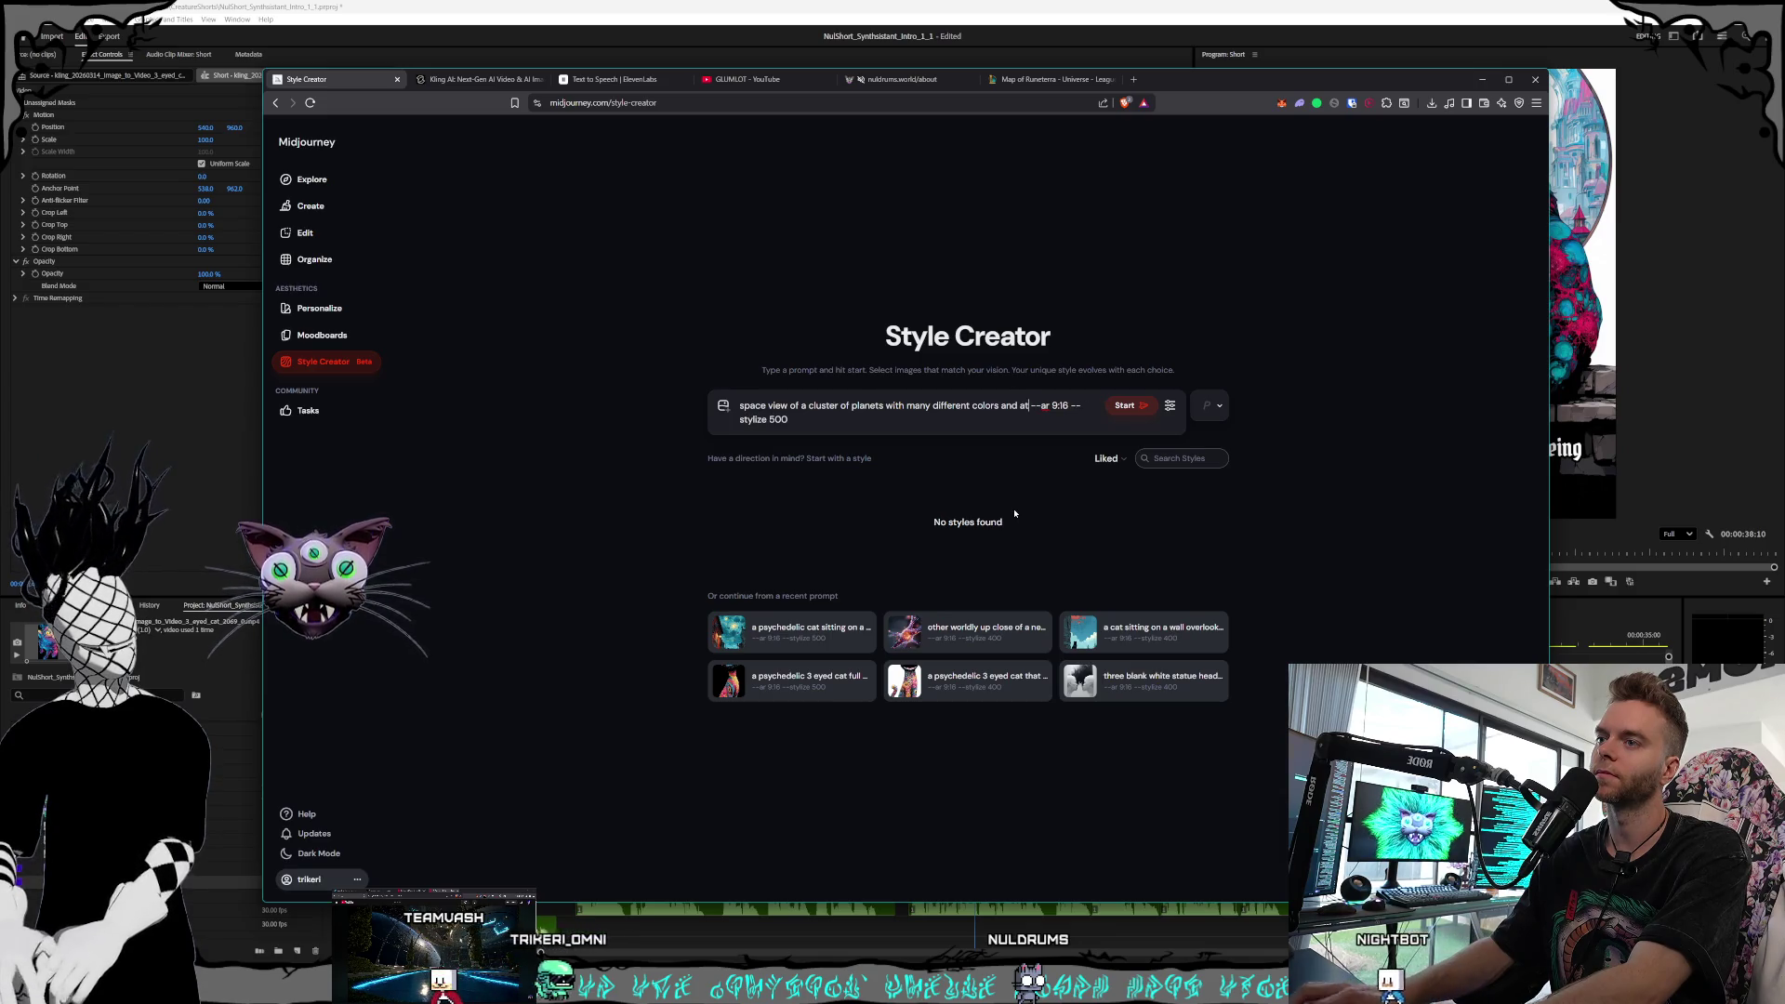
text(pheres)
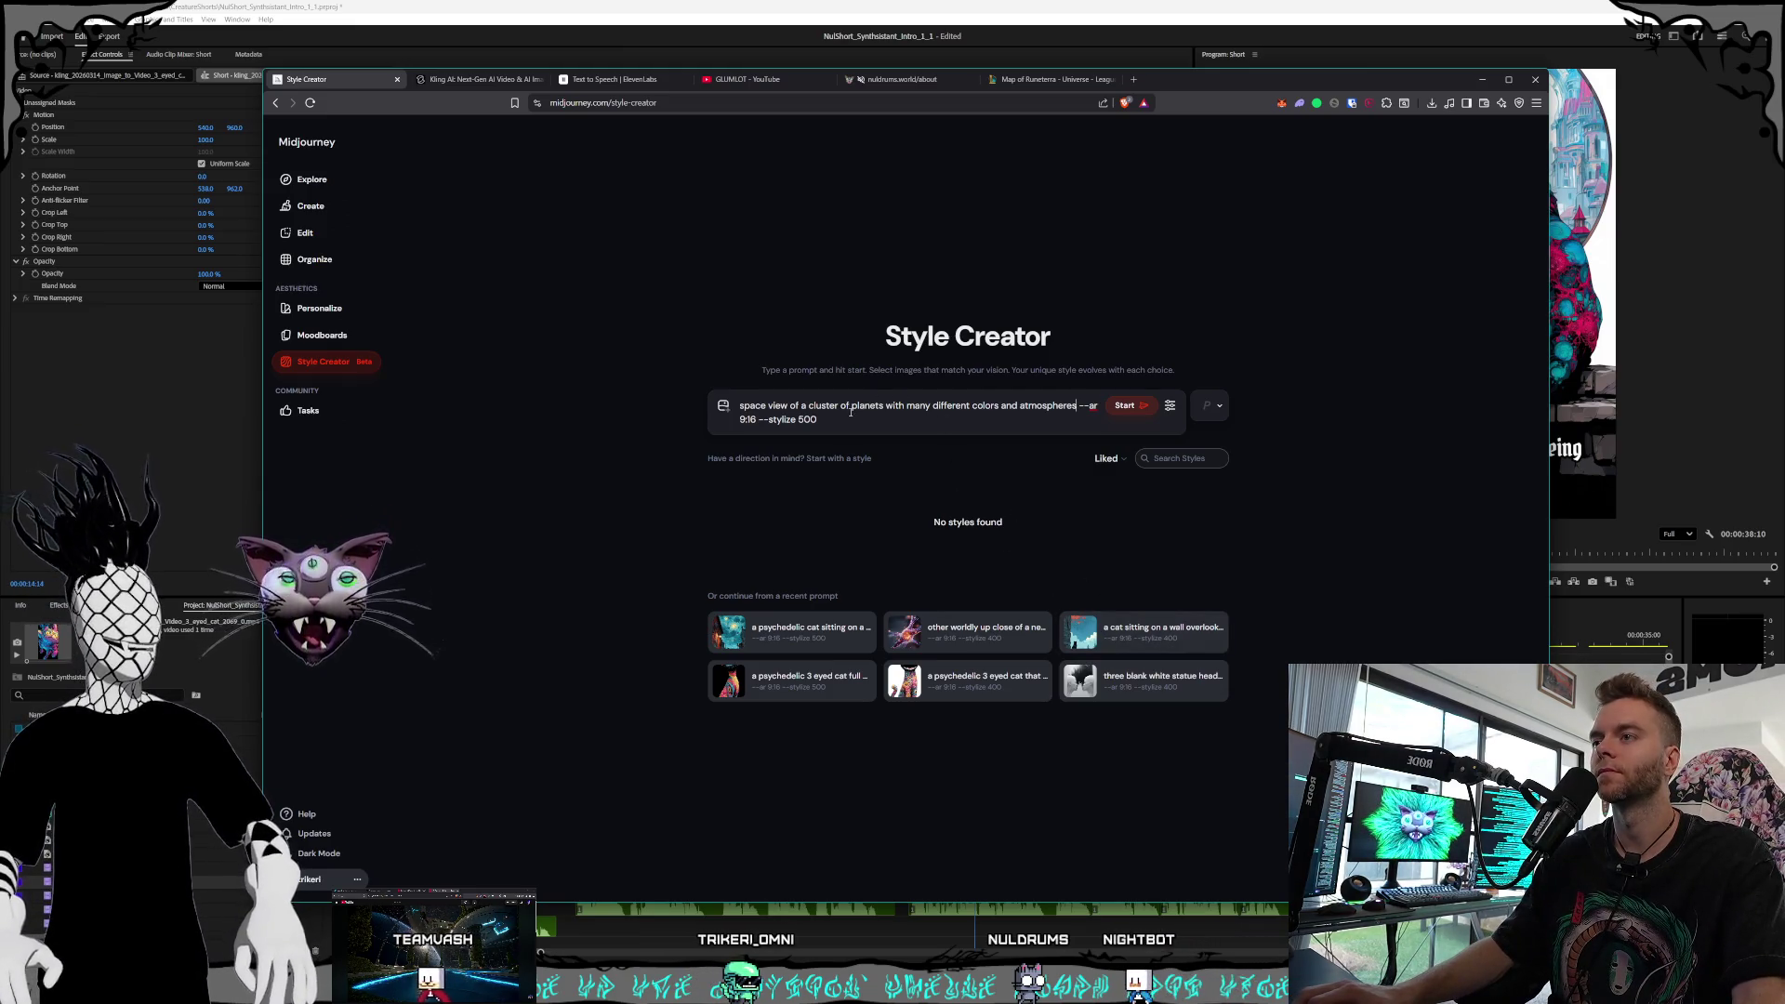
text(psychedelic)
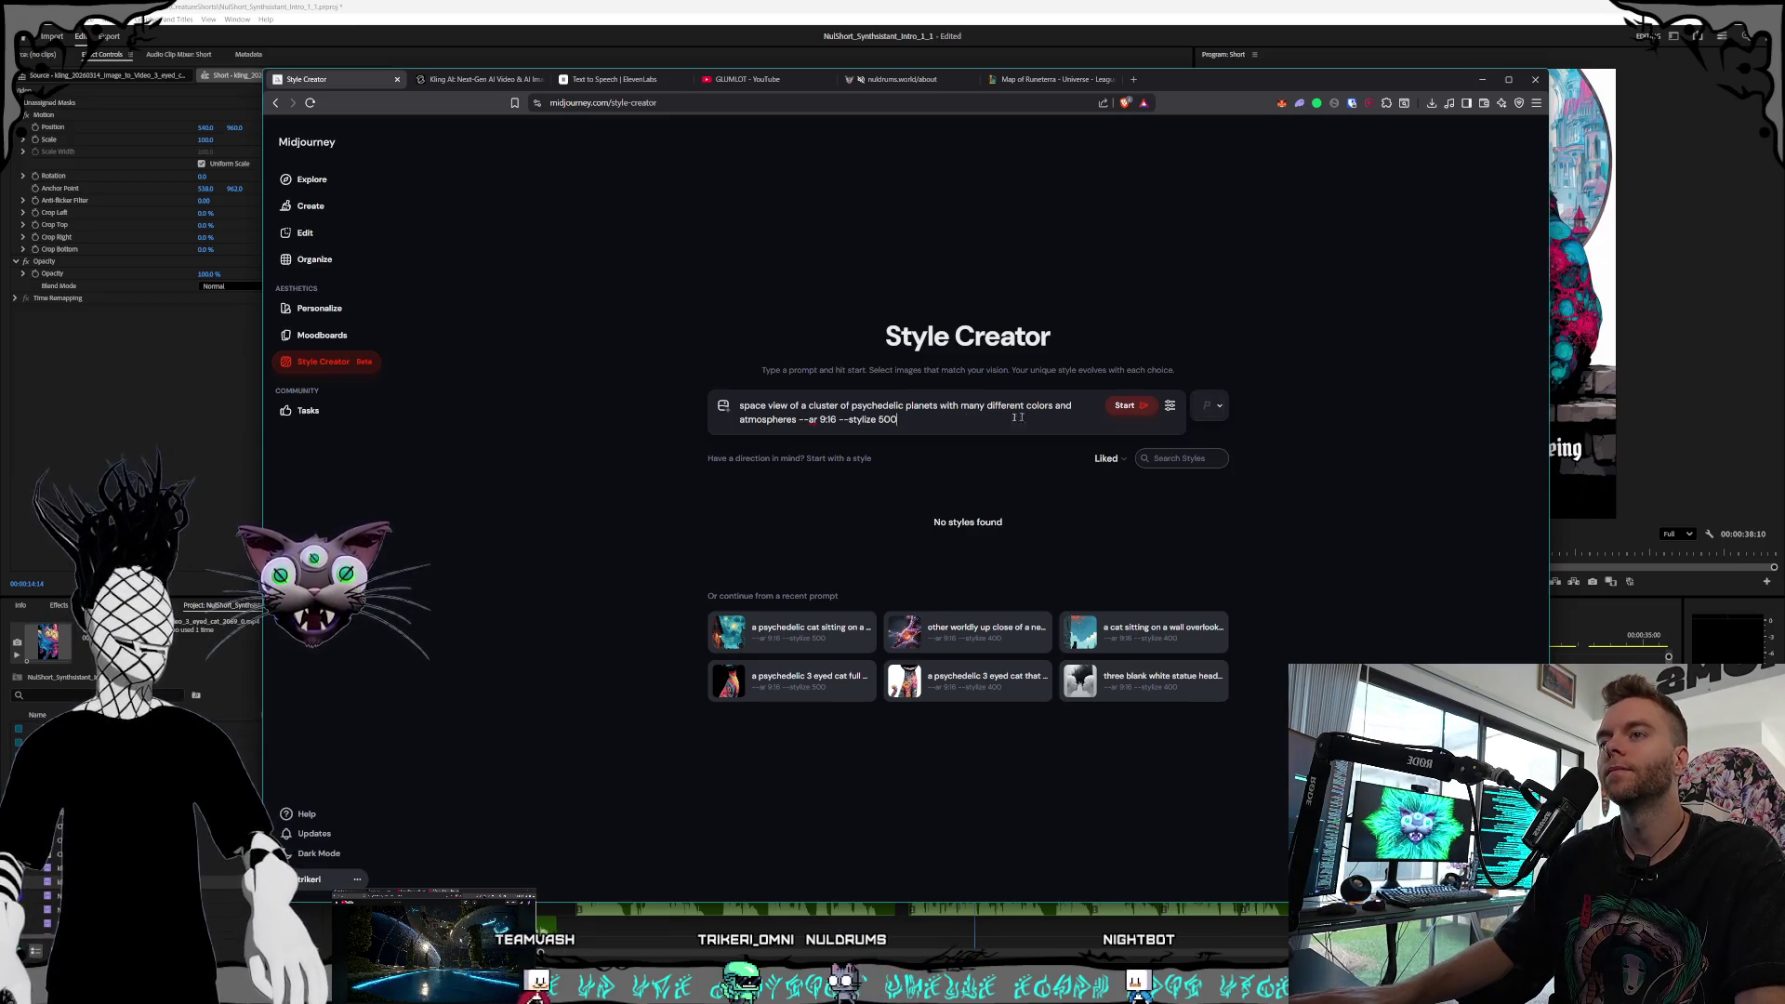
click(803, 420)
text(, concept art style)
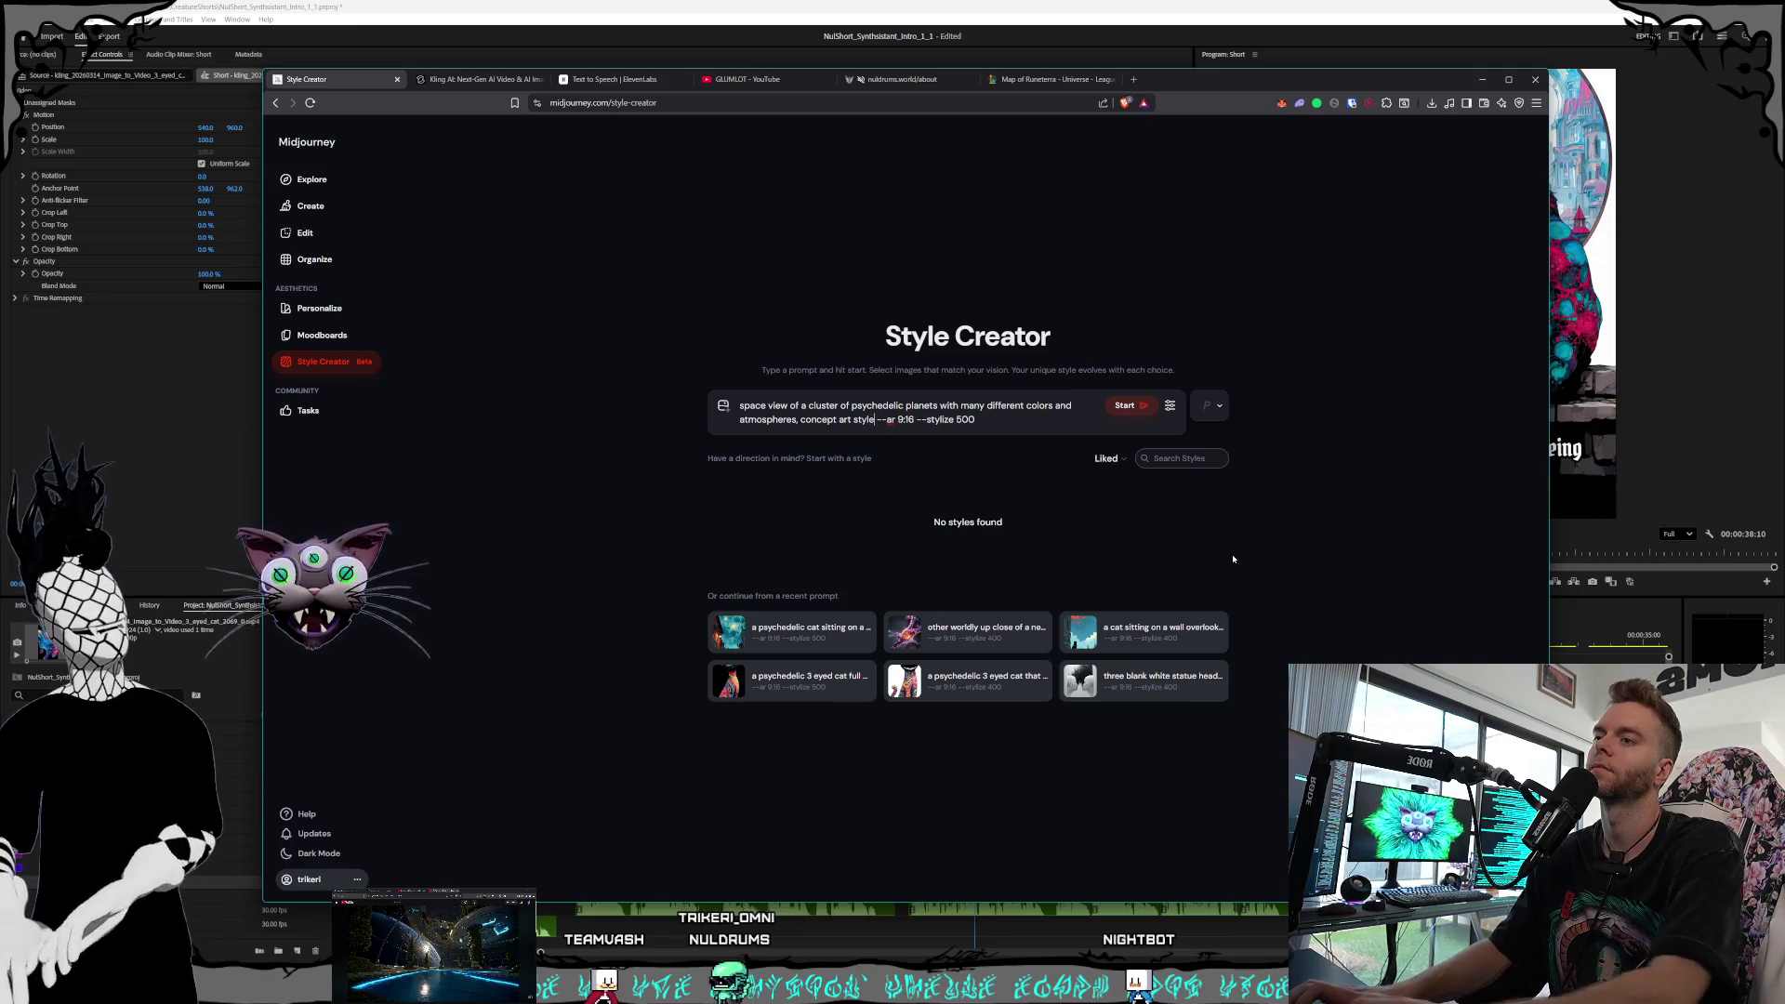
click(1127, 406)
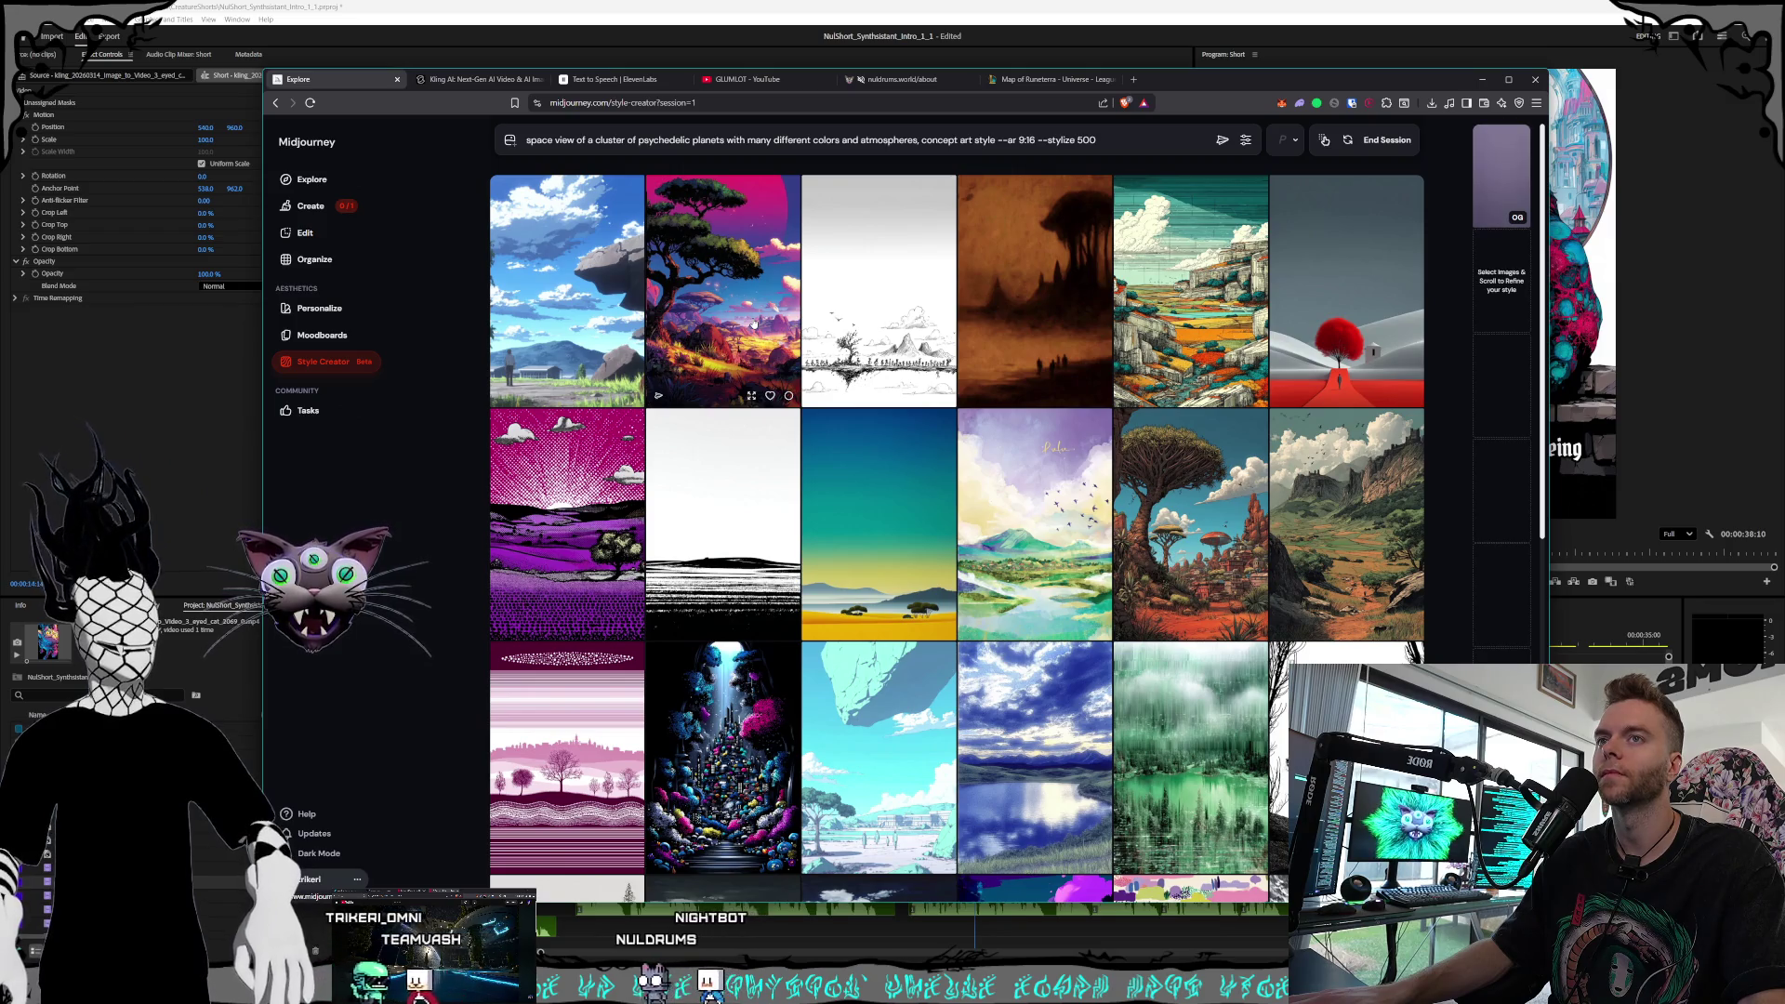
Like the pink-sky tree image and scroll through the candidate styles
mouse_move(1501, 167)
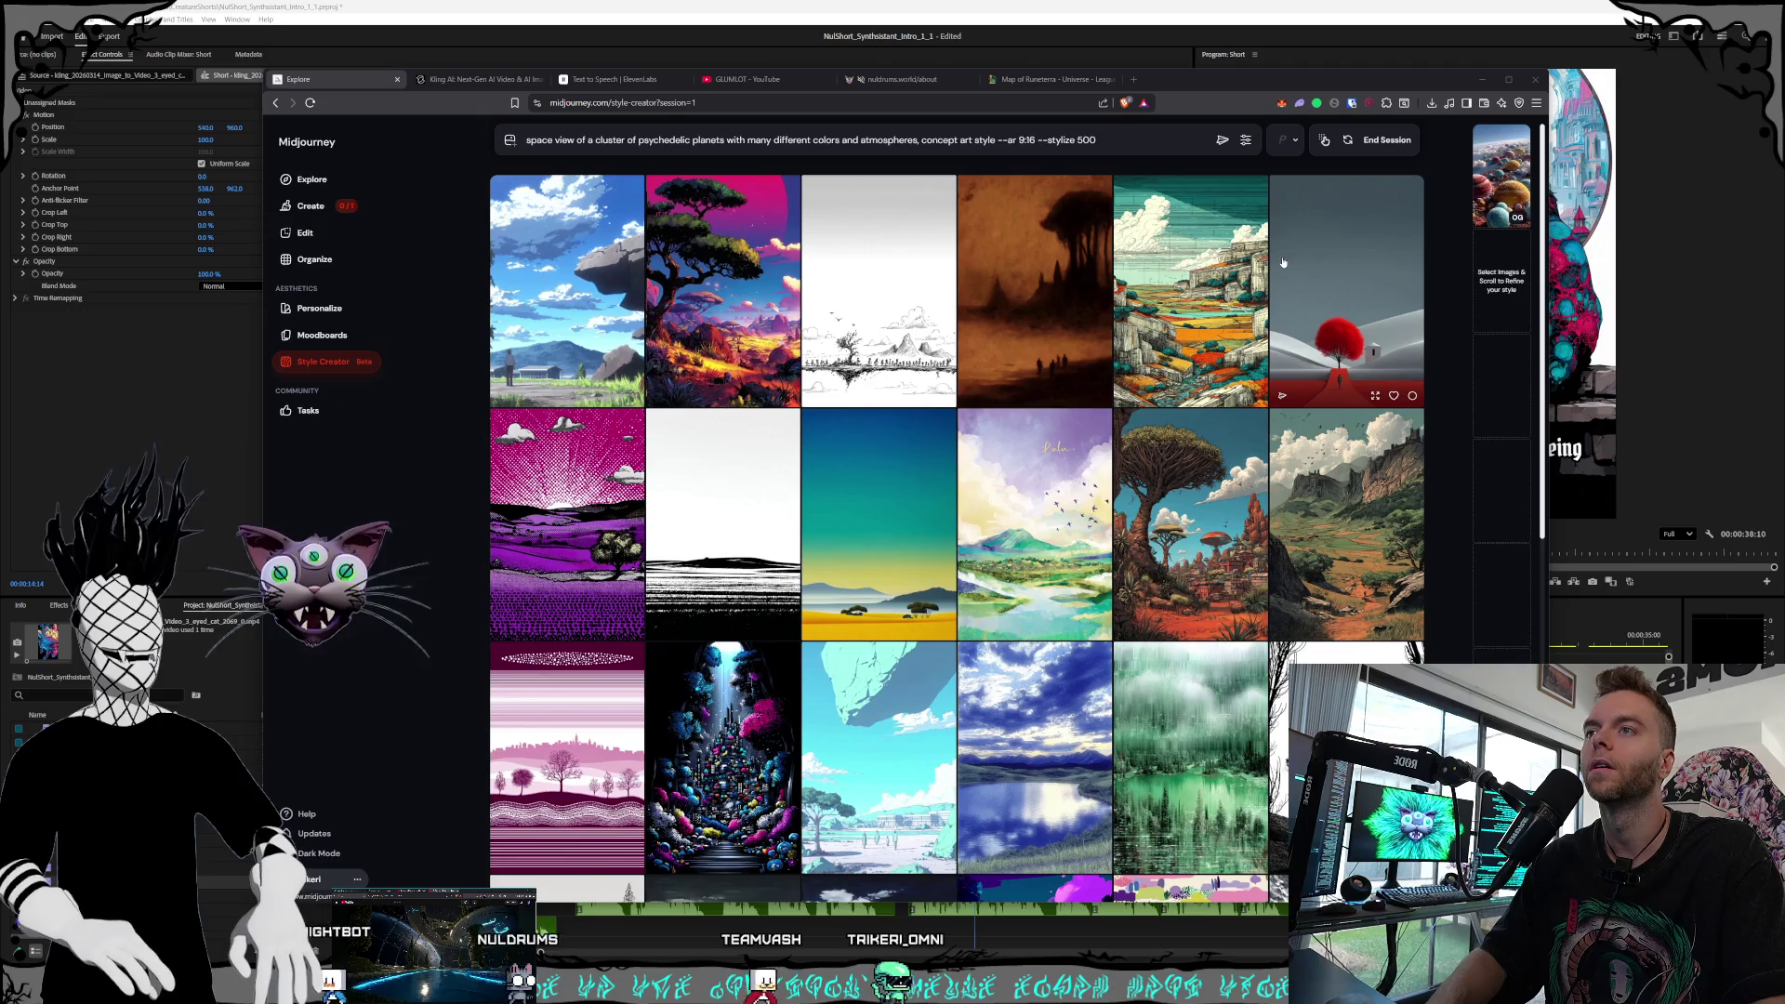
click(725, 372)
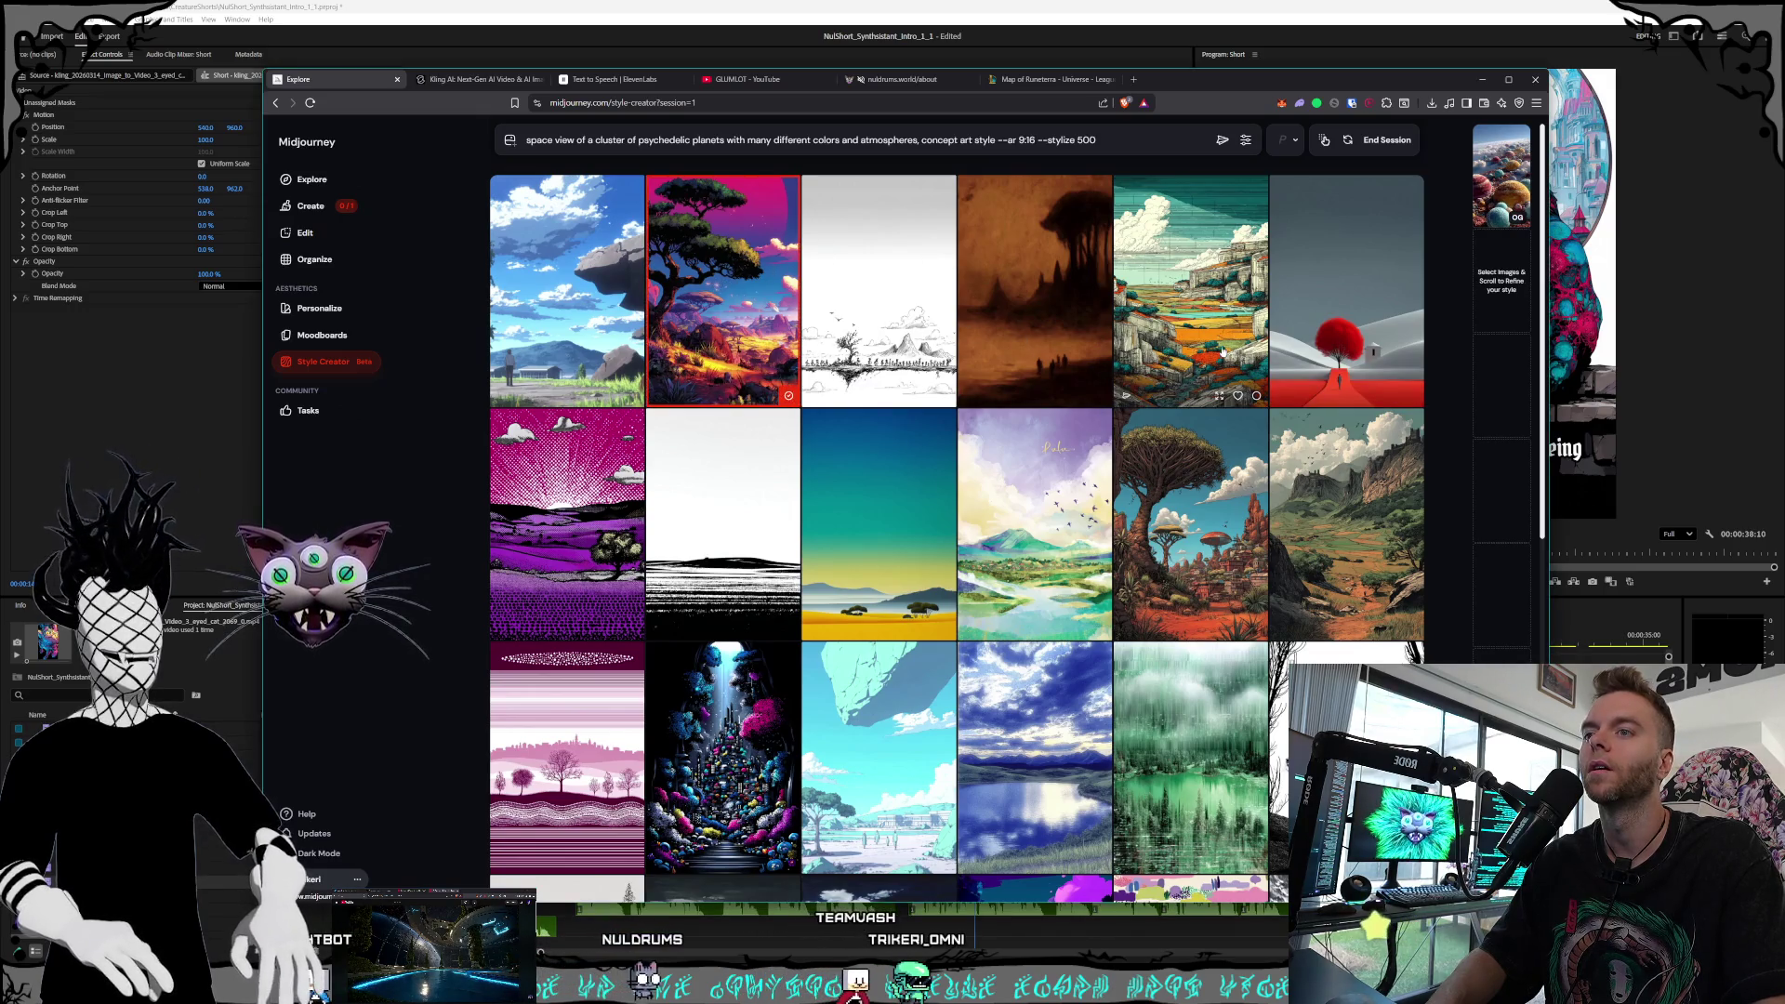
scroll(1224, 354, down, 3)
scroll(1209, 353, down, 3)
scroll(1204, 351, down, 1)
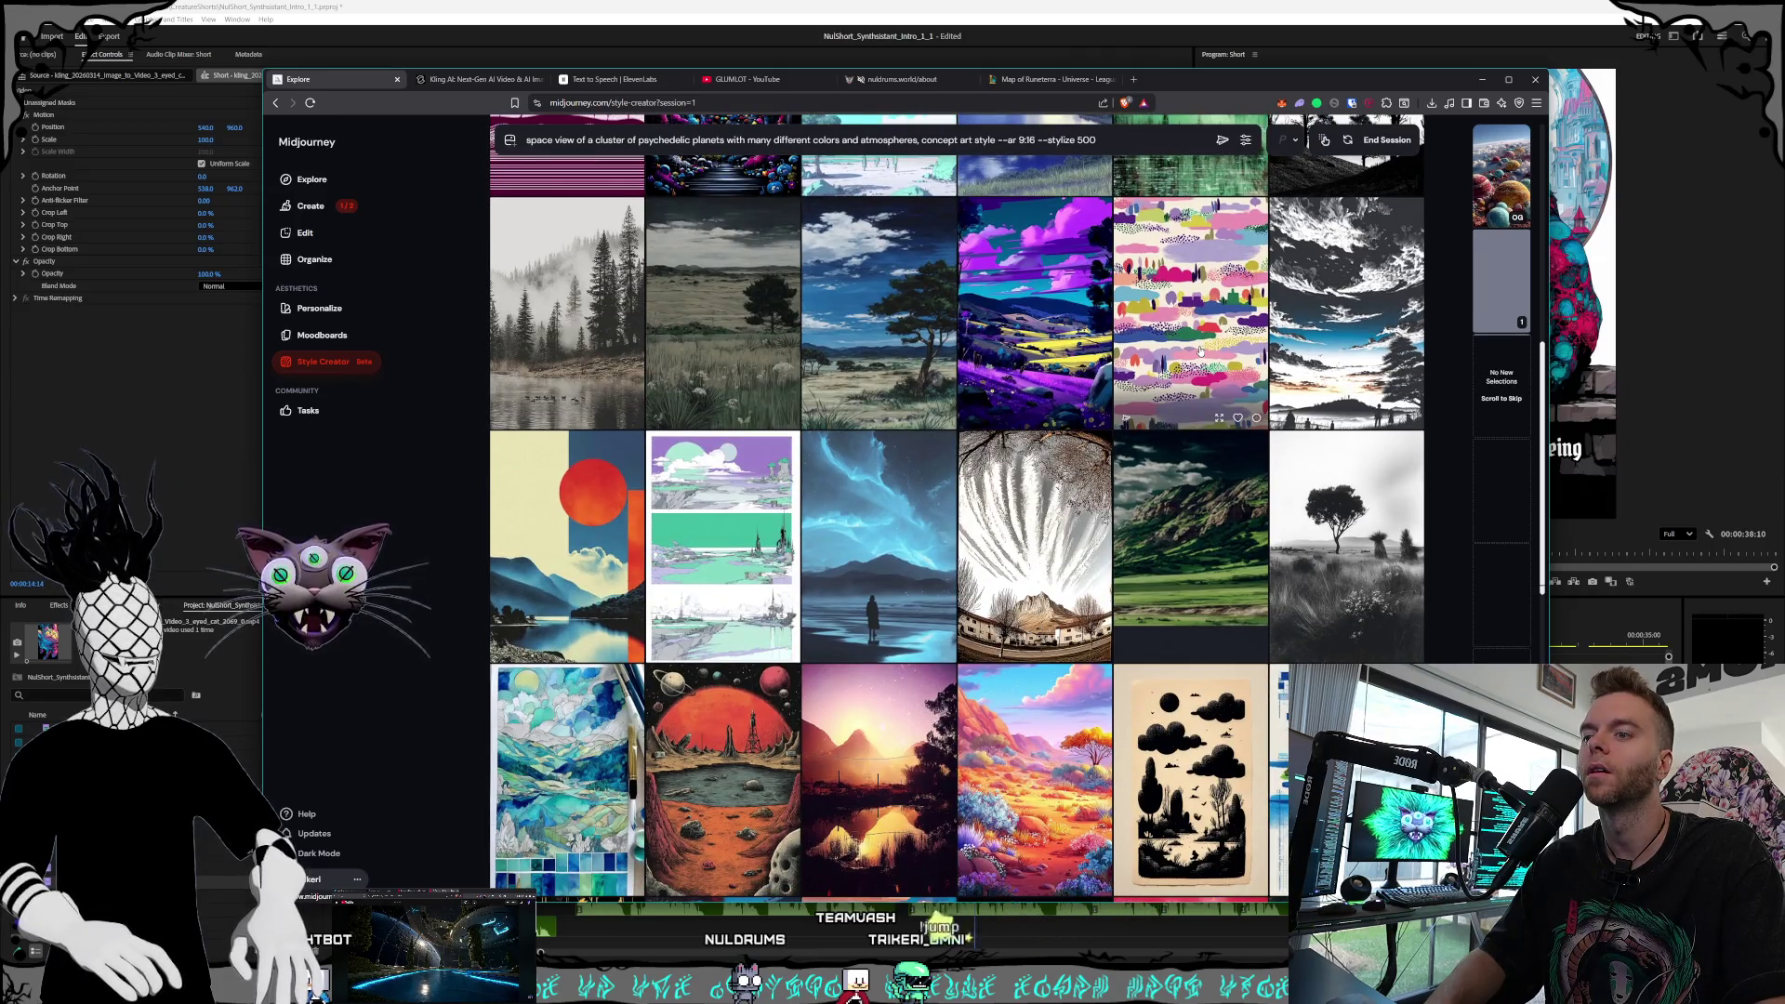
scroll(1200, 351, down, 2)
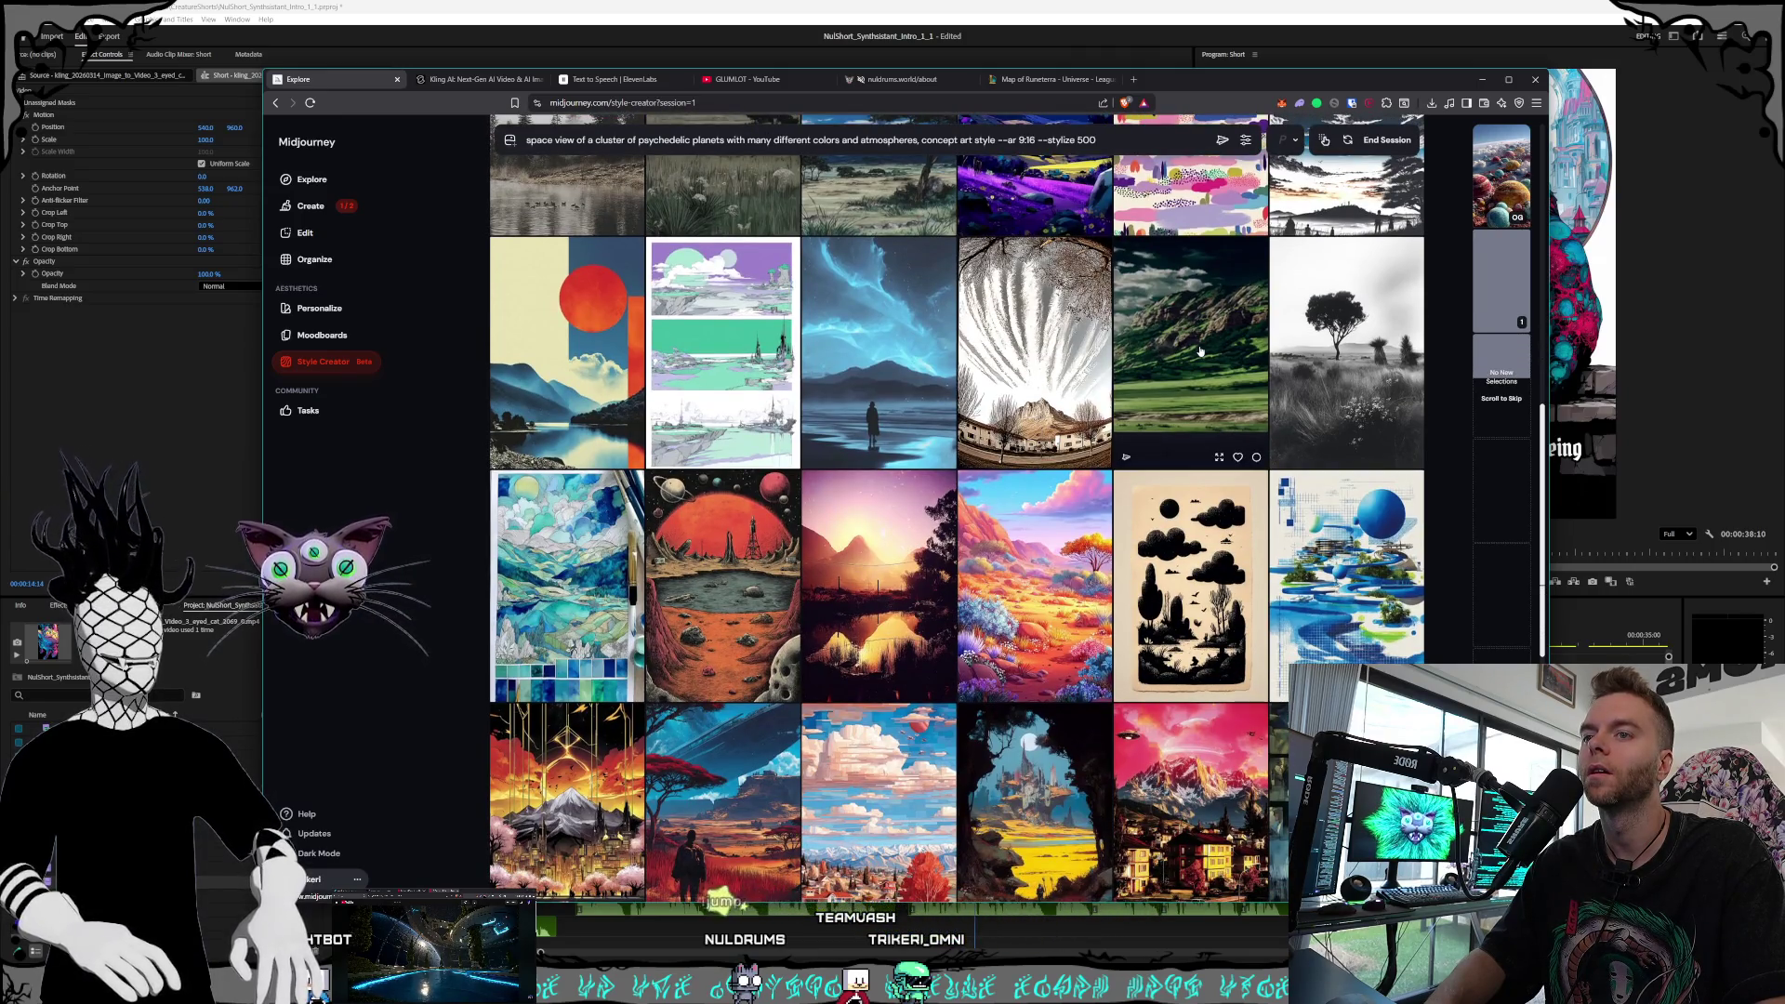
scroll(1199, 350, down, 2)
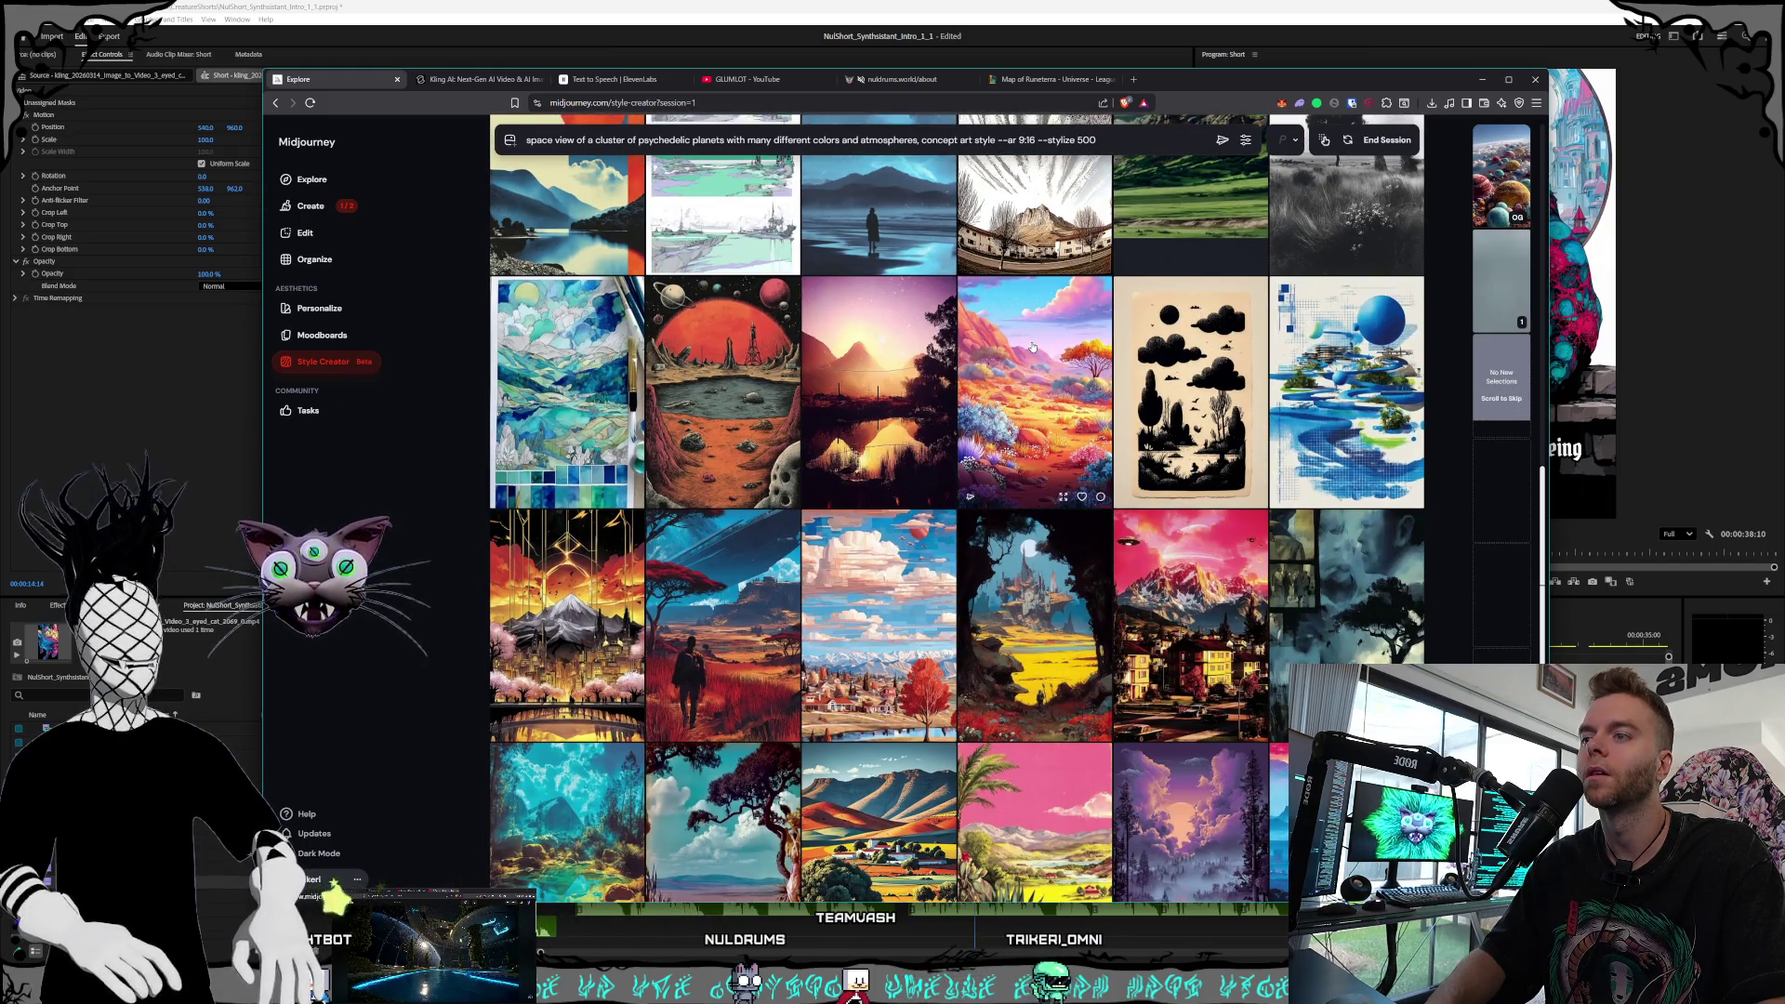
scroll(1033, 345, down, 6)
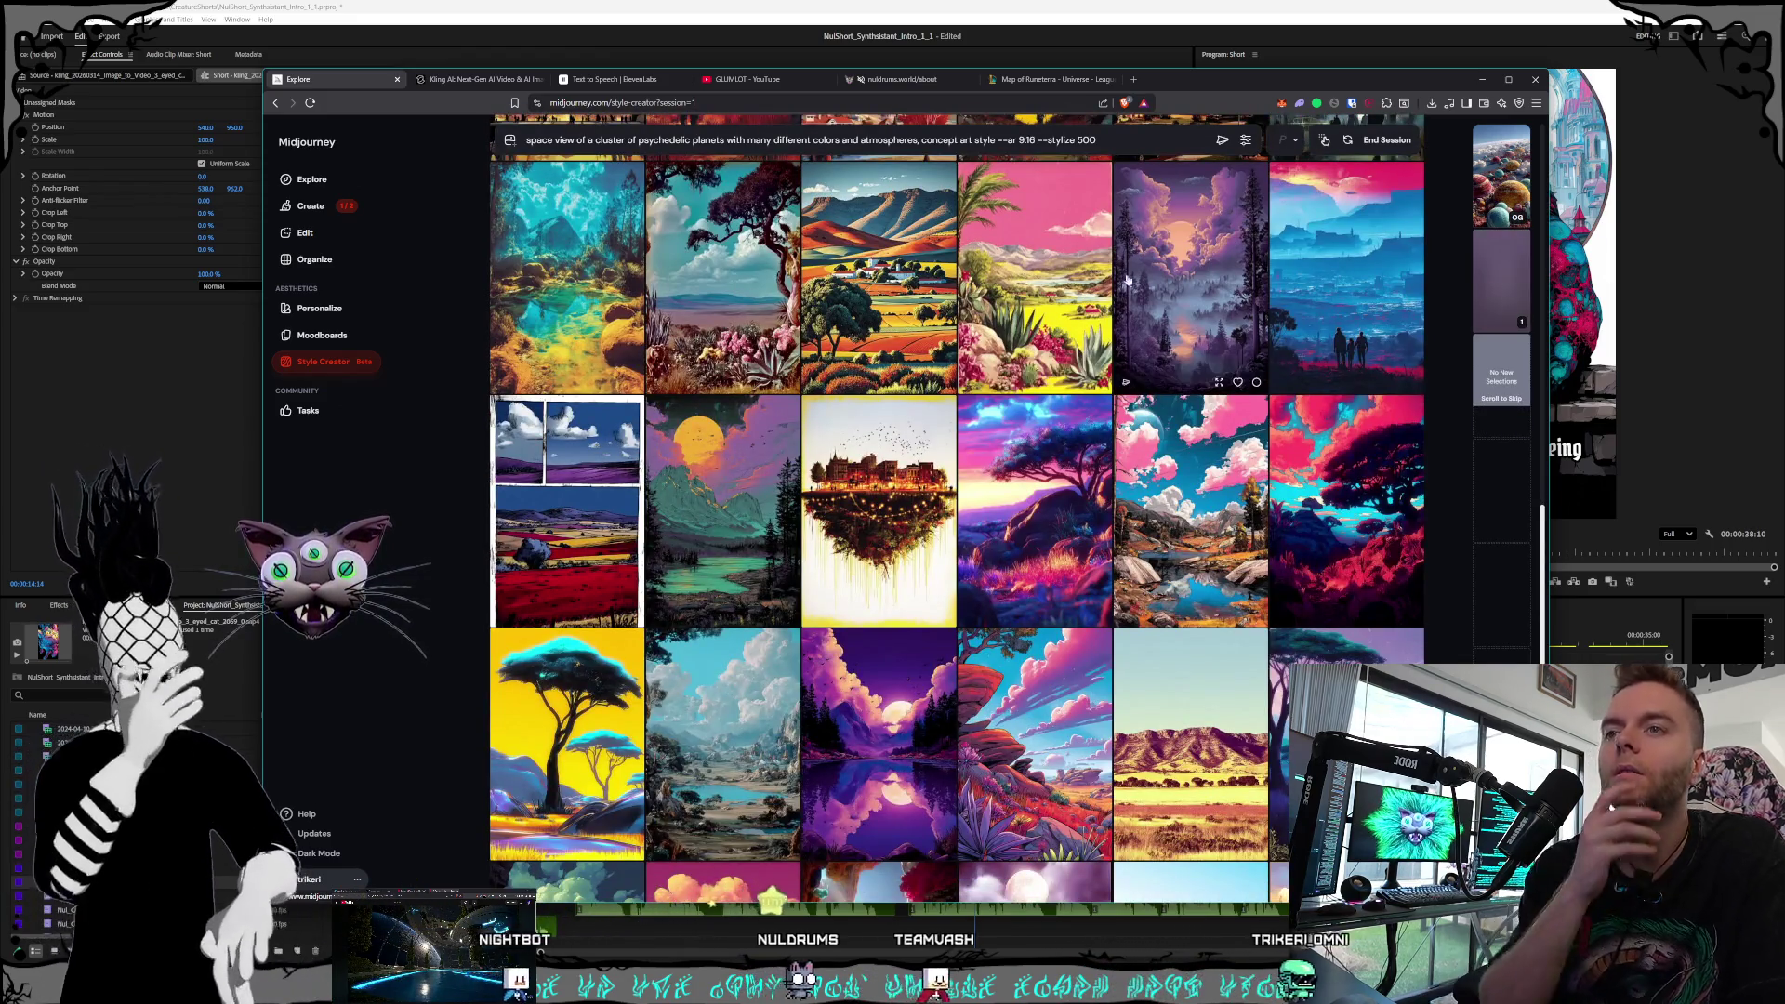
scroll(1116, 290, down, 2)
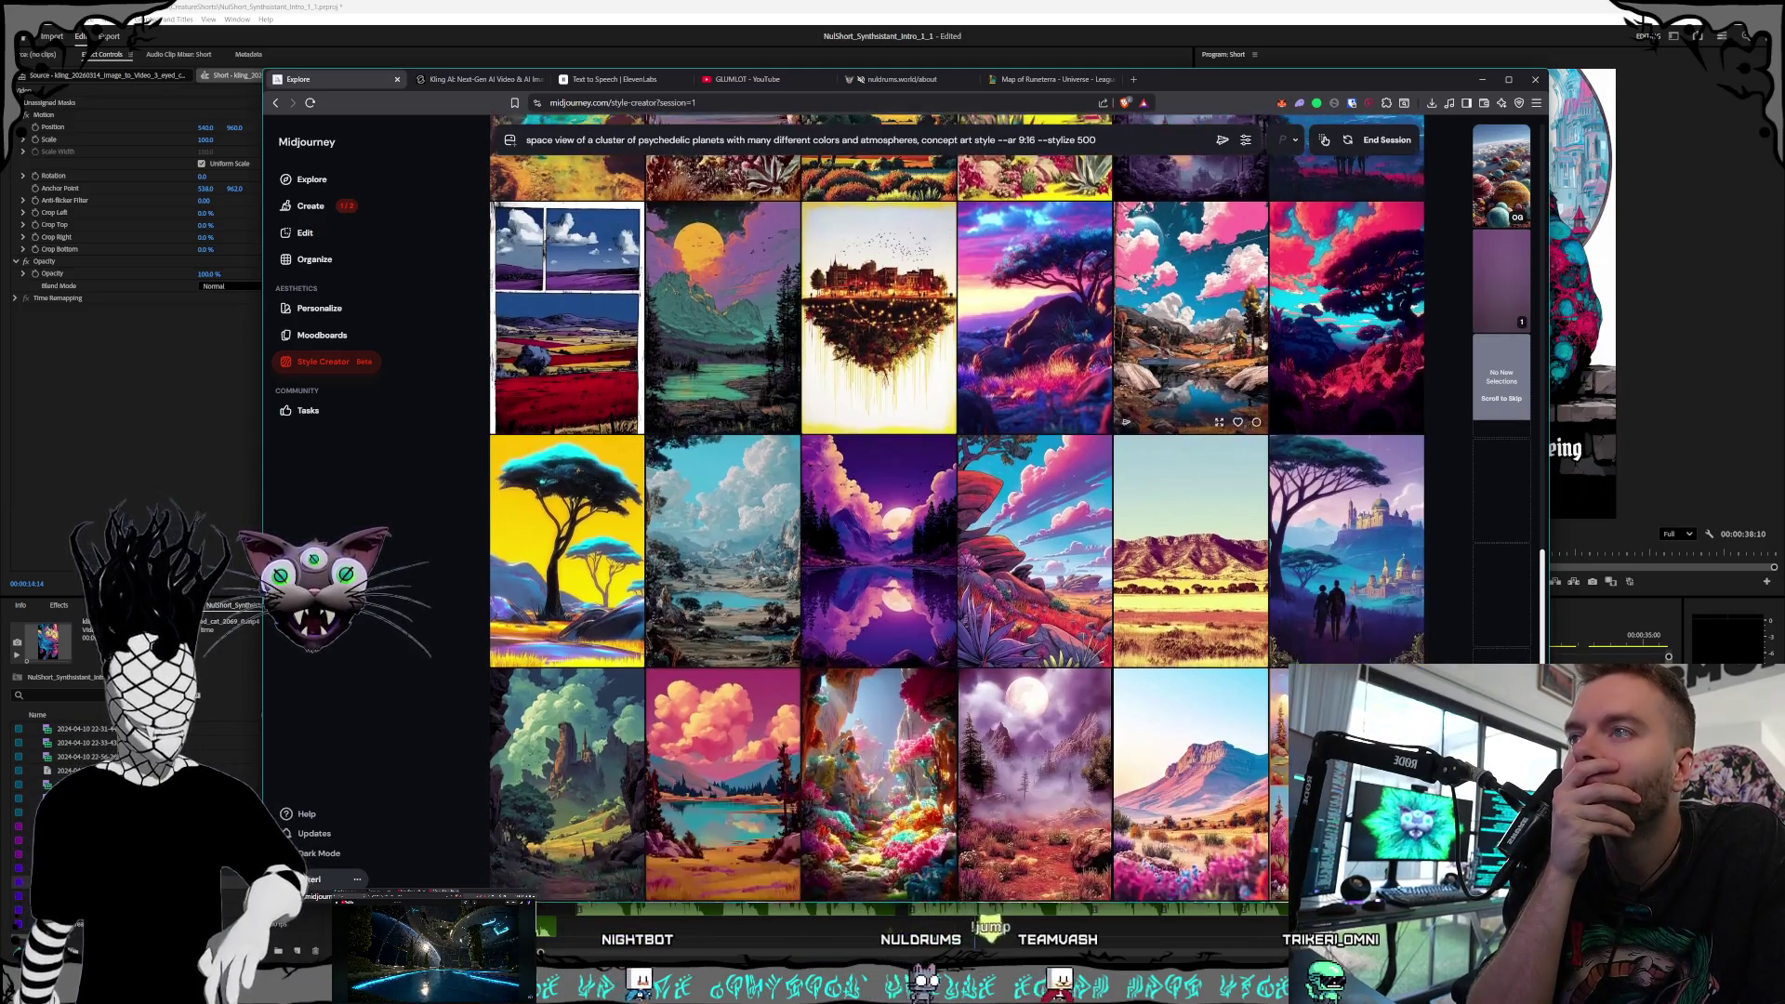
scroll(1107, 327, down, 2)
Like the red-rock landscape too, then show the large preview of style 2
click(1106, 329)
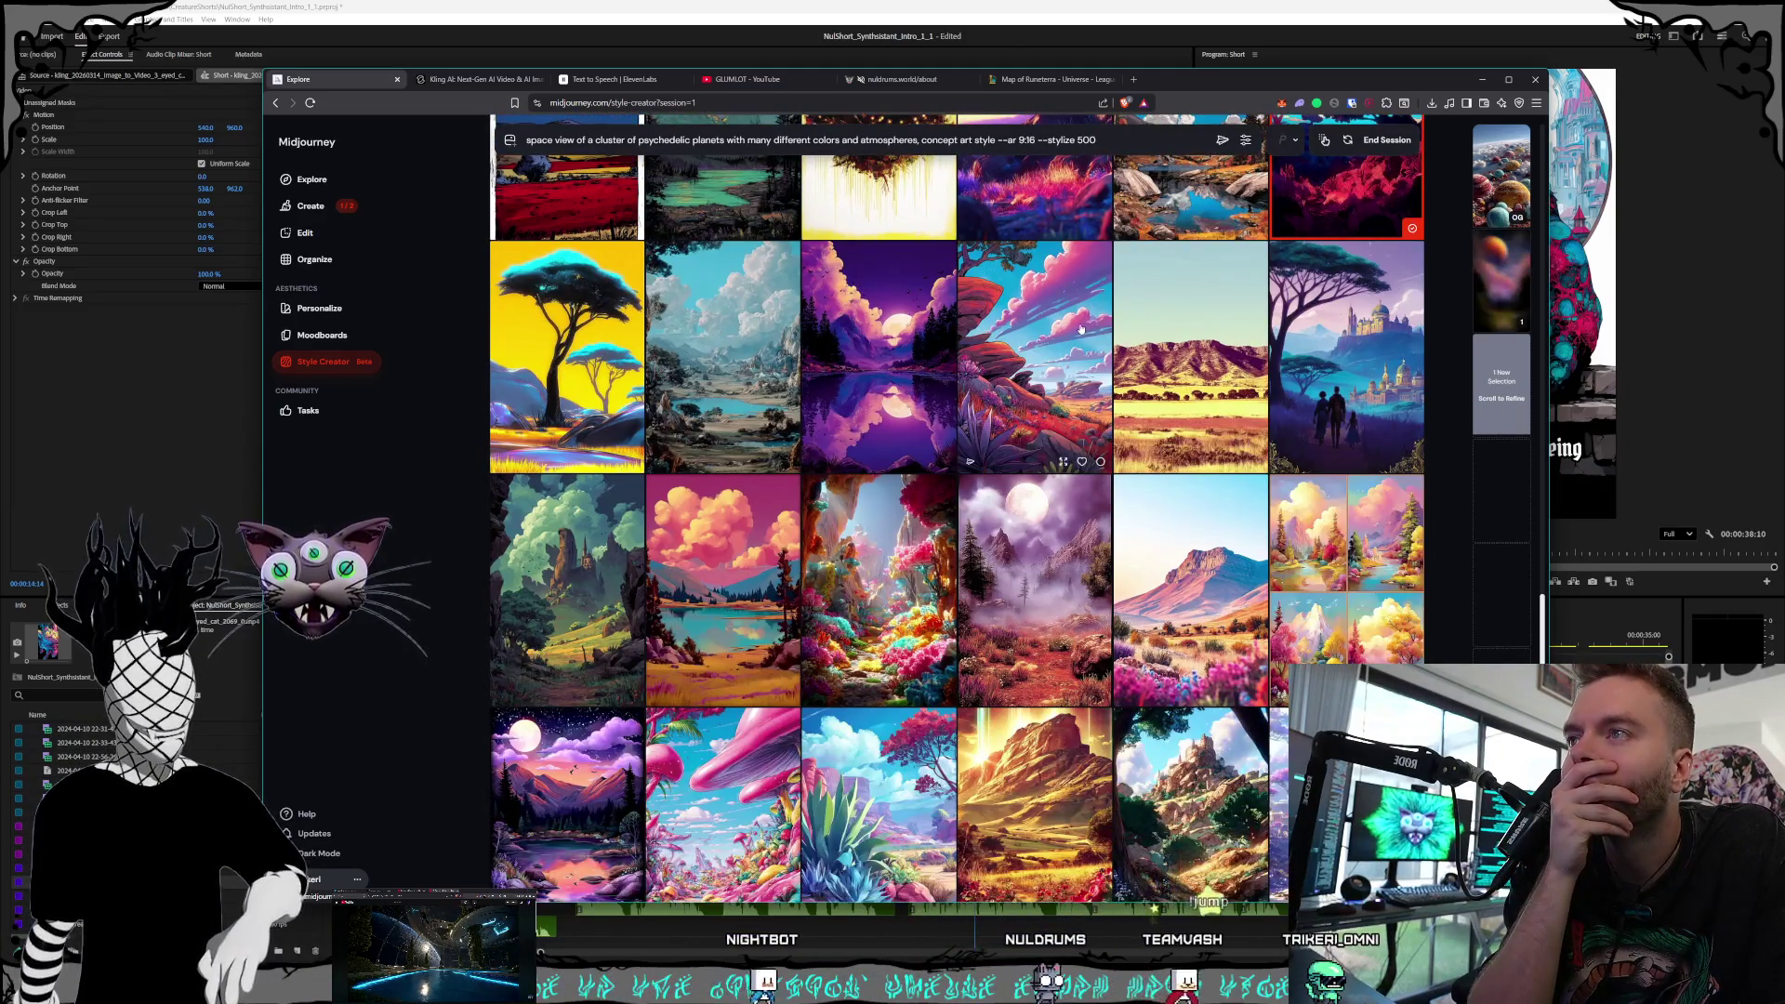
scroll(1097, 333, down, 3)
scroll(1095, 335, down, 2)
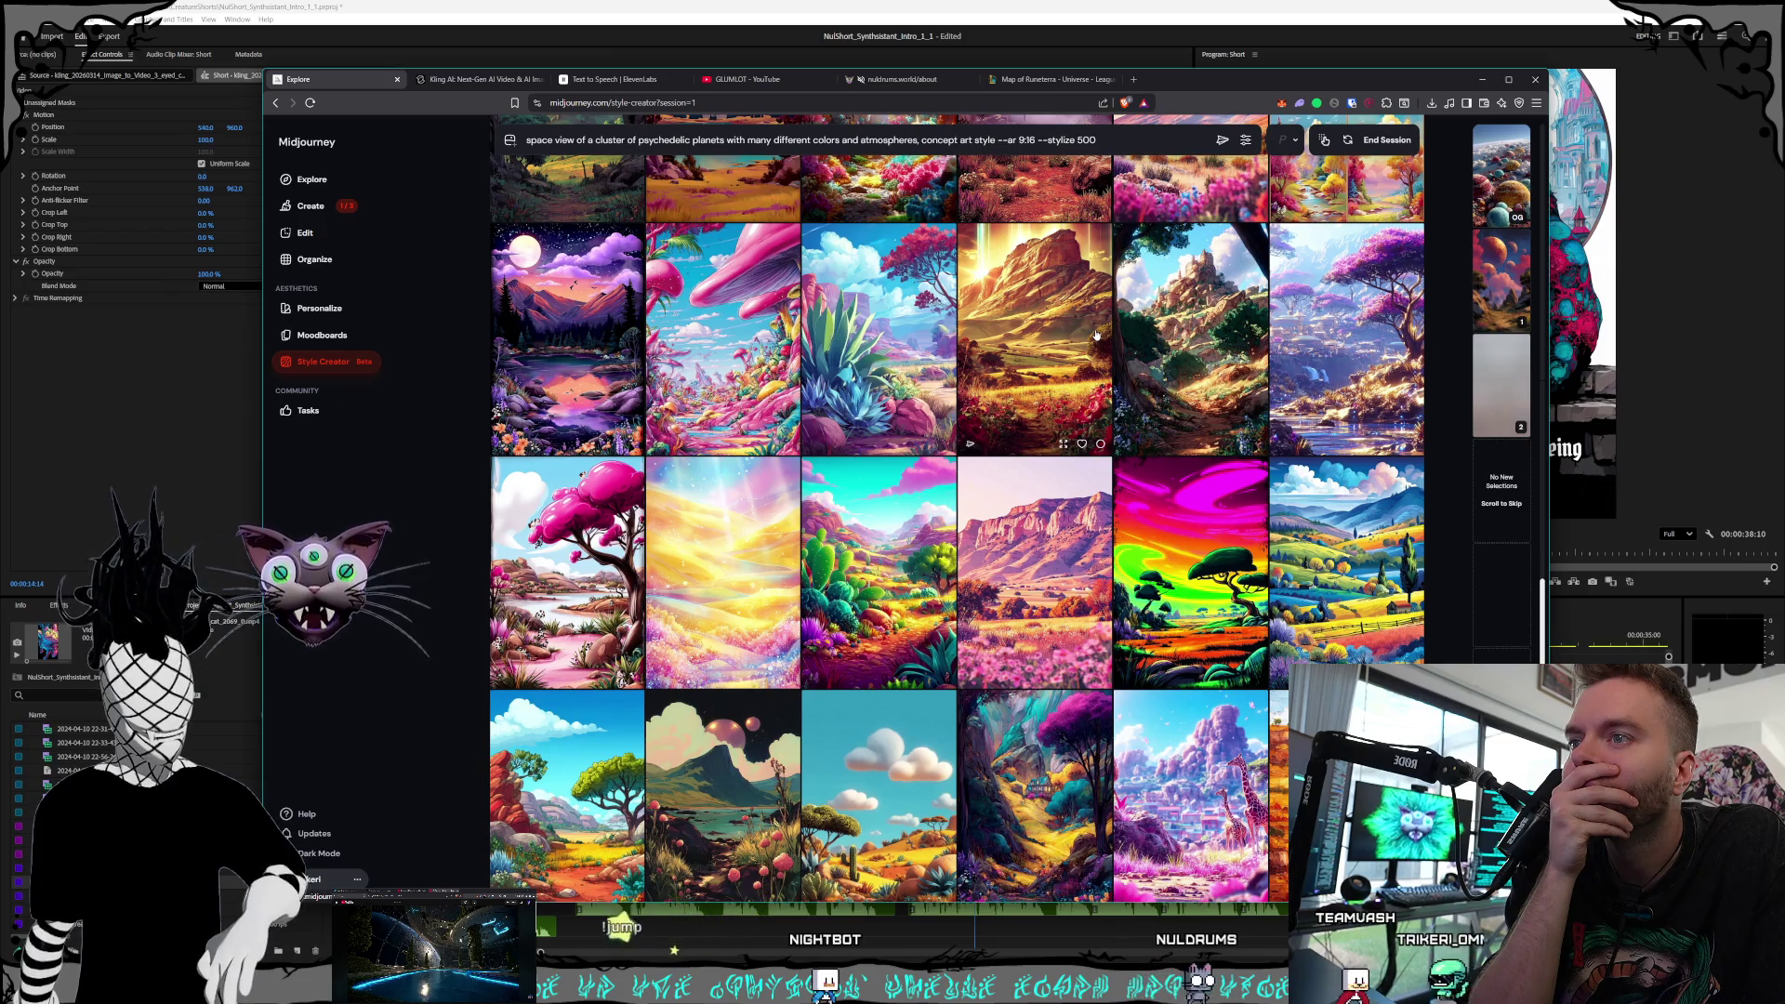
scroll(1096, 335, down, 3)
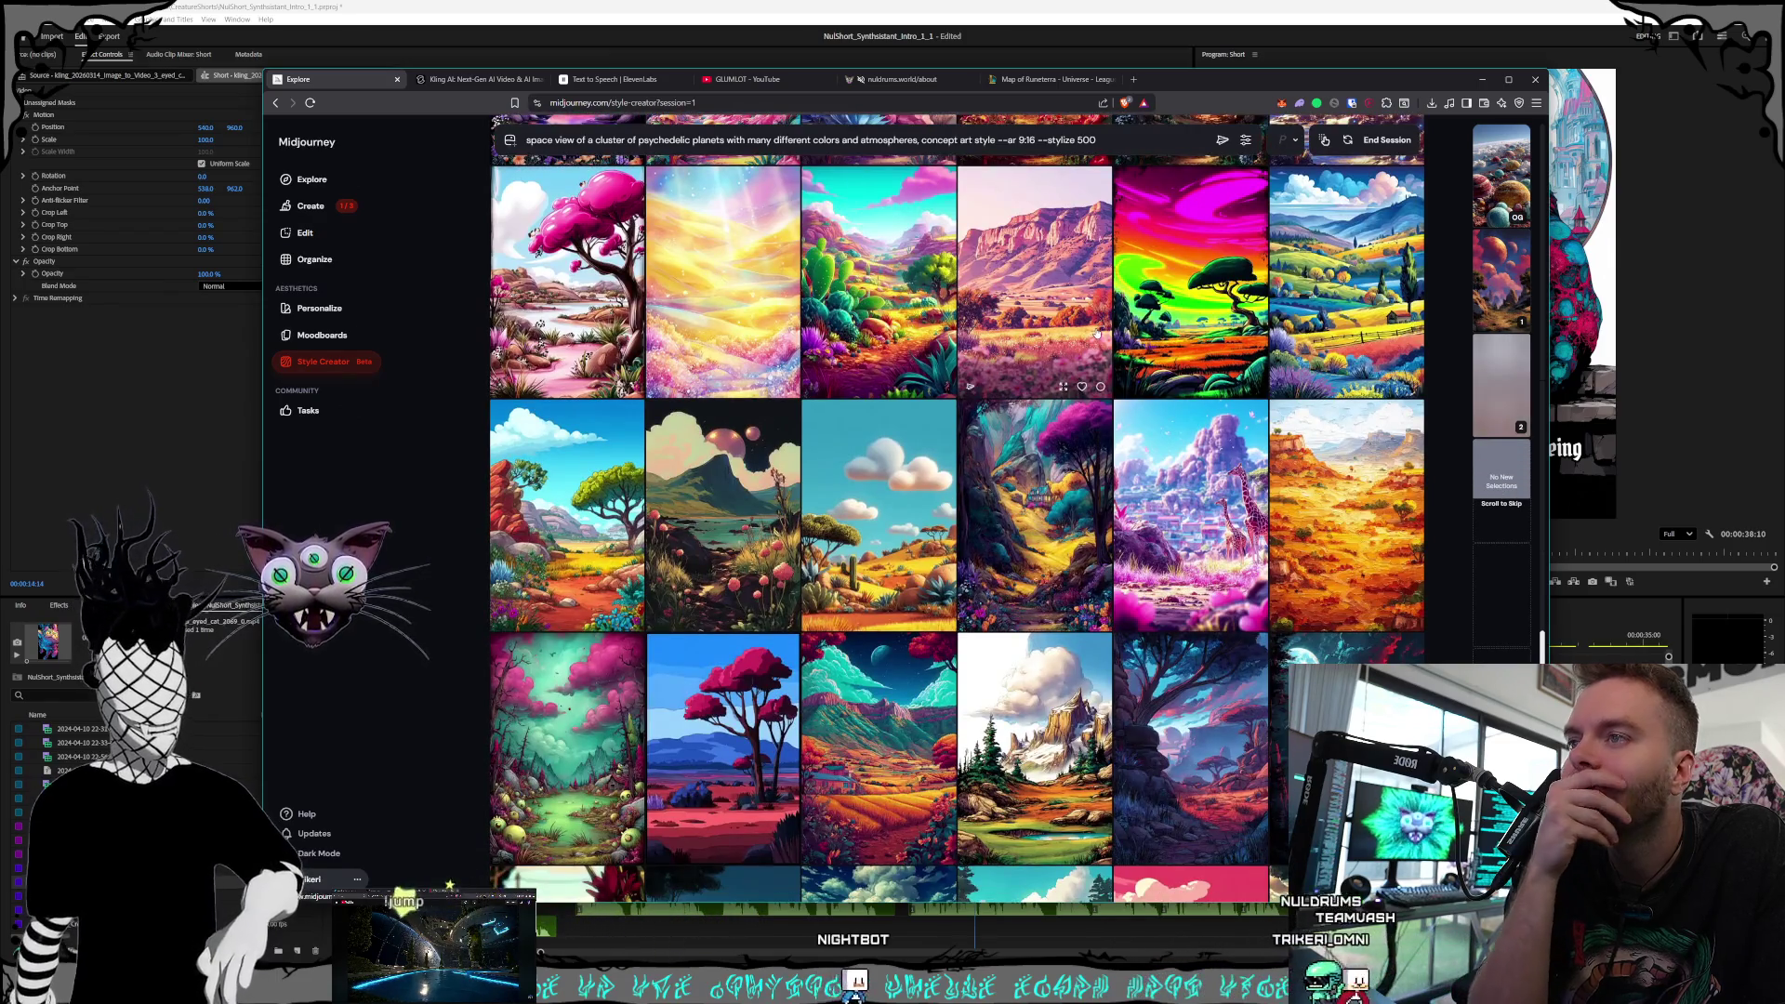
scroll(1095, 335, down, 1)
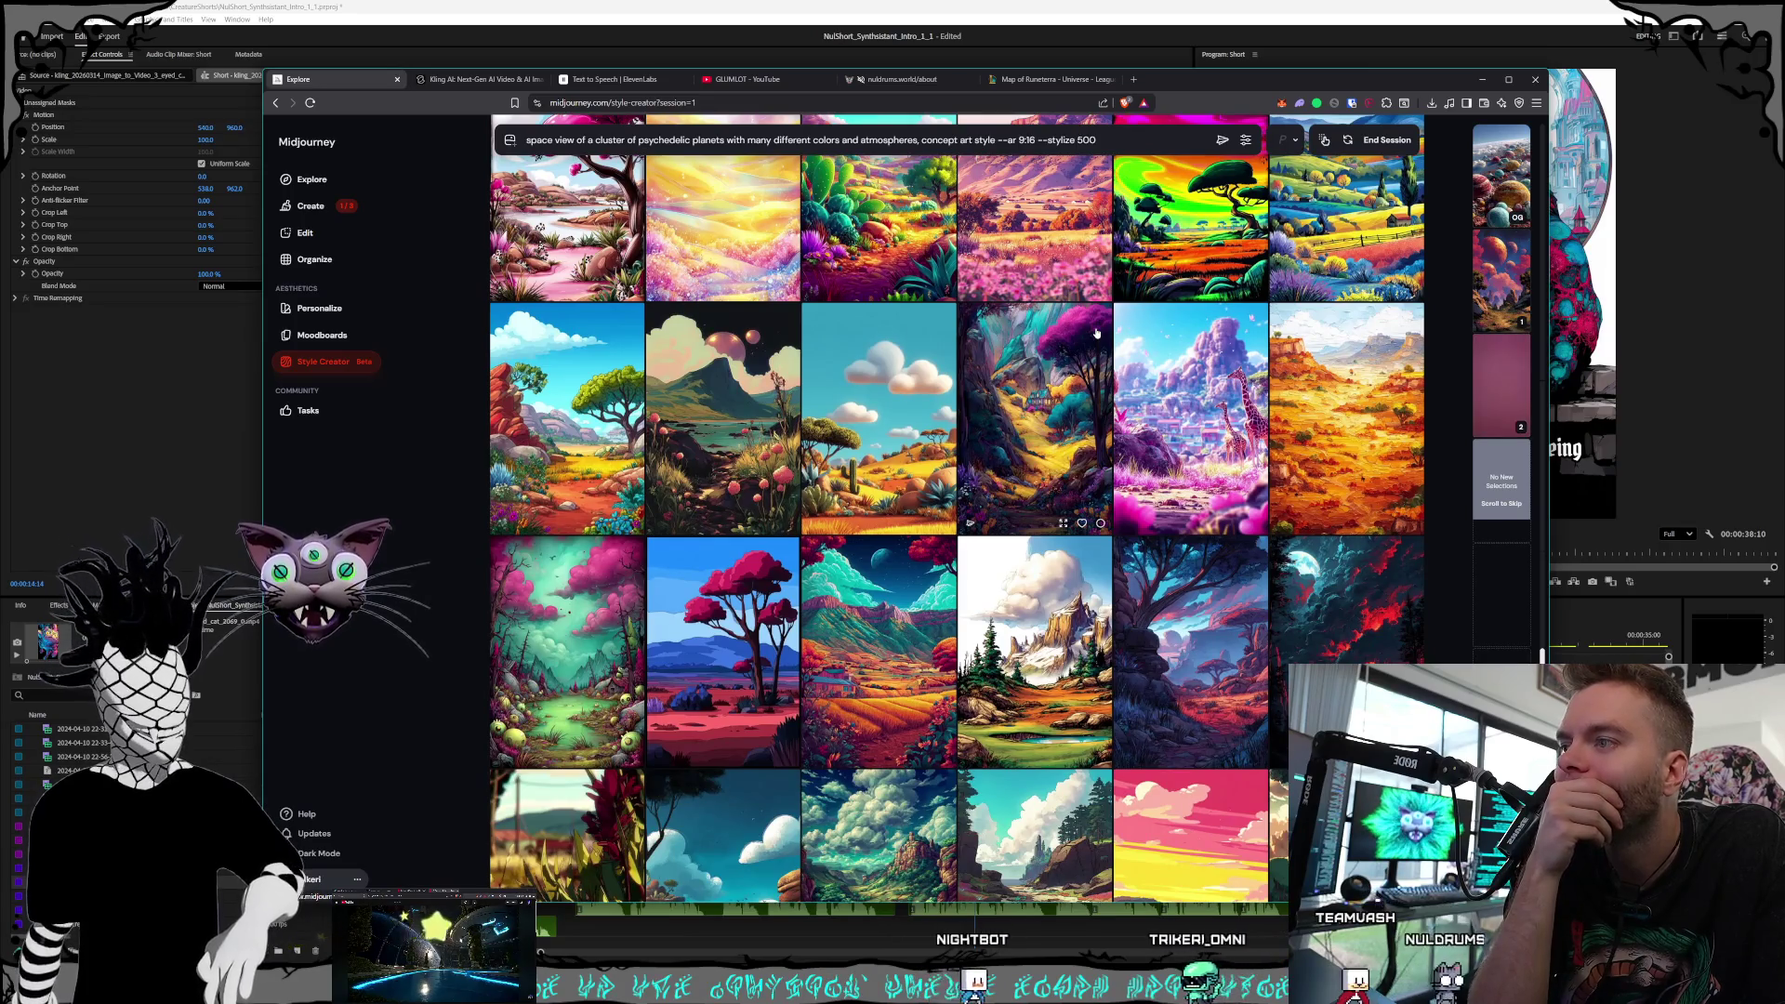
scroll(1063, 328, down, 1)
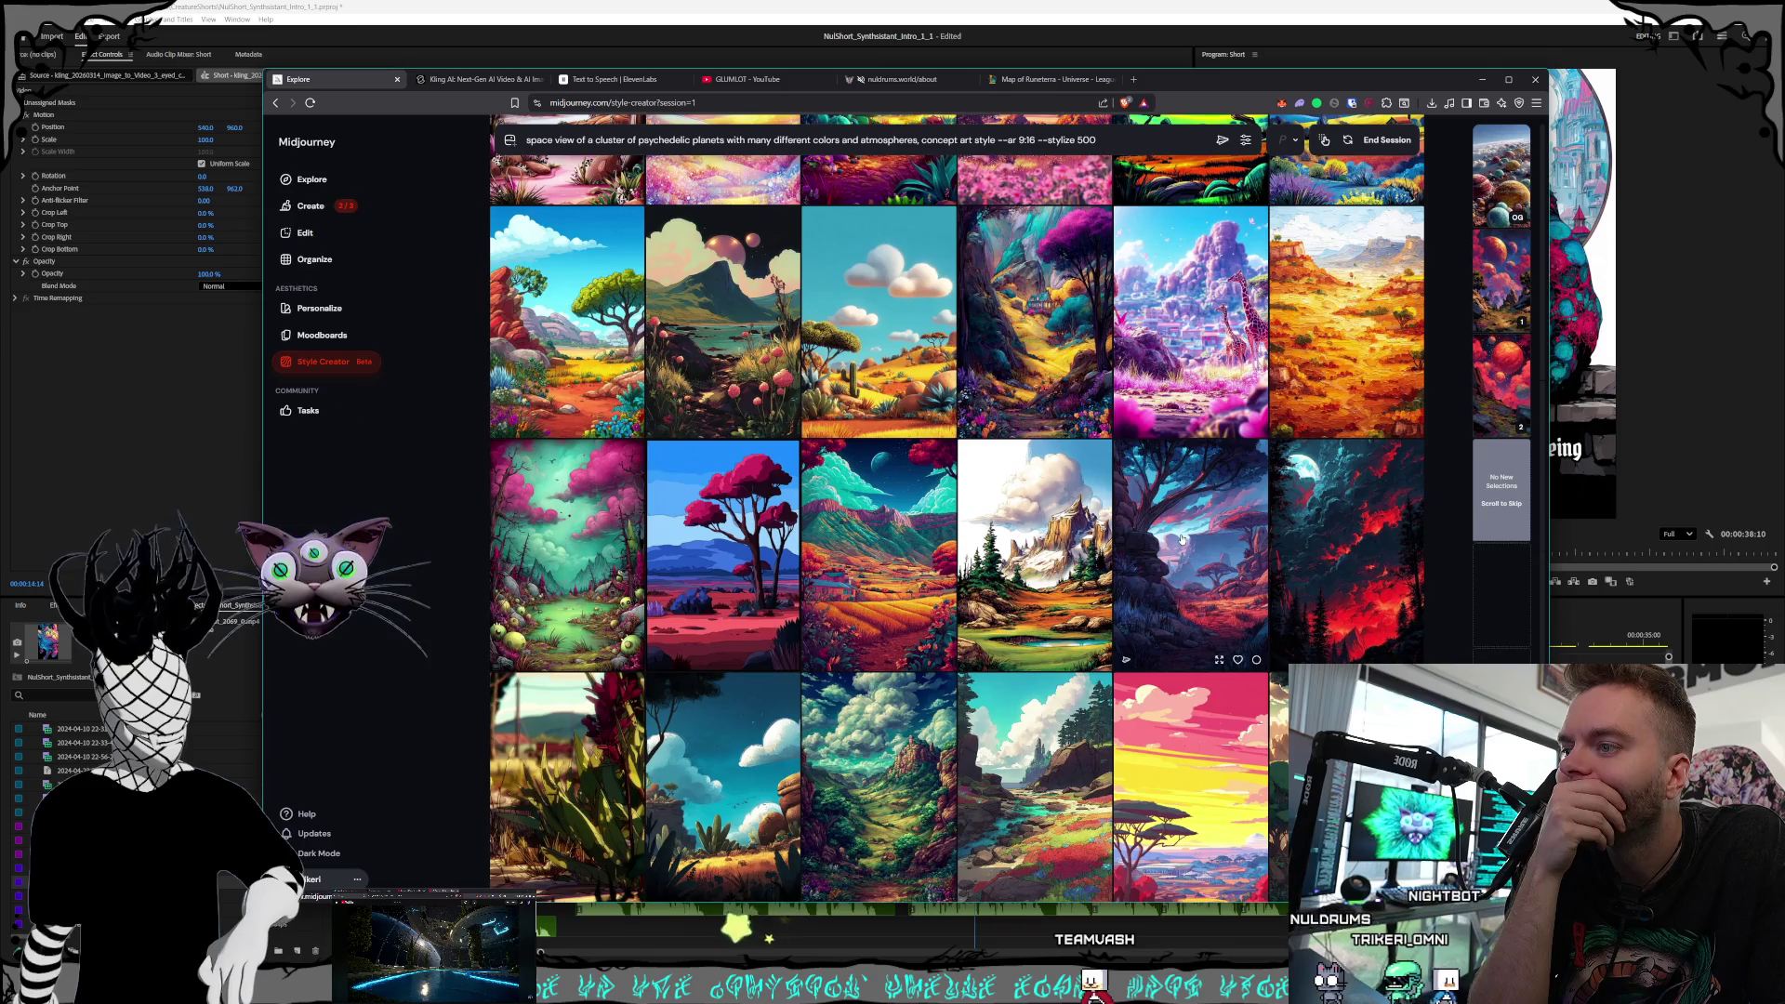
scroll(1182, 538, down, 5)
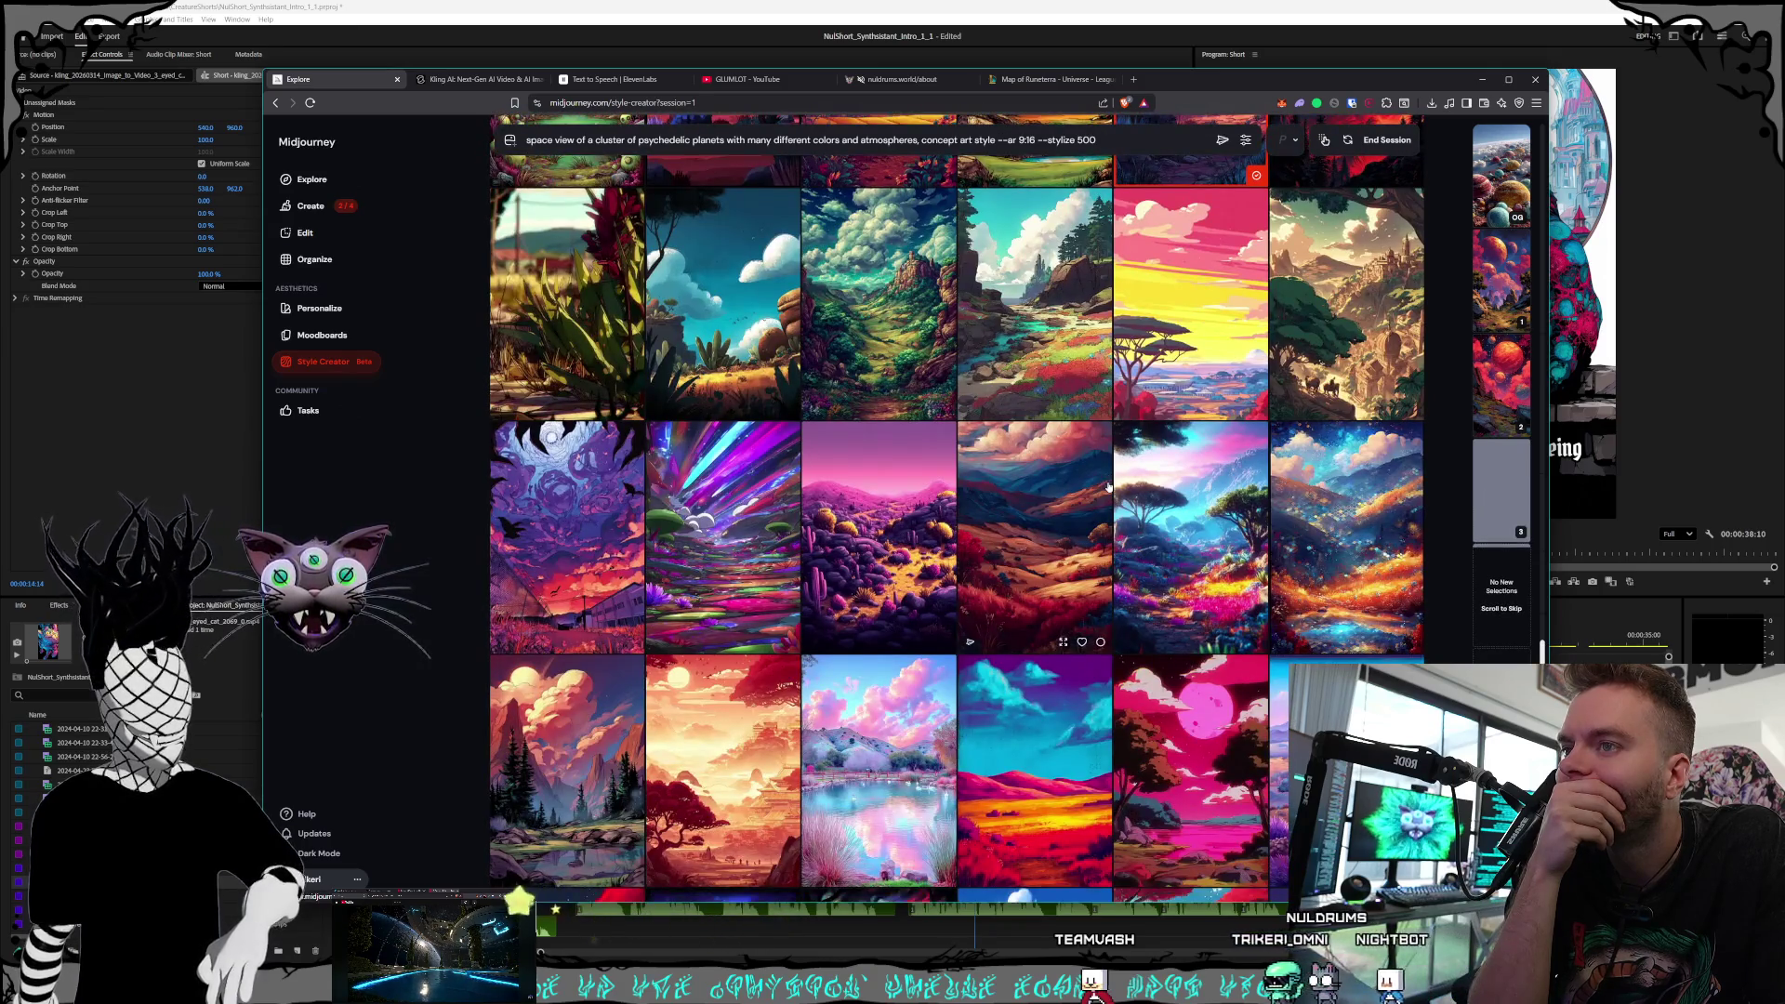
scroll(1108, 487, down, 2)
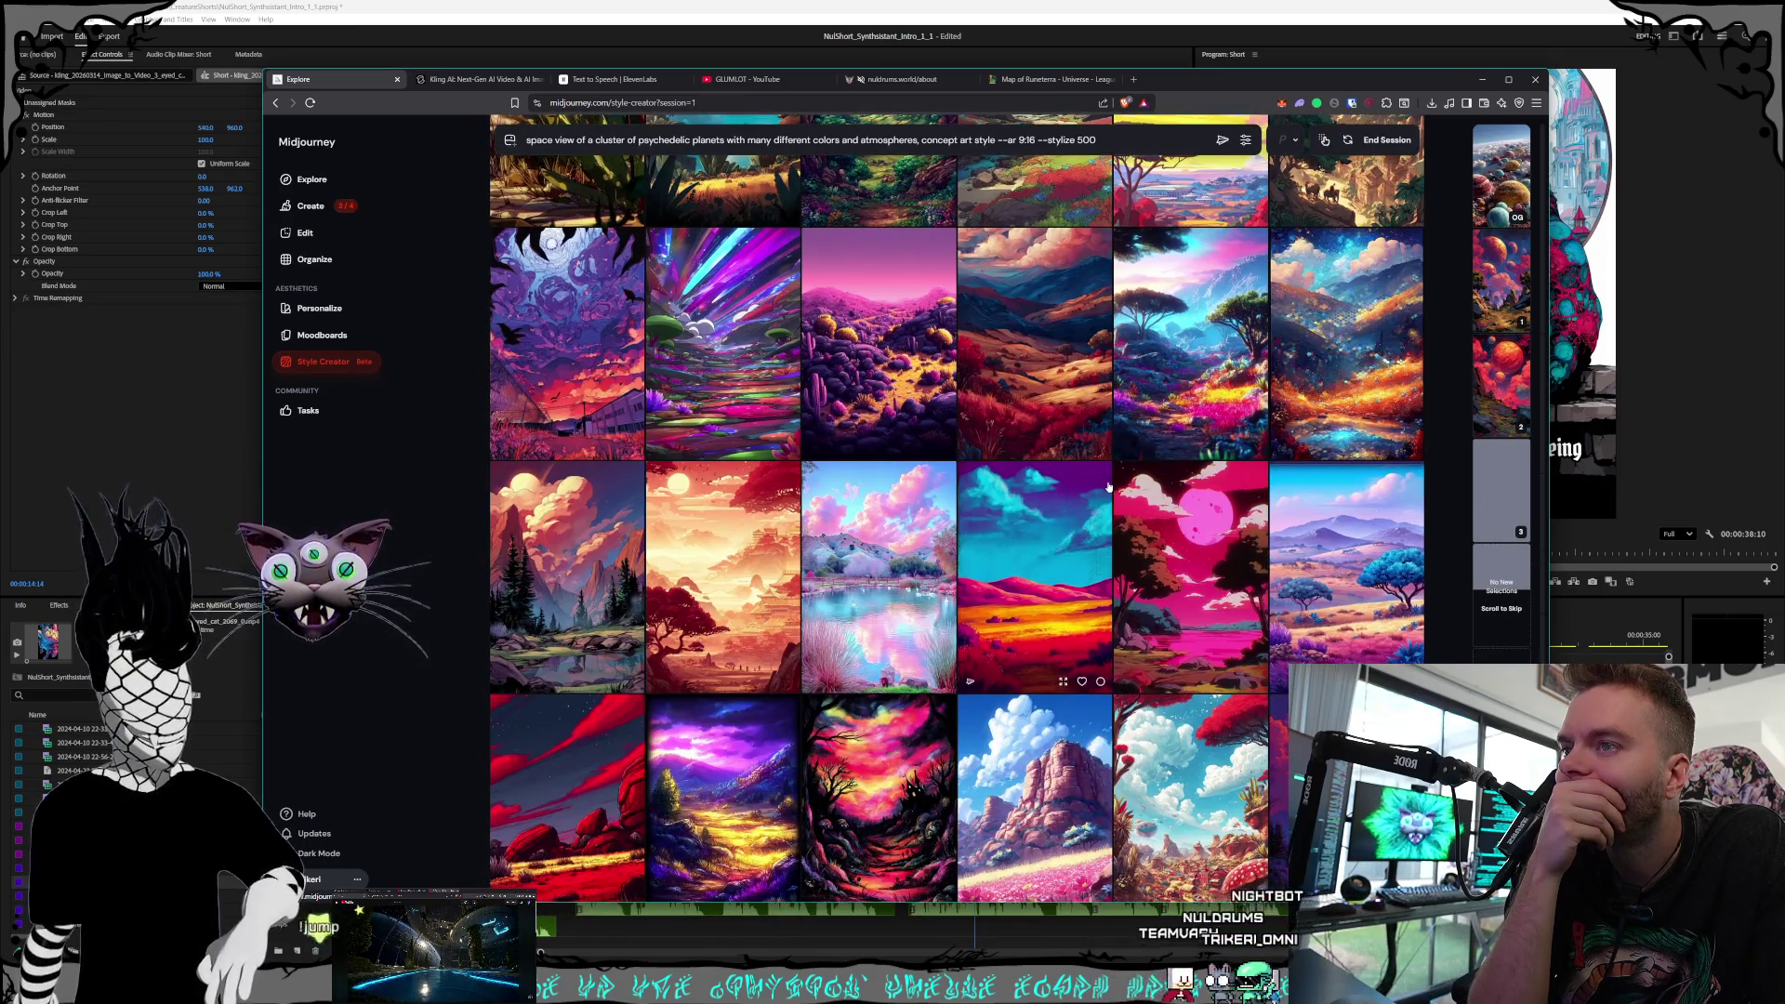
scroll(1109, 487, down, 1)
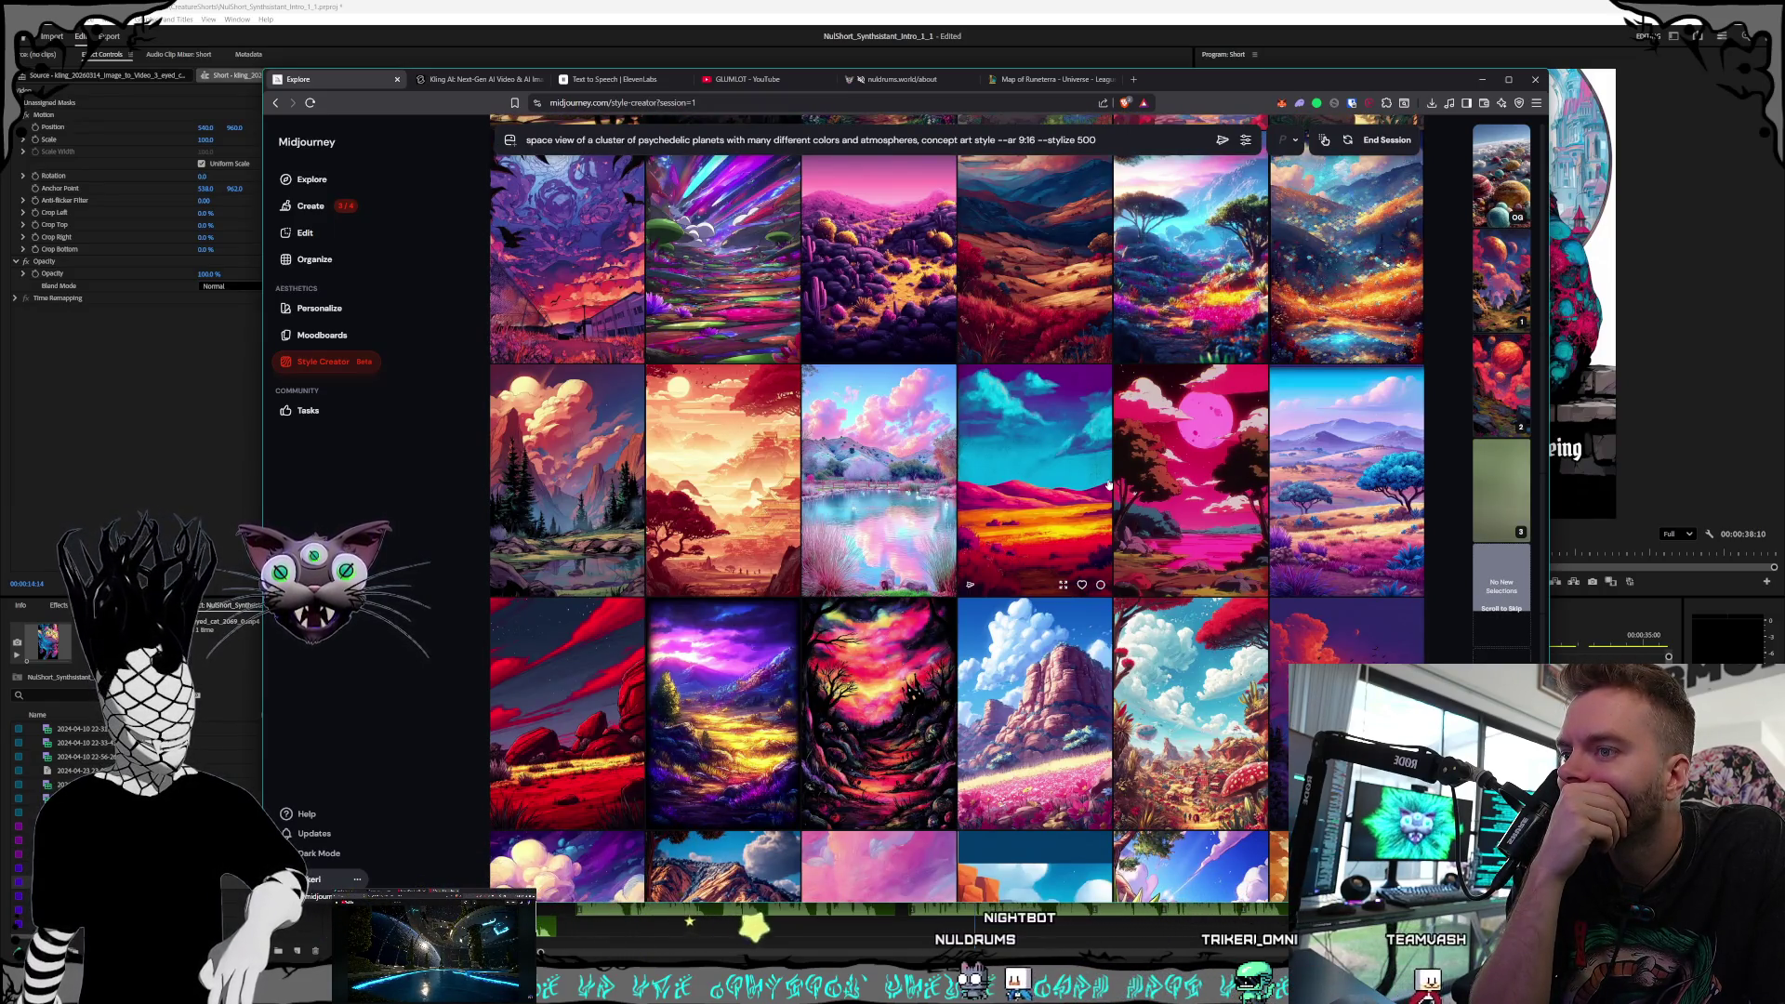
scroll(1108, 486, down, 3)
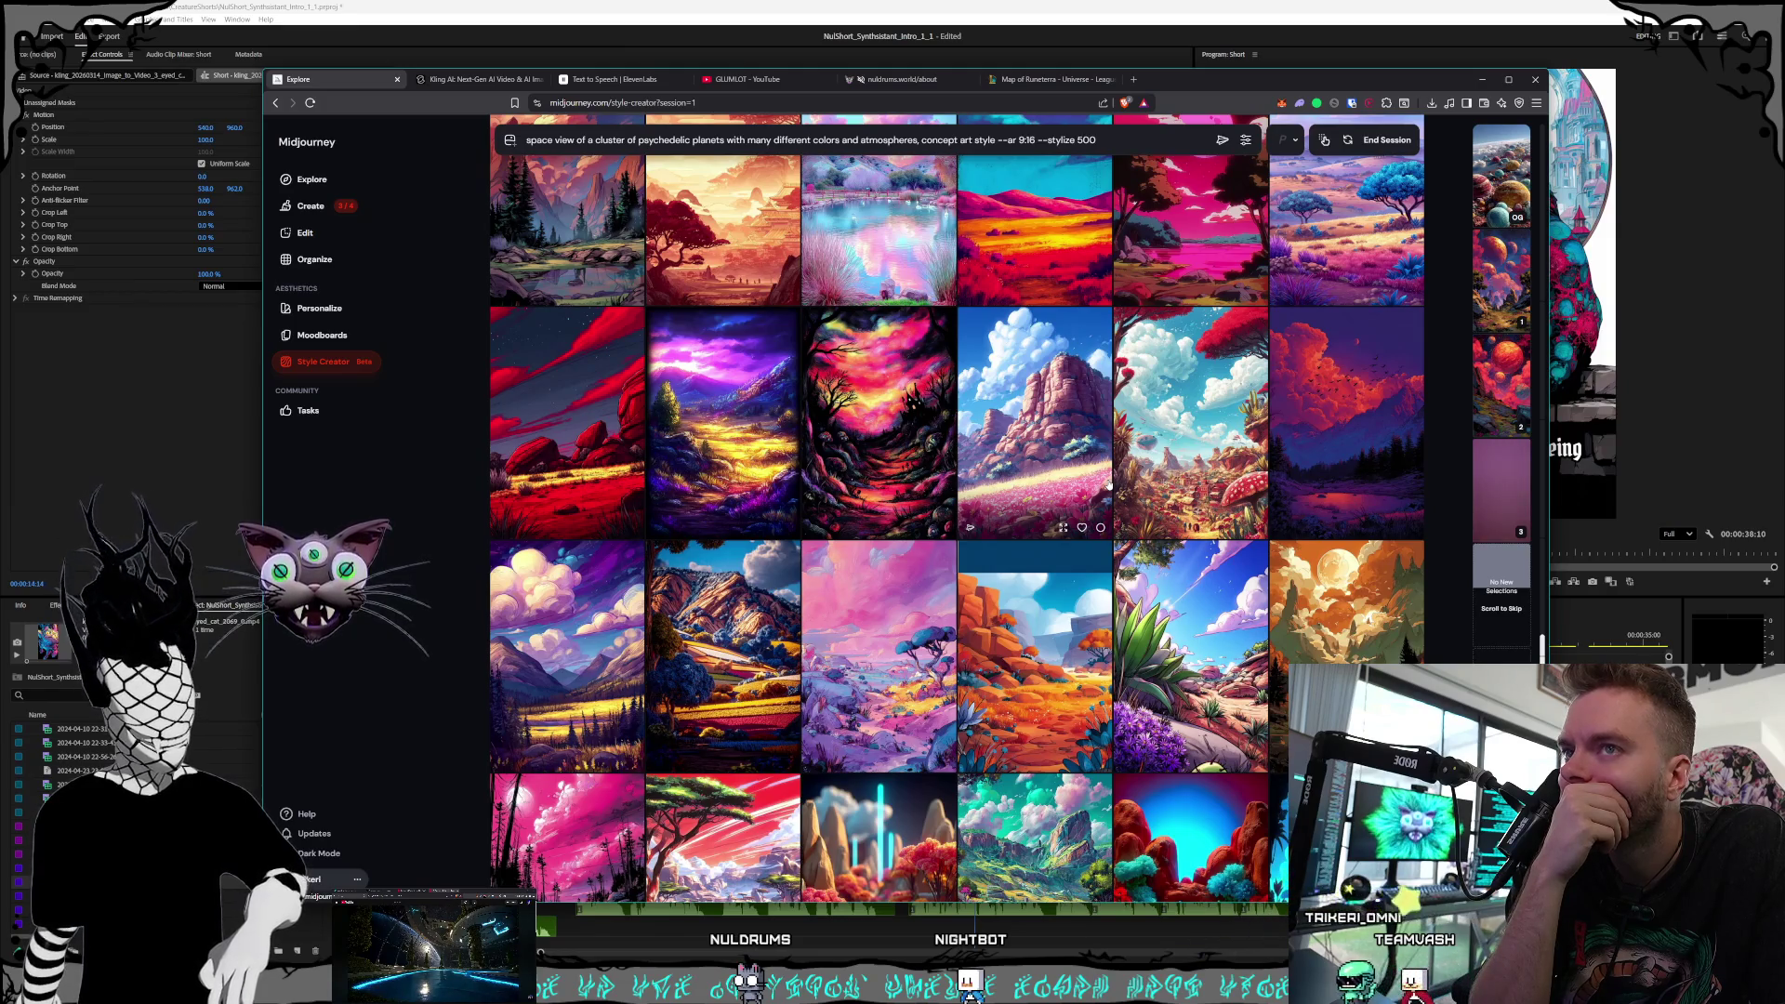
click(1480, 410)
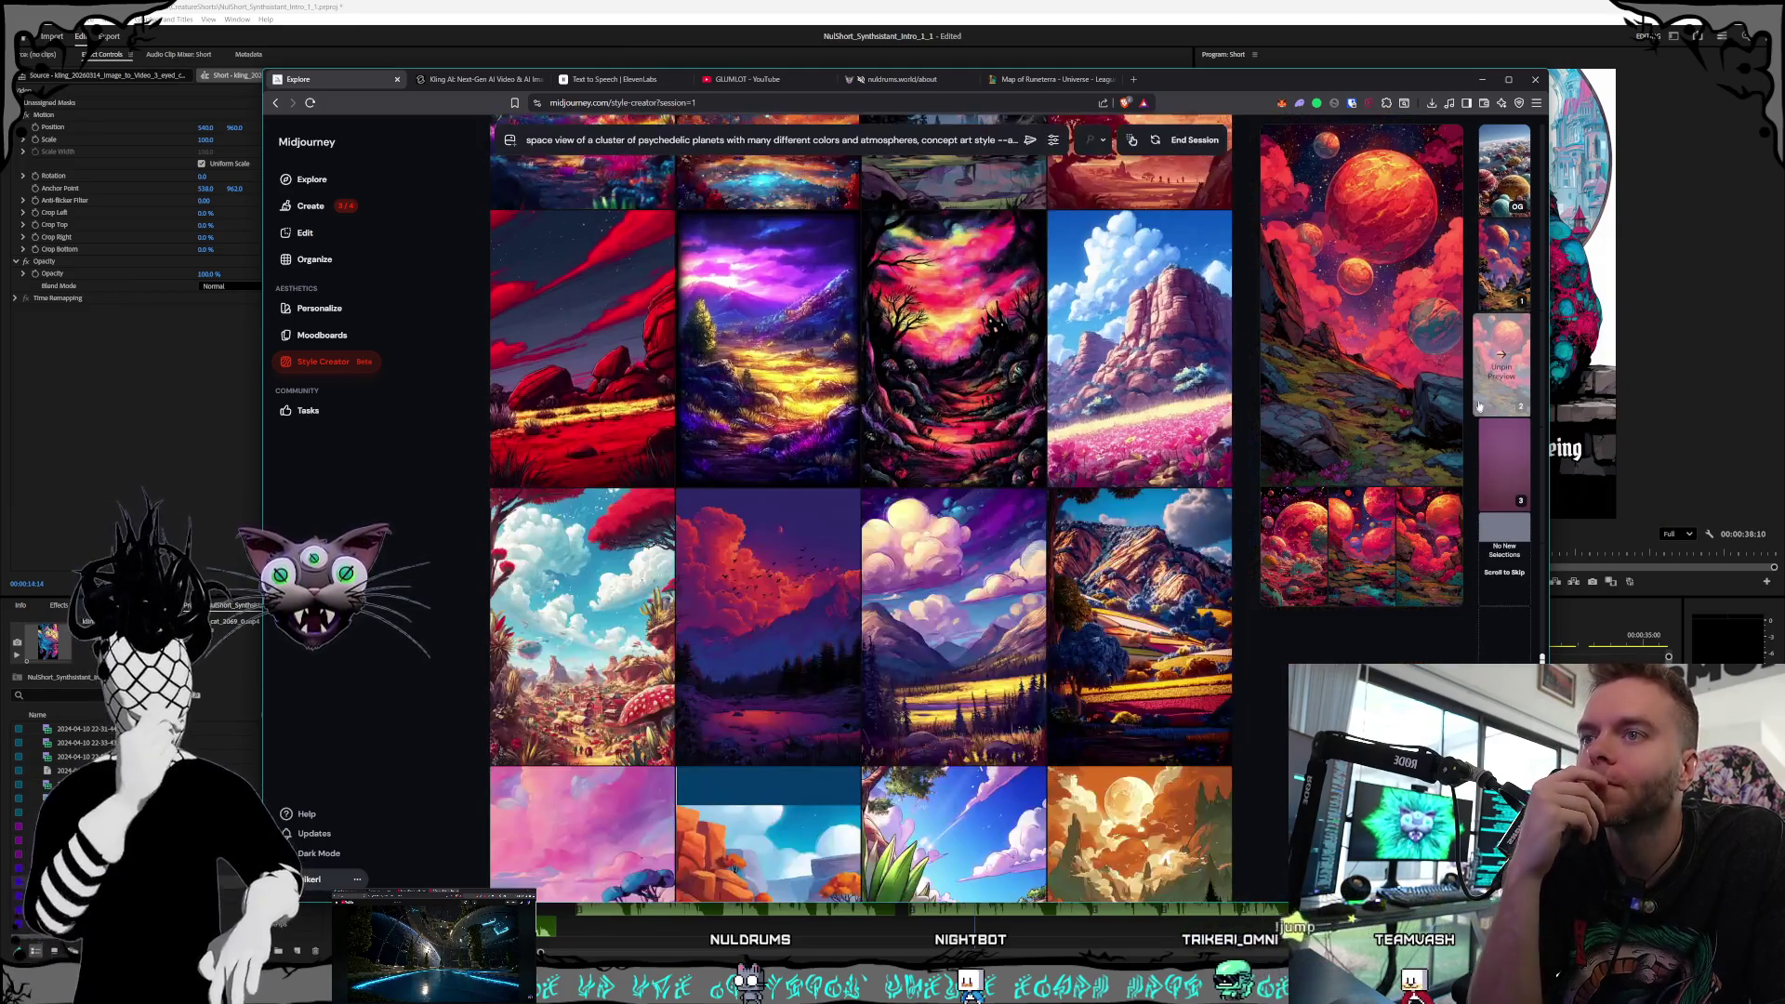
Pin the original planets and style 1 previews, keeping the earlier planet image in slot 3
click(1516, 184)
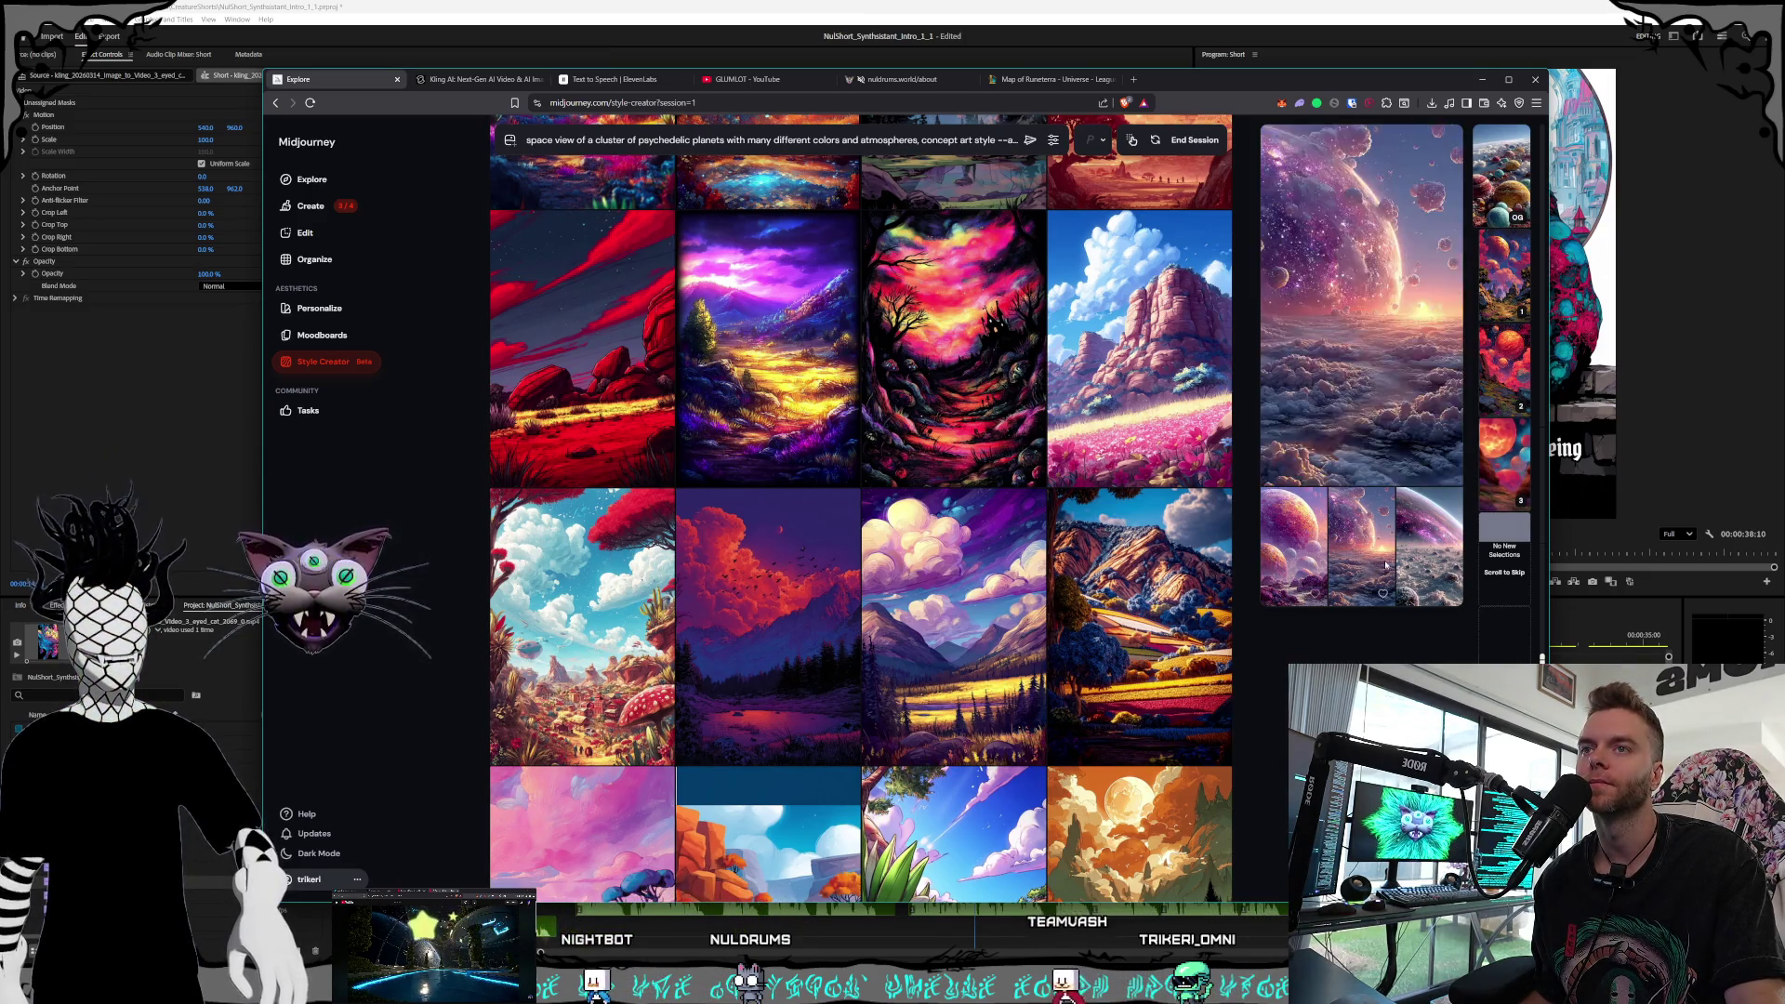
click(1513, 302)
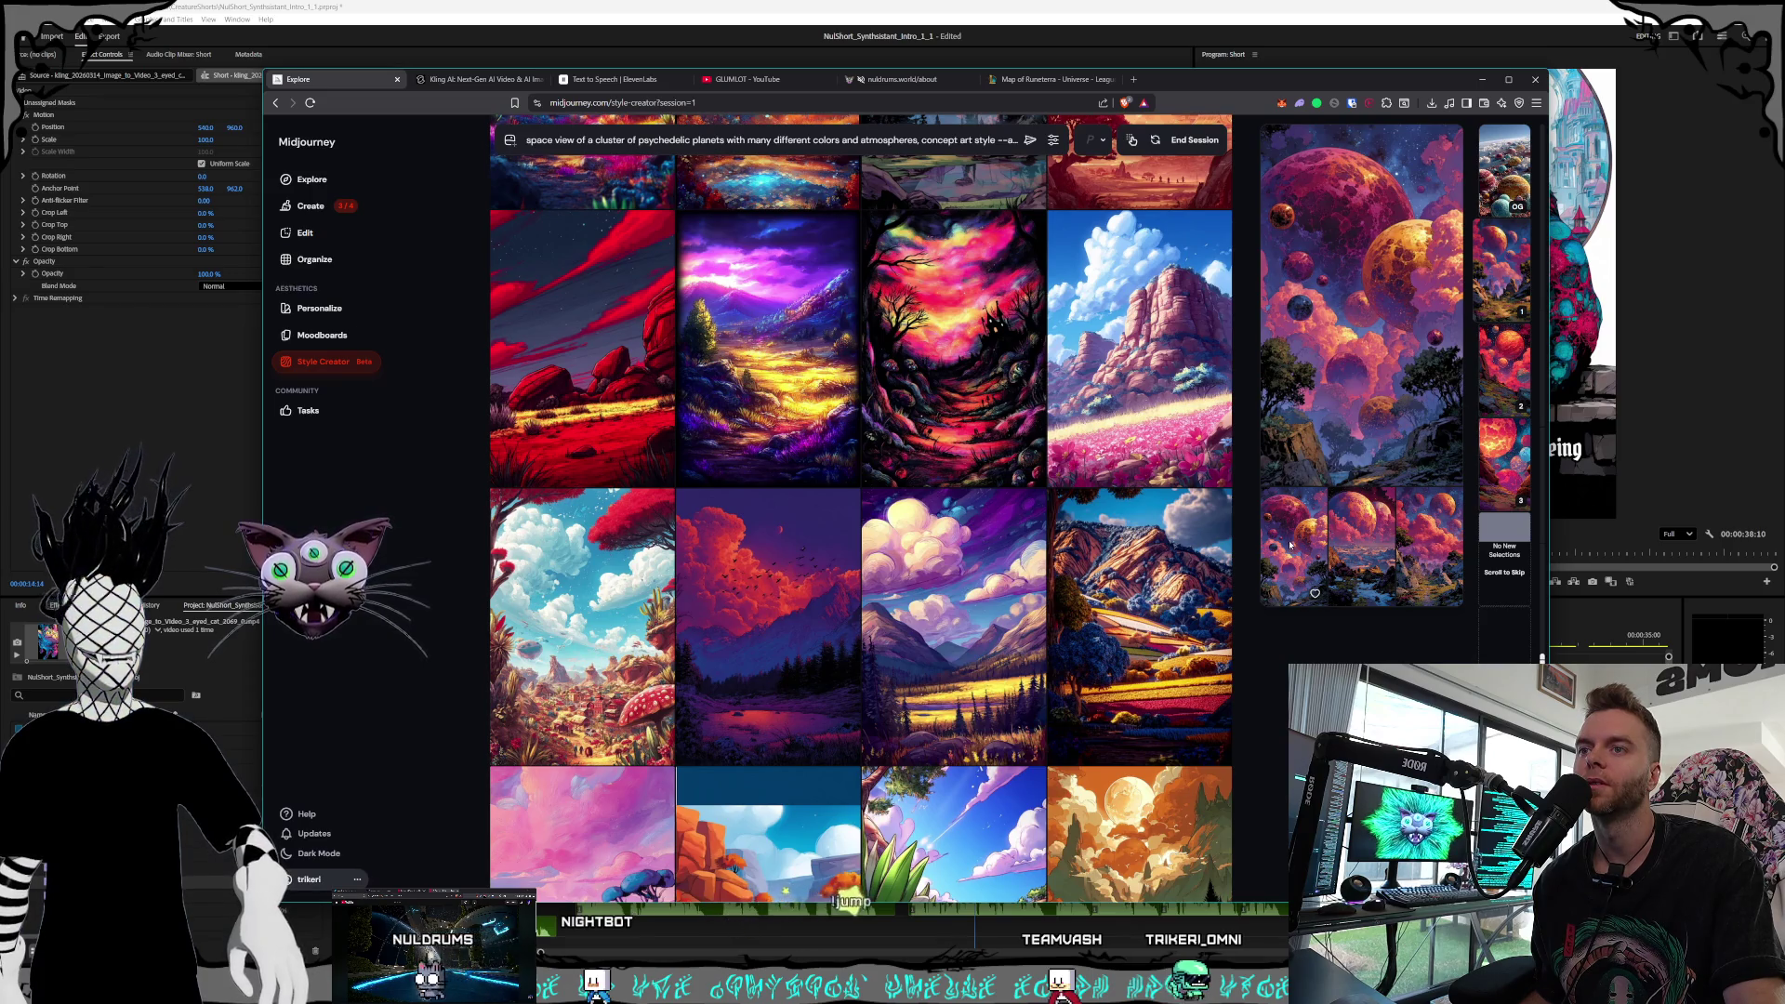
click(1439, 527)
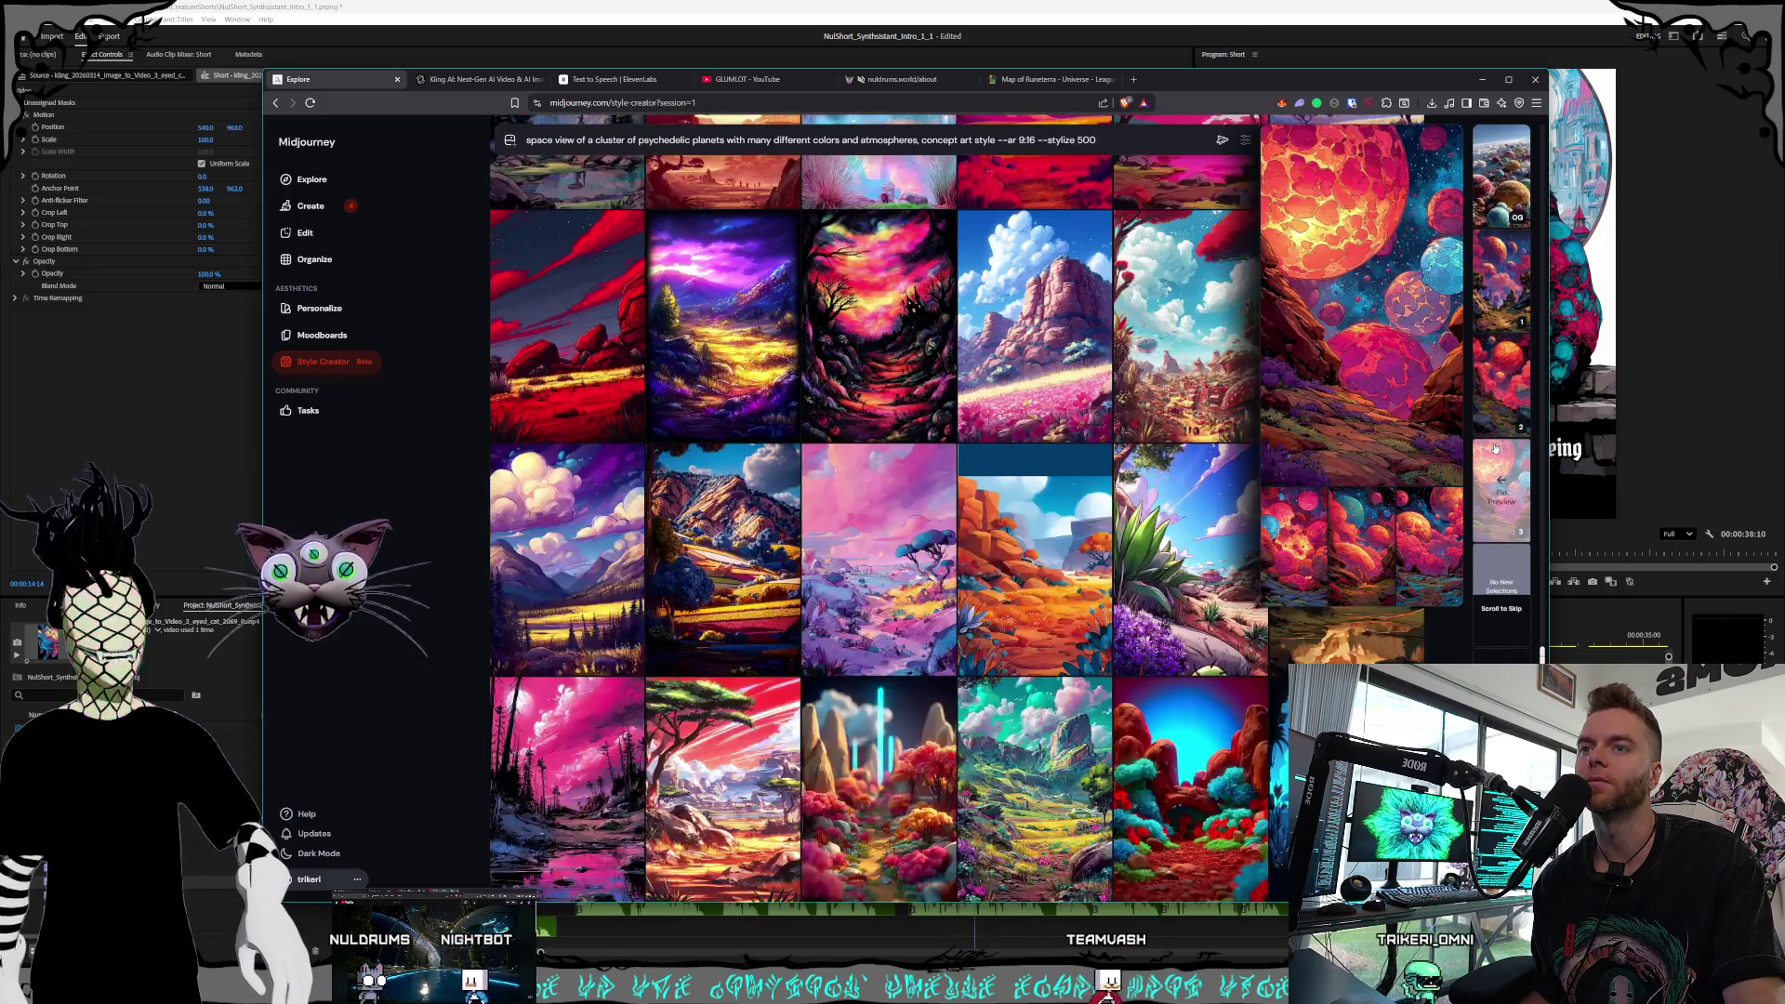
click(1496, 449)
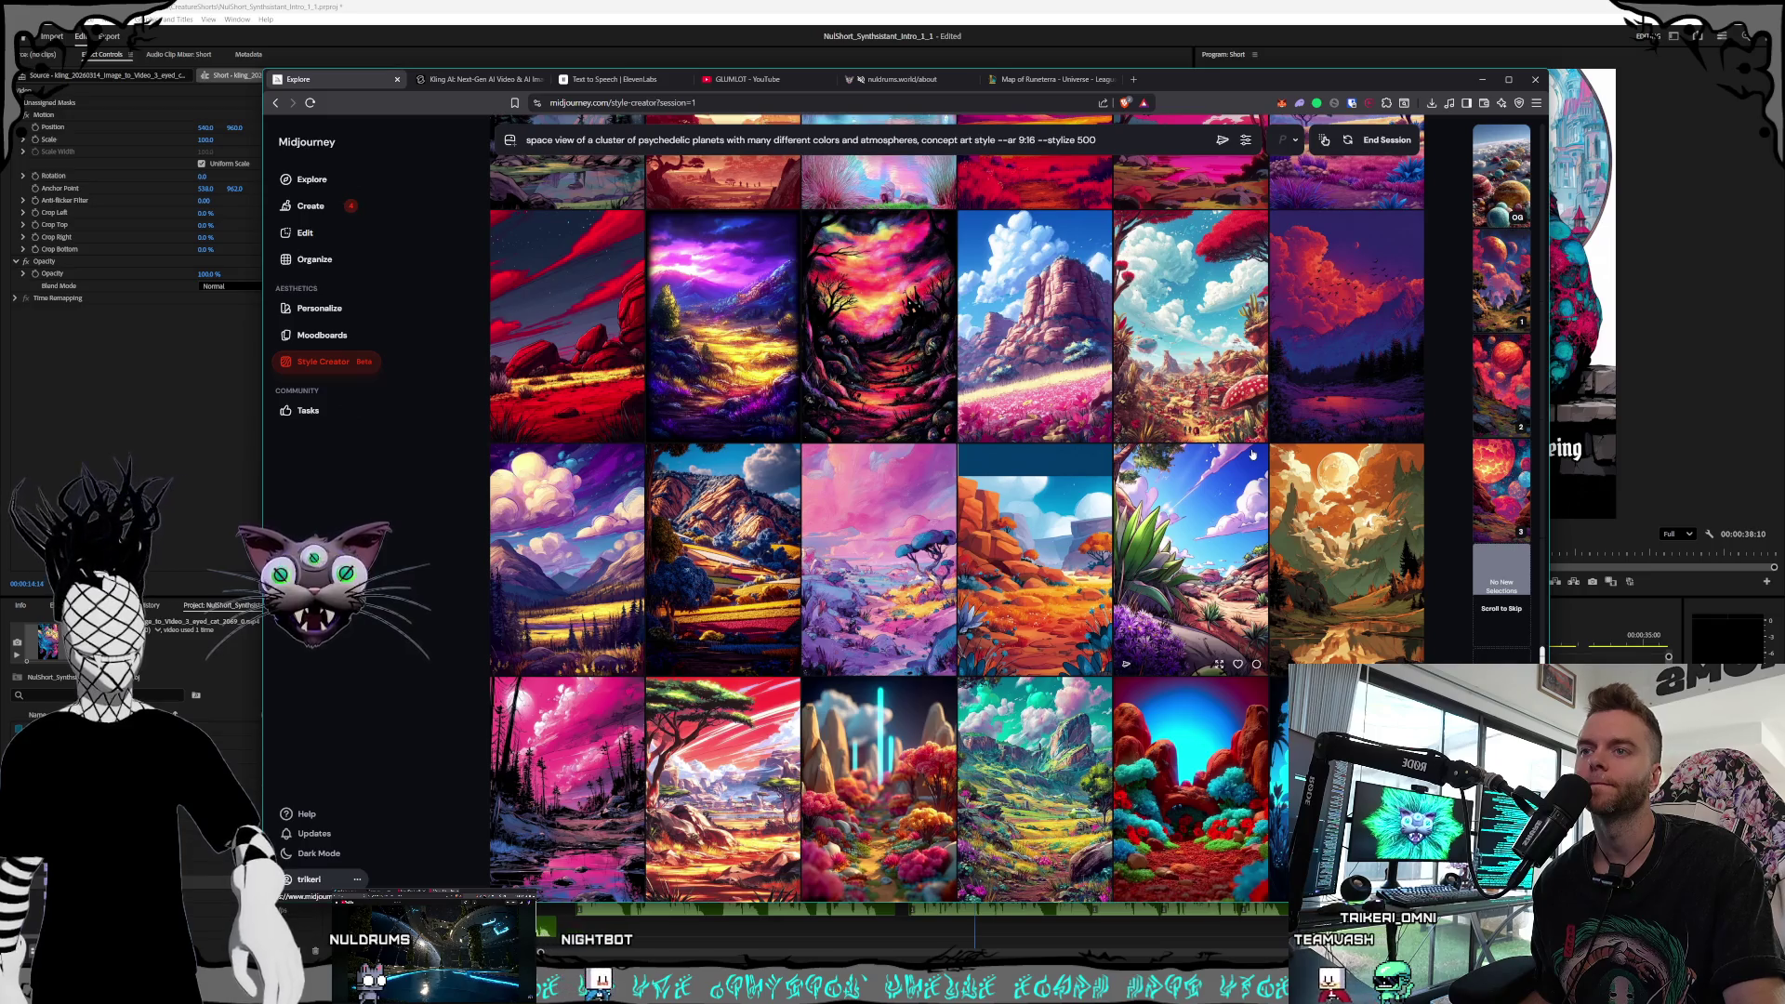
scroll(1061, 317, down, 1)
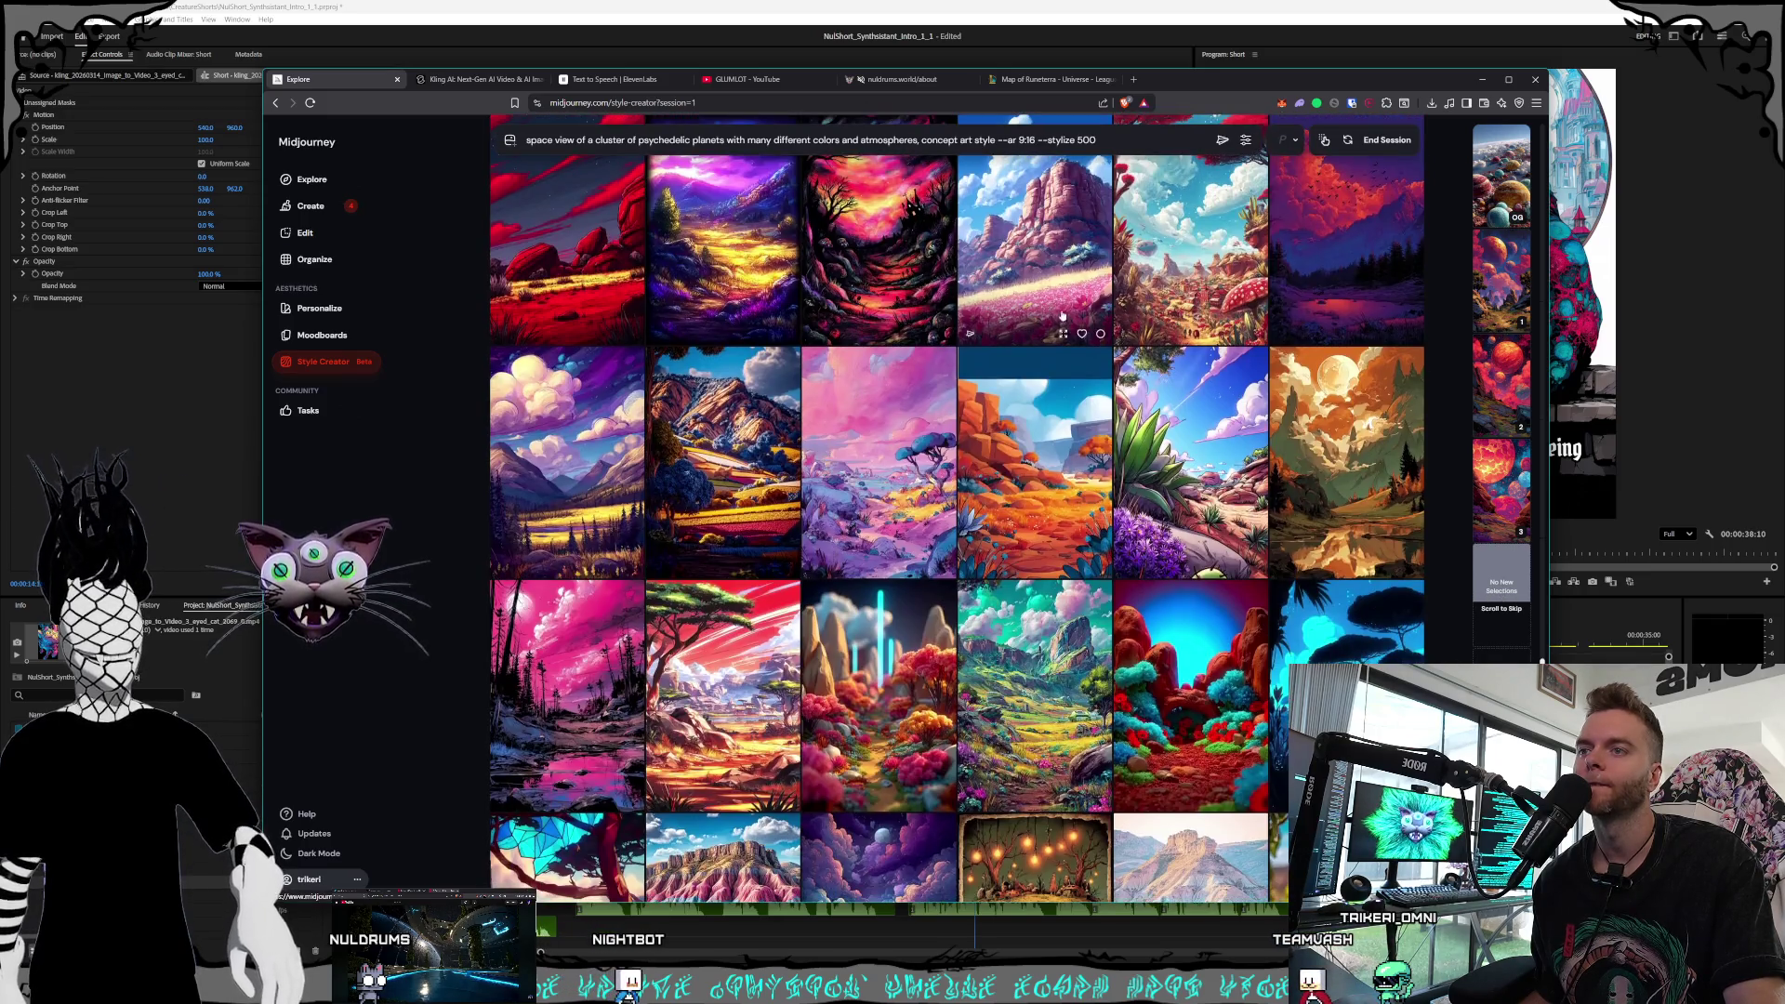
scroll(1067, 316, down, 2)
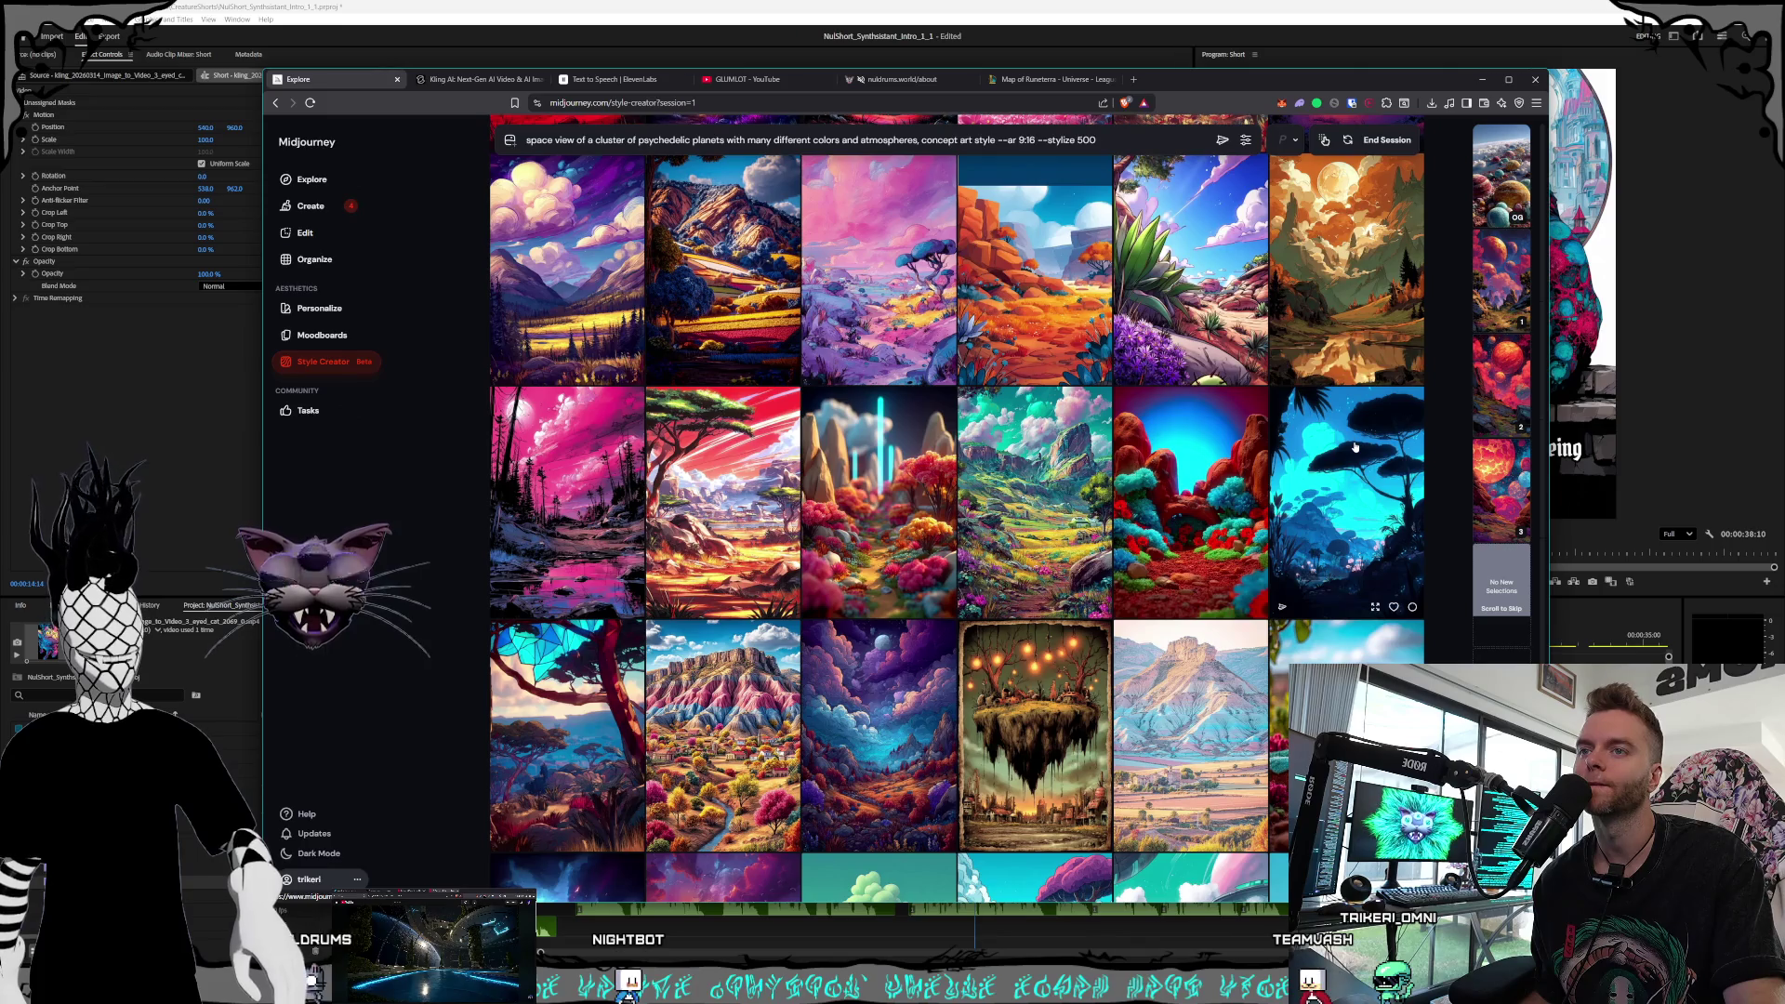
scroll(1327, 418, down, 1)
scroll(1353, 383, down, 10)
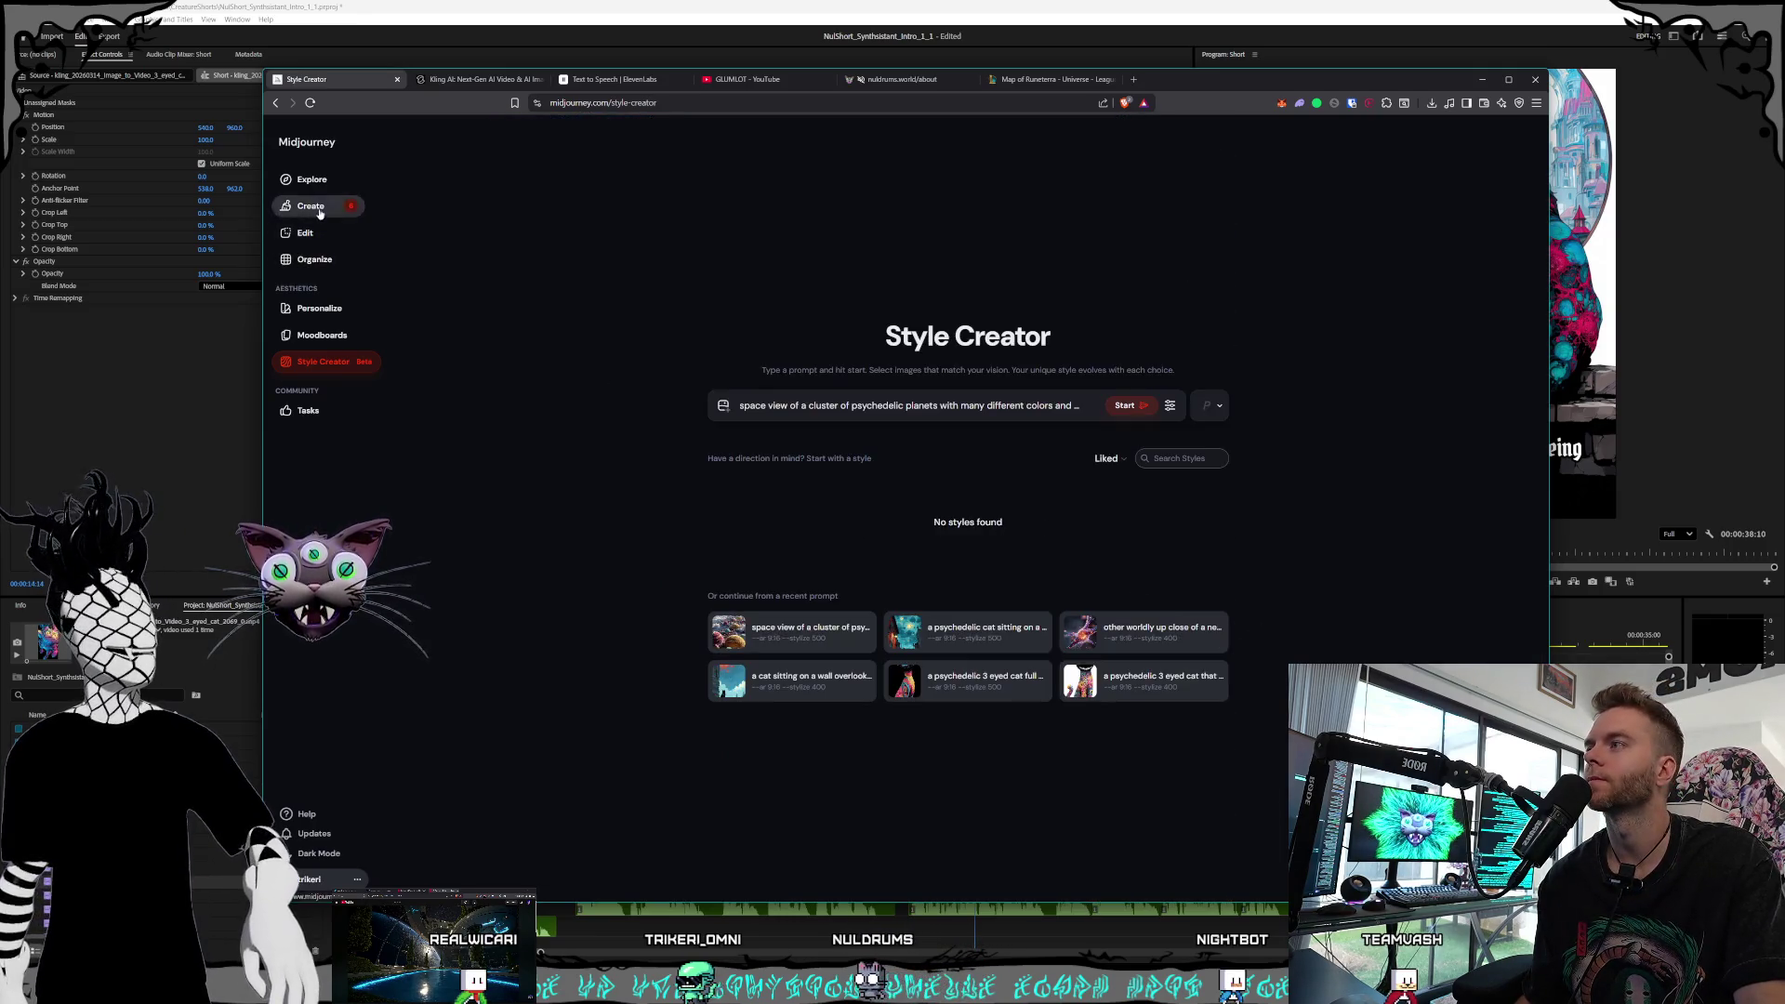
click(311, 205)
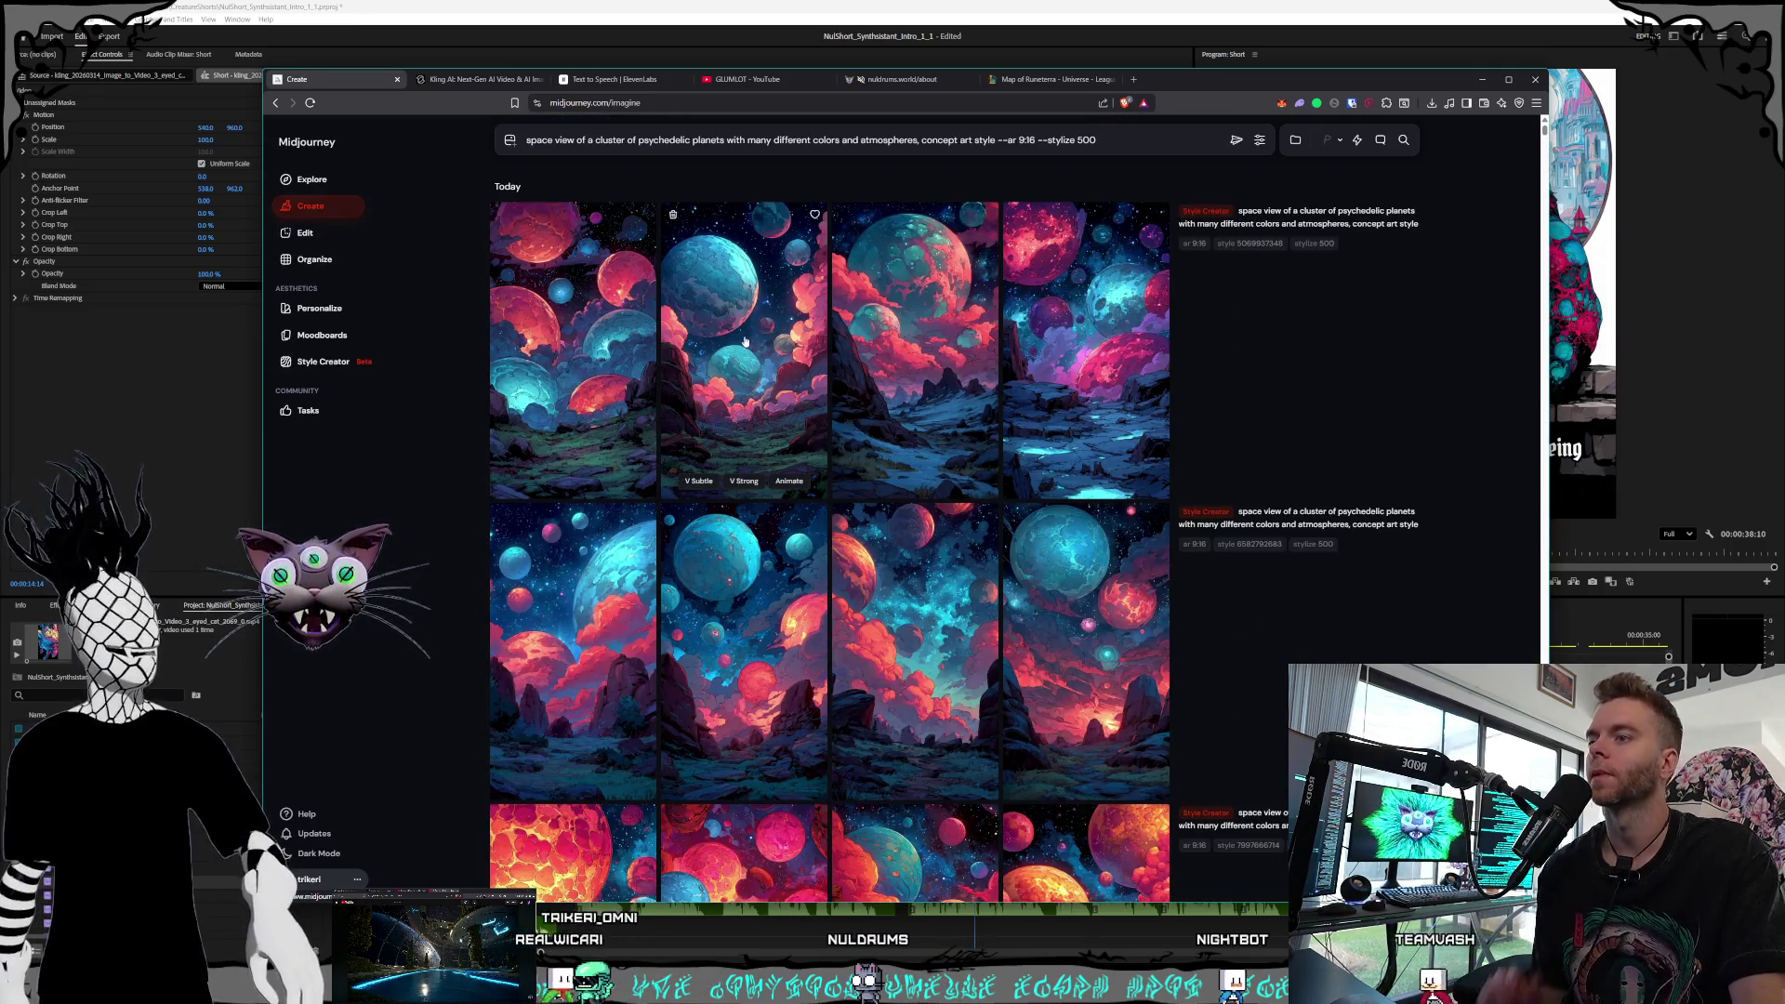
scroll(785, 392, down, 4)
scroll(786, 392, down, 10)
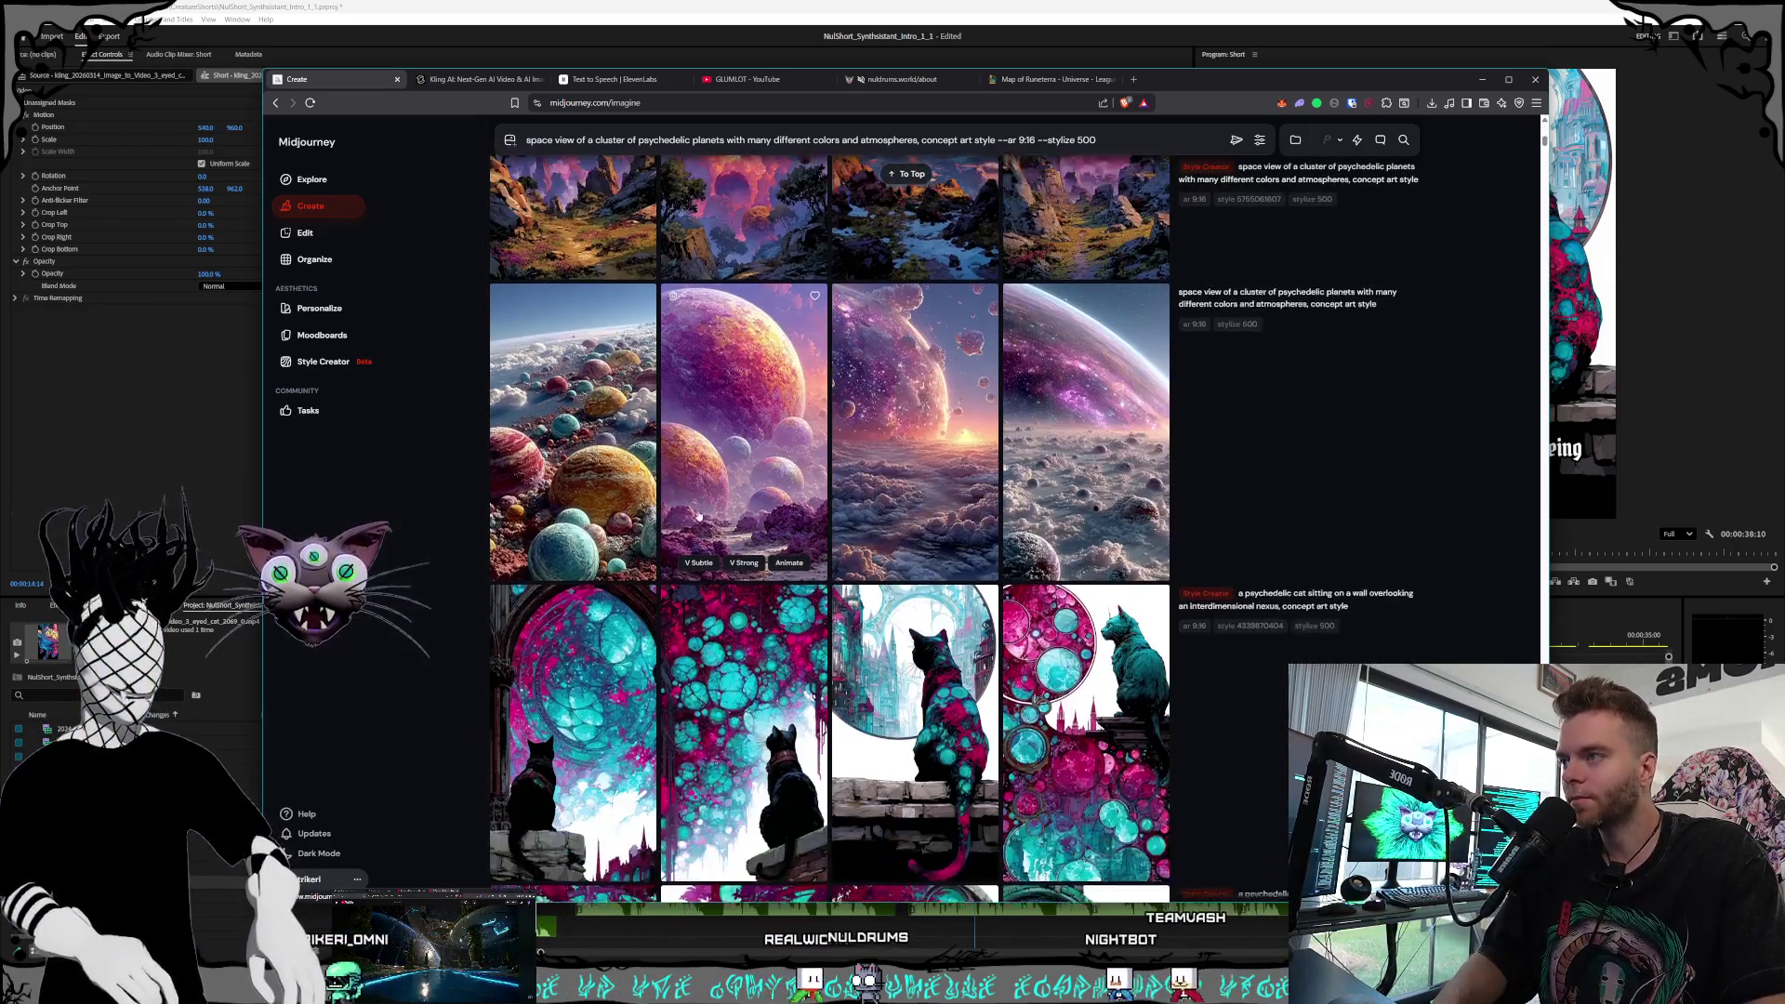
click(1070, 532)
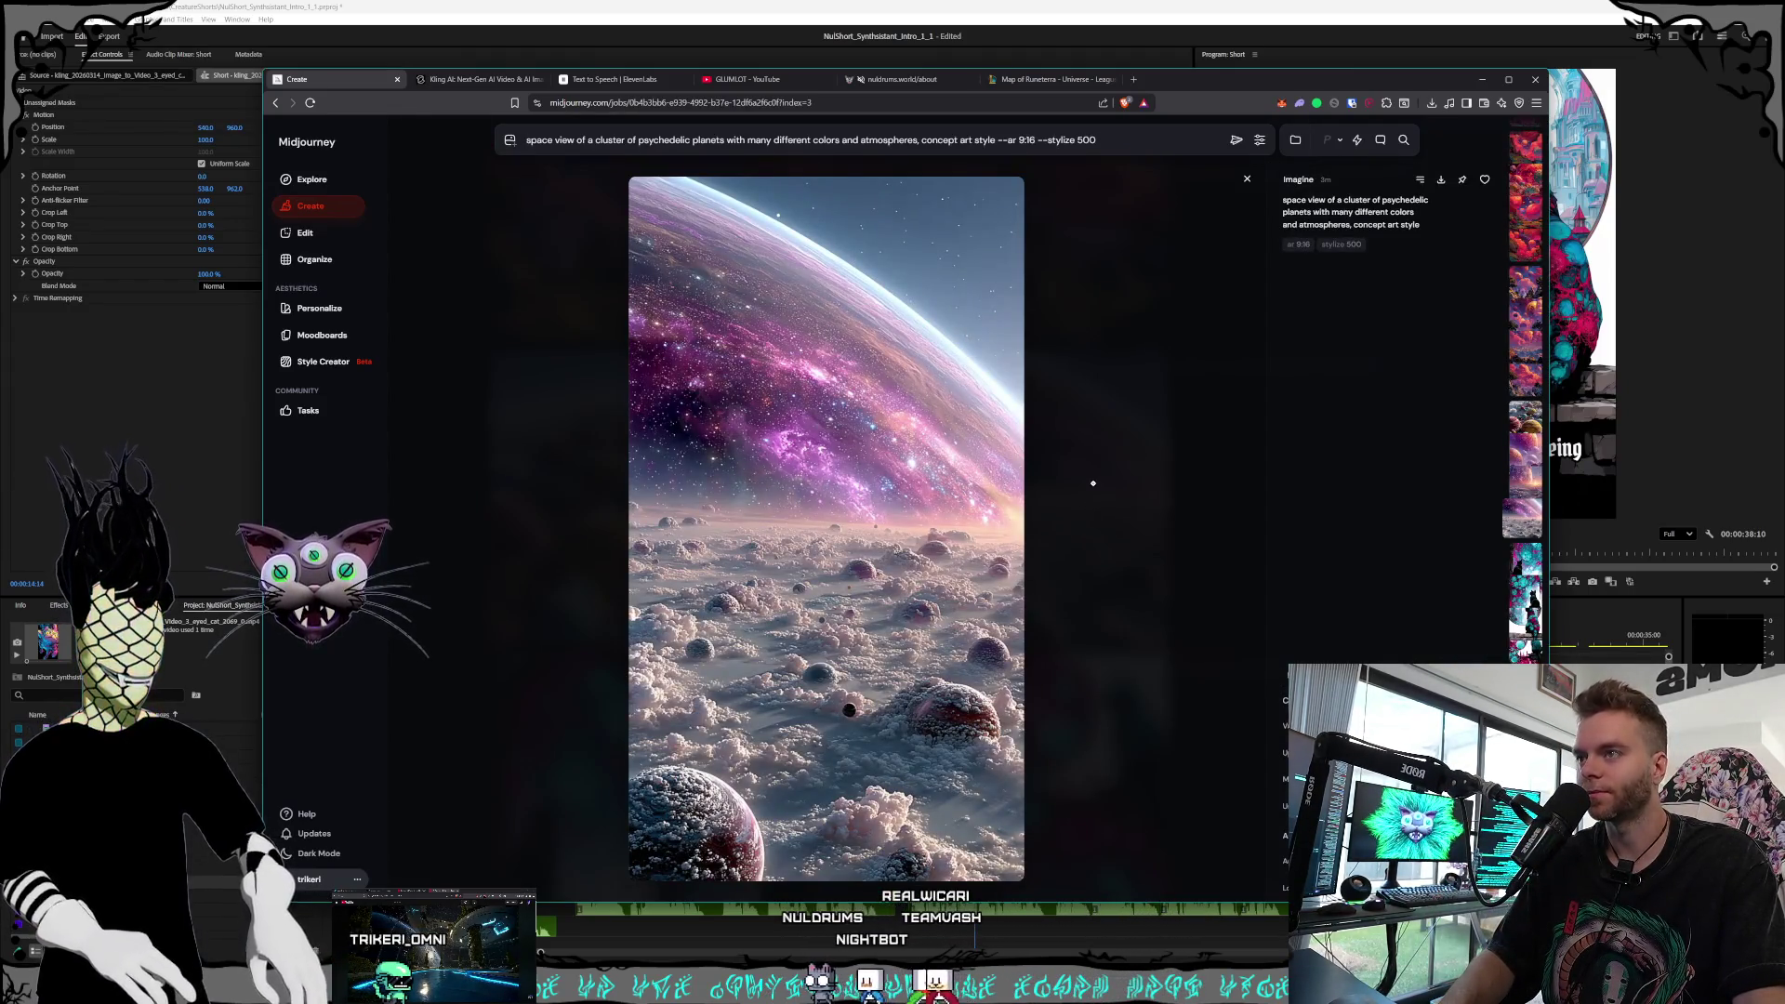
click(1120, 457)
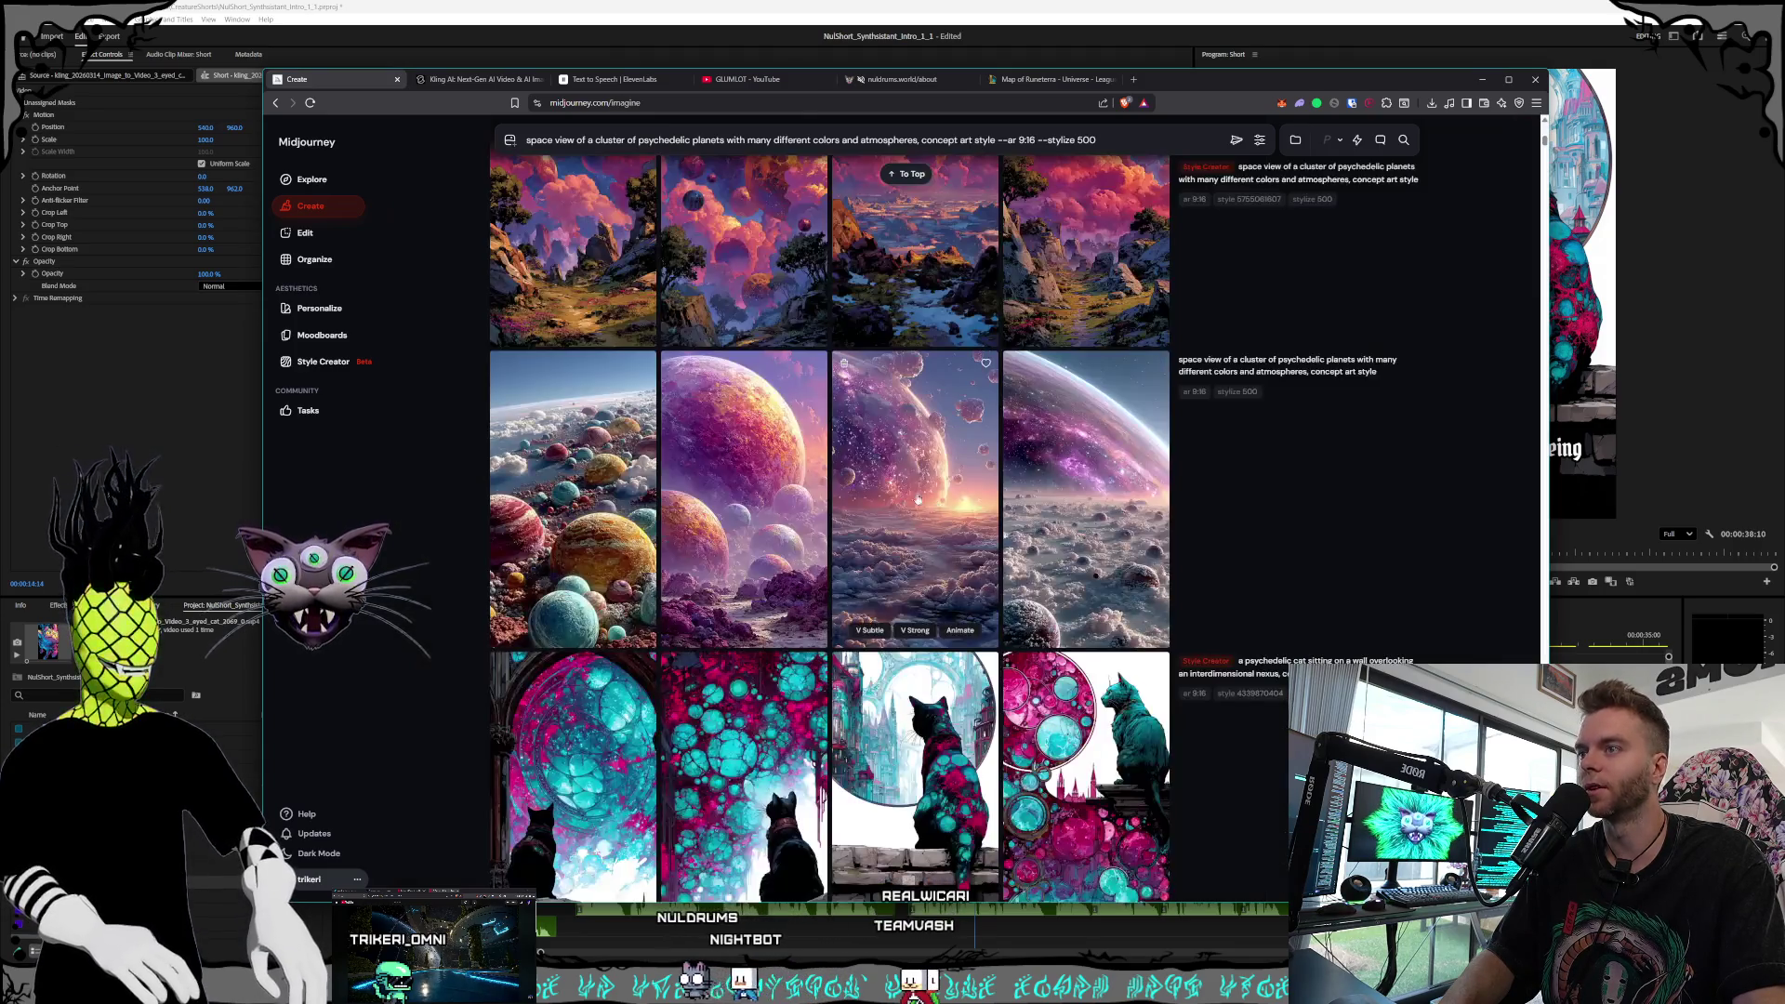
click(916, 503)
click(1123, 525)
click(744, 502)
click(1175, 510)
click(591, 500)
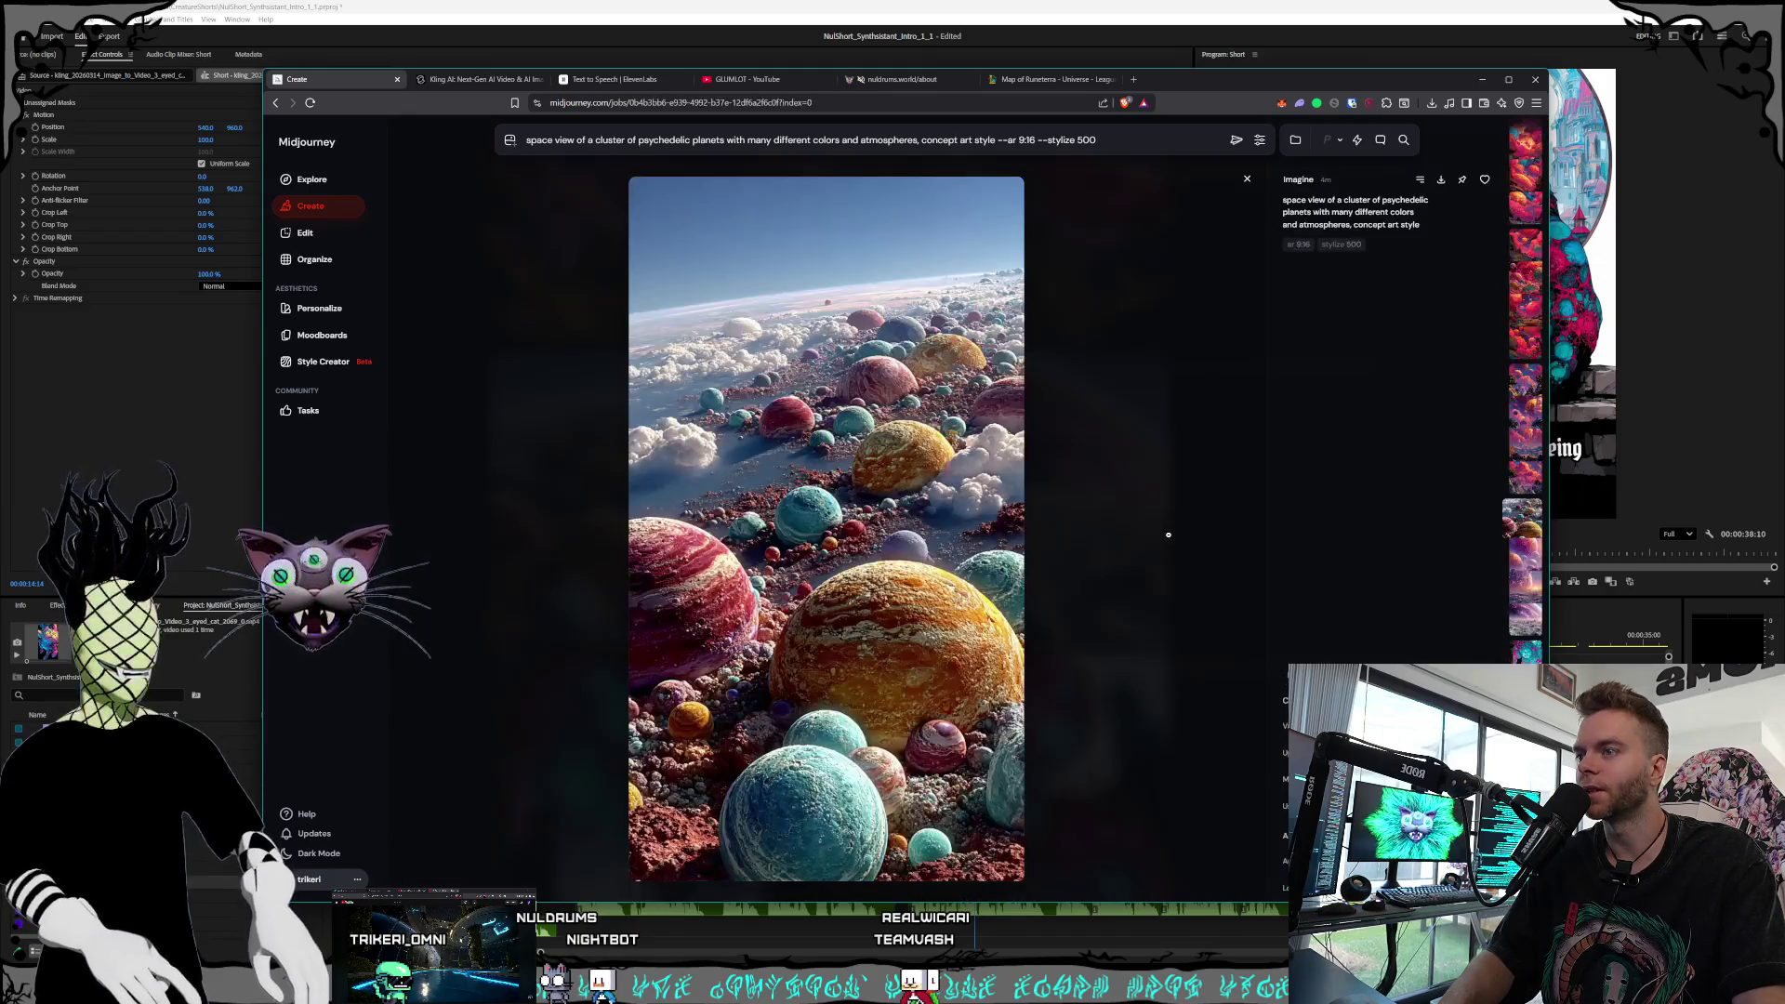
click(1168, 535)
click(1051, 532)
click(1051, 532)
scroll(930, 521, up, 4)
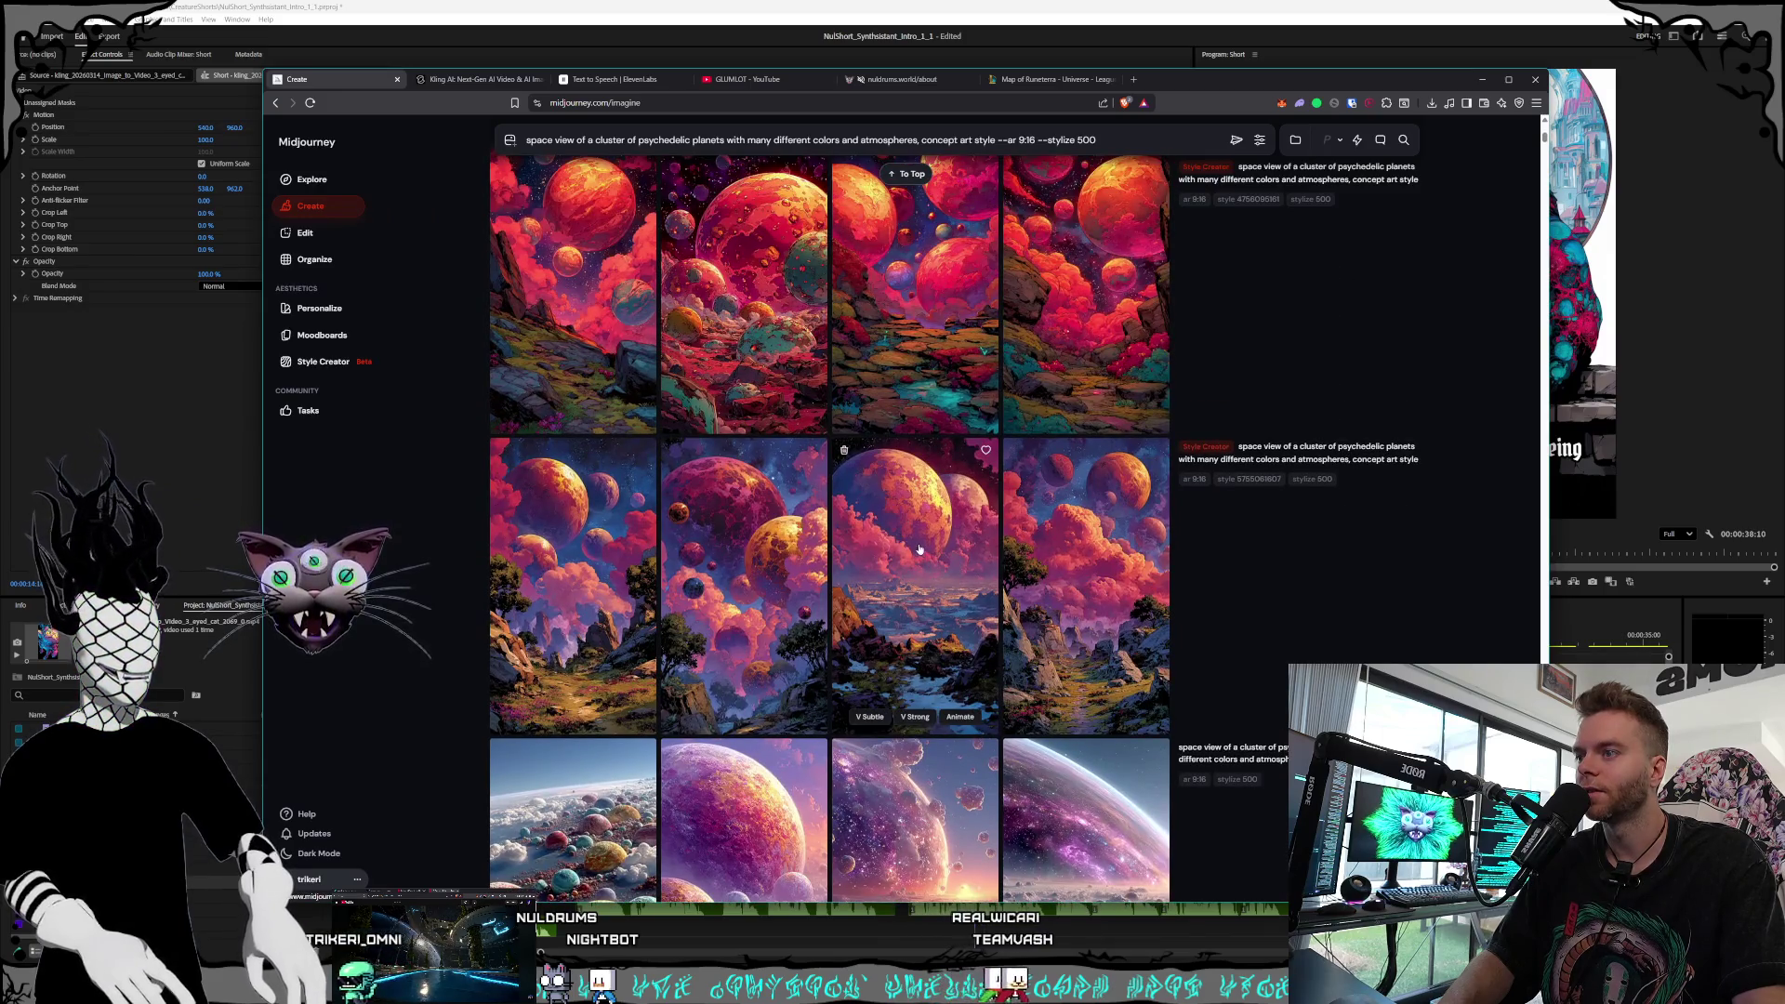
click(918, 549)
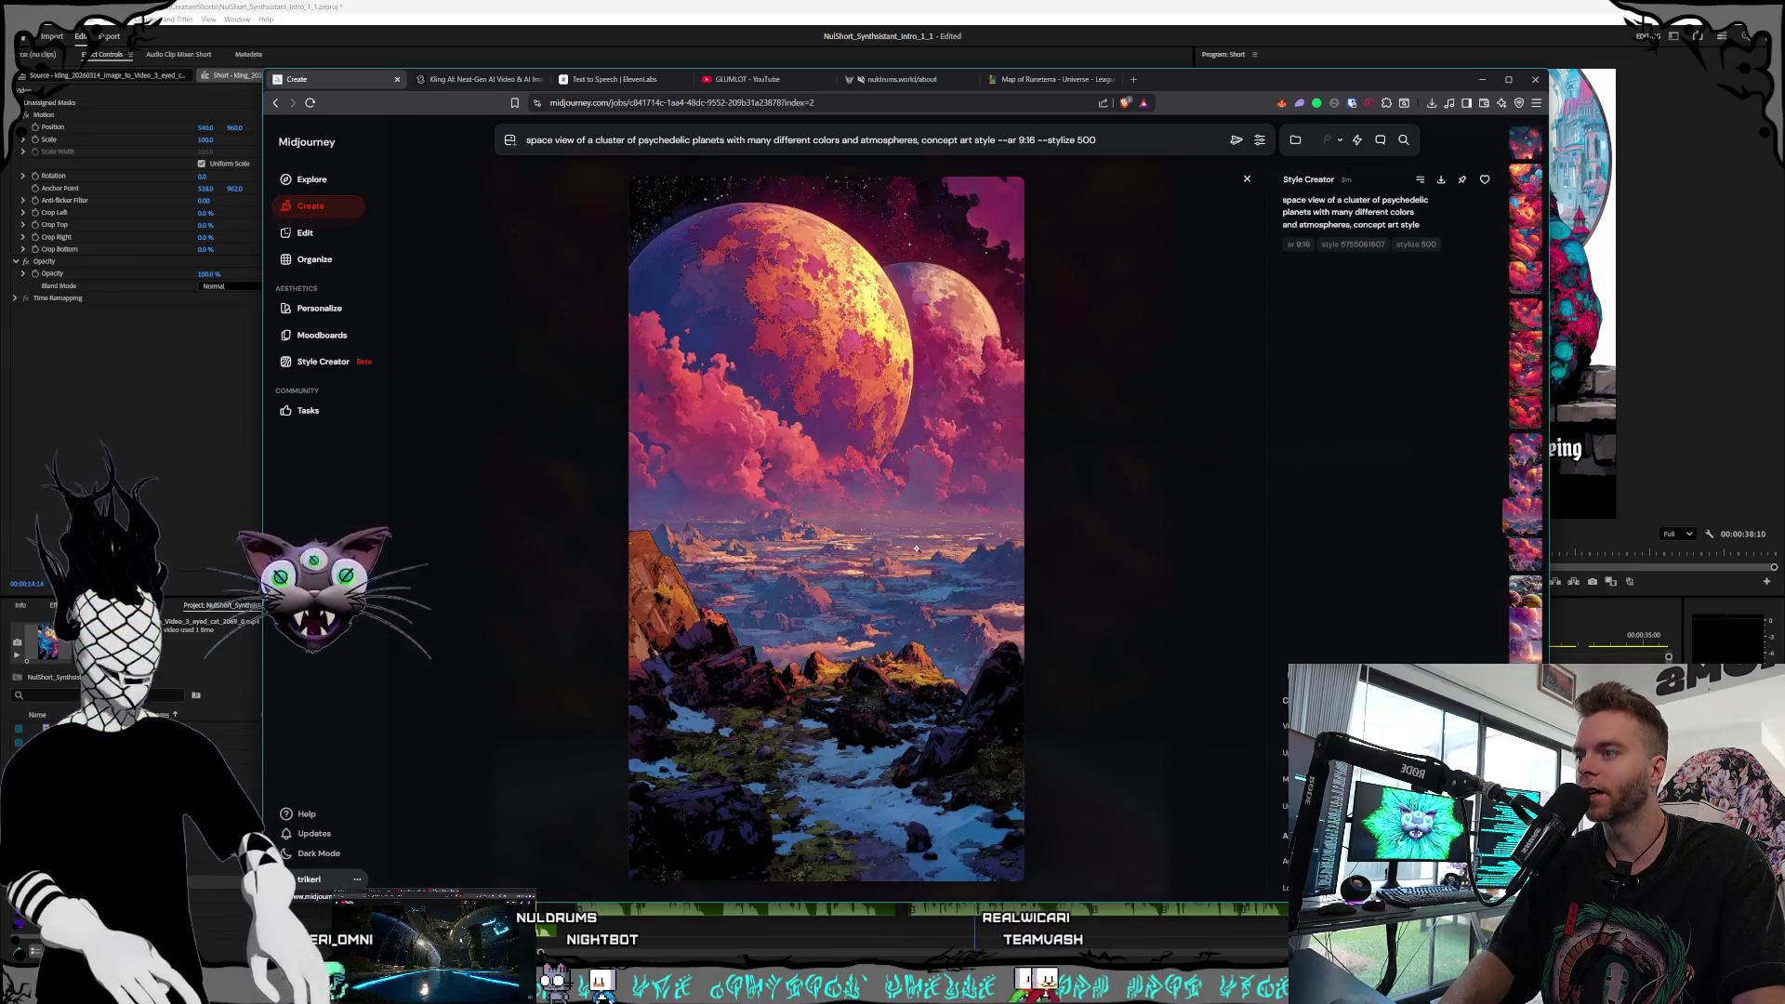
click(1196, 566)
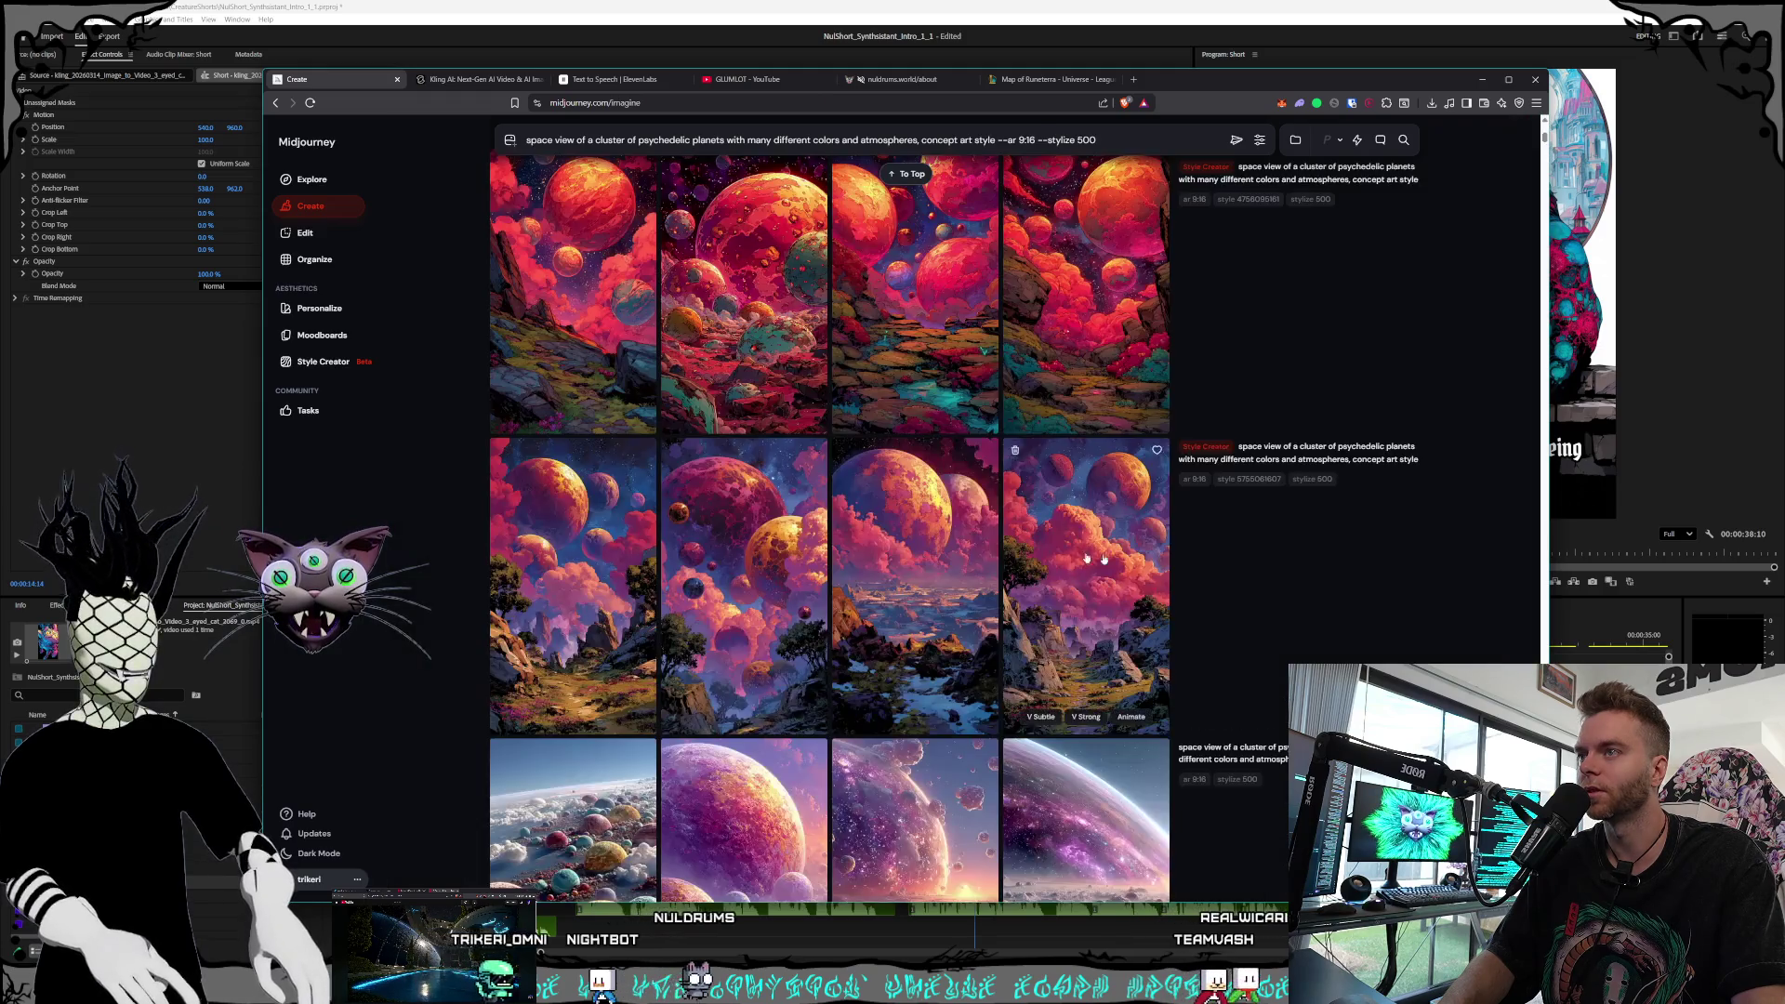
click(1175, 527)
click(1175, 527)
click(1203, 567)
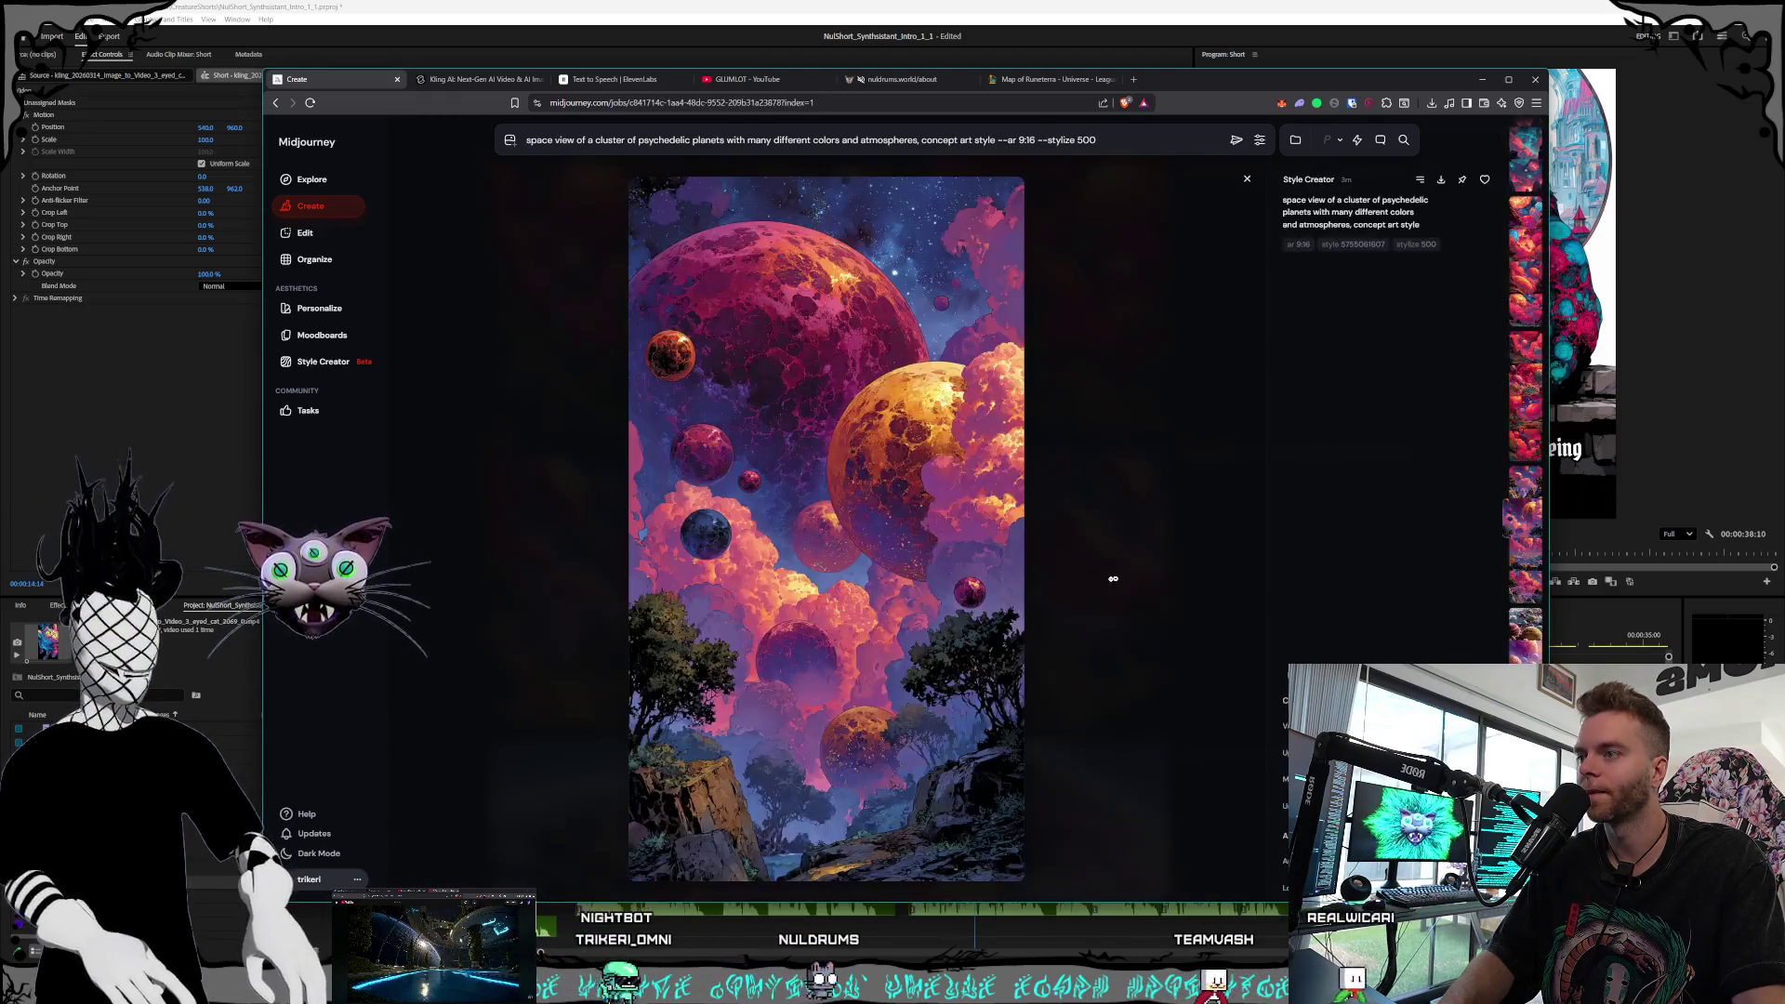
click(1204, 567)
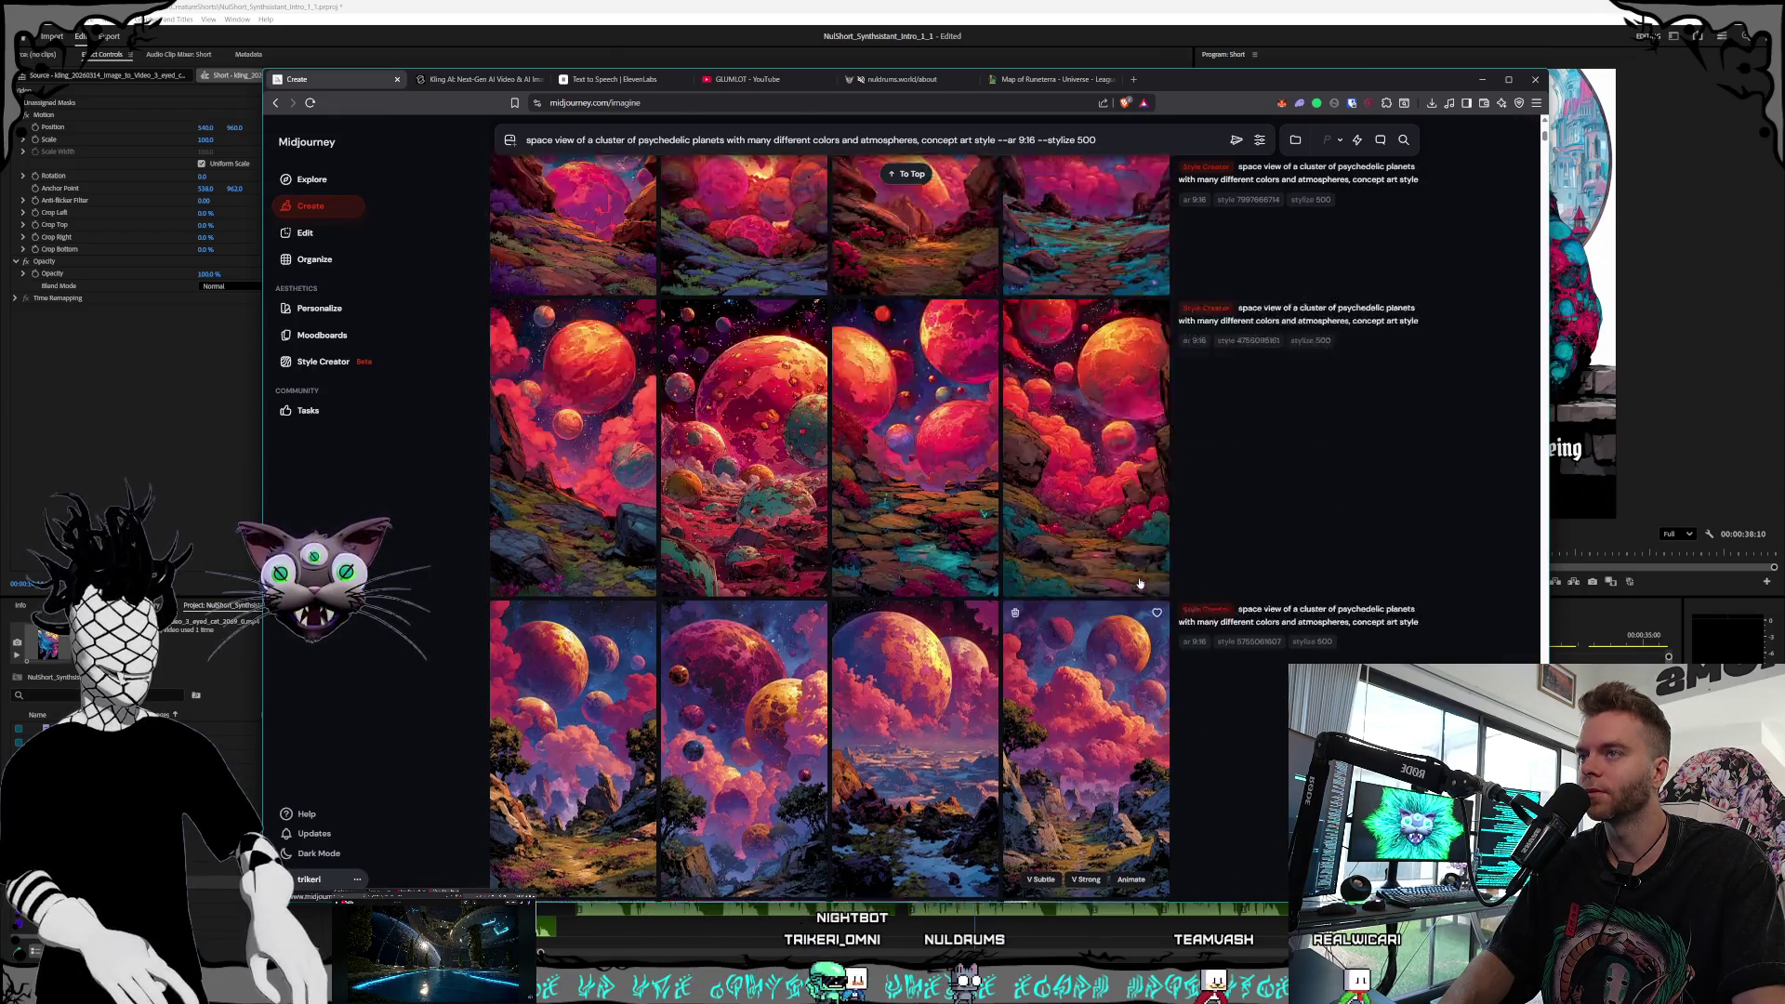
click(926, 570)
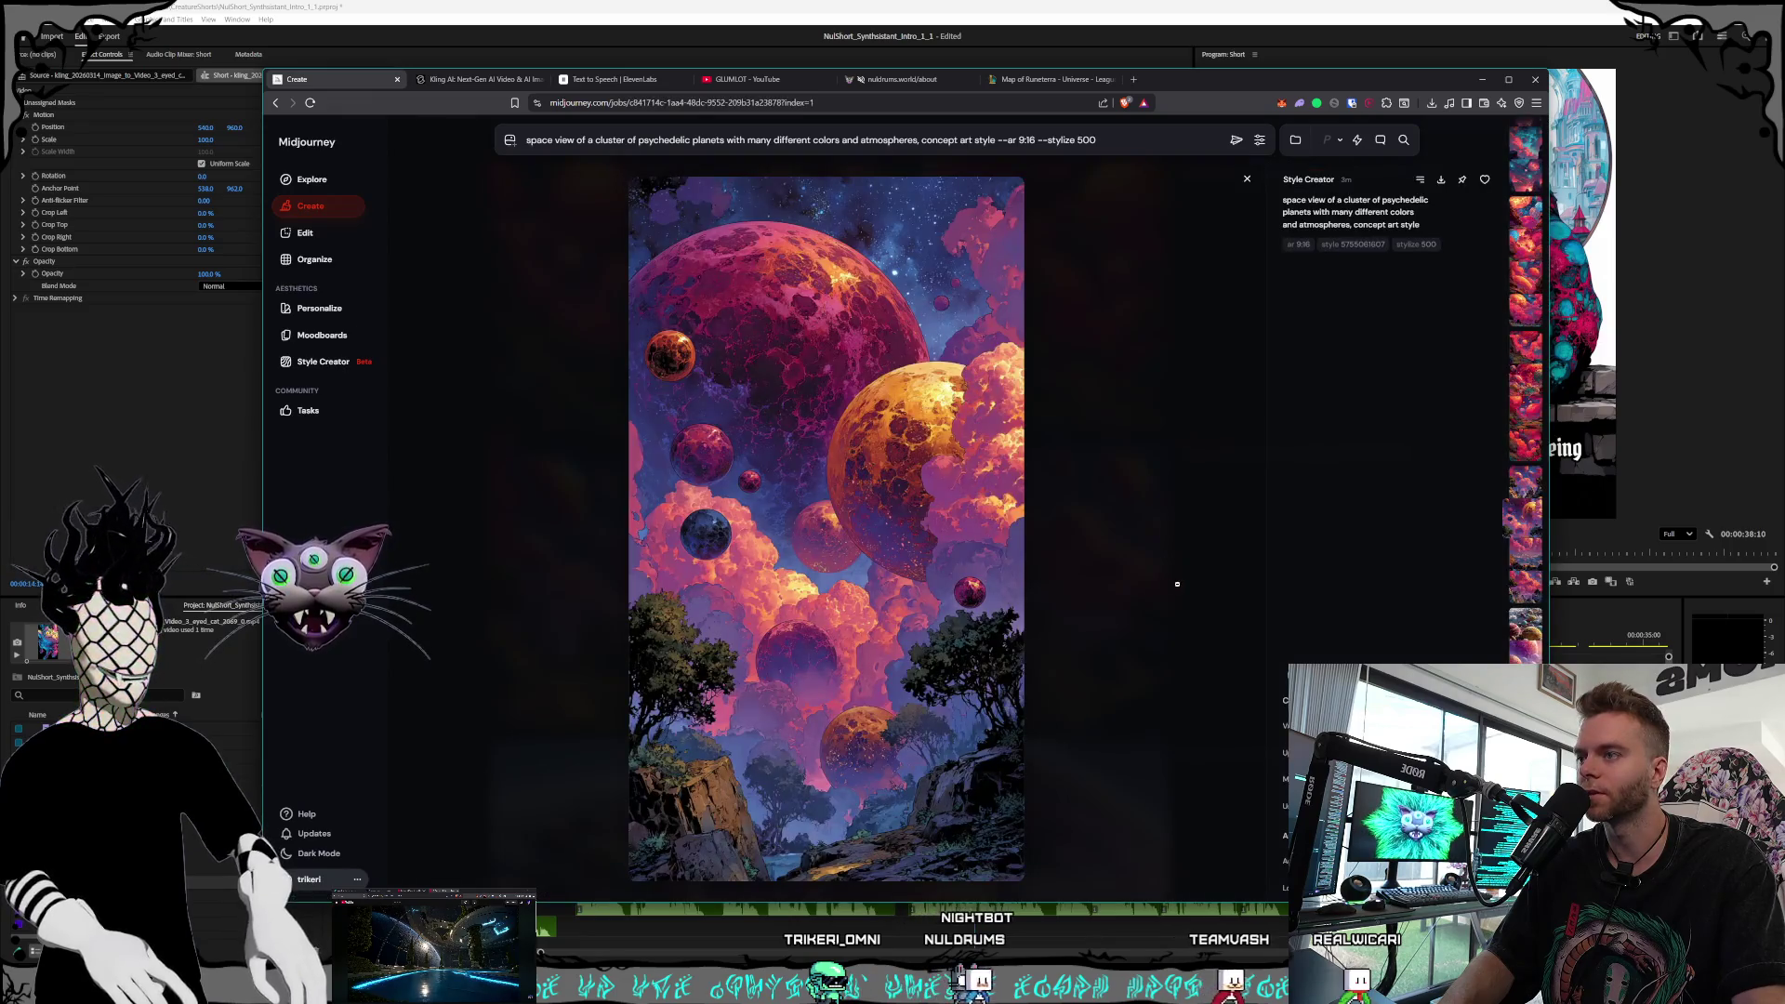
click(1177, 584)
scroll(1088, 564, up, 2)
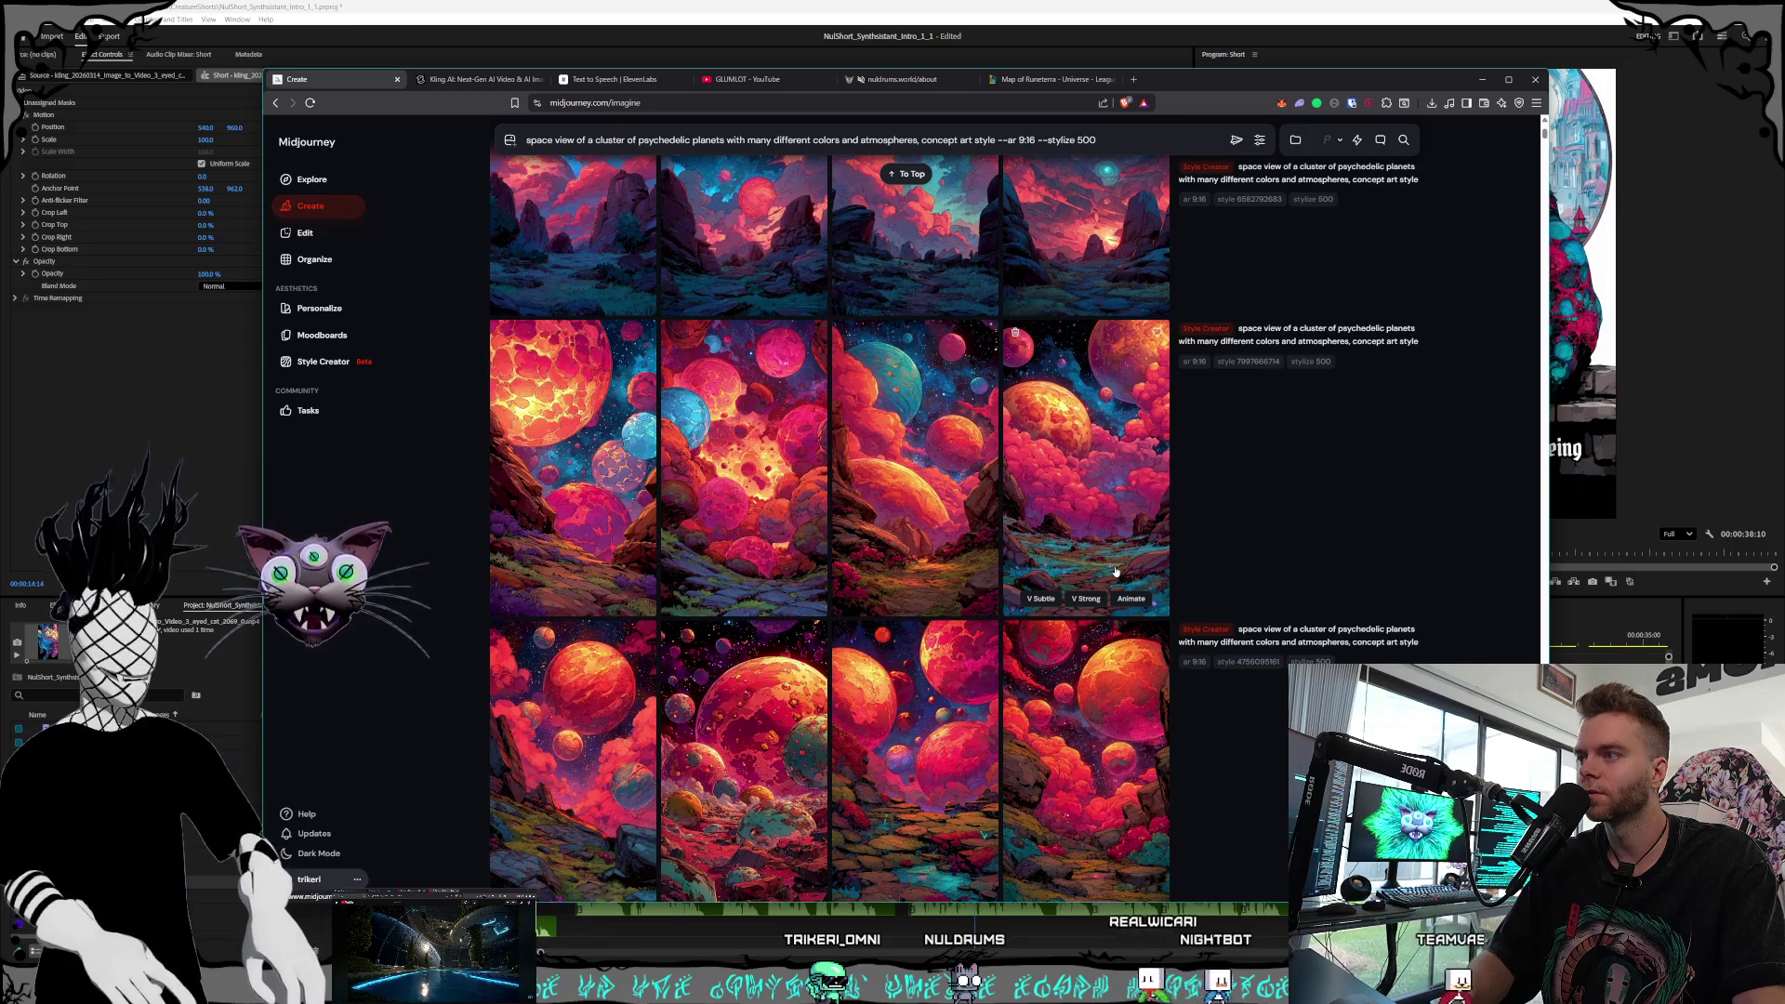
scroll(1116, 571, up, 3)
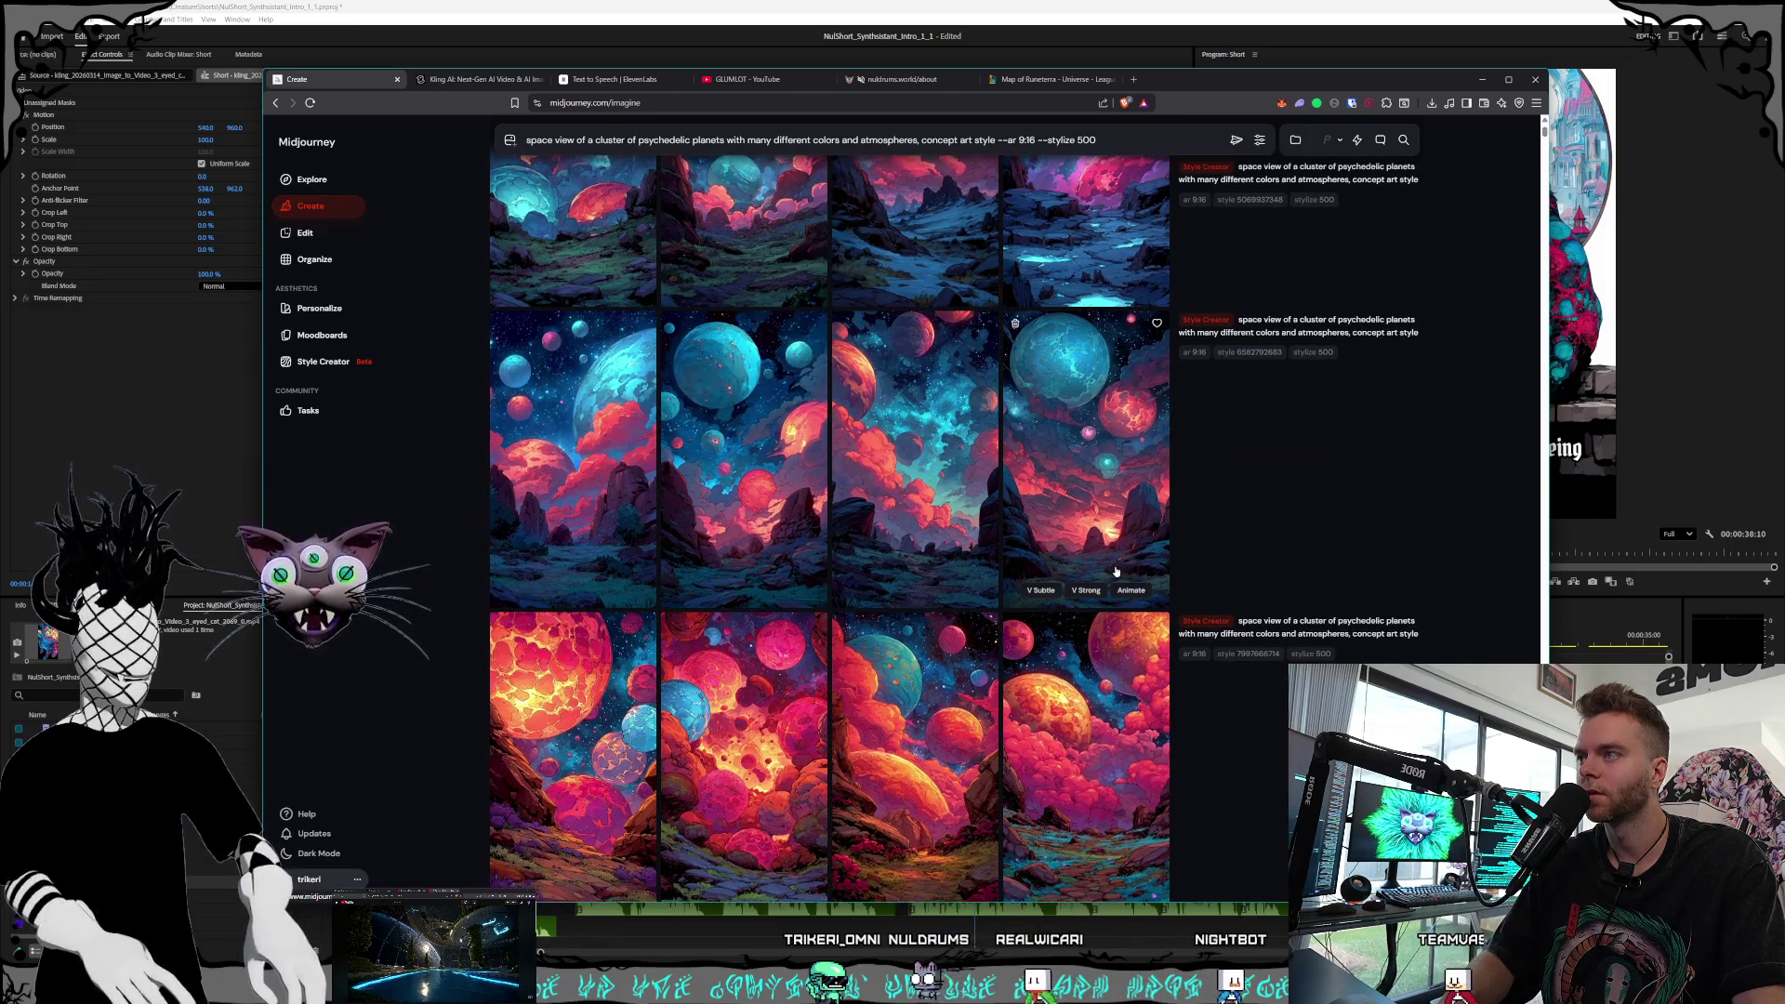
scroll(1106, 569, up, 1)
View the blue-planet and top-right planet images full size, browsing back through that batch
click(1067, 562)
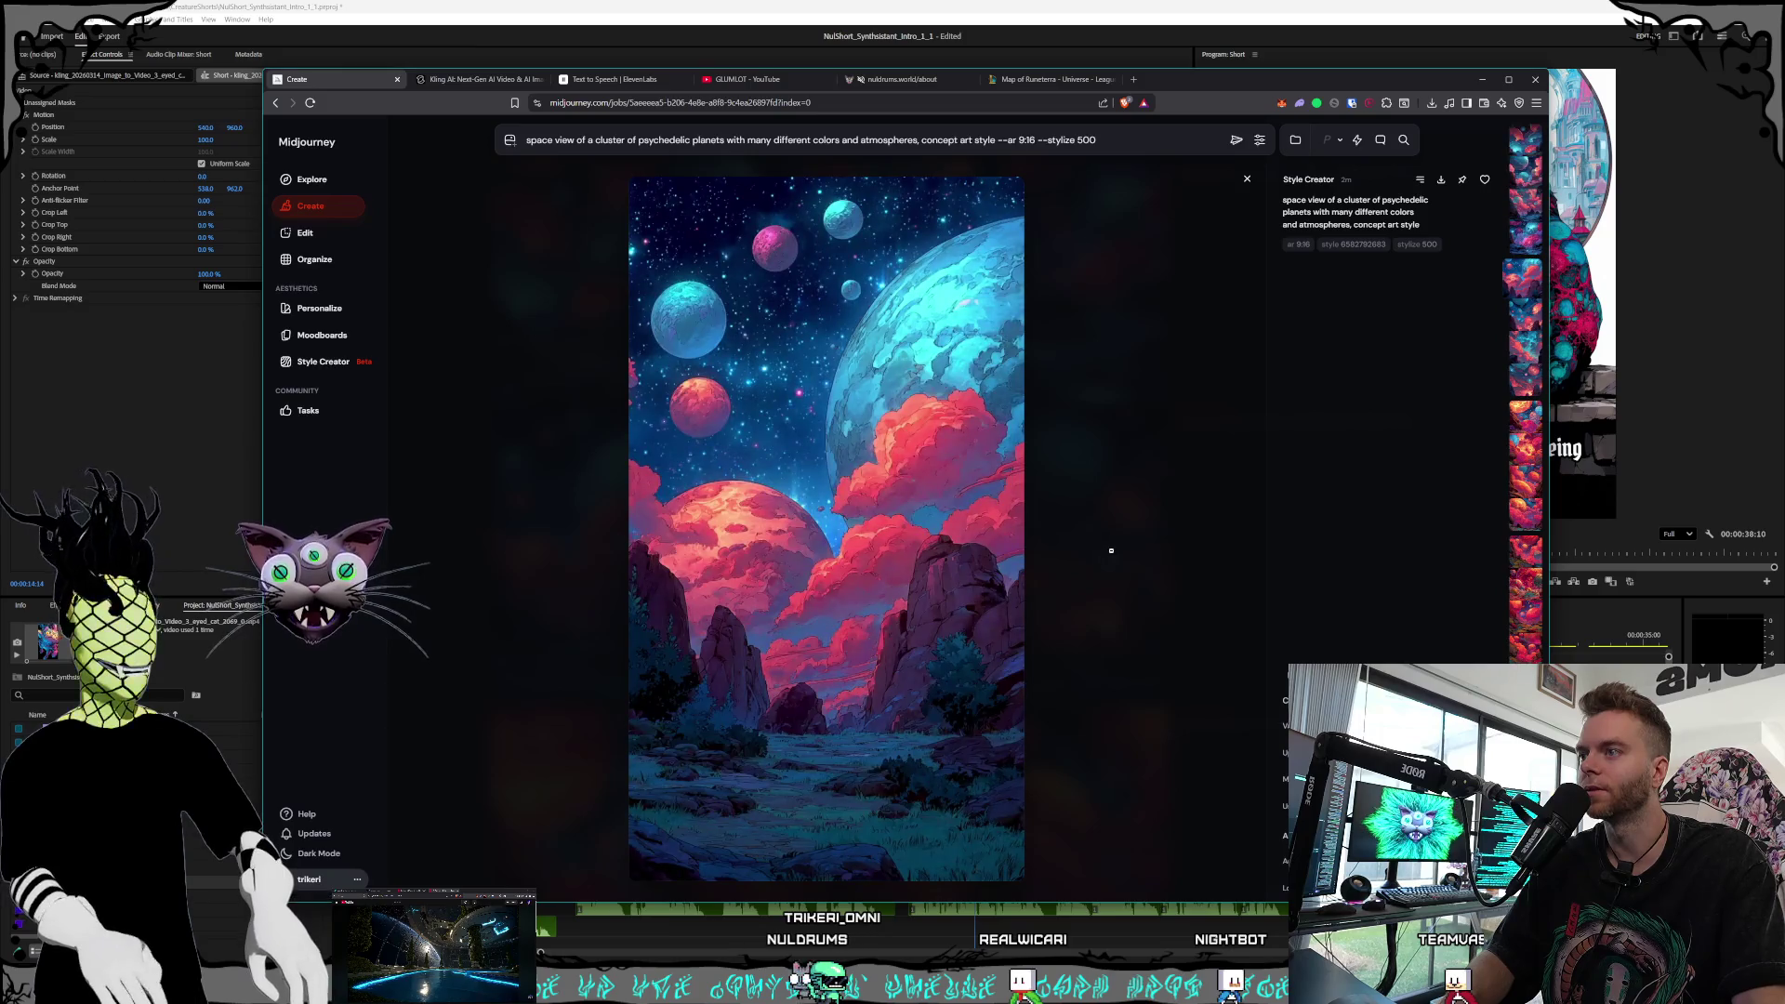
click(1156, 513)
scroll(1149, 530, up, 1)
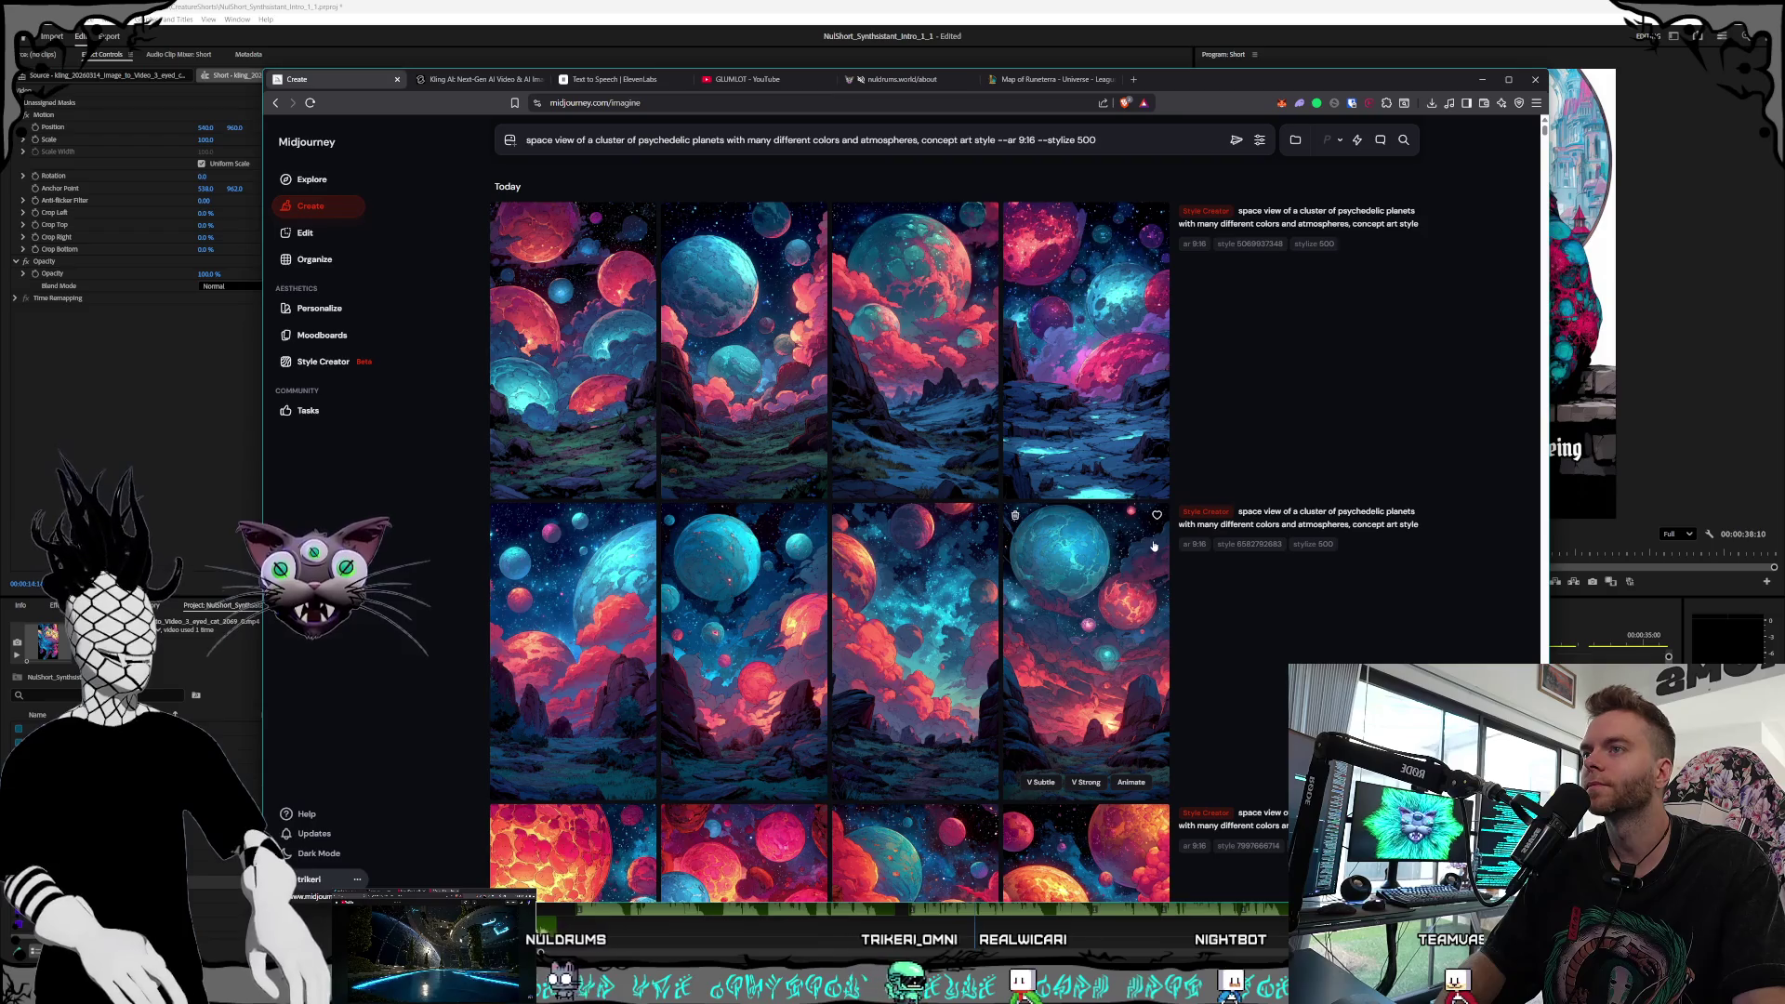
click(1153, 475)
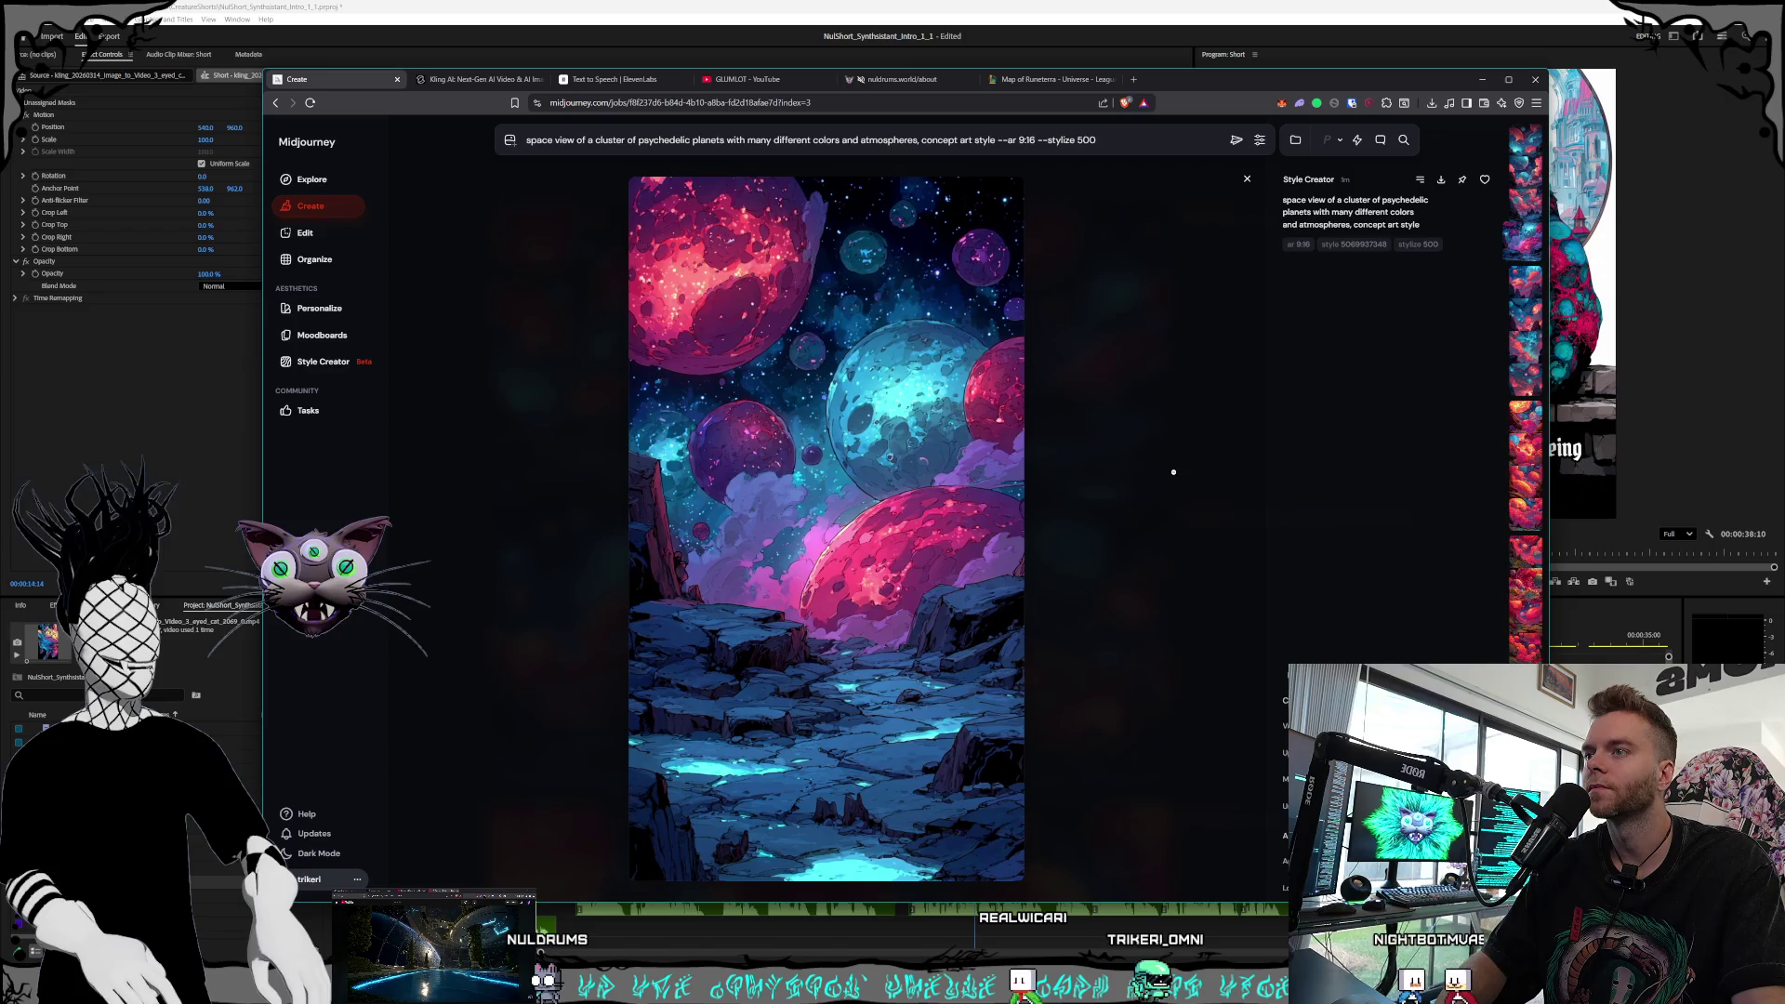
click(1173, 473)
click(1116, 441)
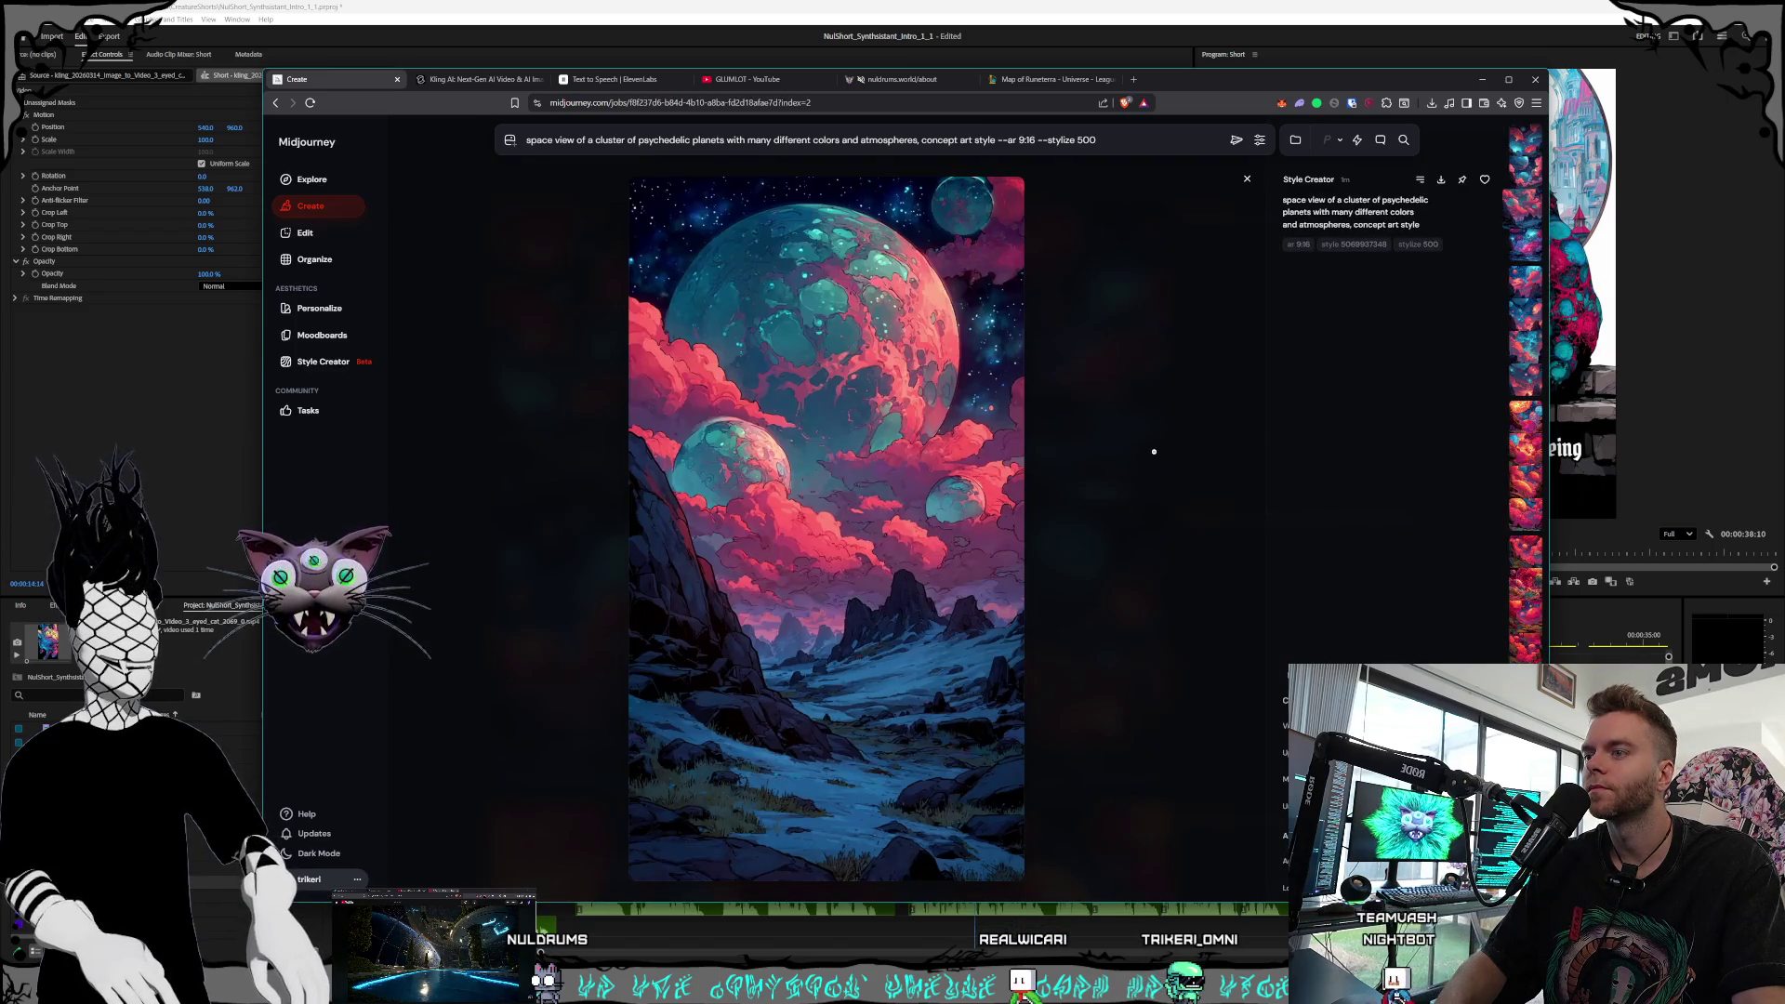
click(1154, 452)
click(1144, 465)
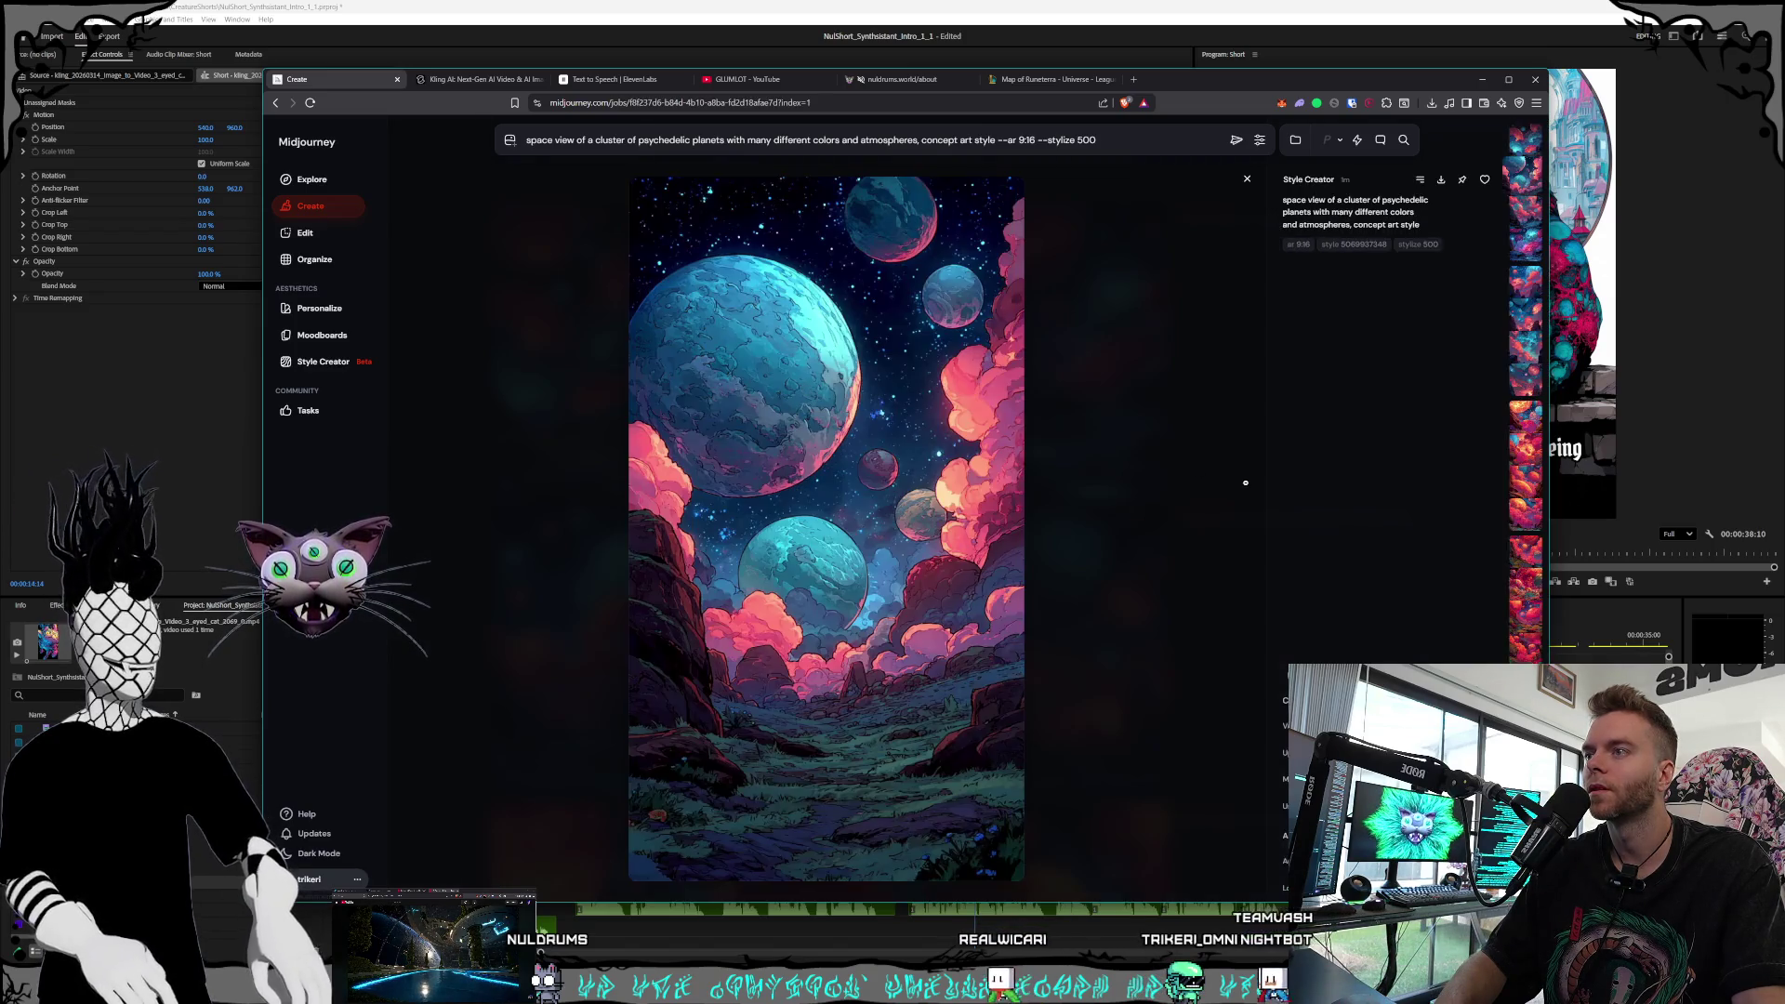
click(1245, 483)
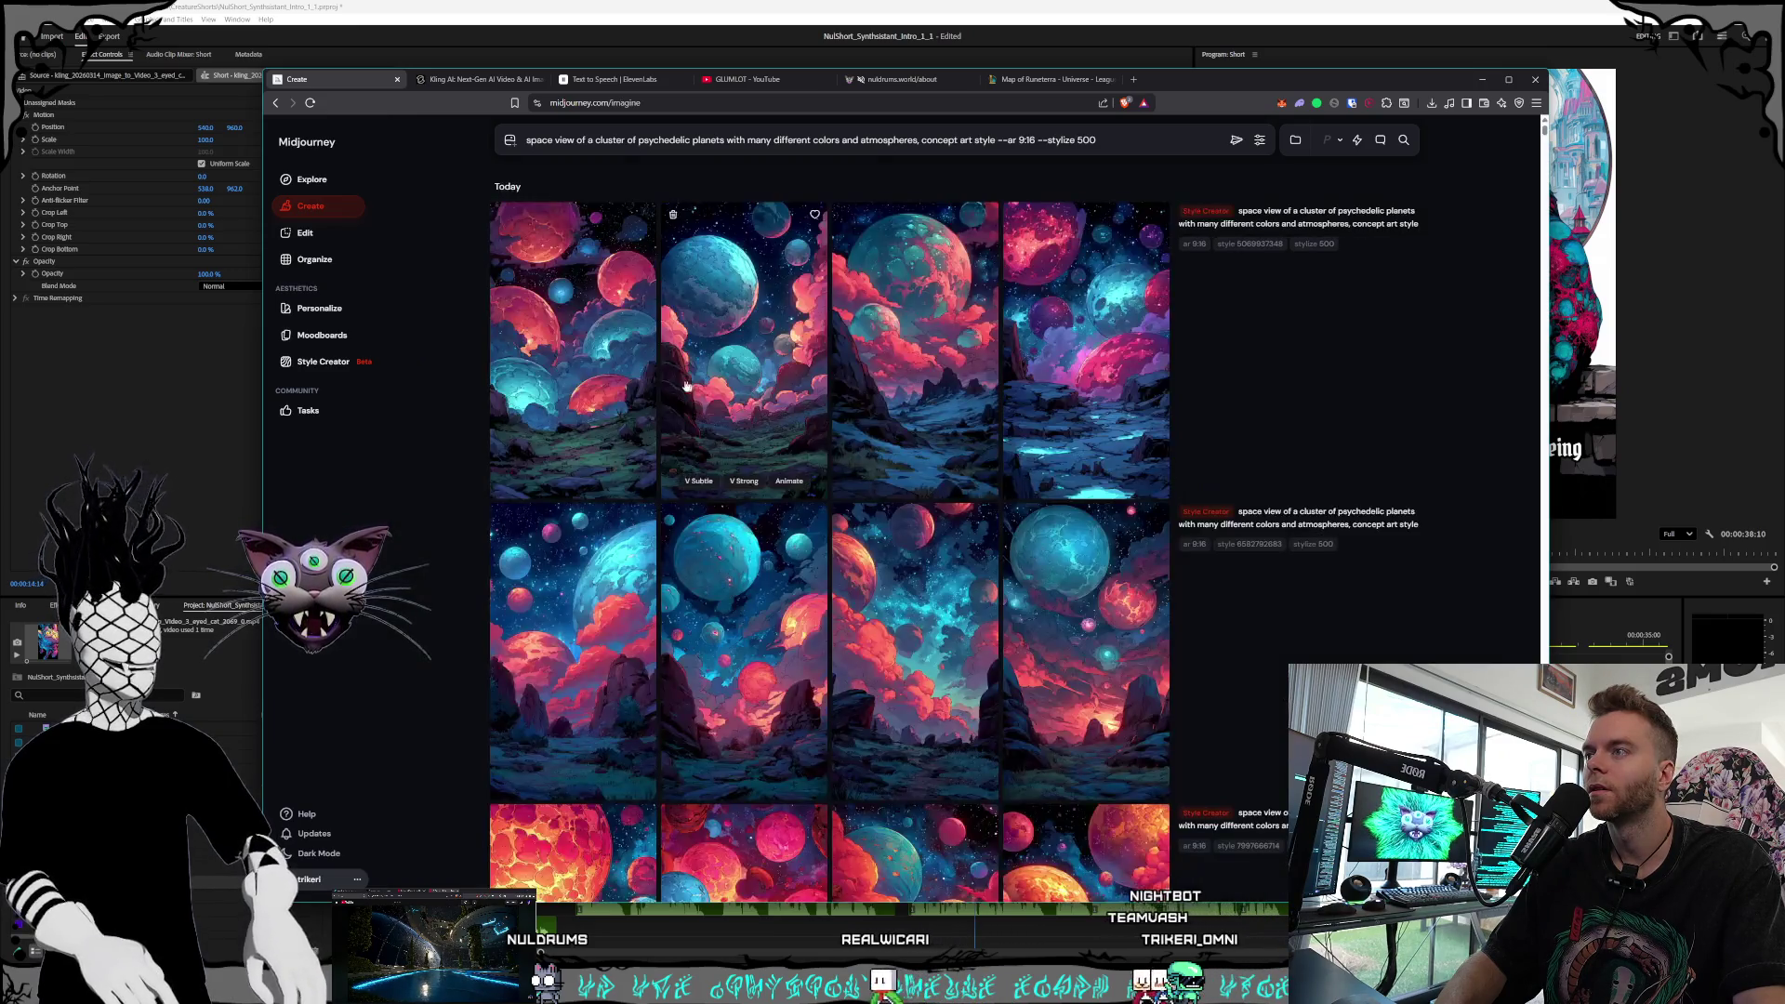
click(1196, 480)
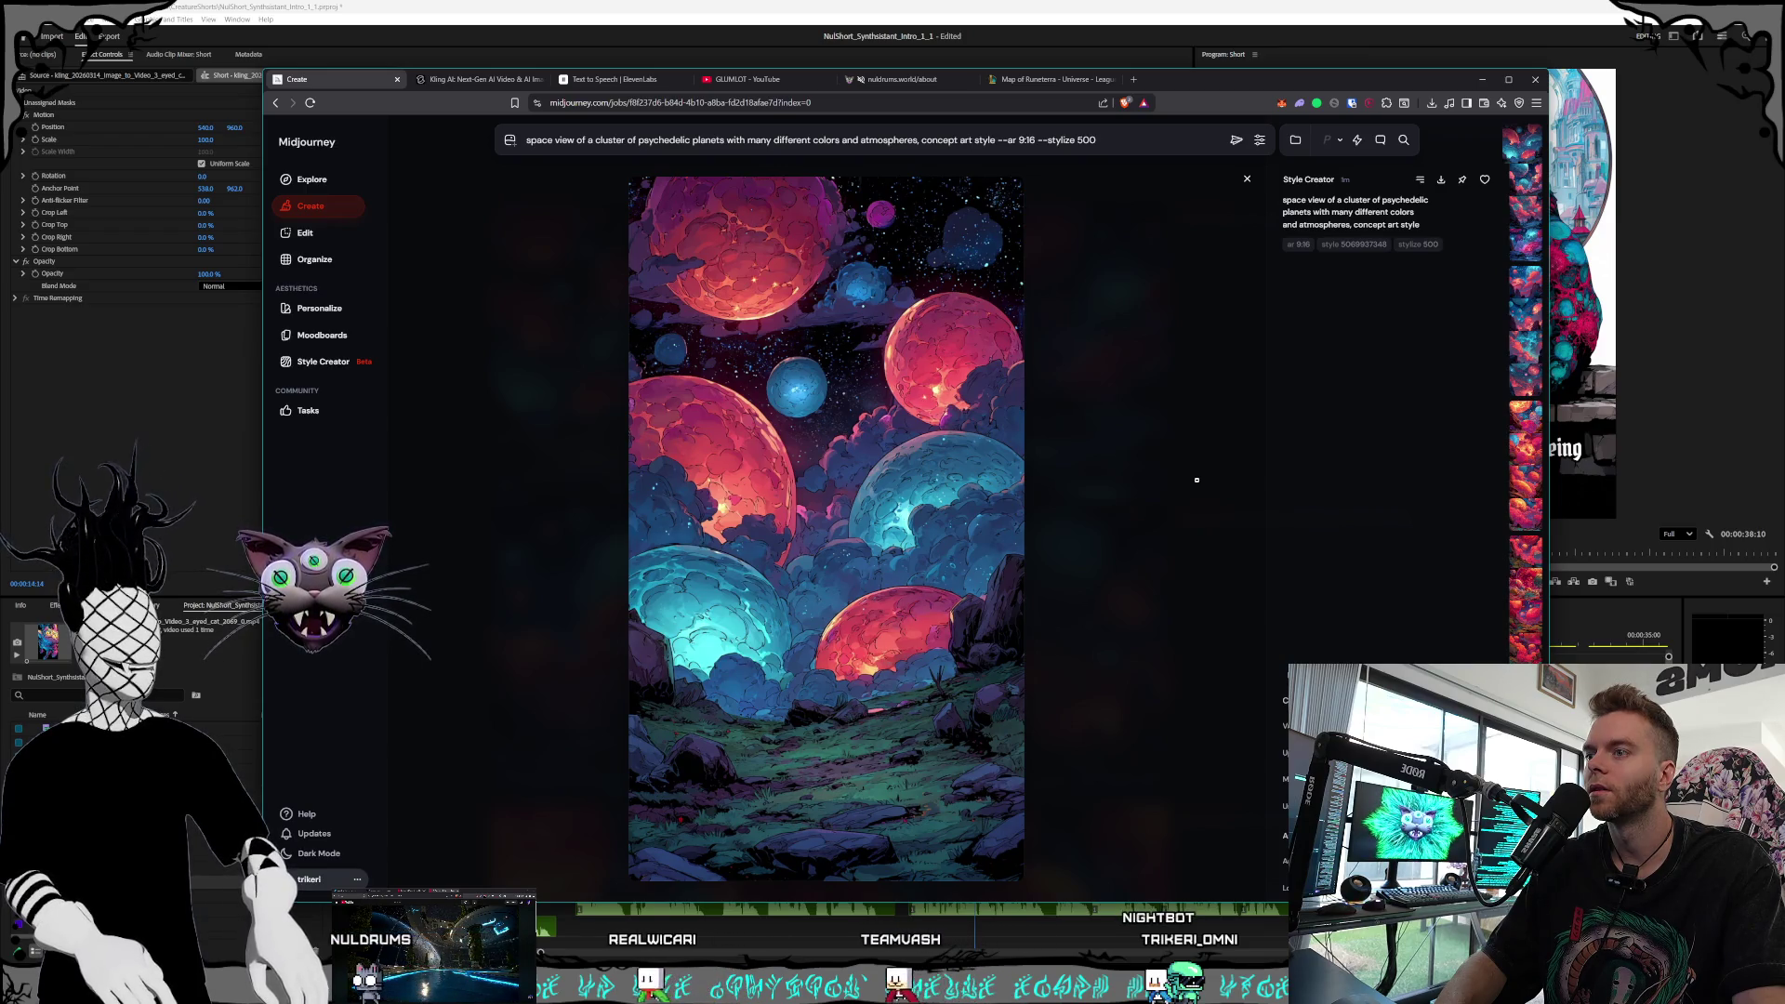
click(1197, 480)
Open the blue-and-red planets batch, step back to its first image, and save it
click(1122, 617)
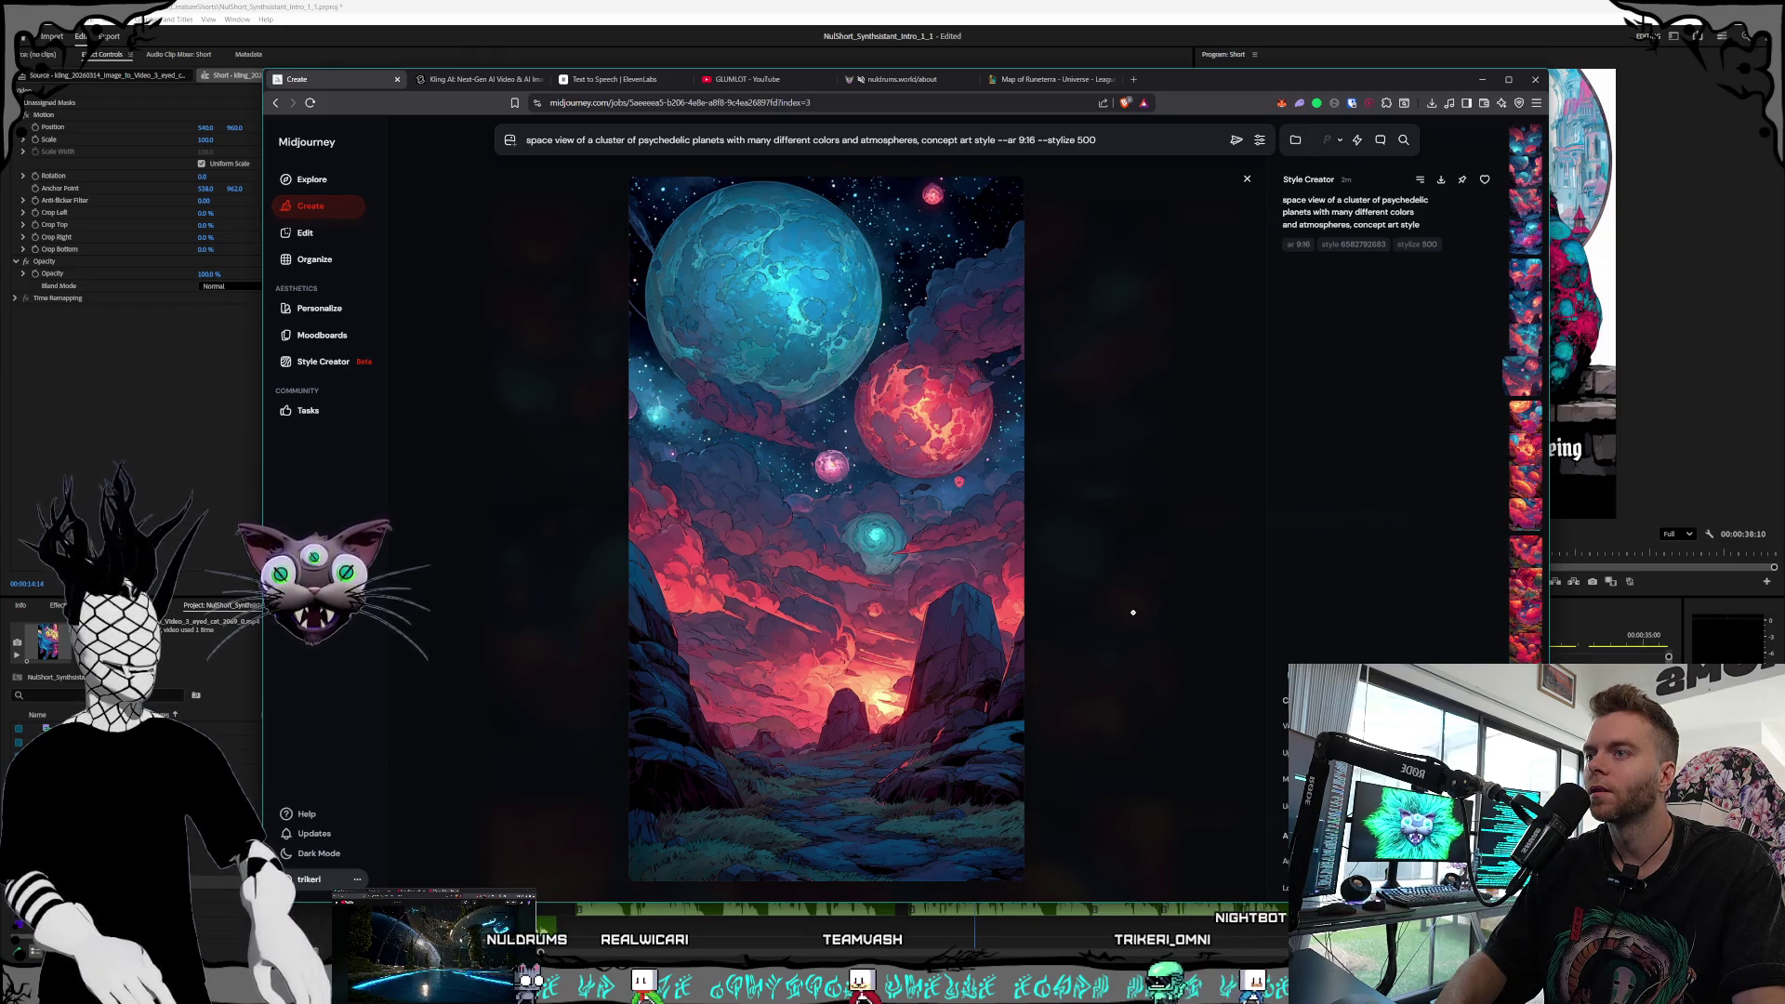
click(1133, 613)
click(1060, 609)
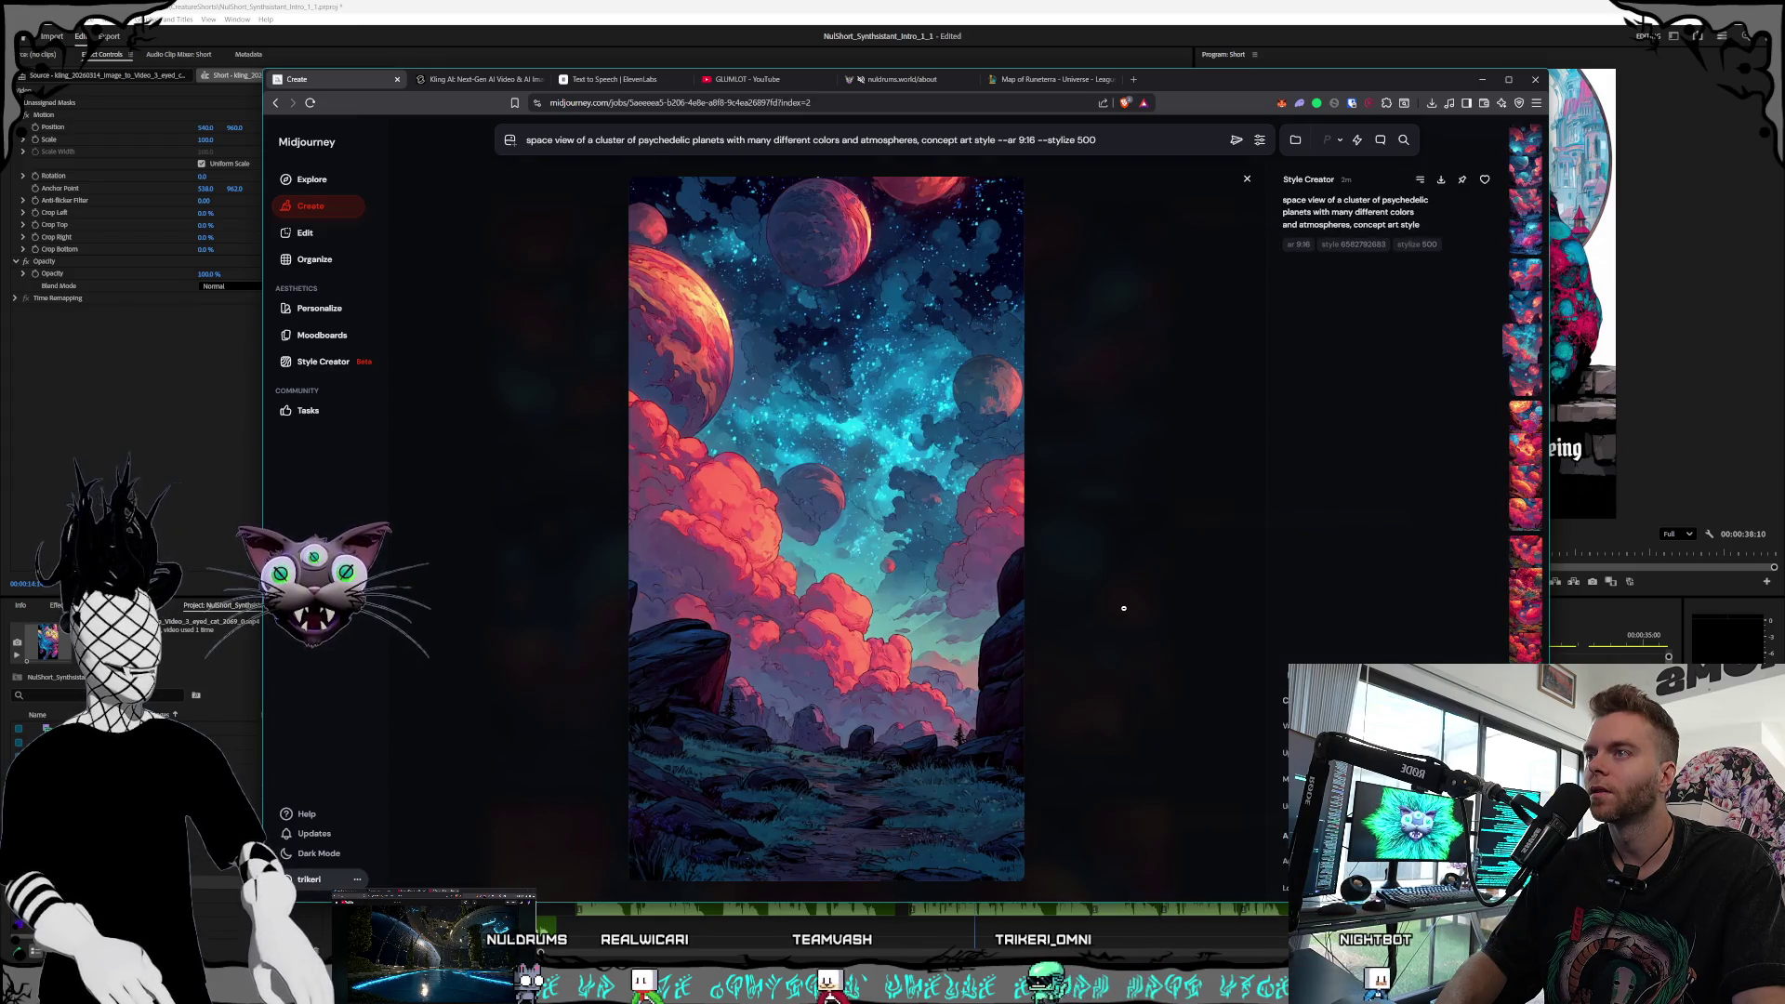
click(1123, 608)
click(1122, 606)
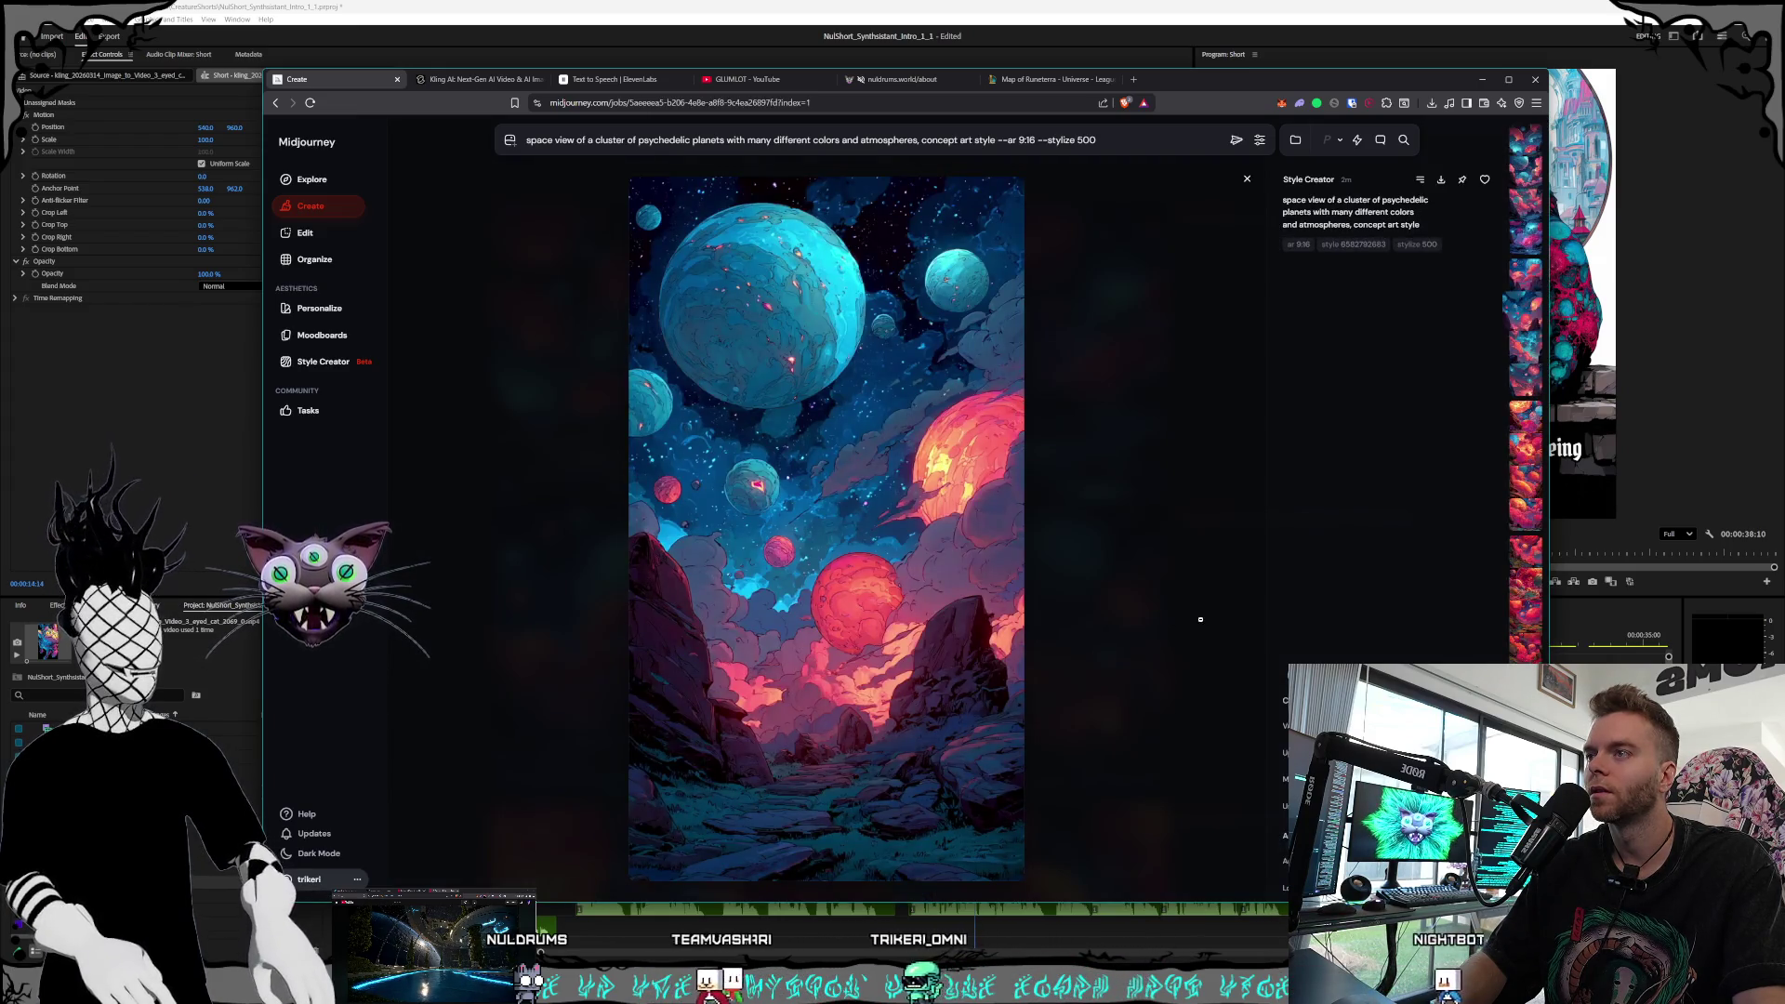
click(1200, 620)
click(1153, 625)
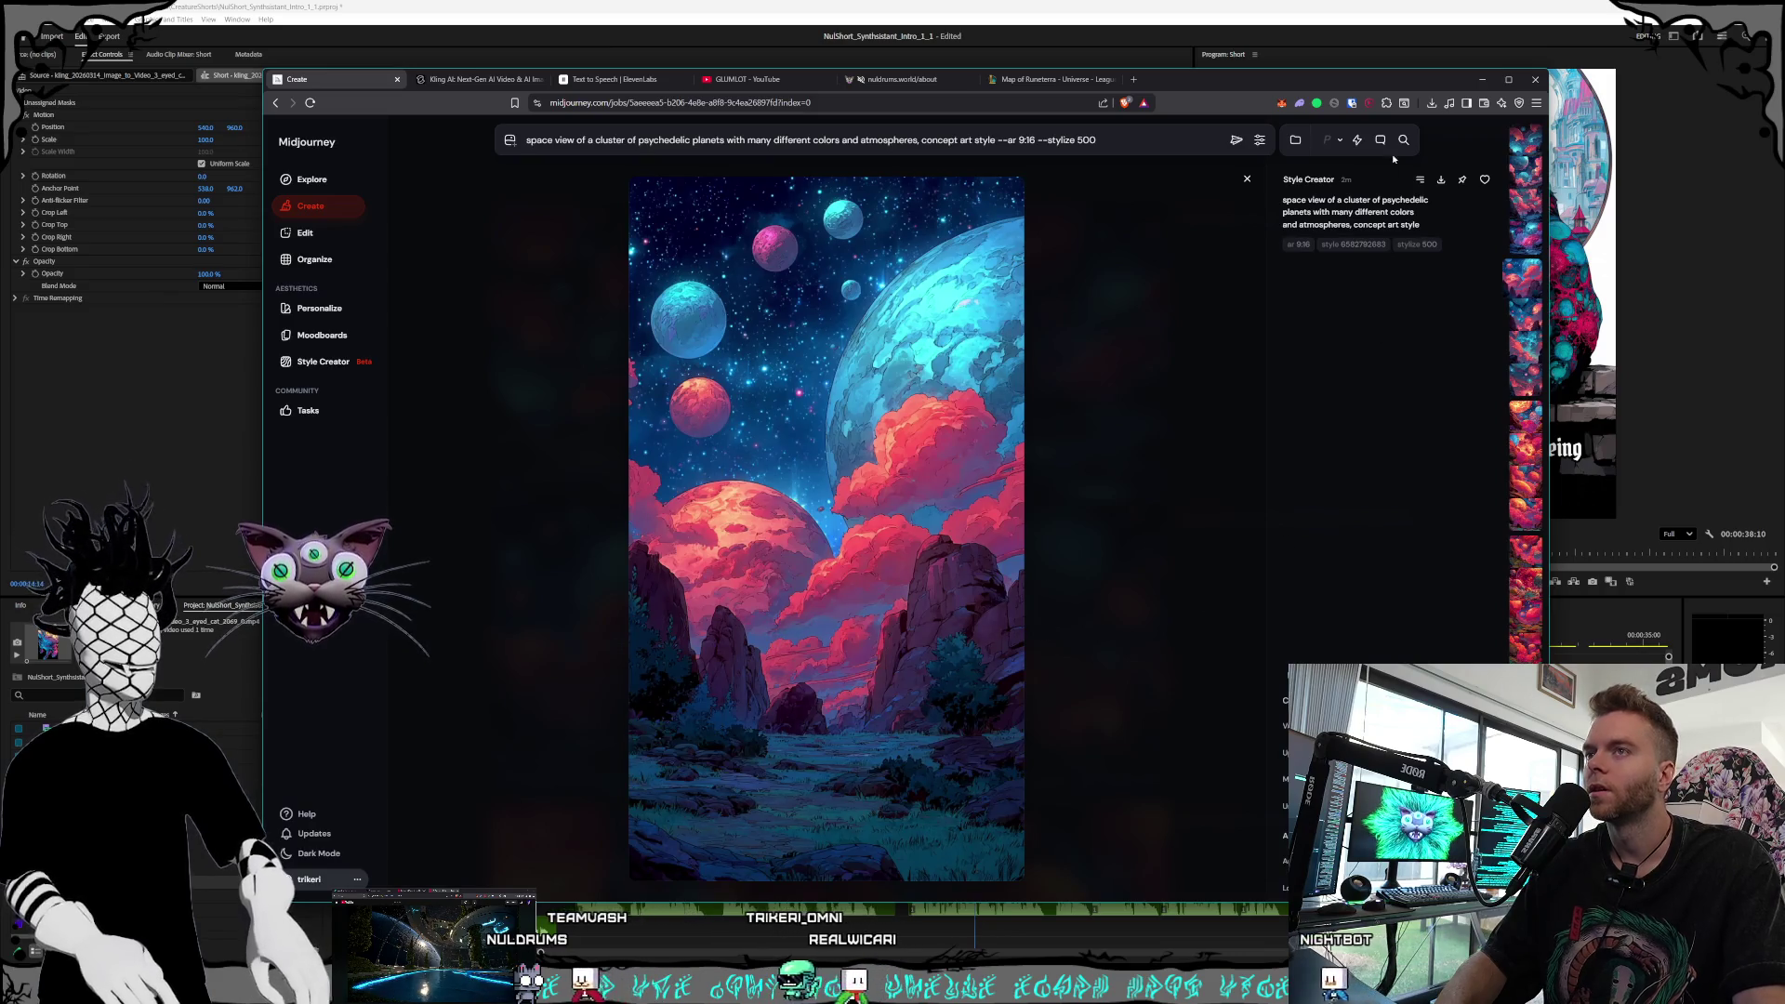
key(ctrl+s)
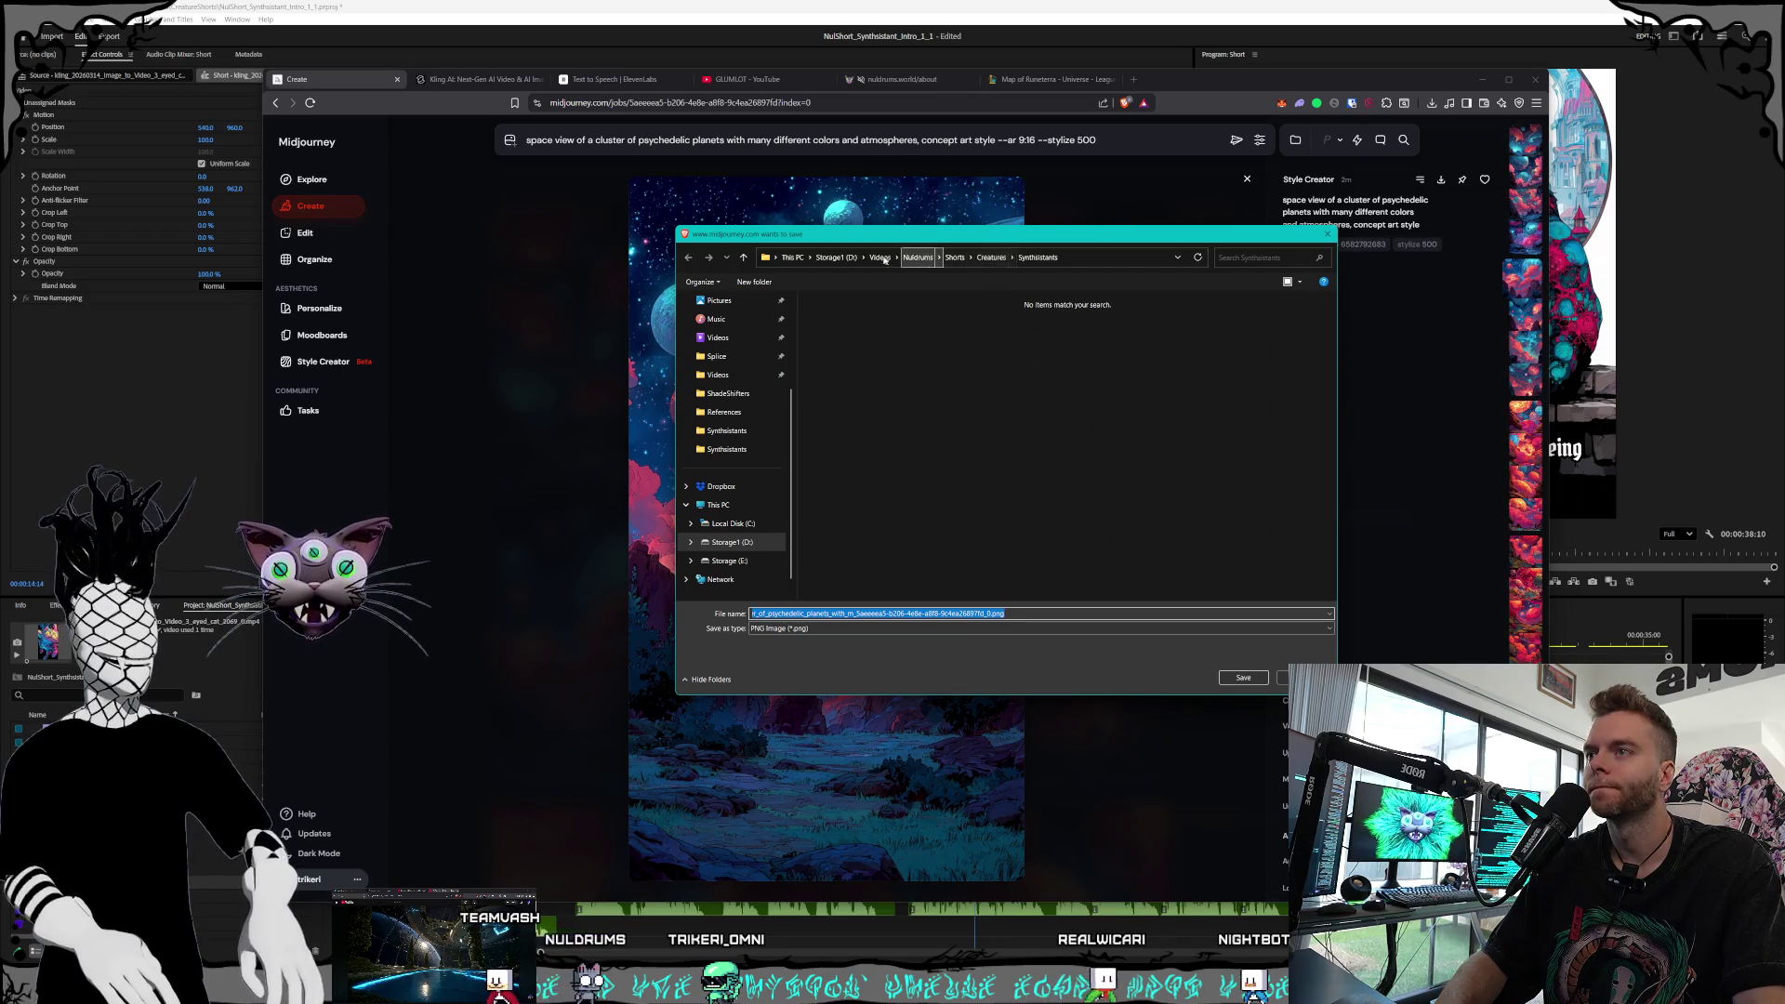
Save the blue-planet PNG into D:\Pictures\…\Characters\Shorts\Synthsistants
click(840, 257)
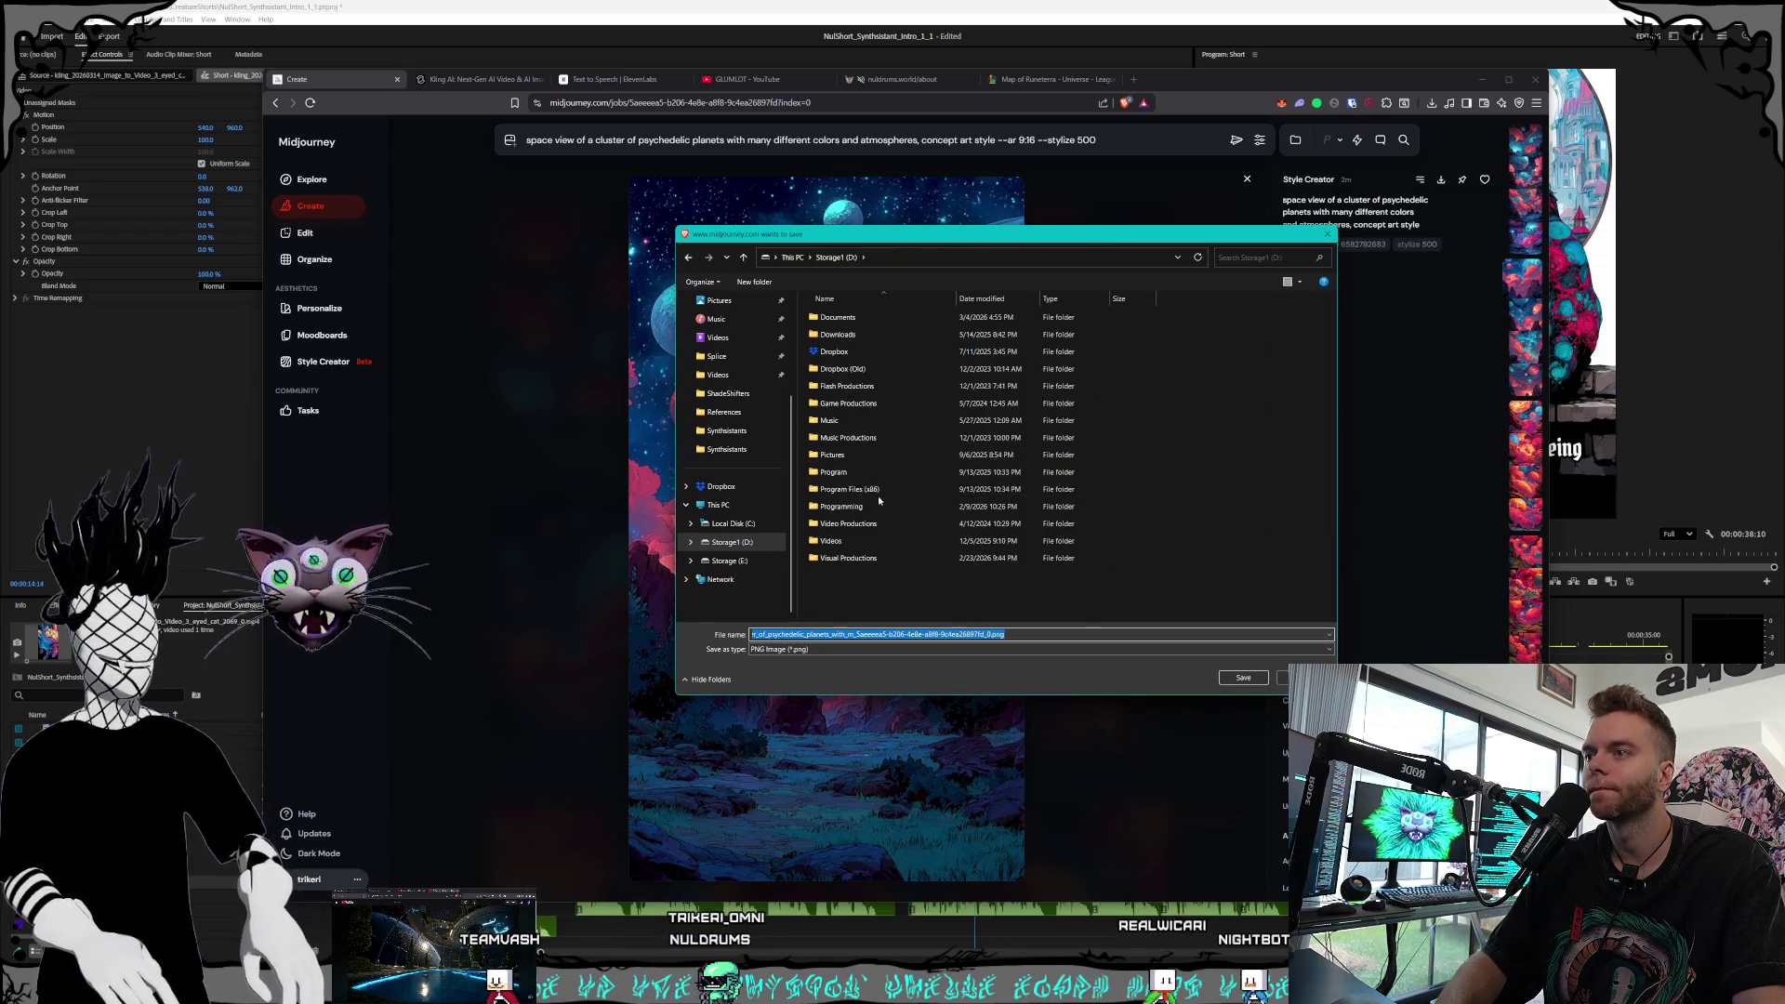
click(852, 455)
double_click(851, 455)
scroll(874, 391, down, 10)
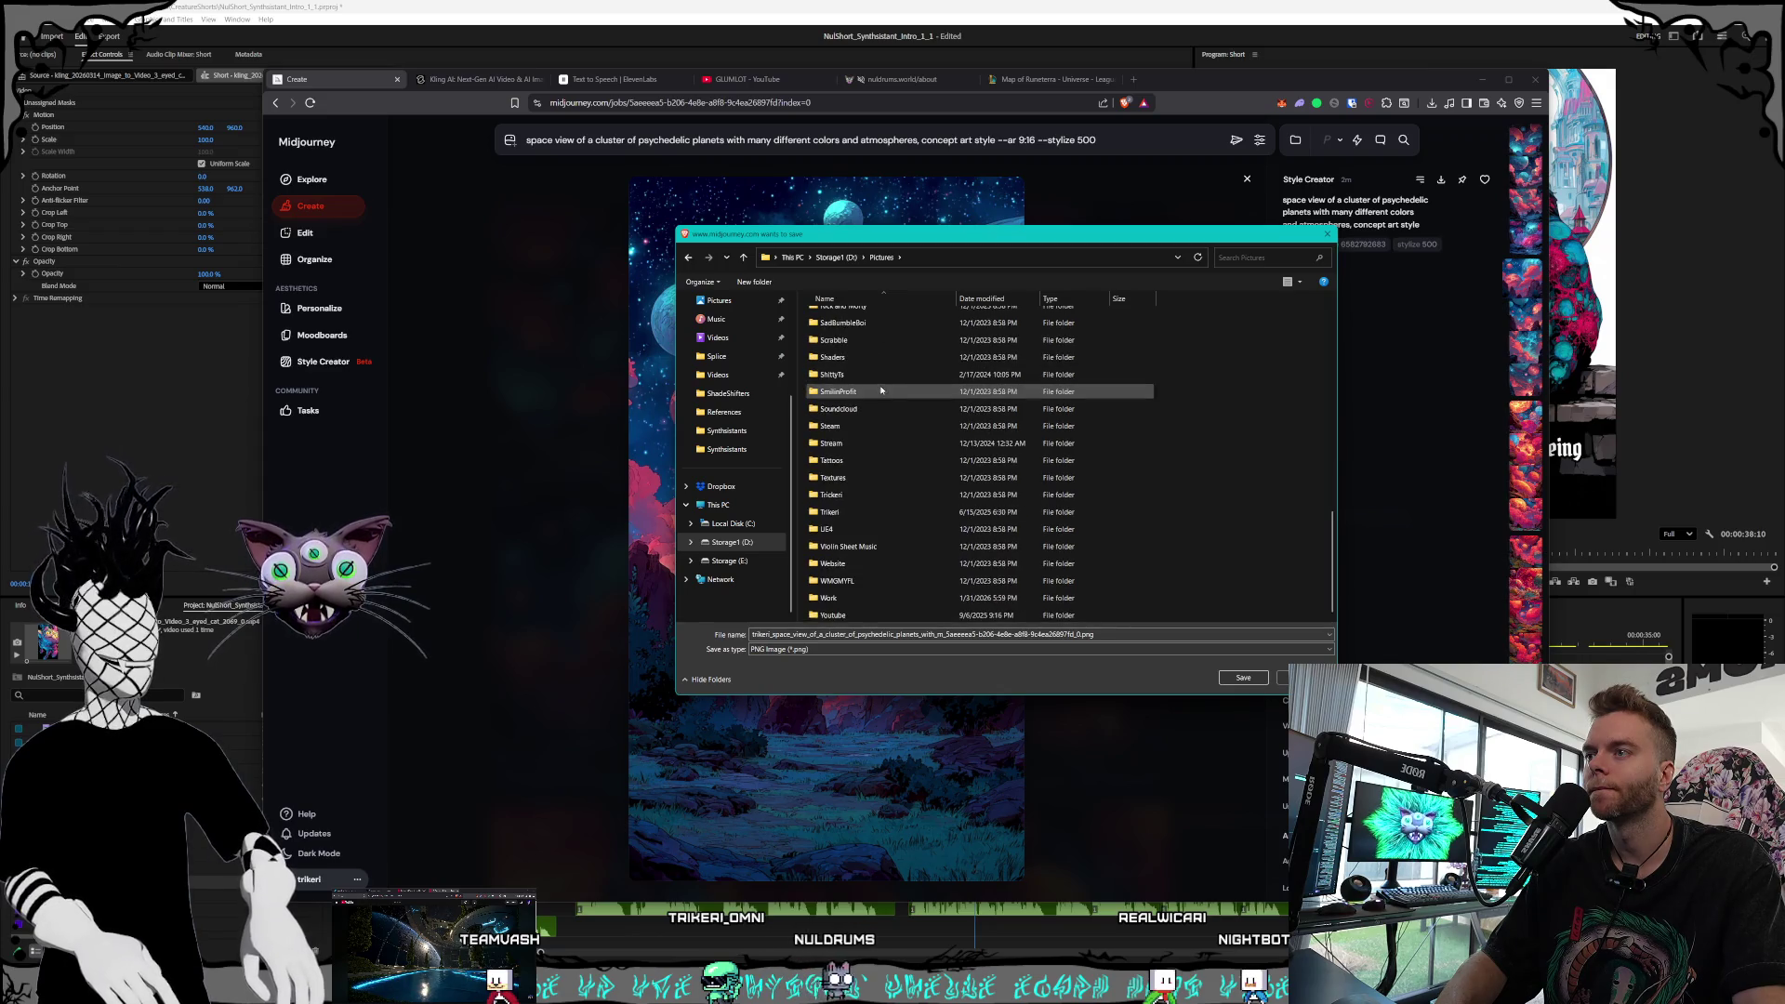
scroll(863, 413, up, 5)
double_click(855, 444)
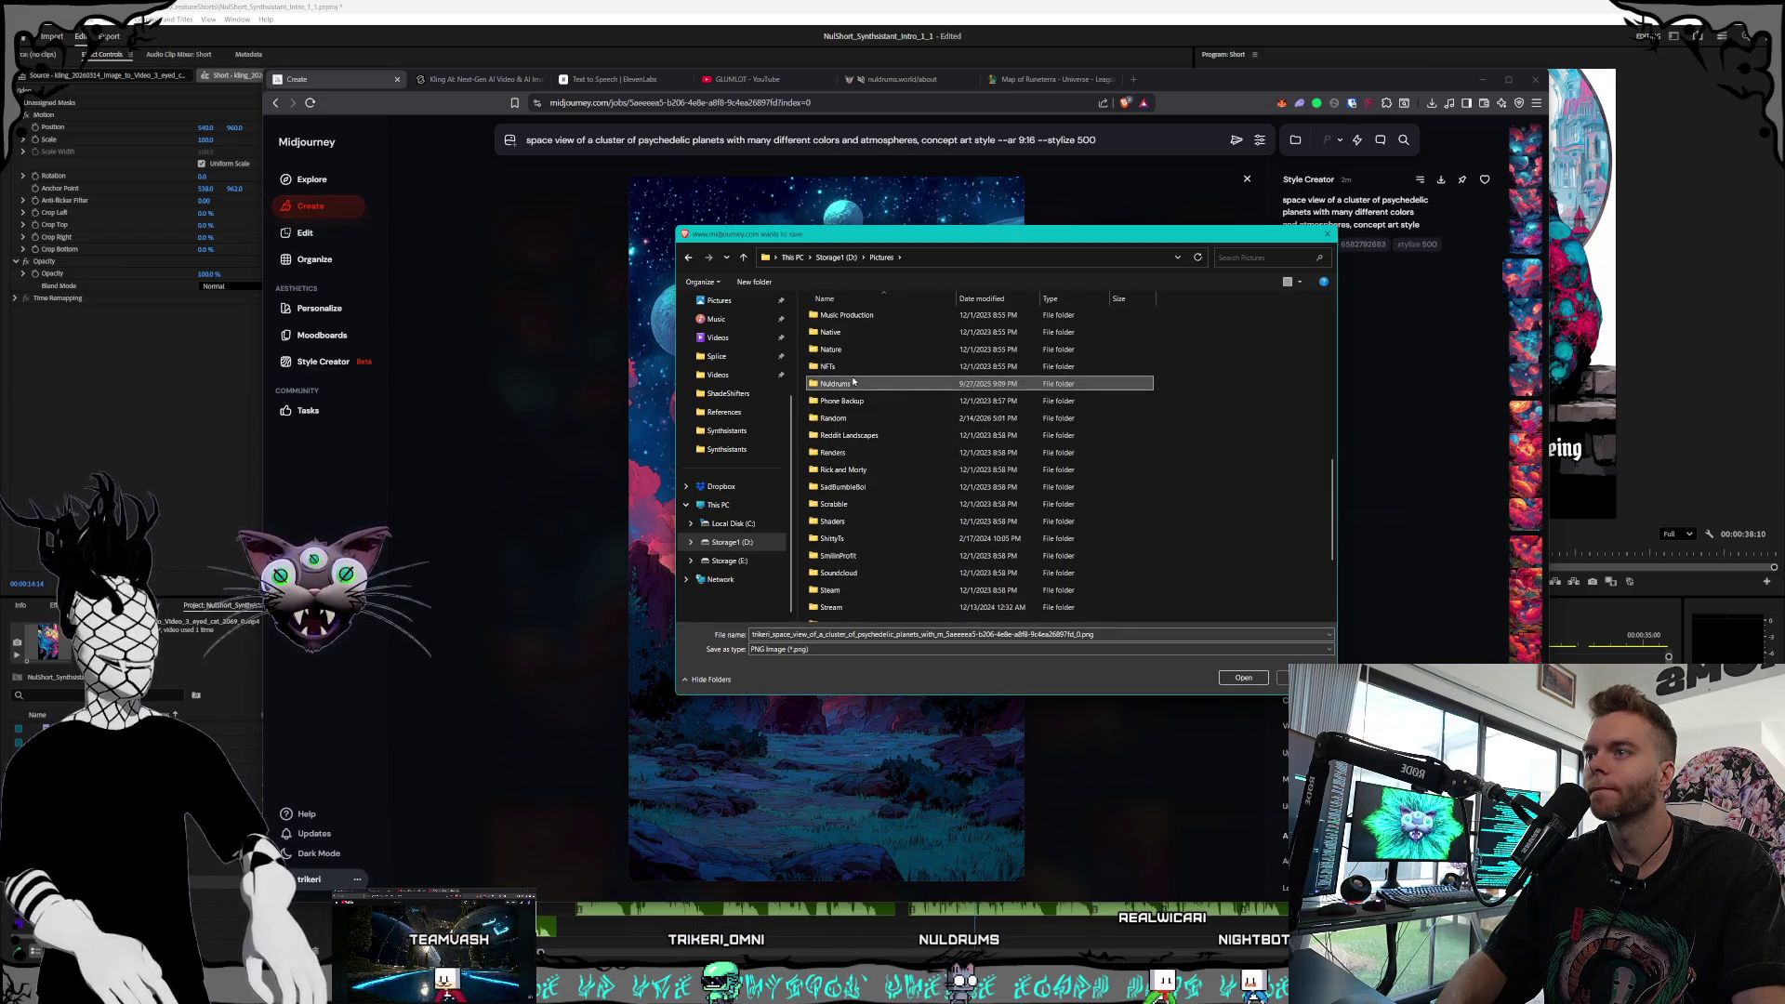
double_click(857, 386)
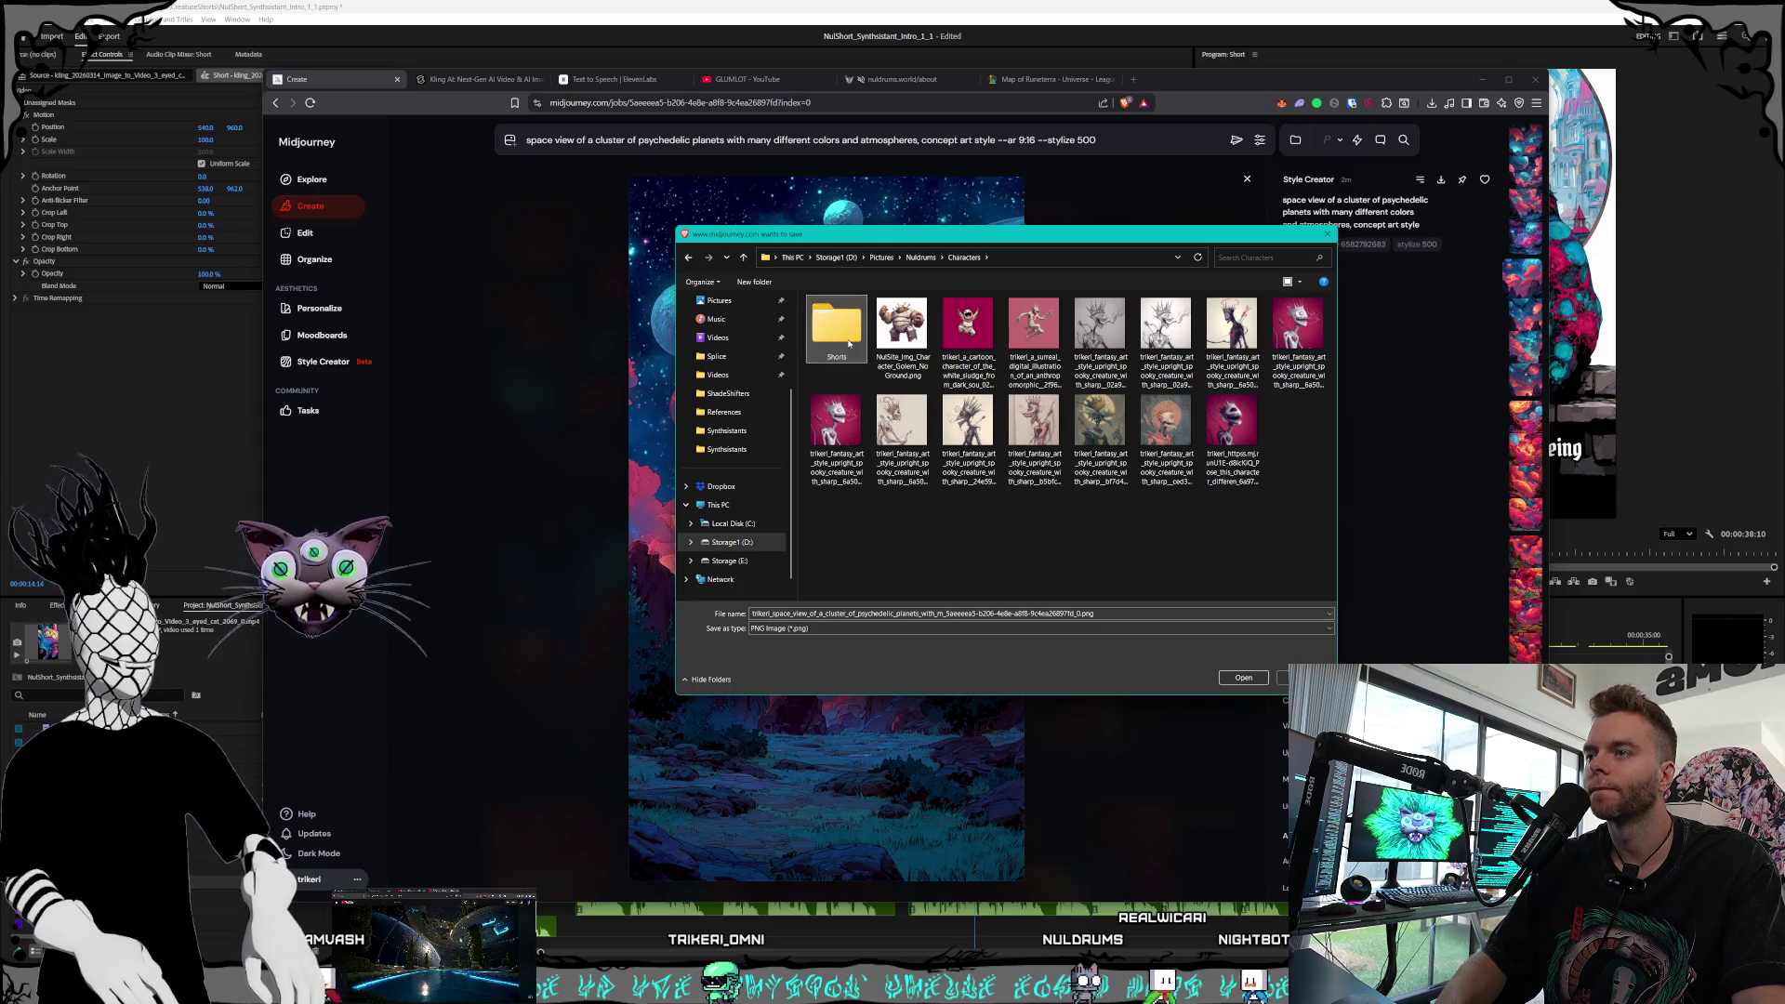
double_click(849, 344)
double_click(851, 352)
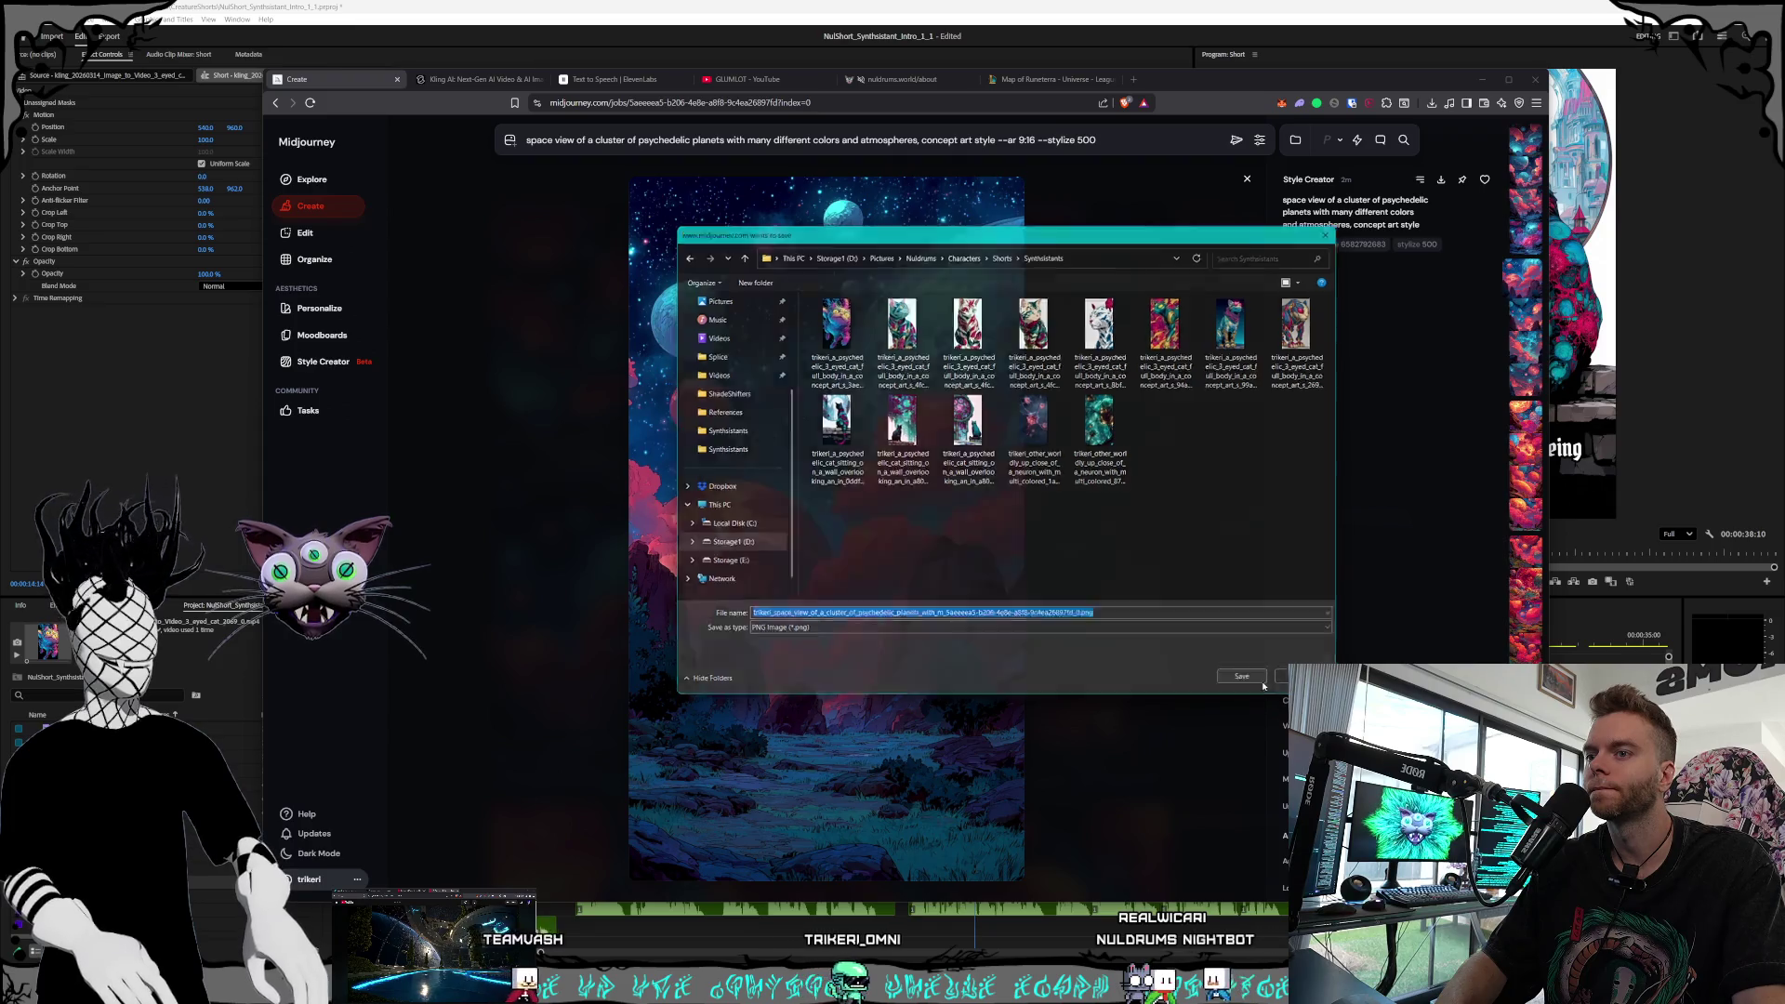
click(1243, 677)
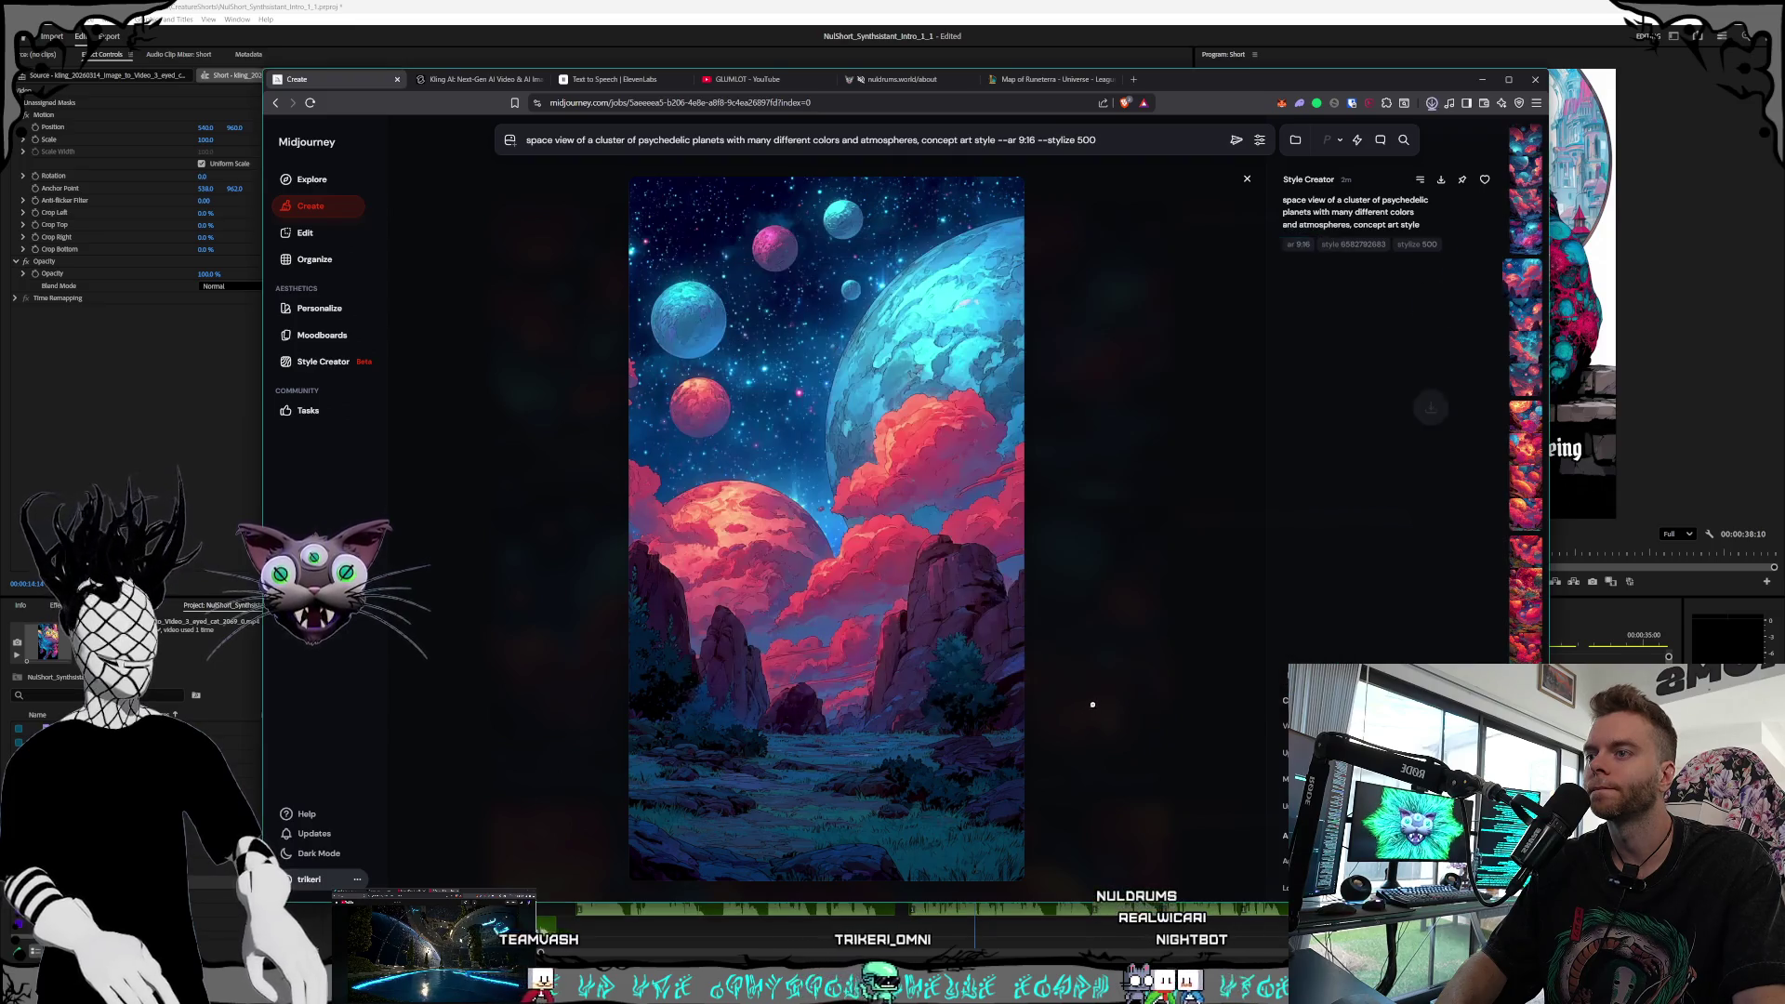
click(1126, 558)
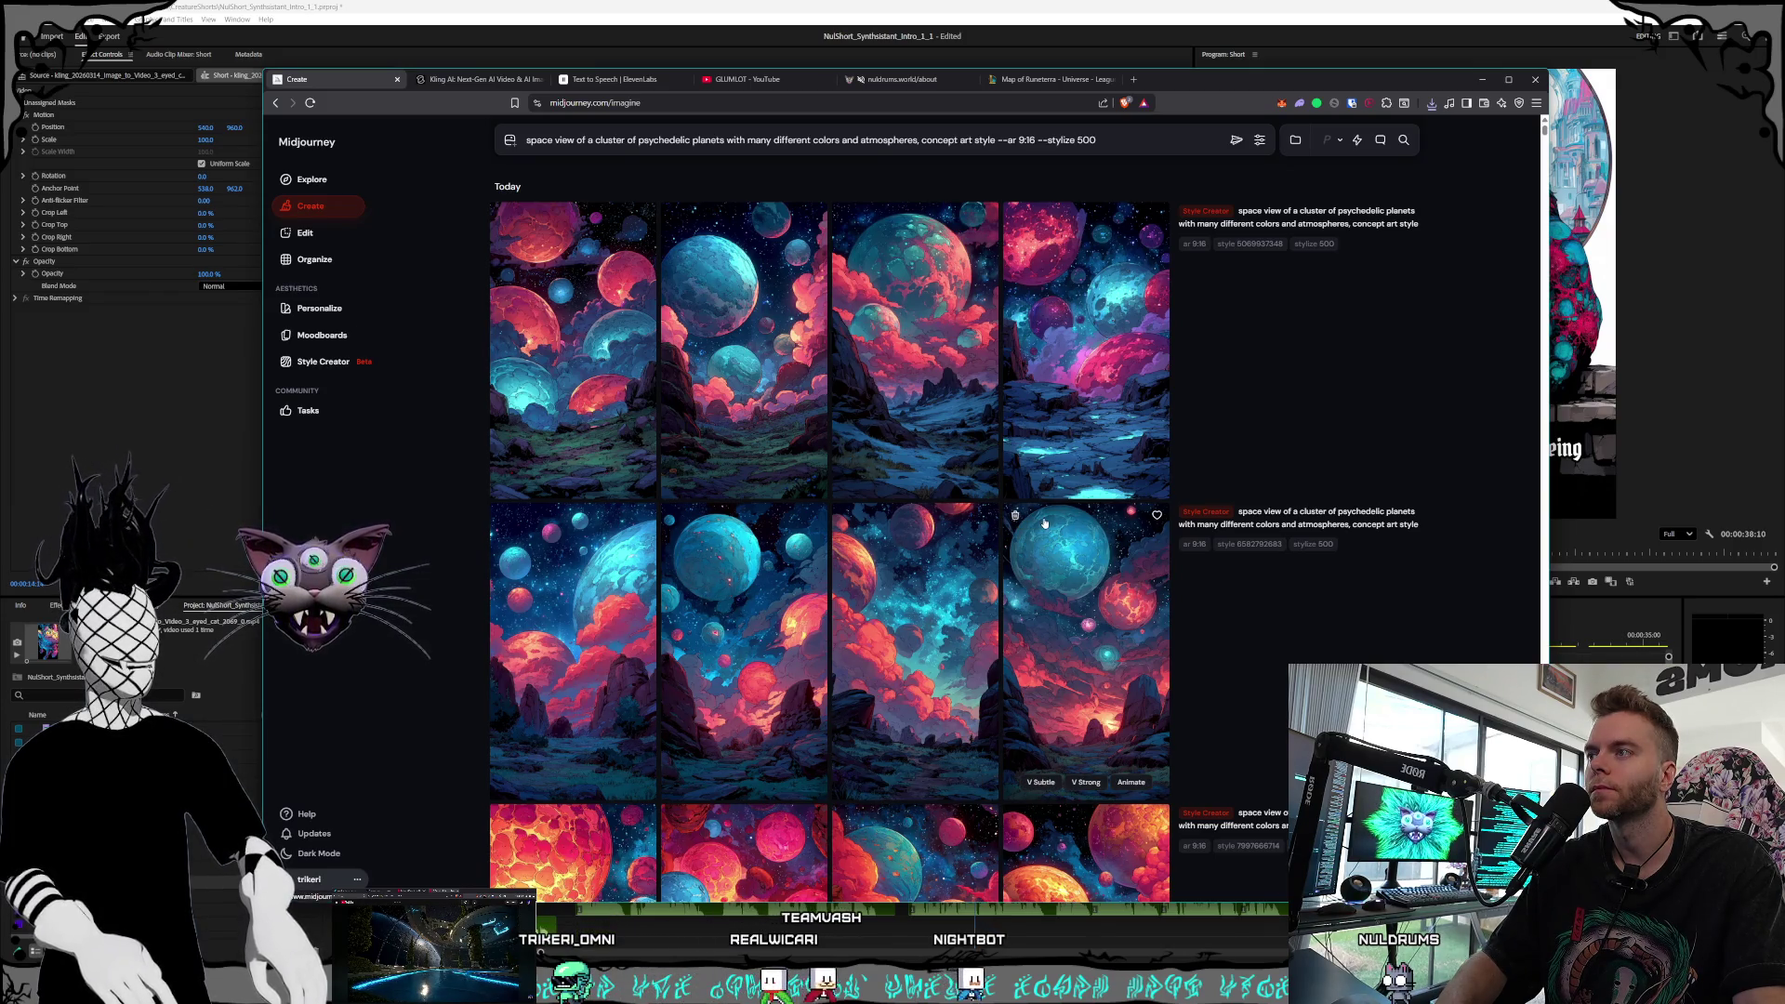
Save row two's cyan-and-red planets image as a PNG in the Synthsistants folder
click(768, 427)
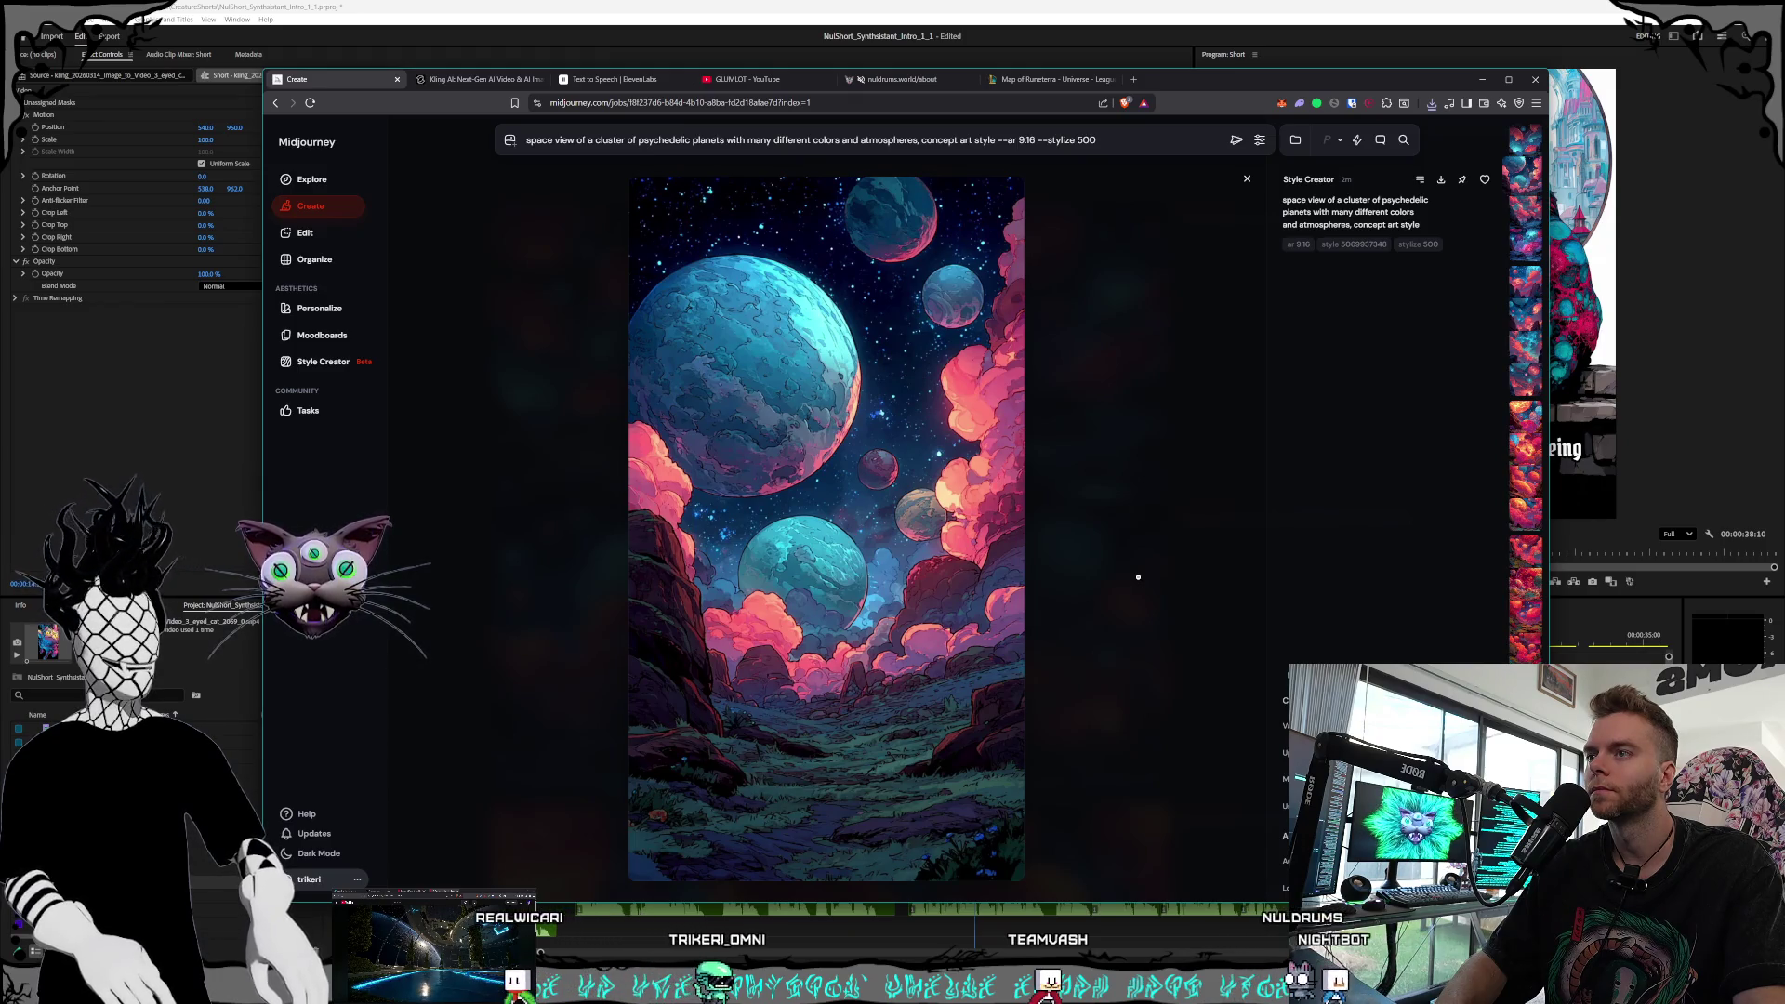
click(1139, 578)
click(749, 639)
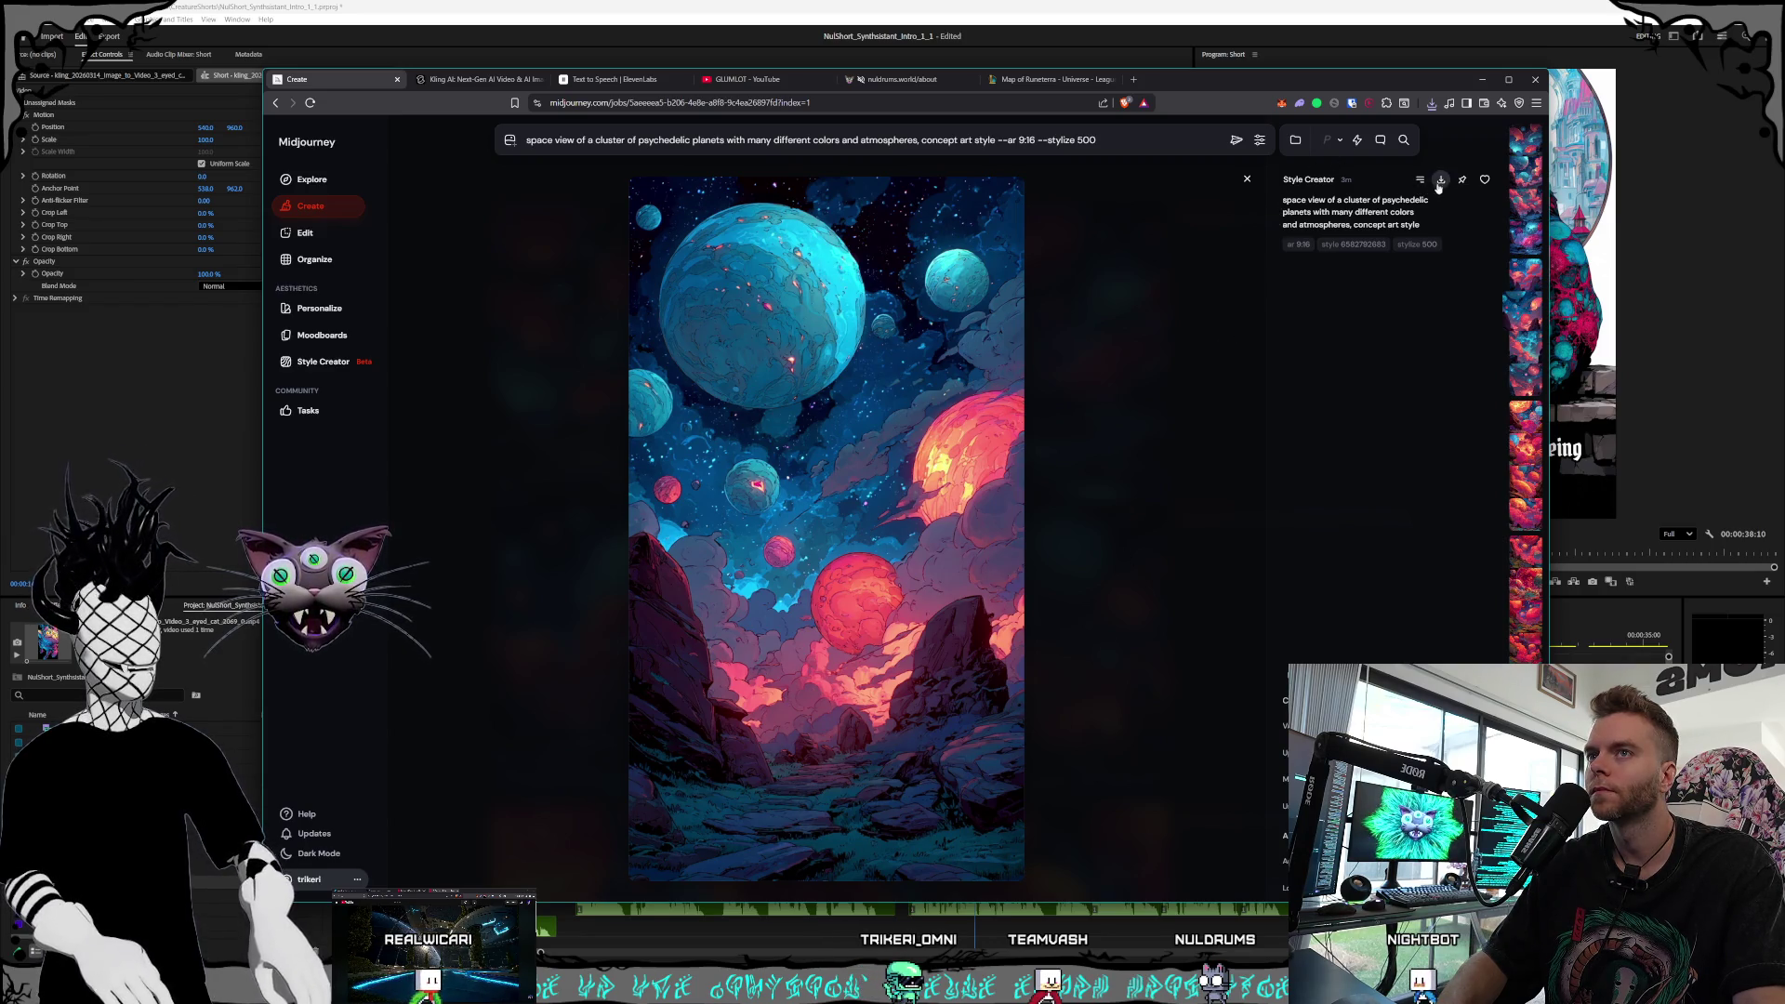
key(ctrl+s)
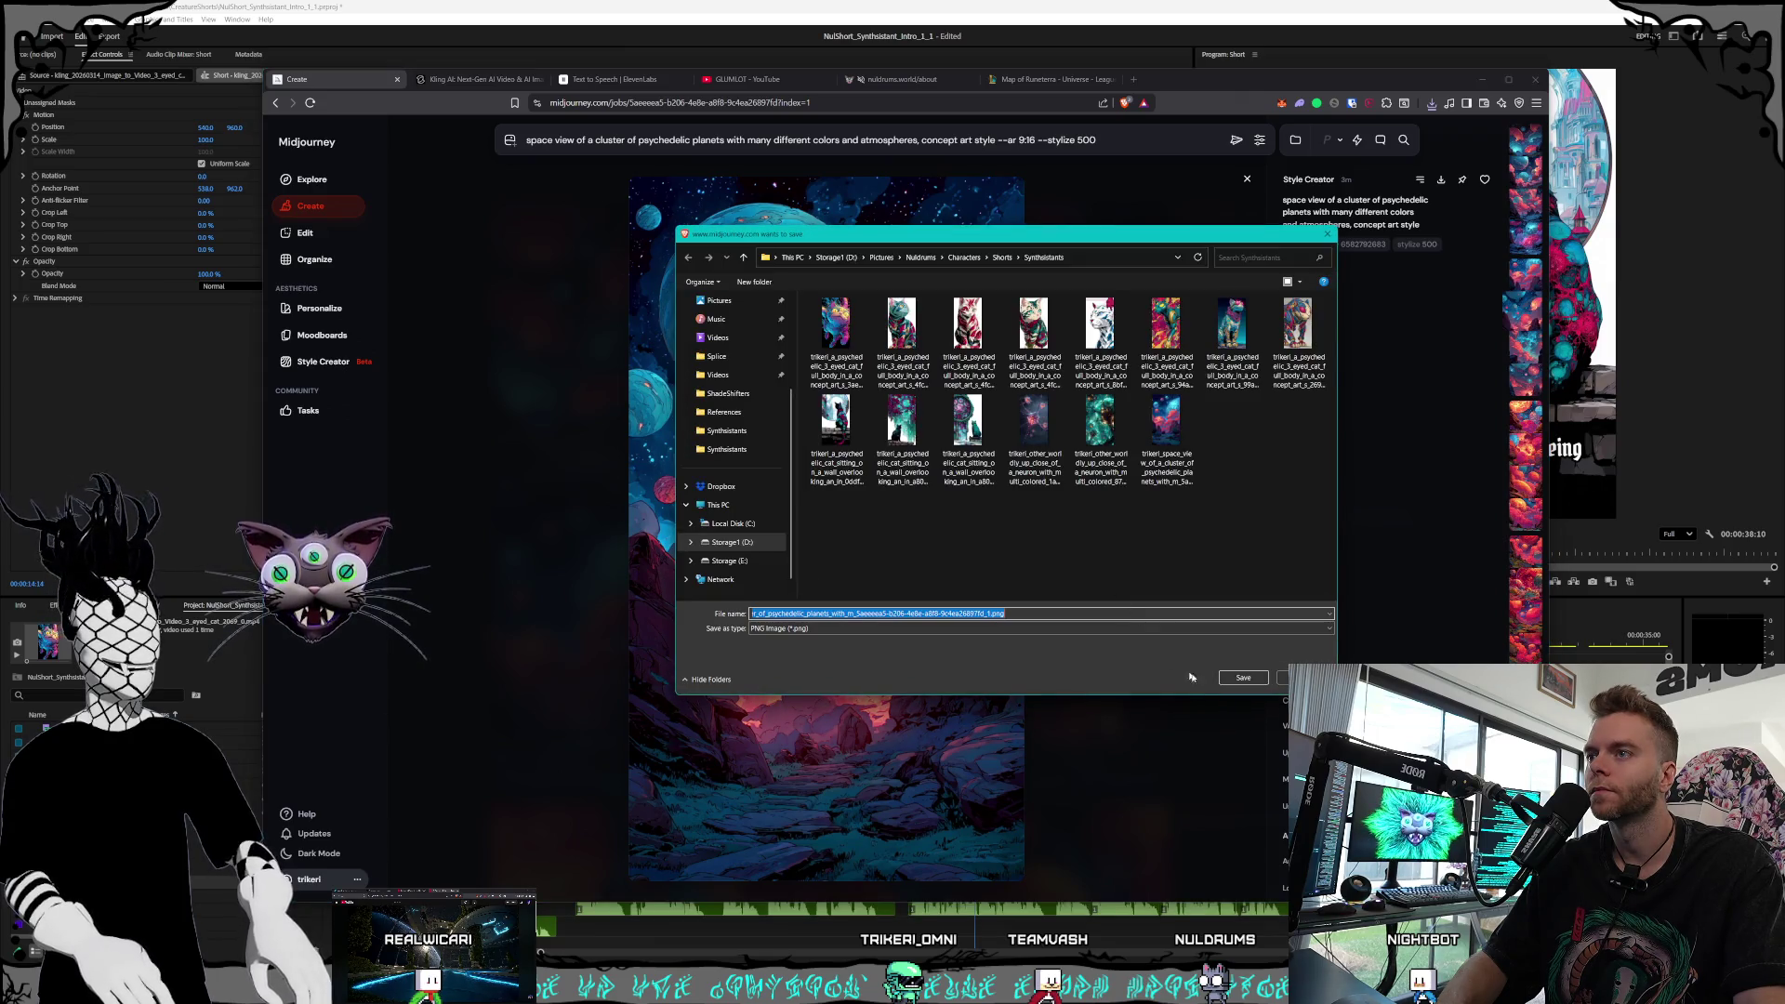
click(1230, 680)
click(1091, 631)
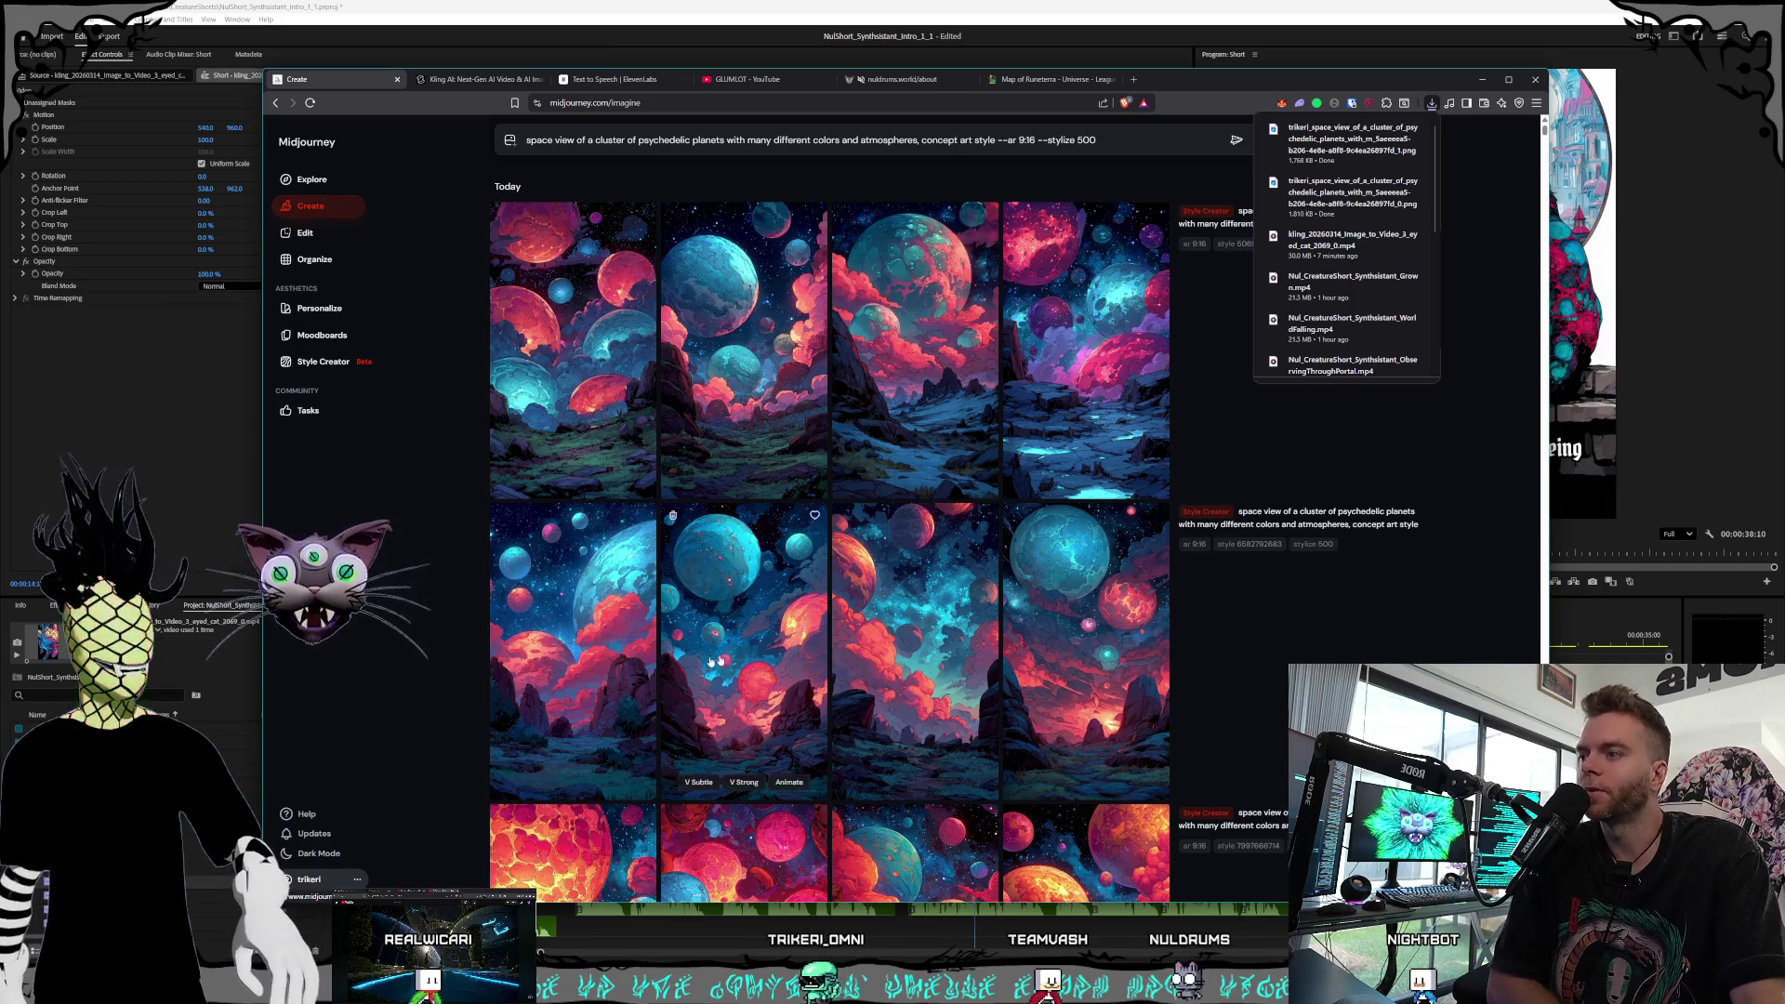
Review the third and fourth row-two planet variations full size
click(939, 639)
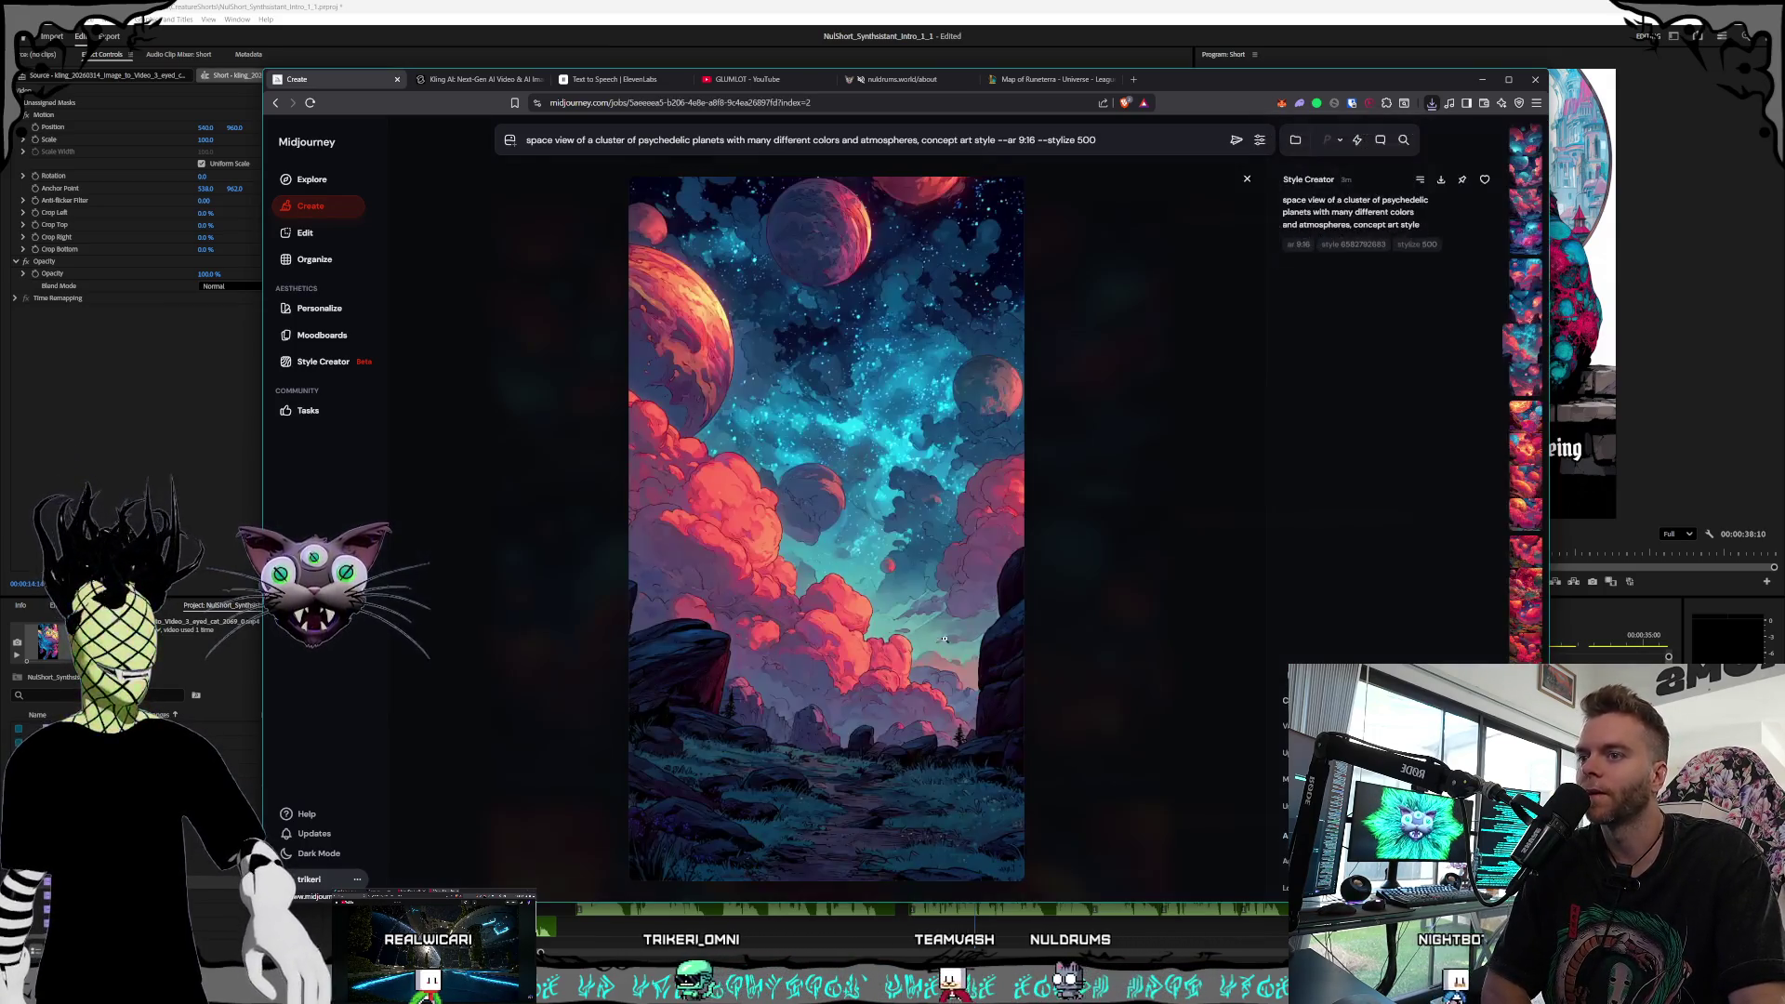
click(1088, 665)
click(1091, 673)
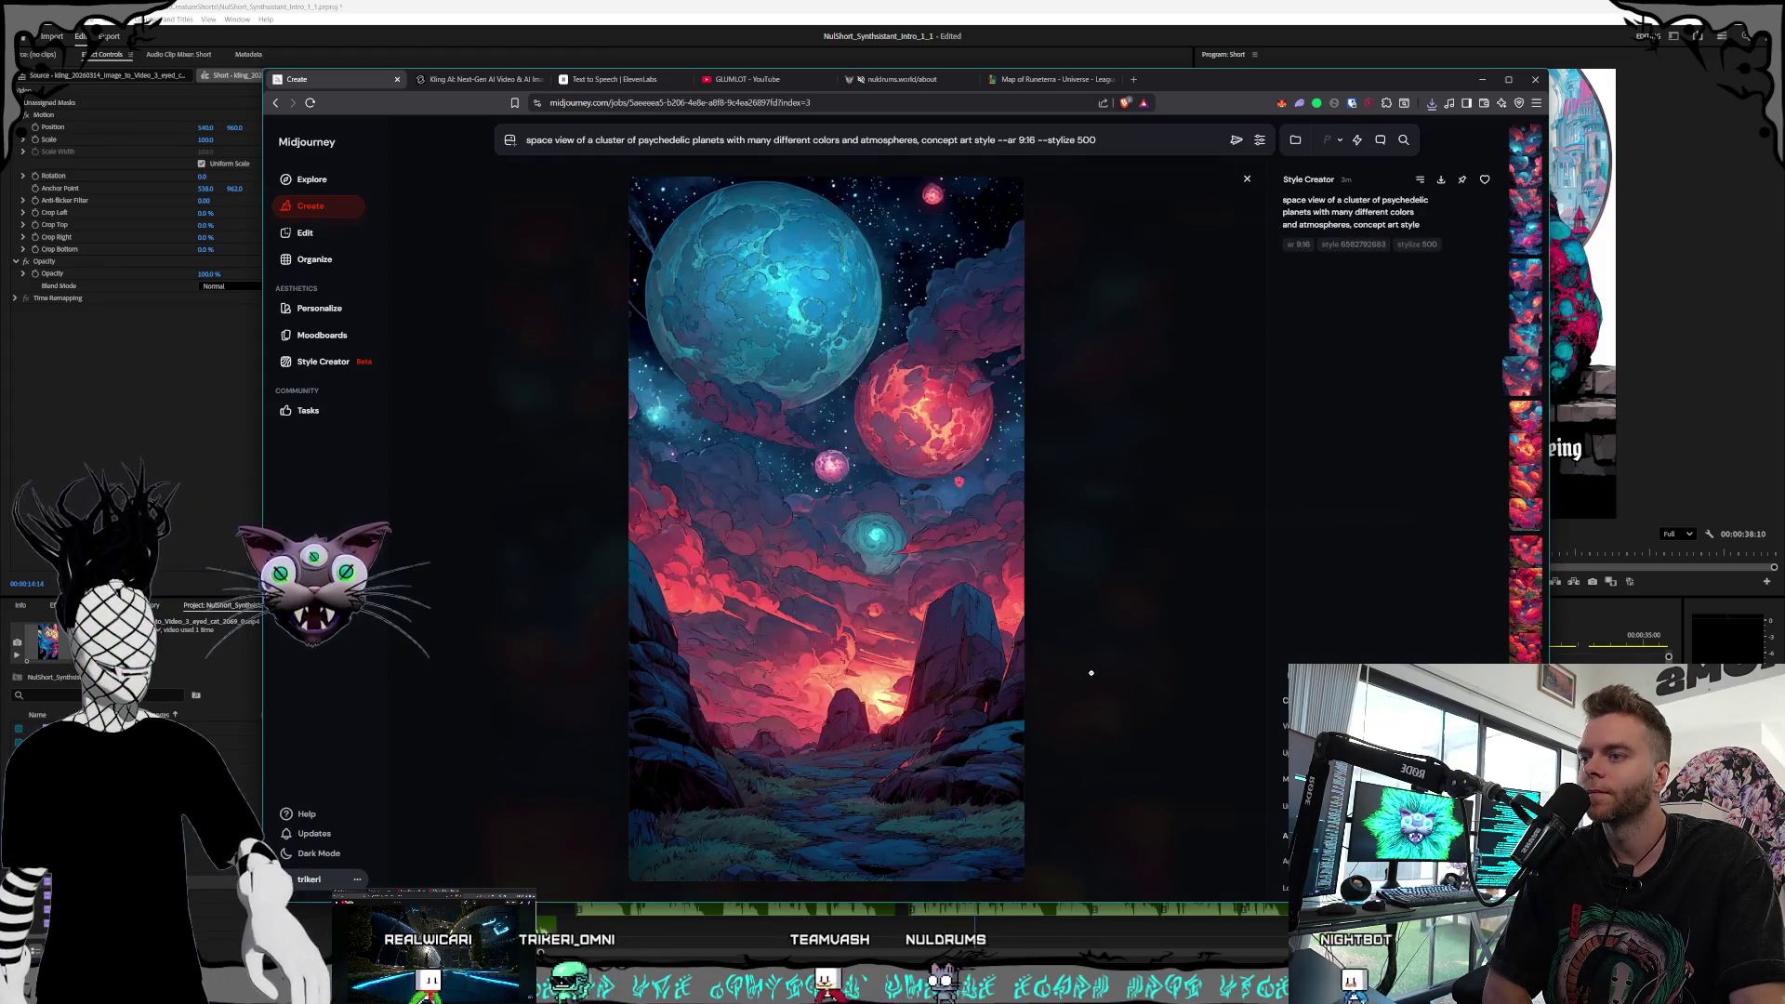
click(1091, 672)
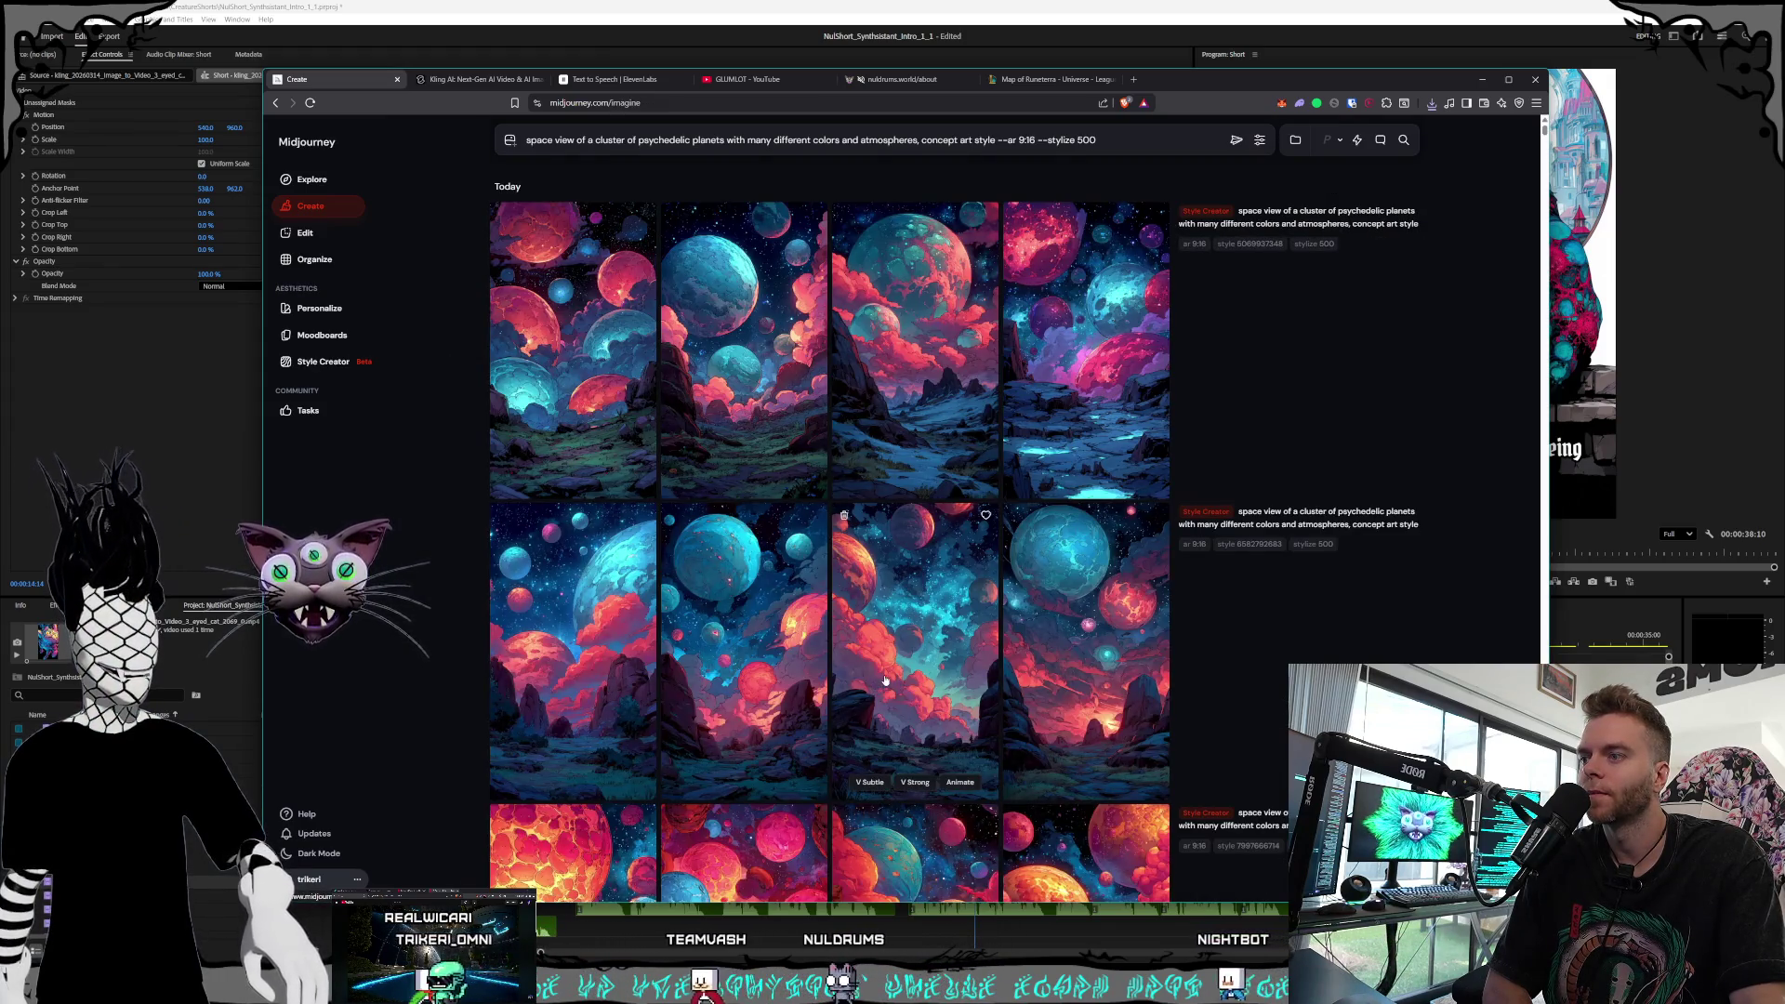
scroll(830, 679, down, 3)
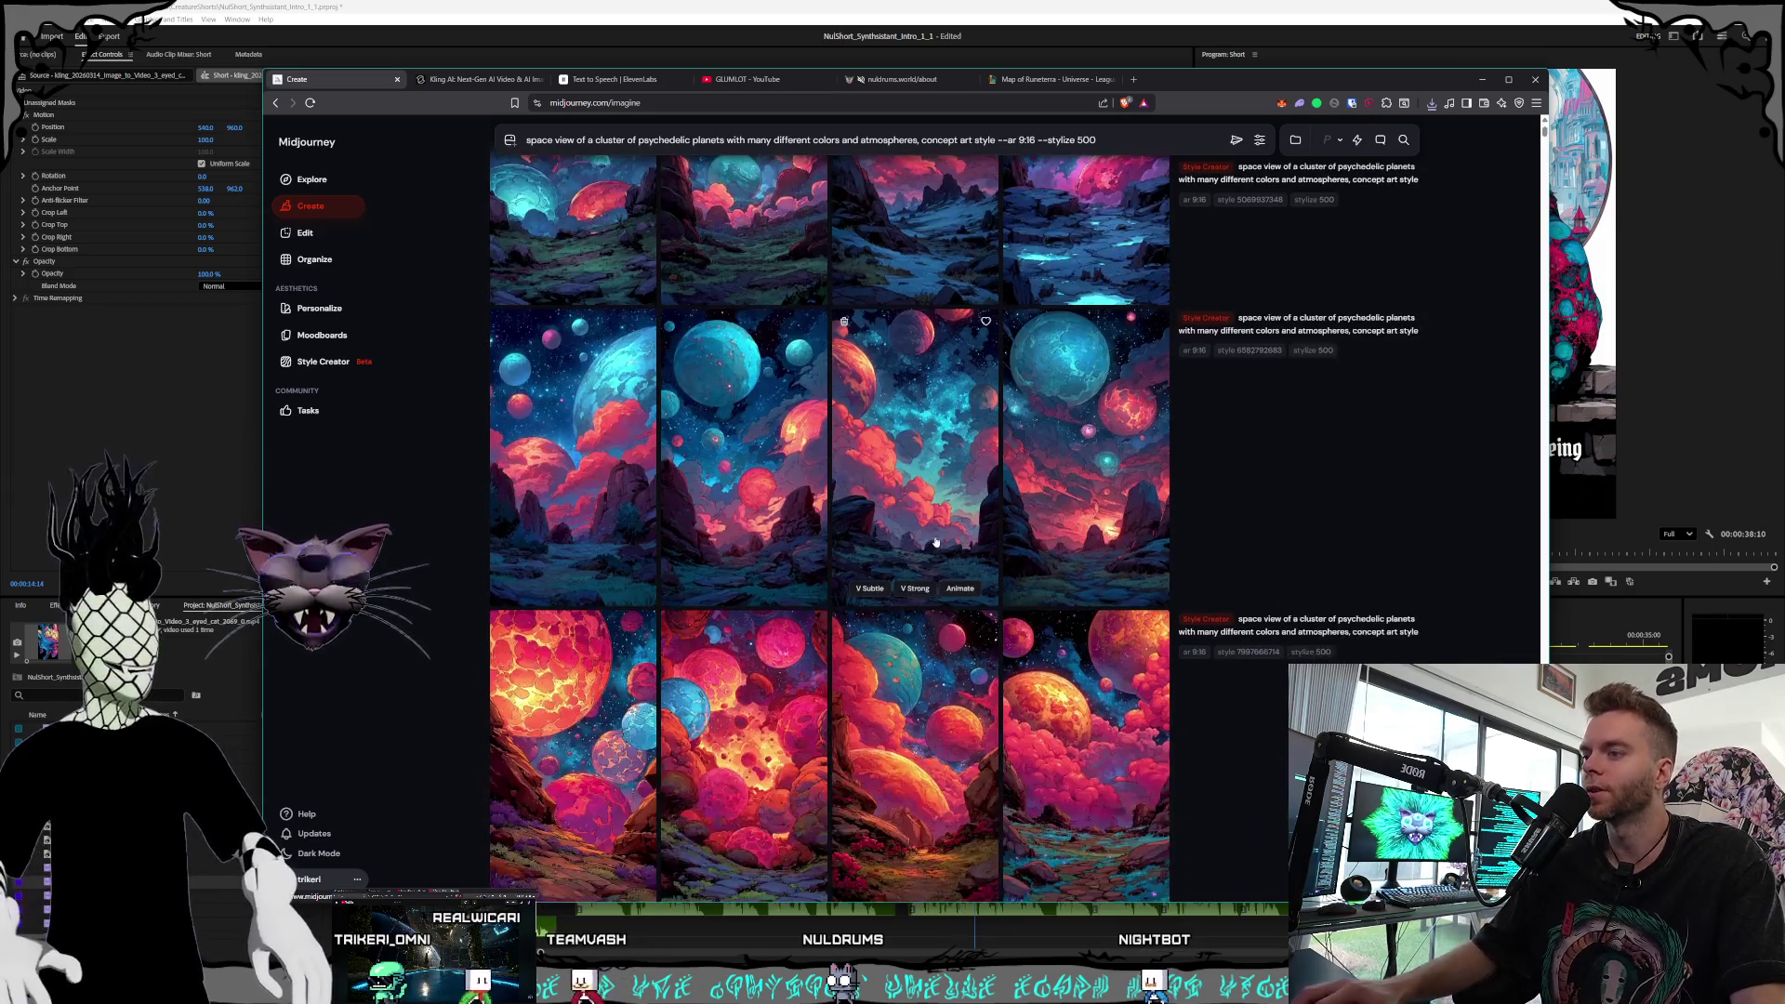
scroll(957, 552, down, 1)
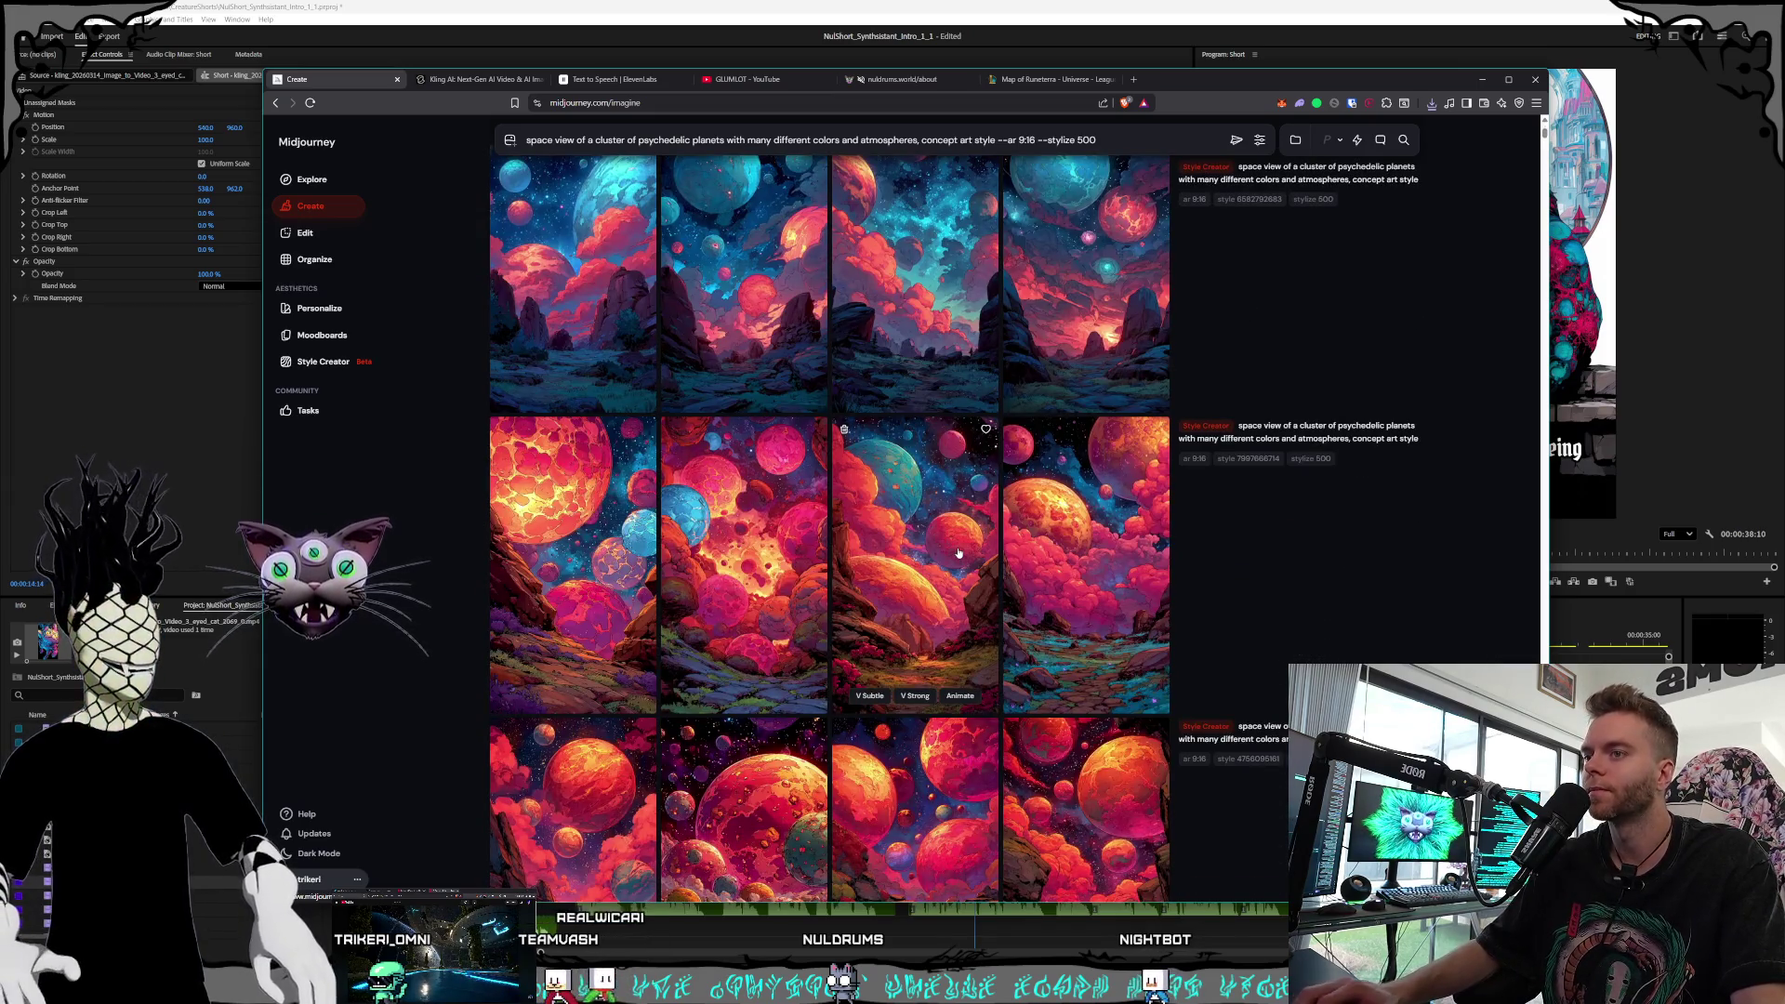
scroll(957, 553, down, 1)
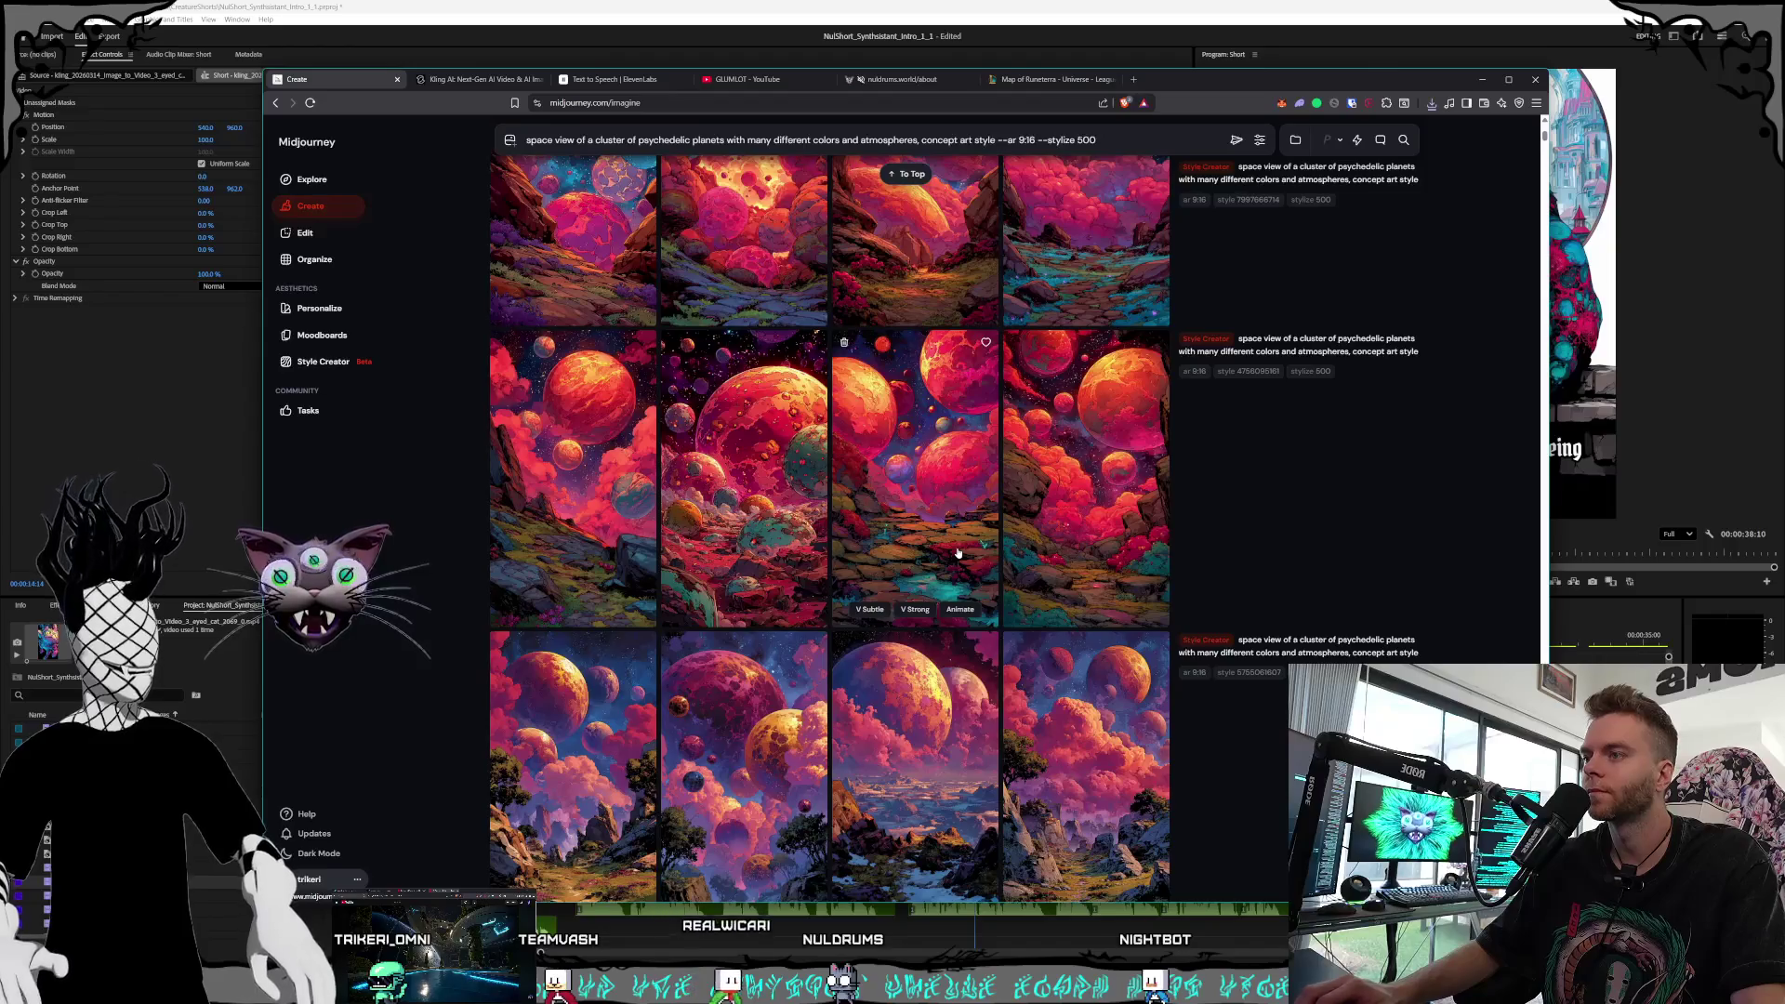
Inspect more red-planet variations lower in the grid, then bring Premiere Pro forward
click(789, 526)
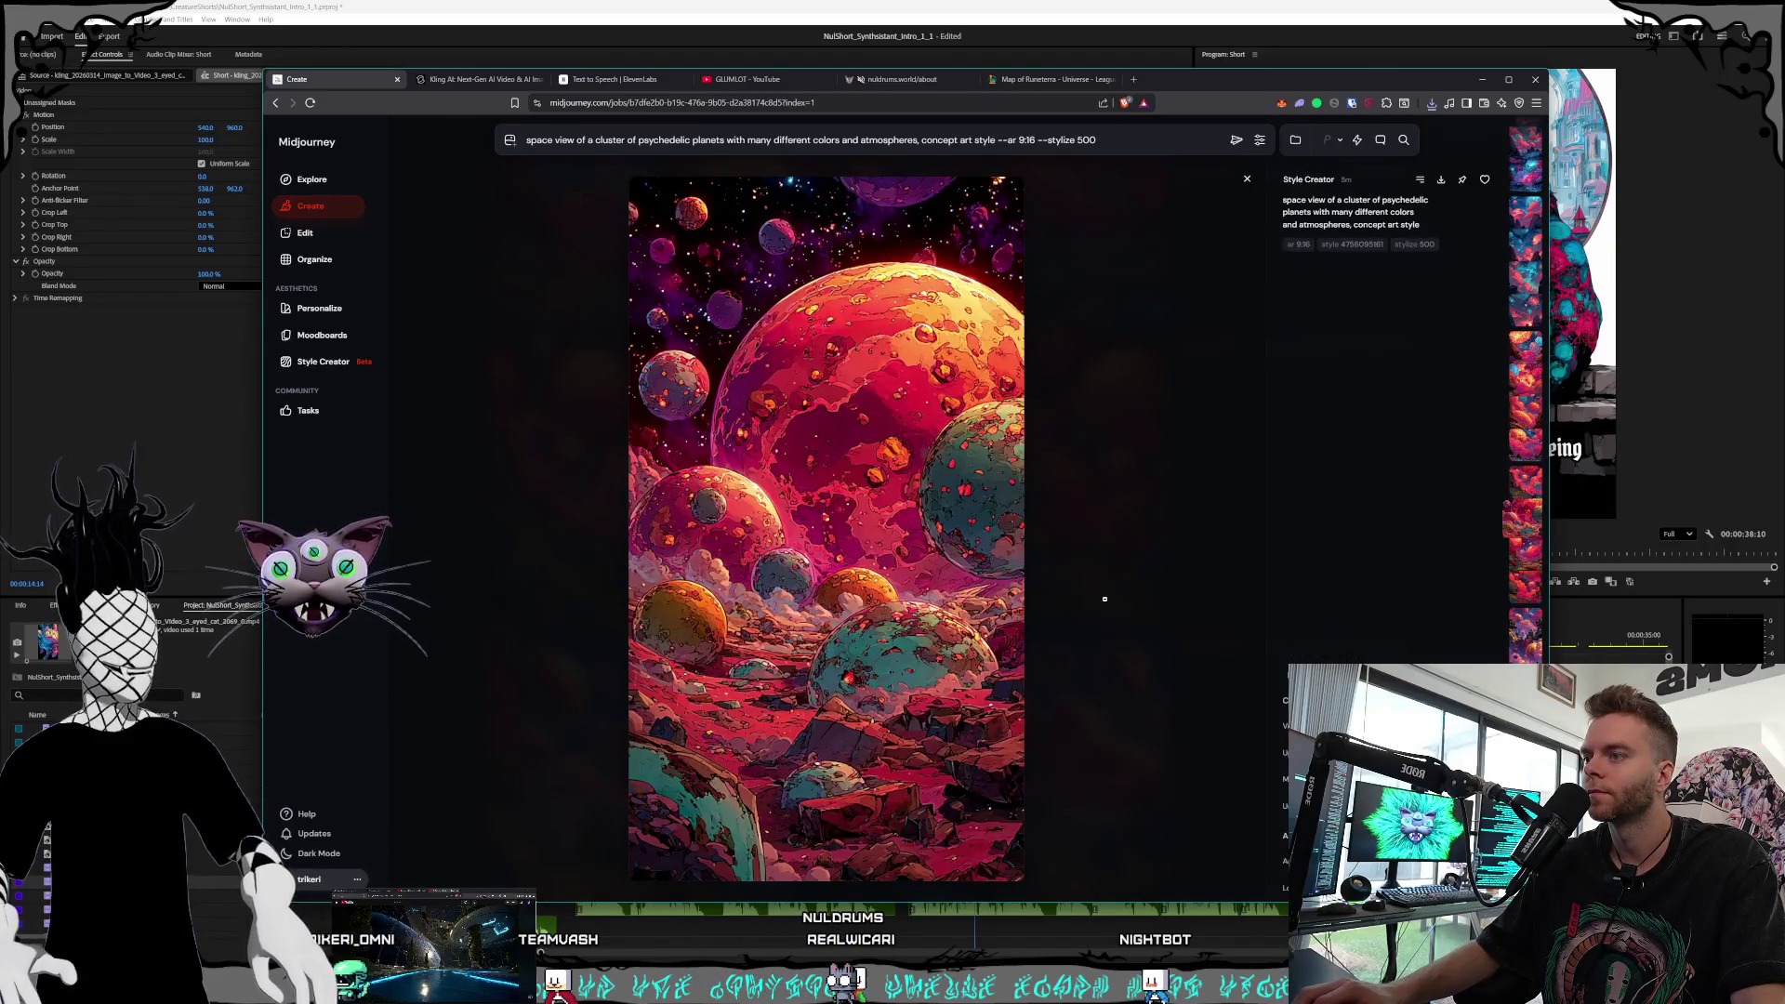
click(1105, 599)
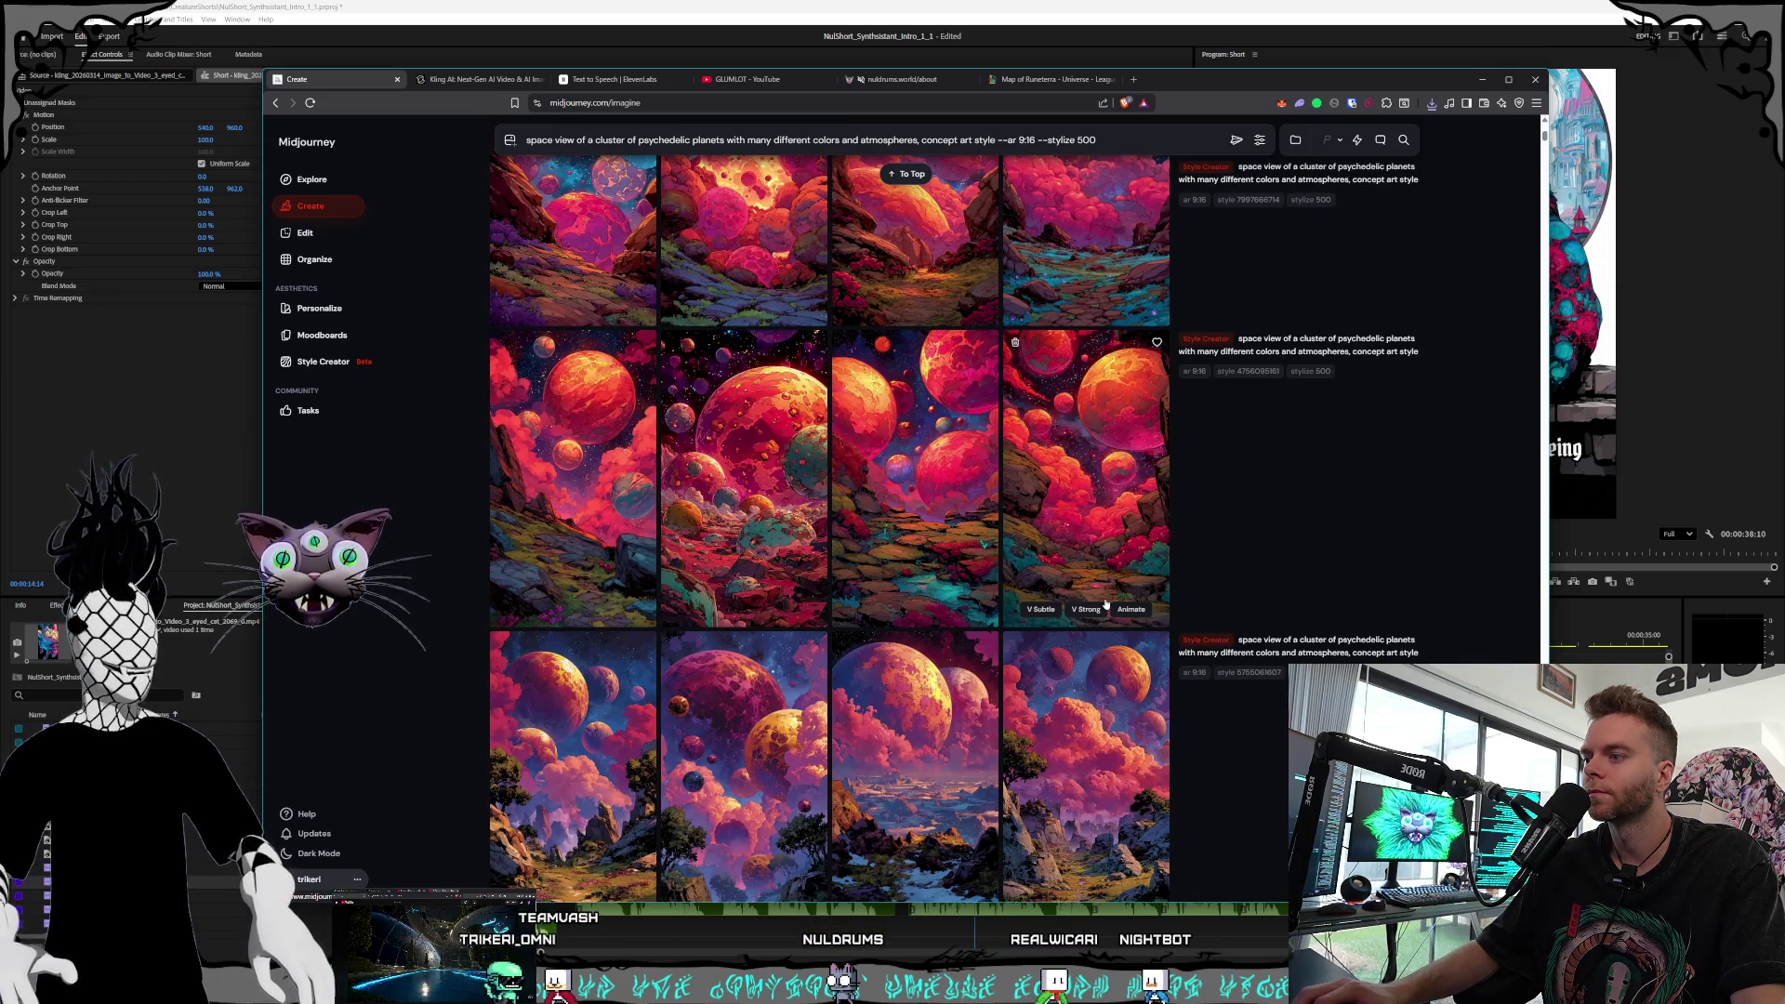
scroll(1106, 604, down, 1)
click(540, 692)
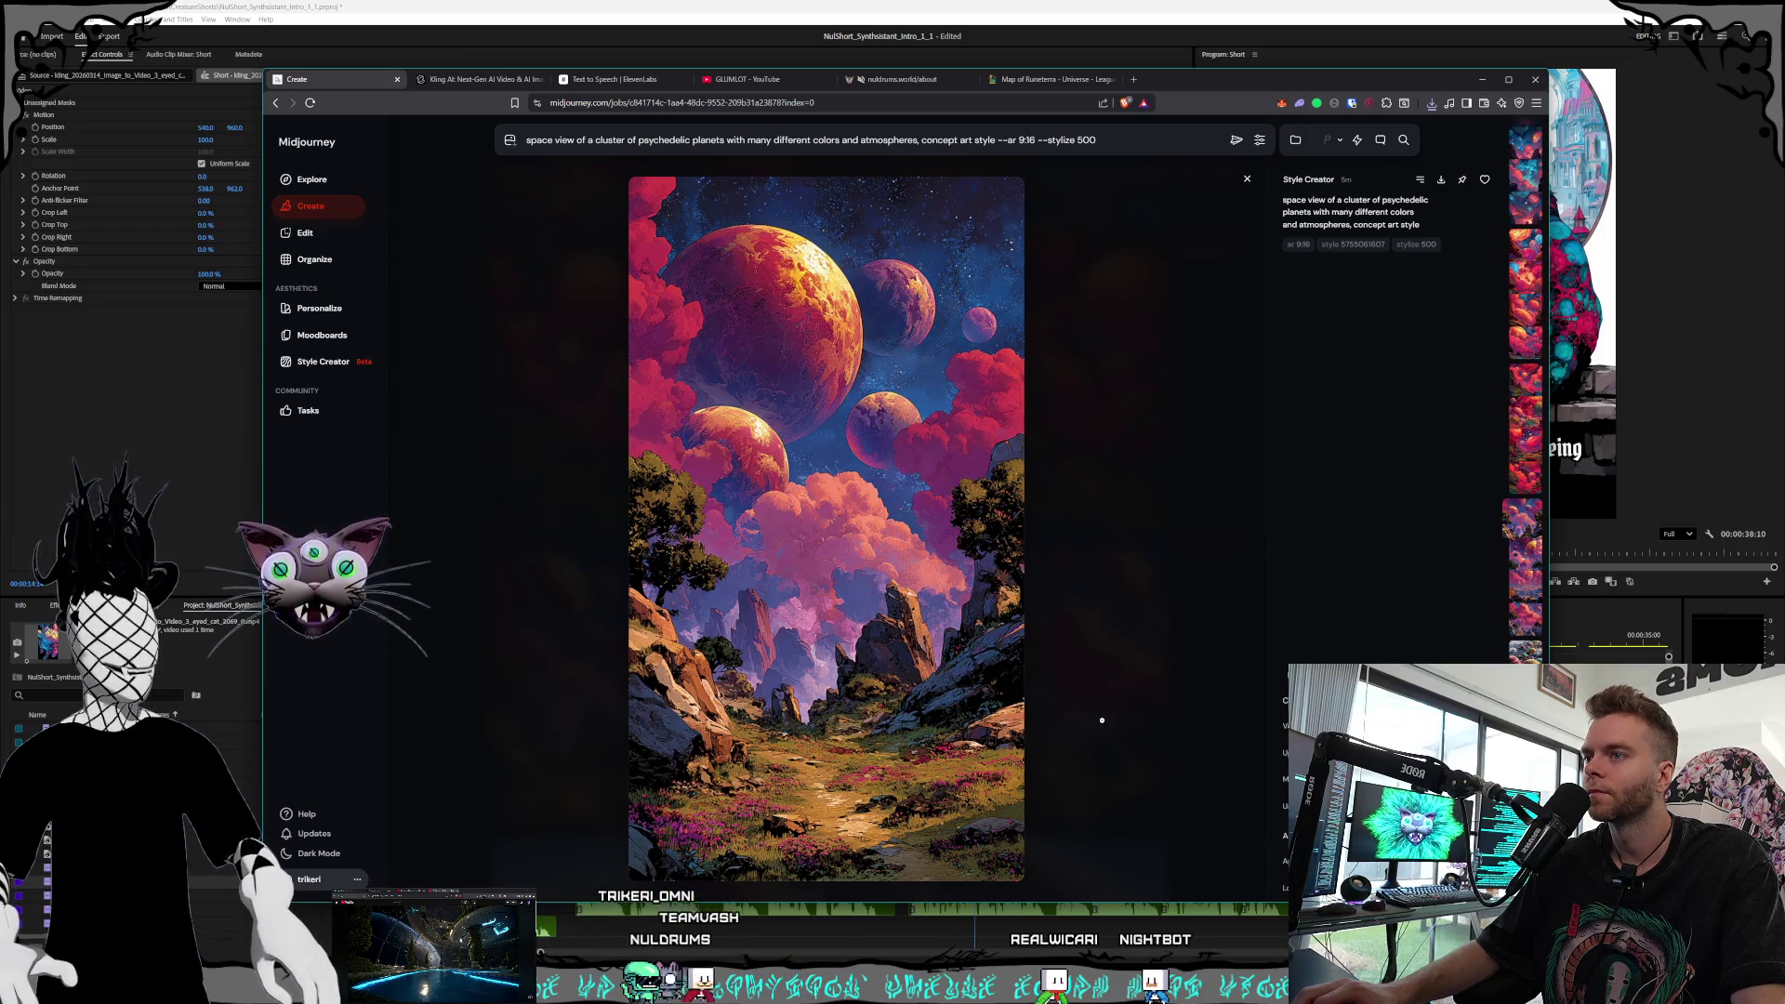
click(1102, 720)
scroll(1105, 723, down, 5)
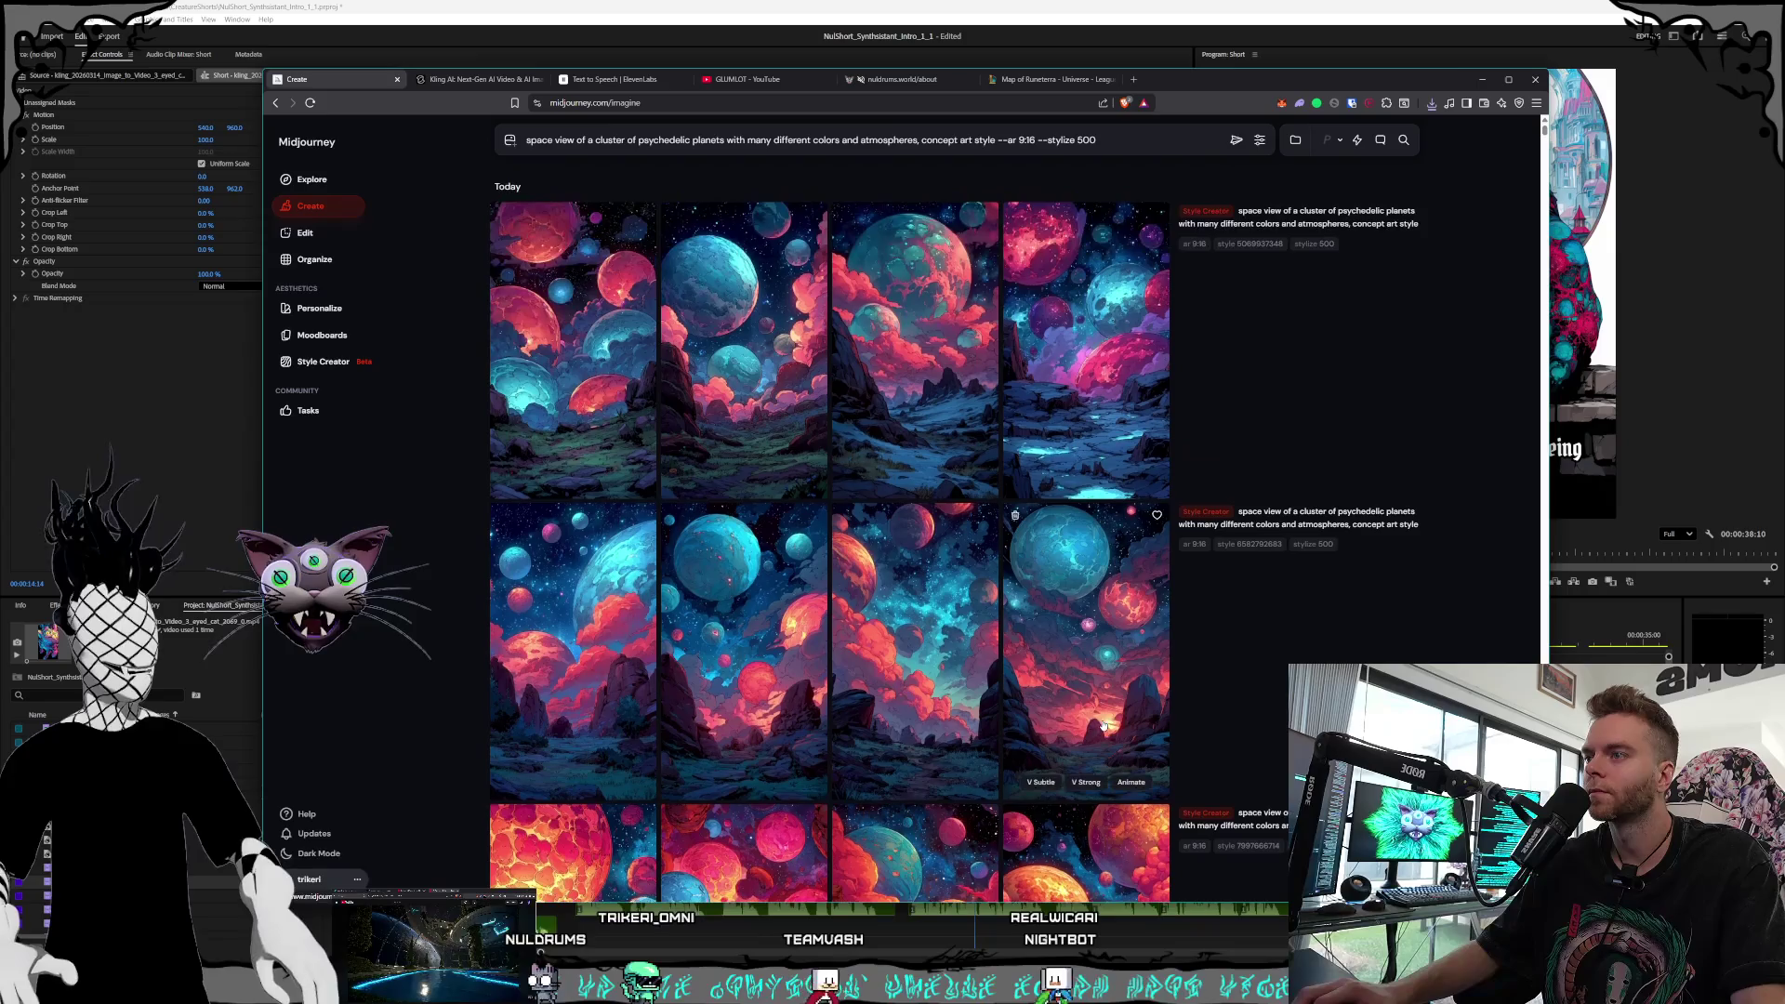
key(alt+Tab)
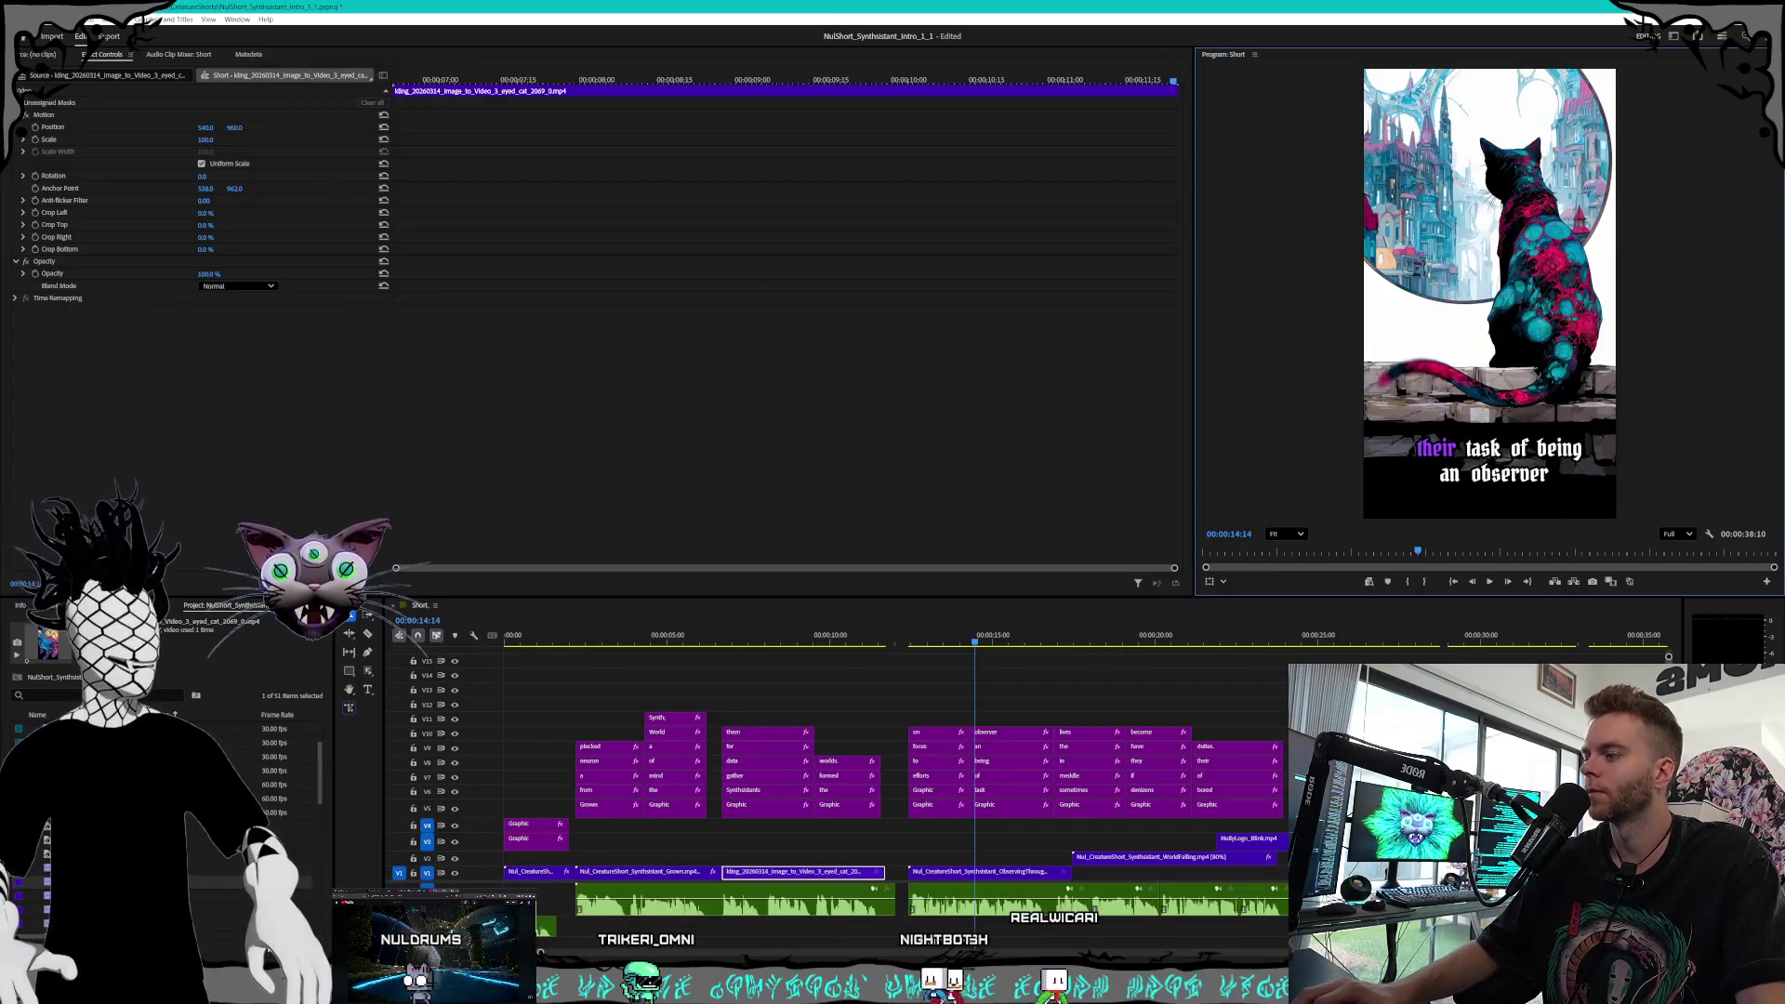
Load the saved space_view planet PNG as the Kling AI start frame
key(alt+Tab)
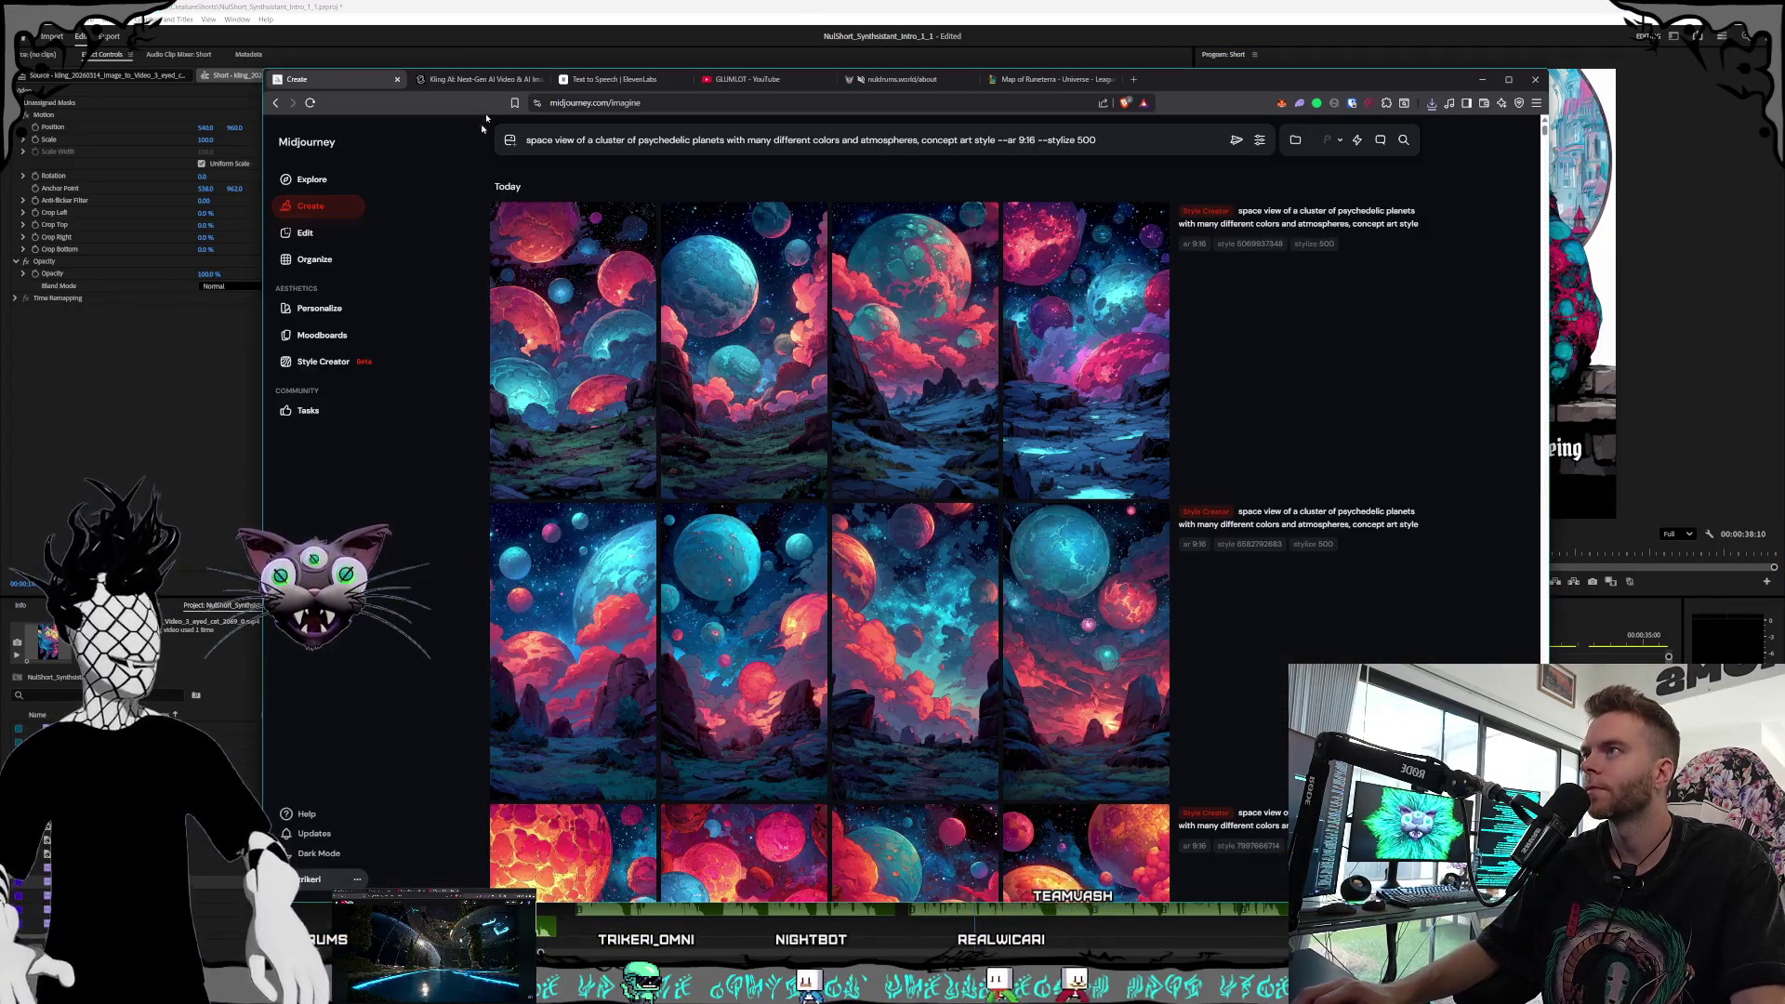
click(493, 80)
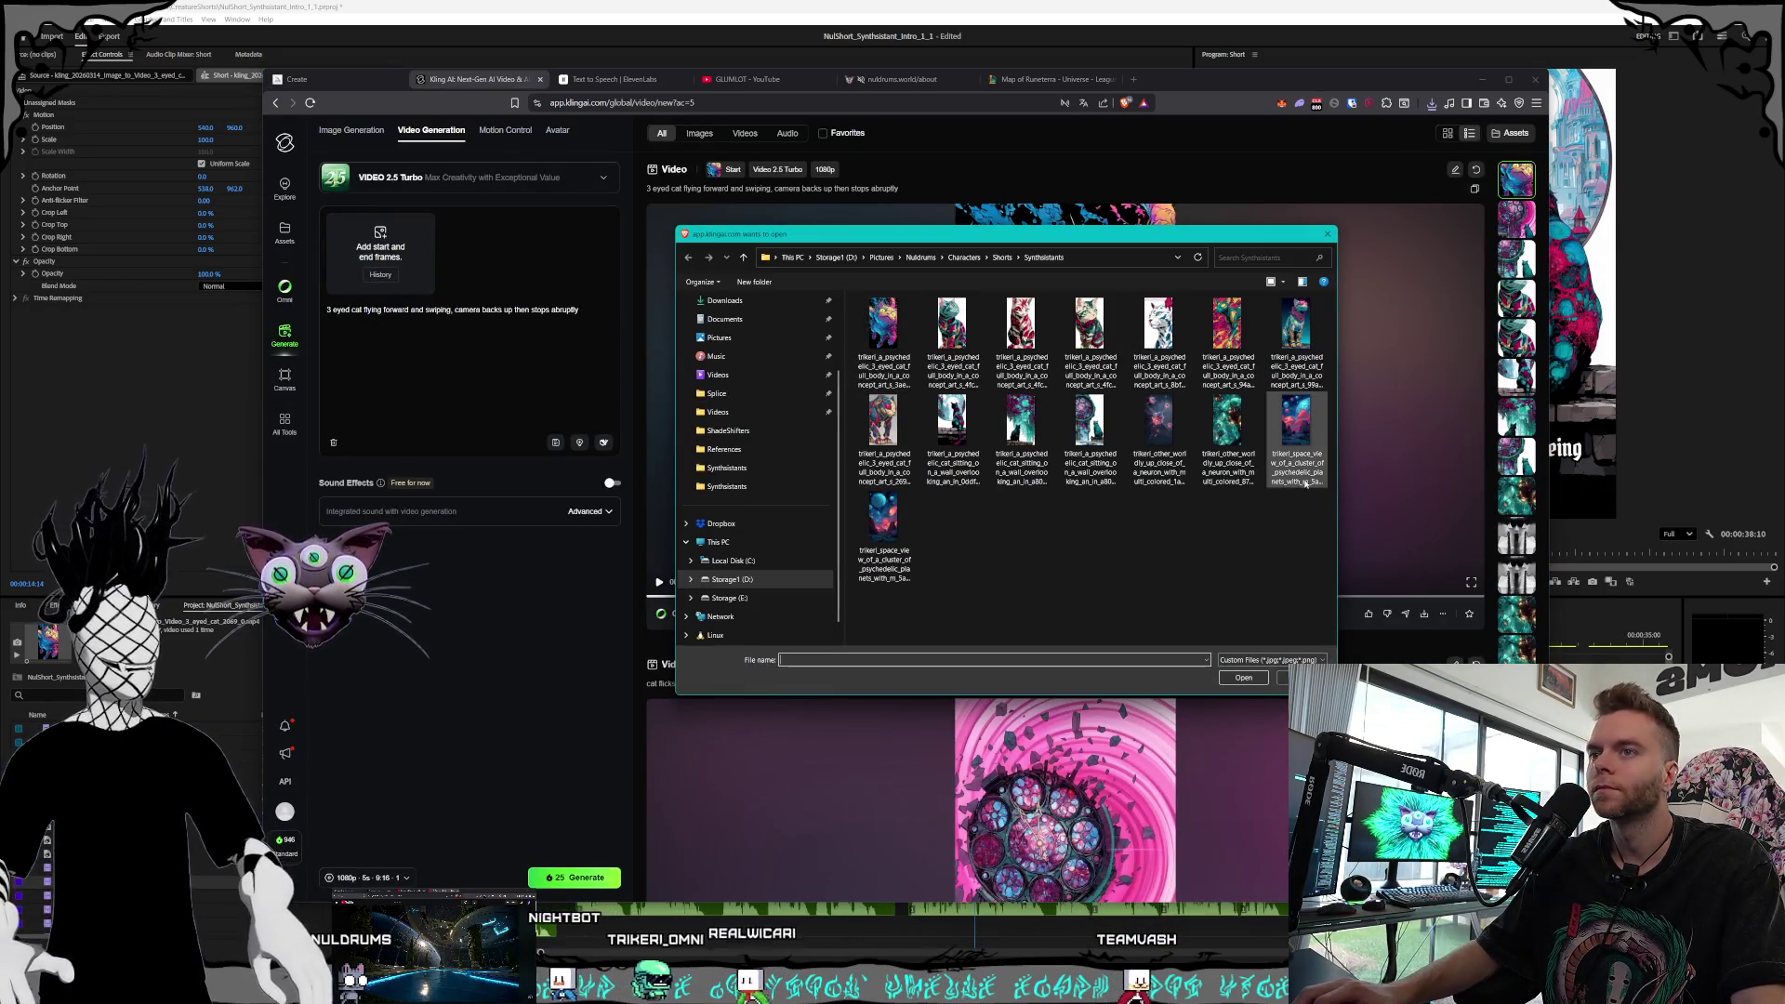
click(1303, 468)
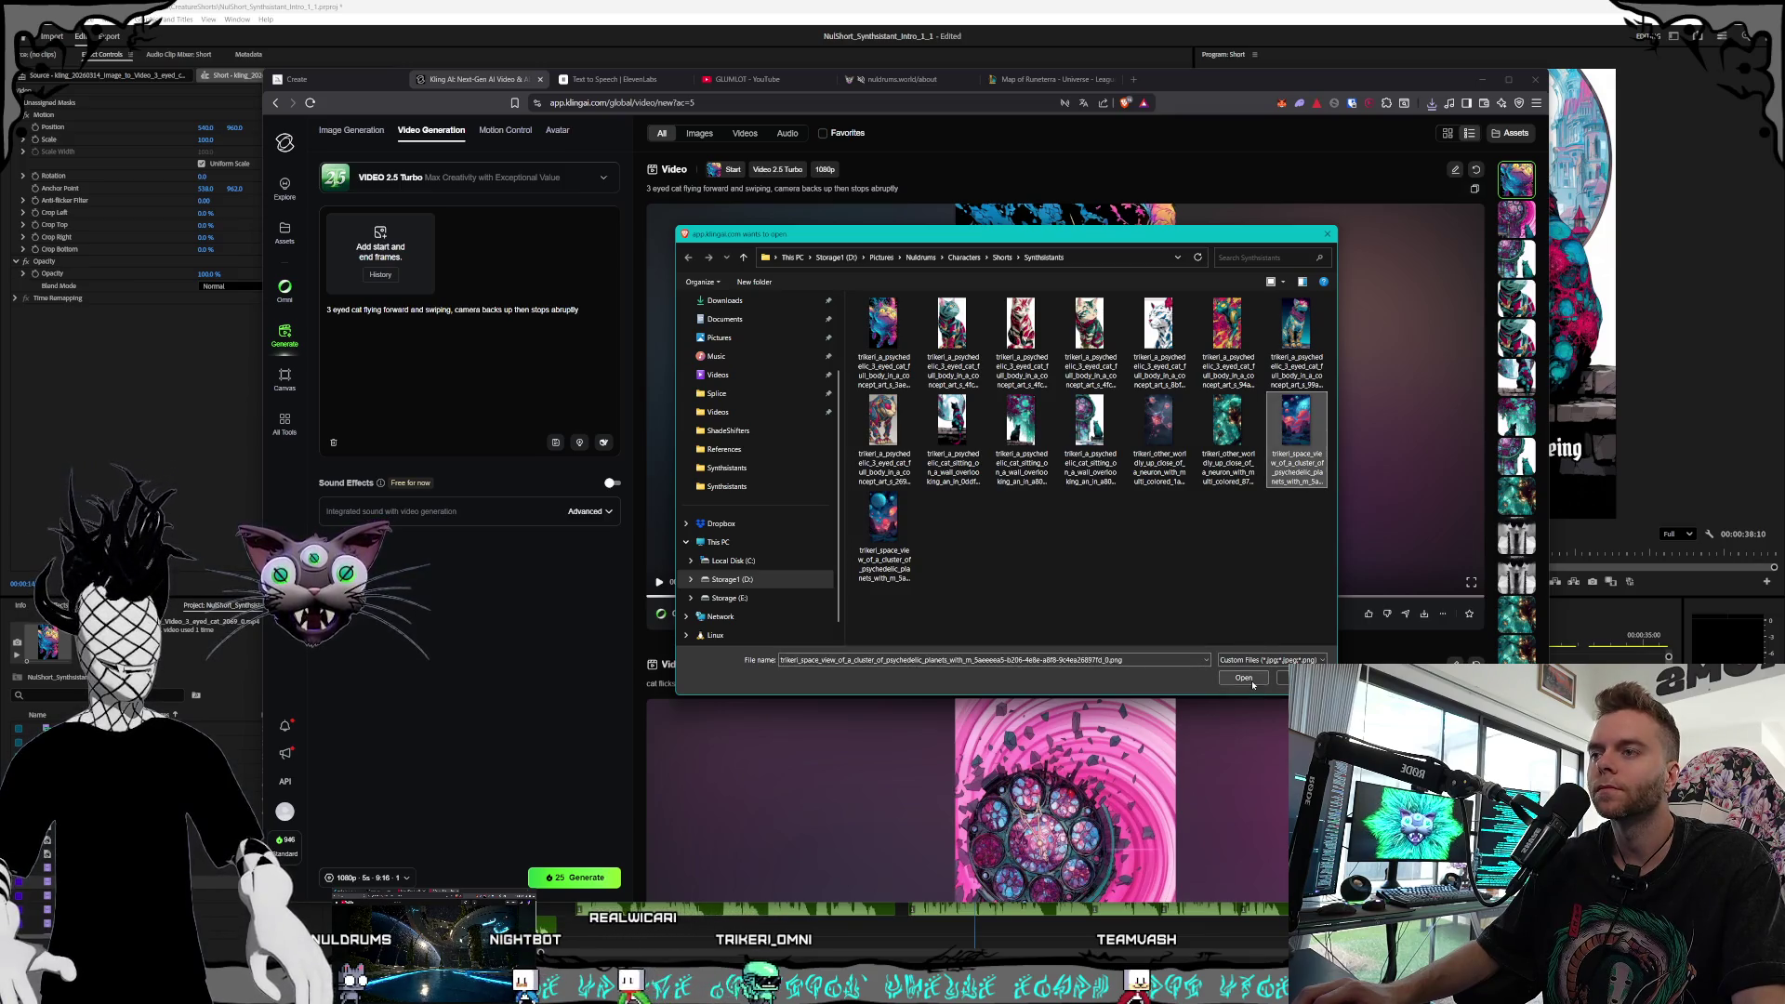
click(895, 552)
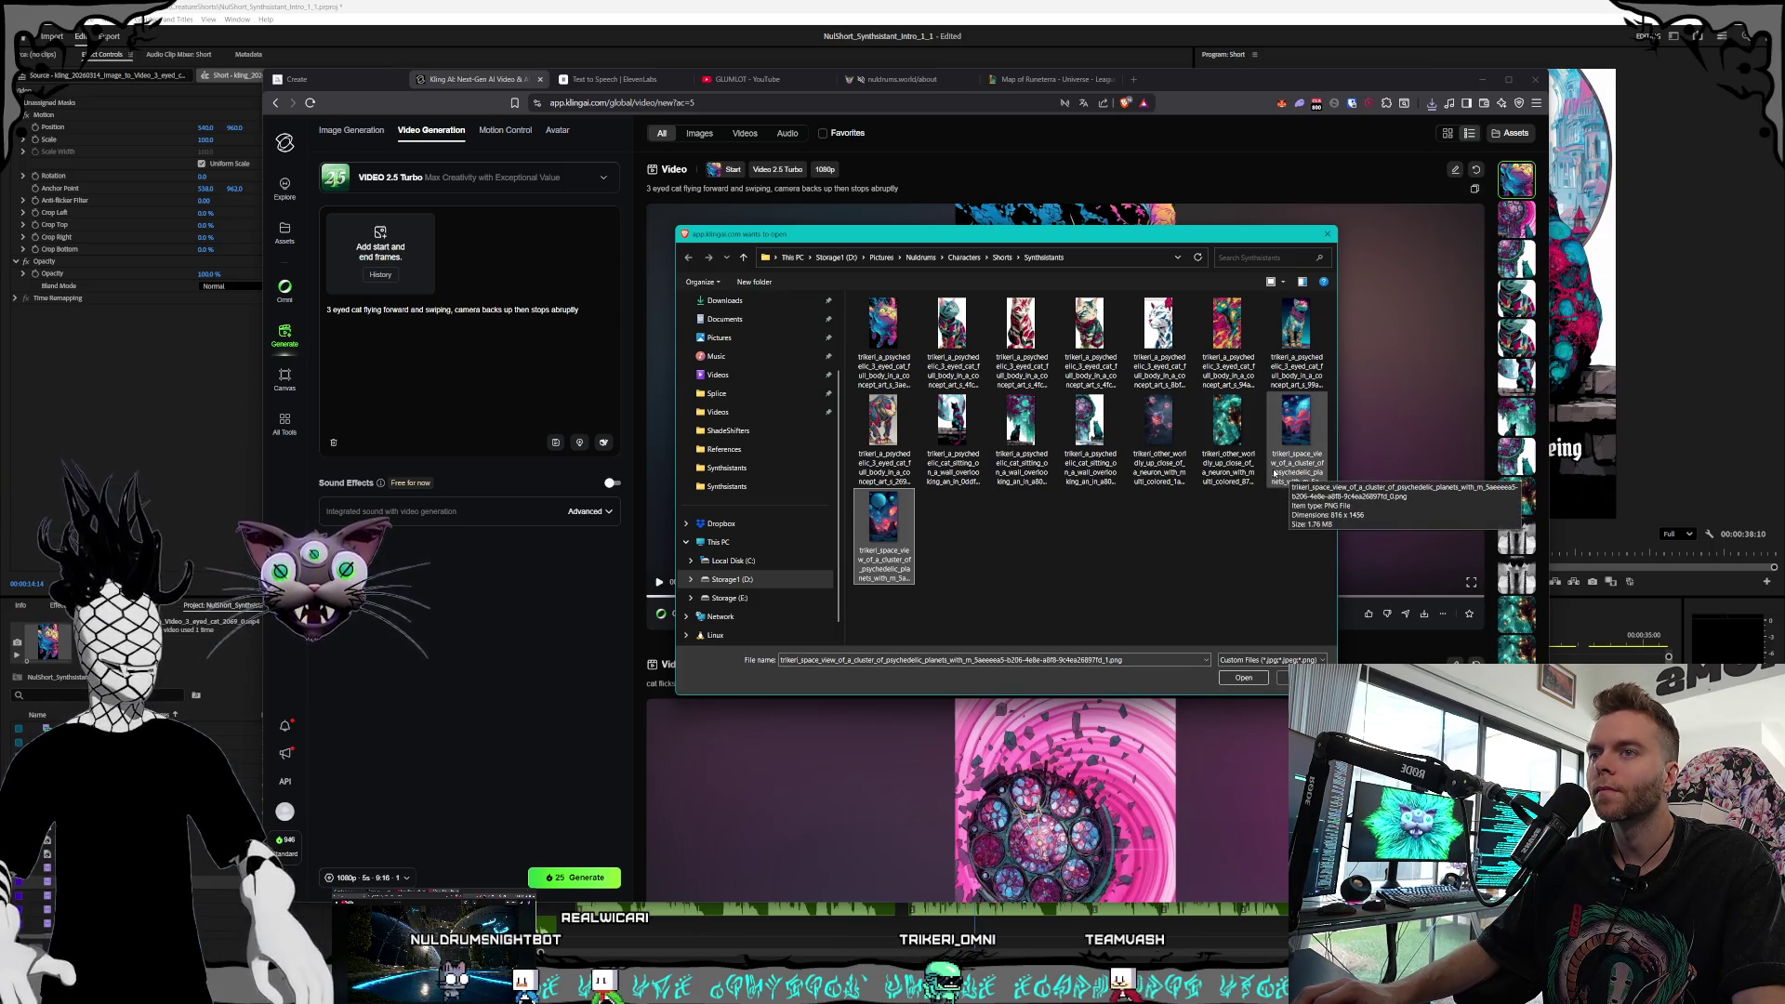
click(1255, 680)
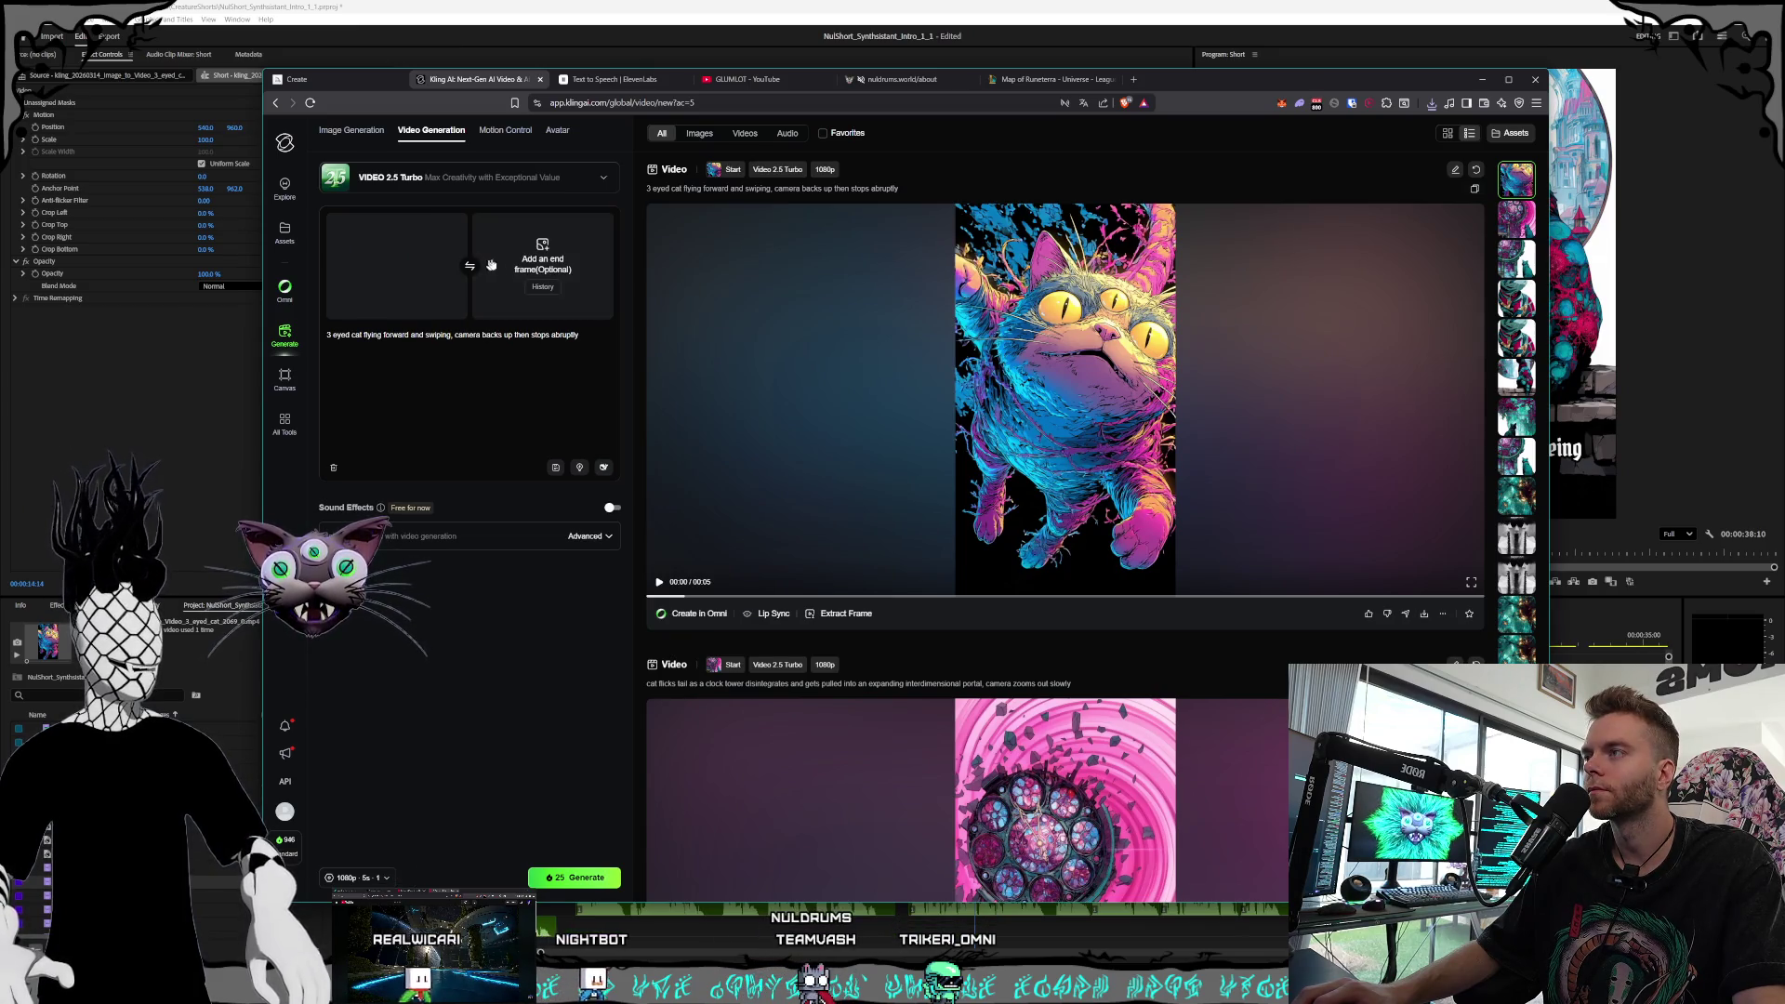
Add another planet PNG as the end frame and delete the old three-eyed cat prompt
click(487, 265)
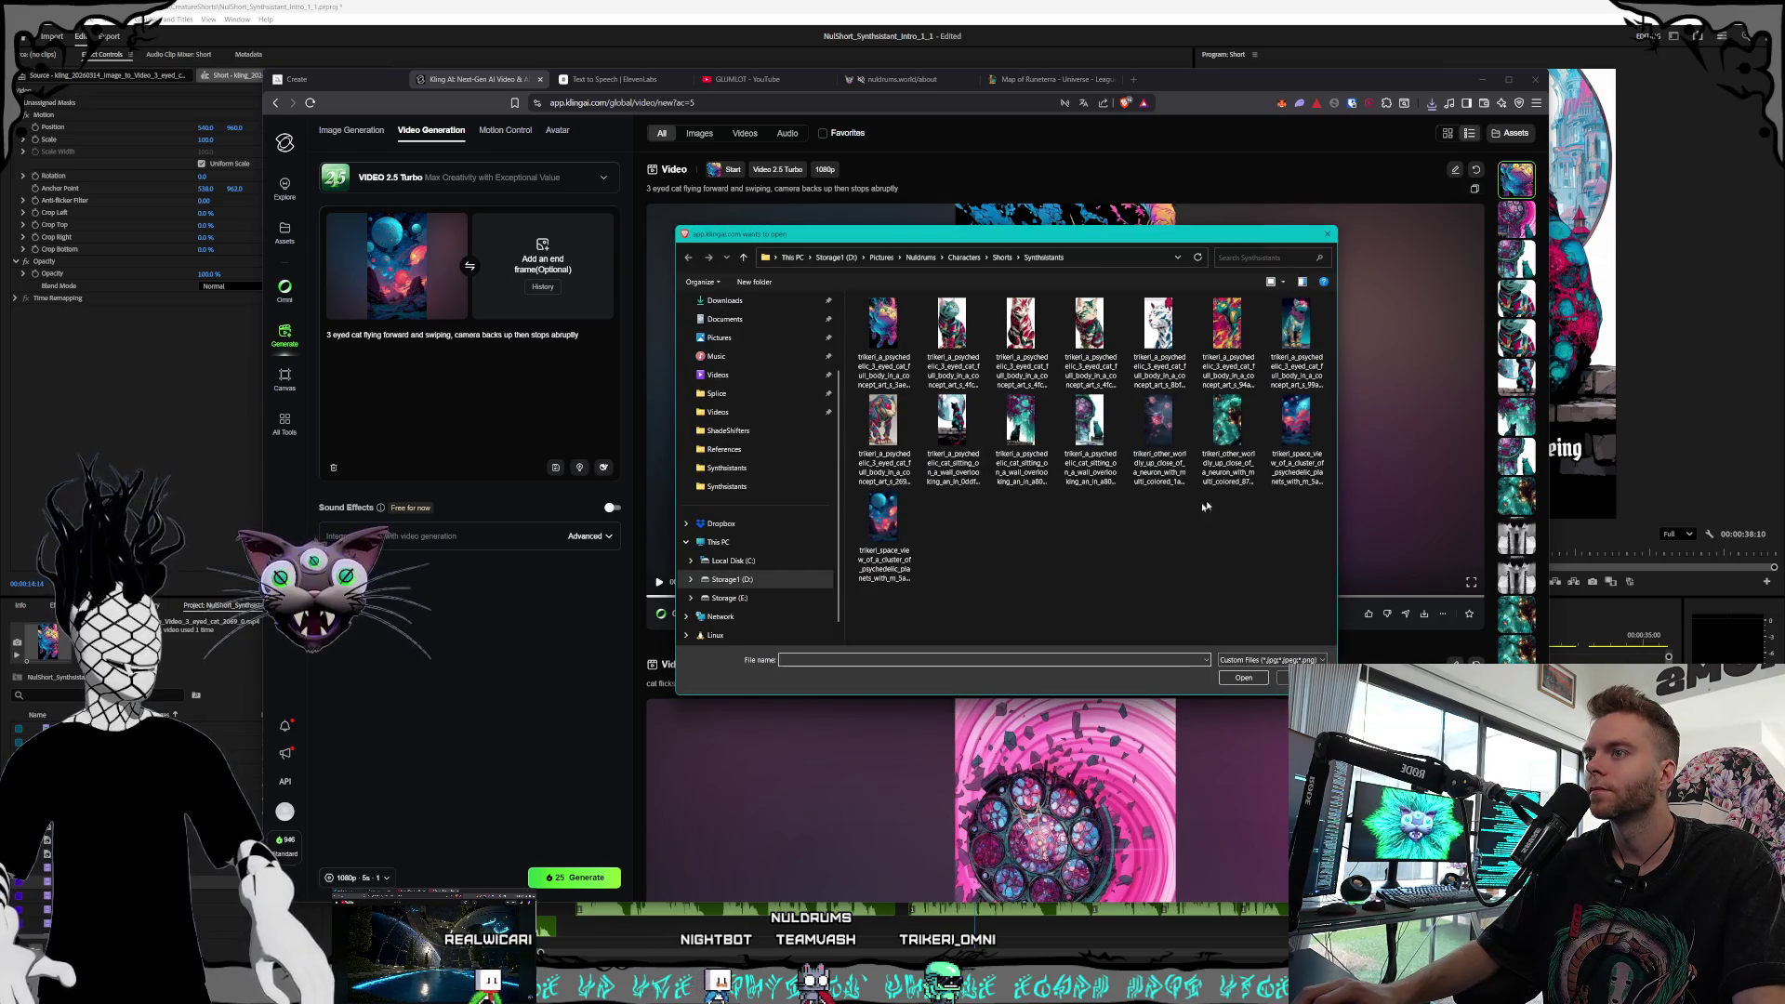
double_click(1303, 465)
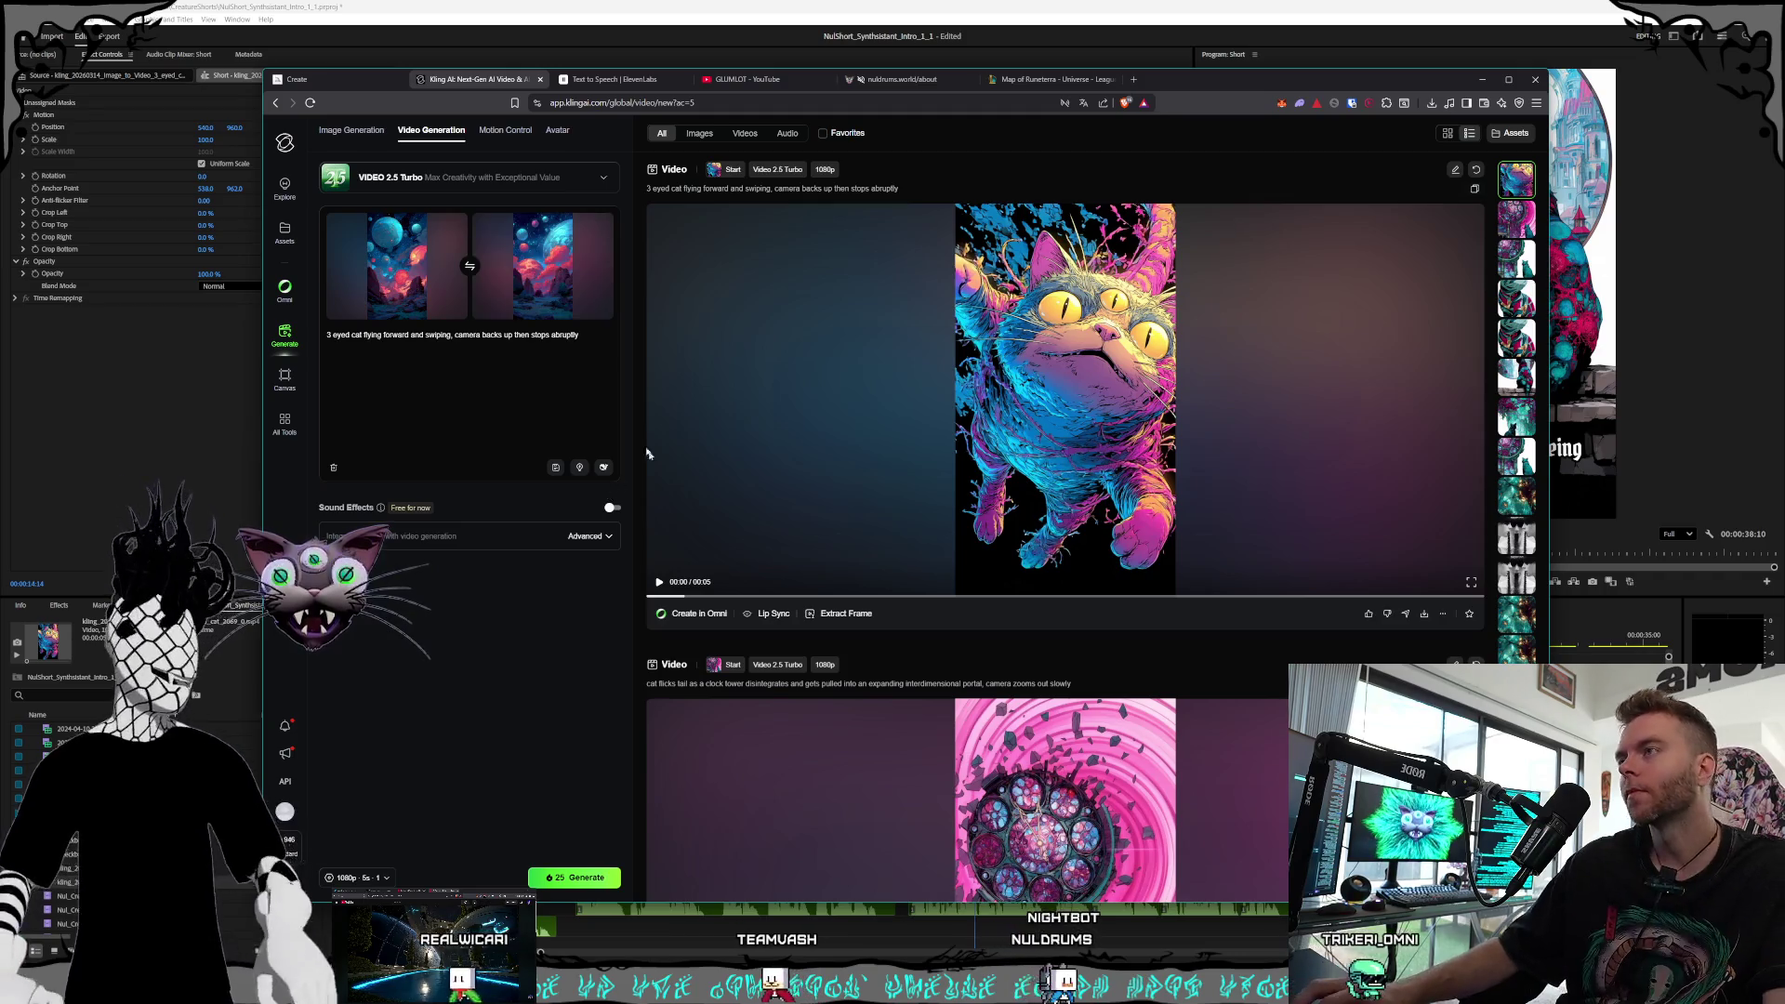
drag(580, 334, 284, 380)
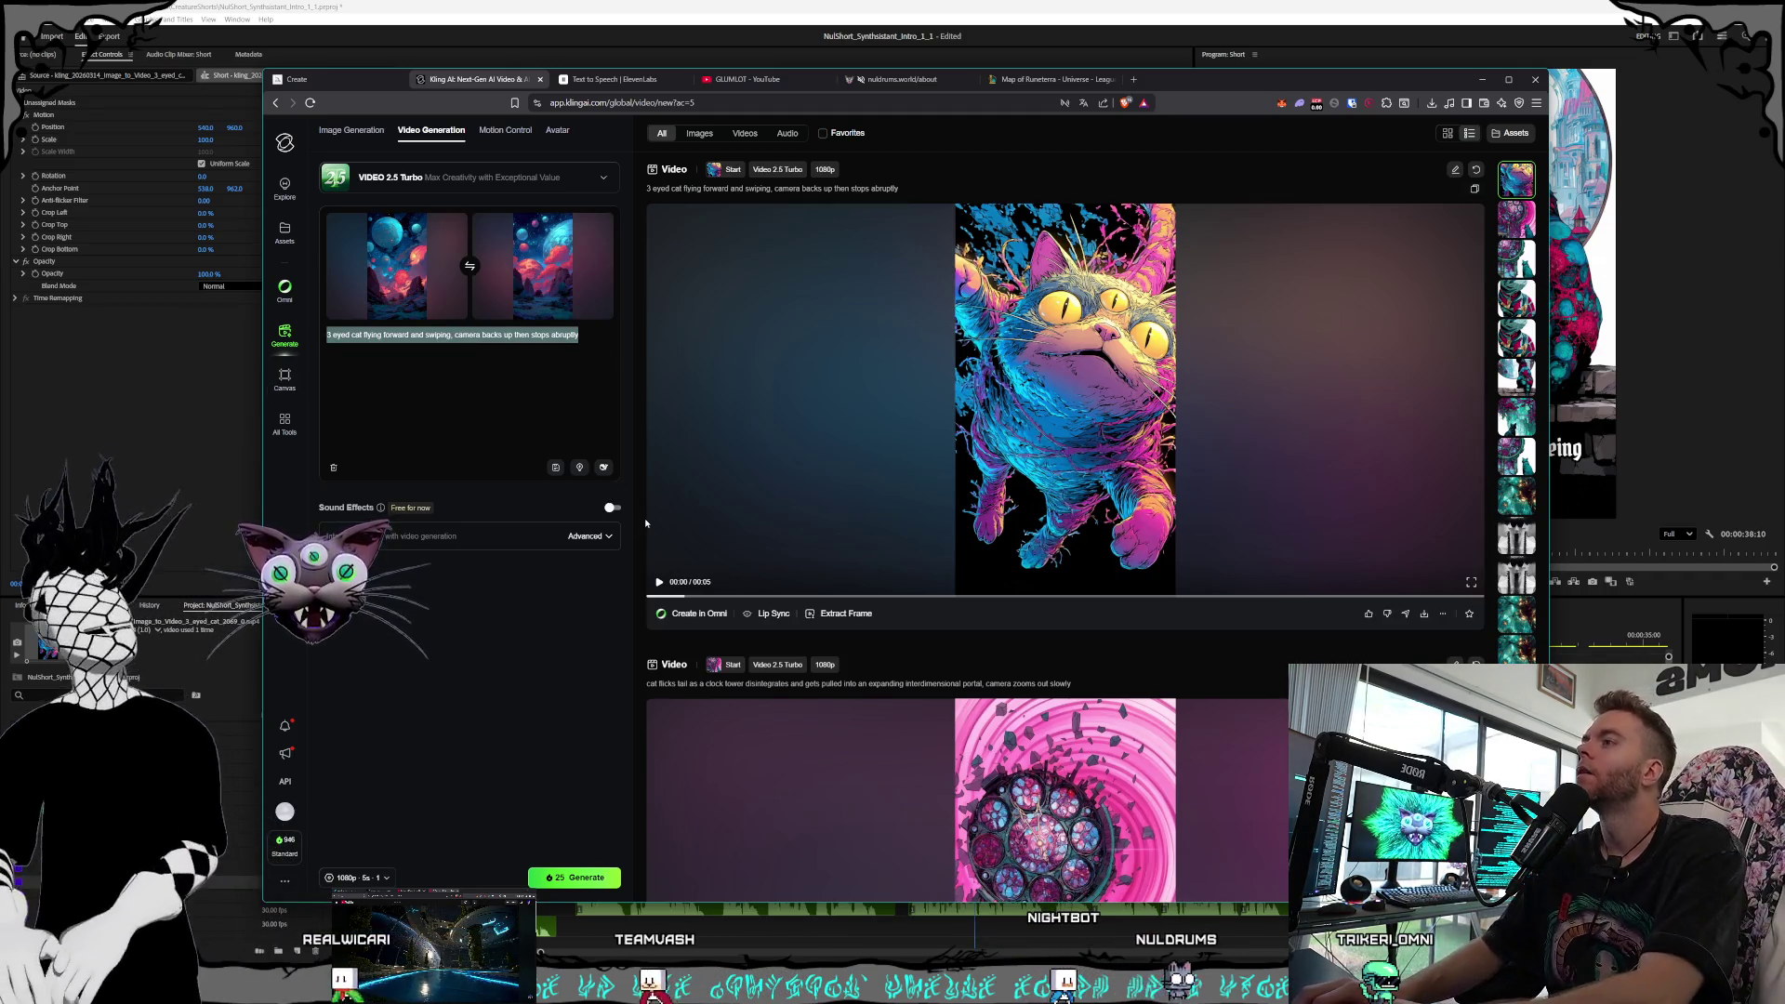
key(BackSpace)
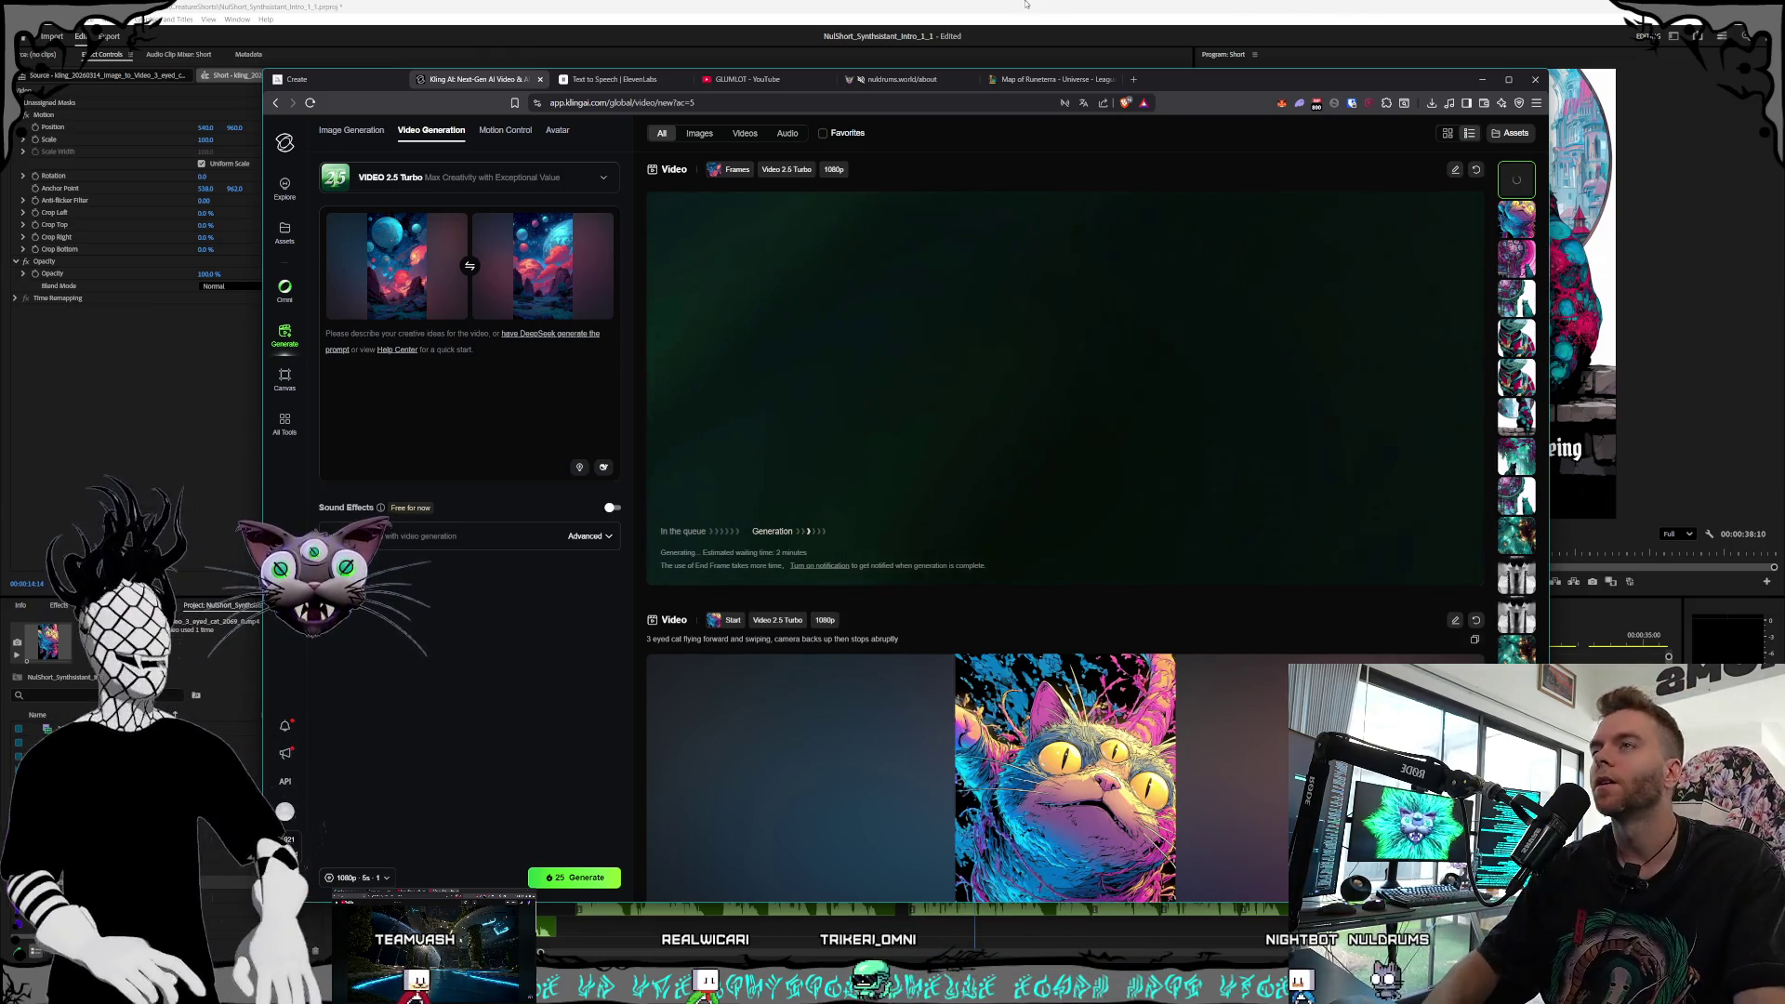
Move the Premiere playhead back to about 10 seconds, then return to the Midjourney page
key(alt+Tab)
mouse_move(811, 638)
mouse_down()
mouse_move(893, 641)
mouse_move(710, 627)
mouse_move(865, 640)
mouse_move(626, 644)
mouse_move(693, 644)
mouse_up()
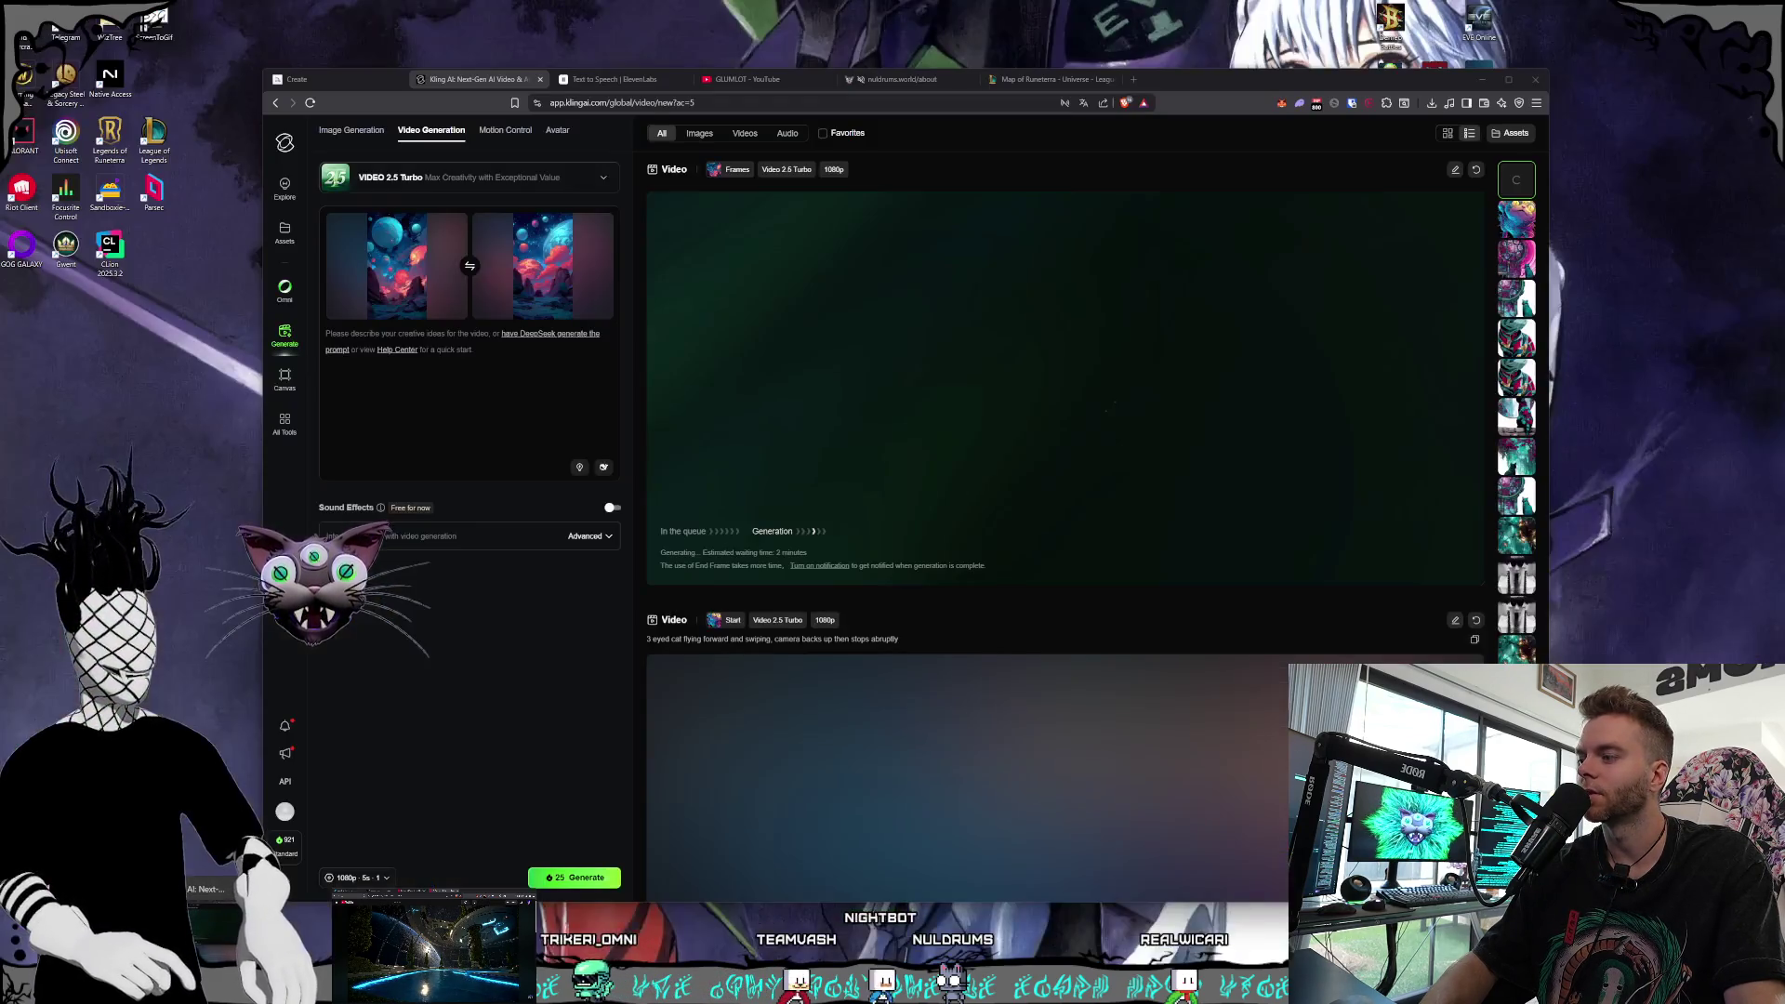
key(alt+Tab)
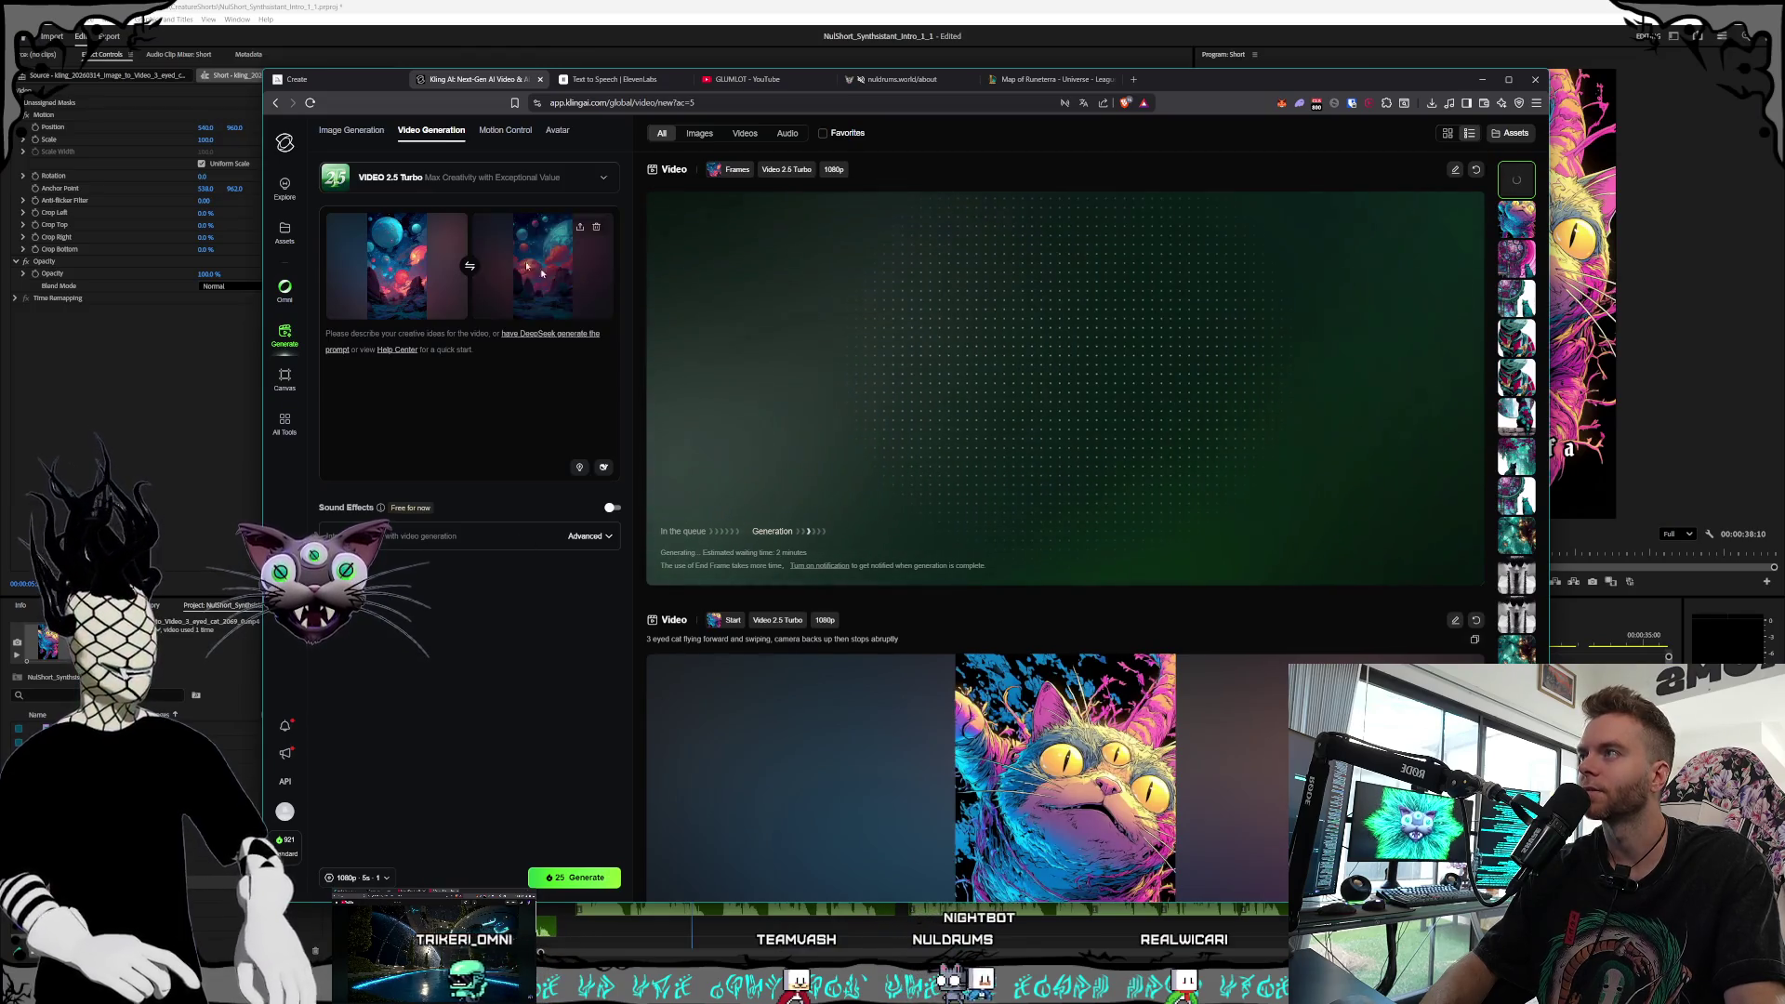
key(ctrl+shift+Tab)
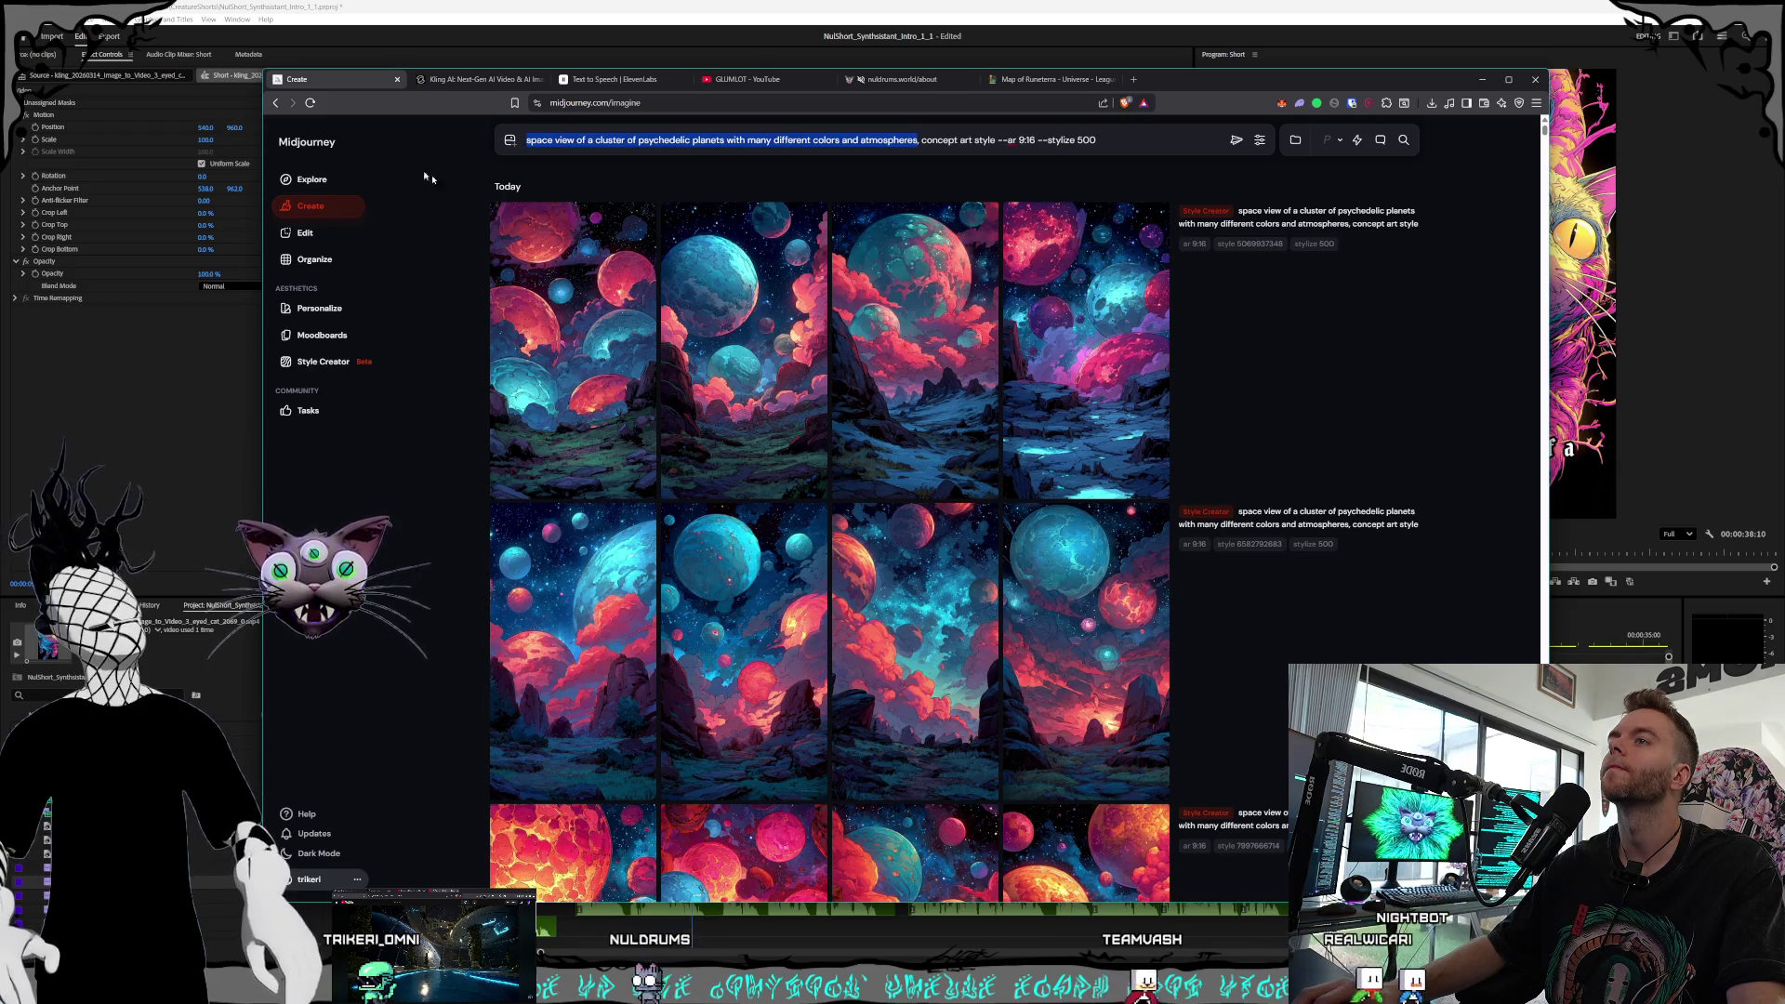
Rewrite the prompt: the cat beams information from his mind to a white statue head in interdimensional space
drag(528, 139, 918, 139)
text(psychedelic 3 eyed cat)
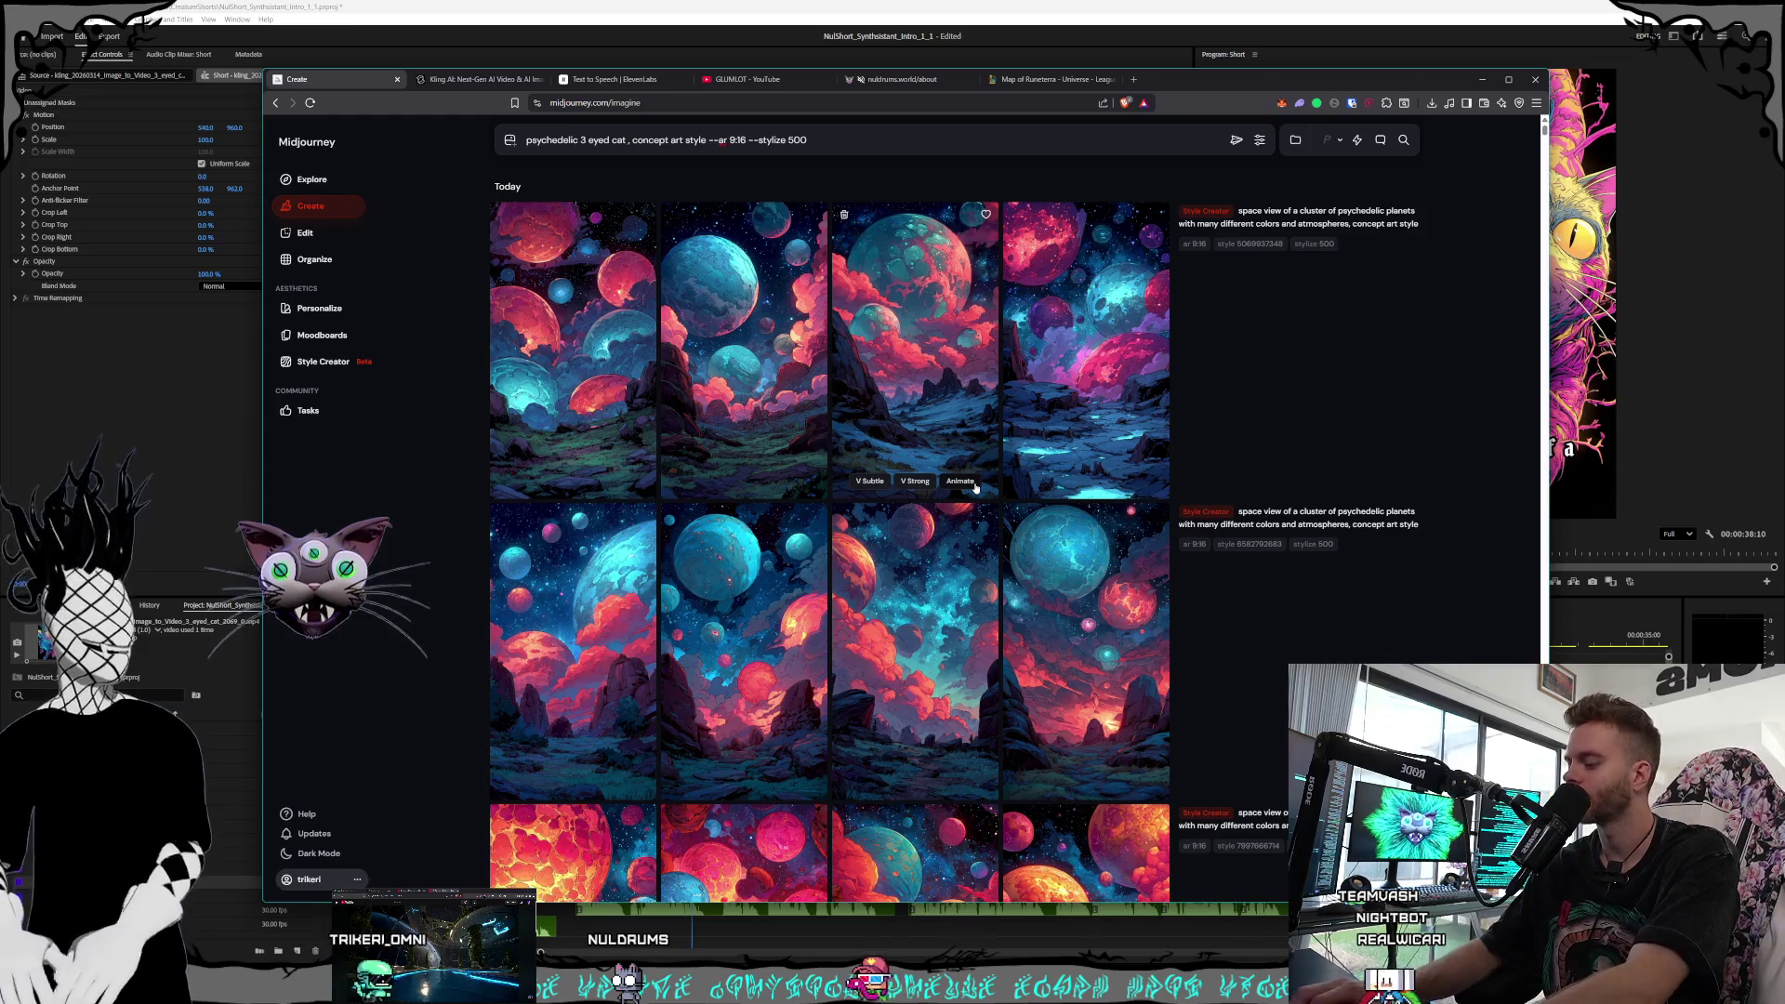
text(beaming into)
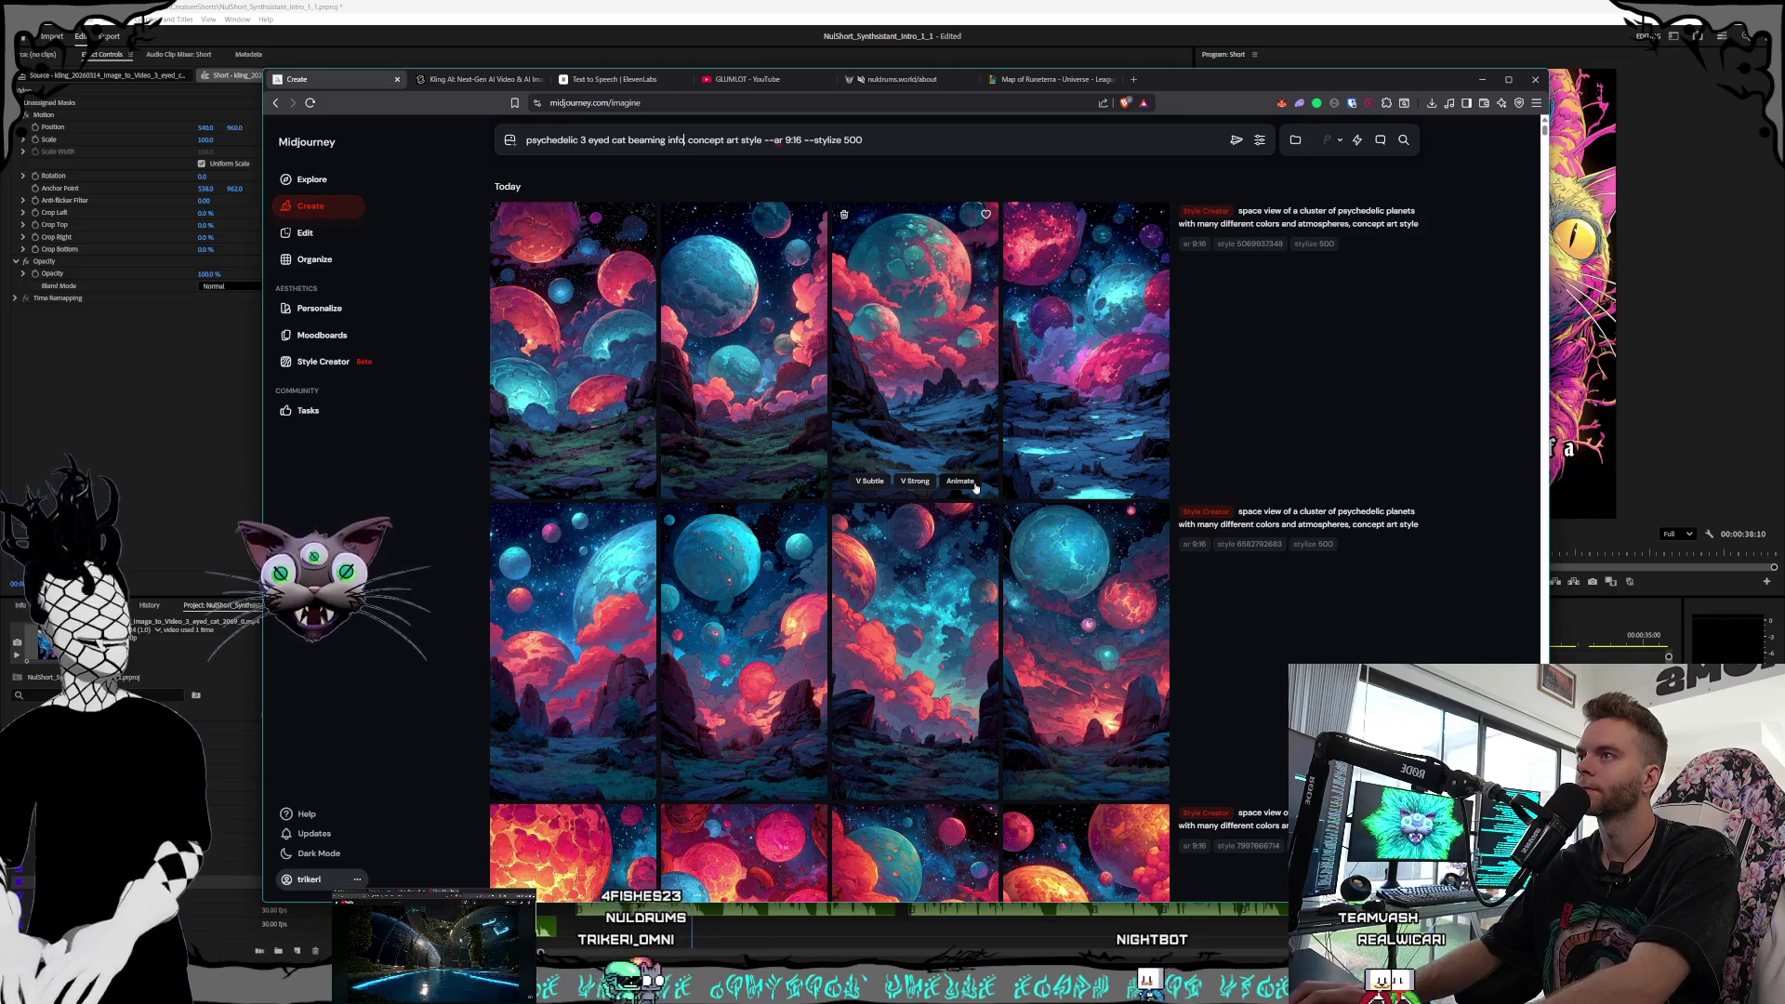
key(BackSpace)
text(formation)
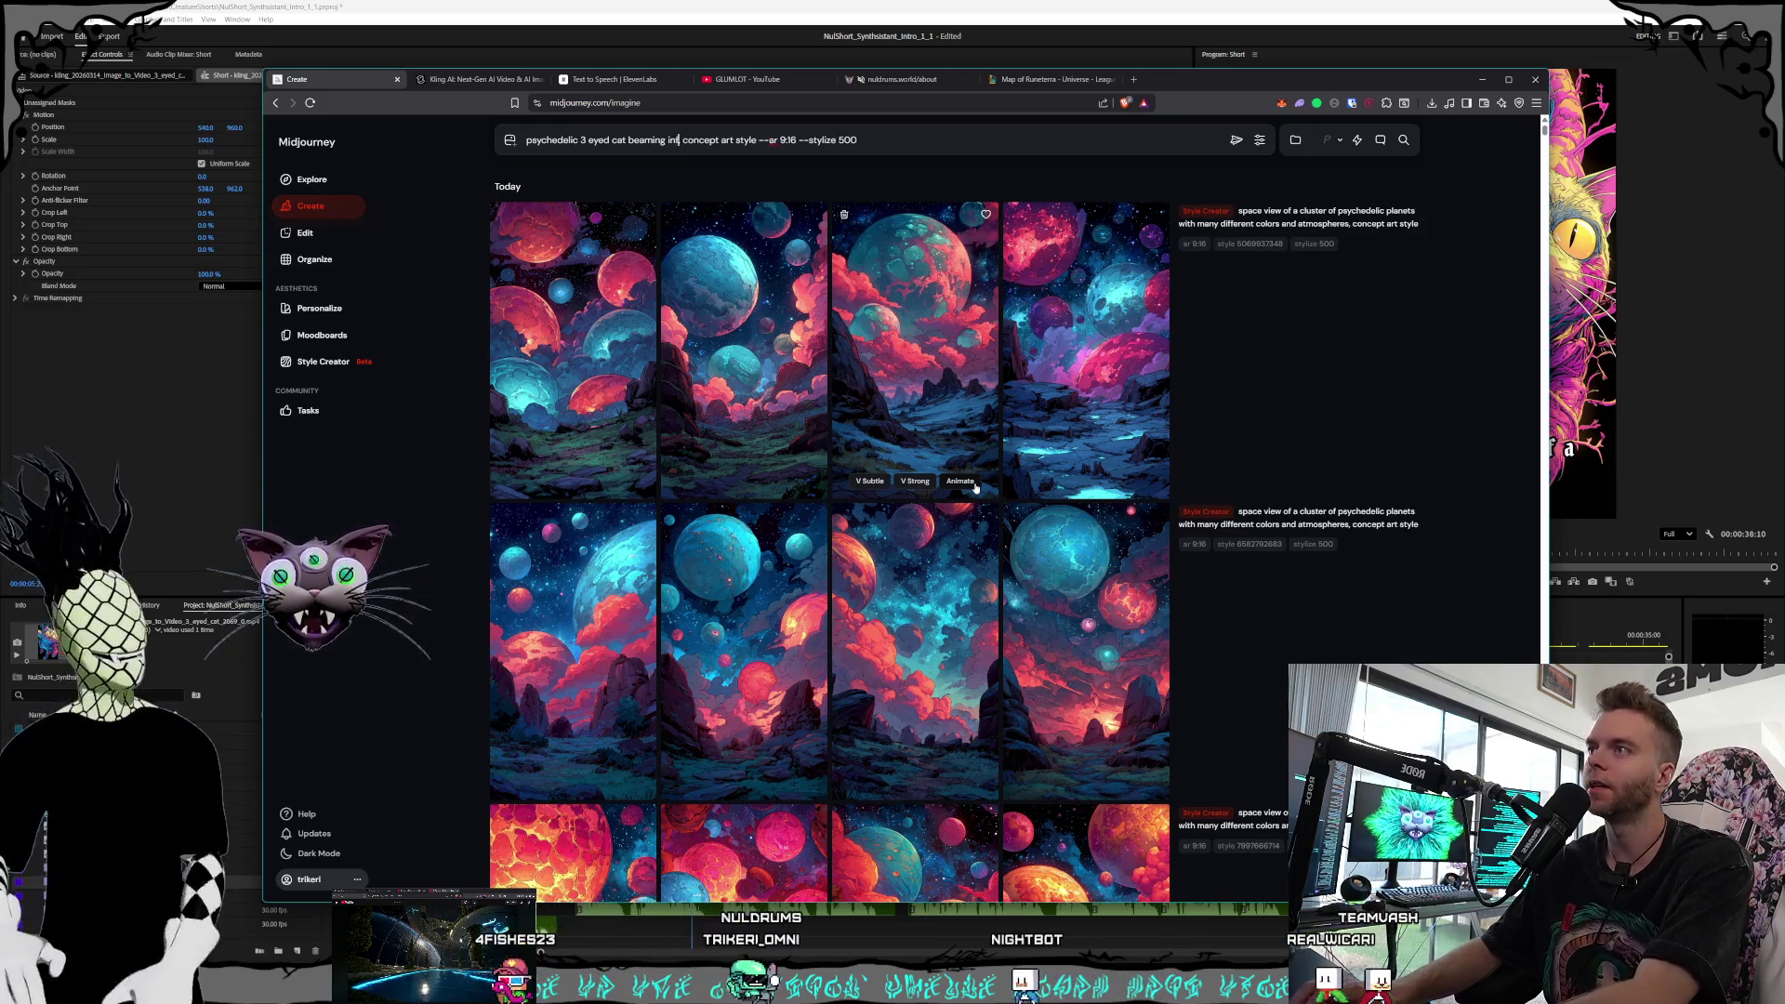
text( from his mind)
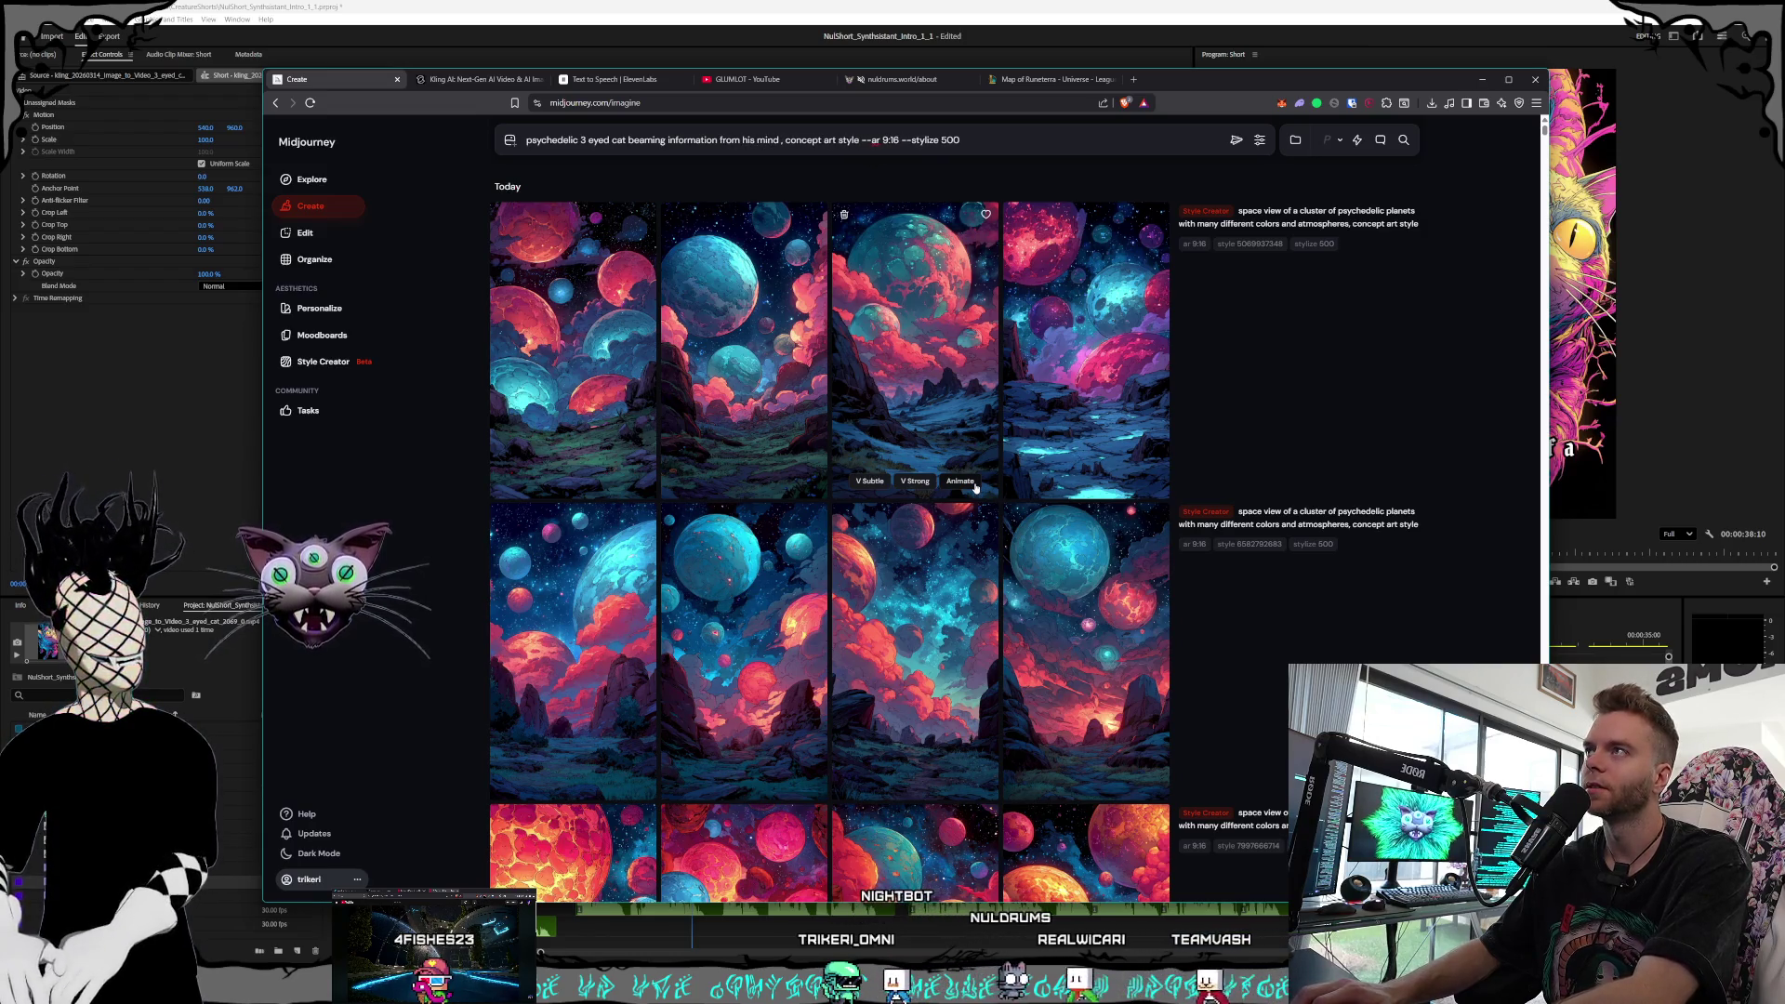
text( to a blank)
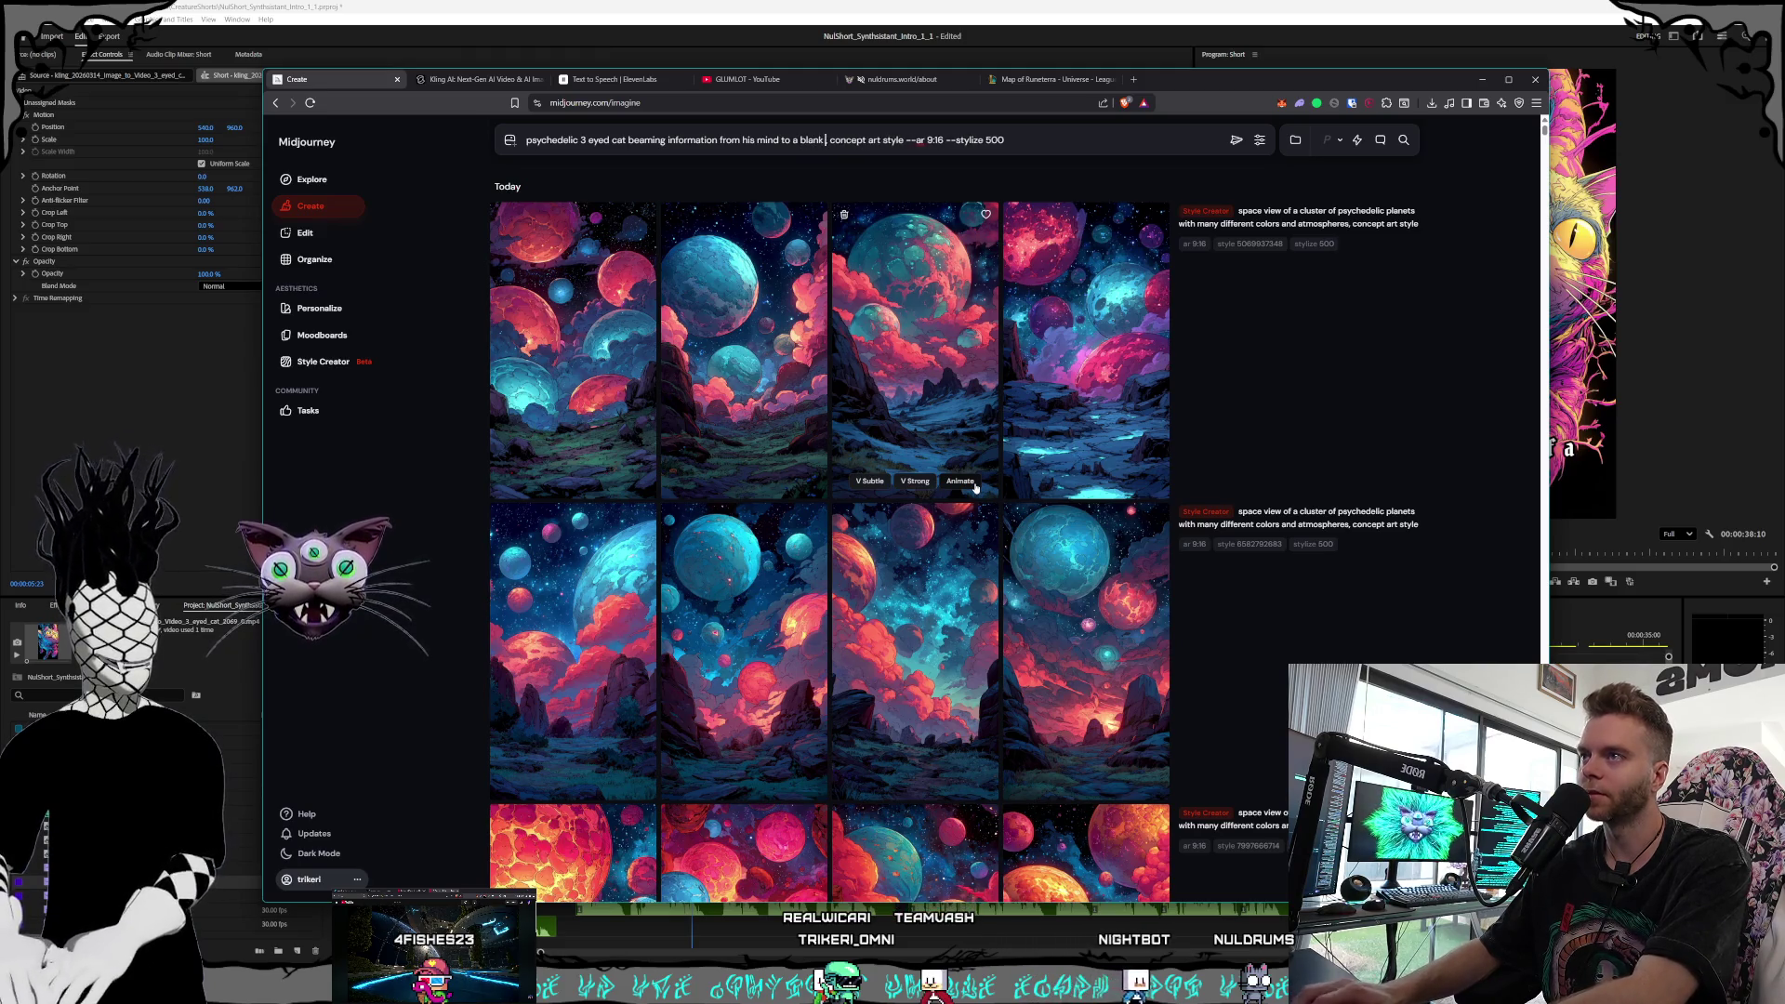
text(e head in inte)
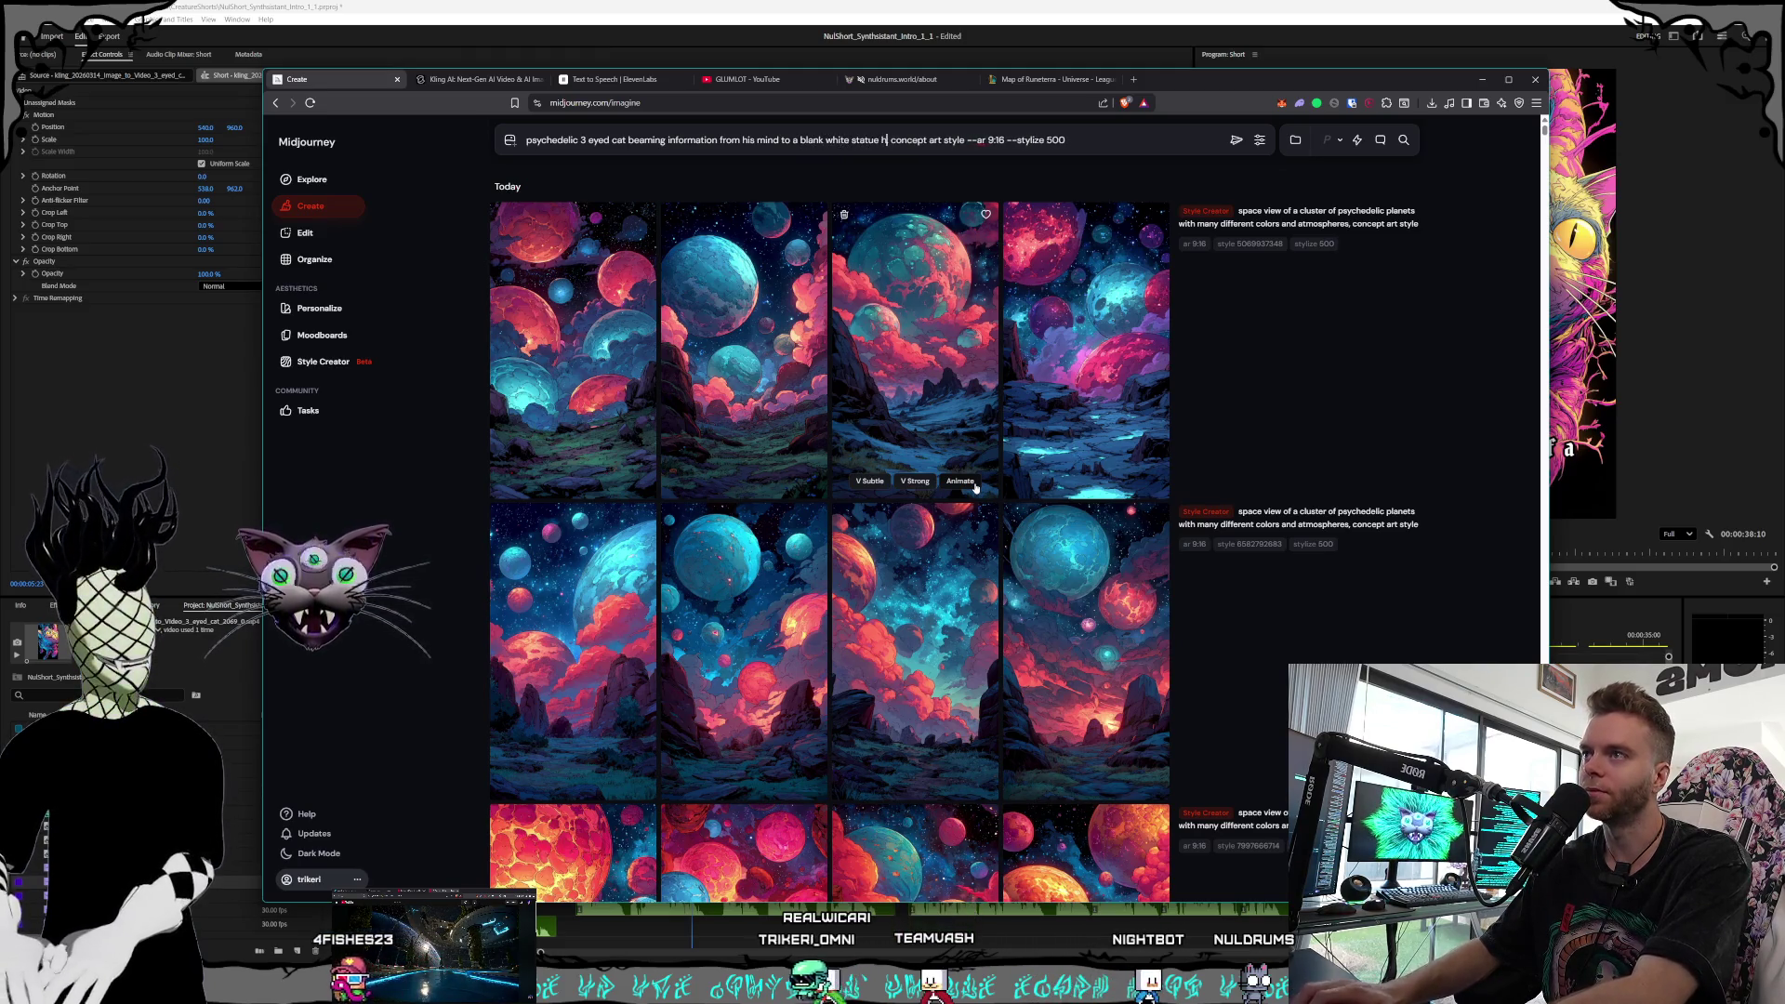
text(rde)
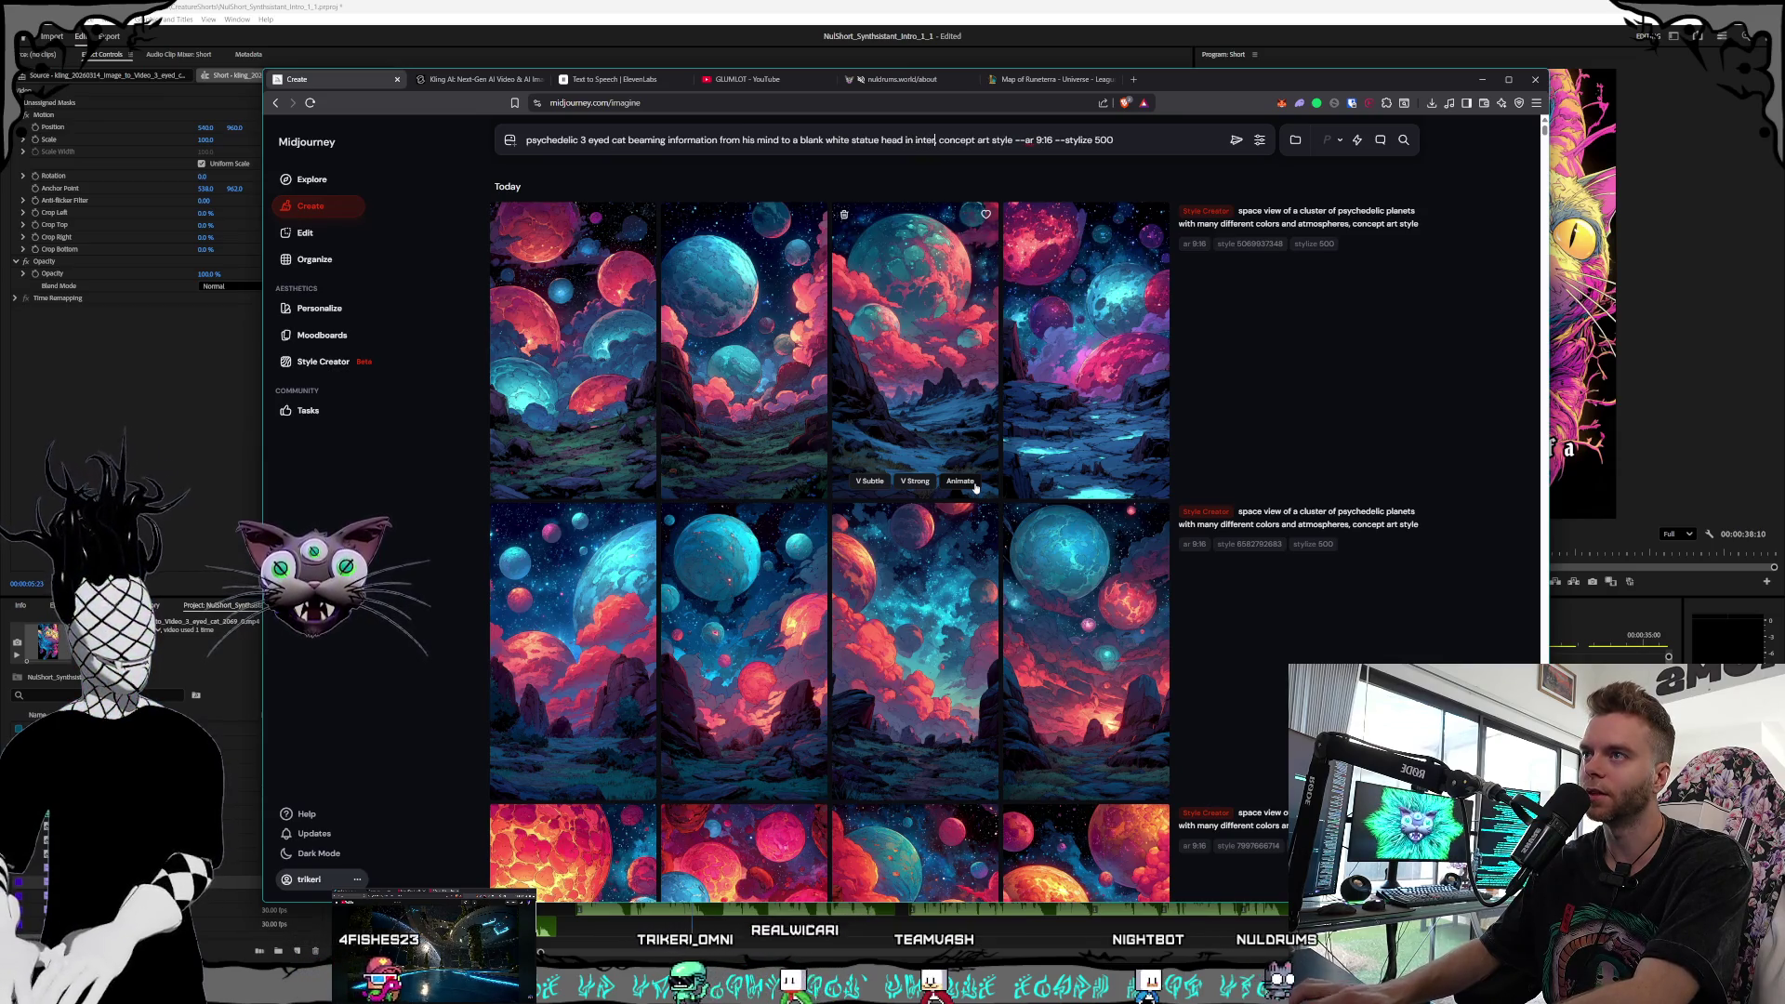
key(BackSpace)
text(imensional)
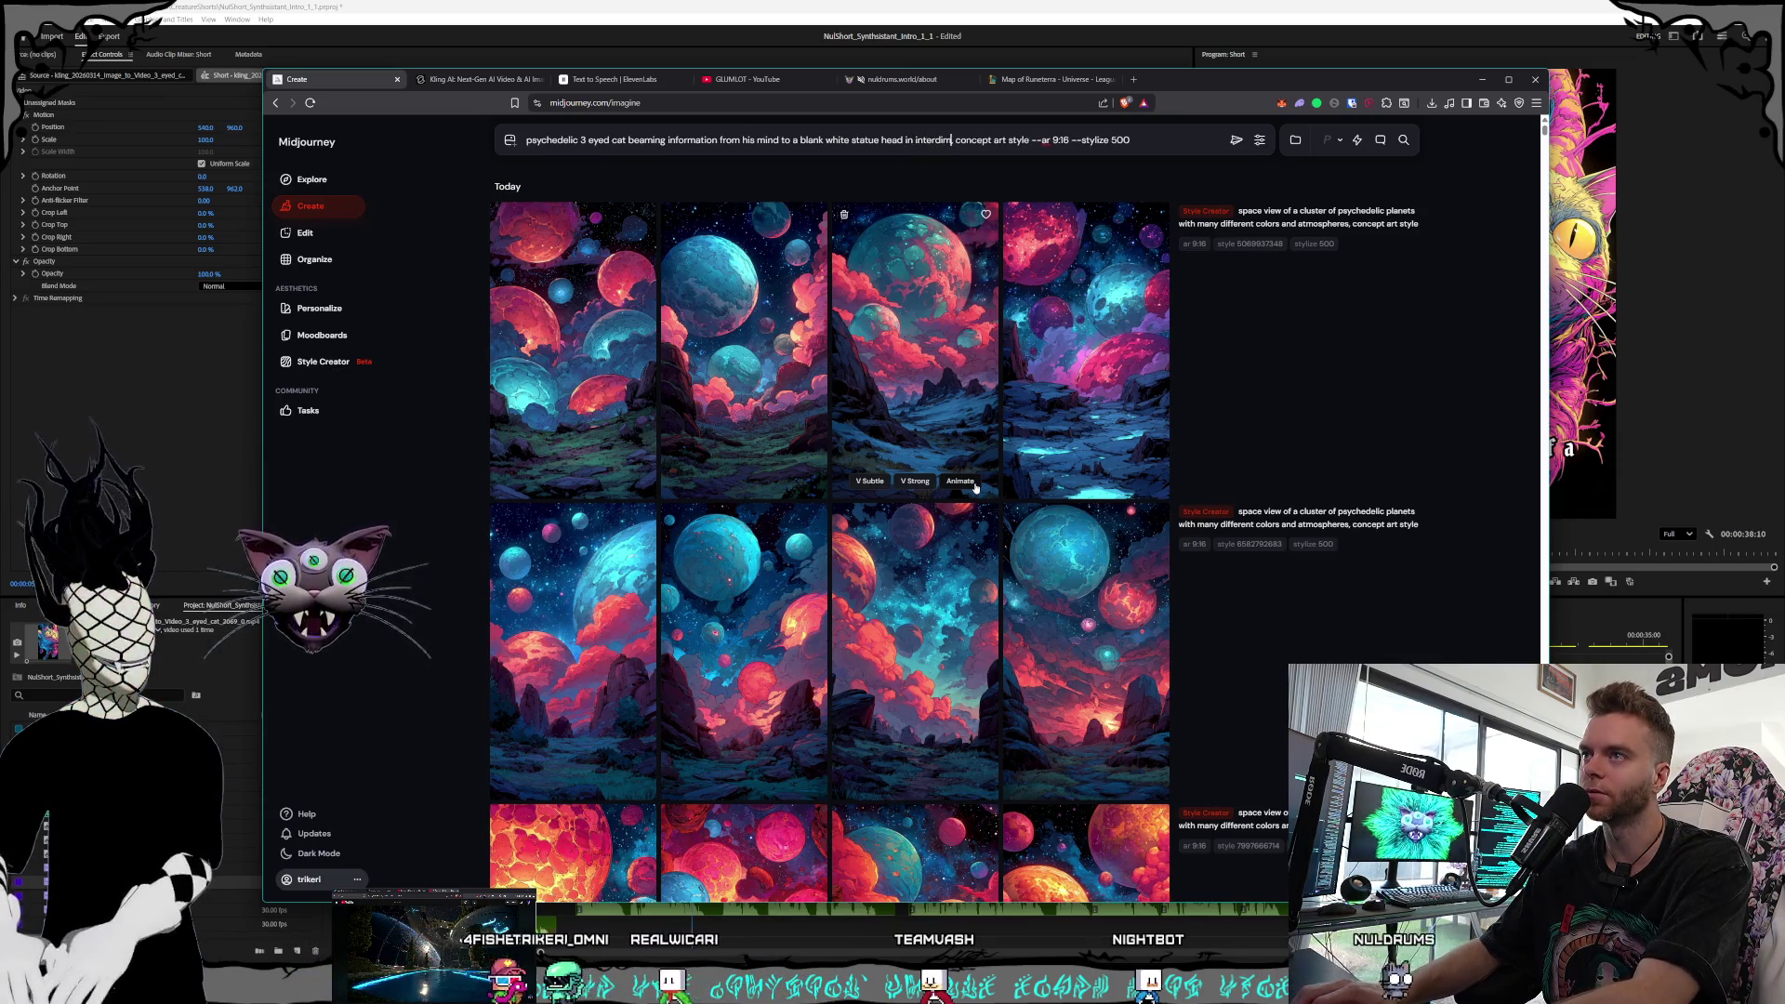
text( space)
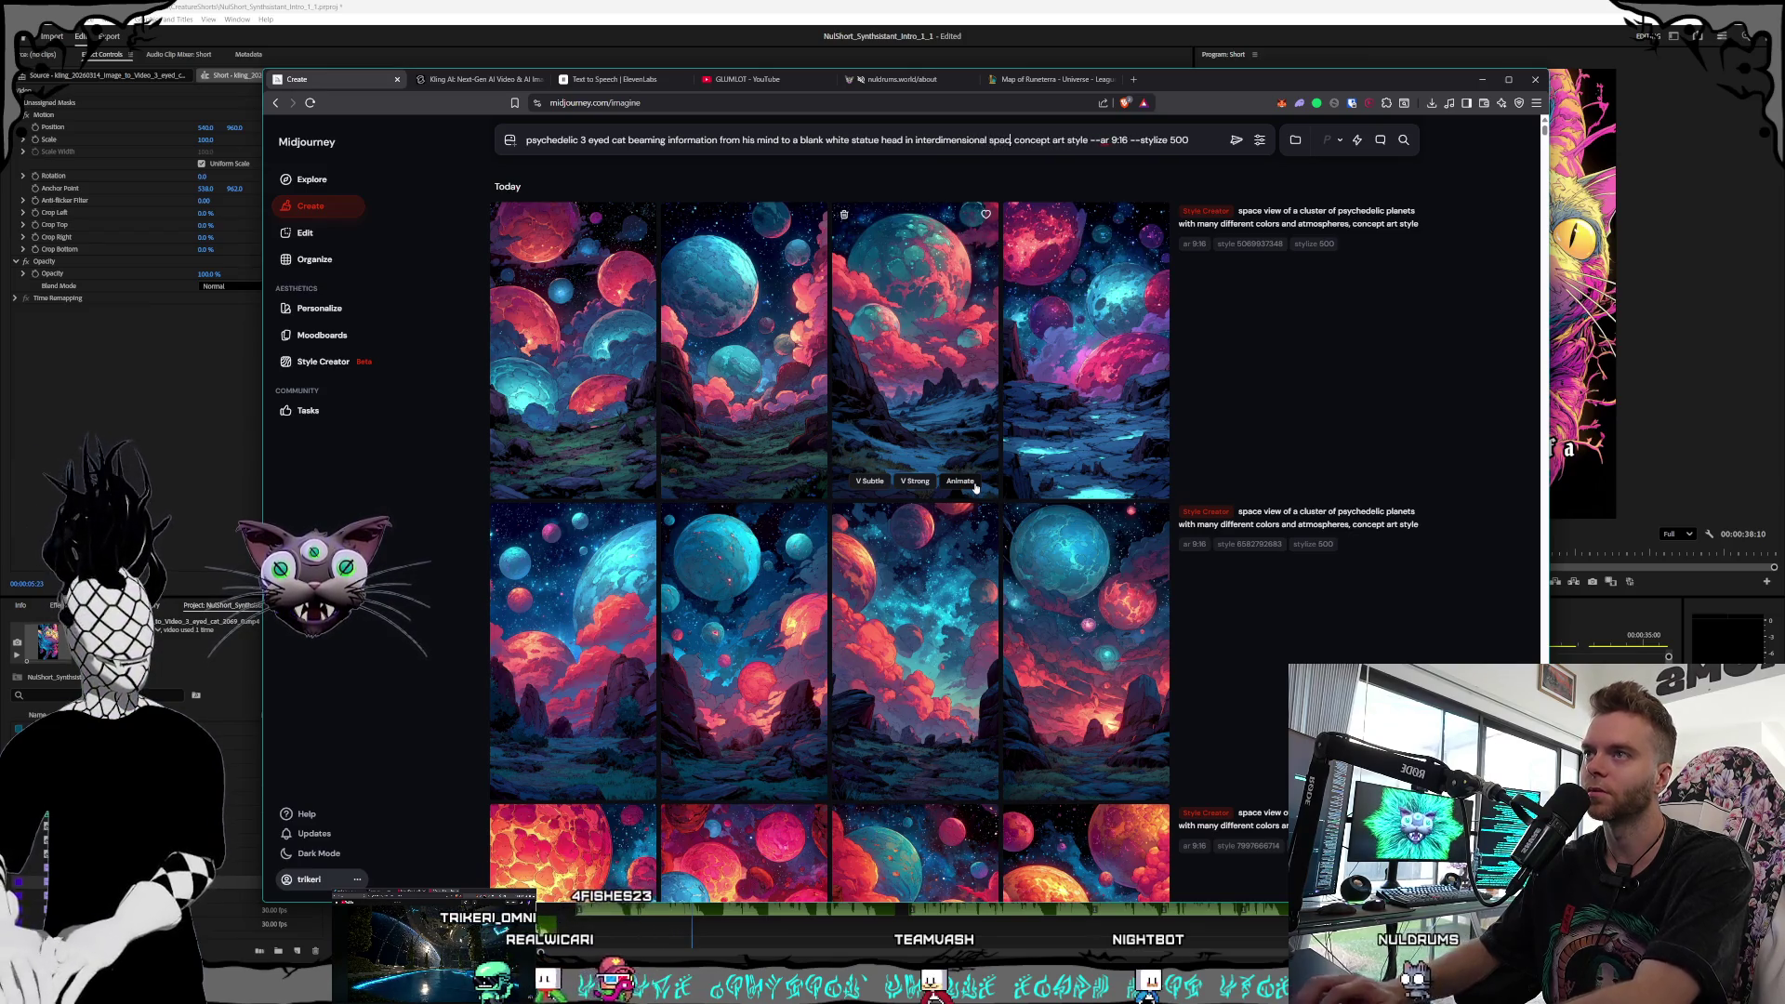
text(,)
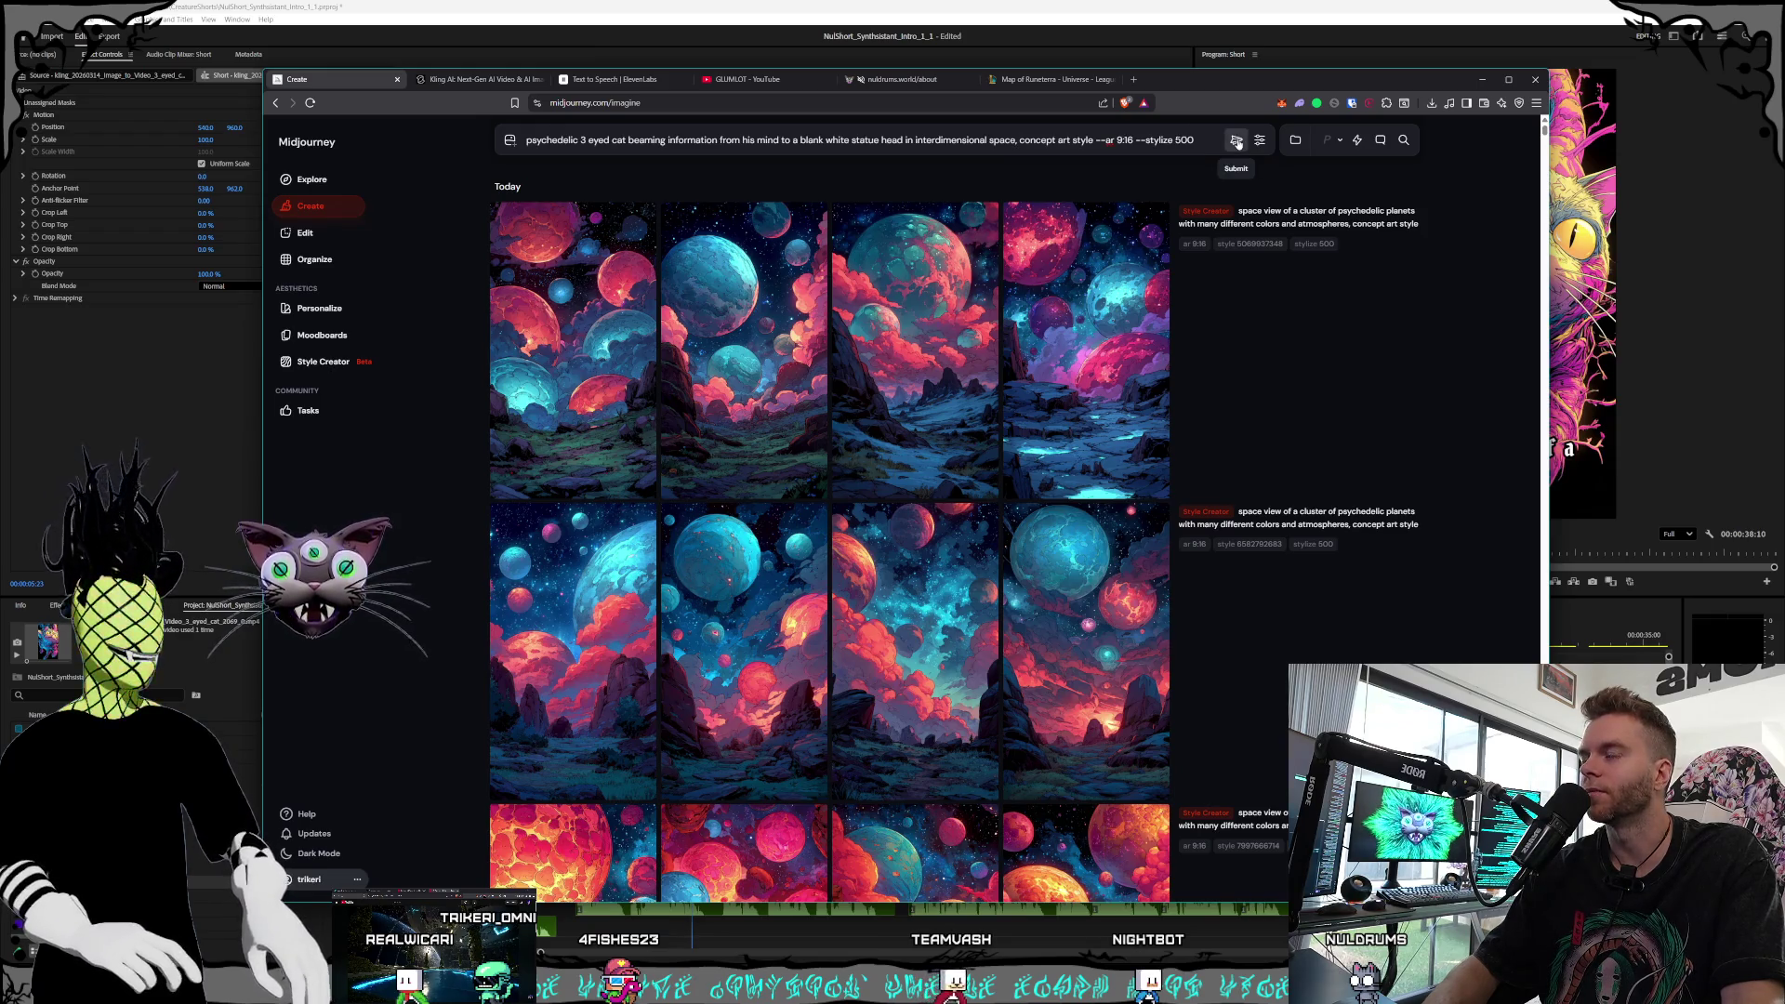
text(,)
click(1208, 144)
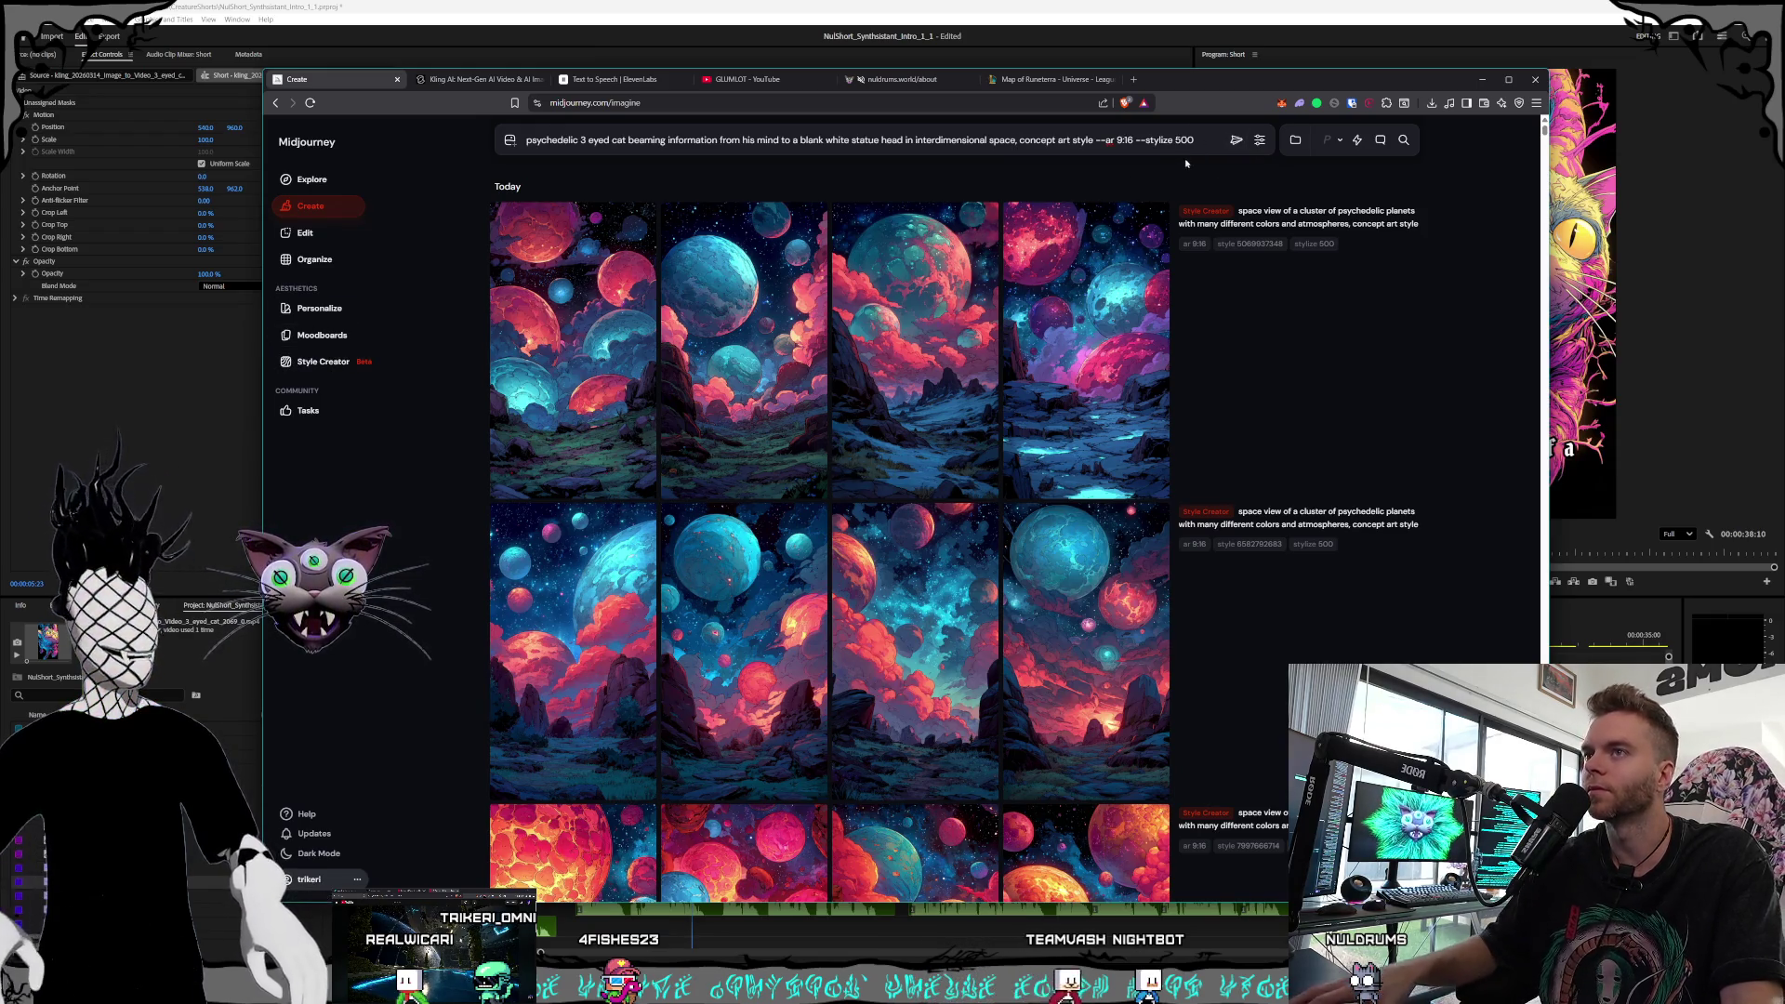
Start a Style Creator session on the carried-over three-eyed cat prompt, briefly checking Kling AI
click(323, 361)
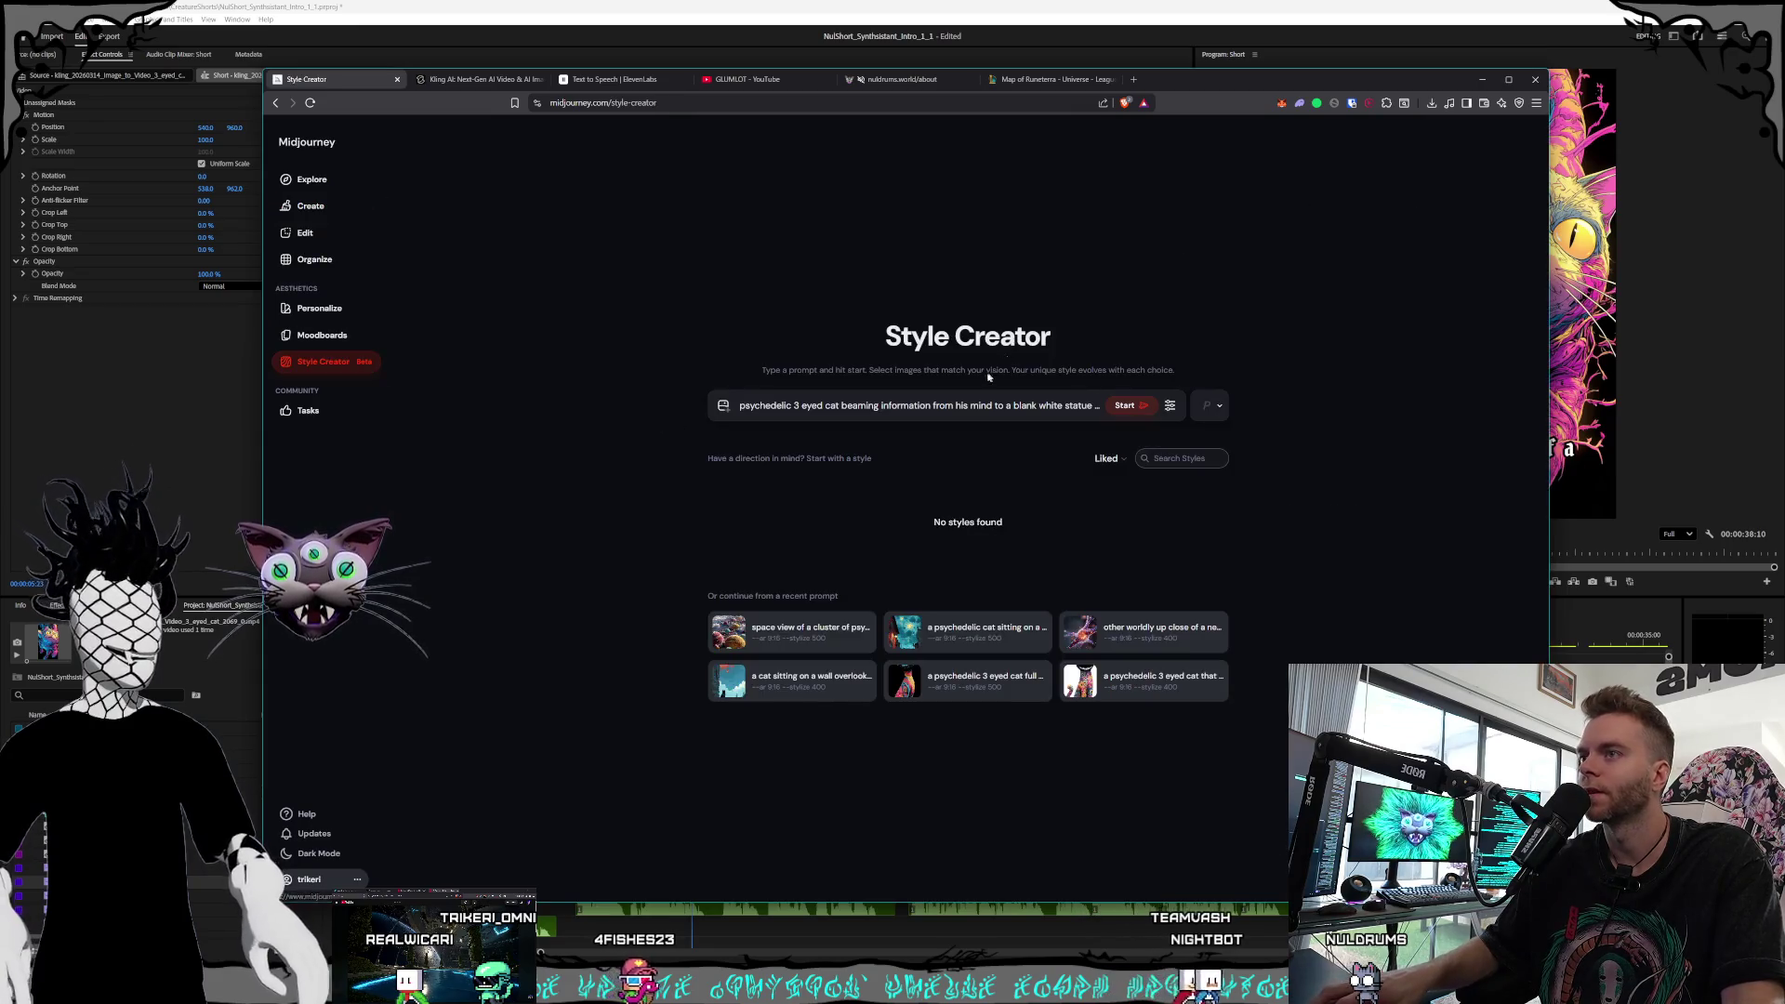
triple_click(792, 409)
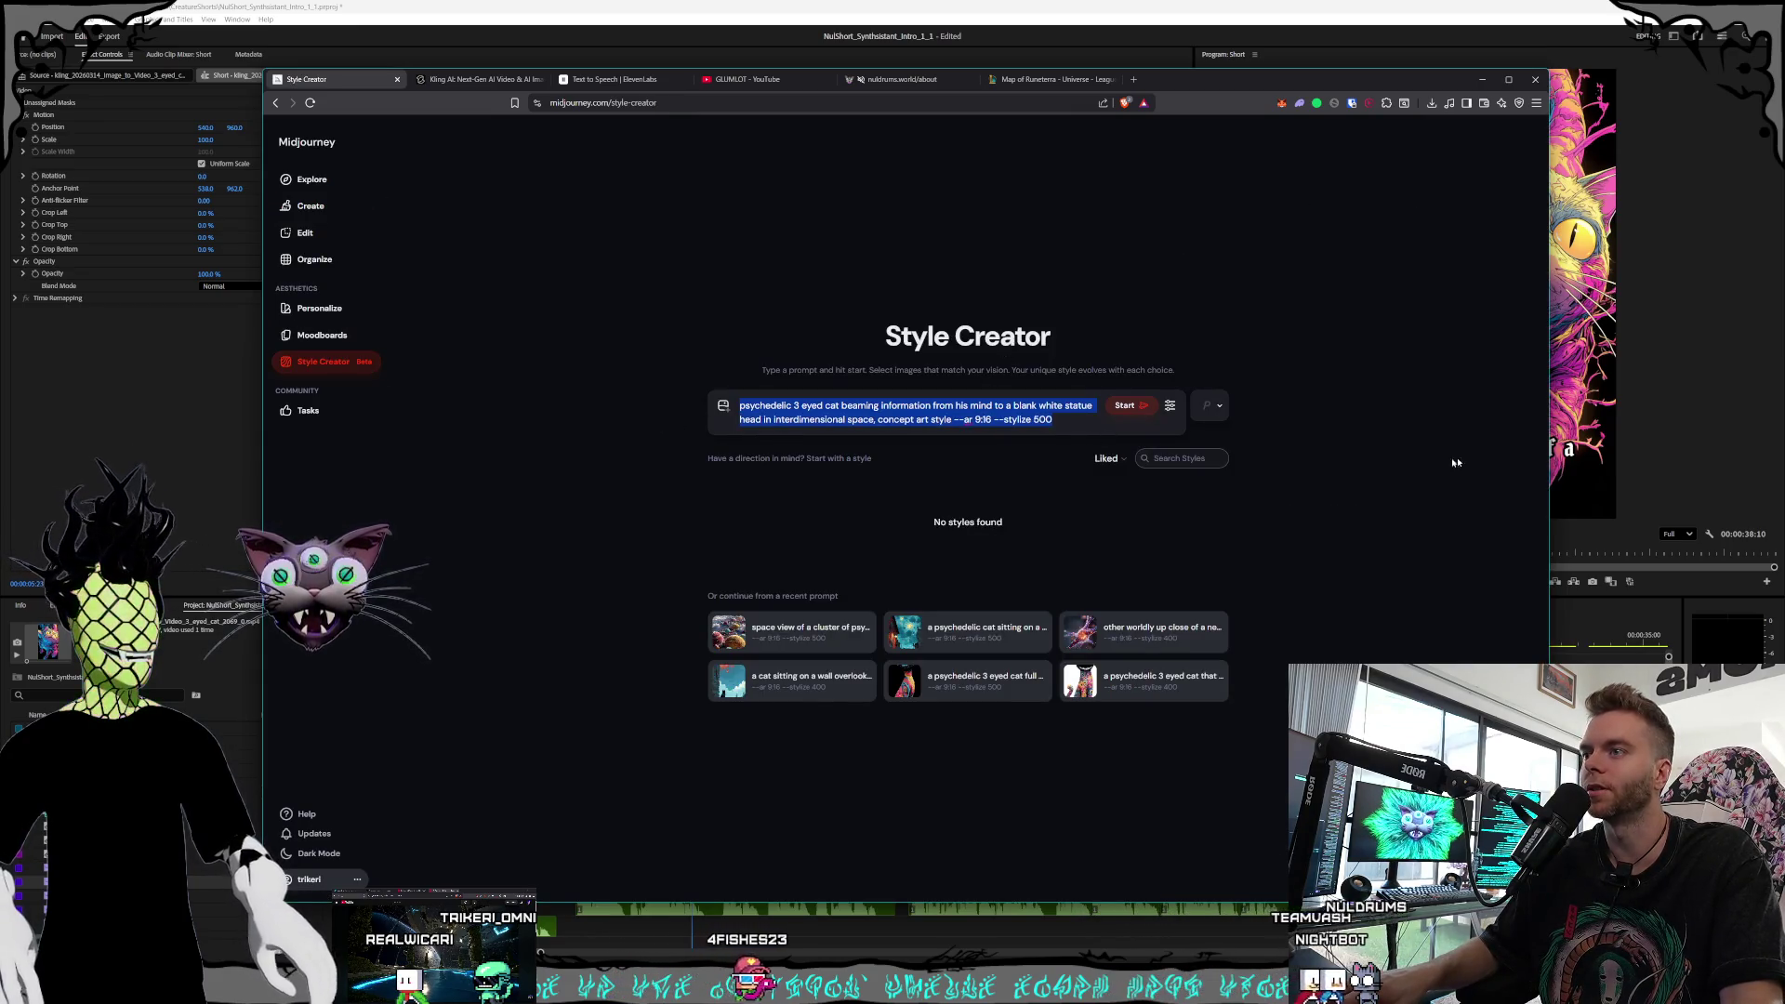
click(1127, 406)
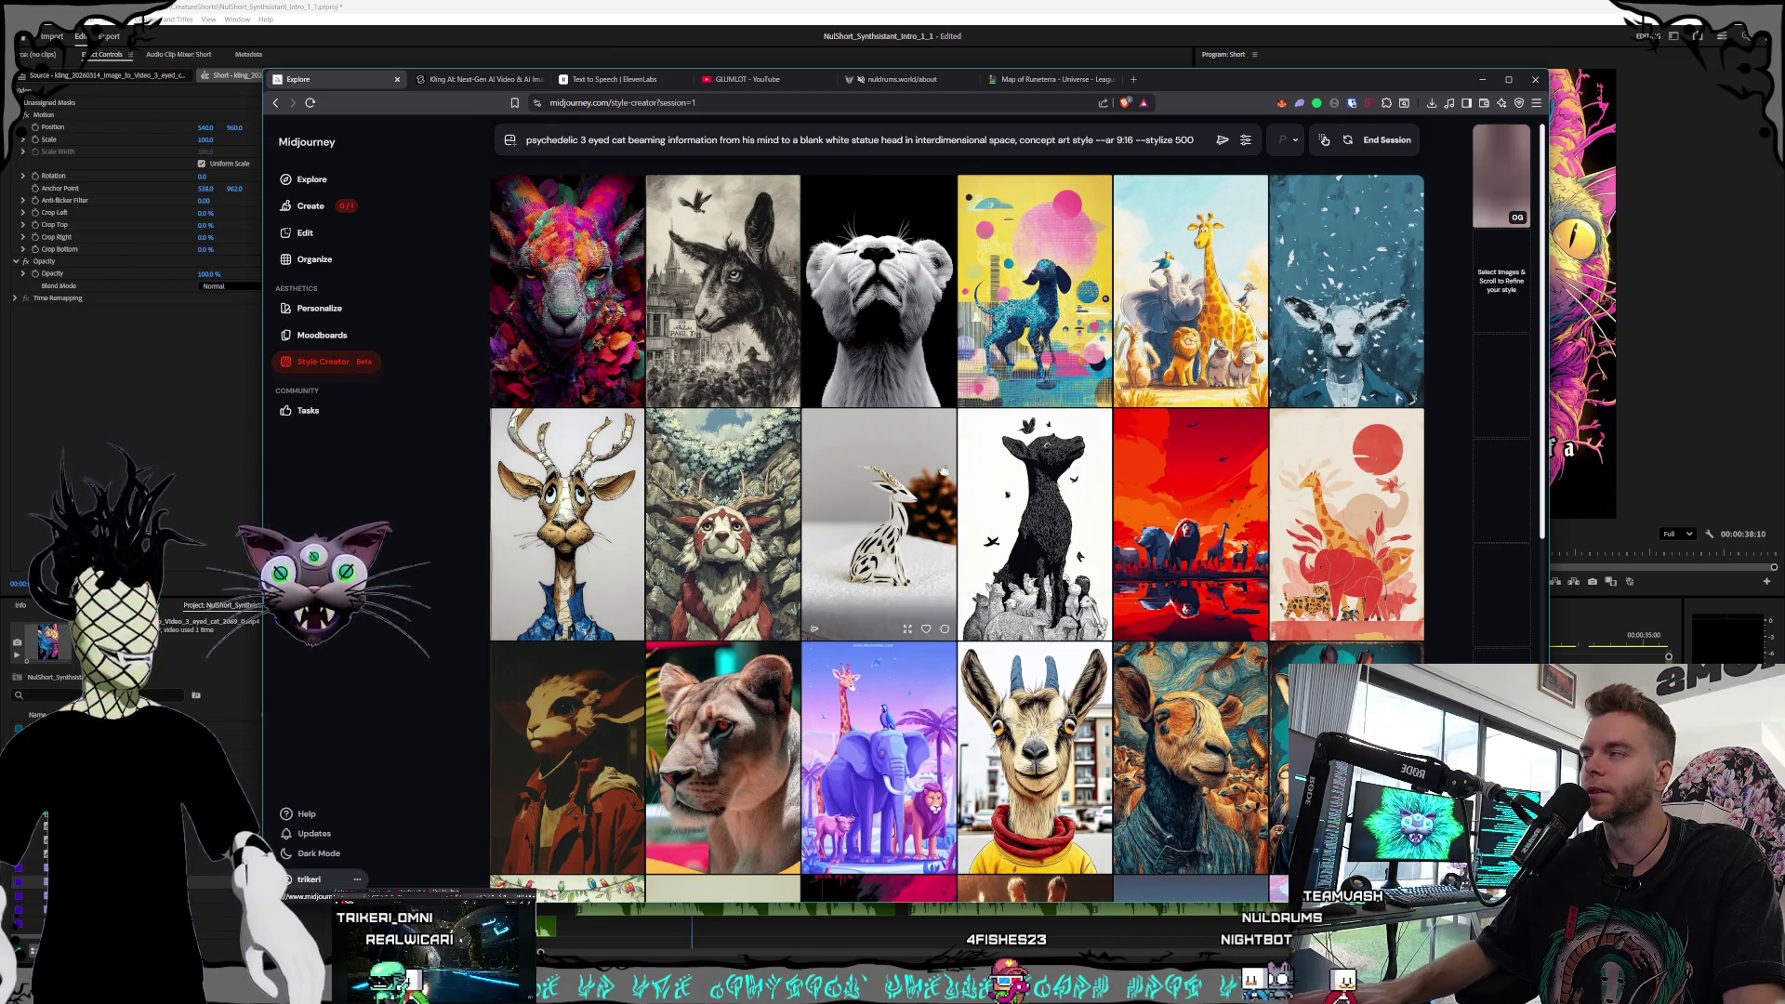
click(439, 82)
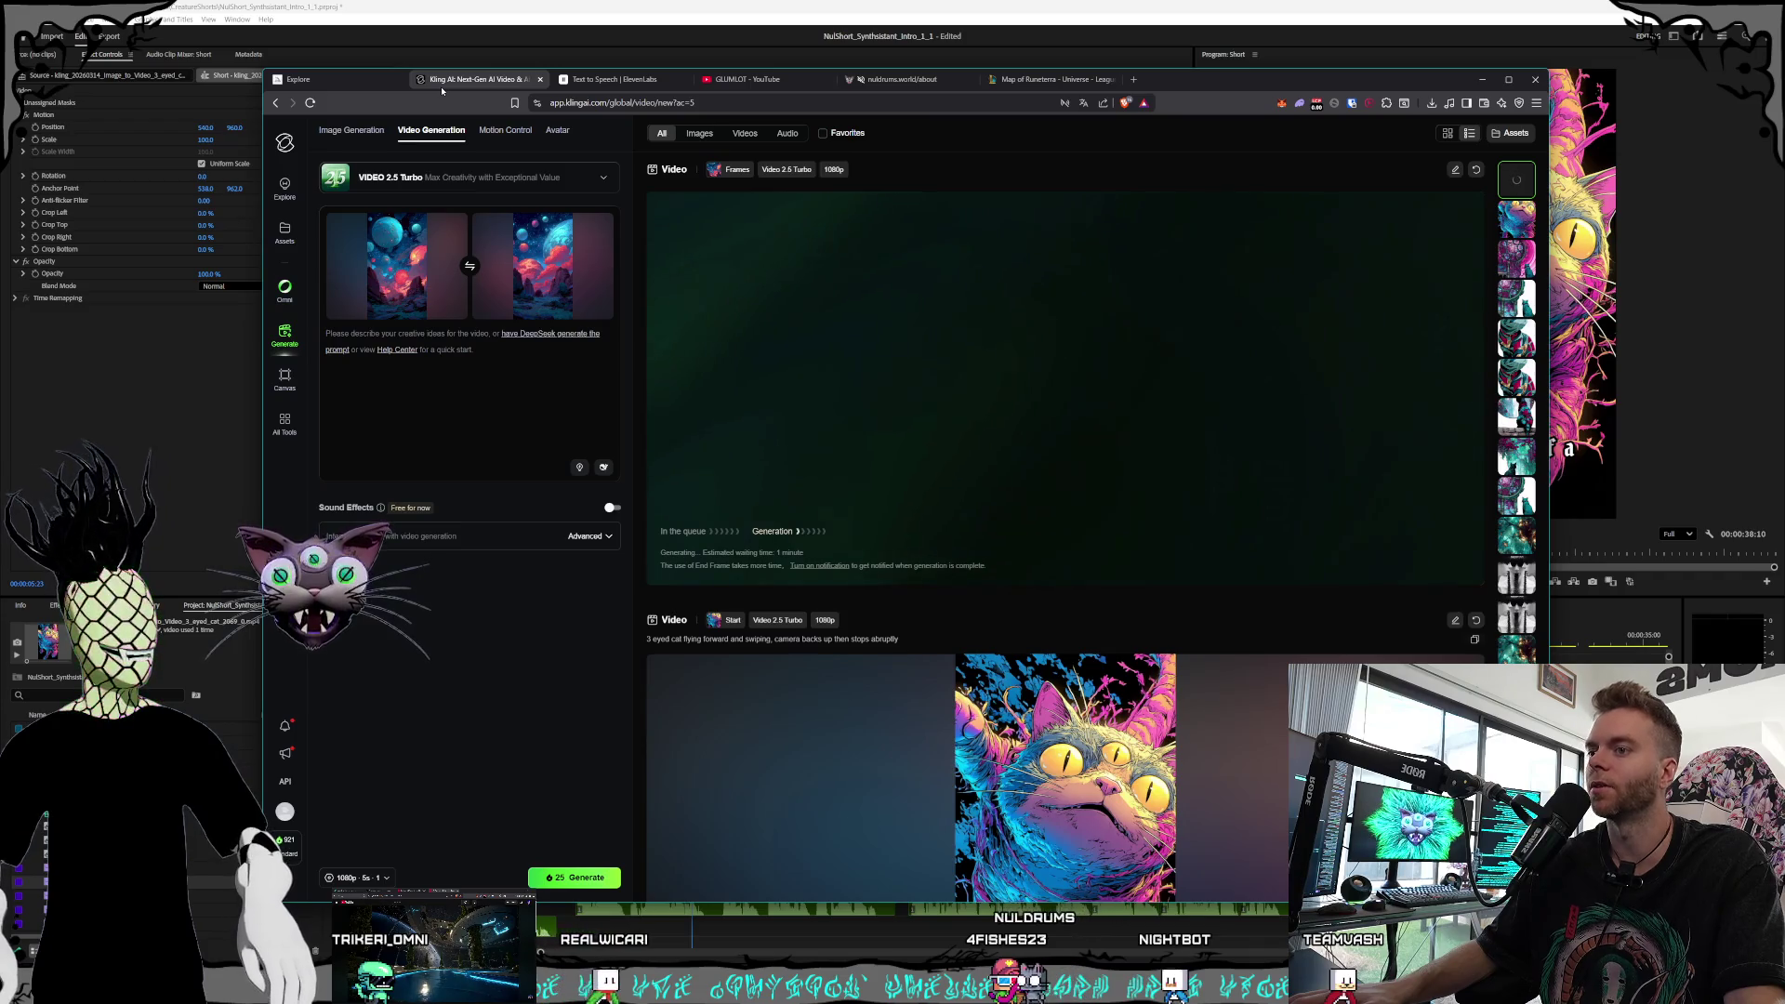
click(299, 79)
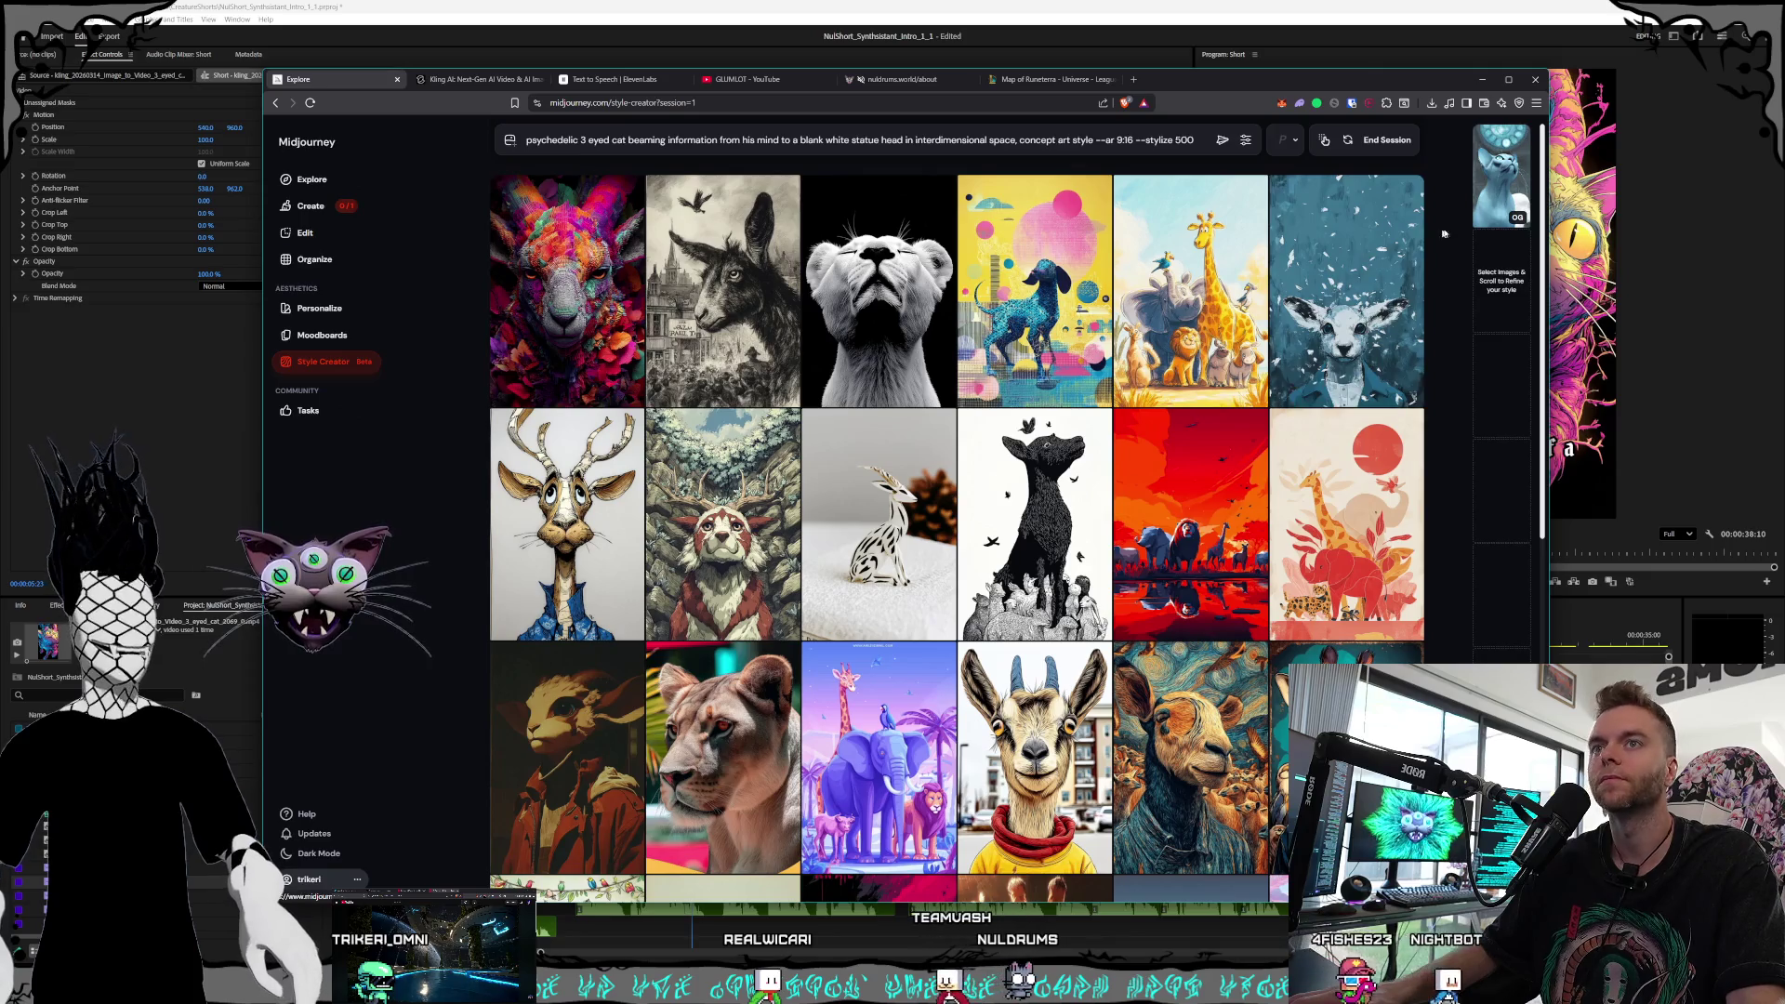
Close the enlarged cat preview and browse down through the style candidate grid
mouse_move(1487, 198)
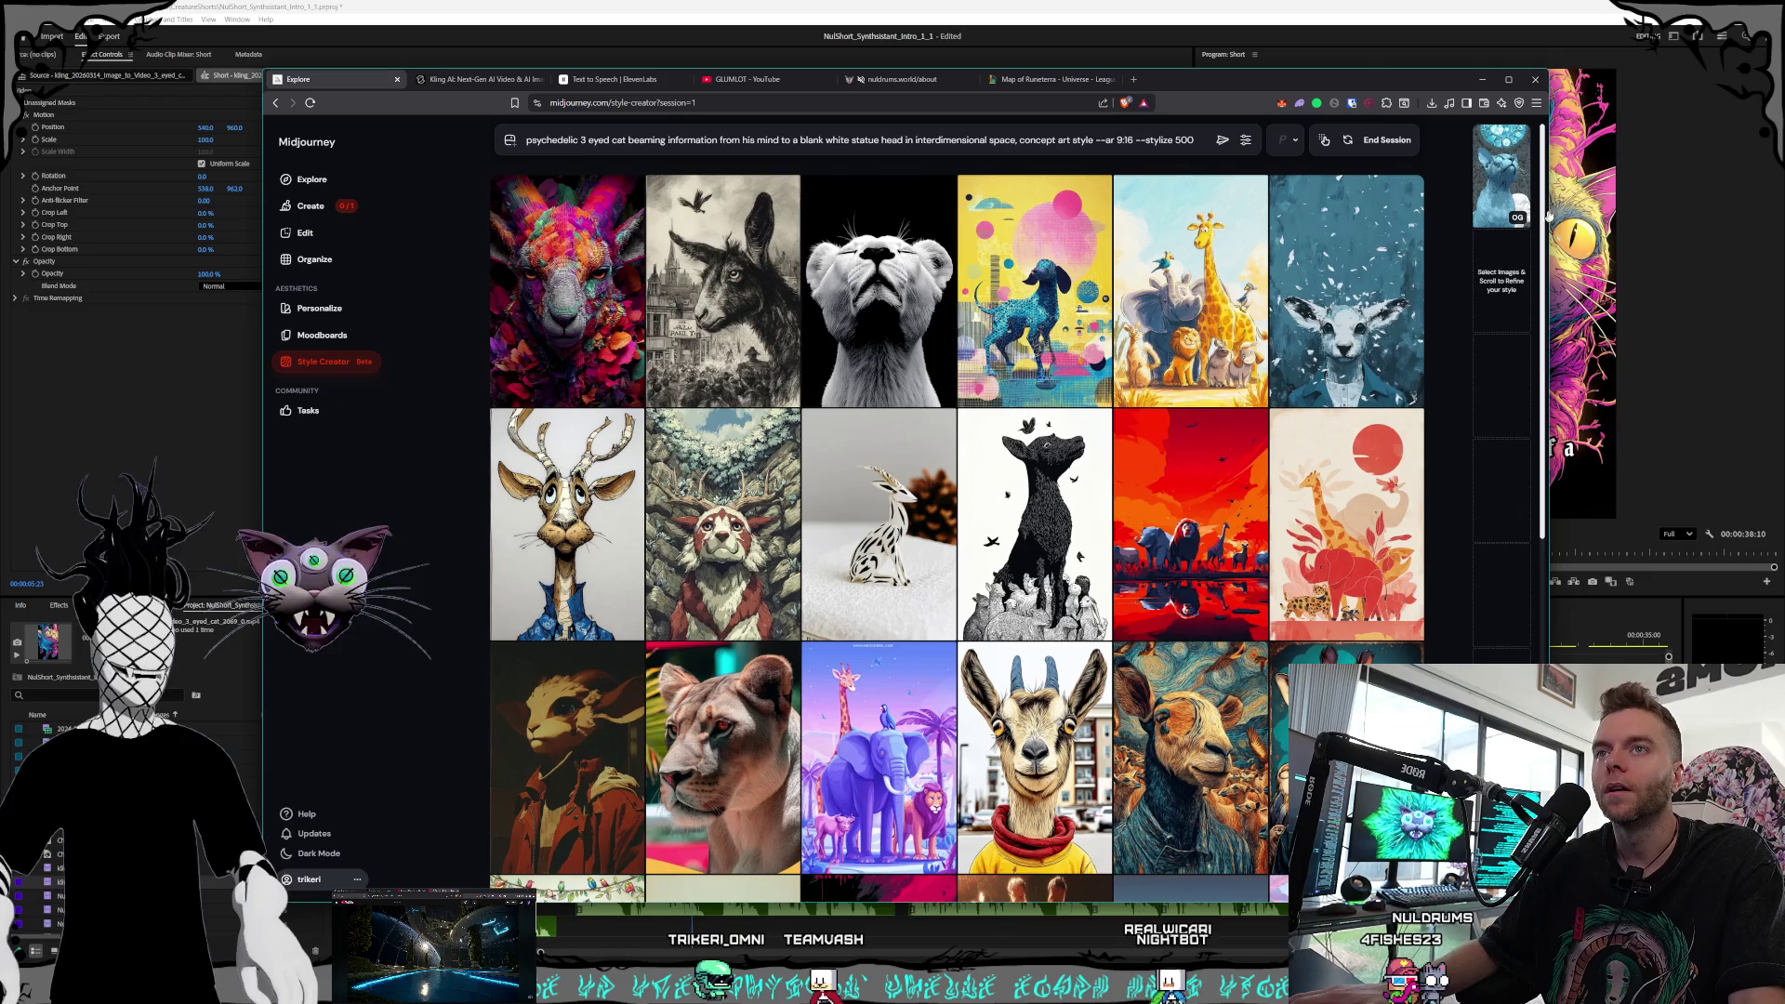
scroll(1409, 324, down, 1)
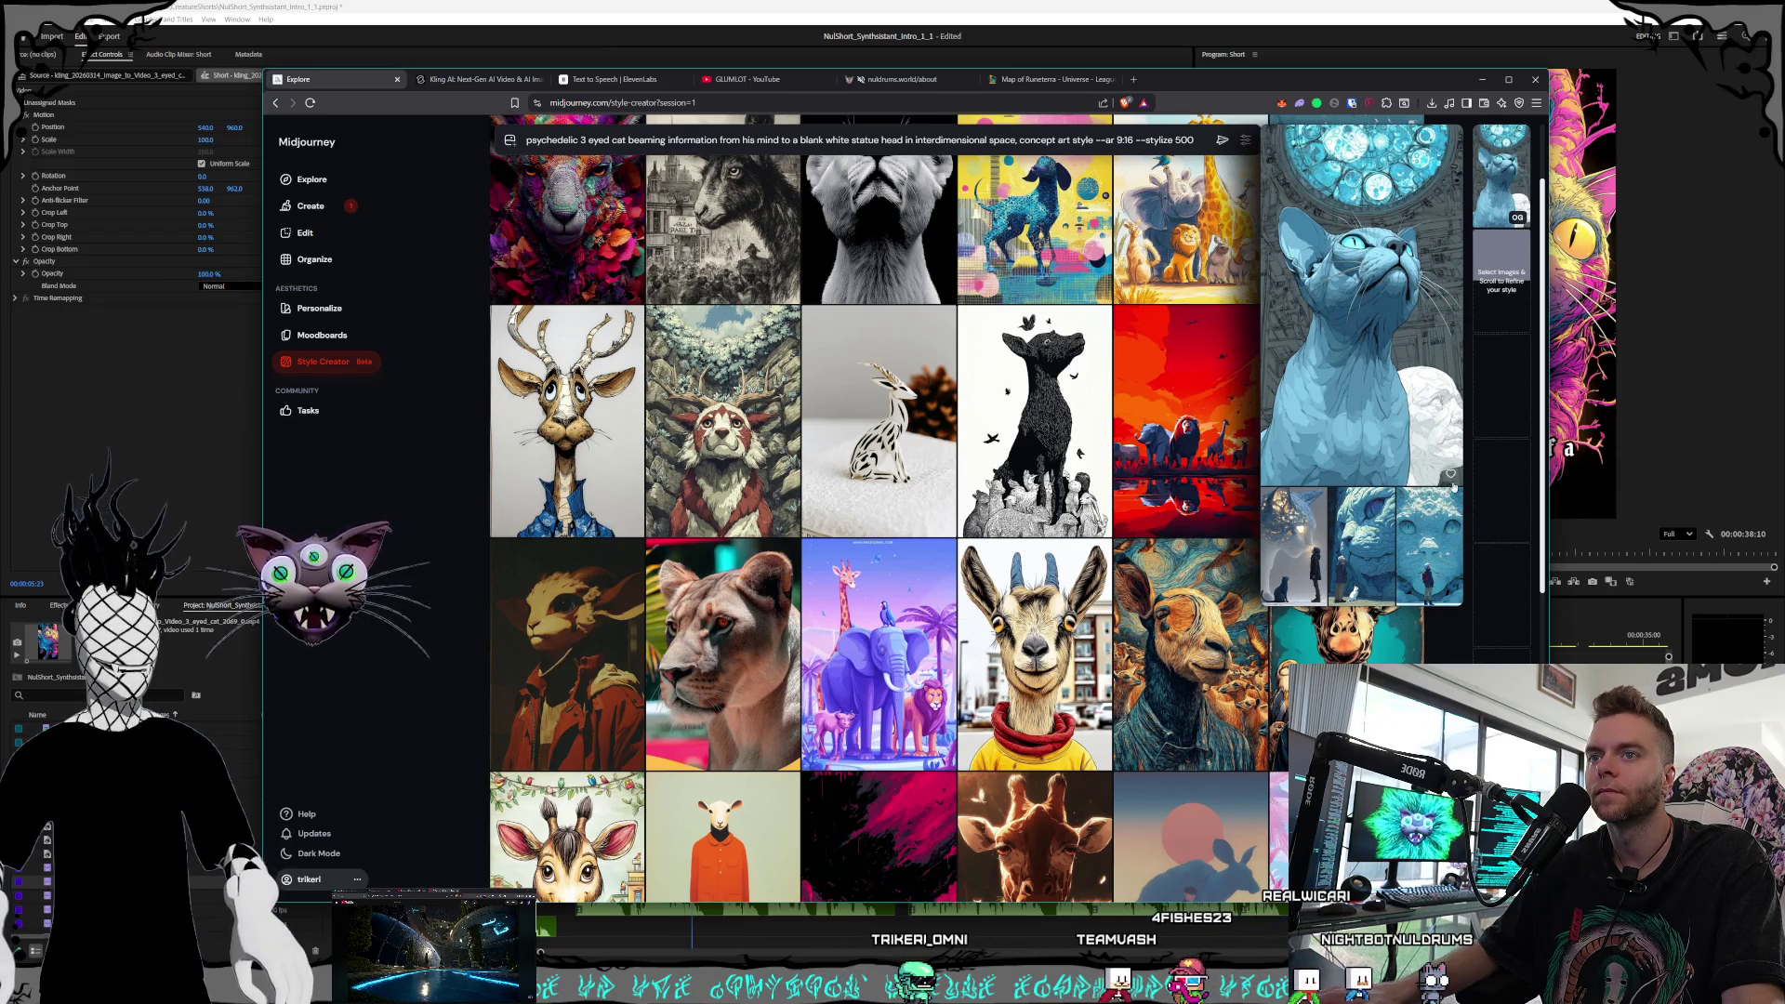
click(1451, 476)
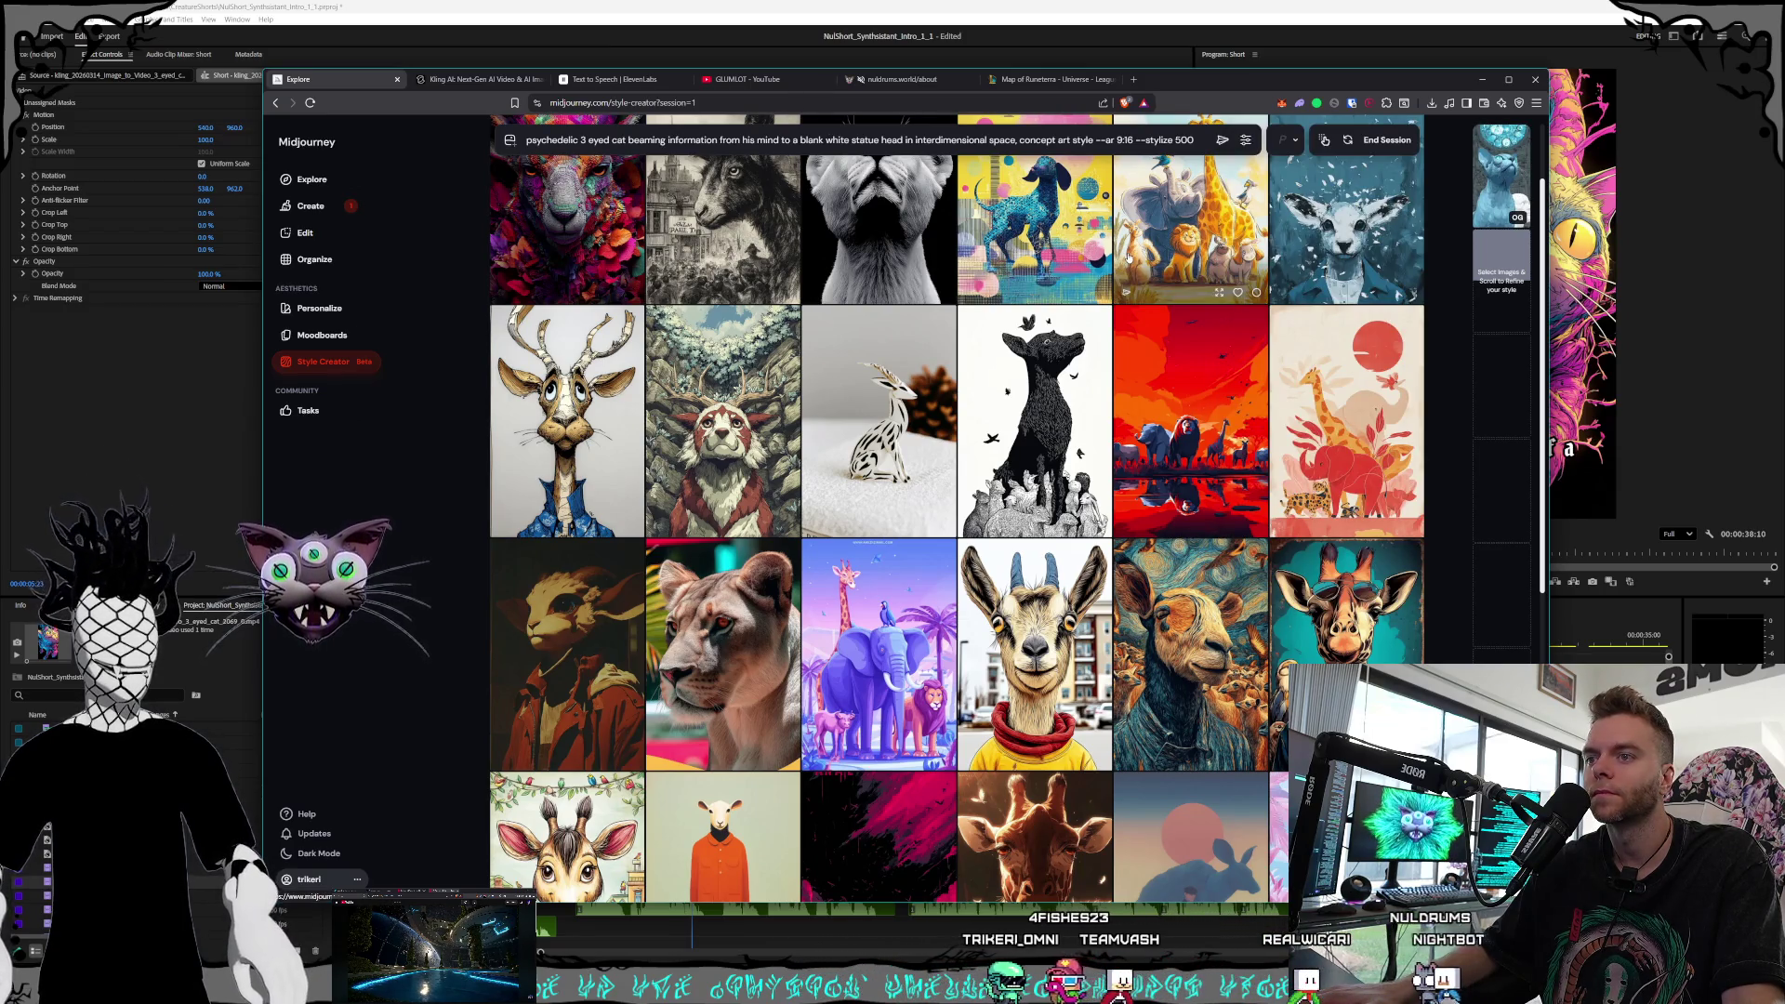
scroll(1128, 257, down, 2)
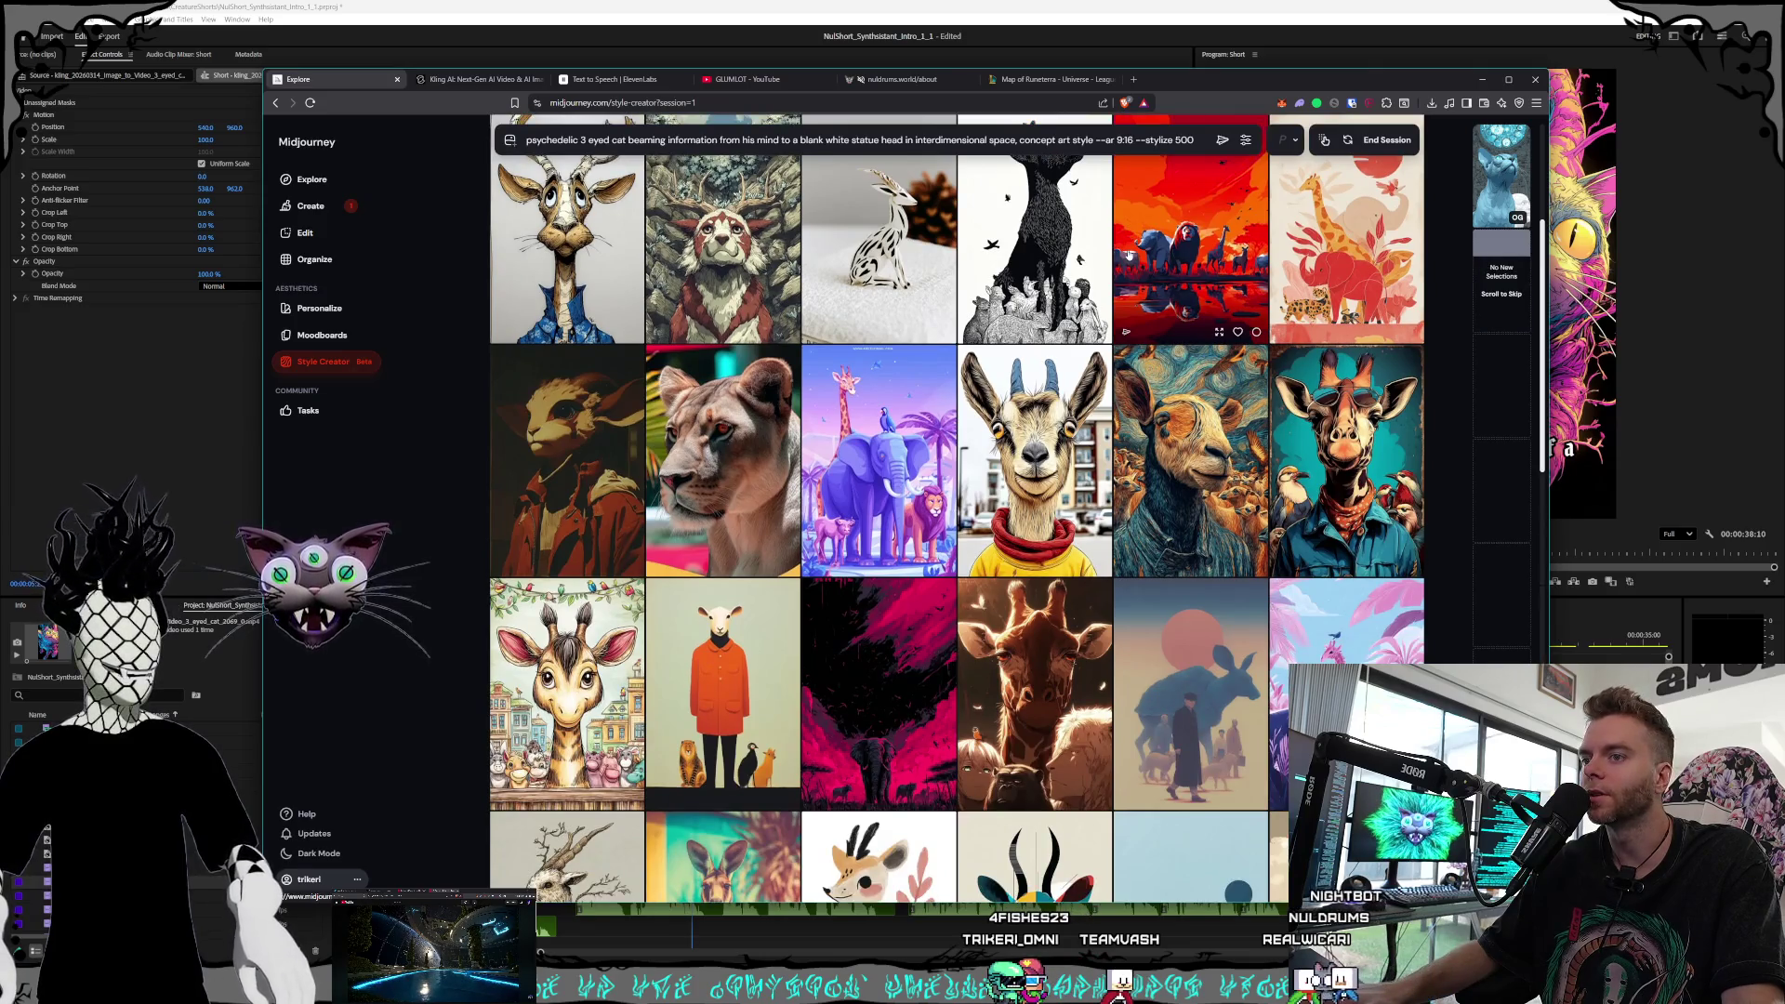
scroll(1128, 253, down, 2)
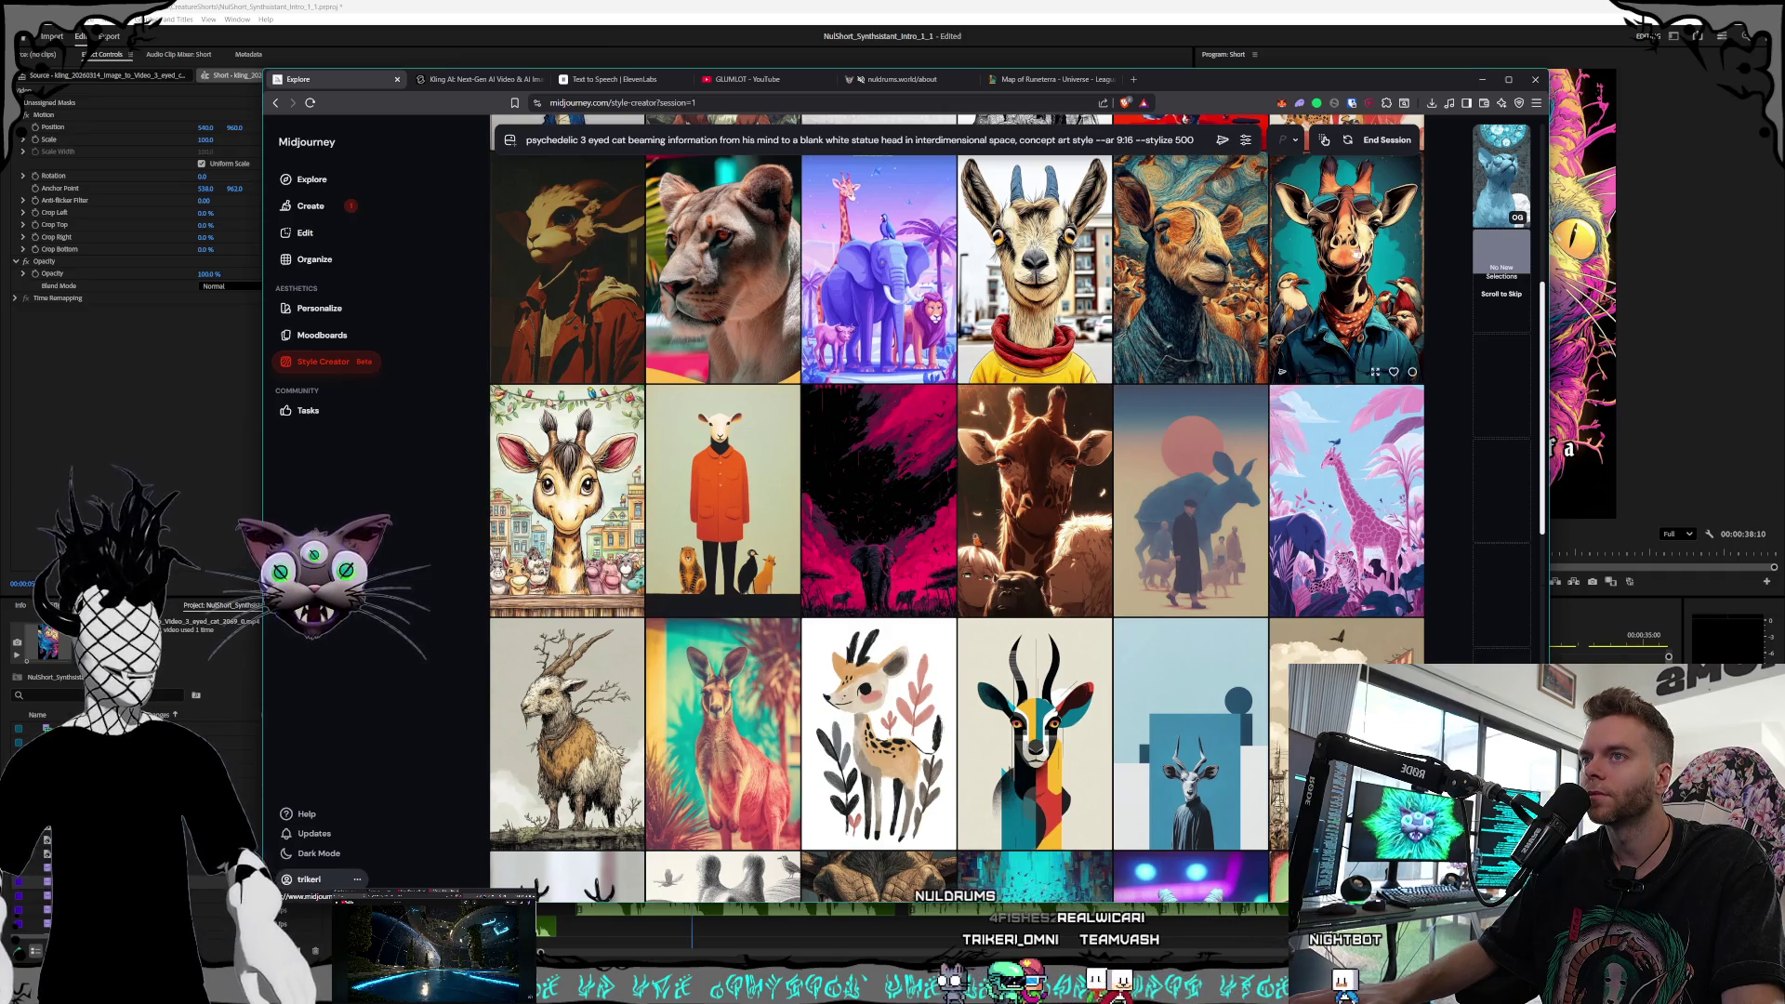
scroll(1125, 270, down, 3)
scroll(1124, 284, down, 2)
scroll(1123, 284, down, 3)
scroll(1124, 283, down, 2)
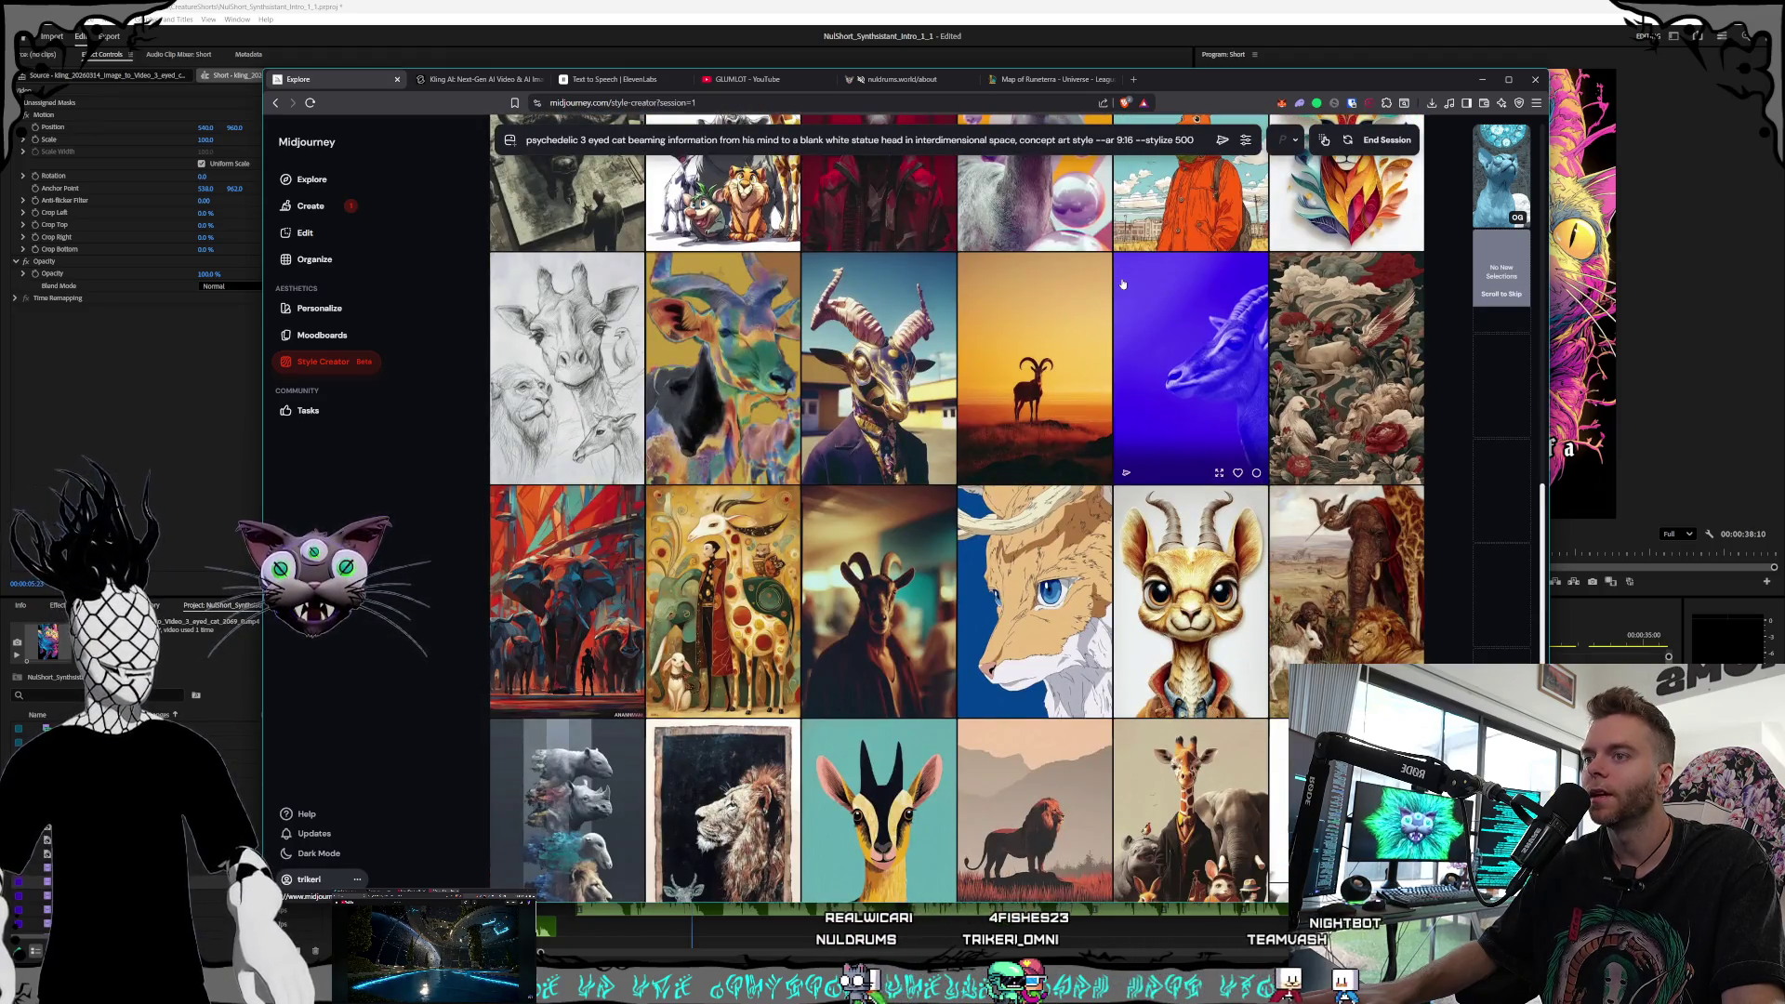
scroll(1123, 284, down, 1)
scroll(1123, 283, down, 2)
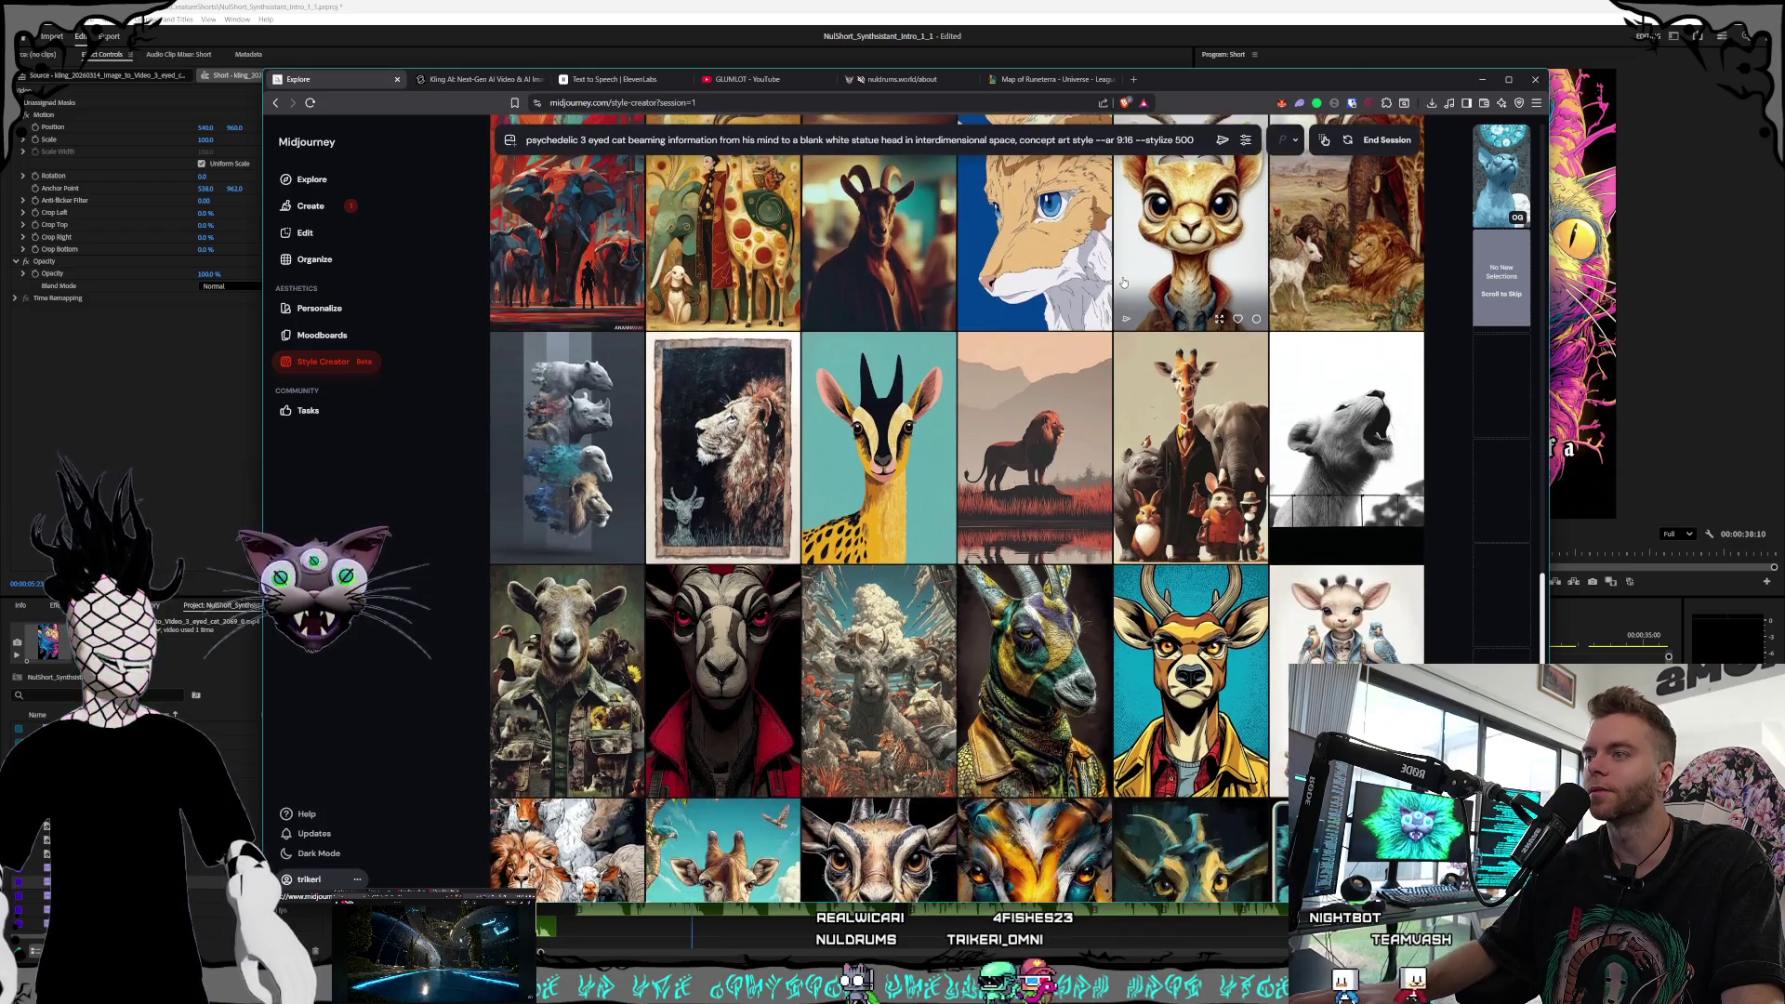
scroll(1124, 282, down, 2)
scroll(1123, 283, down, 3)
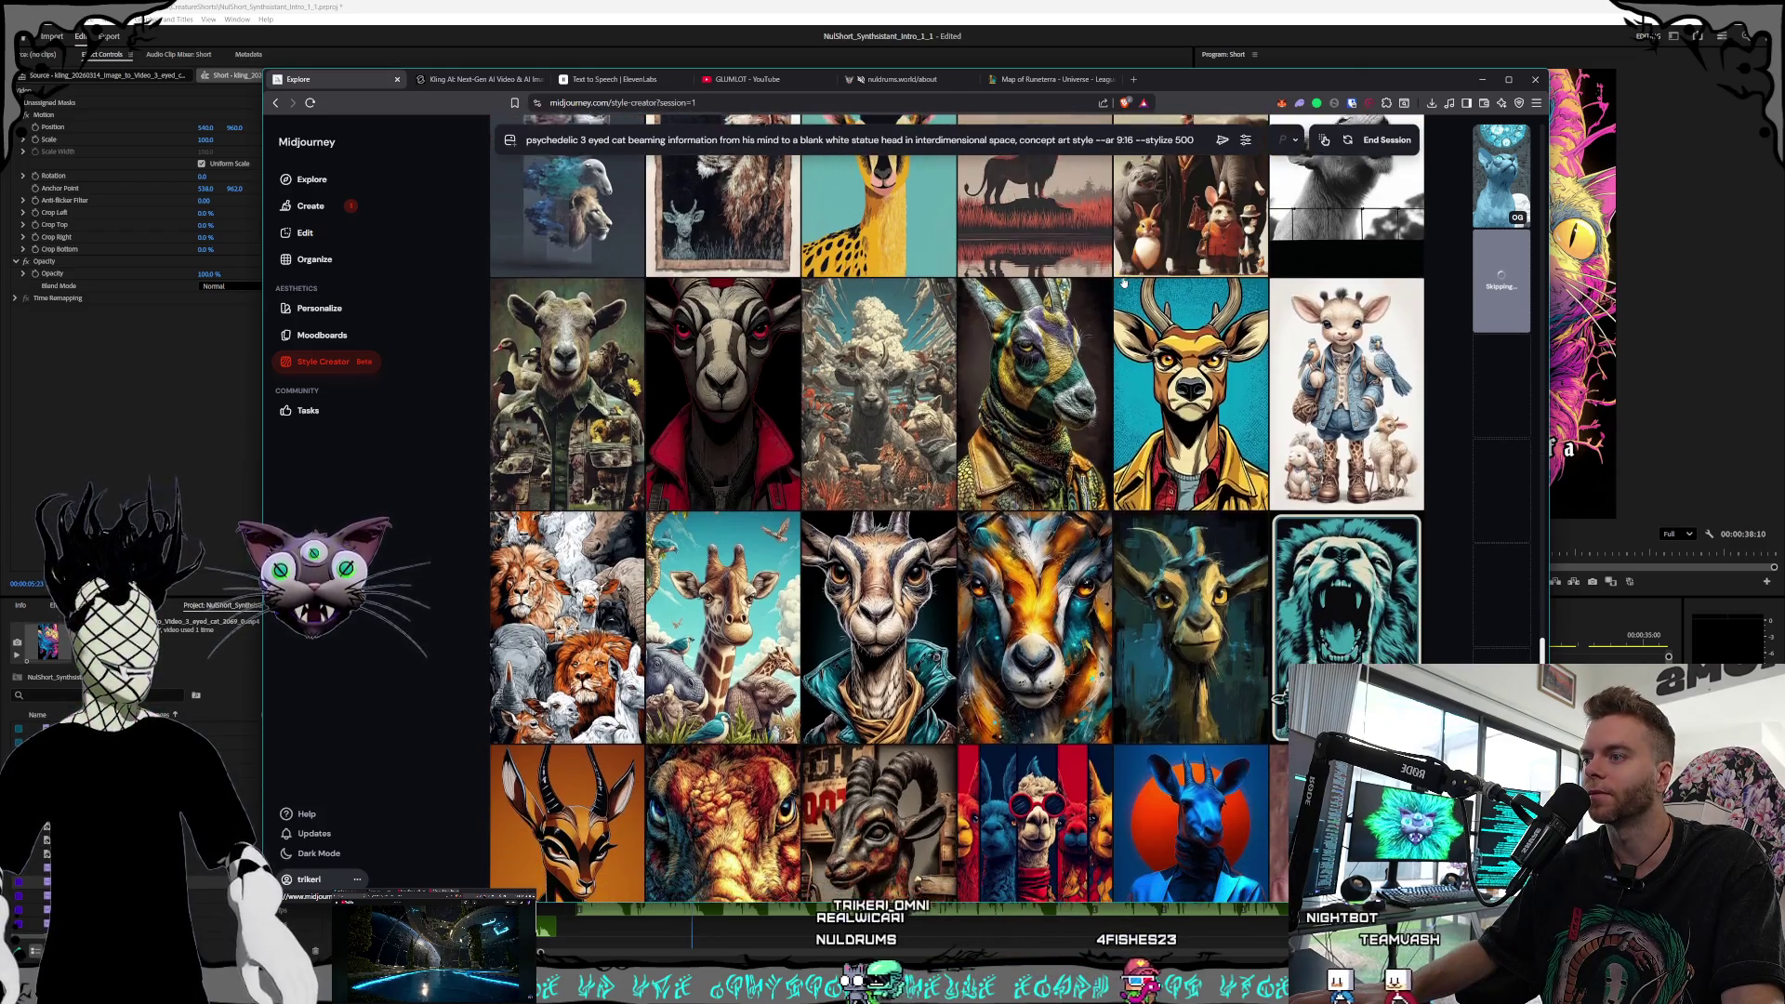
scroll(1123, 283, down, 2)
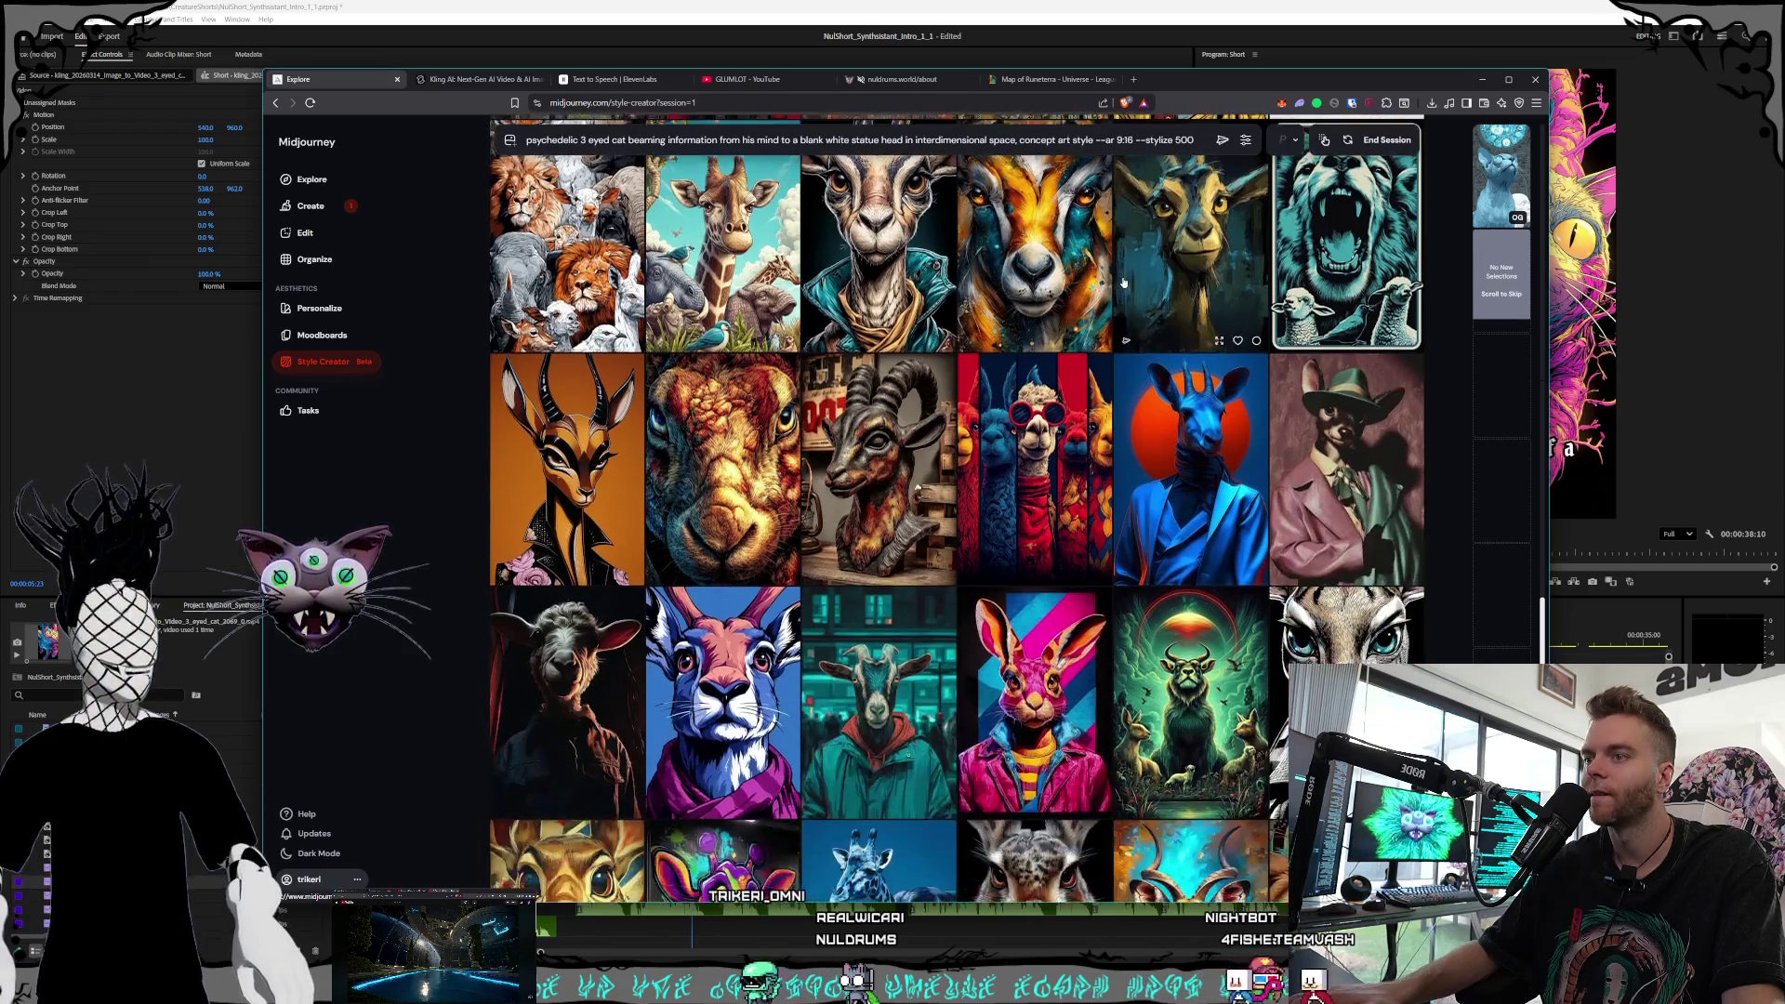
scroll(1123, 282, down, 1)
scroll(1124, 282, down, 2)
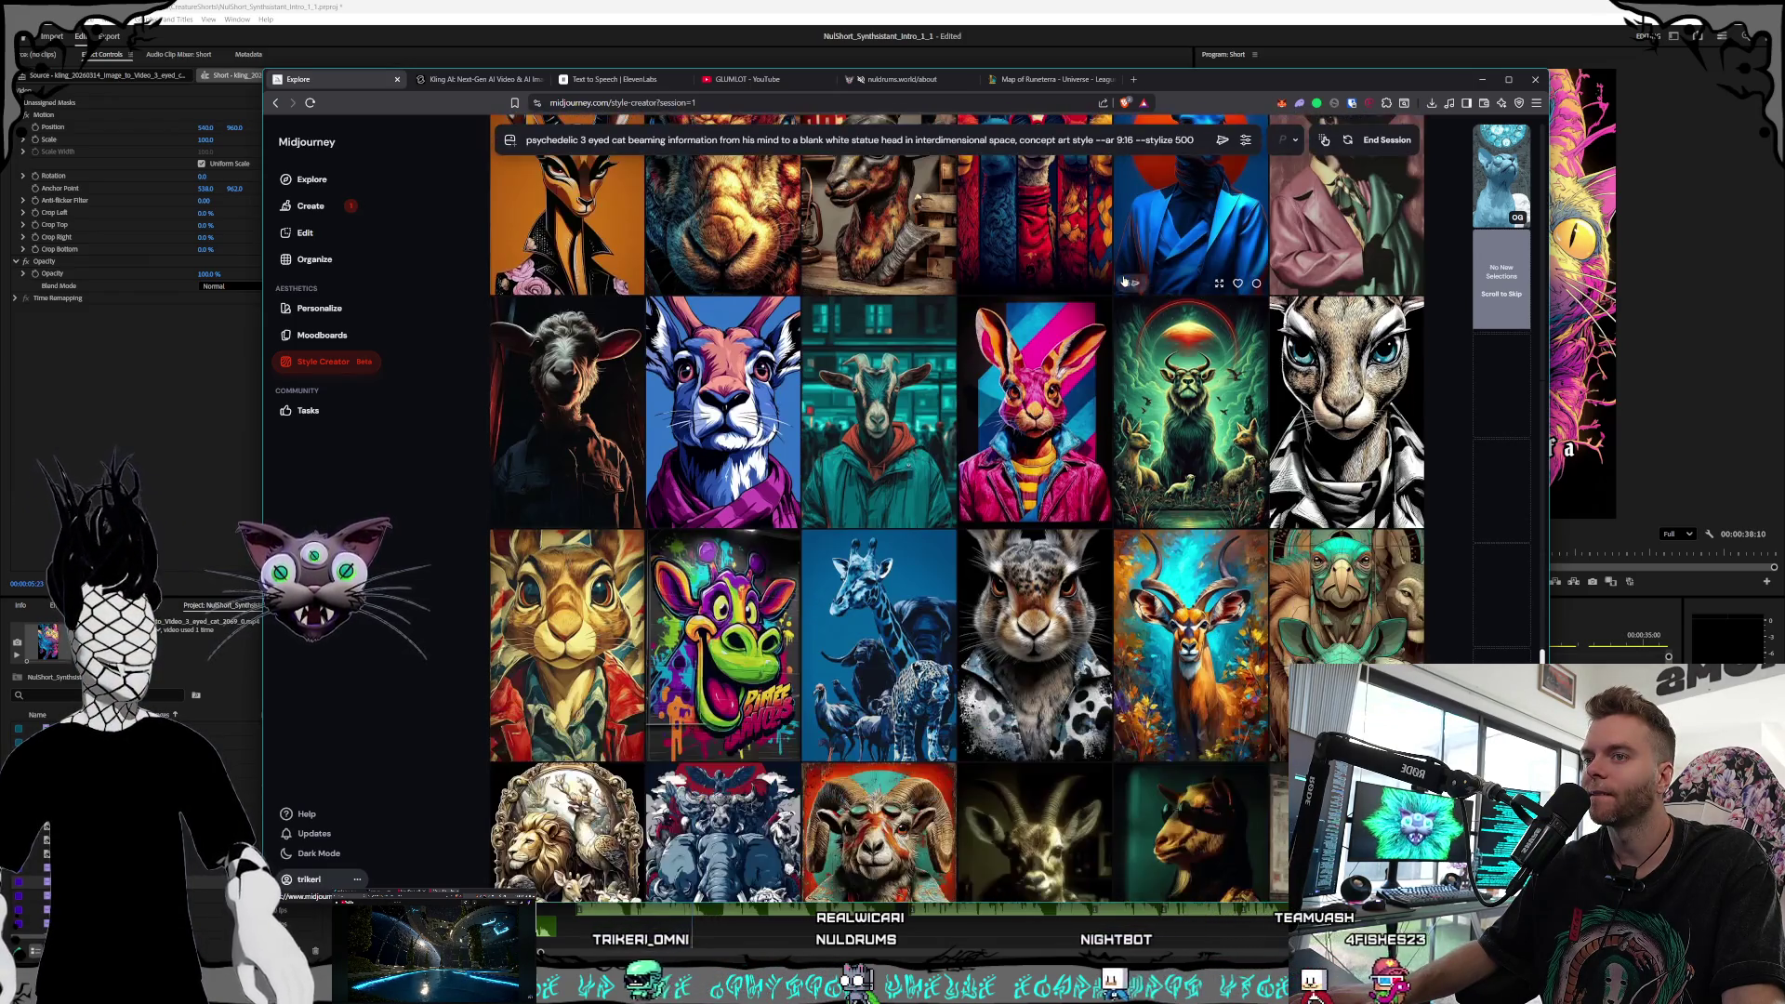
scroll(1125, 282, down, 3)
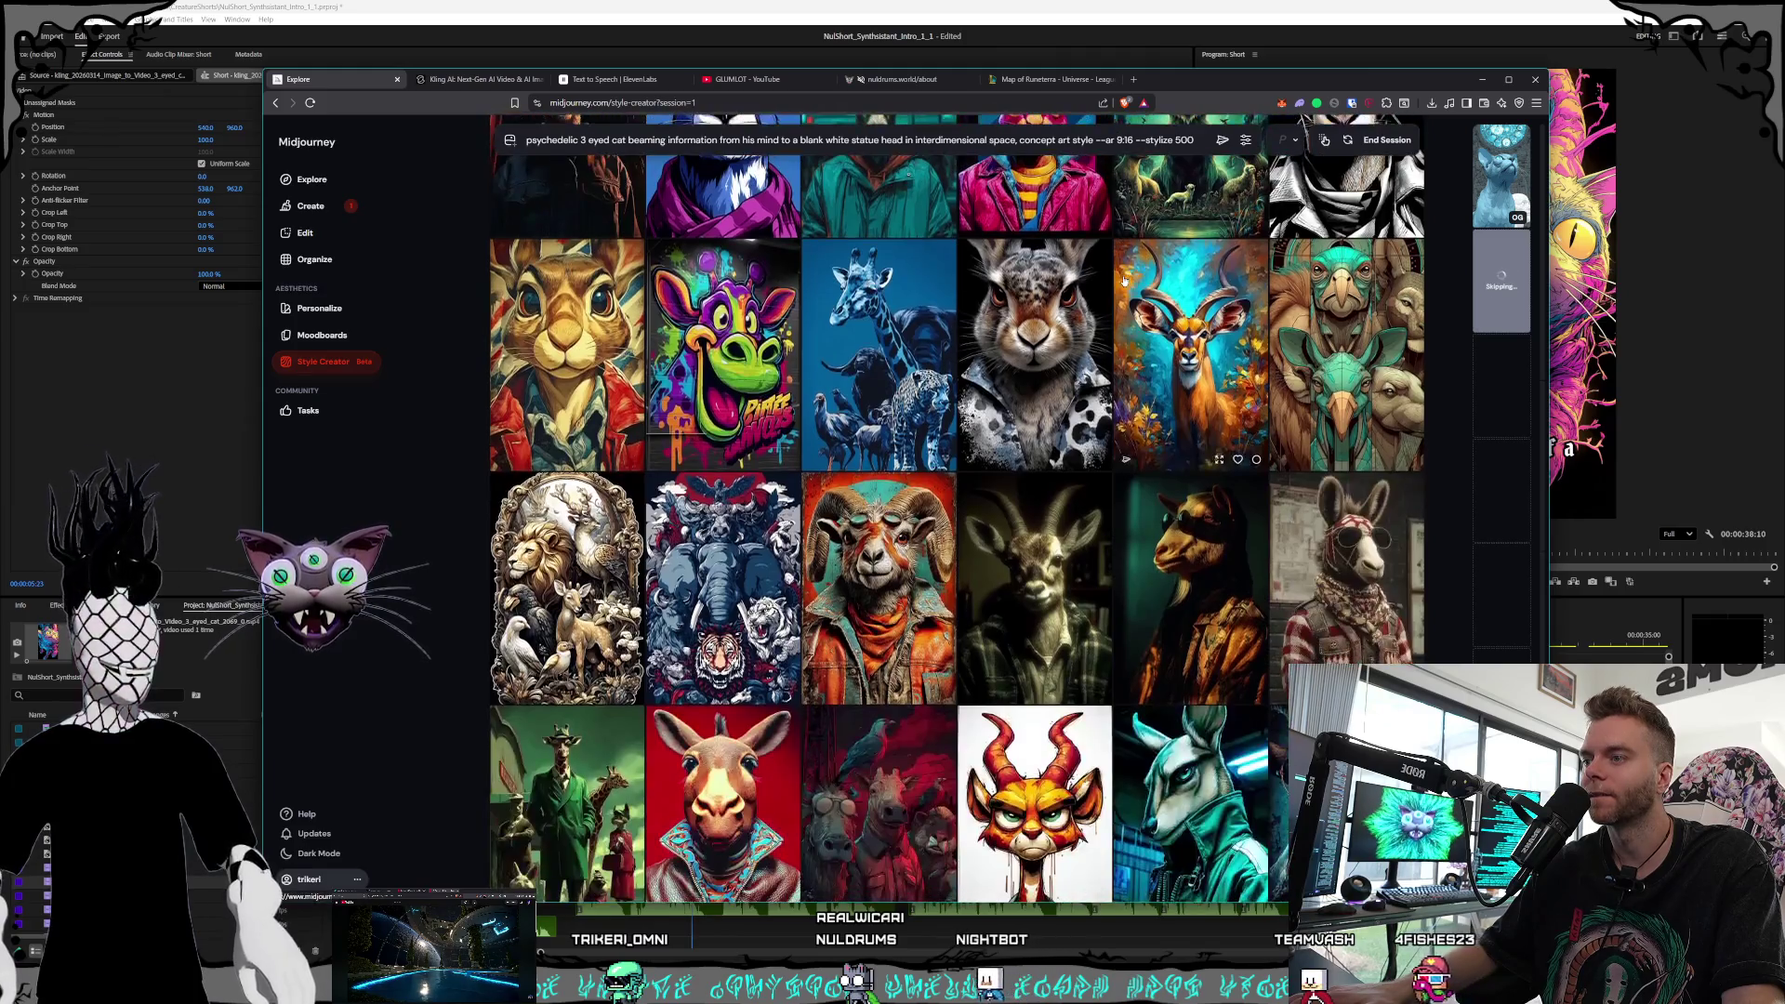
scroll(1123, 281, down, 2)
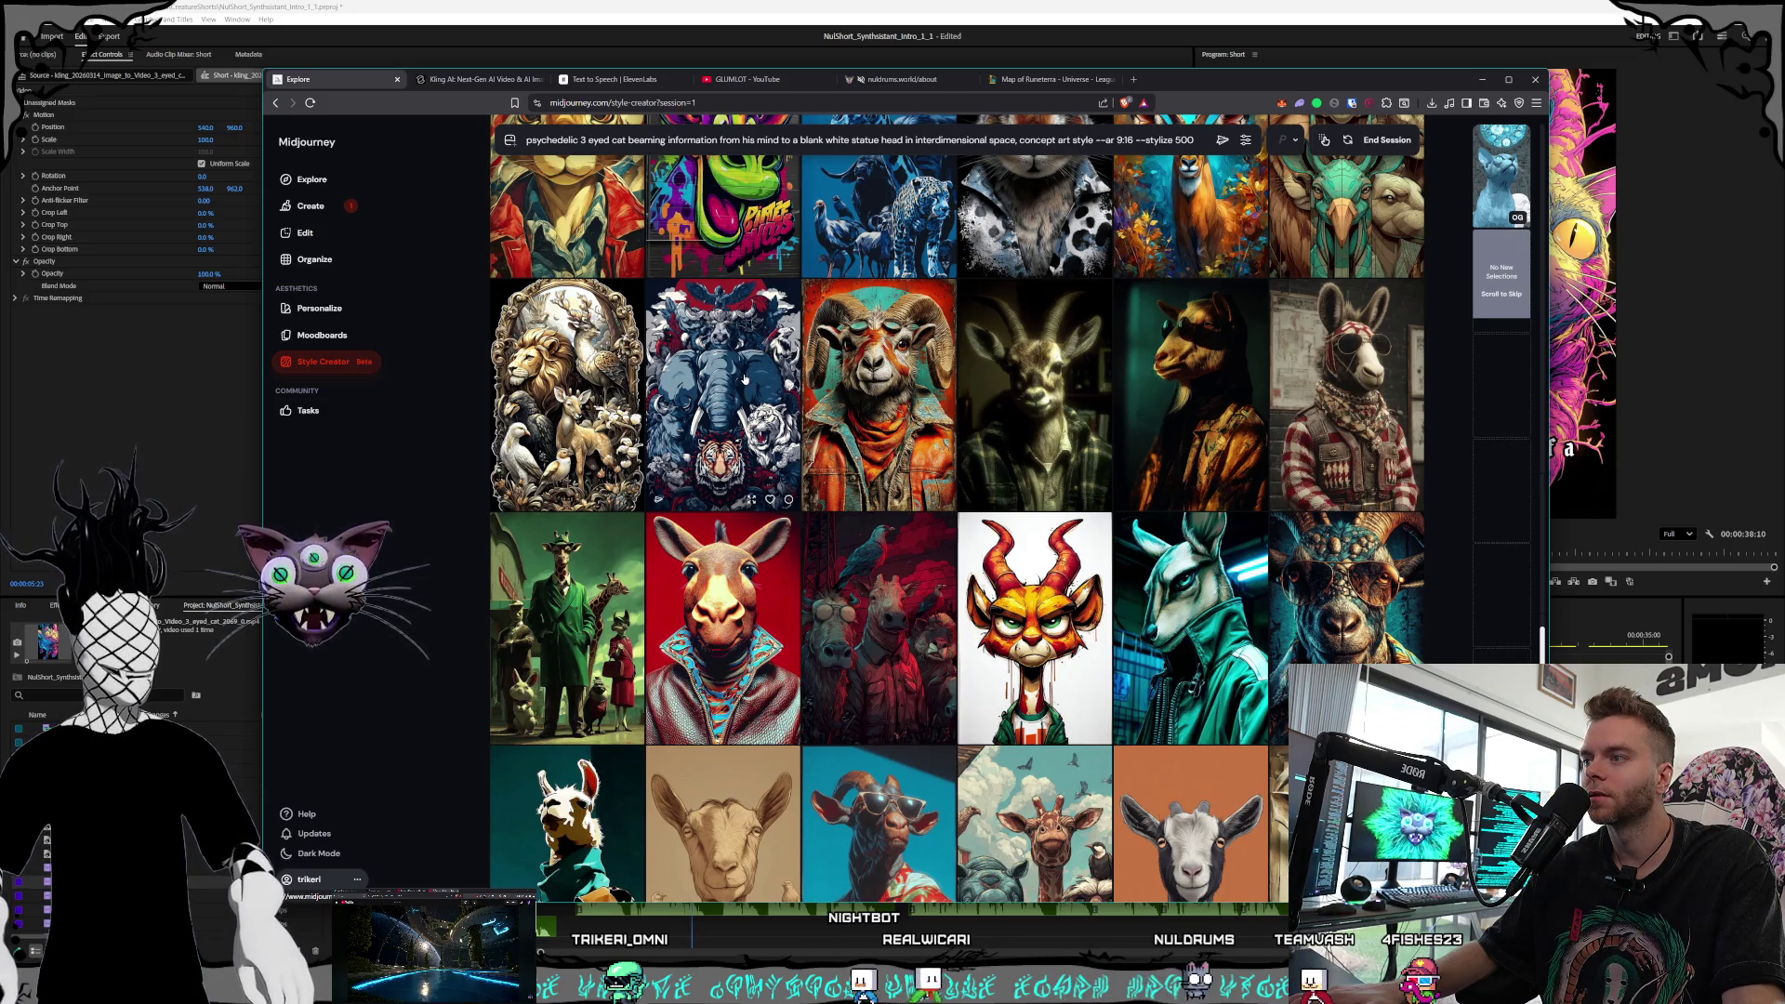
scroll(744, 380, down, 3)
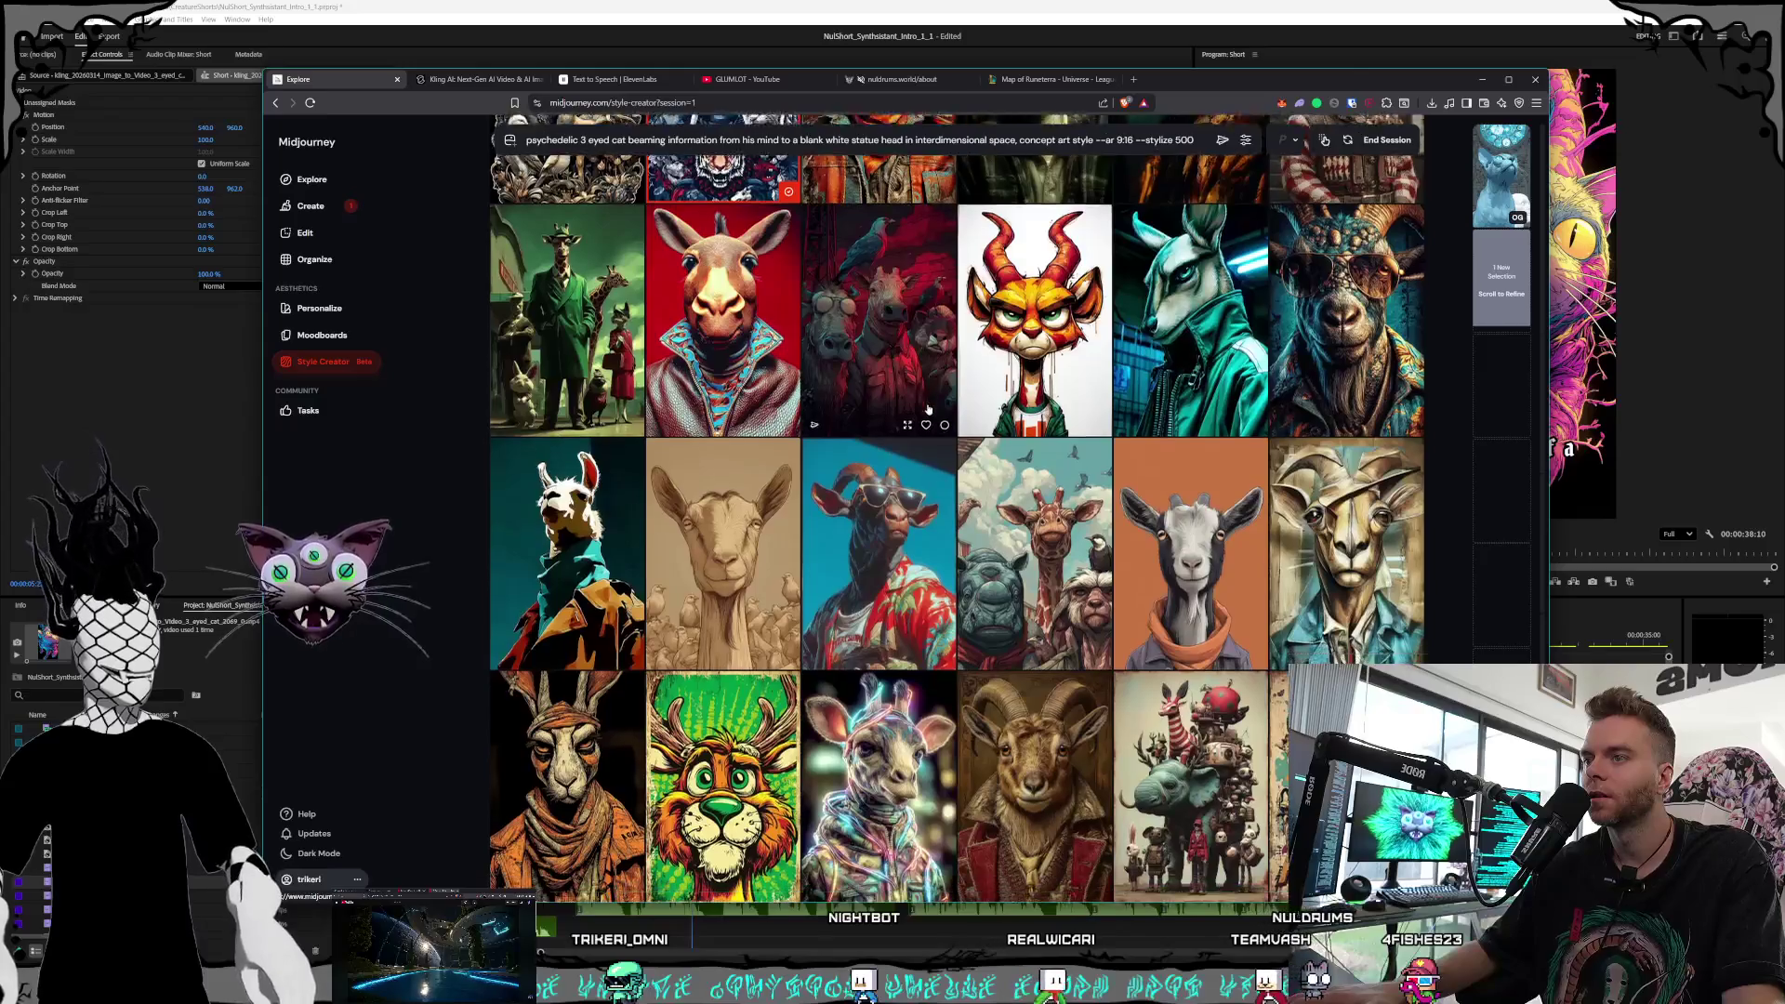
scroll(928, 410, down, 5)
scroll(928, 409, down, 3)
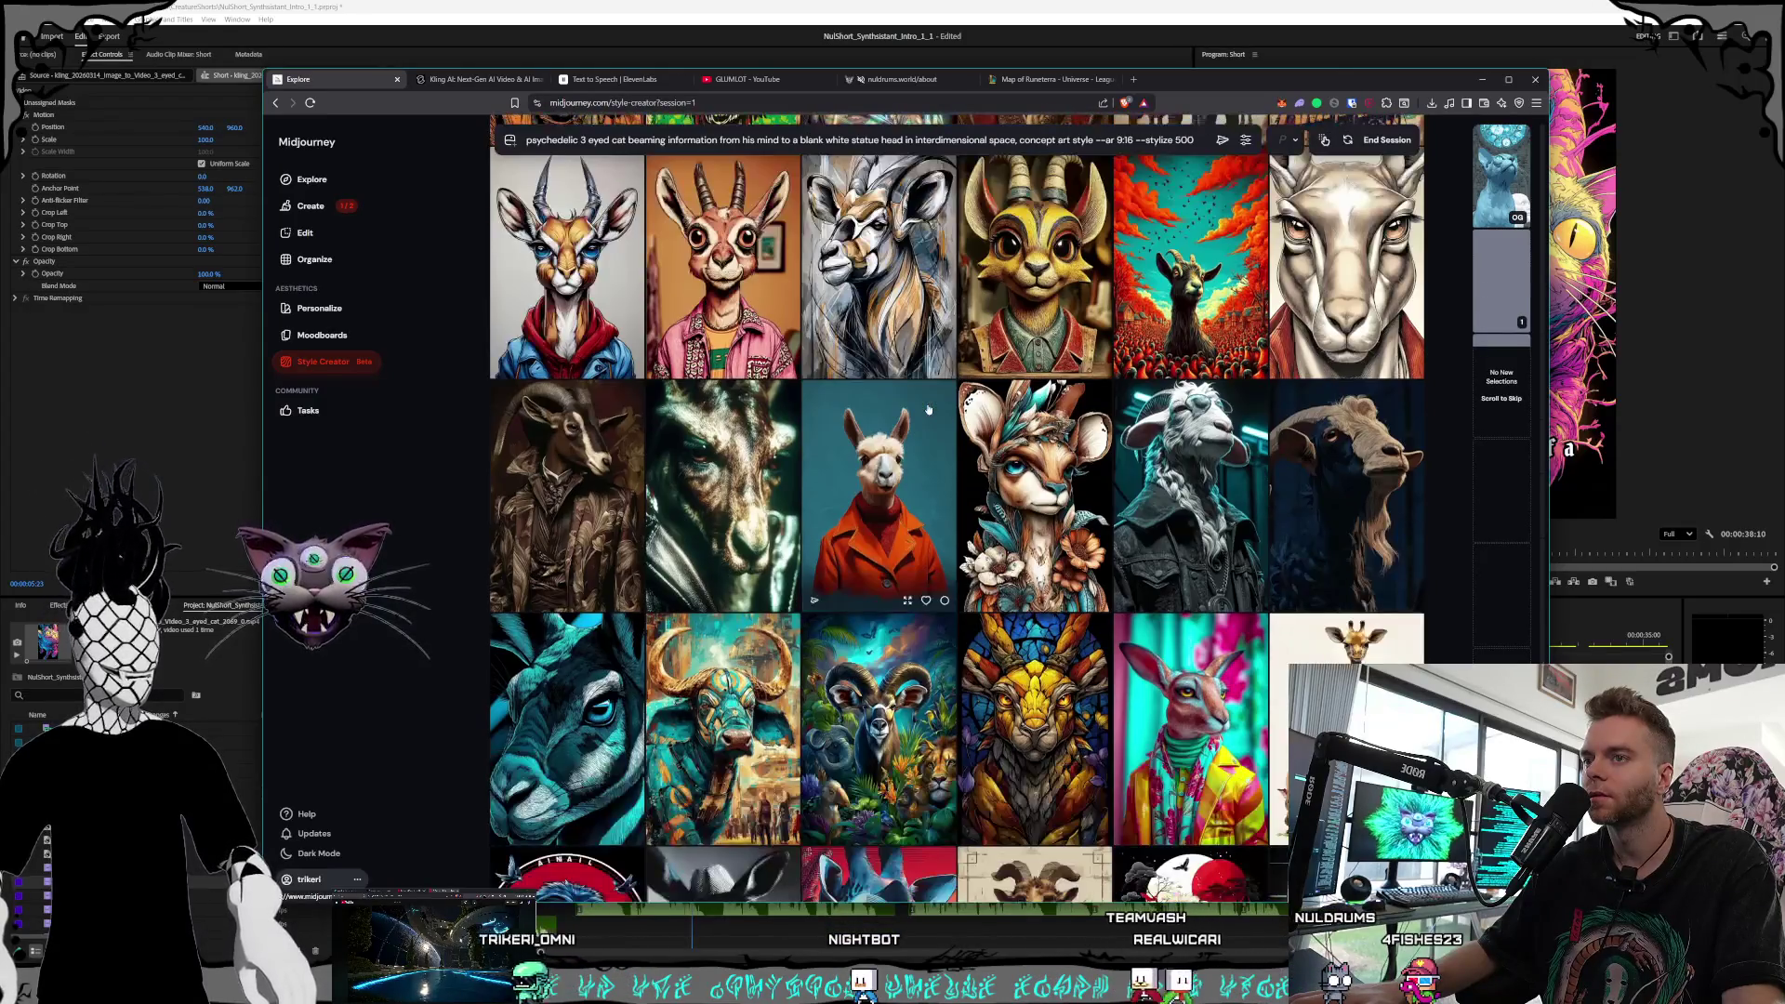
scroll(928, 409, down, 2)
scroll(1045, 396, down, 2)
scroll(1044, 381, down, 7)
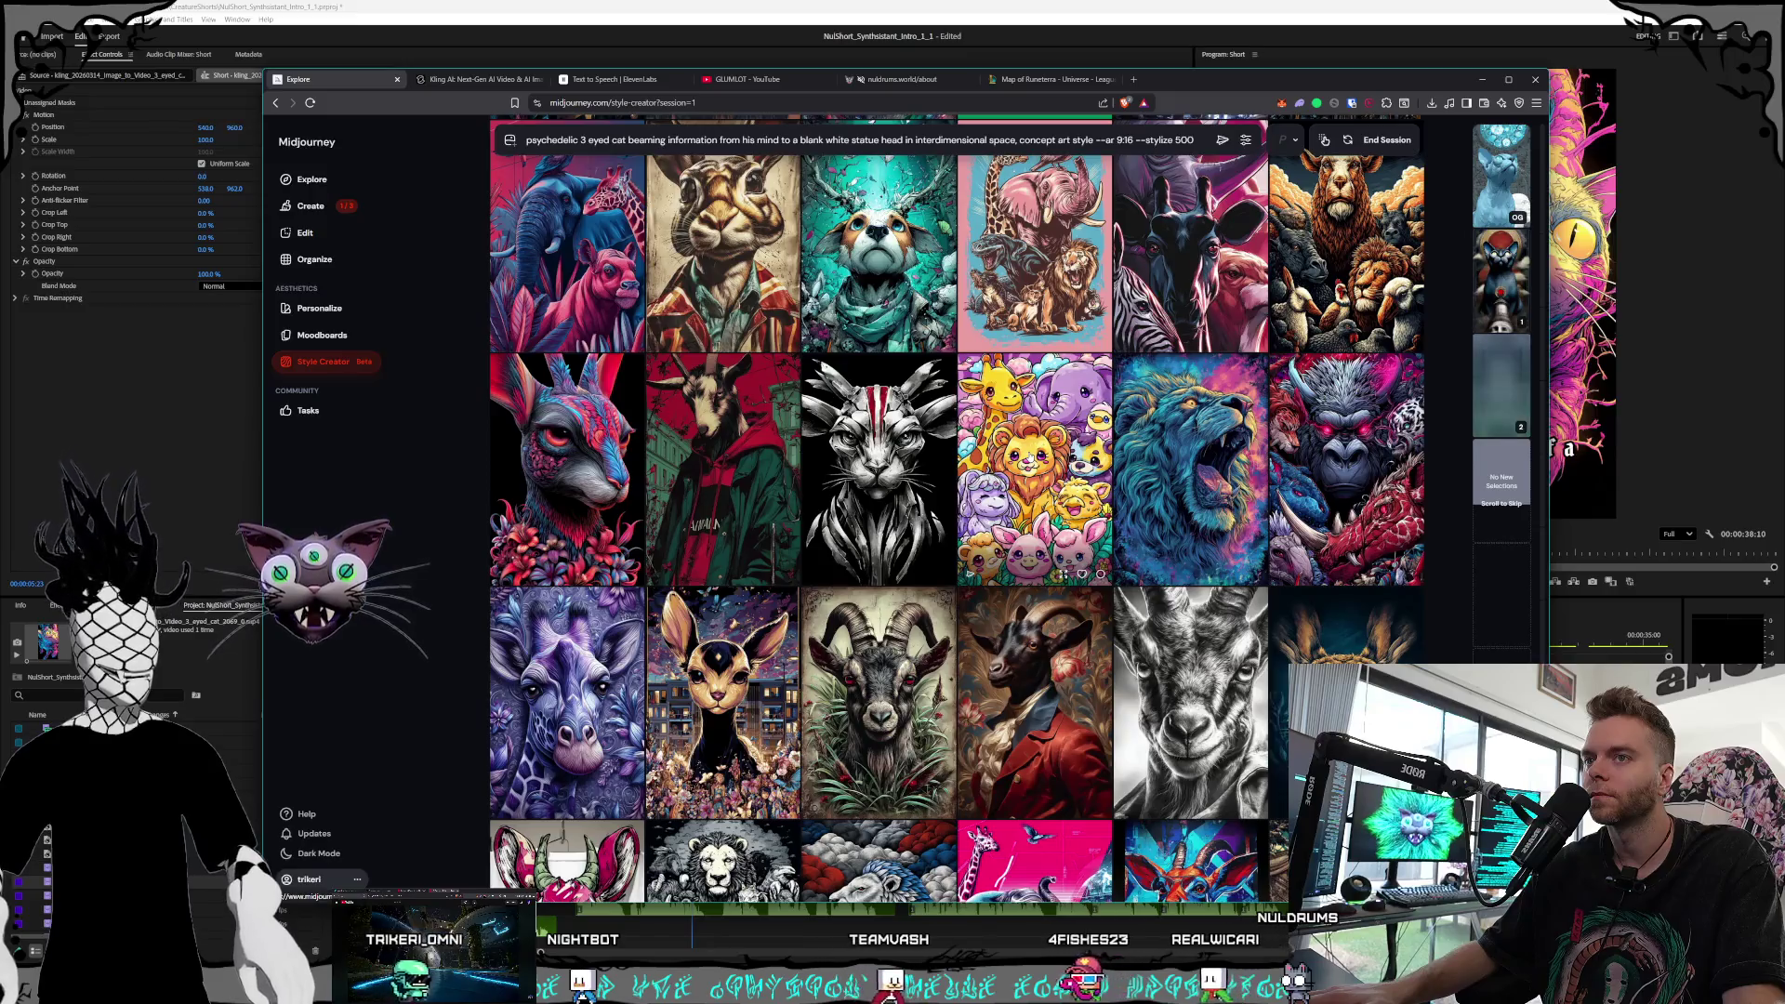
scroll(1033, 465, down, 1)
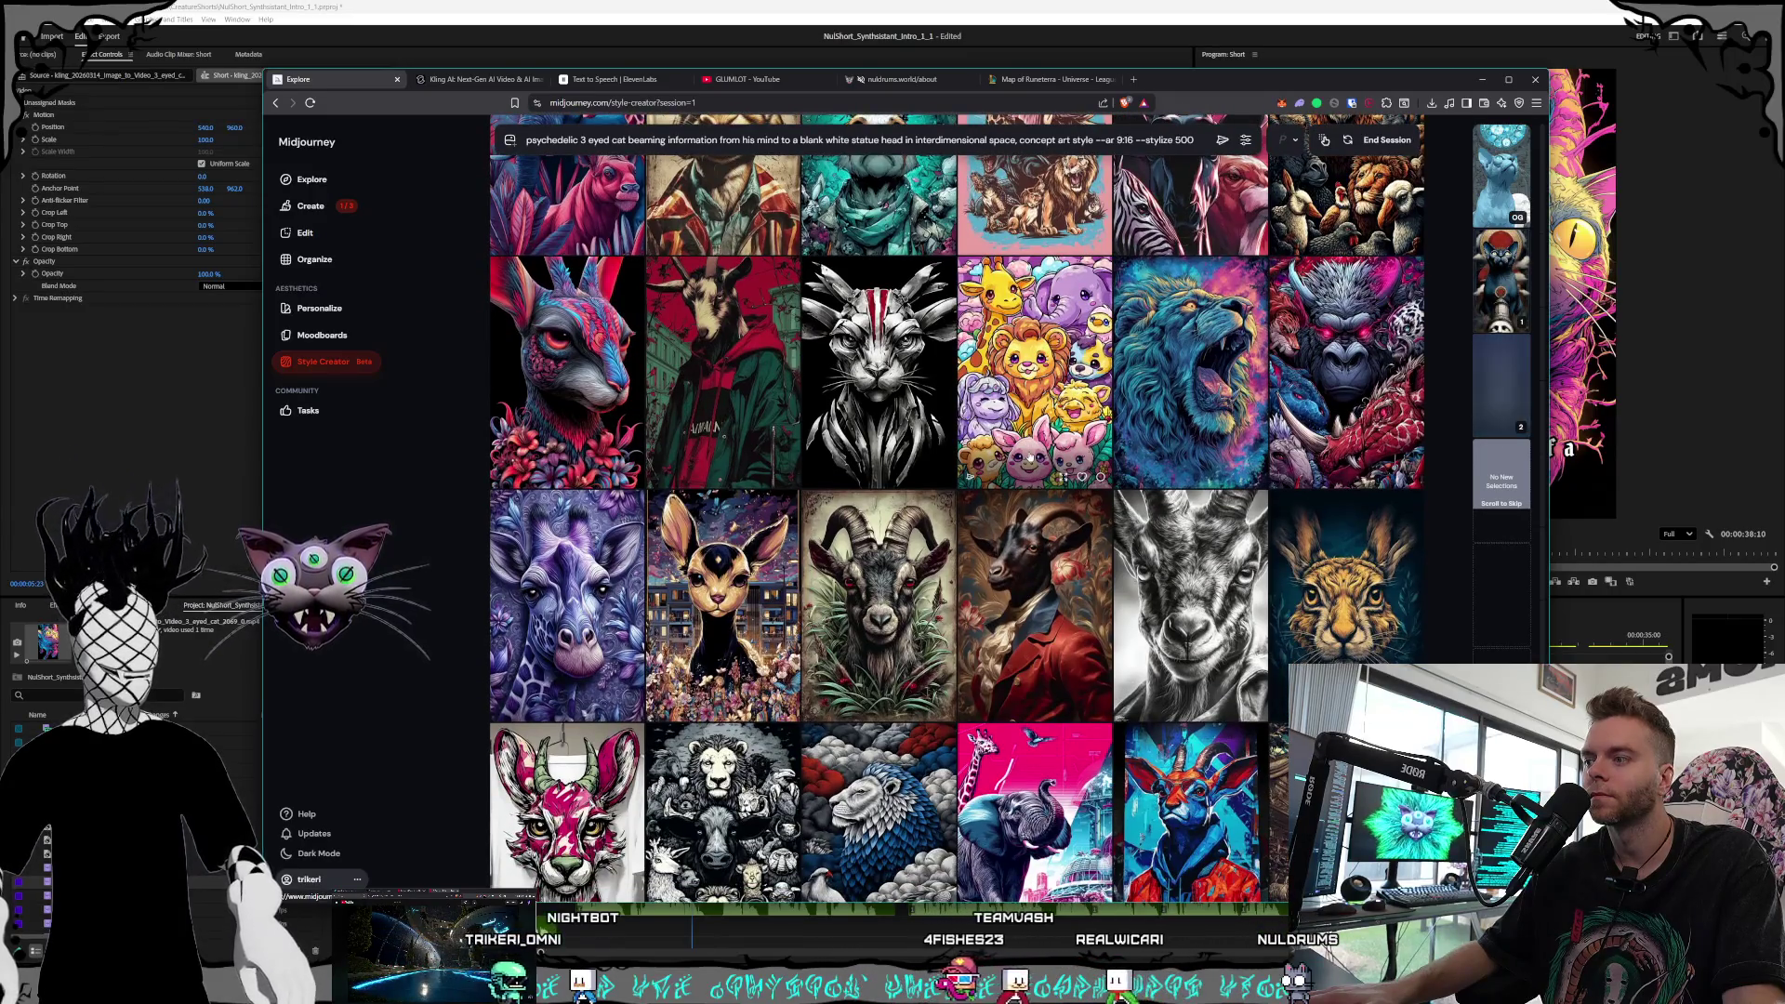
Mark a matching style image, pin the blue cat statue image, then go to Kling AI
click(1356, 384)
scroll(1208, 418, down, 6)
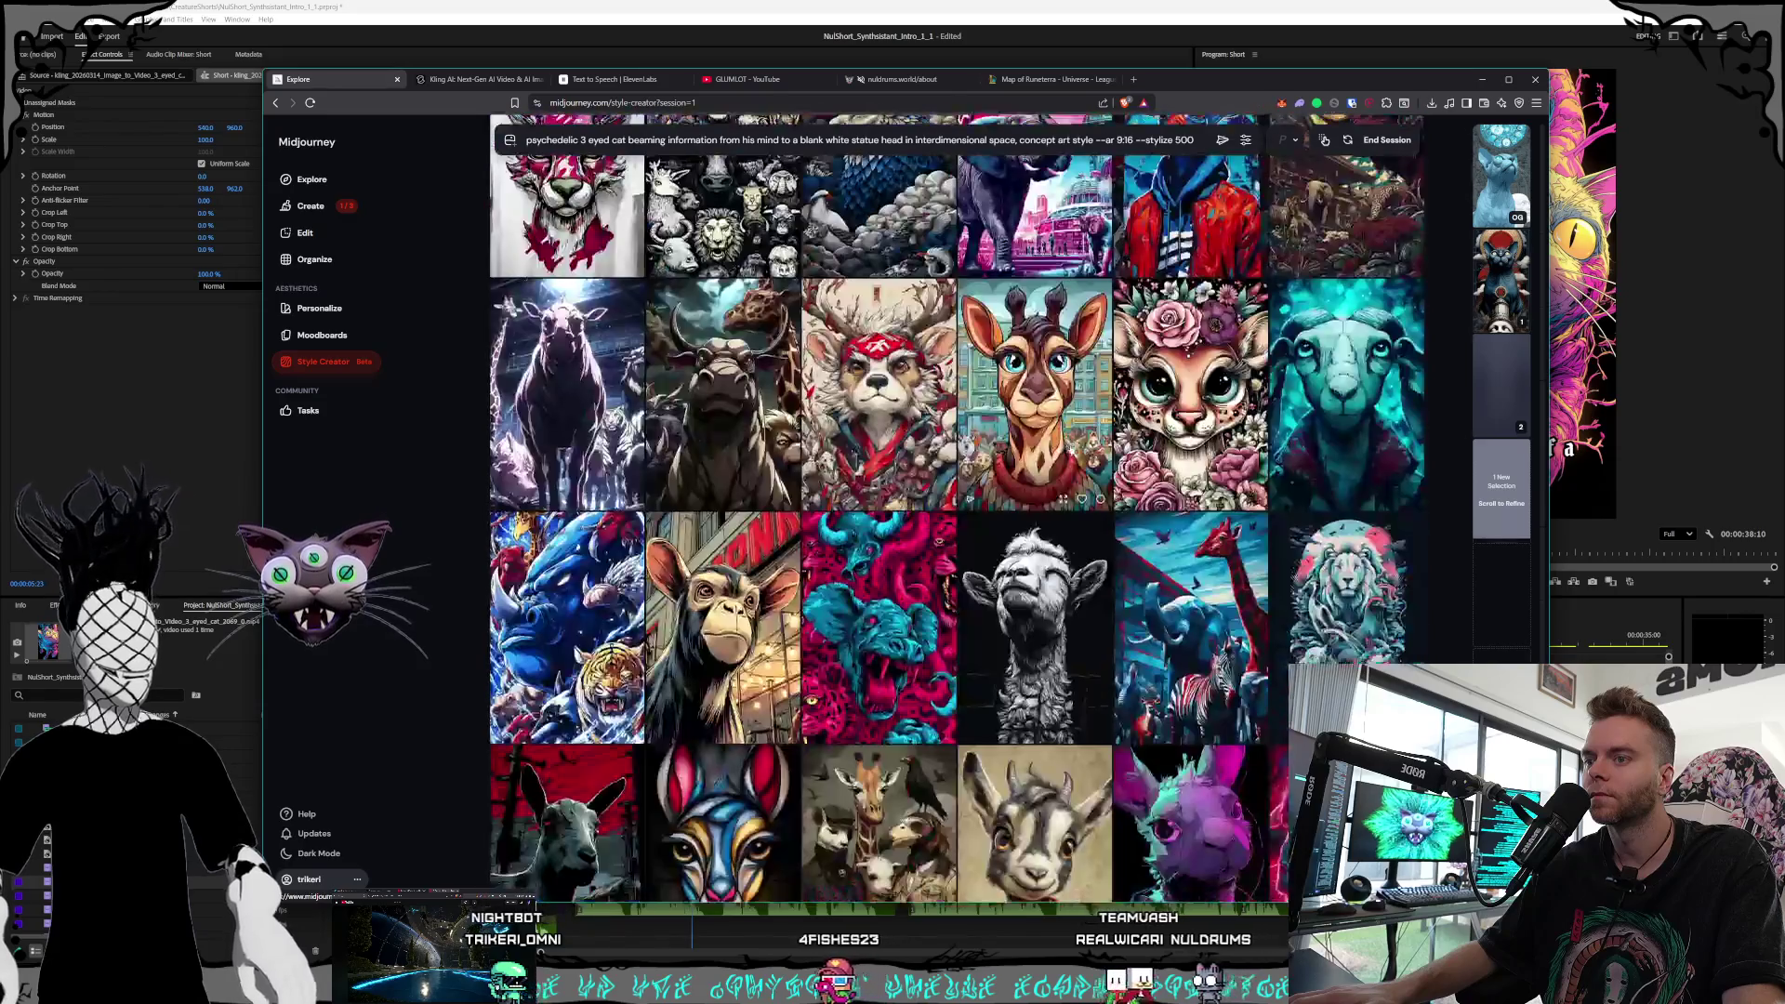
scroll(1074, 451, down, 1)
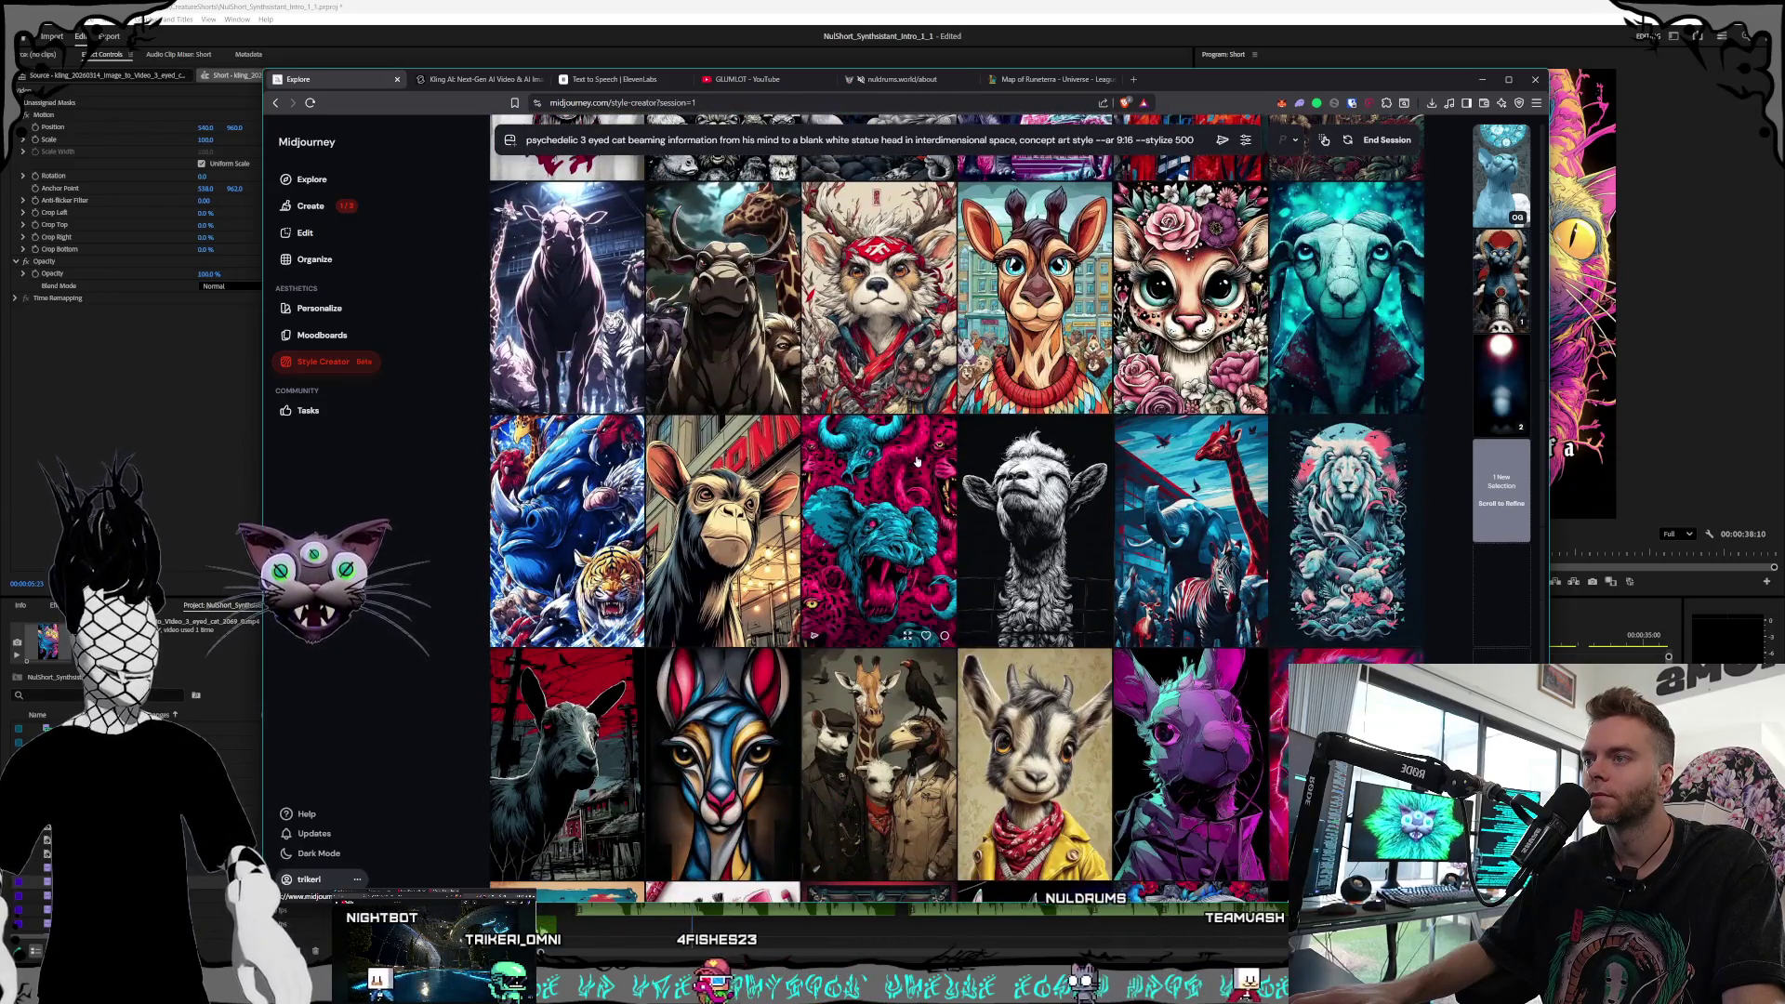
scroll(1102, 469, down, 5)
scroll(1104, 474, down, 5)
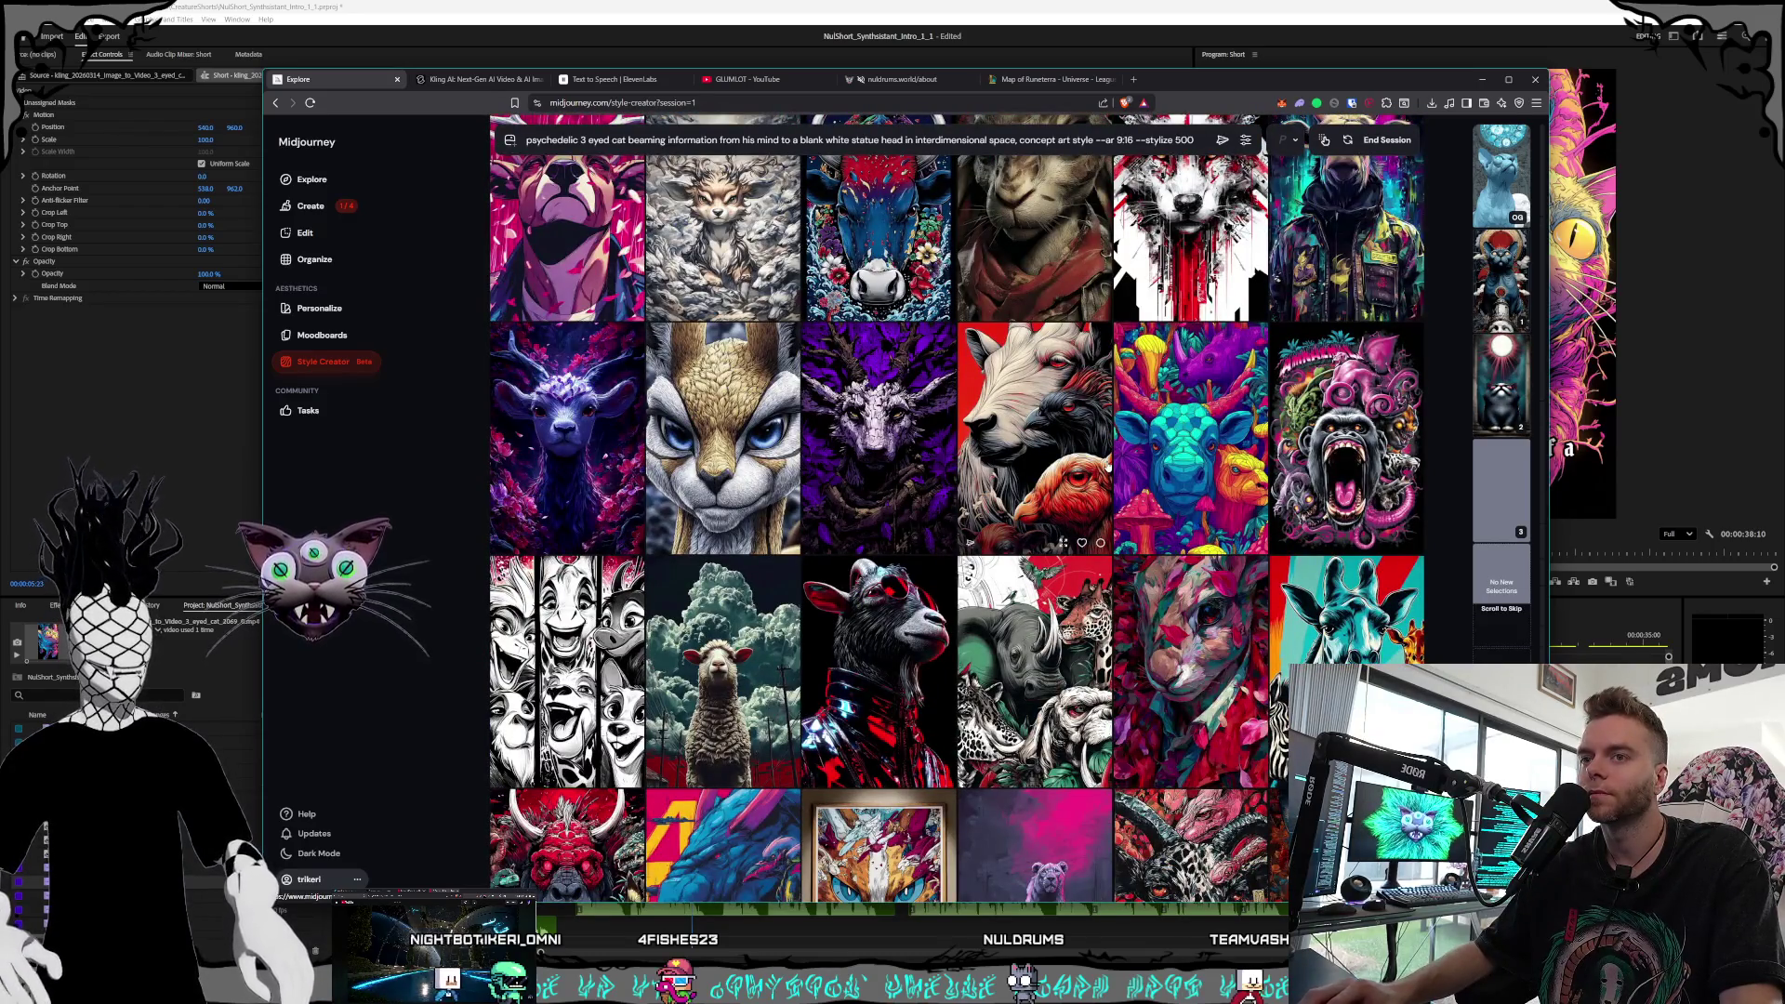
scroll(1107, 469, up, 1)
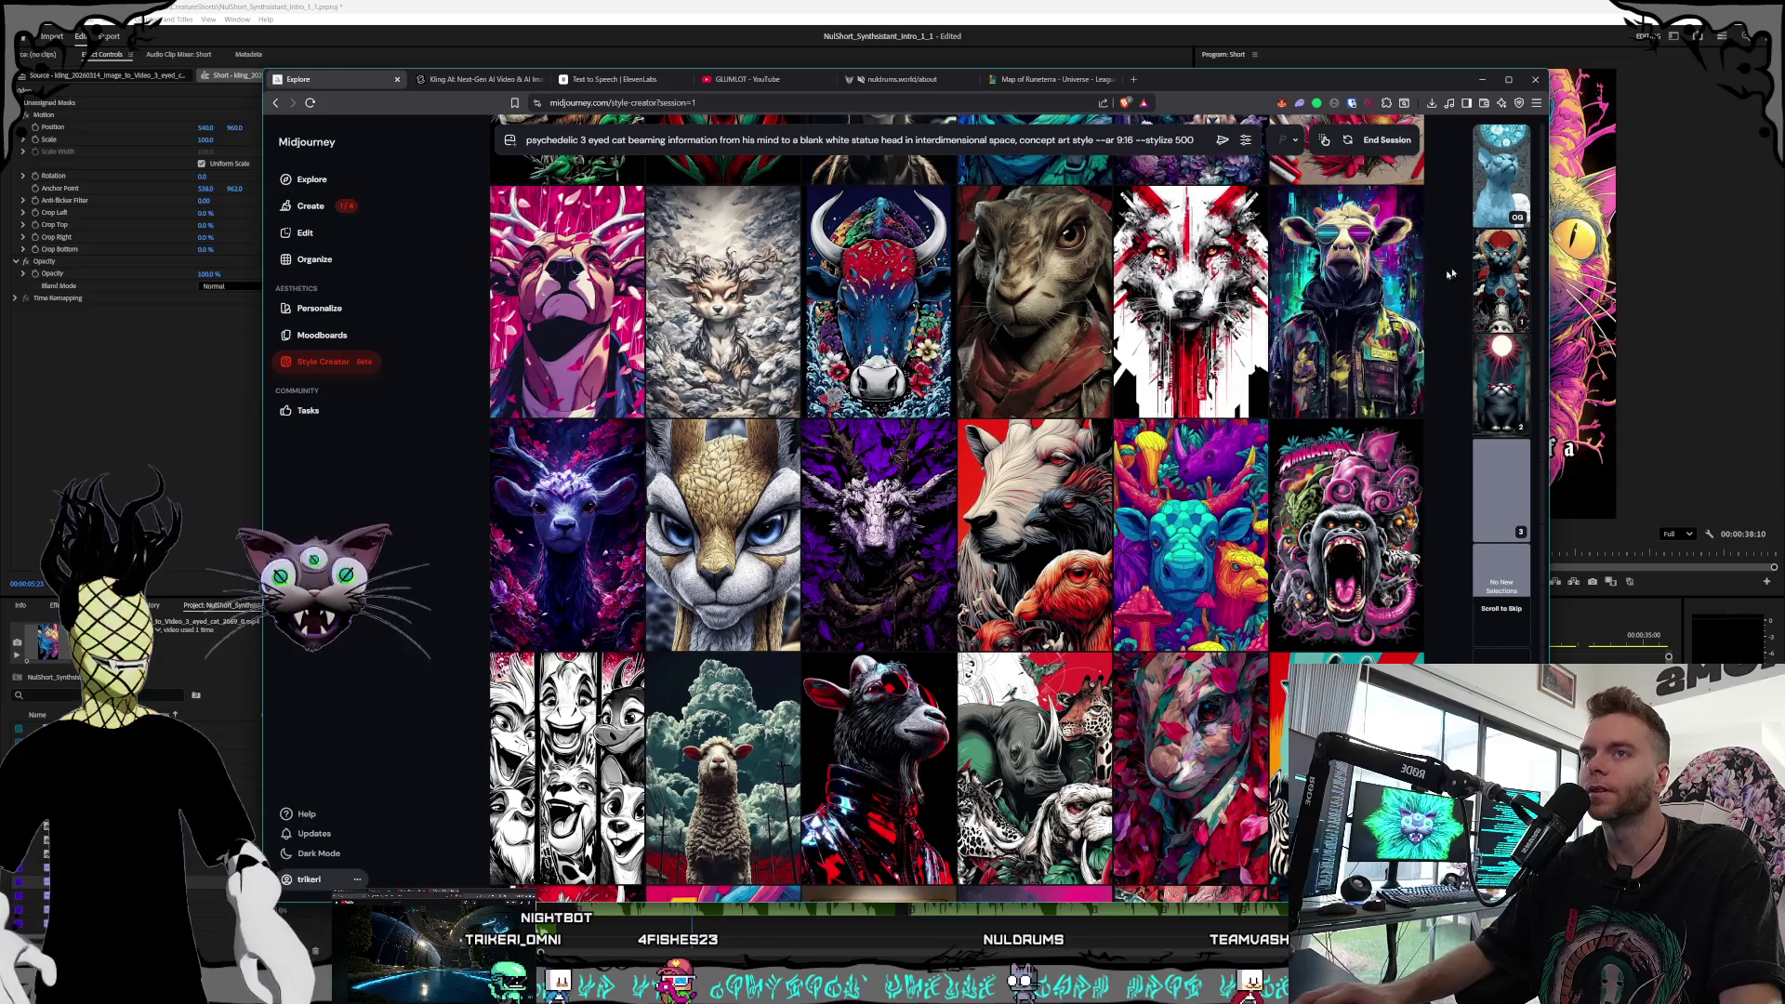
click(1487, 263)
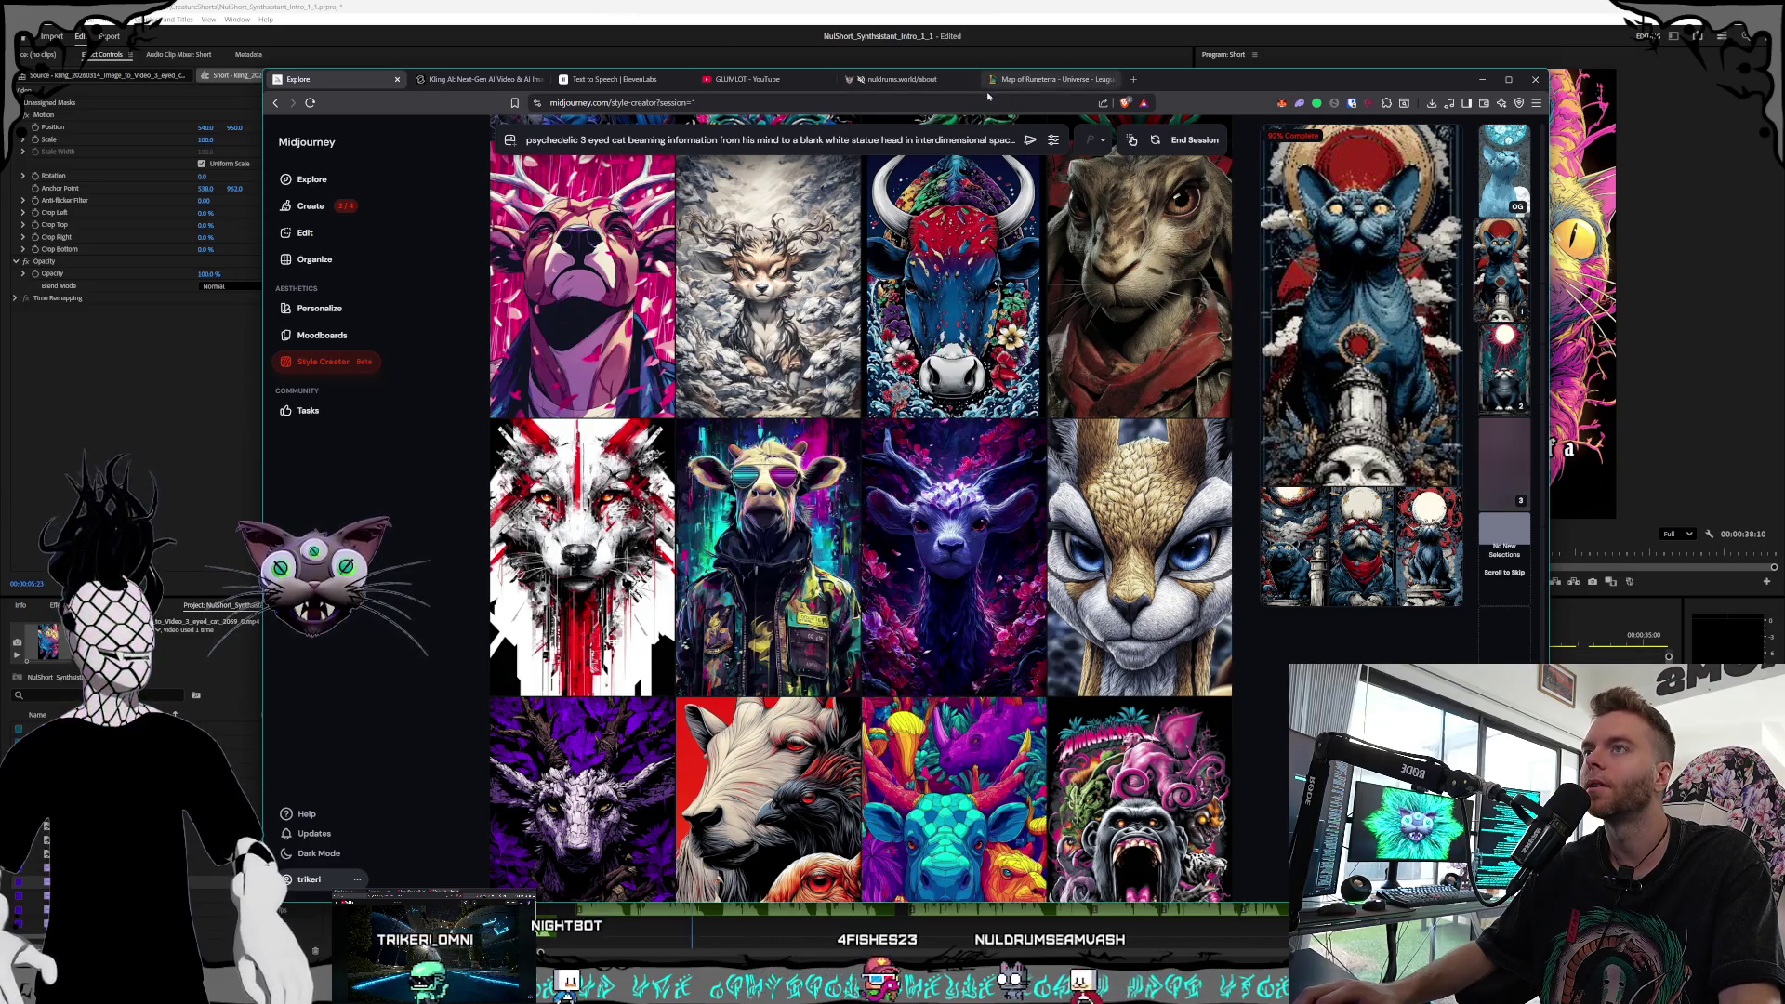
click(476, 79)
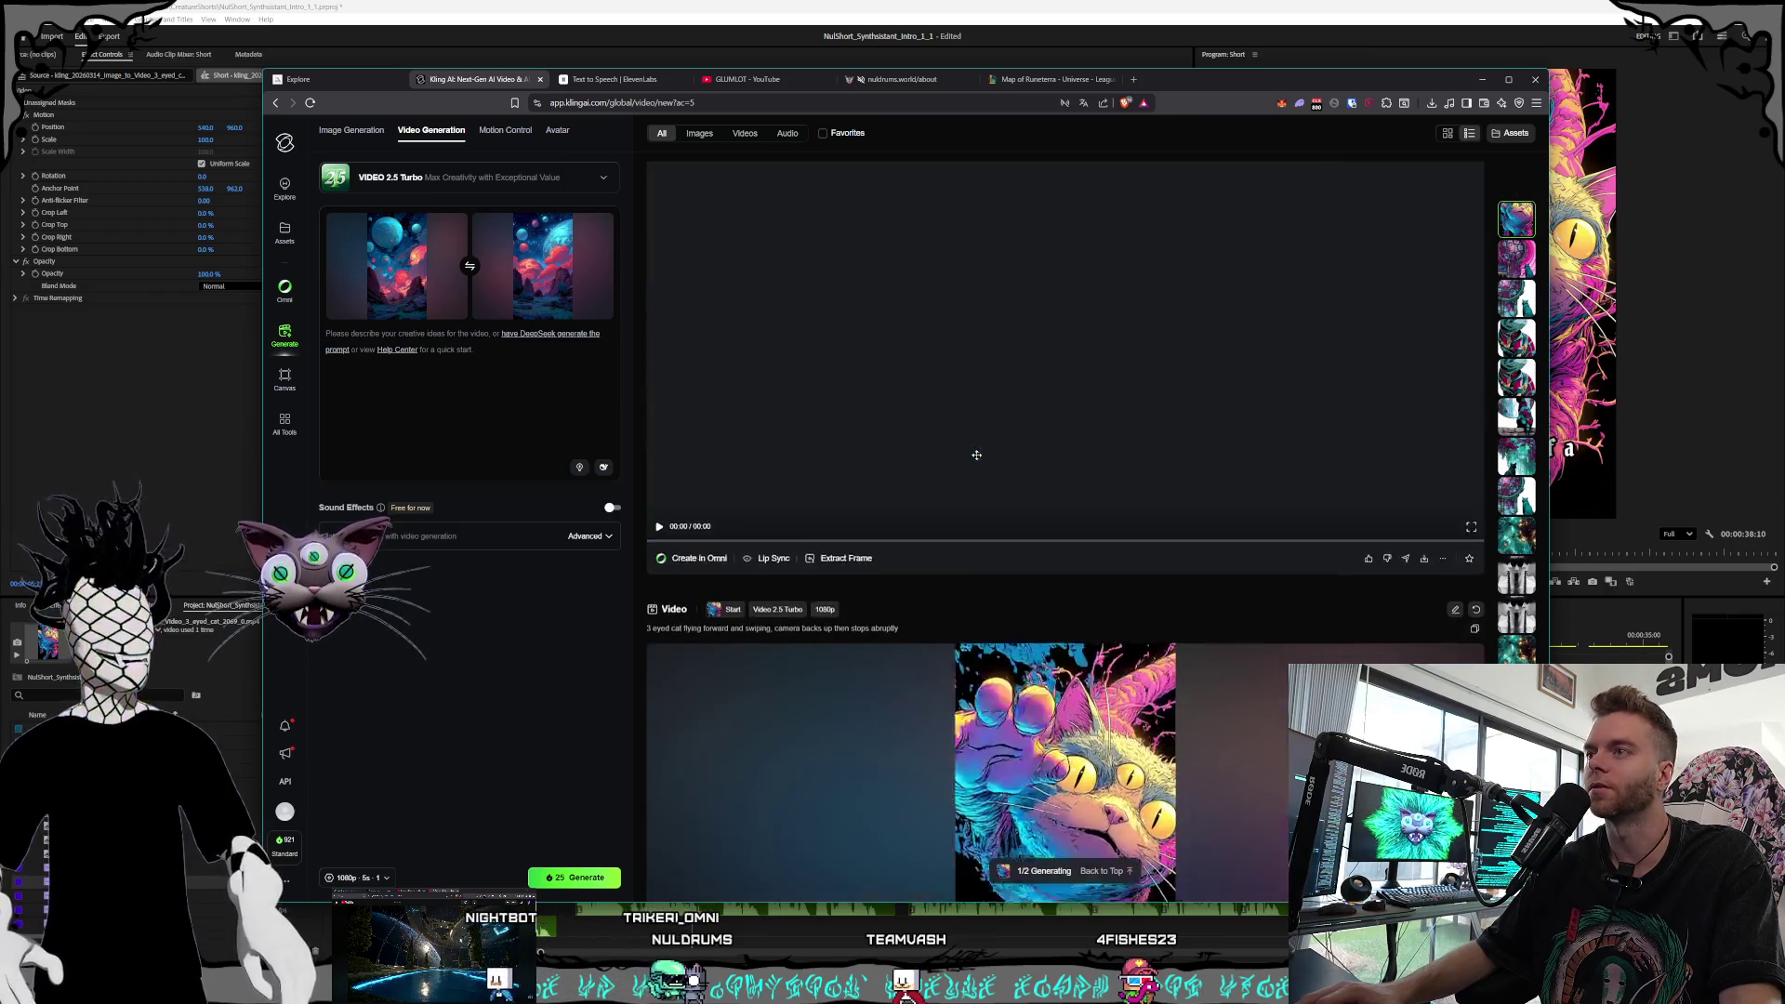
Play the finished 5-second planets clip full screen in the Kling feed
scroll(976, 455, down, 4)
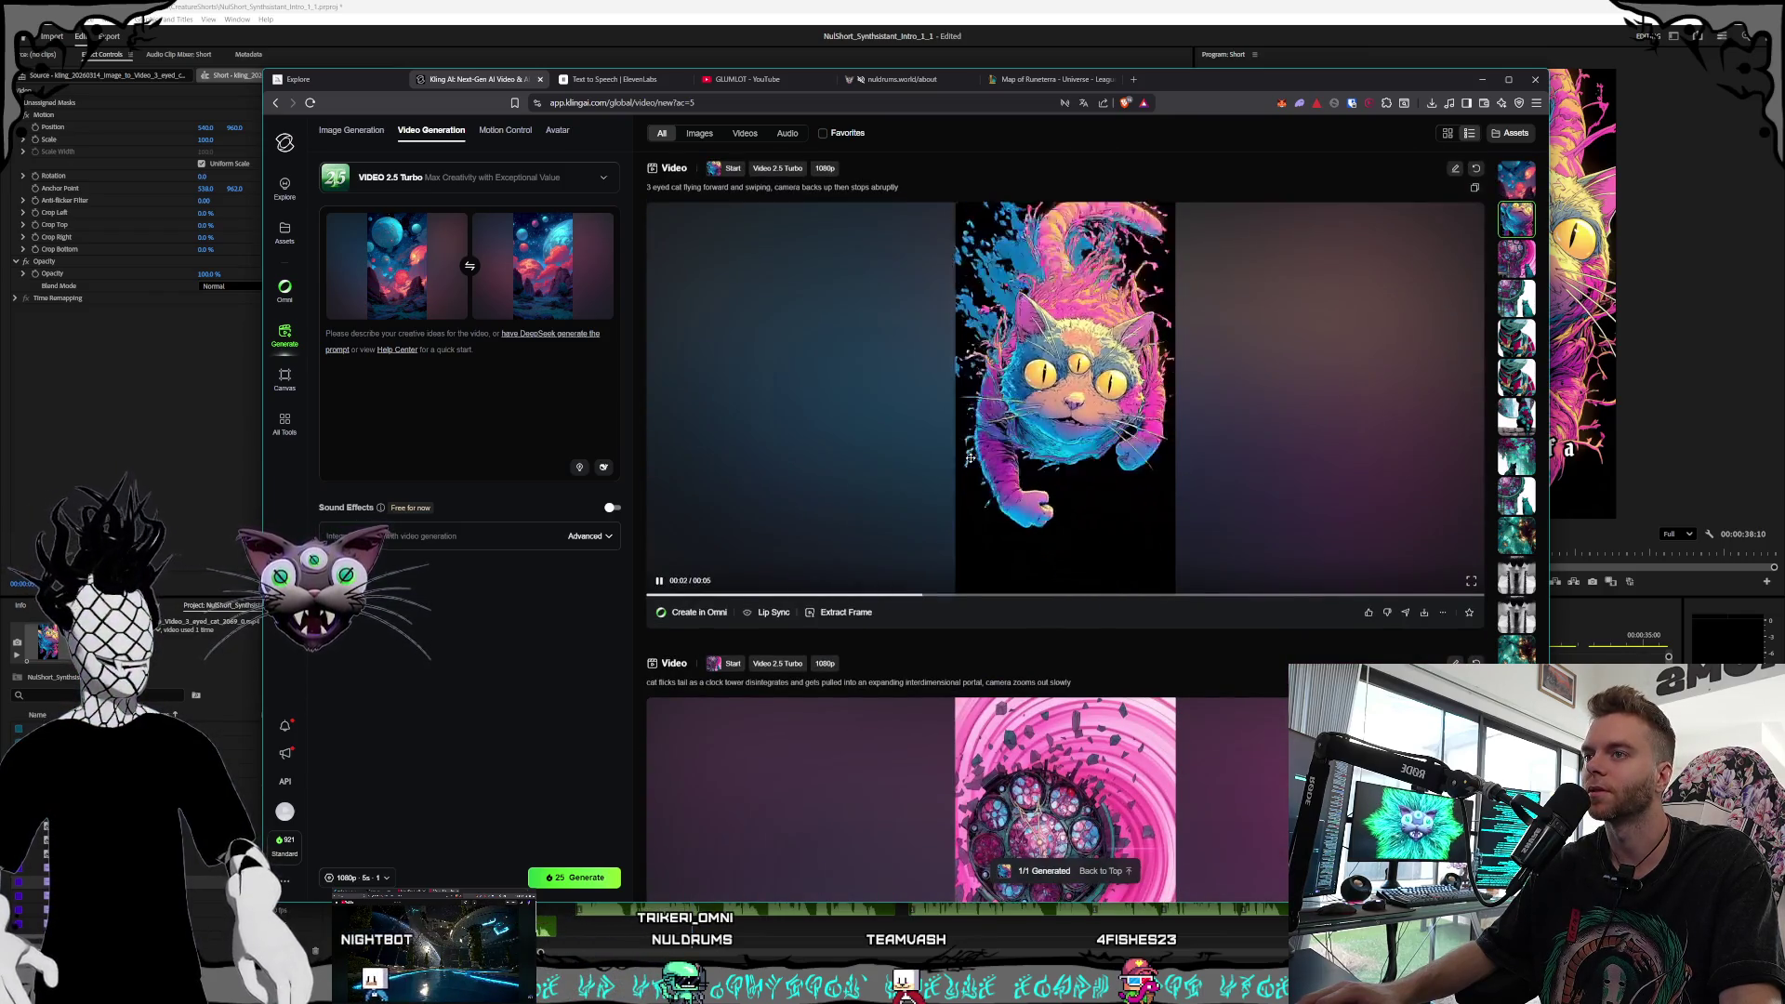
scroll(836, 441, up, 4)
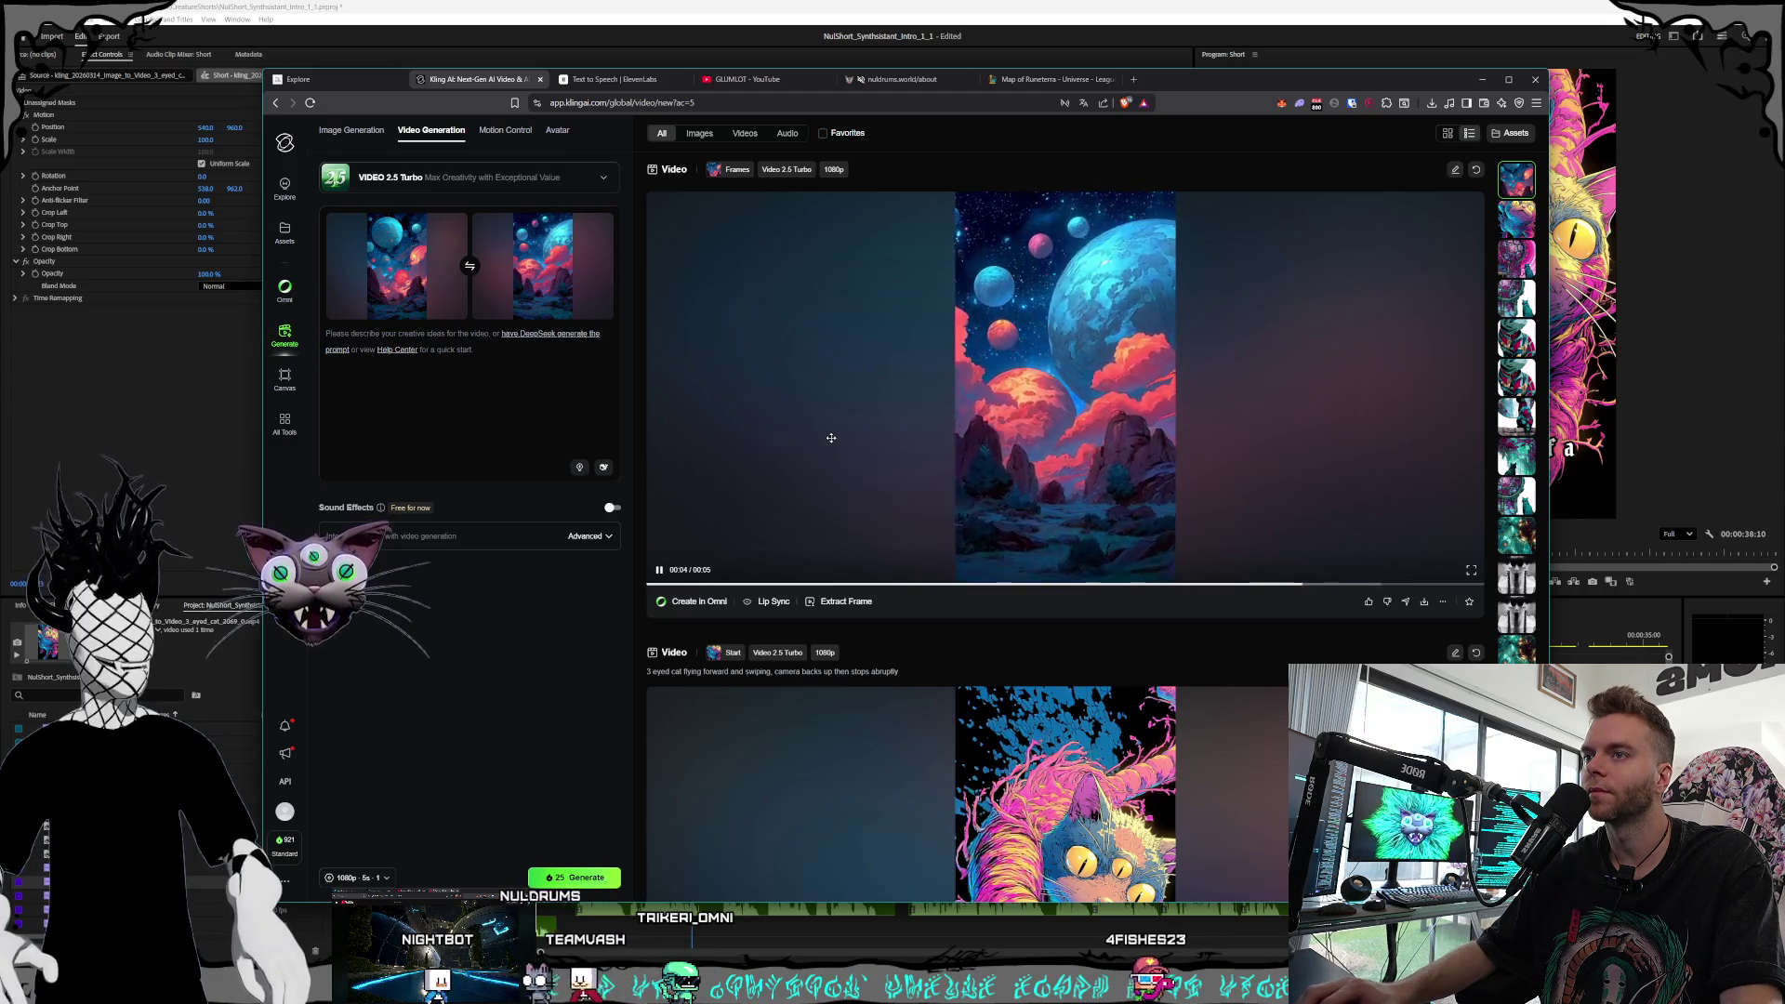
click(1471, 570)
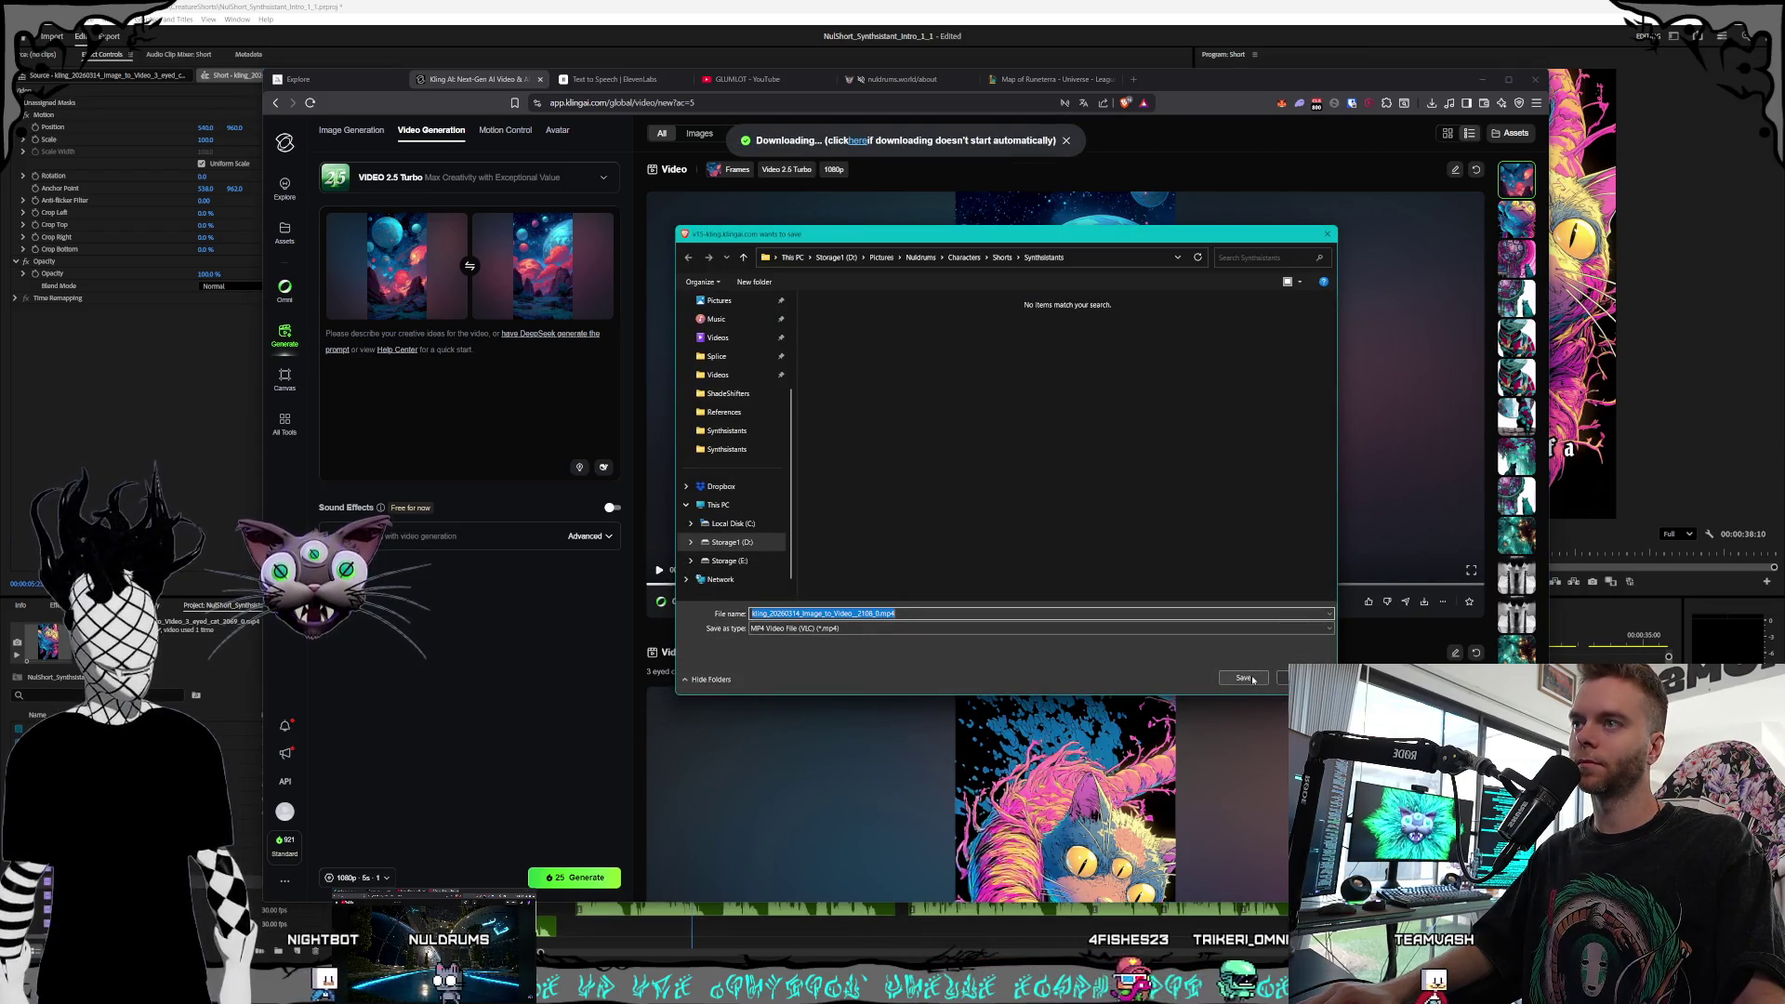
Save the planets MP4 to D: > Videos > Nuldrums > Shorts > Creatures > Synthsistants
click(836, 257)
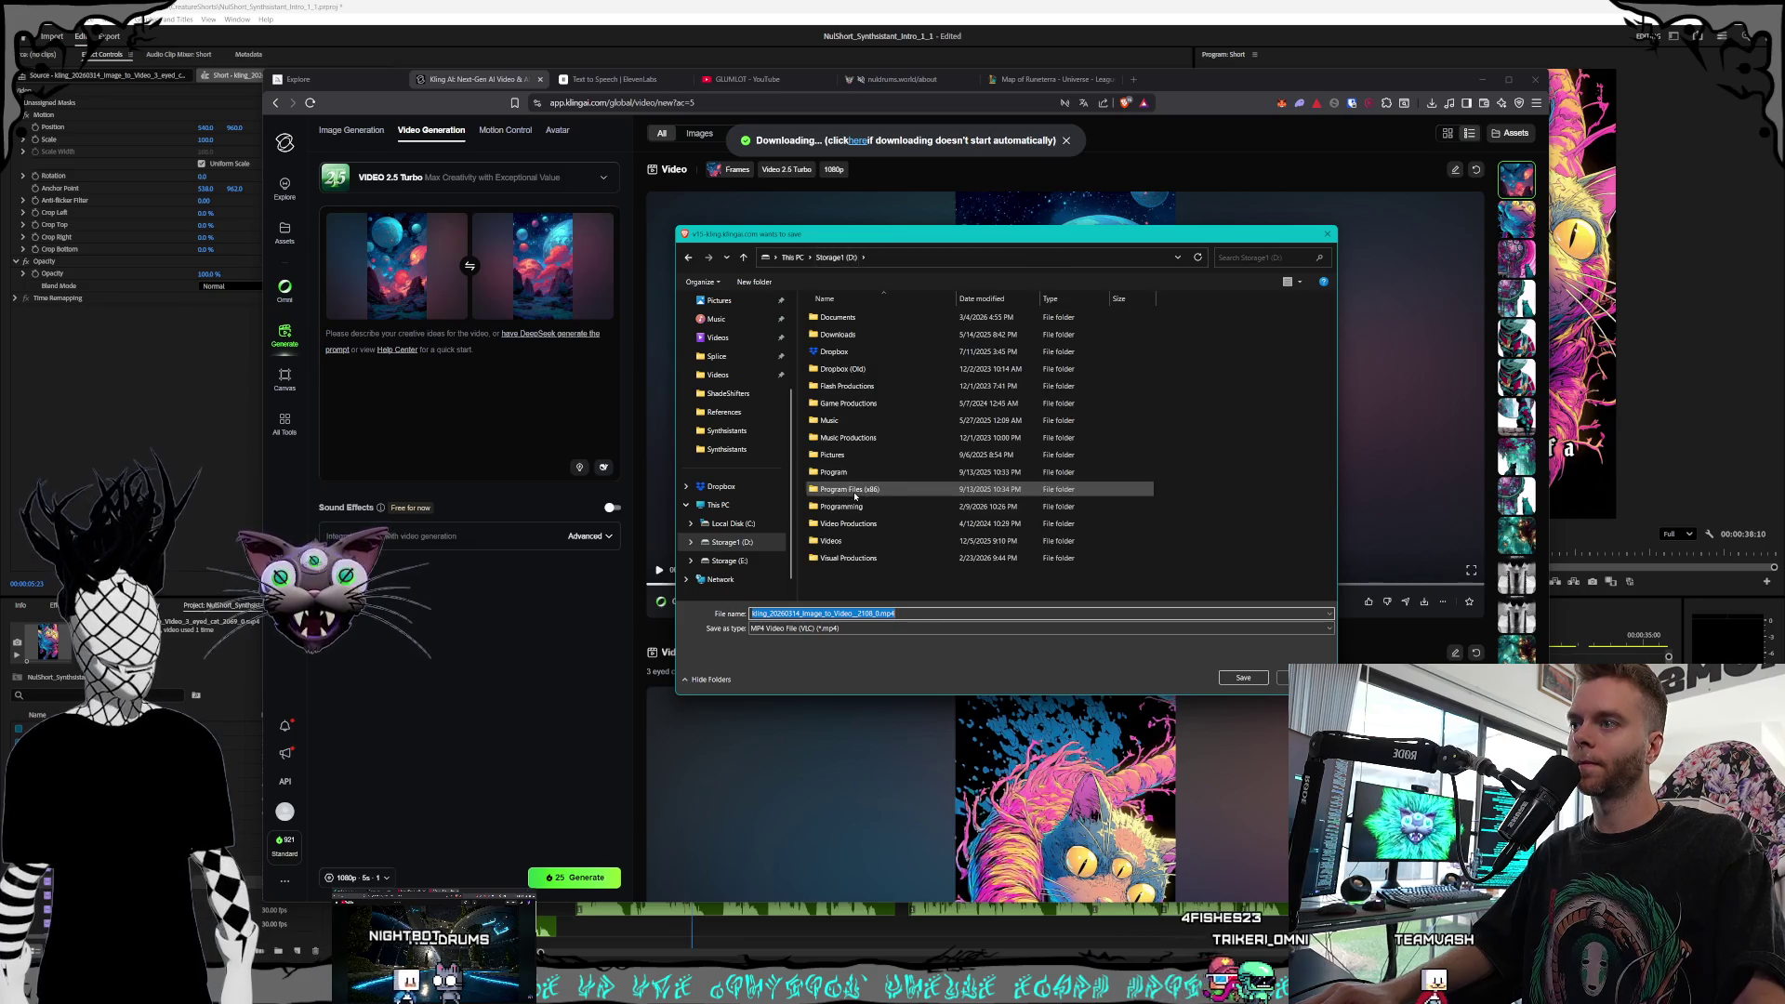
double_click(848, 542)
double_click(848, 472)
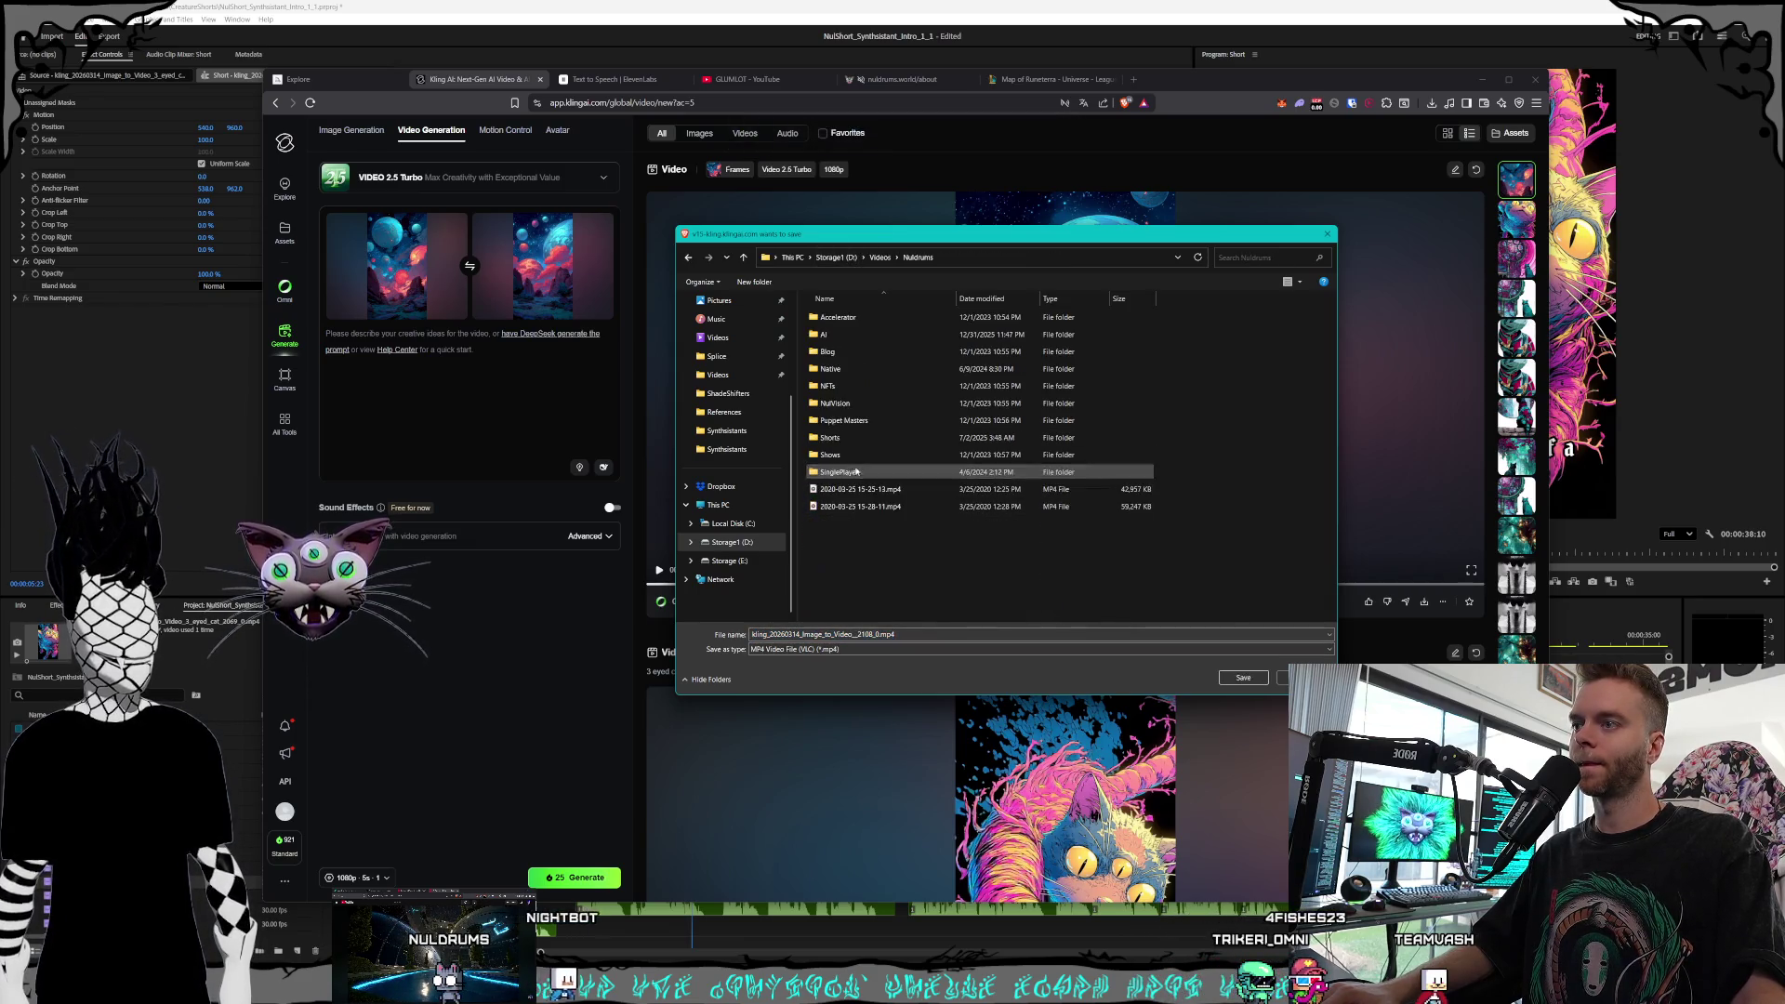
click(853, 438)
double_click(854, 438)
double_click(851, 319)
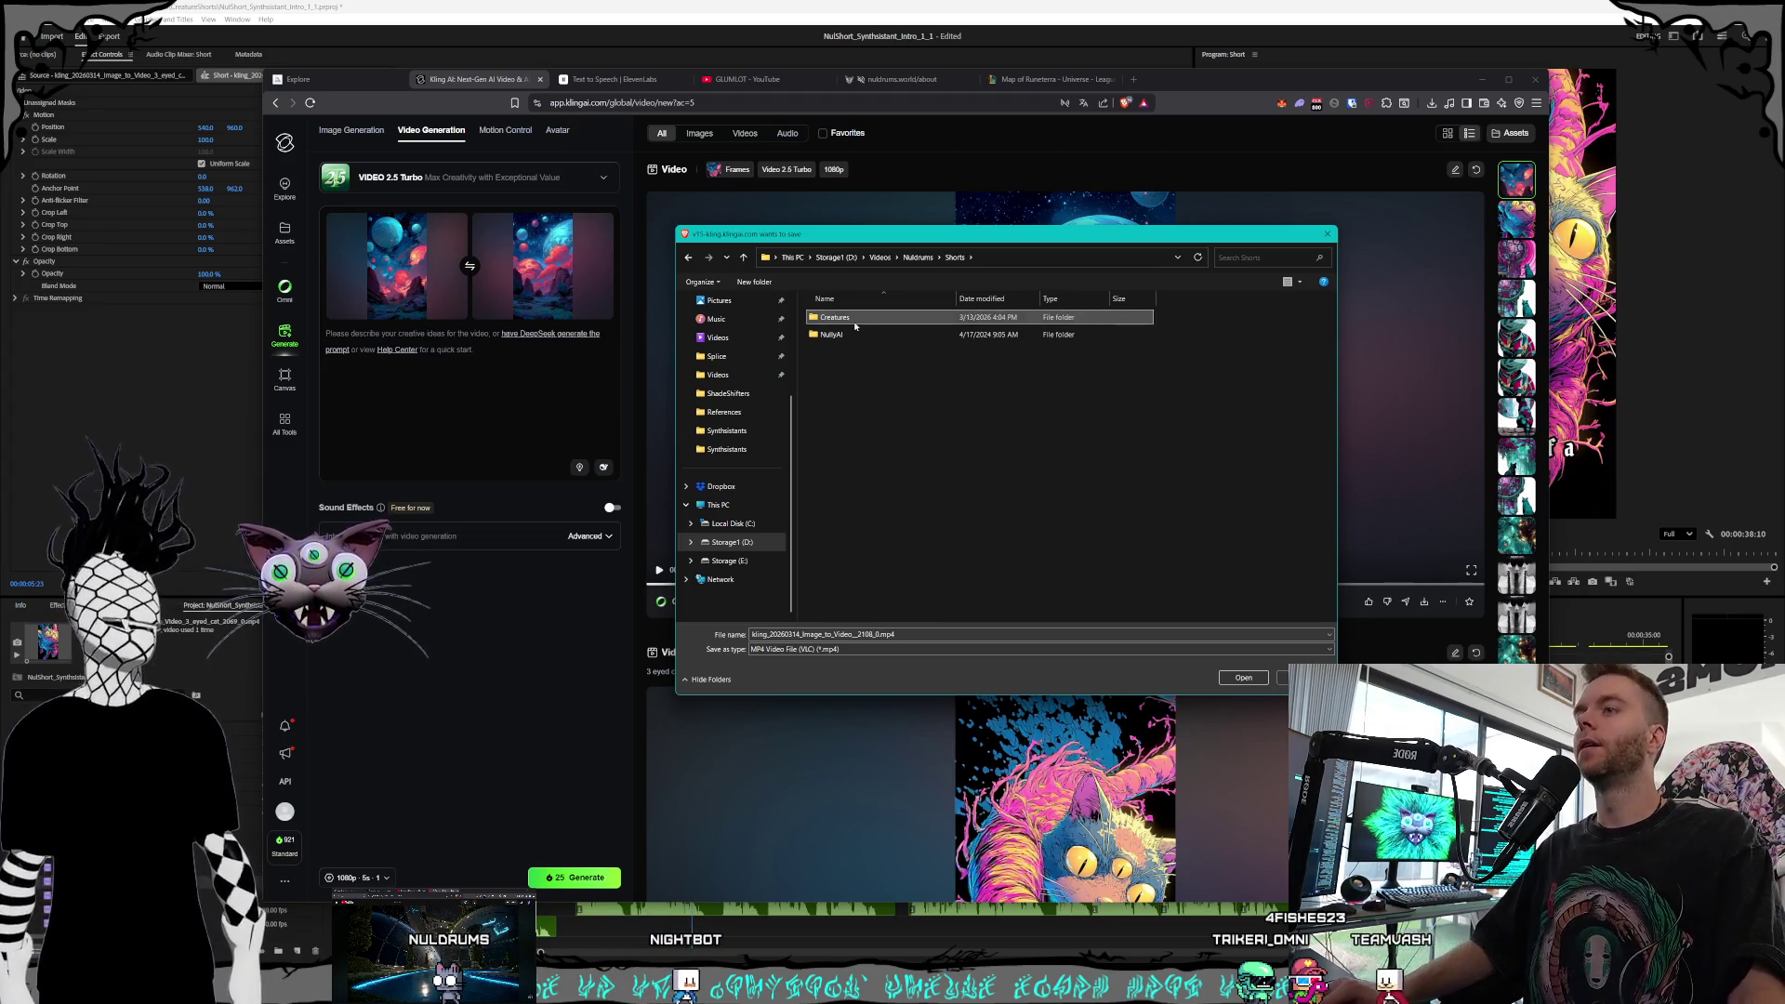
double_click(851, 319)
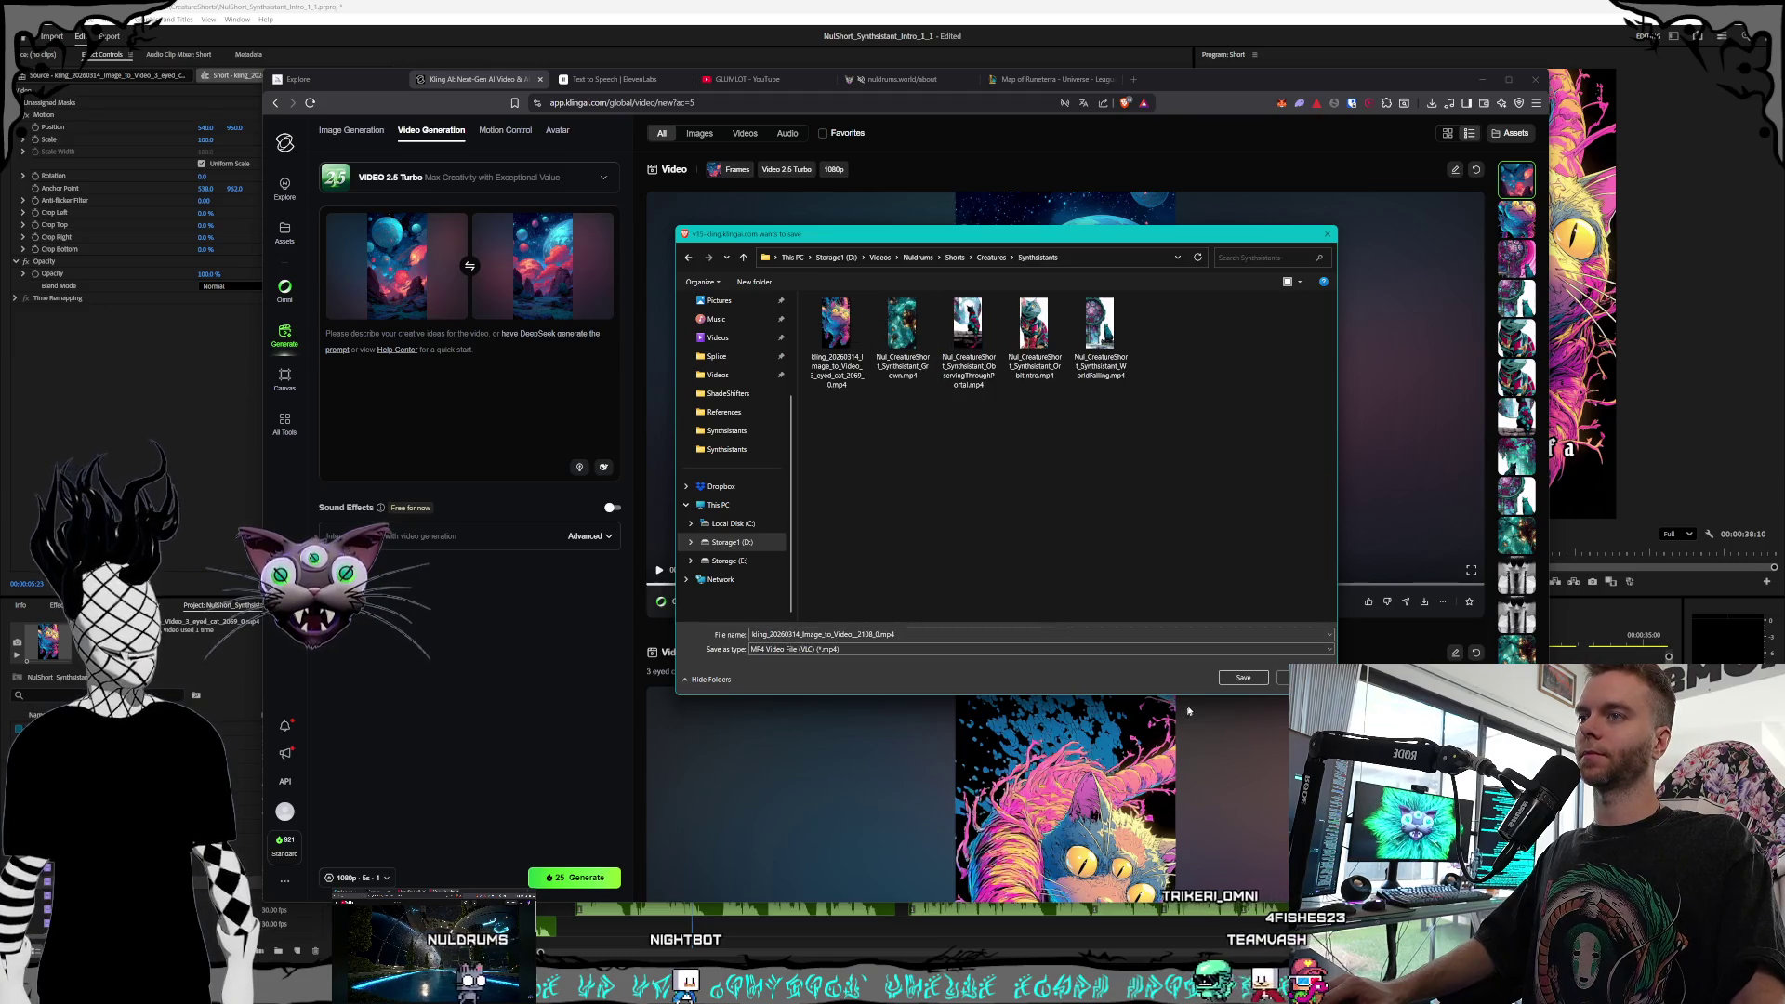
click(1243, 677)
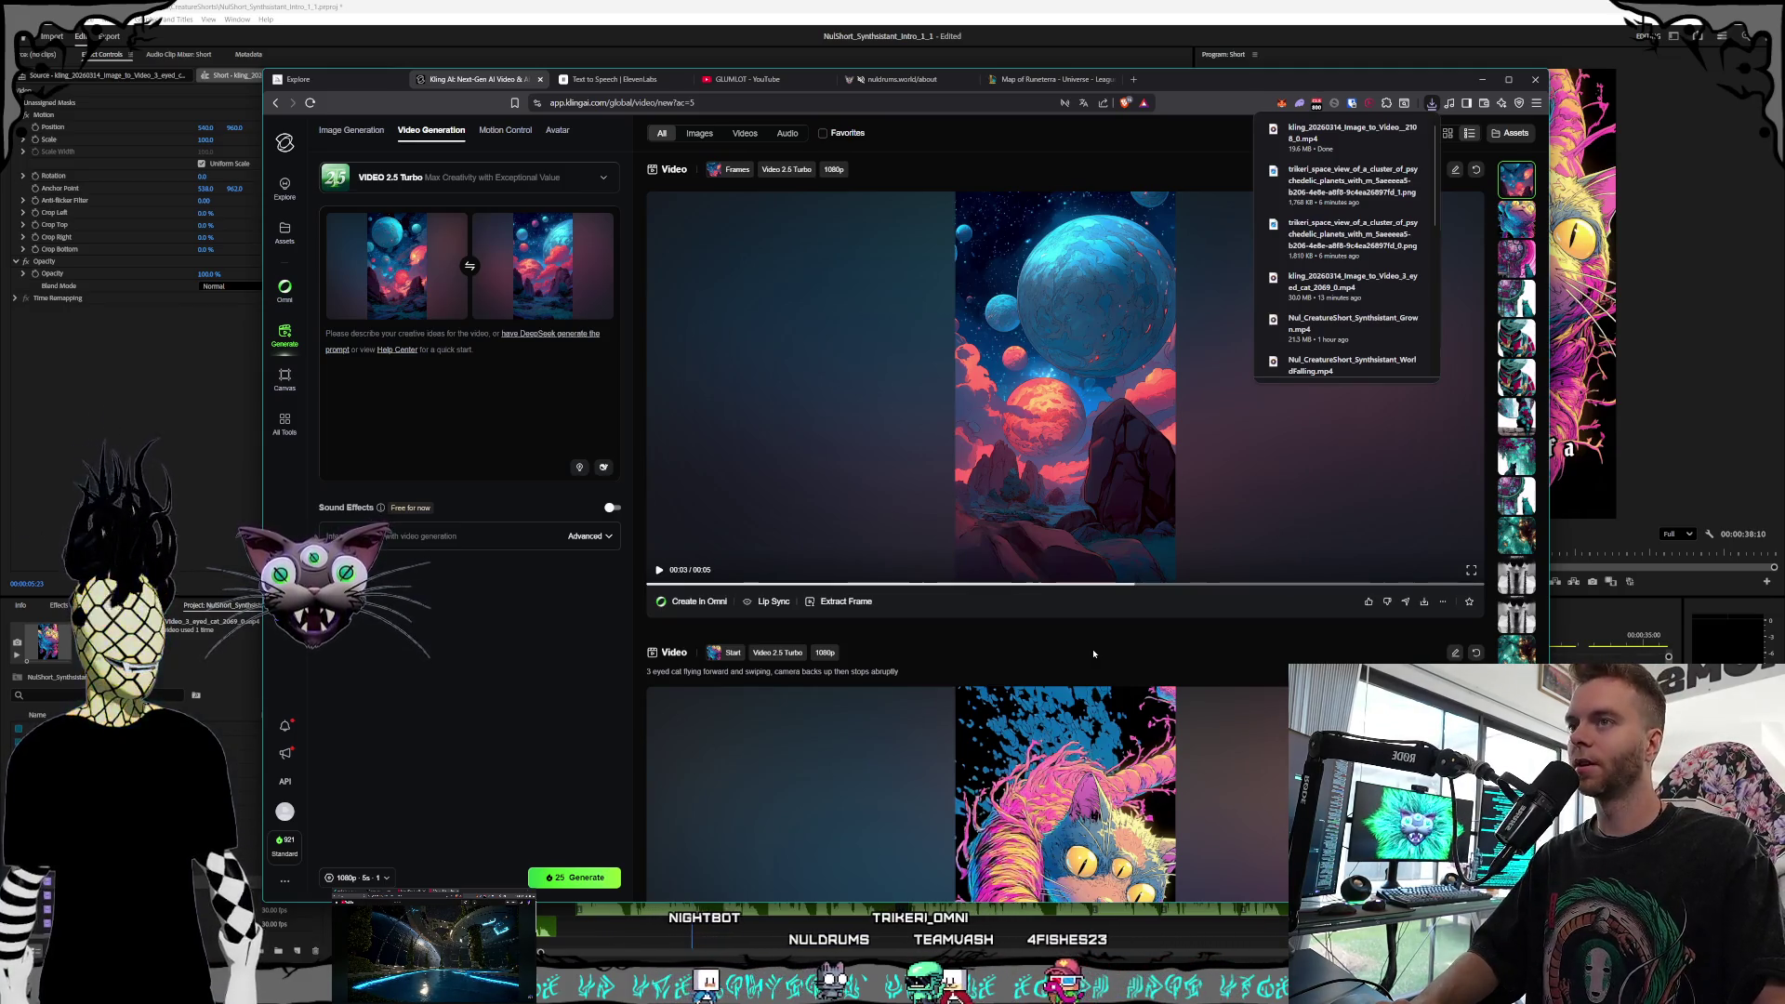
Close the downloads list, glance at the YouTube Shorts tab, and switch to Premiere Pro
click(1218, 372)
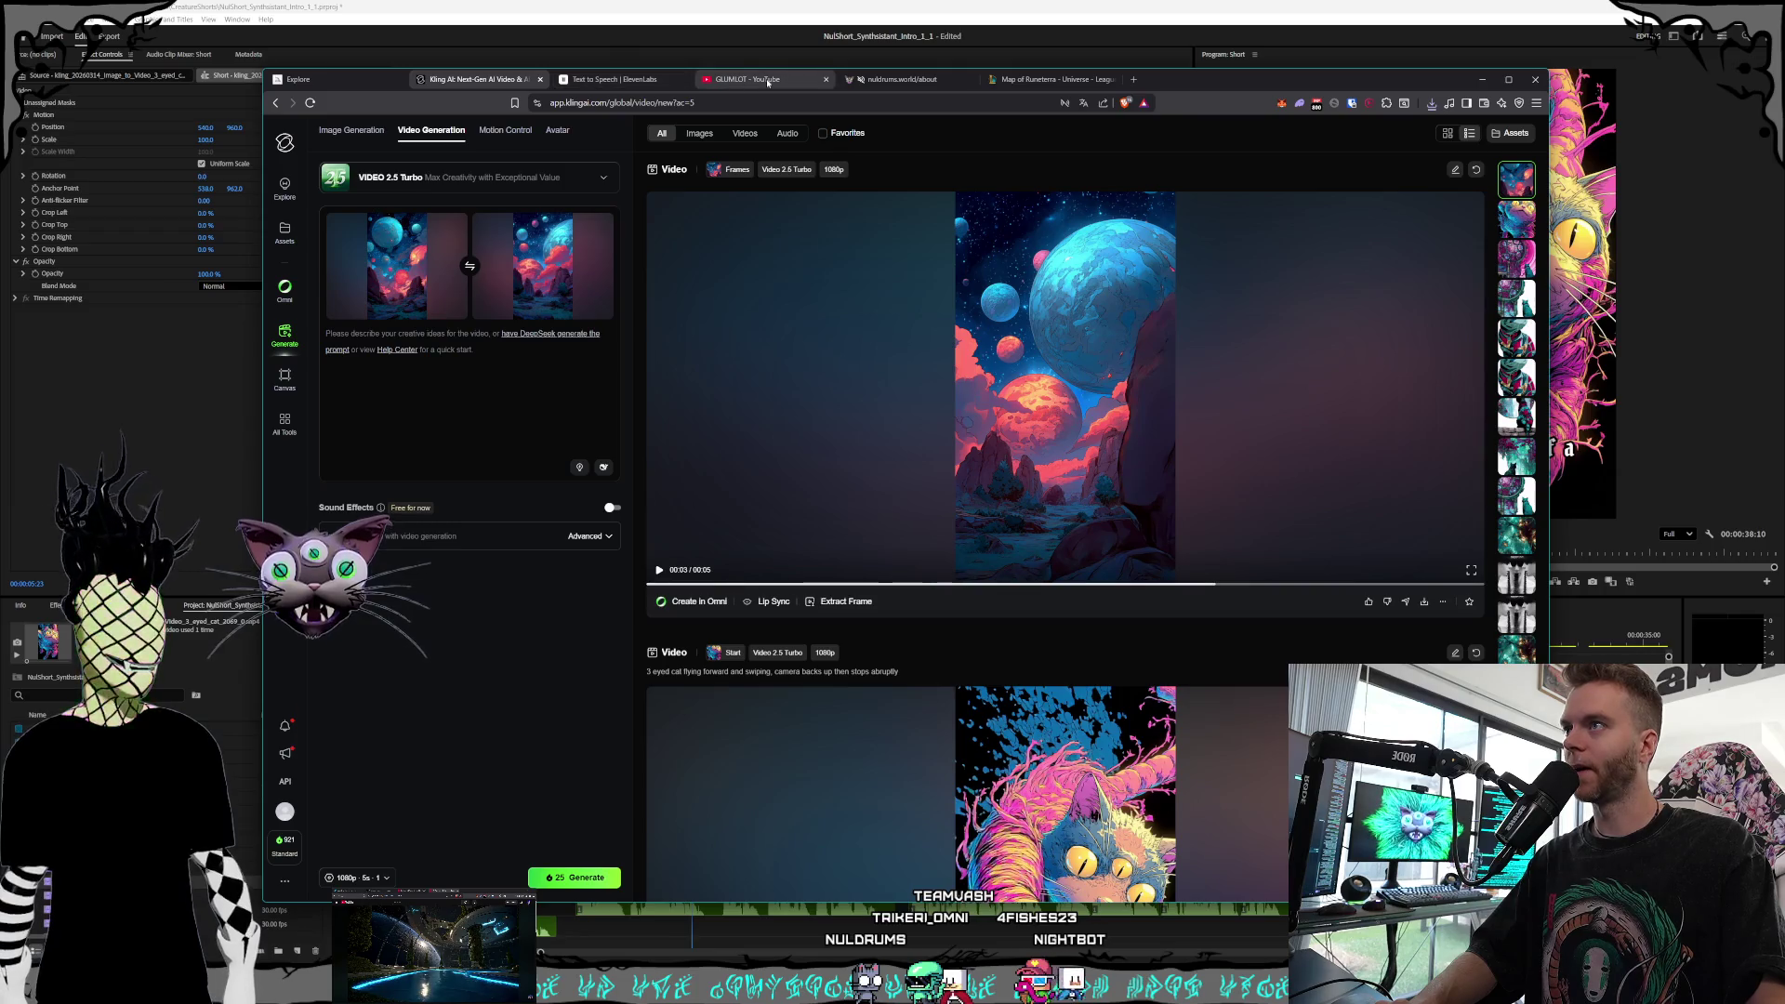
click(705, 82)
click(498, 82)
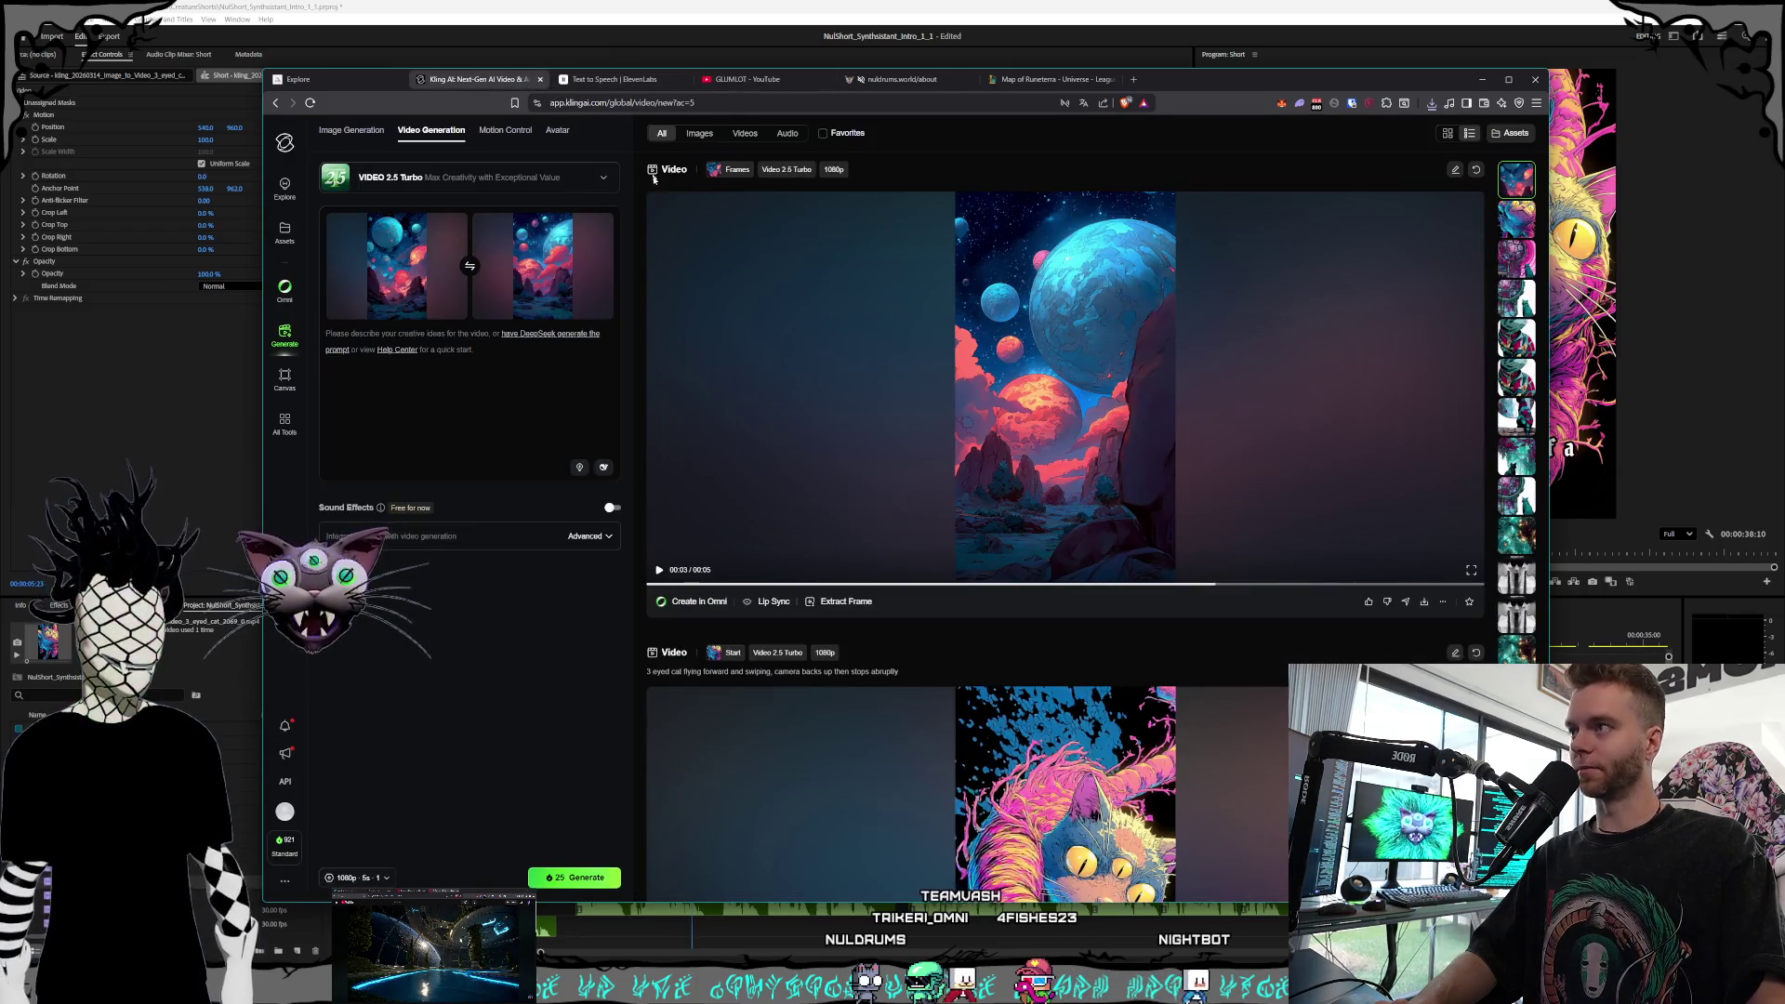
key(alt+Tab)
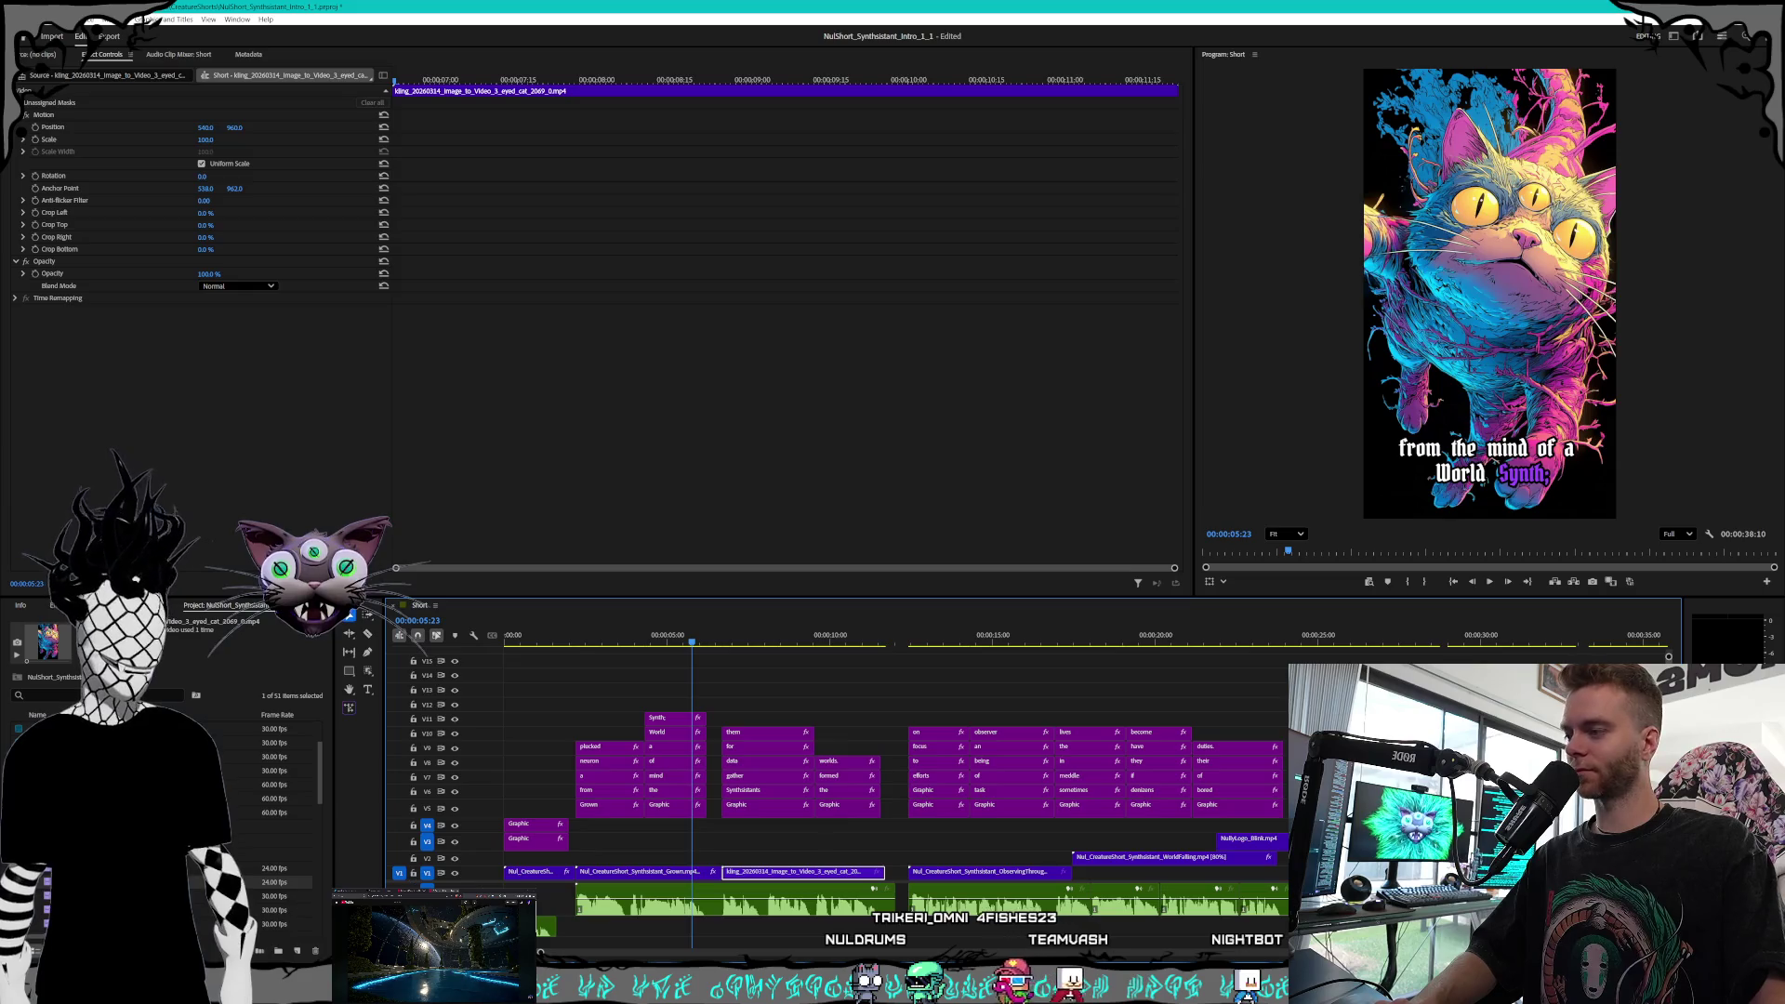
Try renaming the kling planets file to the FormedWorlds name and dismiss the file-in-use error
key(alt+Tab)
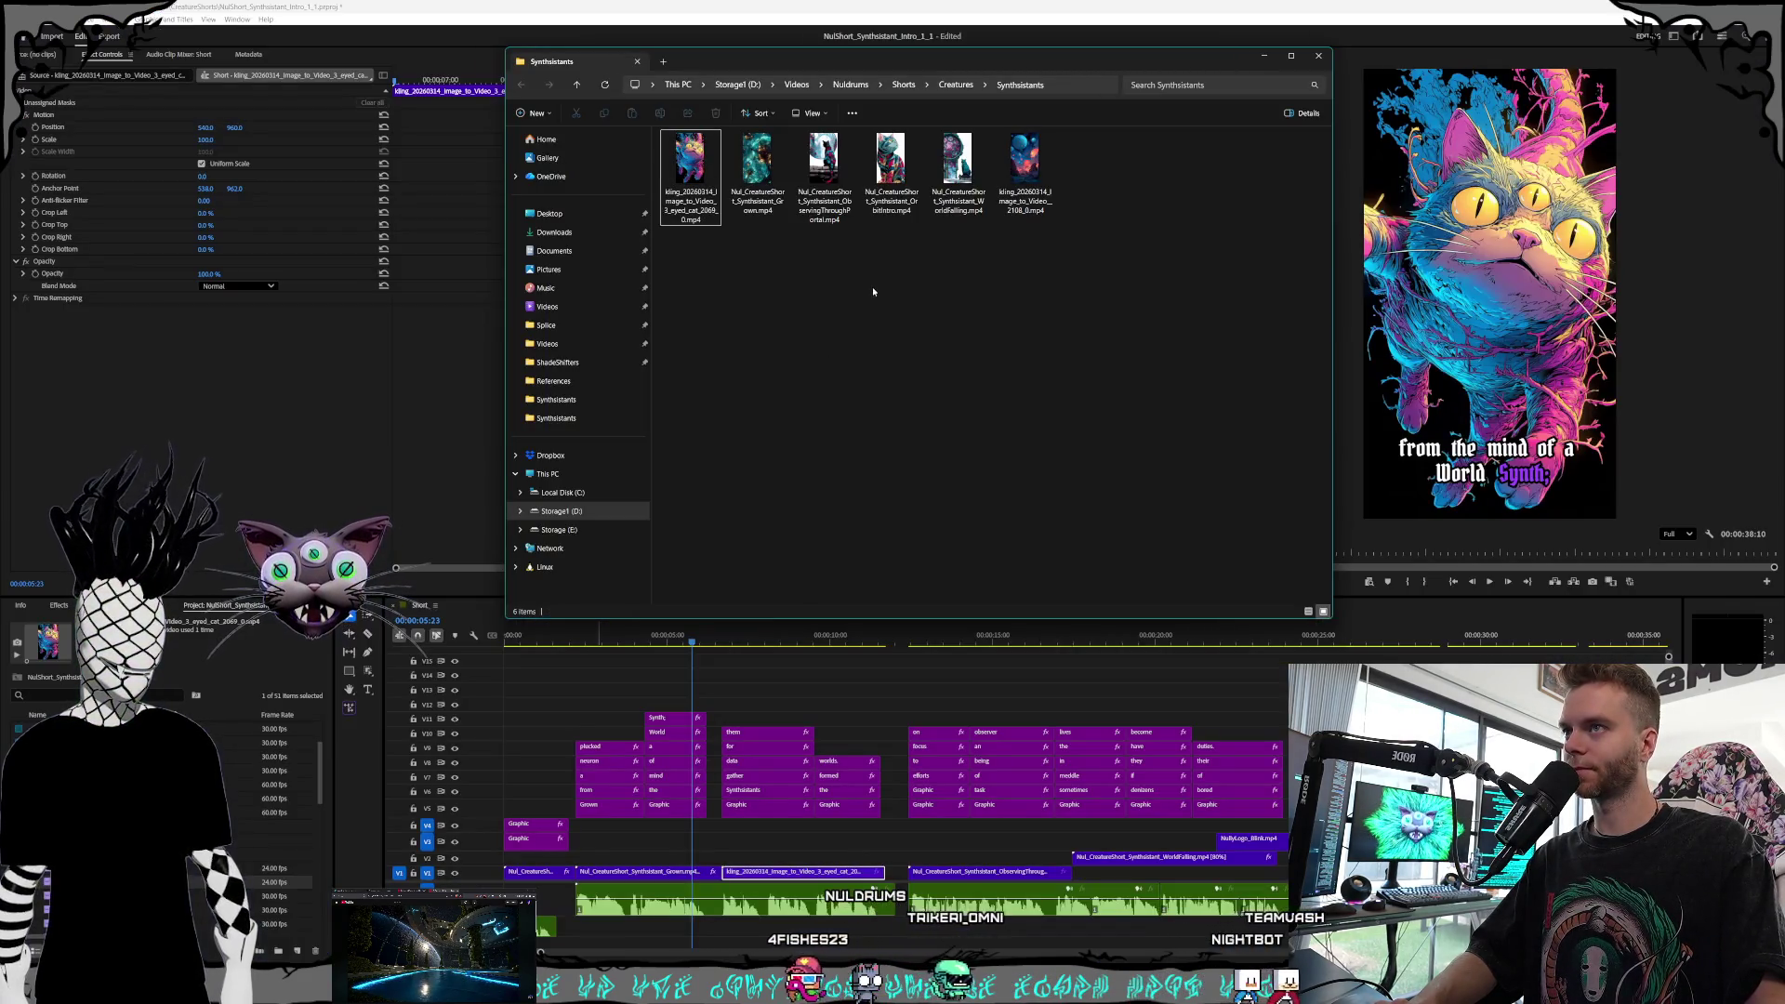
click(1018, 201)
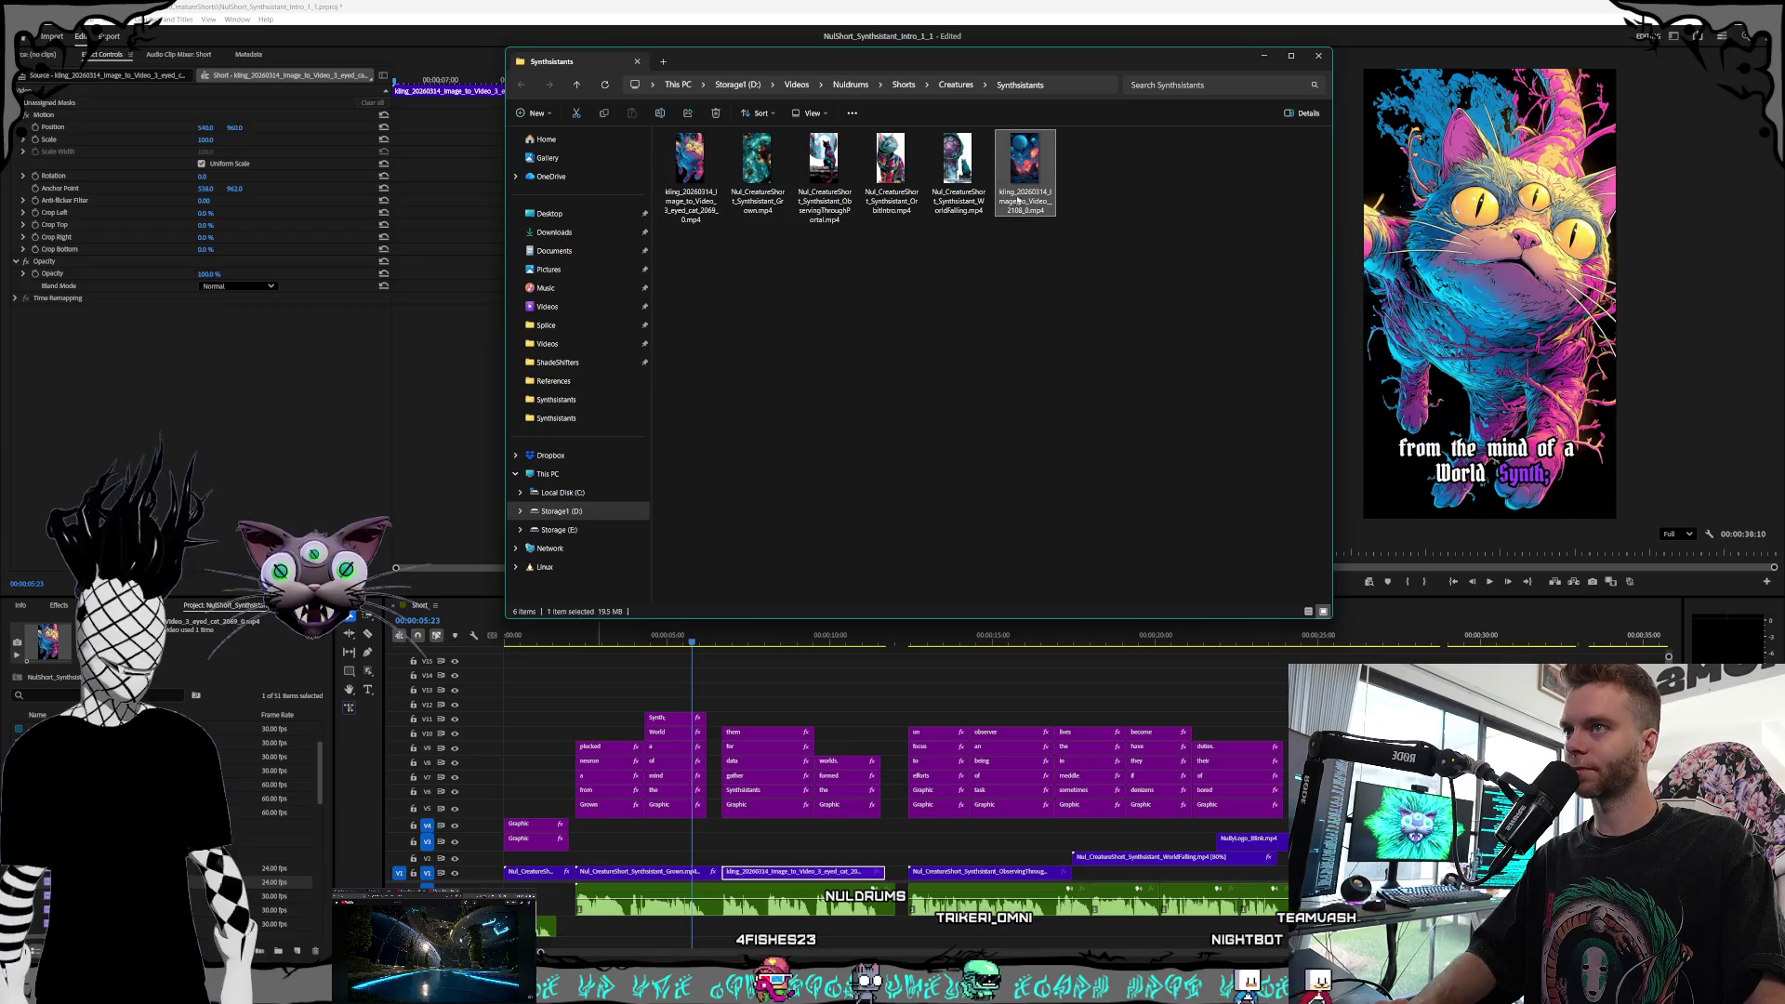
drag(1181, 485, 1060, 297)
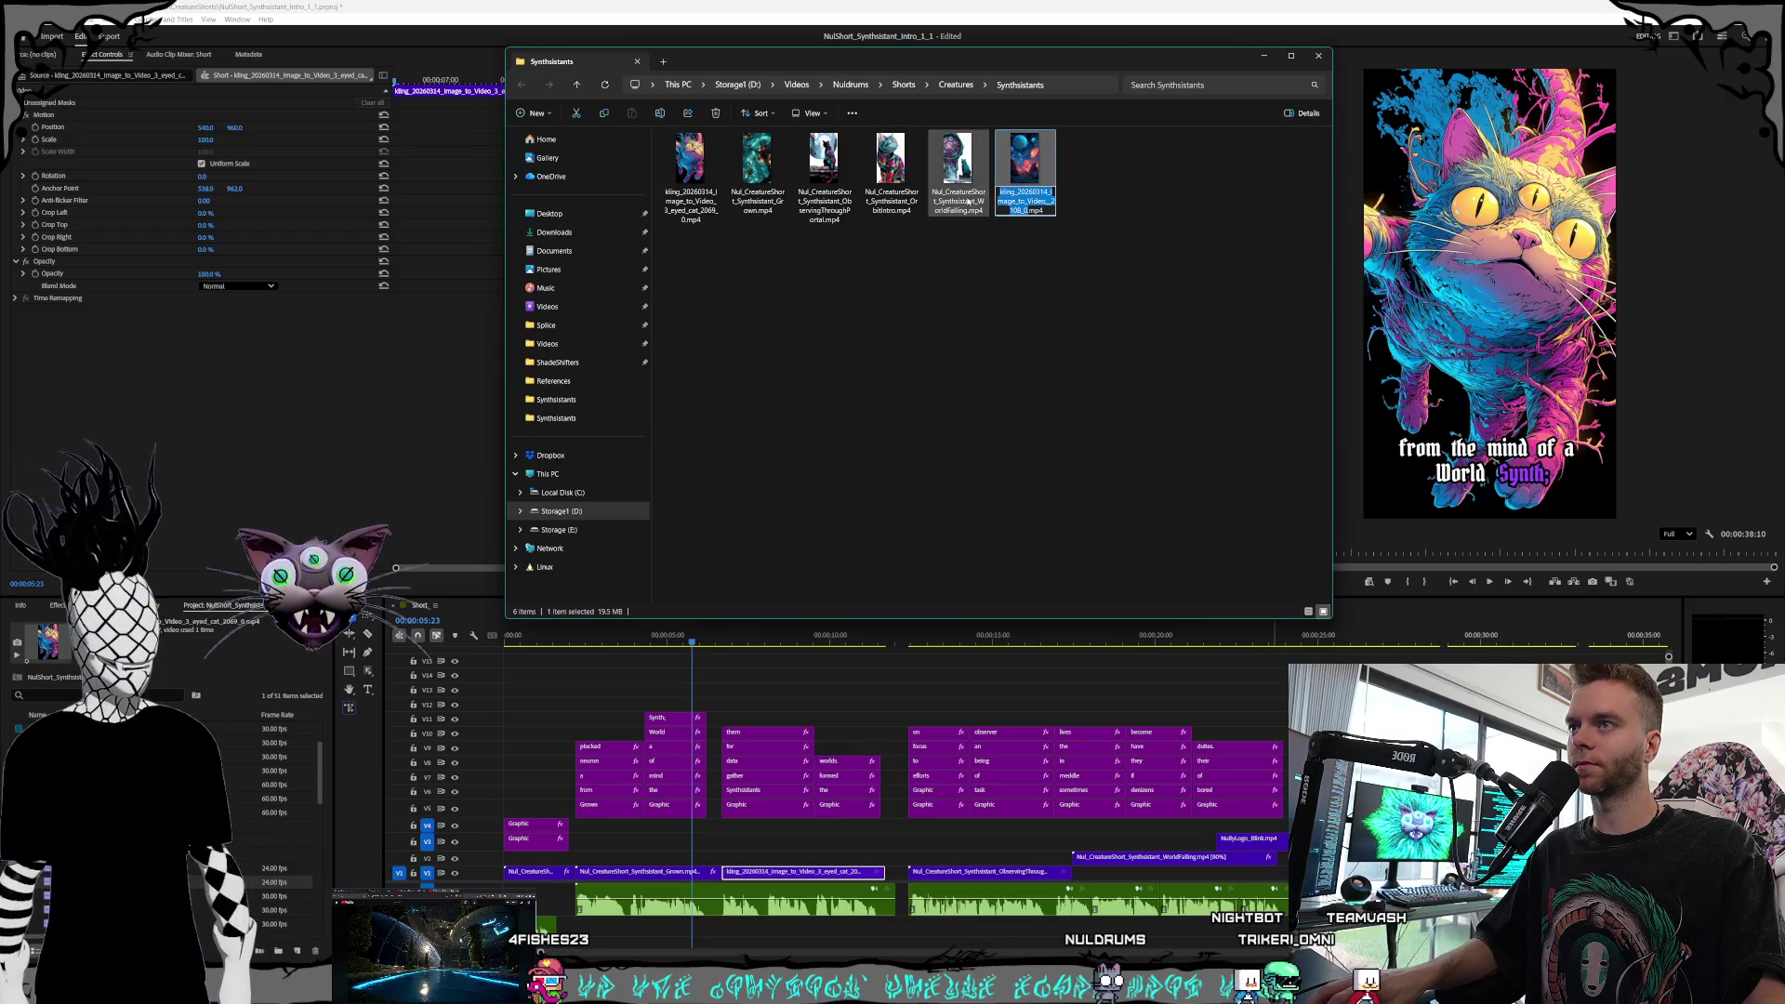
key(Return)
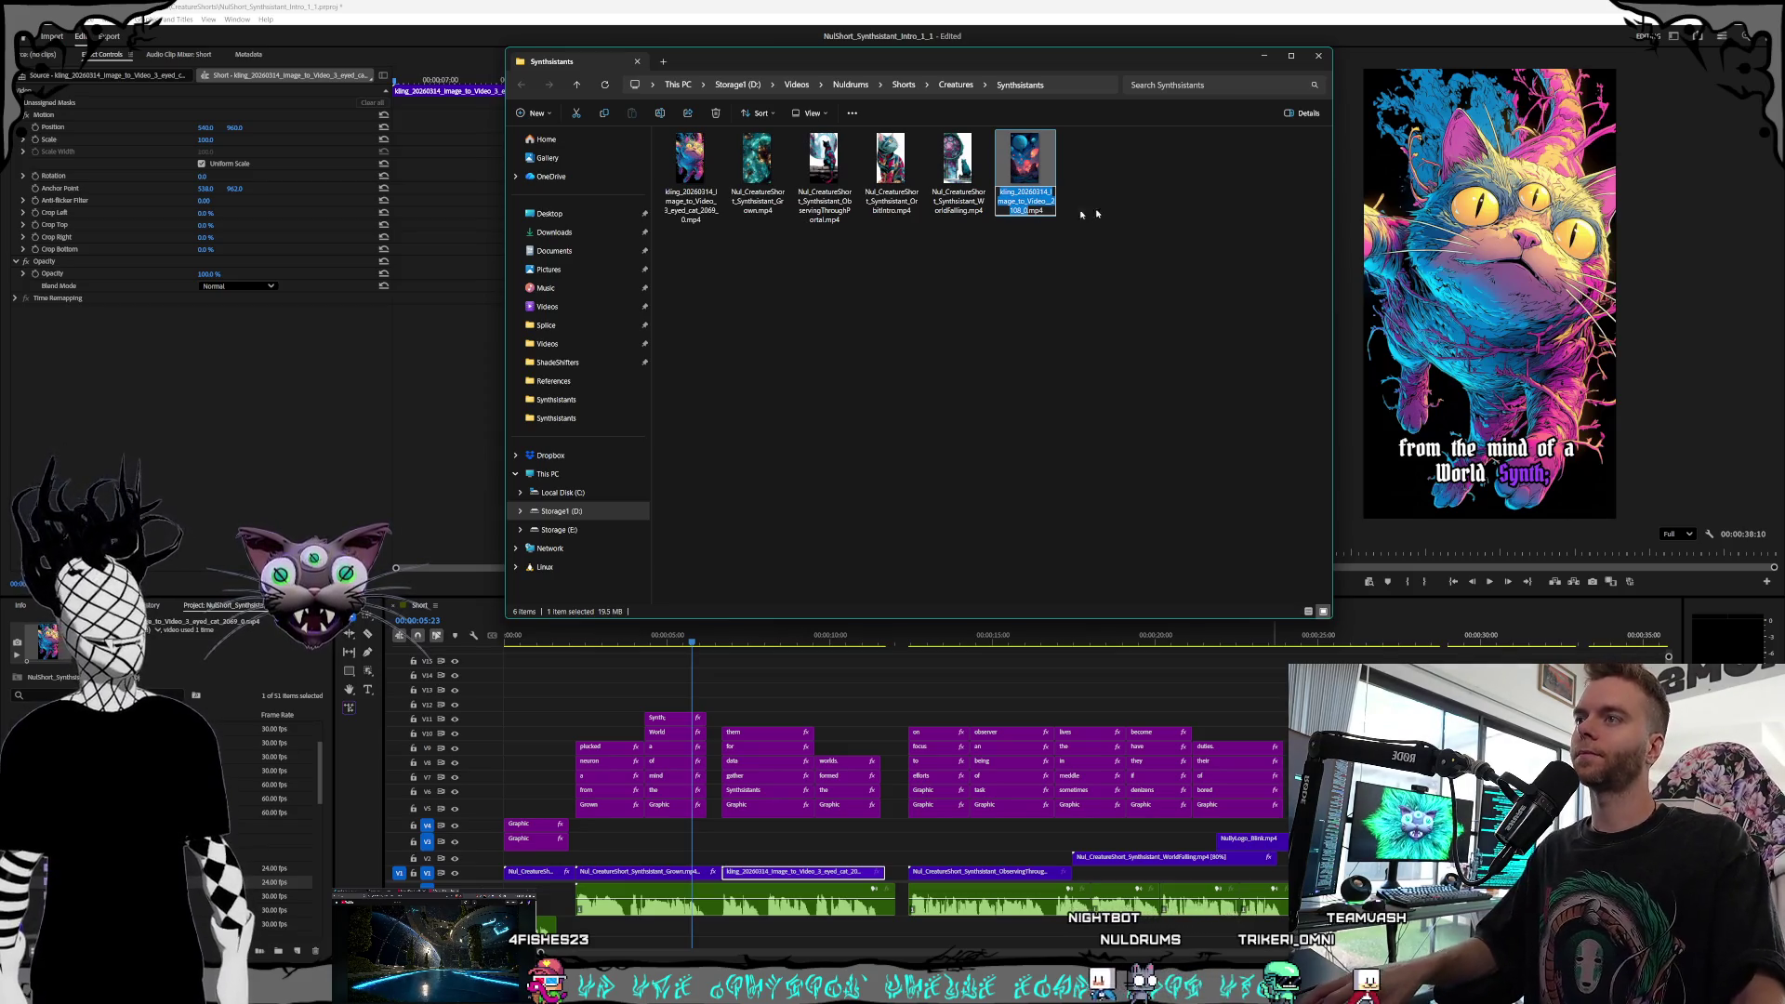
click(939, 194)
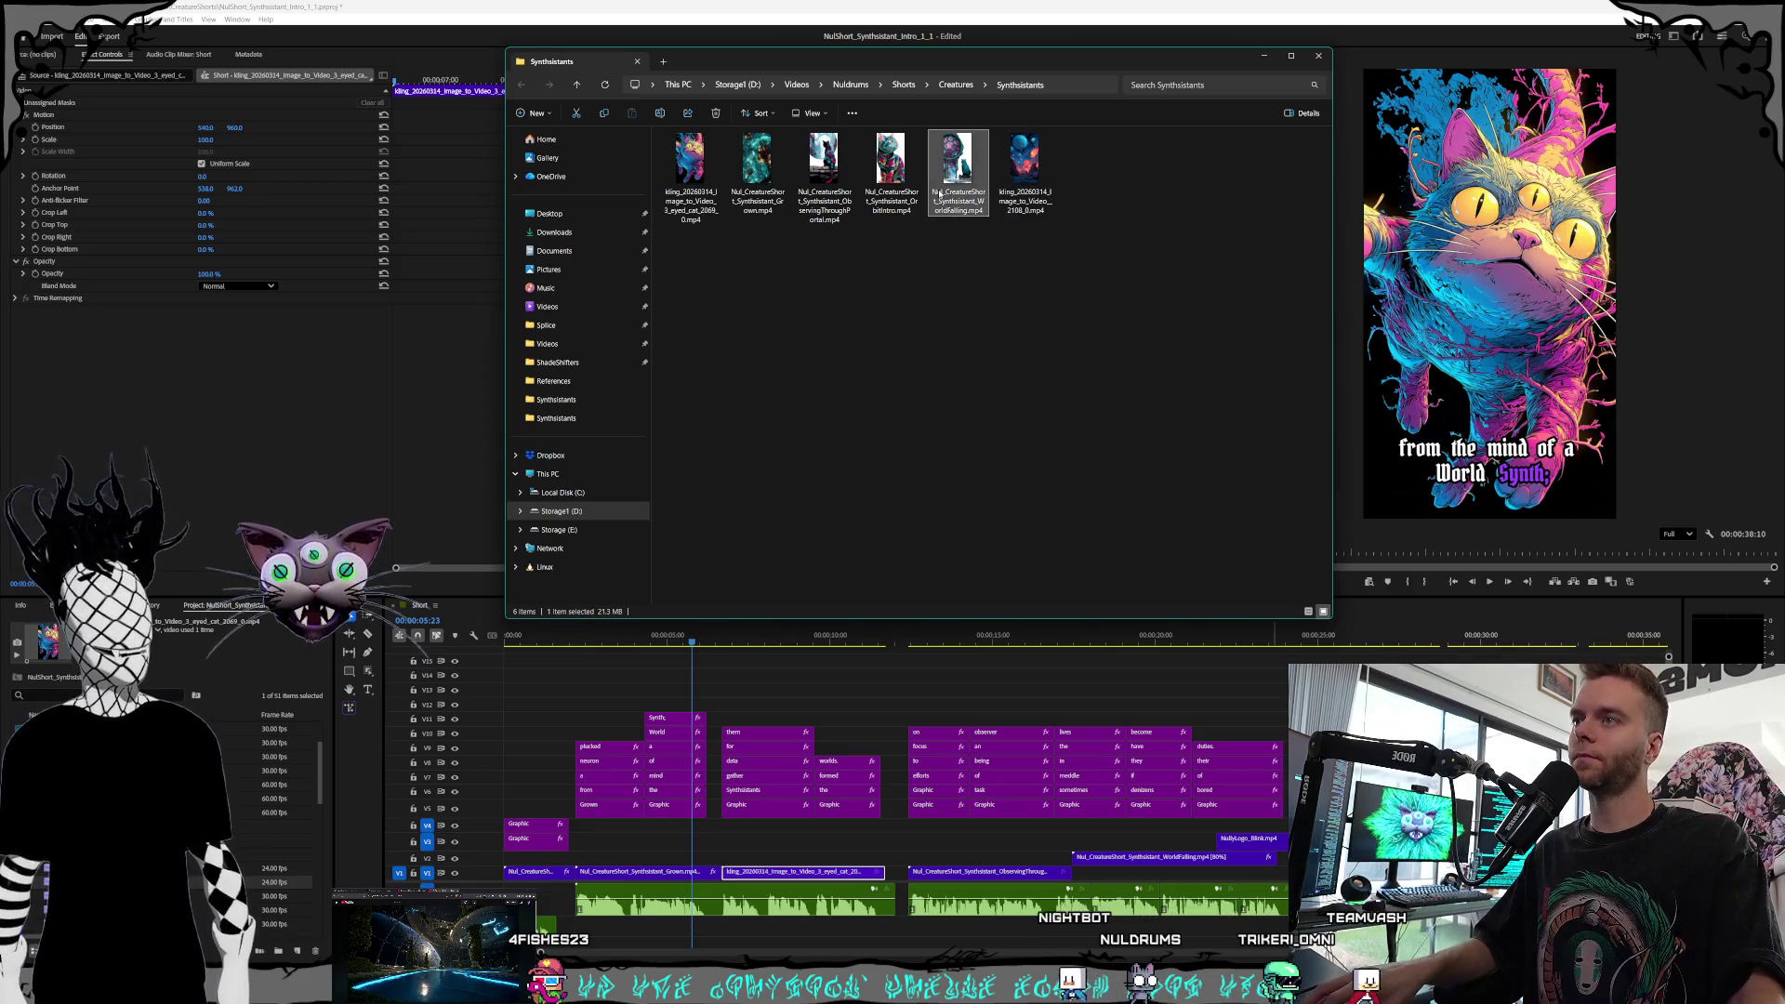
click(984, 287)
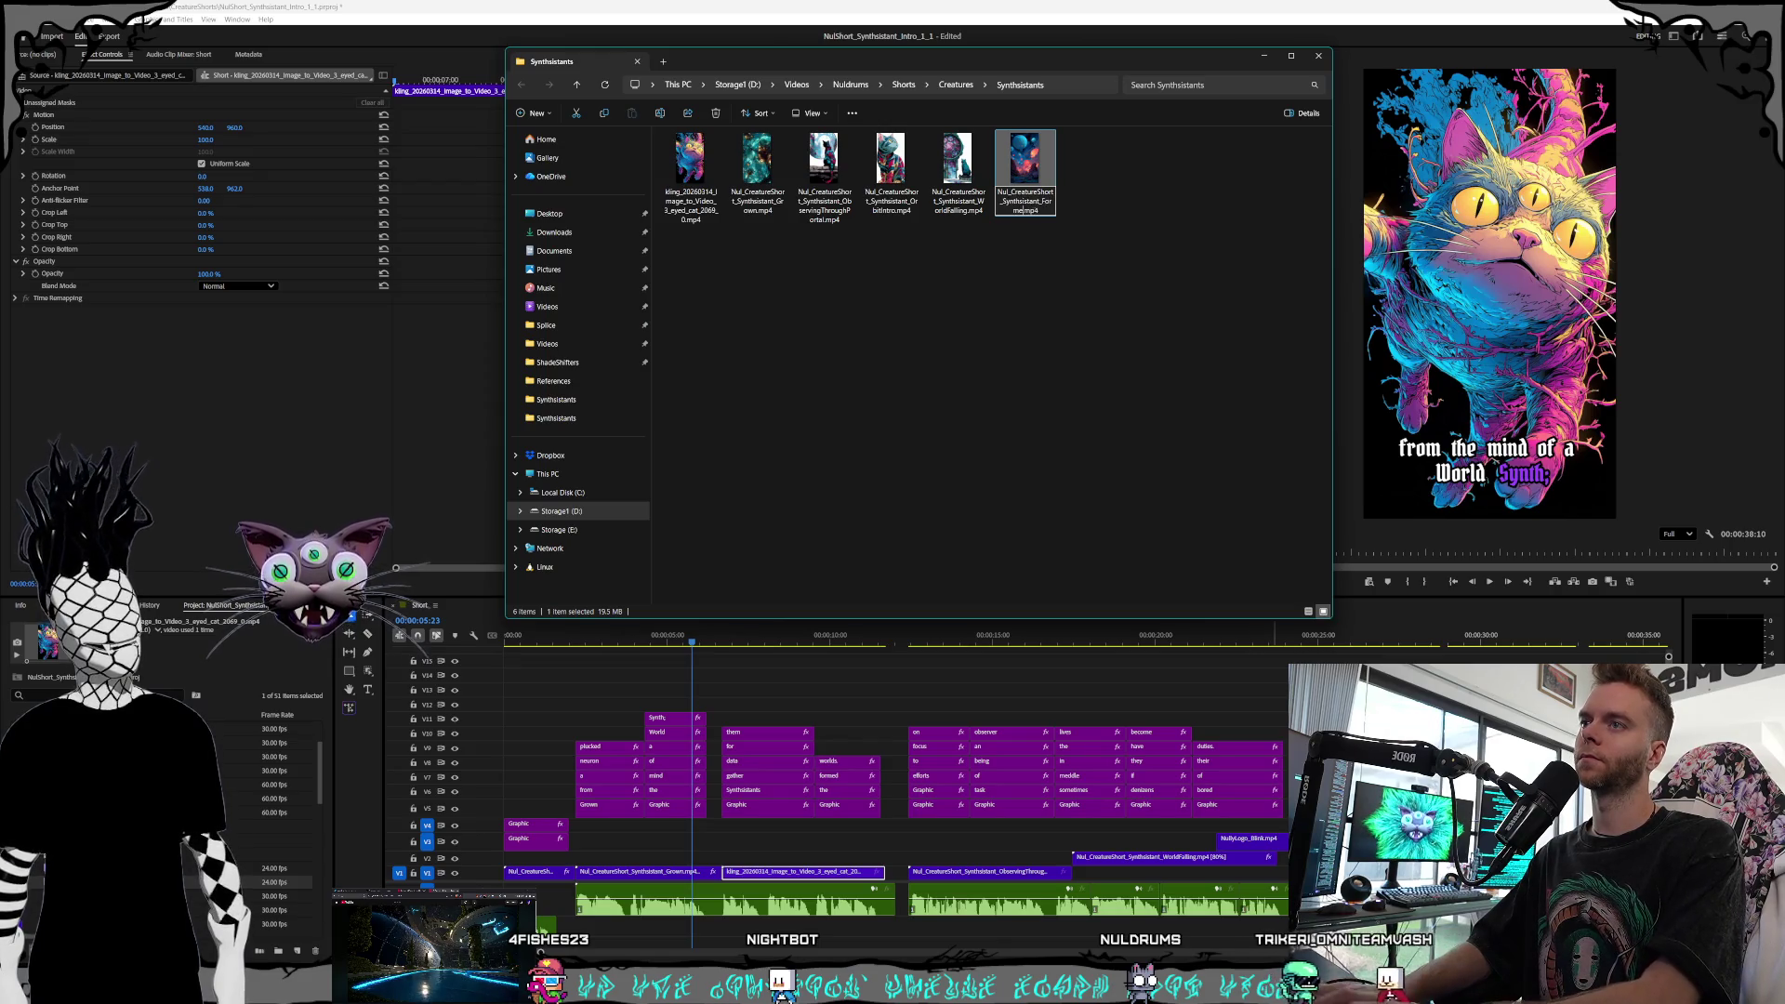
text(Nul_CreatureShort_Synthsistant_FormedWorlds)
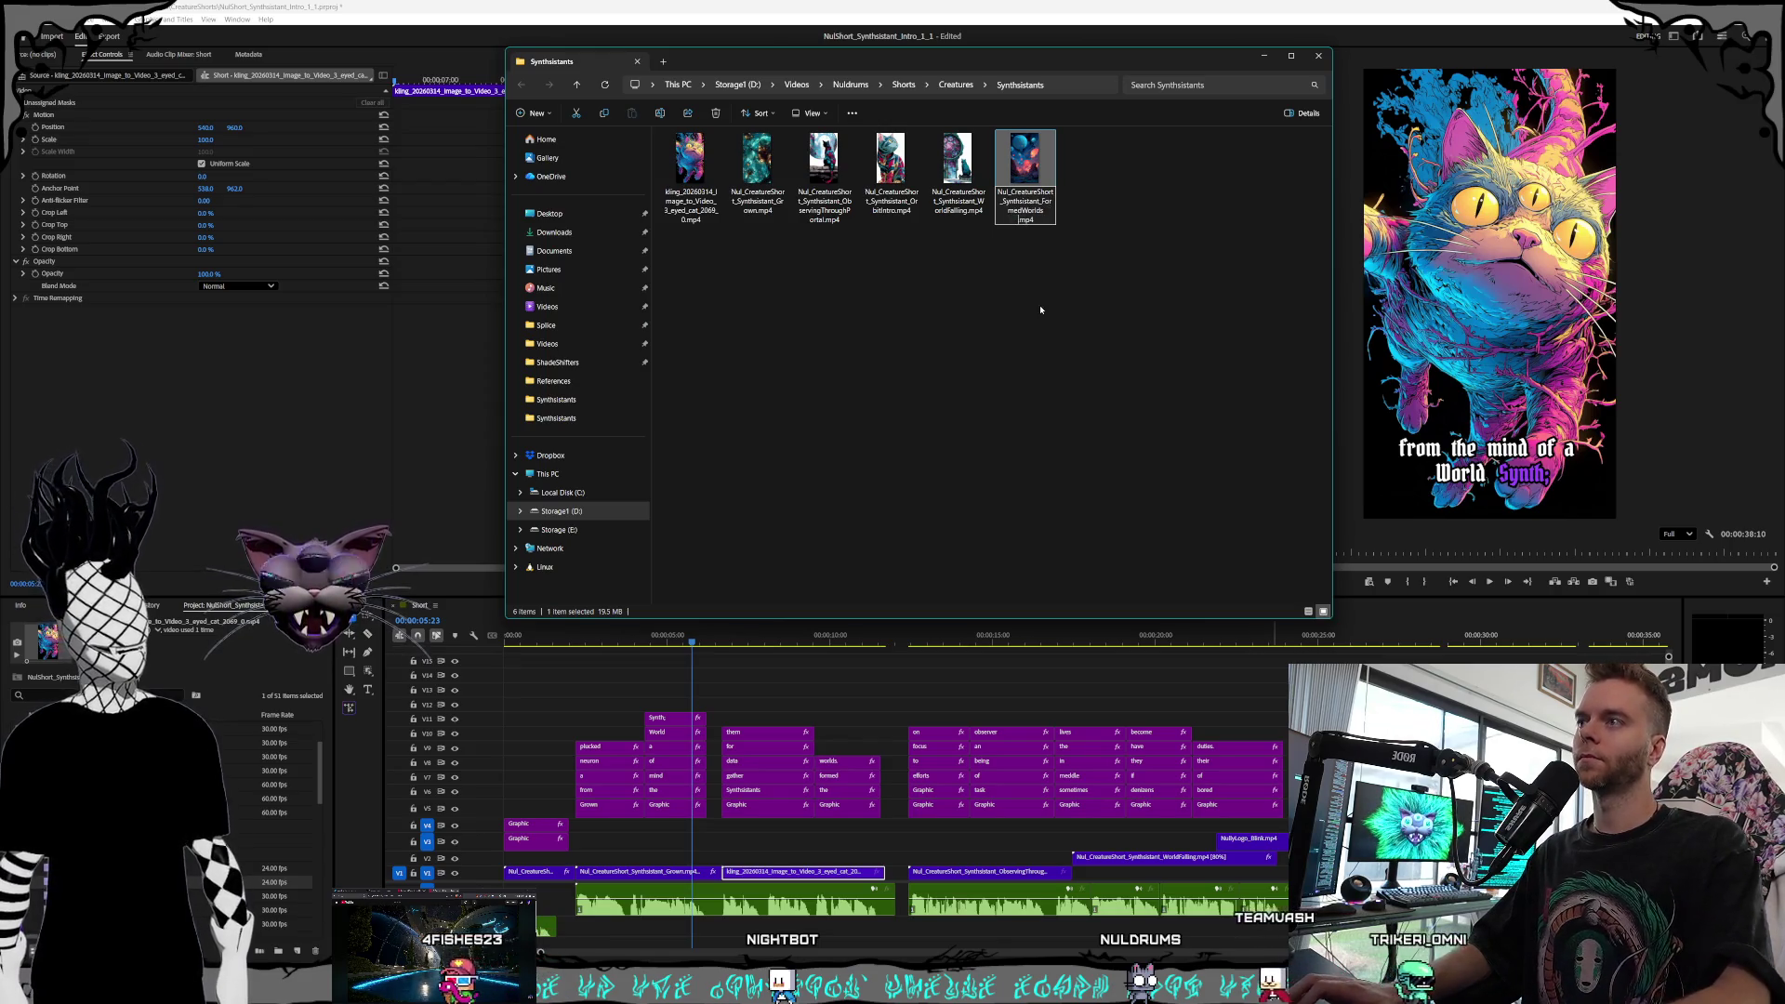
key(Return)
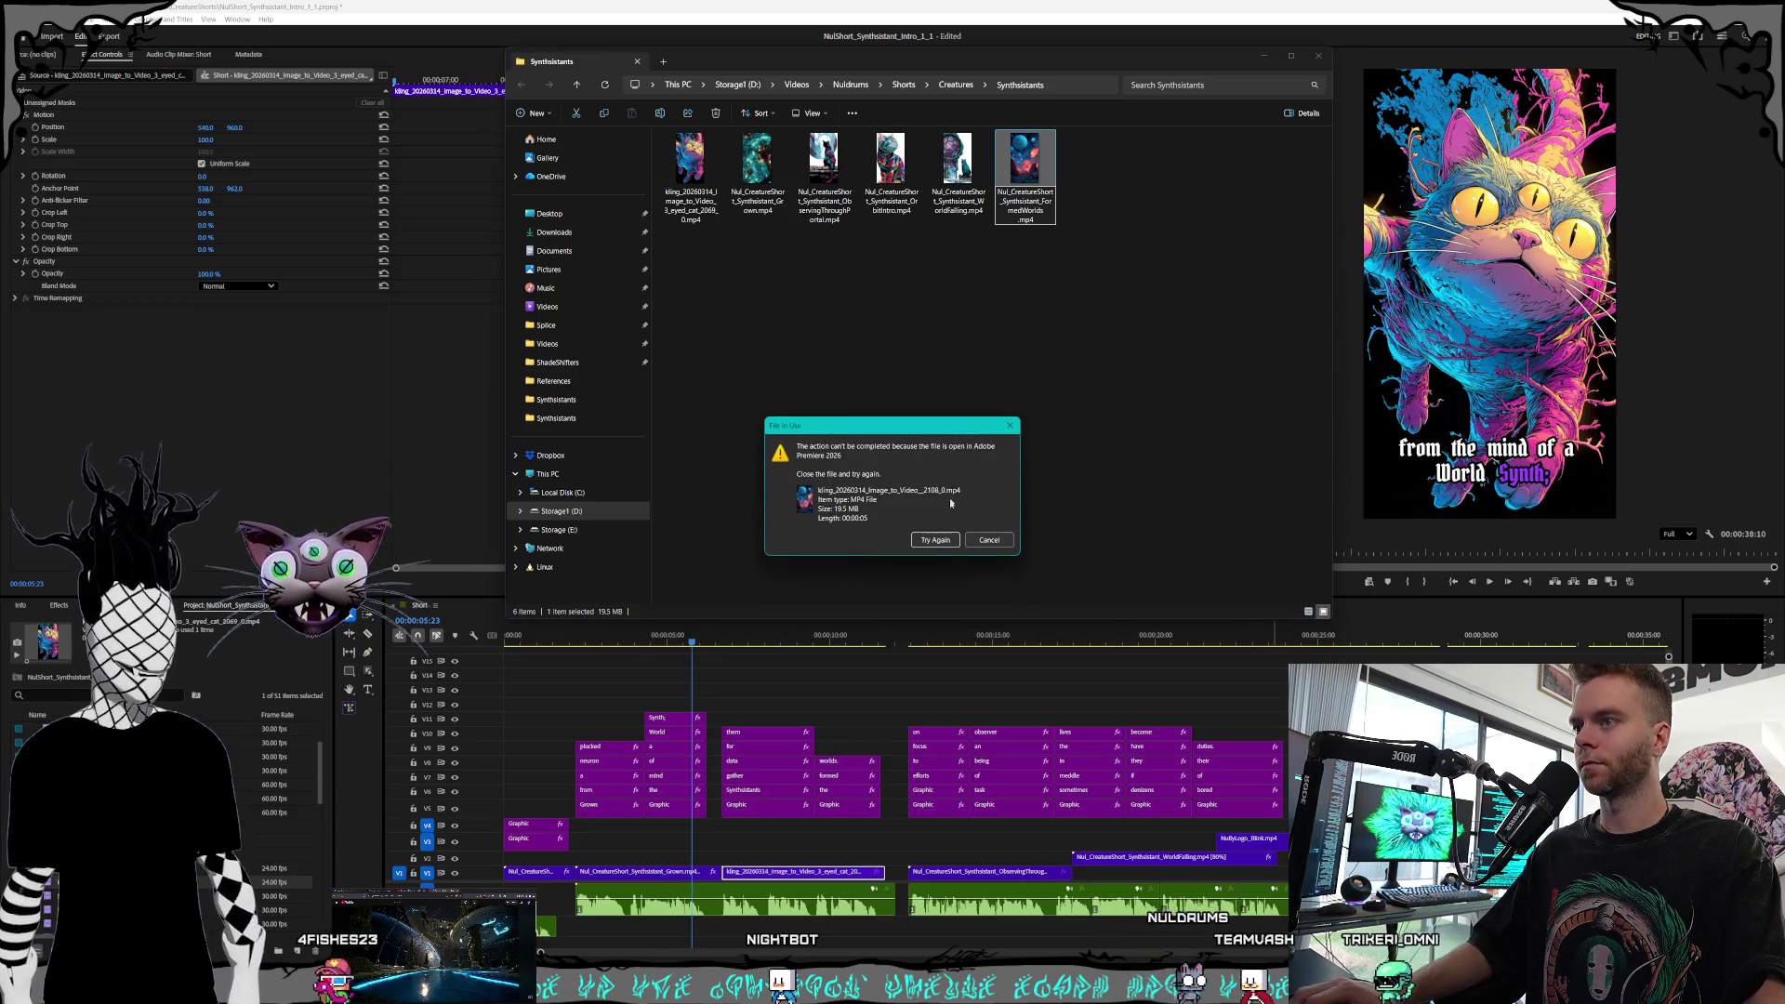
click(973, 541)
Drag the planets clip to the end of Premiere's V1 track and select it
drag(1027, 177, 1206, 872)
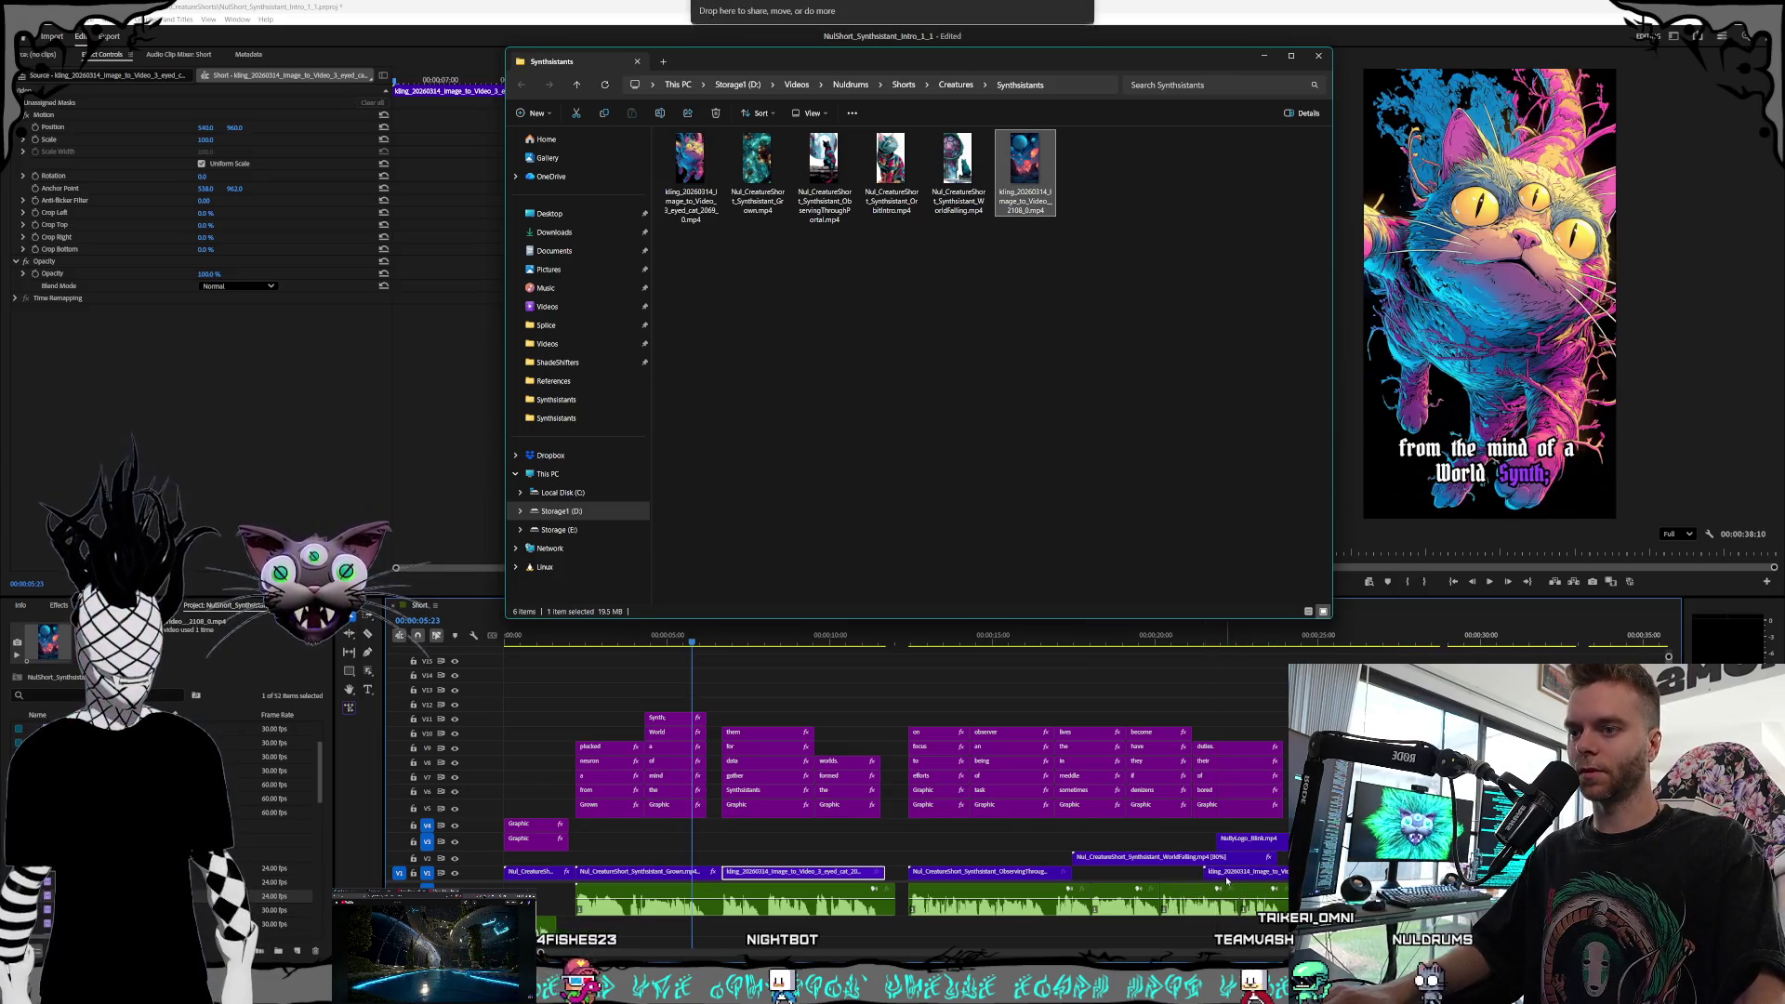
click(1319, 56)
click(1277, 870)
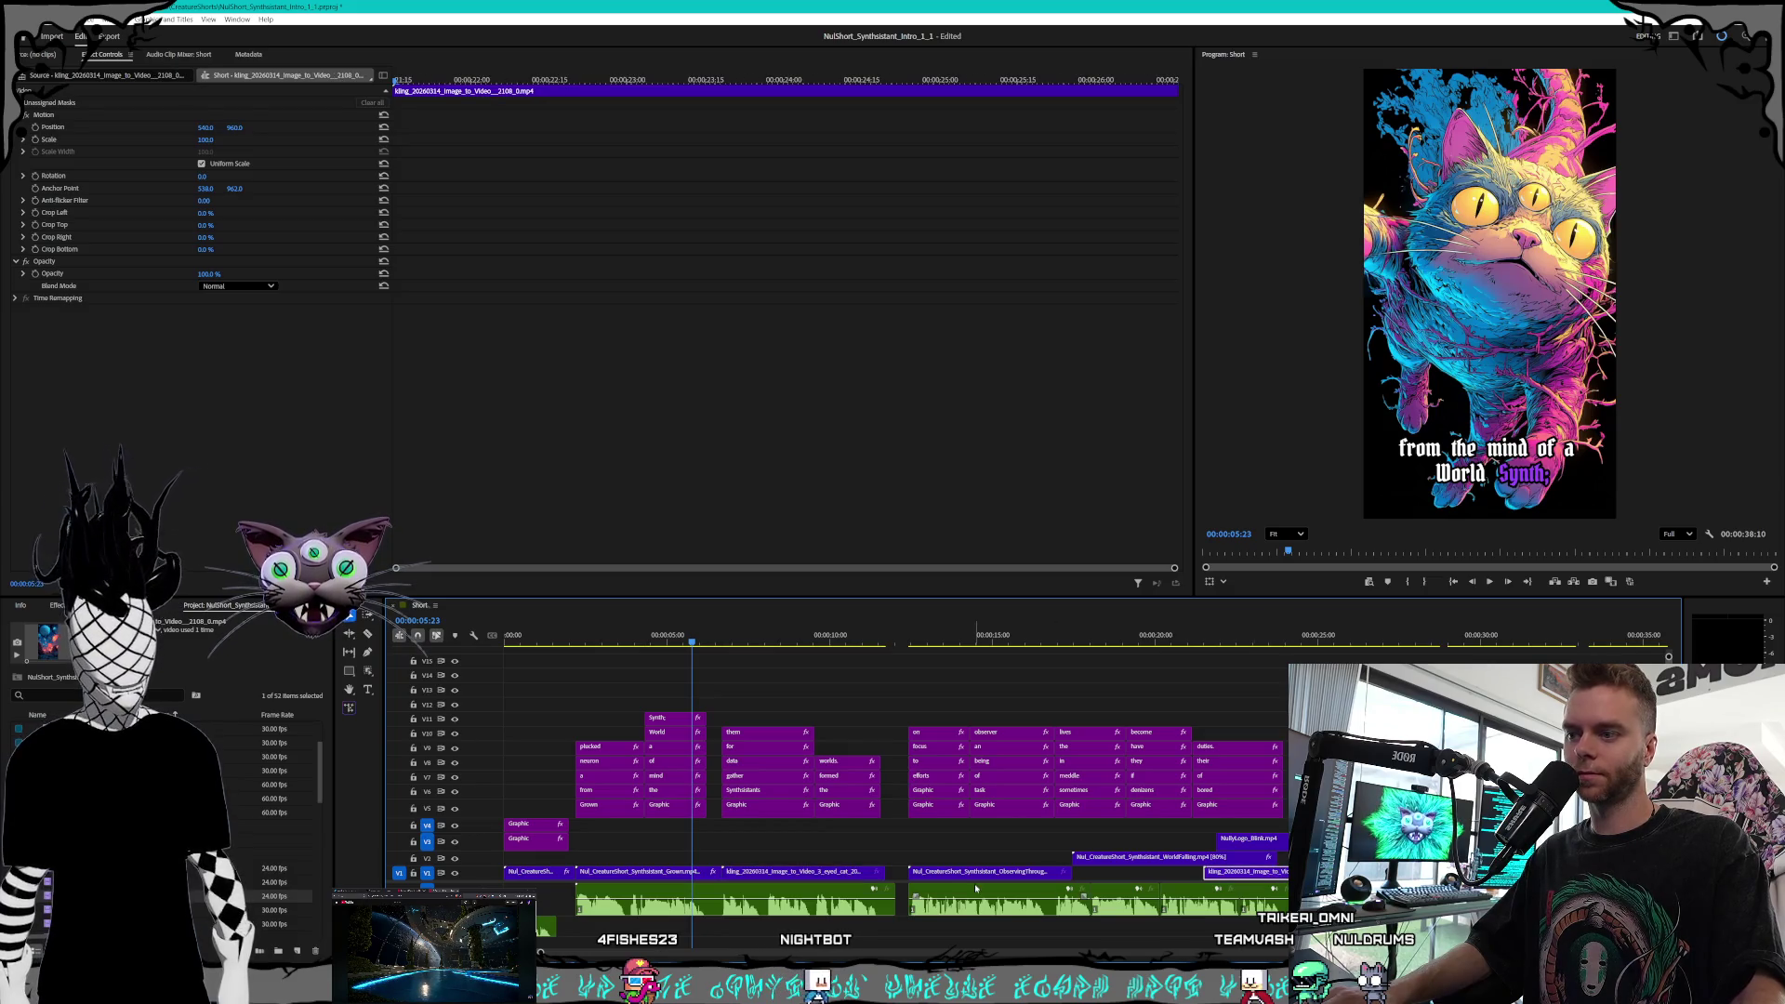
Delete the three-eyed cat clip from V1 and move the planets clip into its gap
click(850, 874)
key(Delete)
drag(1250, 874, 789, 872)
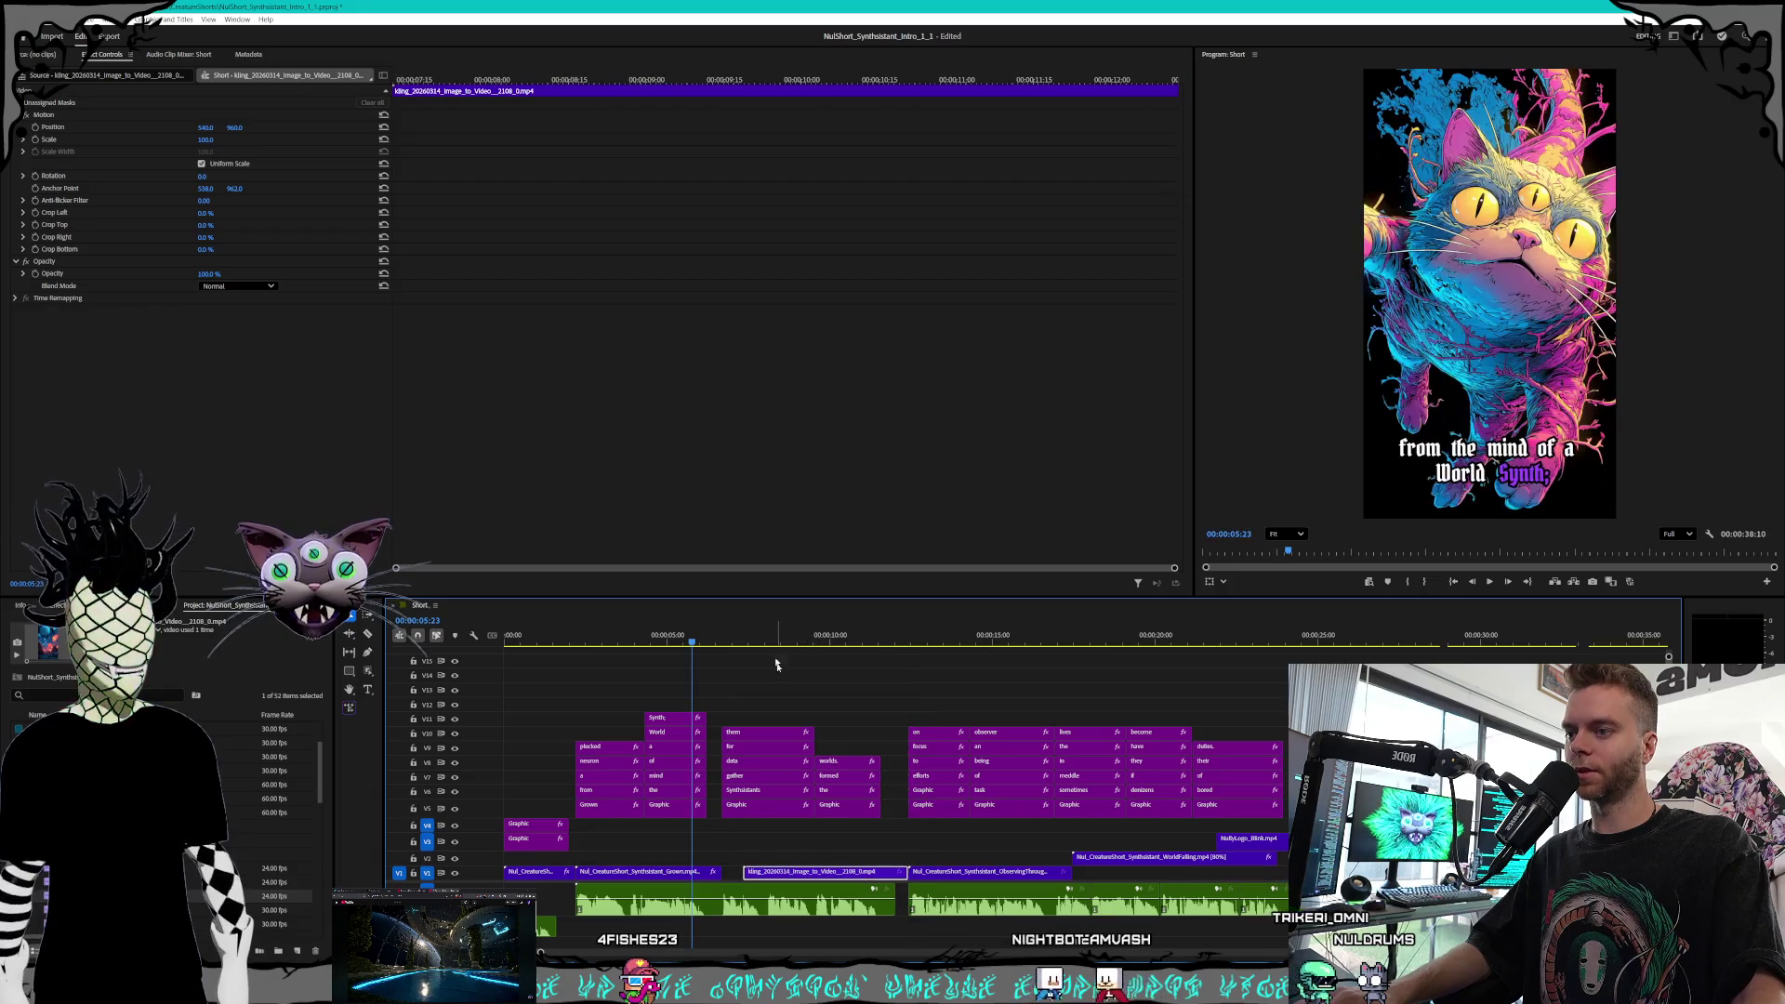
mouse_move(745, 639)
mouse_down()
mouse_move(939, 622)
mouse_move(735, 622)
mouse_move(793, 617)
mouse_up()
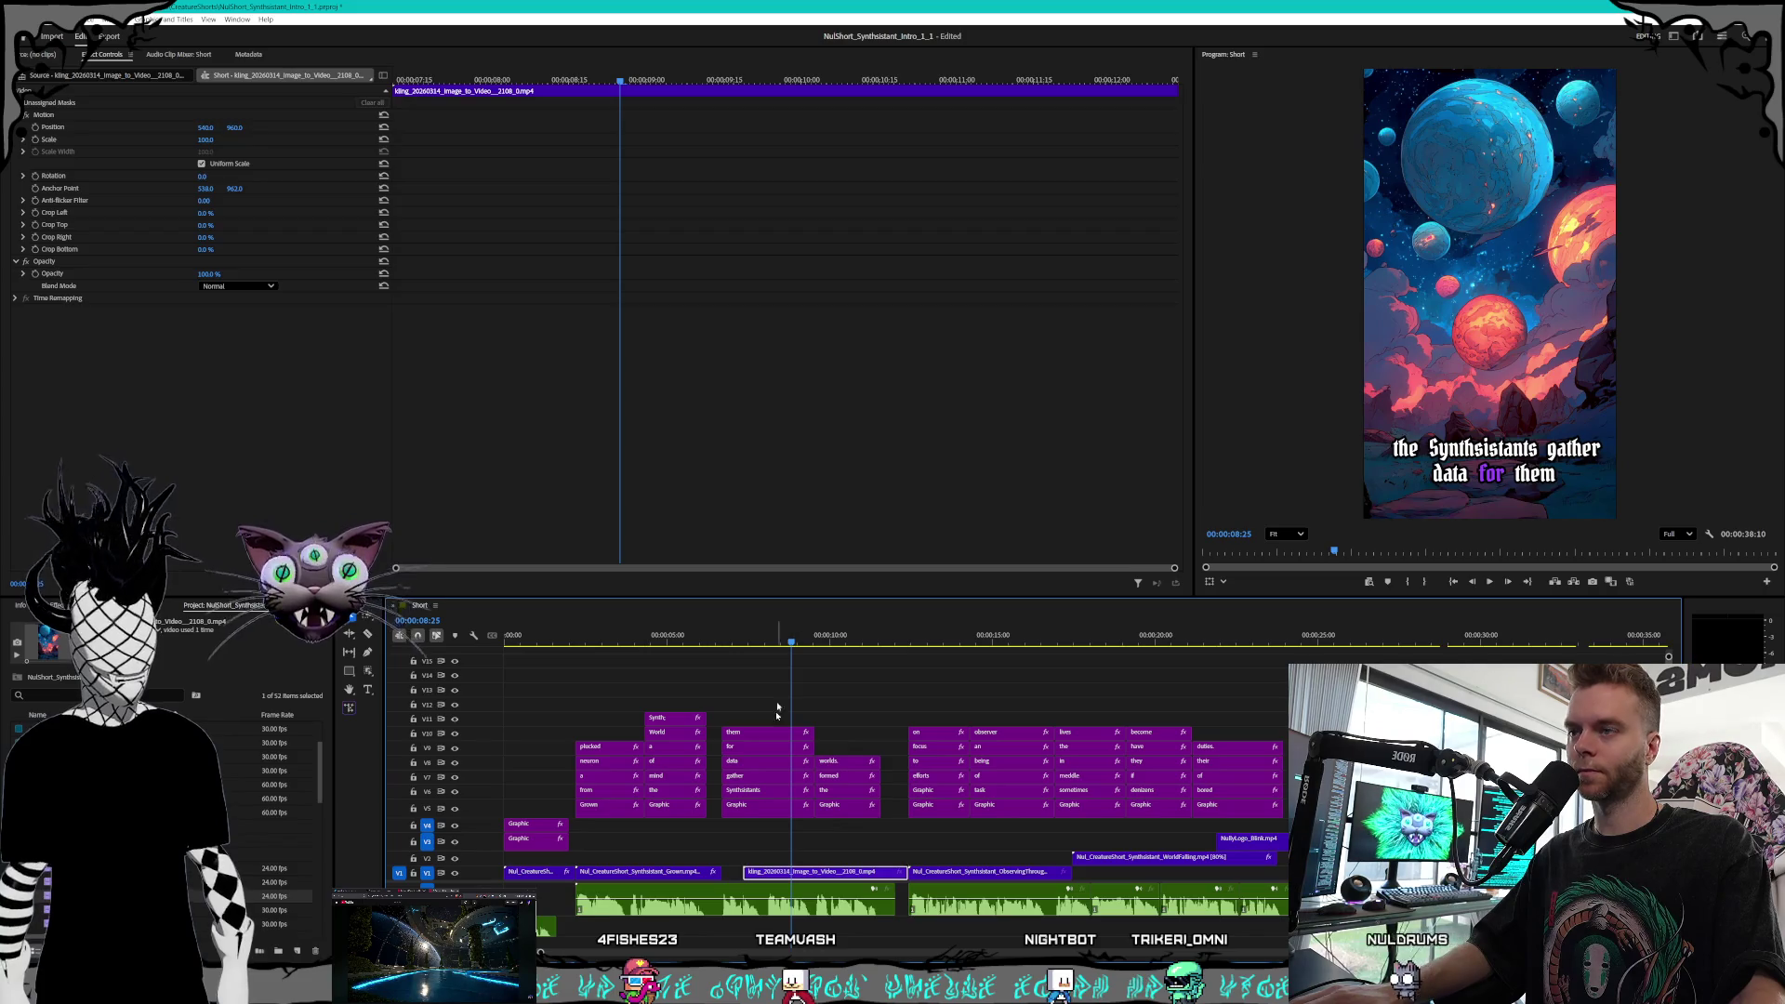
Speed the planets clip to 150%, close the gap to the next clip, and play back
right_click(770, 875)
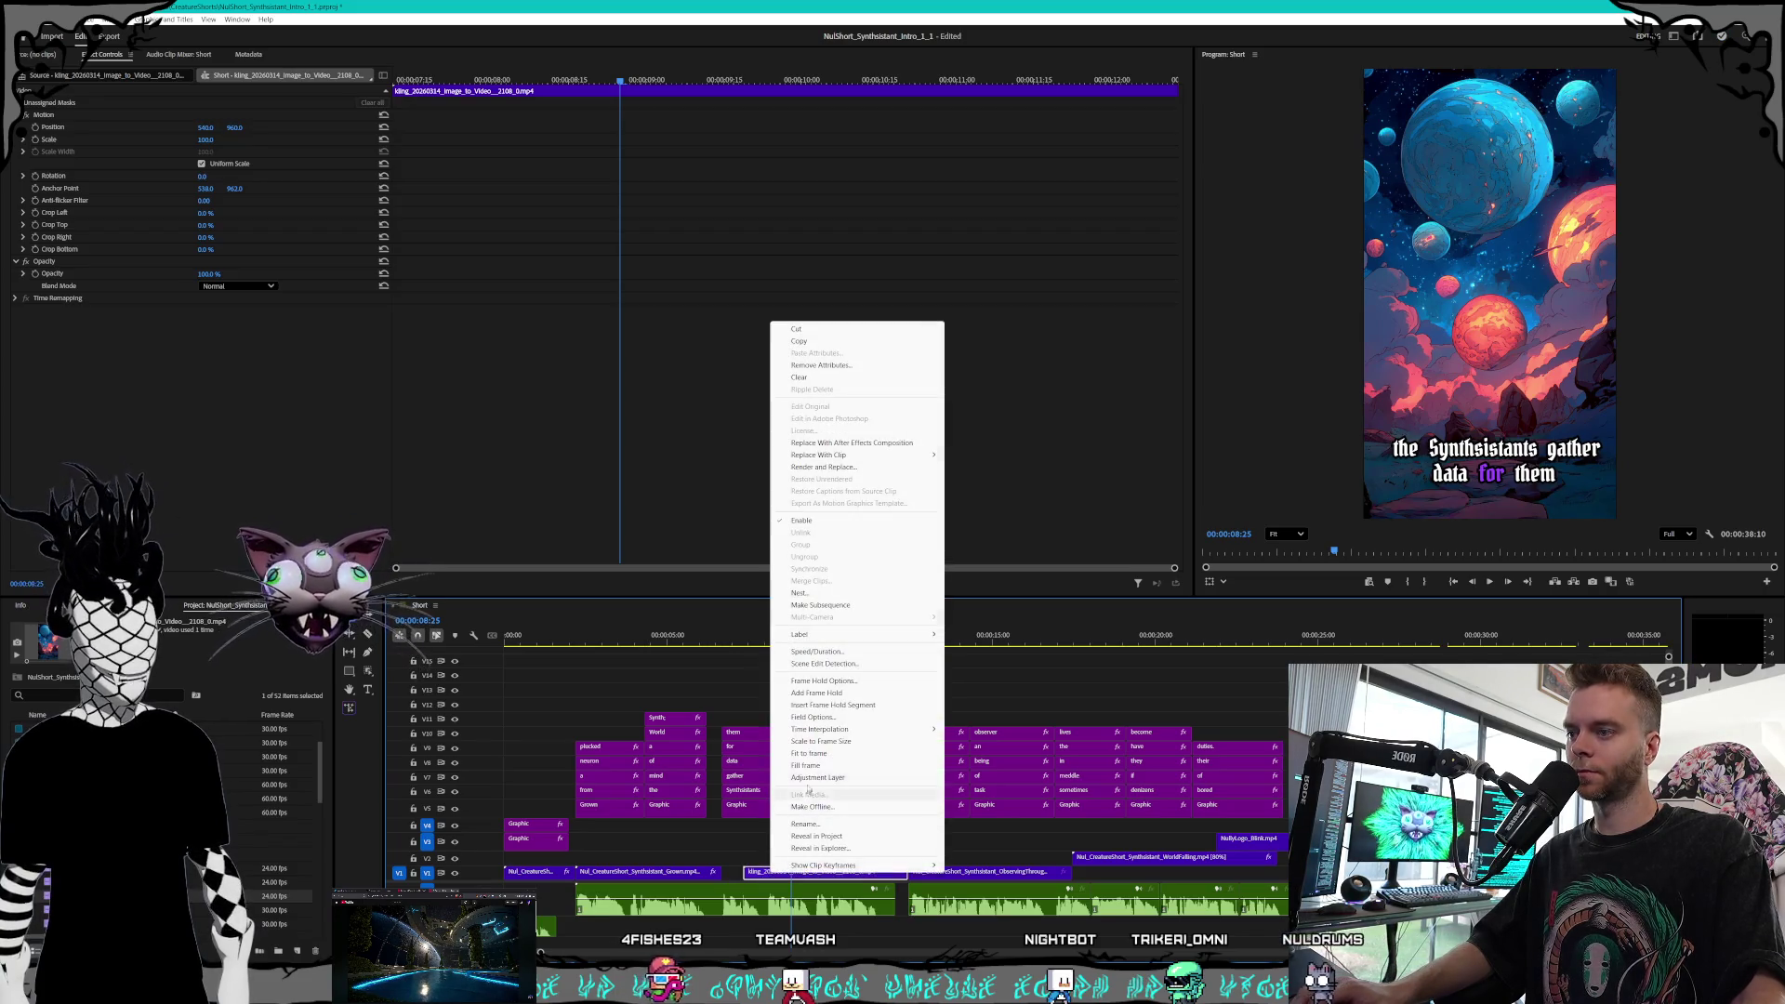
click(831, 652)
key(Return)
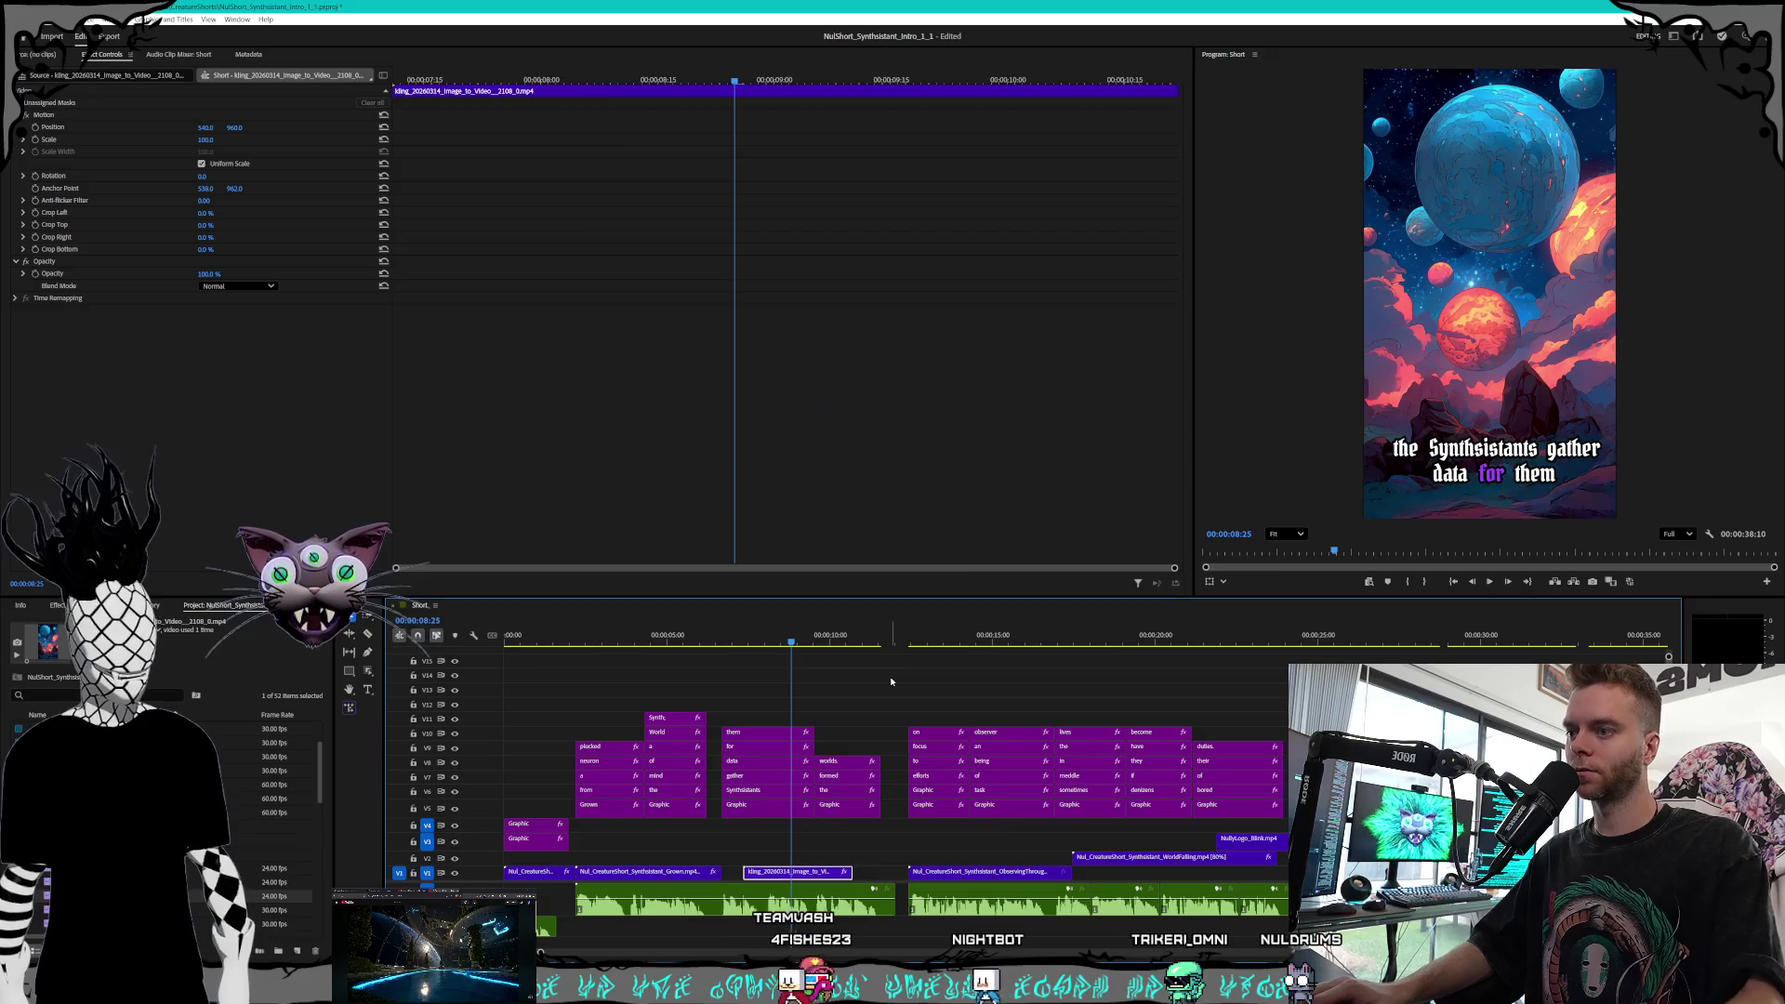
drag(853, 872, 875, 875)
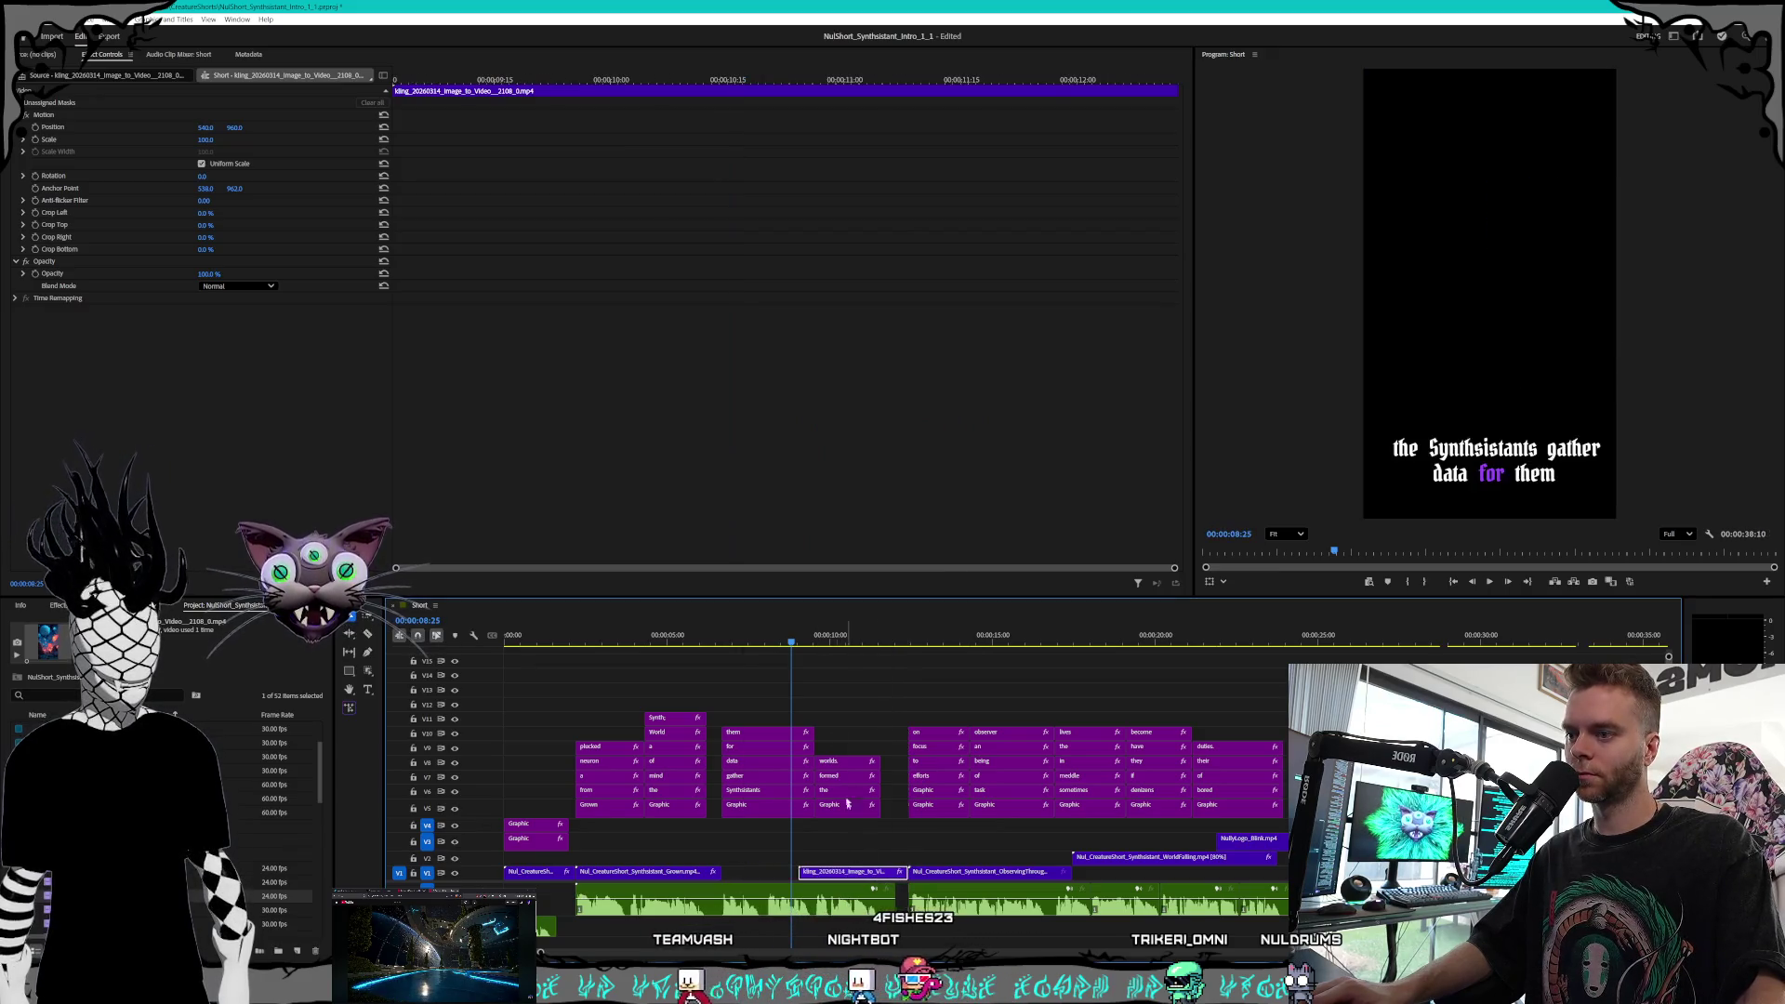
key(space)
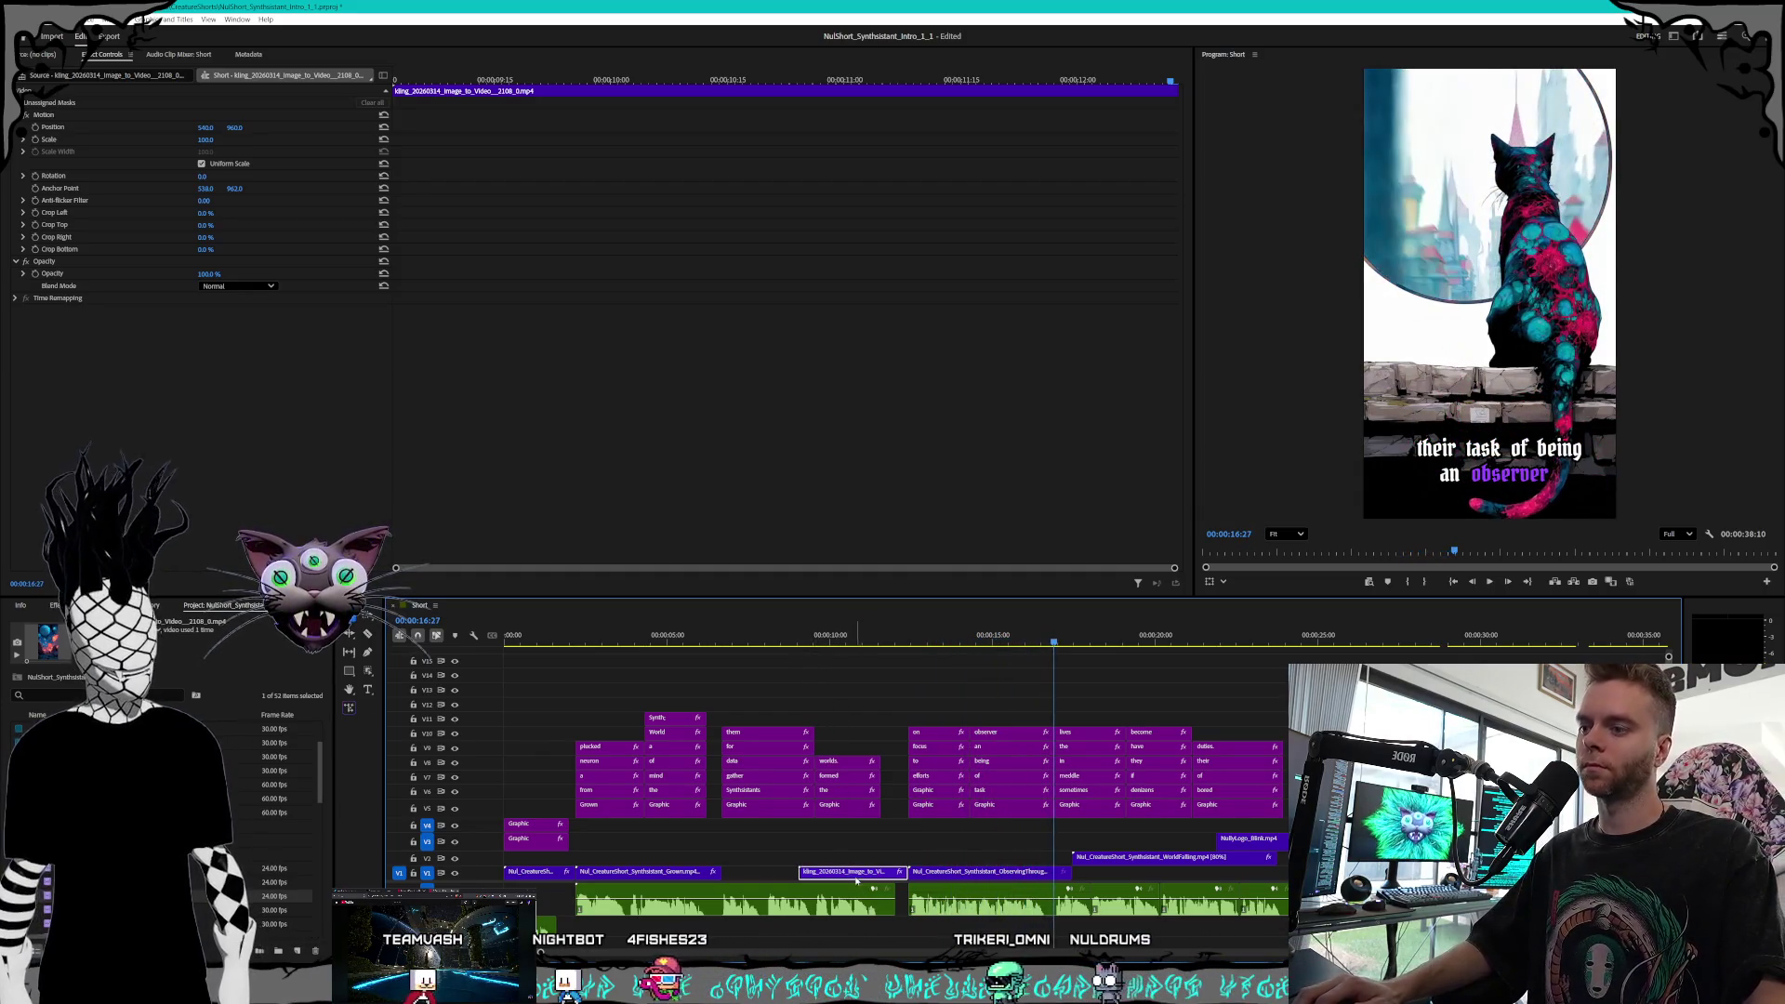
mouse_move(852, 872)
mouse_down()
mouse_move(852, 857)
mouse_move(911, 858)
mouse_up()
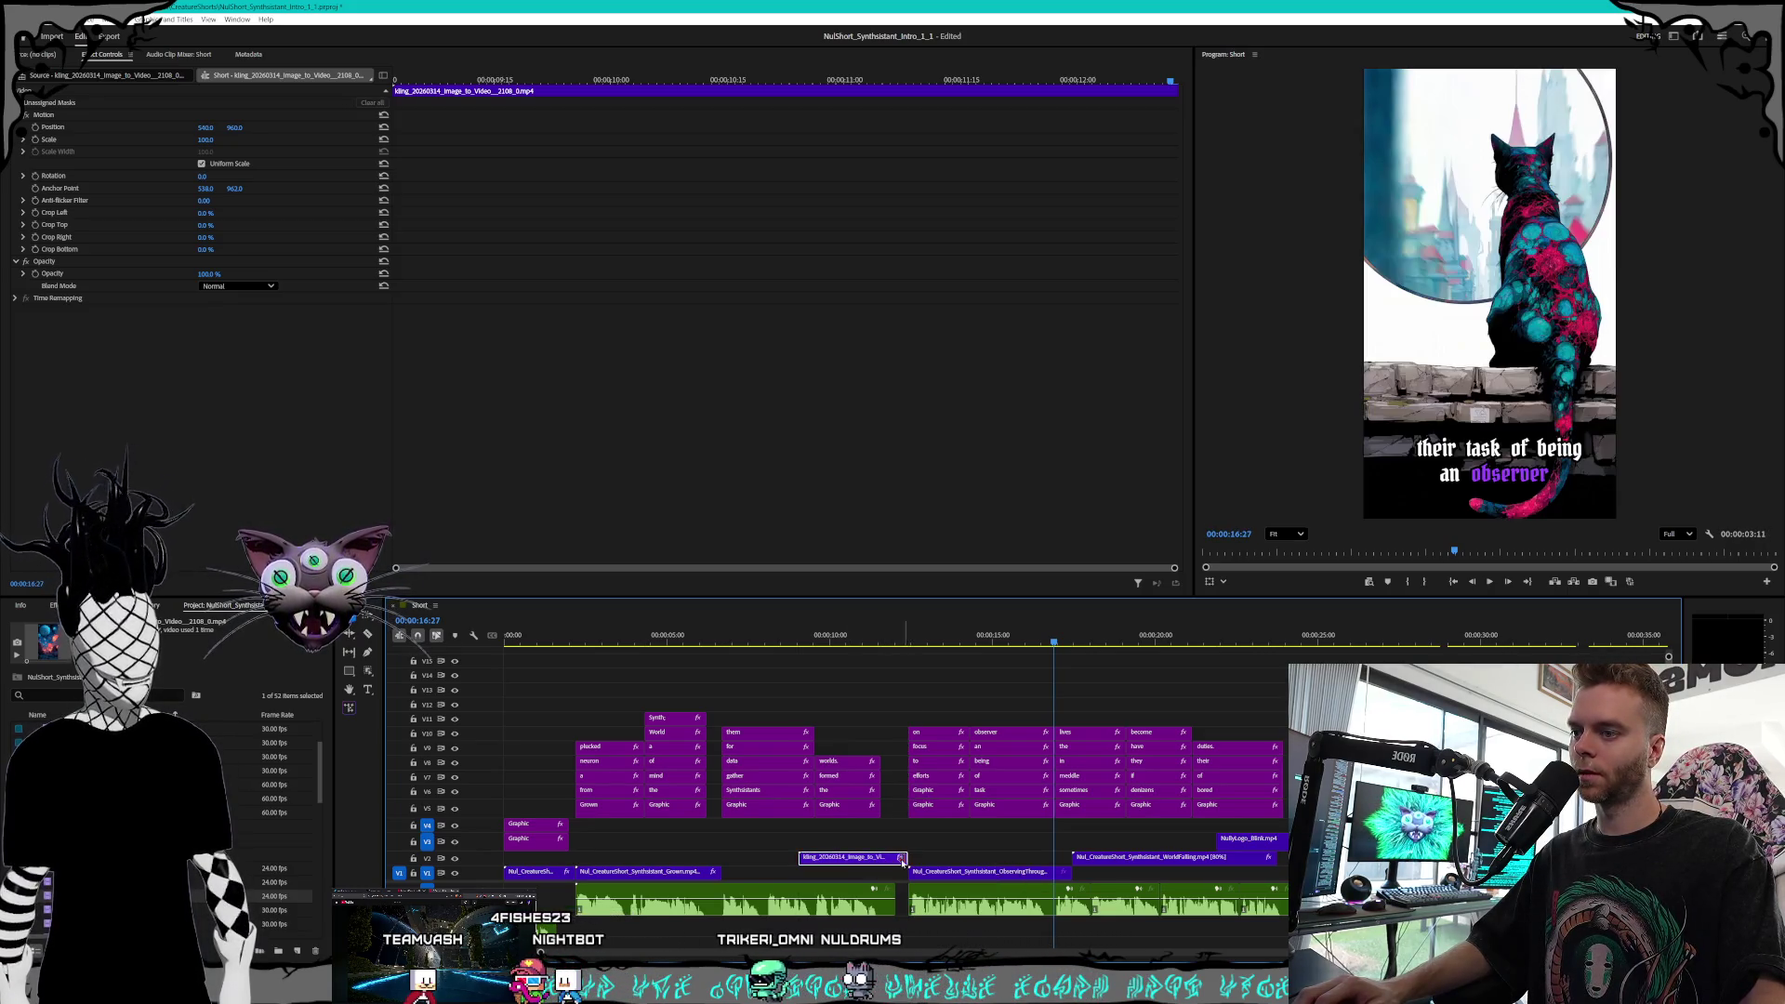
right_click(834, 863)
click(895, 641)
key(Return)
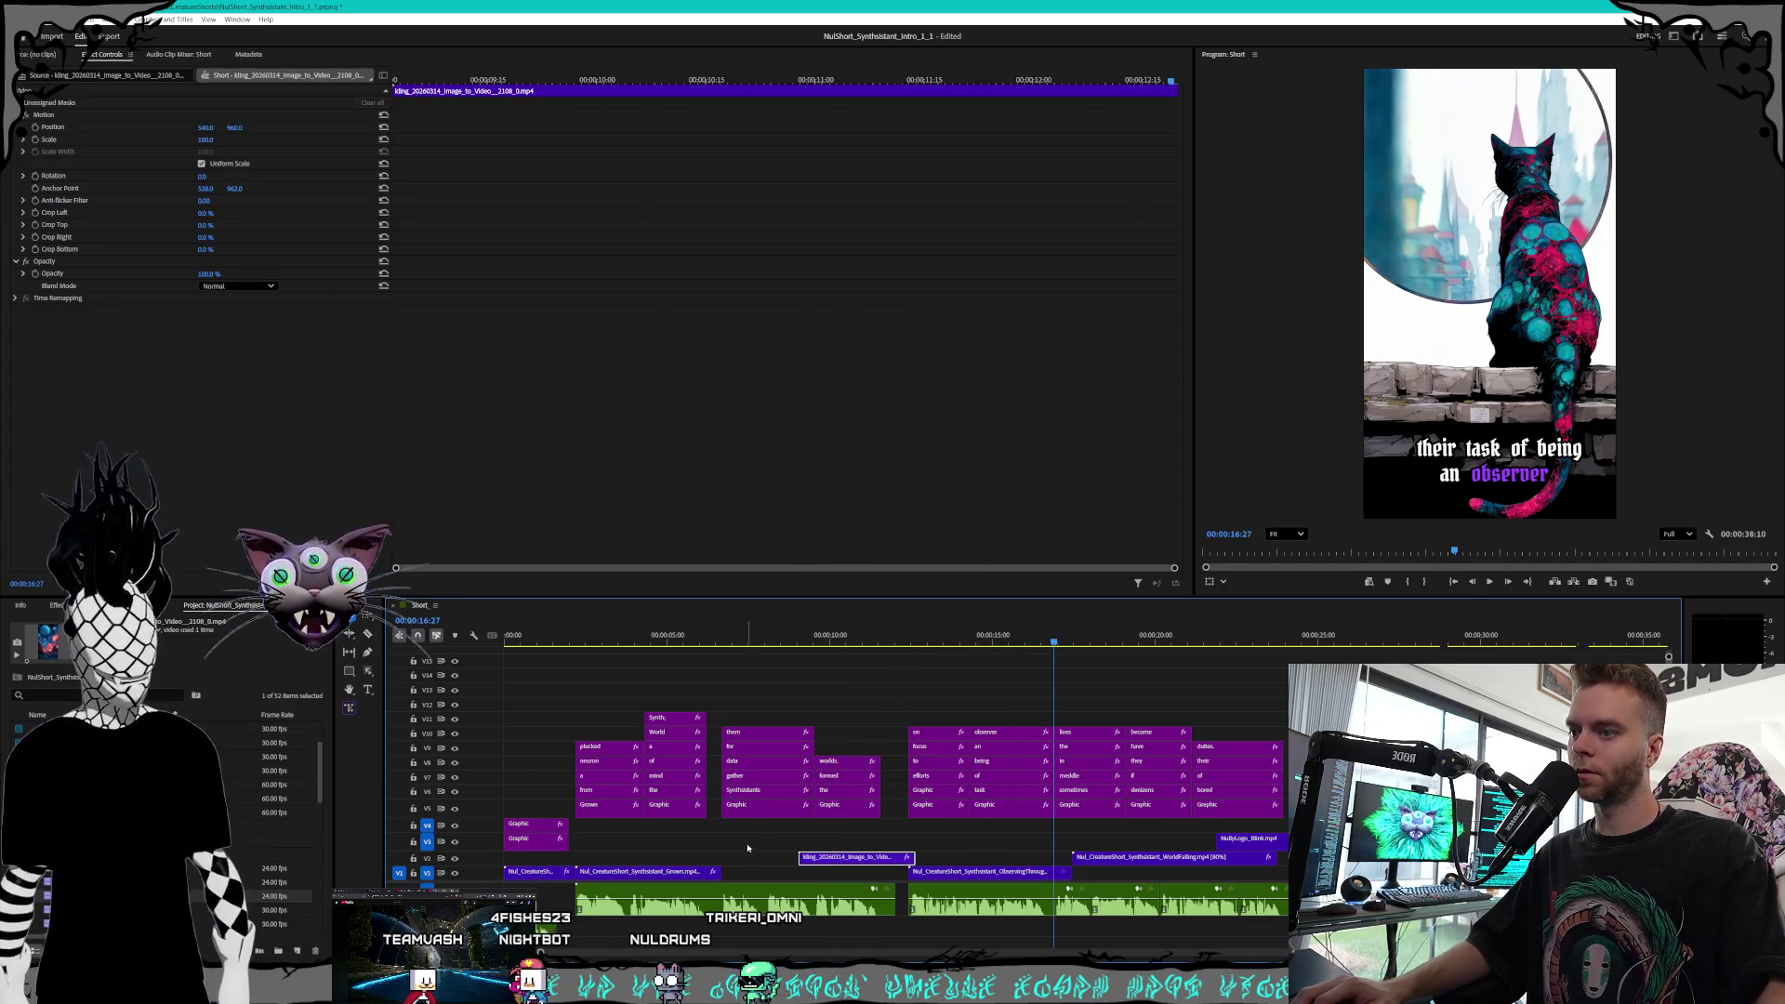
mouse_move(777, 635)
mouse_down()
mouse_move(921, 634)
mouse_move(807, 635)
mouse_up()
key(space)
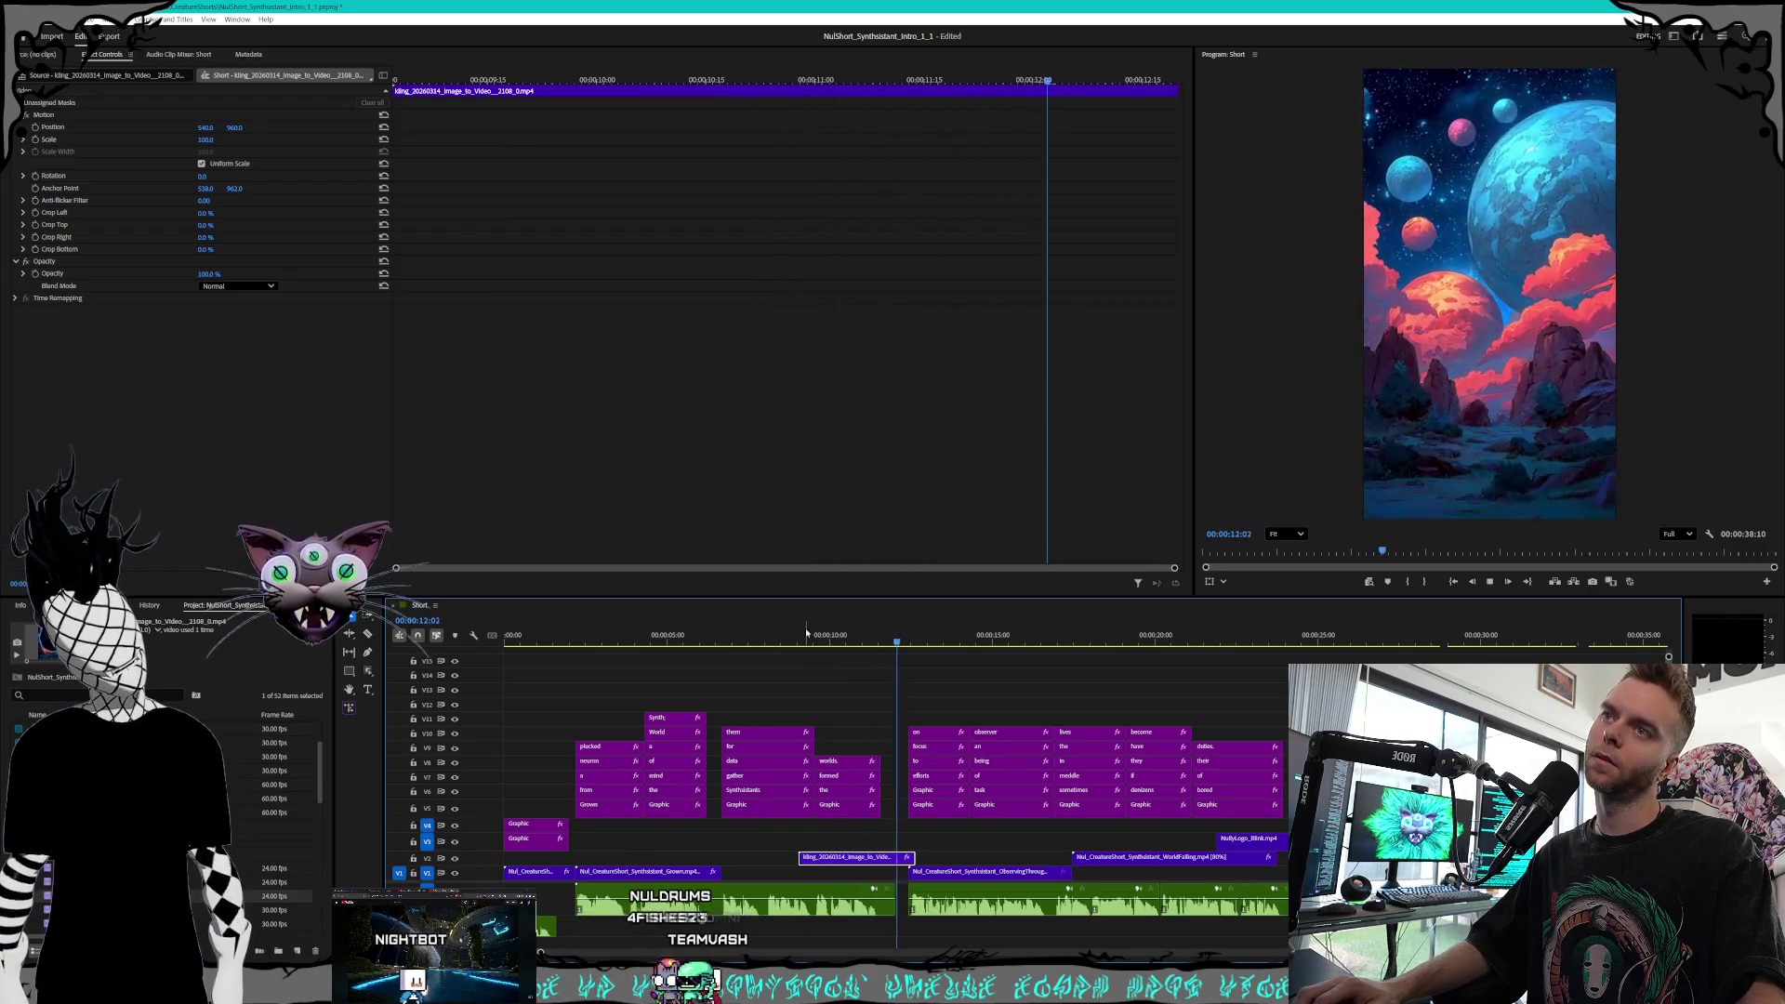
key(space)
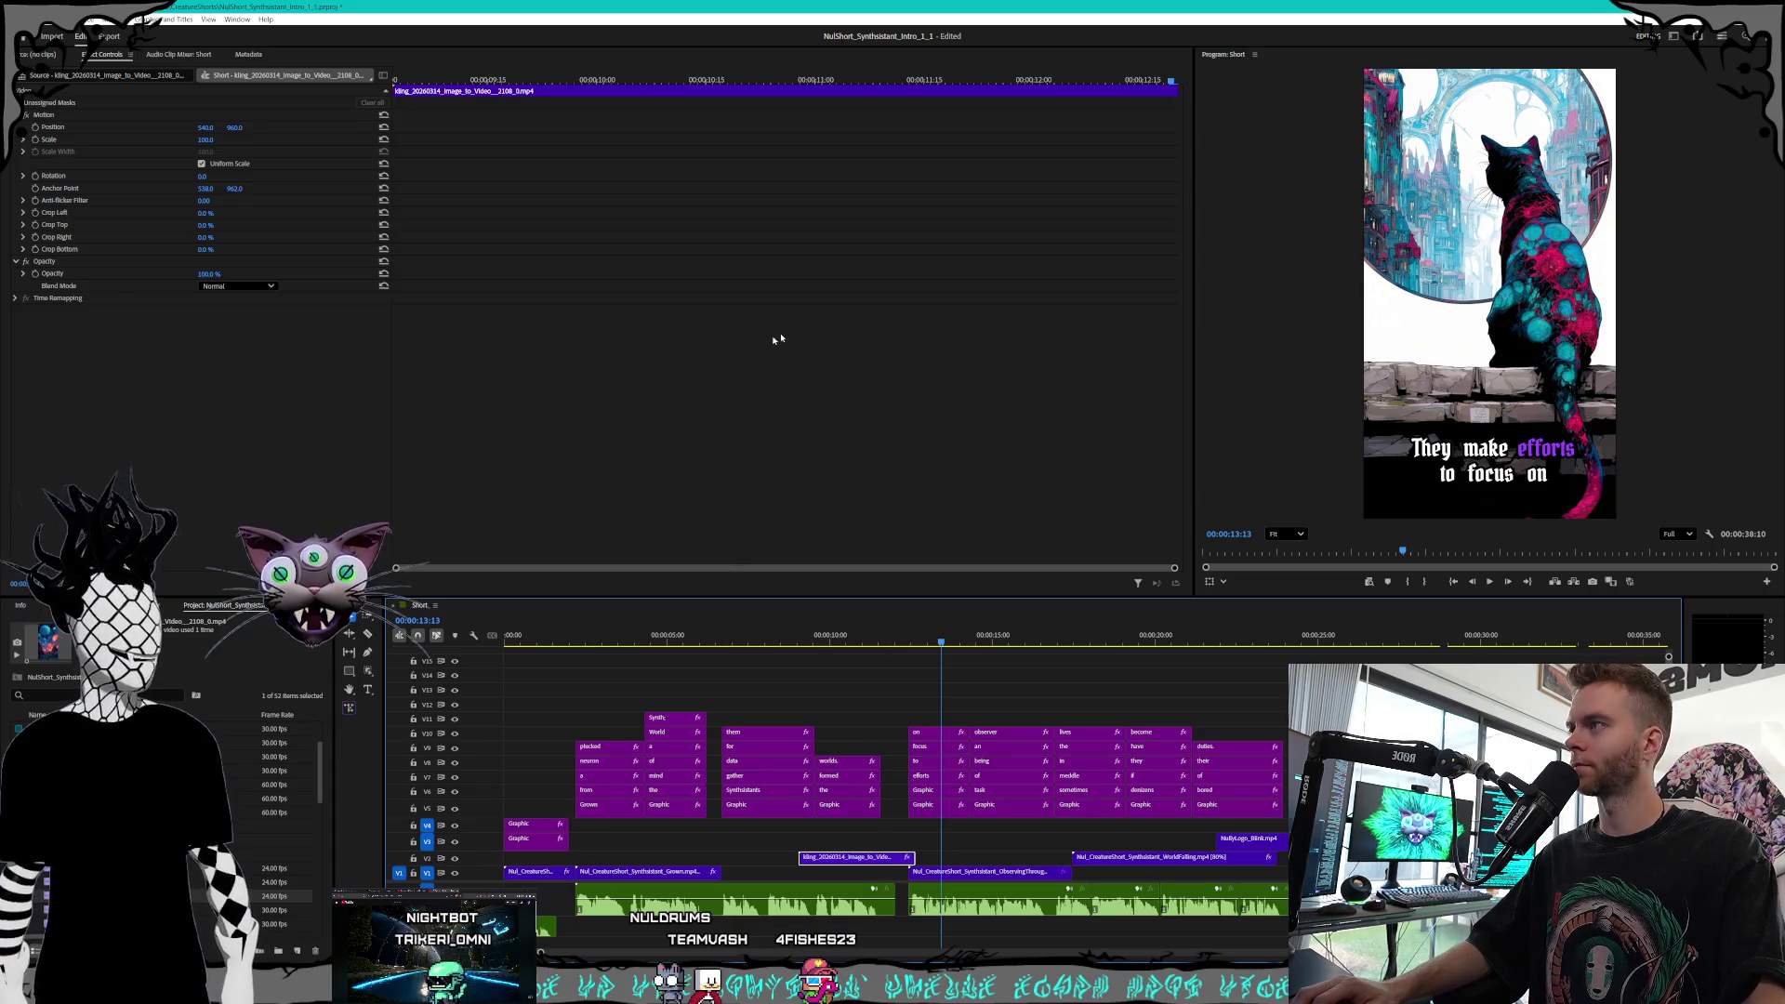
key(space)
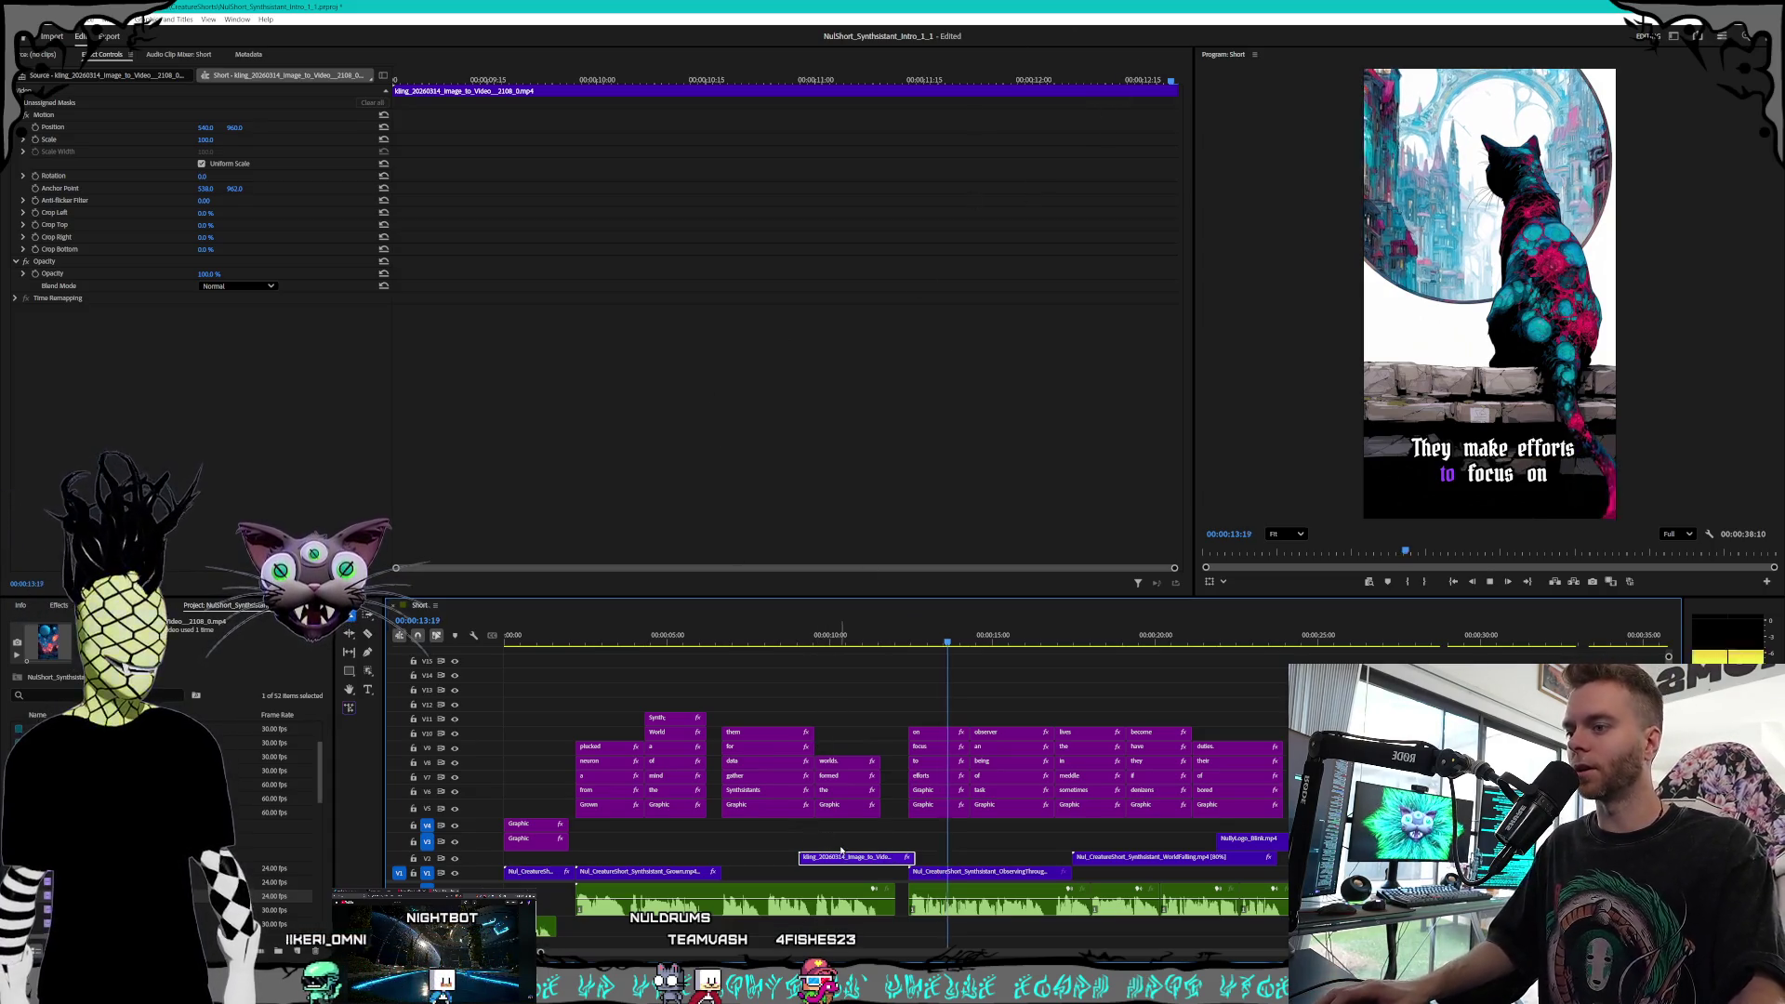
key(space)
mouse_move(844, 863)
mouse_down()
mouse_move(817, 874)
mouse_move(837, 857)
mouse_up()
click(775, 642)
mouse_move(774, 642)
mouse_down()
mouse_move(1170, 638)
mouse_move(1139, 639)
mouse_up()
Move the WorldFalling clip later on V2 and cancel Scene Edit Detection
click(1175, 856)
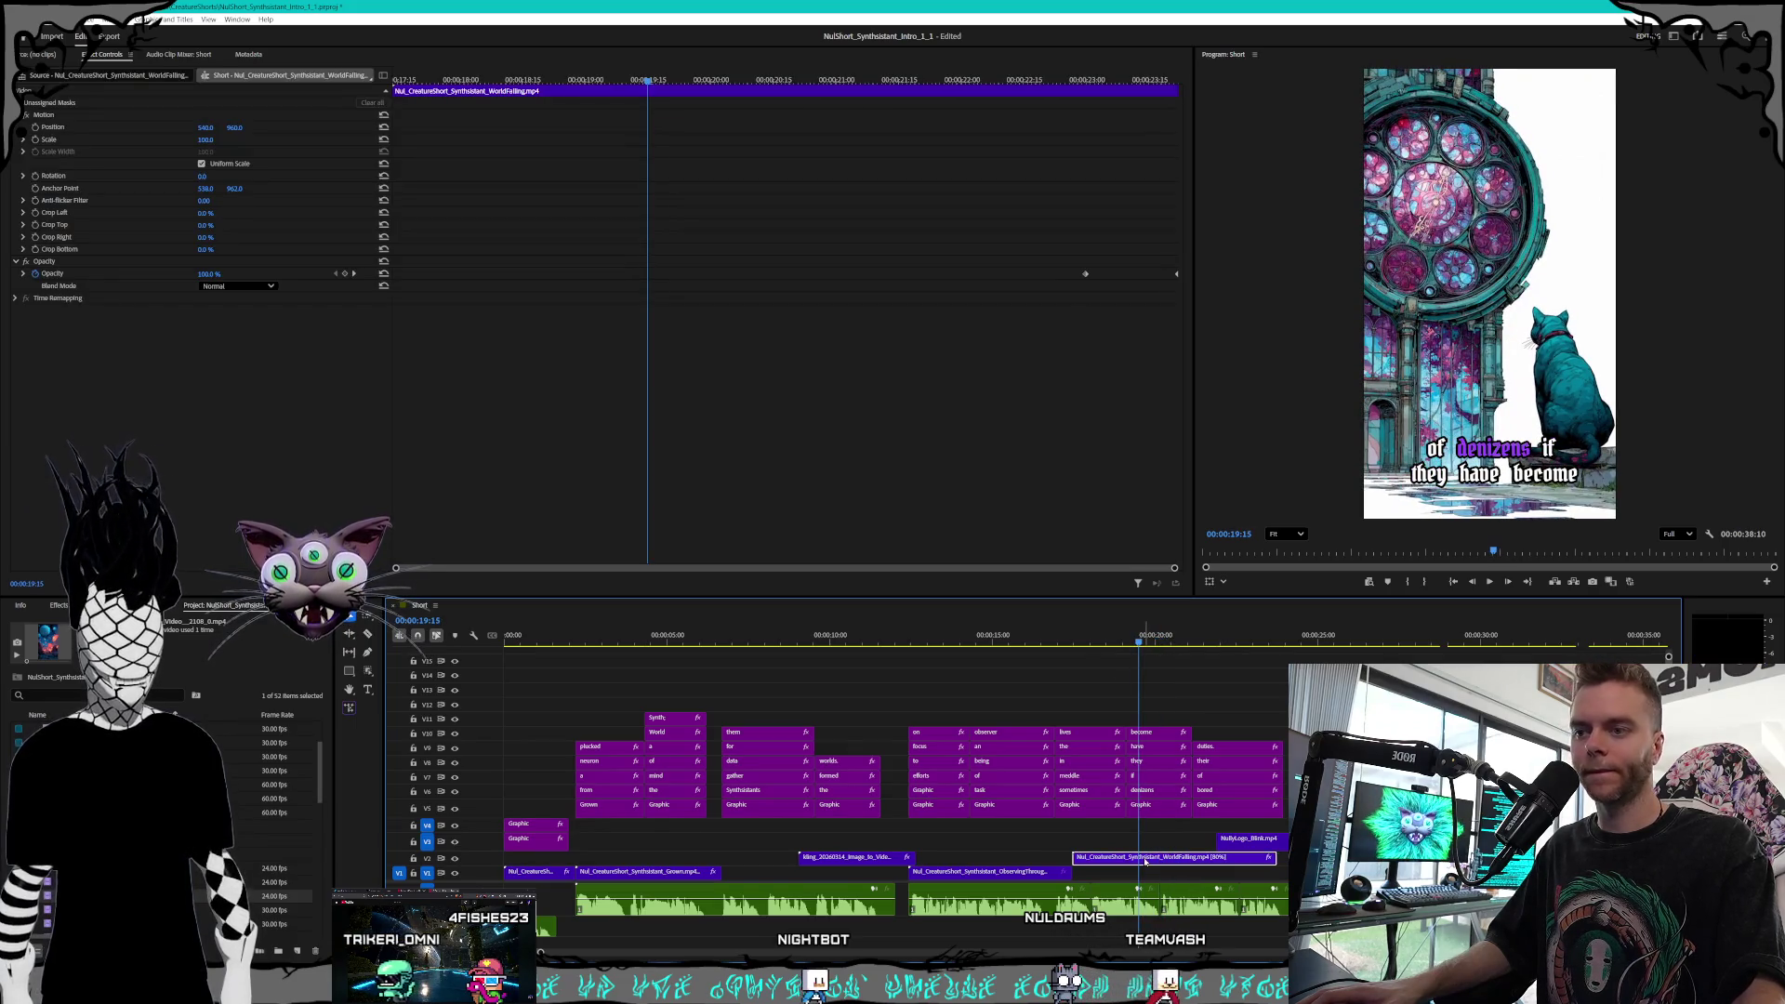
drag(1174, 863, 1318, 862)
right_click(1256, 856)
click(1330, 514)
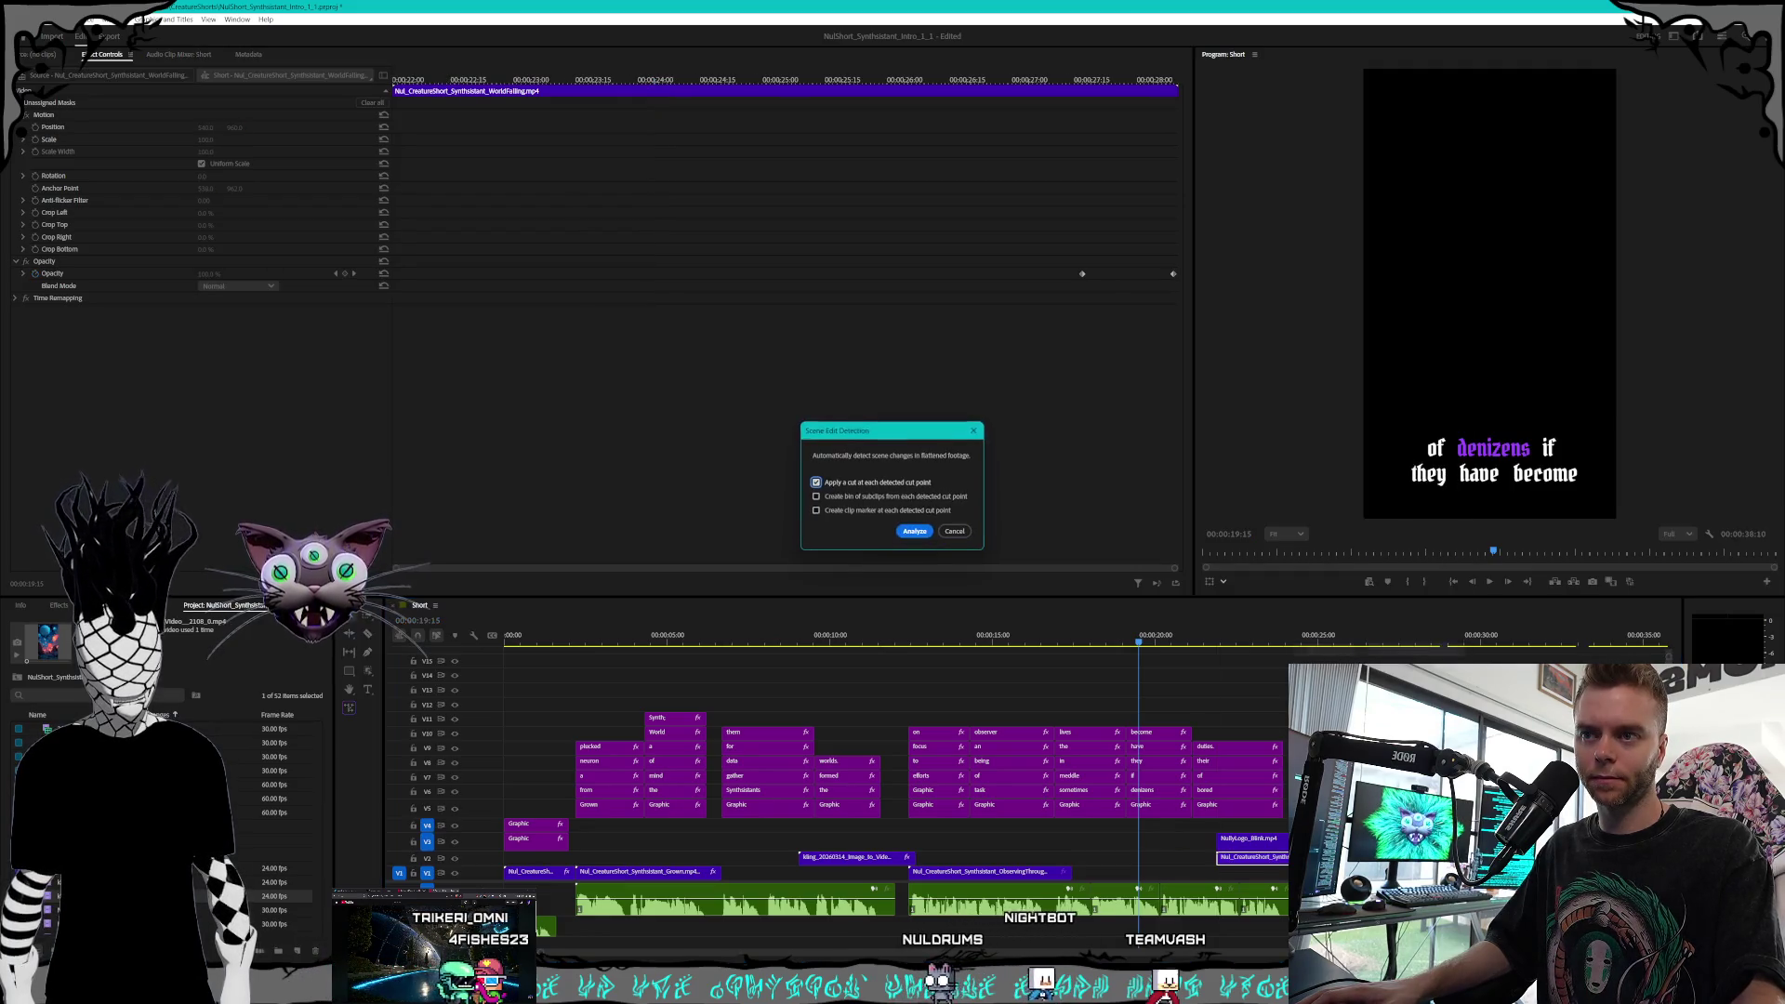
click(955, 531)
Nudge WorldFalling slightly earlier, reopen and dismiss Scene Edit Detection, then jump toward the end
drag(1253, 857, 1184, 863)
click(1185, 842)
right_click(1183, 857)
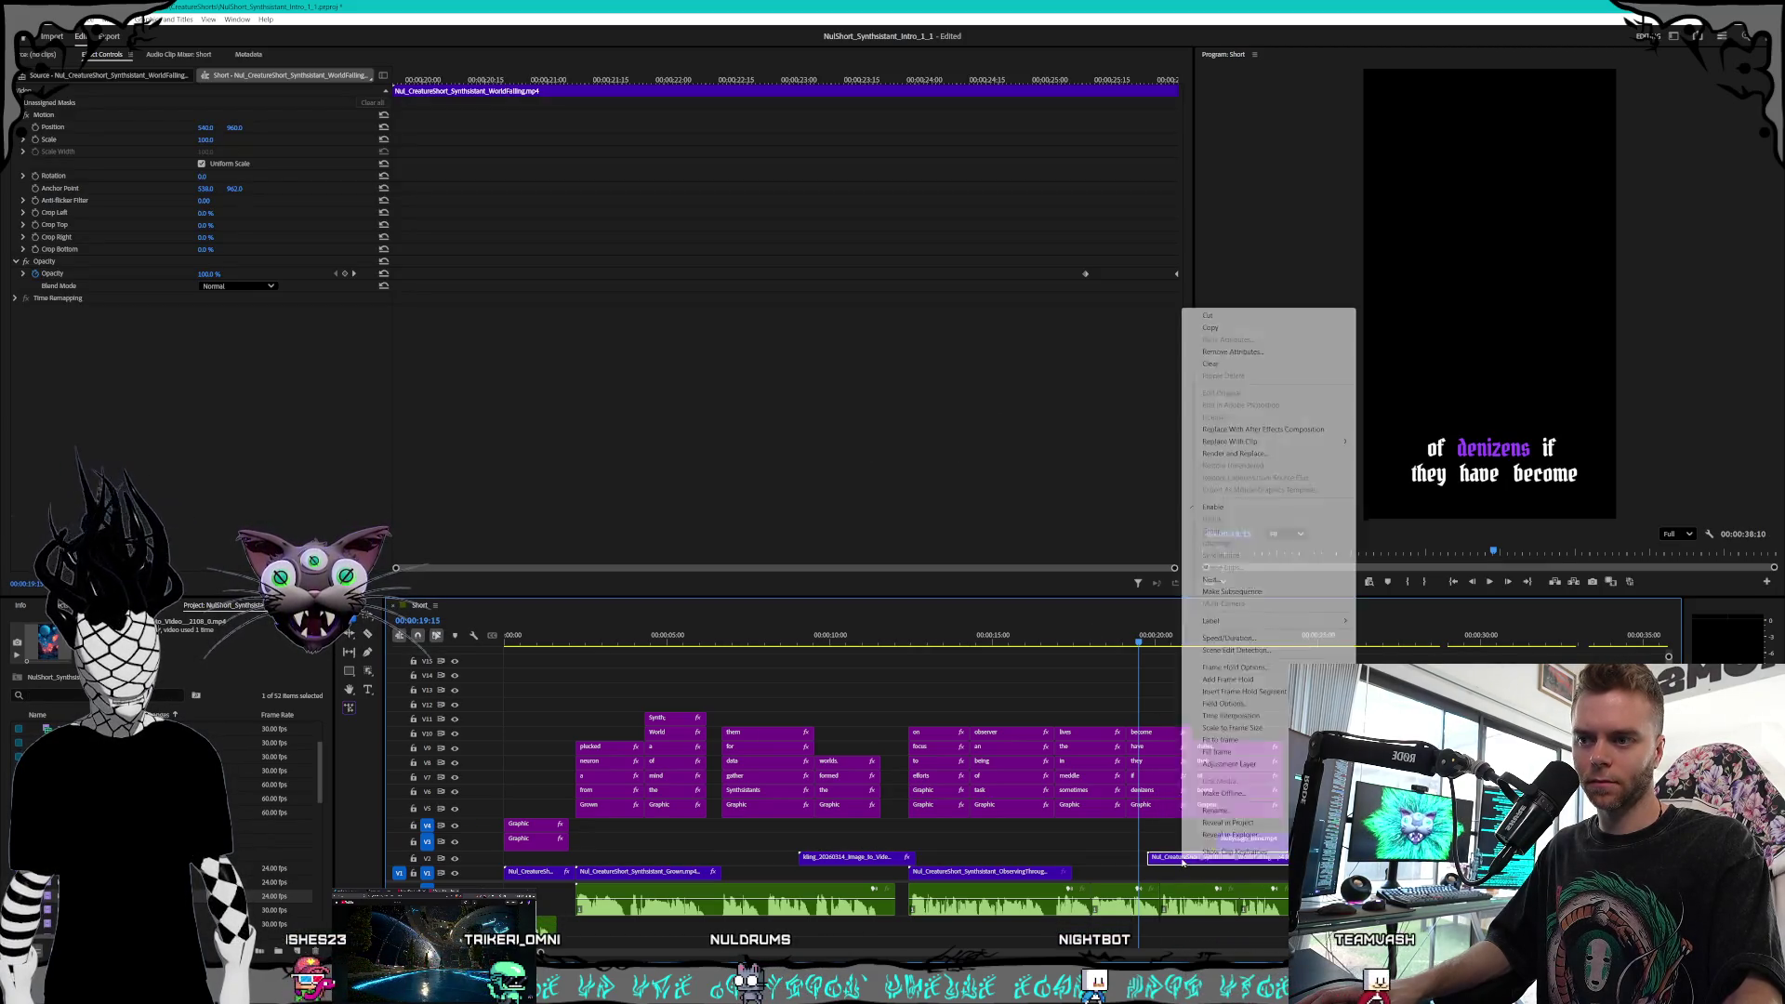
click(1231, 649)
key(Return)
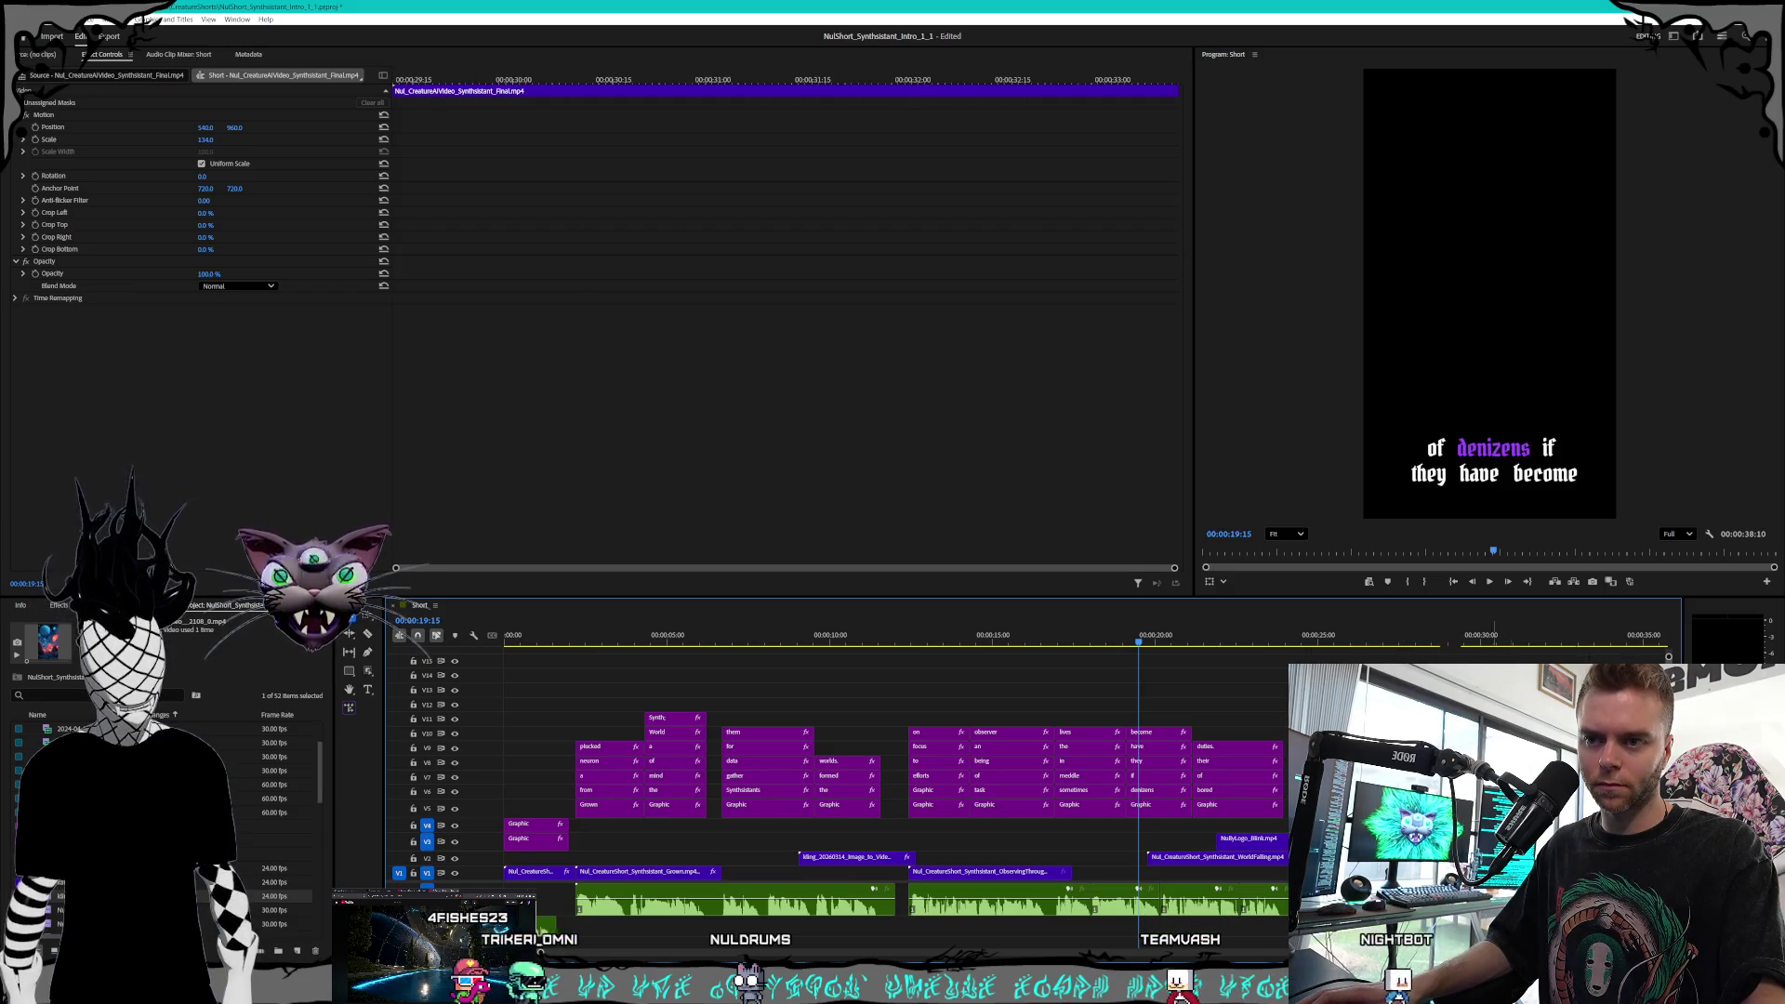
mouse_move(1460, 642)
mouse_down()
mouse_move(1595, 641)
mouse_move(1503, 641)
mouse_up()
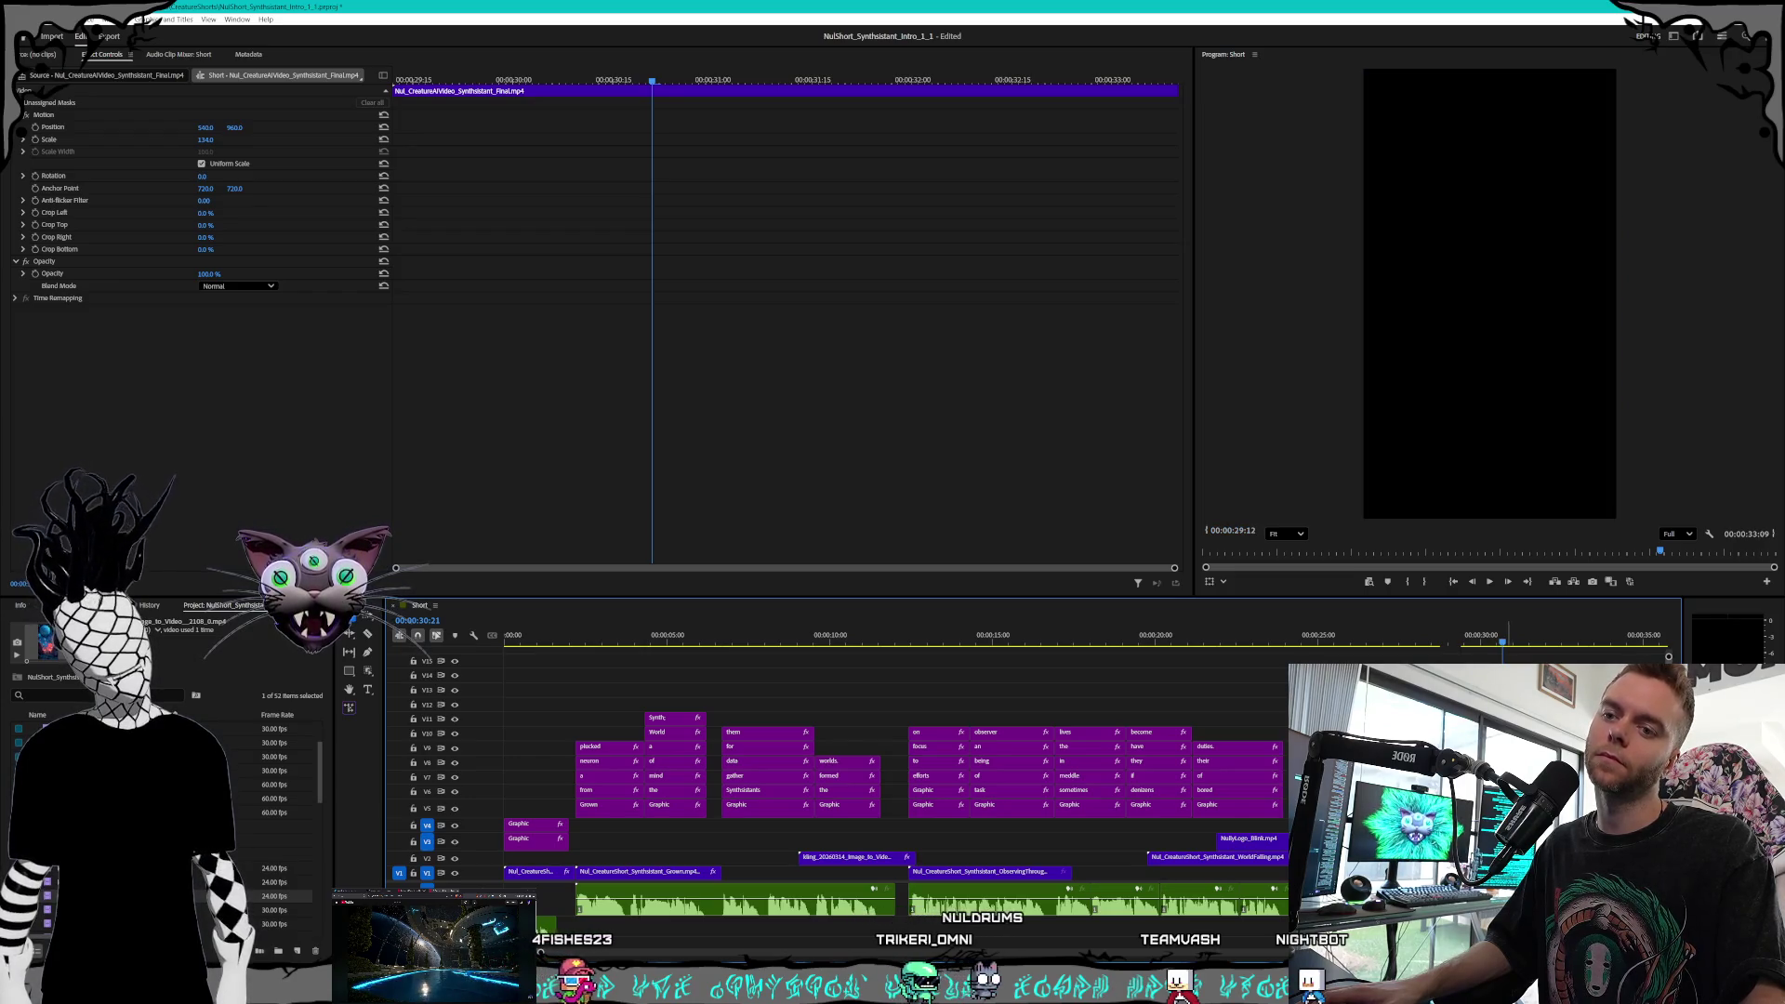
Push the WorldFalling clip toward the sequence end and play the short from the start
click(1209, 857)
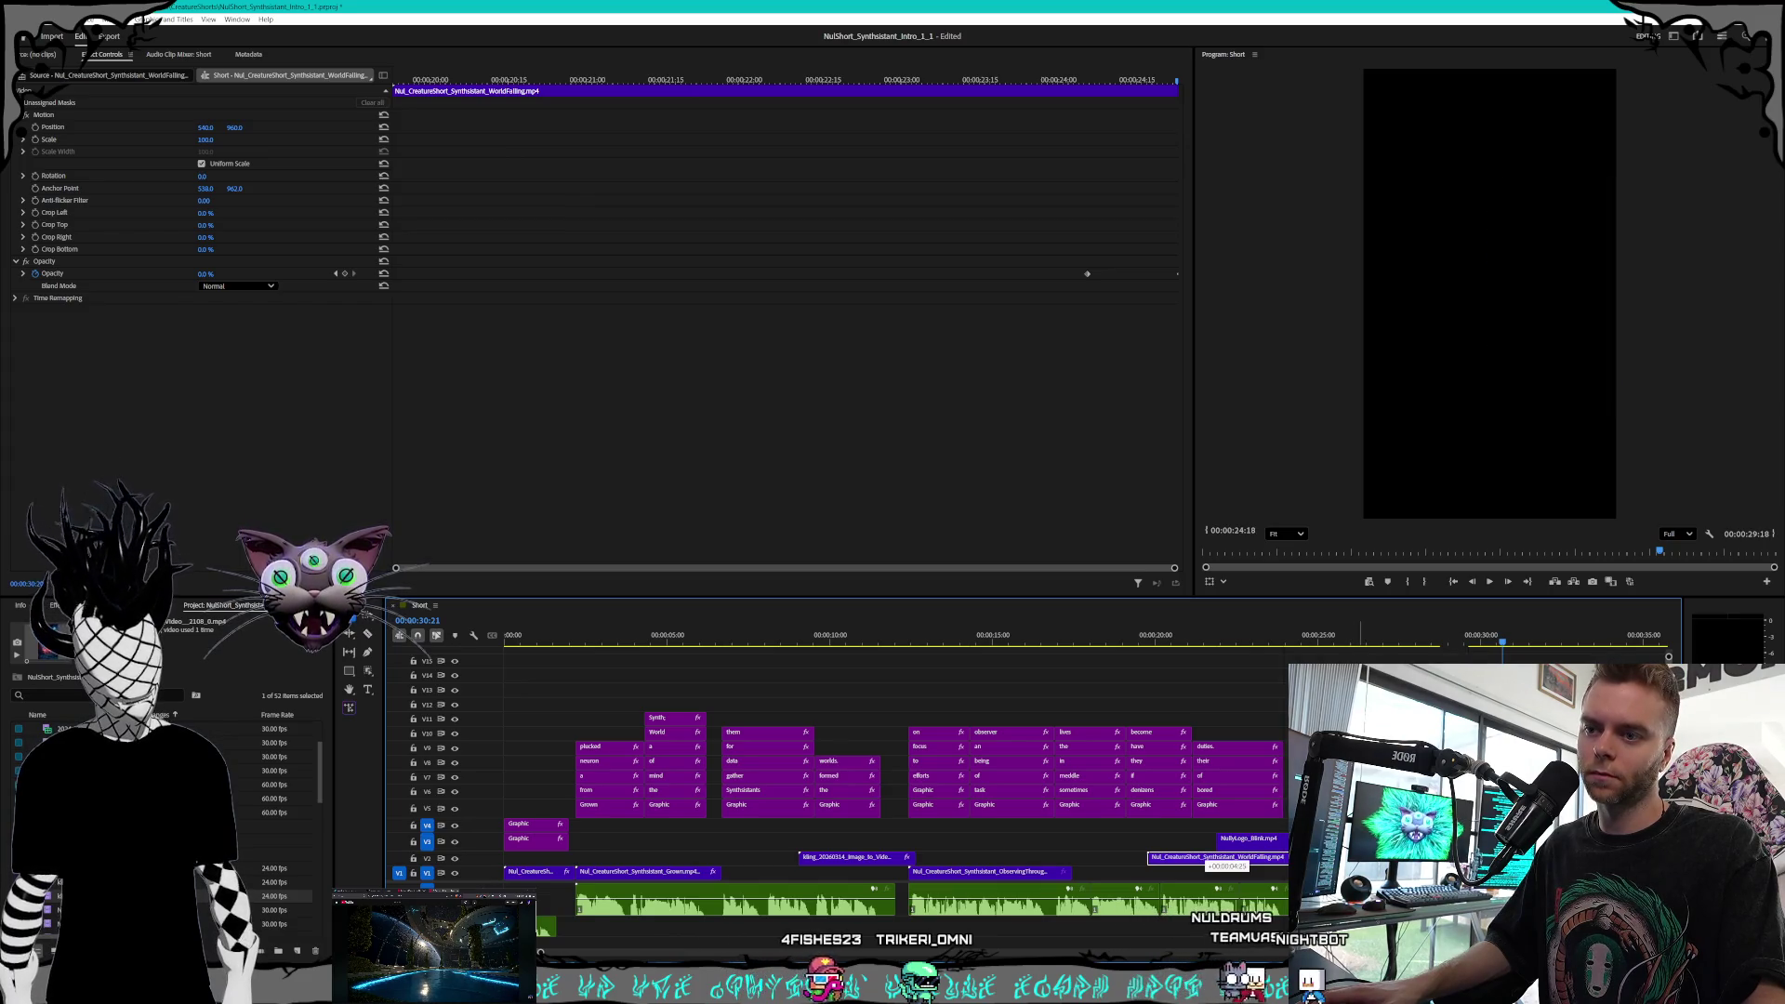
drag(1209, 858, 1302, 856)
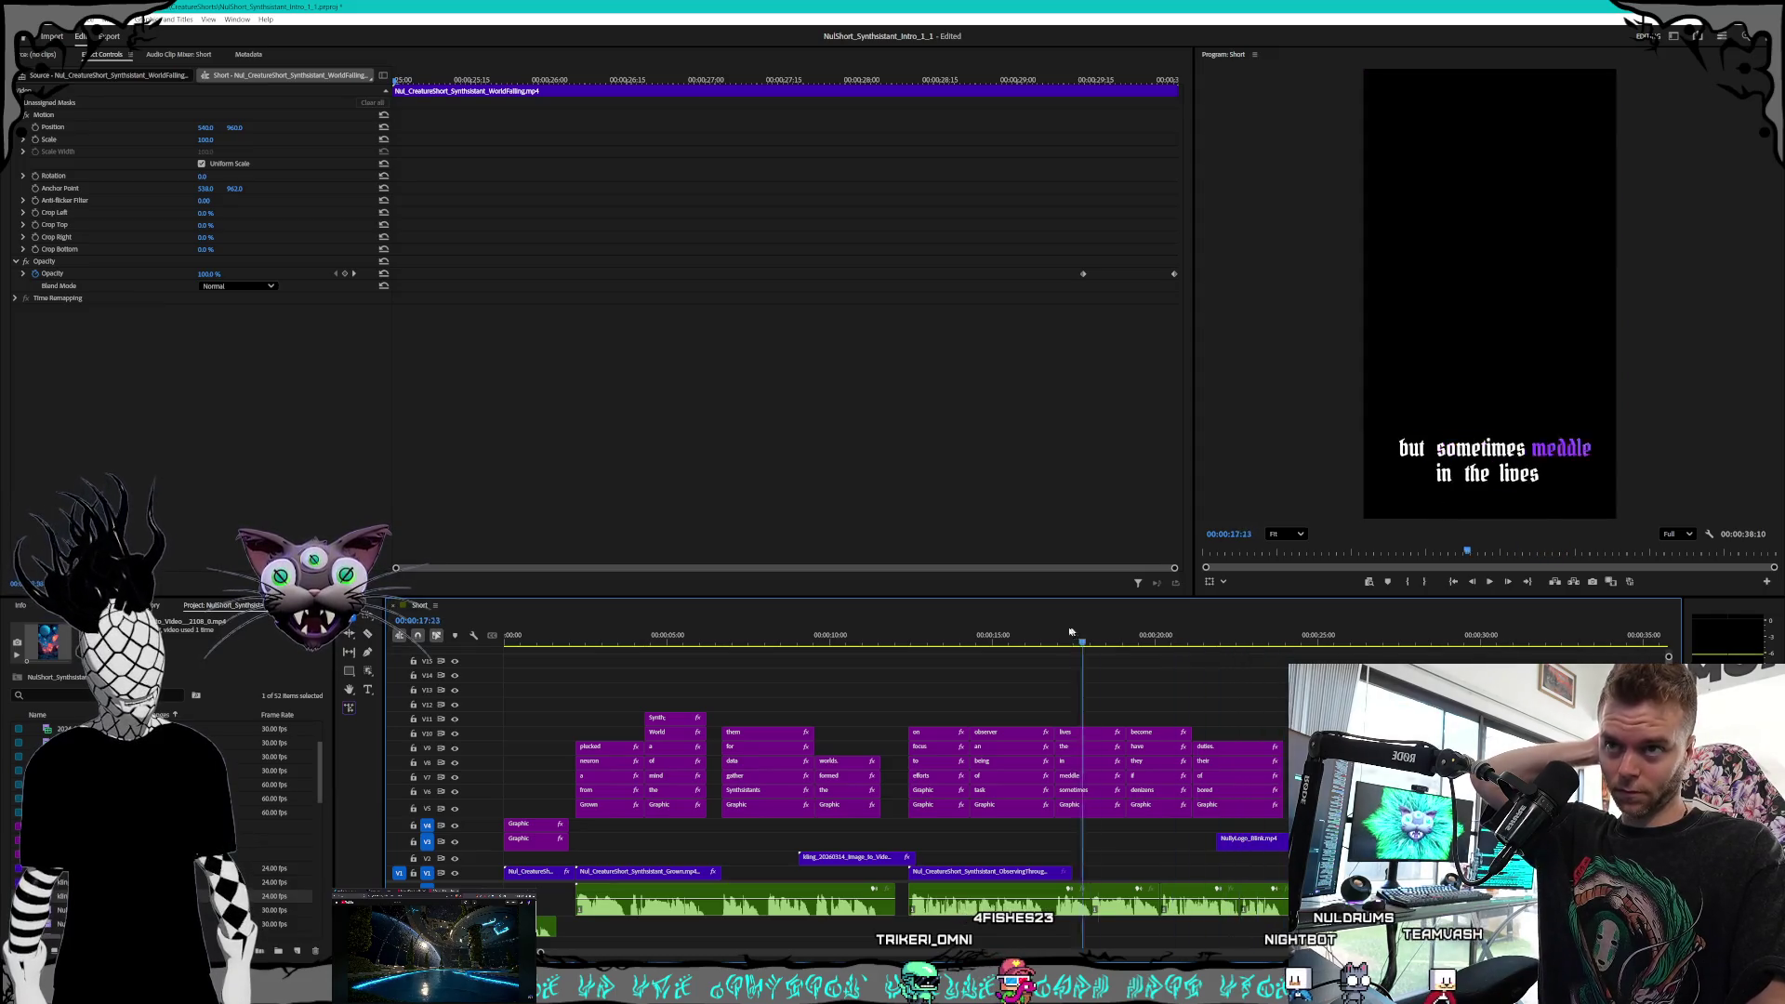
drag(958, 641, 518, 590)
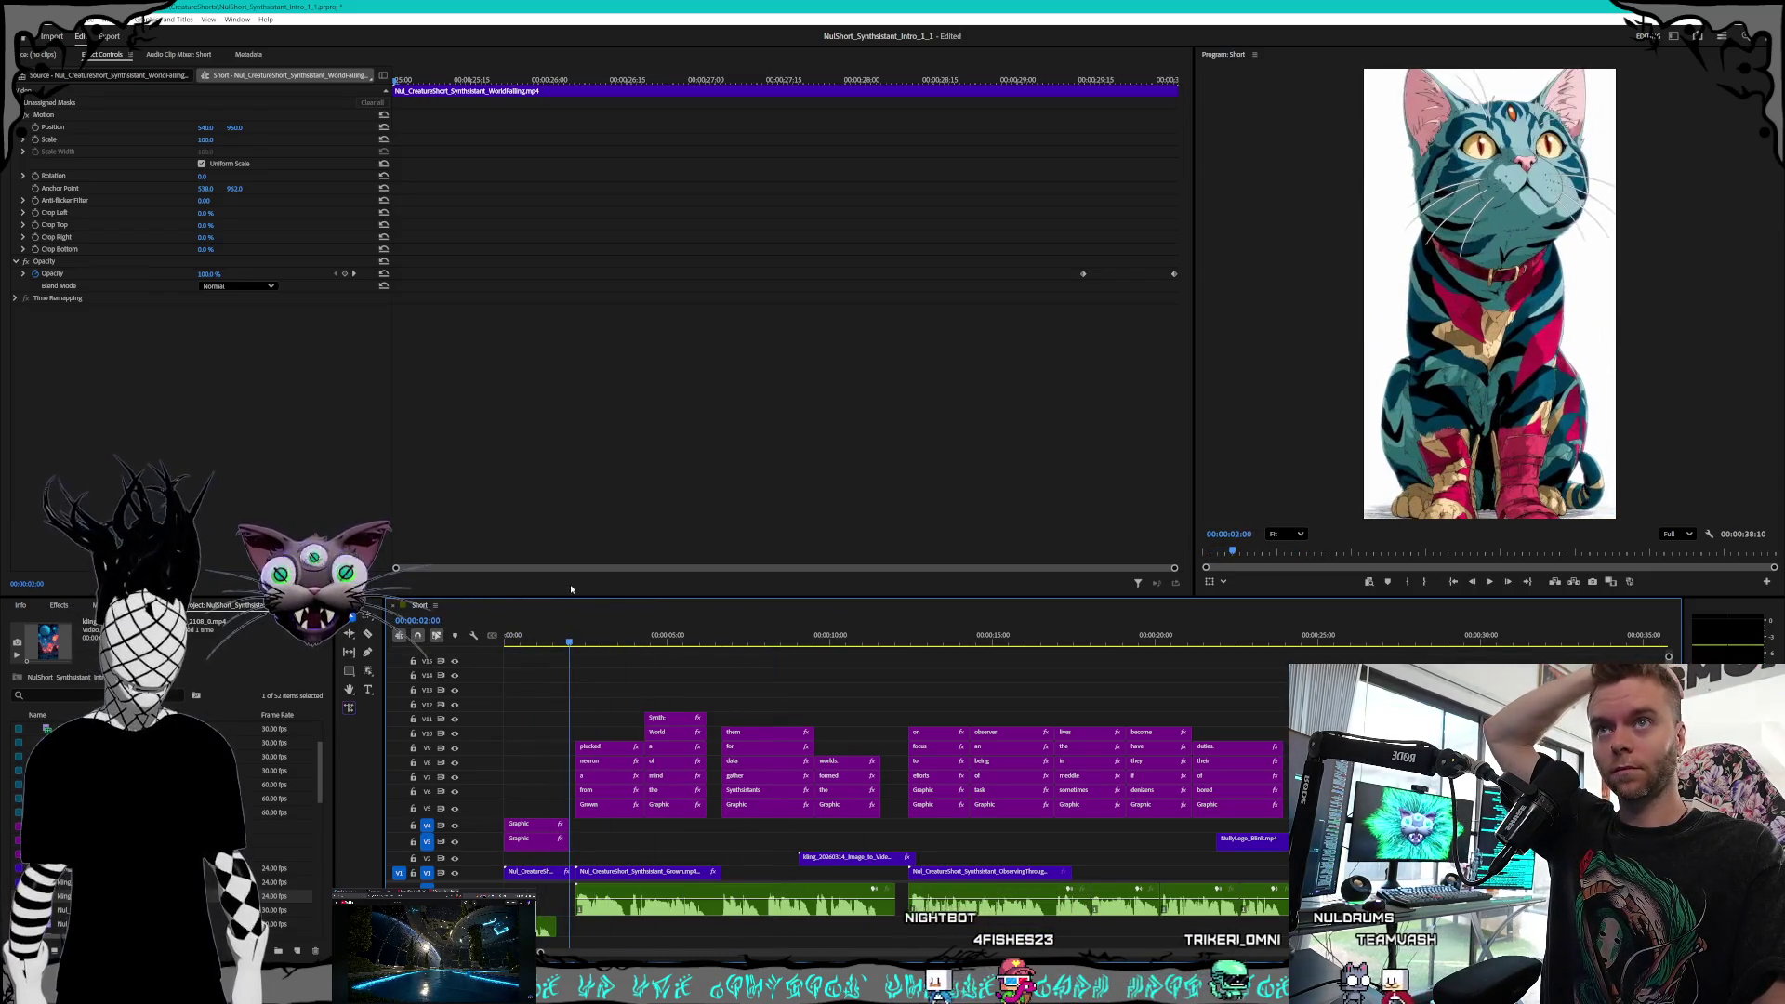
click(1453, 581)
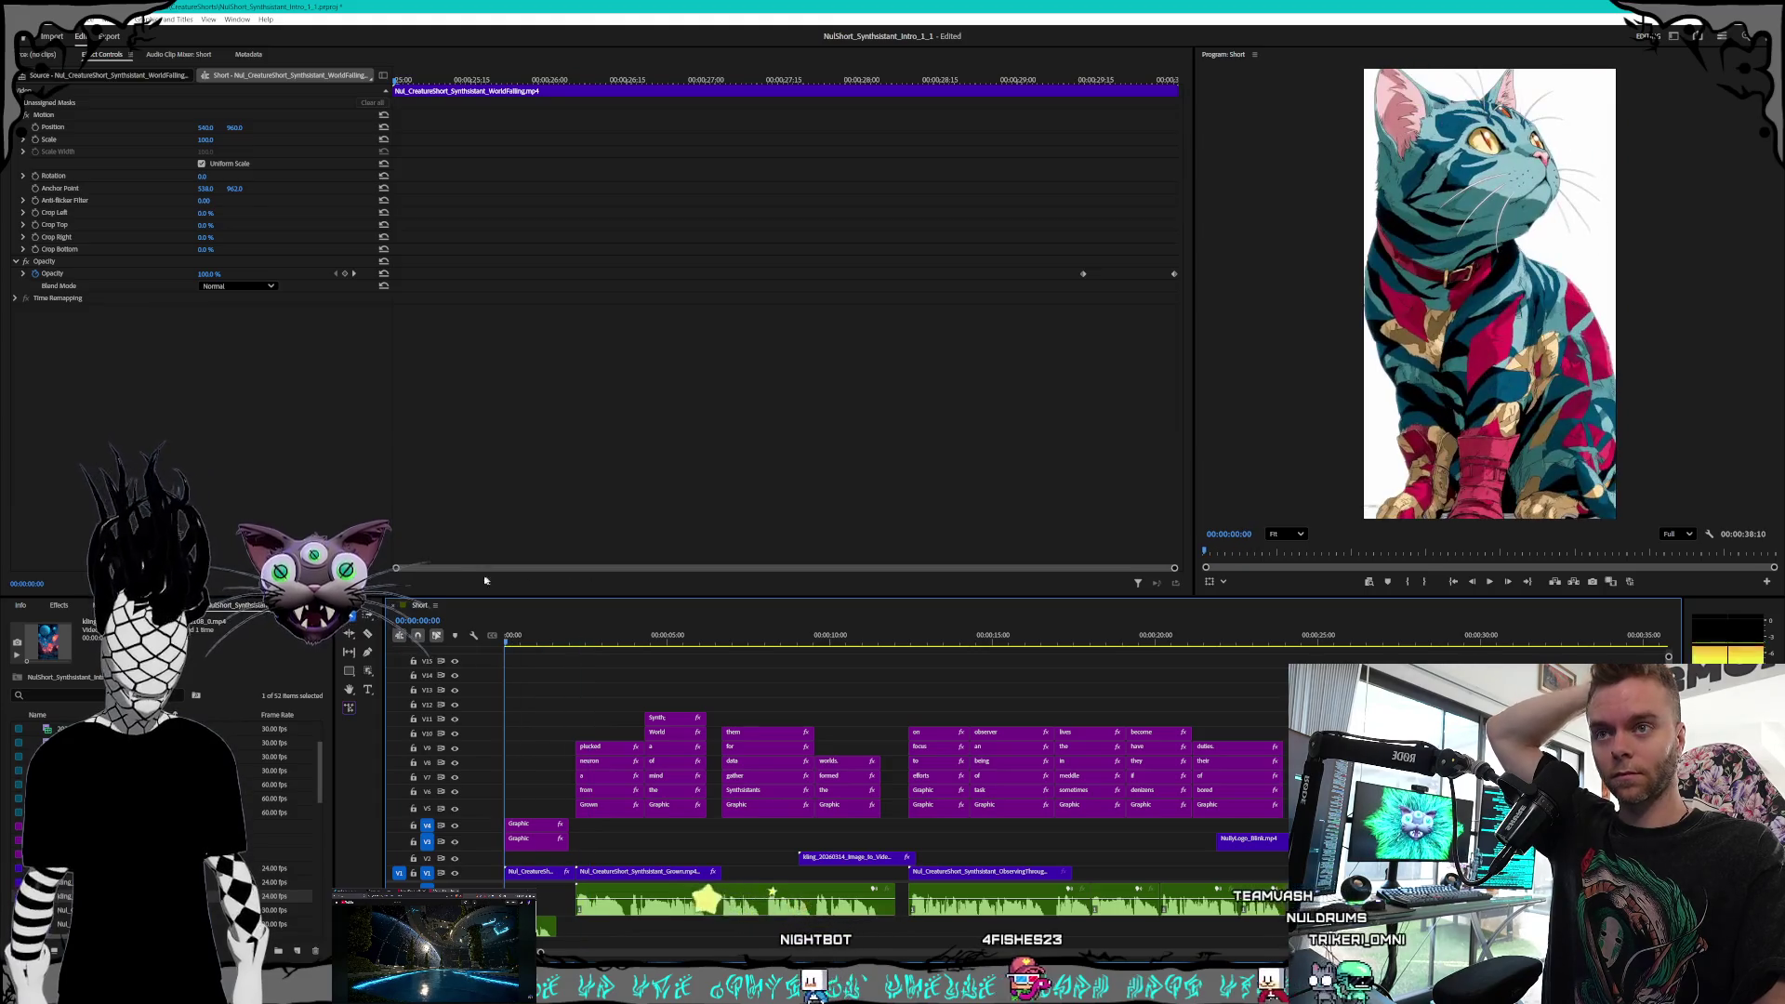
click(1489, 581)
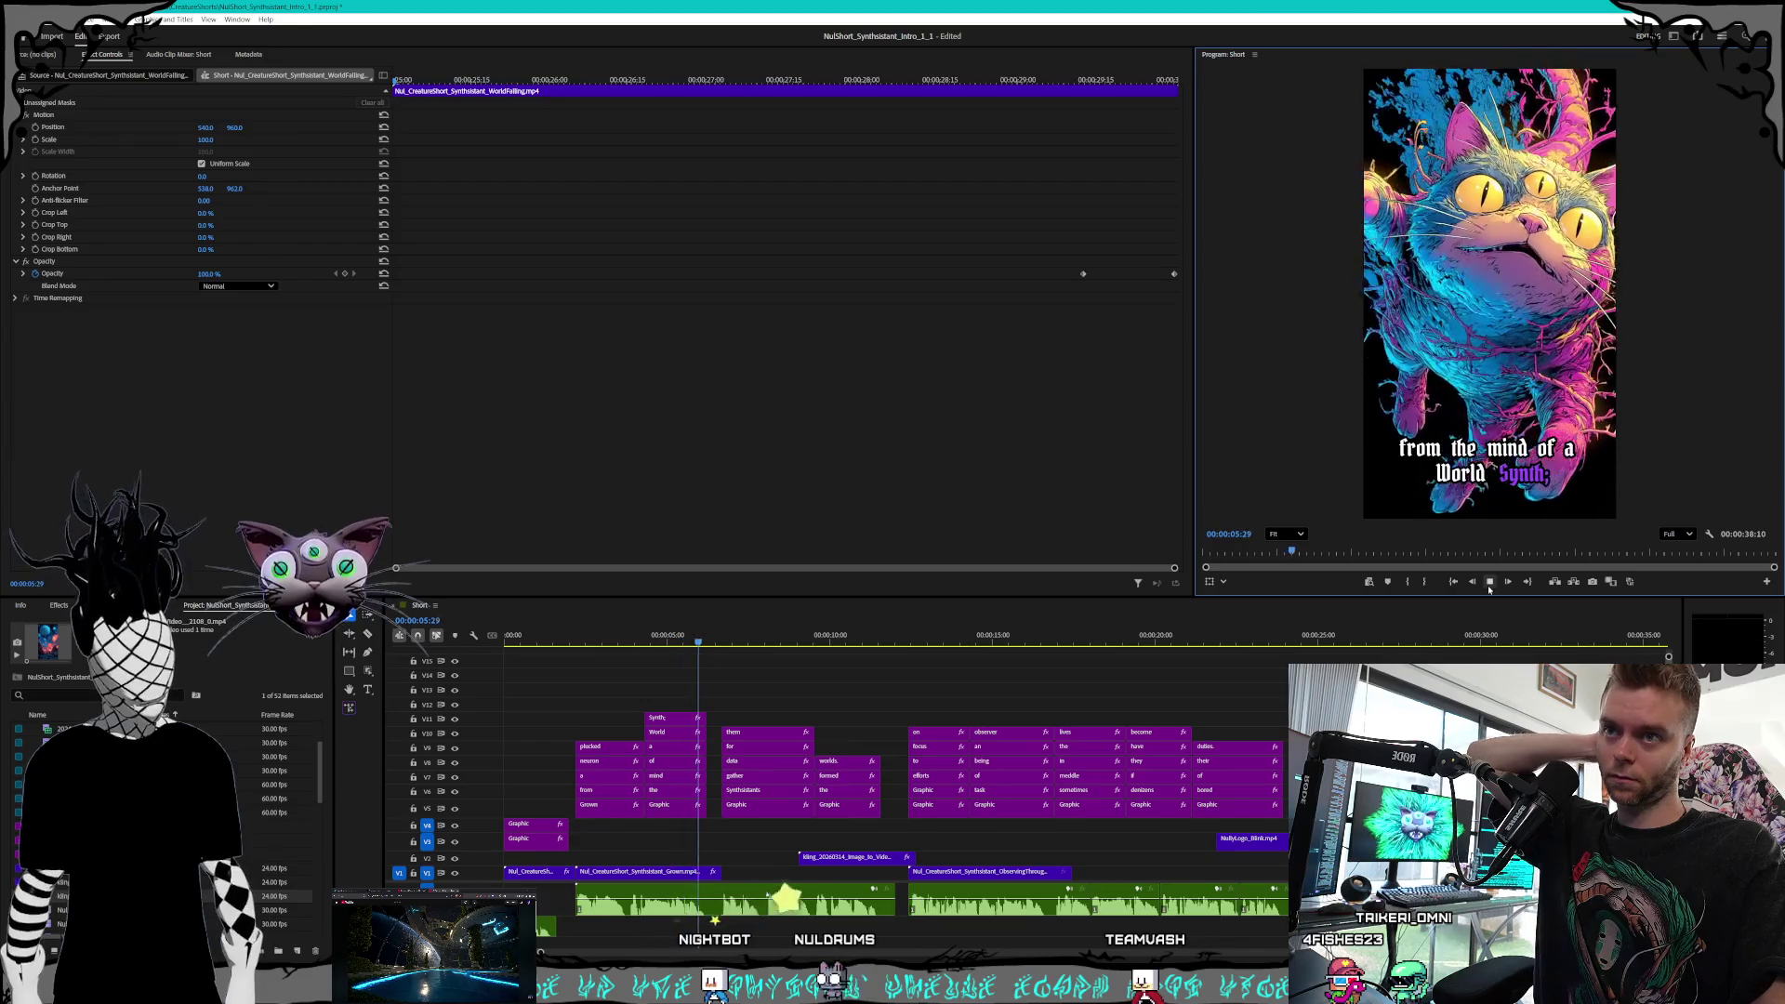
click(1489, 585)
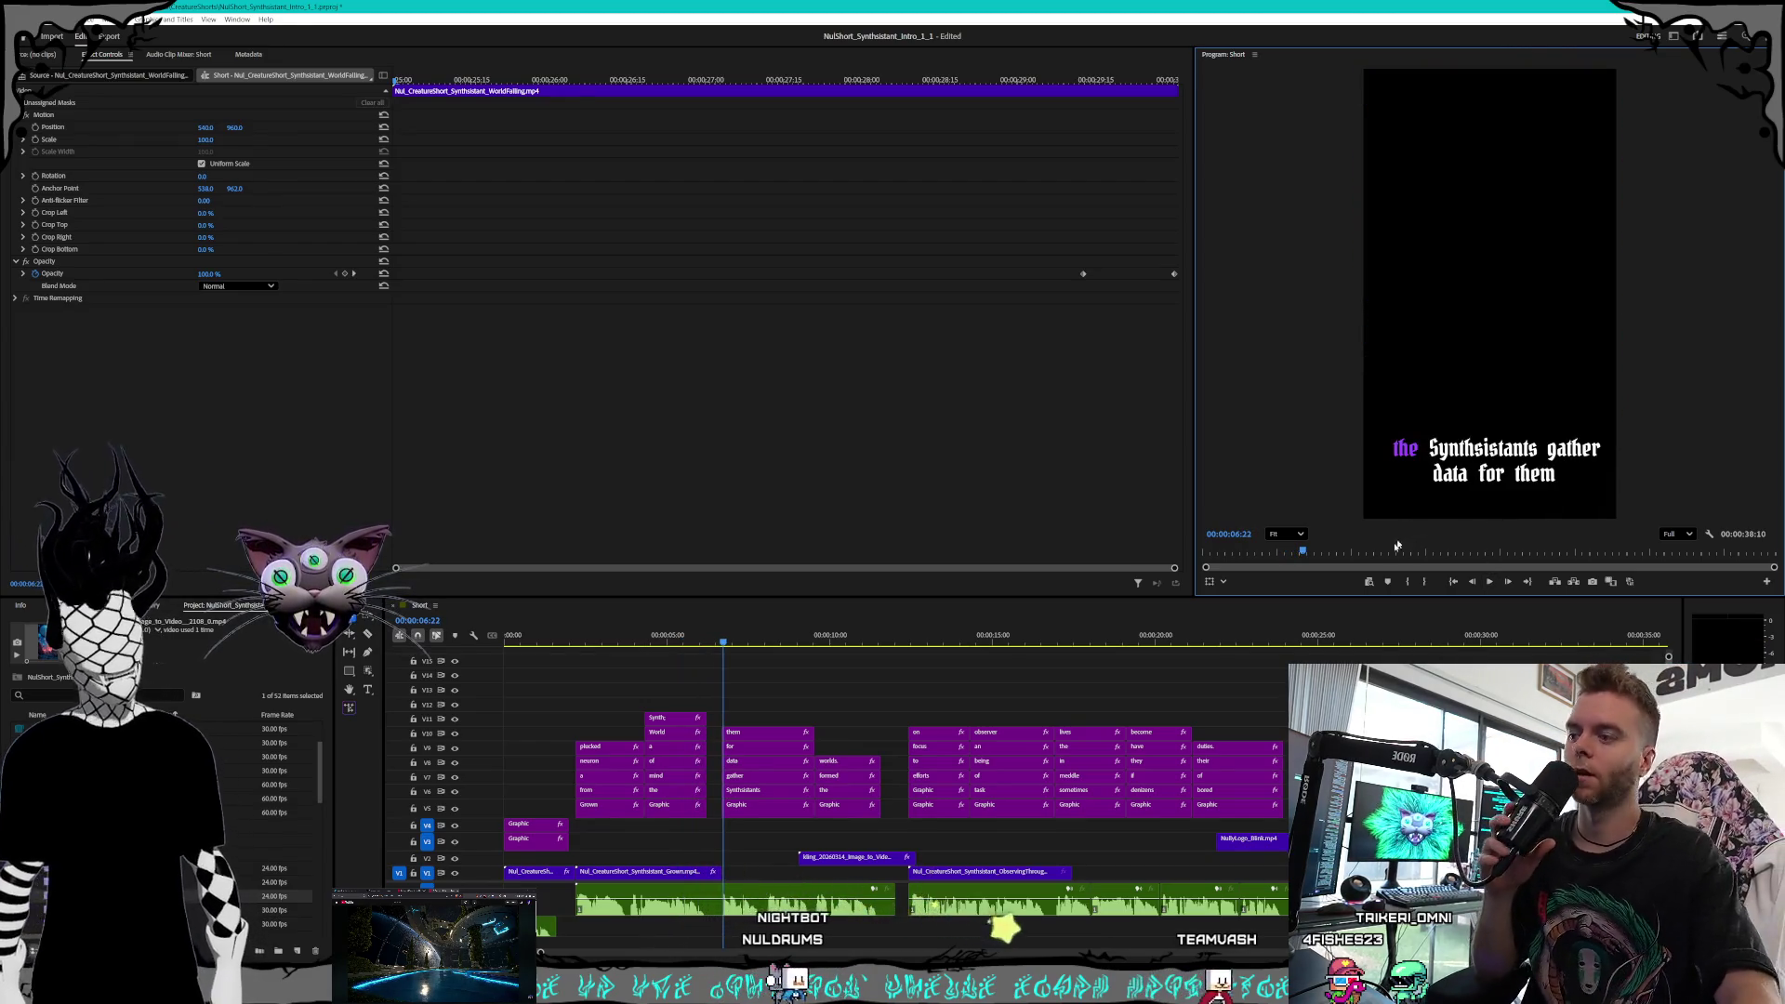
Replay from the Synthsistants caption to the planets shot, then return to Midjourney's Style Creator
key(alt+Tab)
key(alt+Tab)
key(alt+Tab)
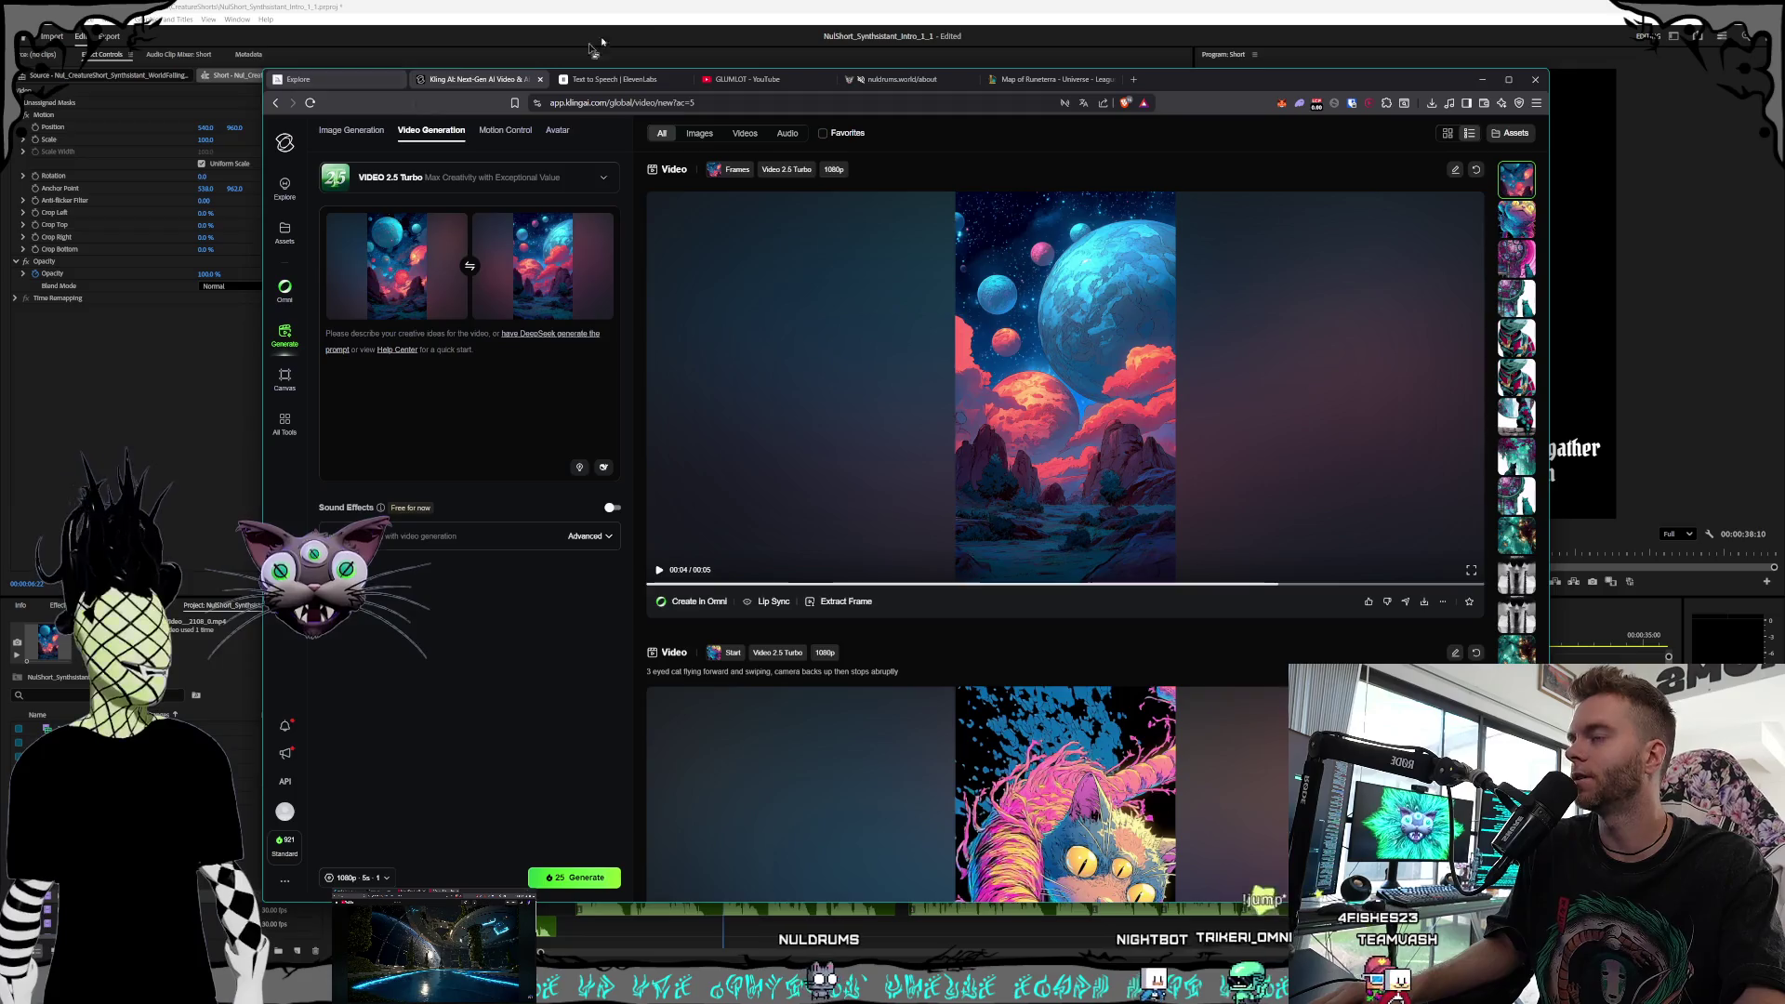
key(alt+Tab)
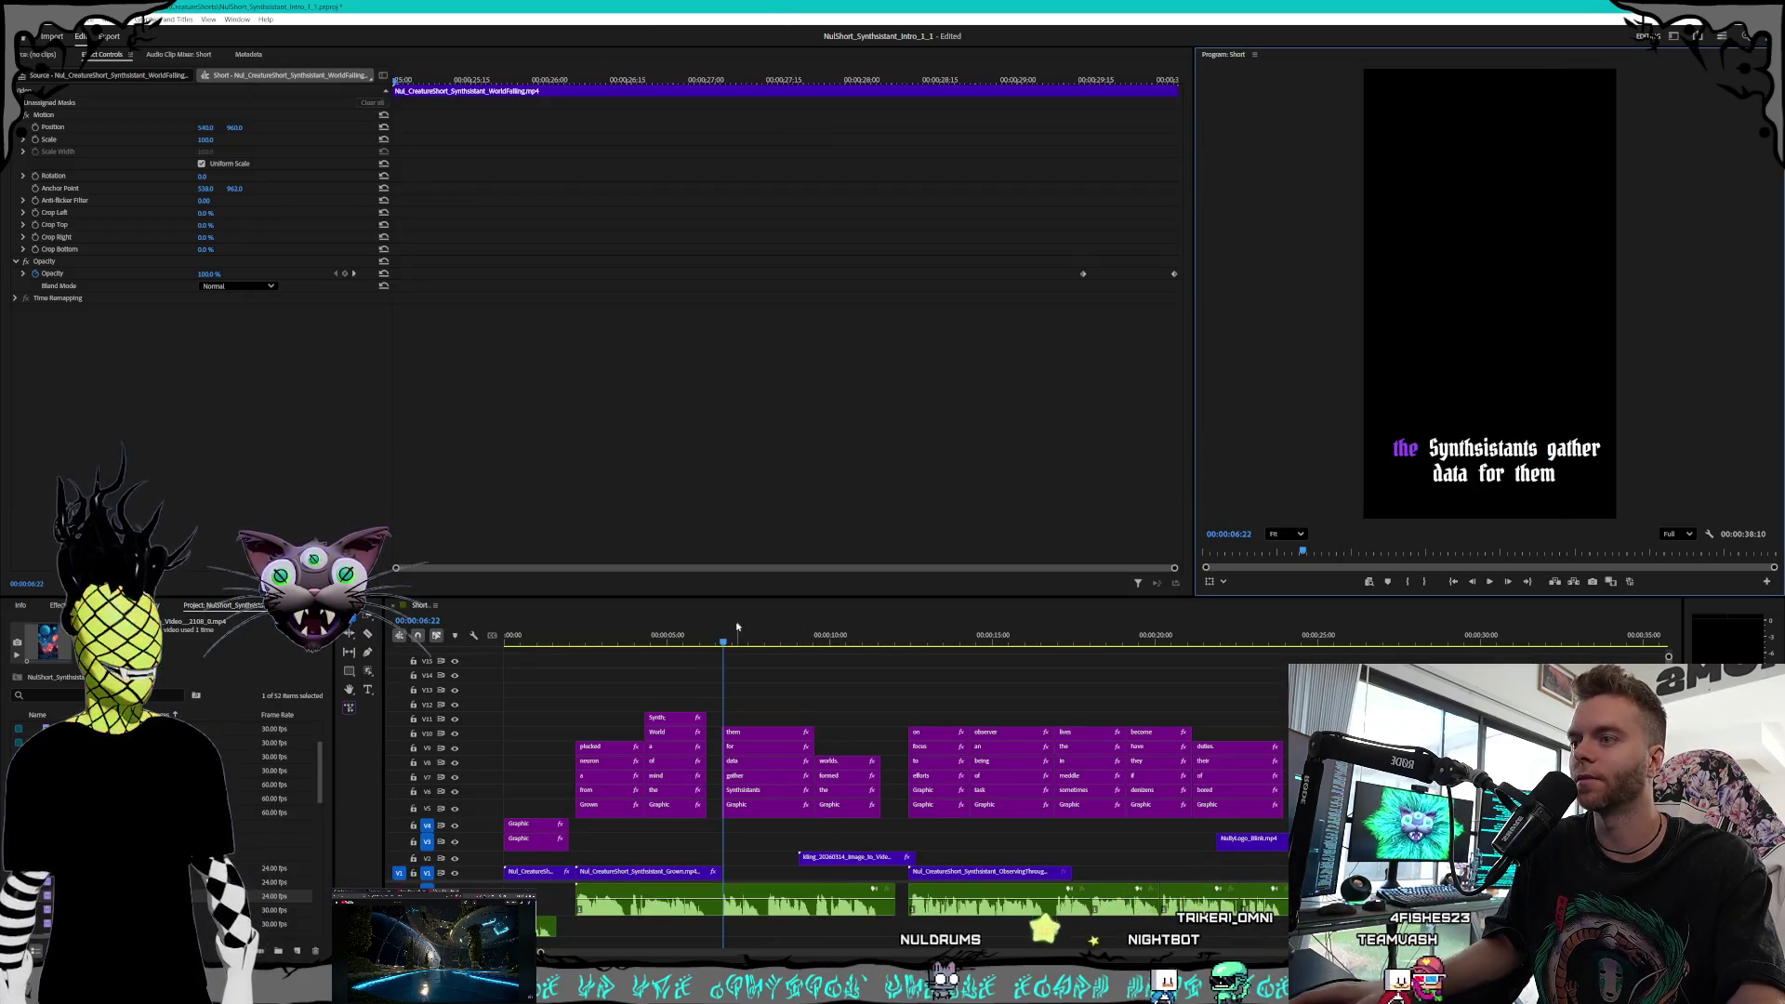
click(725, 647)
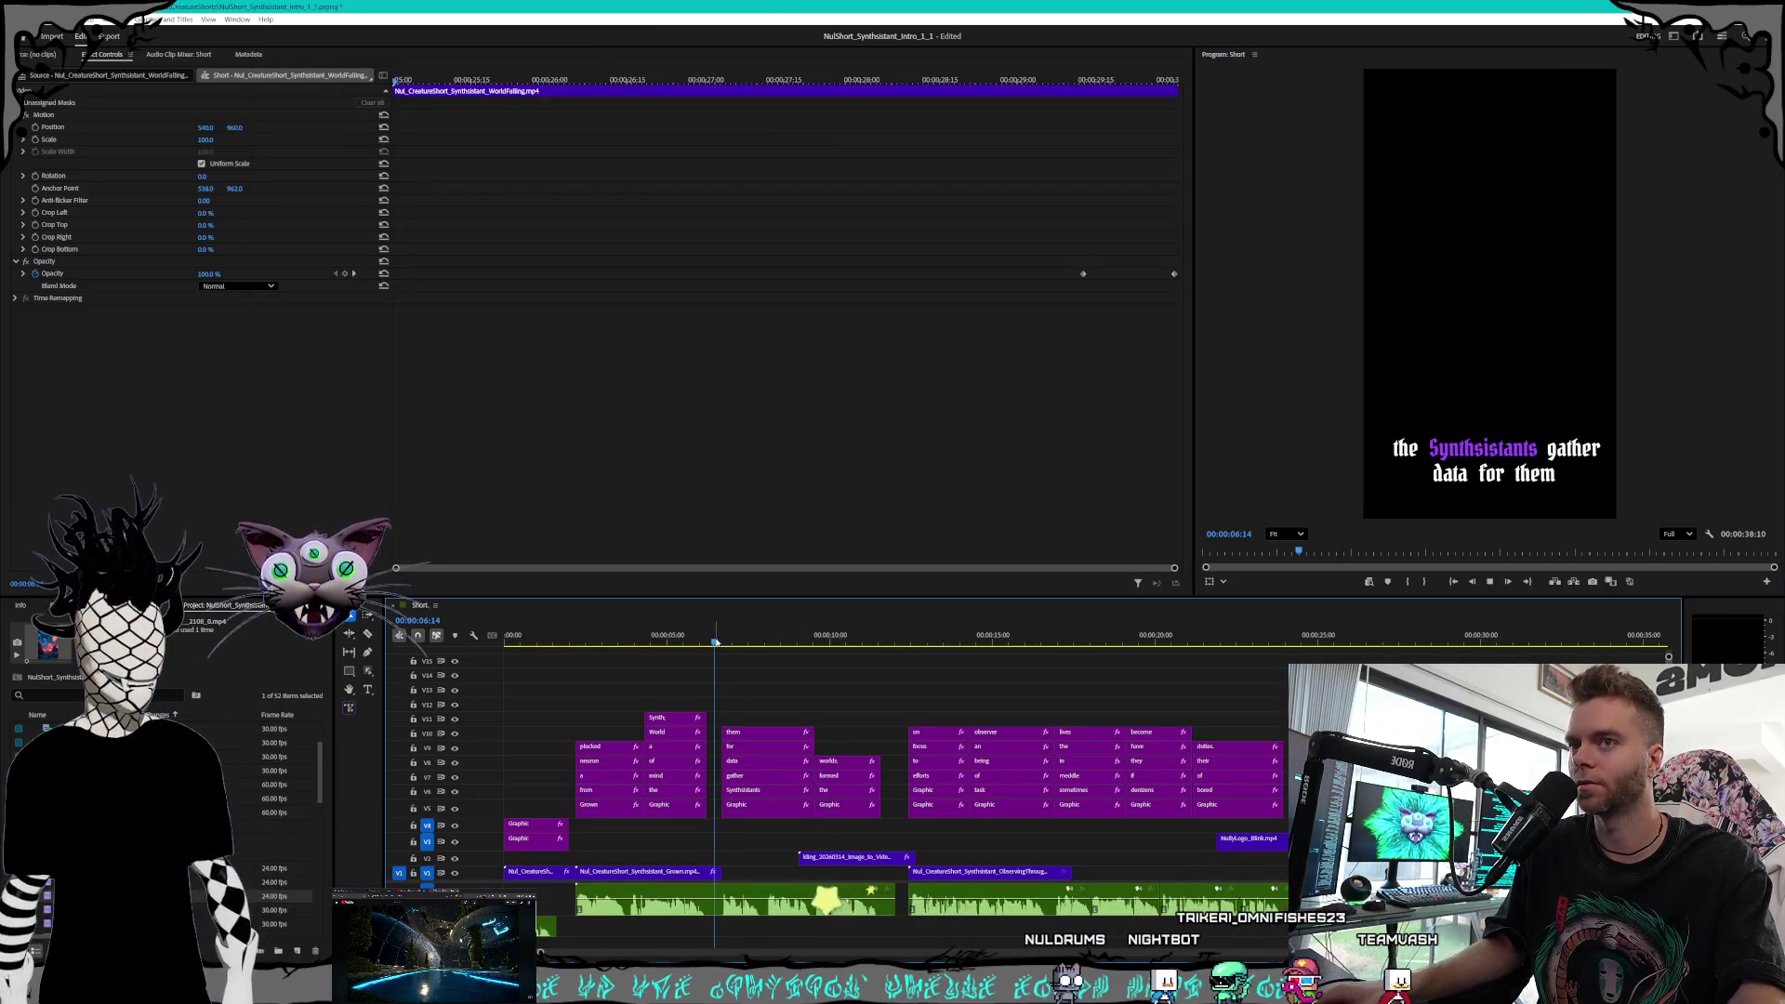
key(space)
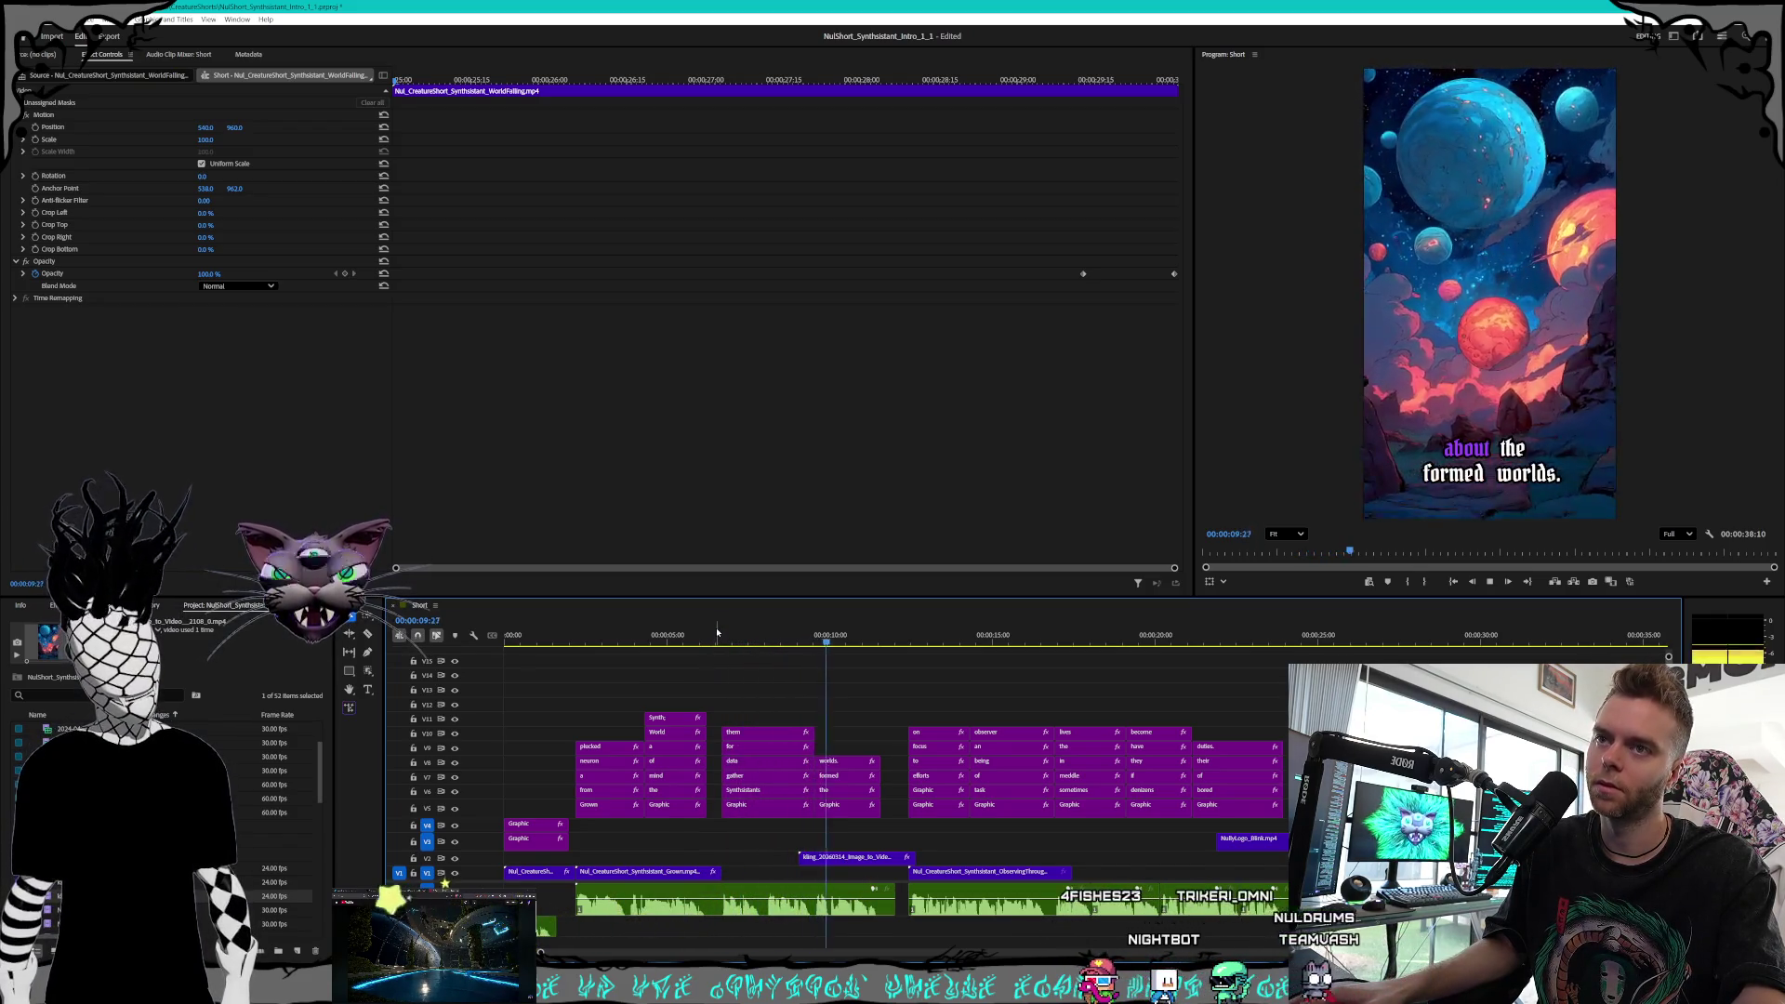
key(space)
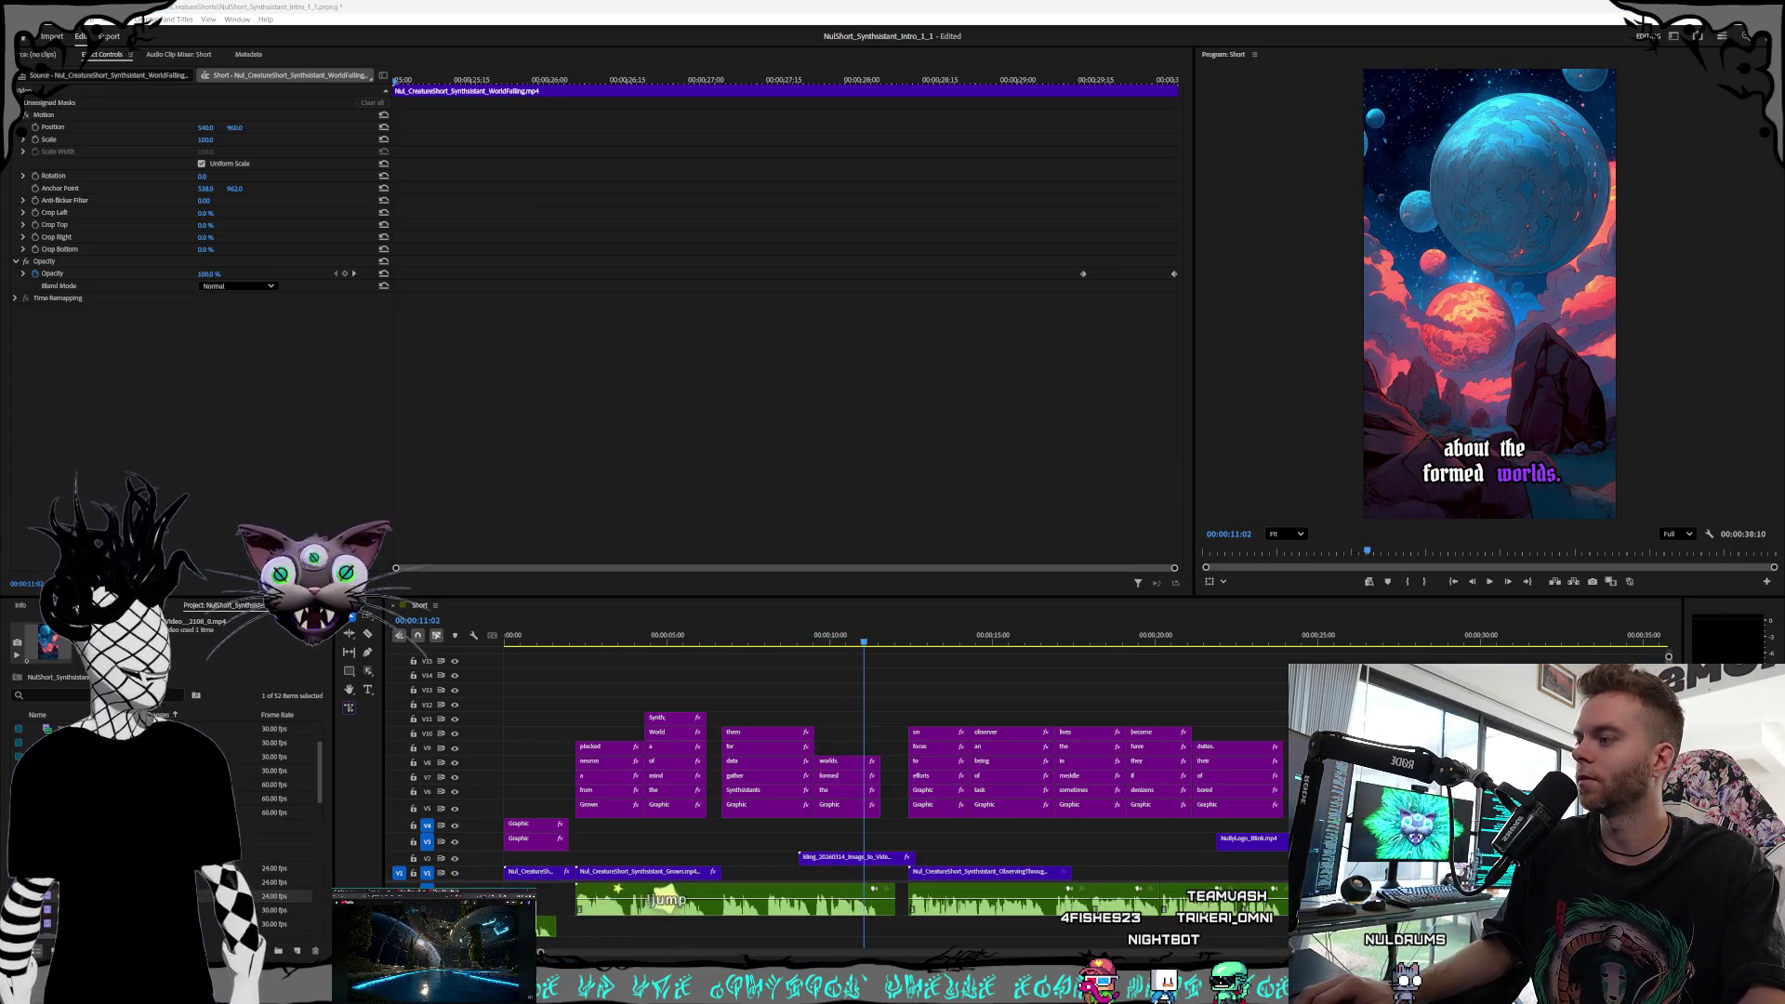
key(alt+Tab)
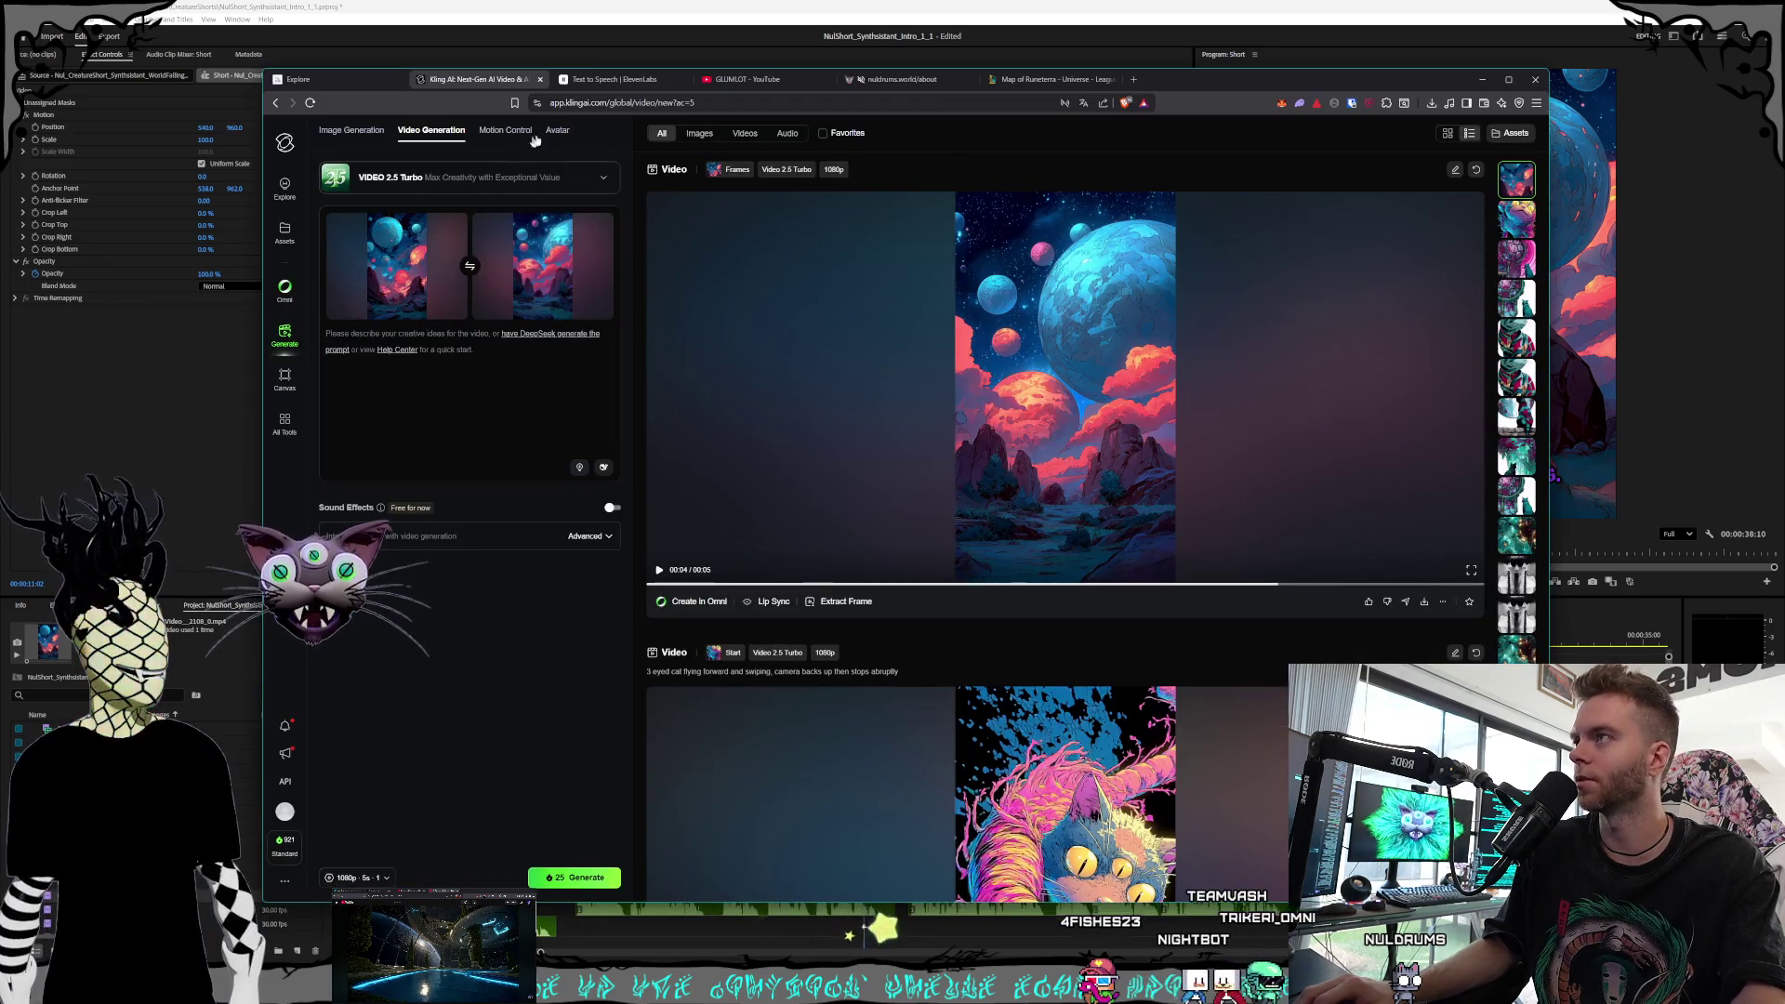
click(324, 80)
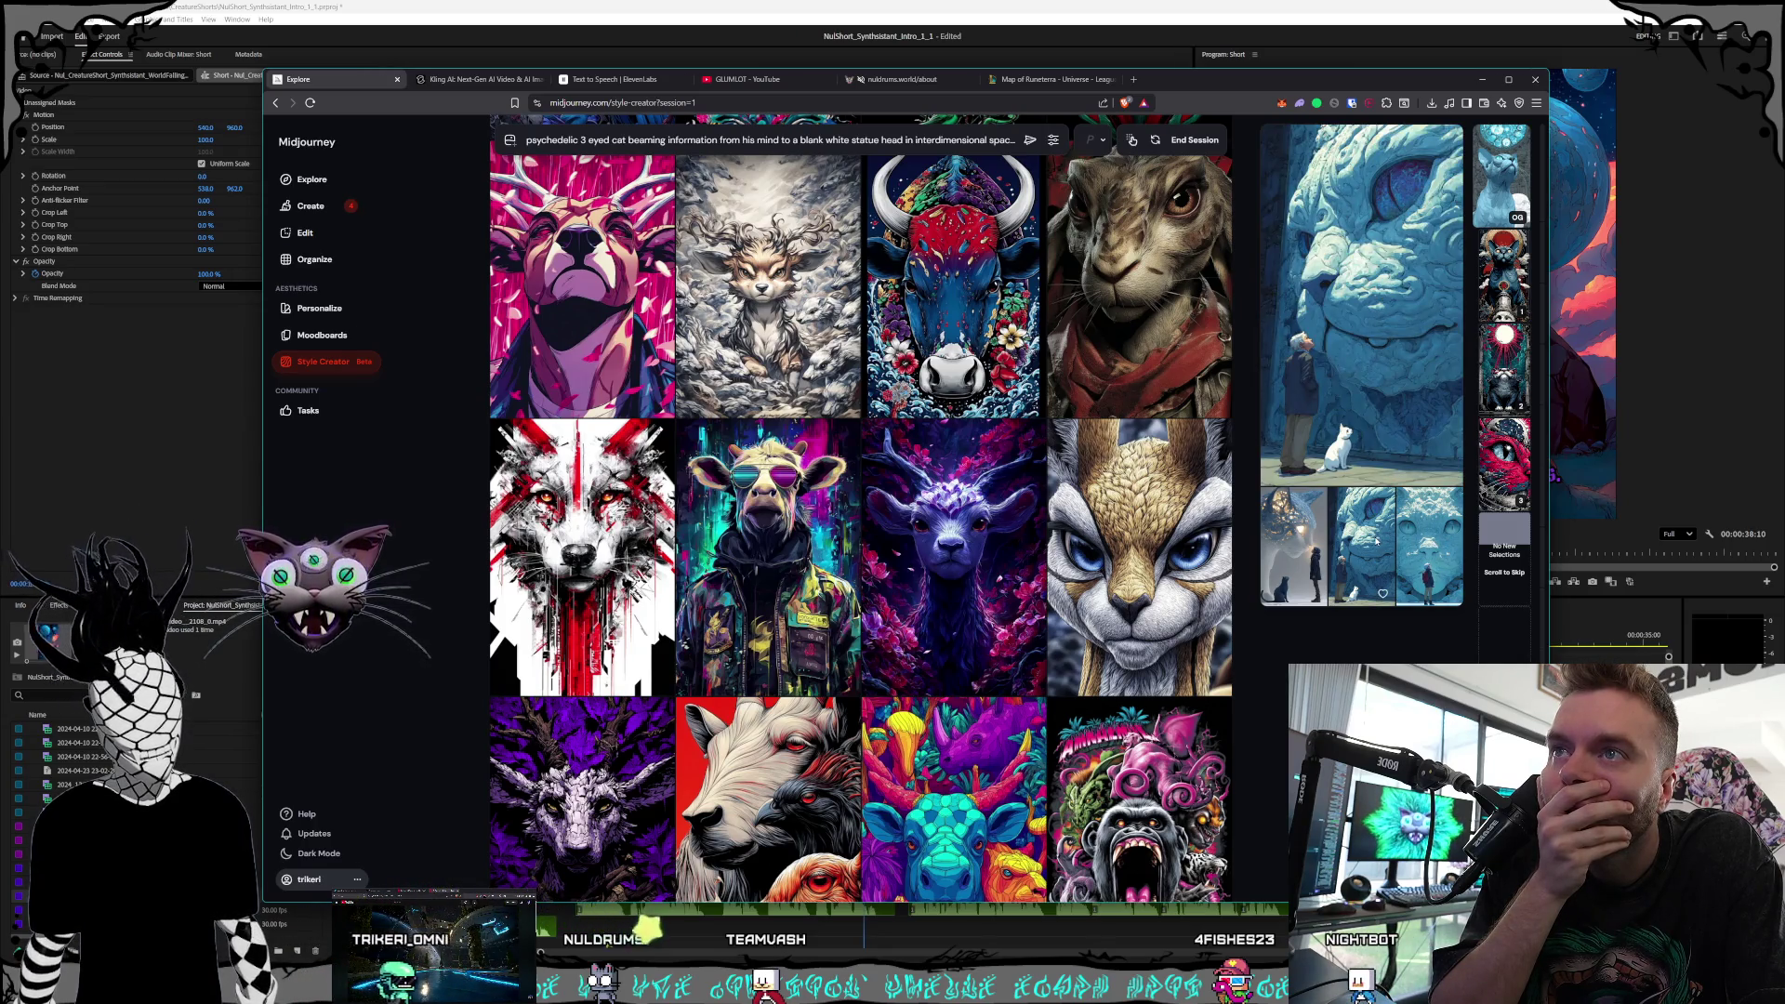
End the Style Creator session and scroll through Midjourney's Create feed
click(1195, 139)
click(335, 209)
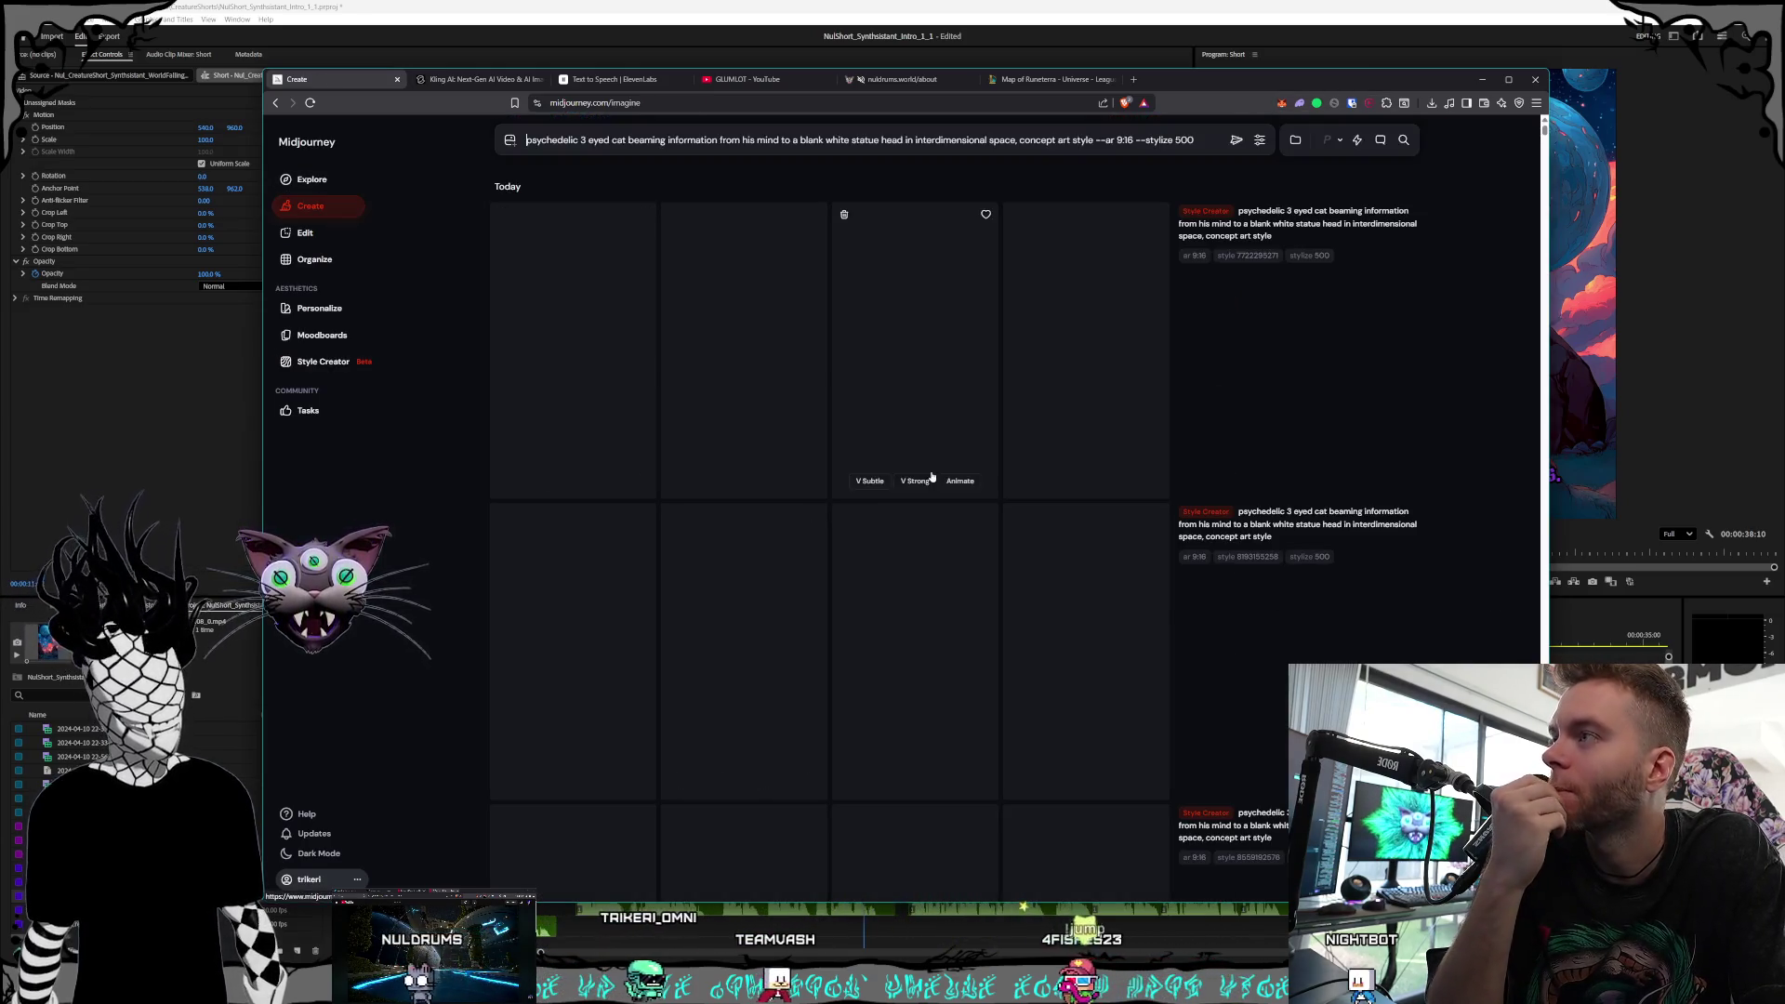
scroll(1019, 400, down, 6)
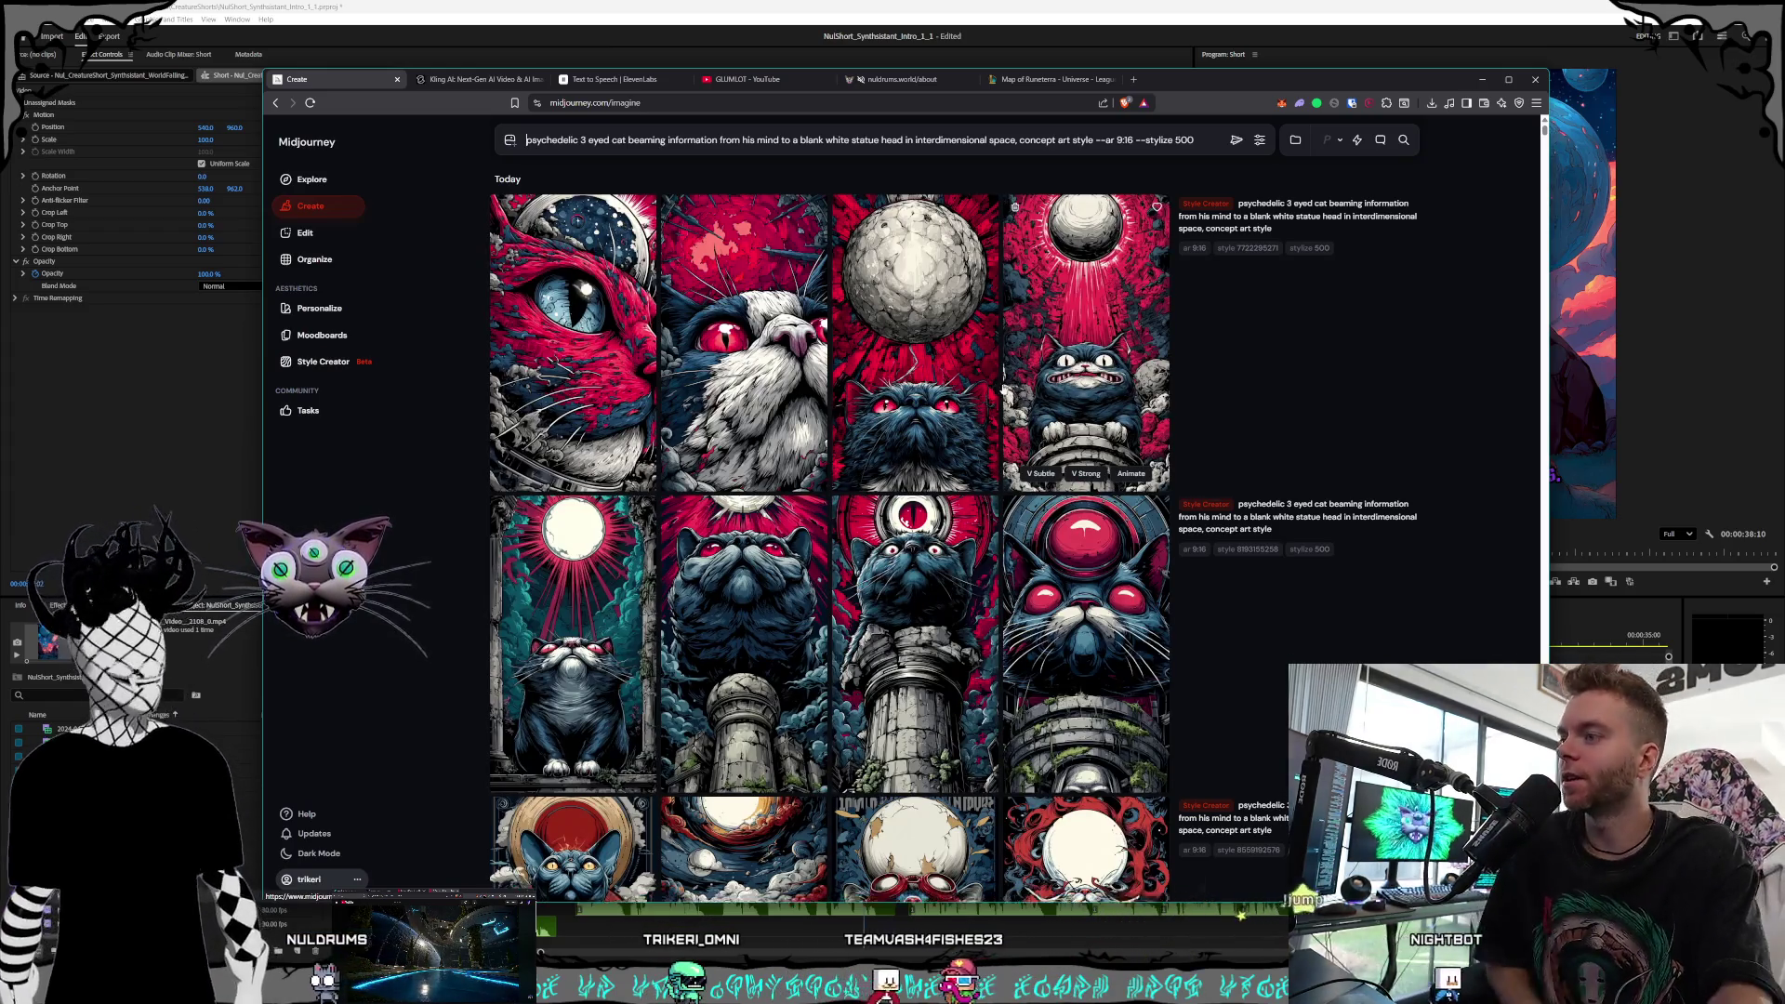
scroll(920, 375, down, 1)
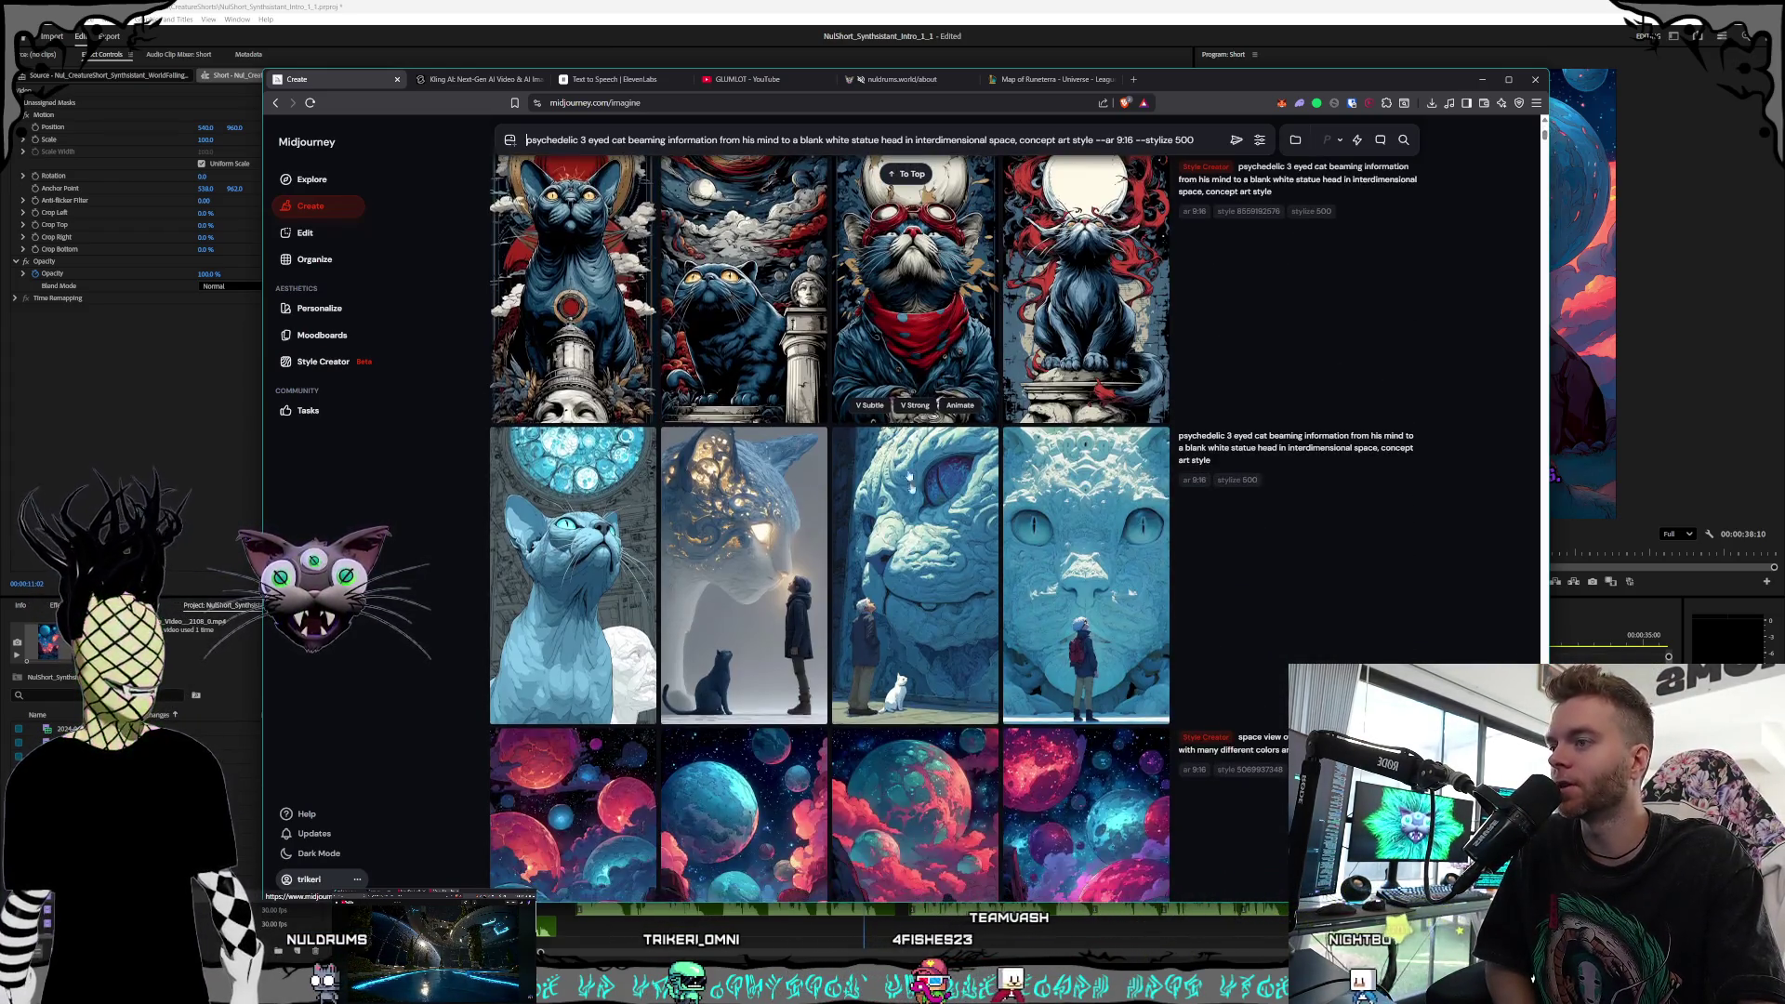
Inspect the cat-and-boy, stone cat, blue statue-cat and sphynx images, then reopen Style Creator
click(819, 586)
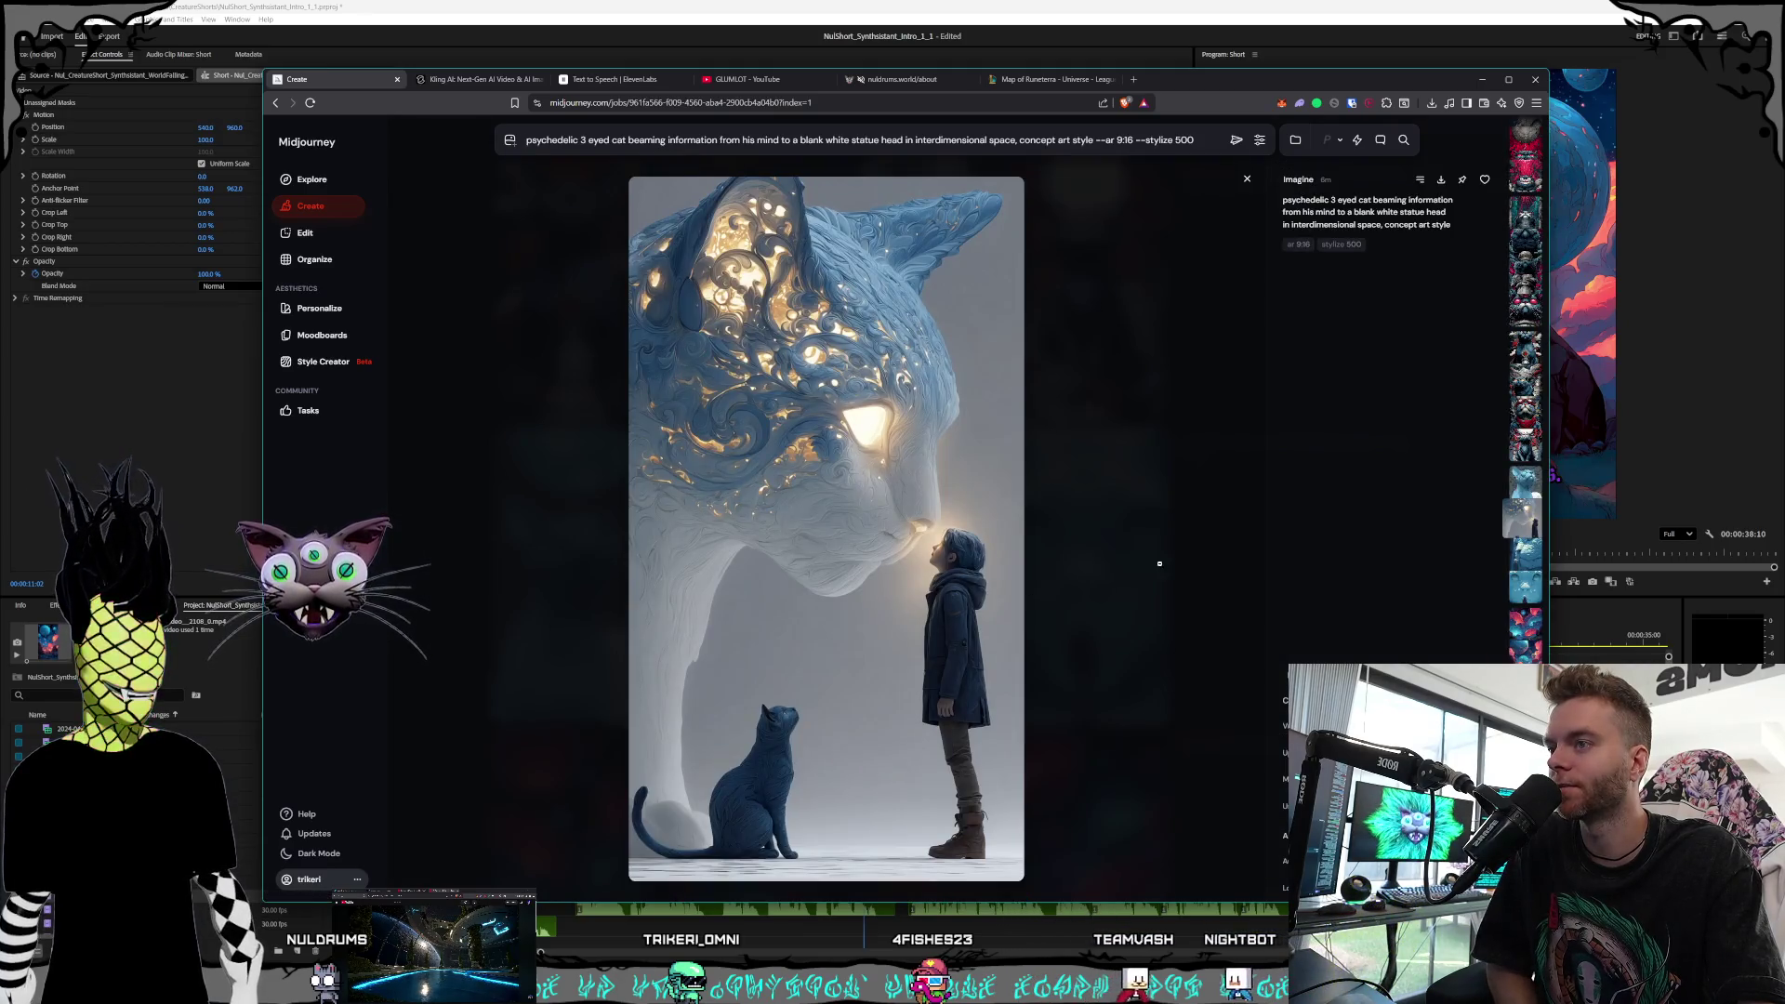
click(1154, 557)
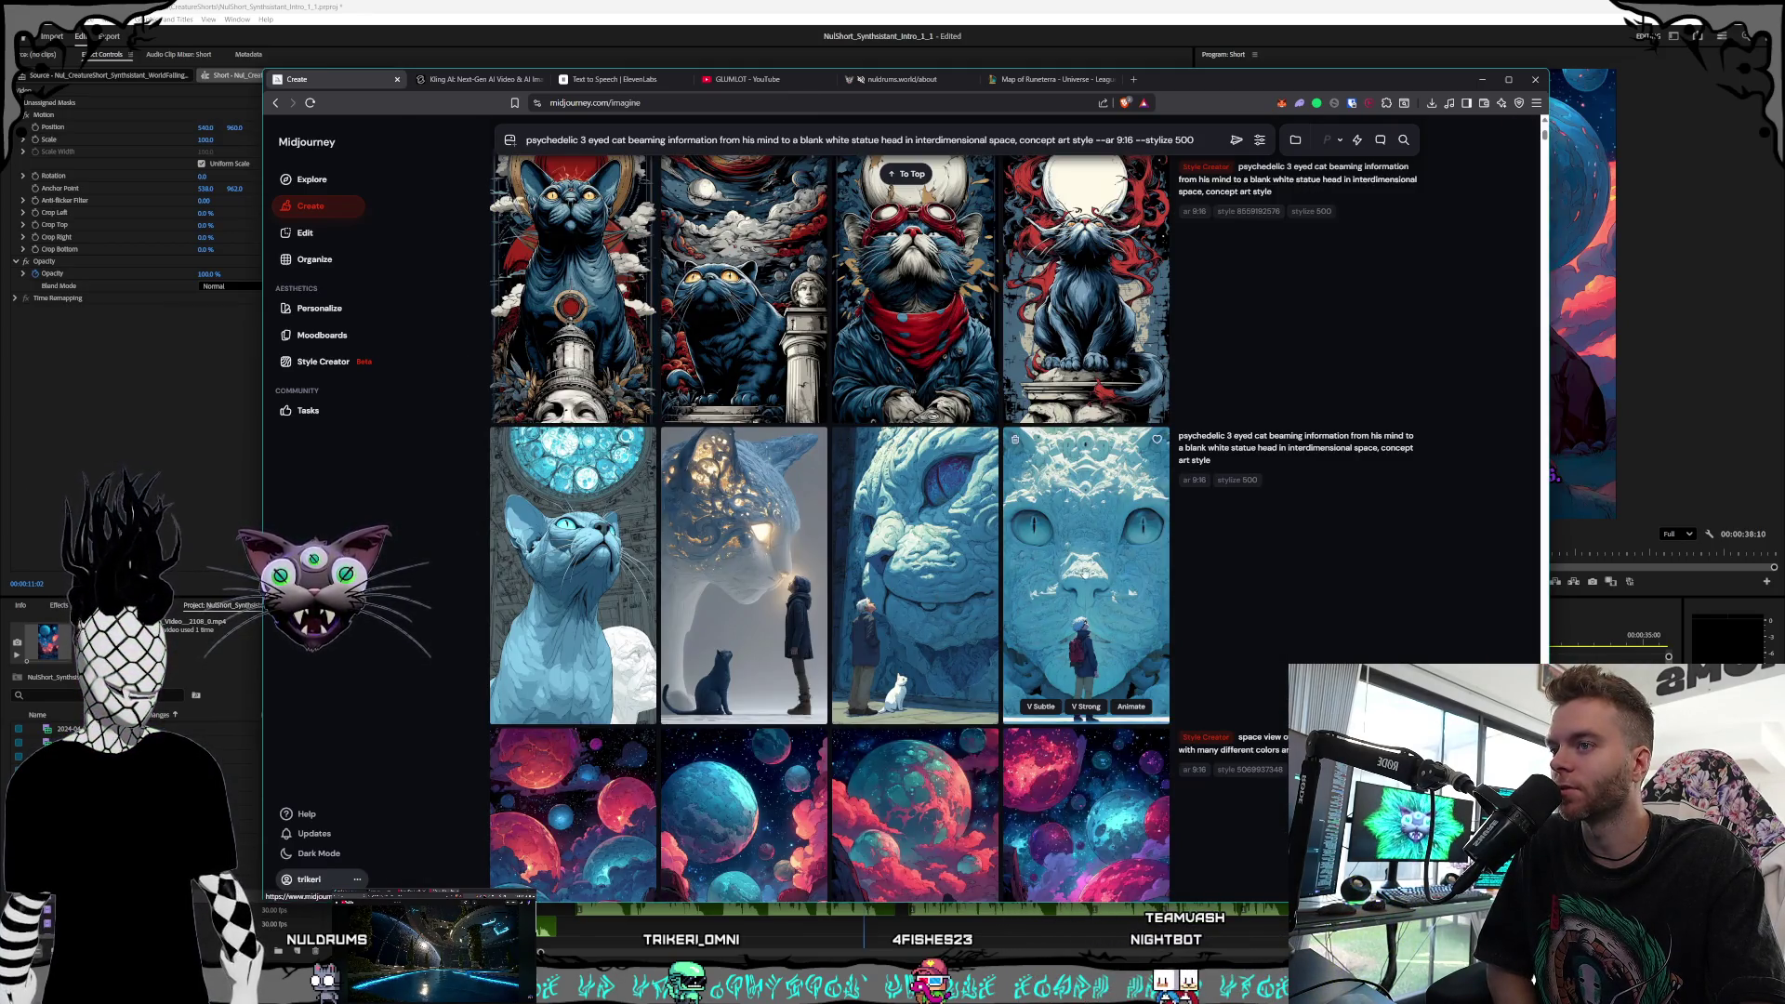
click(930, 581)
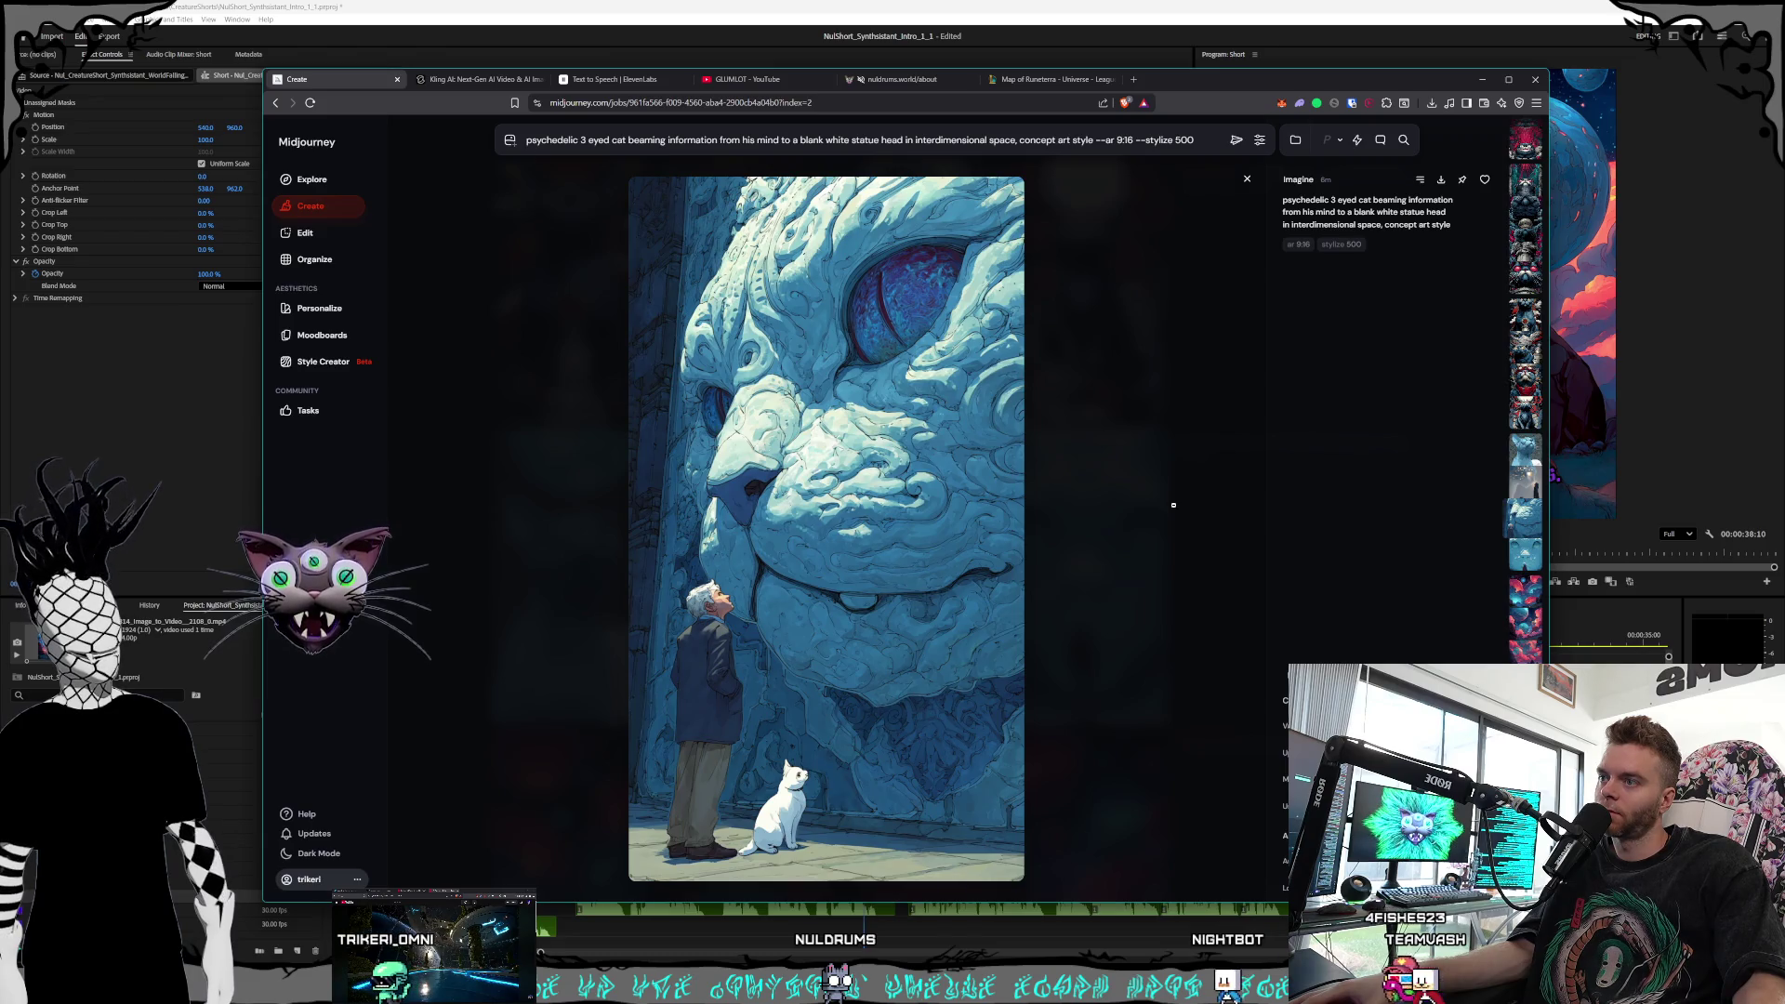
click(1174, 505)
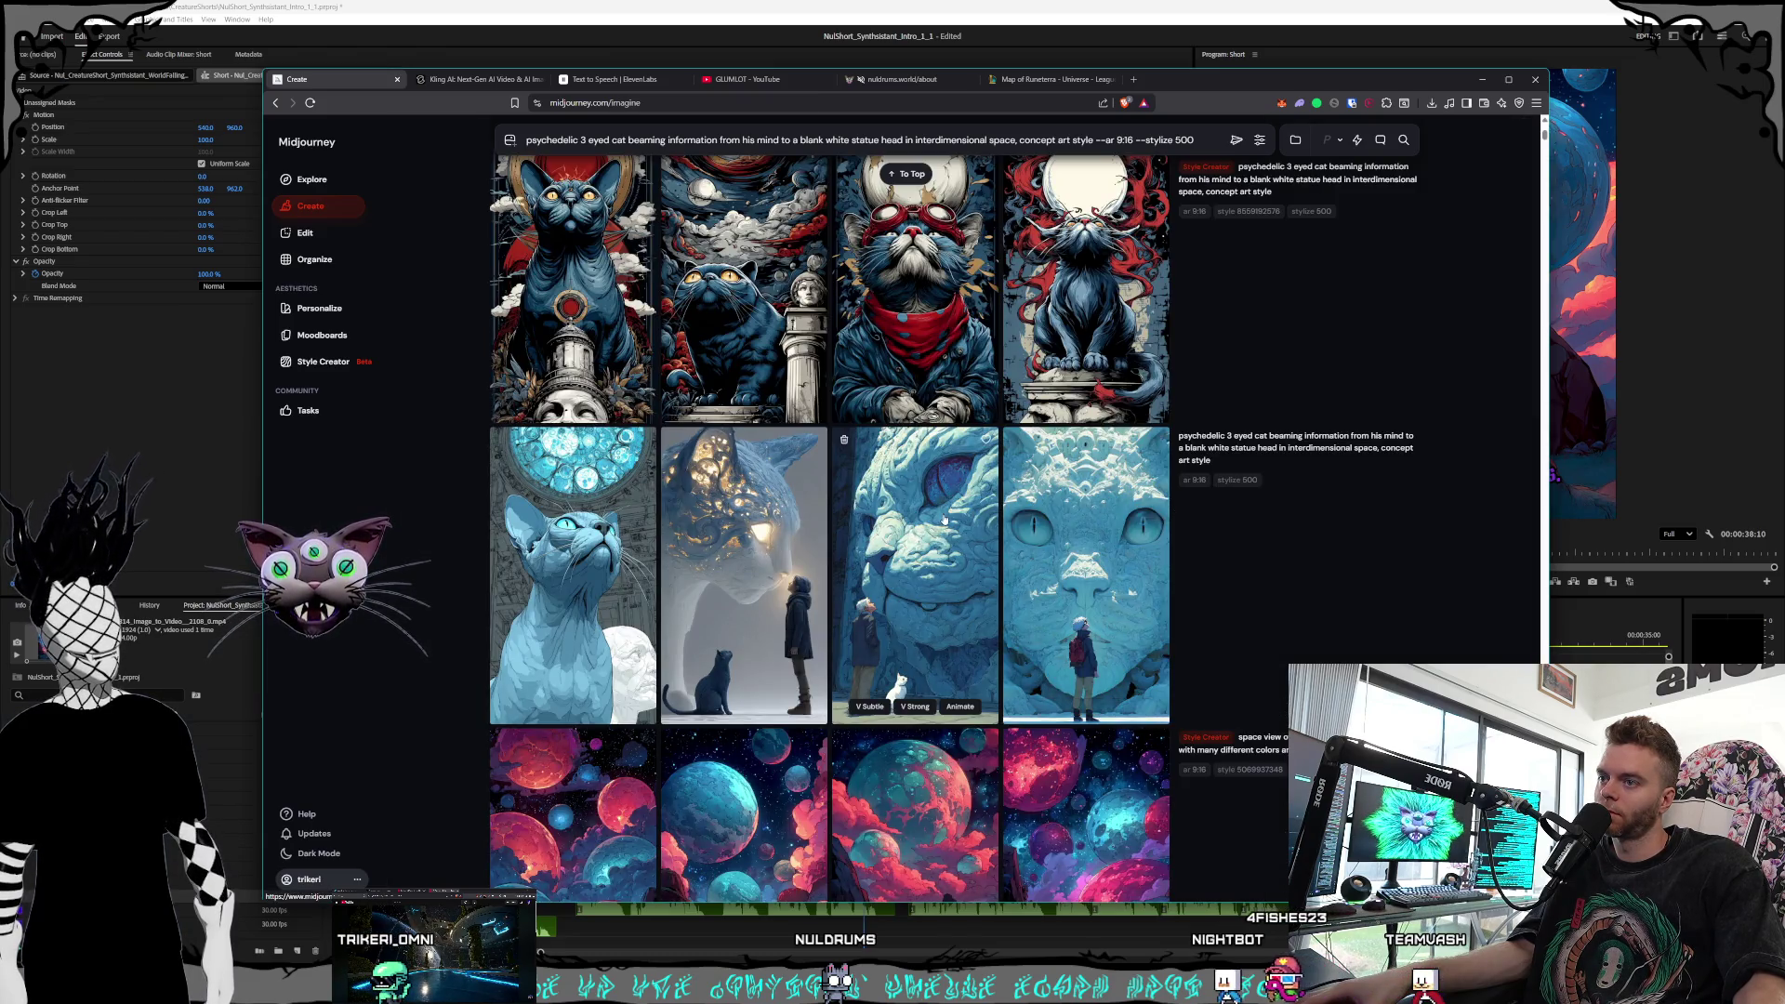
click(945, 521)
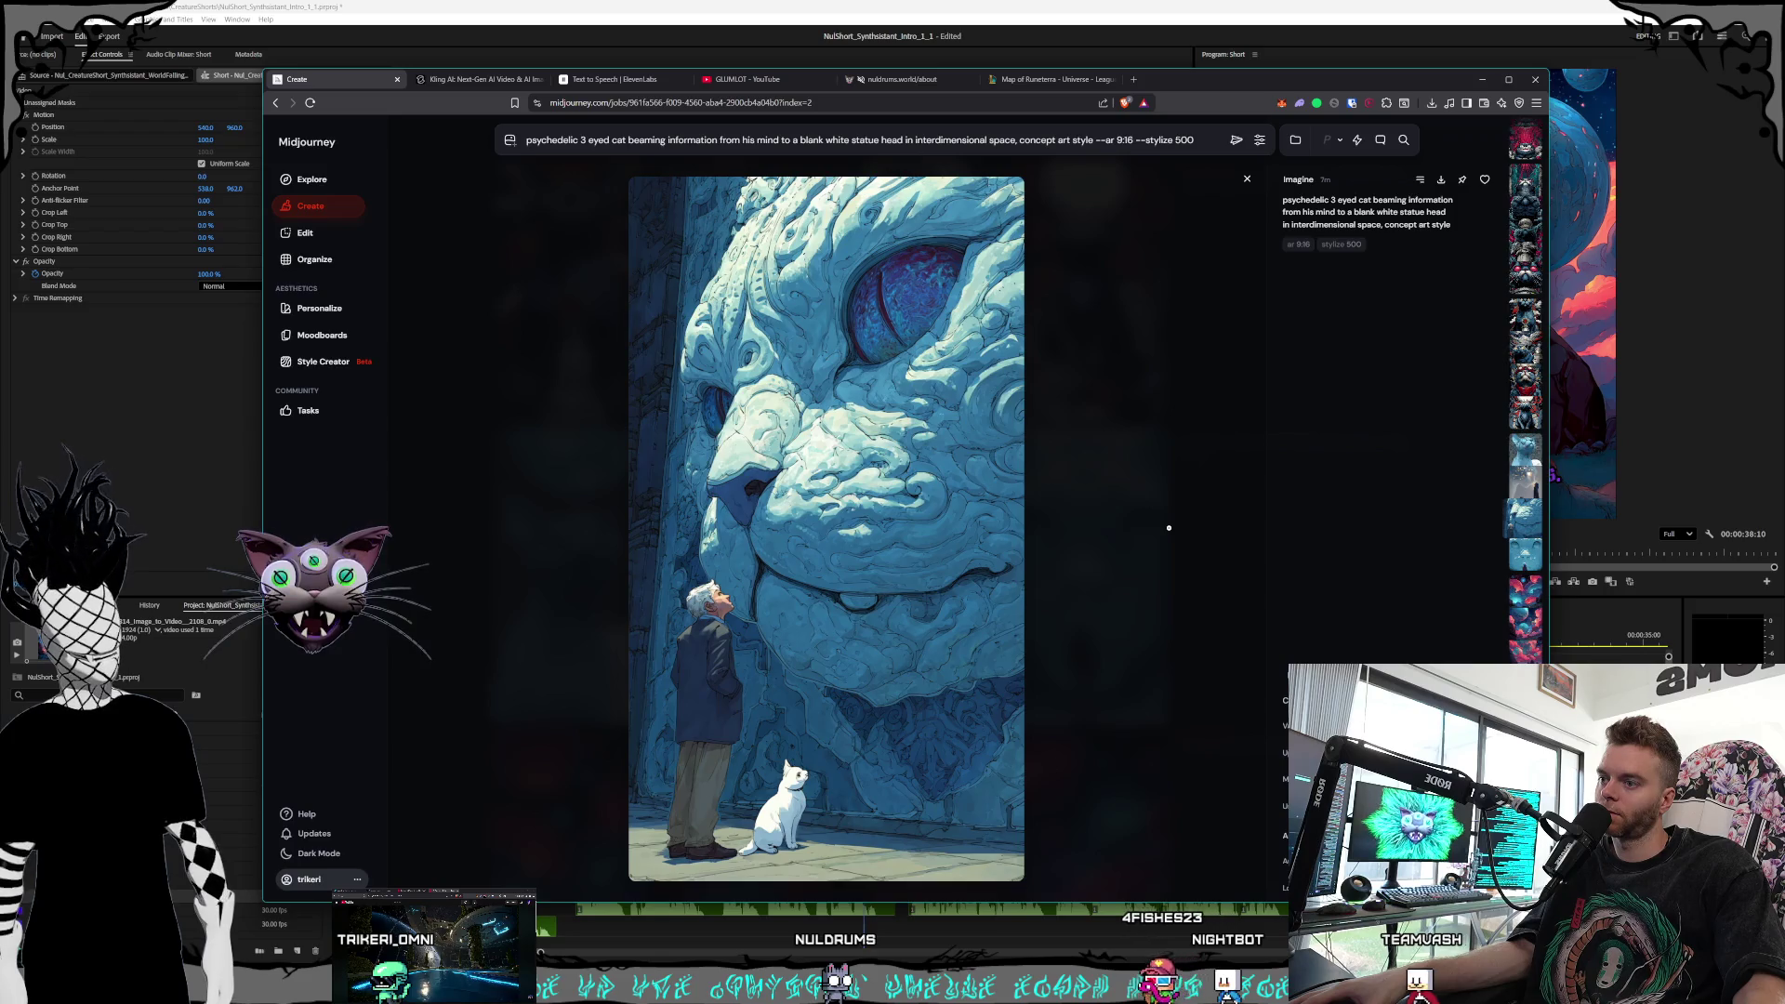
click(1169, 524)
click(930, 558)
click(1206, 585)
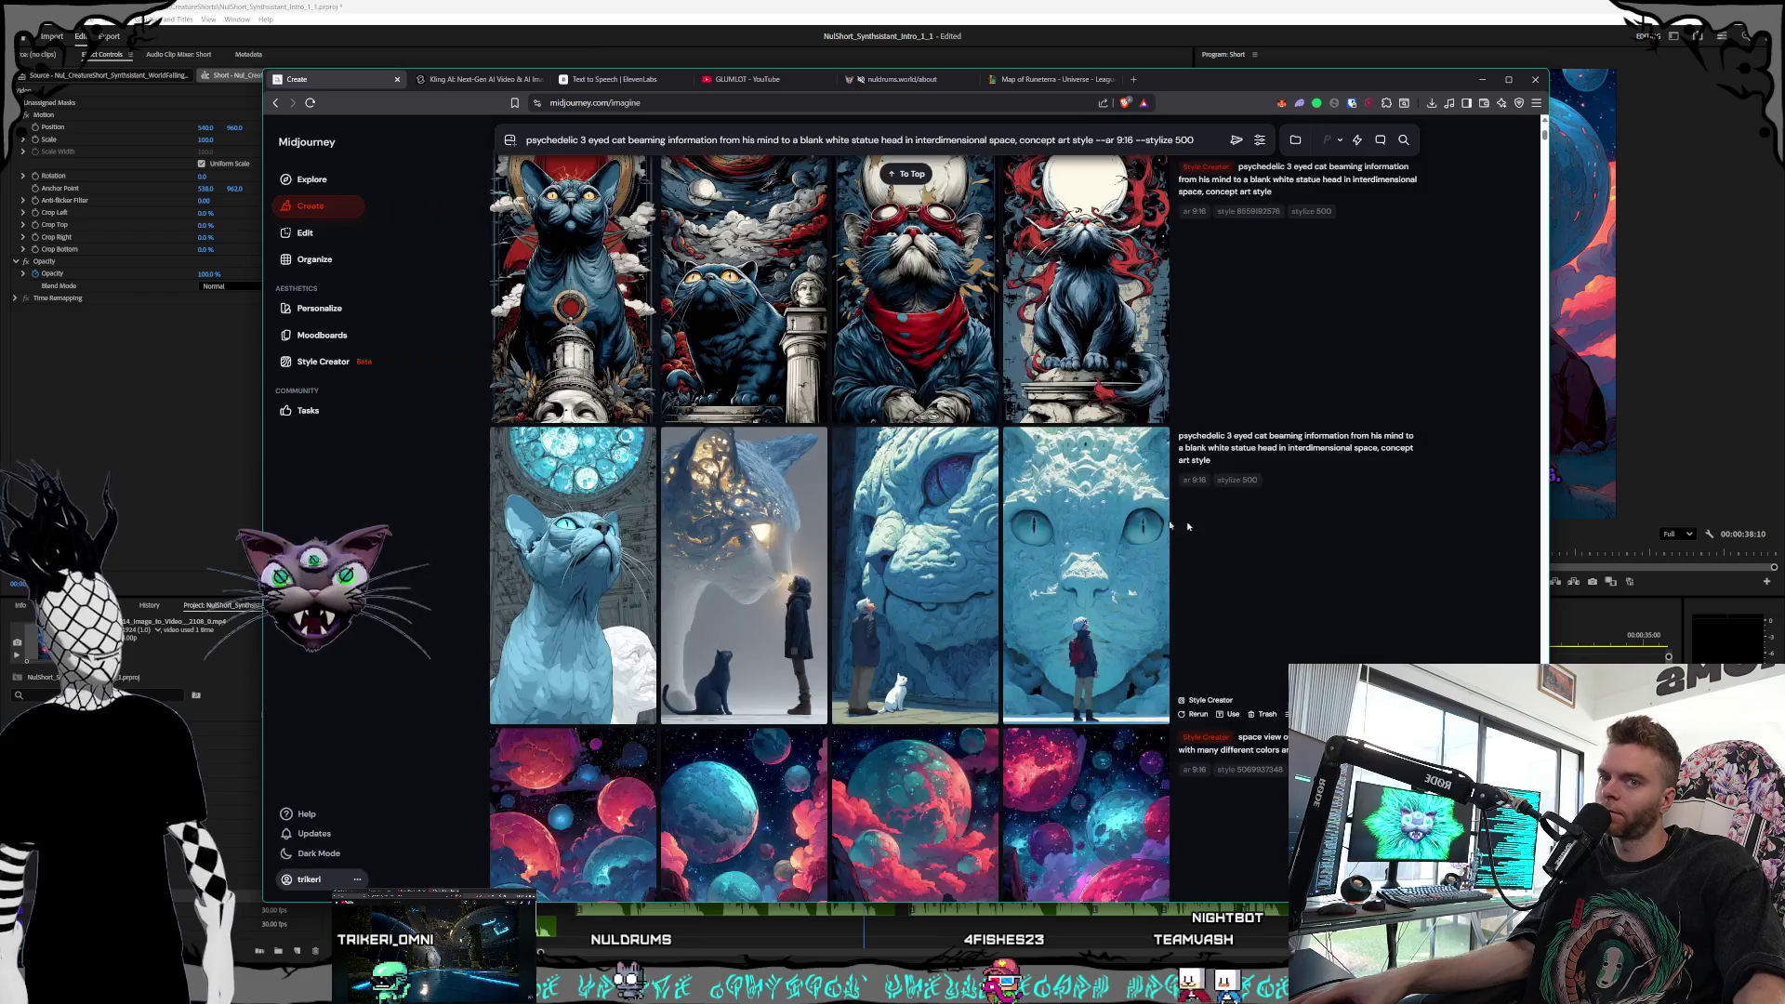
click(1072, 609)
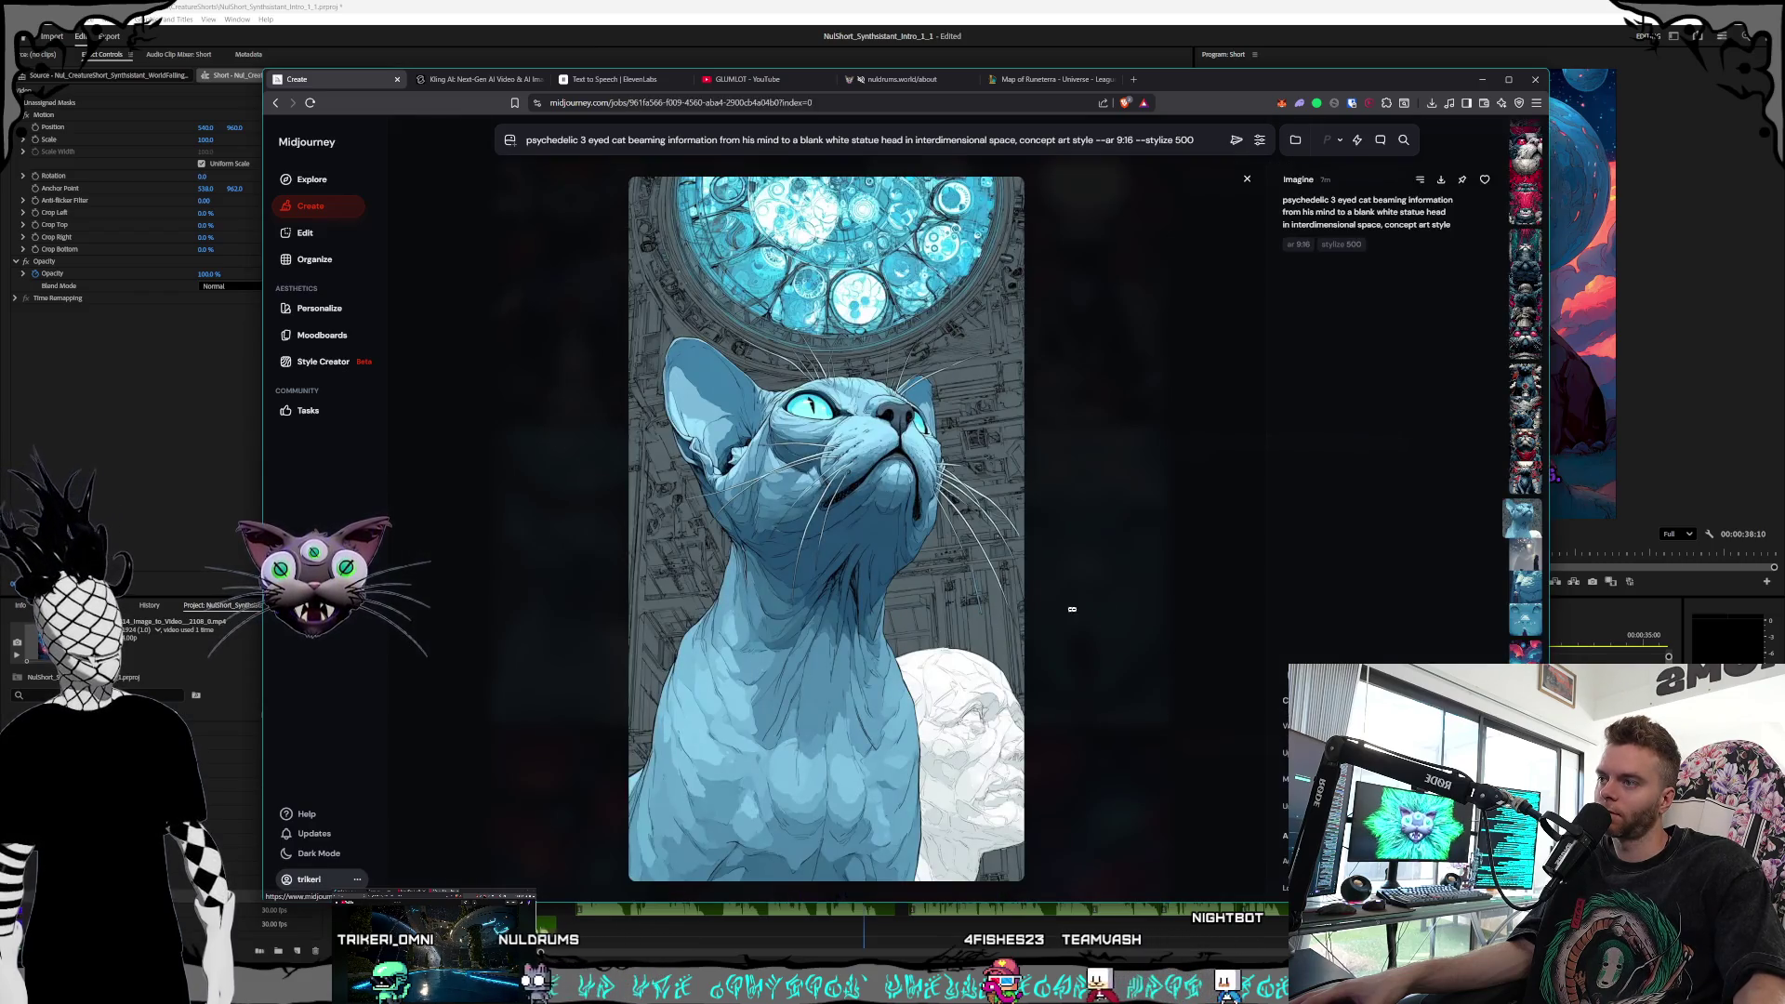
click(1138, 604)
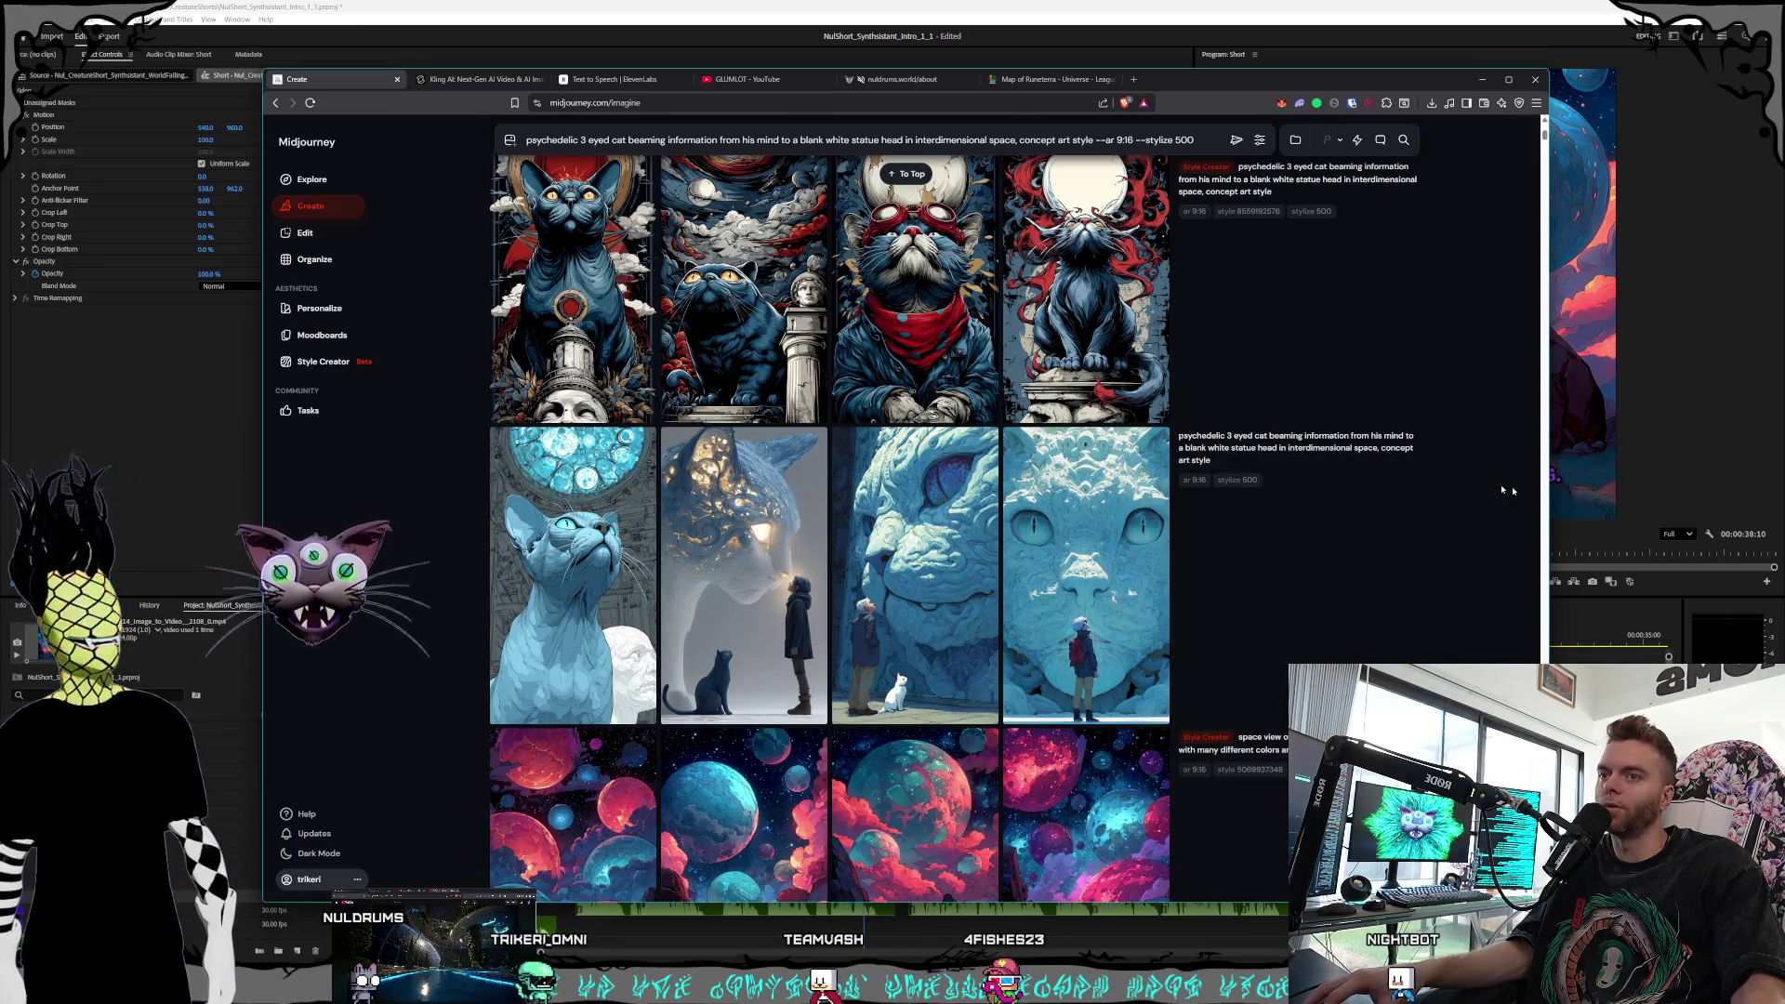
scroll(1062, 596, up, 5)
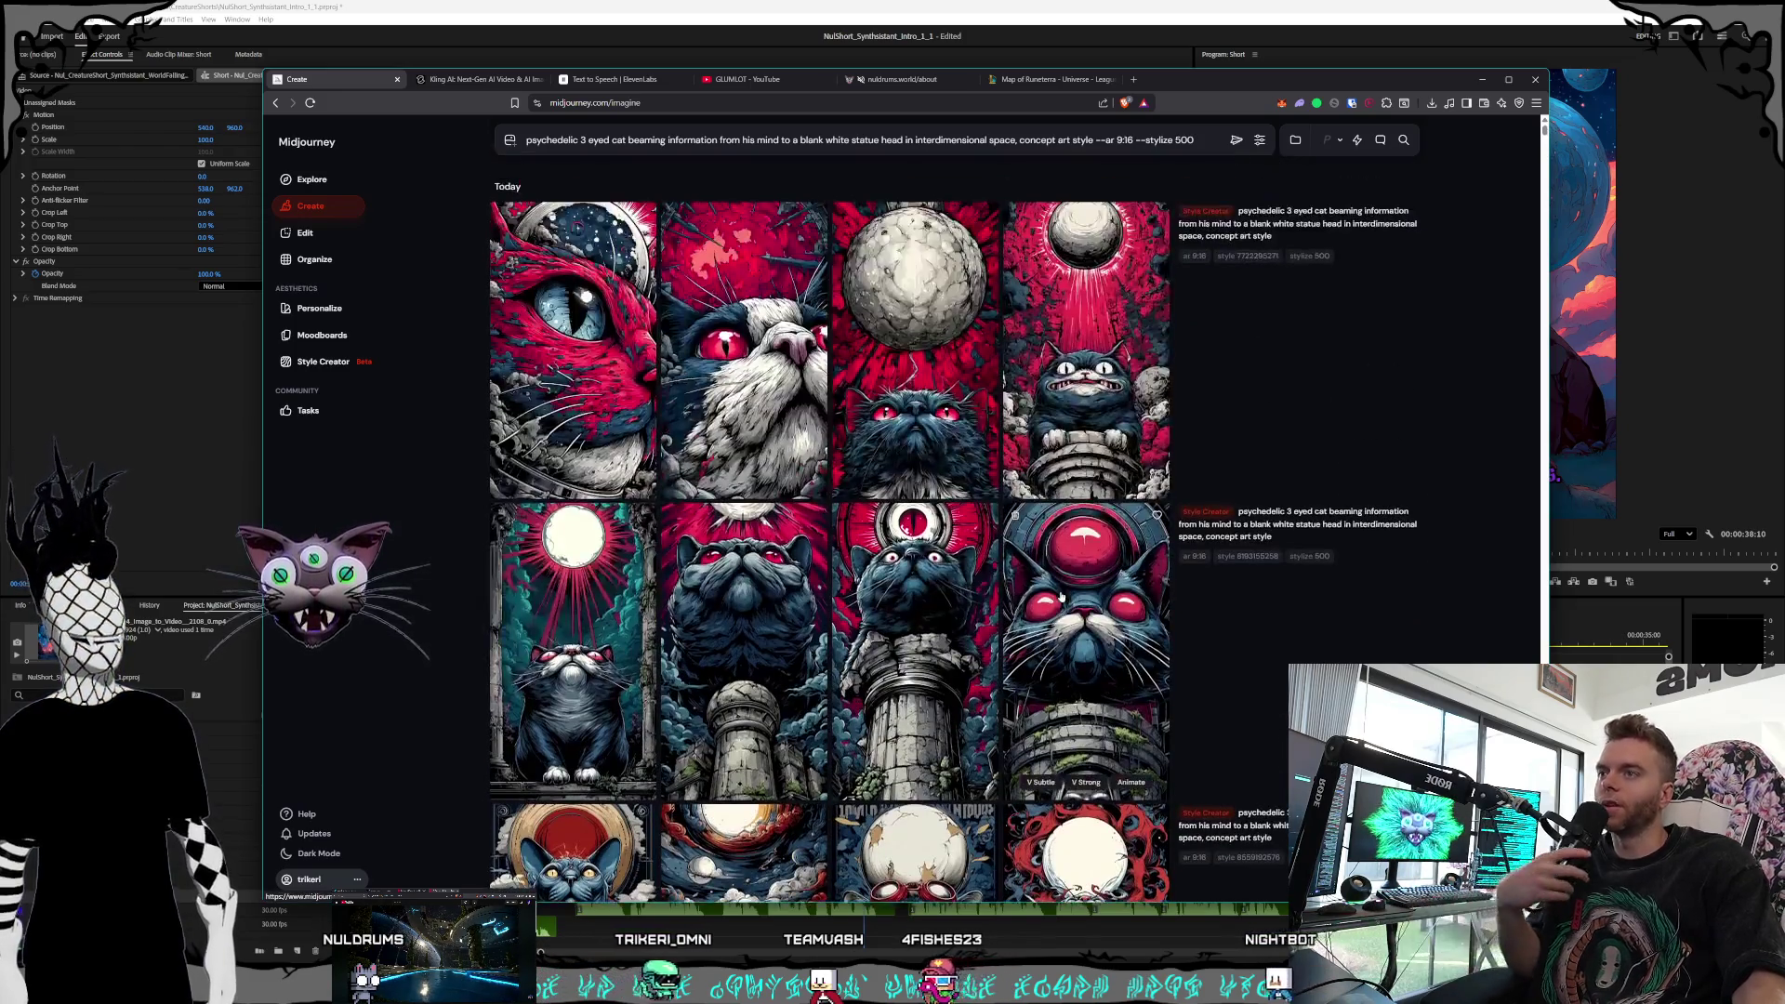
click(313, 364)
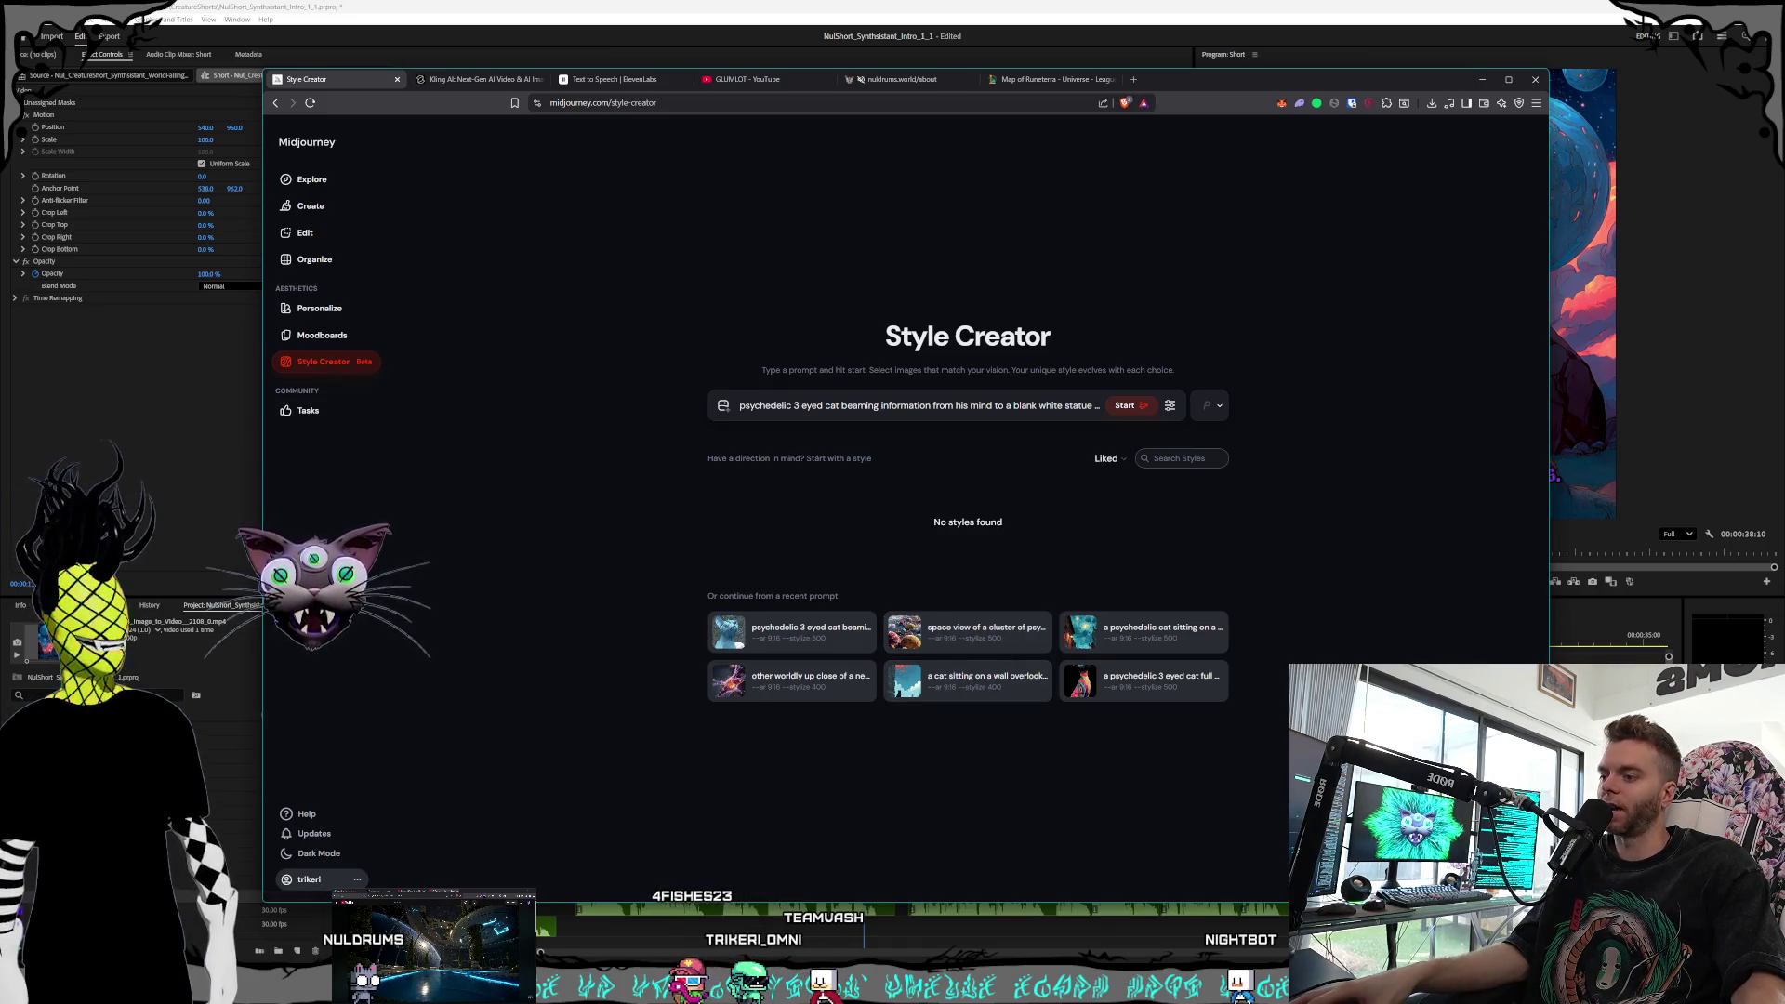
In Photoshop, enlarge the cat image window and restore the third forehead eye, then return to the browser
key(alt+Tab)
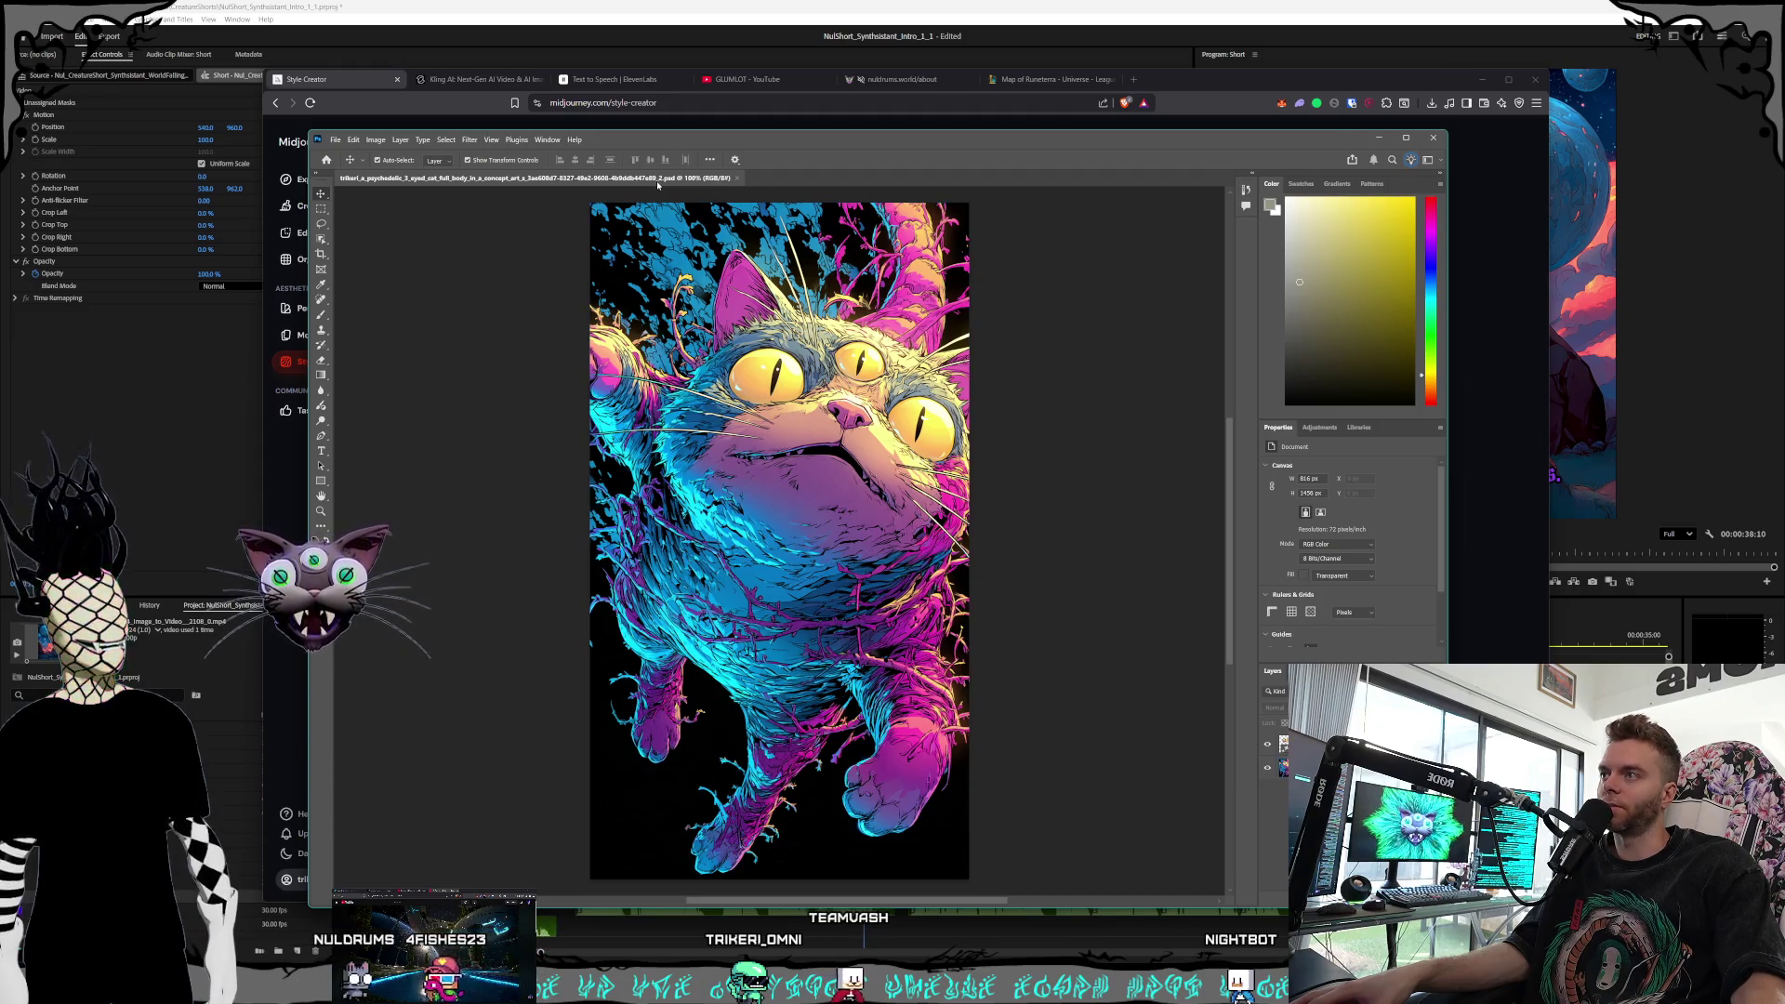
drag(703, 141, 779, 174)
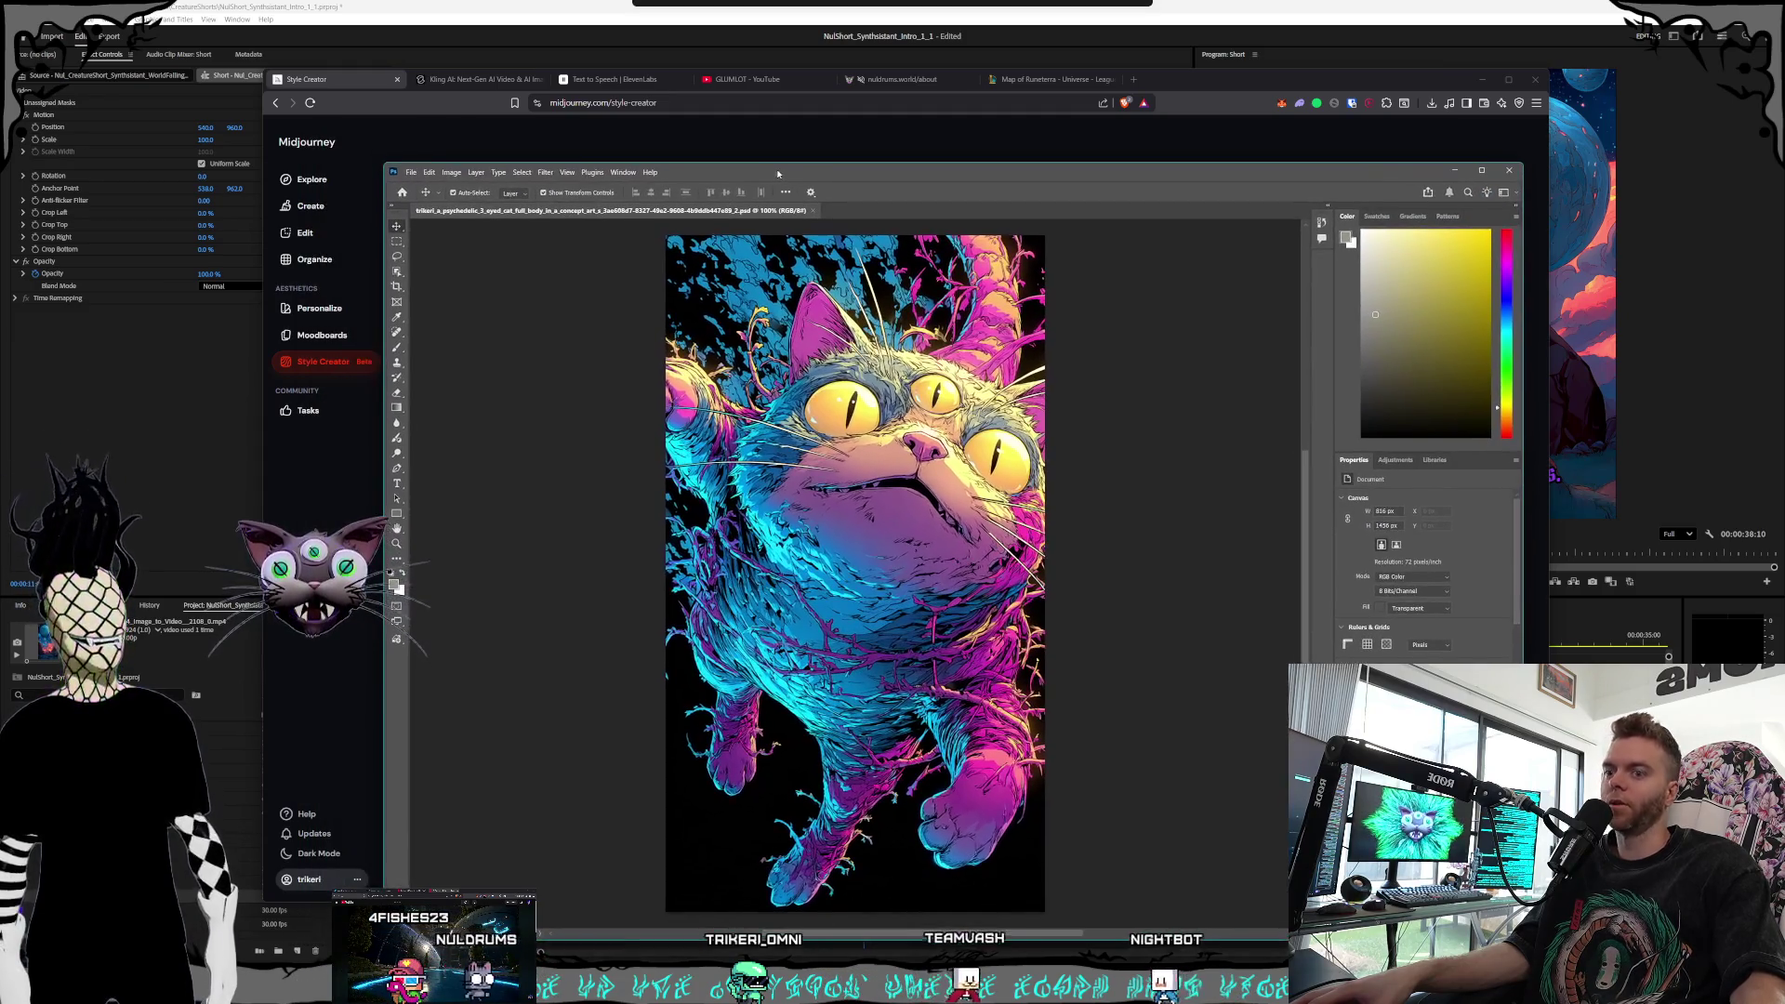
mouse_move(379, 159)
mouse_down()
mouse_move(377, 133)
mouse_move(355, 131)
mouse_up()
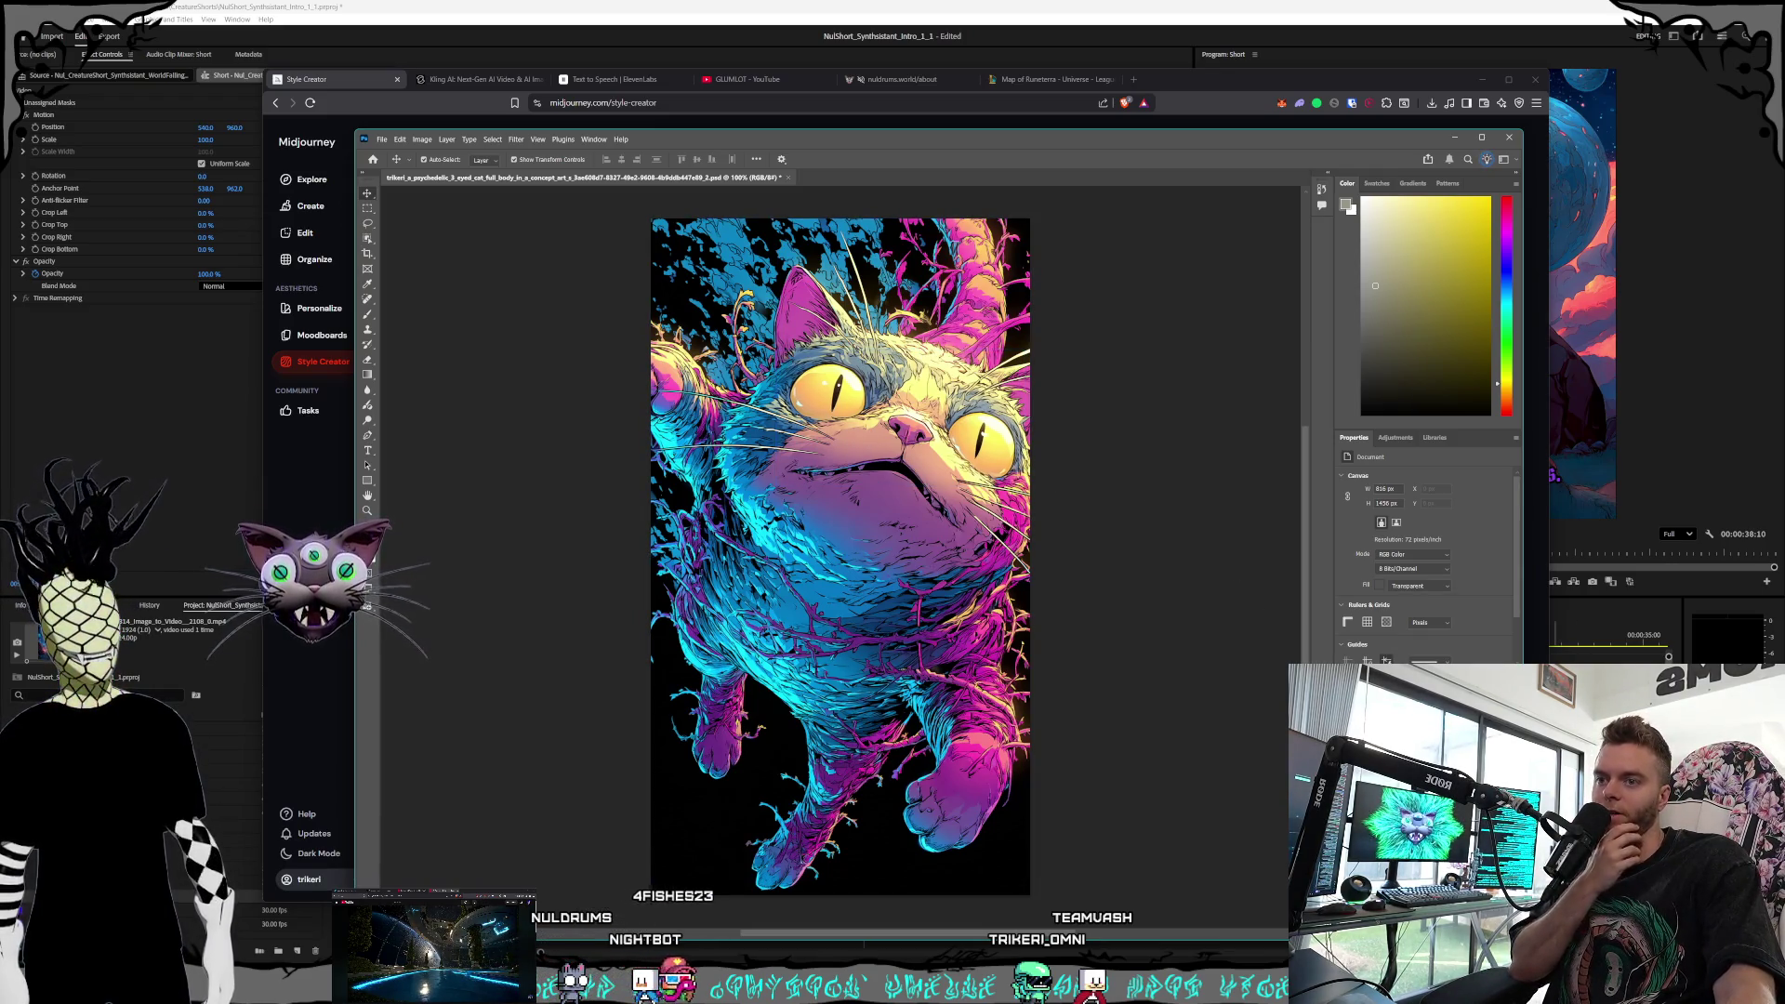
key(ctrl+z)
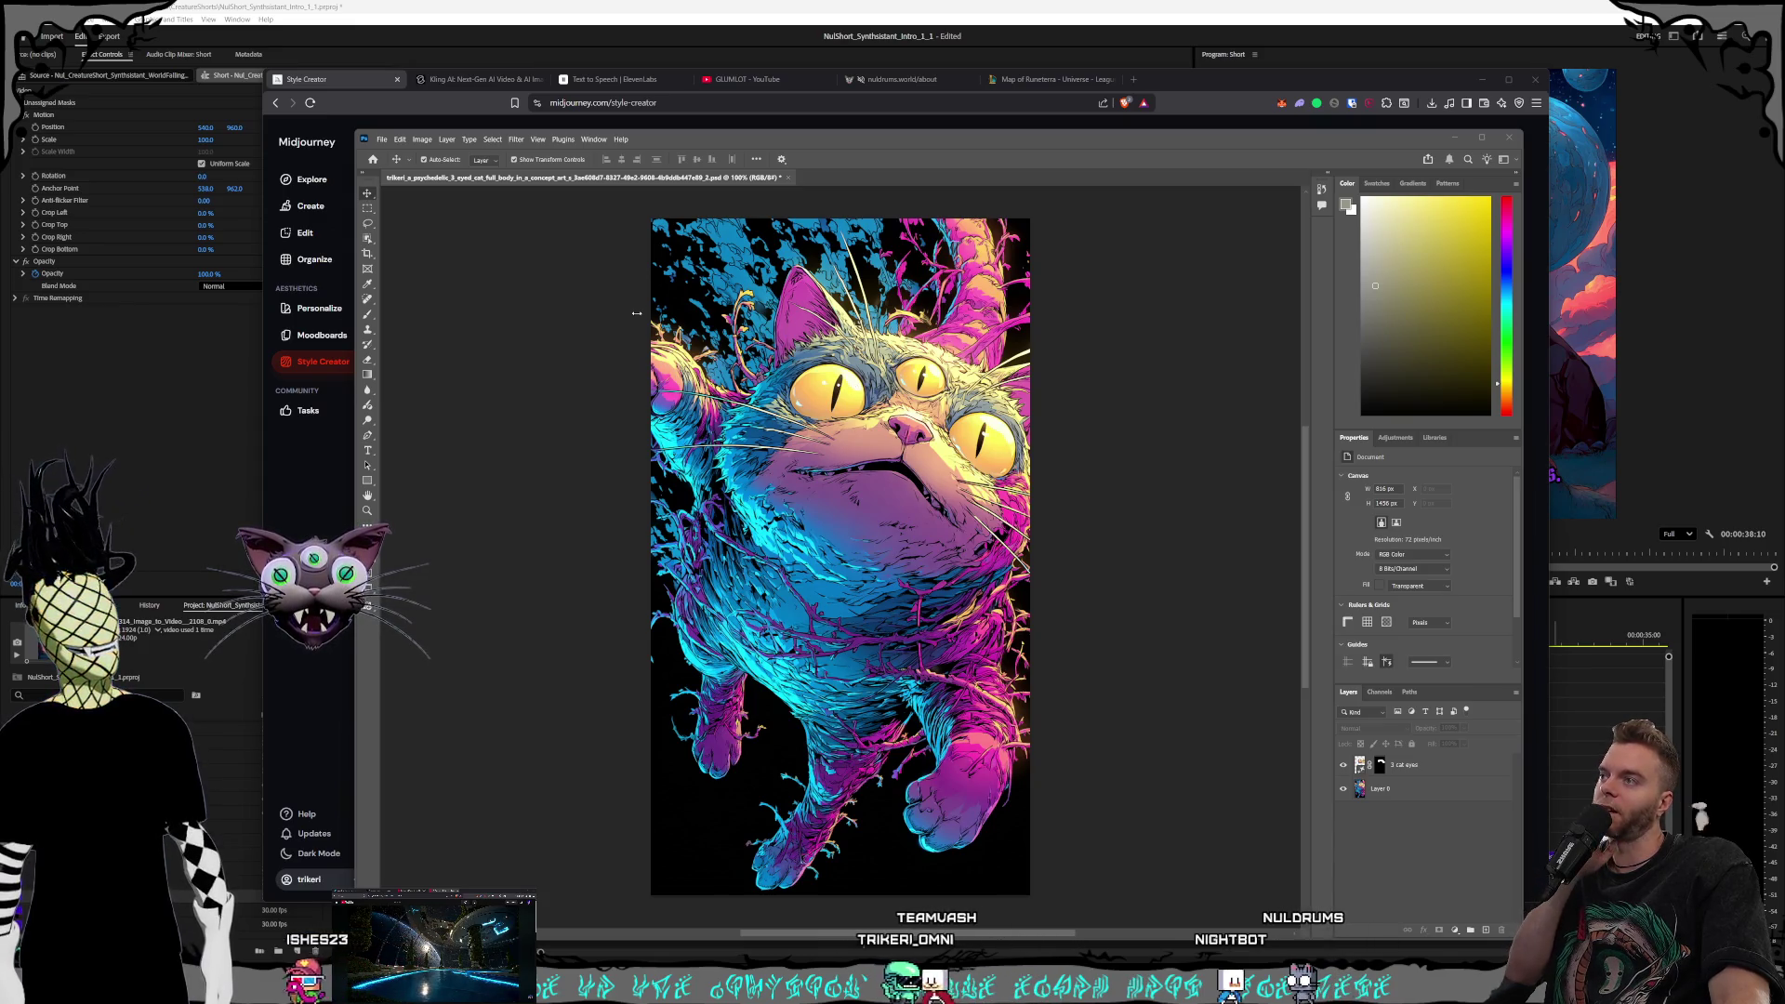
click(316, 82)
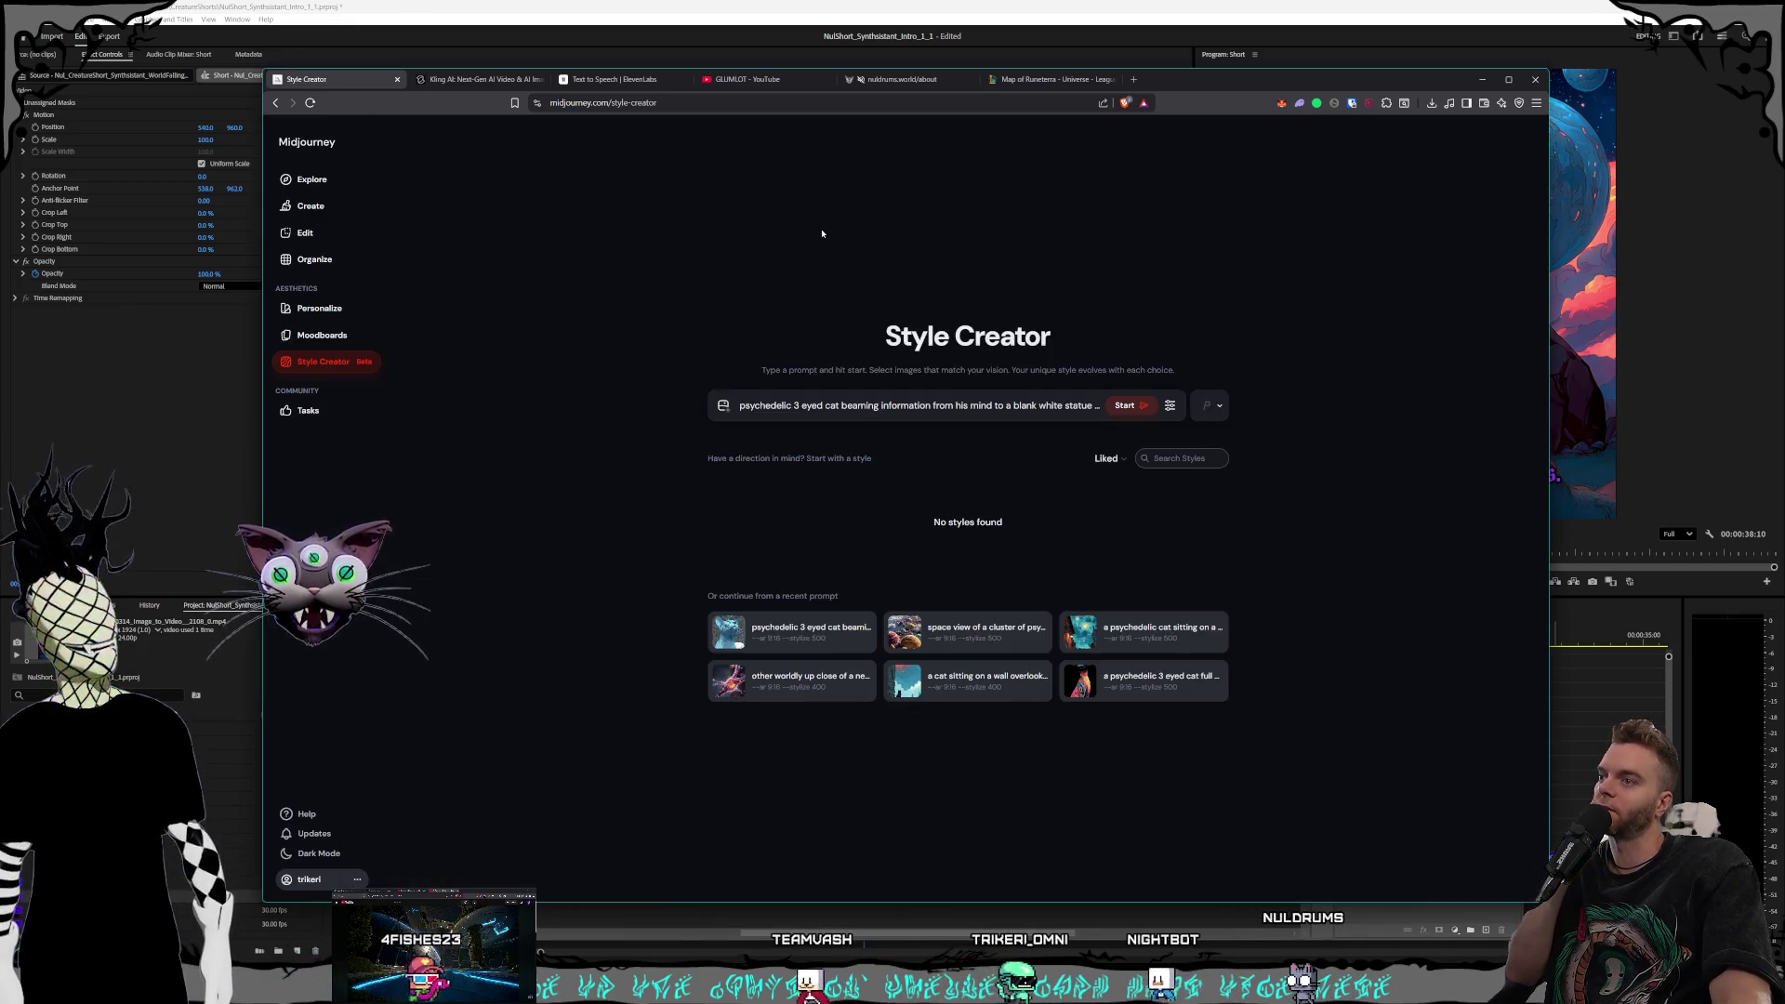
Delete '3 eyed' from the cat prompt and add 'telepathically'
click(825, 409)
key(ctrl+shift+Left)
key(ctrl+shift+Left)
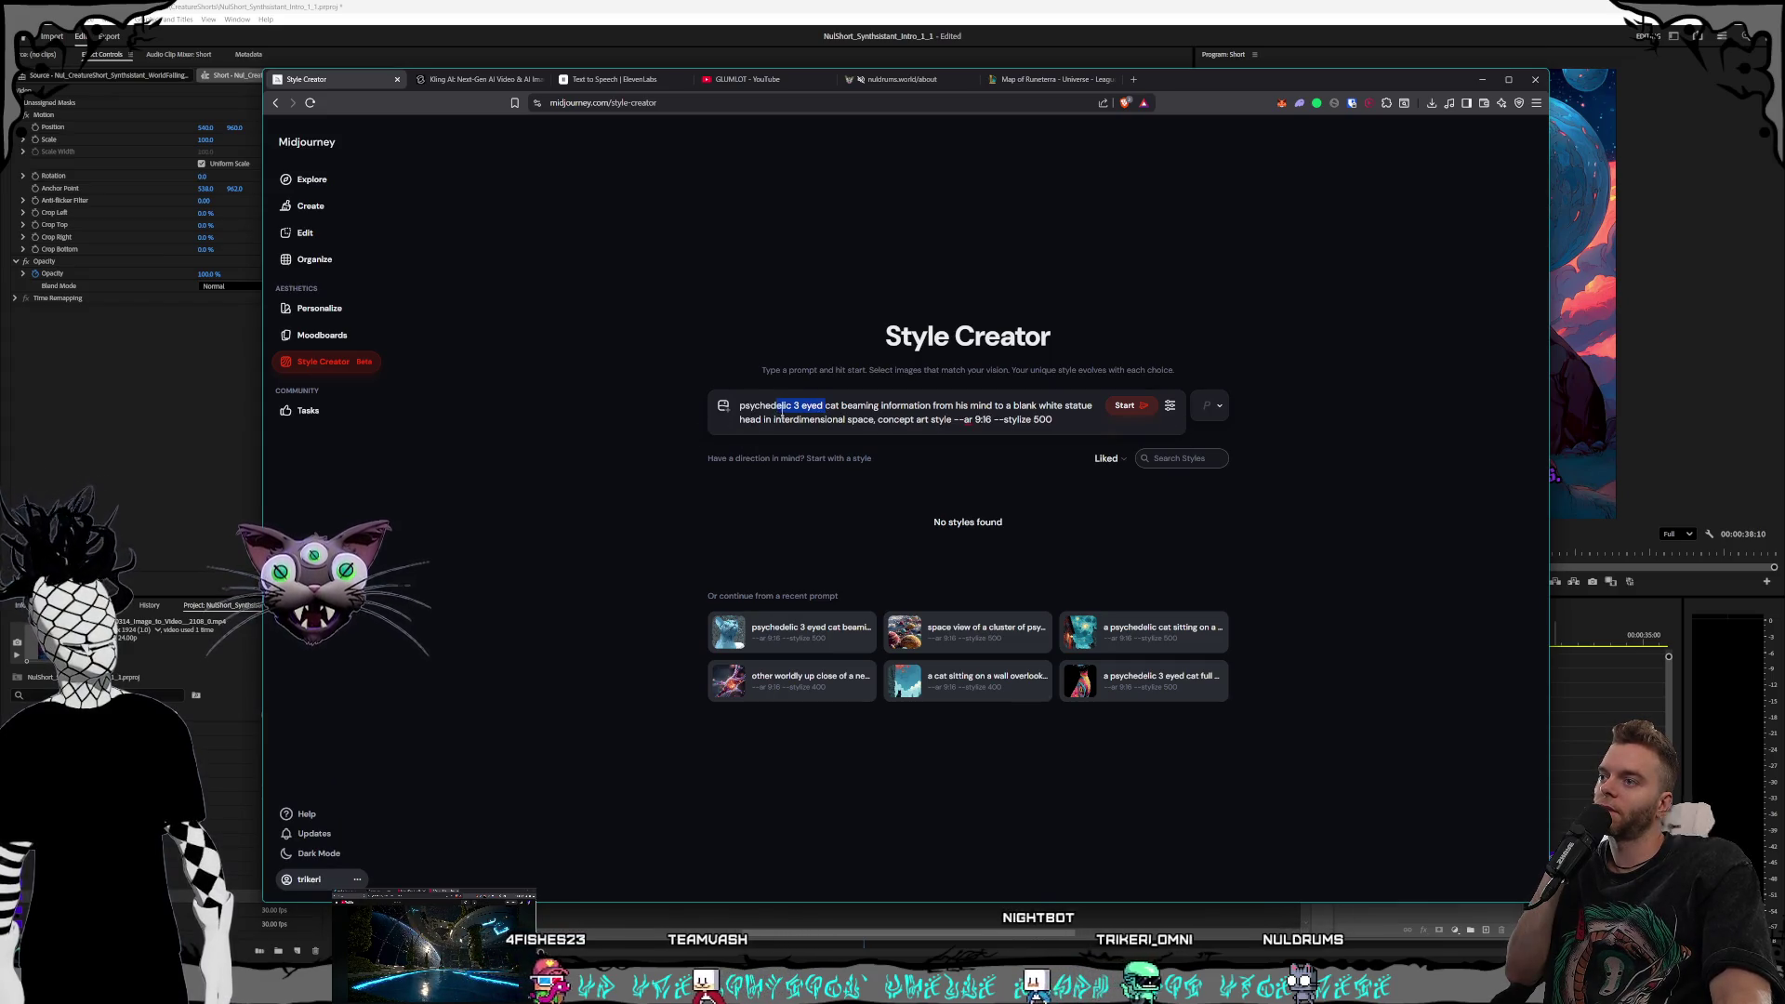
key(BackSpace)
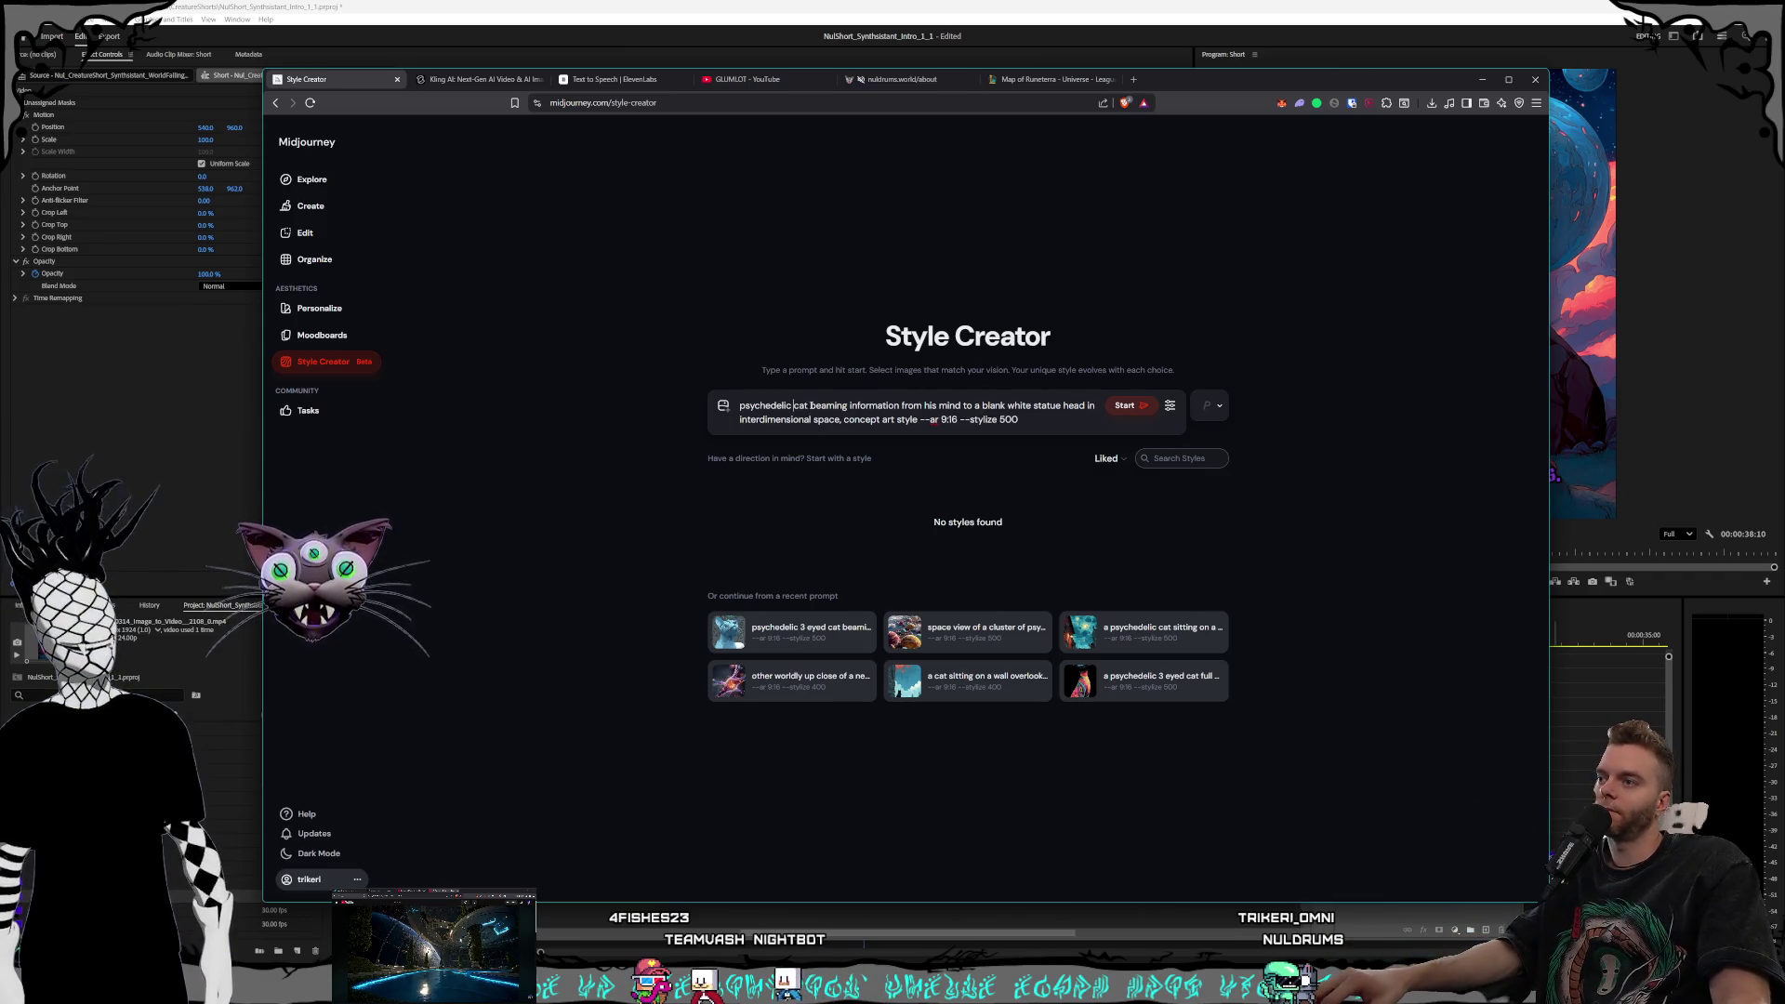
text(telepathically)
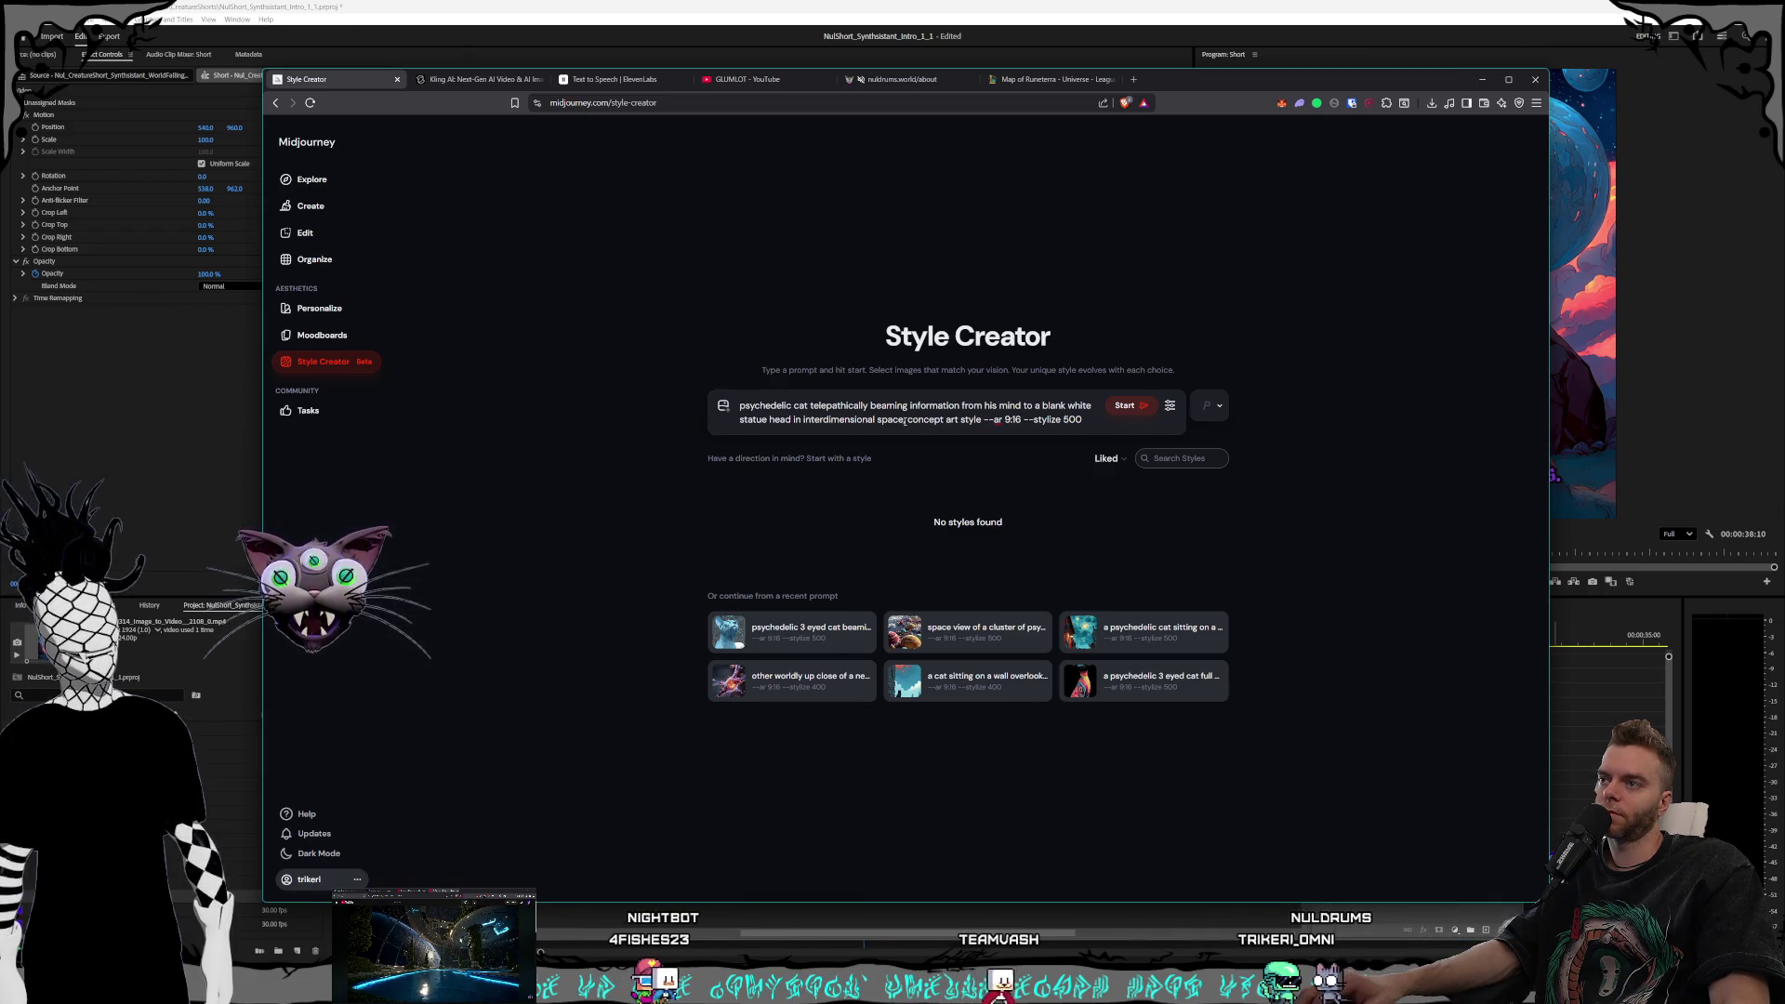
Replace the statue-head phrase with a blank-faced giant god with black beads around him, and start the style session
drag(904, 420, 1066, 406)
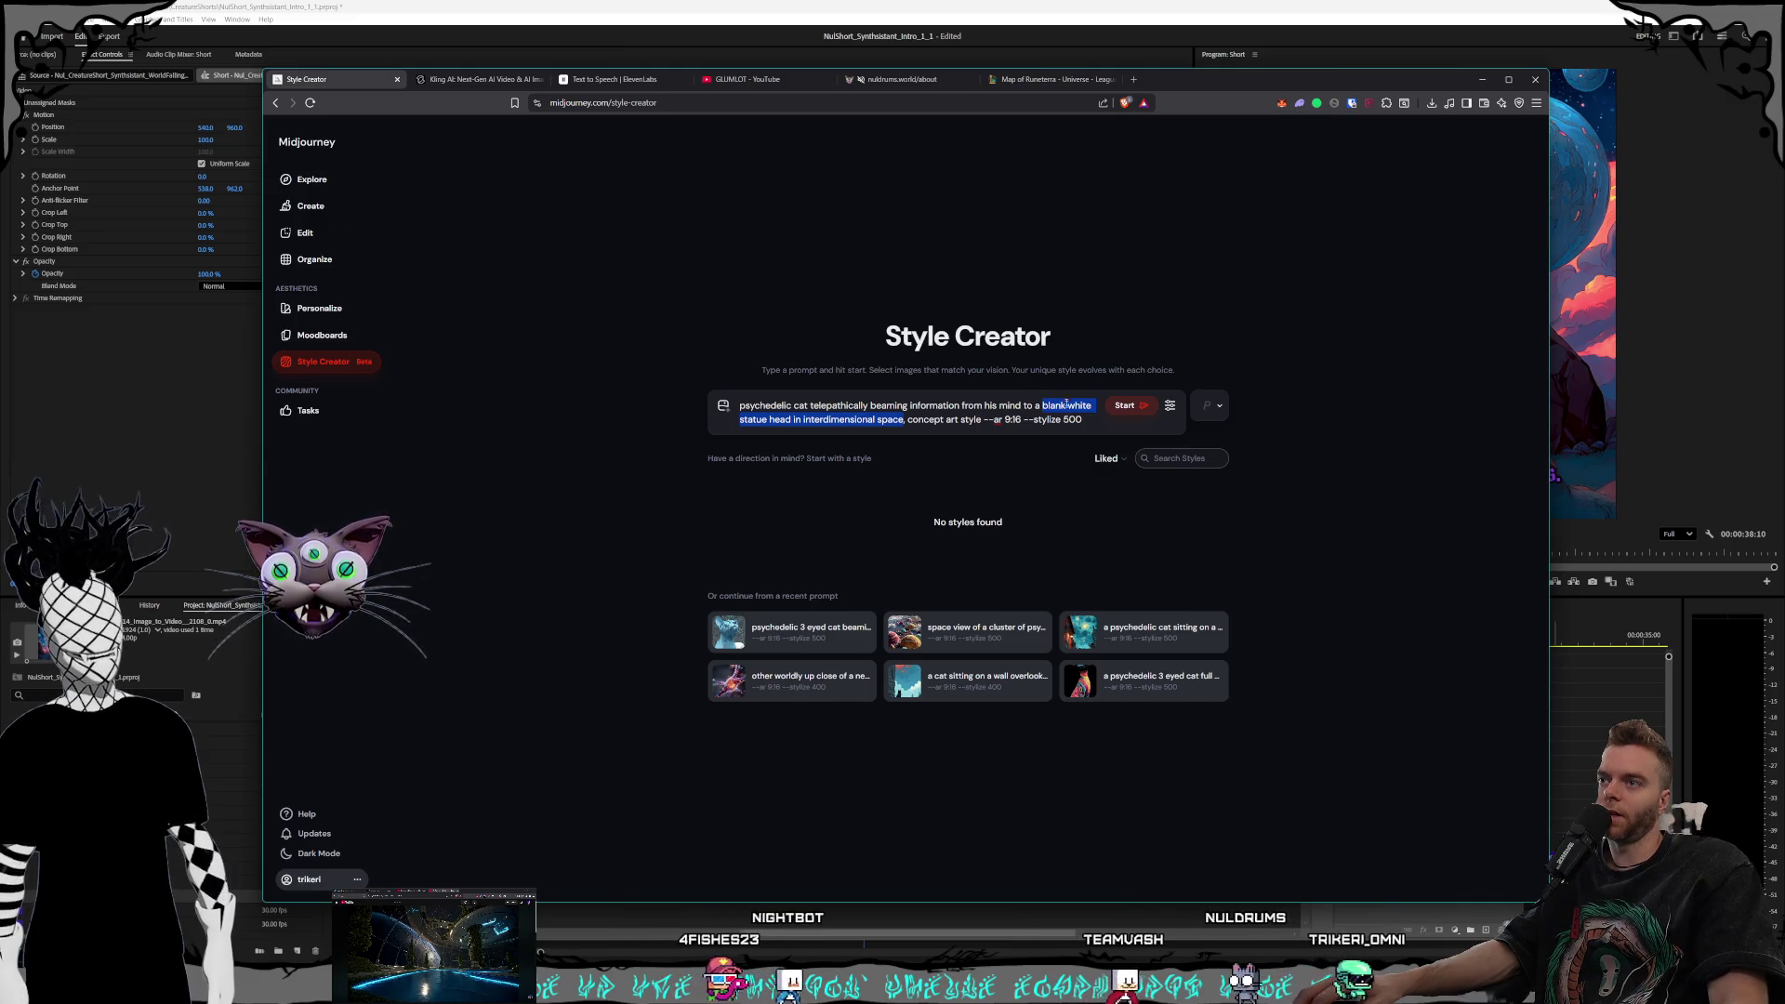
key(BackSpace)
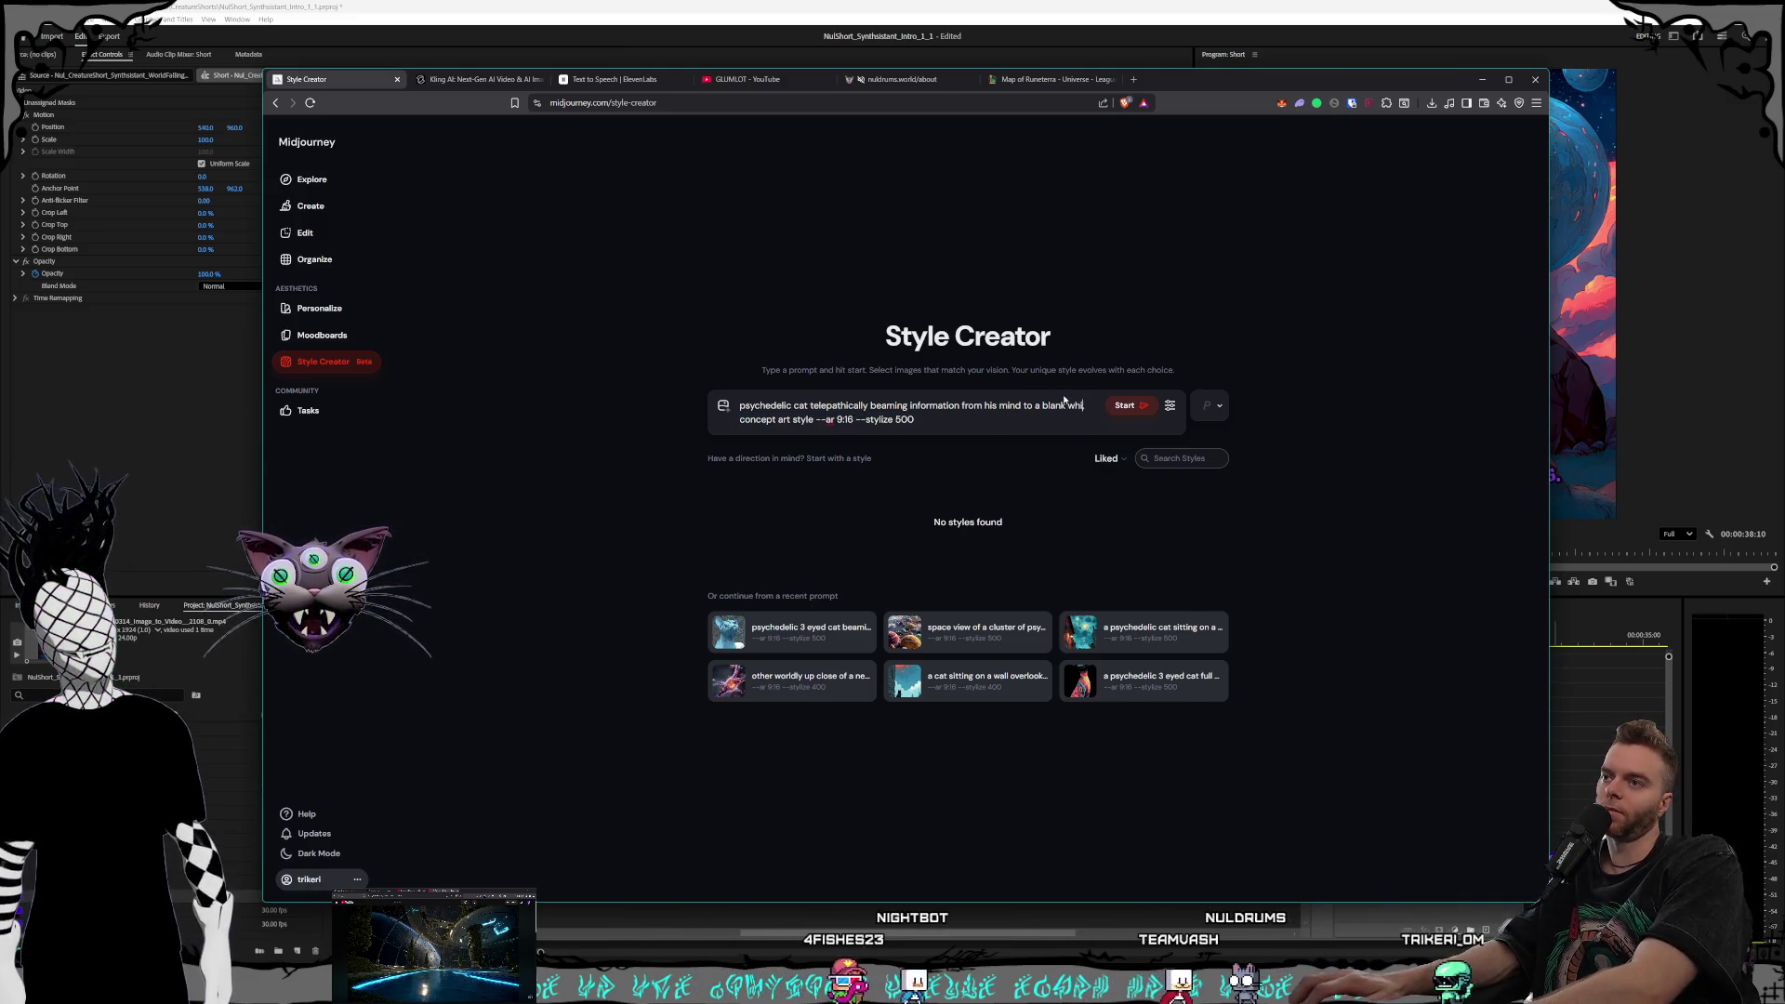
text(te giant go)
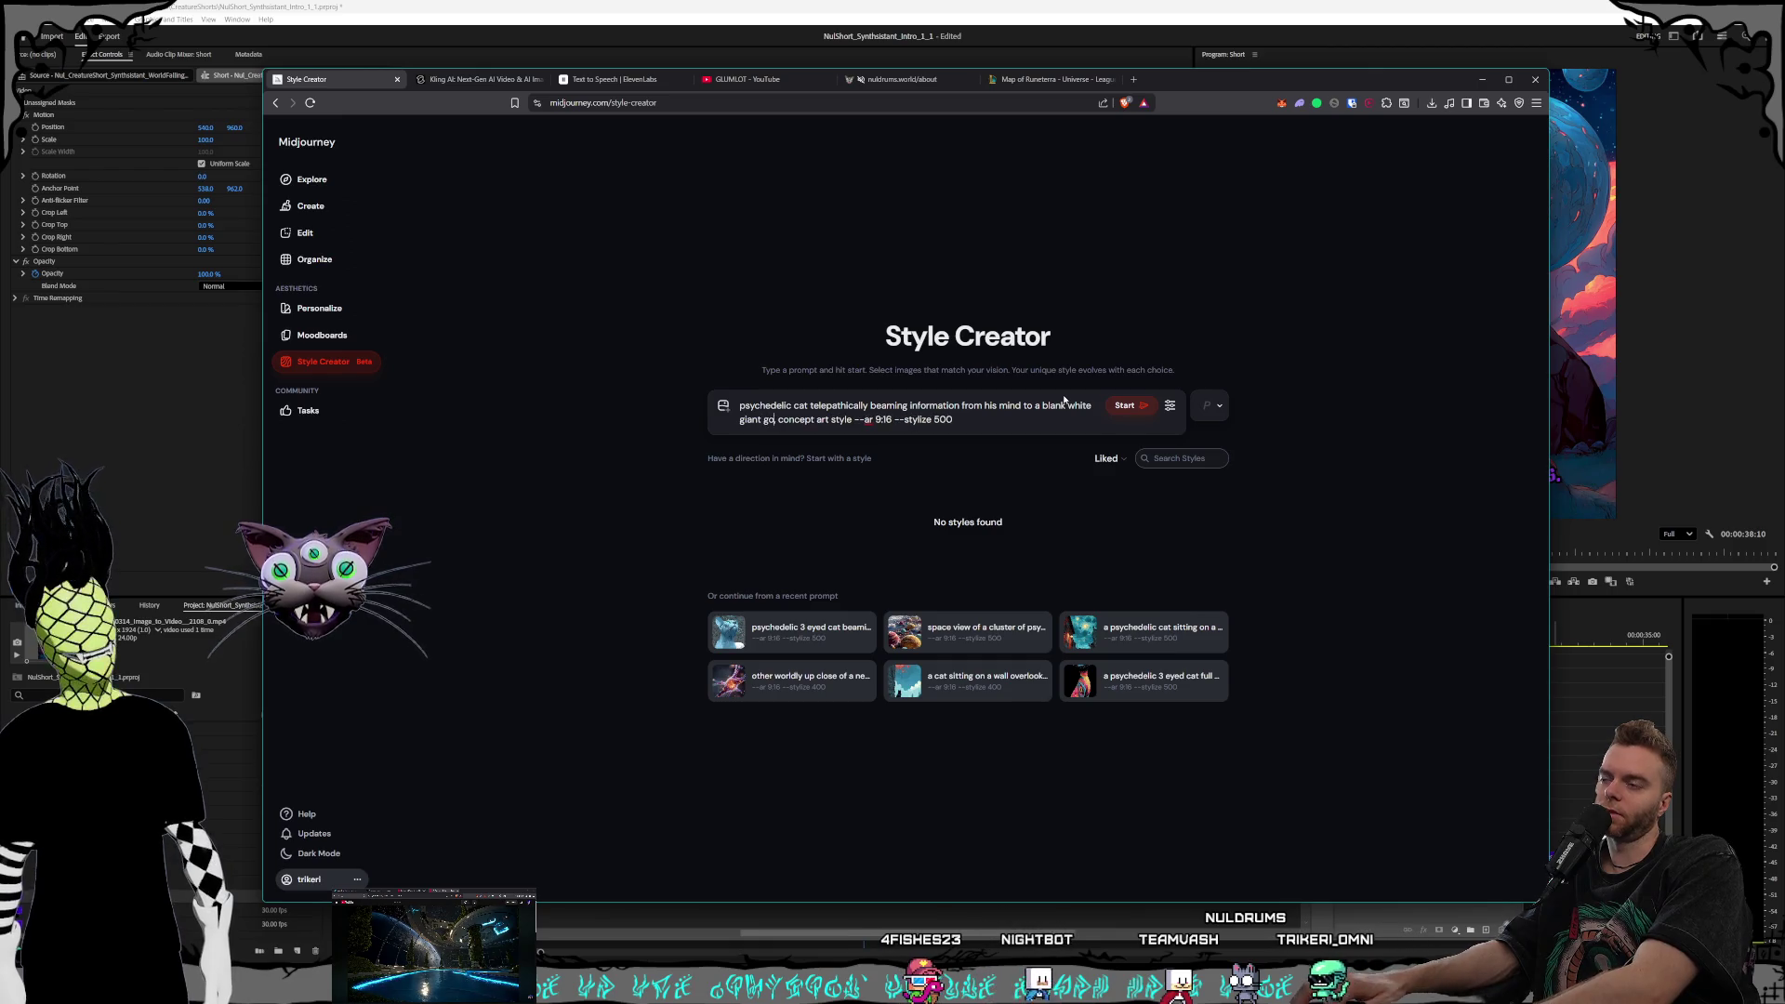
text(,)
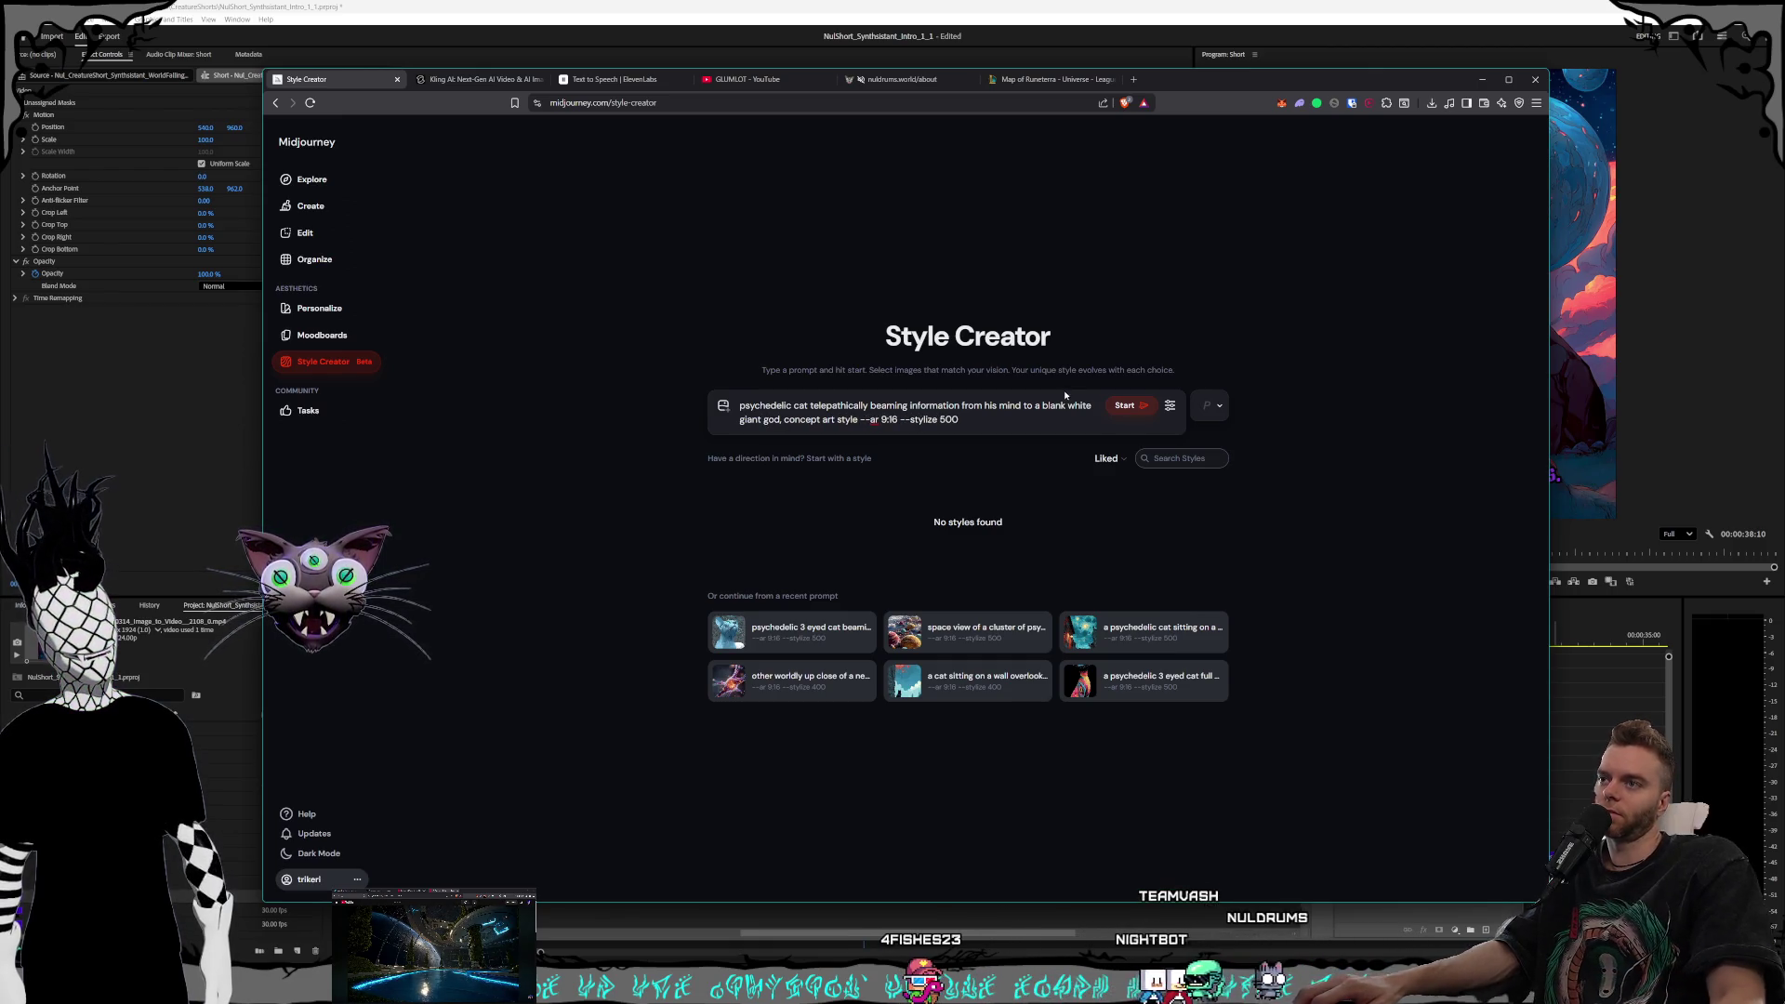
text(faced )
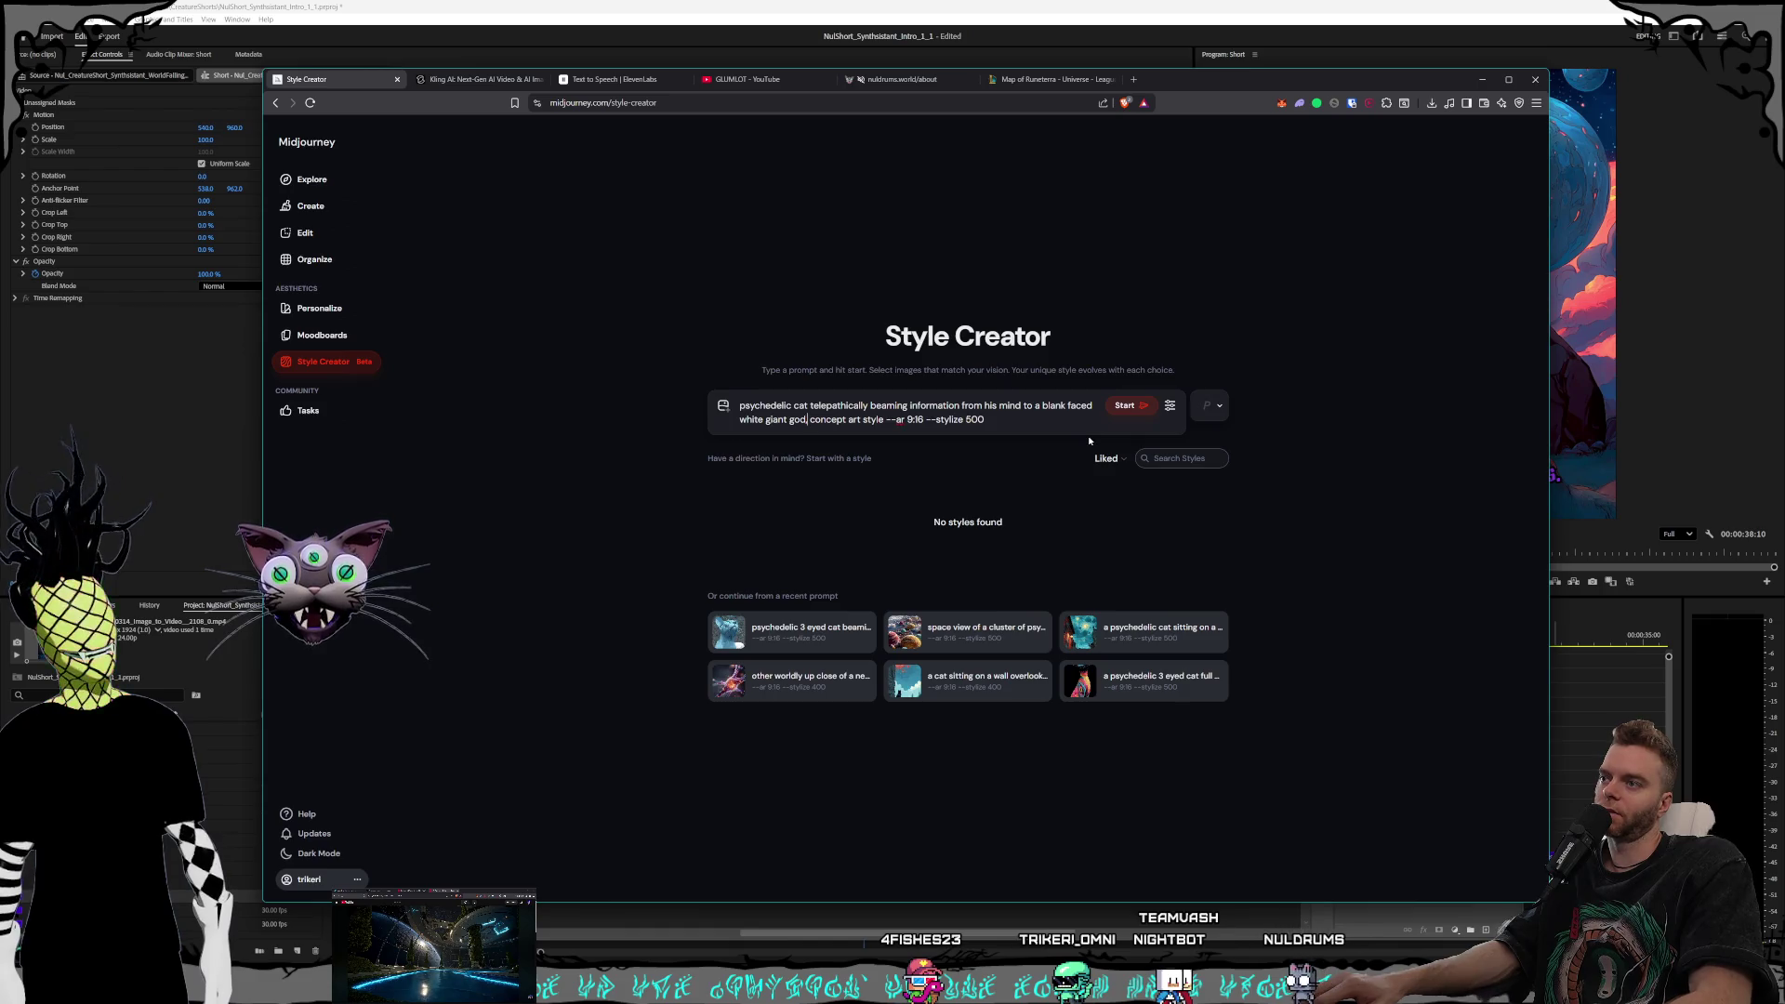
text( with)
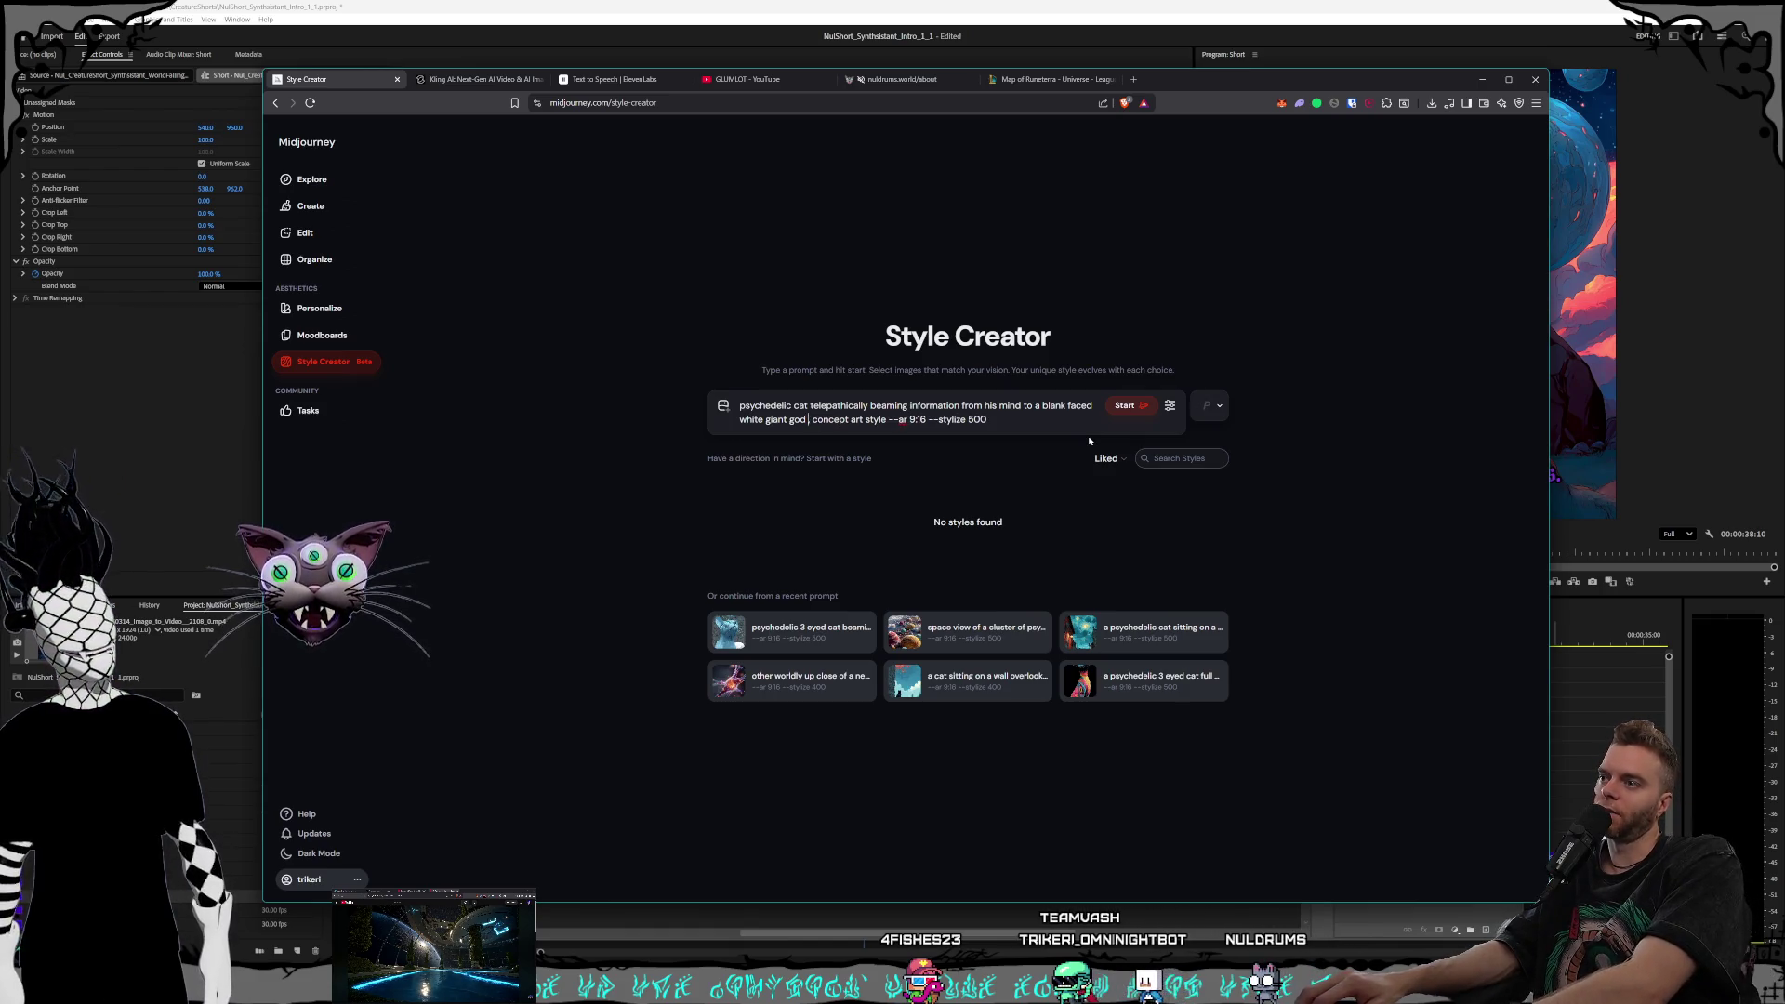
text( black beads)
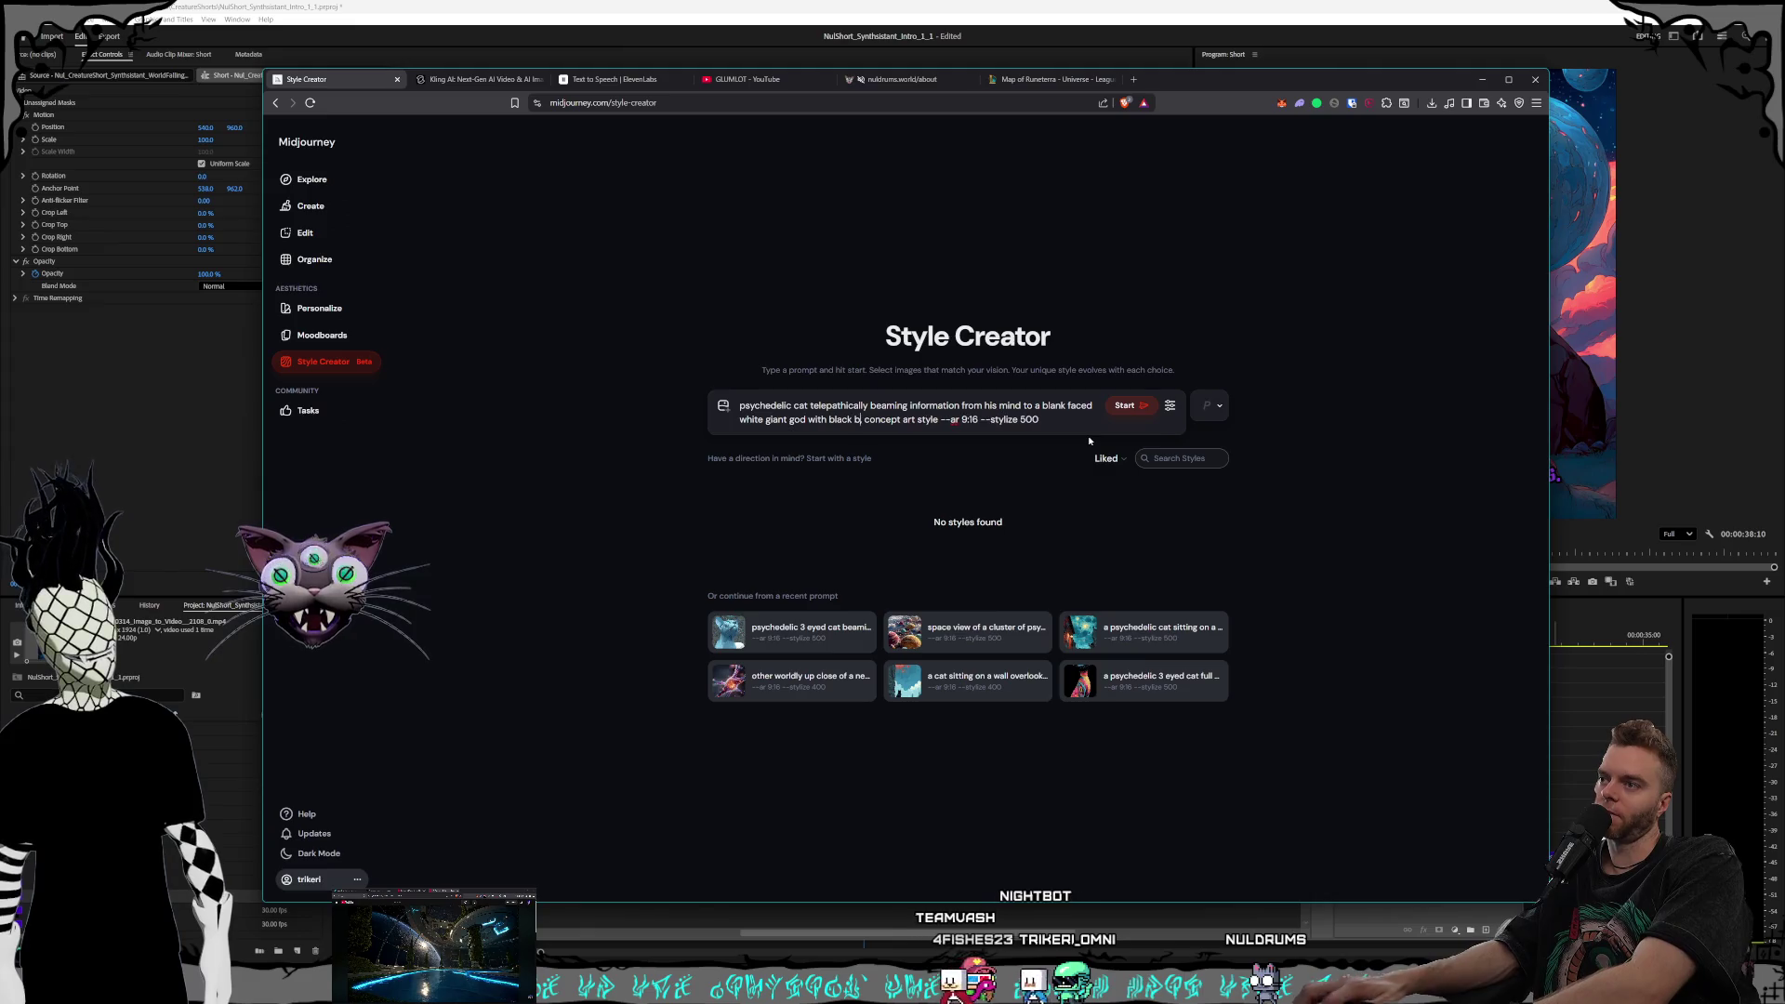
text( around him)
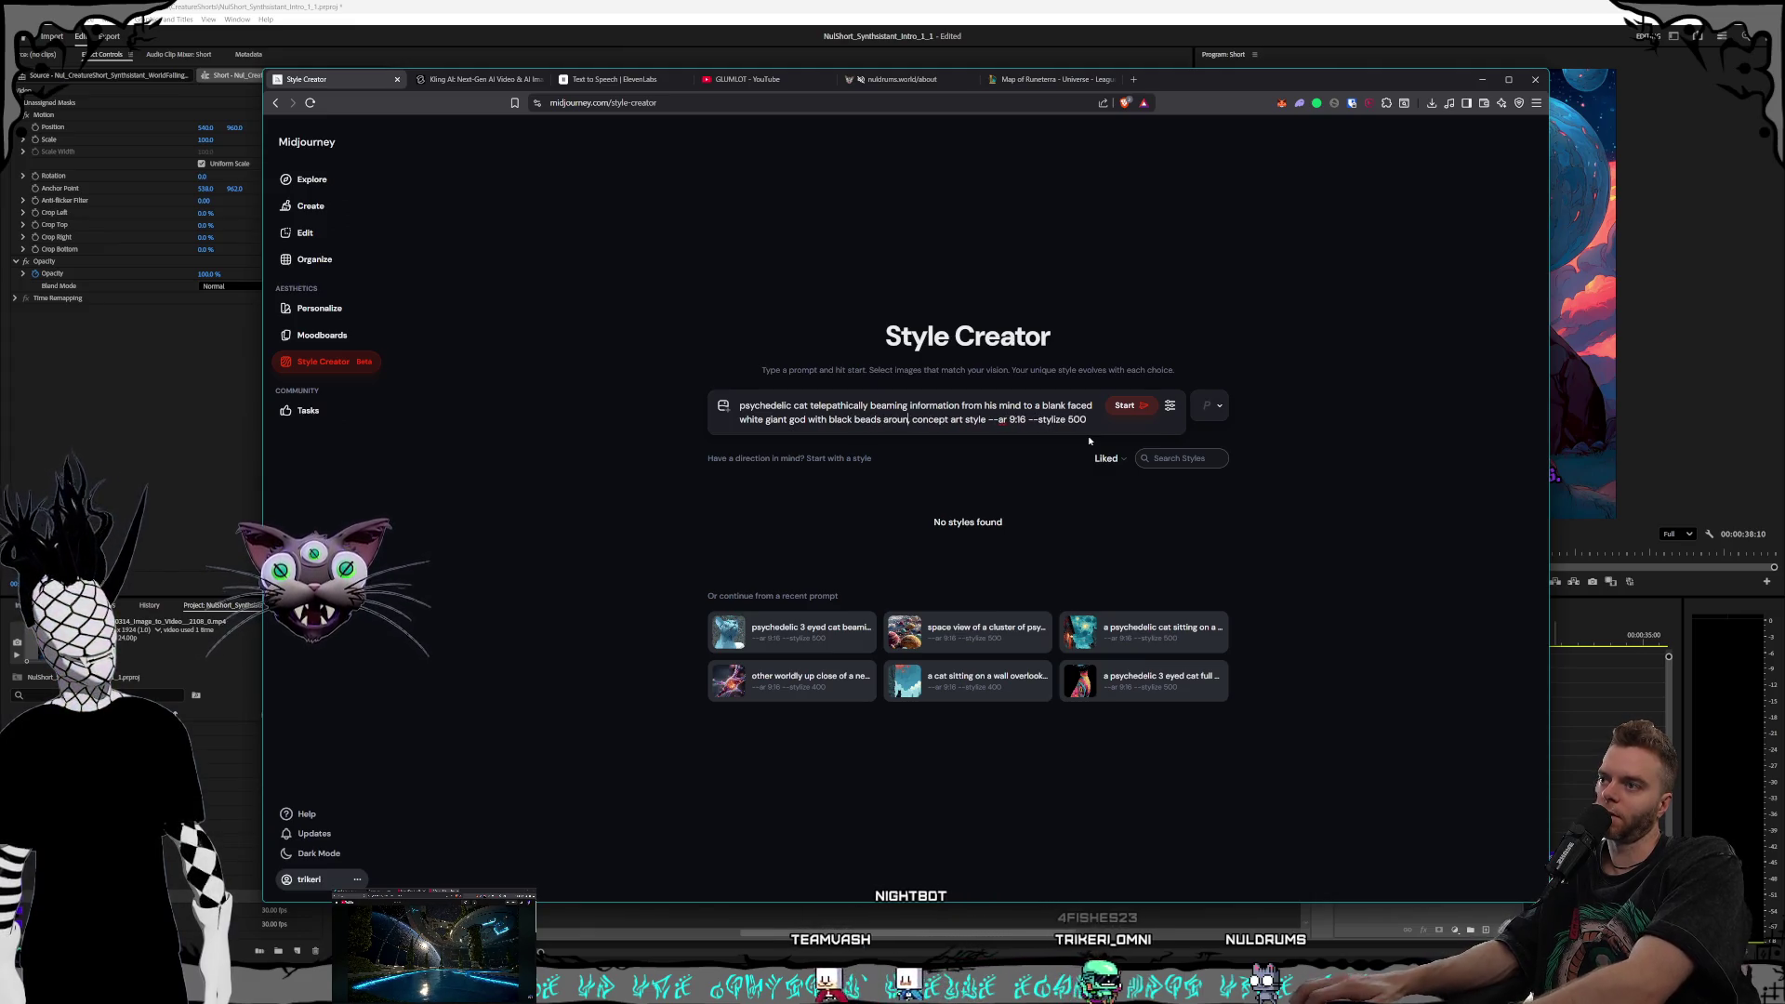
text(,)
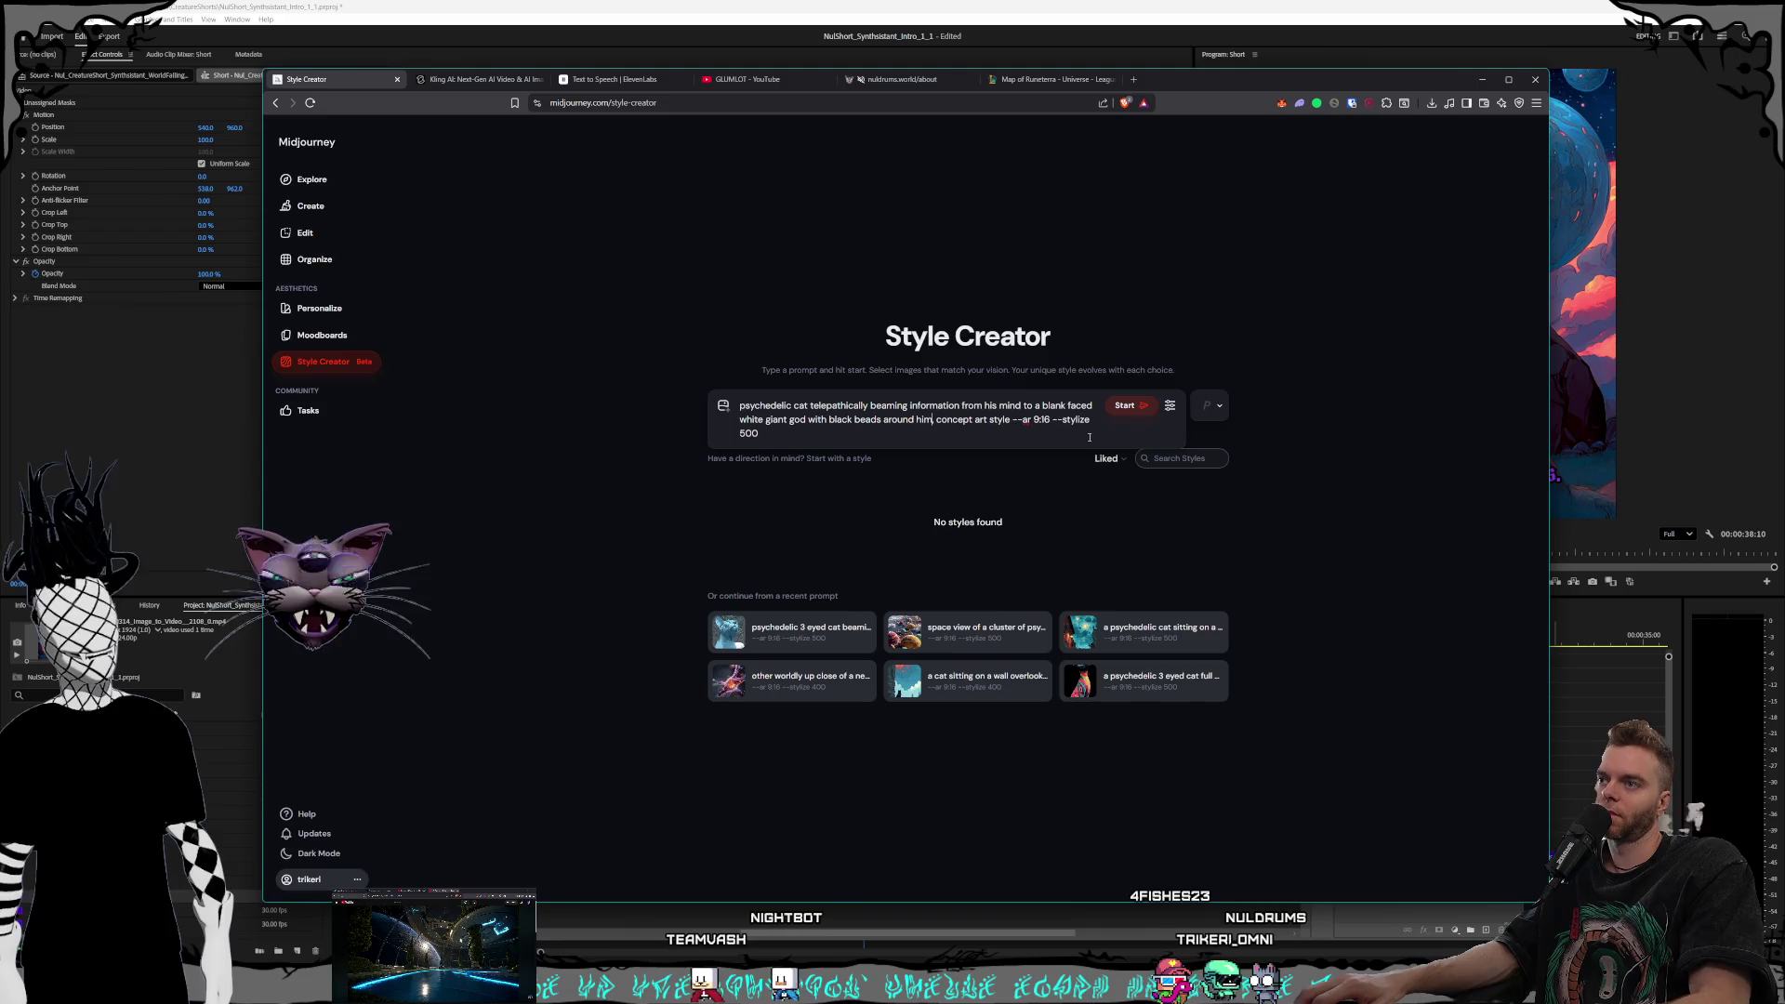
key(ctrl+End)
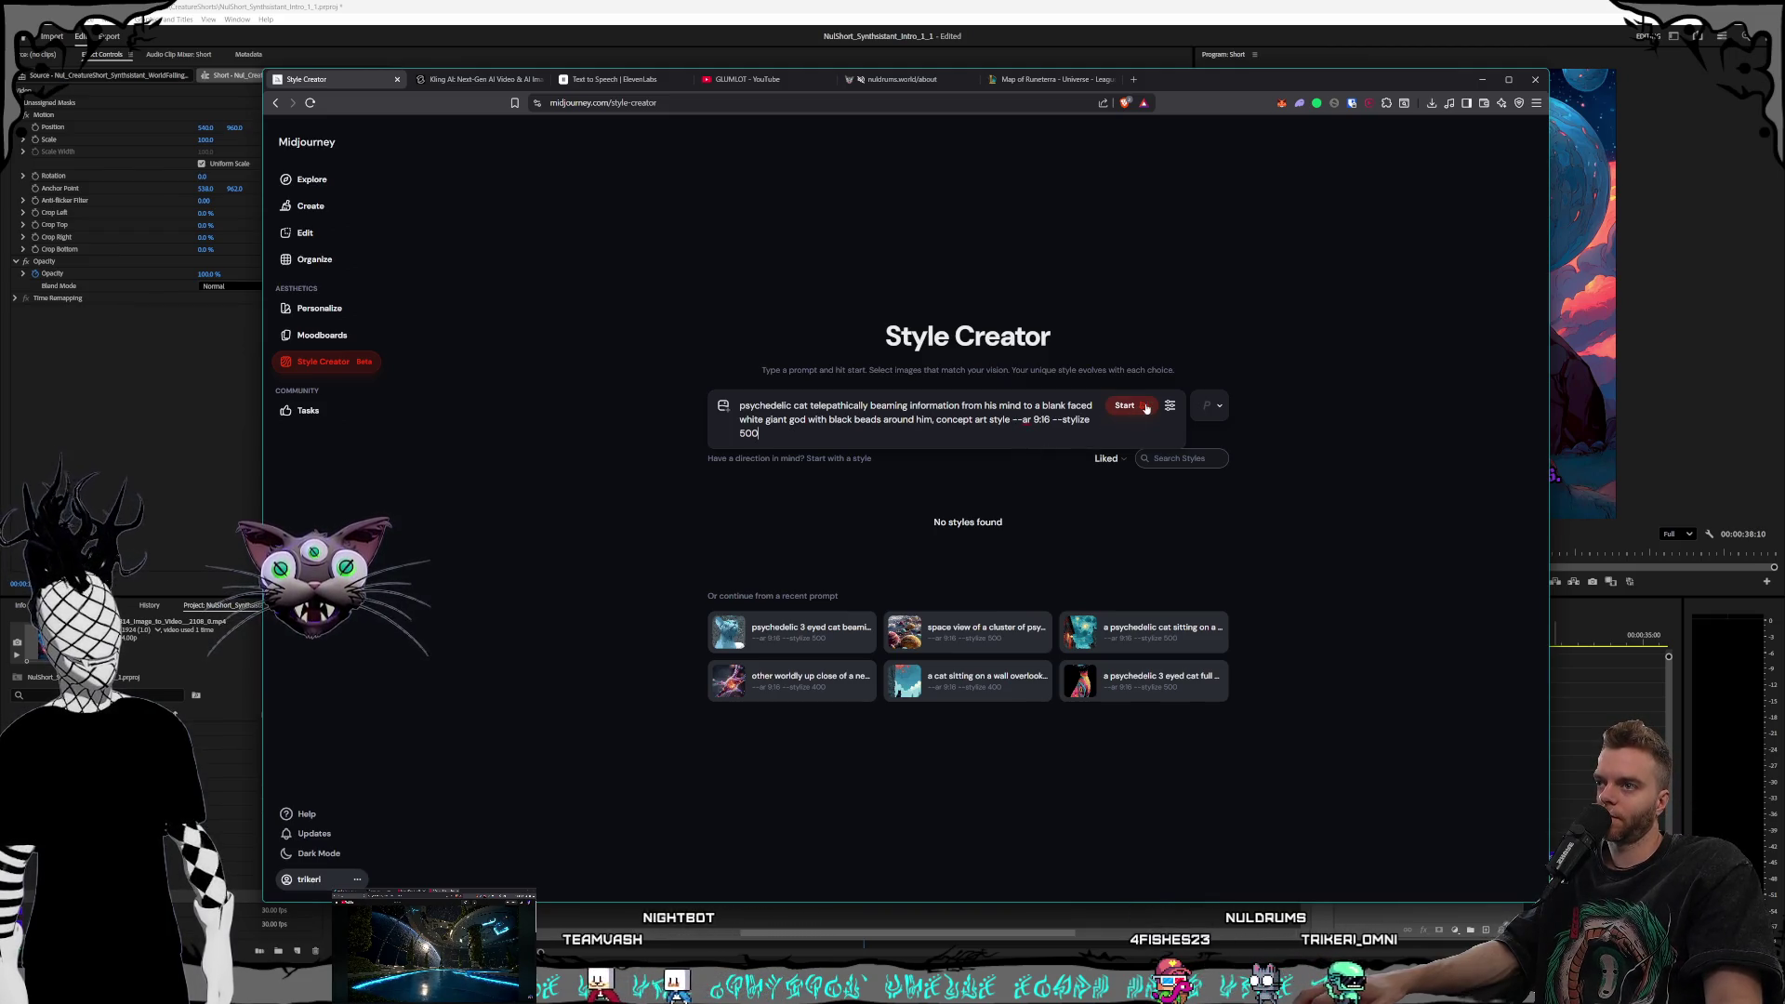
click(1146, 409)
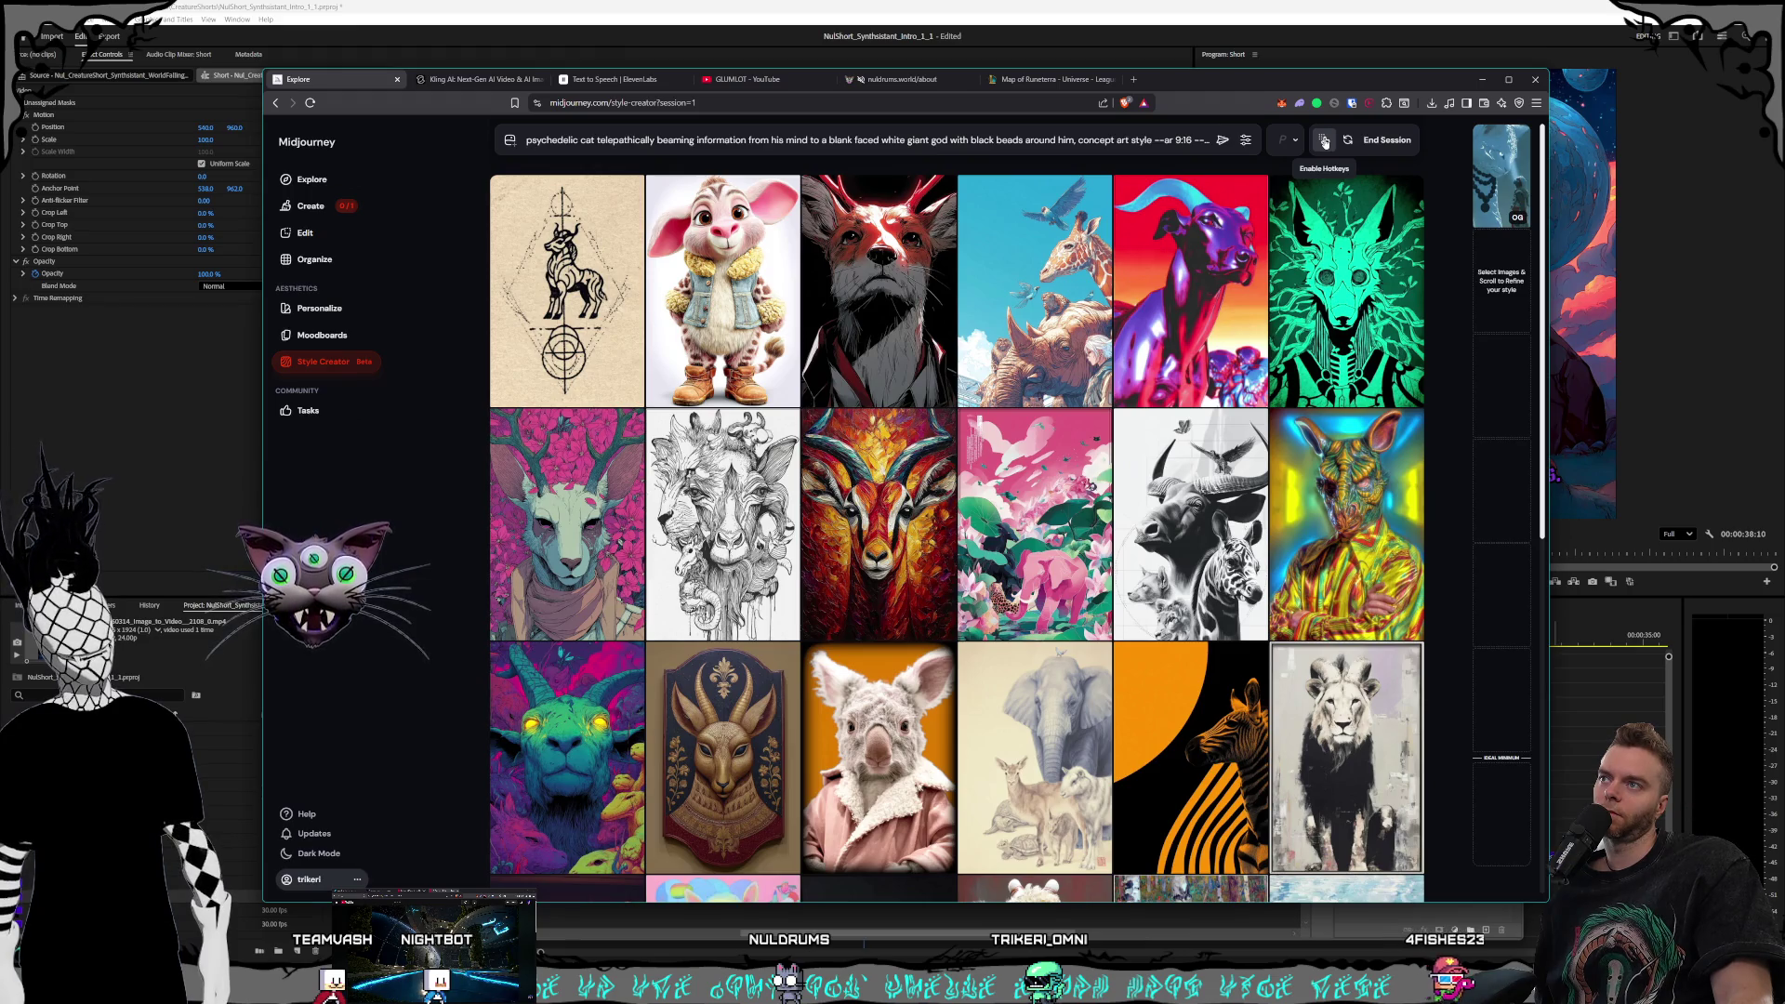
Review the style preview of a pale blue-white giant draped in black beads
mouse_move(1490, 197)
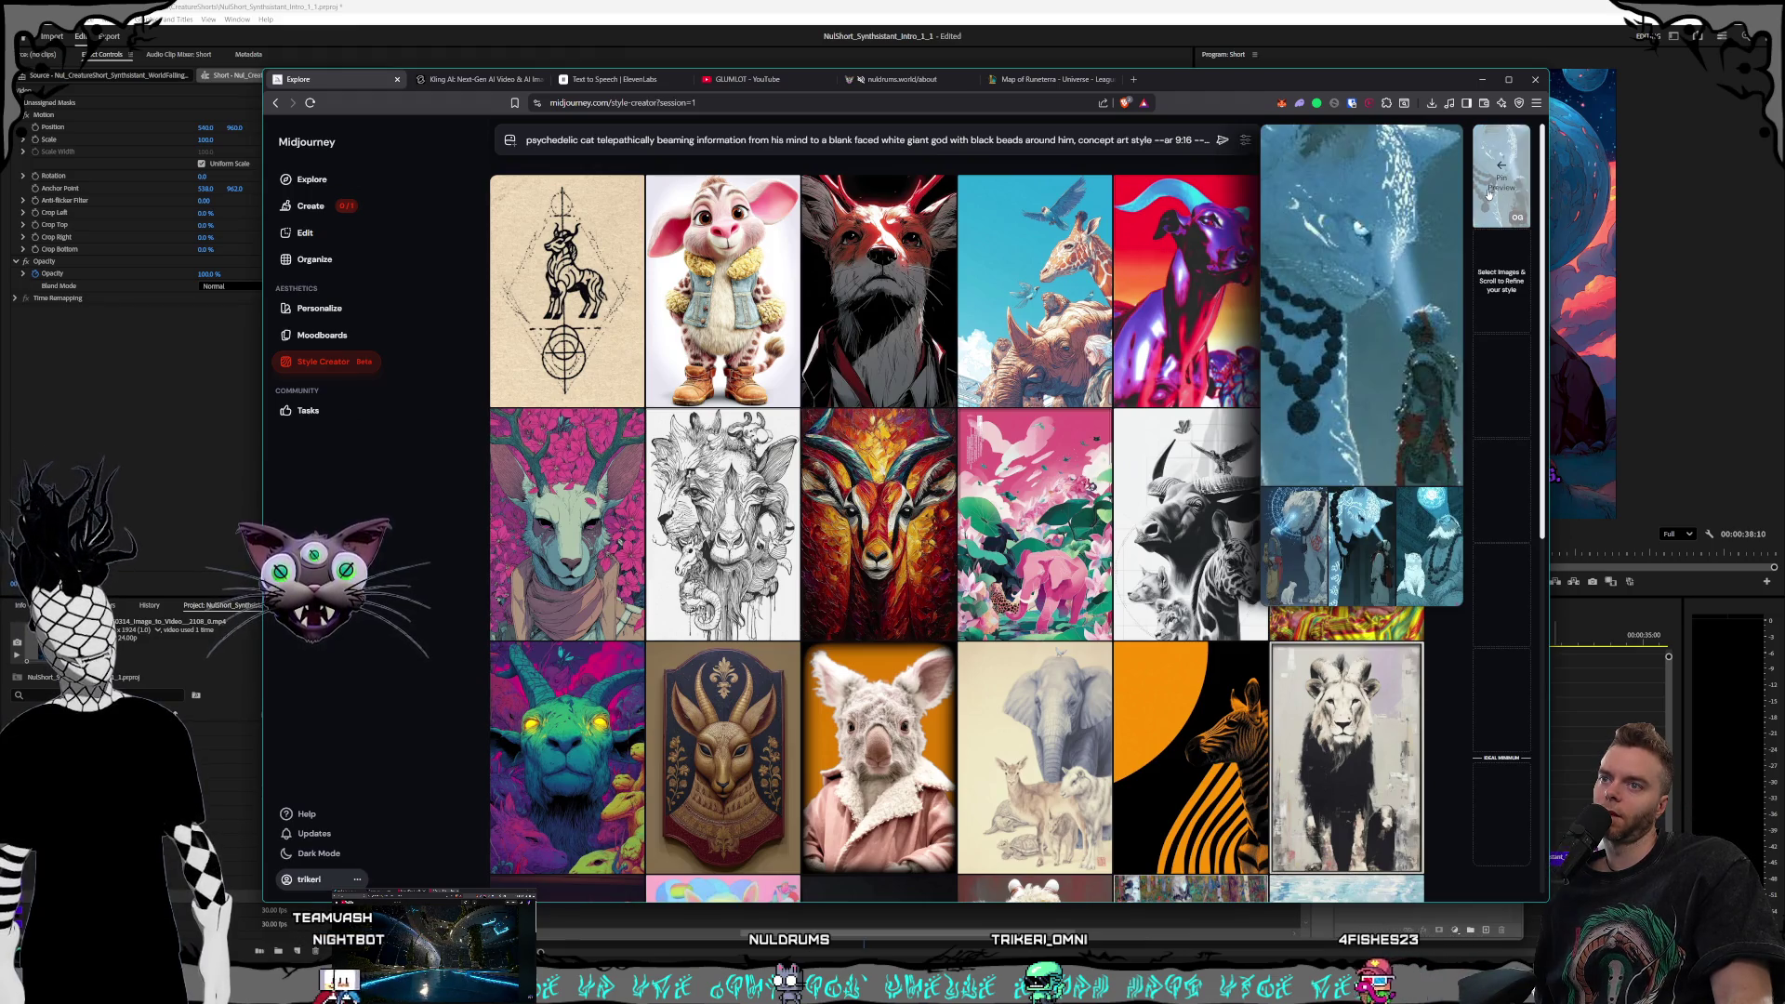
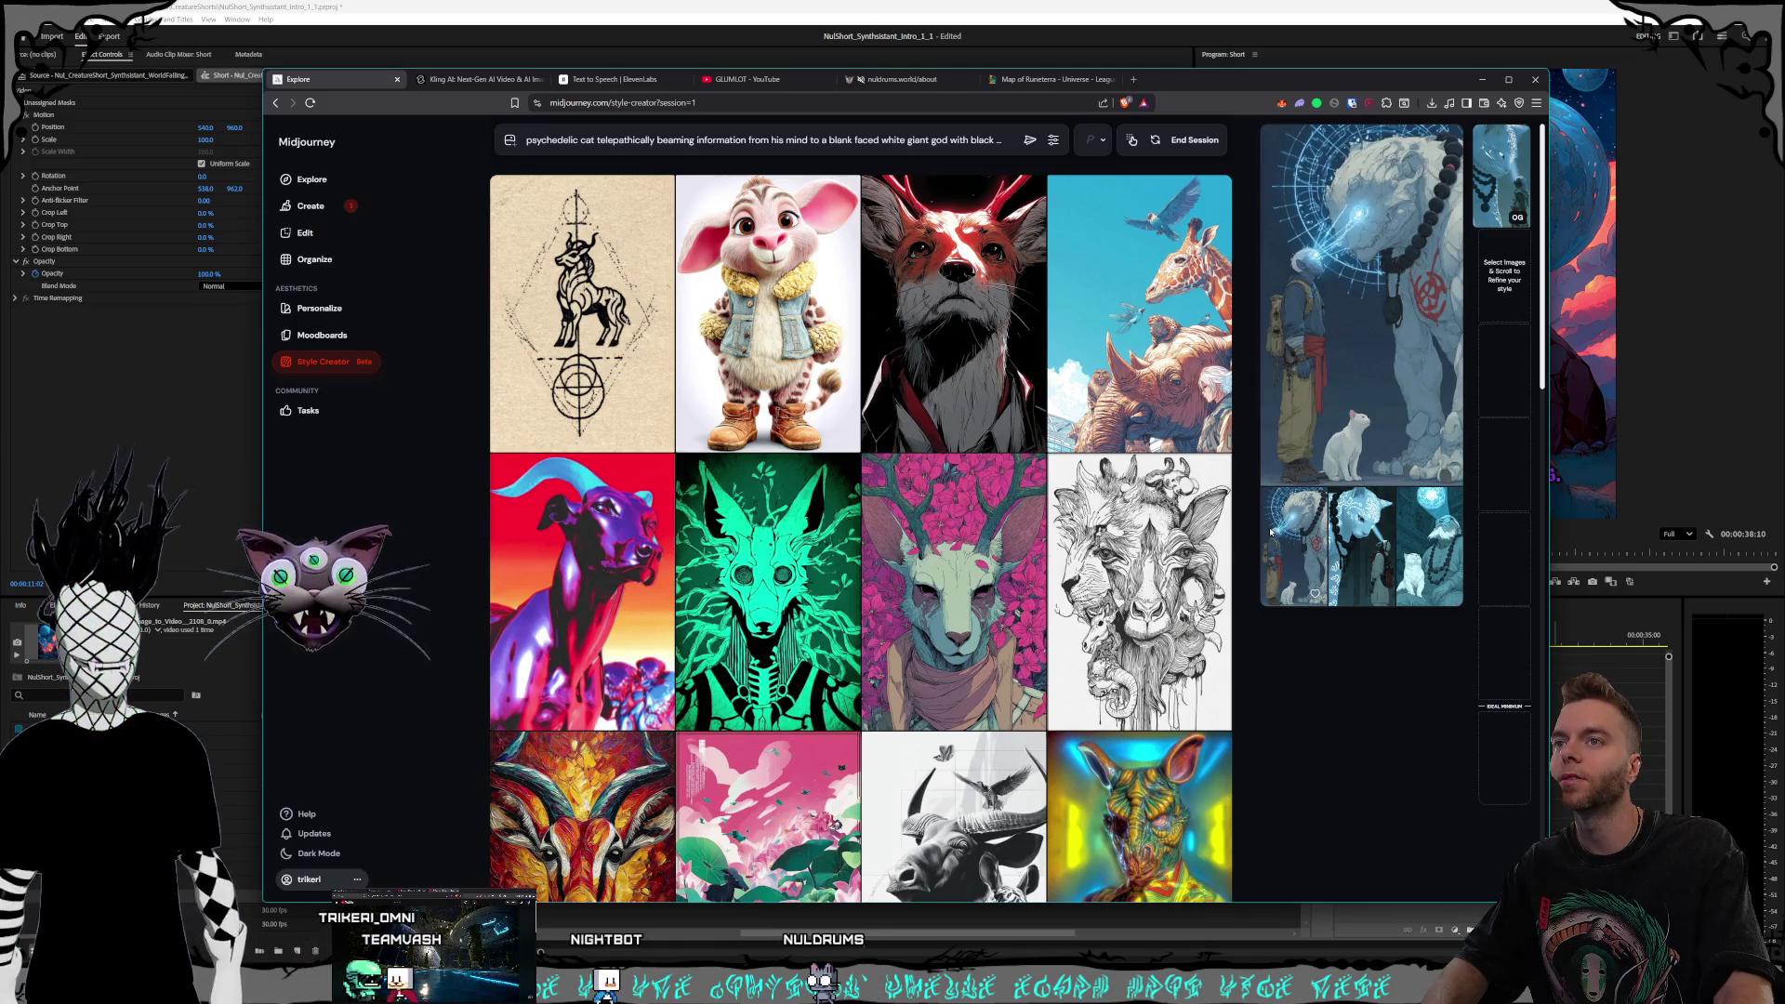
Check the cat artwork shot in the Premiere Pro edit and the rendered videos folder, then return to Midjourney
key(alt+Tab)
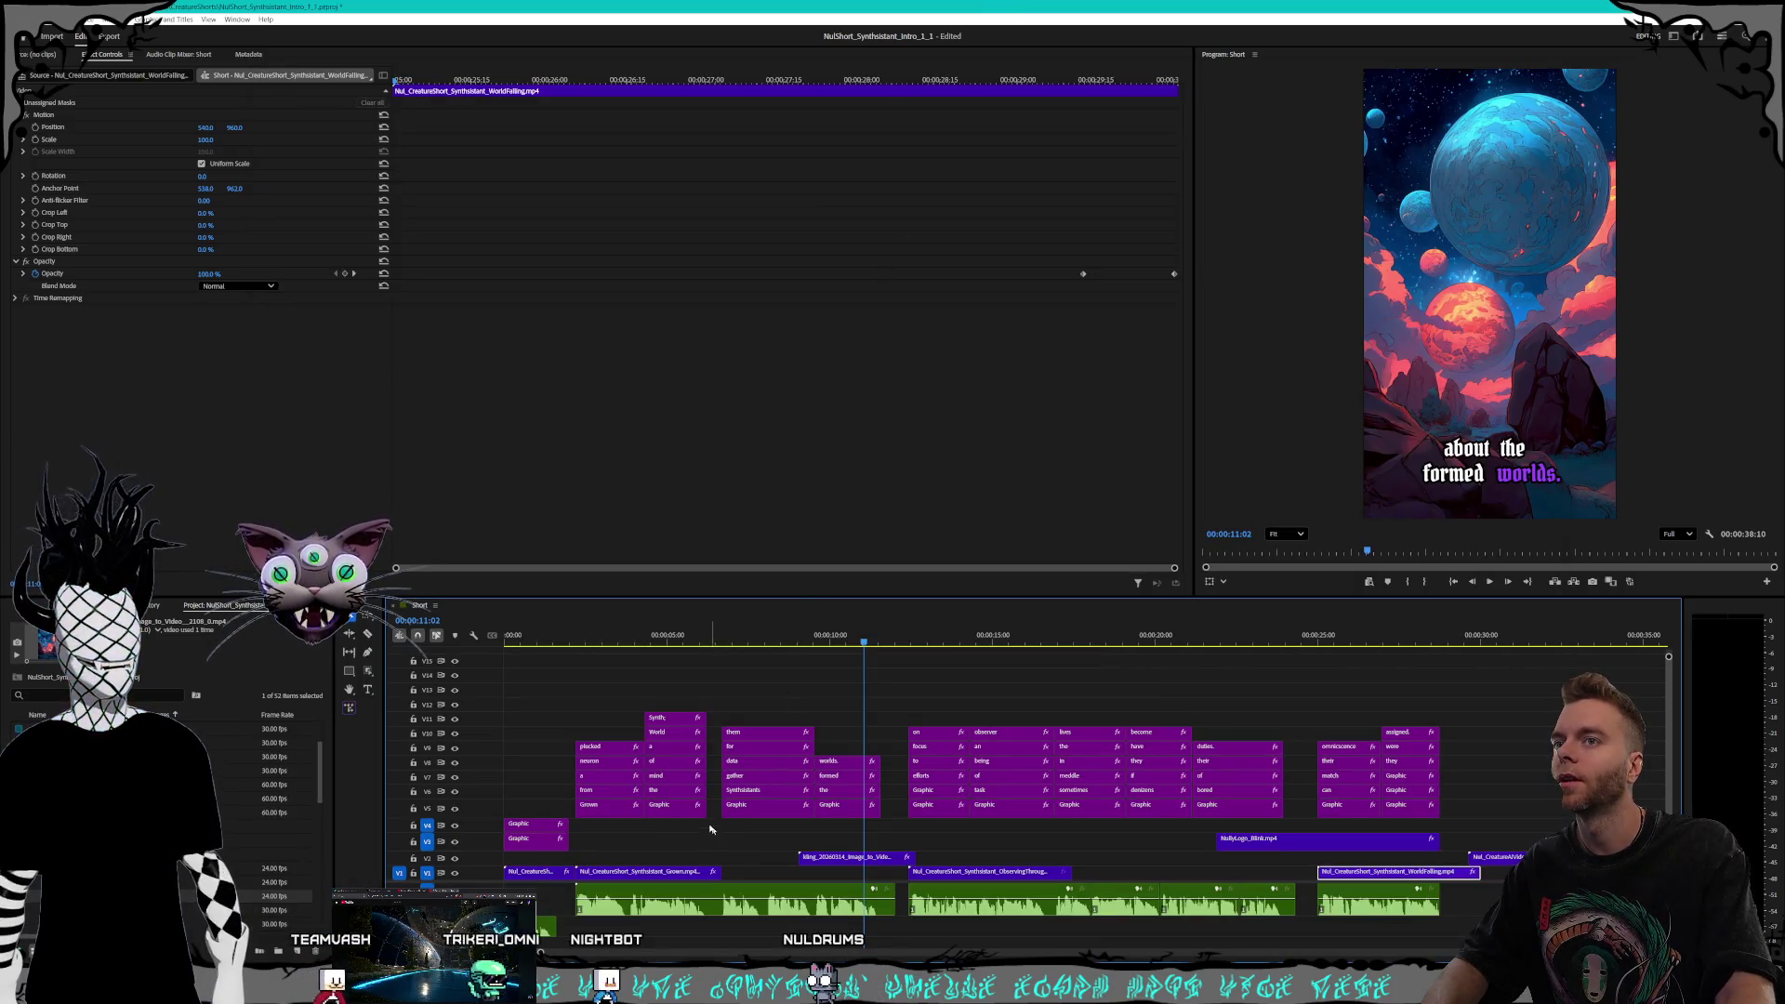
click(696, 649)
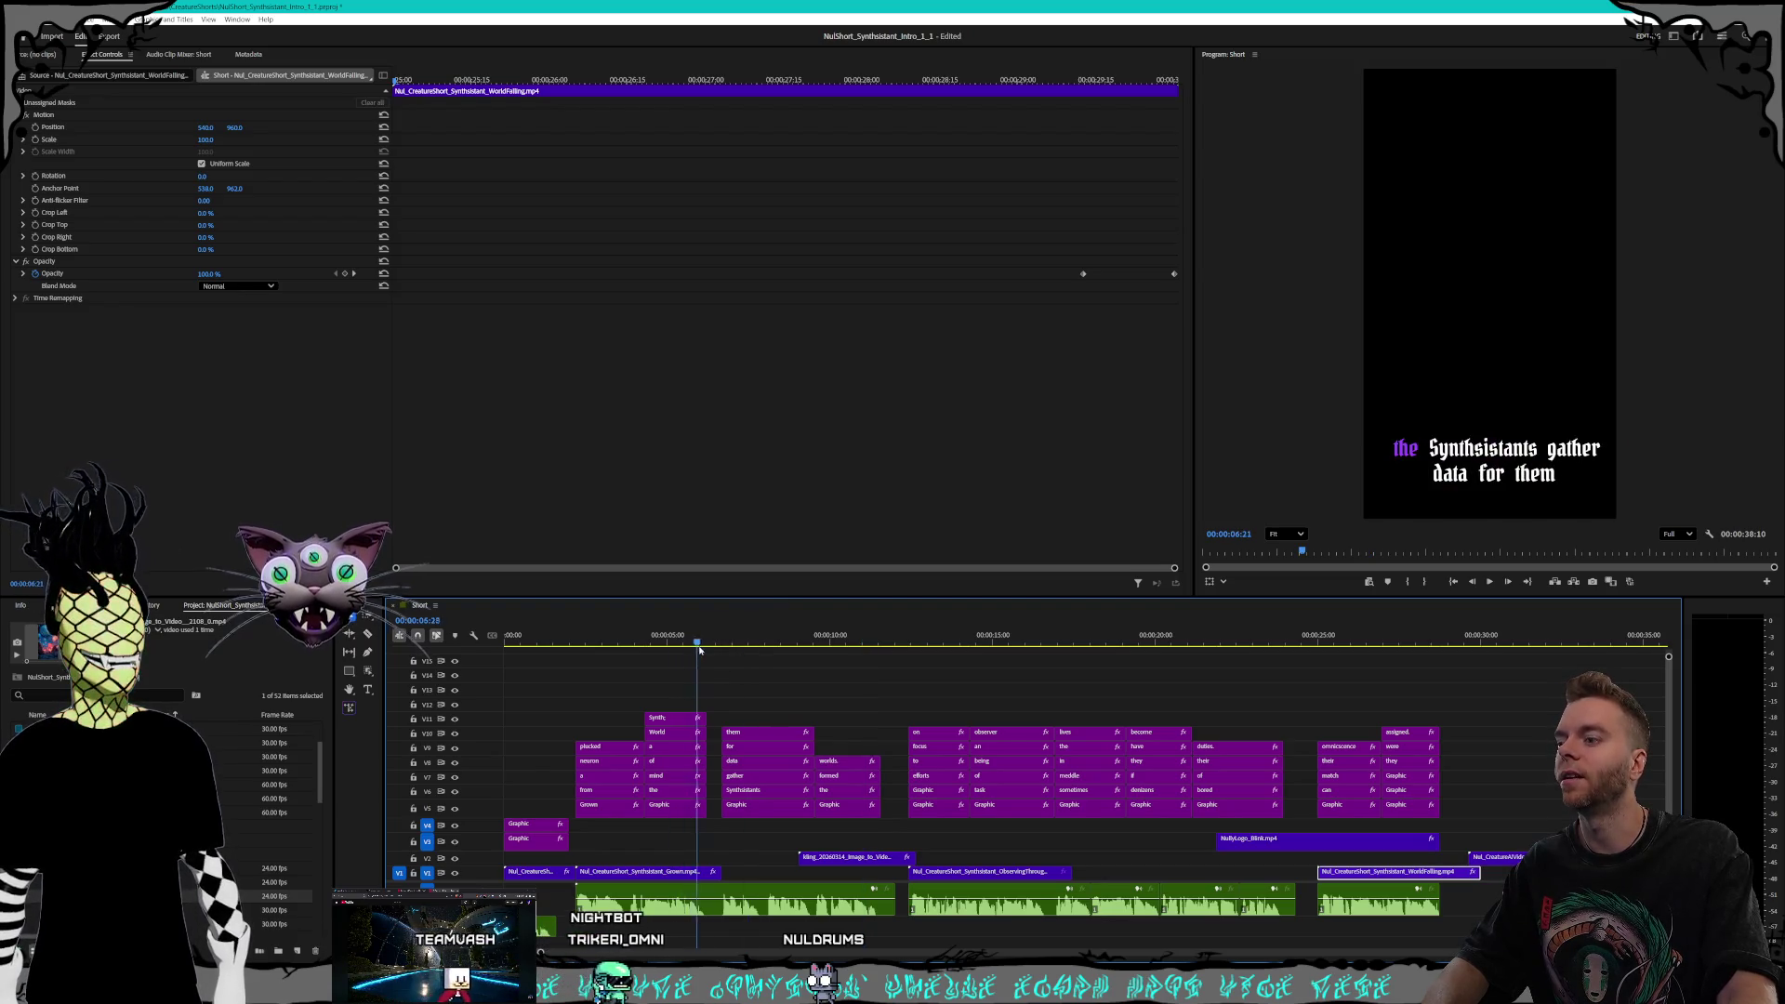
click(713, 644)
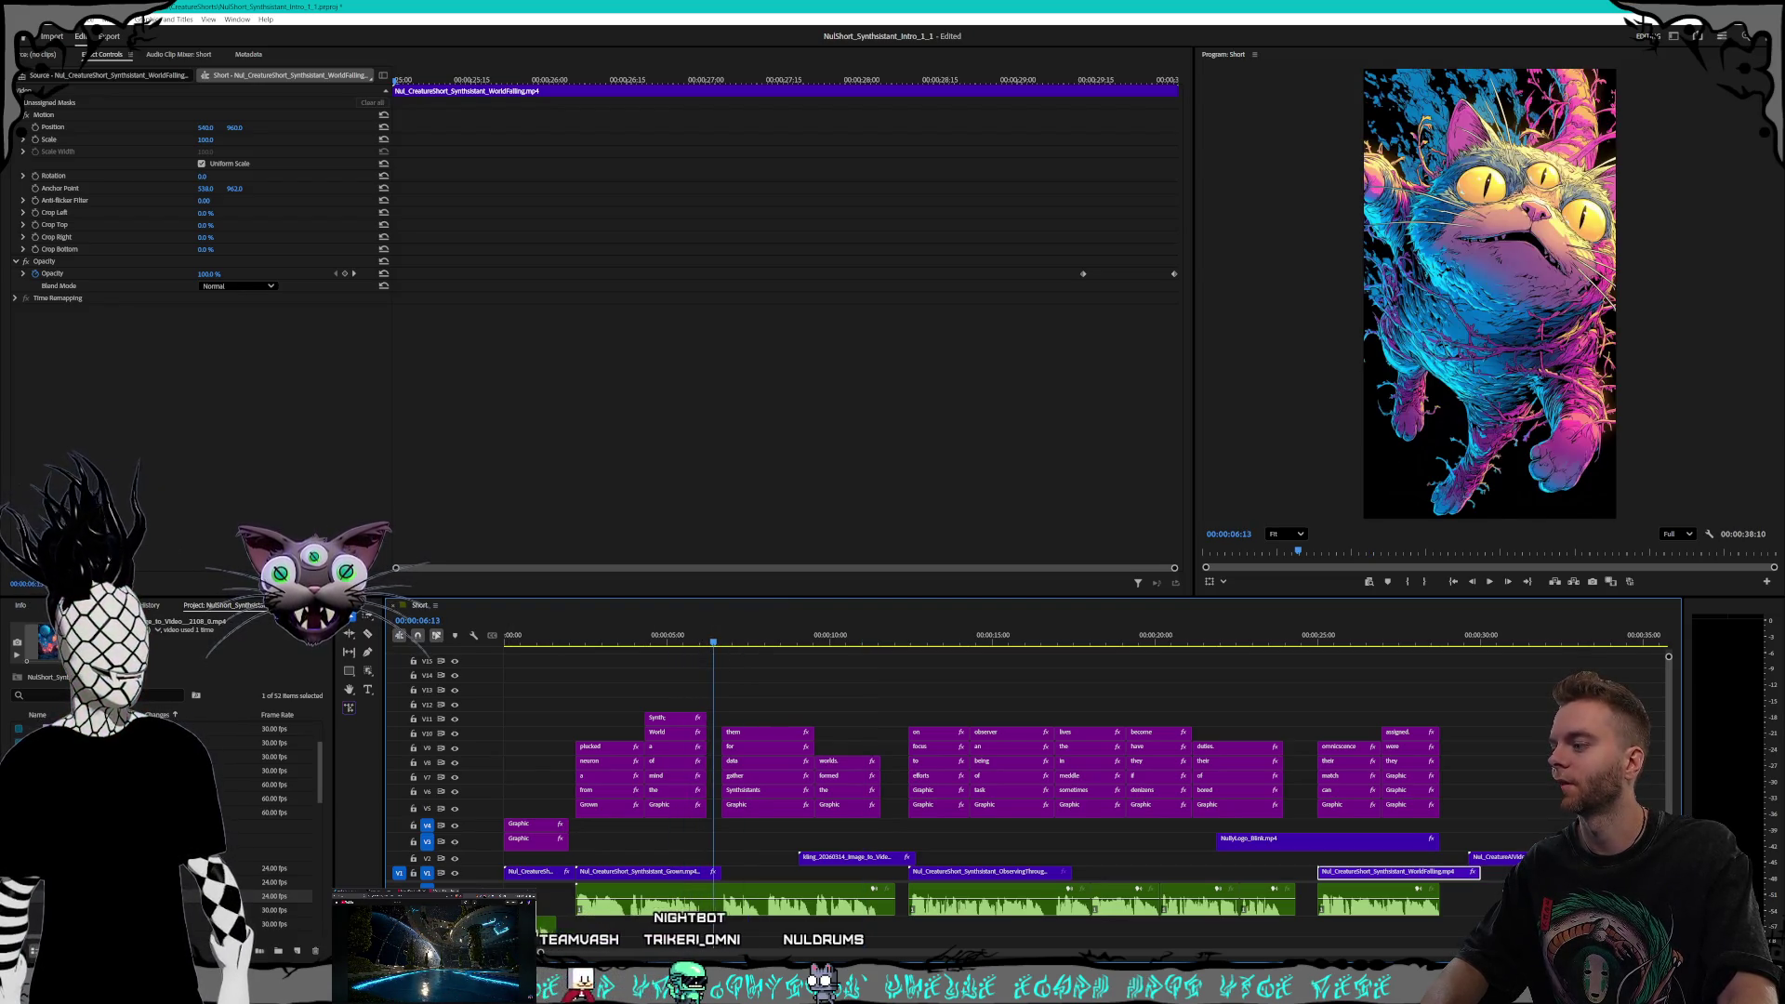
key(alt+Tab)
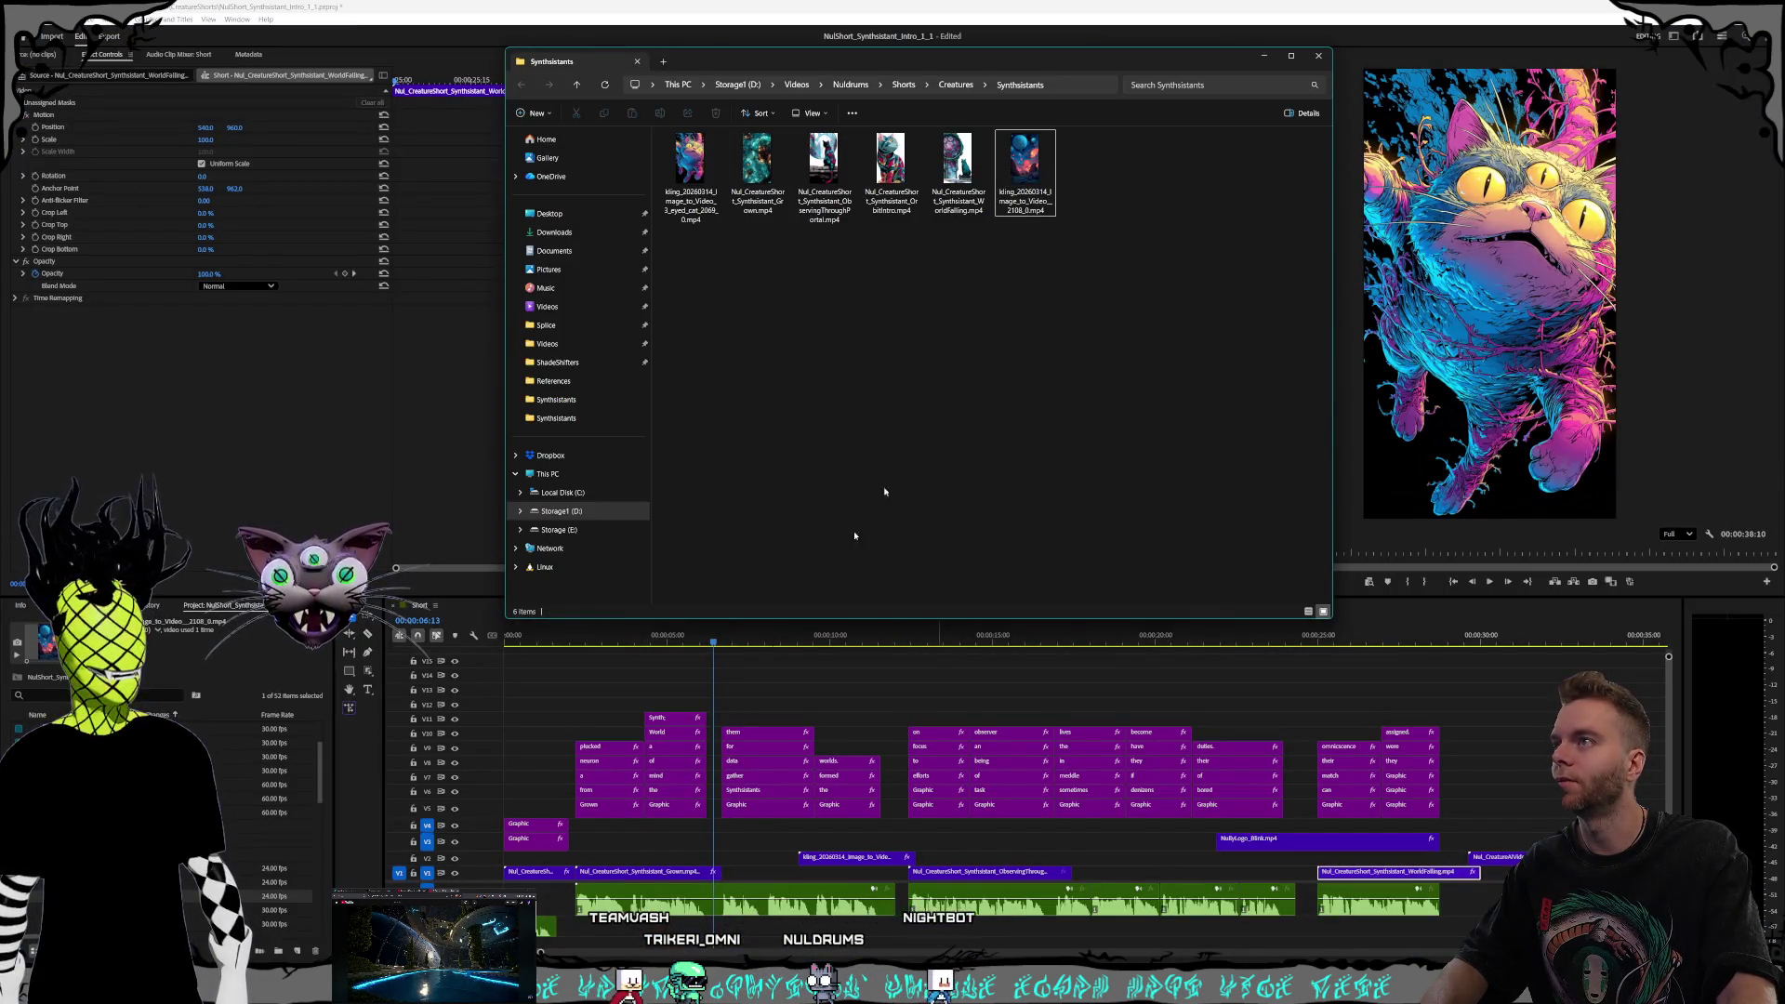
key(alt+Tab)
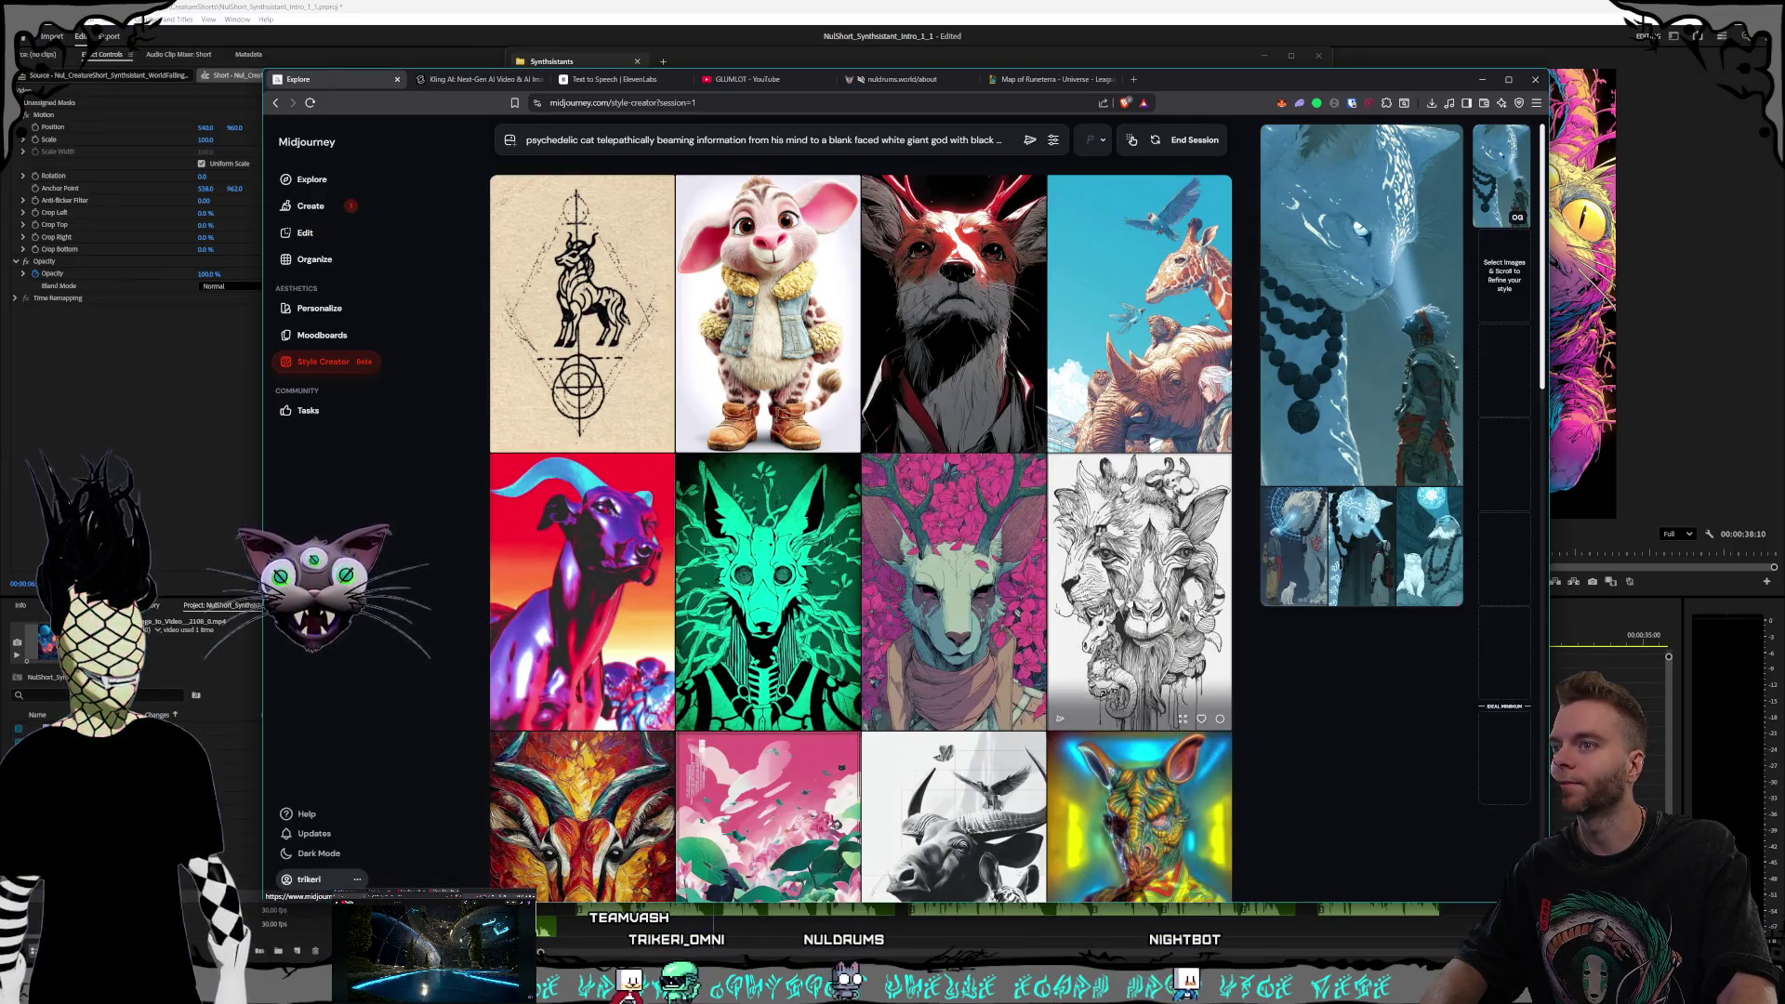
End the Style Creator session and load the giant-god cat prompt on the Create page
click(1348, 551)
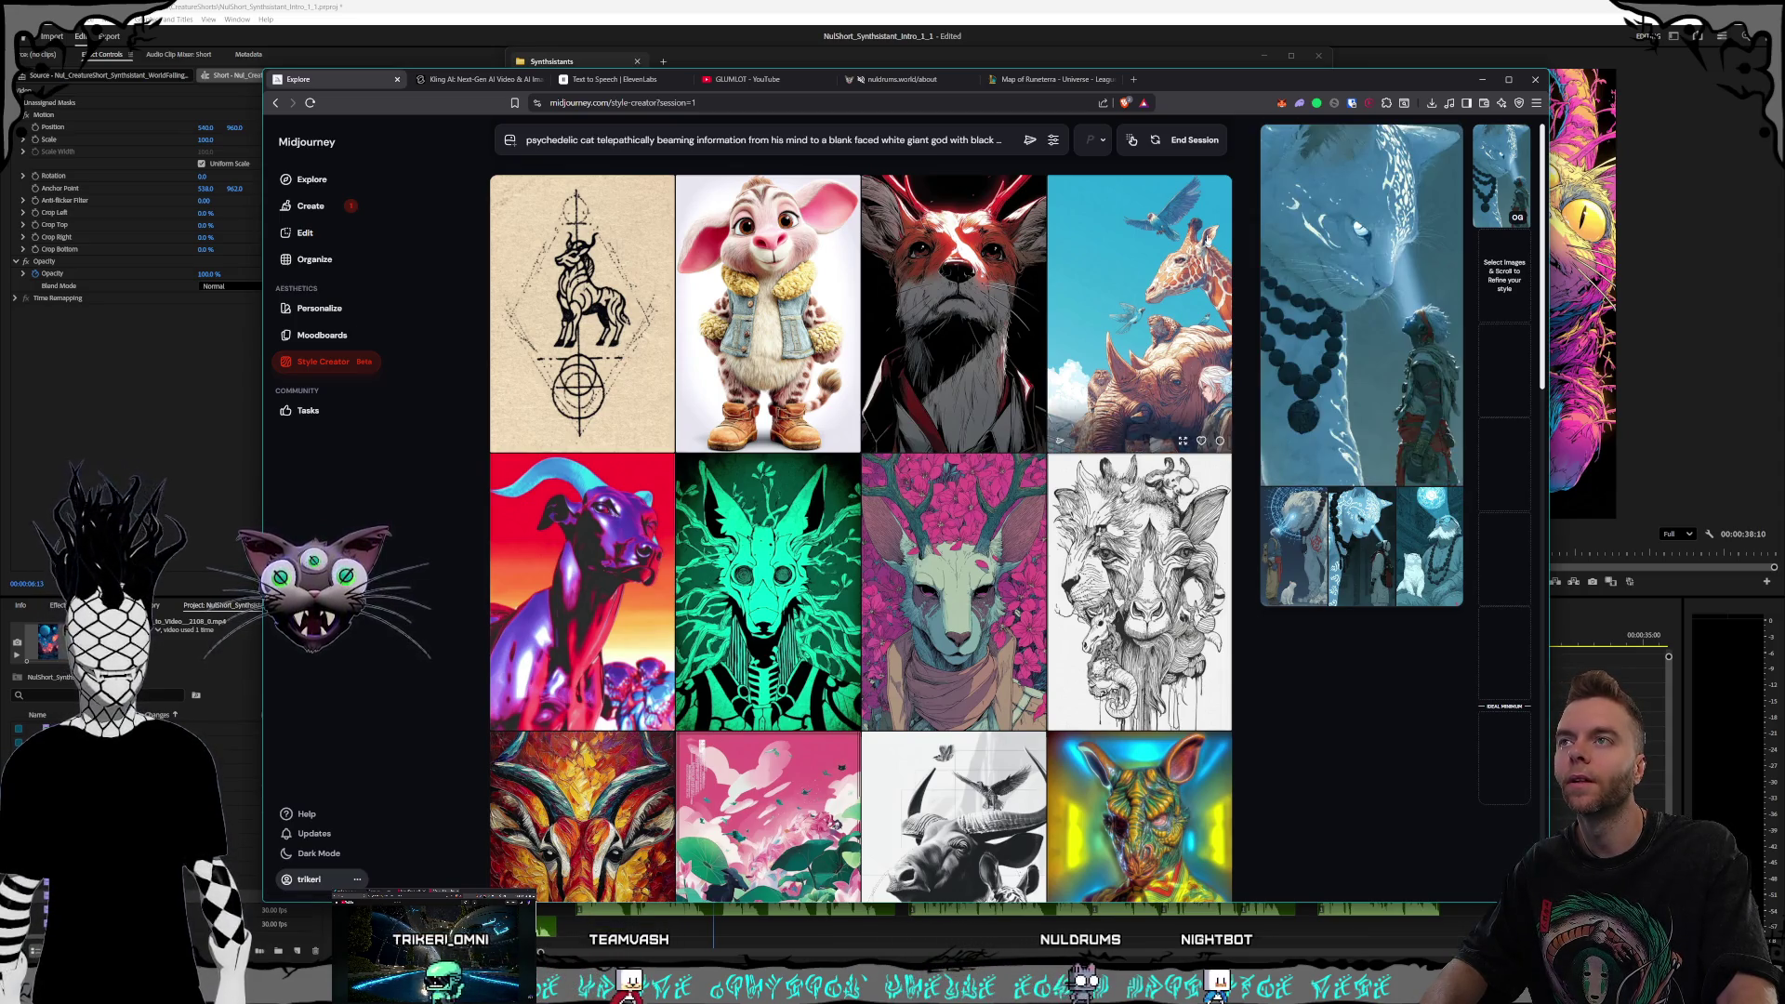
click(1198, 141)
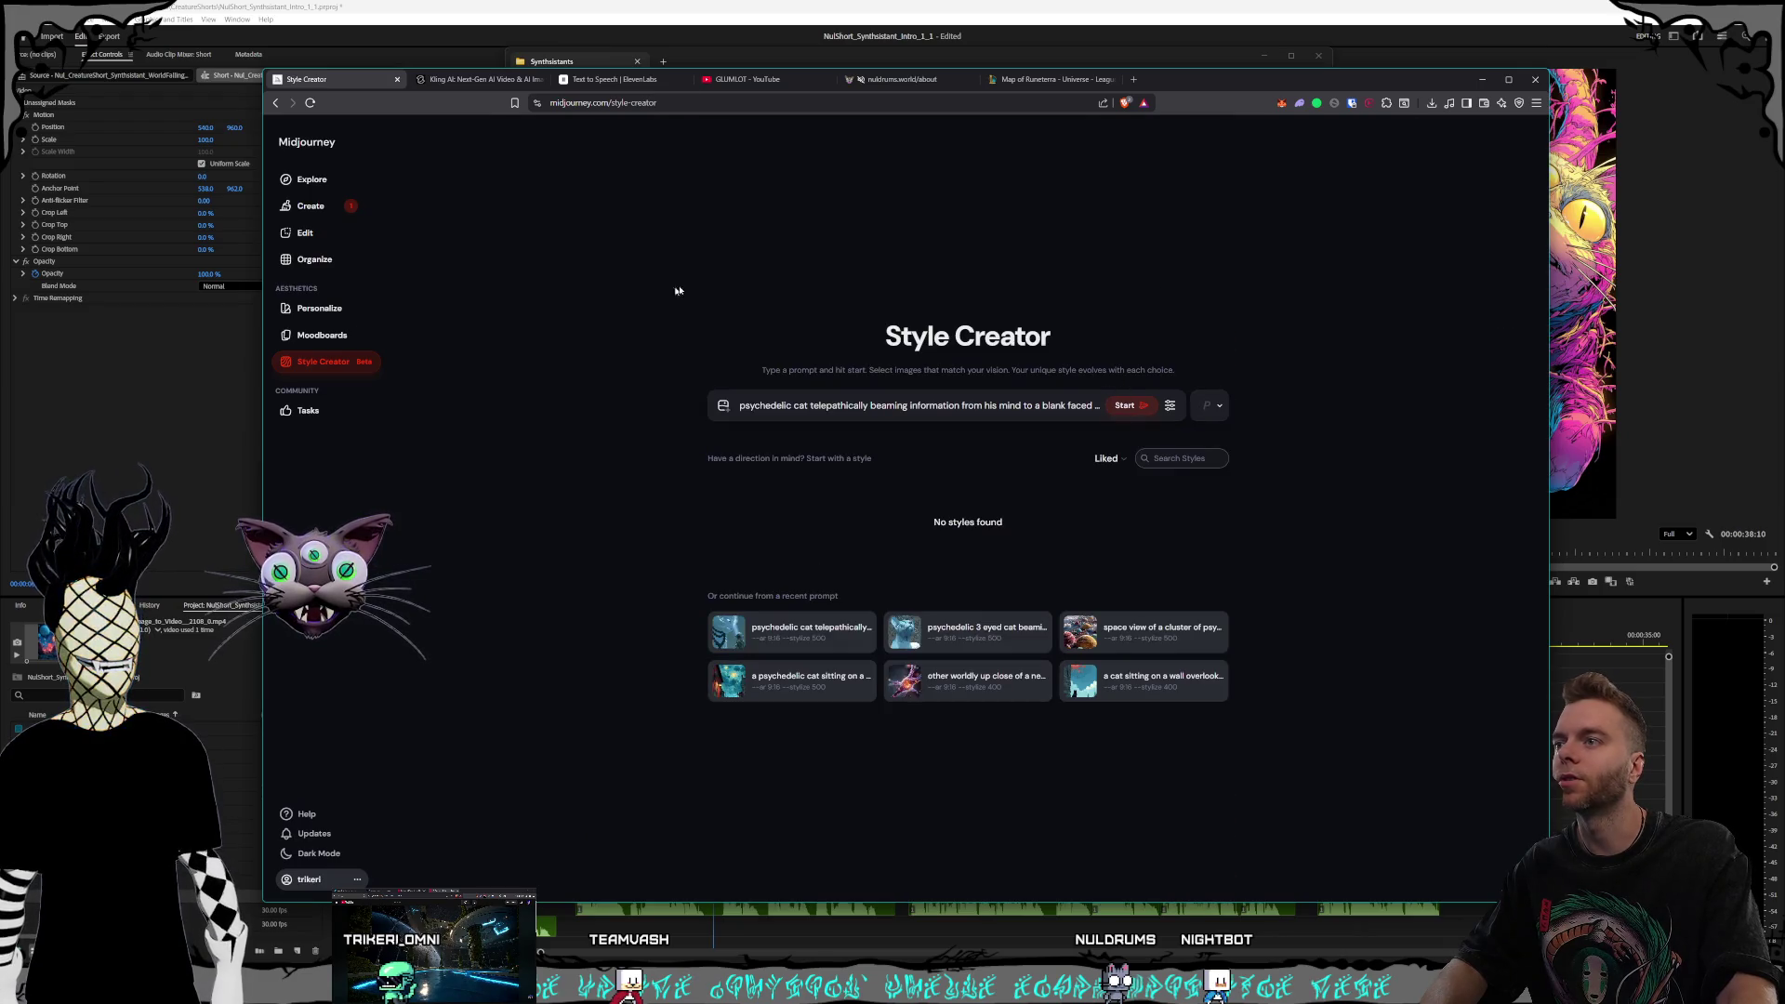
triple_click(837, 405)
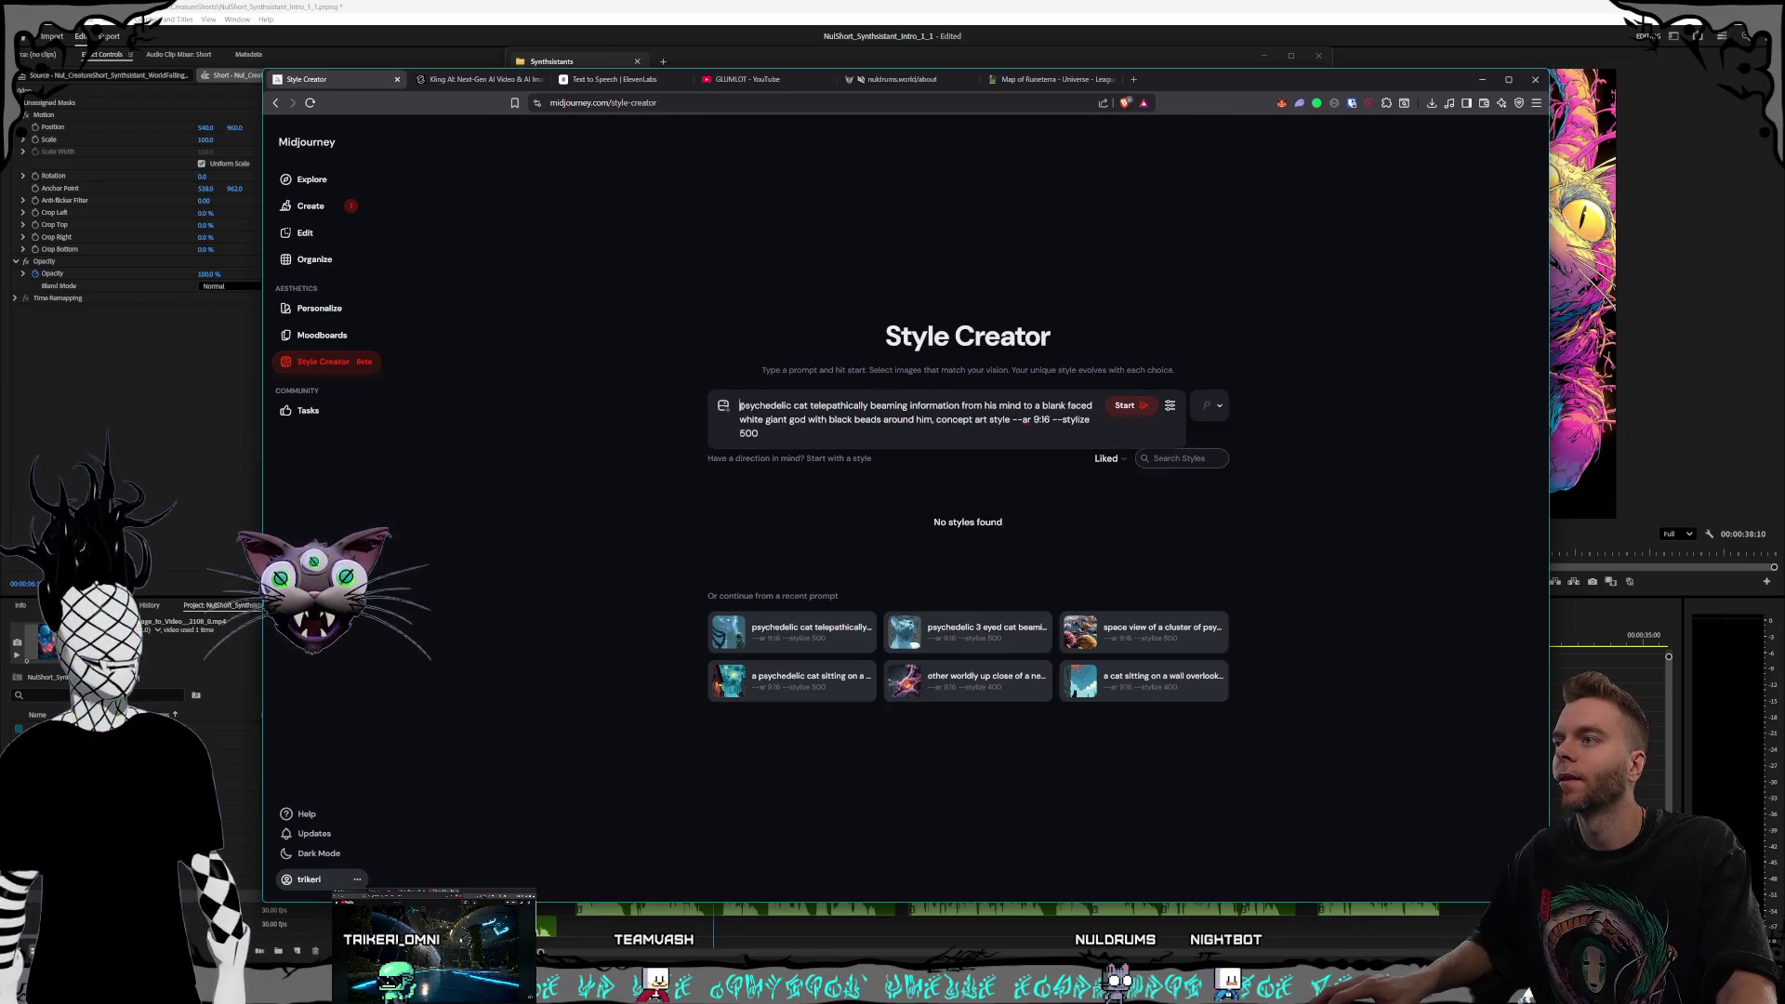
click(311, 205)
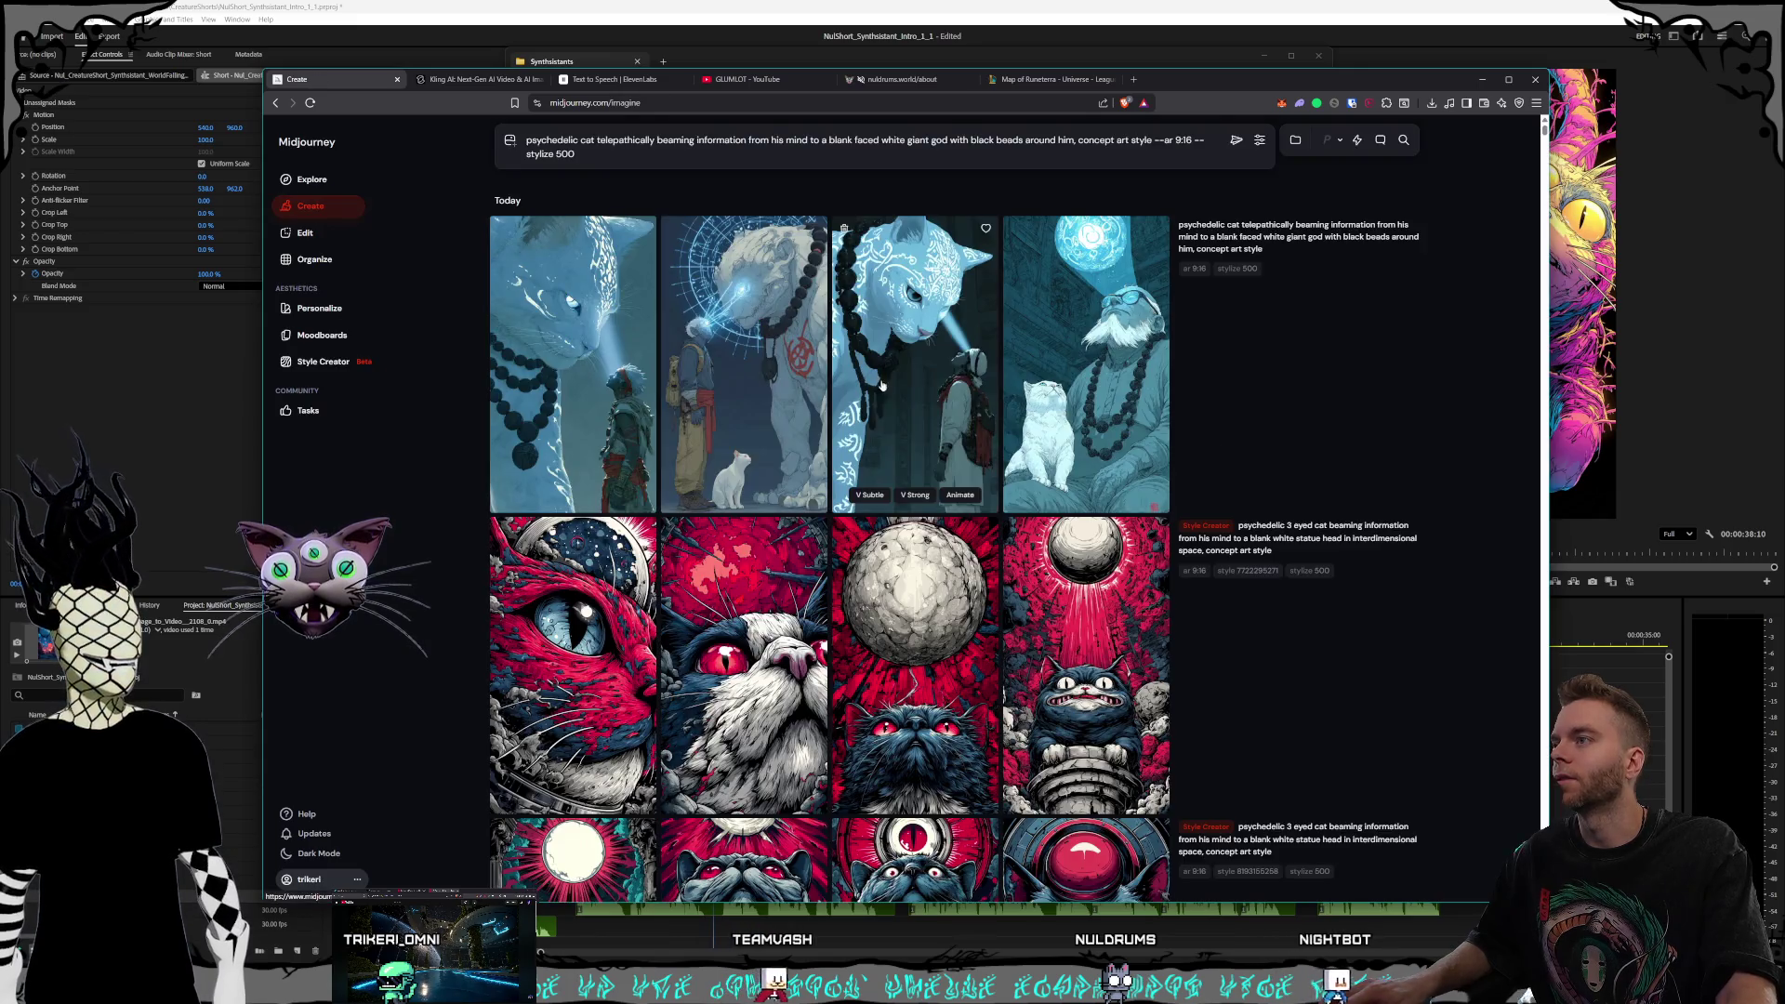
click(622, 156)
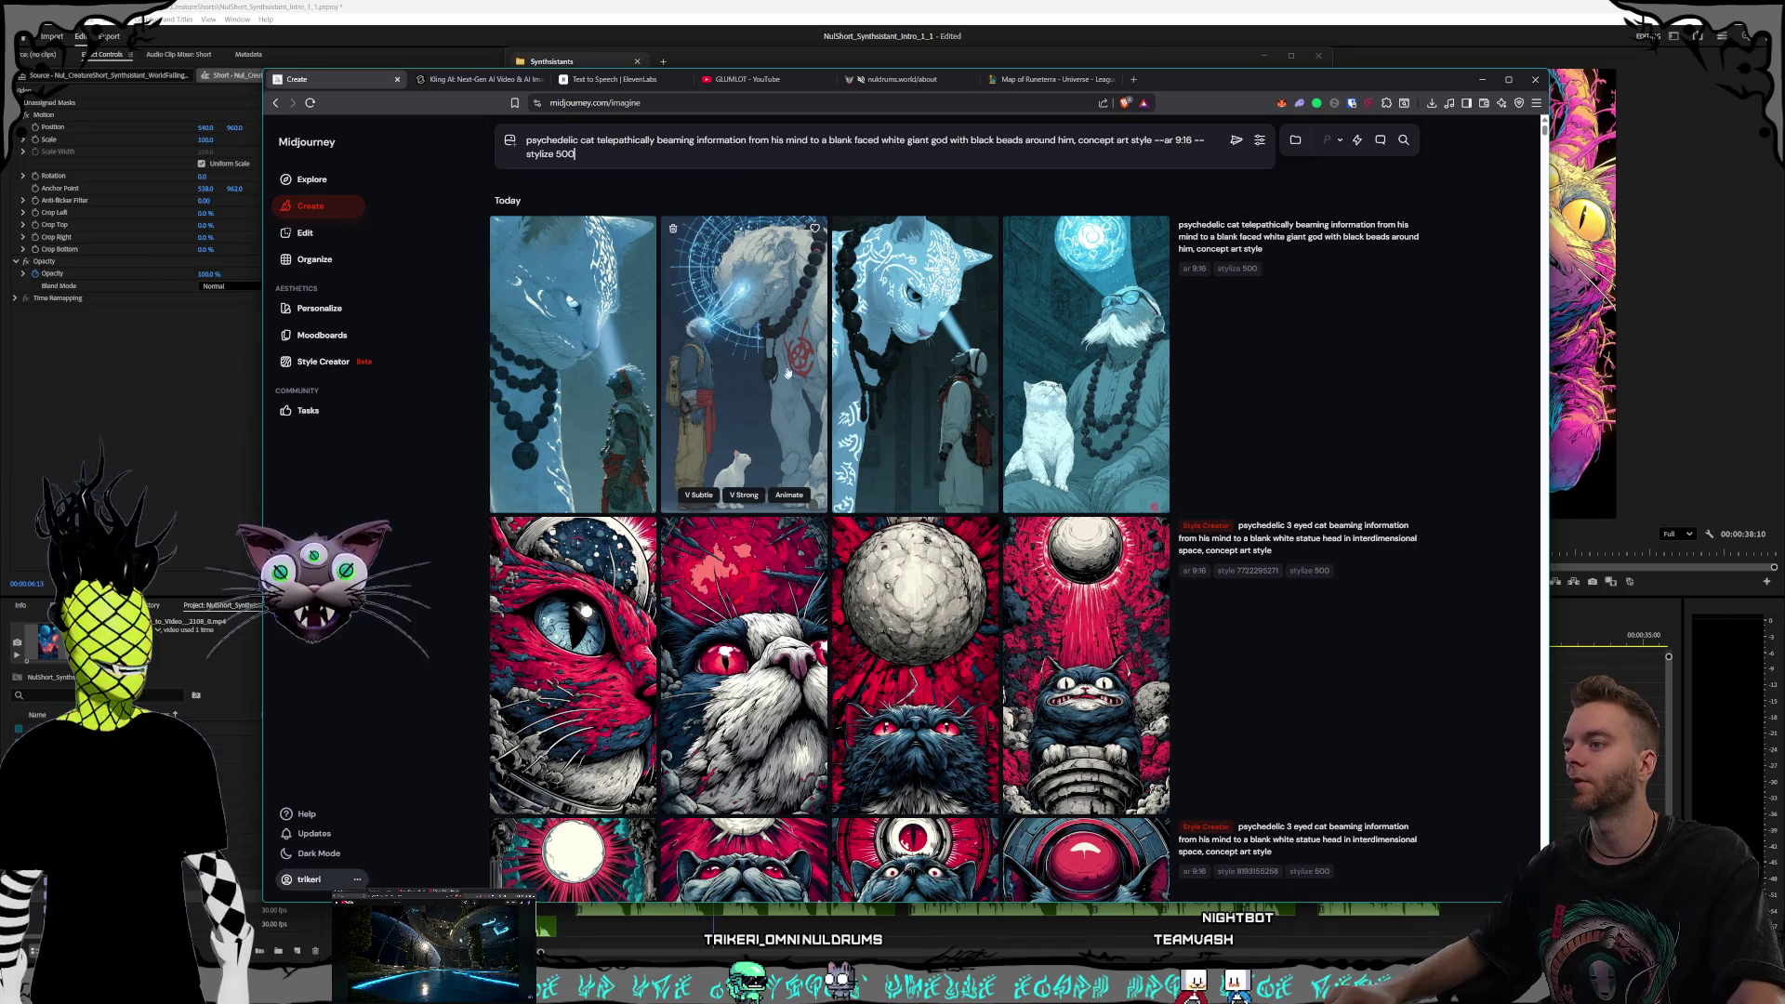
Inspect the red cat results up close, then return to the end of the prompt
scroll(819, 269, down, 2)
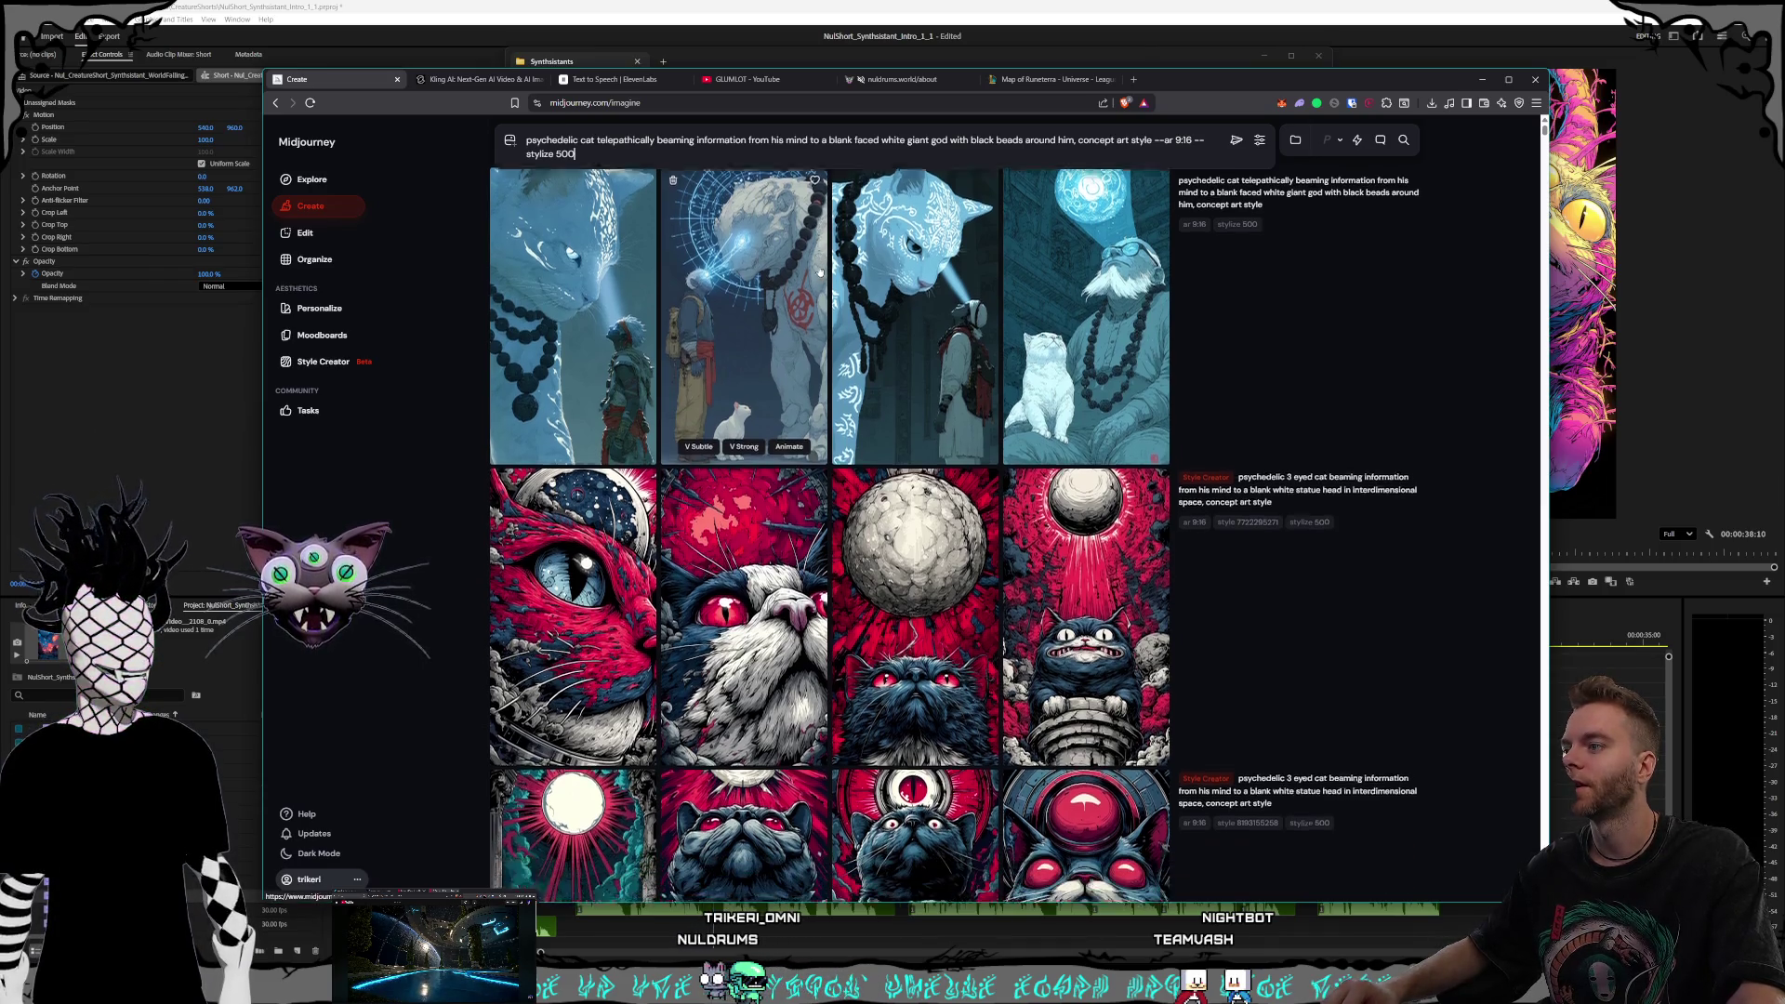
click(573, 465)
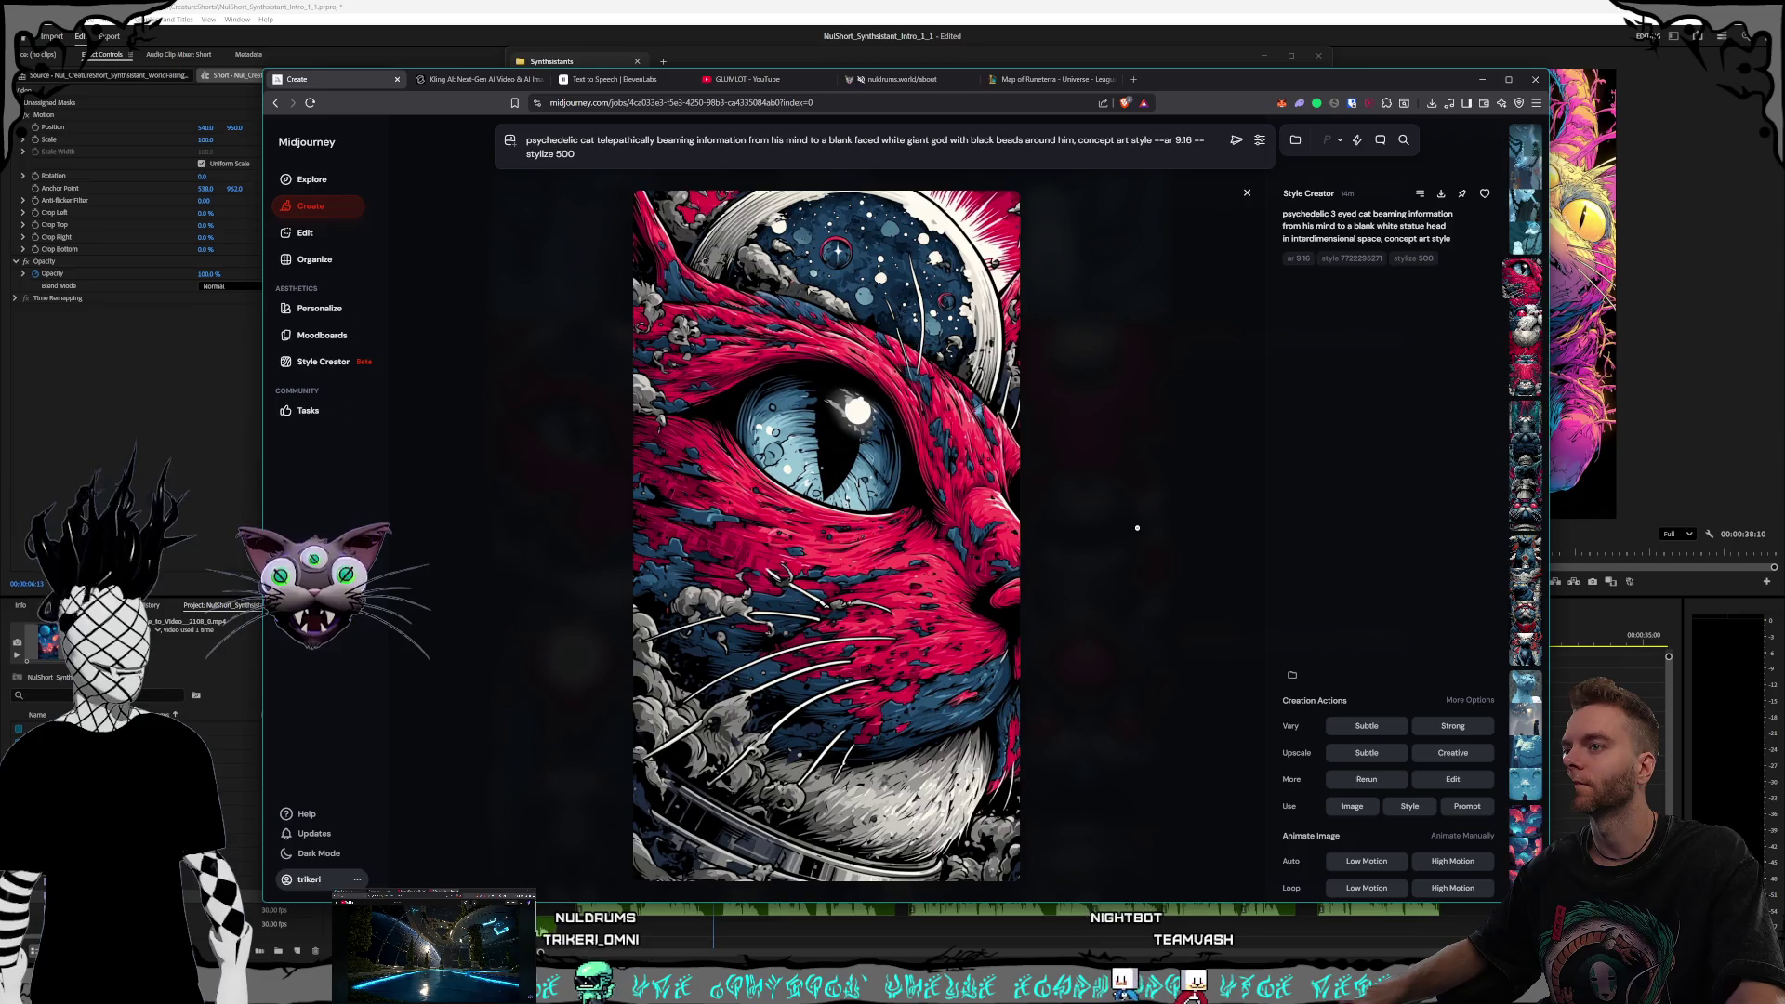
click(1138, 528)
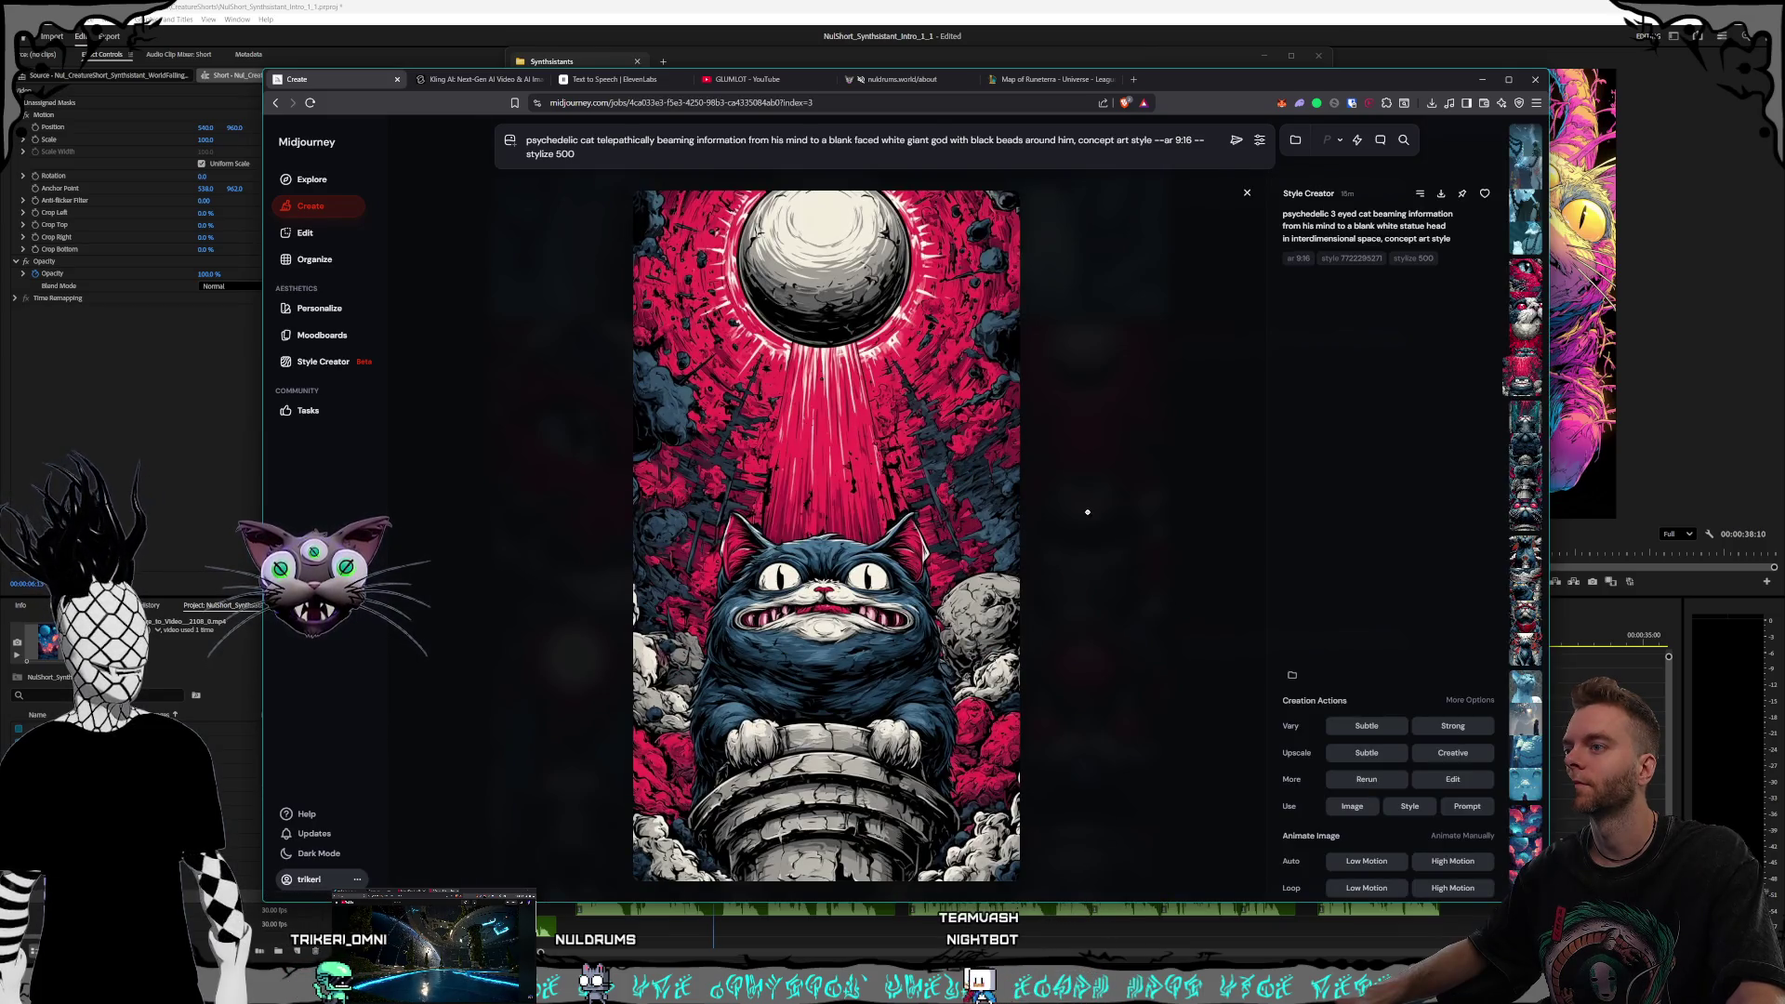
click(1087, 512)
scroll(1083, 525, down, 5)
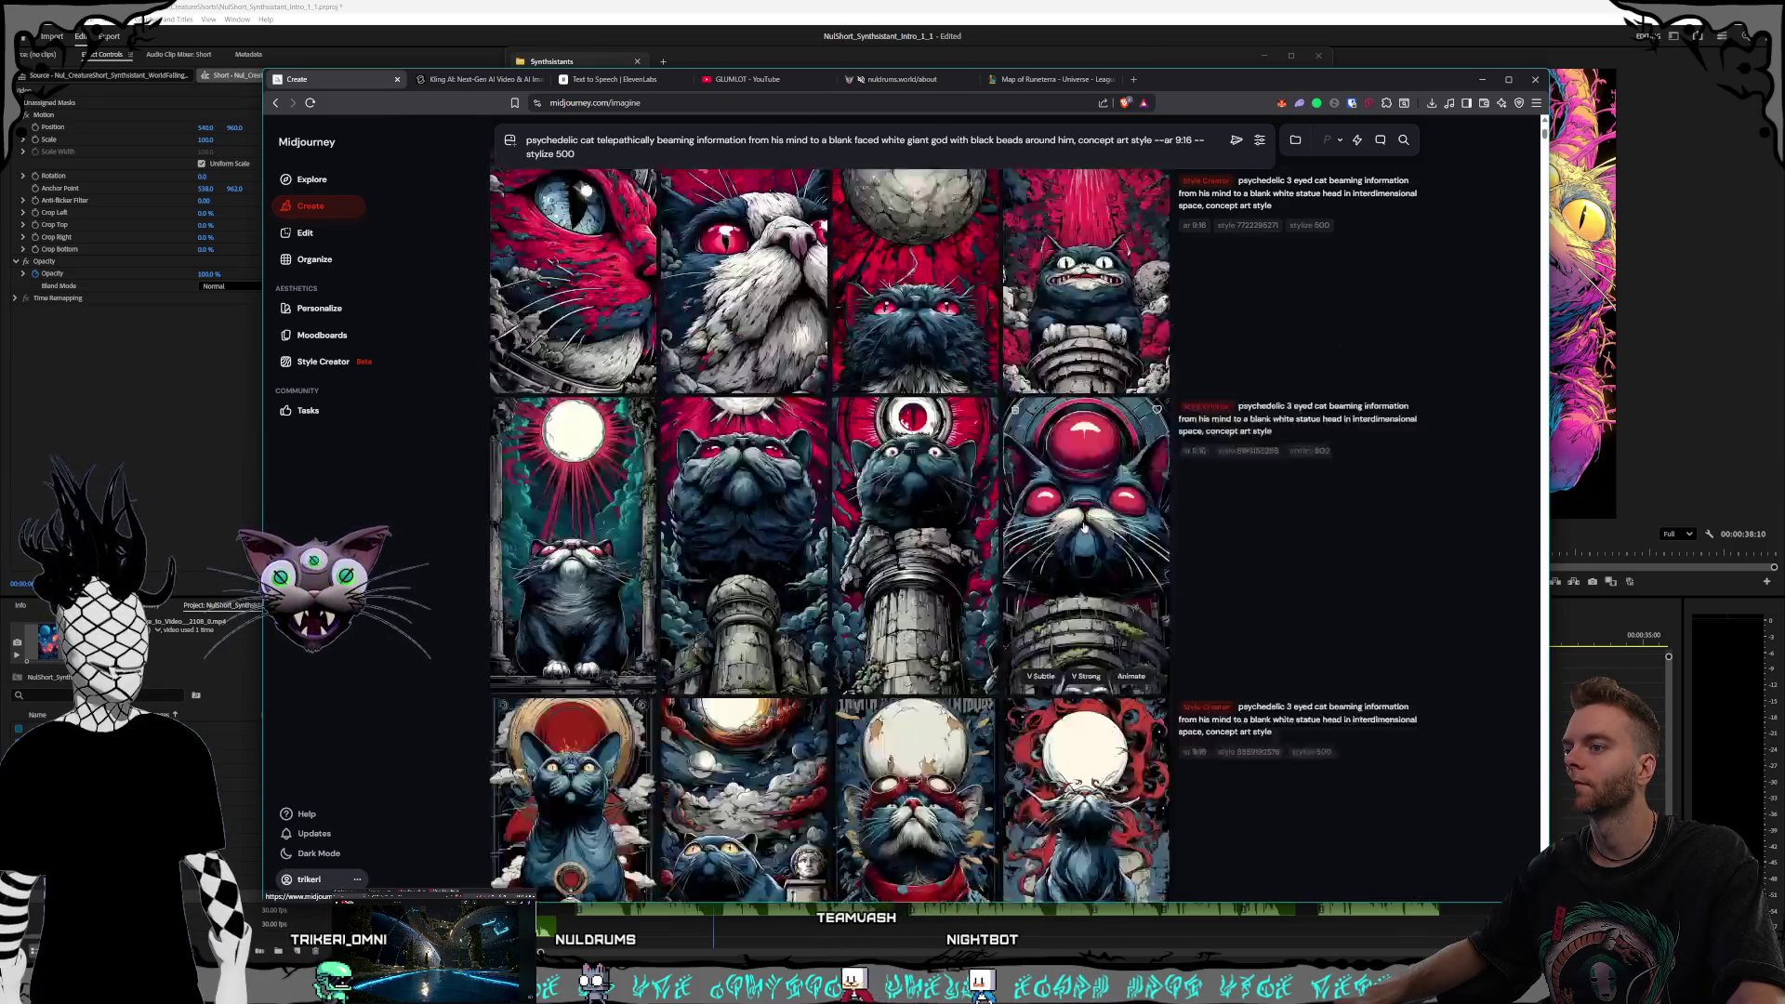
scroll(1081, 526, down, 2)
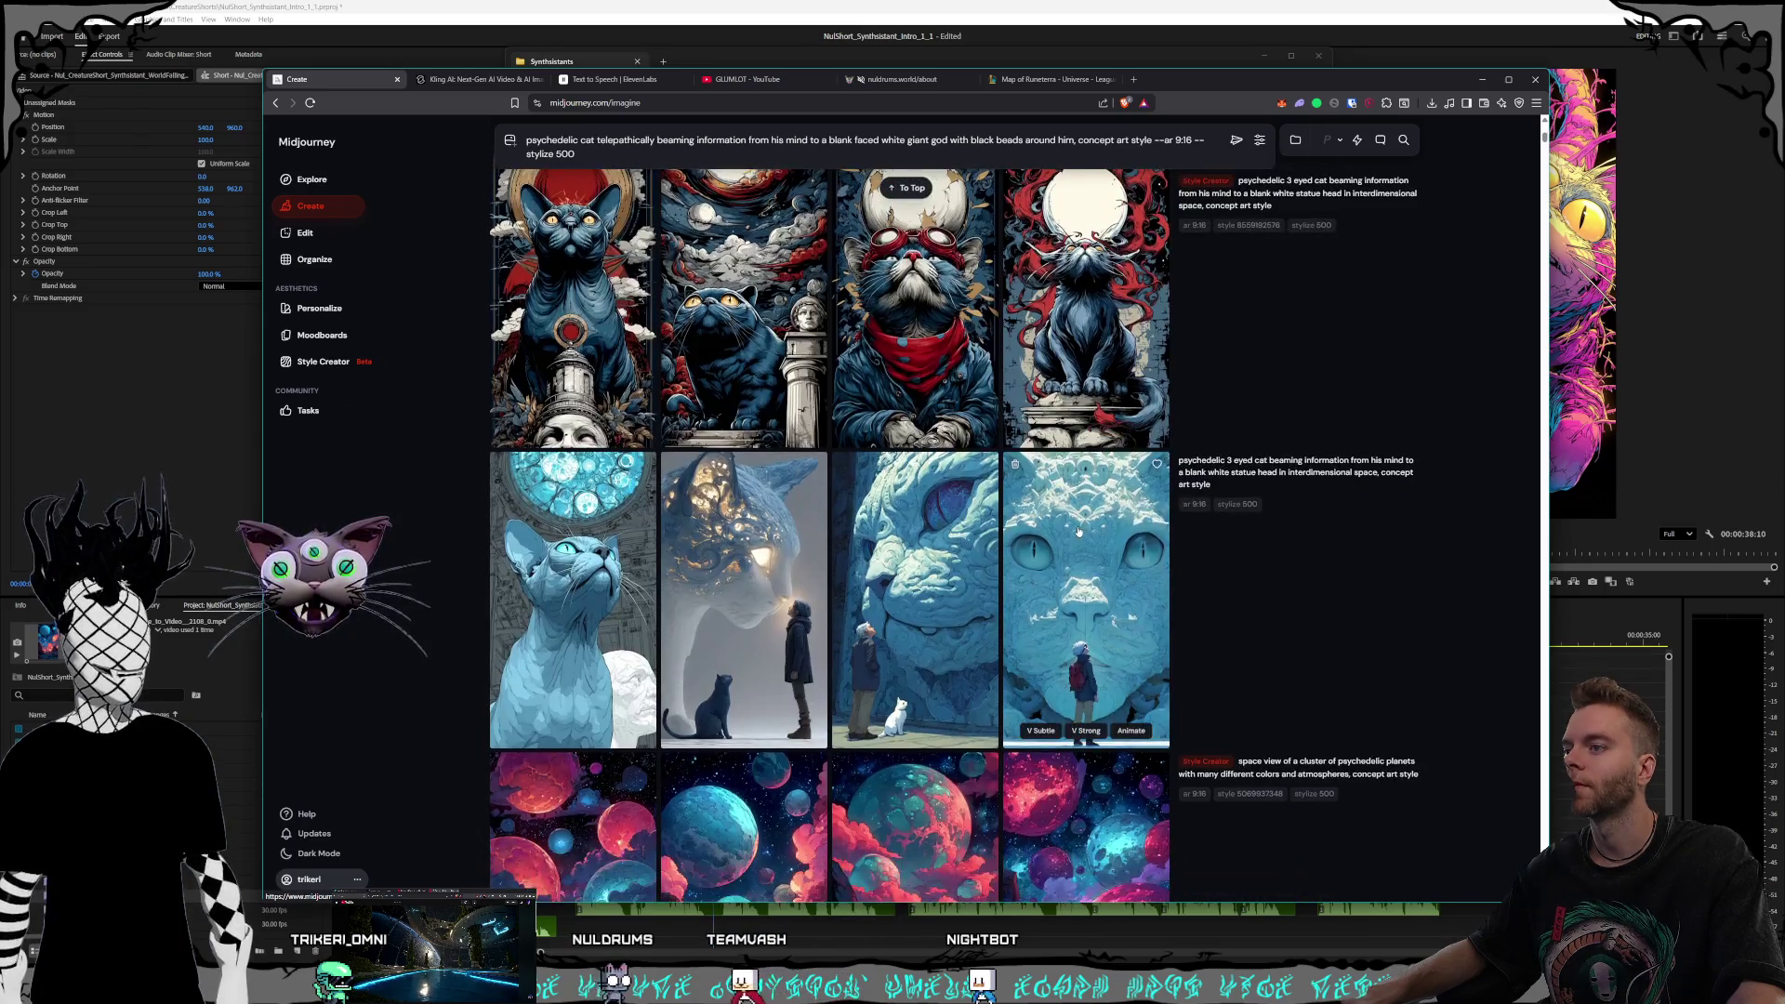
scroll(1080, 528, up, 9)
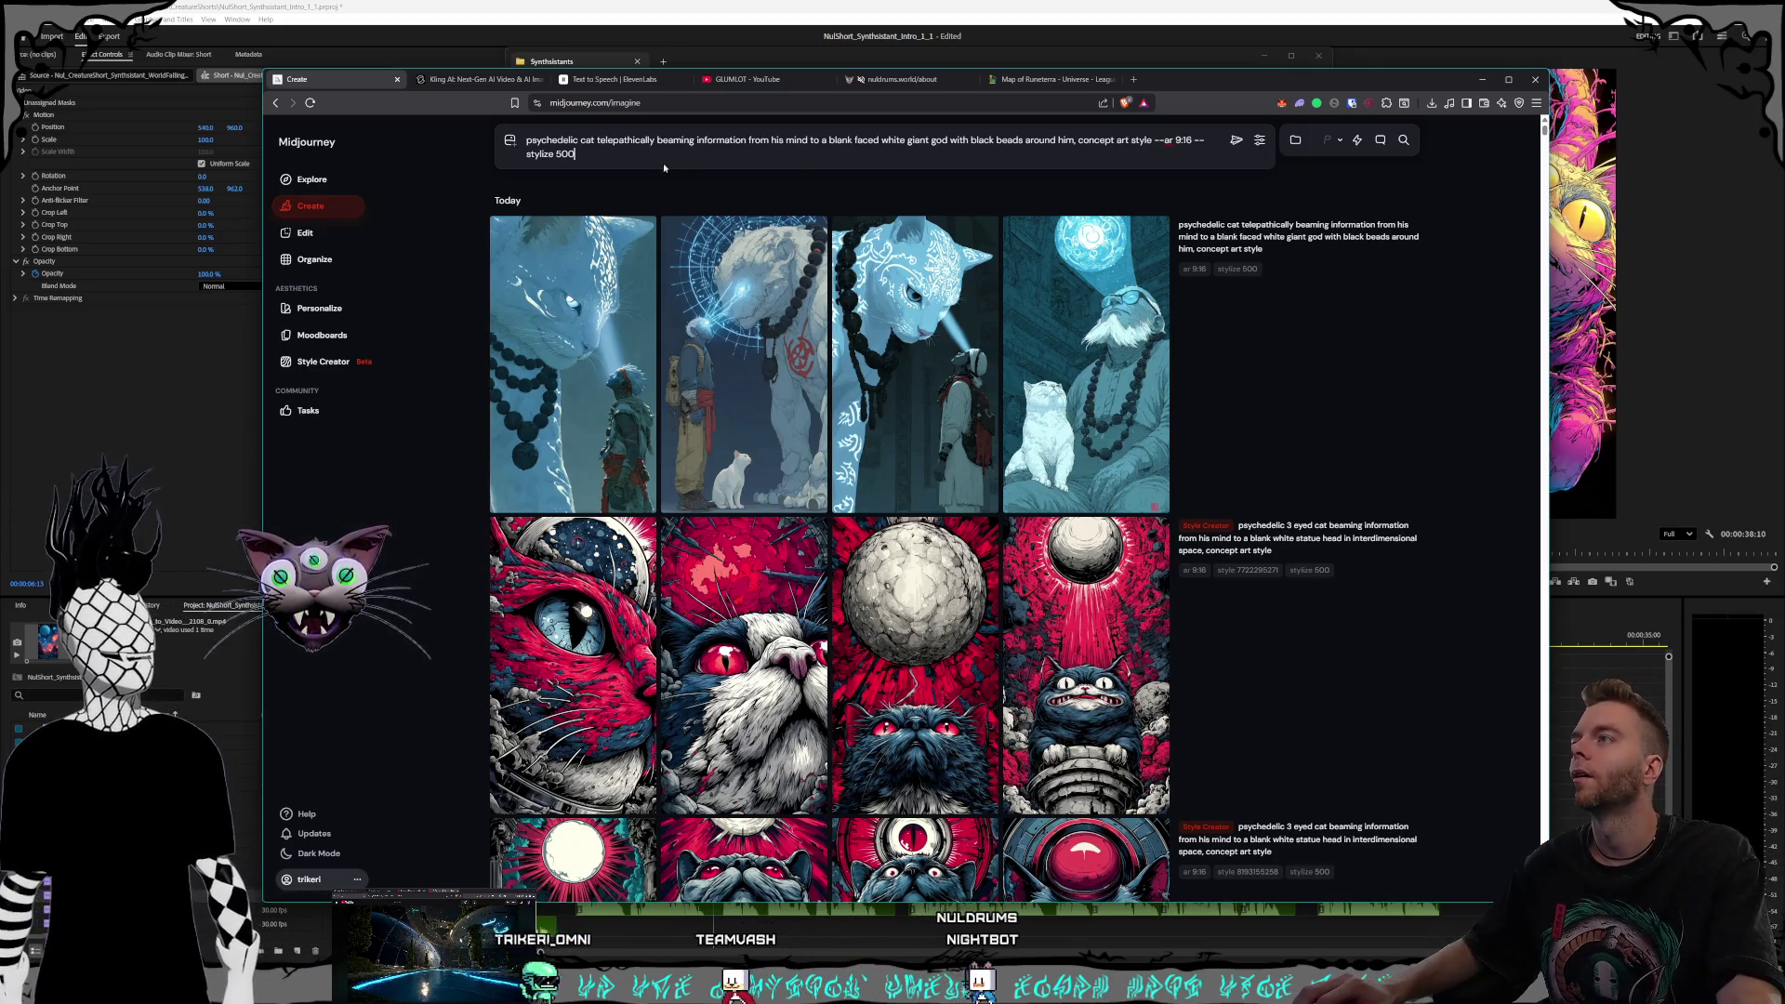
click(635, 150)
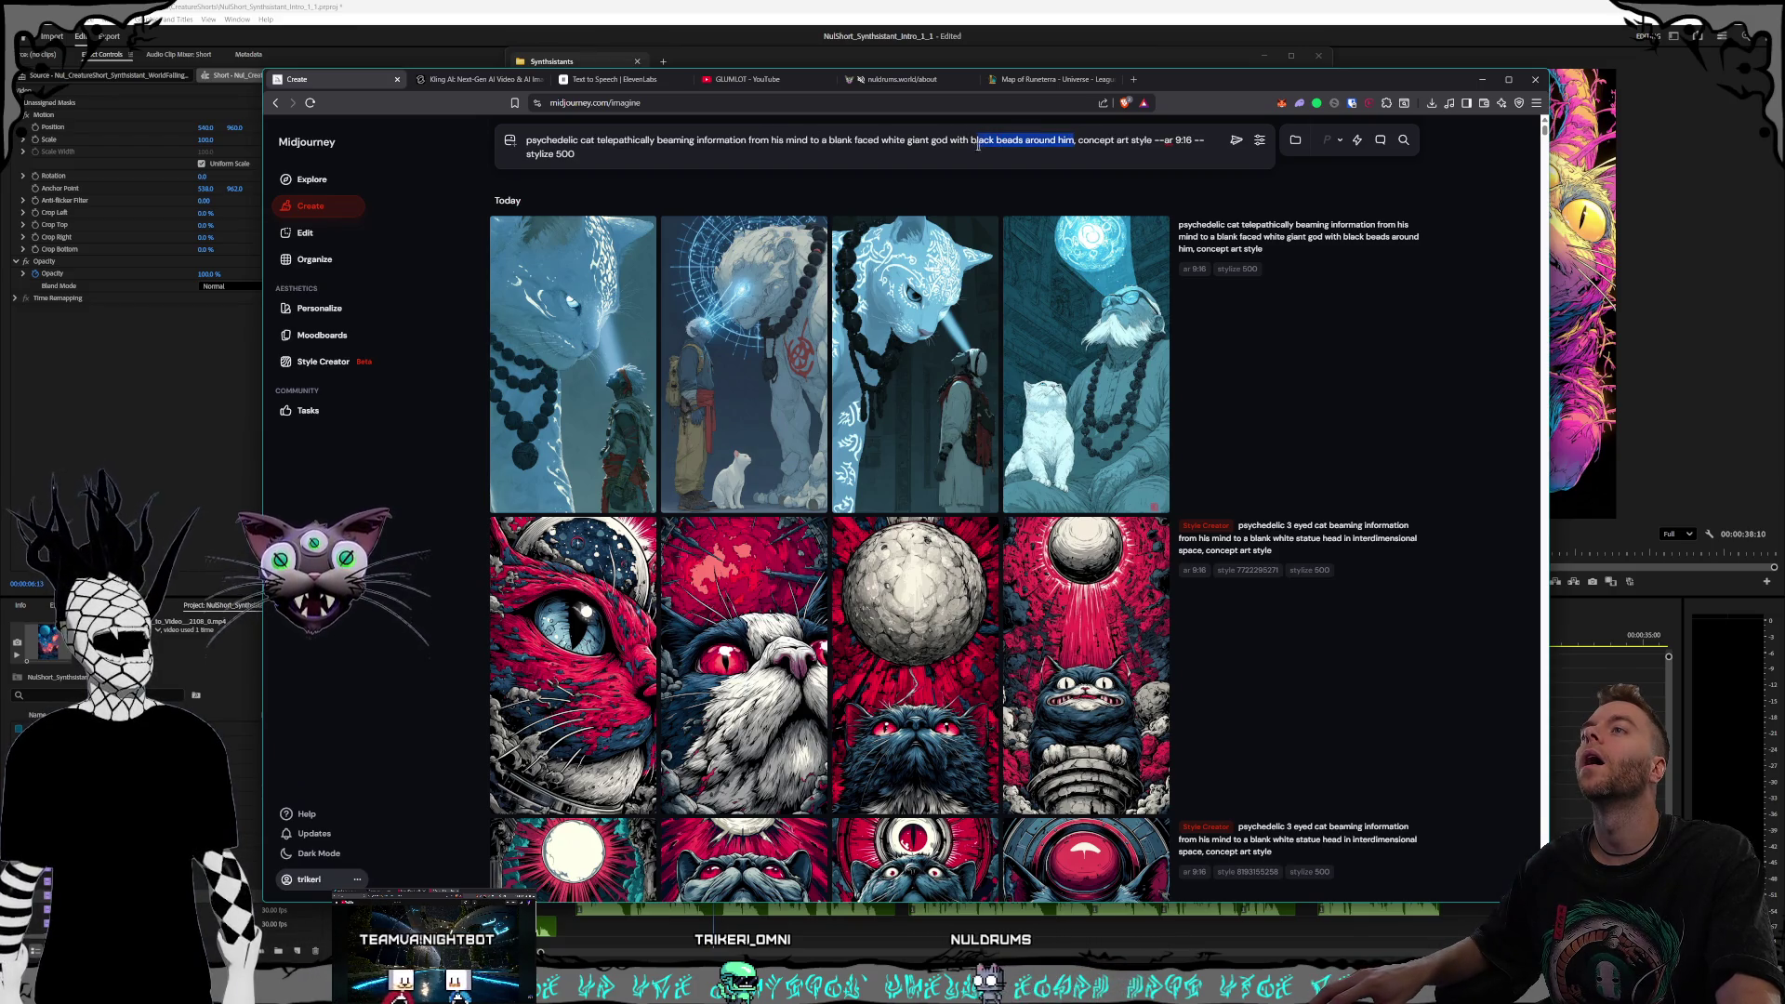
Drop 'with black beads around him', add 'up' and ', no other characters than the cat and the god', and generate
key(BackSpace)
key(BackSpace)
key(BackSpace)
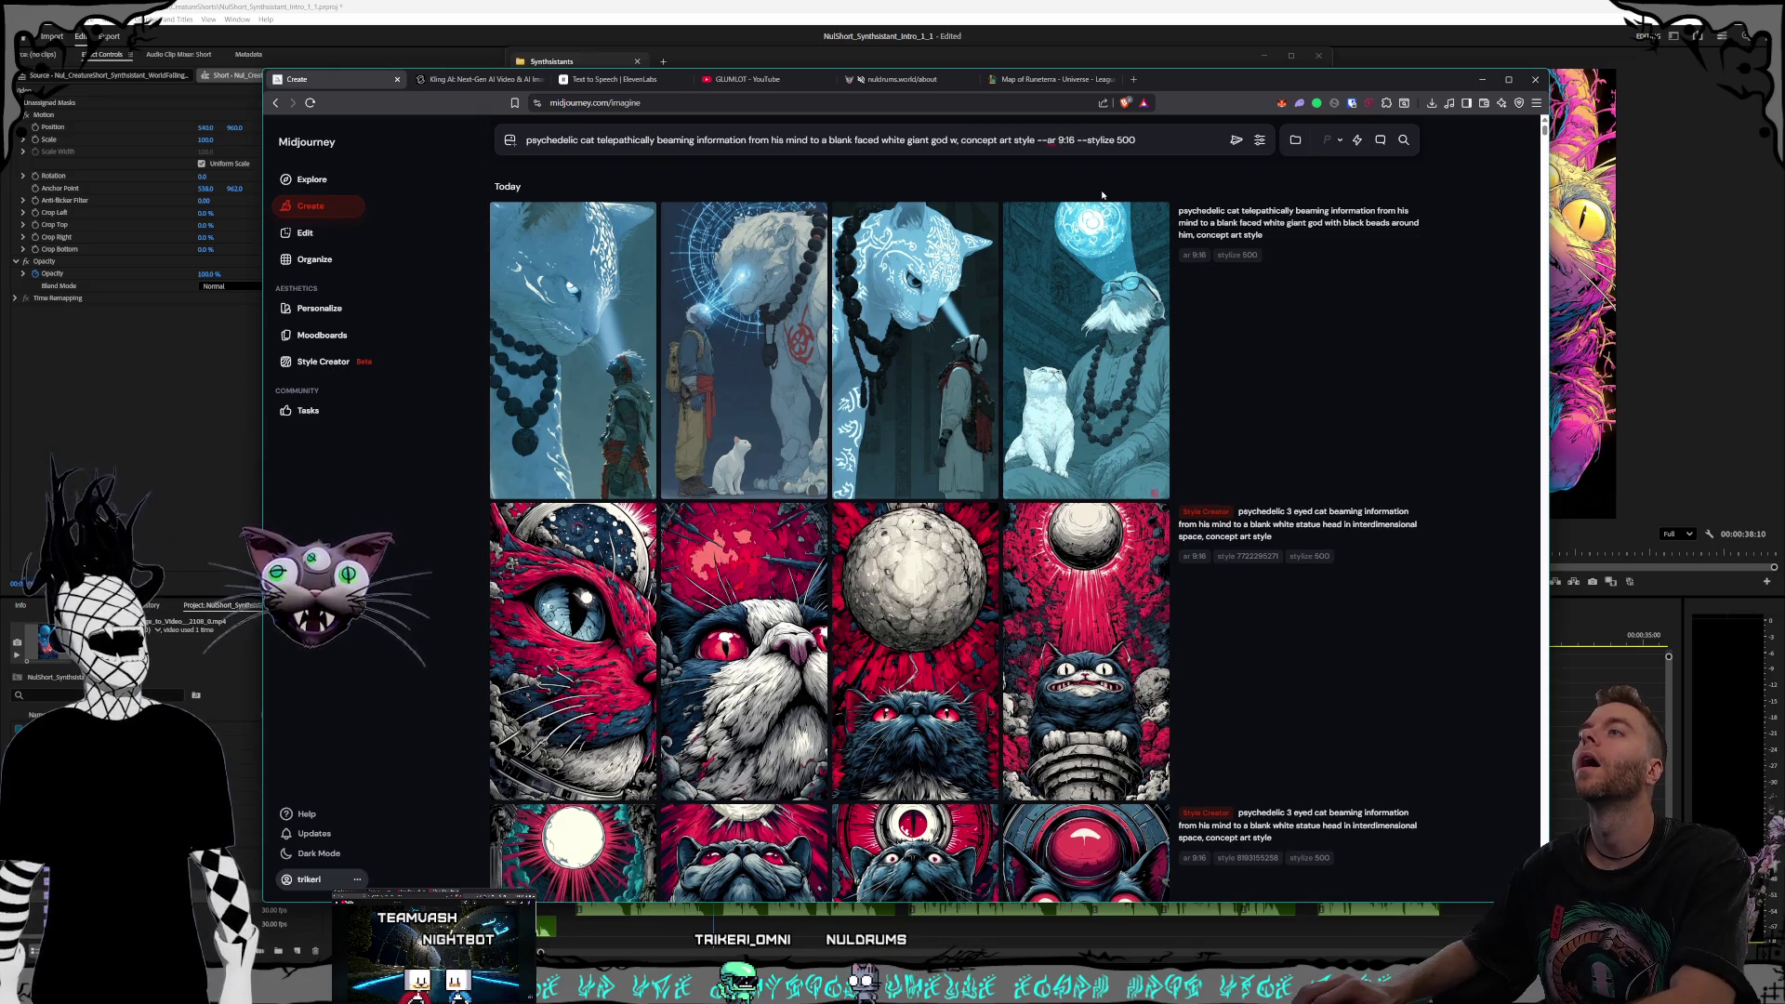
text(,)
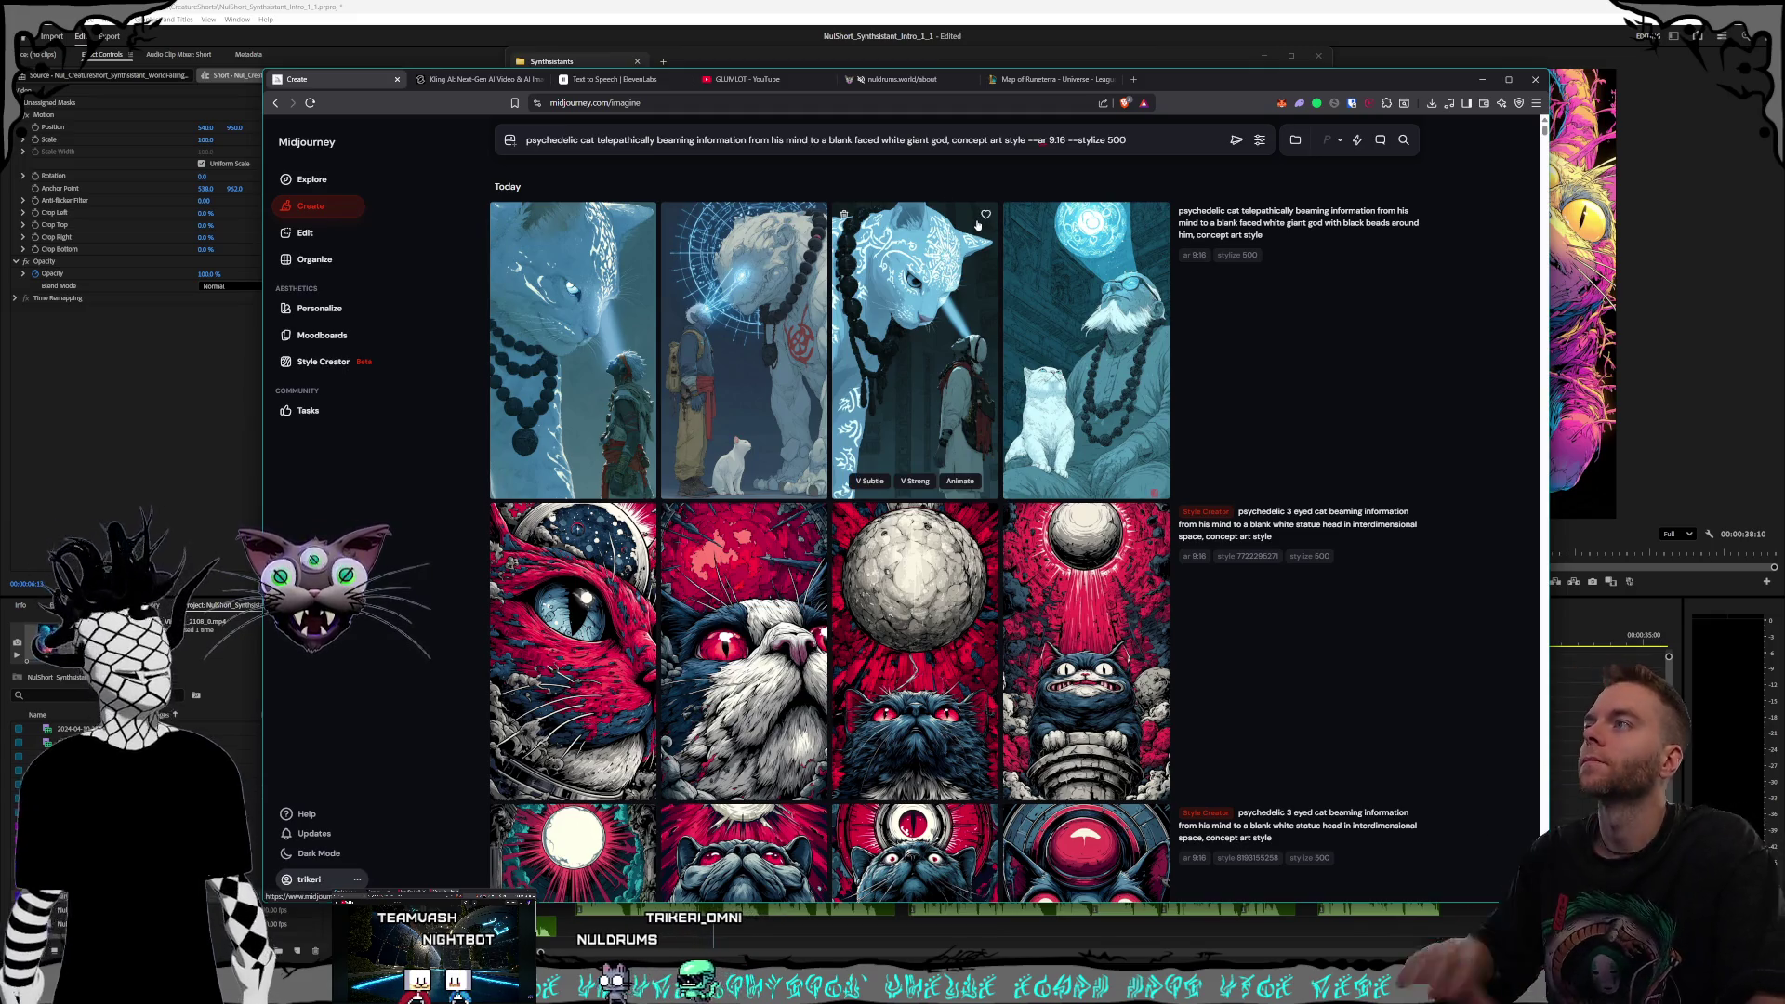
text(up)
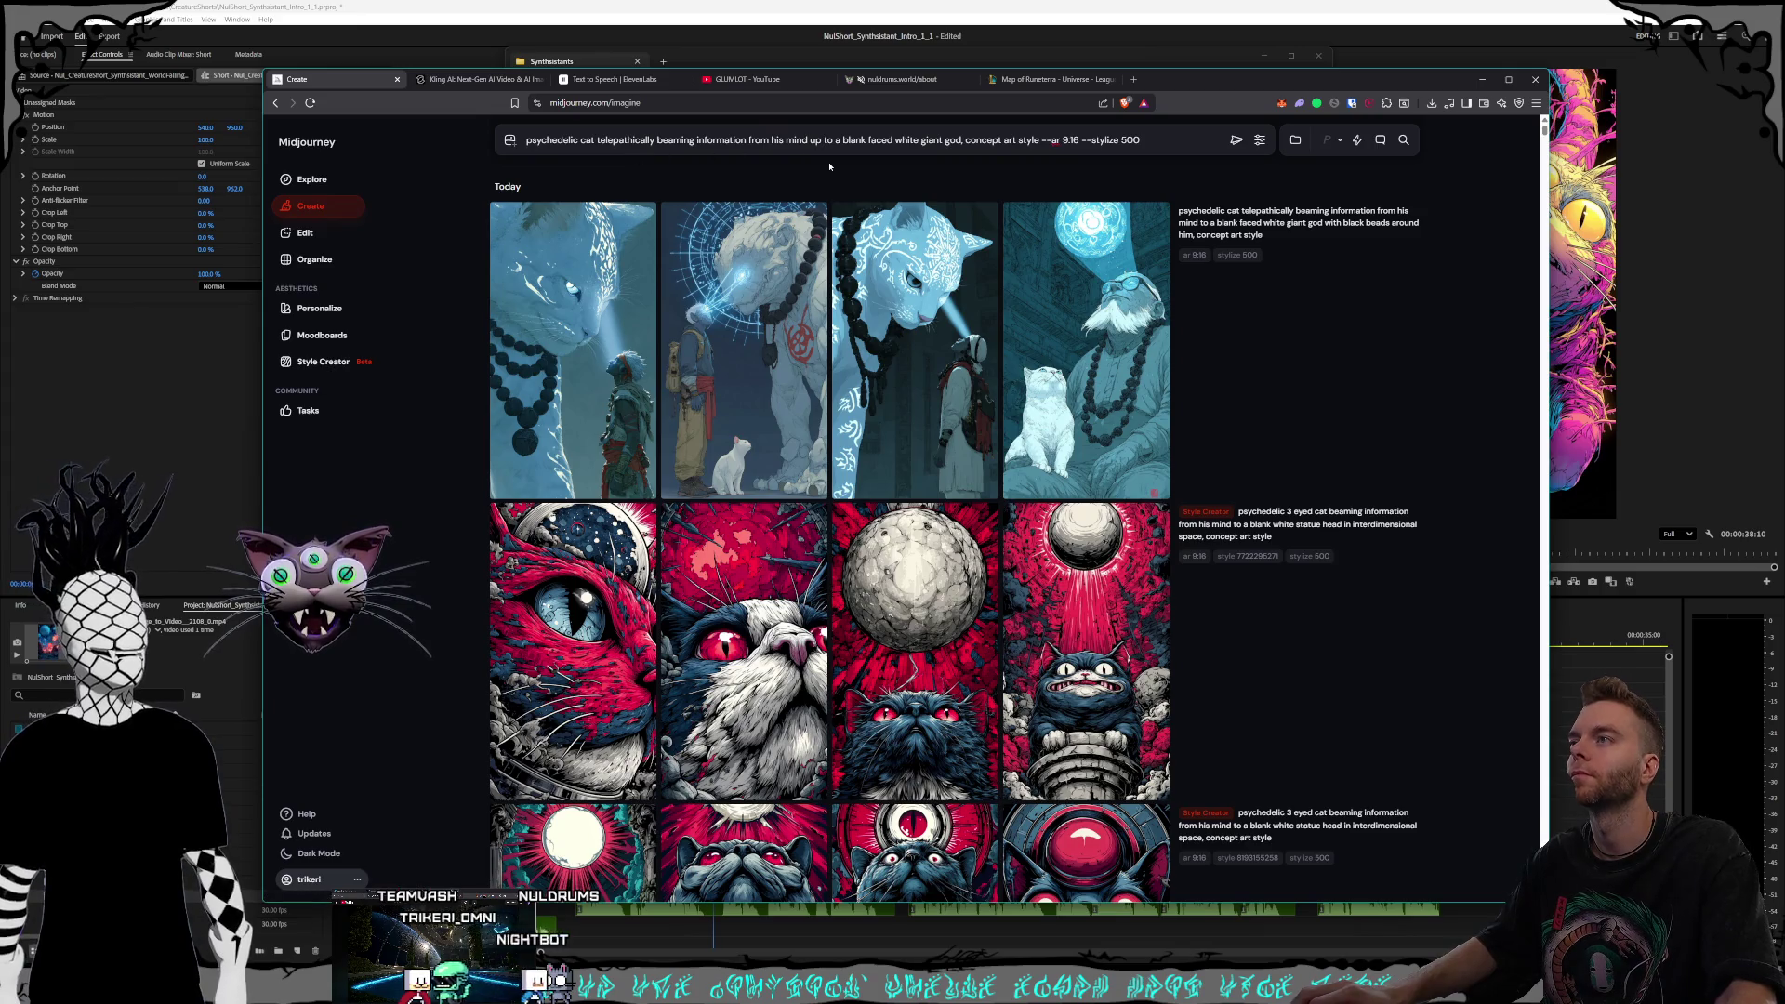
click(967, 140)
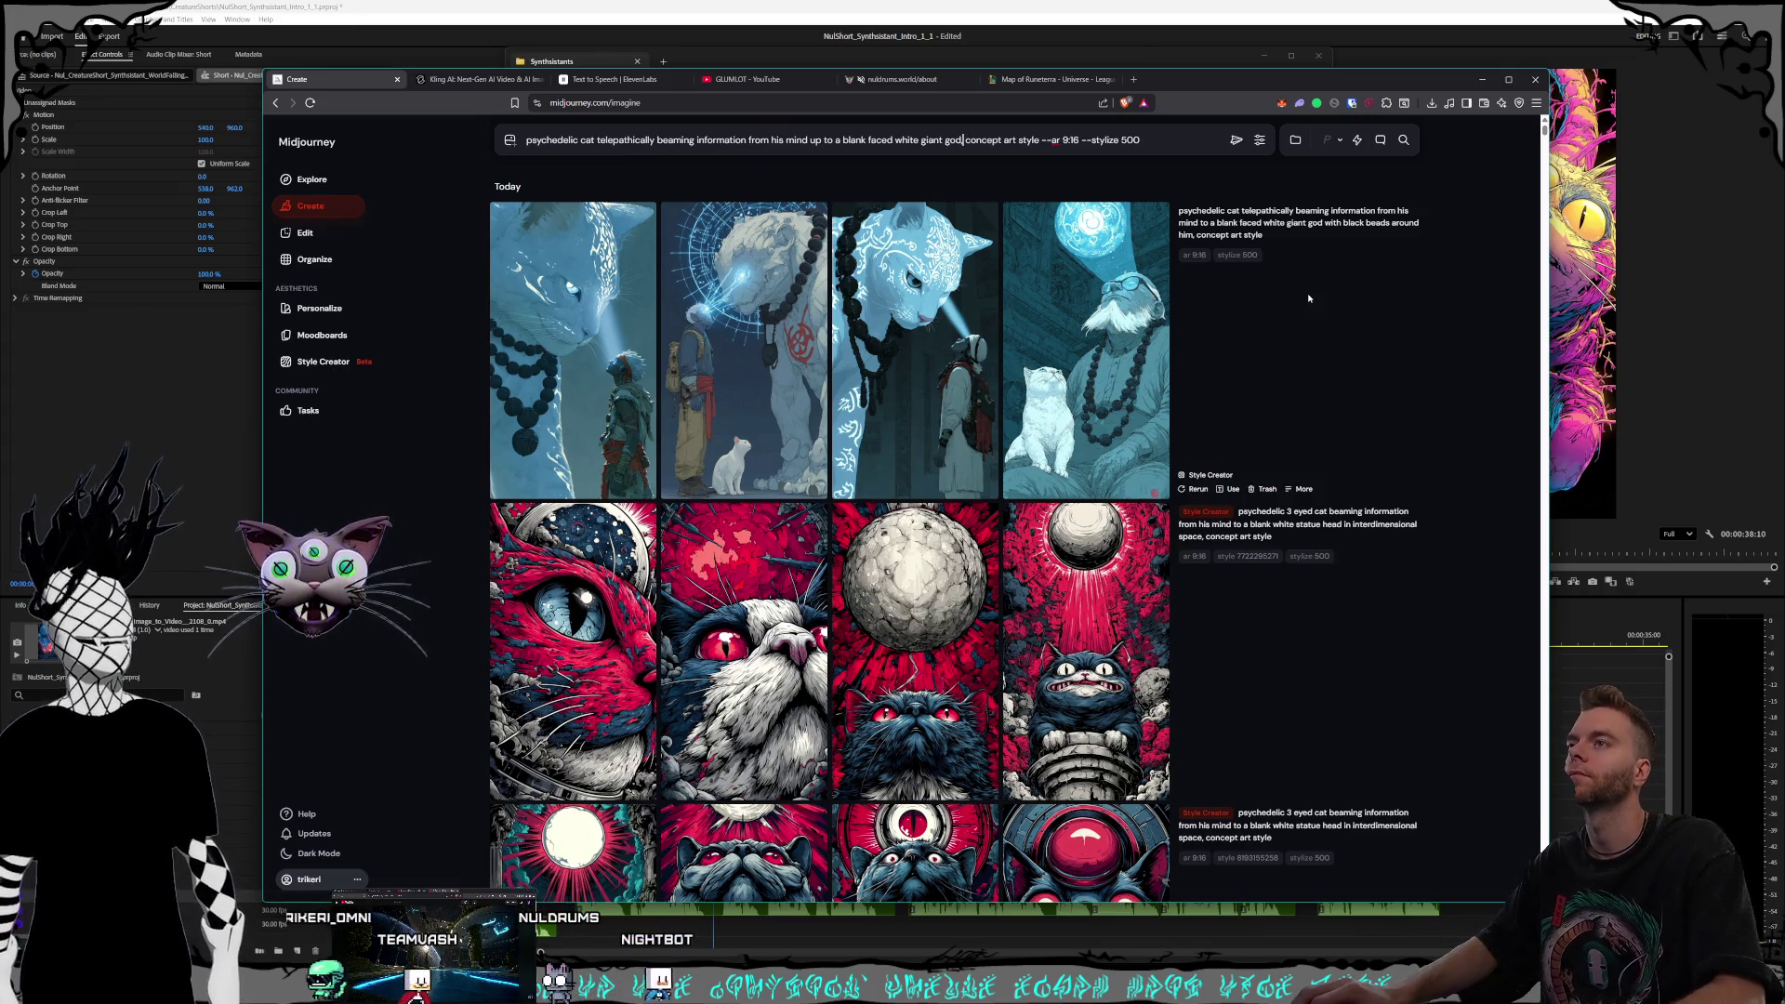
text(no other )
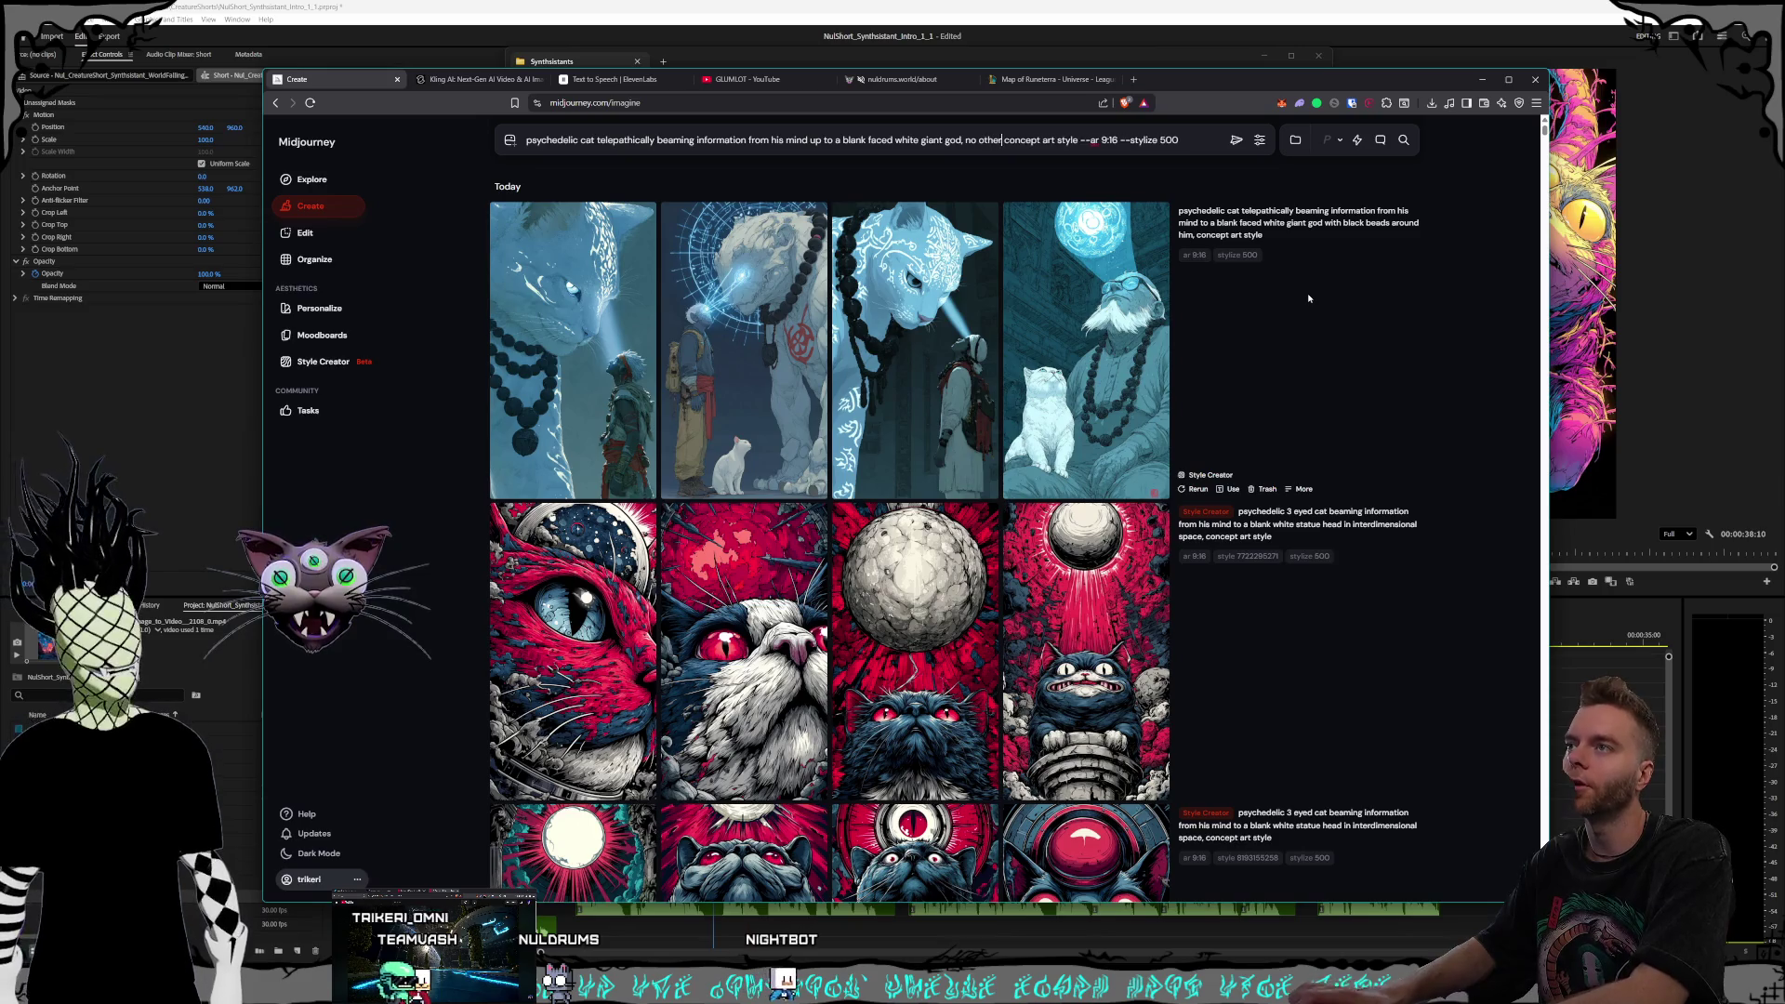
text(characters than)
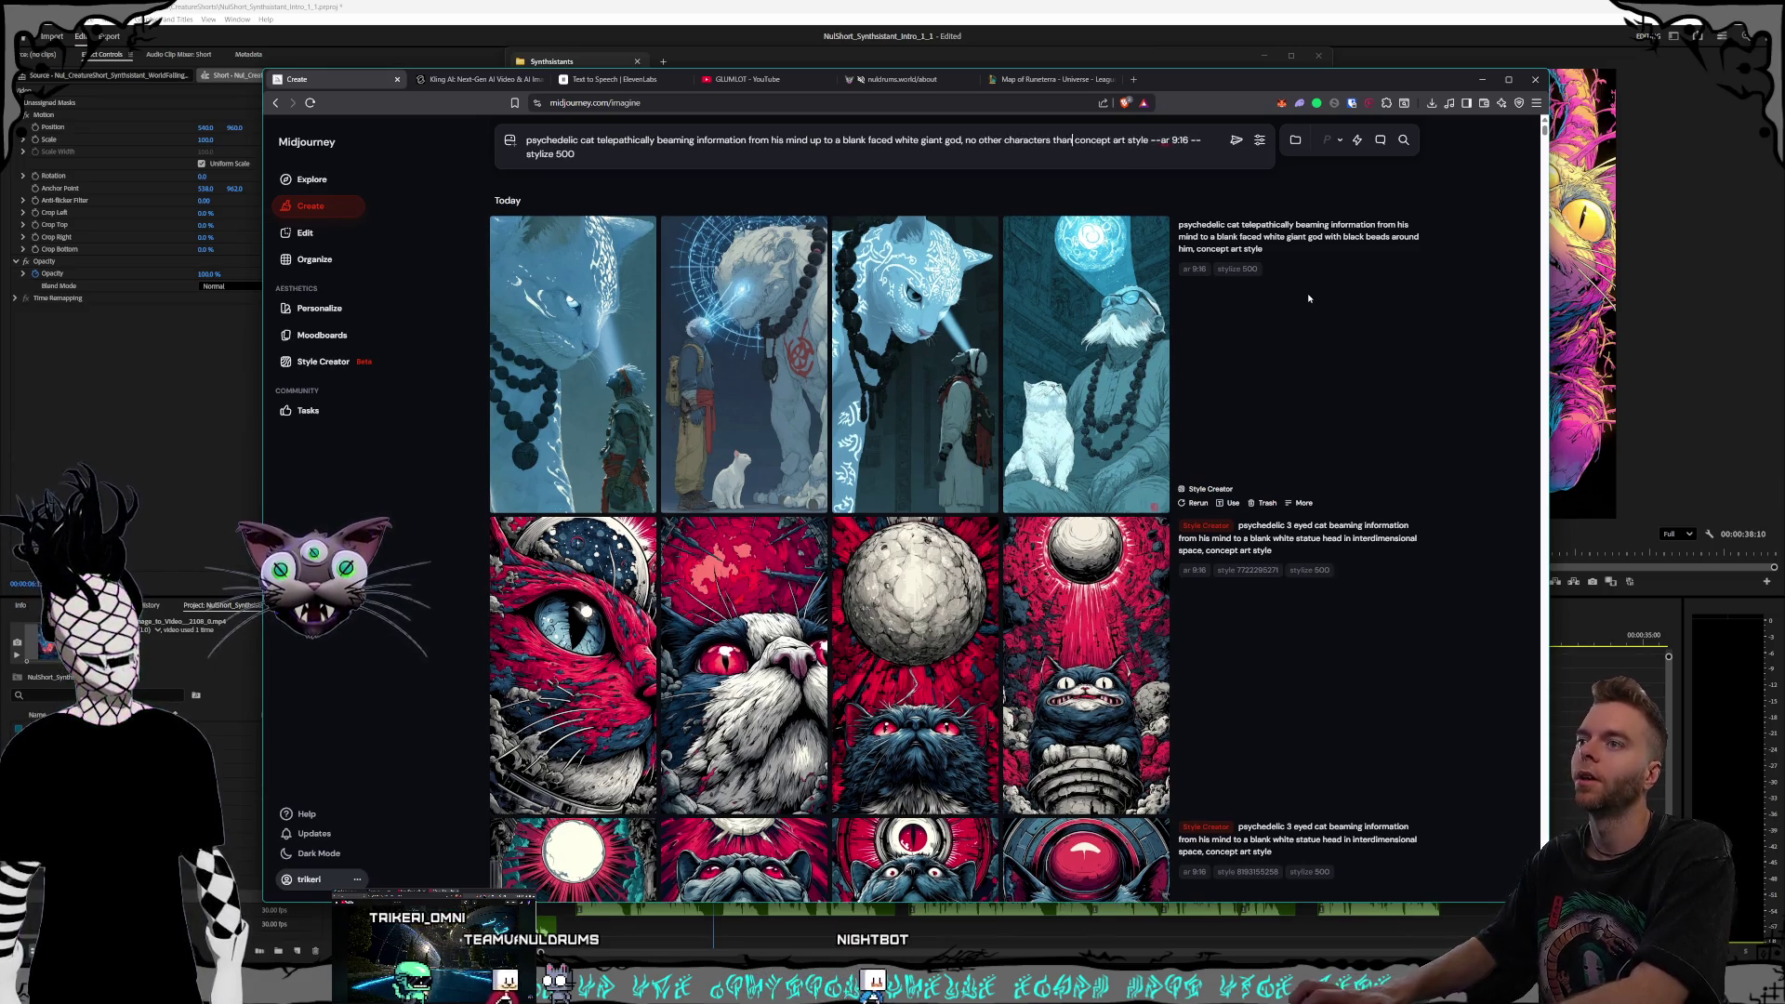
text( the cat and the)
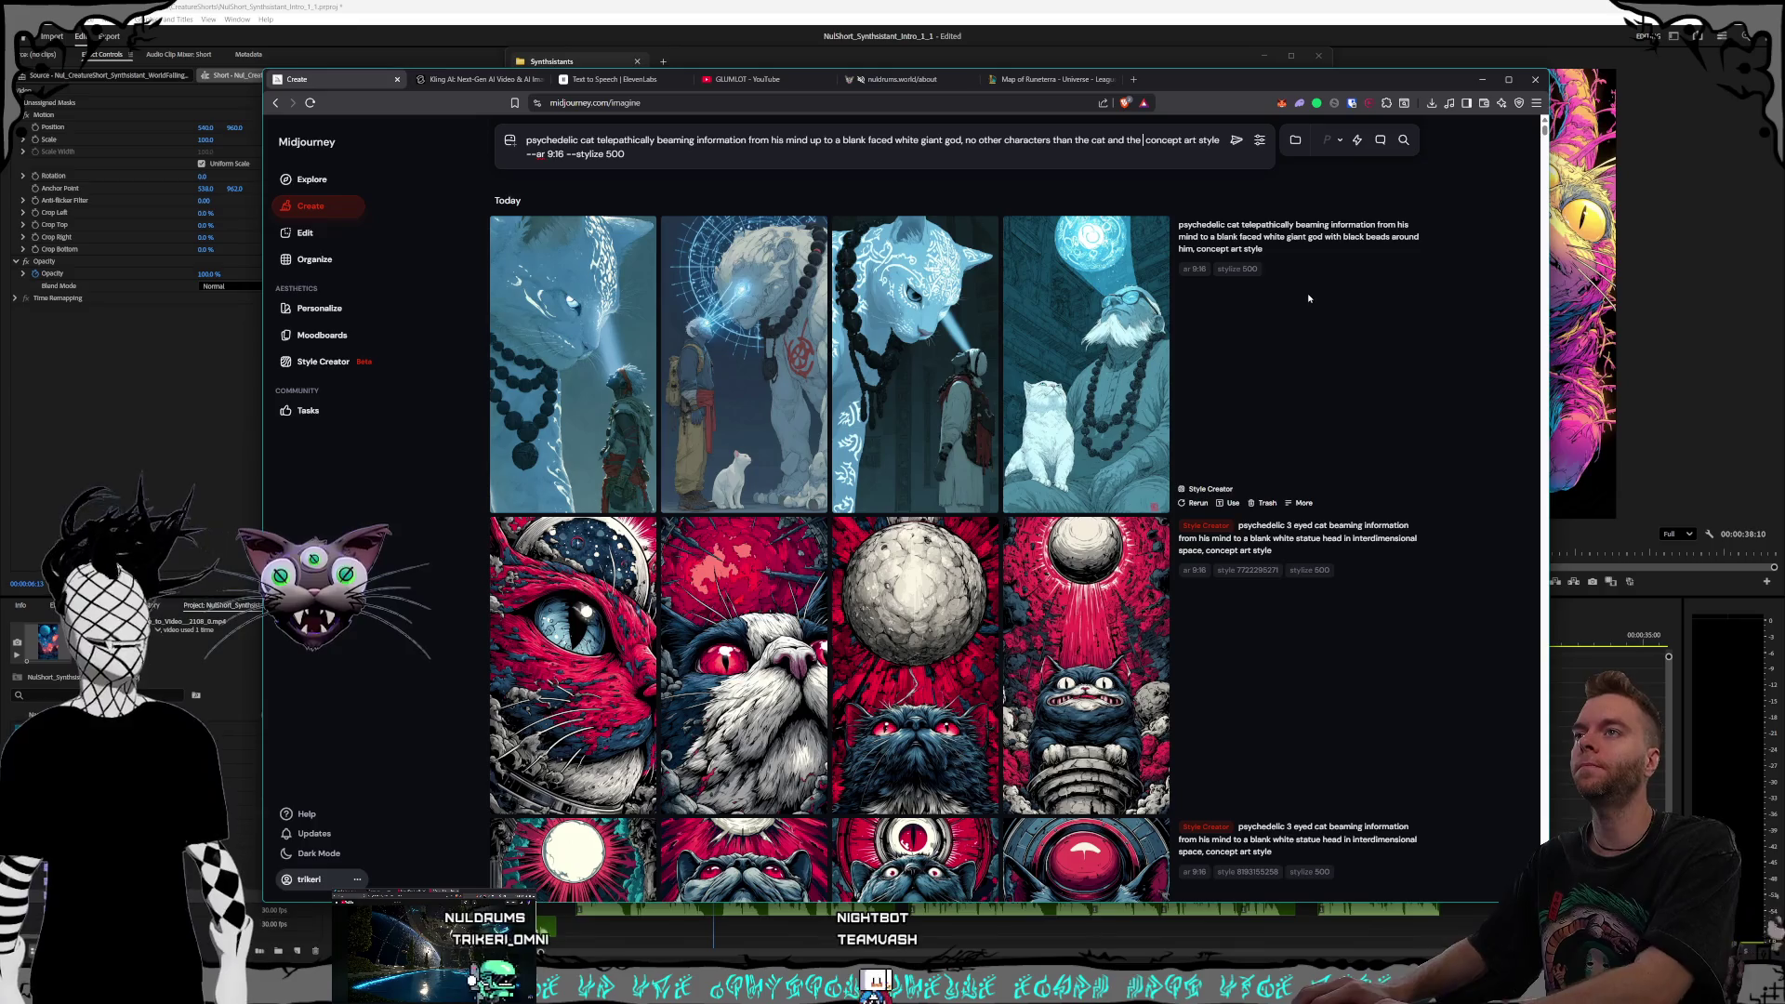
text( god)
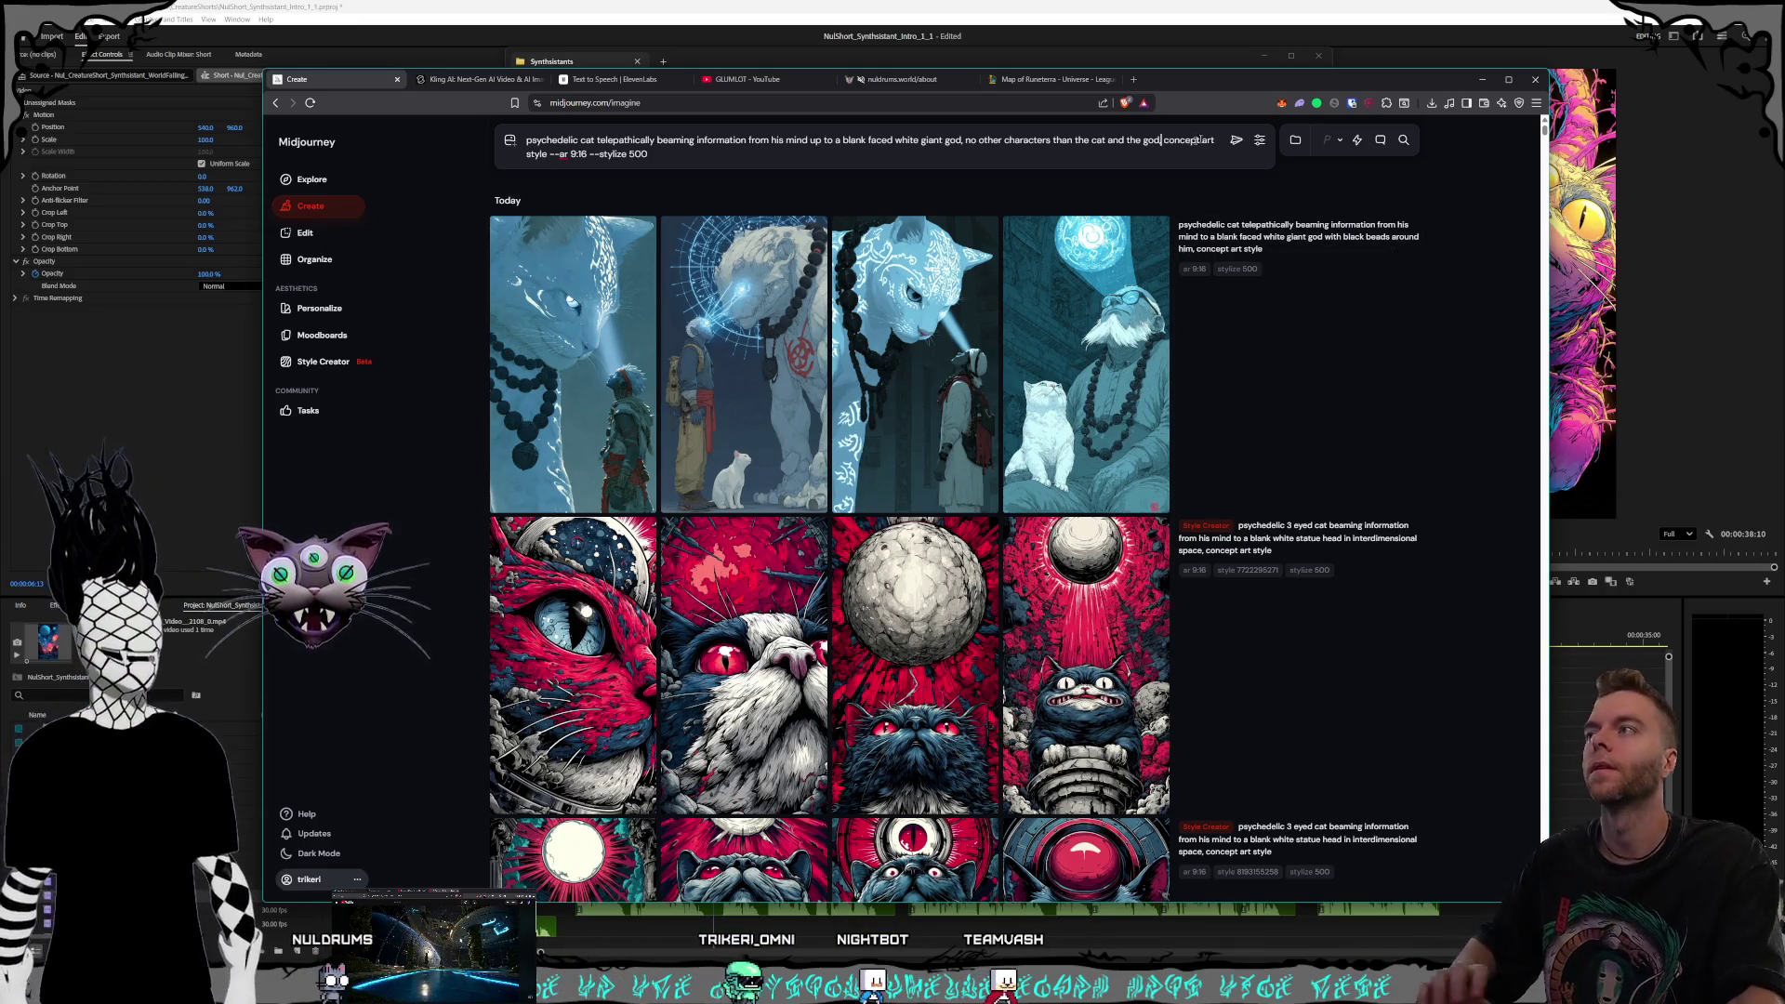
key(Return)
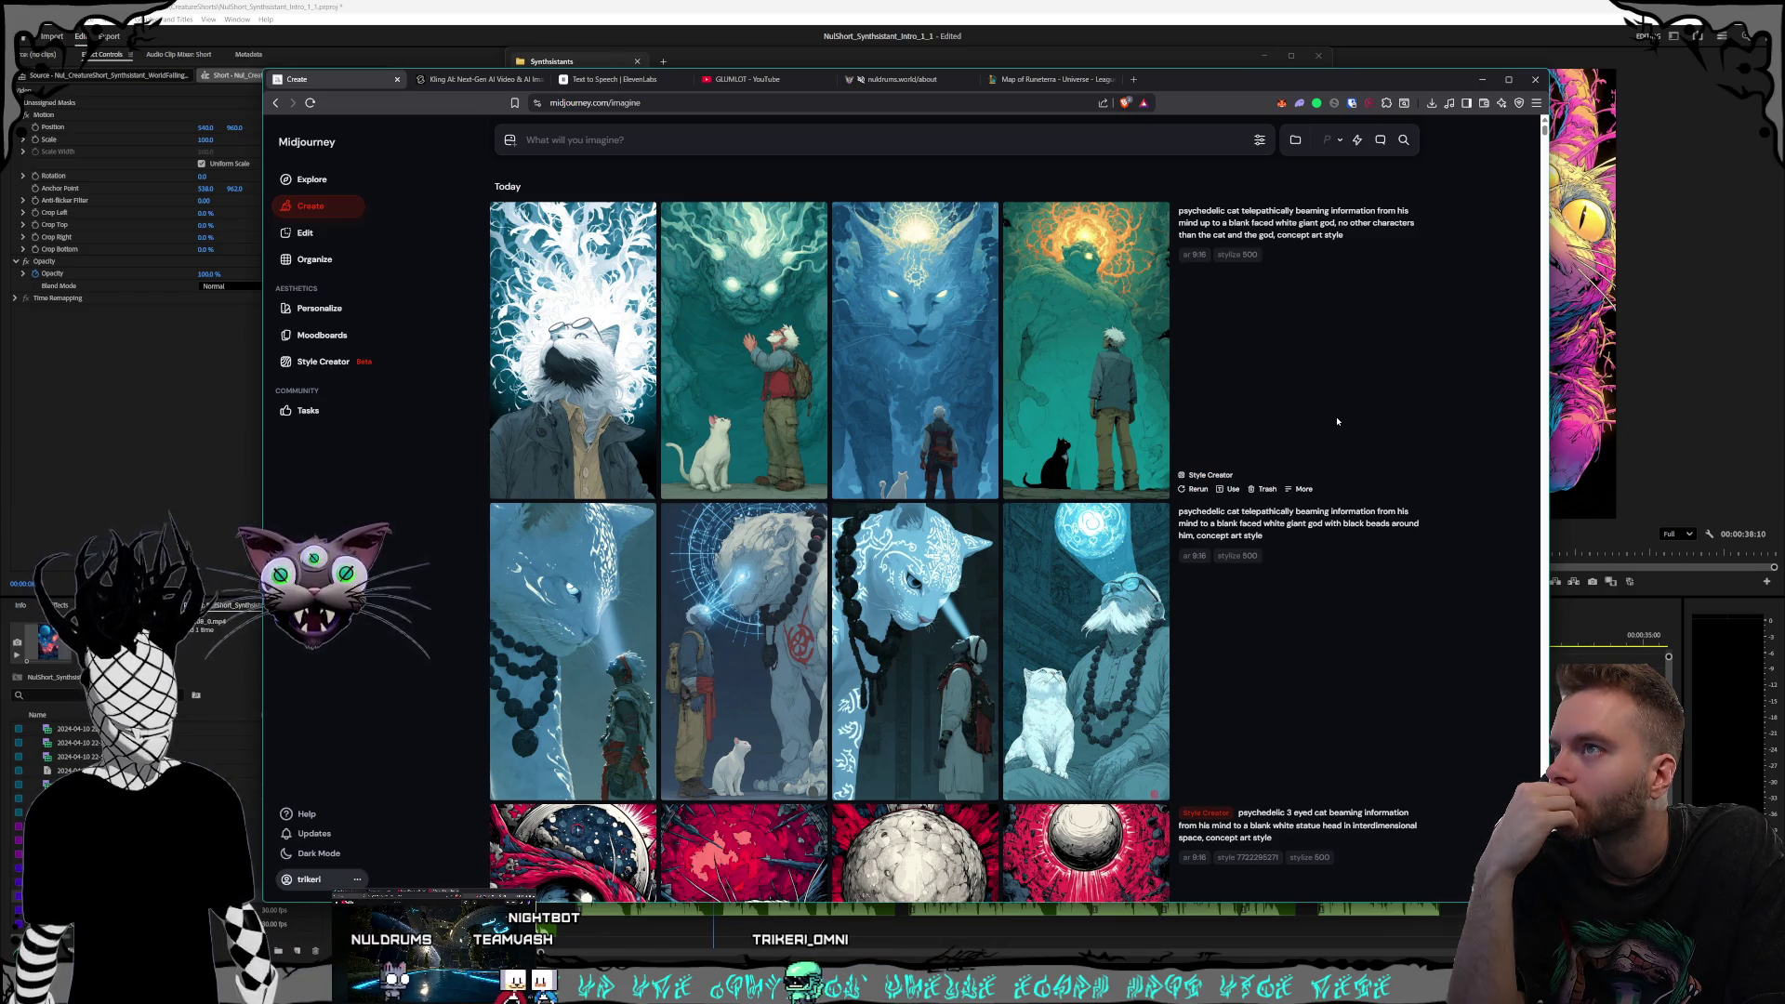
click(1407, 235)
text(psychedelic neon colored cat telepathically beaming information from his mind up to a giant god, no other characters than the cat and the god, concept art style)
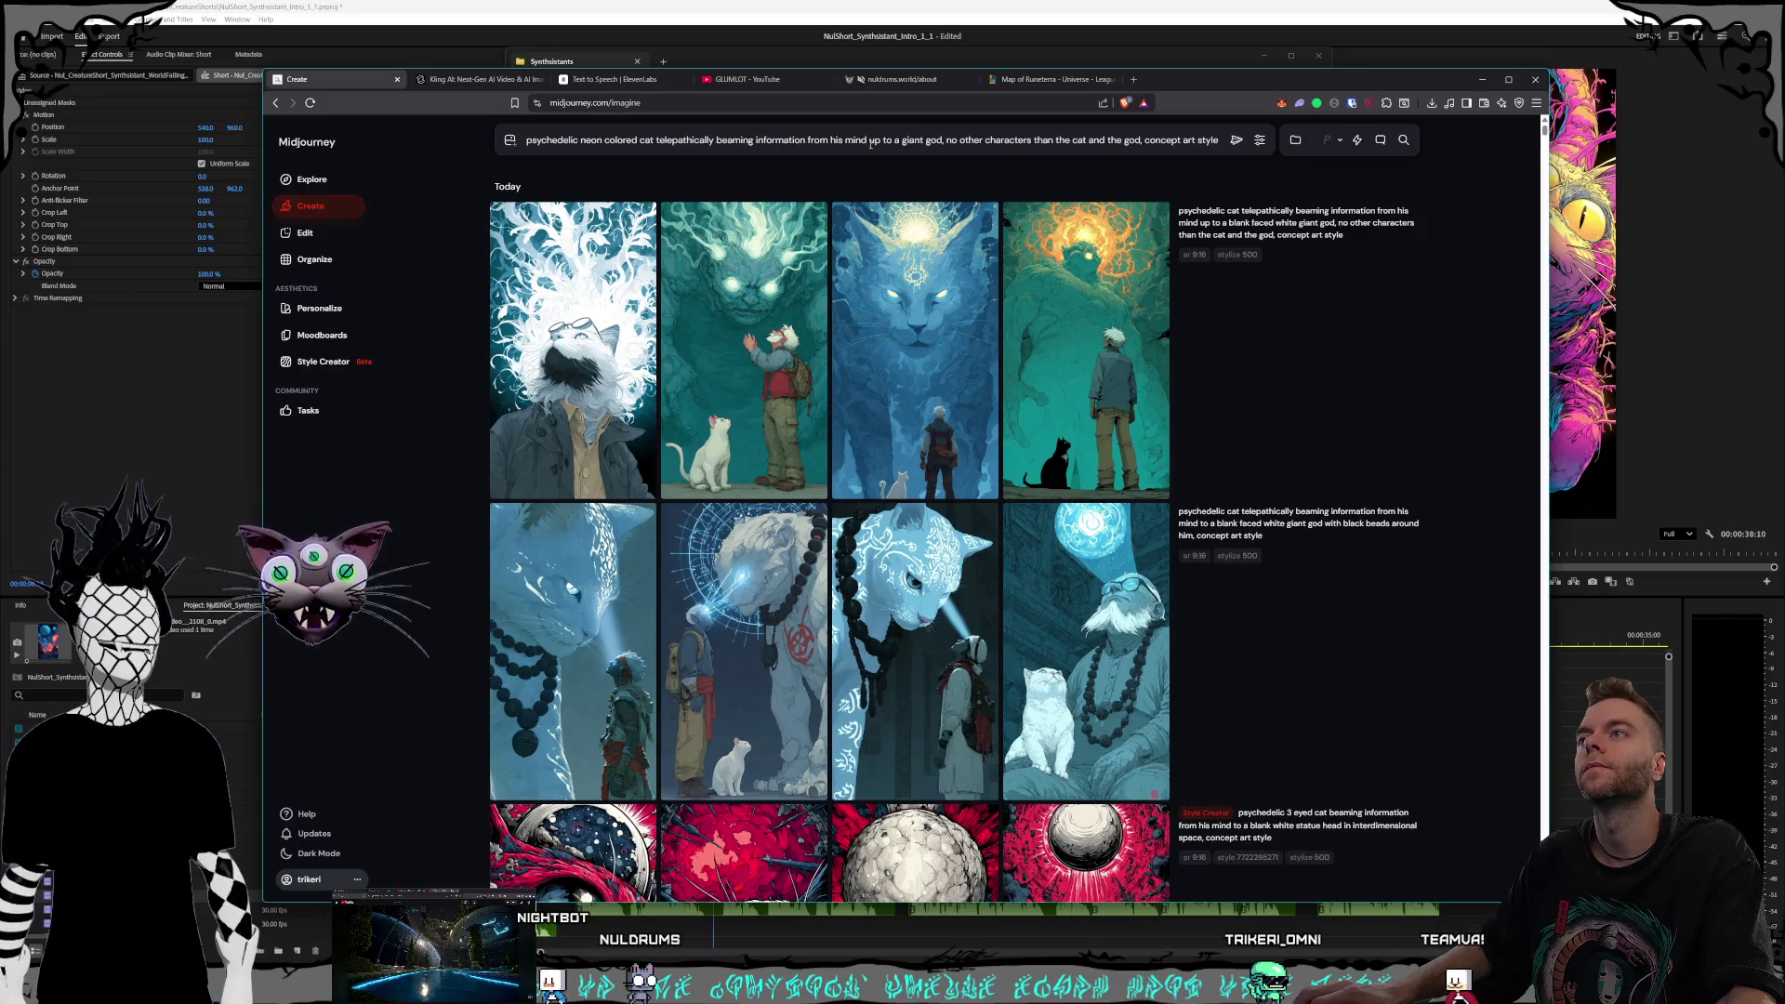
Replace 'no other characters' with 'only the cat and the deity are in the scene, no humans' and generate
drag(947, 140, 1128, 141)
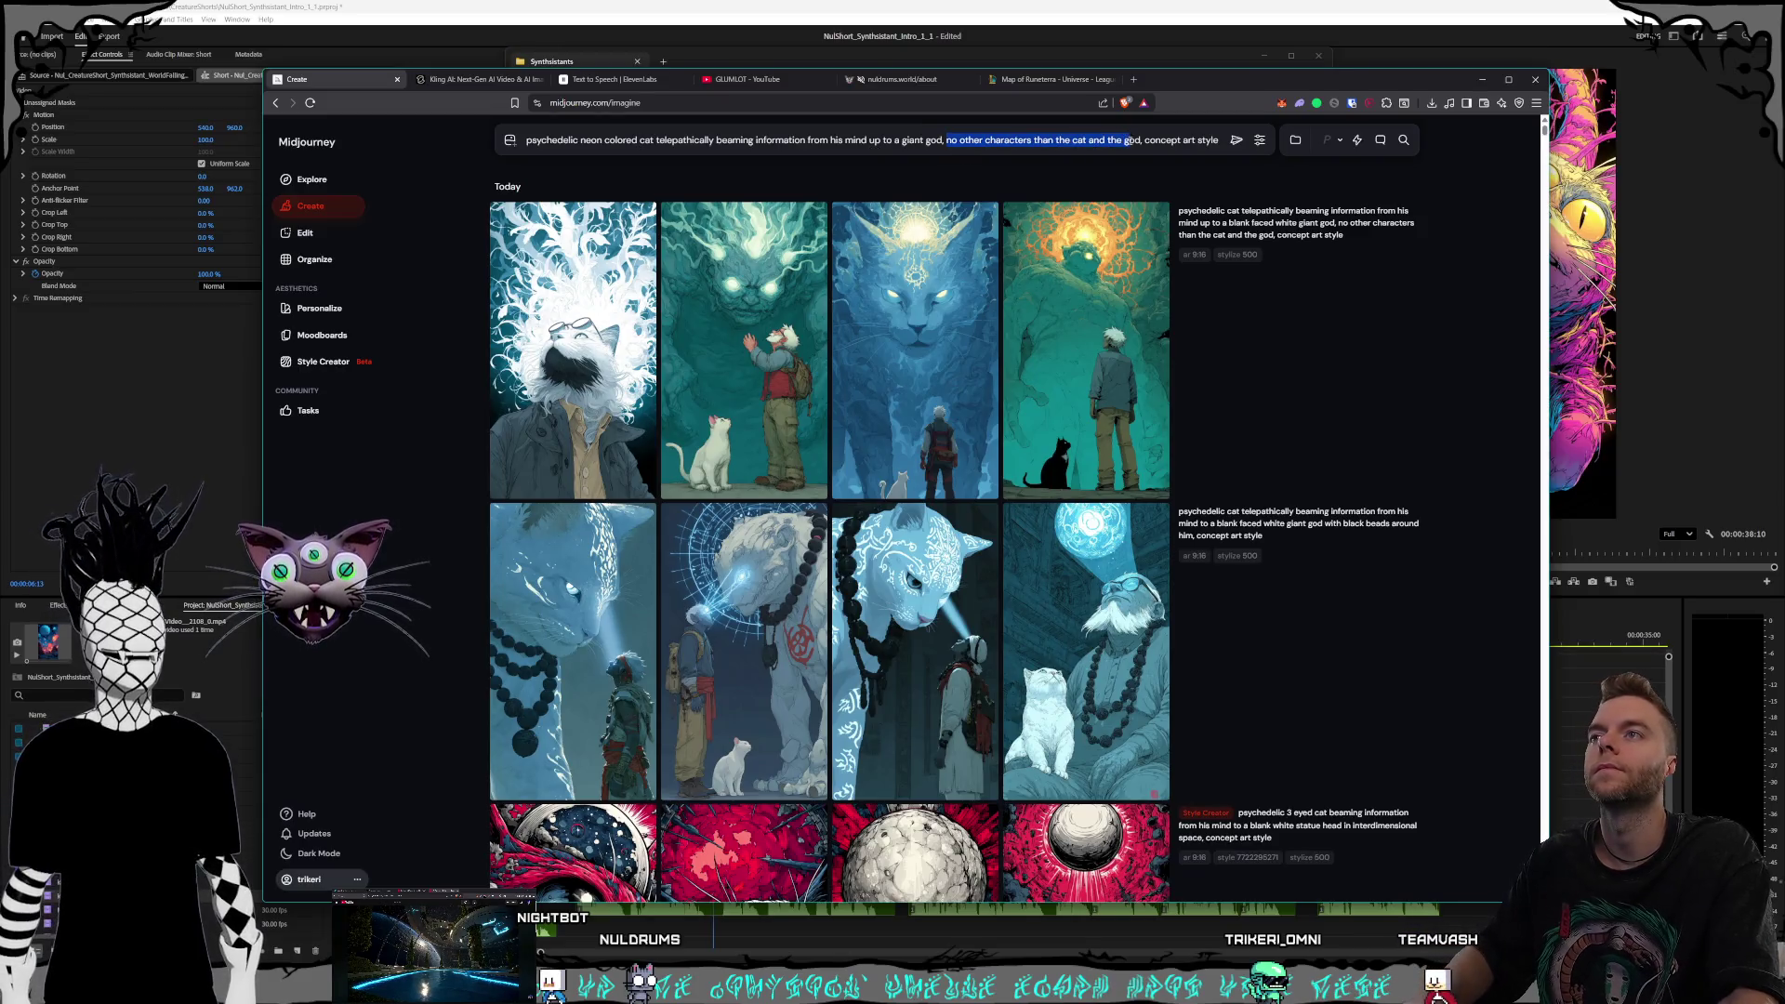
text(only the)
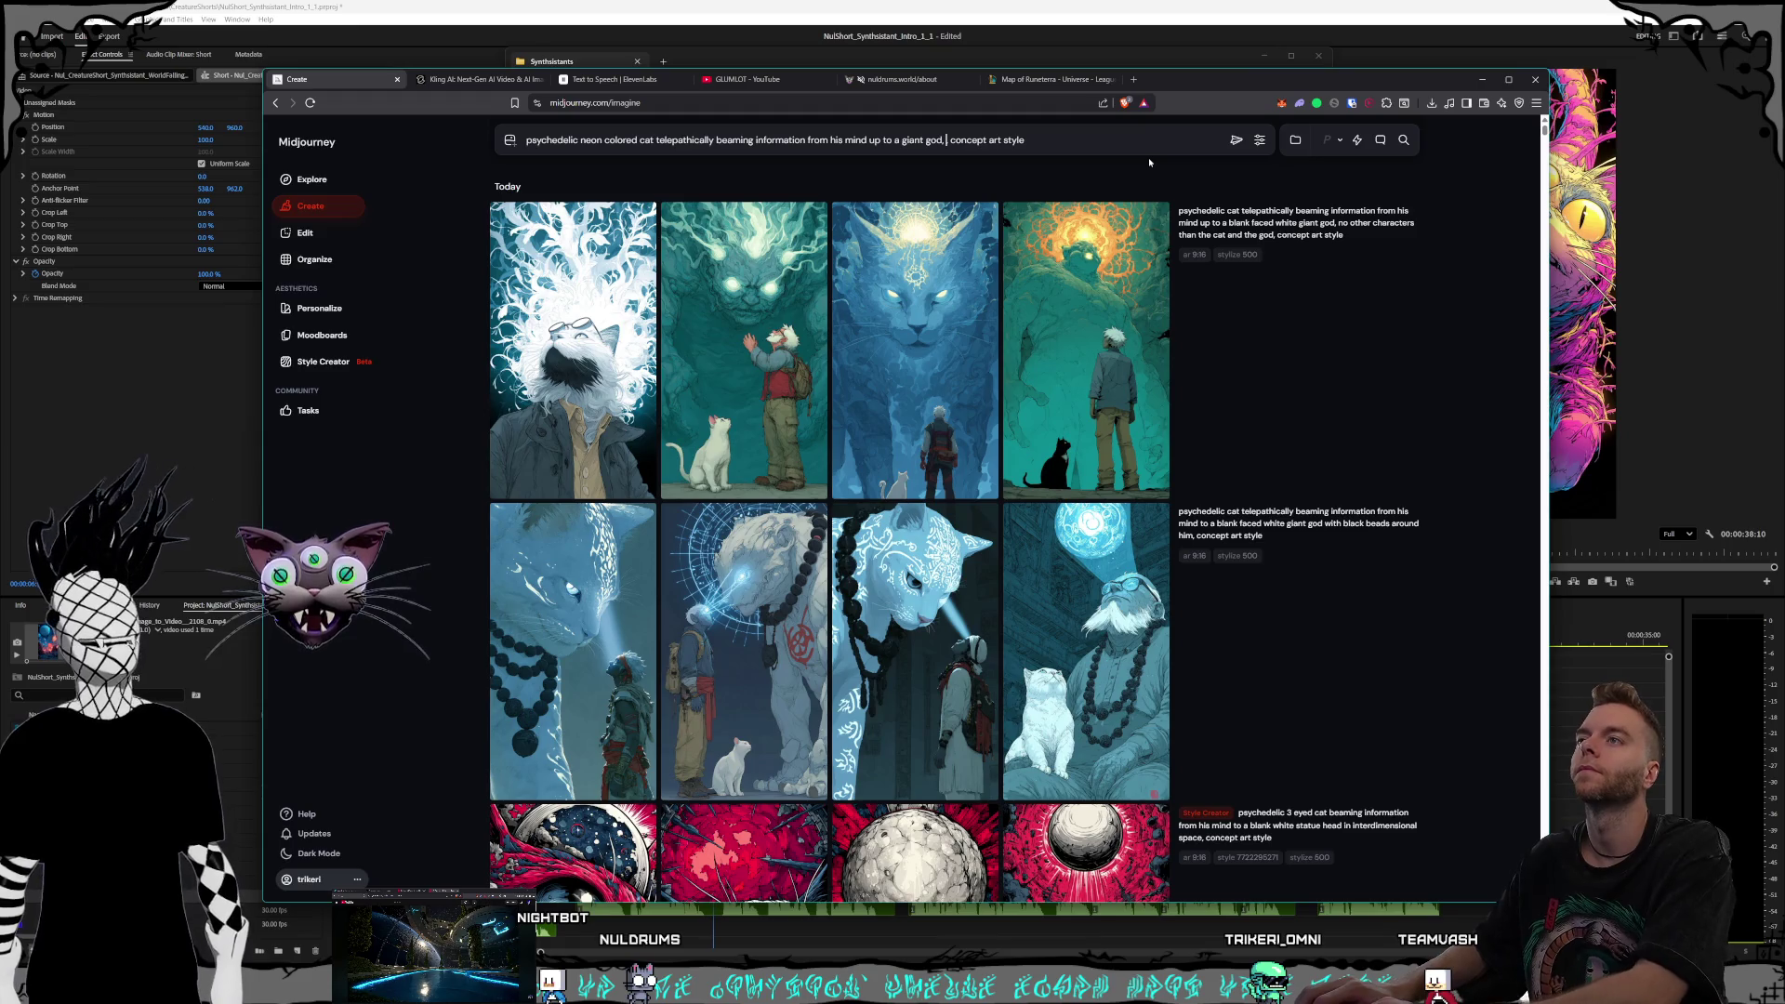
text( cat and the deity)
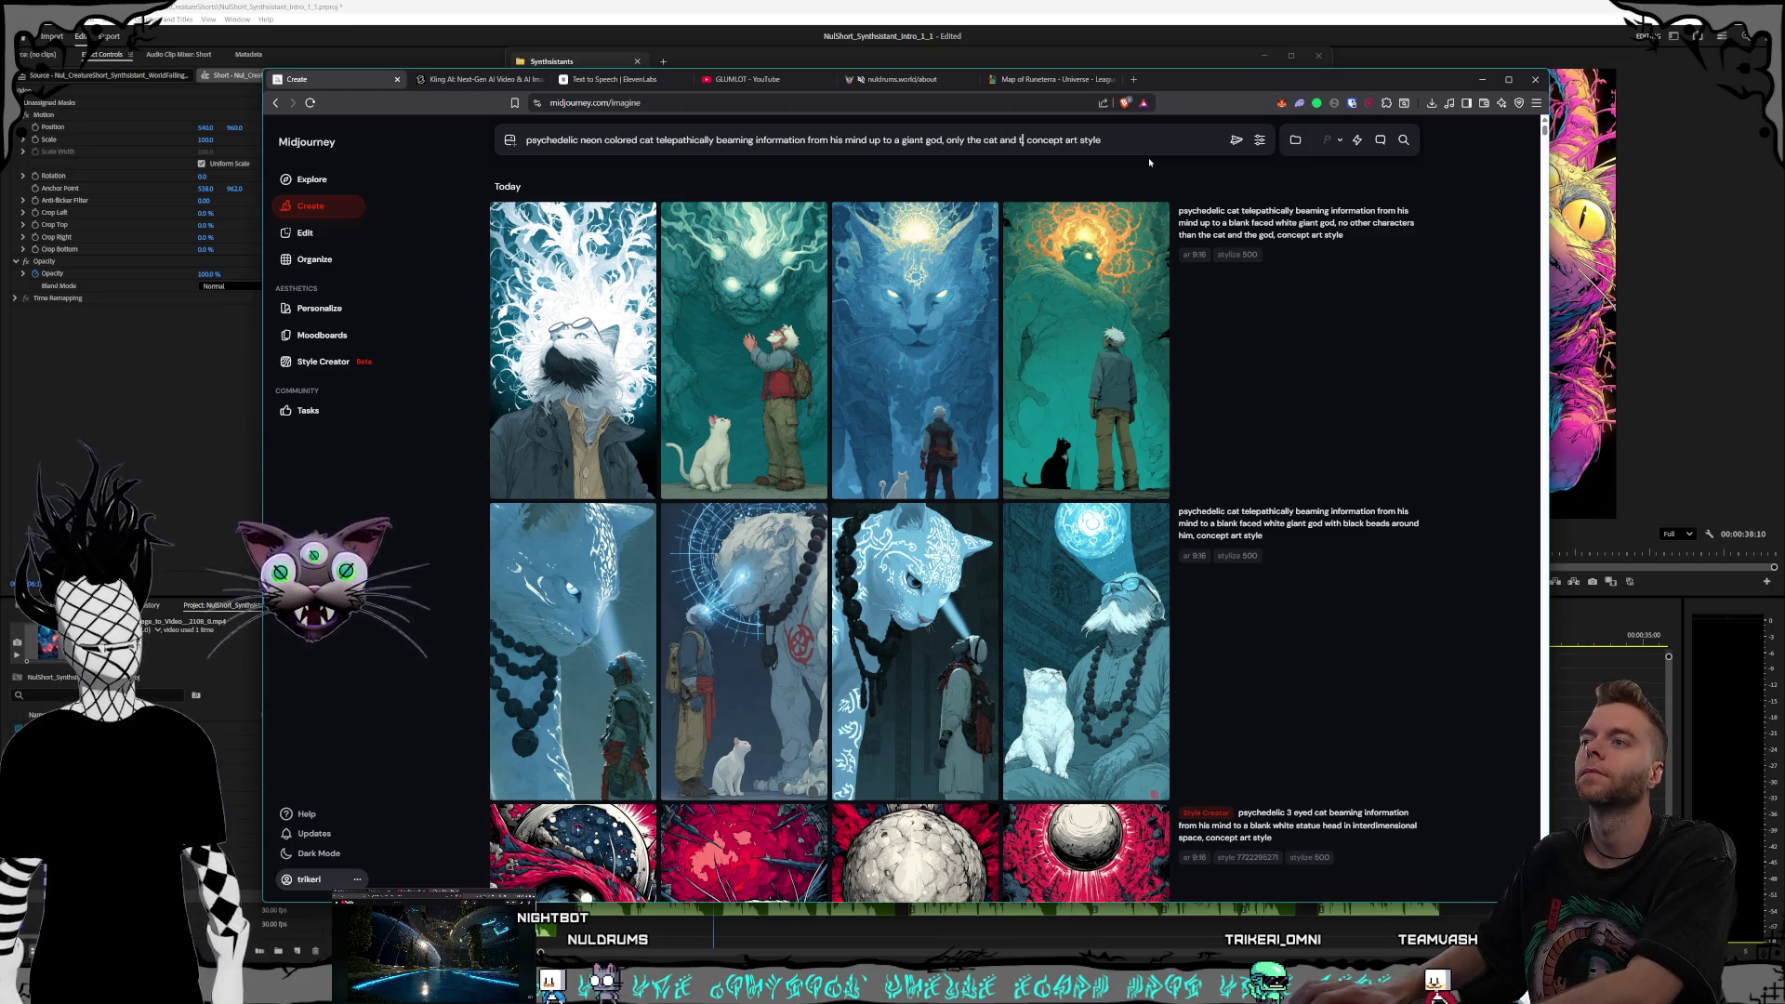
text( are in the)
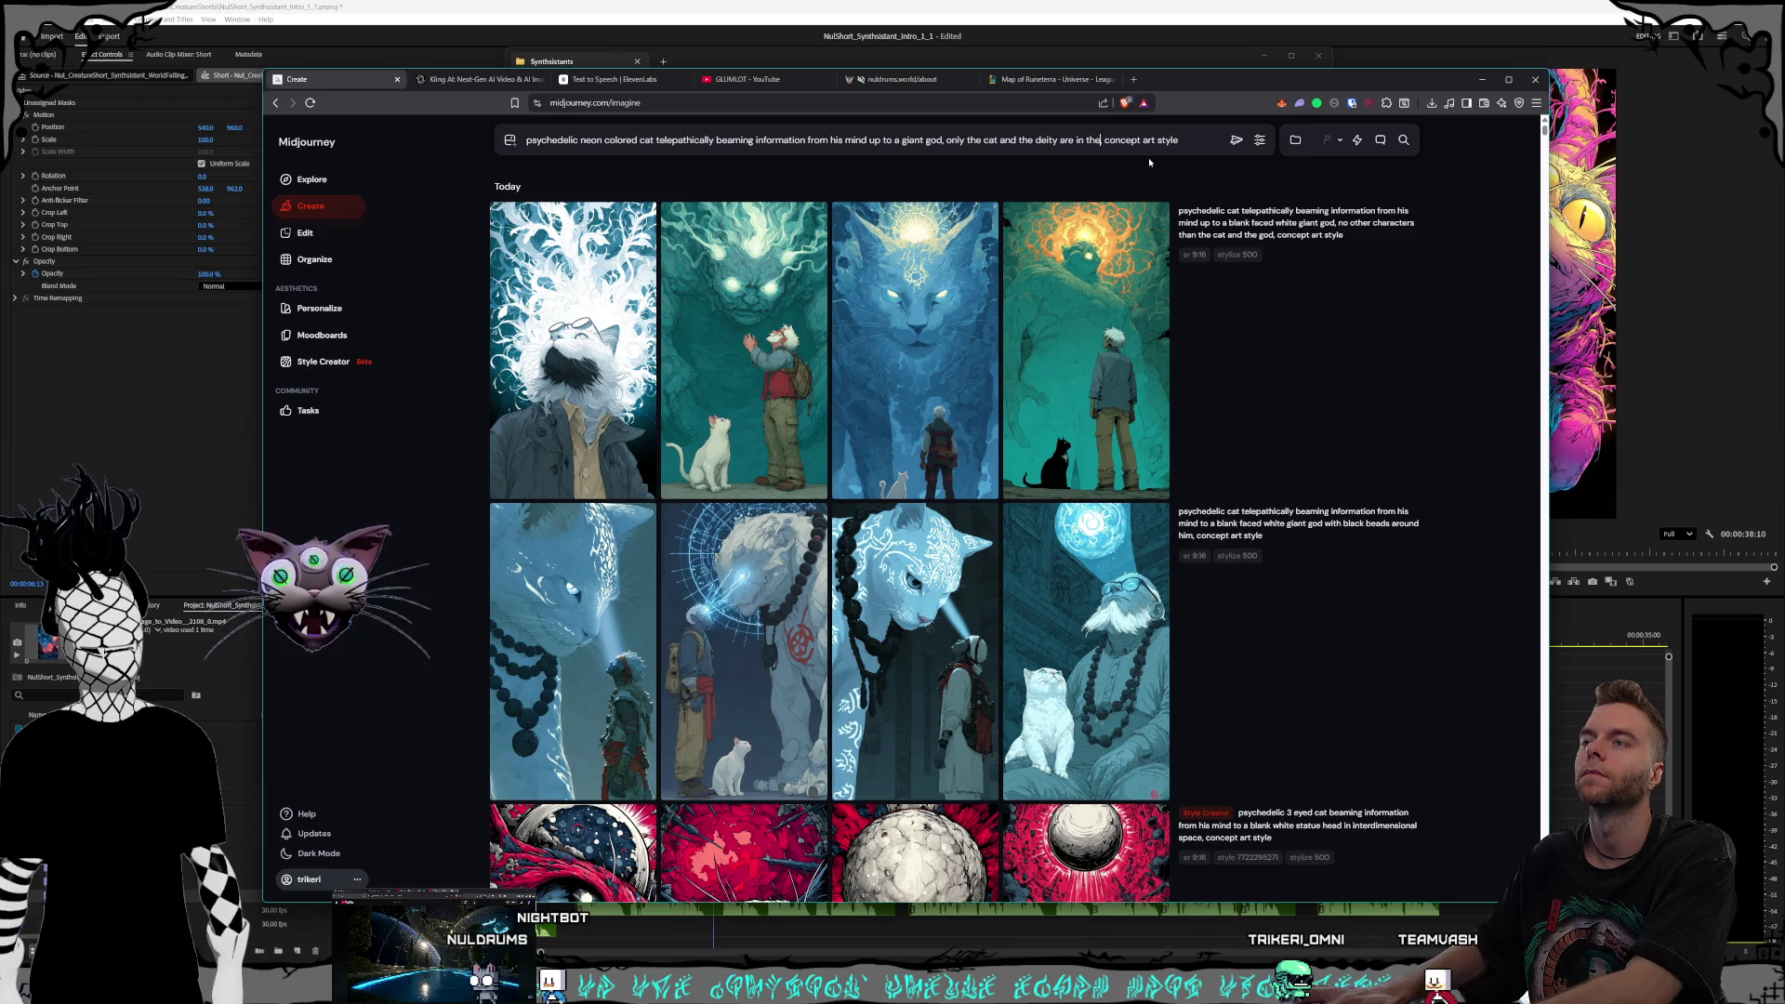
text( scene,)
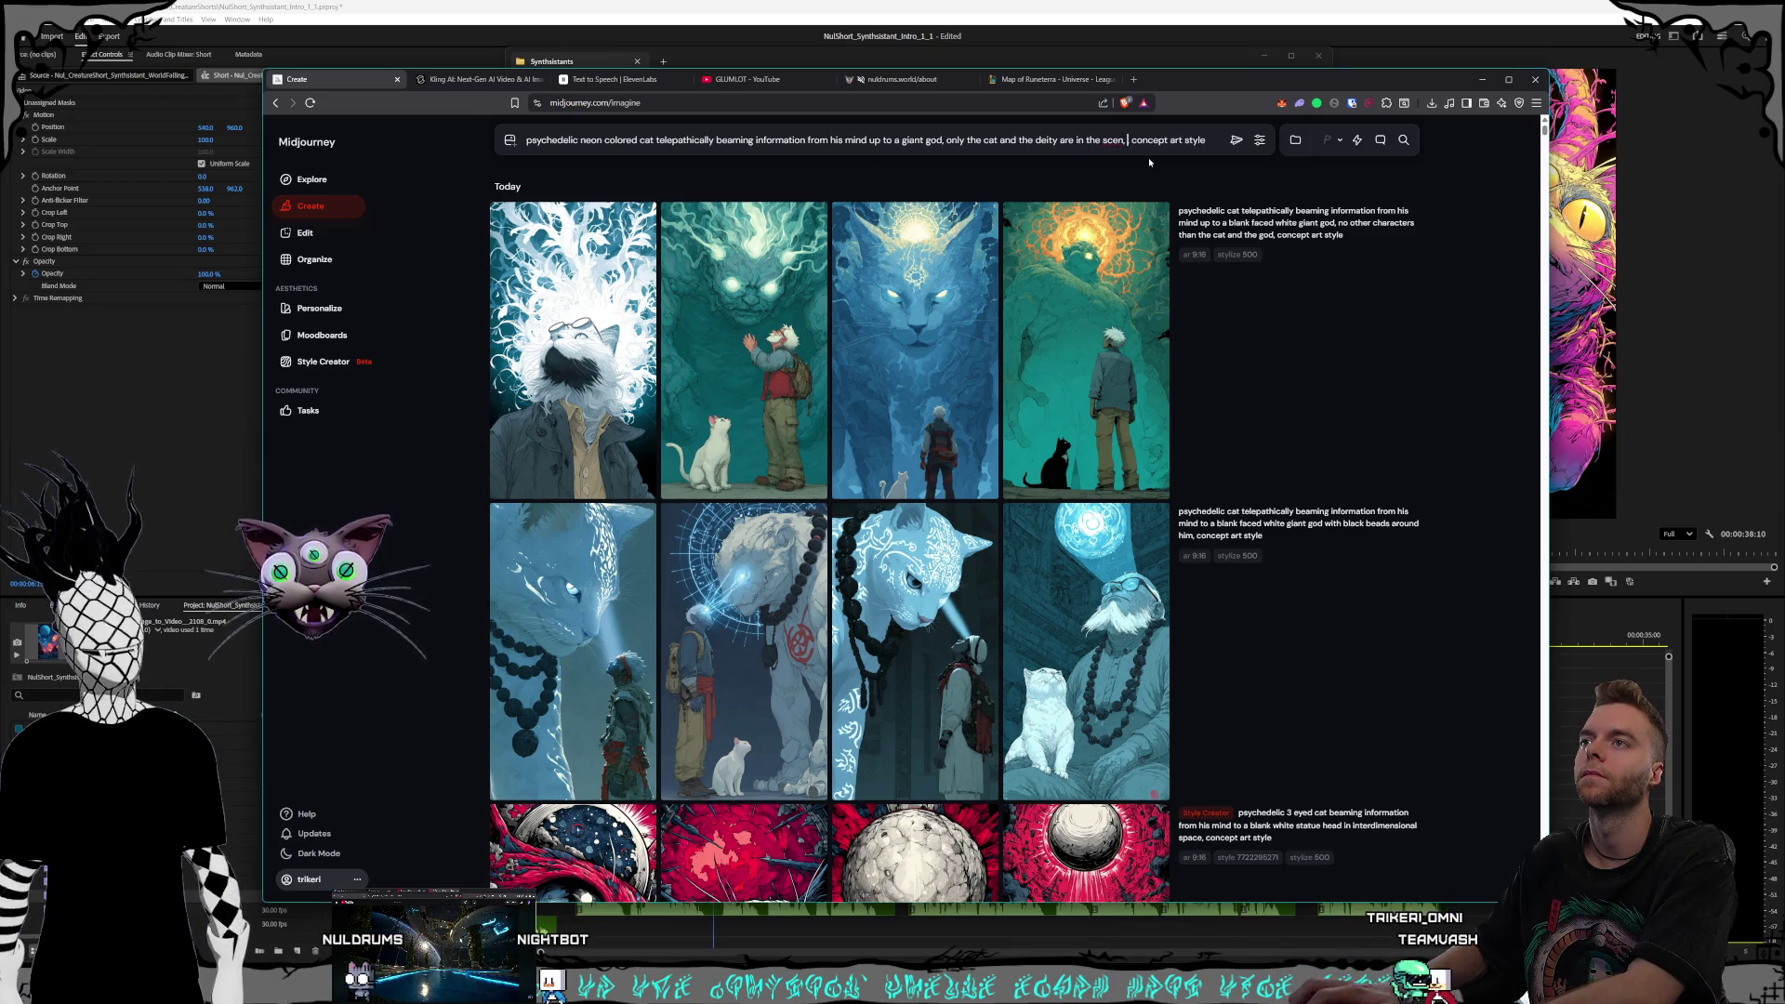
text( no humans)
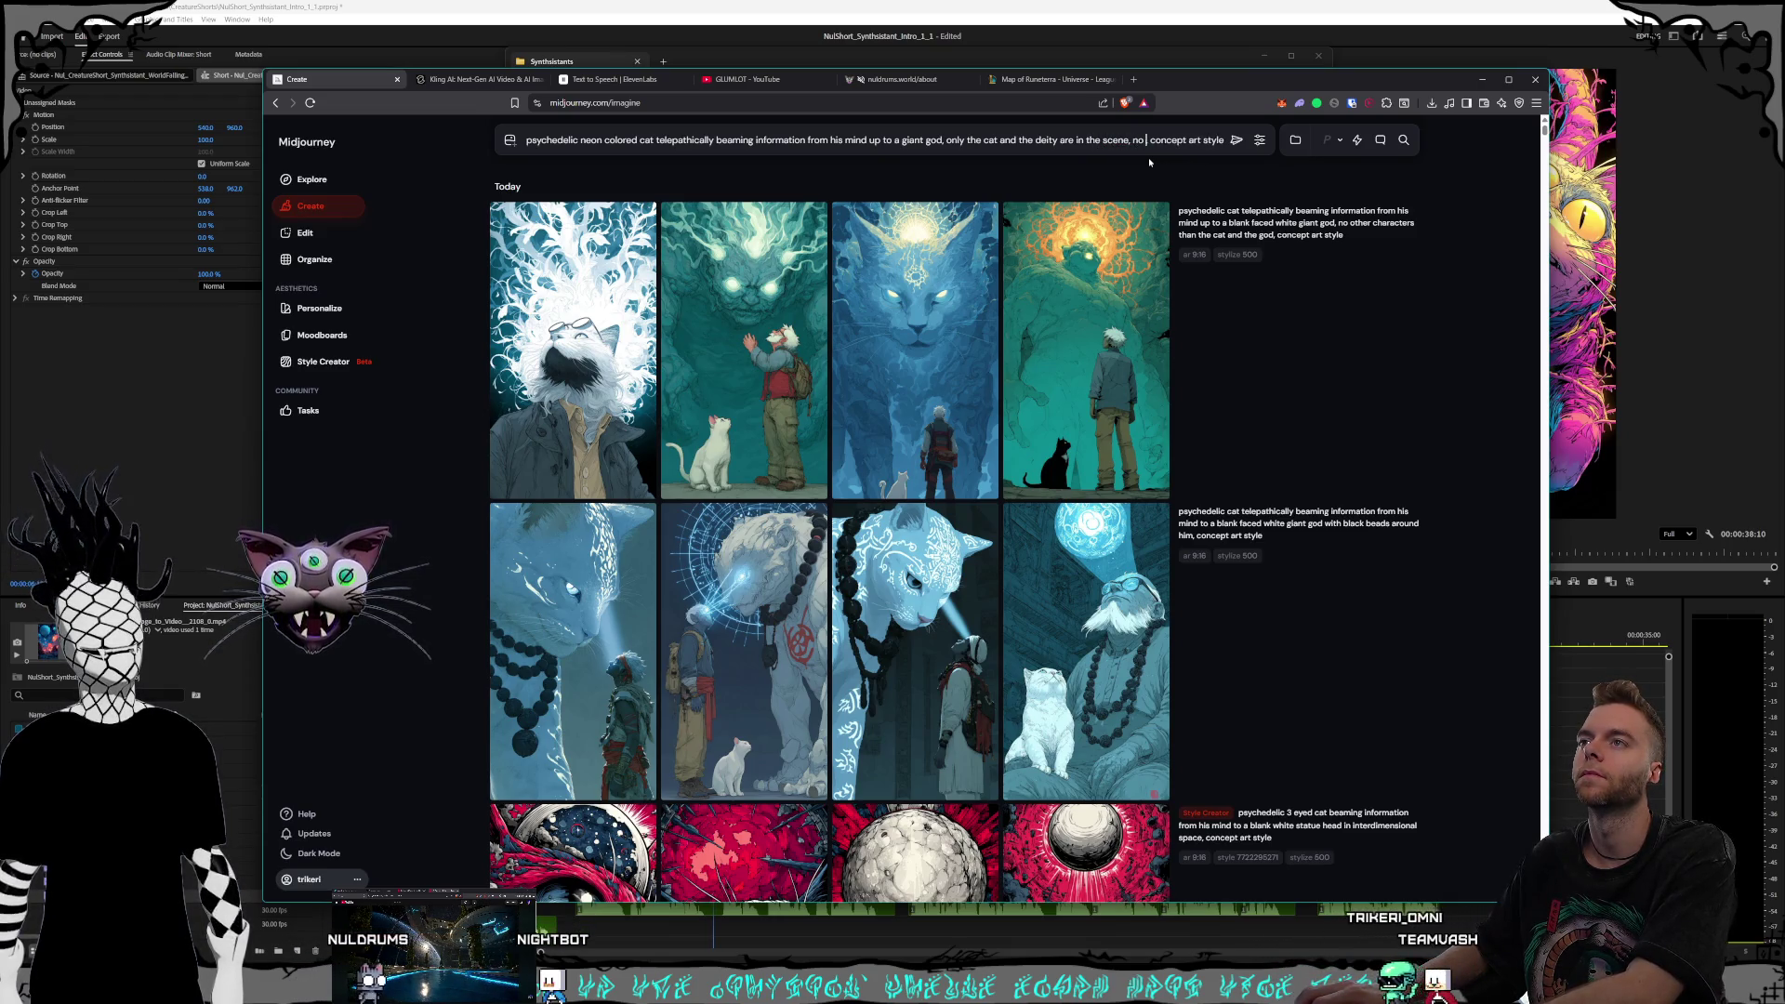
text(,)
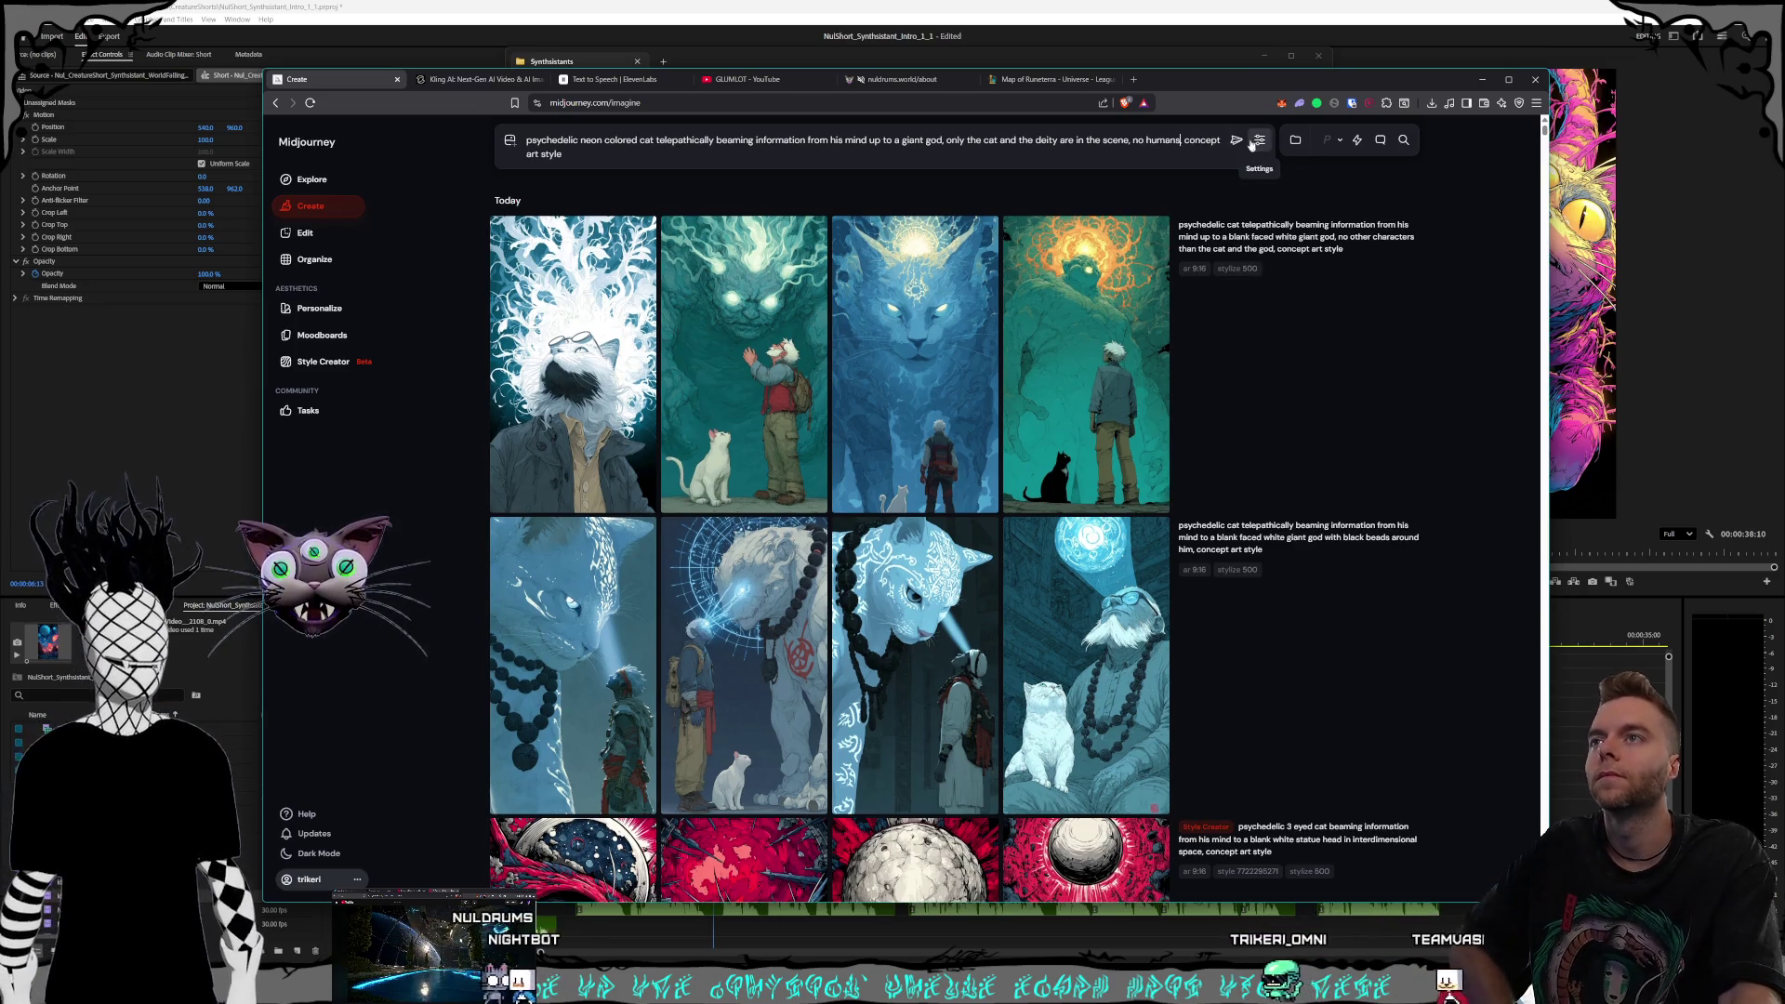
click(1237, 141)
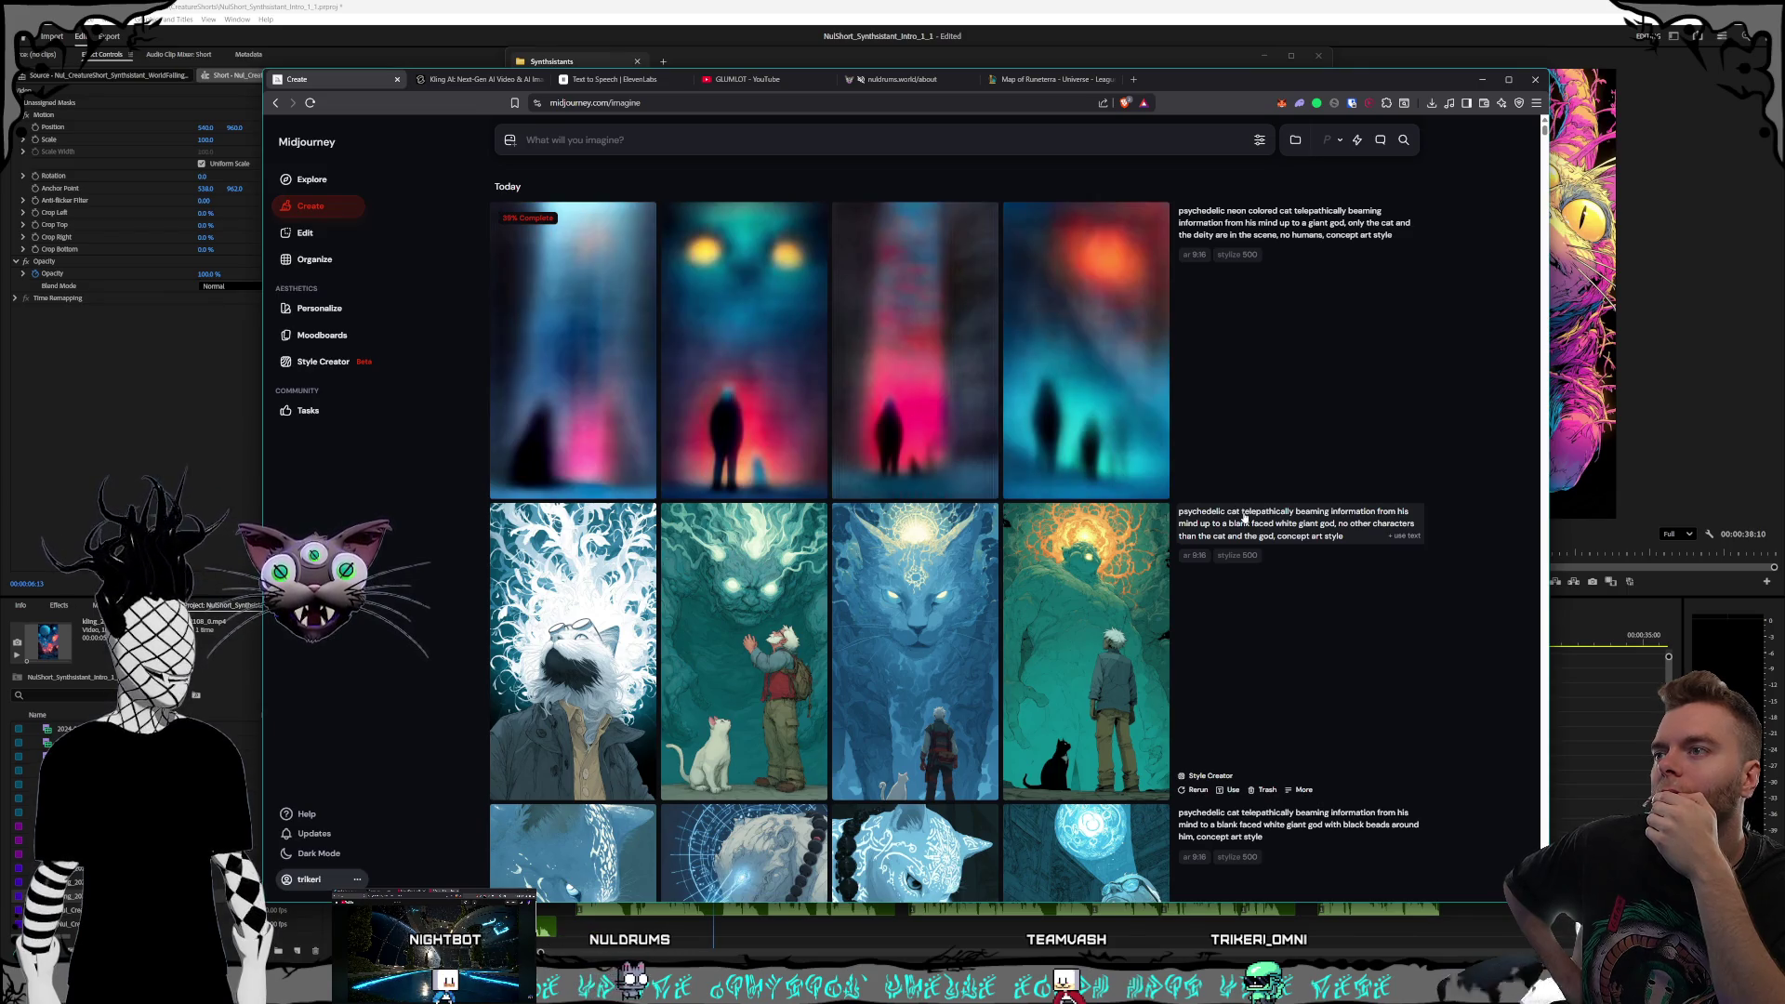
mouse_move(1178, 490)
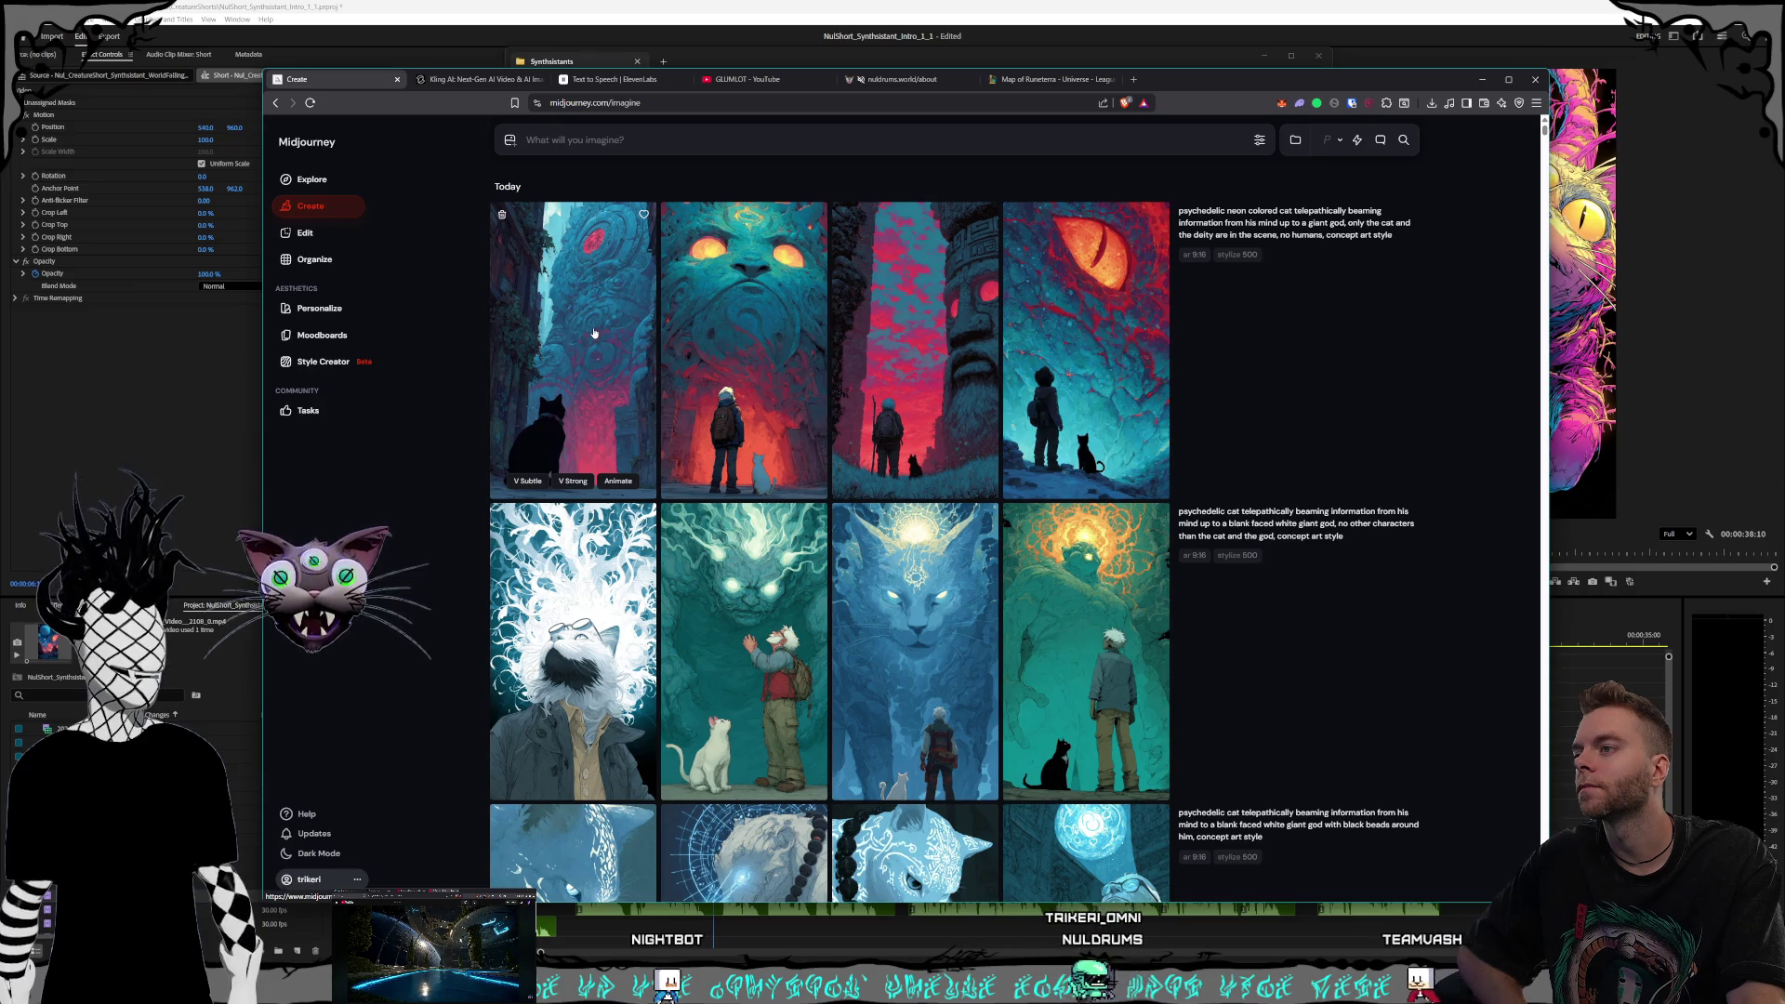
Rewrite the prompt to beam information 'into the universe', dropping the deity clause, and generate
click(594, 332)
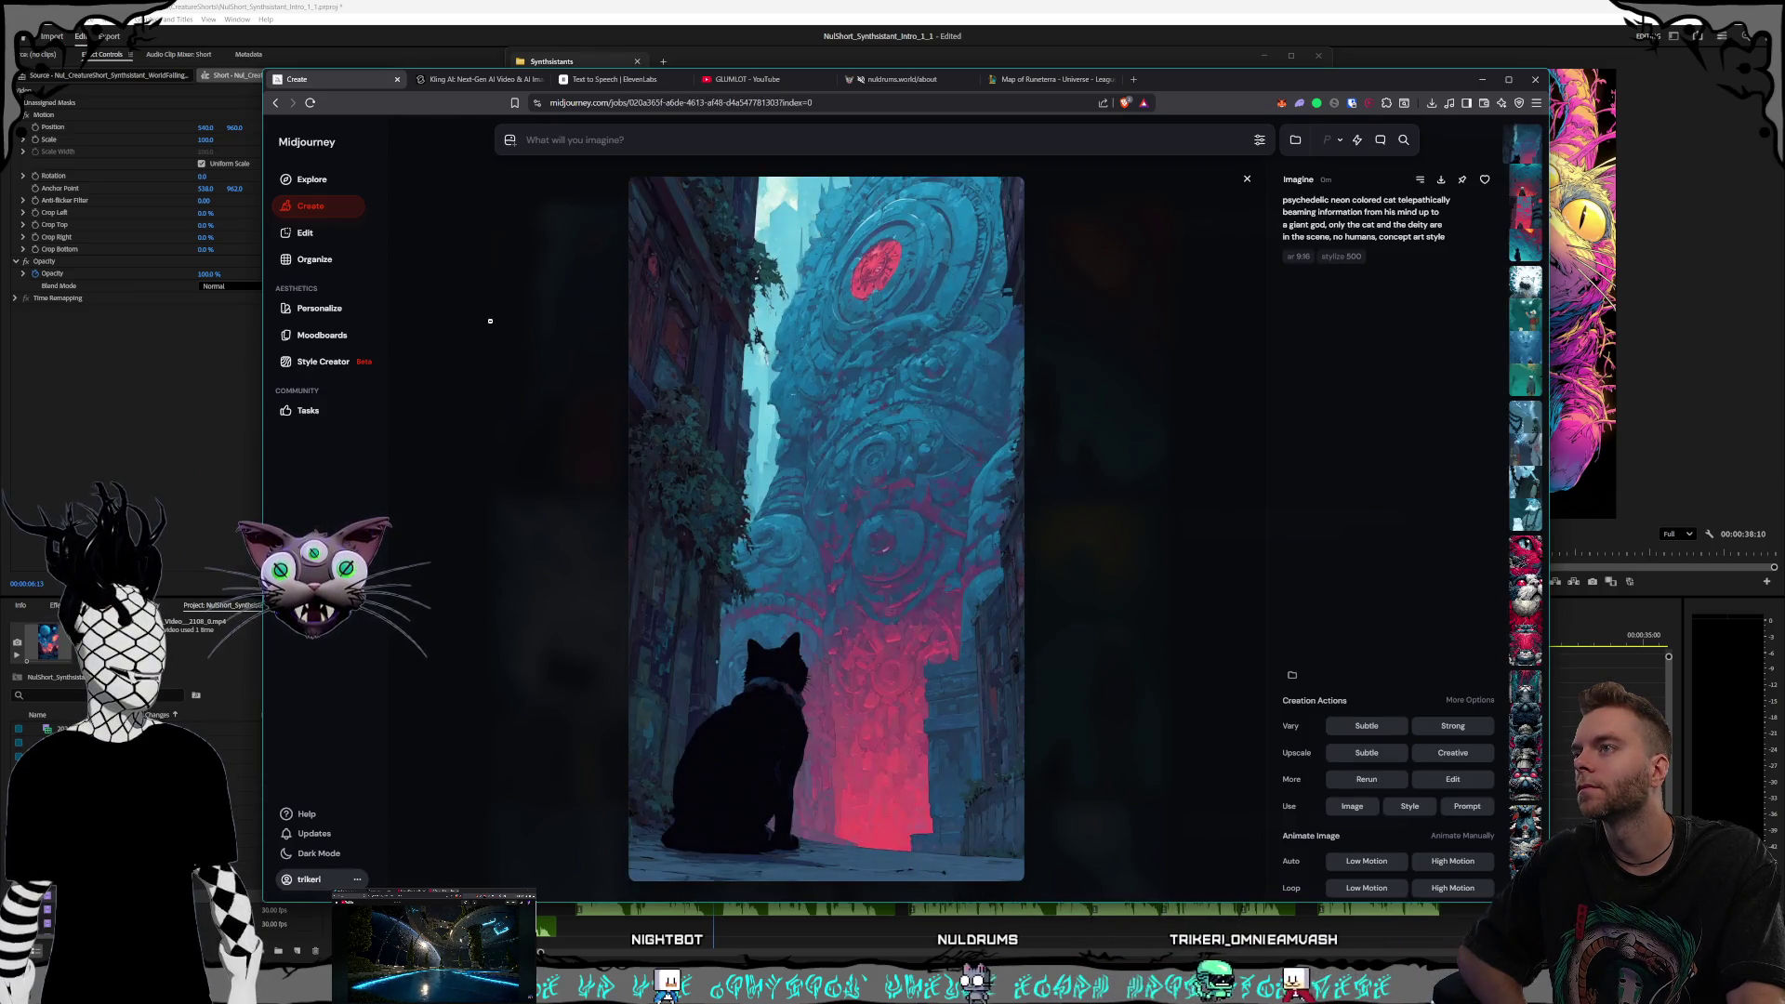
click(491, 324)
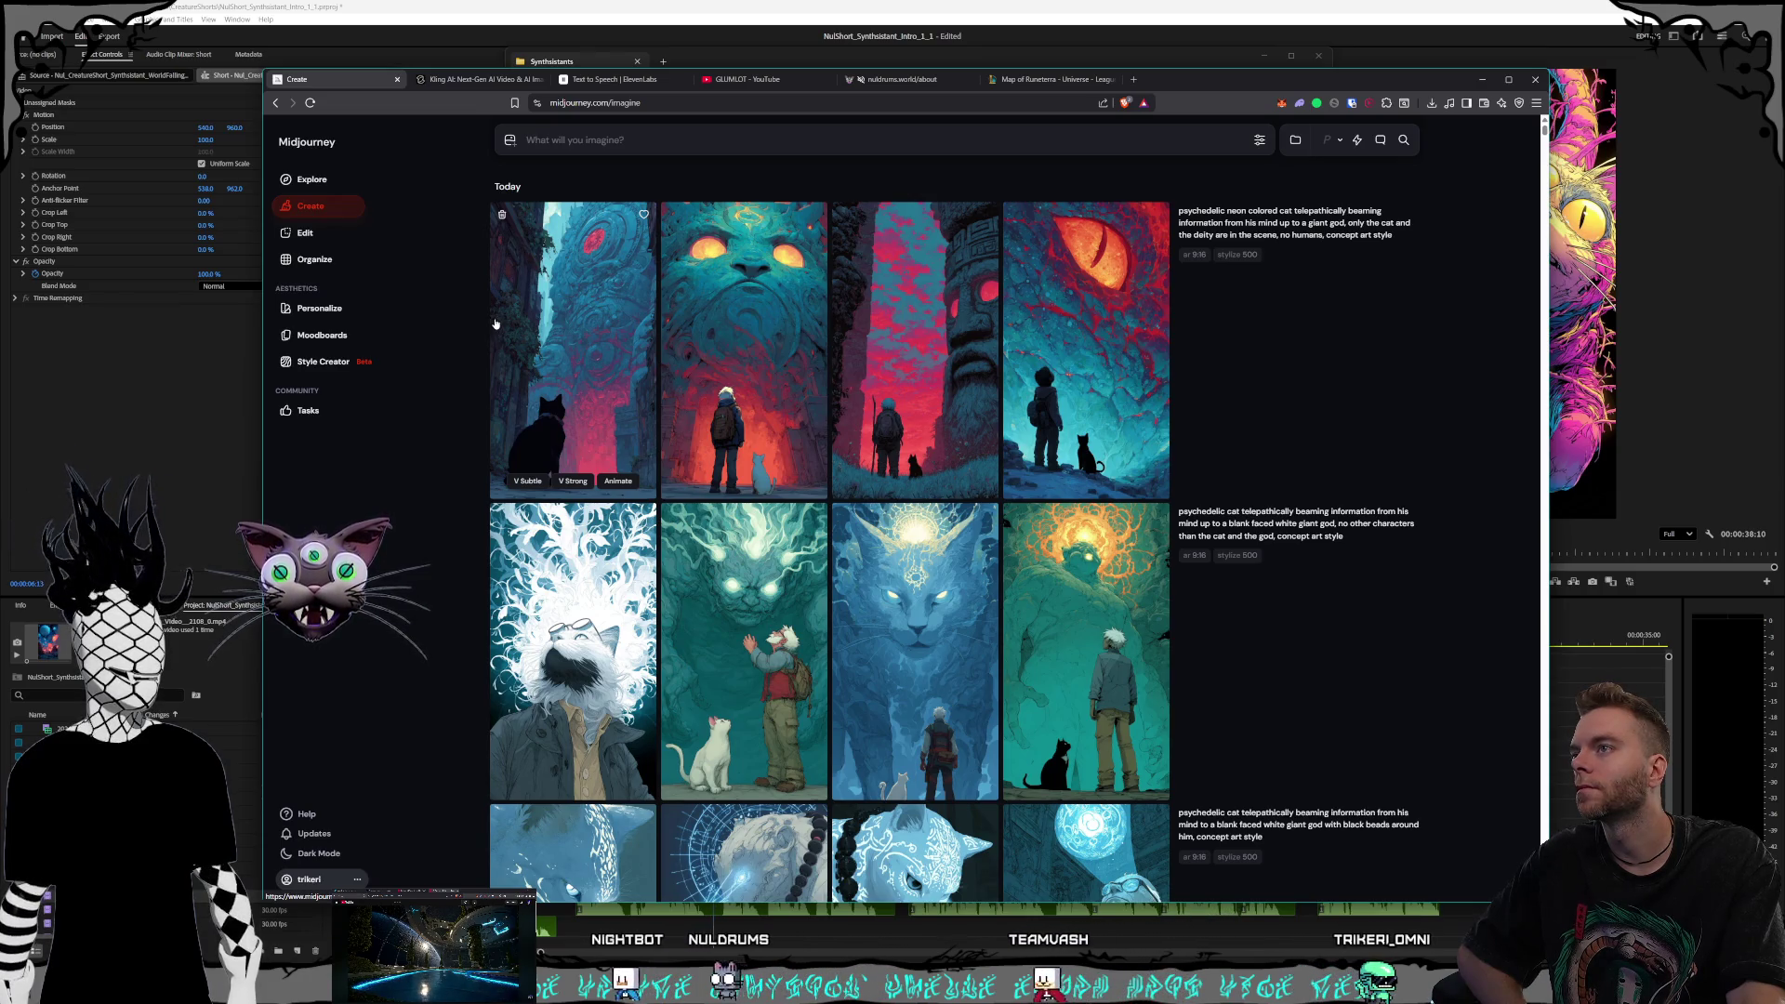
click(1413, 235)
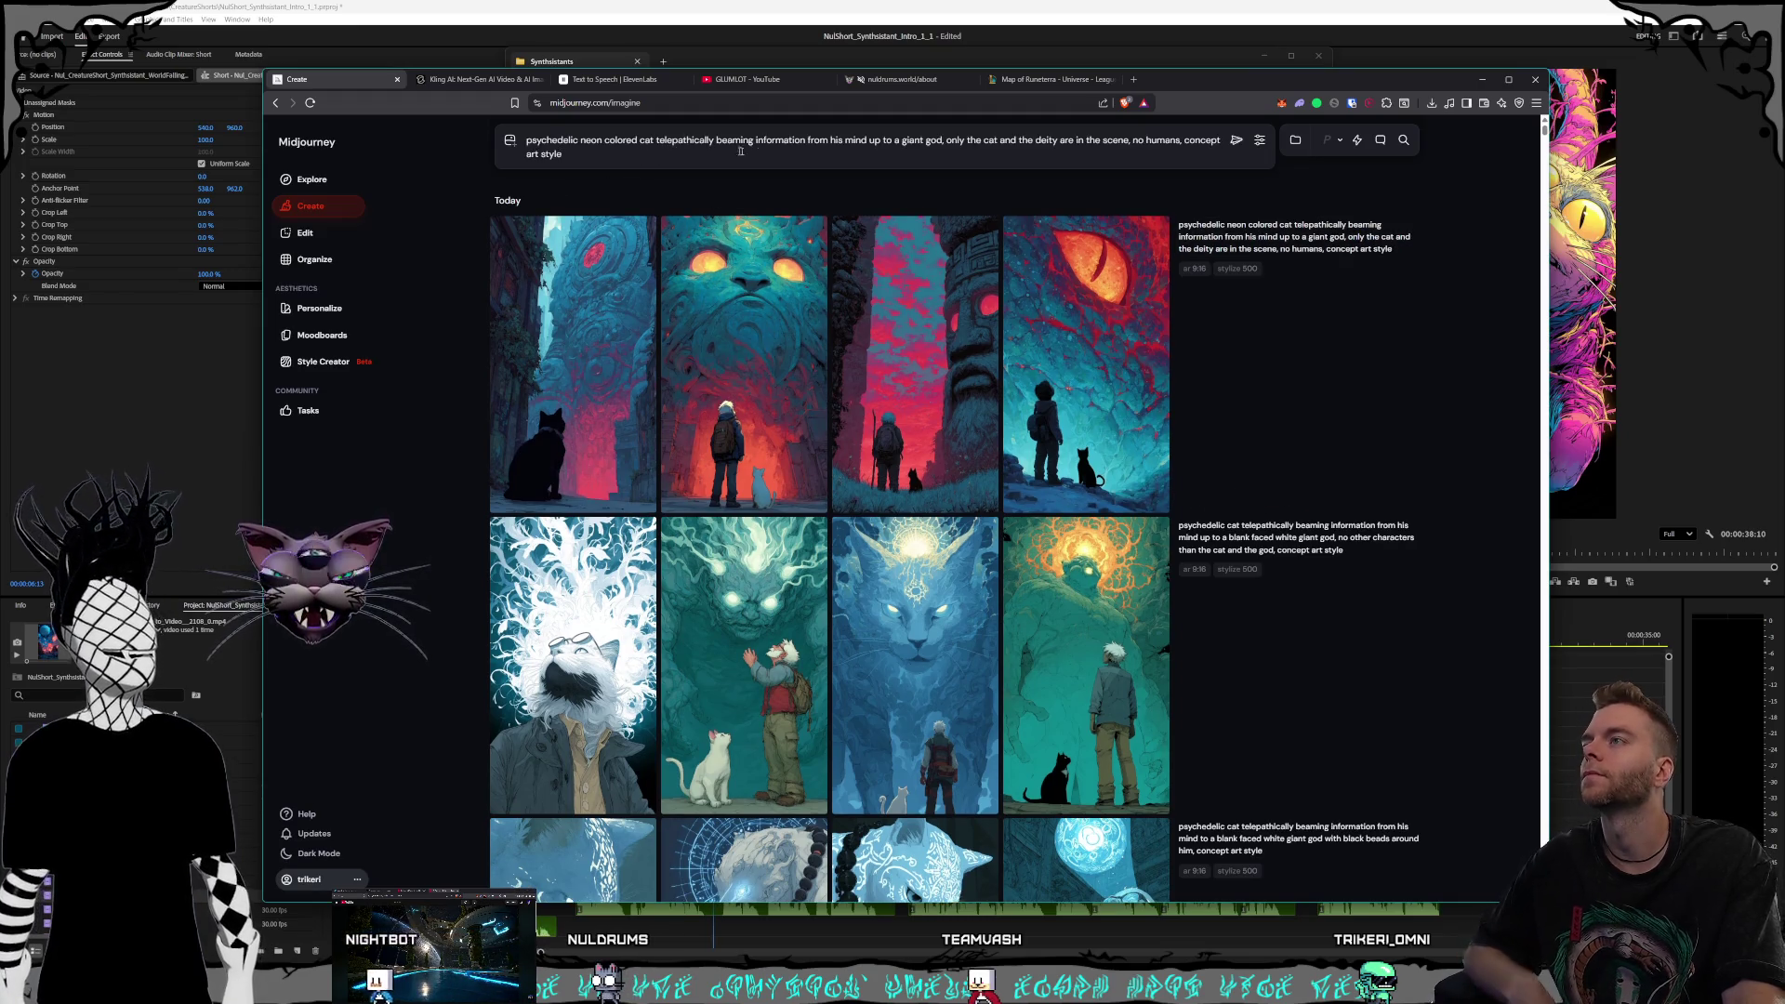
click(843, 141)
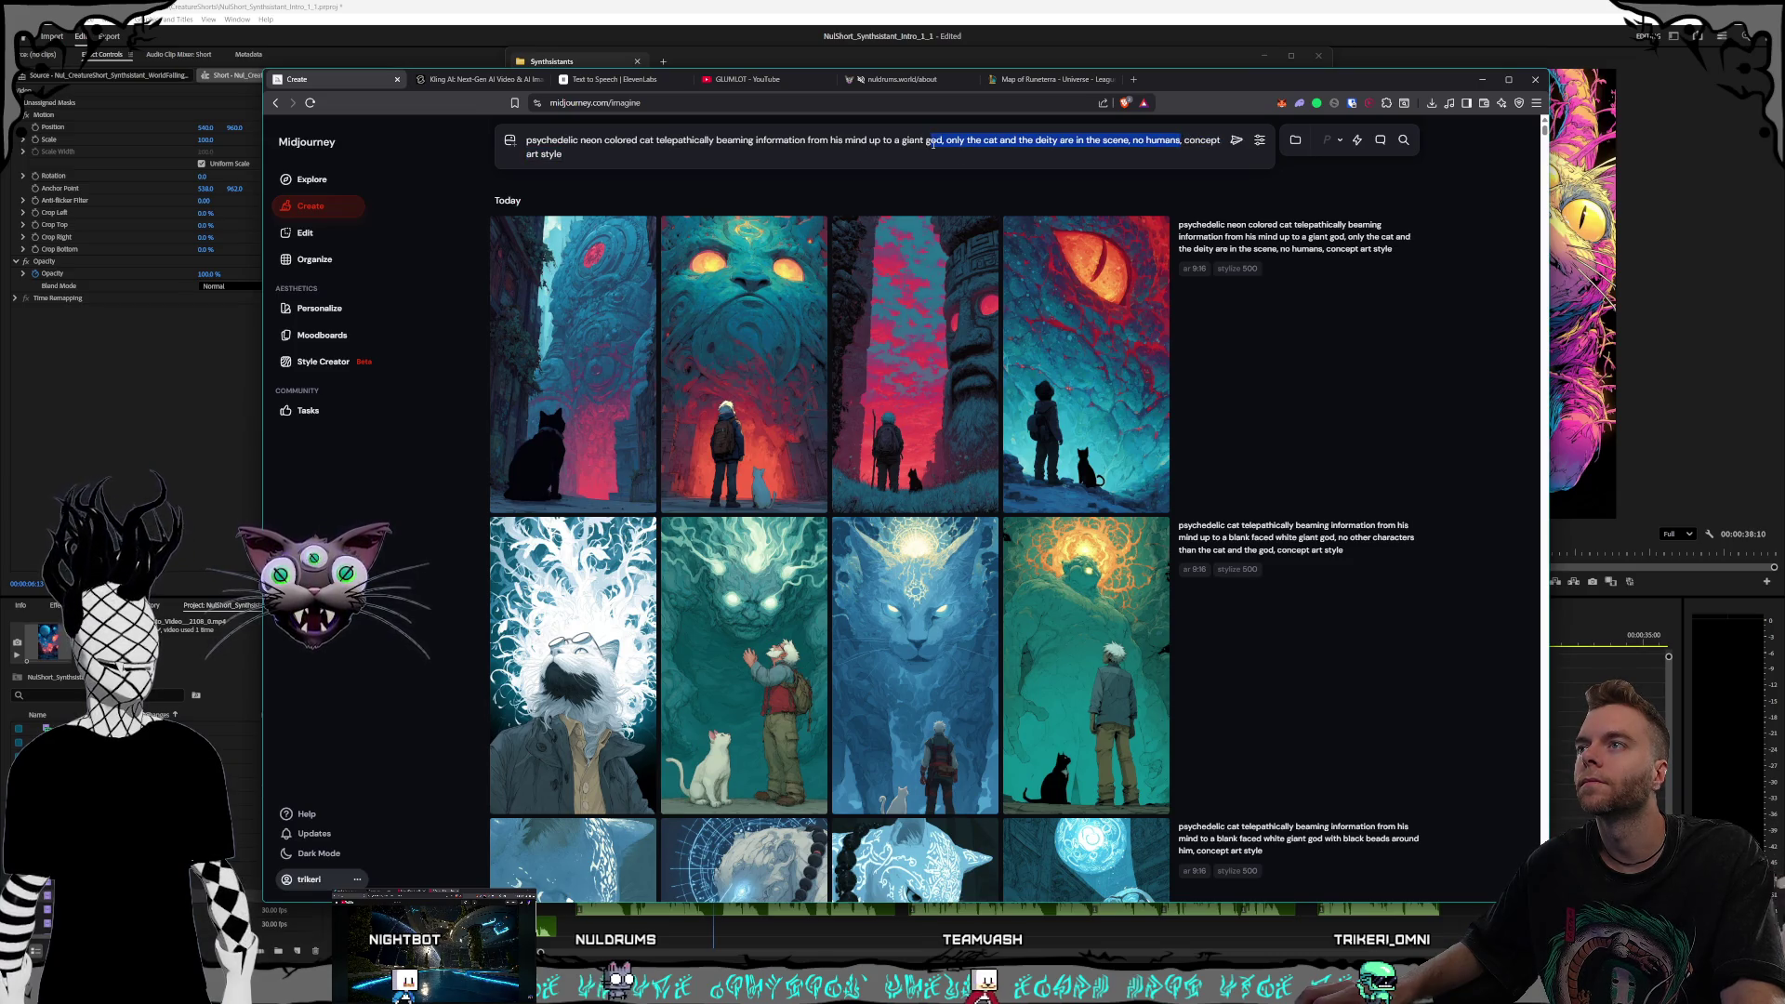
key(BackSpace)
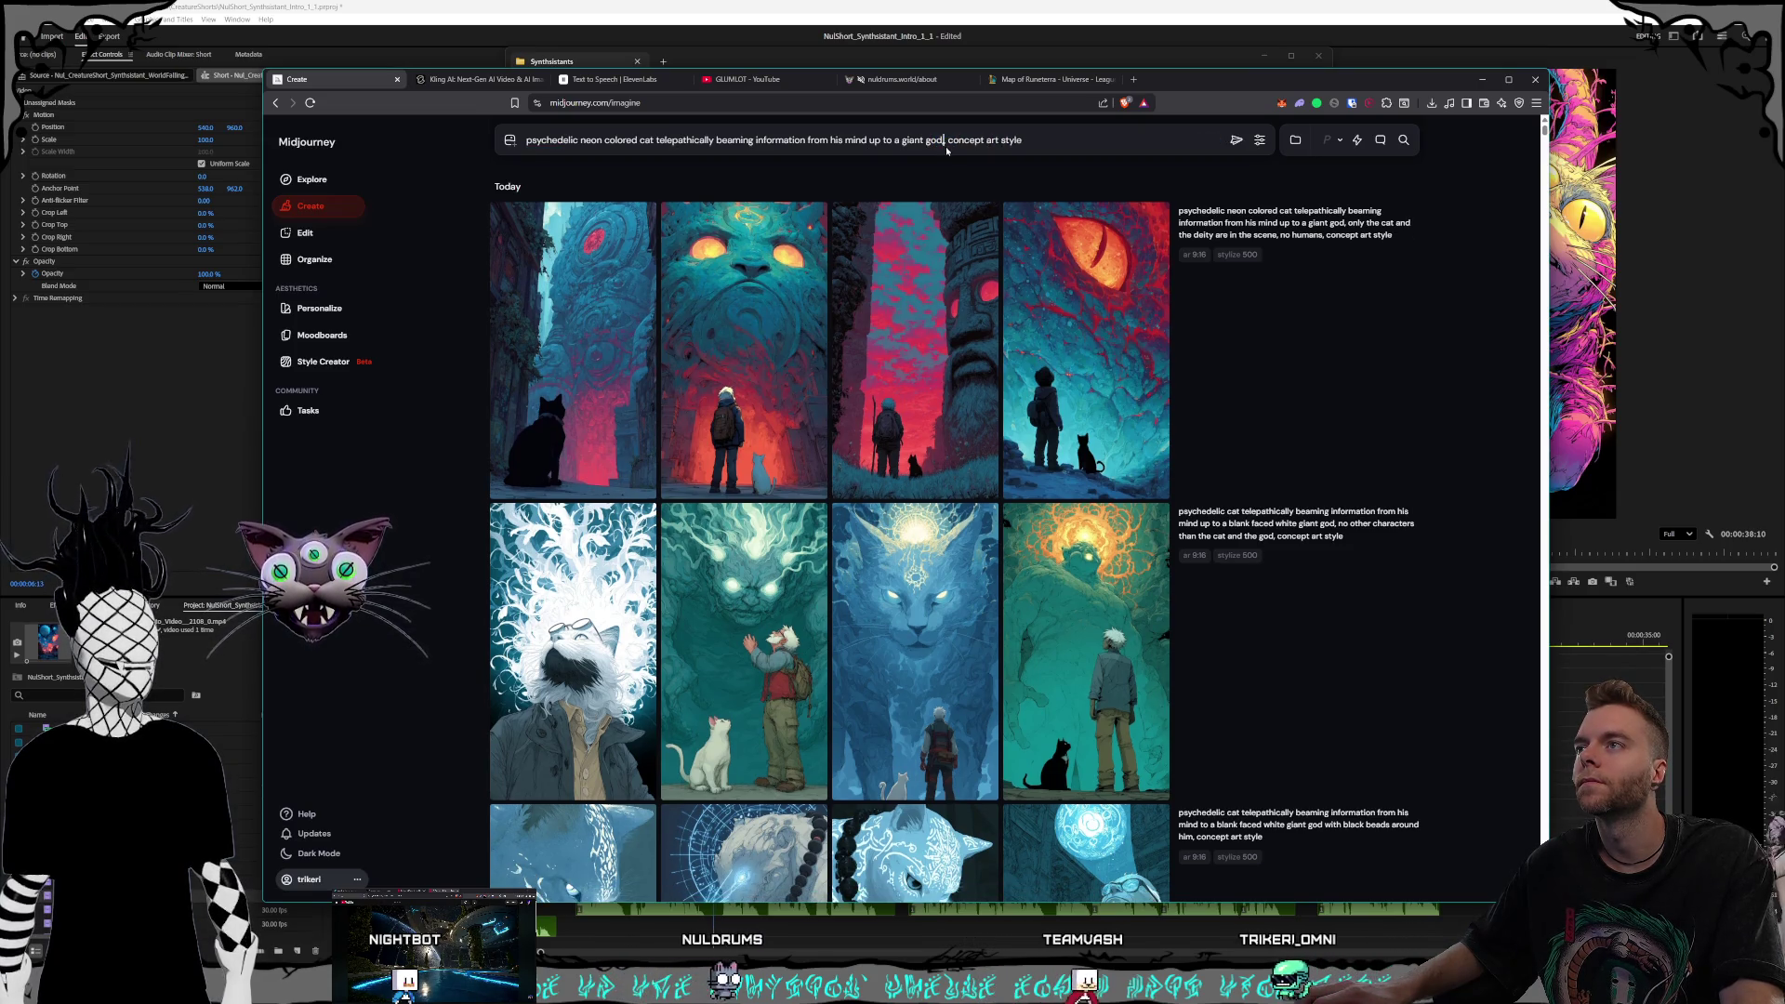
drag(943, 141, 894, 140)
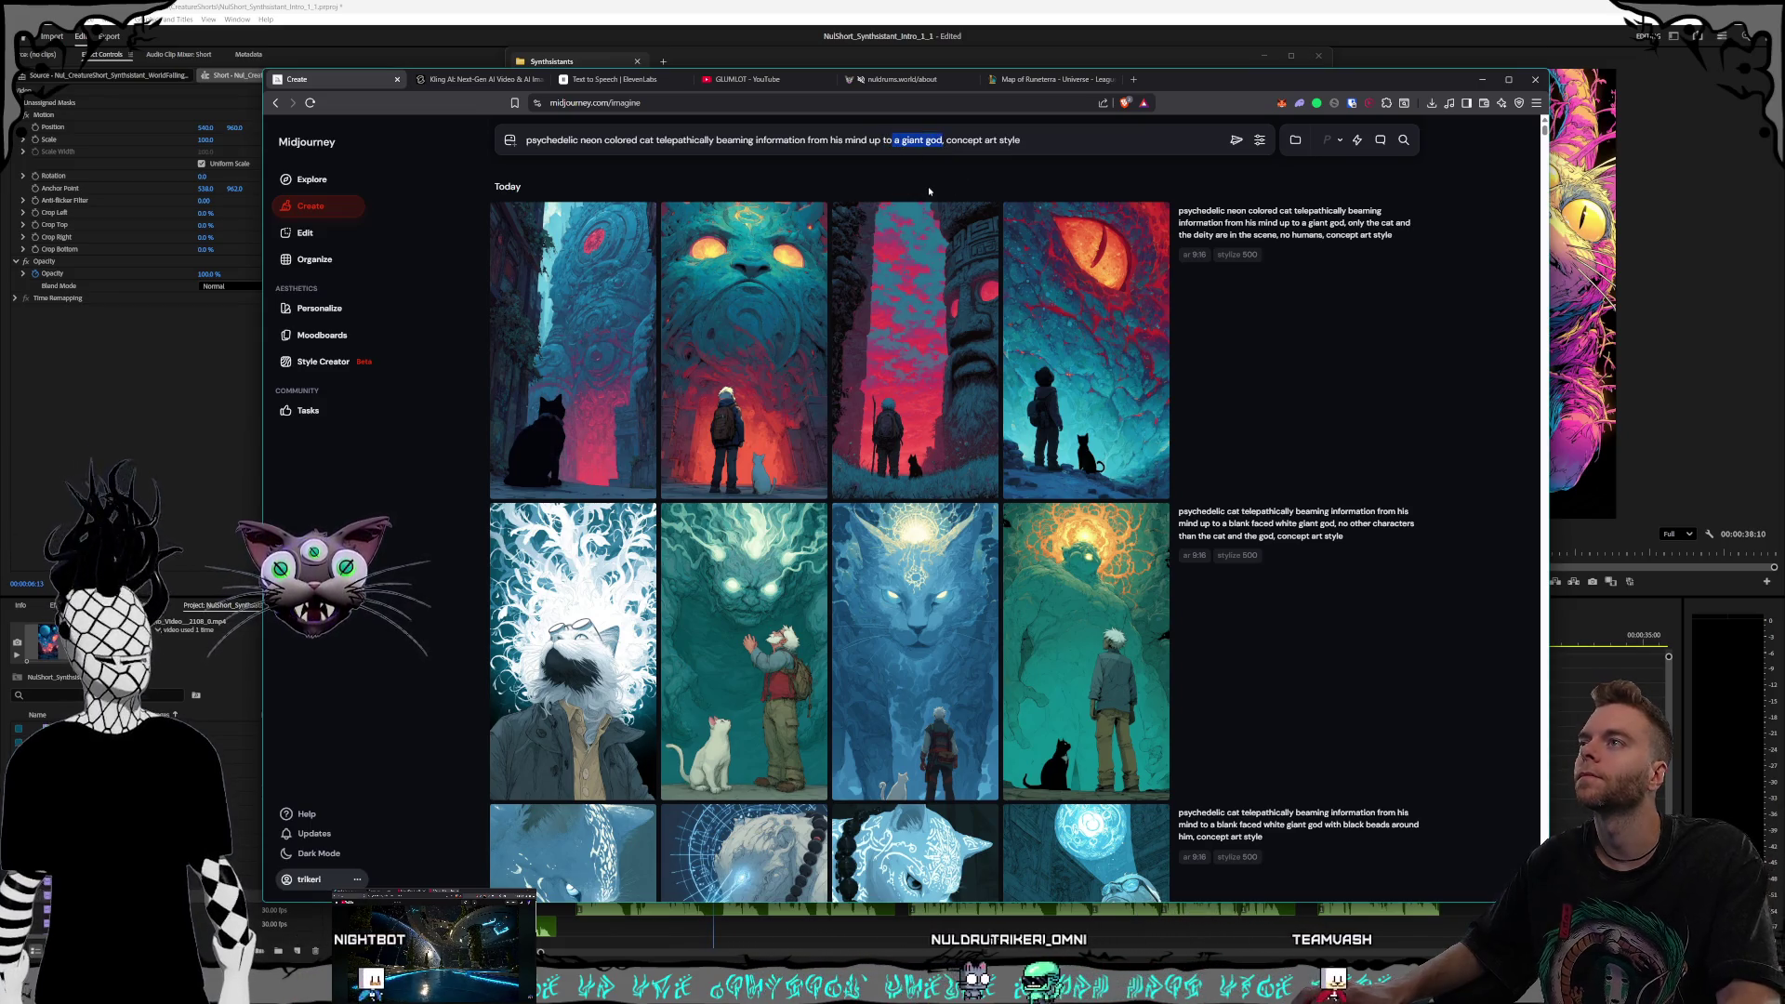
key(BackSpace)
key(BackSpace)
key(BackSpace)
key(BackSpace)
text(the universe)
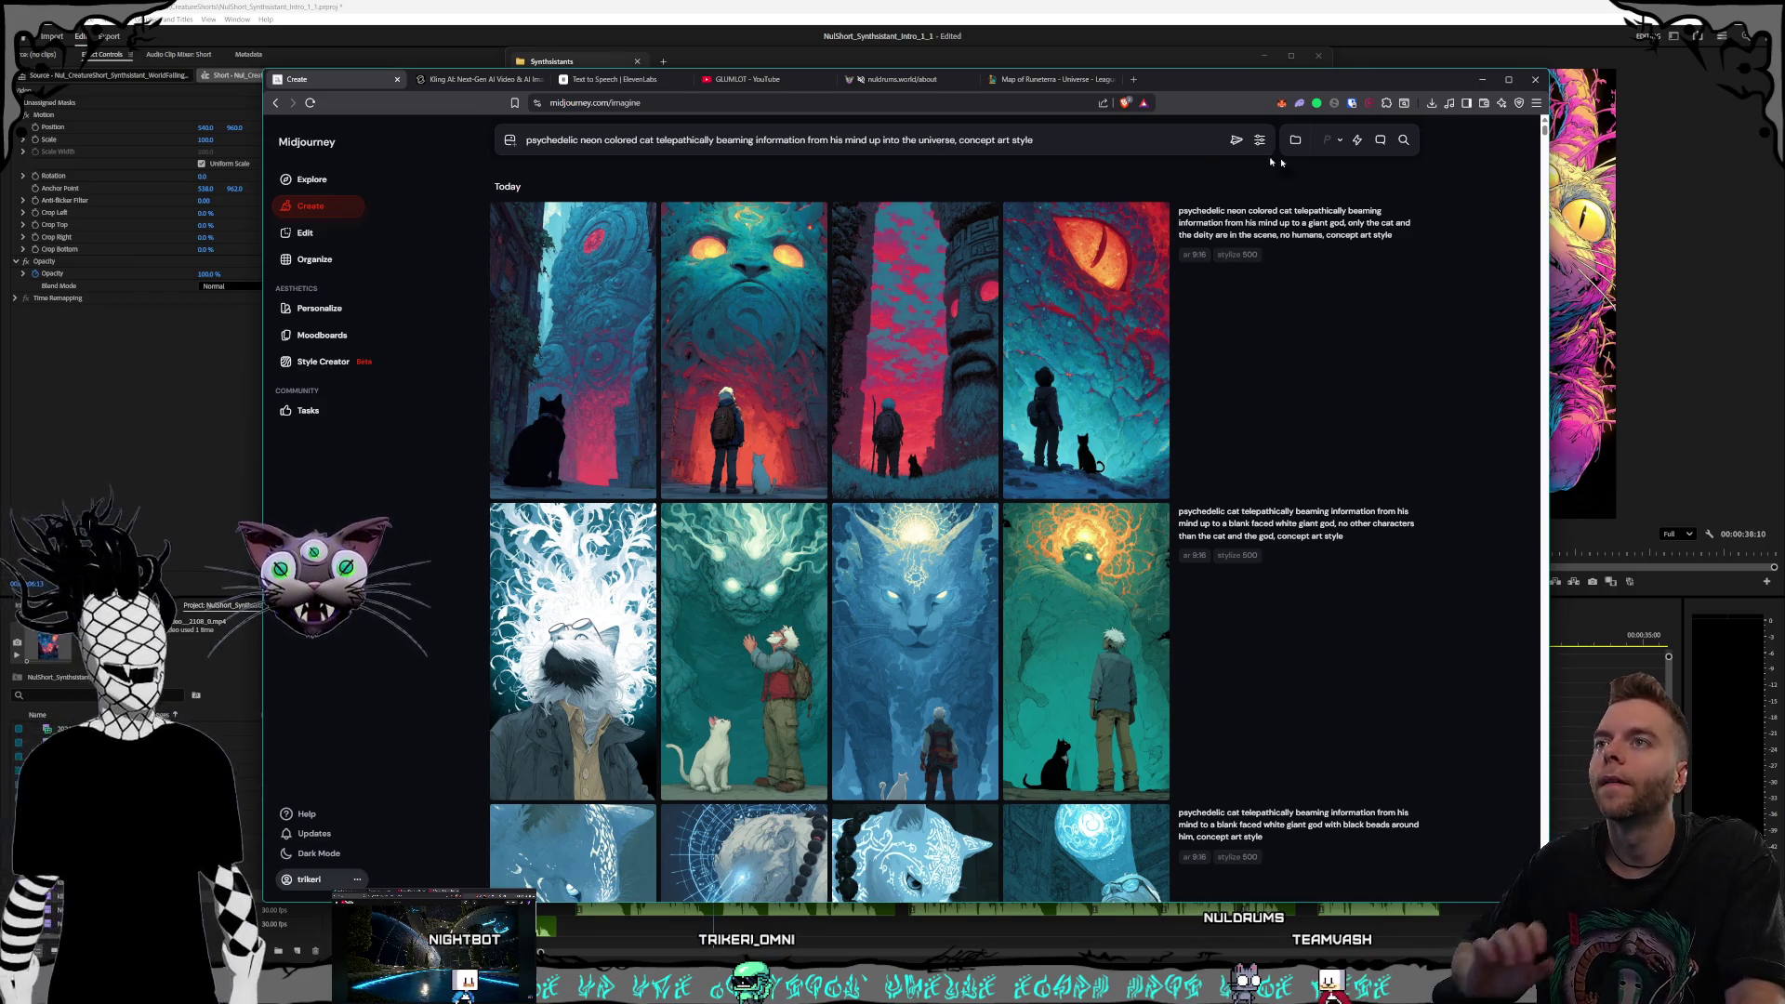
key(Return)
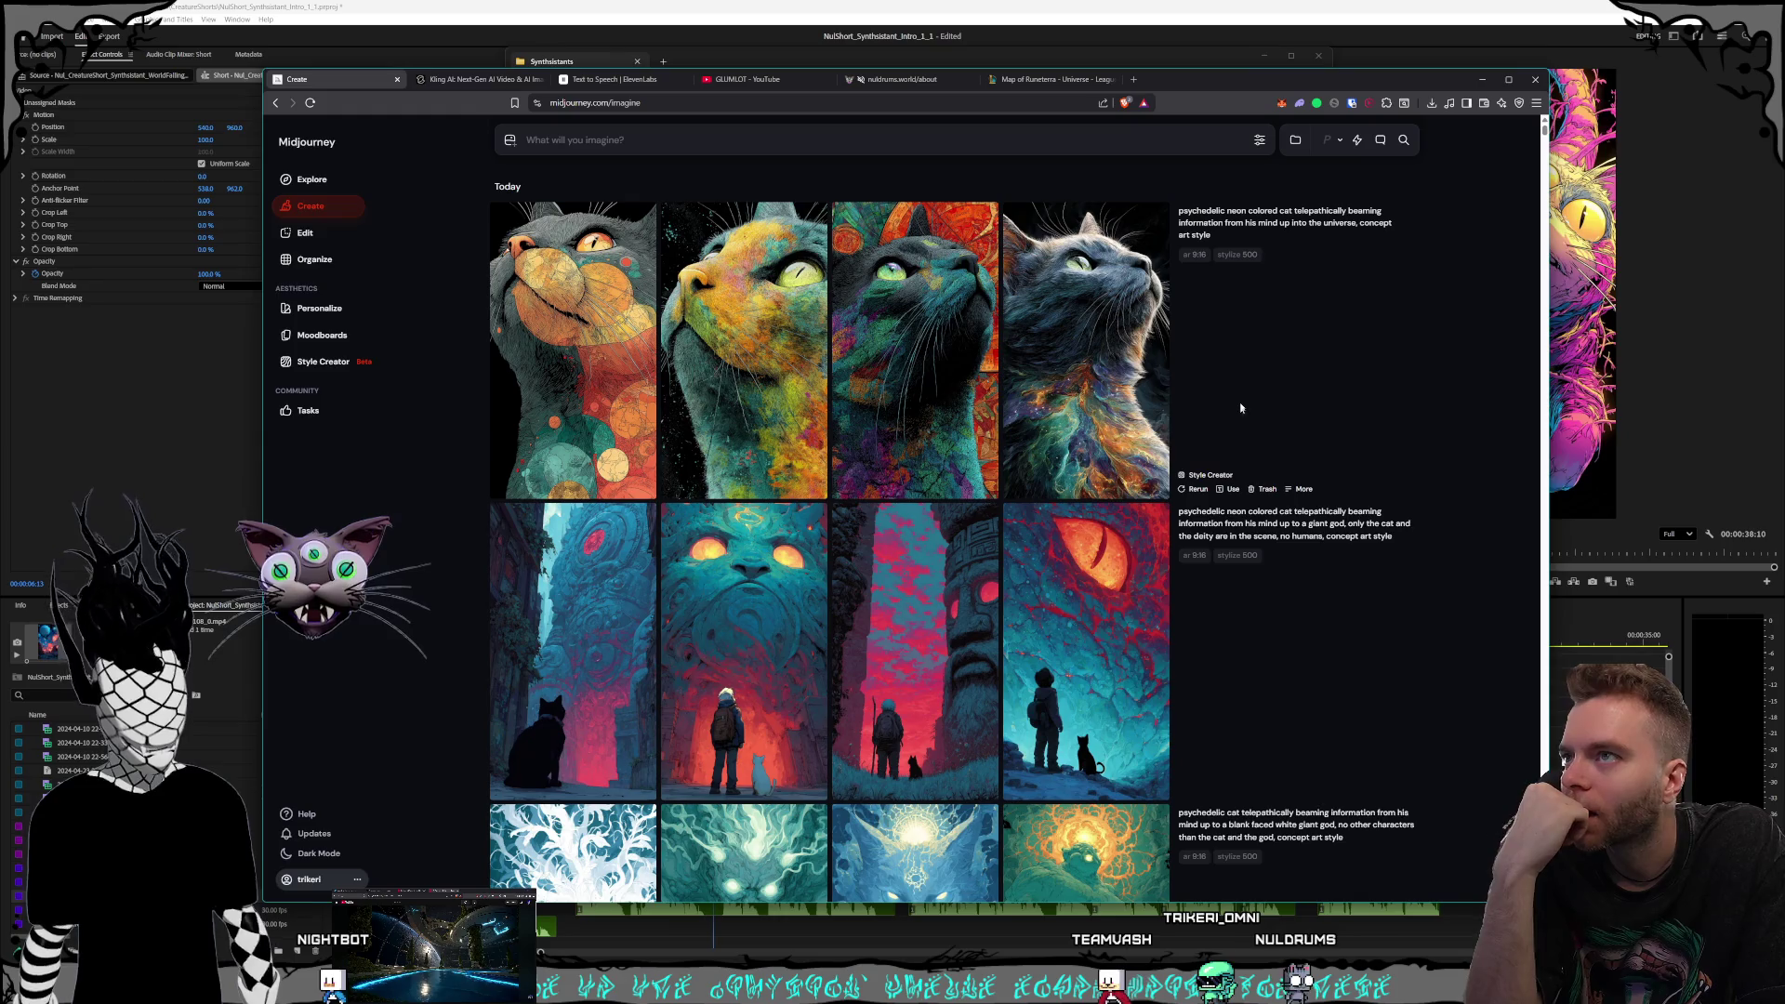
Scroll the results and view the beaded white god image full size
scroll(1248, 381, down, 3)
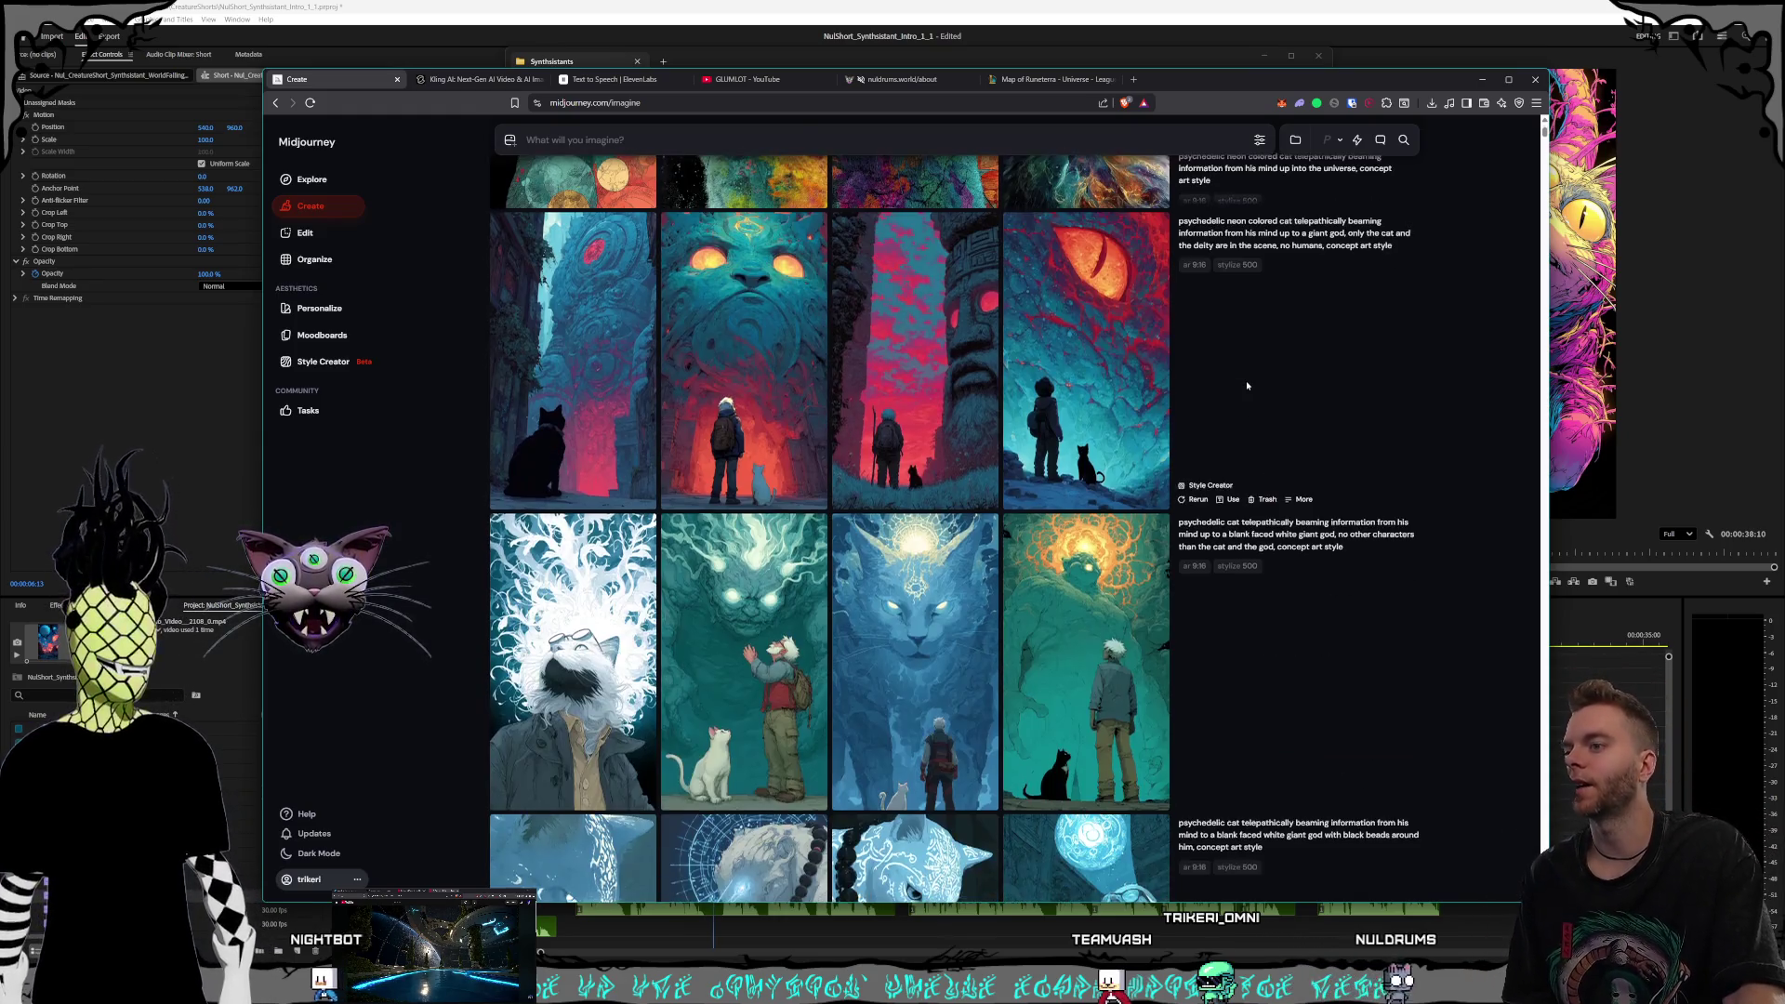
scroll(1247, 385, down, 3)
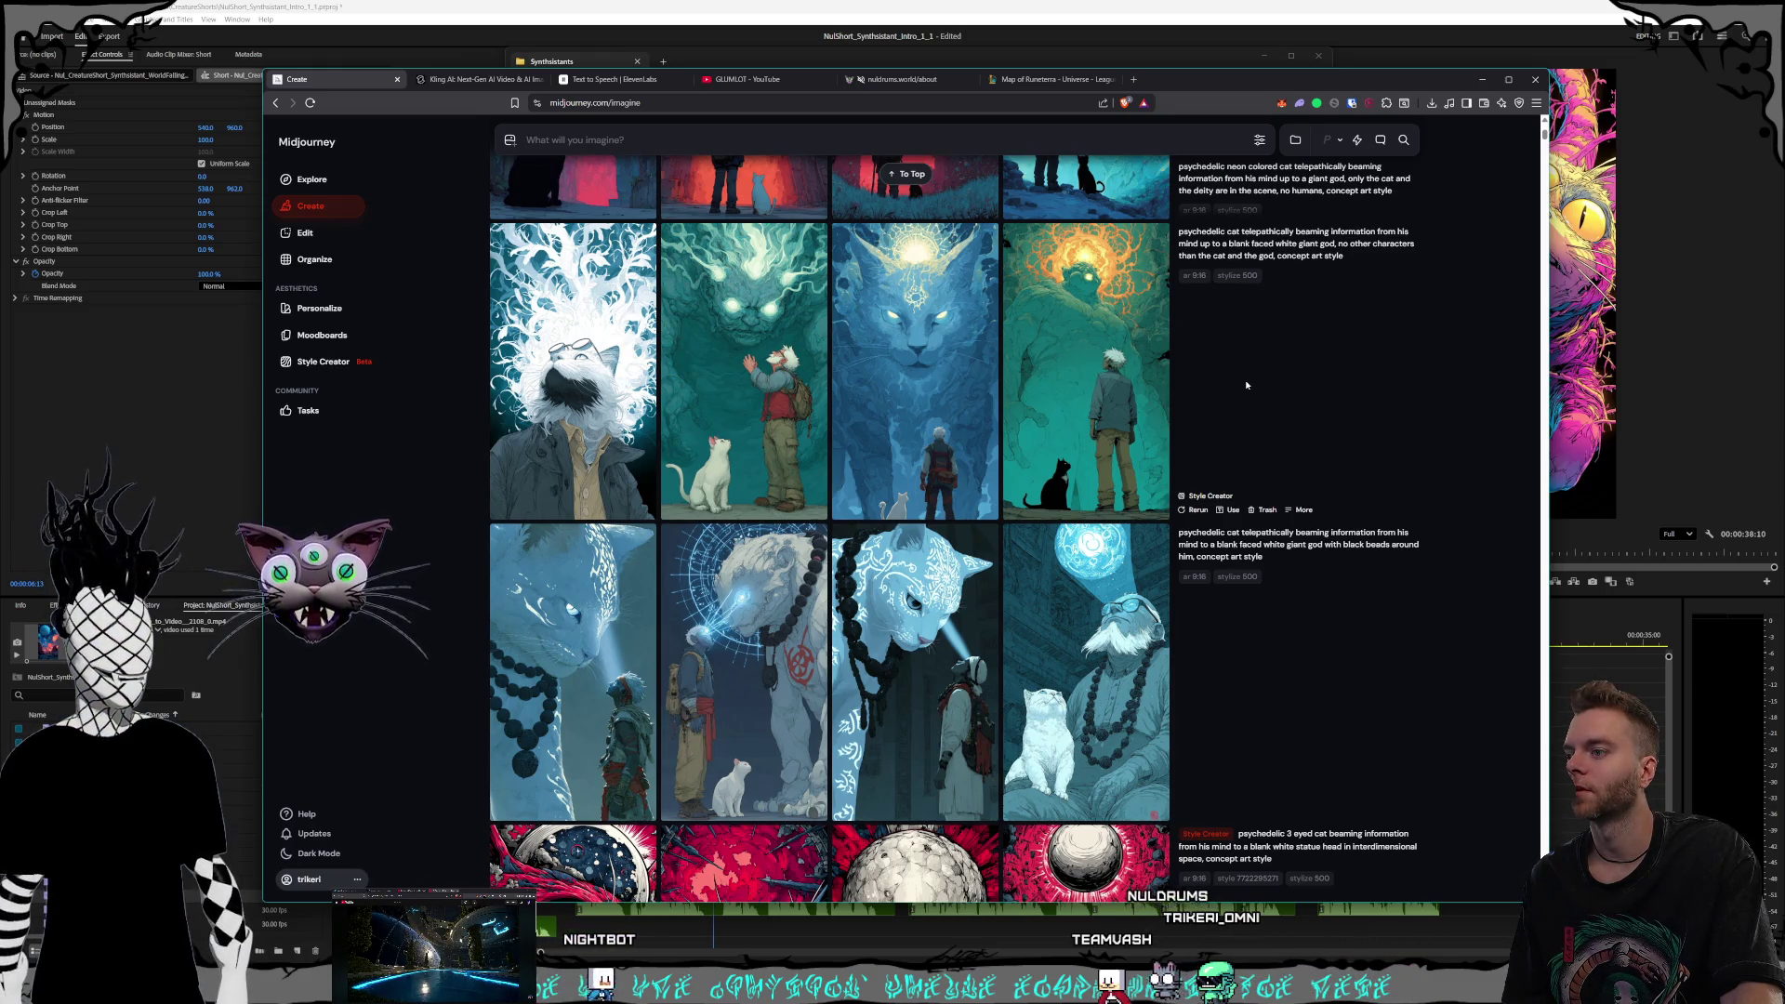
mouse_move(697, 700)
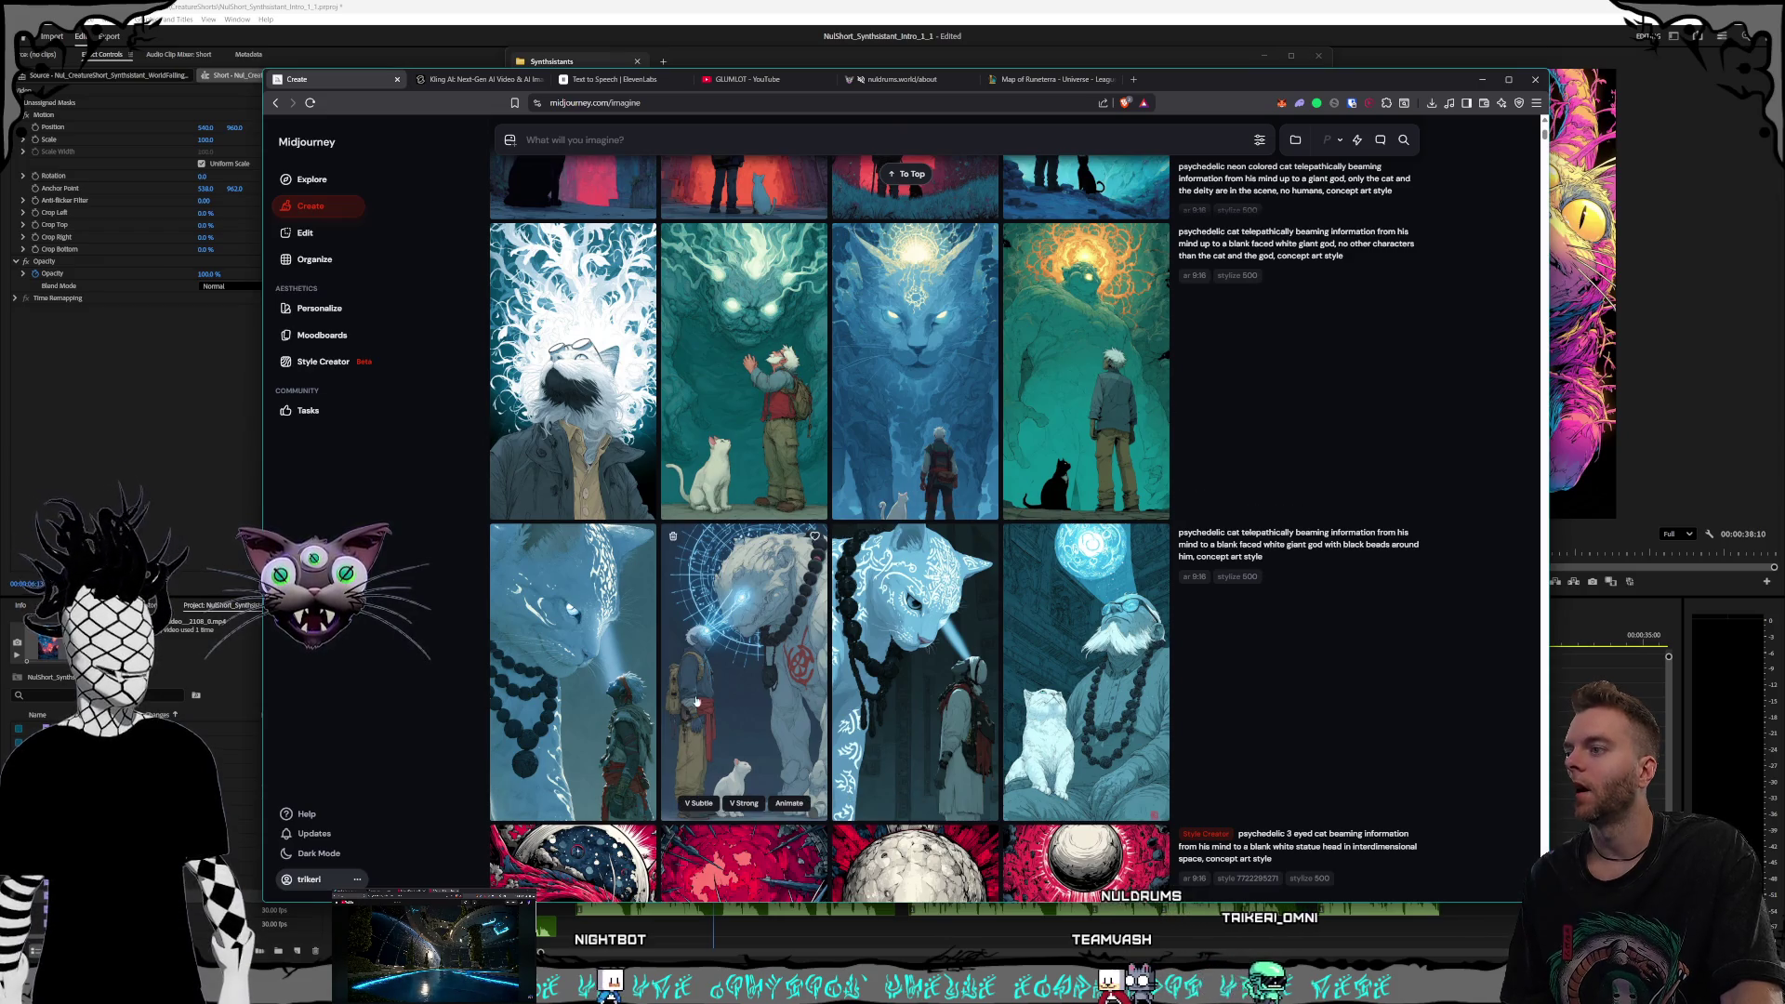
click(722, 674)
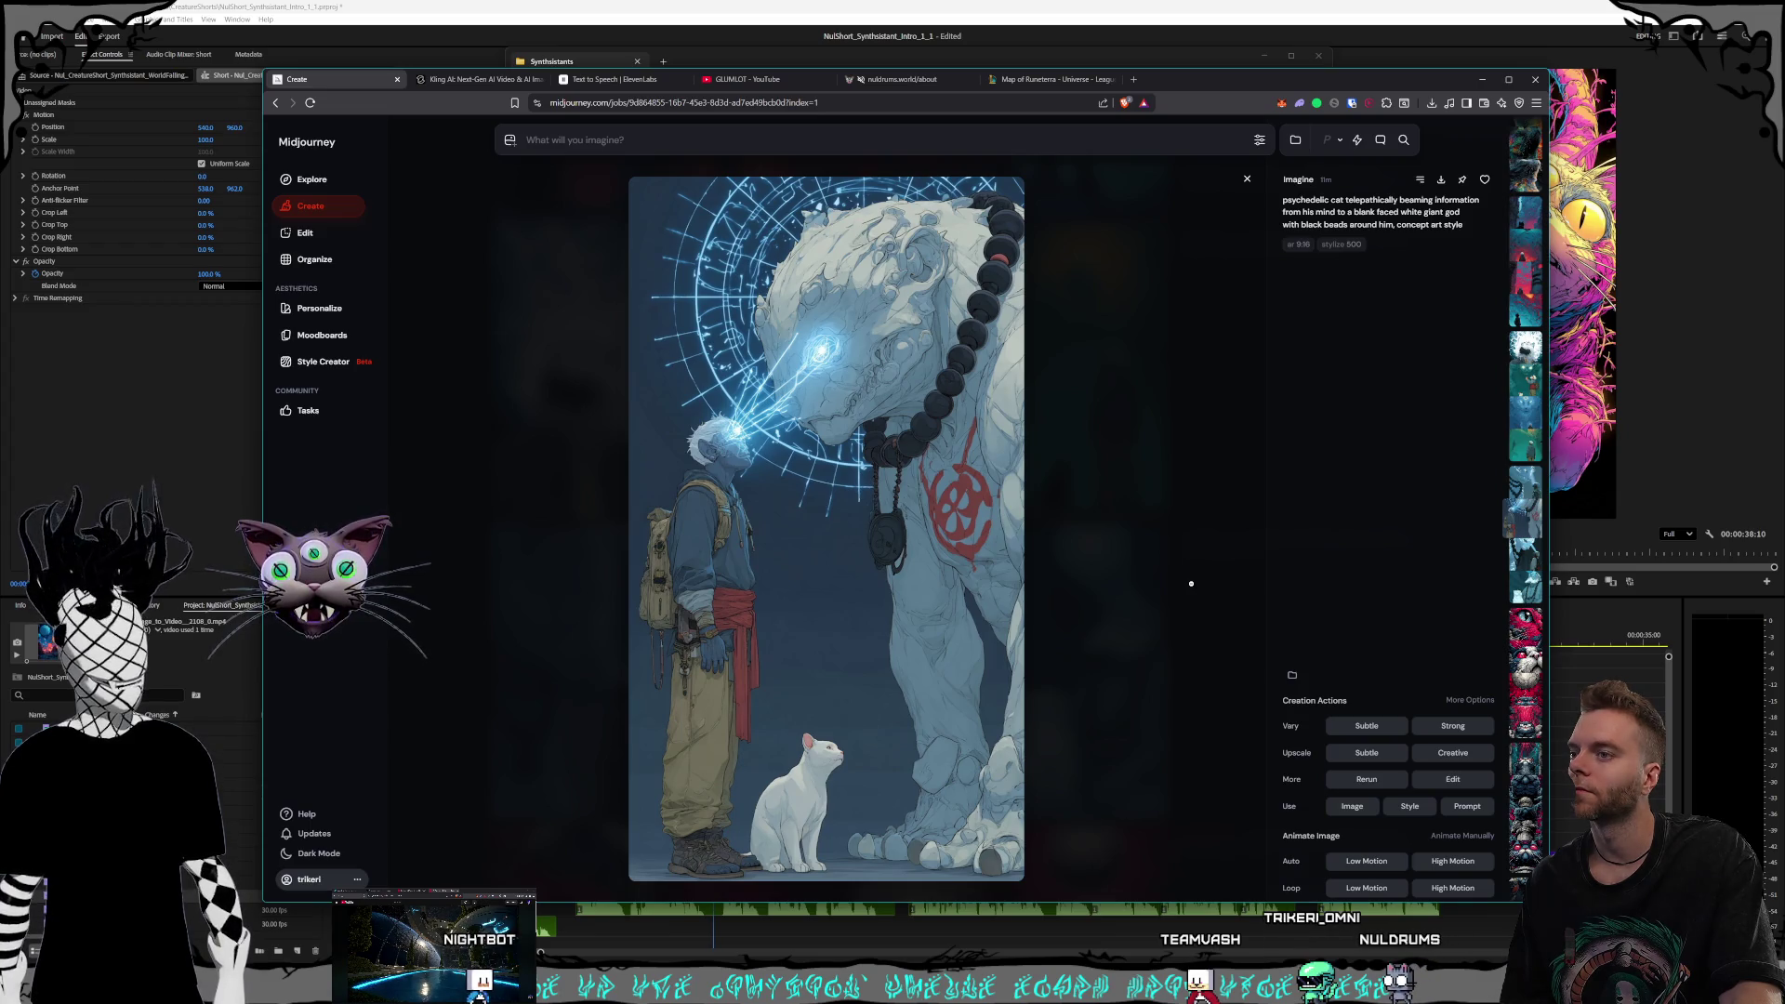
click(1191, 584)
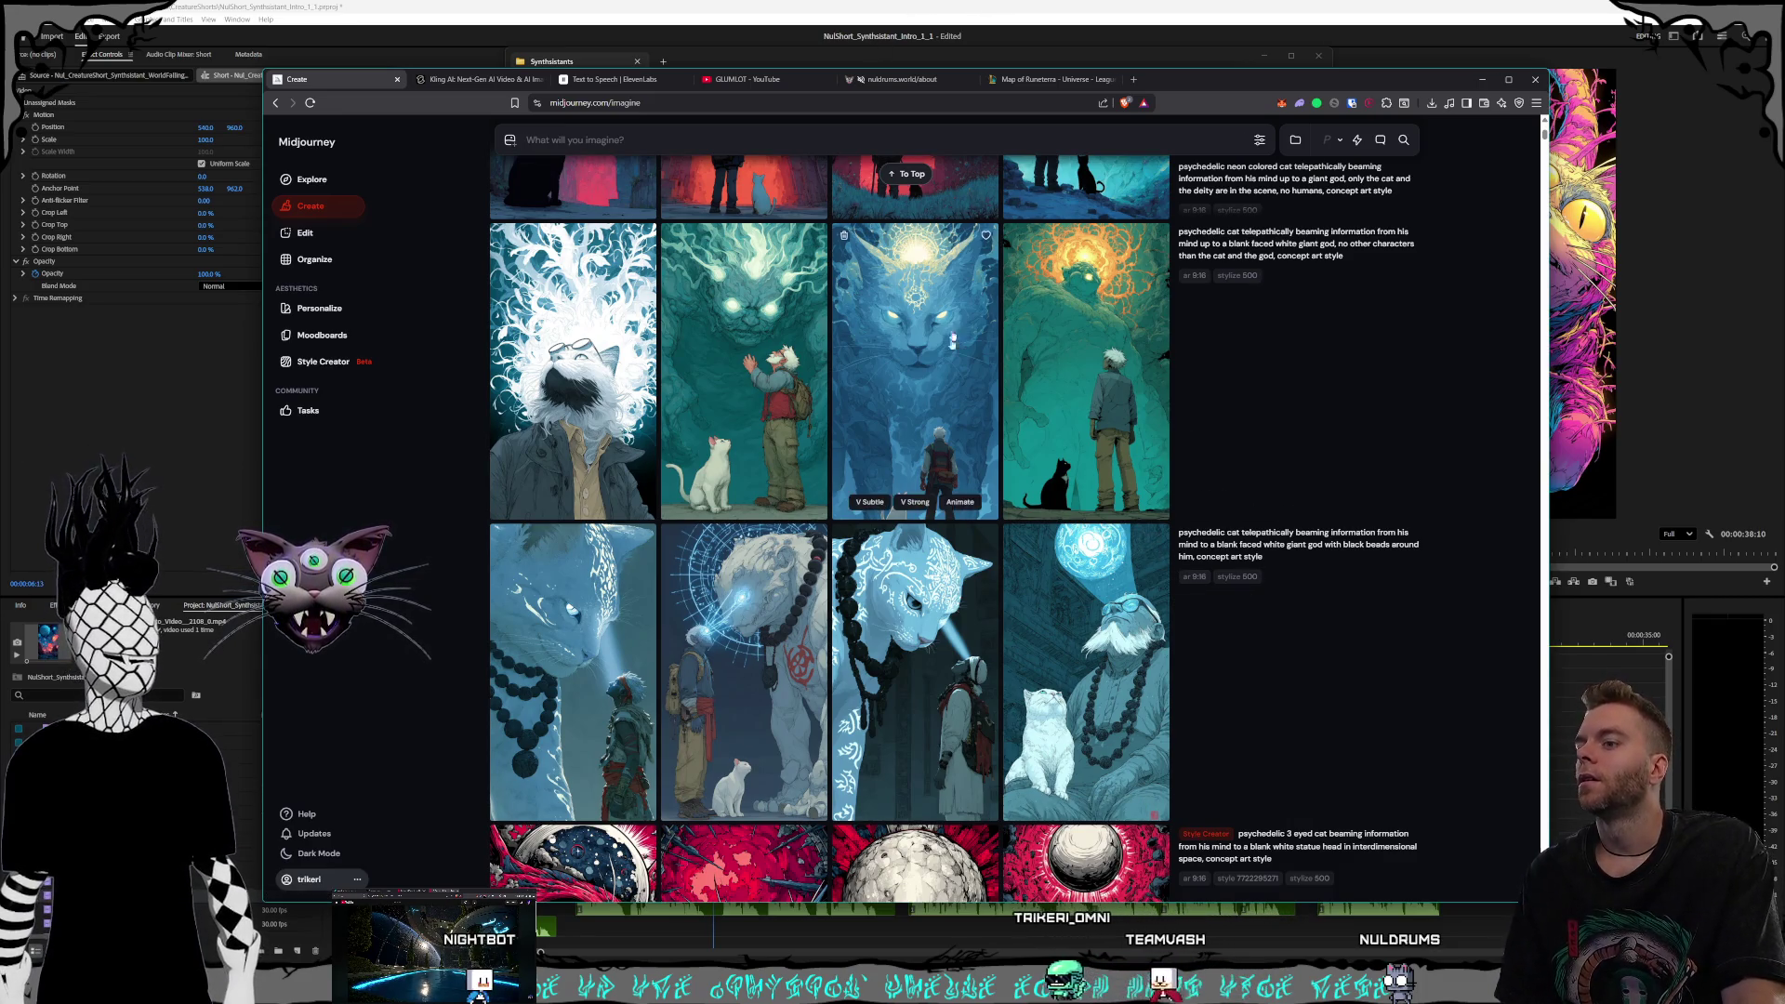
Switch to Premiere Pro and scrub to the 'few can match their omniscience' stained-glass cat shot
scroll(952, 347, down, 4)
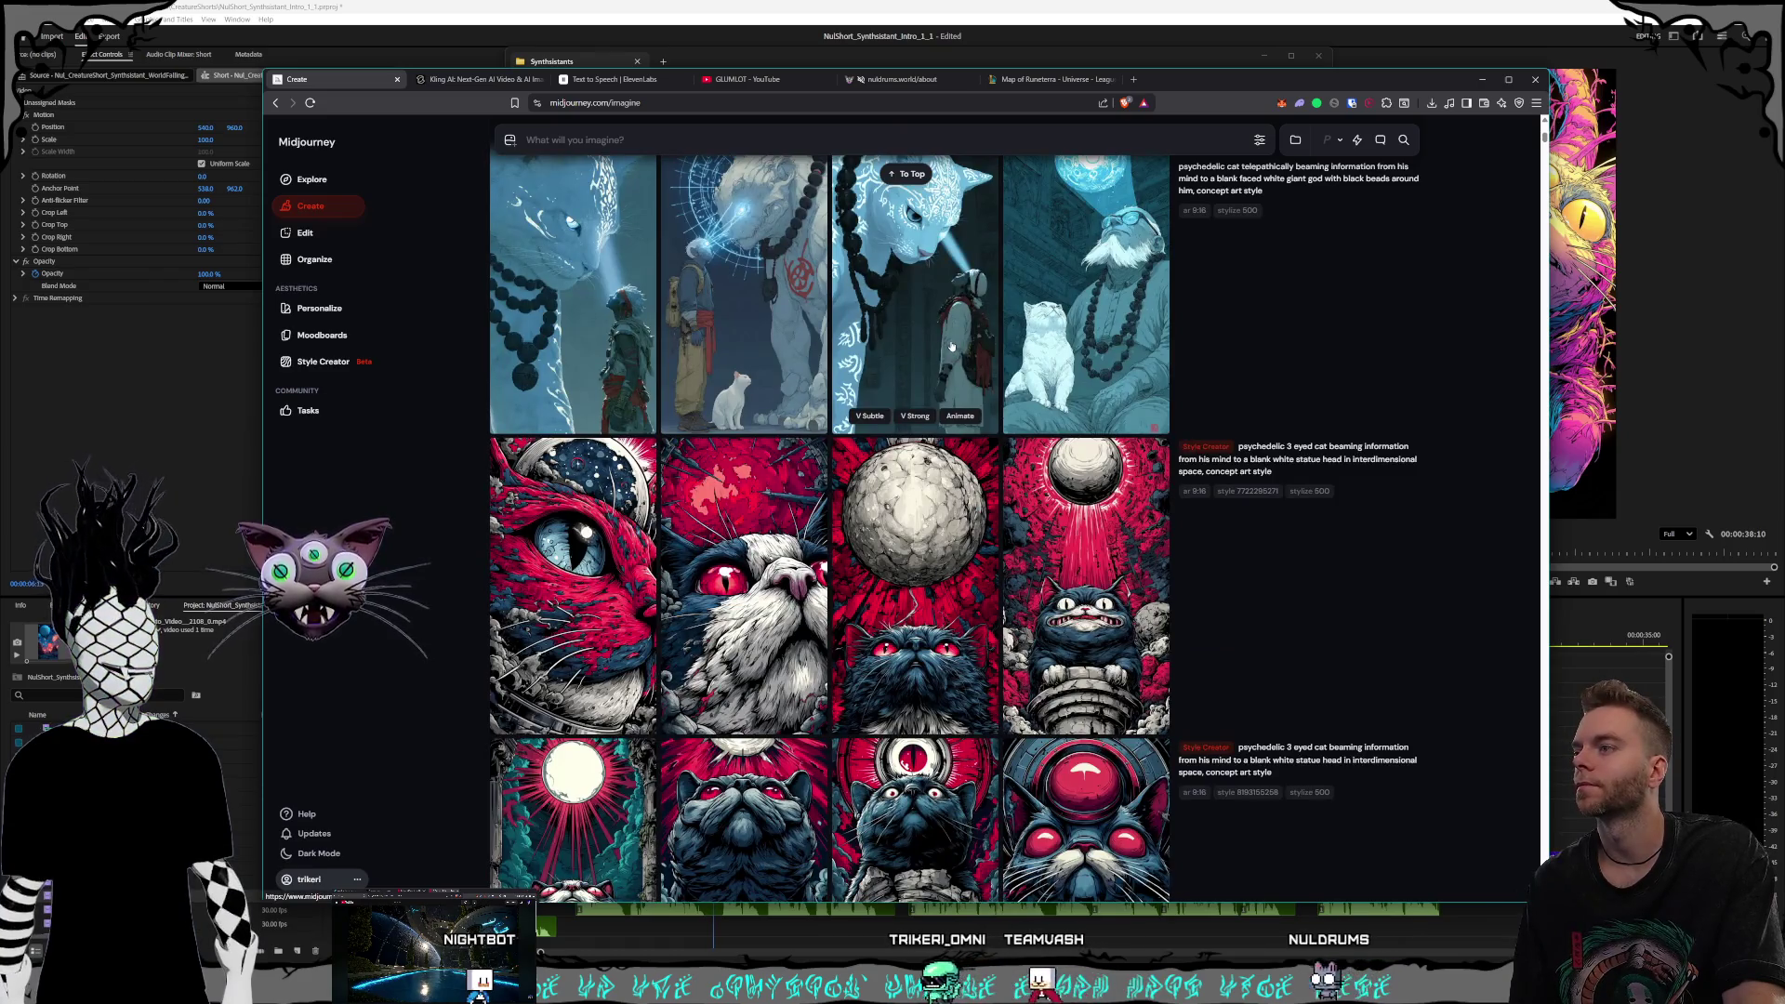
scroll(950, 353, up, 3)
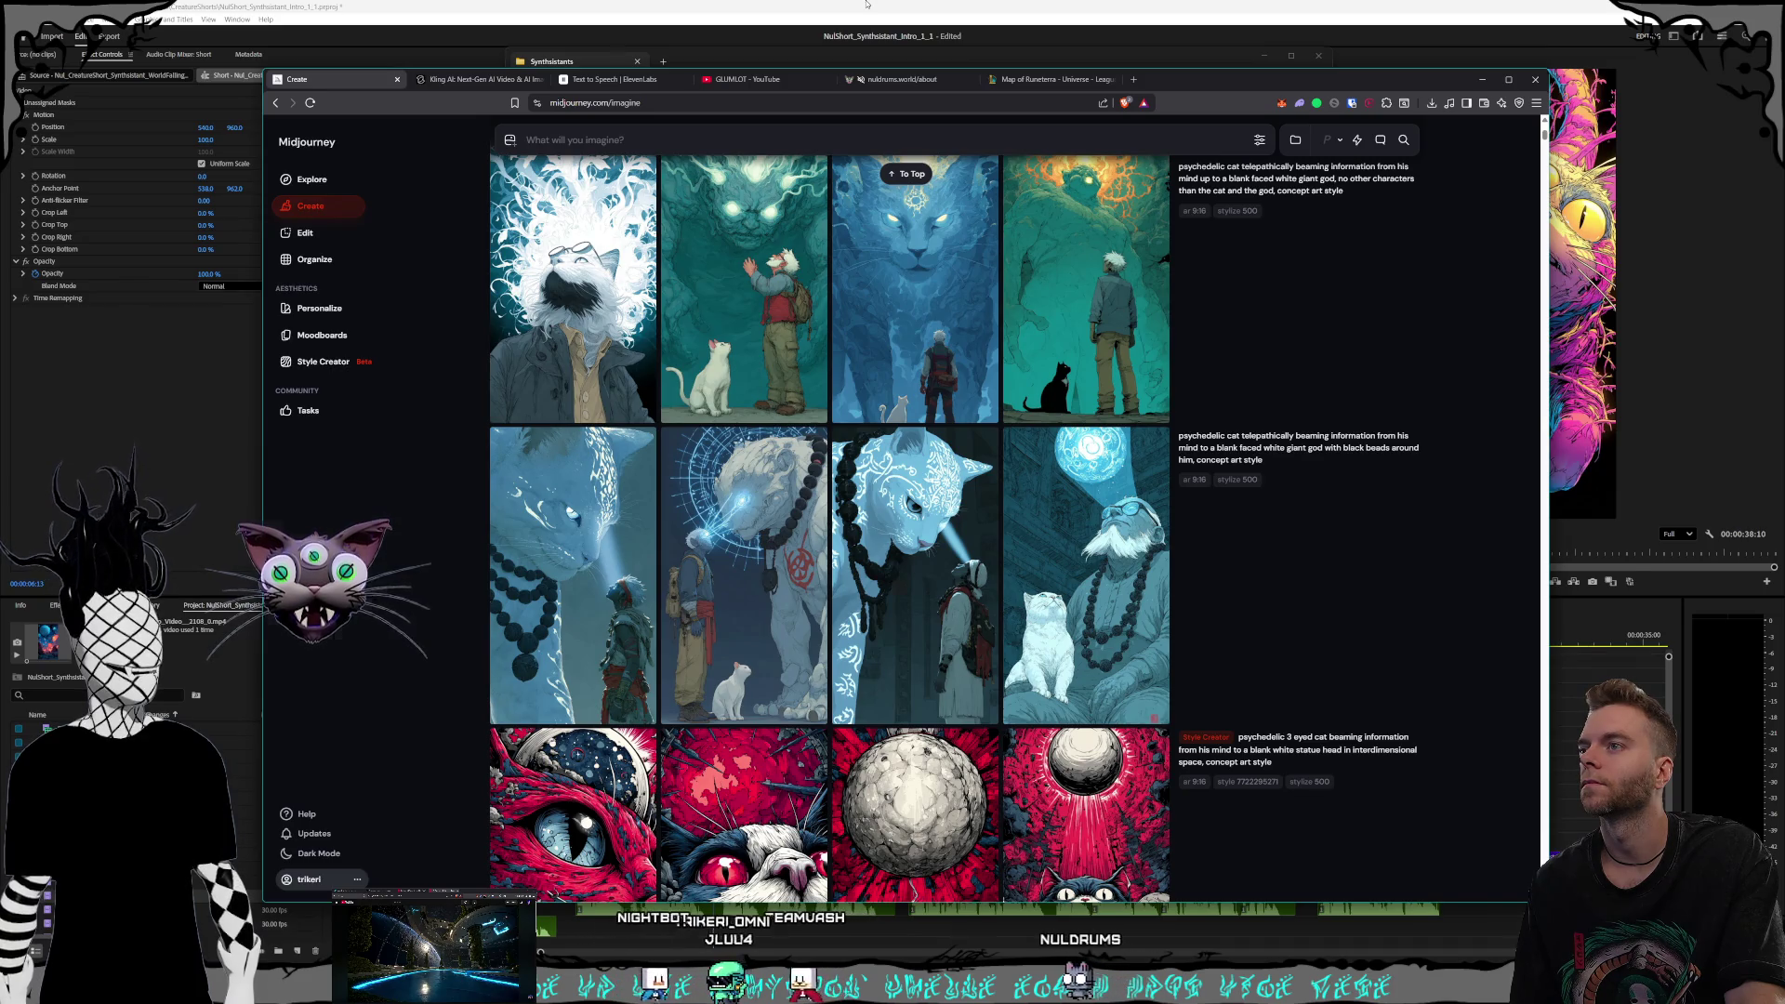
click(865, 4)
drag(713, 643, 1183, 631)
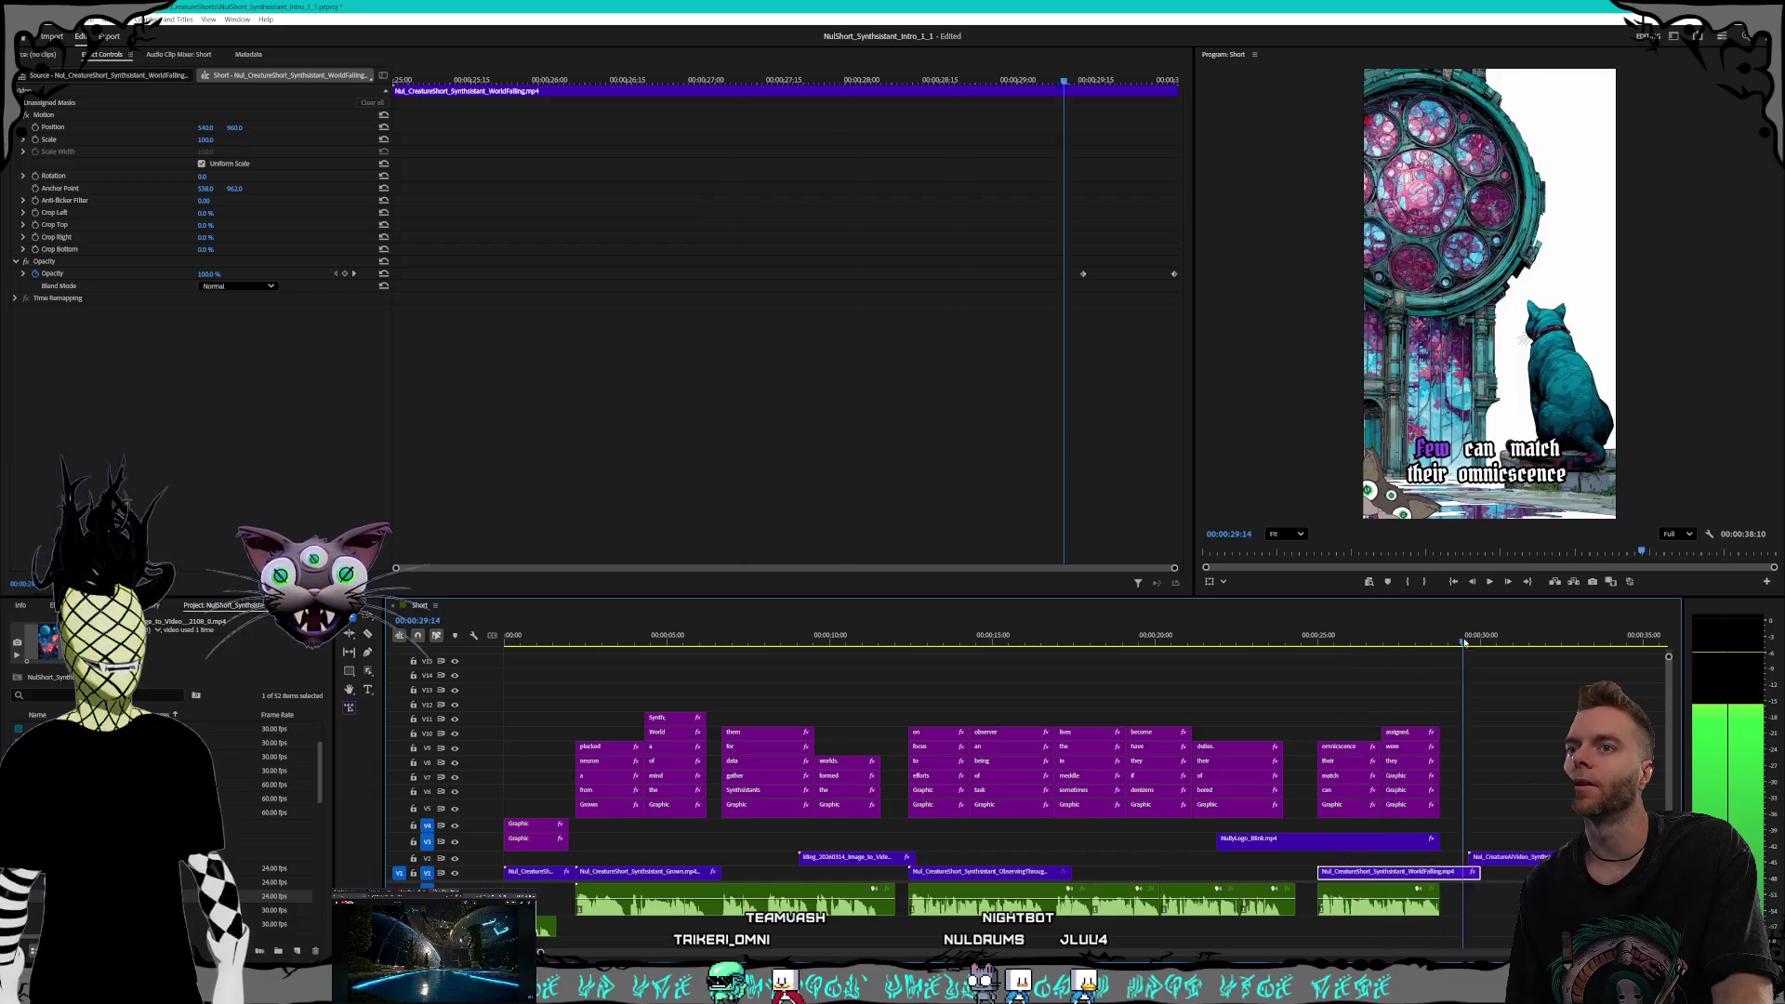
Move the CreatureAIVideo clip to right after the Grown clip and preview the new order
click(1530, 860)
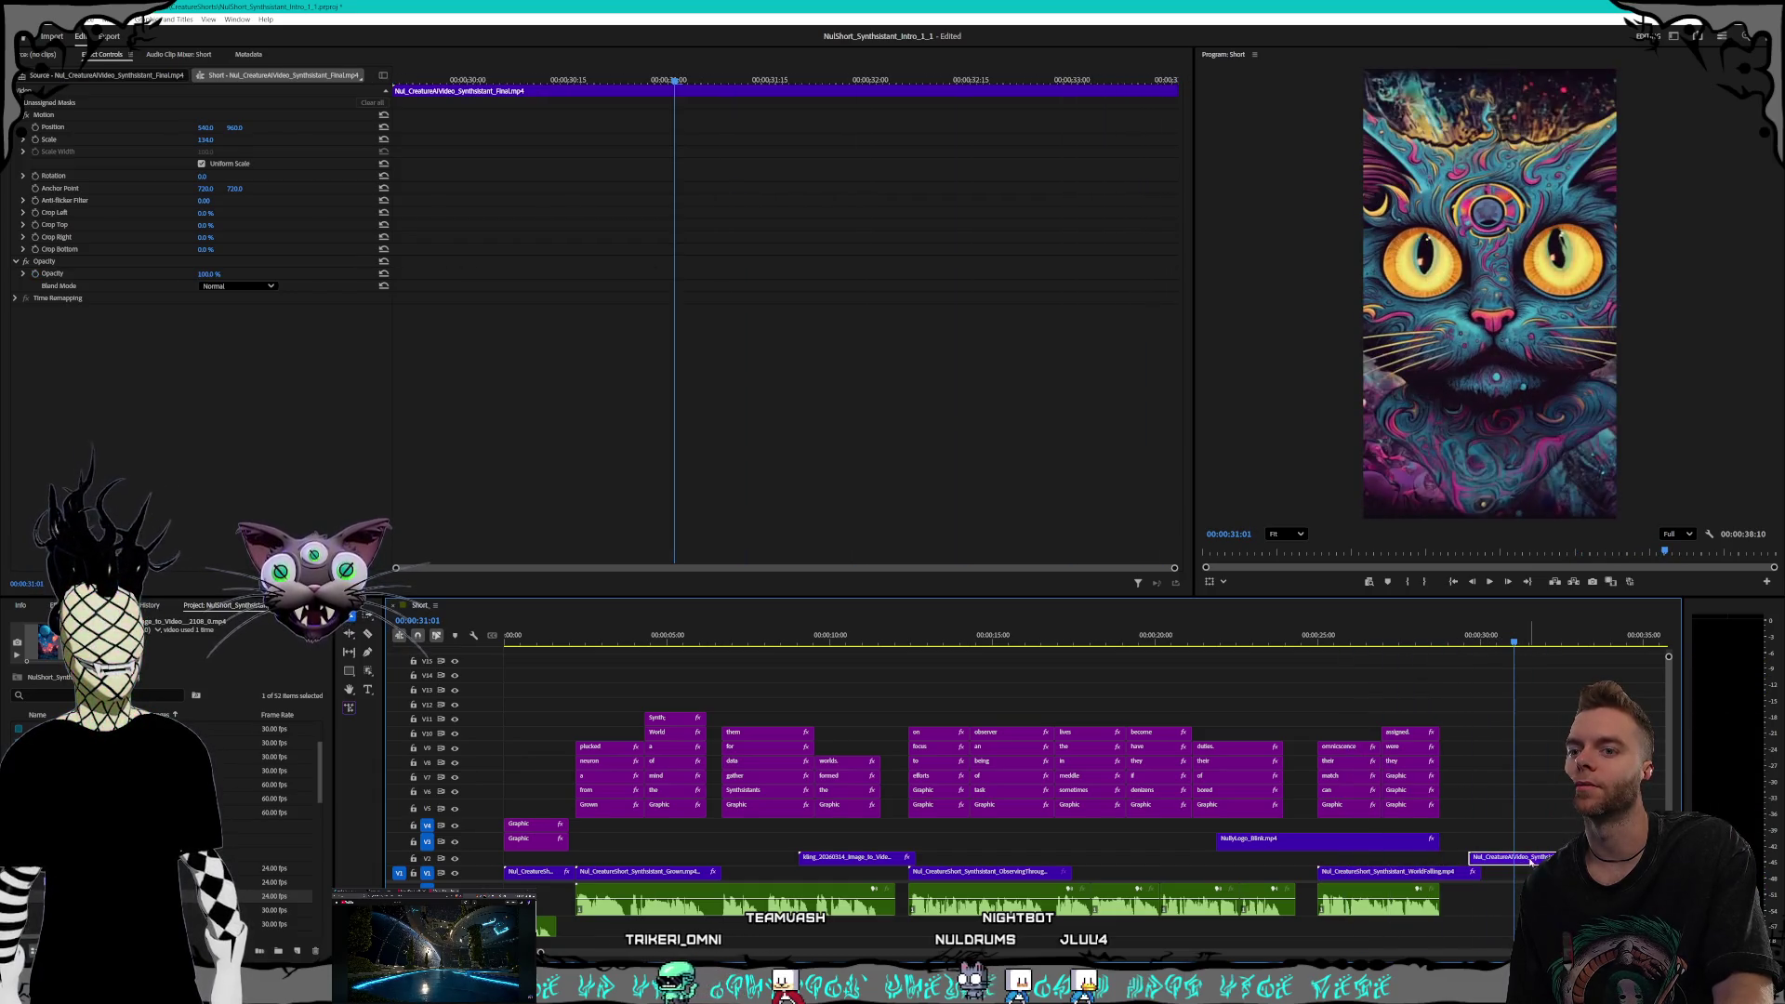
mouse_move(907, 886)
mouse_down()
mouse_move(734, 876)
mouse_move(787, 880)
mouse_up()
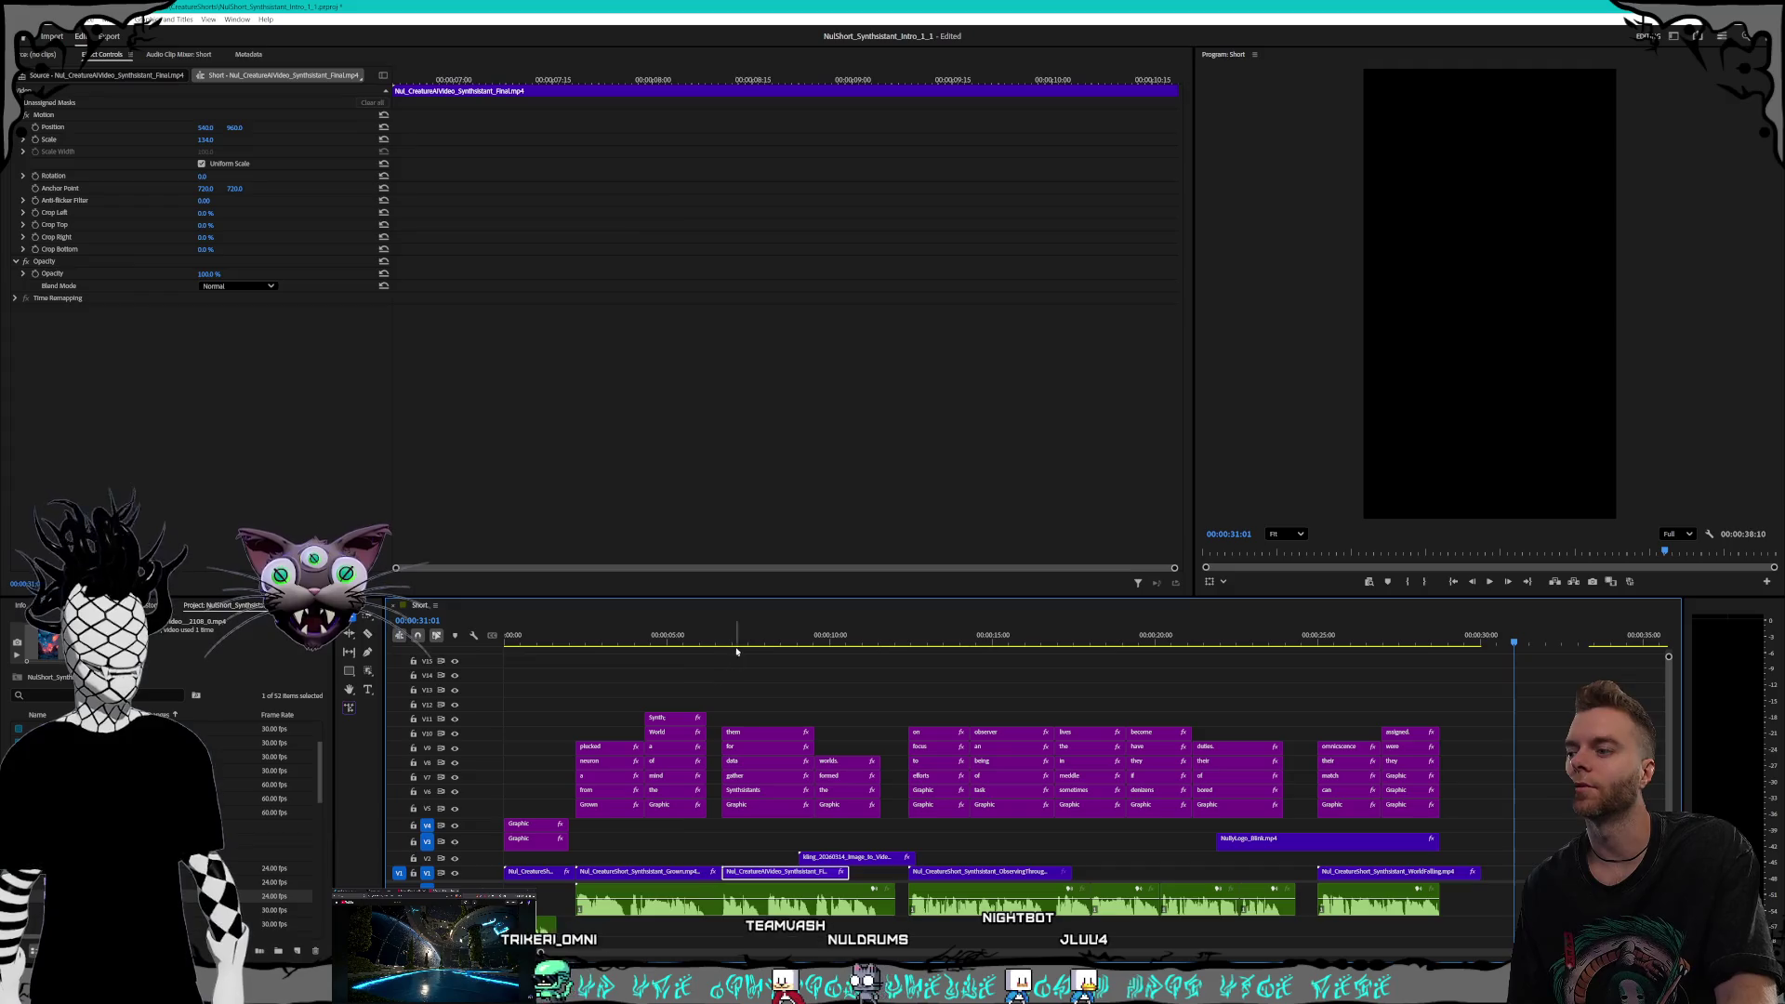
drag(670, 631, 641, 636)
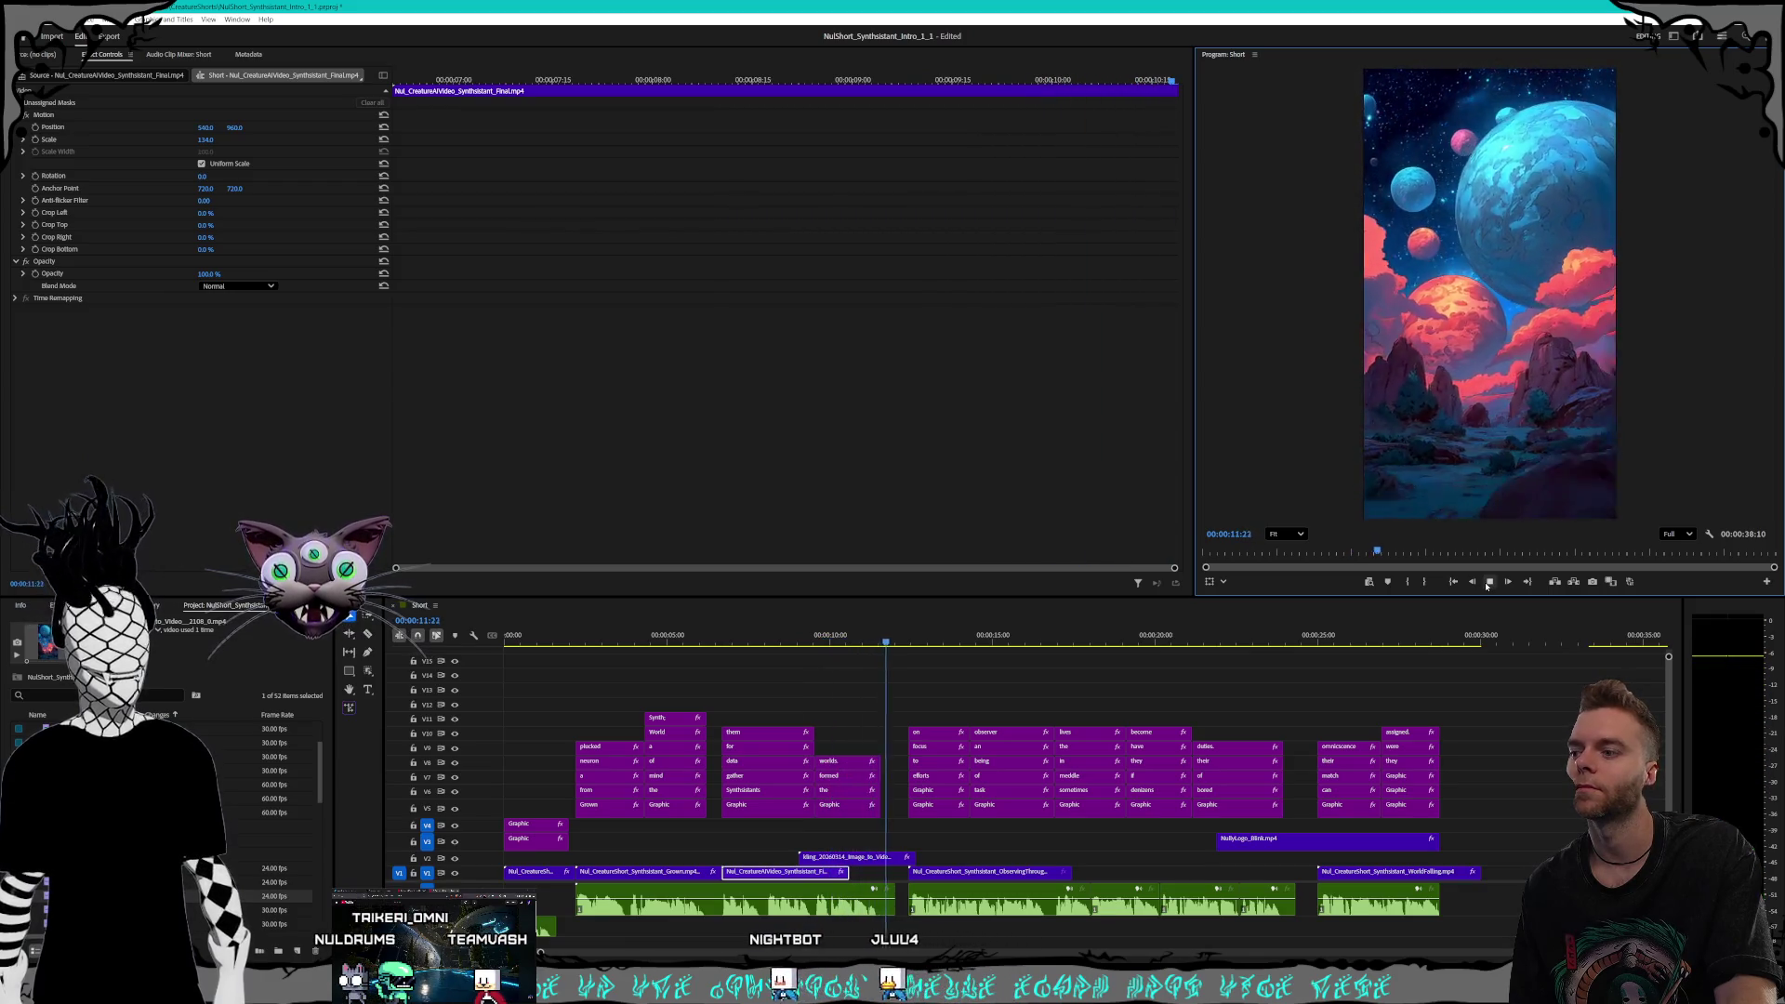
click(1488, 582)
Check the Grown clip's Speed/Duration without changing it, then return to Midjourney
right_click(648, 880)
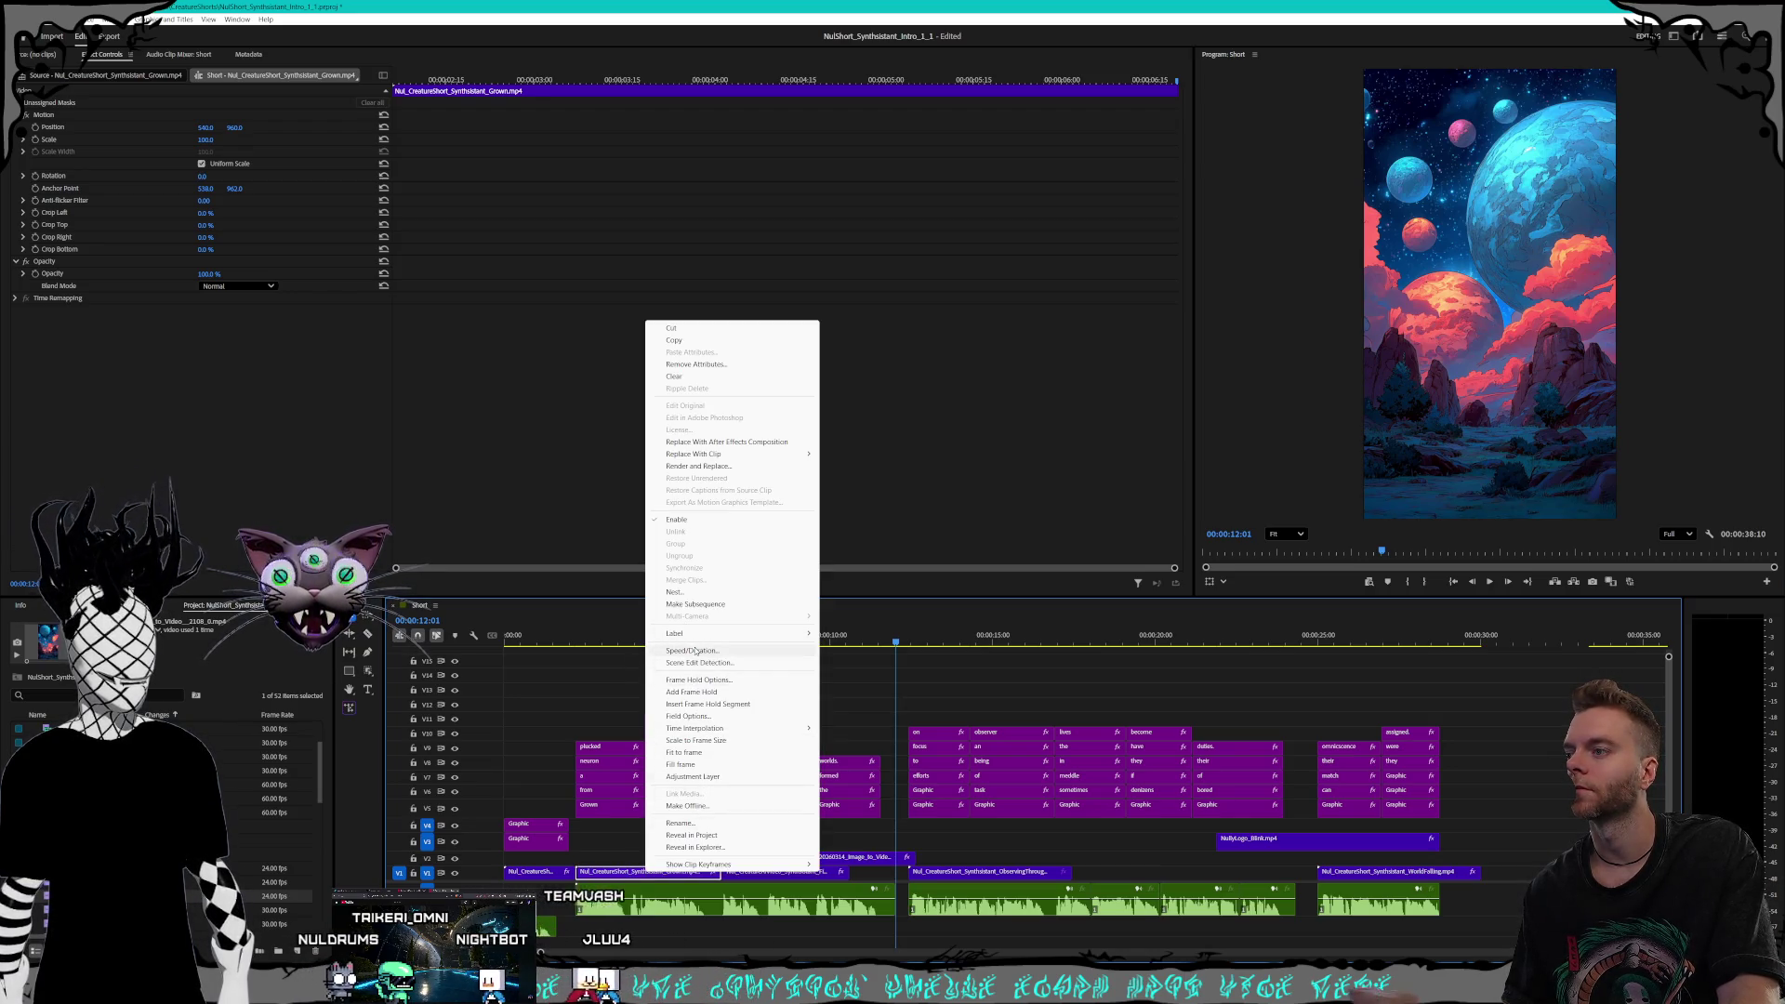
click(696, 650)
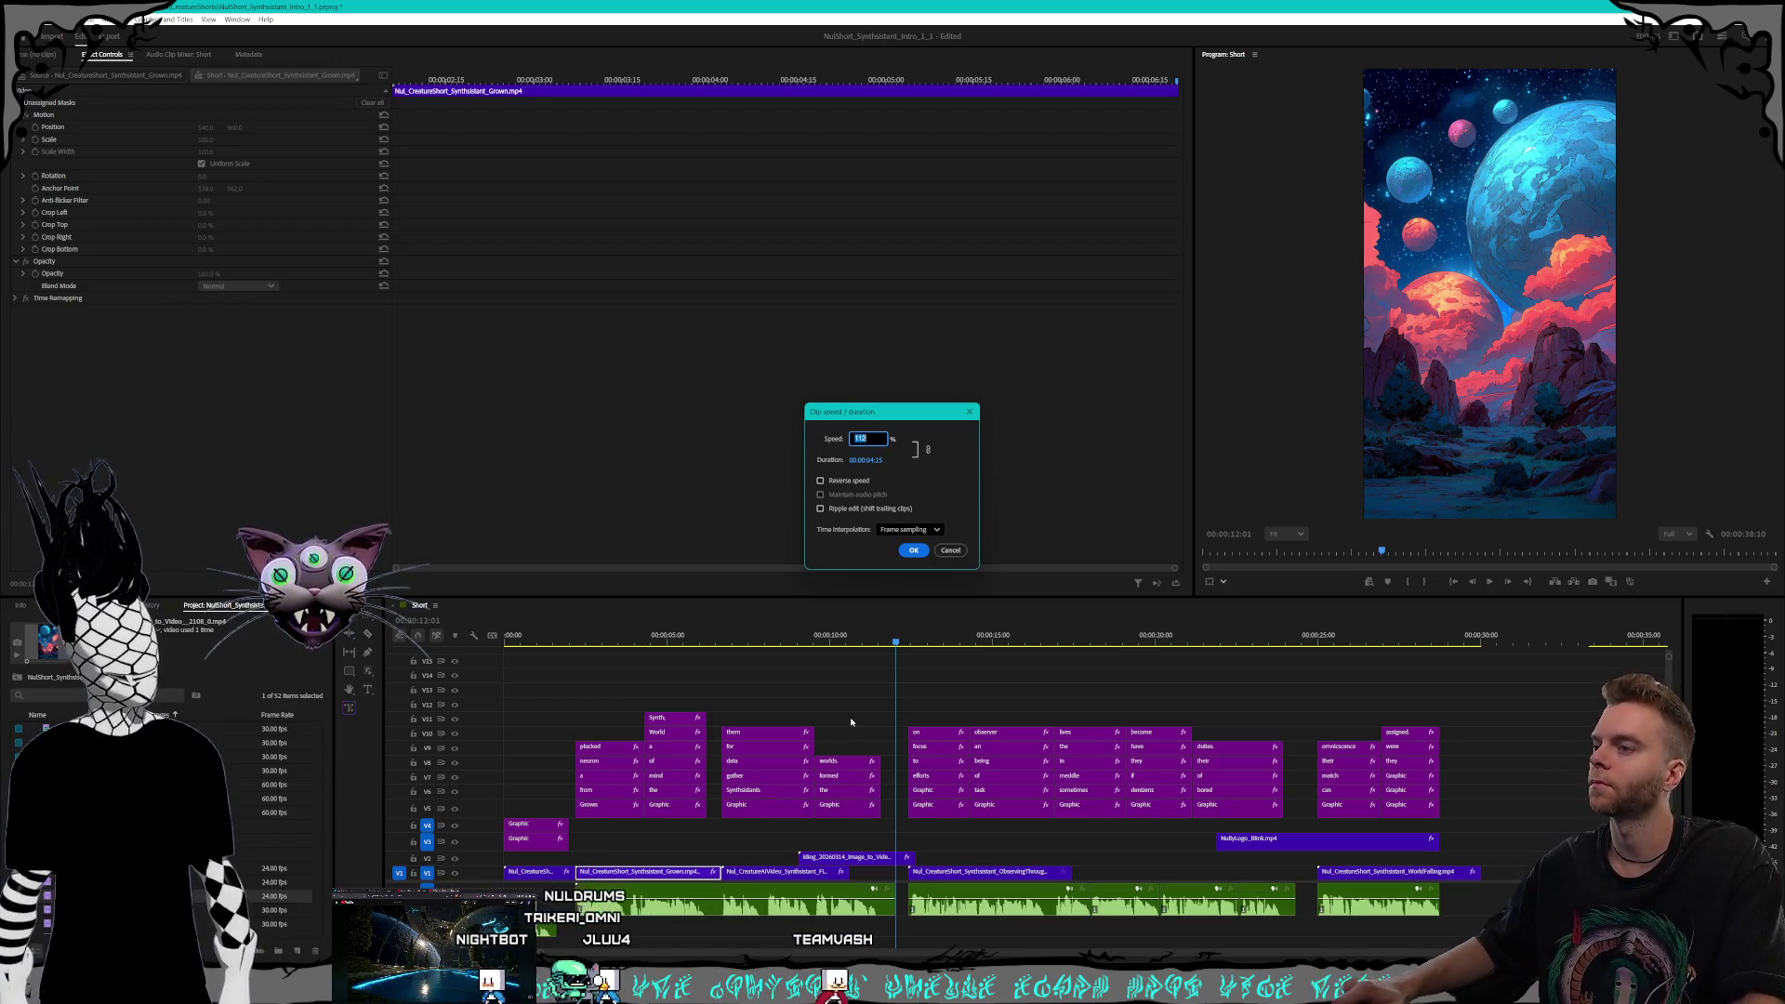
click(948, 552)
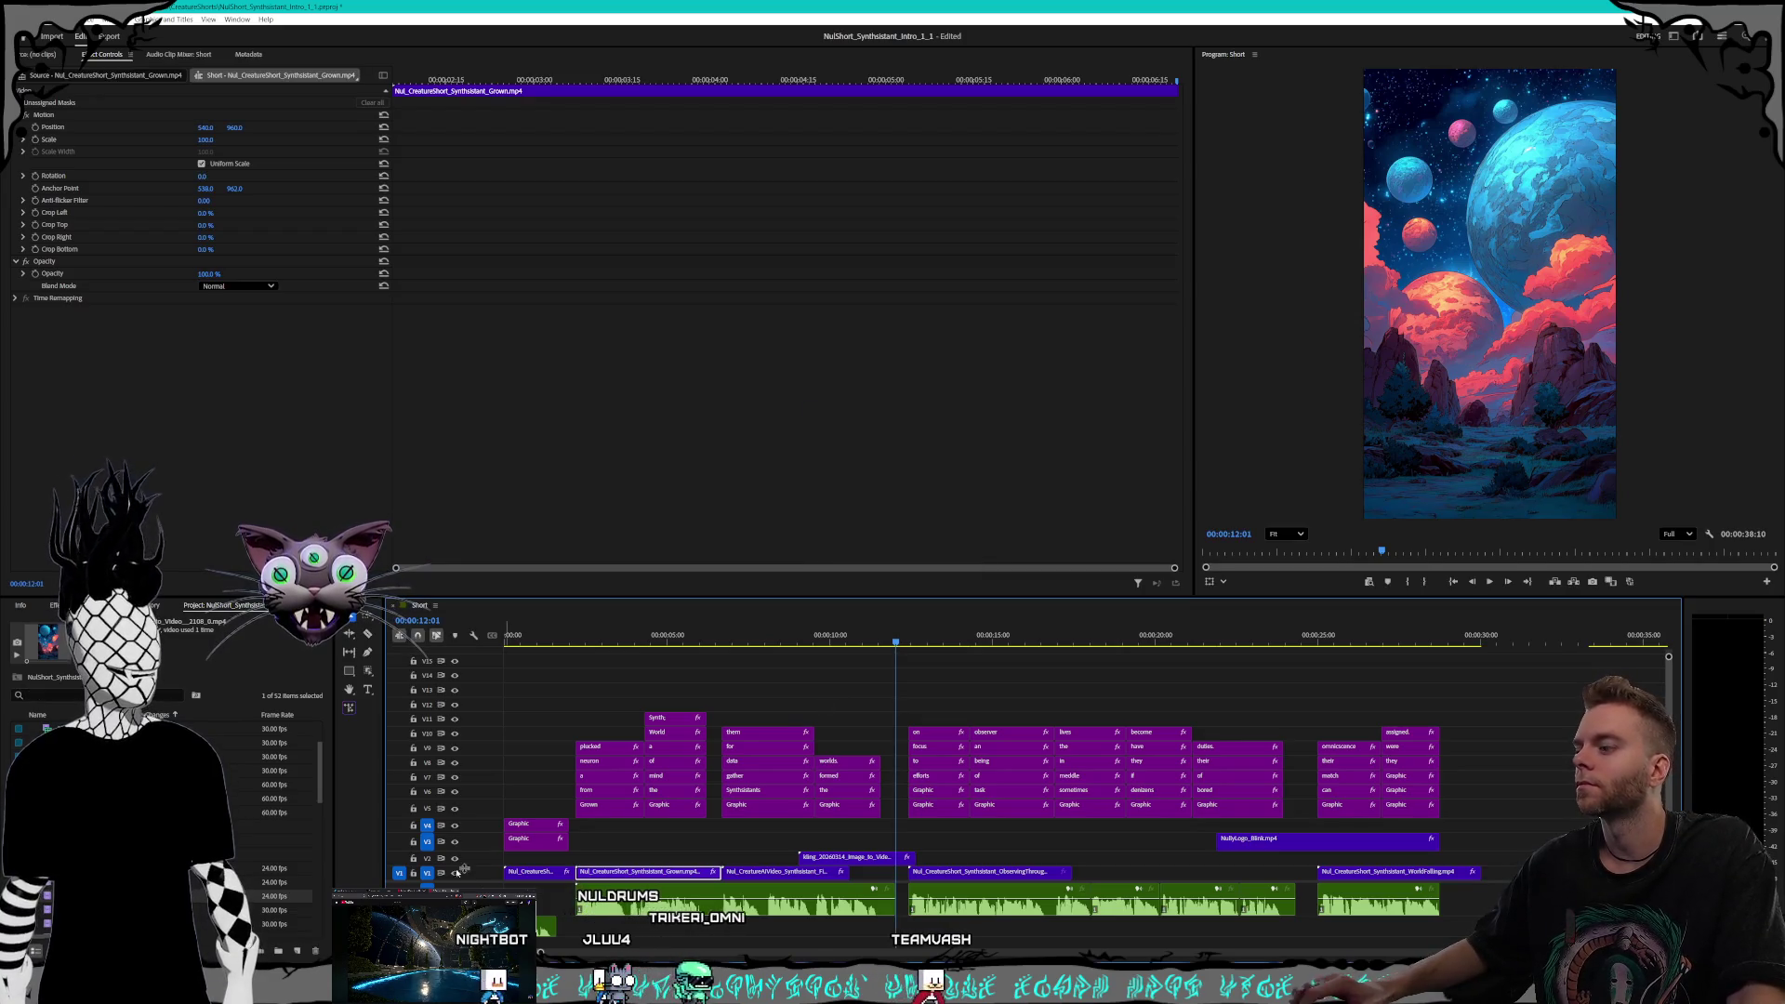
key(alt+Tab)
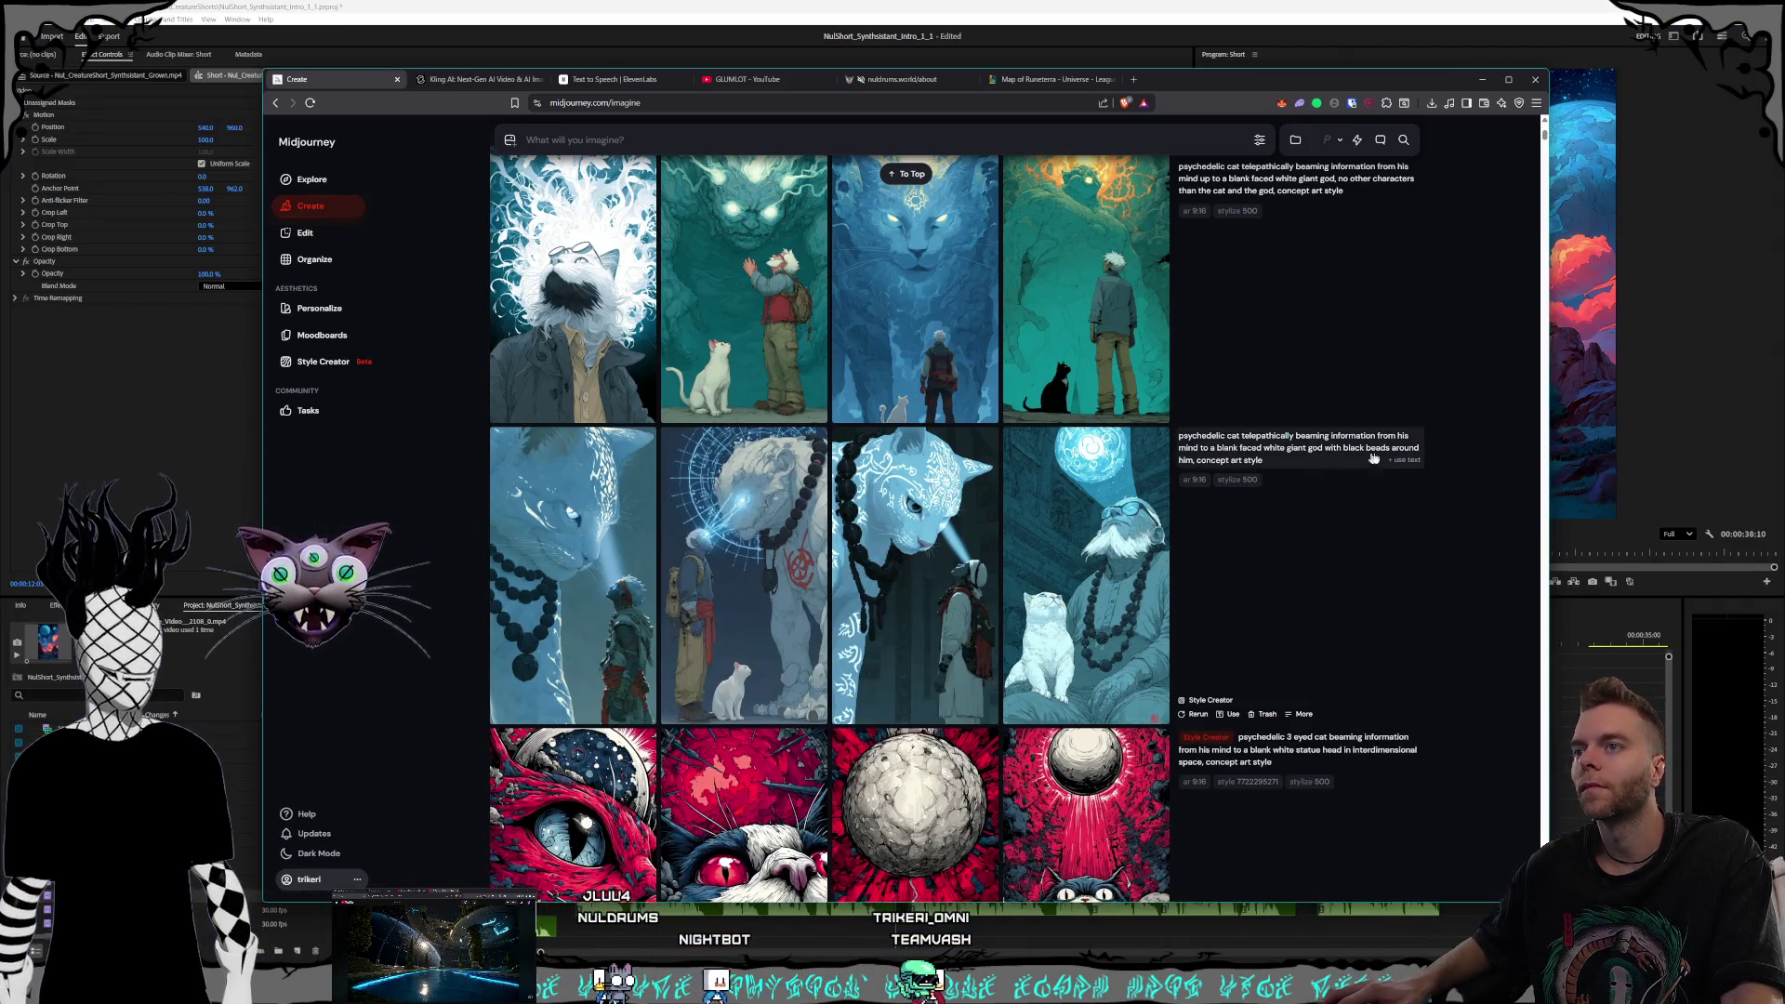
Start a Style Creator session with the black-beads giant god prompt, then bring Premiere Pro forward
click(1402, 461)
scroll(1029, 538, up, 7)
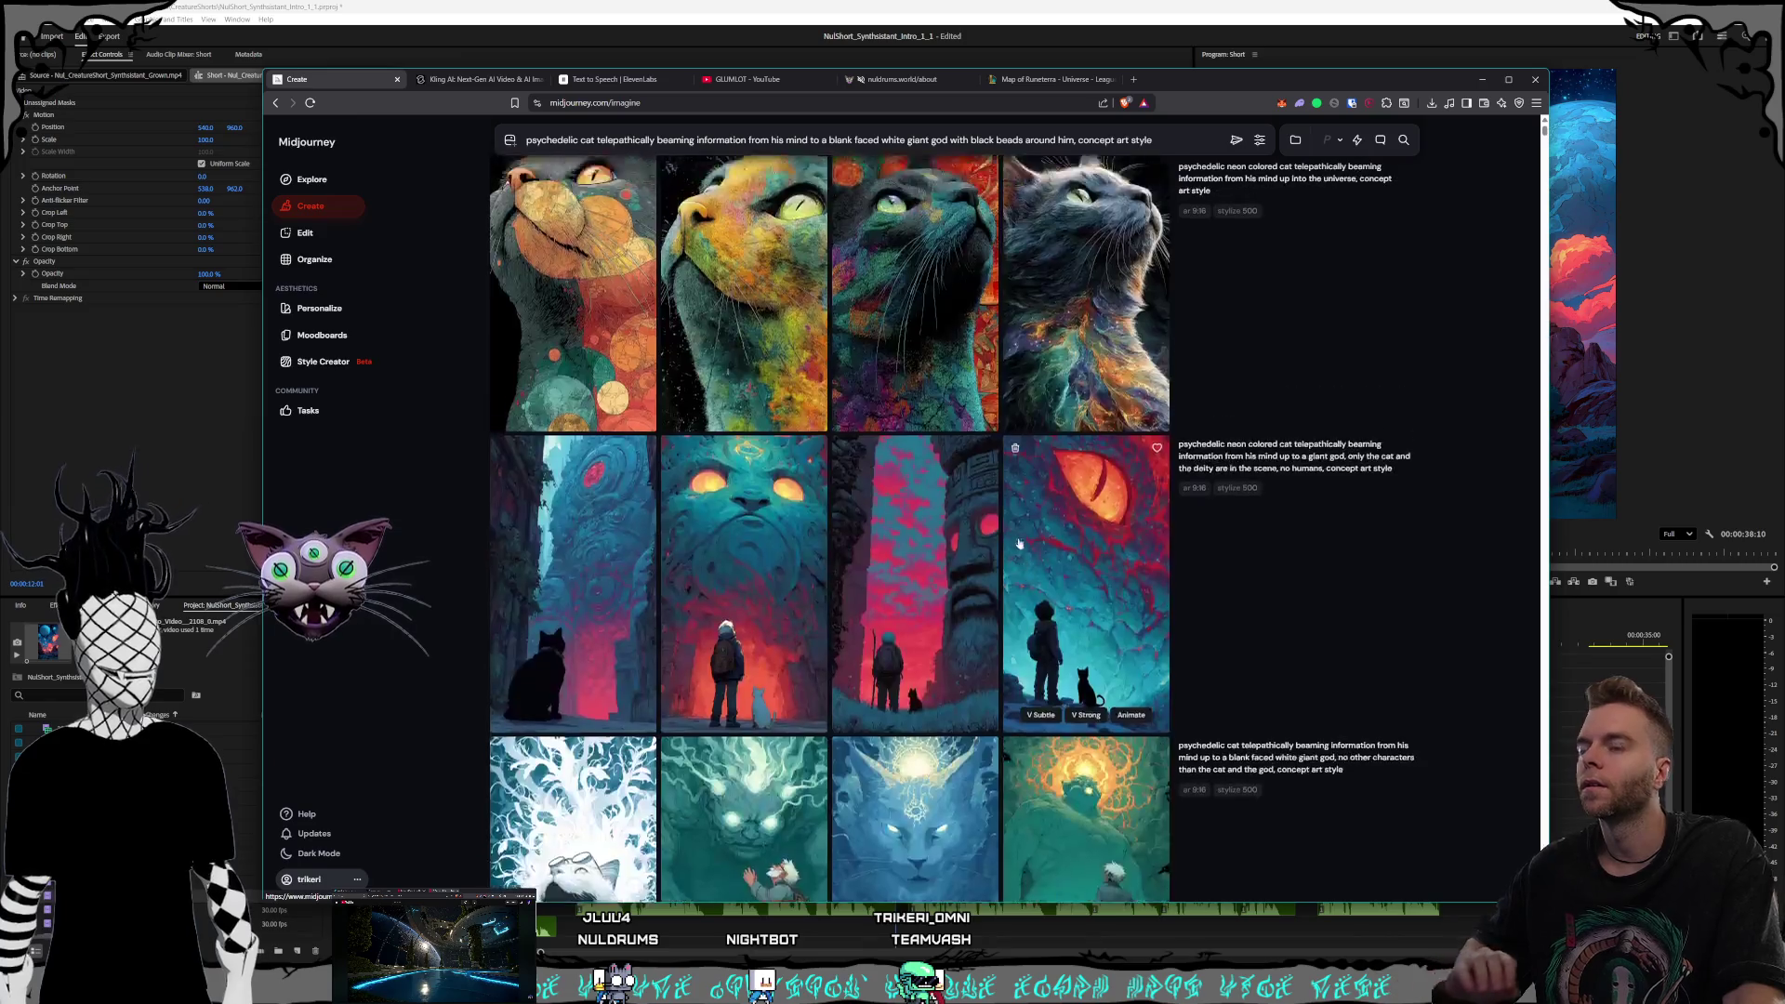
click(332, 371)
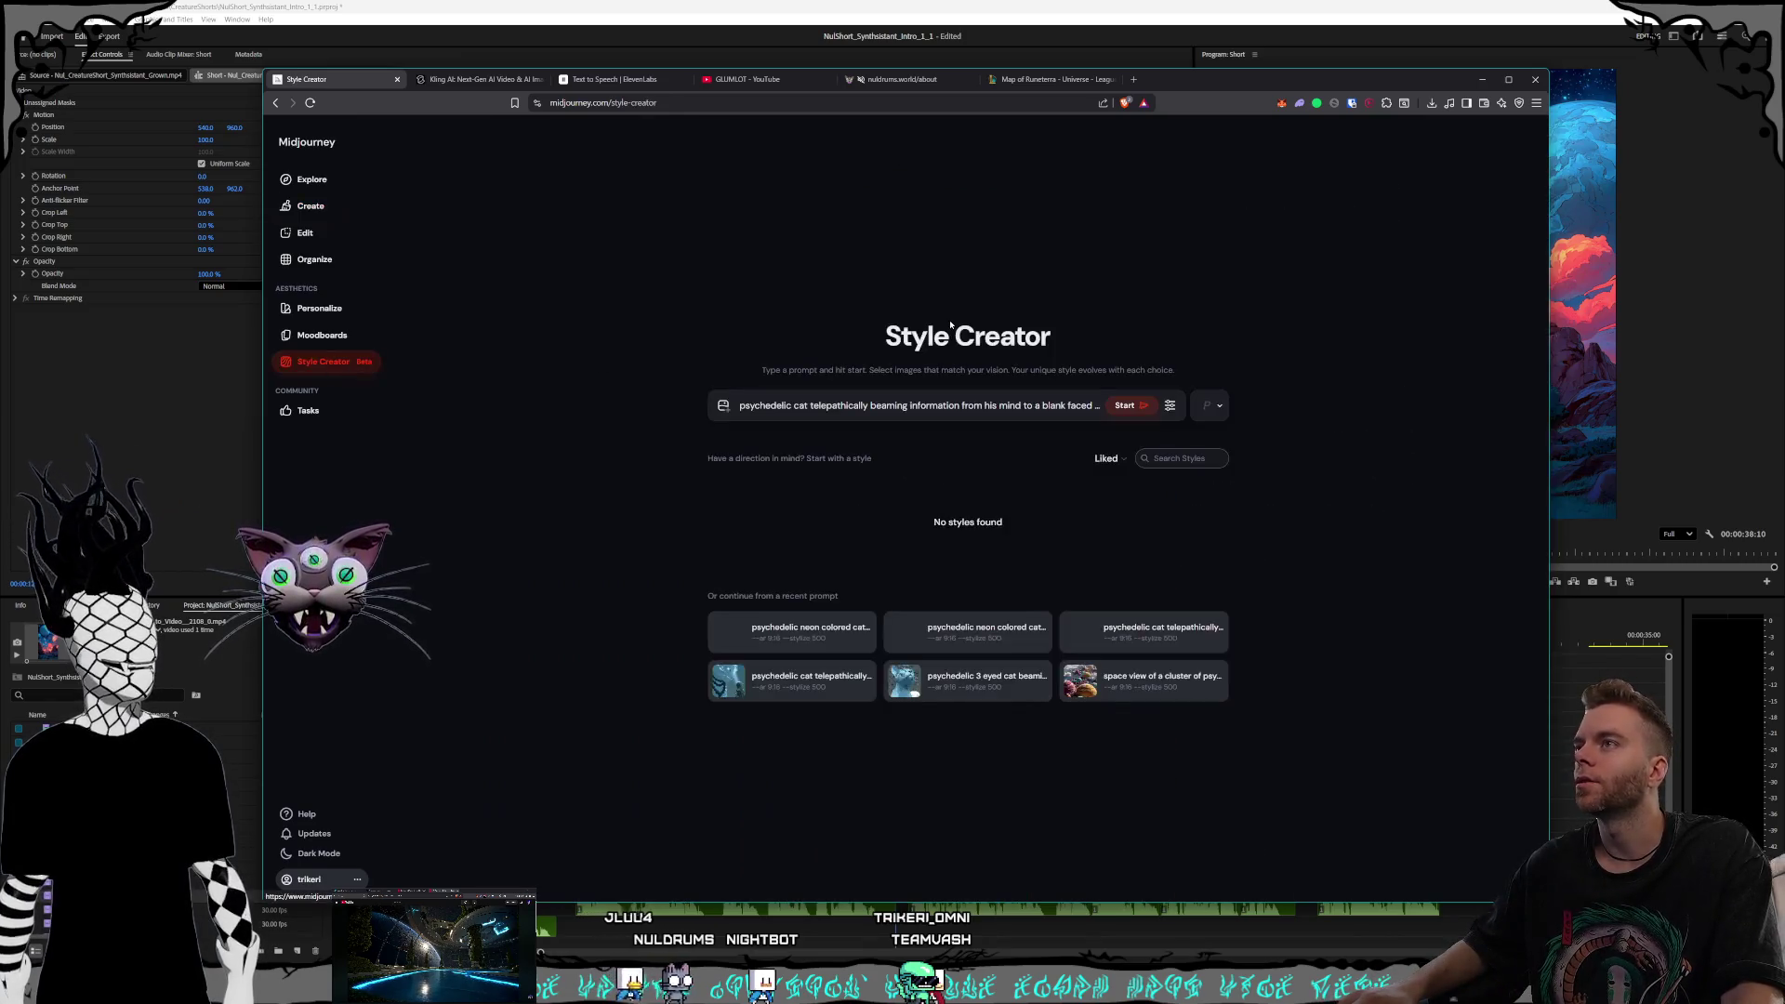
click(1127, 406)
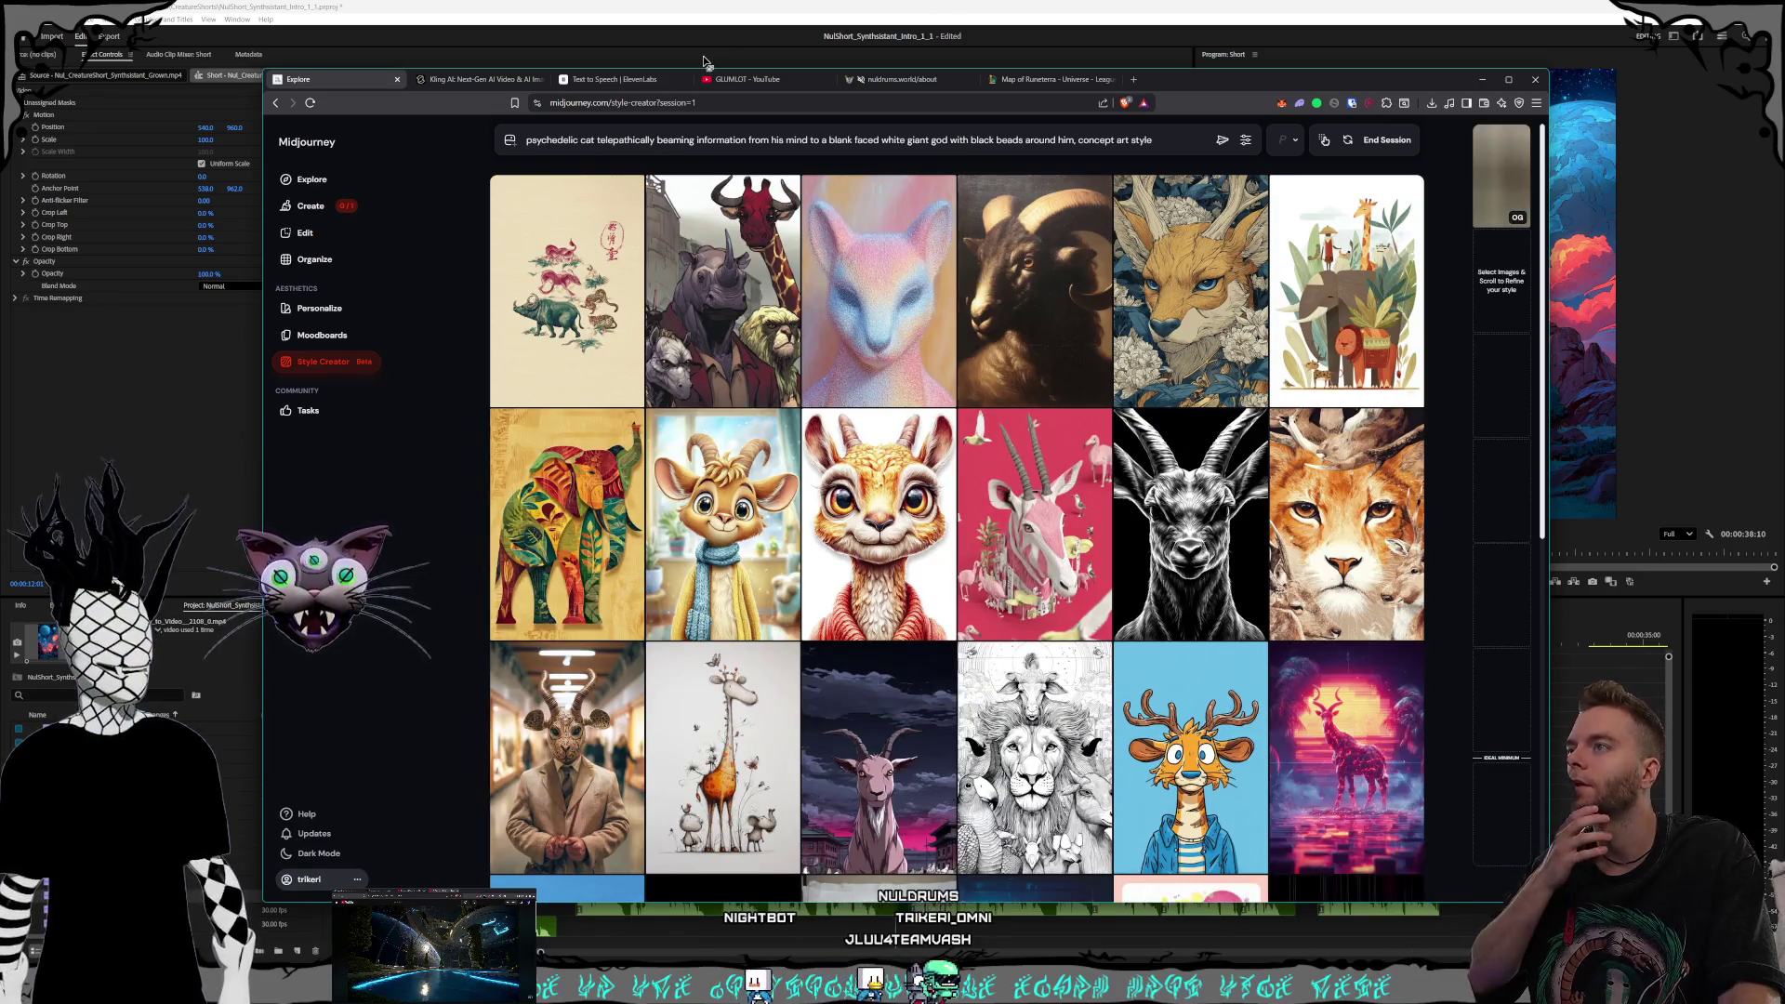
click(704, 62)
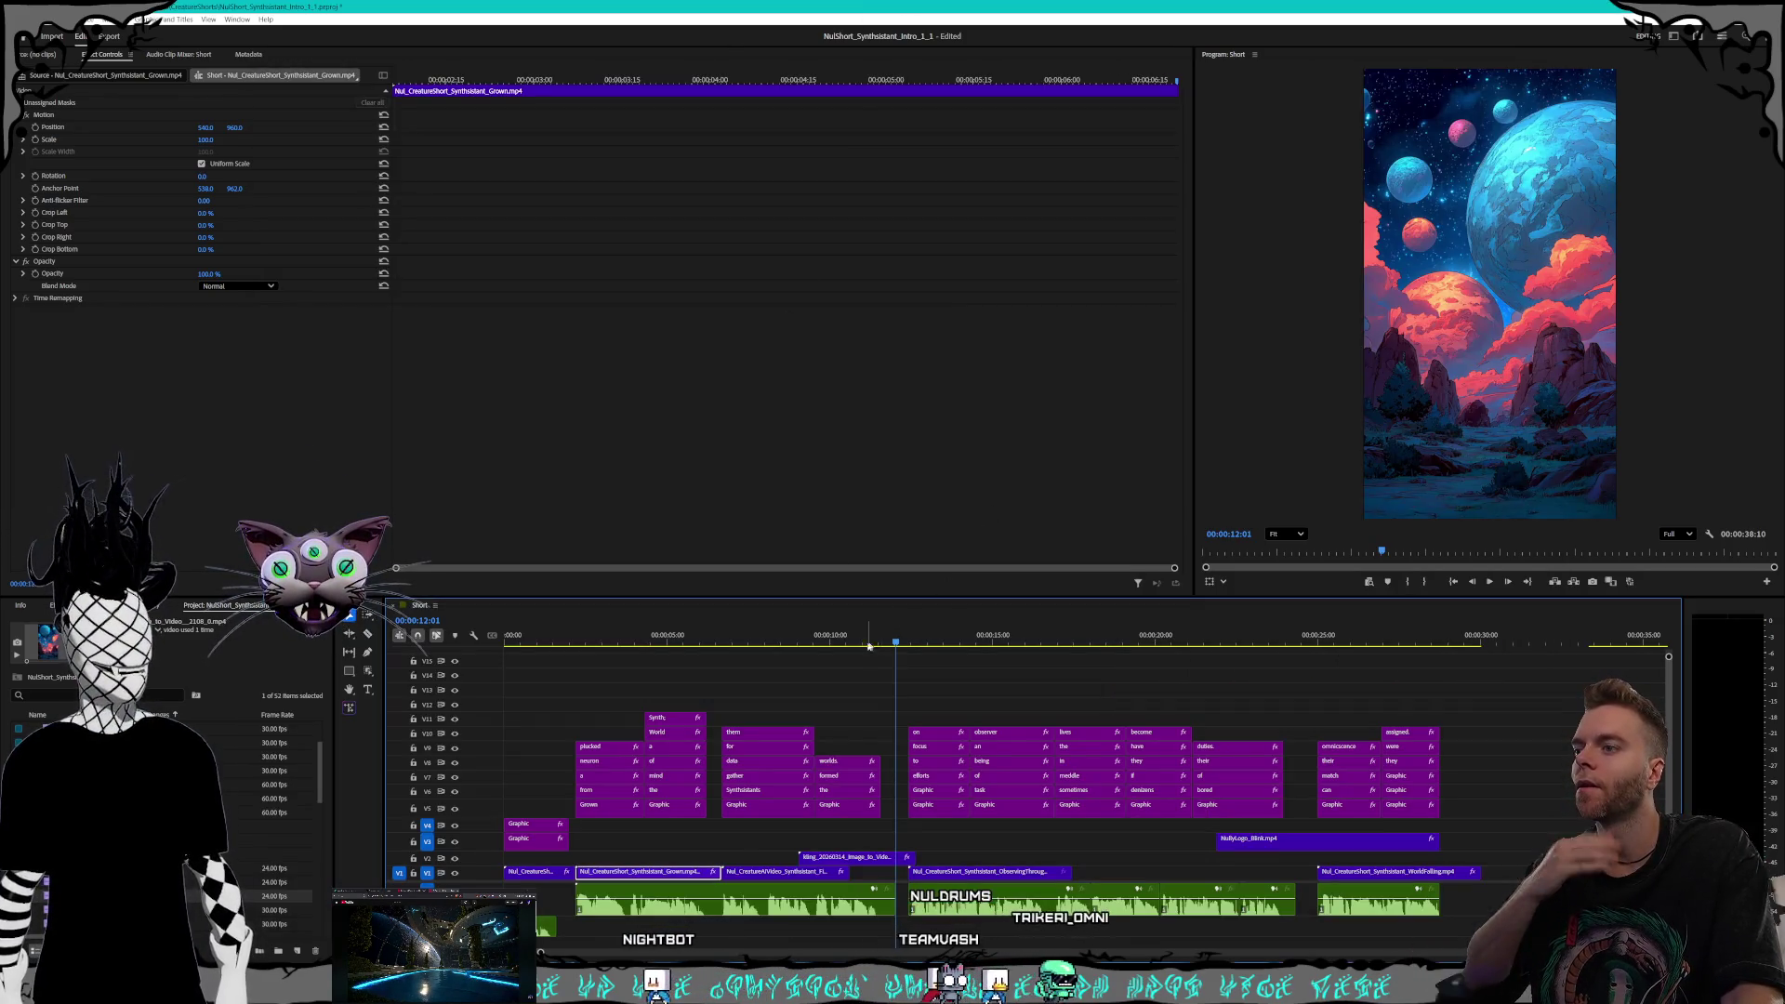
drag(866, 642, 589, 640)
key(space)
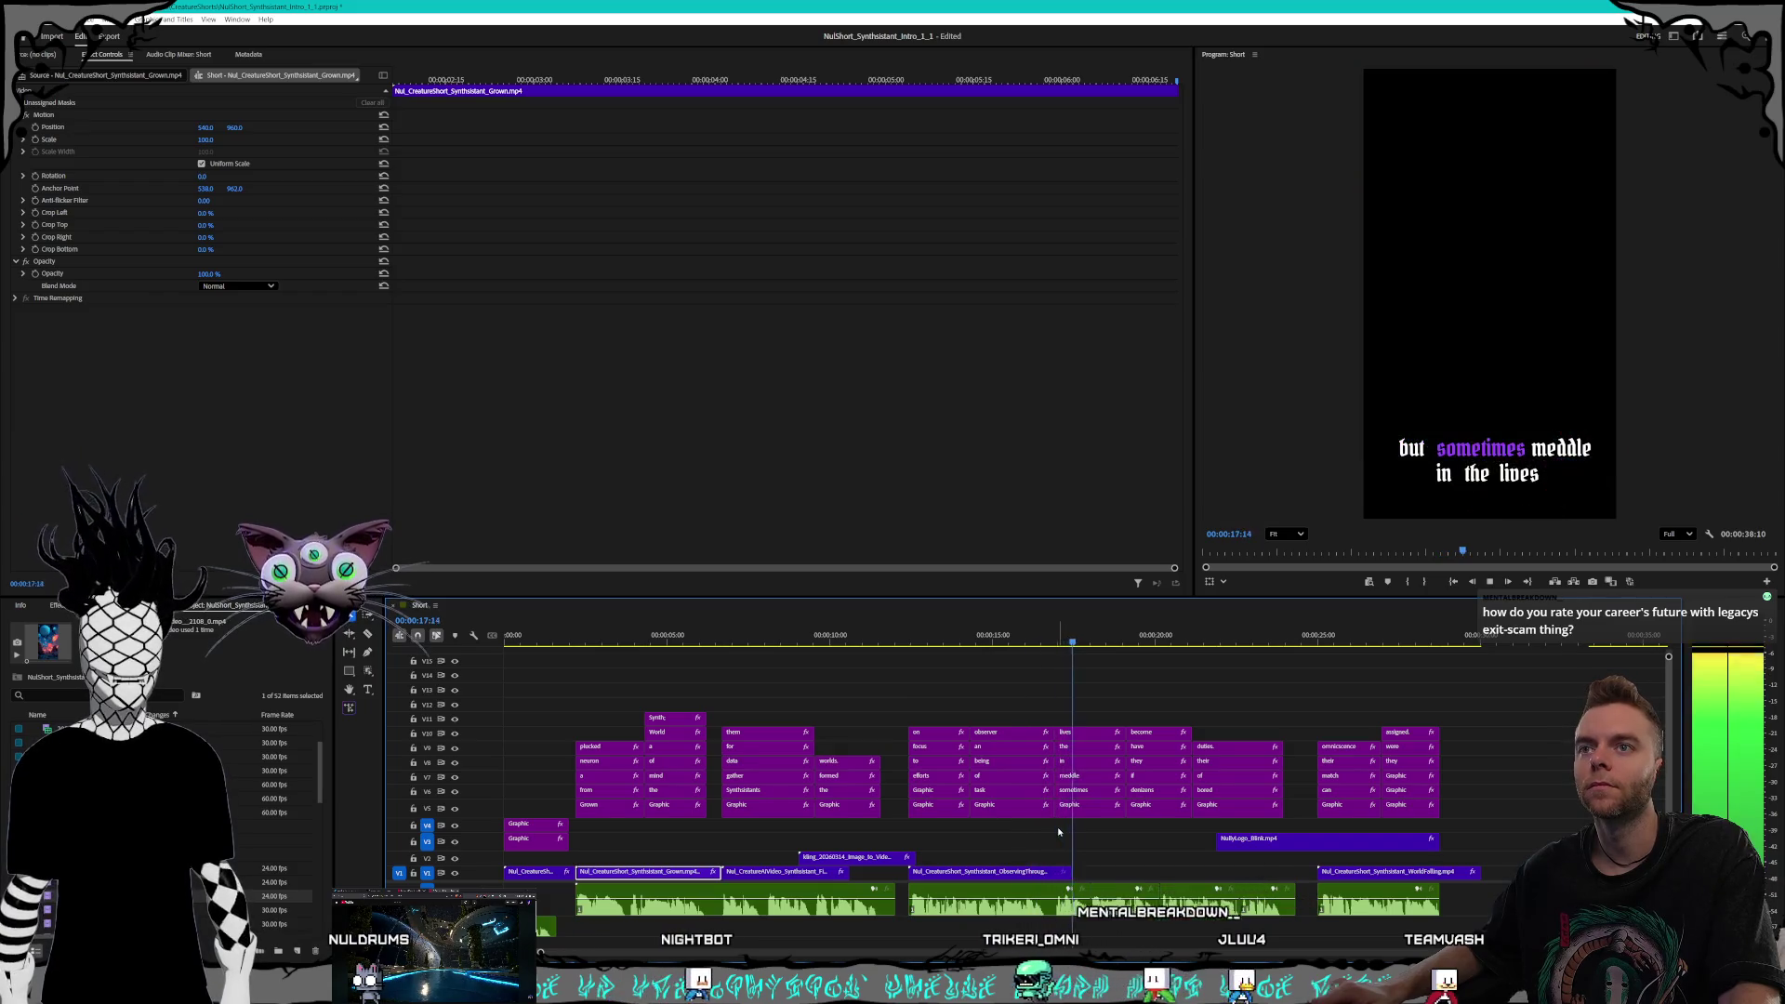
key(space)
mouse_move(1138, 641)
mouse_down()
mouse_move(1371, 655)
mouse_move(1471, 639)
mouse_move(1454, 641)
mouse_up()
click(1429, 872)
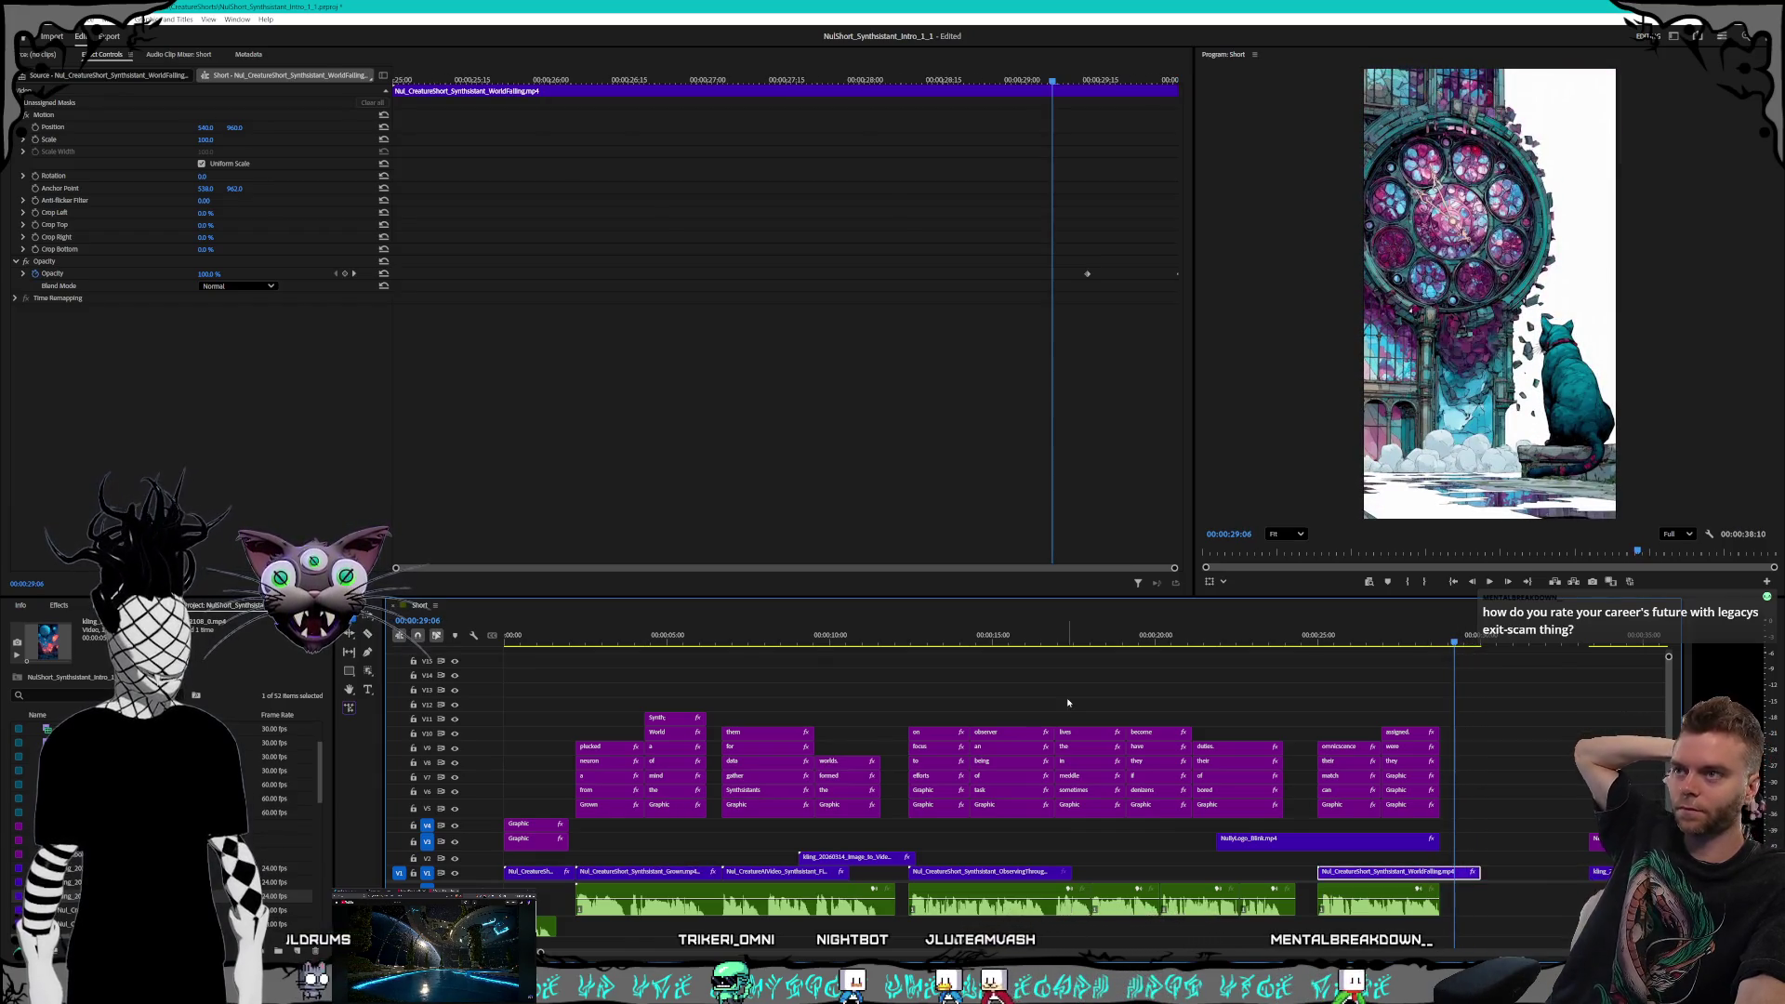
Delete the WorldFalling opacity keyframes and split the clip where the window starts shattering
key(Delete)
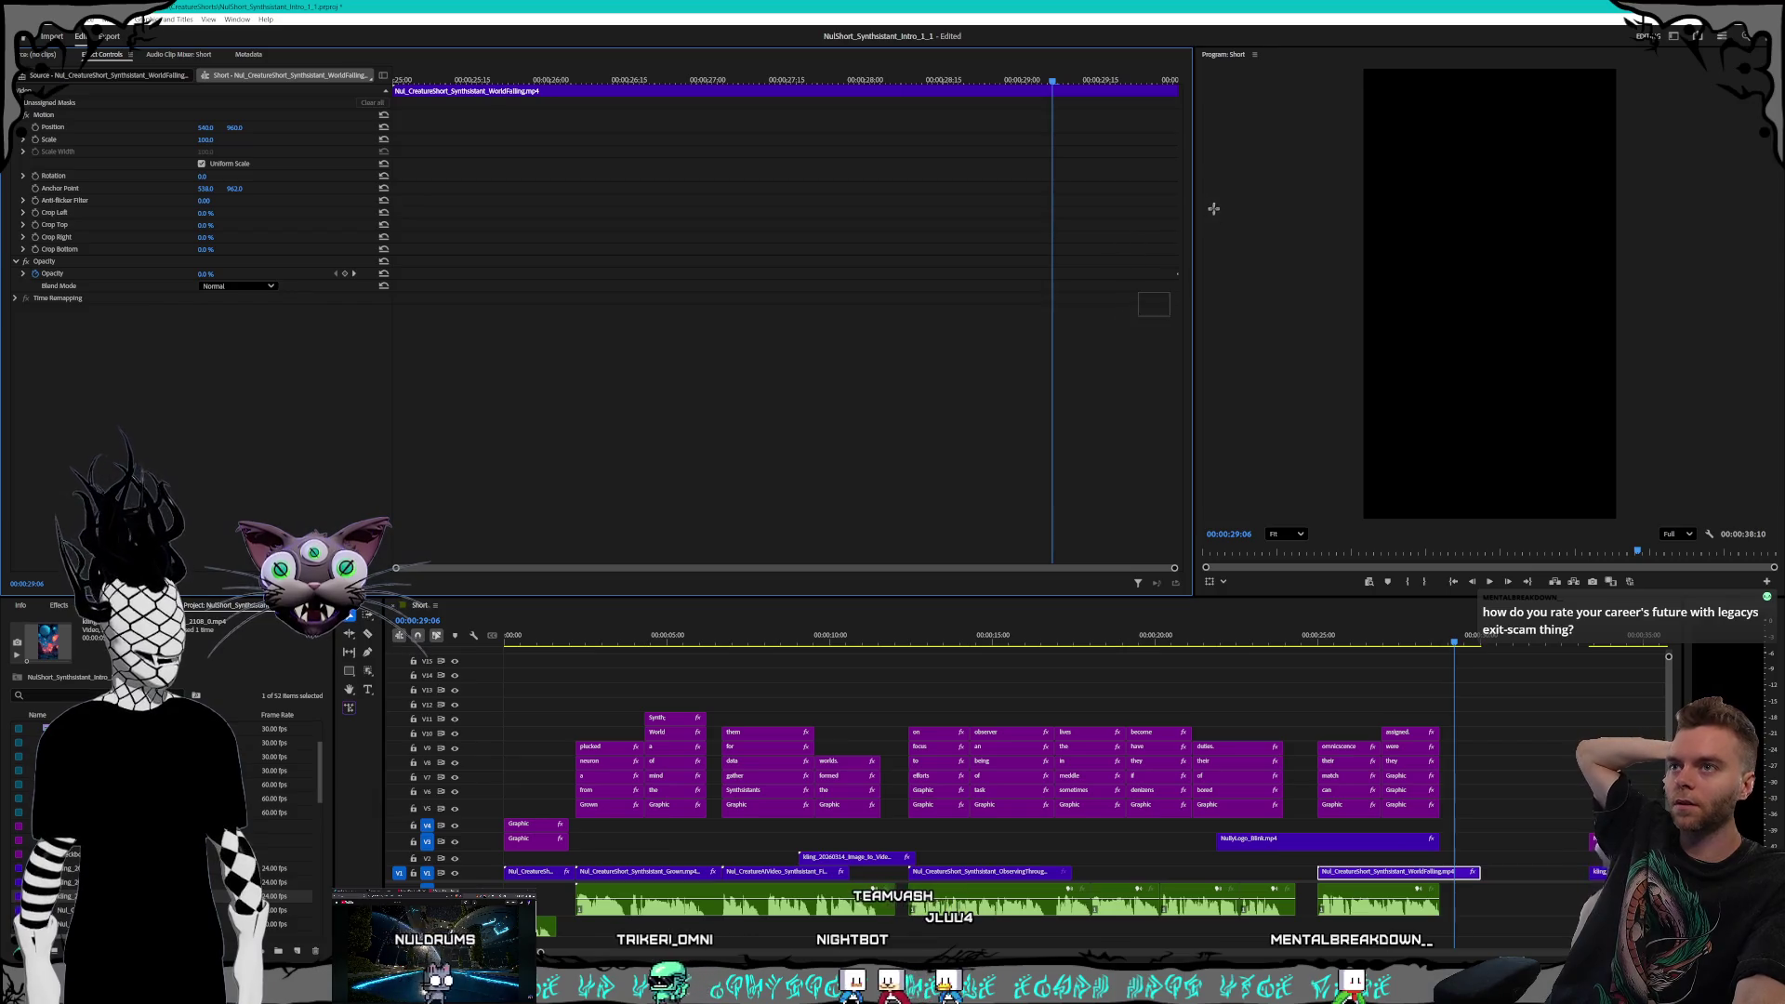
click(1177, 273)
key(Delete)
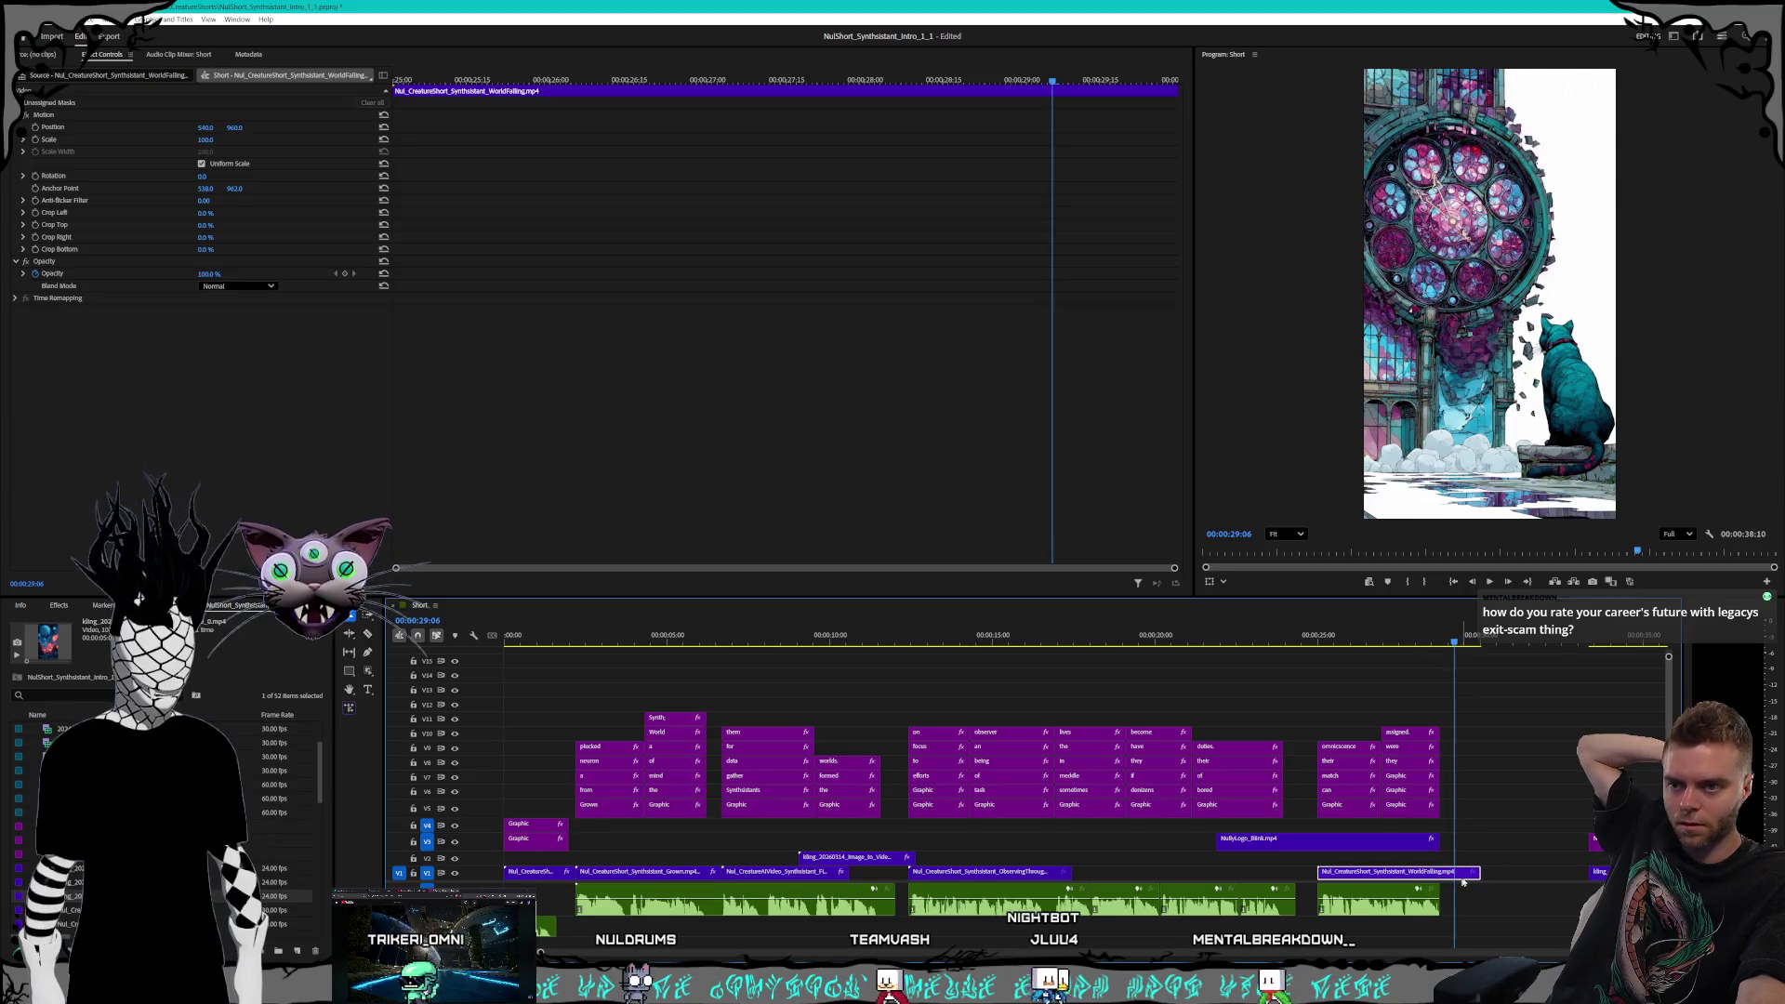
click(1430, 641)
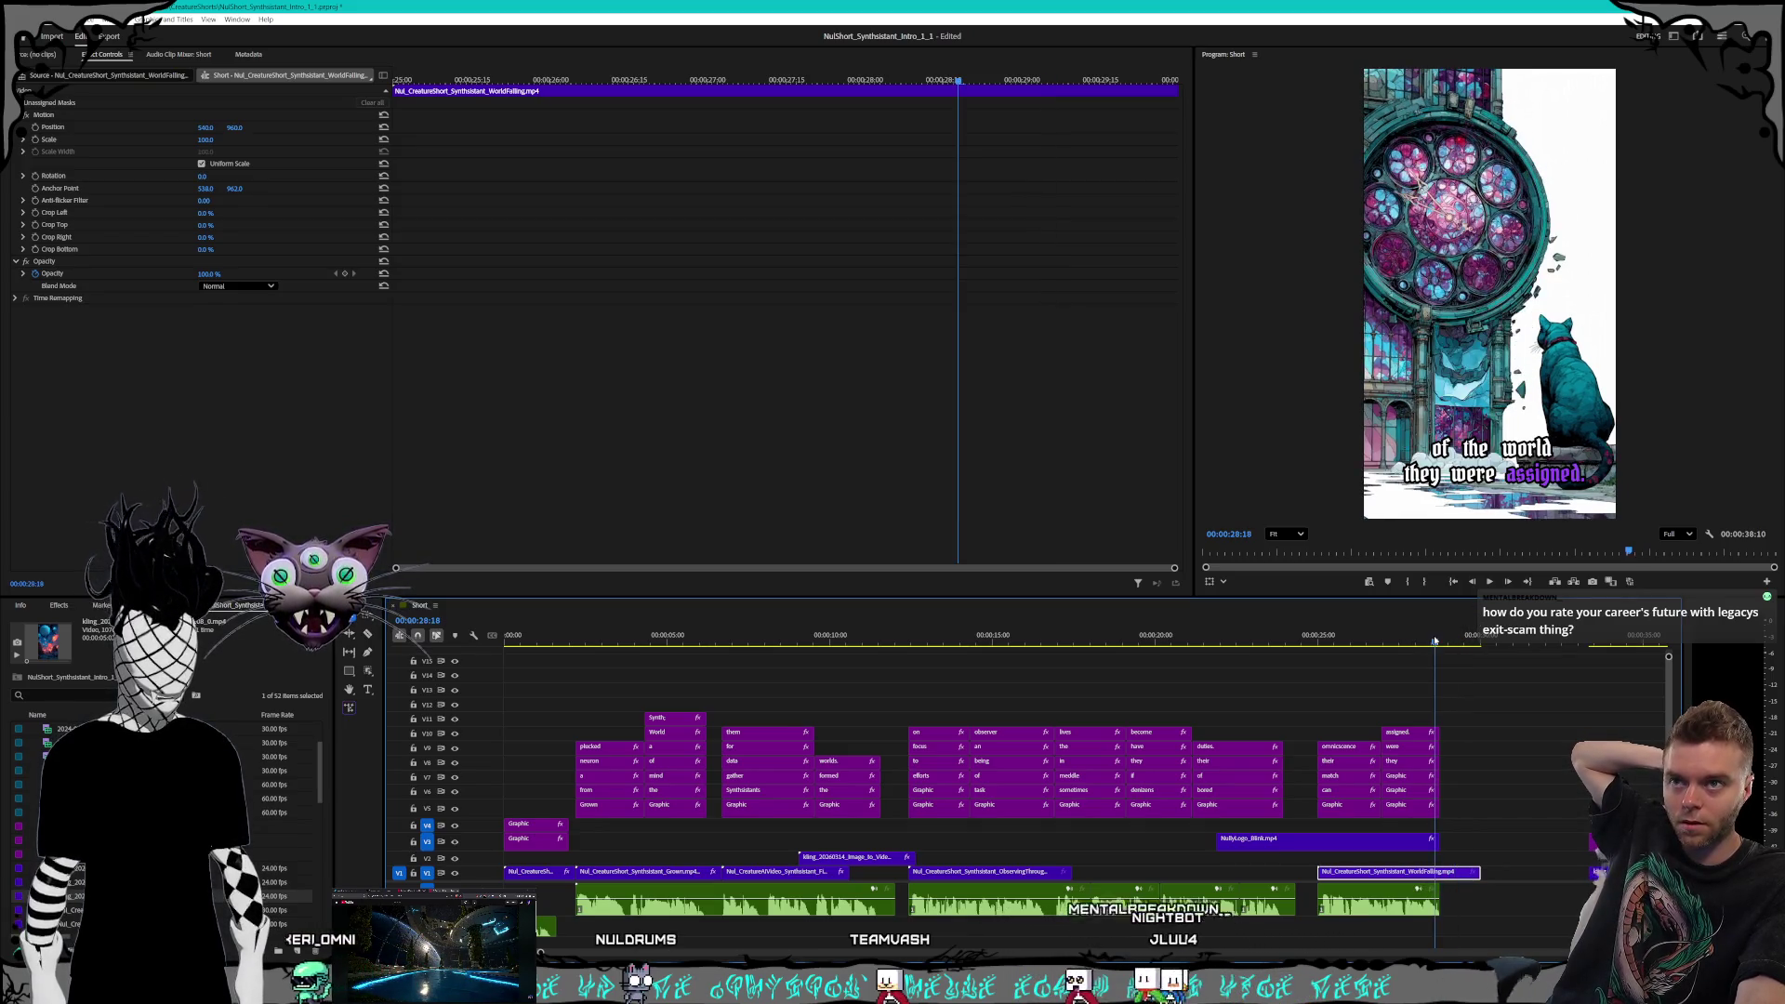
mouse_move(1430, 641)
mouse_down()
mouse_move(1387, 639)
mouse_move(1468, 638)
mouse_move(1442, 639)
mouse_up()
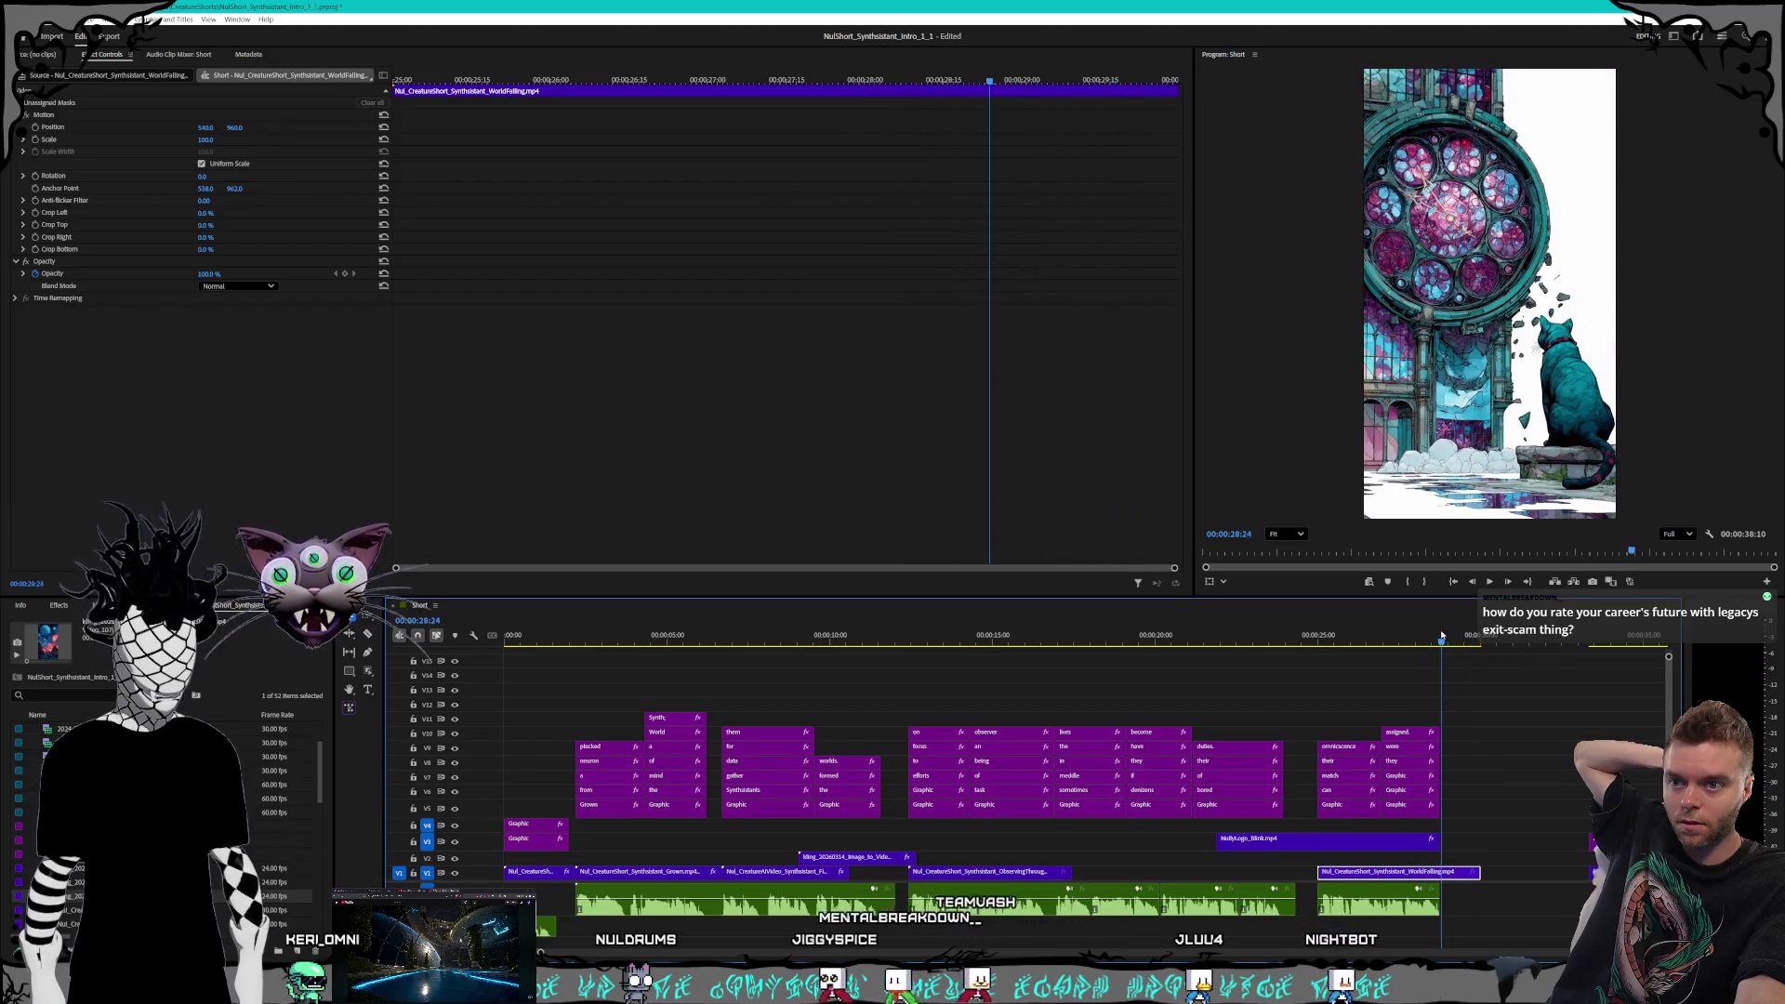
key(c)
click(1442, 871)
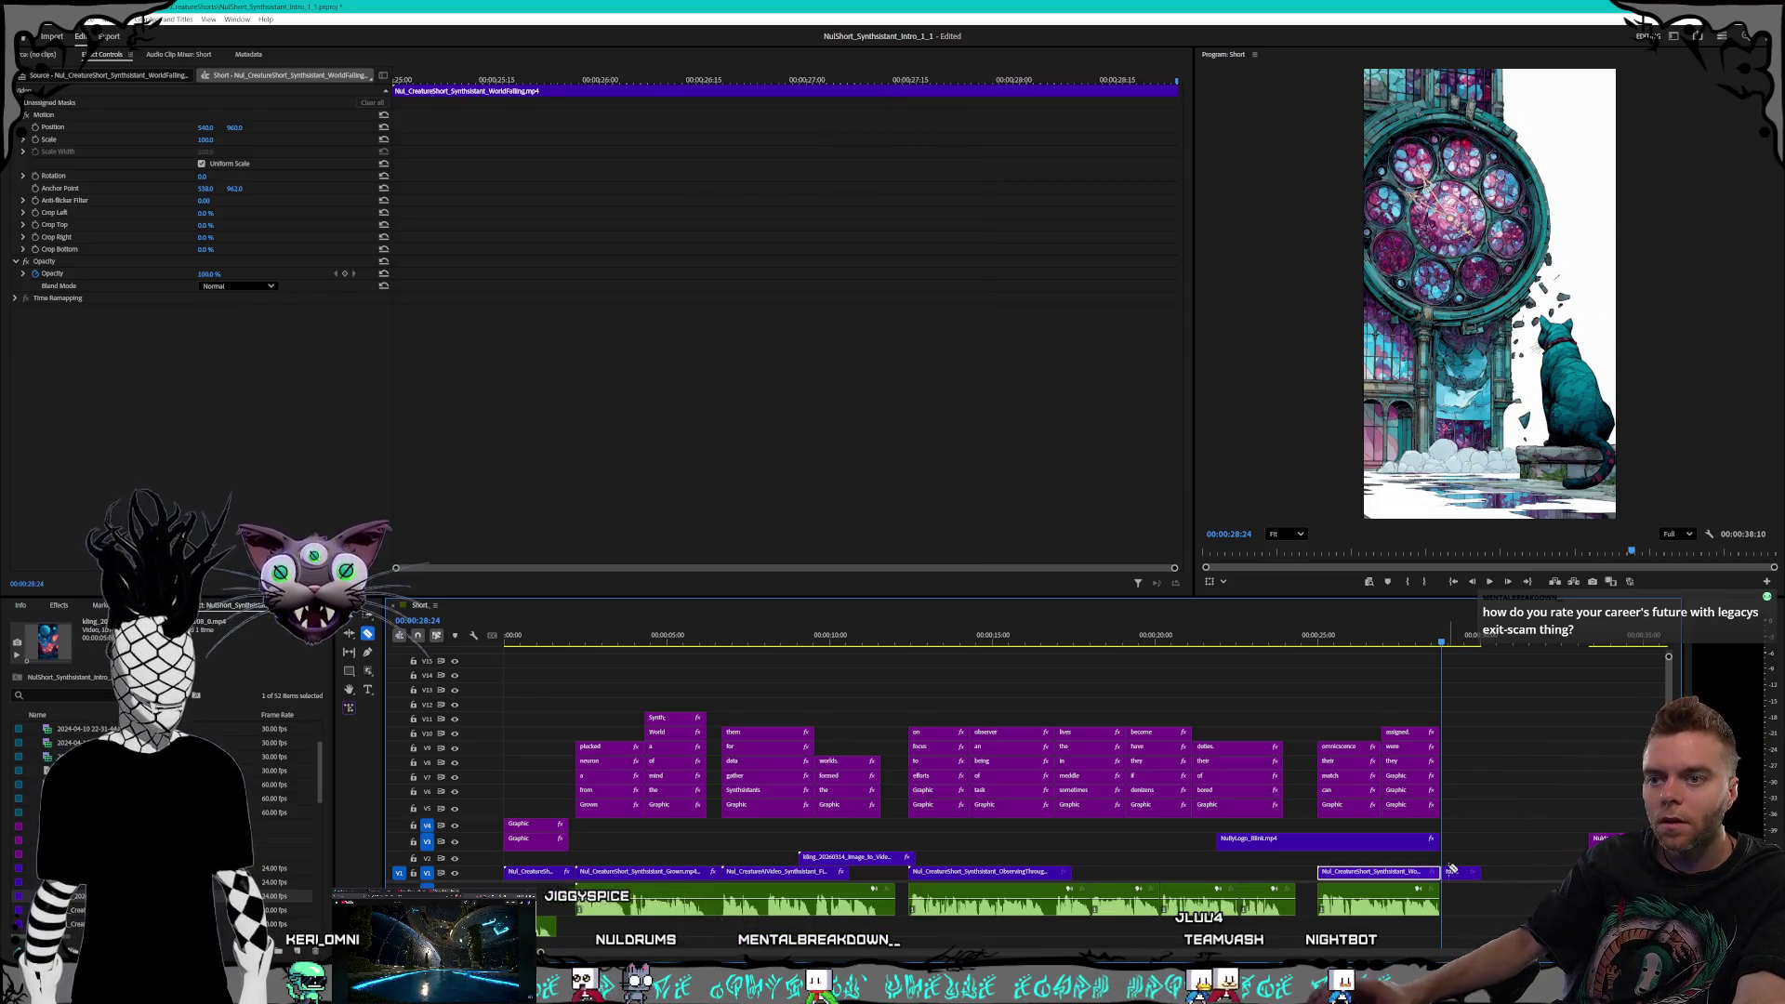
Slow the end piece to 50% speed and slide it left to close the gap
right_click(1453, 871)
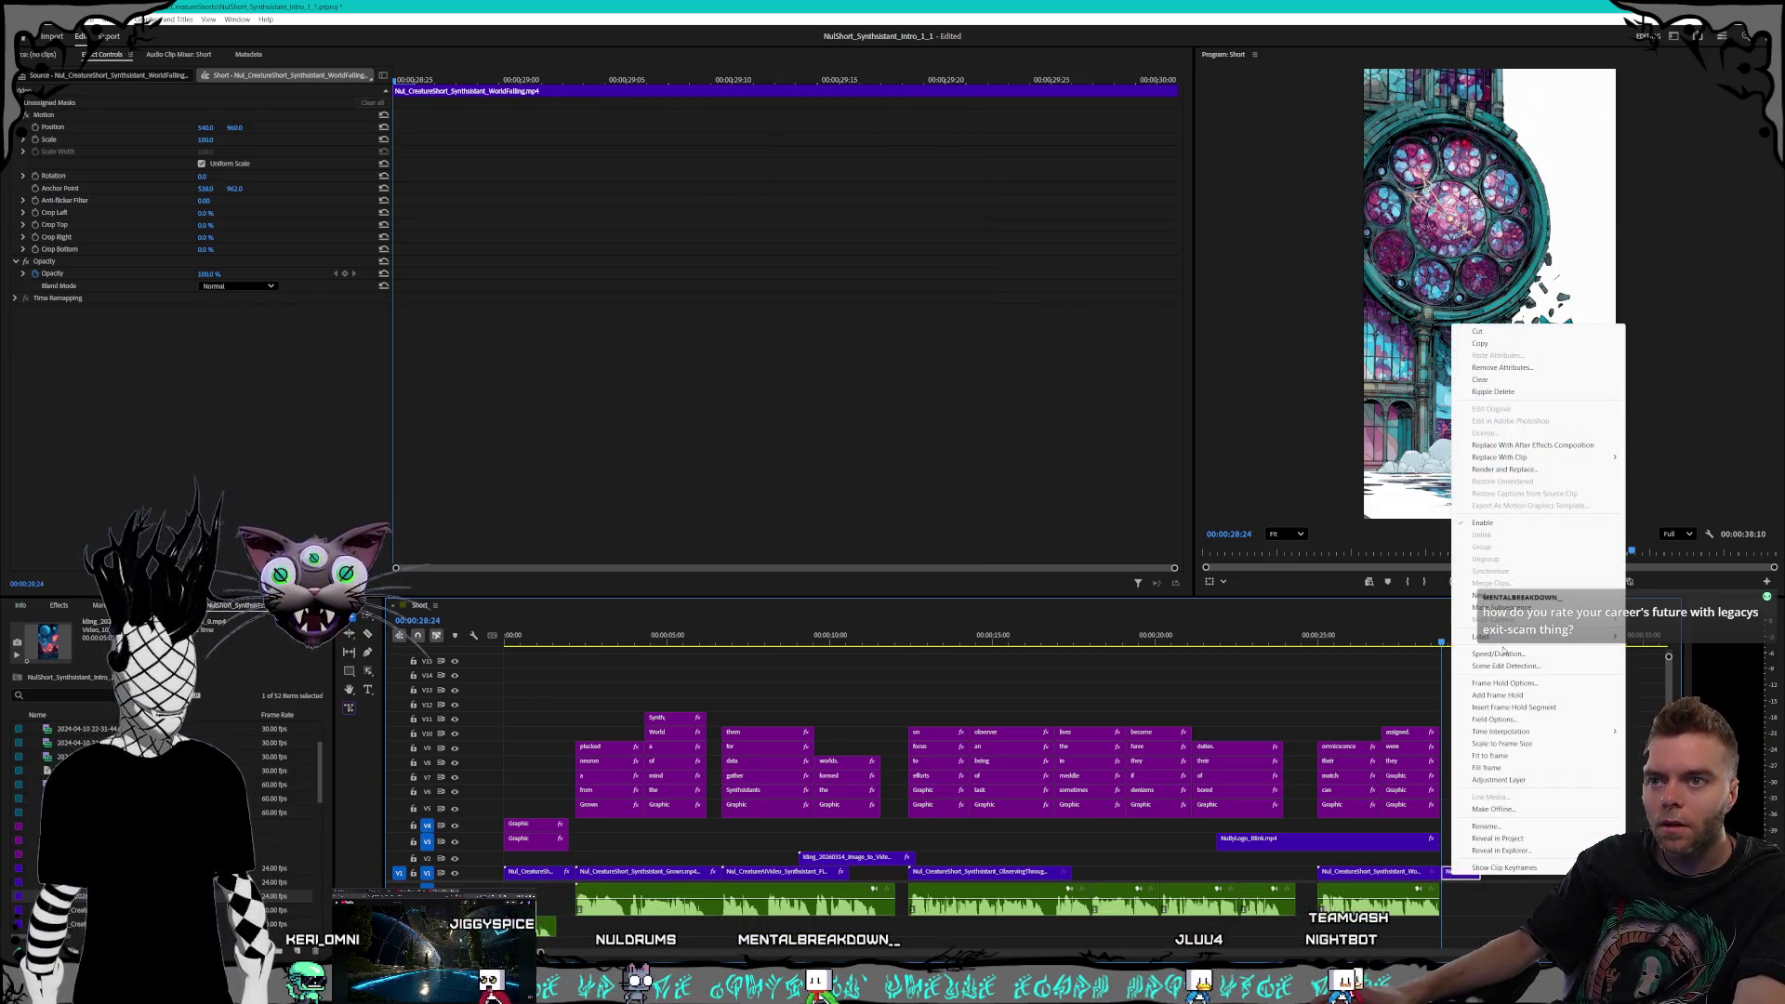
click(1504, 654)
click(948, 552)
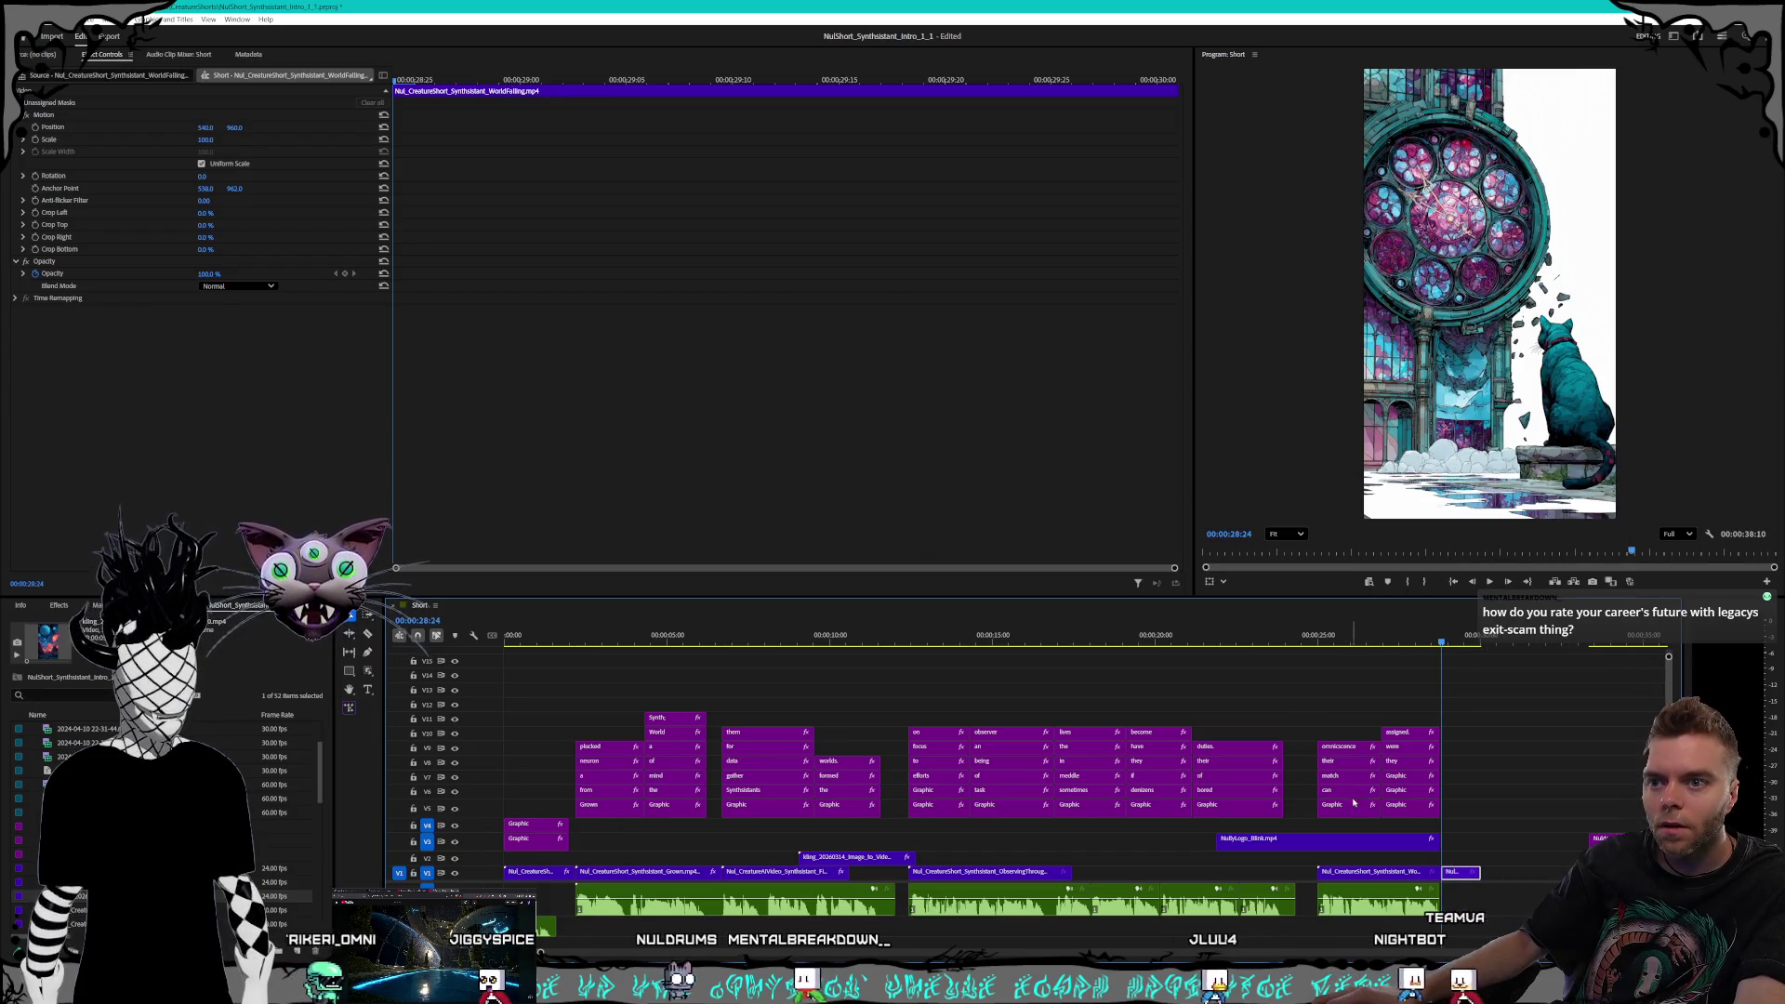
drag(1459, 871, 1486, 872)
right_click(1490, 872)
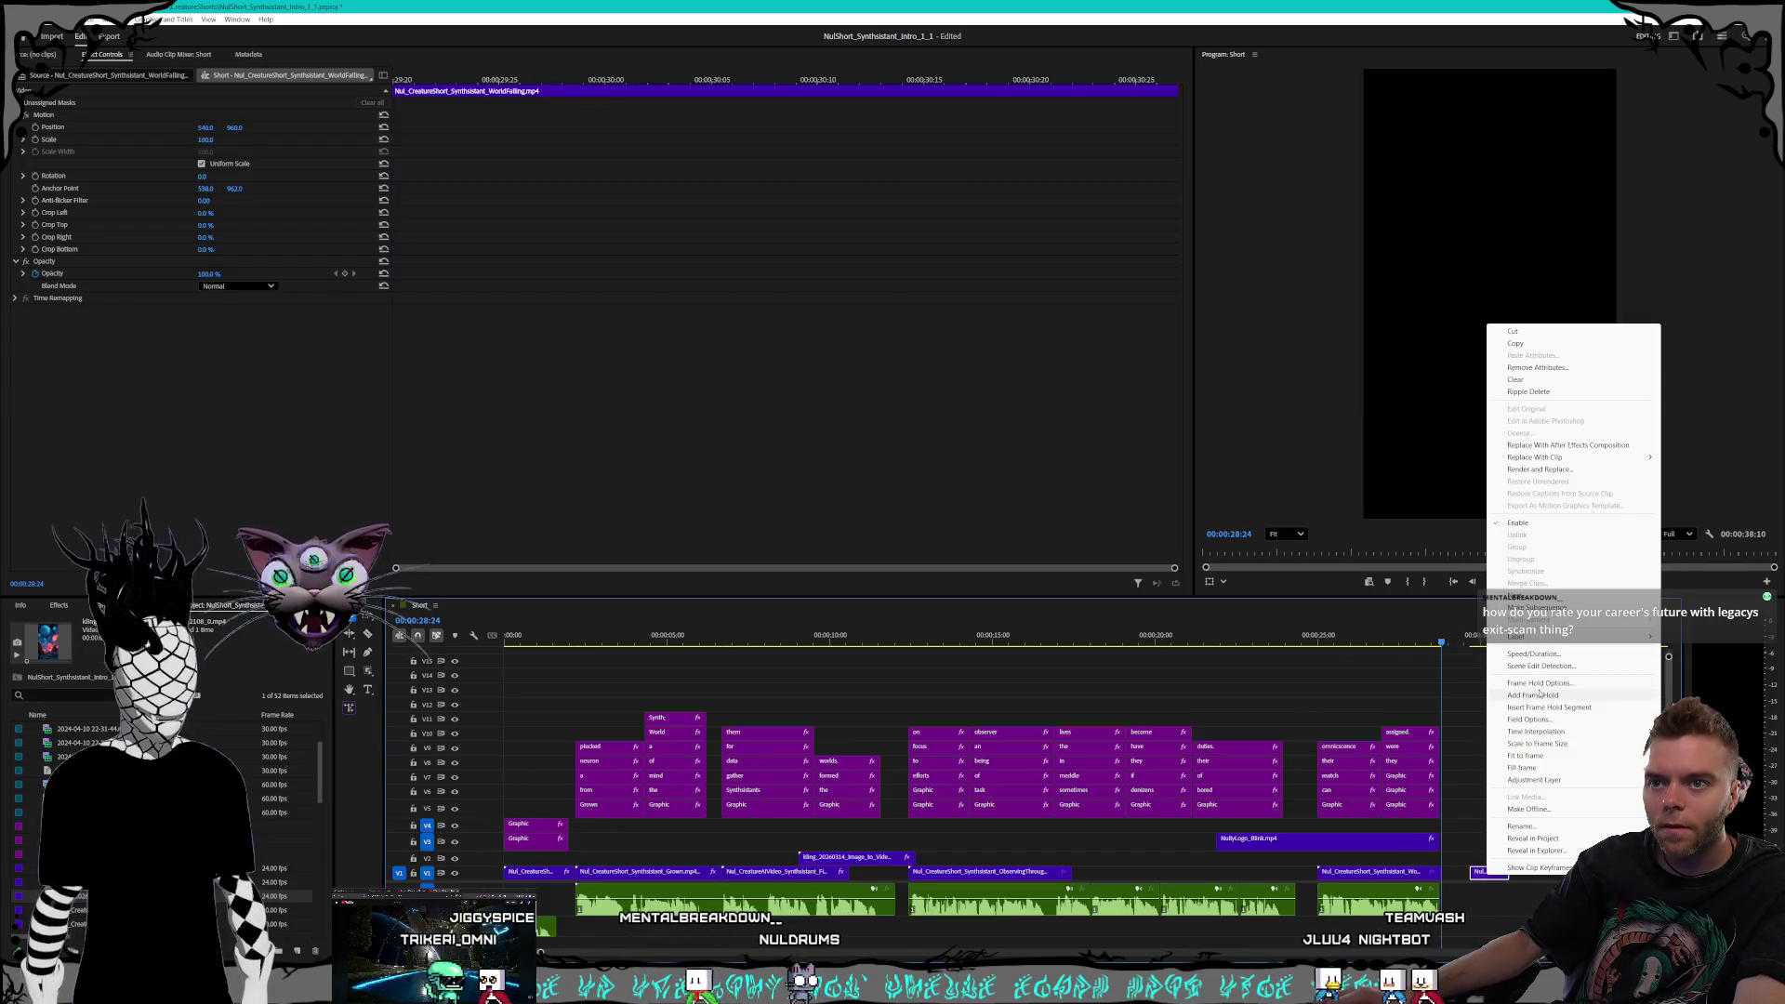
click(1533, 653)
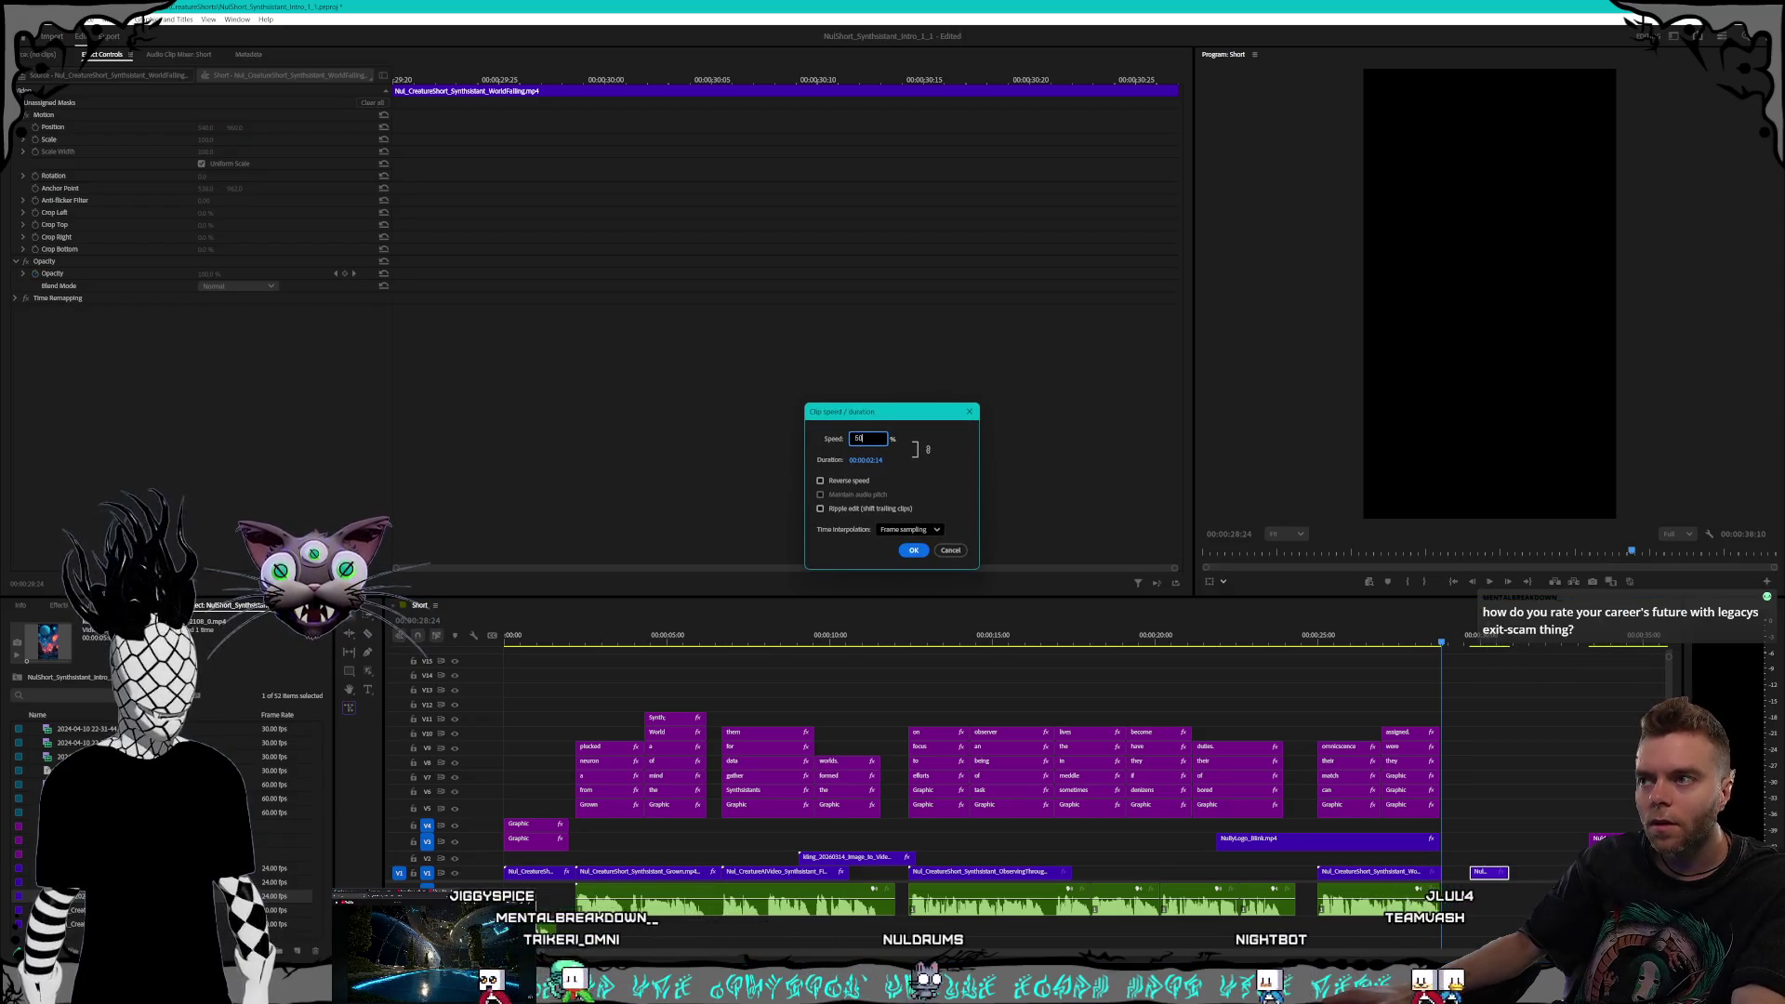
text(50)
key(Return)
drag(1472, 872, 1440, 872)
click(1349, 642)
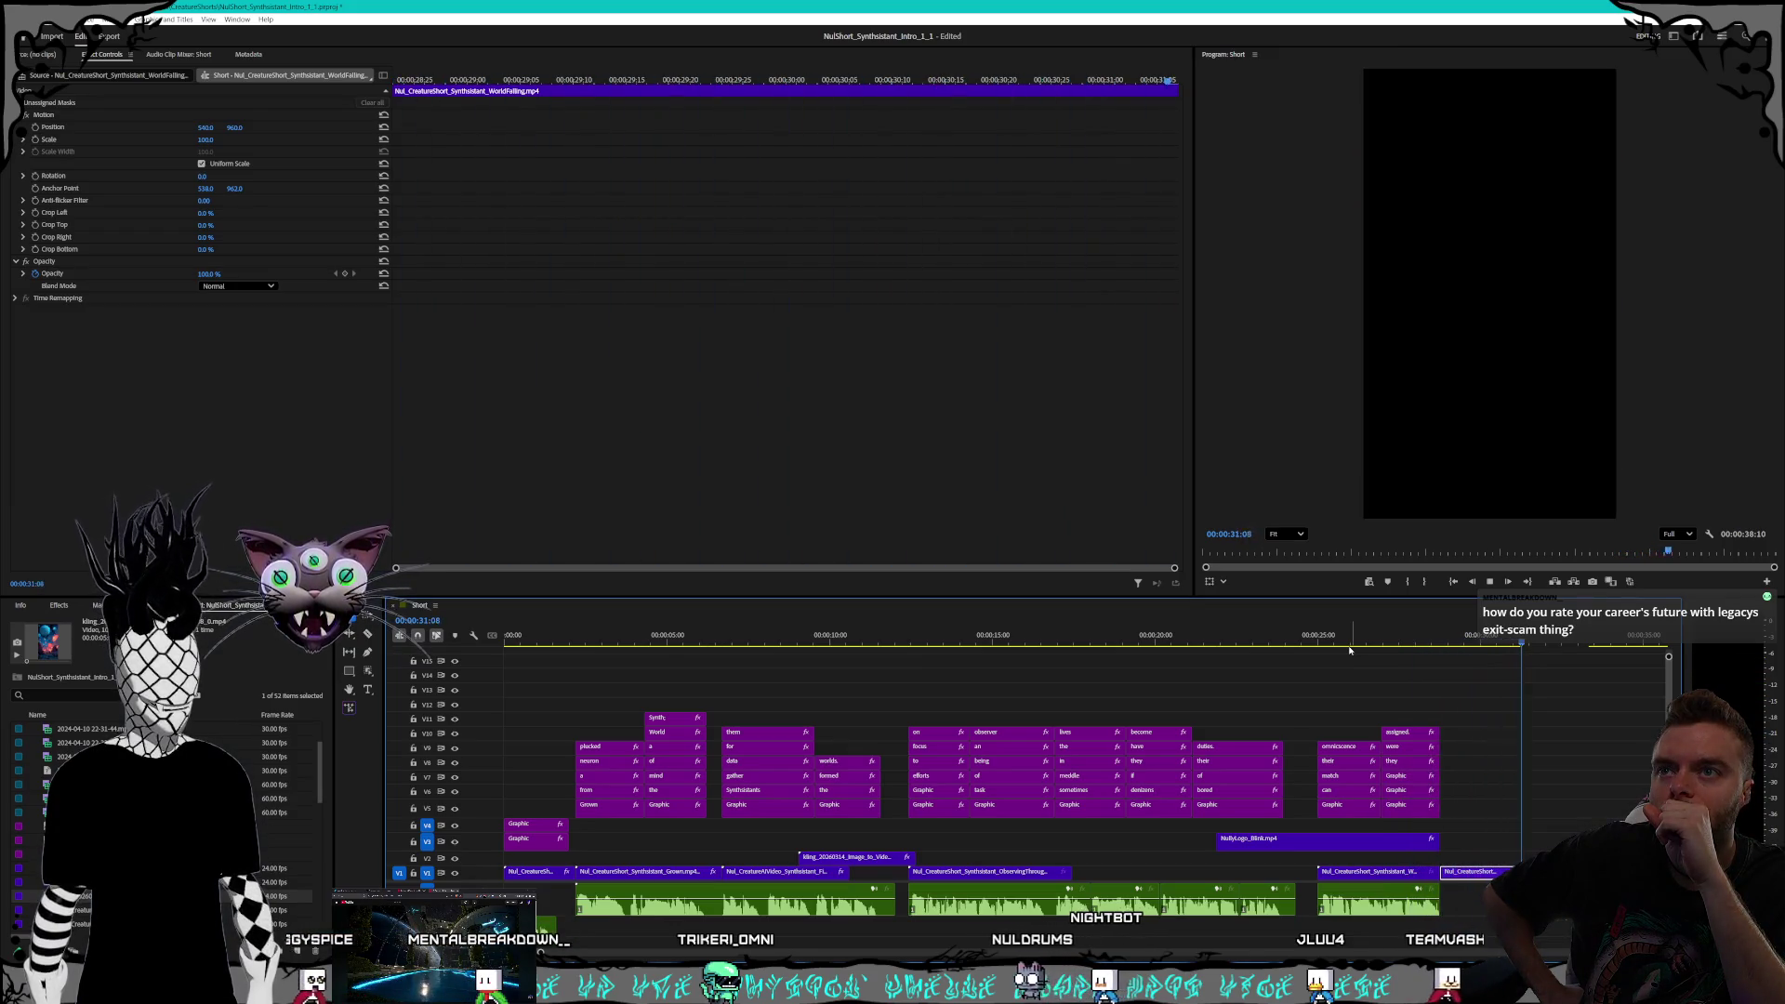
Preview the slowed ending and move the slowed end clip up onto track V2
click(1364, 641)
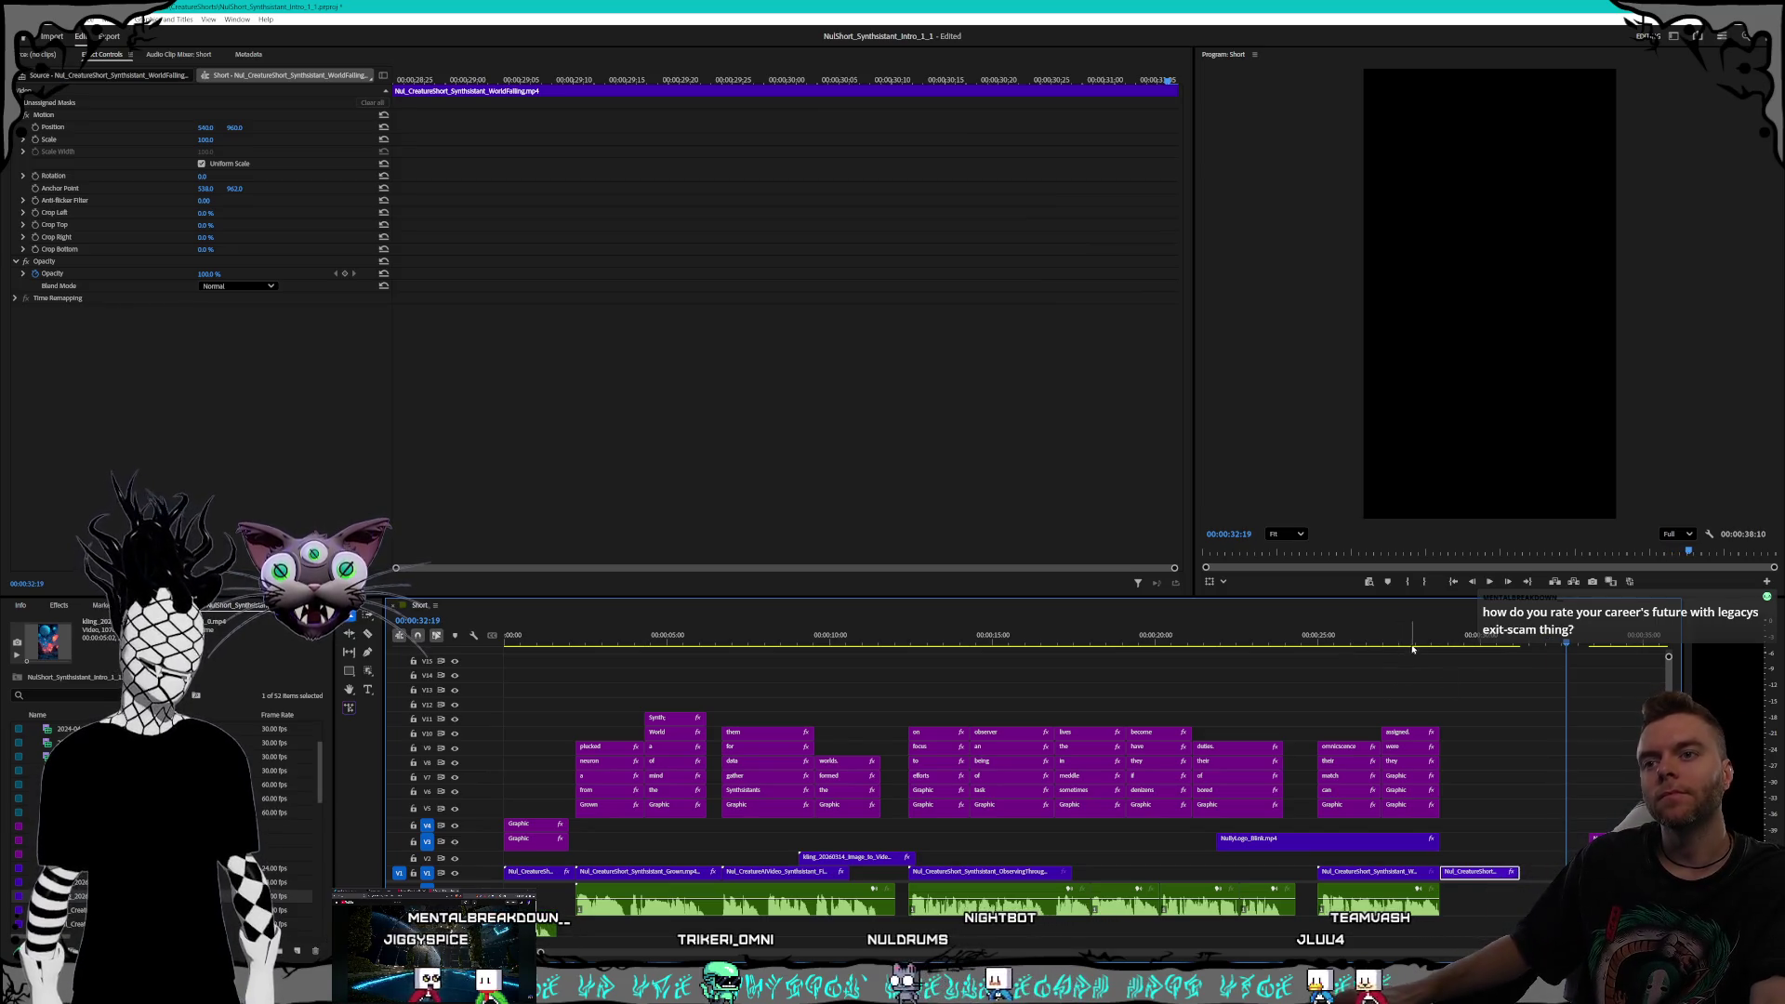
key(space)
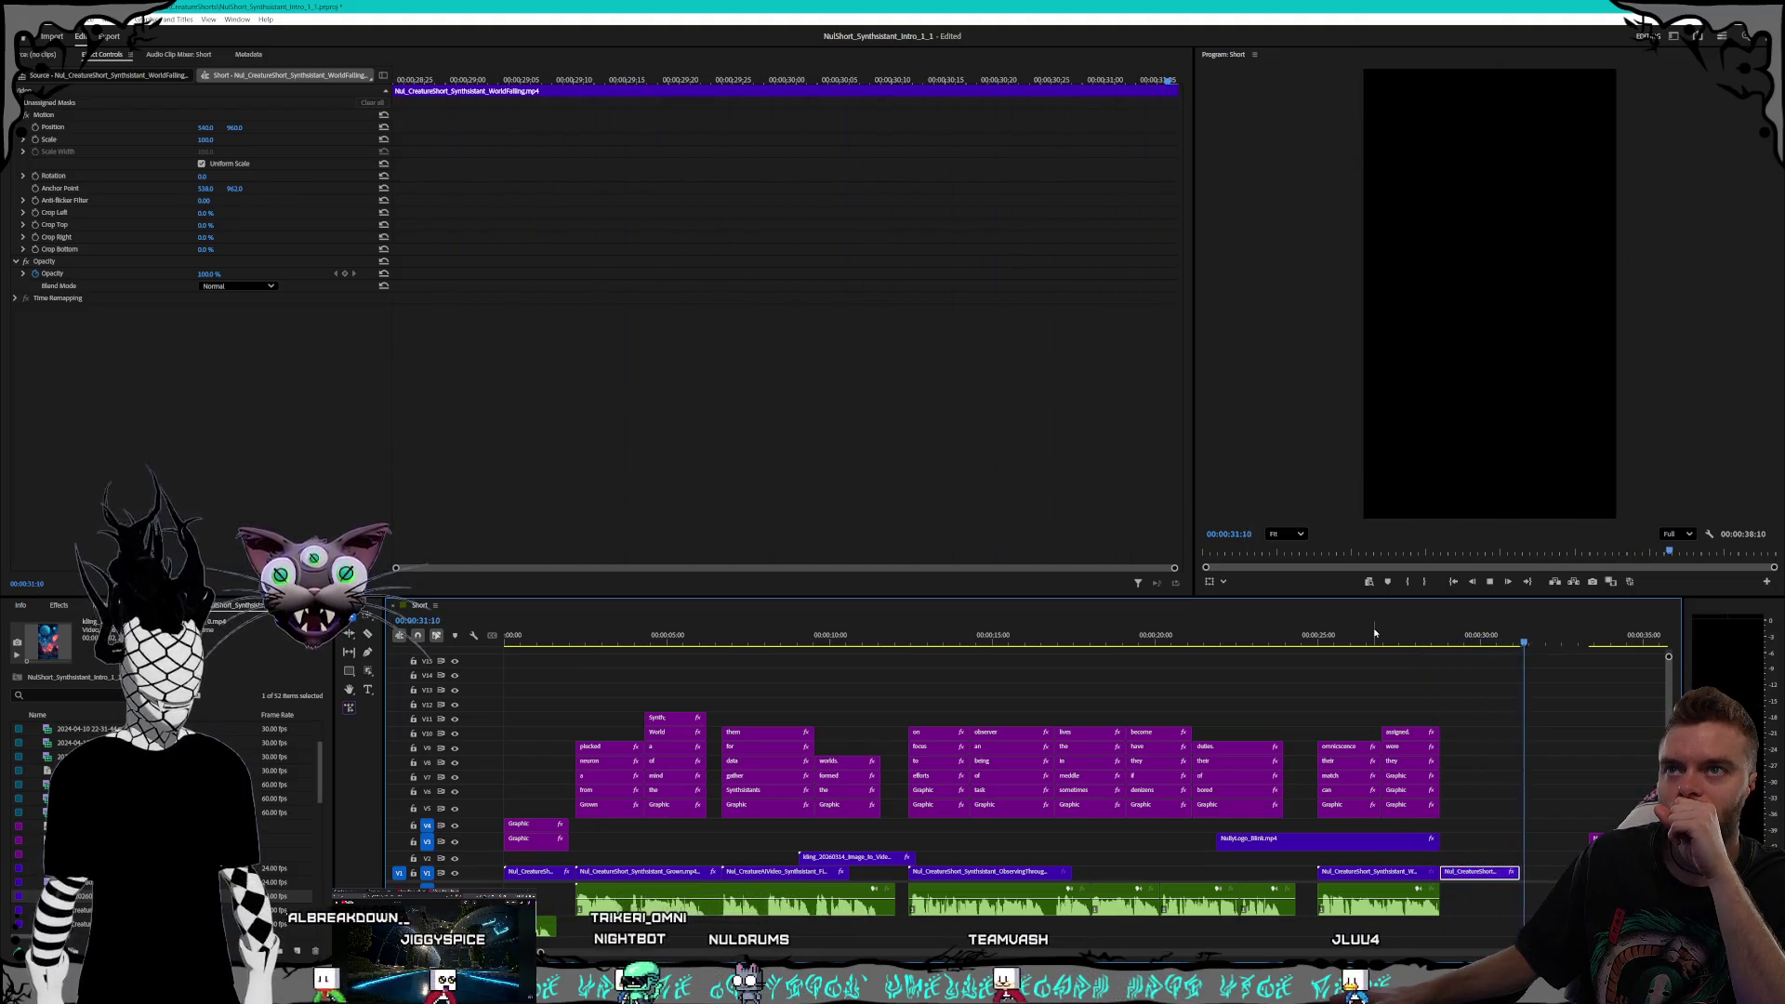
key(space)
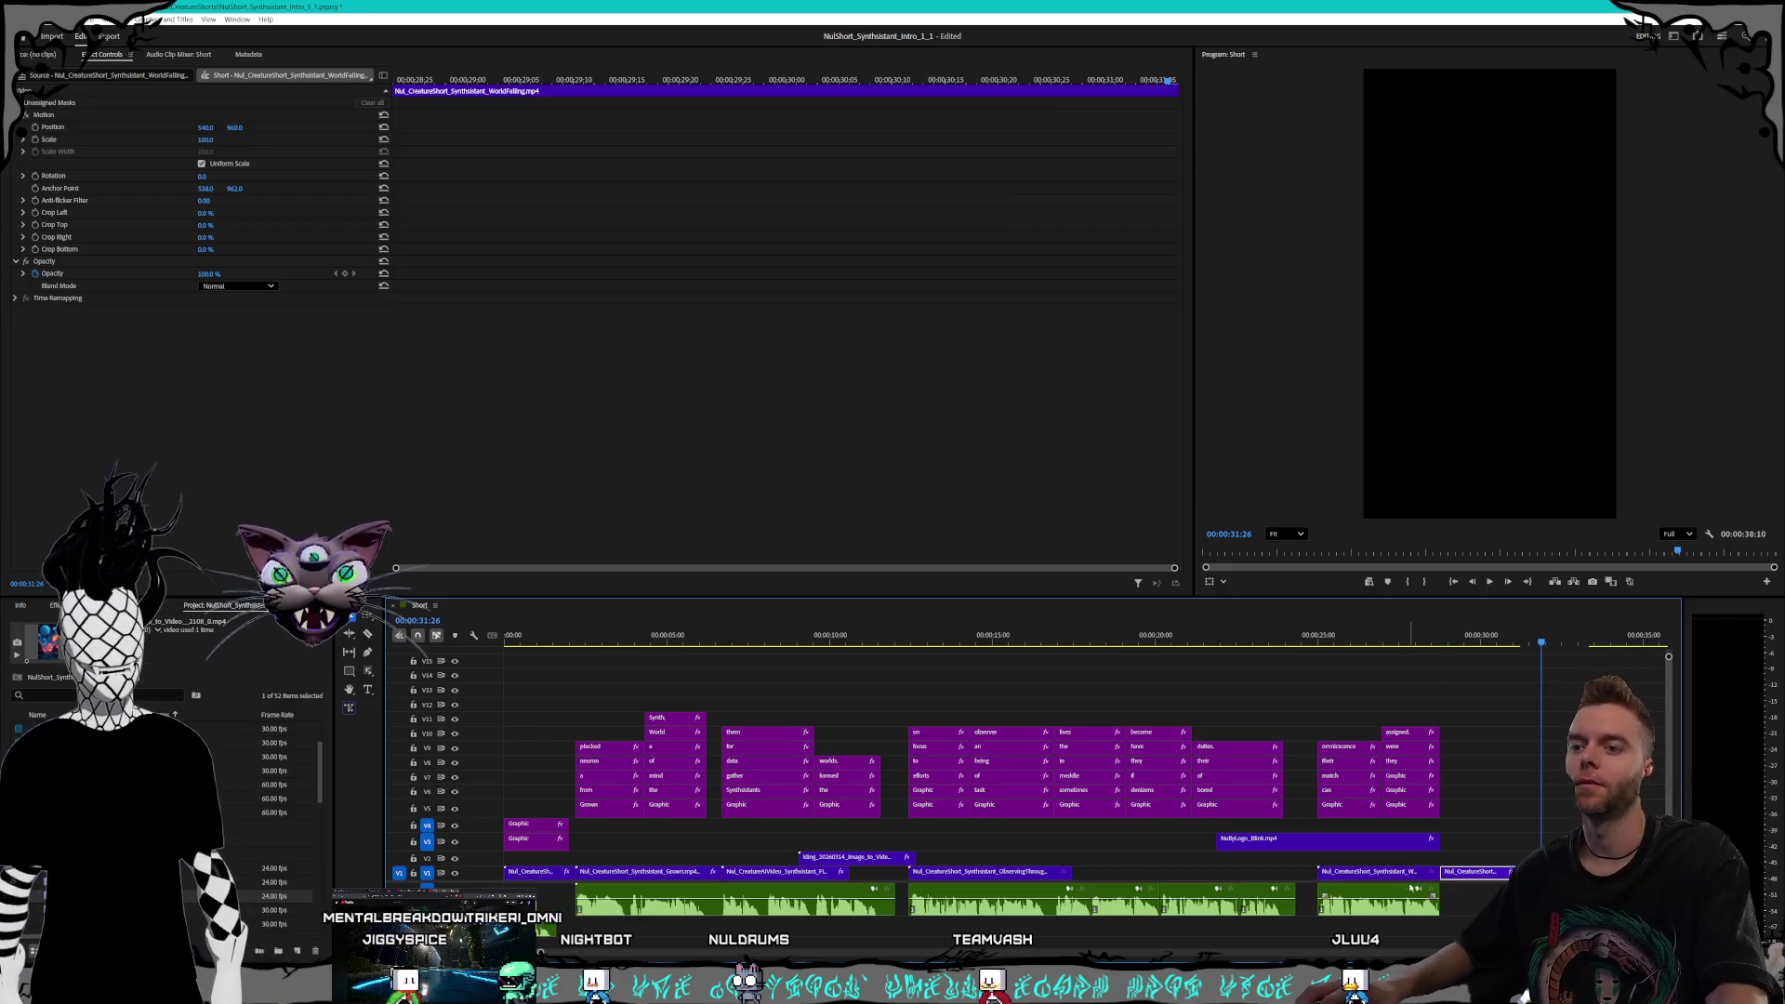
click(1426, 863)
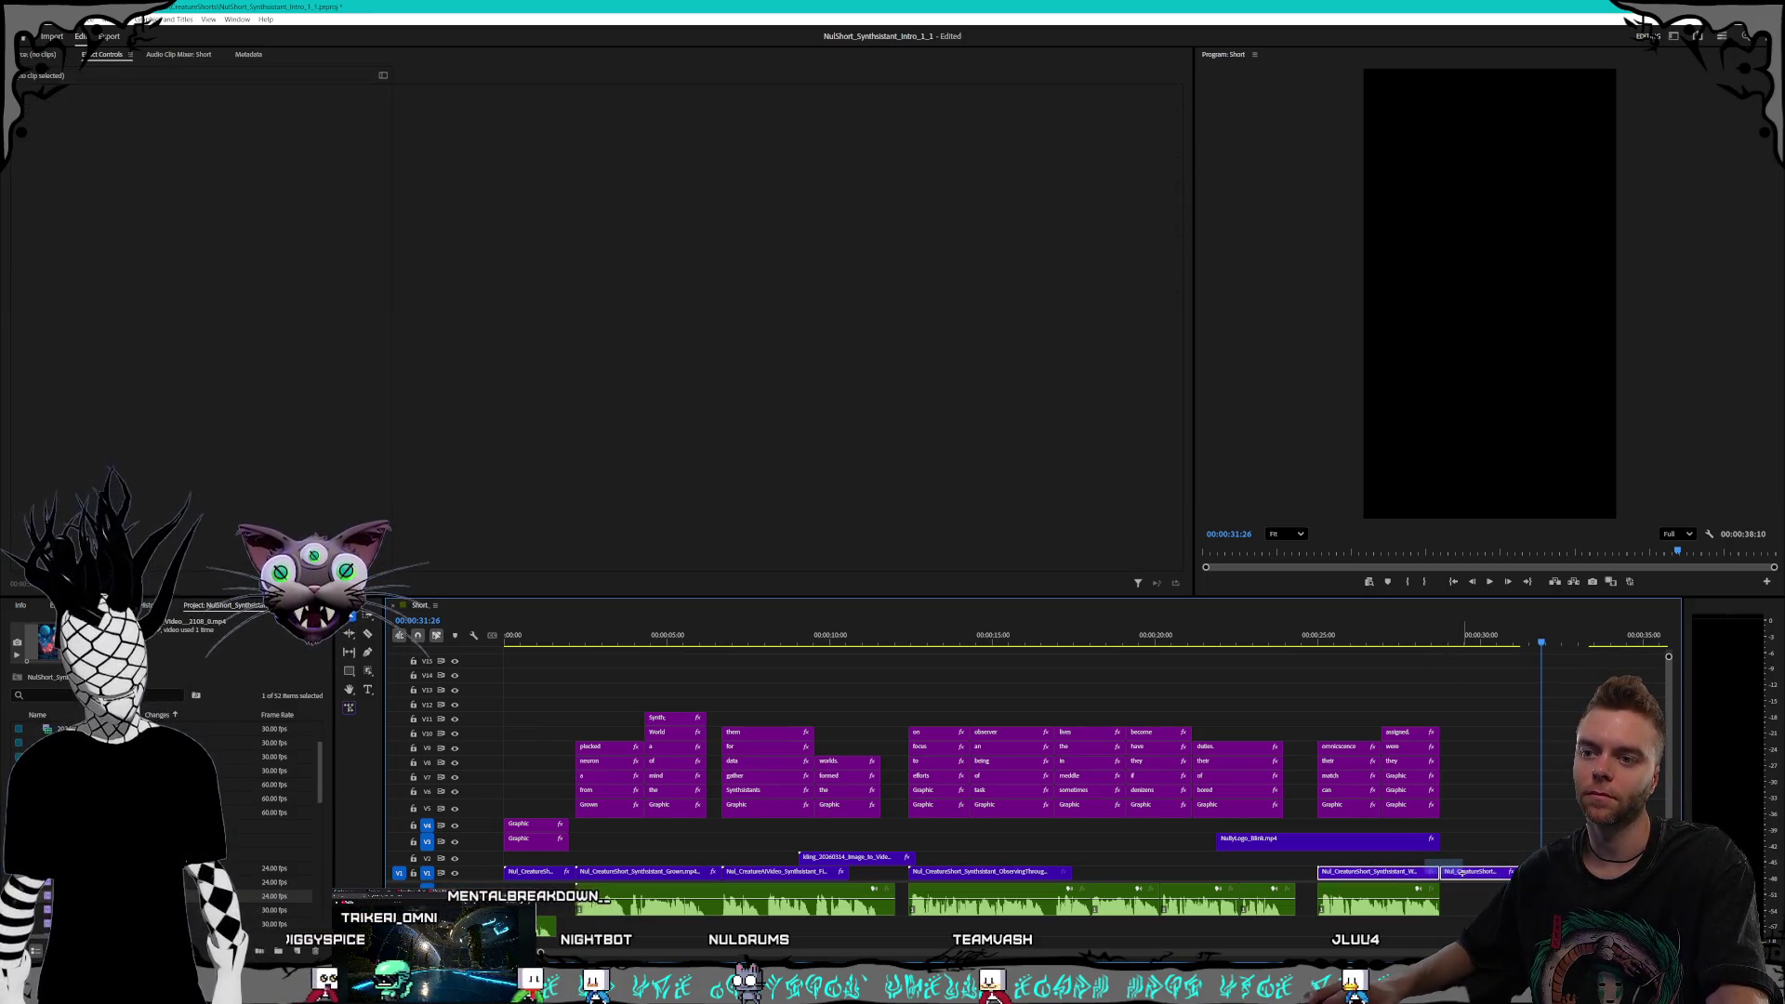
click(1382, 874)
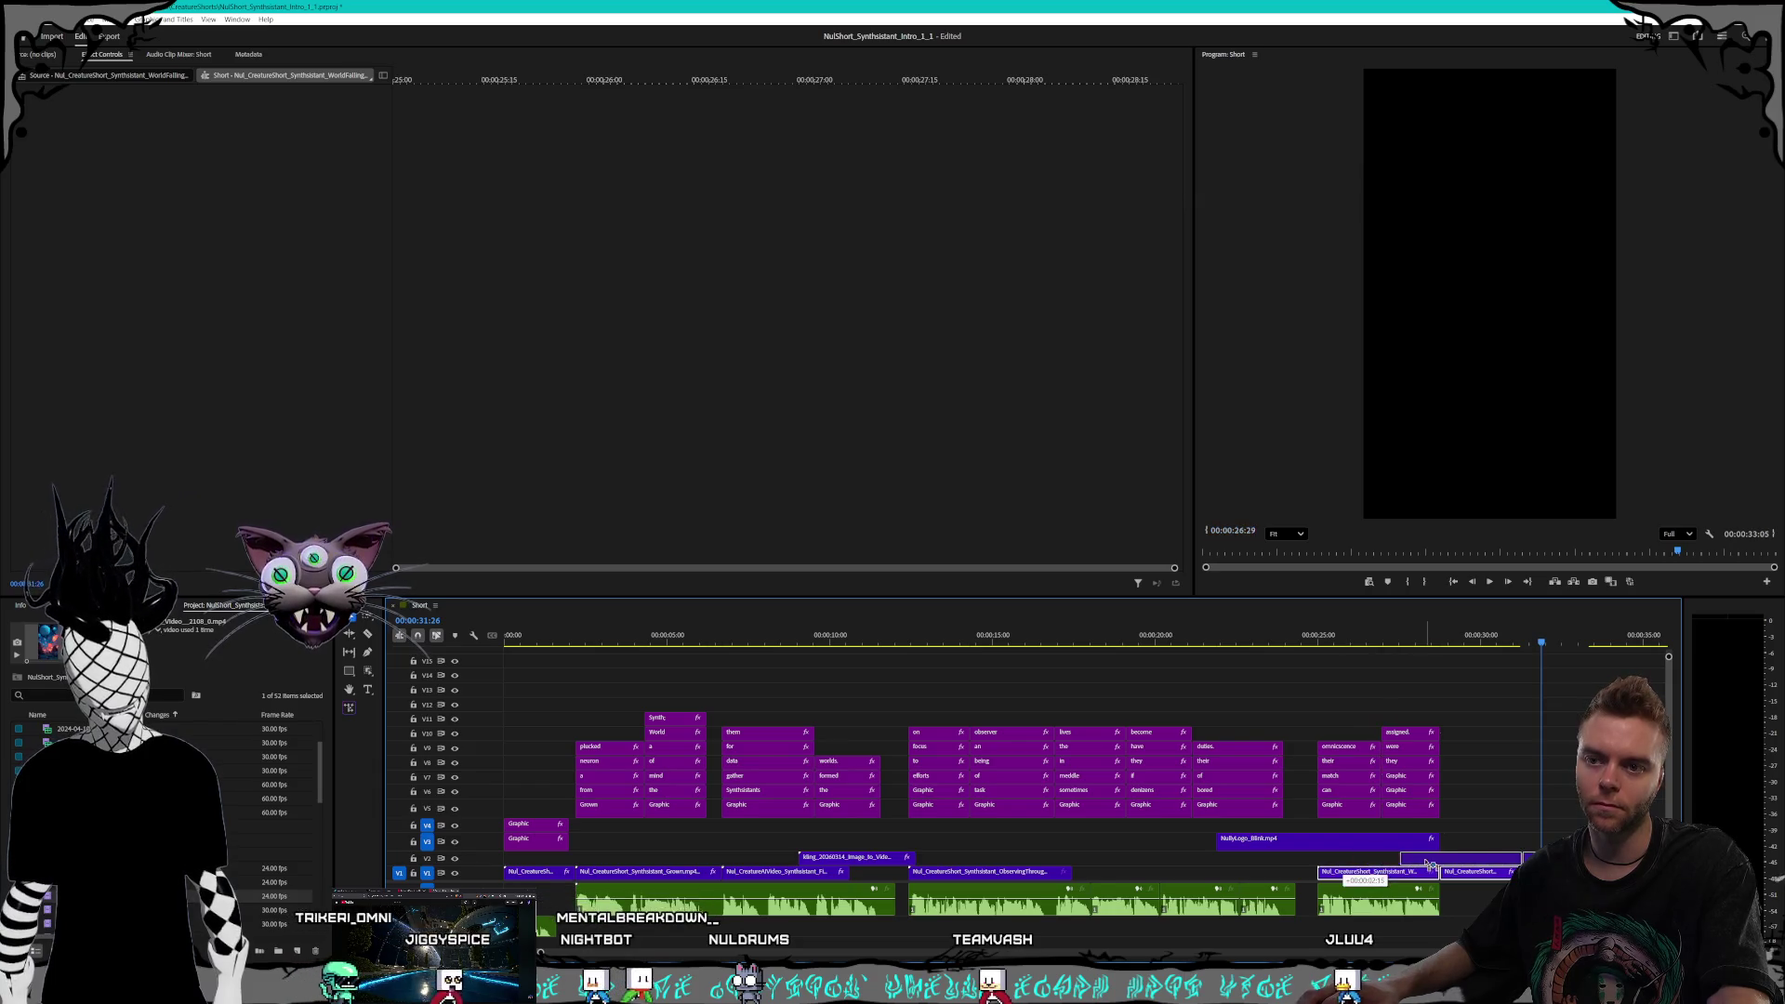
drag(1429, 868, 1432, 857)
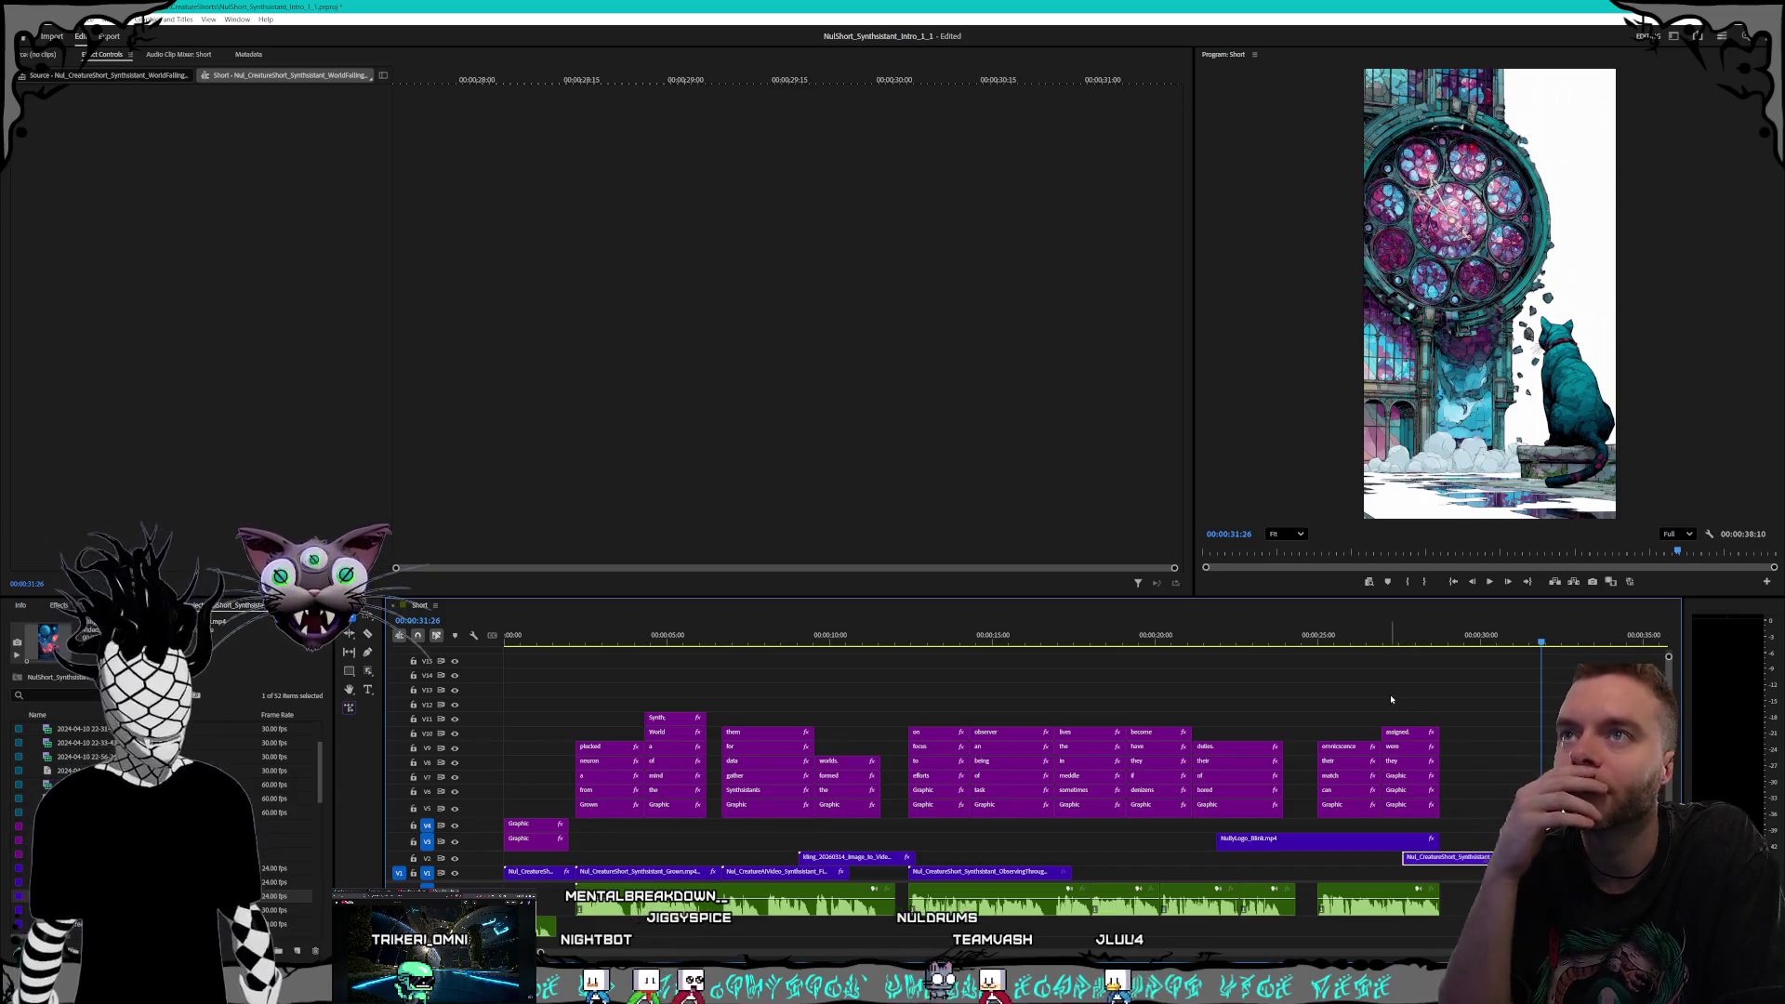
Replay the sequence from the observer caption, then return to the Midjourney style session
drag(1350, 640, 1041, 638)
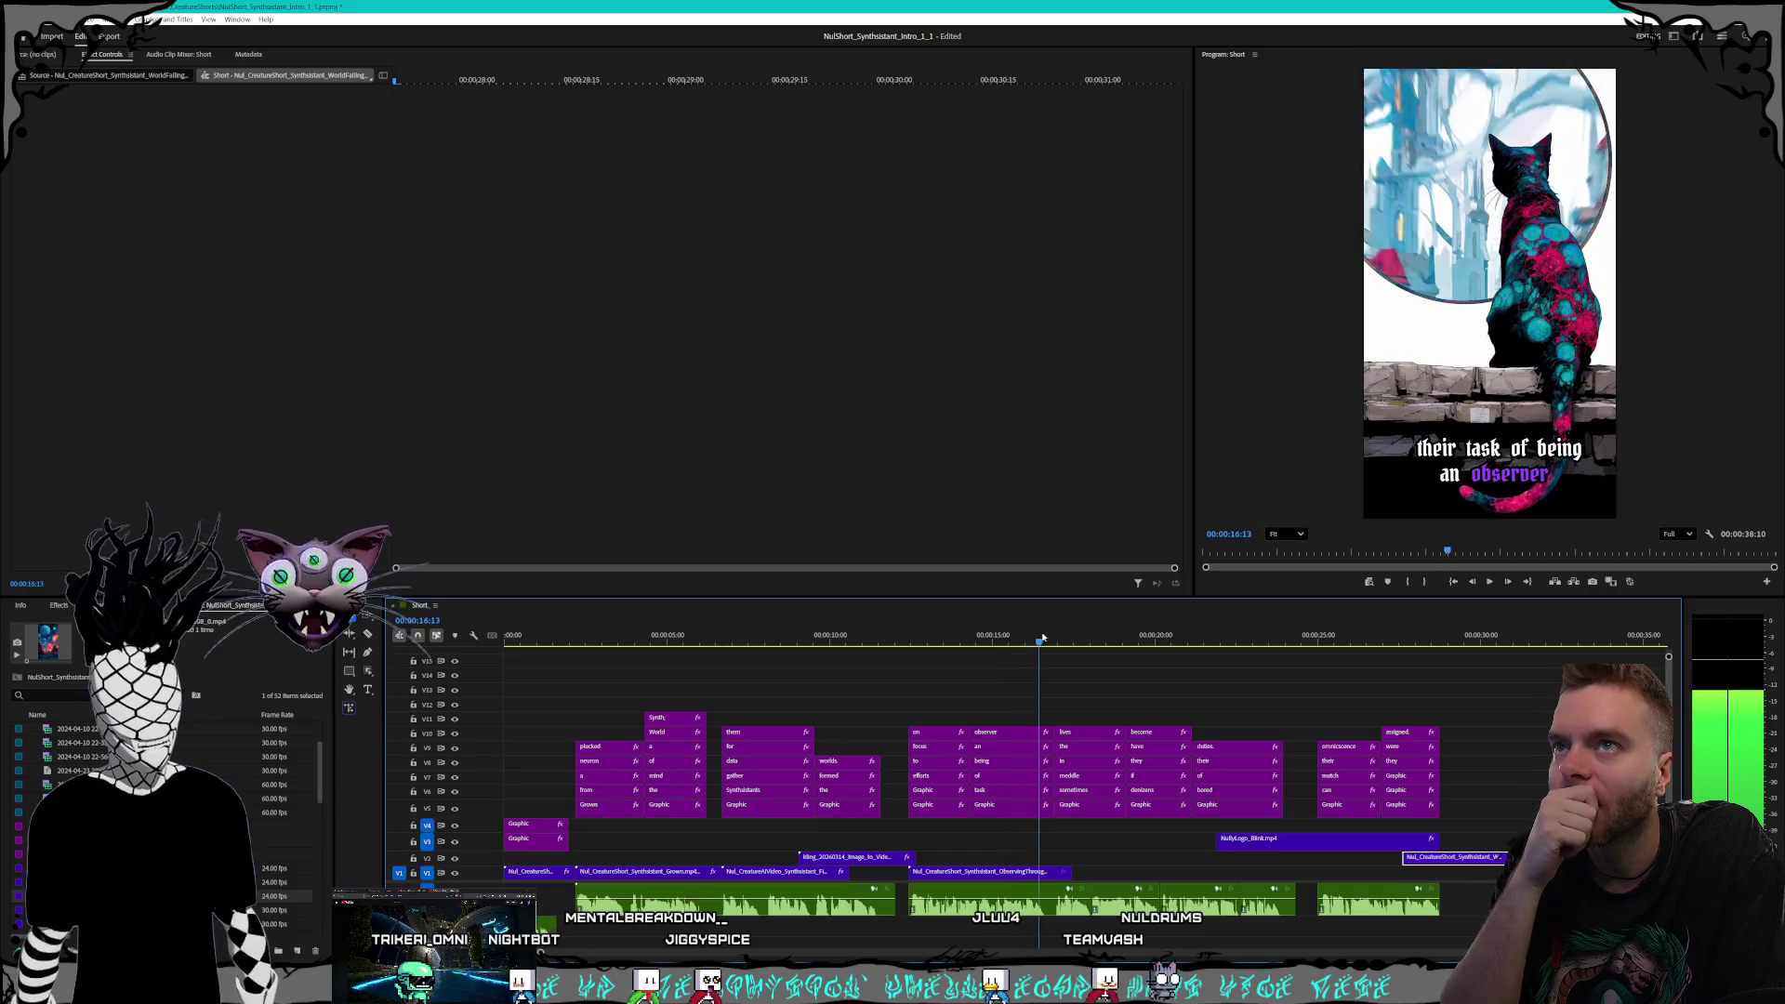
mouse_move(911, 632)
mouse_down()
mouse_move(1094, 642)
mouse_move(773, 669)
mouse_move(730, 646)
mouse_move(571, 643)
mouse_up()
key(space)
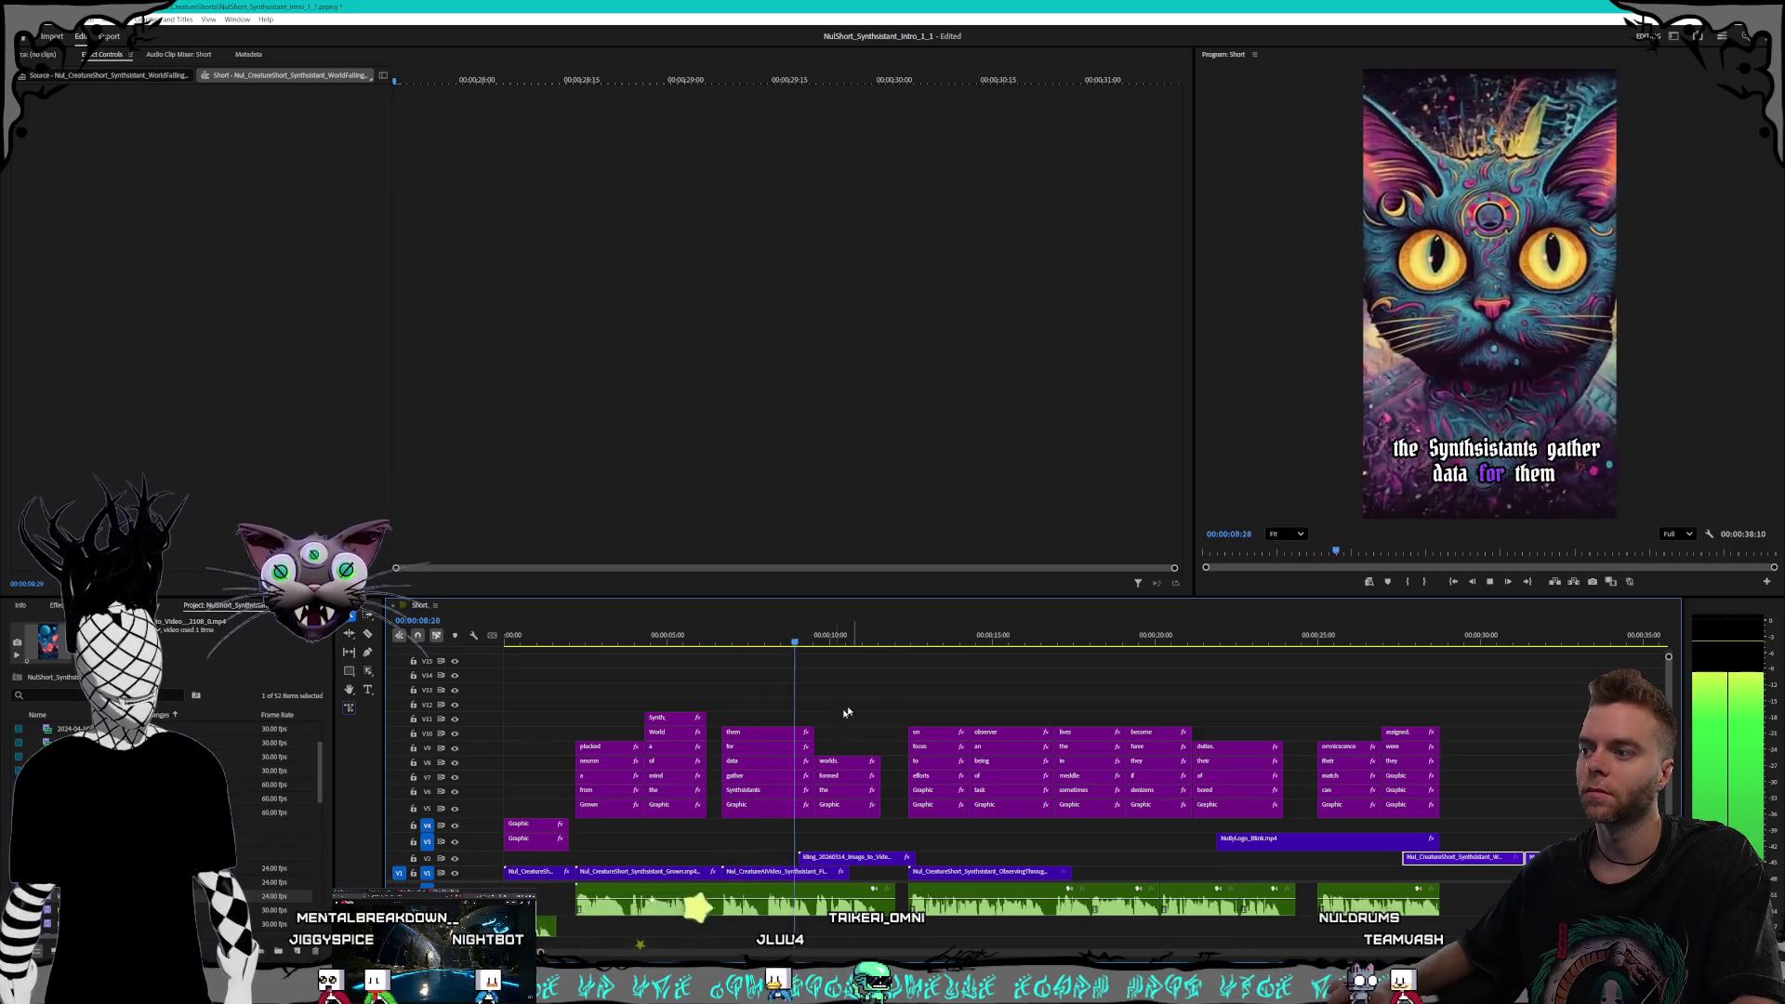
key(space)
key(alt+Tab)
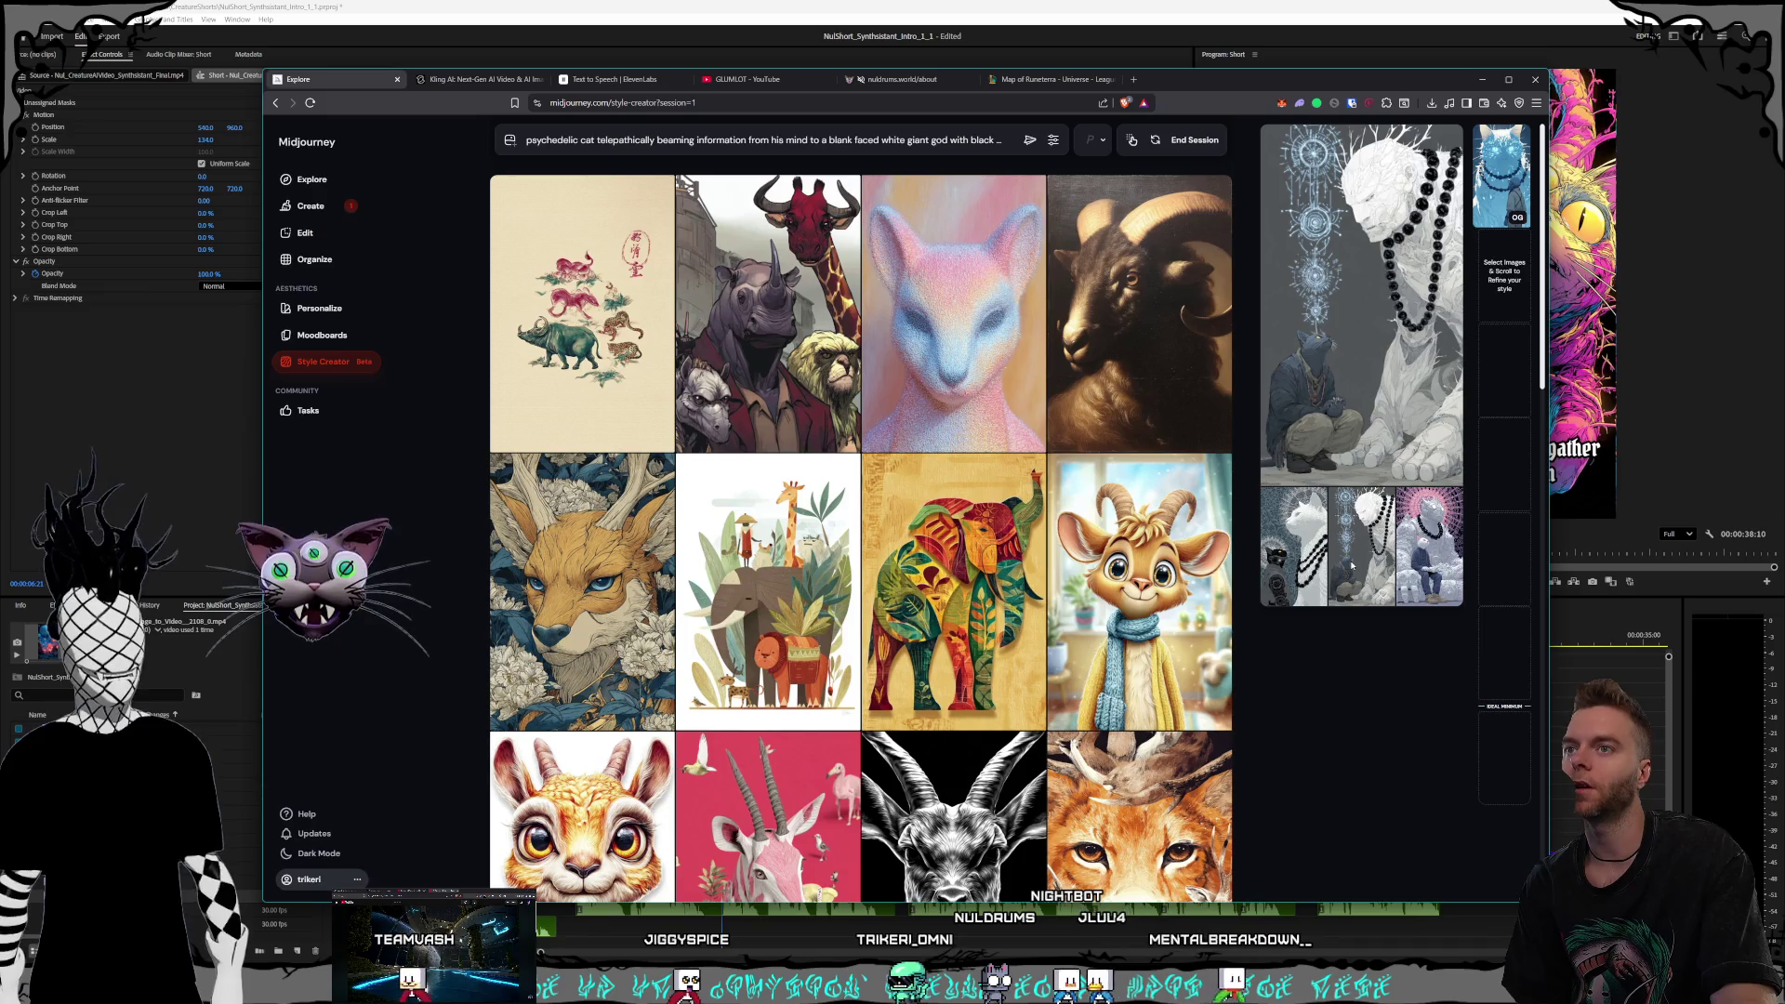
Pick the goggled deer image as a style candidate
scroll(932, 437, down, 10)
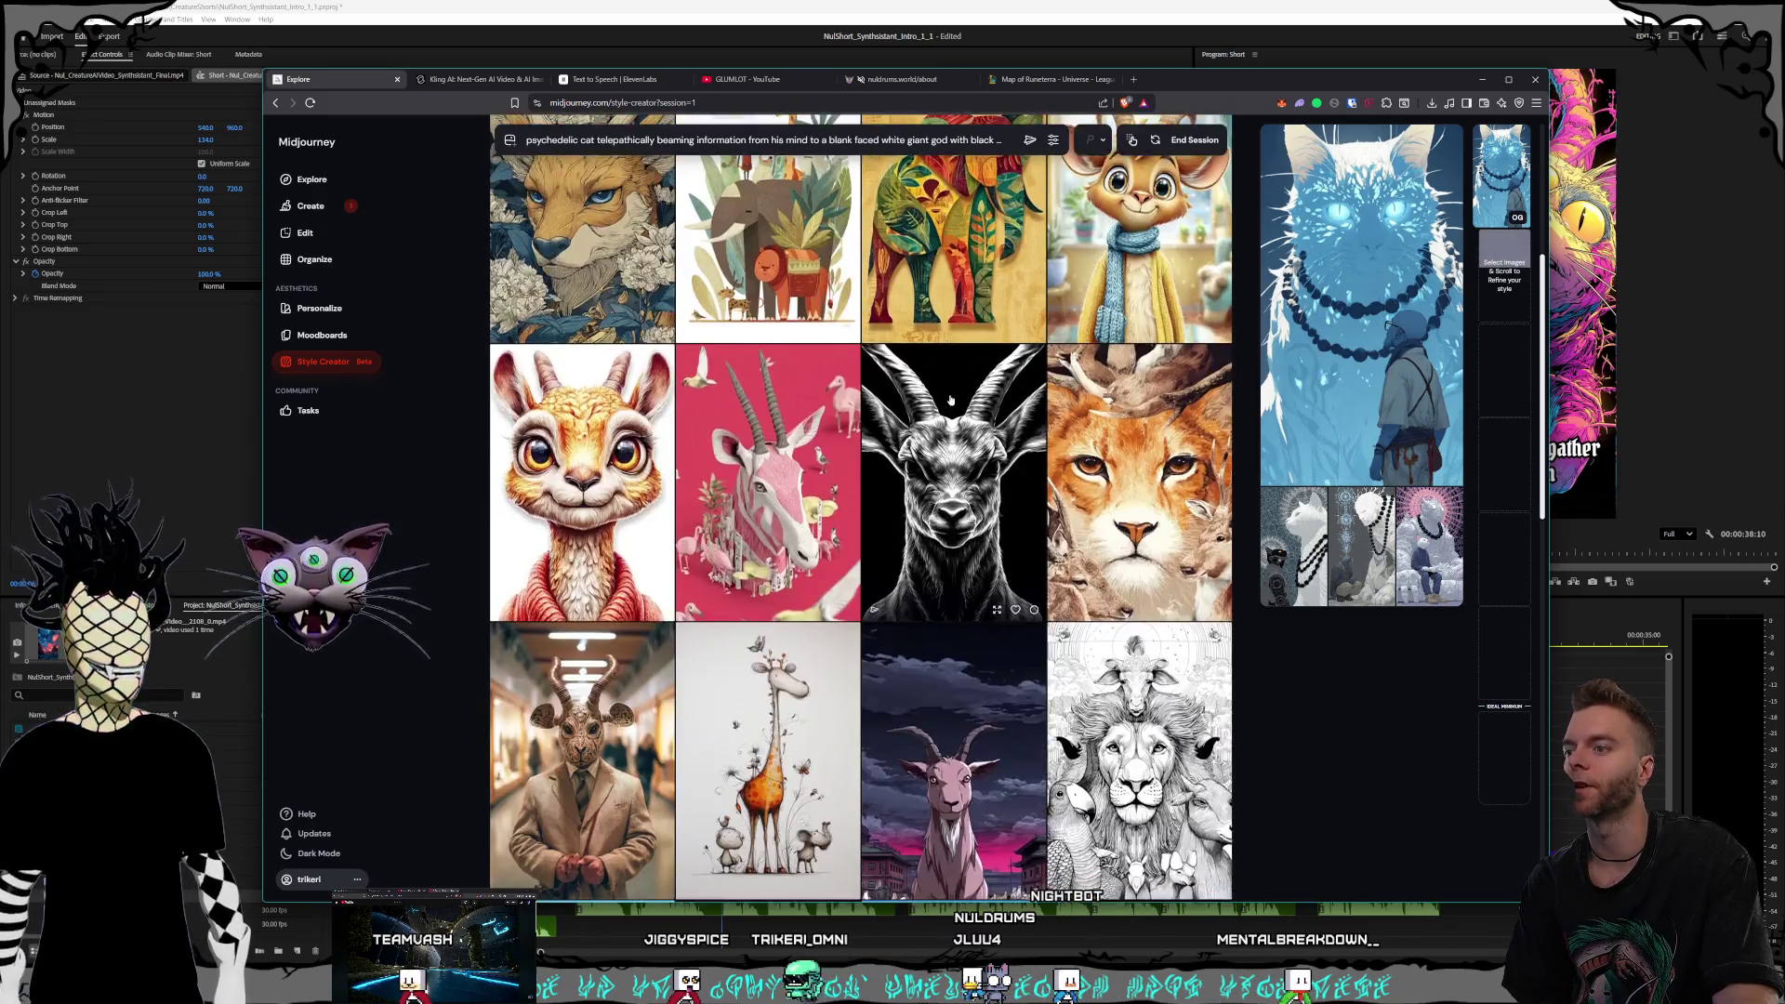
scroll(932, 438, down, 5)
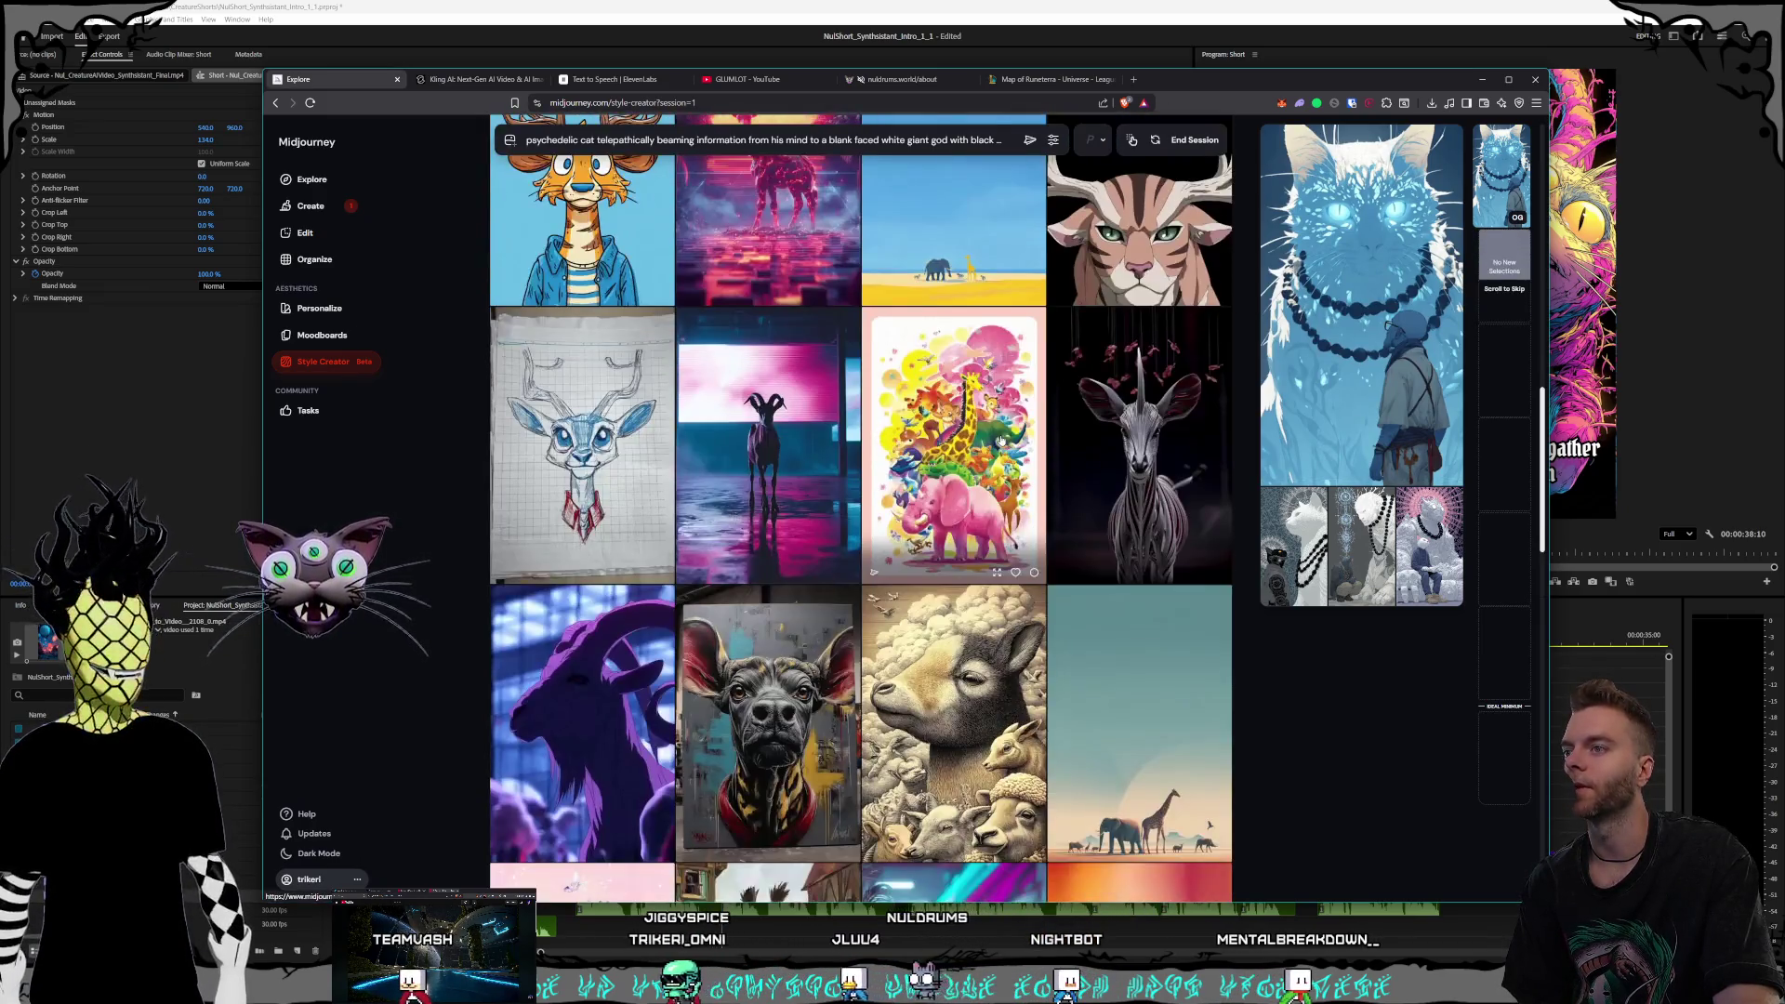
scroll(985, 440, down, 5)
scroll(1003, 441, down, 2)
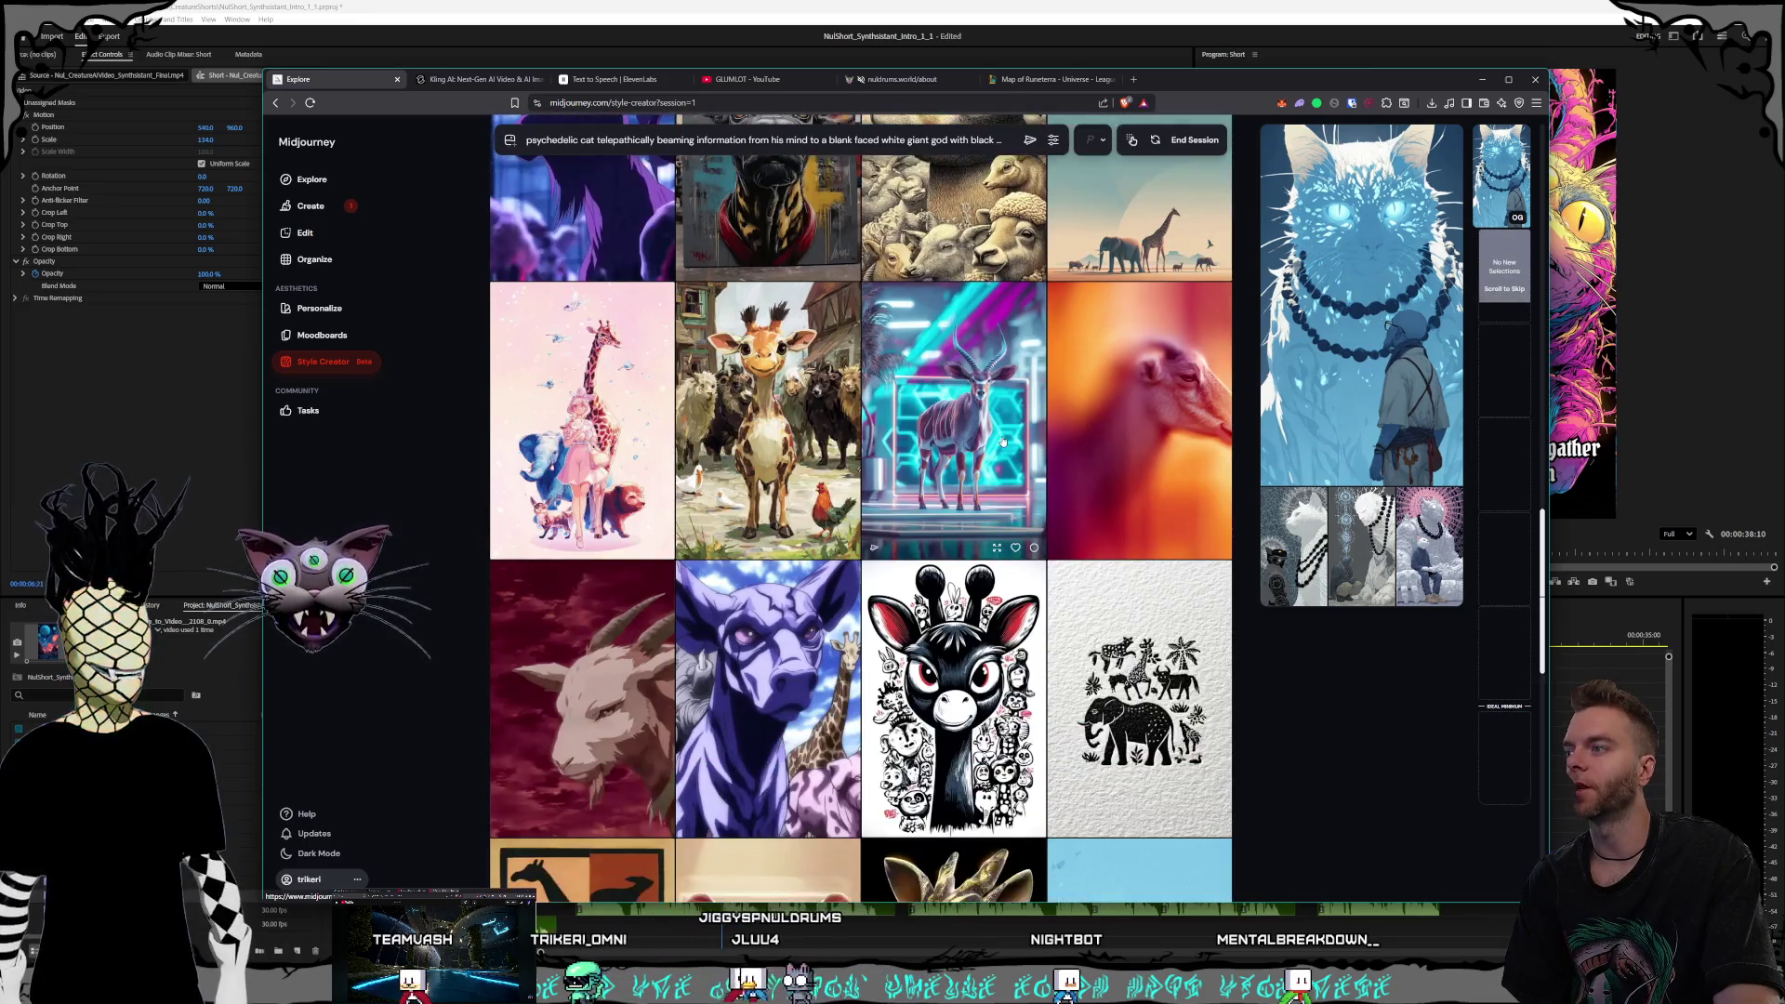
scroll(1004, 441, down, 2)
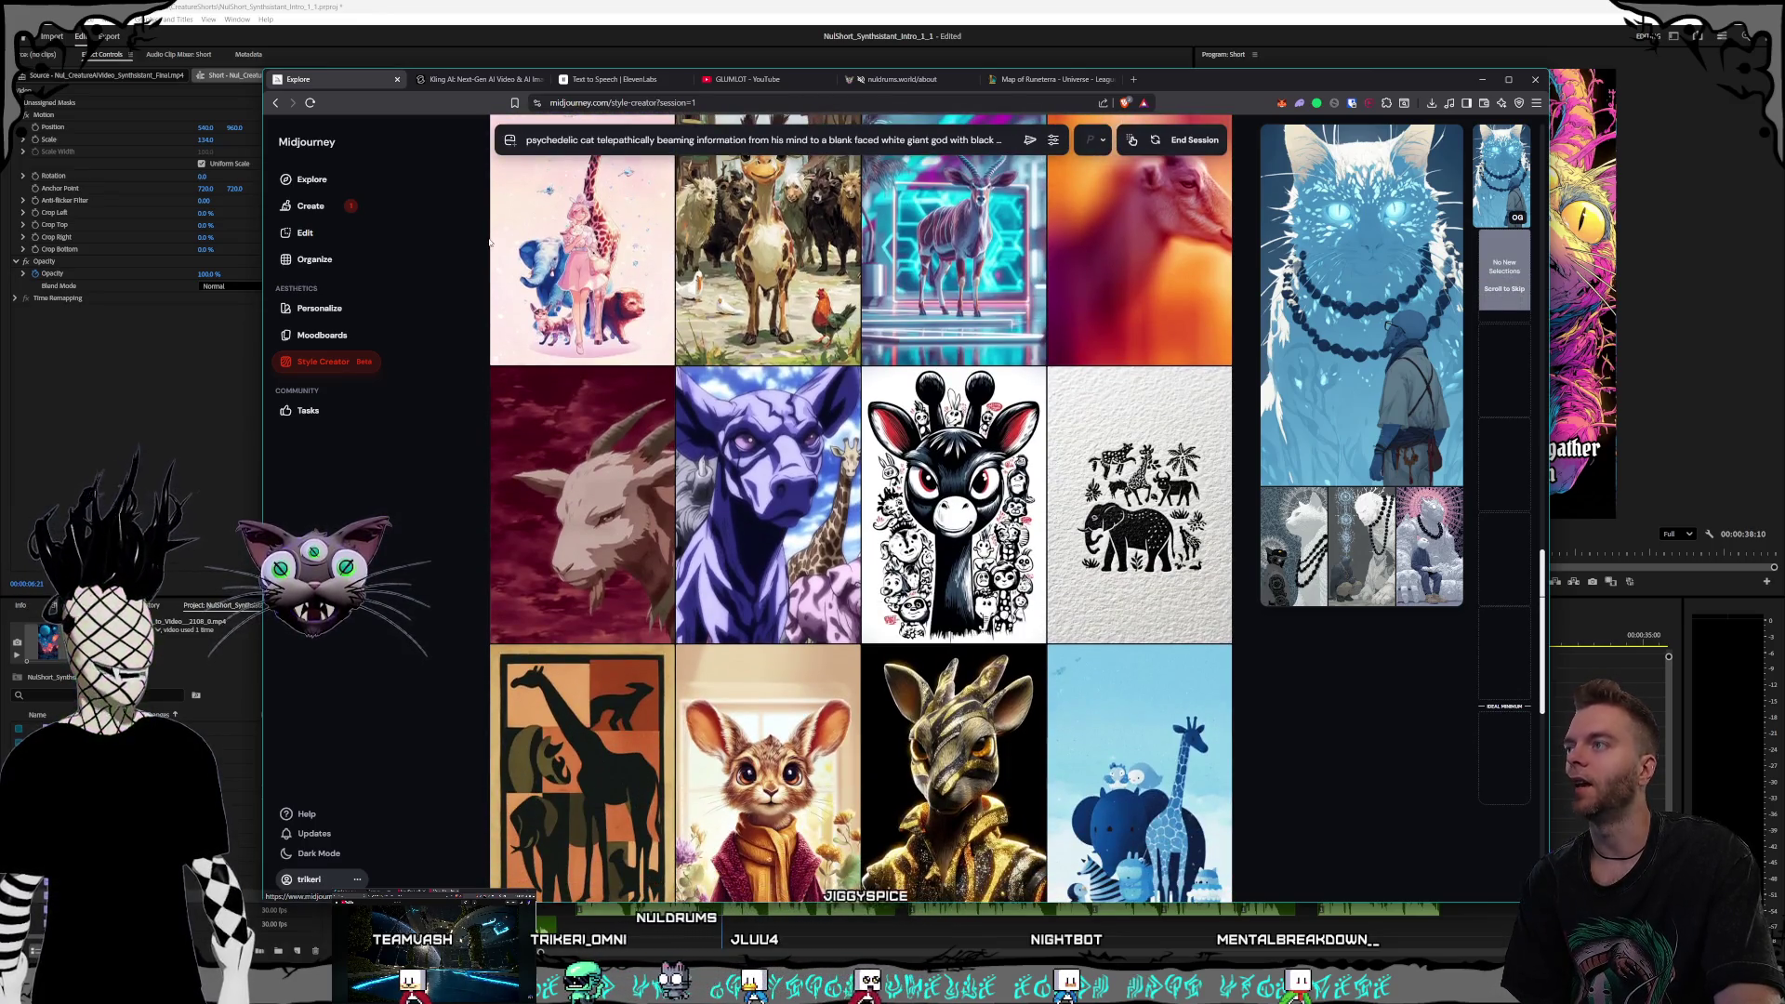
scroll(967, 305, down, 4)
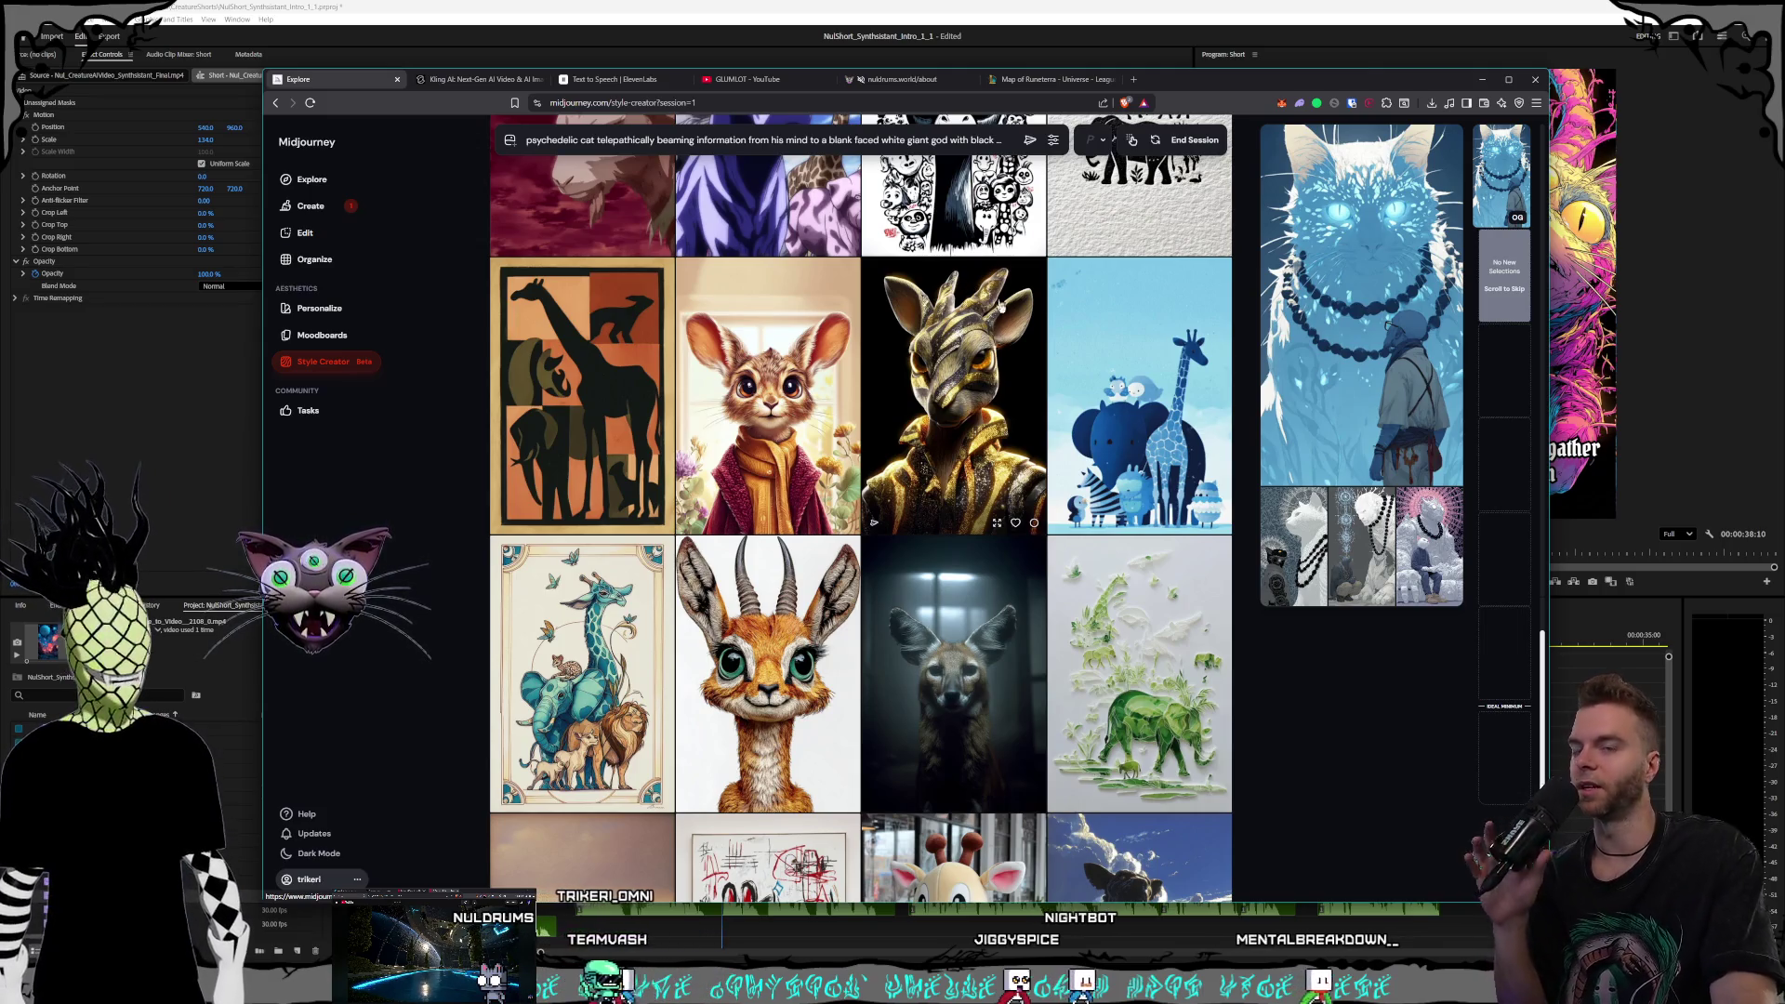
scroll(972, 298, down, 2)
scroll(983, 318, down, 1)
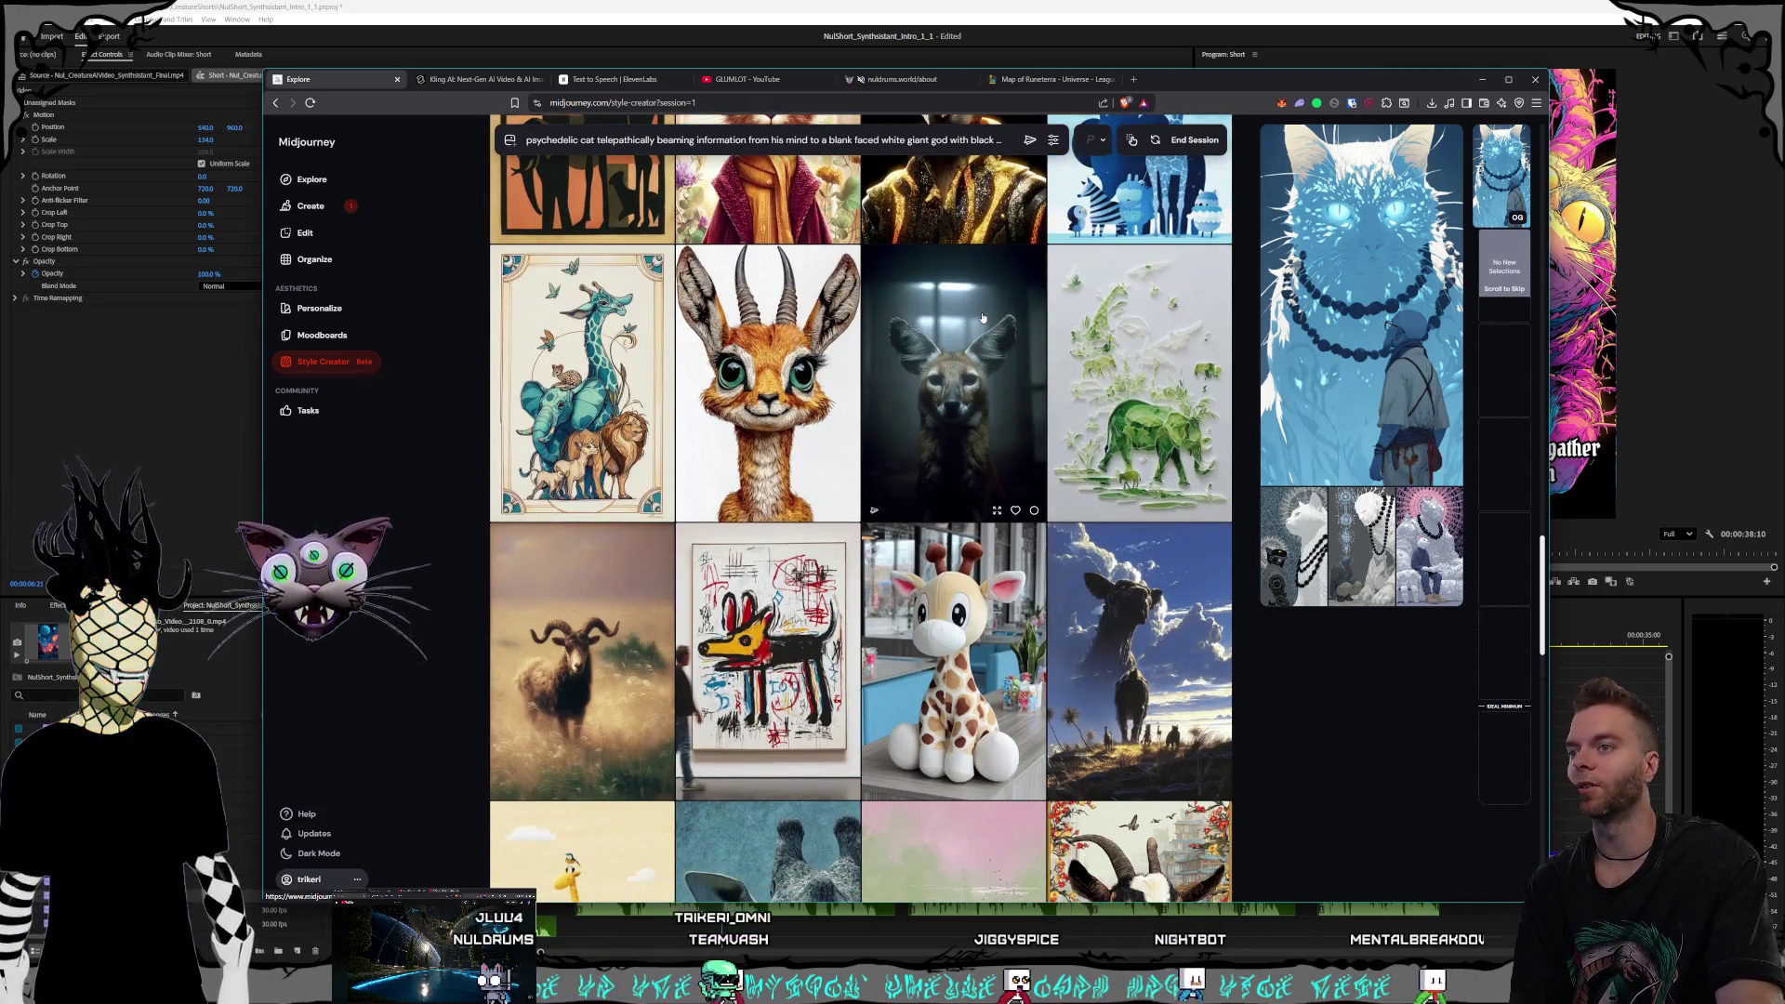
scroll(983, 318, down, 10)
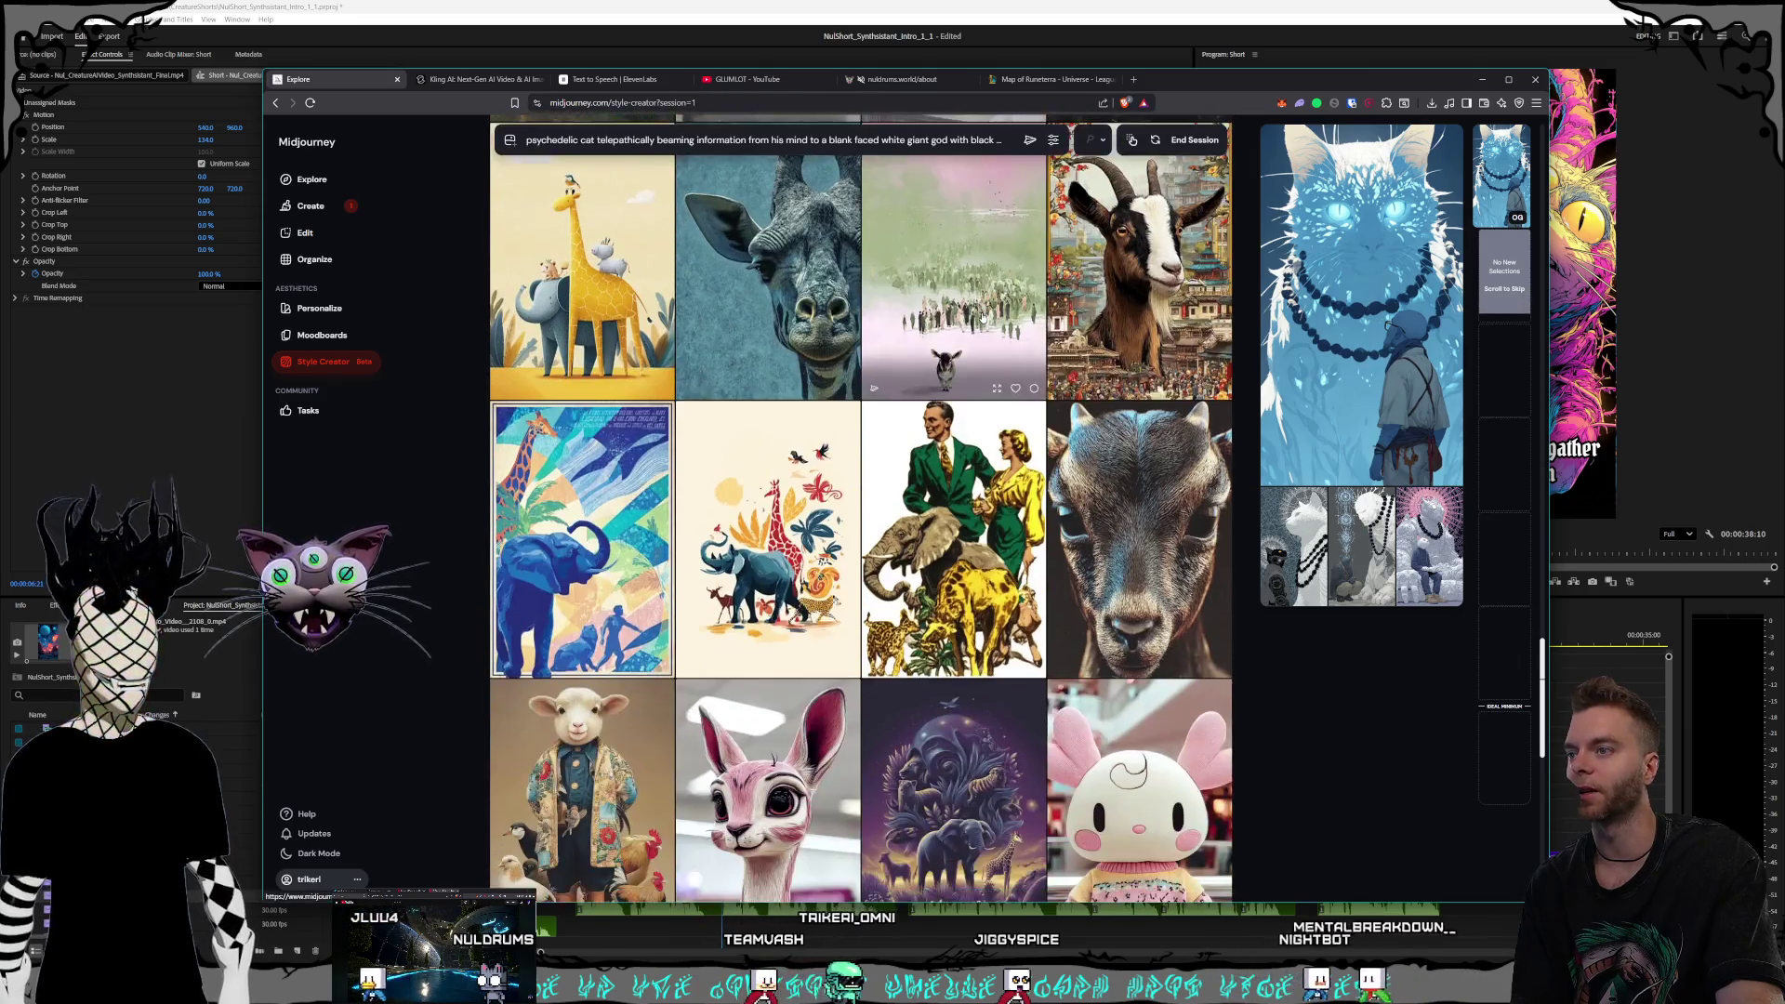
scroll(983, 318, down, 3)
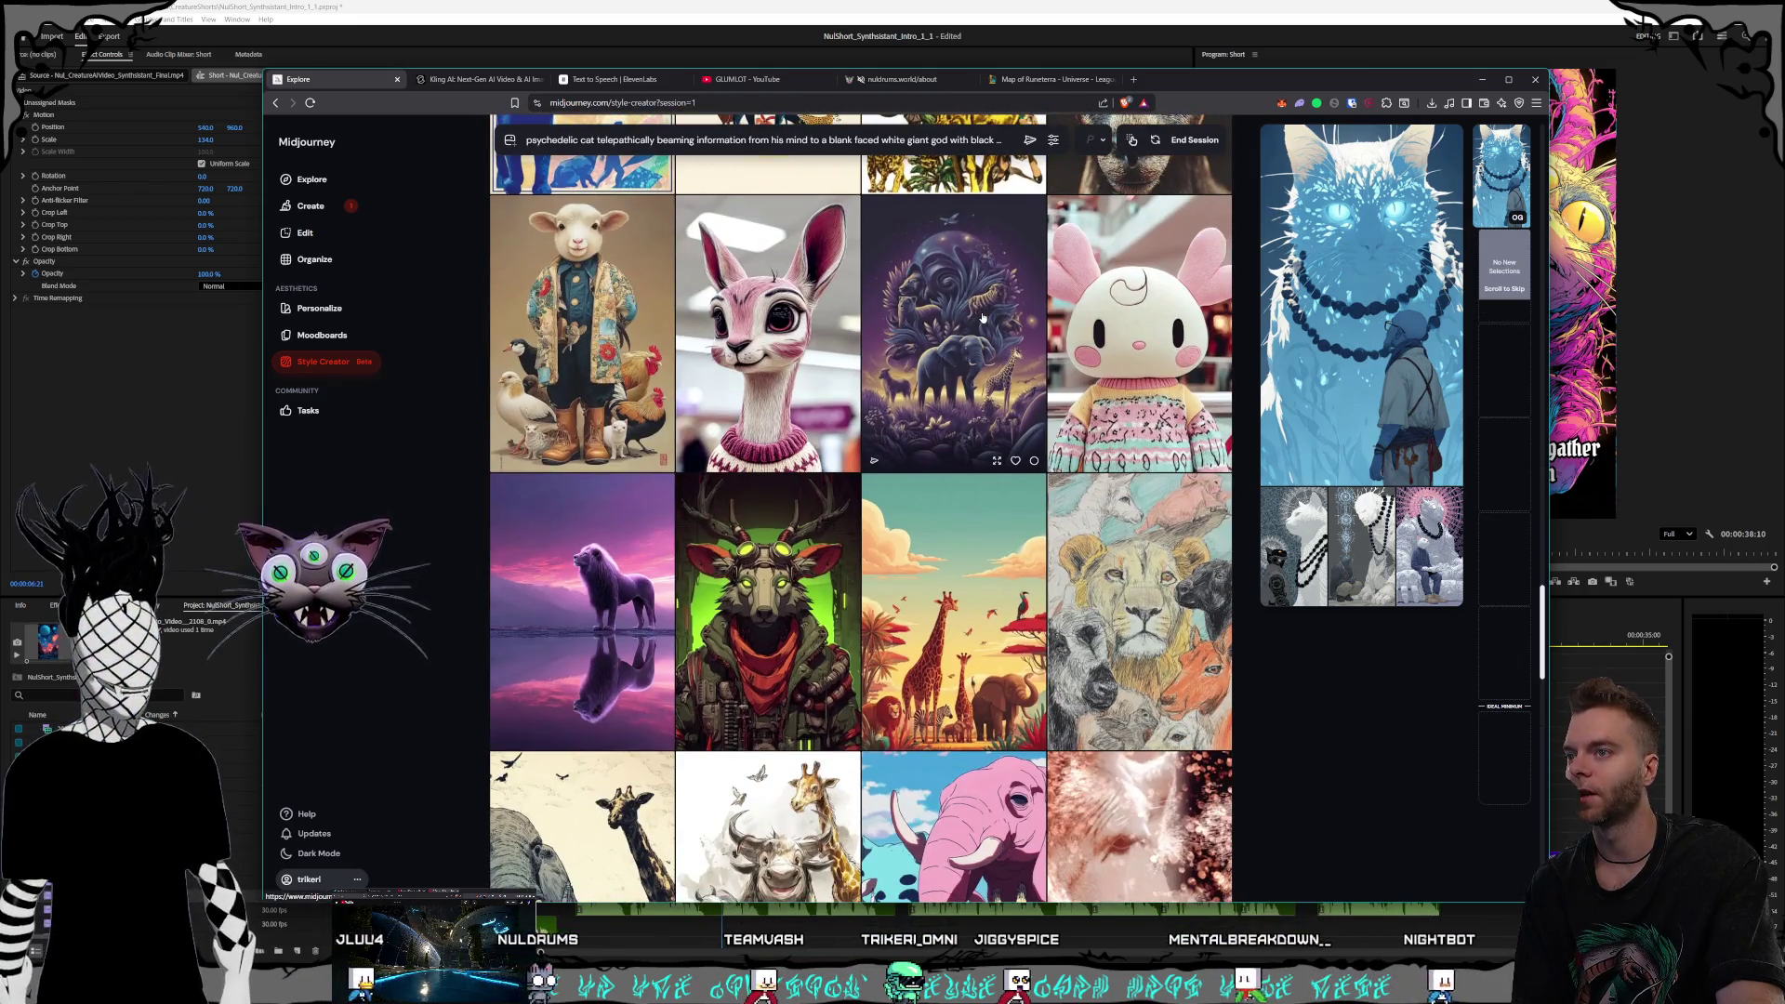
scroll(983, 318, down, 2)
click(771, 400)
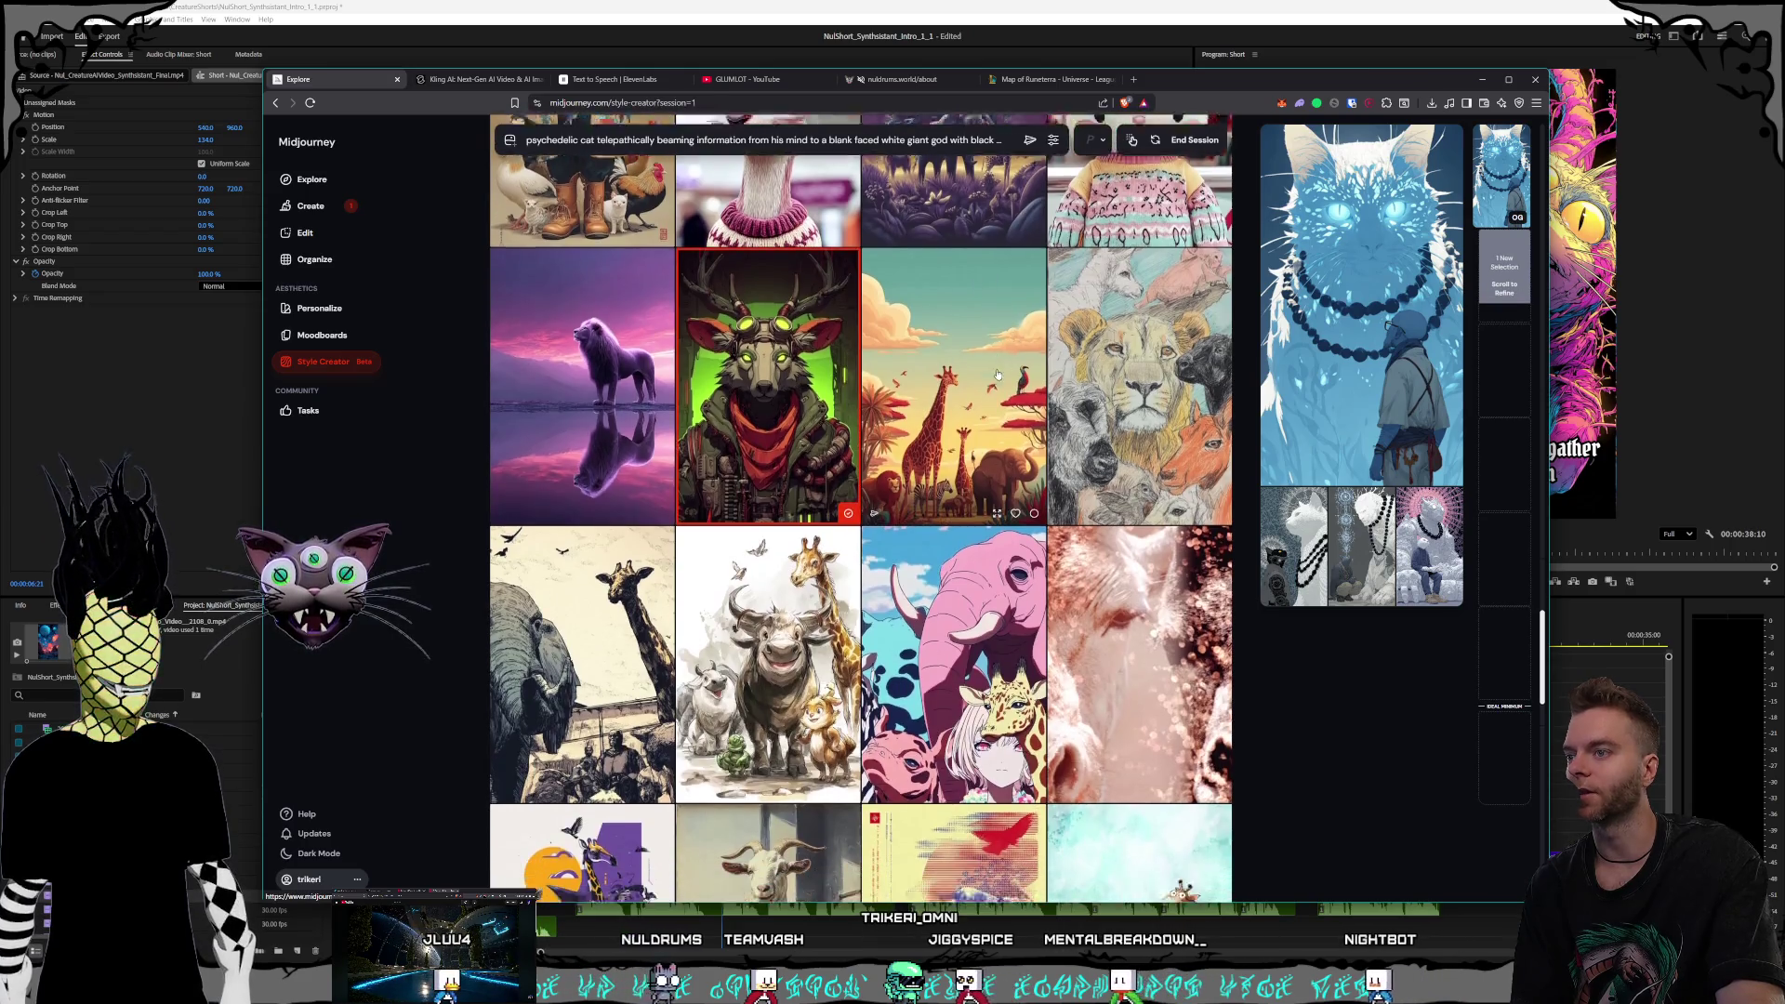
Pick the purple goat image as a second style candidate
scroll(992, 357, down, 3)
scroll(991, 356, down, 4)
scroll(982, 360, down, 8)
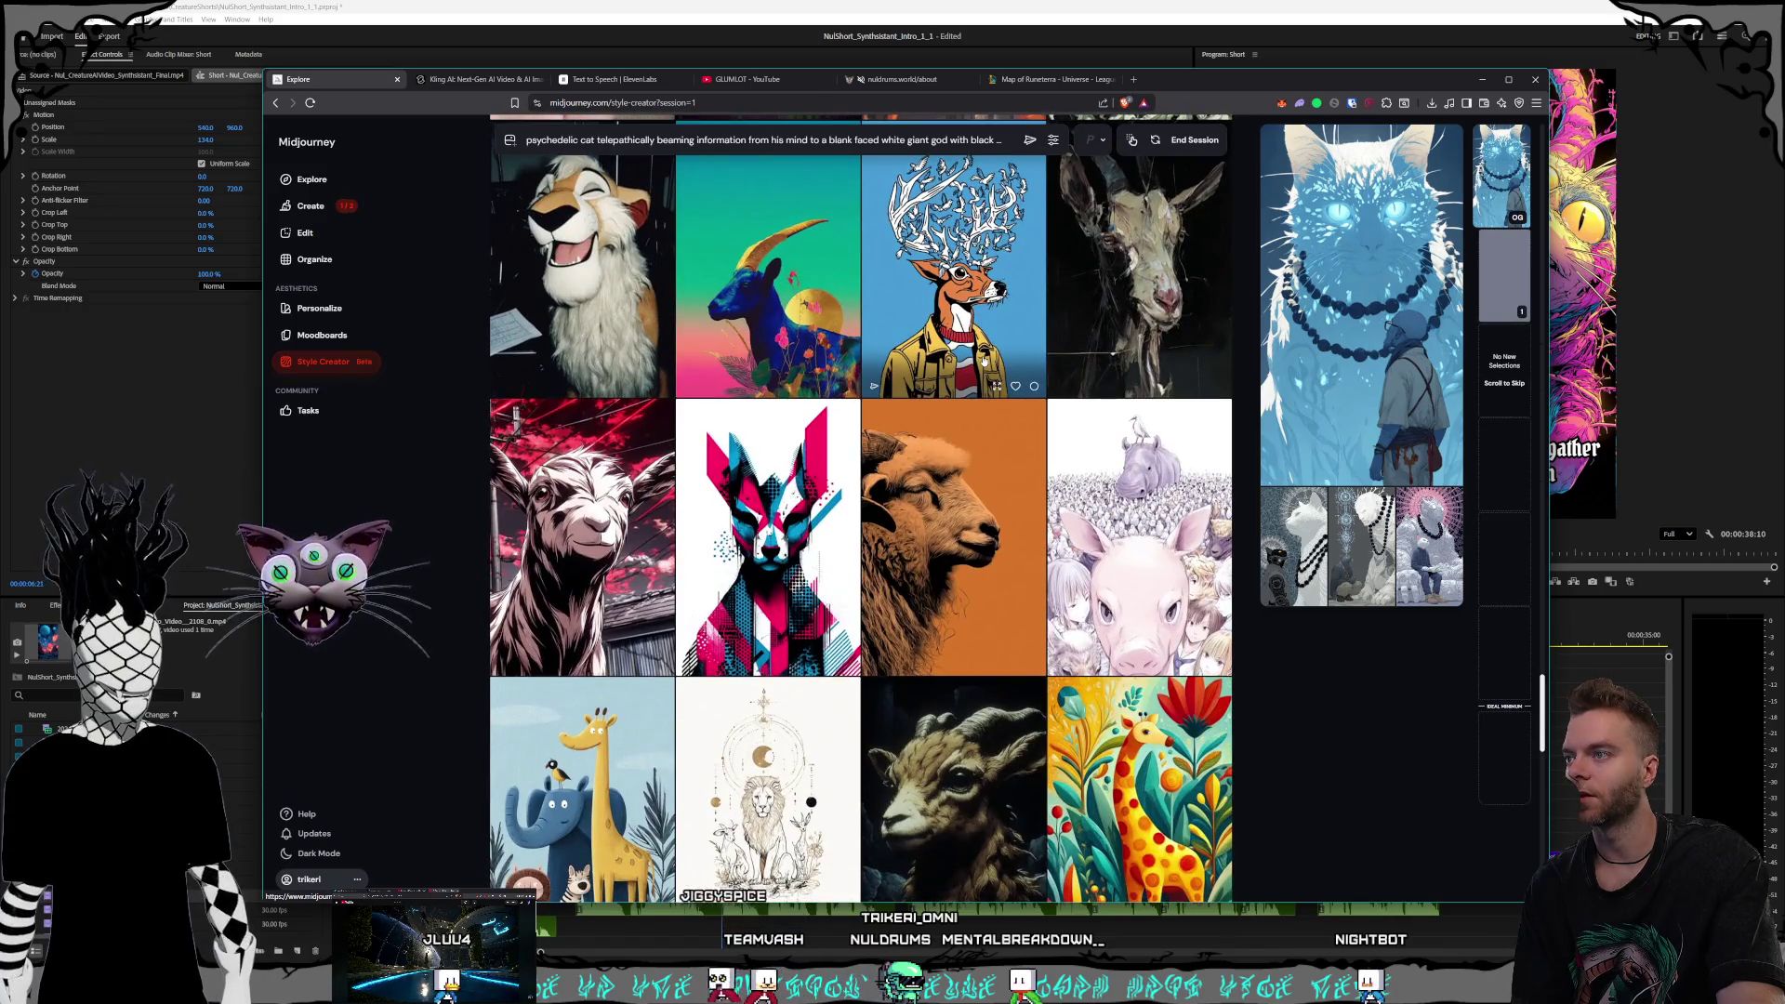
scroll(983, 360, down, 2)
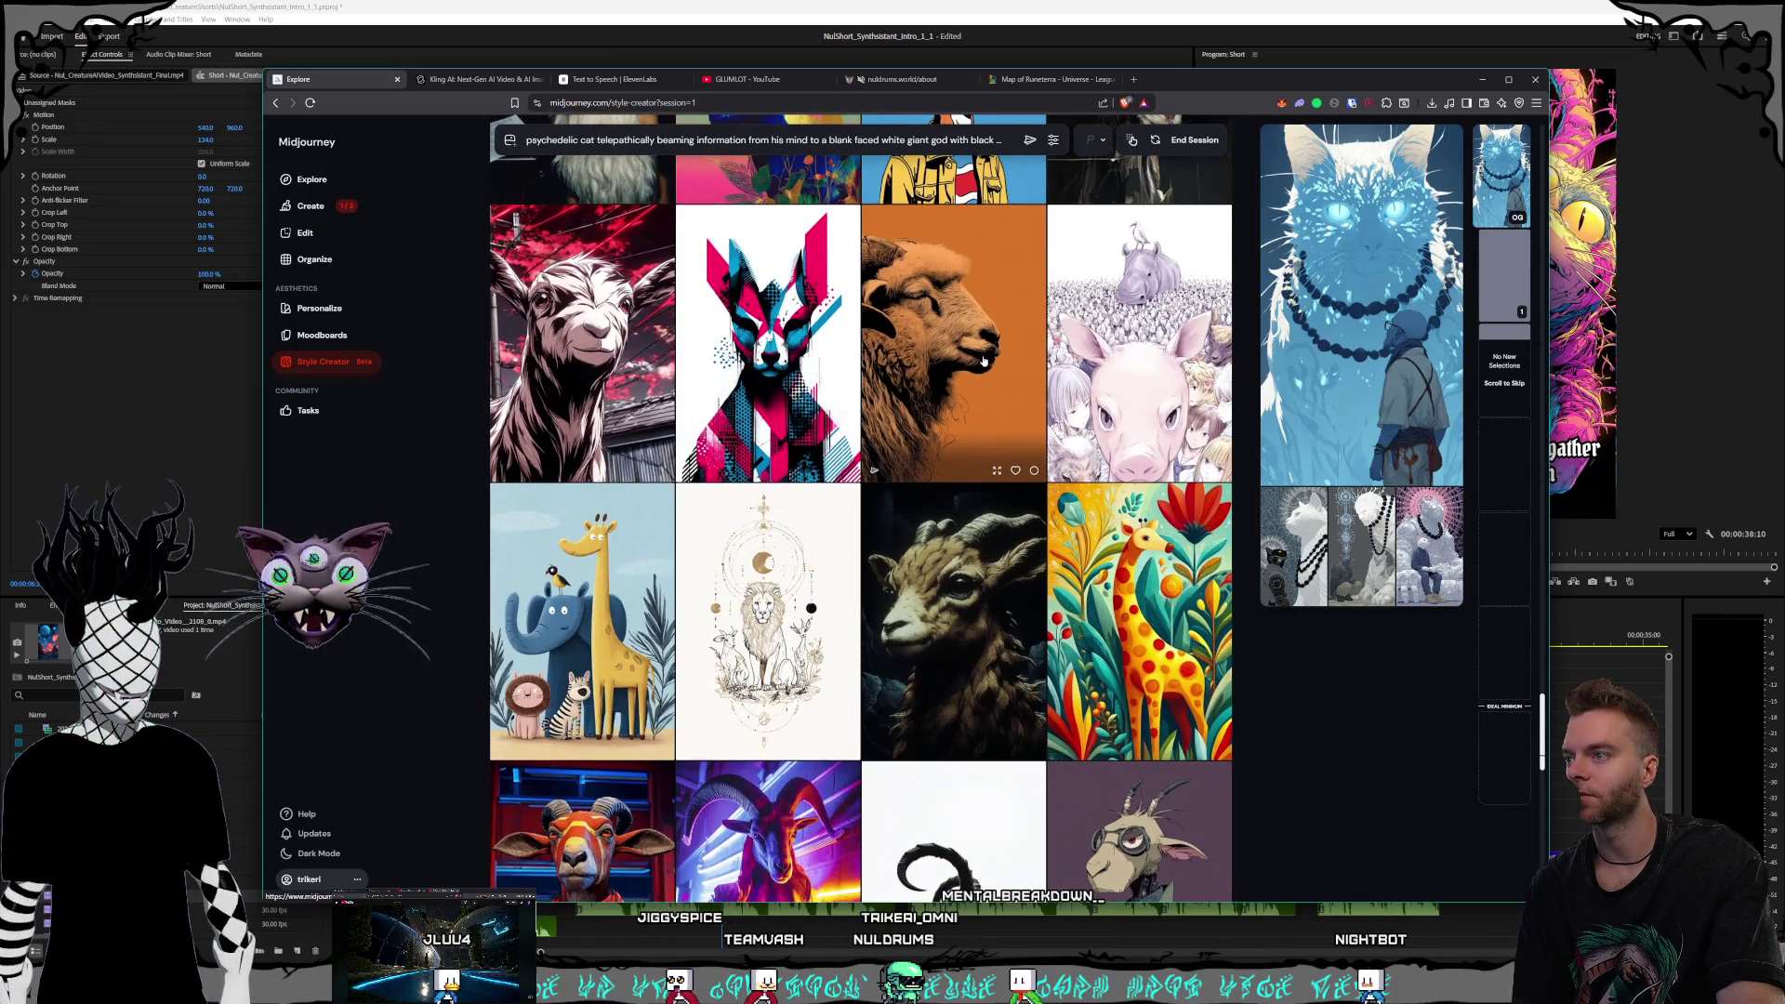
scroll(983, 359, down, 9)
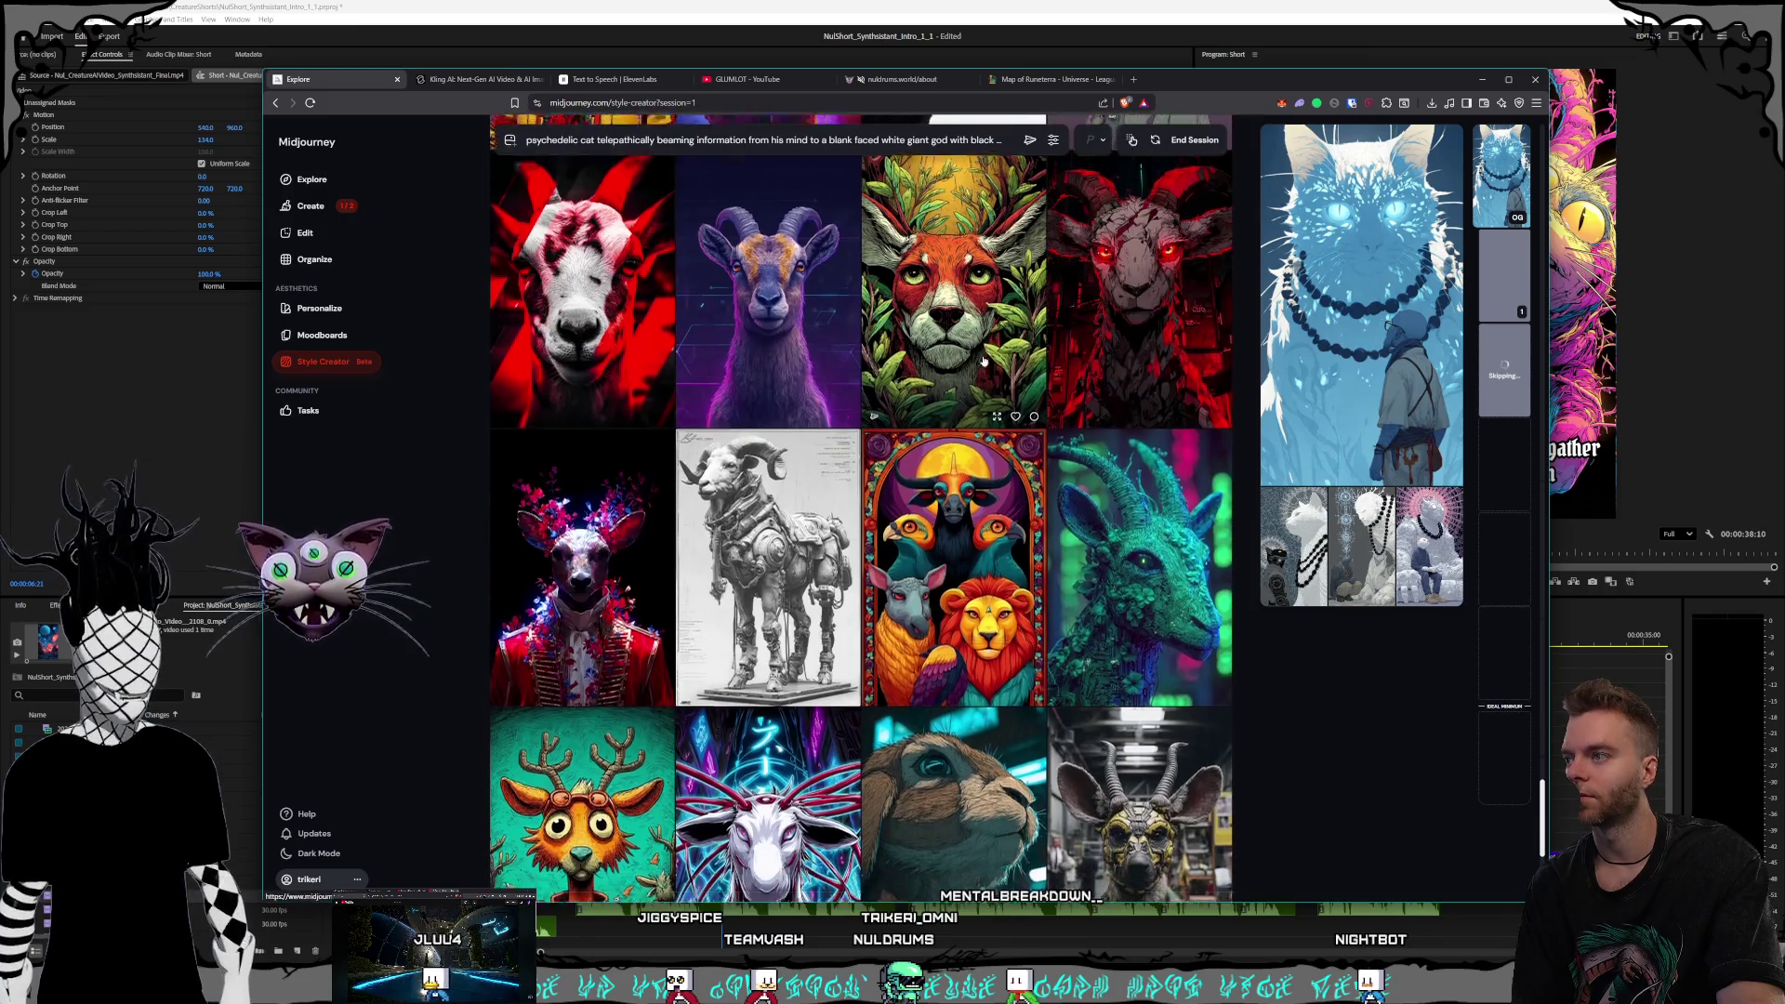
scroll(983, 360, down, 3)
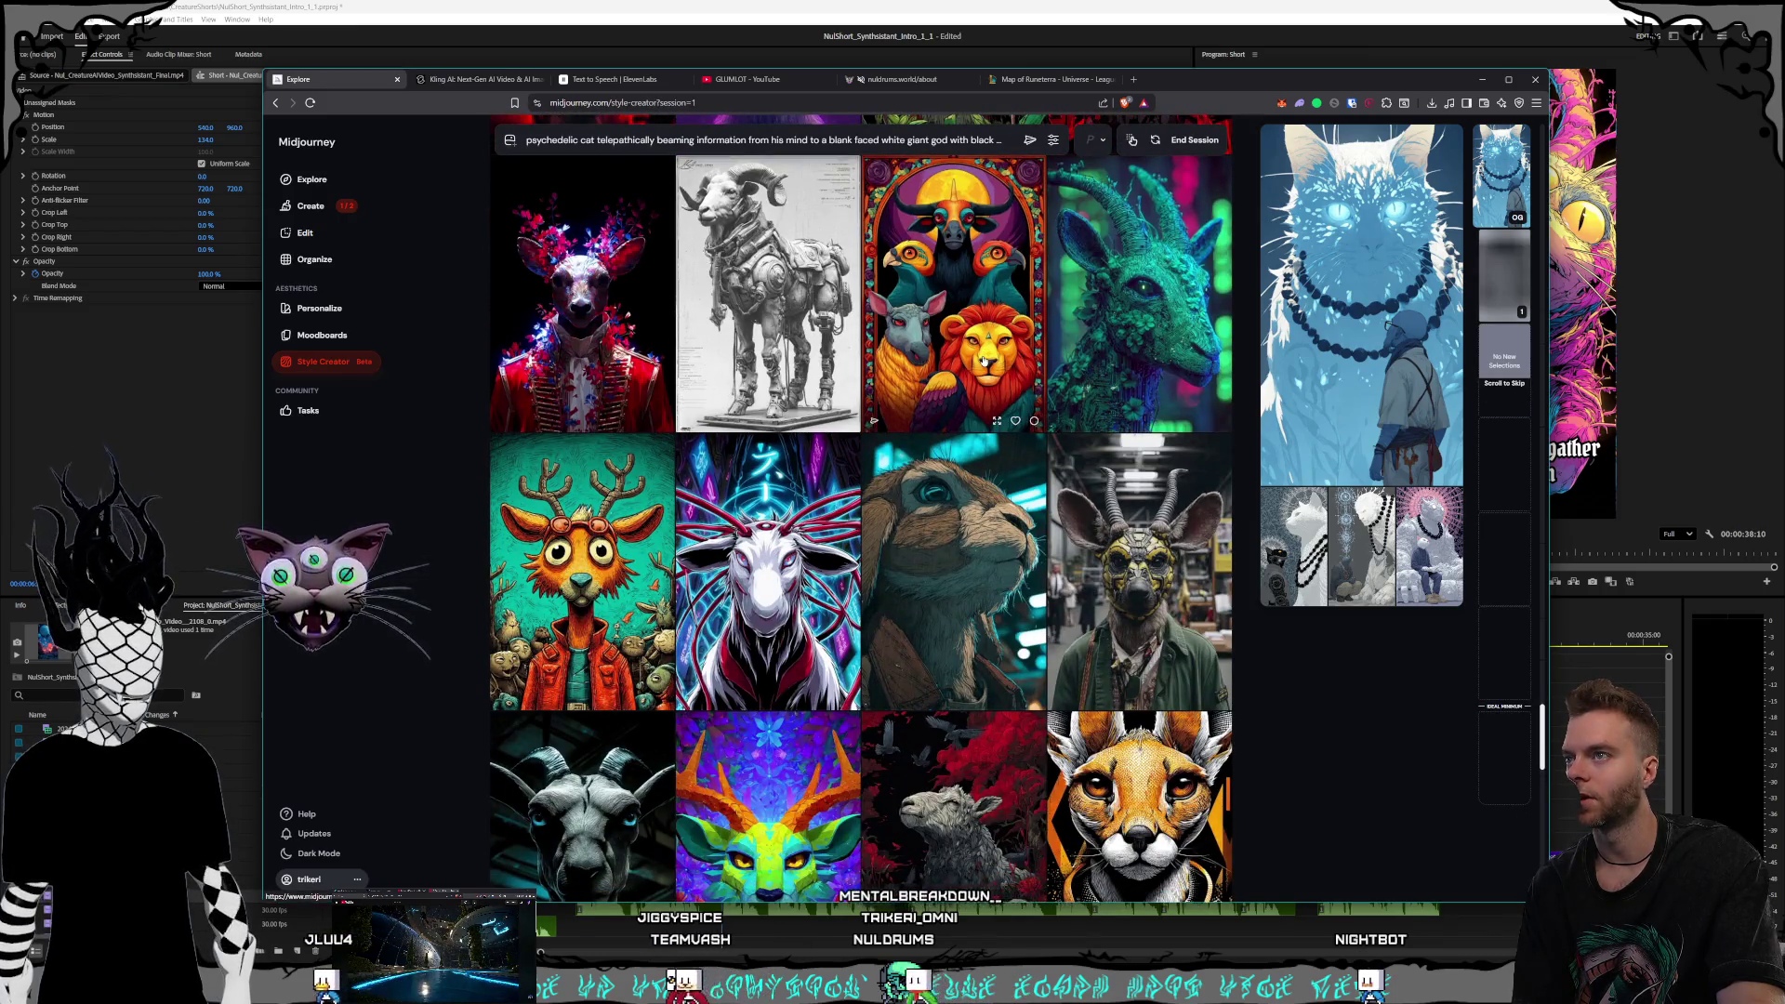
scroll(983, 360, down, 3)
scroll(983, 359, up, 3)
scroll(984, 360, down, 3)
scroll(985, 360, down, 3)
scroll(985, 360, down, 3)
scroll(985, 359, down, 3)
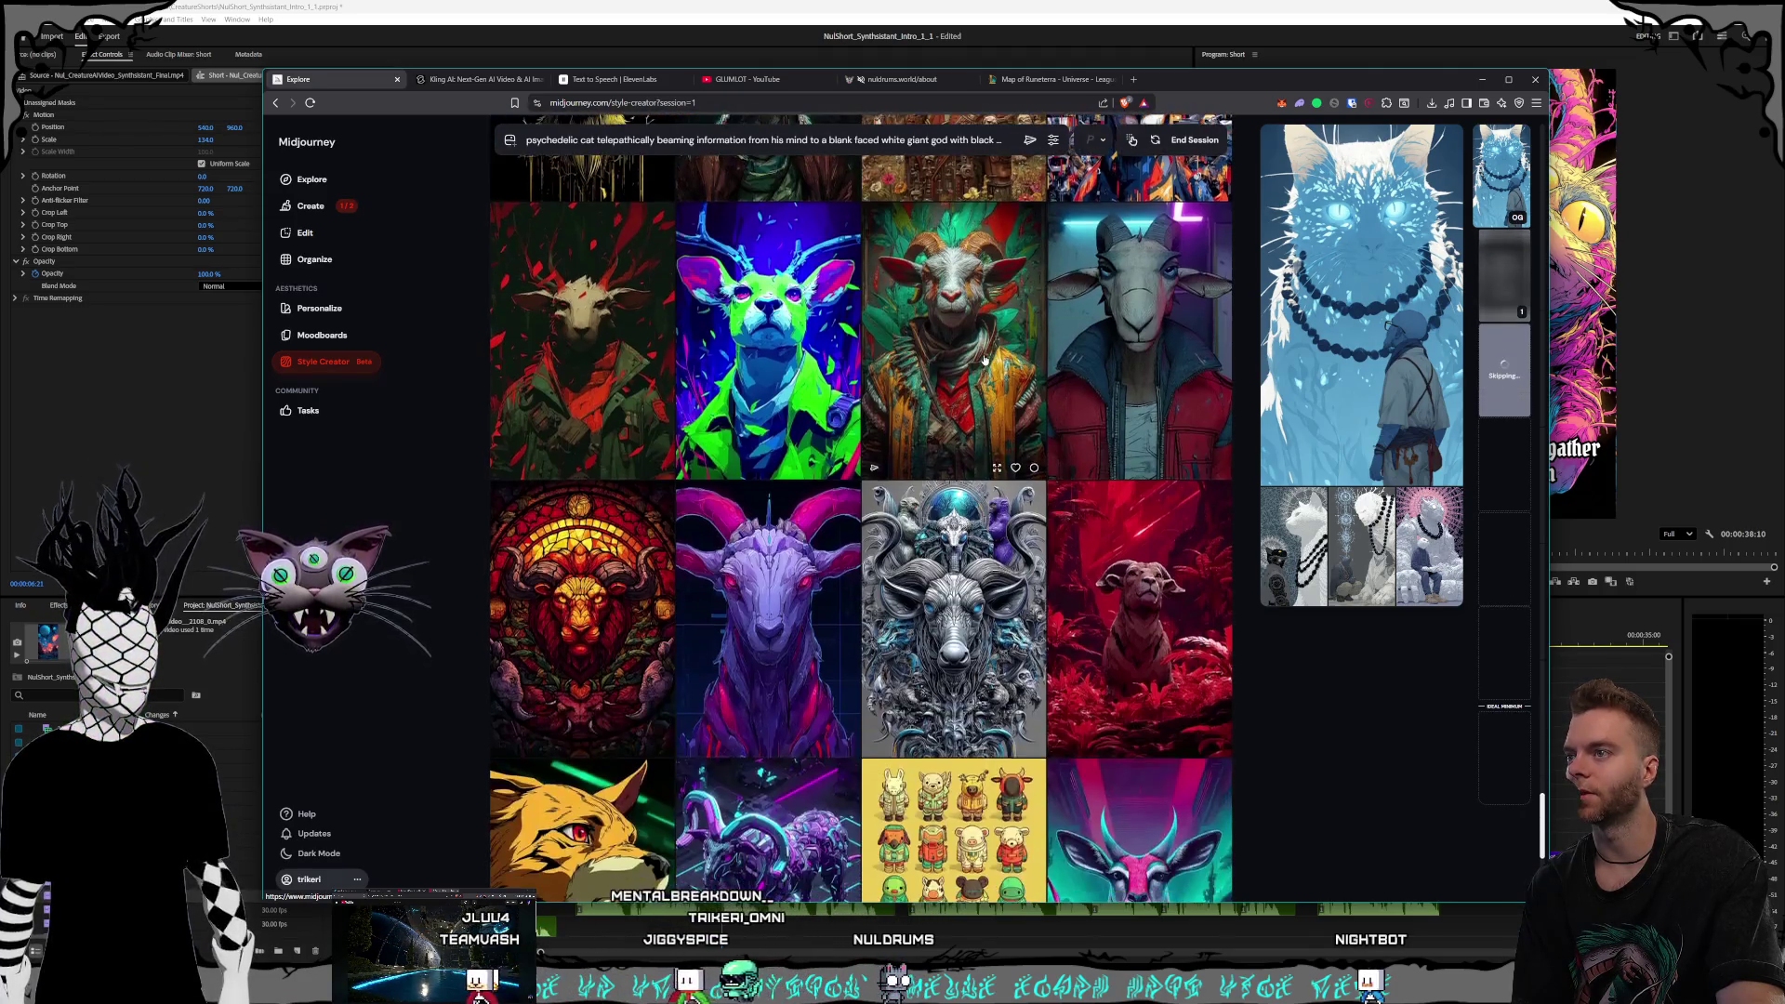
scroll(985, 360, down, 3)
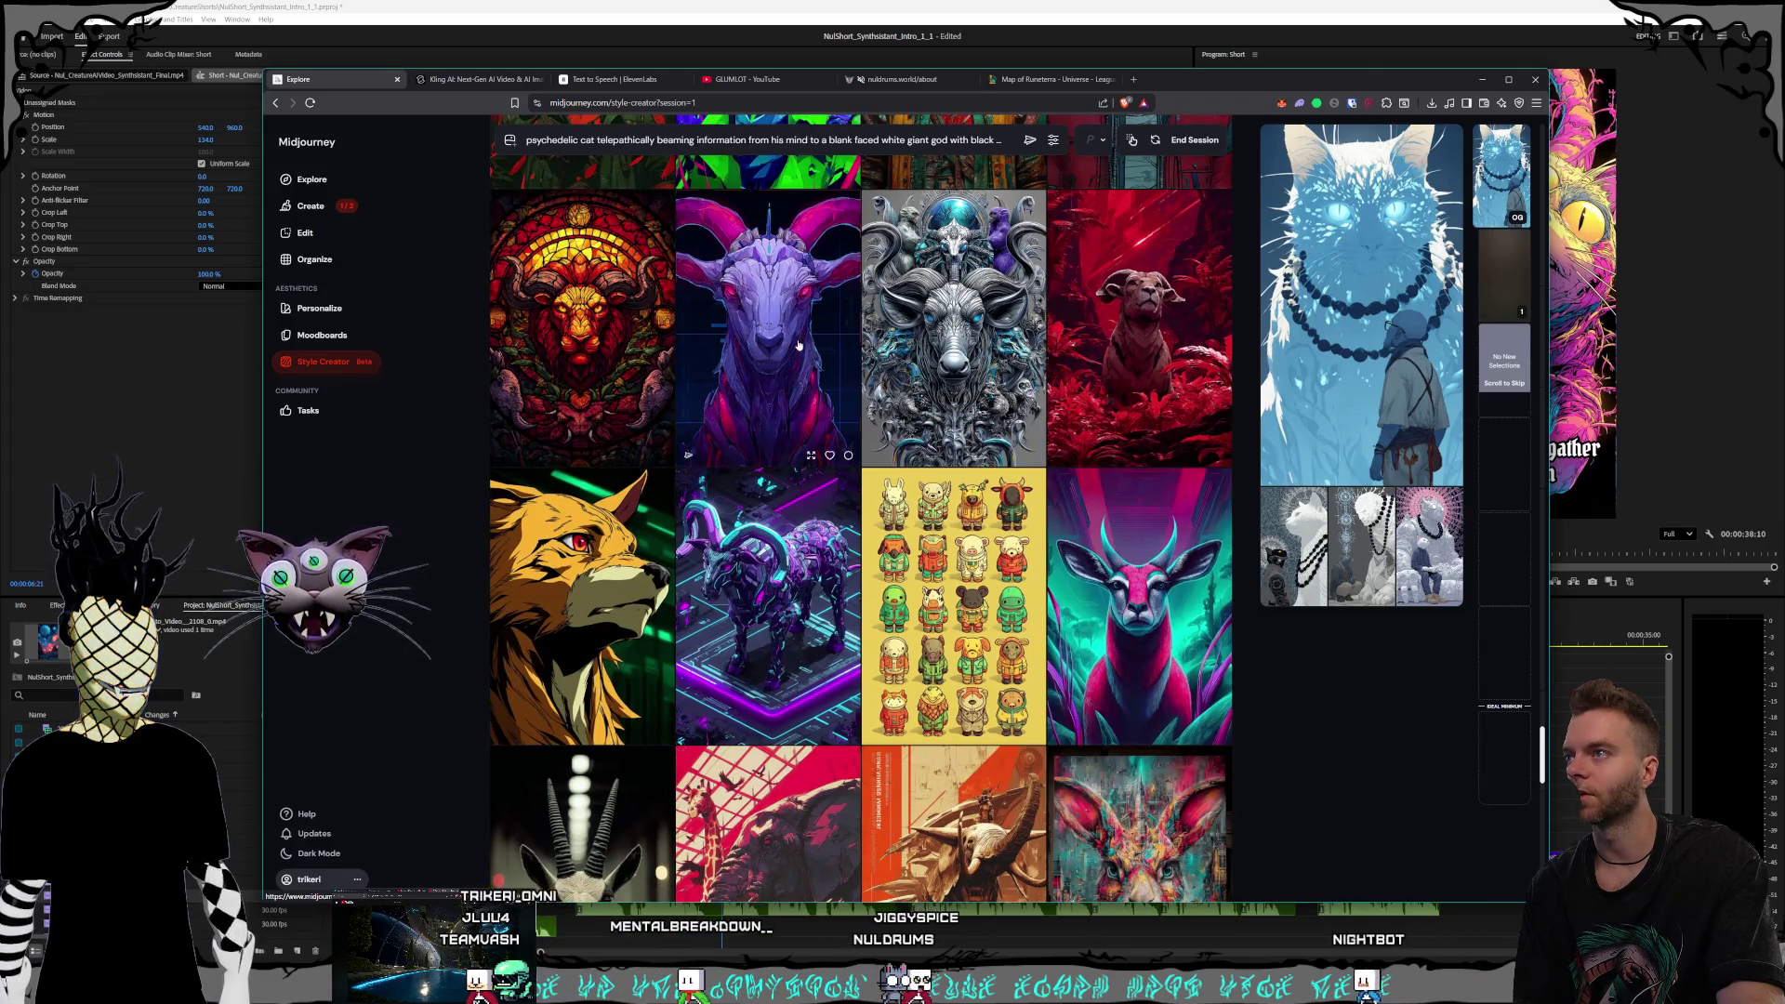
click(841, 353)
Scroll further down through the style candidate grid
scroll(901, 346, down, 5)
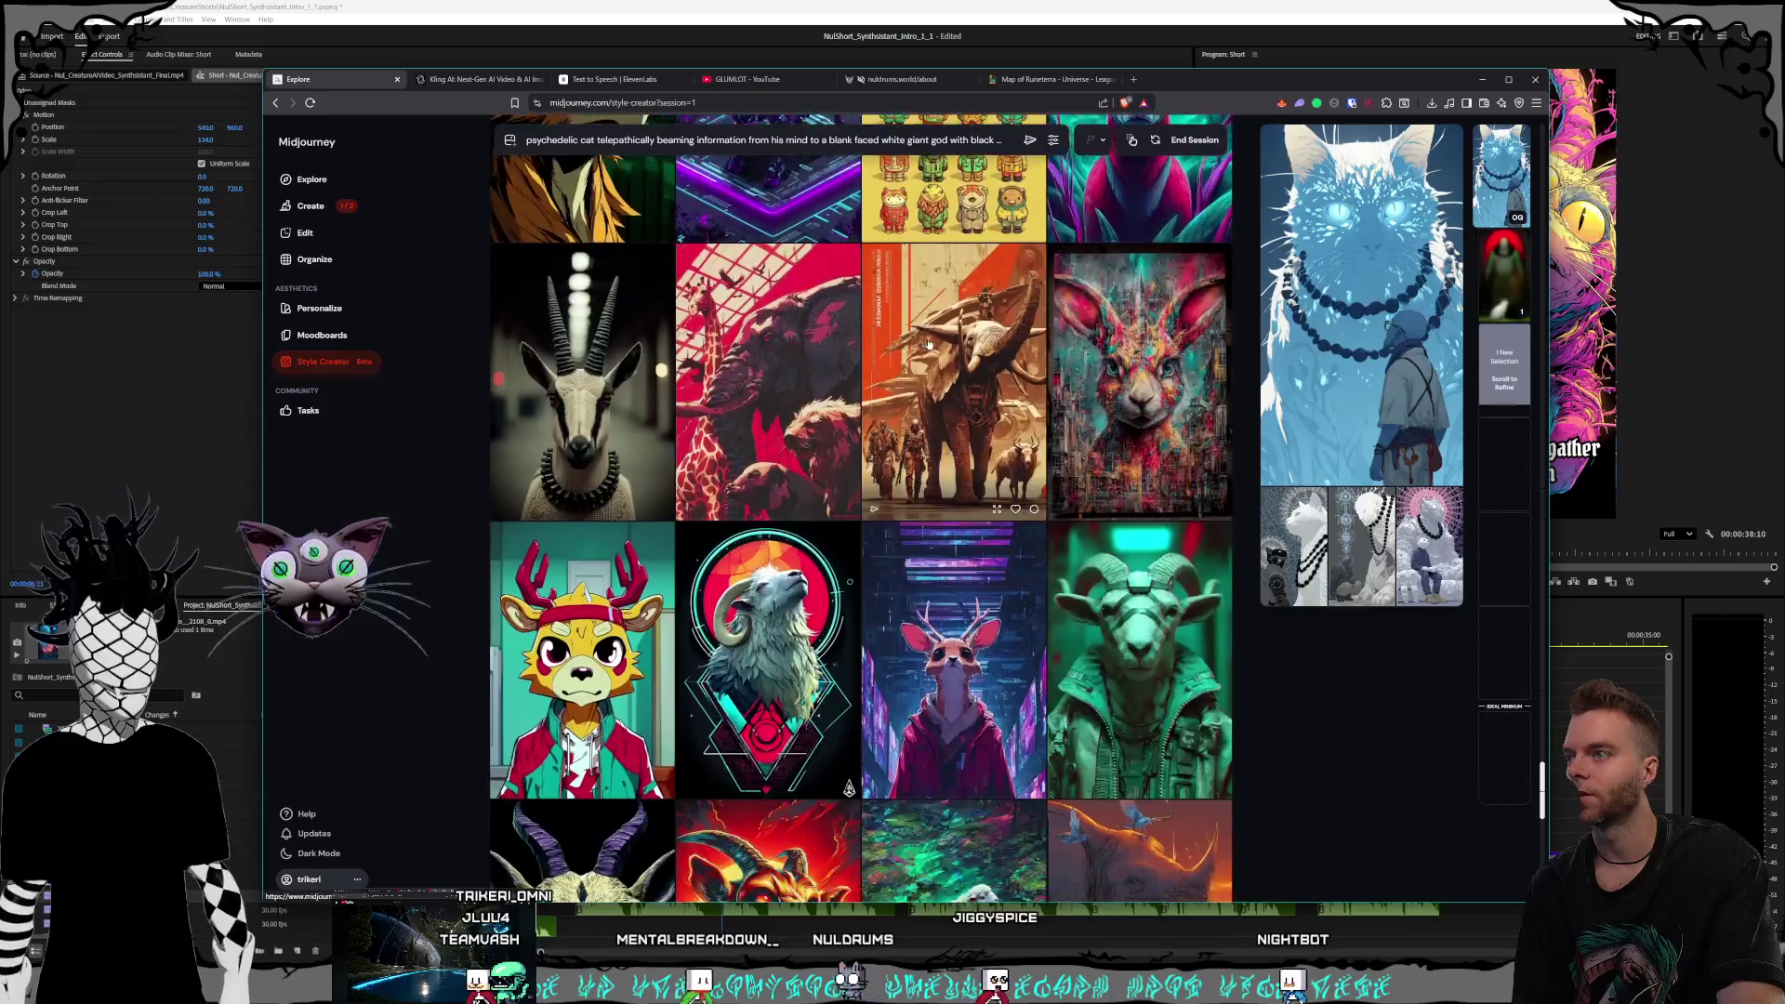
scroll(928, 342, up, 2)
scroll(928, 343, down, 3)
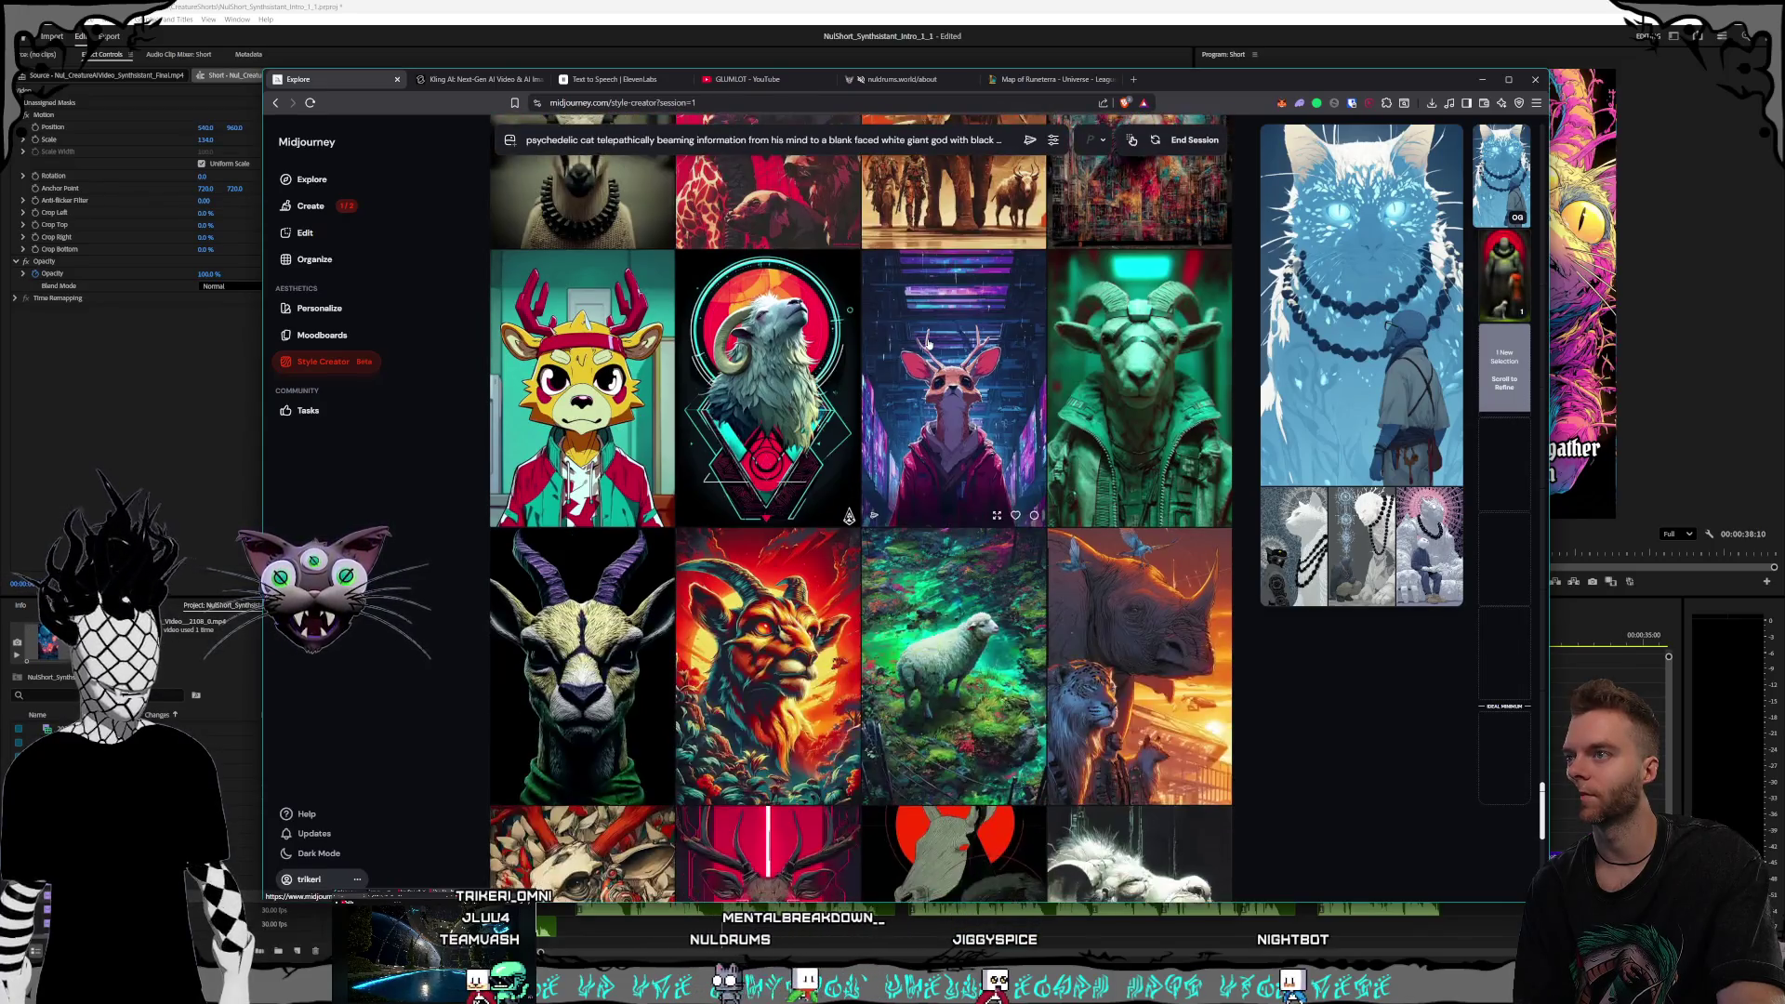
scroll(928, 343, down, 3)
scroll(928, 343, down, 3)
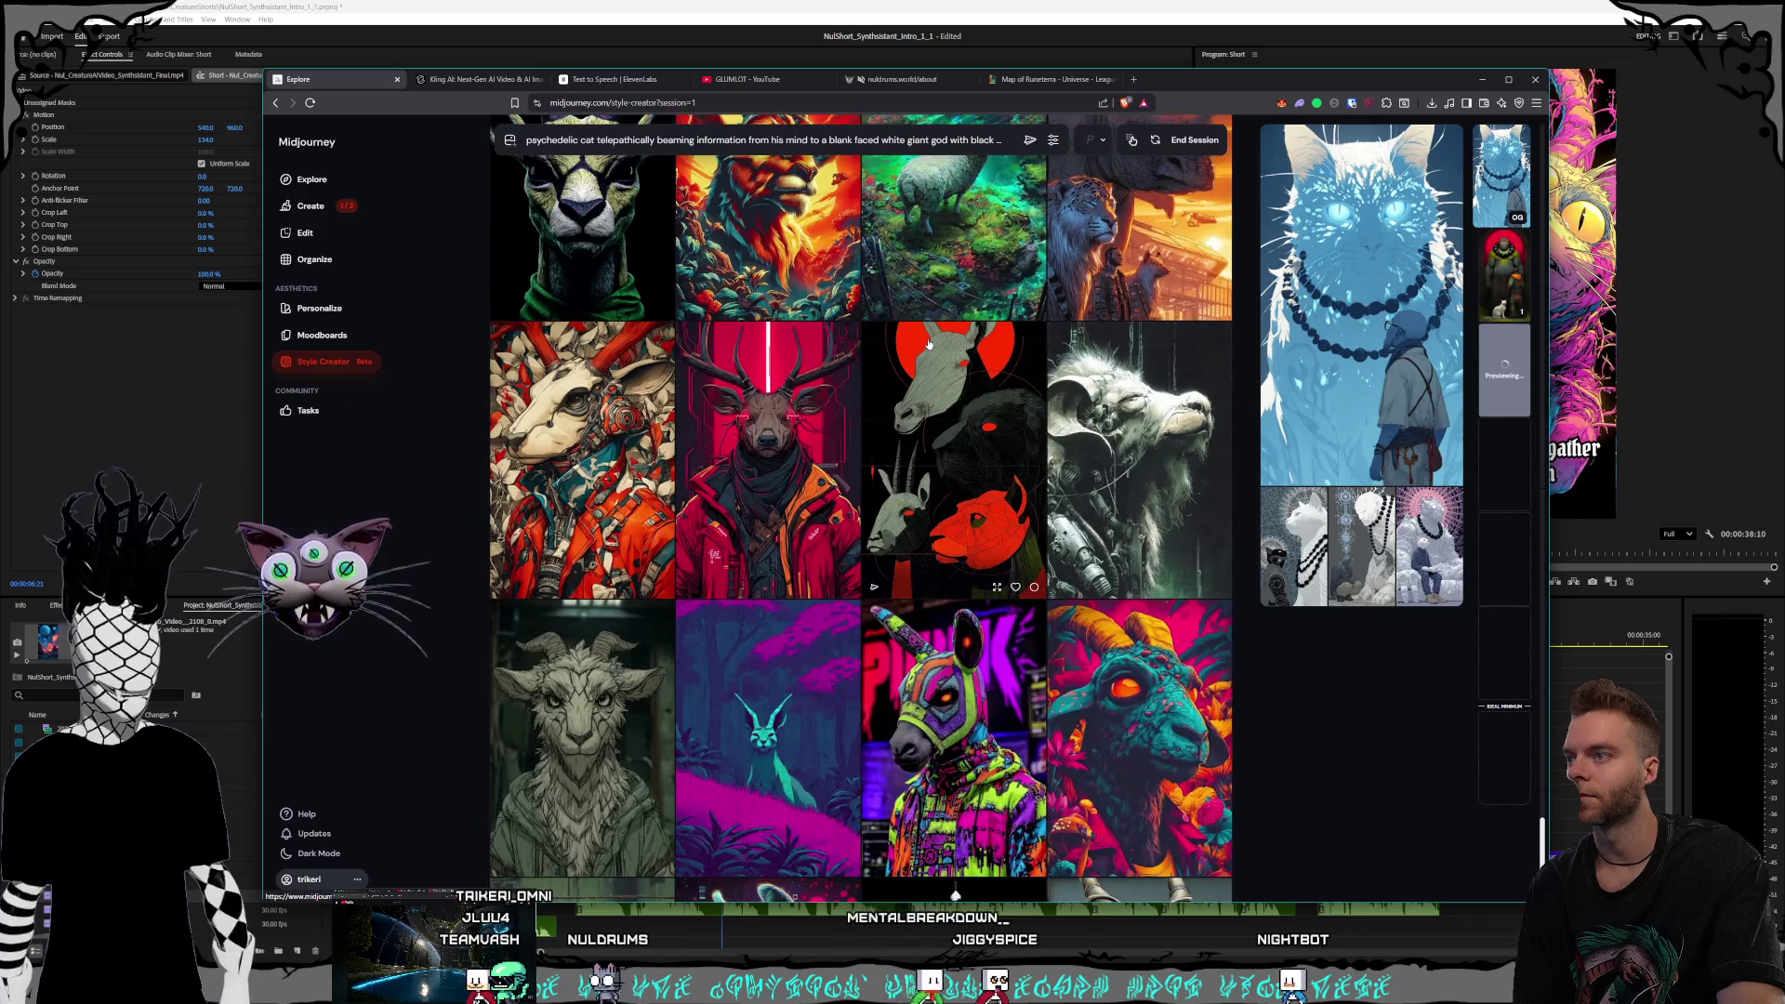
scroll(928, 344, down, 2)
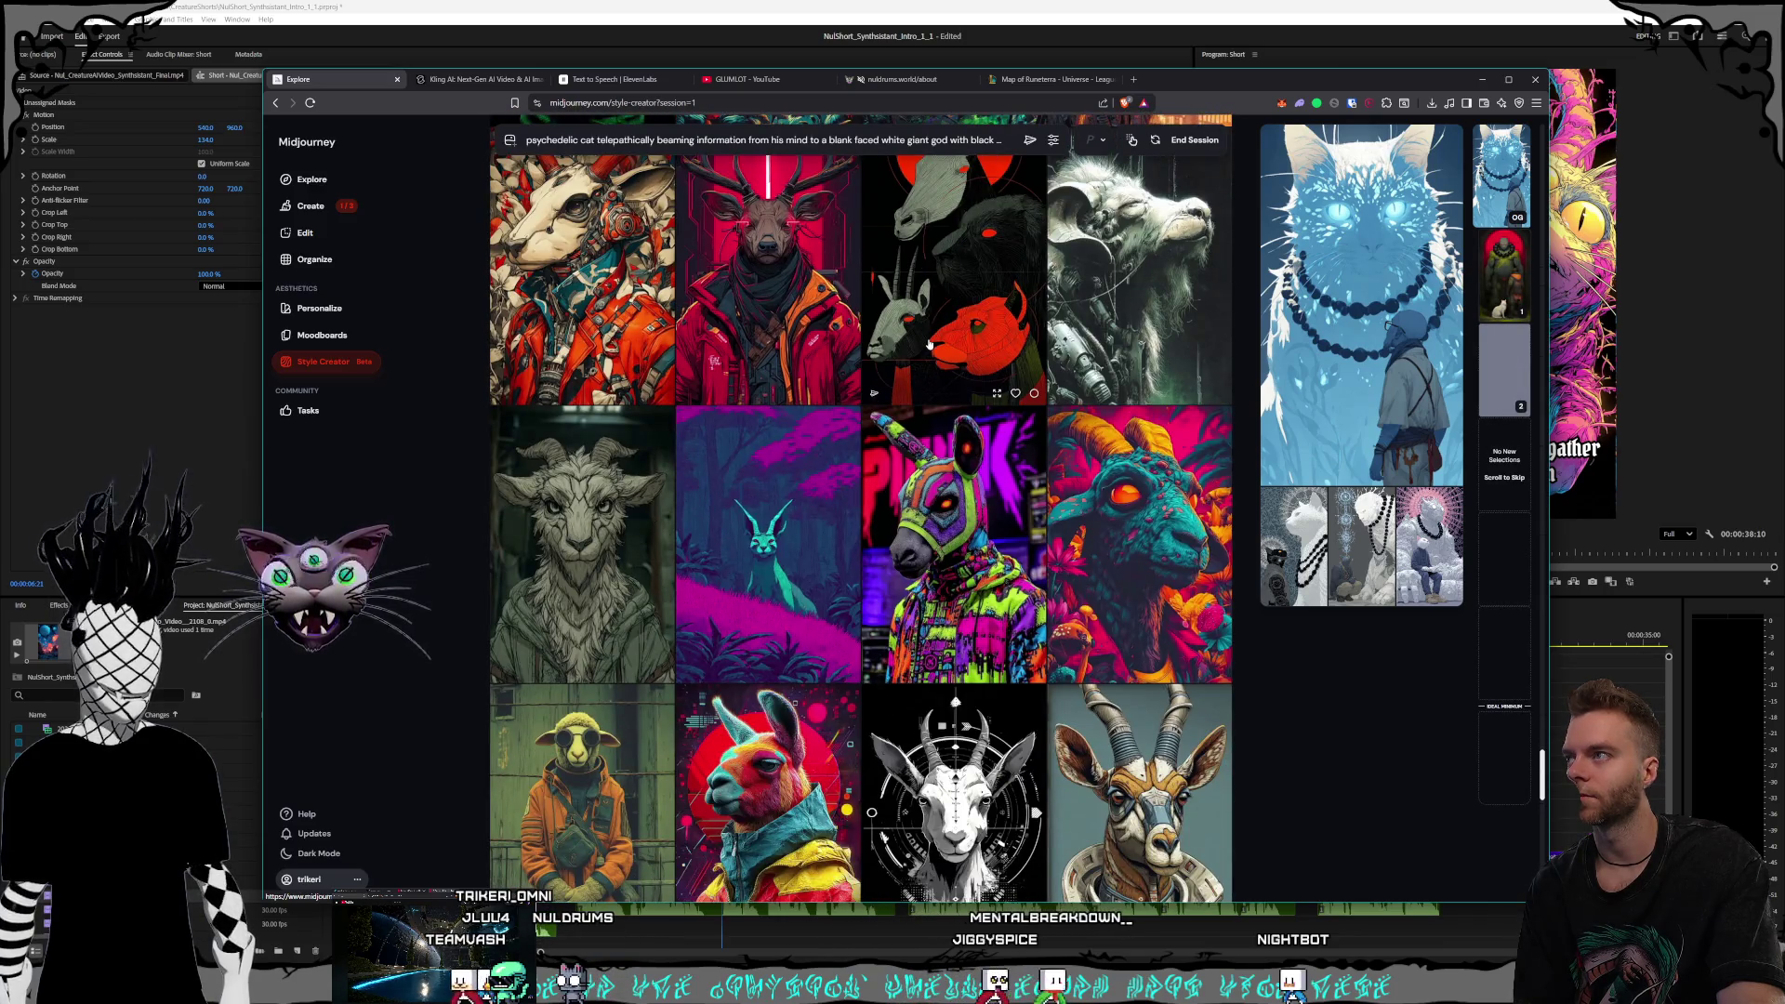
scroll(928, 343, down, 2)
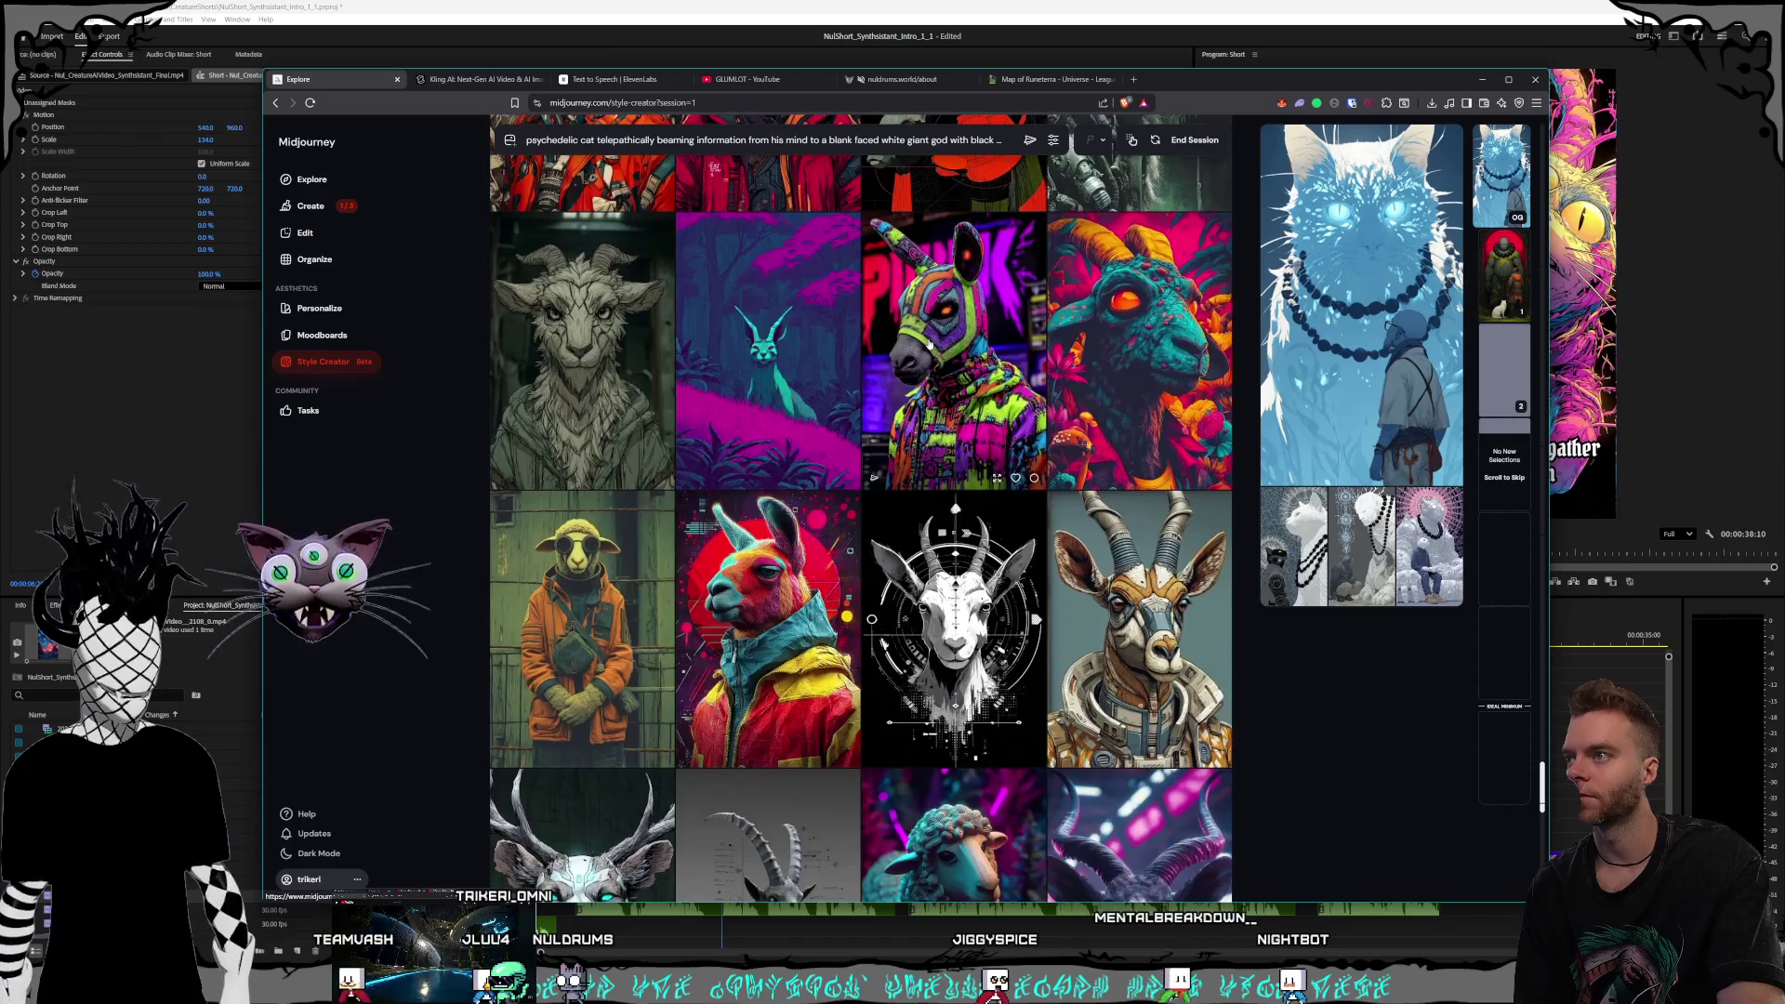
scroll(928, 343, down, 4)
scroll(929, 343, down, 3)
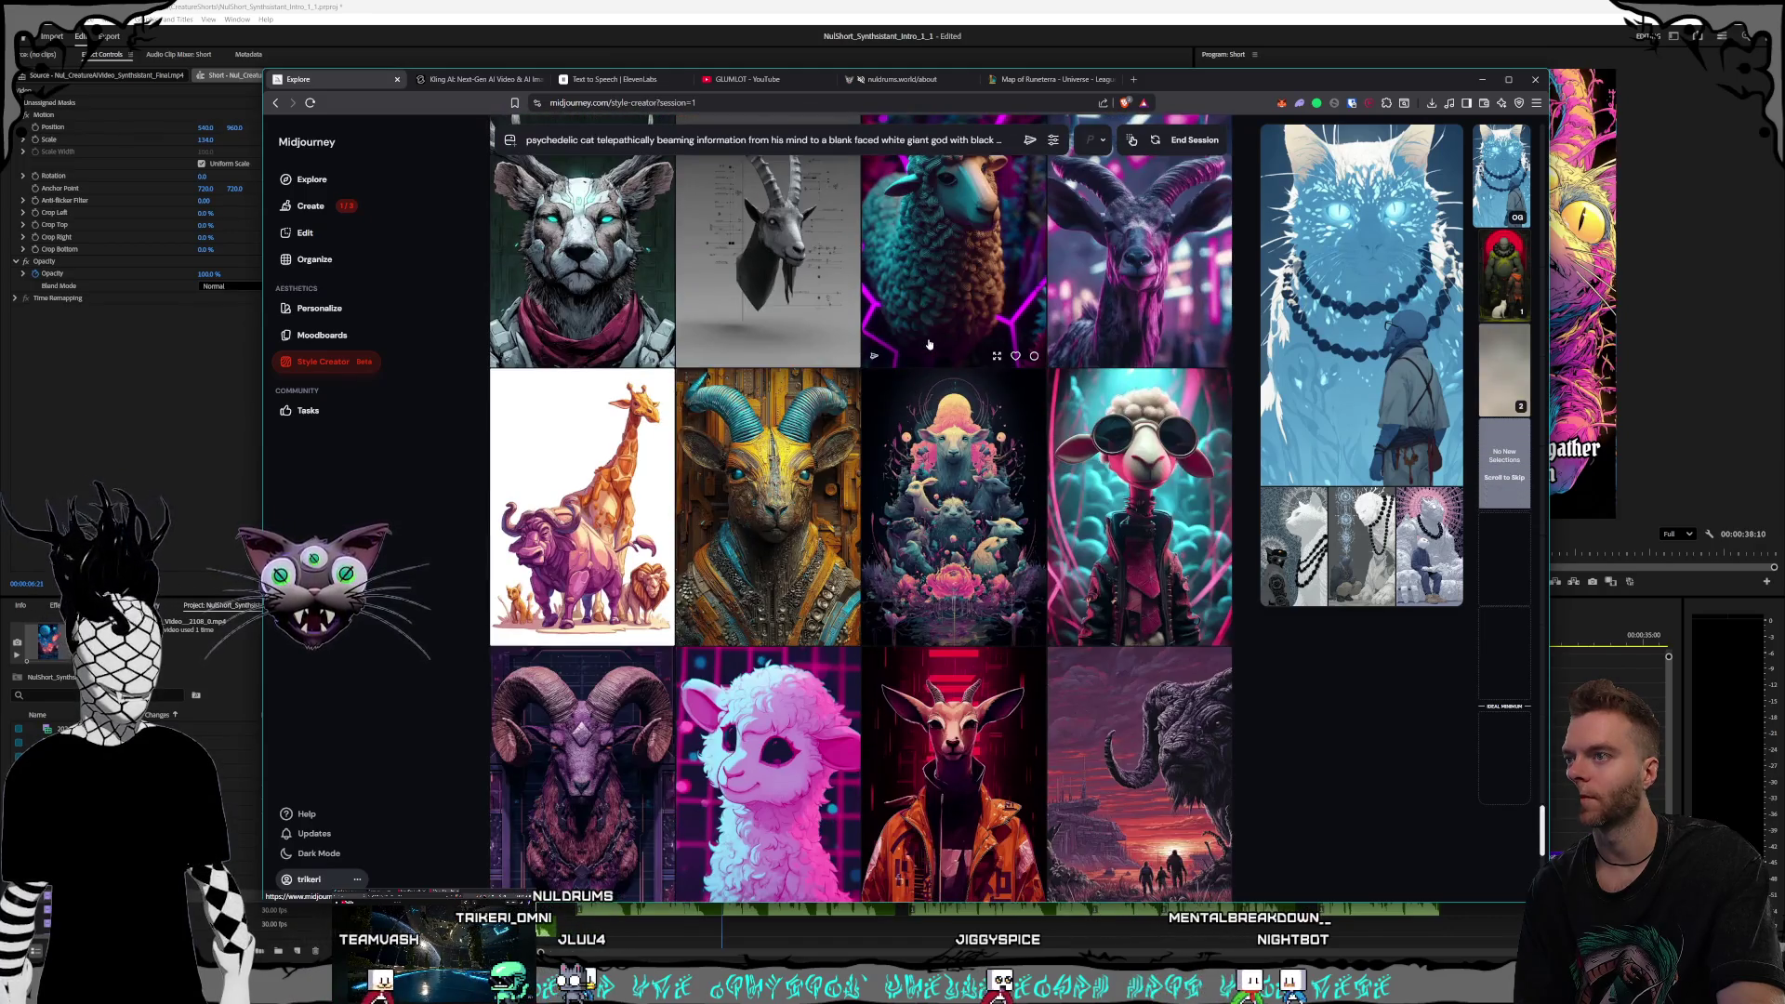
scroll(928, 343, down, 3)
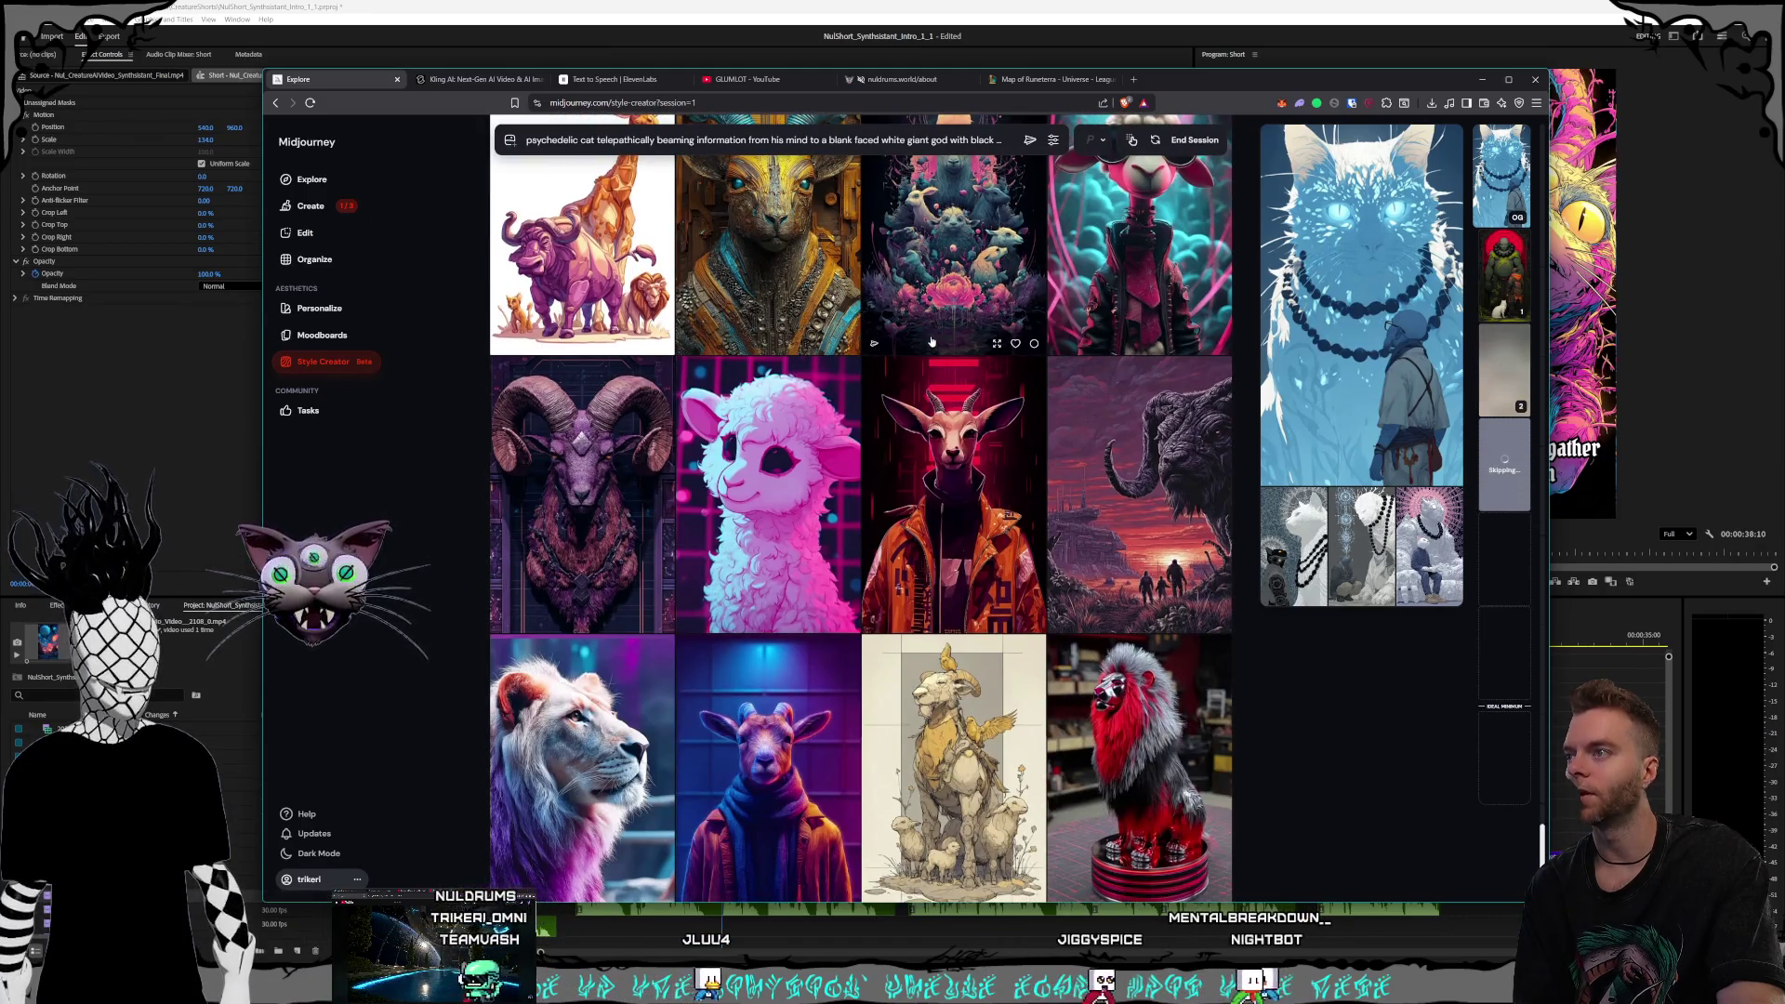
scroll(930, 342, down, 1)
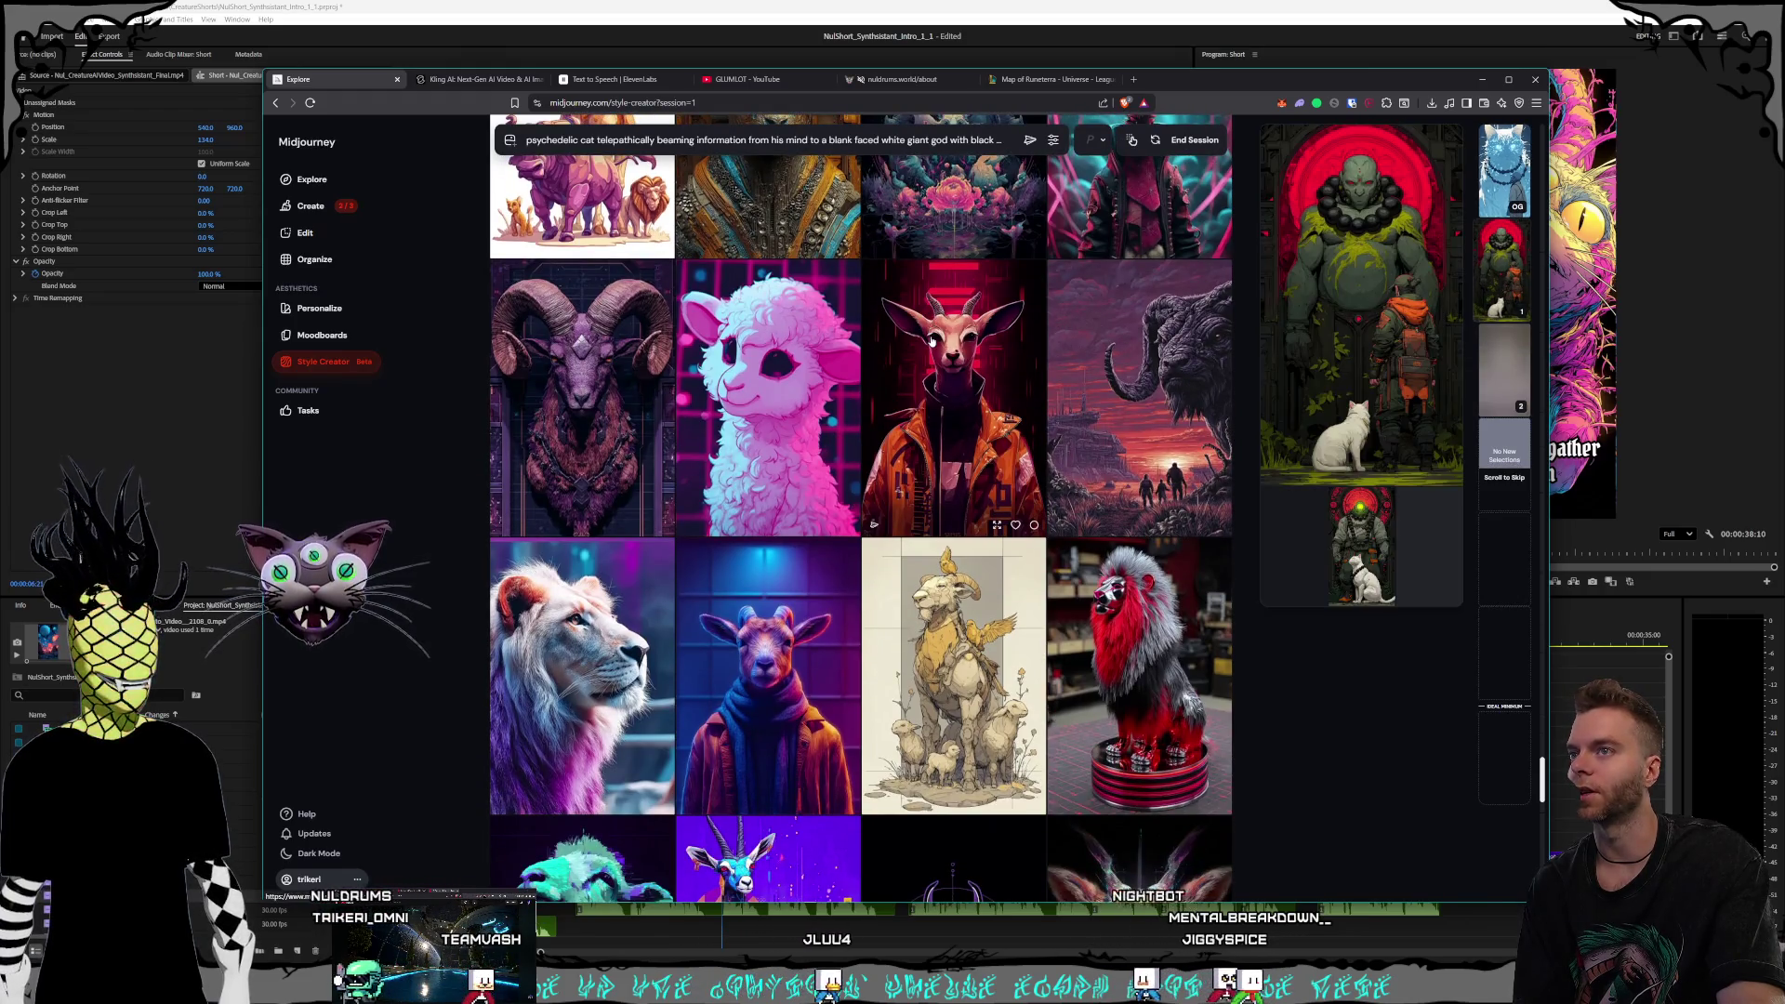
scroll(931, 342, down, 2)
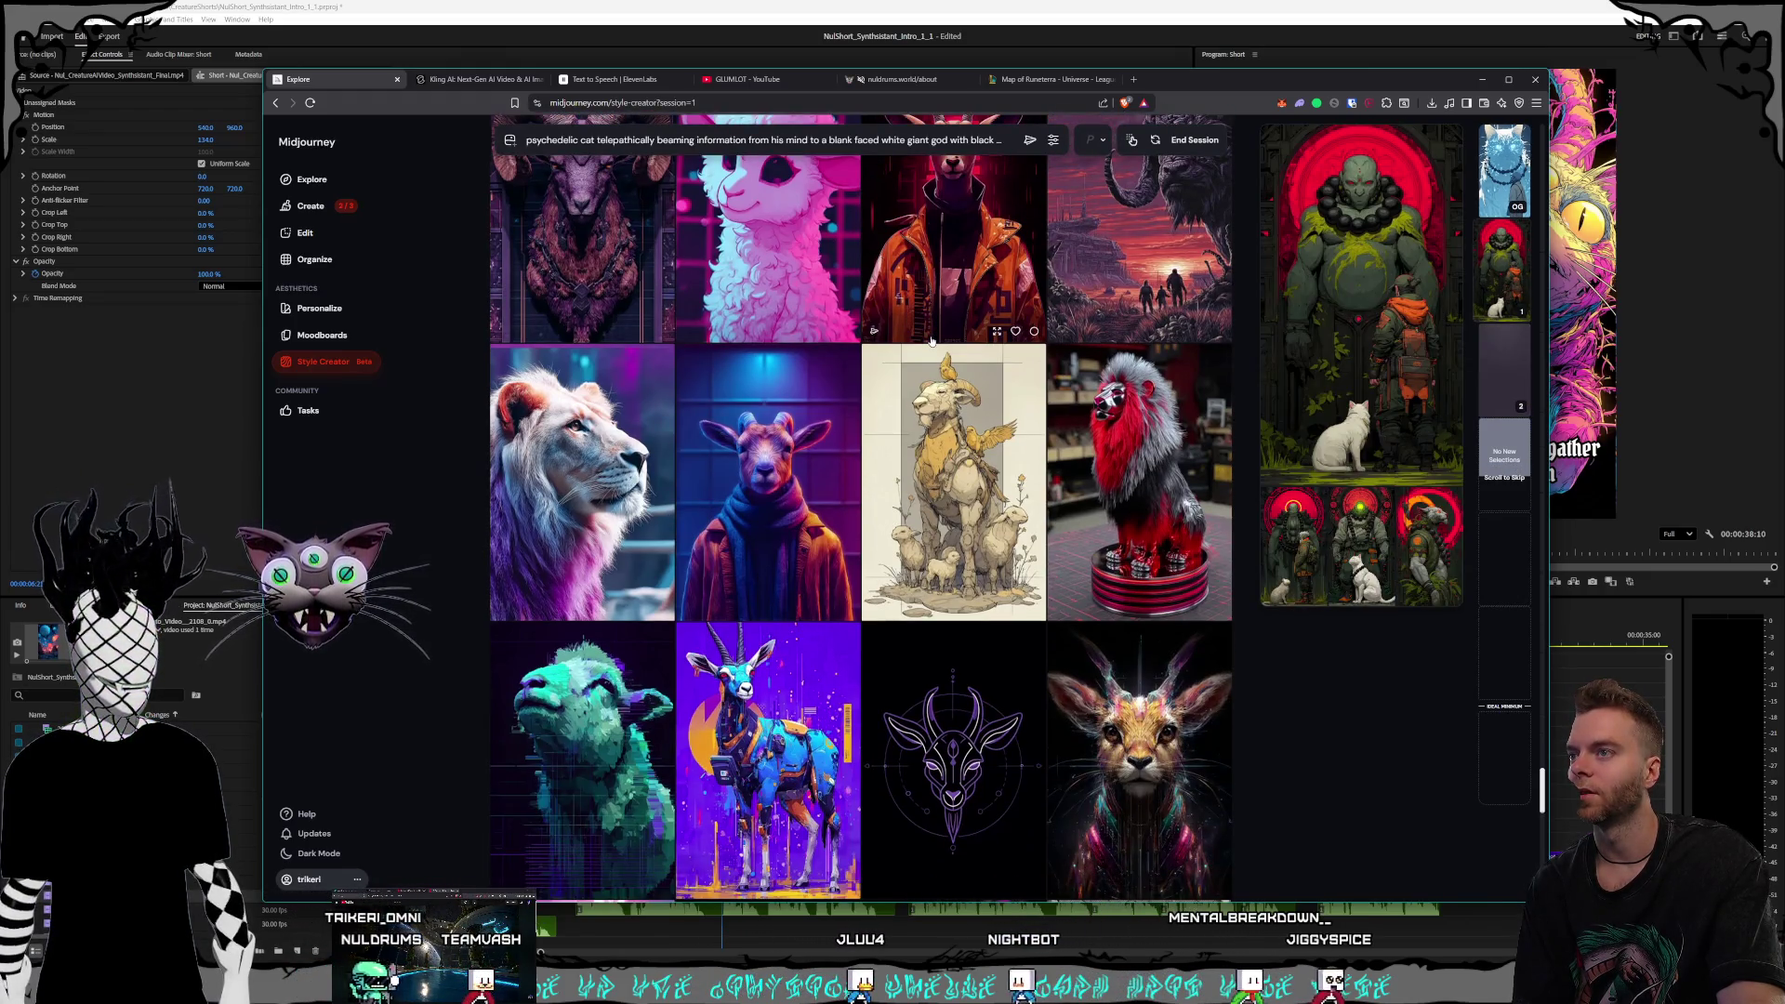
scroll(932, 341, down, 1)
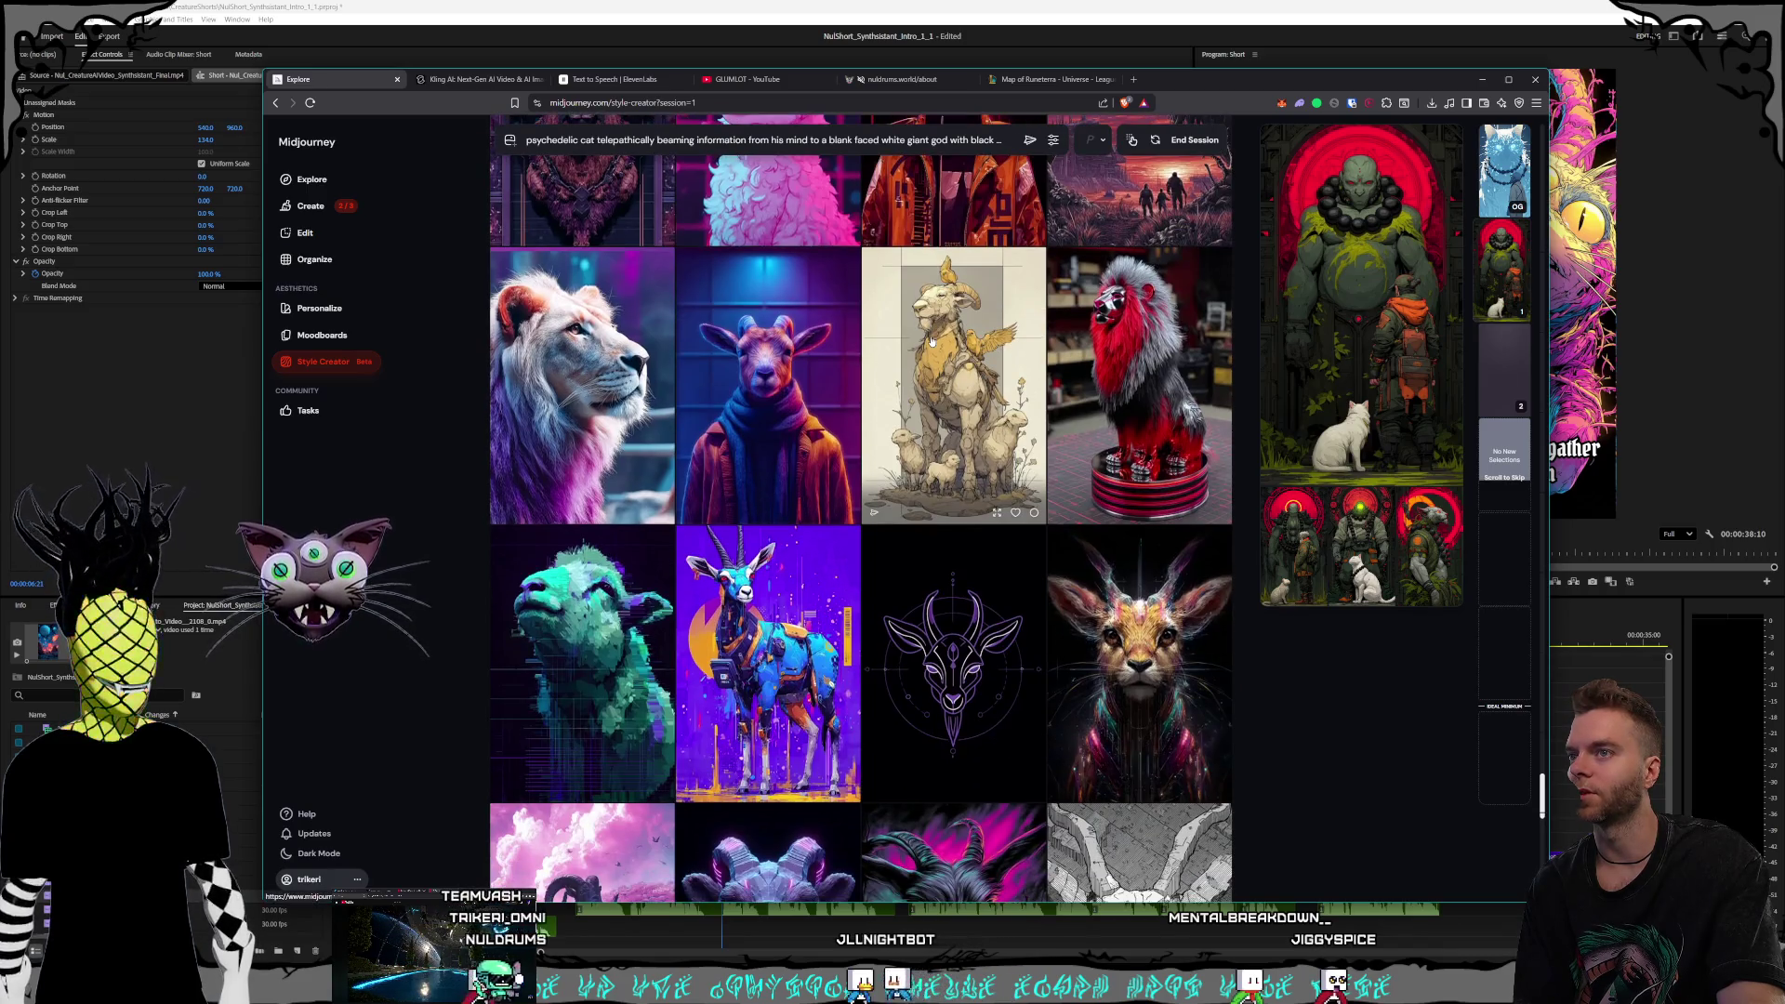
scroll(932, 340, down, 1)
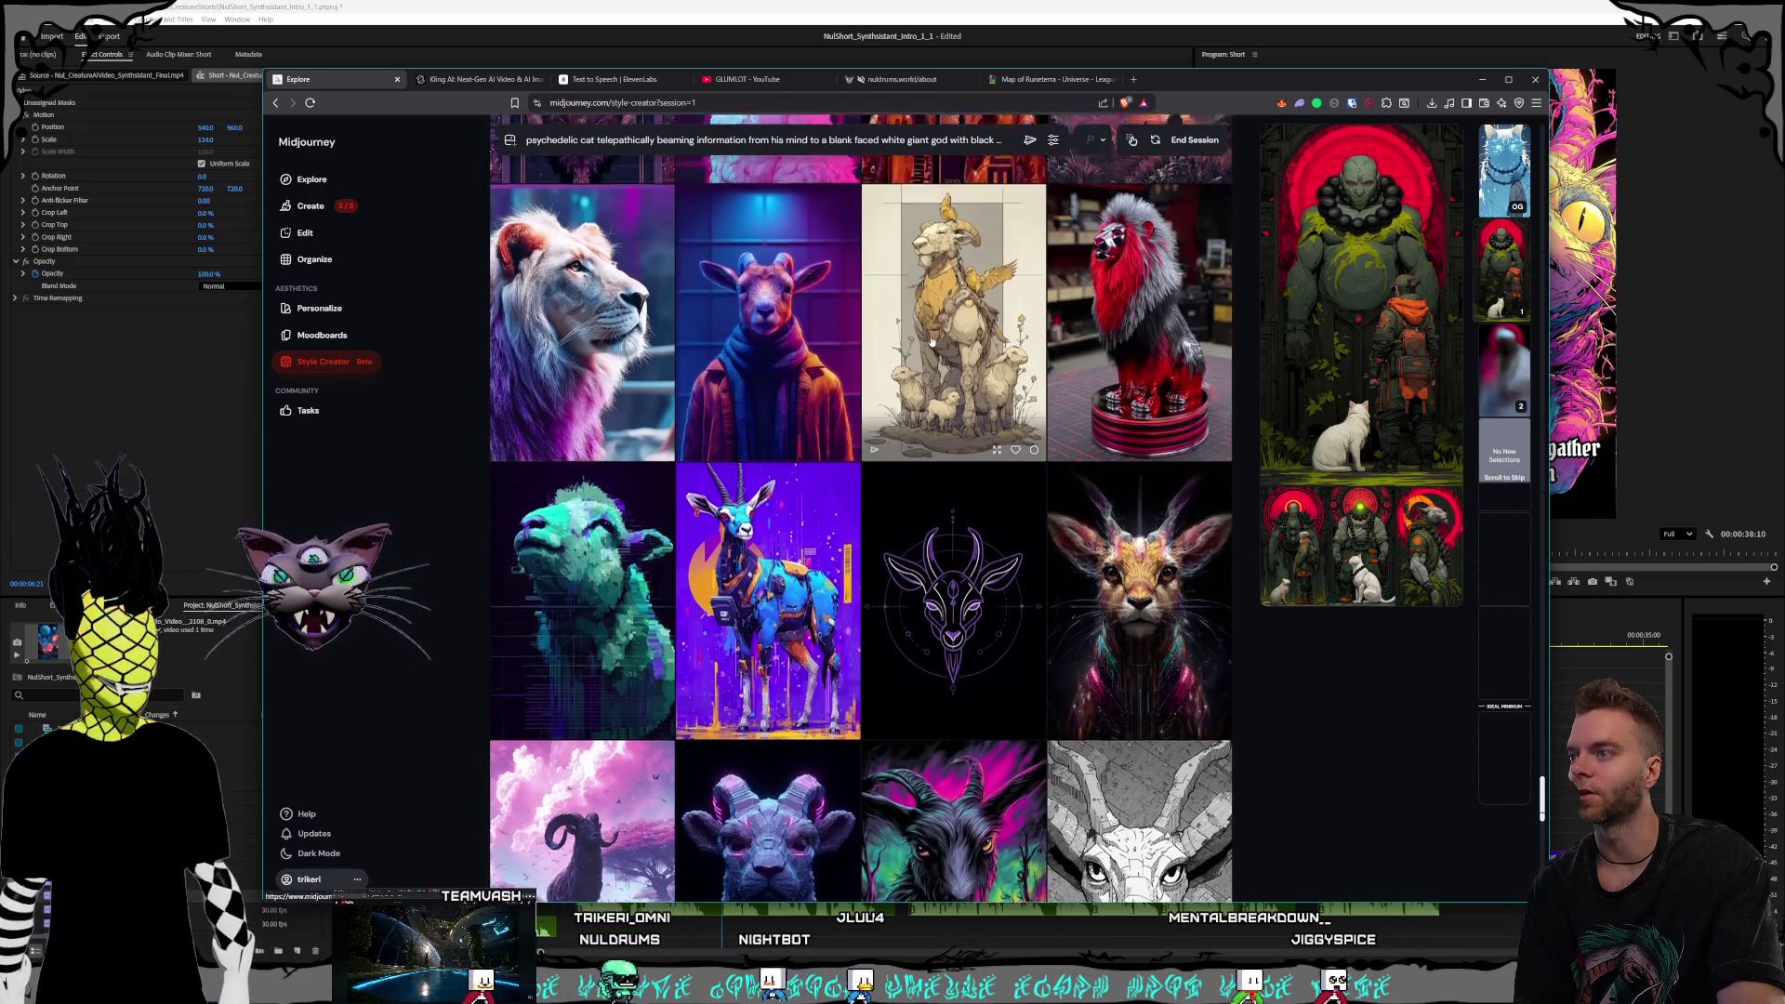
scroll(793, 372, down, 2)
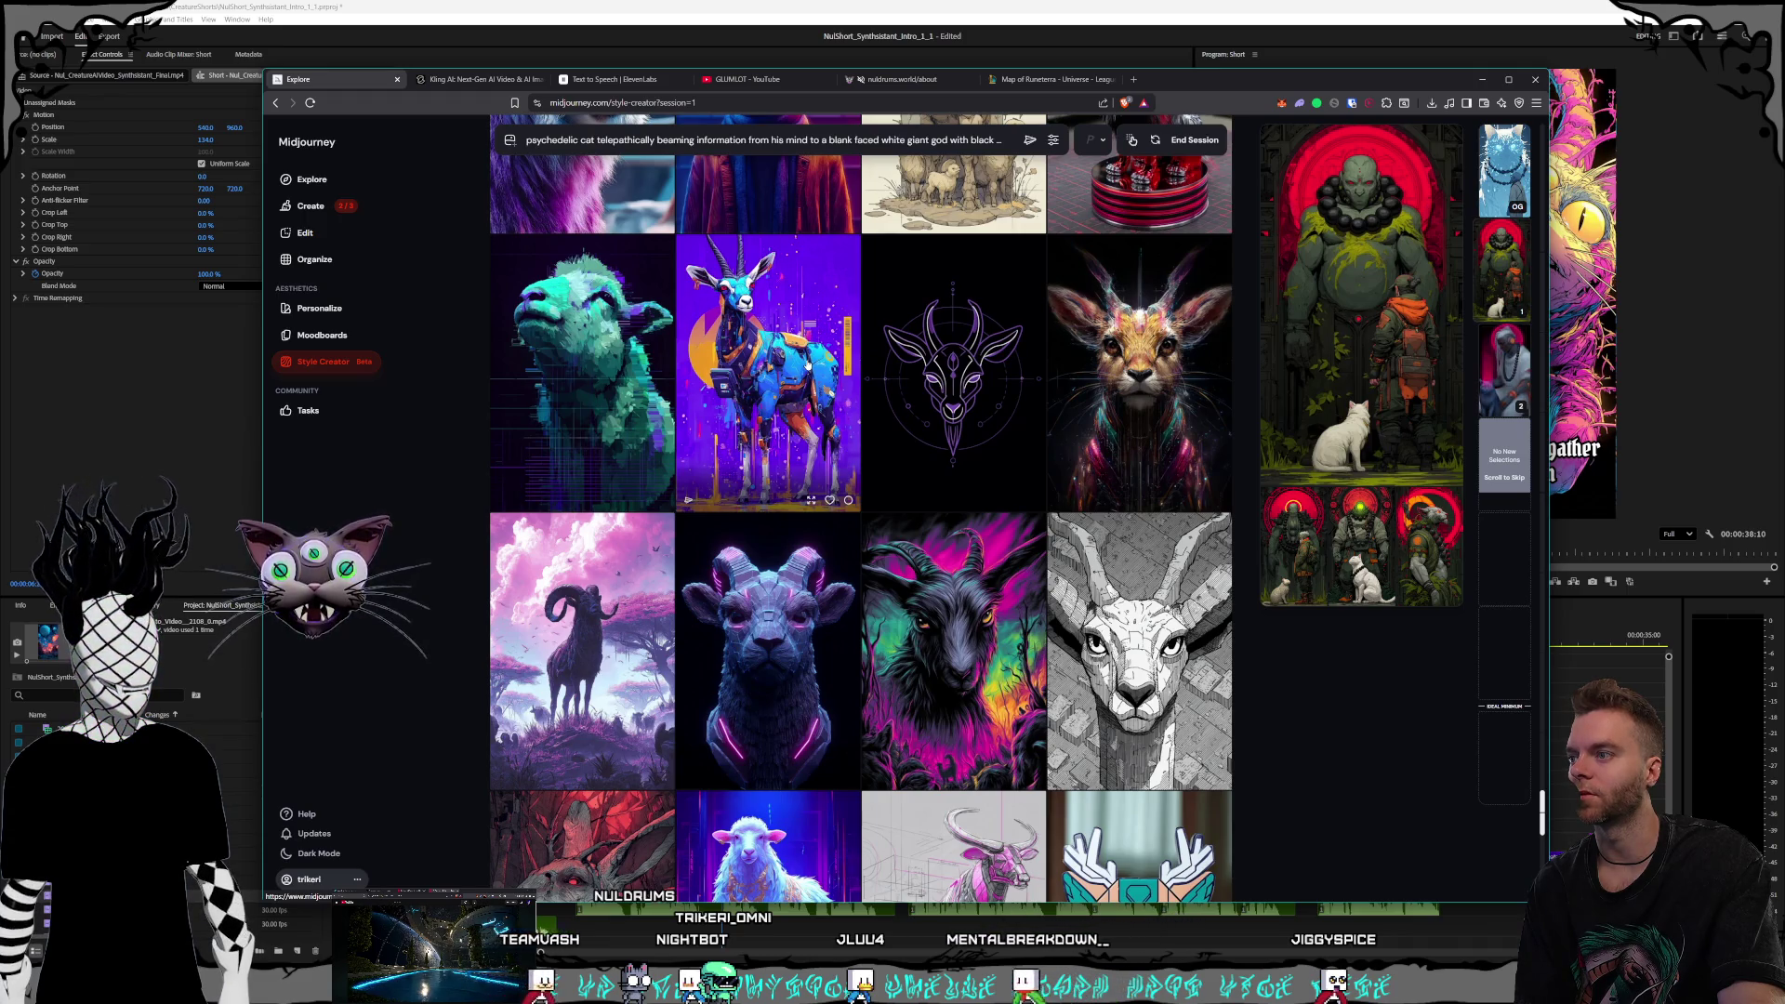
scroll(865, 360, down, 4)
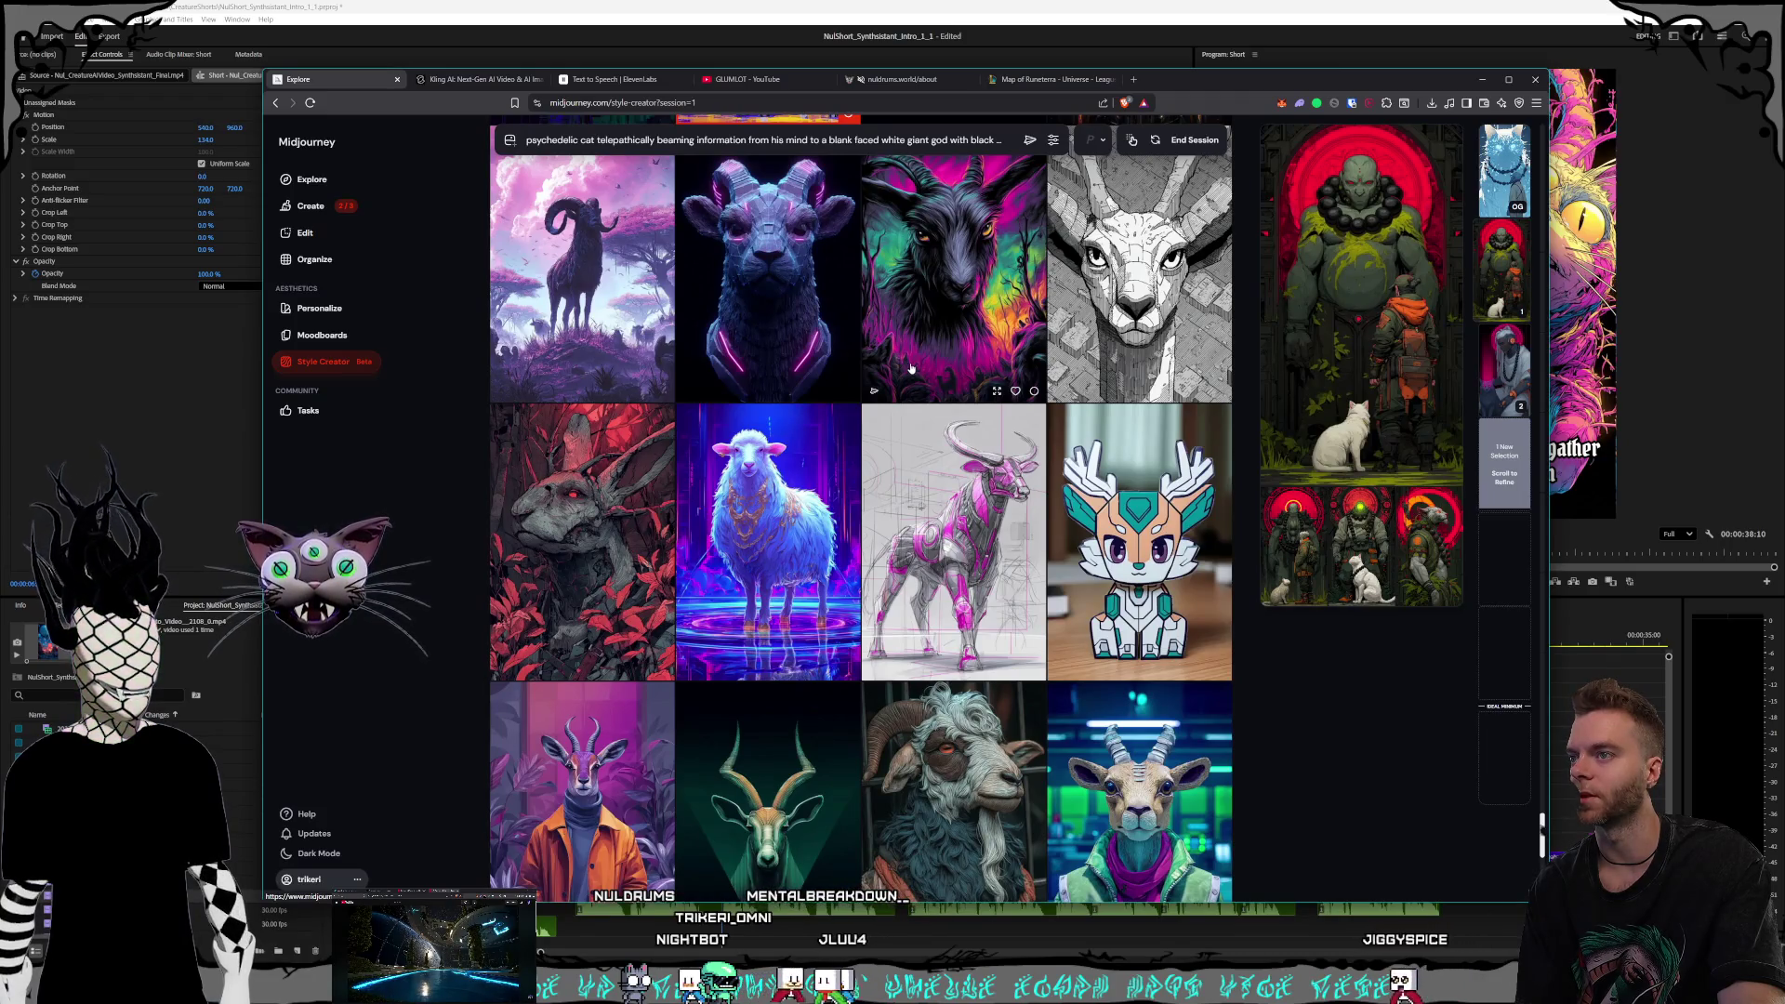
scroll(911, 369, down, 5)
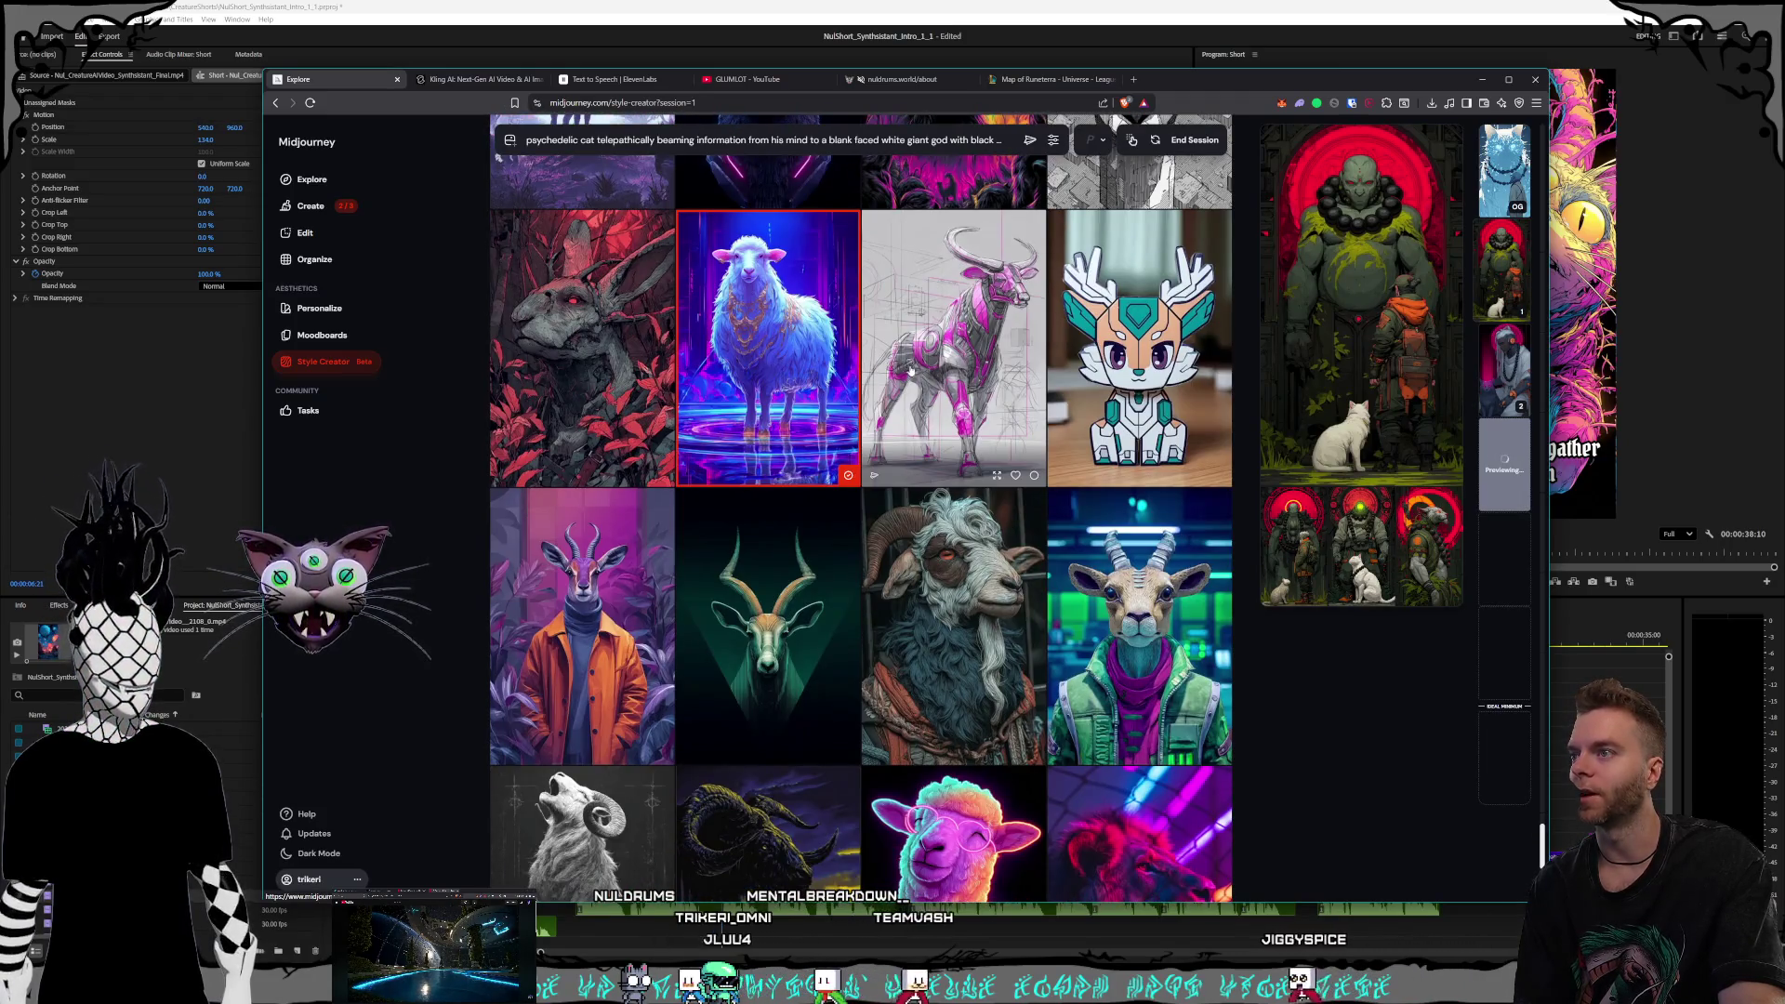
scroll(911, 369, down, 5)
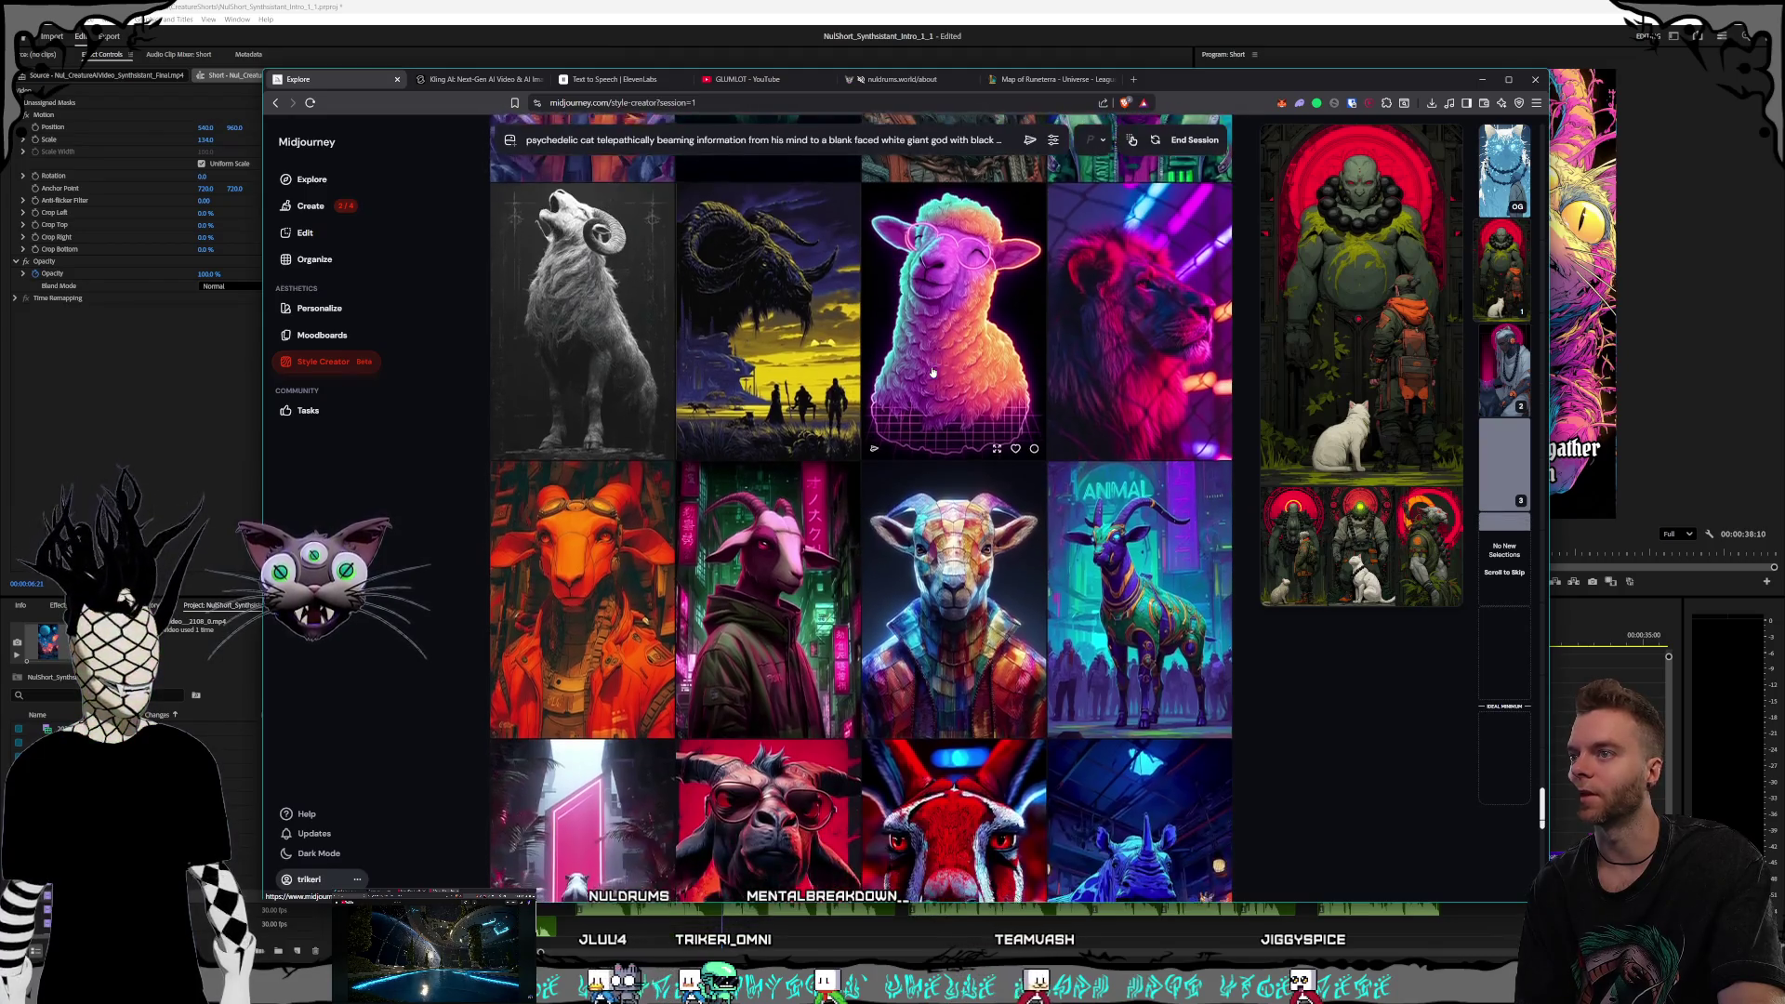
scroll(935, 372, down, 4)
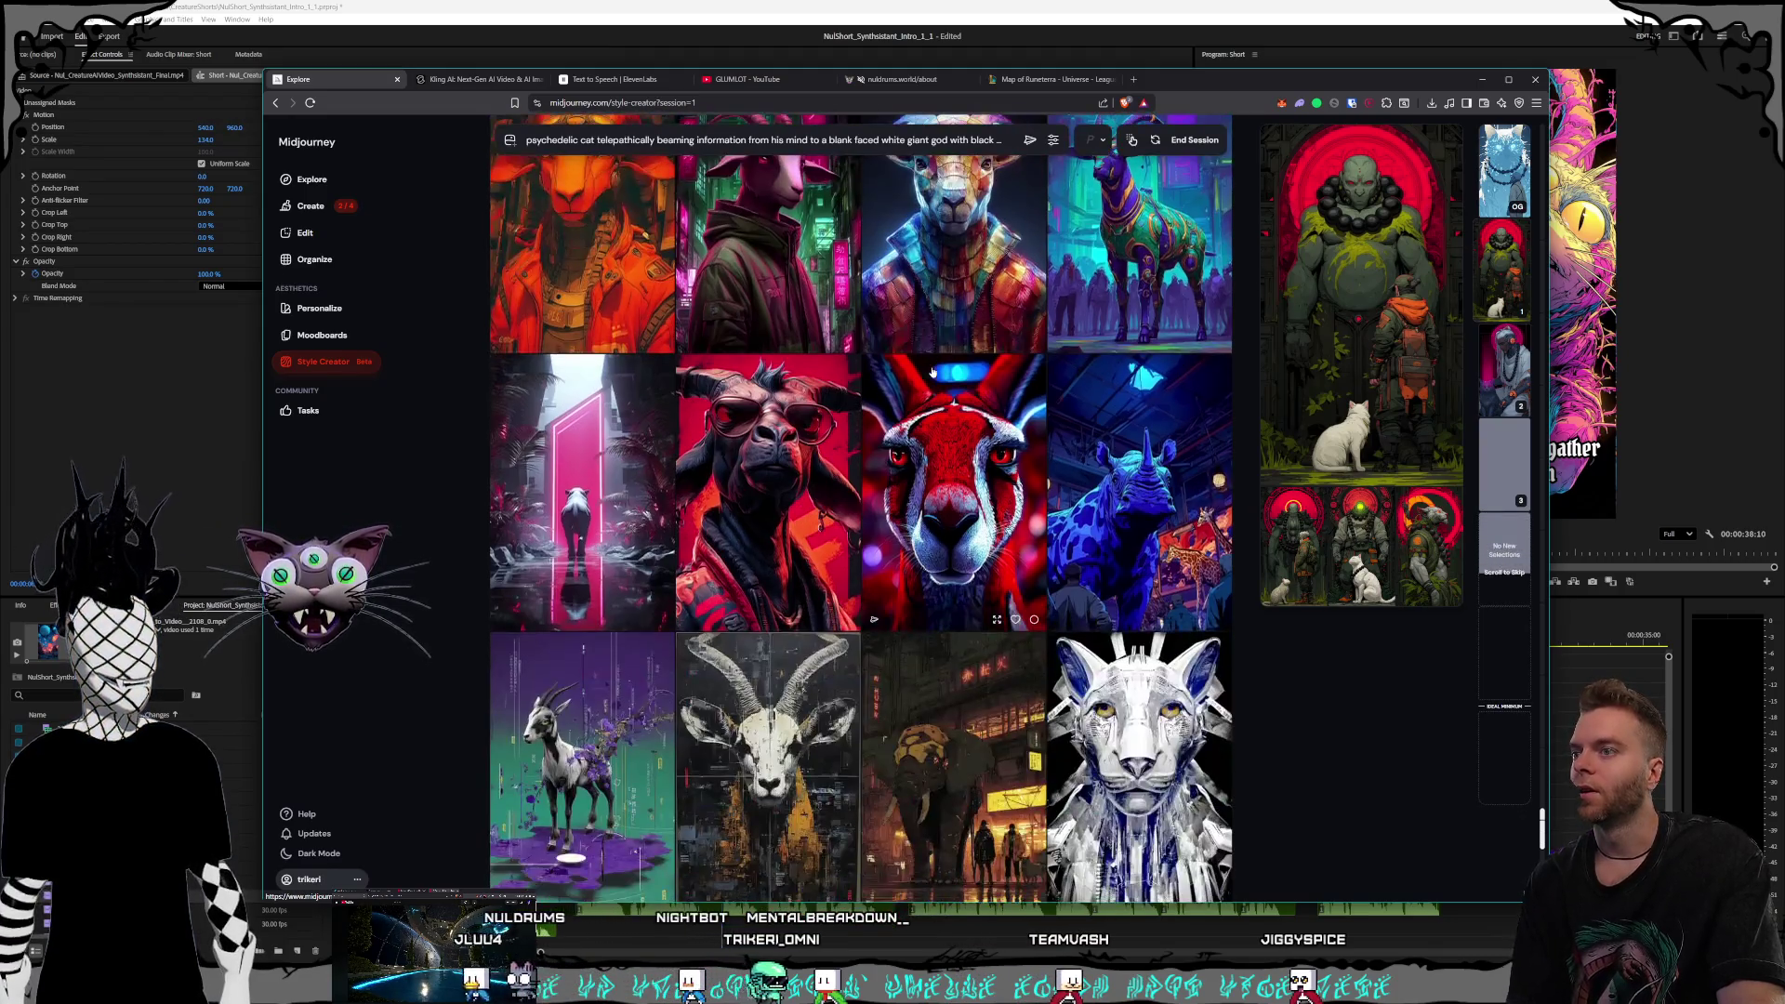
scroll(937, 371, down, 1)
scroll(936, 371, down, 1)
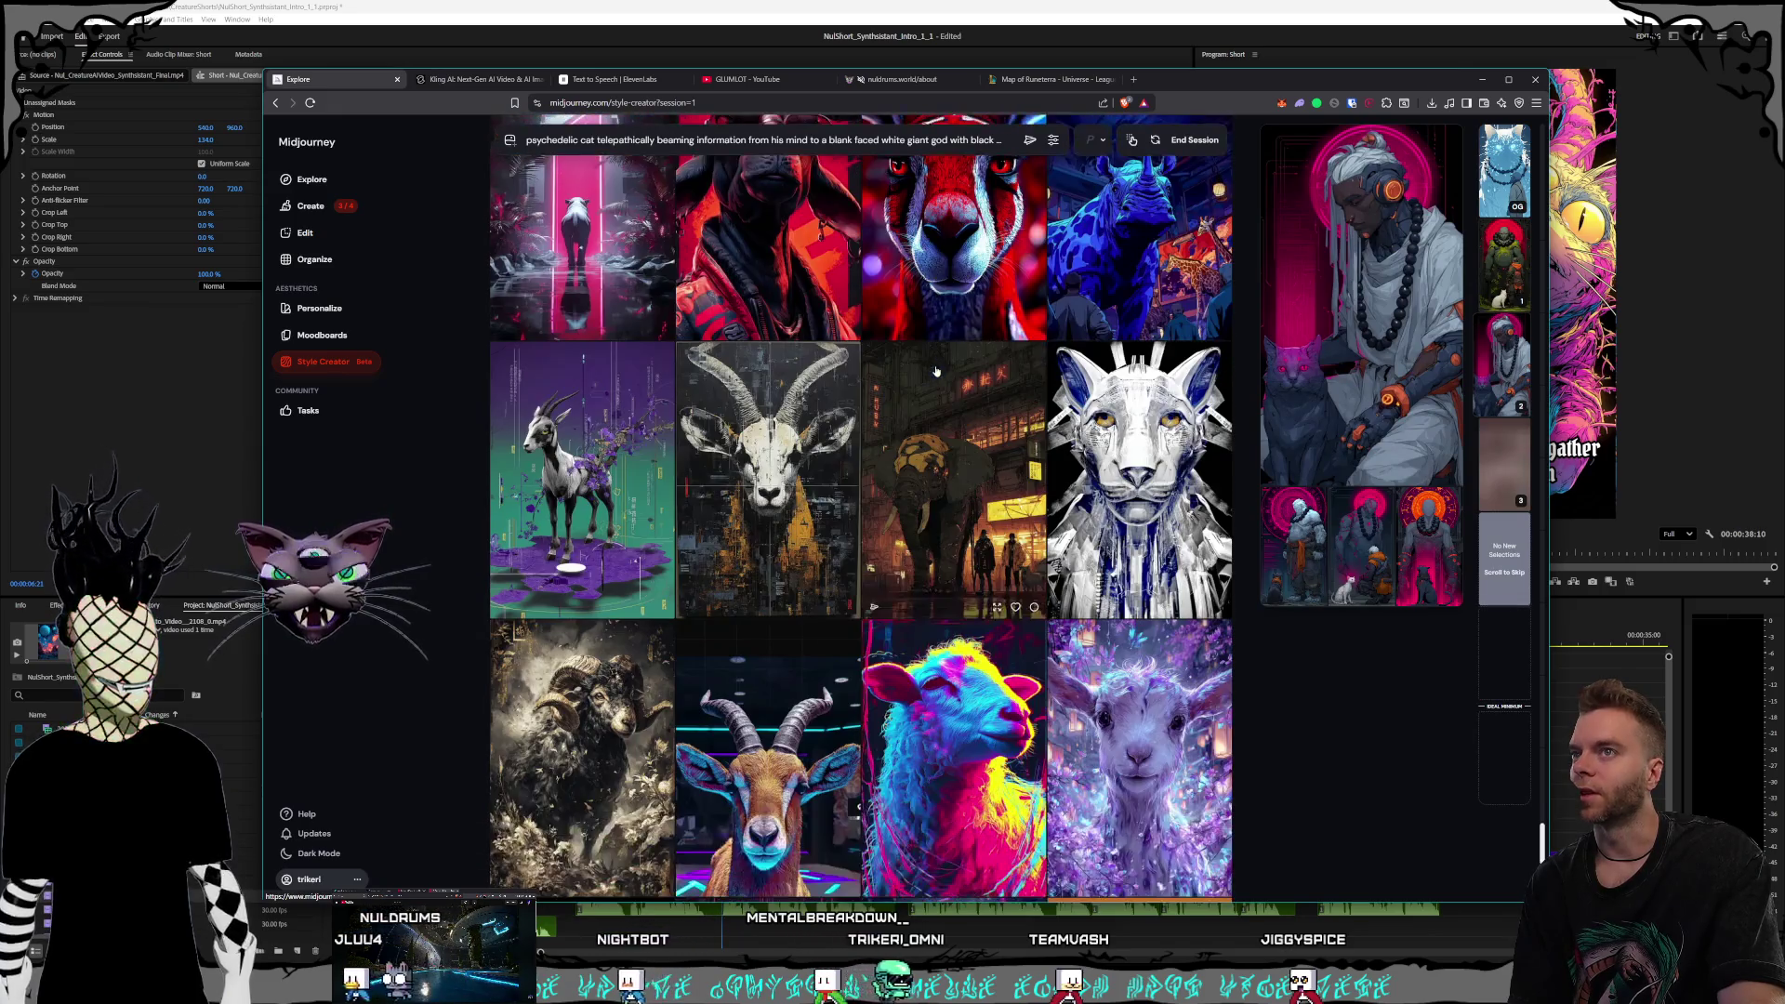
Browse down the Style Creator grid and pick one more image for the style
scroll(937, 371, down, 2)
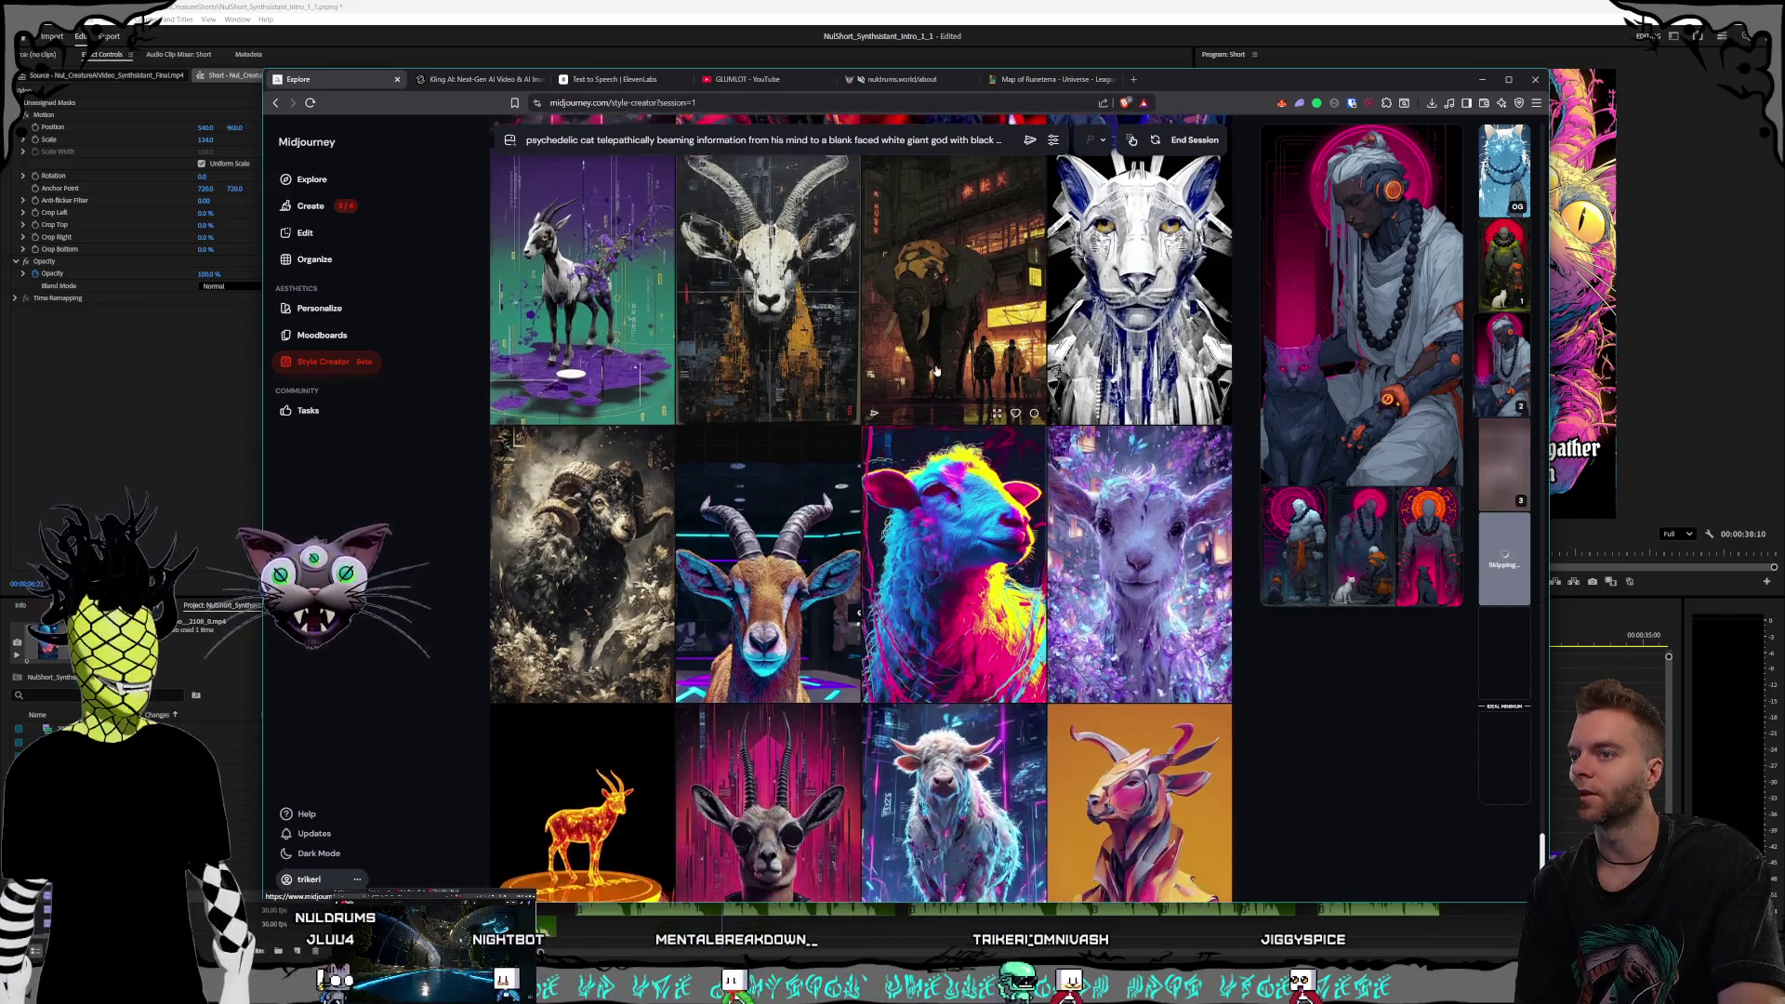
scroll(936, 371, down, 1)
scroll(937, 371, down, 2)
scroll(936, 371, down, 1)
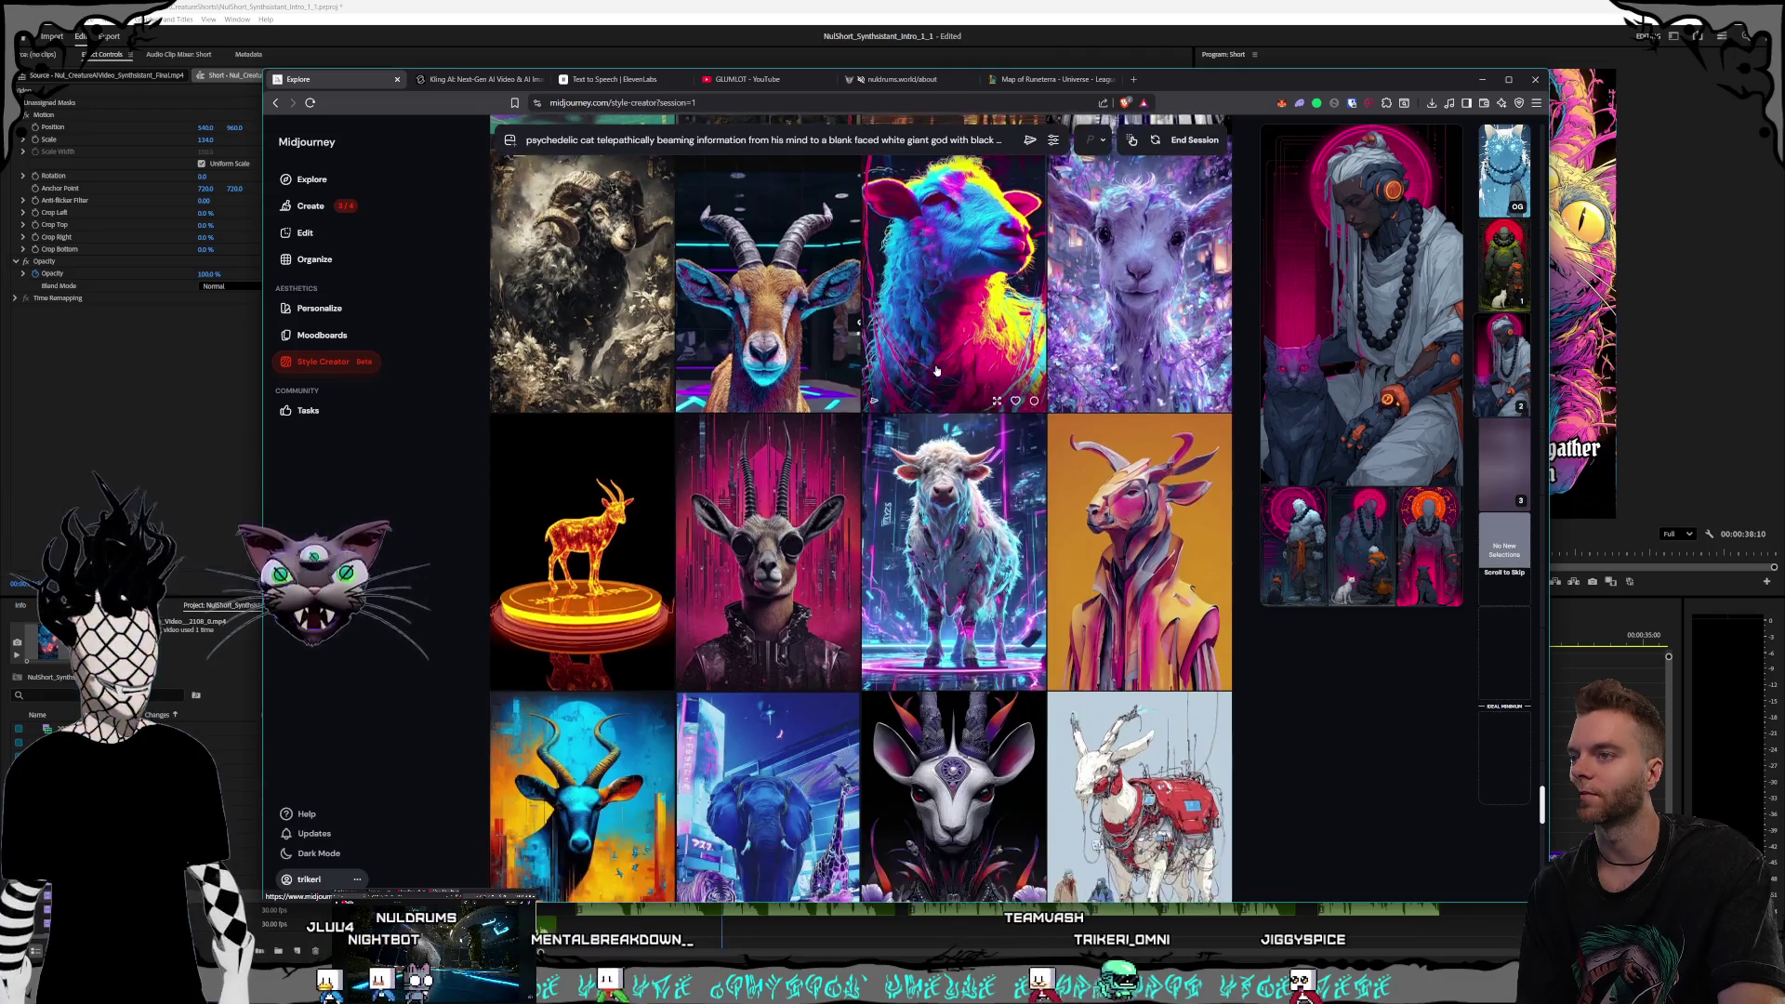
scroll(936, 371, down, 2)
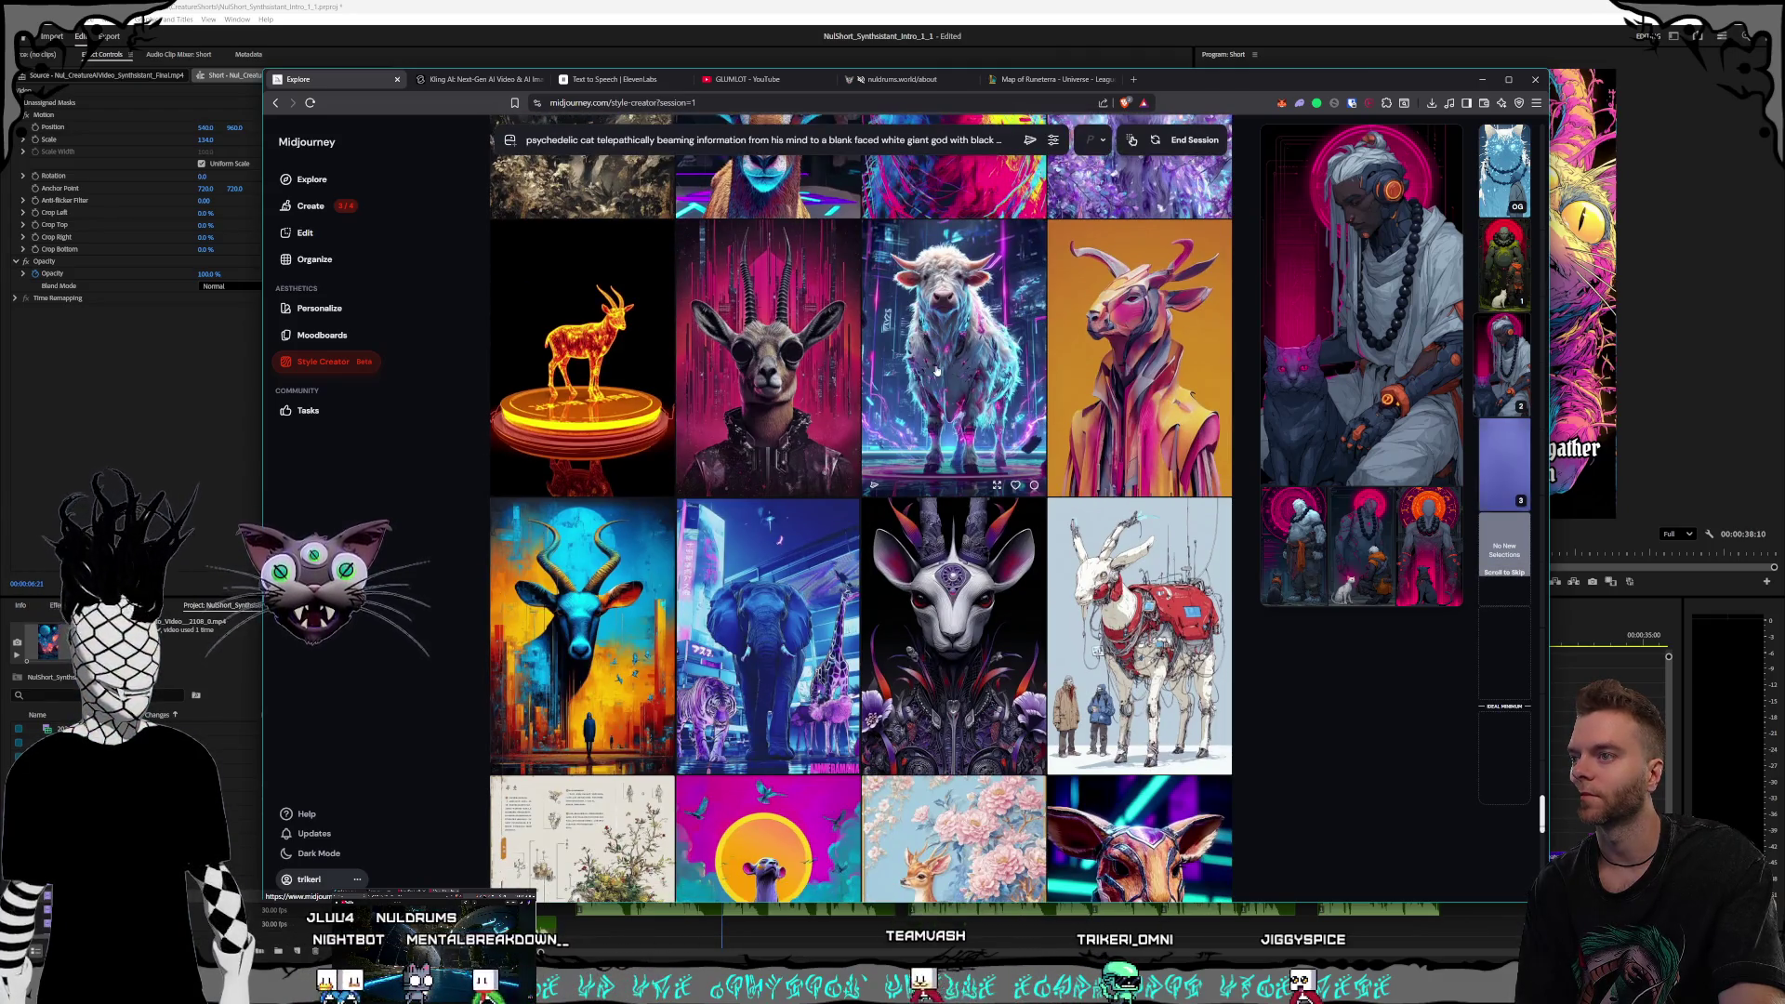
scroll(979, 400, down, 1)
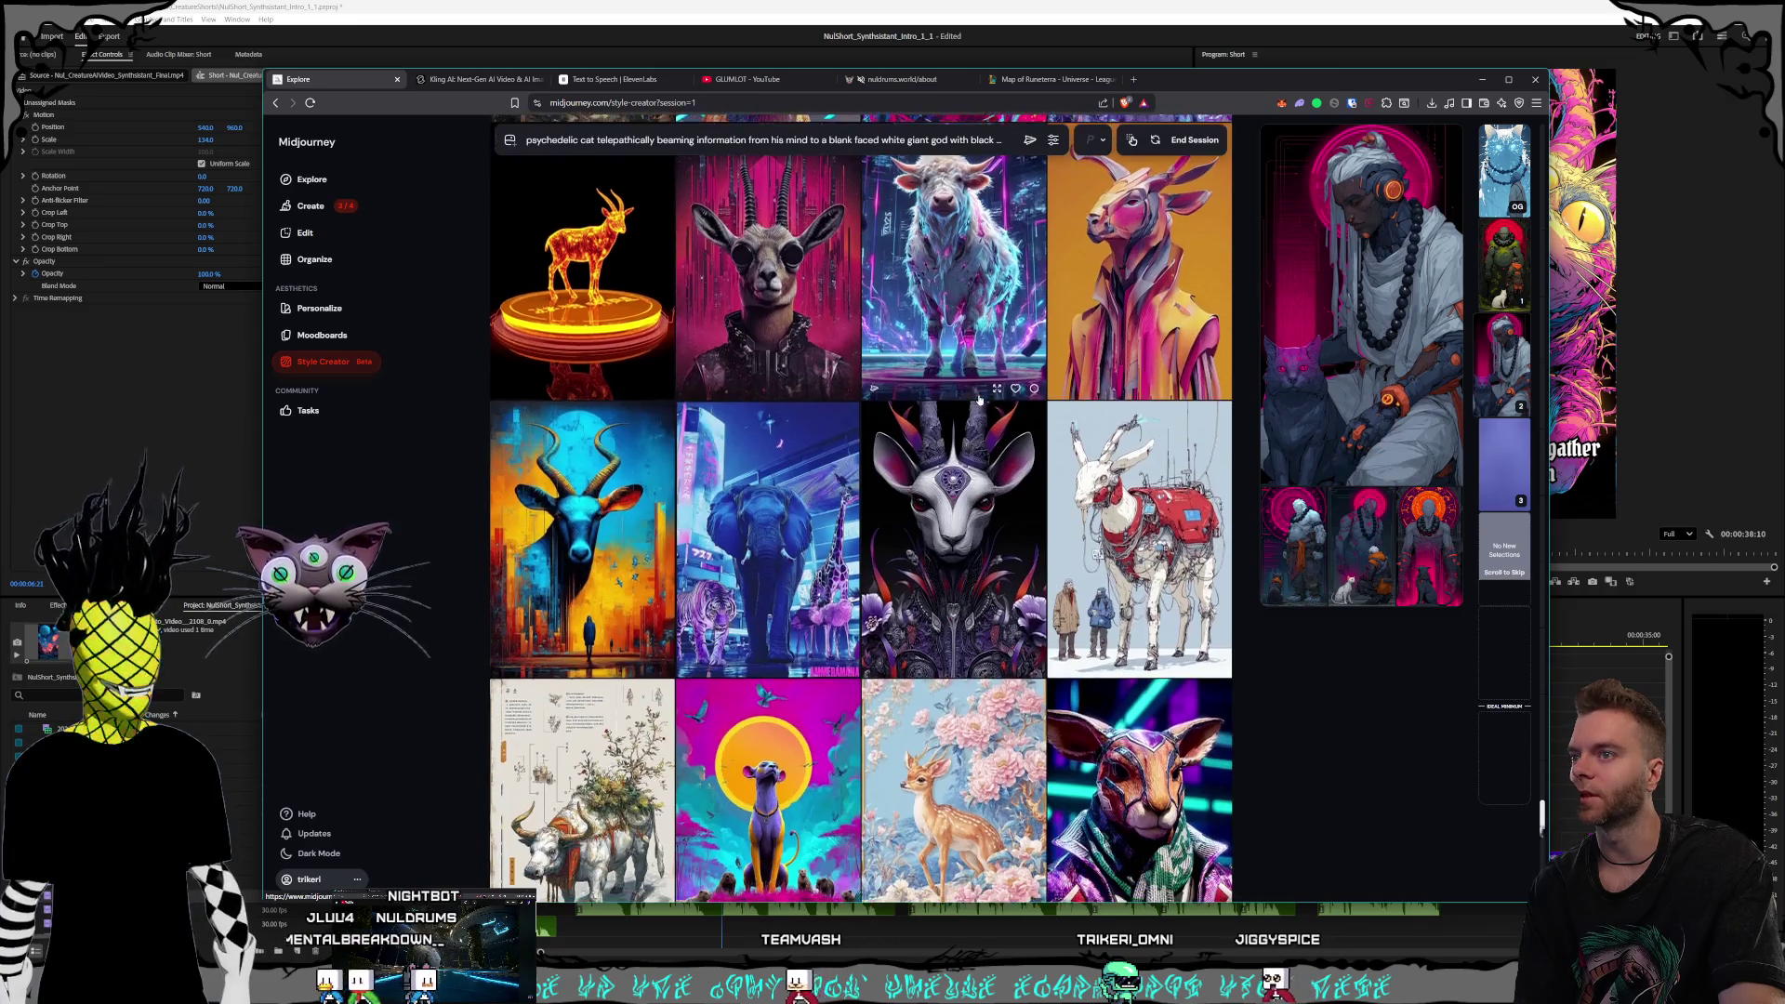
scroll(980, 400, down, 1)
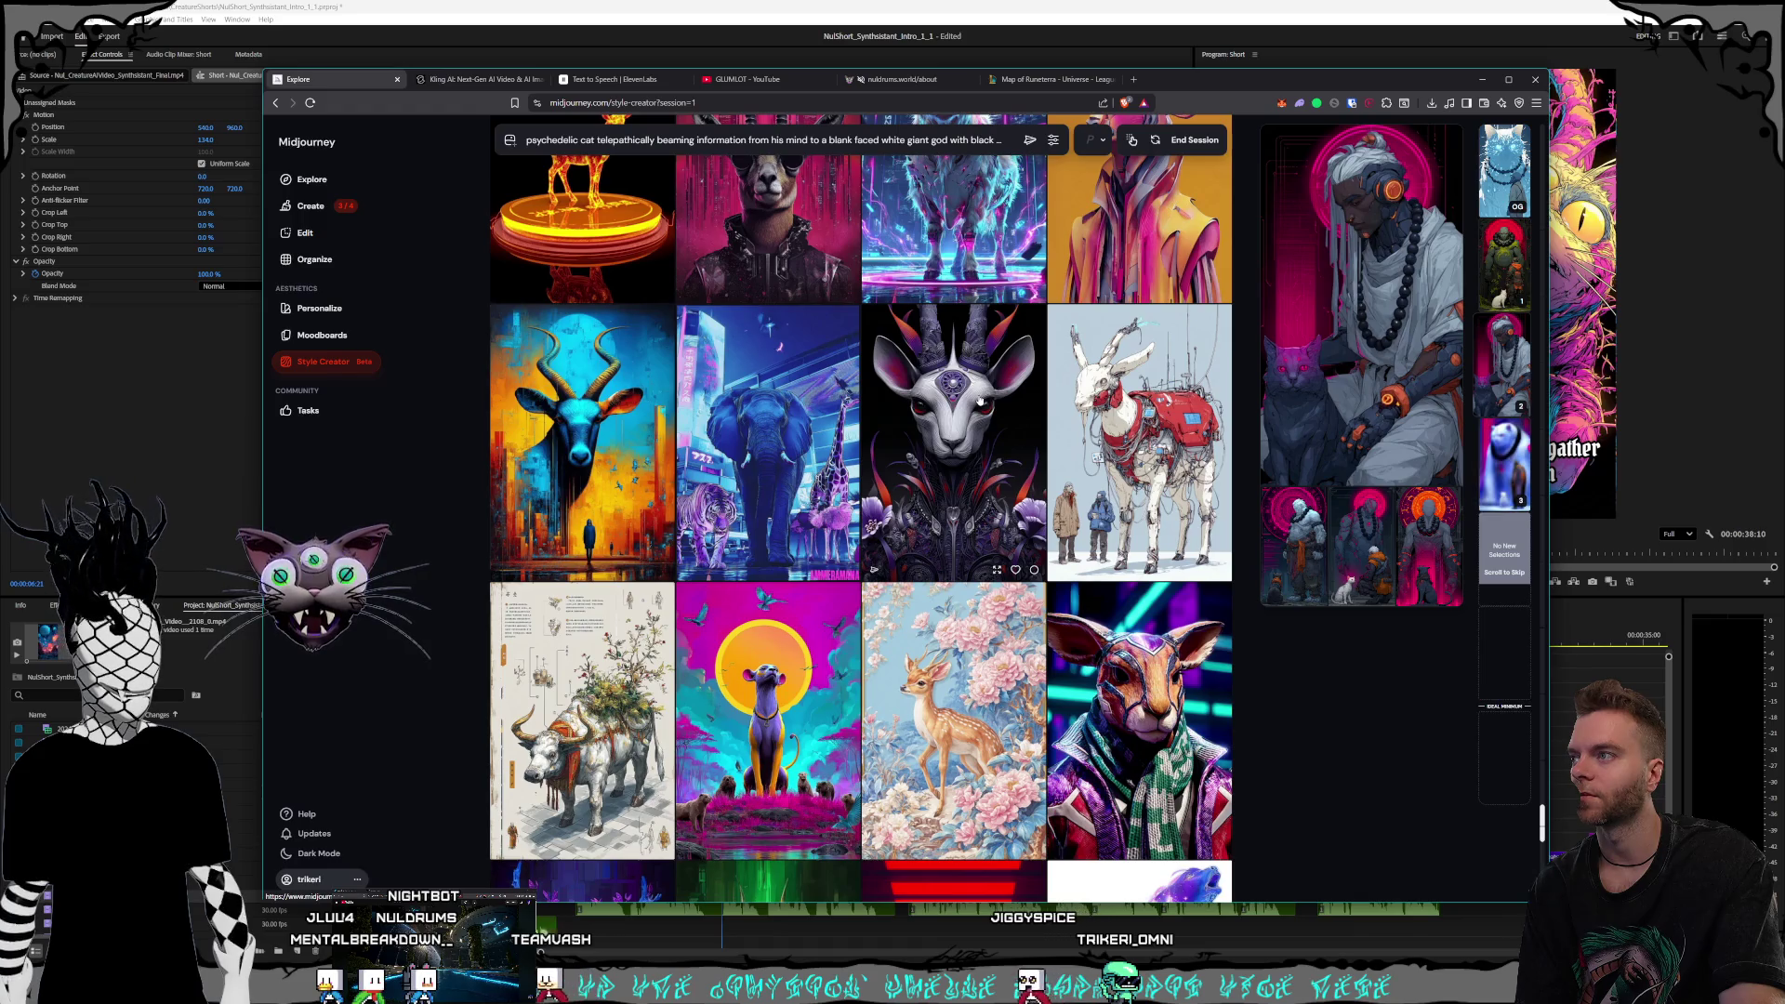
scroll(979, 400, down, 7)
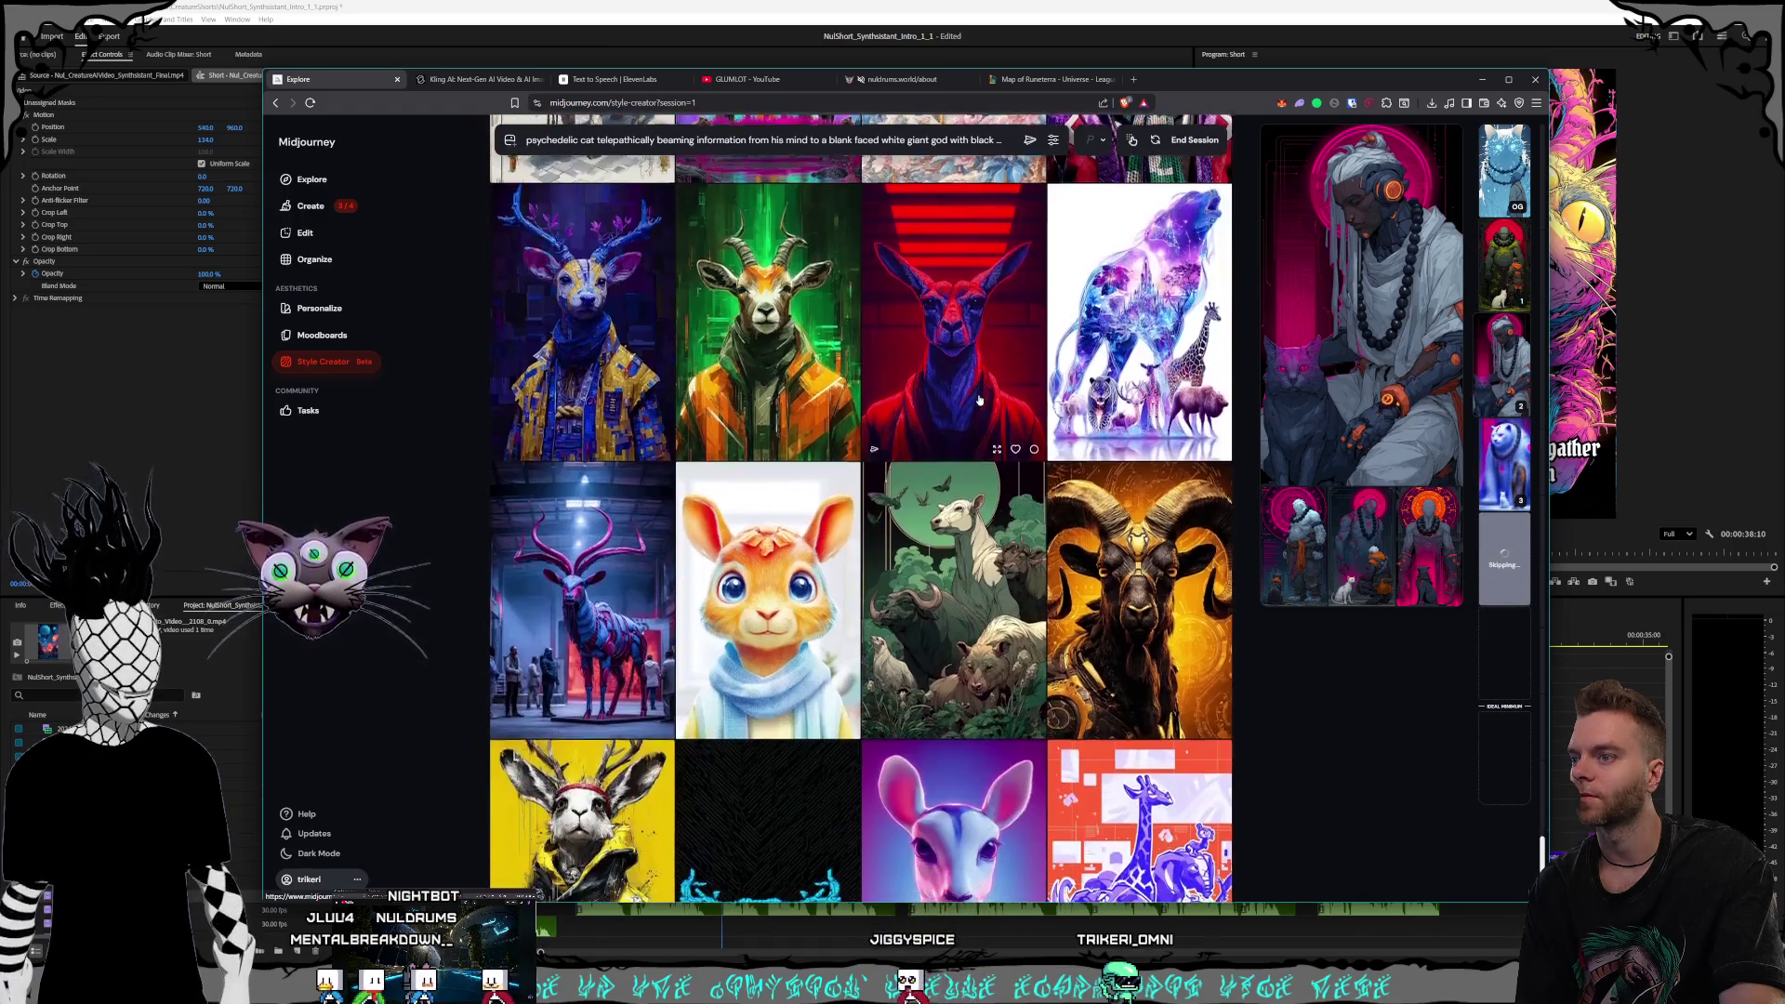
scroll(980, 399, down, 1)
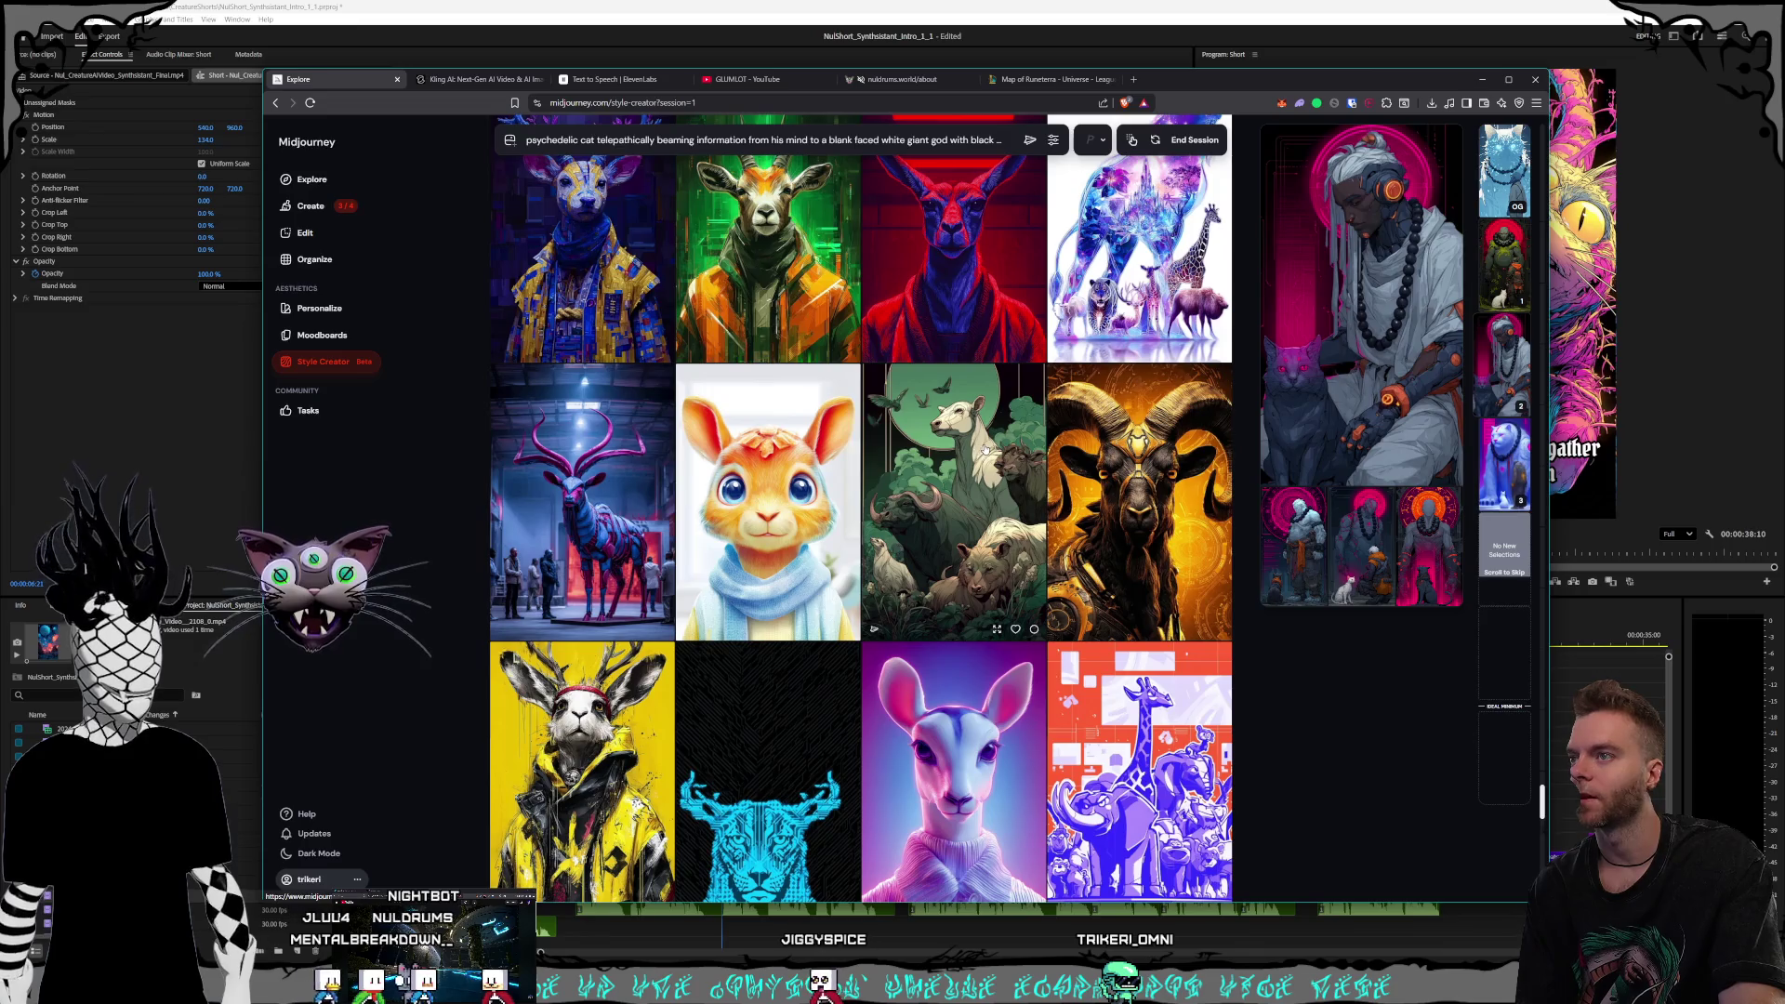
scroll(982, 410, down, 1)
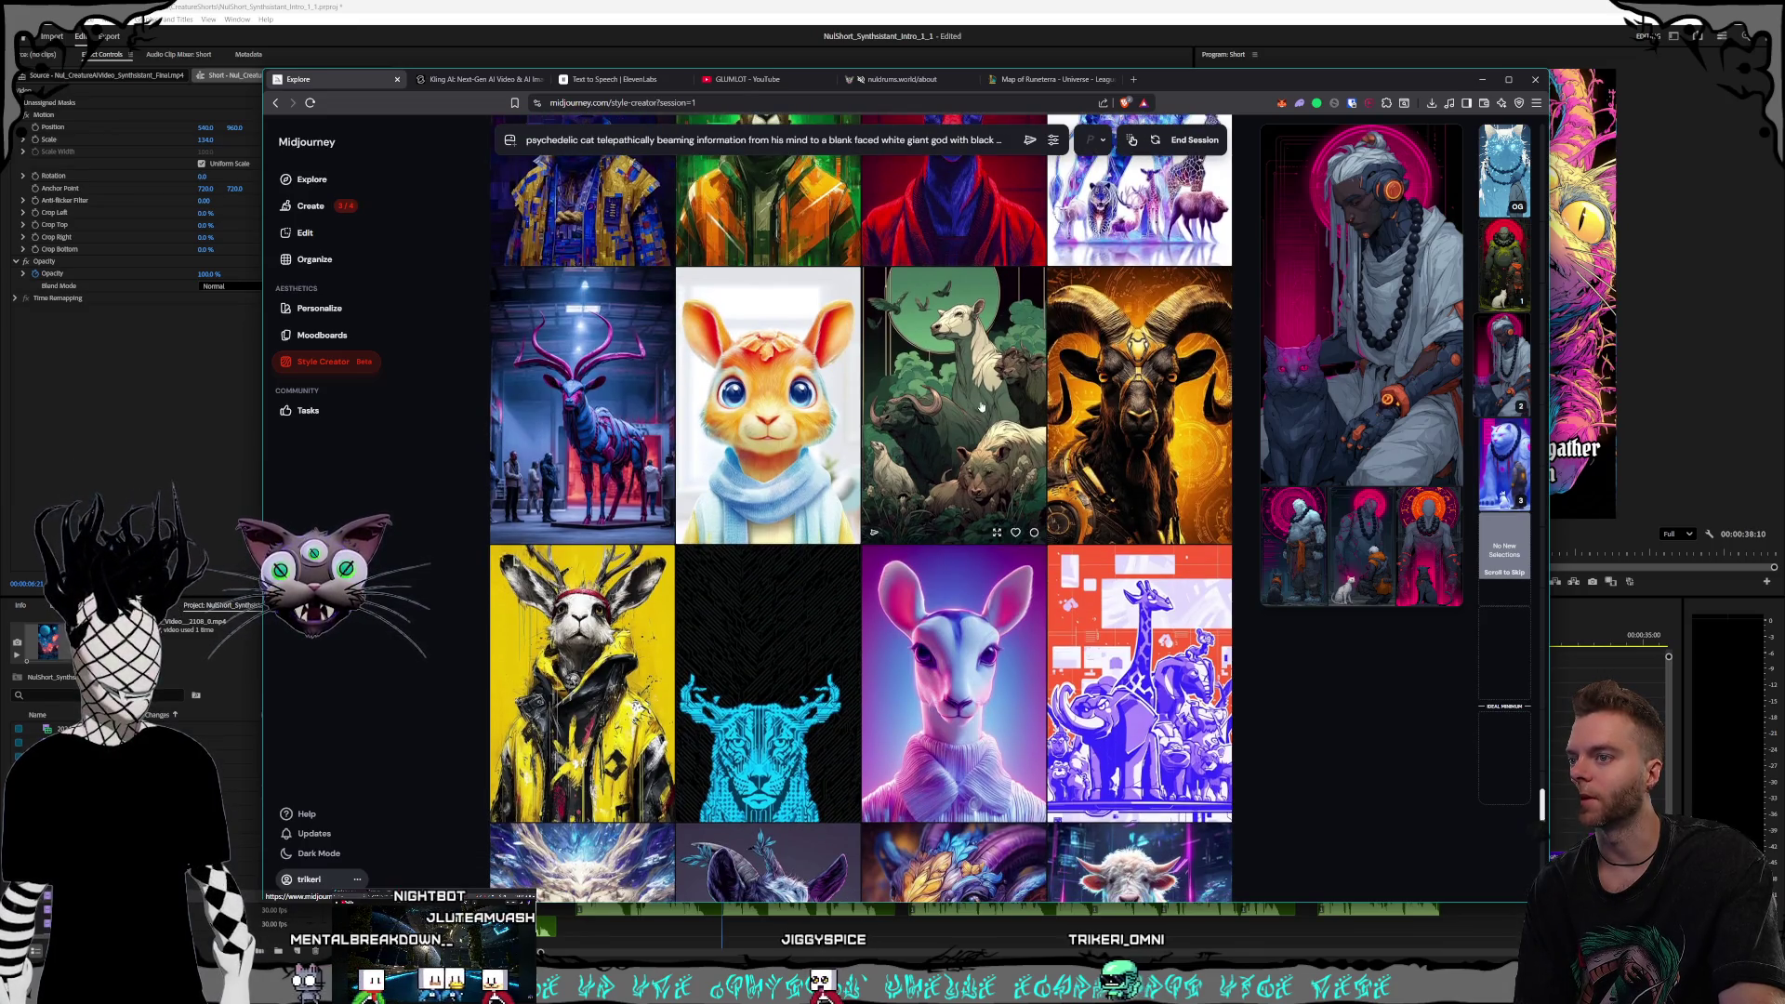
click(981, 407)
Keep browsing the grid while the new beaded white tiger-god and cat render appears
scroll(980, 409, down, 4)
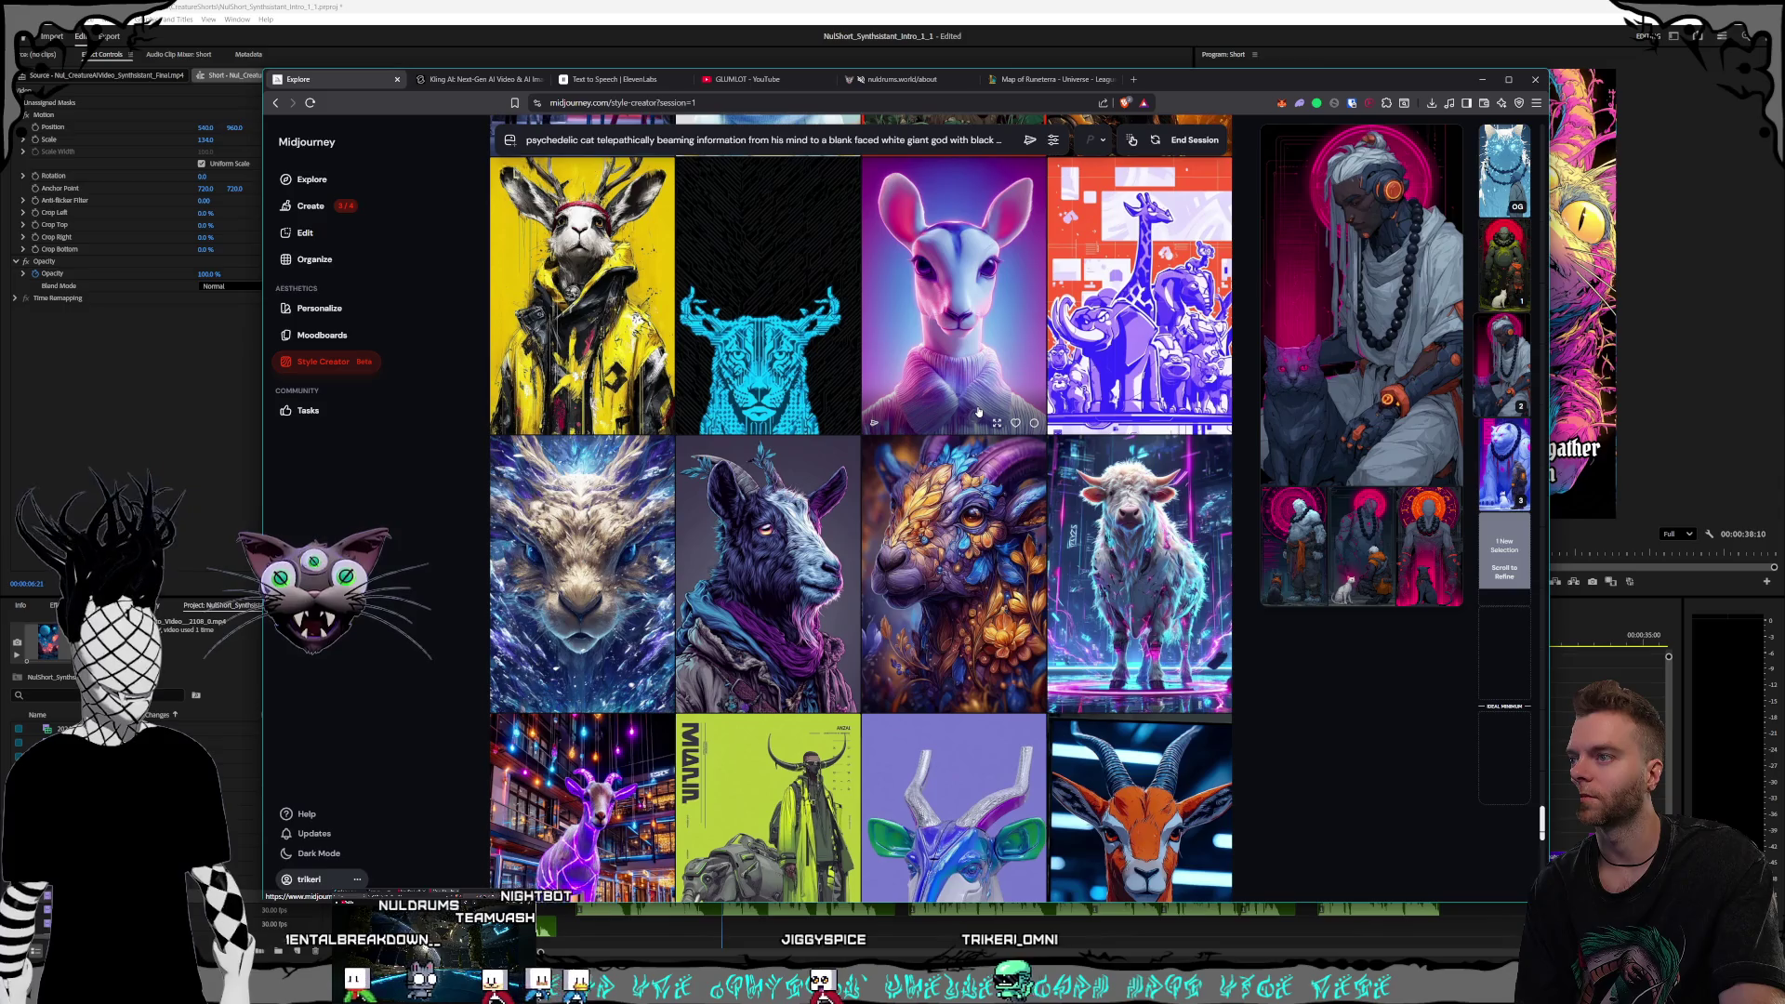
scroll(978, 412, down, 5)
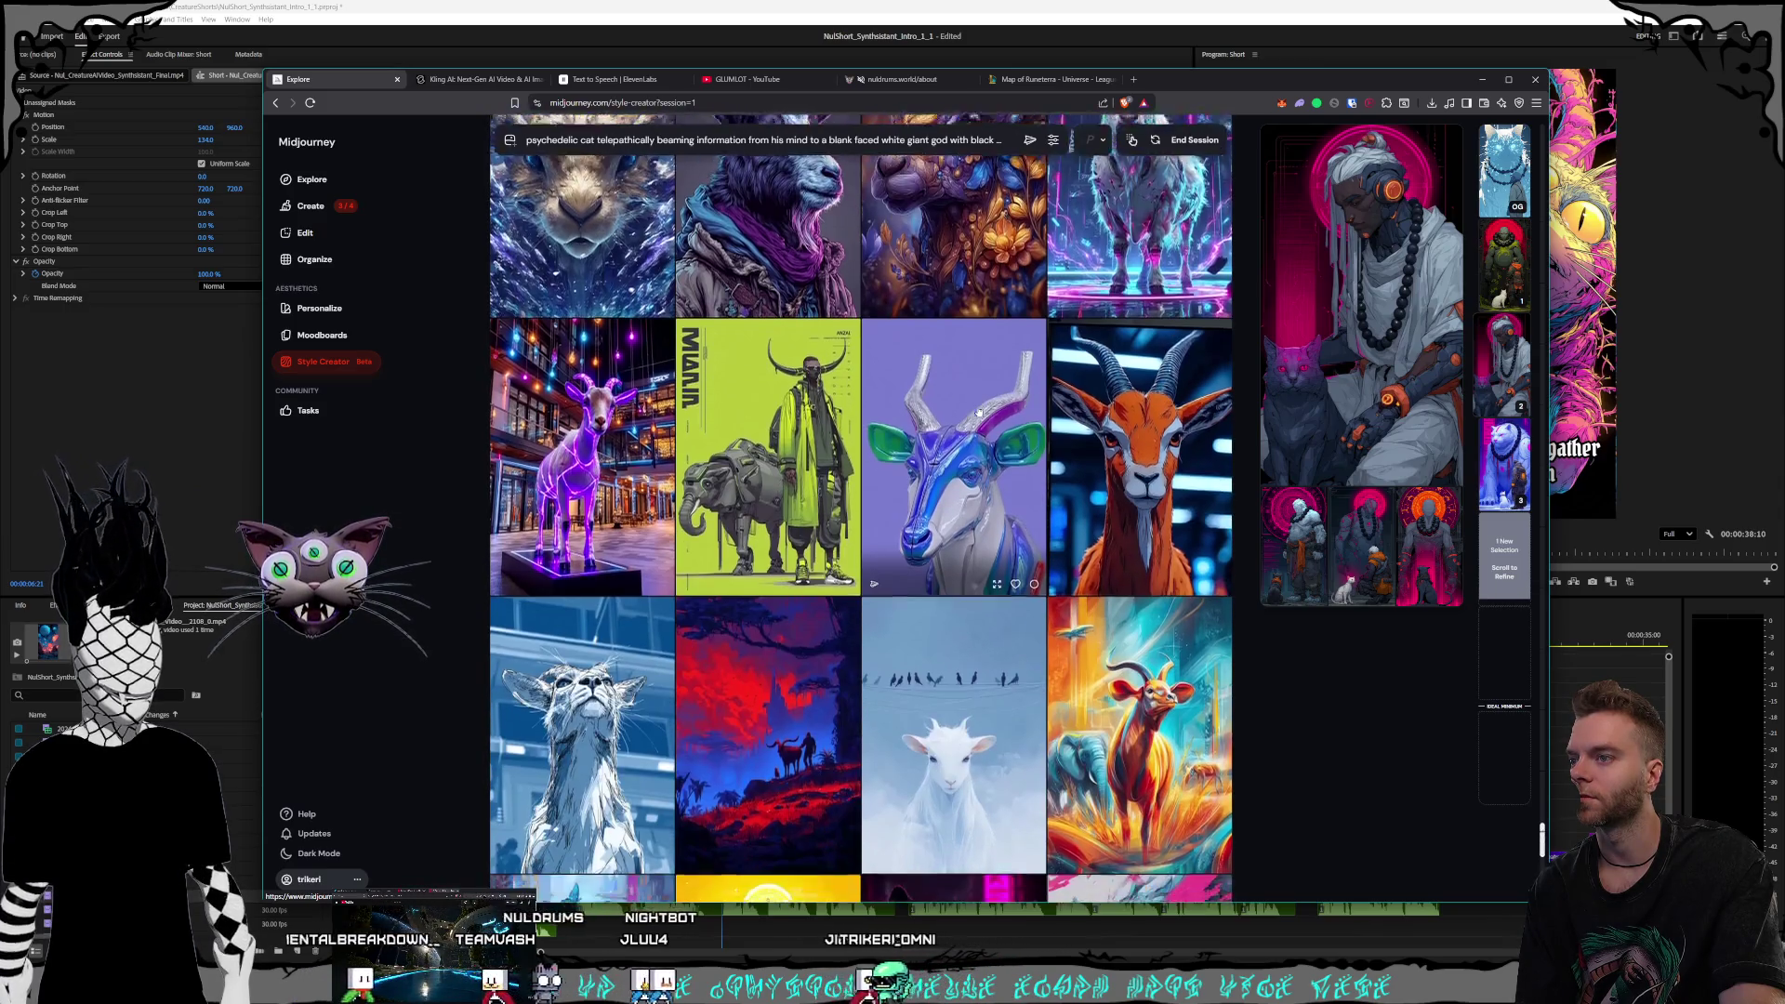
scroll(978, 412, down, 6)
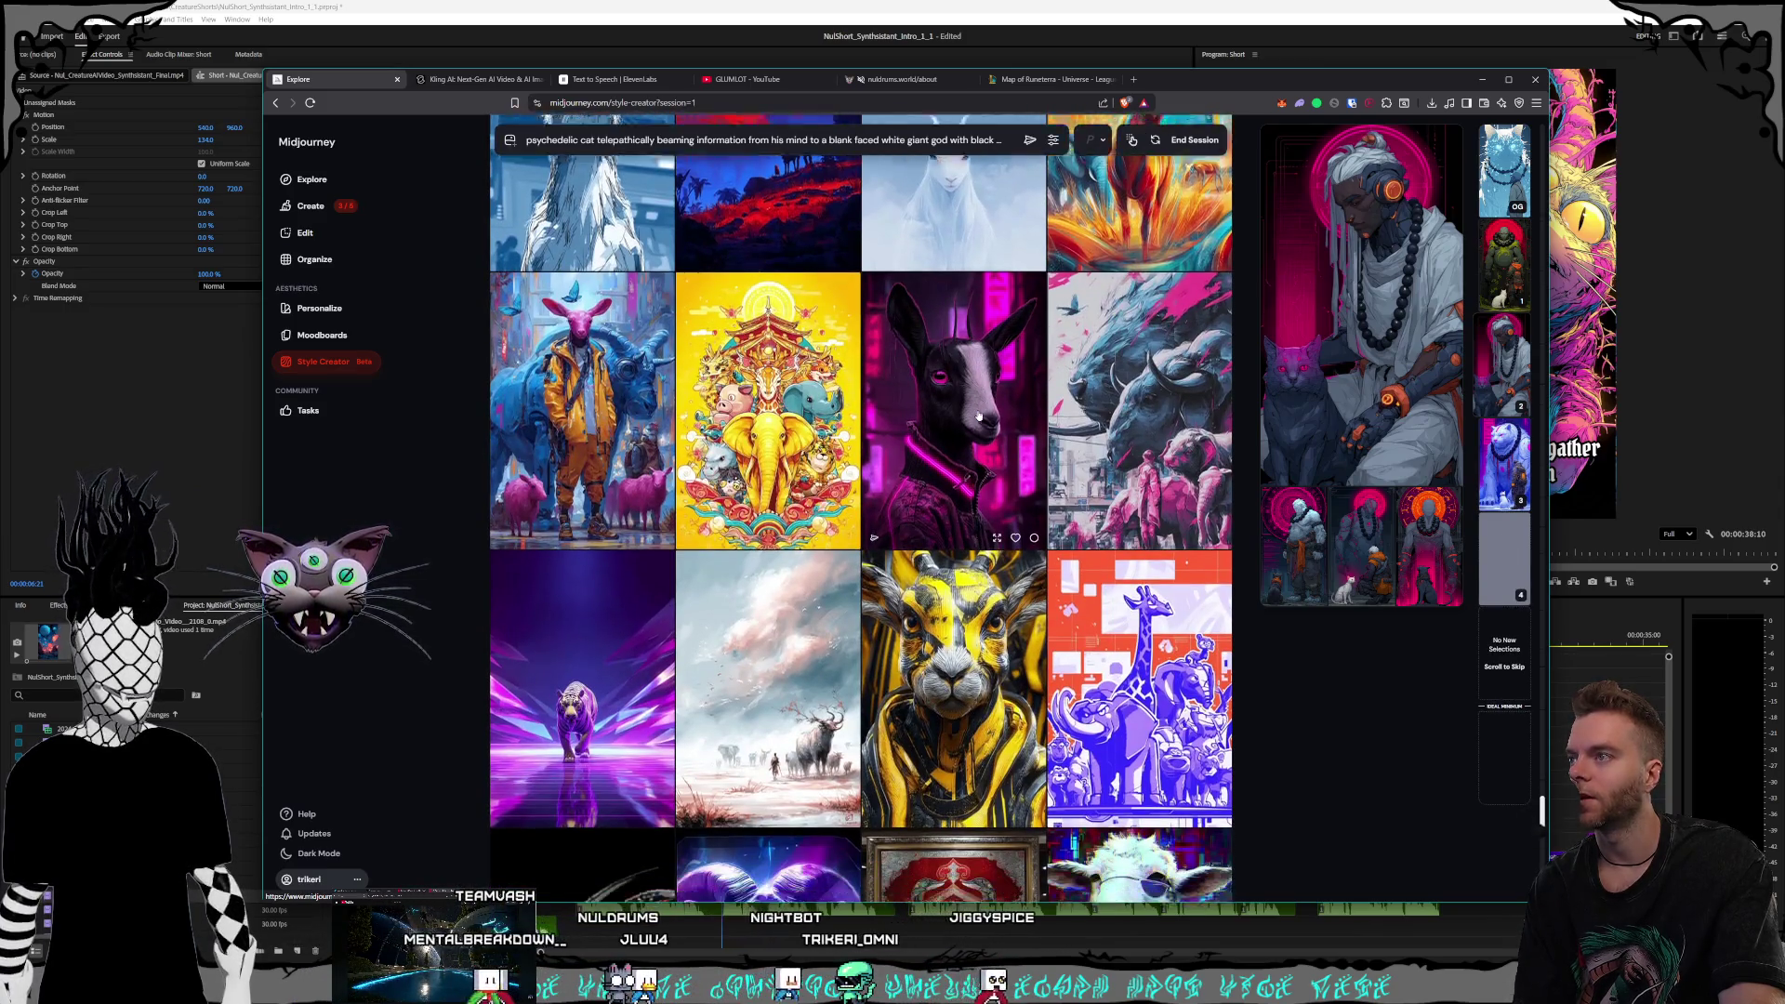
scroll(979, 421, down, 5)
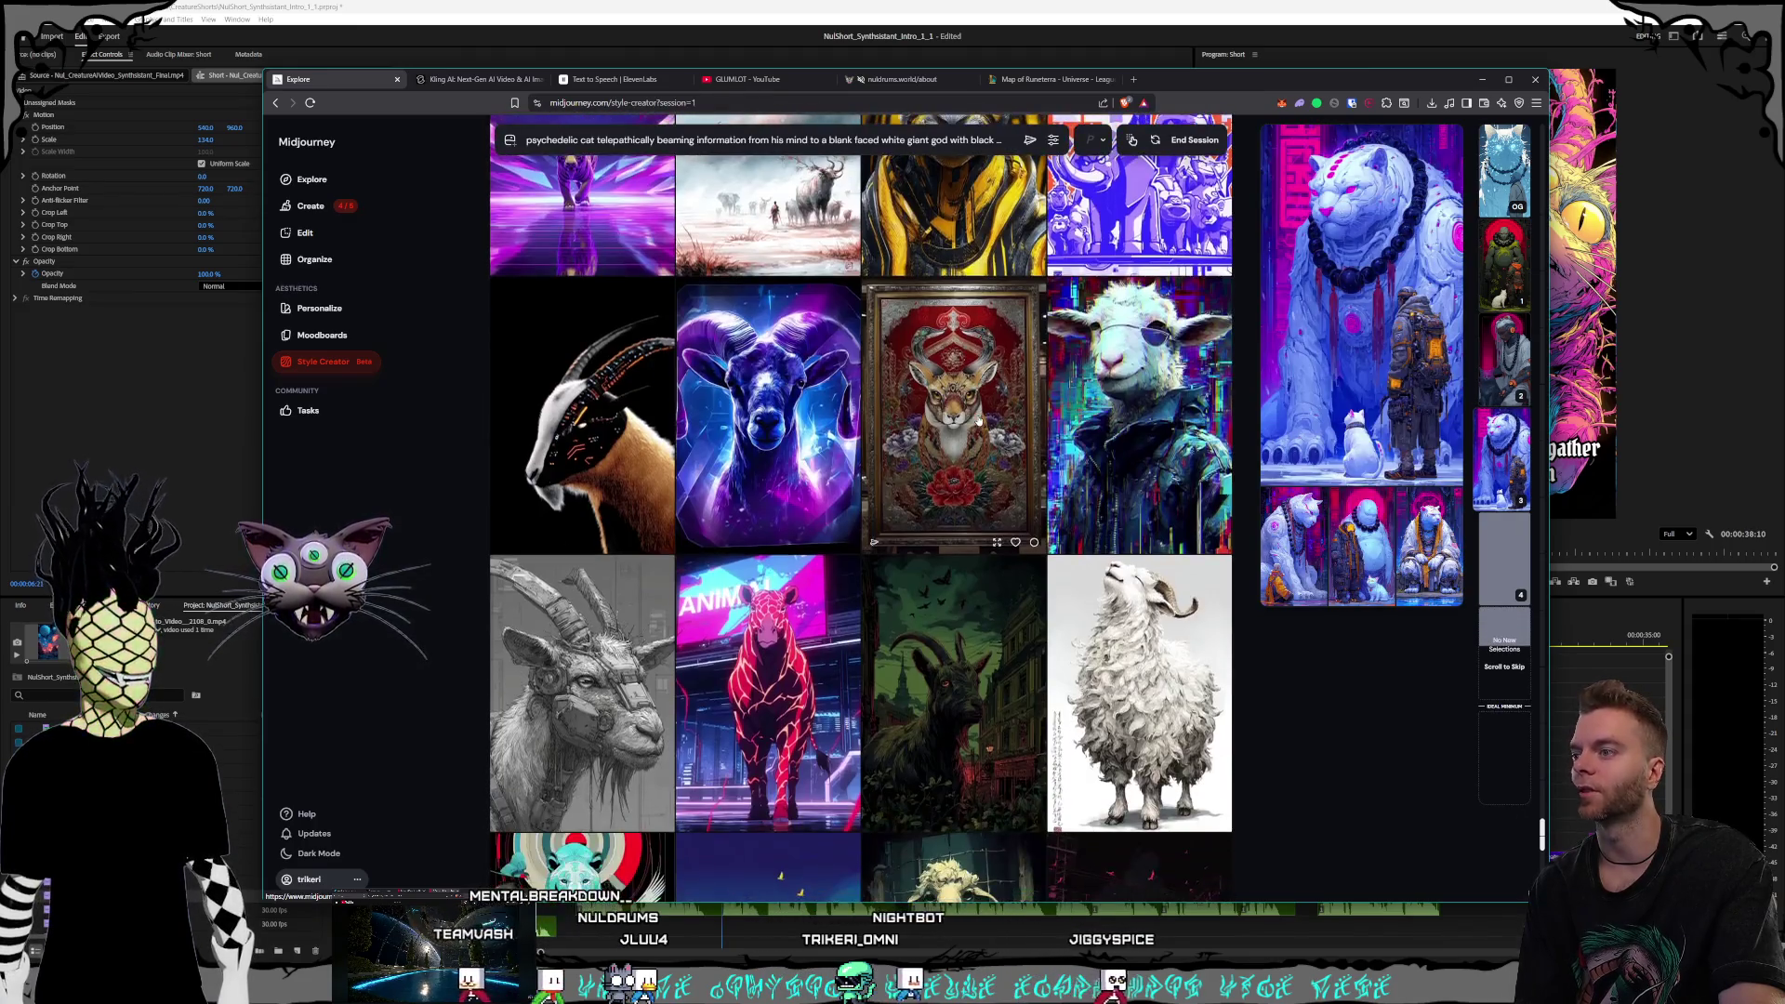
scroll(978, 420, down, 2)
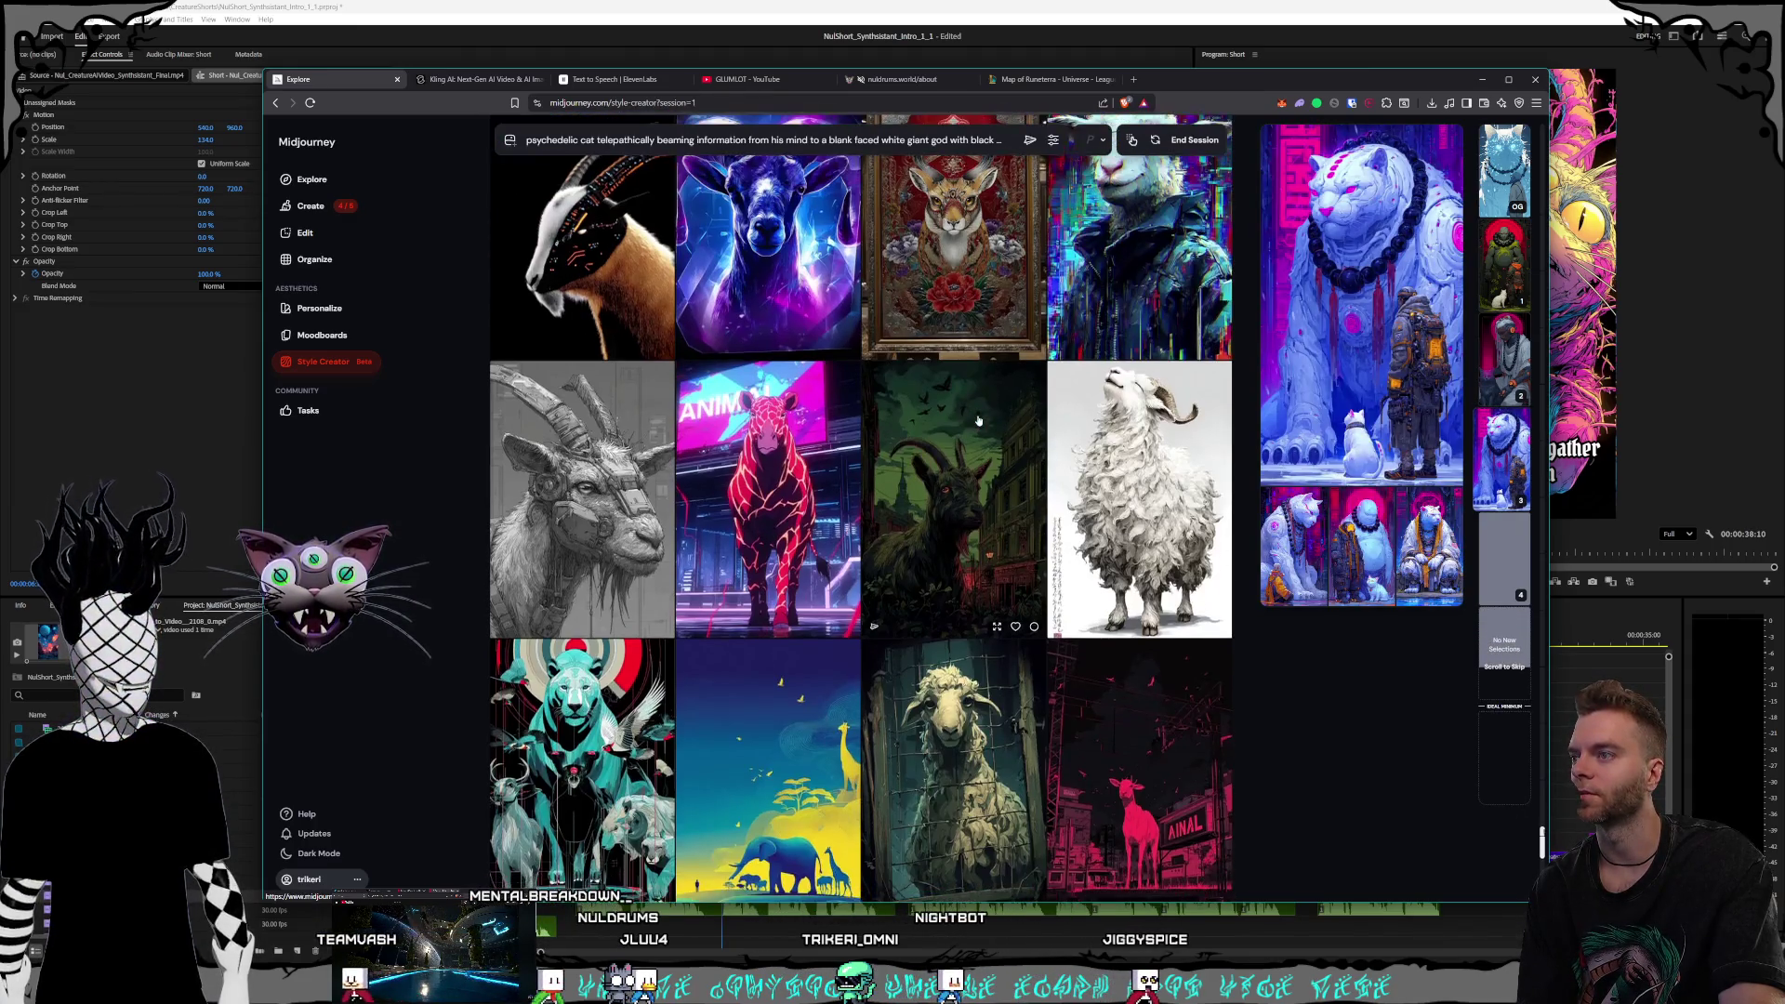
scroll(978, 420, down, 3)
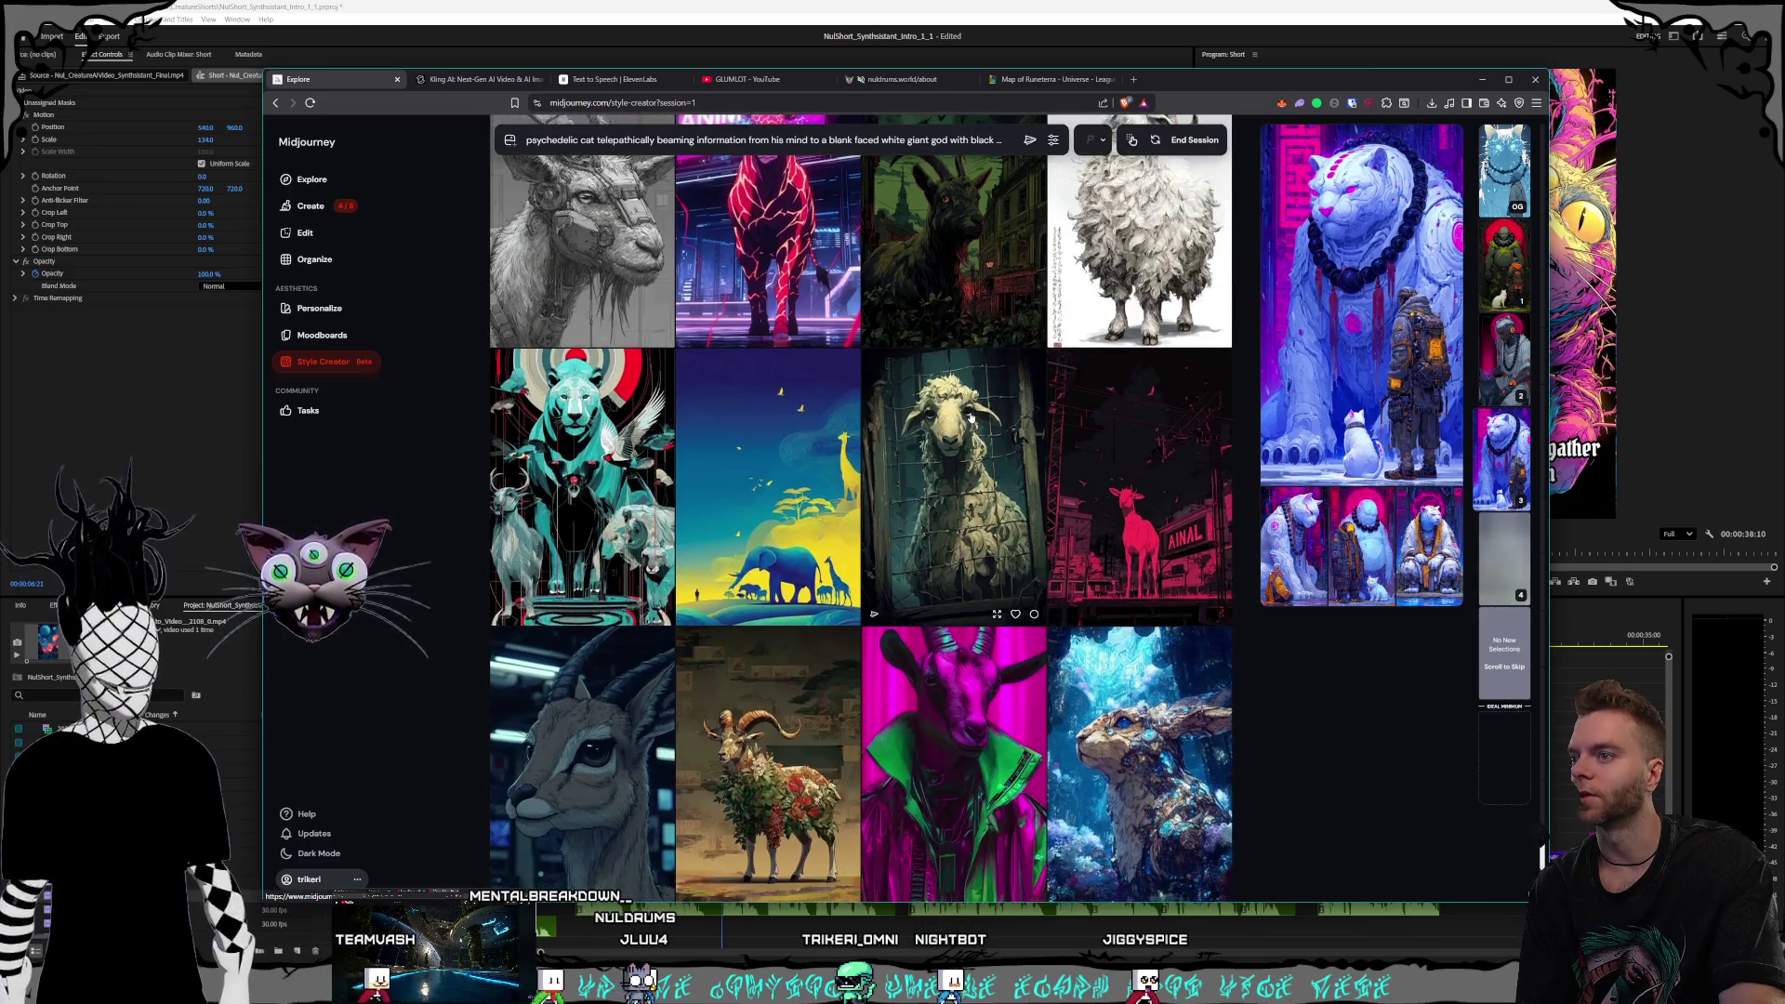
scroll(971, 419, down, 6)
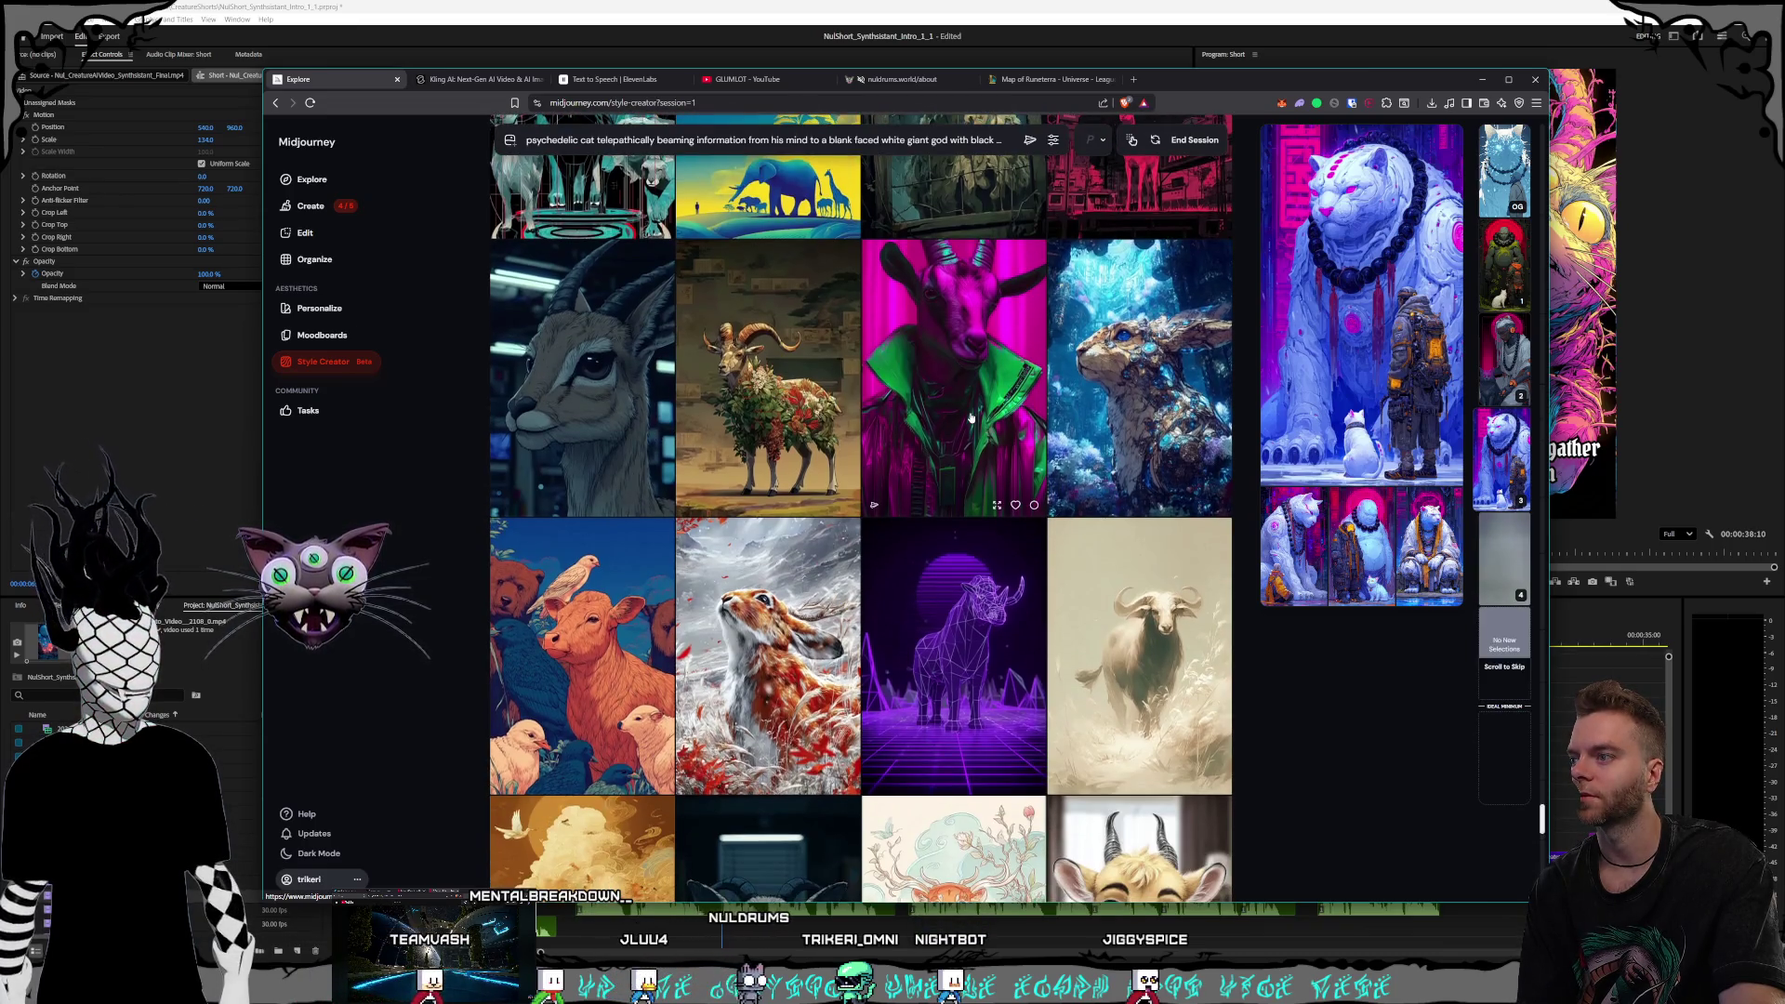
scroll(743, 300, up, 6)
scroll(1012, 494, down, 15)
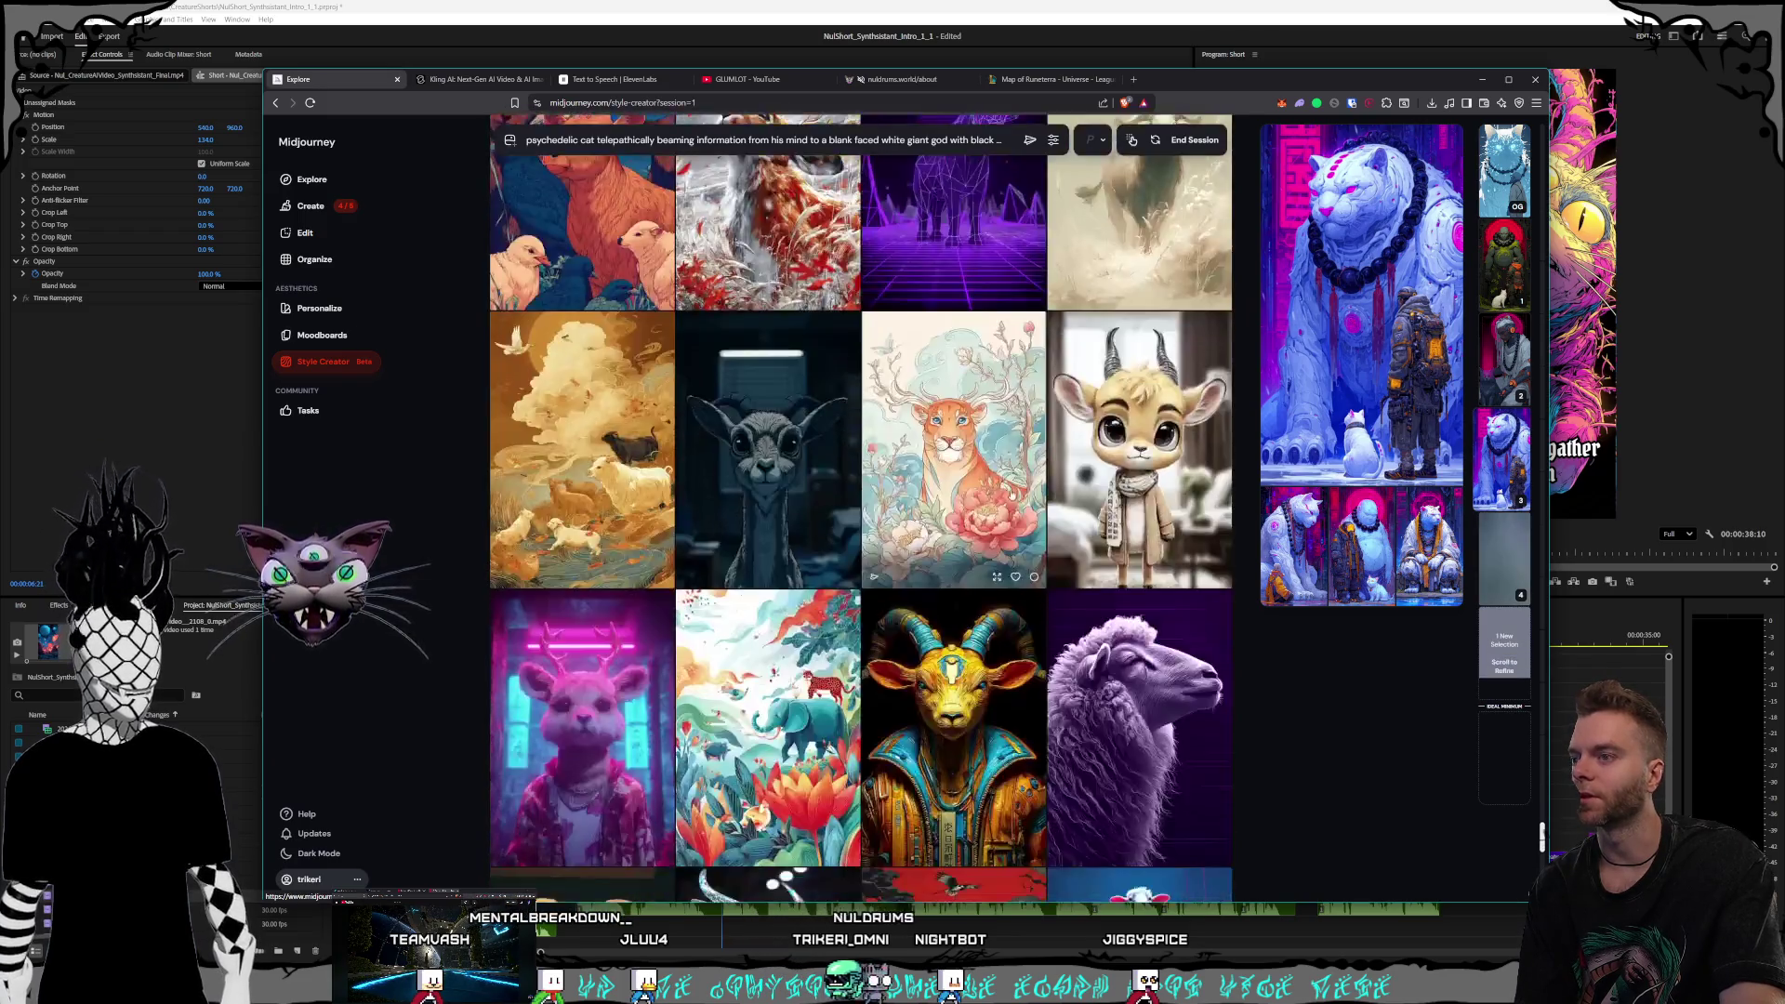
scroll(1012, 495, down, 5)
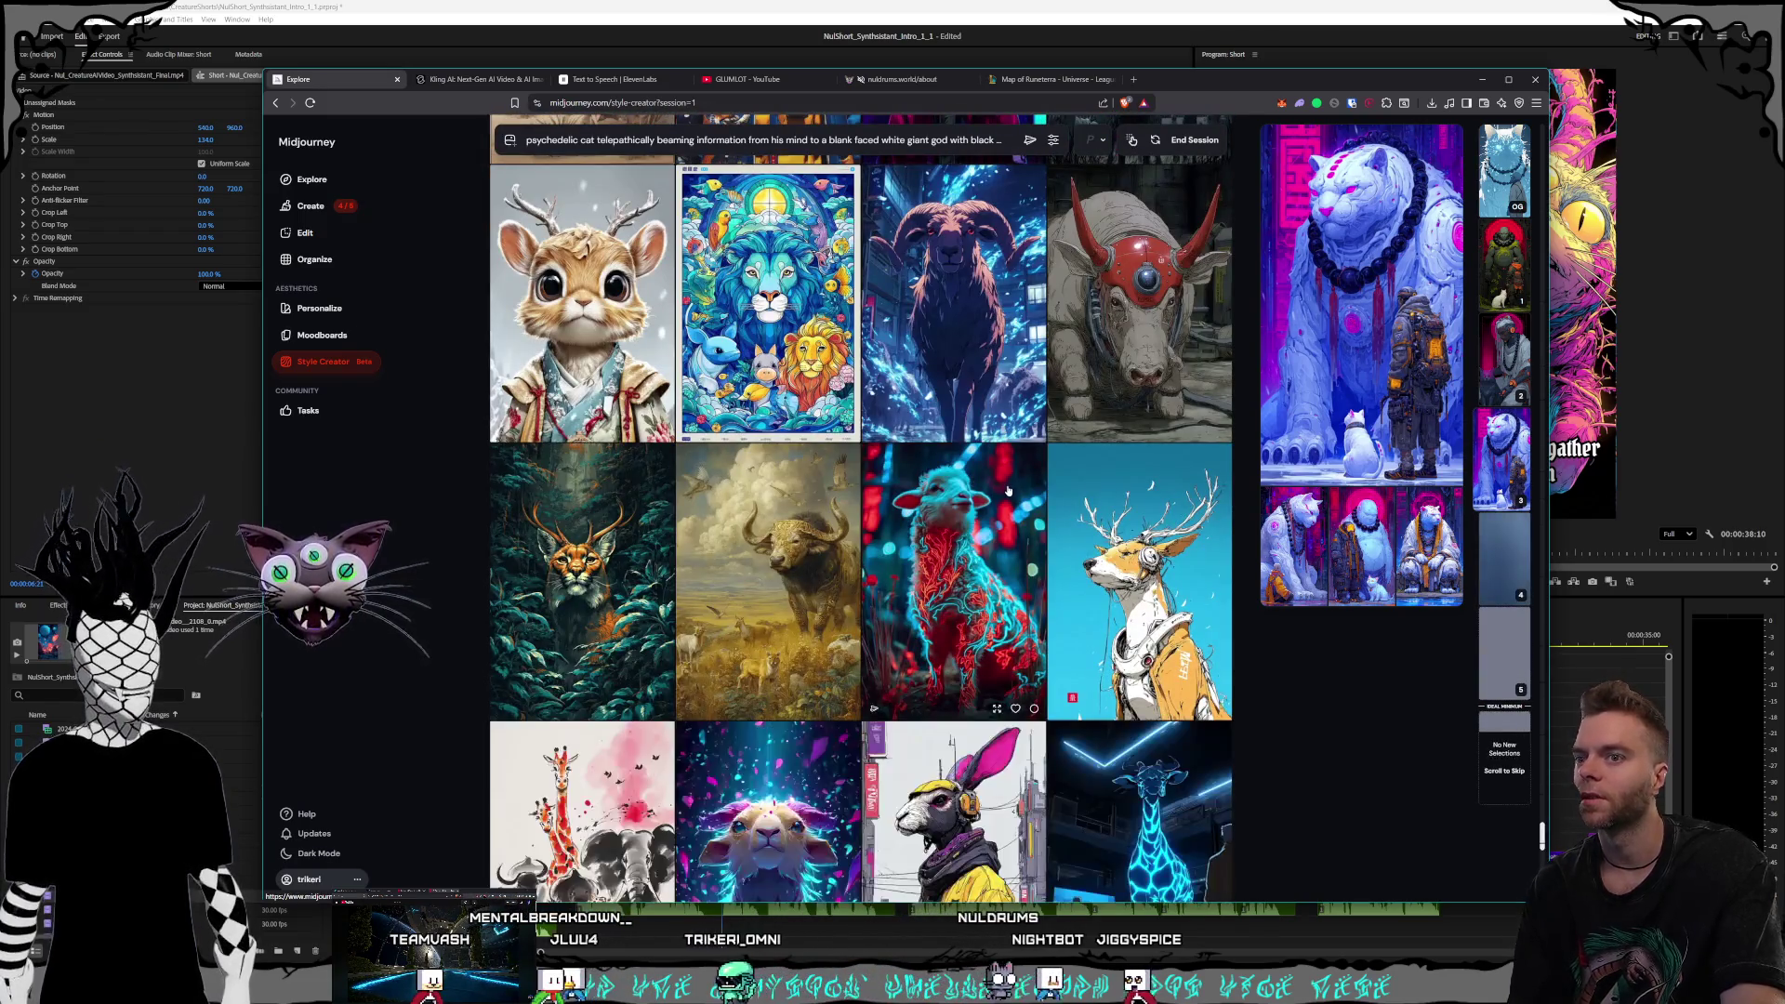
scroll(1008, 490, down, 3)
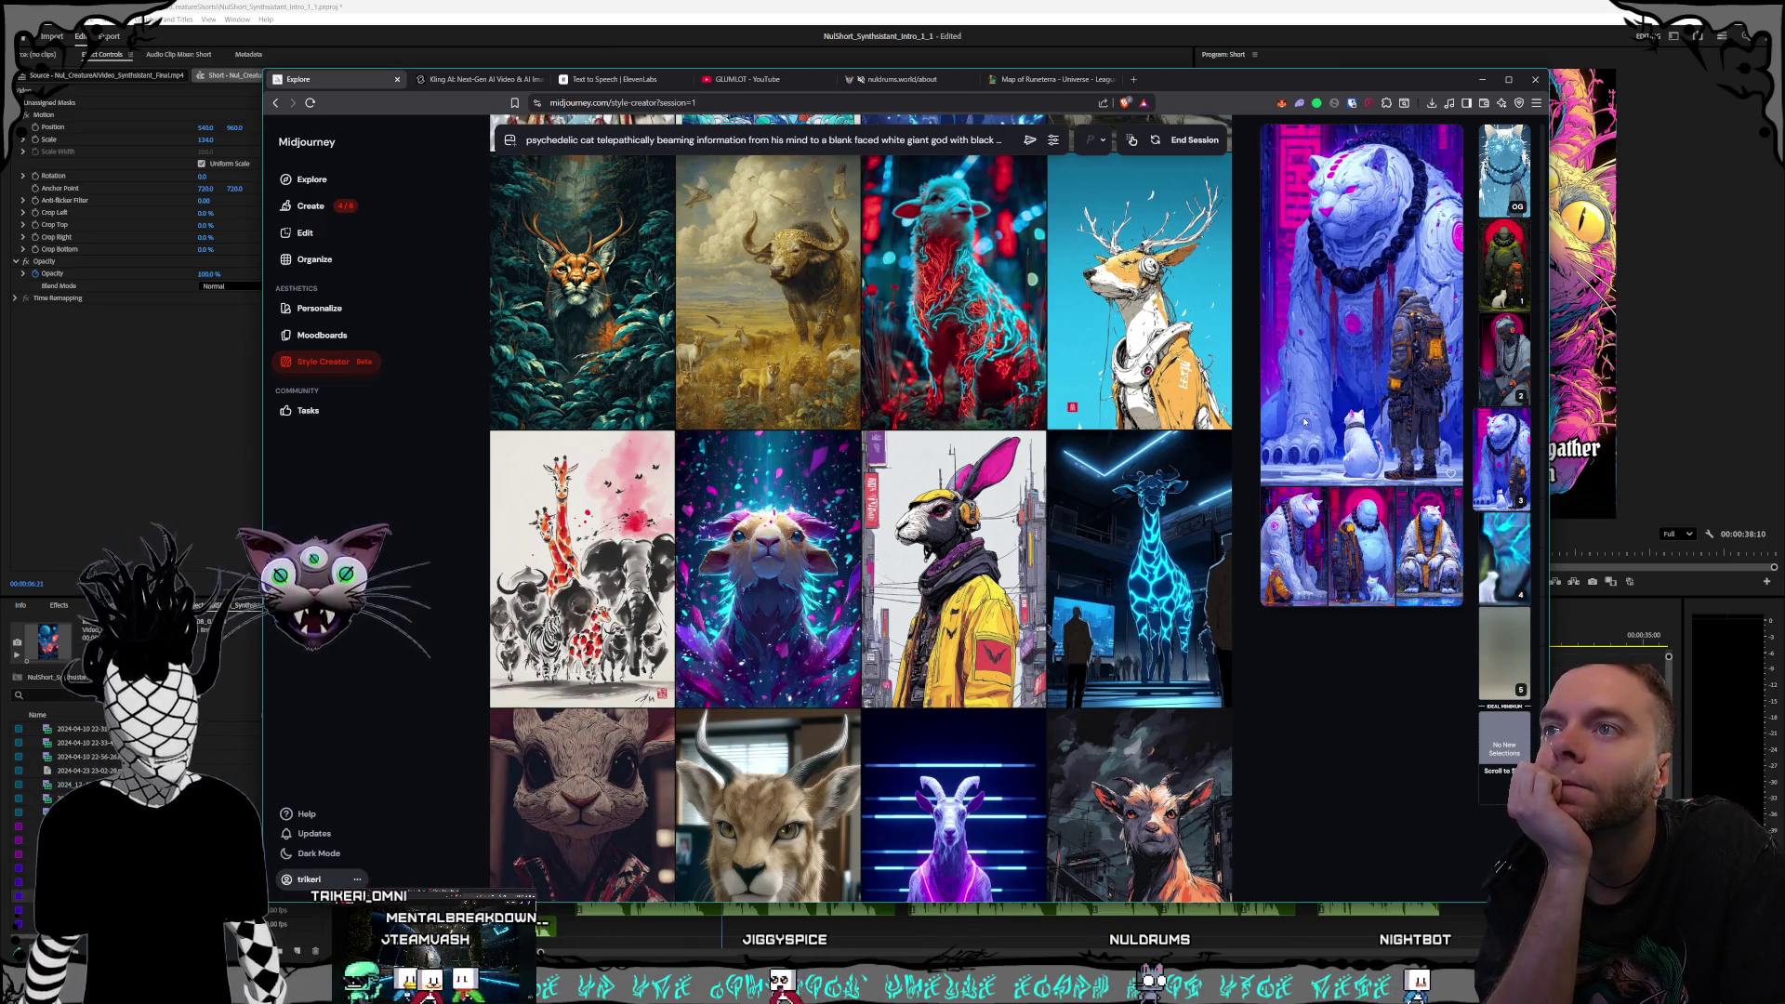
Cycle through the second, third and fourth renders, ending on the lightning-veined blue god
click(1354, 537)
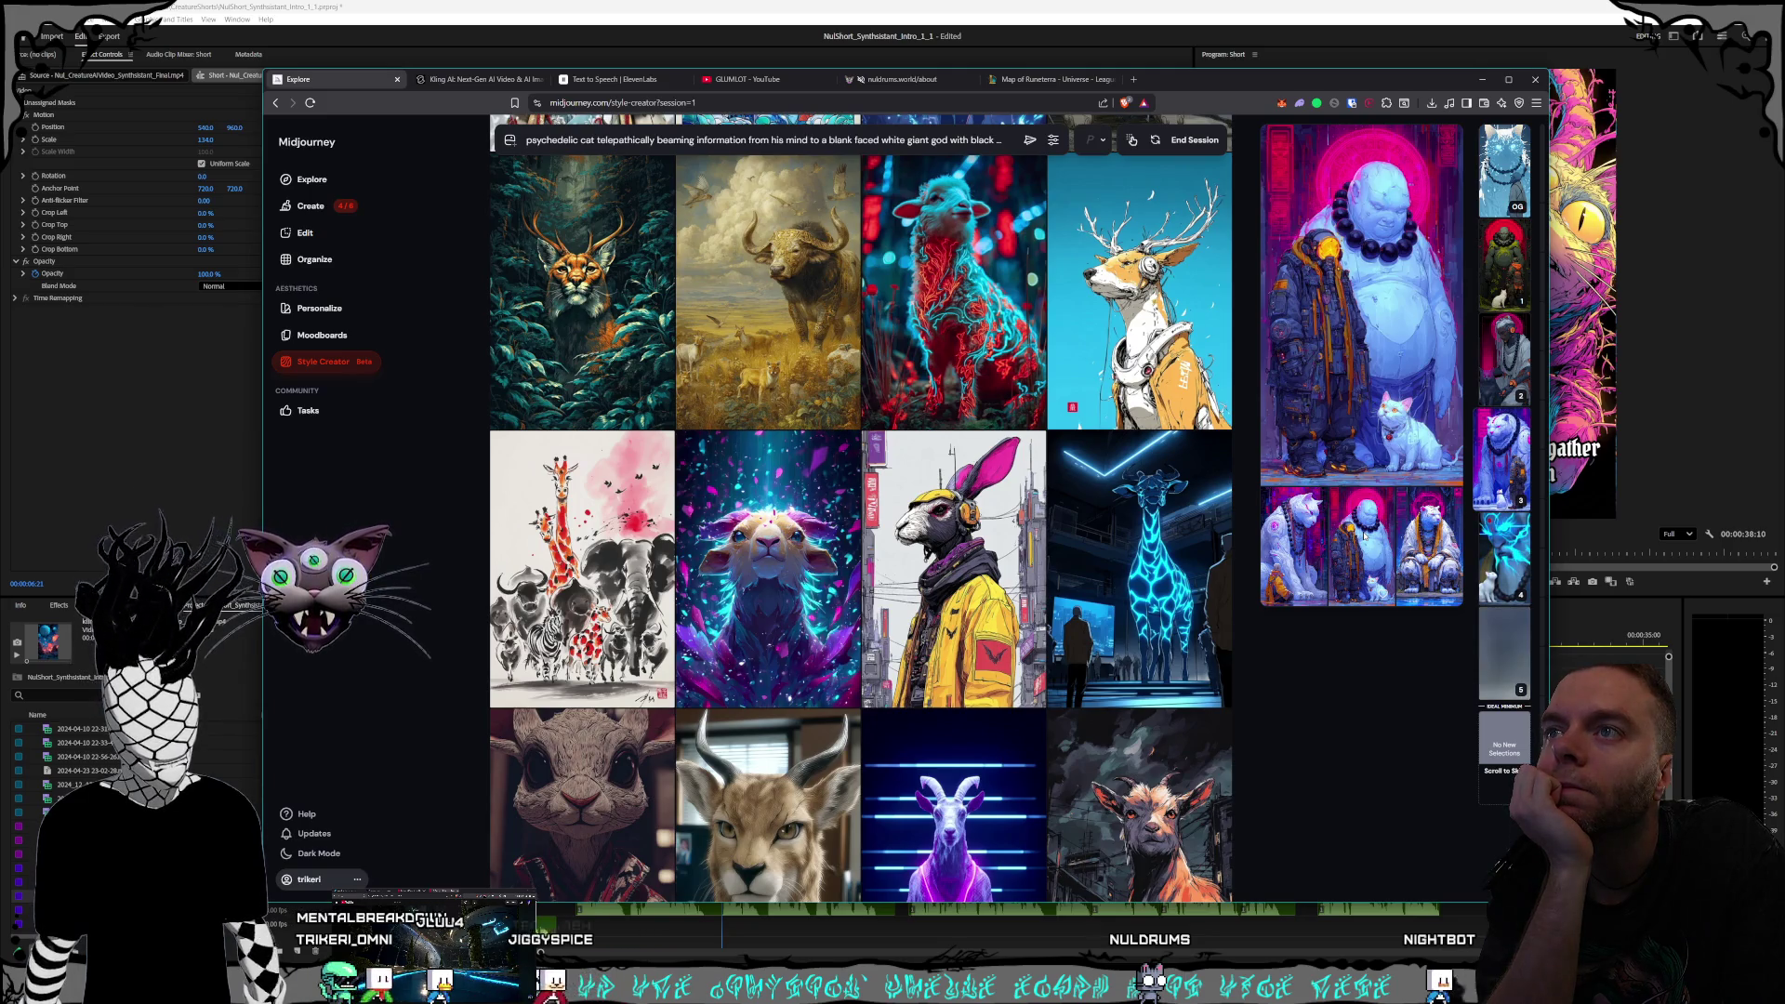
click(1421, 544)
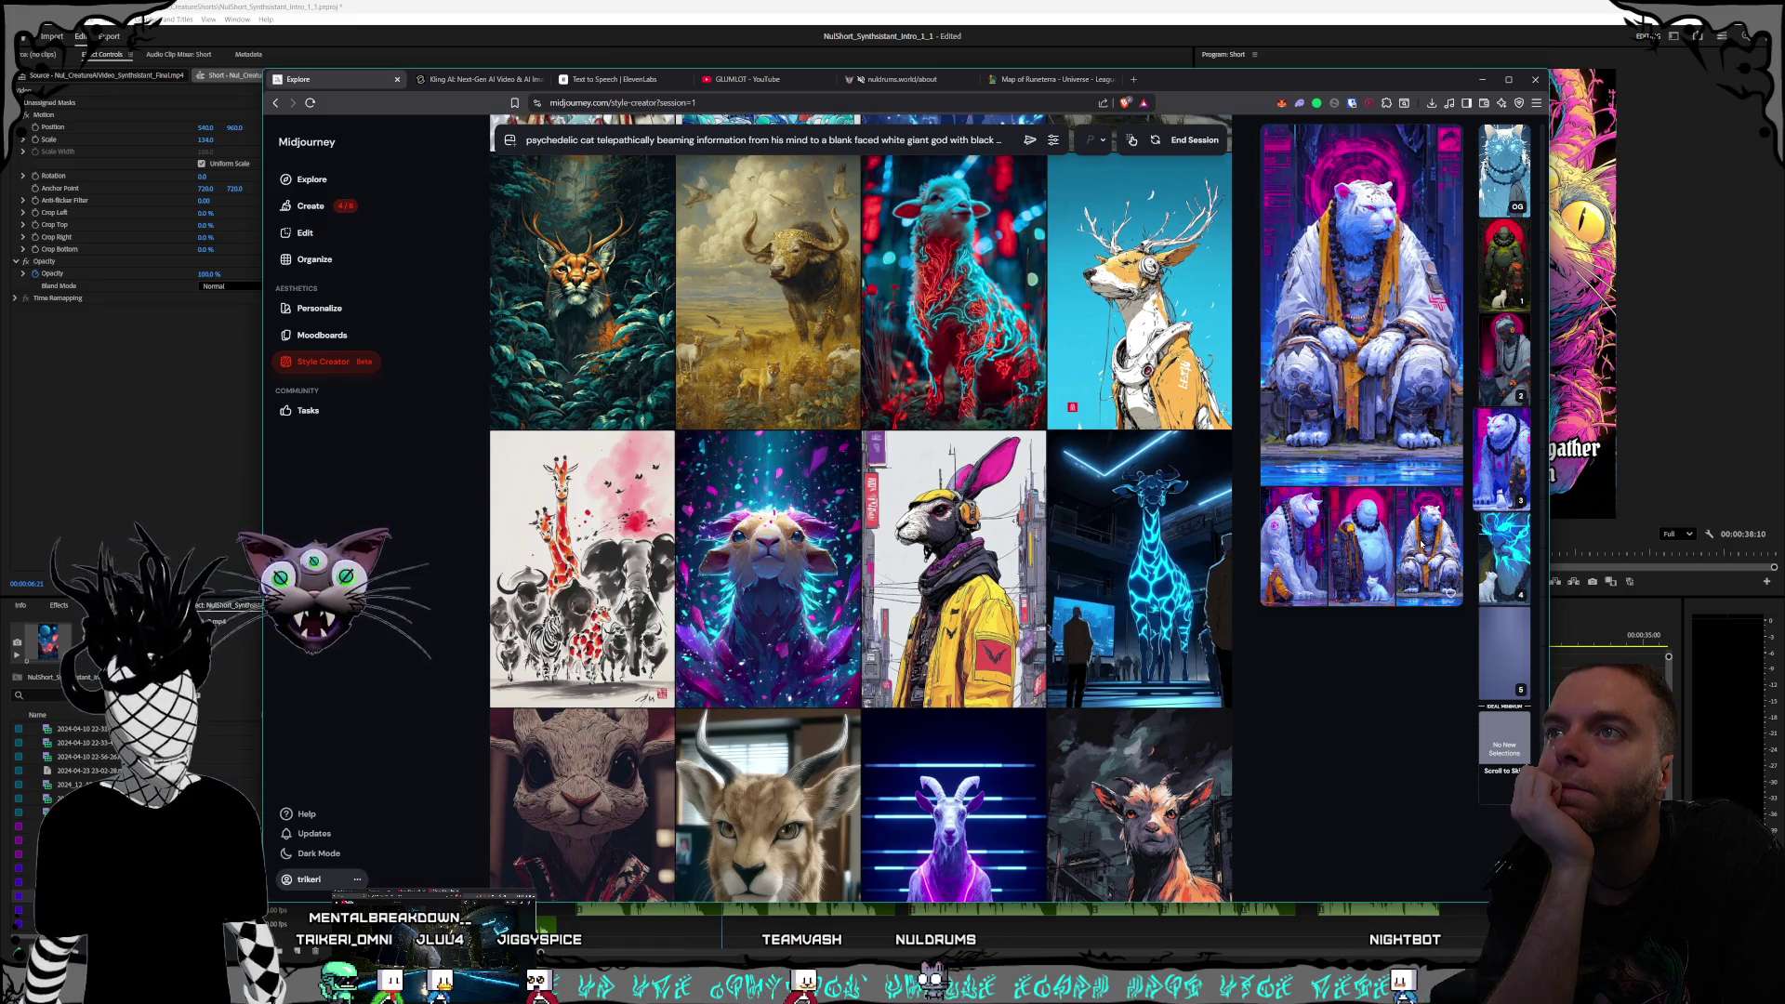
click(1504, 556)
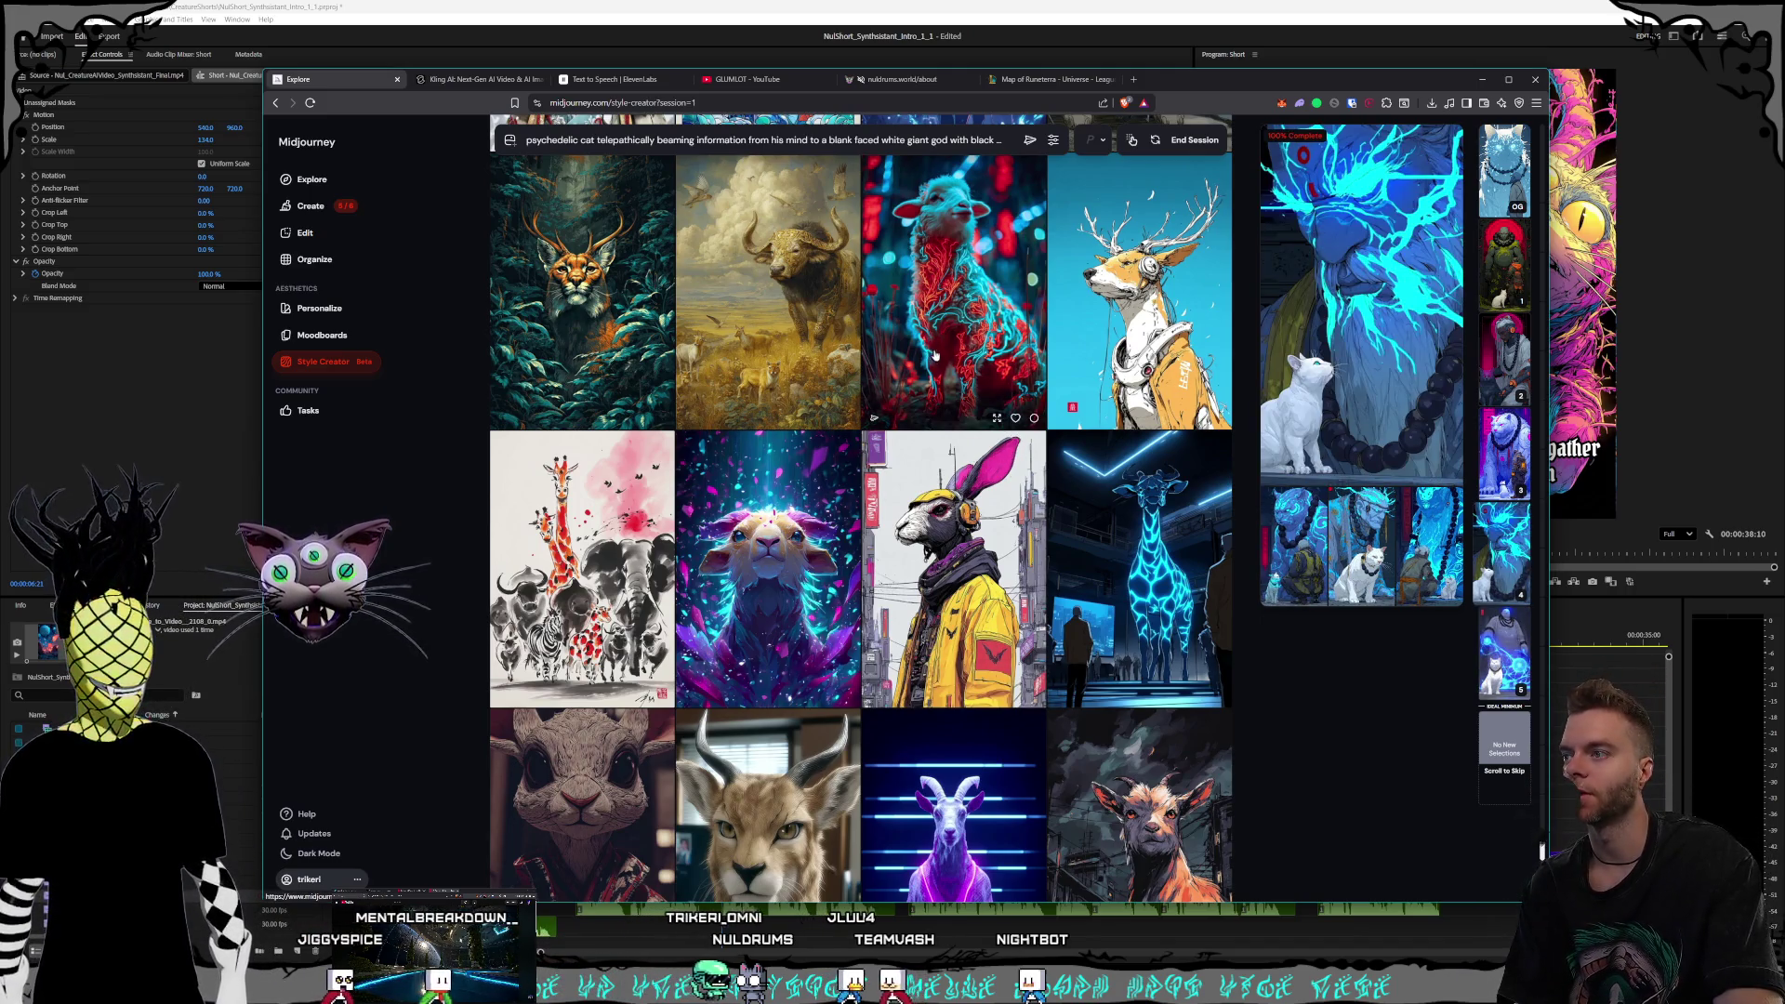
Browse further down the Style Creator grid and pick the anime deer image
scroll(971, 366, down, 2)
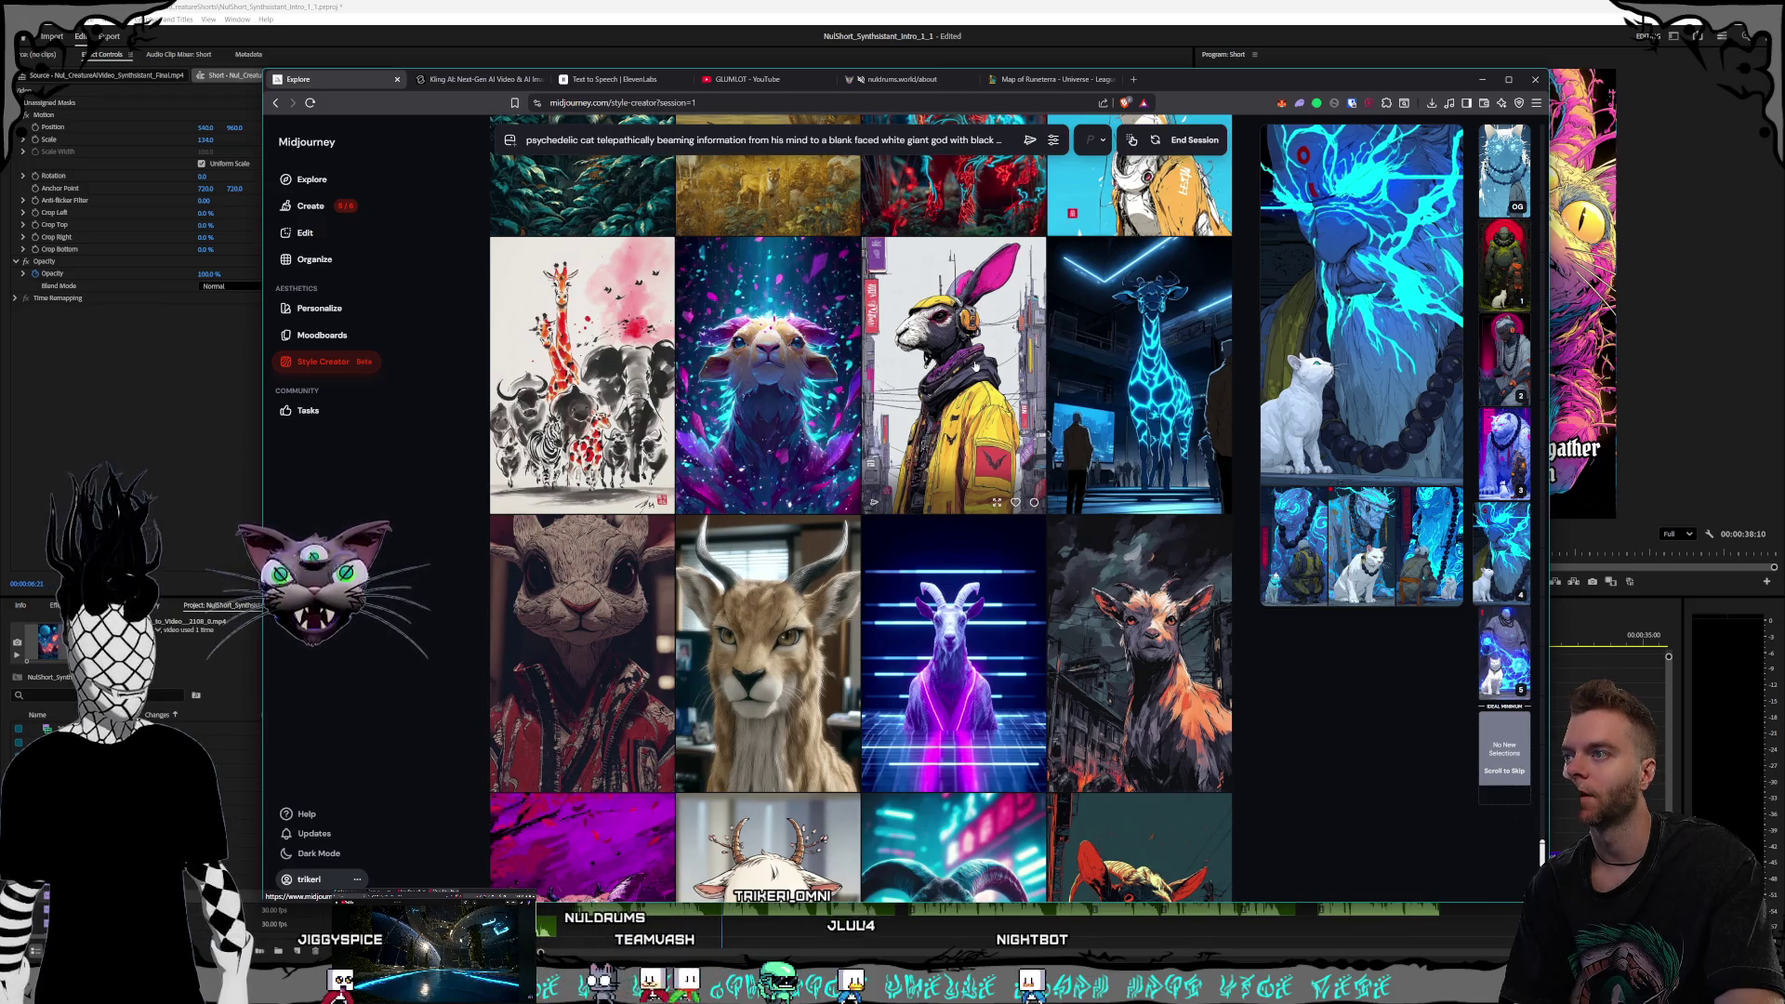
scroll(974, 367, down, 2)
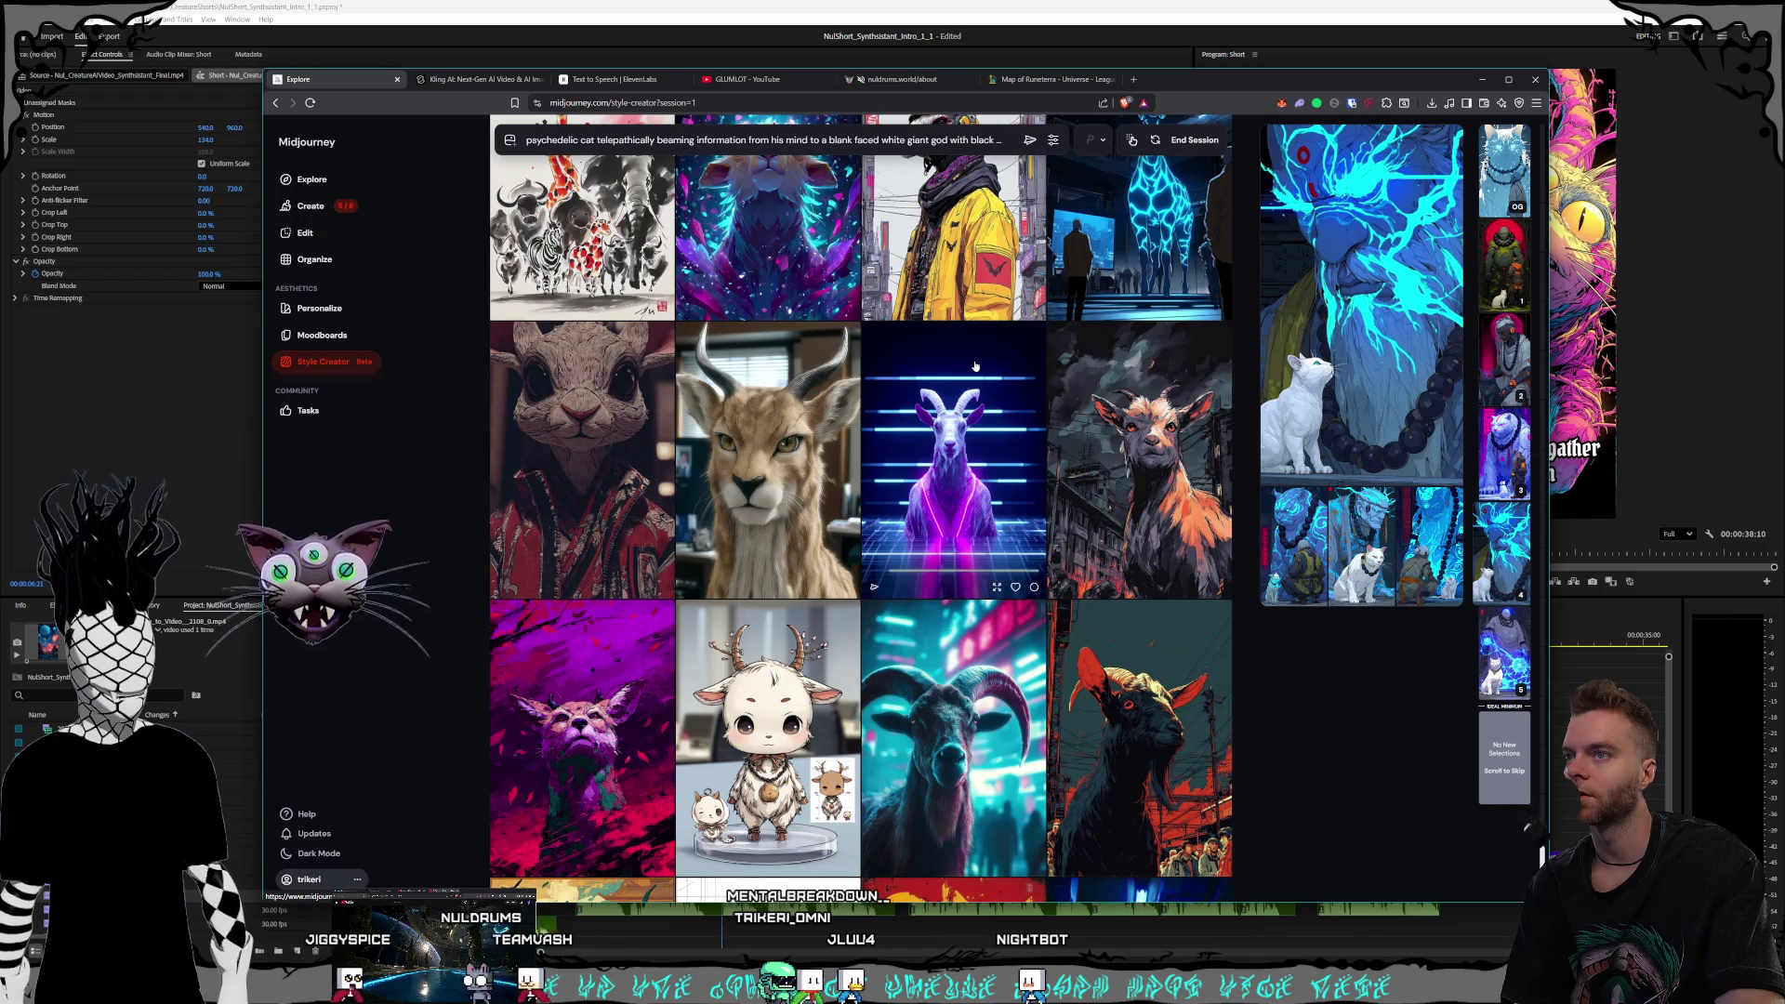
scroll(974, 366, down, 1)
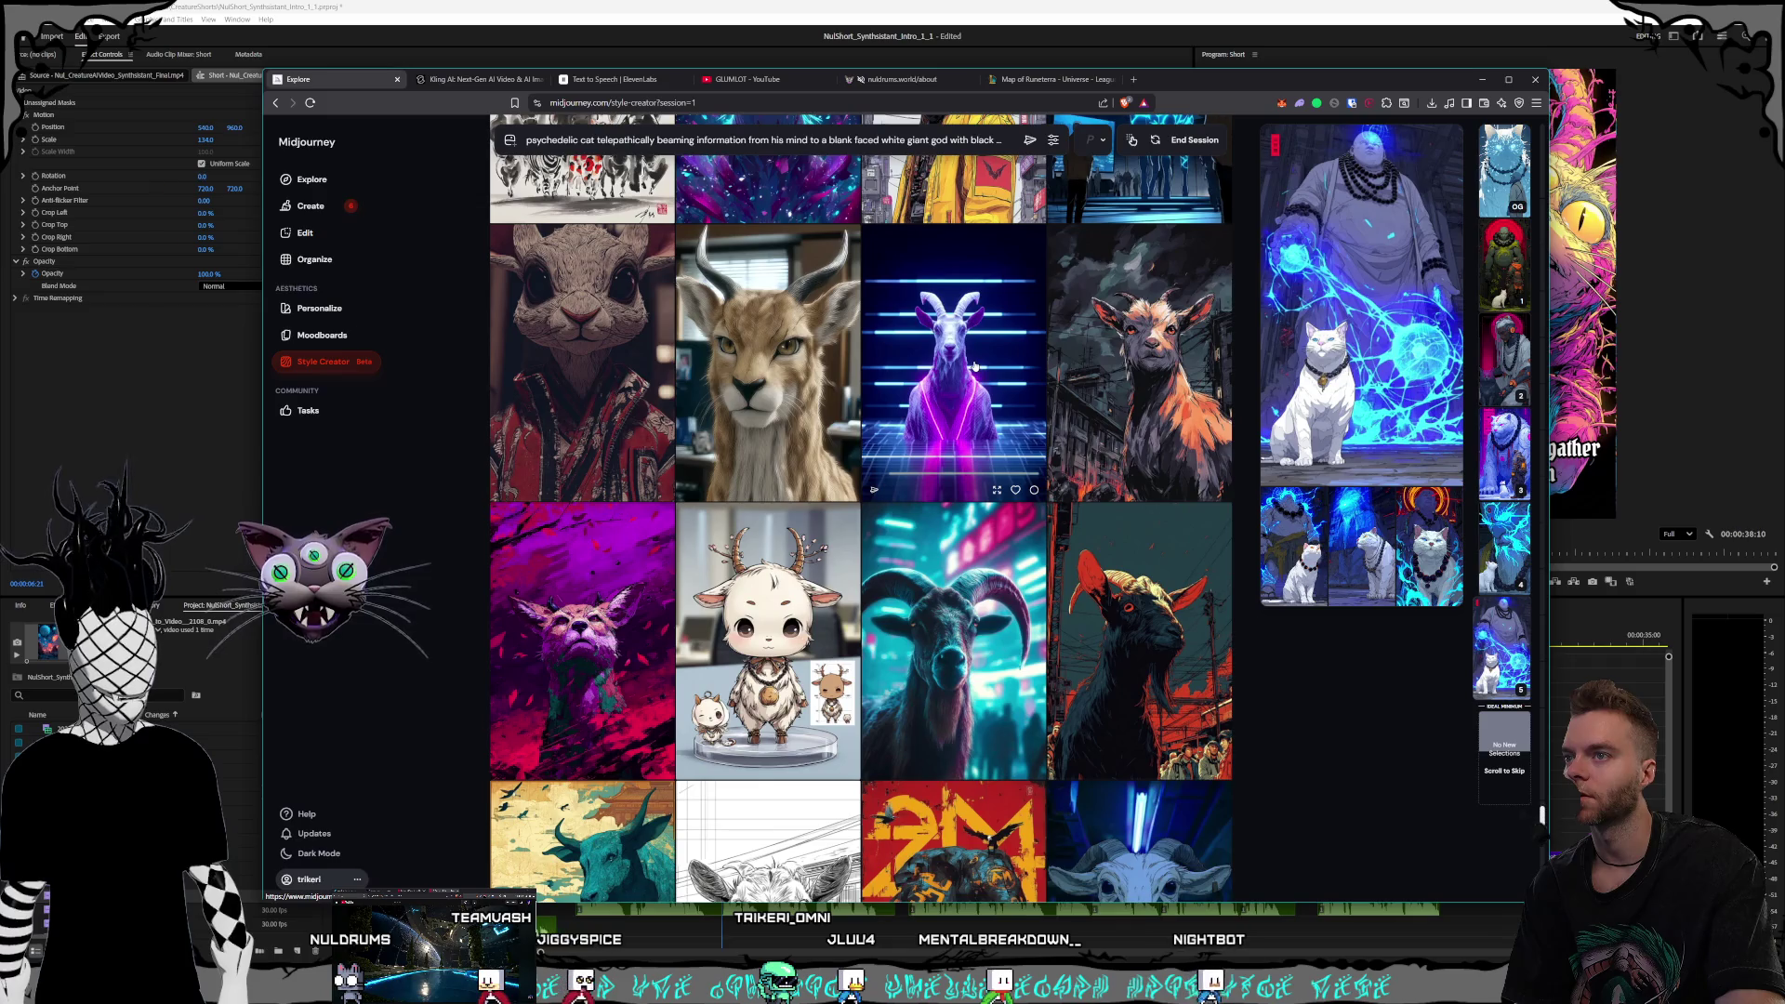
scroll(975, 366, down, 6)
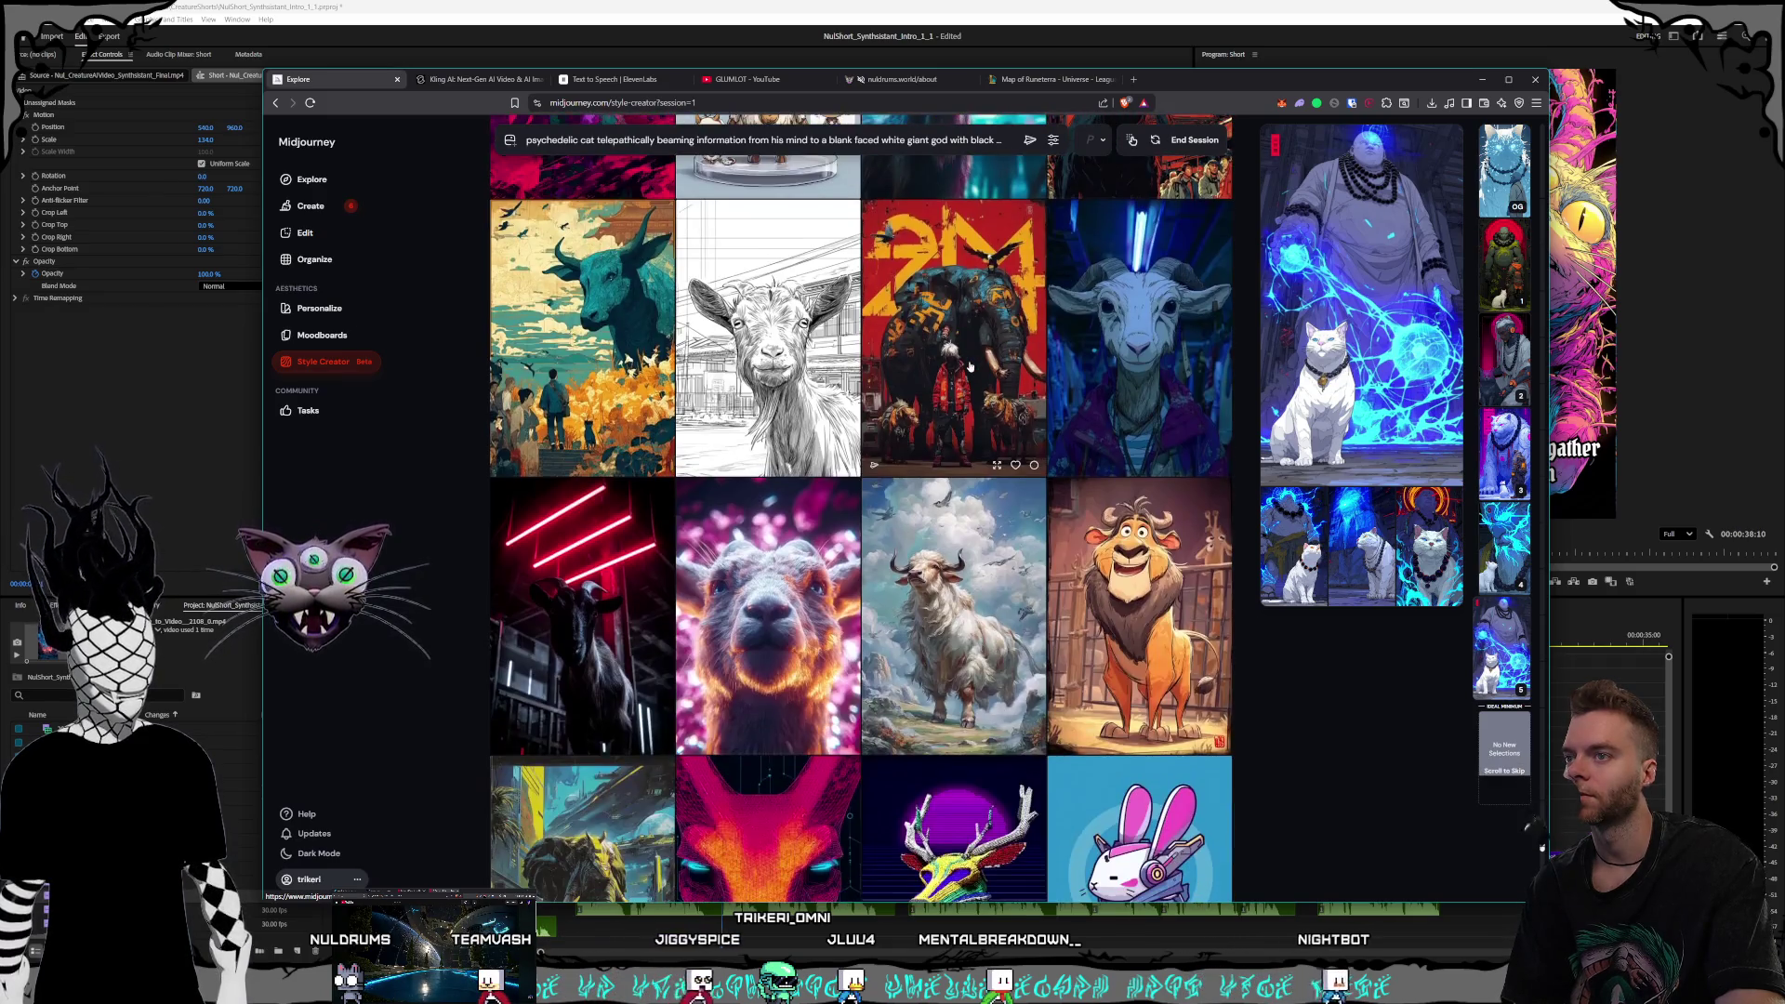
scroll(965, 365, down, 1)
scroll(963, 366, down, 4)
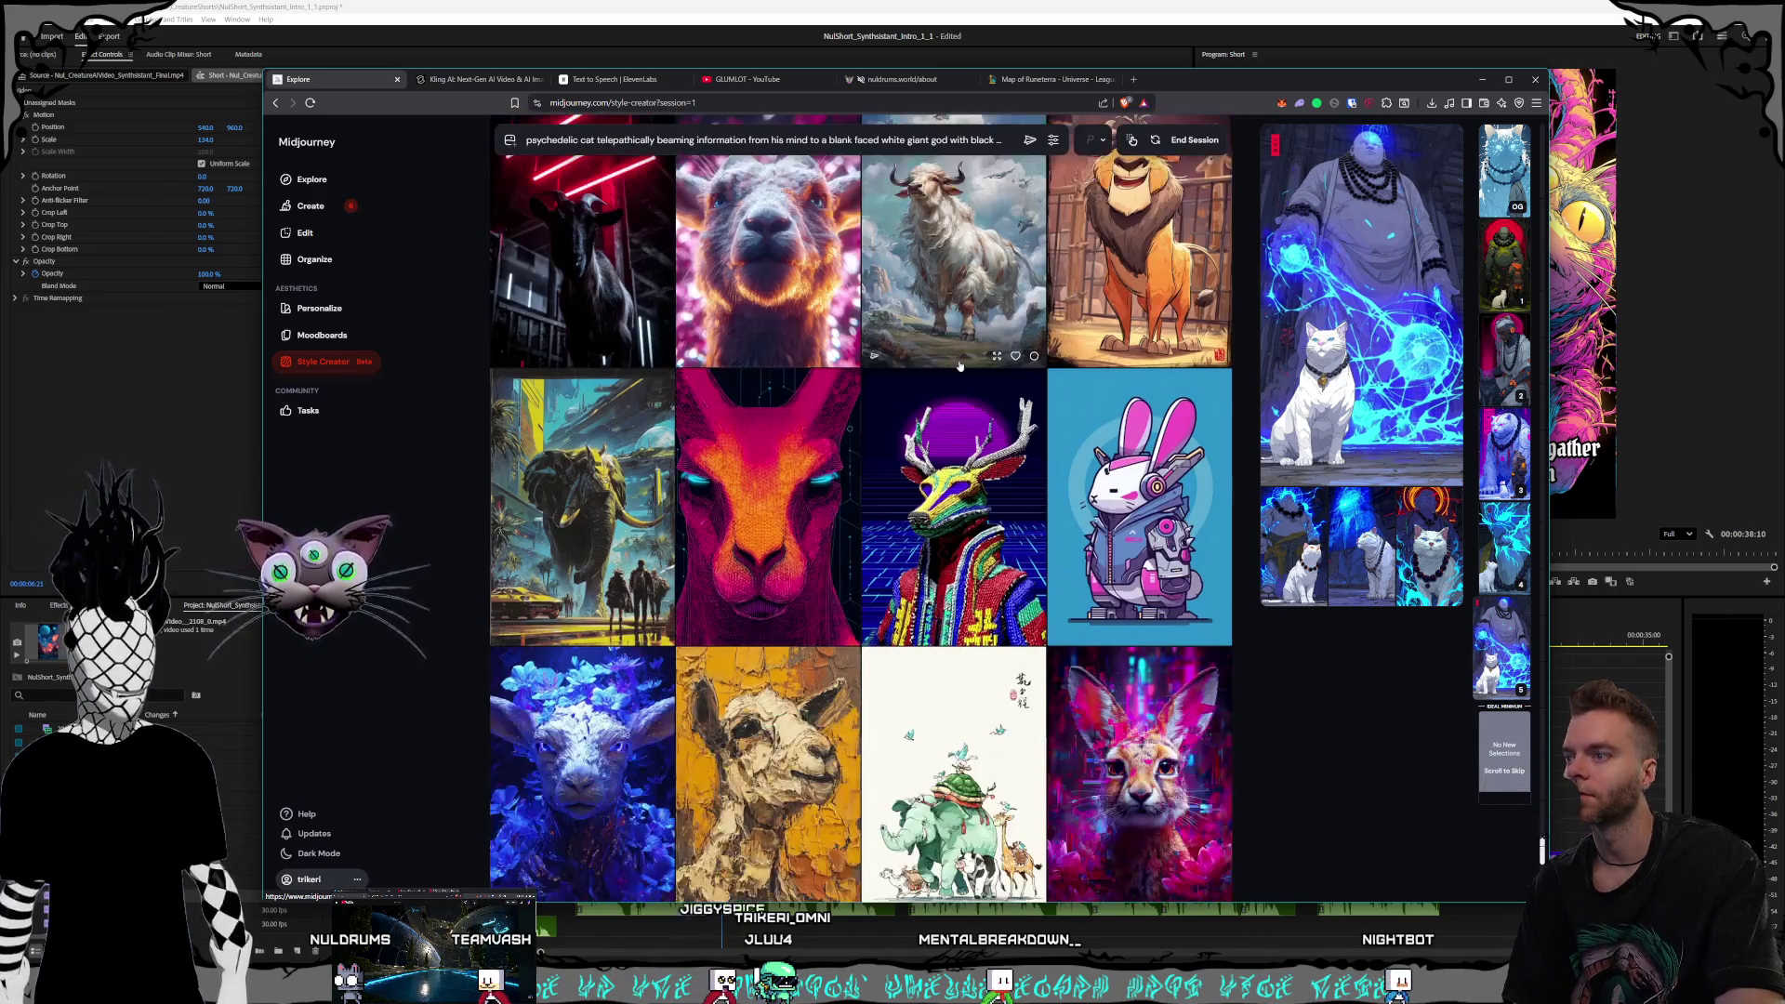
scroll(922, 346, down, 3)
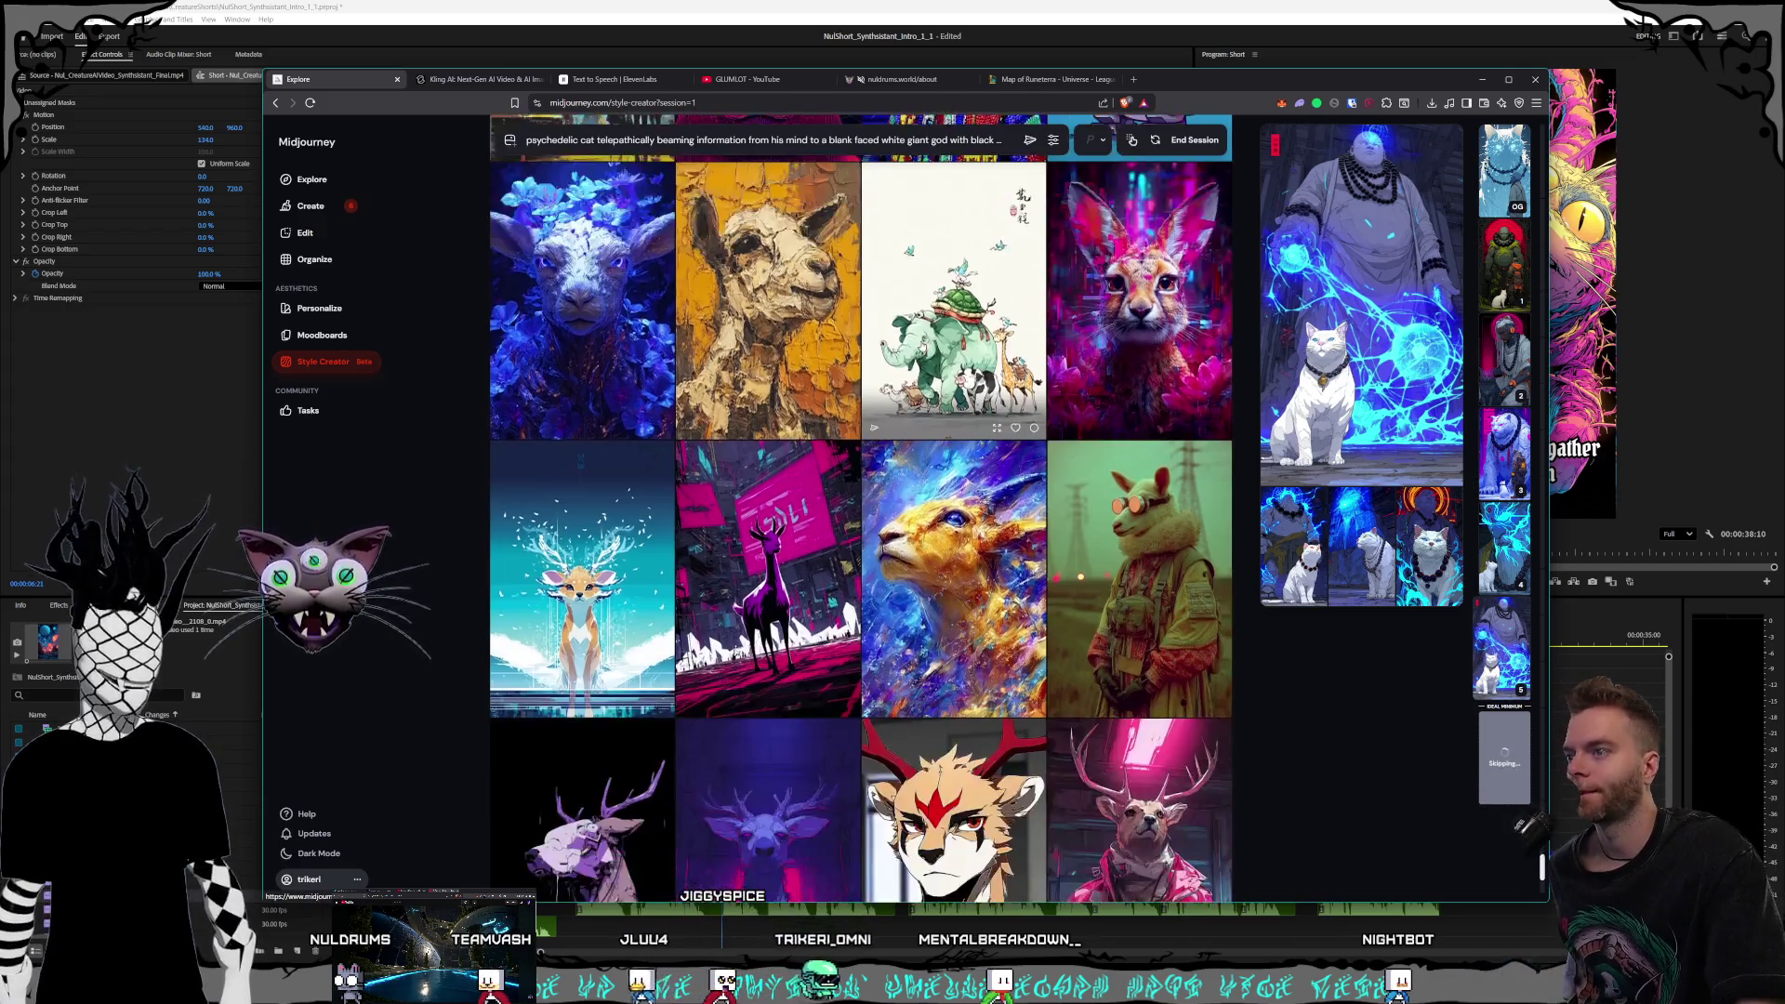
scroll(922, 346, down, 2)
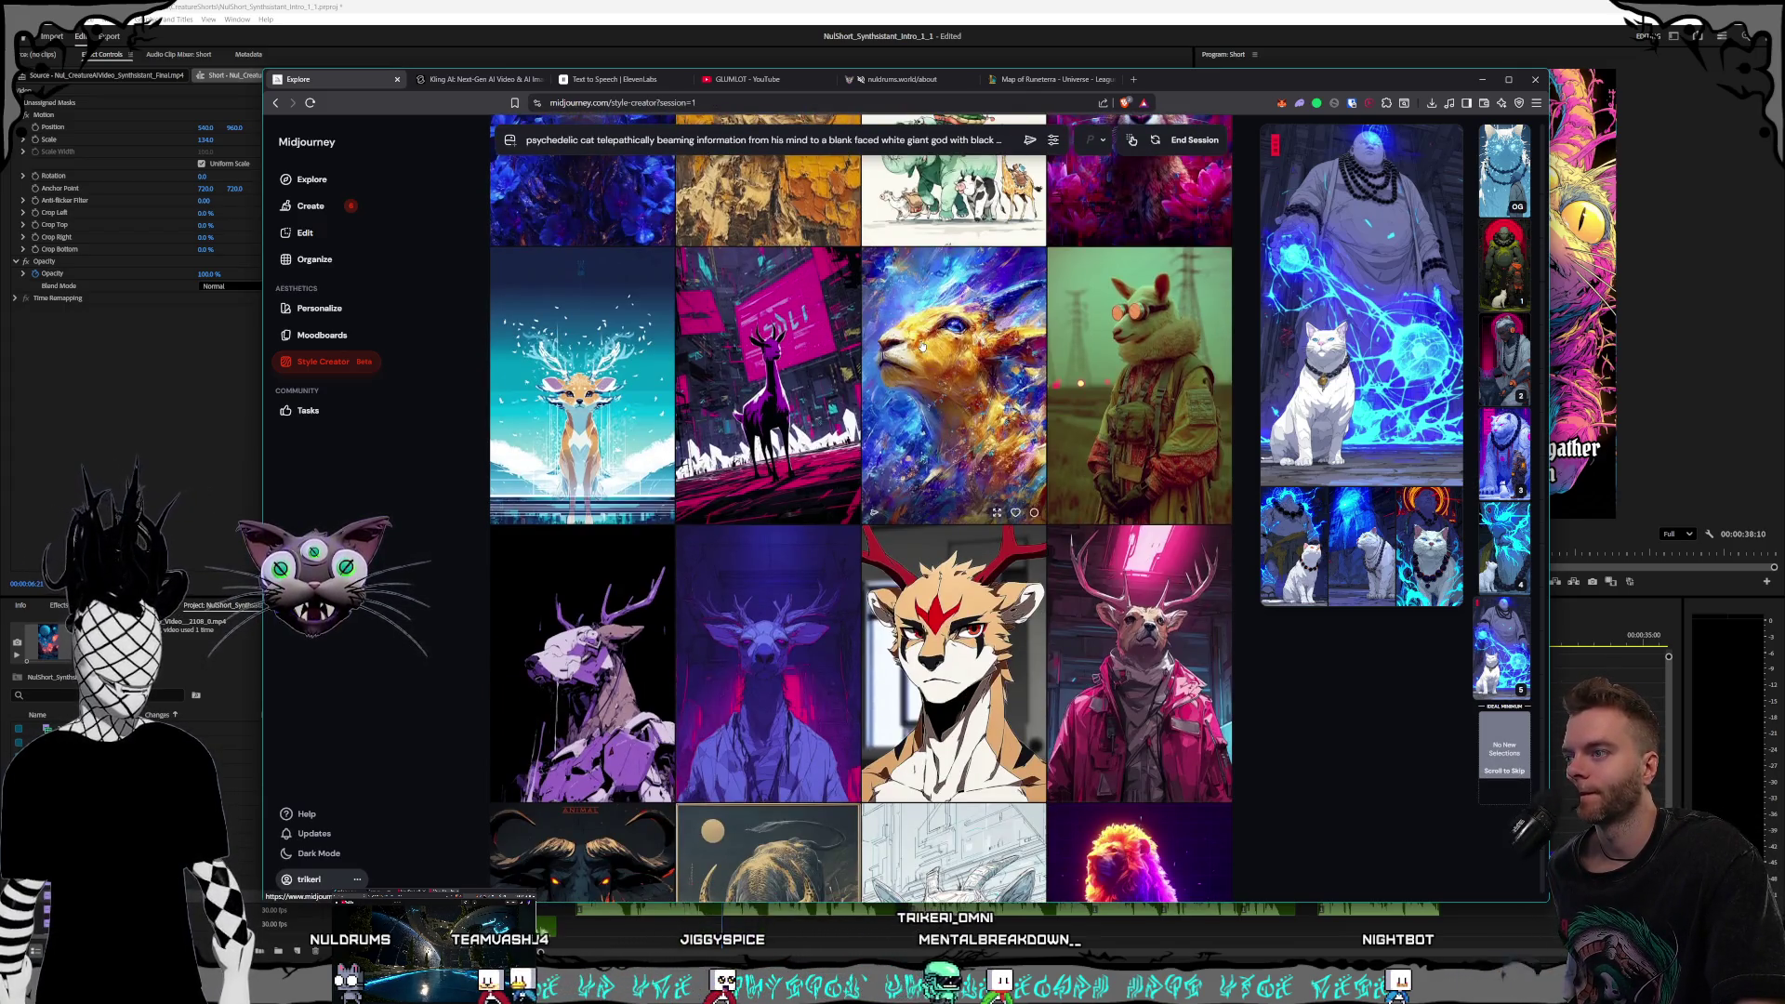
scroll(923, 346, down, 2)
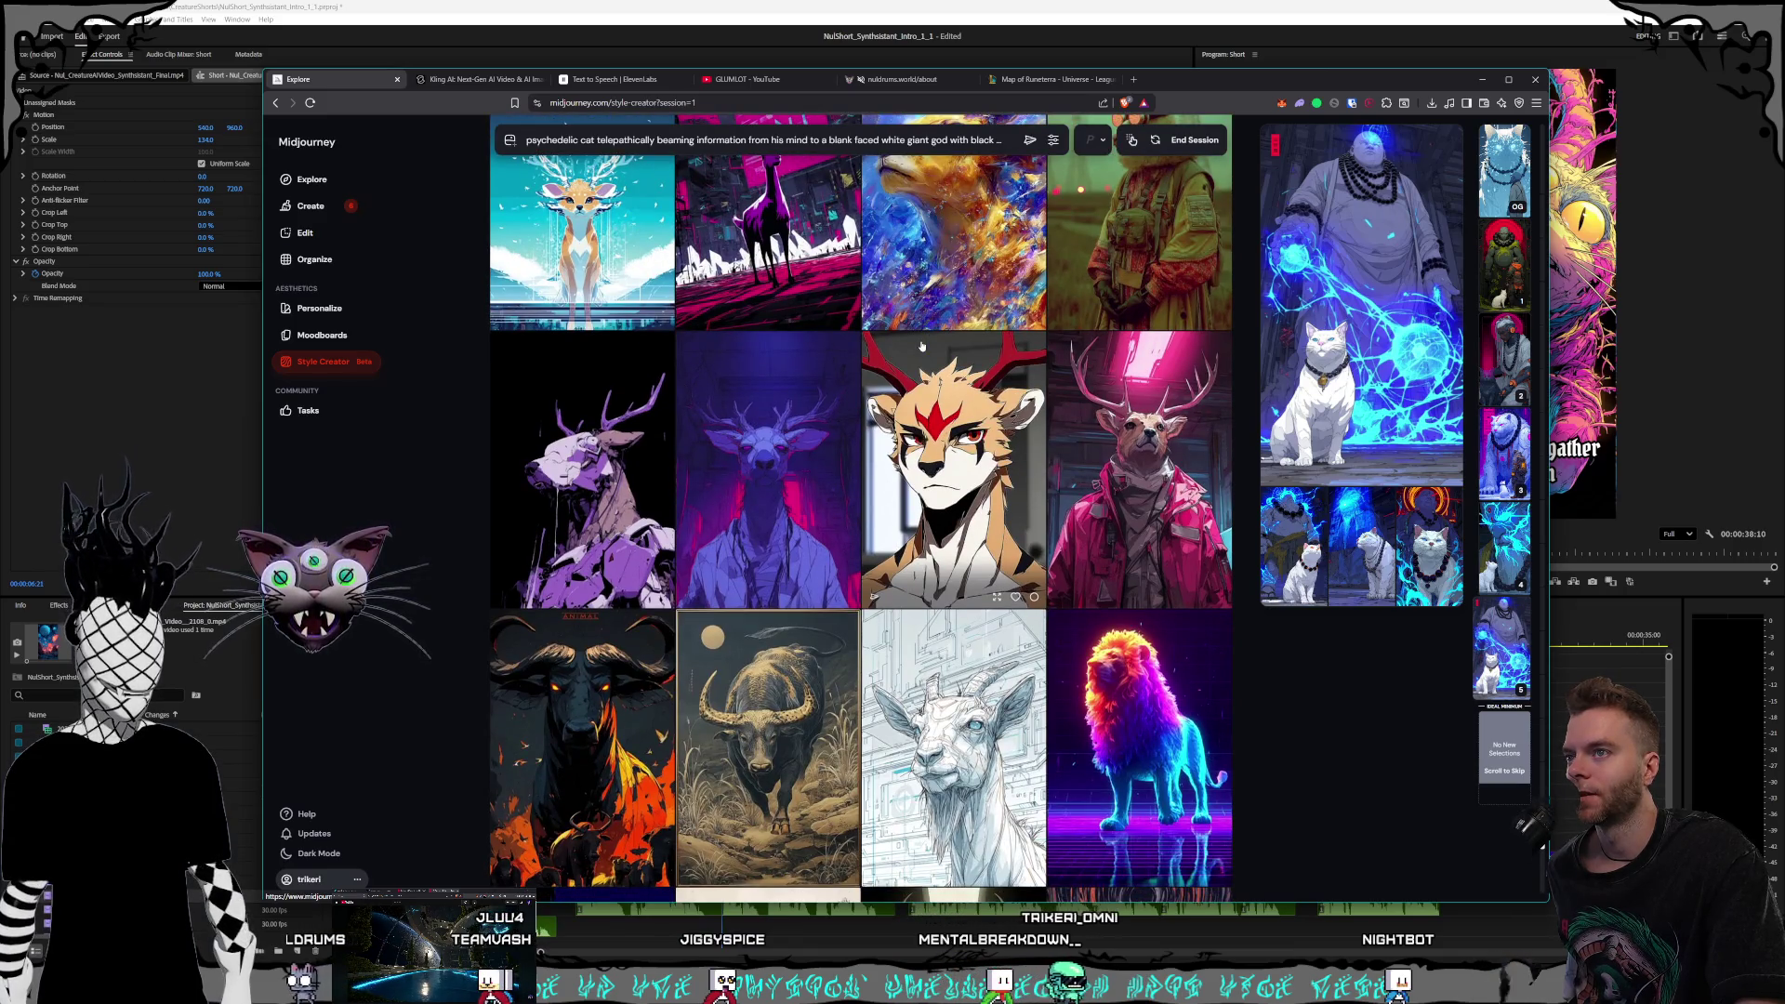
click(921, 346)
Continue through the giraffe, sheep and elephant rows, then select a preview thumbnail
scroll(920, 353, down, 5)
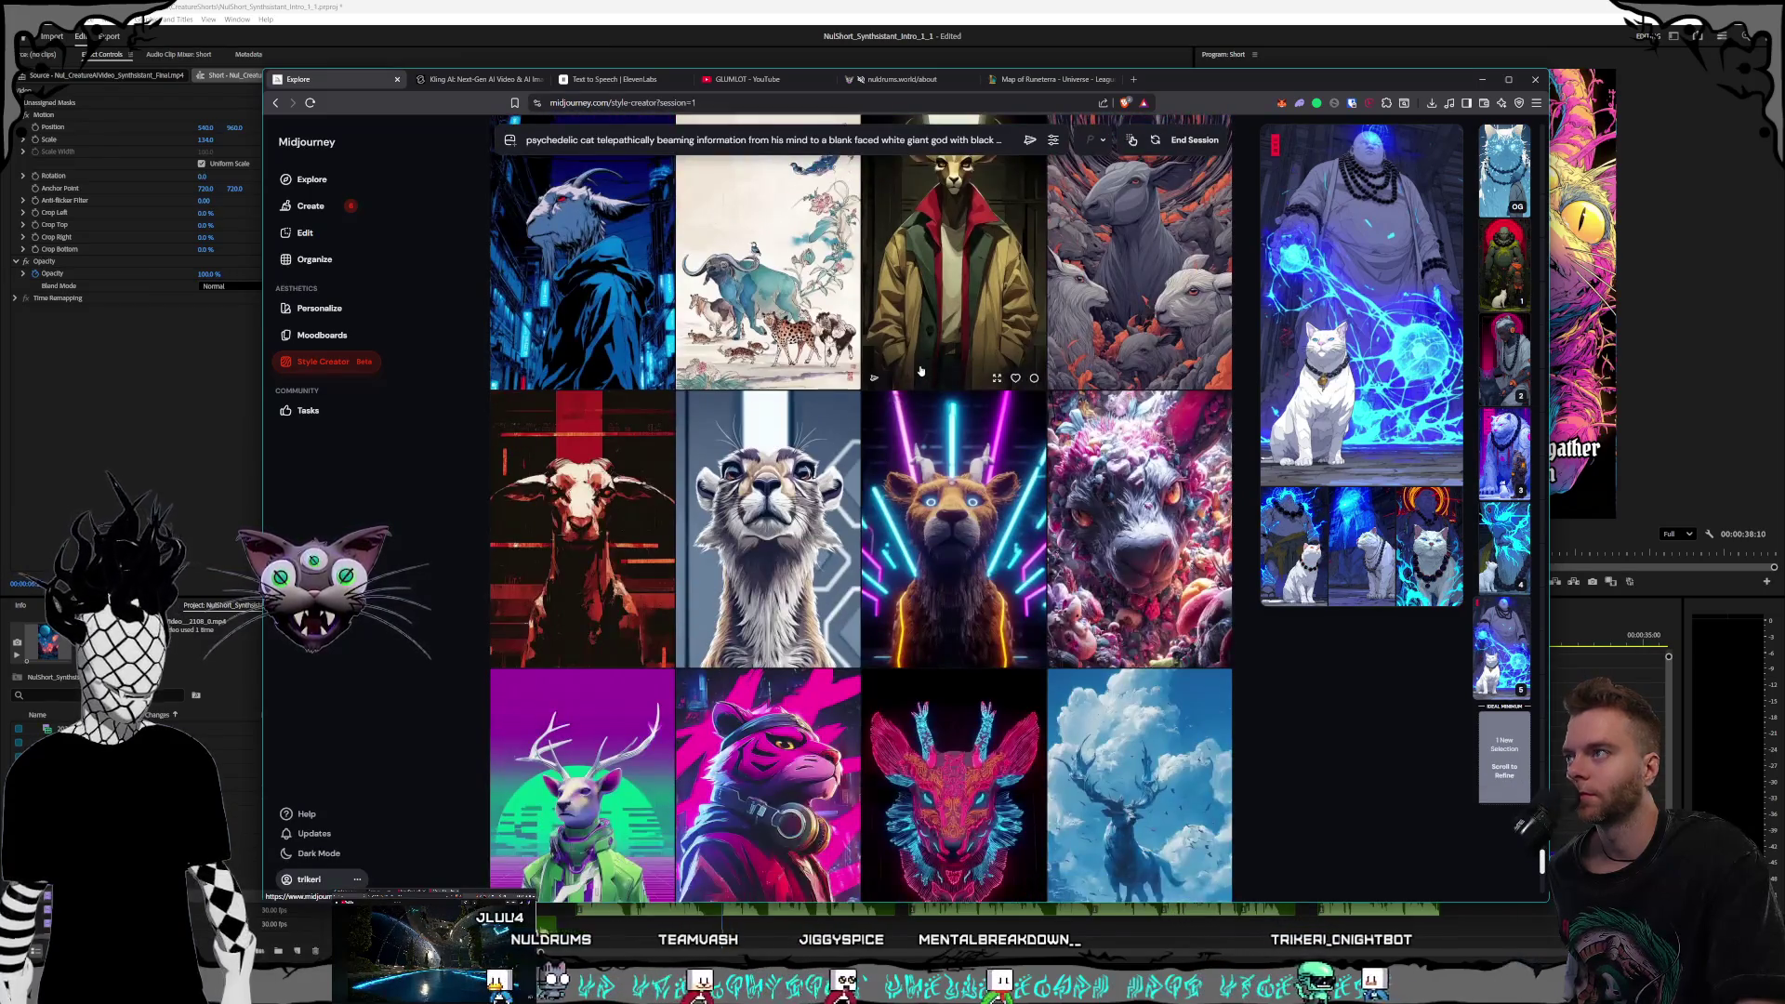
scroll(921, 371, down, 3)
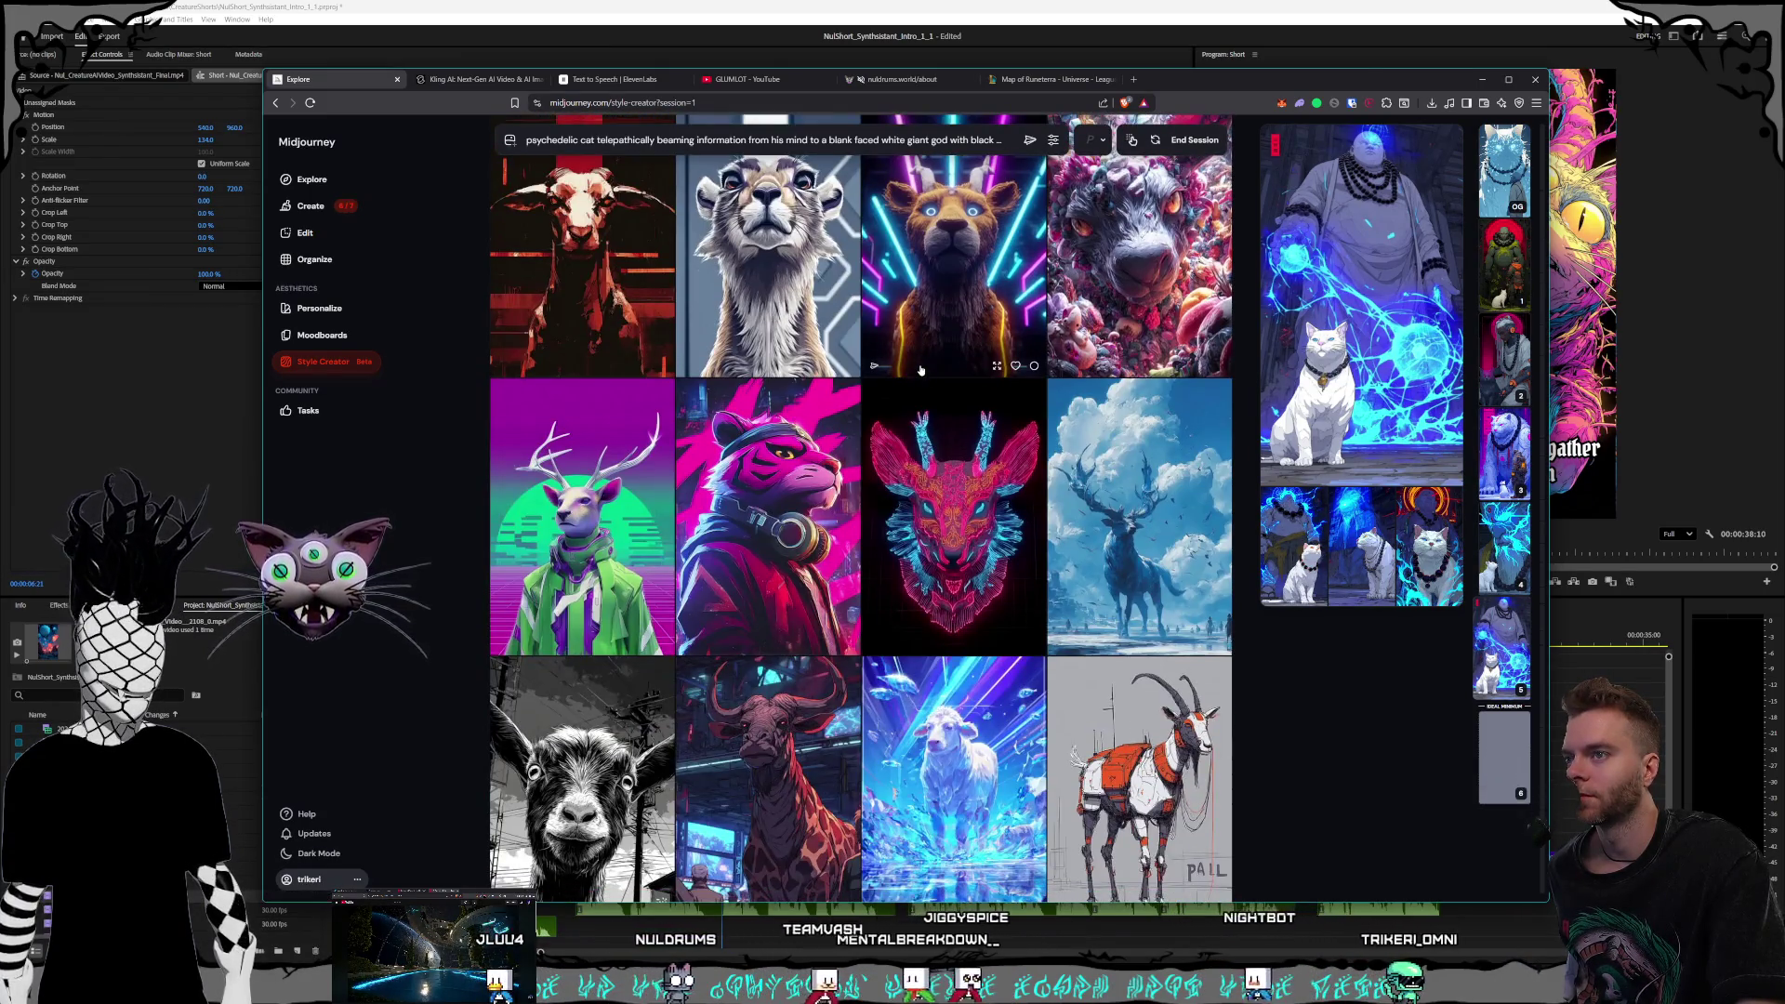
scroll(921, 371, down, 2)
scroll(920, 369, down, 1)
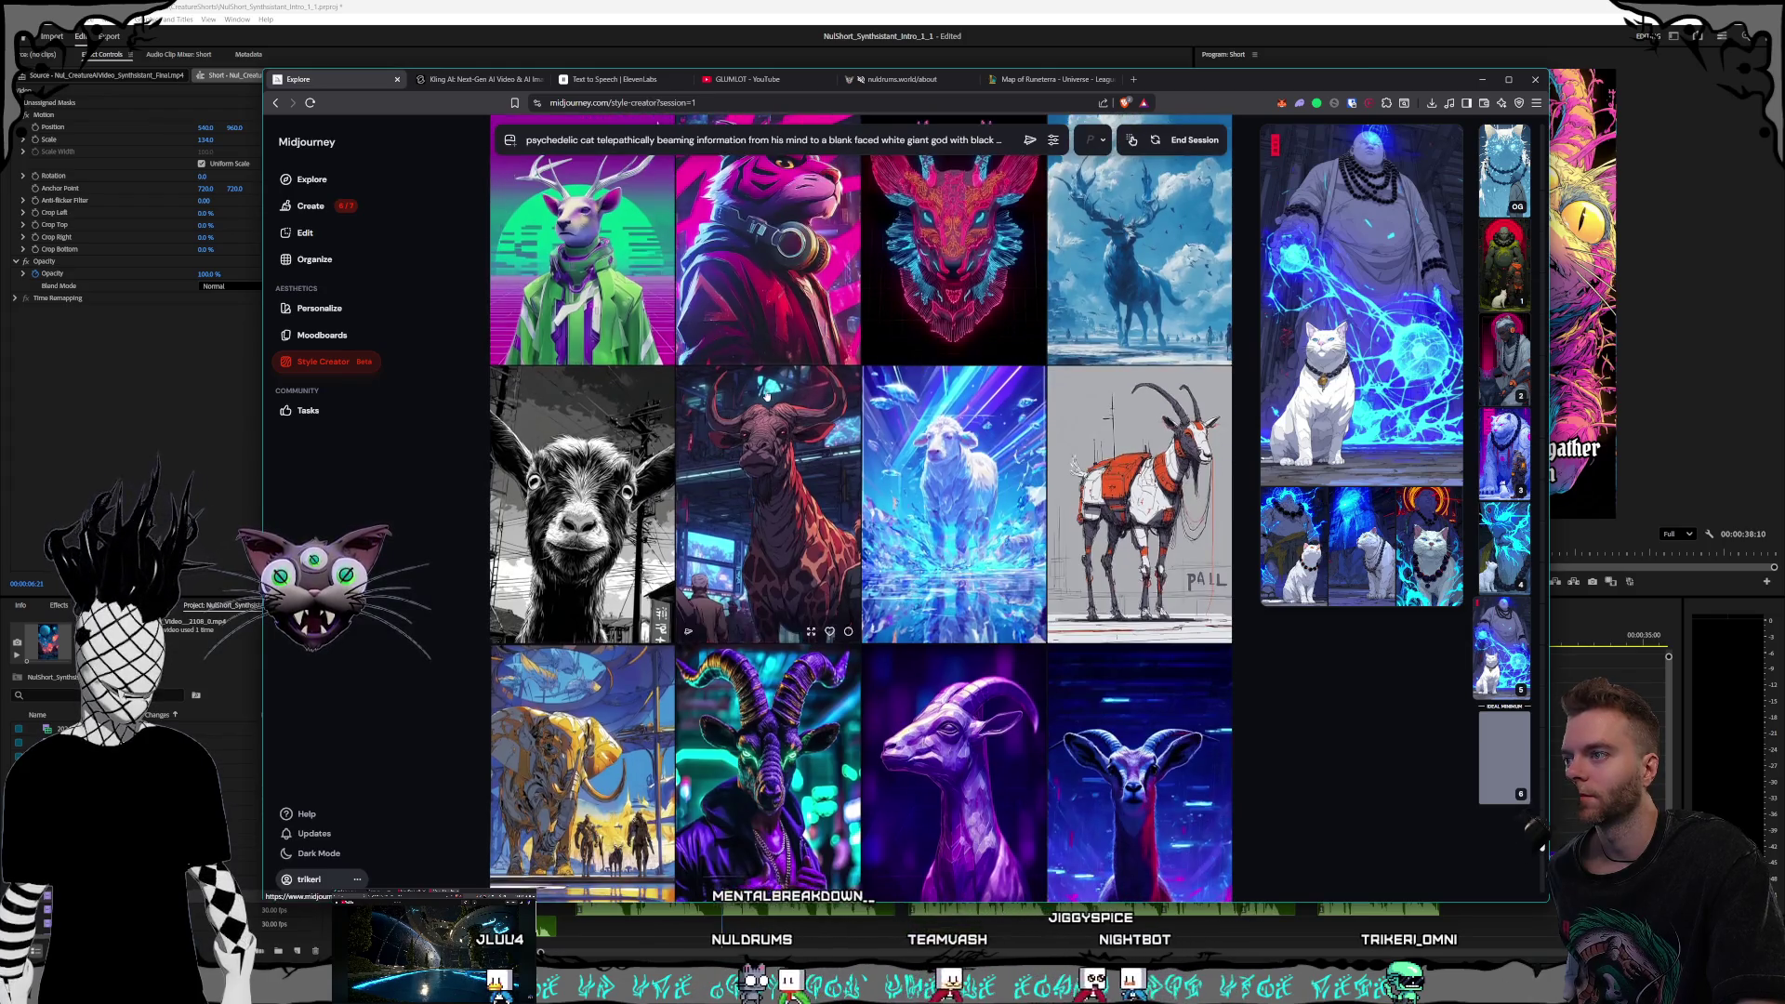
scroll(771, 397, down, 8)
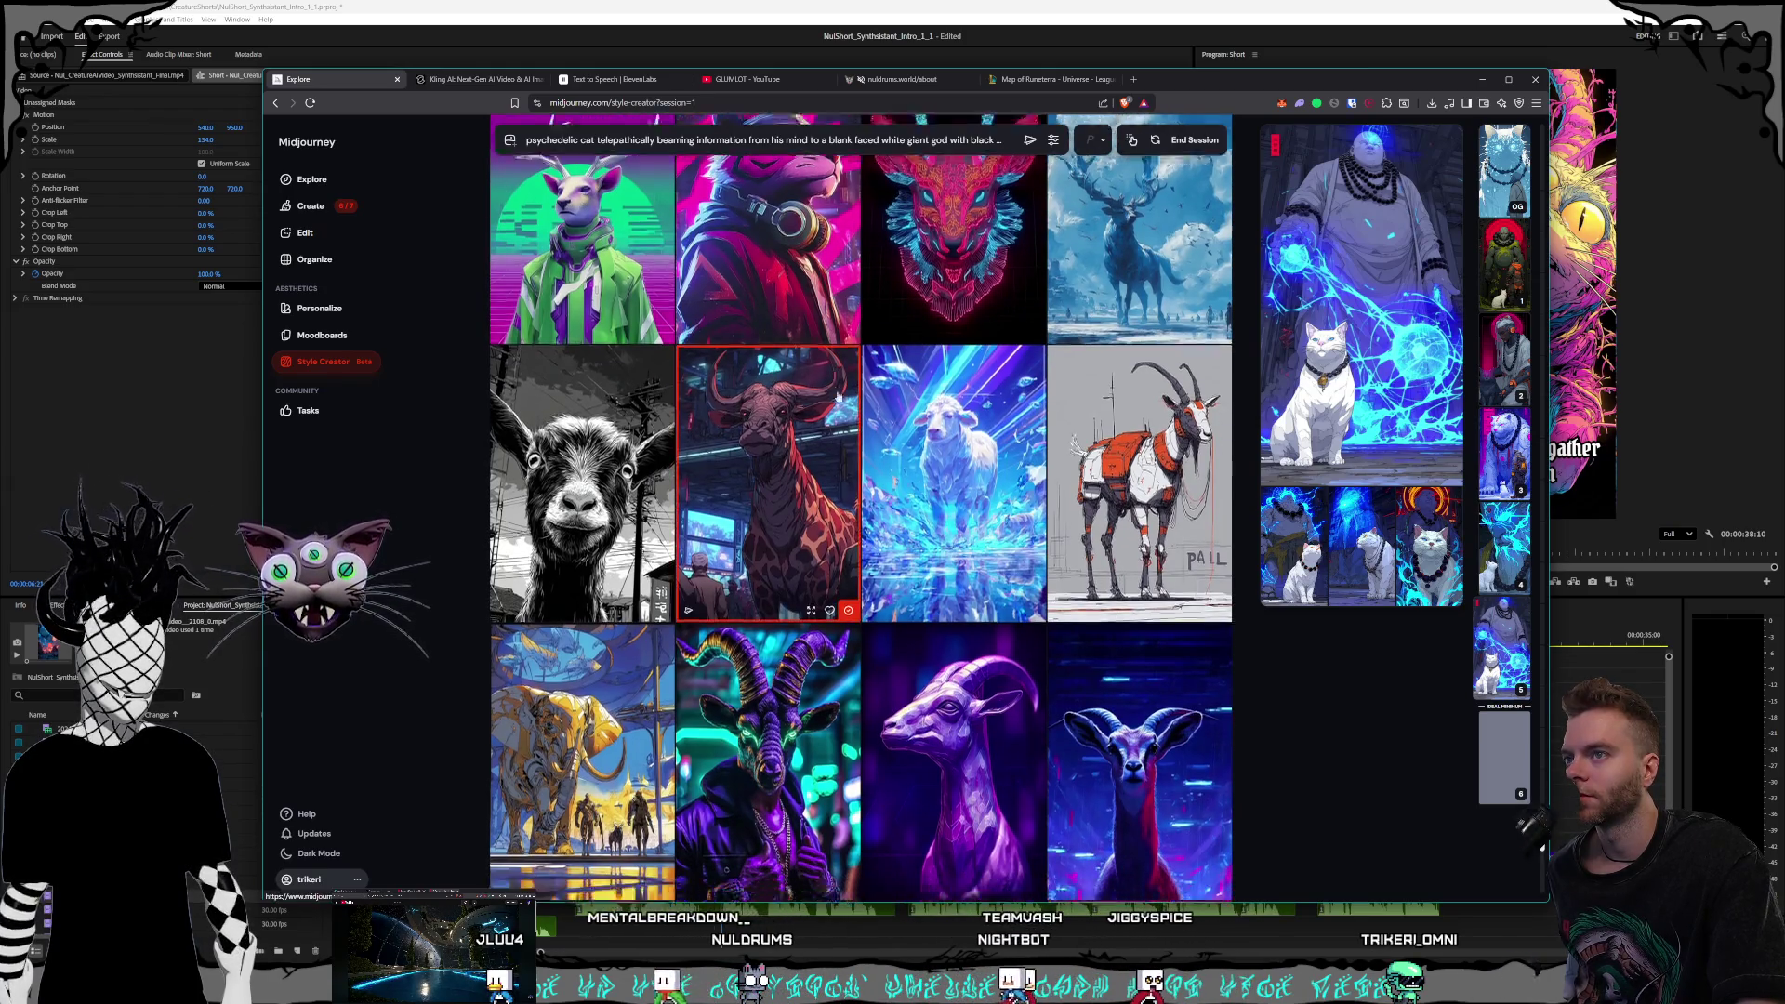
scroll(849, 393, down, 3)
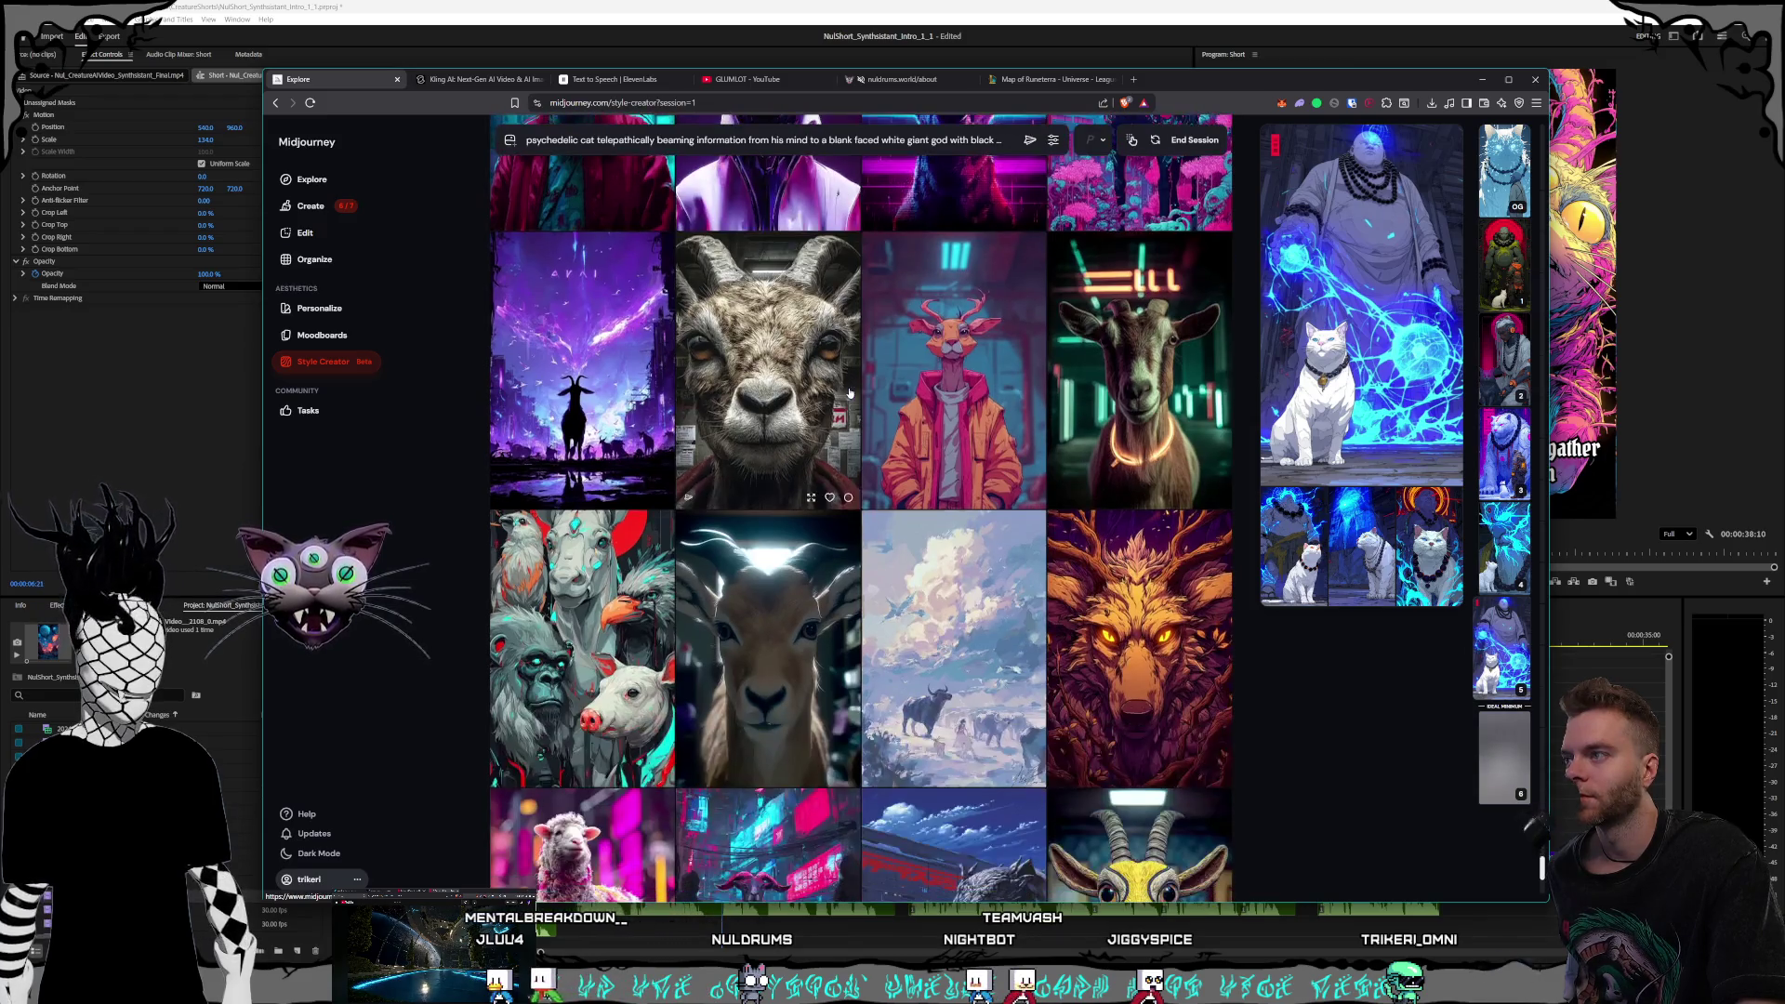
scroll(849, 393, down, 2)
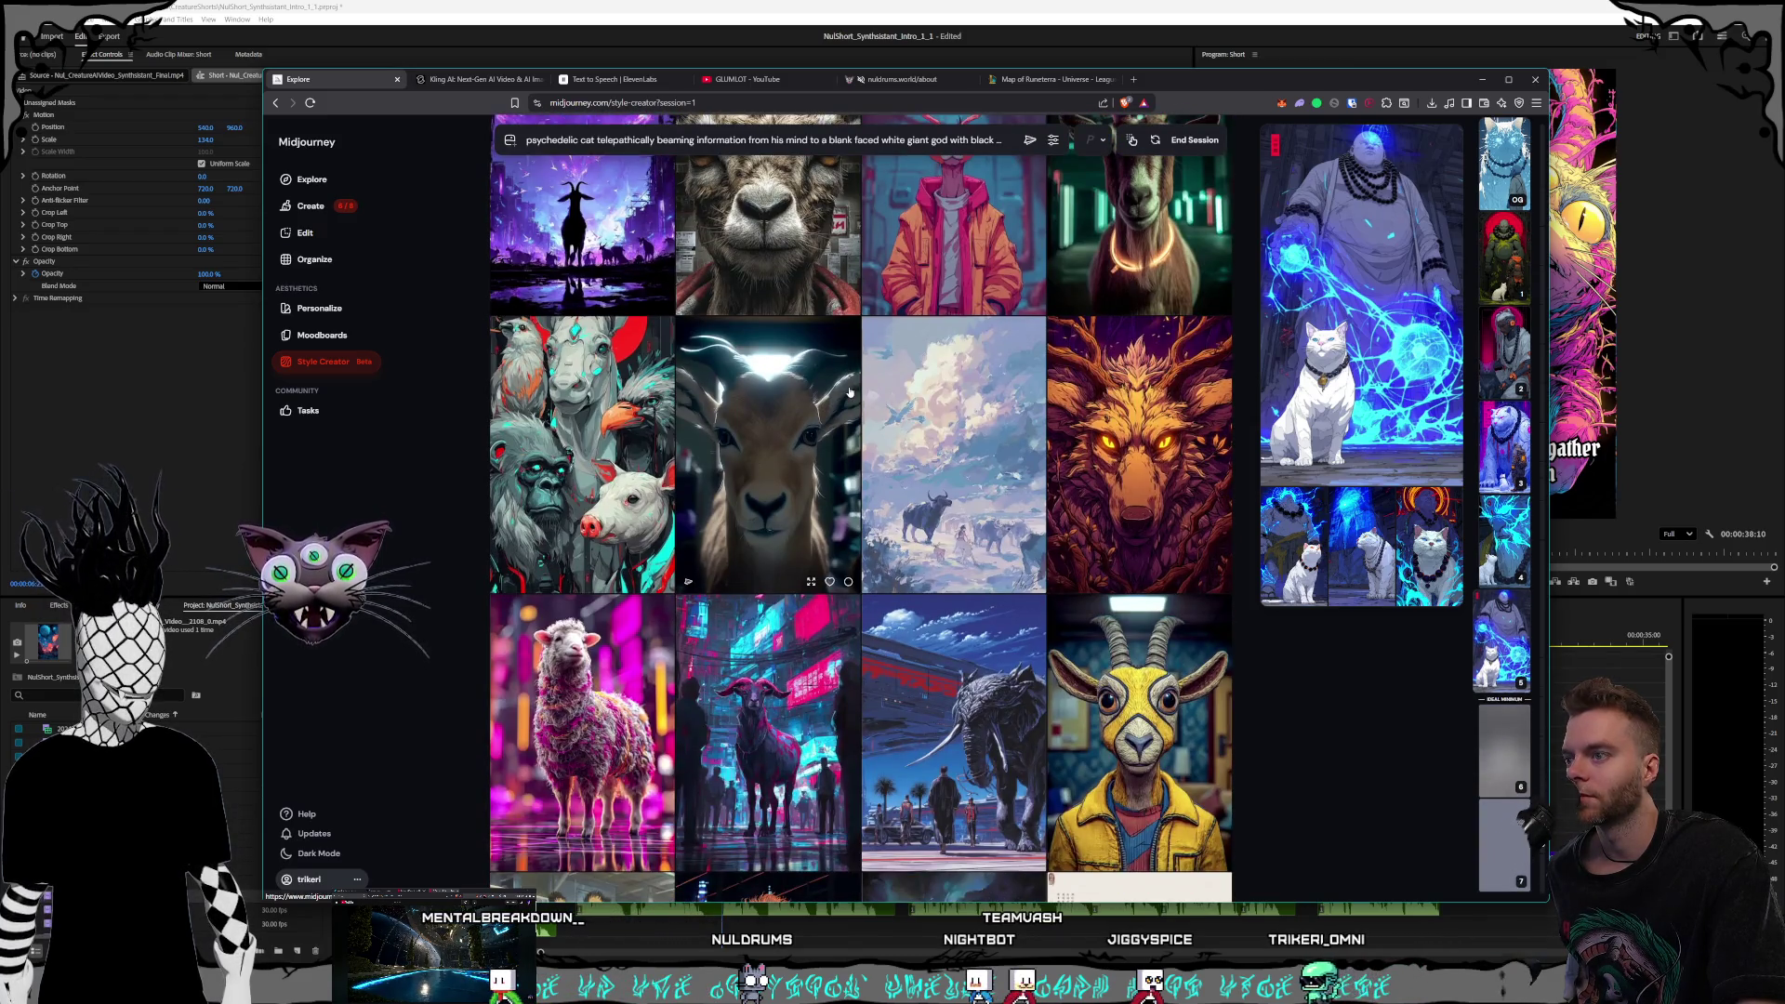
scroll(849, 393, down, 5)
scroll(849, 394, down, 4)
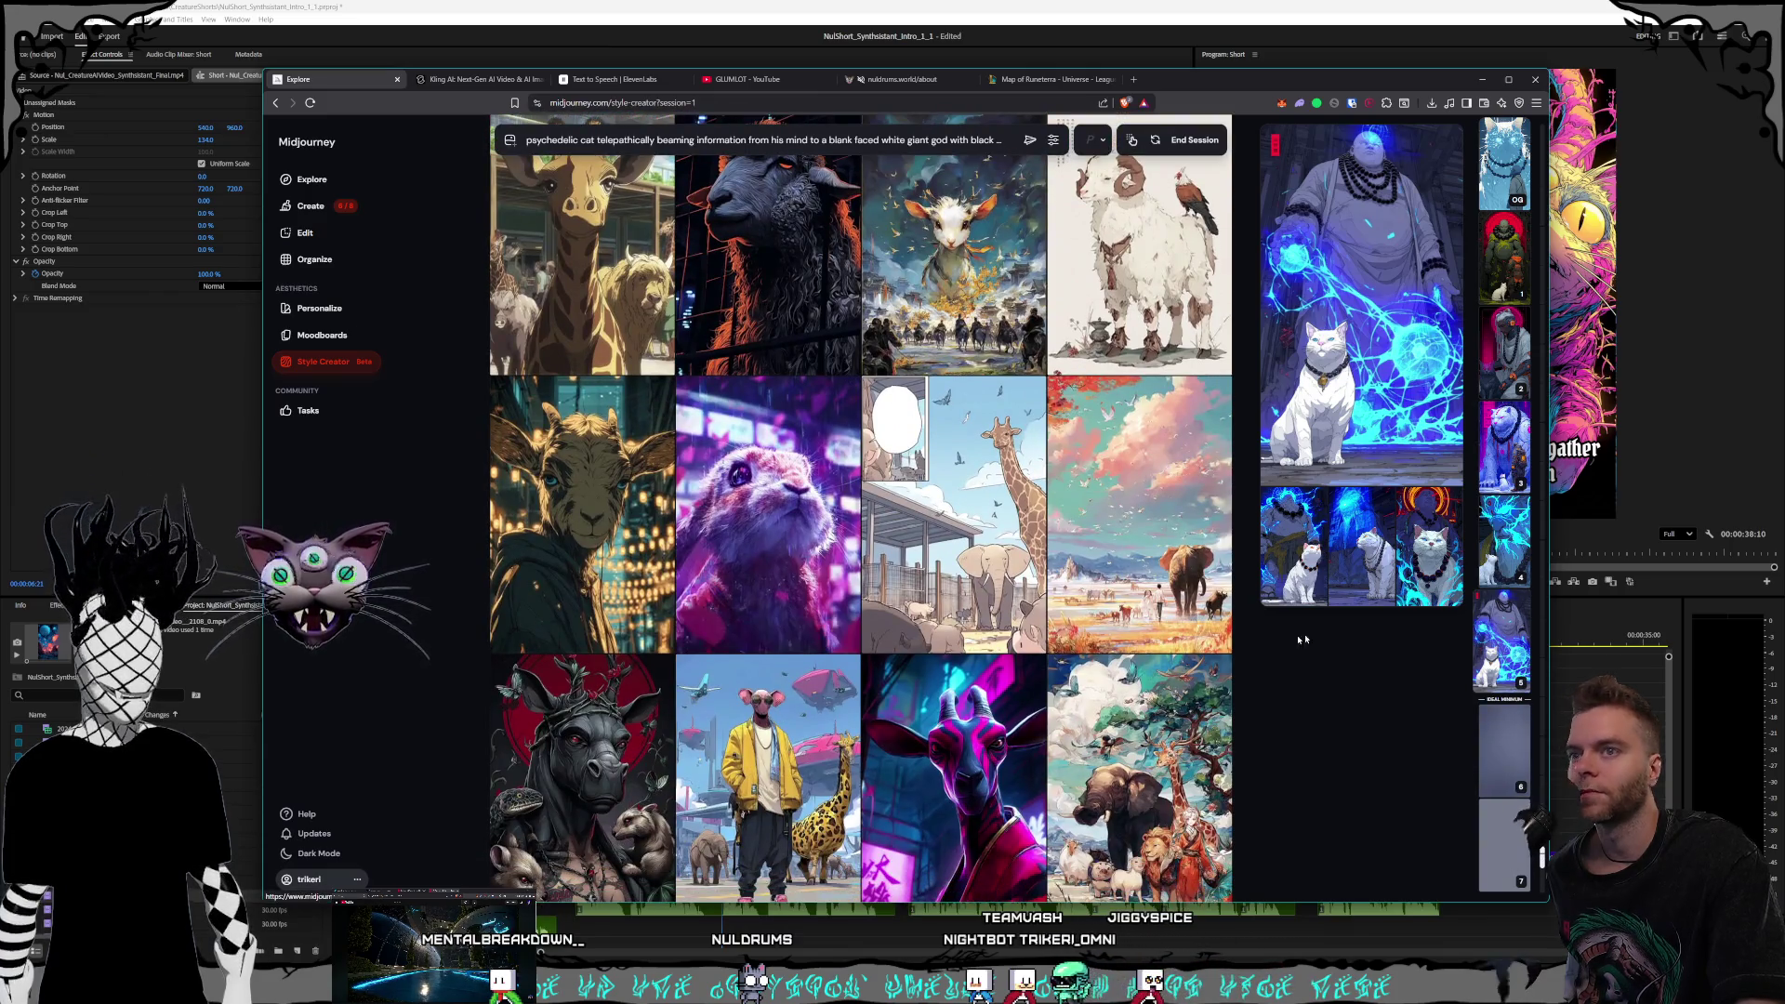
click(1504, 647)
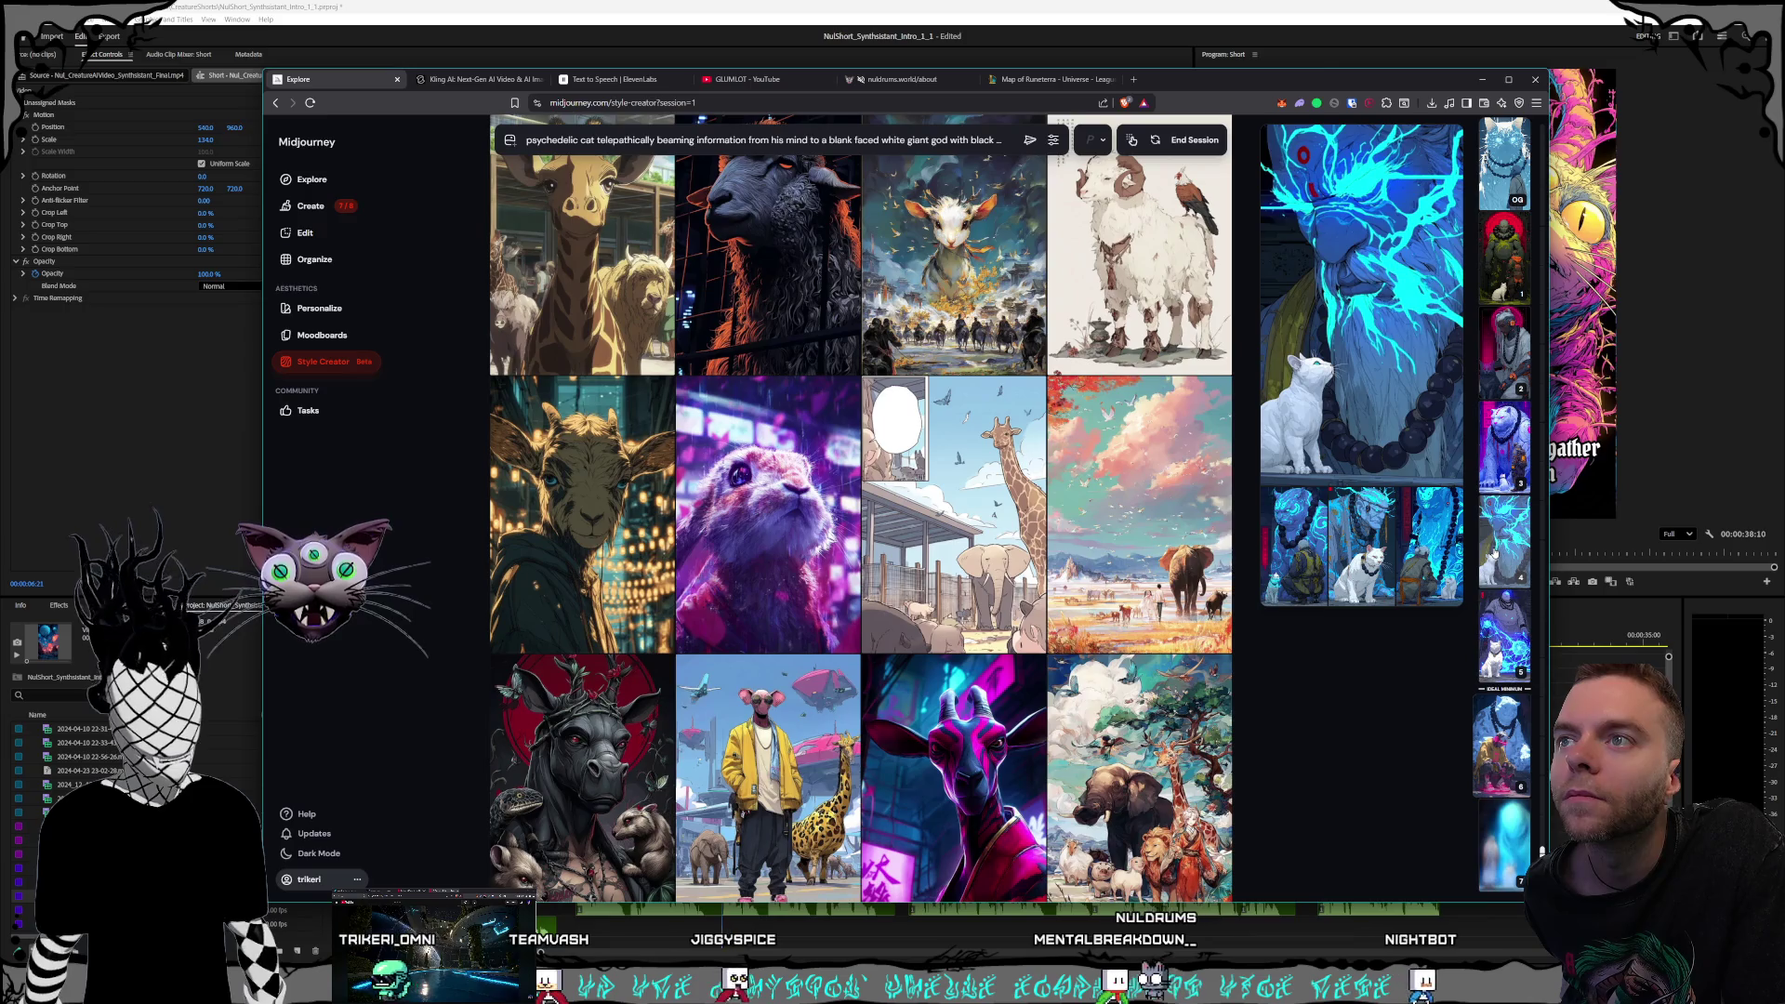
Compare the cat-and-giant previews: seated old man, close-up, blue giant, white tiger-giant and others
click(1497, 554)
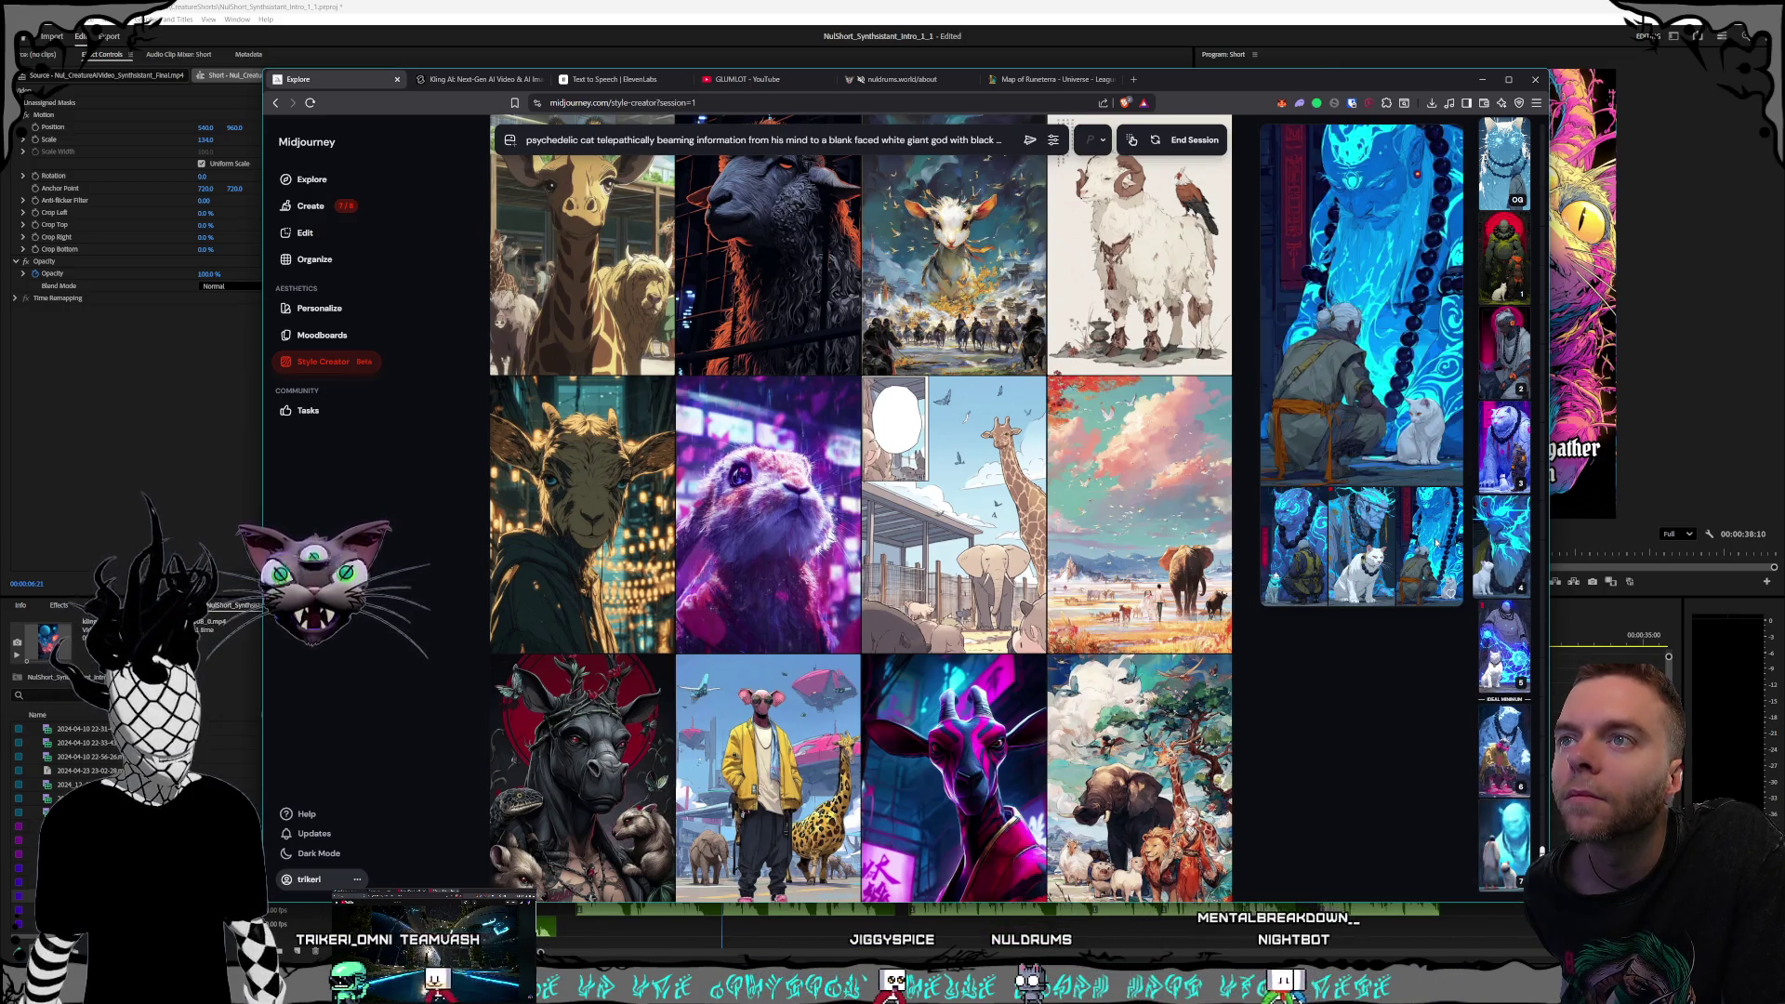
click(1386, 537)
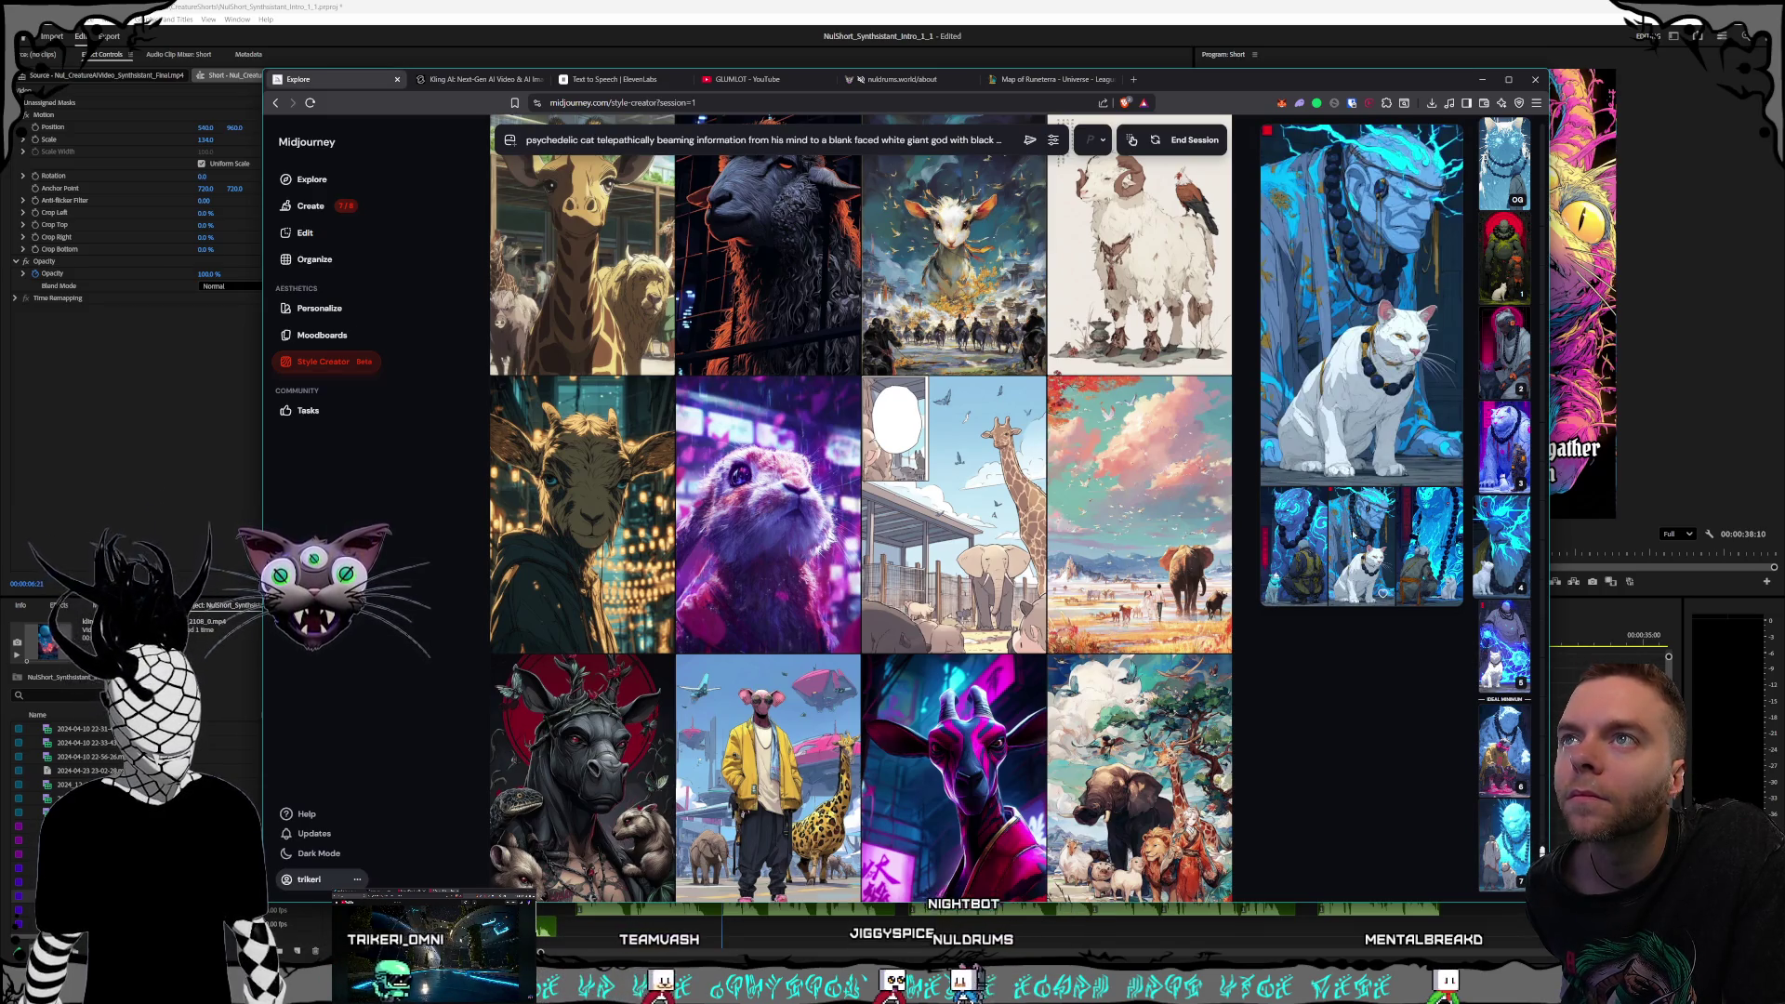
click(1418, 539)
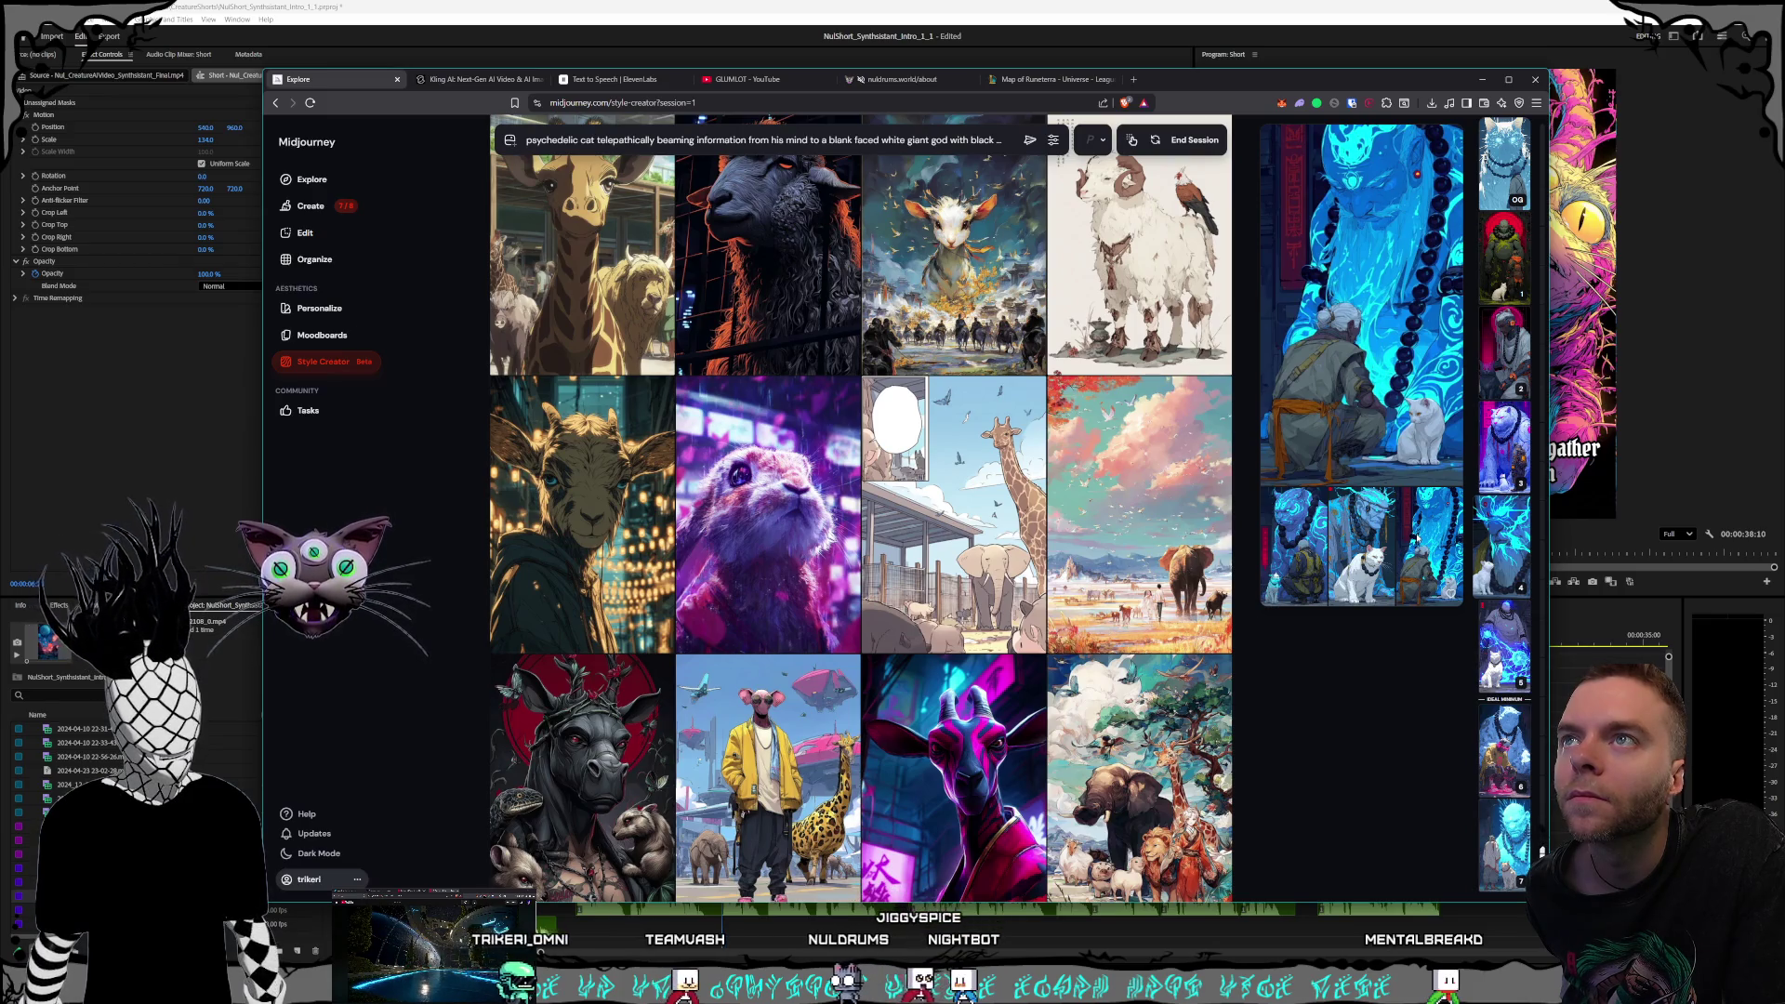
click(1481, 479)
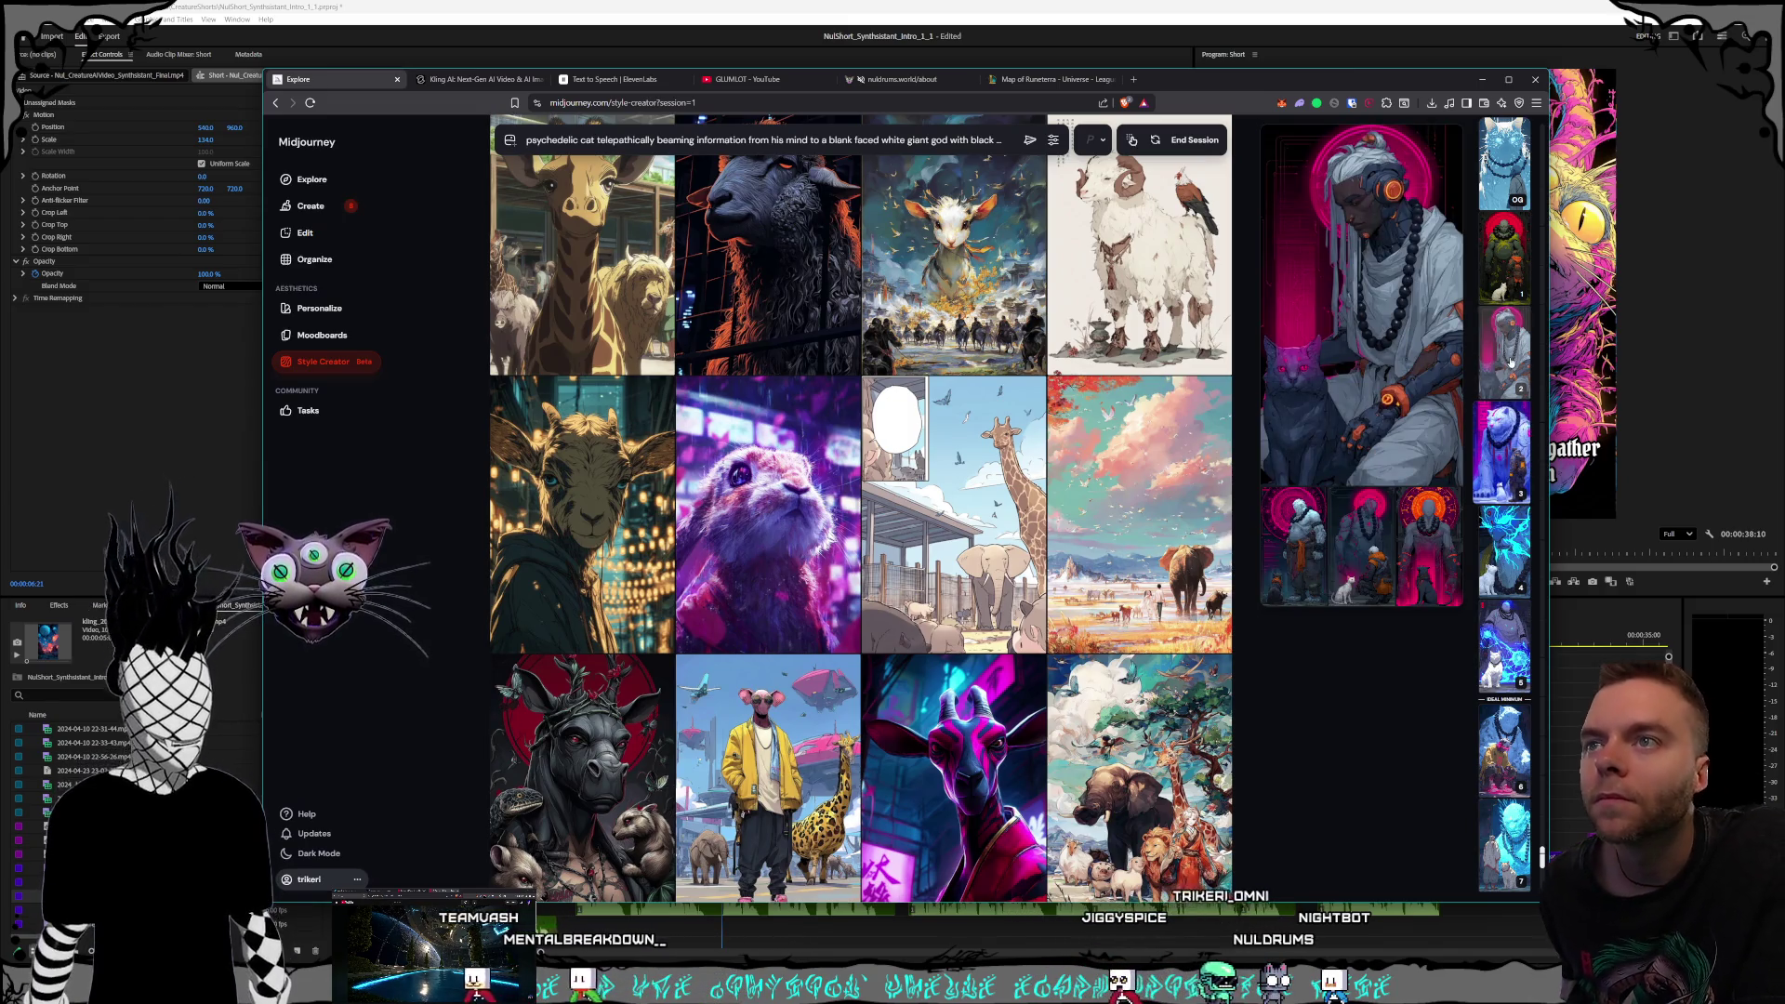
click(1483, 370)
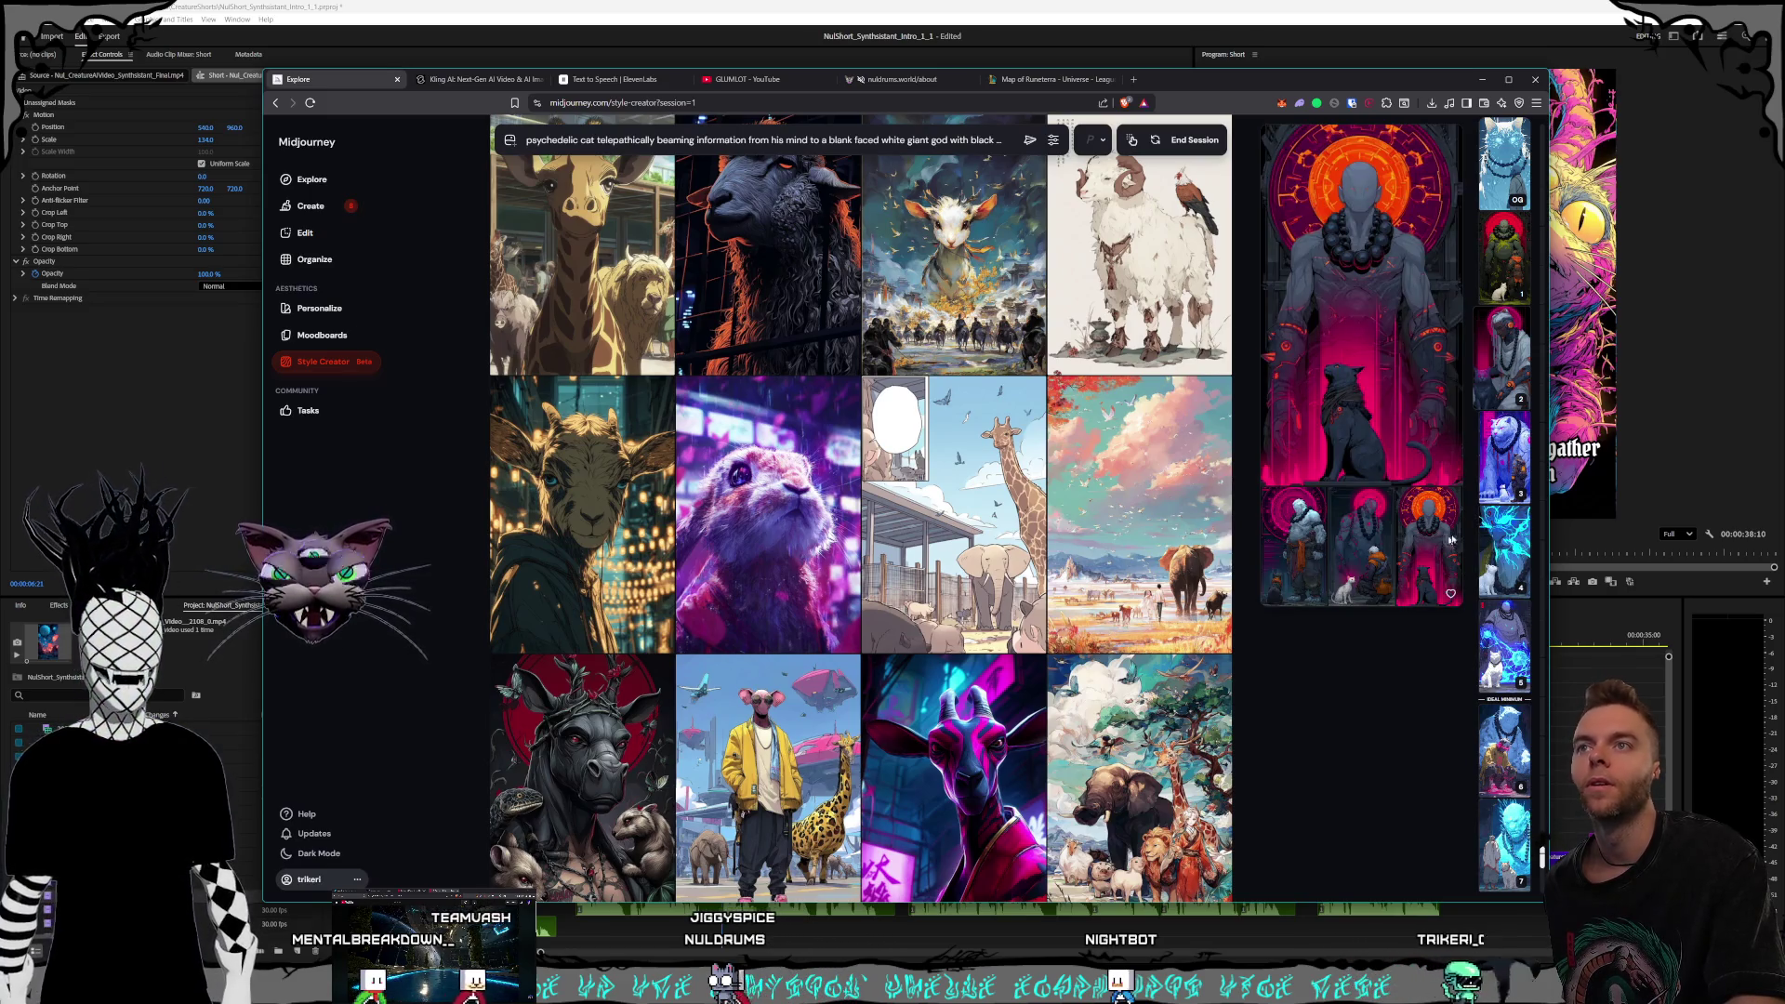
click(1500, 279)
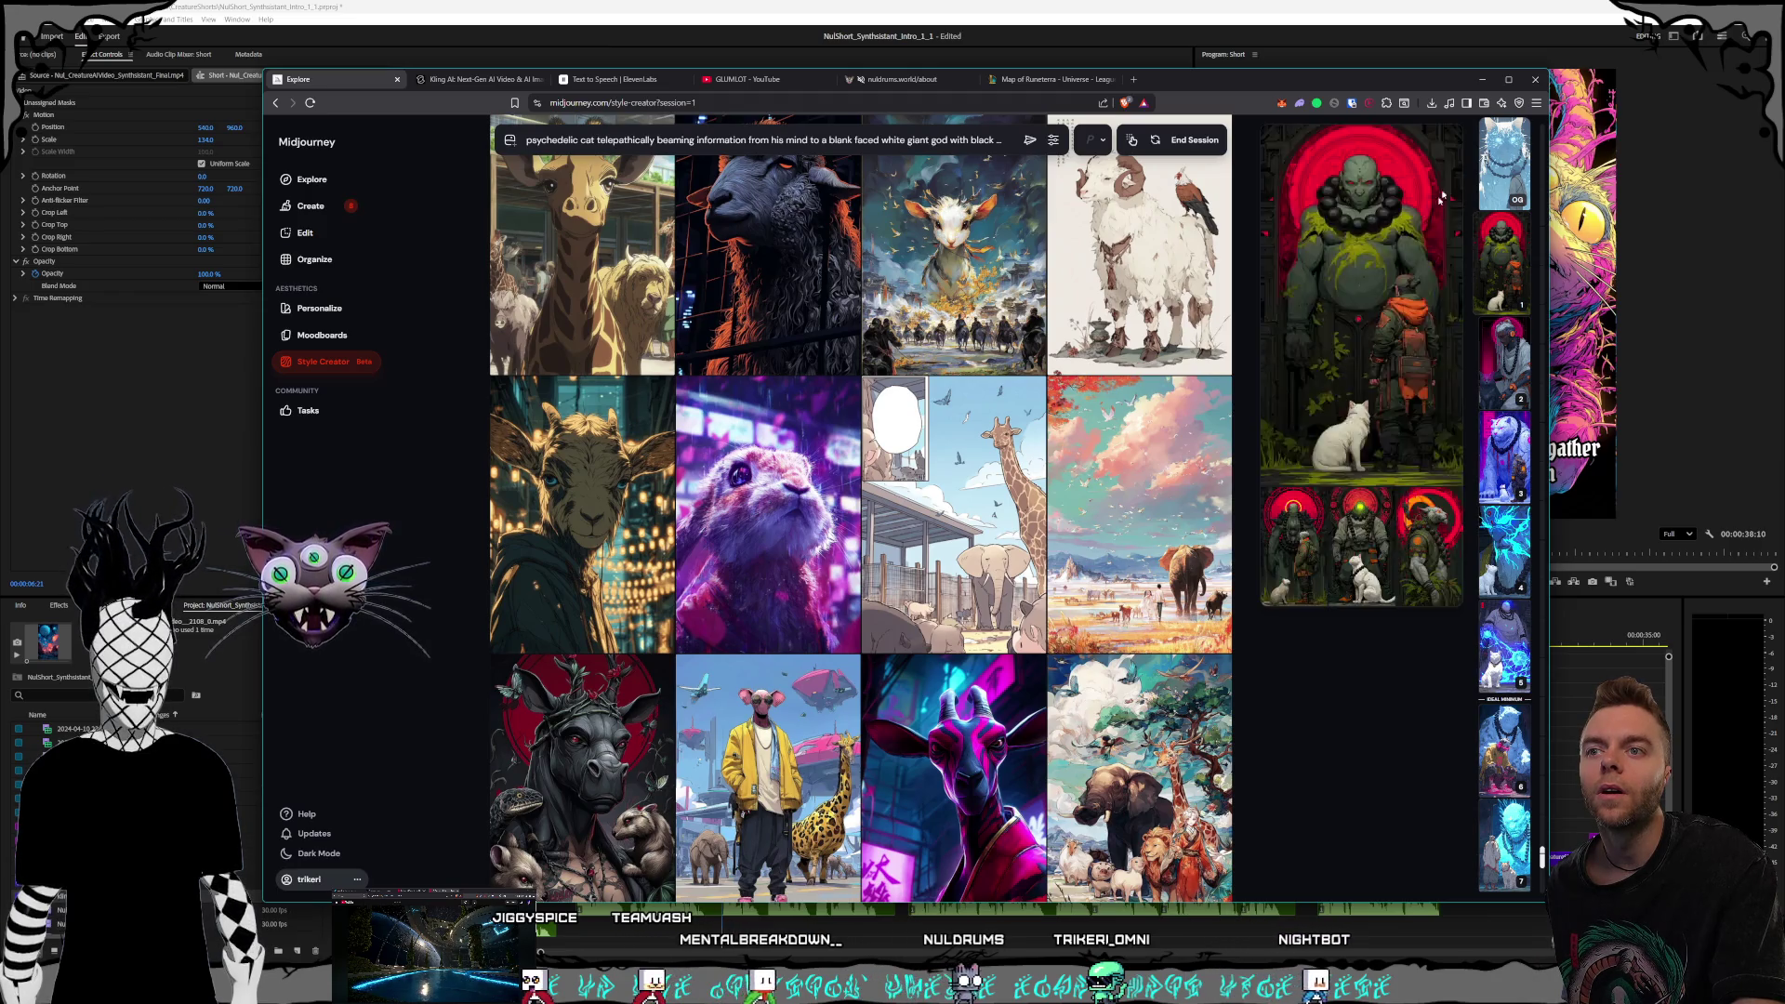
scroll(1505, 837, down, 1)
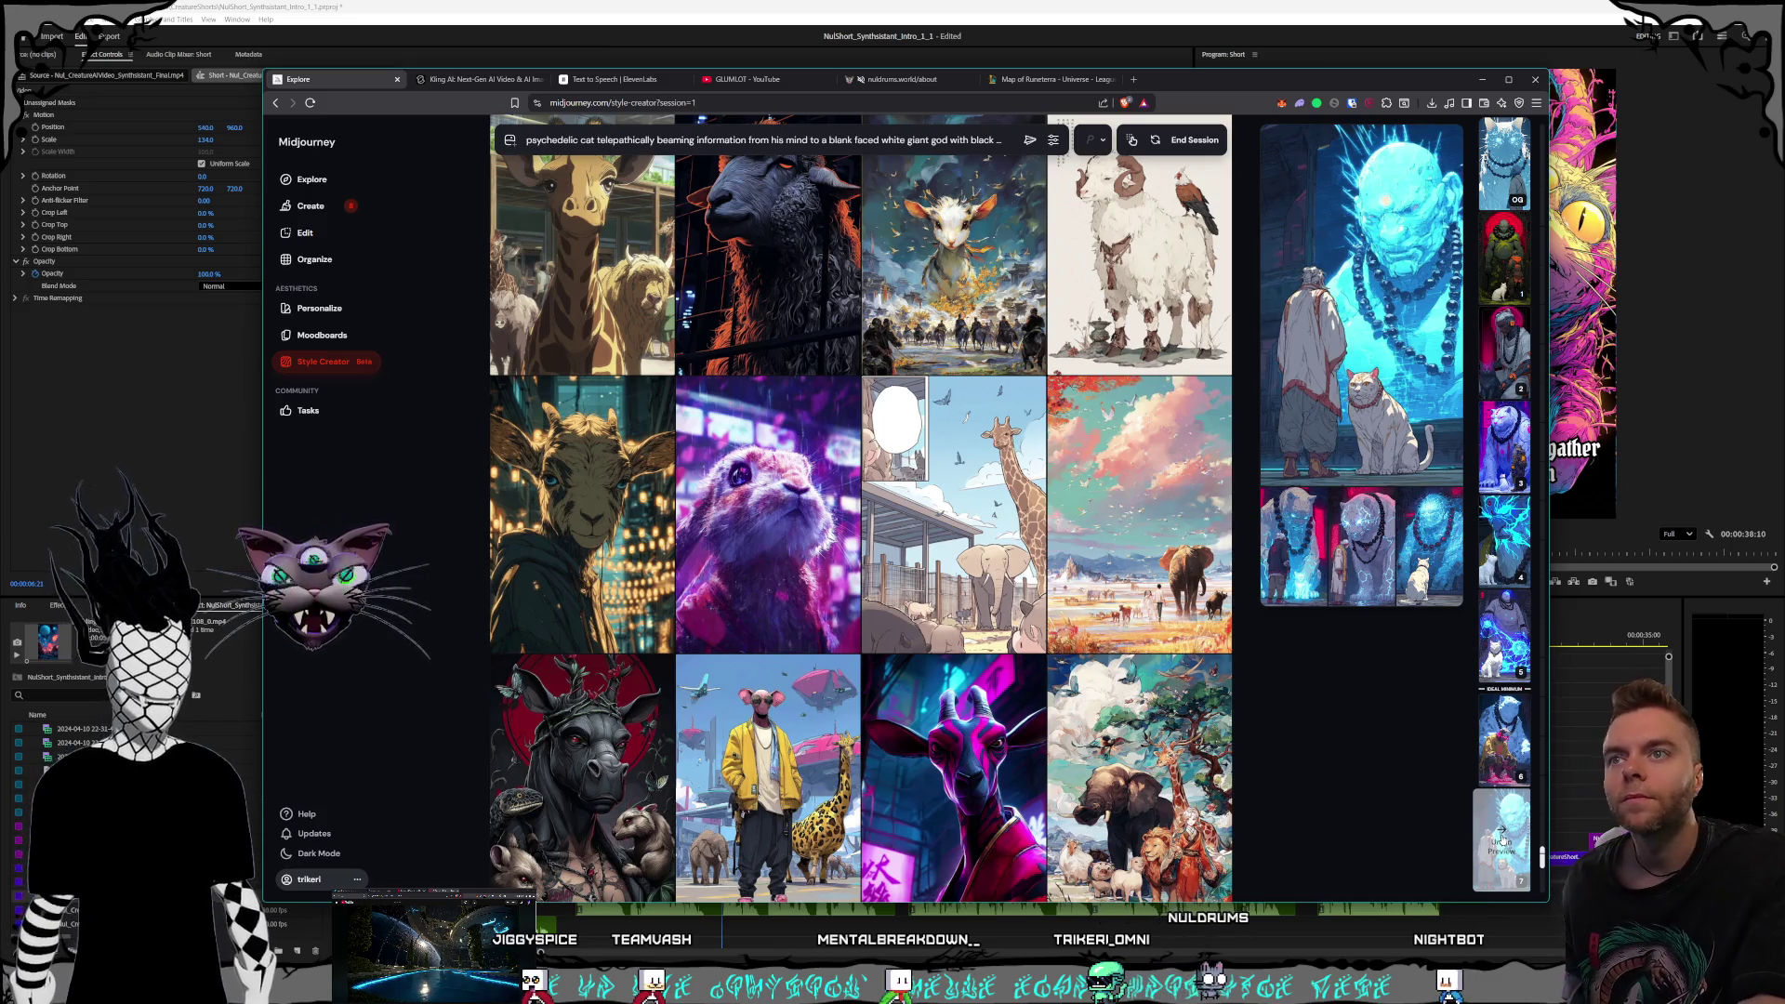
Compare the blue giant set with the tiger-and-old-man and glowing-cat variants
click(1488, 842)
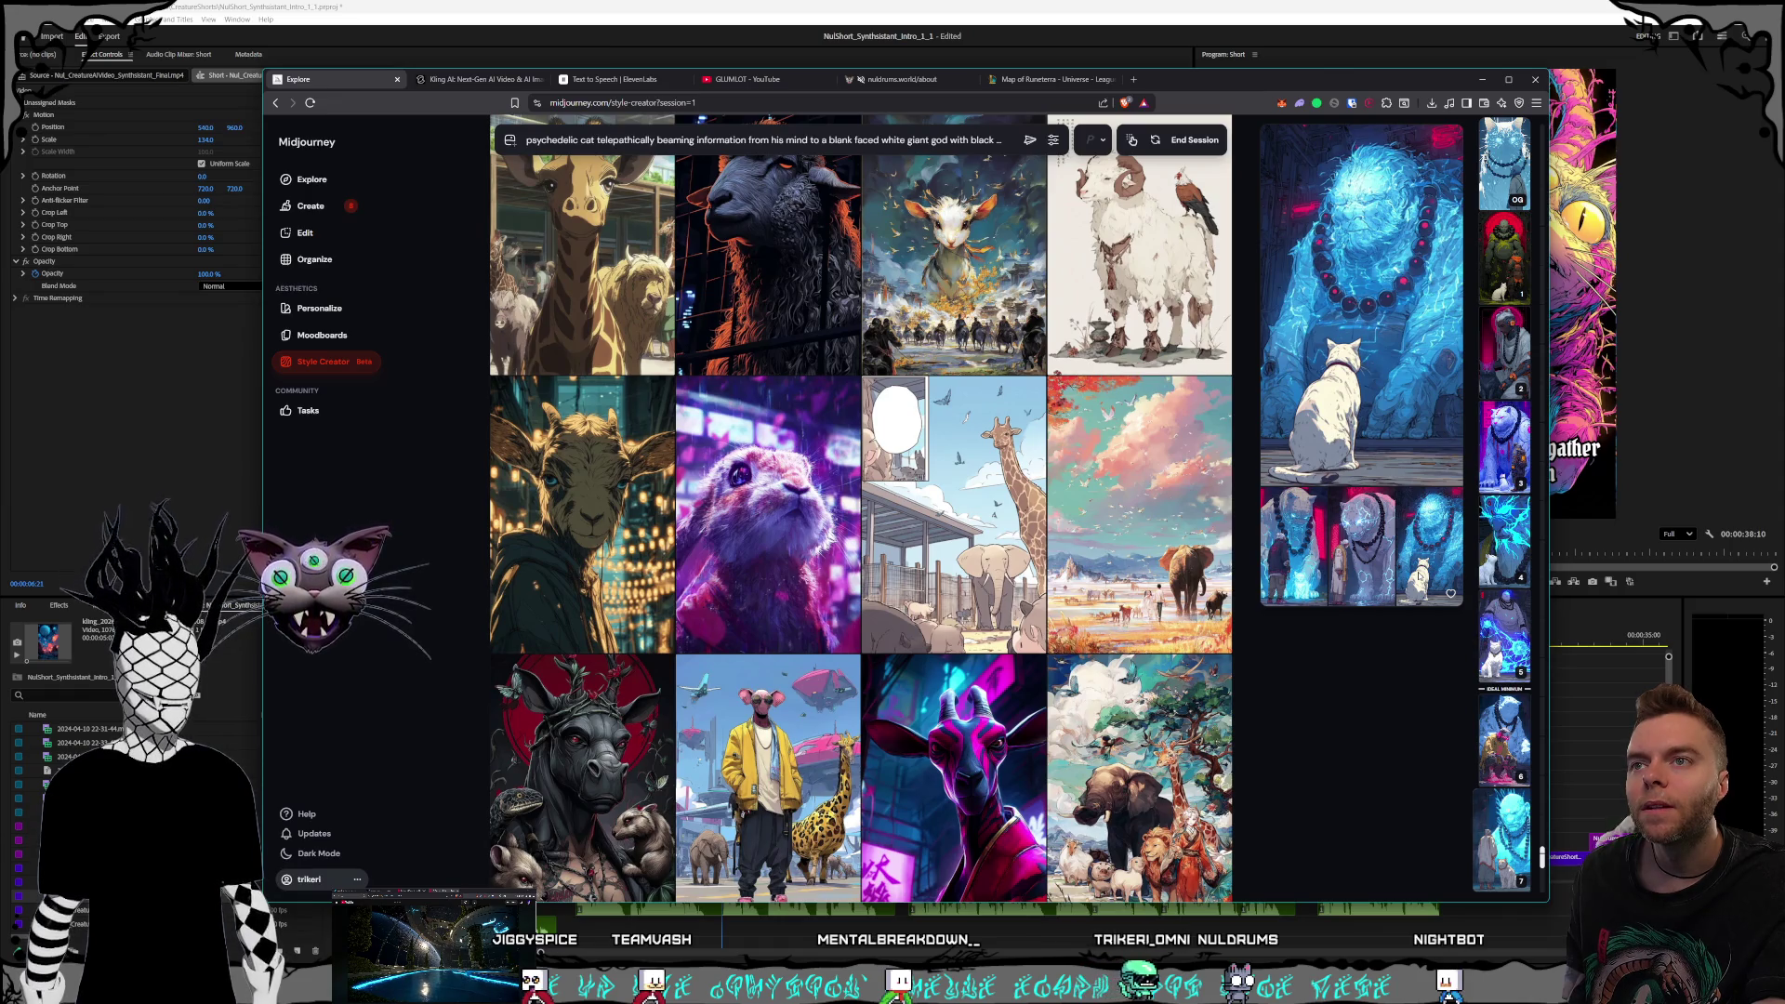
click(1357, 562)
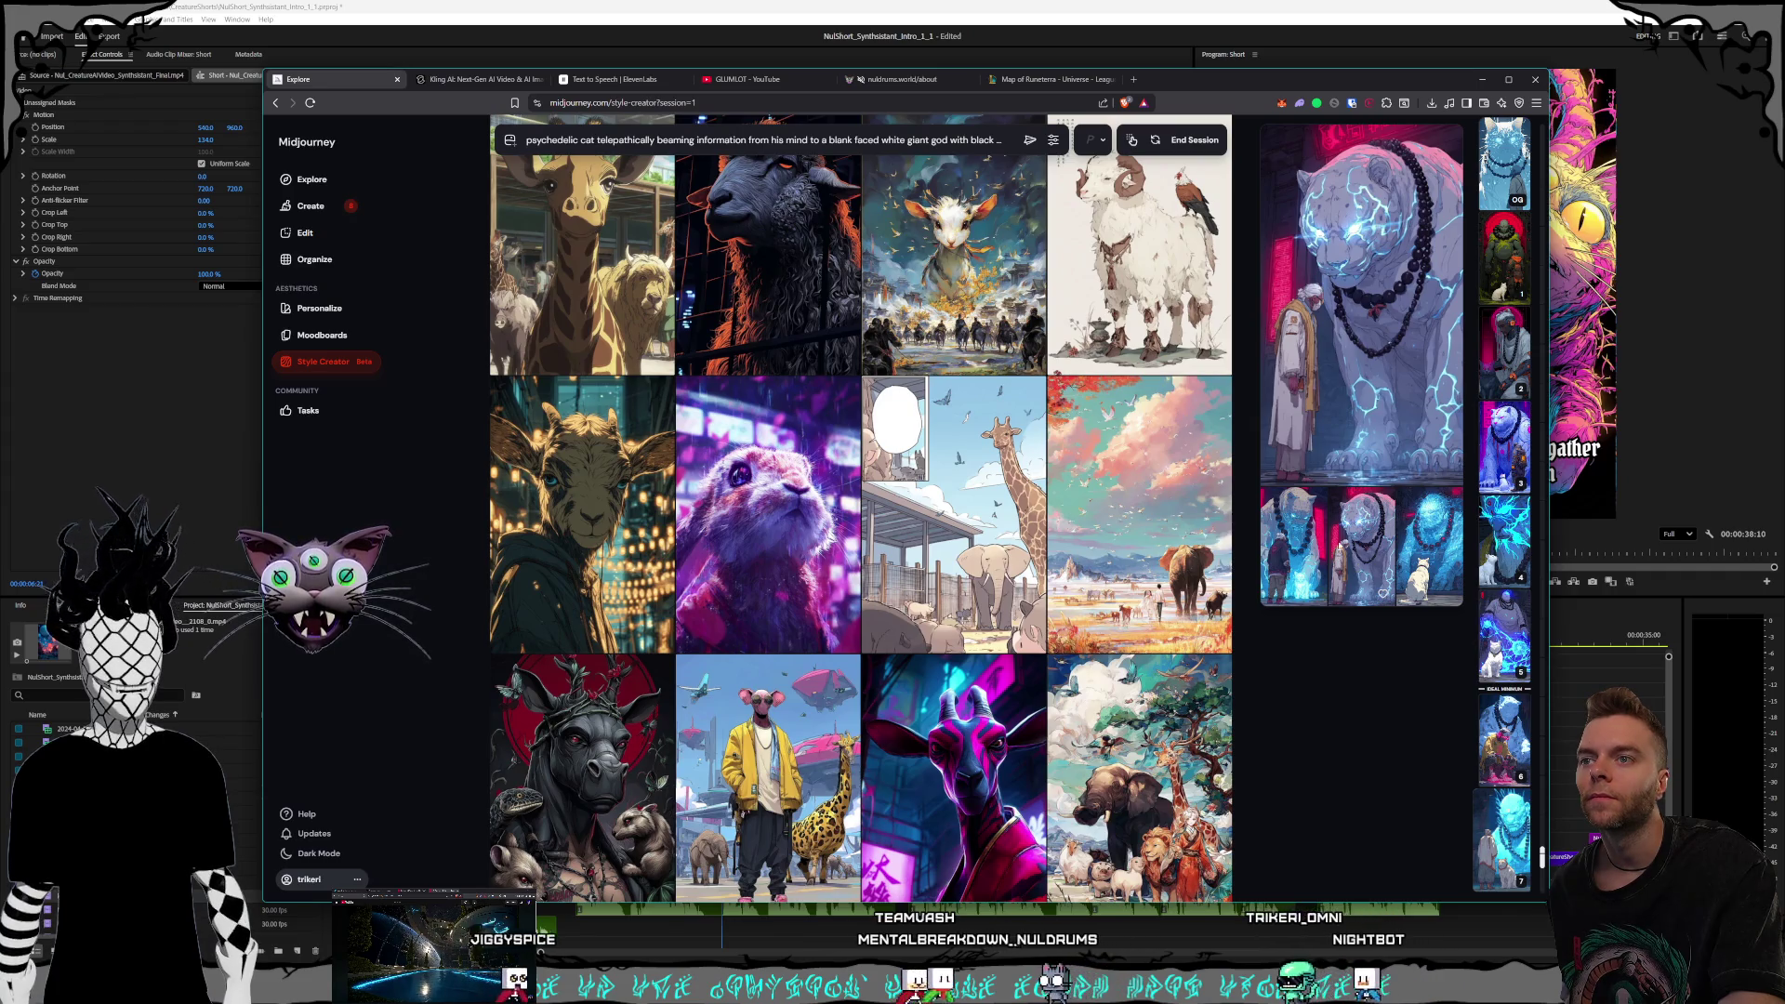
click(1307, 528)
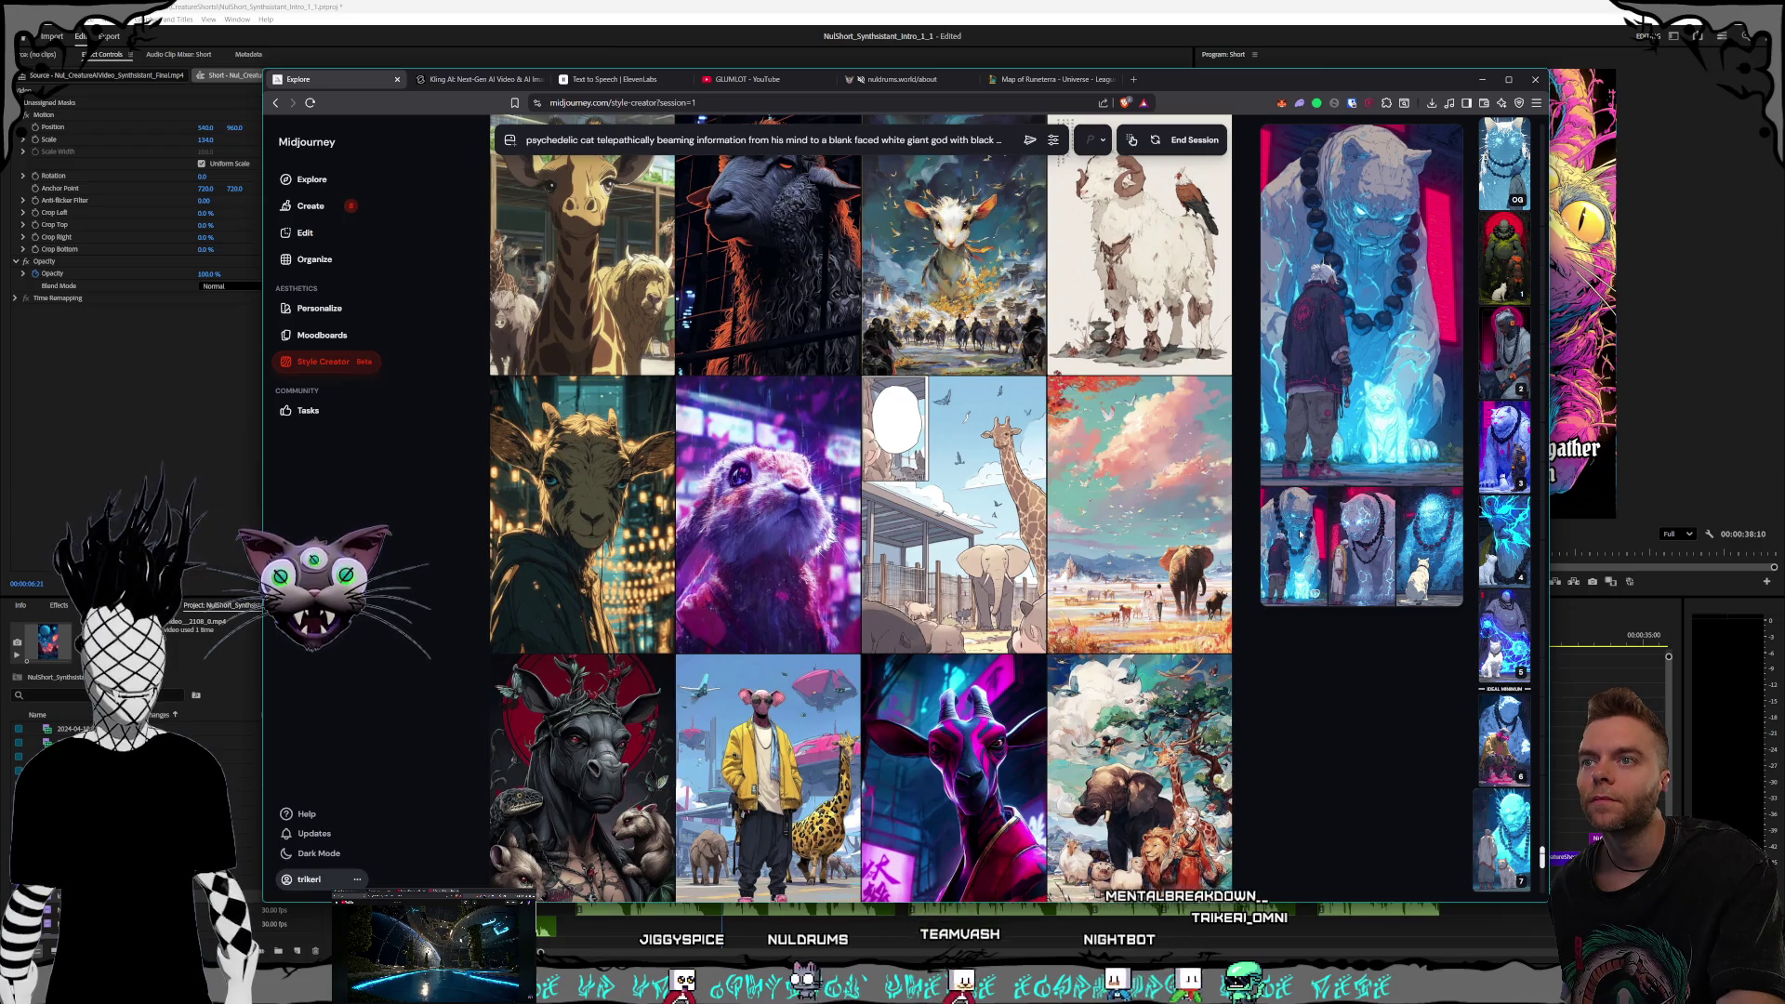
click(1351, 547)
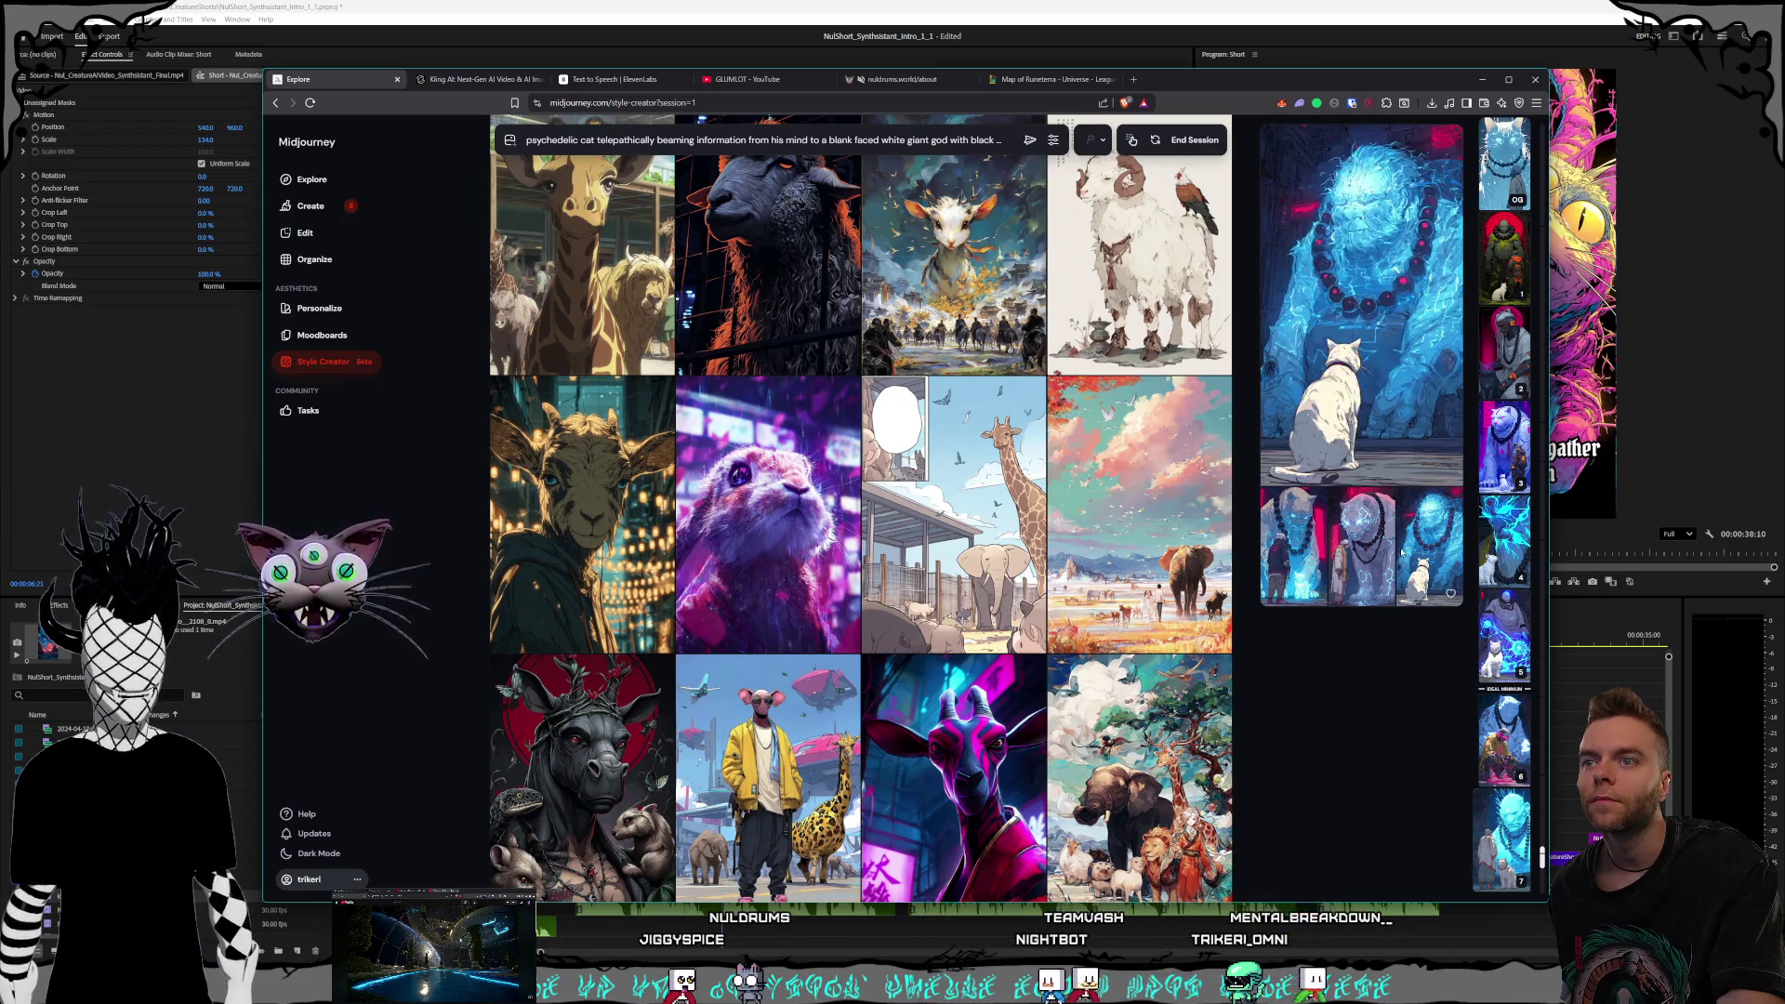
click(1451, 544)
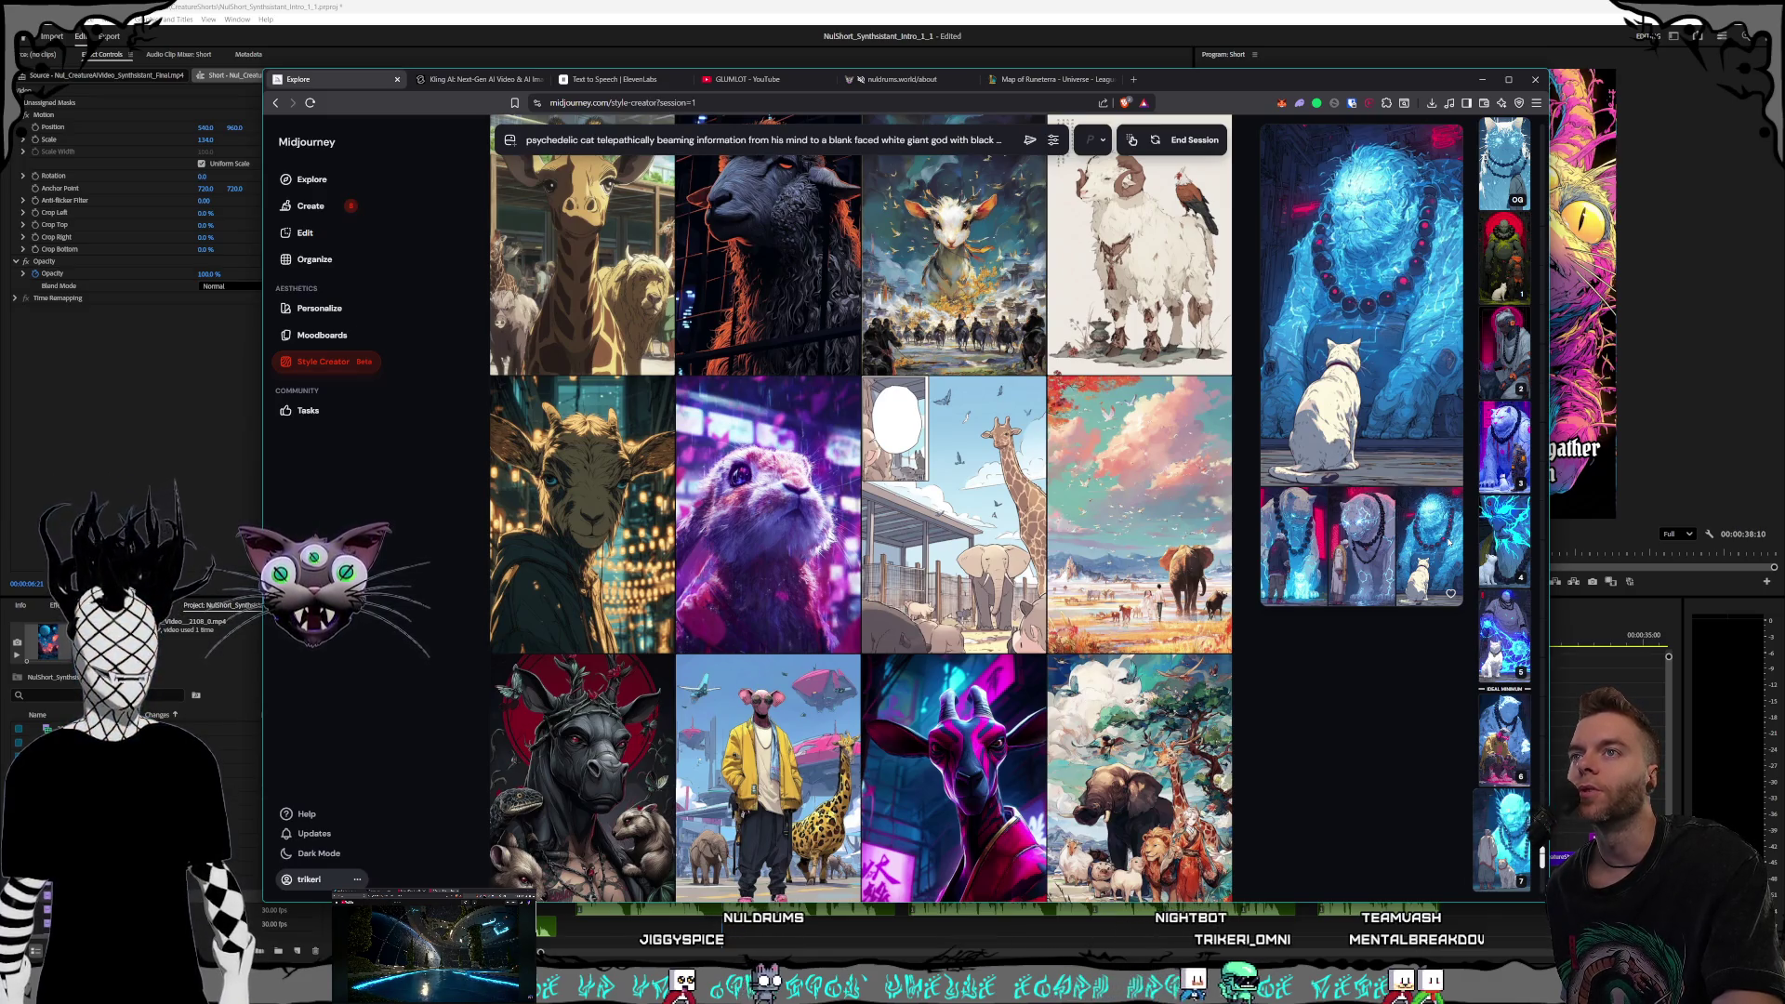
Preview the white bear, monk, blue giant and orange-halo variants, then end the session
mouse_move(1508, 695)
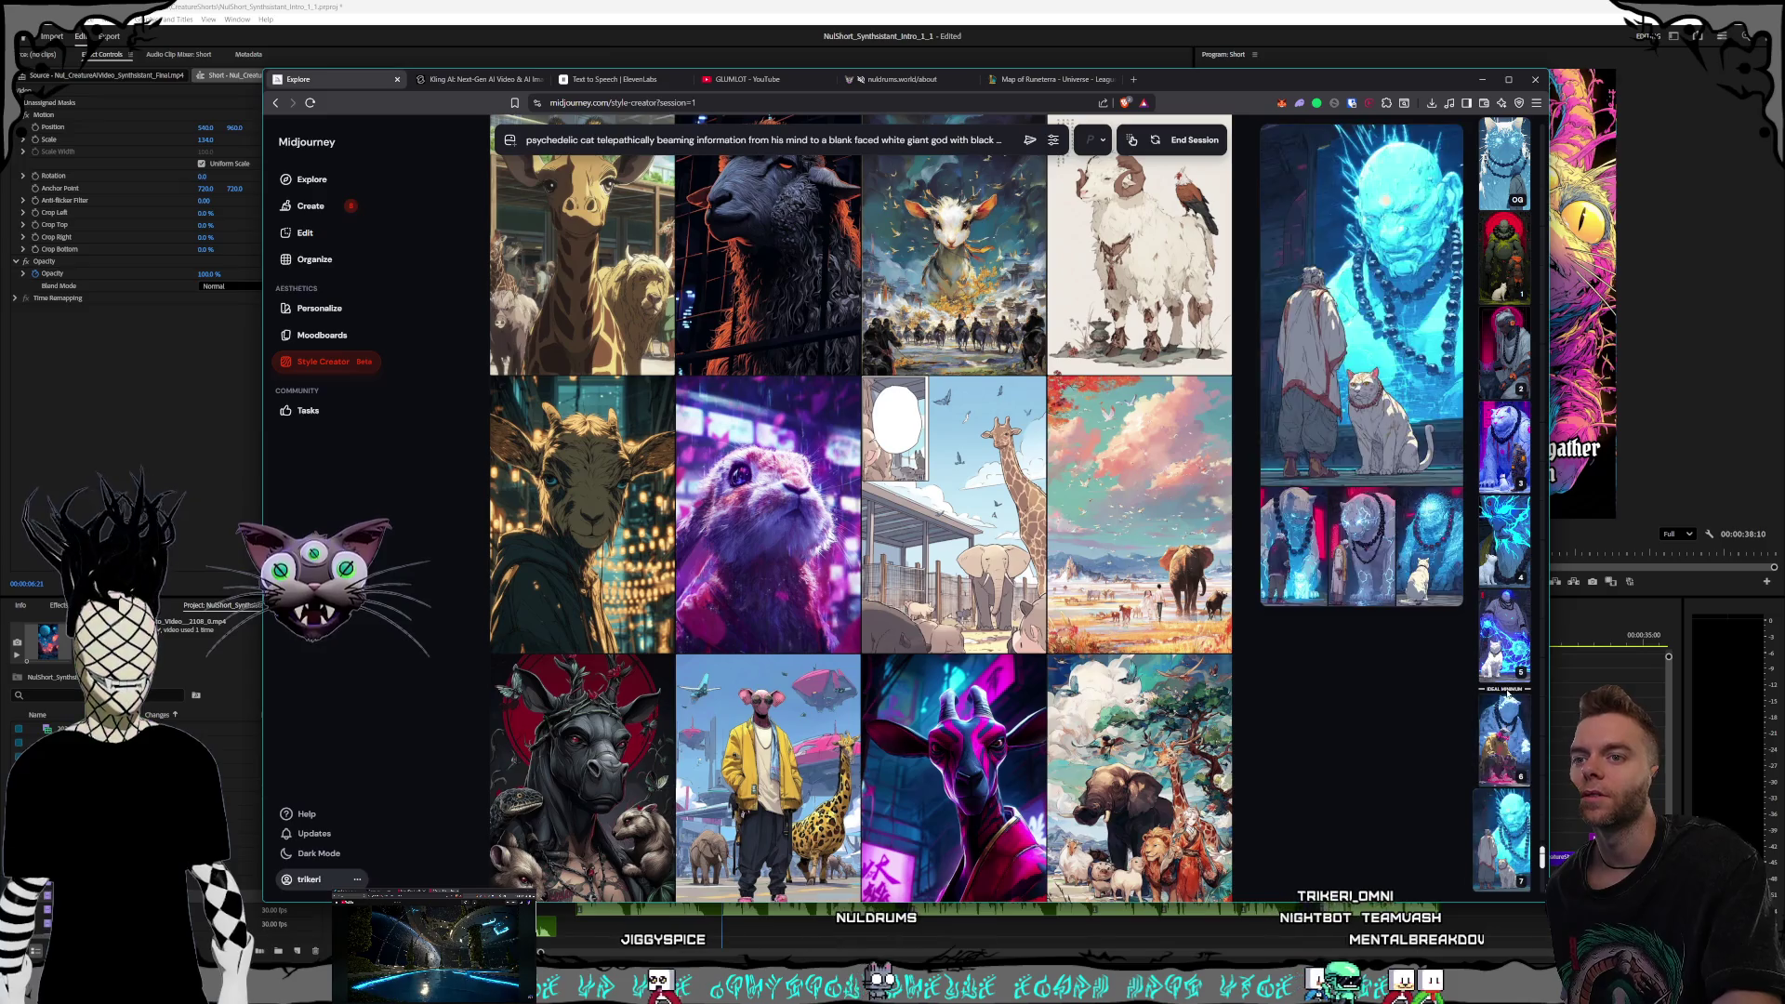
click(1501, 727)
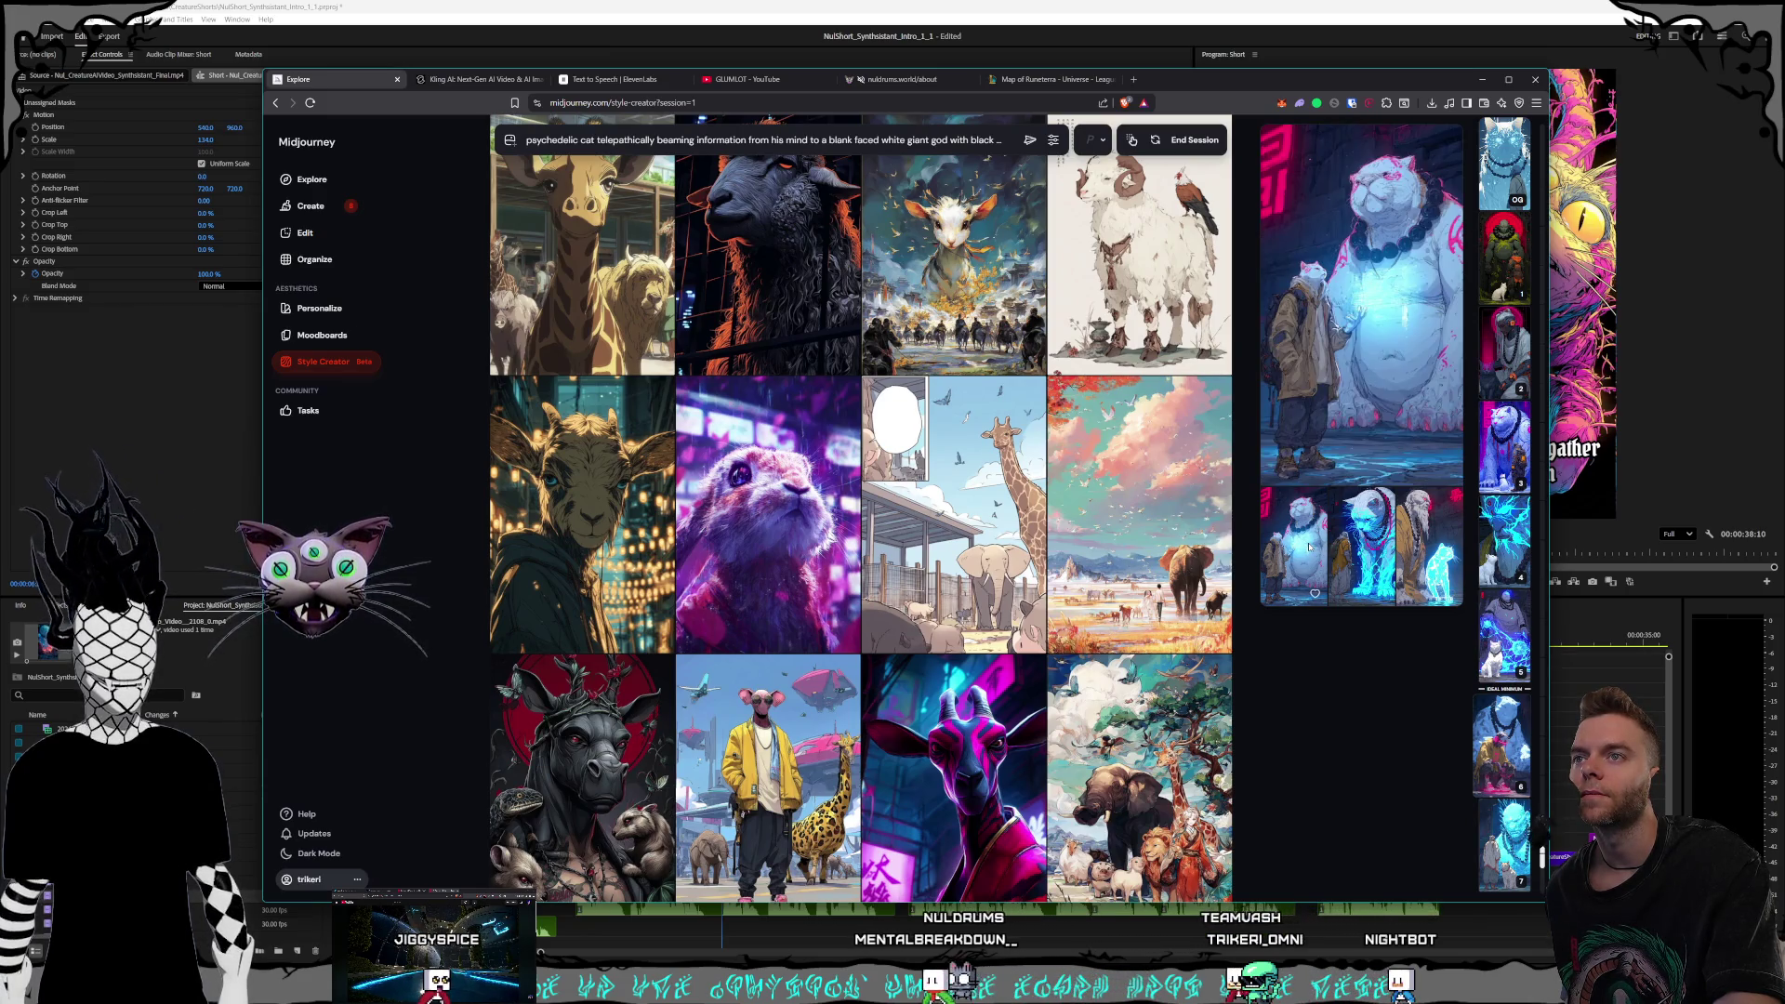
click(1503, 635)
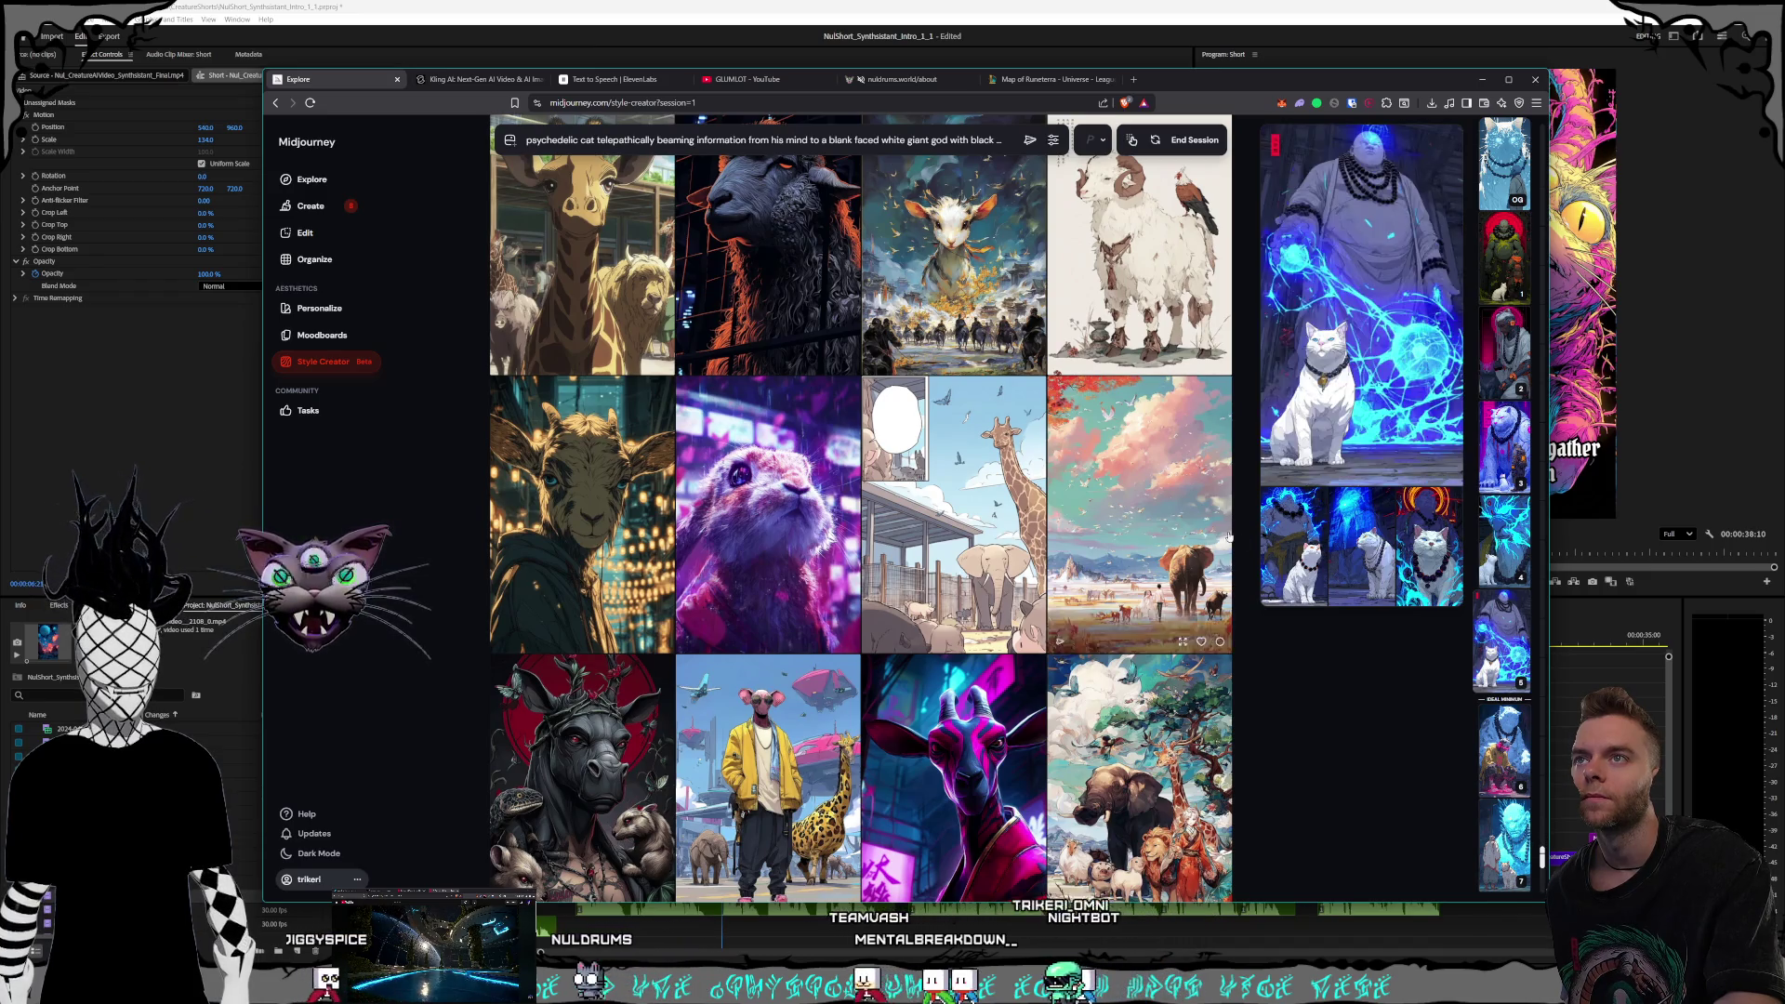
click(1504, 842)
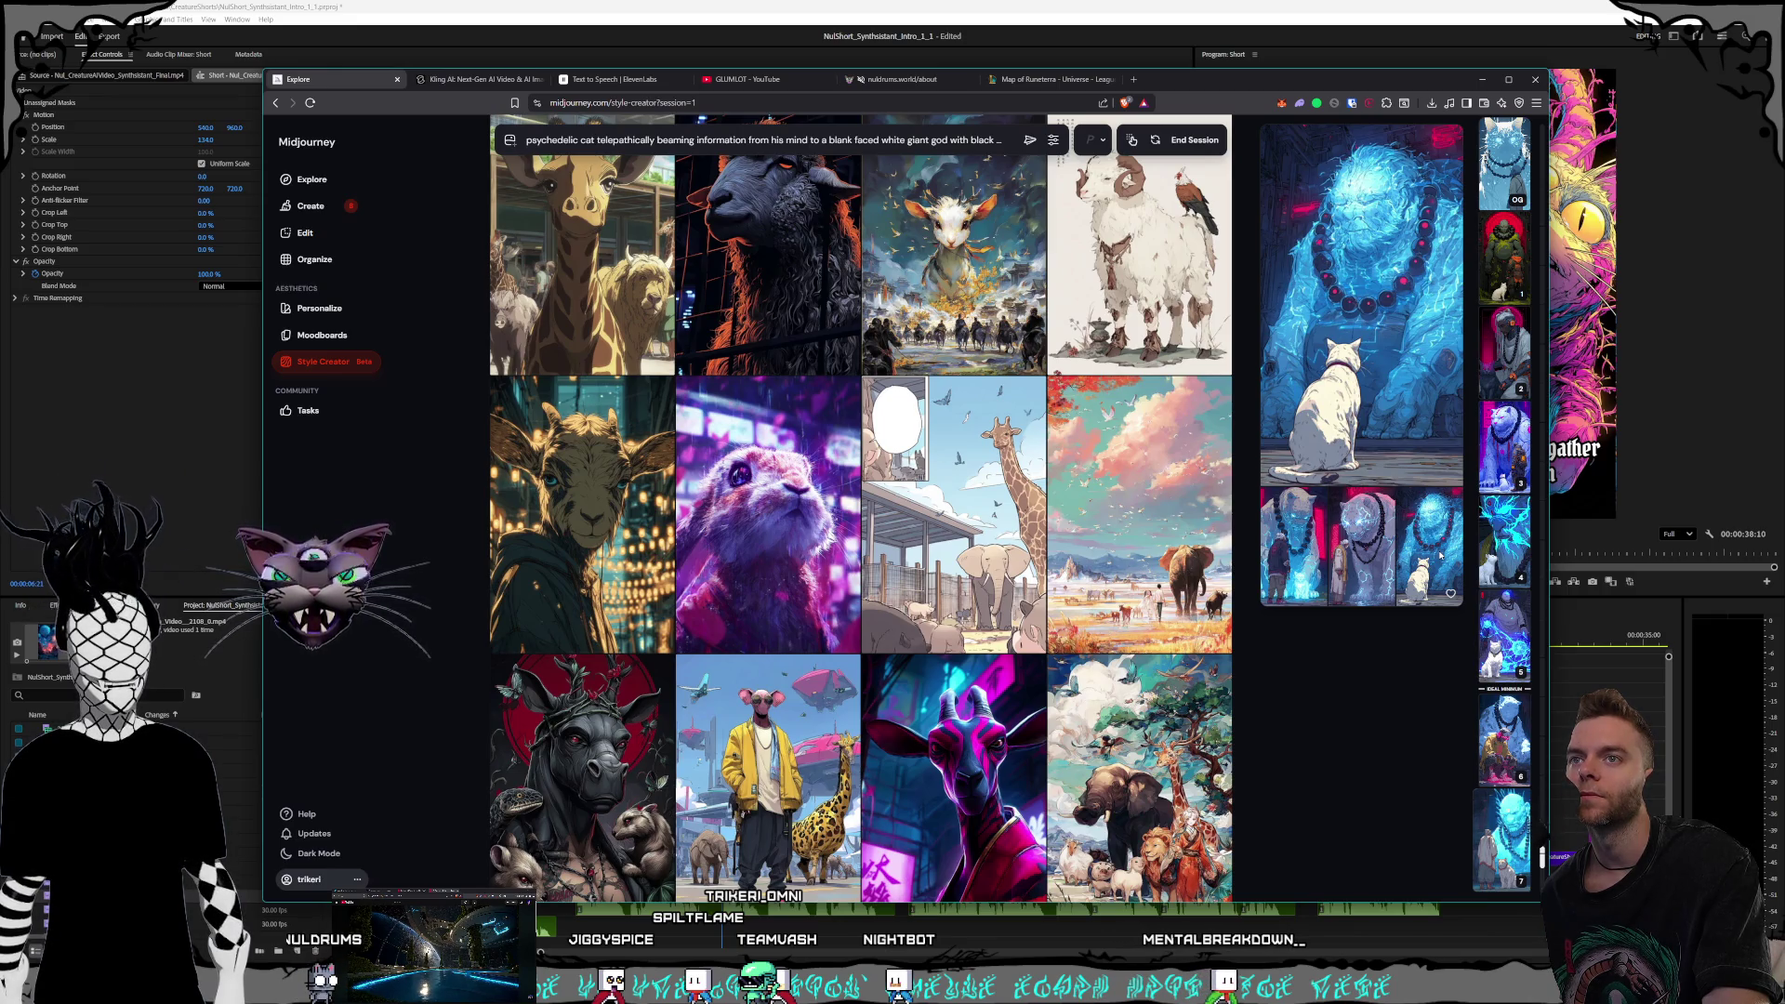
click(1519, 390)
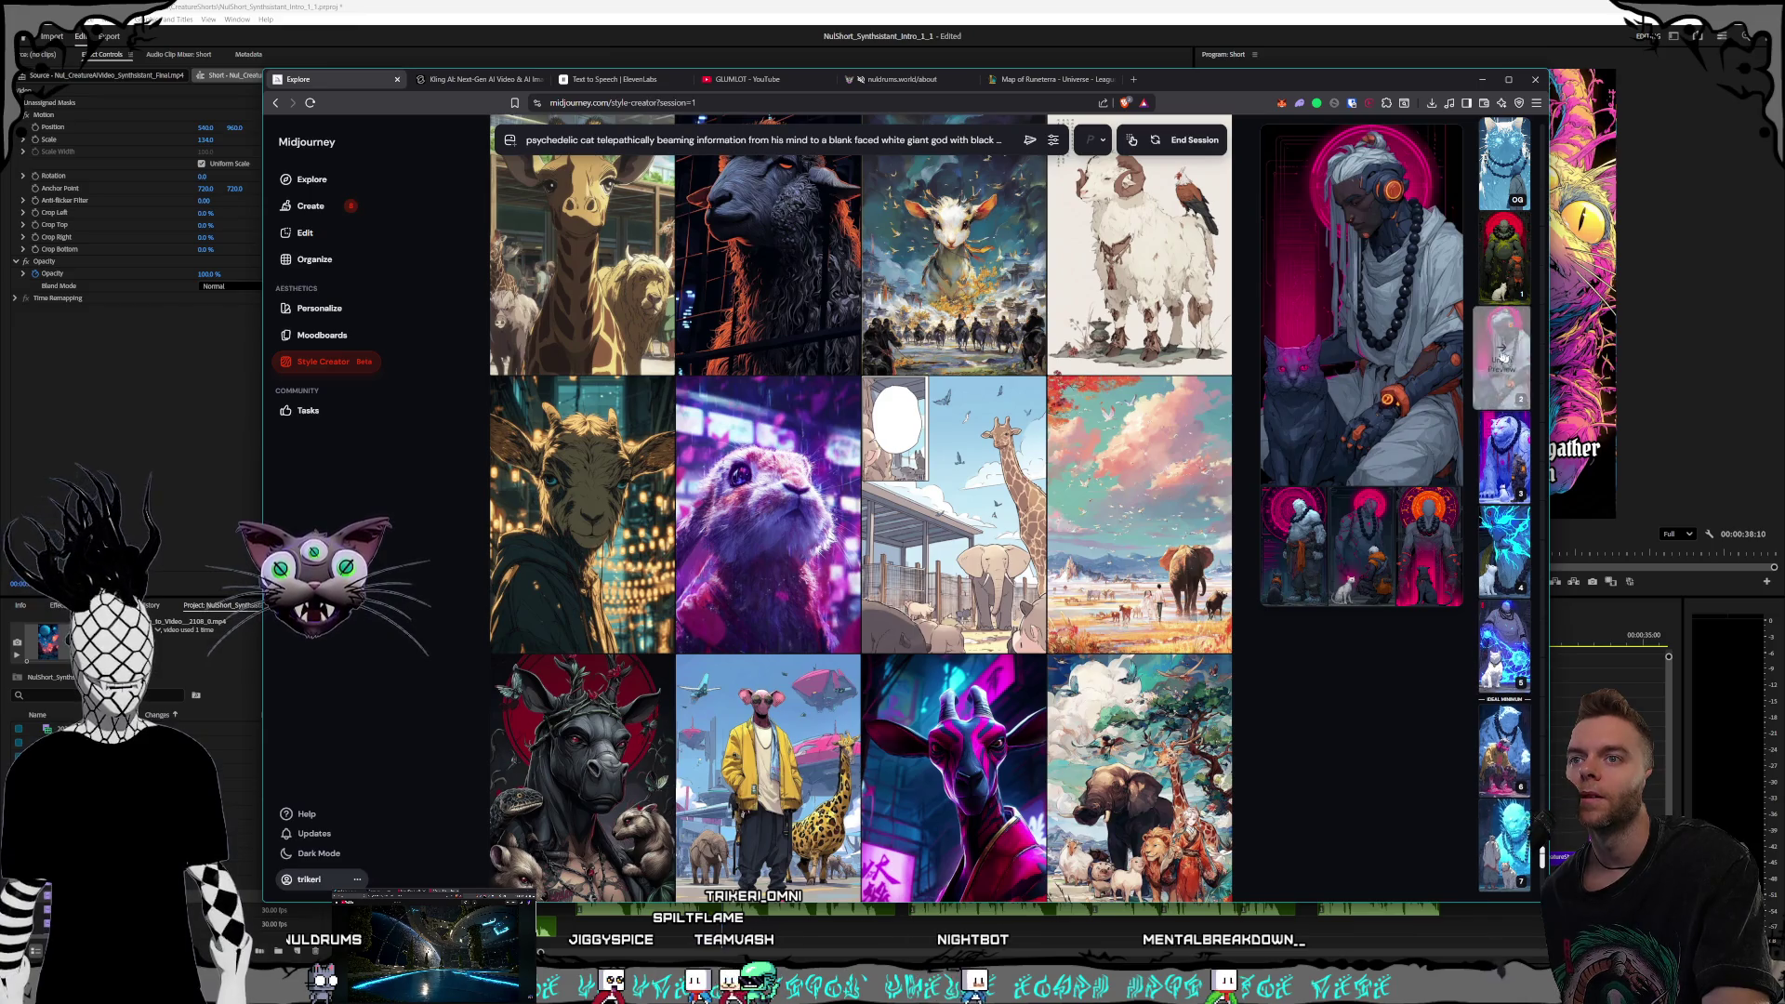
click(1418, 527)
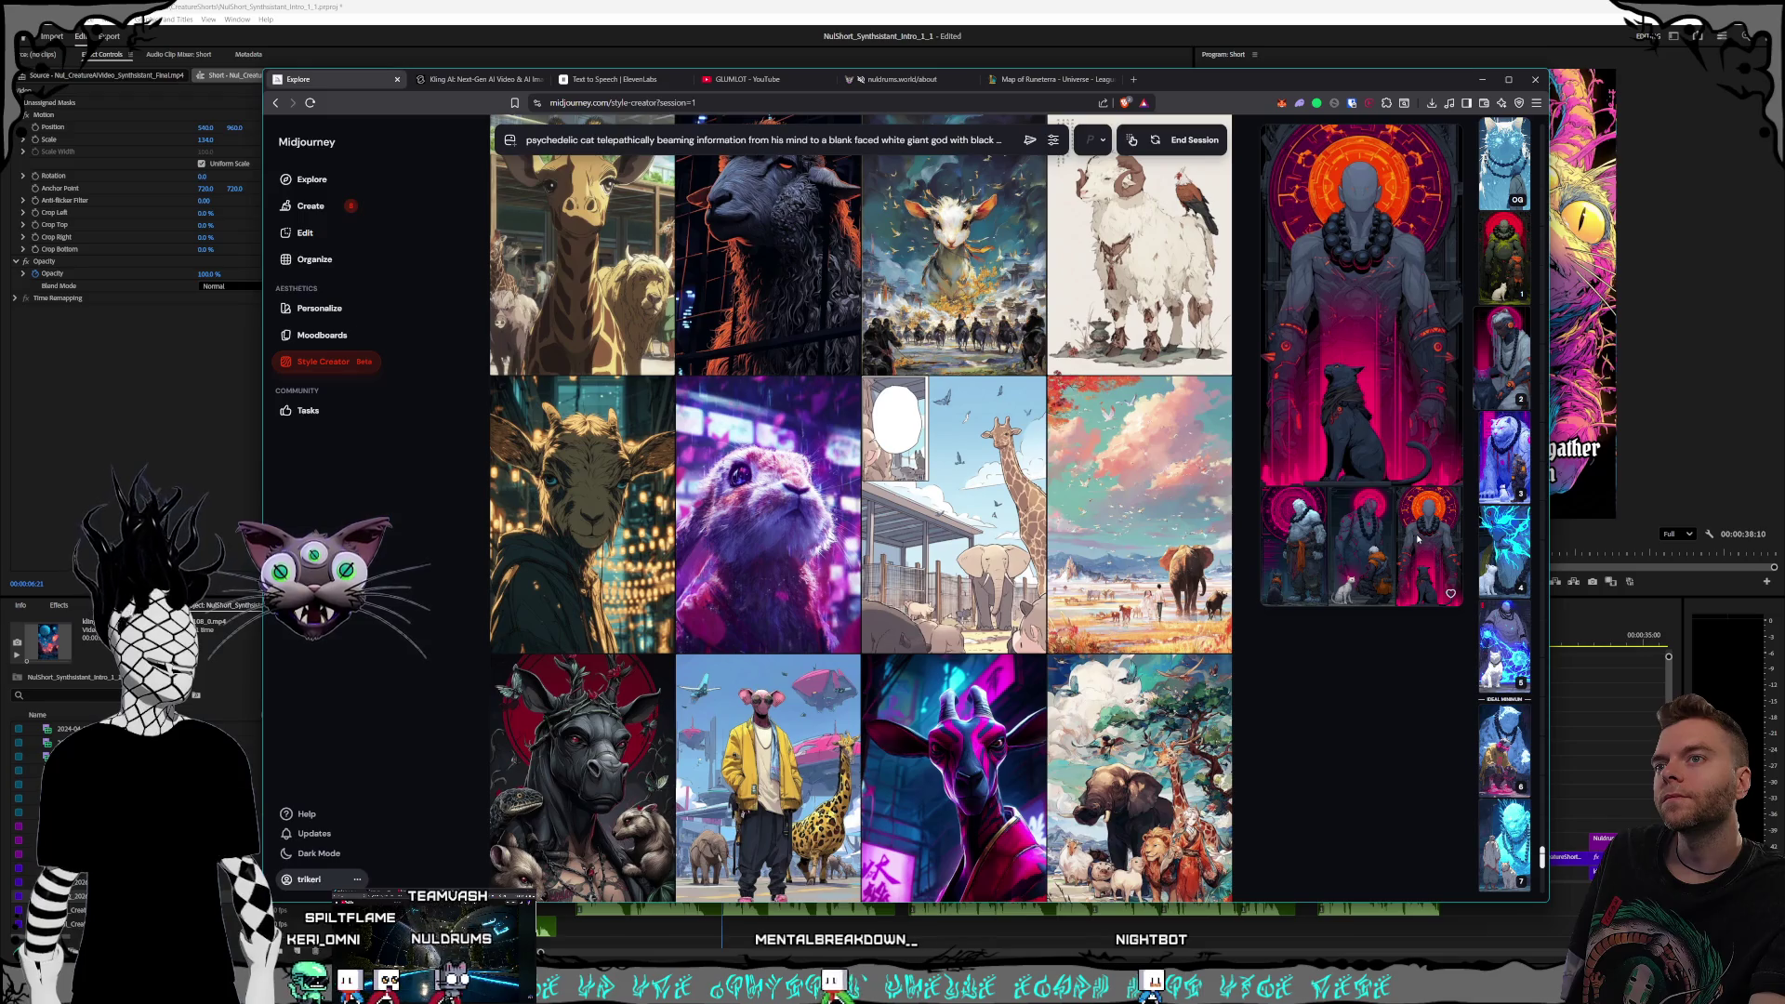
click(1195, 140)
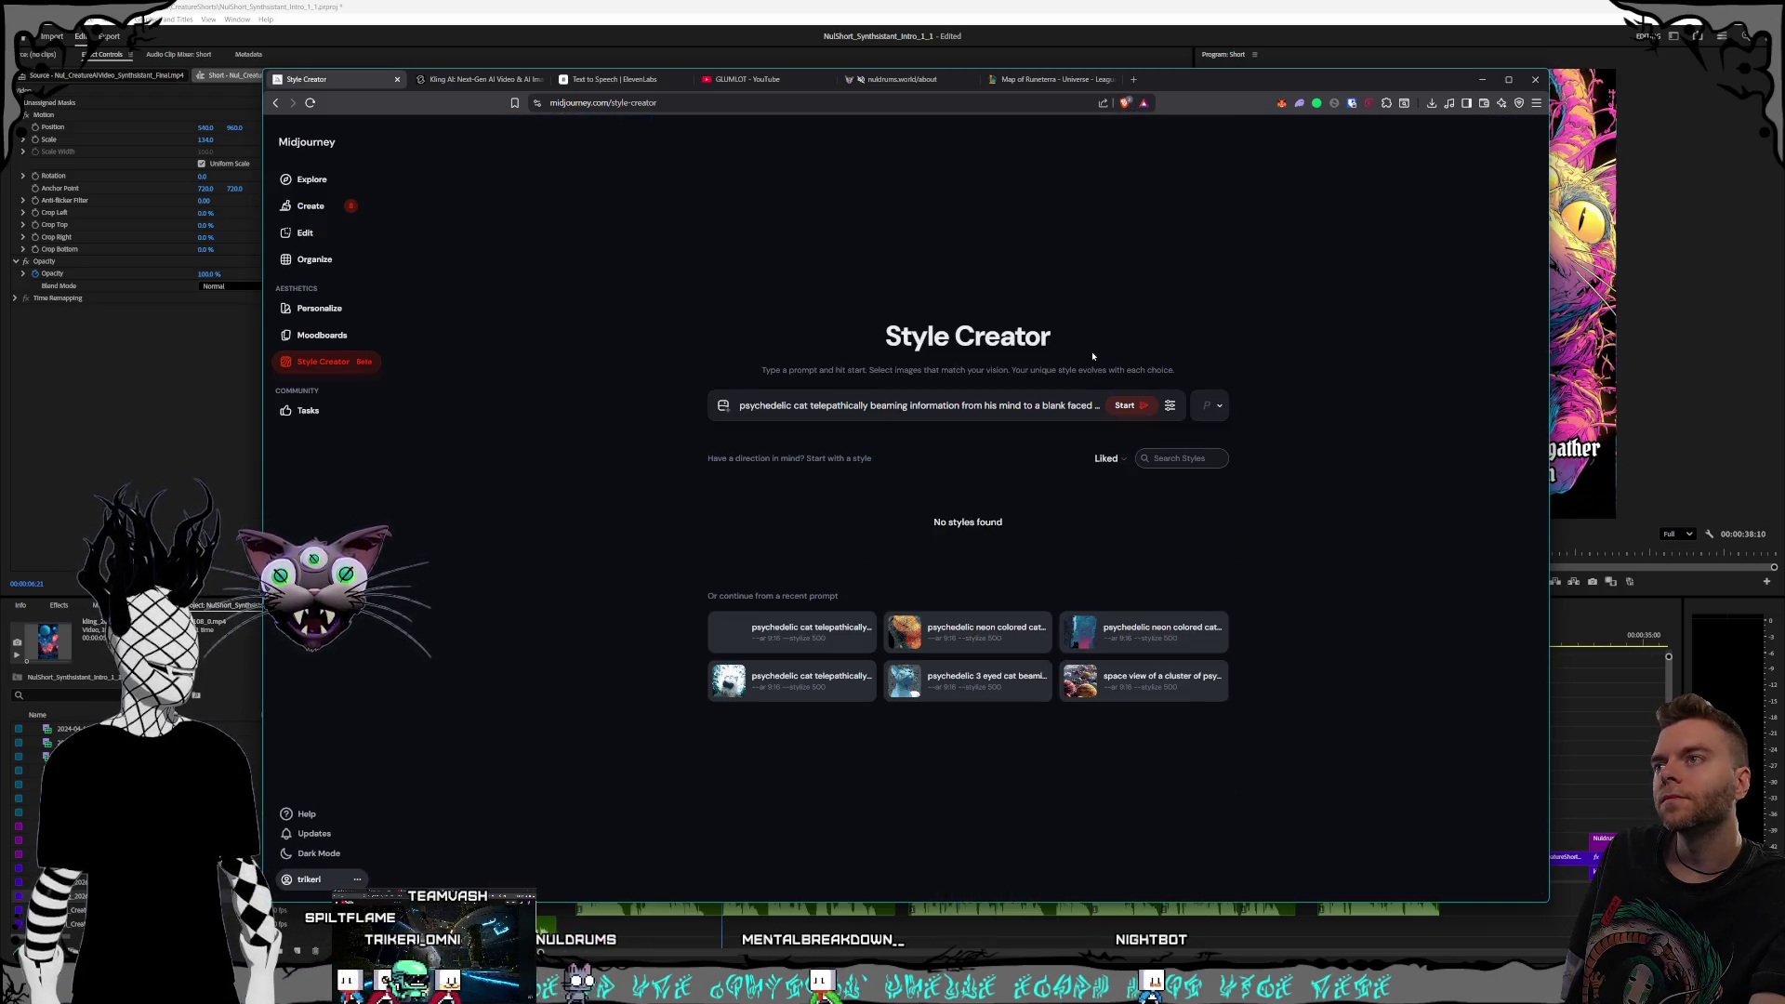
Go to the Create page and open the blue beaded giant with white cat full size
click(310, 205)
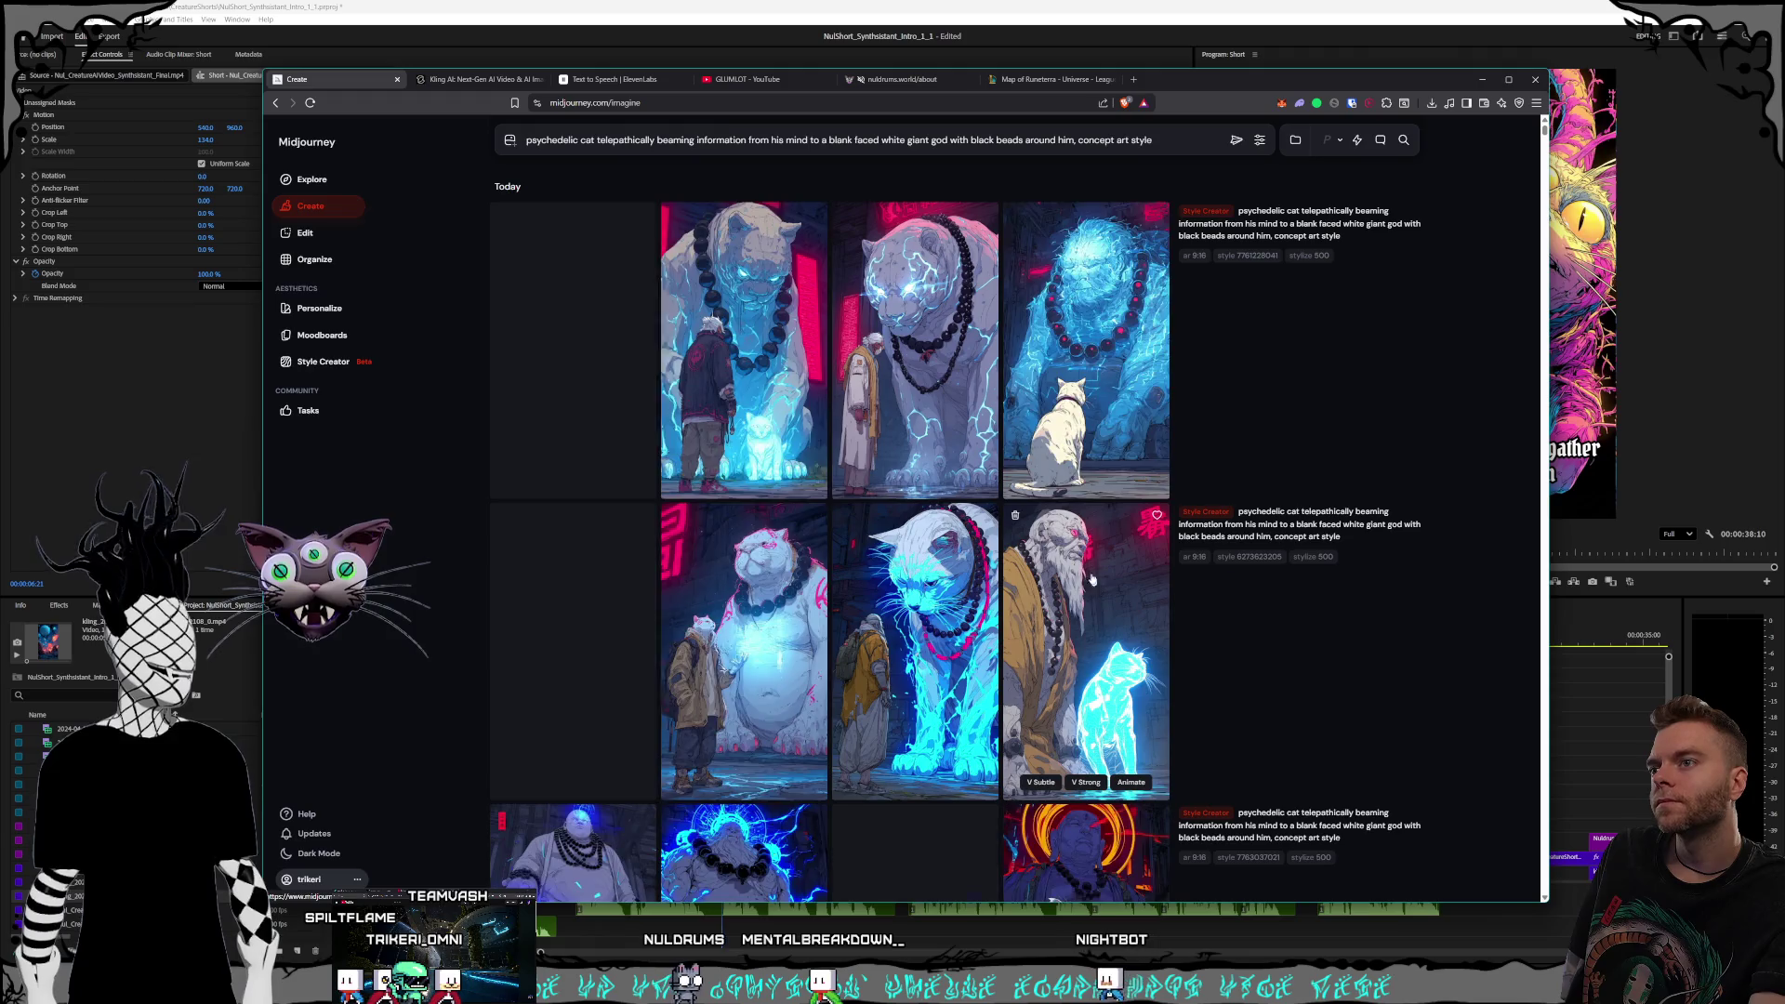
scroll(1041, 346, down, 2)
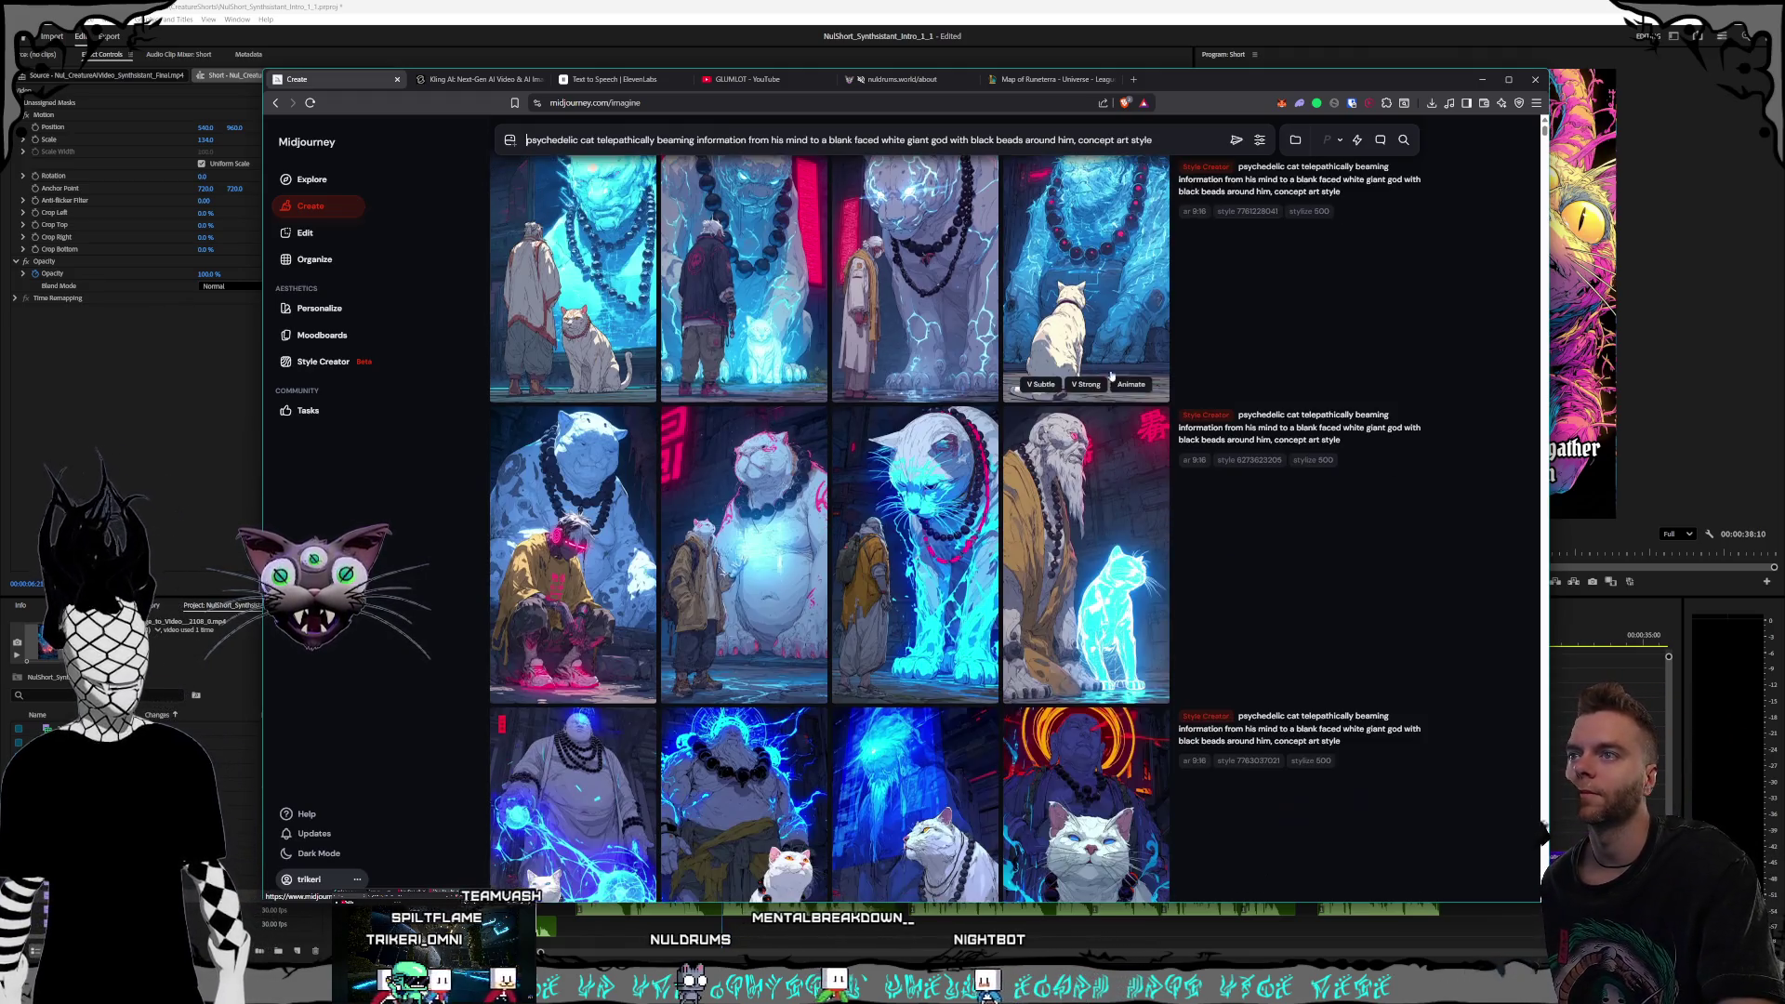
scroll(1084, 350, up, 2)
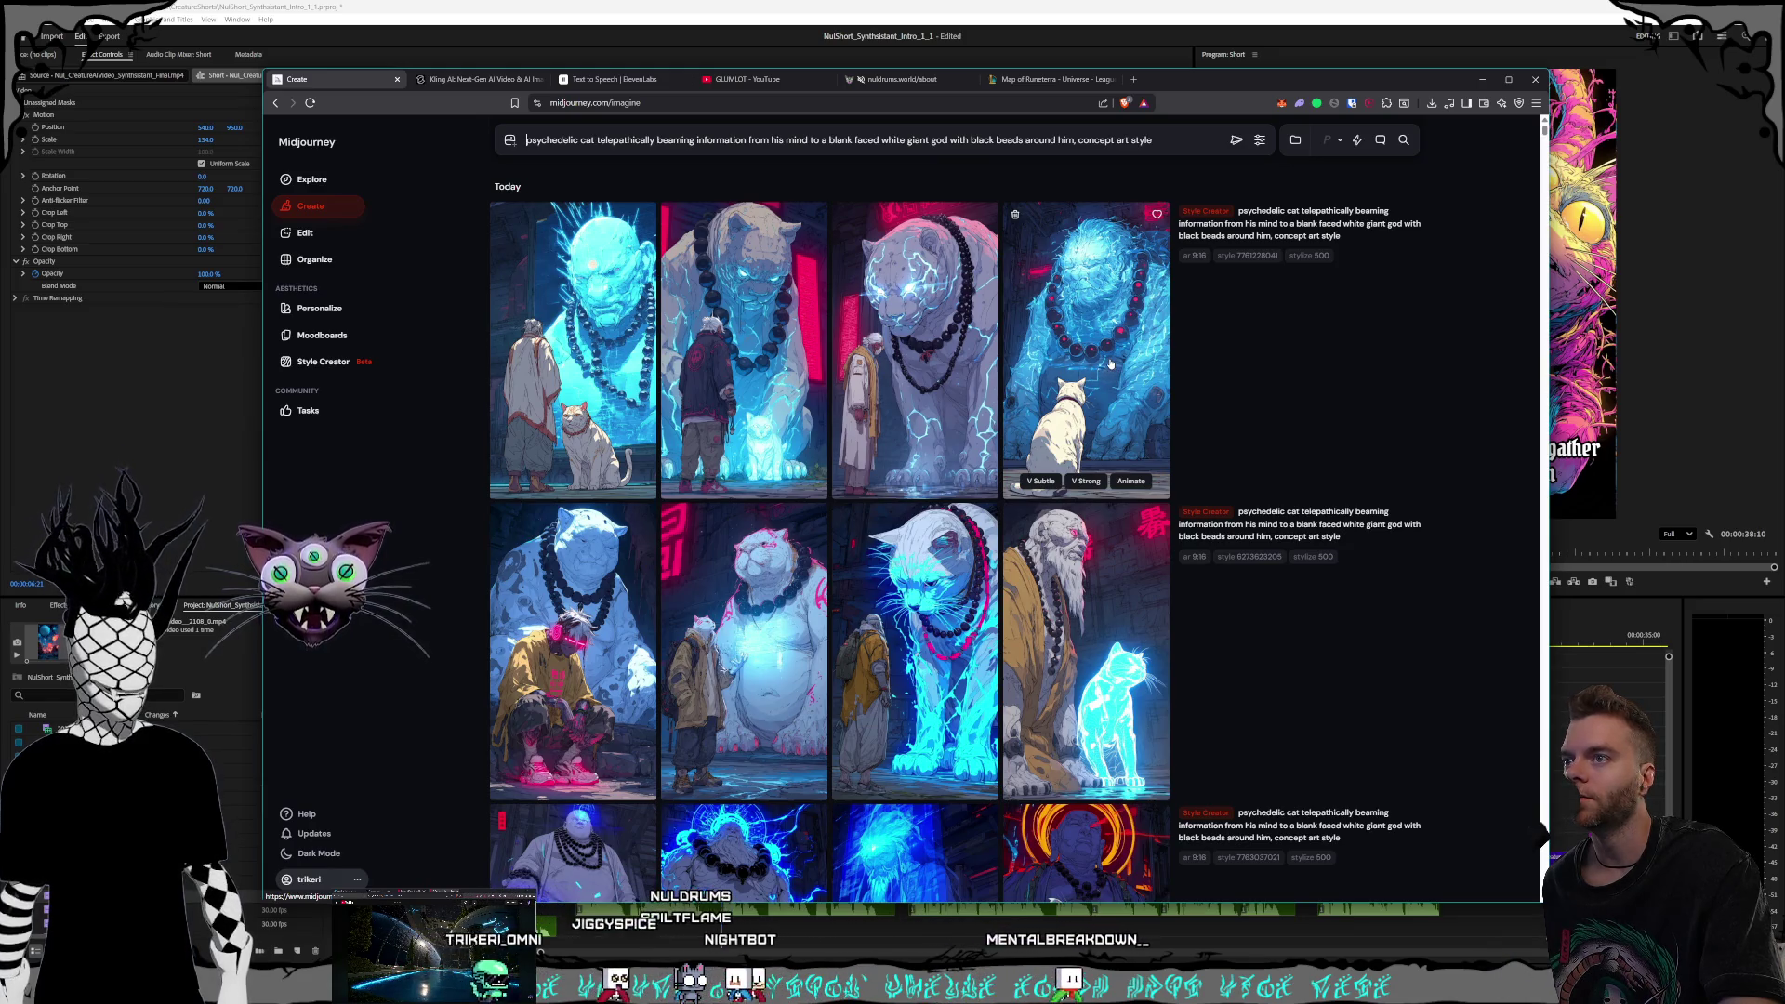
click(1101, 372)
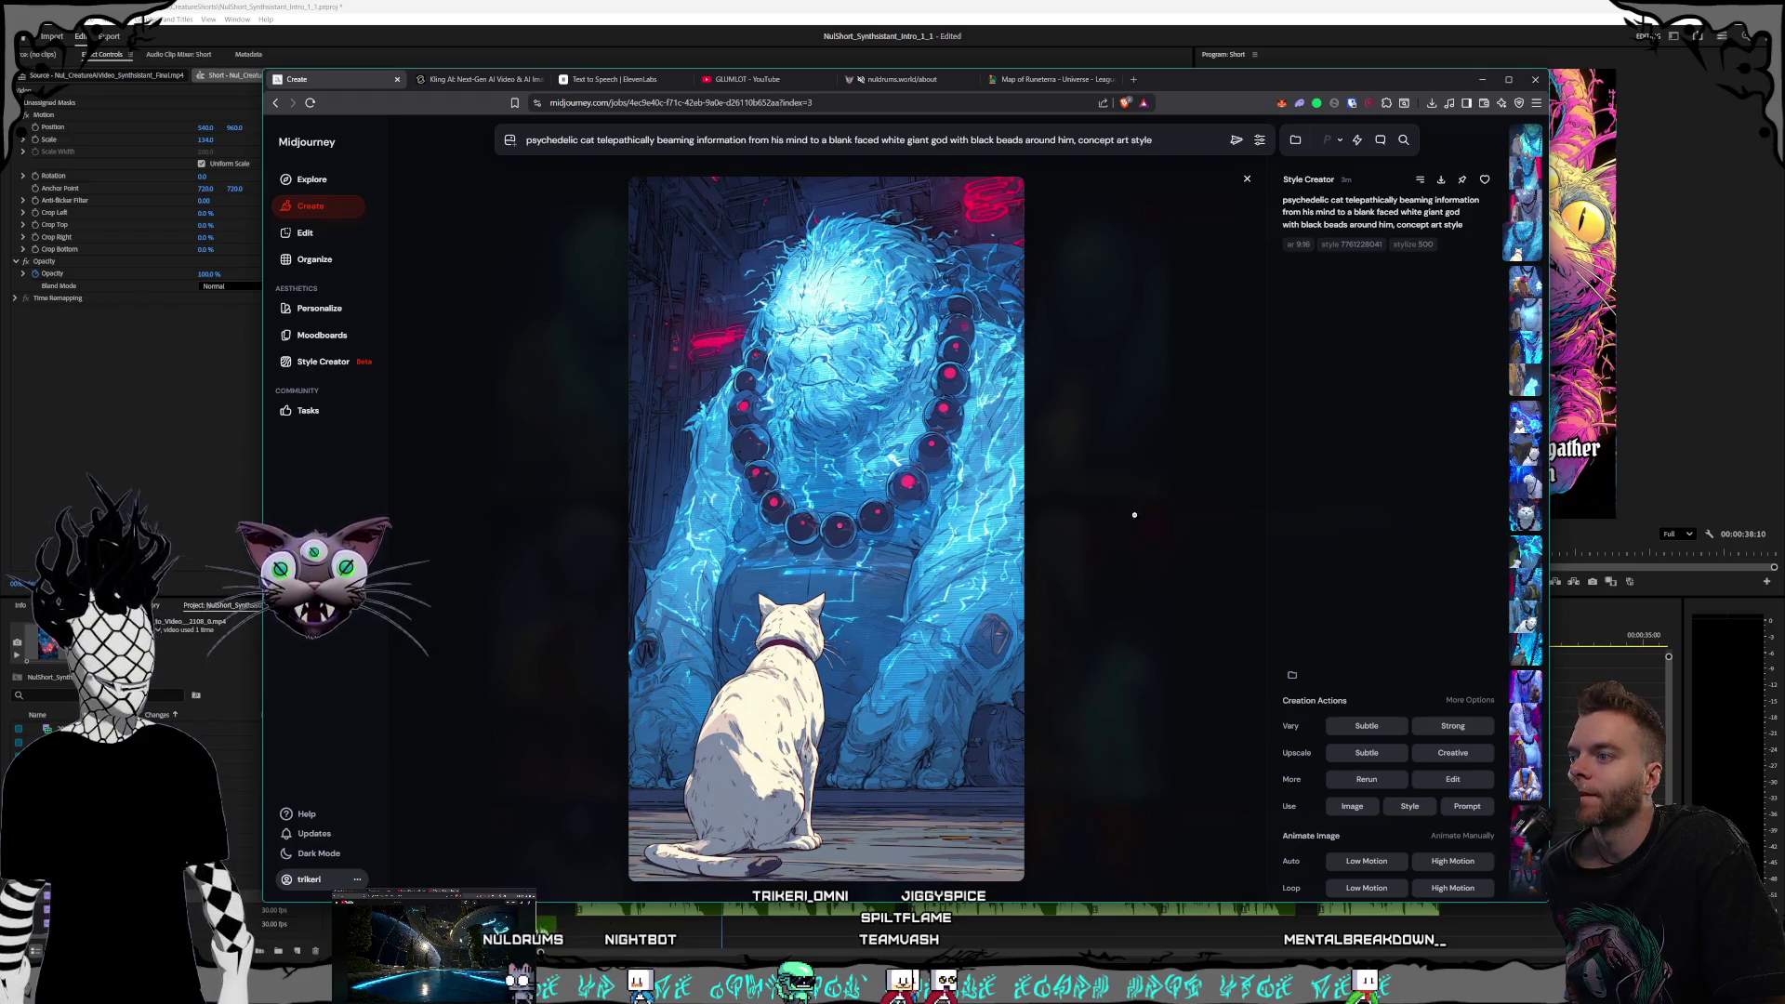
key(Escape)
scroll(1111, 503, down, 5)
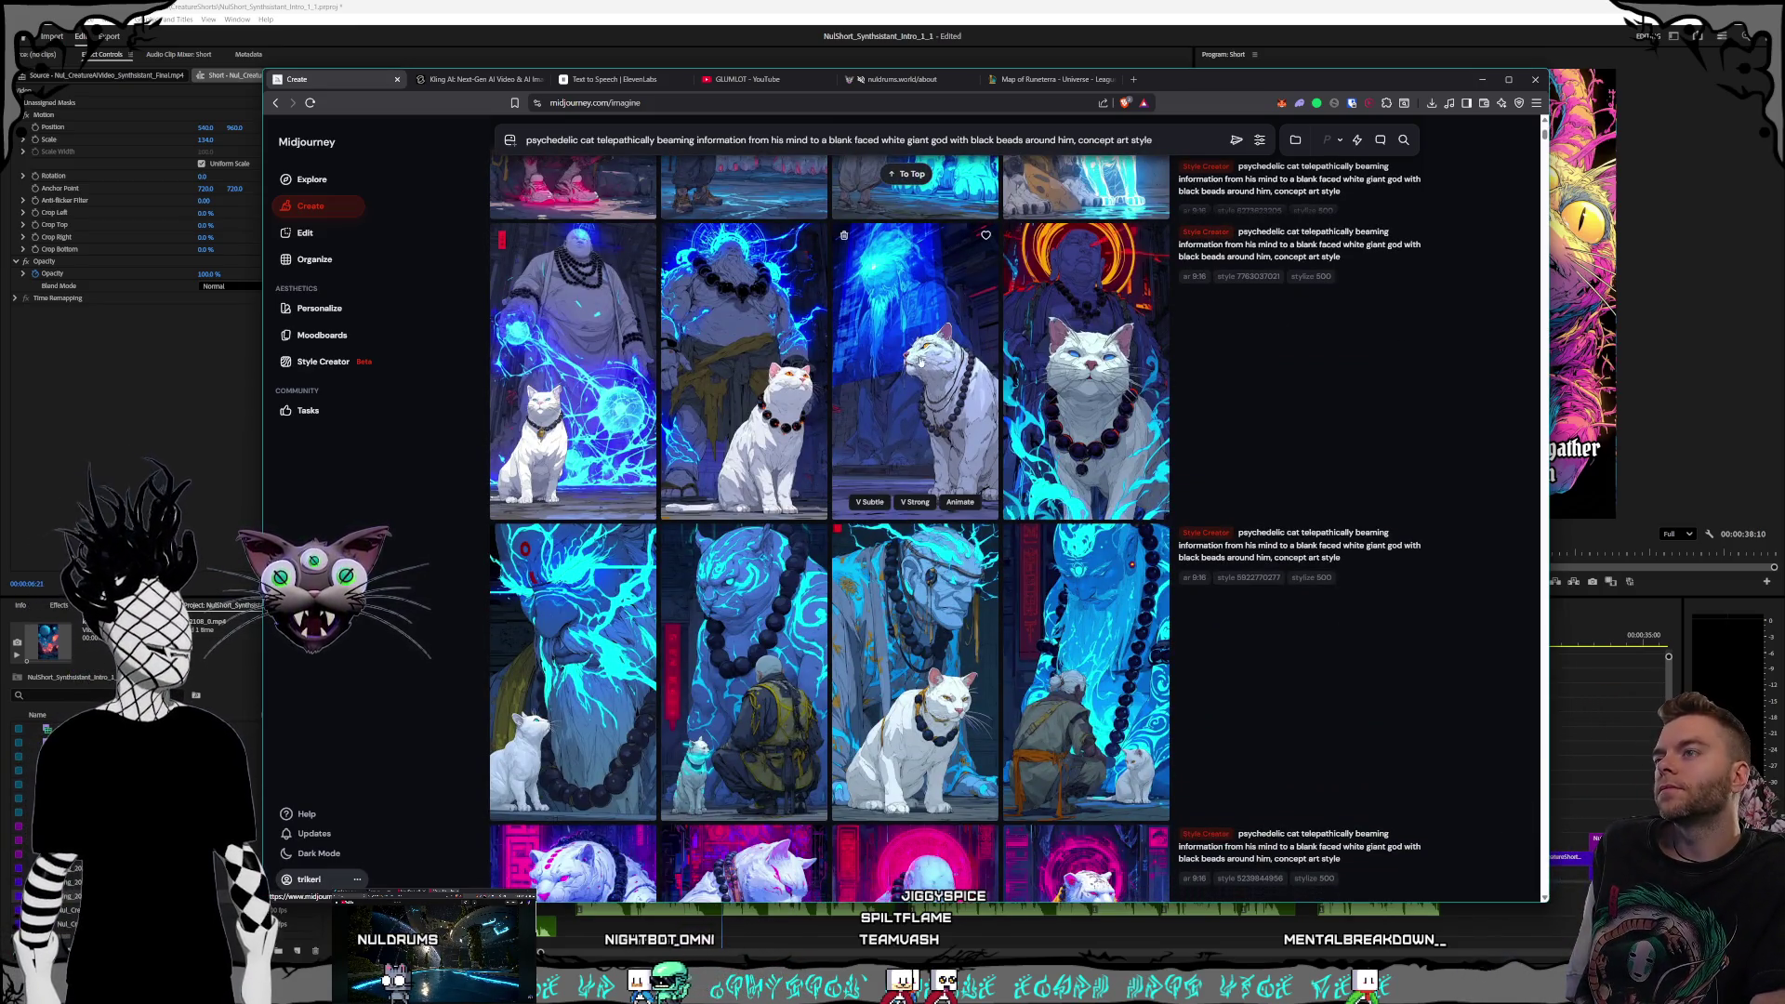
click(921, 361)
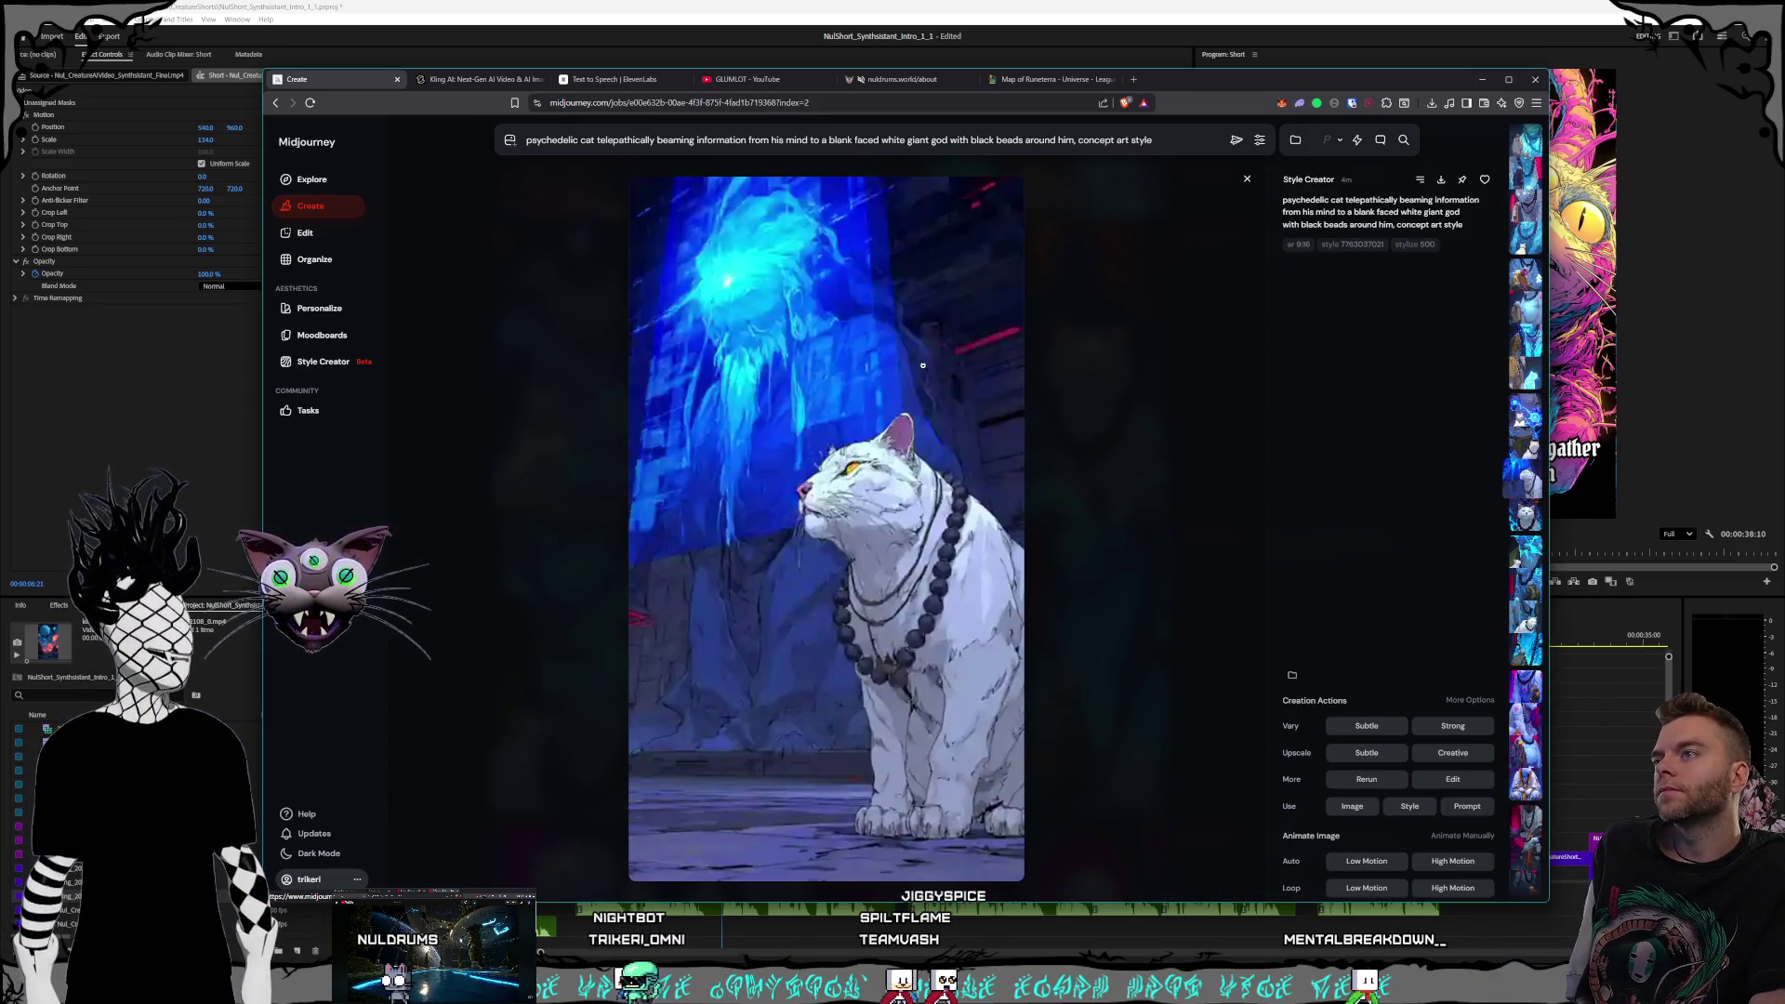
click(1118, 478)
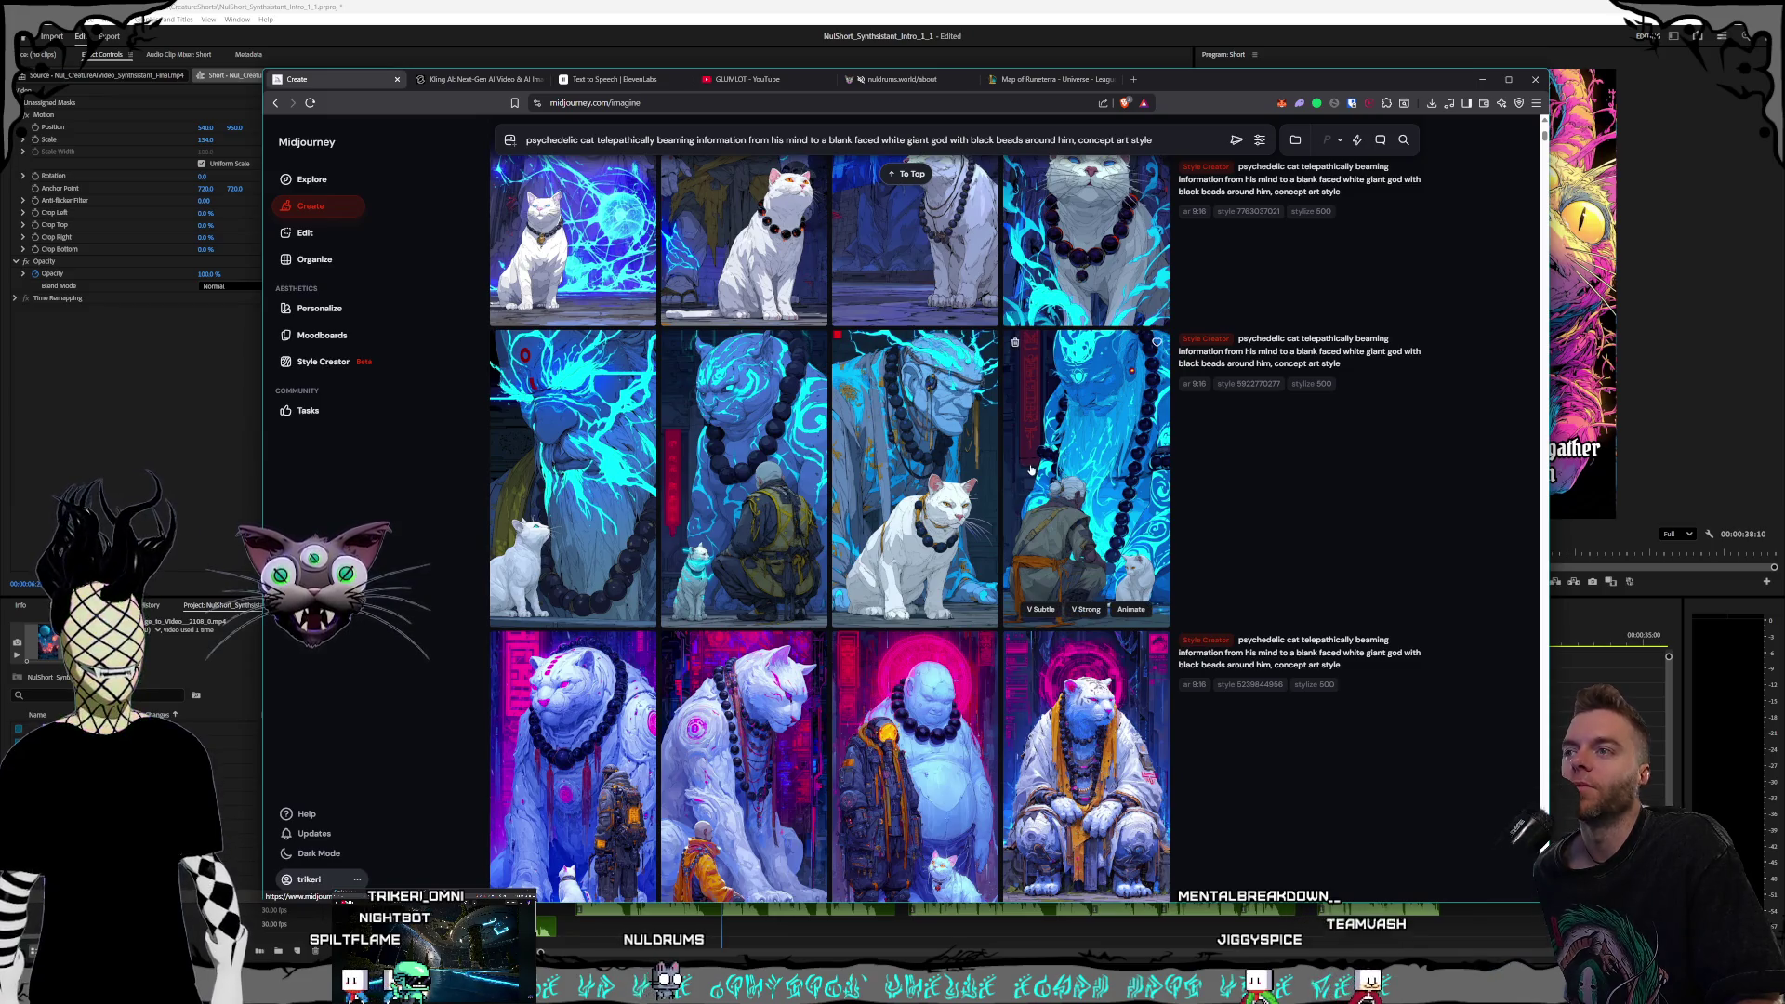
scroll(1030, 470, down, 2)
scroll(1028, 490, down, 1)
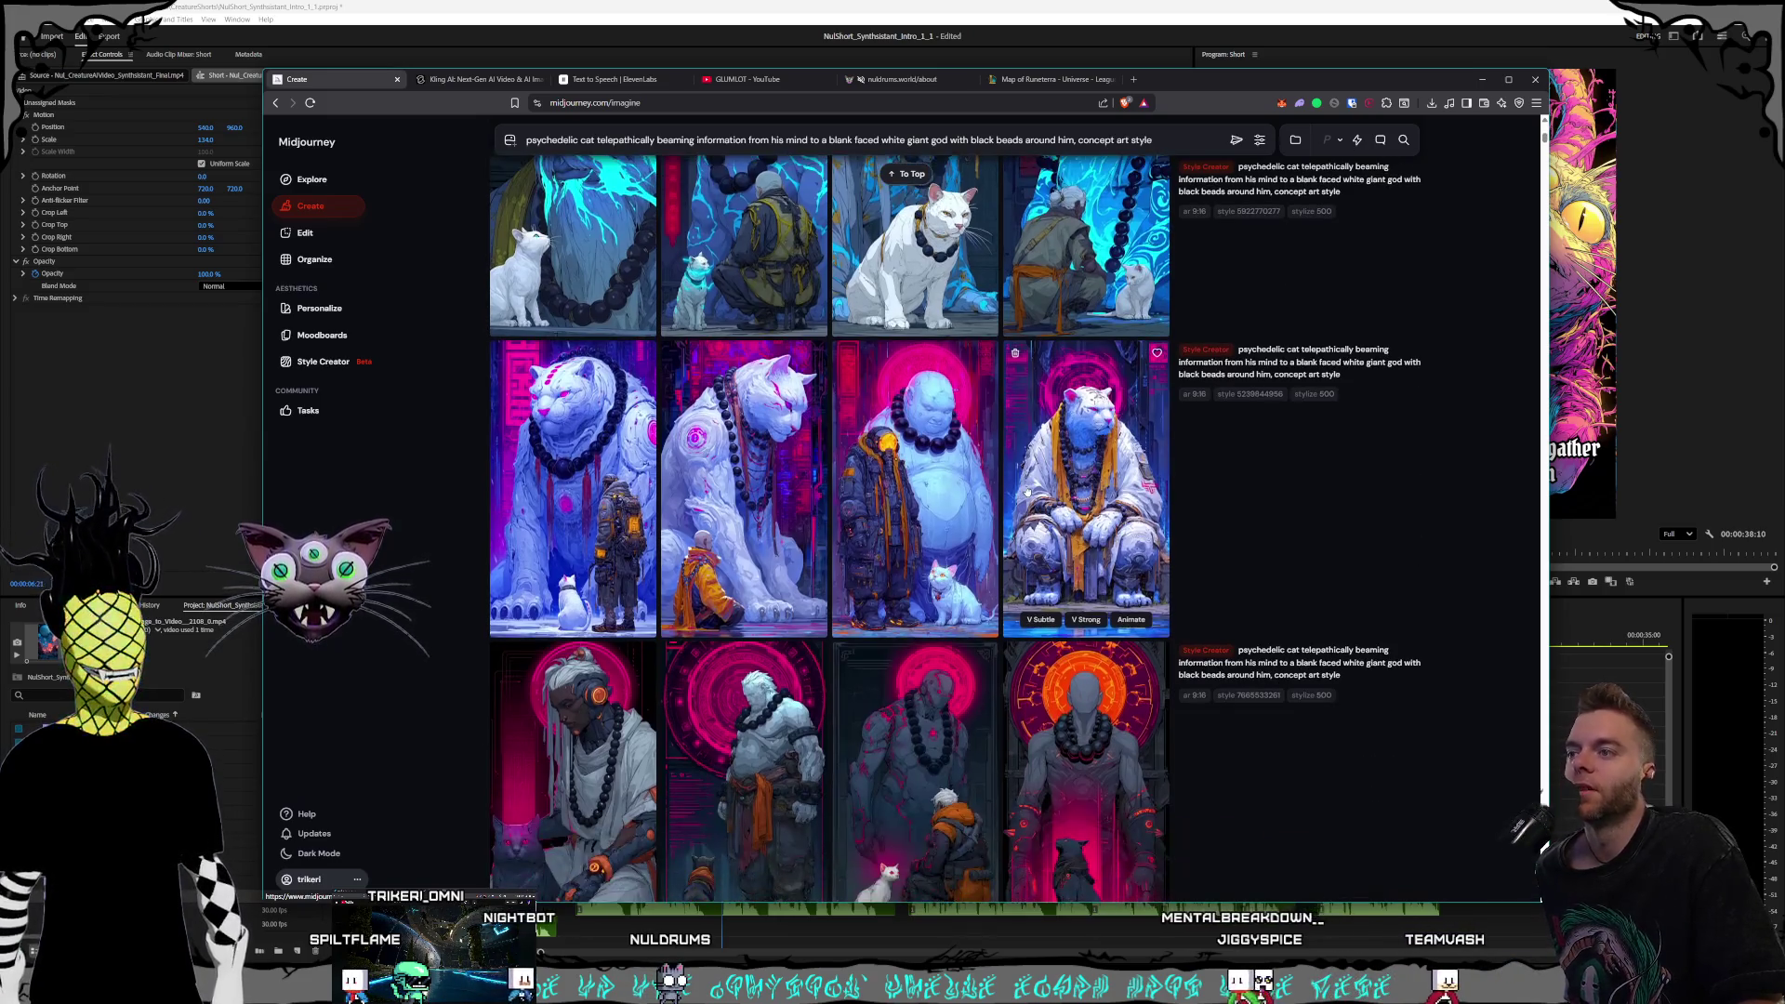
scroll(952, 475, down, 1)
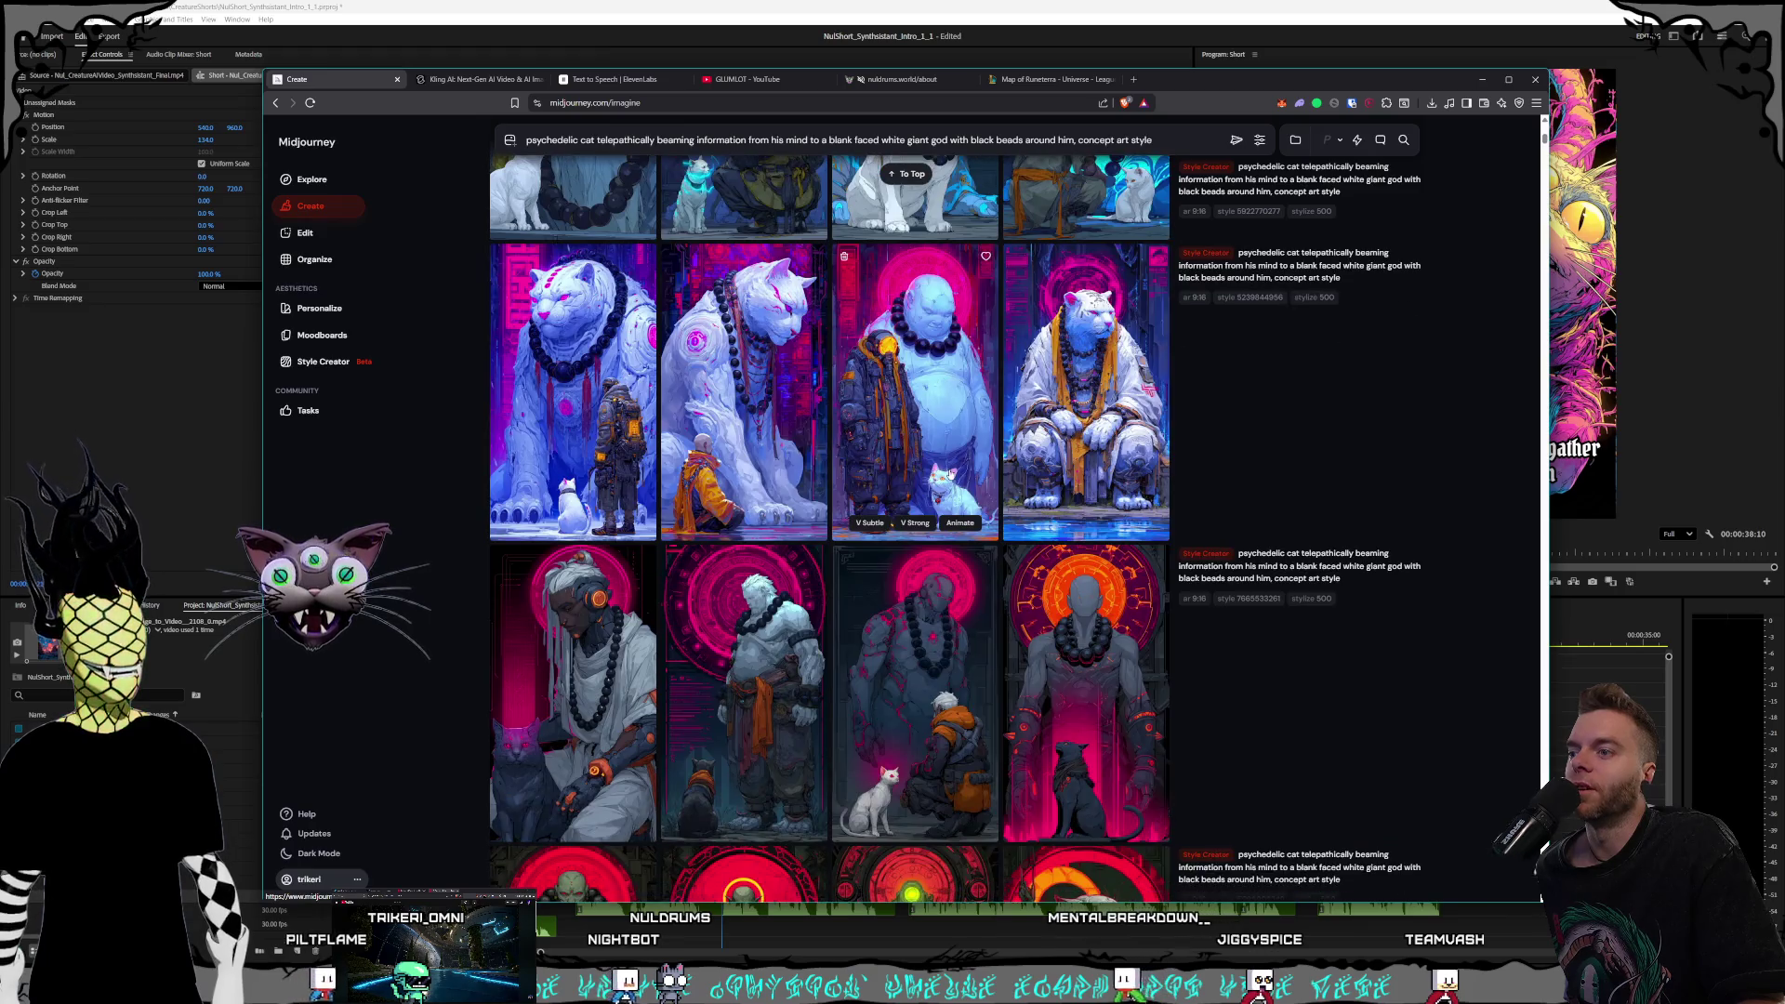
click(1057, 675)
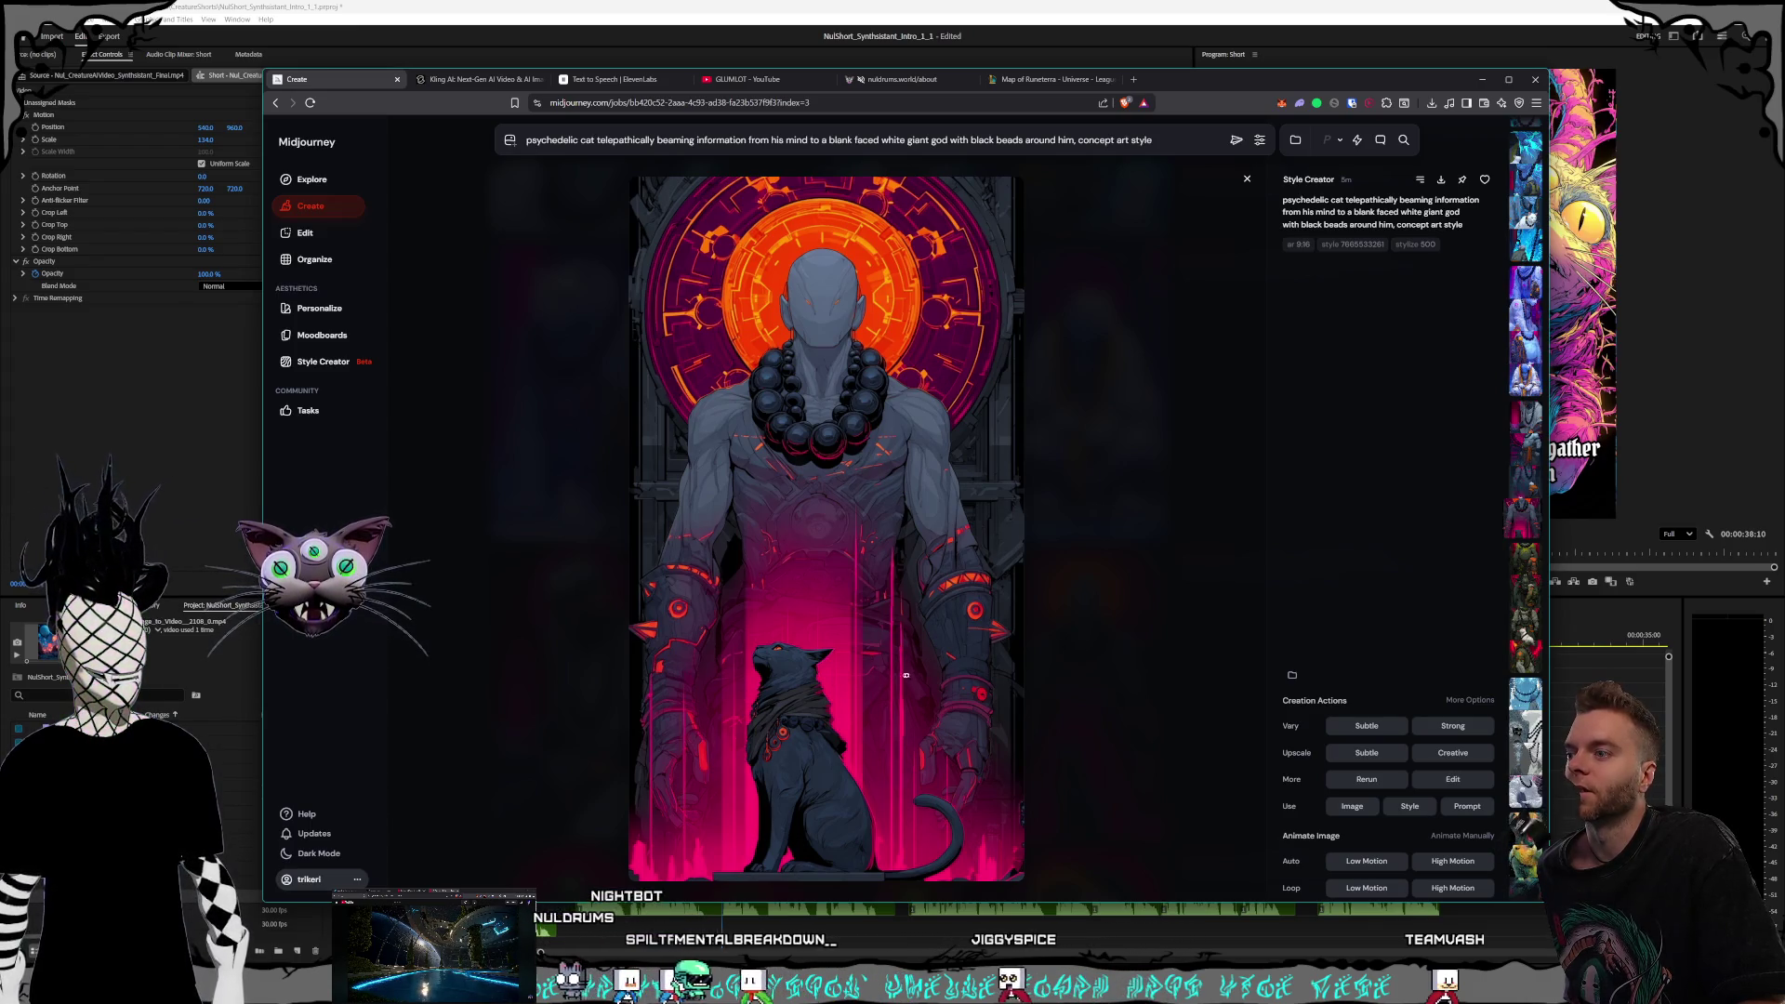
key(Escape)
scroll(1009, 532, down, 3)
scroll(676, 689, up, 5)
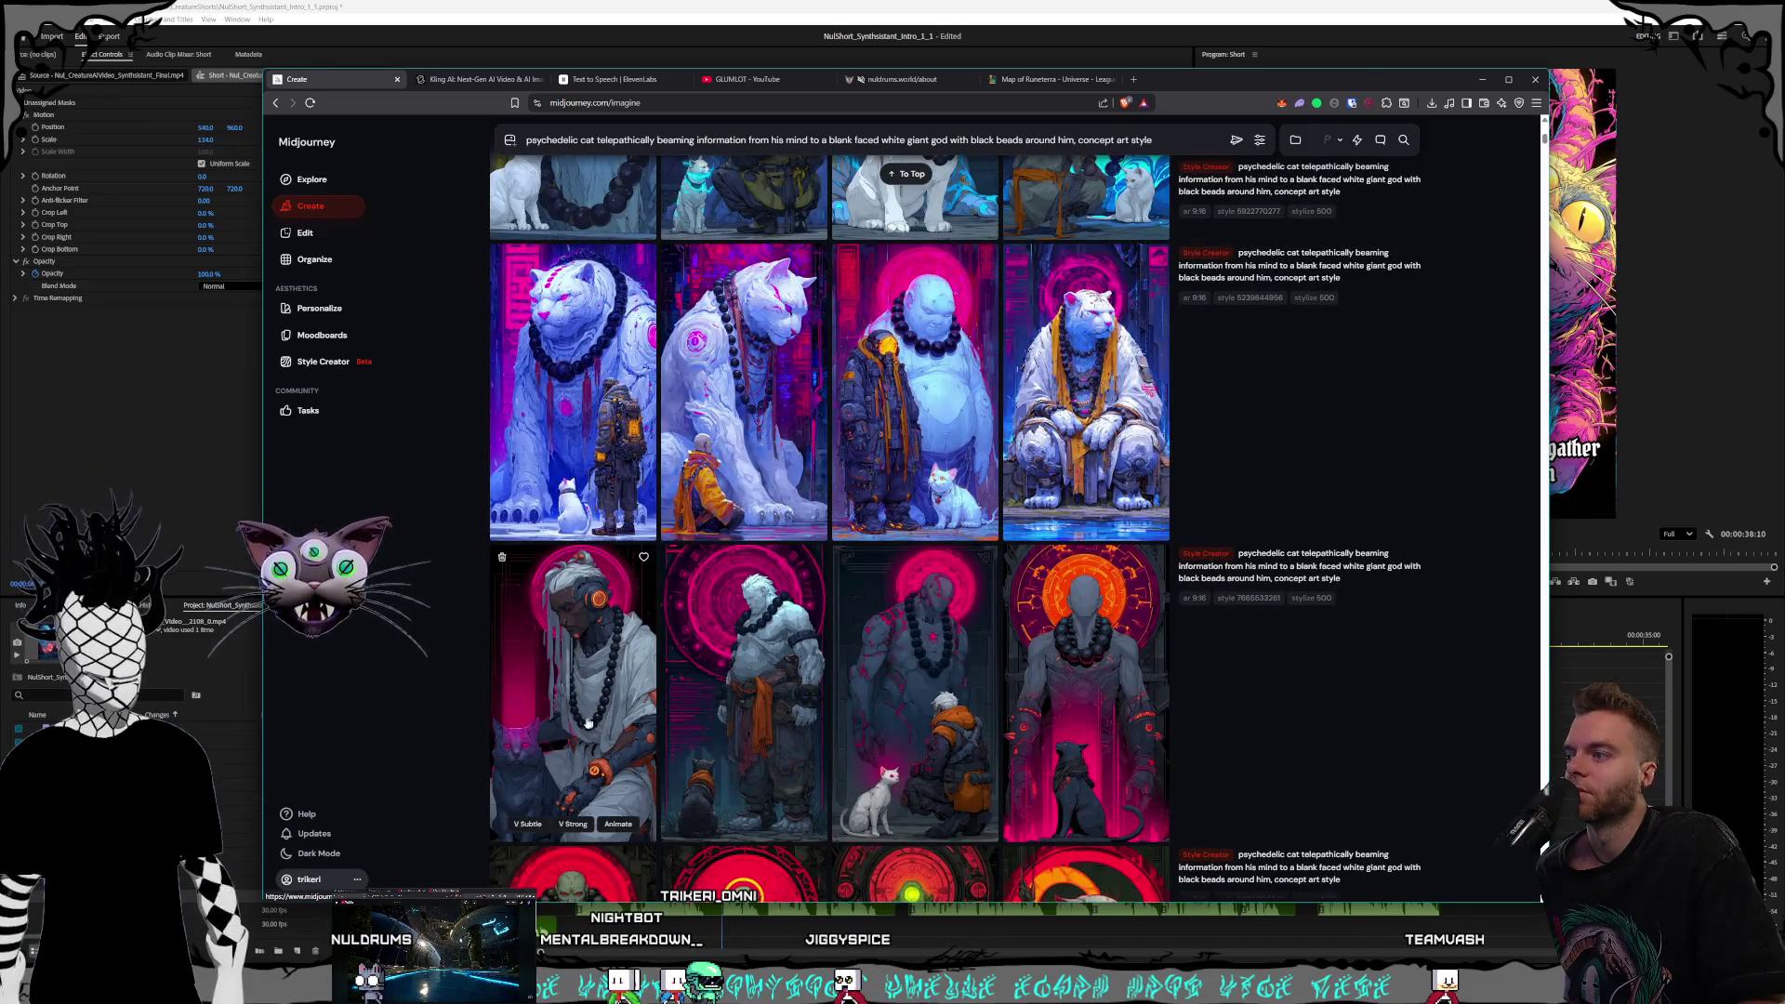
click(600, 721)
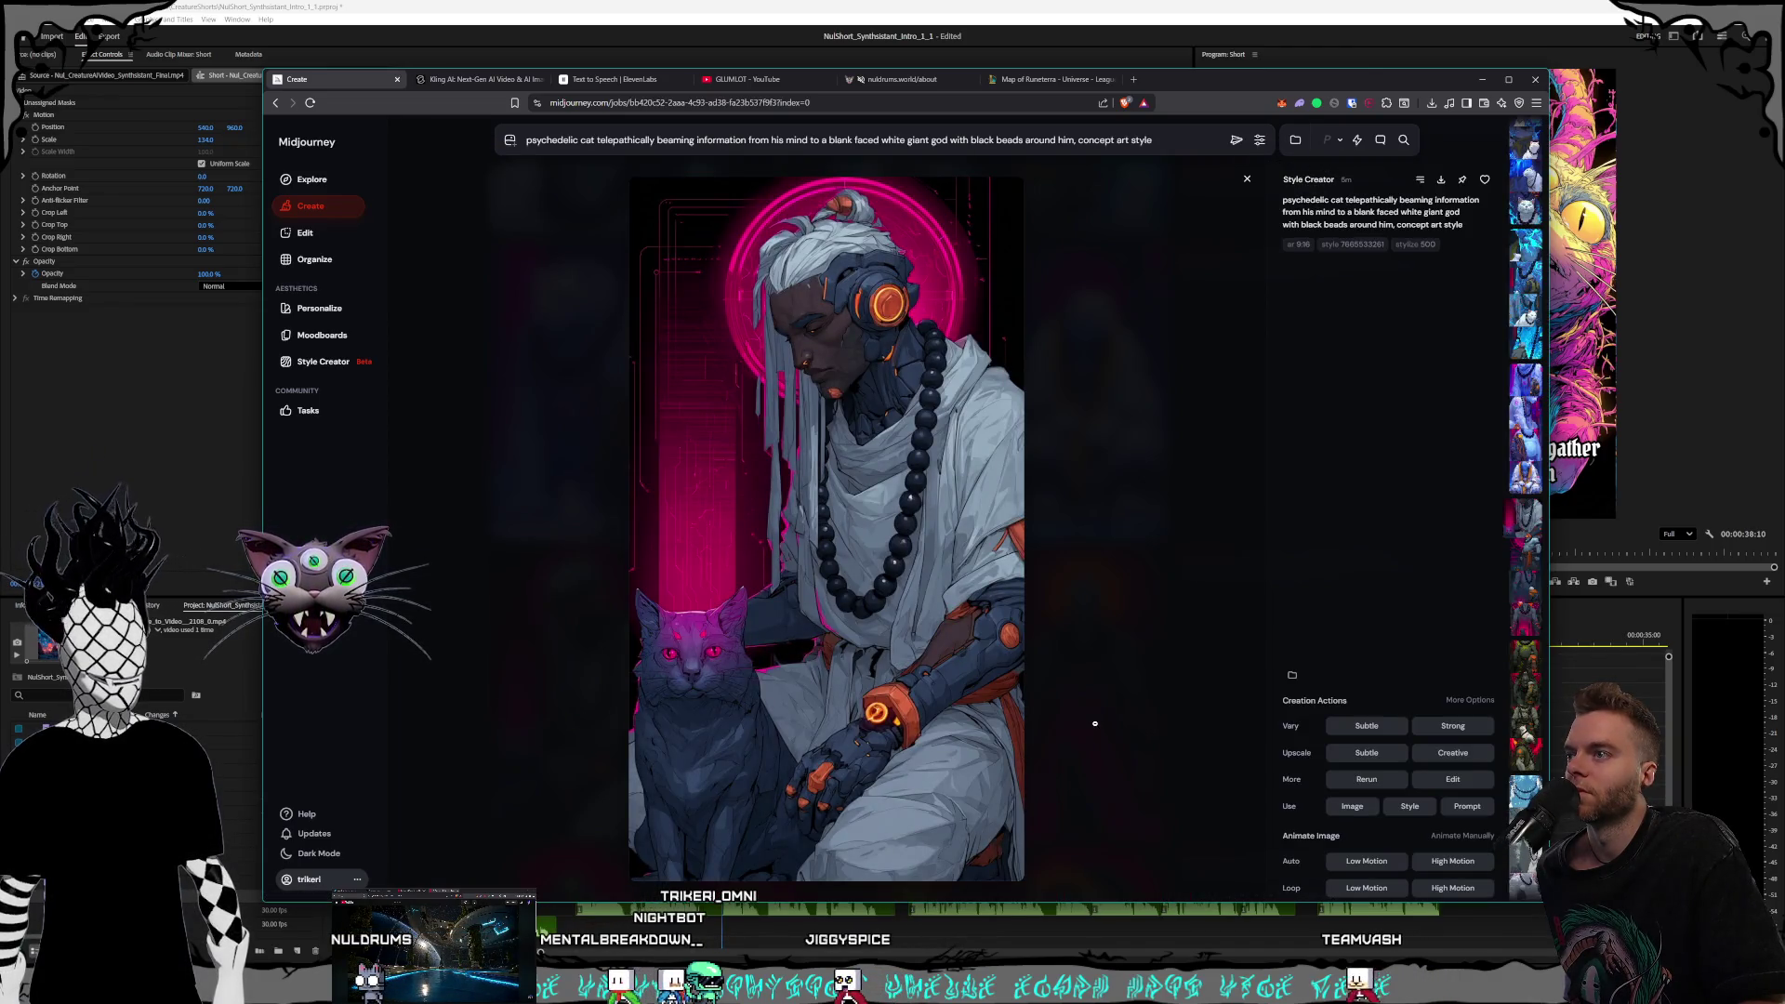
key(Escape)
click(1069, 716)
key(Escape)
click(1018, 698)
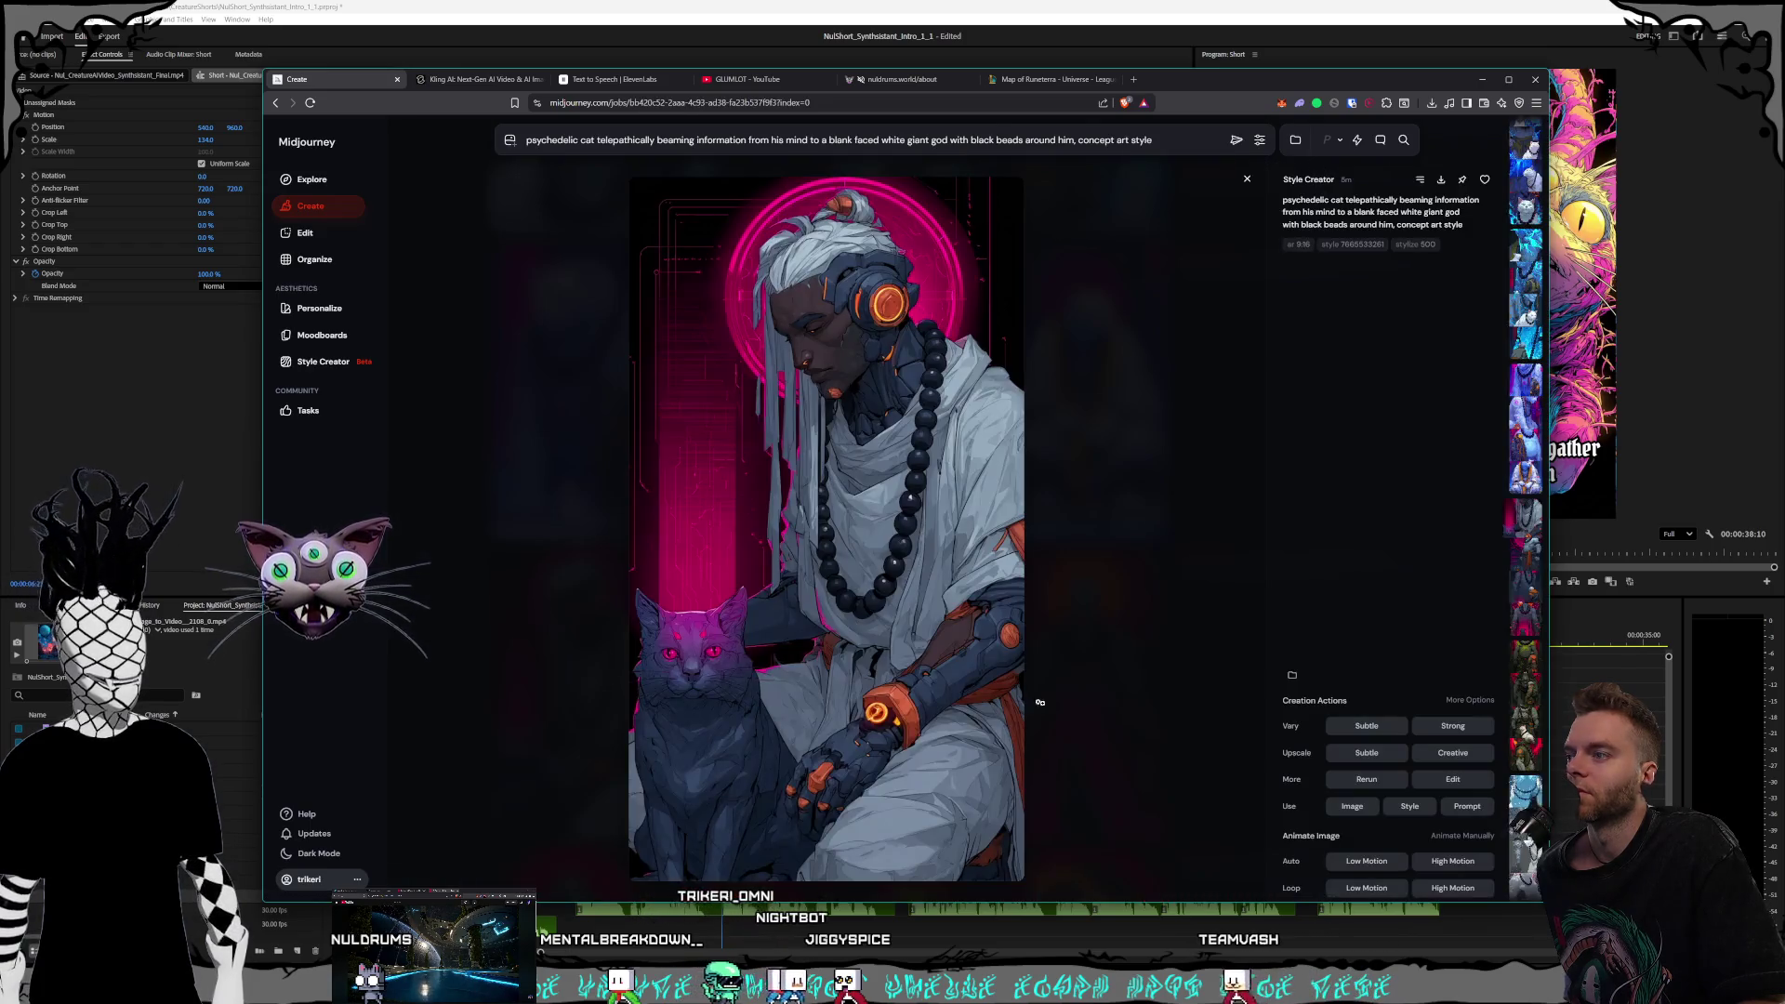
key(Escape)
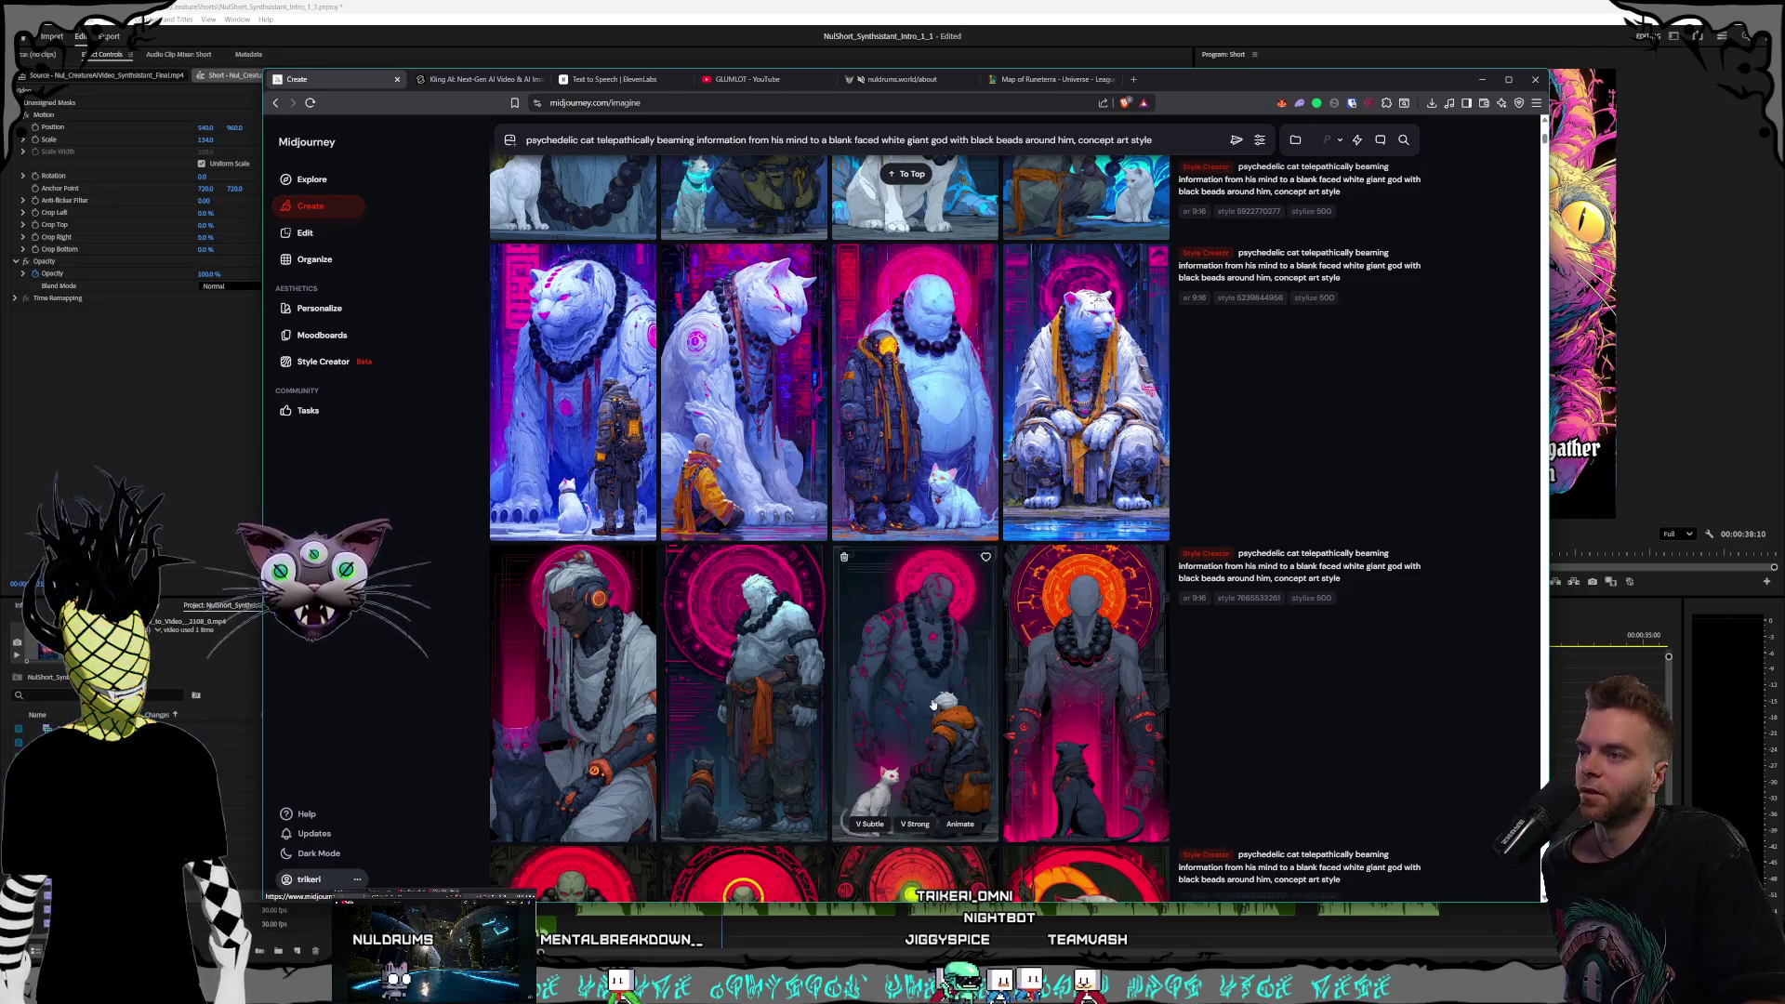
click(935, 704)
key(Escape)
click(1105, 724)
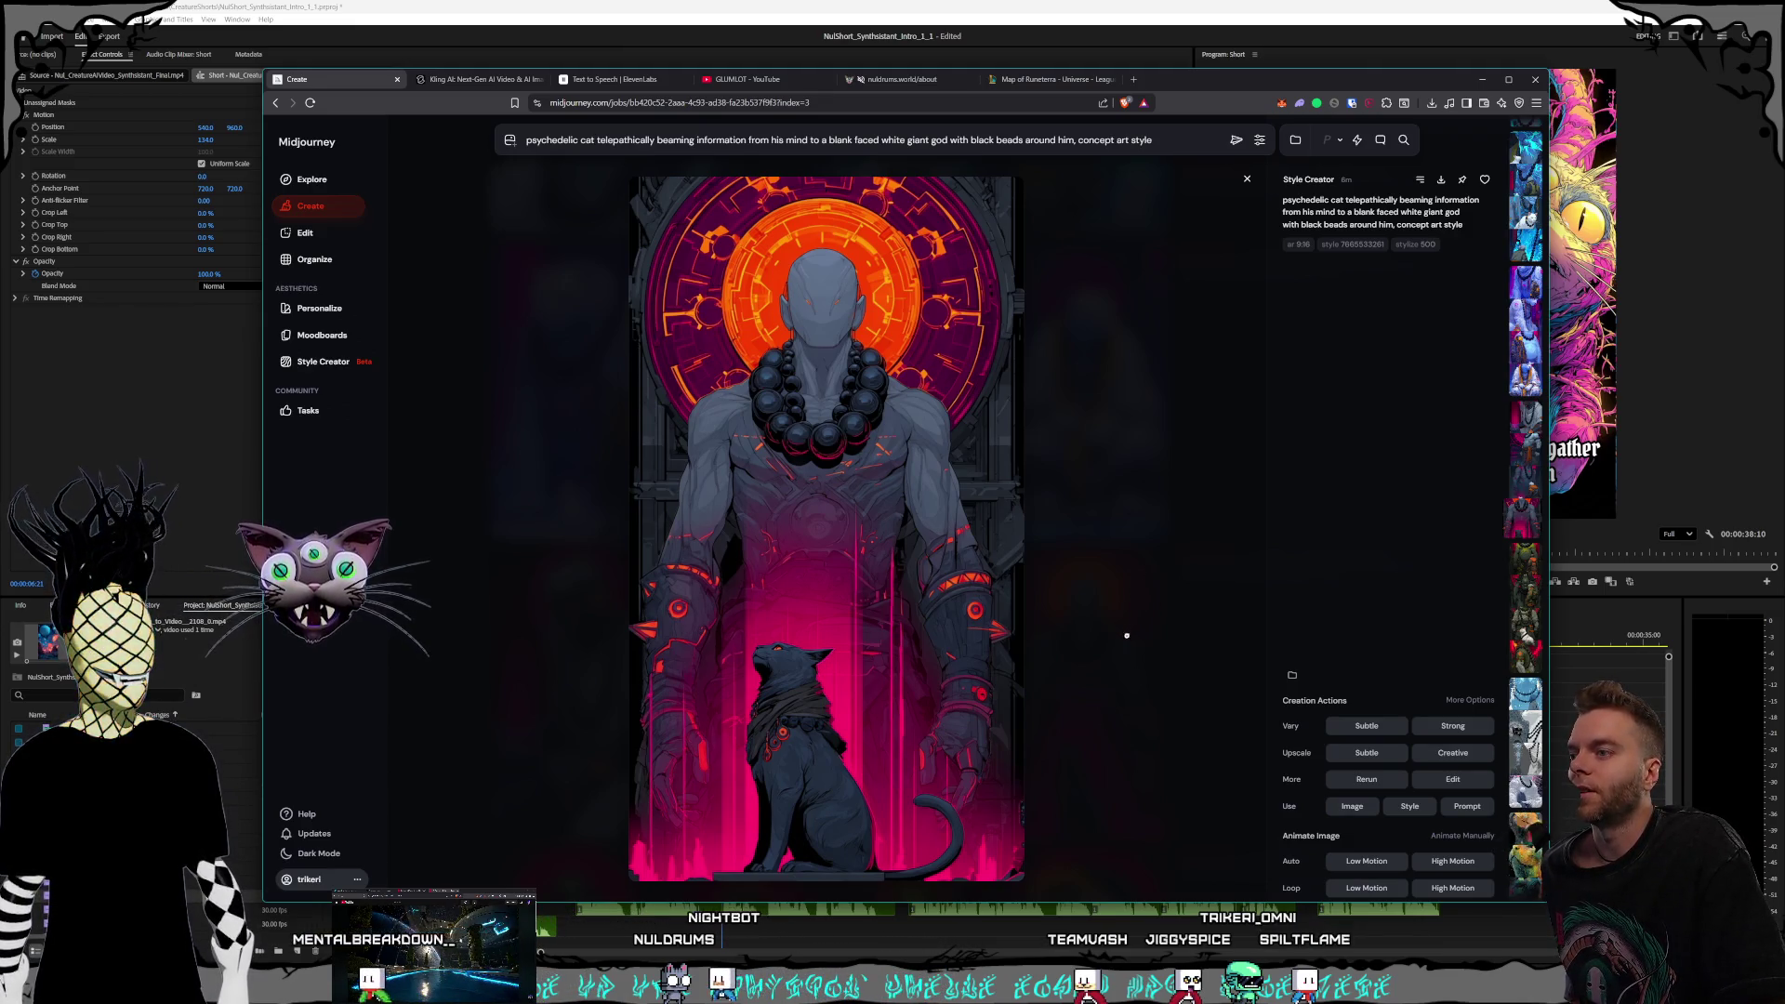
click(1159, 742)
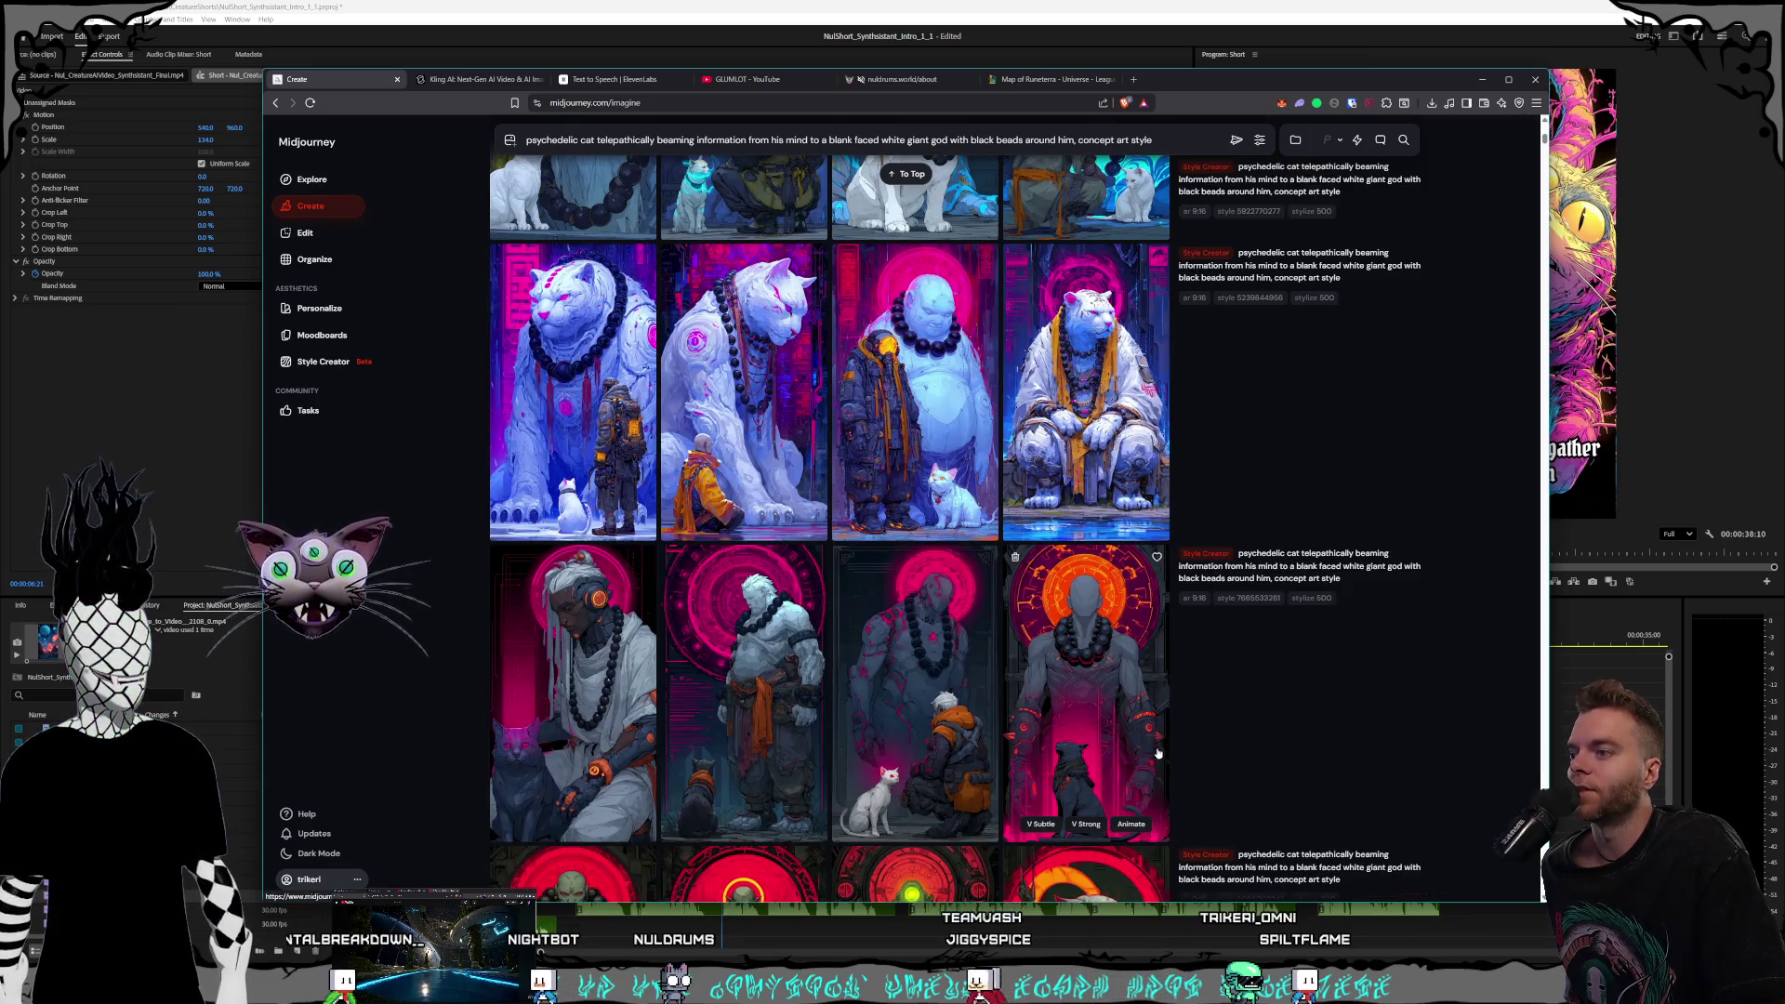
scroll(945, 699, down, 5)
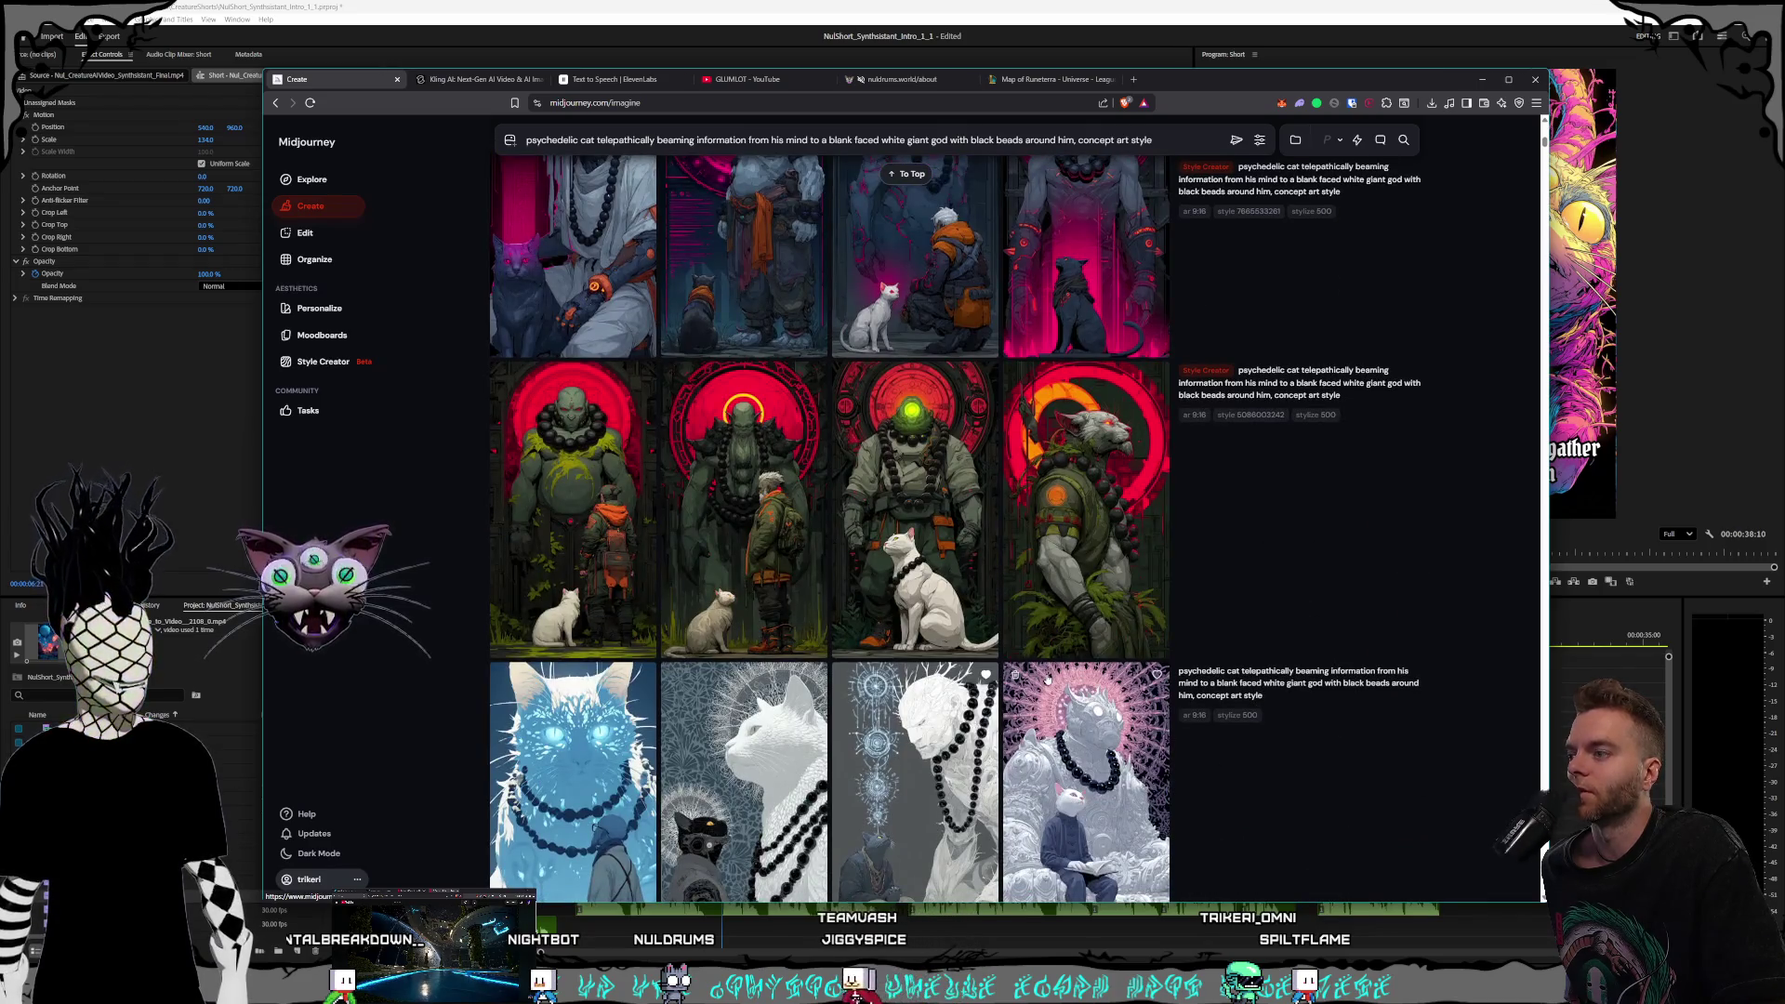
scroll(1048, 681, up, 5)
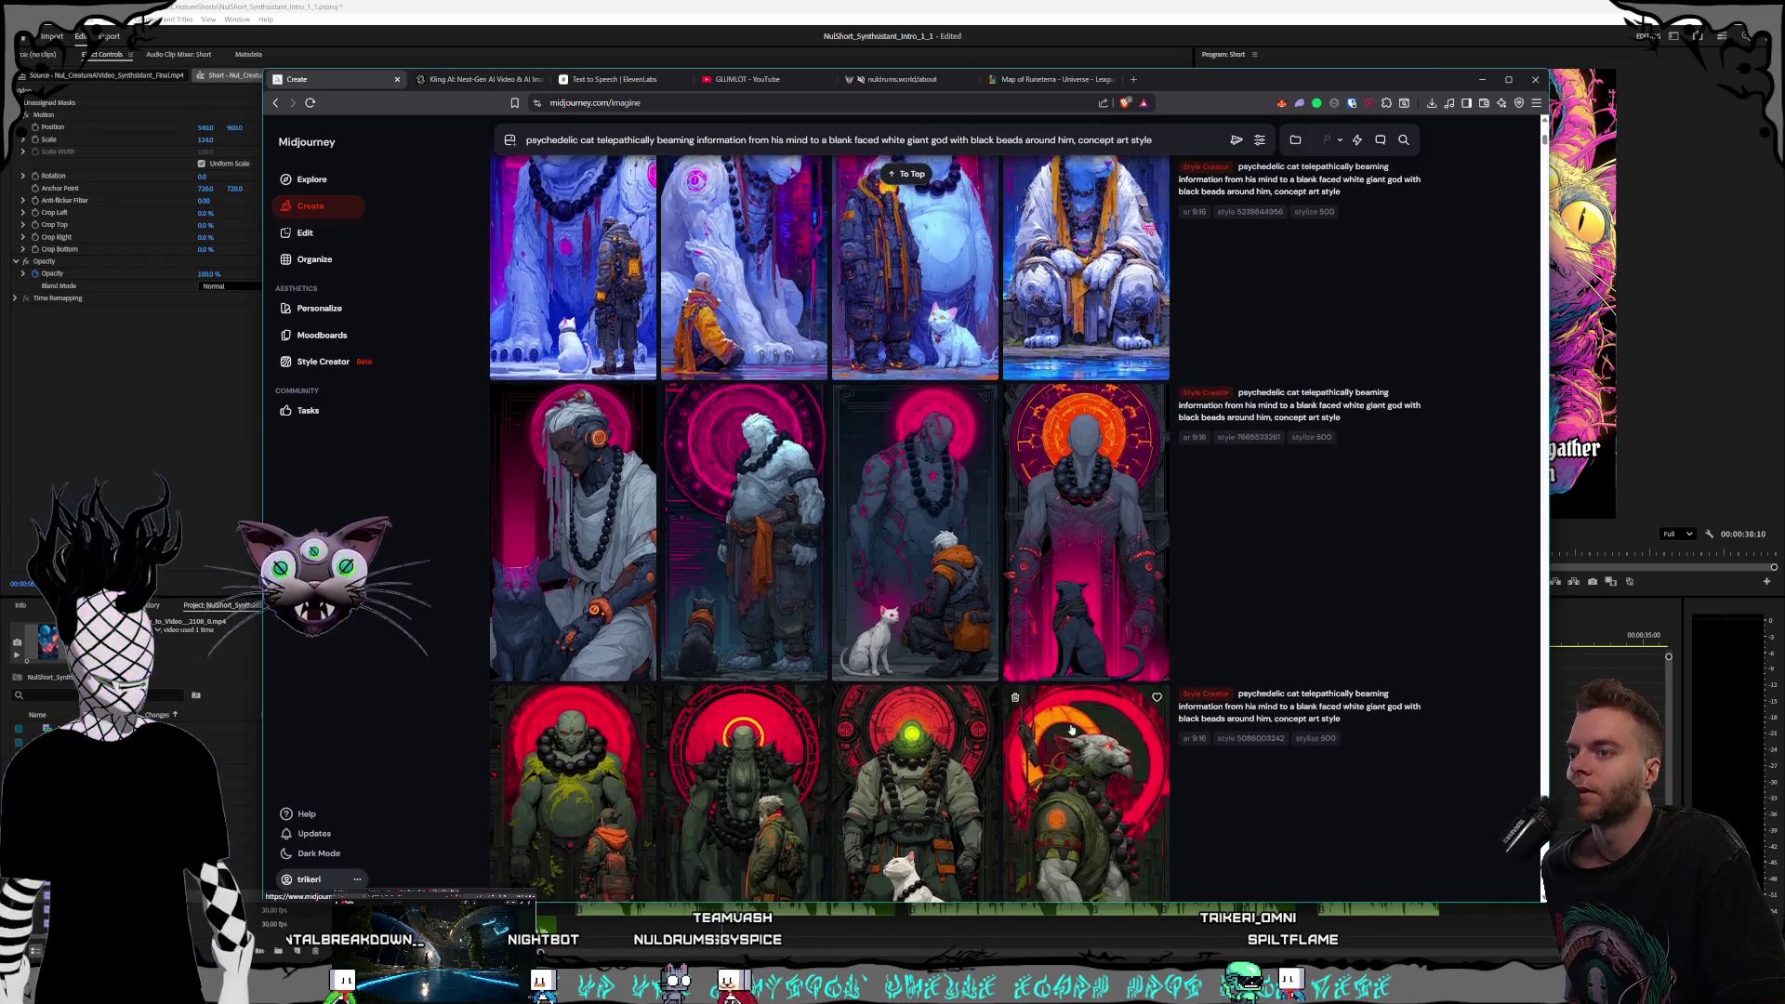
Open the orange-halo render and browse the save dialog to Pictures > Nuldrums
click(1091, 686)
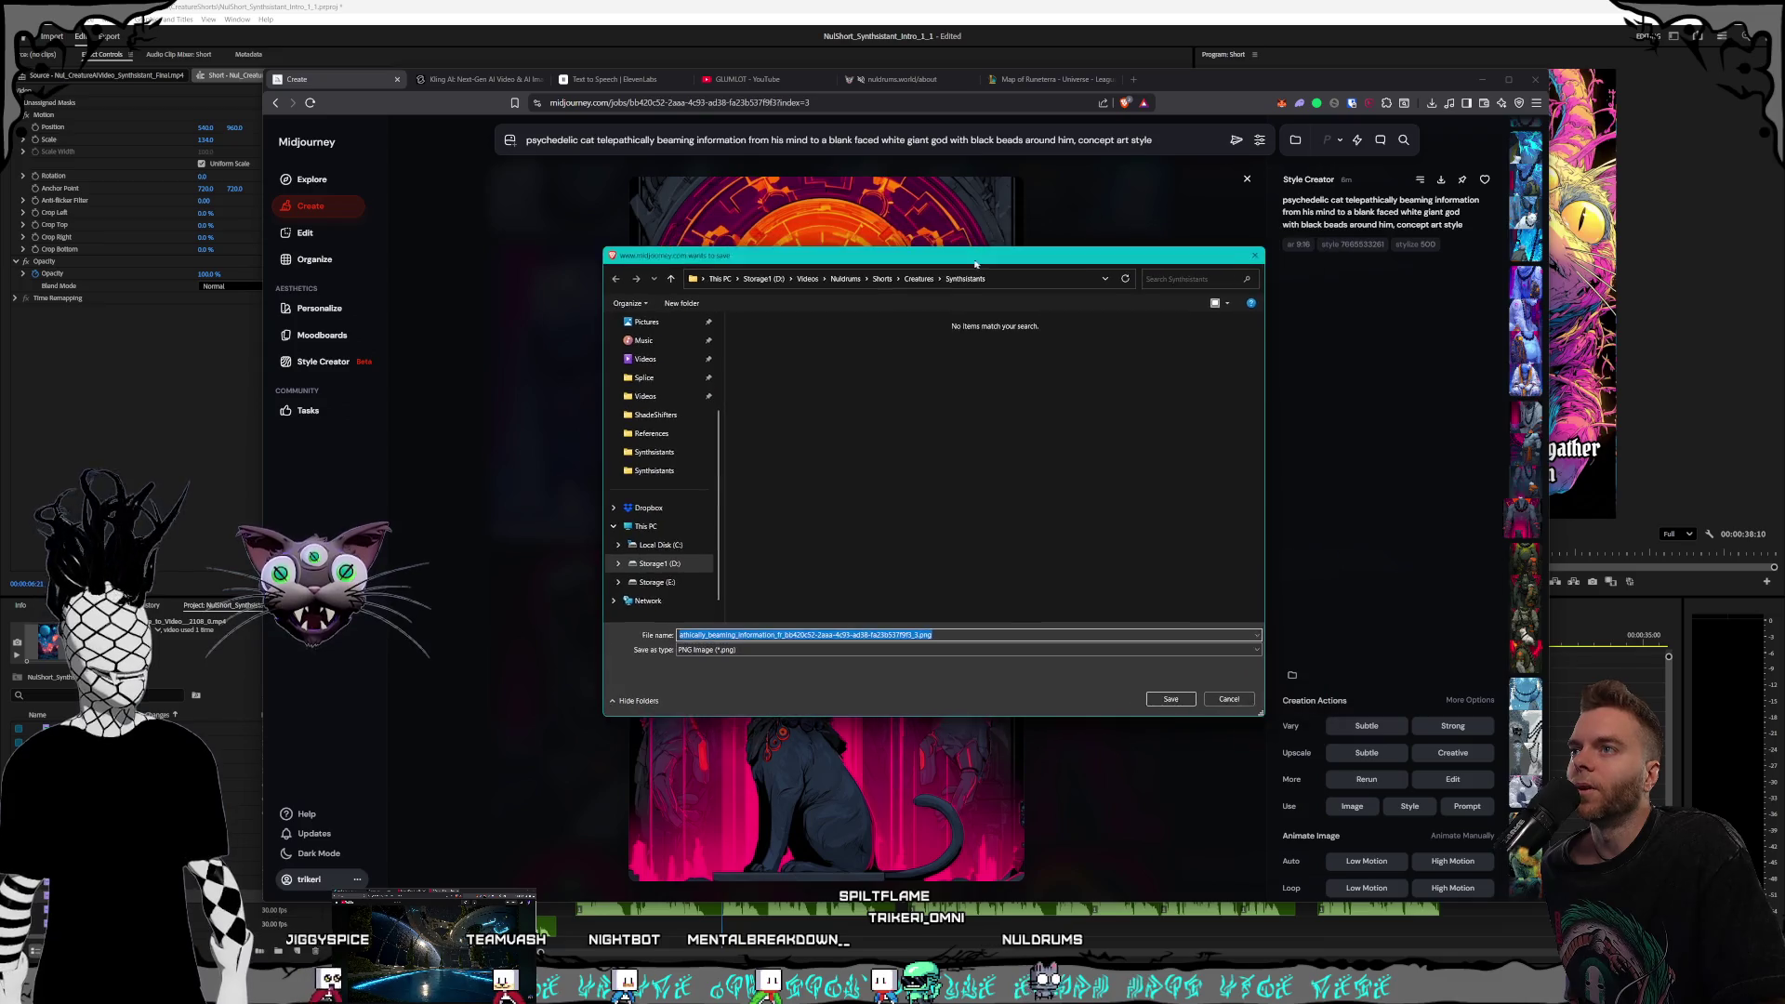
click(750, 281)
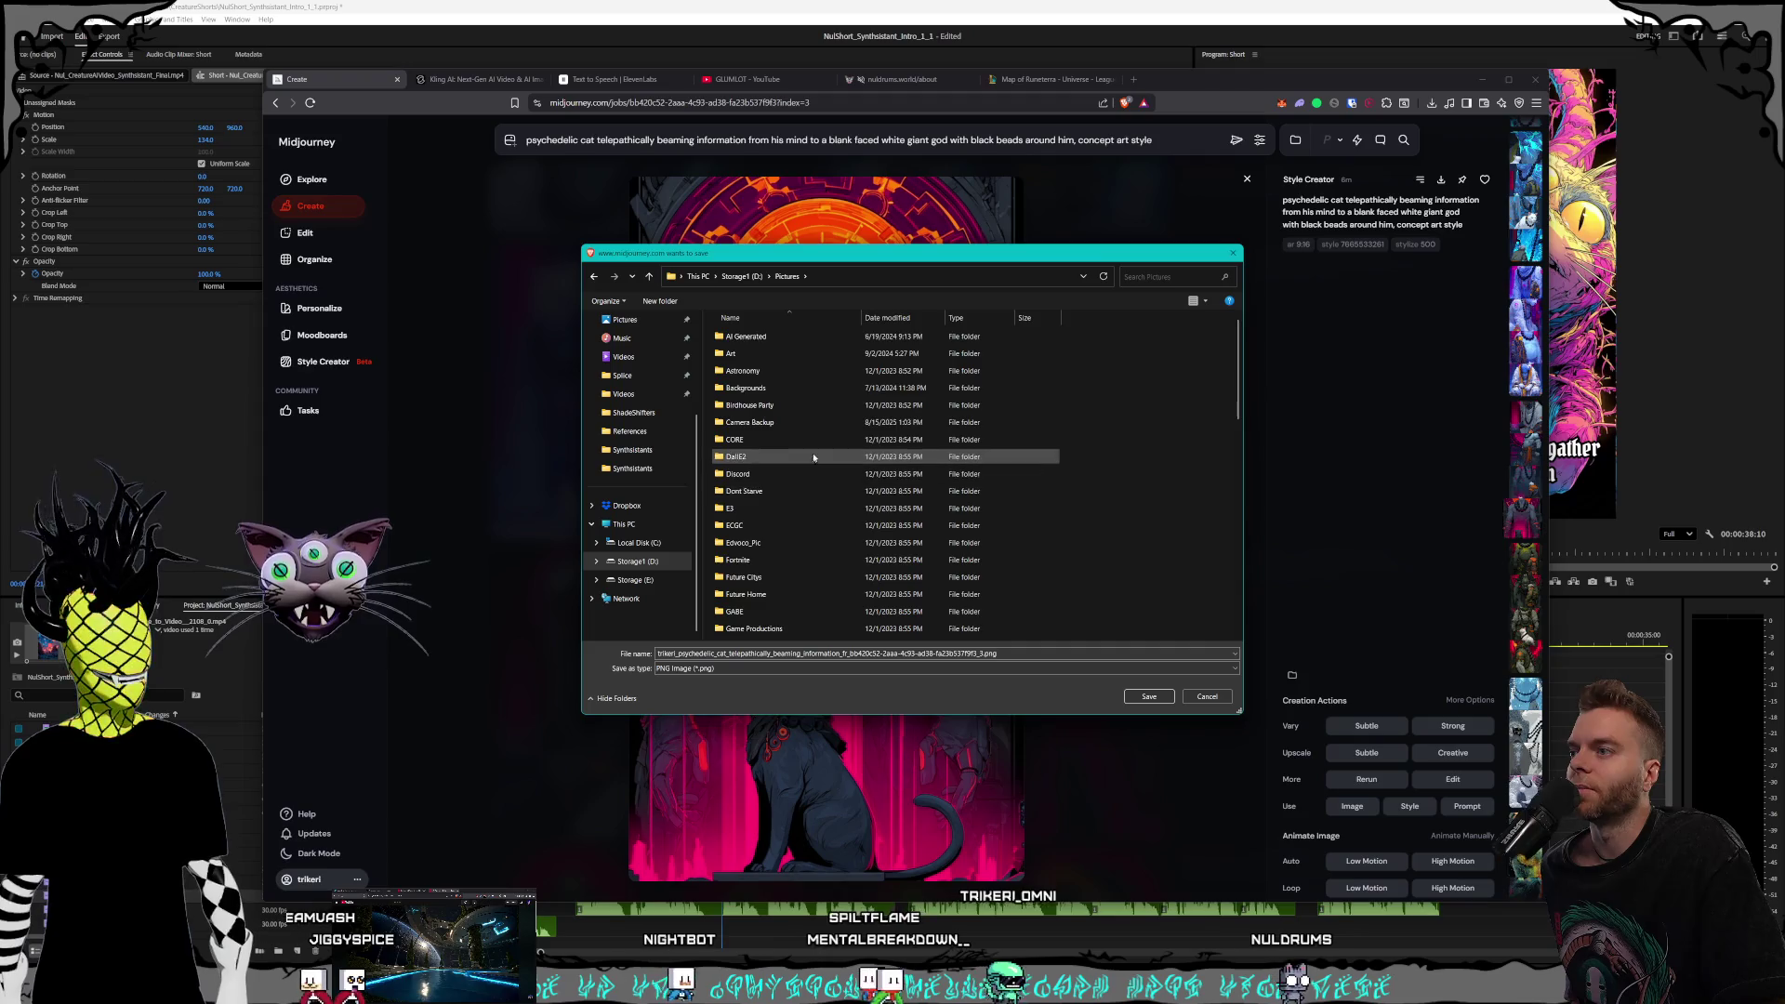
scroll(813, 542, down, 10)
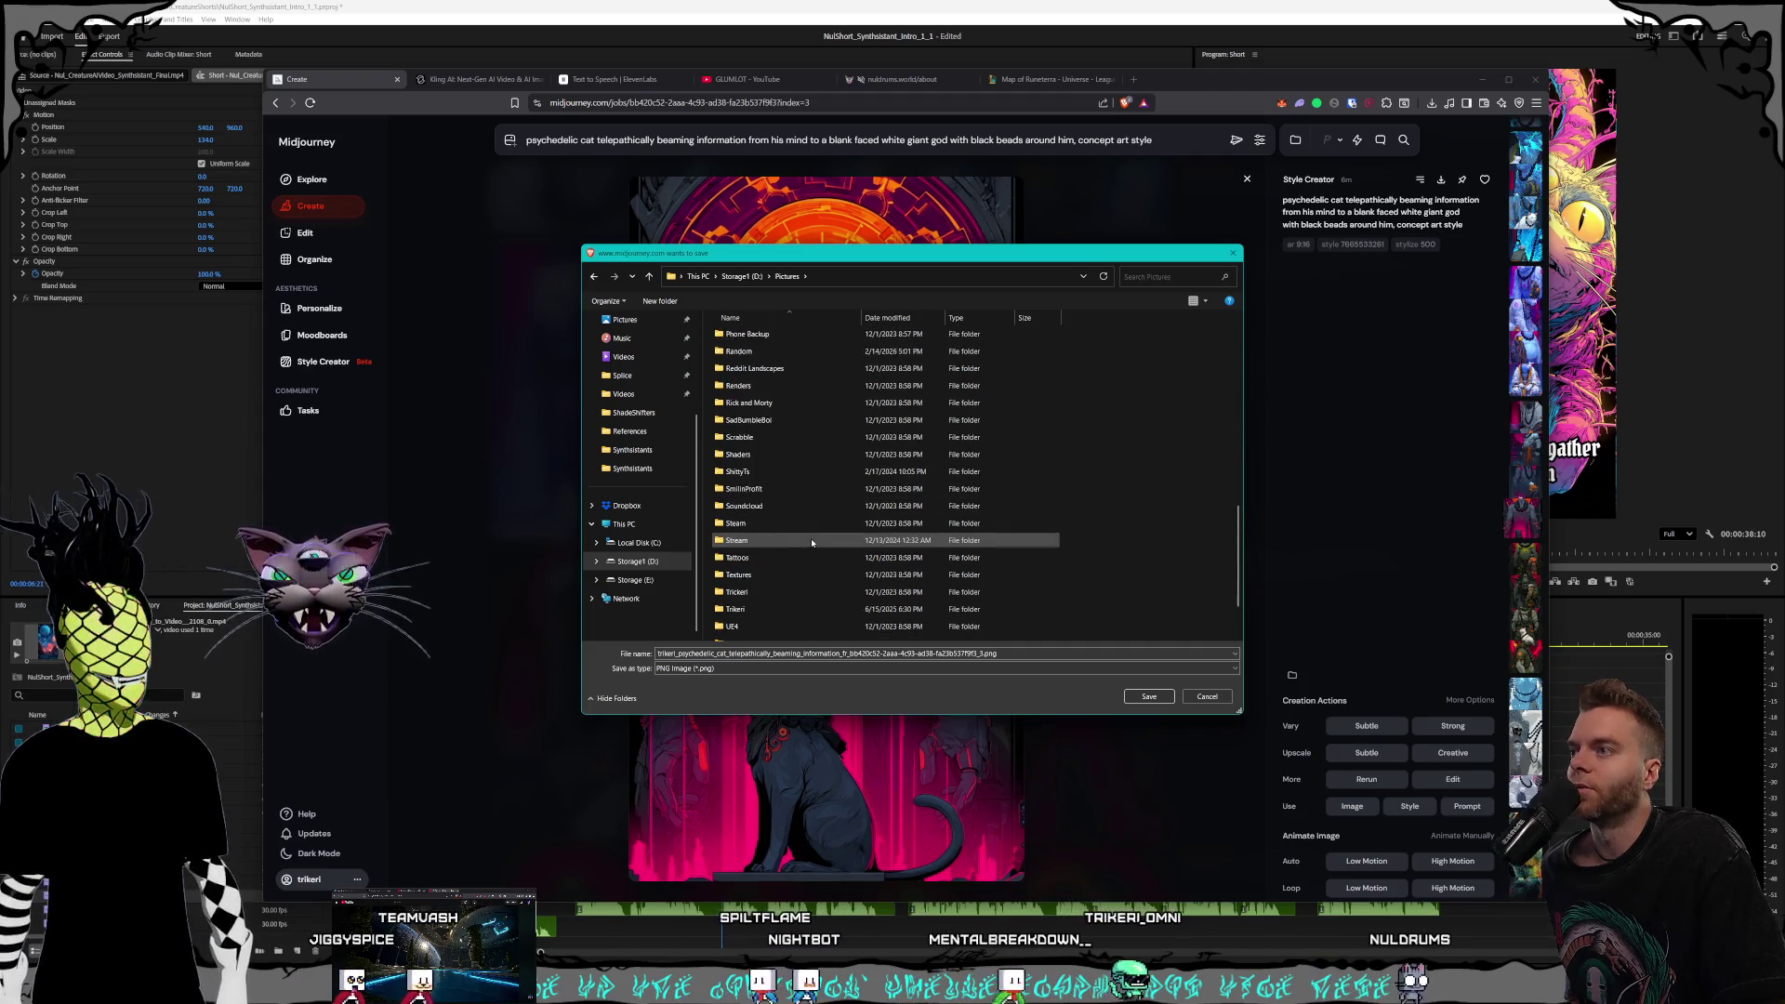
scroll(813, 542, up, 2)
click(788, 403)
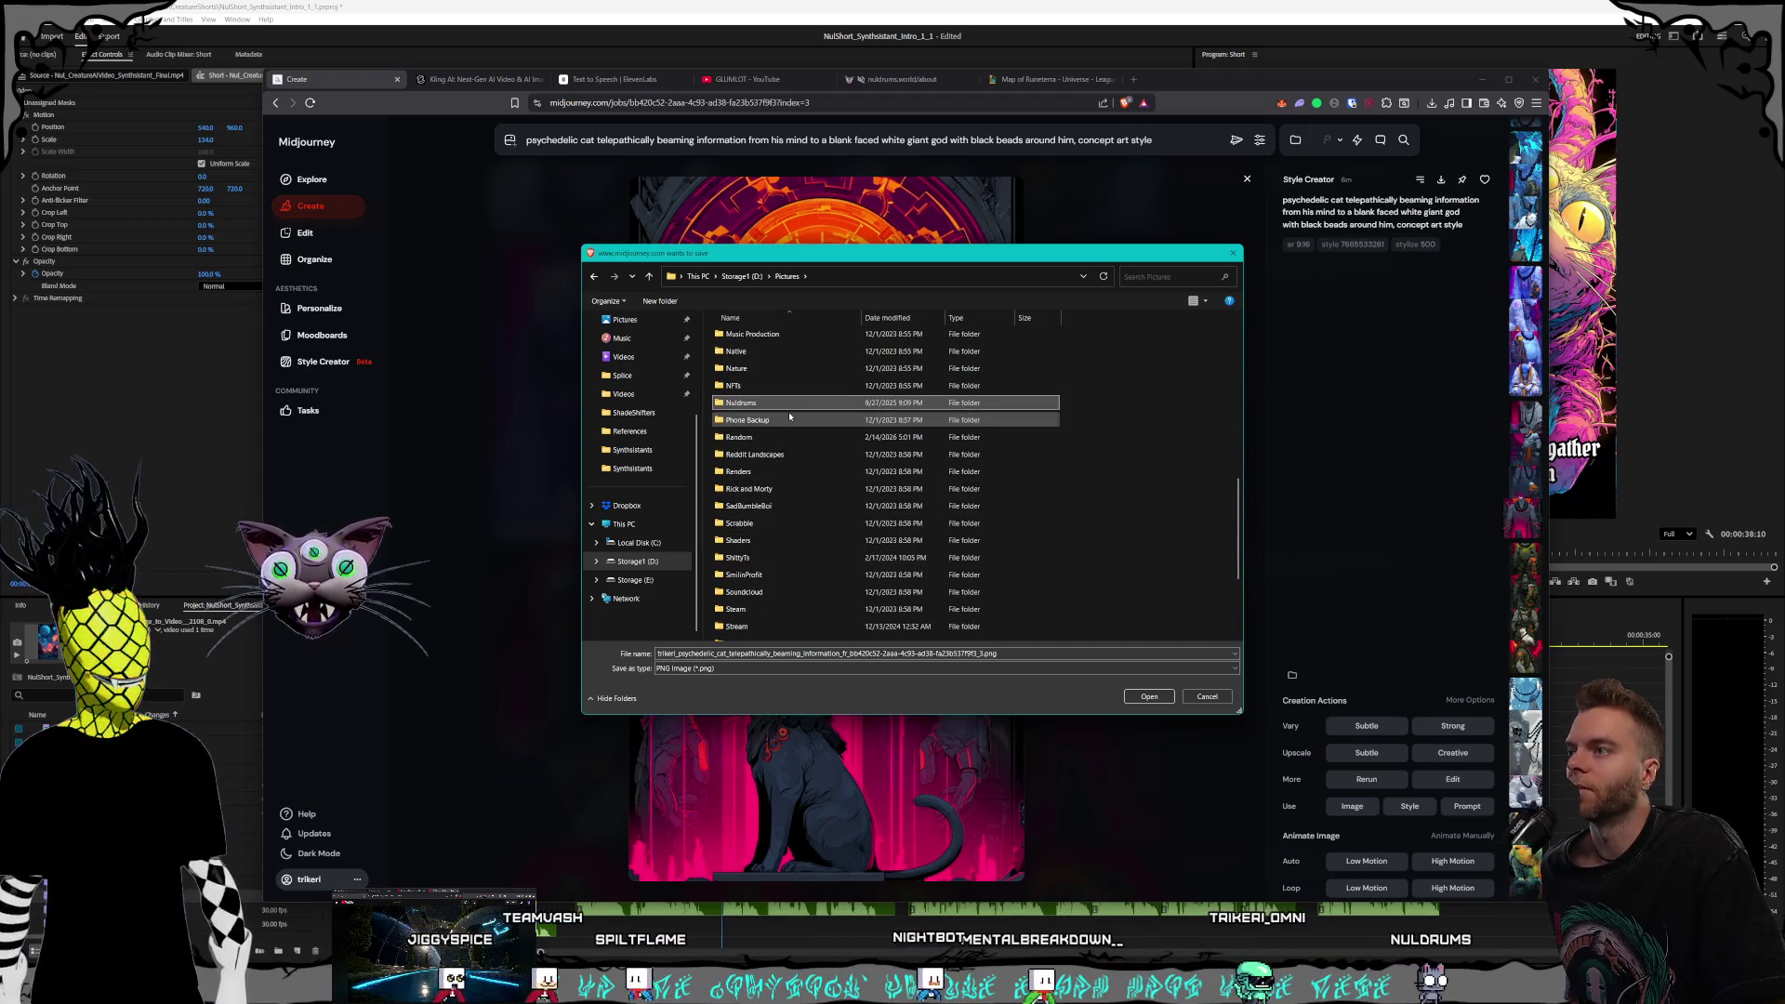
click(770, 419)
click(775, 404)
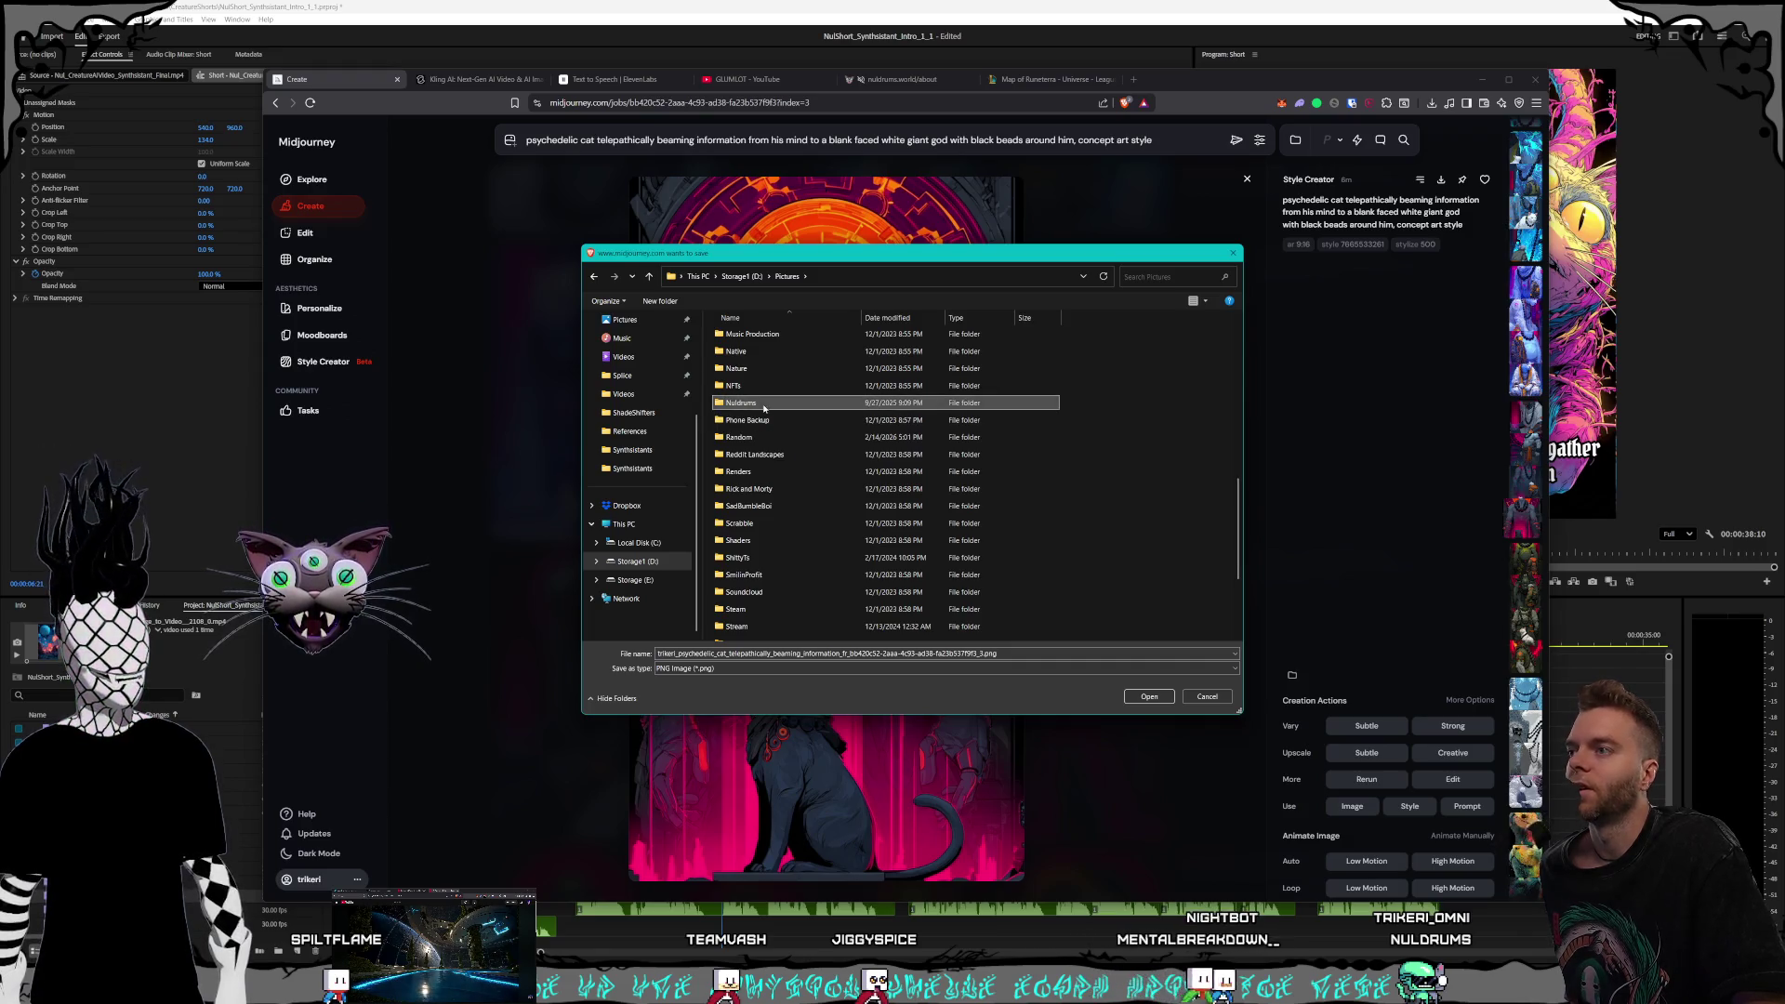
double_click(741, 402)
Go into Characters > Shorts > Synthsistants and save the render there as a PNG
drag(808, 256, 1108, 228)
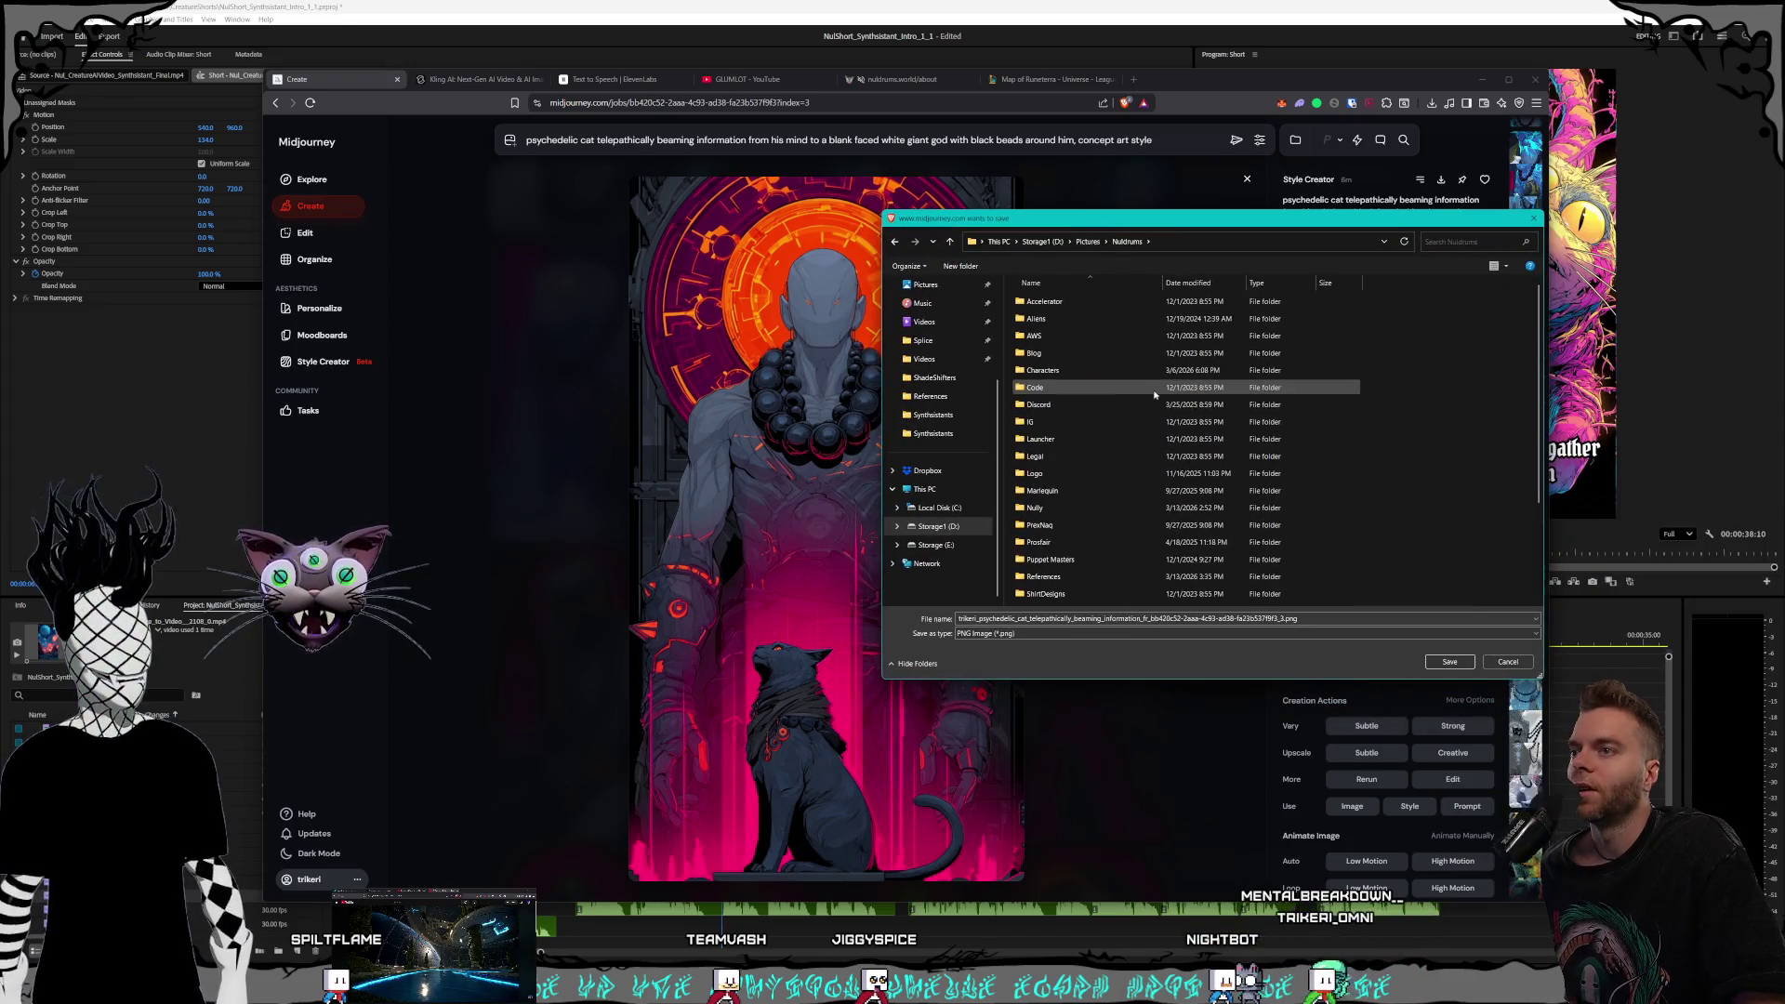
scroll(1069, 409, down, 3)
click(1062, 376)
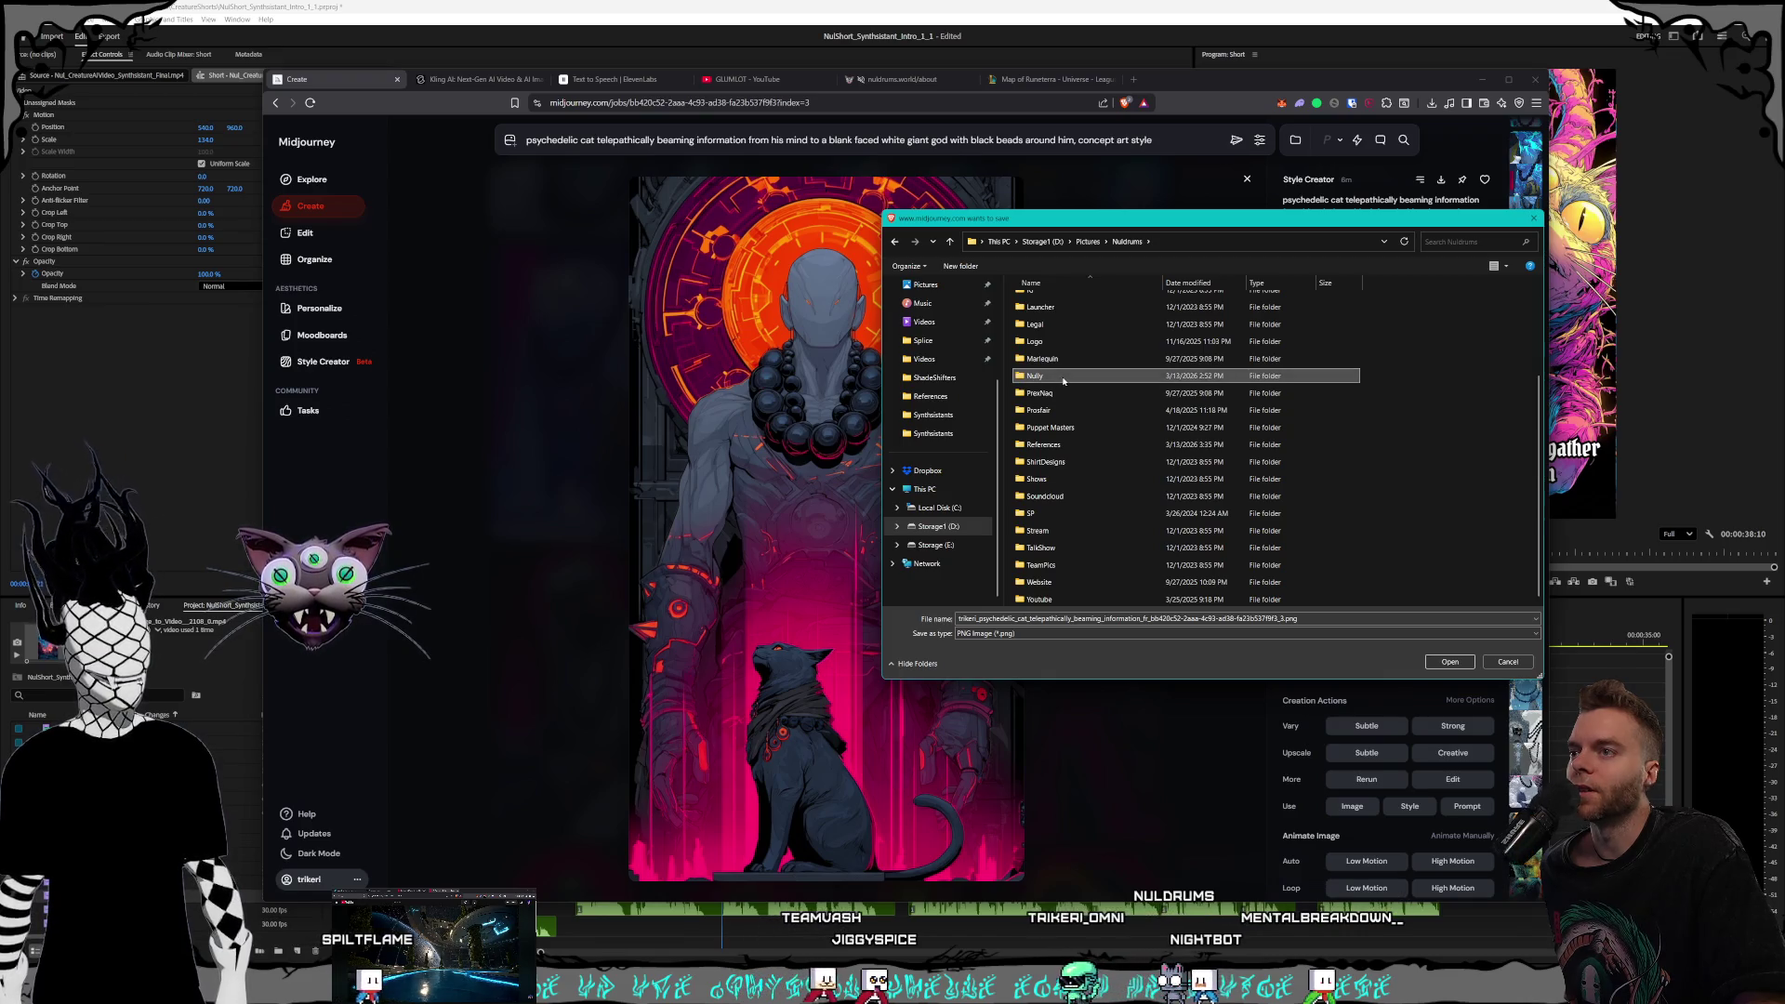
click(1050, 445)
scroll(1069, 409, up, 3)
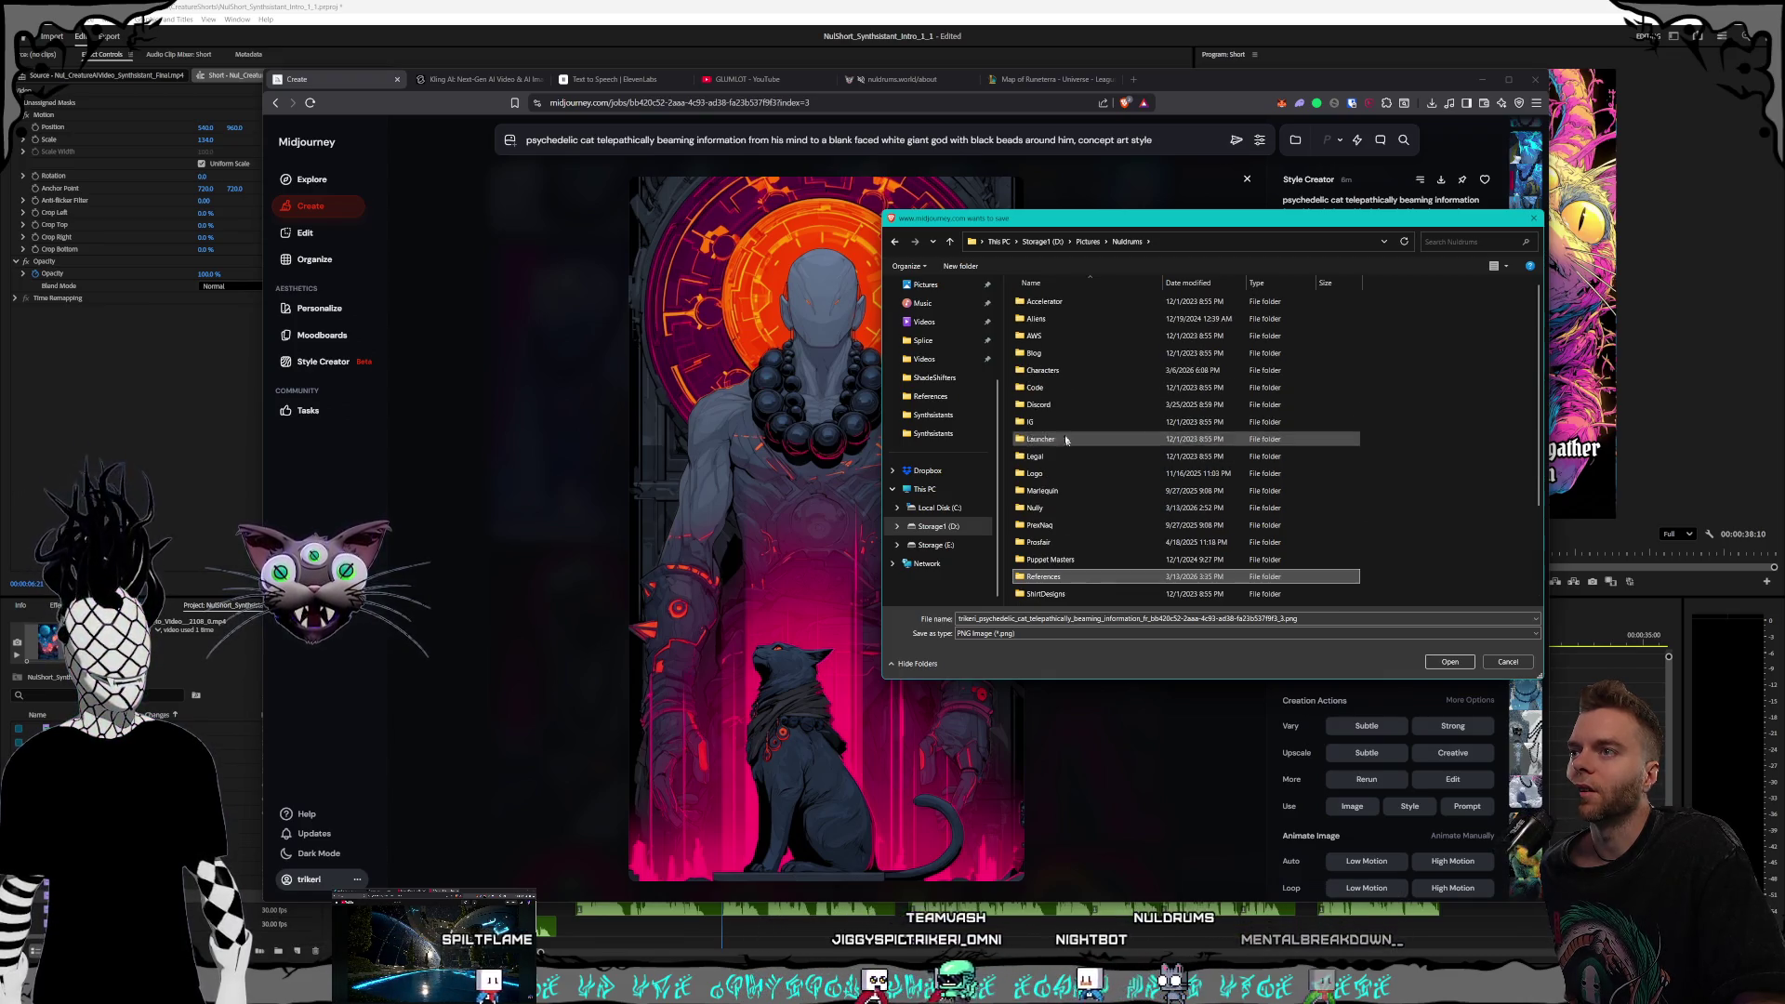
double_click(1073, 372)
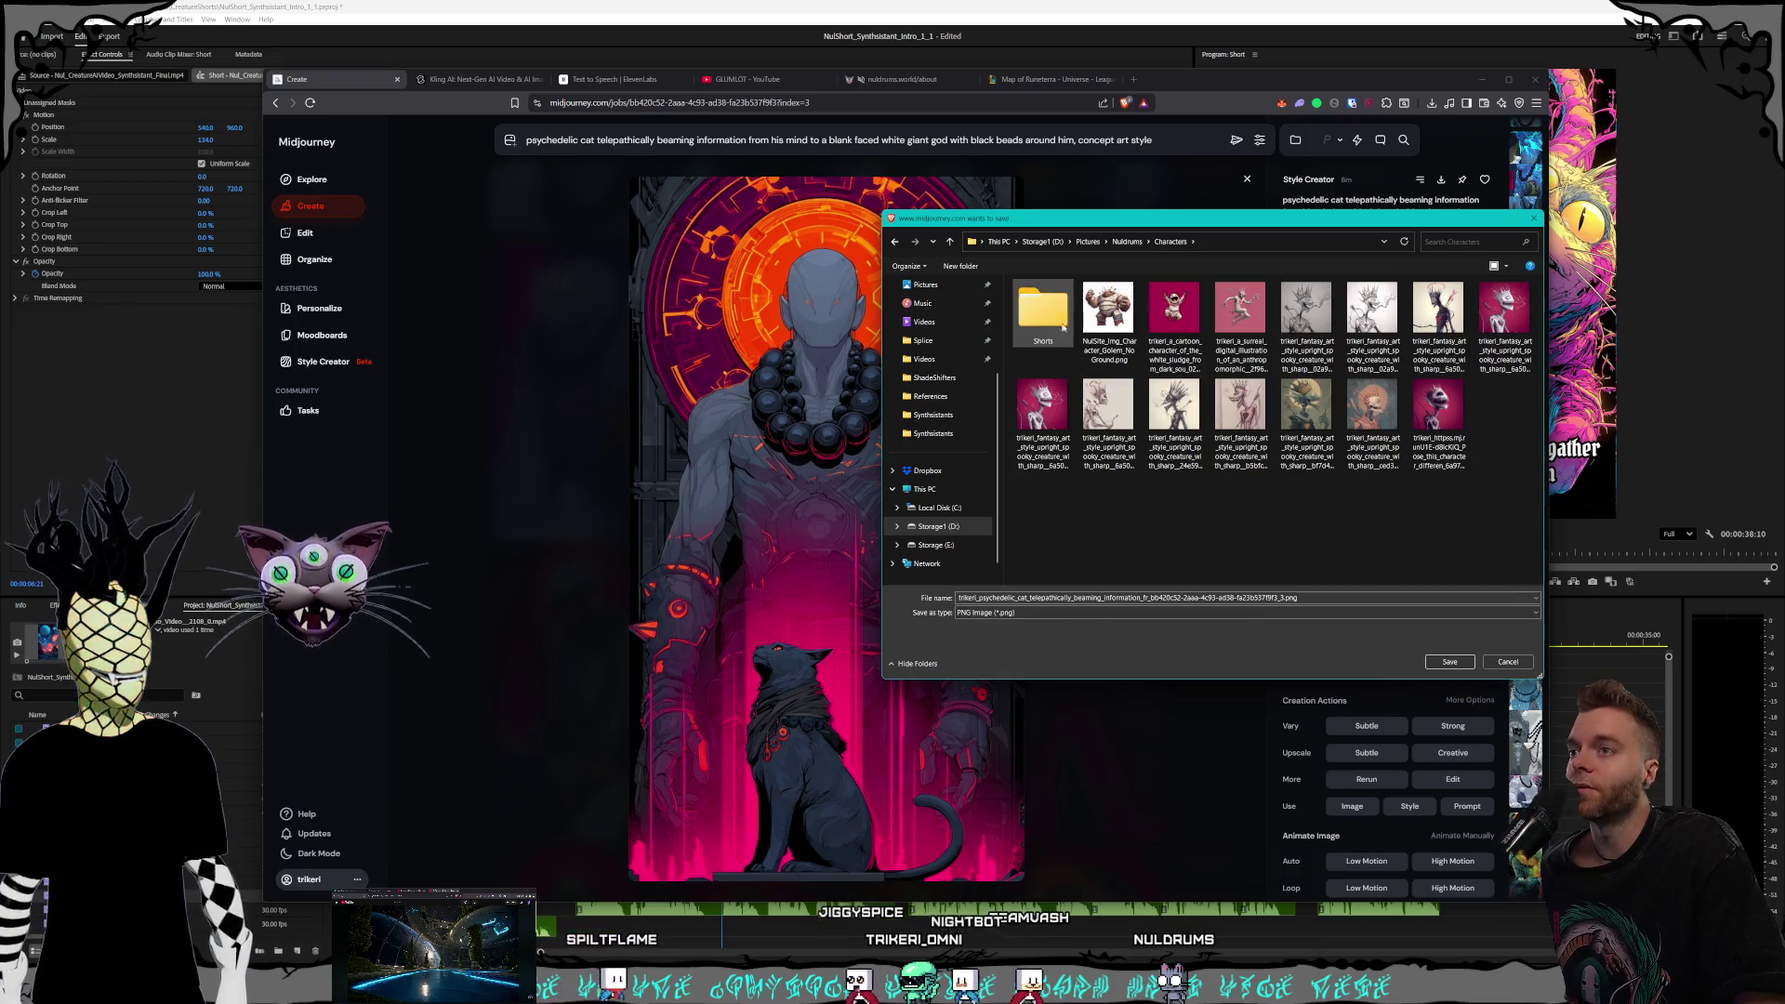
double_click(1046, 316)
click(1067, 342)
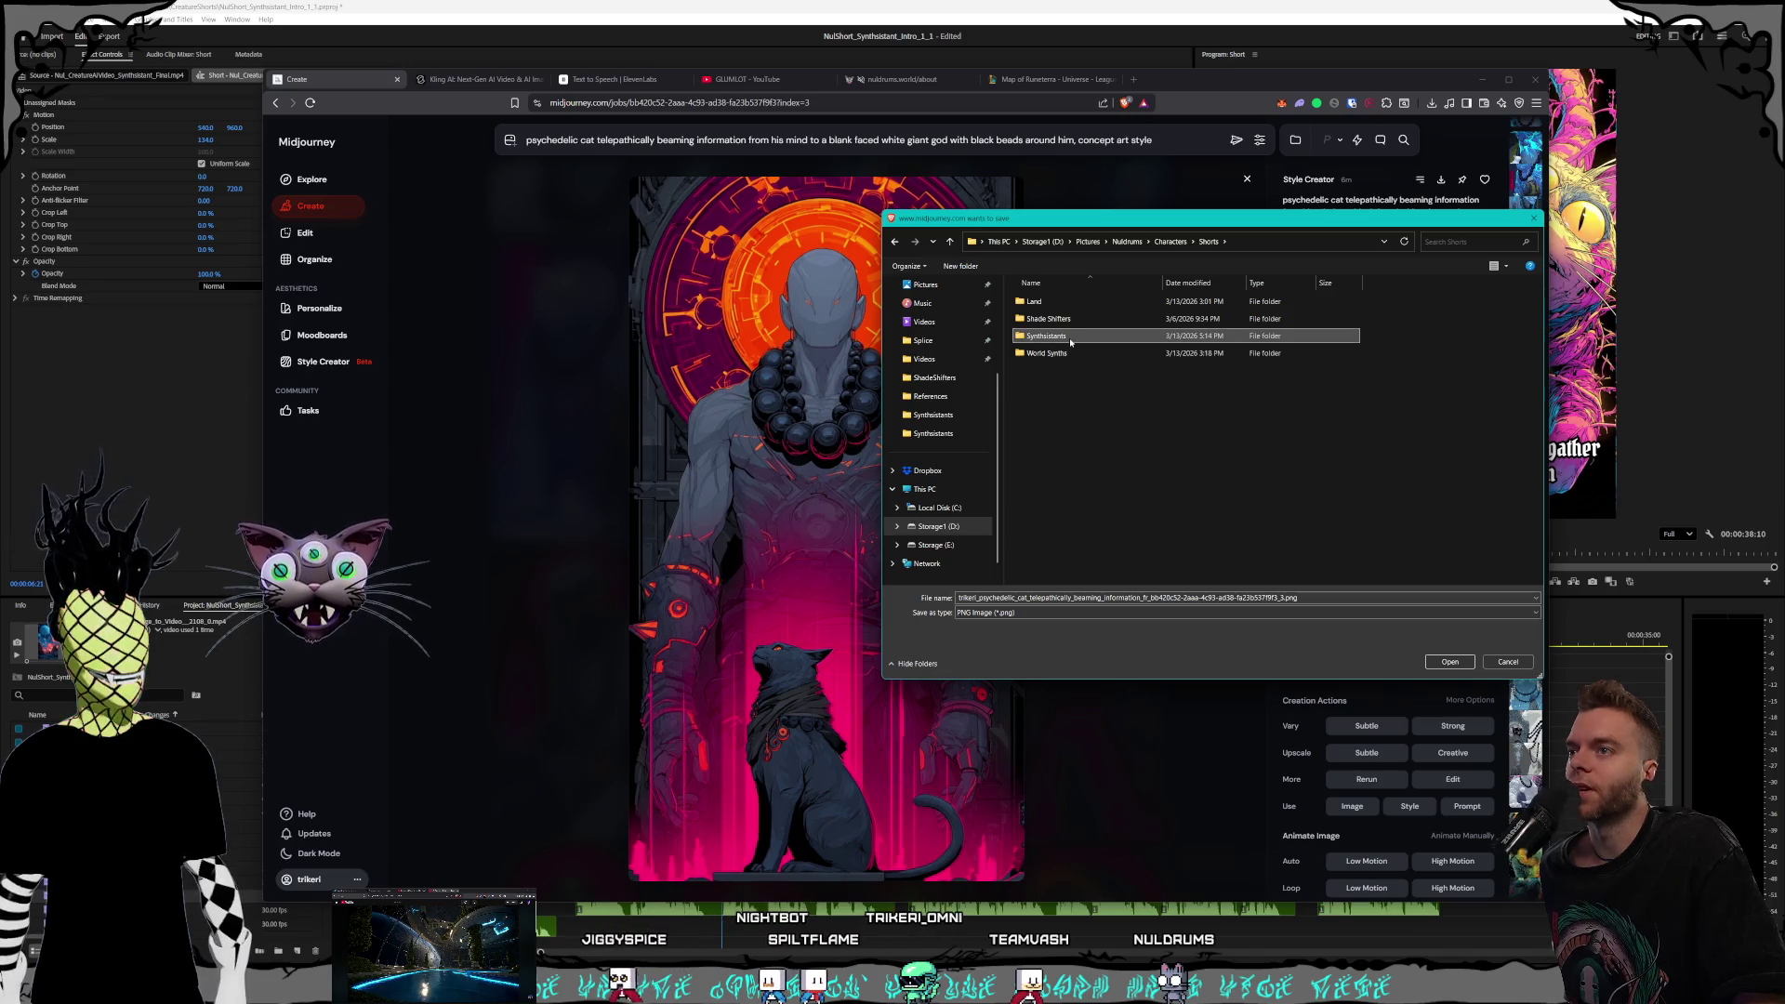
double_click(1071, 342)
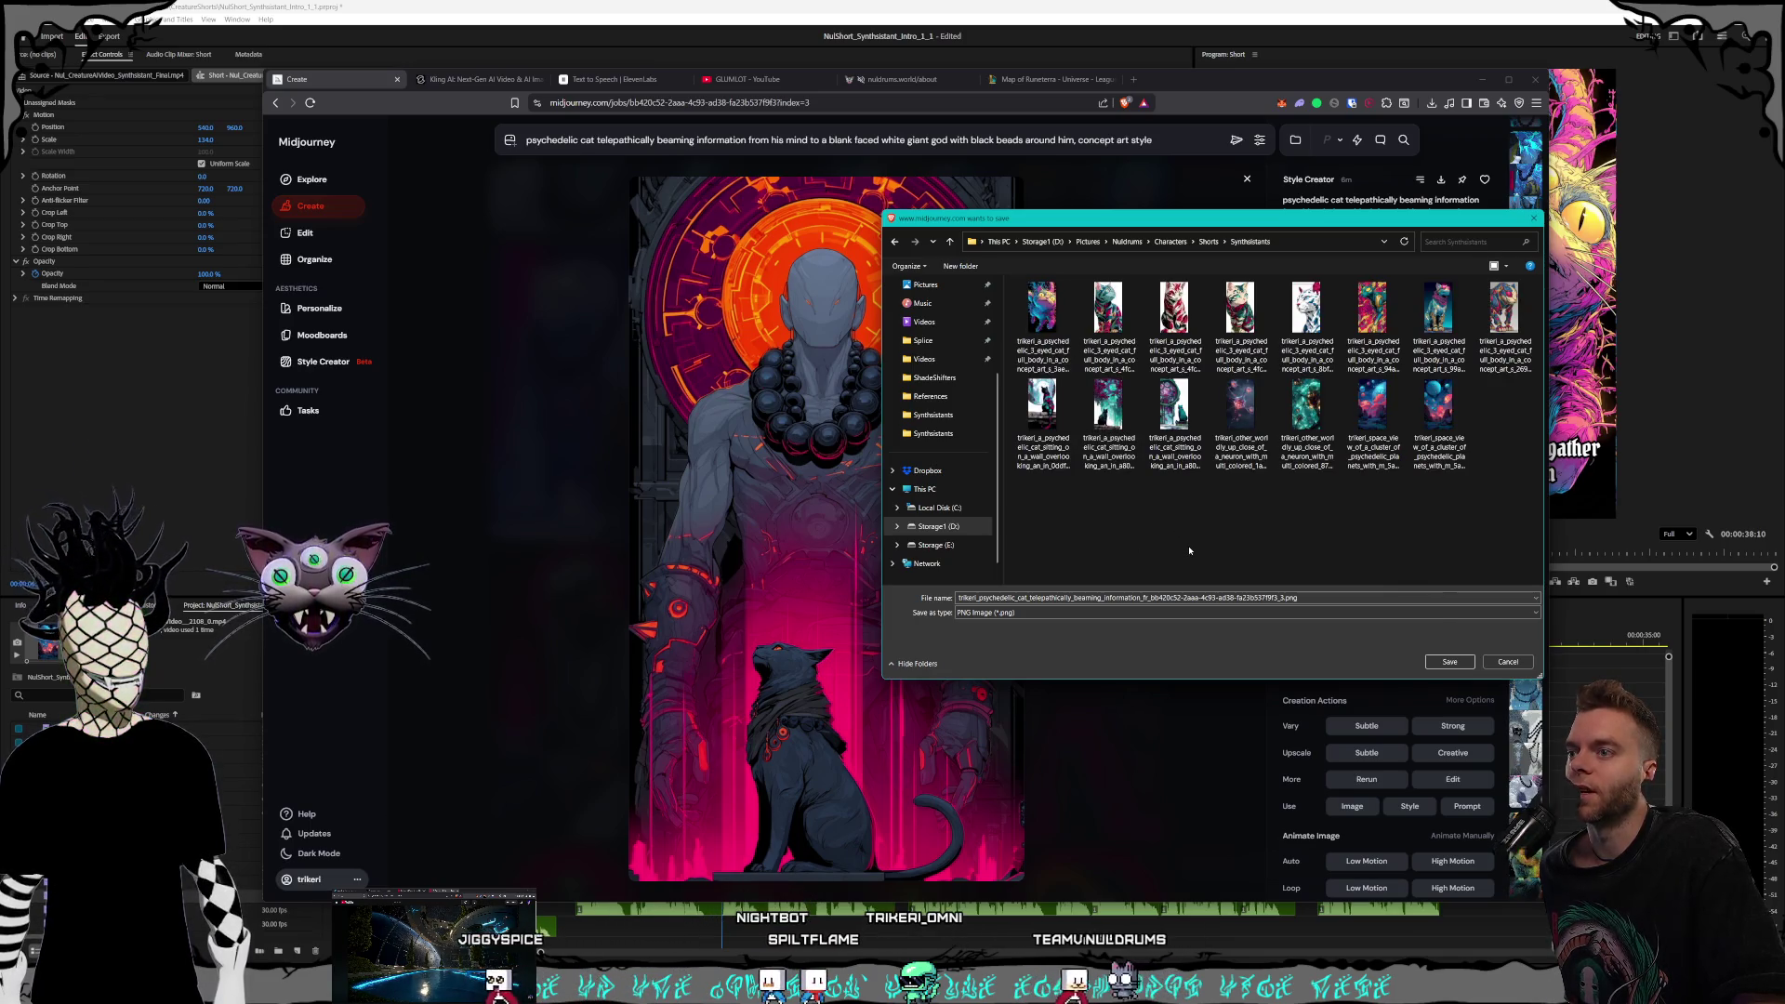
click(1450, 662)
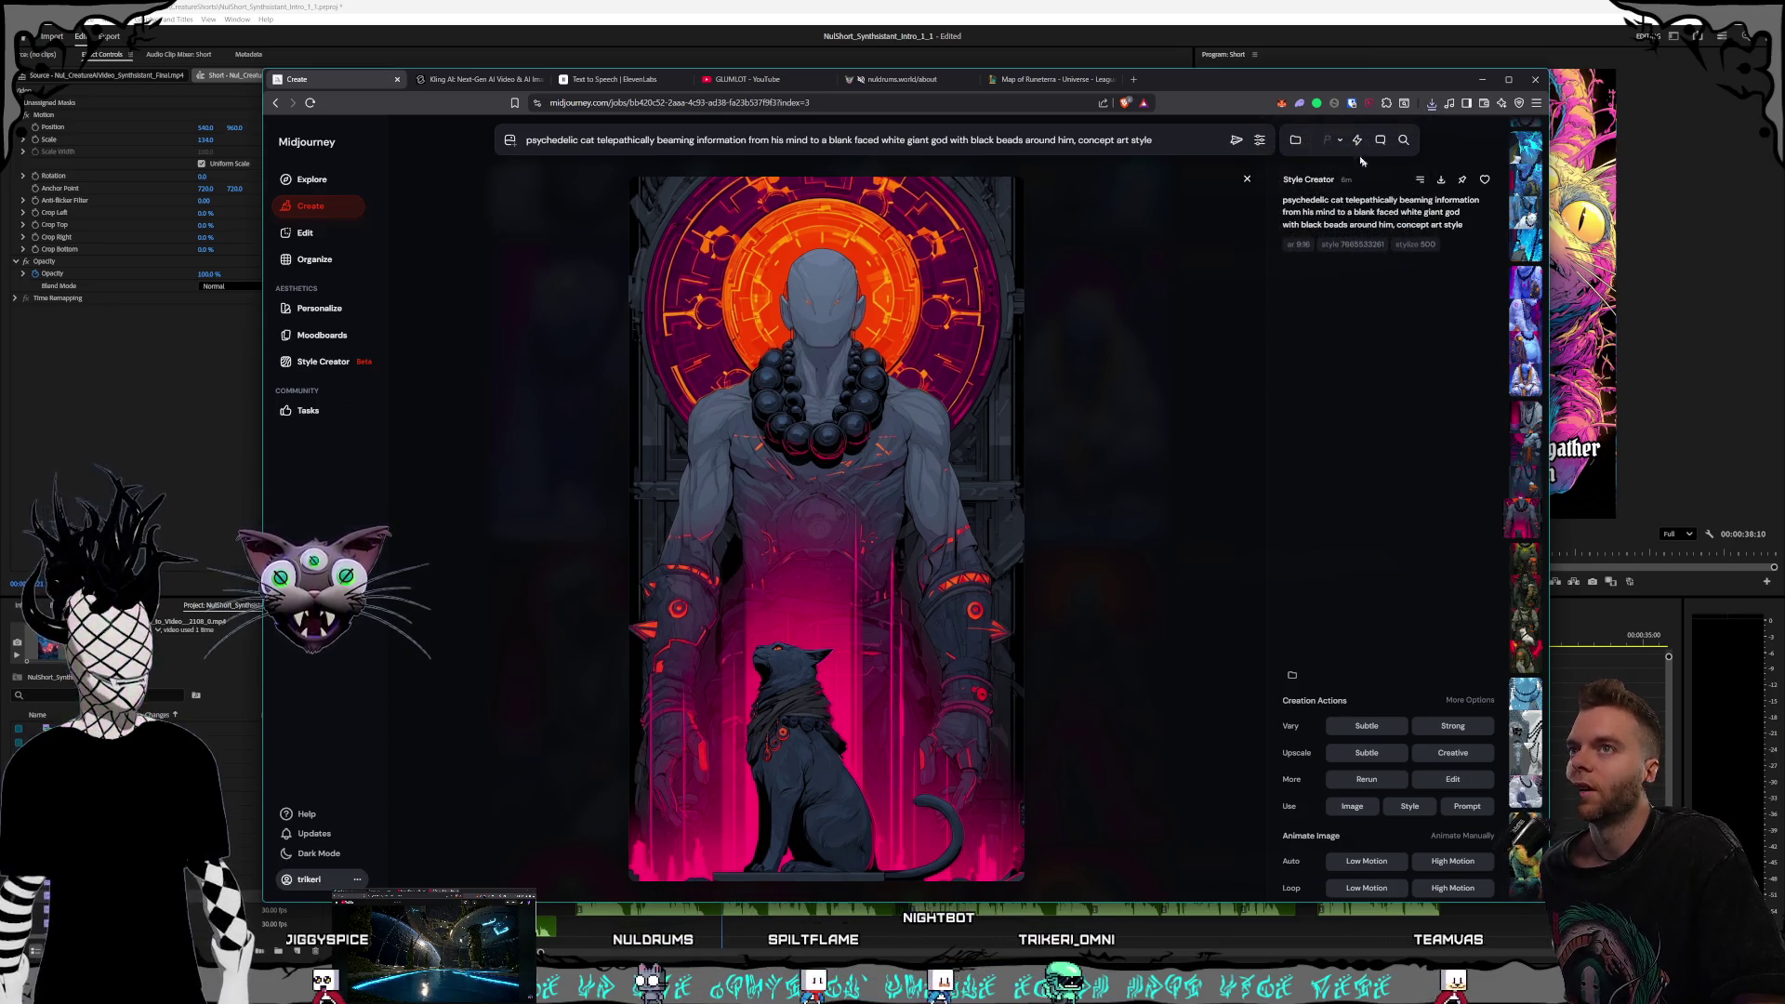
Show the saved PNG in its Synthsistants folder from the browser's download history
click(1431, 105)
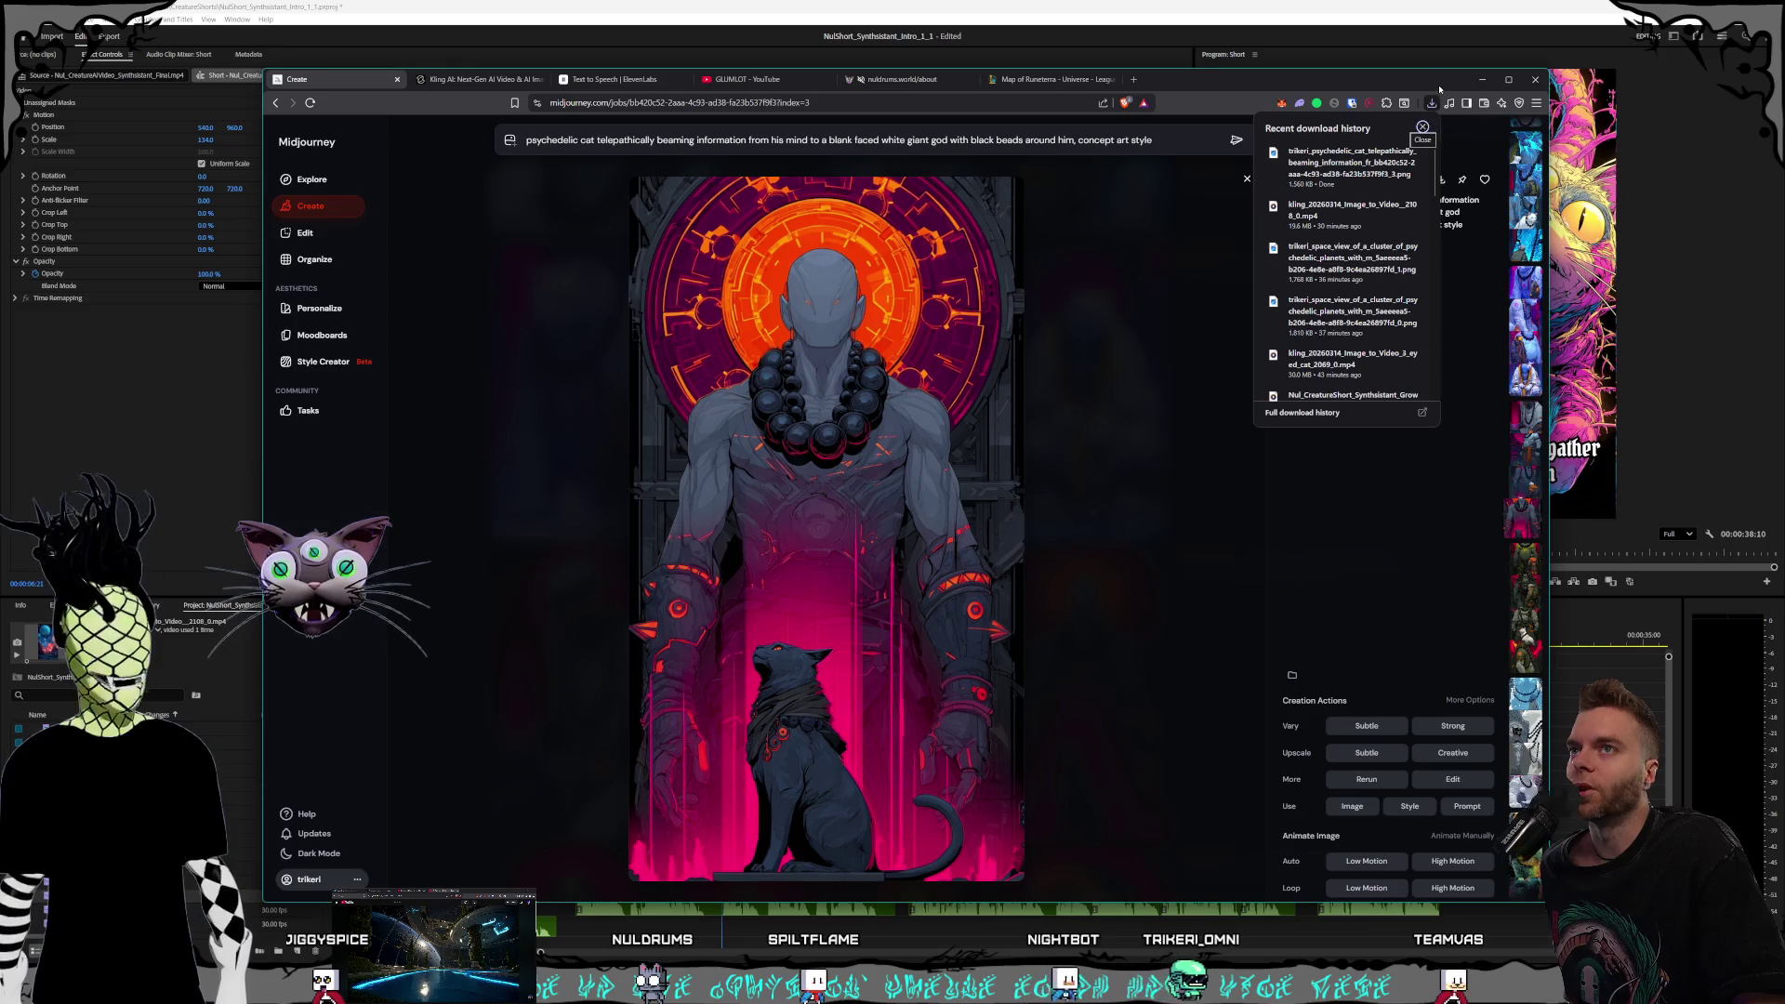
click(1437, 95)
click(1433, 102)
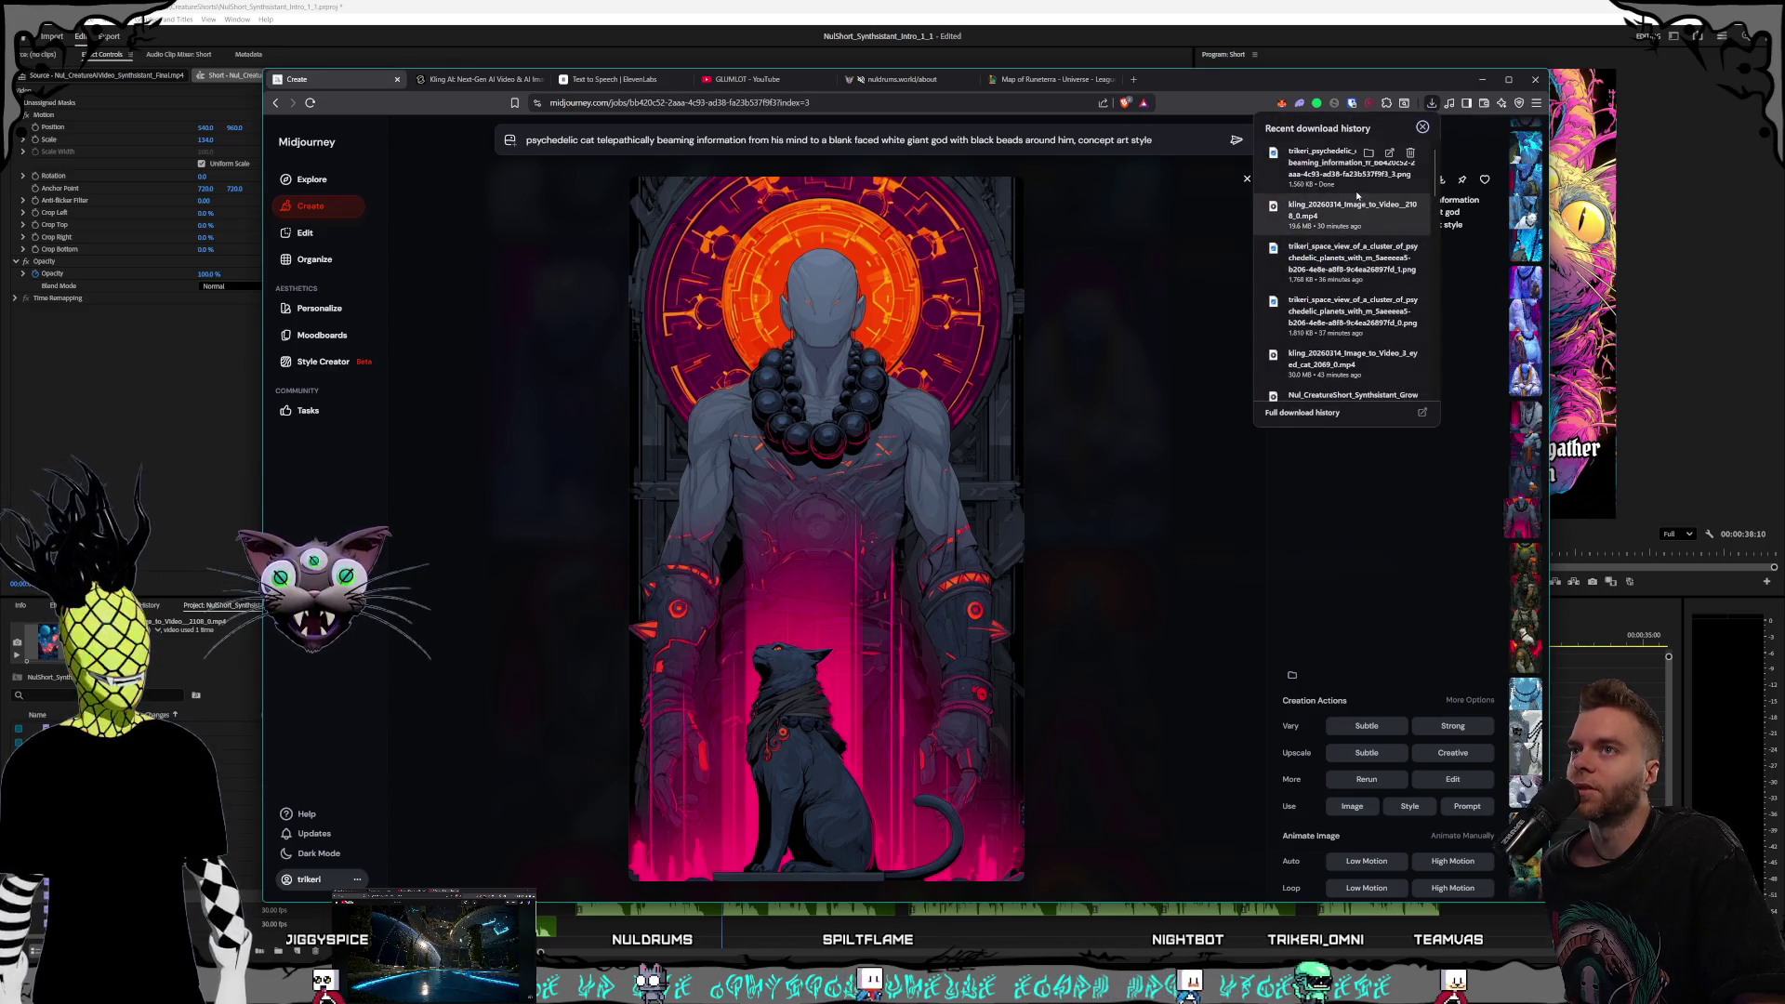
click(1368, 154)
Resize and reposition the Explorer window, then return to the browser's Map of Runeterra tab
drag(1005, 252, 931, 230)
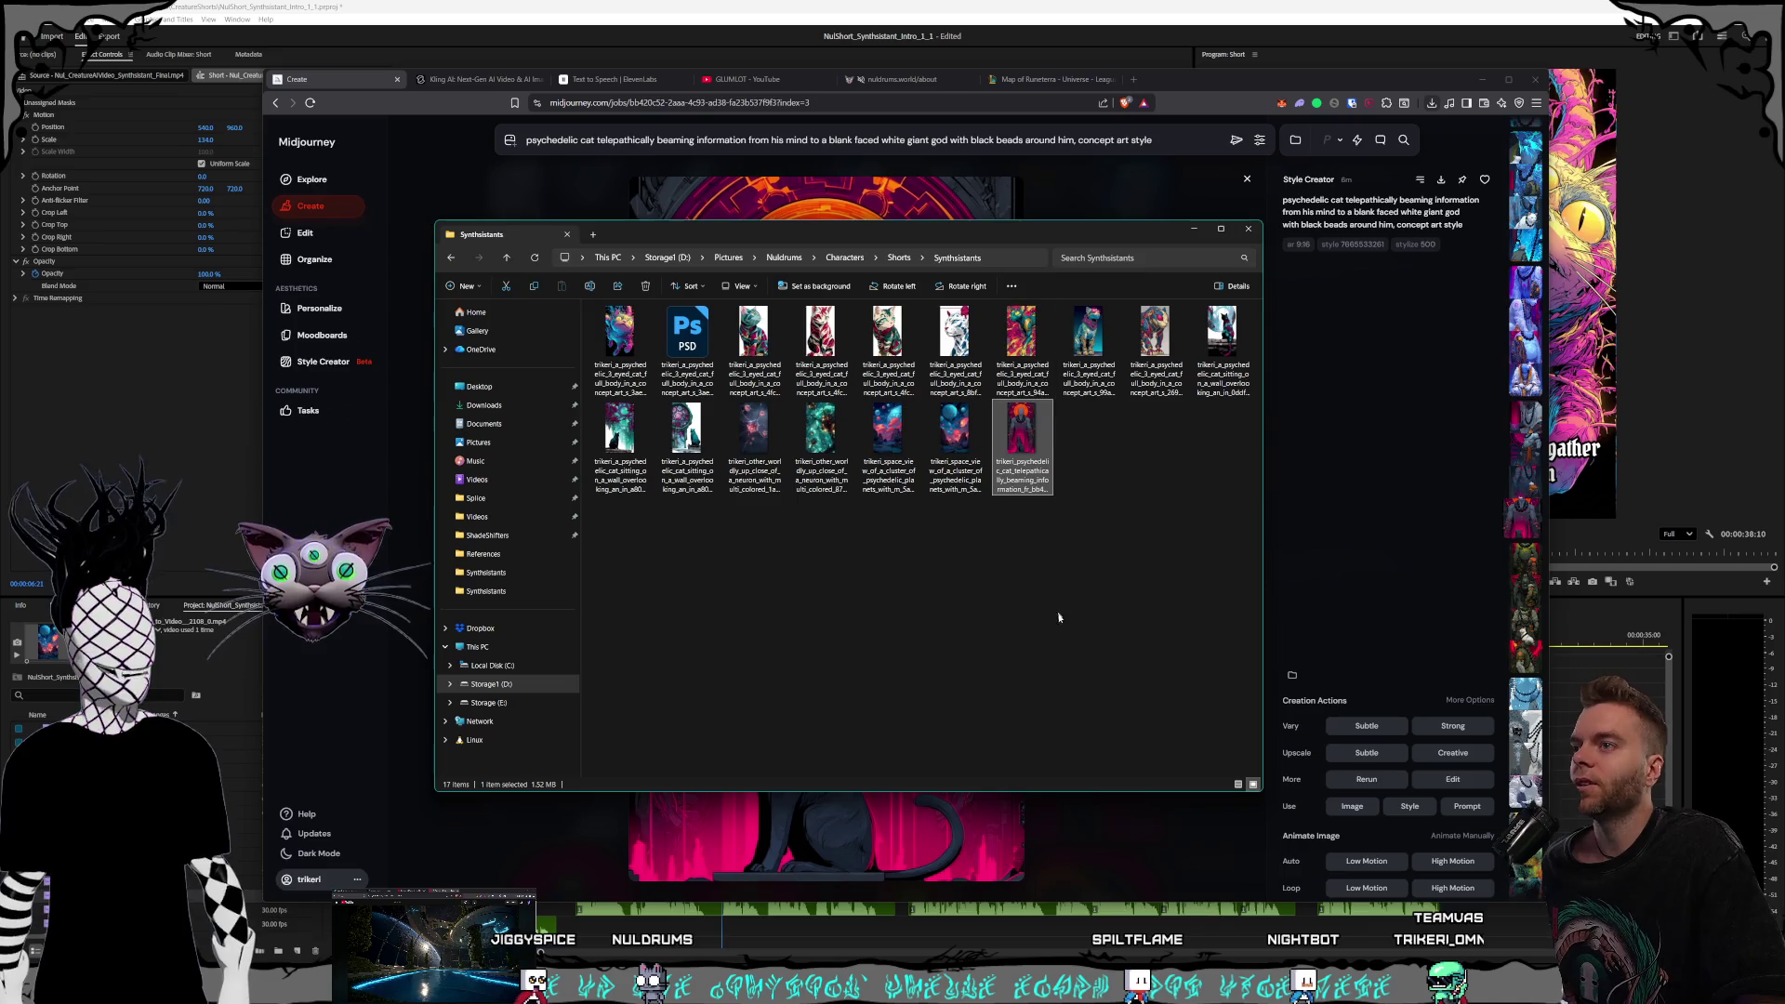
mouse_move(1264, 794)
mouse_down()
mouse_move(1216, 775)
mouse_move(1209, 702)
mouse_up()
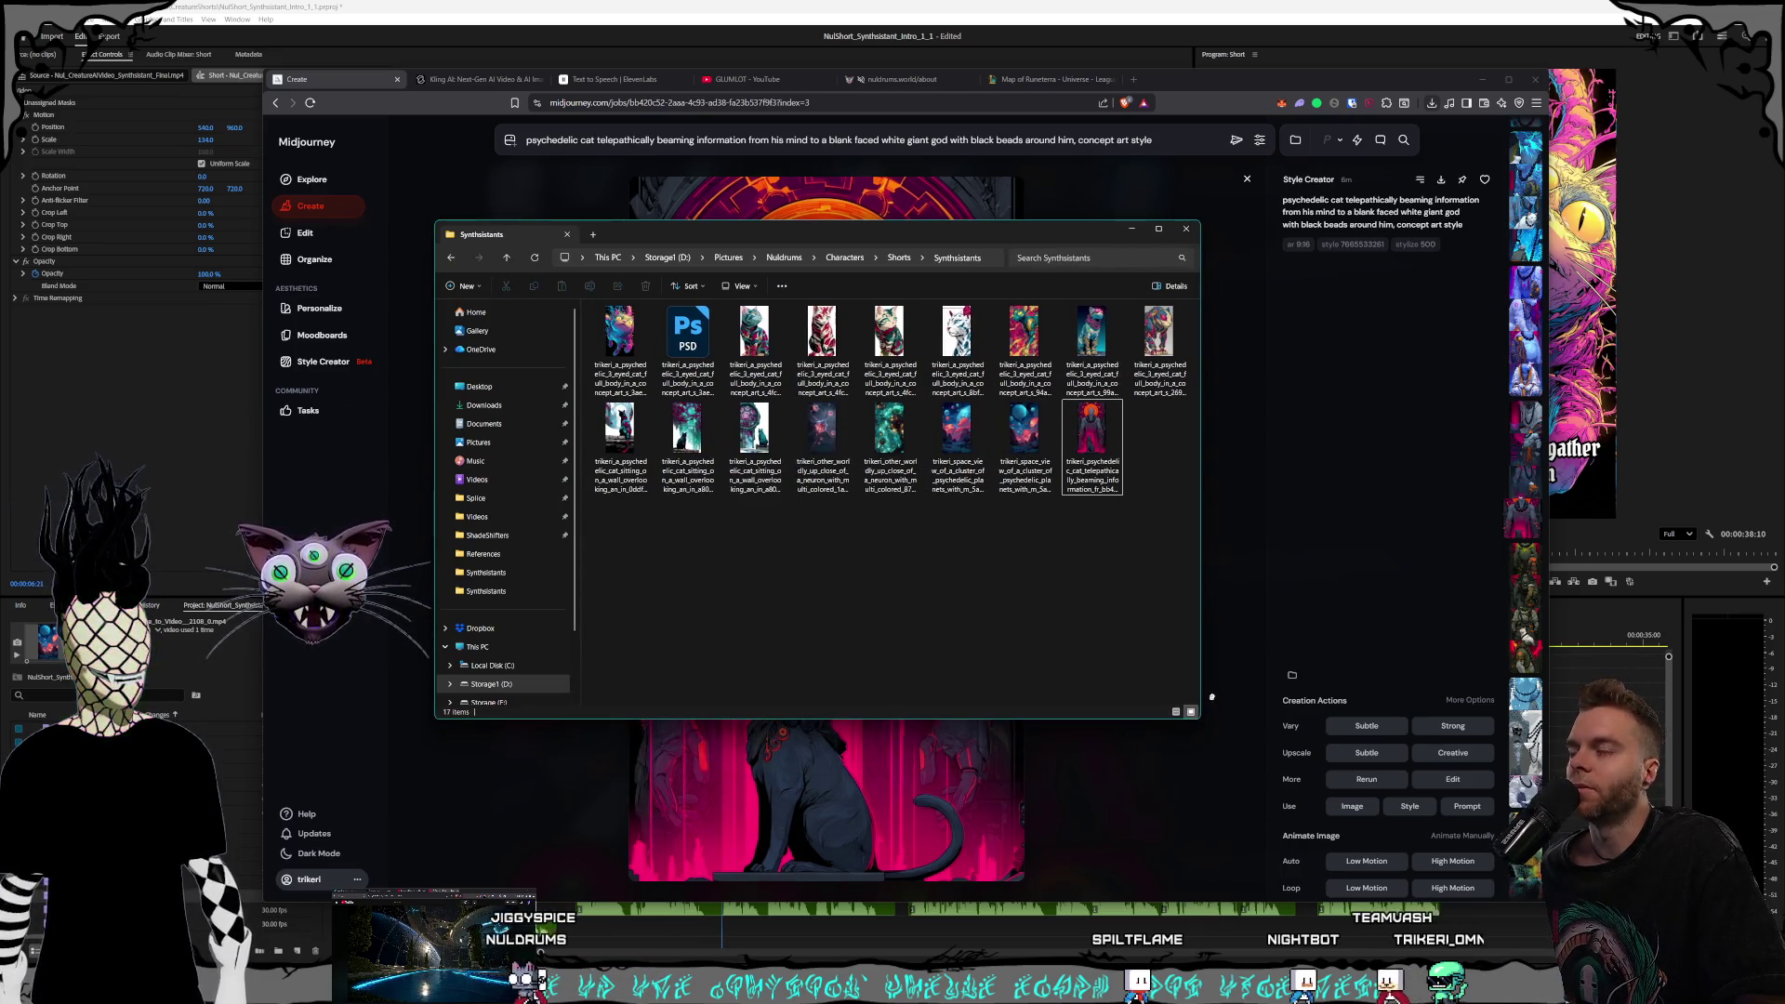
drag(581, 537, 563, 537)
drag(963, 234, 995, 235)
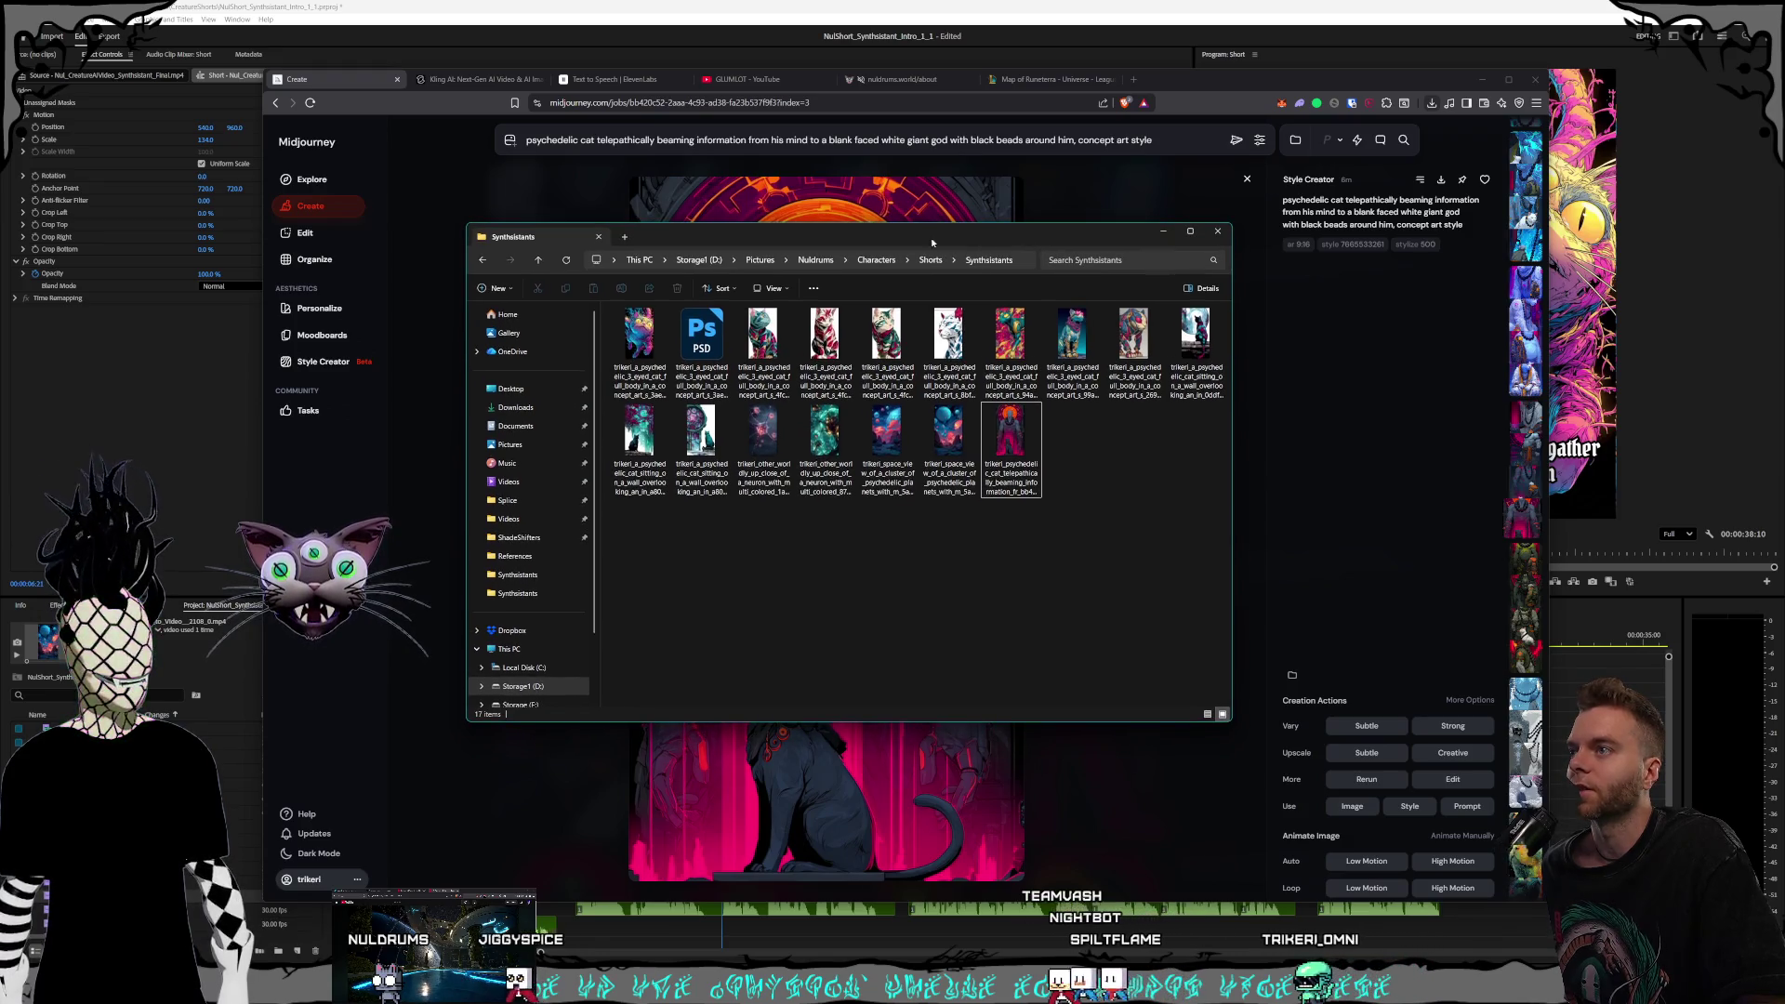
click(893, 79)
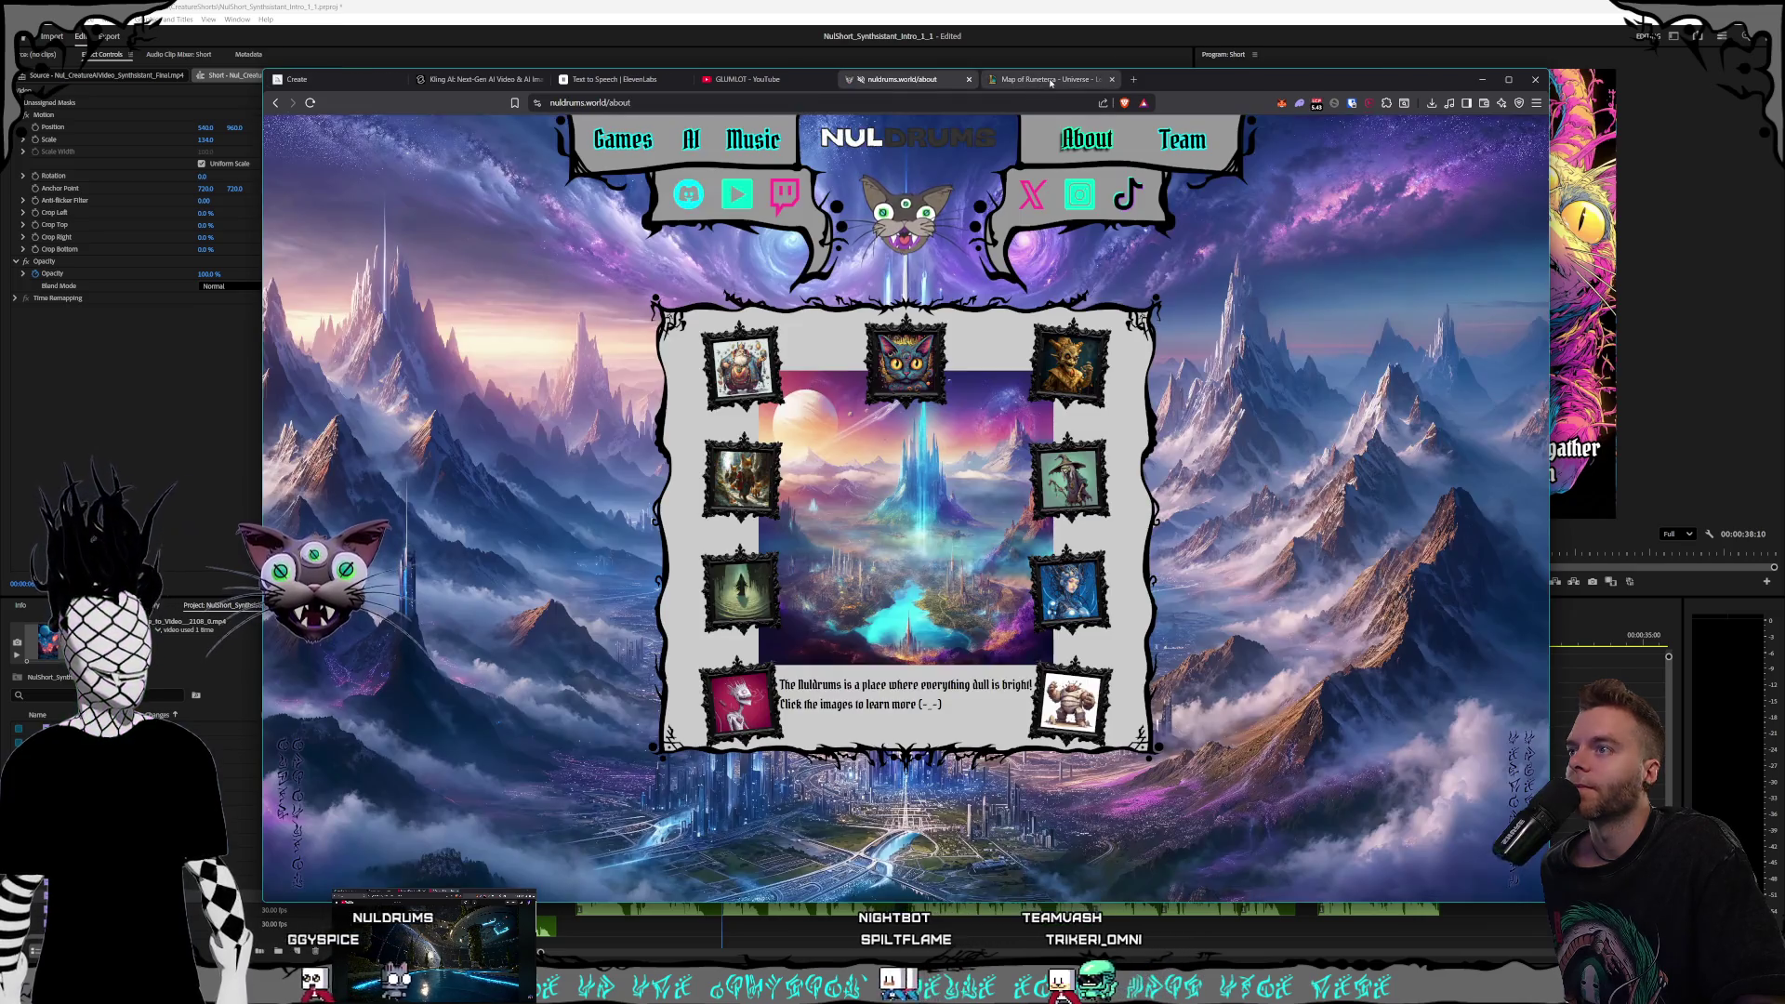
click(1051, 79)
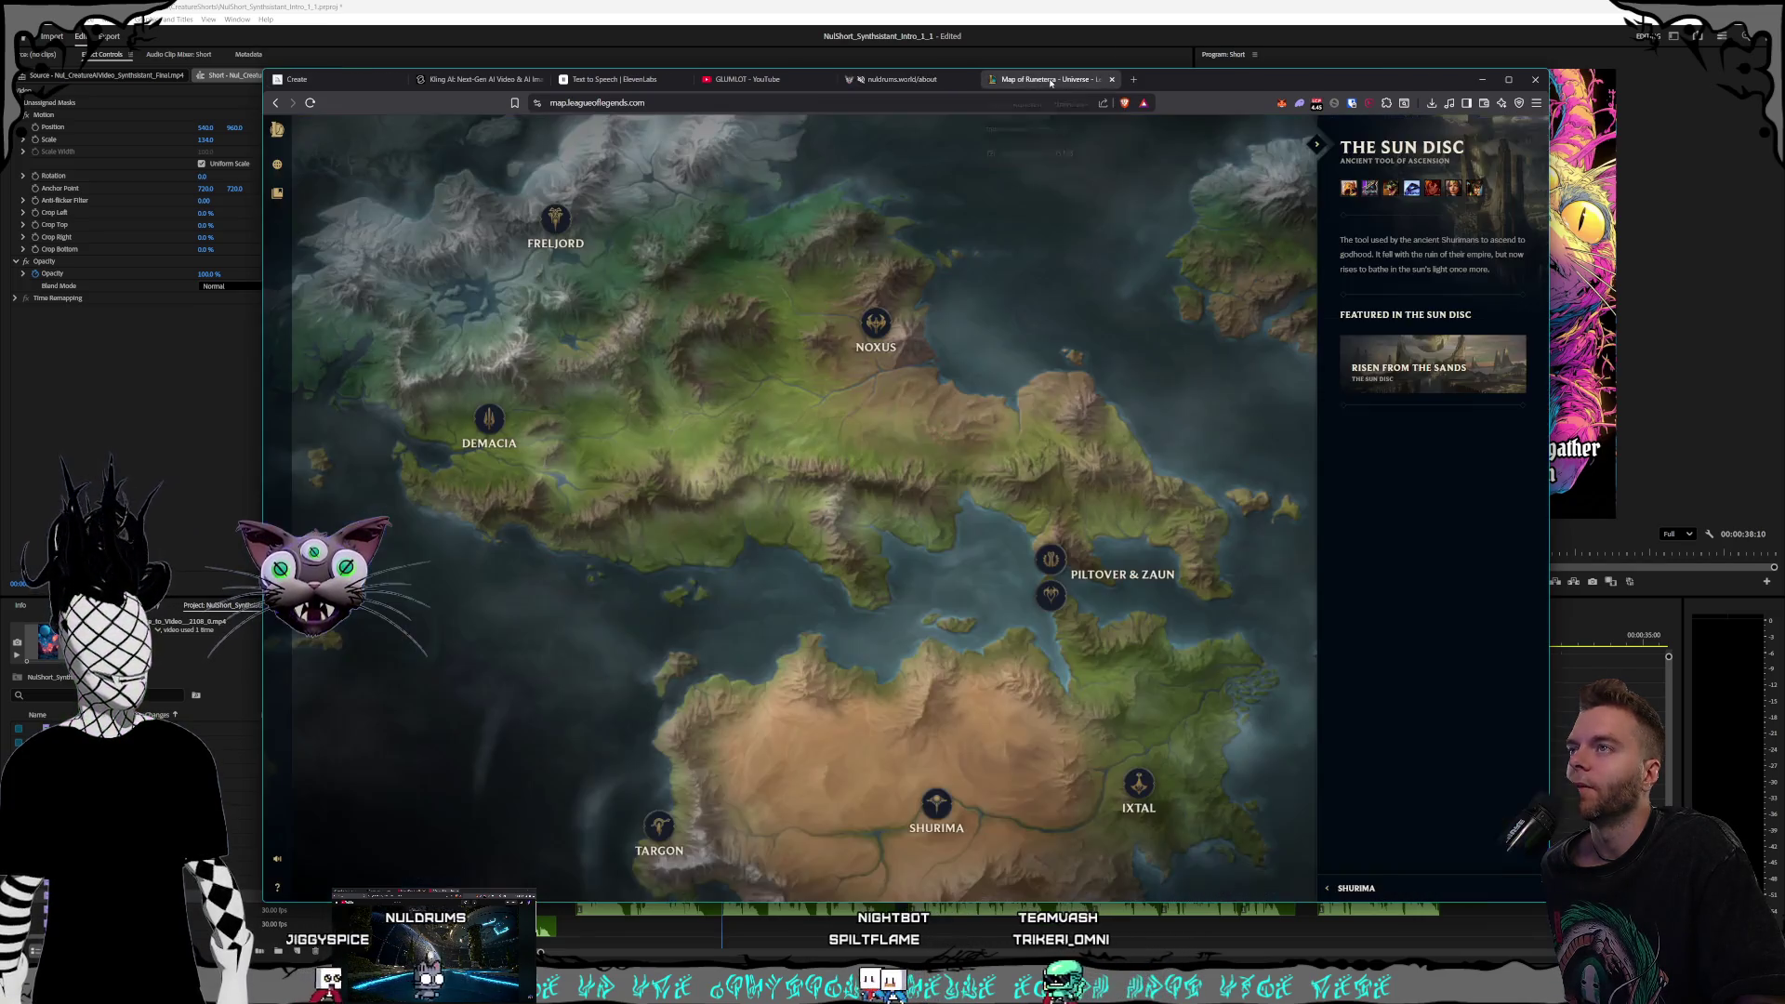
In Kling AI, clear both frames and load the red-figure render as the start frame
click(898, 79)
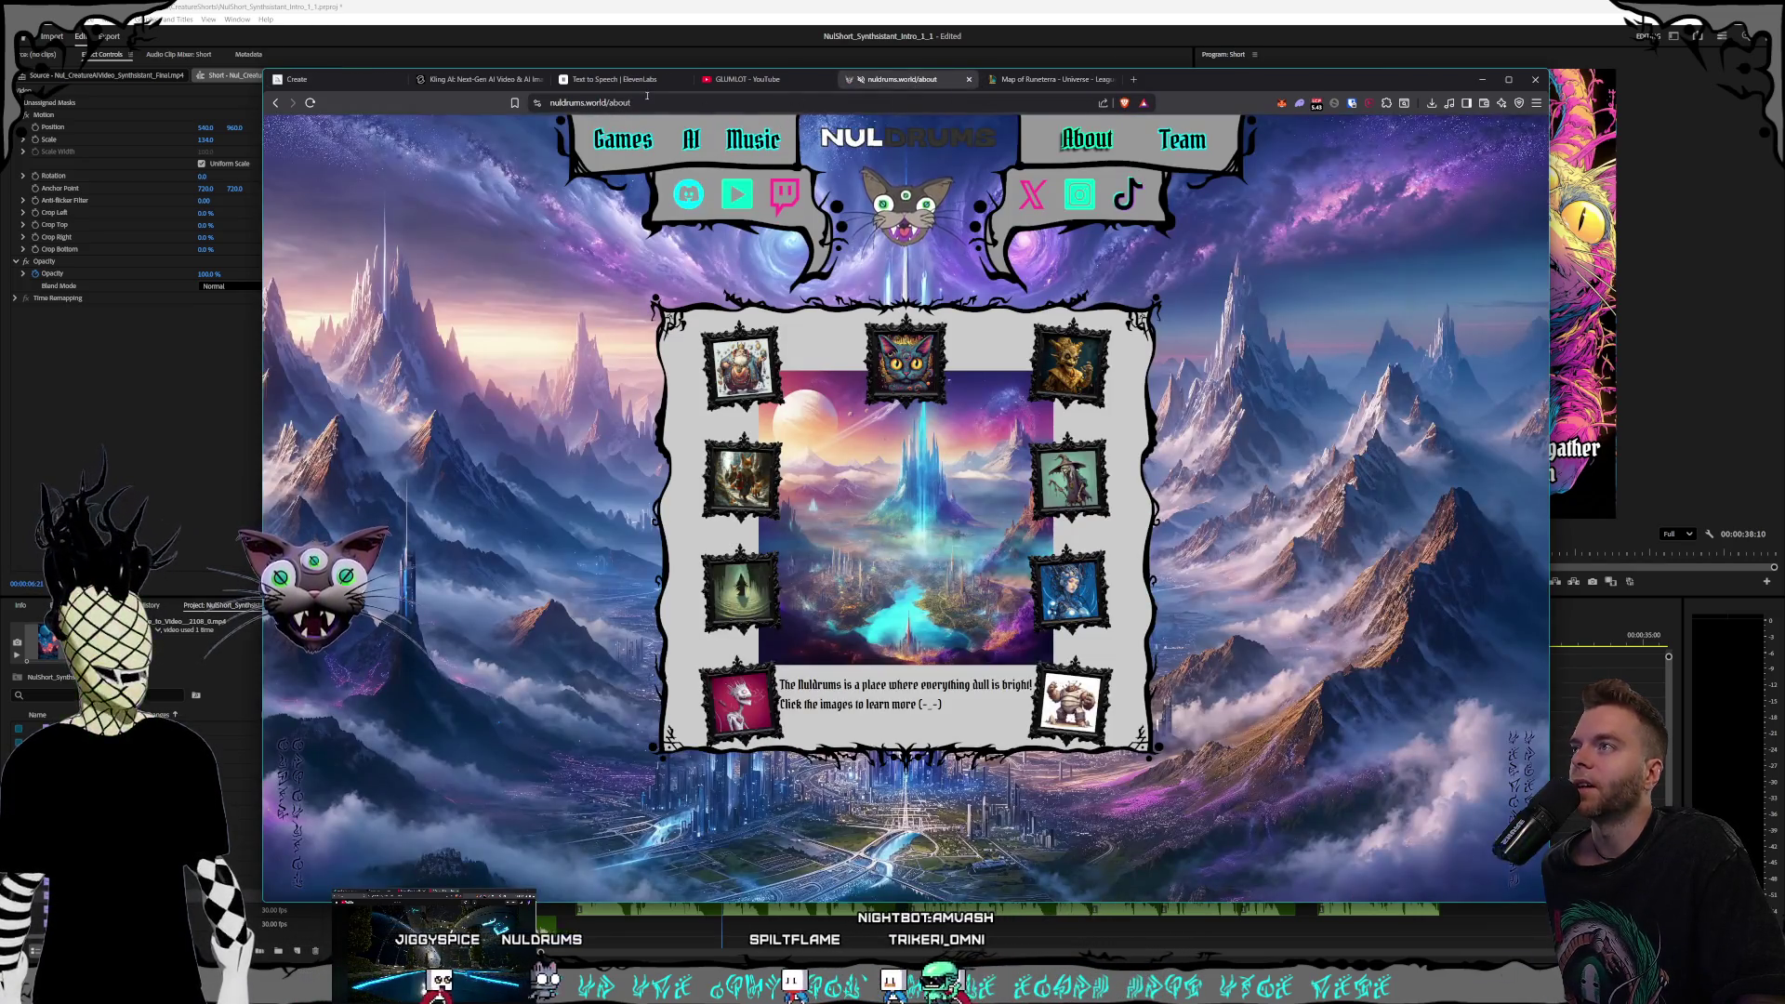
click(632, 80)
click(425, 80)
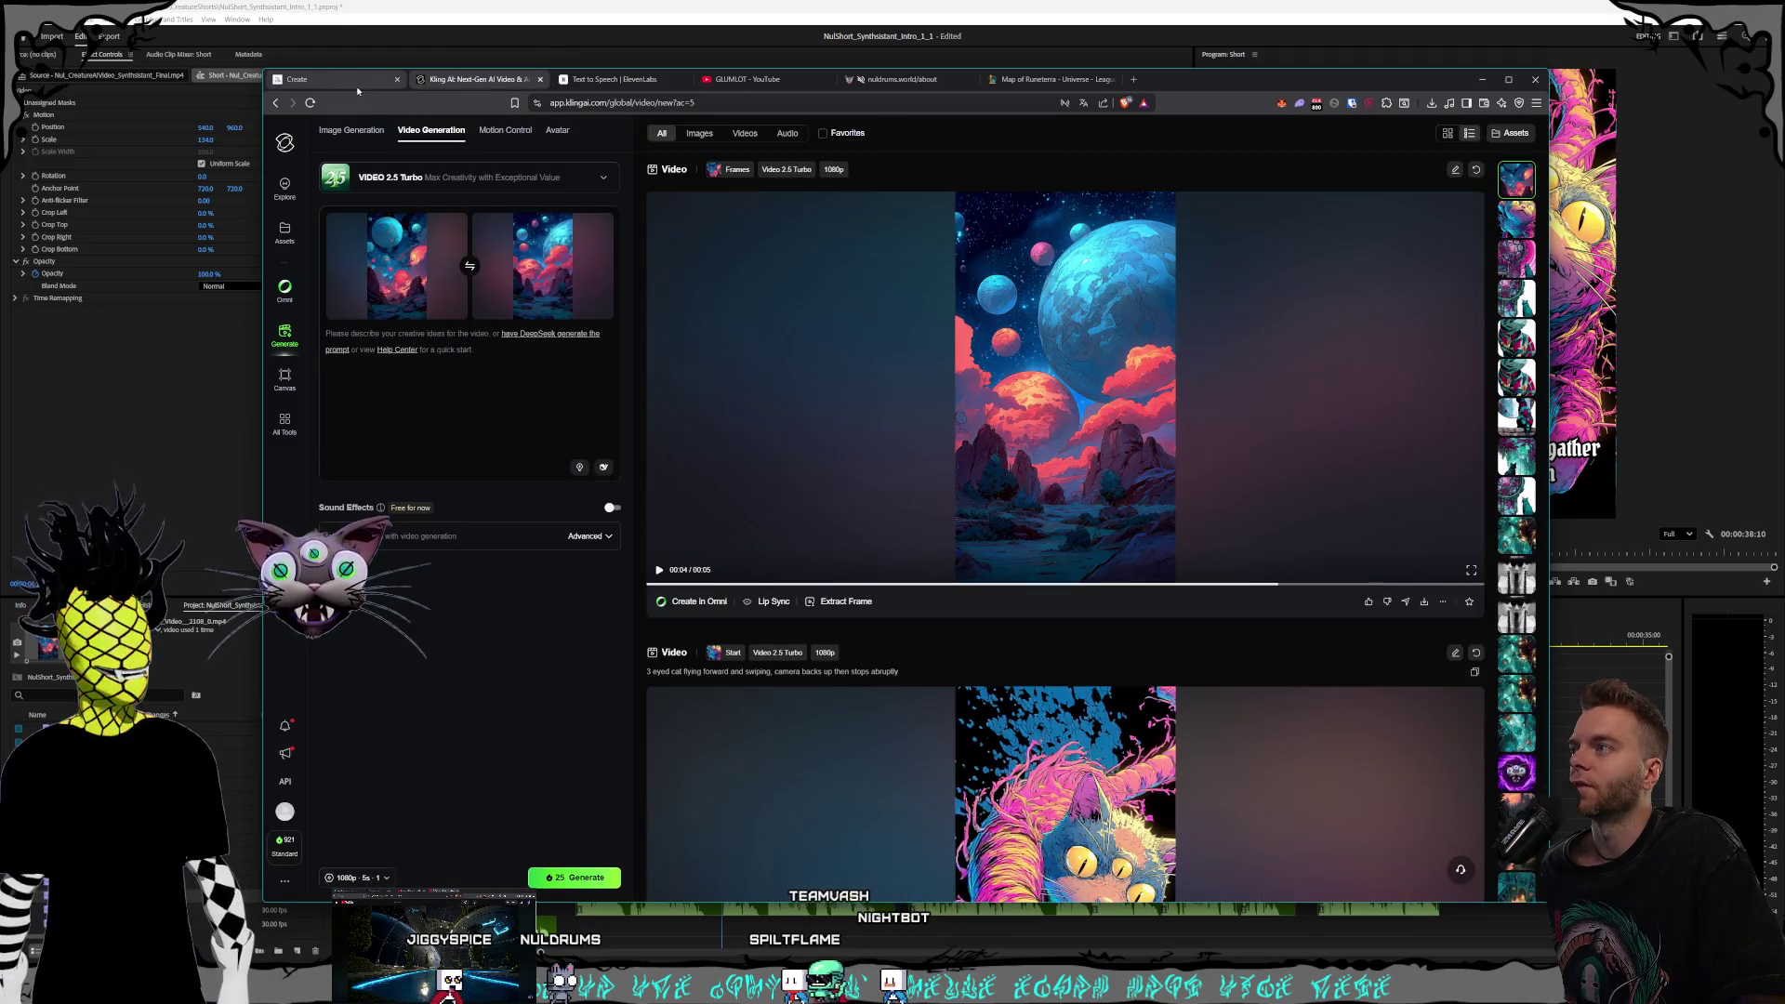
click(603, 229)
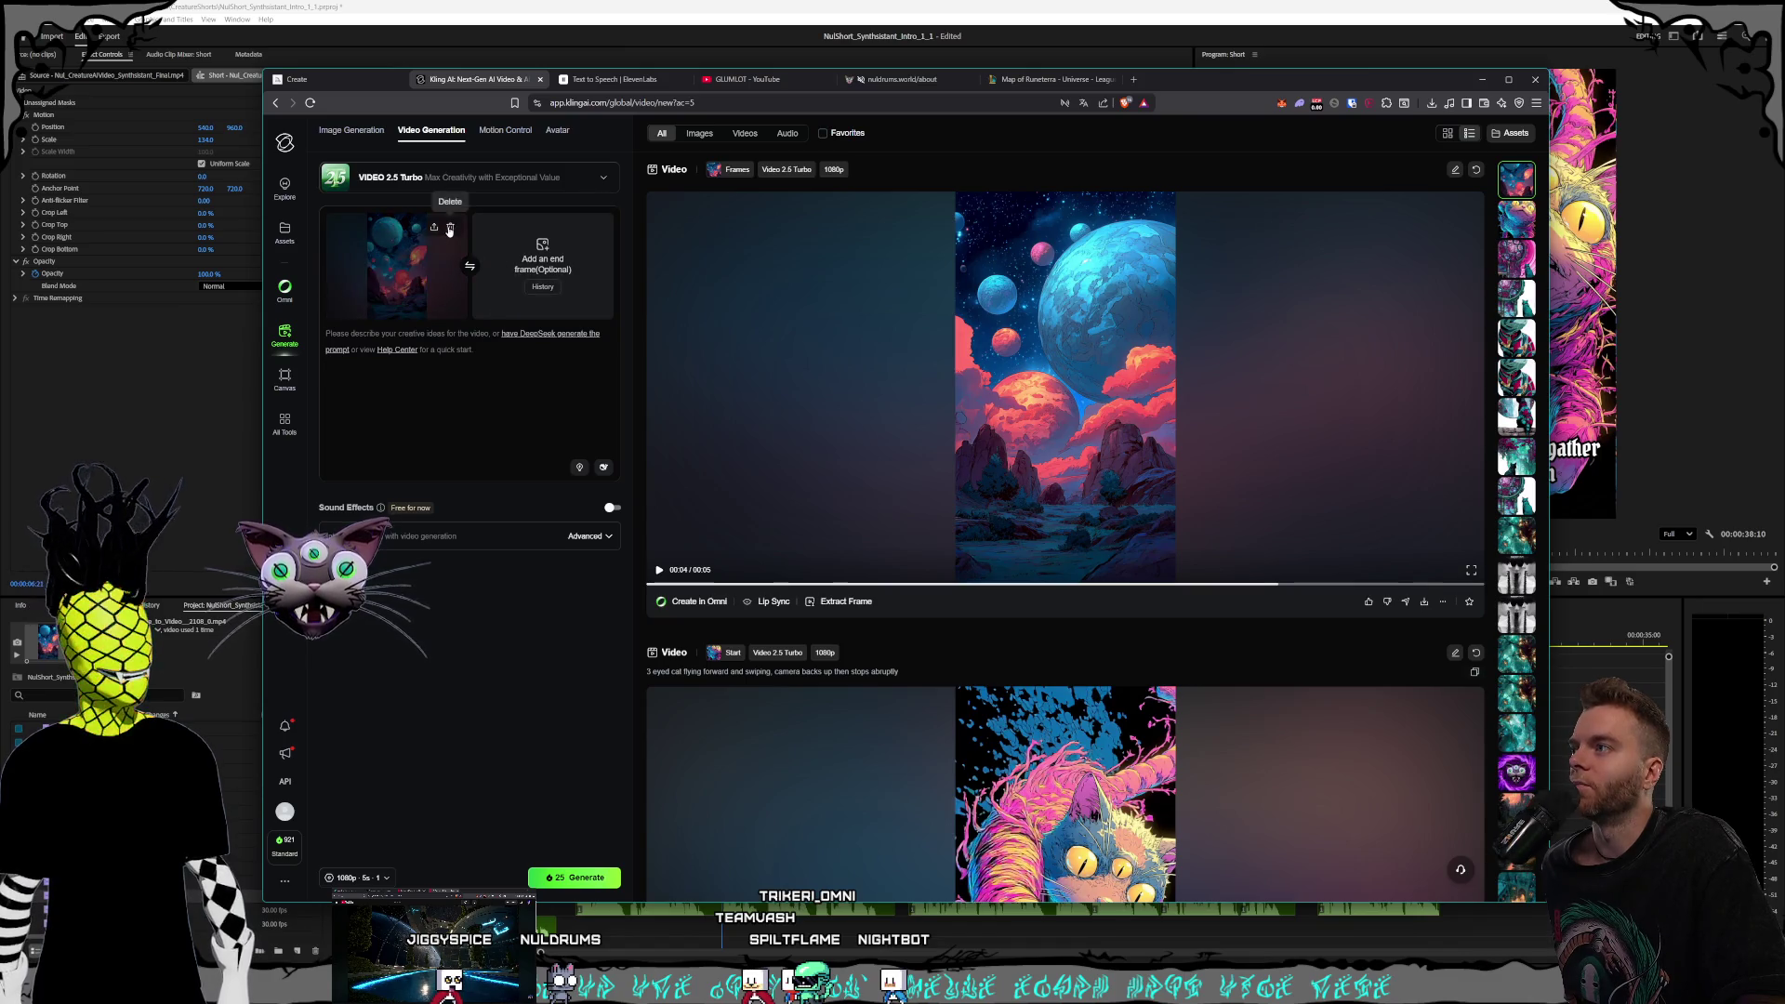
click(456, 224)
click(381, 259)
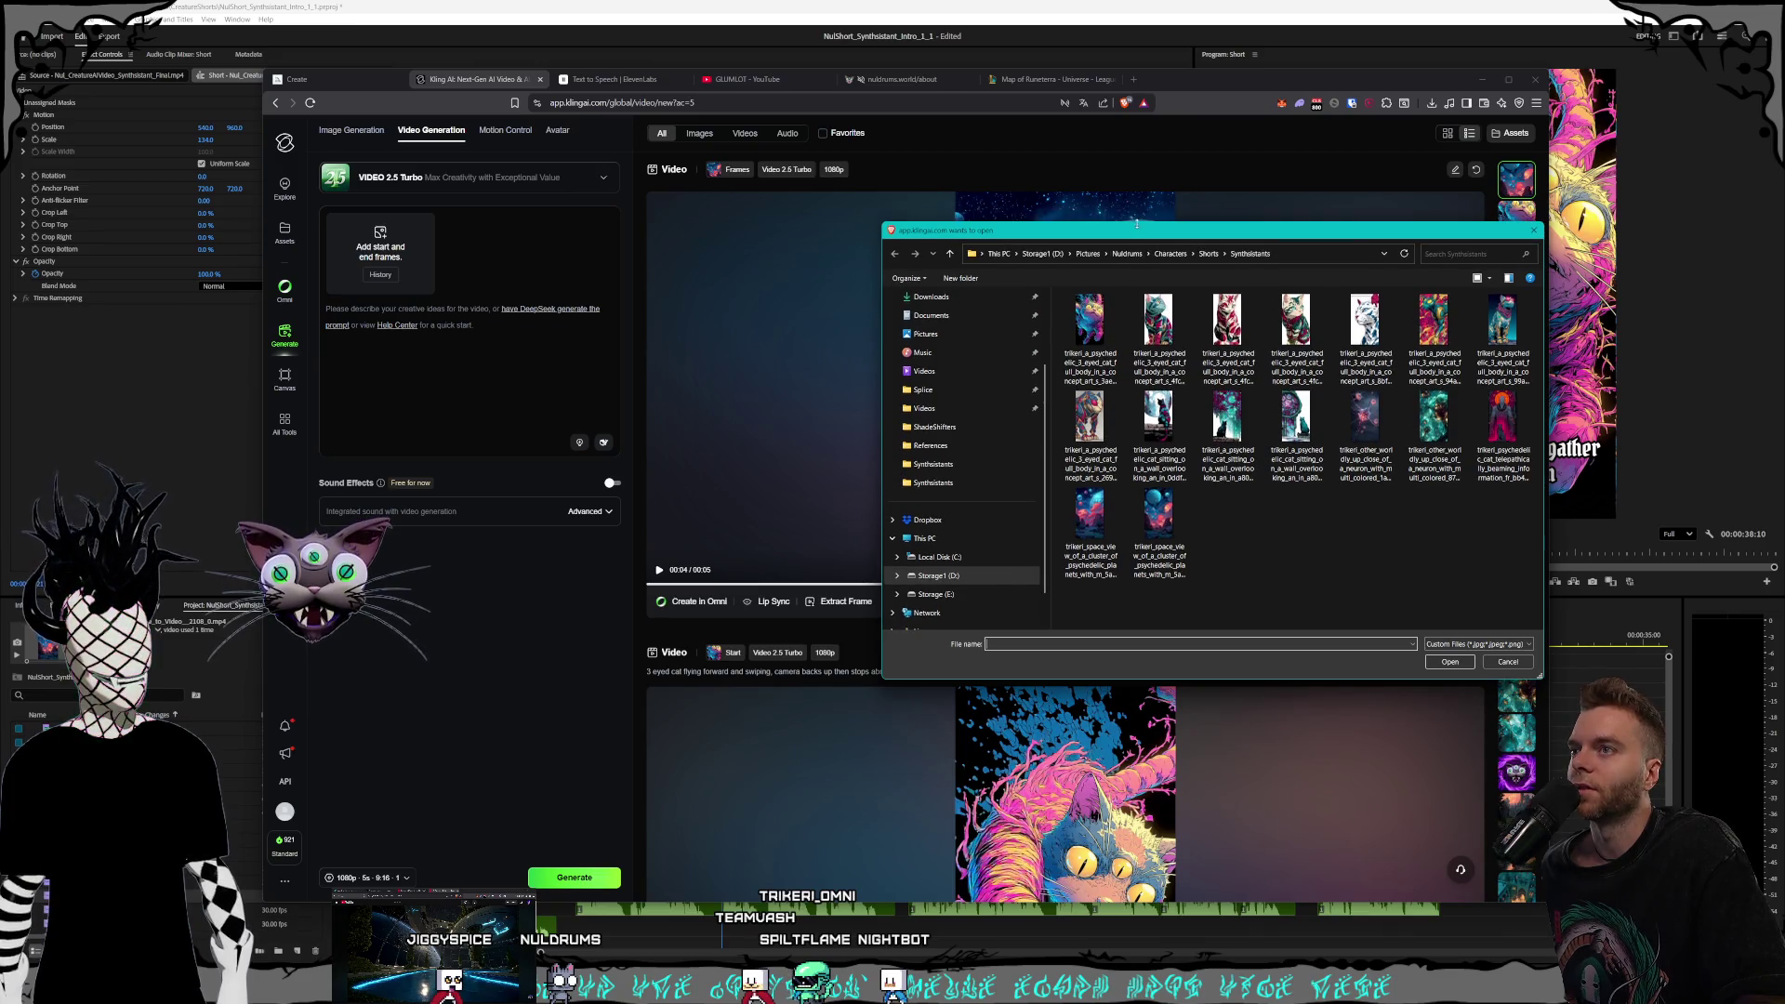
mouse_move(1150, 212)
mouse_down()
mouse_move(901, 178)
mouse_move(900, 211)
mouse_move(872, 210)
mouse_up()
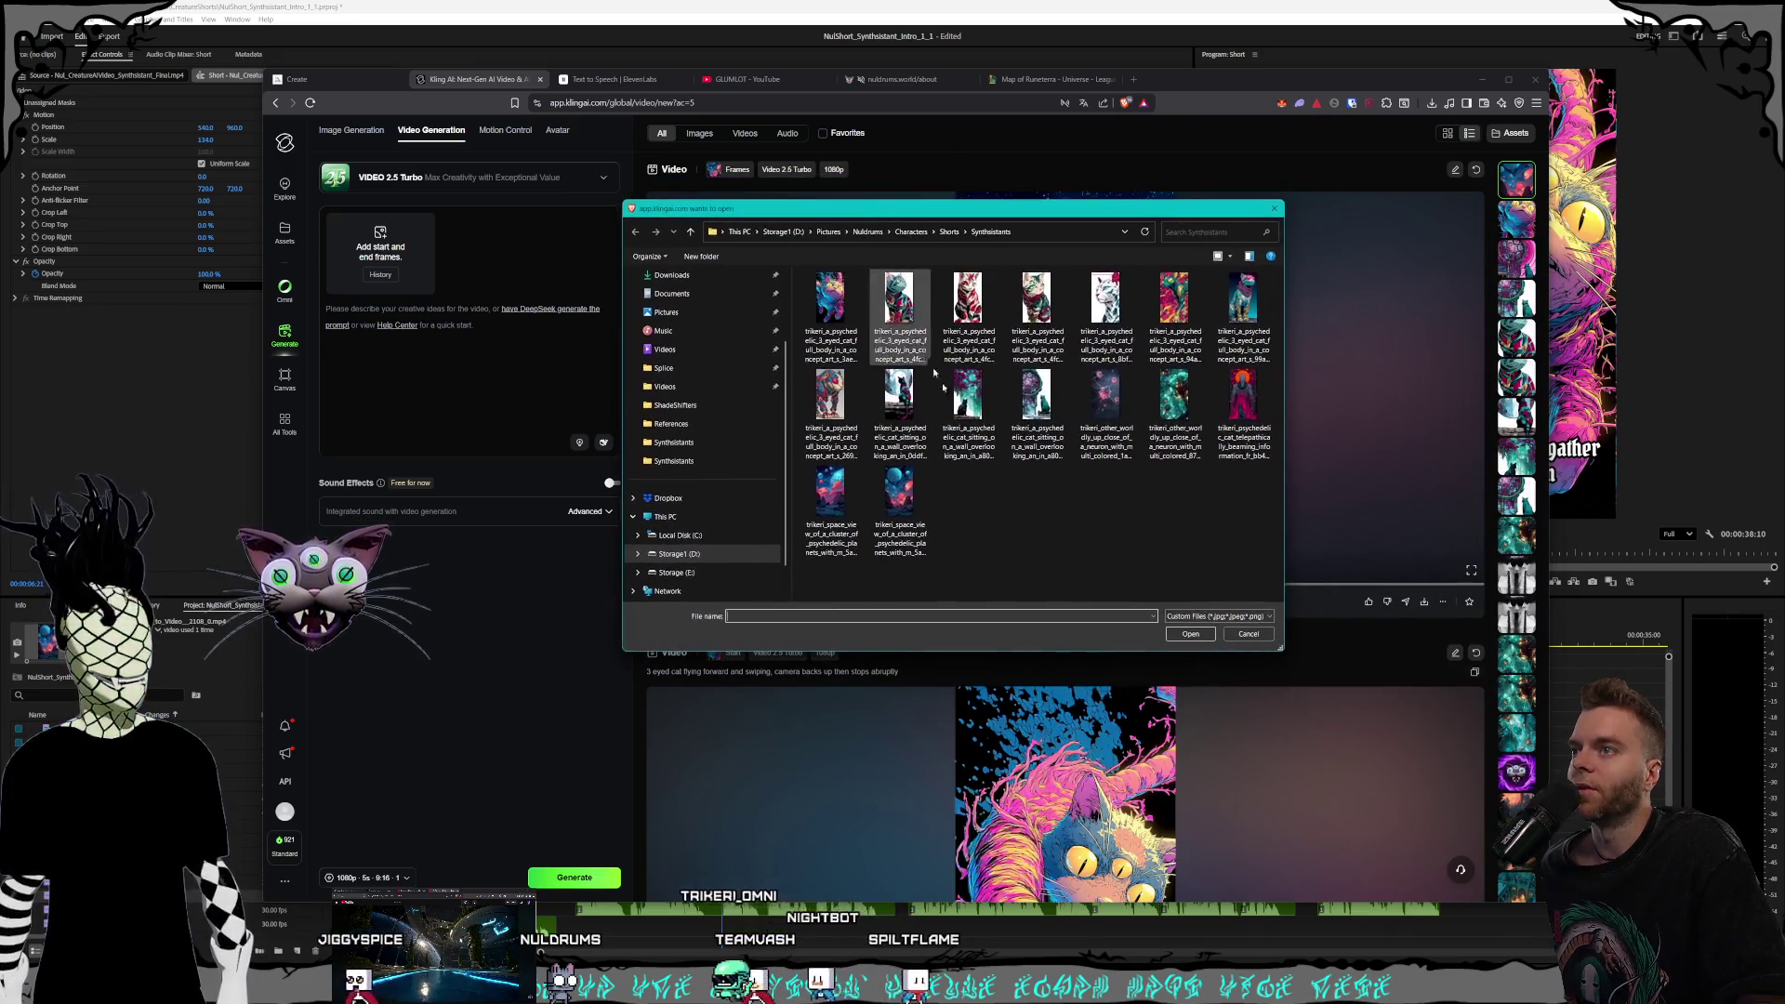
double_click(1244, 392)
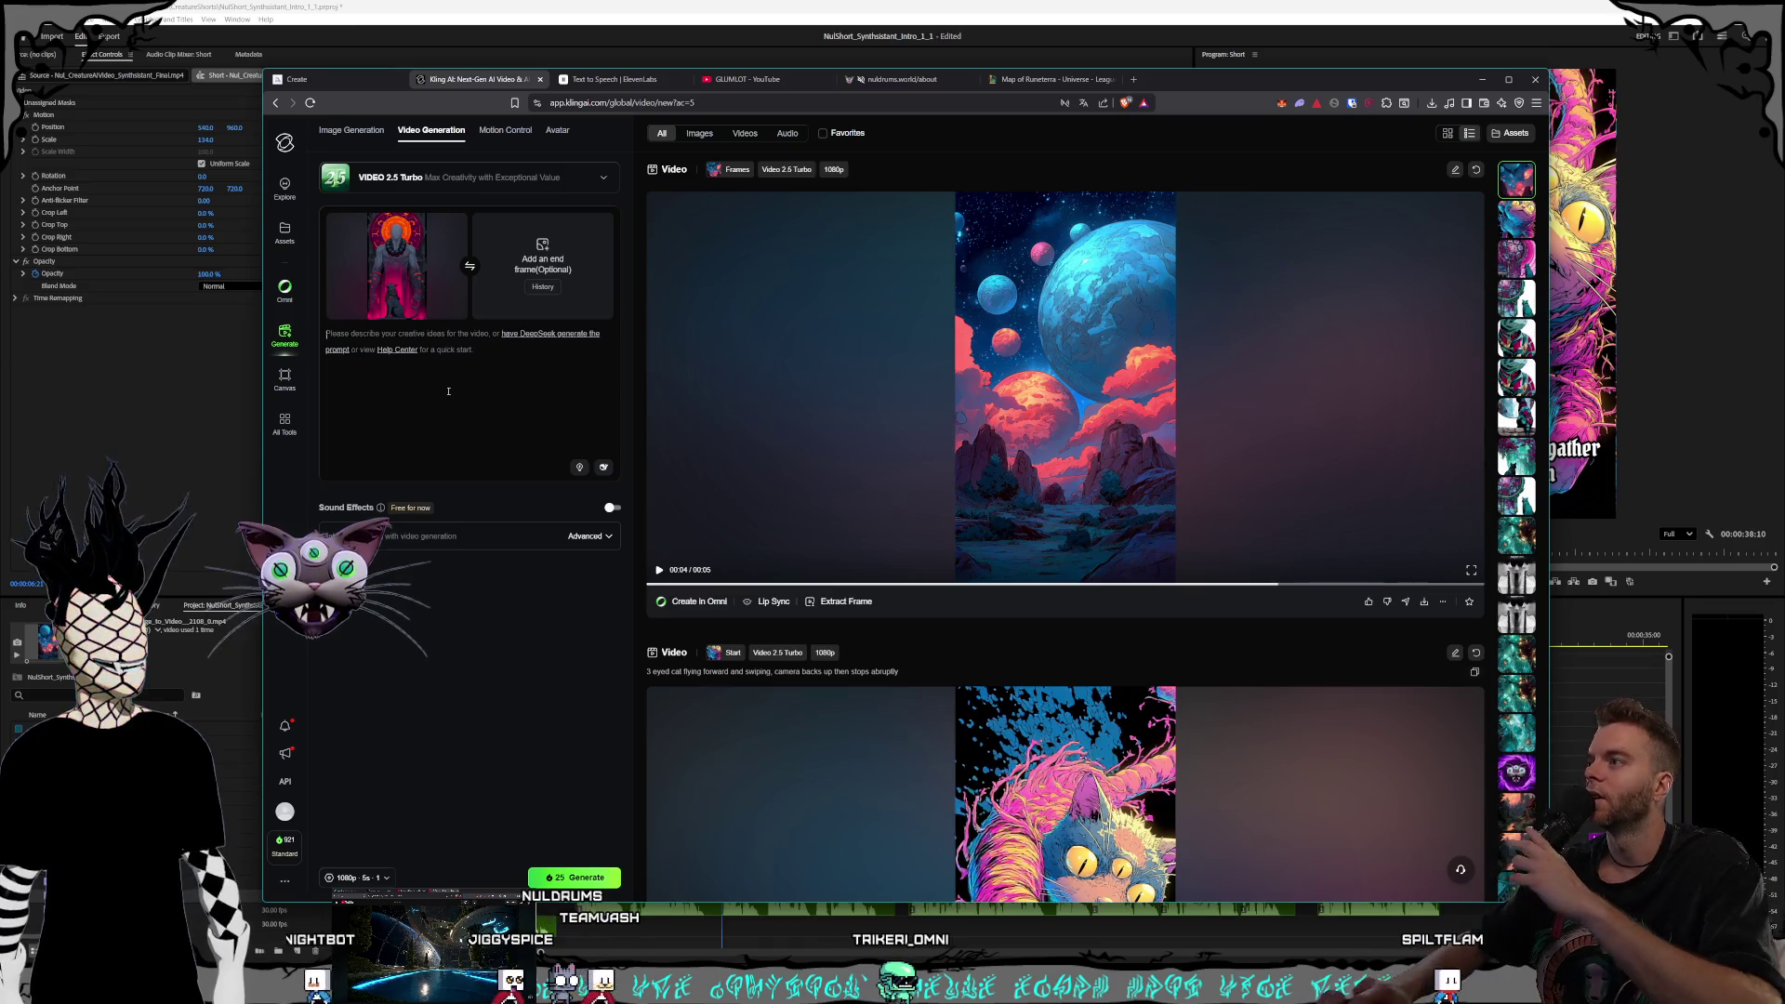
Enter the Kling video prompt 'cat beaming information from'
click(418, 388)
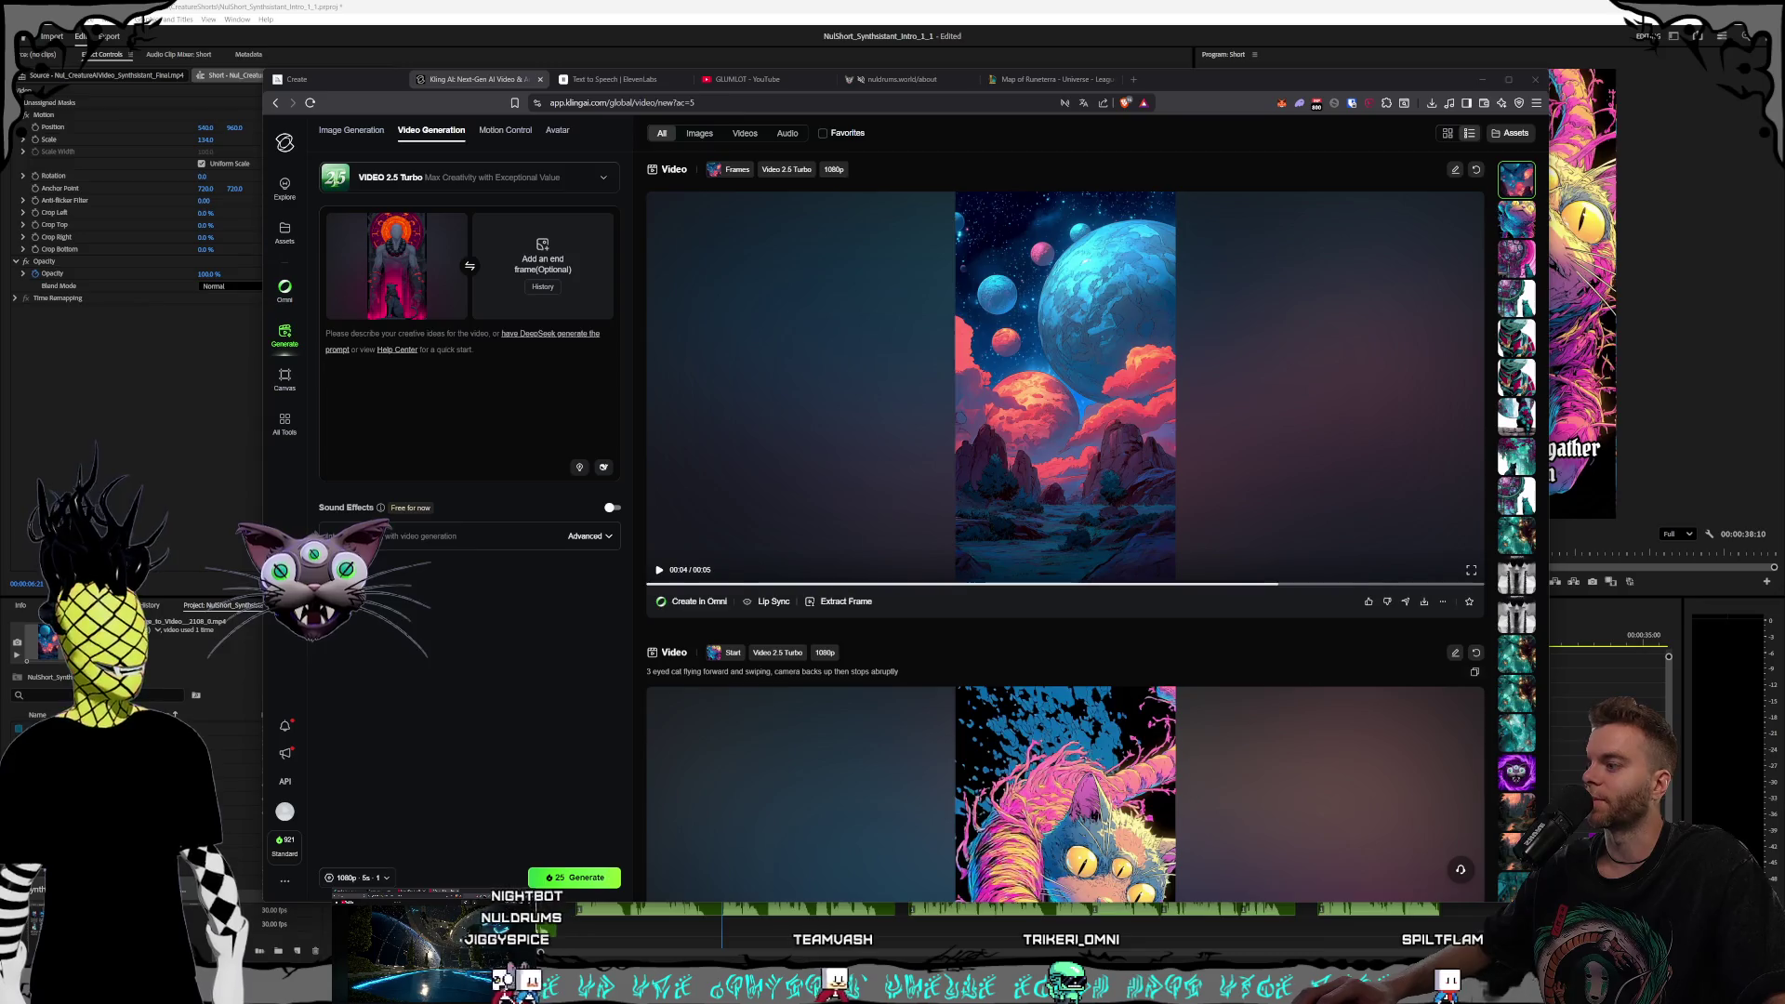
key(alt+Tab)
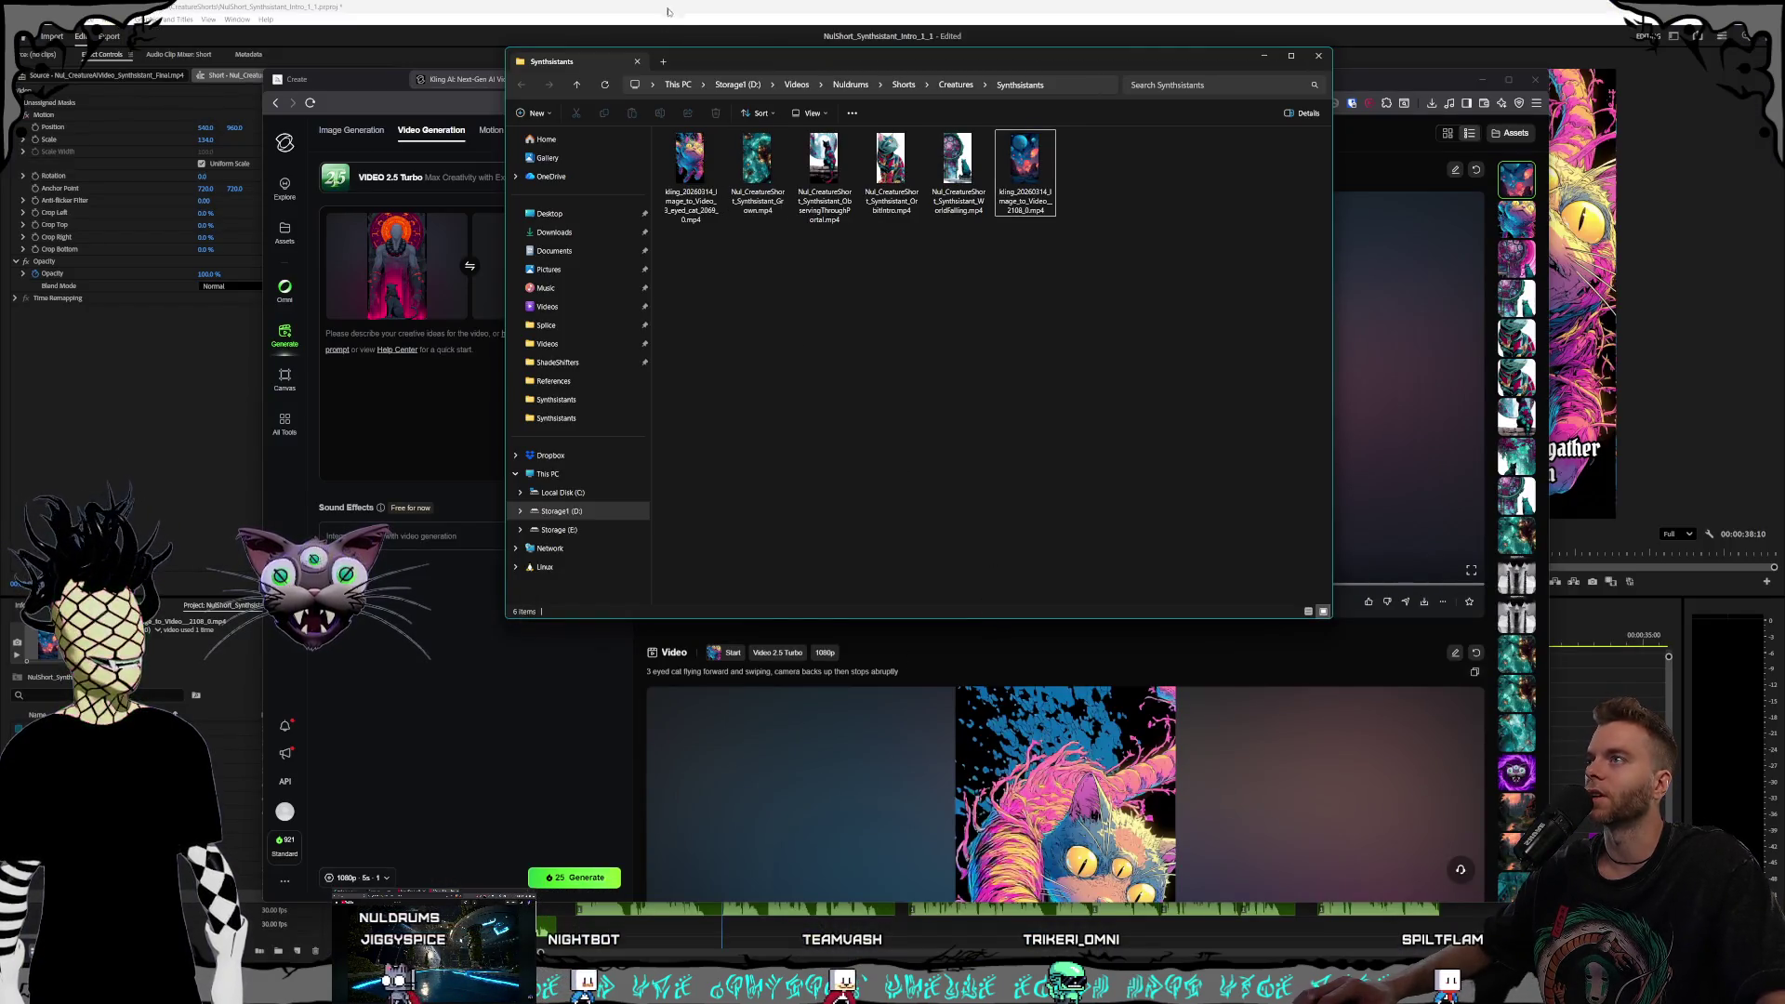
drag(775, 58, 823, 192)
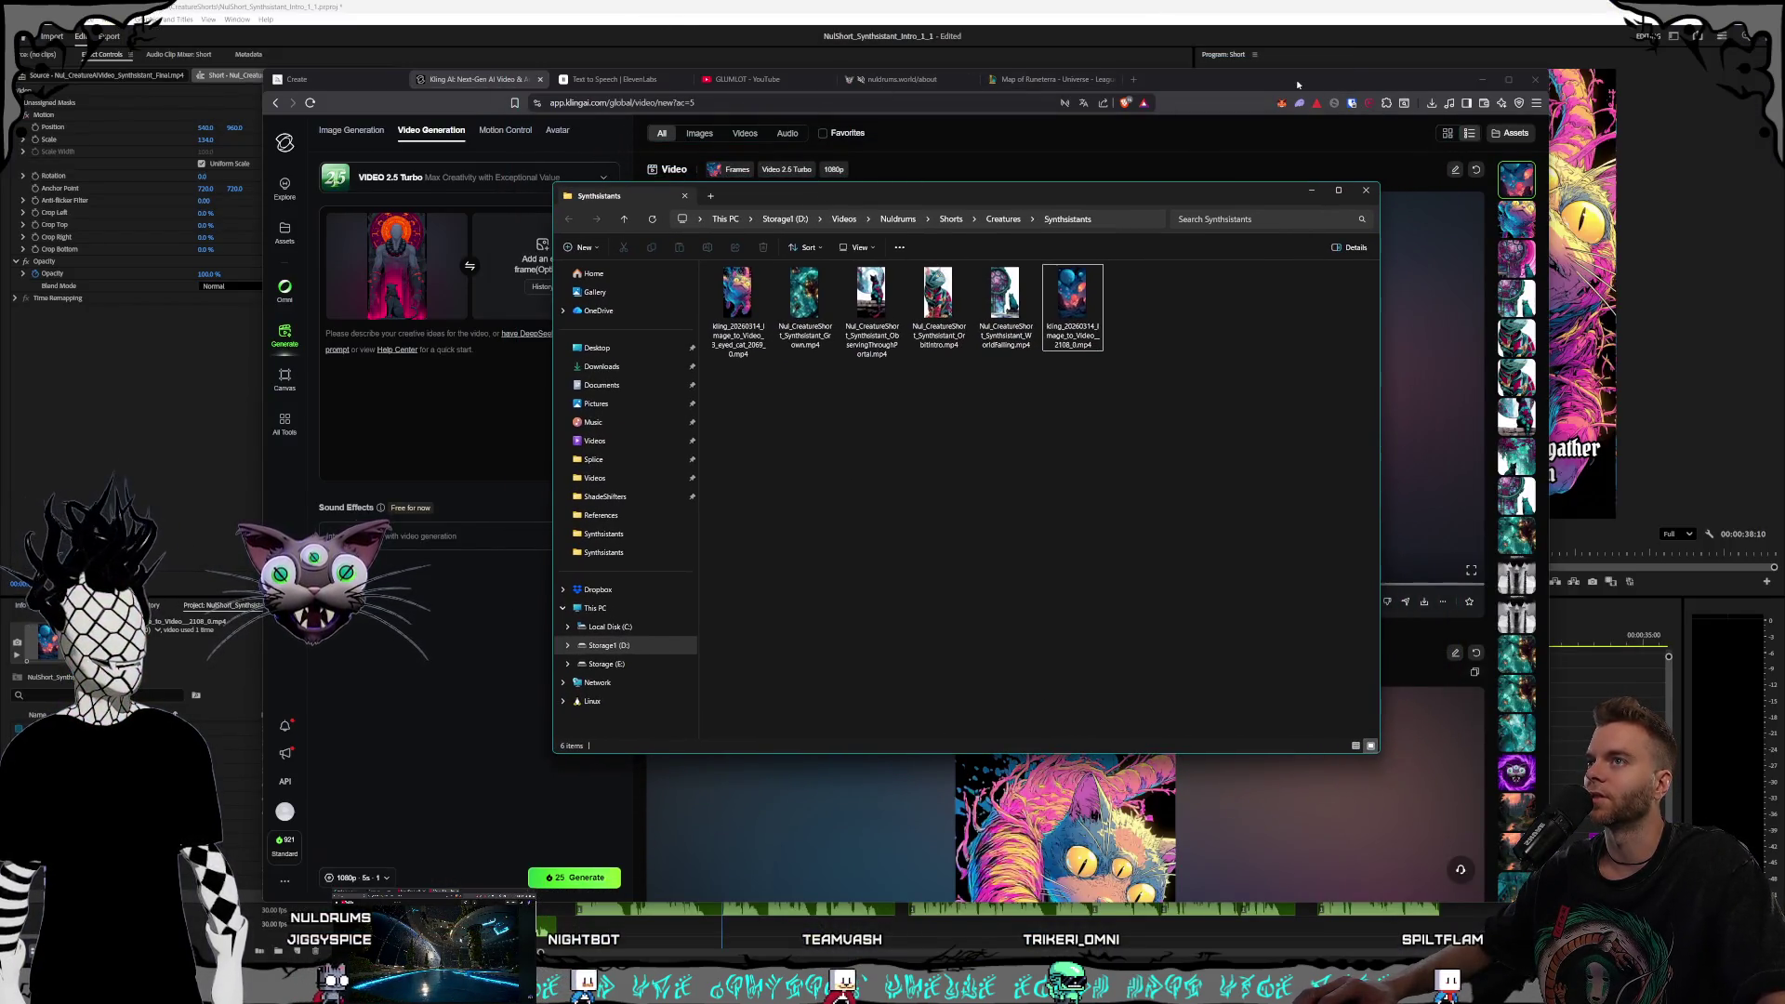
click(1298, 85)
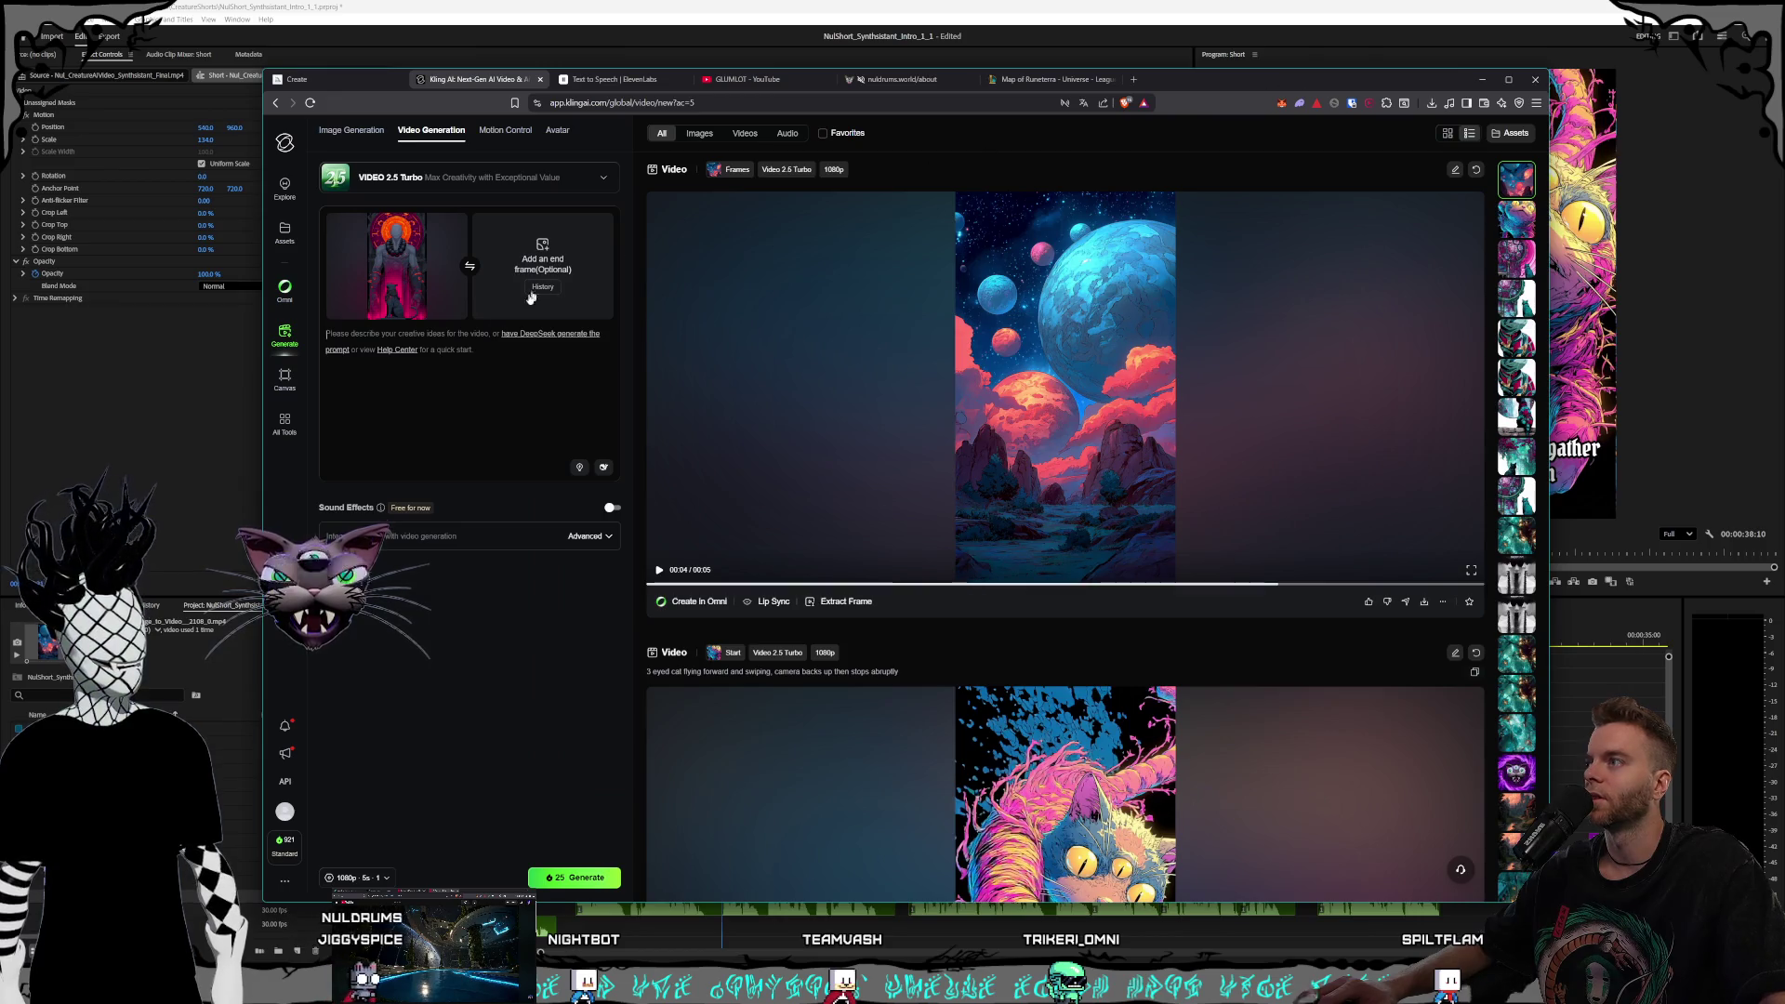
click(344, 340)
text(cat beaming information fro)
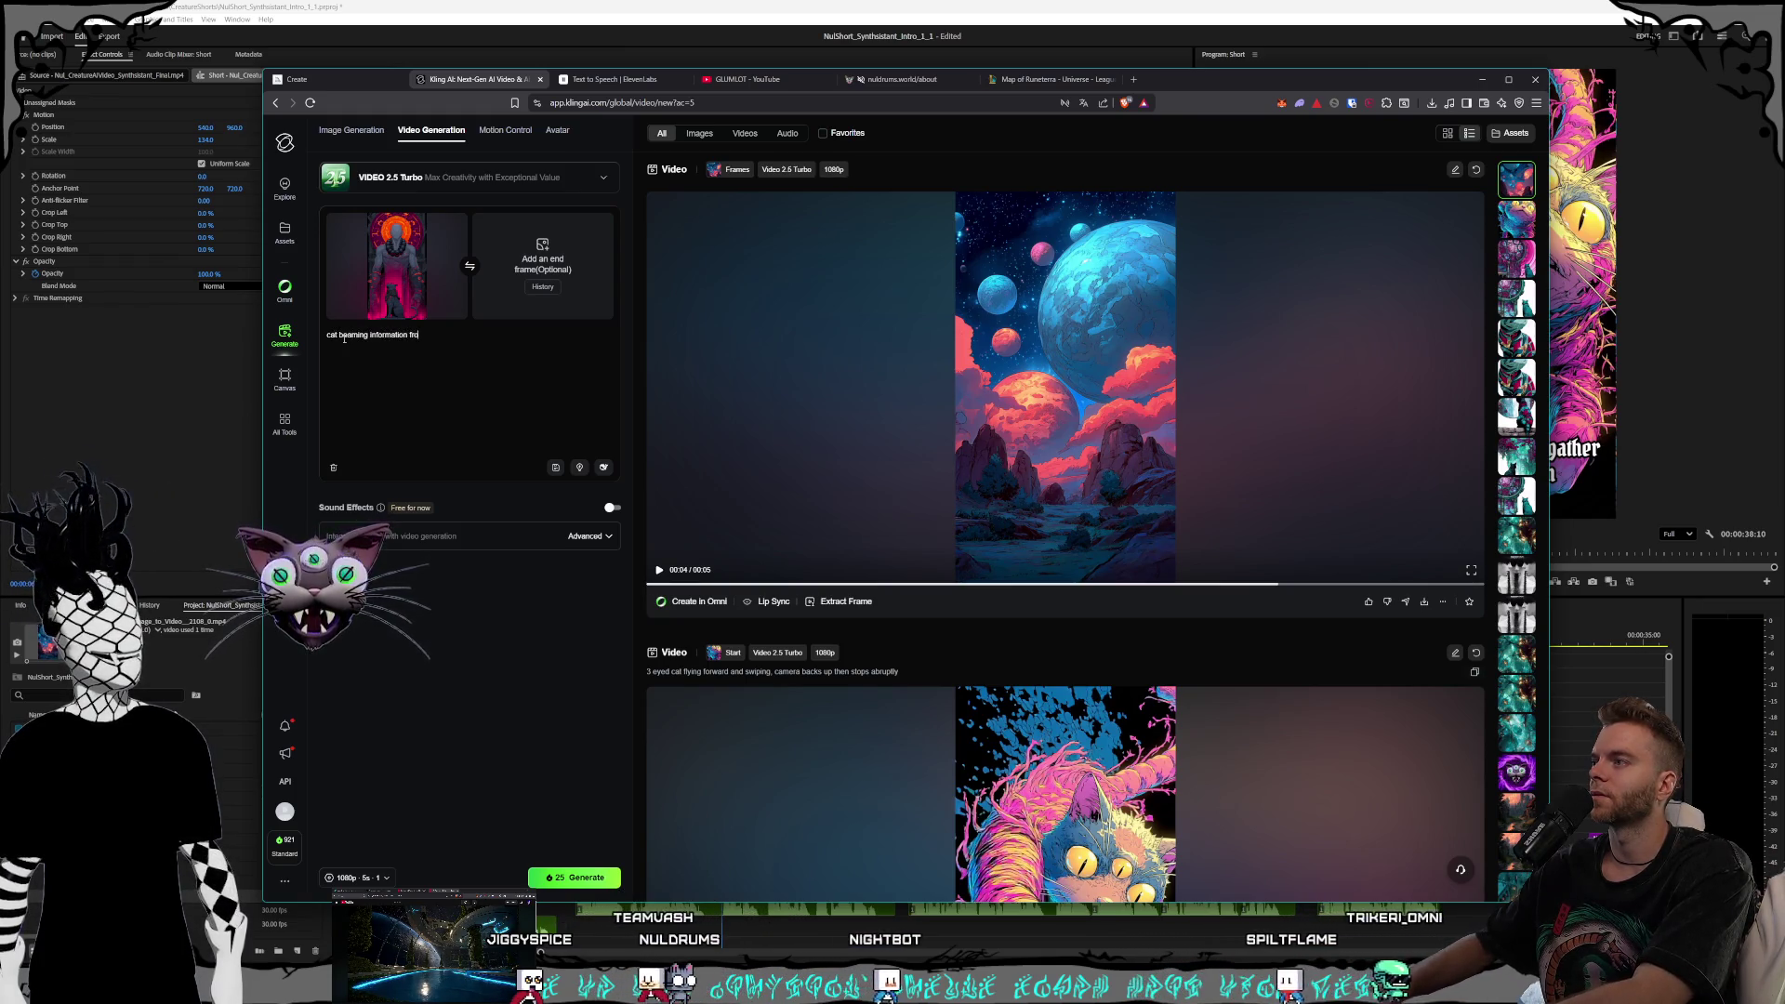
text(m)
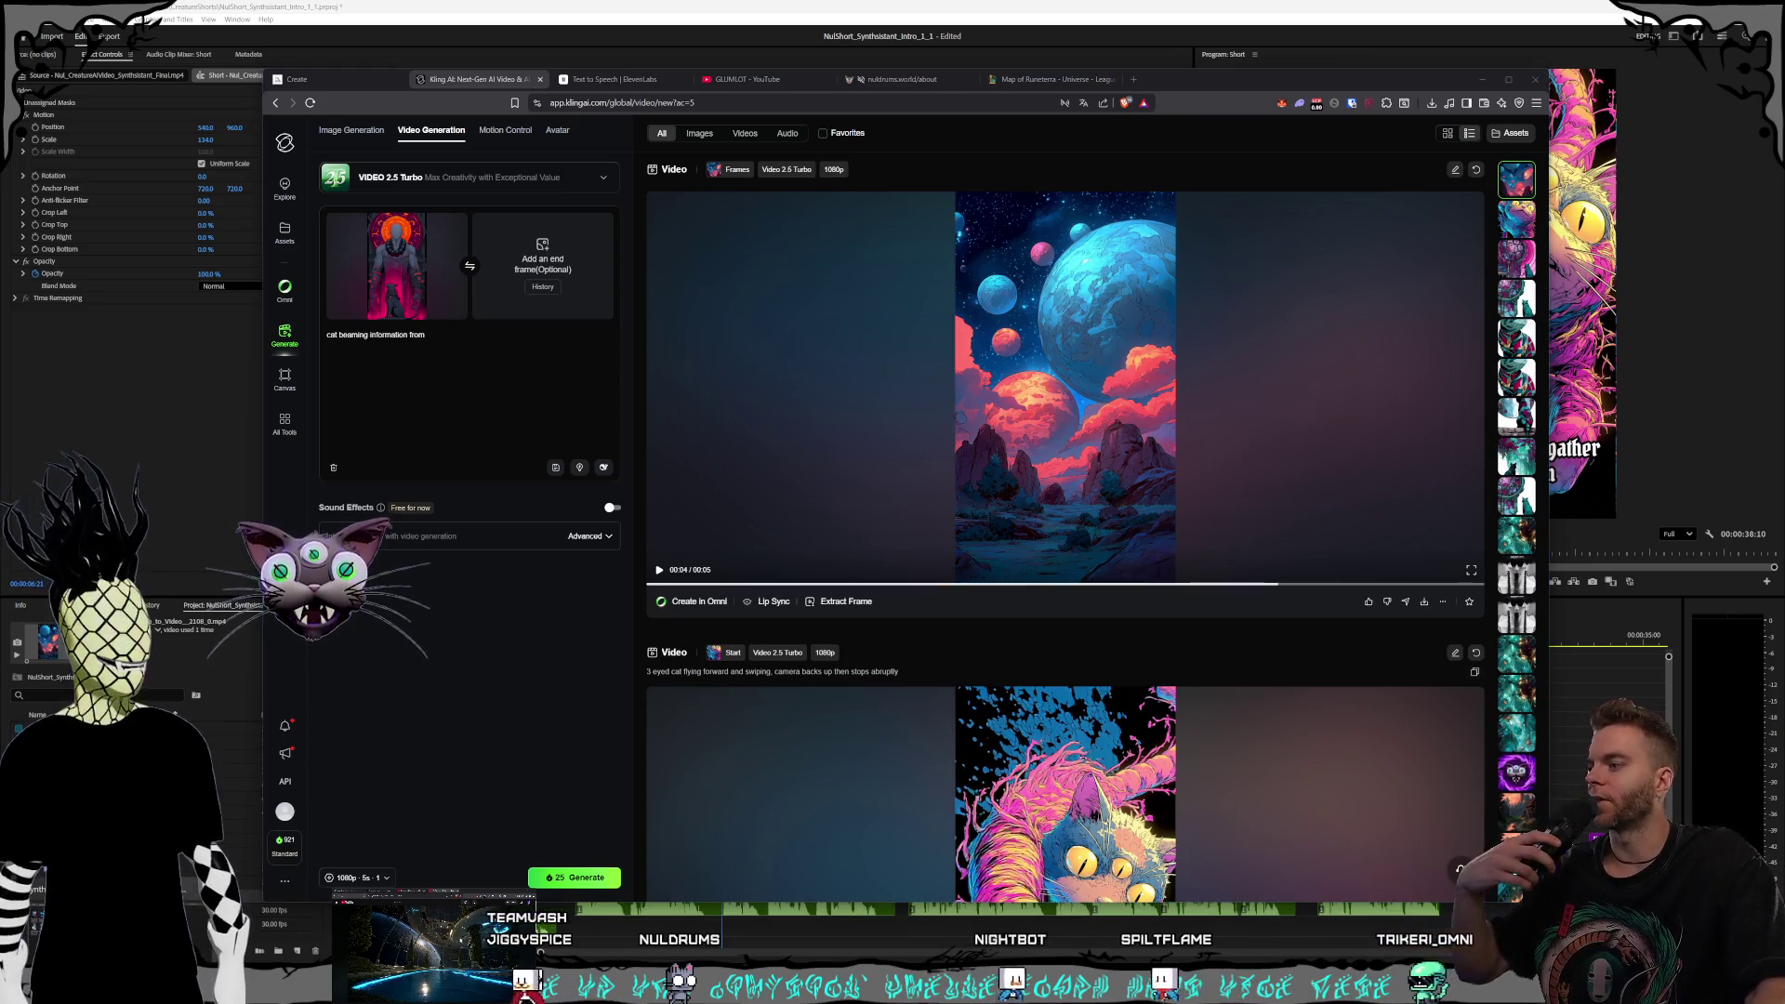
Bring up the Pictures Synthsistants folder, enlarge it, and open the red-figure render full size
key(alt+Tab)
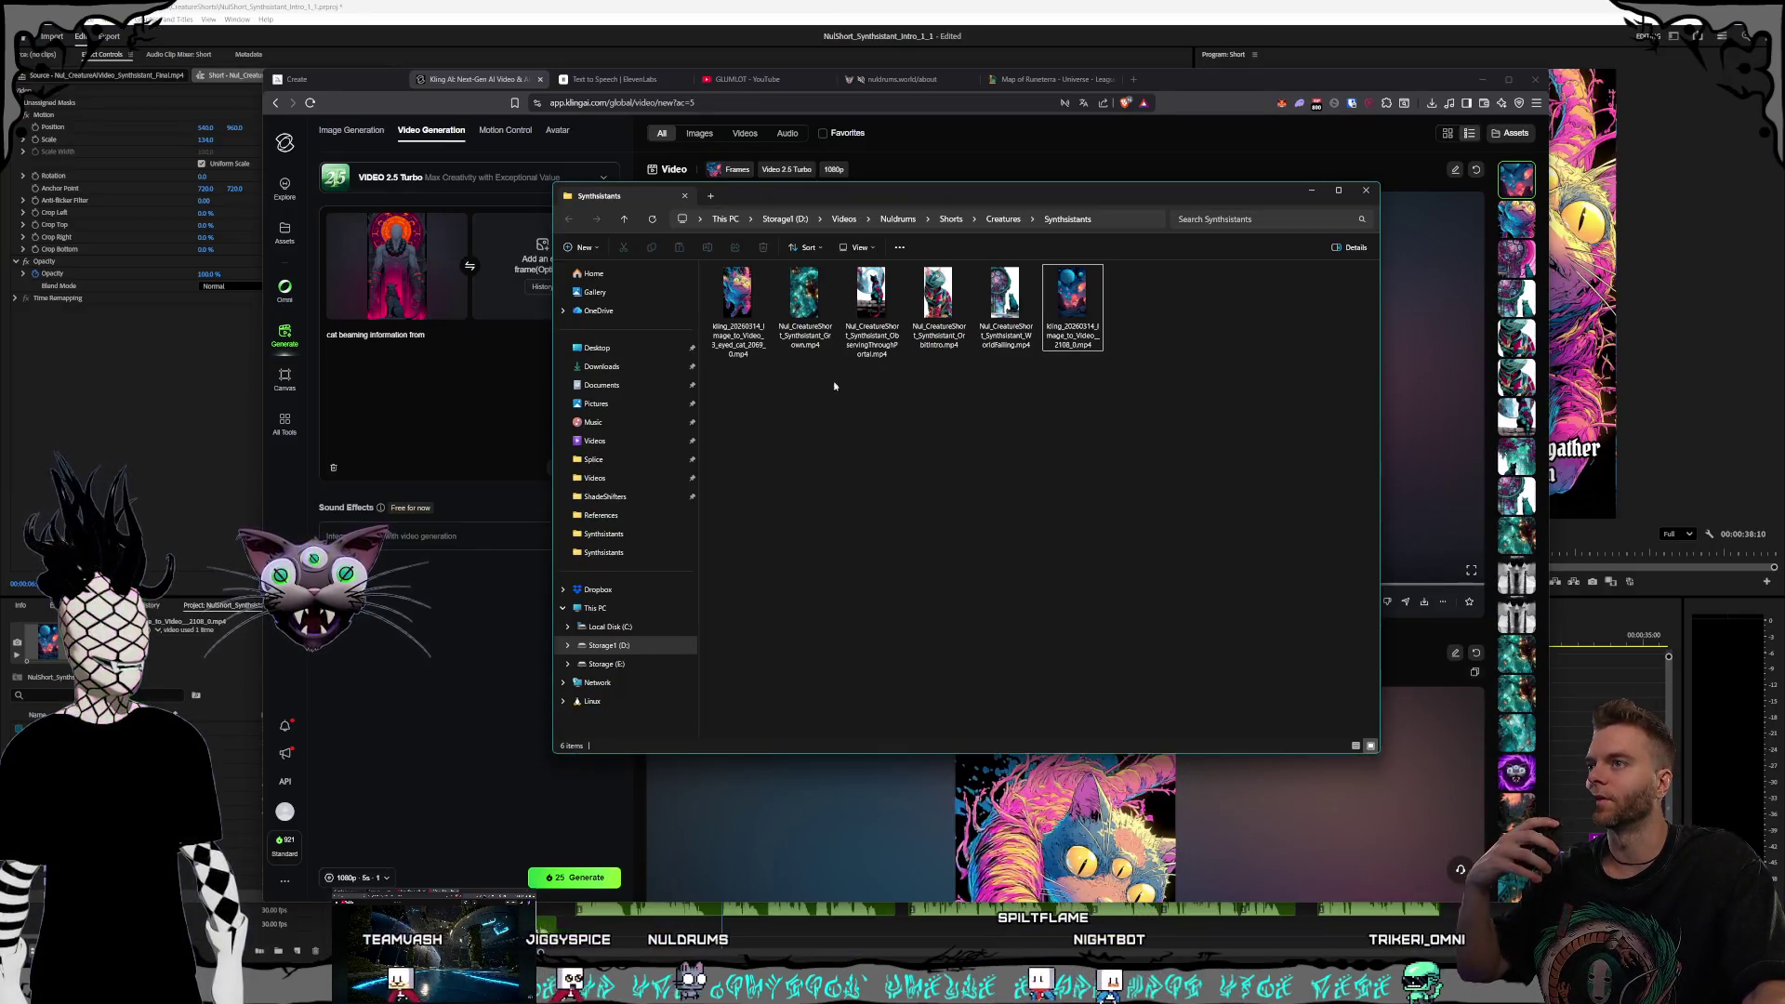
key(alt+Tab)
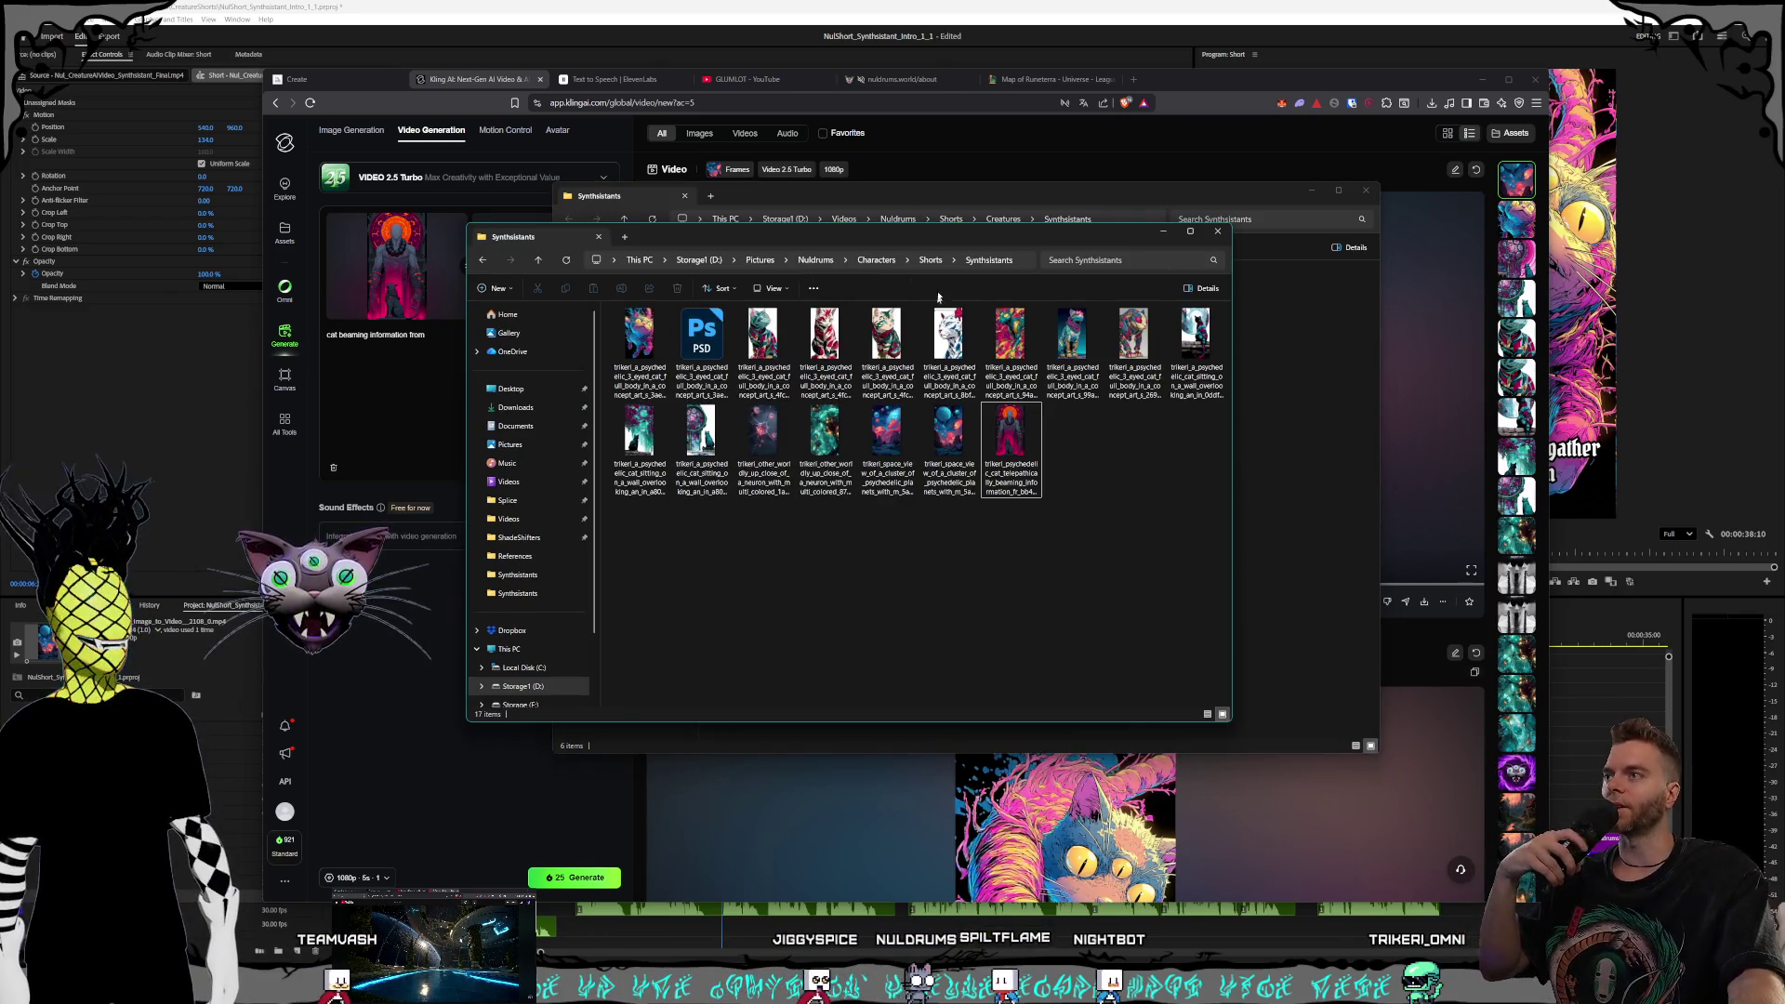
mouse_move(956, 240)
mouse_down()
mouse_move(904, 334)
mouse_move(905, 373)
mouse_up()
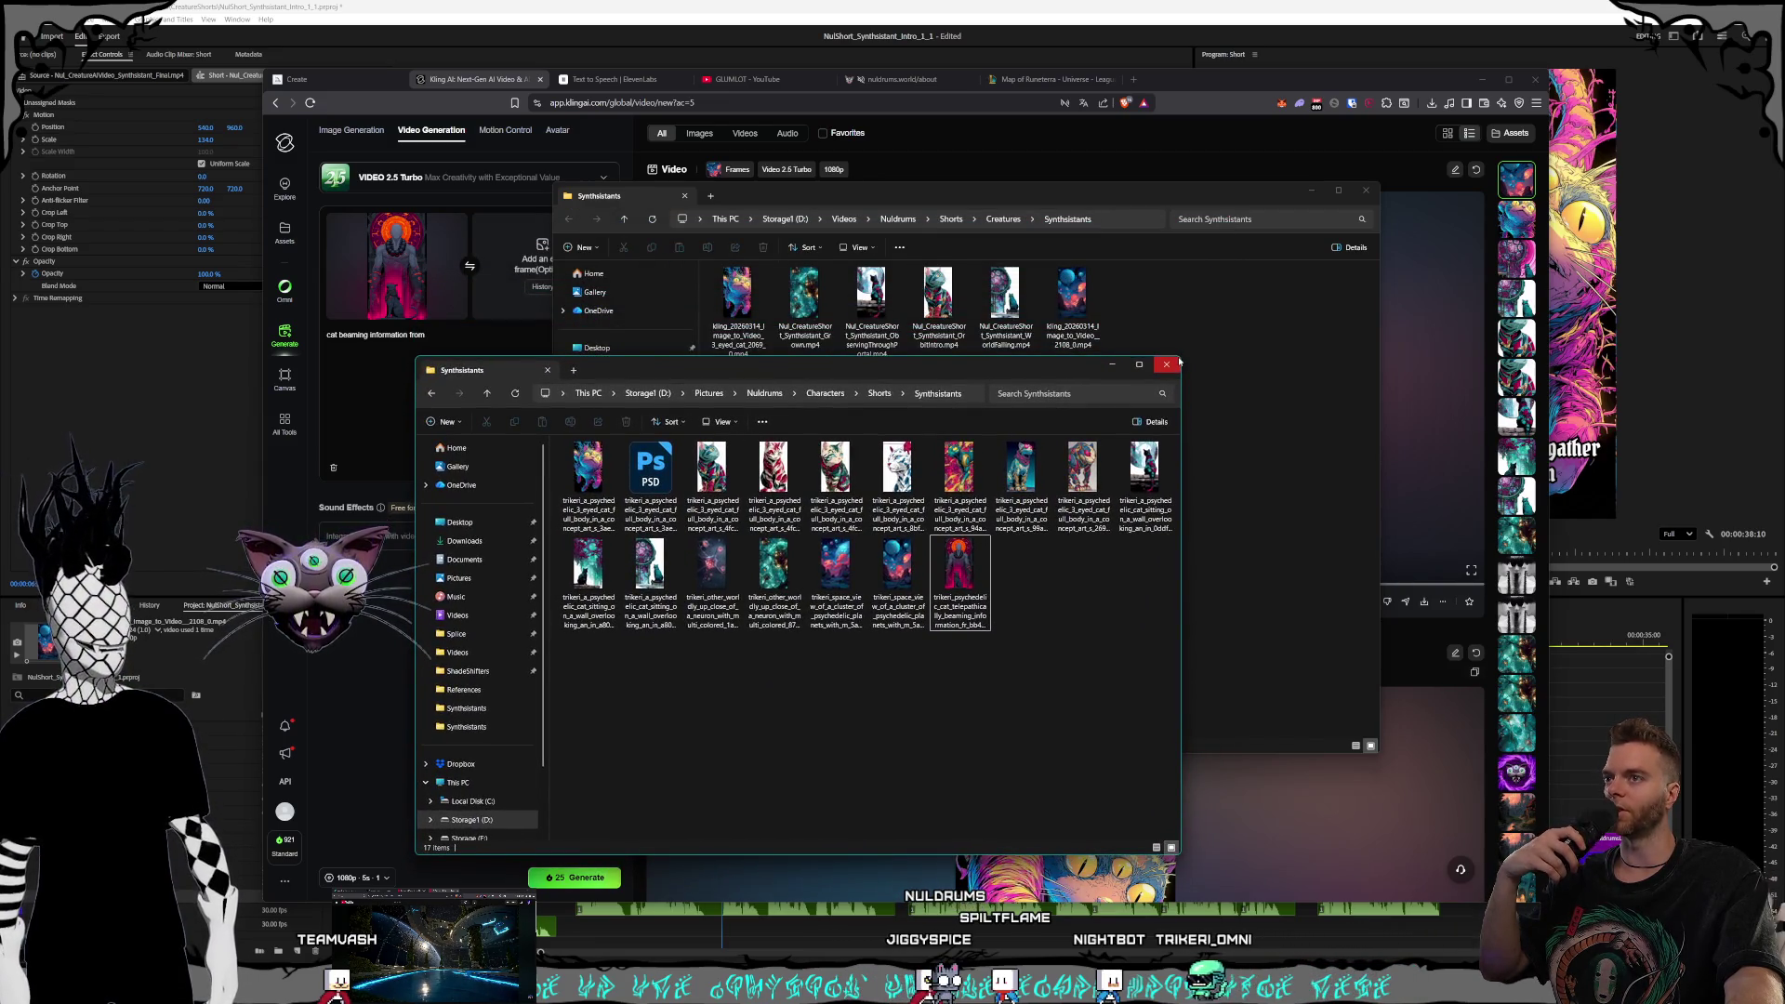
drag(1181, 356, 1202, 293)
mouse_move(798, 302)
mouse_down()
mouse_move(816, 303)
mouse_move(811, 339)
mouse_up()
double_click(977, 558)
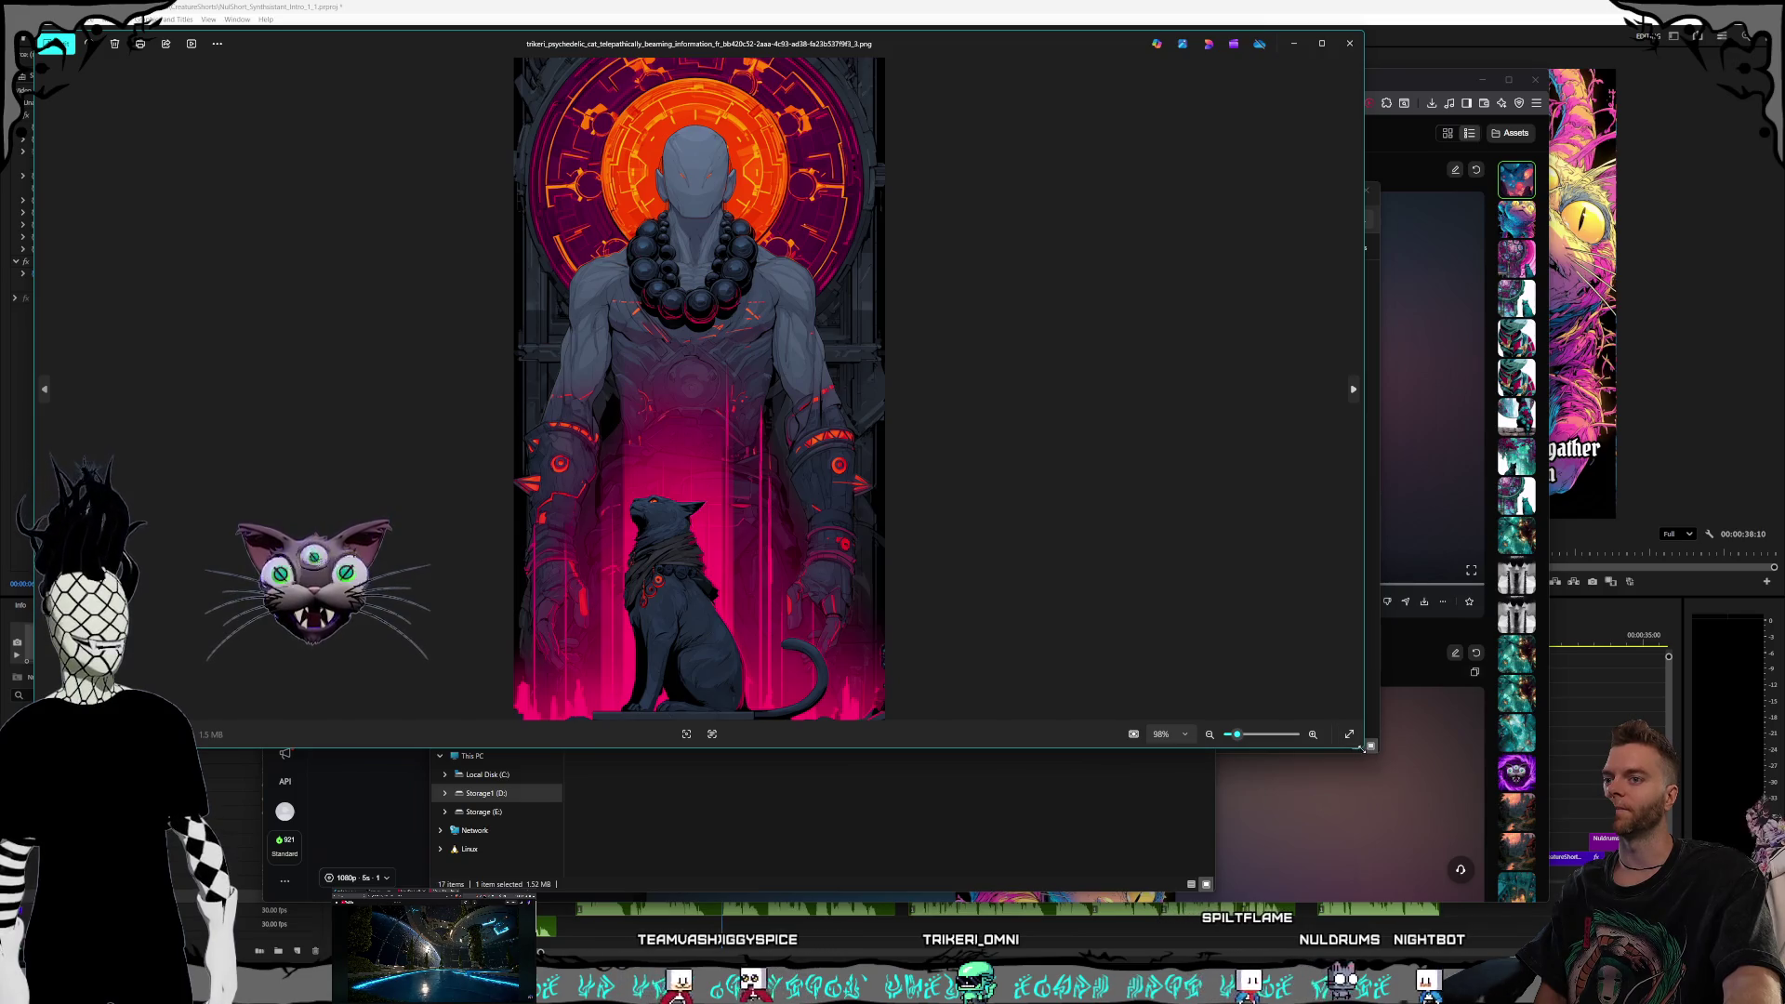
drag(1359, 751, 1164, 777)
mouse_move(841, 33)
mouse_down()
mouse_move(1393, 162)
mouse_move(1088, 109)
mouse_move(1120, 116)
mouse_up()
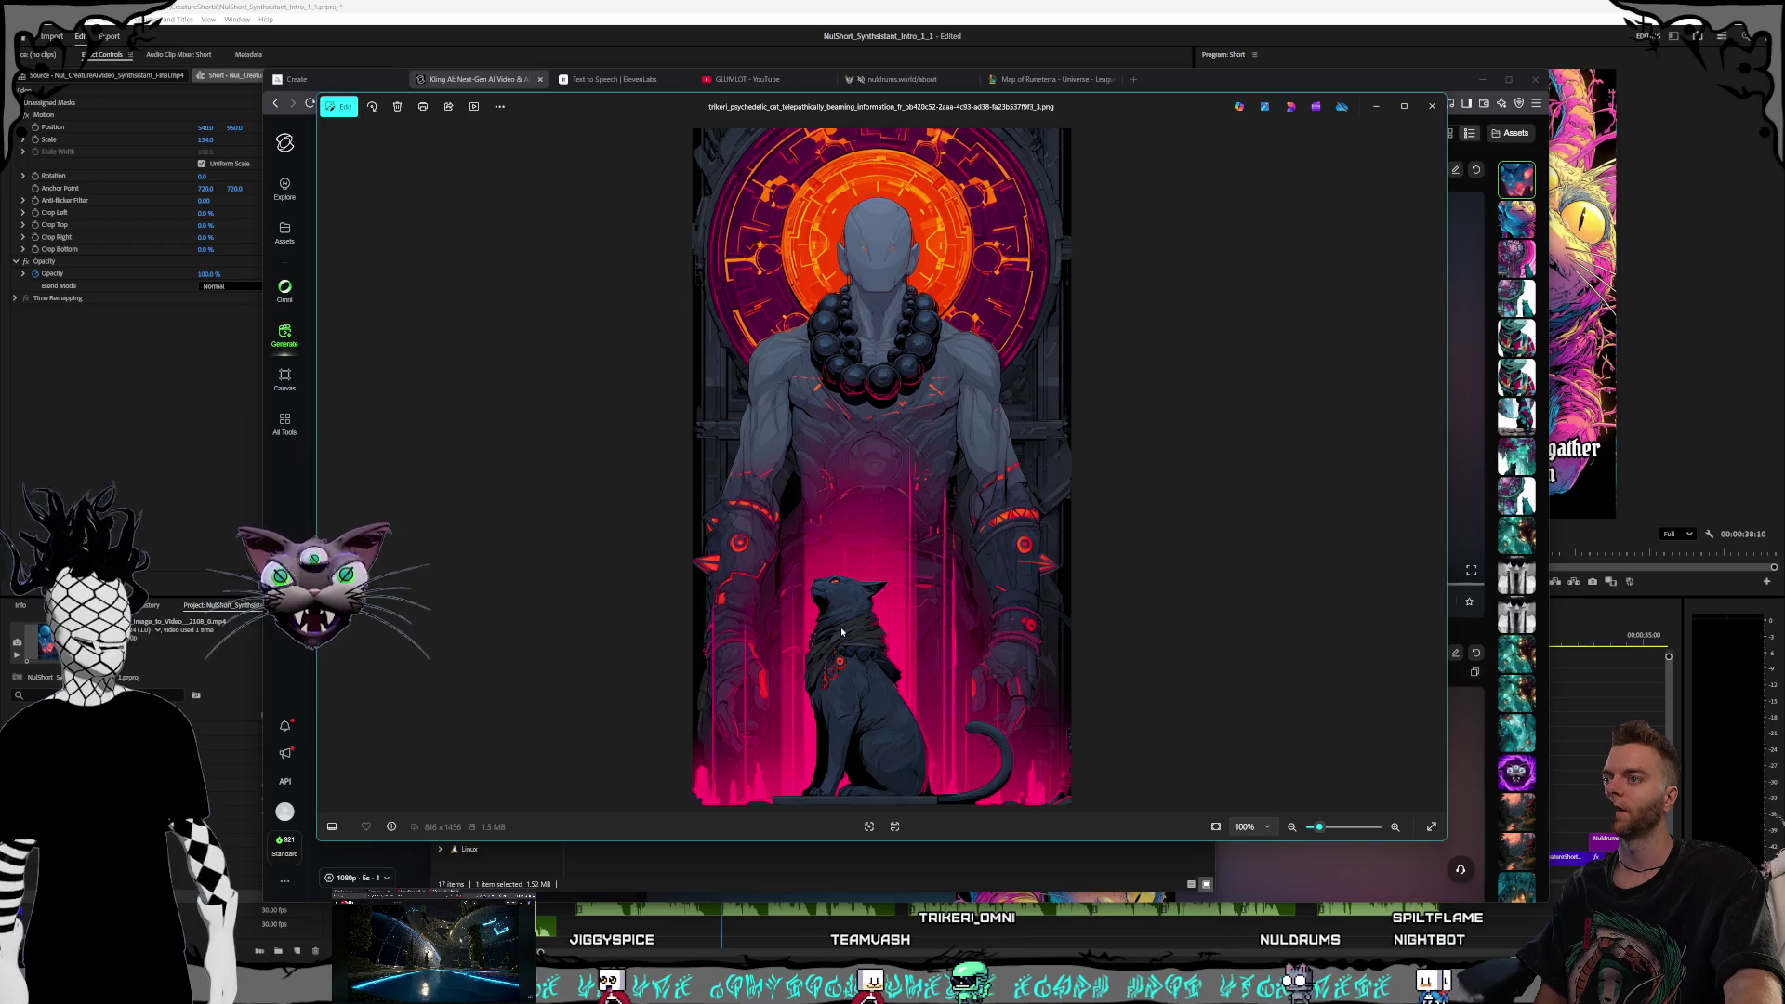
scroll(862, 638, up, 5)
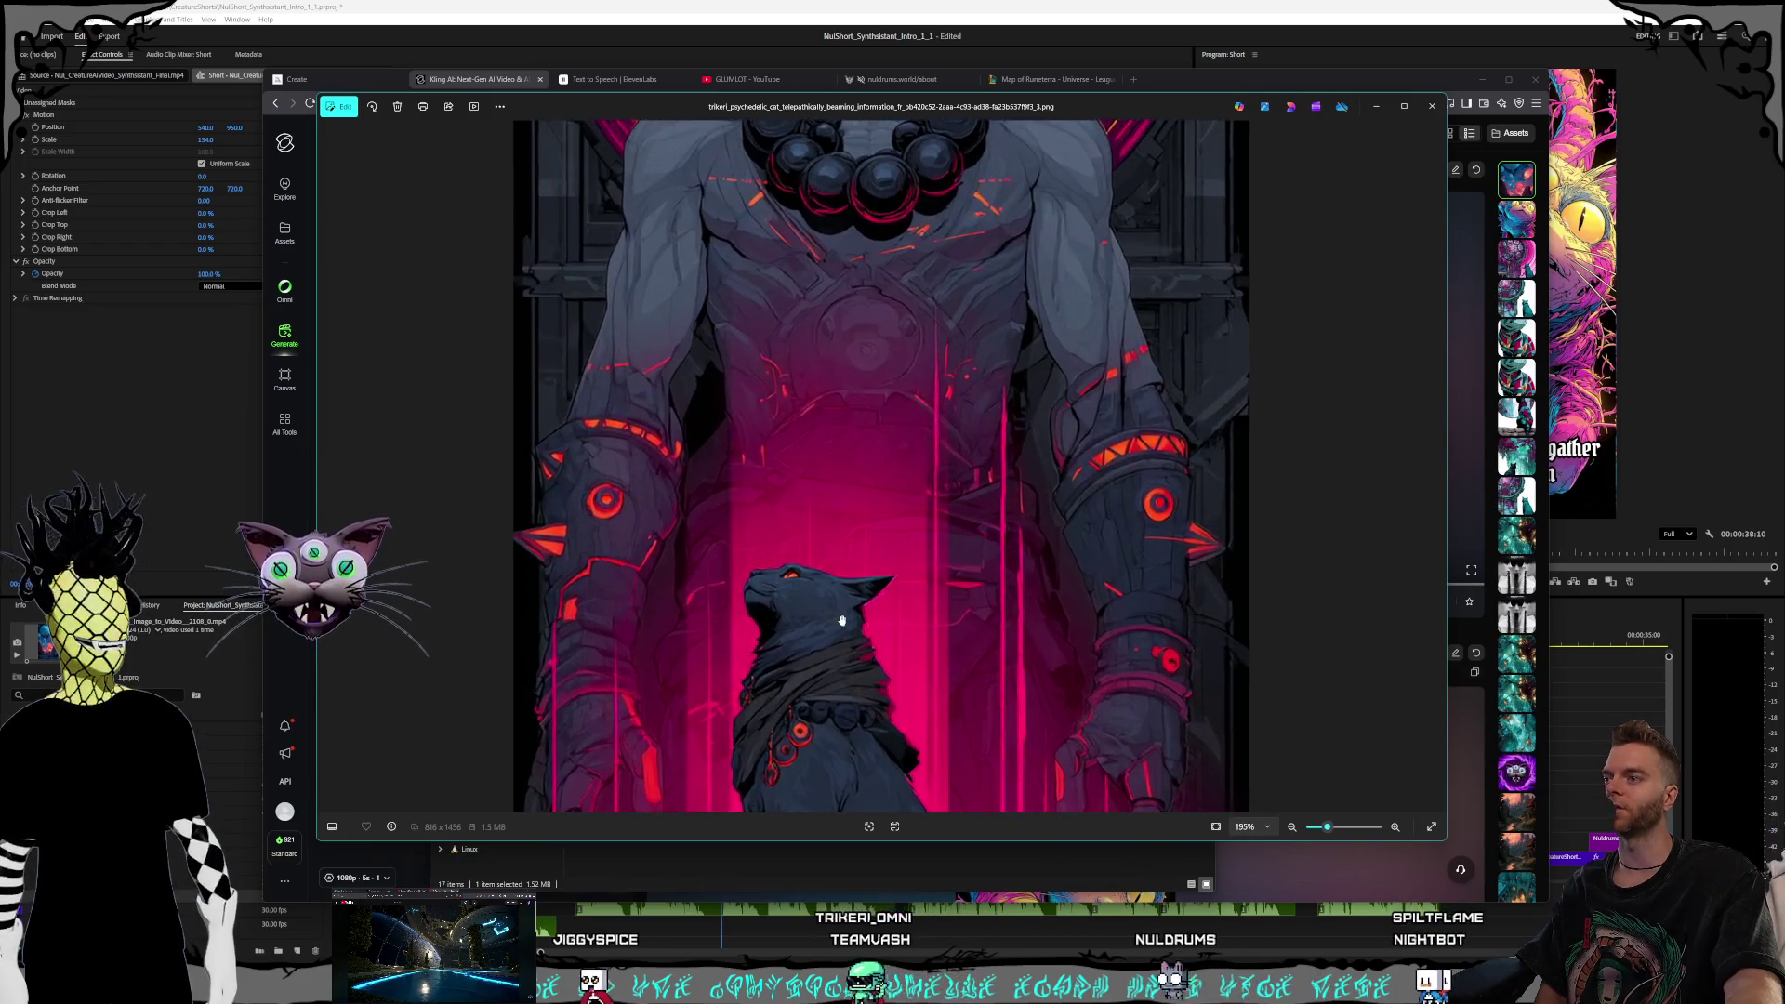
scroll(825, 609, up, 1)
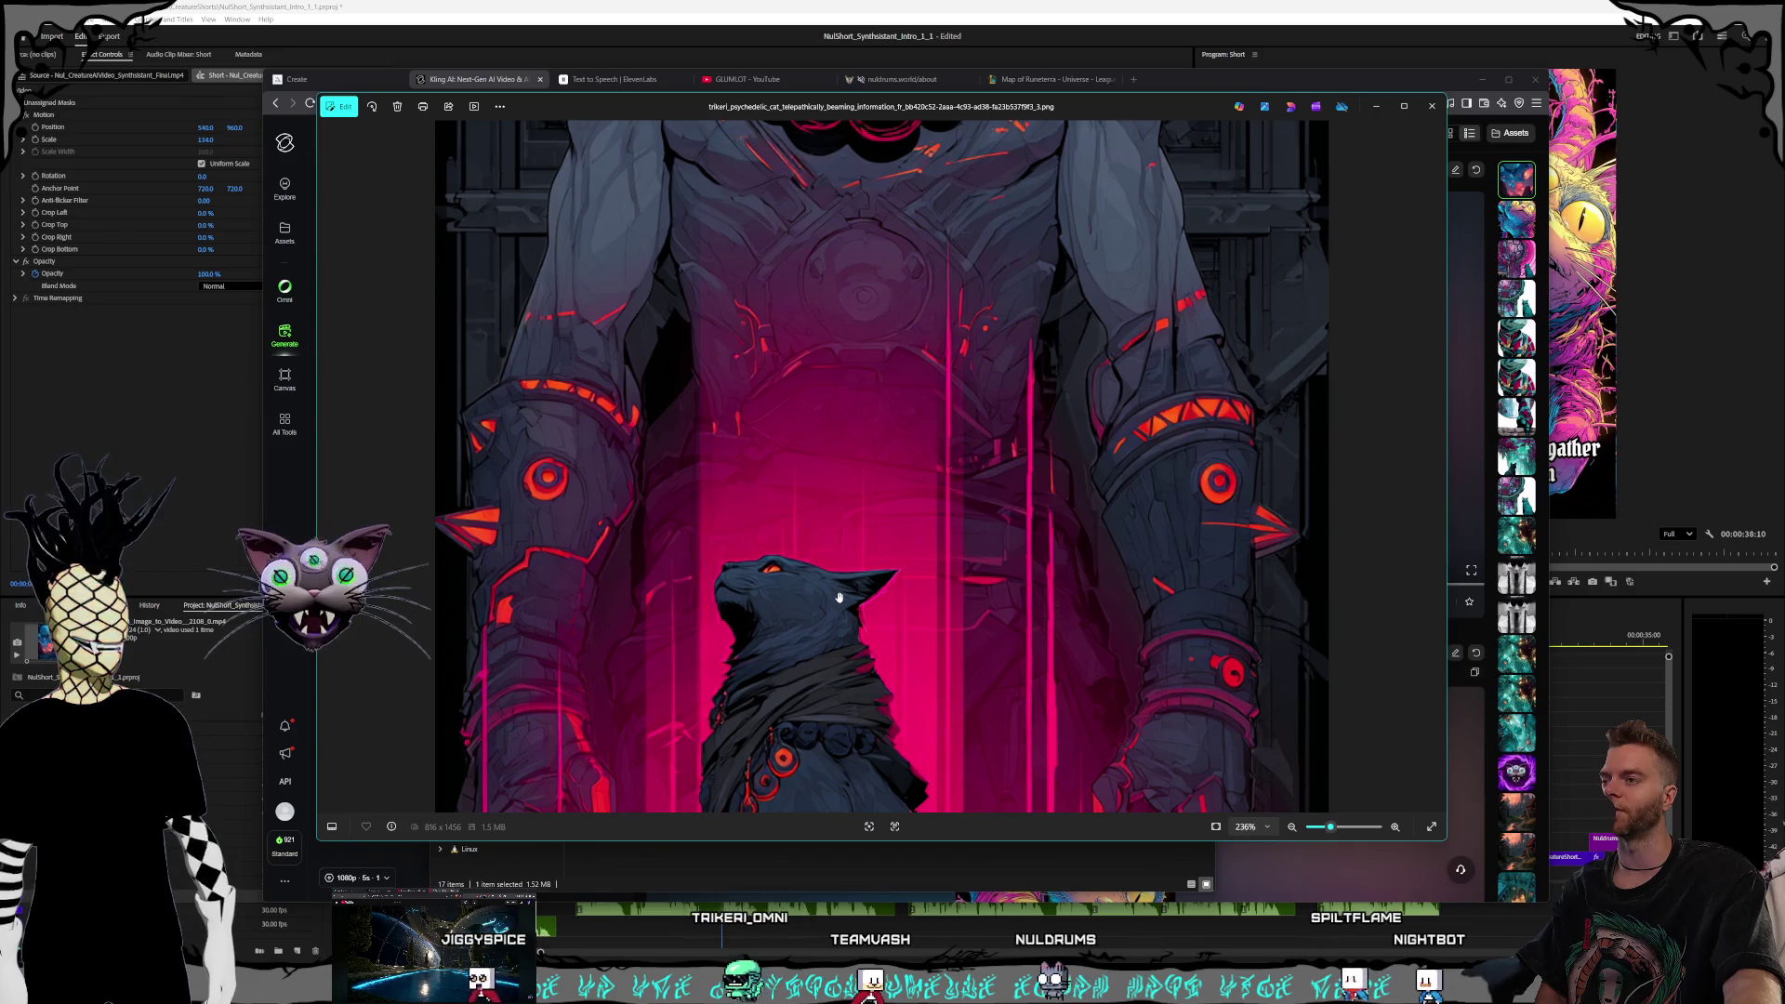
scroll(819, 587, up, 3)
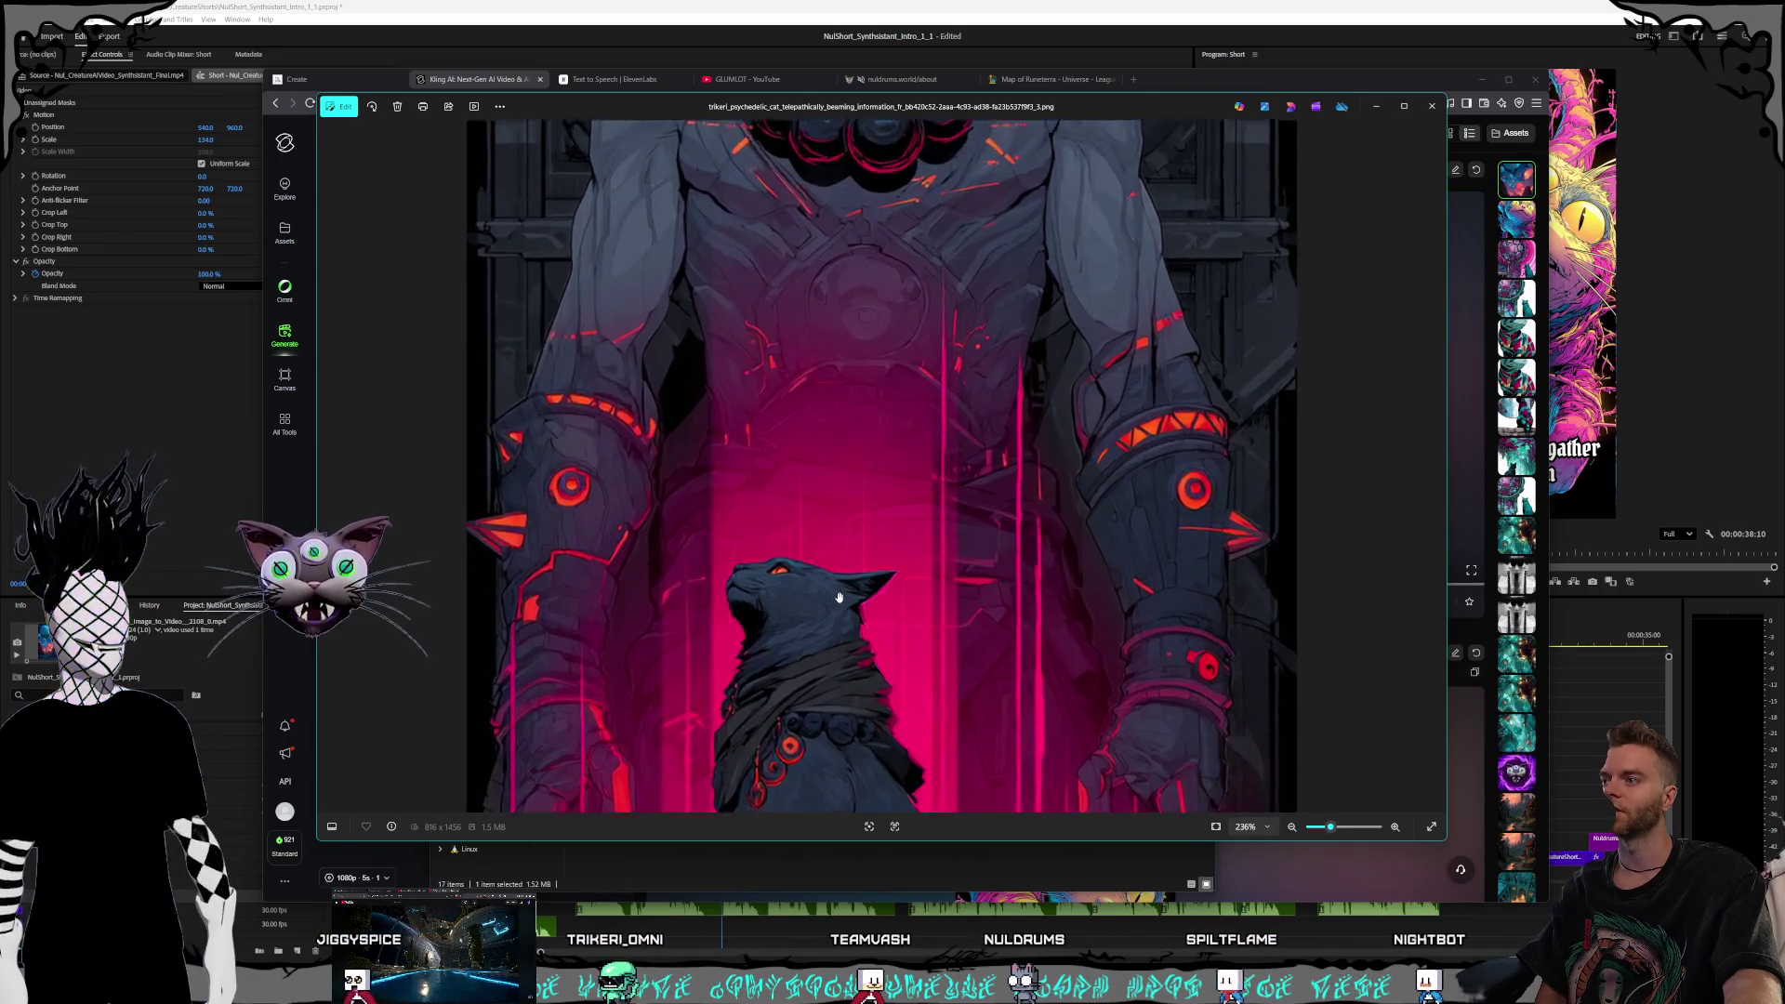
scroll(797, 580, down, 8)
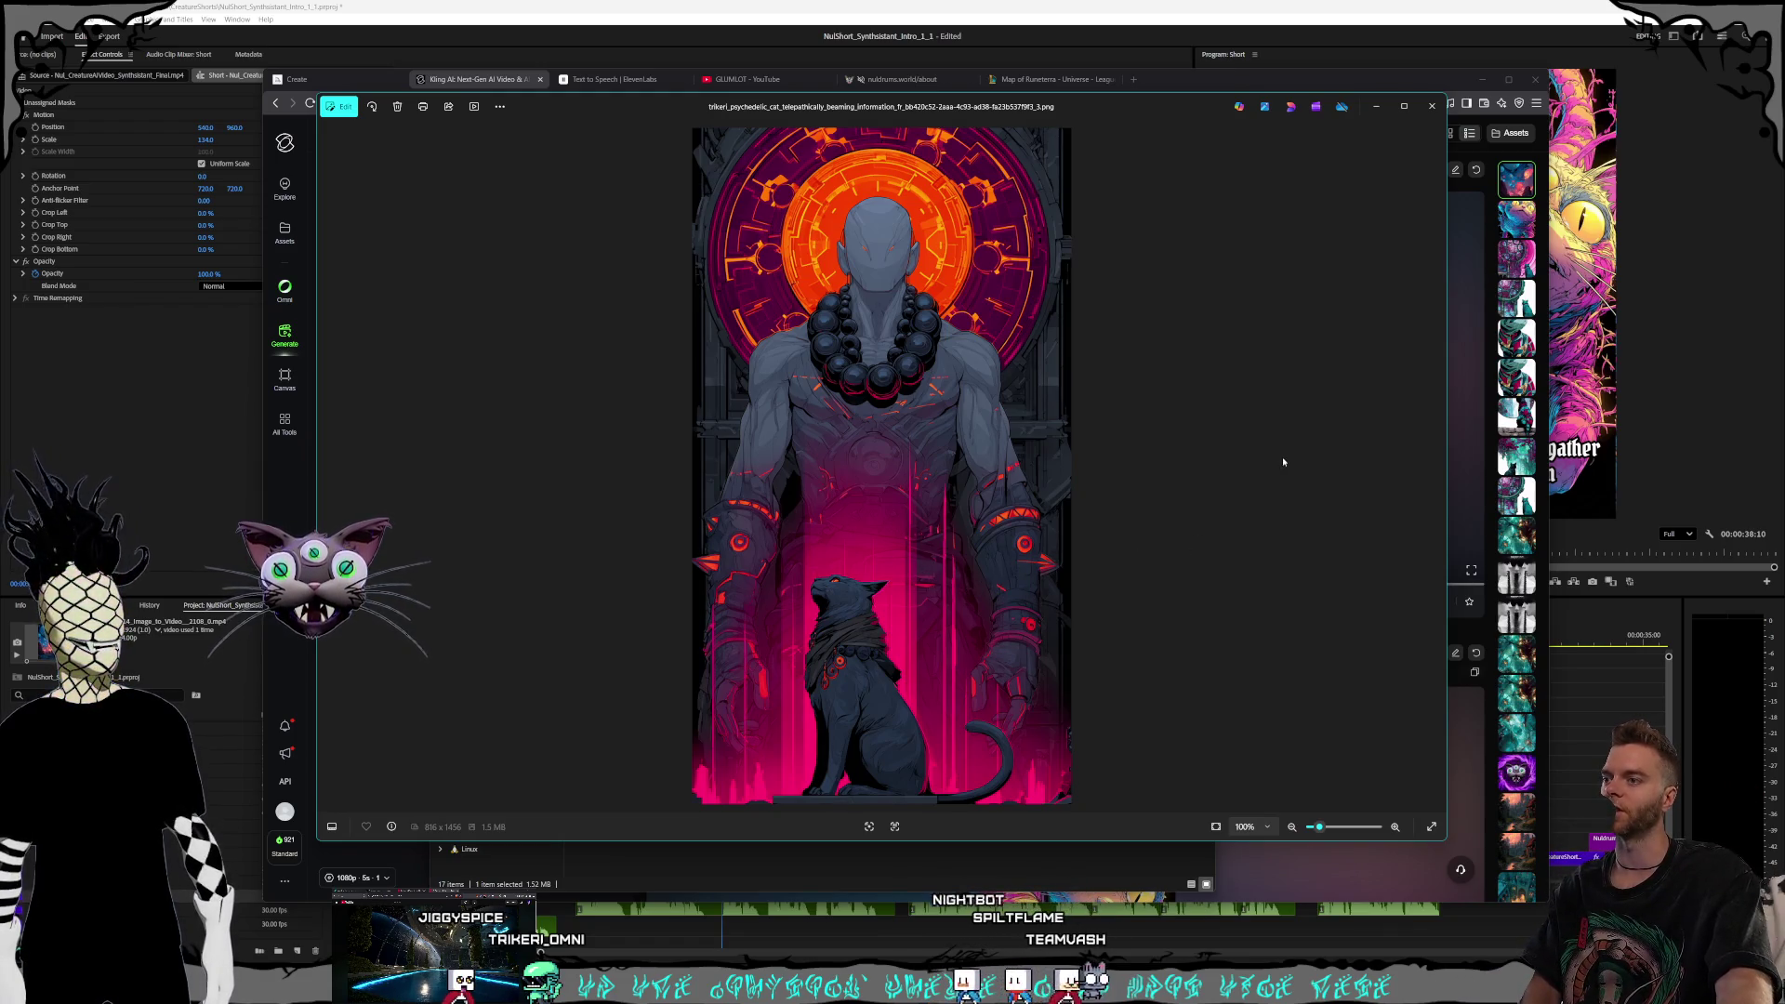
click(1432, 114)
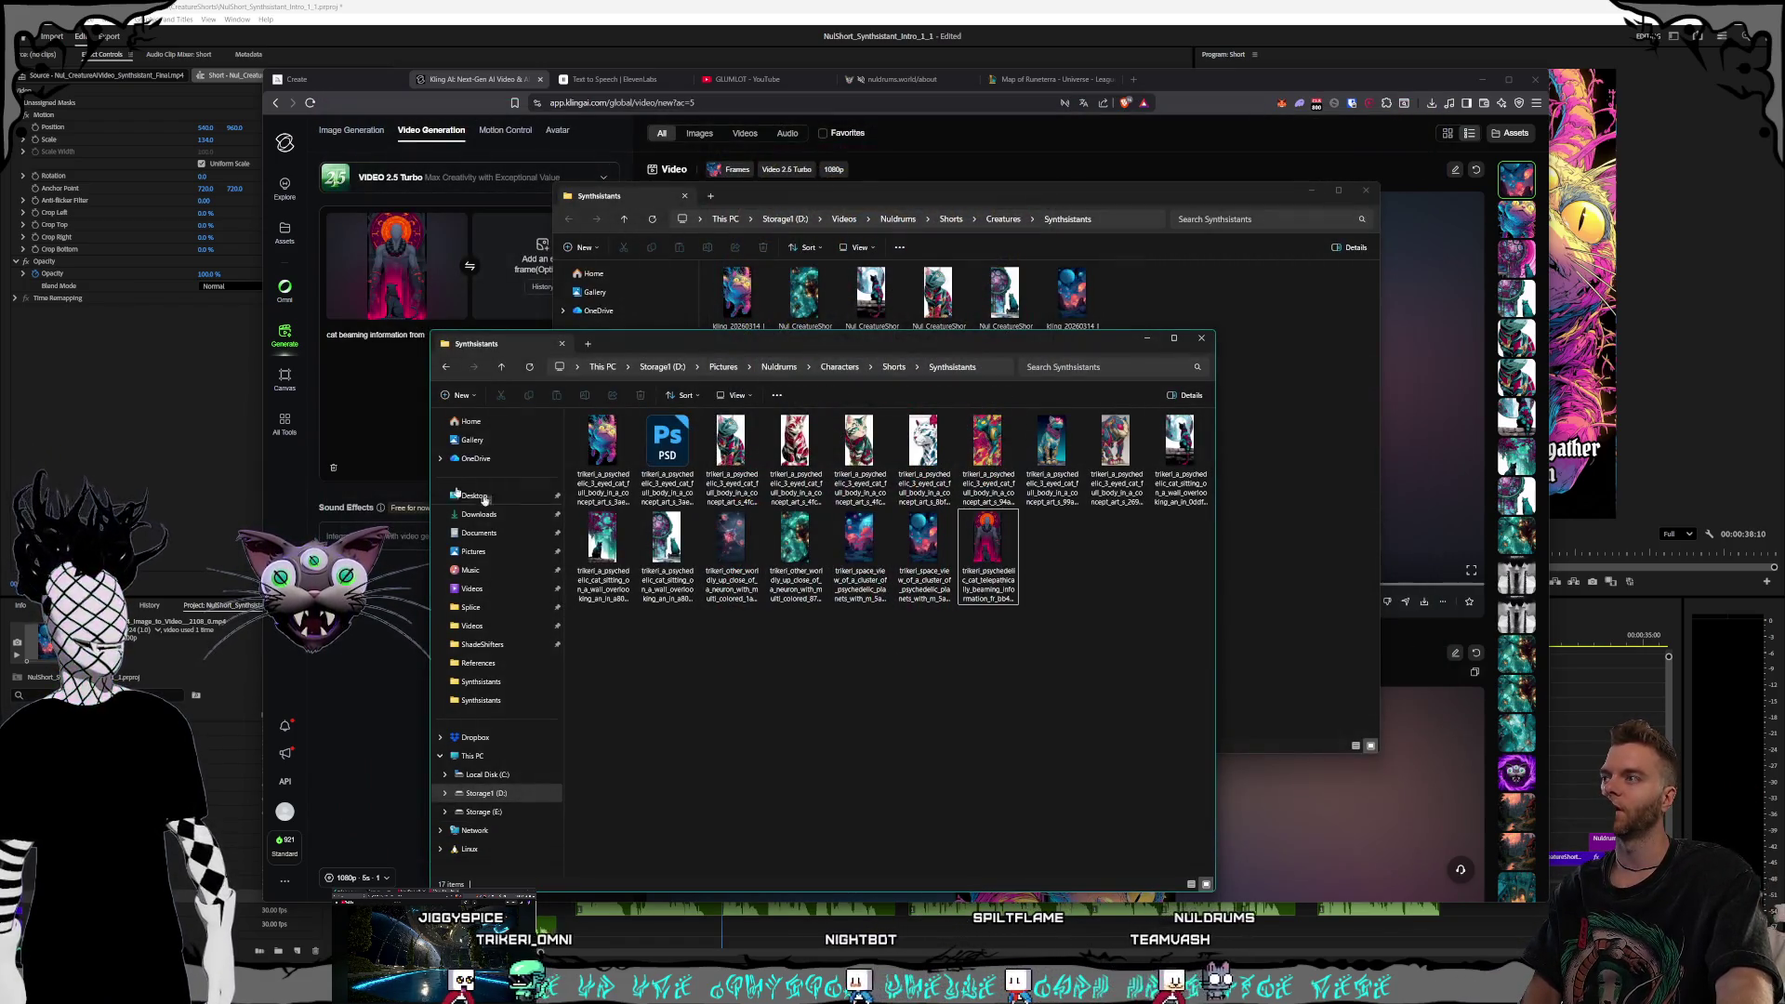
End the Kling prompt with 'its mind to a deity above it, camera slowly zooms out' and generate
click(371, 376)
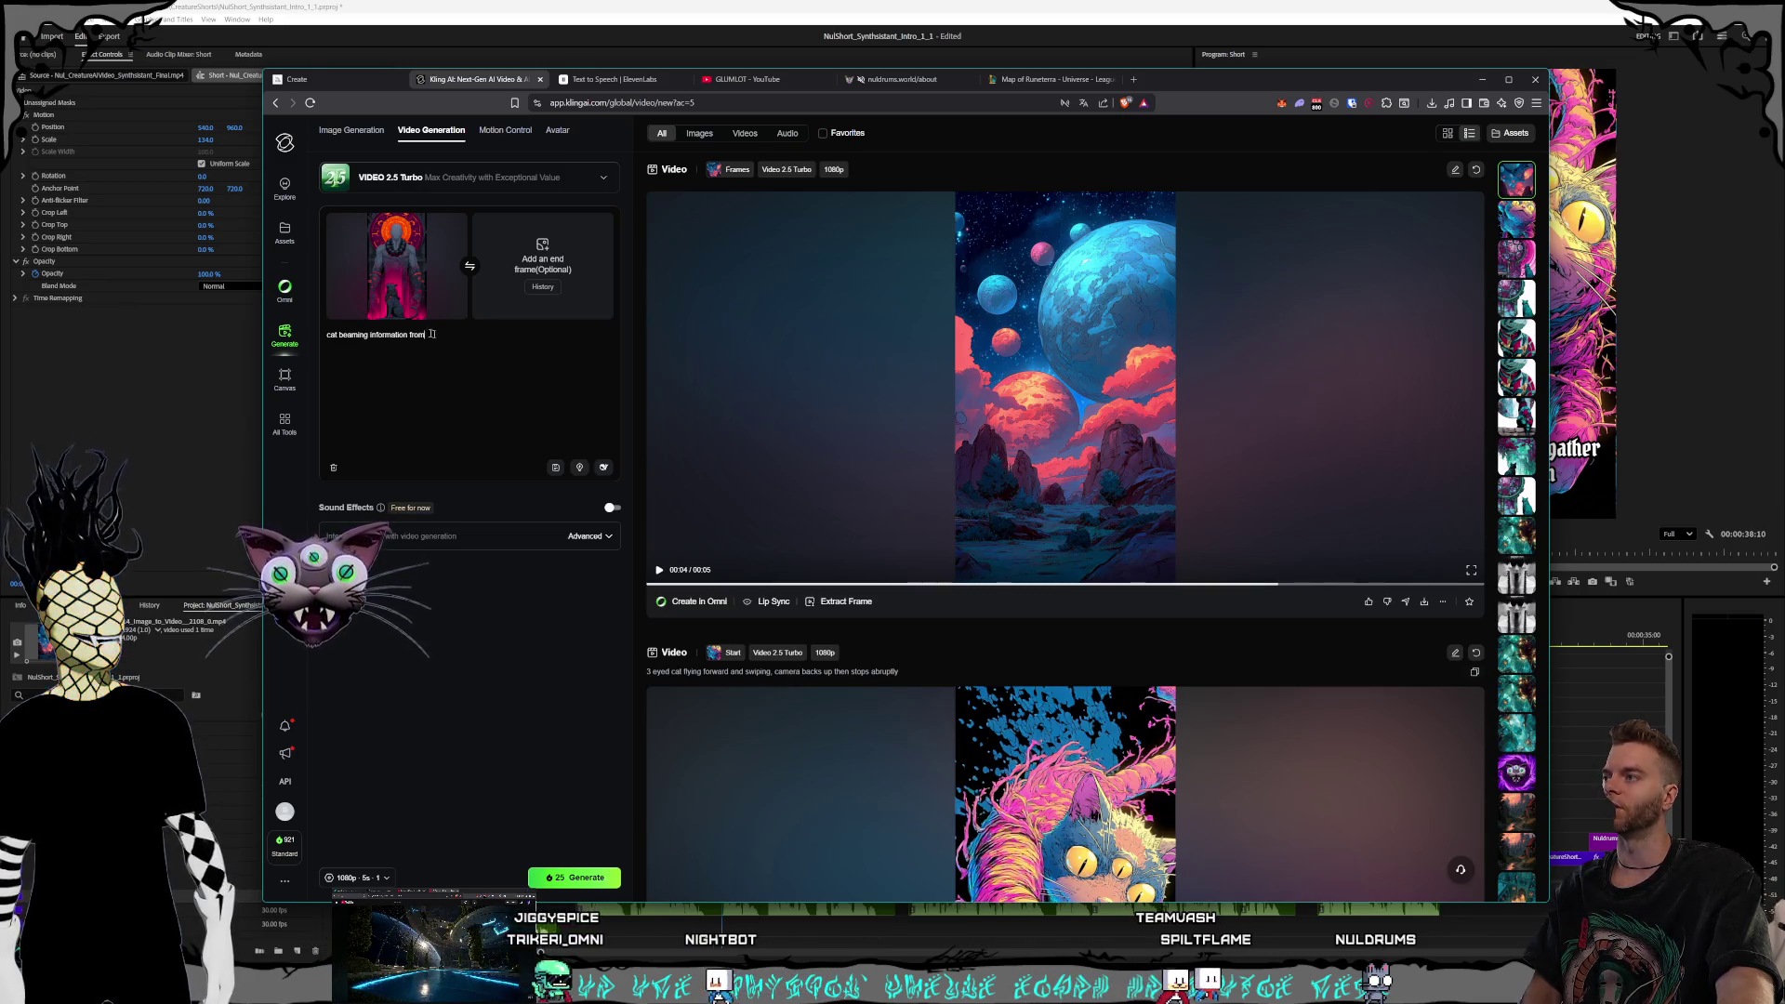
key(ctrl+a)
click(460, 336)
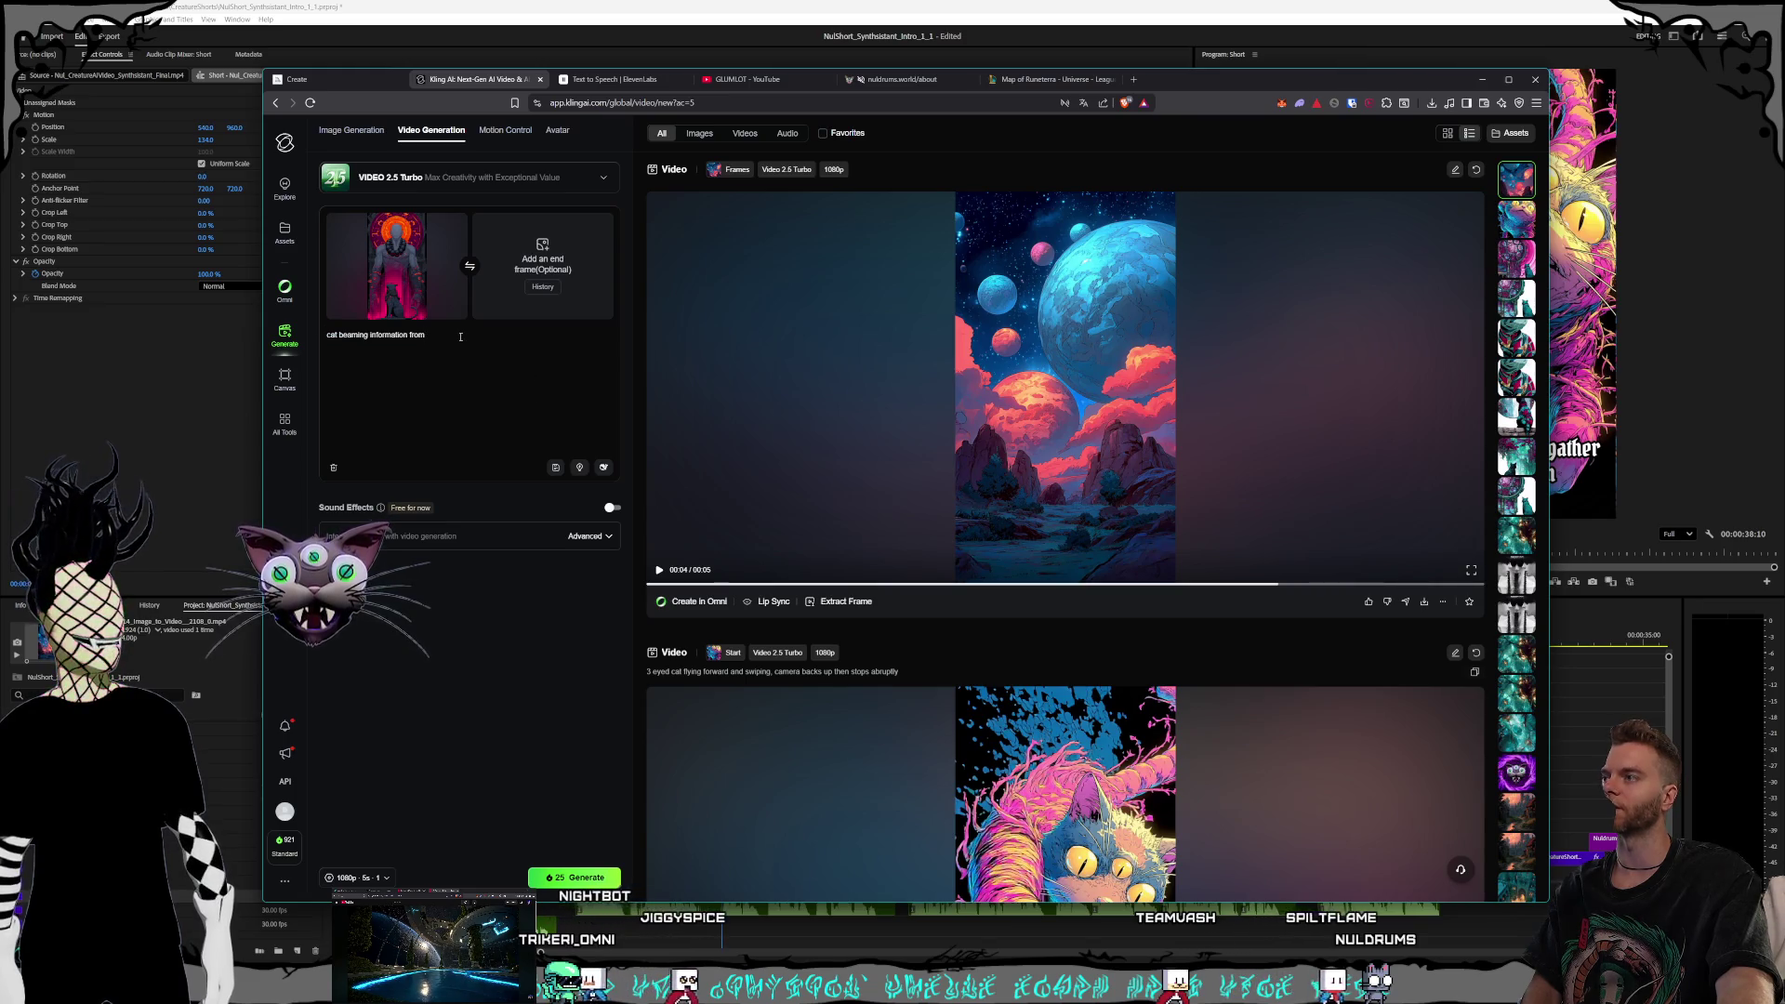
drag(460, 337, 258, 337)
click(448, 334)
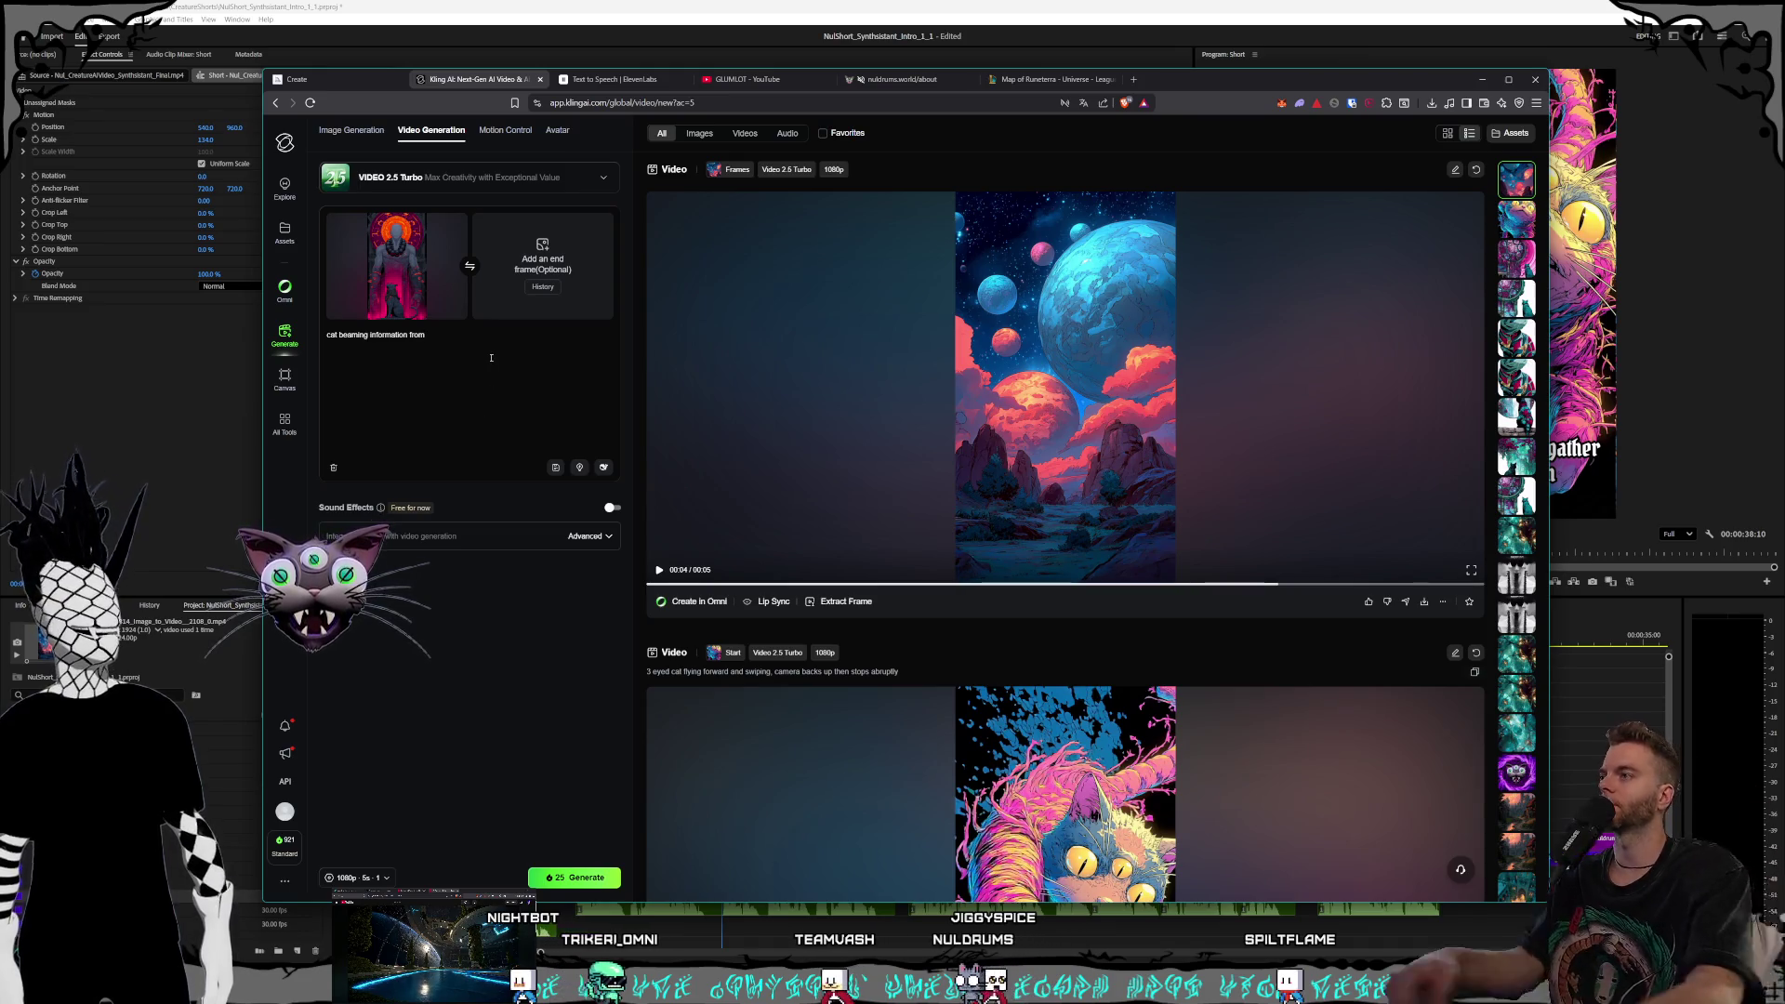
text( its m)
text(ind to a deity a)
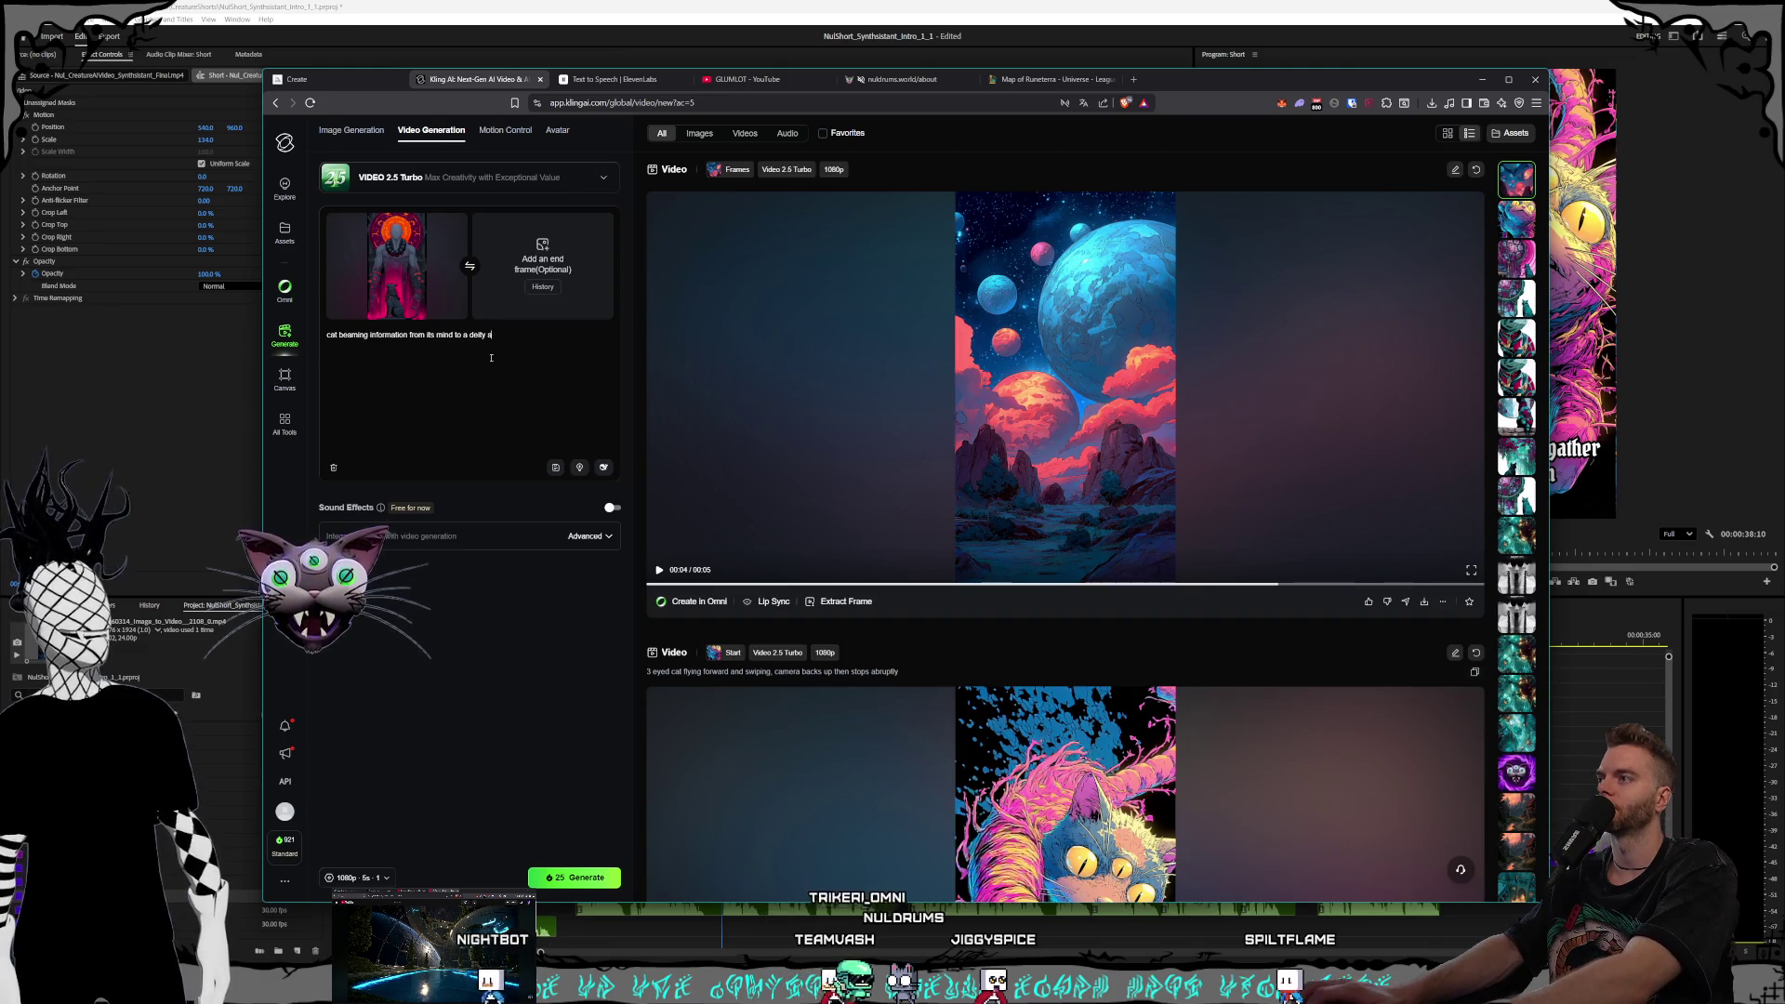
text(bove it, camera)
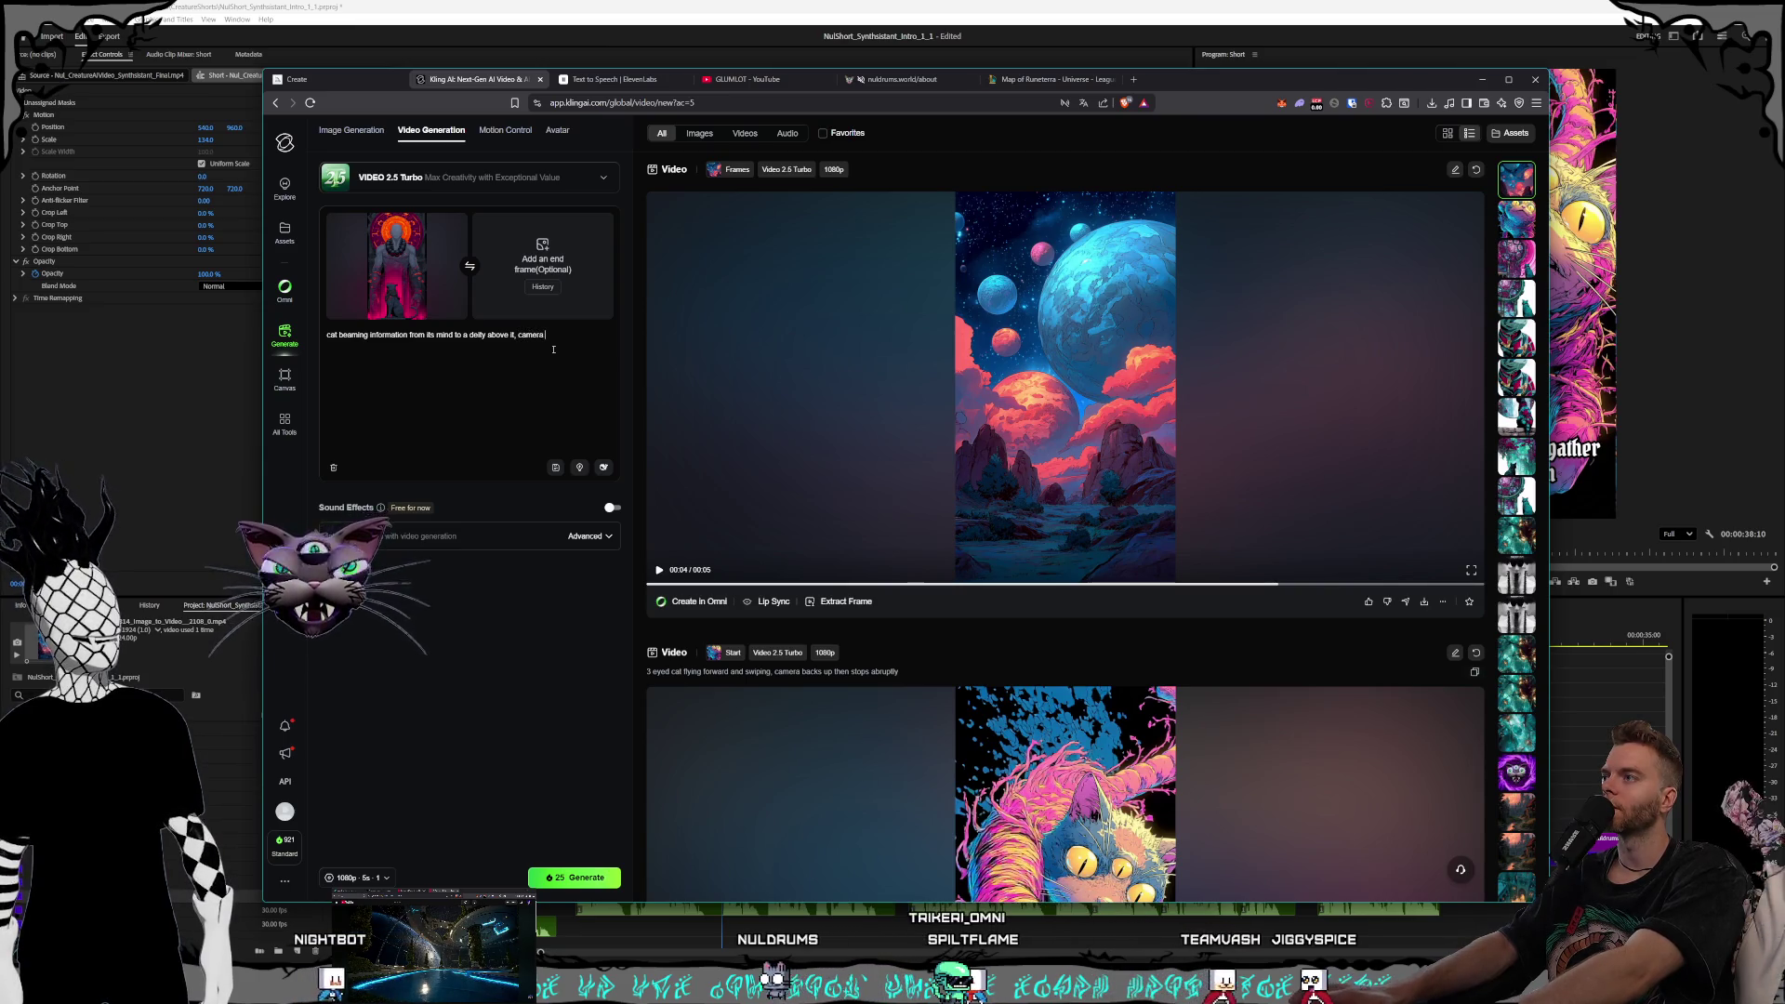
text(ly zoom)
key(BackSpace)
key(BackSpace)
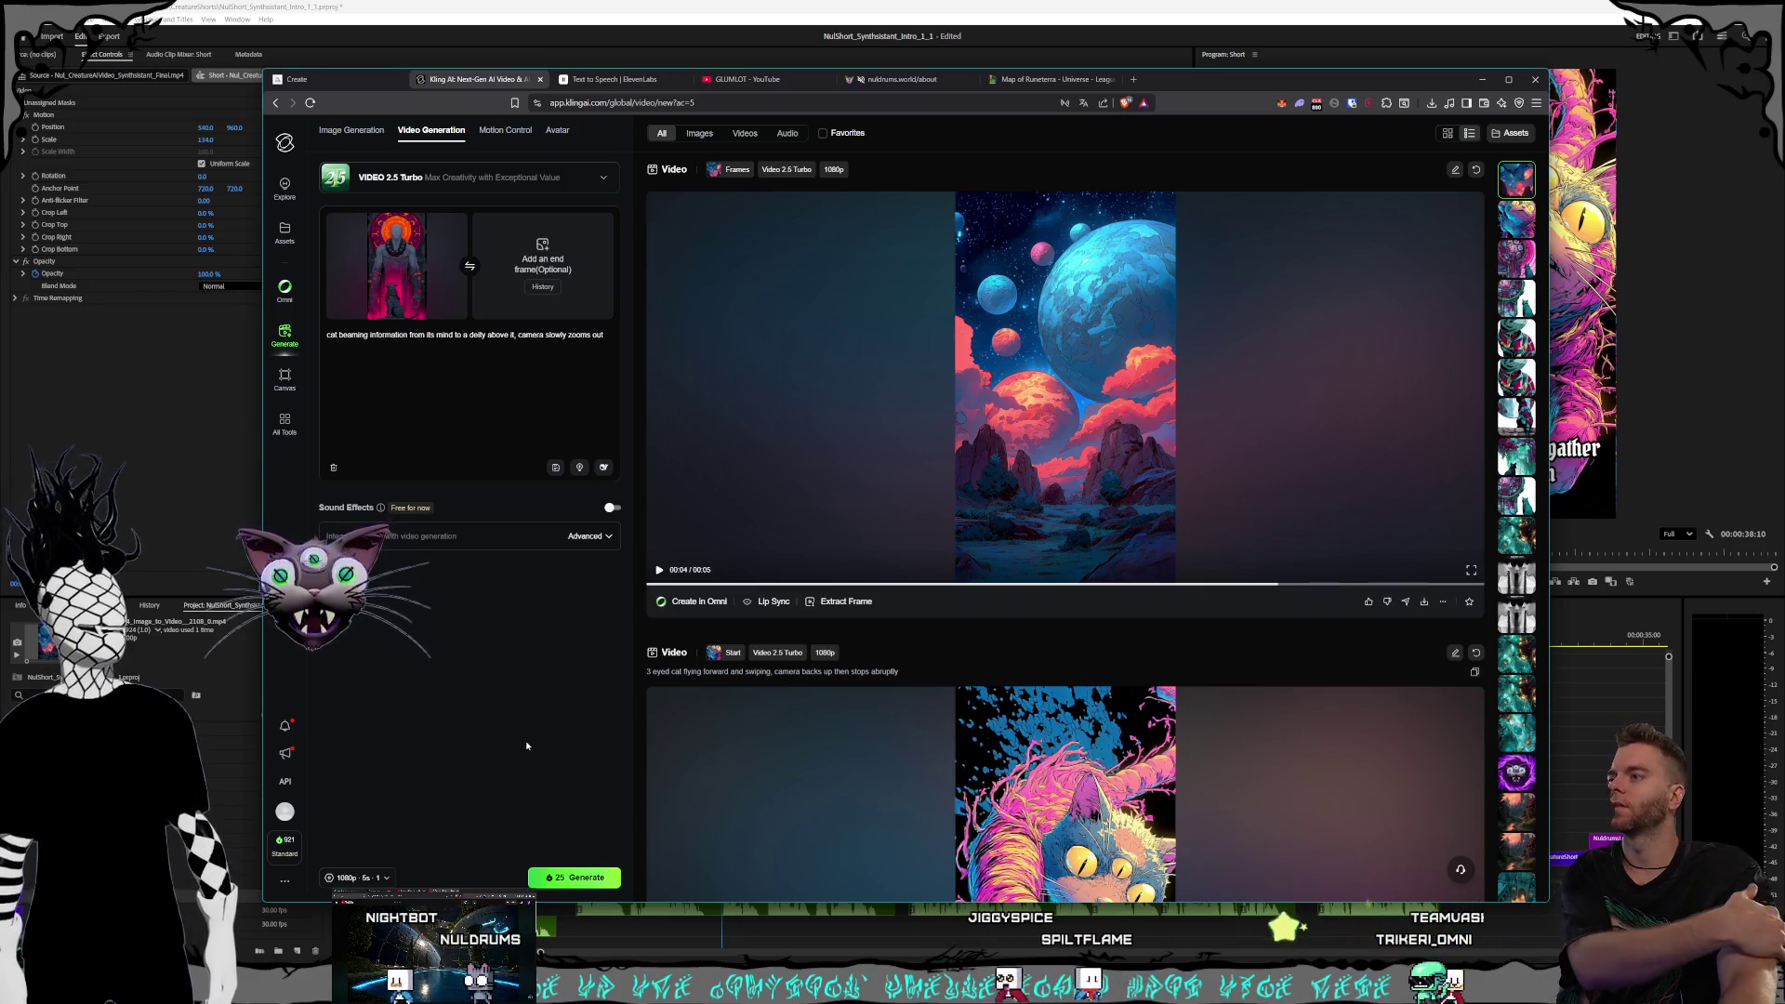
click(573, 878)
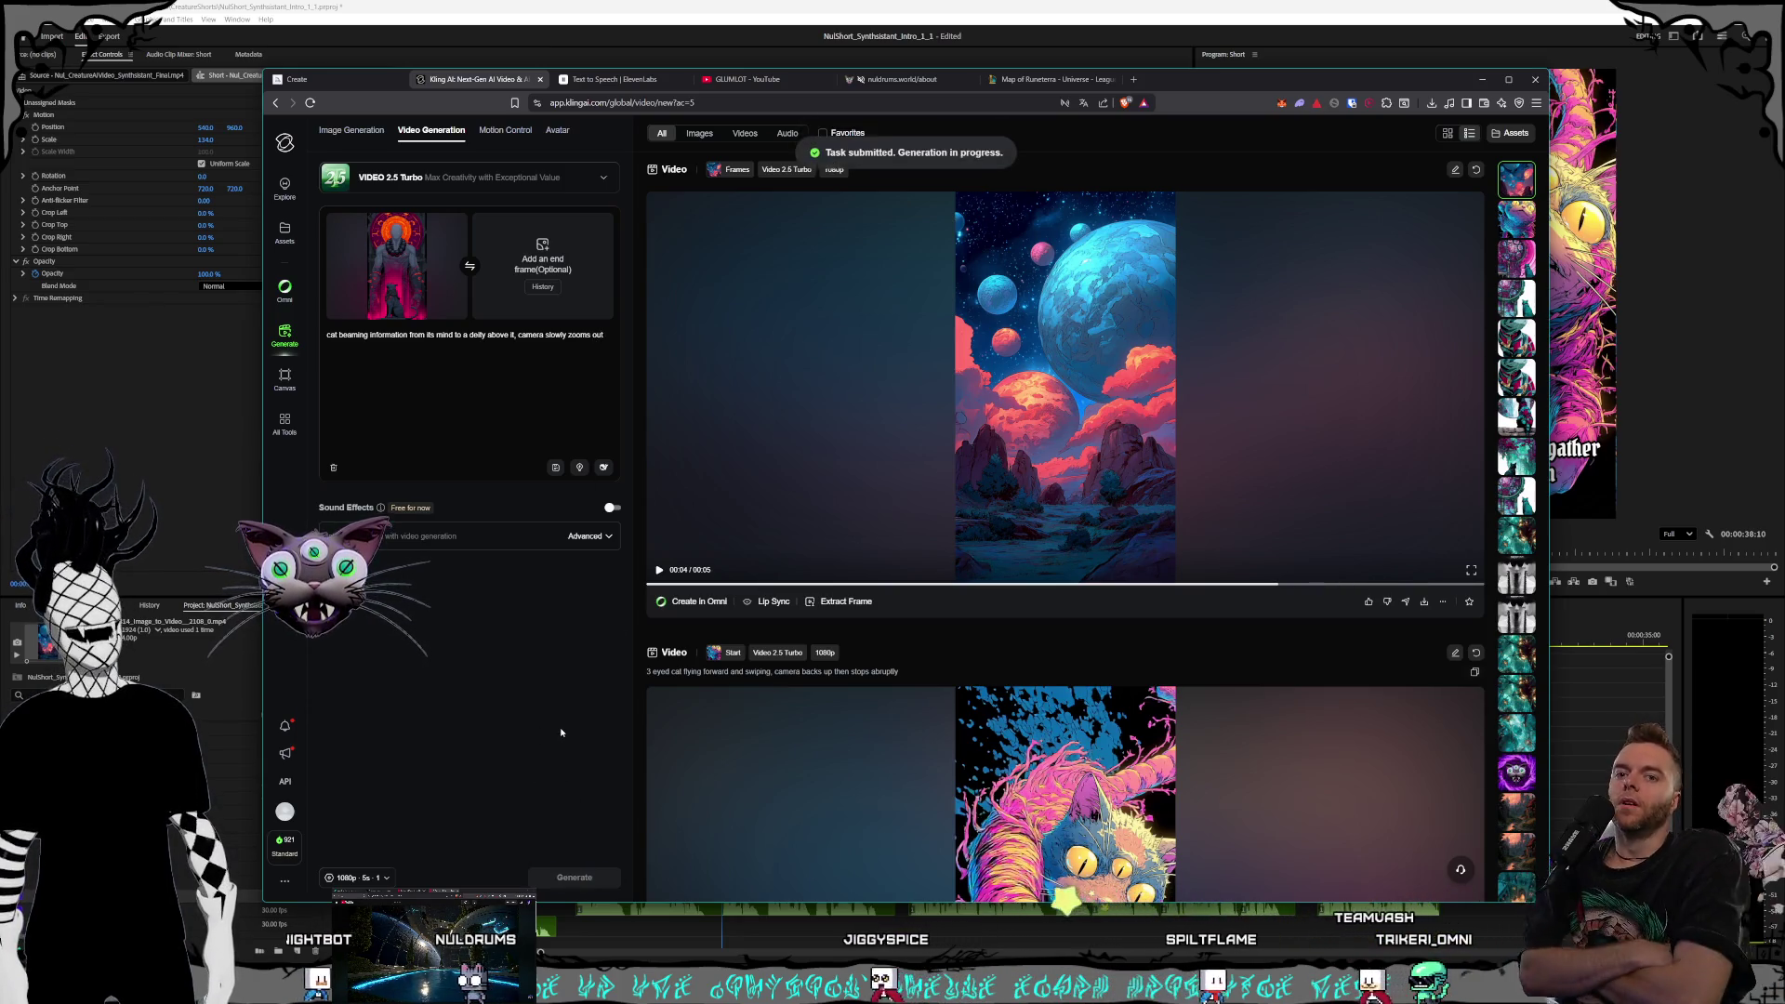
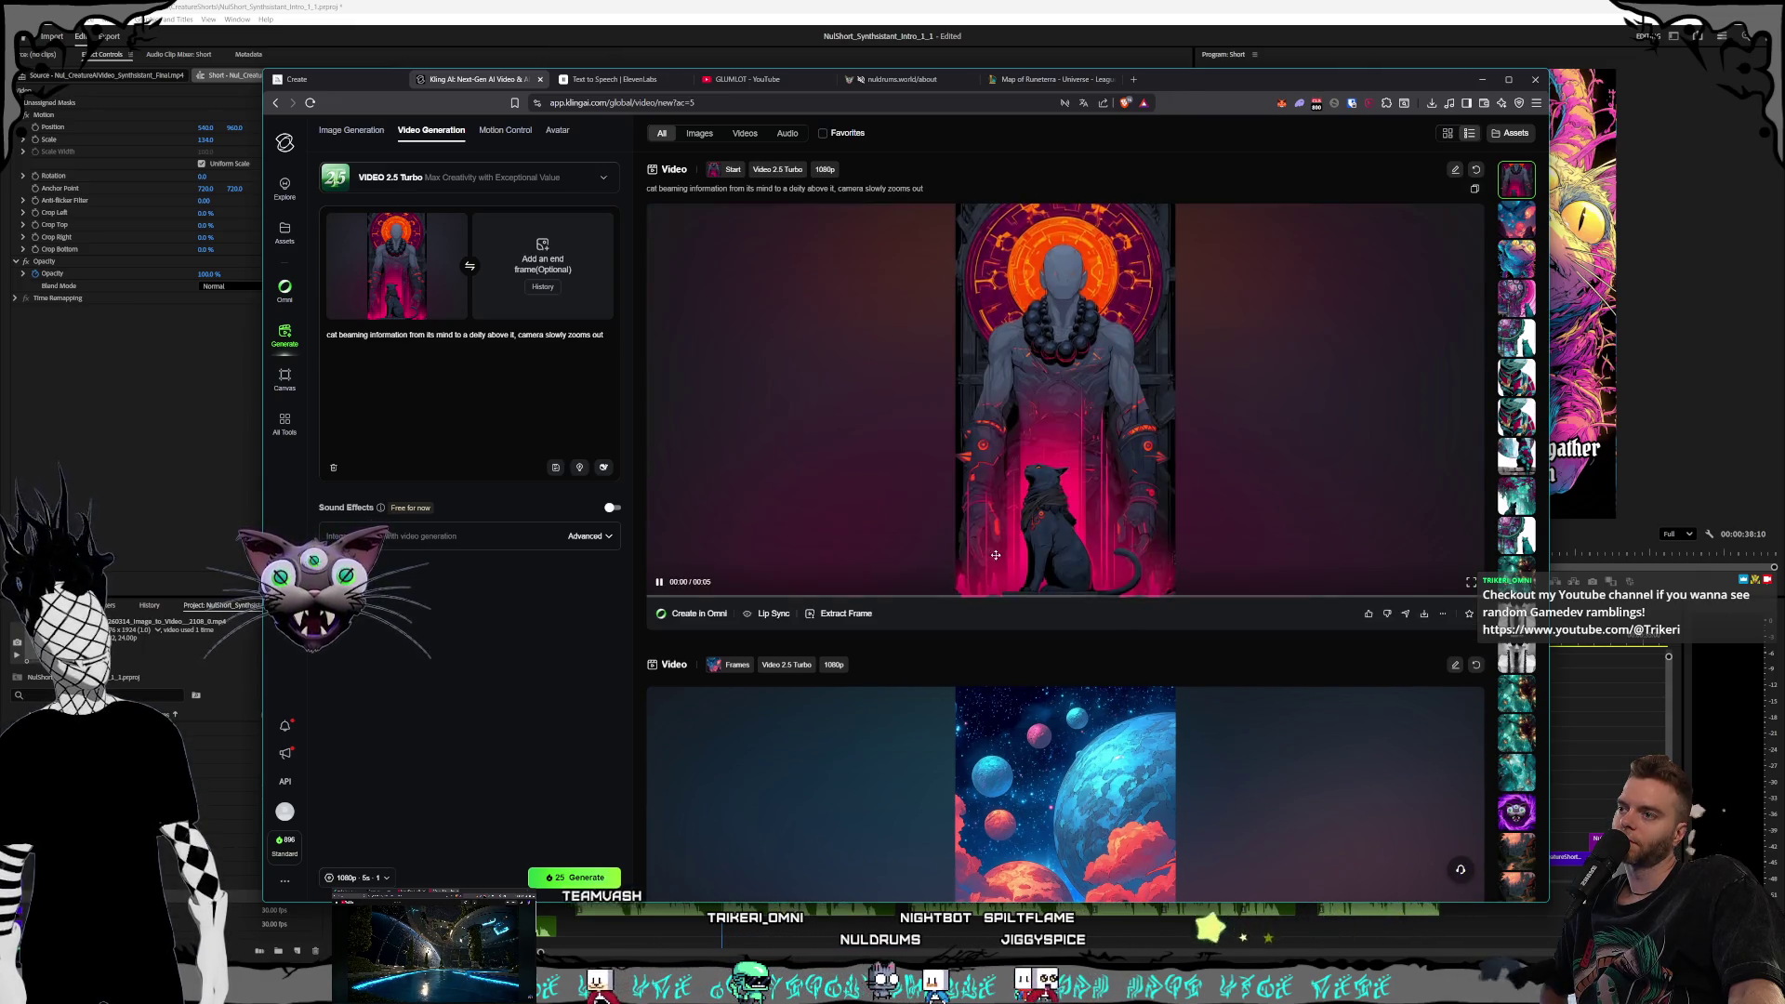
Preview the generated Kling cat clip full screen, then replay it in the page
click(1471, 582)
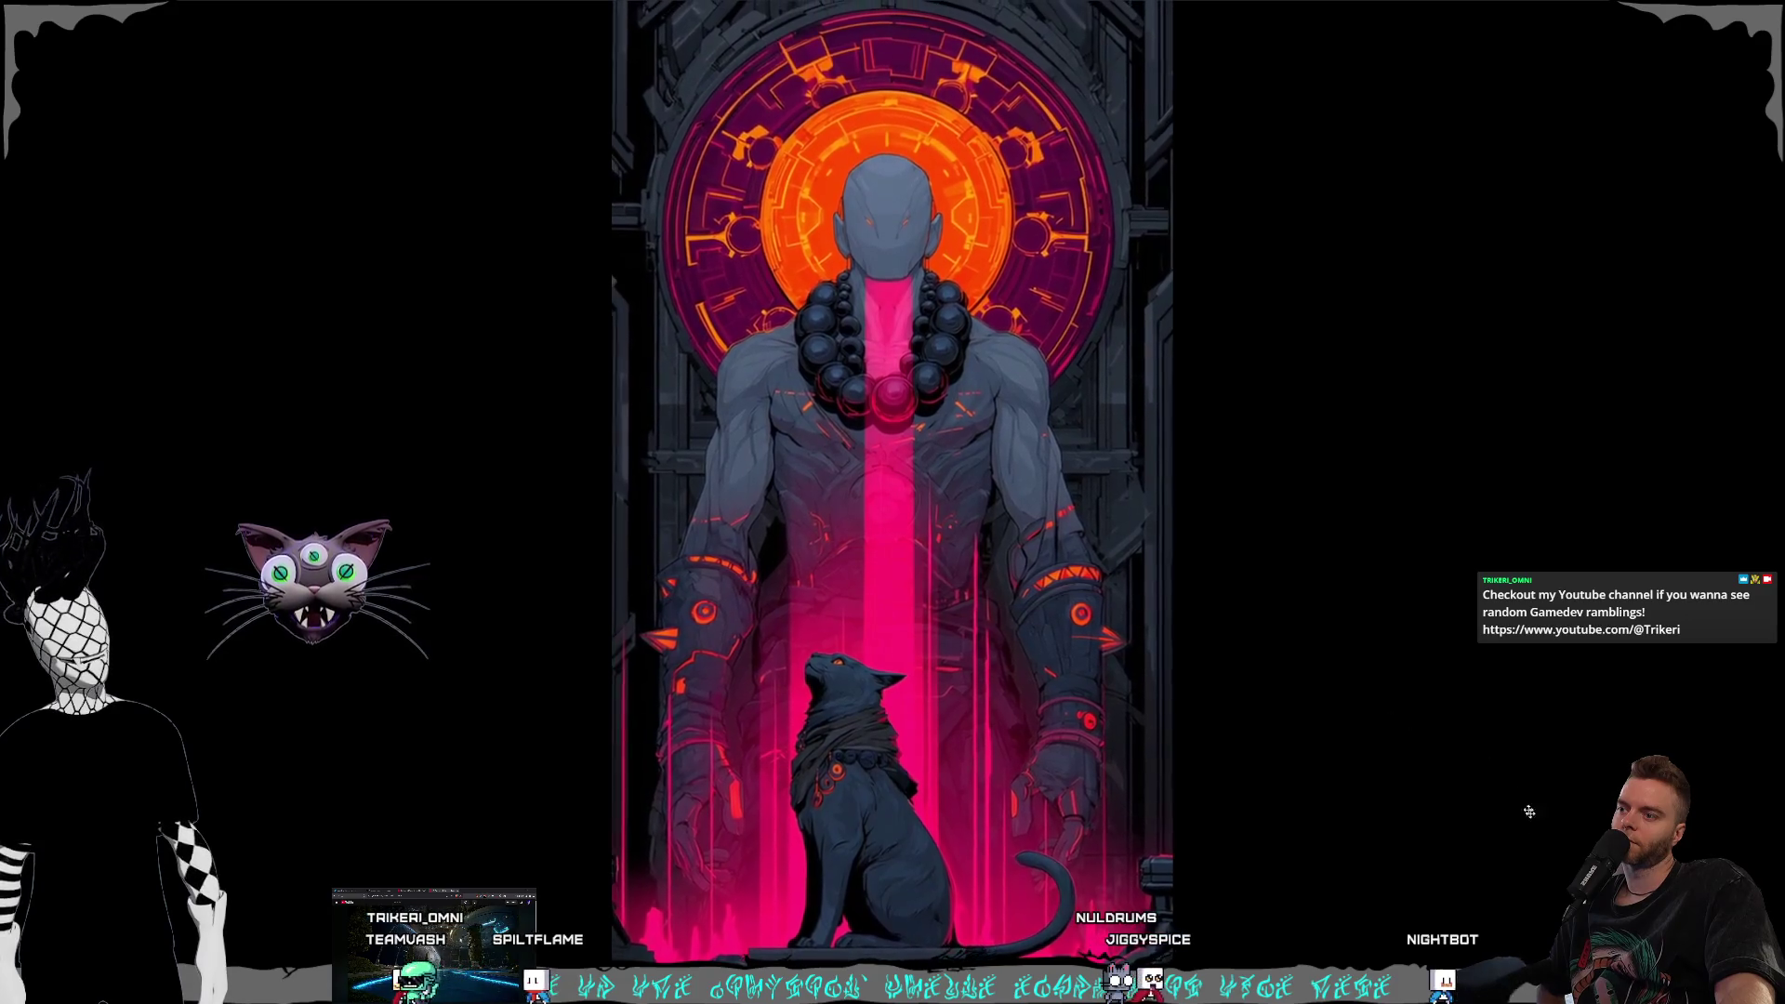
key(Escape)
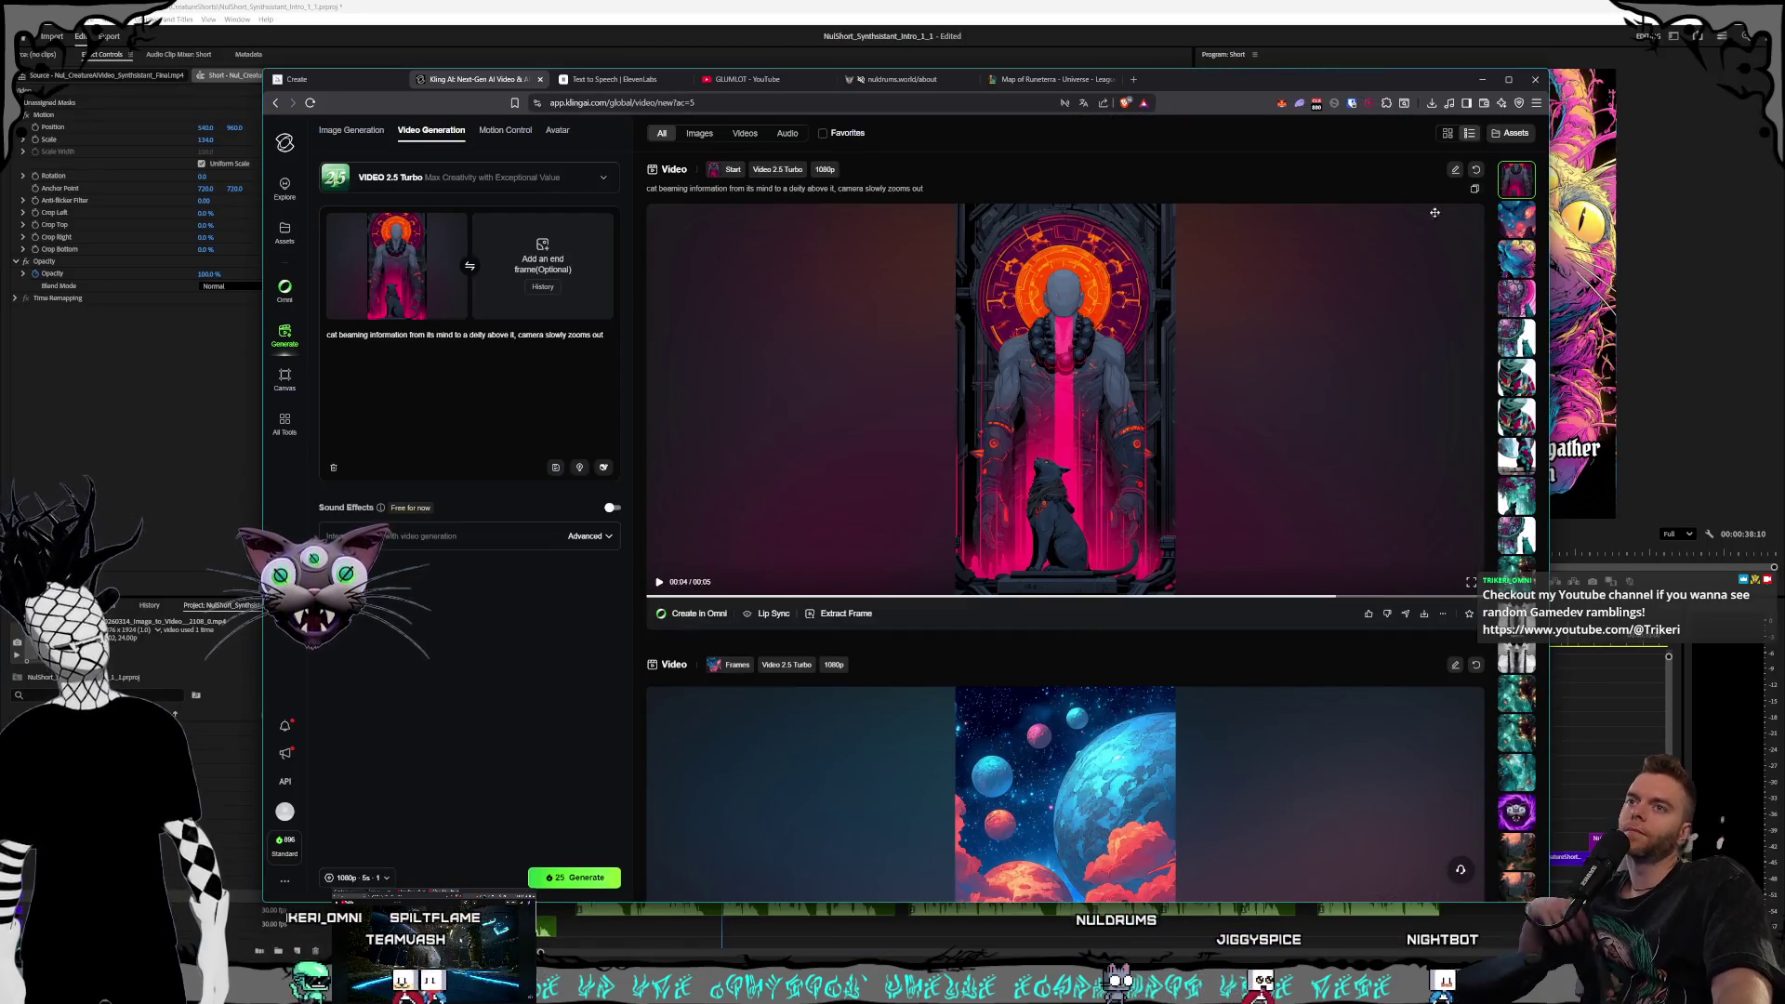
key(space)
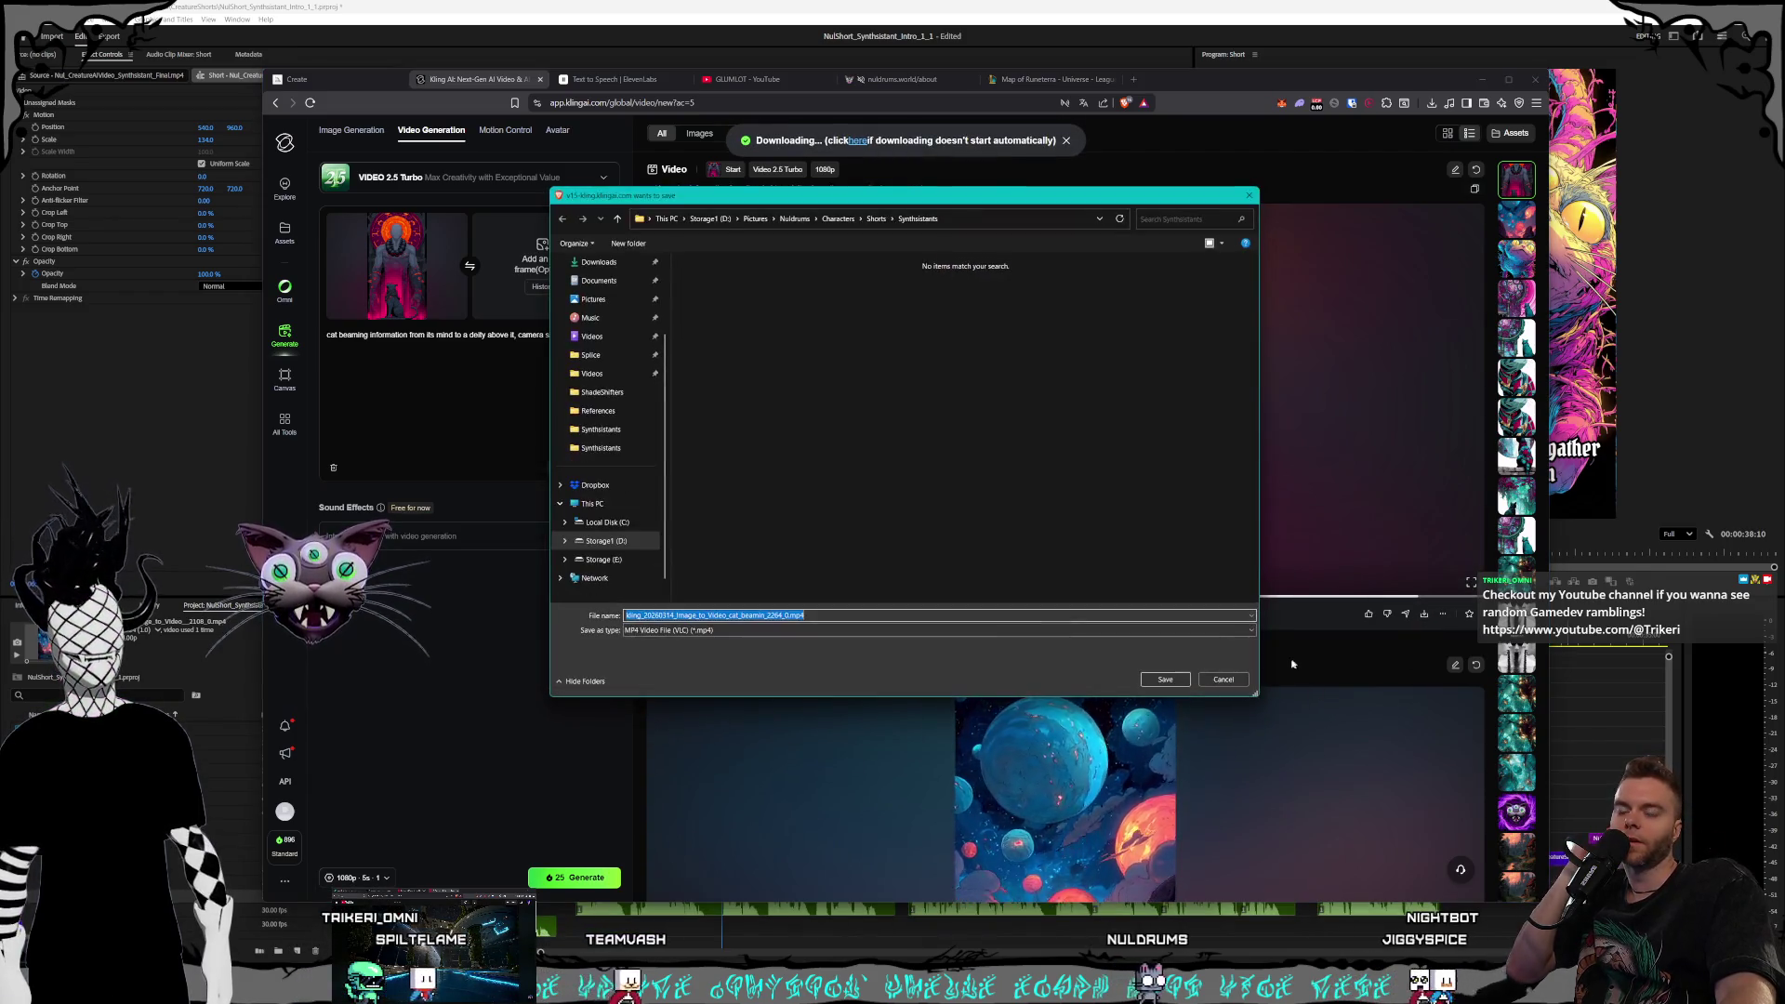
Save the Kling MP4 into Storage1 (D:) > Videos > Nuldrums > Shorts > Creatures > Synthsistants
click(712, 219)
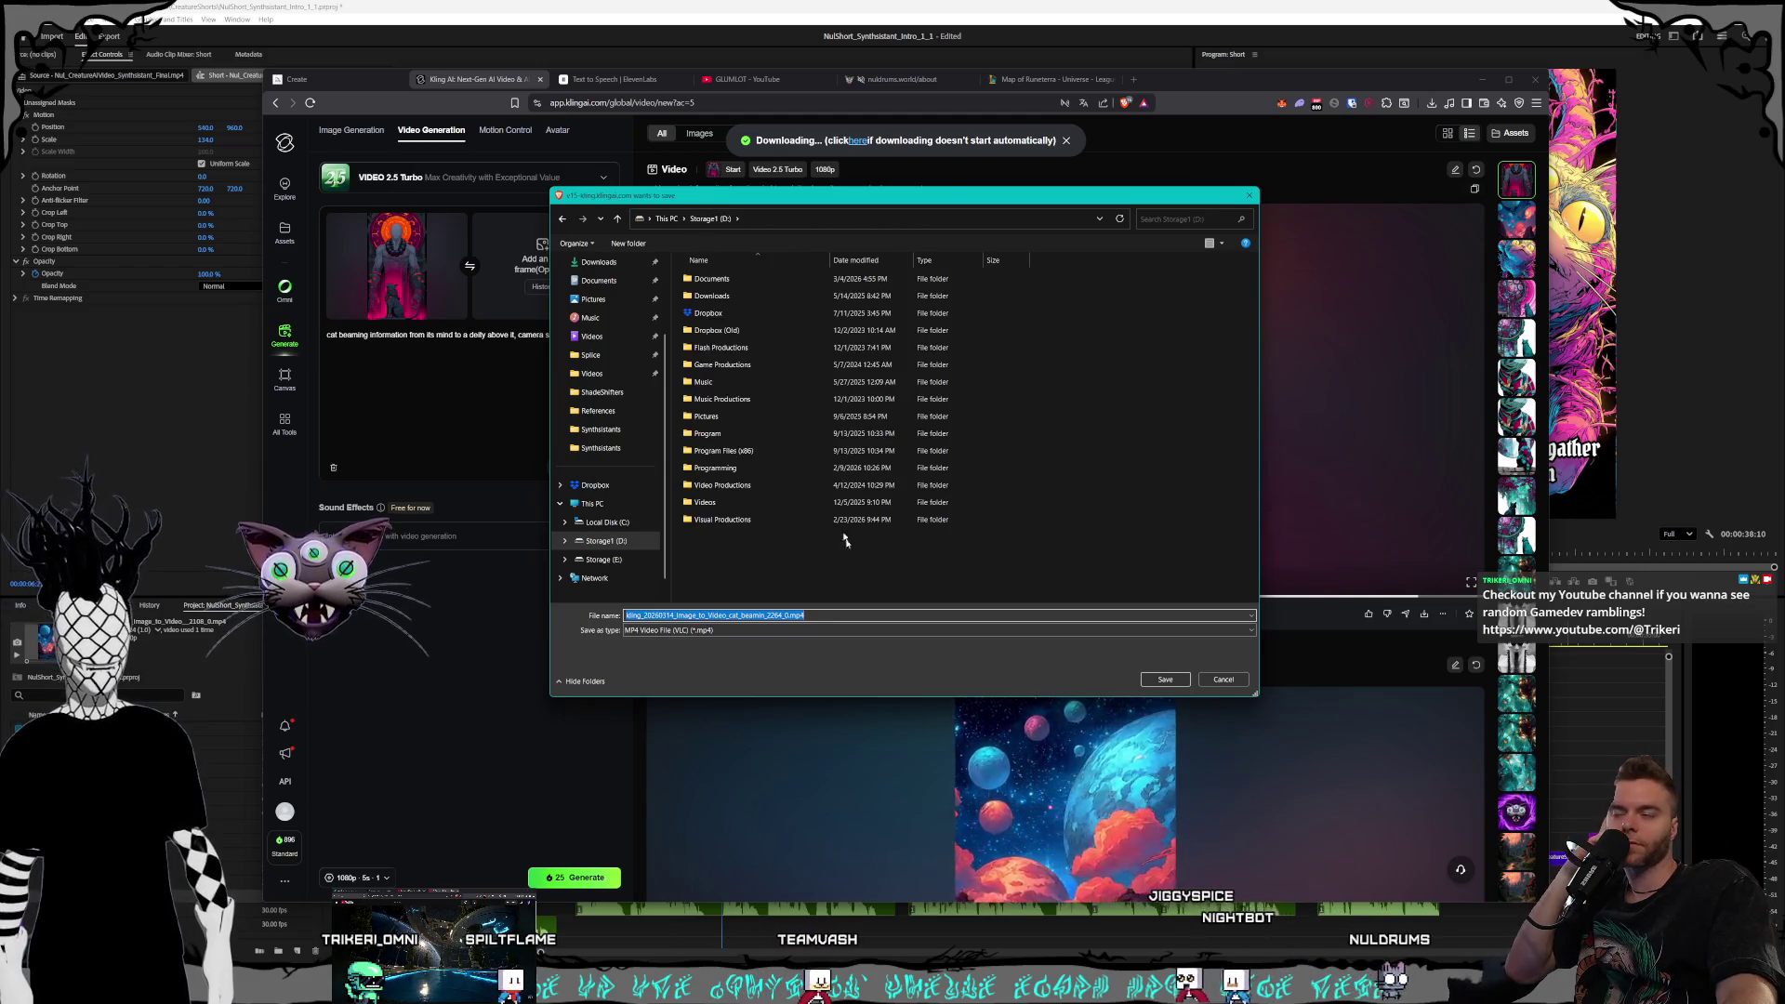
double_click(706, 503)
scroll(756, 431, down, 3)
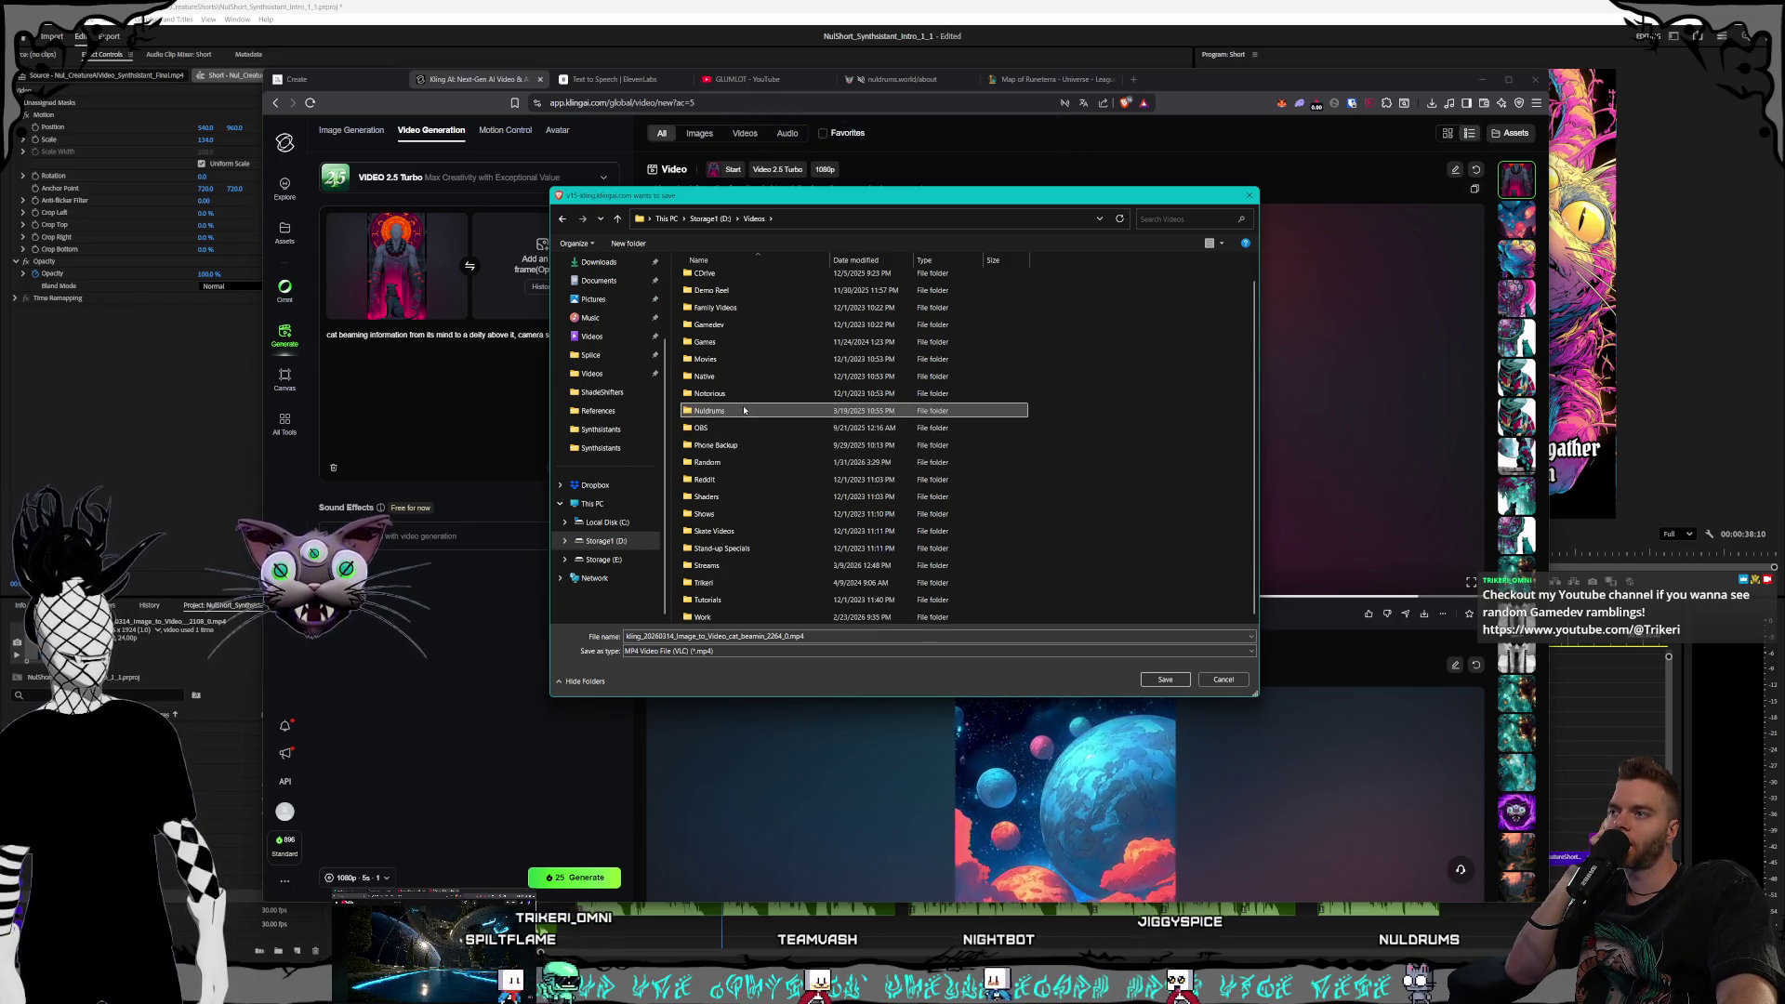
double_click(709, 410)
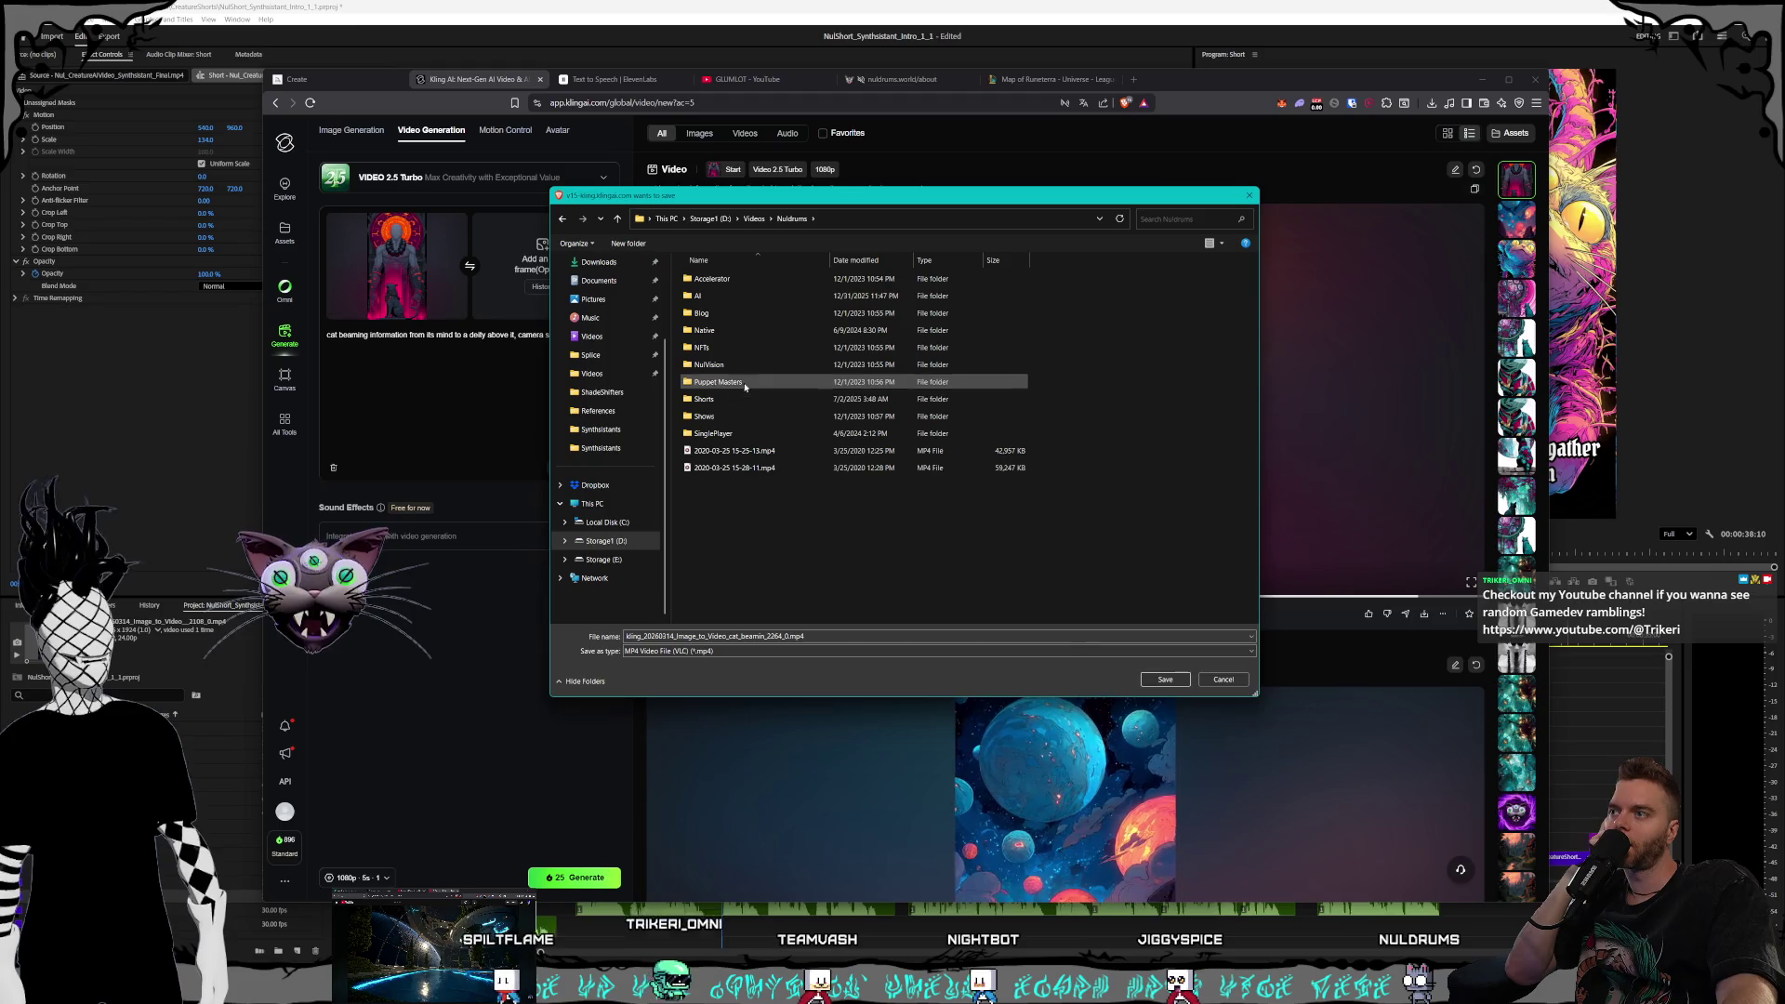
click(742, 401)
double_click(745, 401)
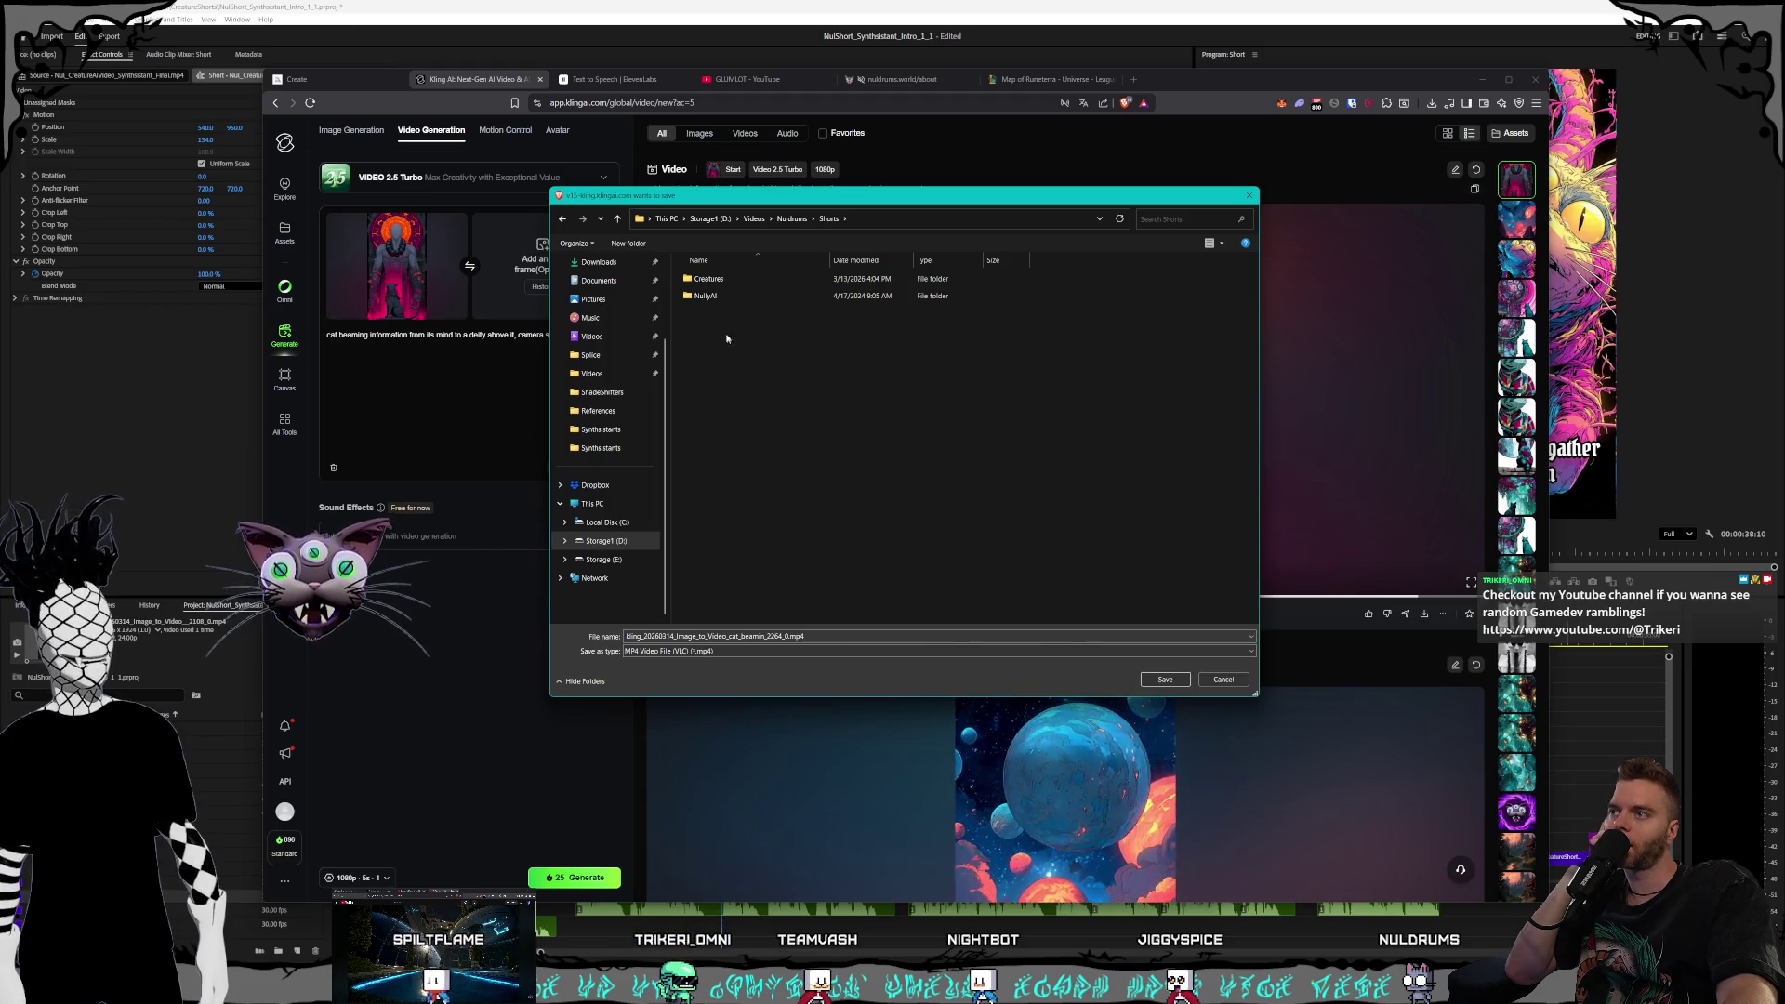
double_click(731, 278)
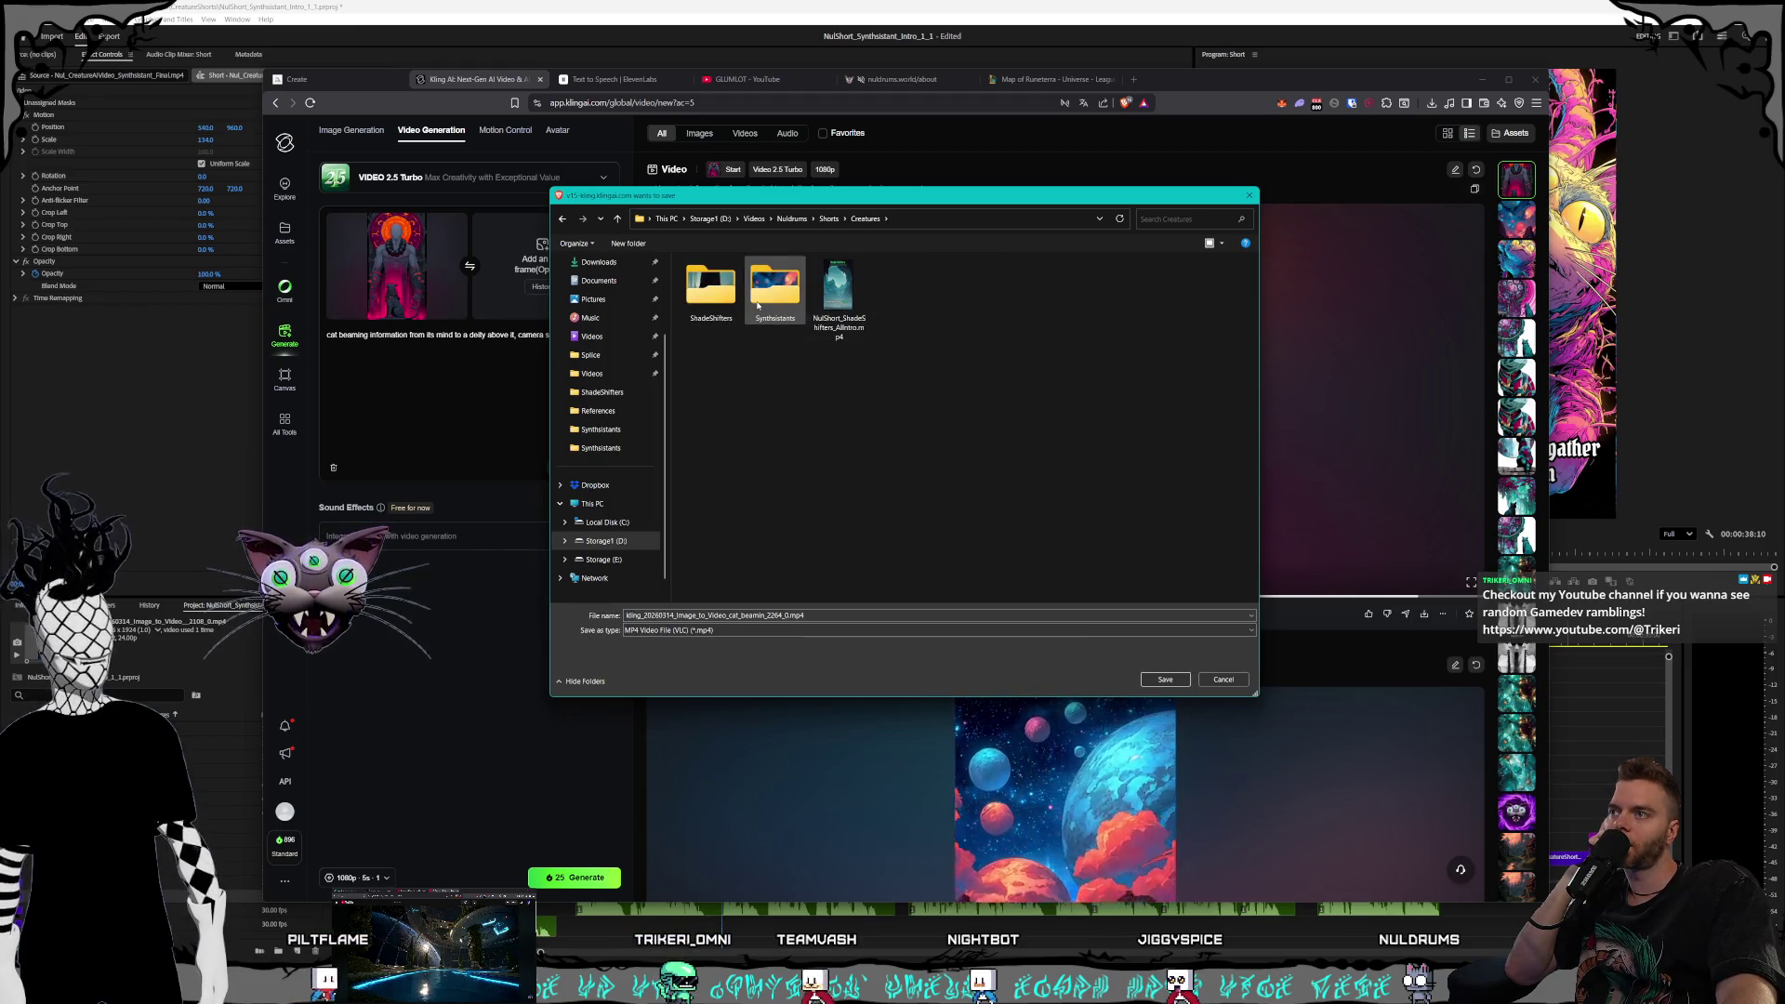
double_click(769, 301)
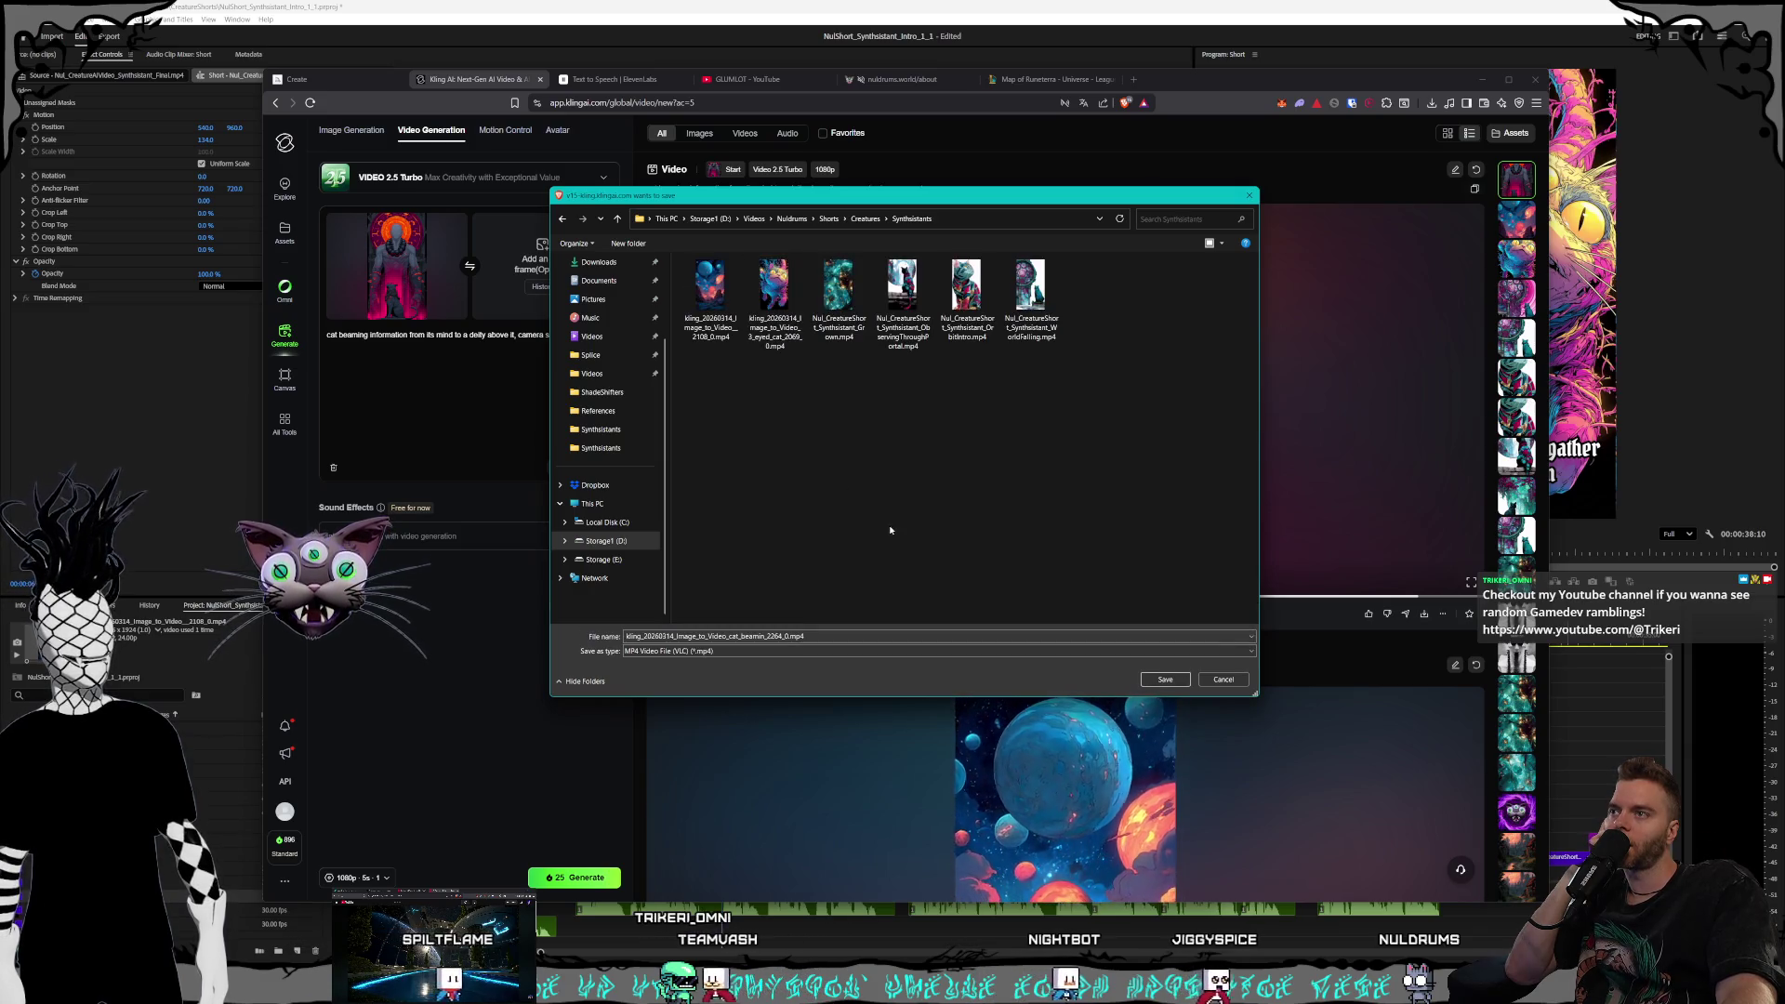
click(1154, 679)
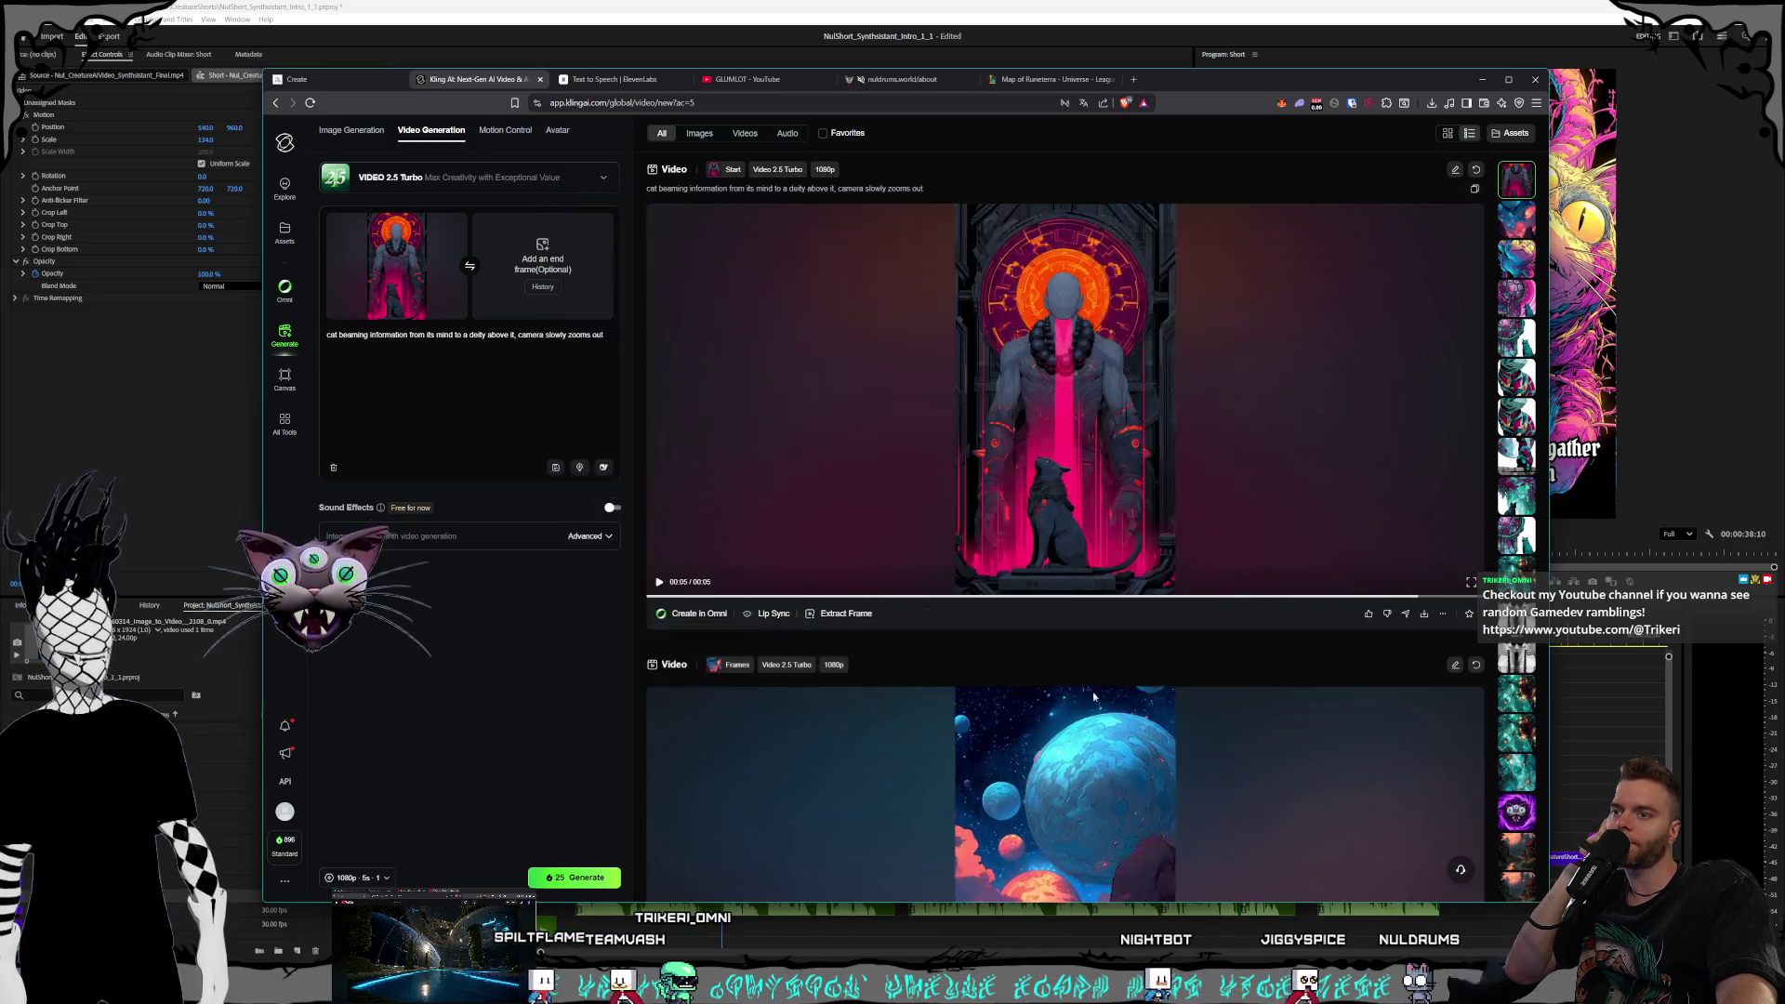
click(802, 17)
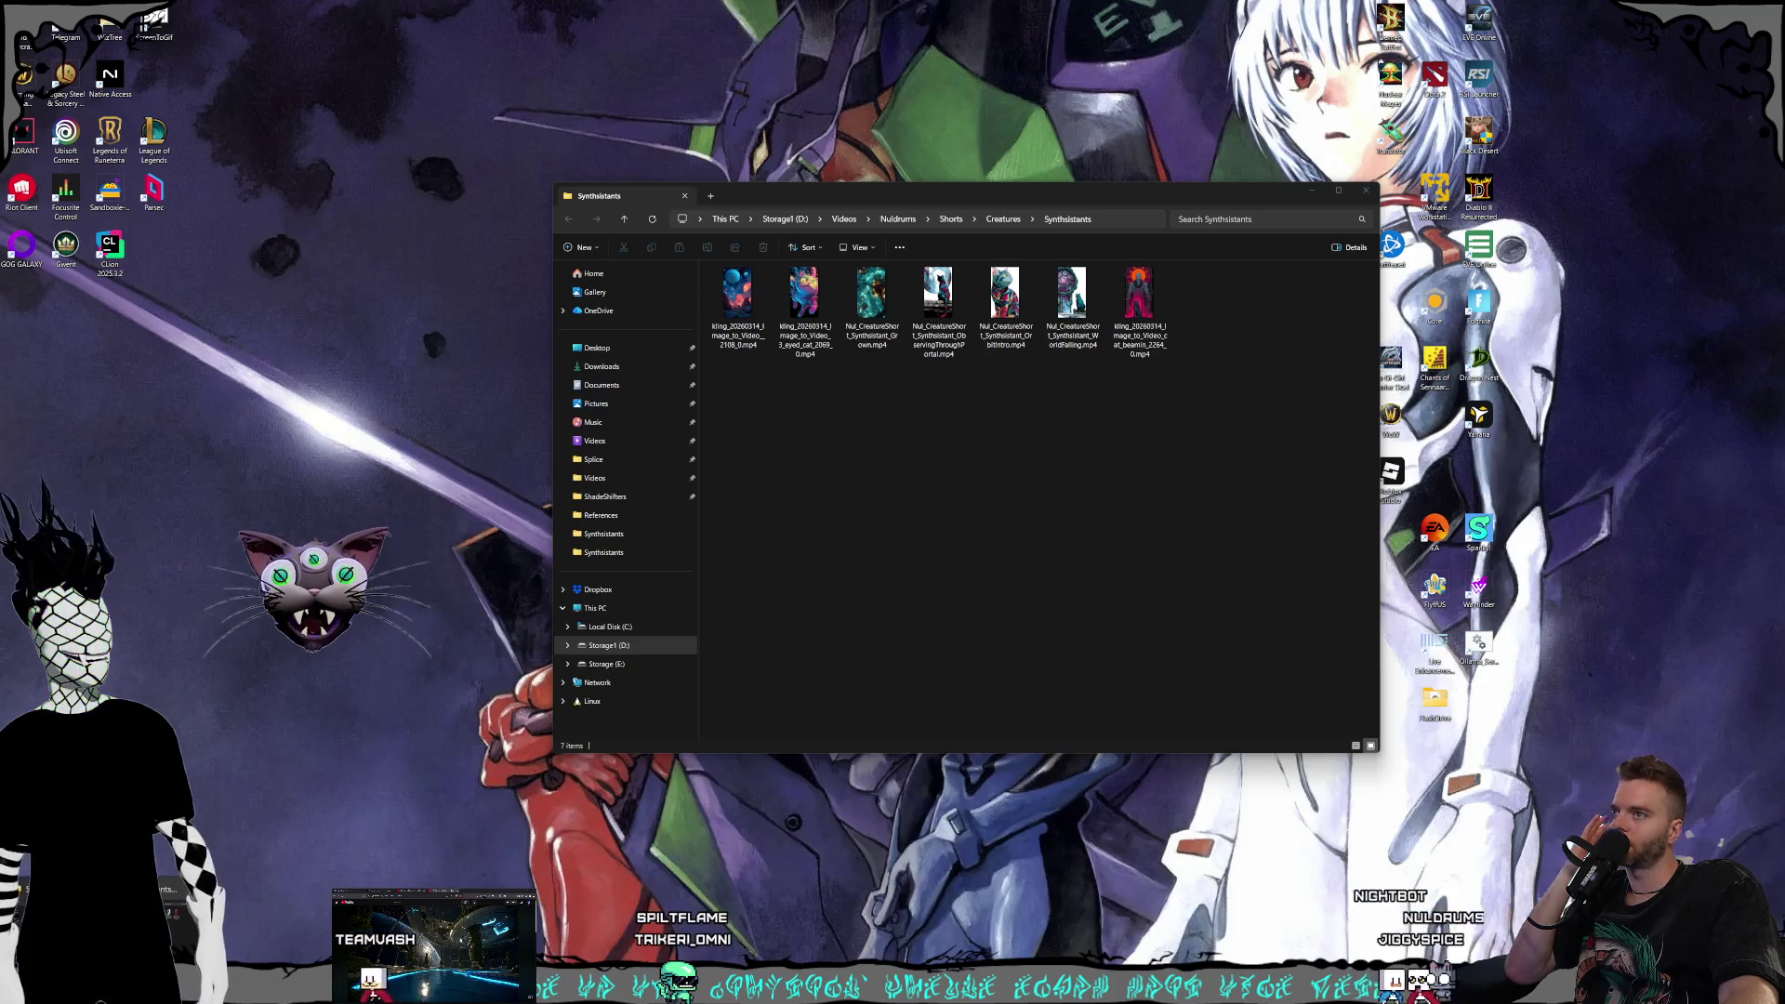
Drag the new cat video from the Synthsistants folder onto V1 after the ObservingThroughPortal clip
click(1123, 525)
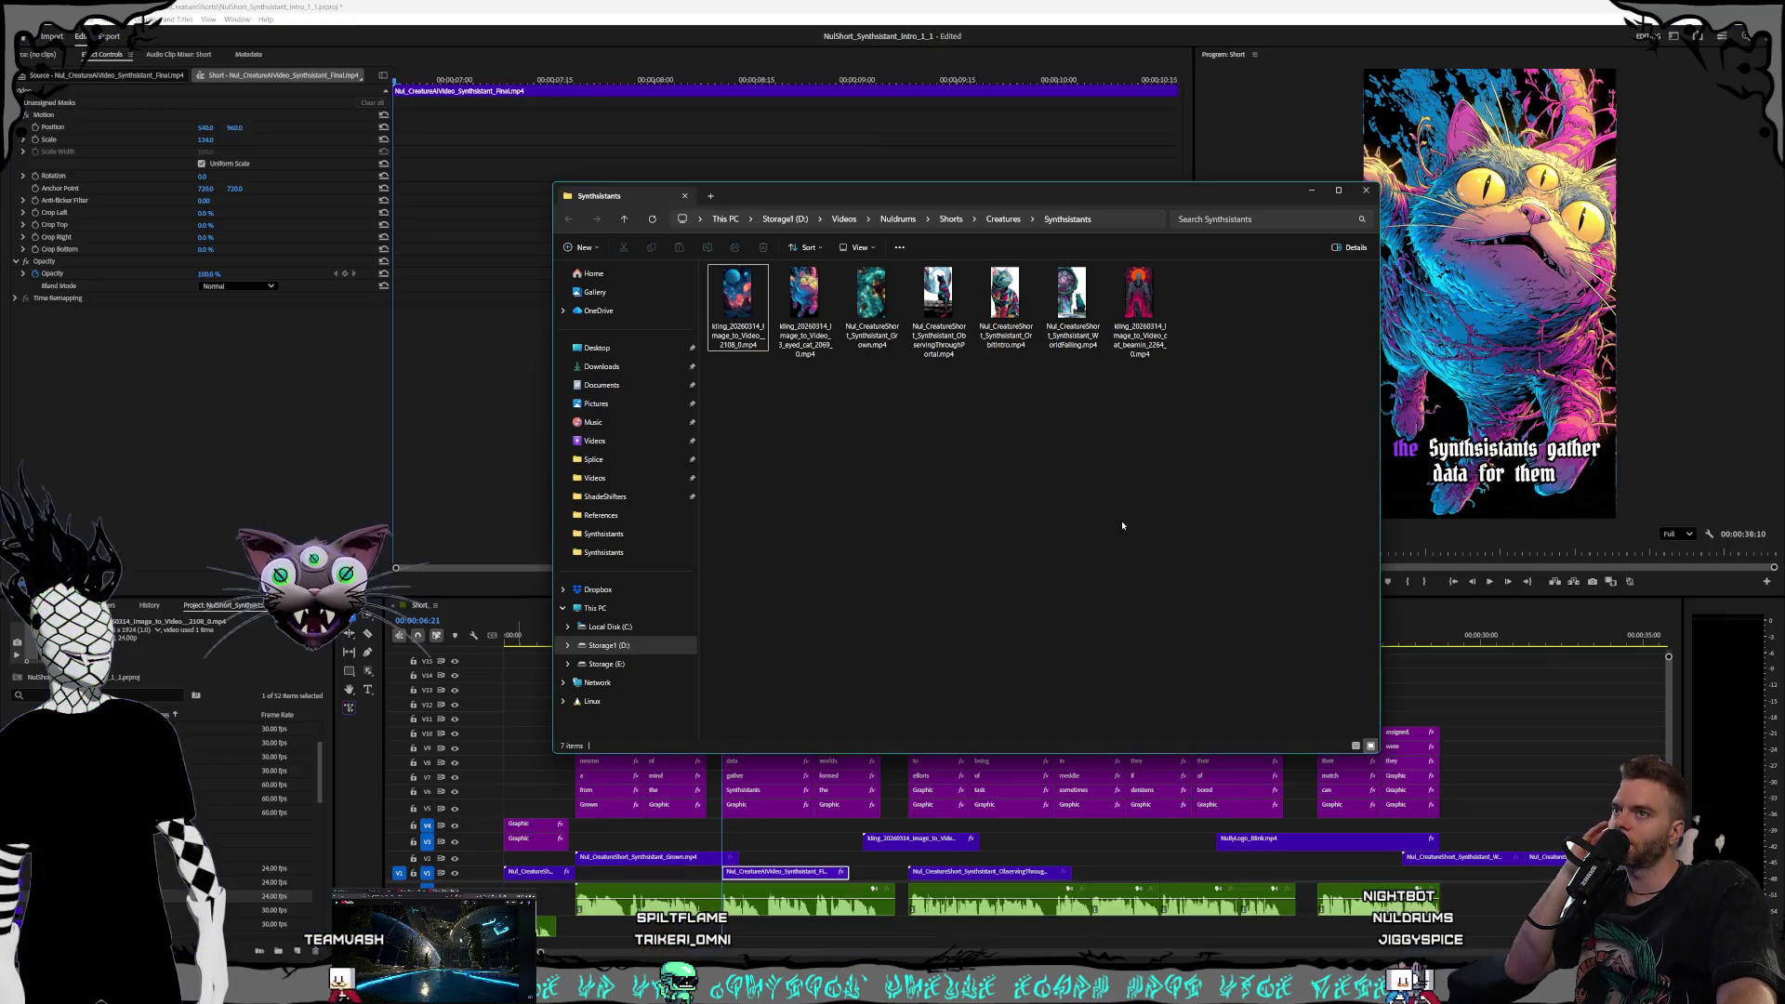
drag(1143, 196, 978, 96)
click(976, 188)
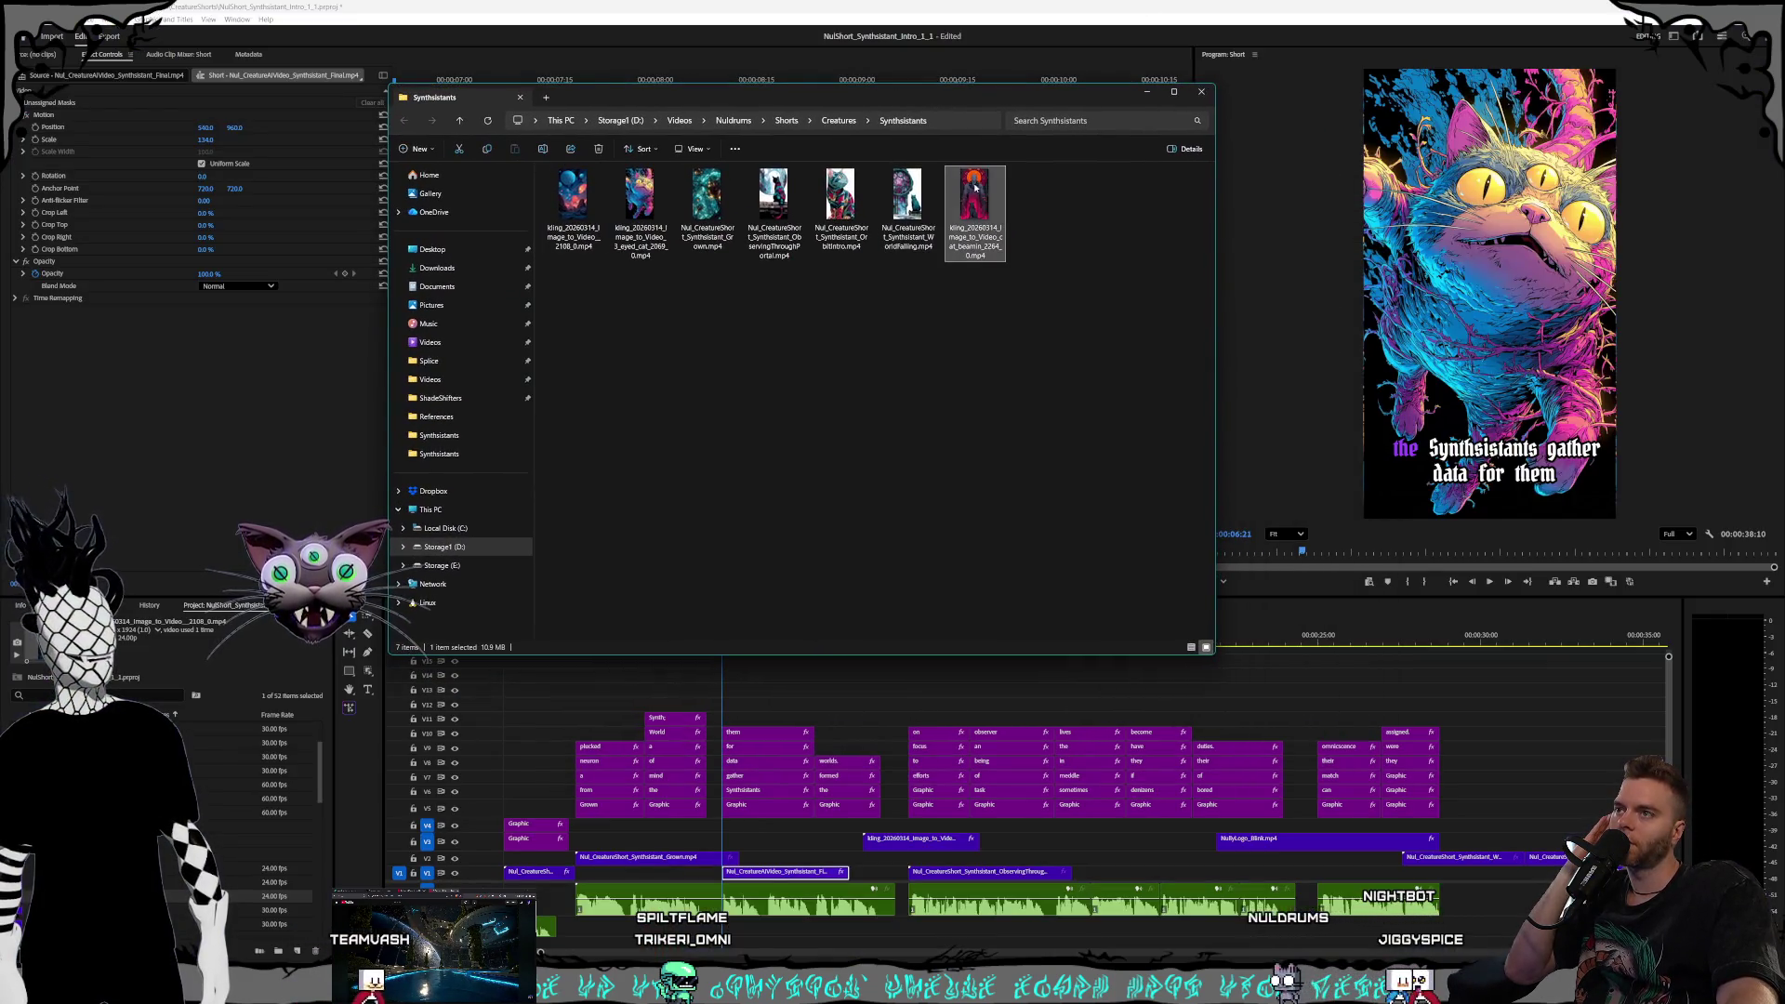
drag(977, 221, 1122, 871)
click(989, 875)
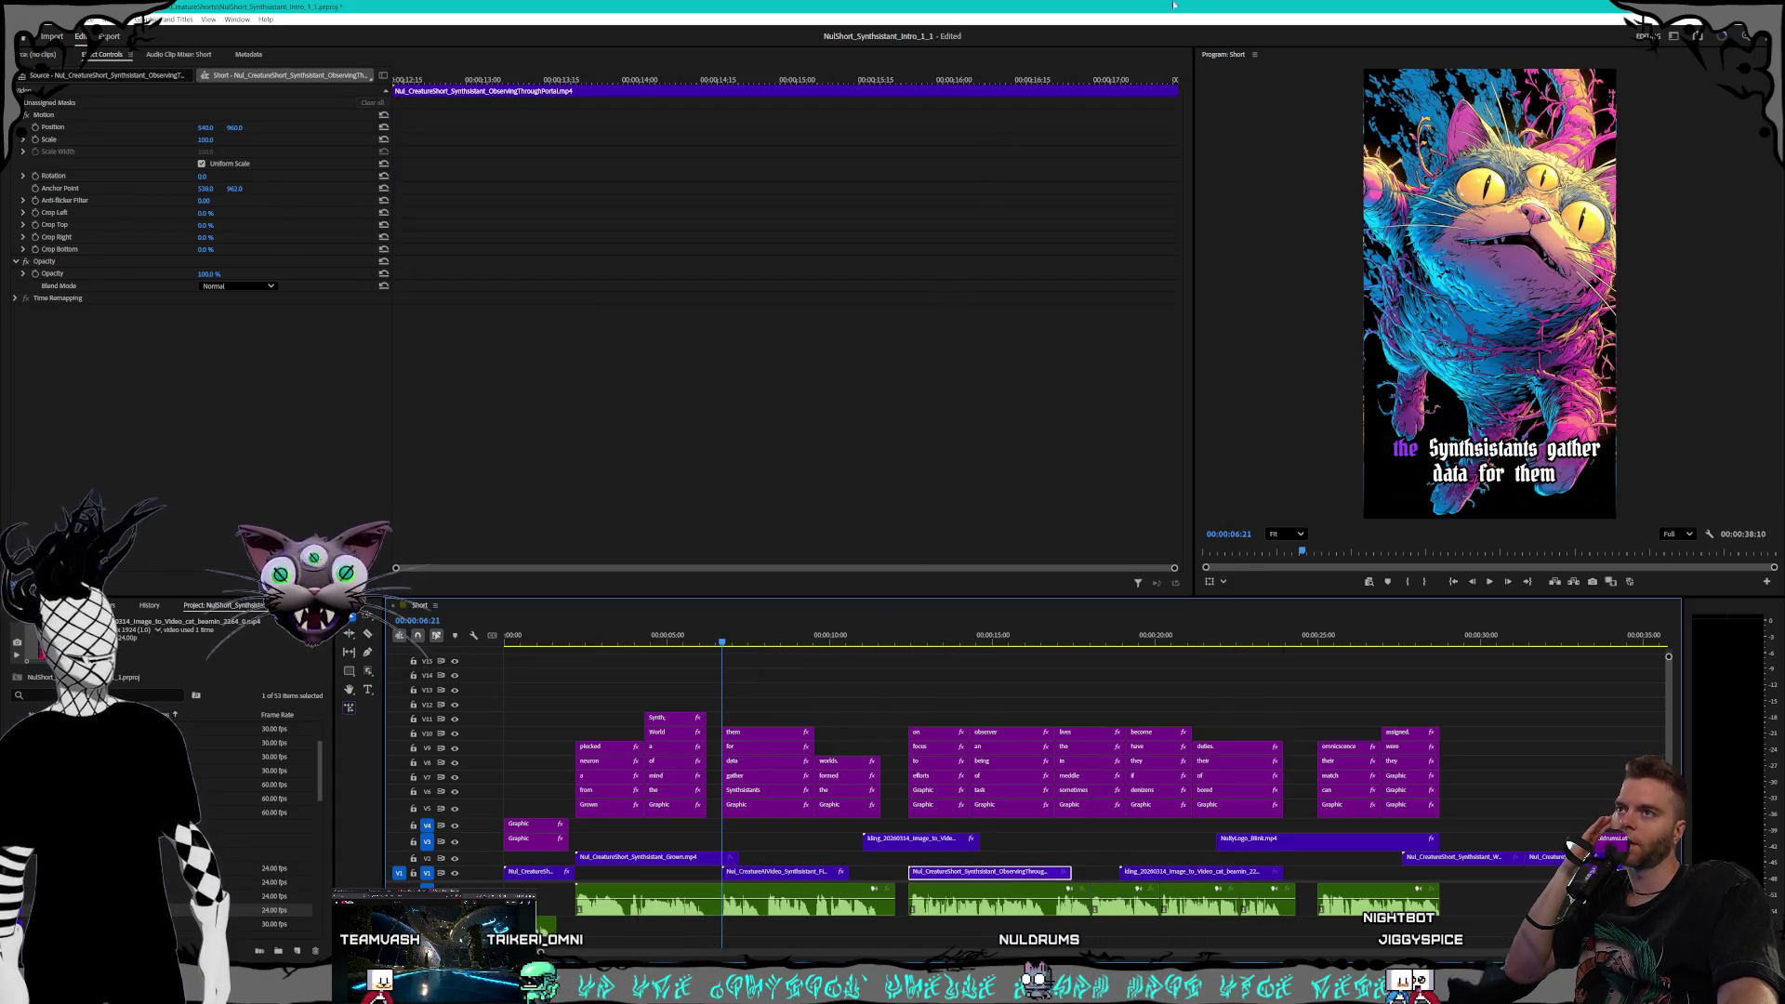
mouse_move(732, 641)
mouse_down()
mouse_move(772, 640)
mouse_move(665, 640)
mouse_move(757, 634)
mouse_move(705, 619)
mouse_up()
Close the Peek preview and play the sequence from 00:00:04:04 to review the cut
key(ctrl+space)
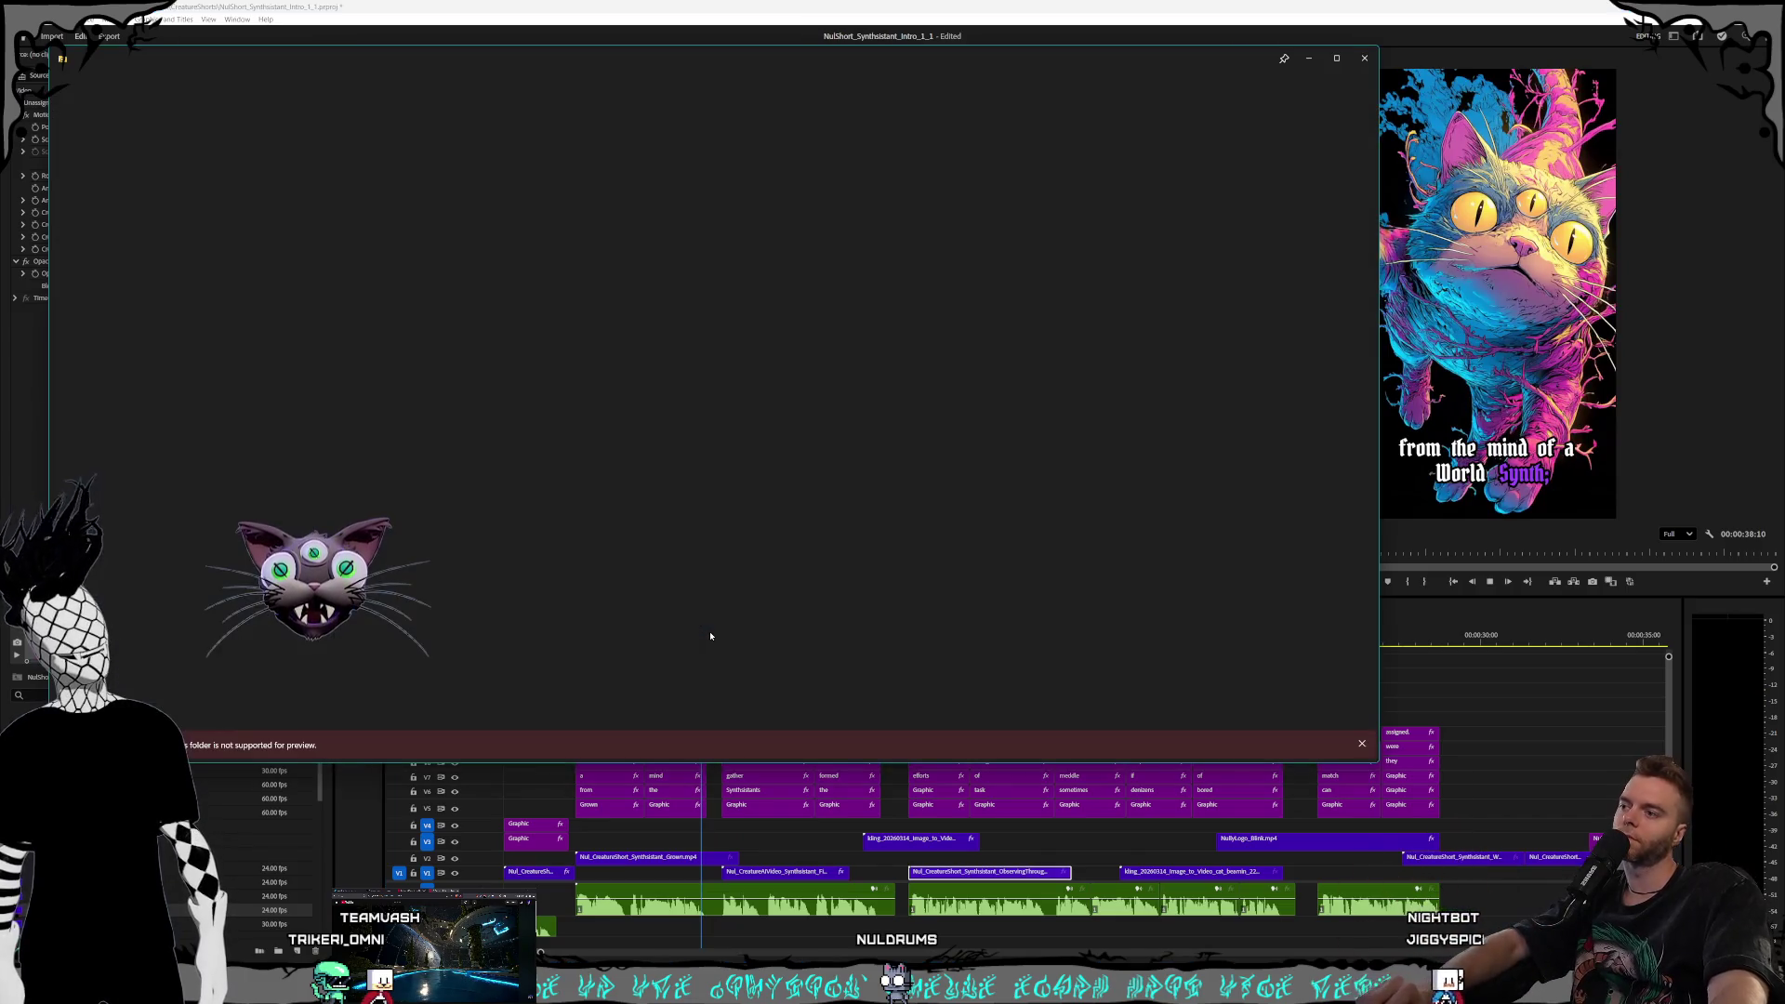
click(1364, 58)
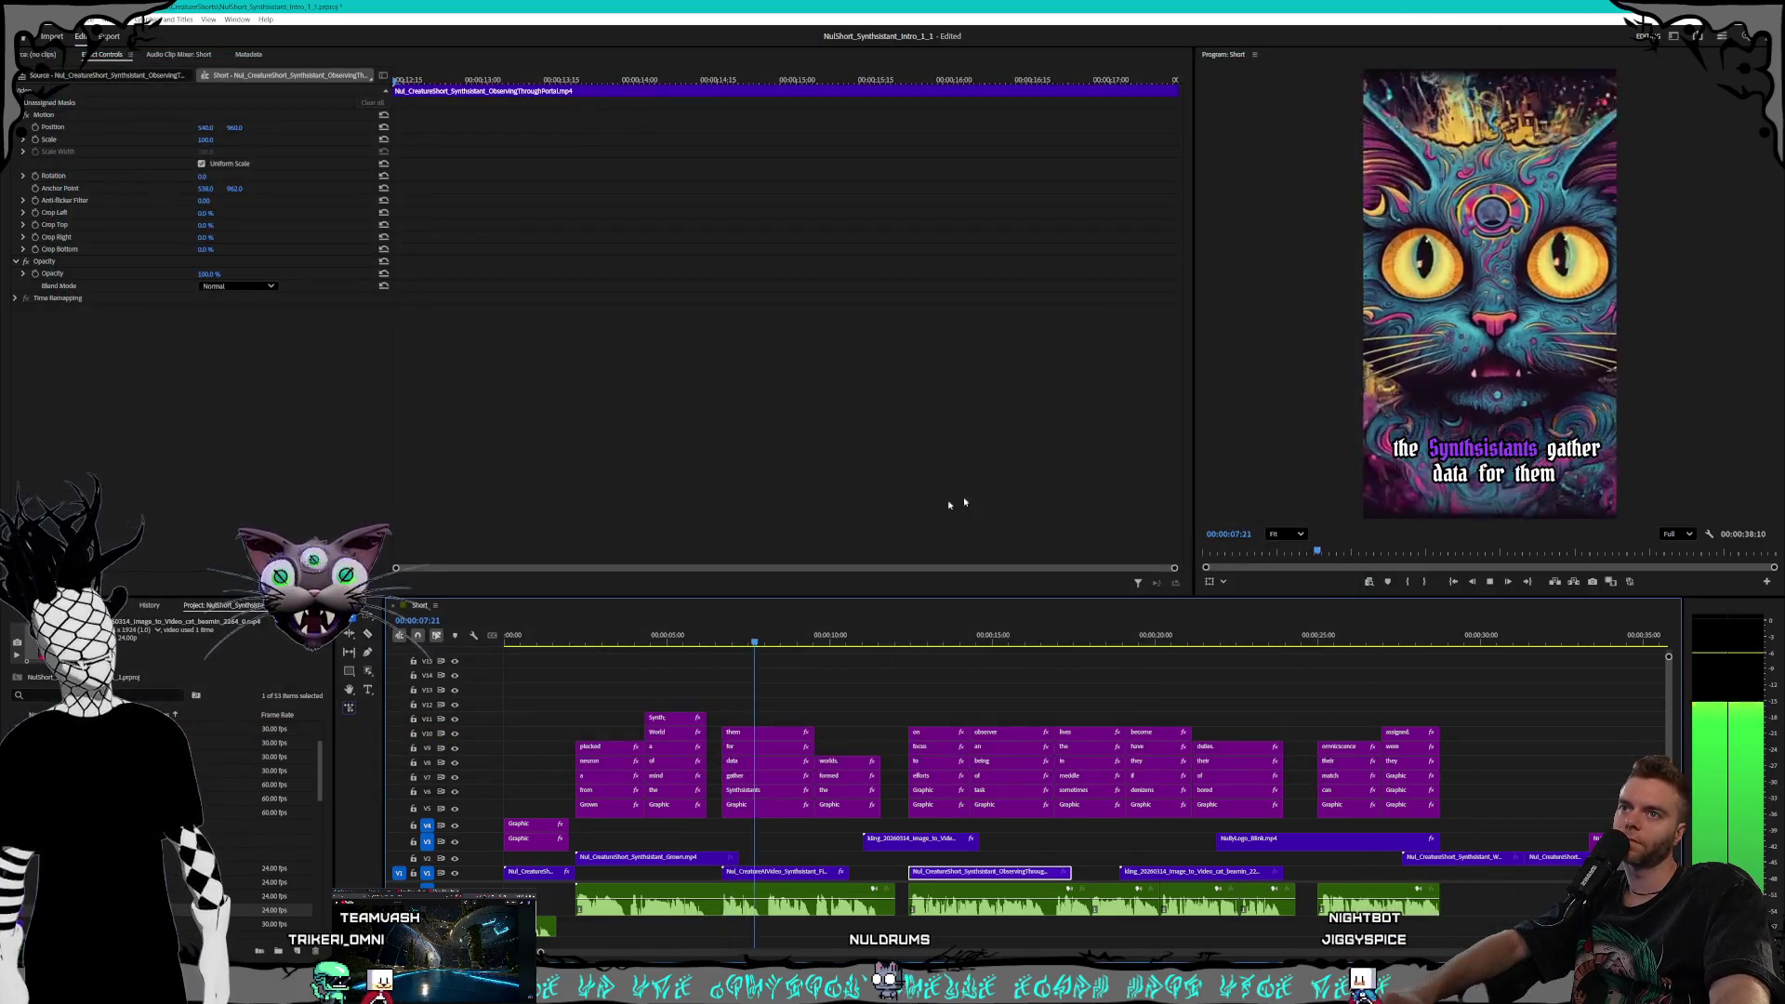
key(space)
click(1491, 582)
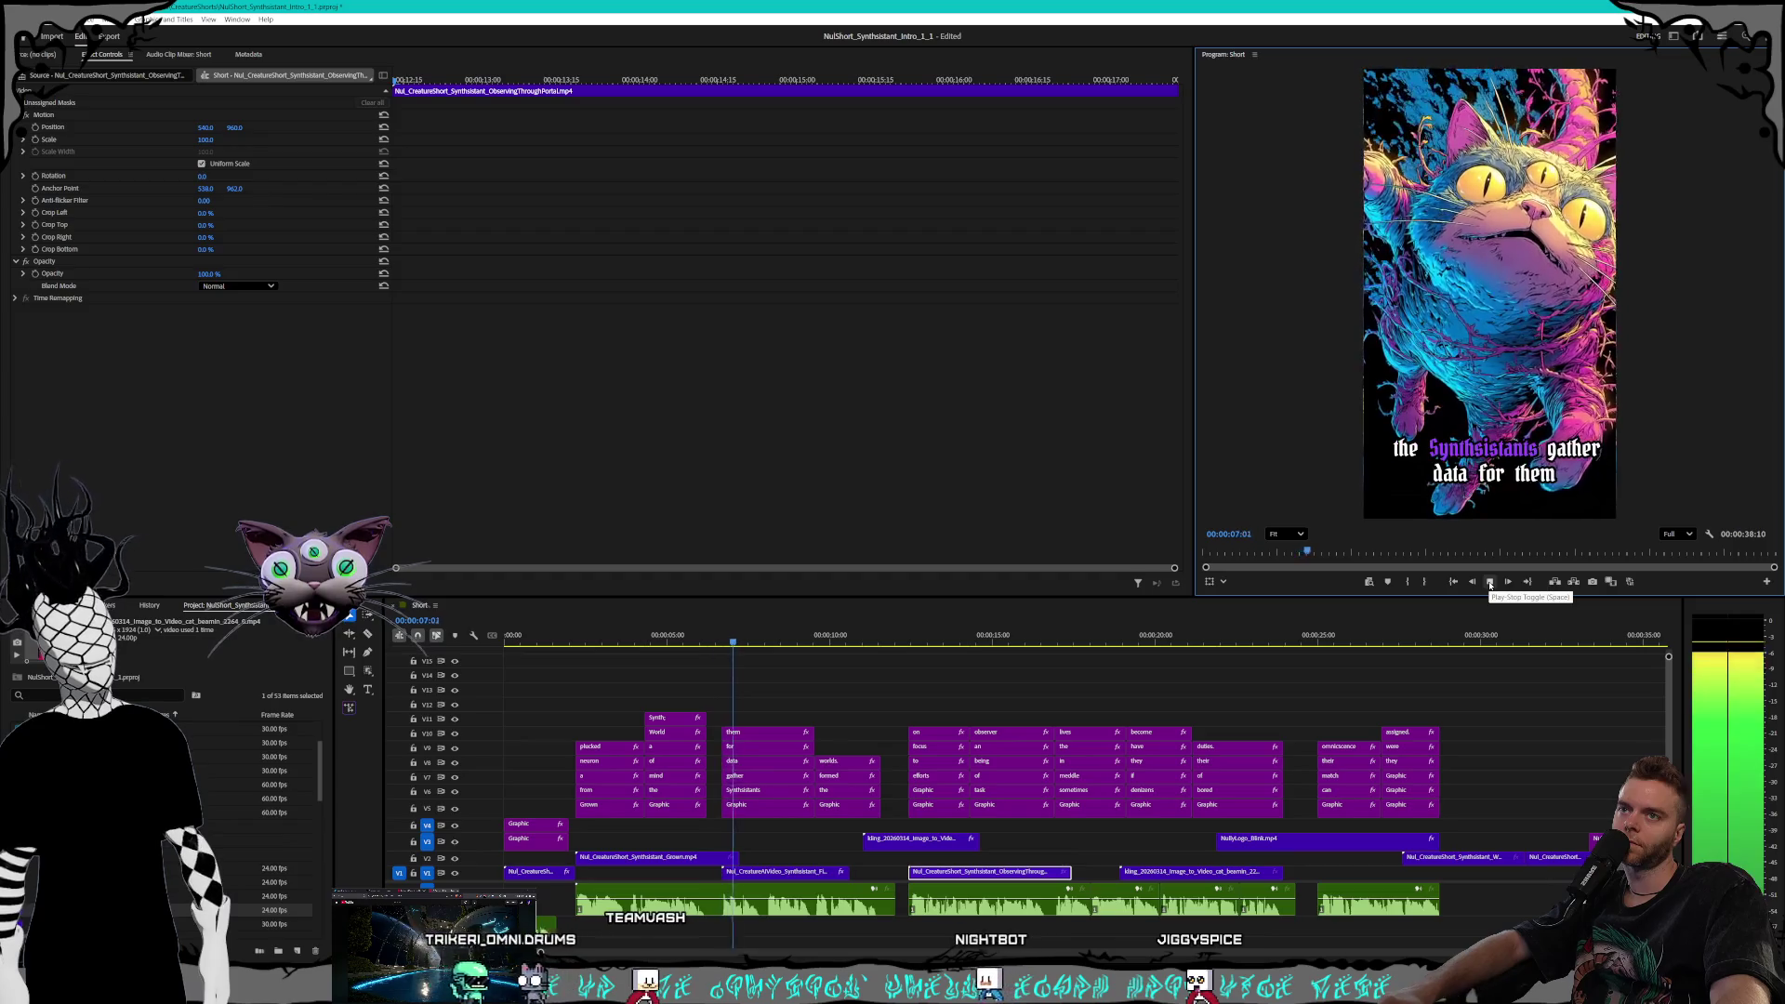
key(space)
Set a first opacity keyframe on ObservingThroughPortal at 00:00:06:21
click(717, 641)
drag(717, 644, 724, 643)
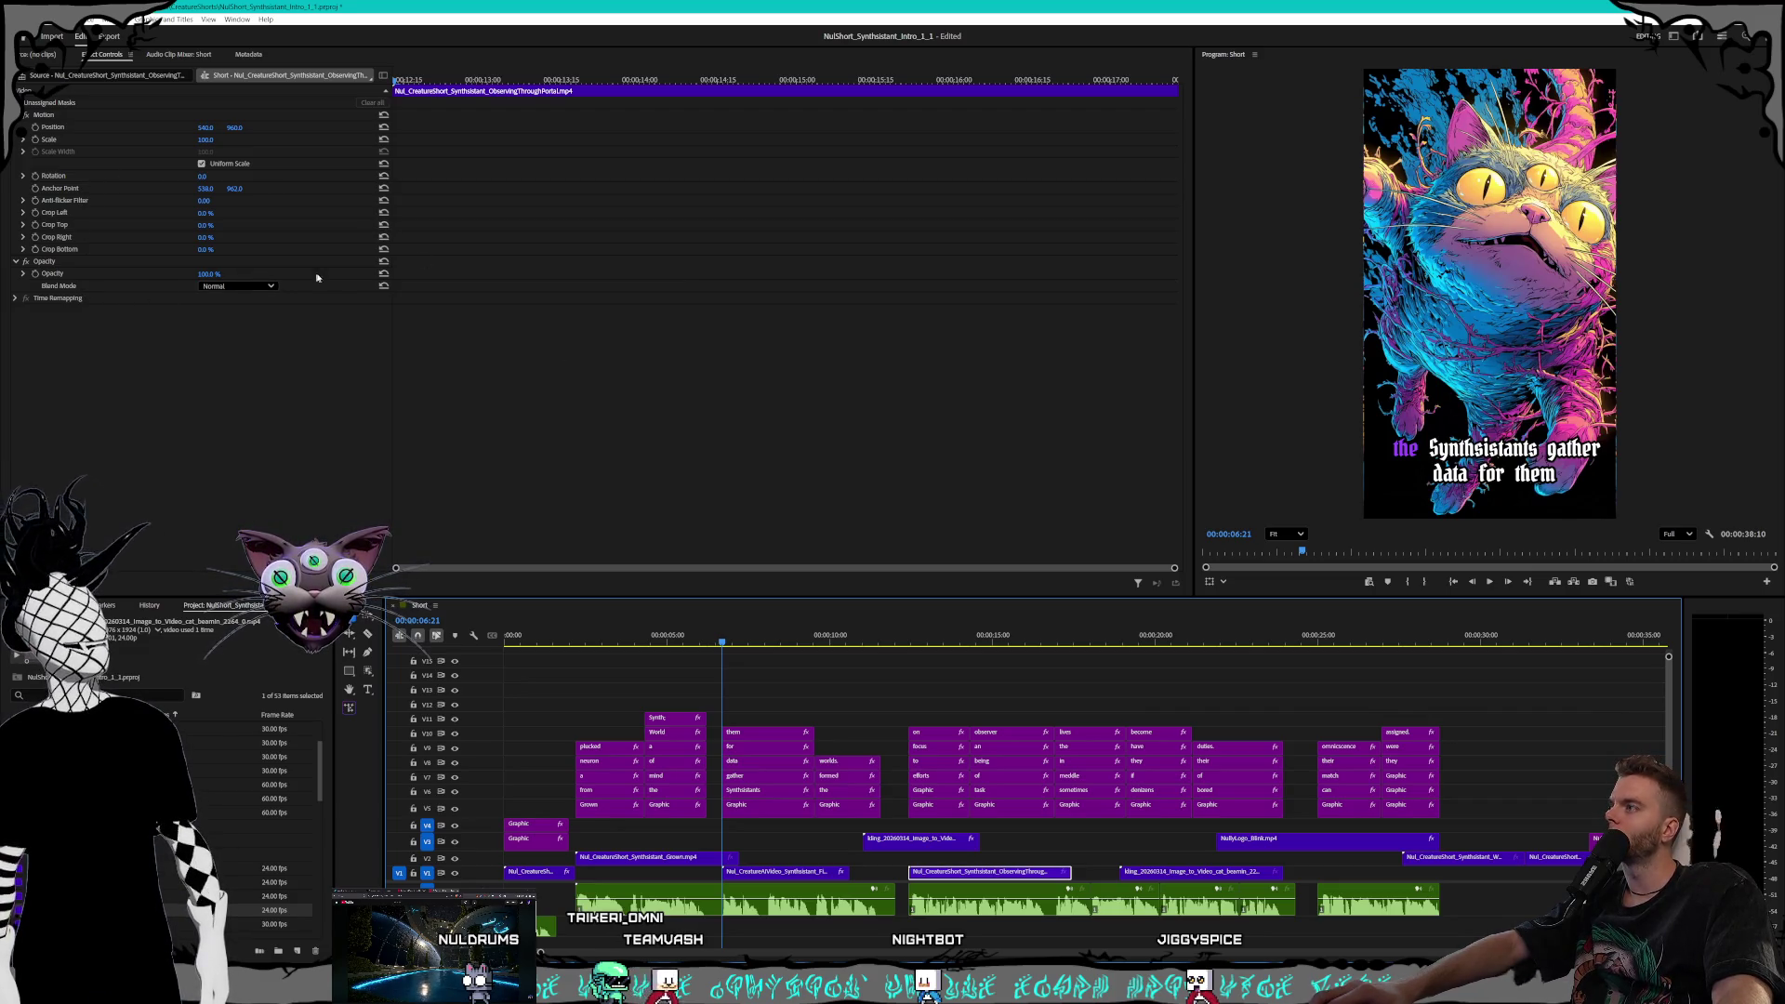
click(34, 274)
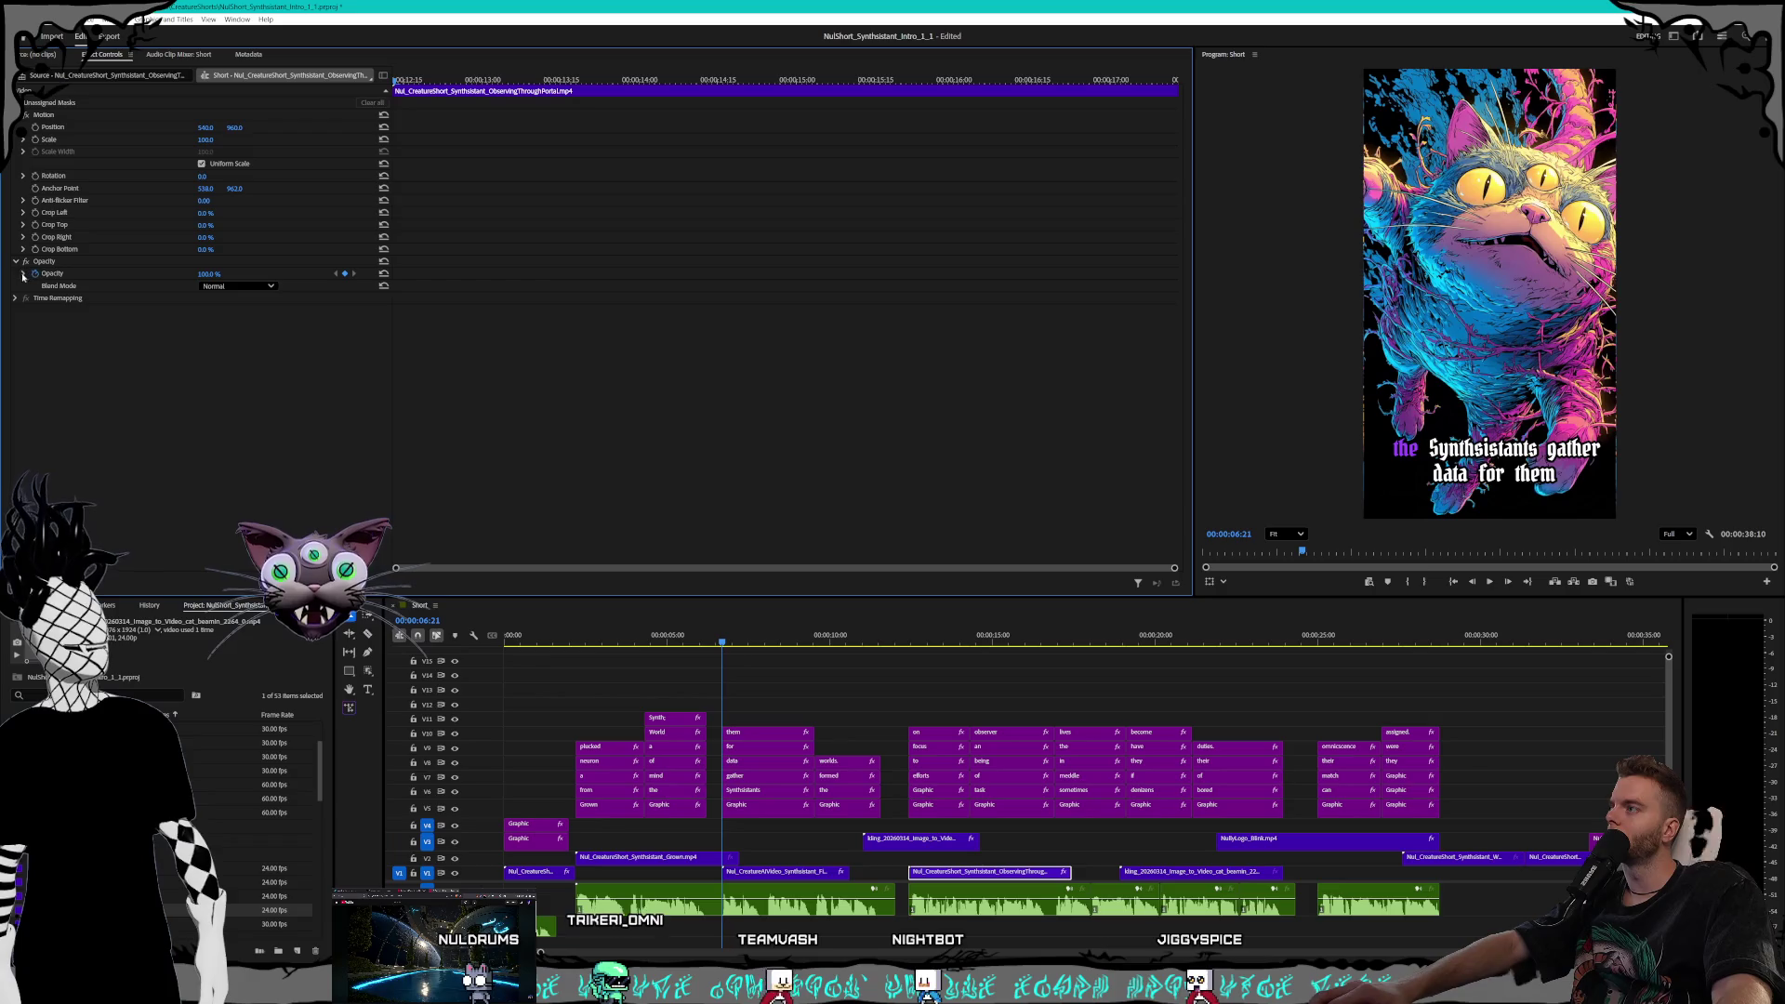
Add an opacity keyframe at 00:00:07:05 set to 0.0% on ObservingThroughPortal
click(24, 274)
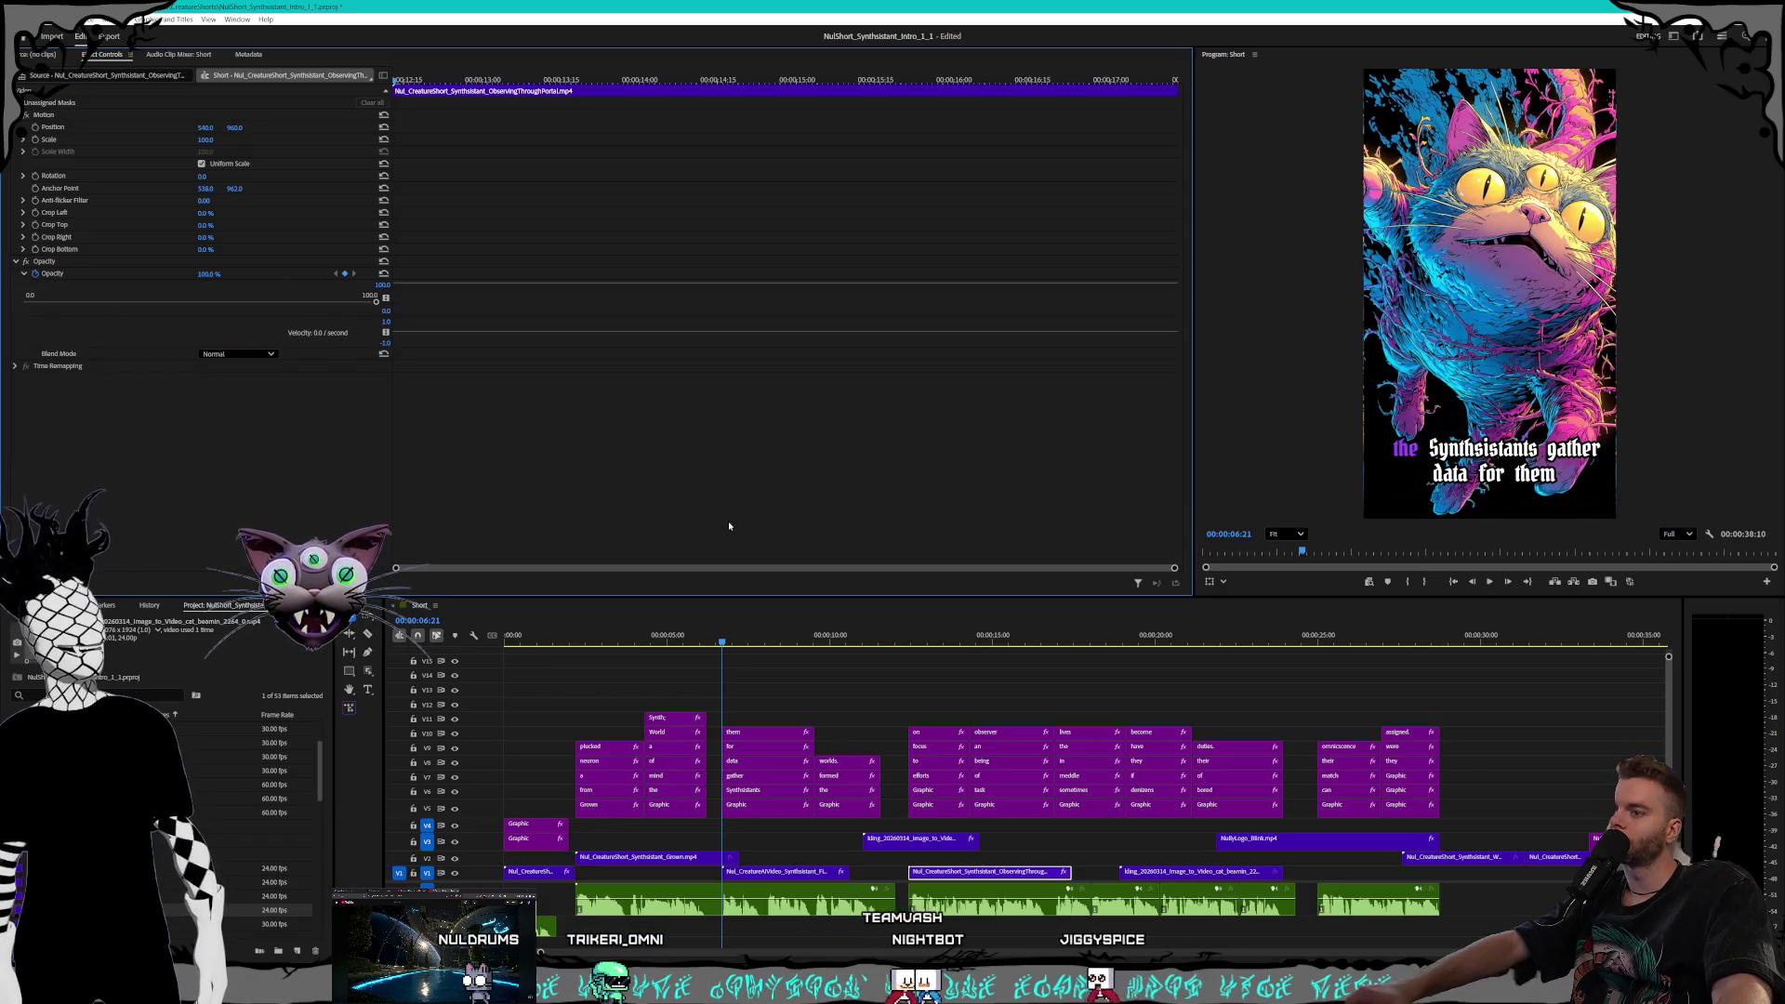
drag(723, 645, 740, 648)
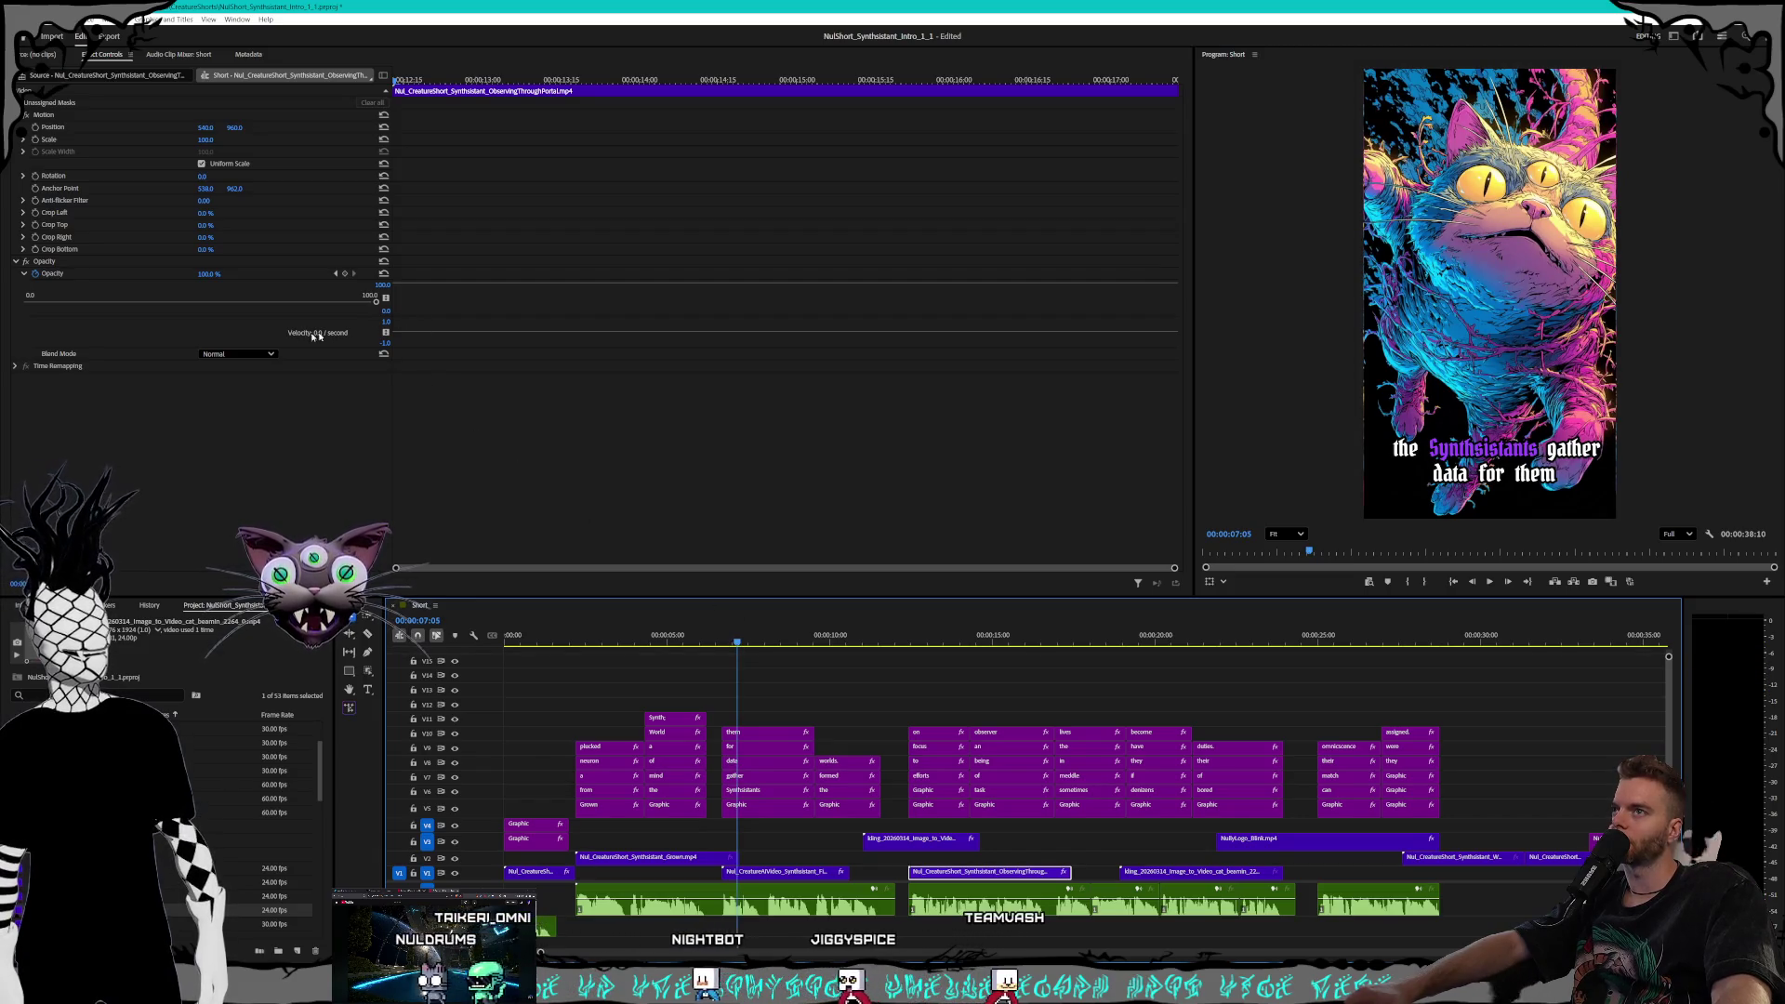
click(345, 274)
click(209, 274)
text(0)
key(Return)
Play back the new fade from 00:00:05:12 and step through its start
key(Up)
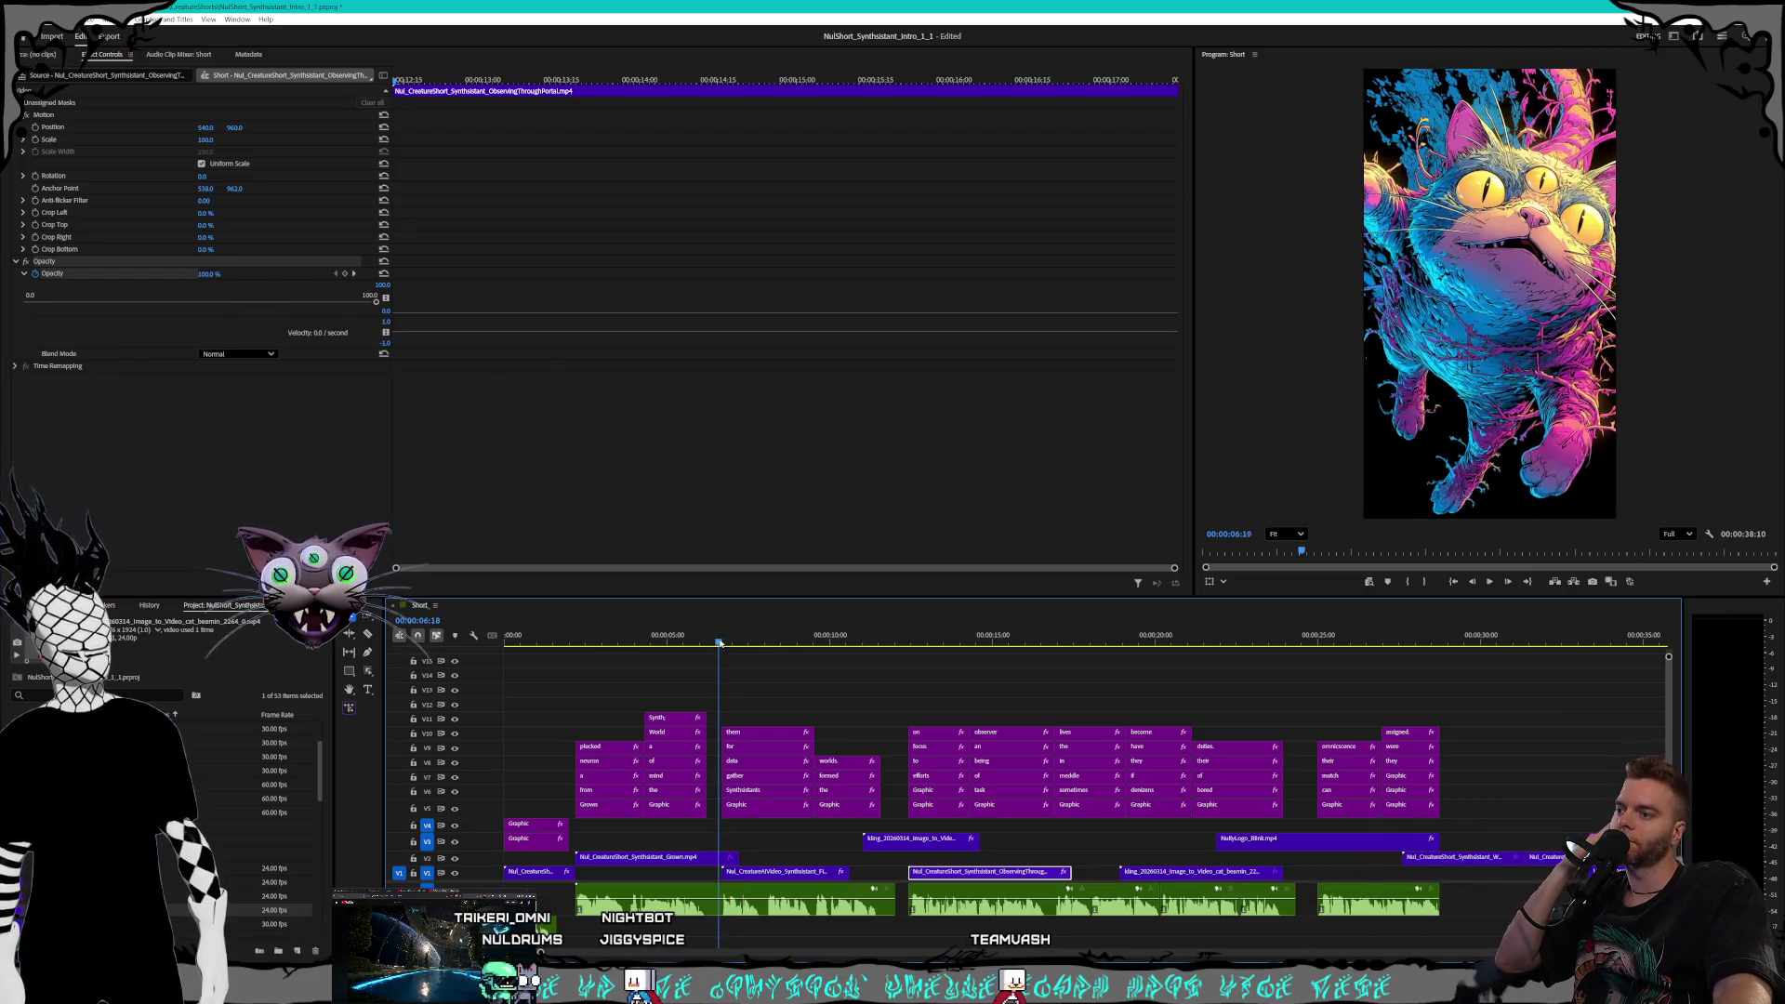
click(1489, 582)
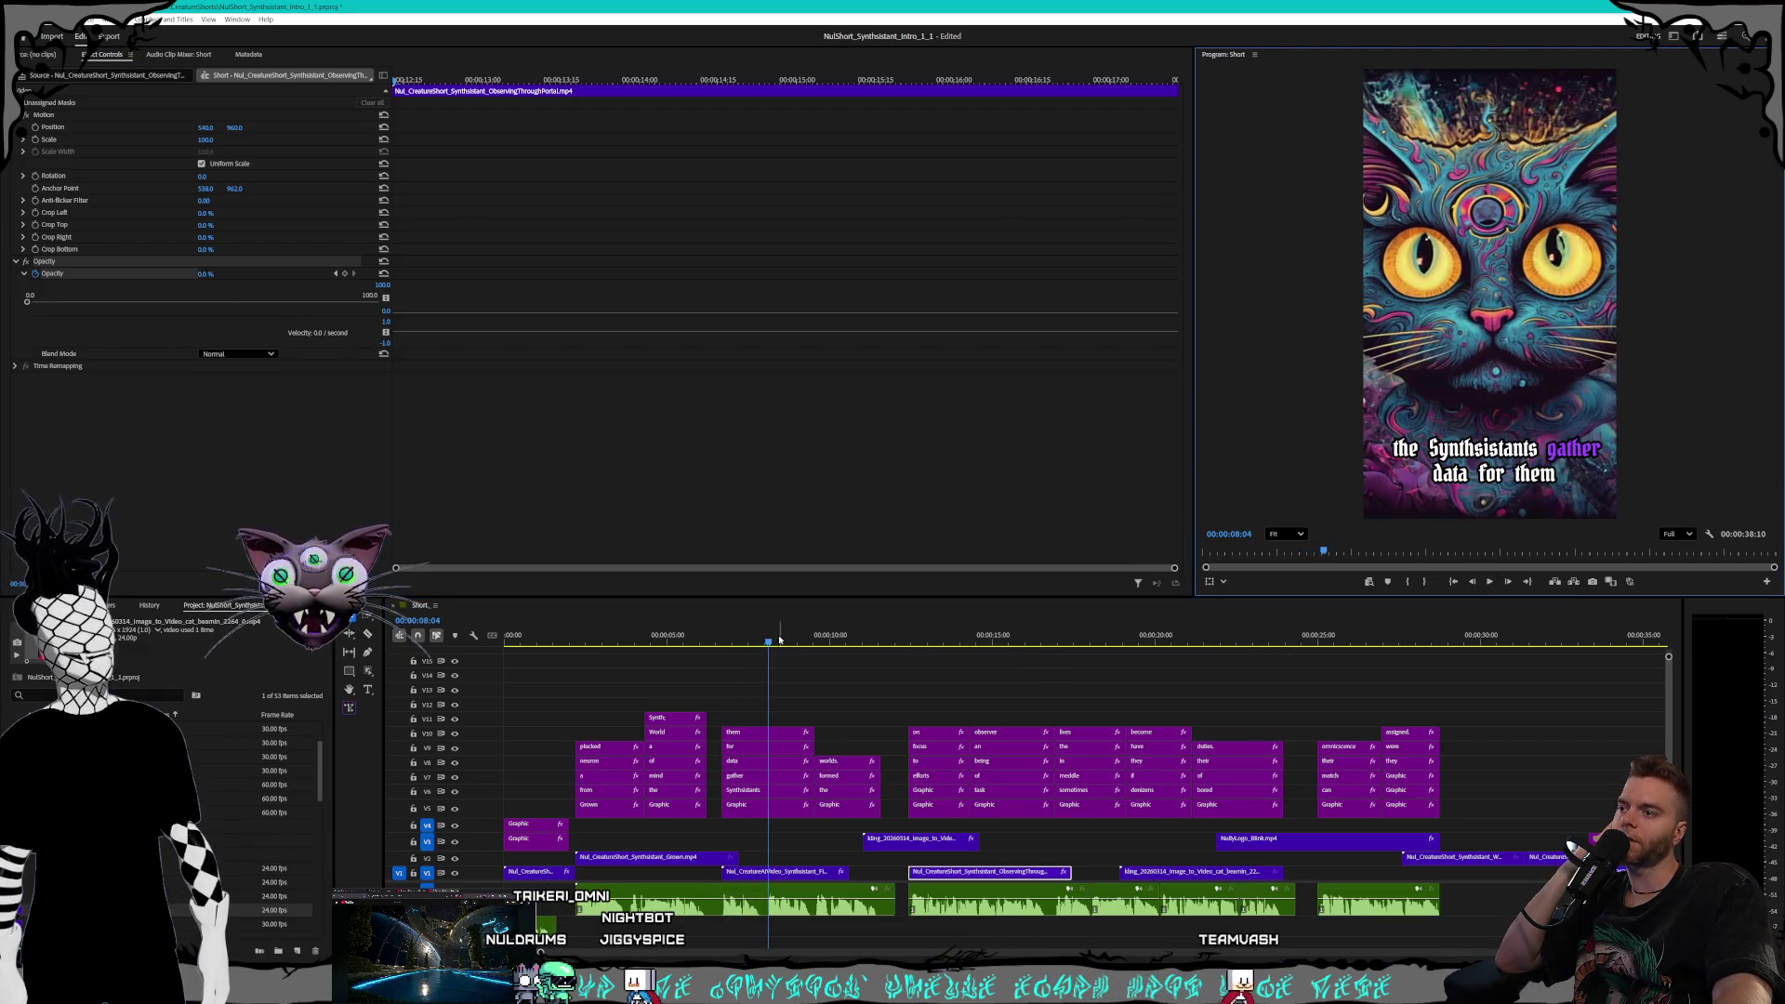
drag(781, 640, 681, 640)
click(1490, 583)
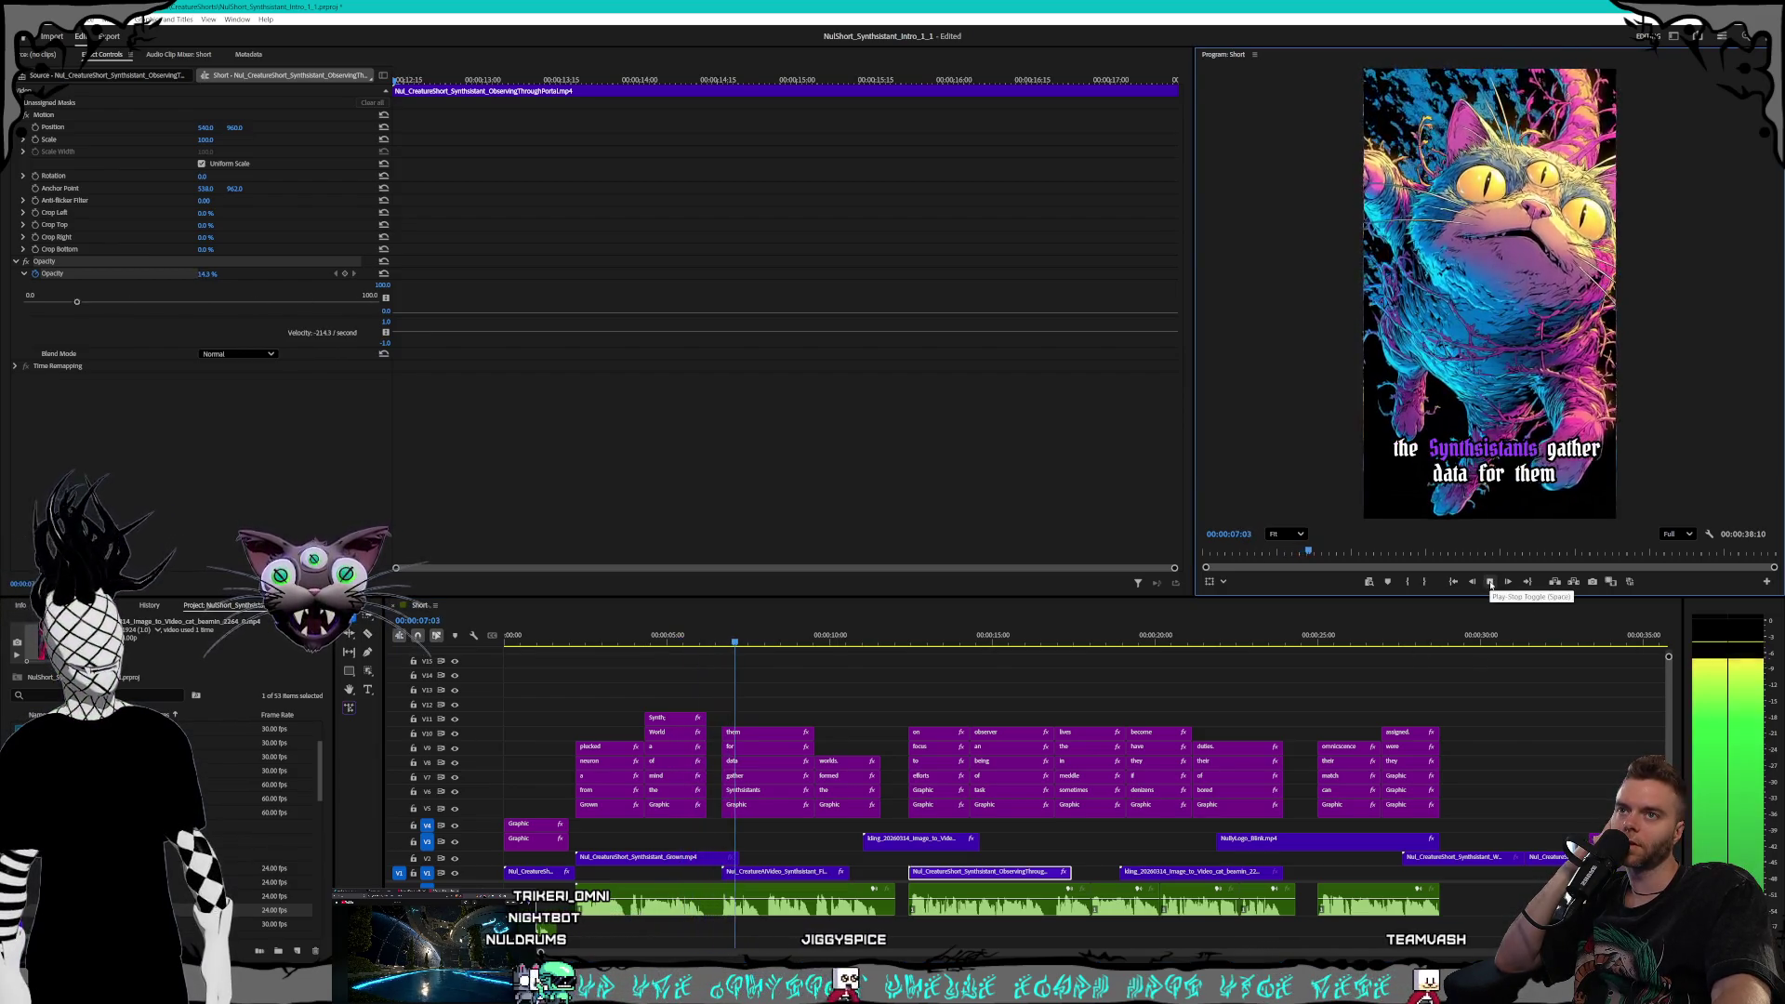
key(space)
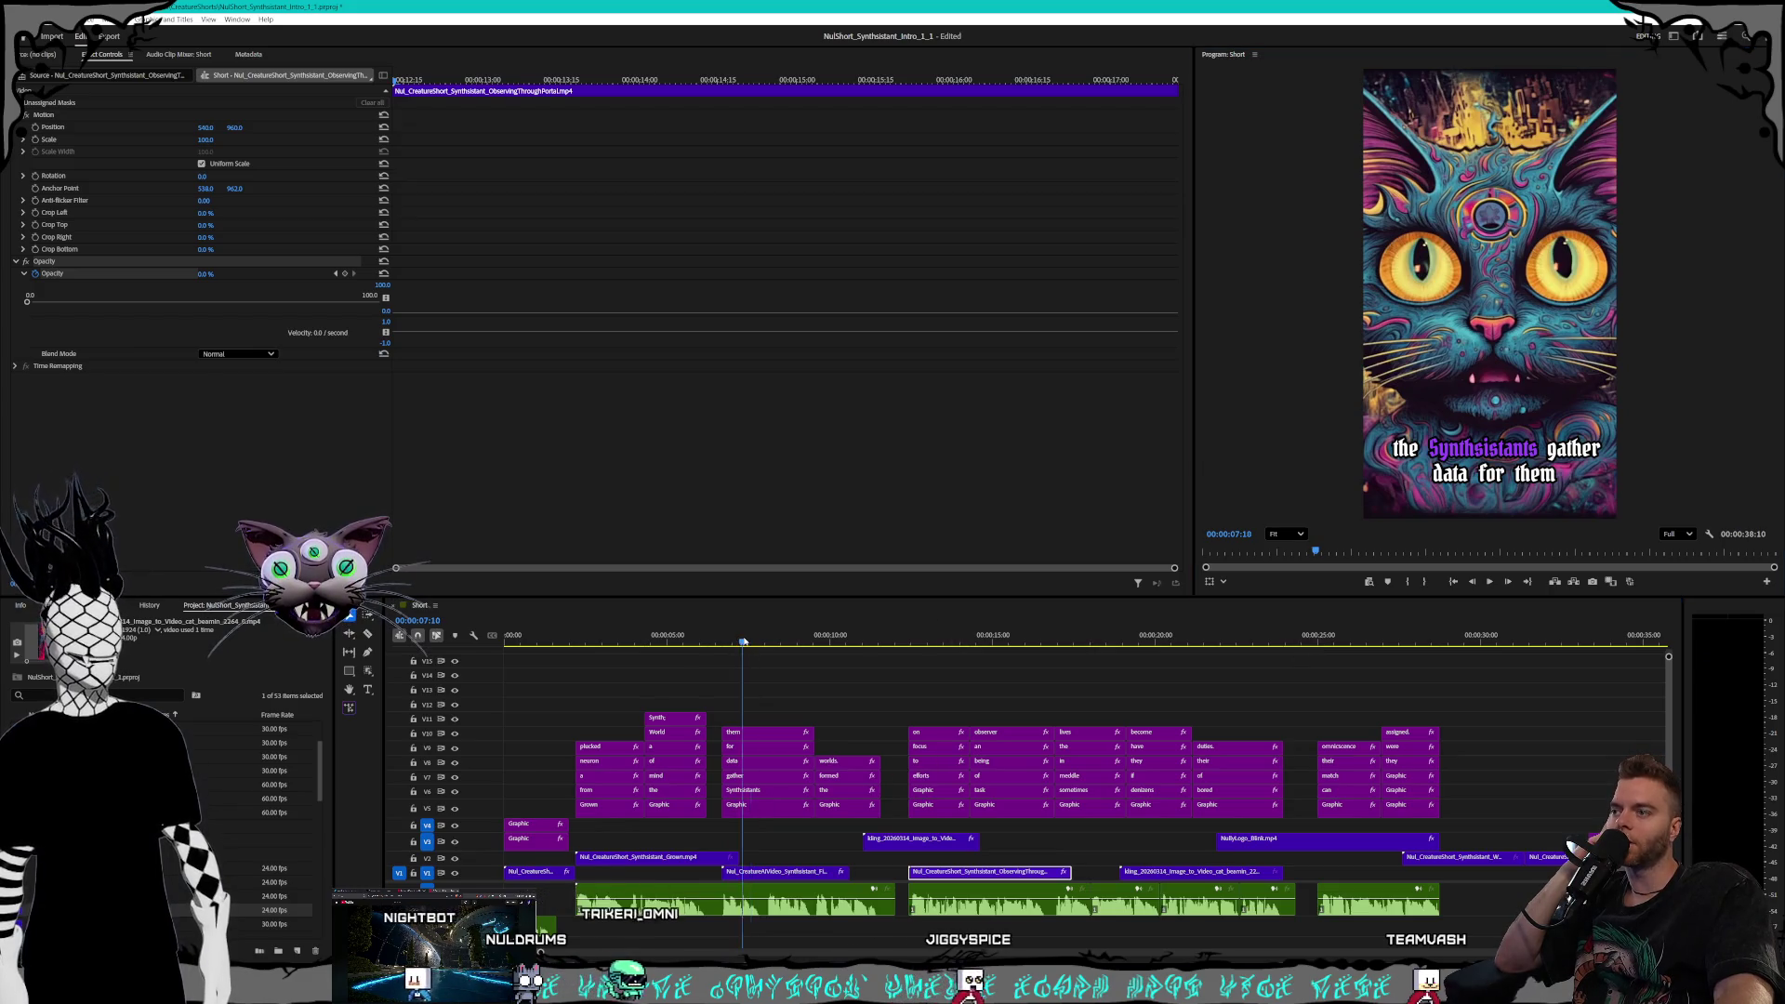
click(725, 641)
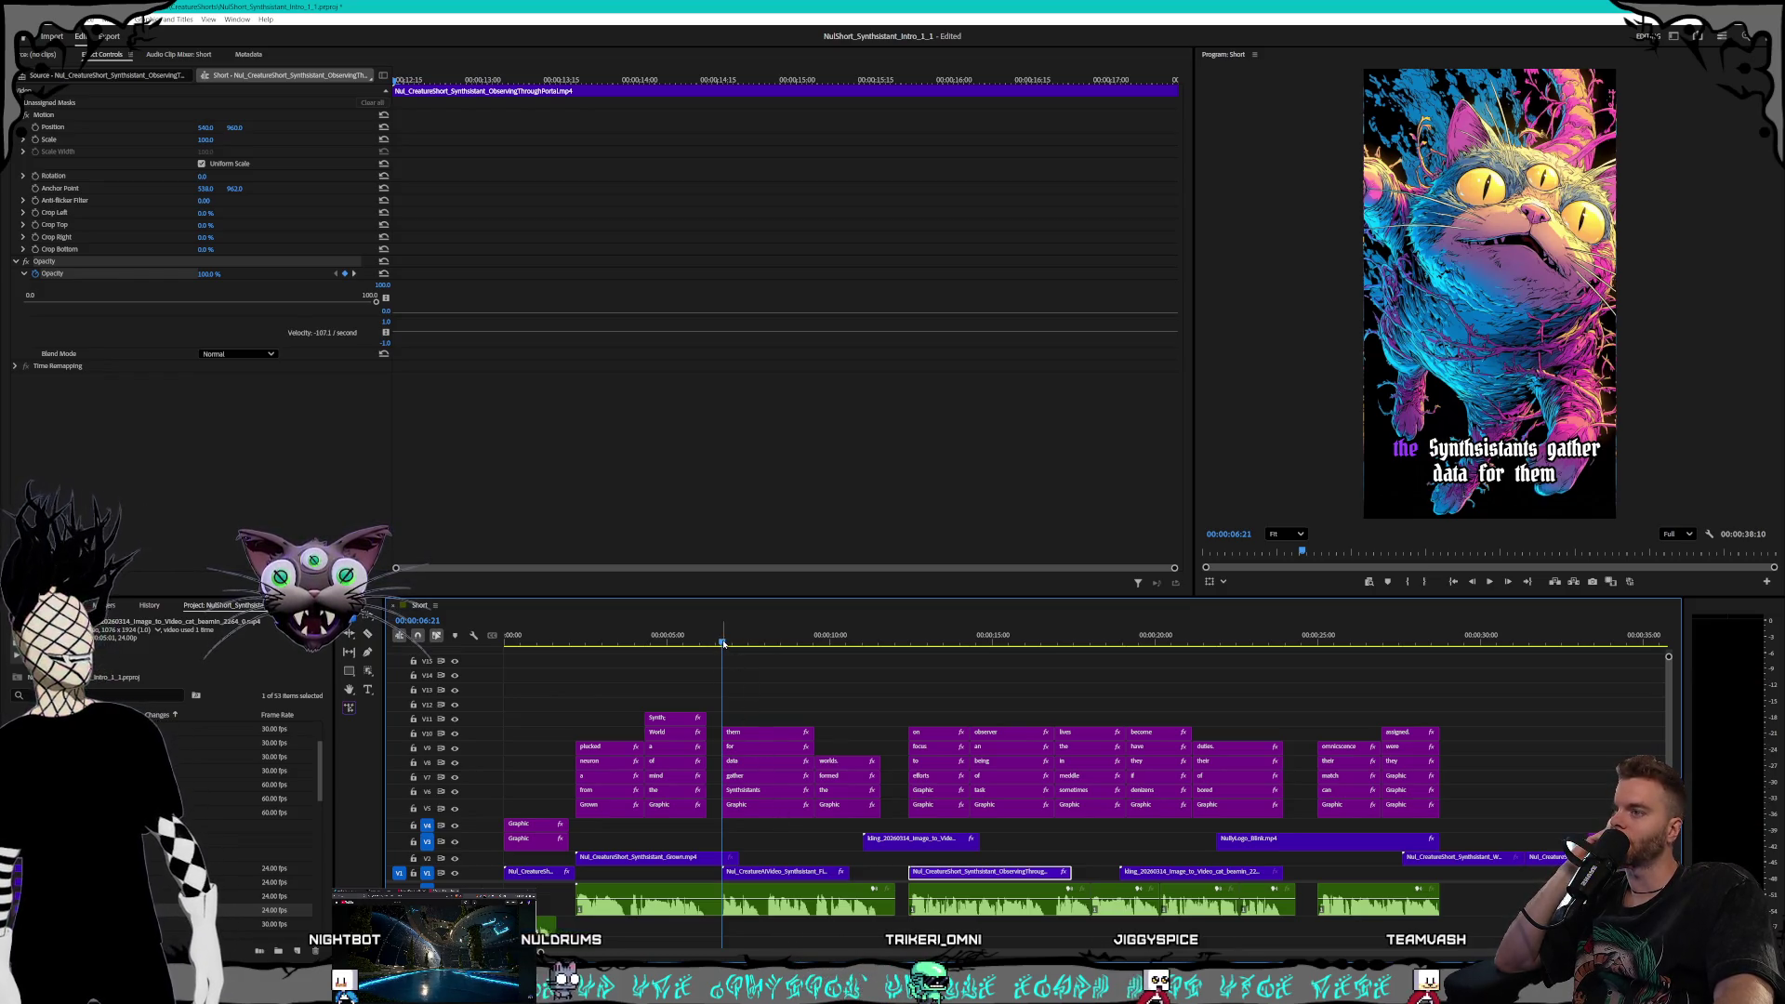
drag(724, 643, 731, 643)
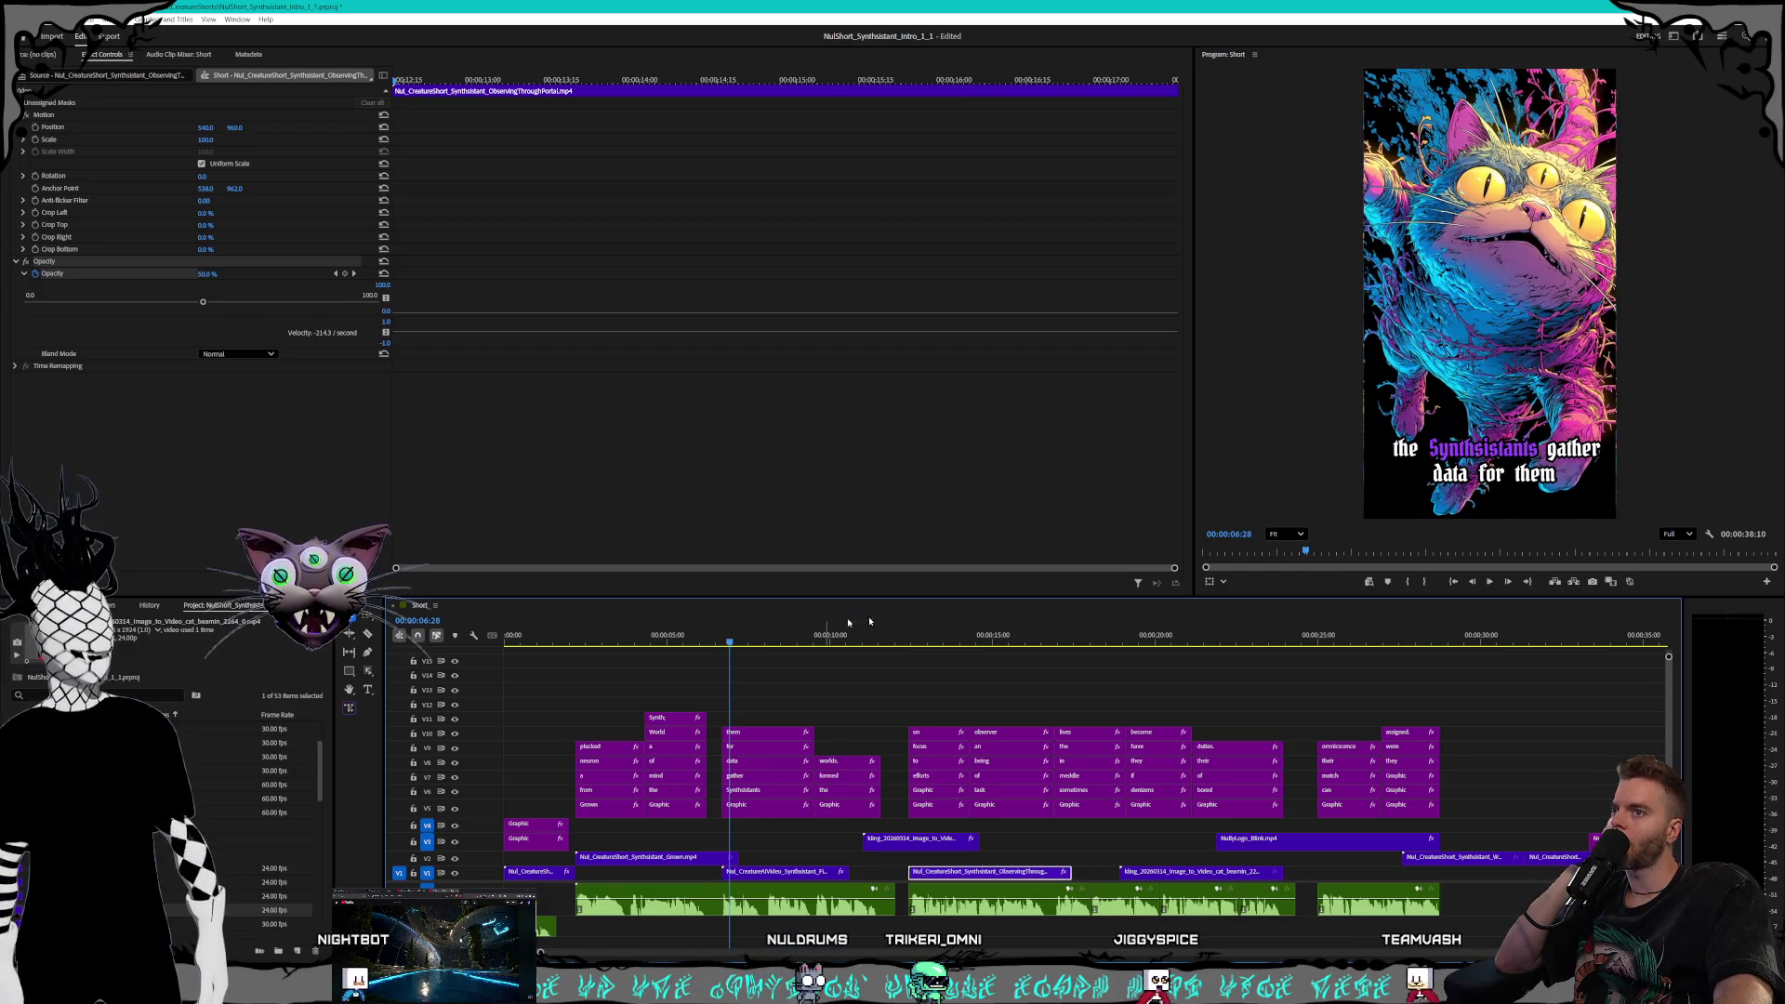
click(1065, 546)
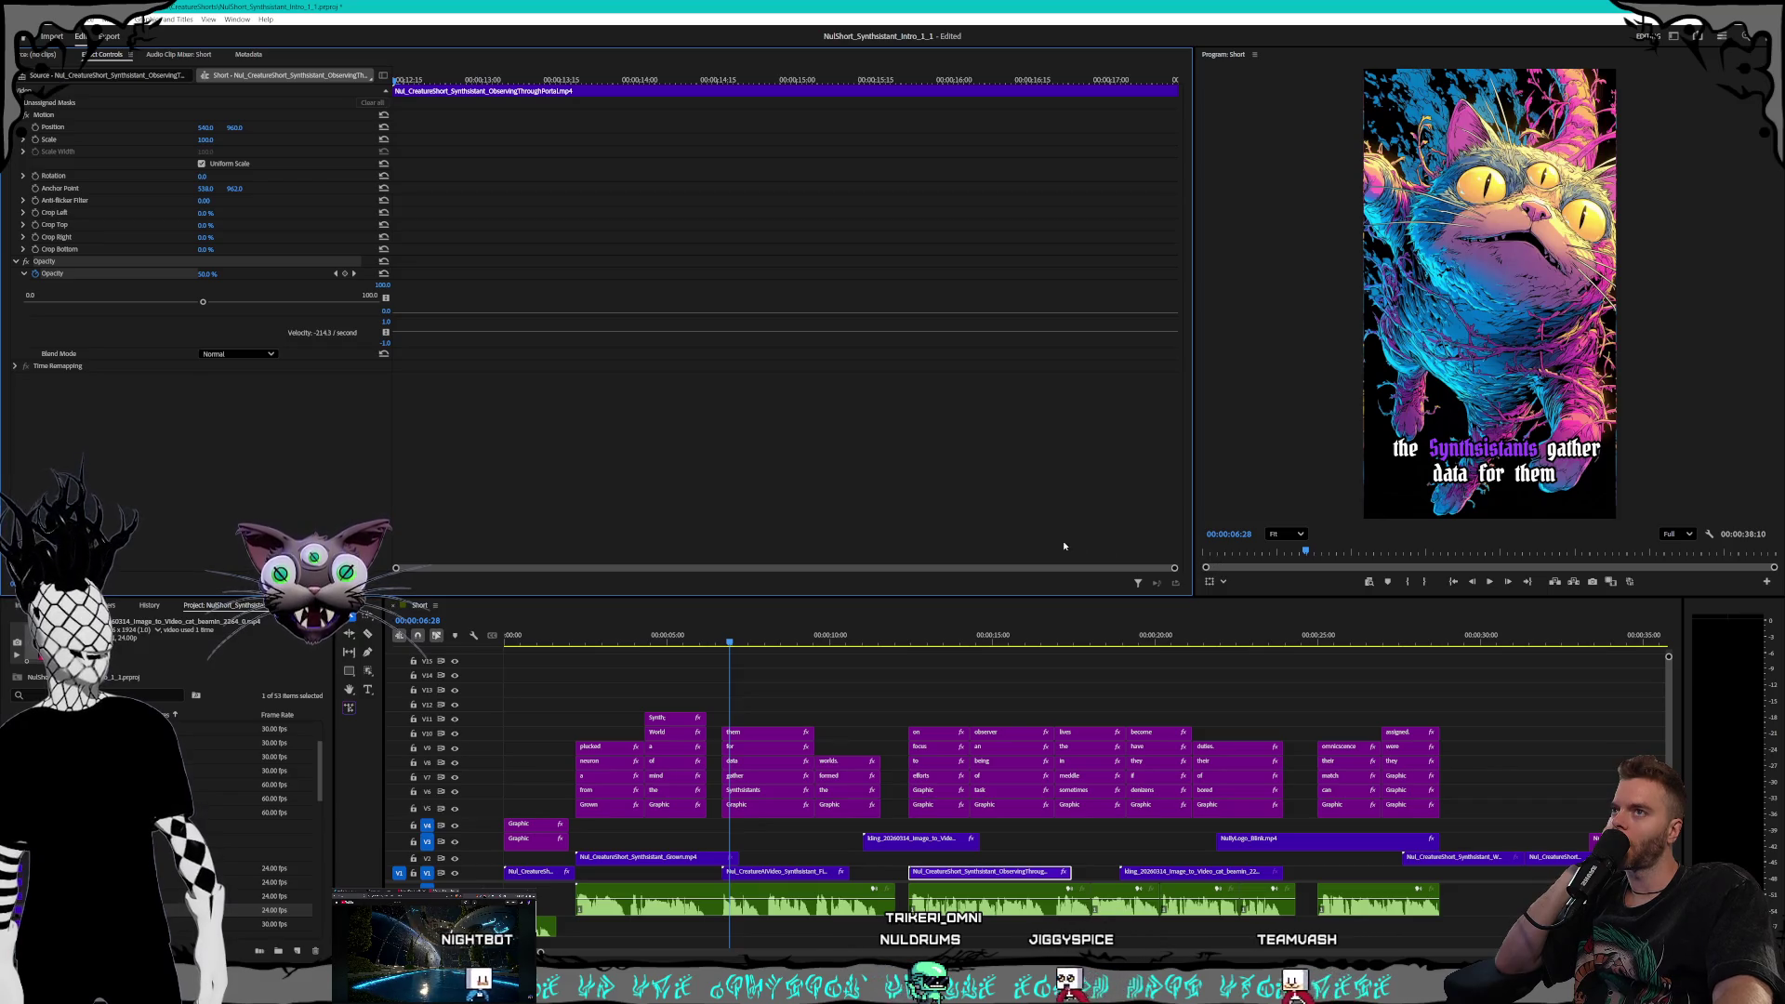
Keyframe the Grown clip's opacity, ending at 0% at the very end of the clip
click(724, 643)
click(687, 859)
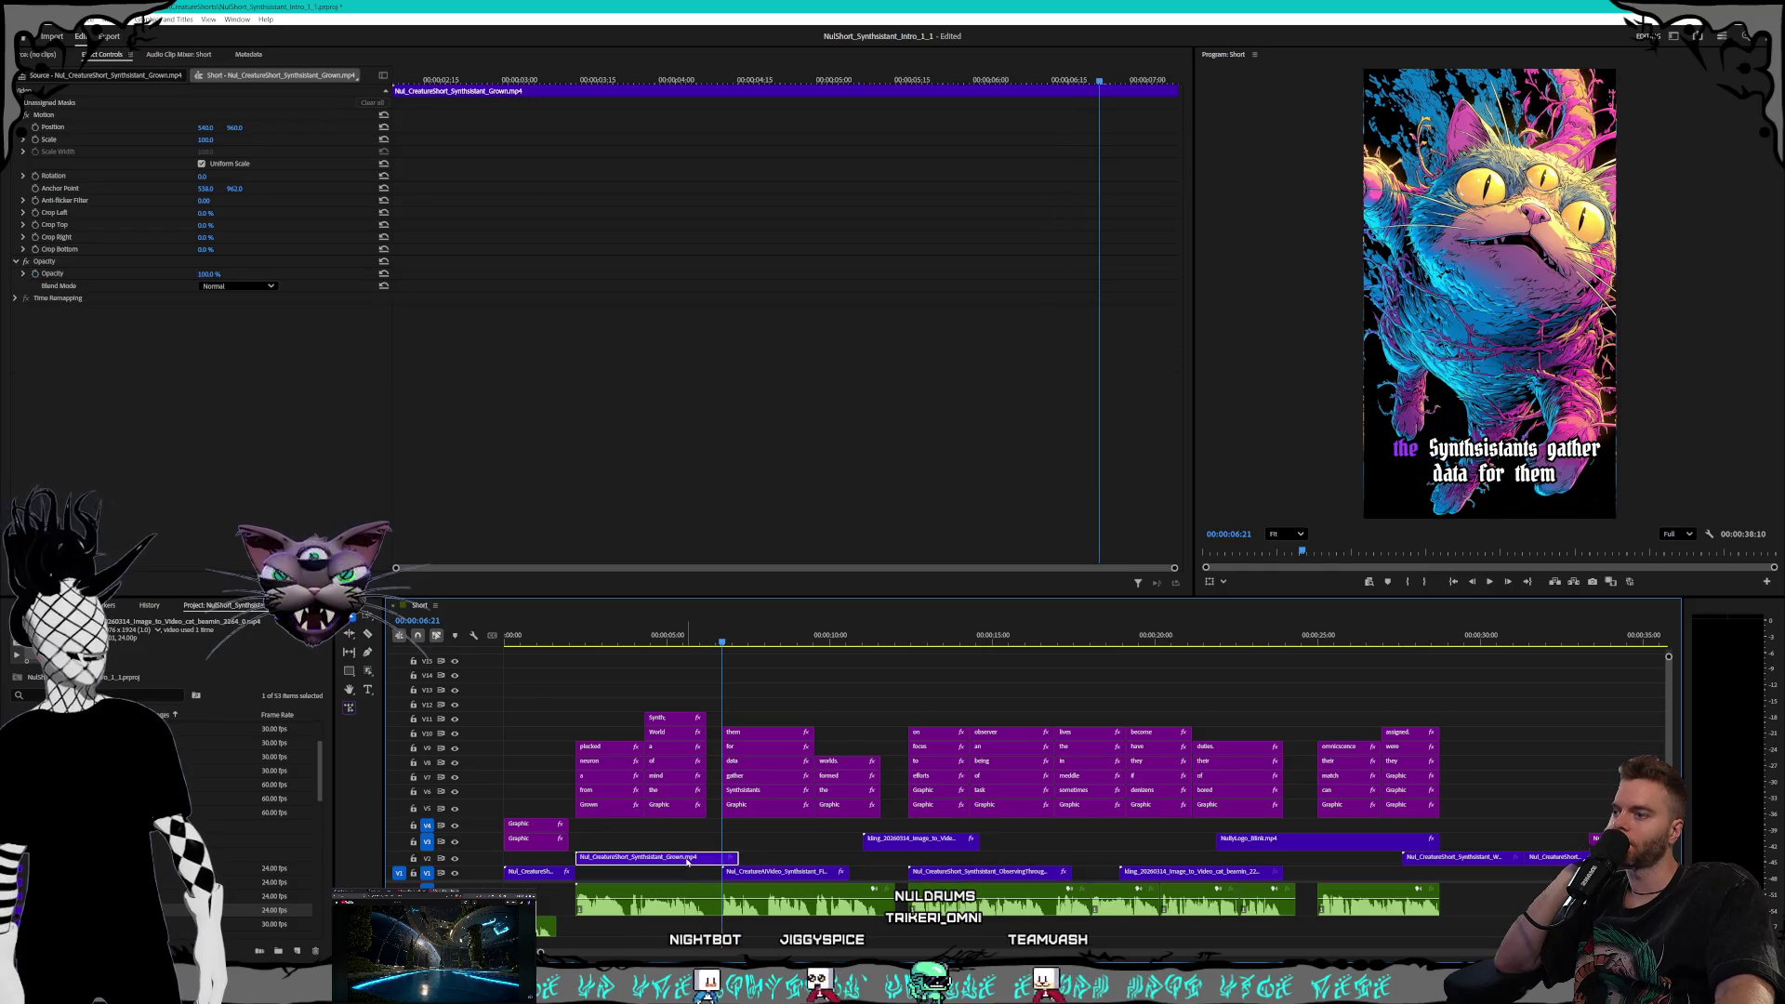
click(769, 874)
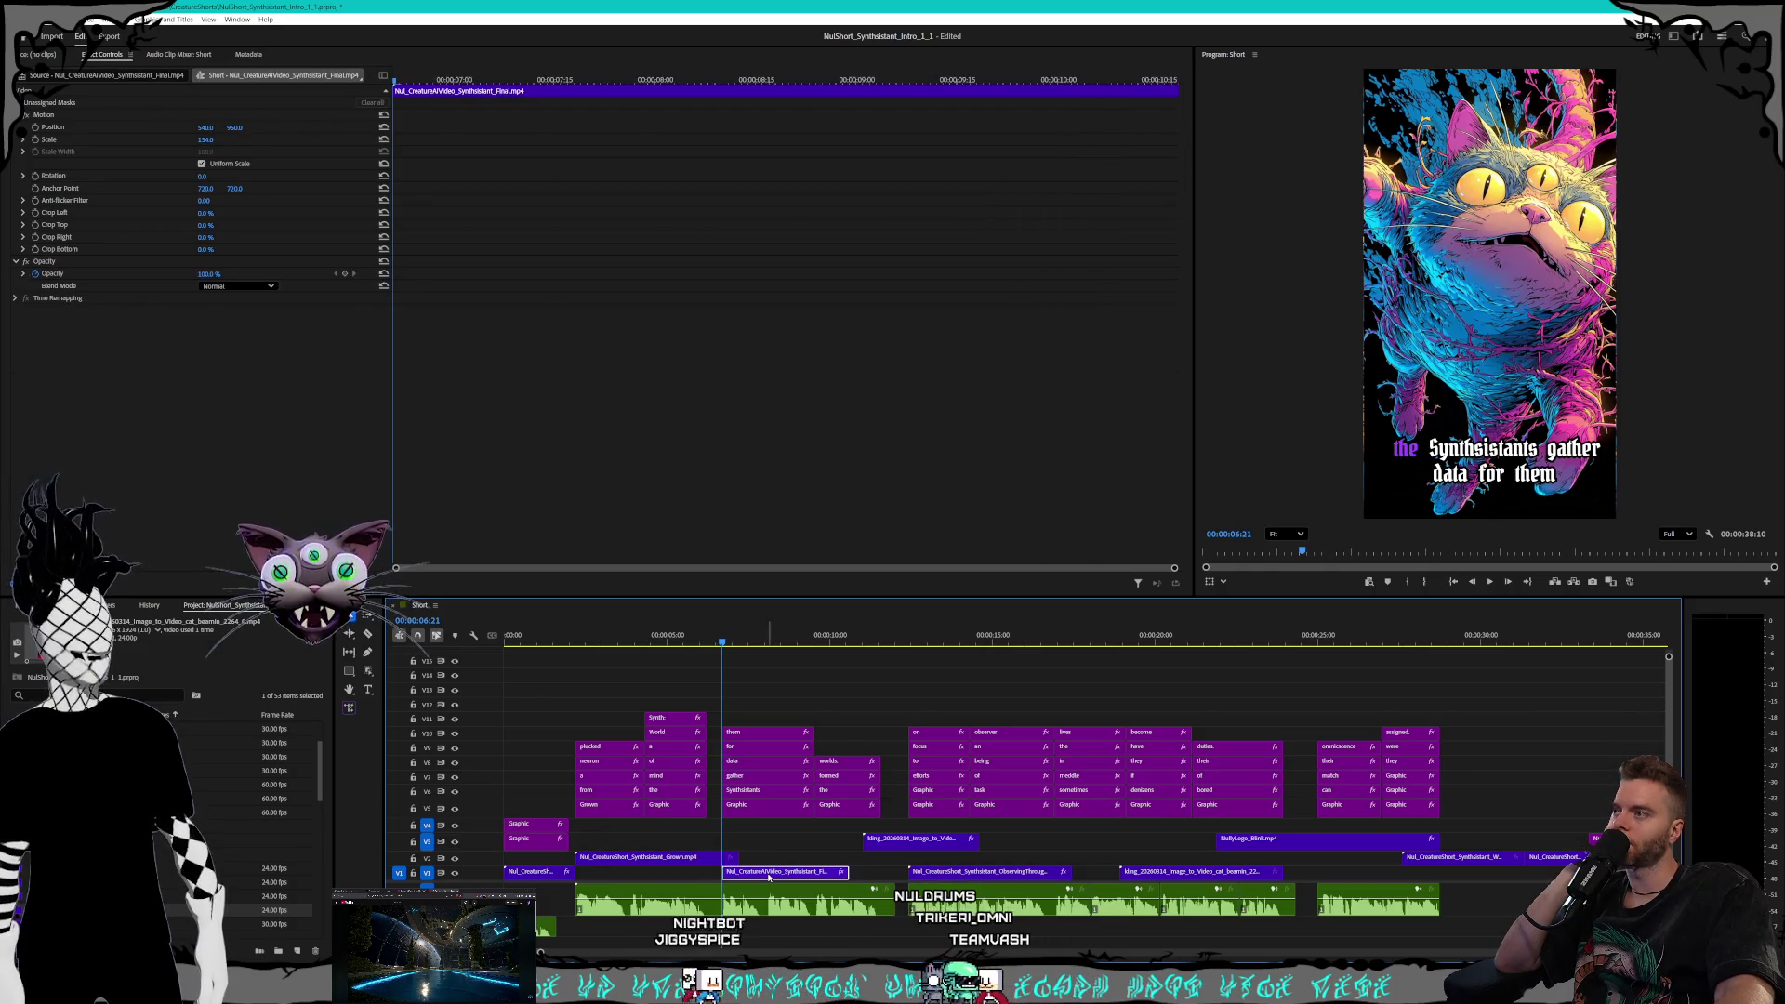
click(676, 860)
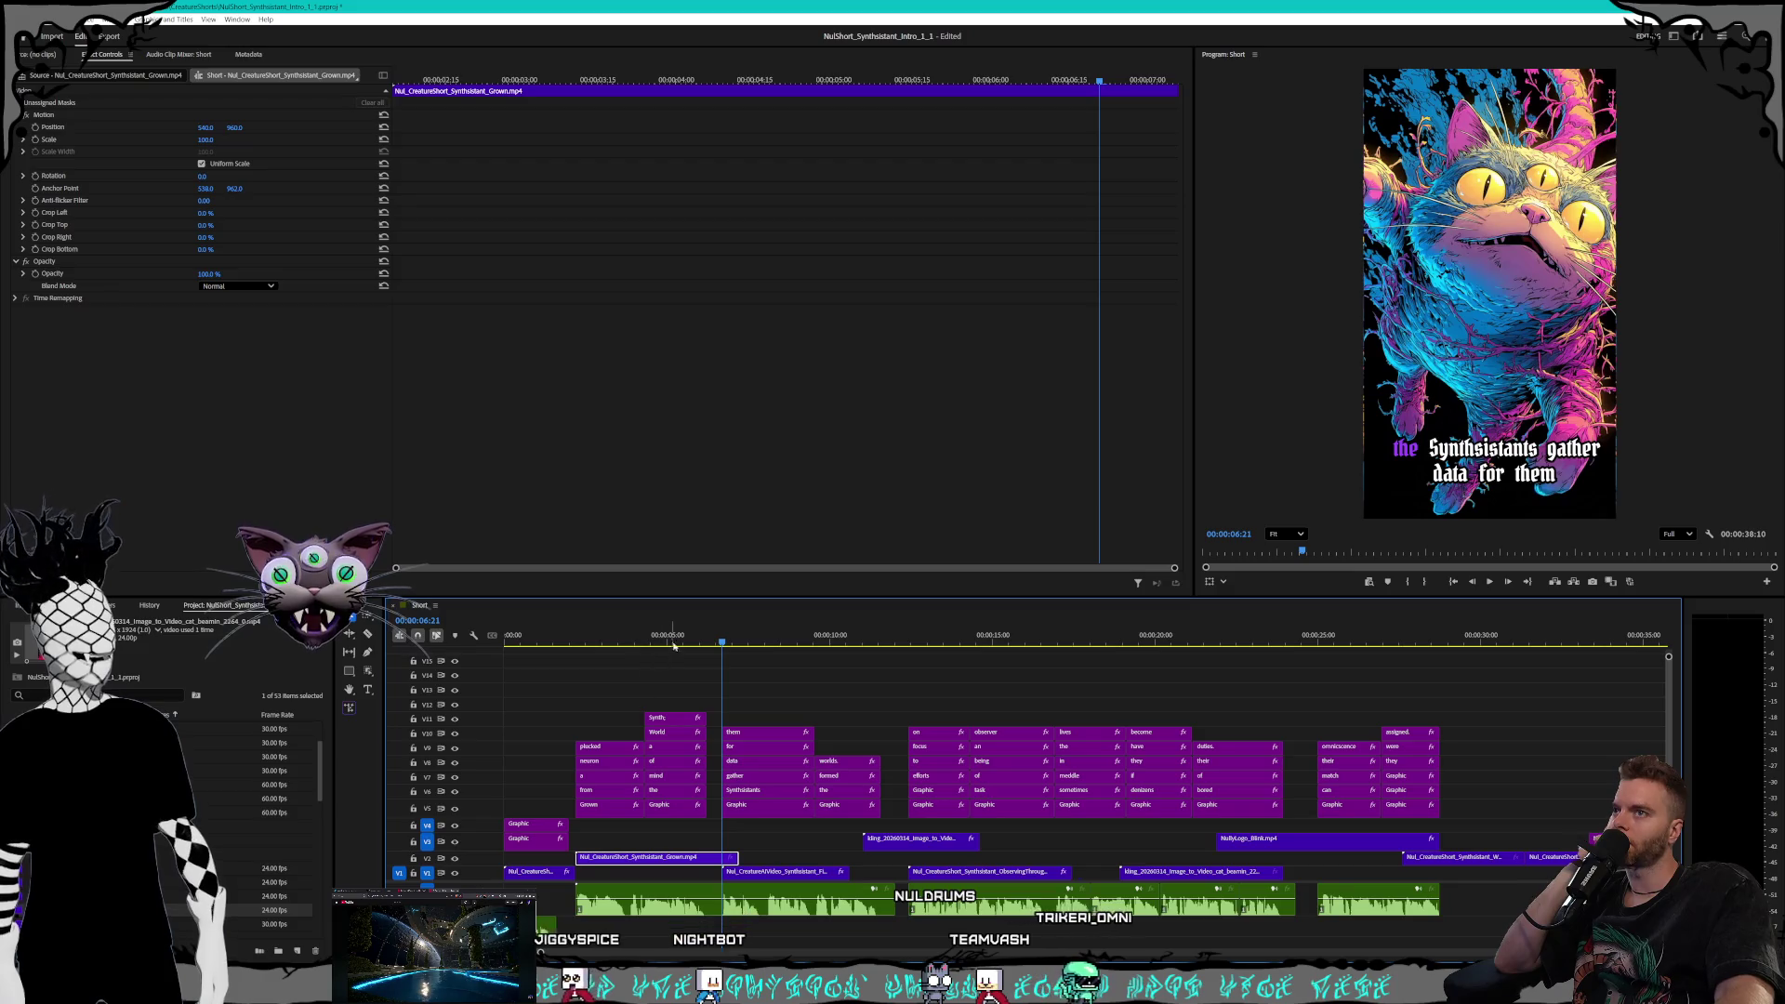
click(36, 274)
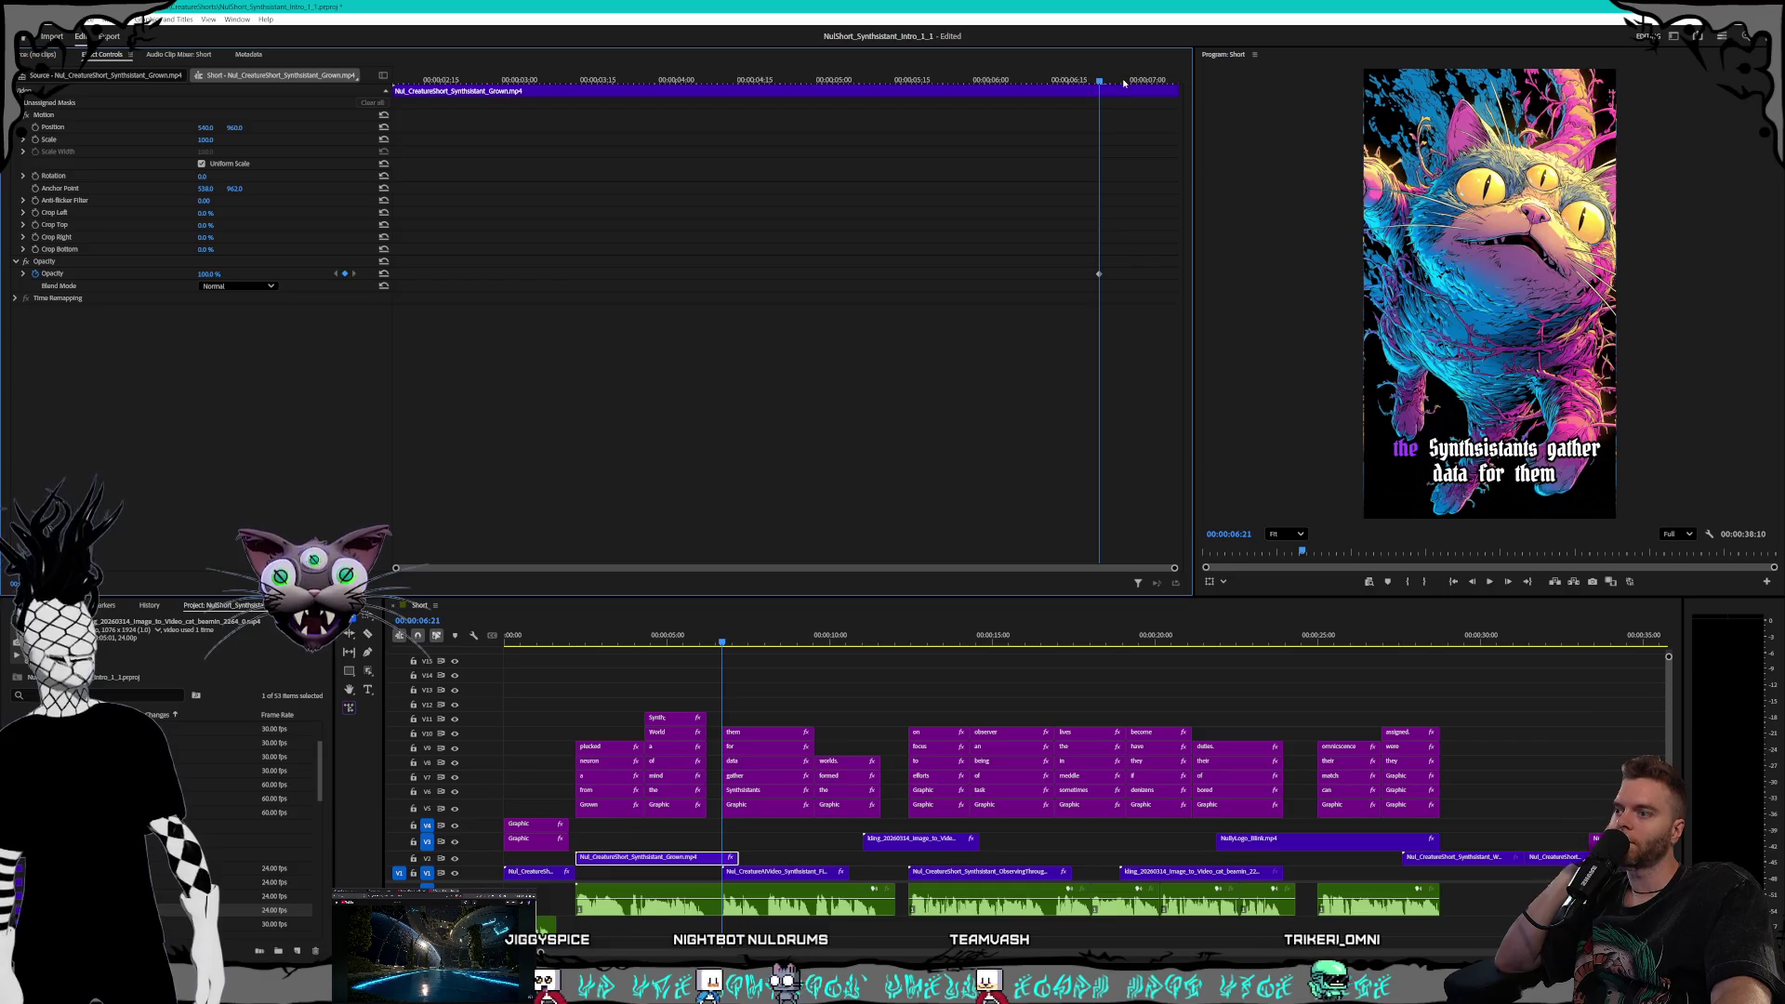
drag(1122, 84, 1190, 82)
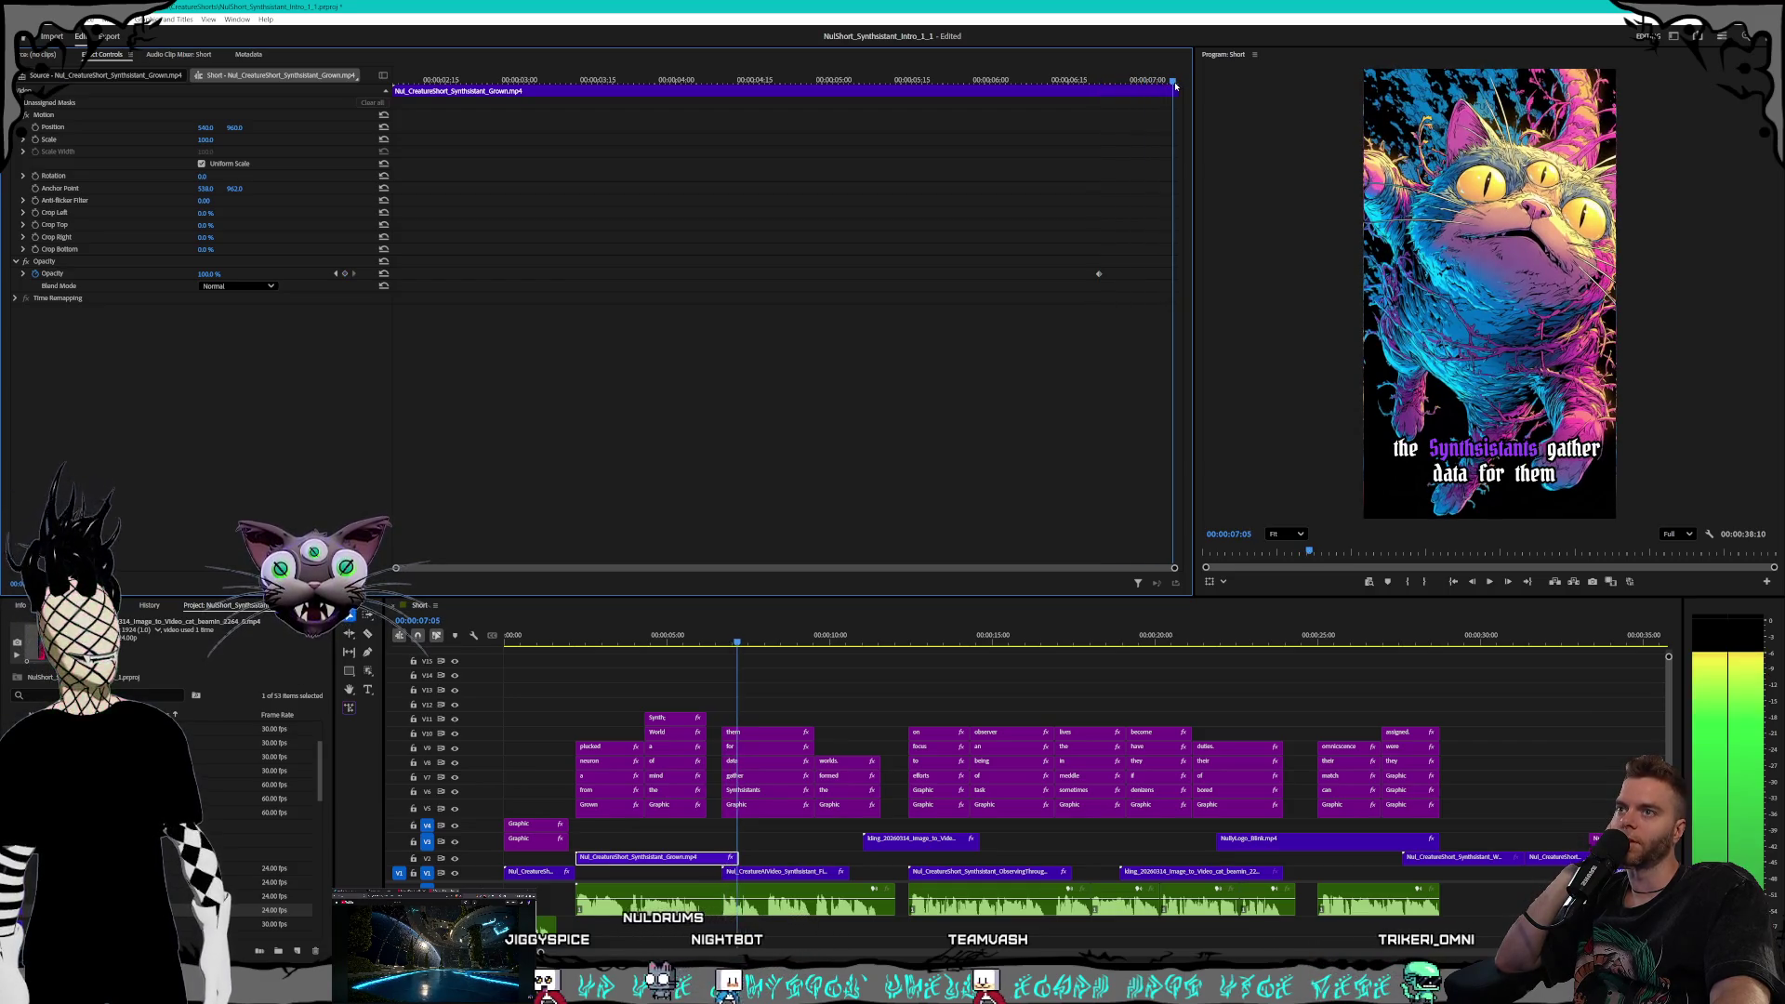
click(344, 274)
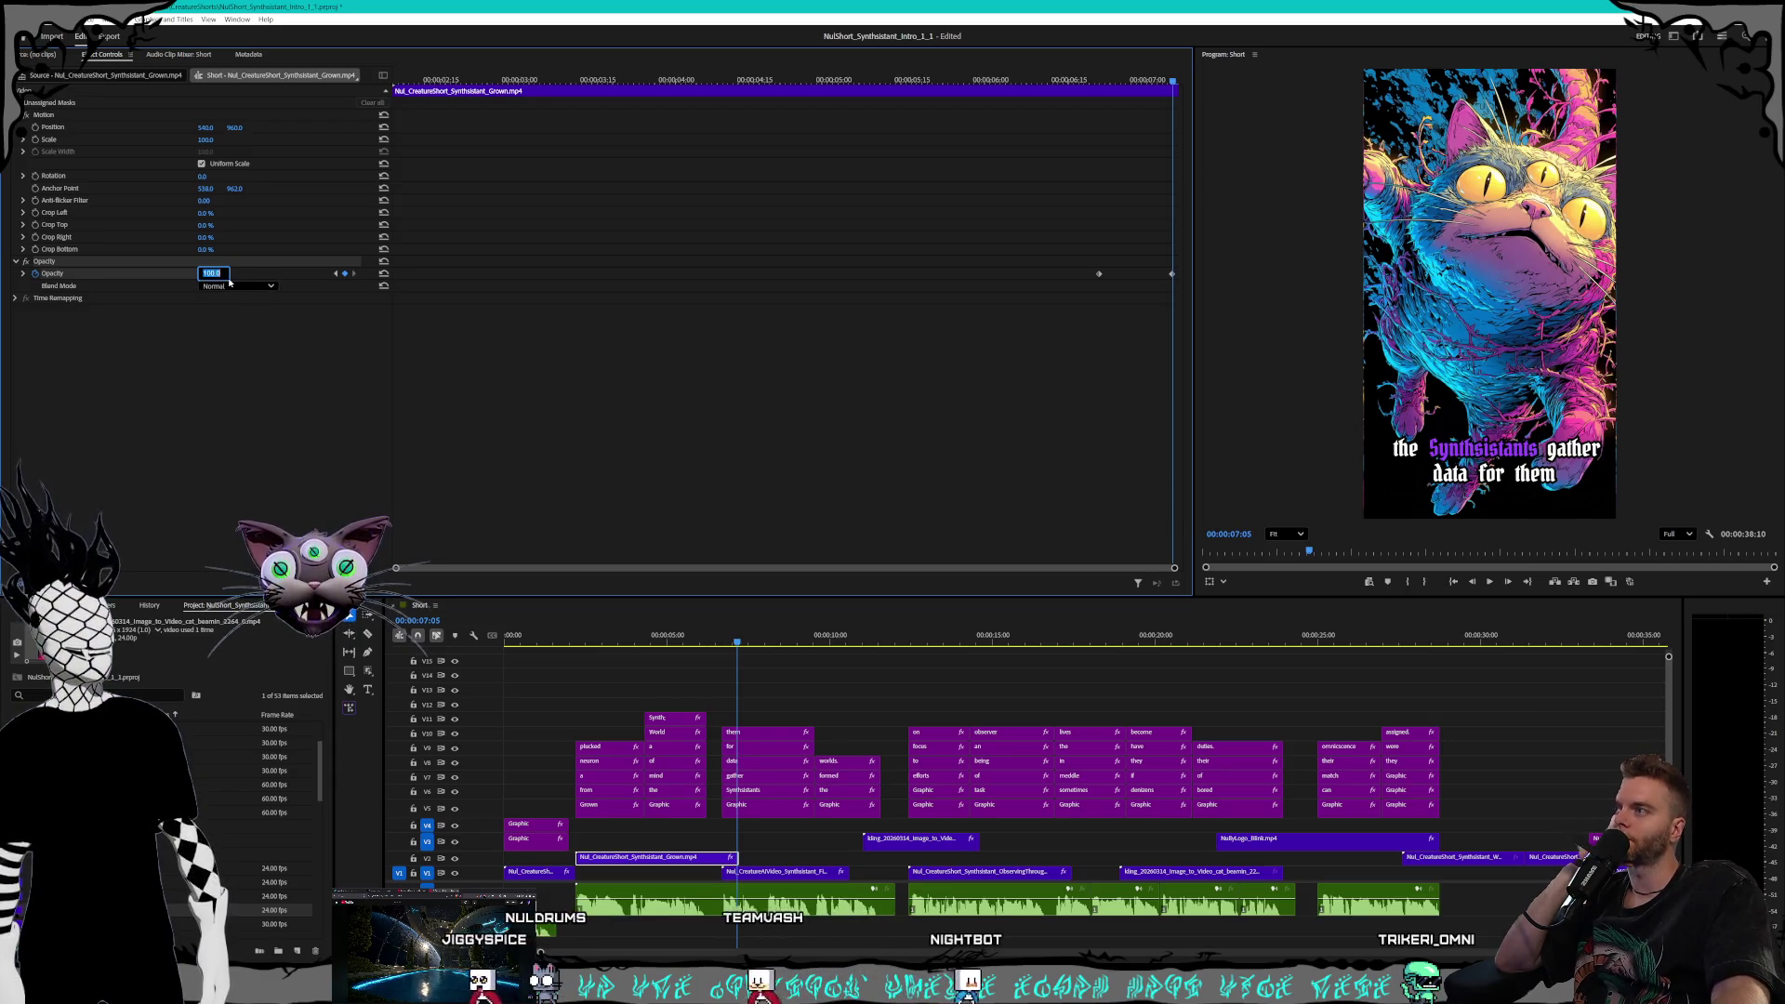
text(0)
key(Return)
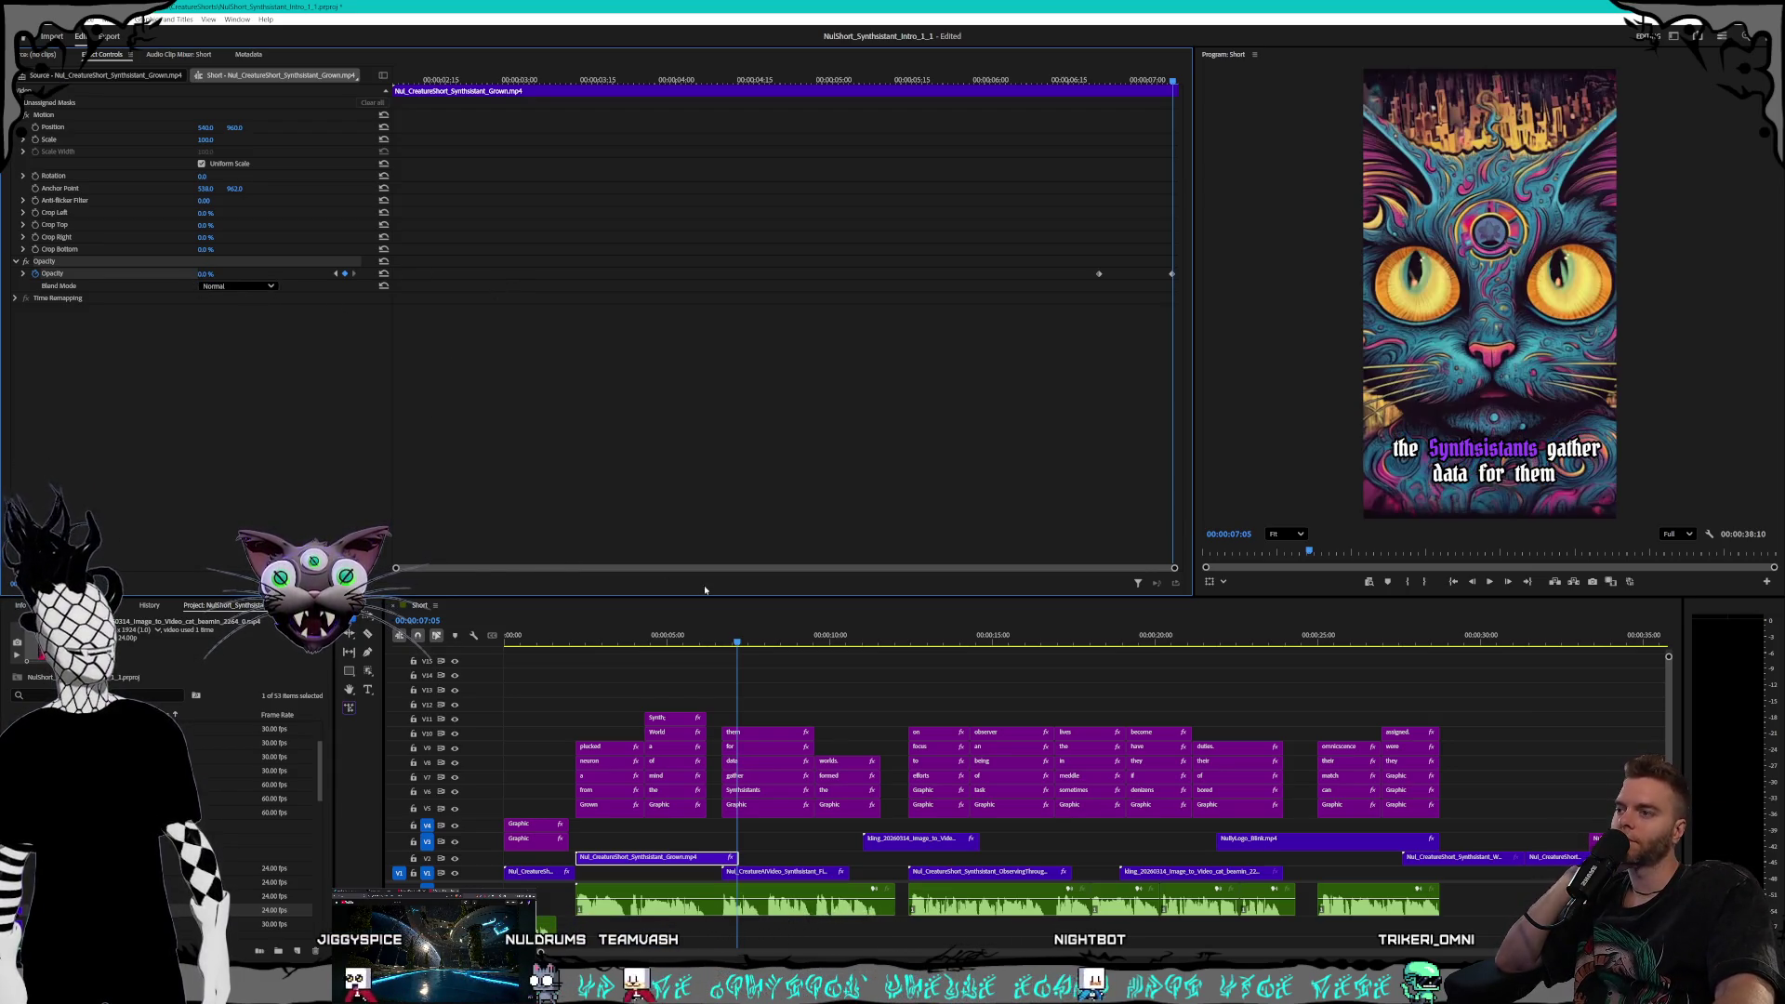
Rewind to the neuron clip and play back the Grown clip's fade-out
click(724, 640)
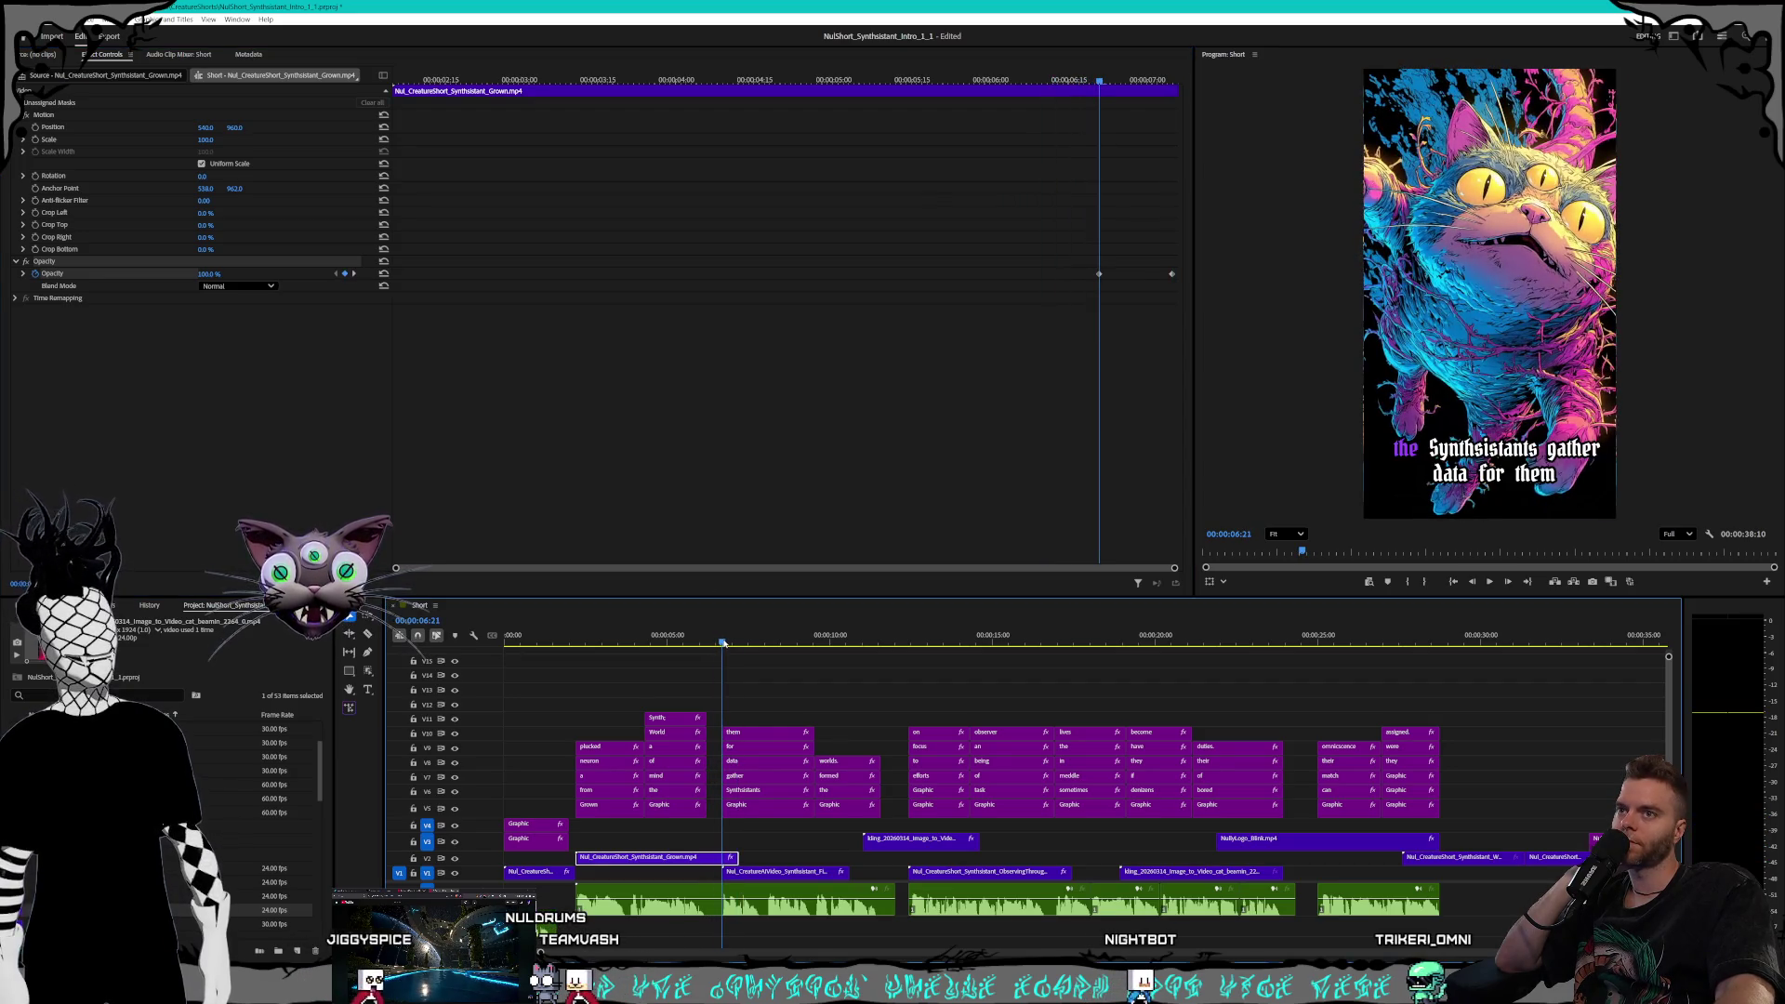
click(639, 640)
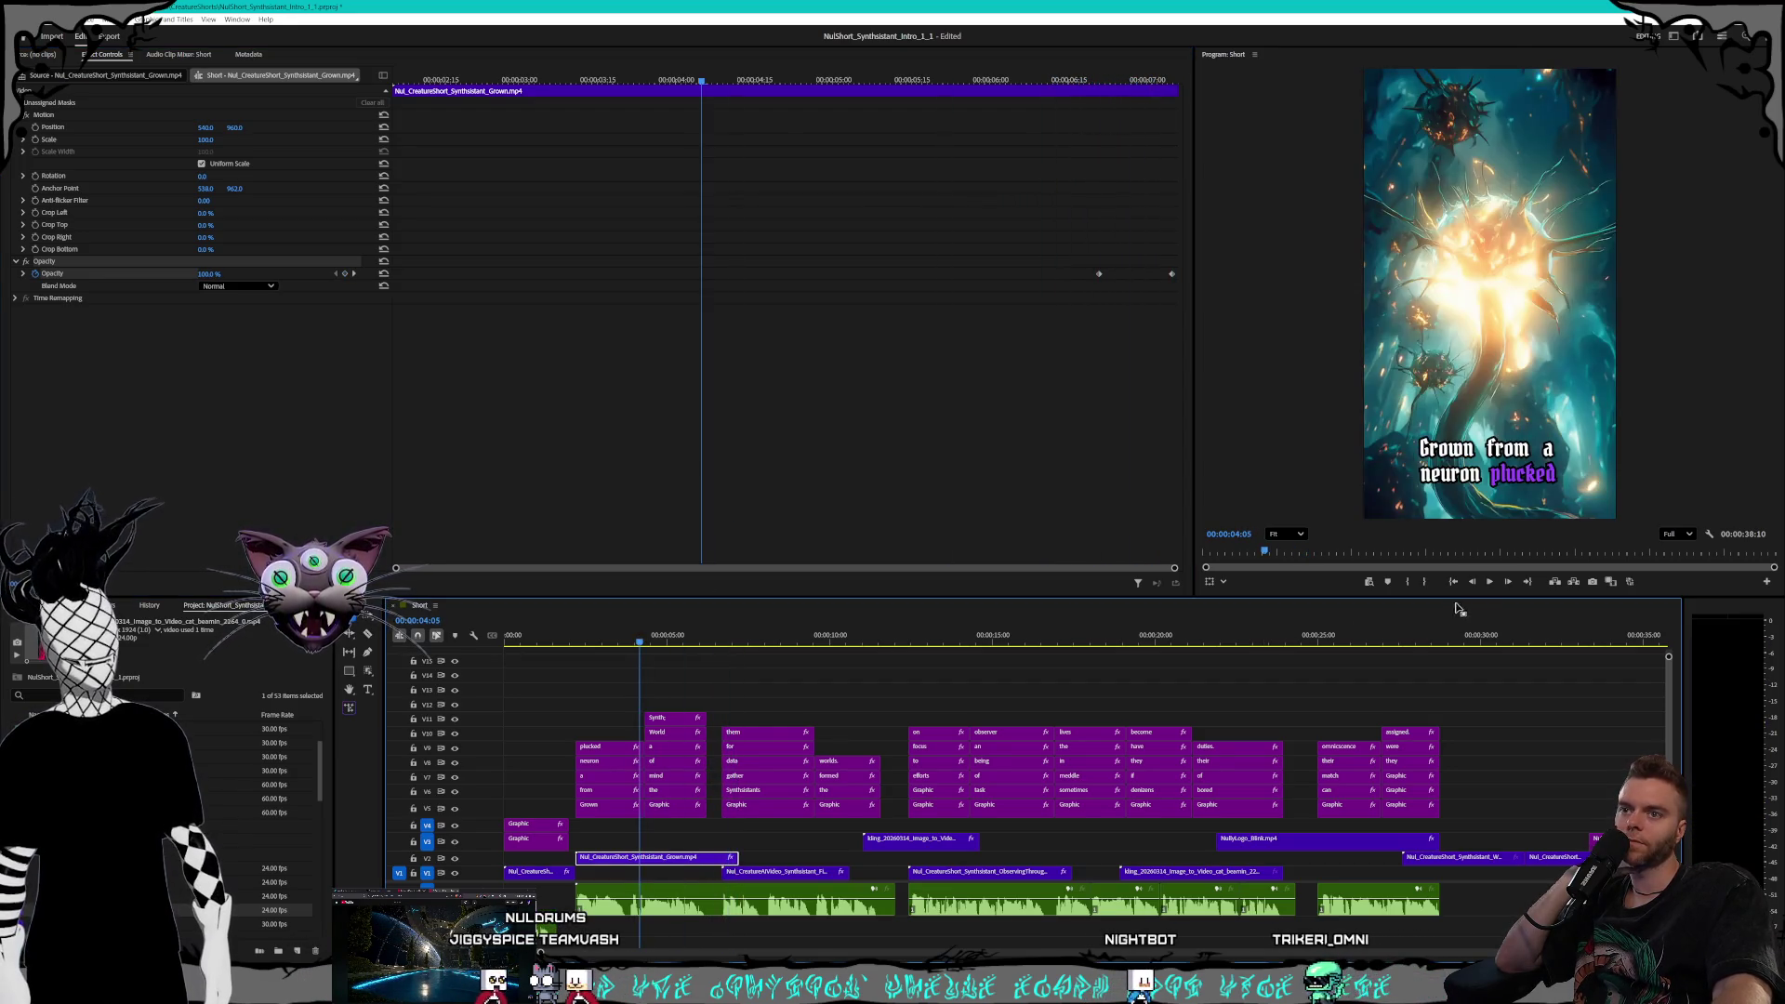
key(space)
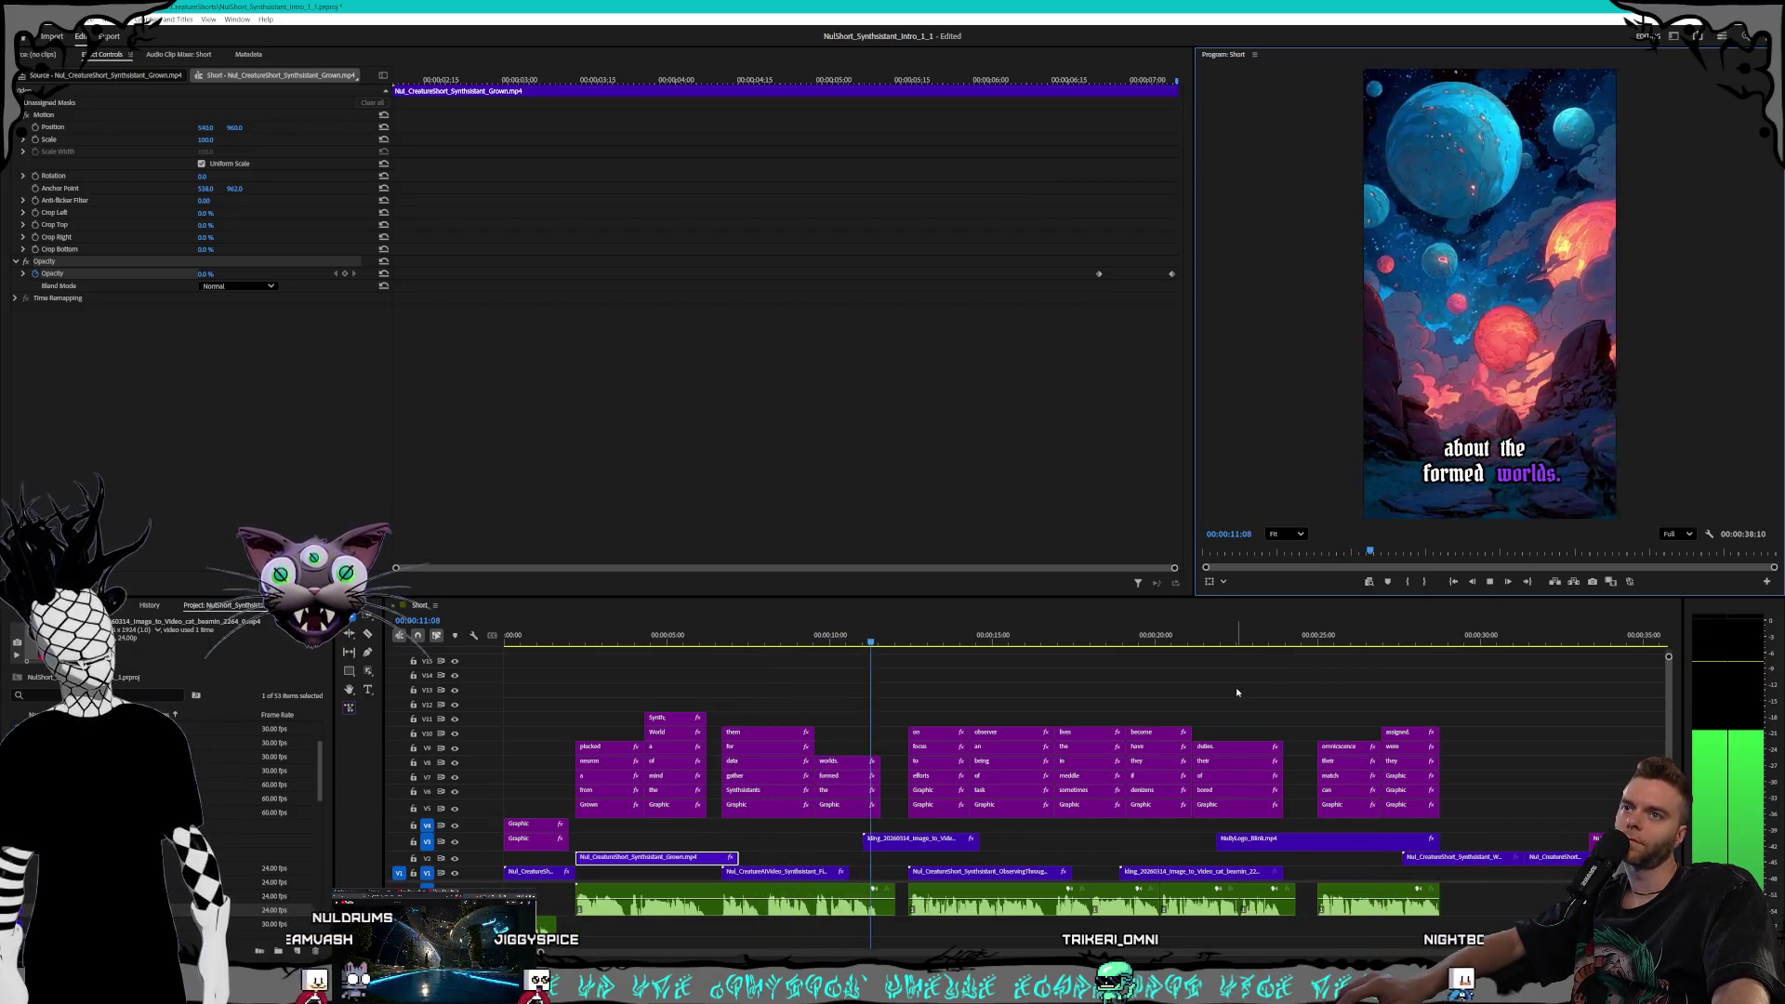
key(ctrl+space)
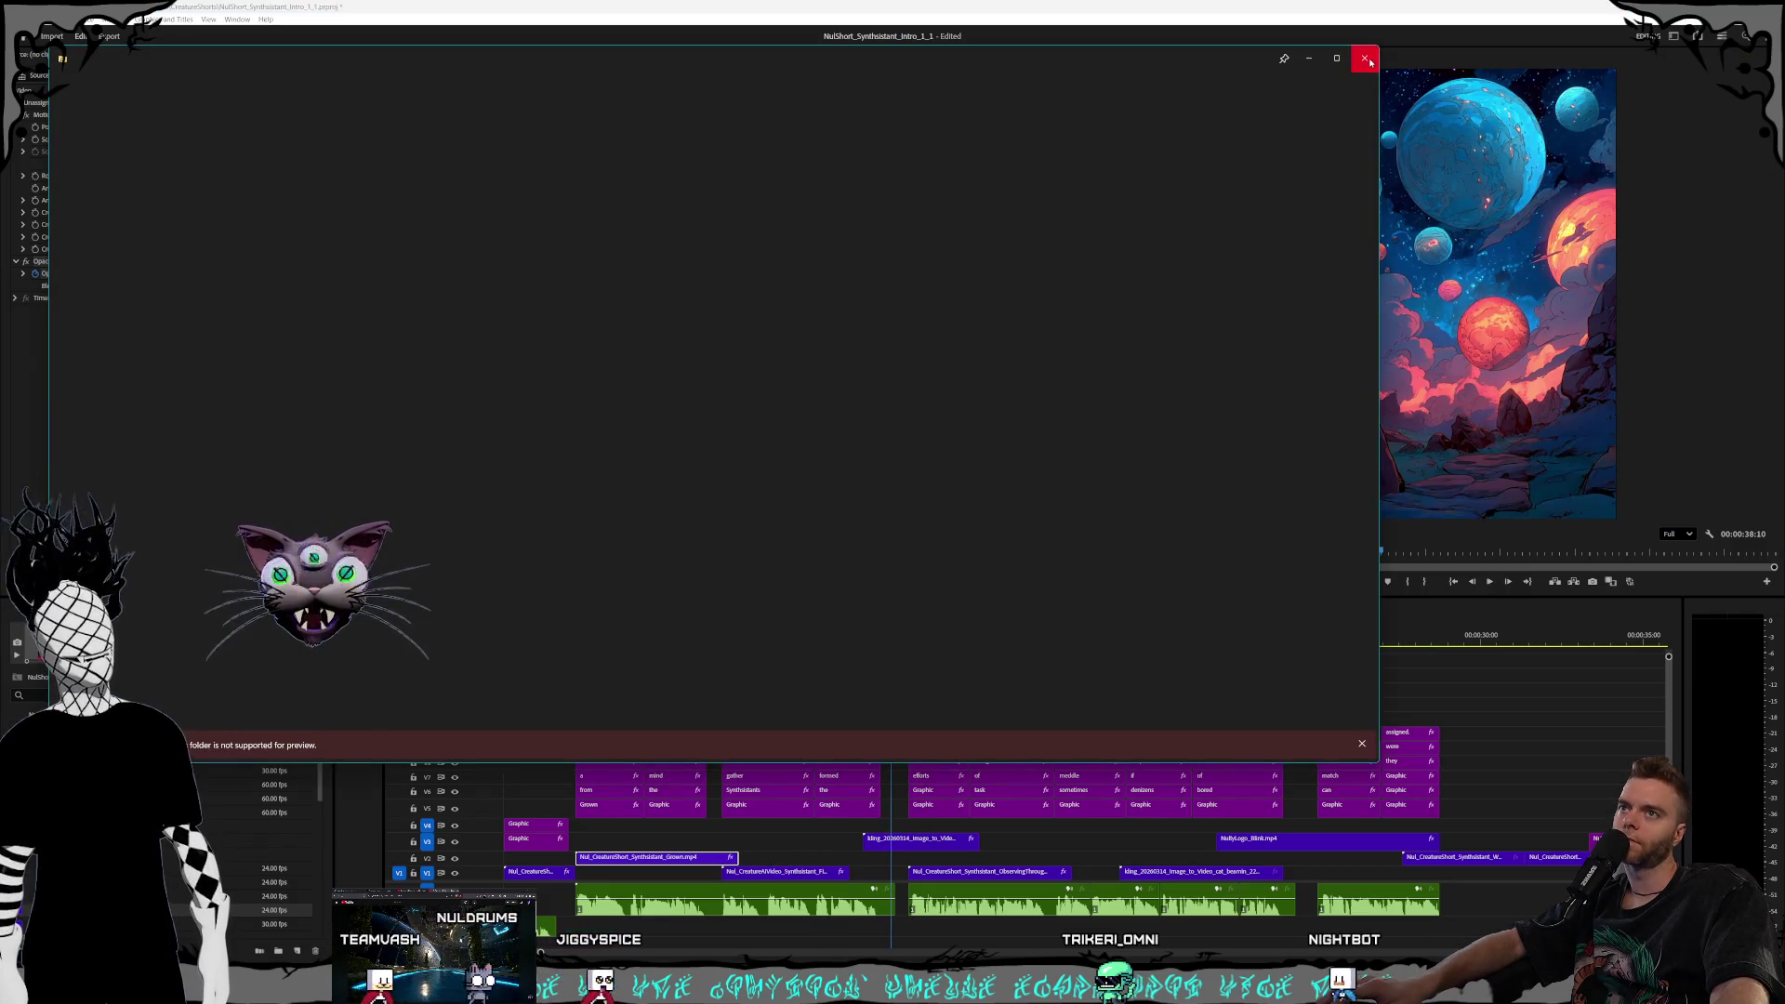
Close the Peek preview window and select the CreatureAIVideo clip on V1
click(1365, 59)
click(769, 874)
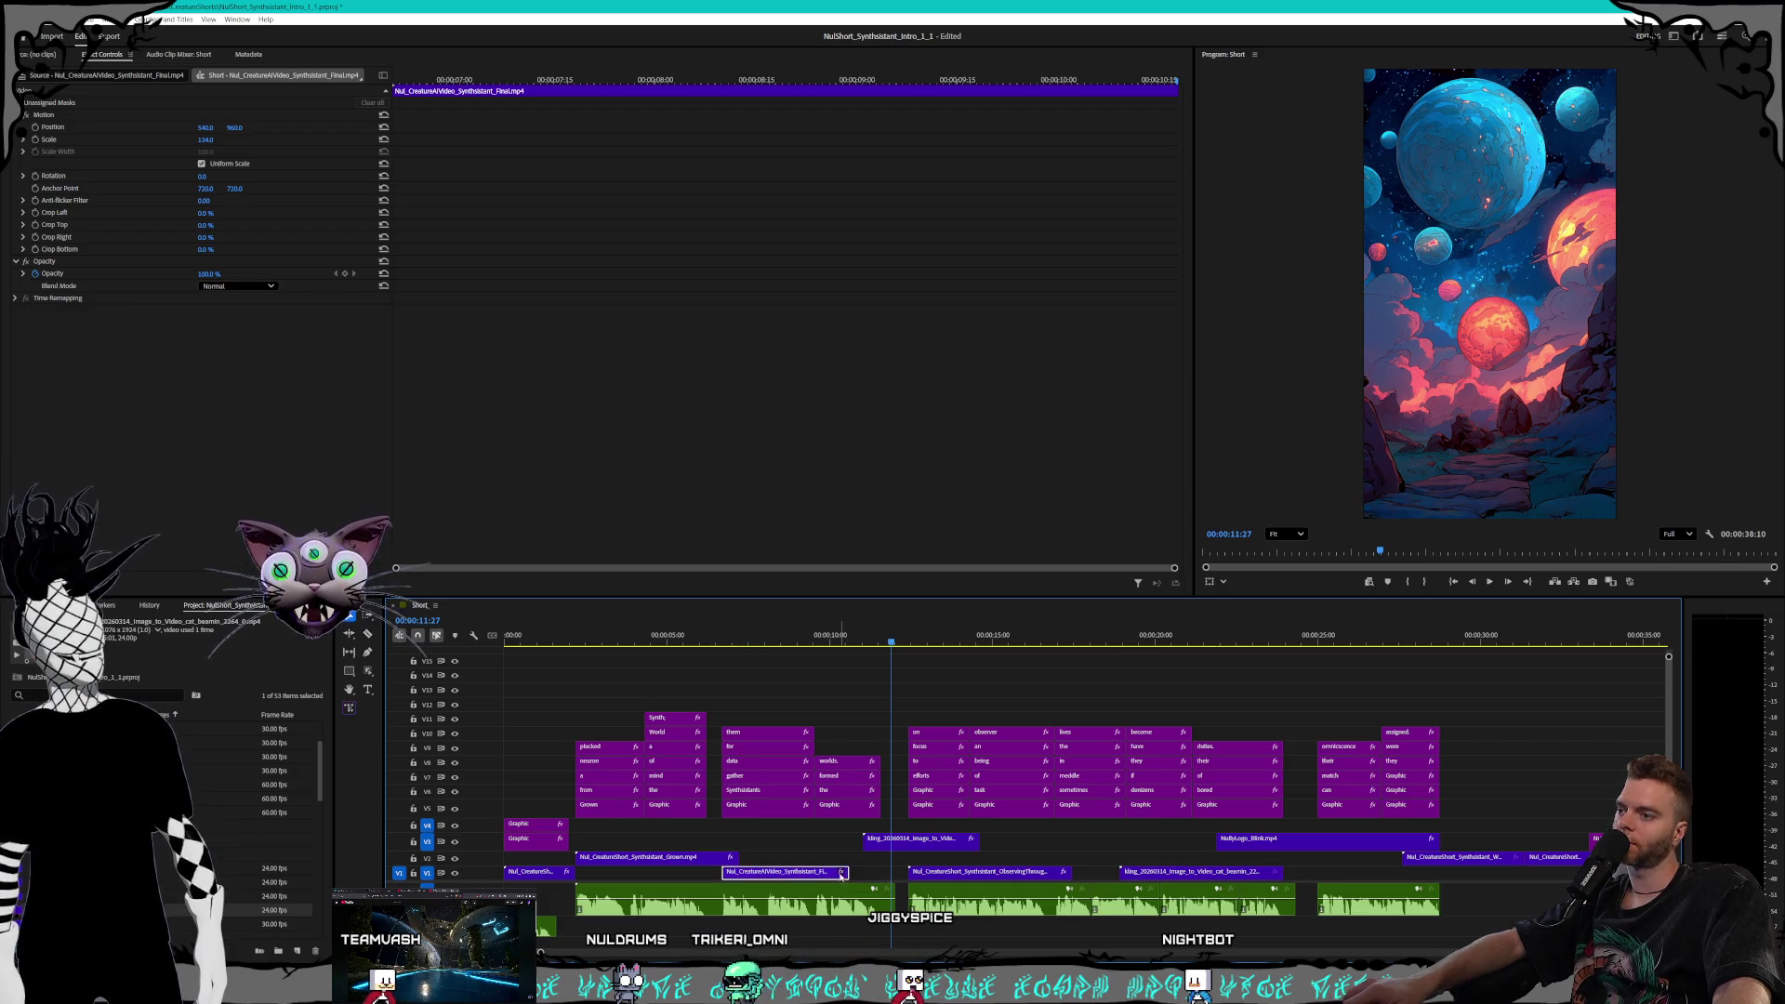
Extend the end of the V1 CreatureAIVideo clip and check the Synthsistants folder
drag(843, 872, 880, 873)
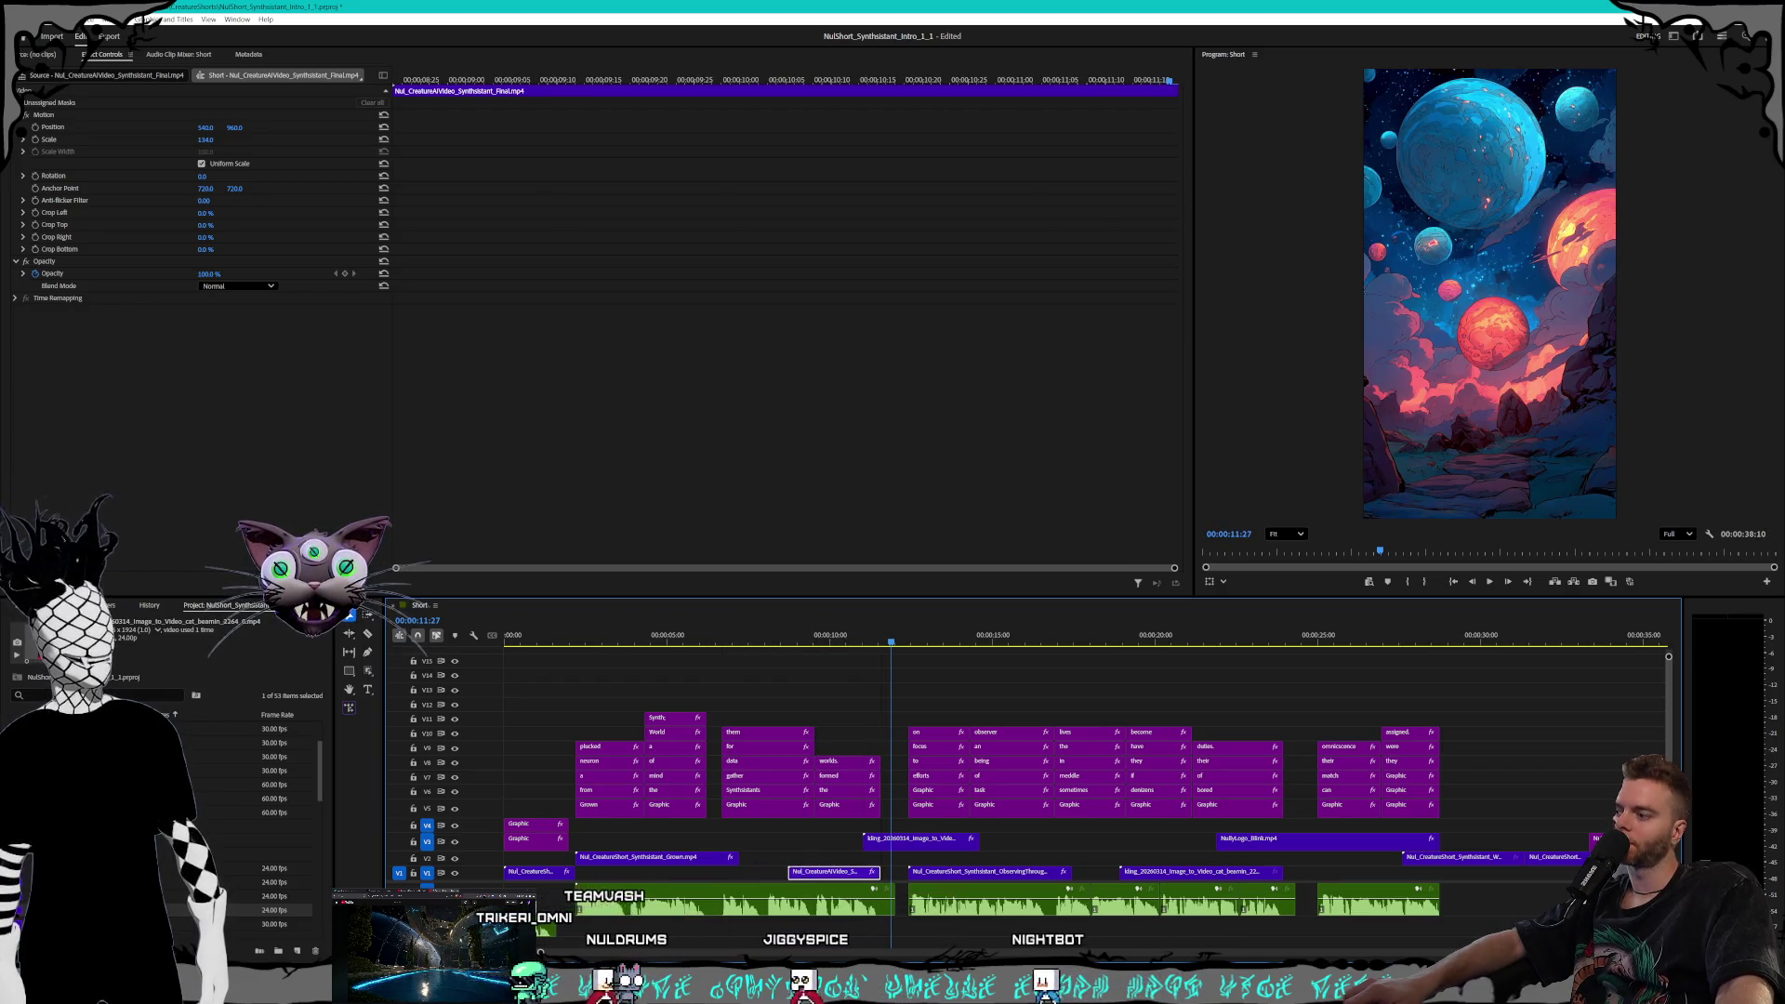
key(alt+Tab)
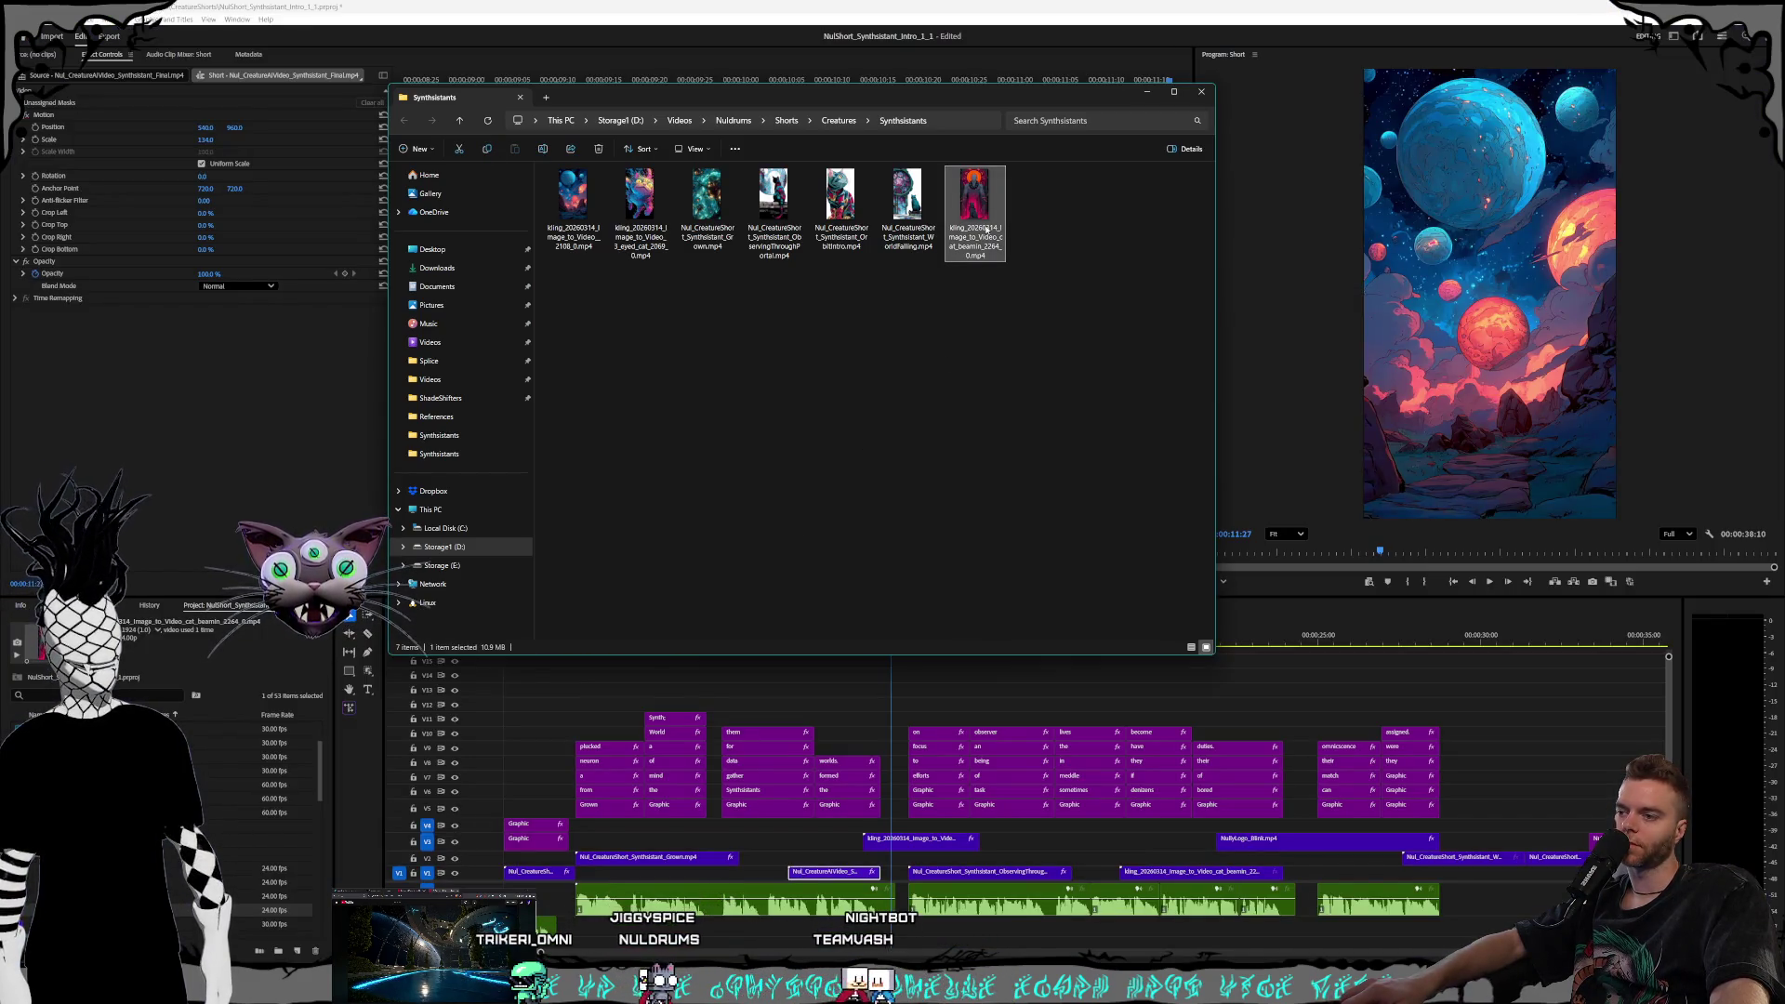
click(920, 838)
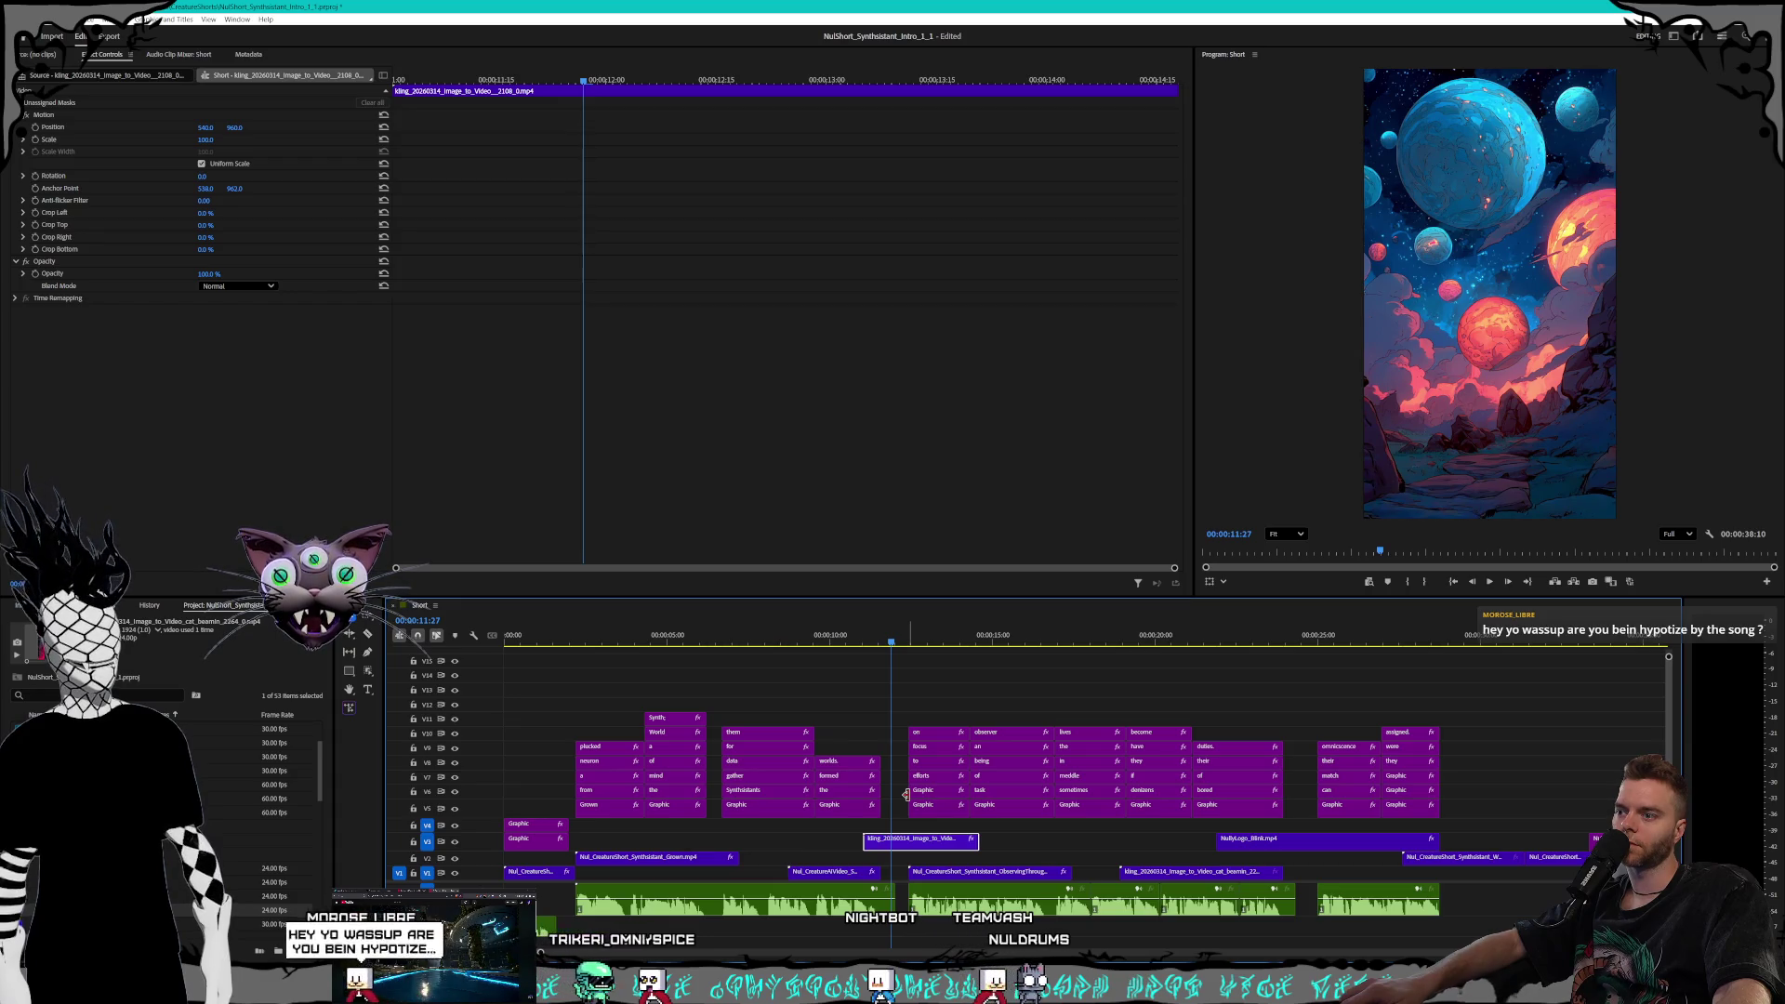
Preview the planets section with its captions and select the cat_beamin clip
click(925, 640)
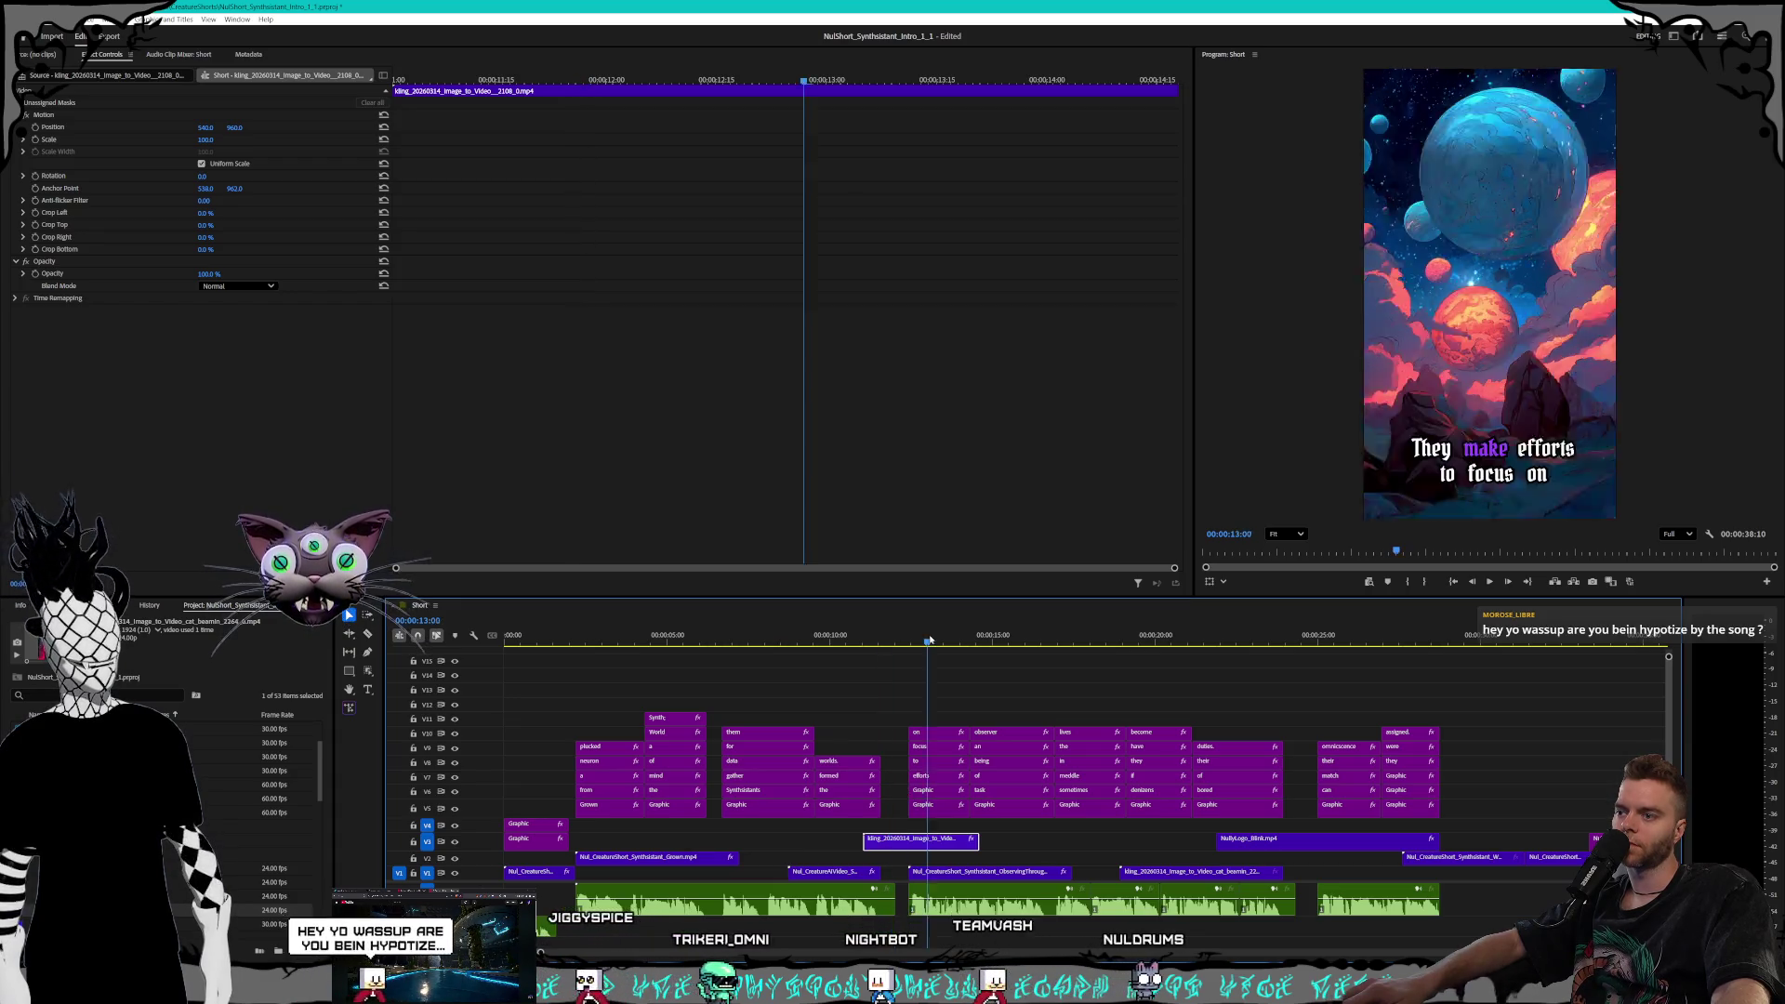
key(space)
click(903, 639)
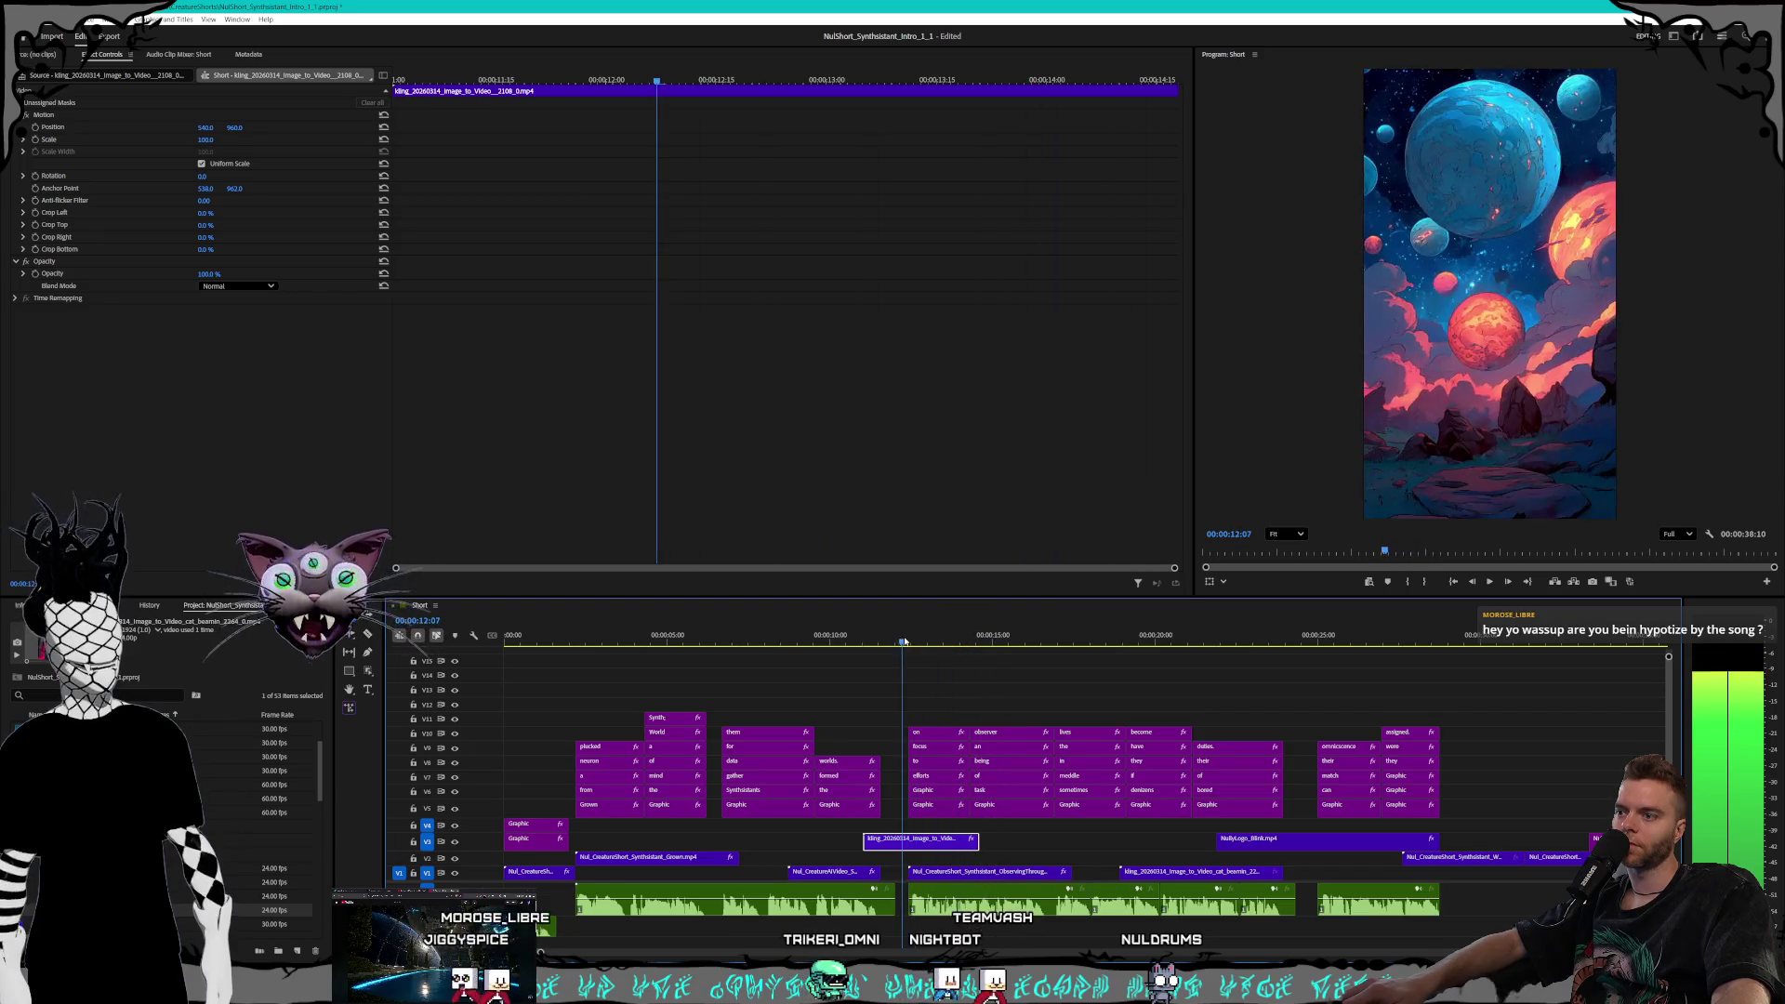
click(827, 874)
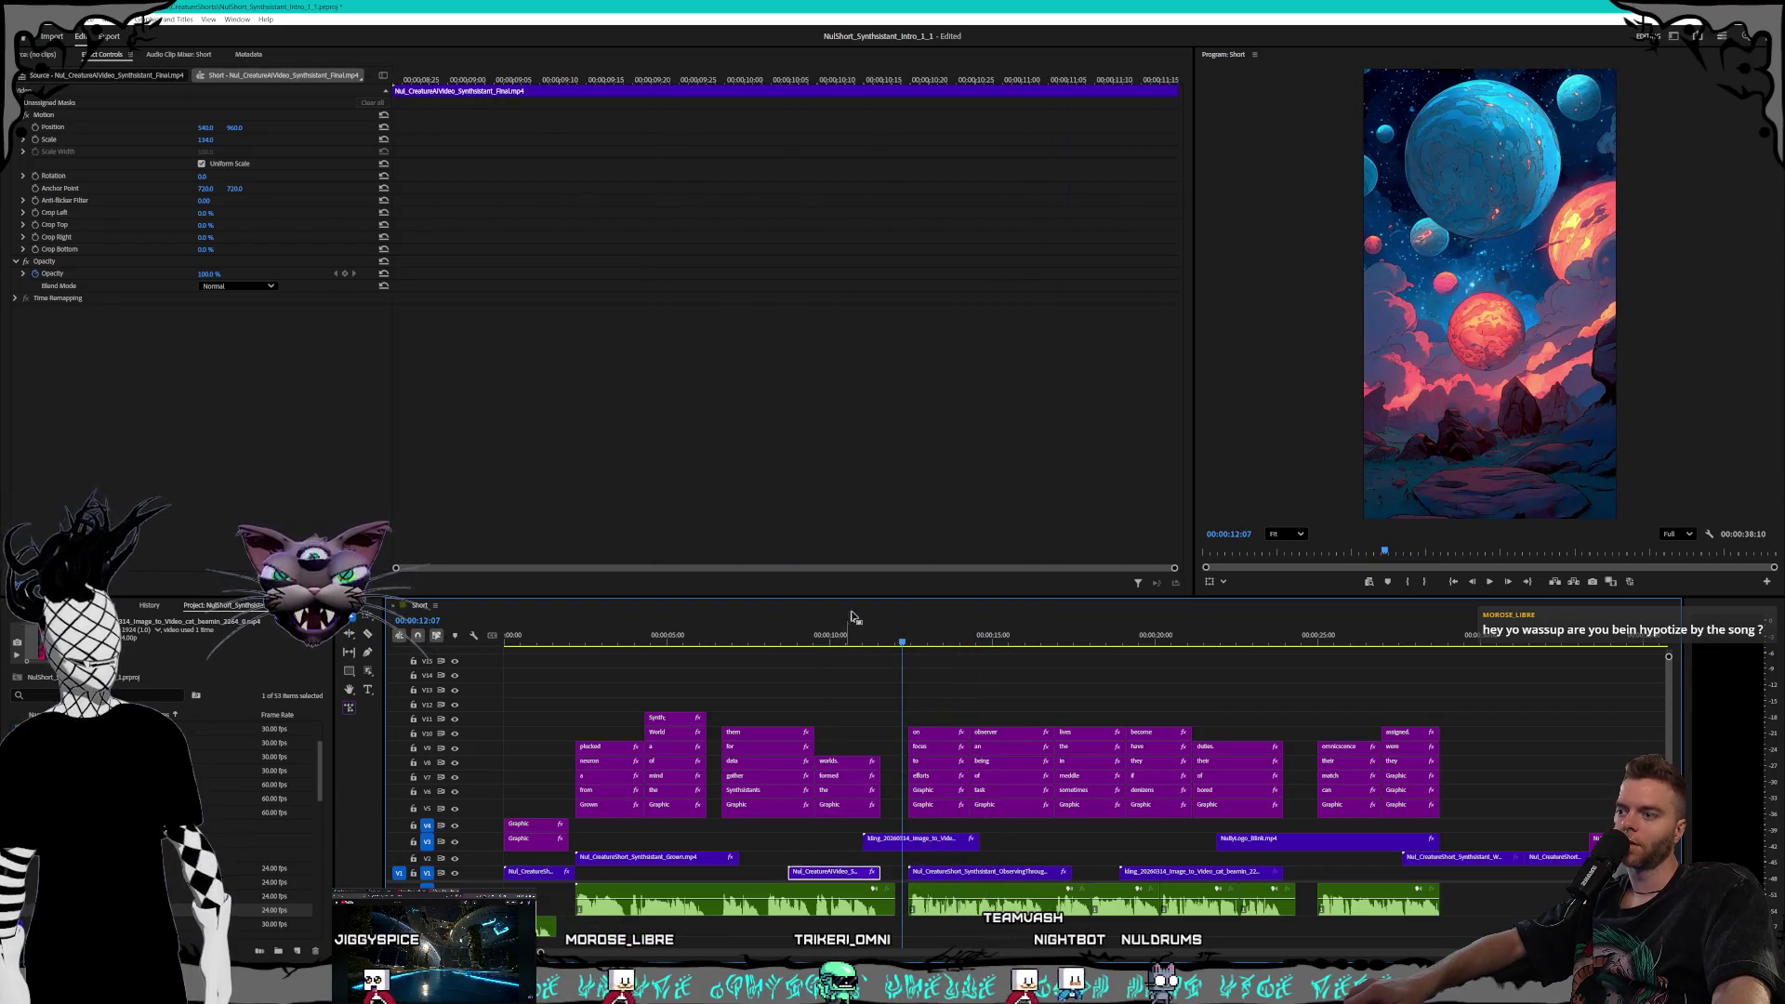
click(820, 639)
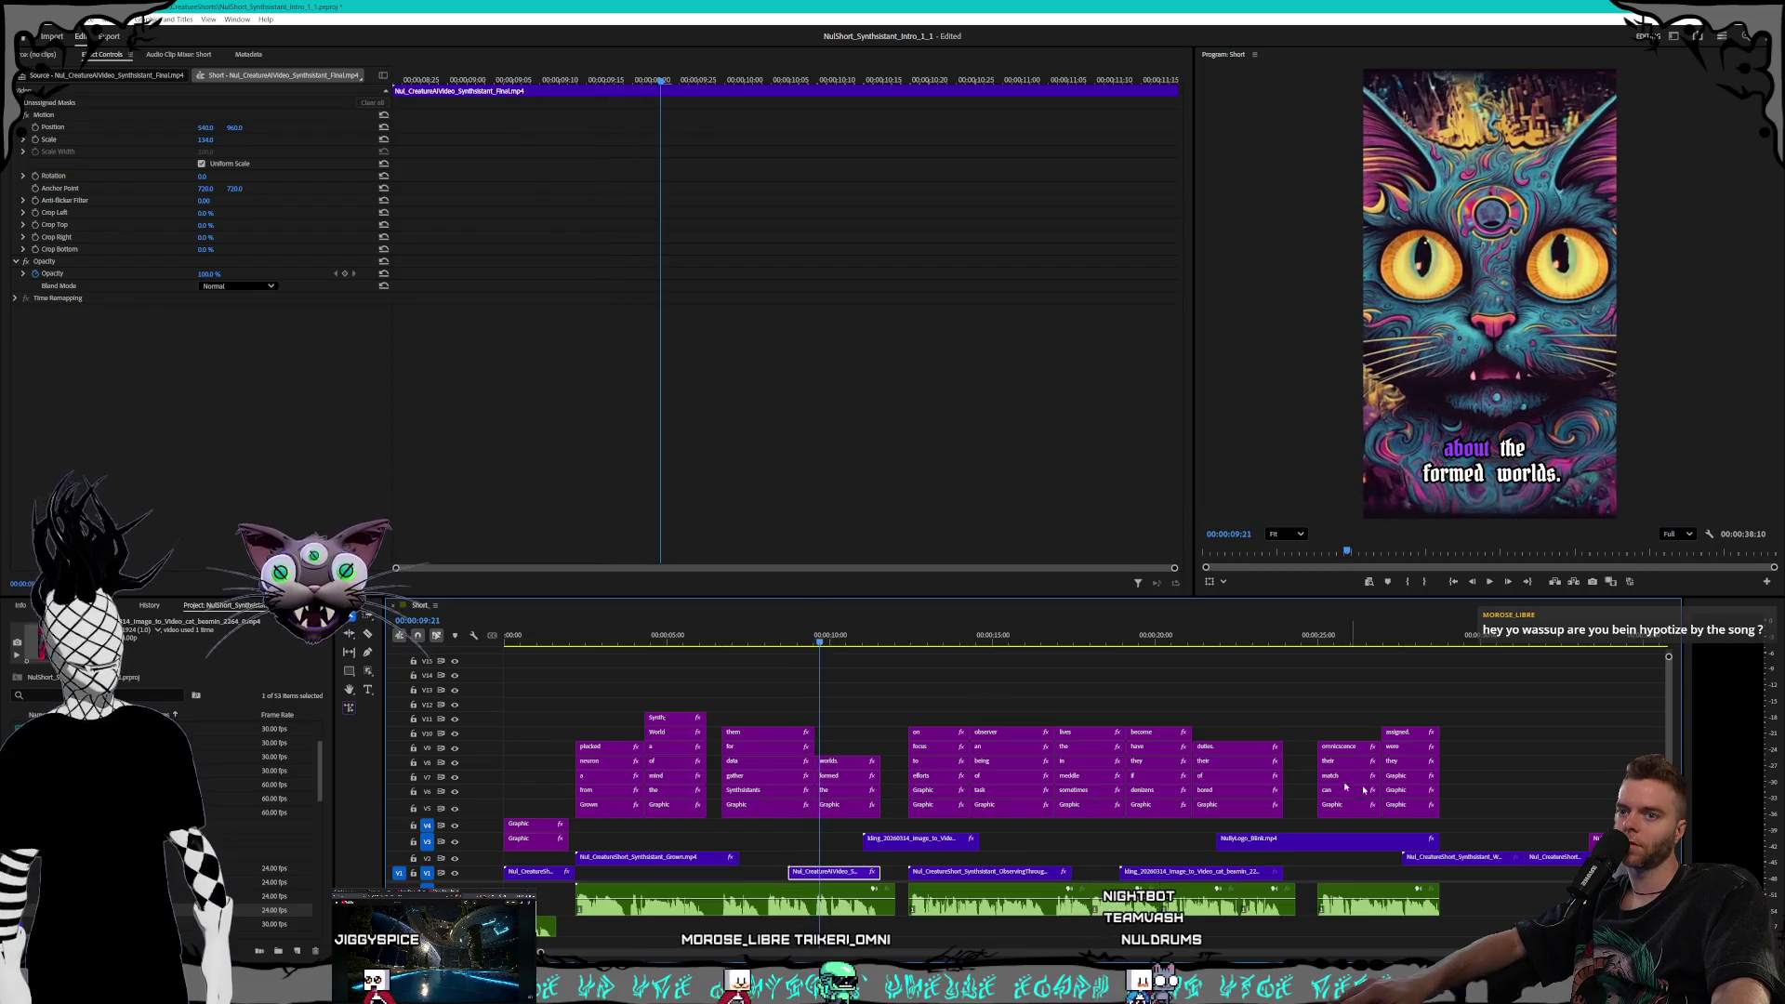
click(1219, 874)
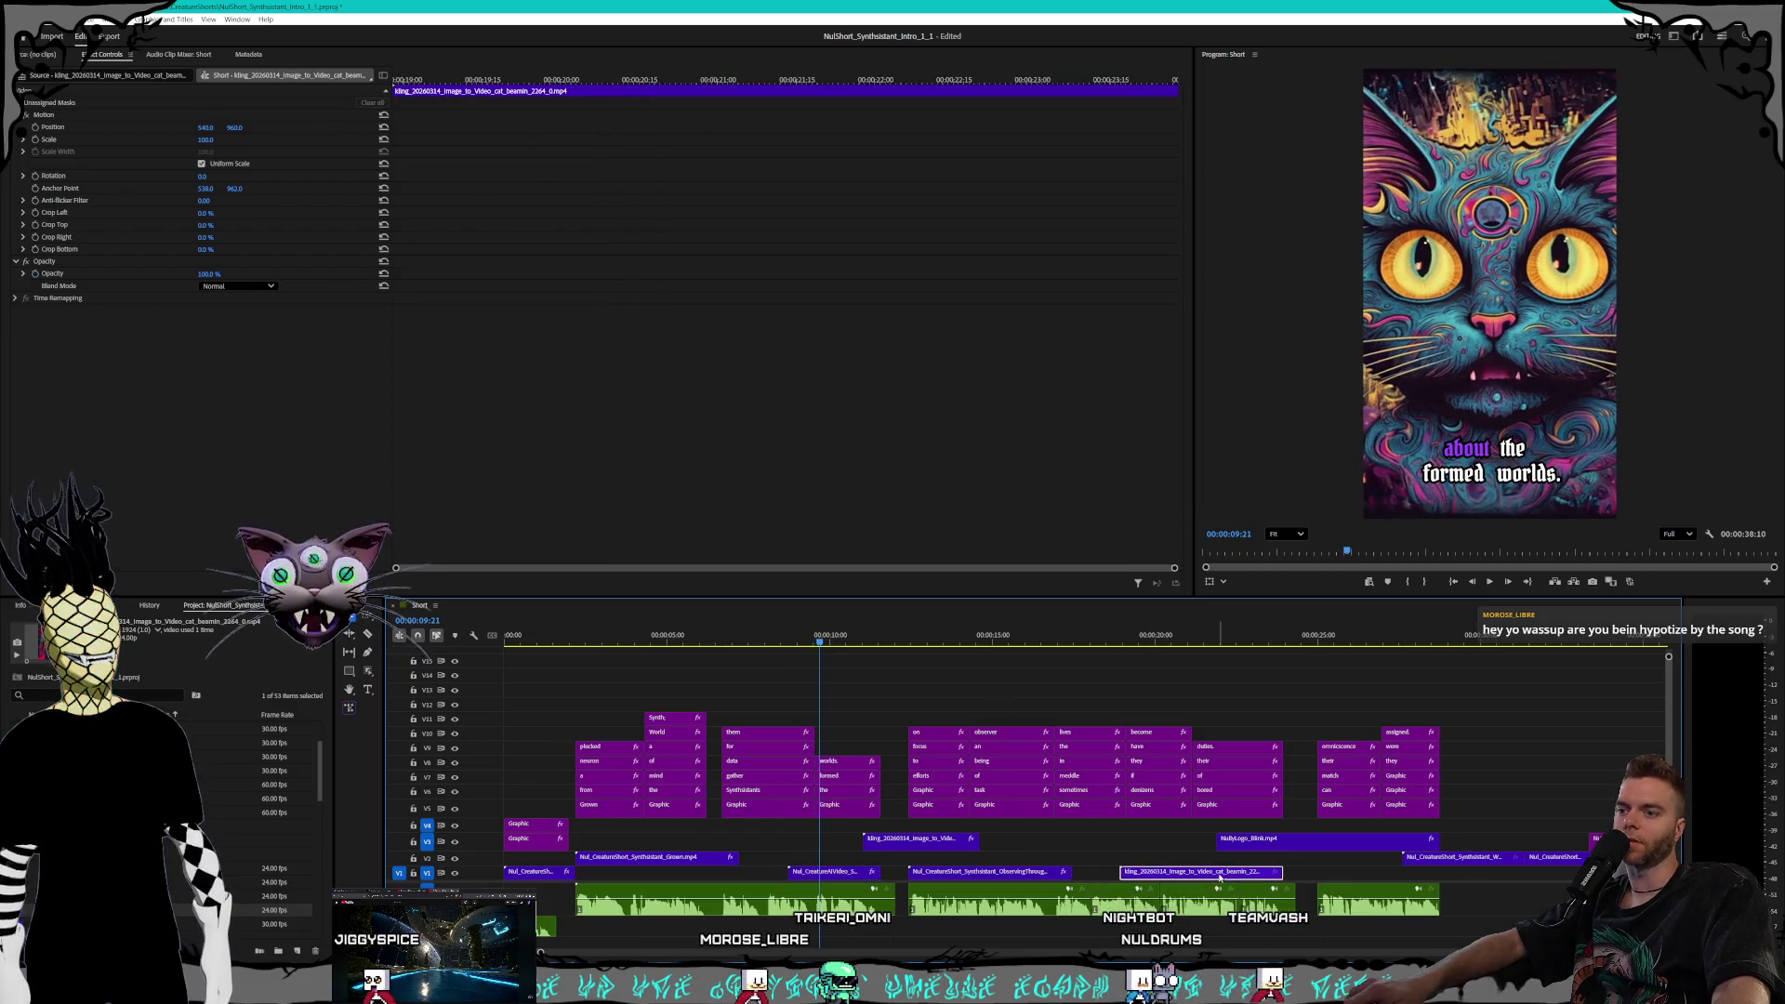
drag(1151, 636, 1211, 645)
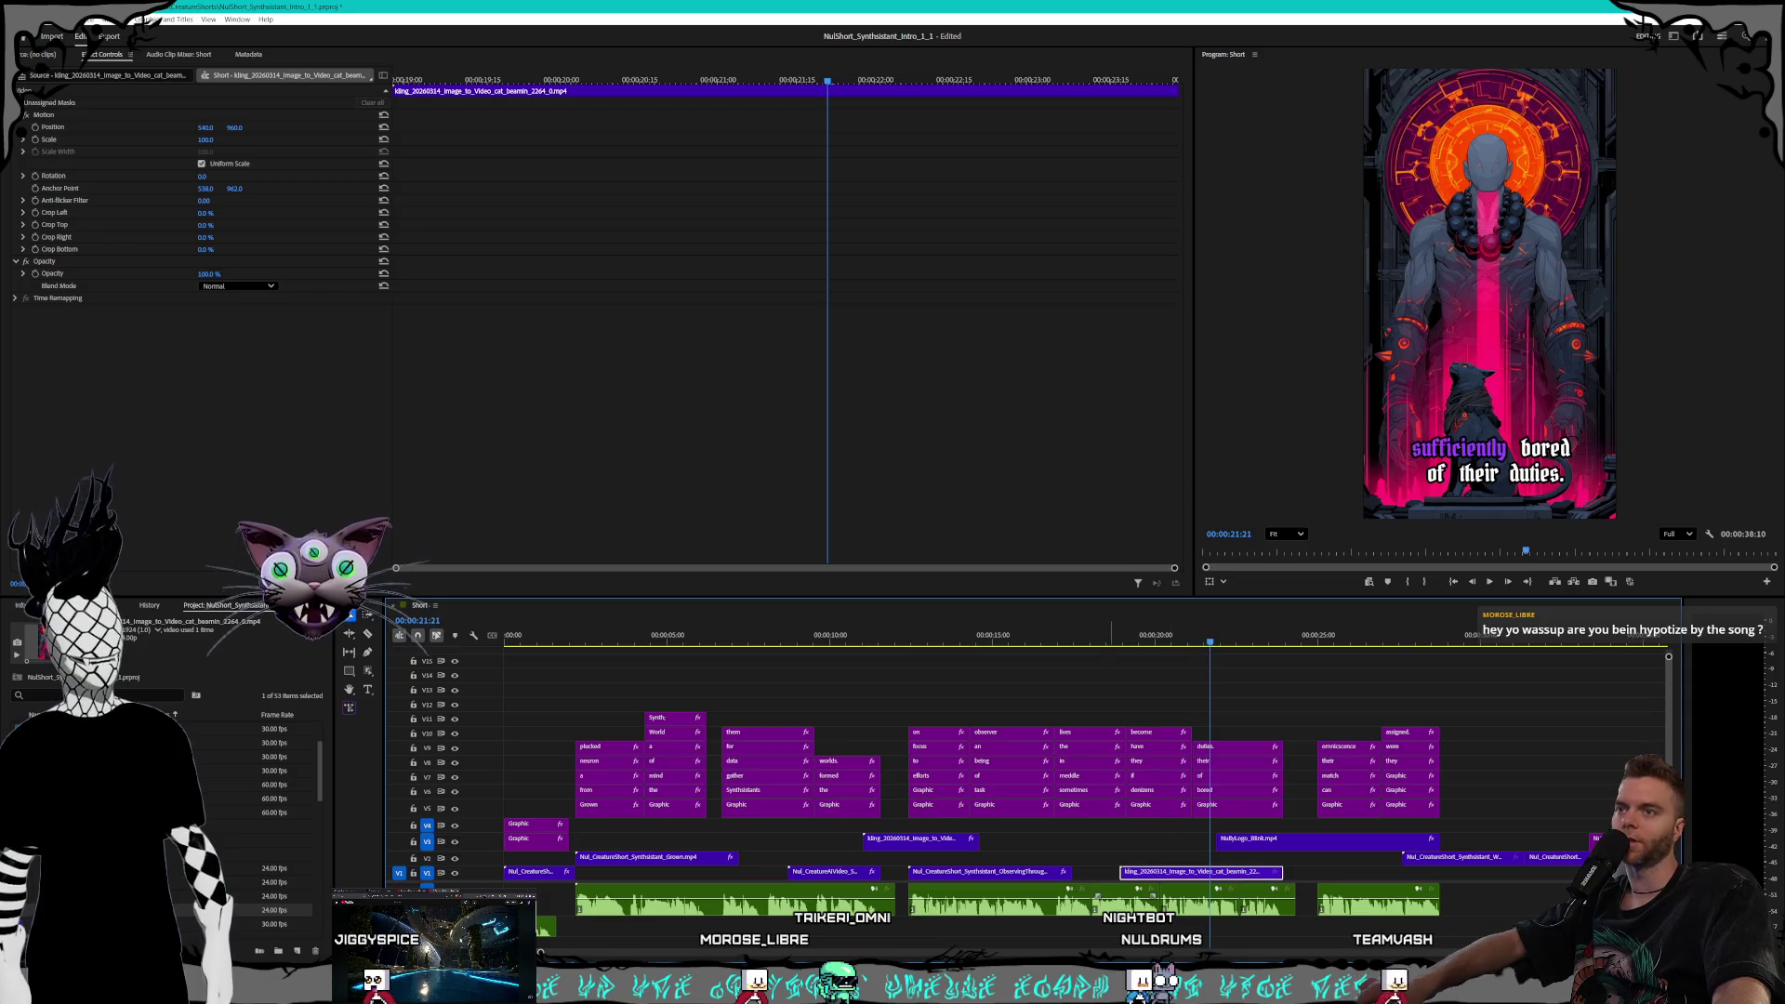
Move cat_beamin earlier, push CreatureAIVideo later, and place the planets clip on V2
drag(1186, 873, 674, 875)
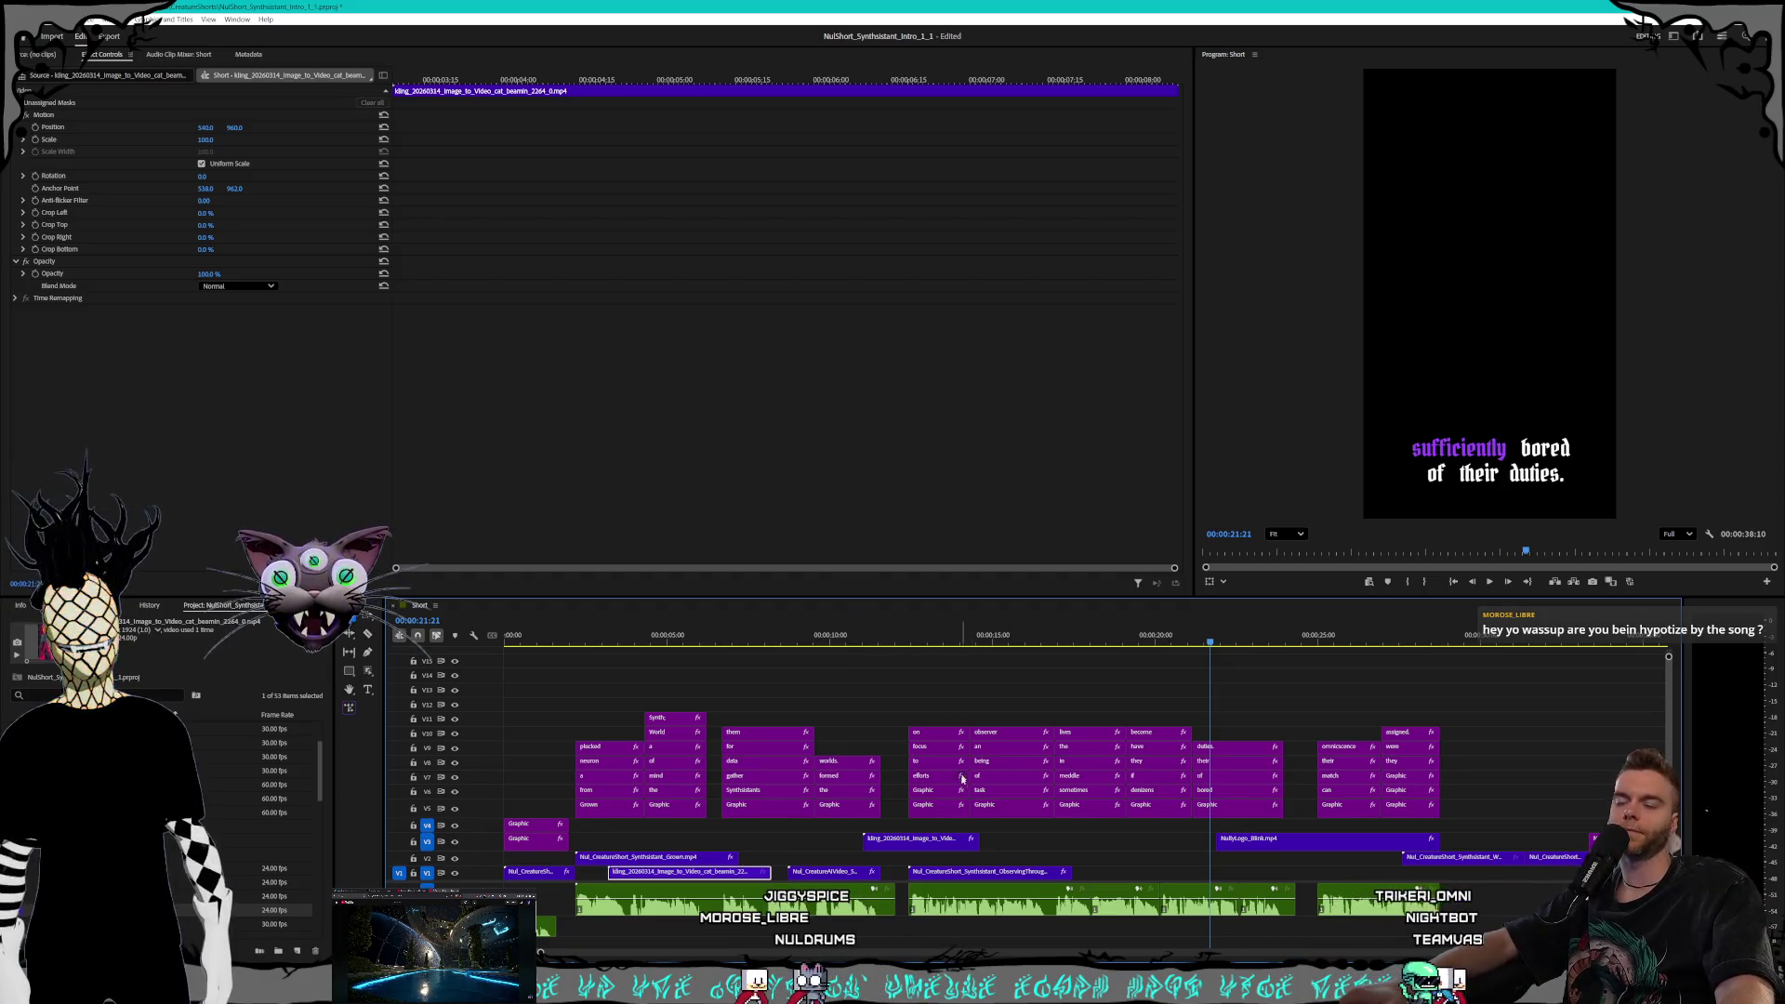
mouse_move(832, 871)
mouse_down()
mouse_move(1148, 876)
mouse_move(1123, 862)
mouse_up()
drag(769, 871, 821, 881)
key(space)
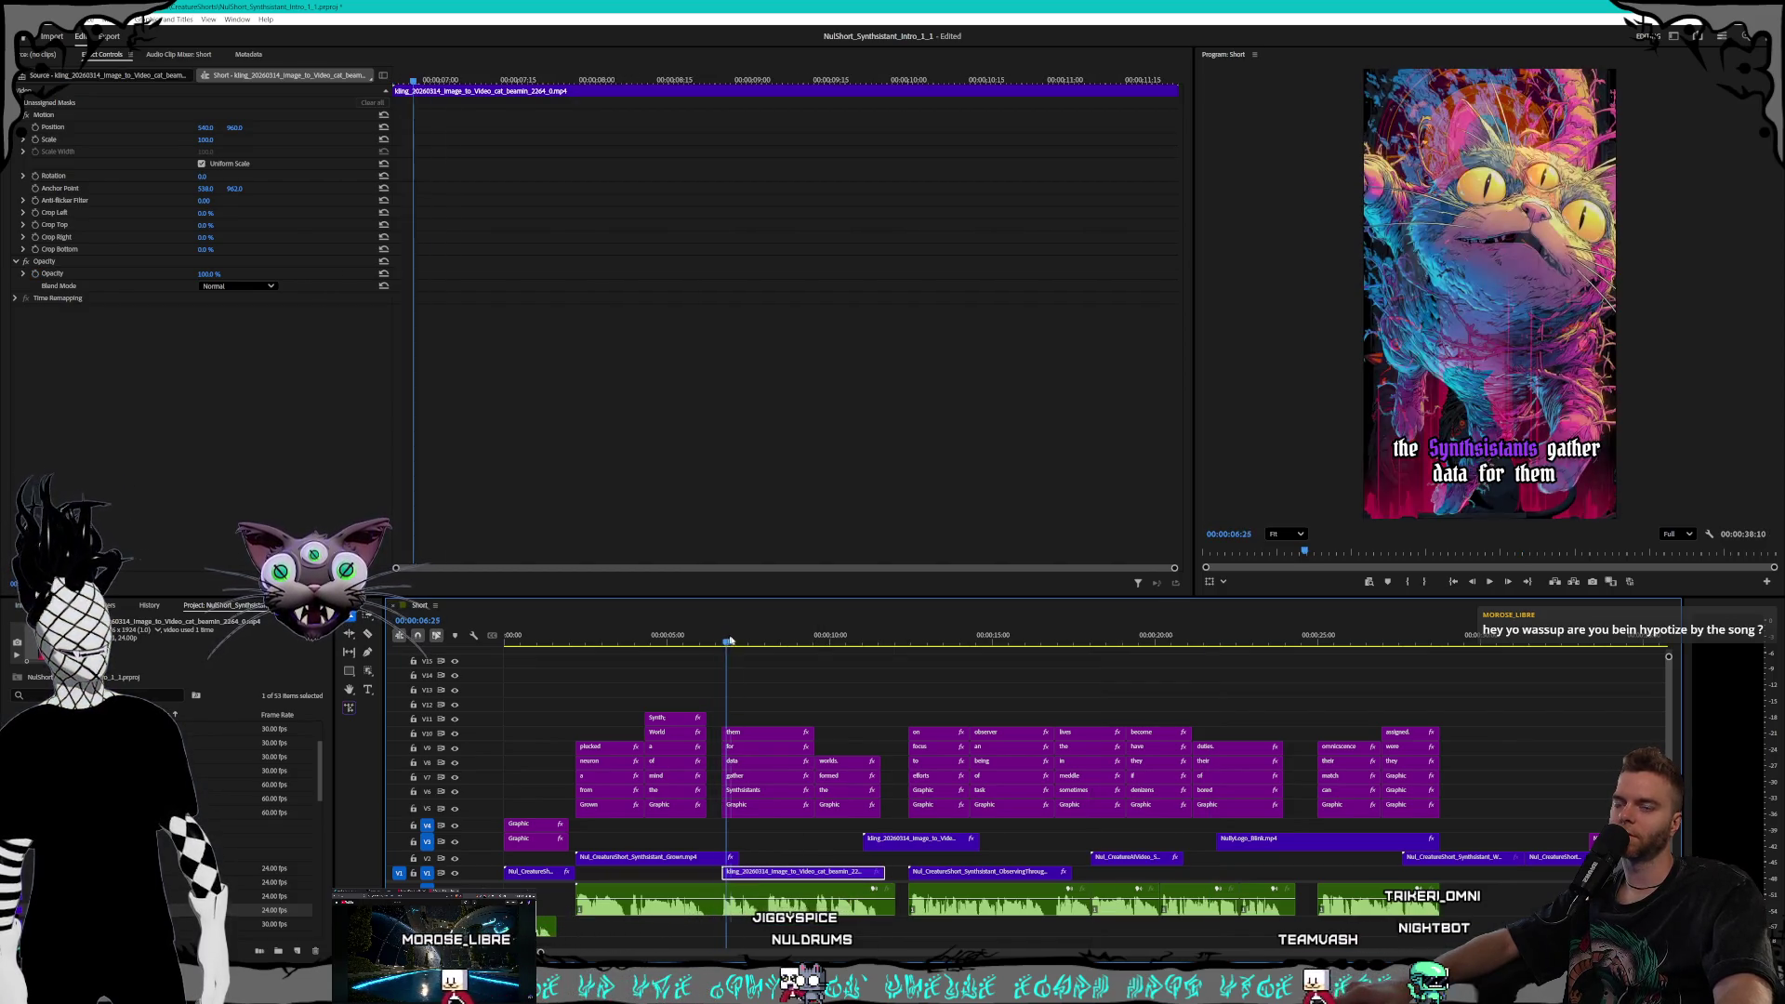
click(705, 640)
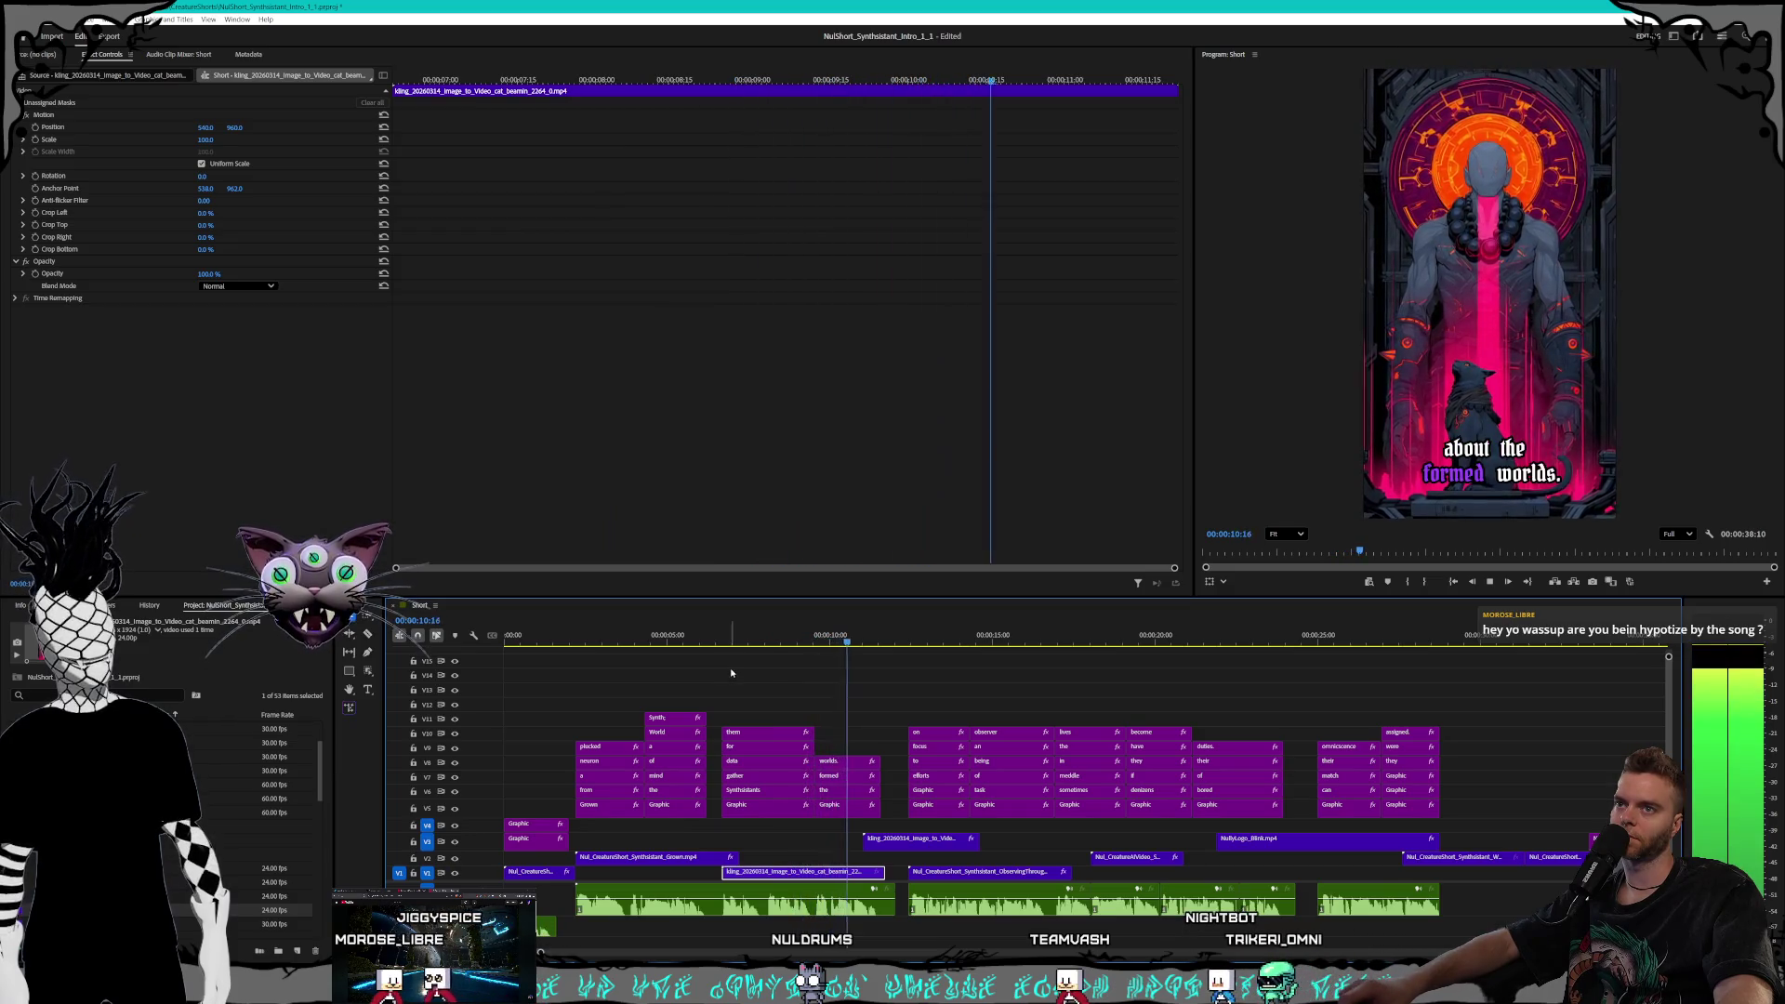
key(space)
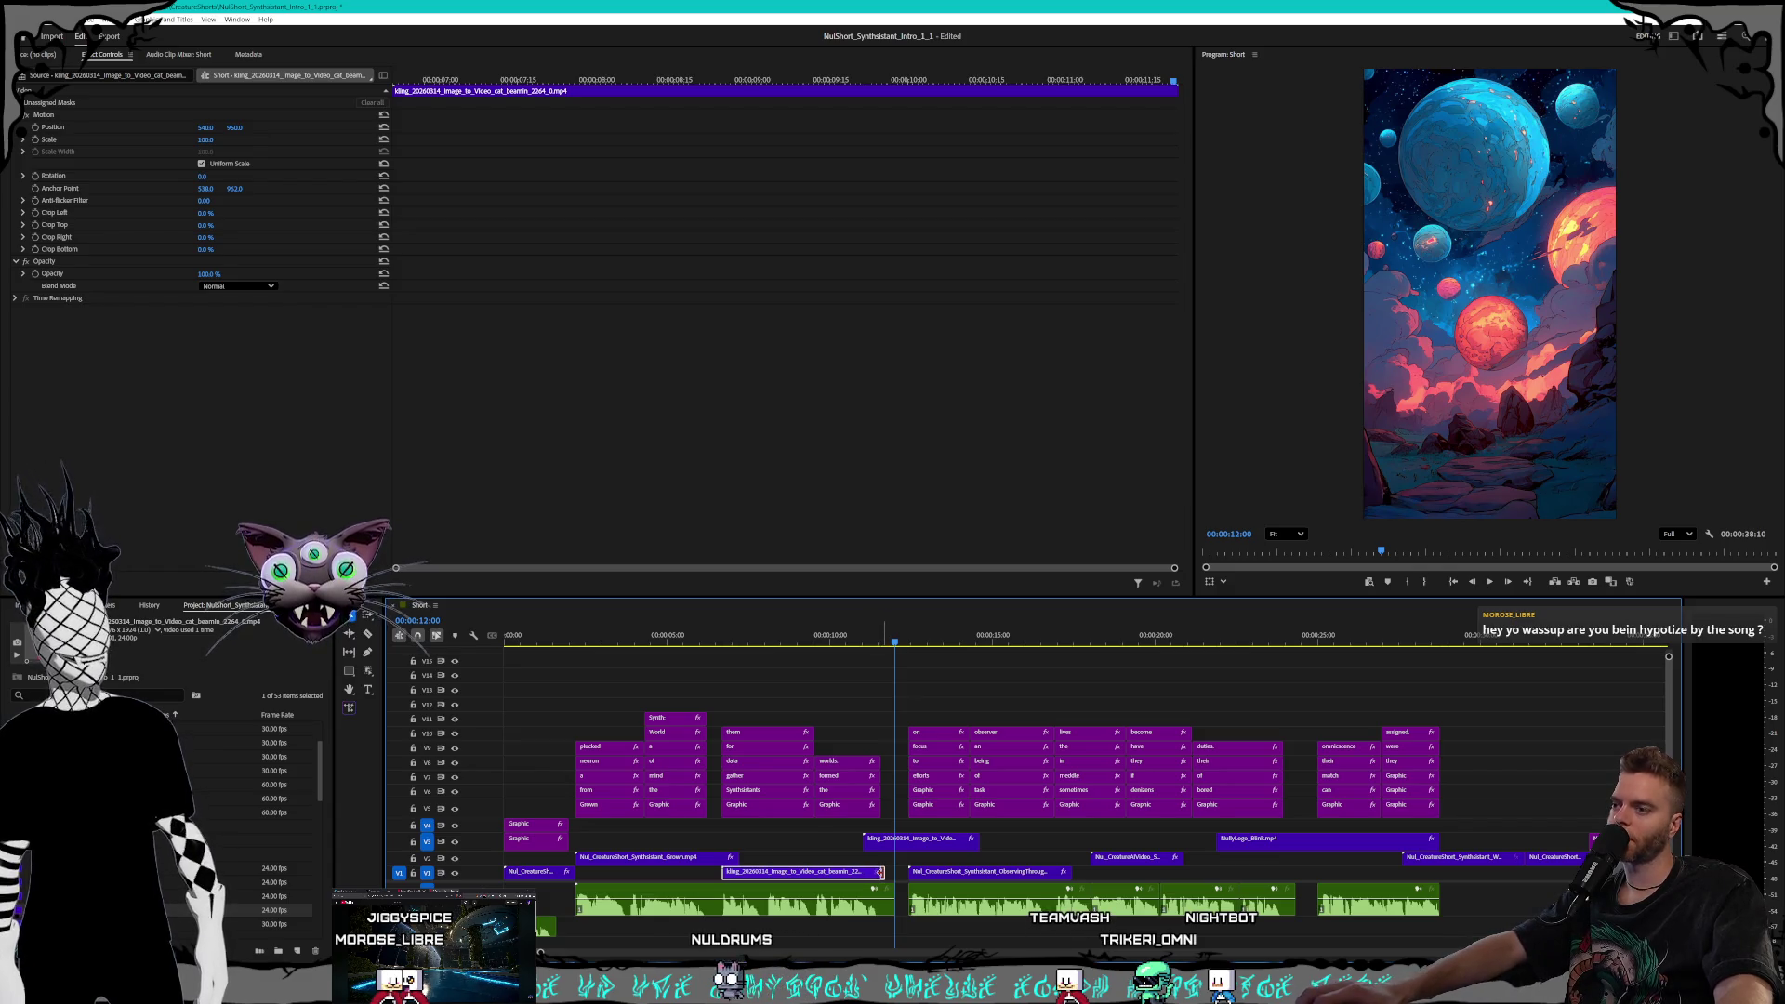
drag(906, 839, 835, 859)
Change the planets clip's speed via Speed/Duration and nudge it slightly later
right_click(835, 859)
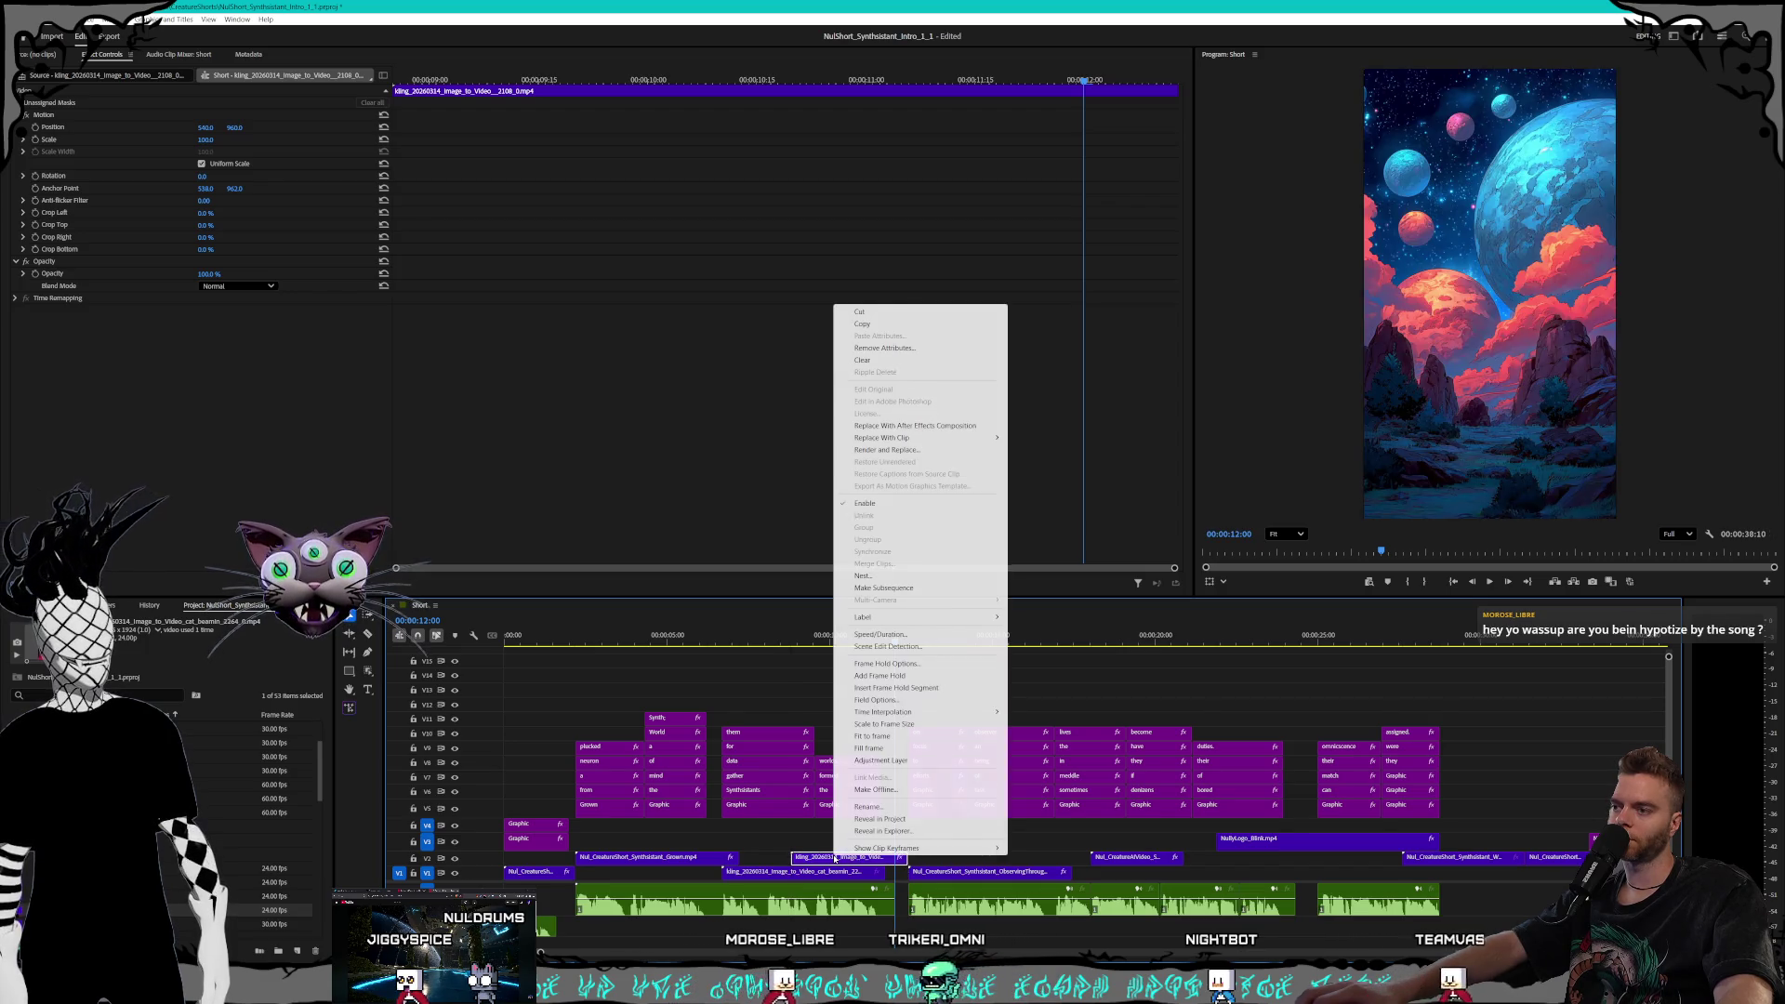
click(880, 634)
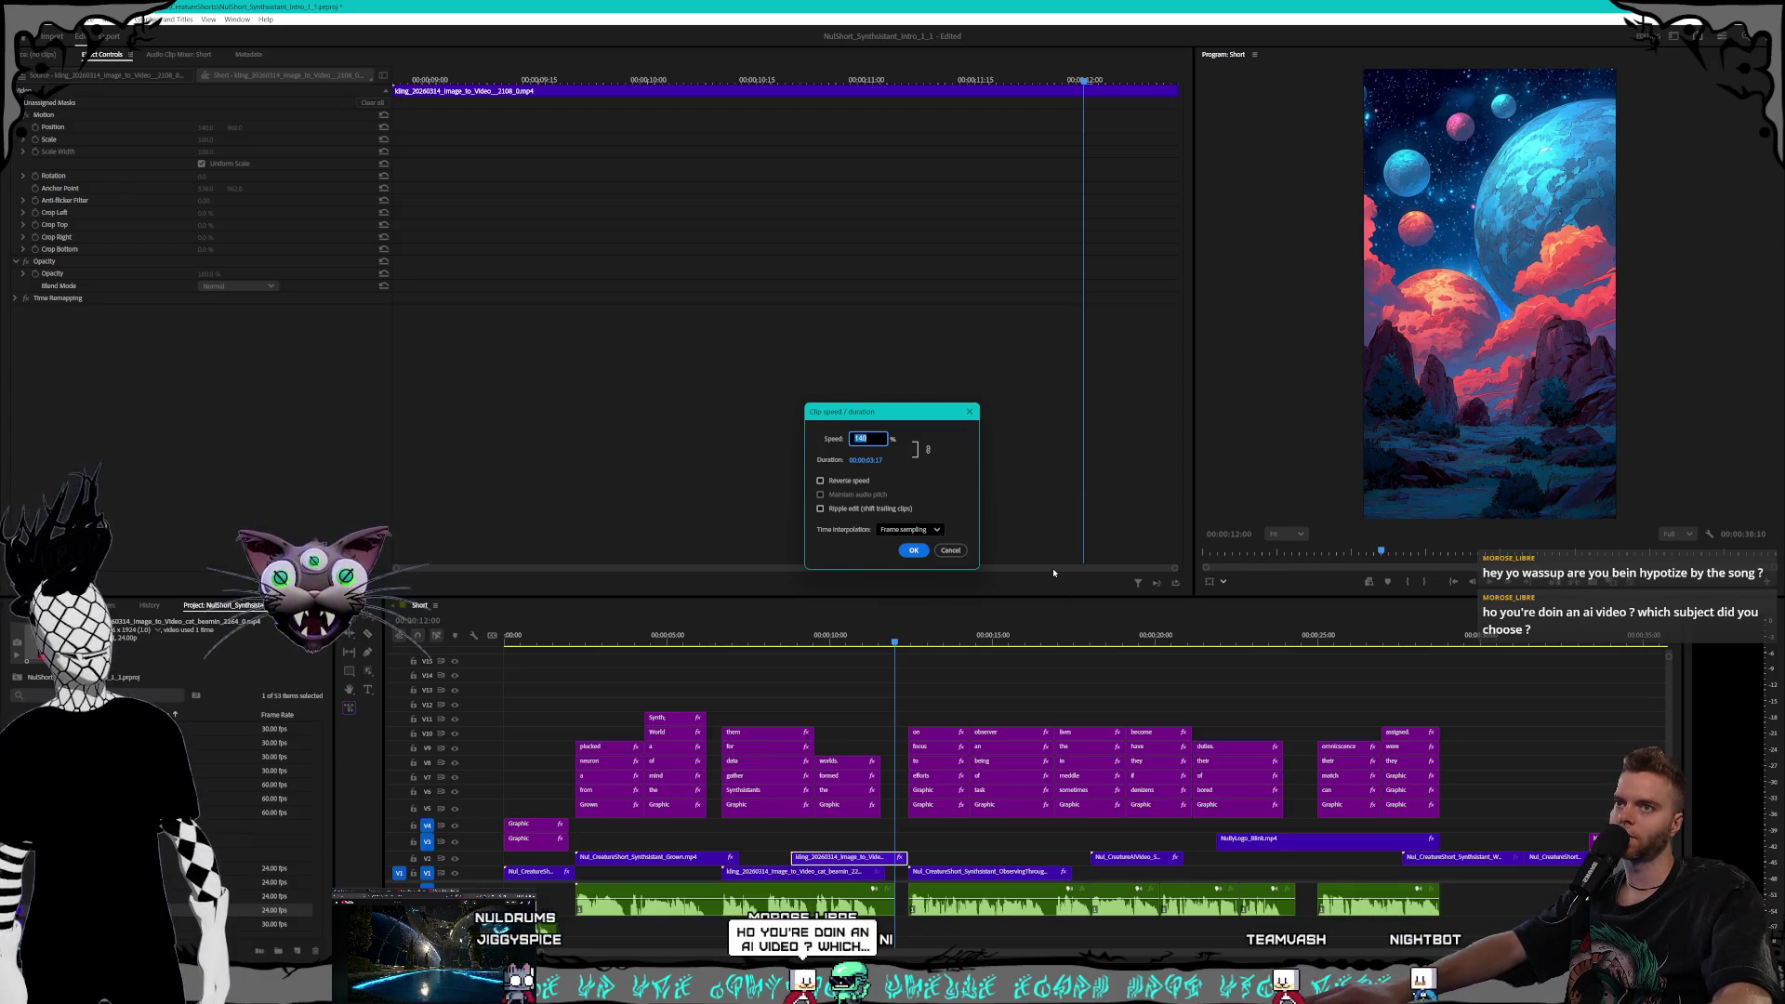
text(10)
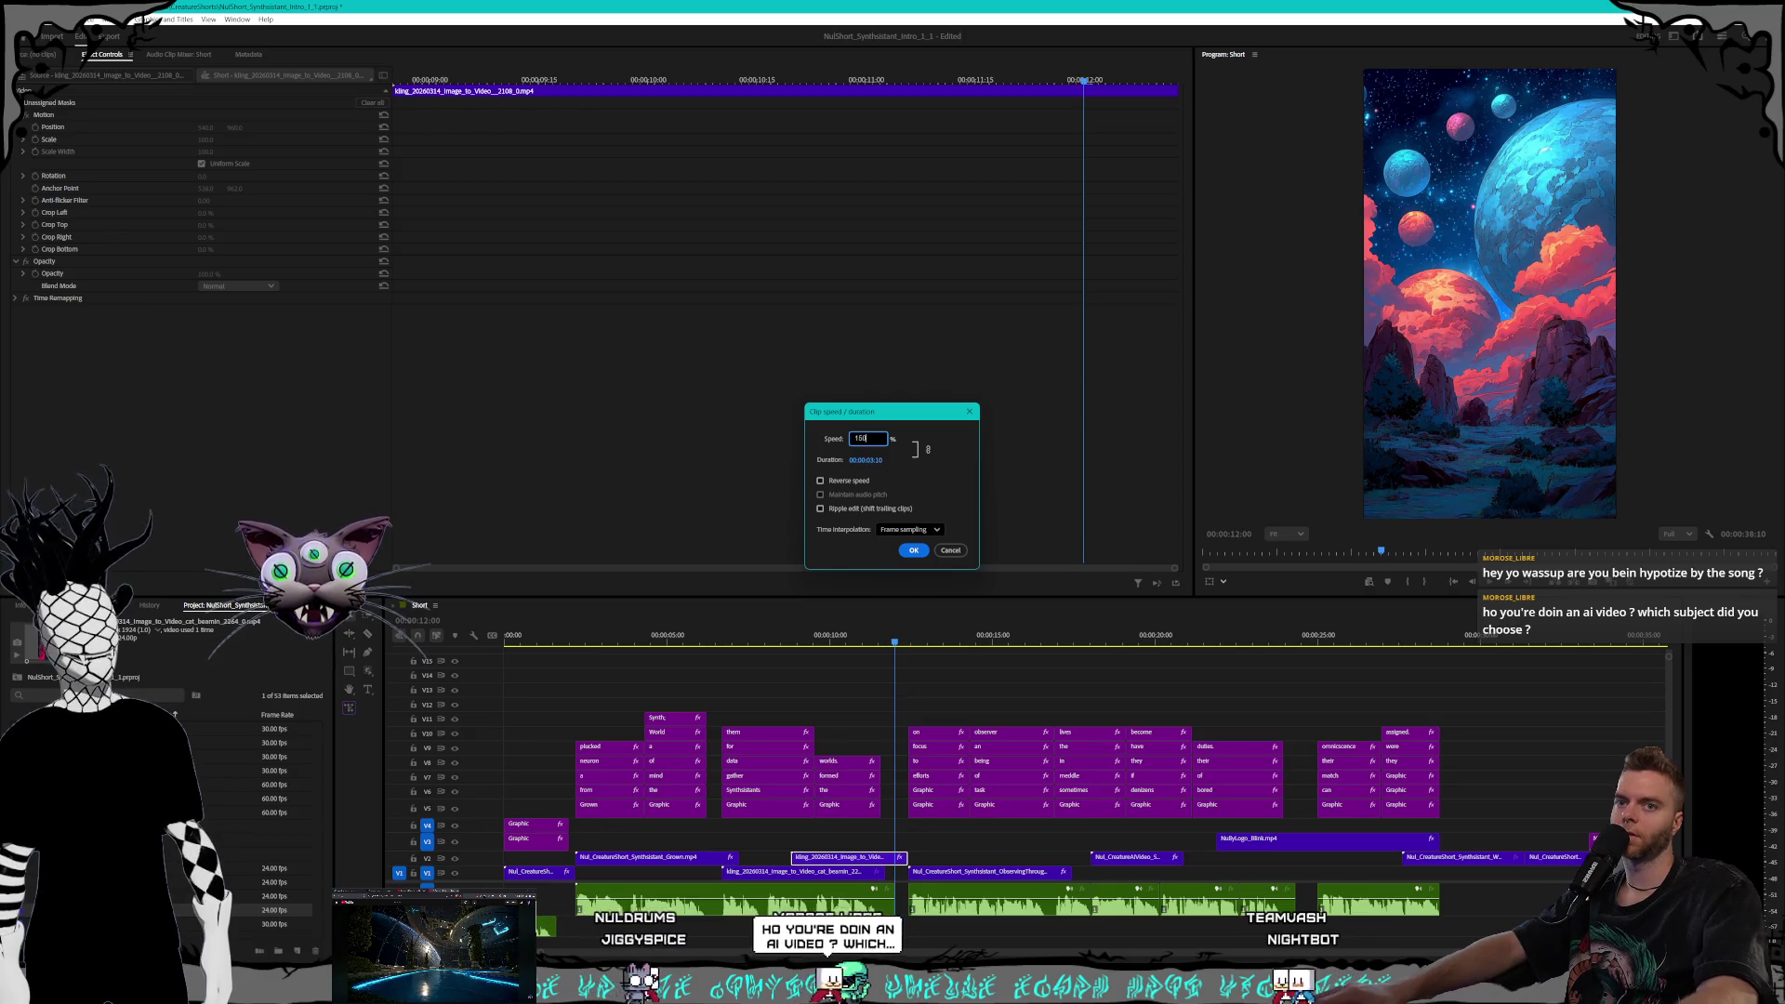
key(Return)
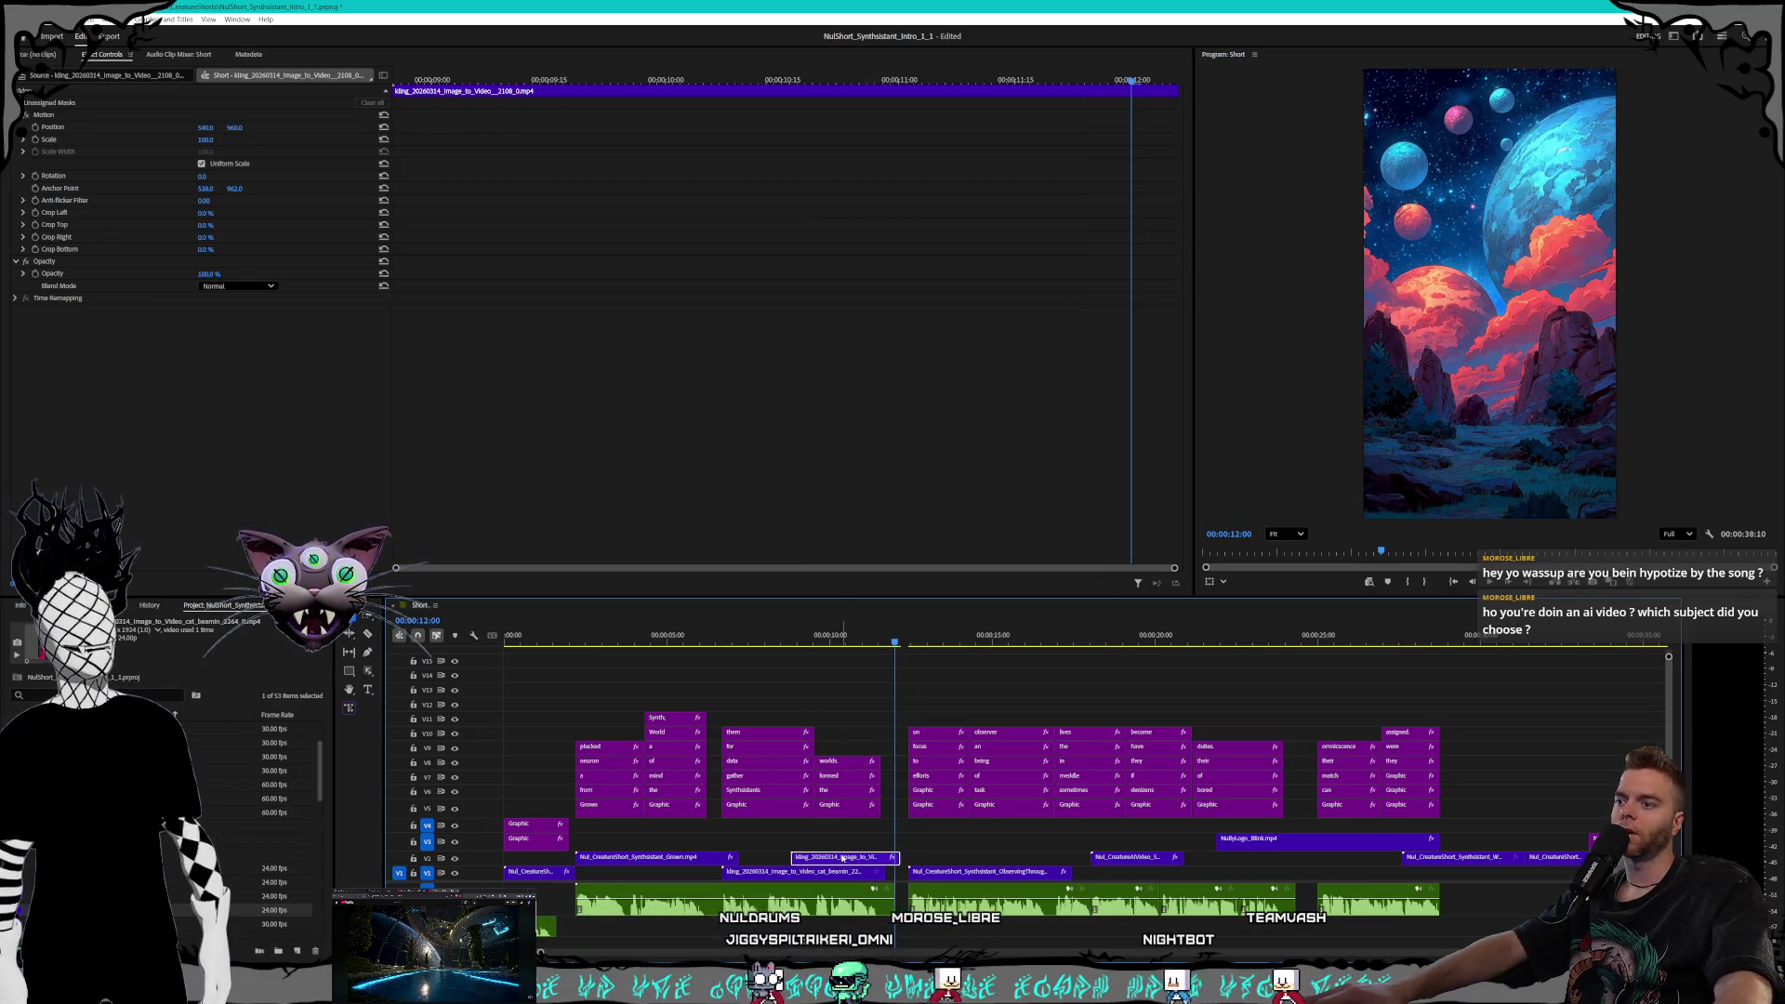
drag(836, 860, 843, 860)
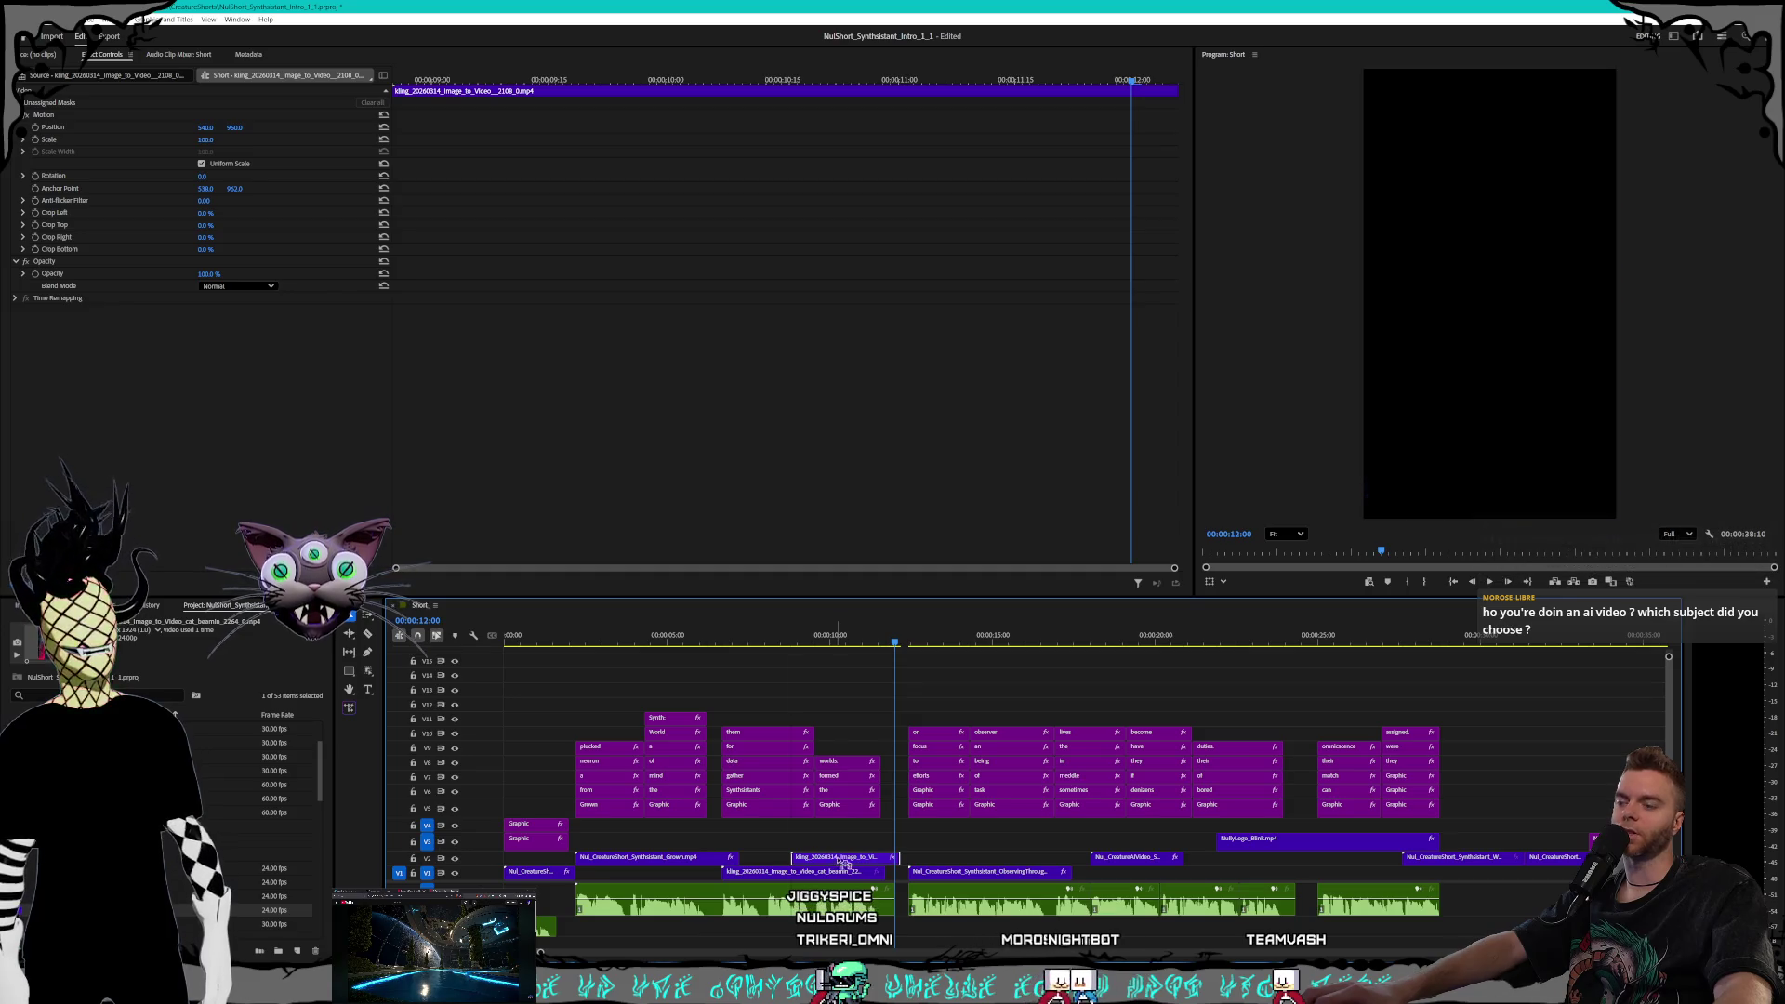
click(881, 655)
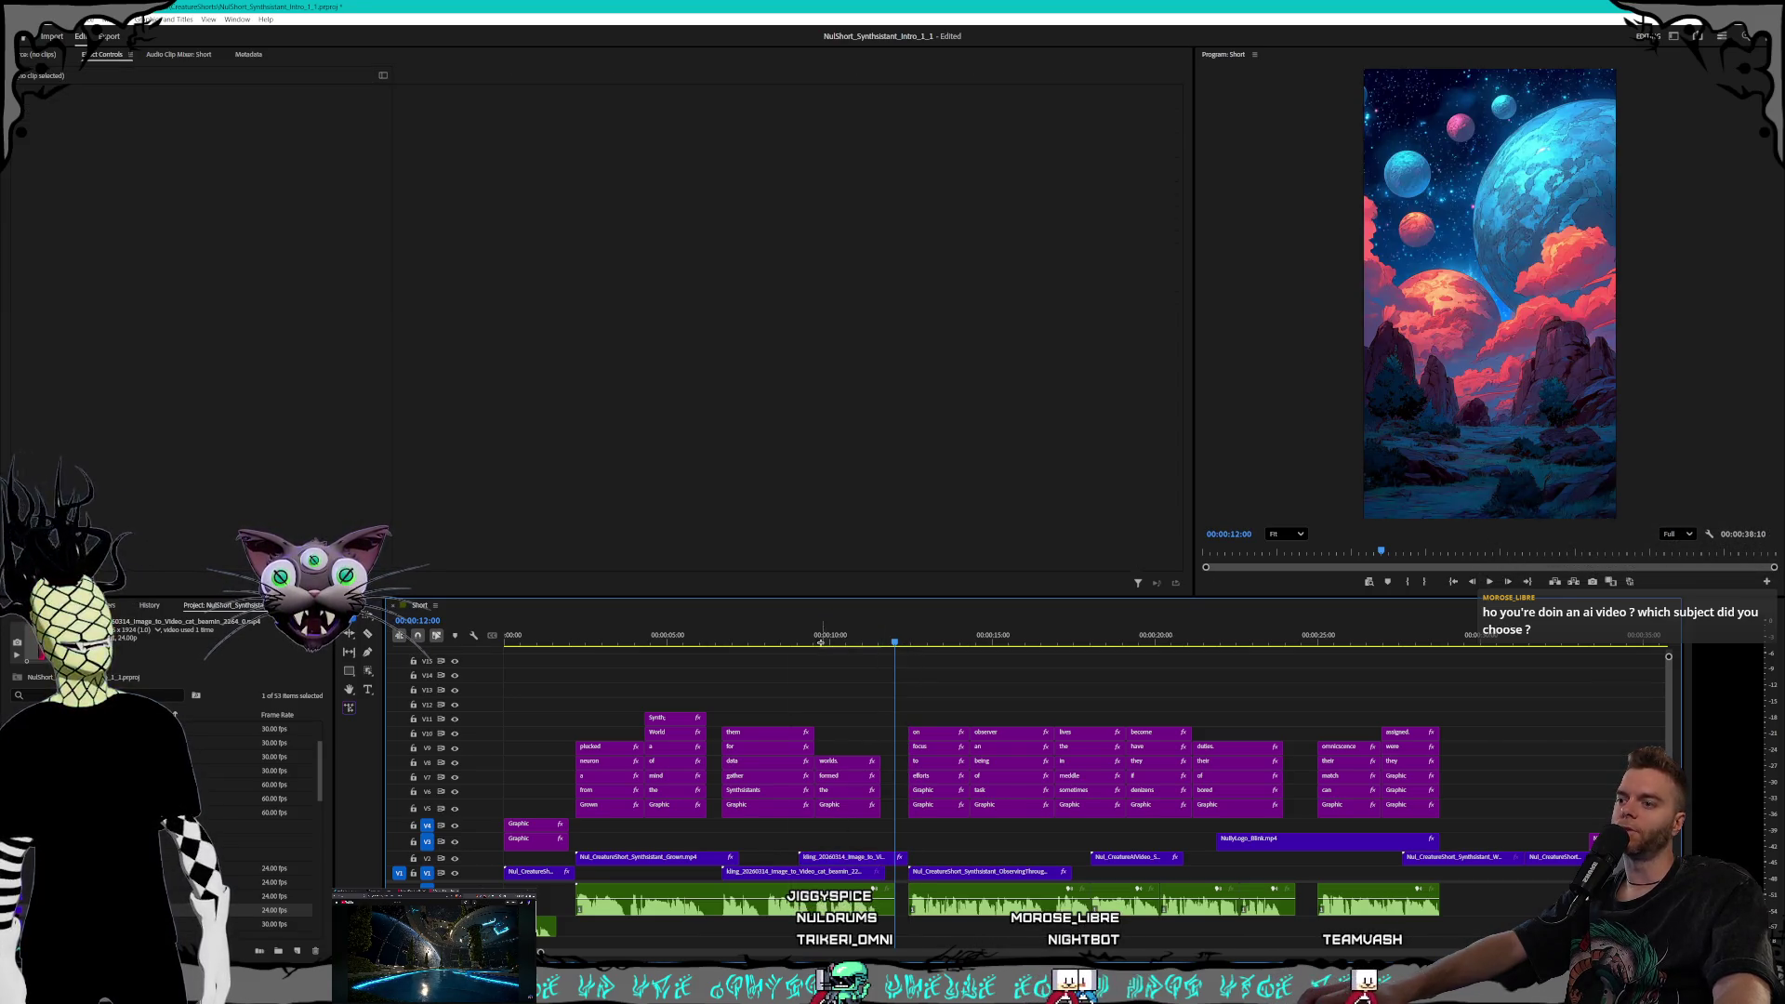
click(816, 857)
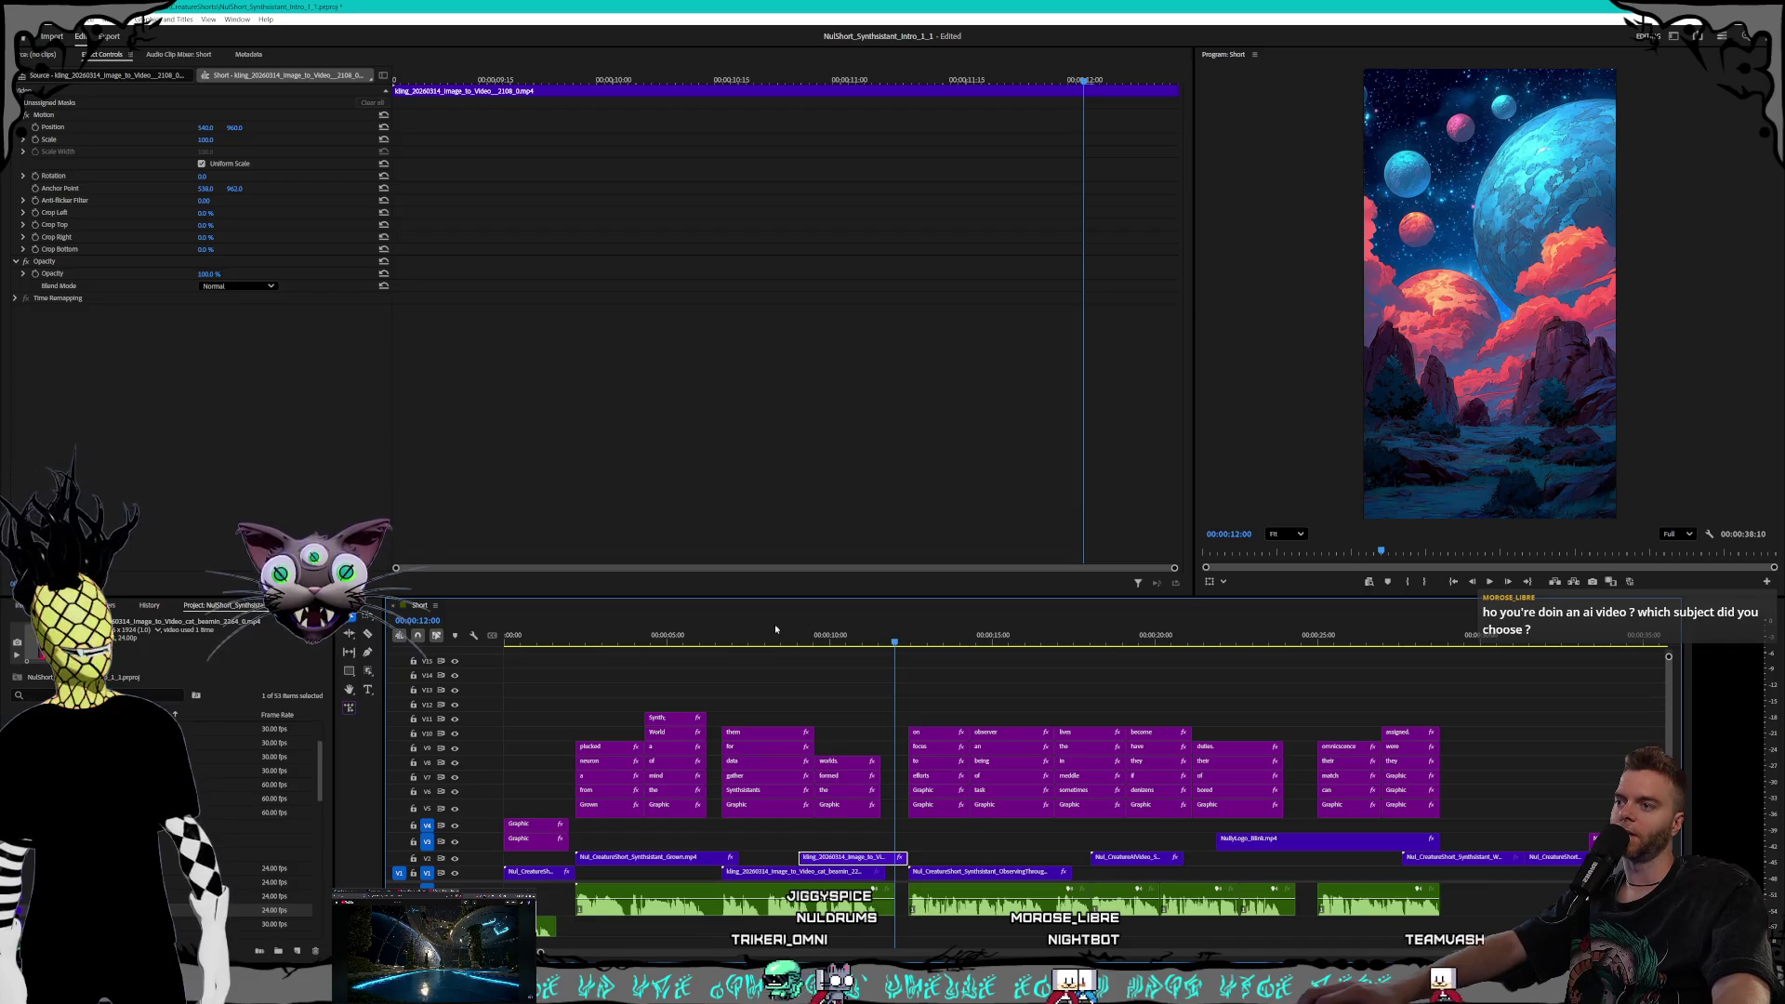
click(750, 644)
mouse_move(750, 643)
mouse_down()
mouse_move(807, 645)
mouse_move(797, 655)
mouse_up()
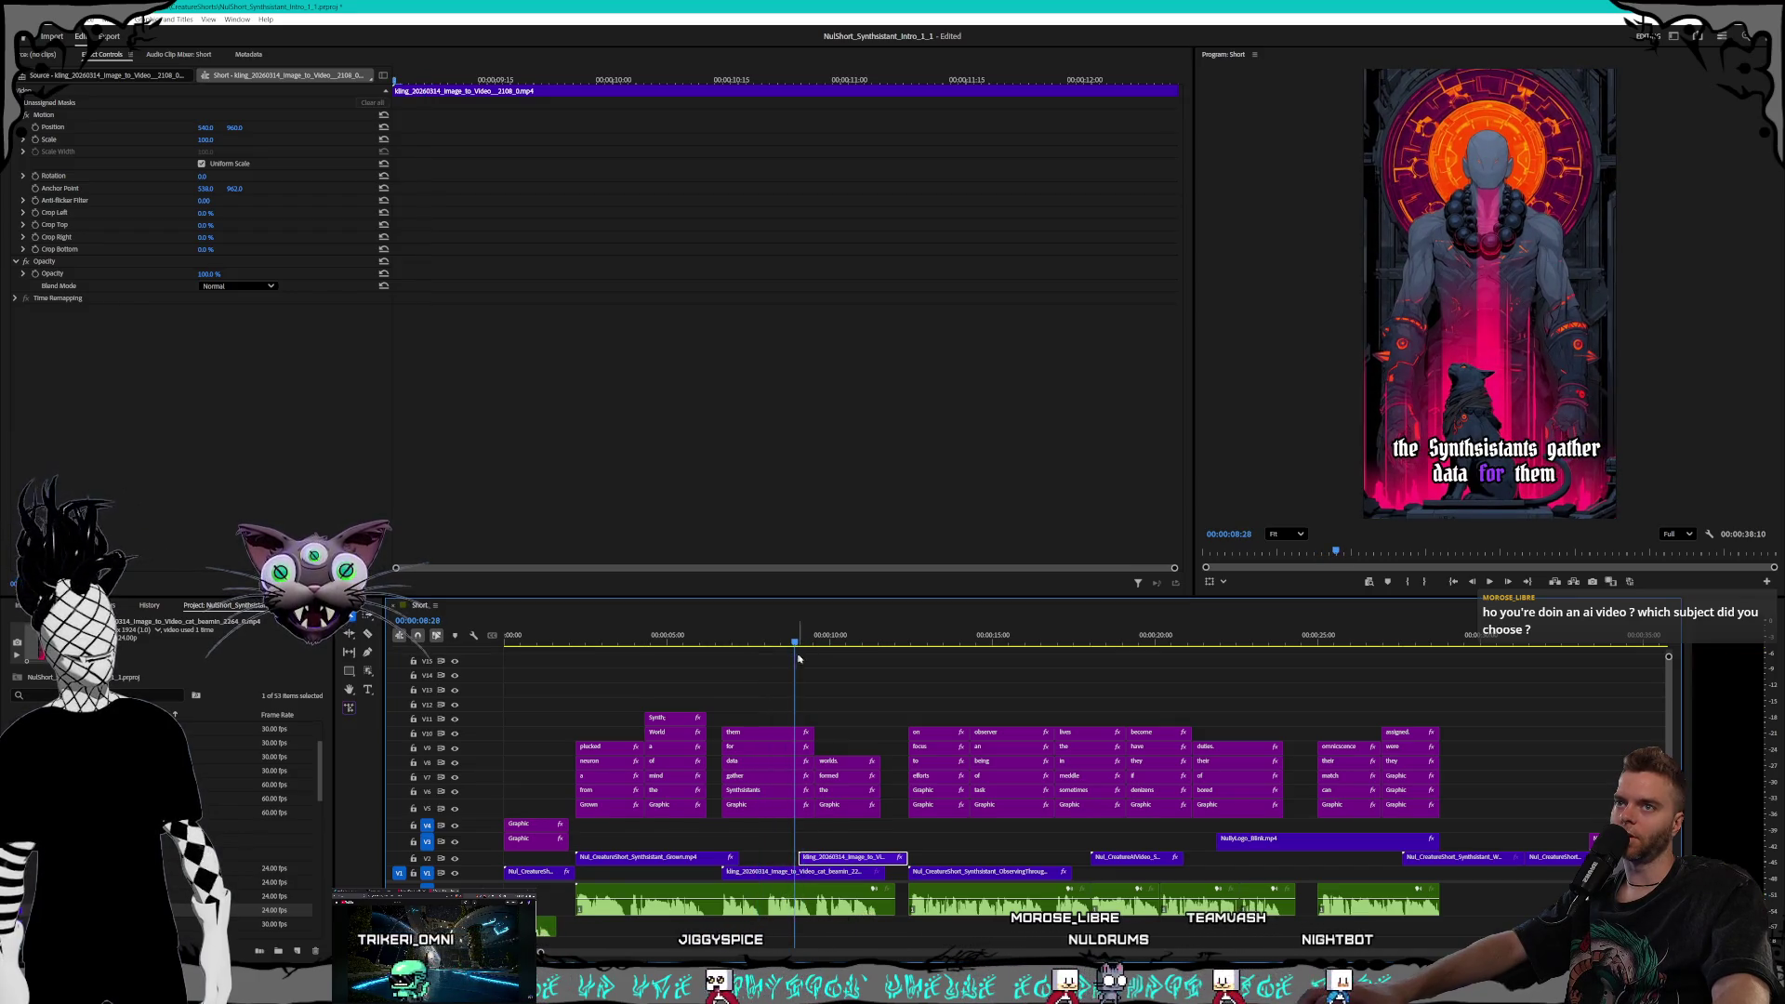
Trim cat_beamin by 4 frames and set its speed to 150%
drag(883, 874, 881, 877)
right_click(803, 874)
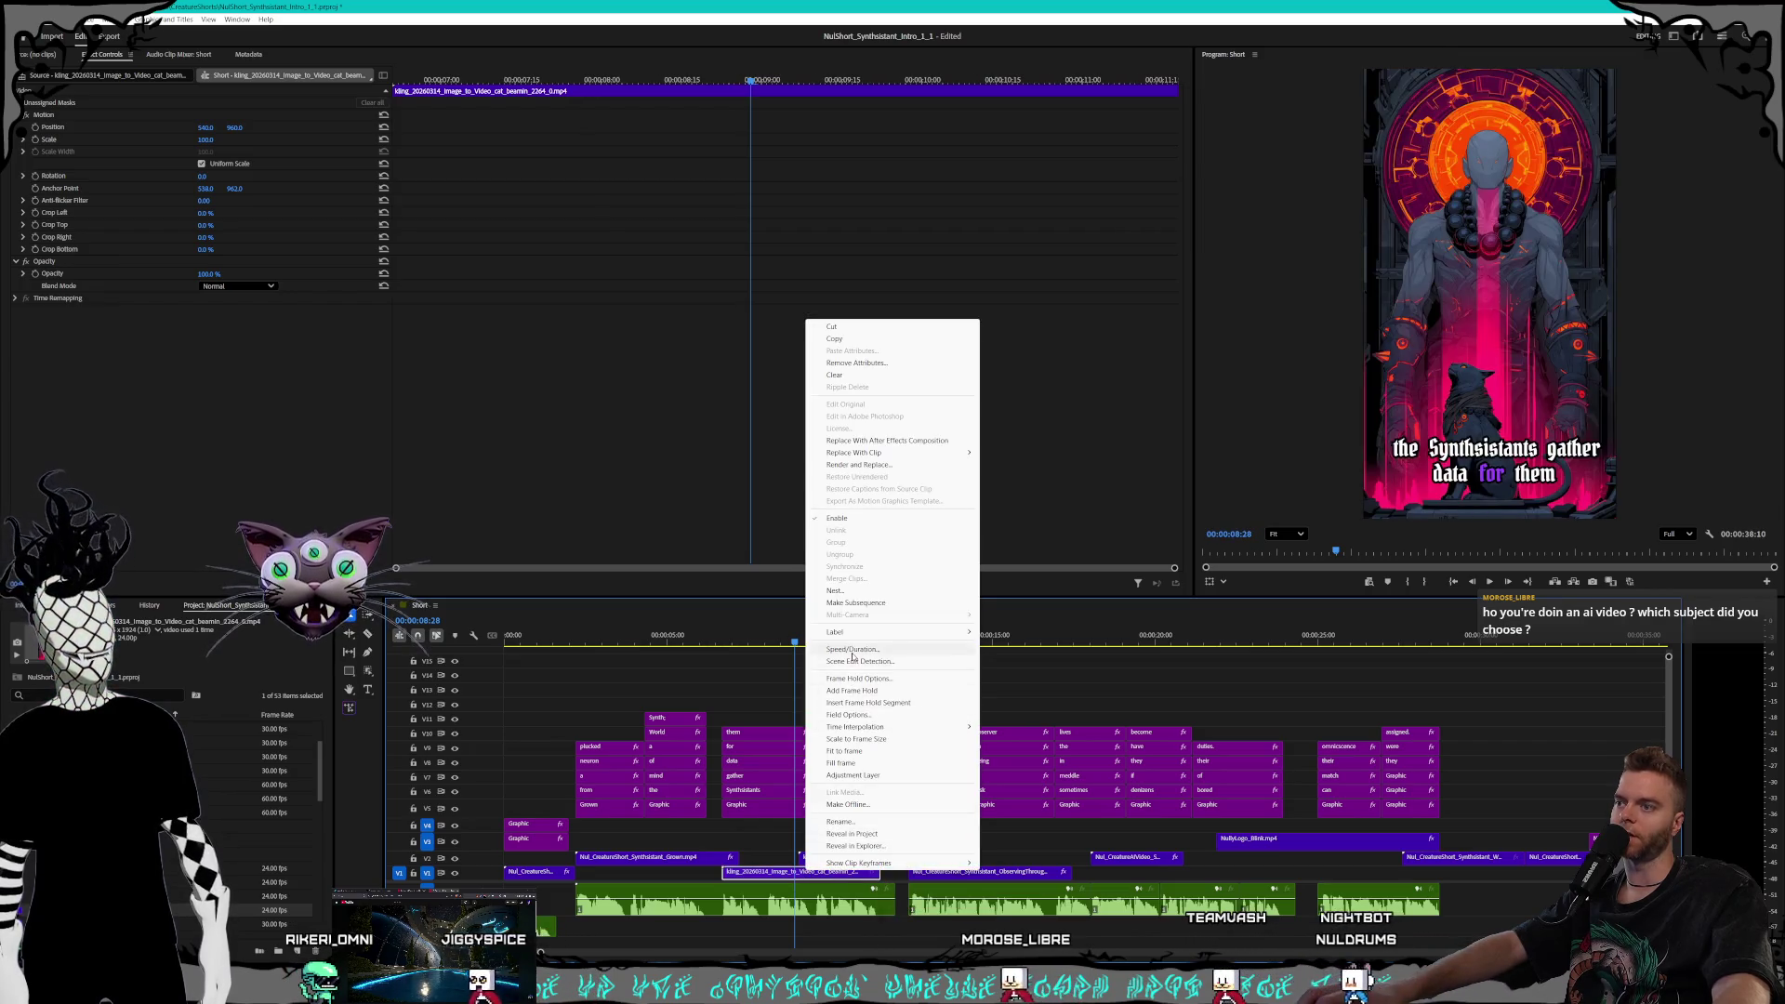
click(824, 725)
text(150)
key(Return)
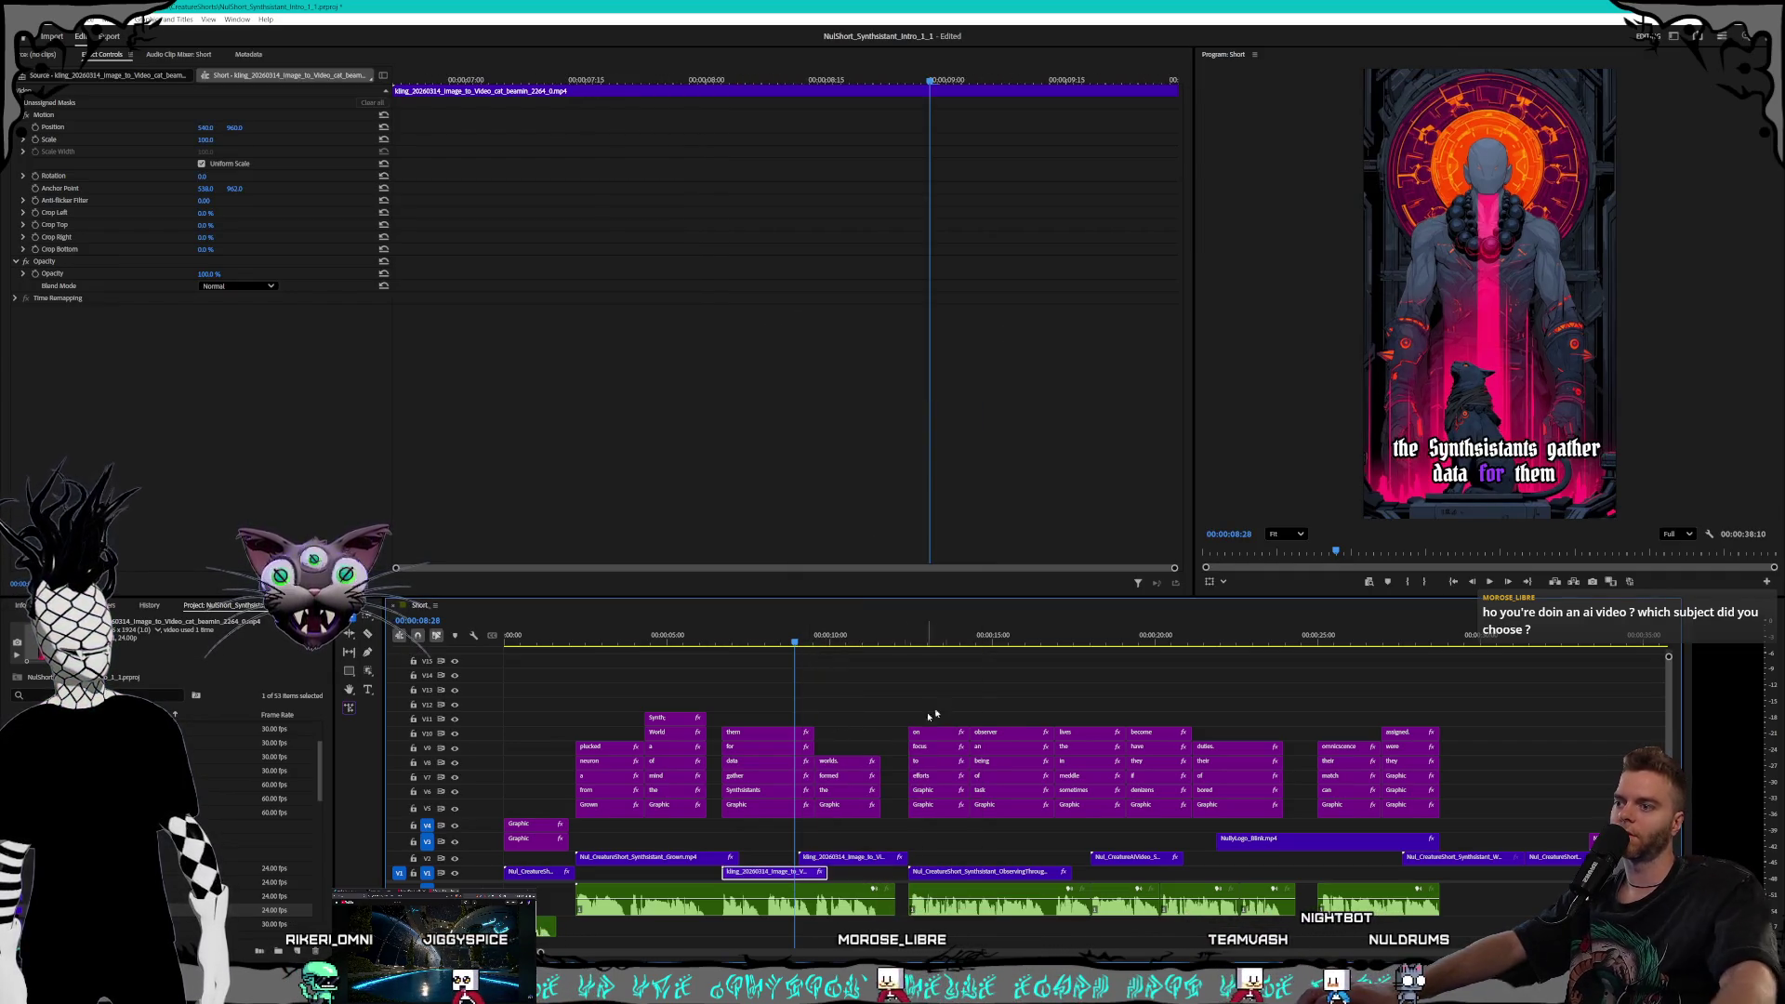
drag(752, 646, 584, 643)
Move the Kling clip along V2 and review the planets shot from 00:00:07:00
key(space)
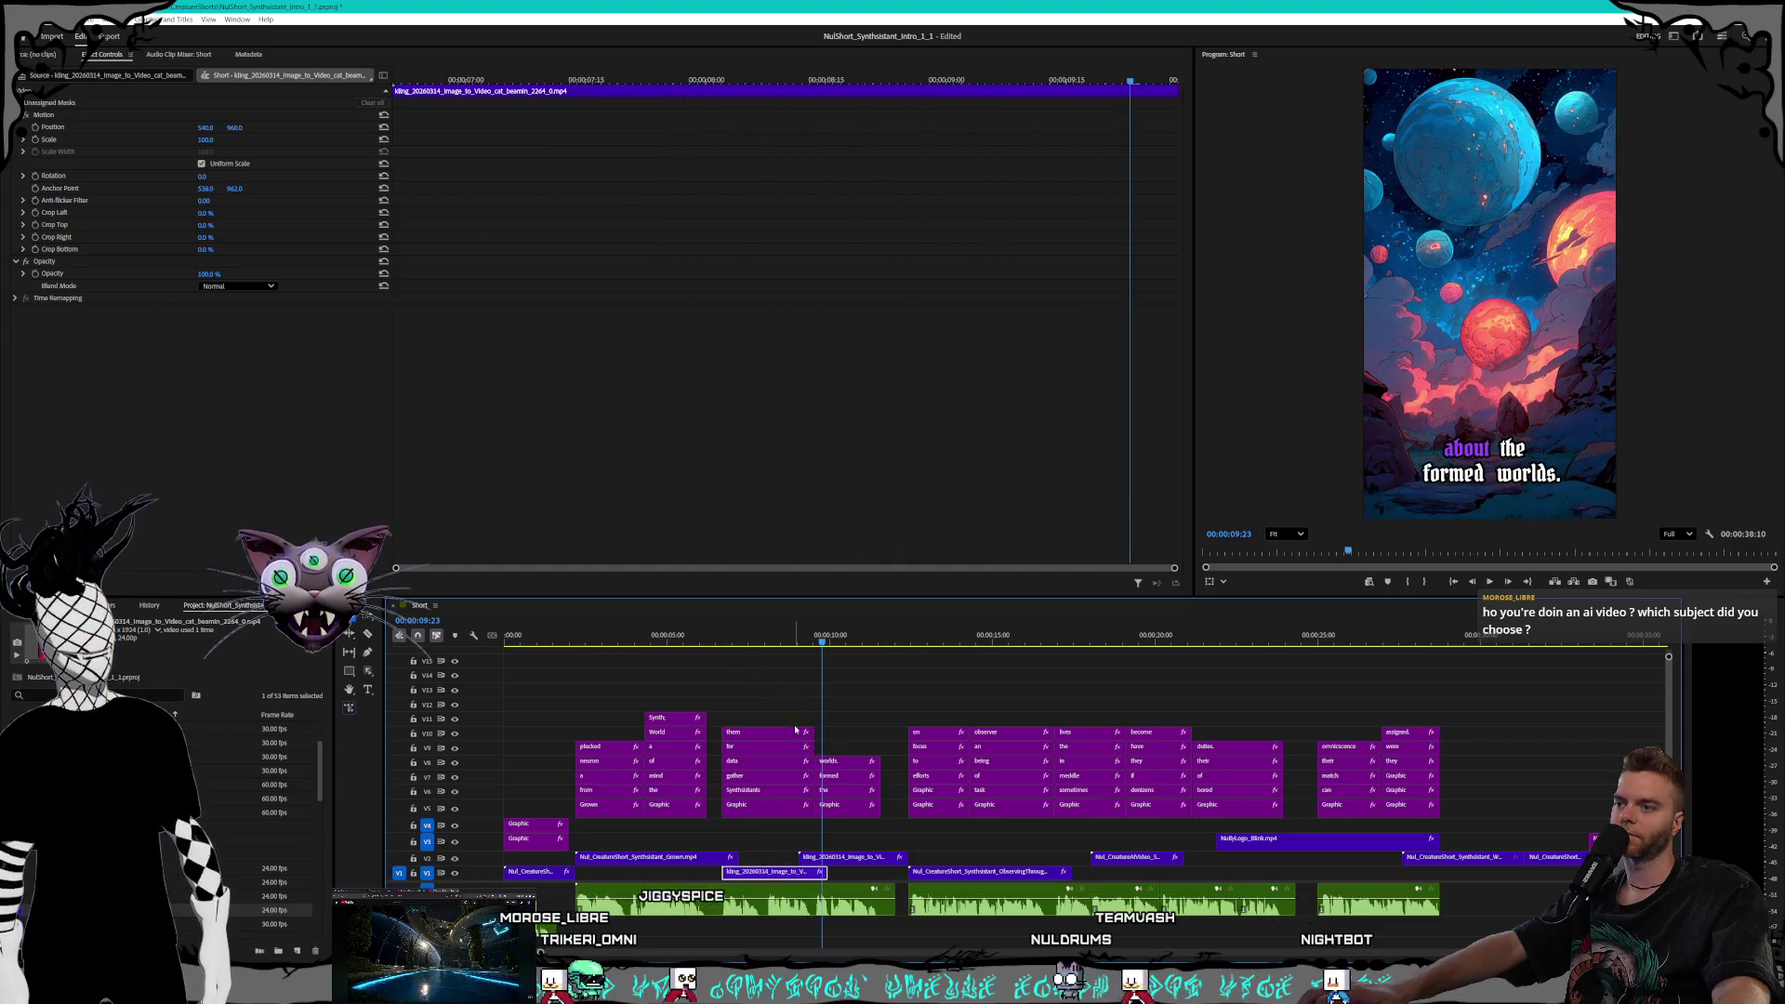
drag(850, 857, 865, 861)
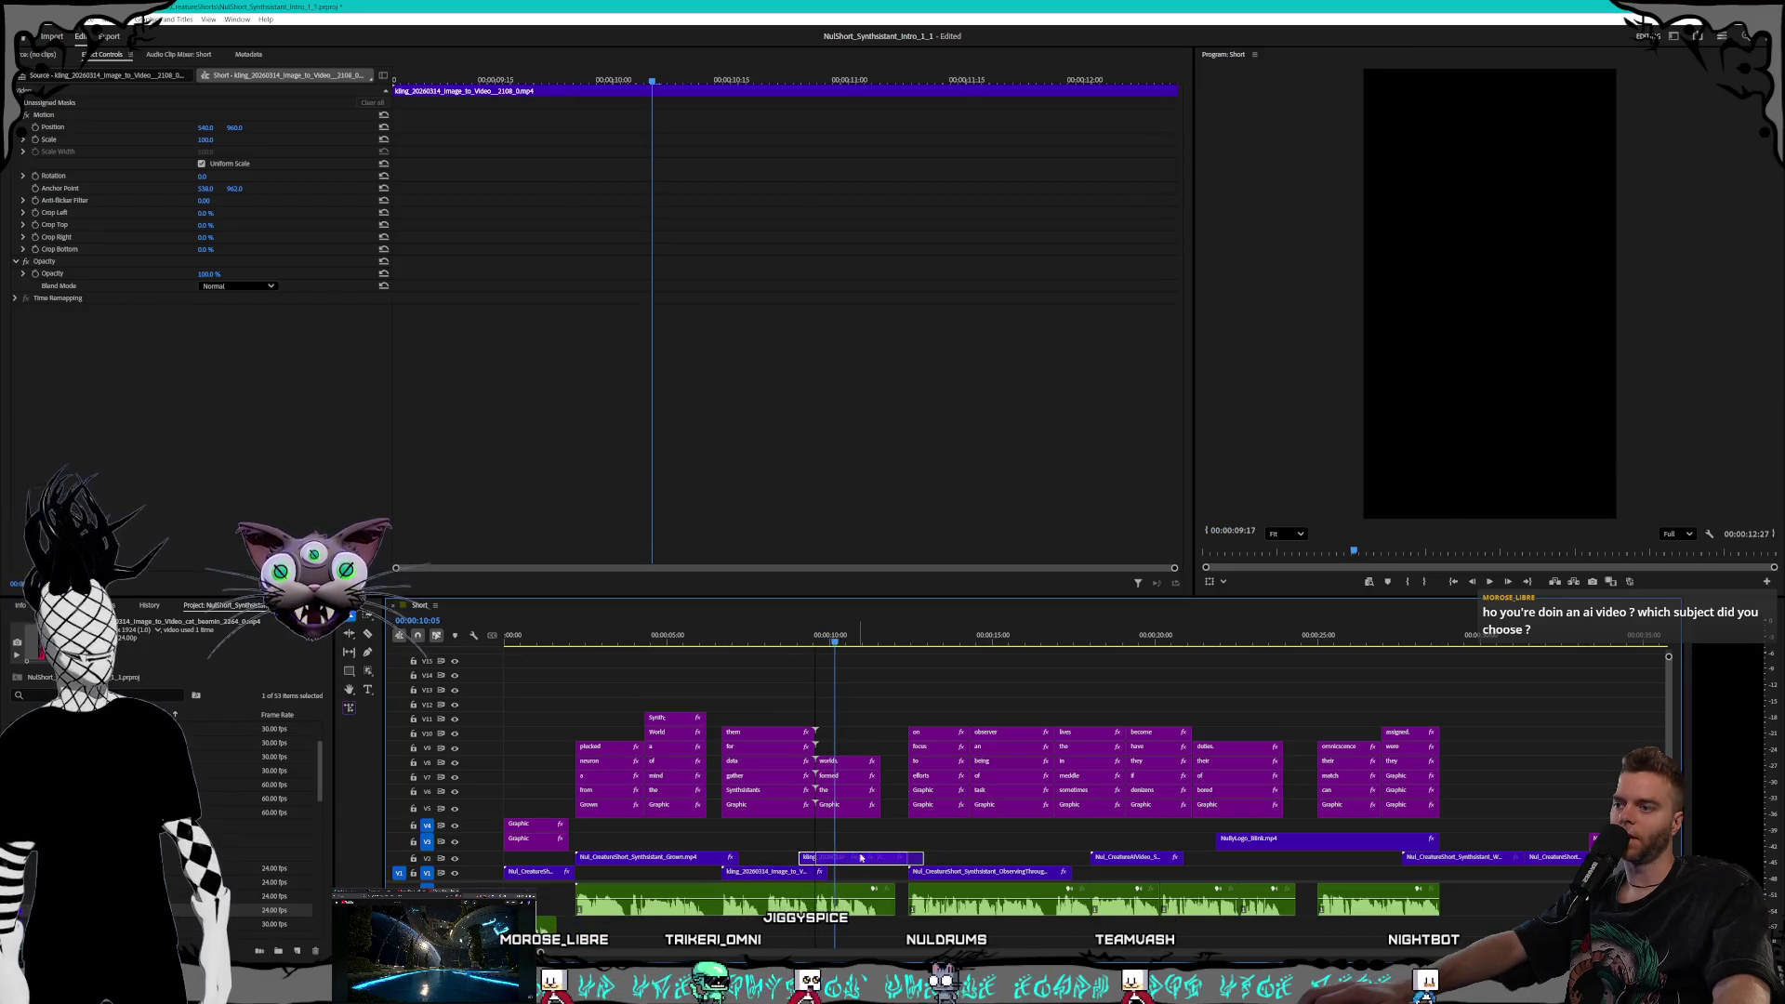
click(733, 642)
key(space)
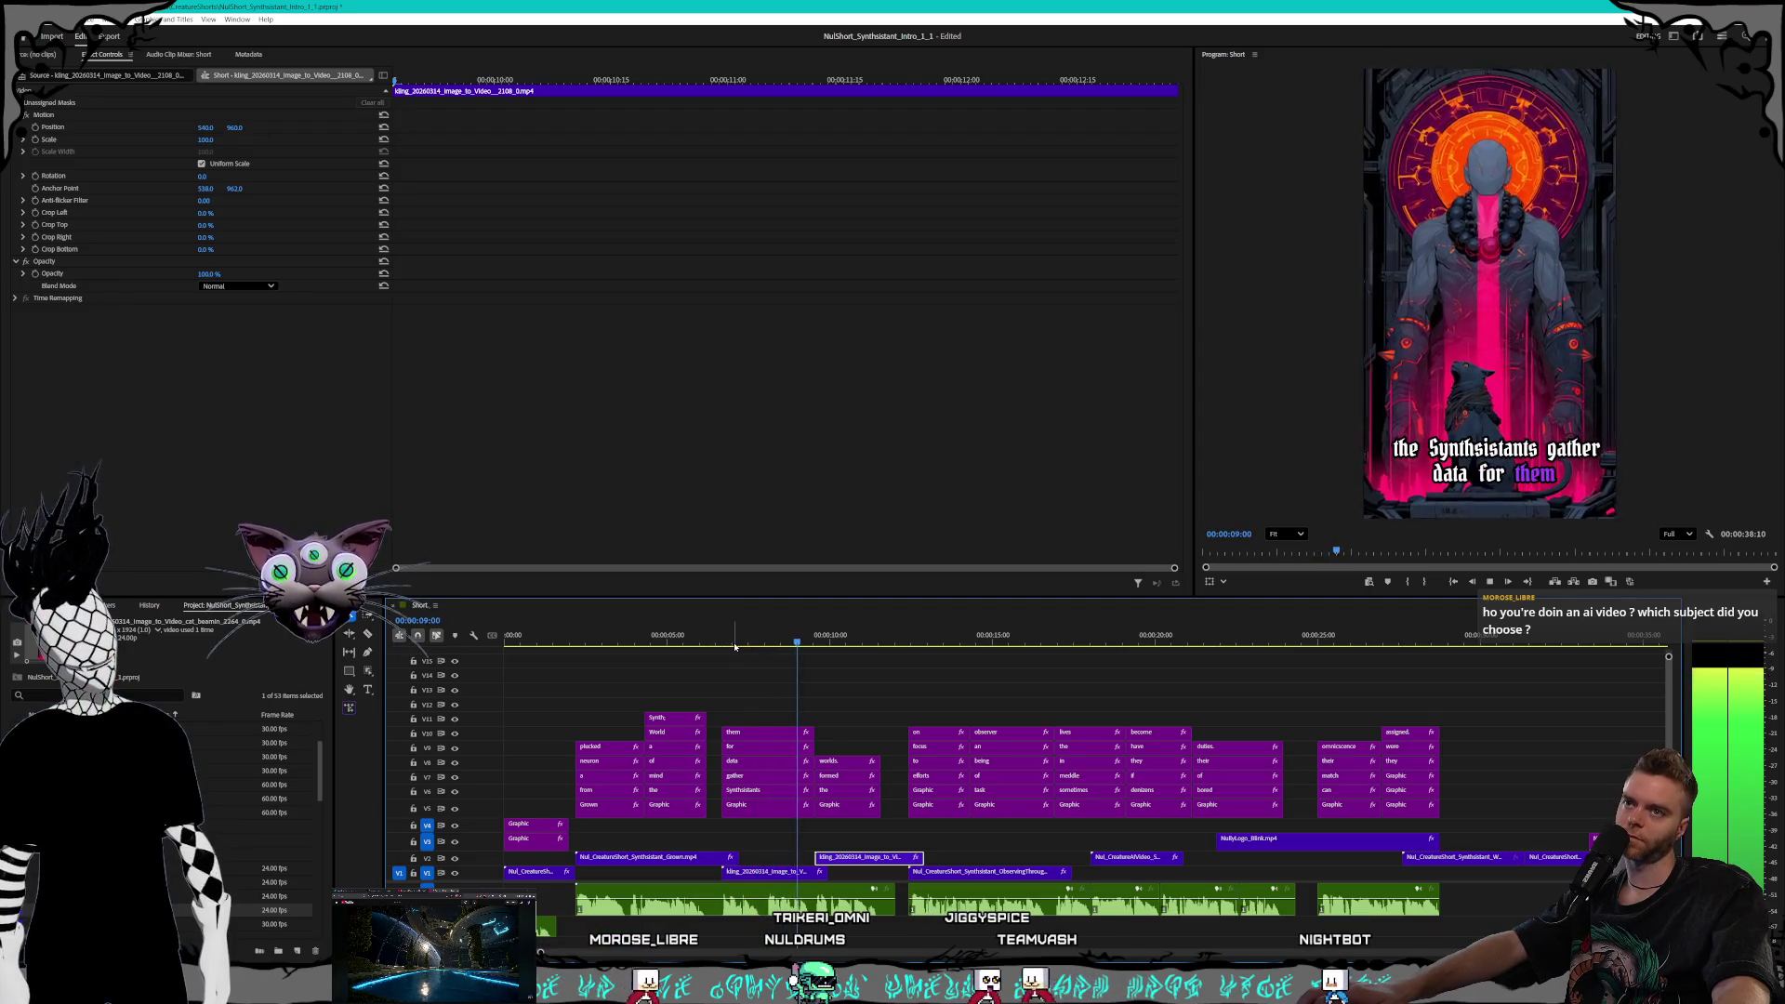
key(space)
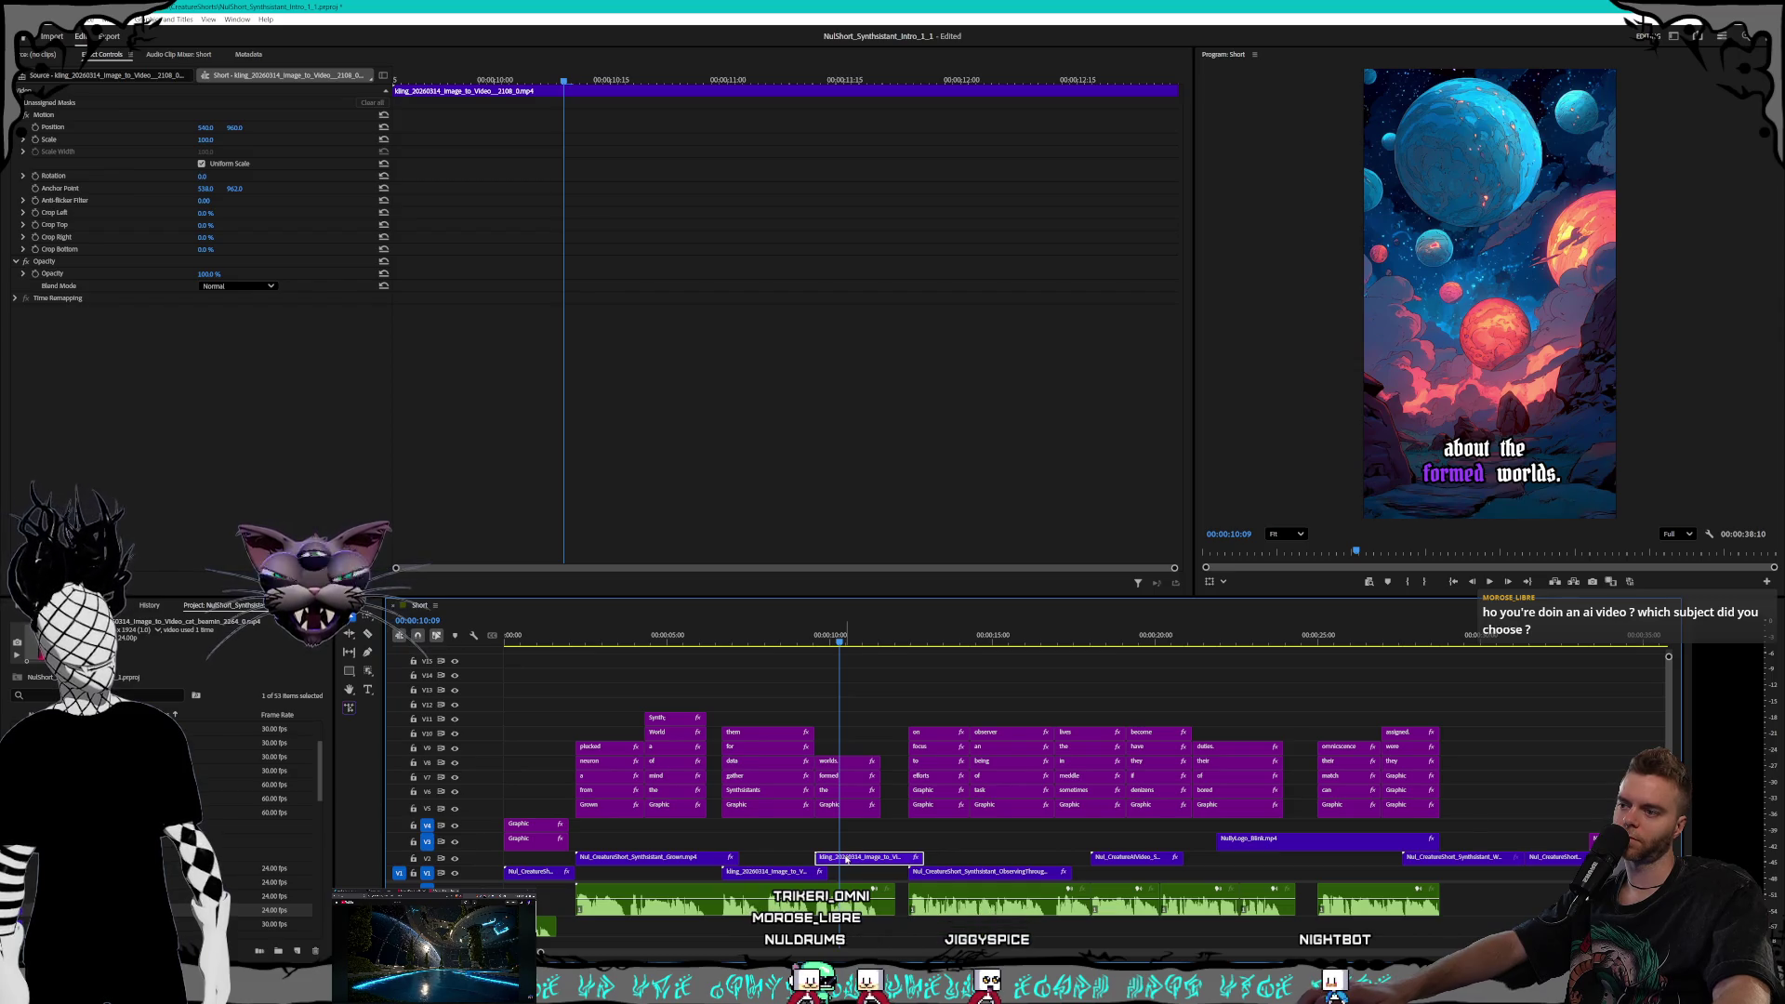
Fine-tune the Kling clip's position, sliding it 27 frames earlier, and park the playhead at its start
mouse_move(853, 862)
mouse_down()
mouse_move(835, 873)
mouse_move(854, 874)
mouse_up()
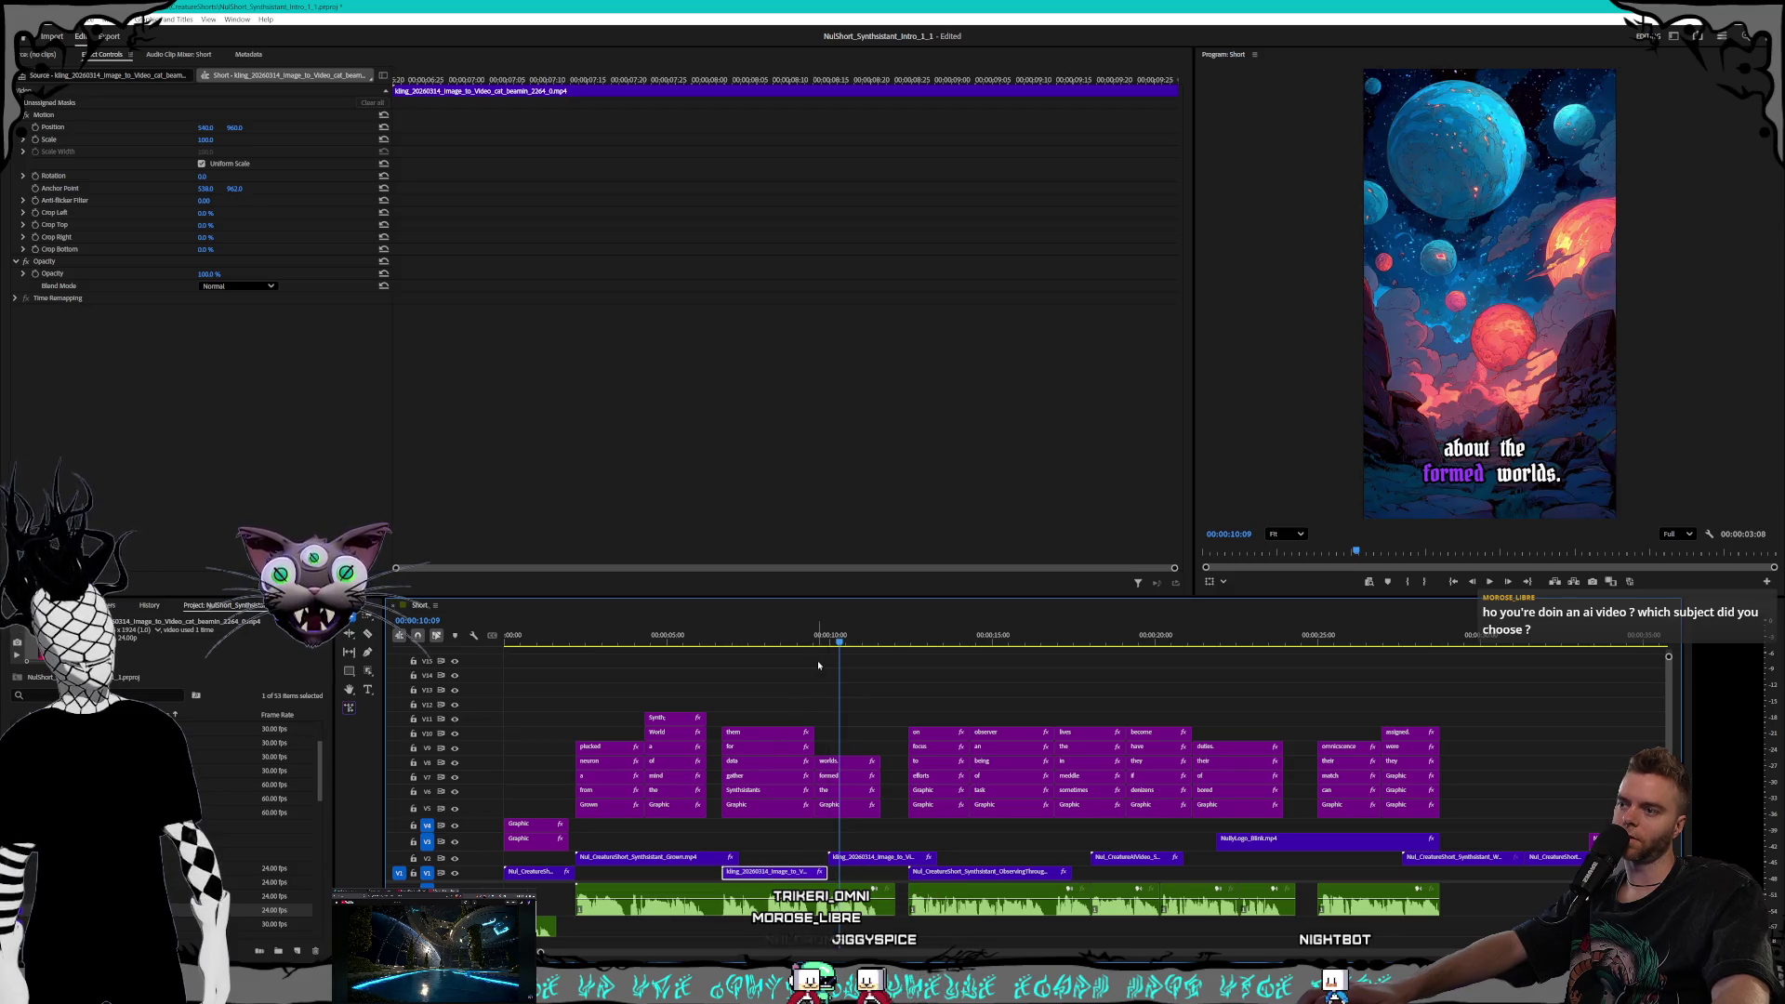
click(779, 644)
key(space)
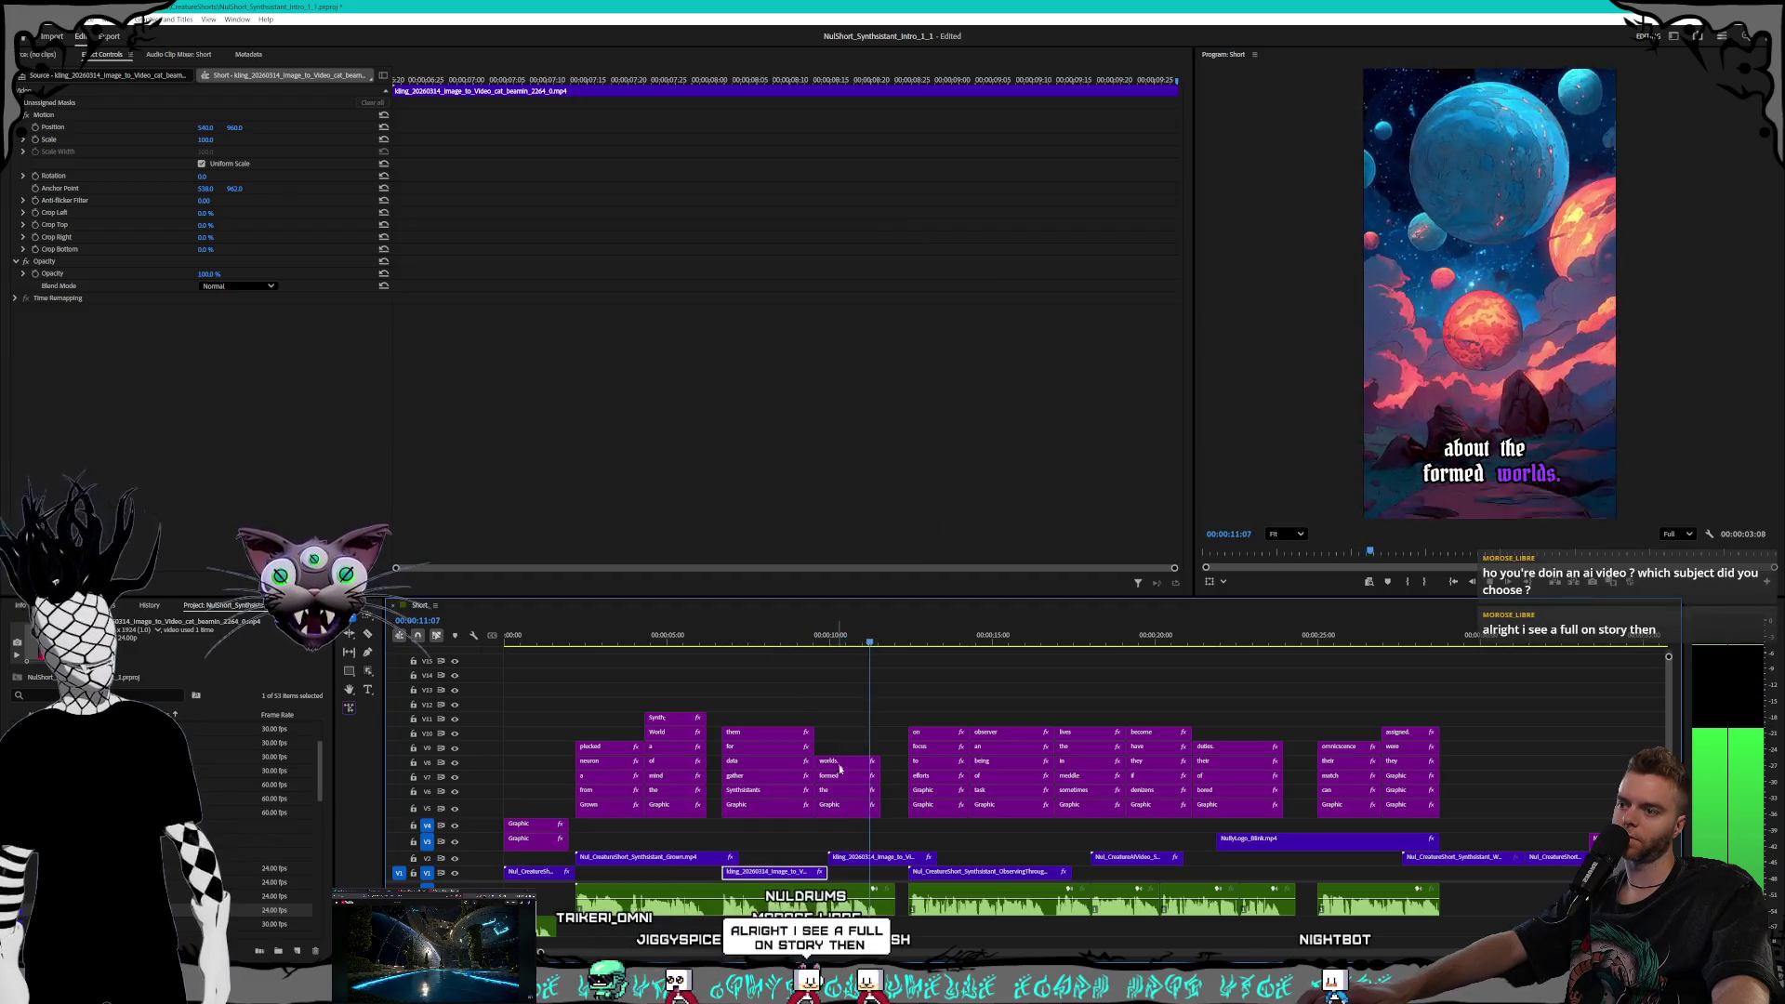
drag(888, 865, 817, 860)
key(Up)
key(Up)
key(space)
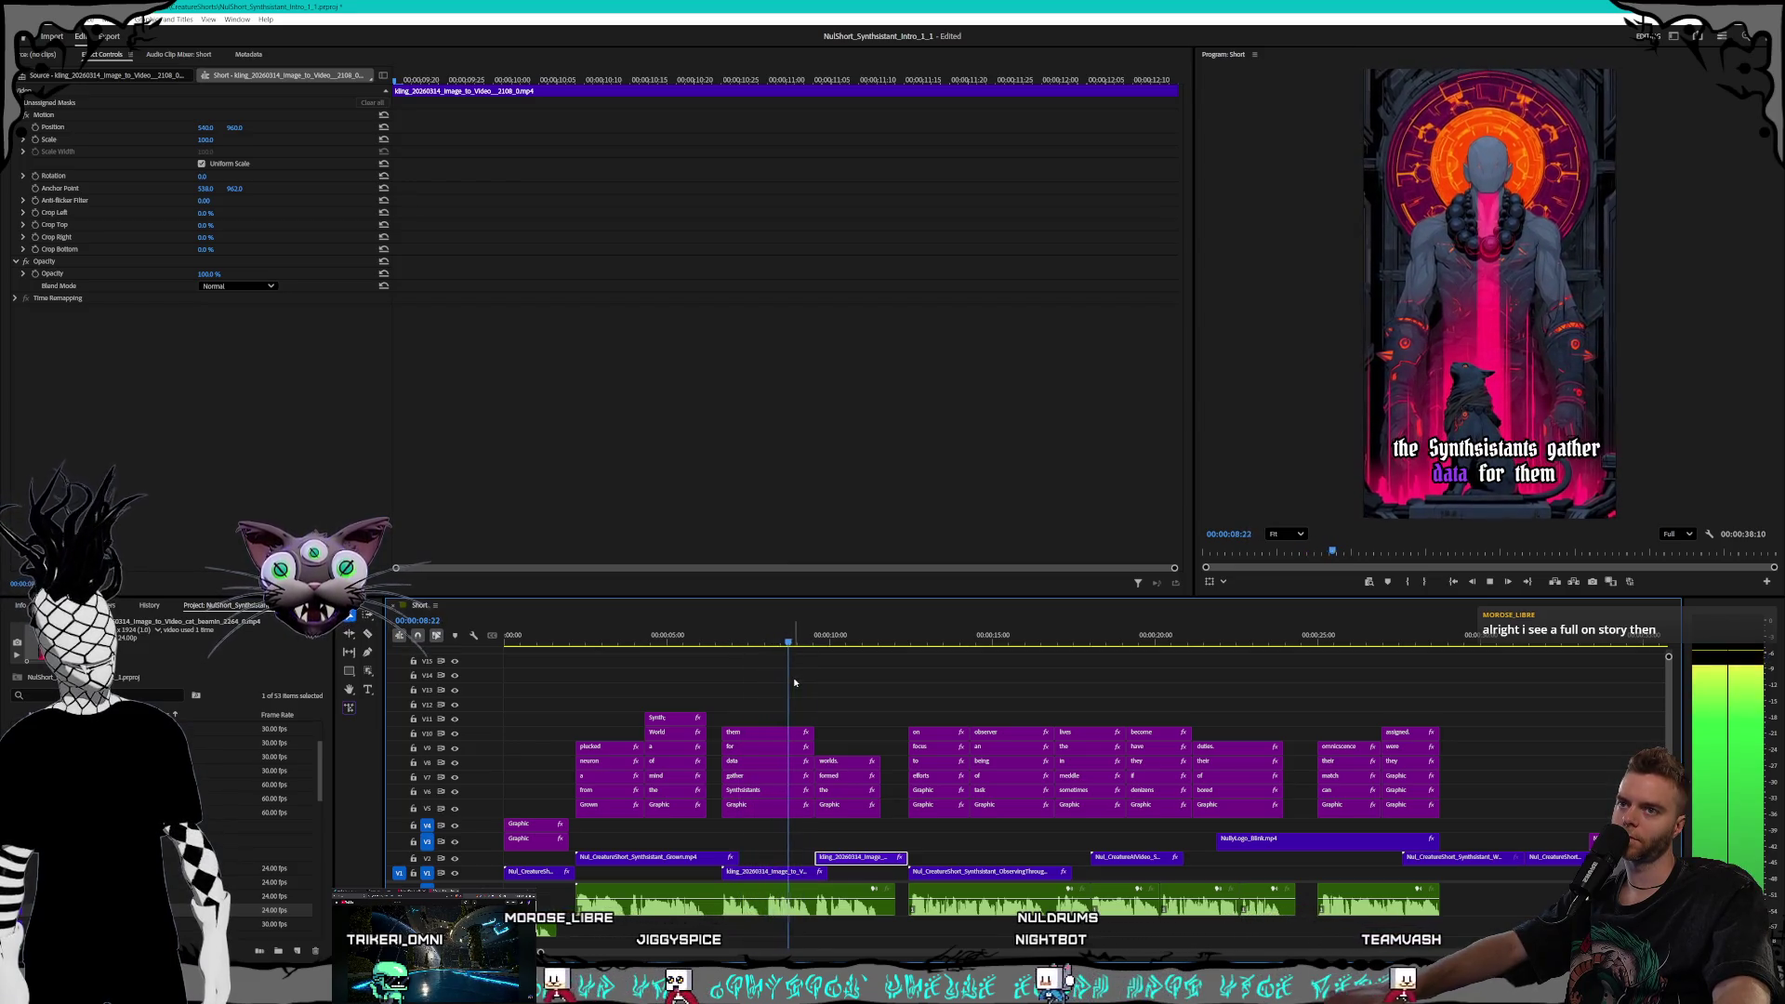
key(space)
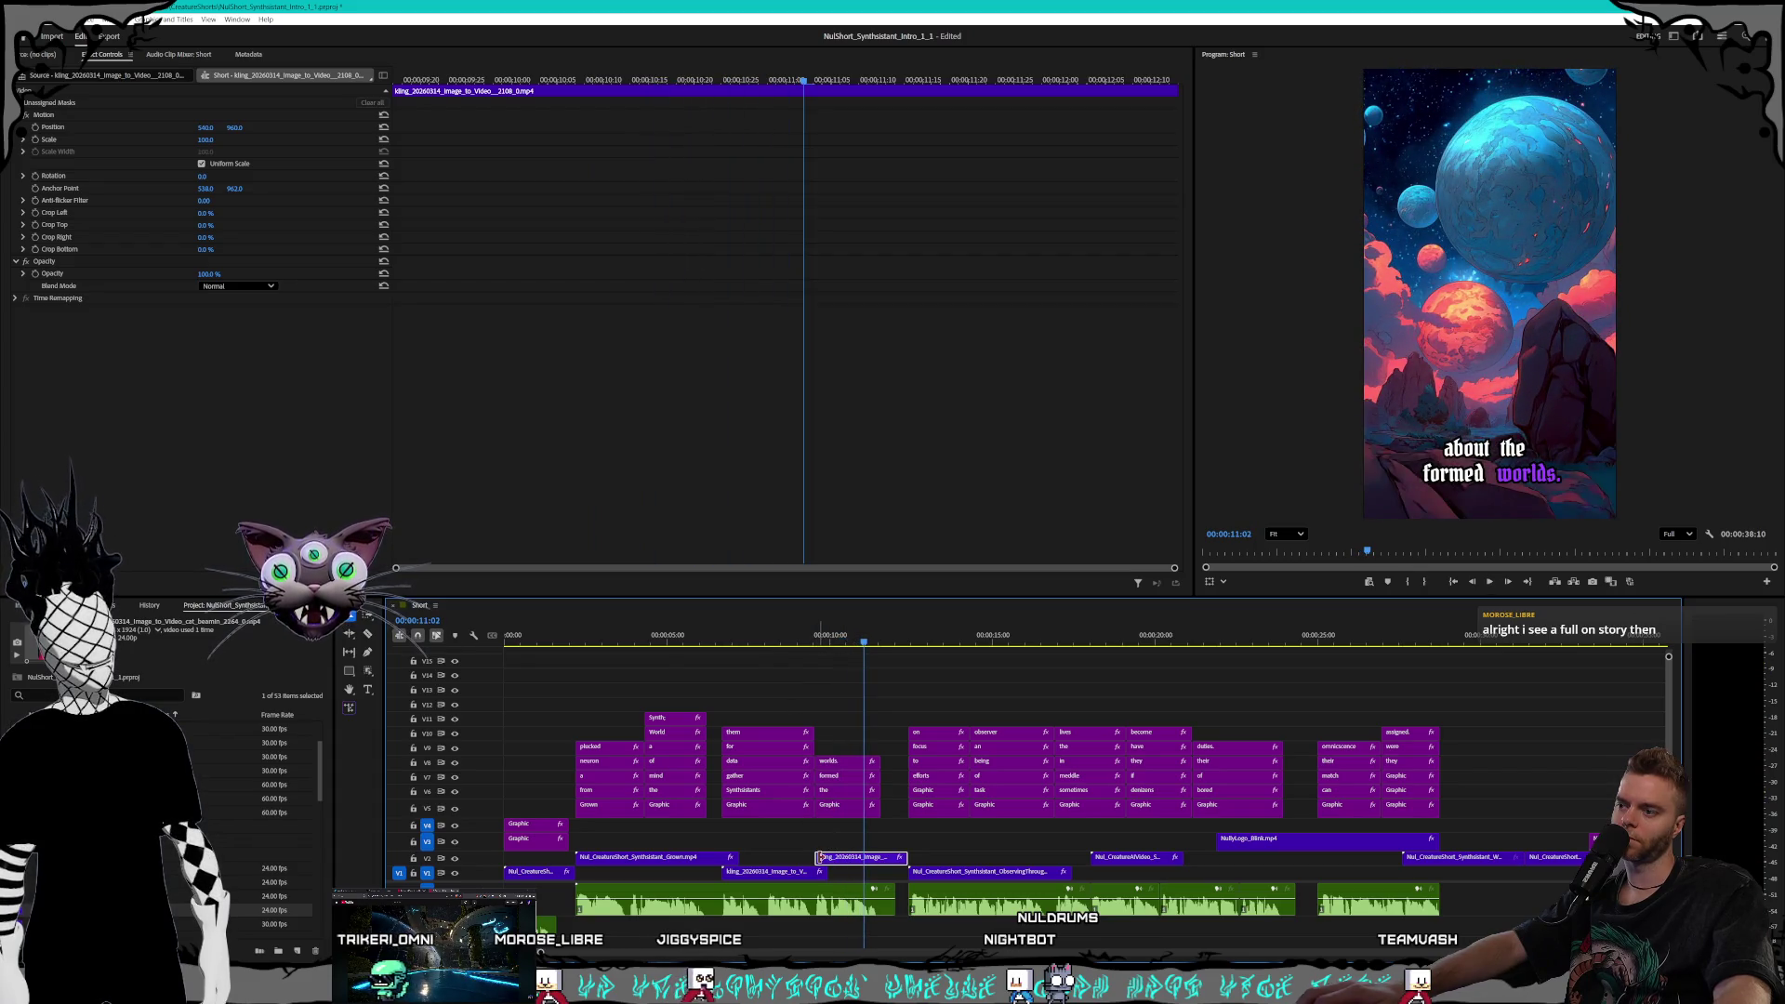
click(823, 857)
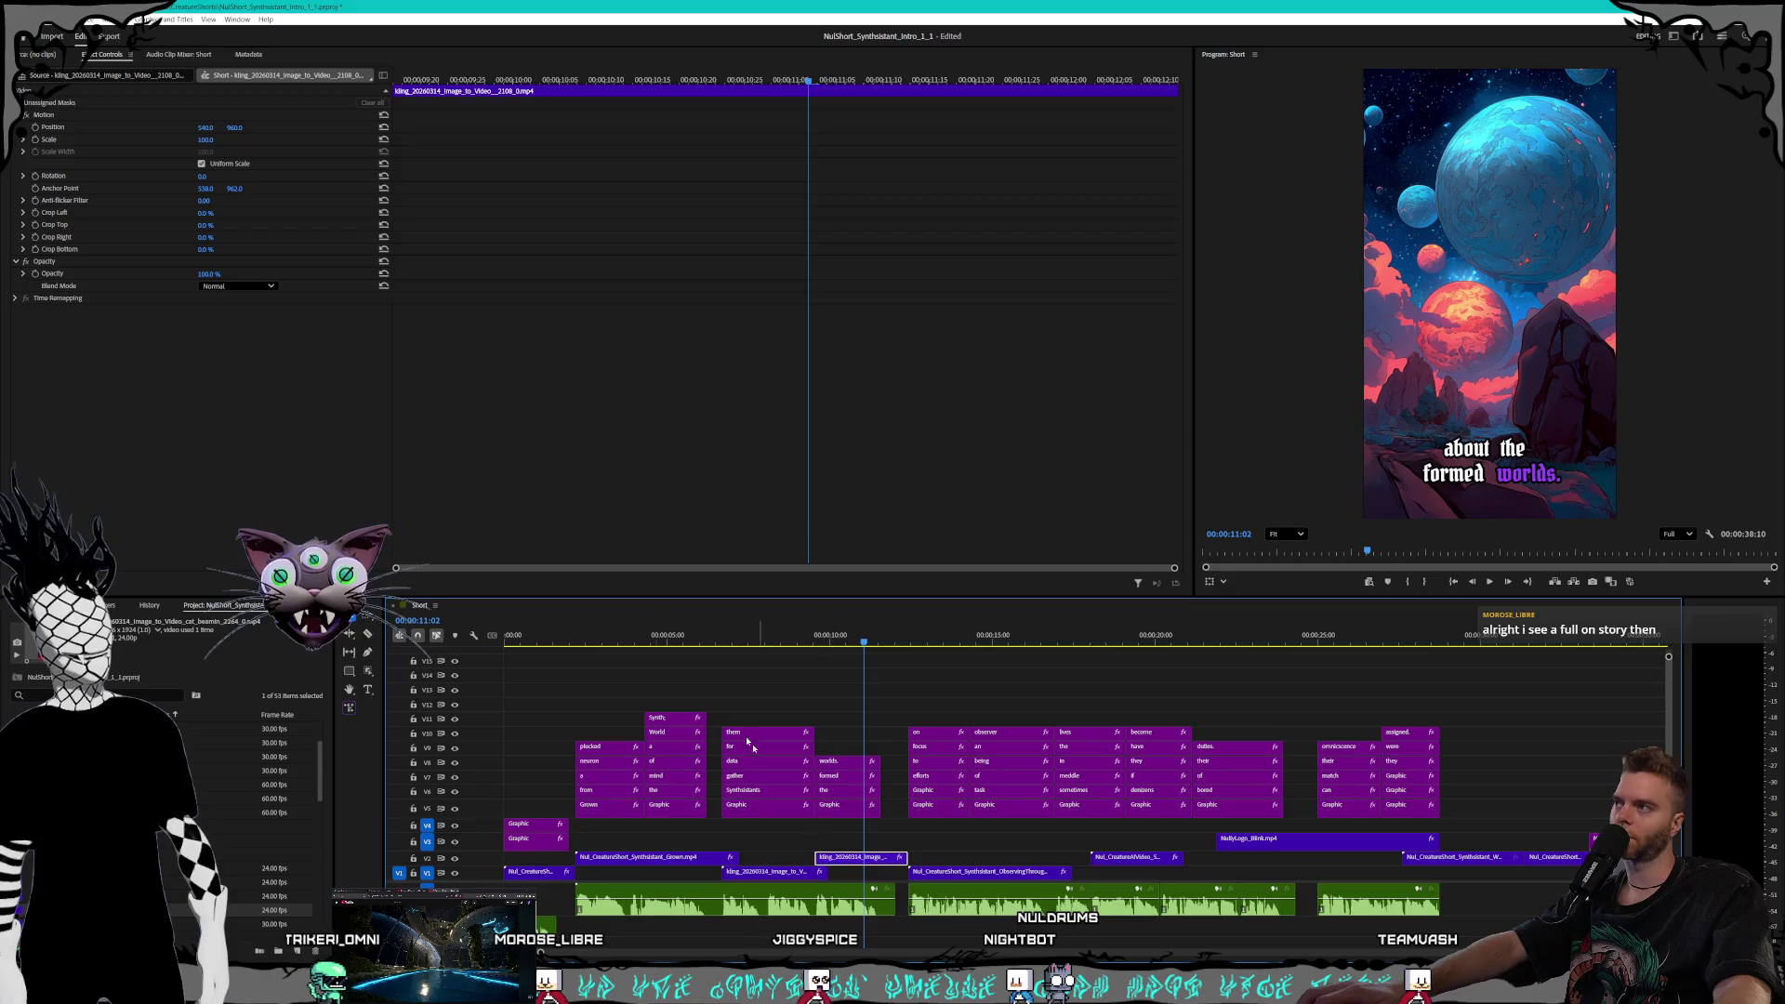
click(430, 80)
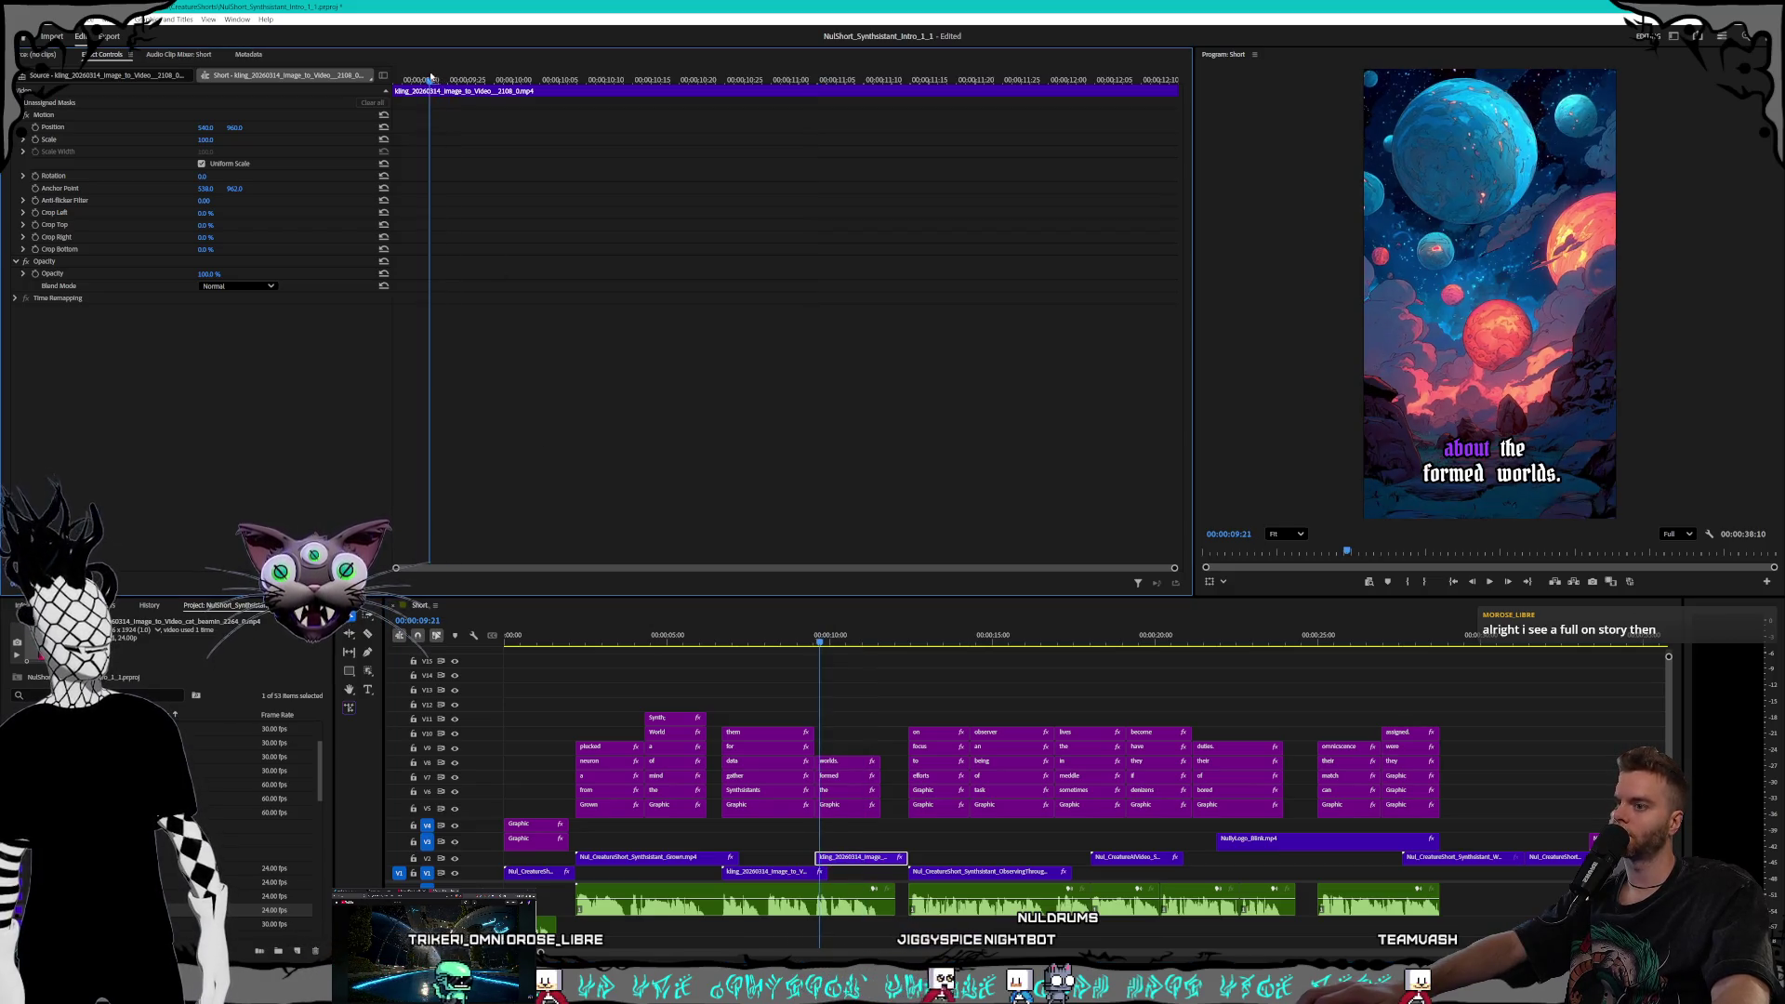
Keyframe the Kling clip's opacity from 0% at its start, fading up toward 00:00:10:00
click(407, 79)
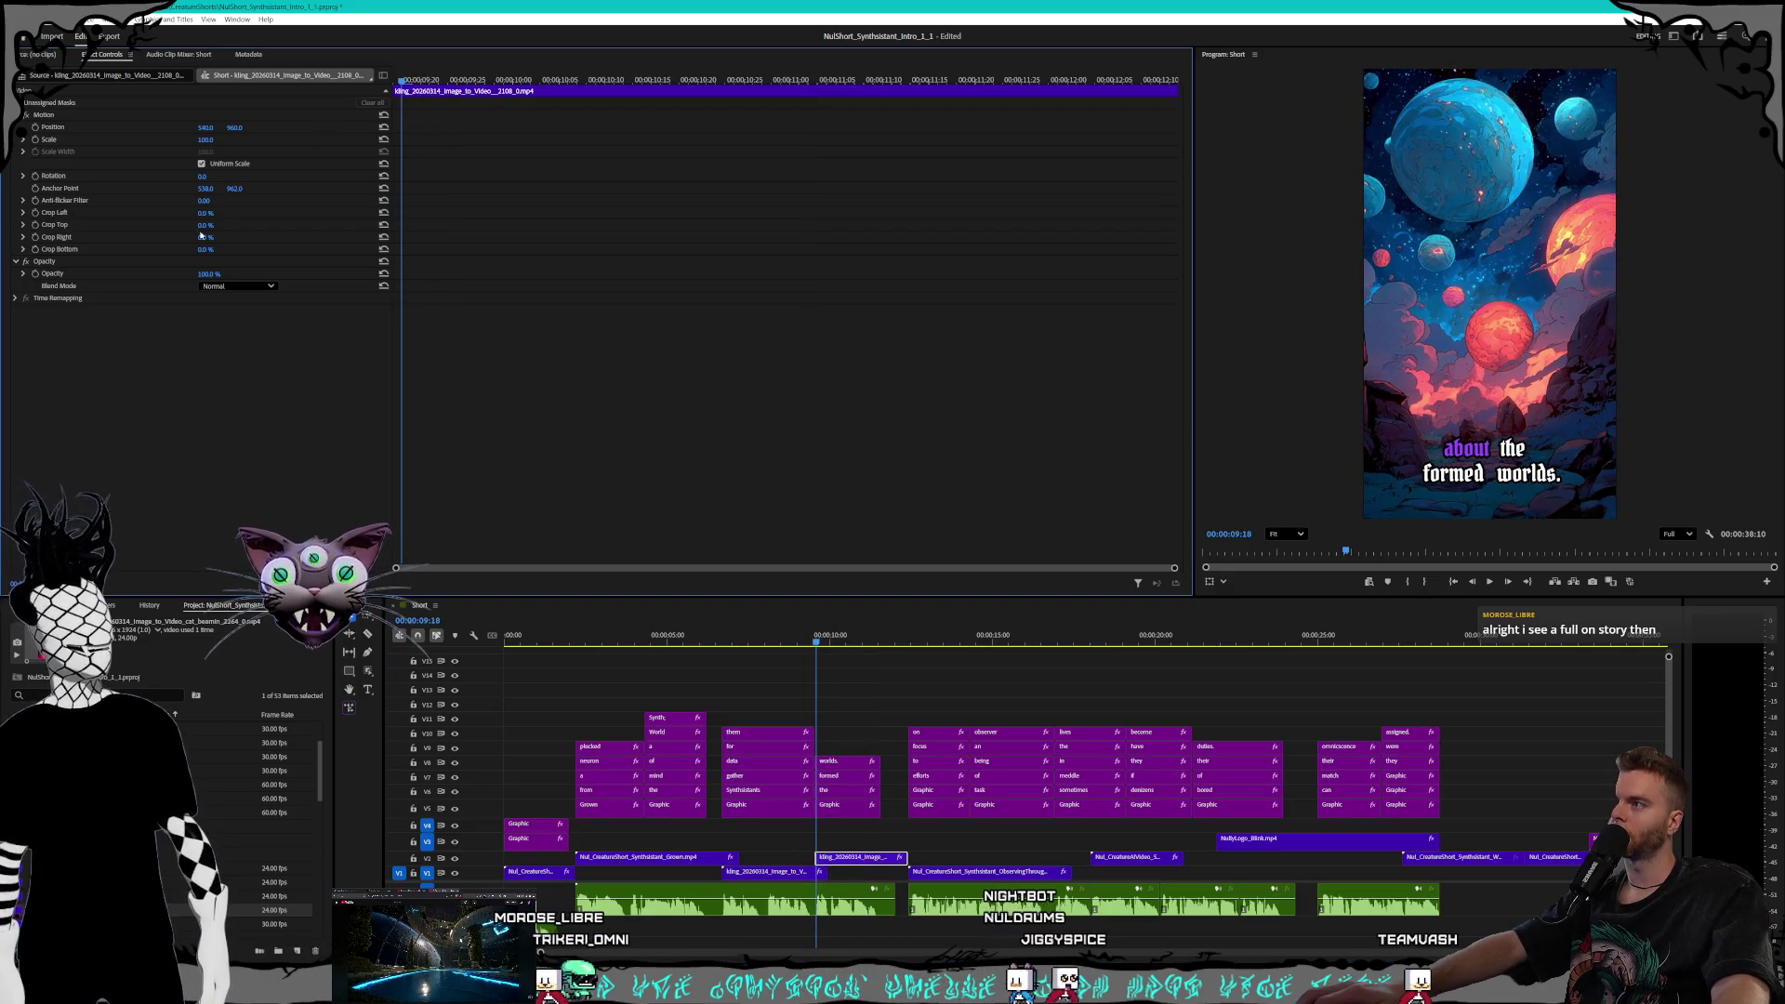
click(35, 274)
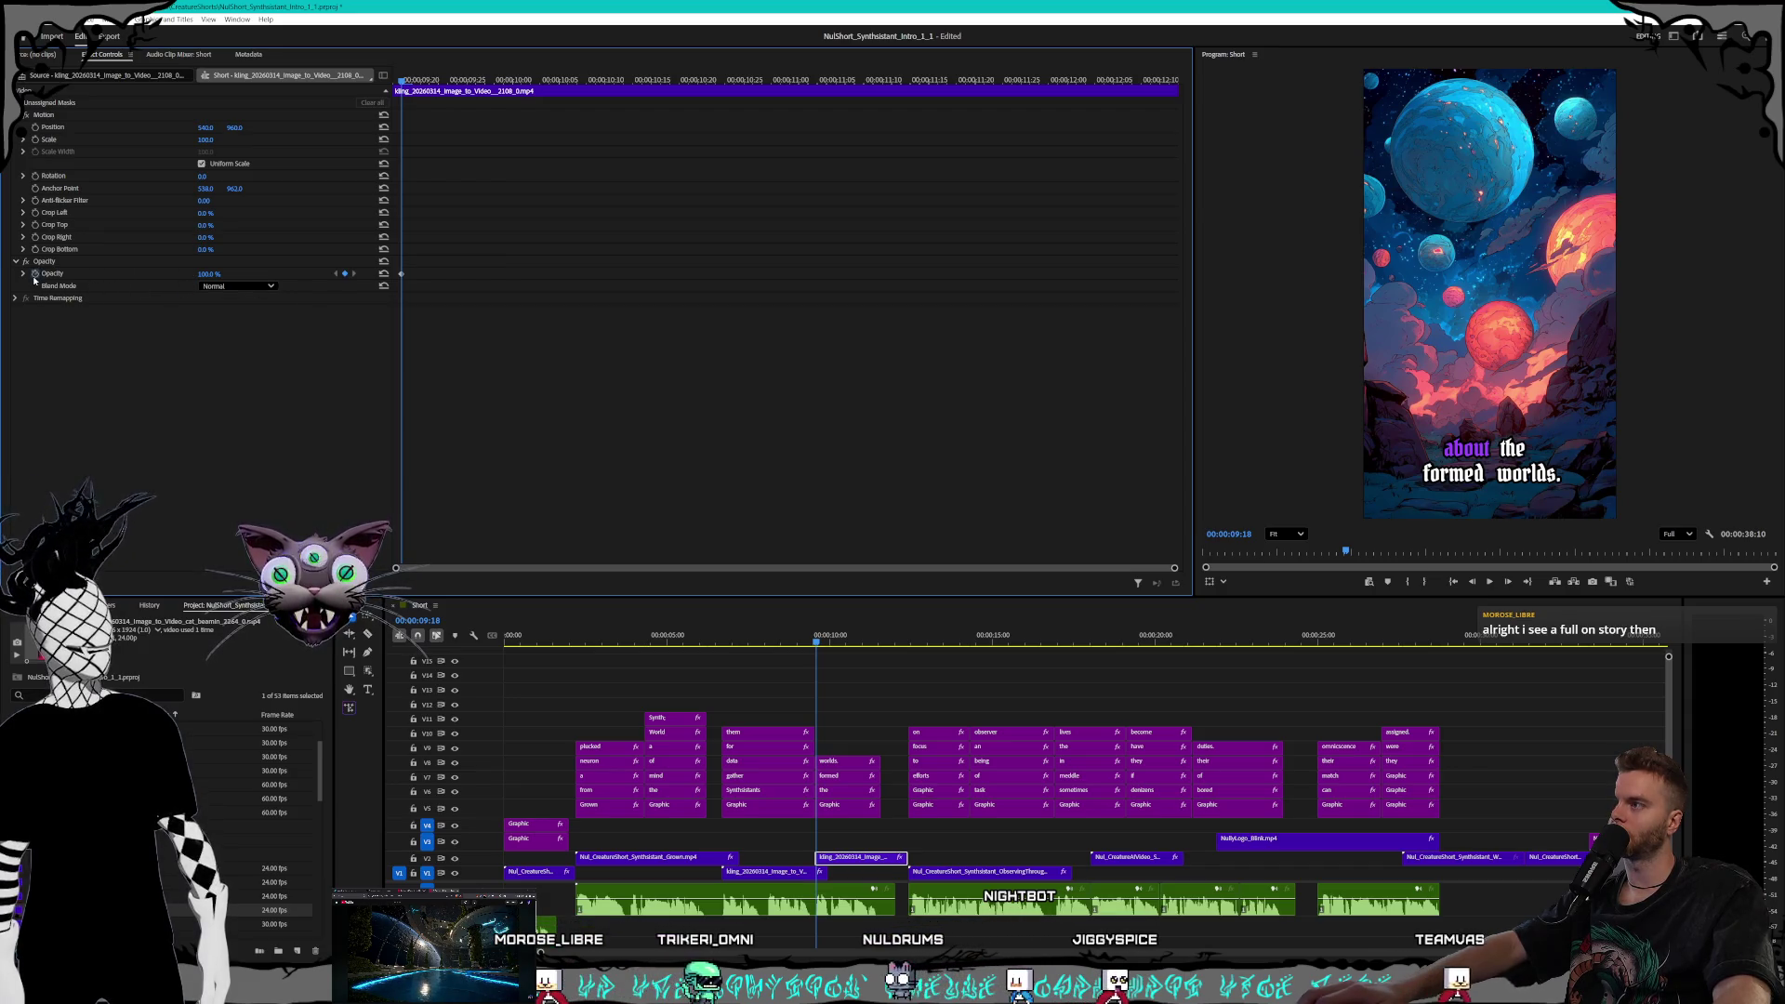
drag(423, 82, 494, 83)
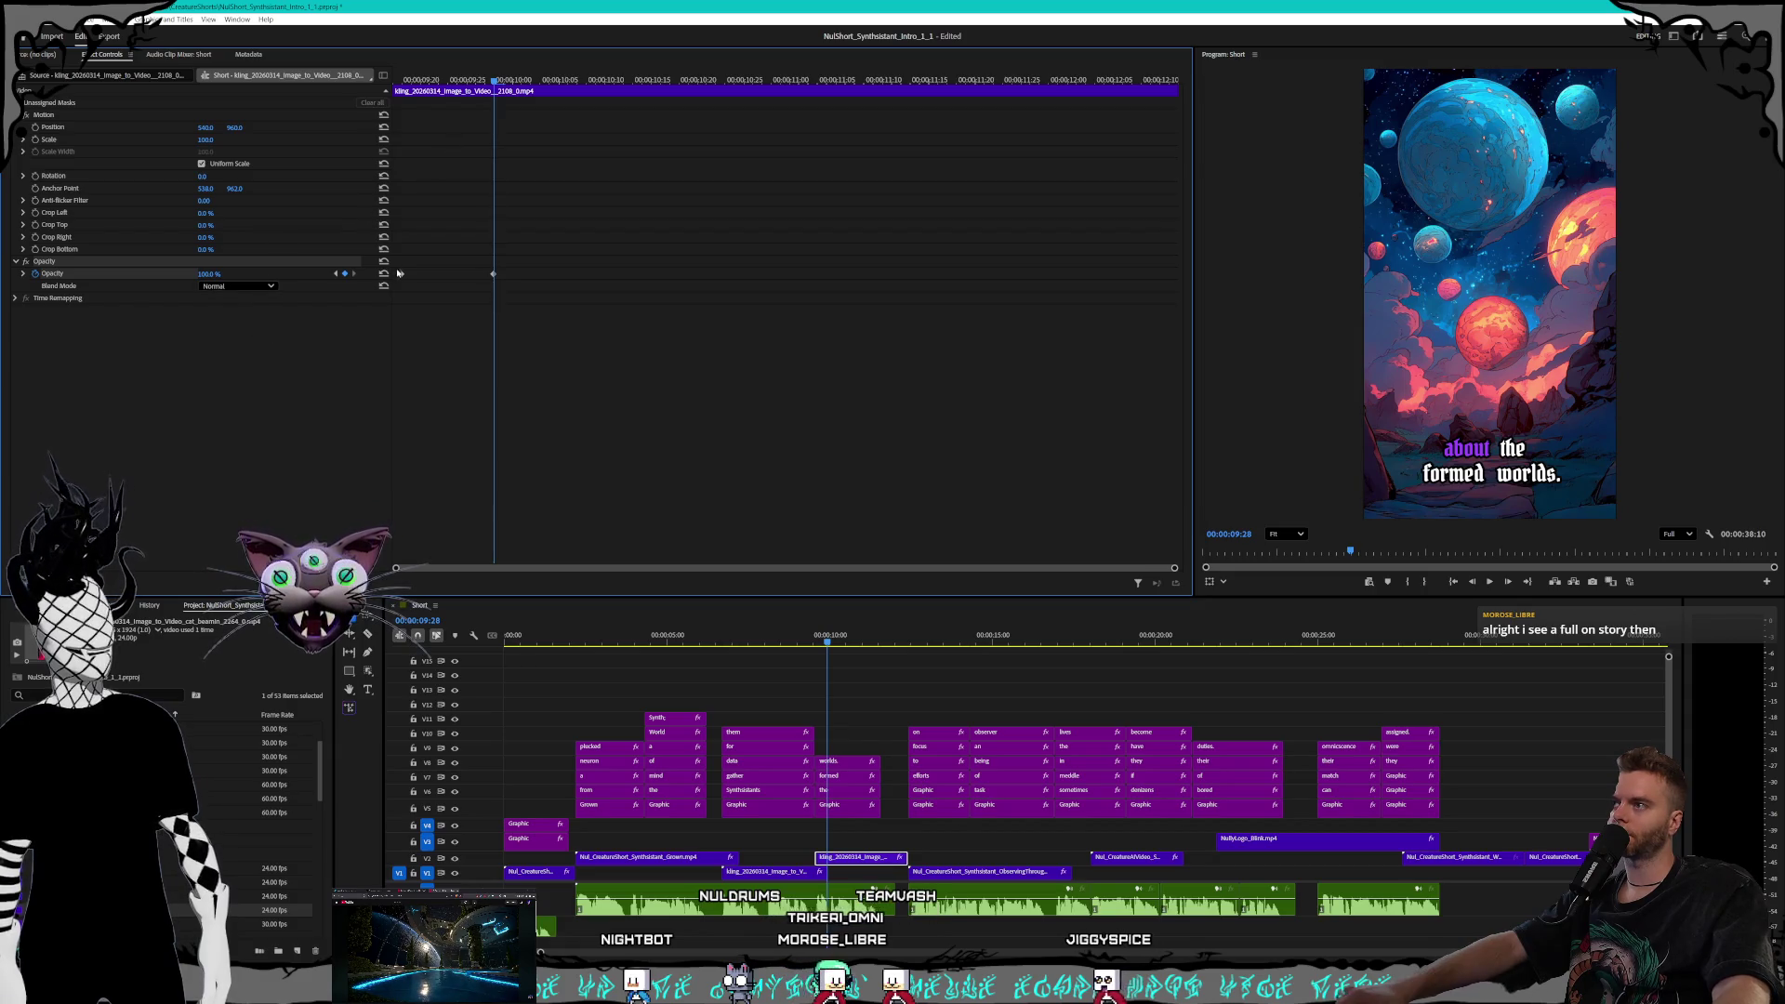
click(334, 273)
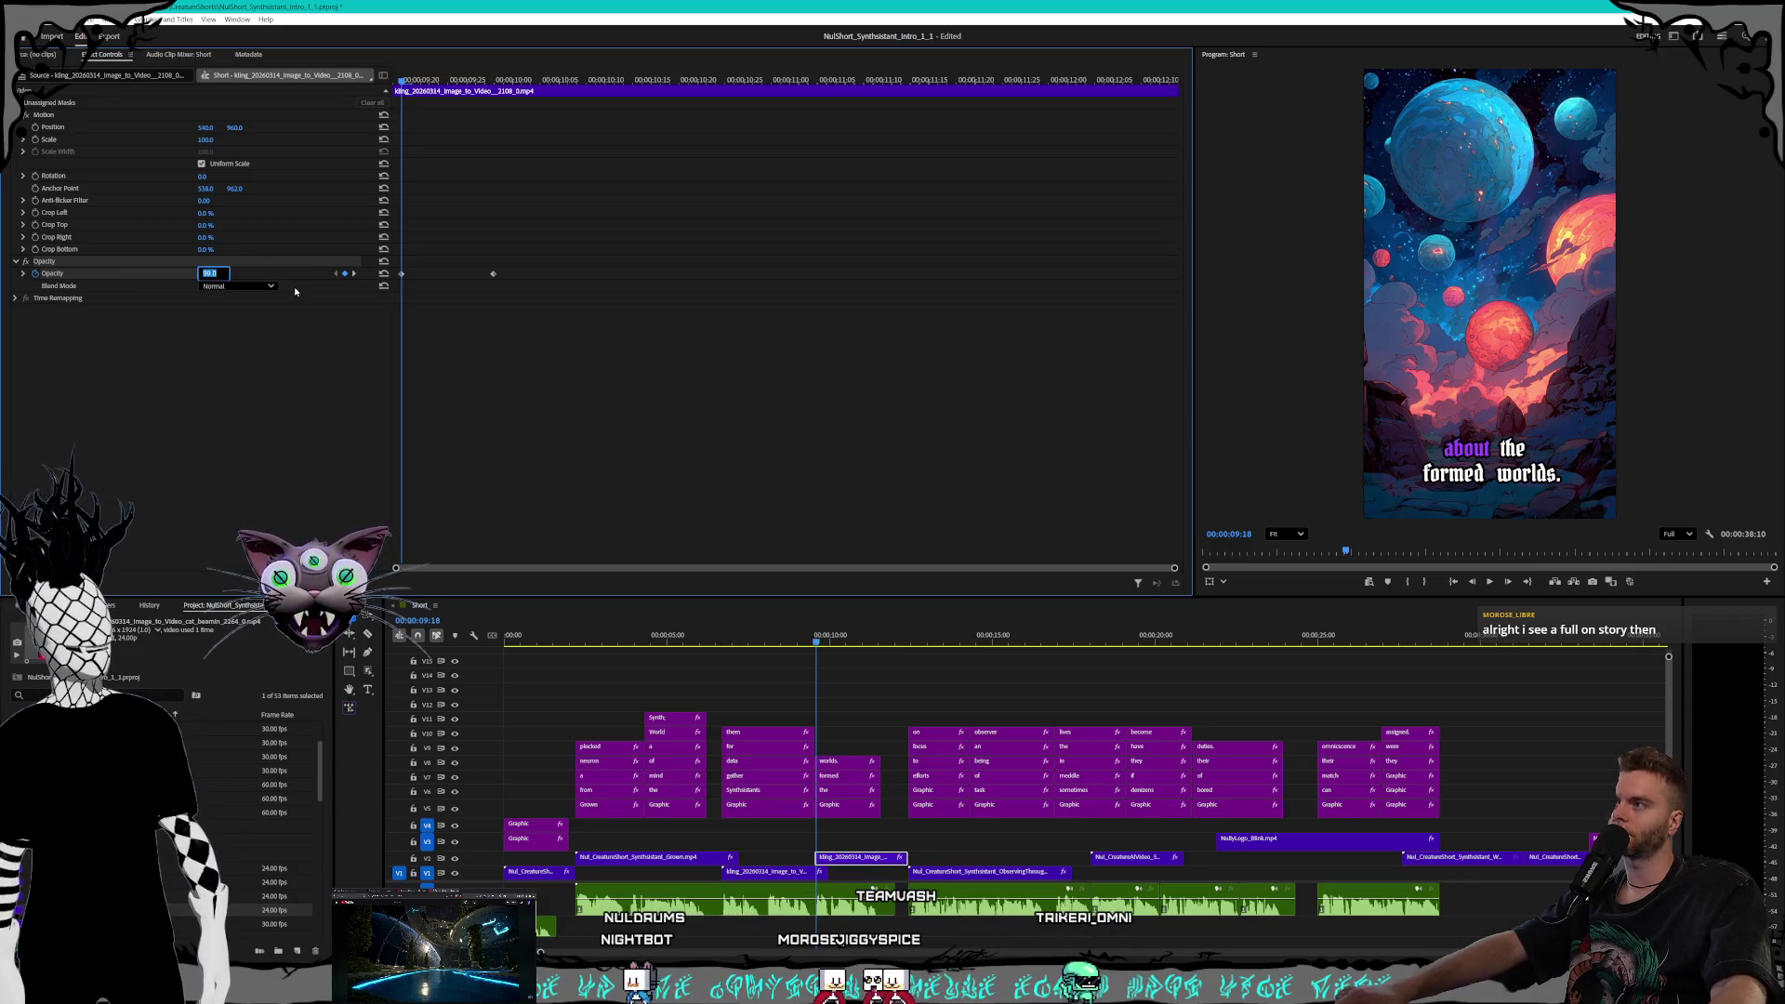
text(0)
key(Return)
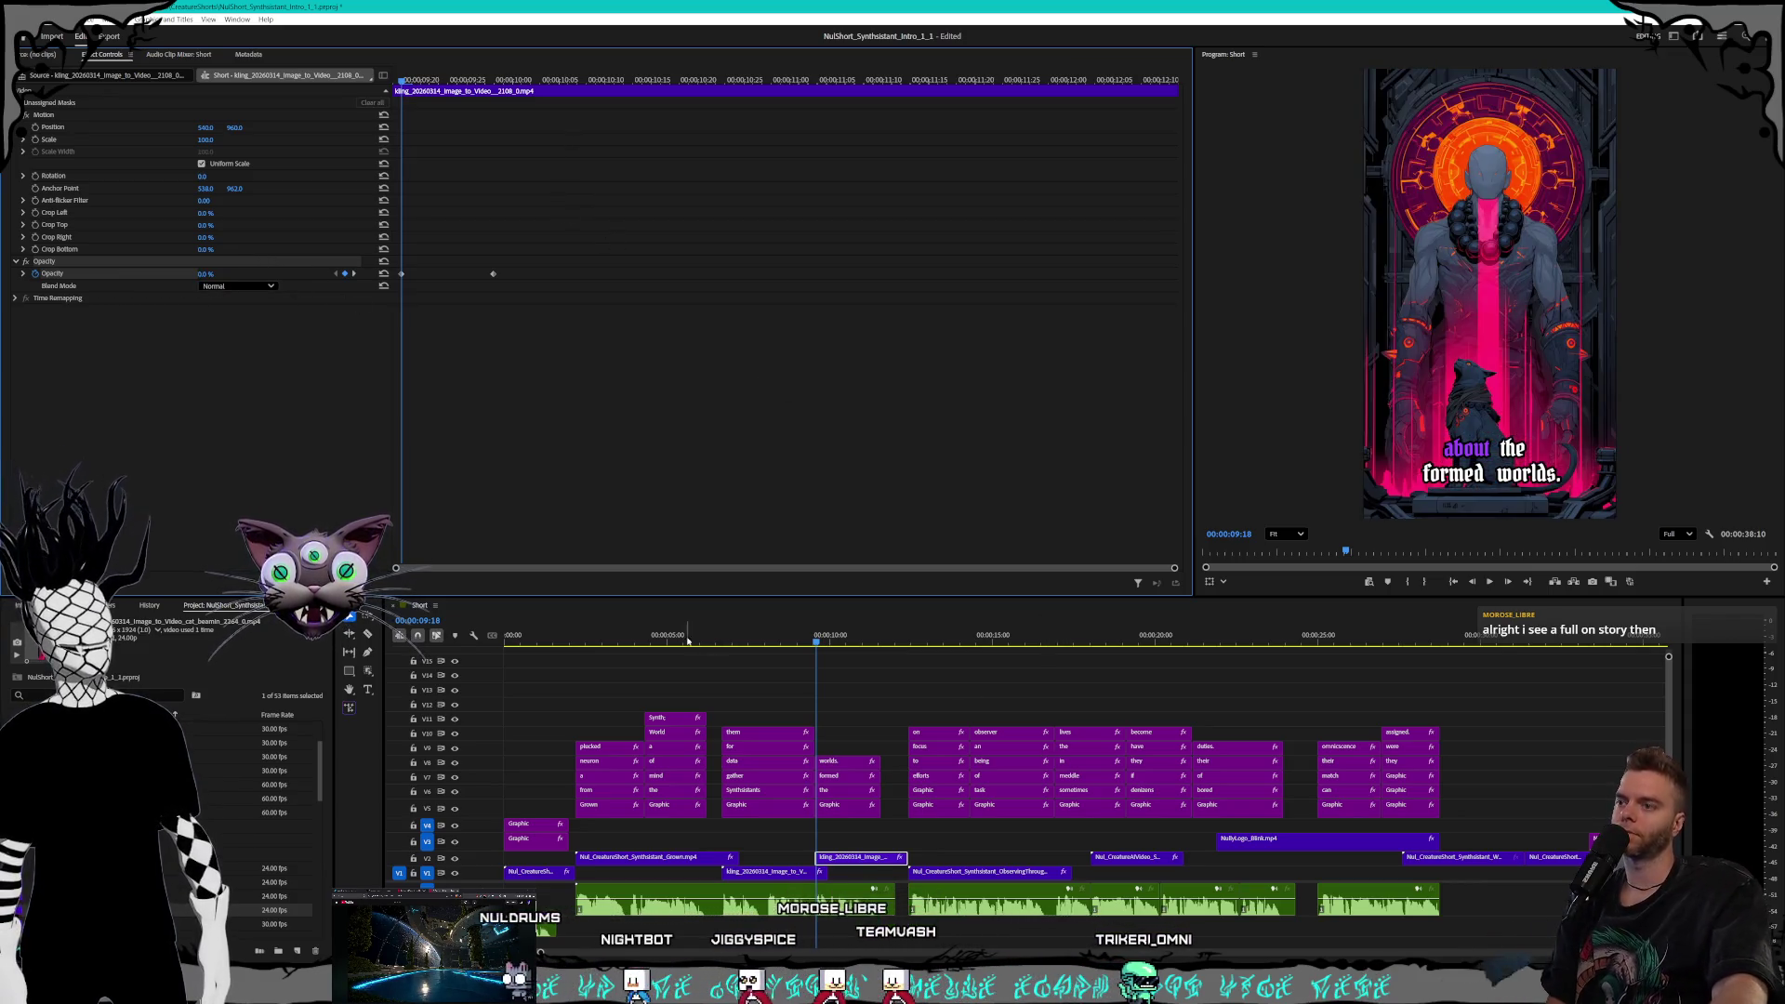
drag(816, 644, 926, 641)
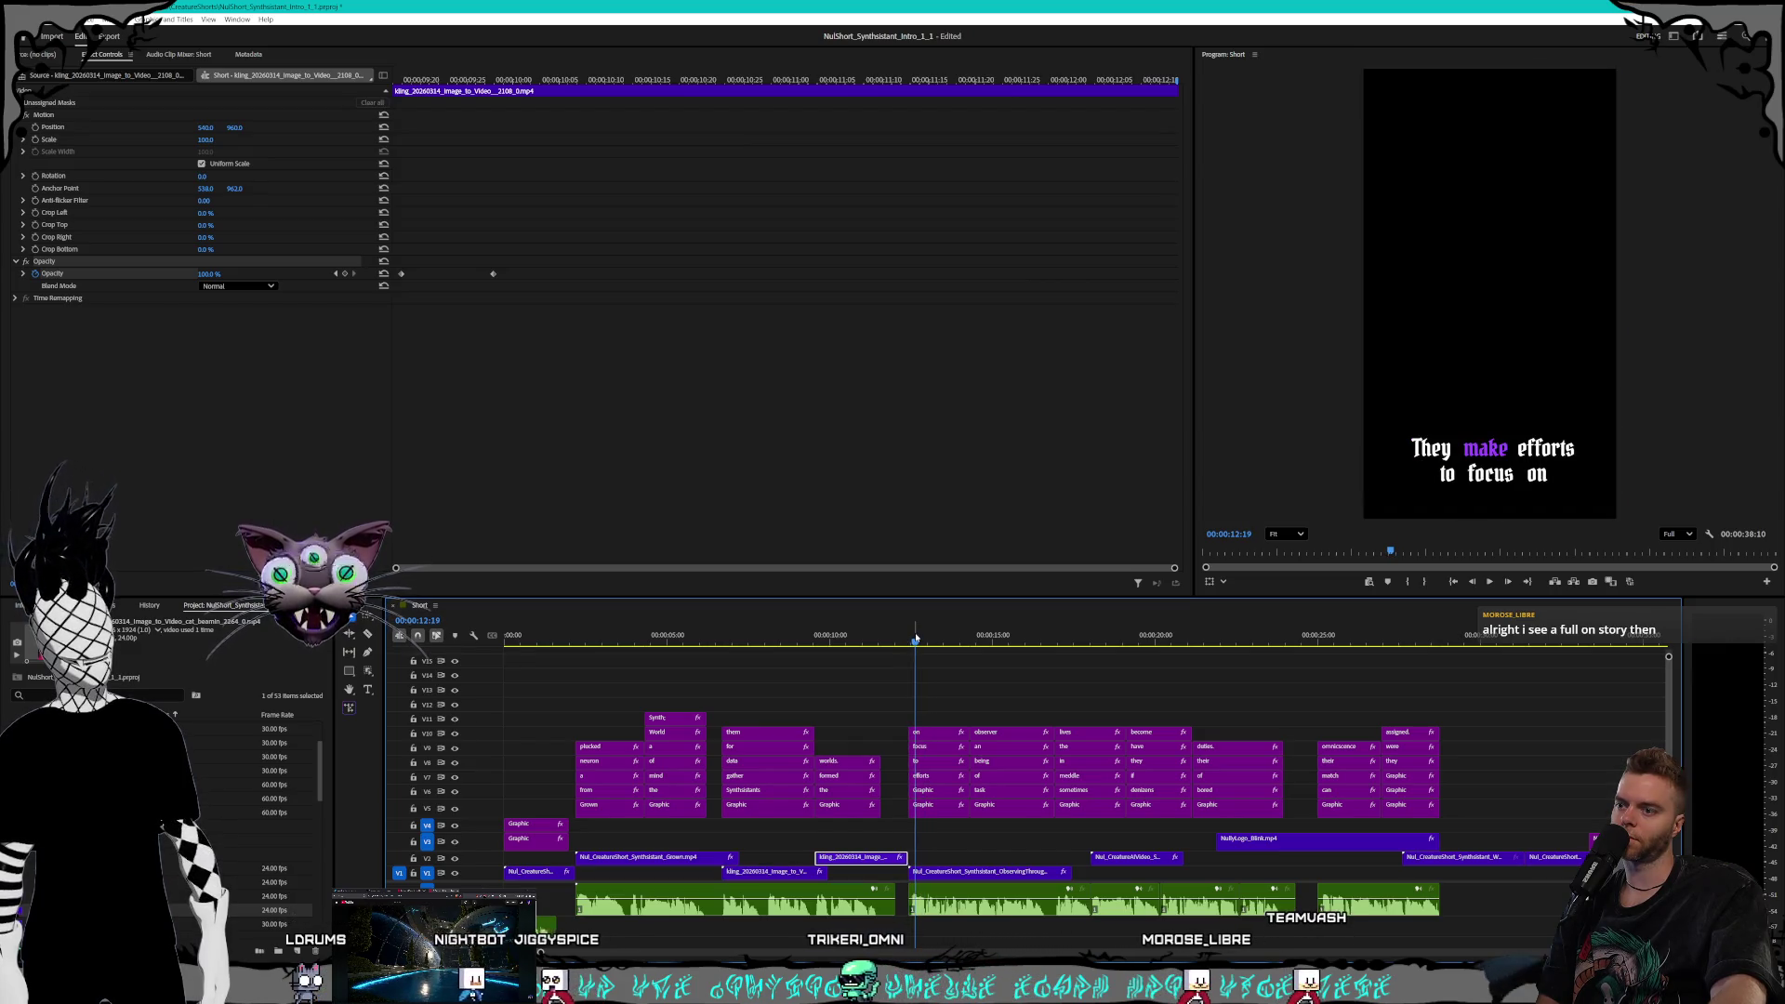
Select the observing cat clip on V1 and go to its opacity keyframe
click(980, 873)
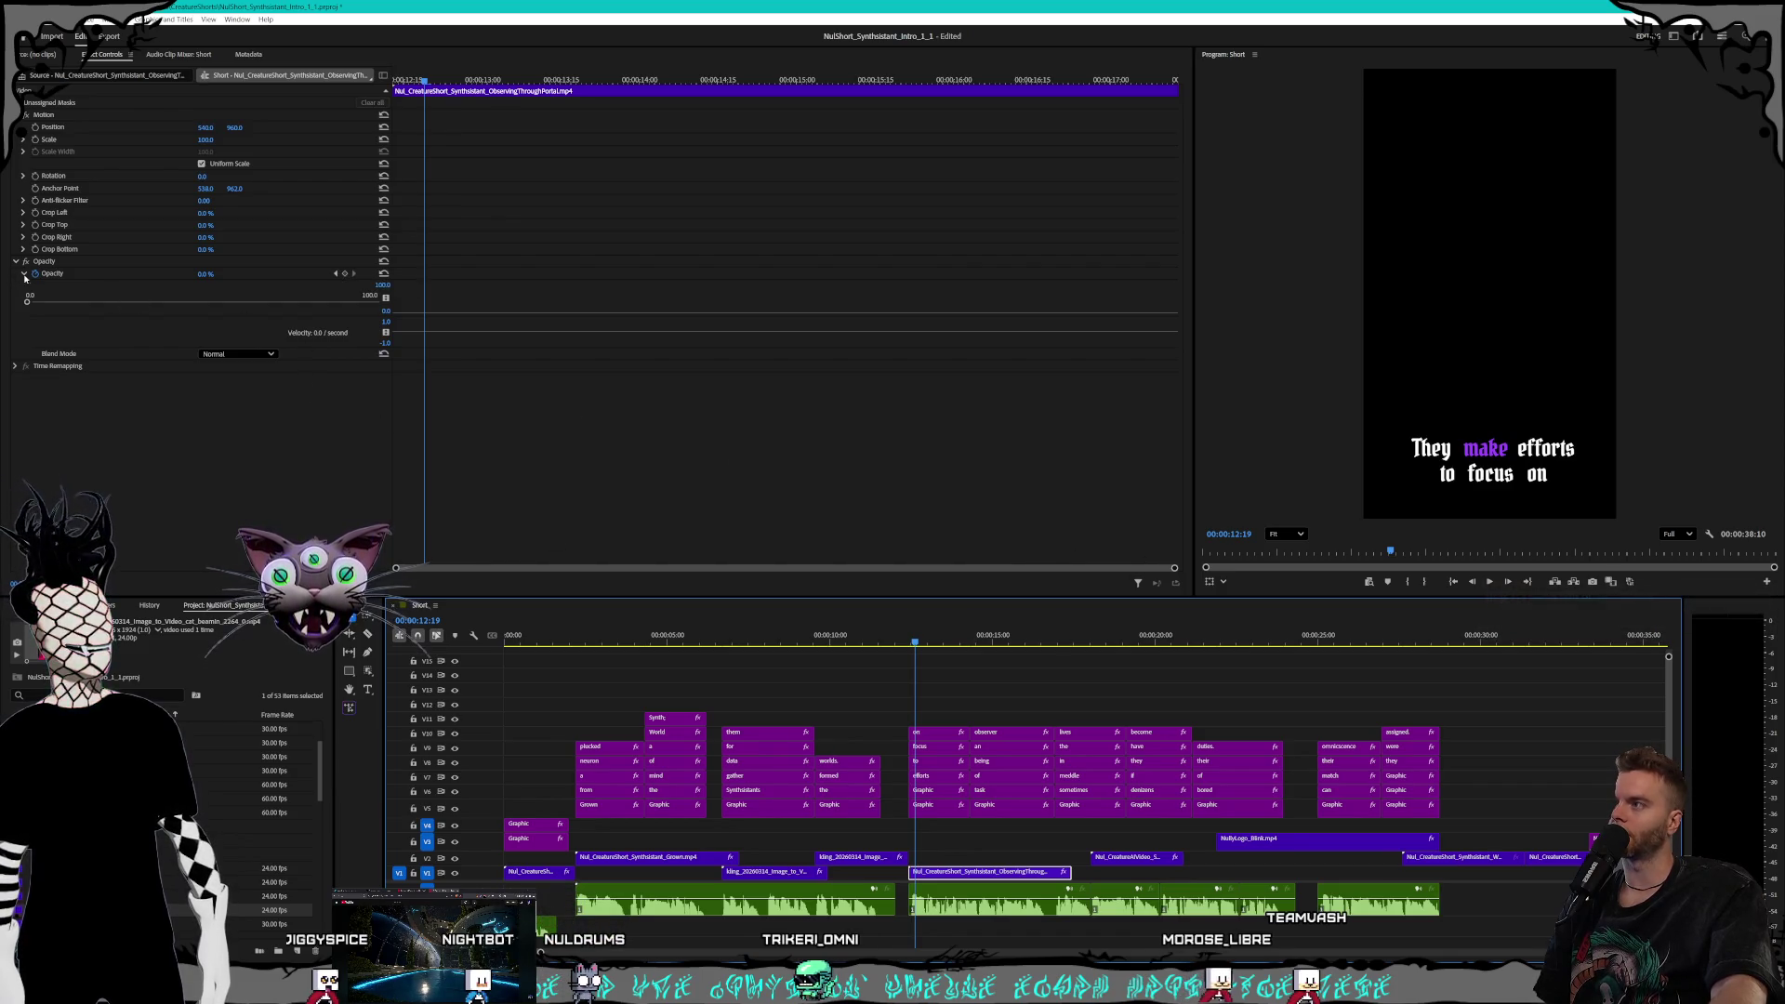
click(335, 275)
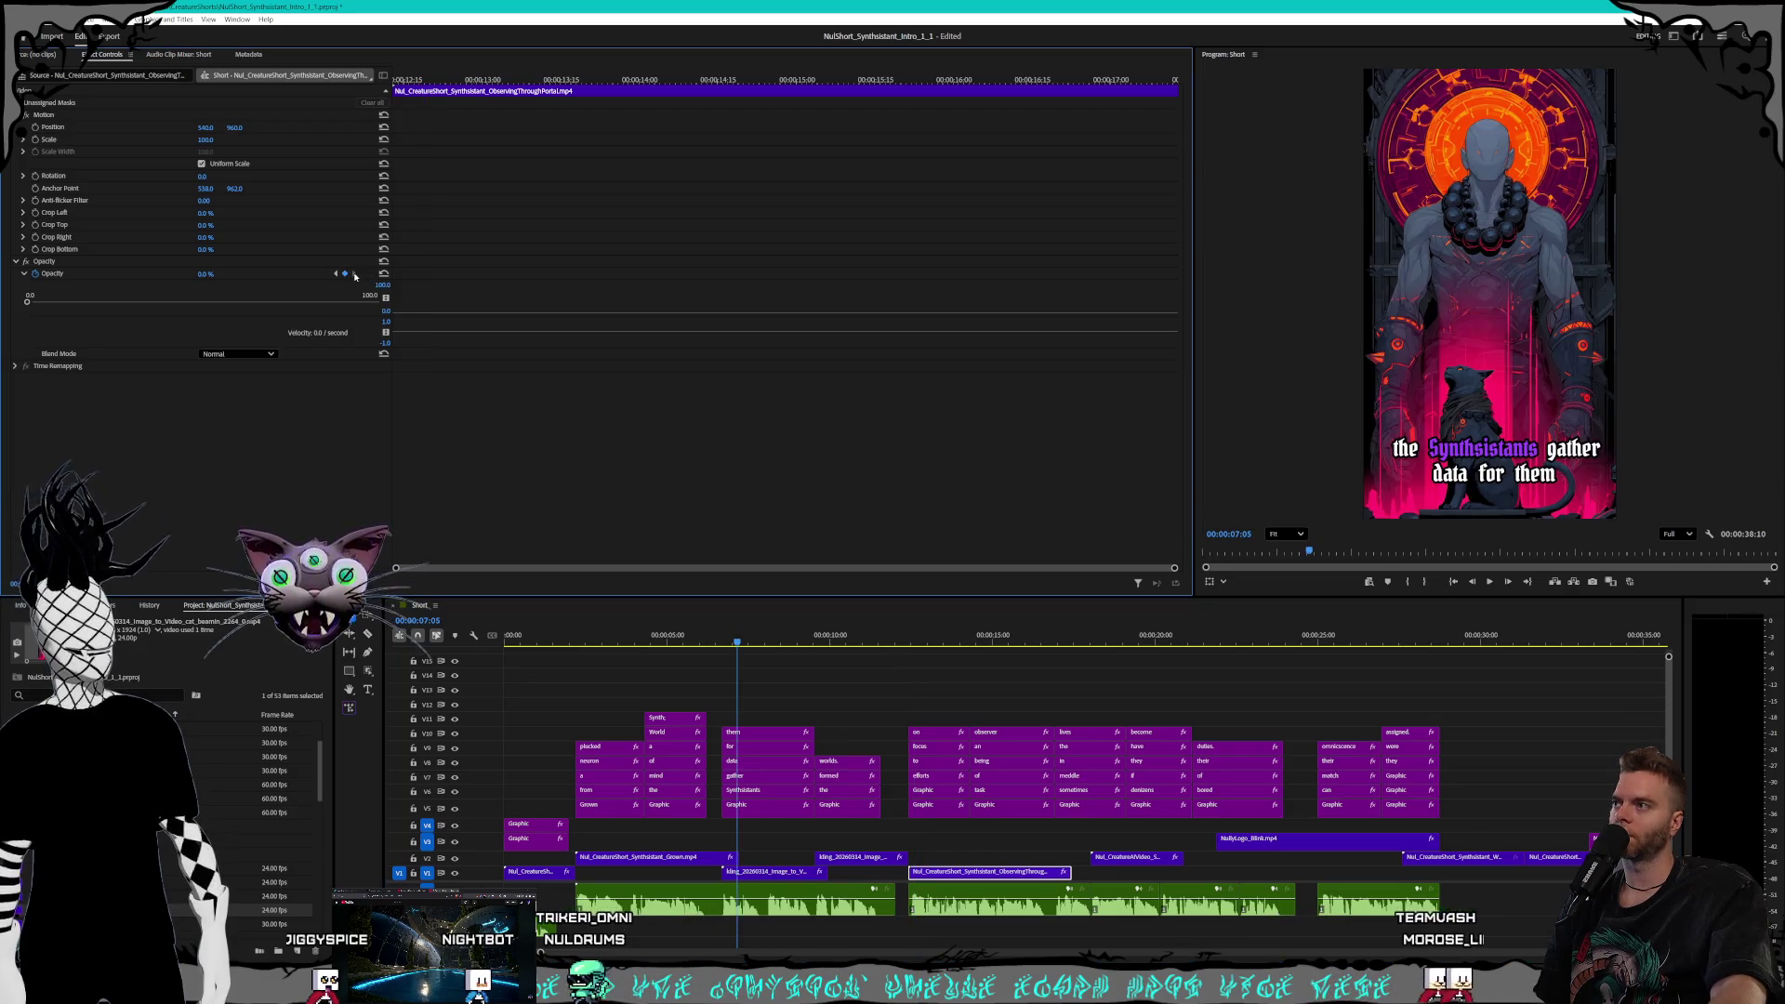
click(958, 873)
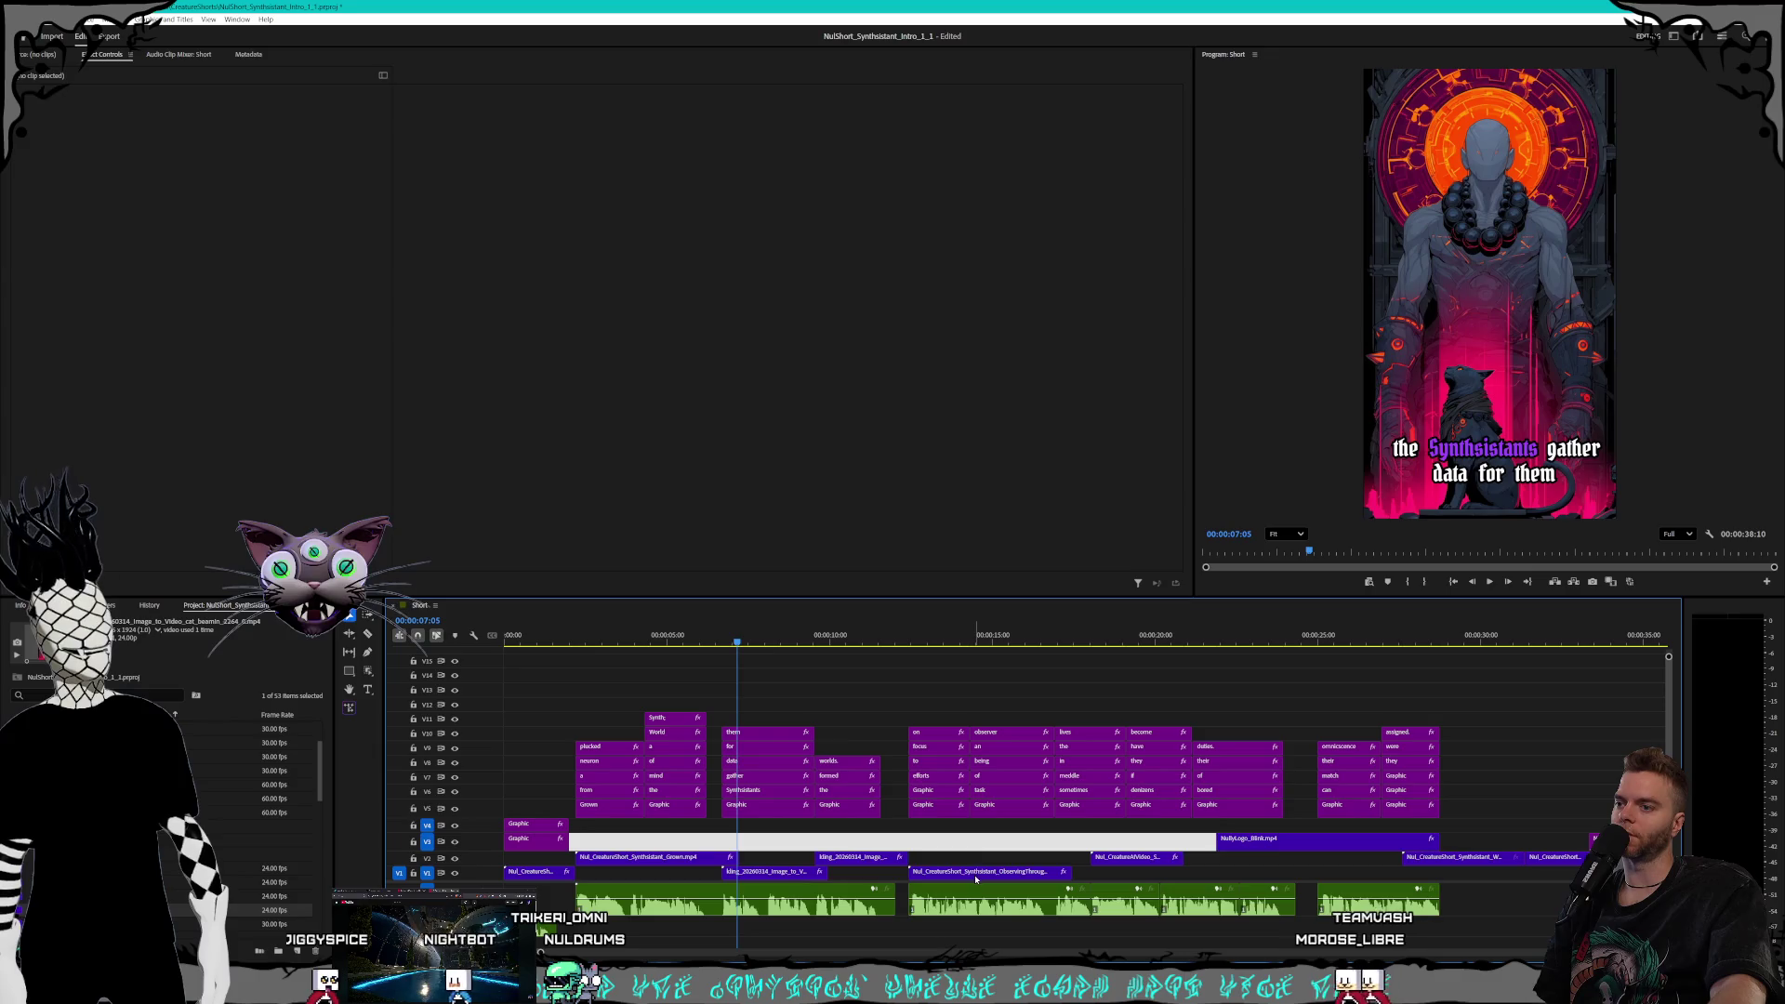
Try setting the cat clip's opacity to 100% at 00:00:13:02, then undo it
click(930, 640)
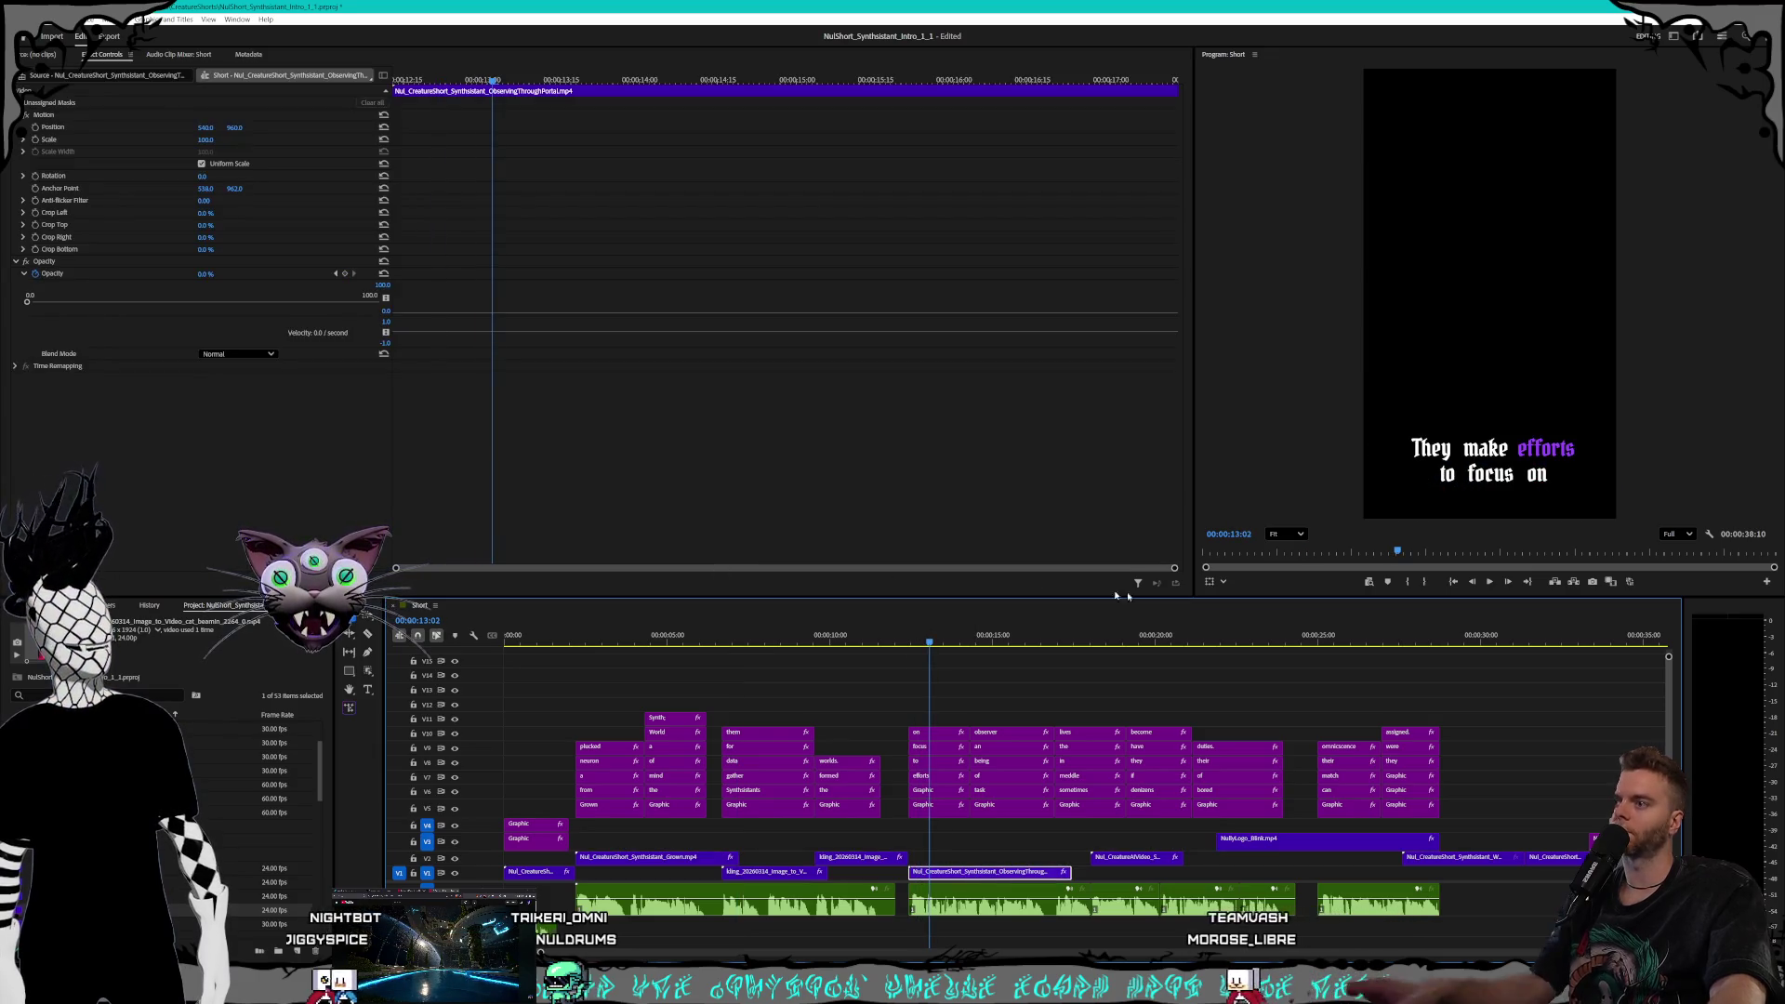
click(1174, 563)
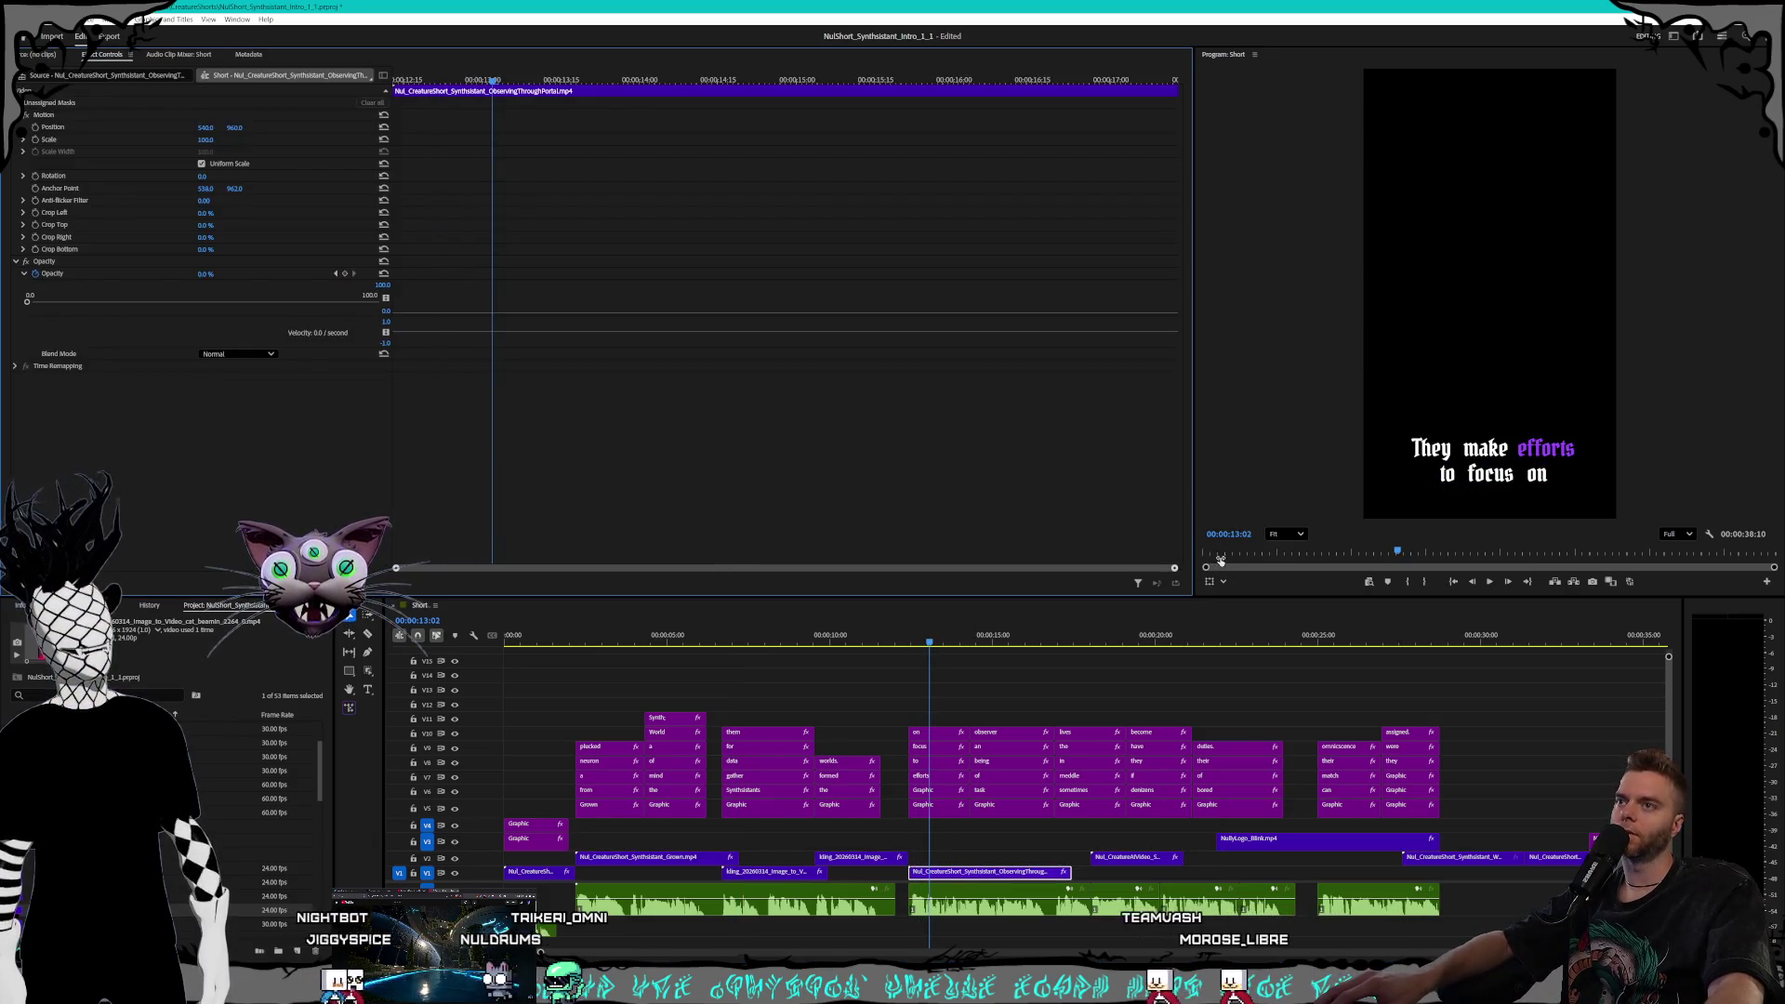
click(386, 280)
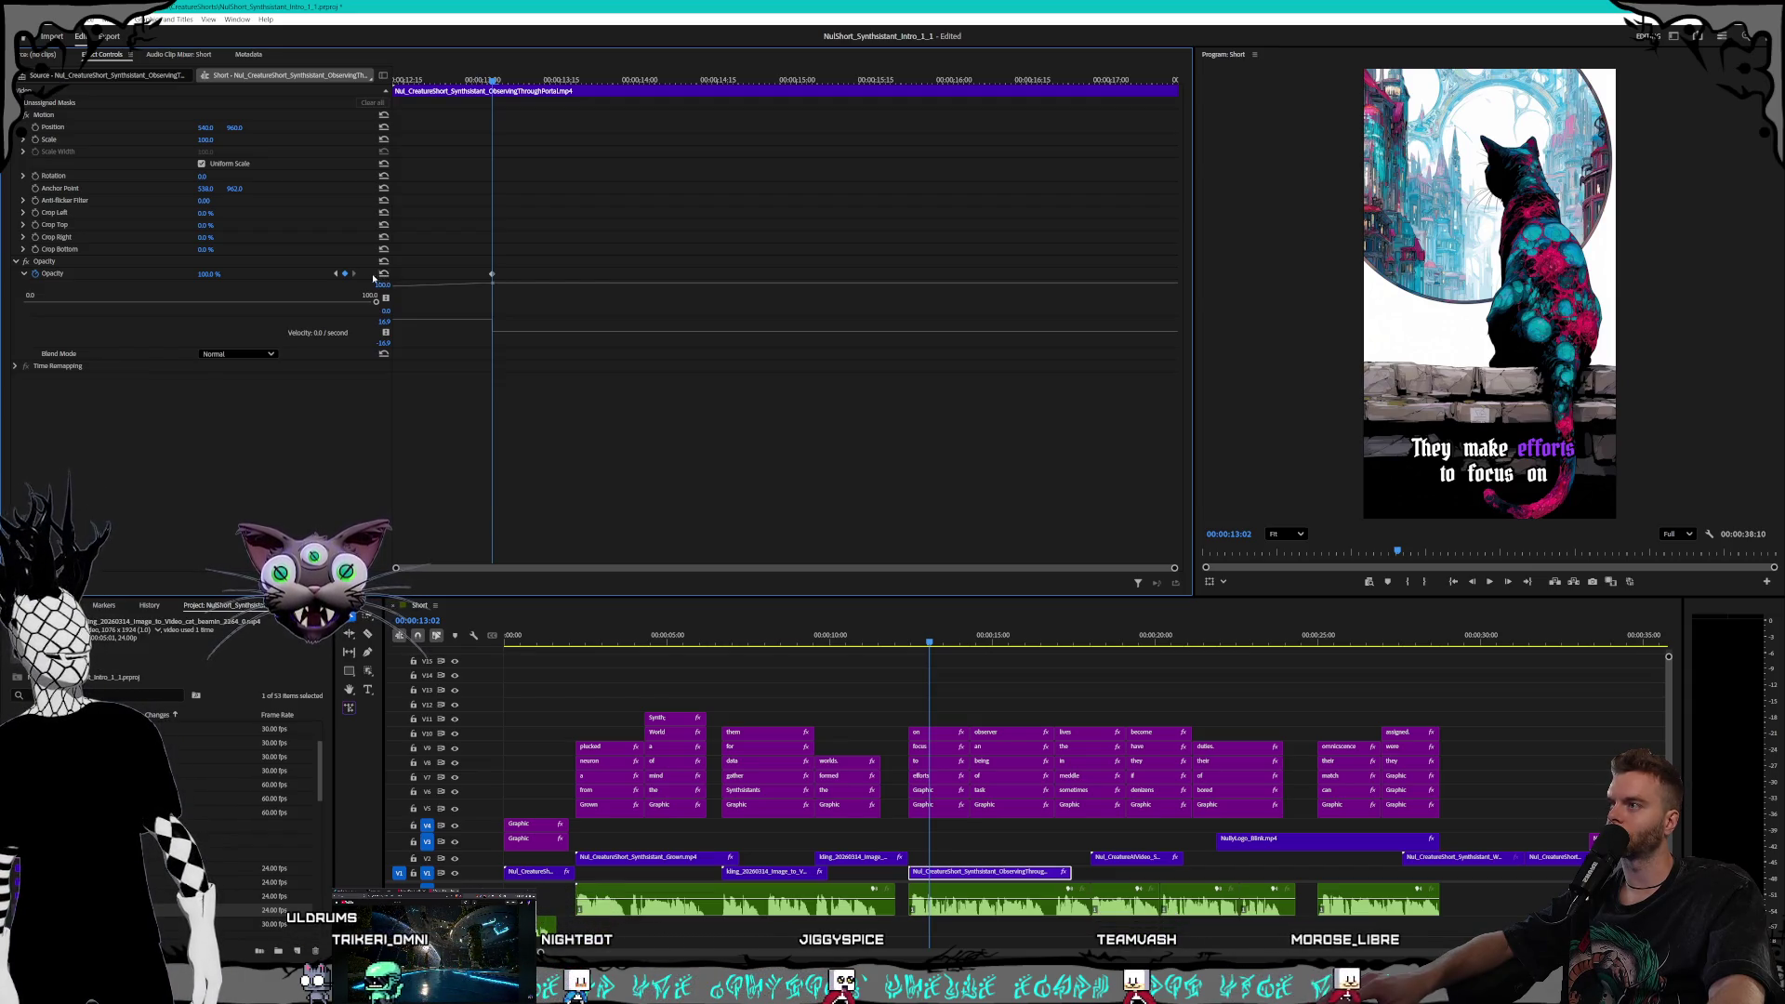
drag(464, 303, 462, 311)
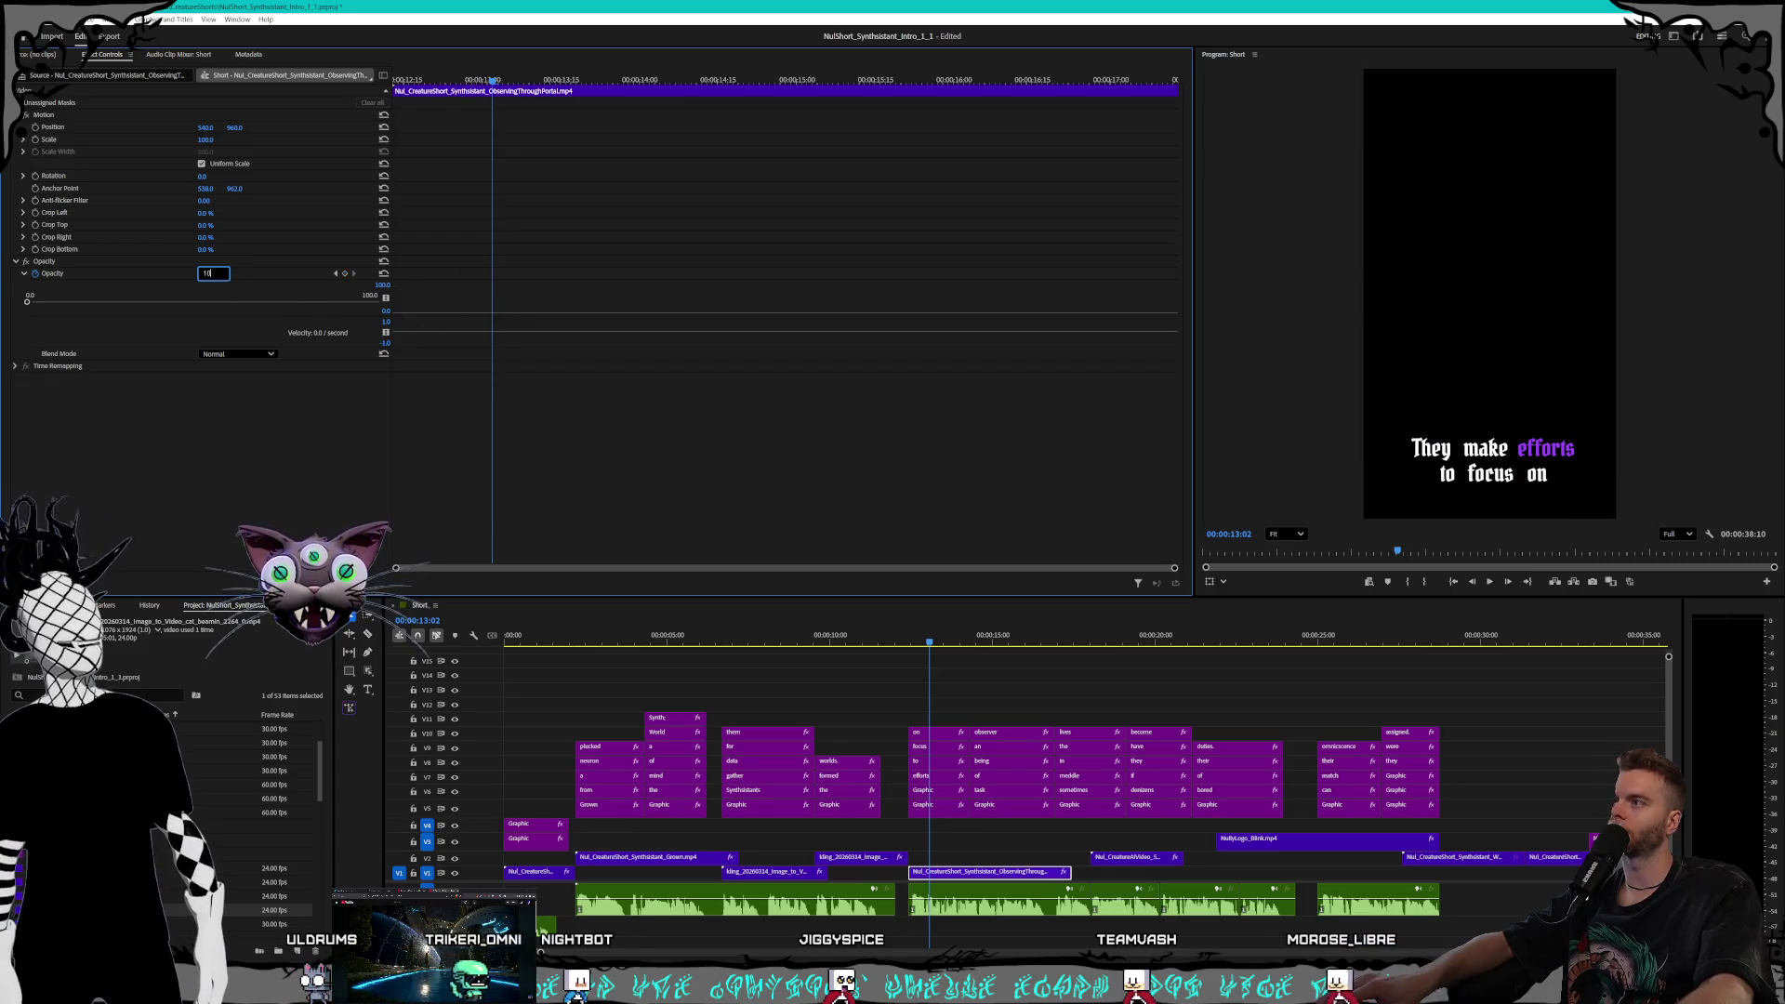
text(100)
key(Return)
key(ctrl+z)
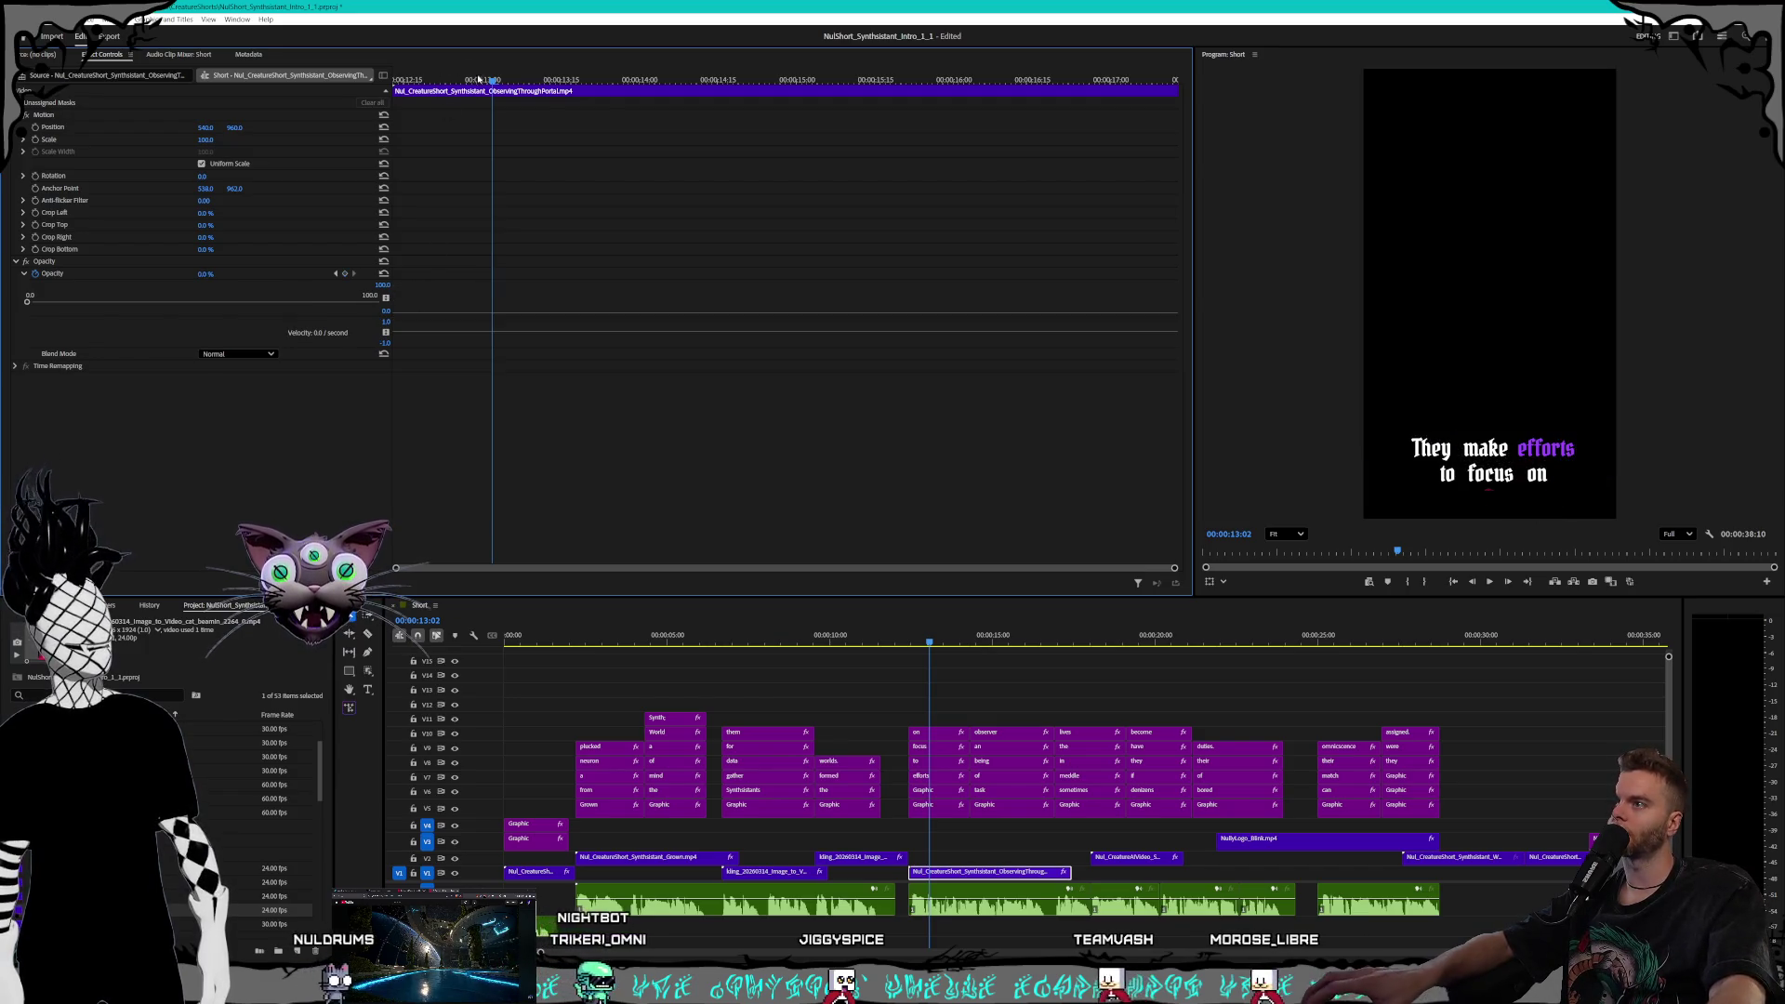
Set the cat clip's opacity to 100% at its start and play it back to check
drag(467, 77, 419, 74)
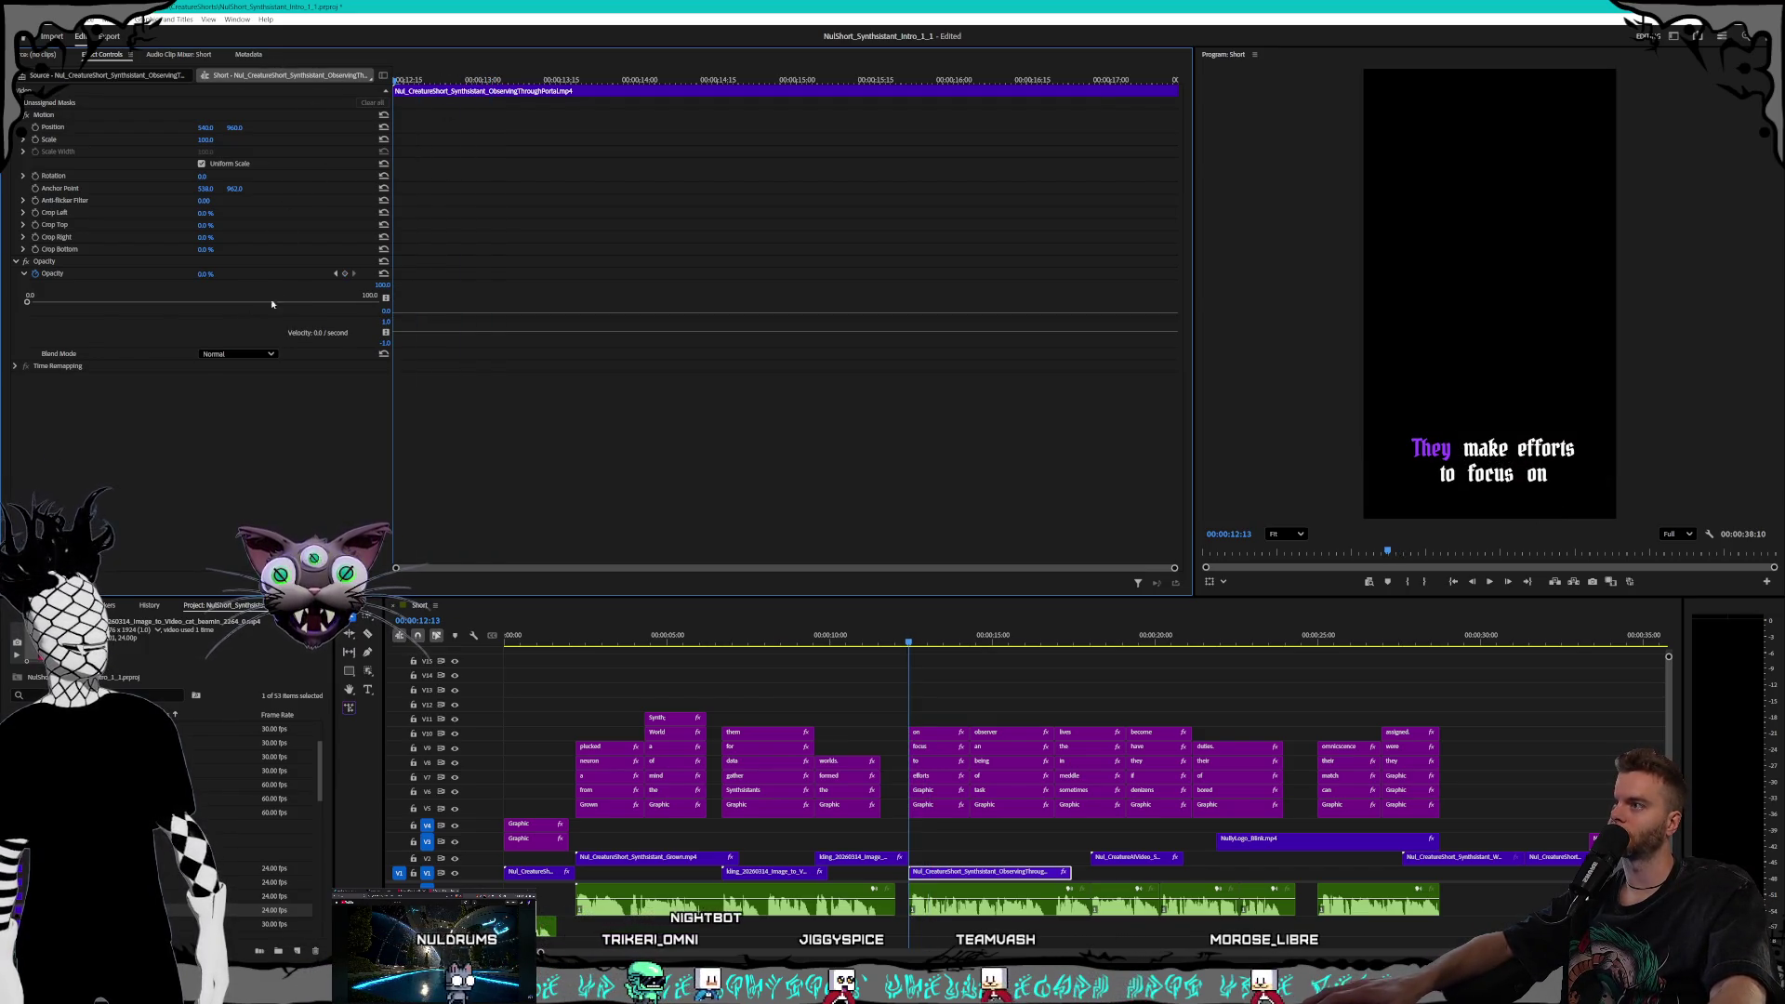
click(204, 275)
text(100)
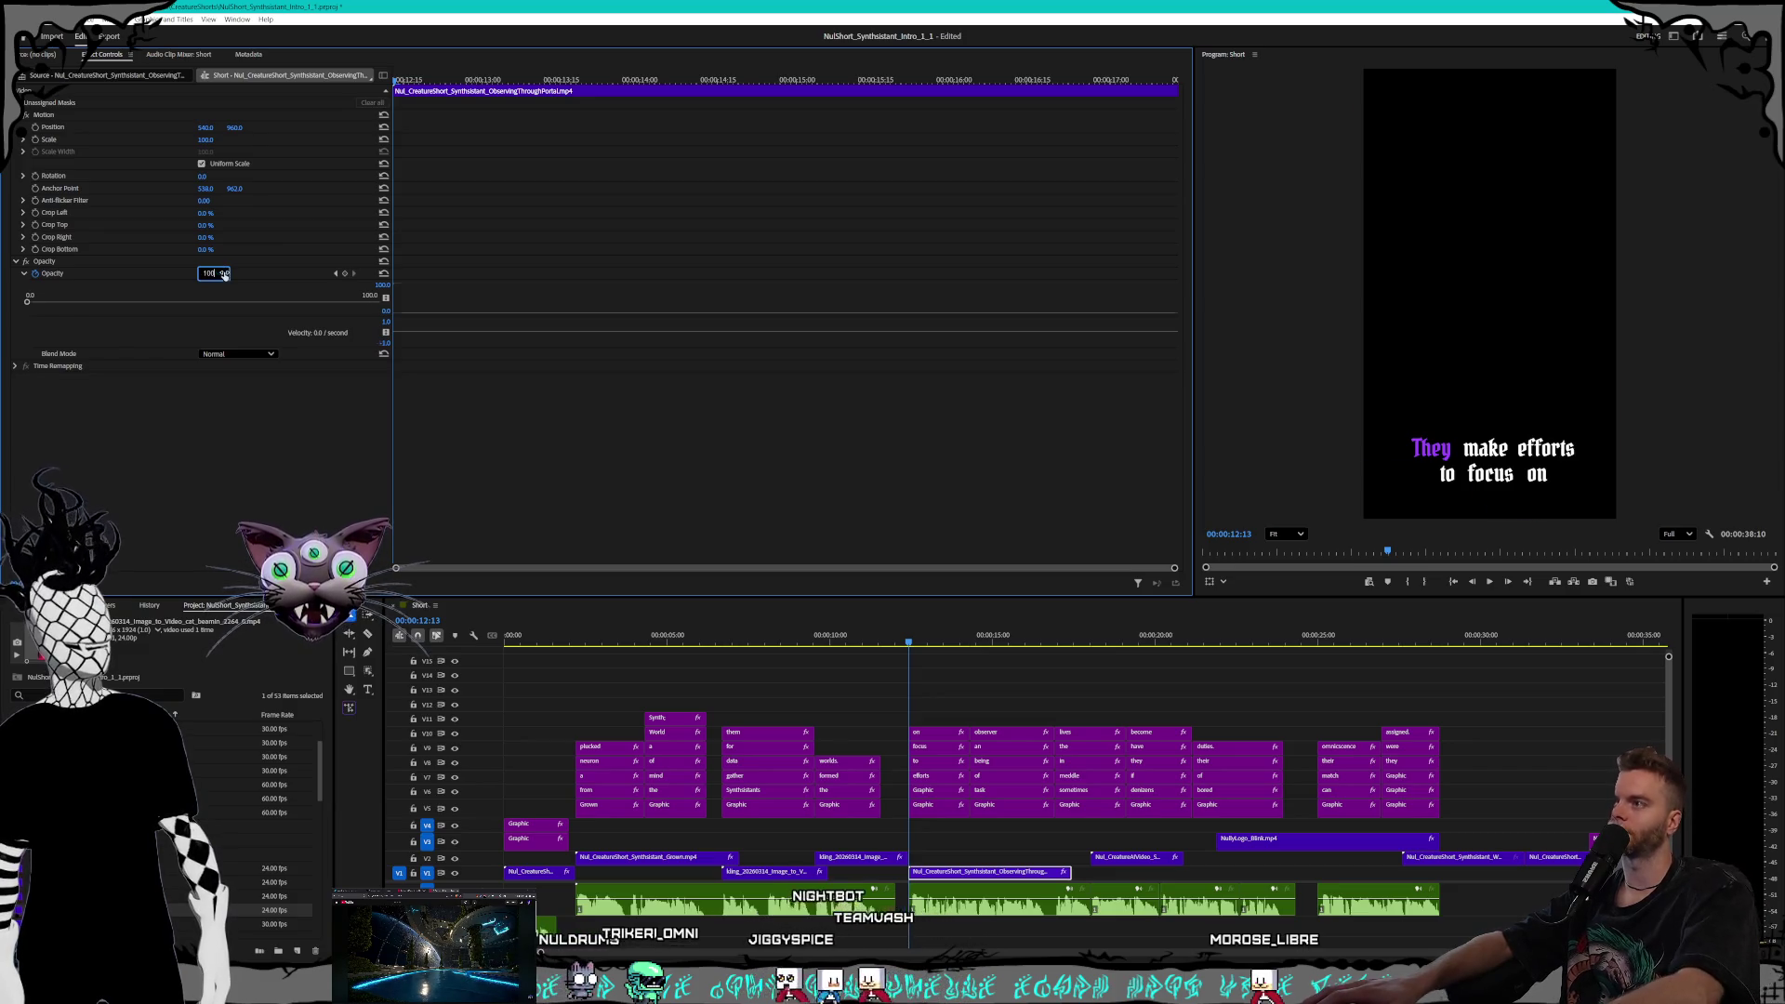
key(Return)
mouse_move(400, 82)
mouse_down()
mouse_move(1076, 108)
mouse_move(812, 83)
mouse_up()
key(Up)
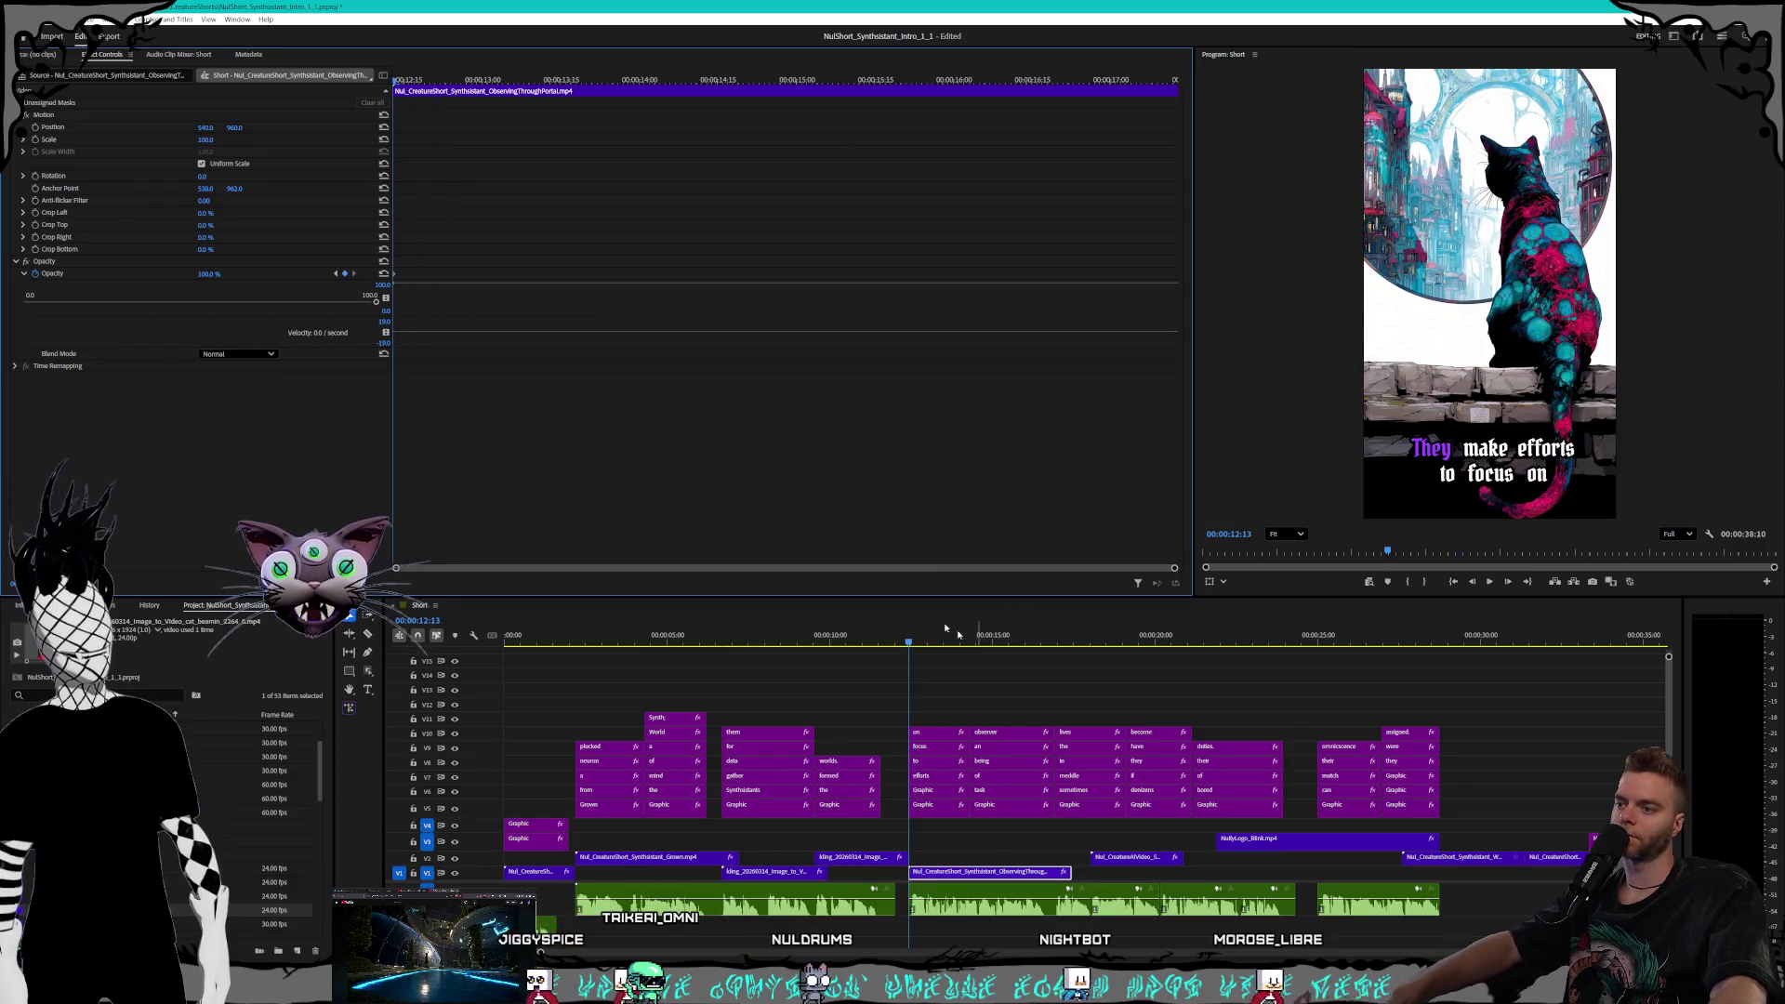
key(space)
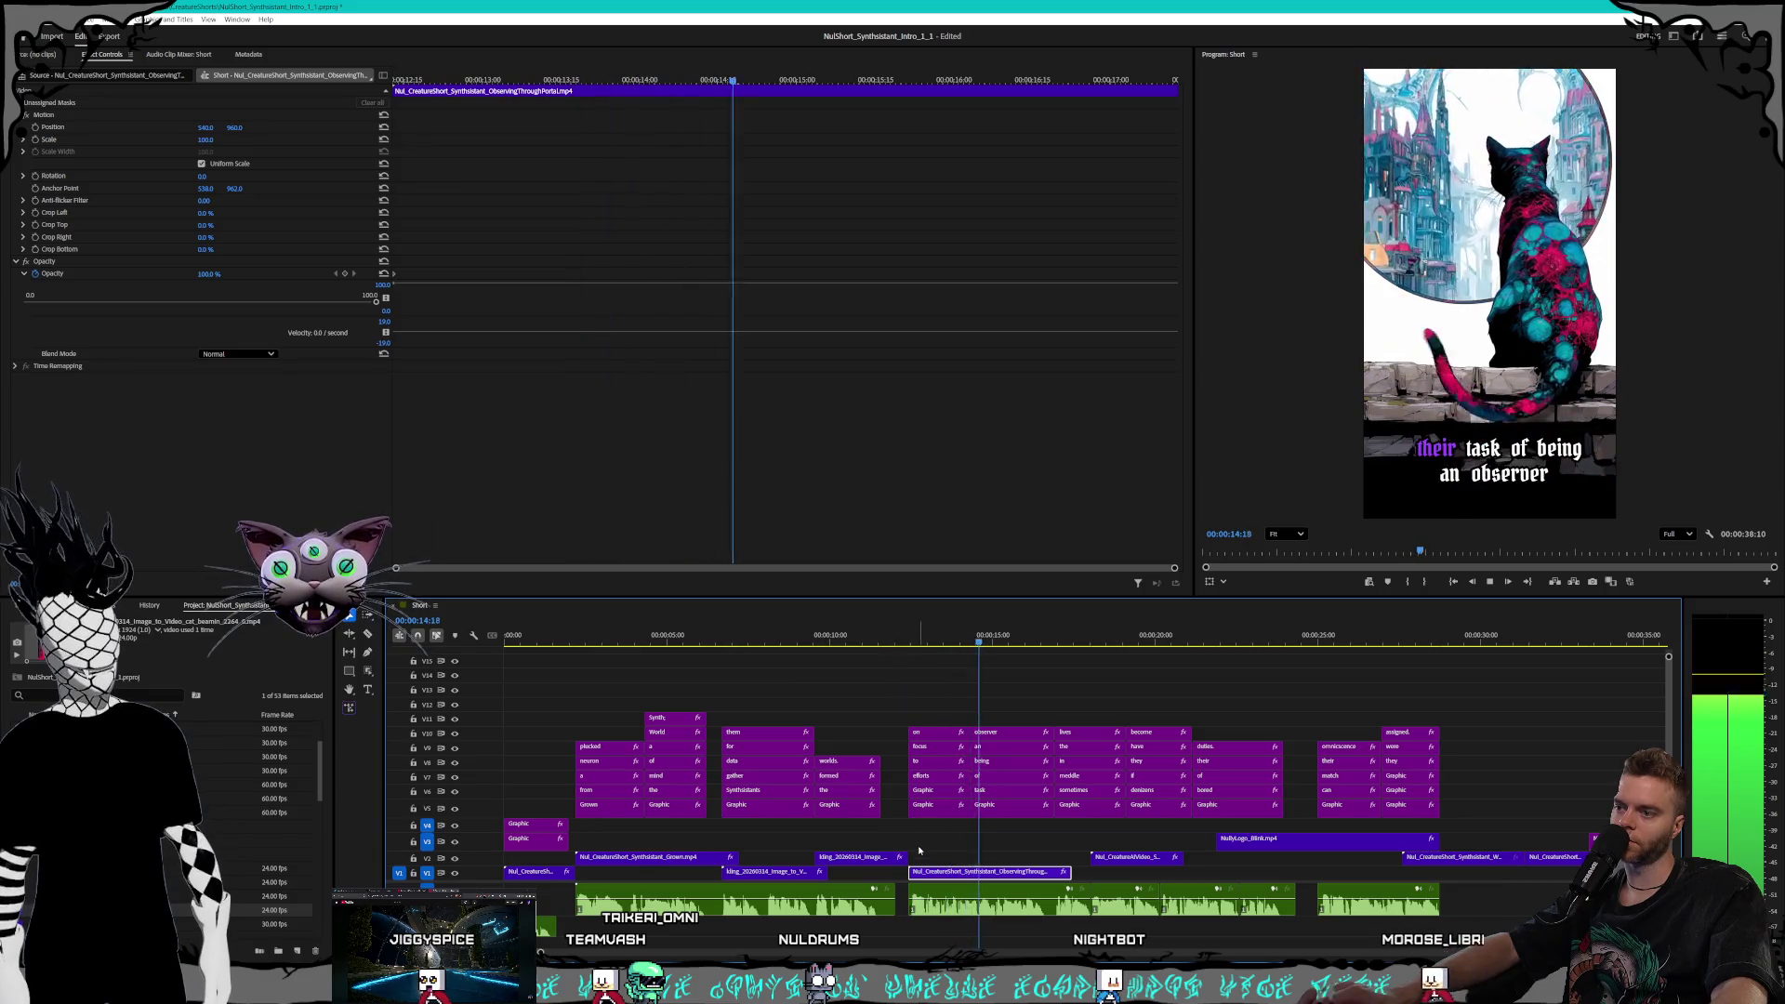
click(891, 859)
key(space)
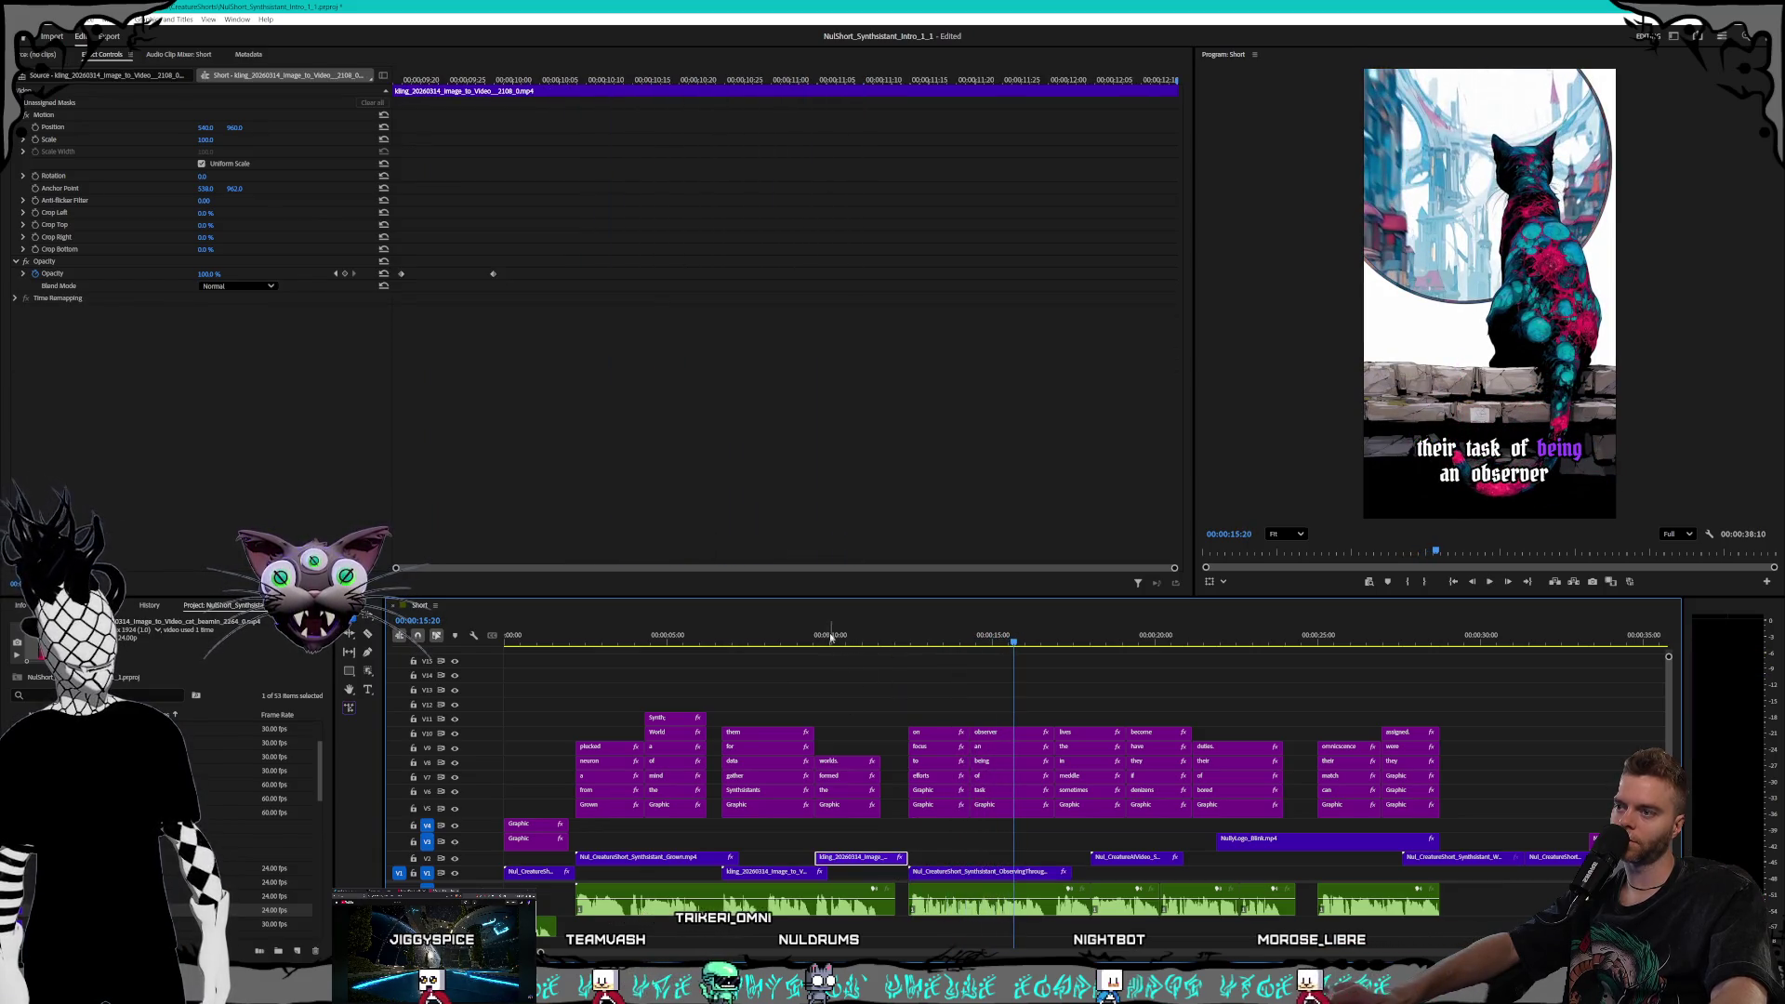
Play the short from the beginning to review the planets and cat section
click(549, 641)
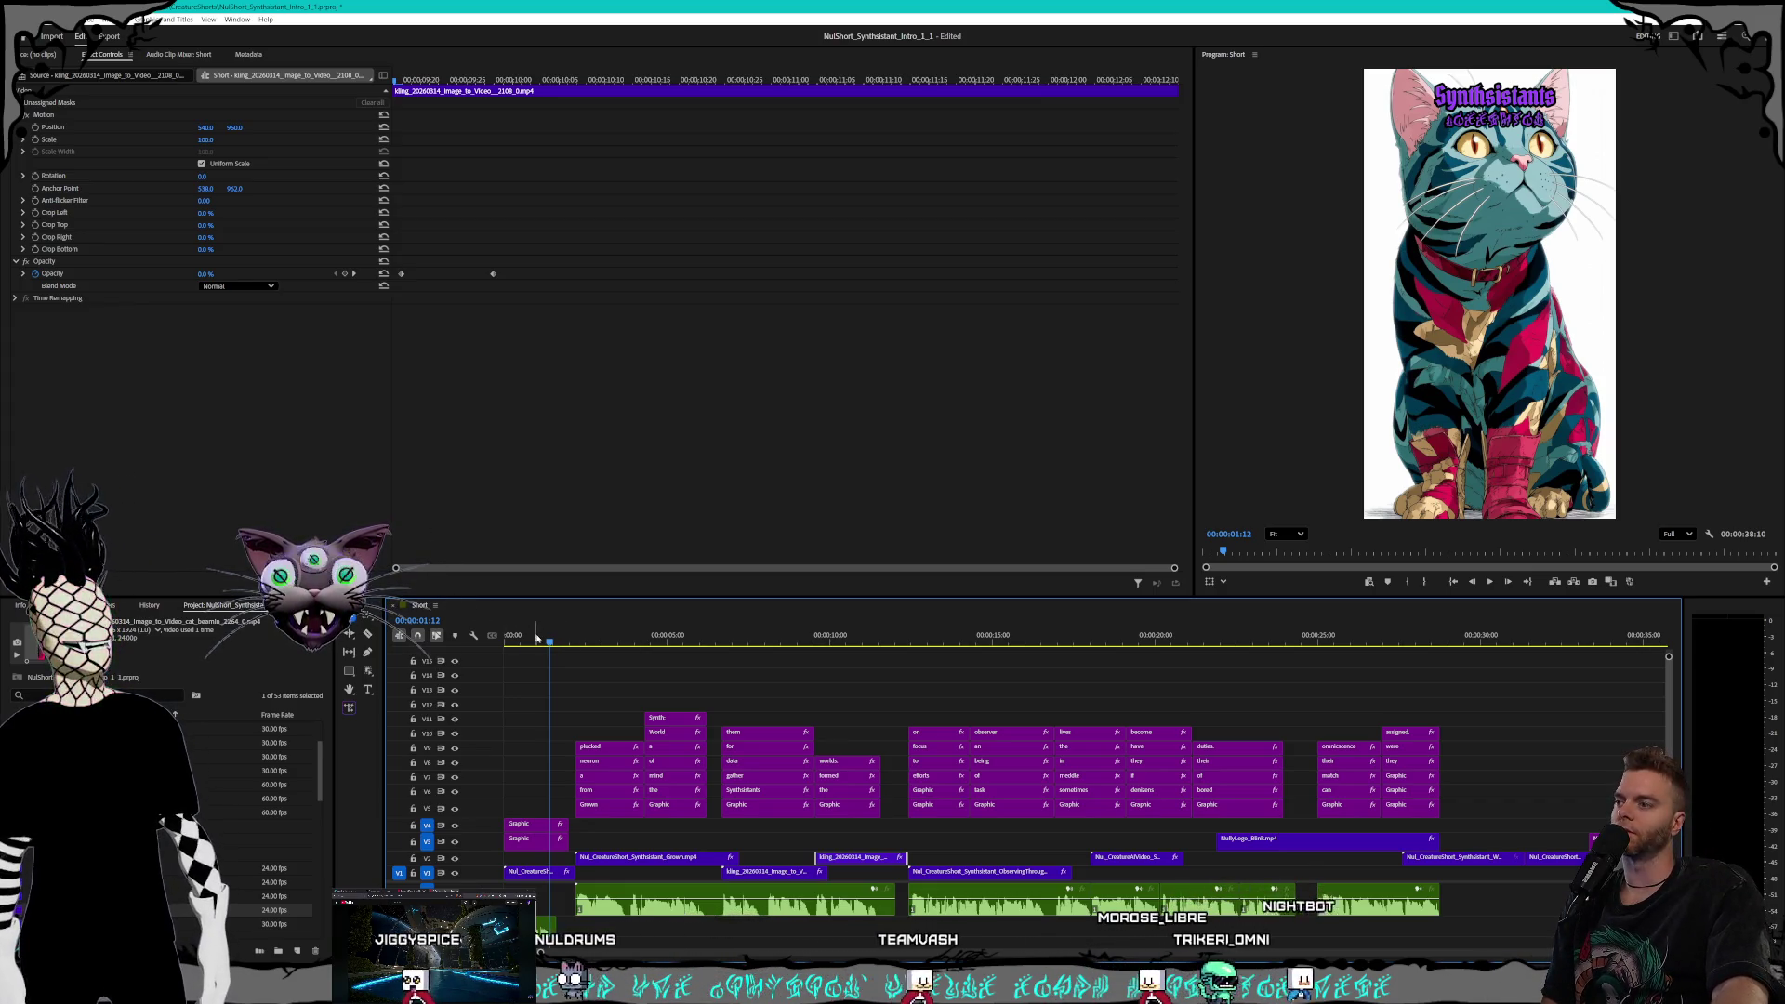
click(503, 640)
key(space)
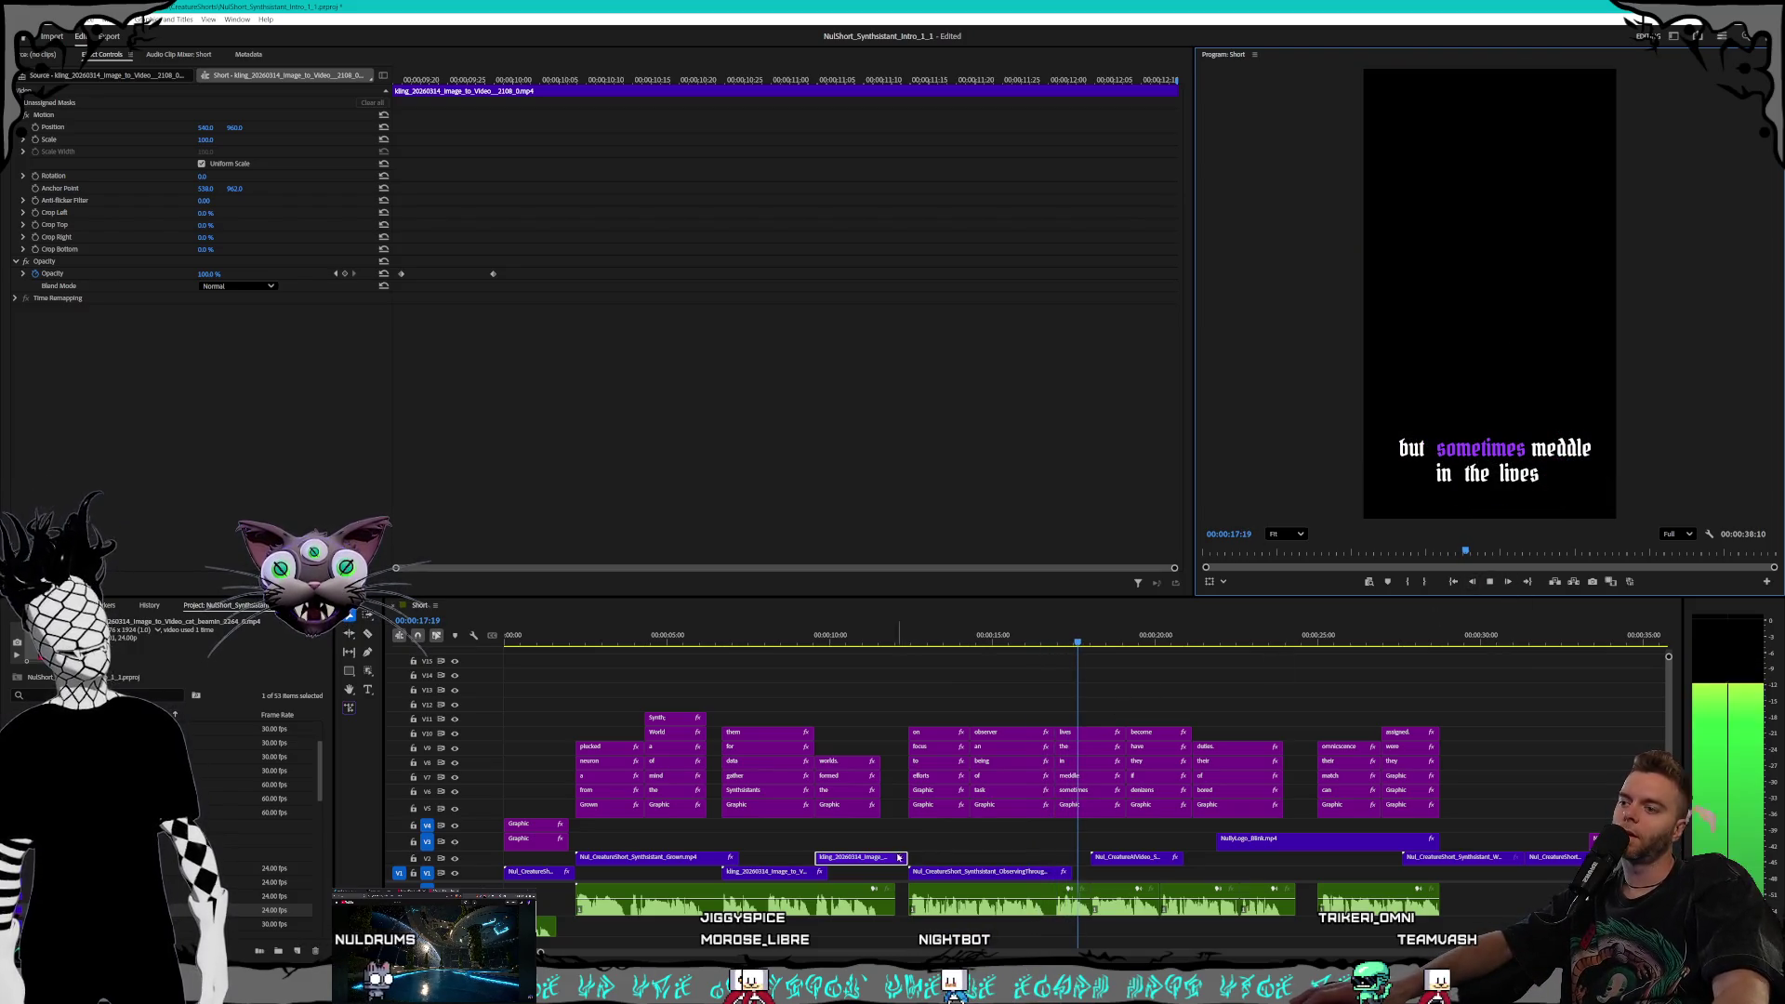
click(988, 639)
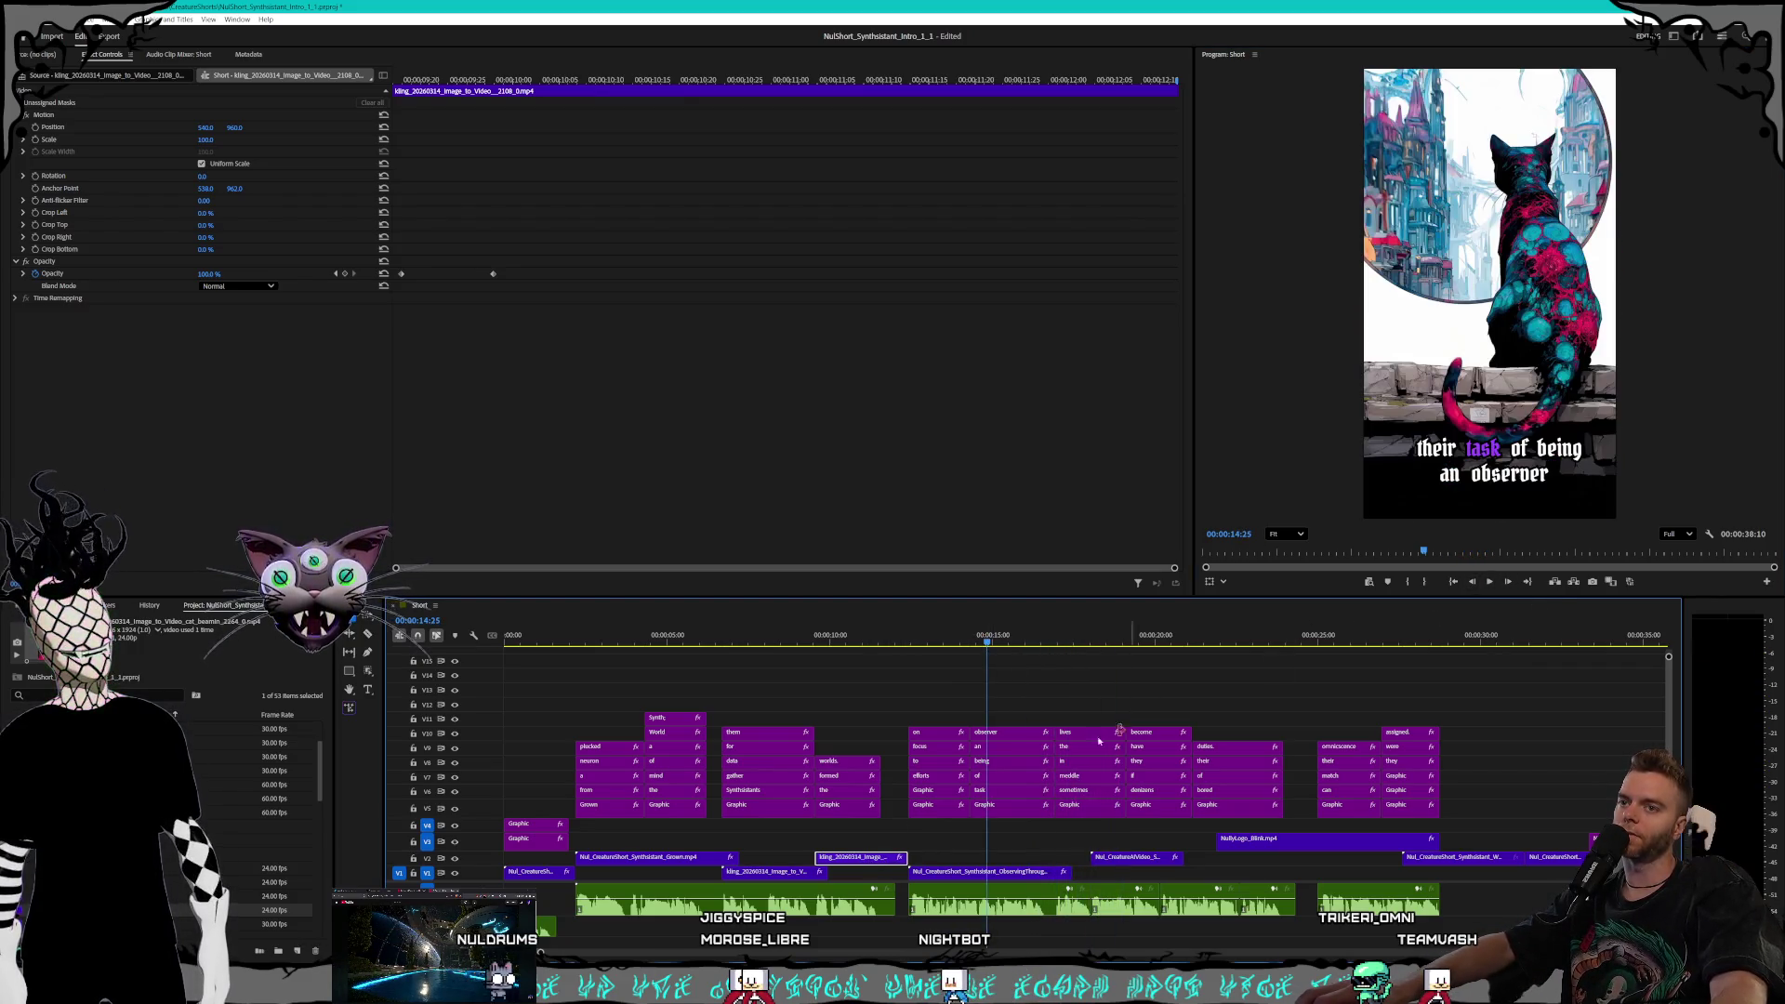
click(941, 873)
Extend the V2 planets clip earlier to about 00:00:09:18 and shift both opacity keyframes to match
drag(865, 860, 832, 858)
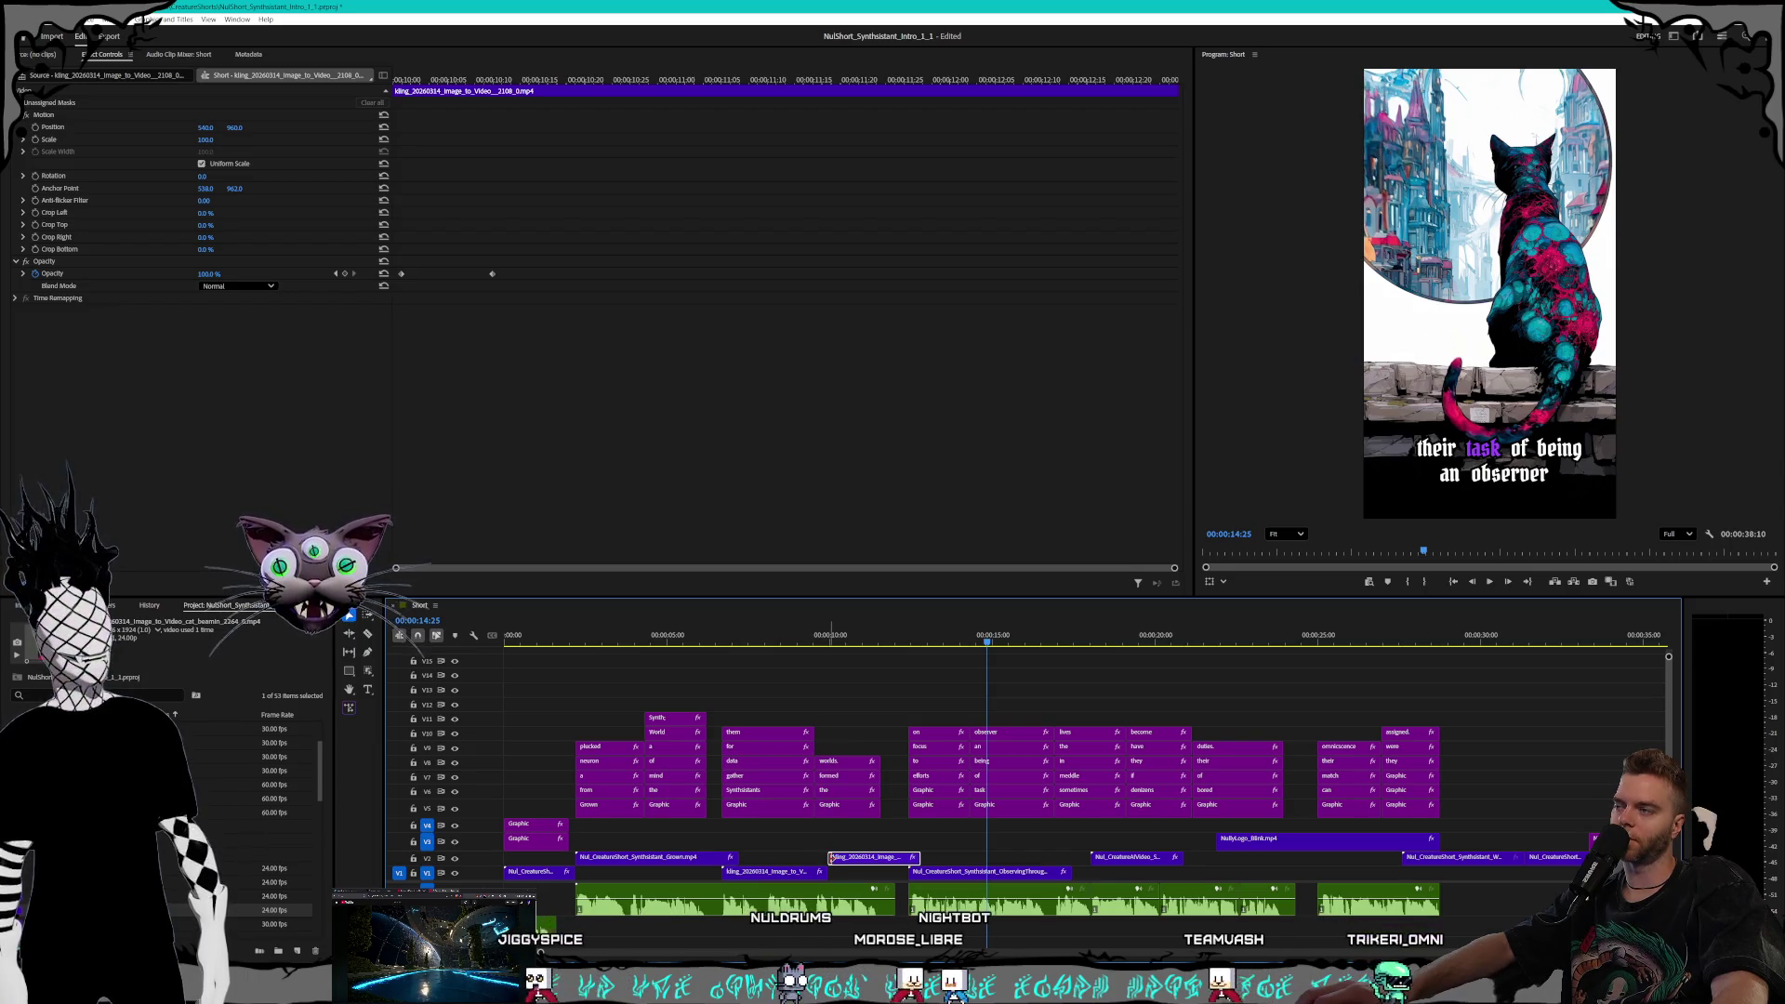
click(833, 639)
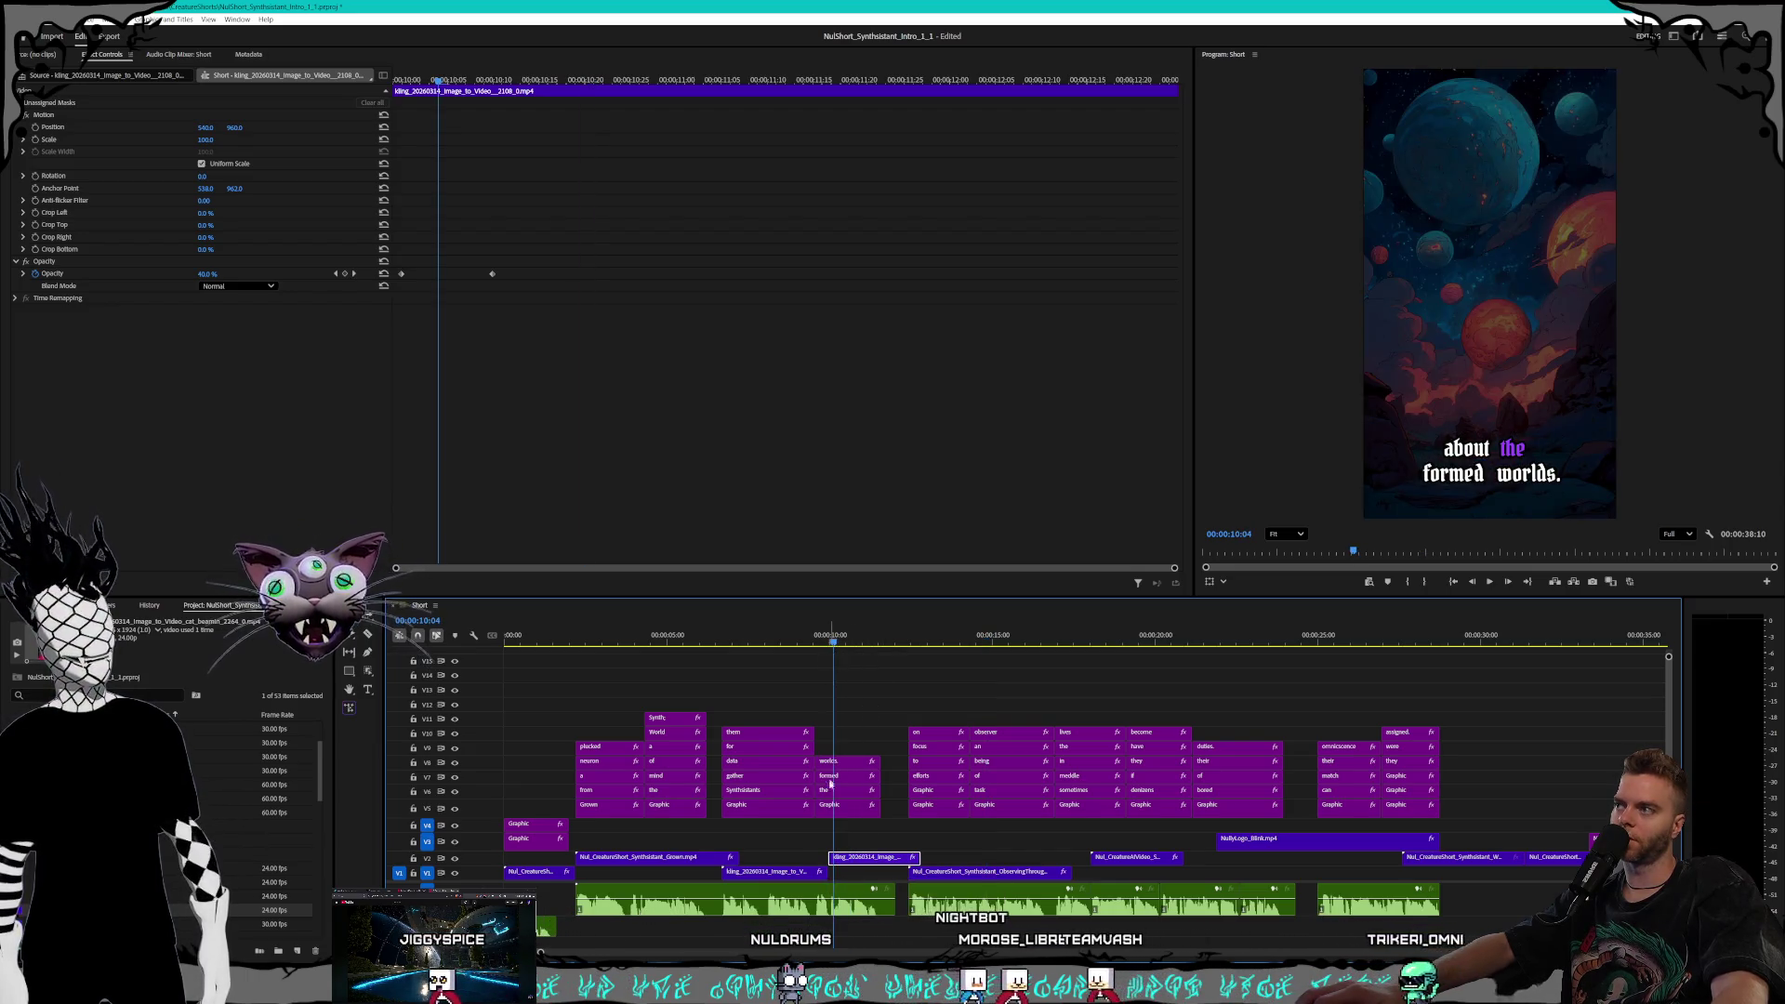
drag(818, 859, 819, 858)
drag(837, 644, 816, 642)
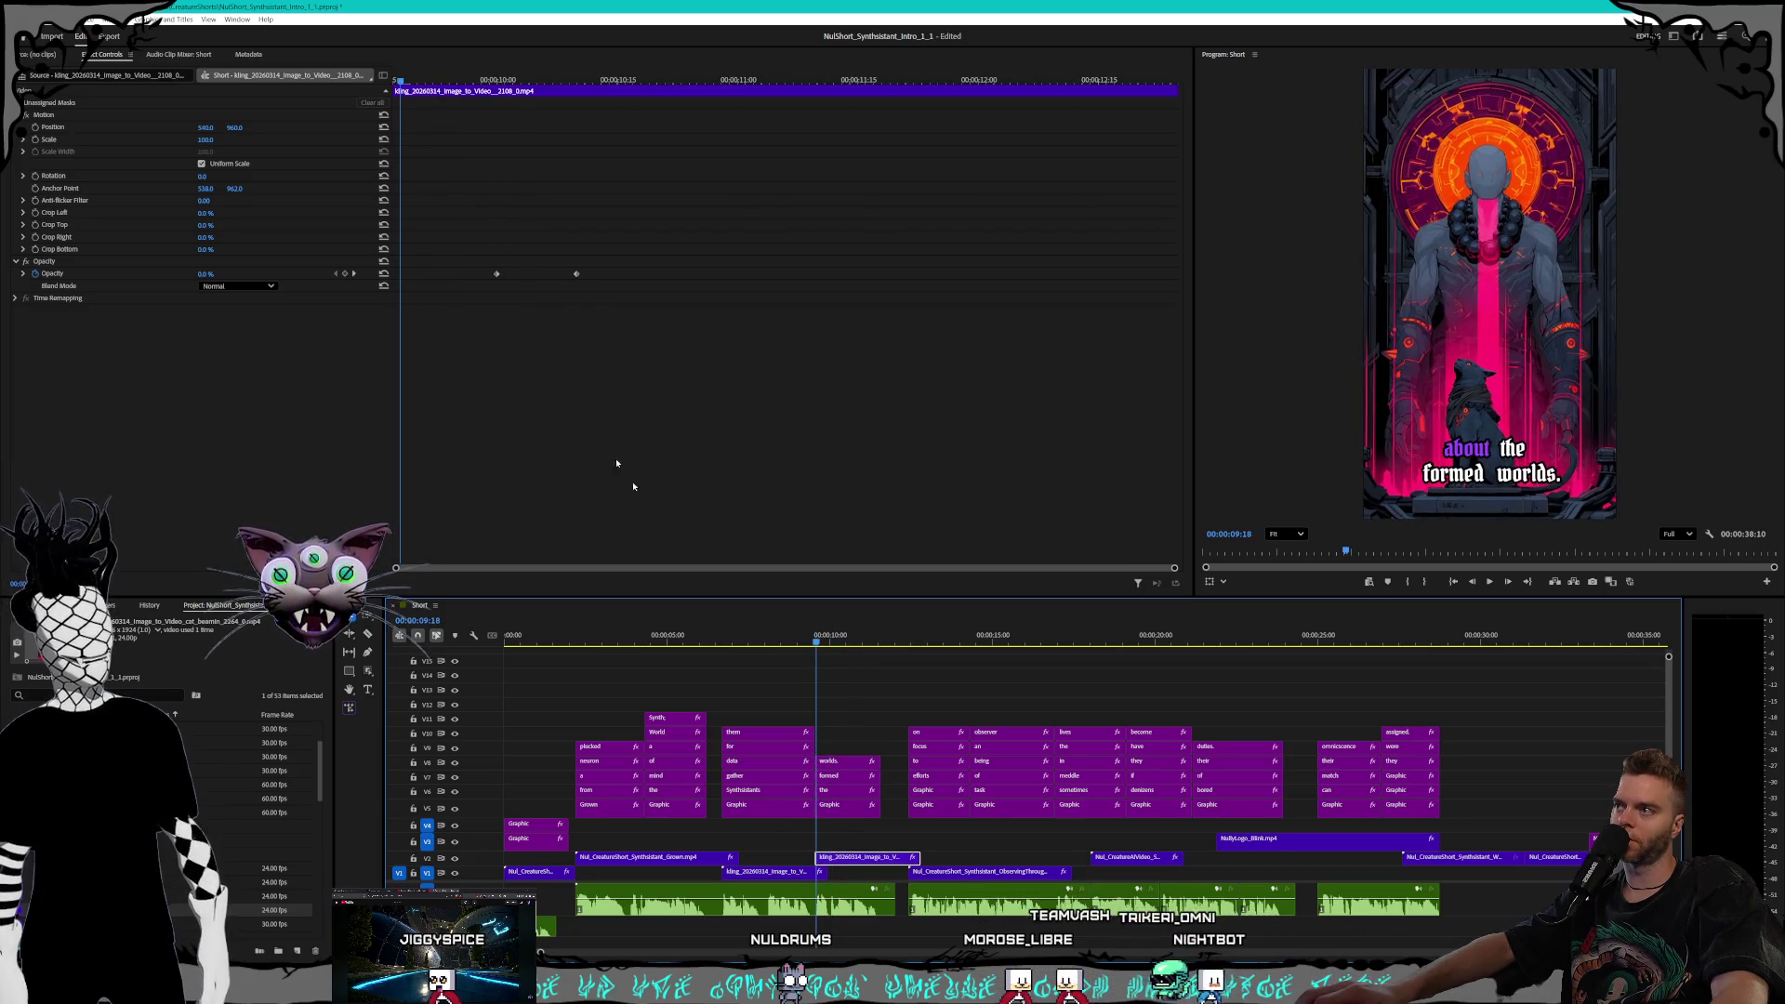
mouse_move(606, 328)
mouse_down()
mouse_move(459, 259)
mouse_move(398, 279)
mouse_up()
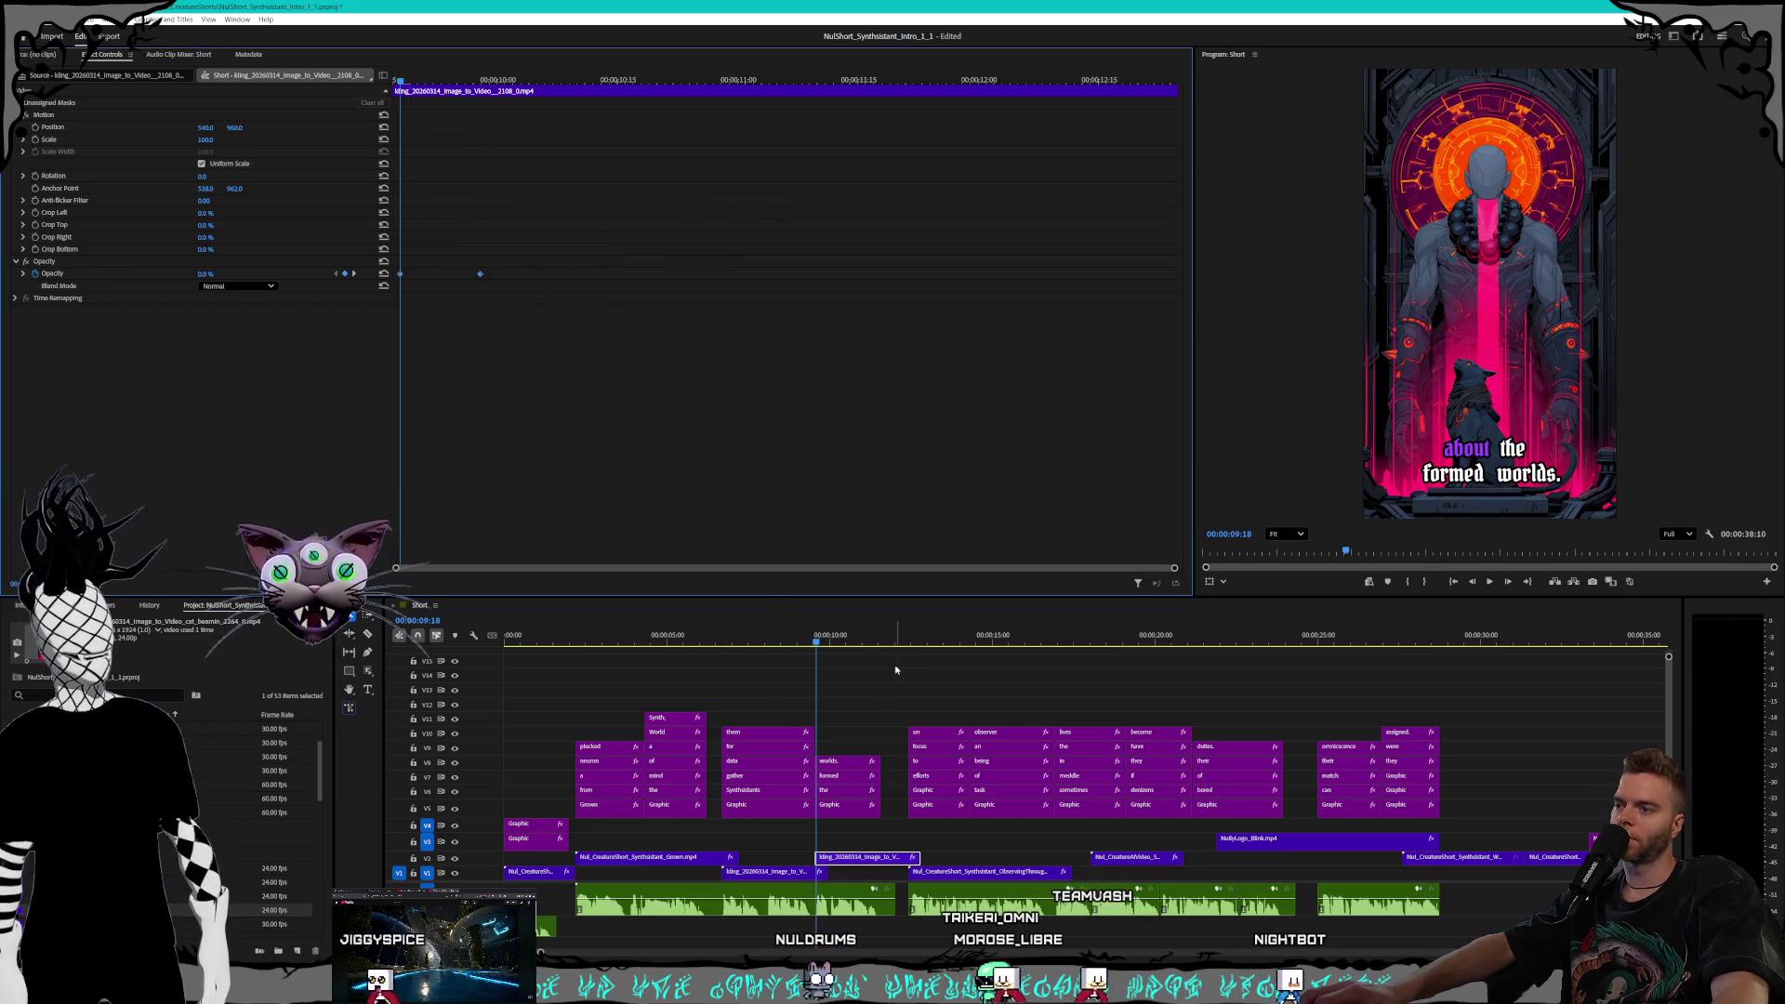
mouse_move(818, 643)
mouse_down()
mouse_move(927, 640)
mouse_move(908, 641)
mouse_up()
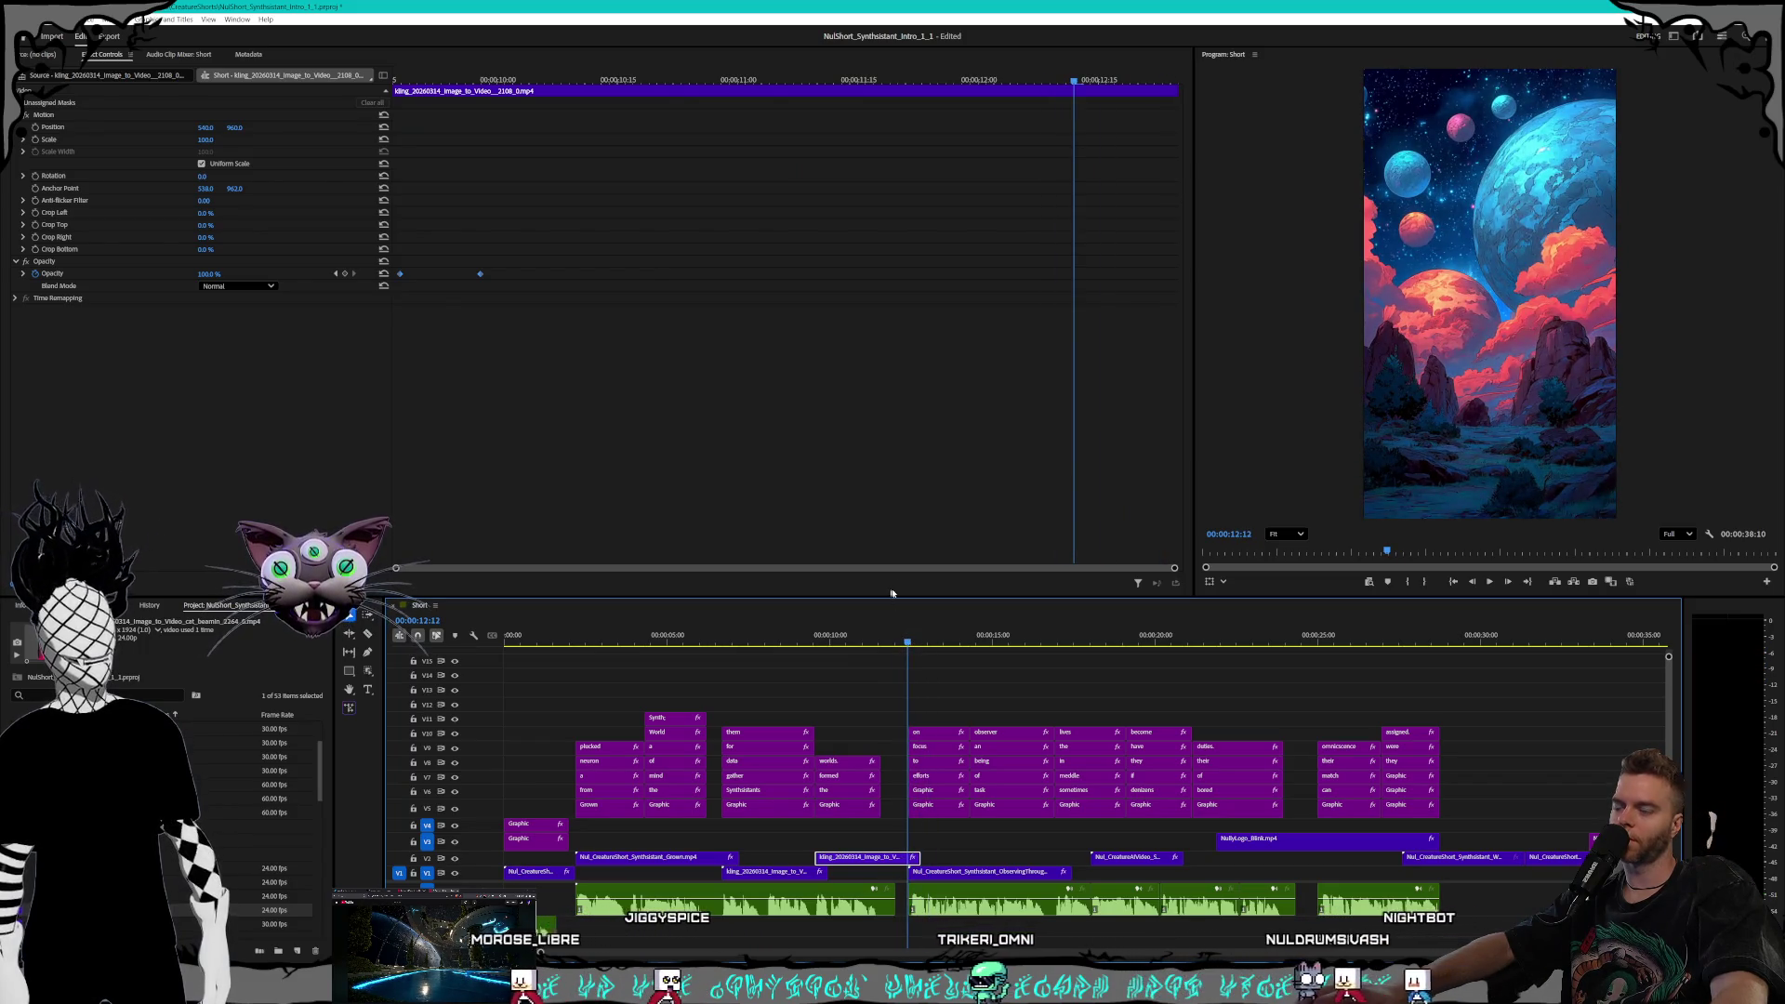
Add an opacity keyframe and set 0% at the planets clip's end, then play the fade-out
key(ctrl+k)
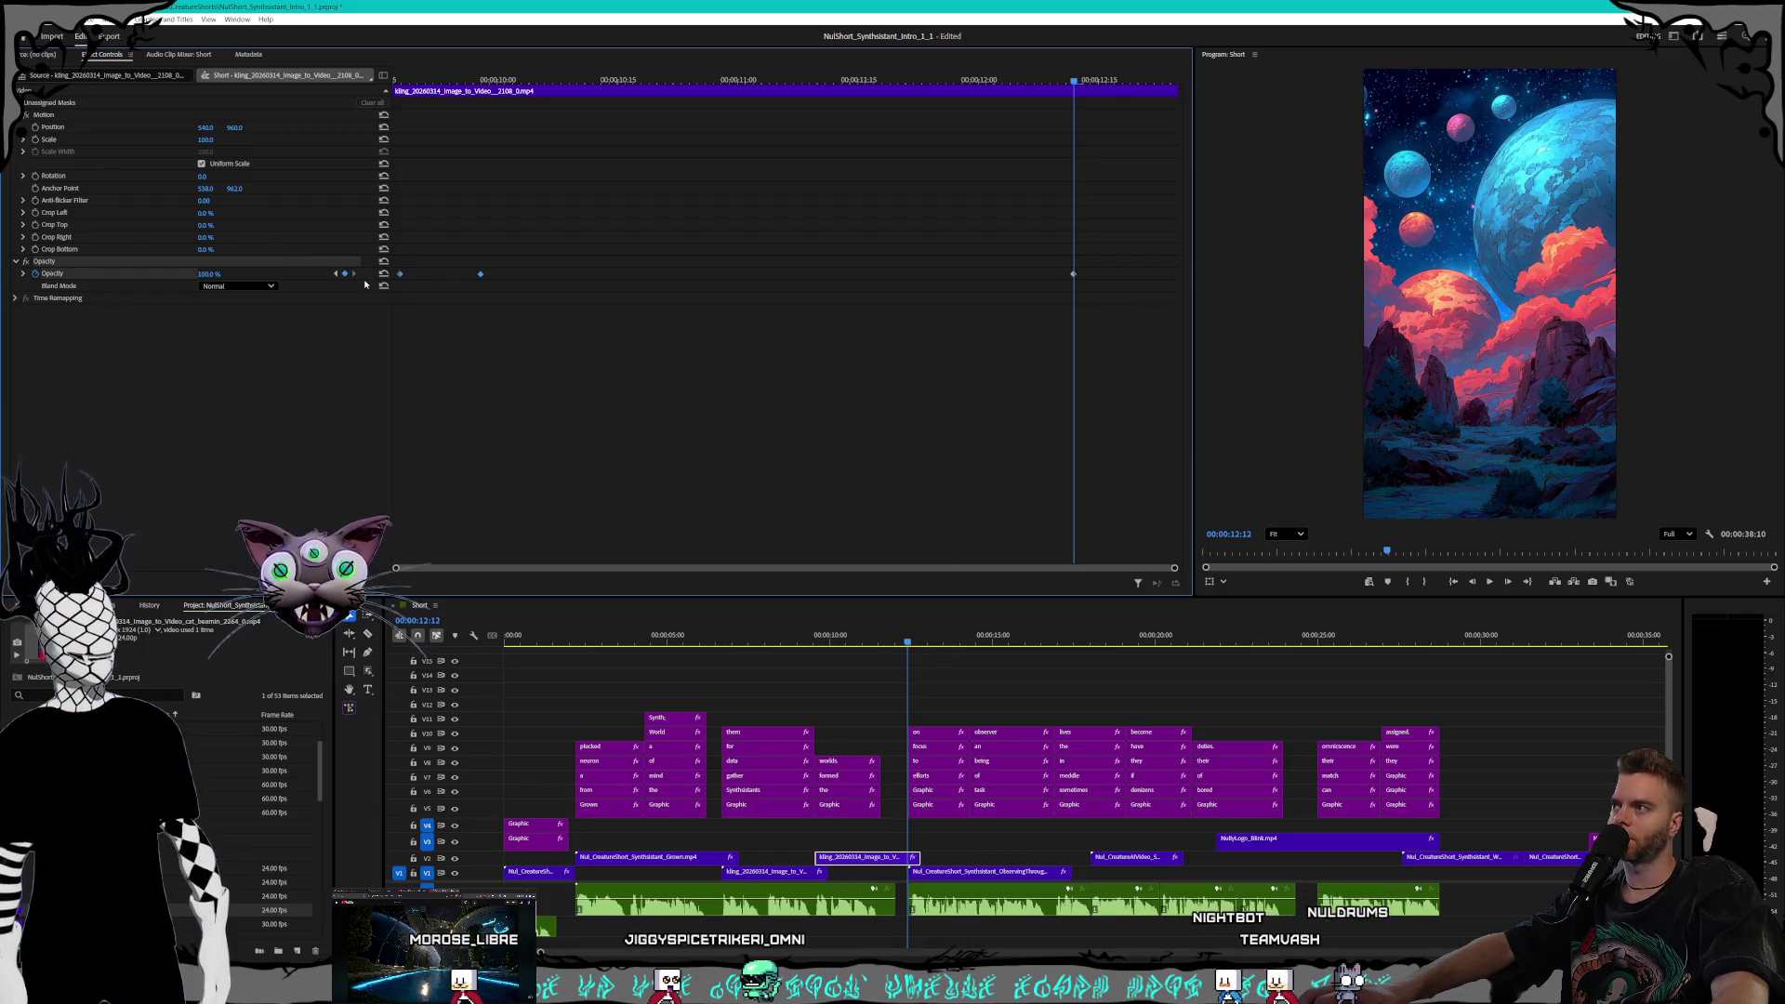
drag(1152, 84, 1170, 89)
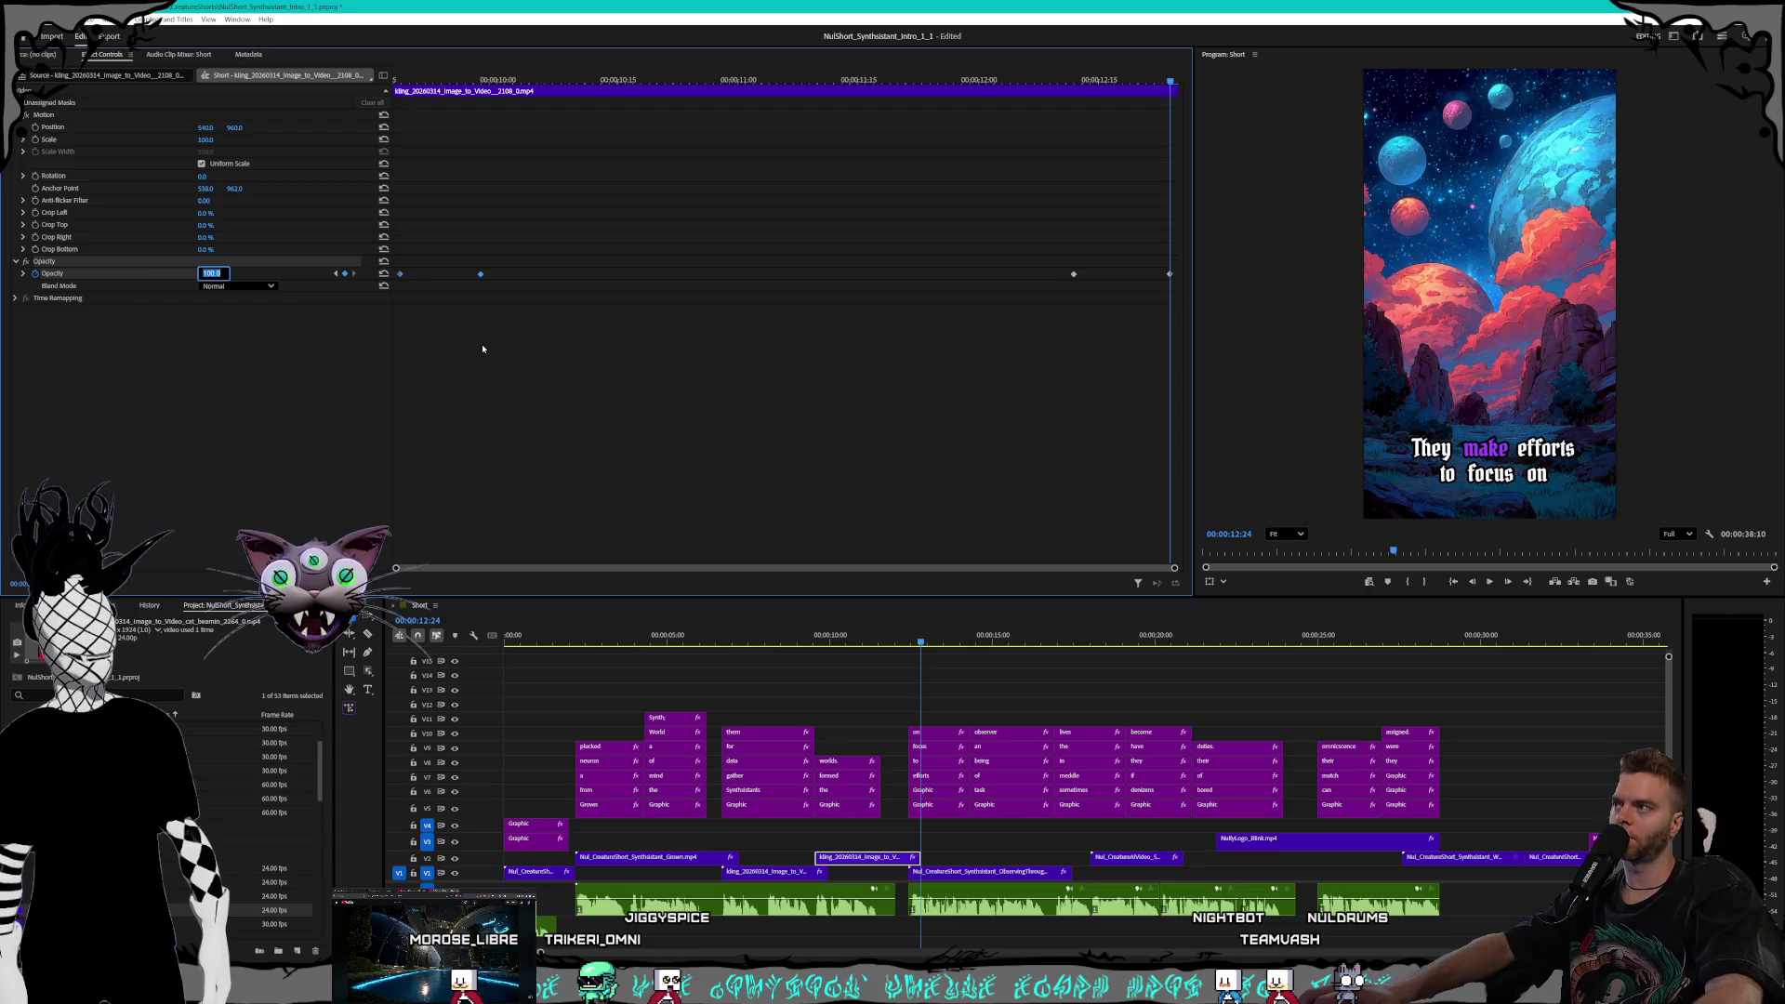
text(0)
key(Return)
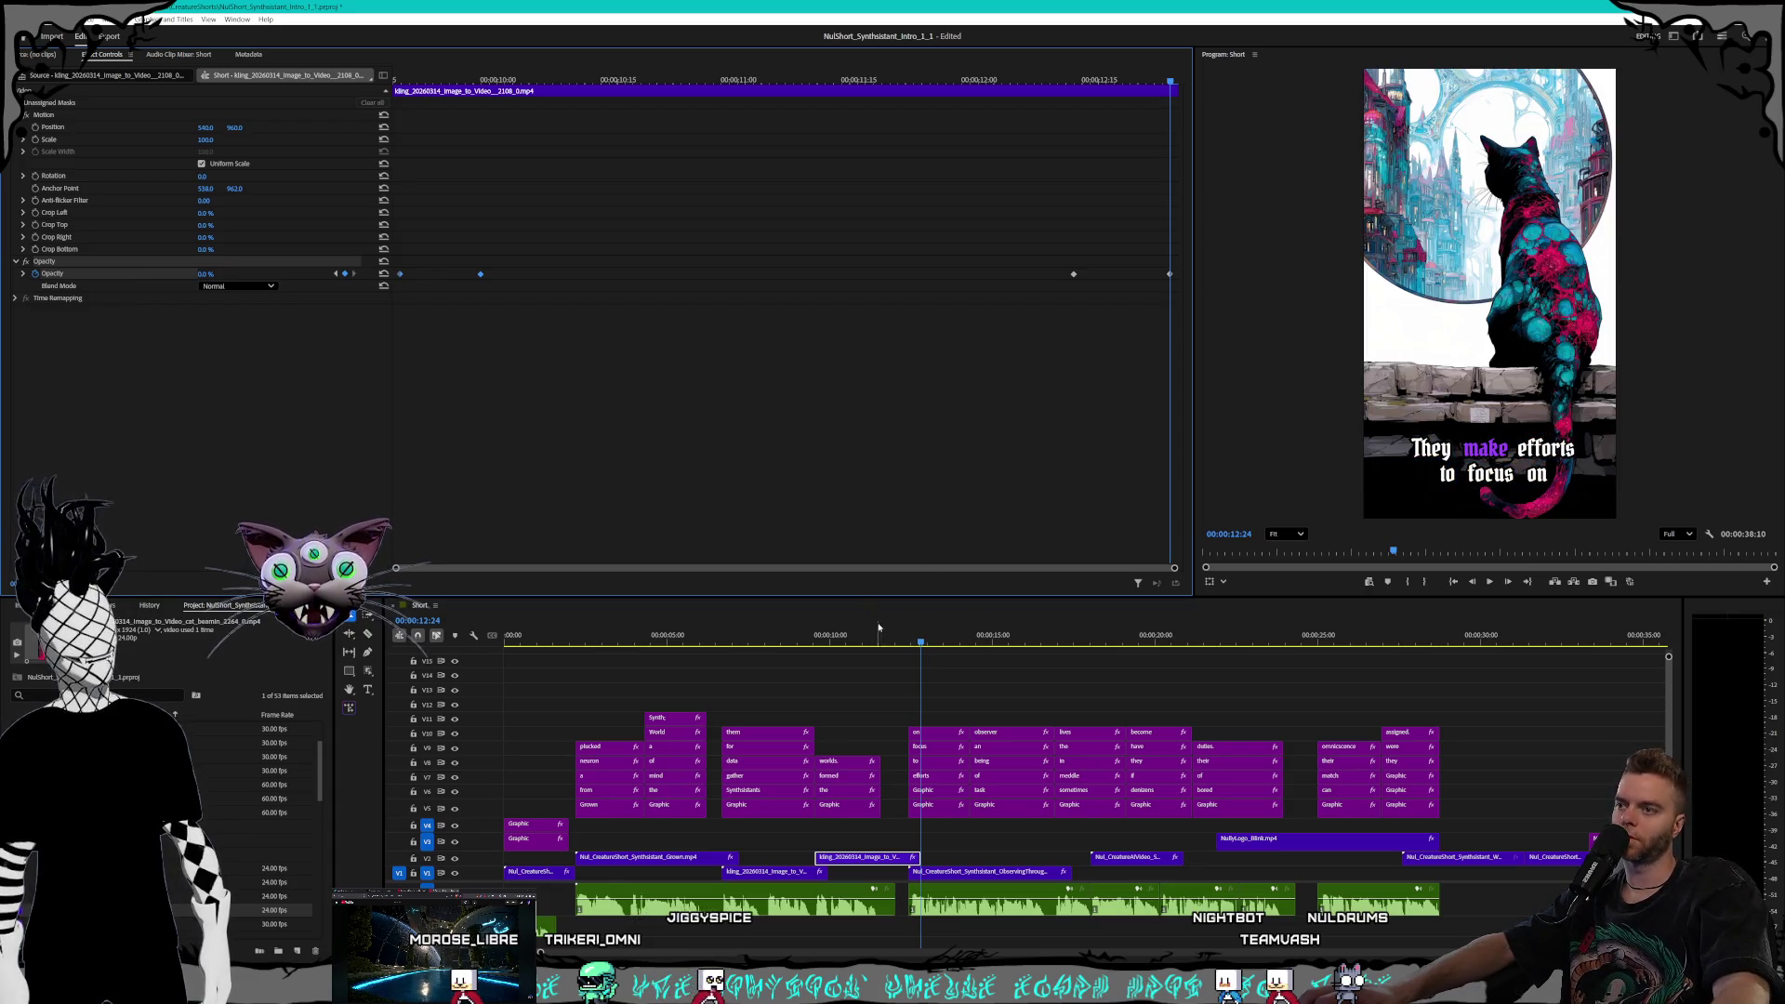
key(space)
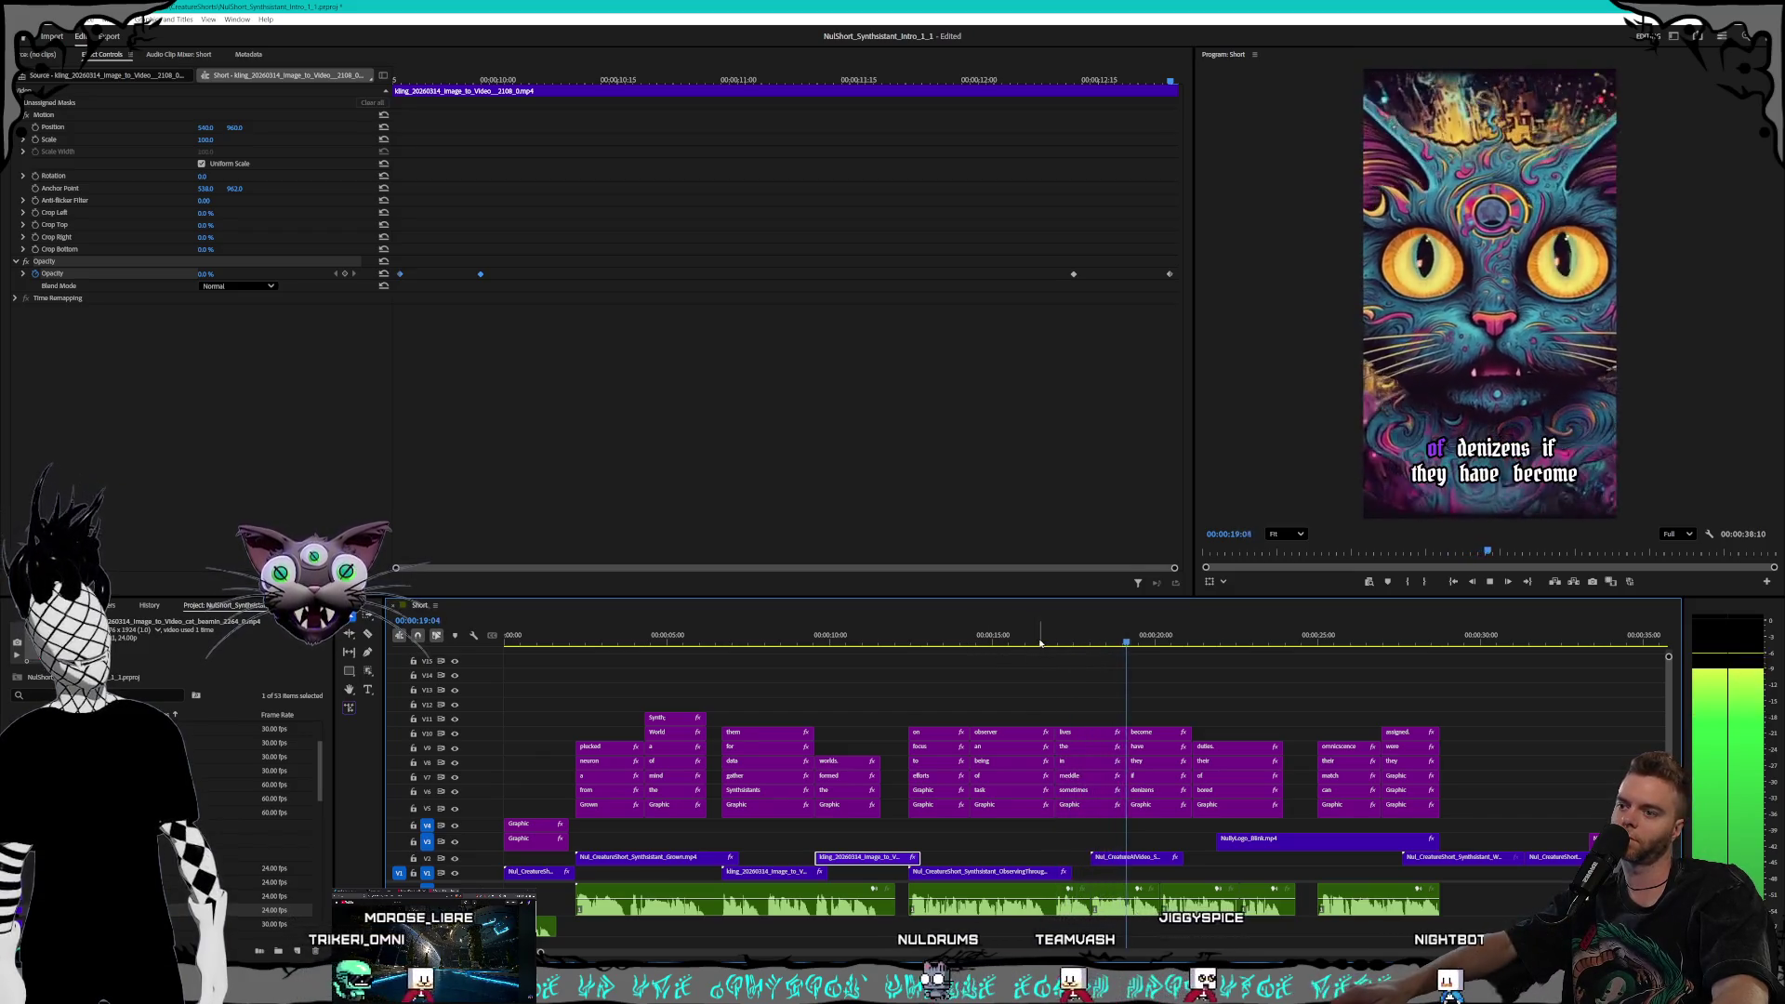
click(1086, 641)
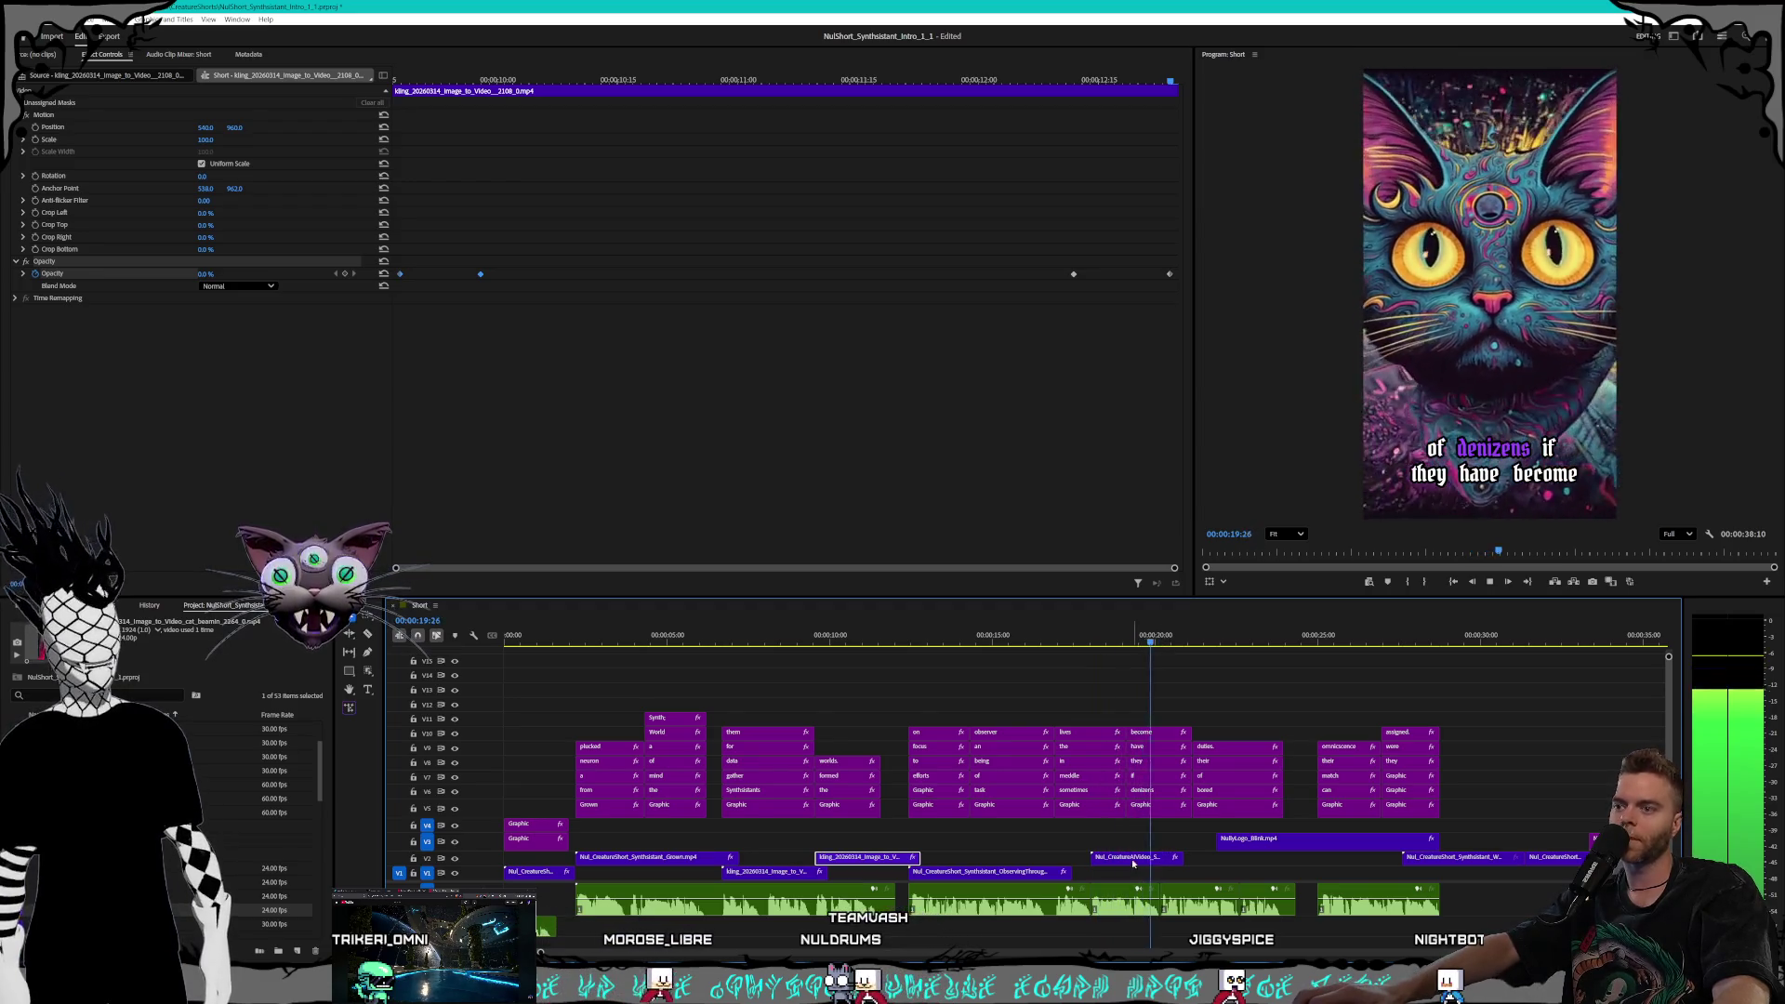
Shift the Nul_CreatureAIVideo clip on V2 slightly right and play from 21:25 to the outro
key(space)
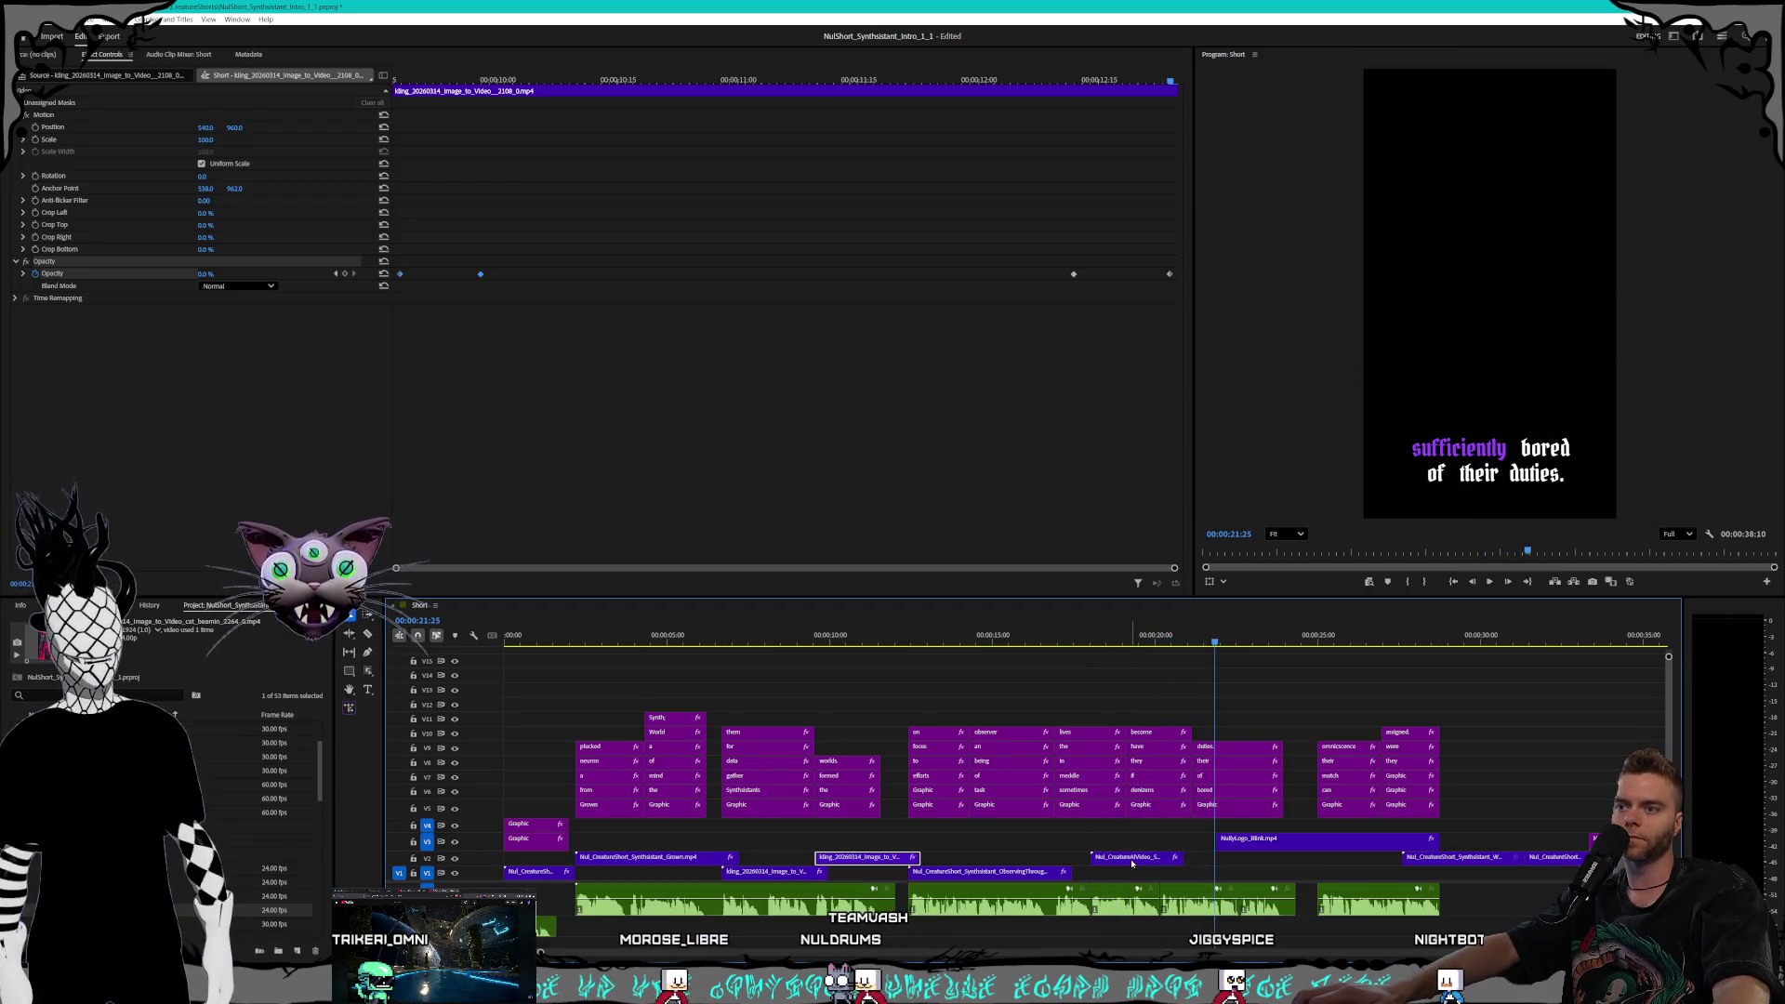
click(1123, 858)
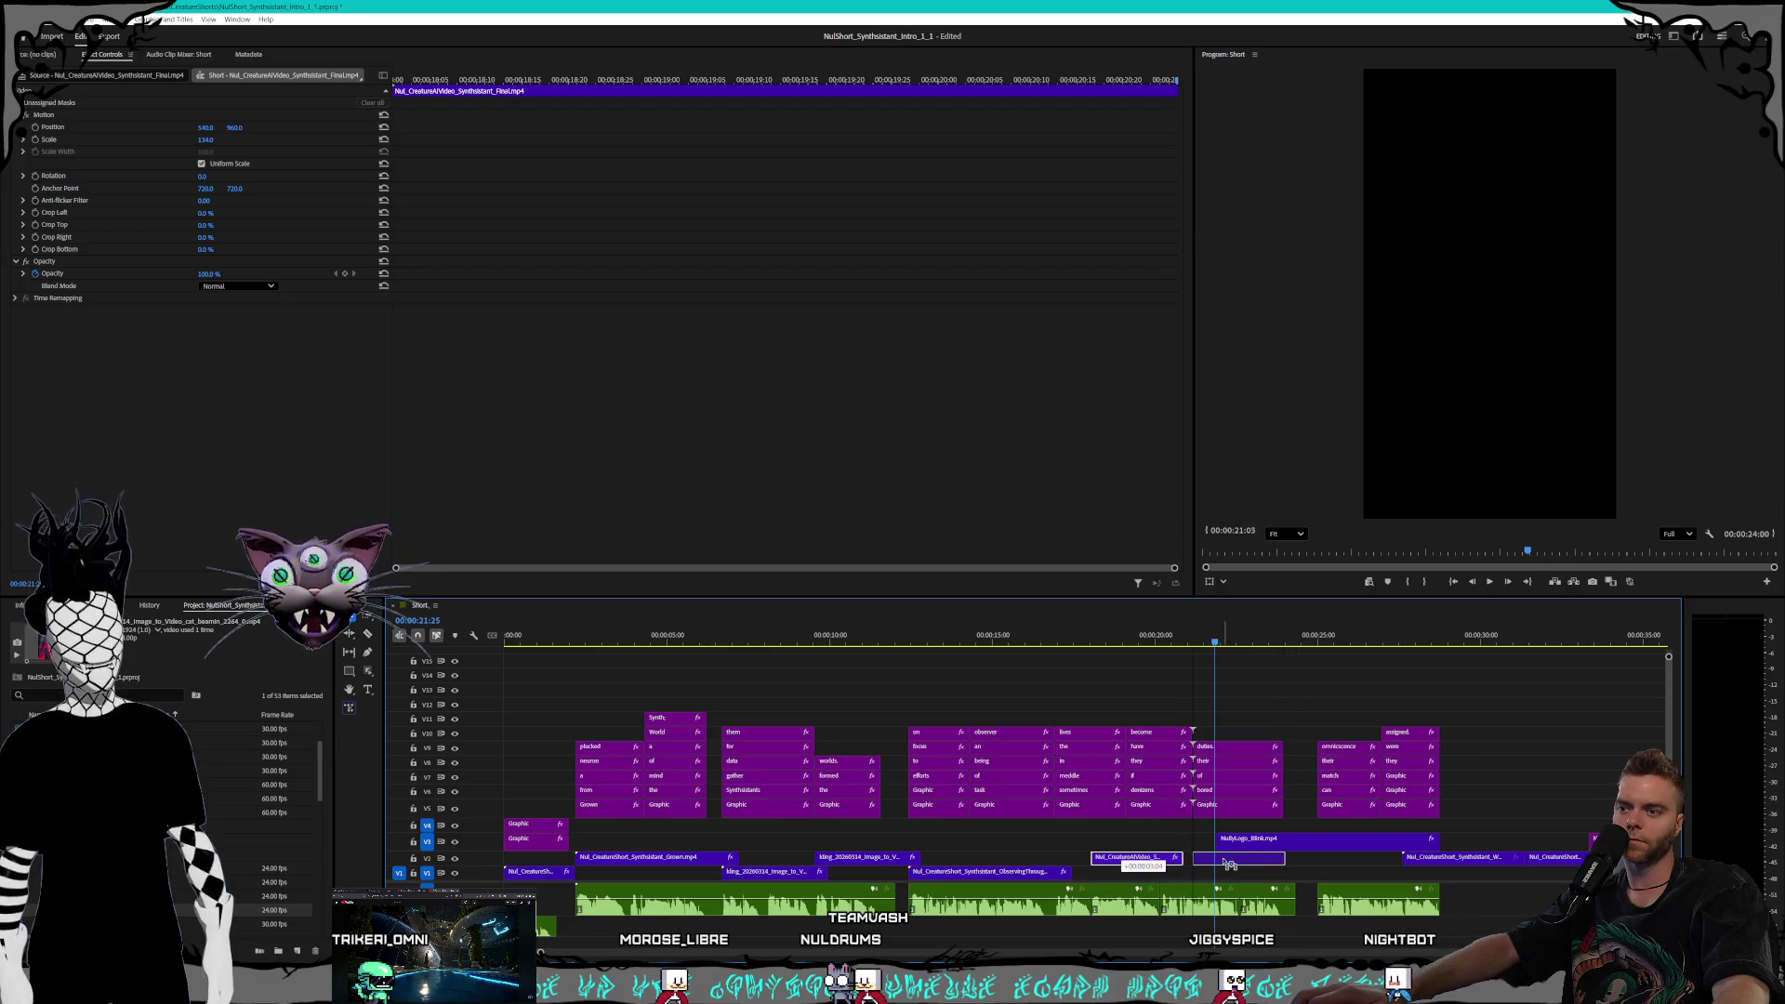
drag(1229, 864, 1232, 864)
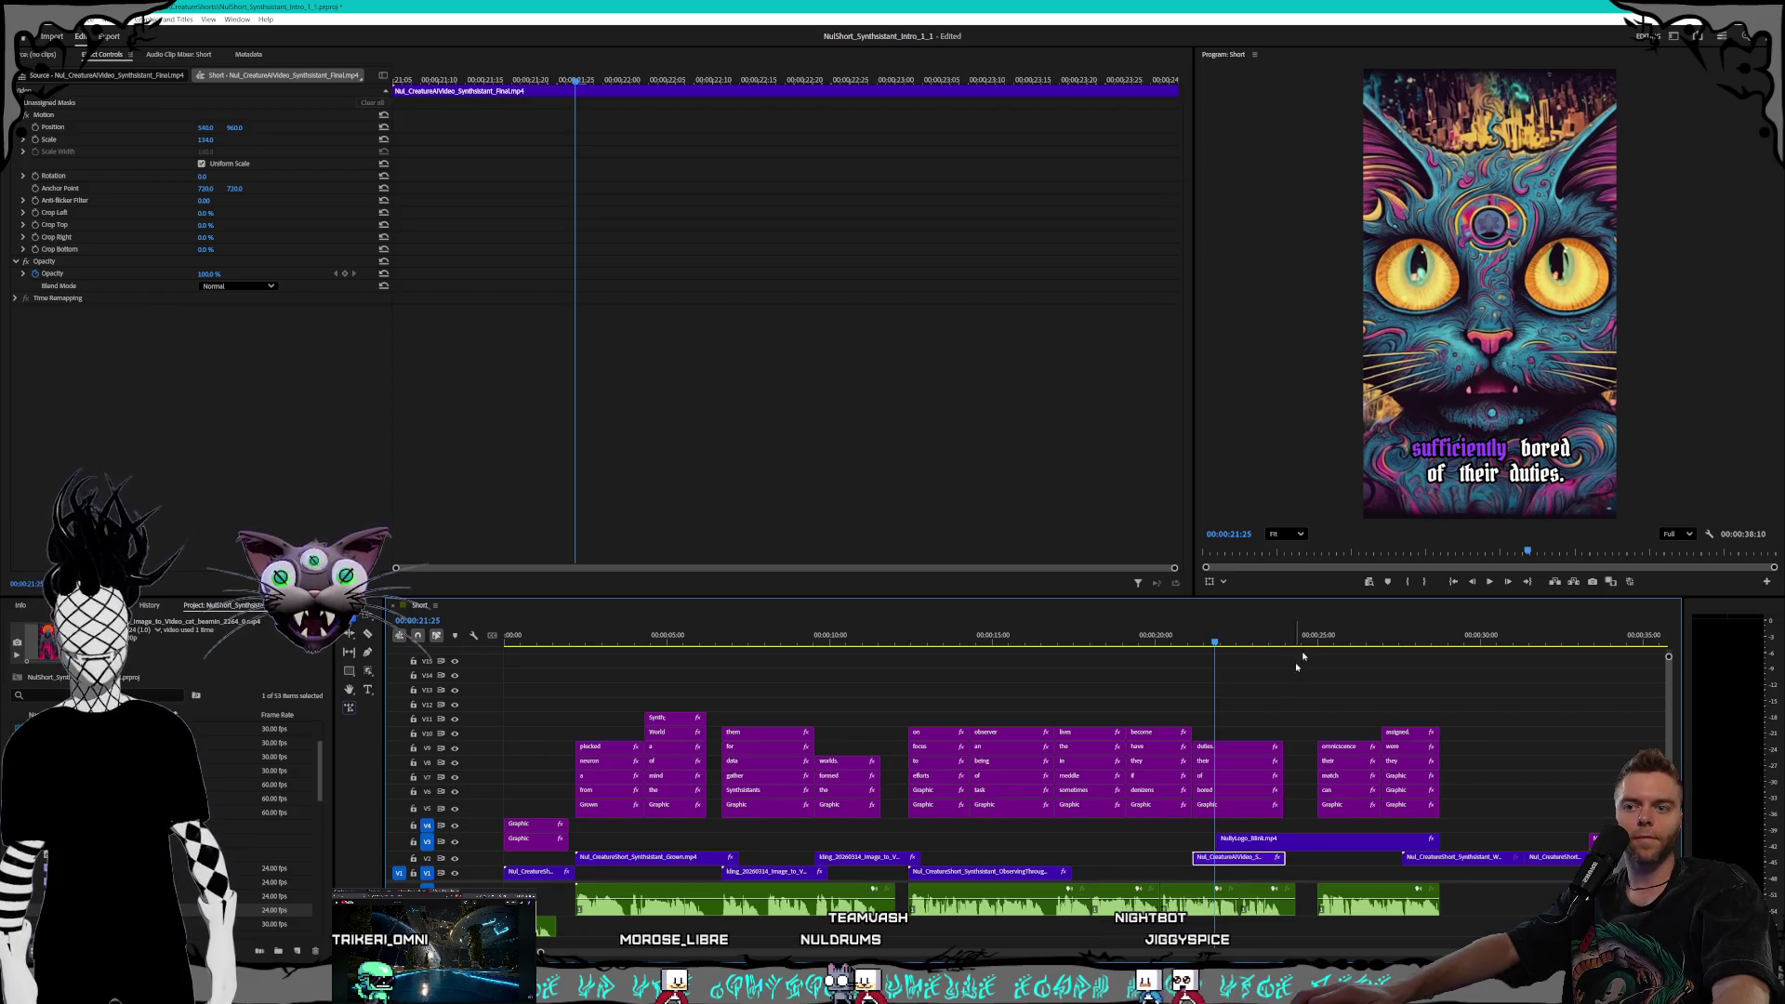
key(space)
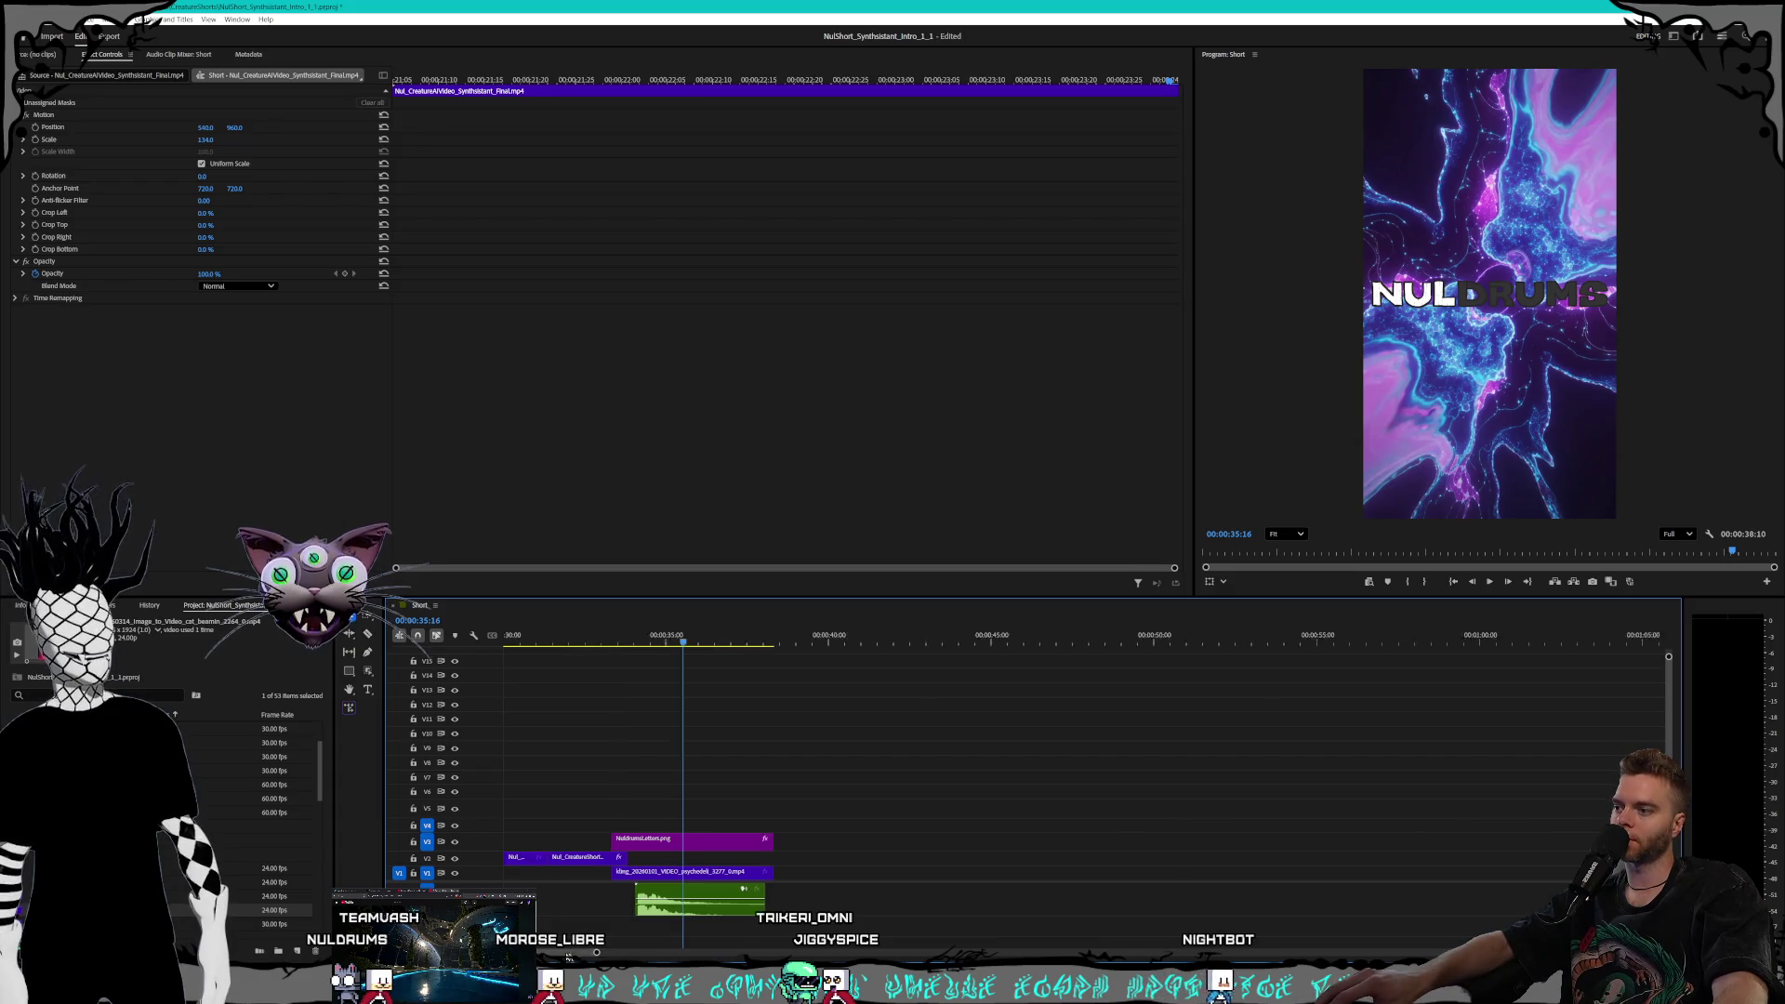
Fade the WorldFalling clip from a keyframe at 33:10 to 0% opacity at its end
scroll(1130, 878, up, 5)
click(1047, 857)
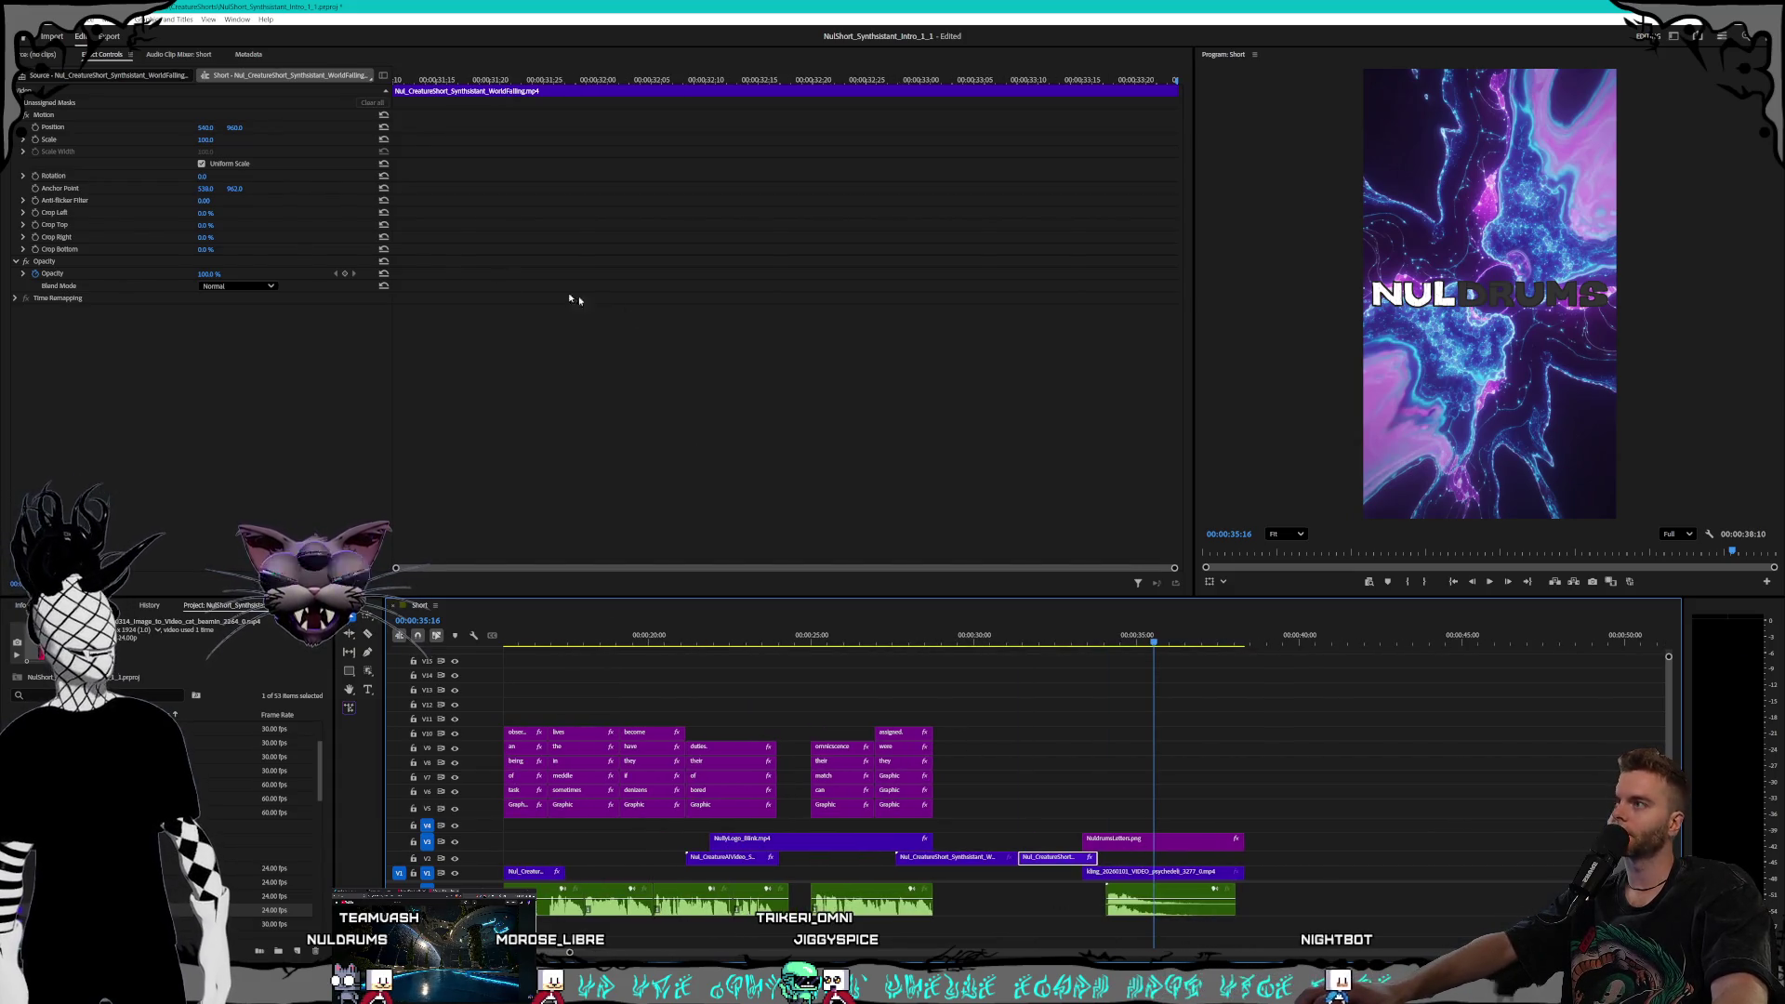
drag(1112, 641, 1081, 641)
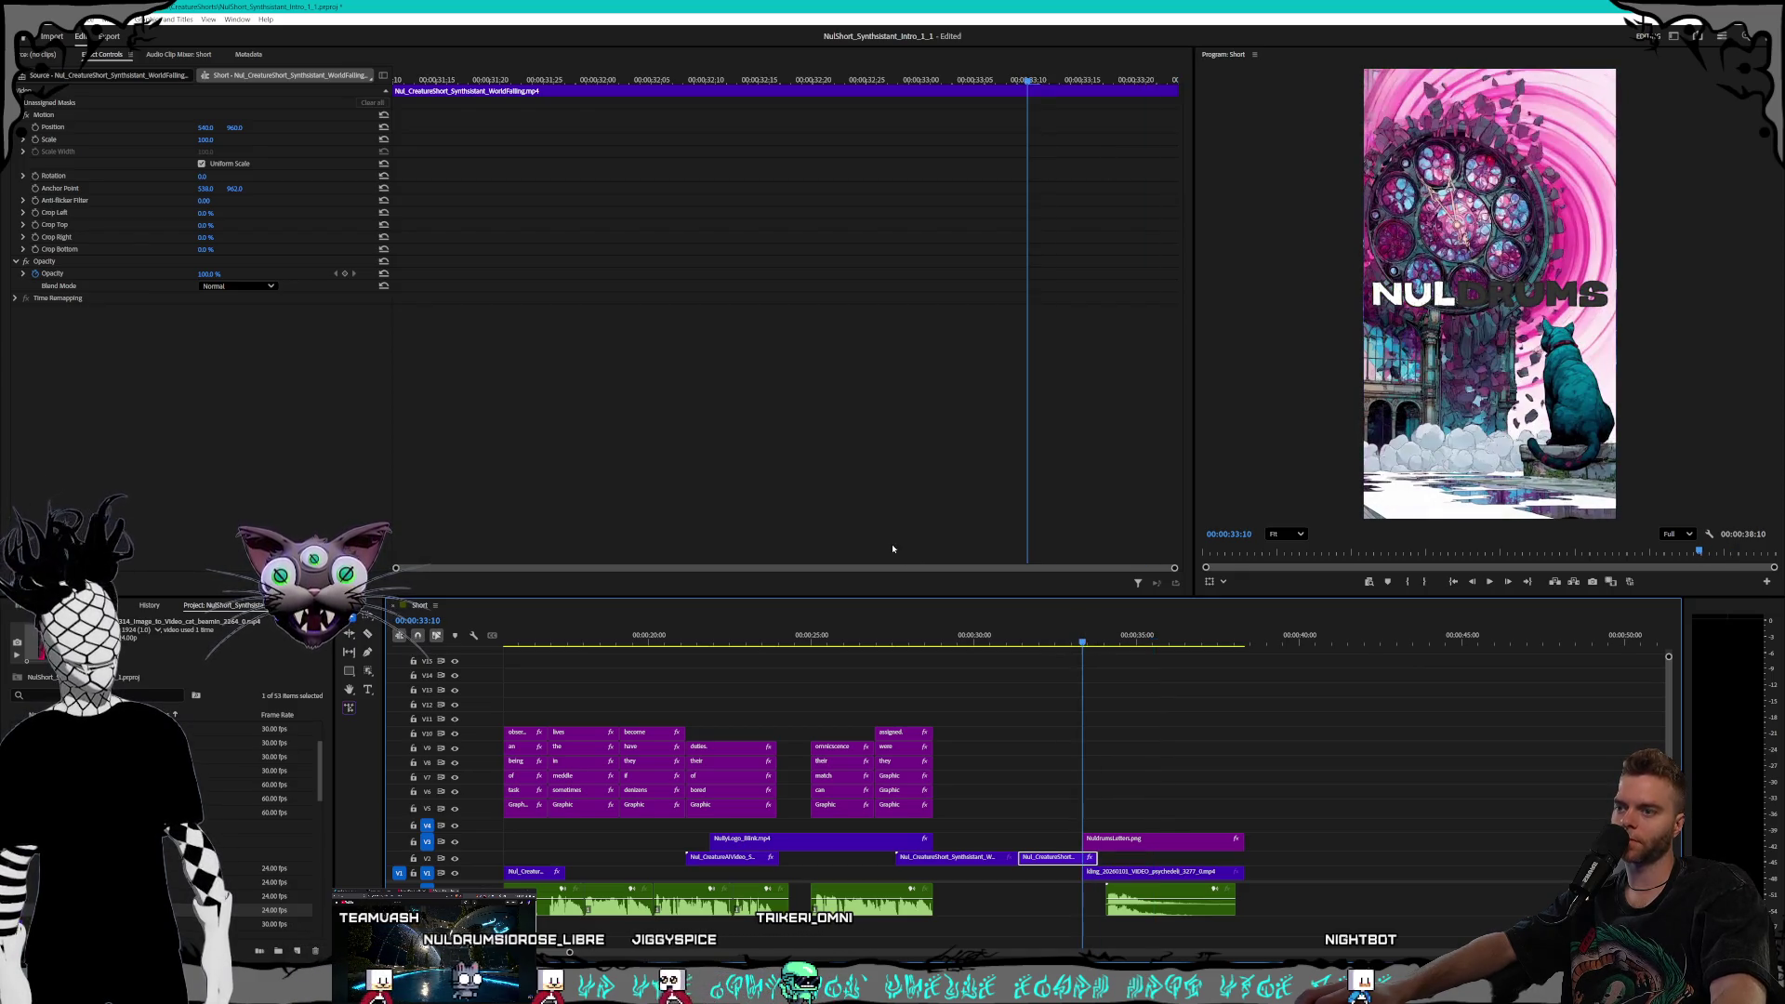
click(345, 274)
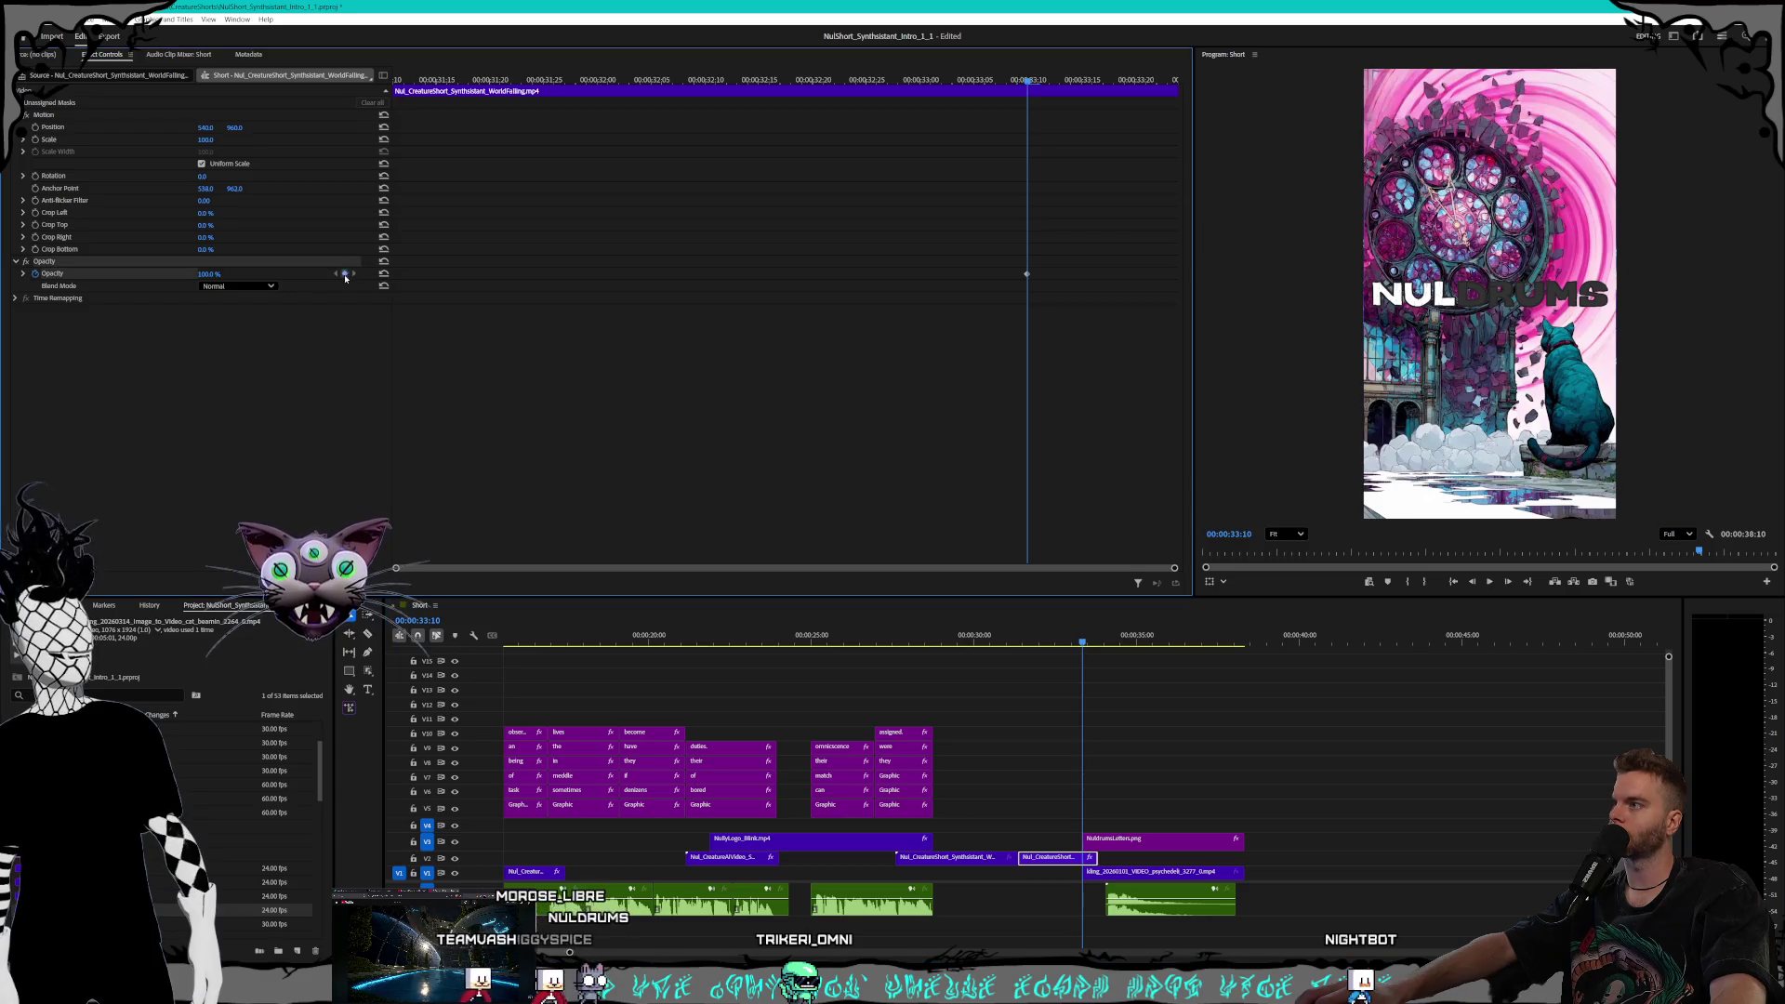
click(1169, 80)
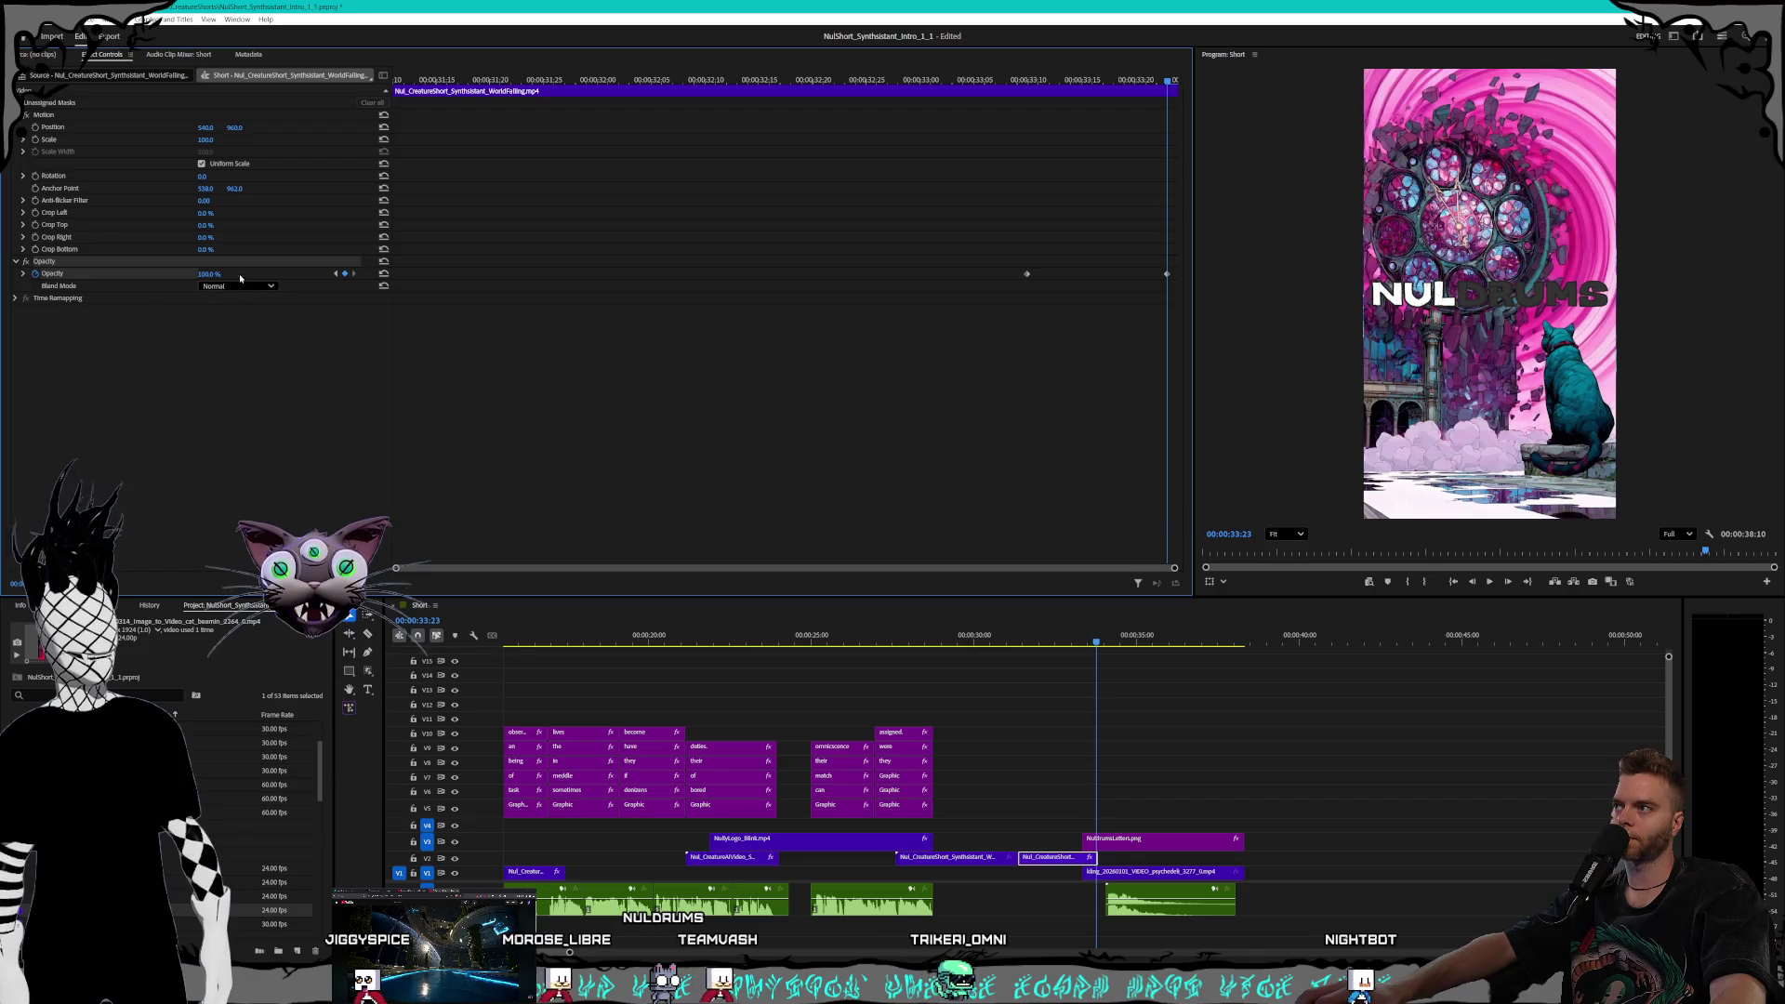
key(Return)
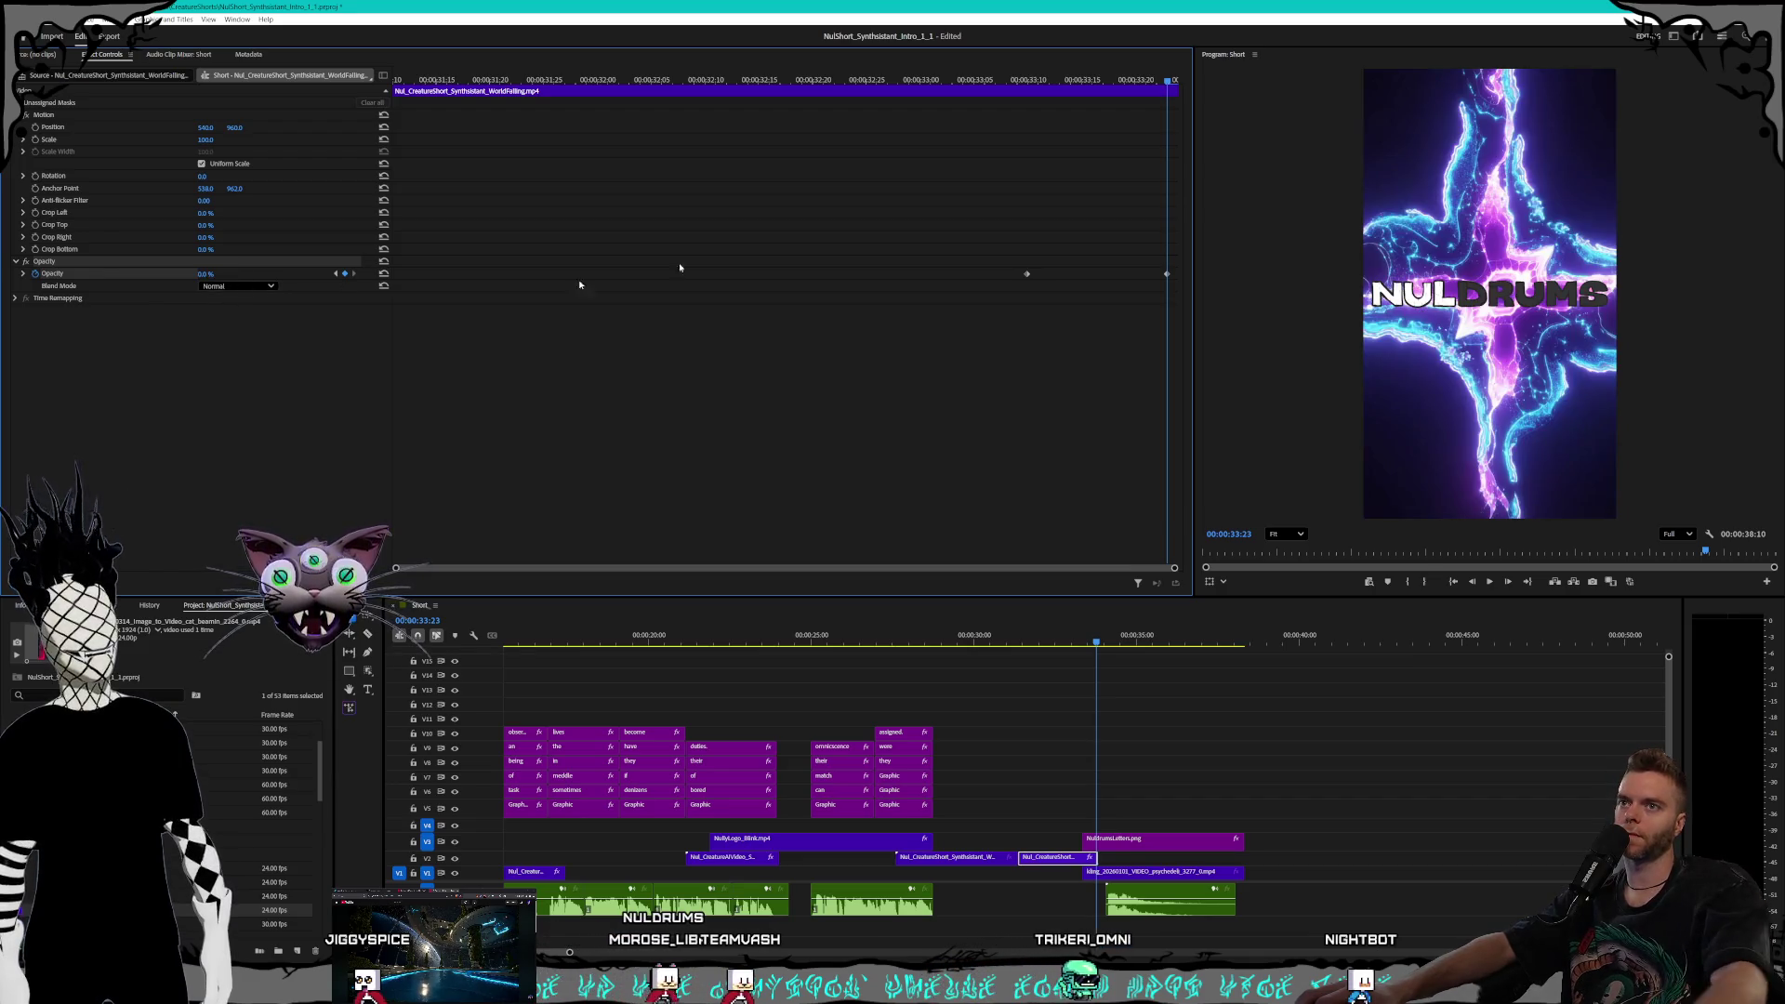
click(1063, 642)
key(space)
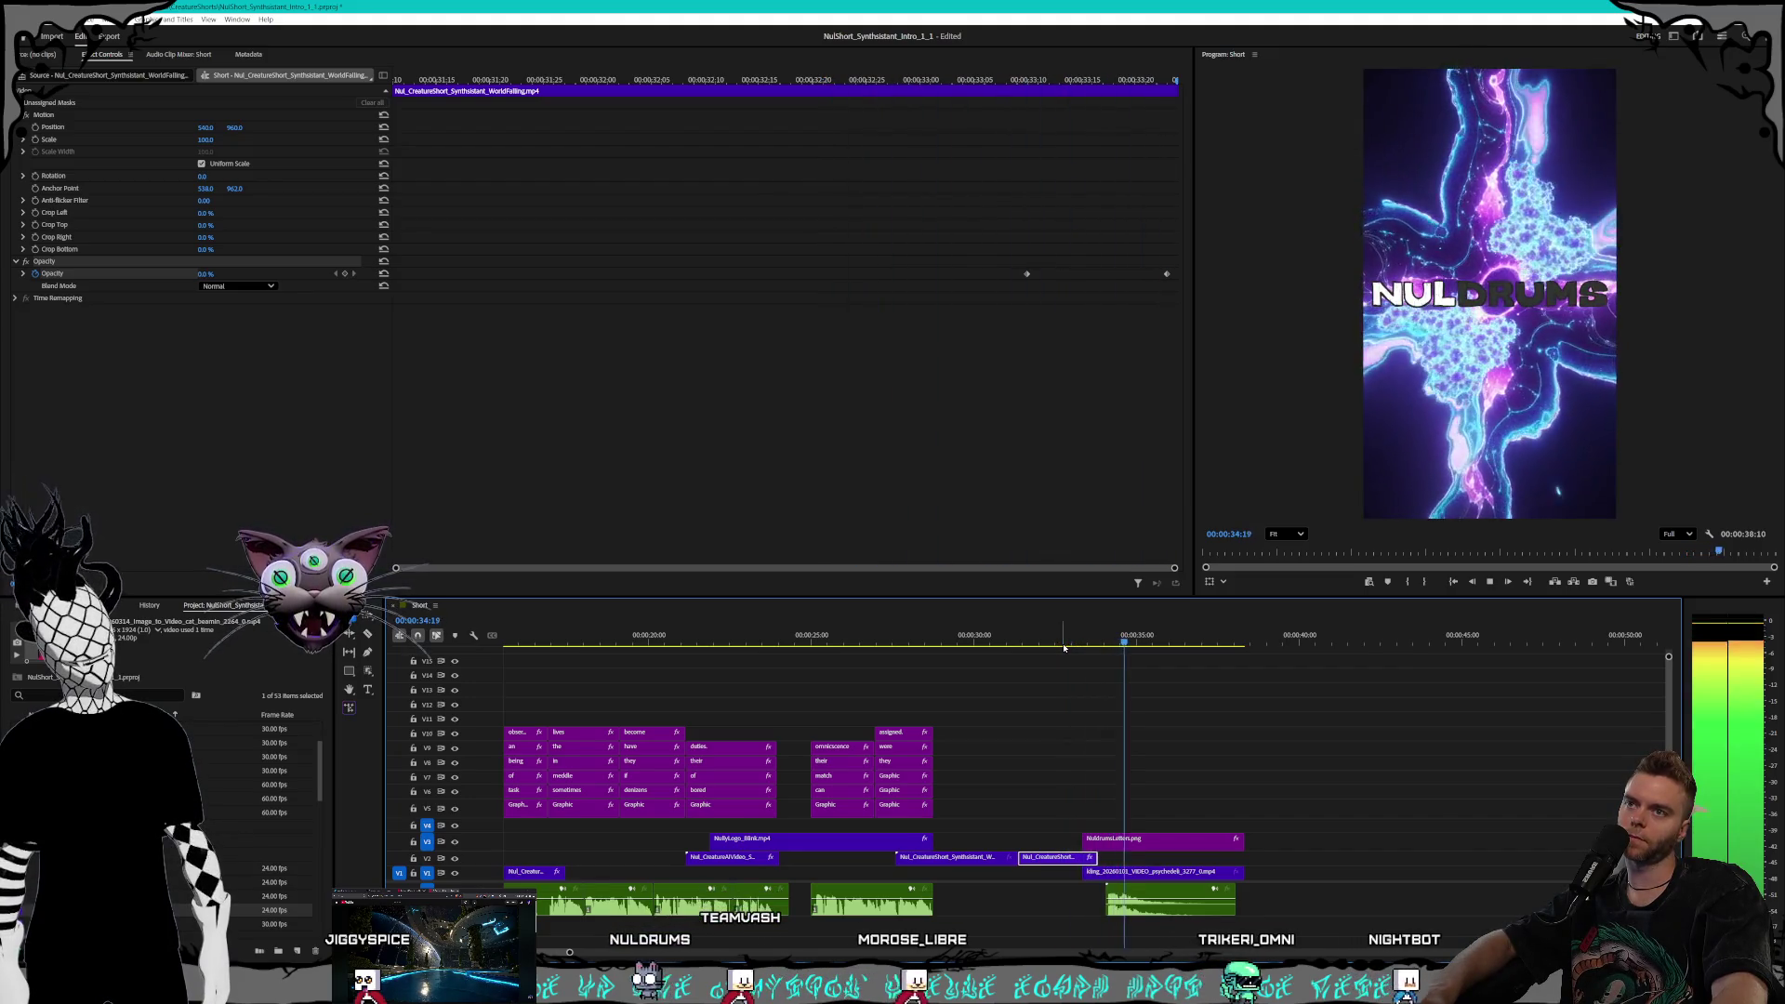
click(1115, 841)
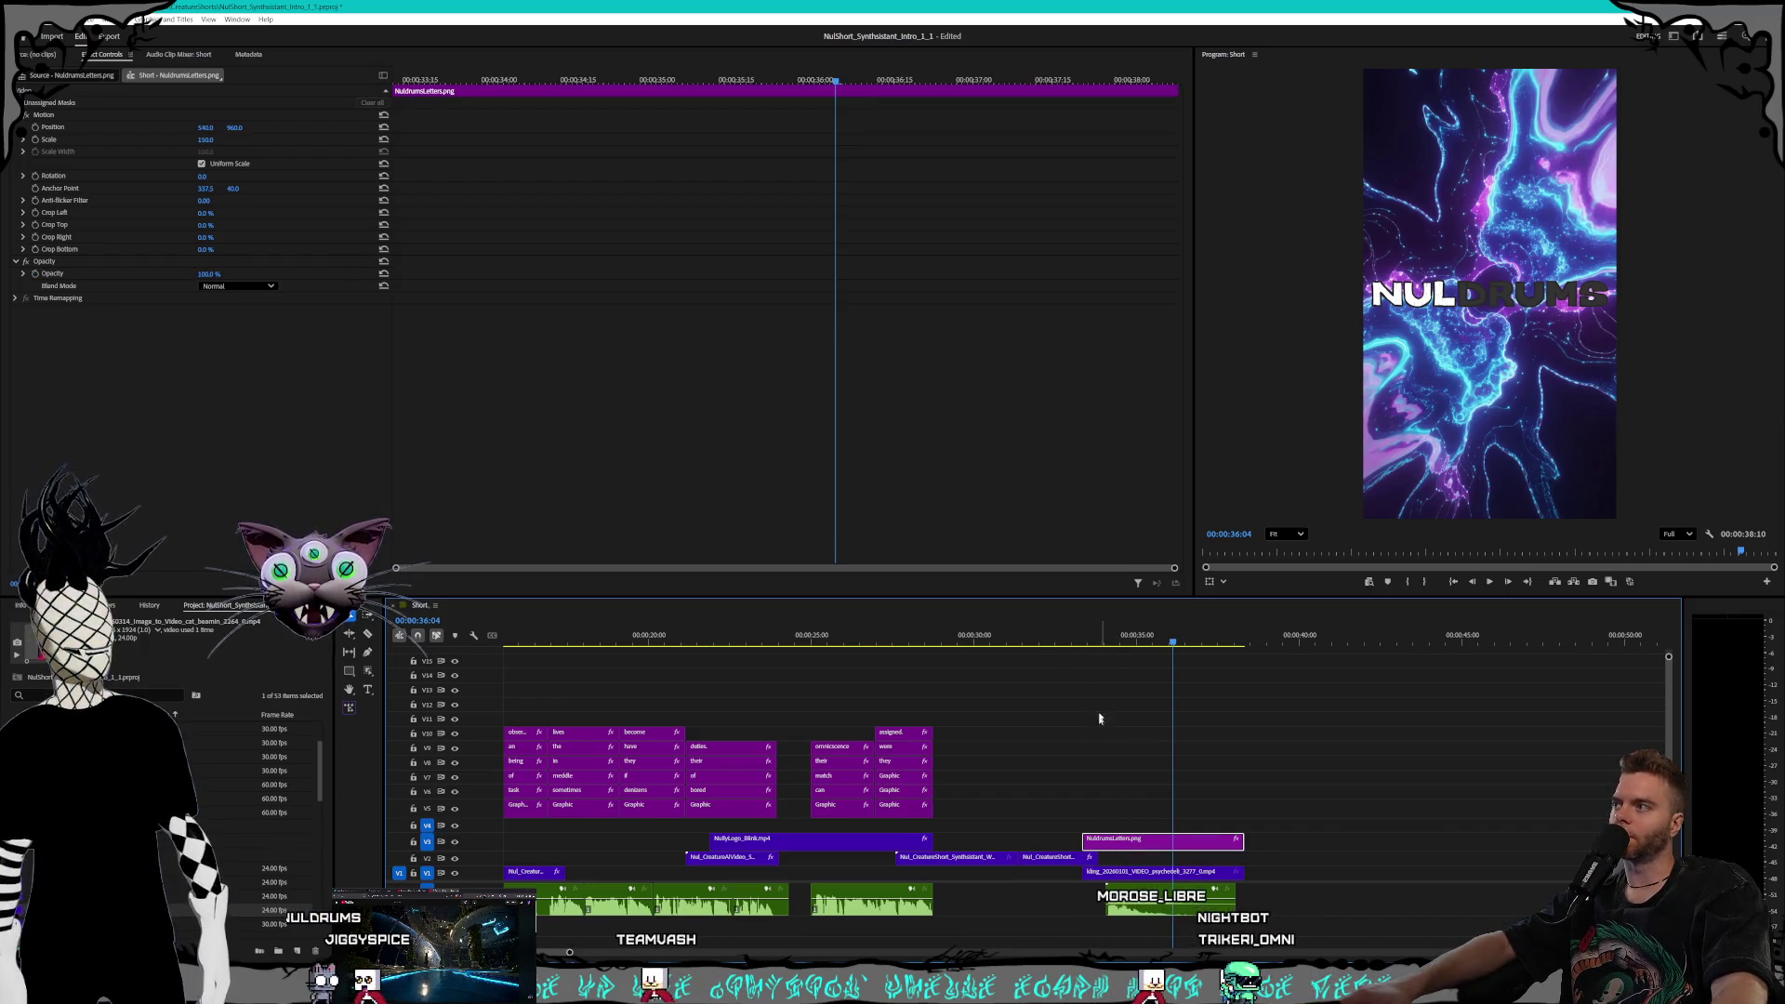
Keyframe the NuldrumsLetters.png opacity at full at 33:24 and 0% at its start
click(1099, 644)
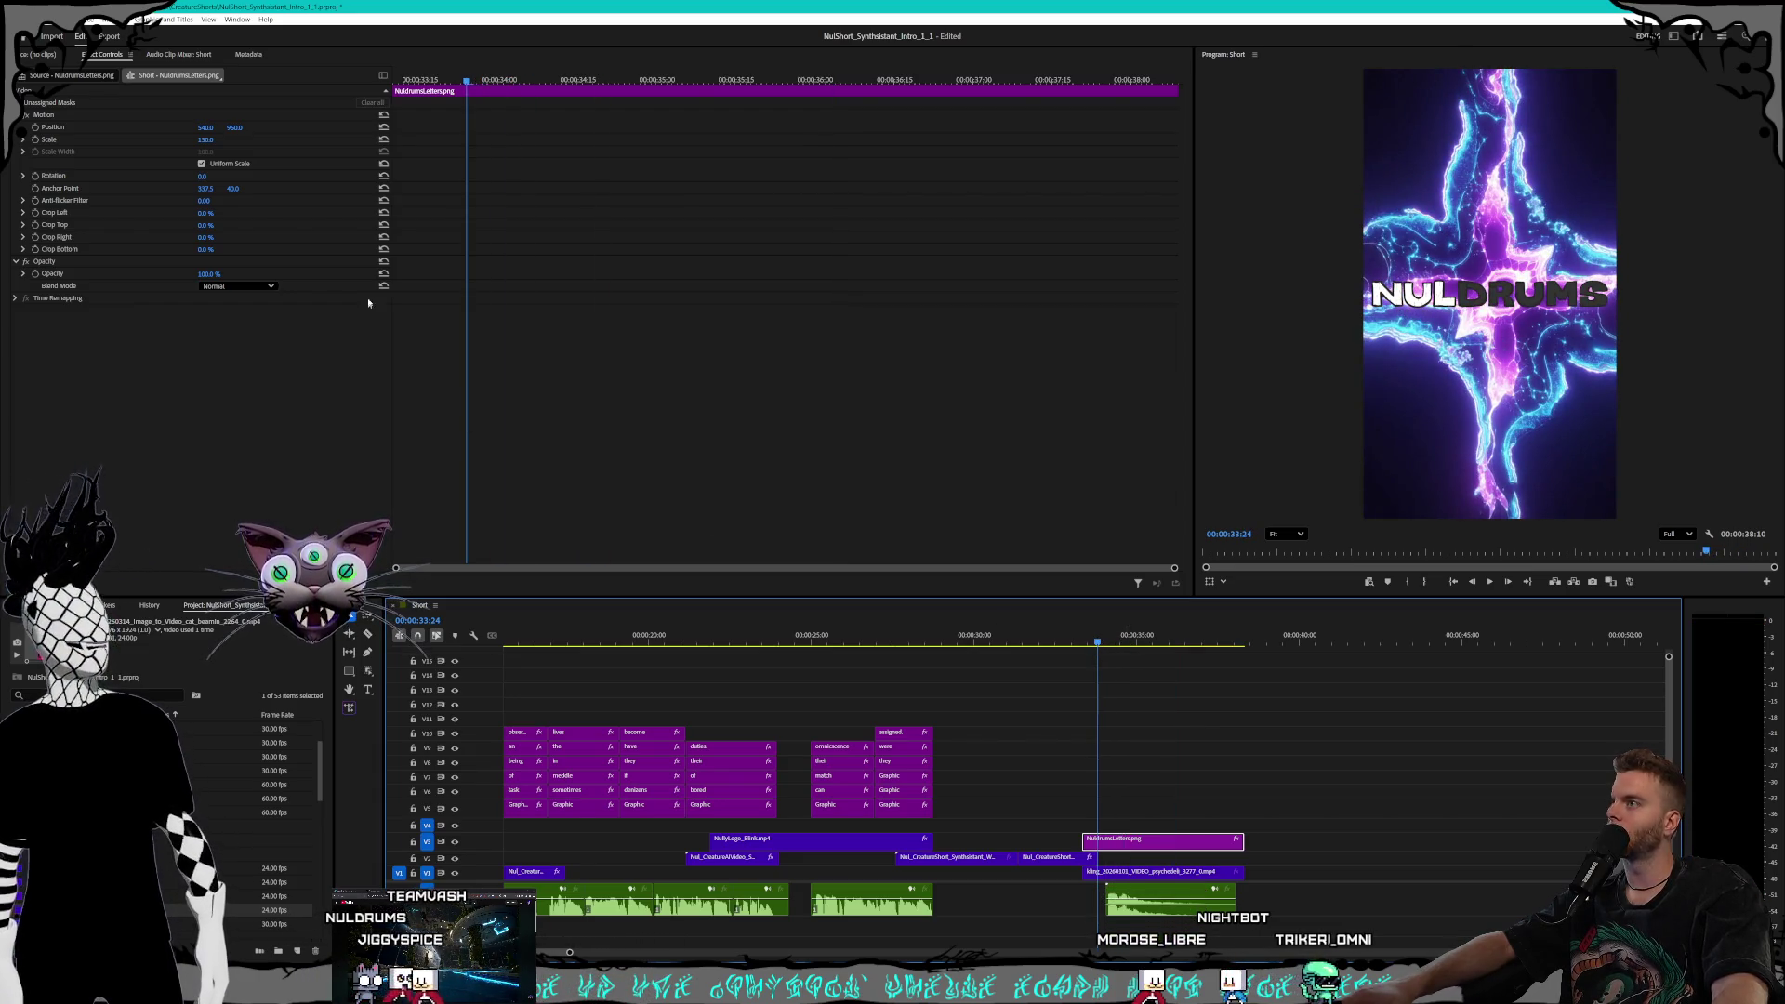
click(34, 273)
drag(448, 77, 401, 93)
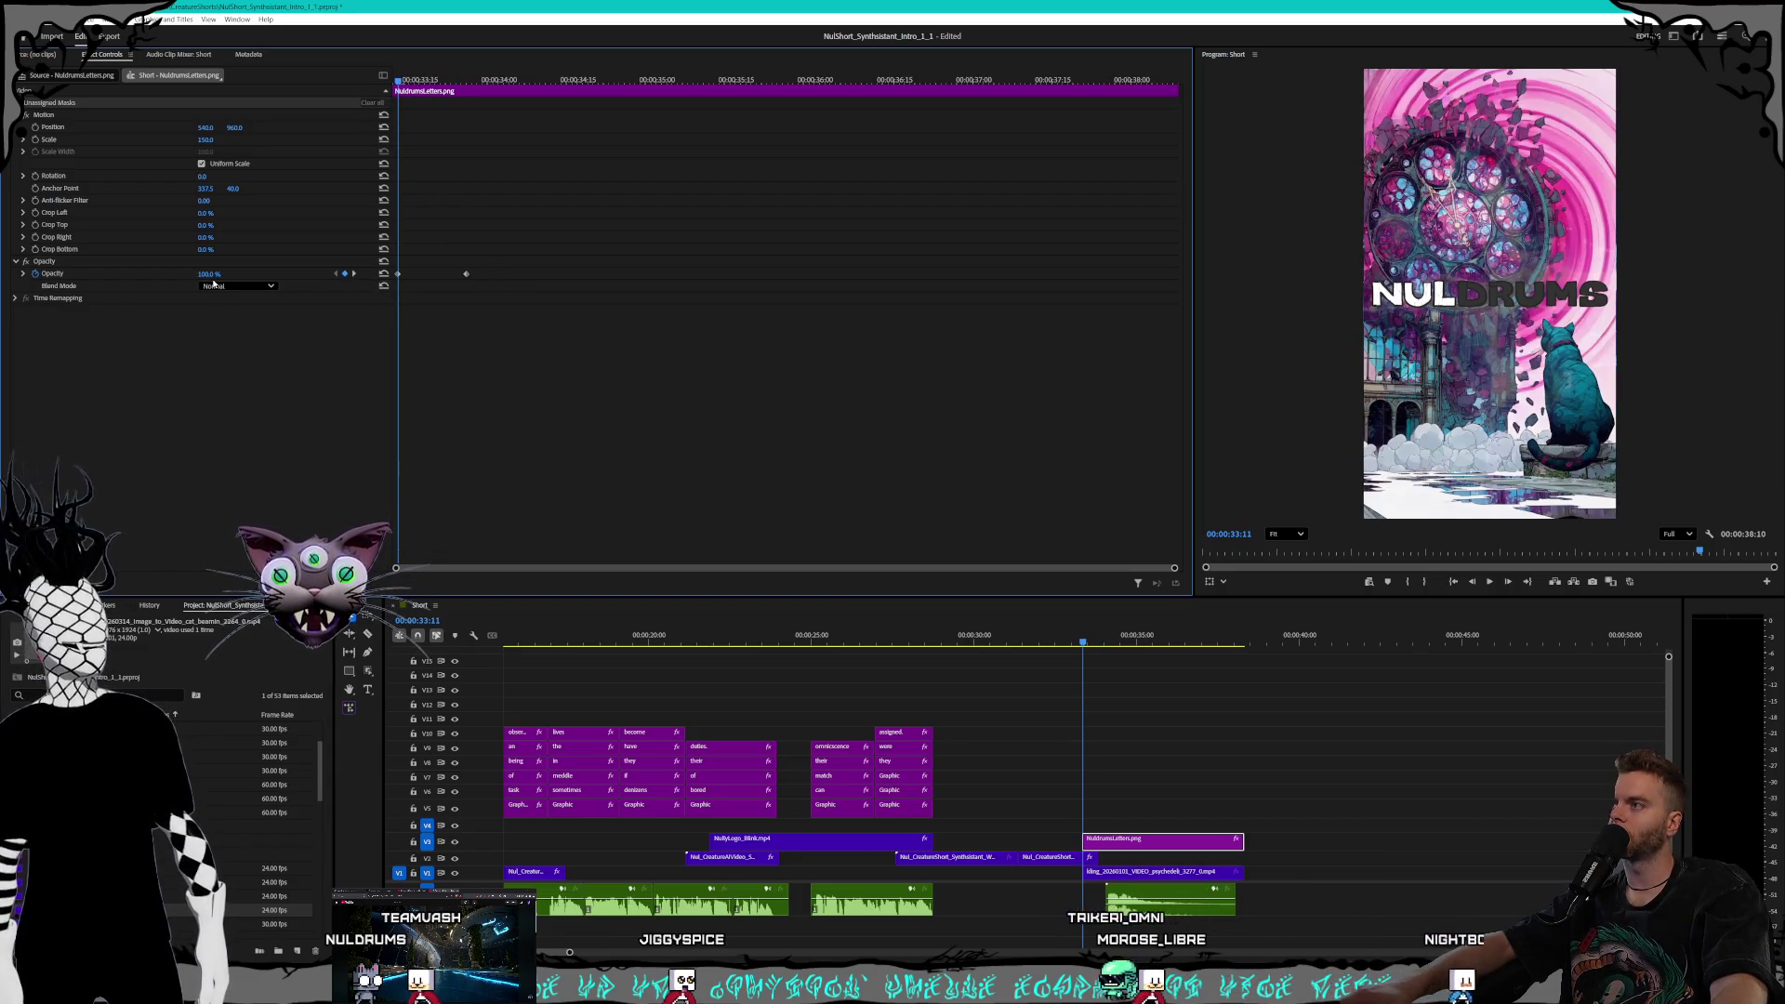
text(0)
key(Return)
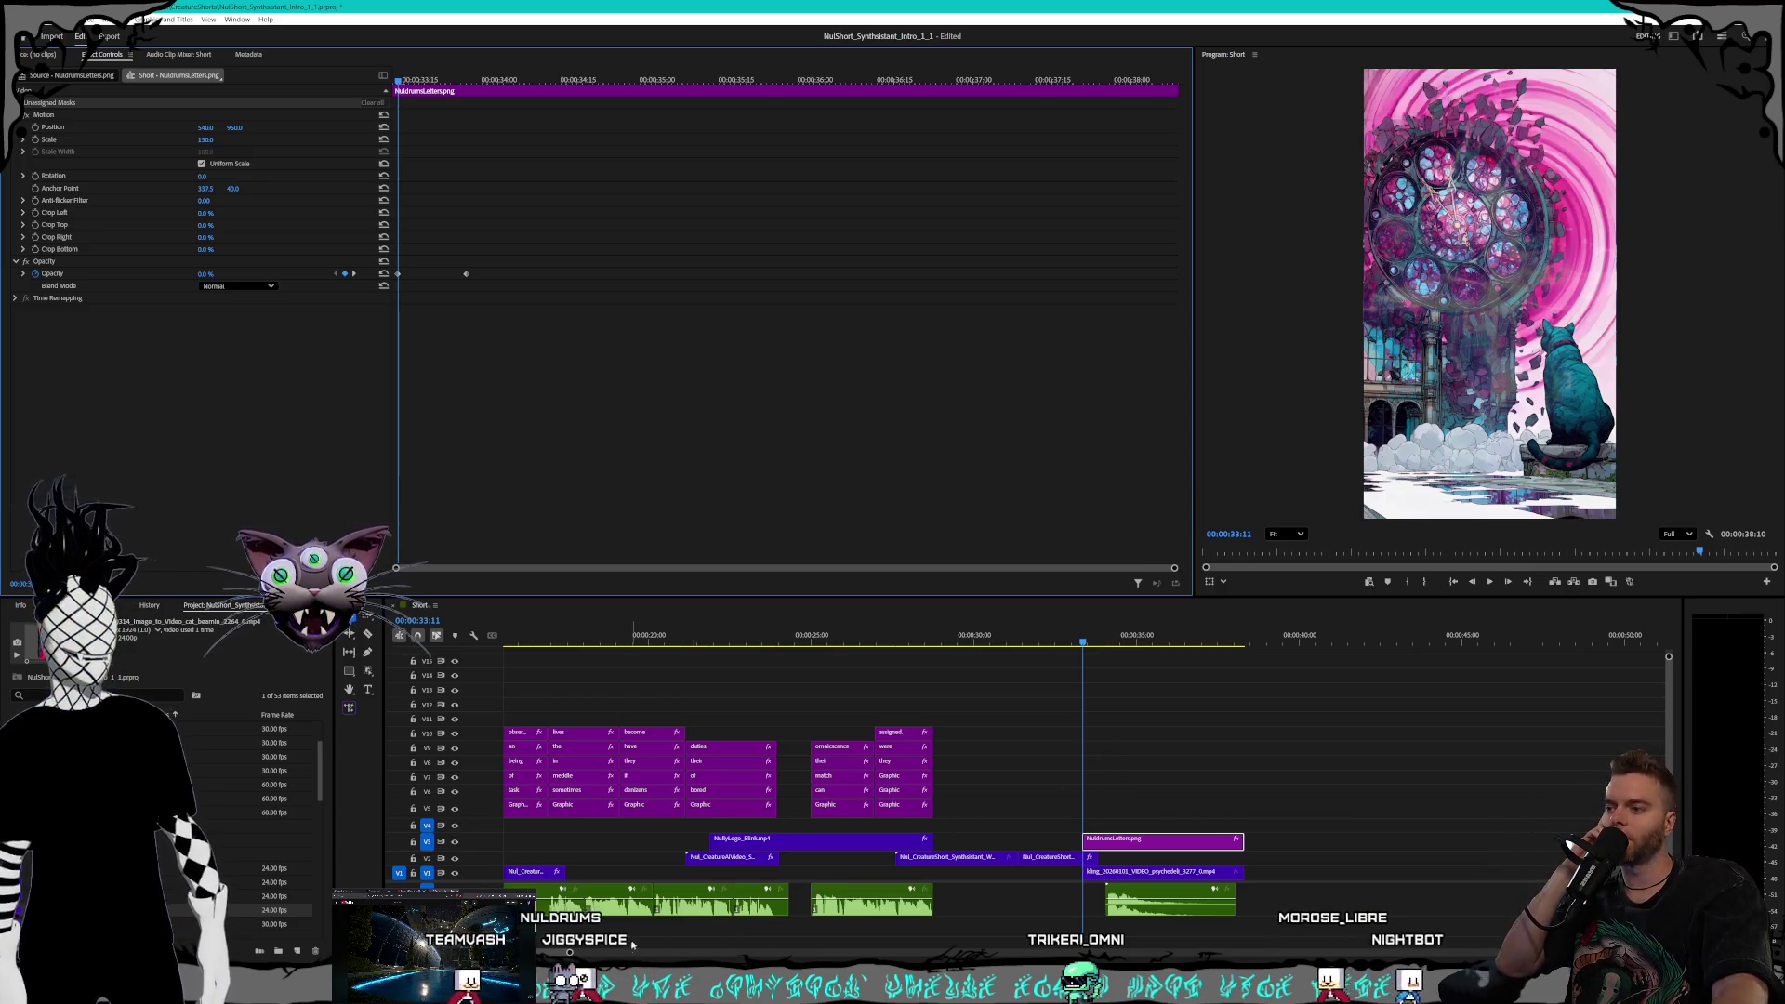
scroll(549, 955, up, 5)
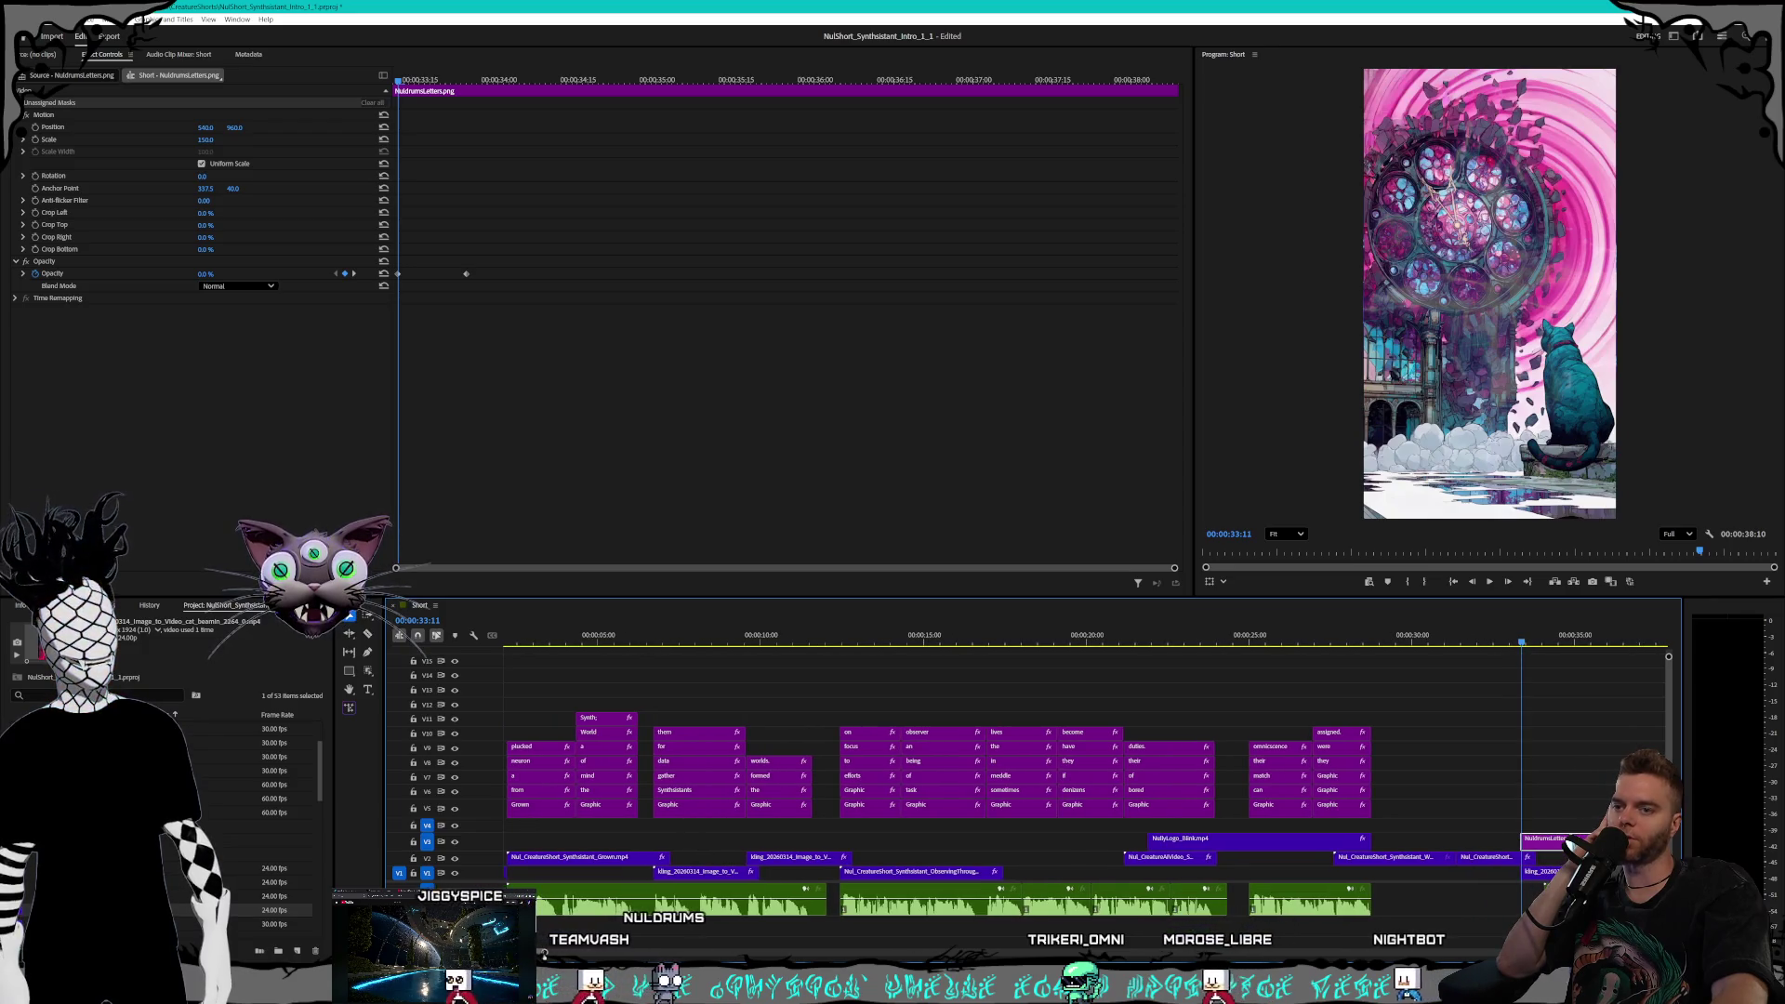
Replay from 12:19, then drop the Nul_CreatureAIVideo clip onto V1 to fill the gap near 00:00:25
scroll(549, 955, down, 2)
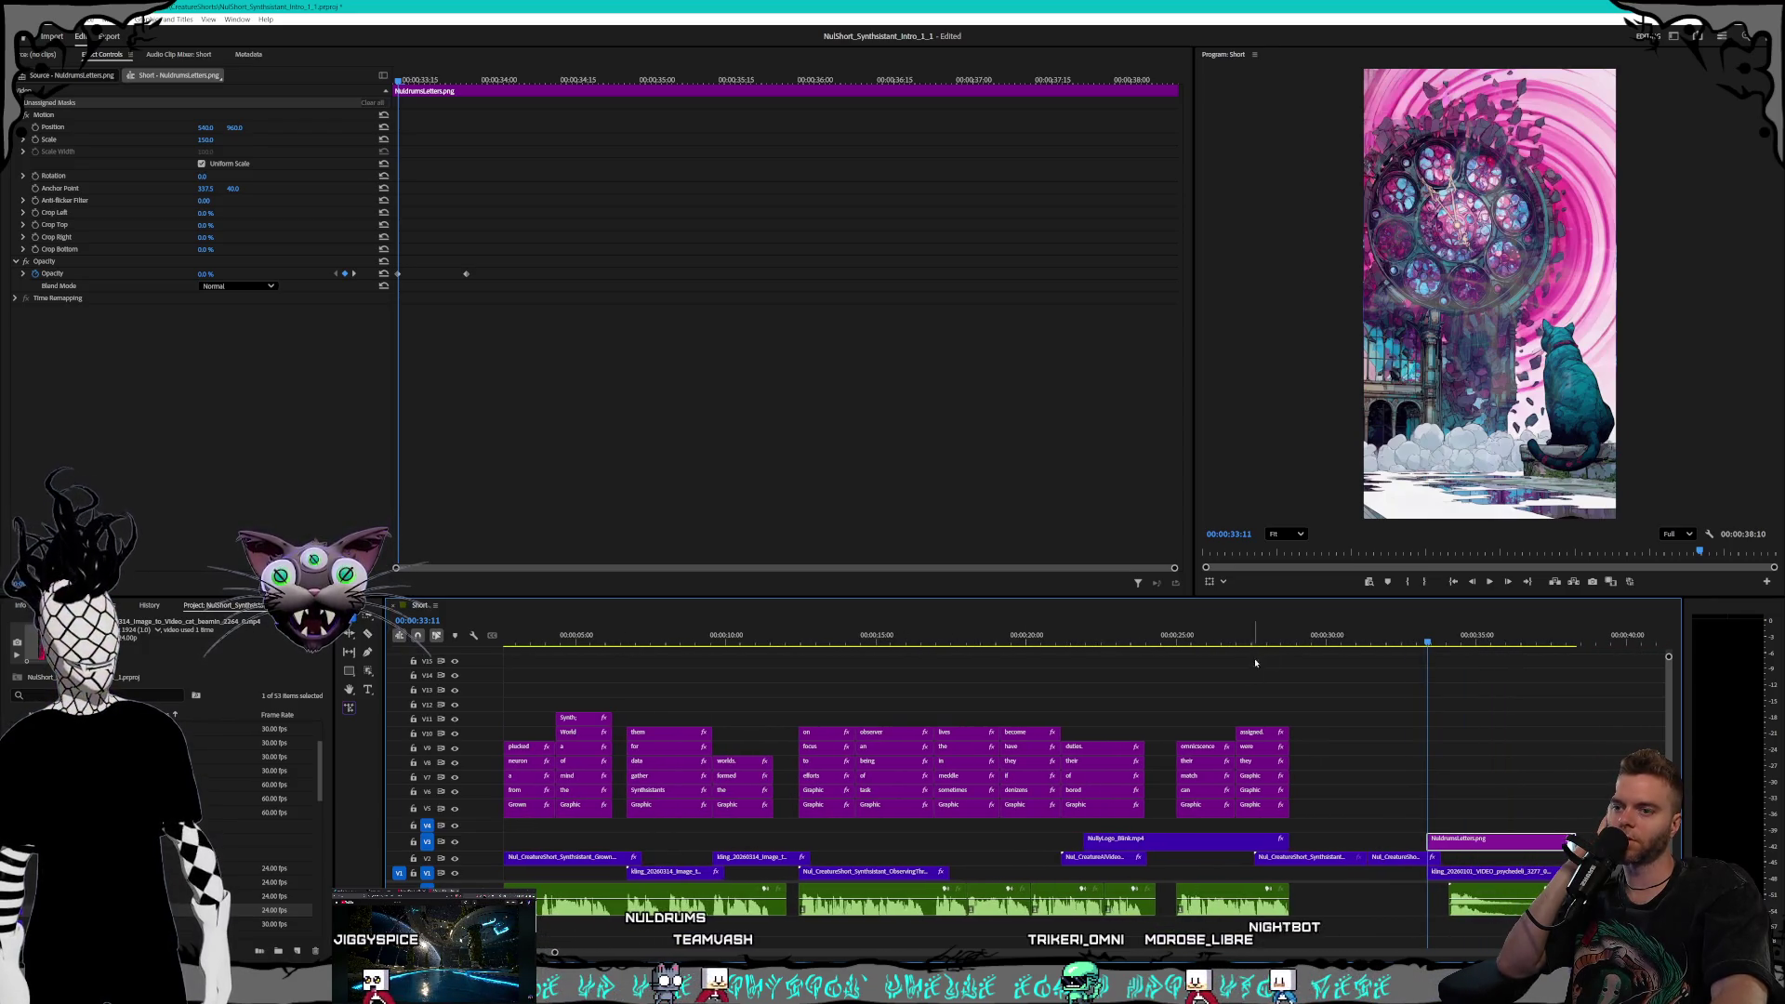
drag(1325, 638, 1259, 648)
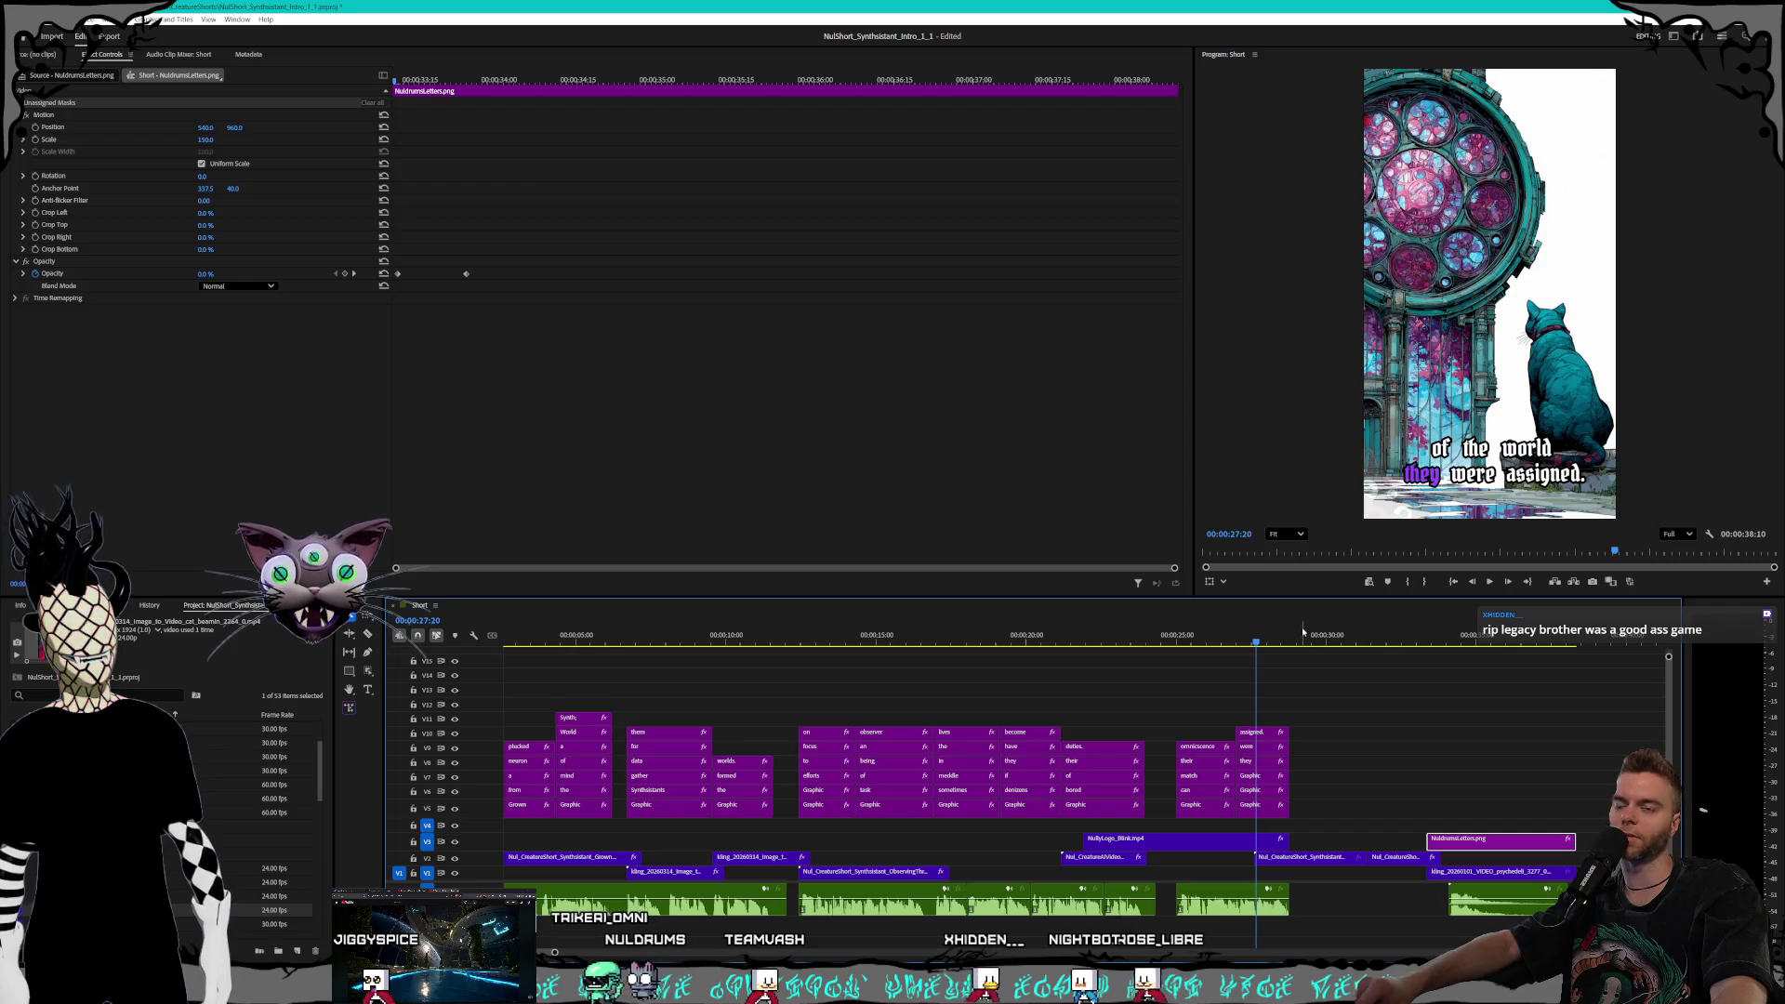
drag(1291, 648, 789, 604)
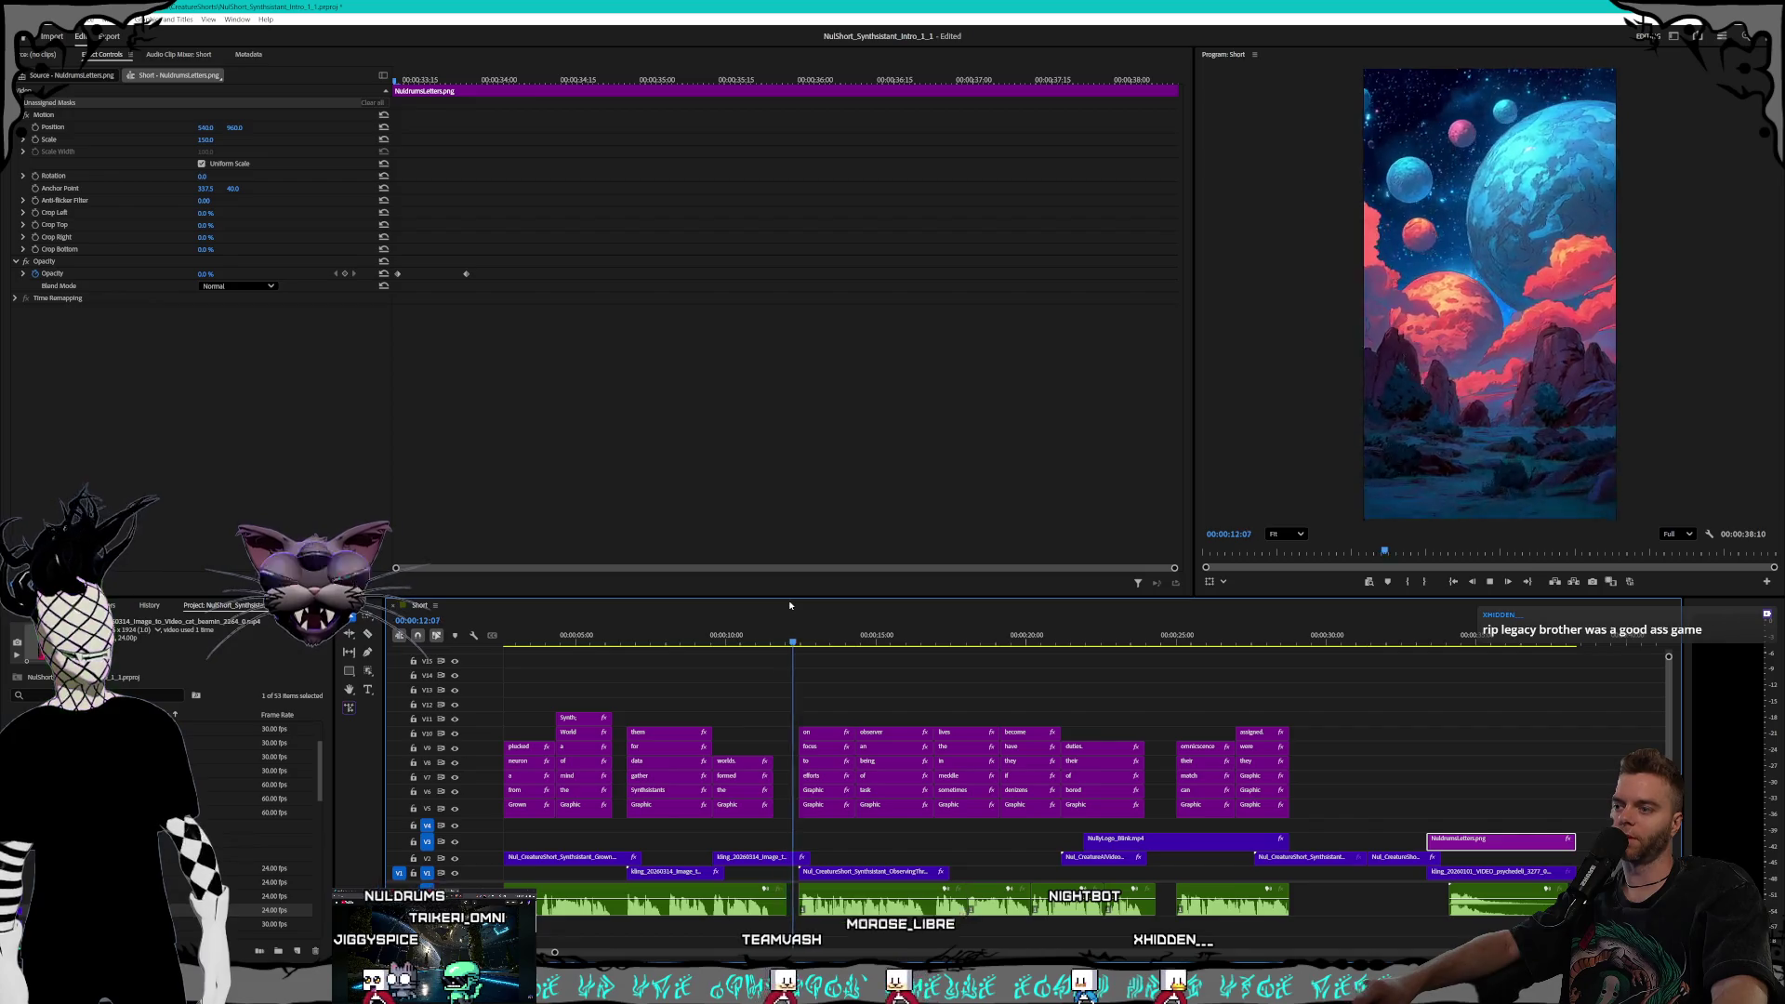
key(space)
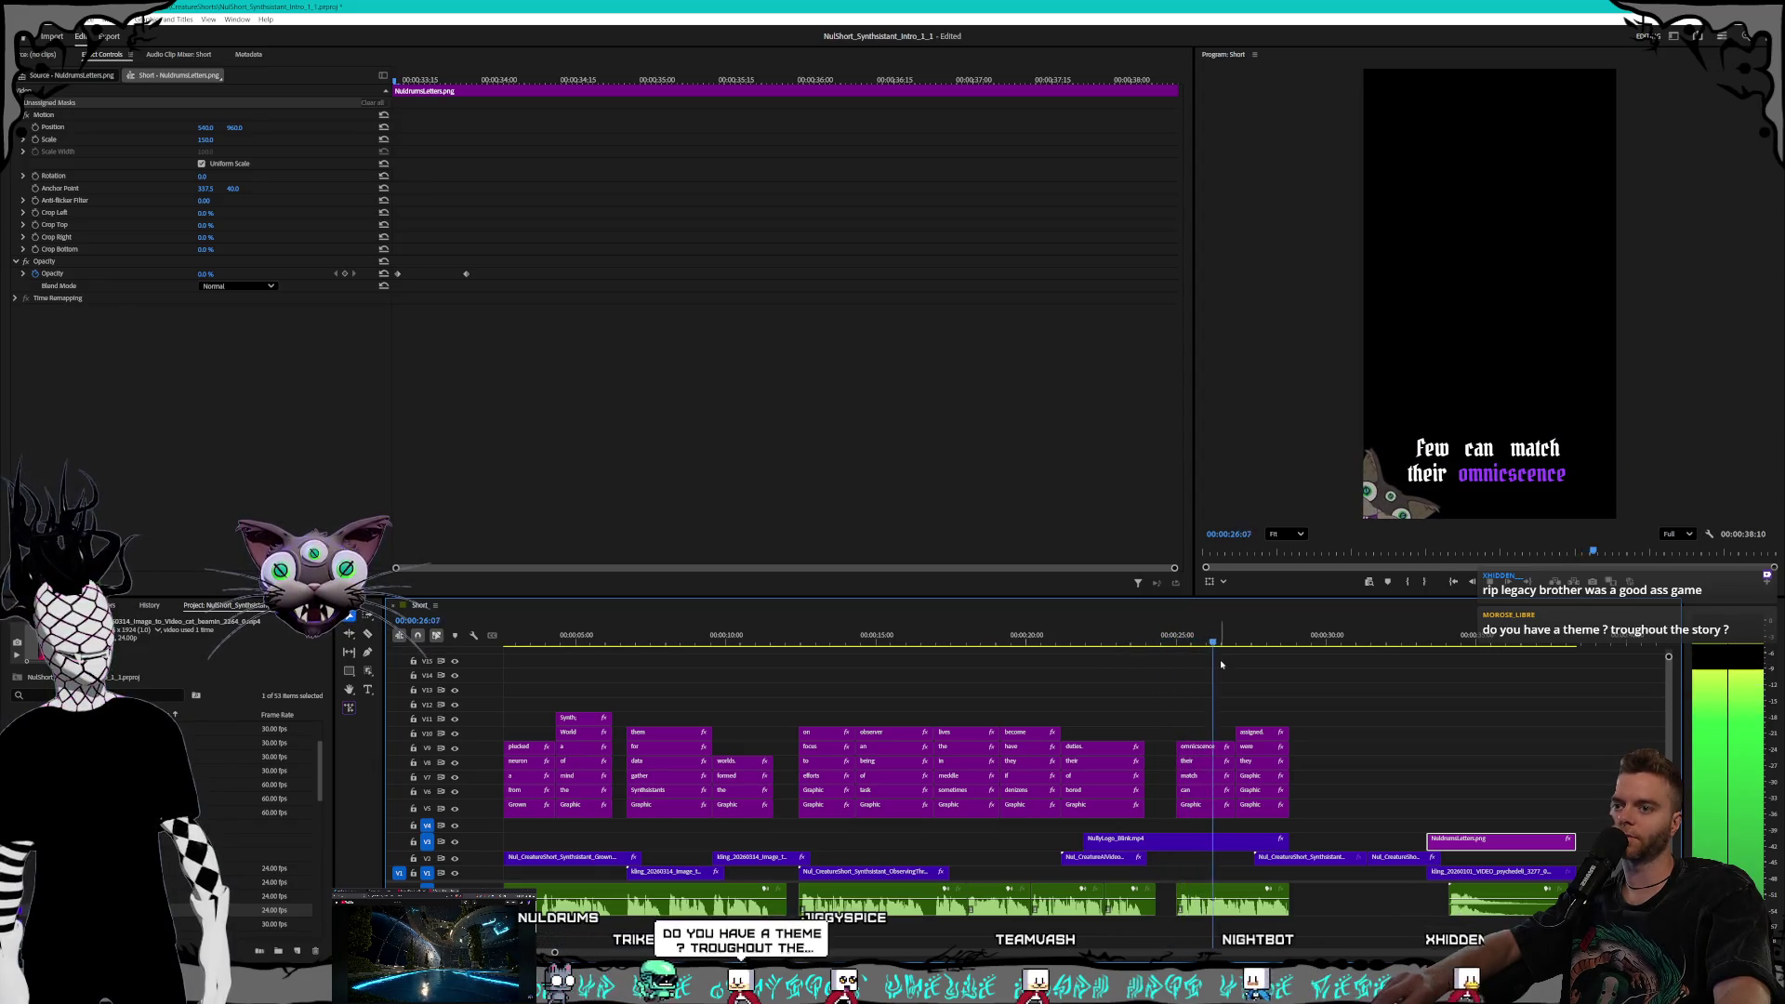
click(1138, 642)
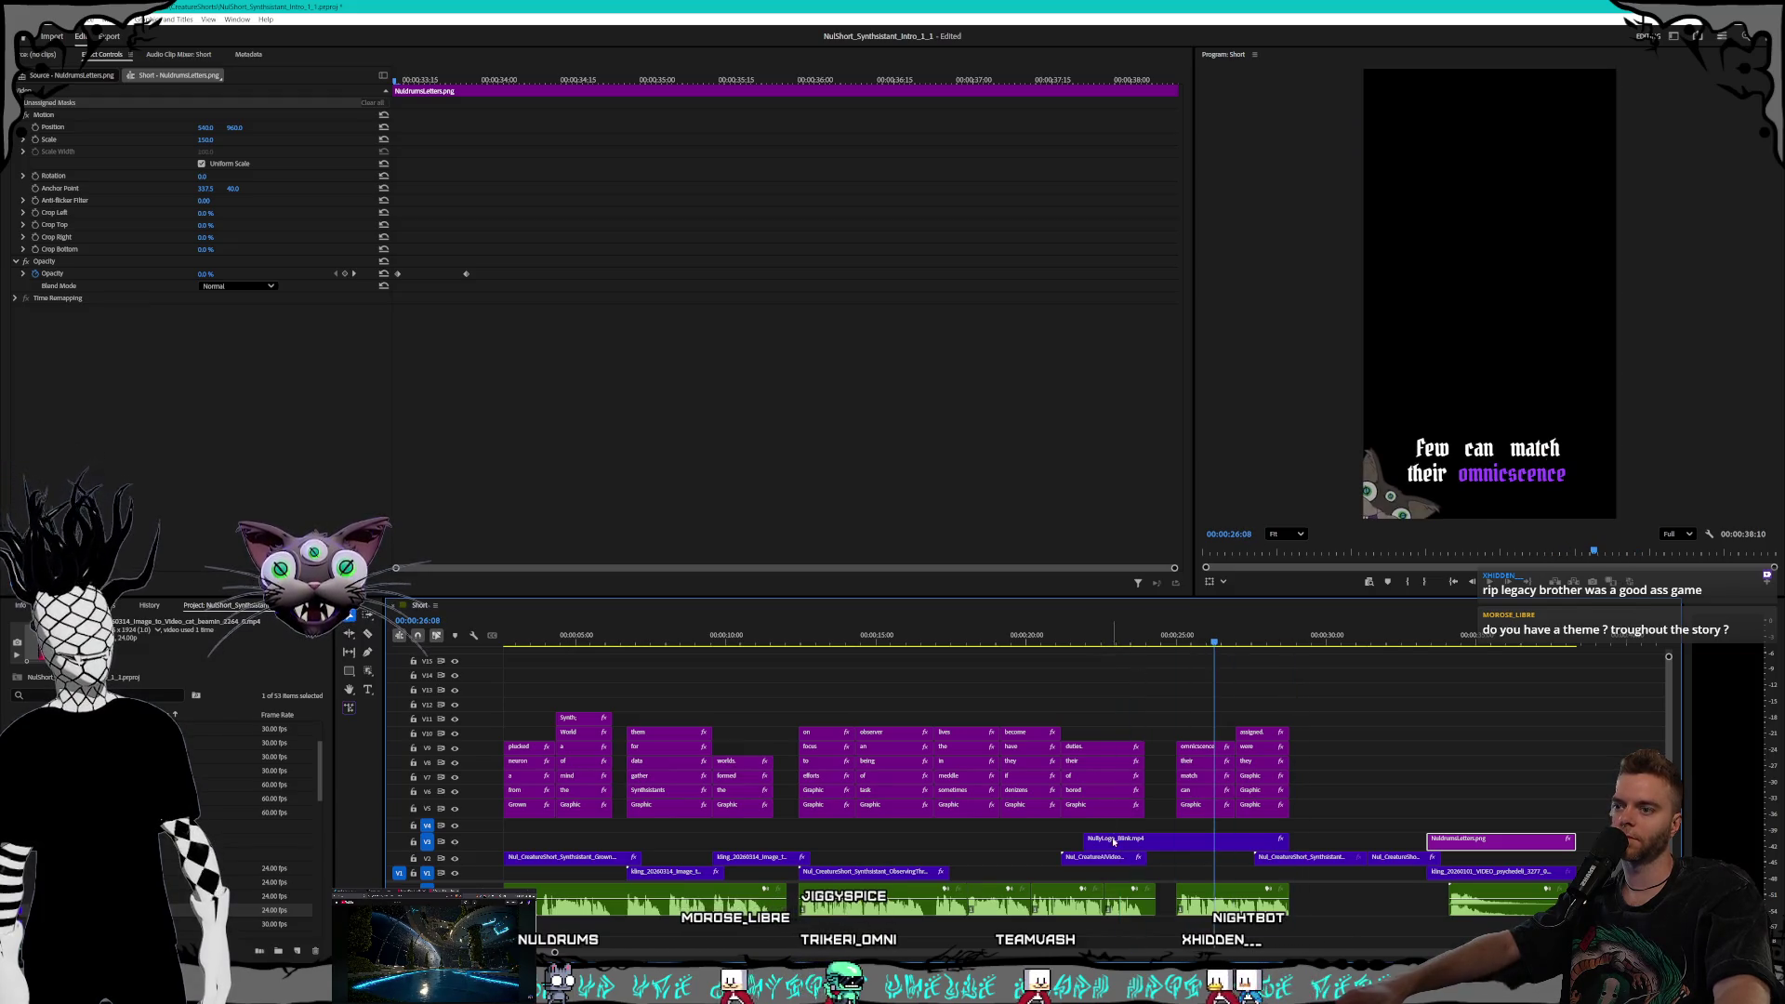
drag(1109, 864, 1246, 881)
click(1181, 636)
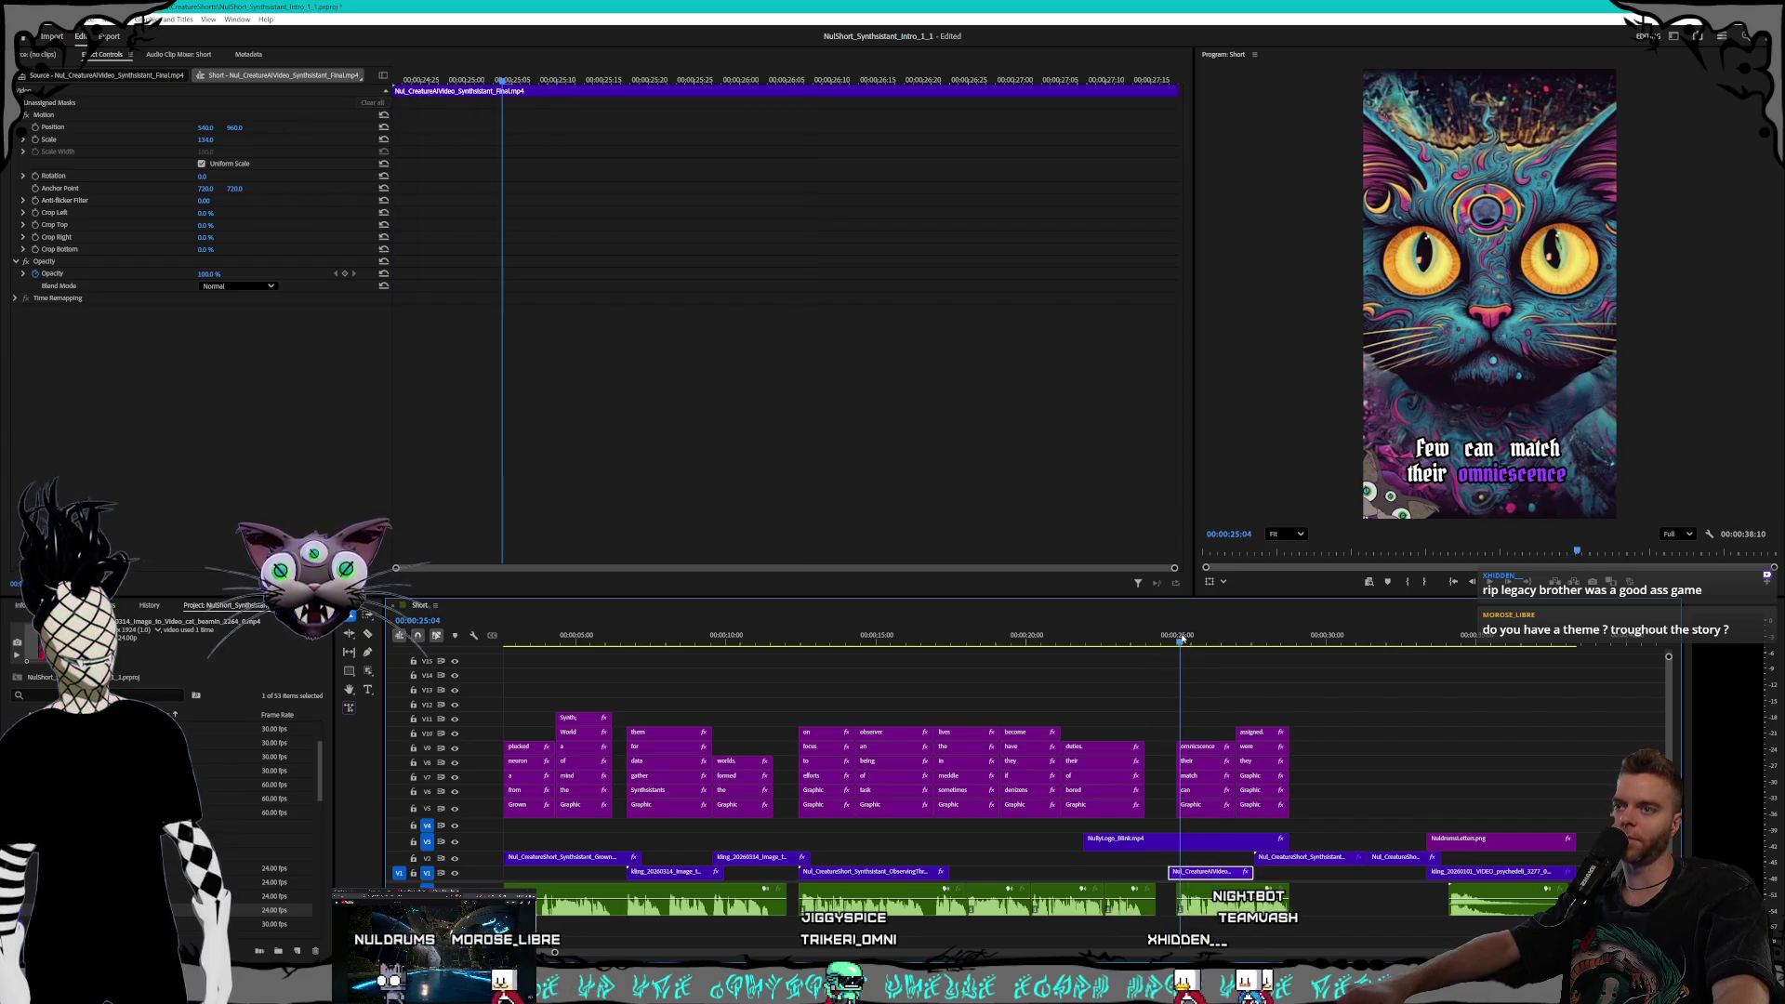
key(space)
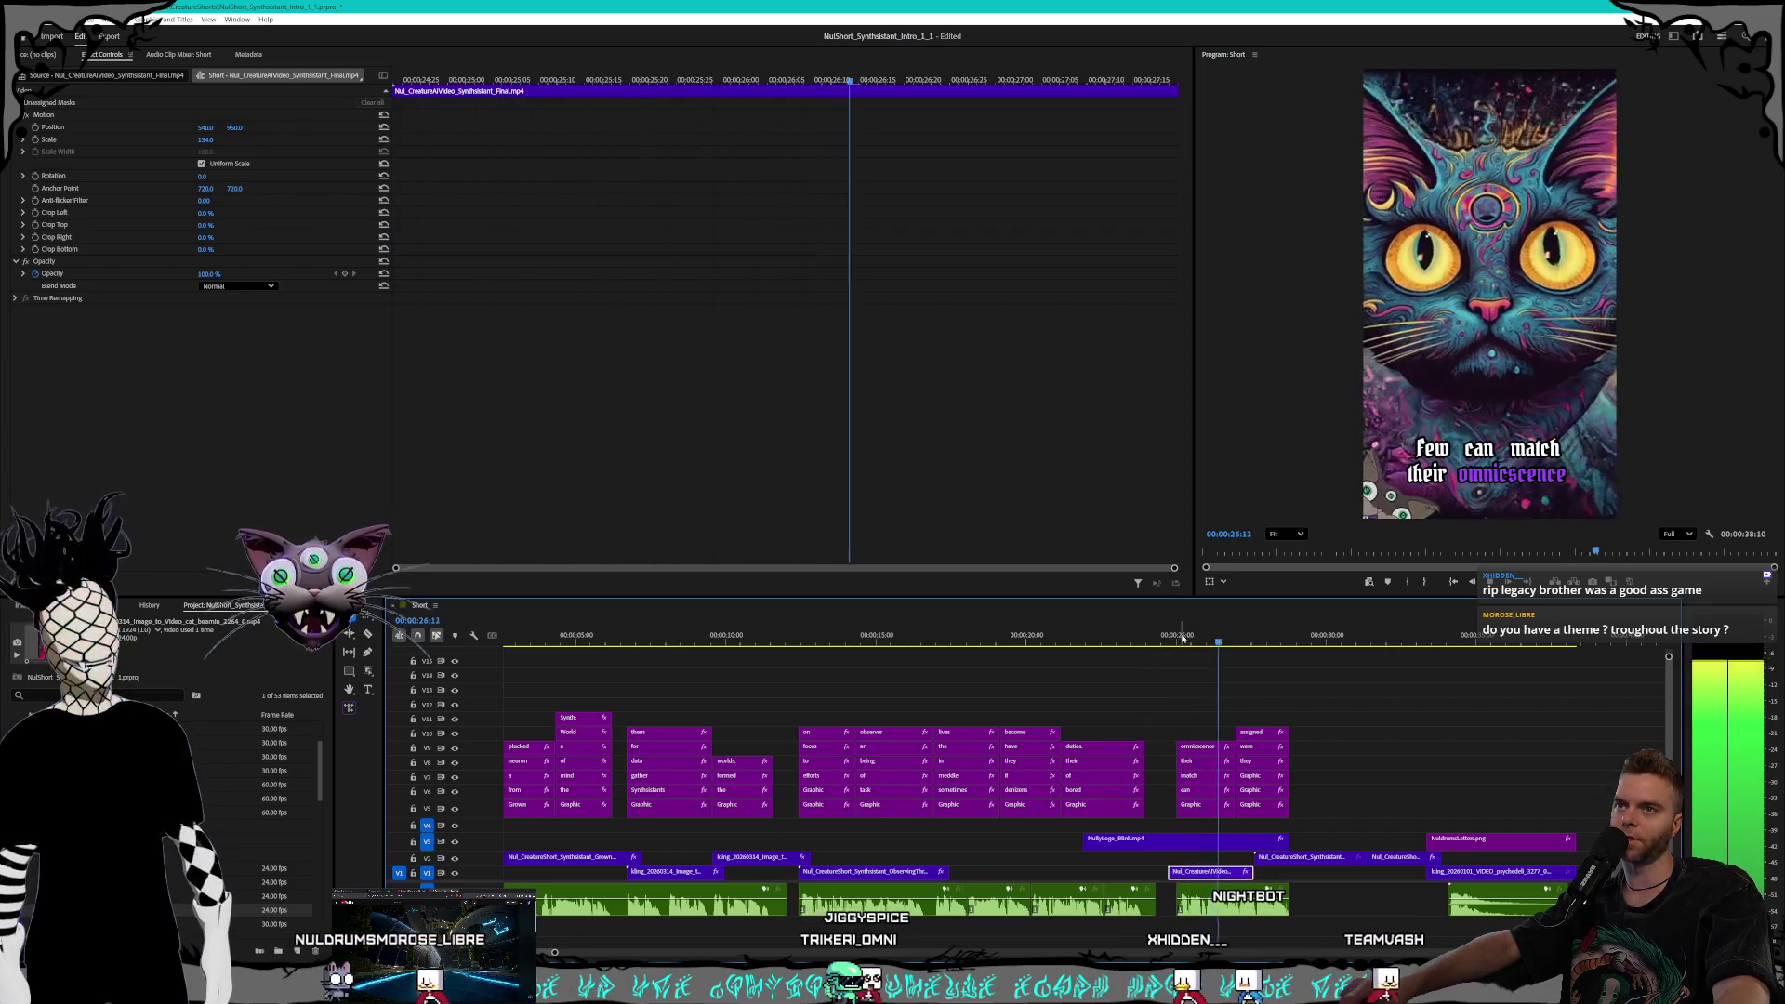
drag(1183, 638, 943, 623)
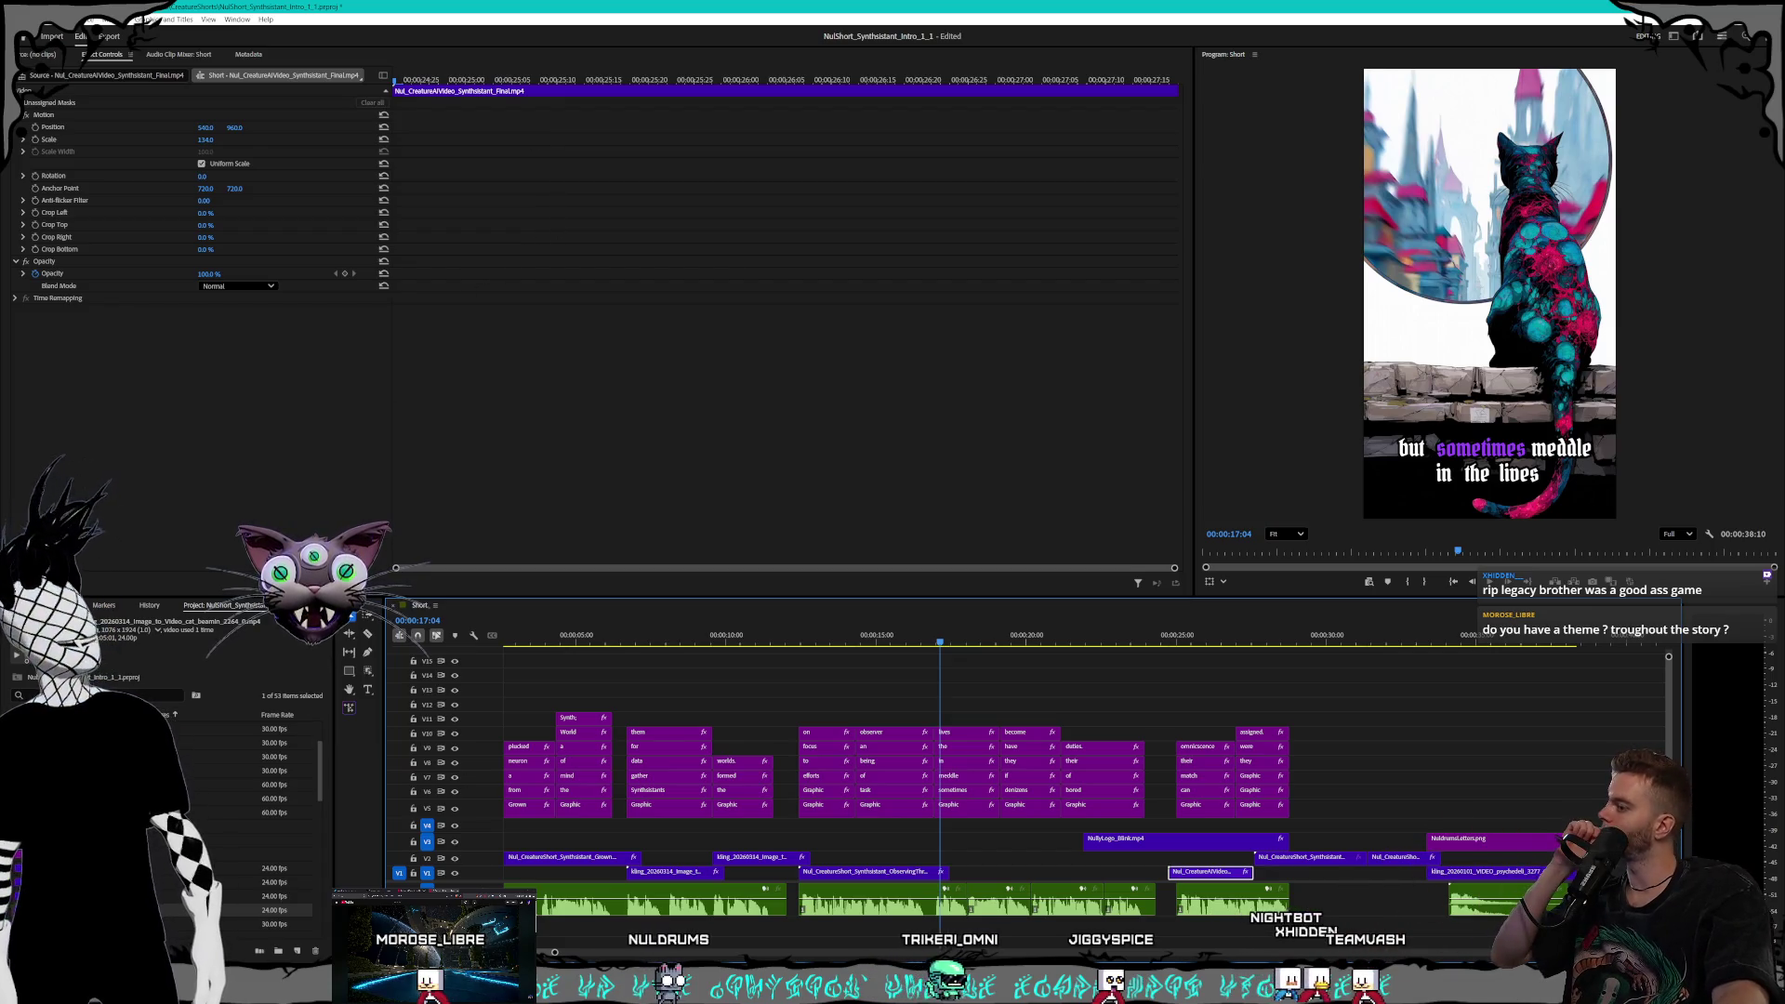
click(234, 943)
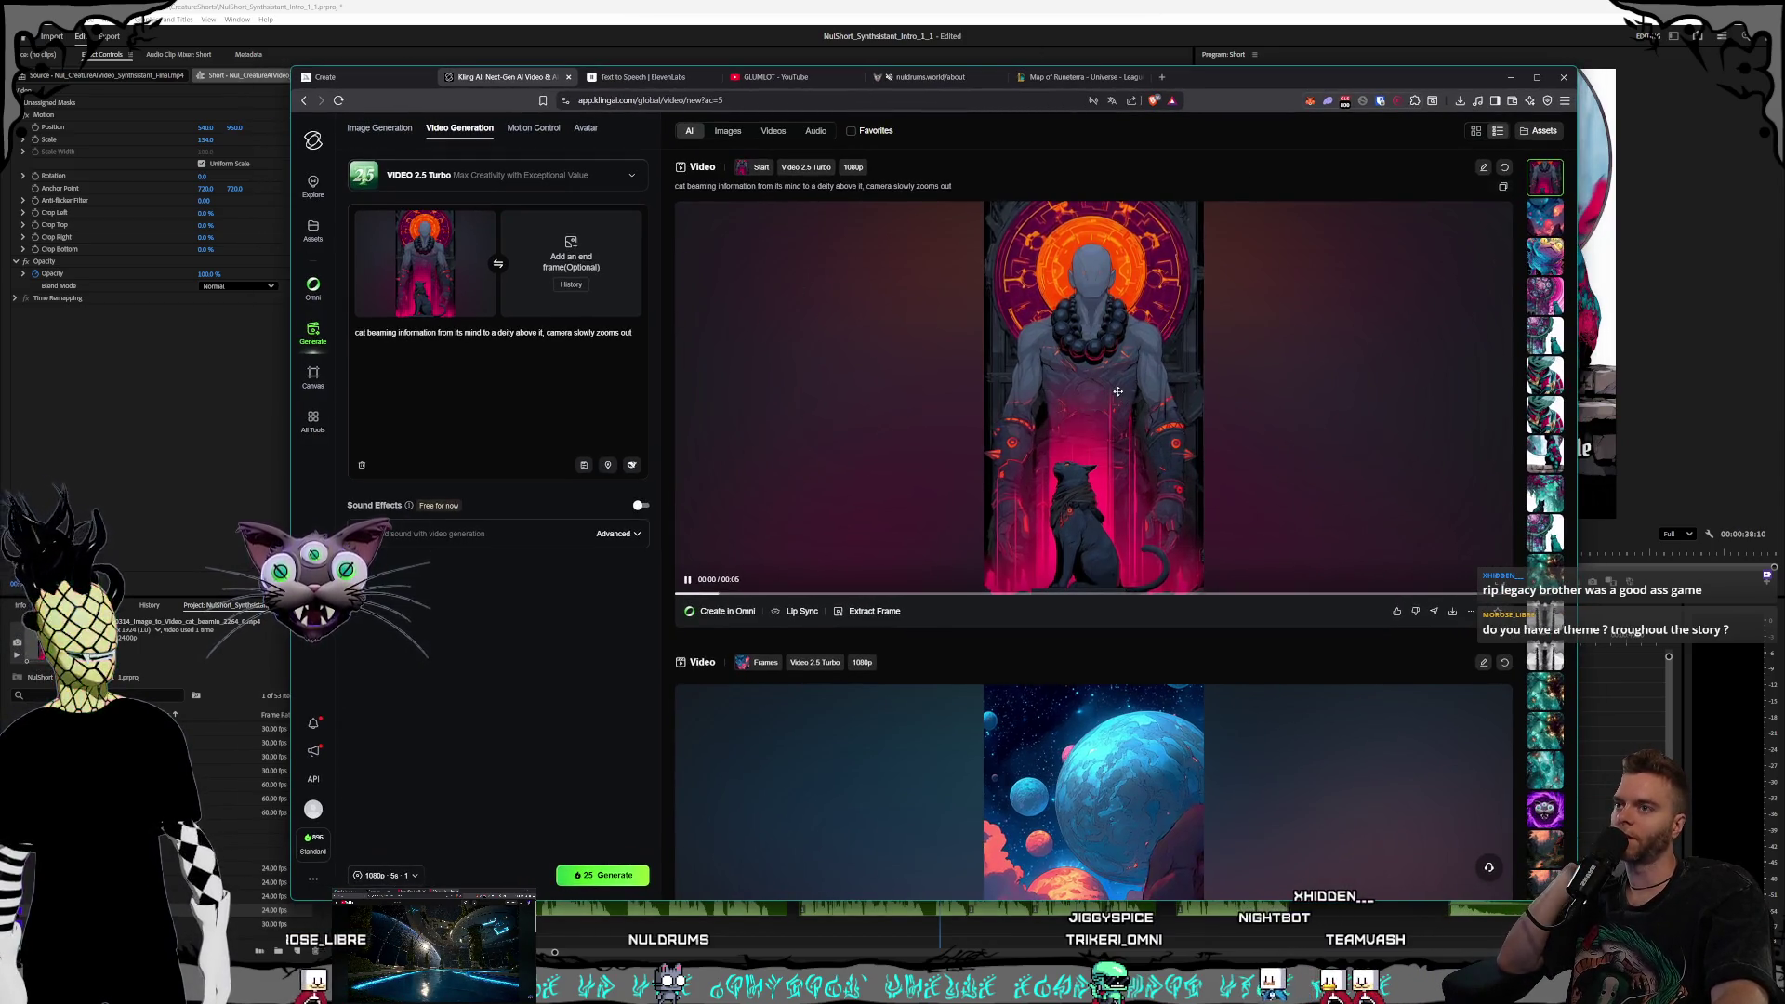
key(alt+Tab)
mouse_move(658, 633)
mouse_down()
mouse_move(520, 639)
mouse_move(559, 641)
mouse_up()
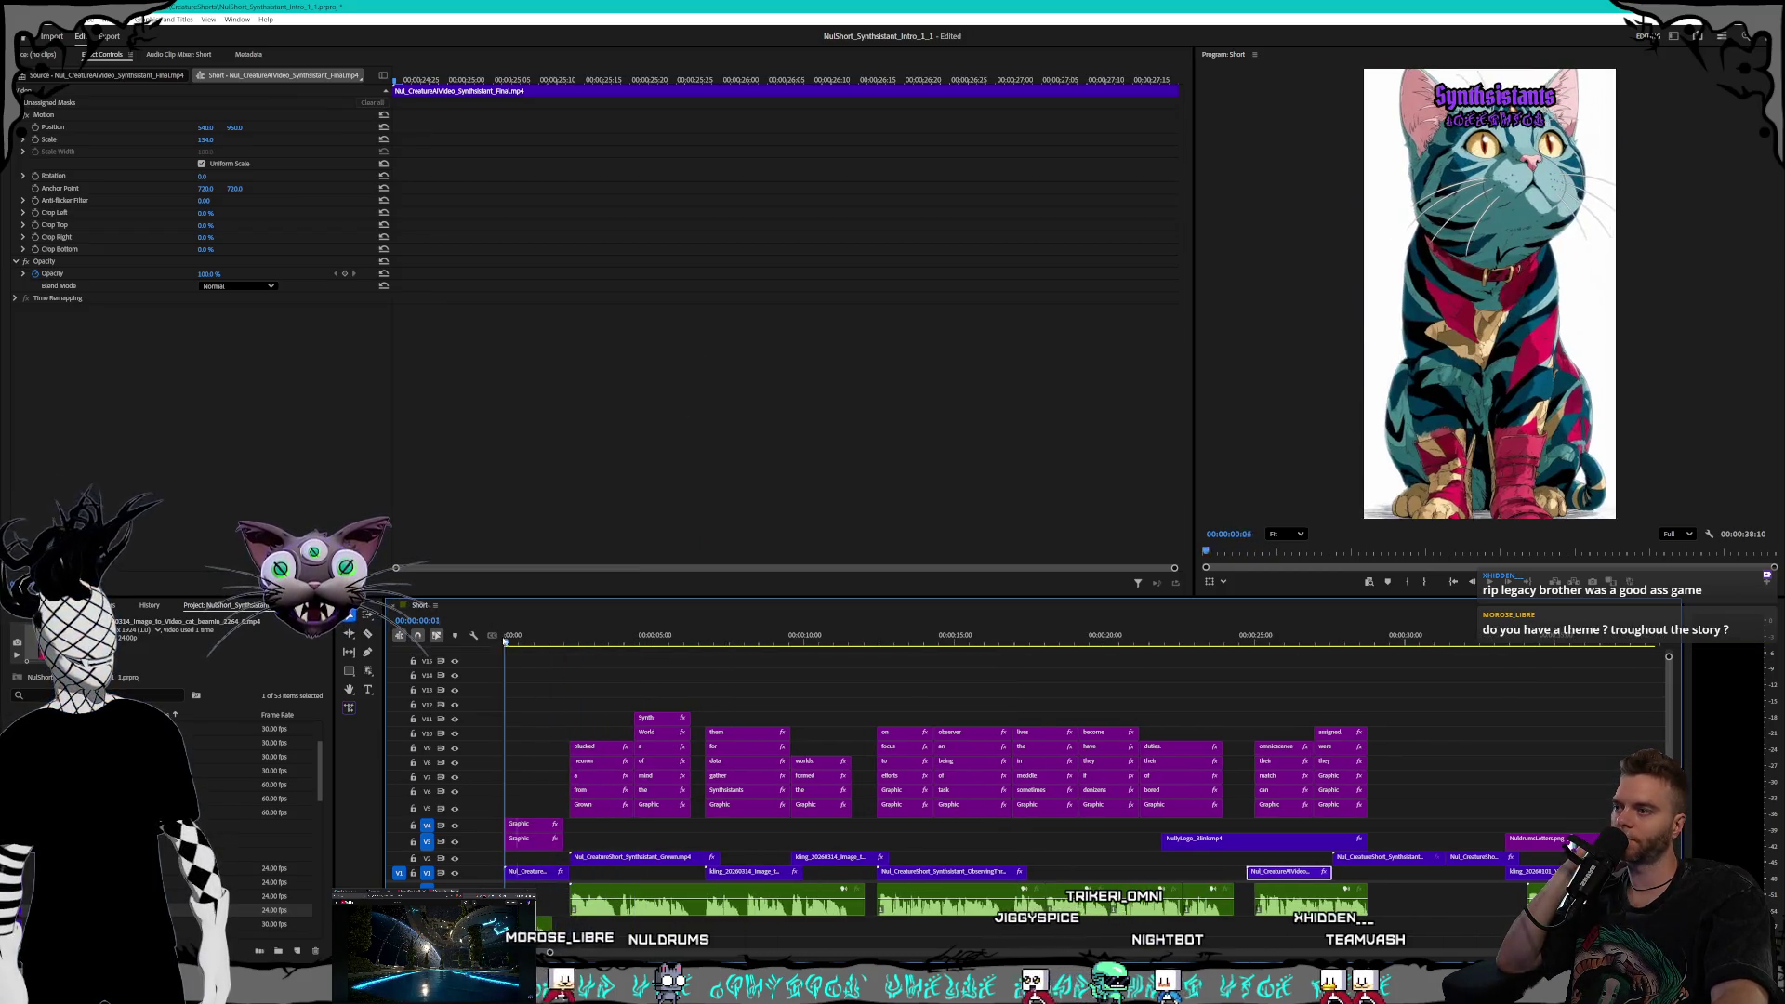
key(space)
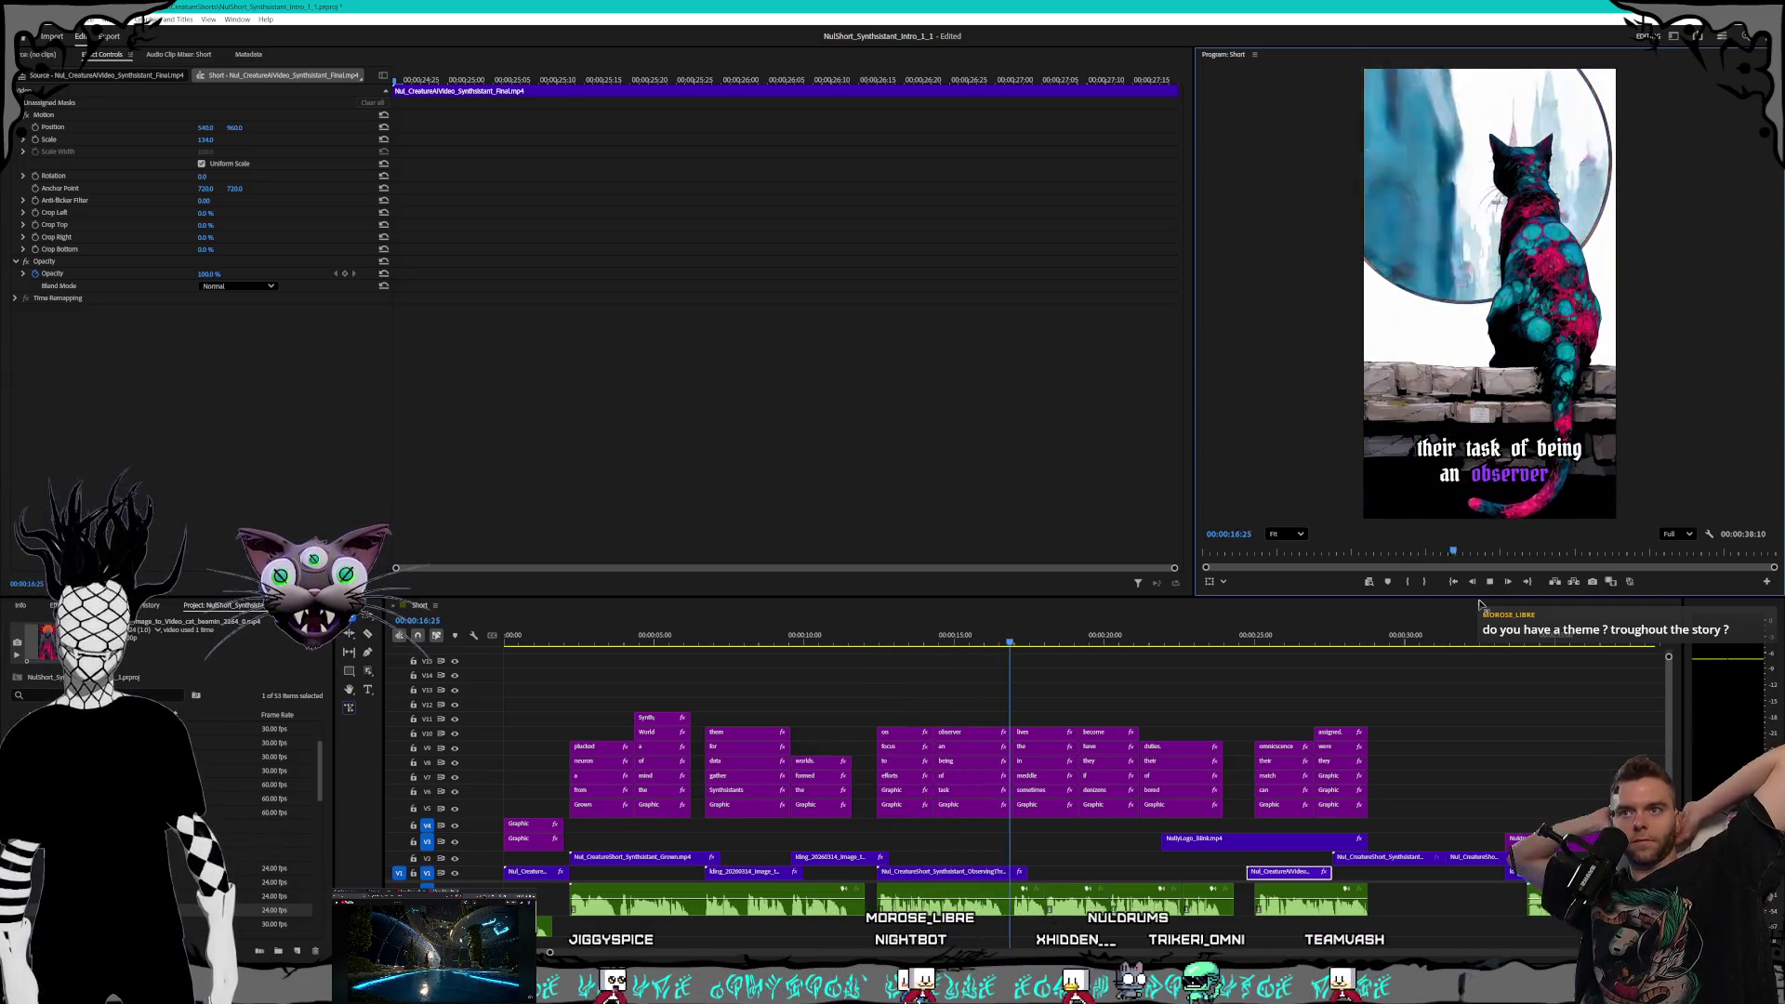
key(space)
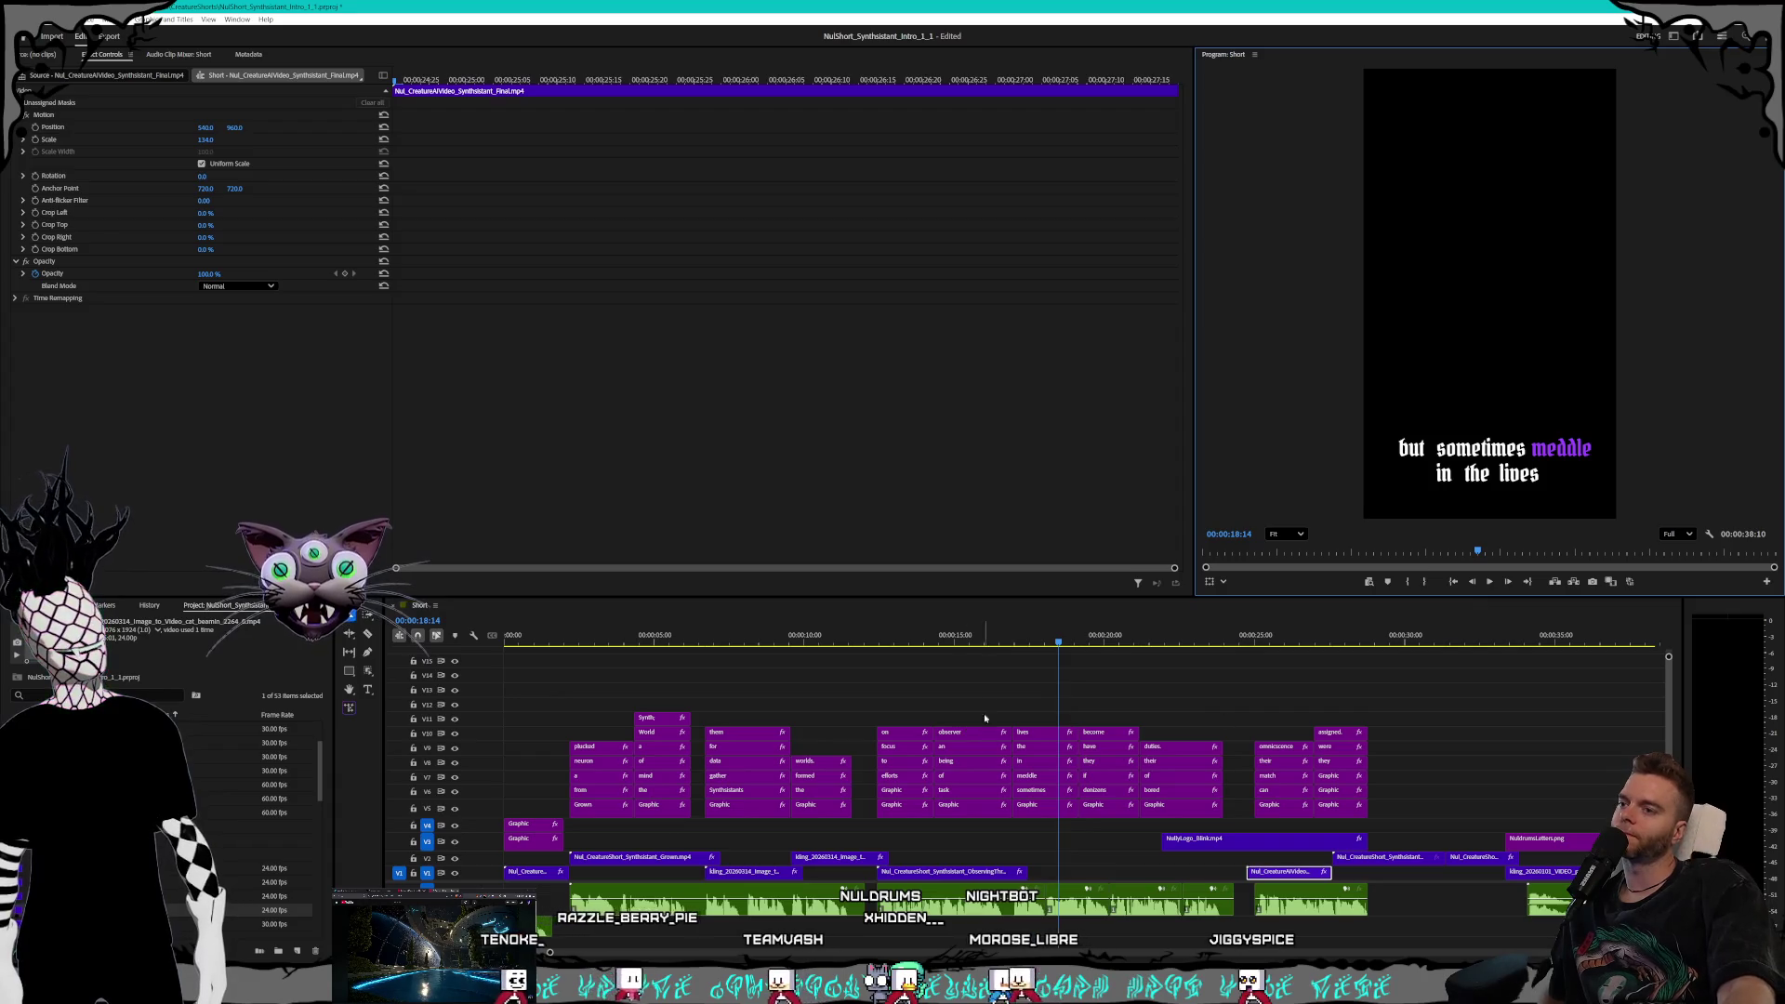
click(1026, 642)
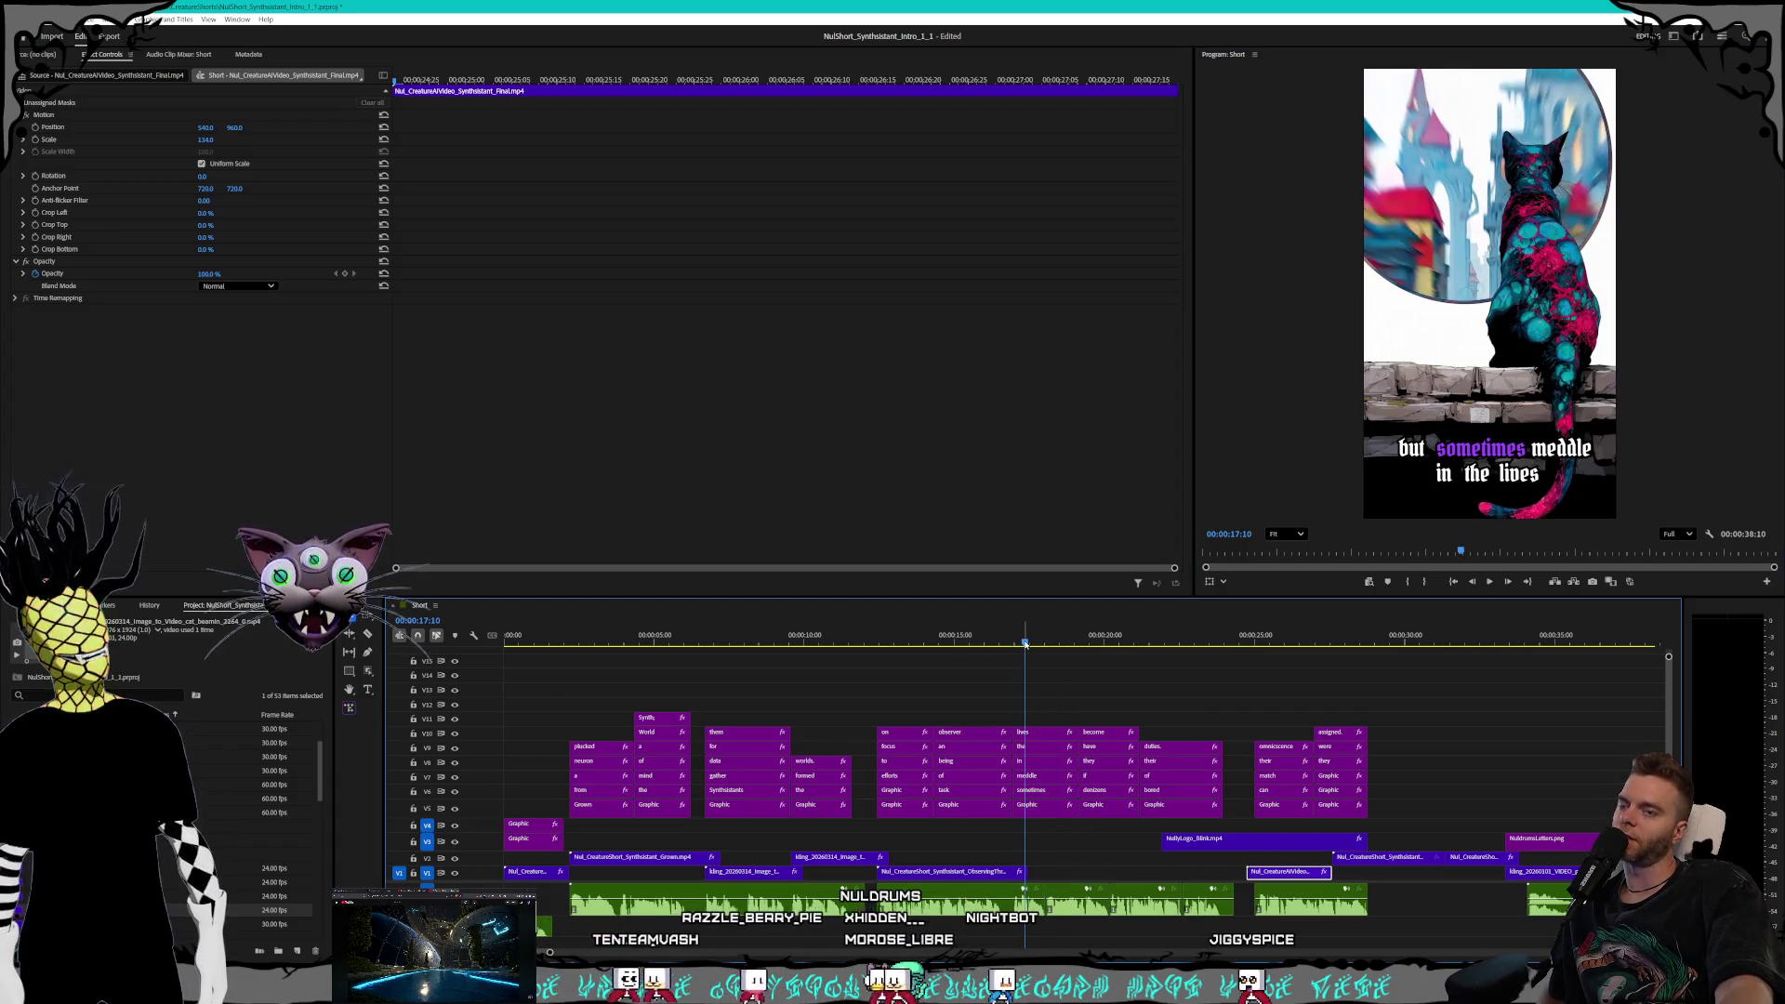
Check the 'but sometimes meddle' caption frames around 00:00:17, then bring the Kling AI window forward
drag(1025, 643, 1014, 646)
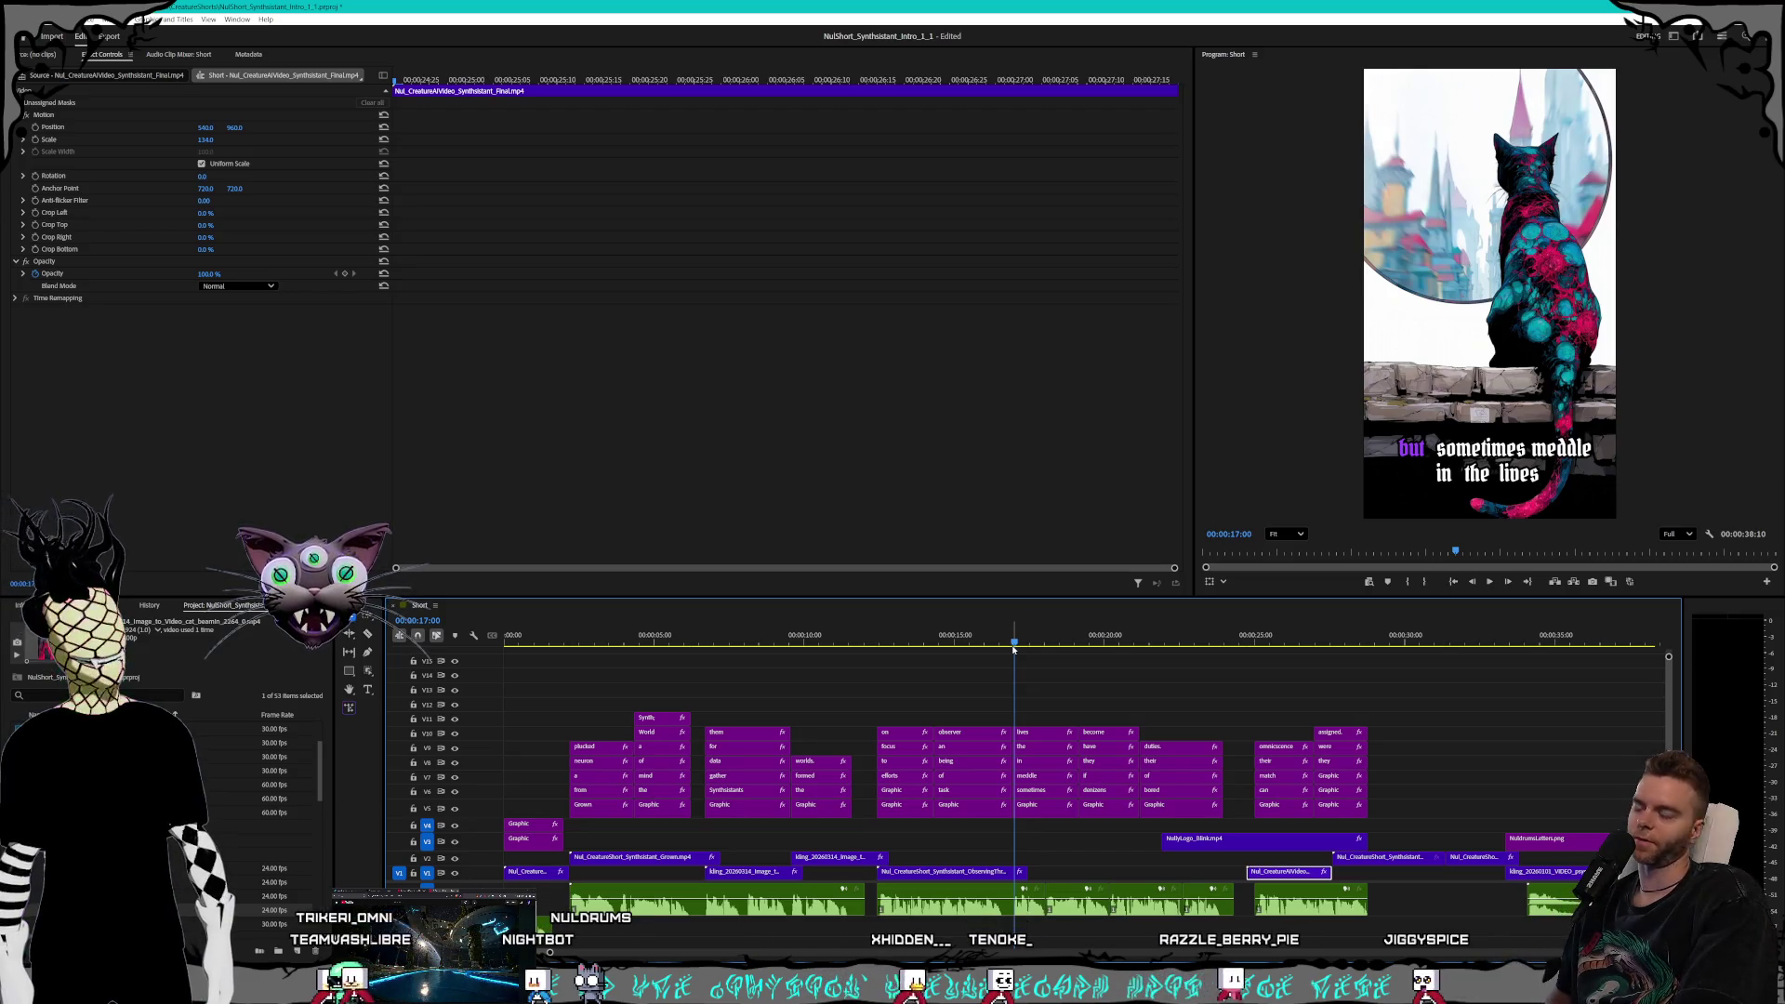
key(Left)
key(Left)
key(Left)
key(Right)
key(Right)
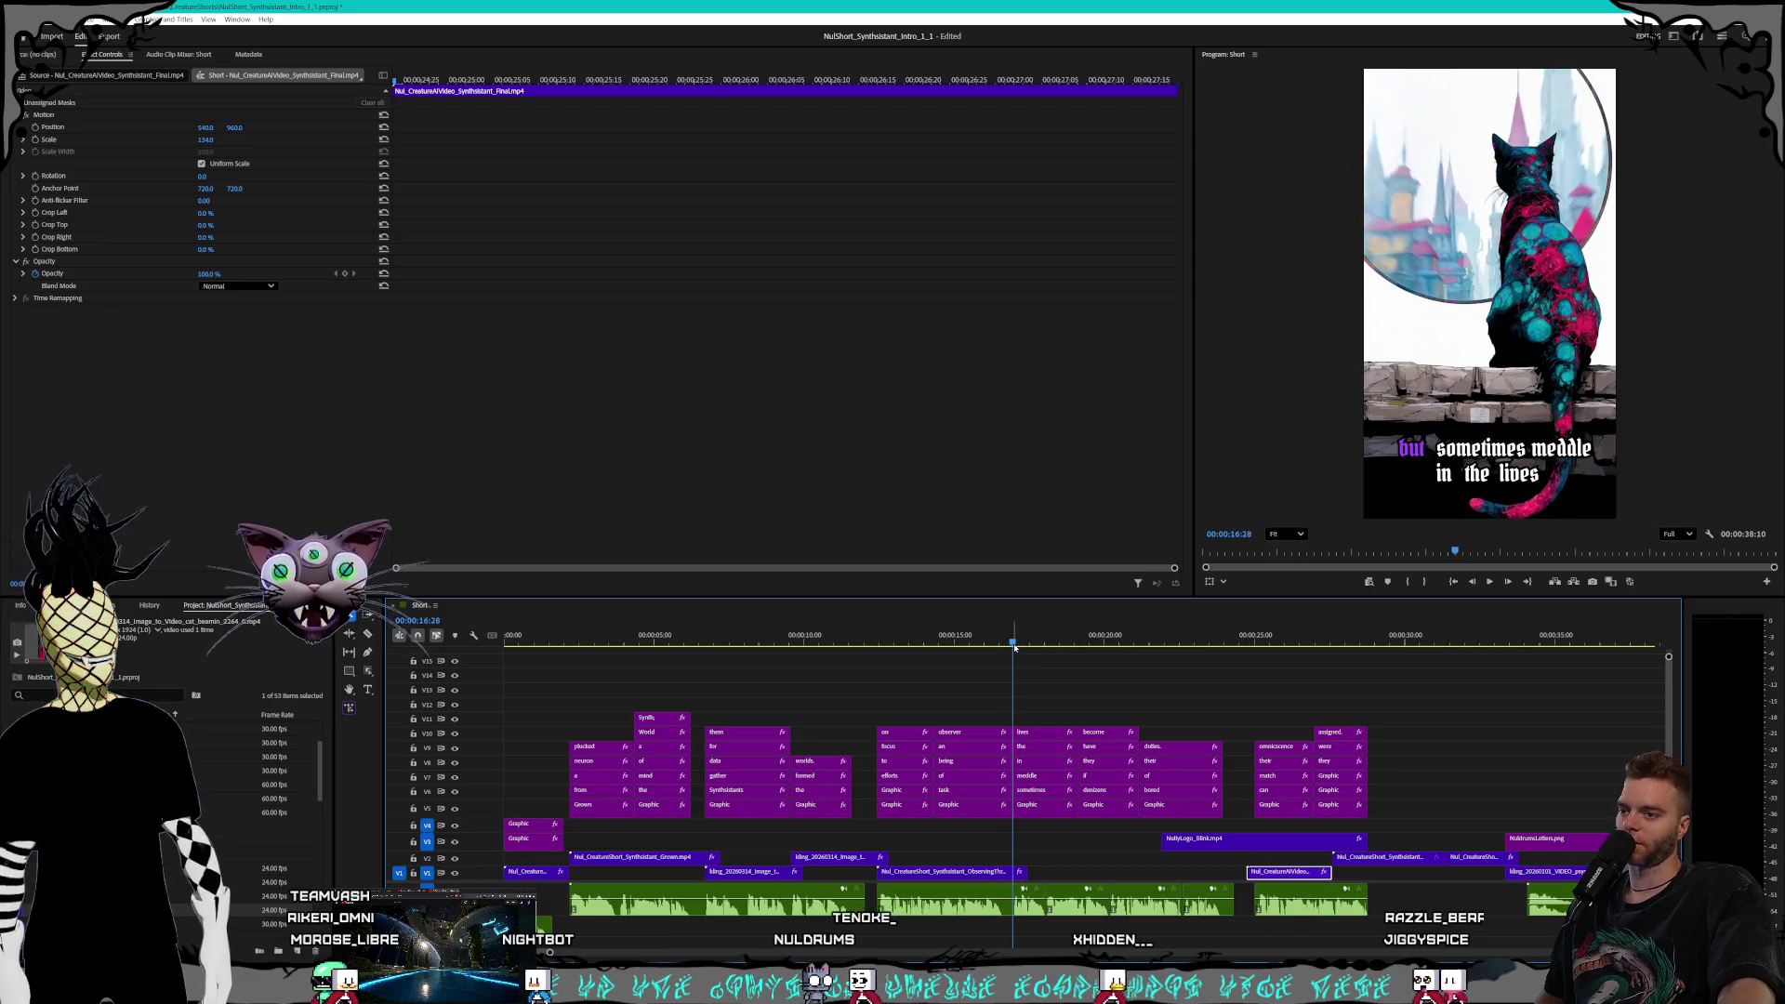
mouse_move(1011, 648)
mouse_down()
mouse_move(1250, 640)
mouse_move(890, 614)
mouse_move(1044, 618)
mouse_up()
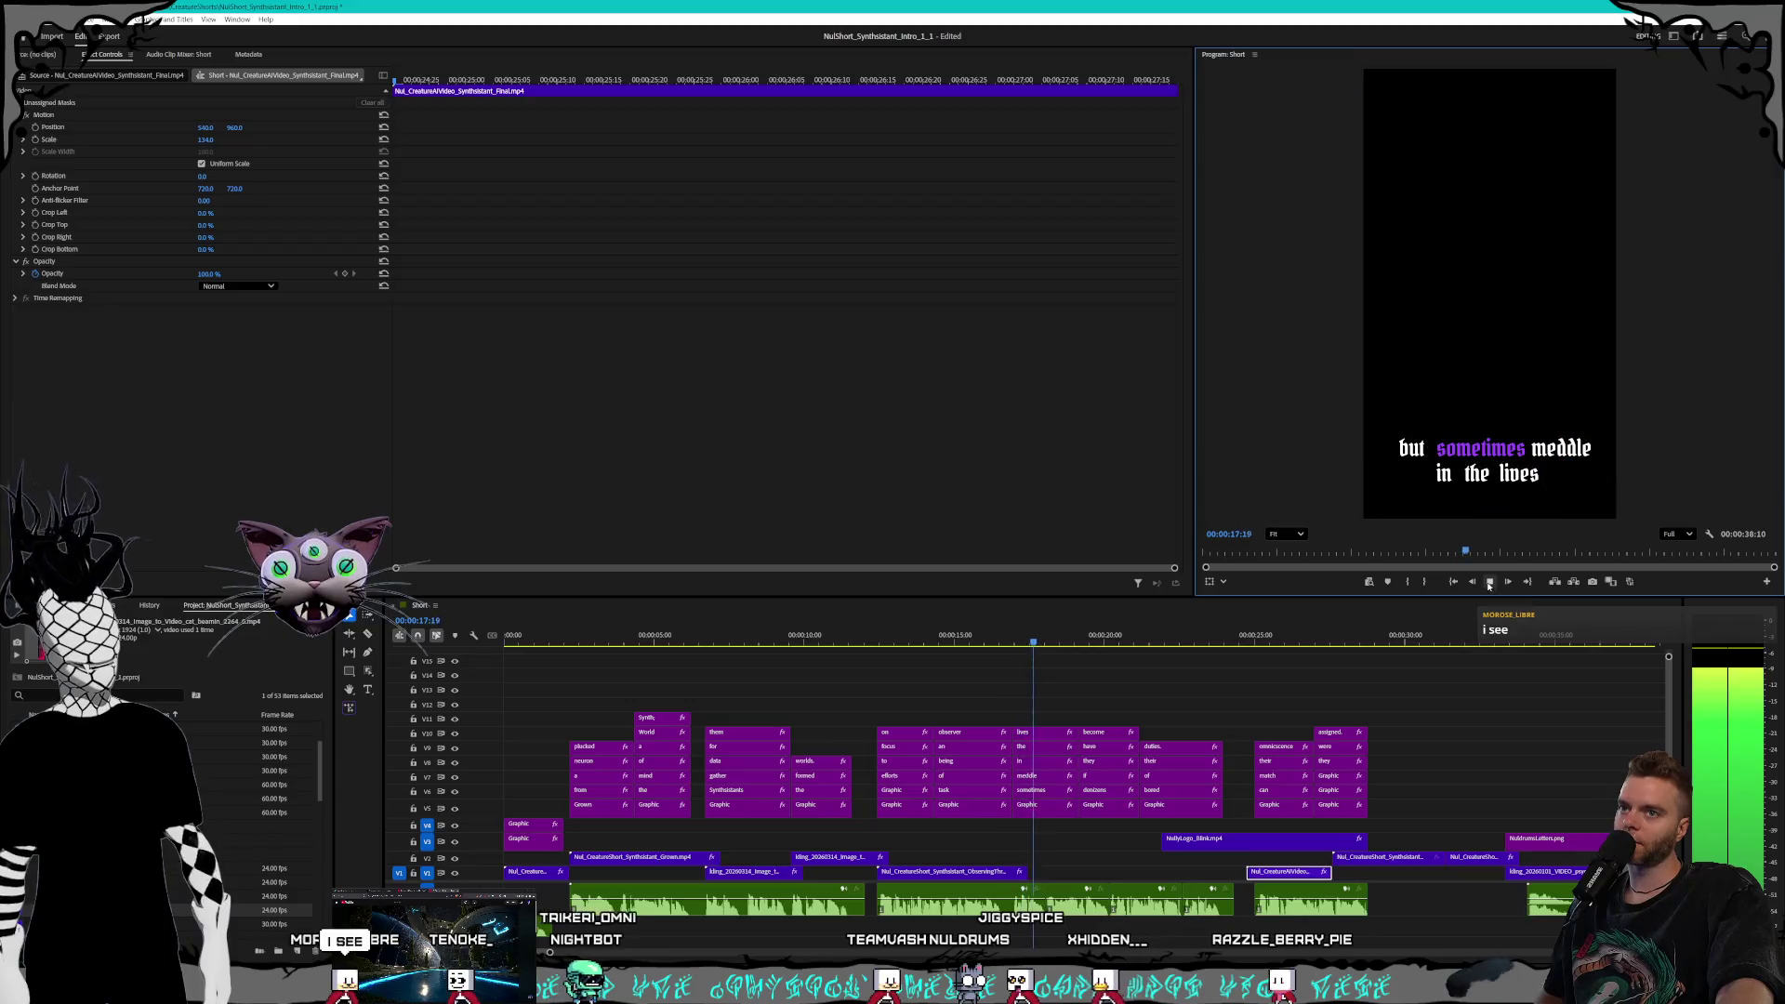
click(1489, 583)
click(1489, 583)
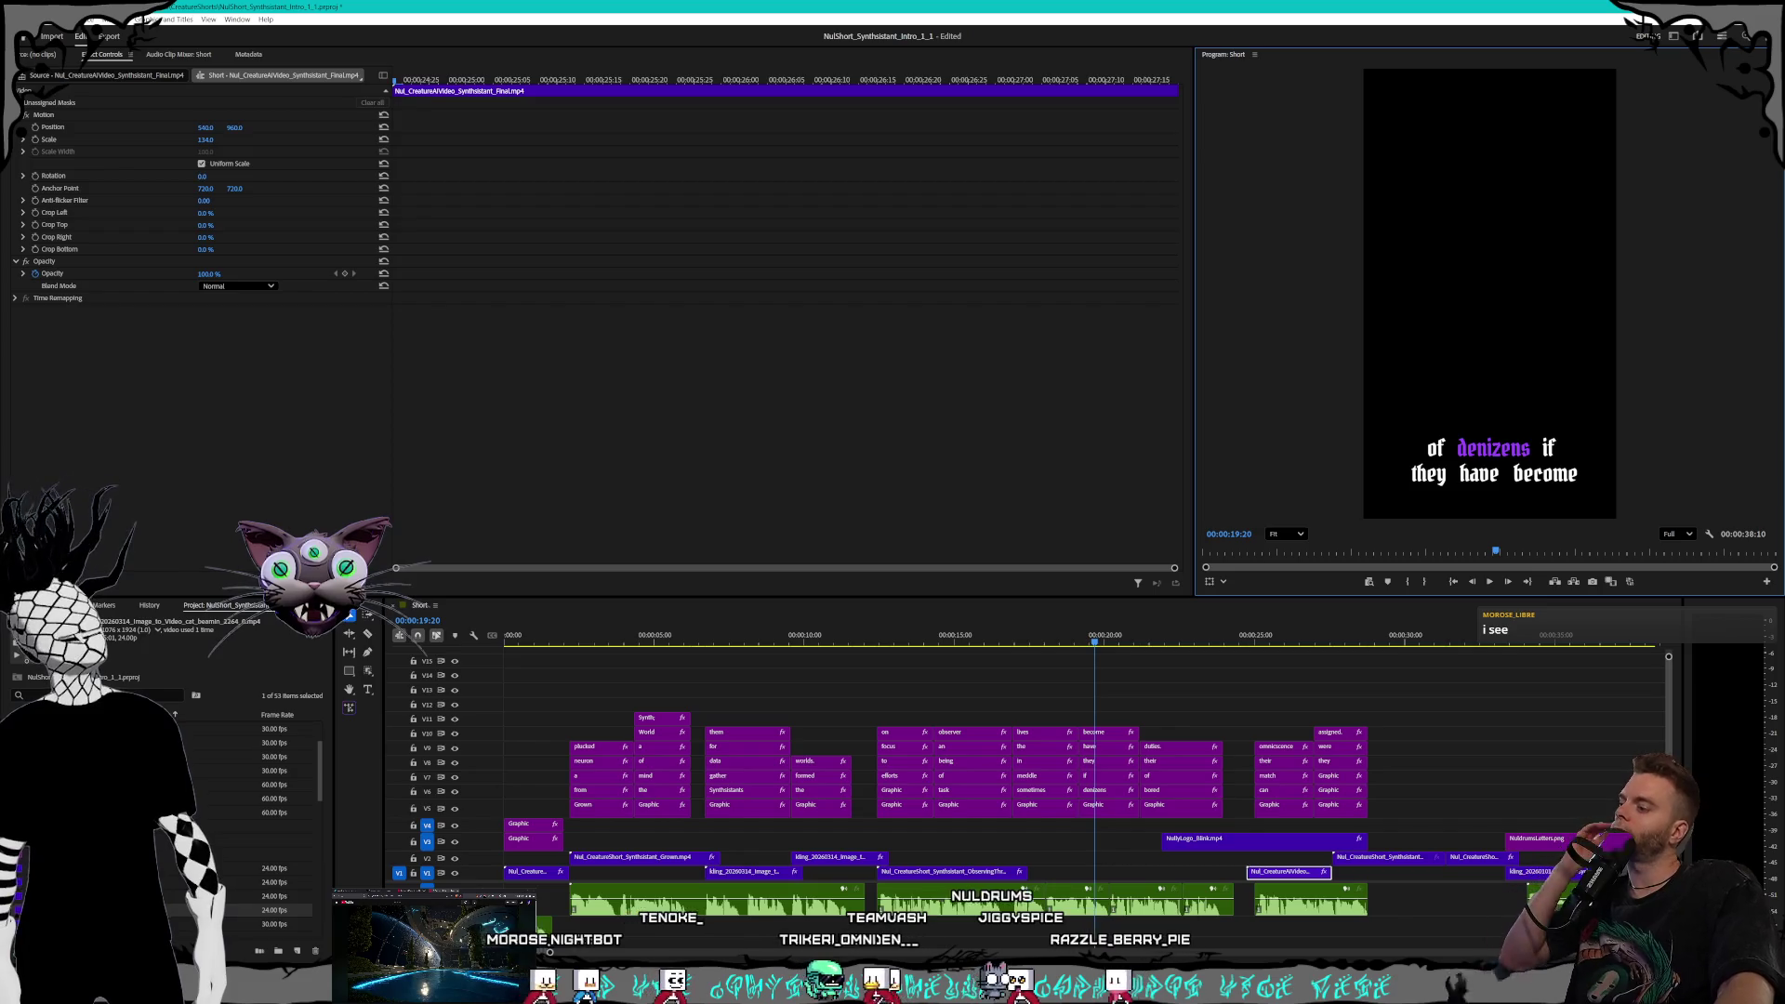
key(alt+Tab)
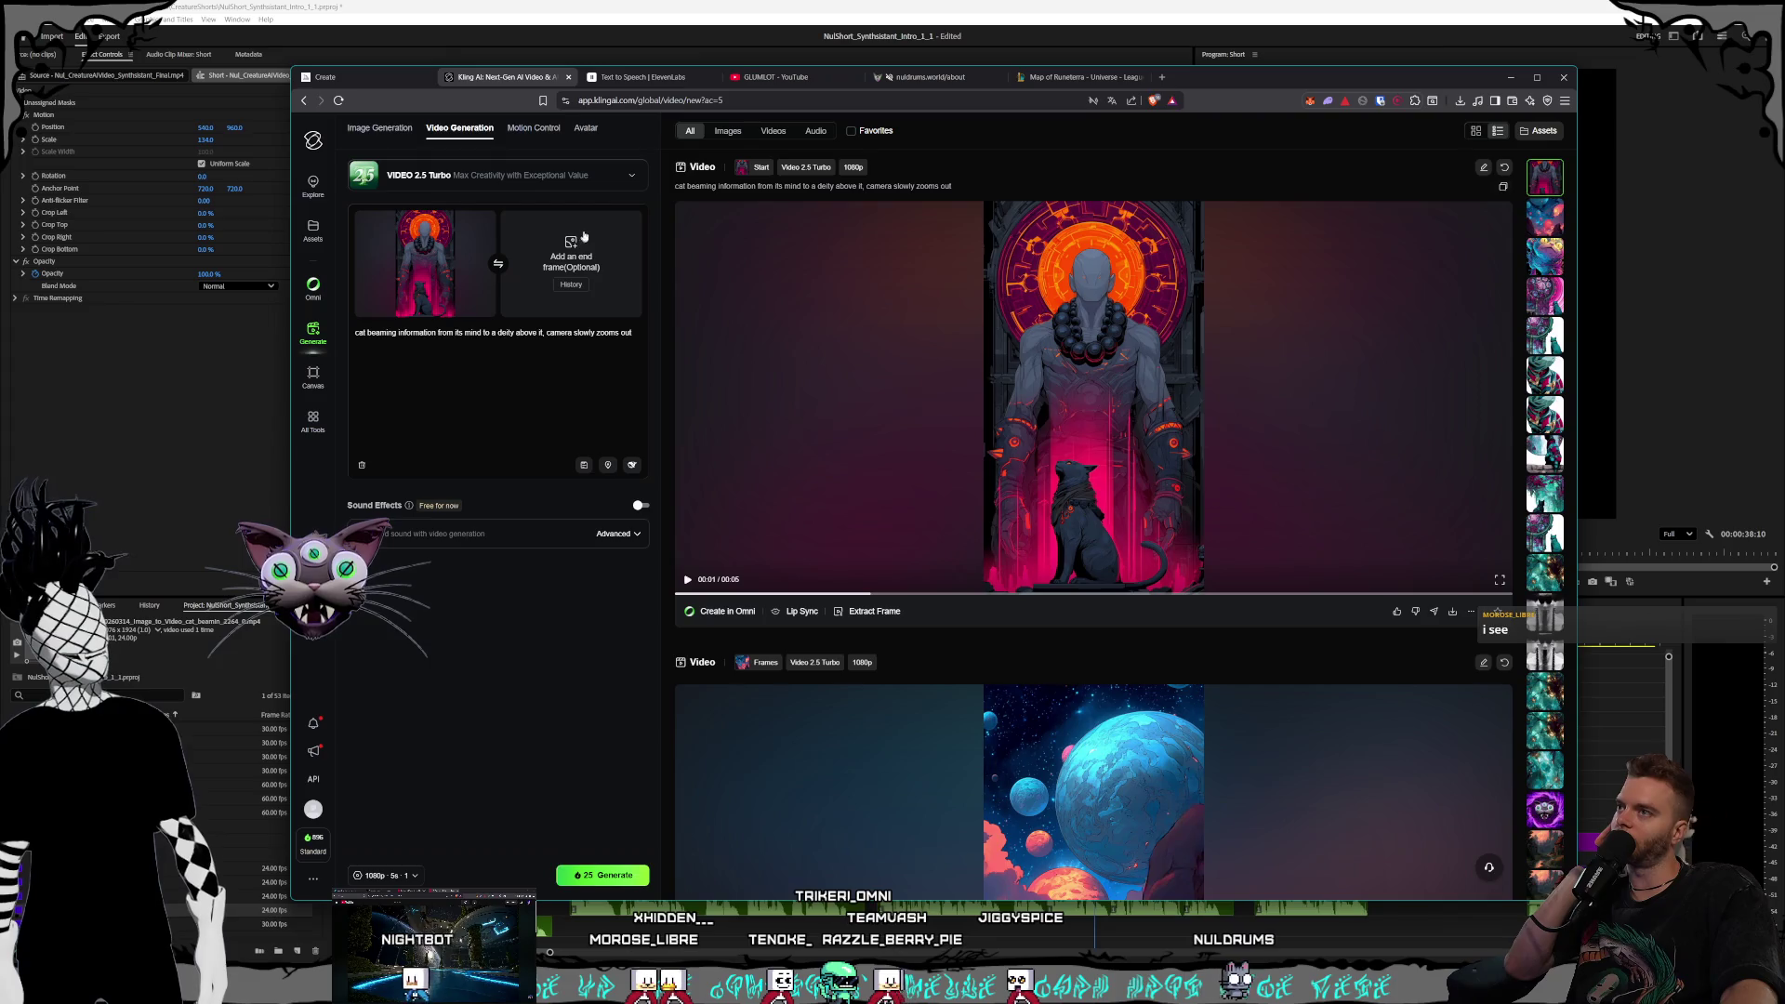
Return to the Midjourney Create grid and clear the old prompt to begin a new one
click(369, 79)
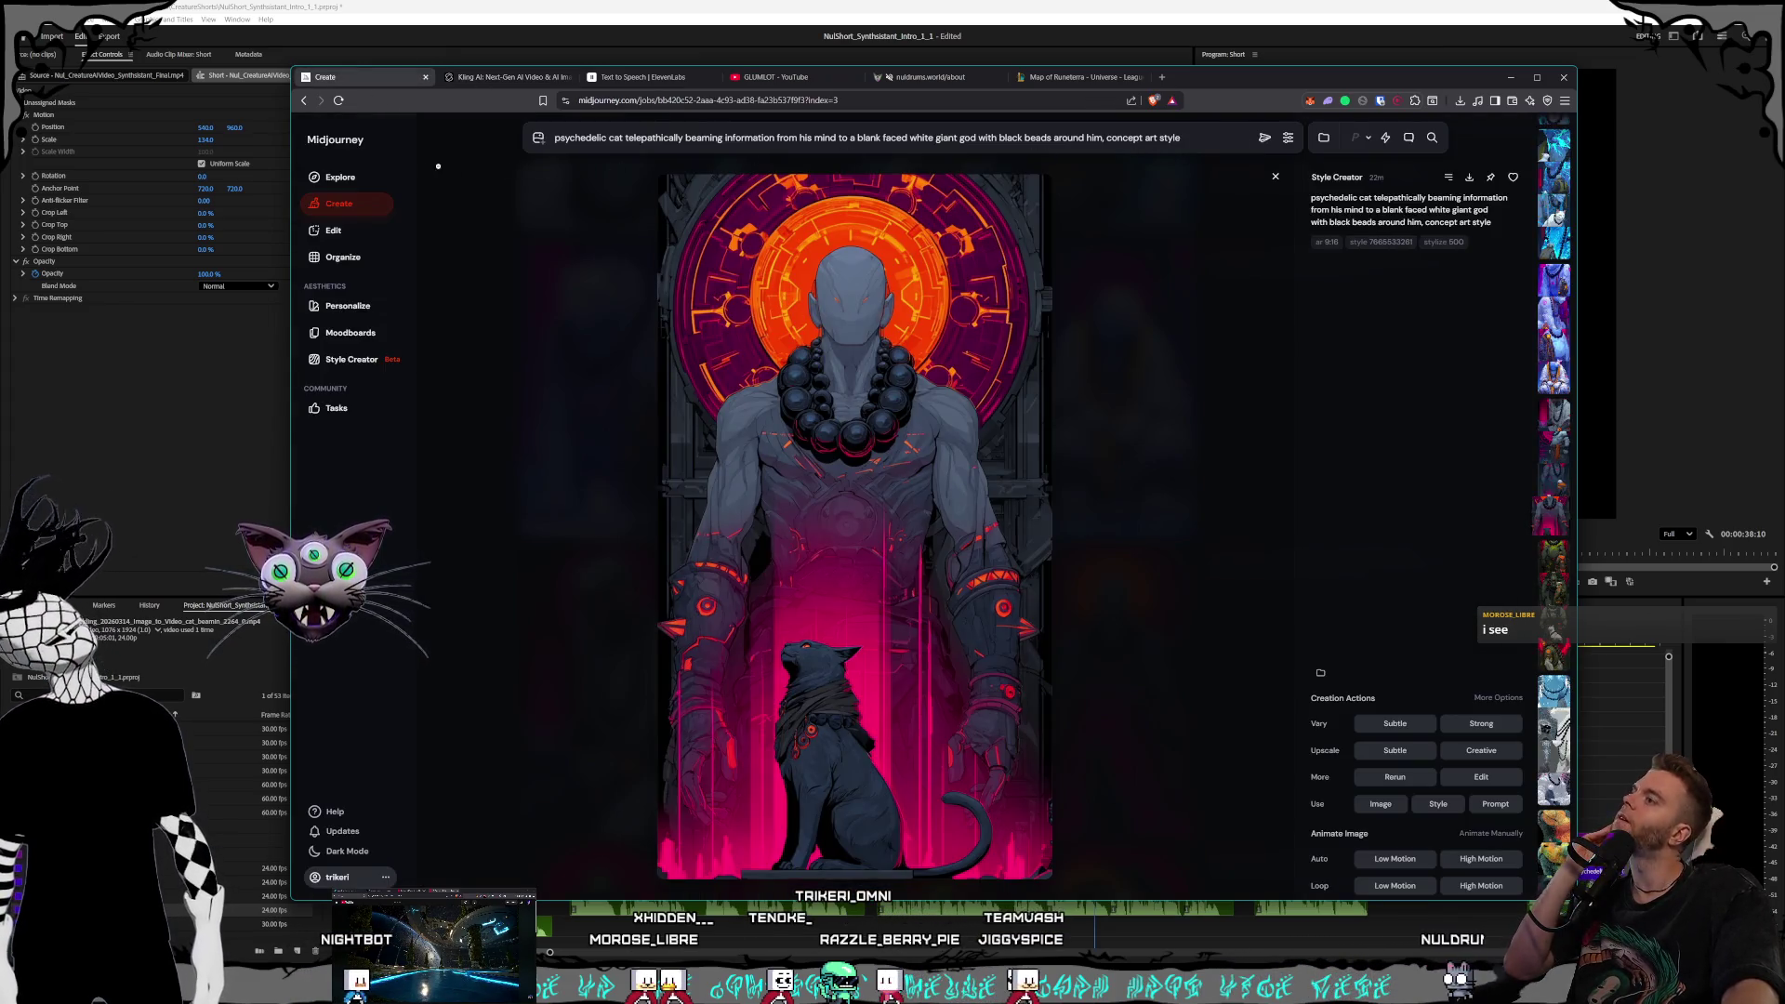
click(351, 213)
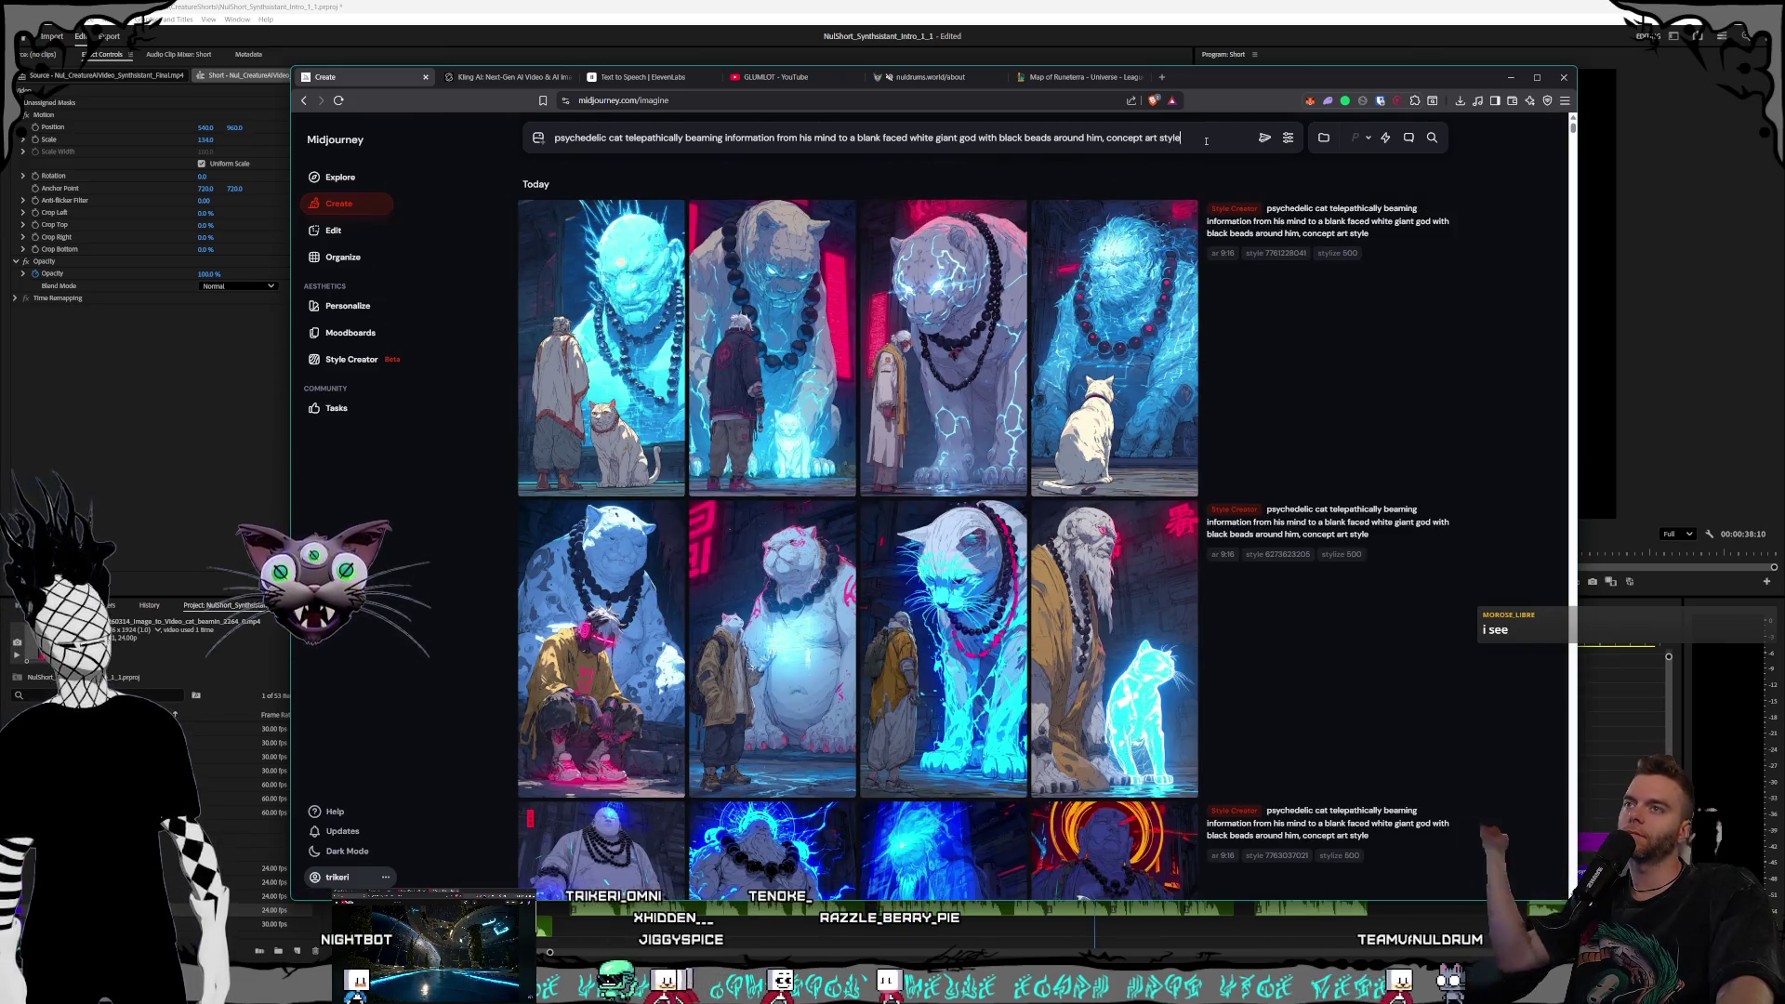
key(ctrl+a)
key(BackSpace)
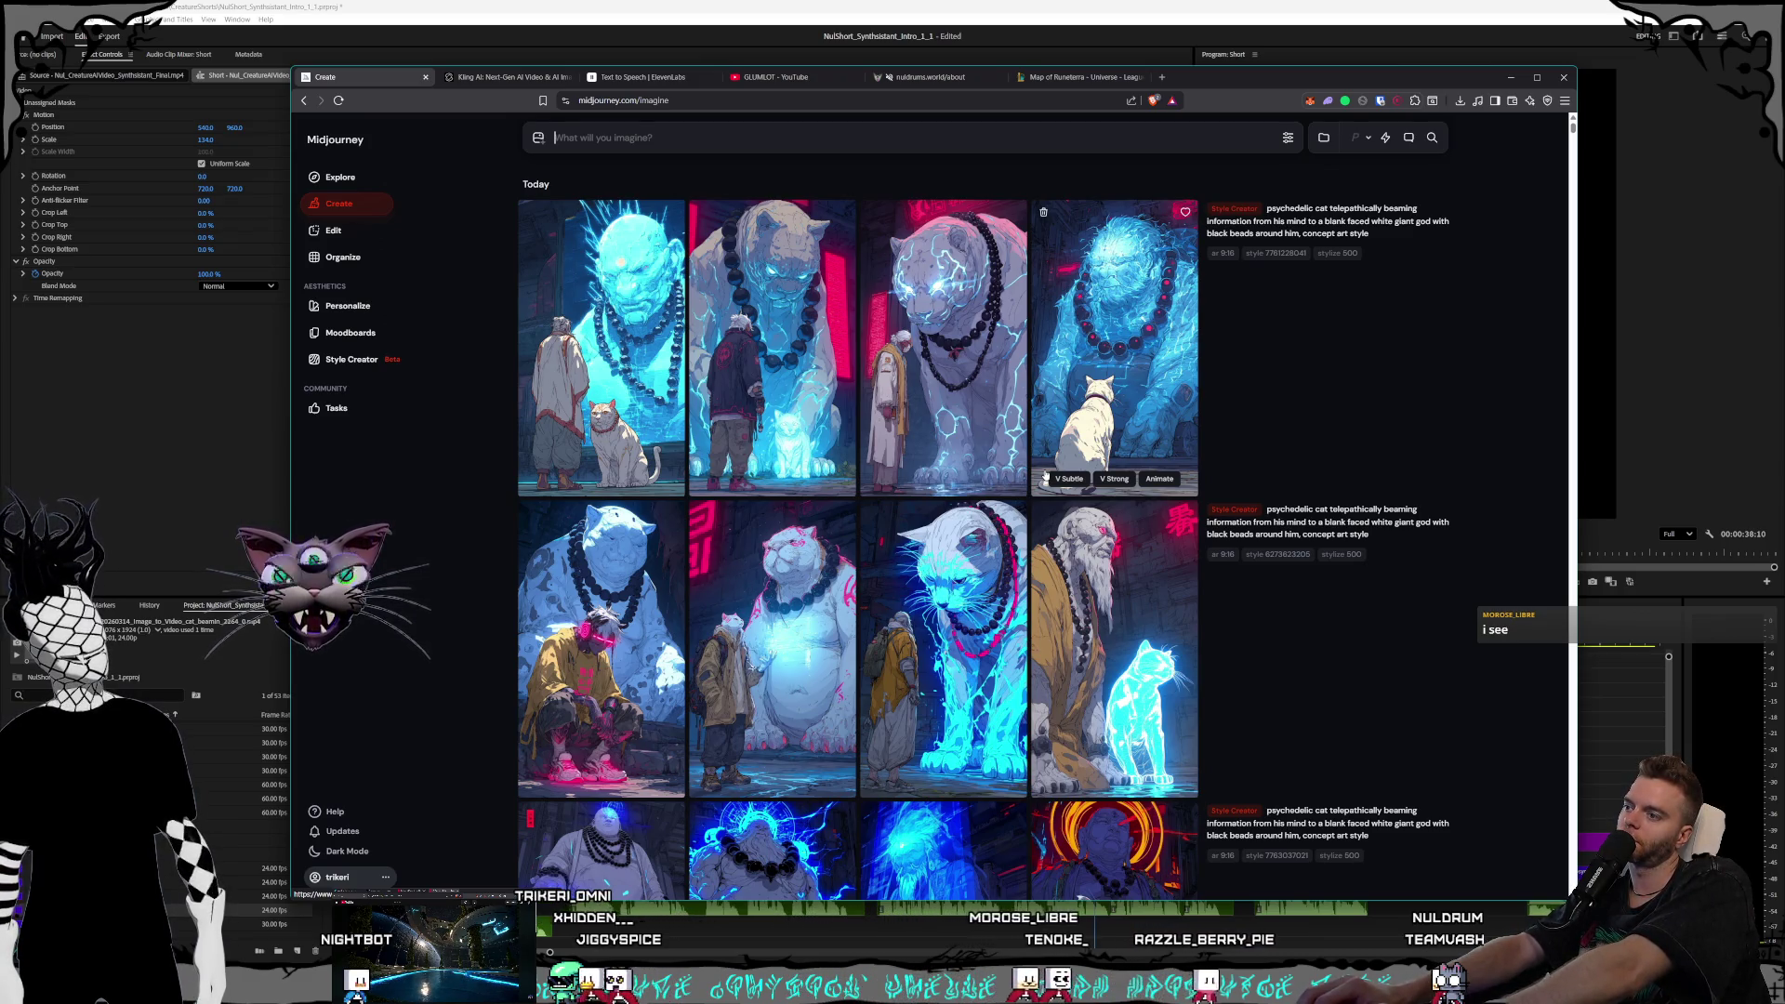
text(b)
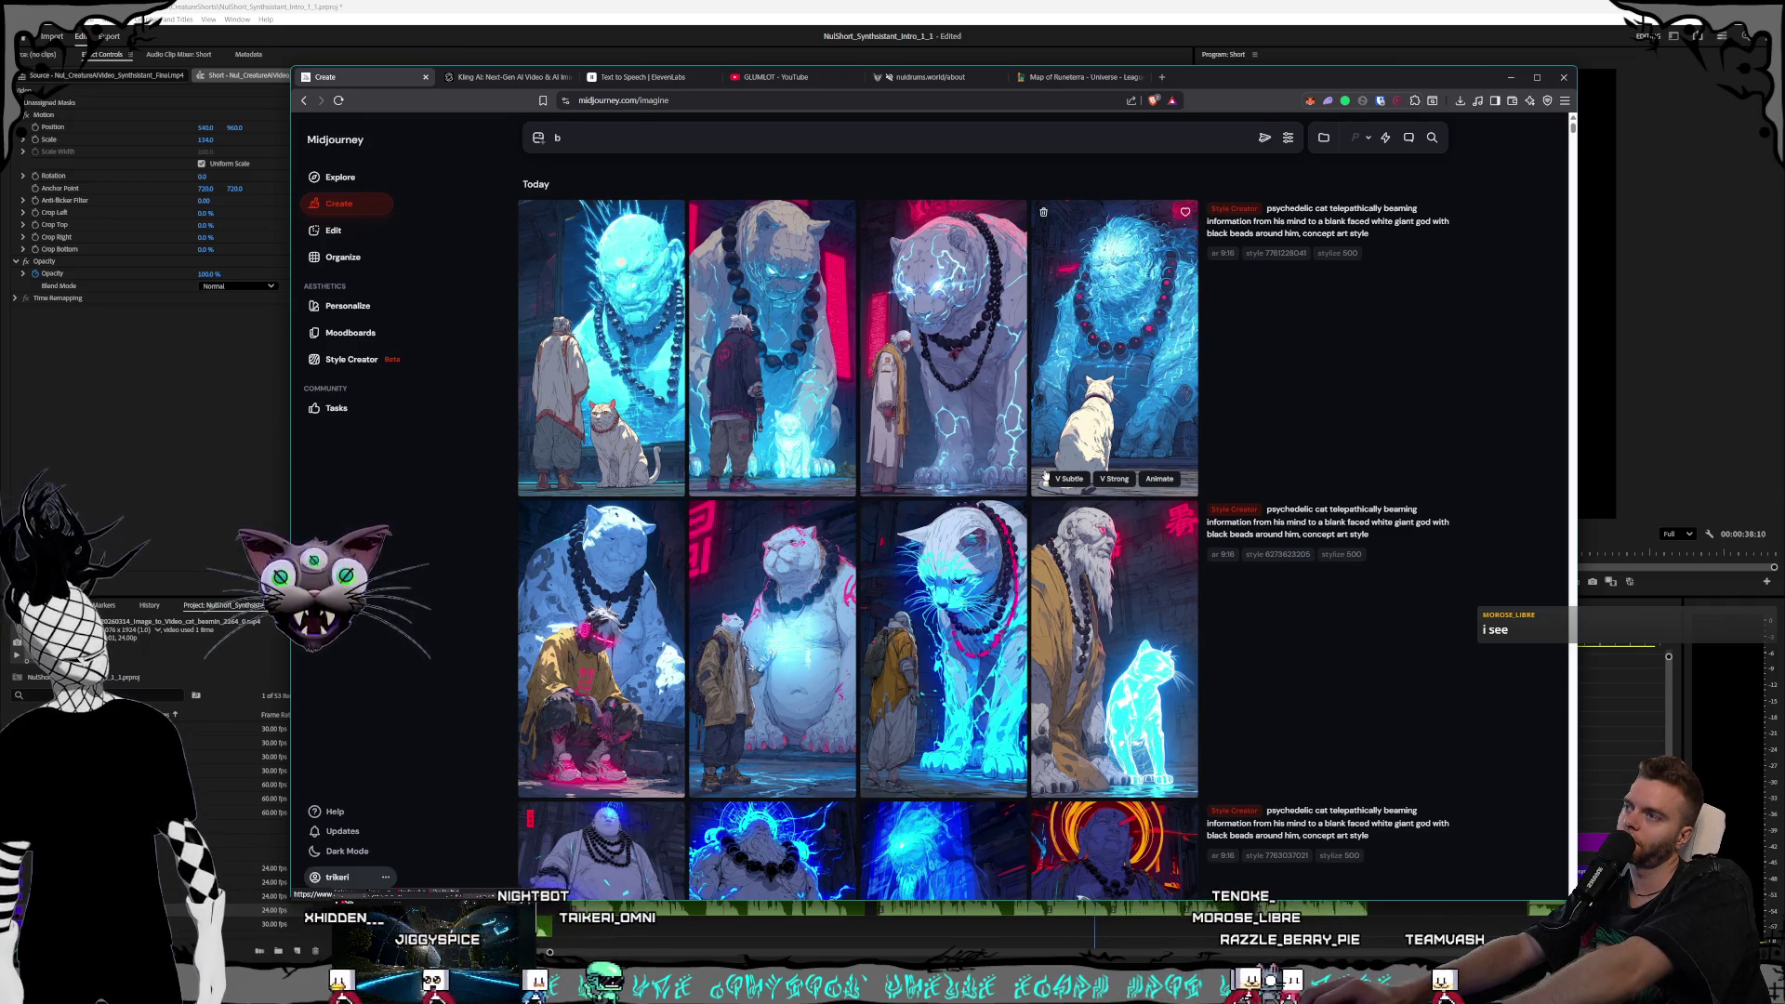
text(or)
Replace the old cat prompts with the multicolored neon cat fantasy-town rooftop concept-art prompt and submit it
text(ed float)
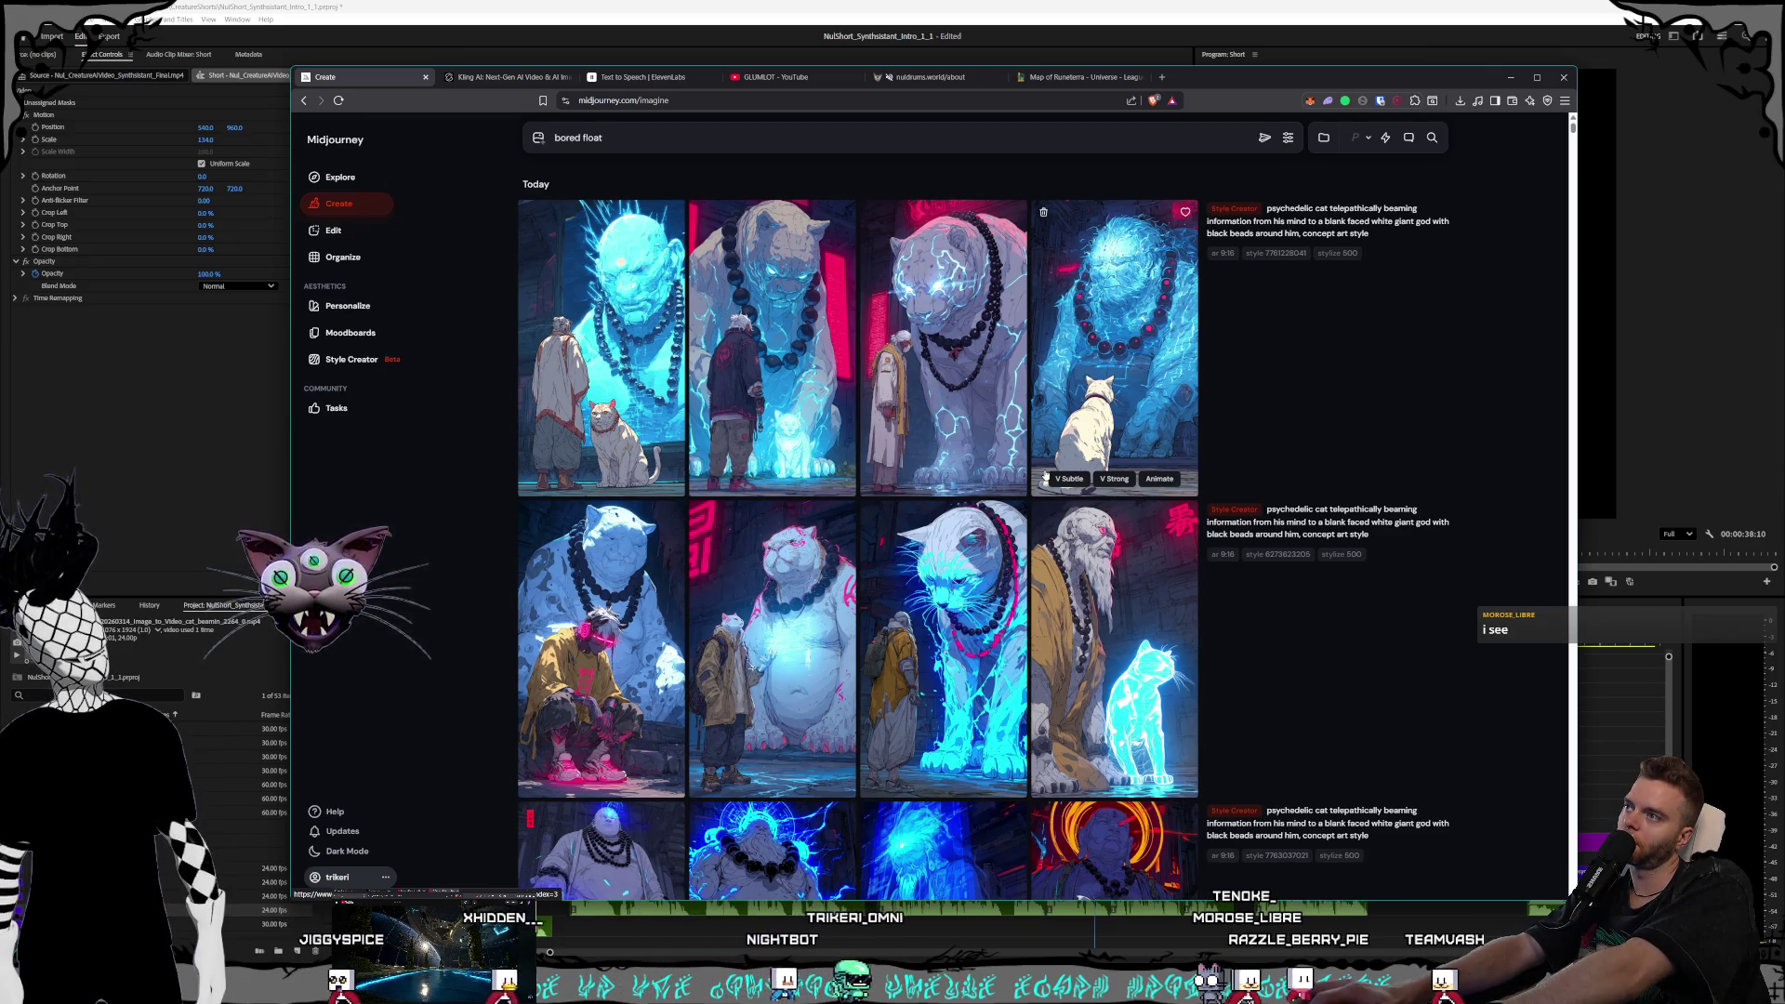
key(ctrl+a)
text(s)
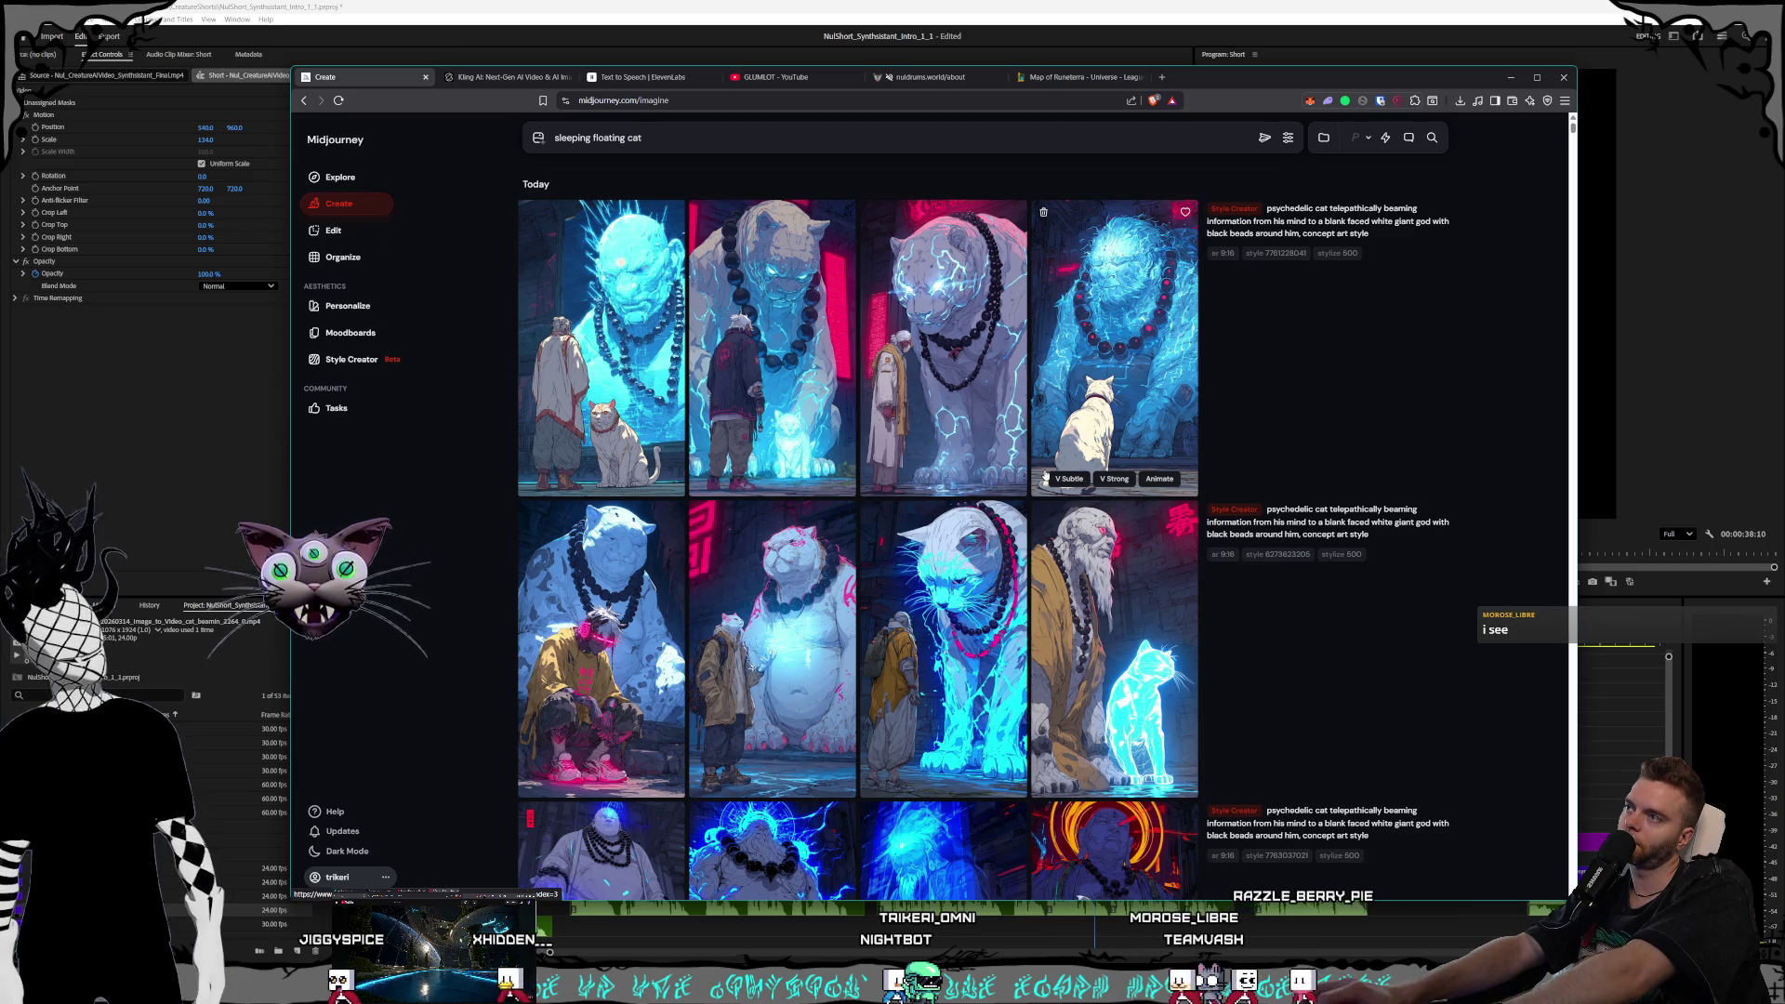
key(BackSpace)
key(BackSpace)
key(BackSpace)
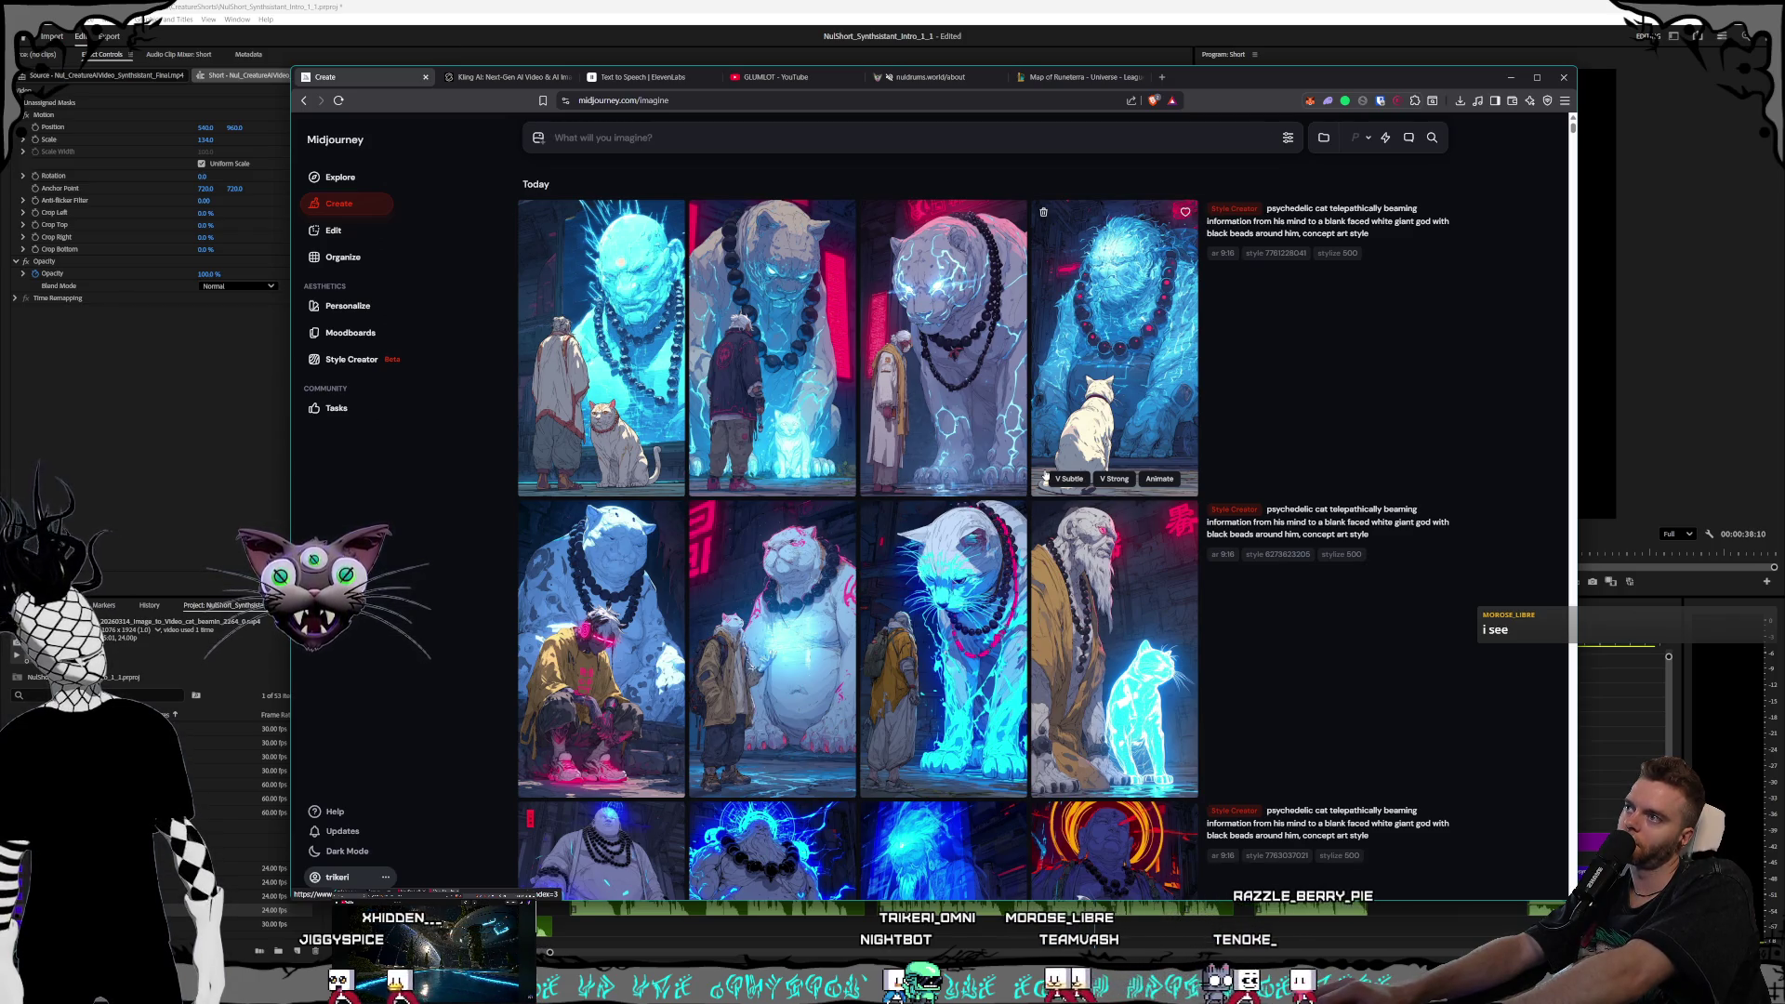
text(cat)
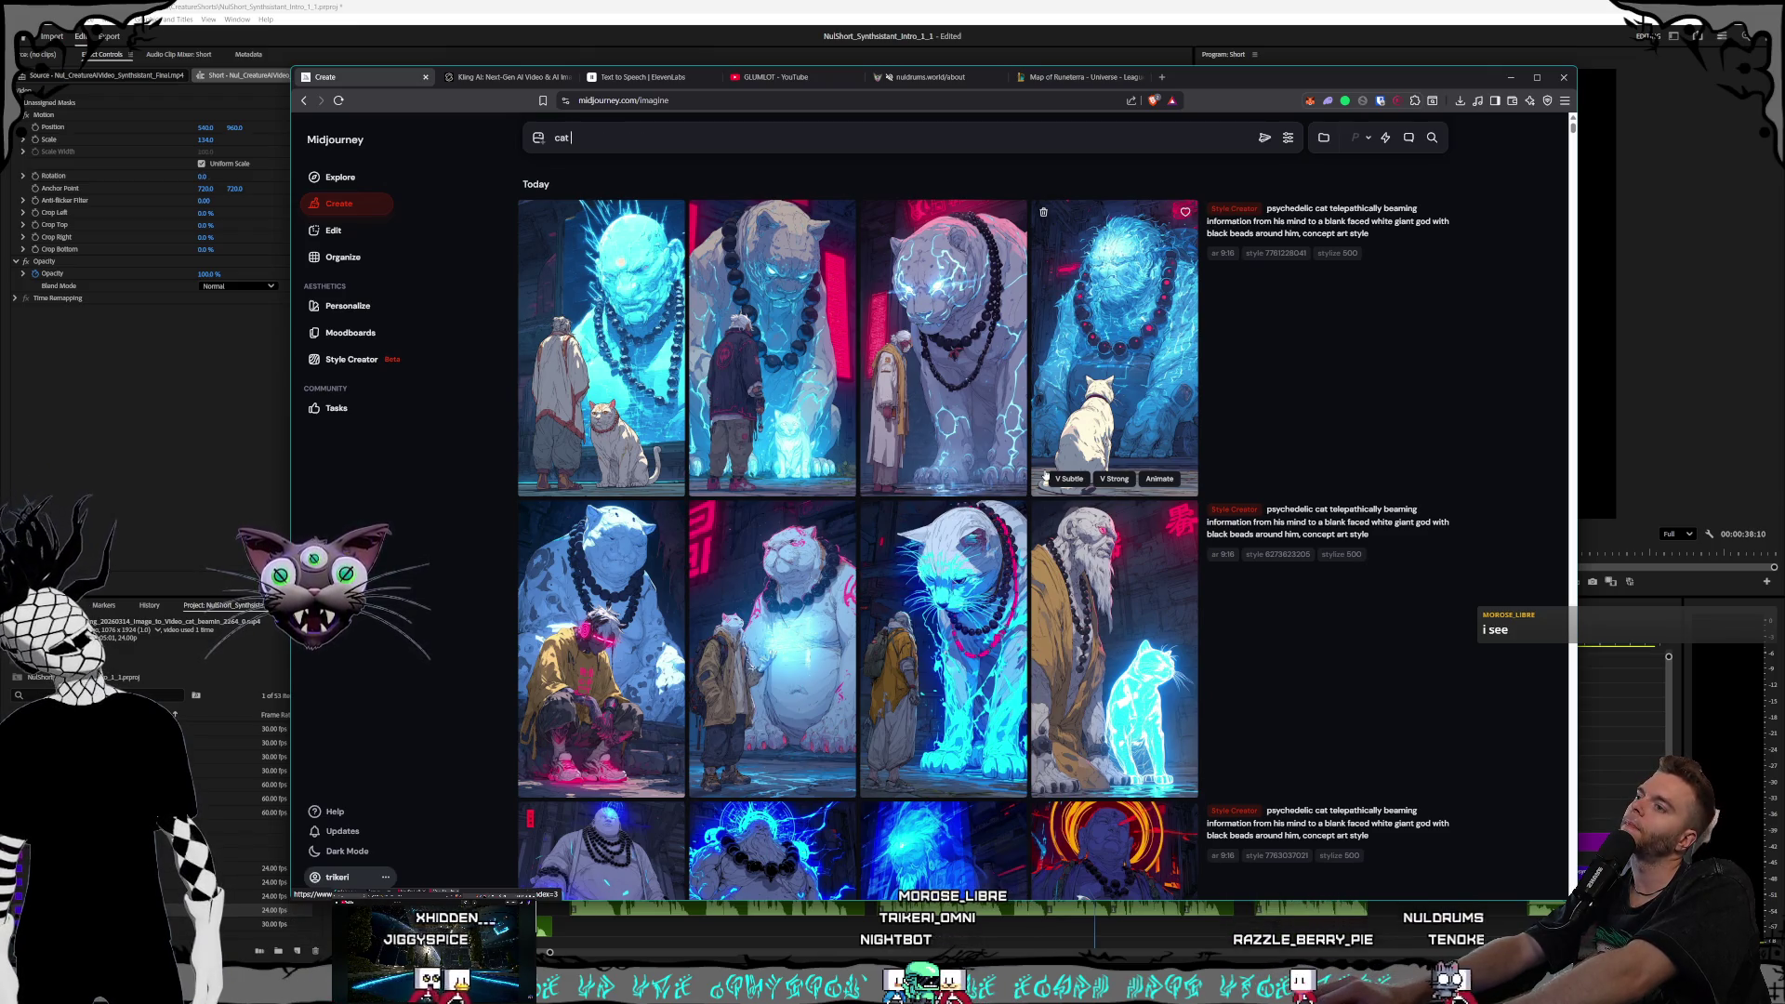
text(psyched)
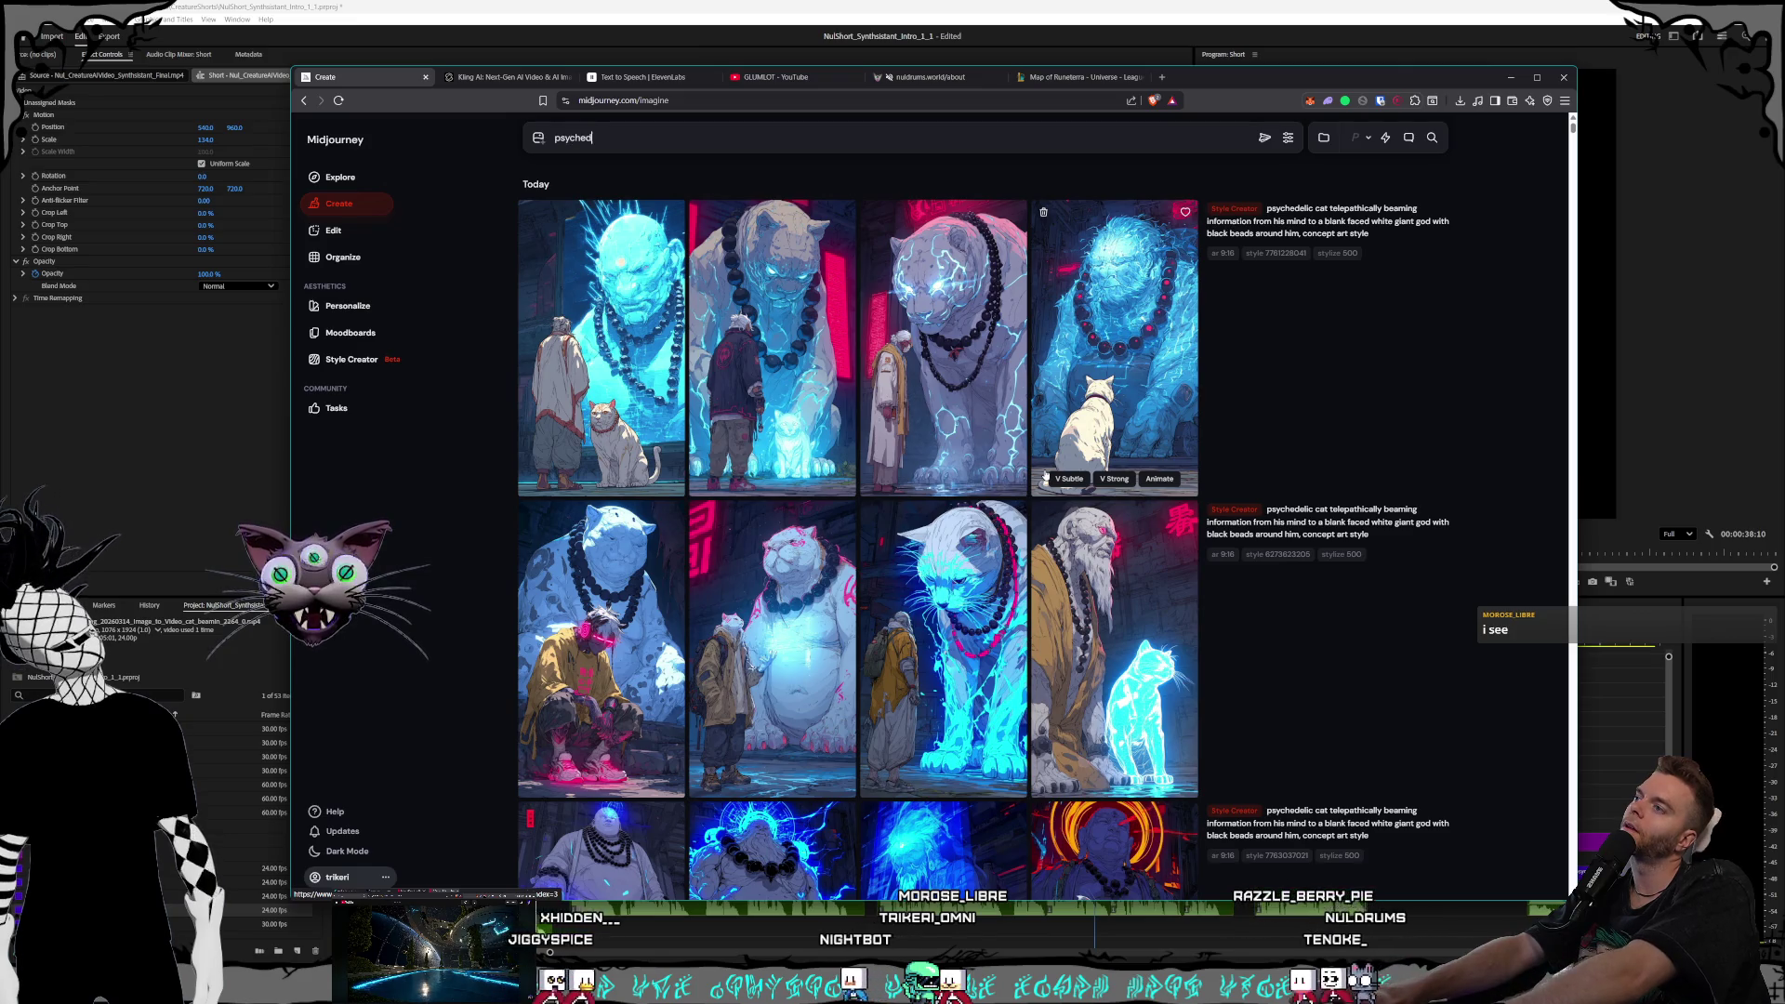
text(elic cat kn)
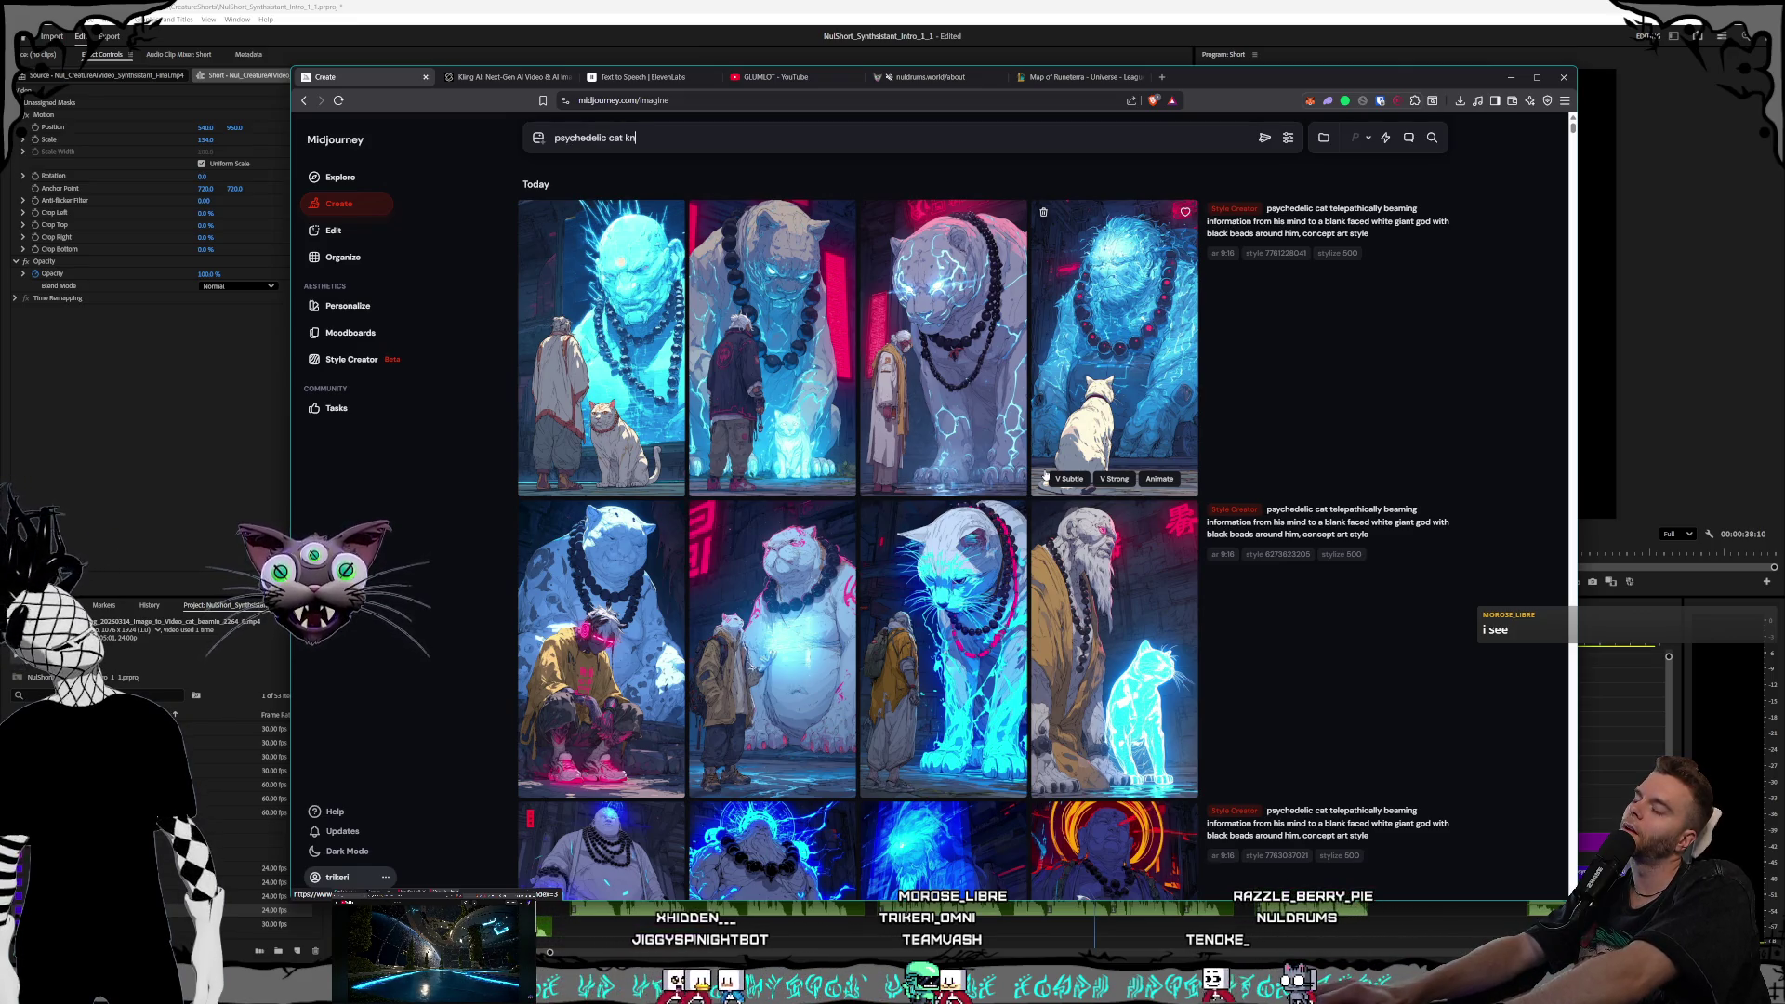
text(ocking over a water bottle)
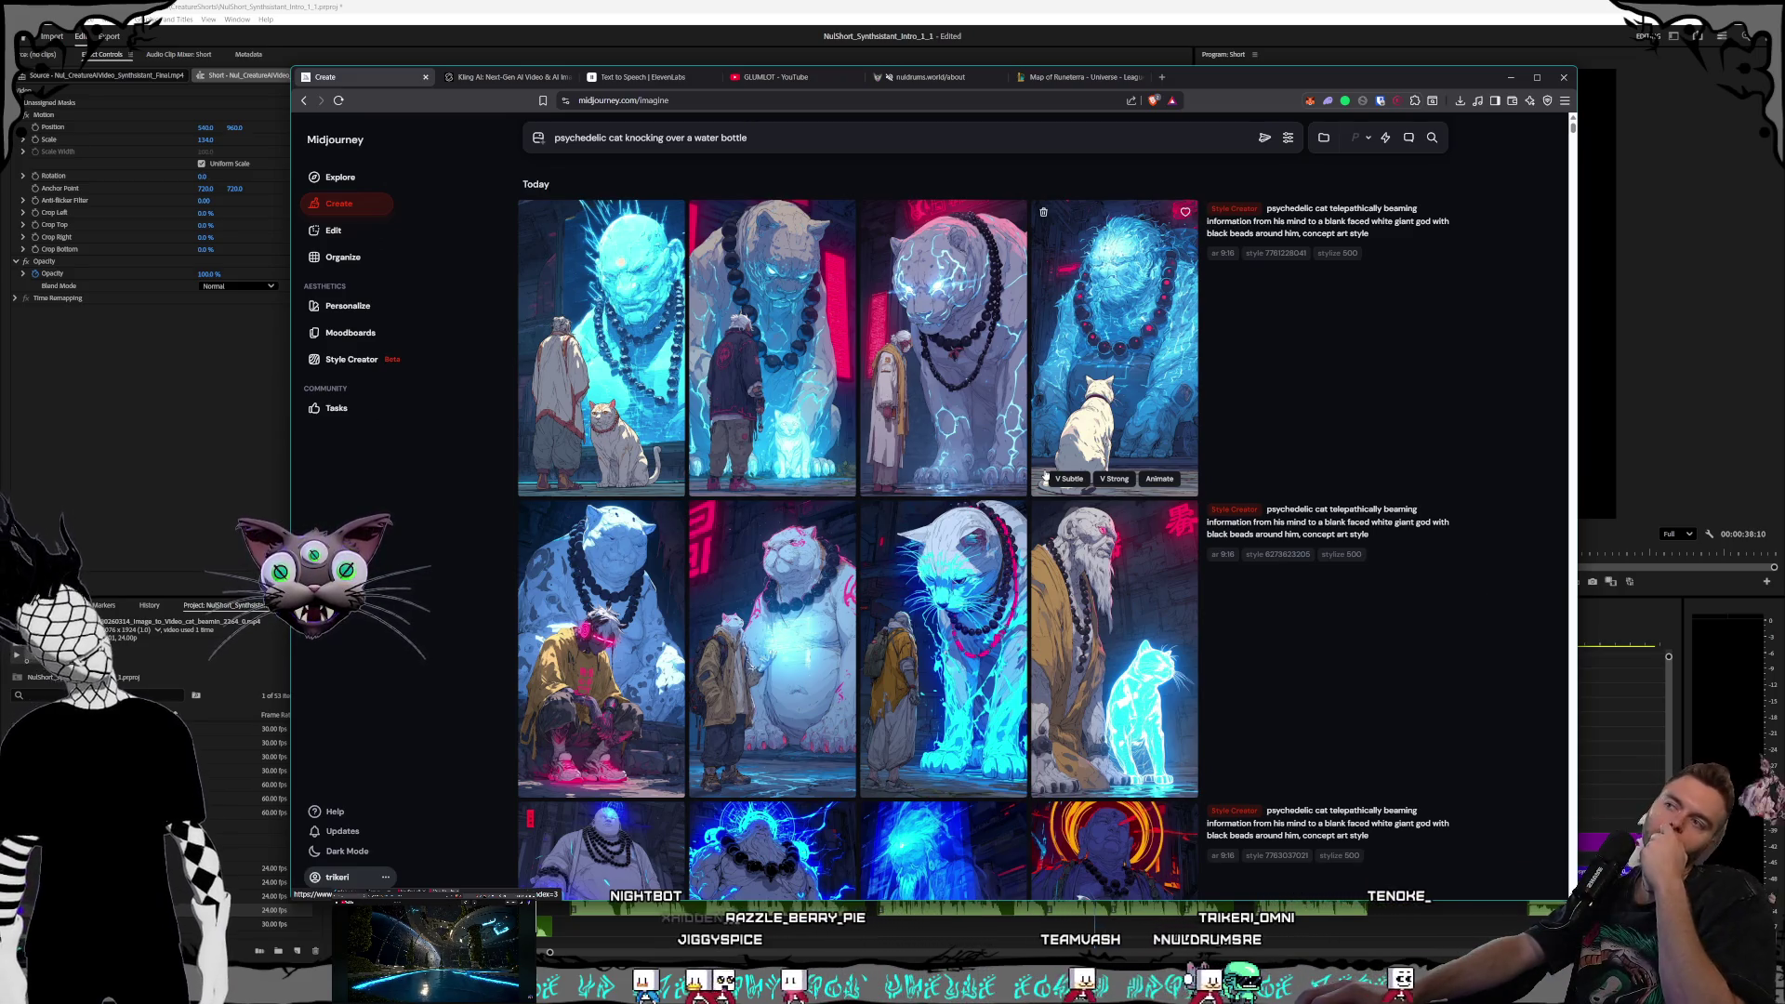
key(BackSpace)
key(BackSpace)
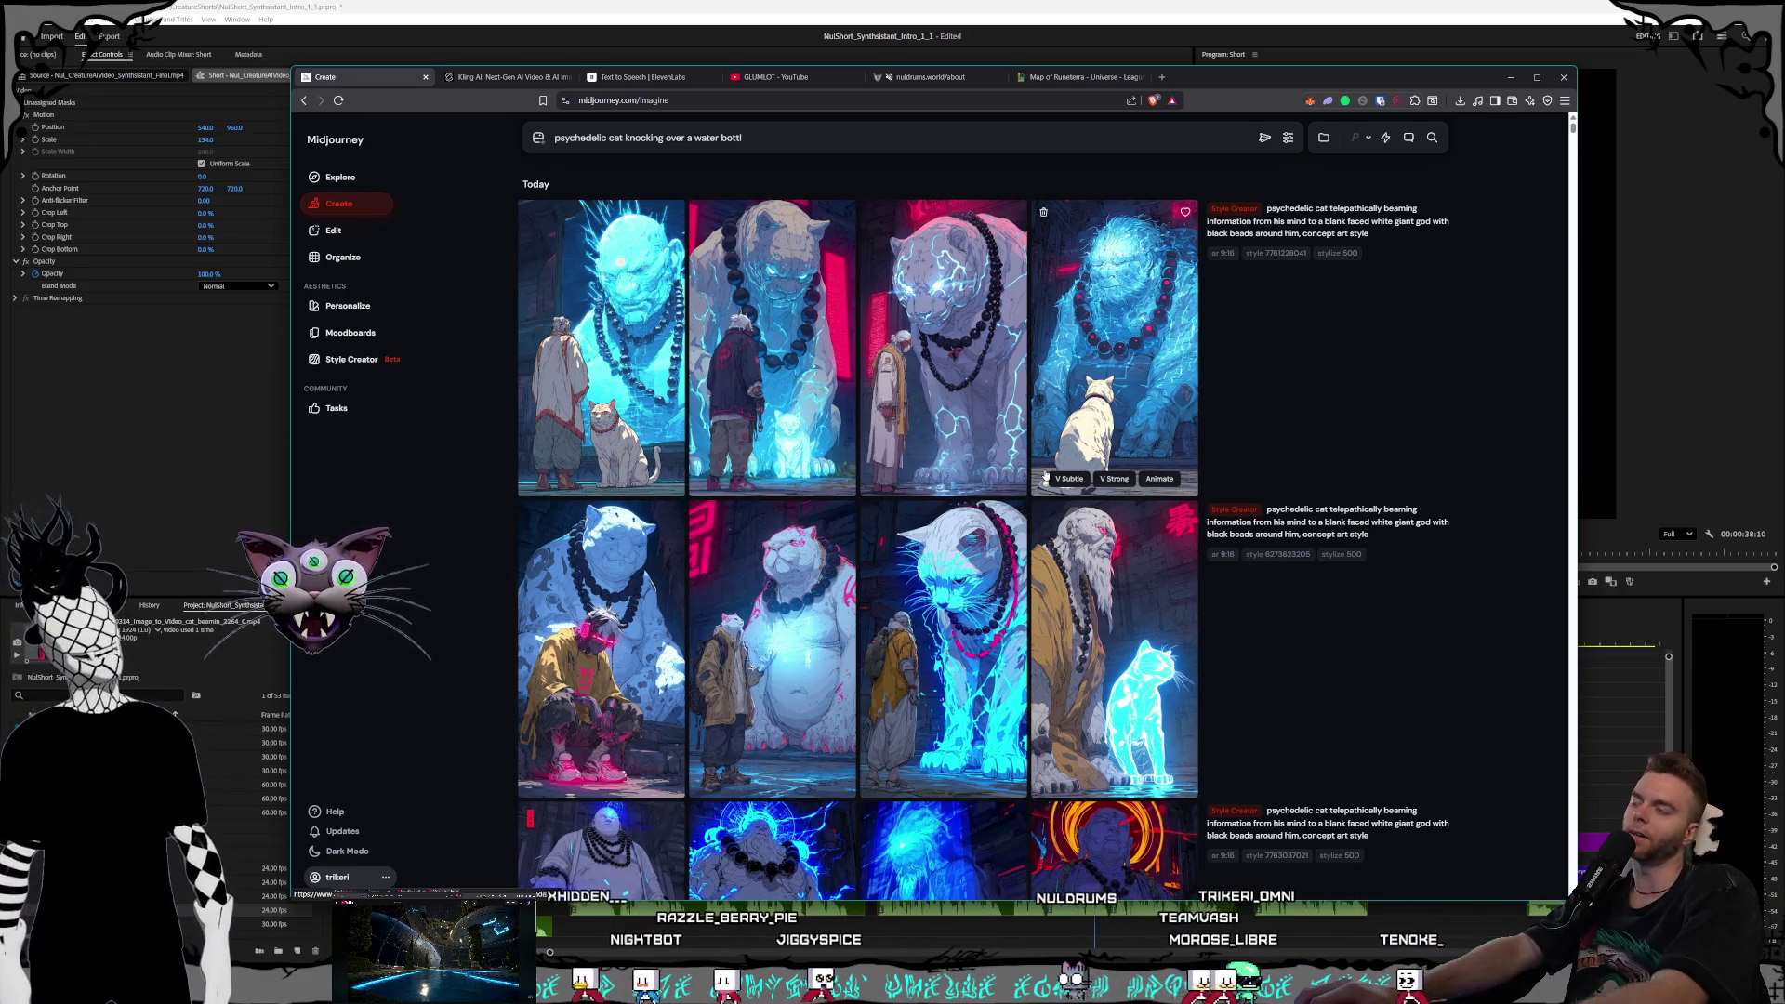
key(BackSpace)
key(BackSpace)
key(BackSpace)
text(cat perched on the roof o)
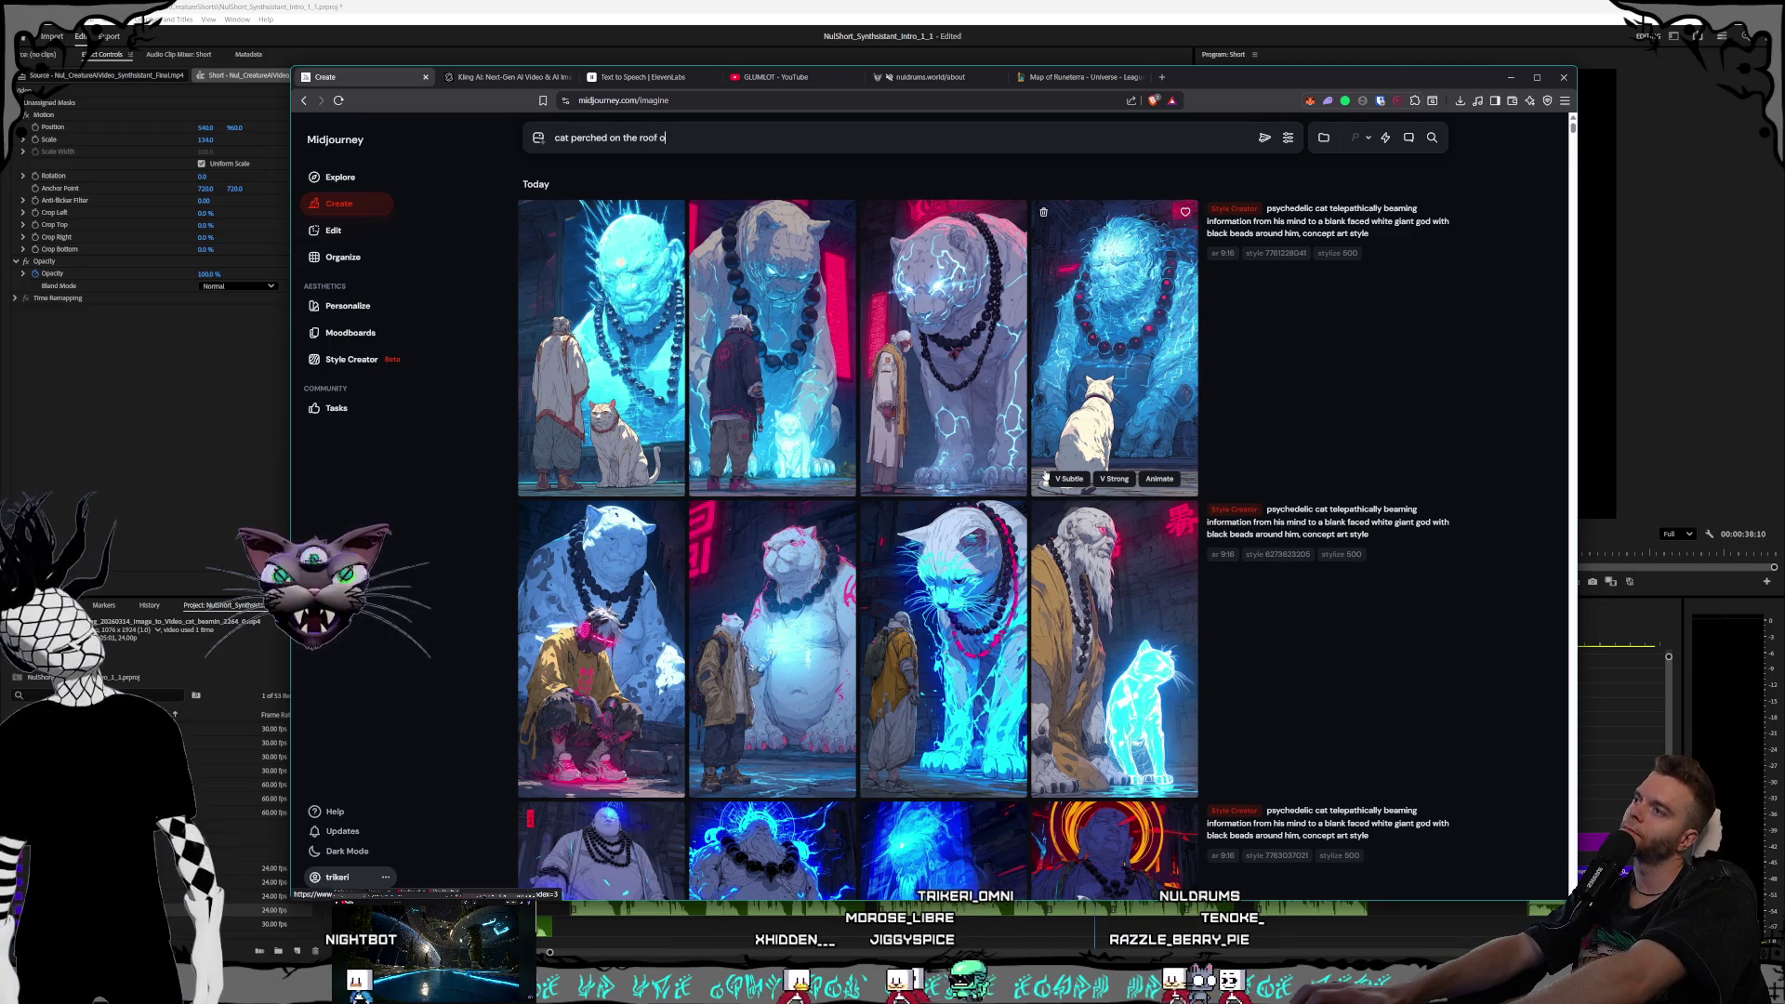
text(n overlooking people in conversation)
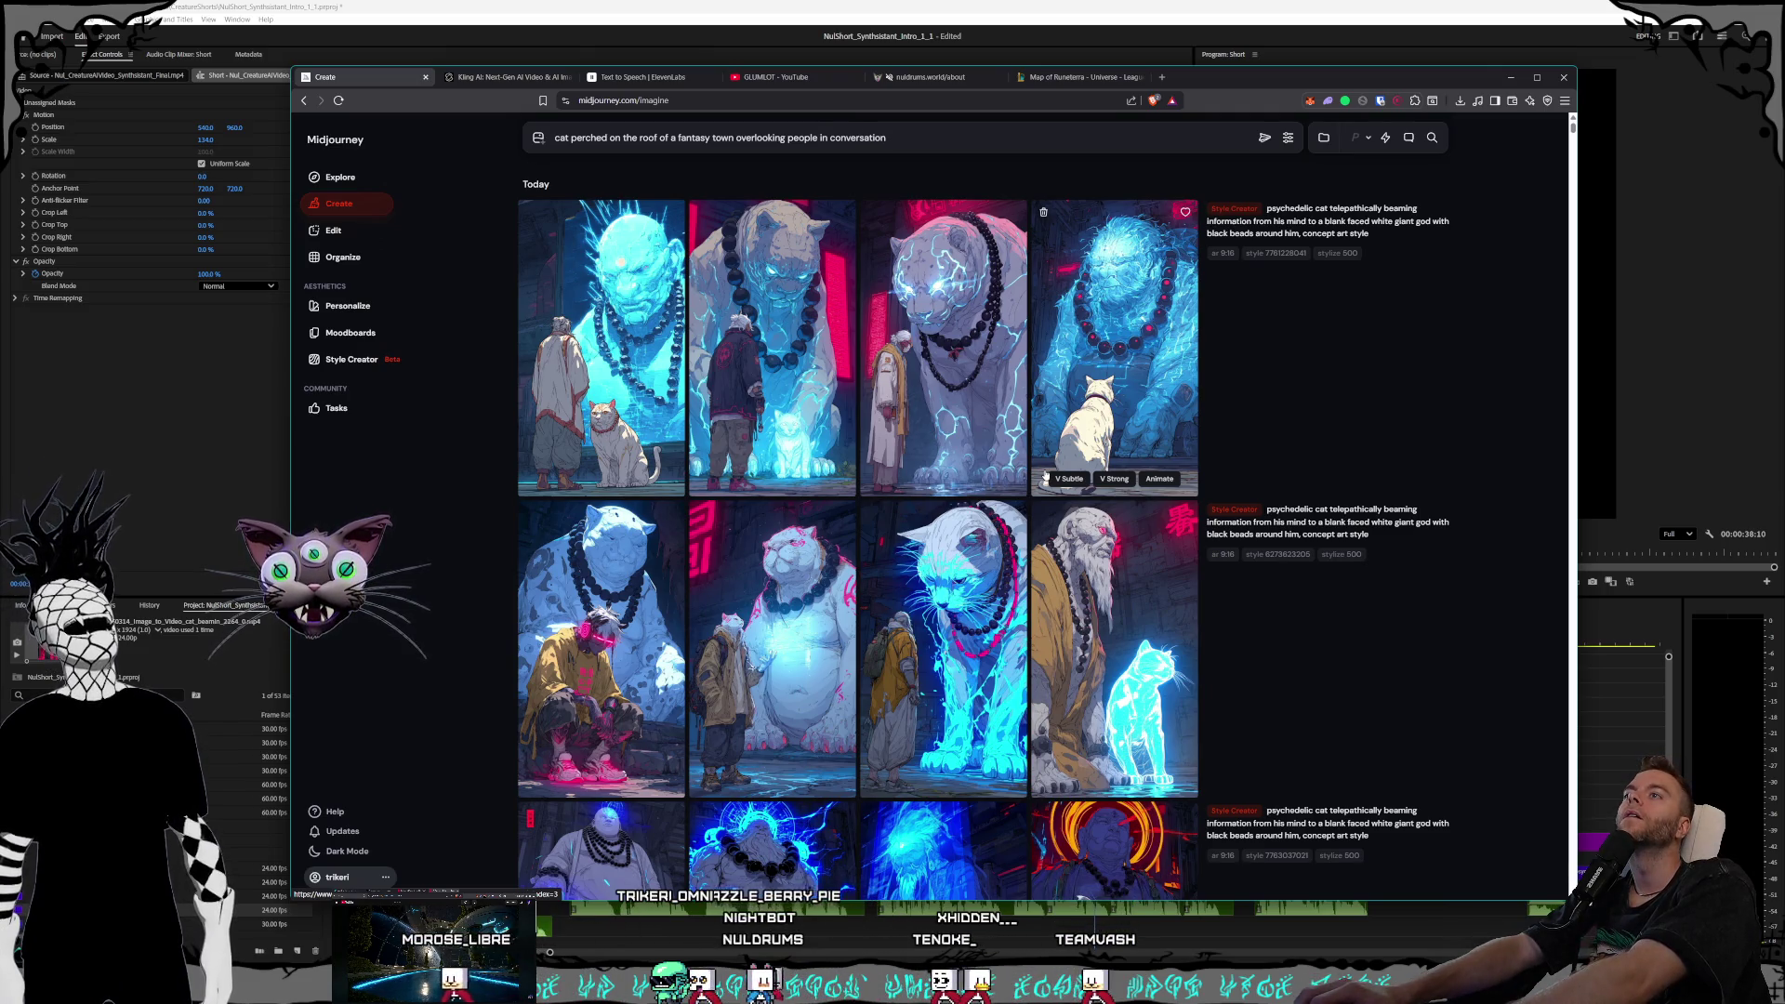
text(, concept art style)
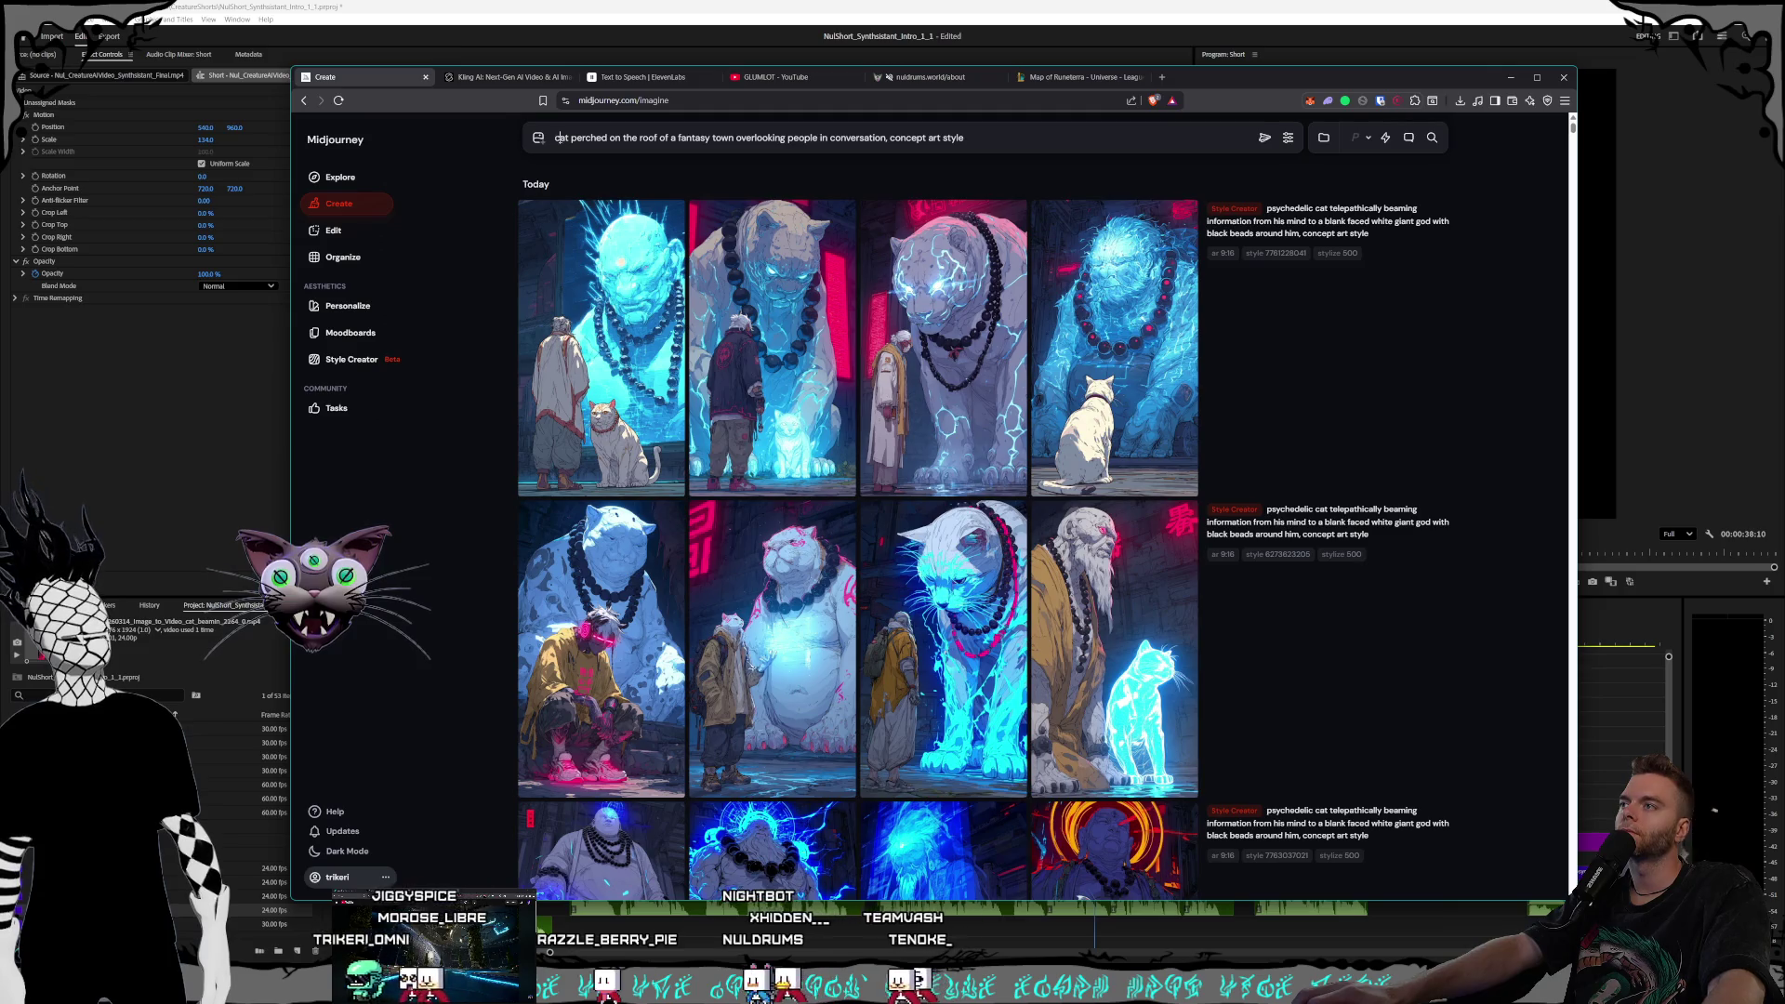
text(mult)
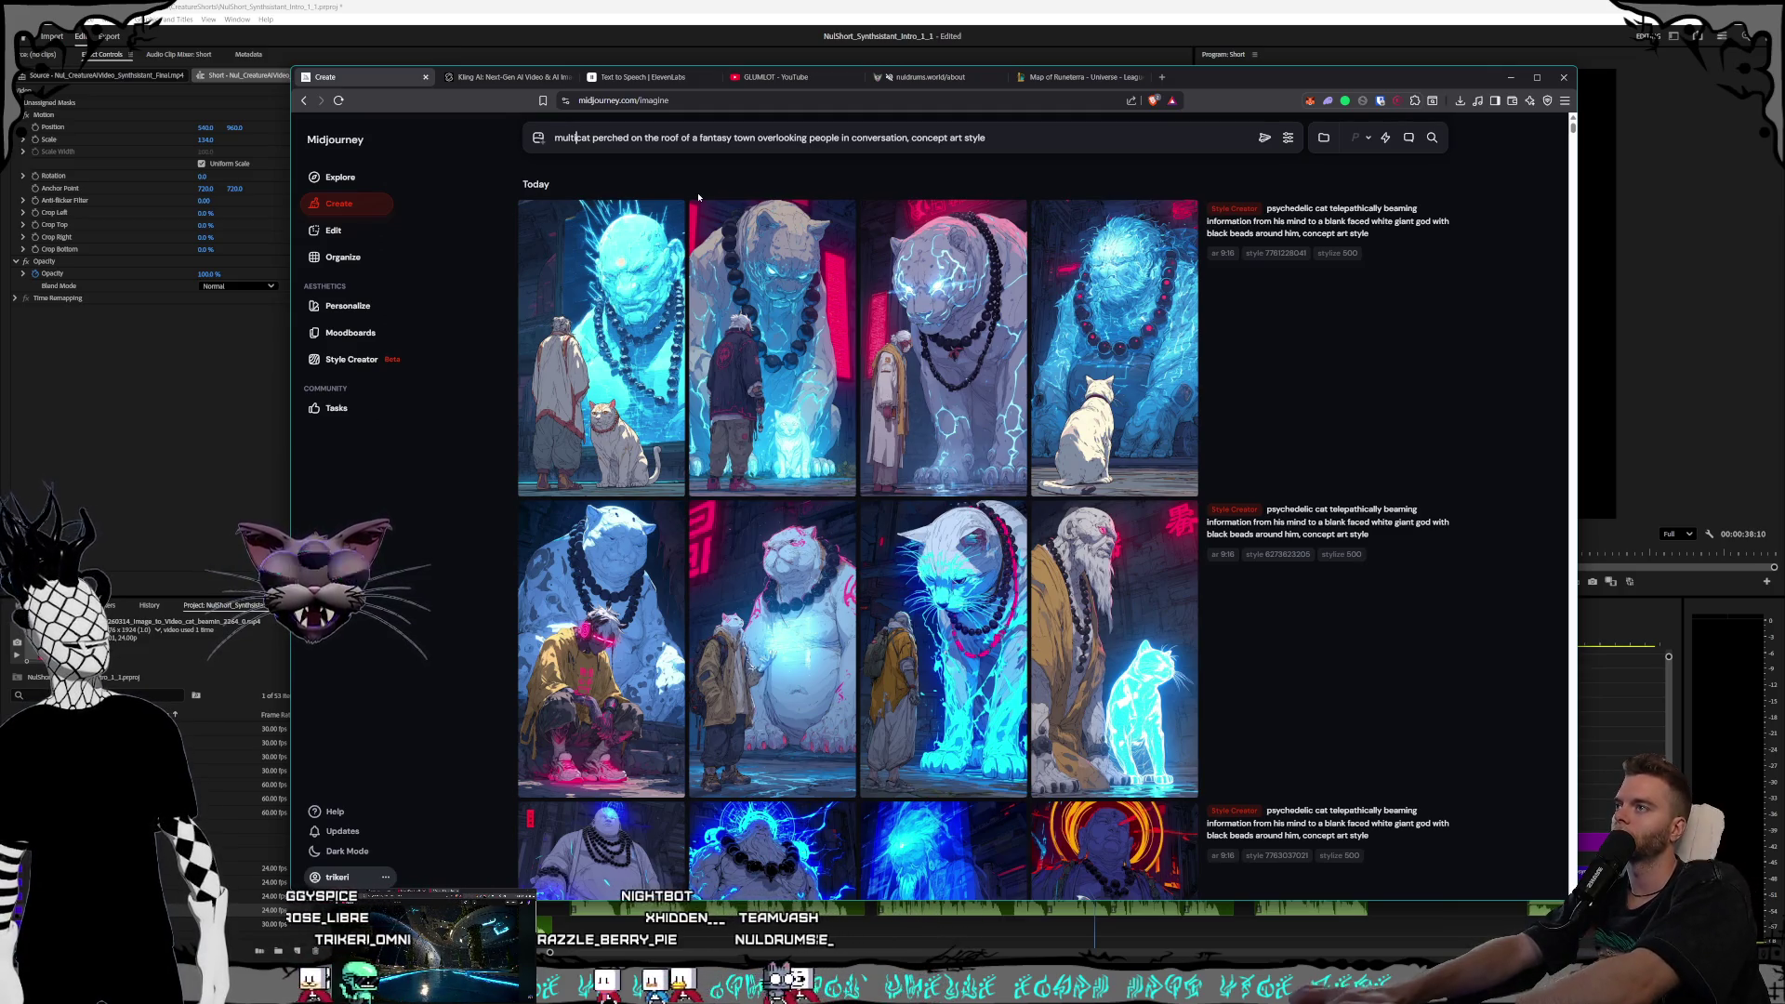
text(icolored neon)
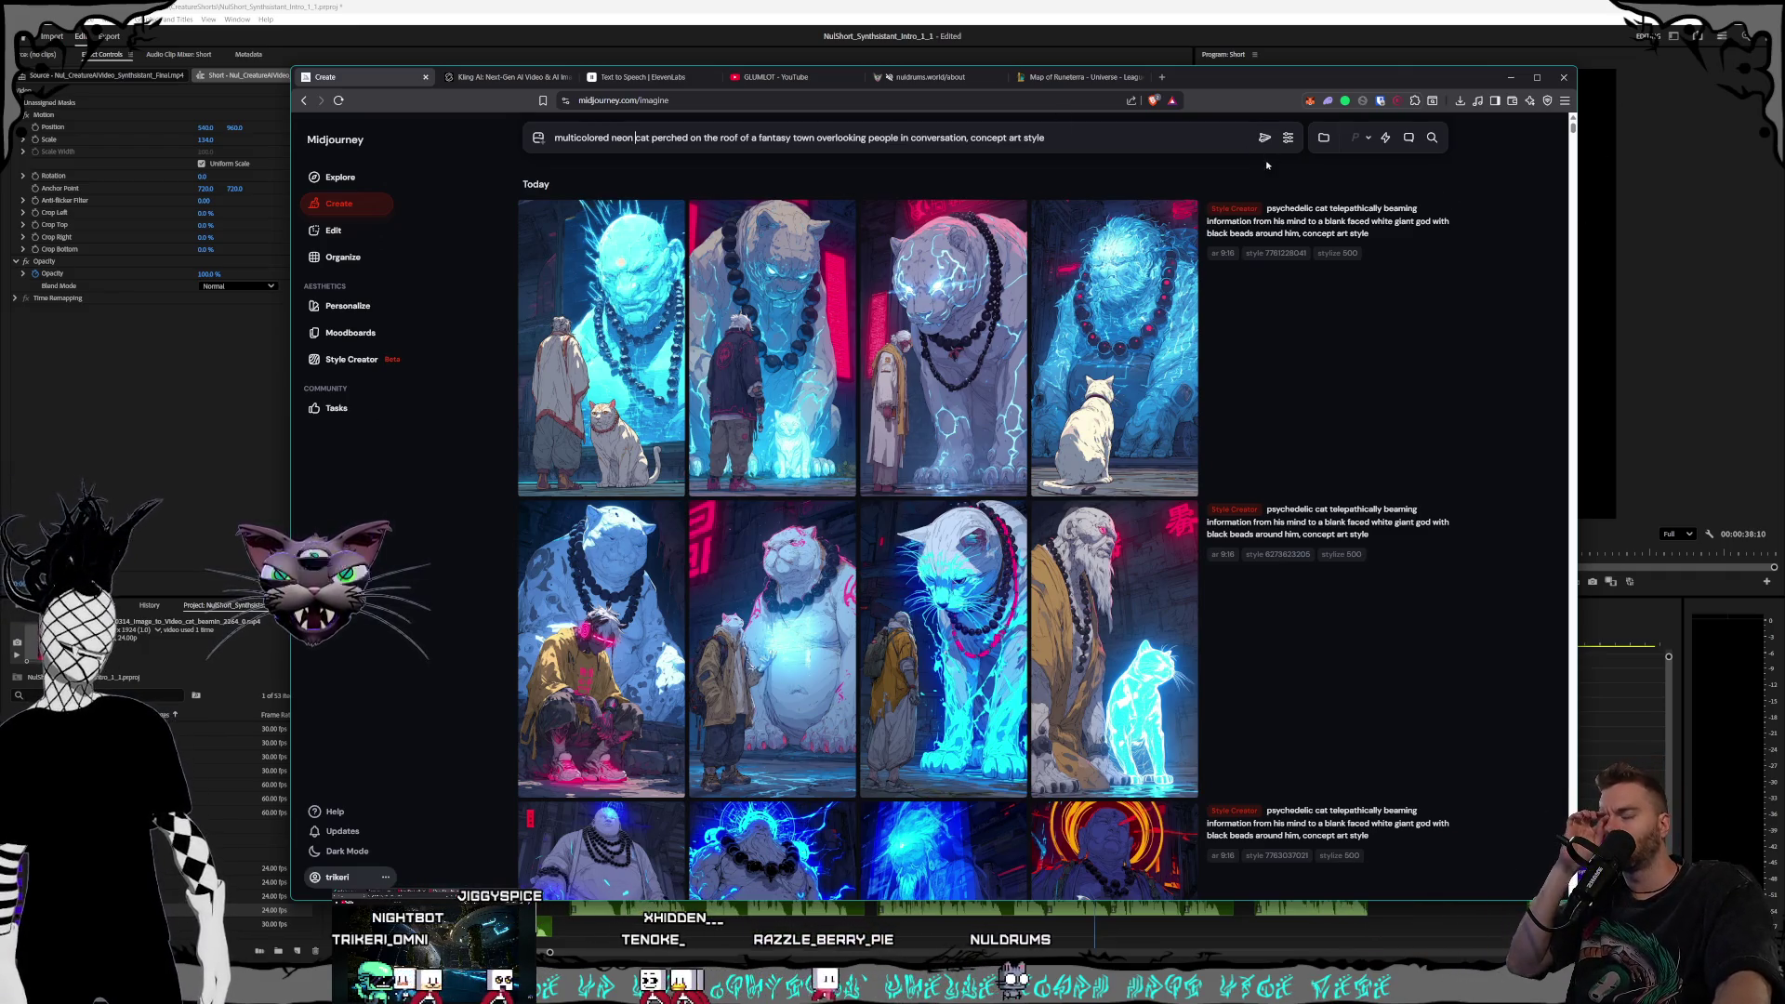
click(1265, 138)
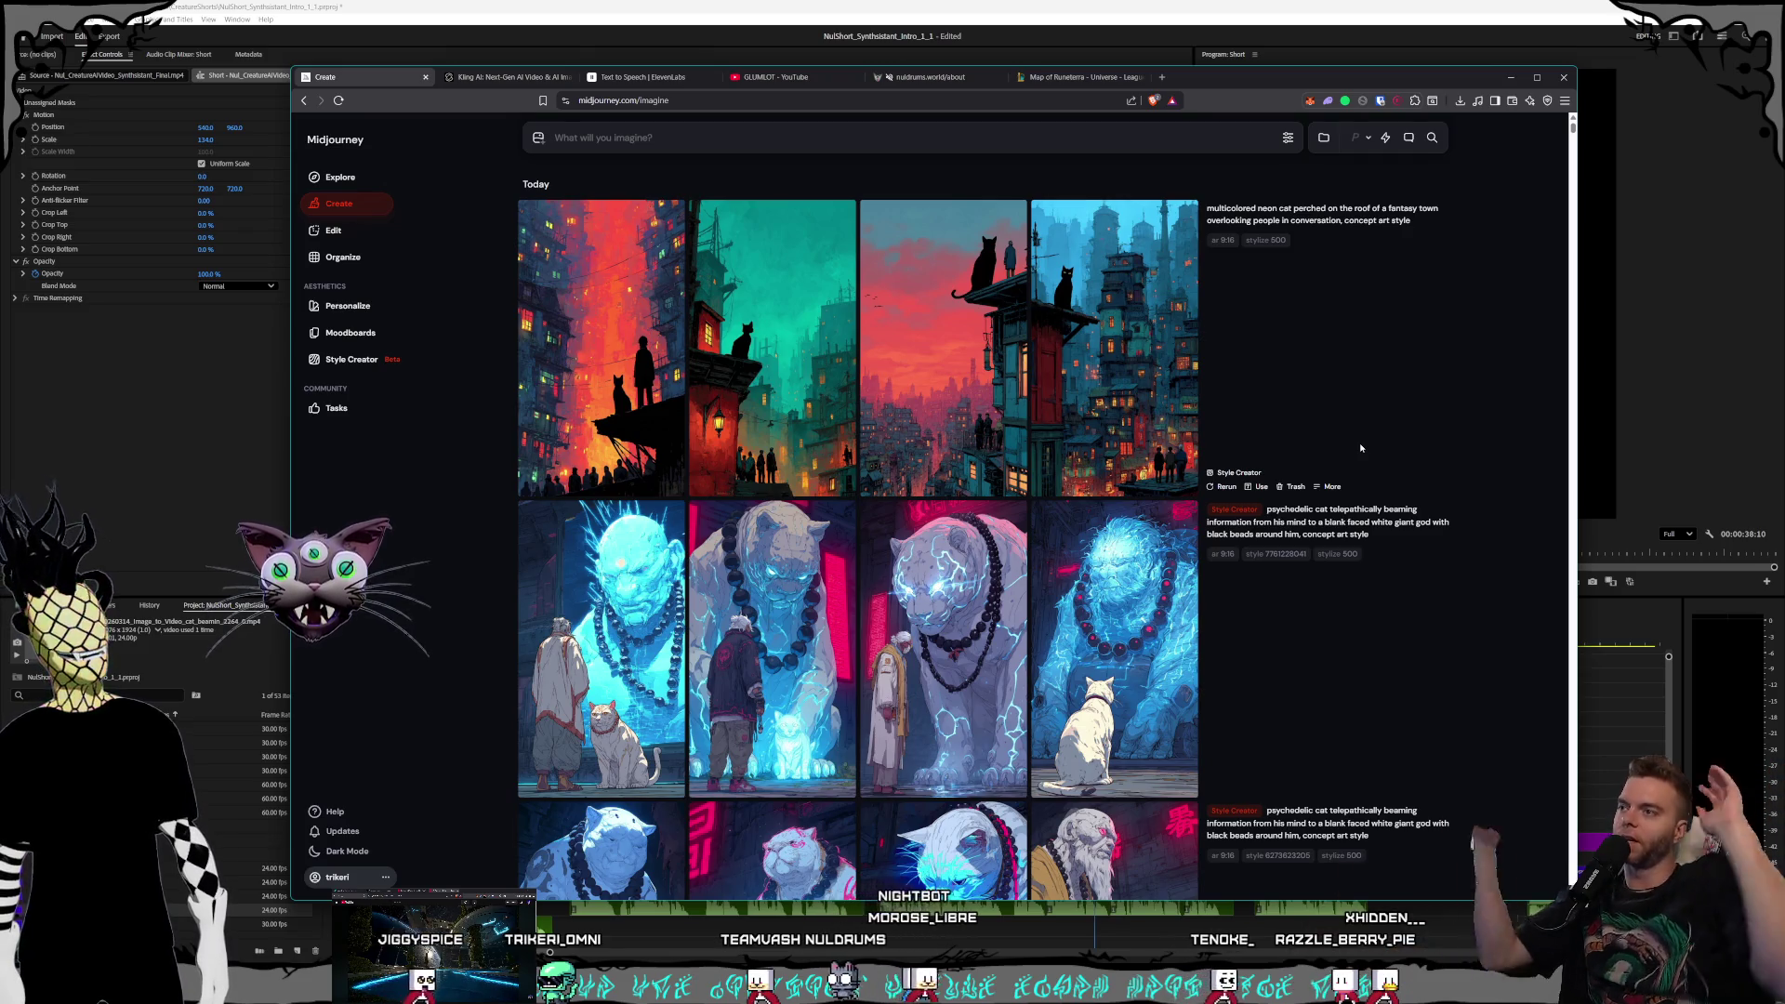
View each neon cat rooftop image full-size, then copy its prompt back into the prompt bar
mouse_move(1141, 439)
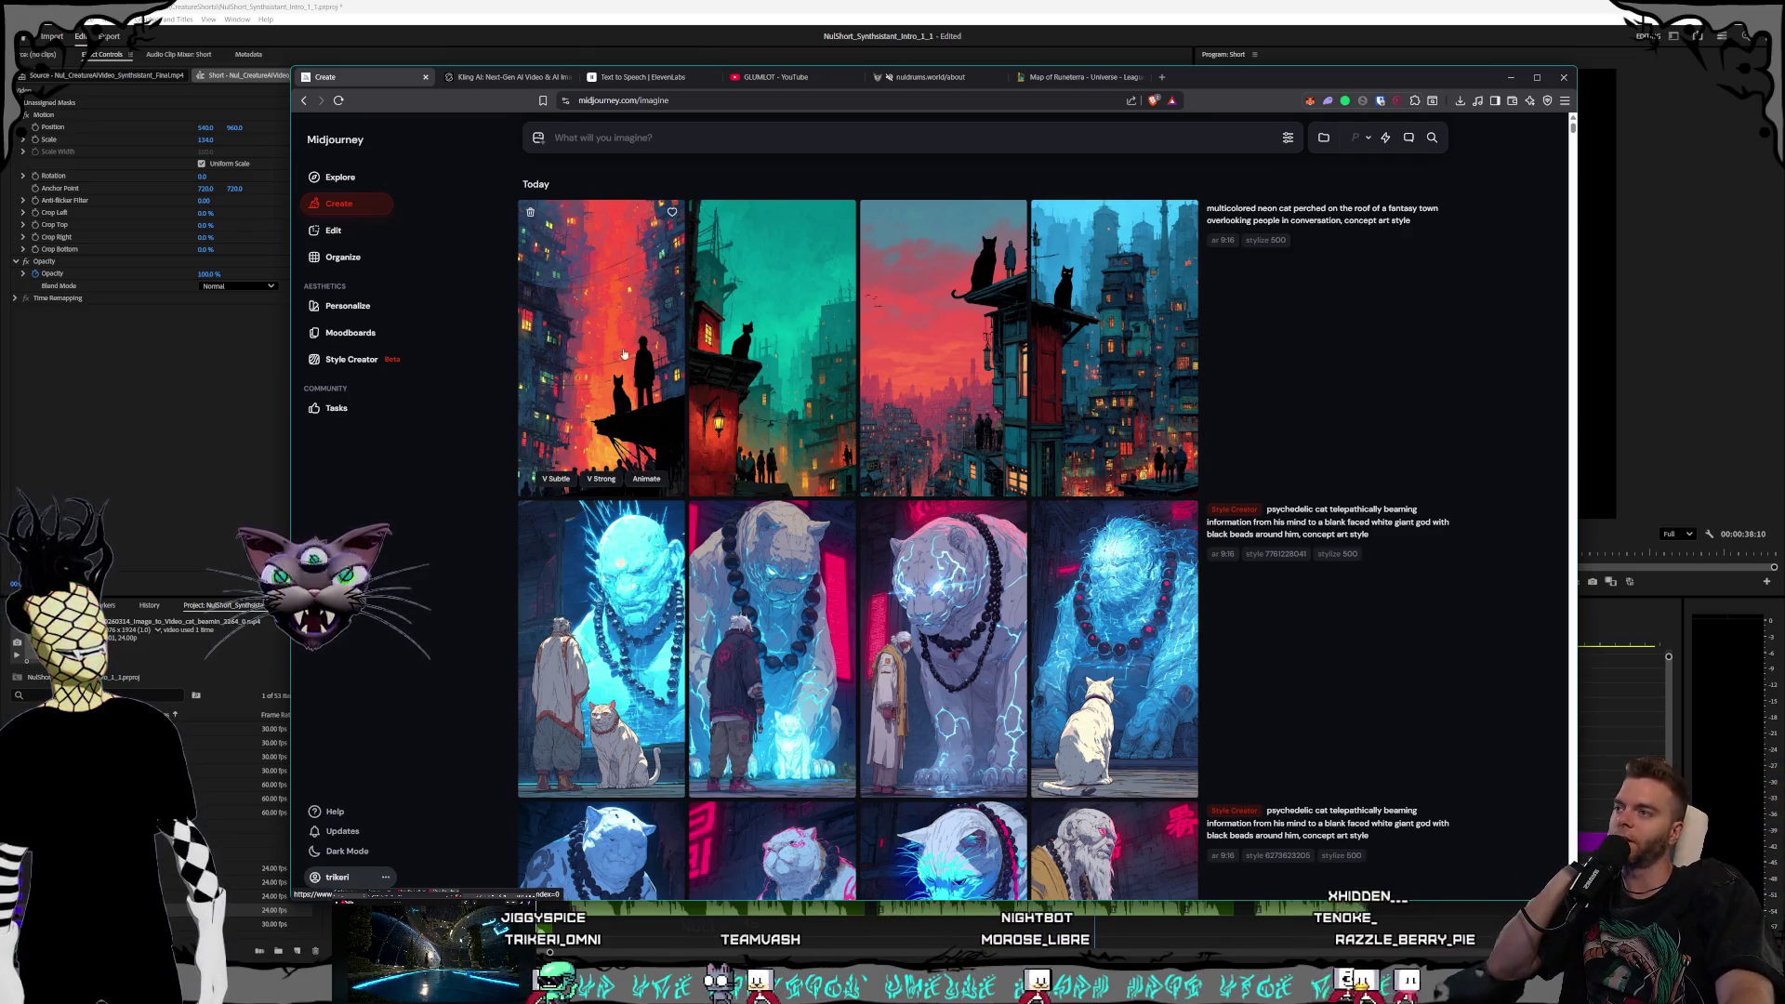
click(600, 428)
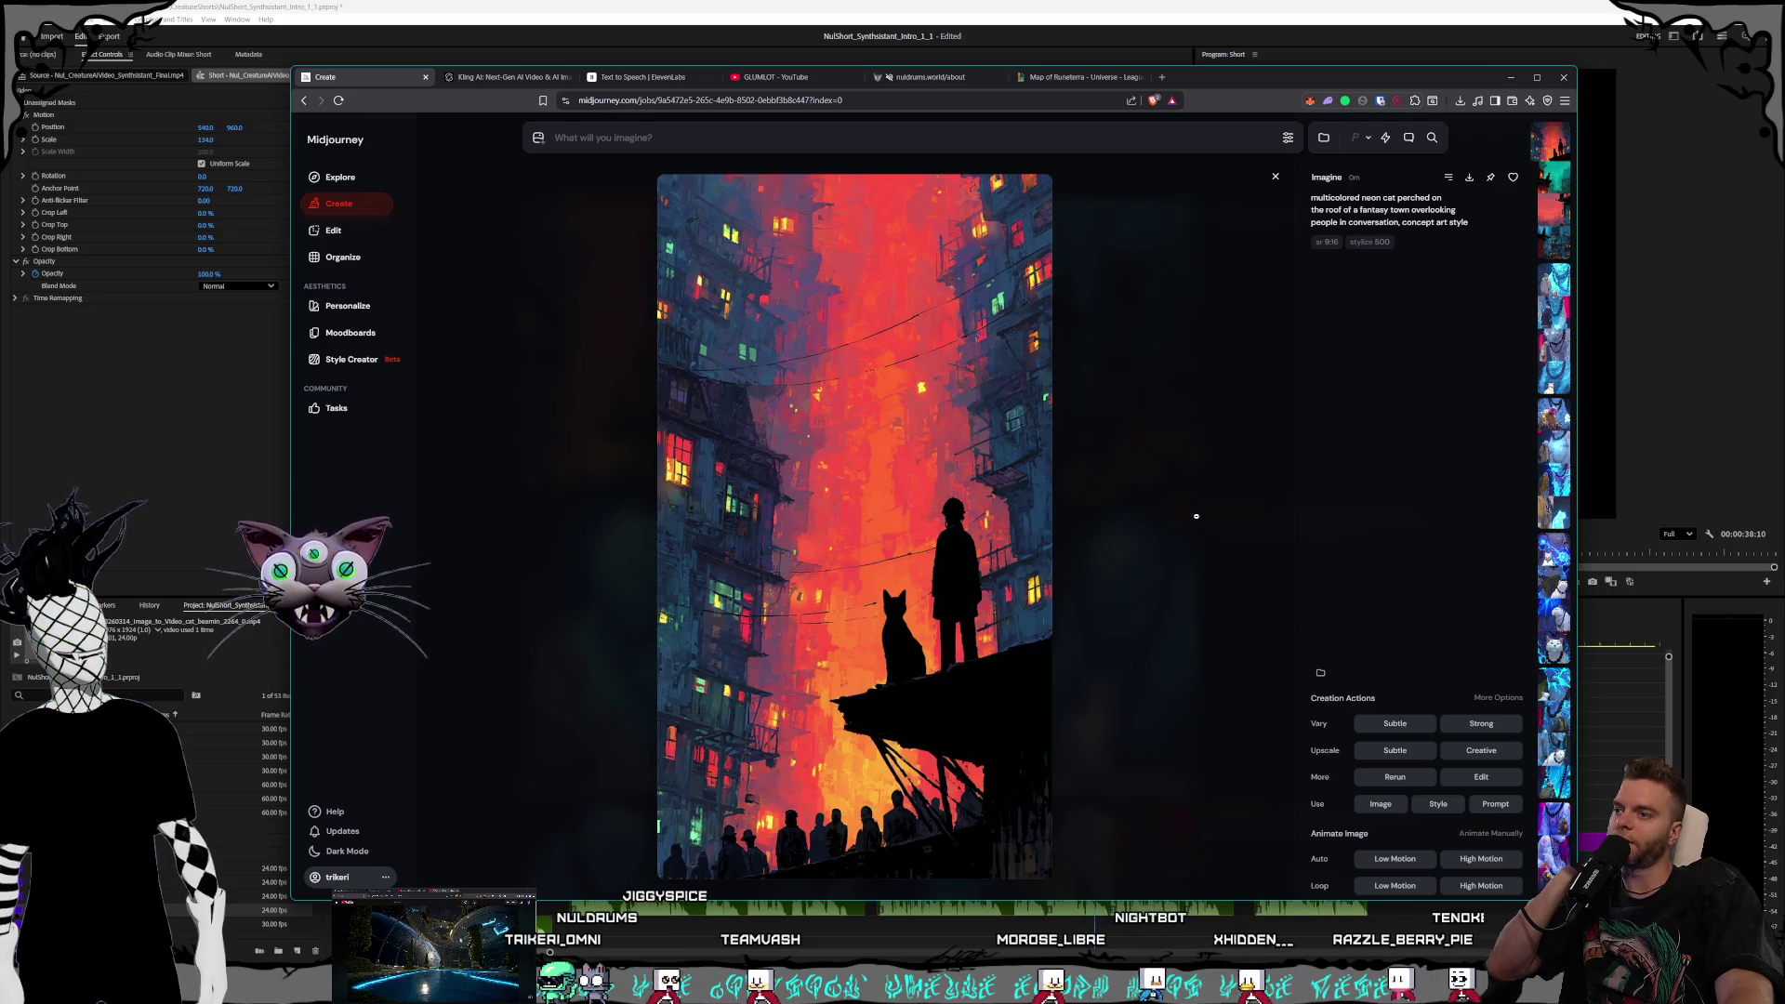
click(1175, 514)
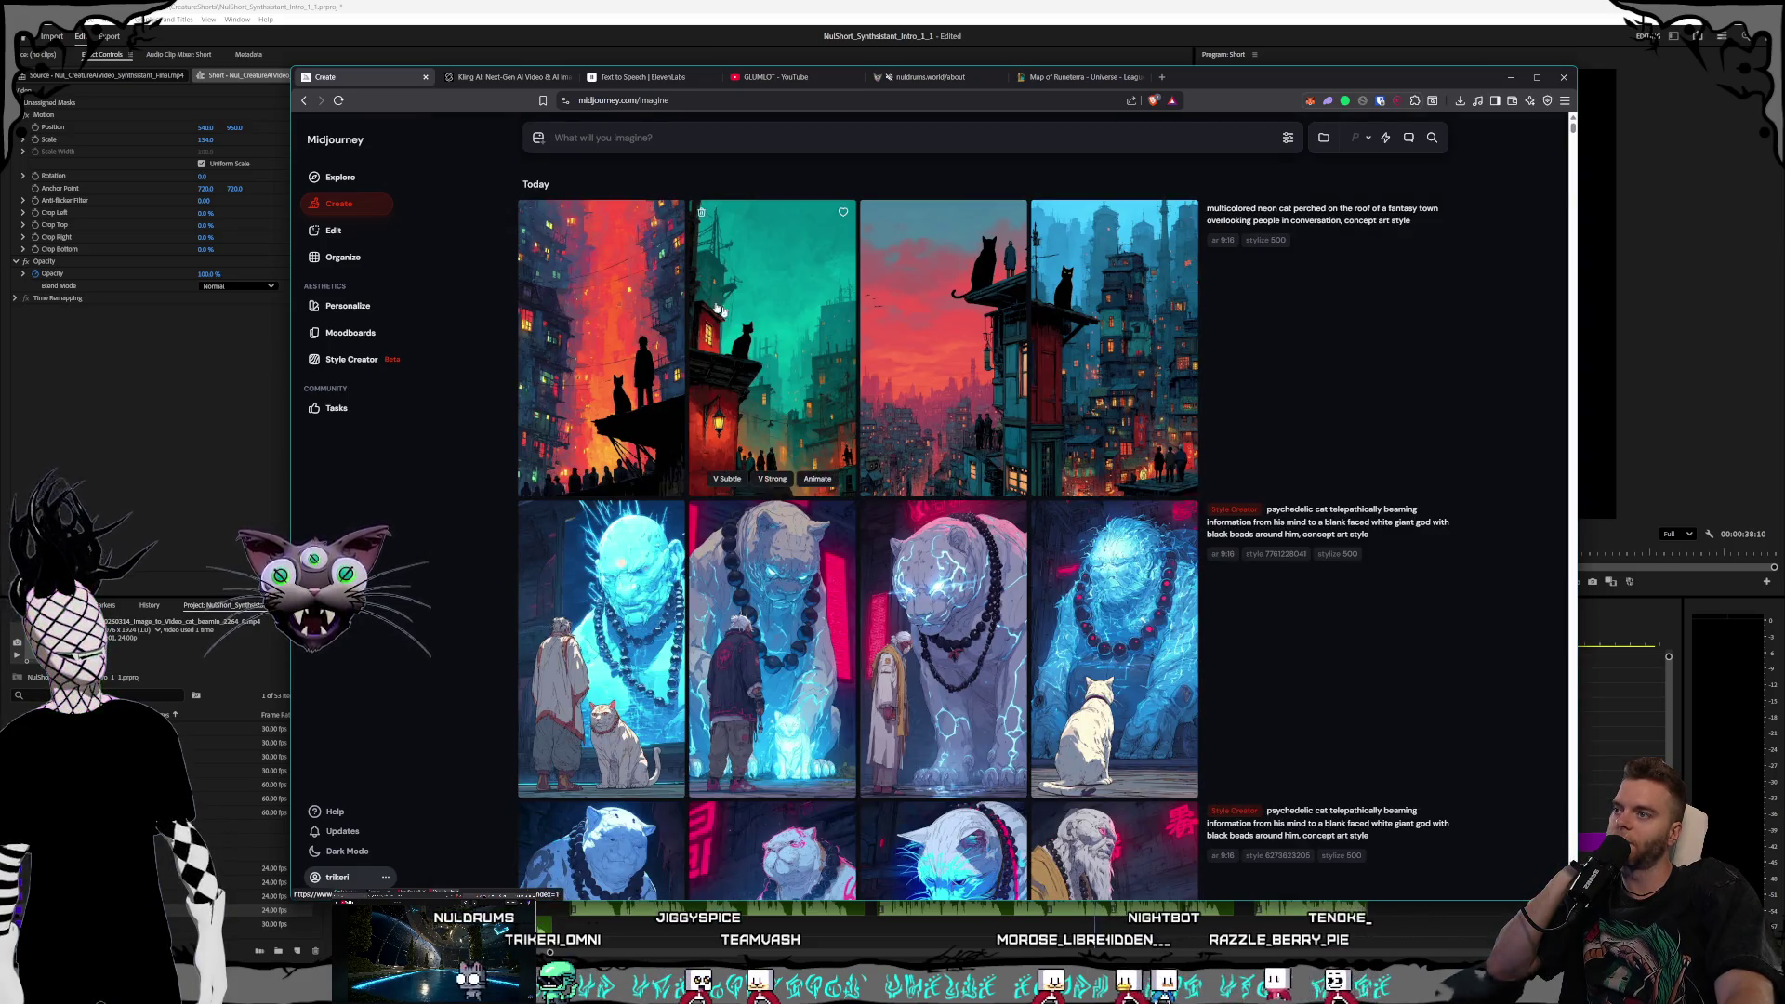
click(772, 418)
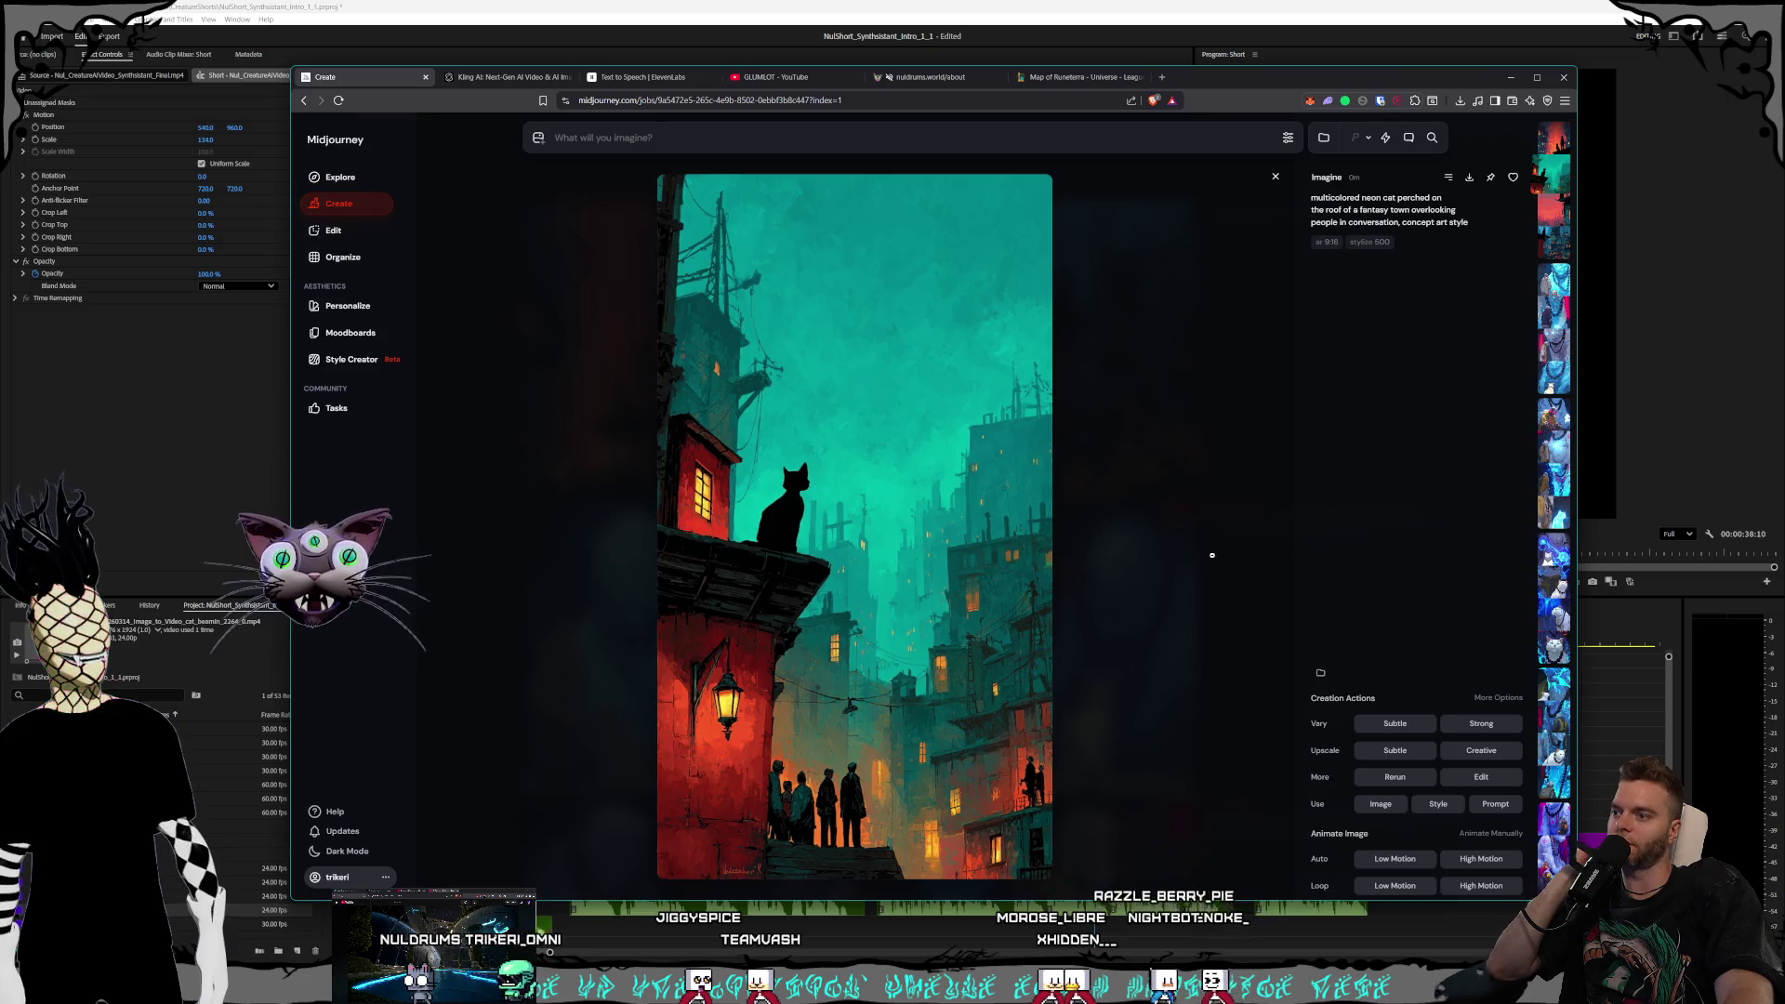
key(Right)
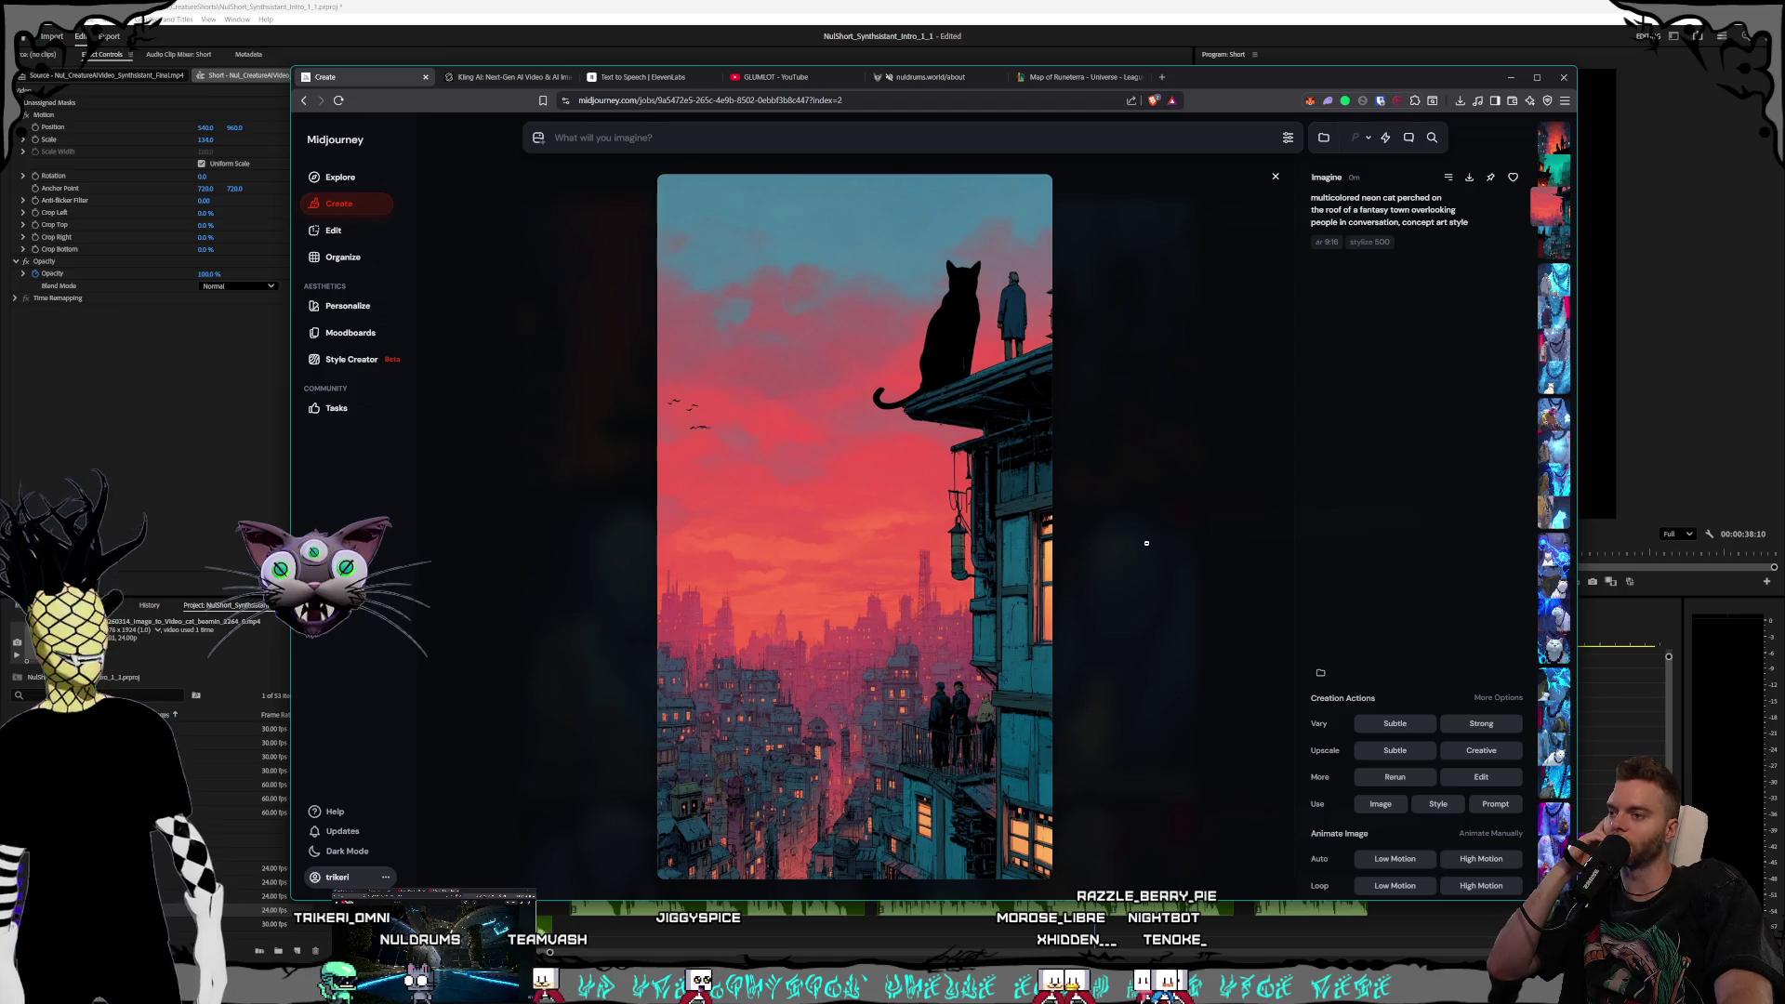
key(Right)
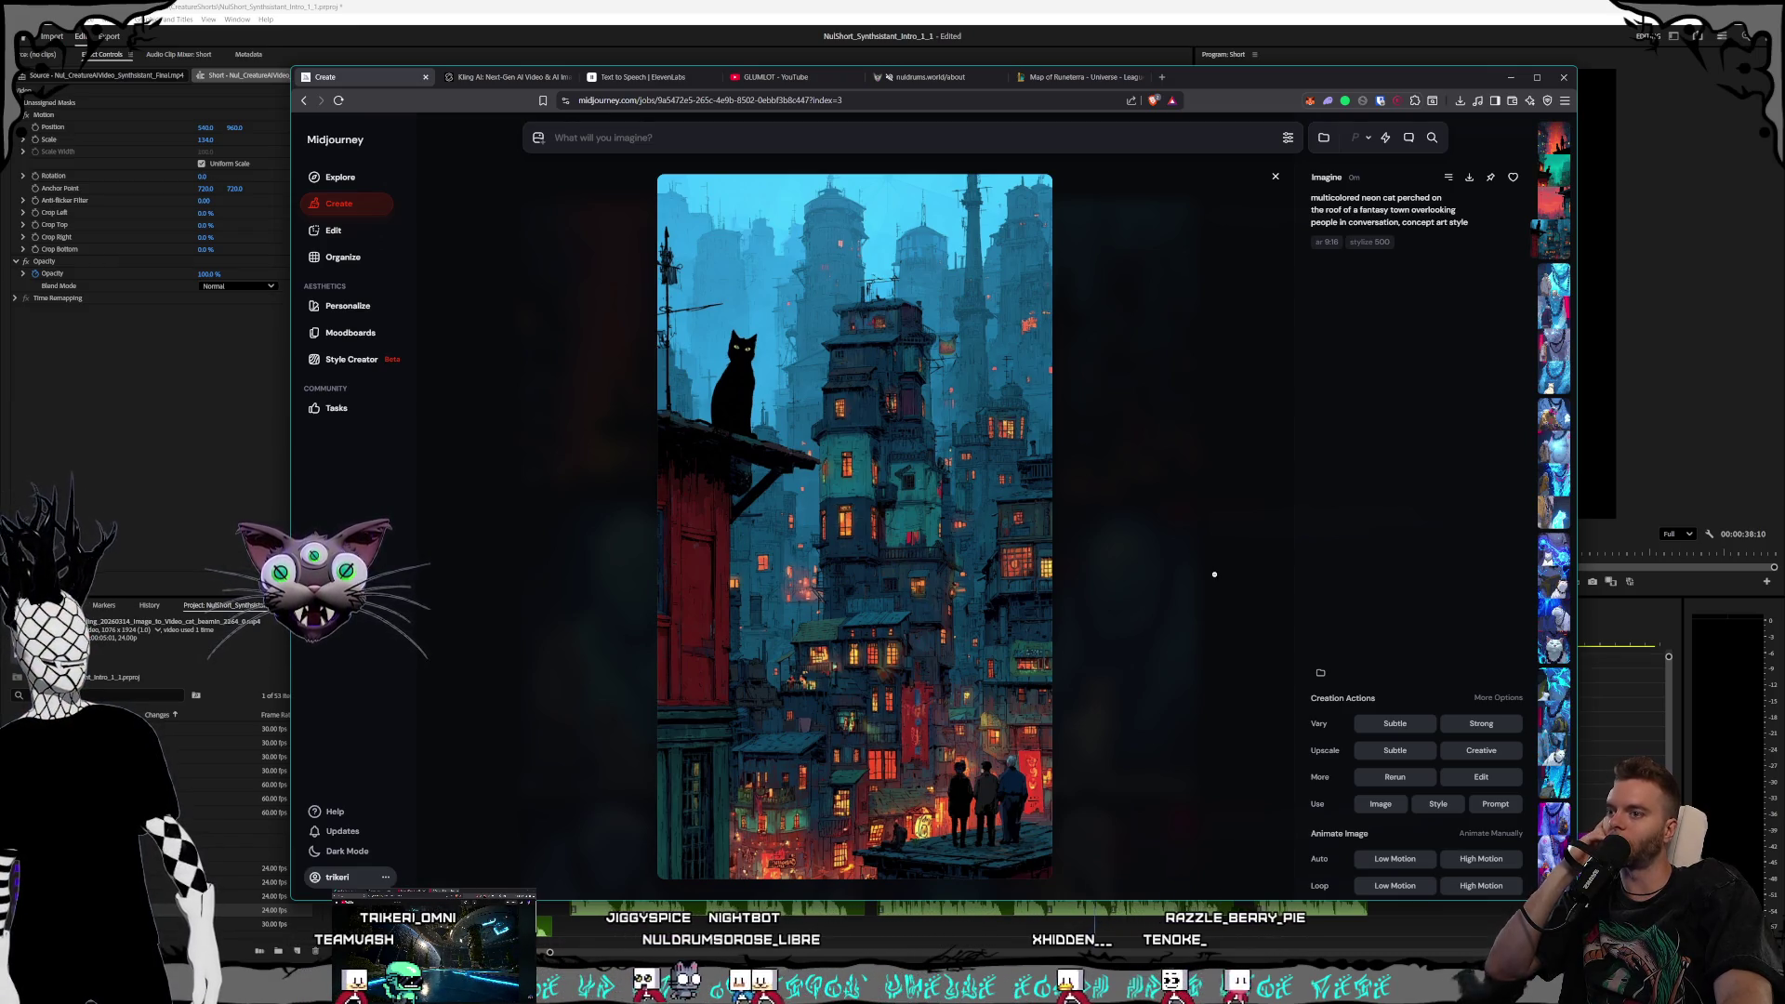
key(Escape)
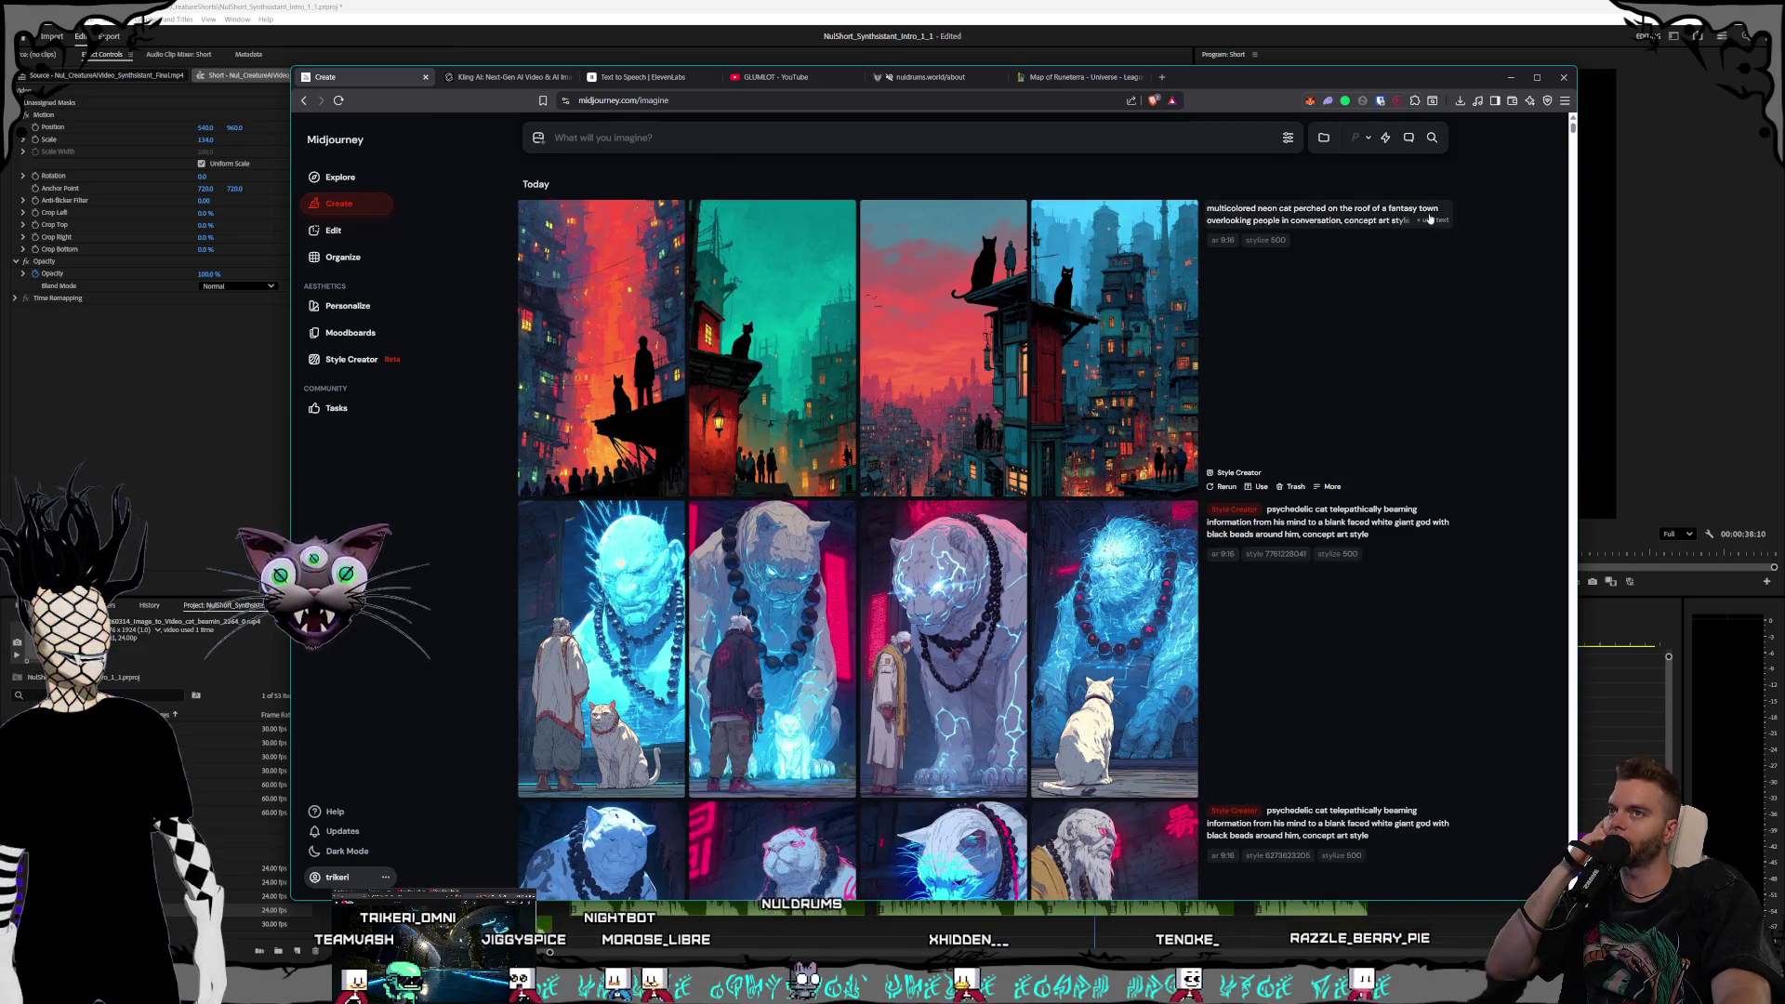
click(1364, 223)
scroll(1335, 383, down, 3)
Revise the prompt to 'fantasy tudor style town overlooking people walking around,' and submit it
scroll(1335, 383, up, 3)
click(795, 137)
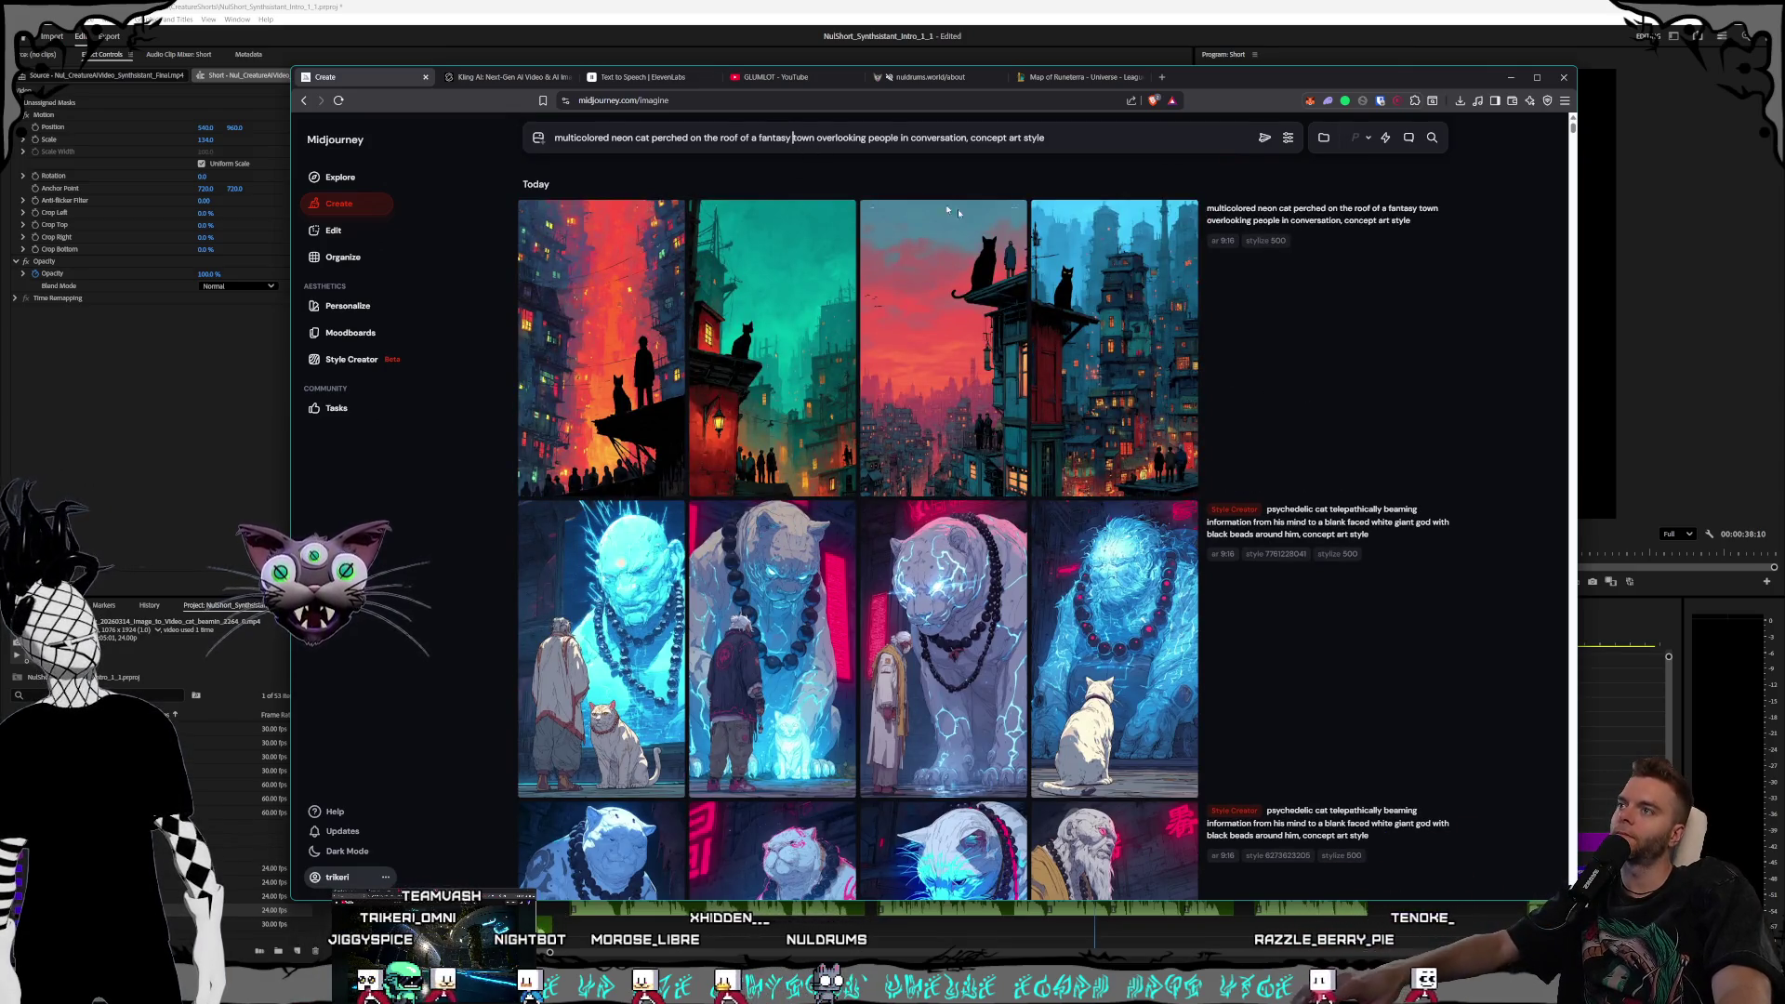
text(tudor style)
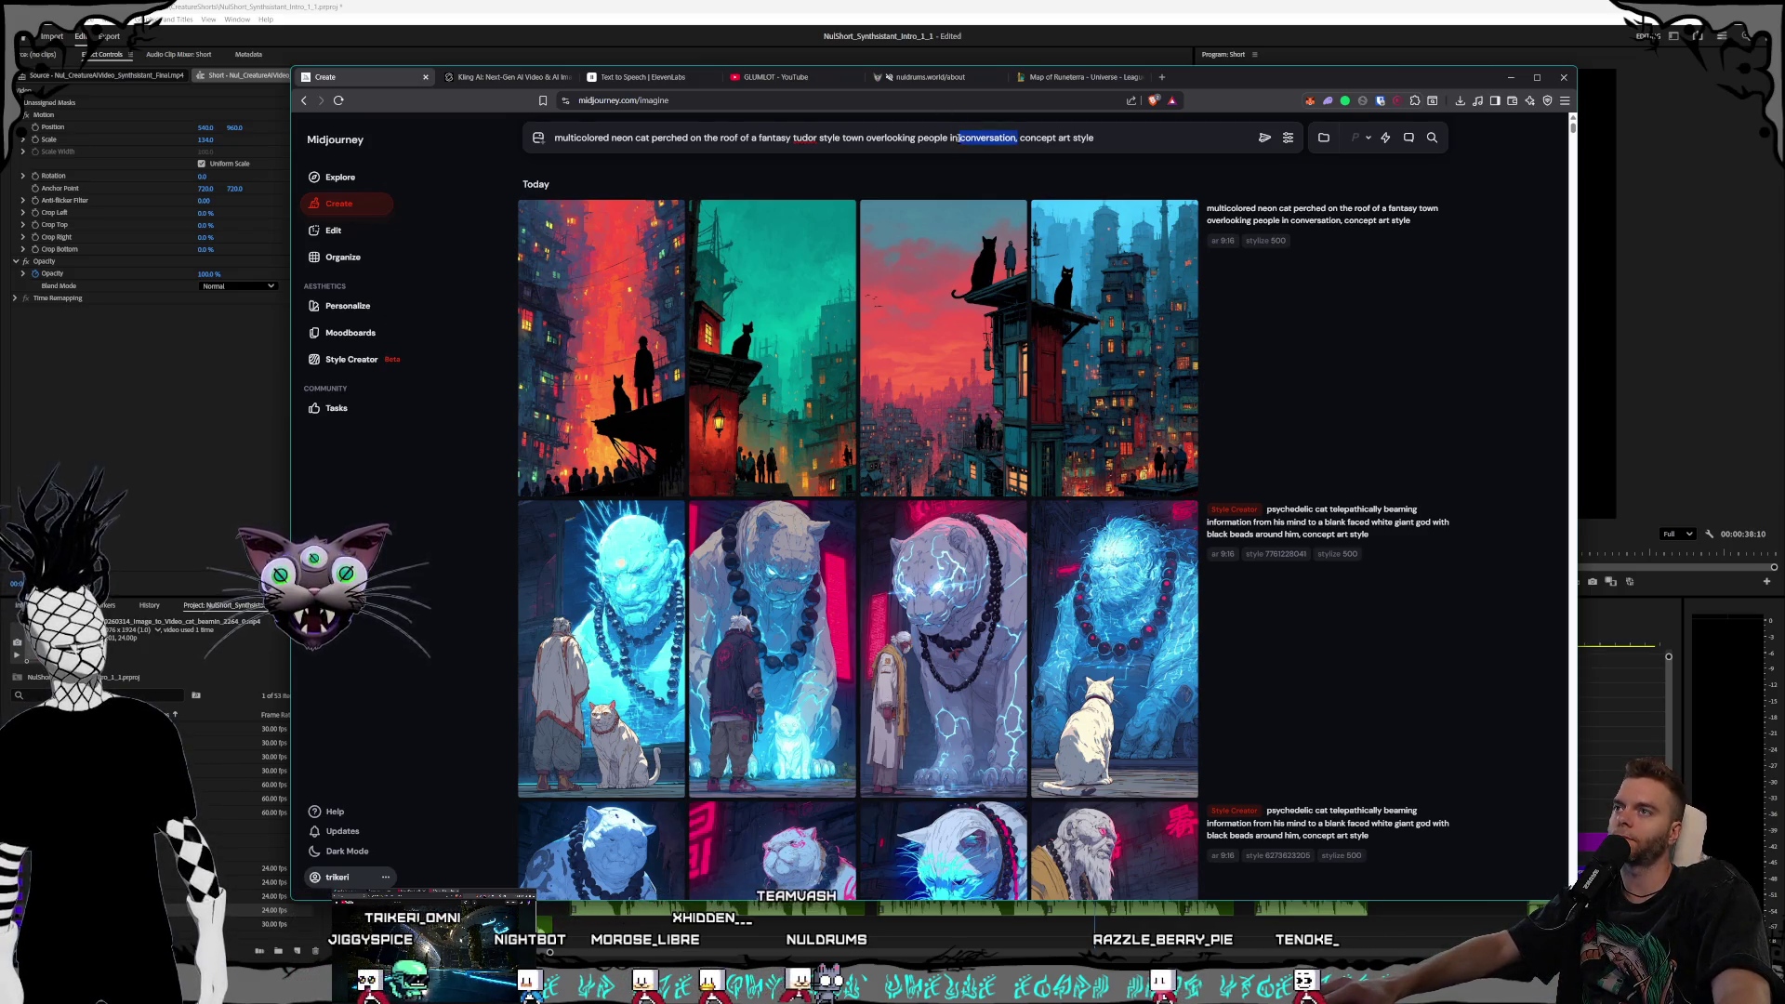
key(BackSpace)
key(BackSpace)
key(BackSpace)
text(walking)
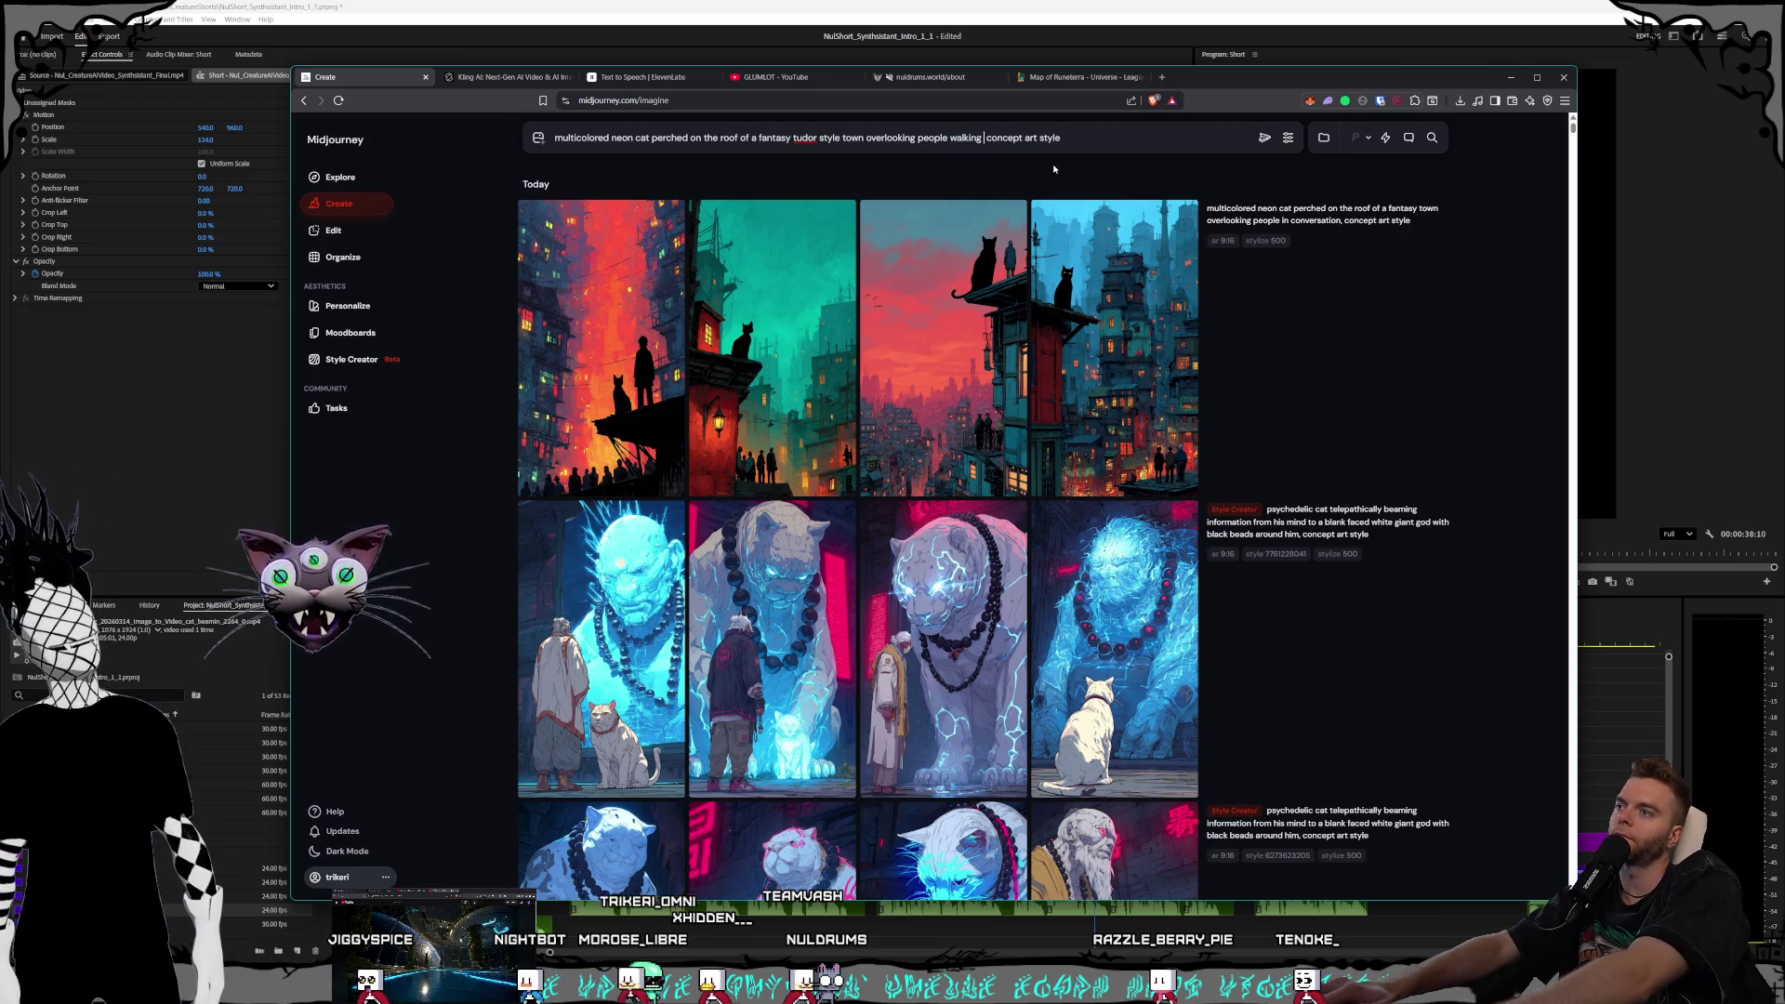
text(around,)
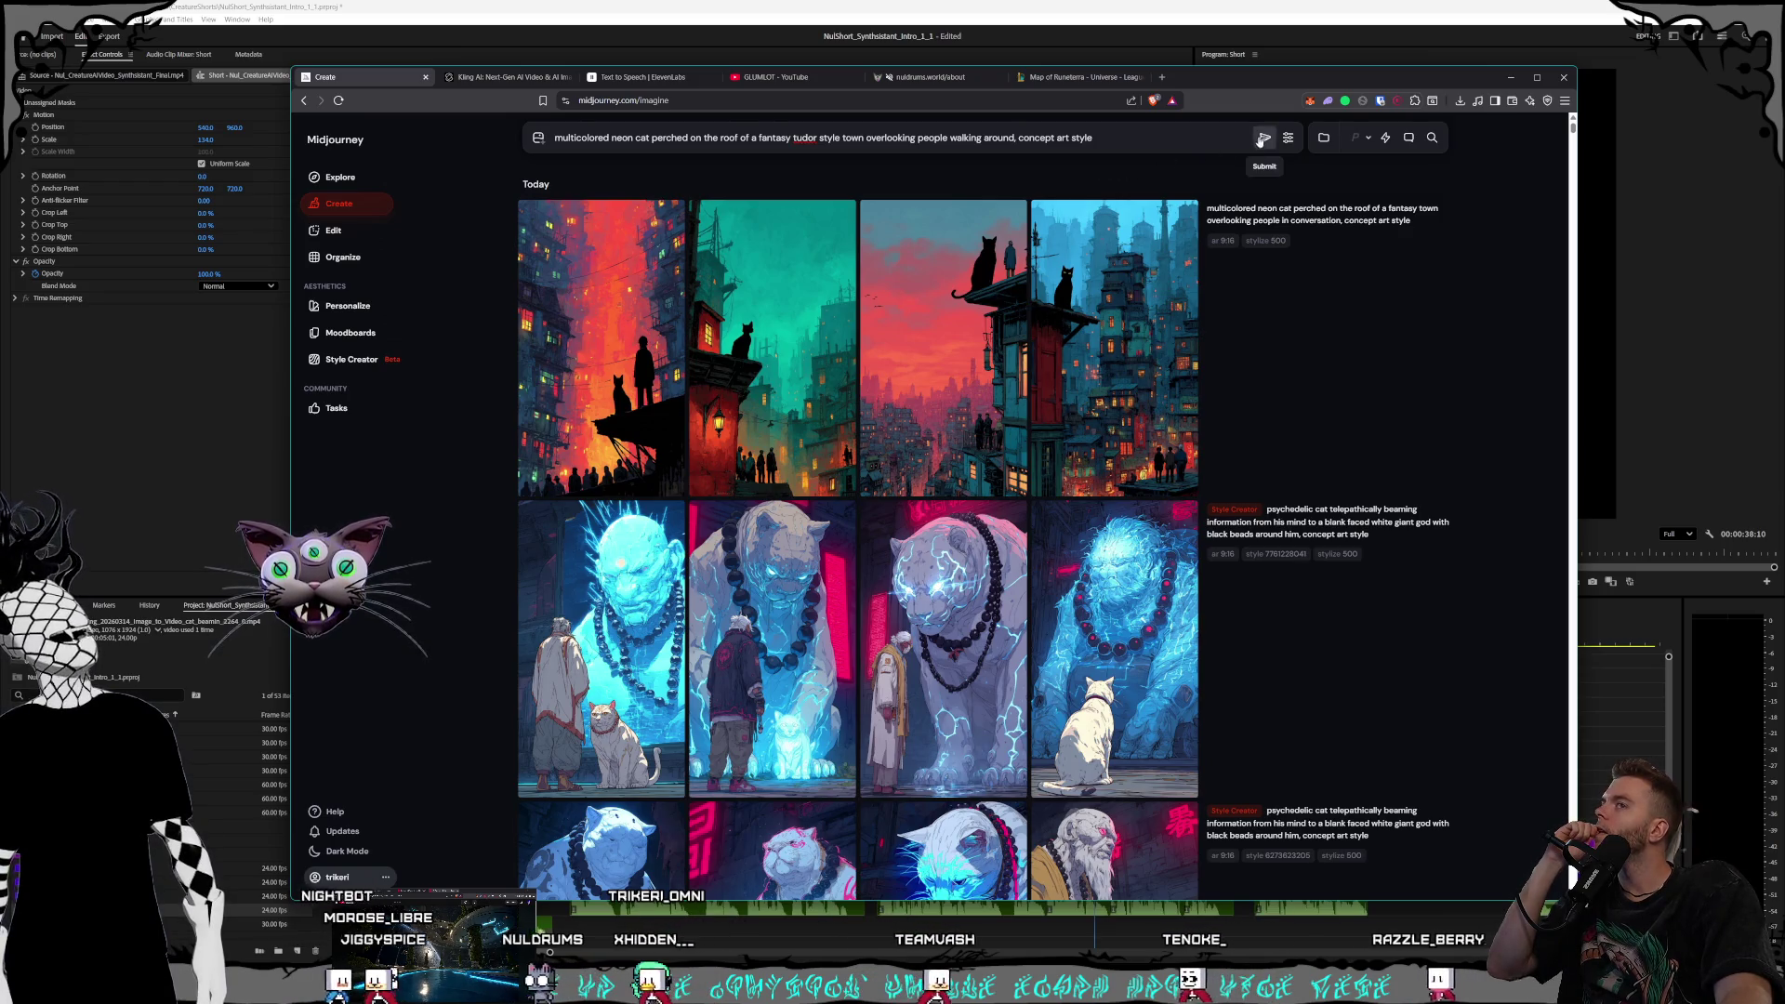
key(Return)
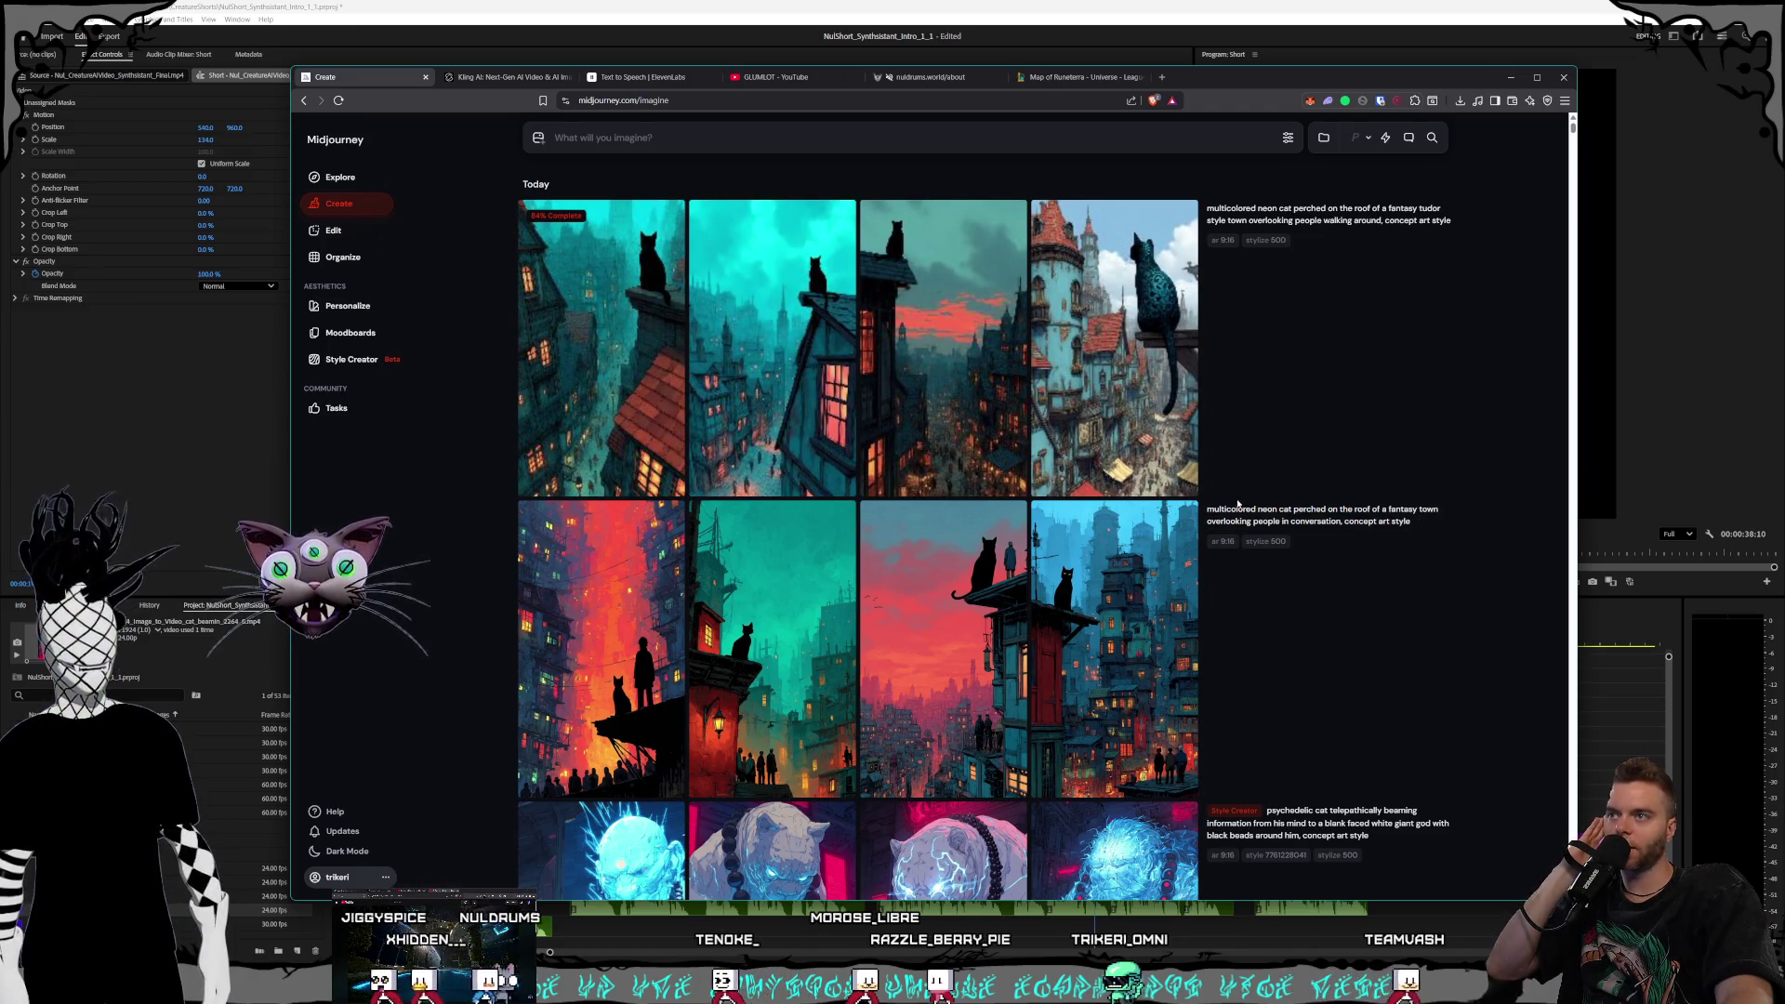
Open the first of the four new tudor-town cat images in the full-size detail view
mouse_move(1237, 495)
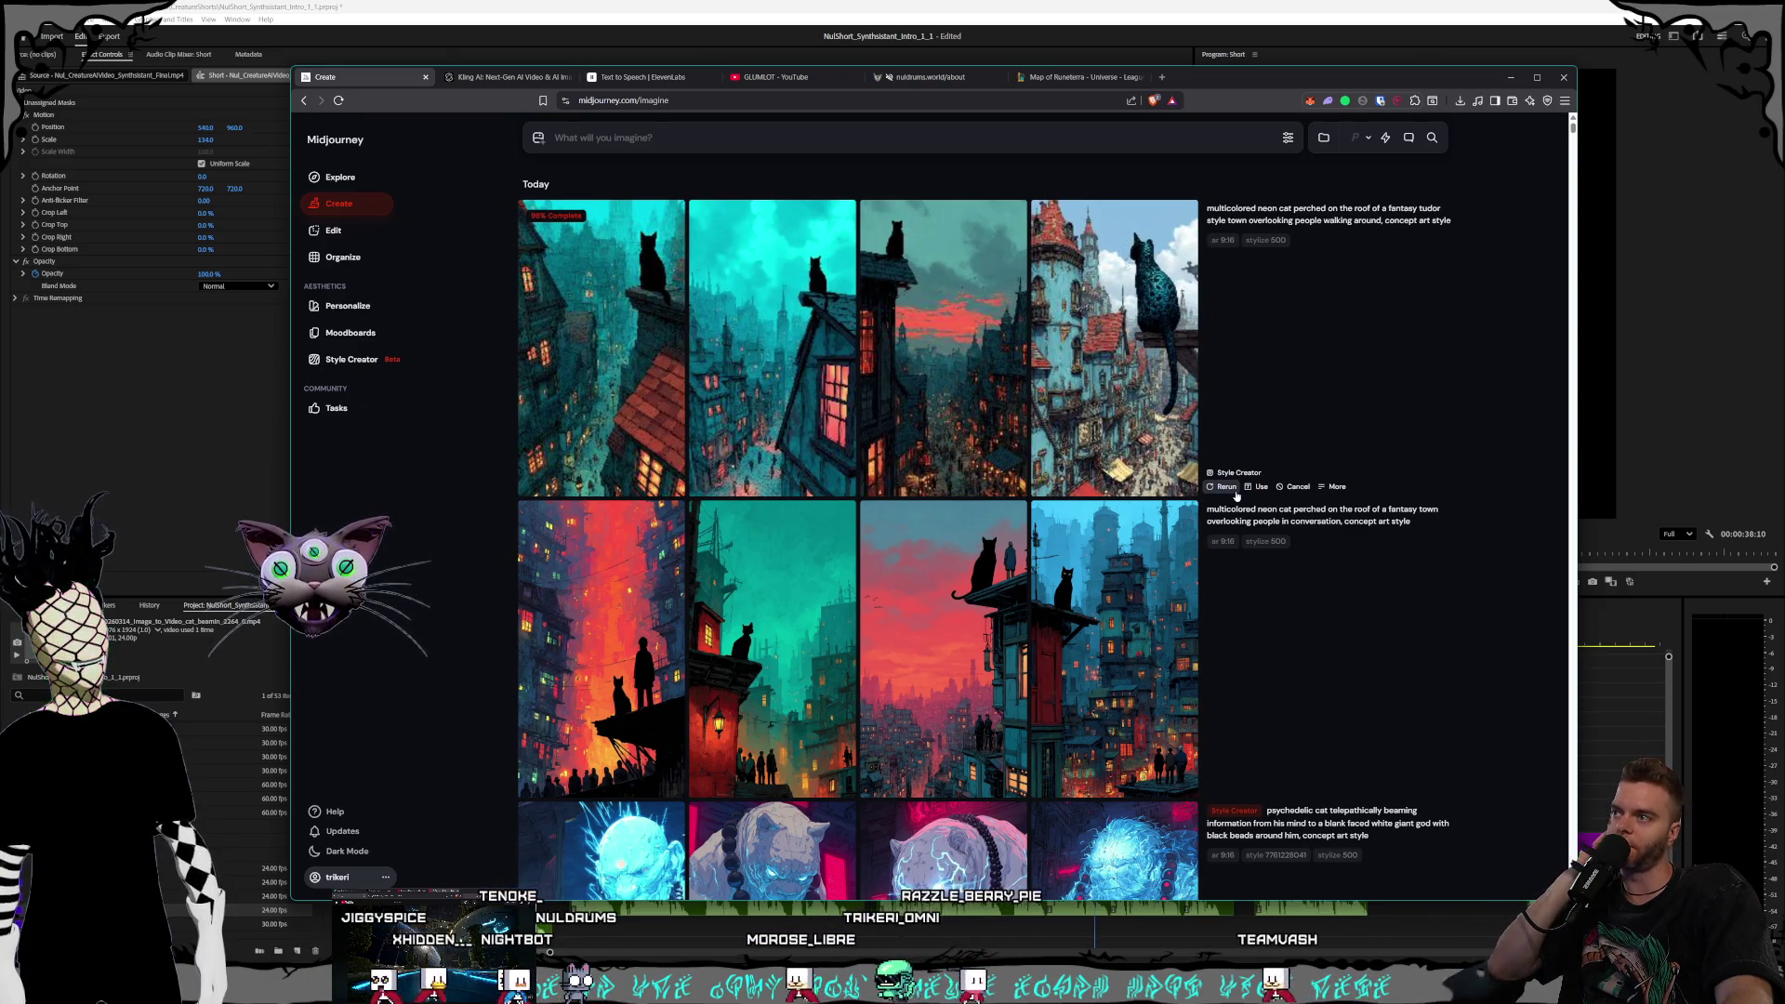
click(587, 357)
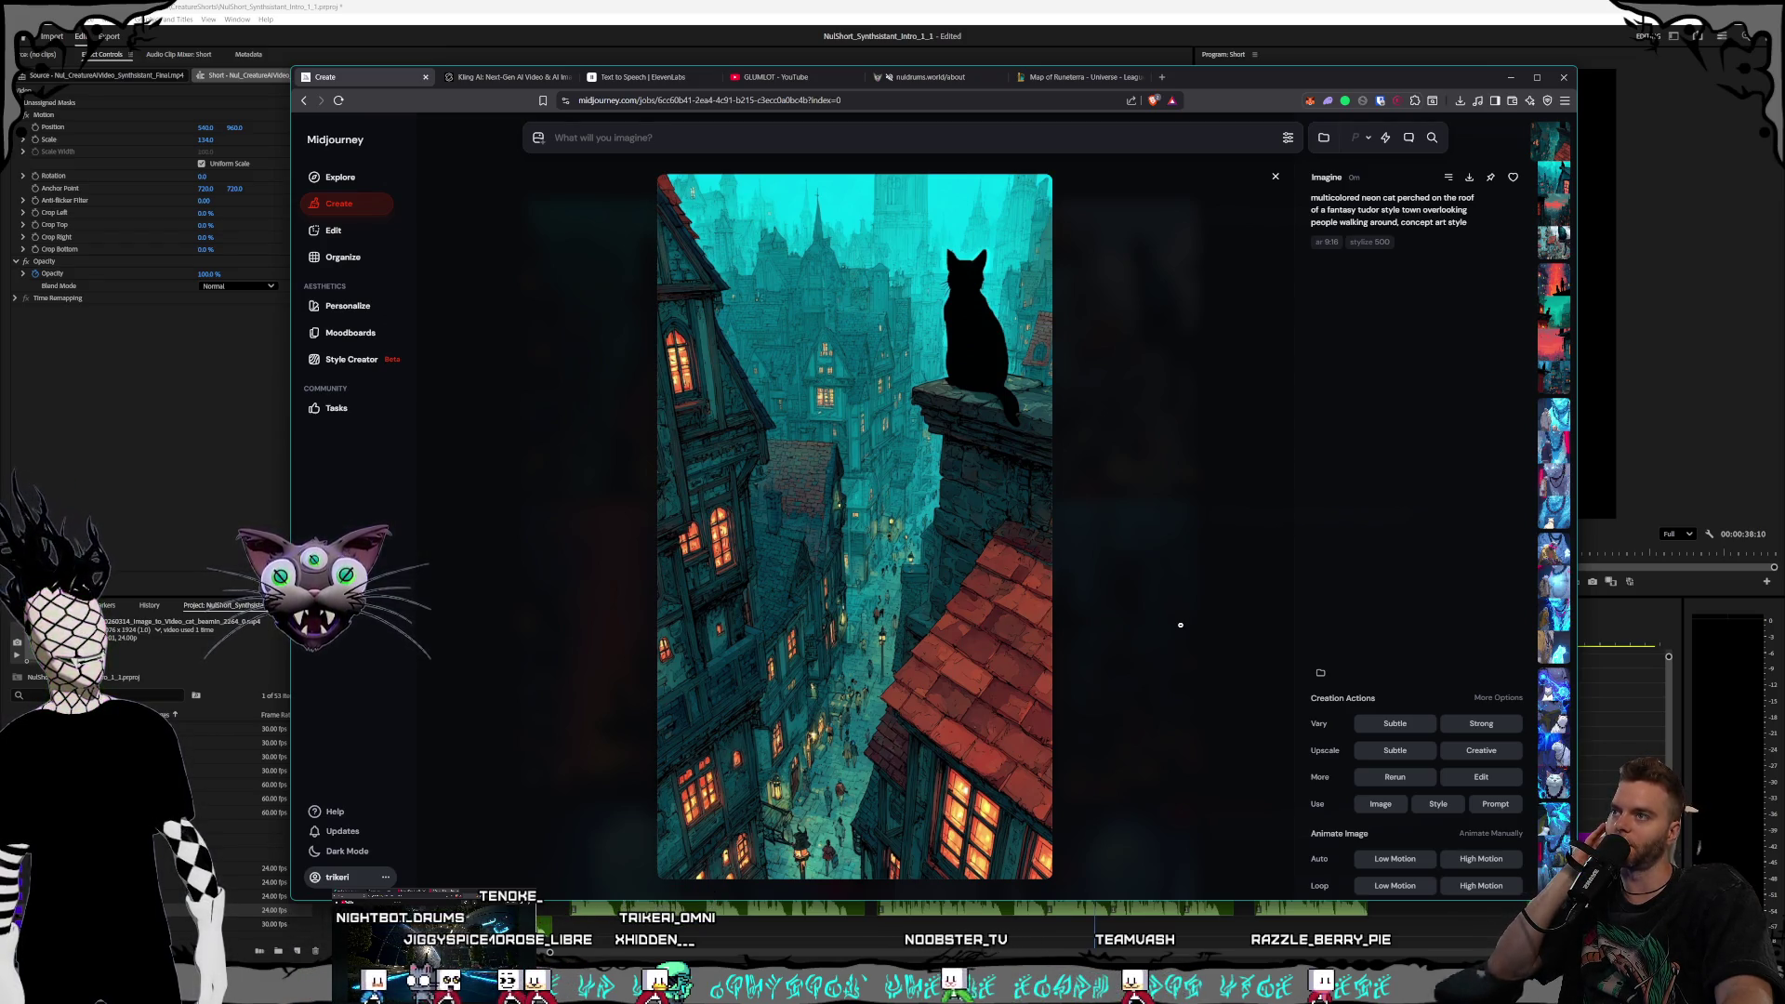
Browse the tudor-town cat images full-size, reuse their prompt, and inspect the blue spotted cat
scroll(1181, 625, down, 1)
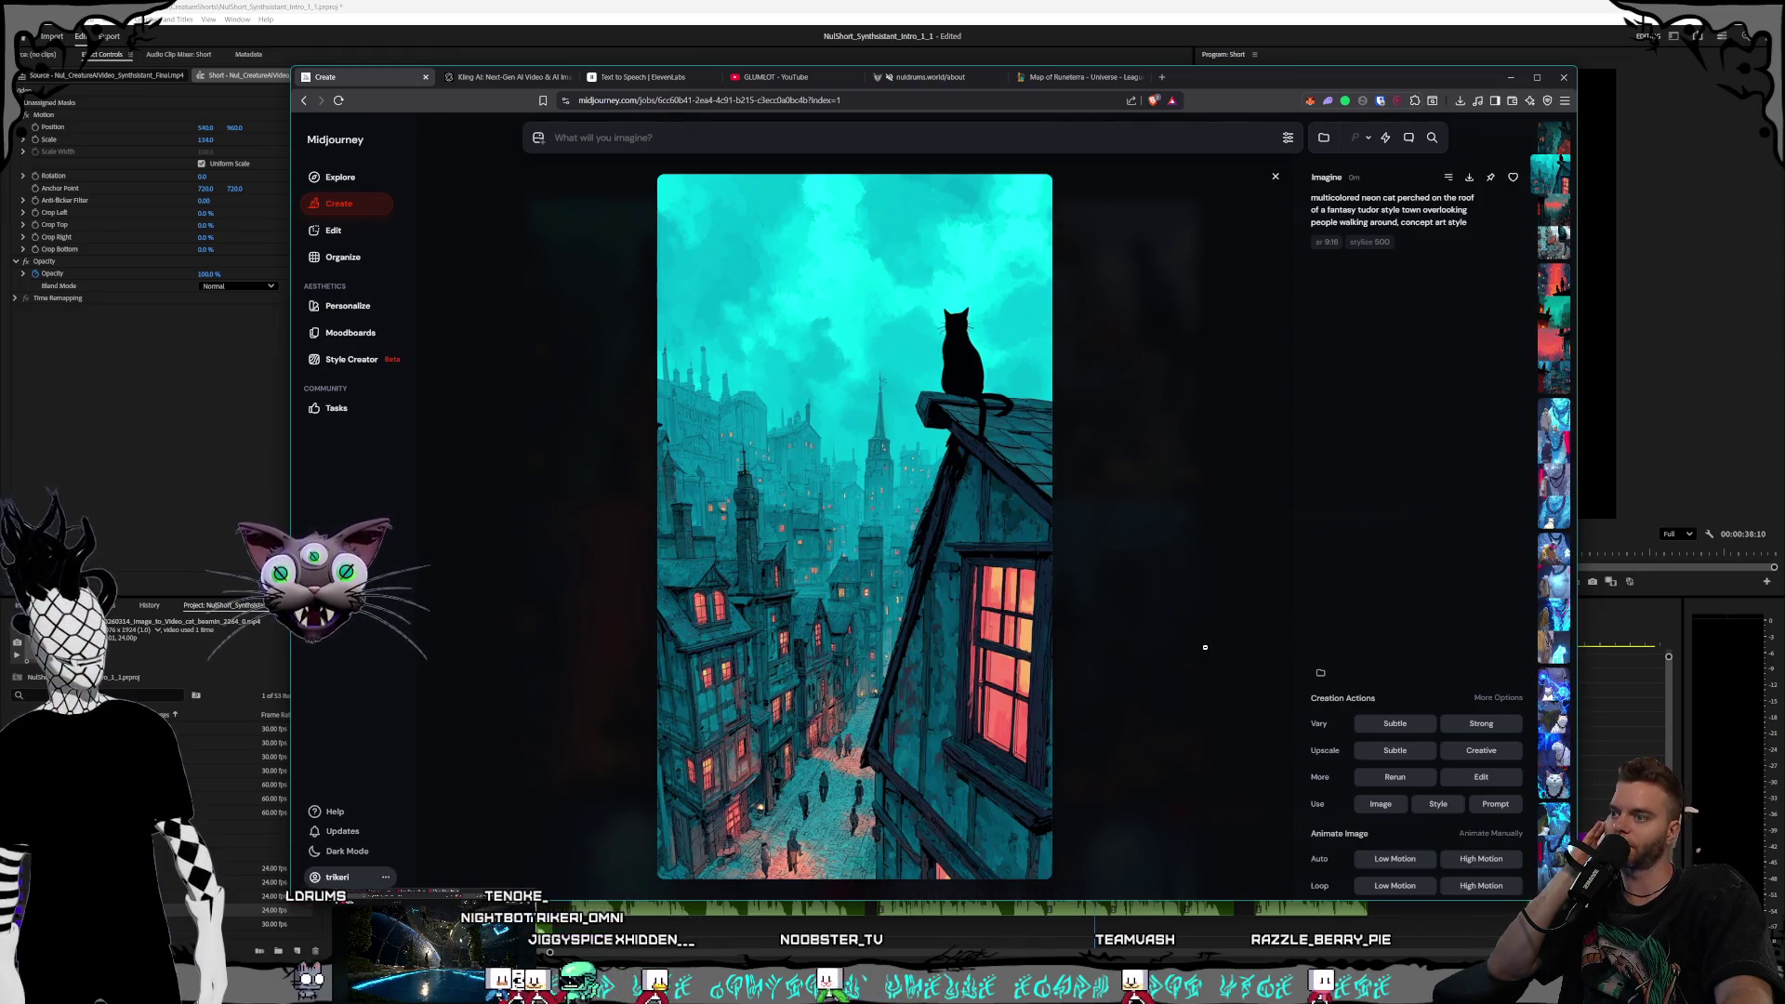
scroll(1205, 647, down, 1)
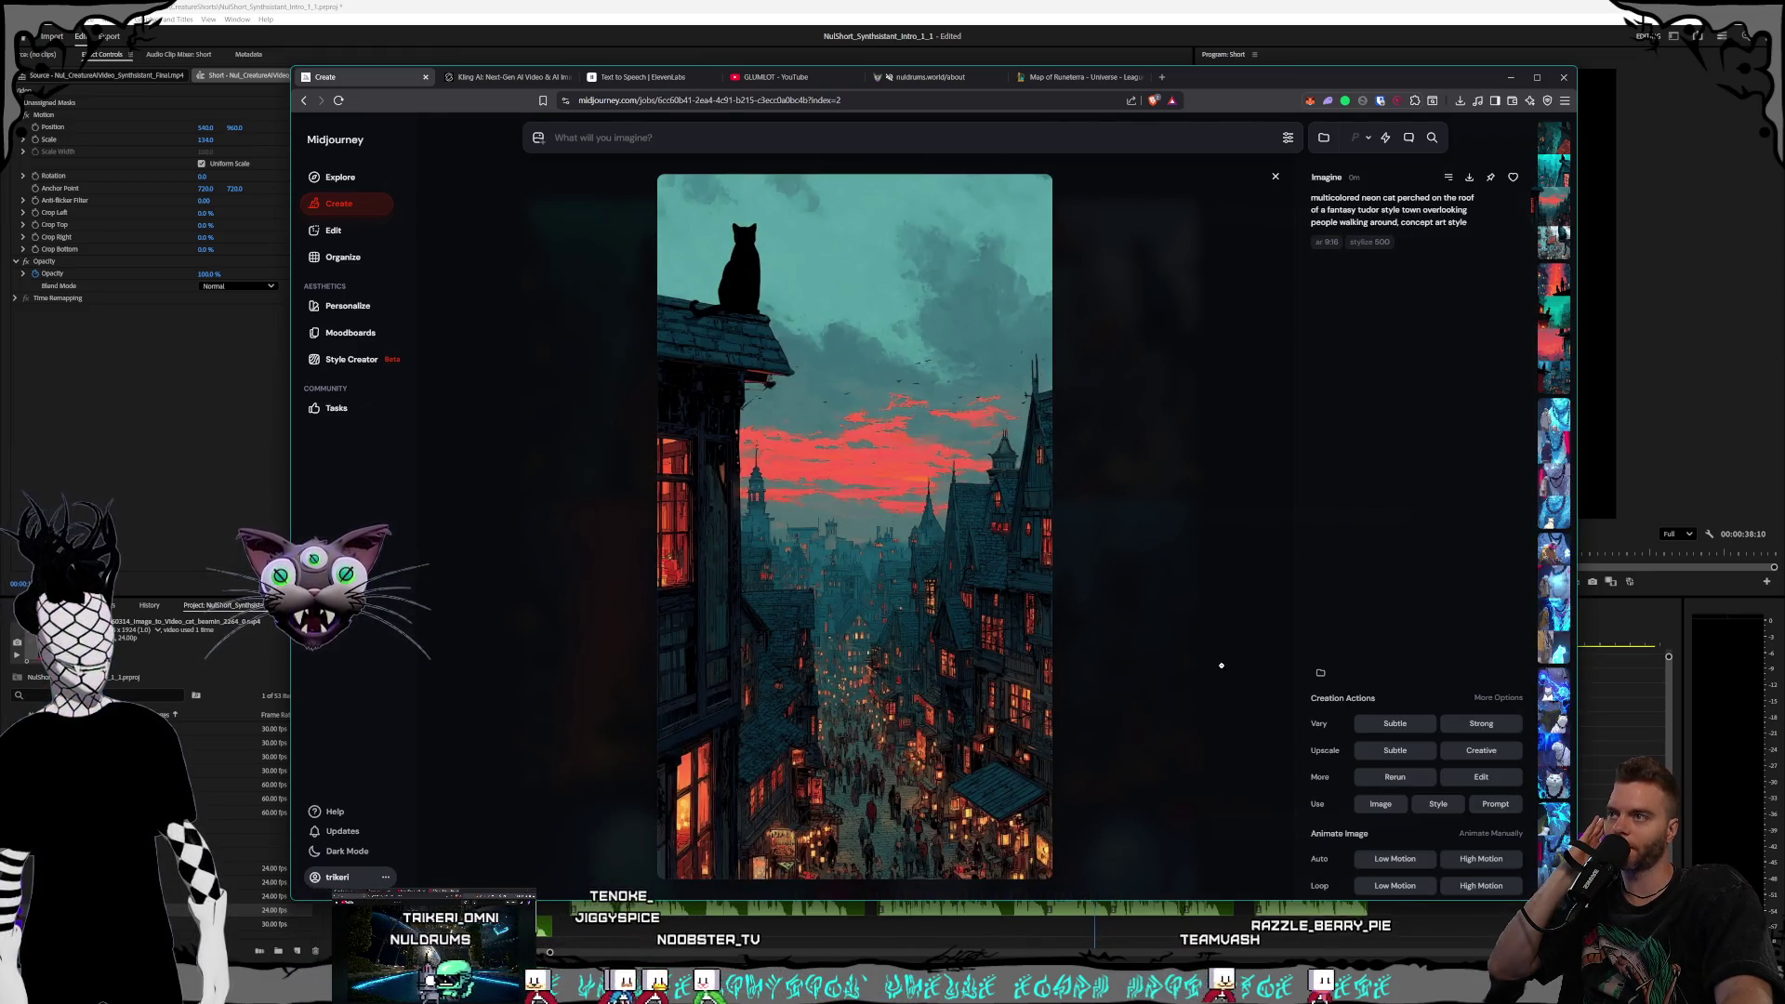
scroll(1209, 642, down, 1)
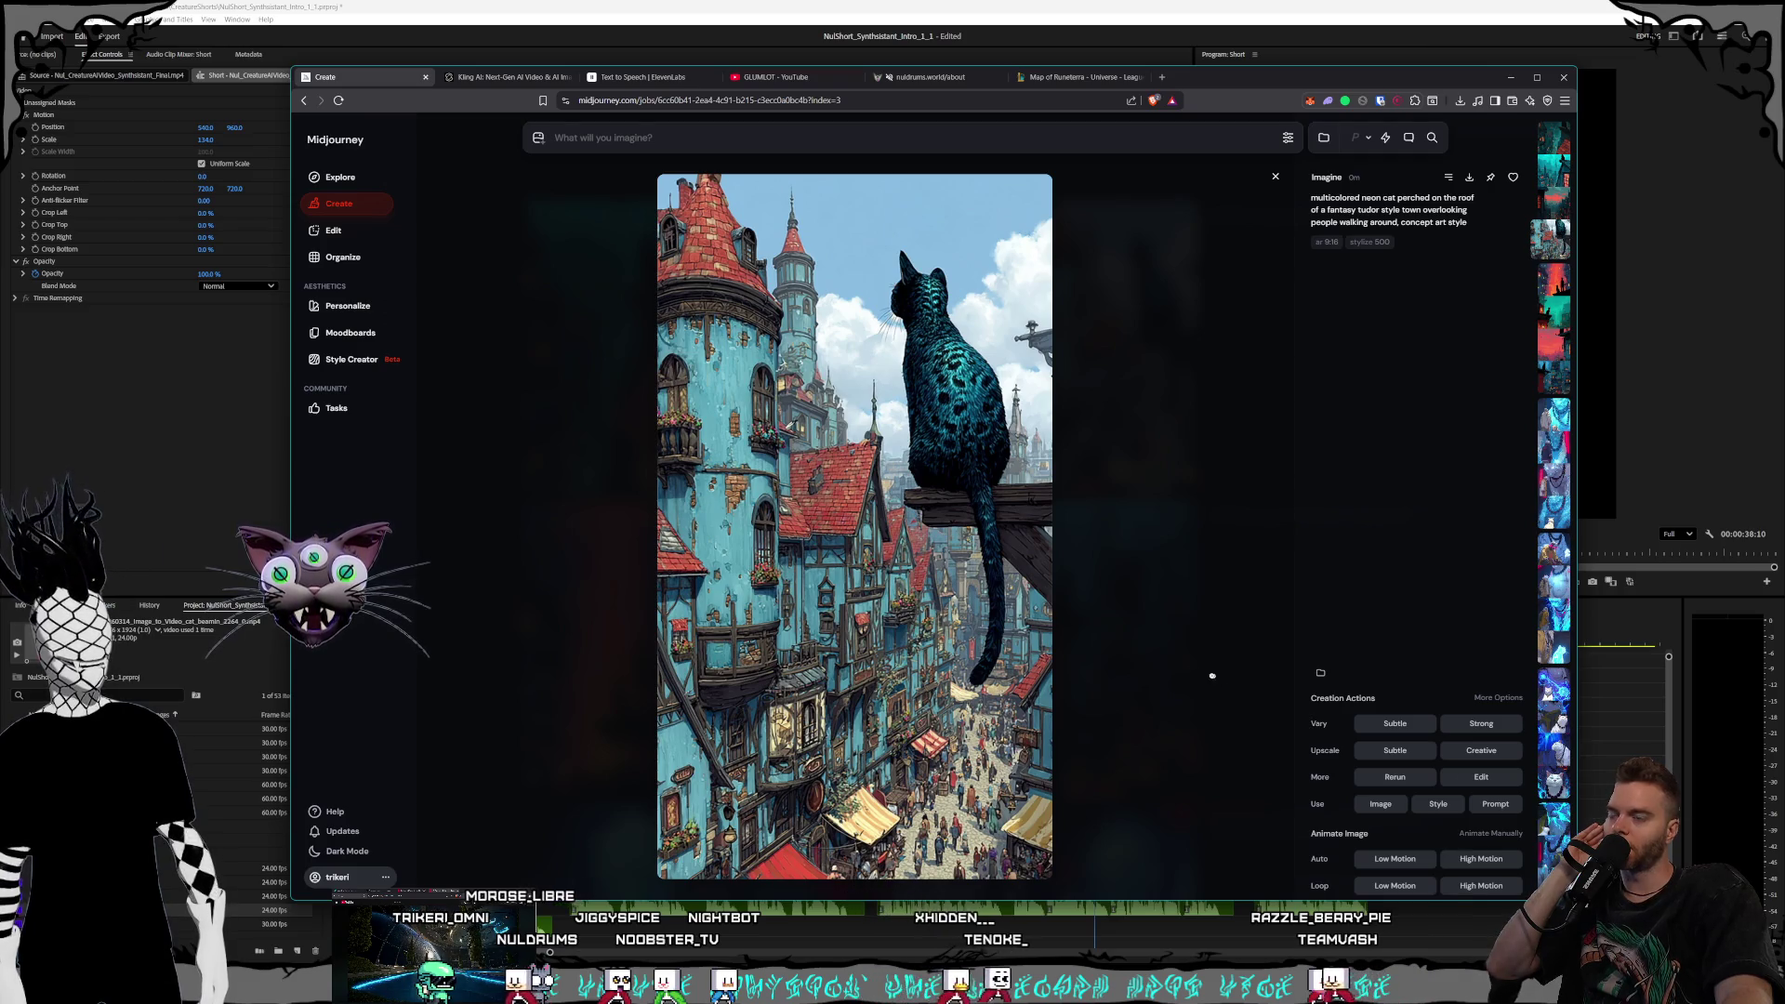
key(Escape)
click(1431, 223)
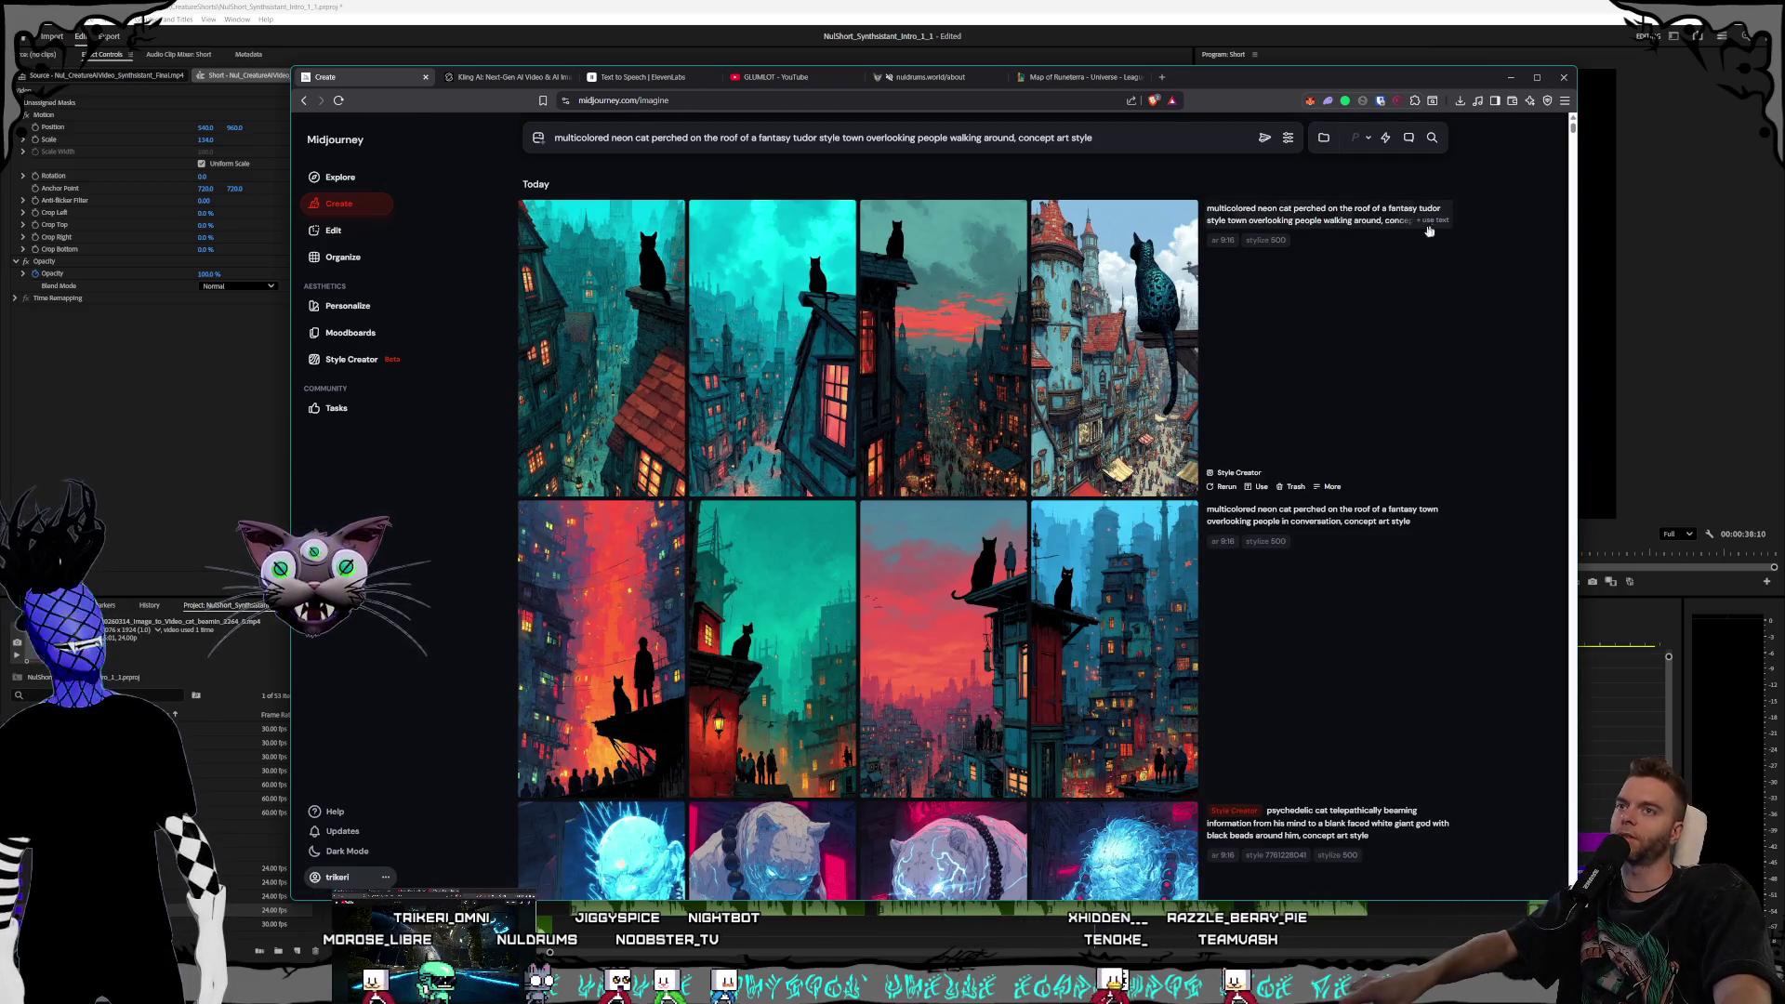
click(1105, 359)
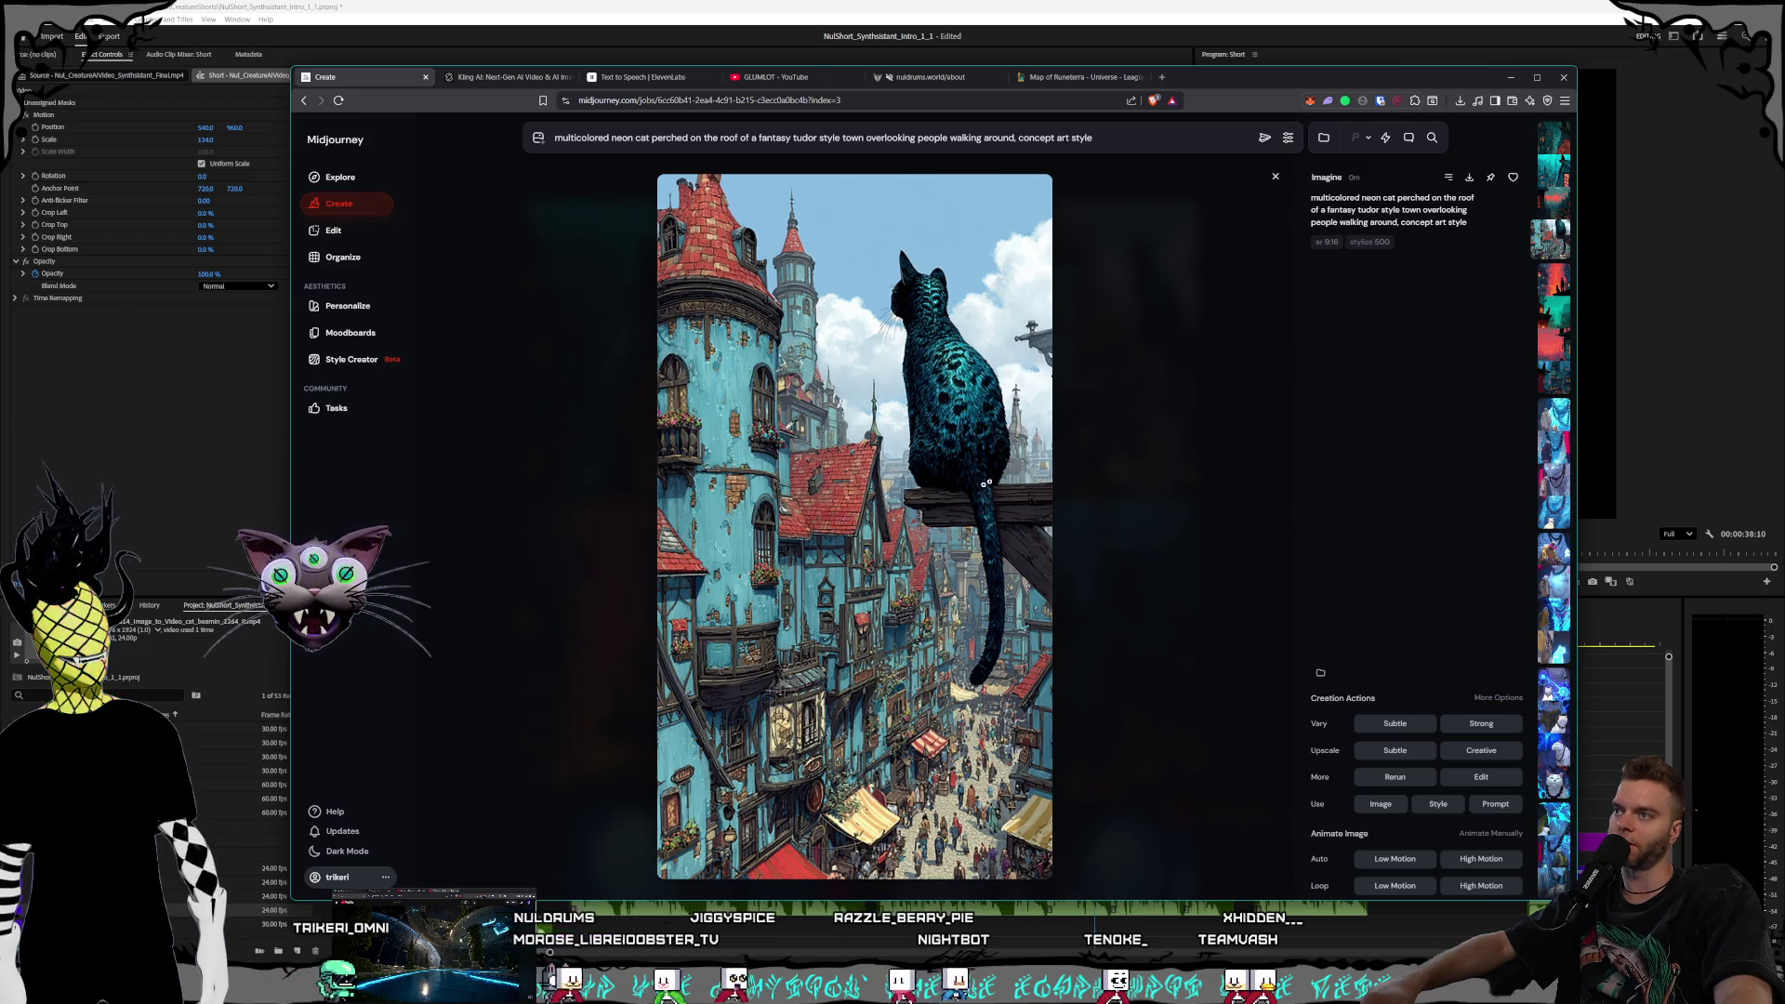
click(1109, 443)
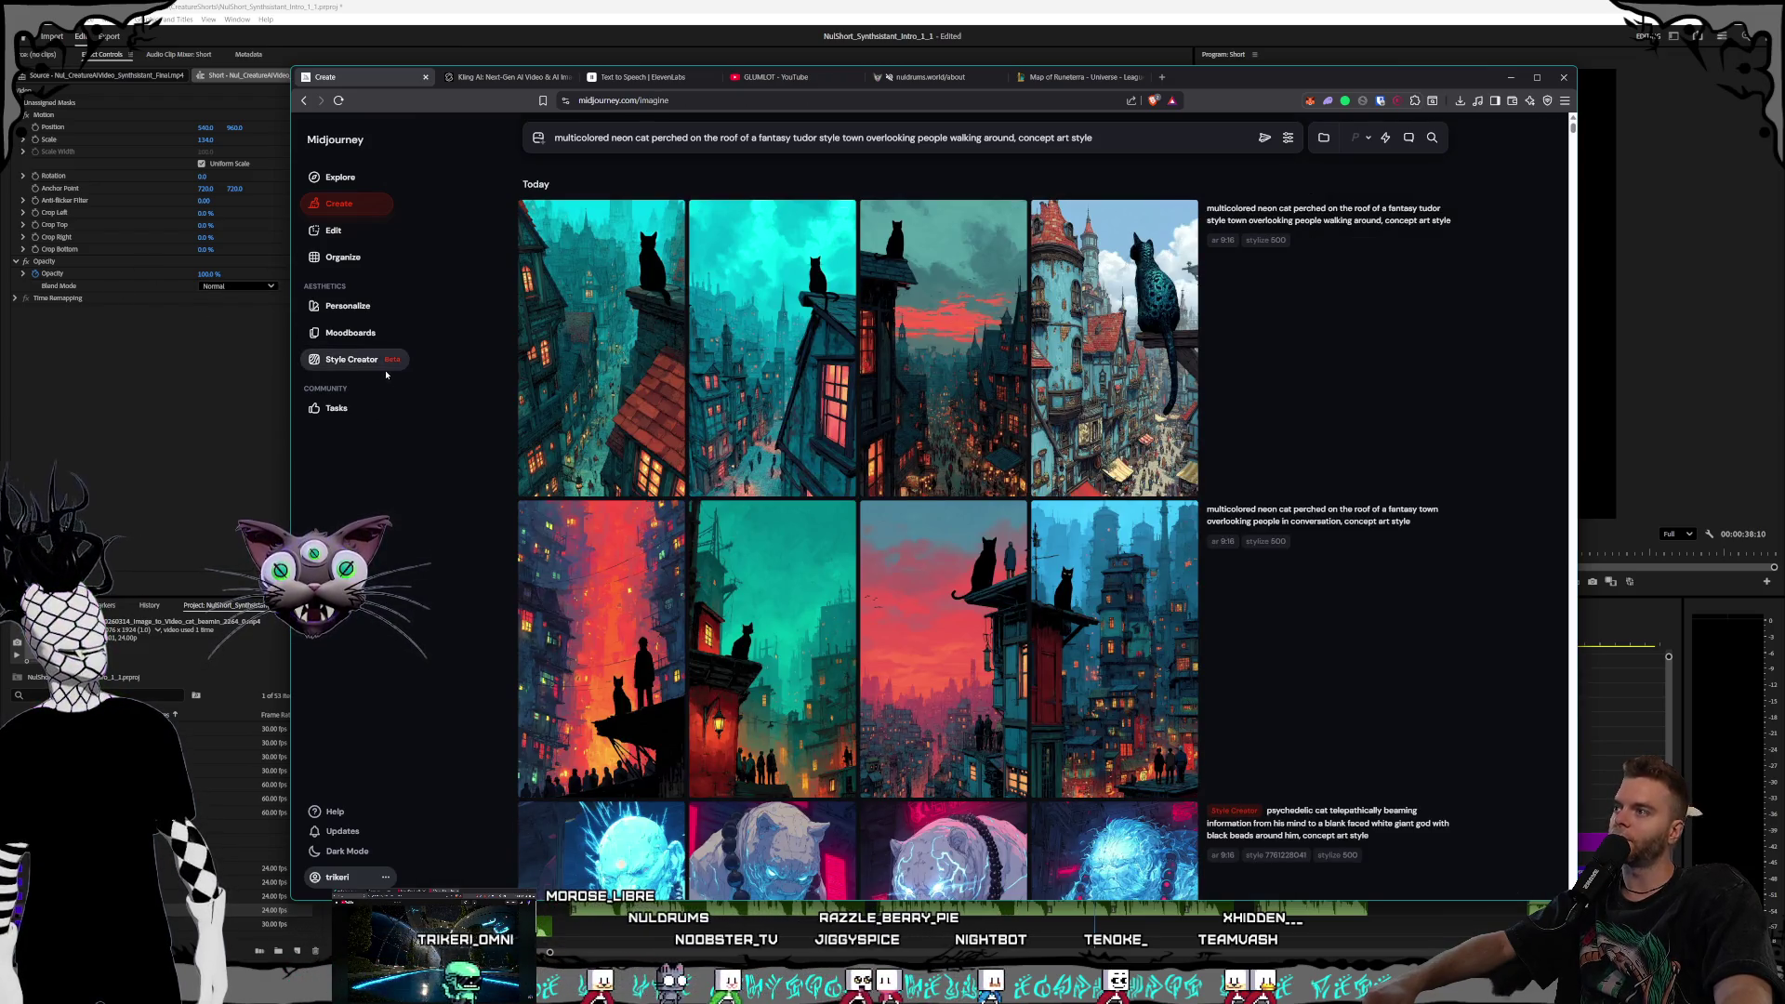
Open Style Creator and paste the psychedelic cat prompt into its prompt box
click(351, 358)
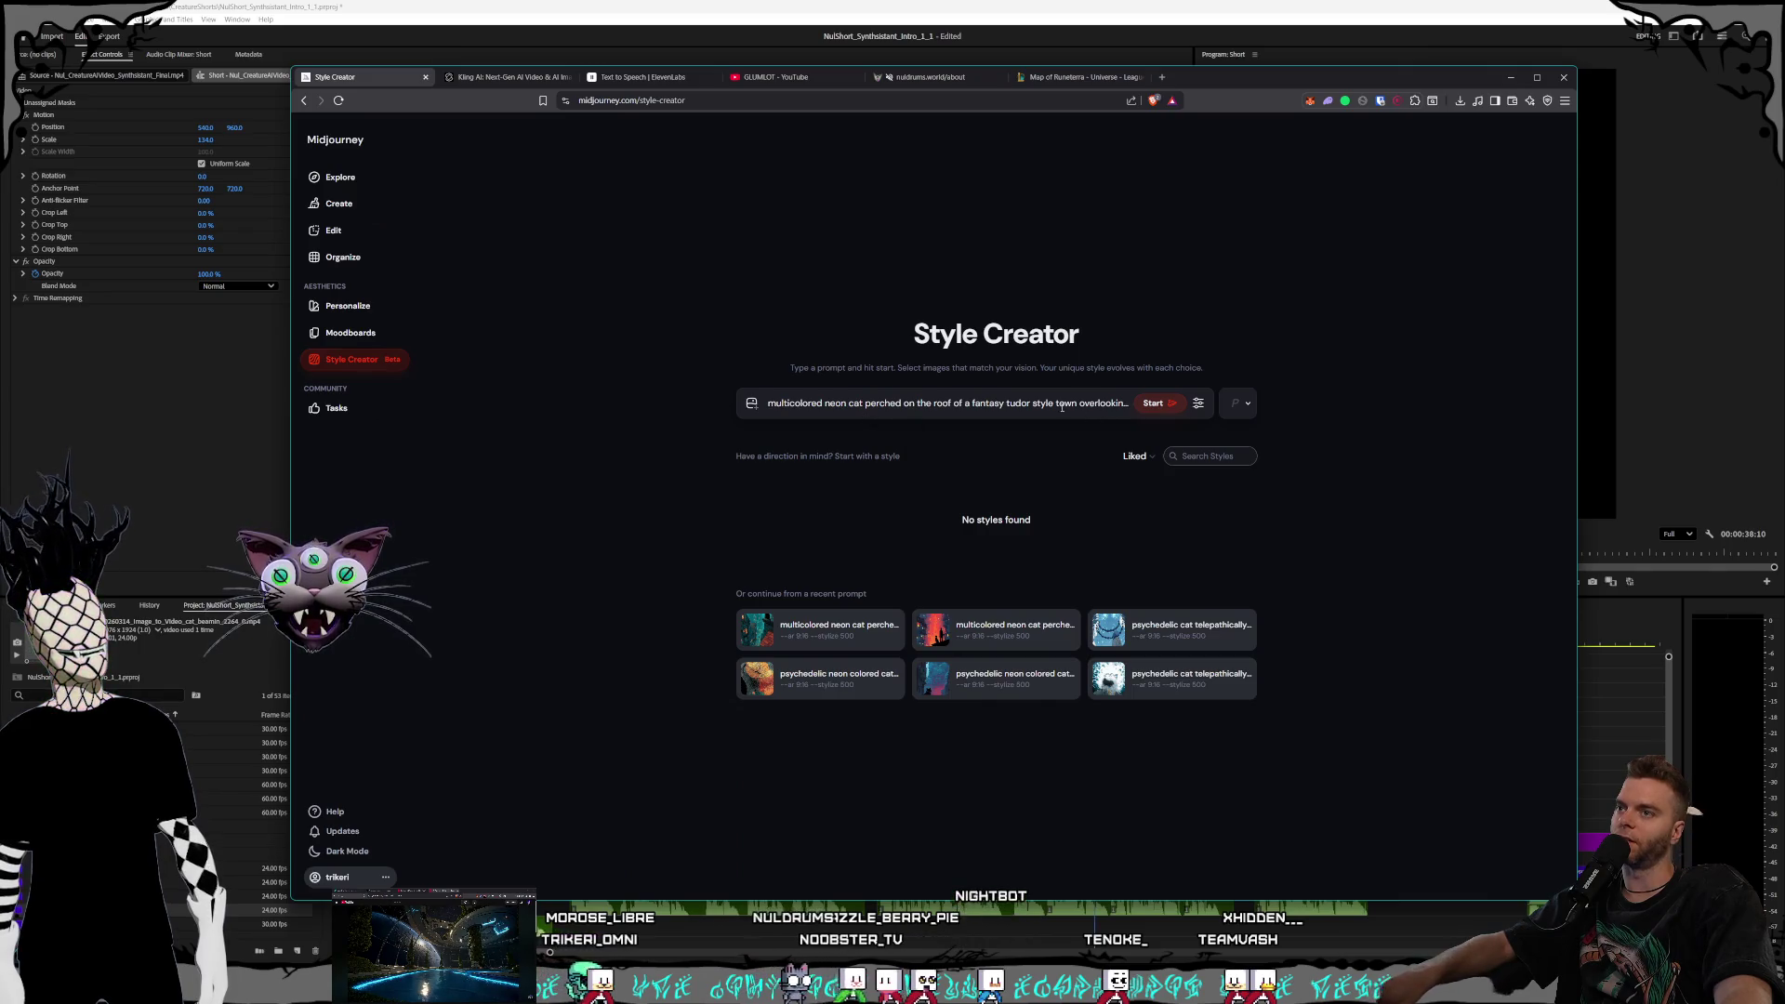
drag(1062, 406, 1439, 433)
key(ctrl+a)
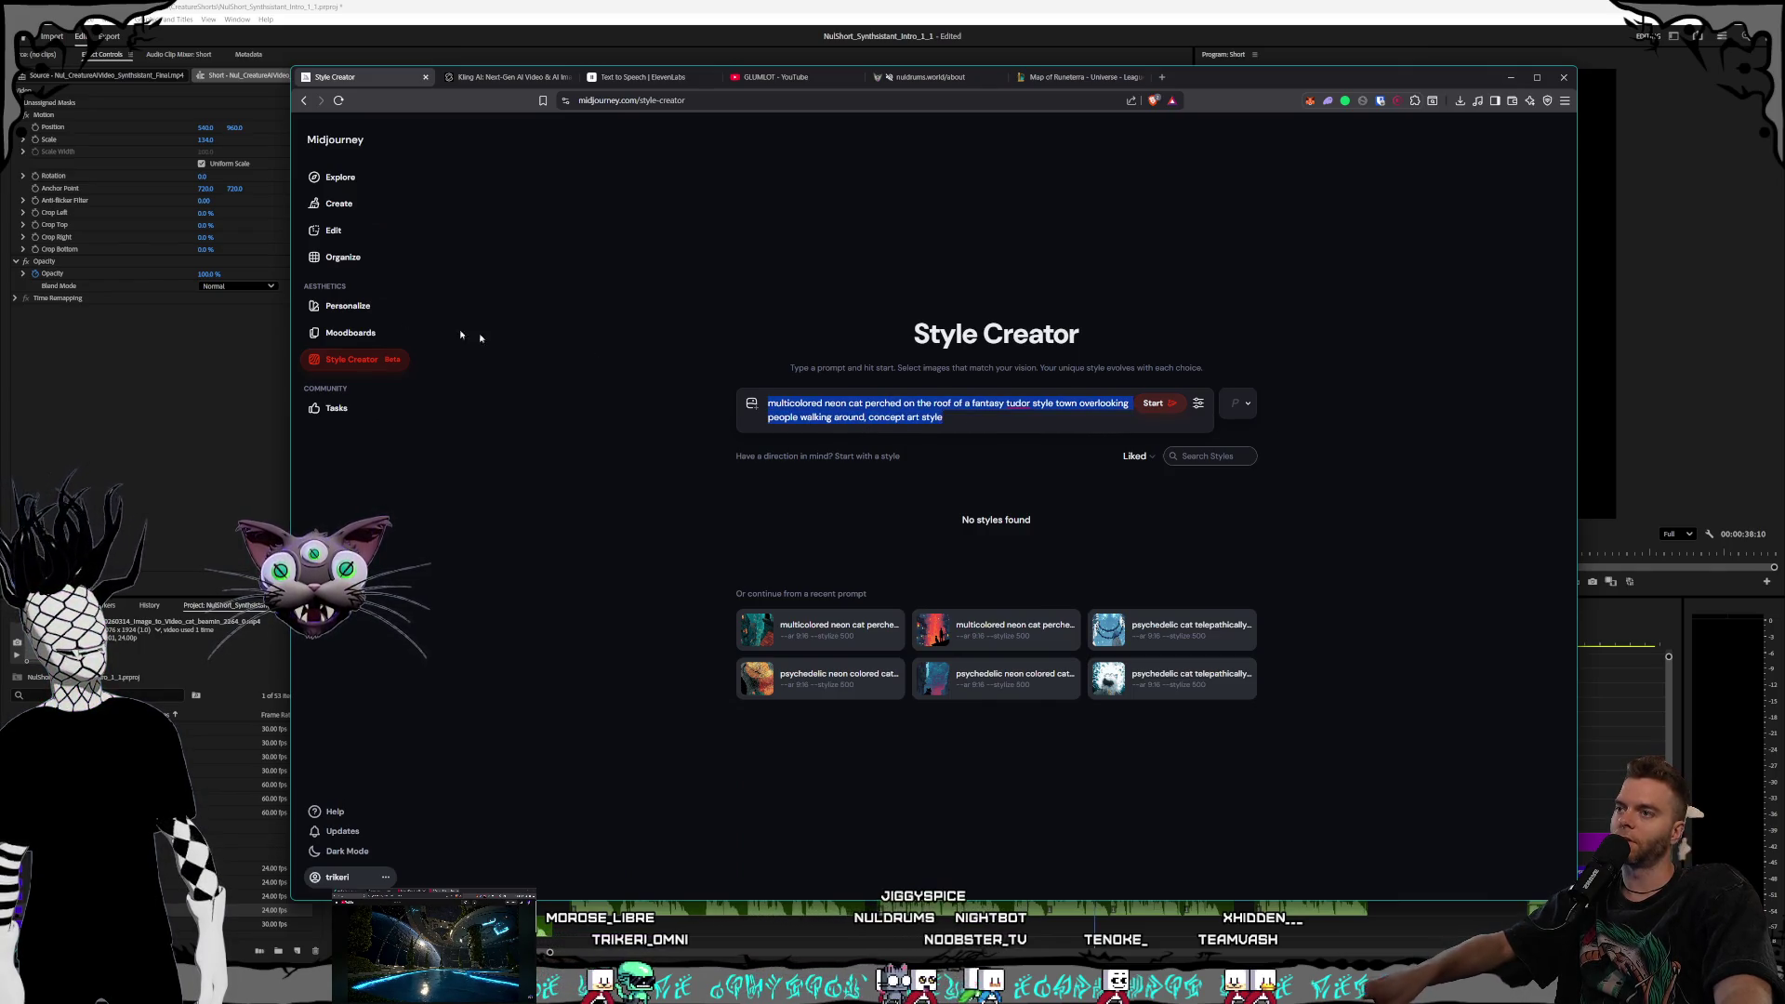
text(psychedelic cat telepathically beaming information from his mind to a blank faced white giant god with black beads around him, concept art style --ar 9:16 --stylize 500)
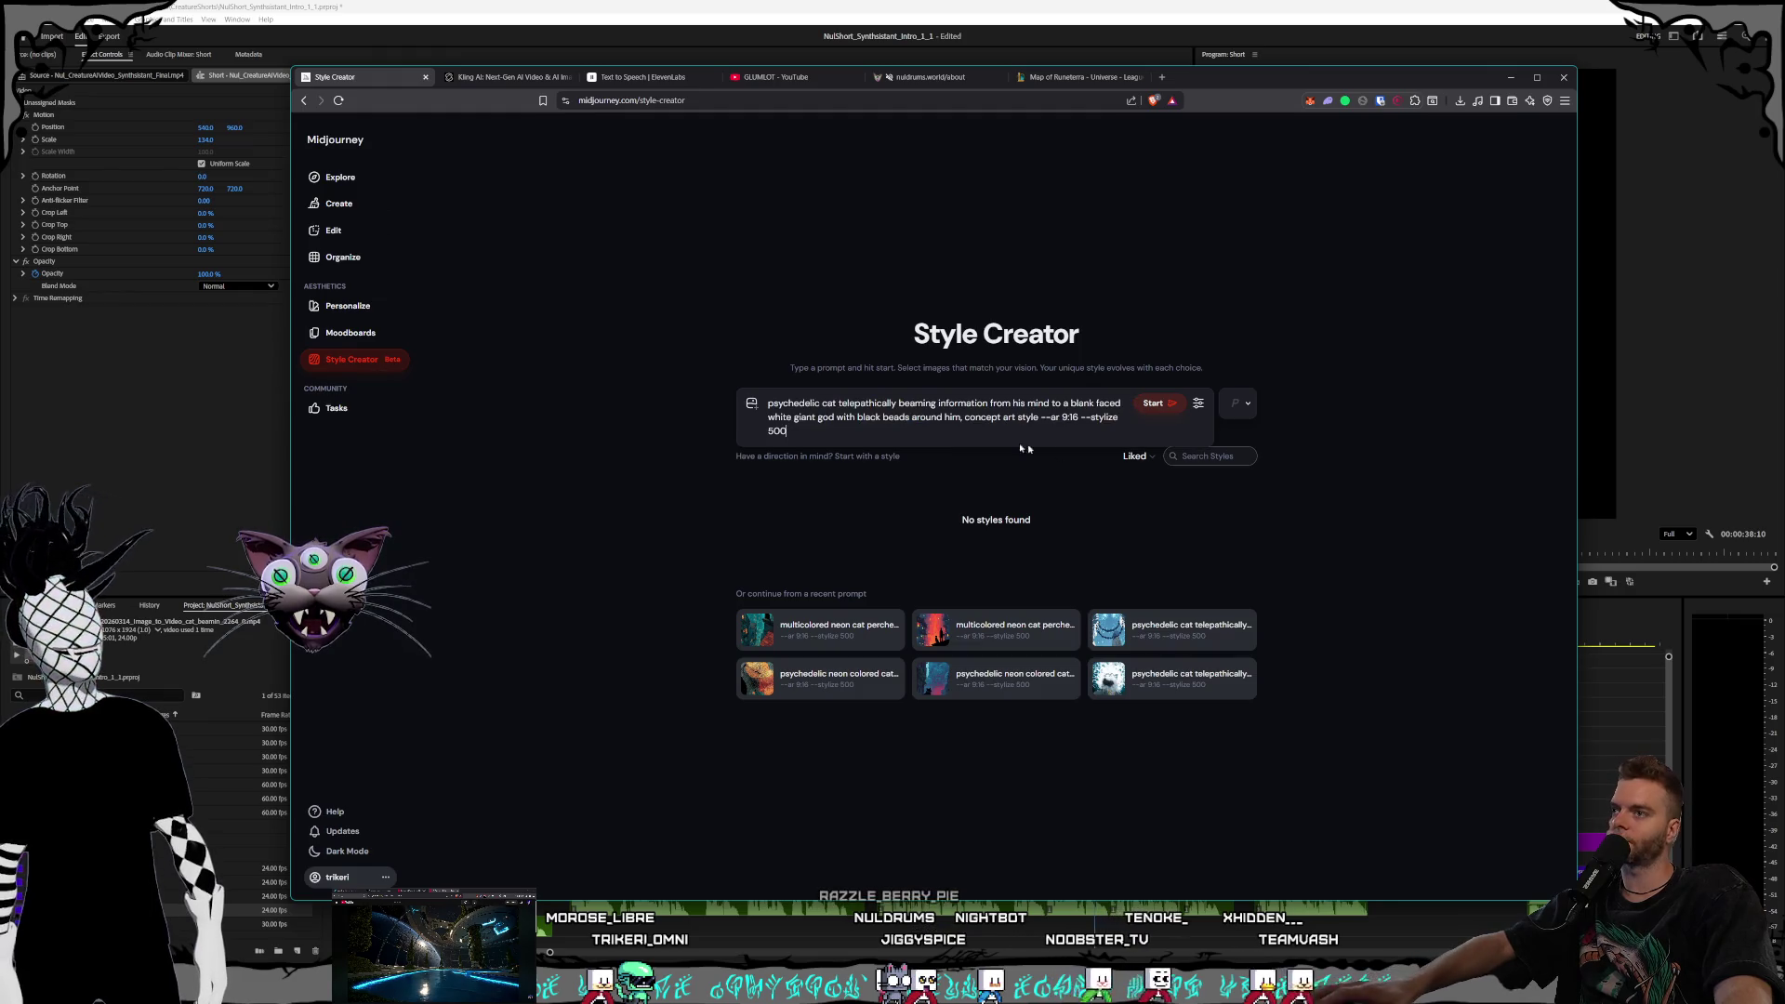
click(895, 442)
click(929, 403)
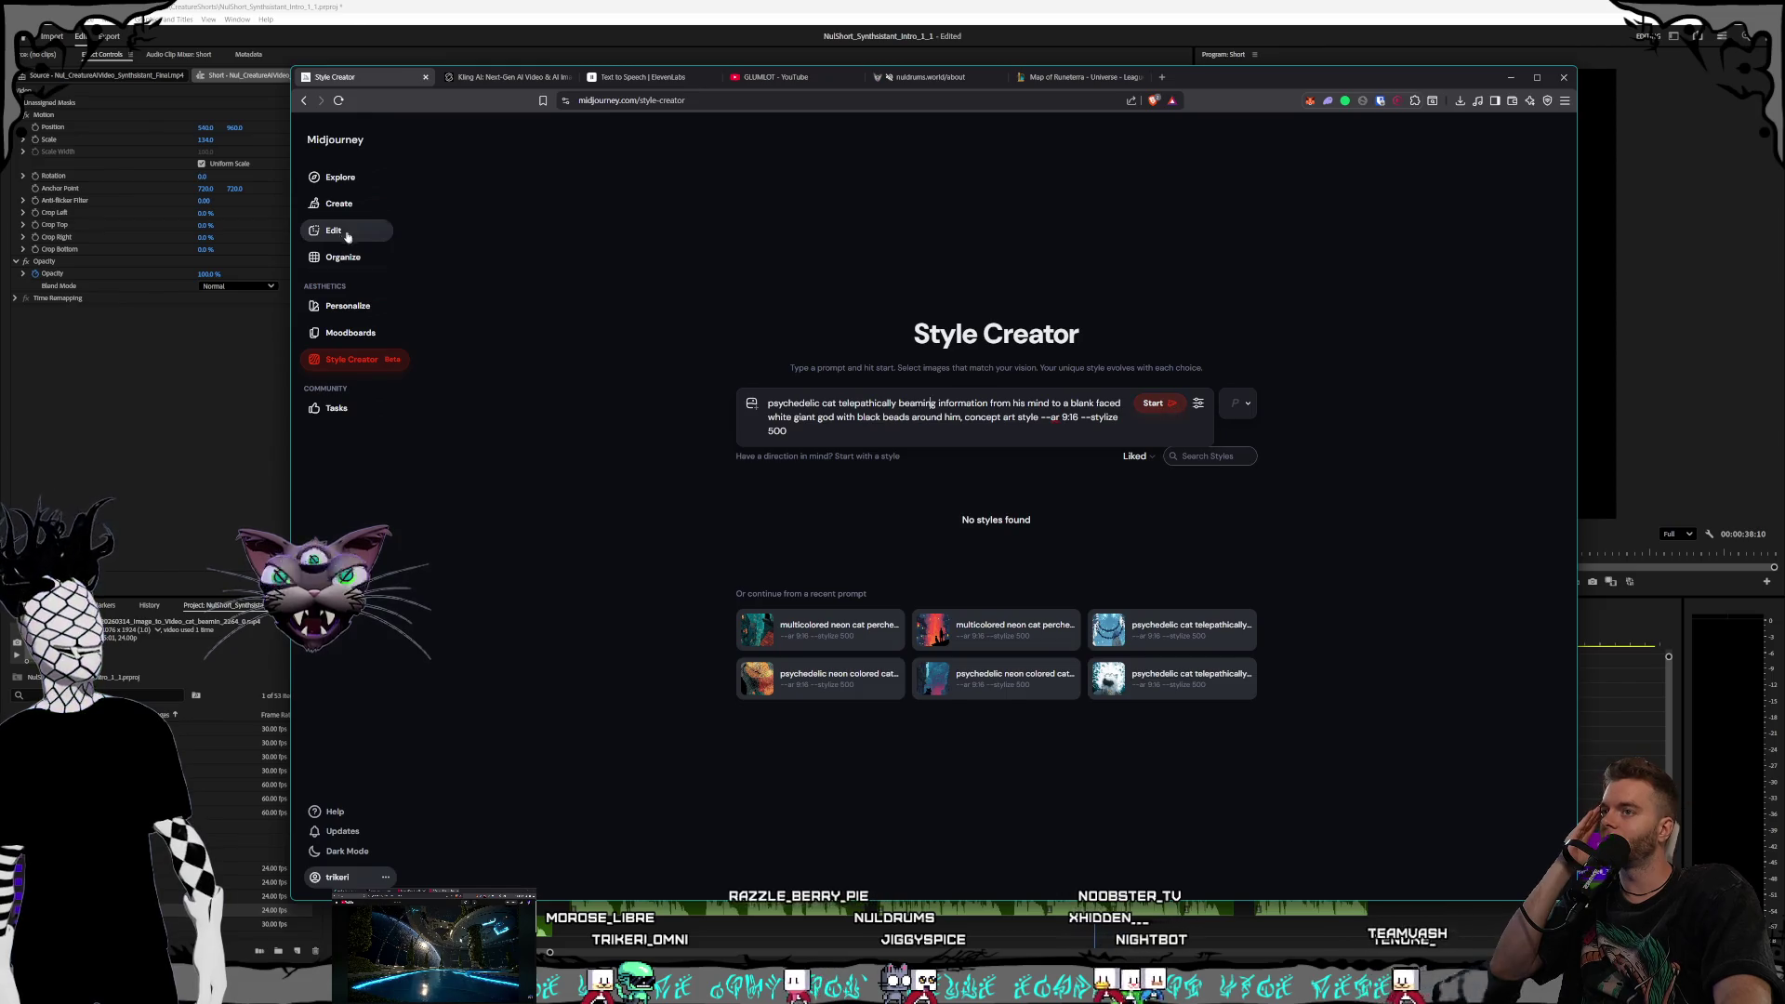
Copy the tudor-town neon cat prompt from the Create page prompt bar
click(339, 203)
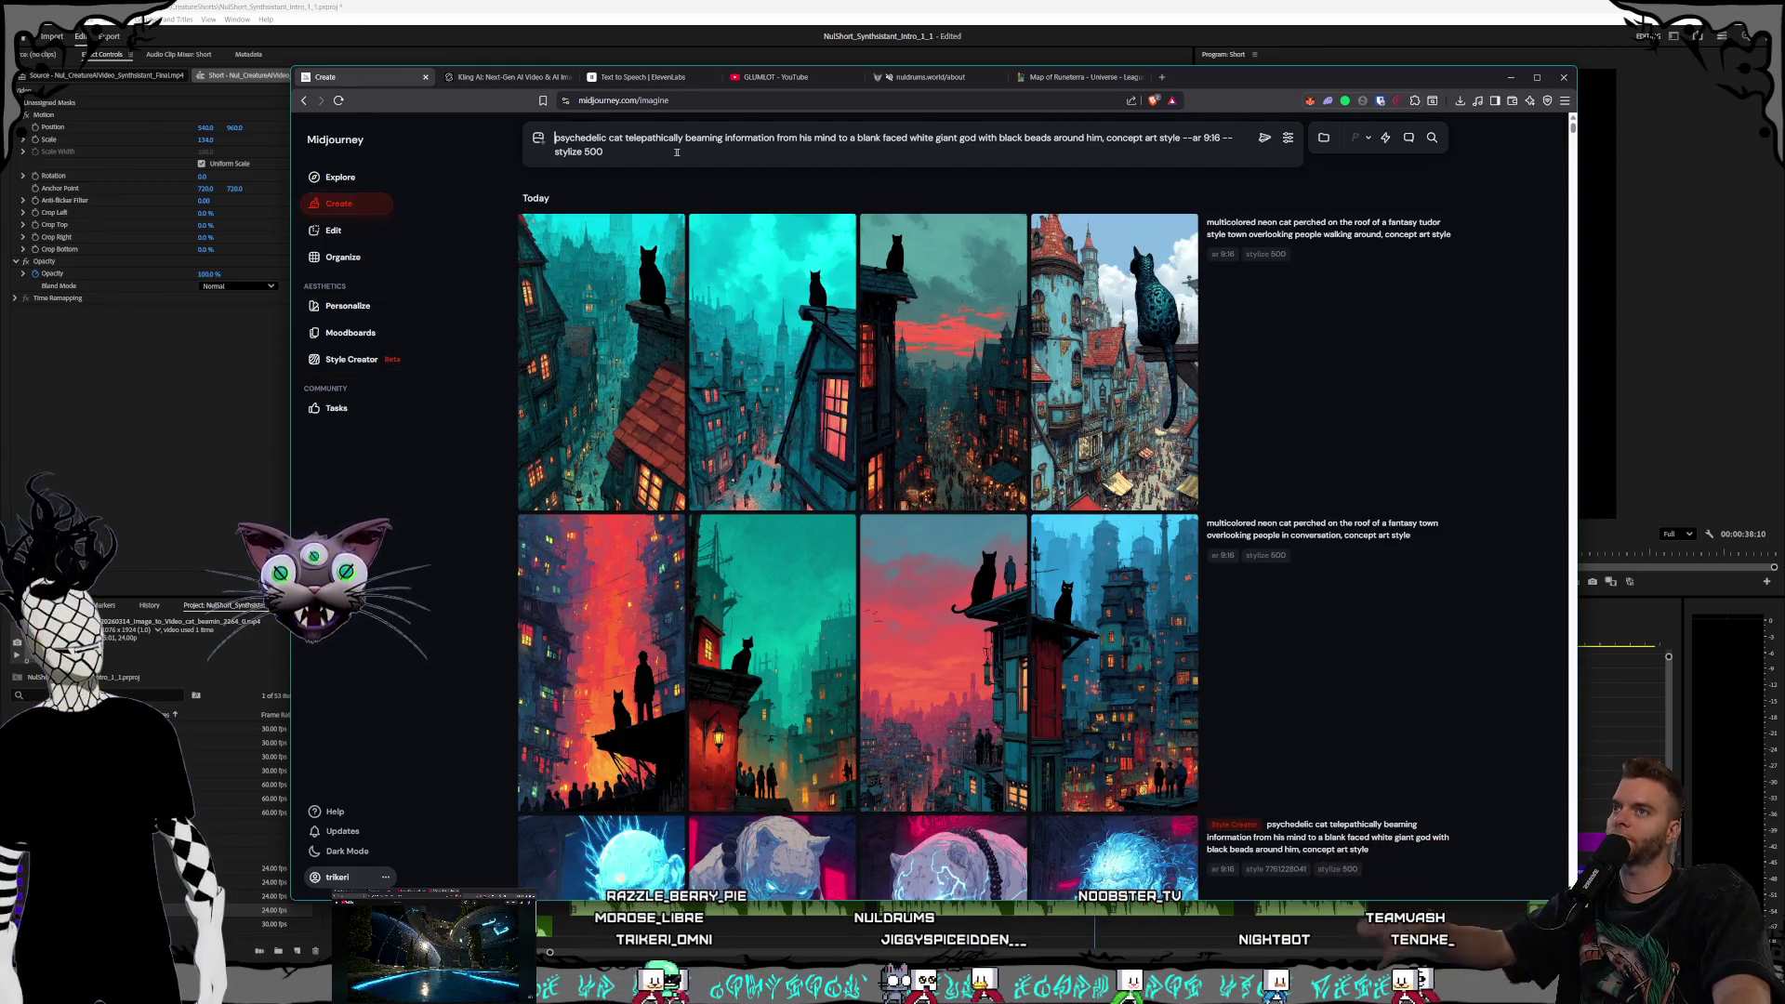
key(ctrl+a)
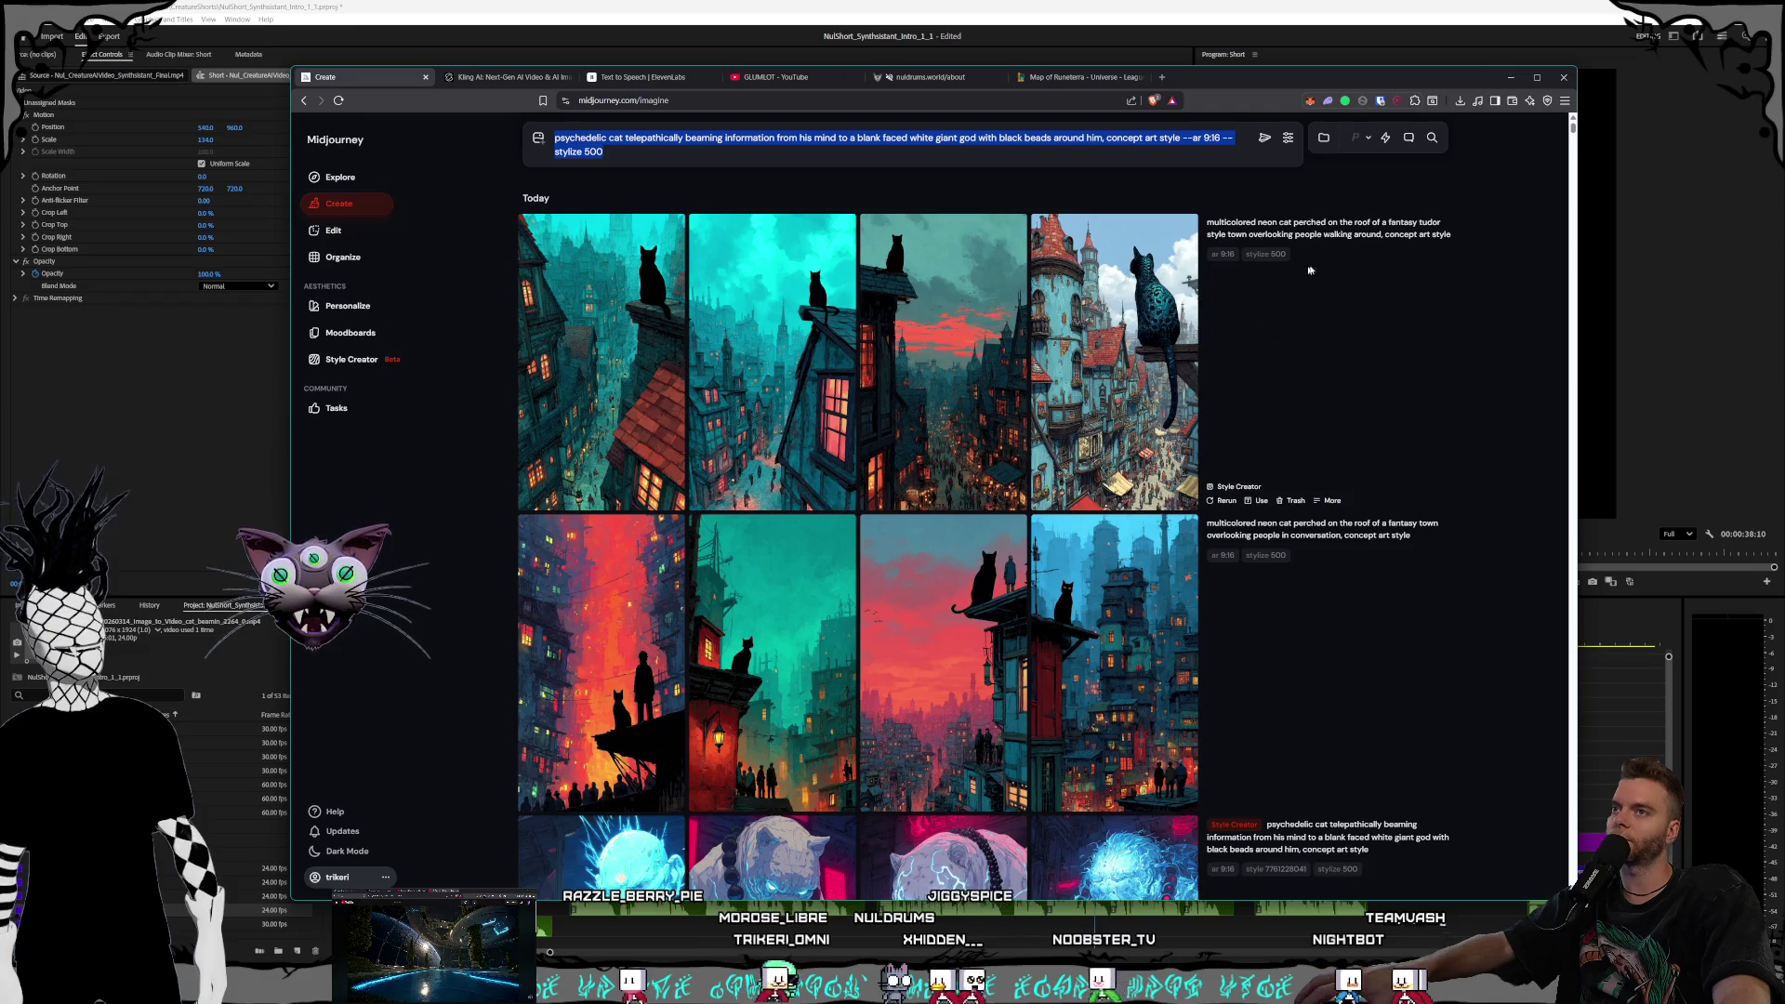
click(1223, 224)
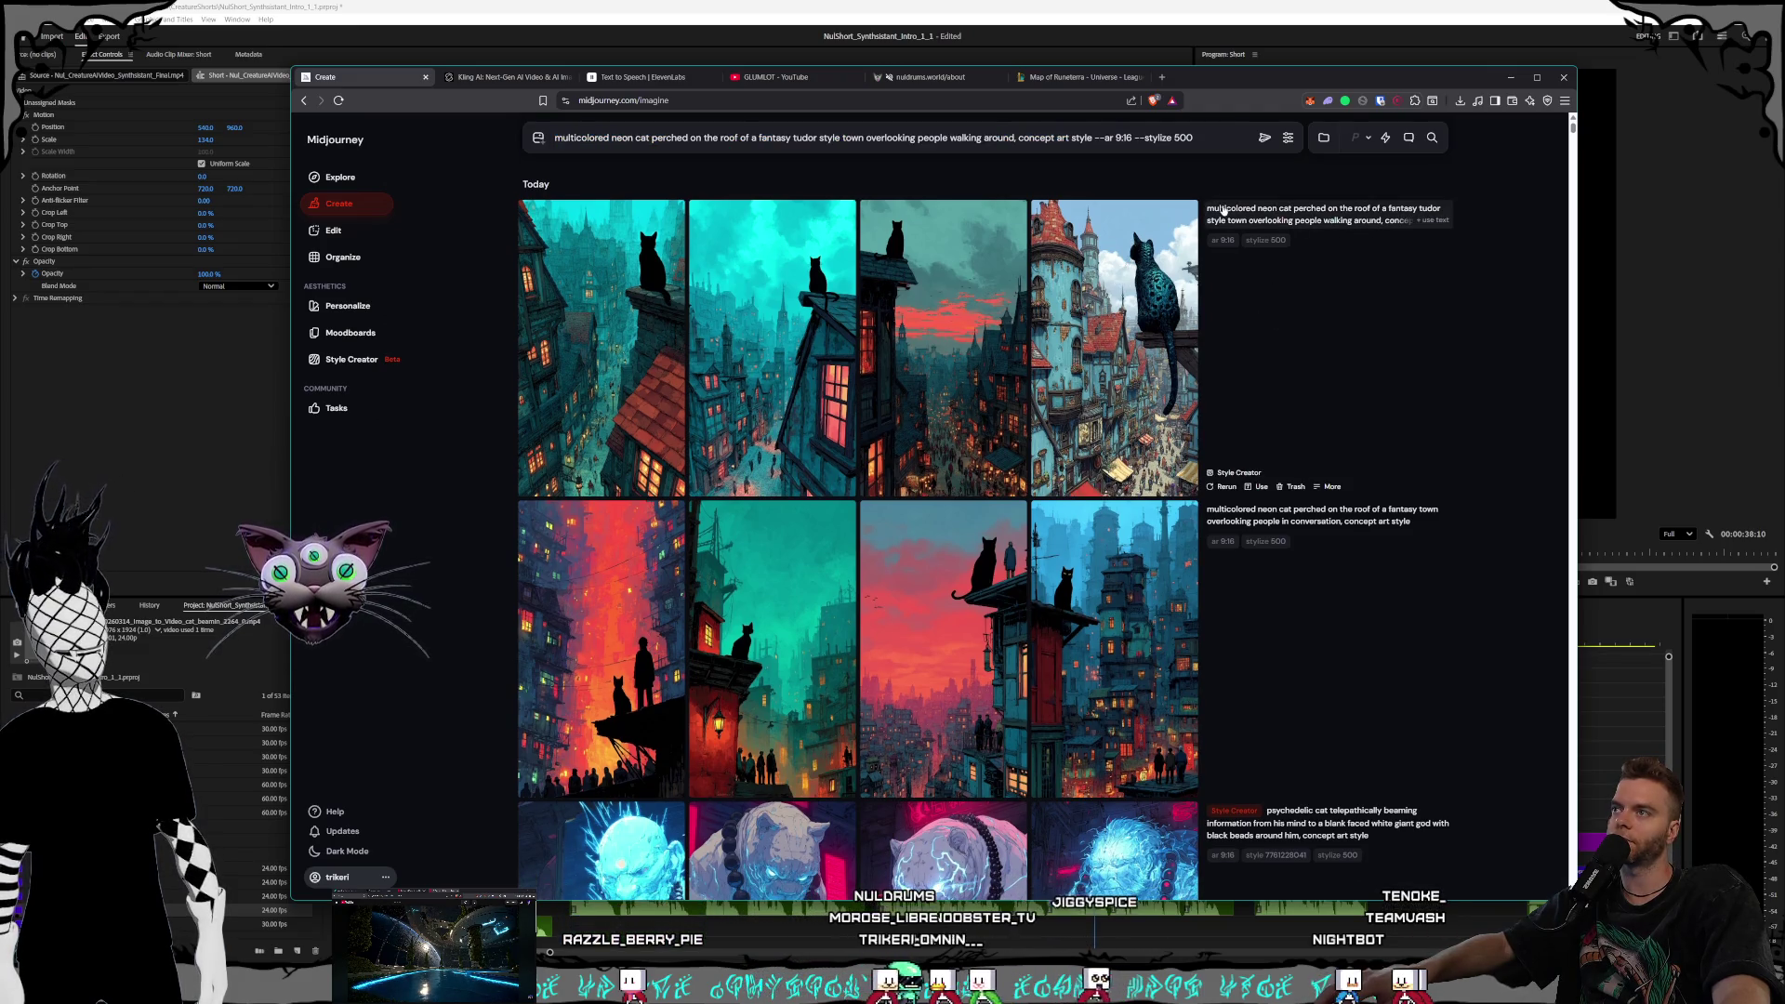
drag(1220, 139, 553, 137)
key(ctrl+c)
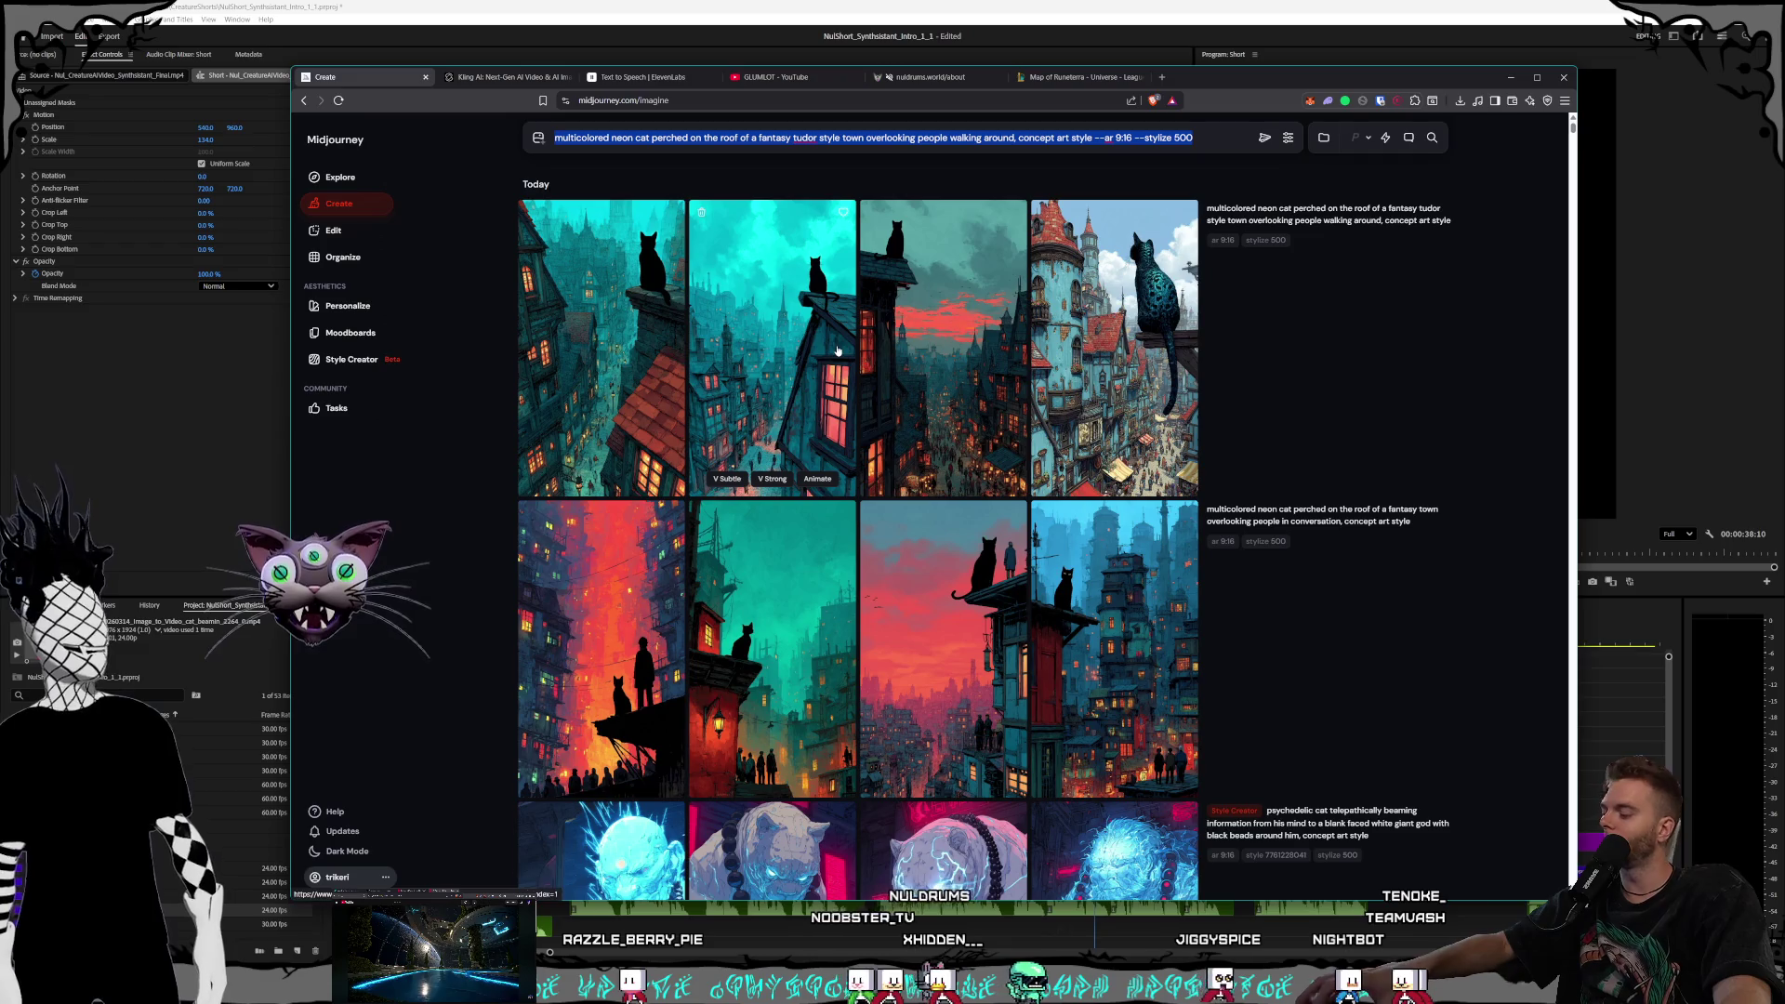
Paste the tudor-town prompt into Style Creator and start a style session
click(346, 359)
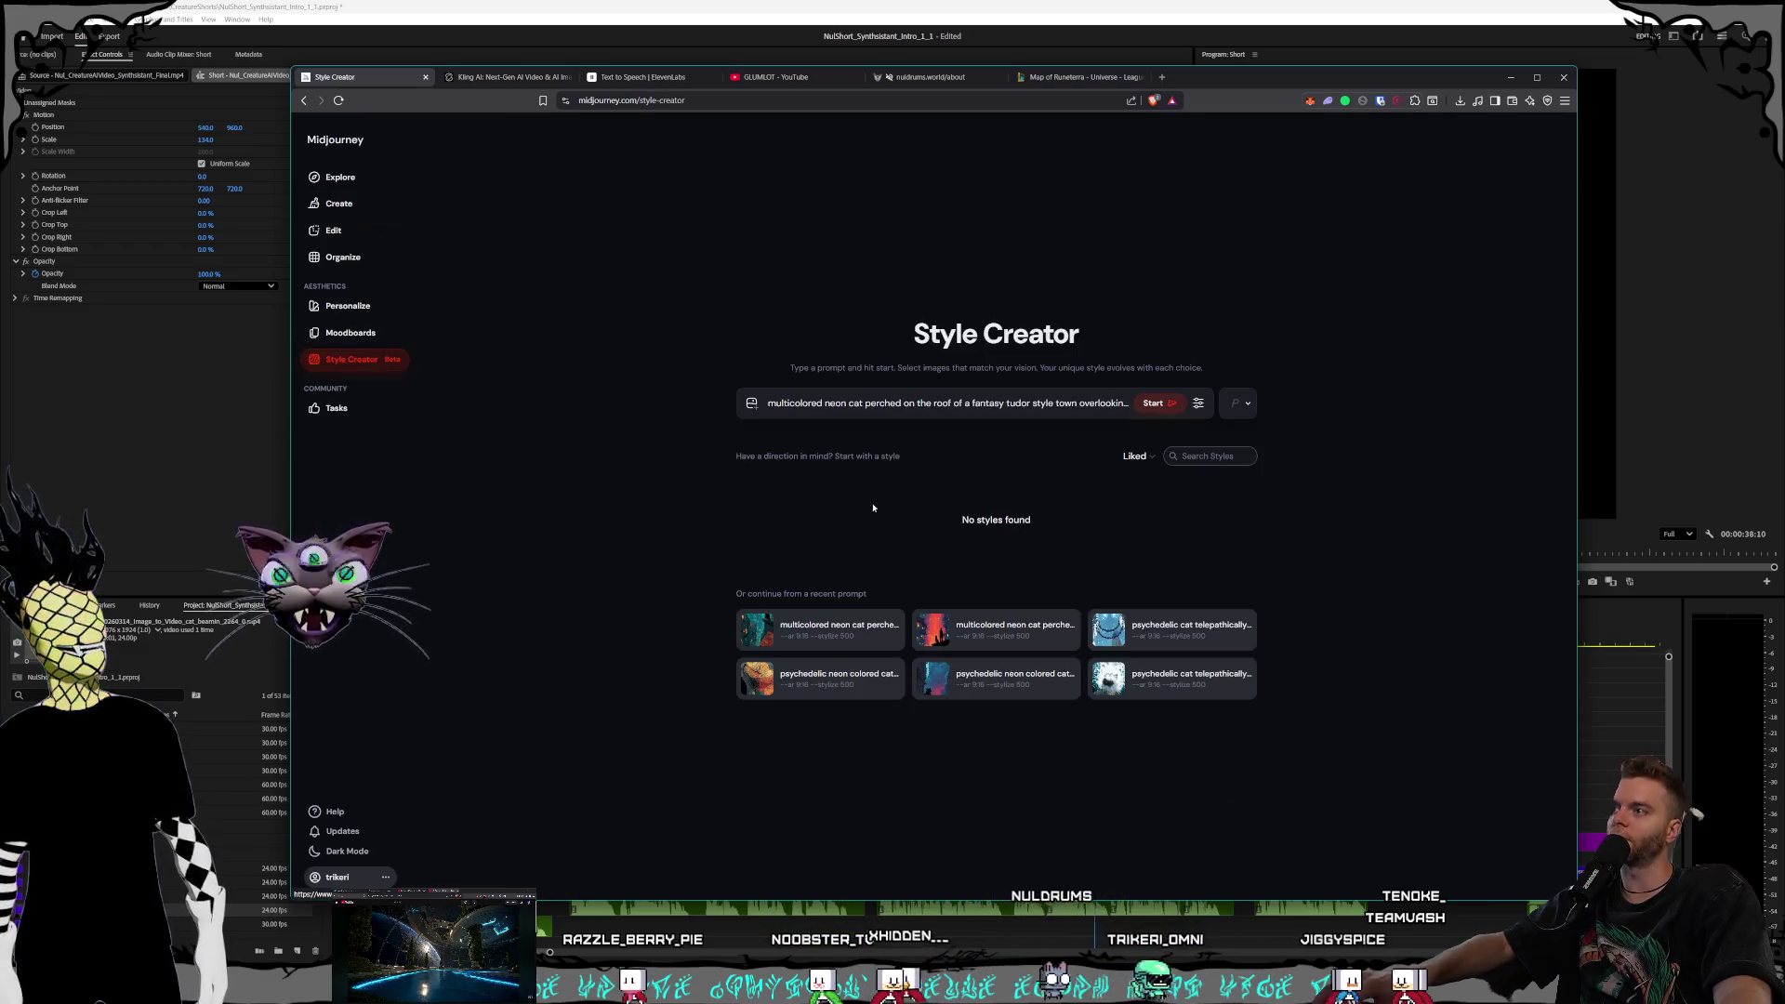
click(770, 403)
key(ctrl+a)
key(ctrl+v)
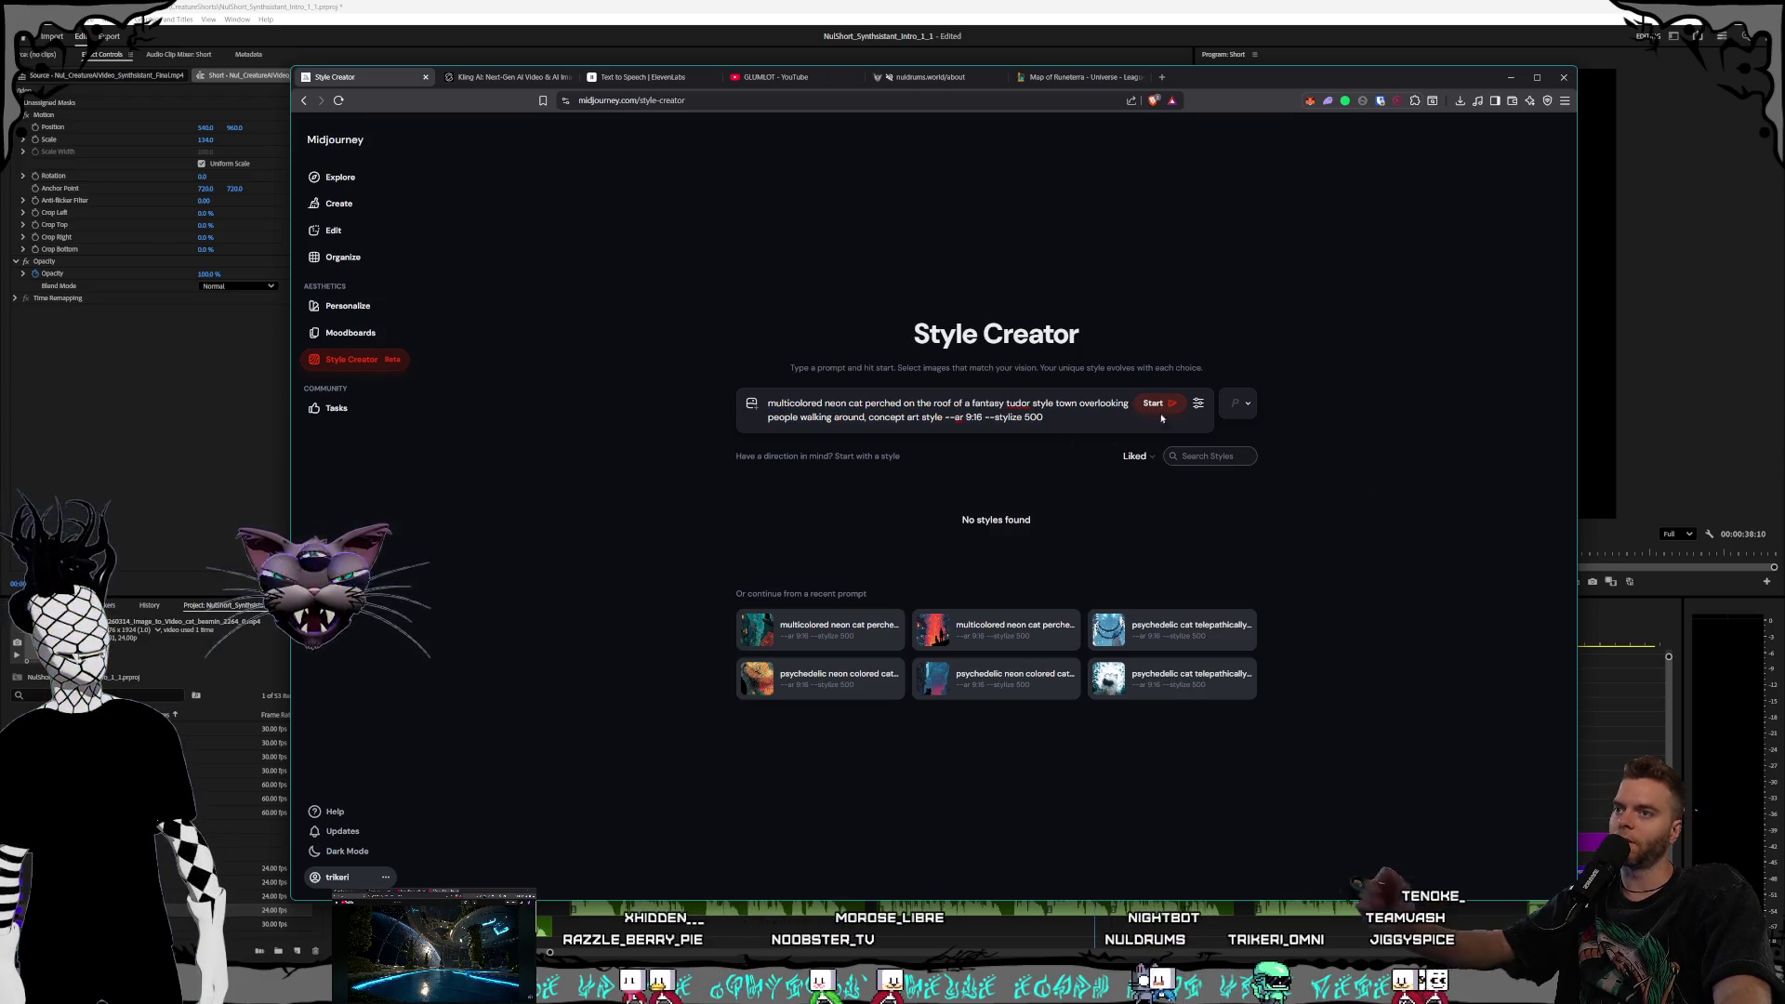
key(Return)
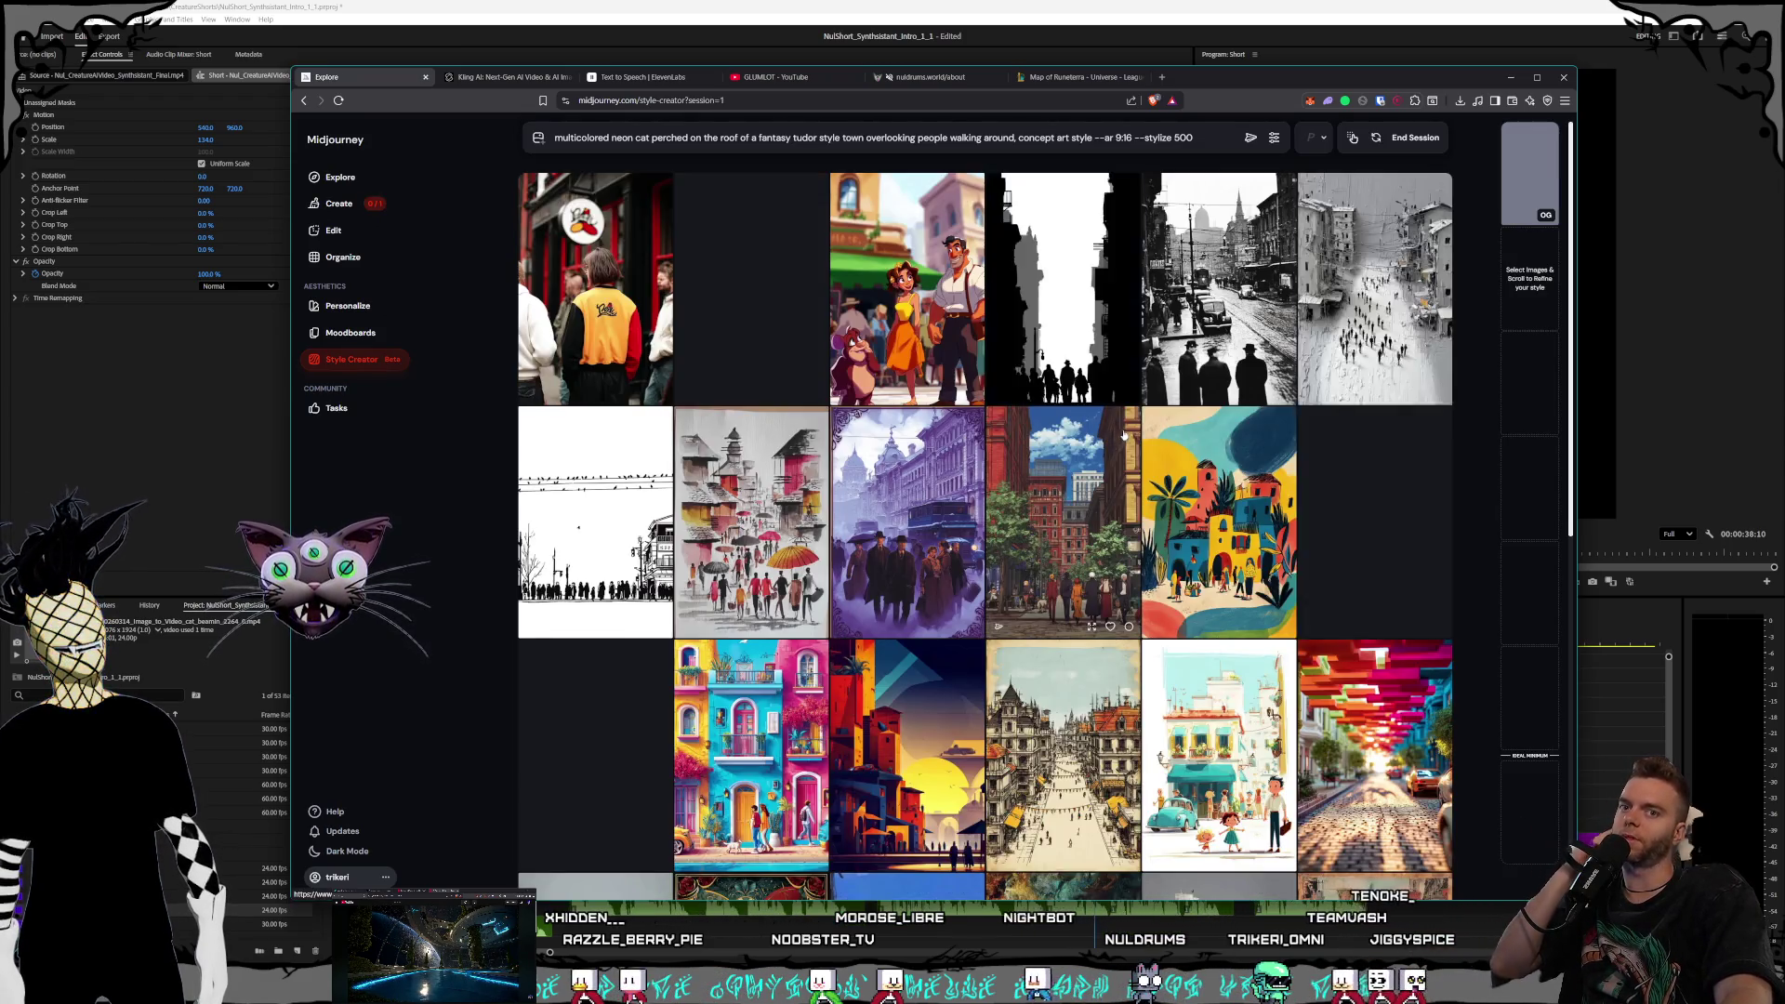
Scroll down through the Style Creator session to review later rows of candidate style images
mouse_move(1106, 395)
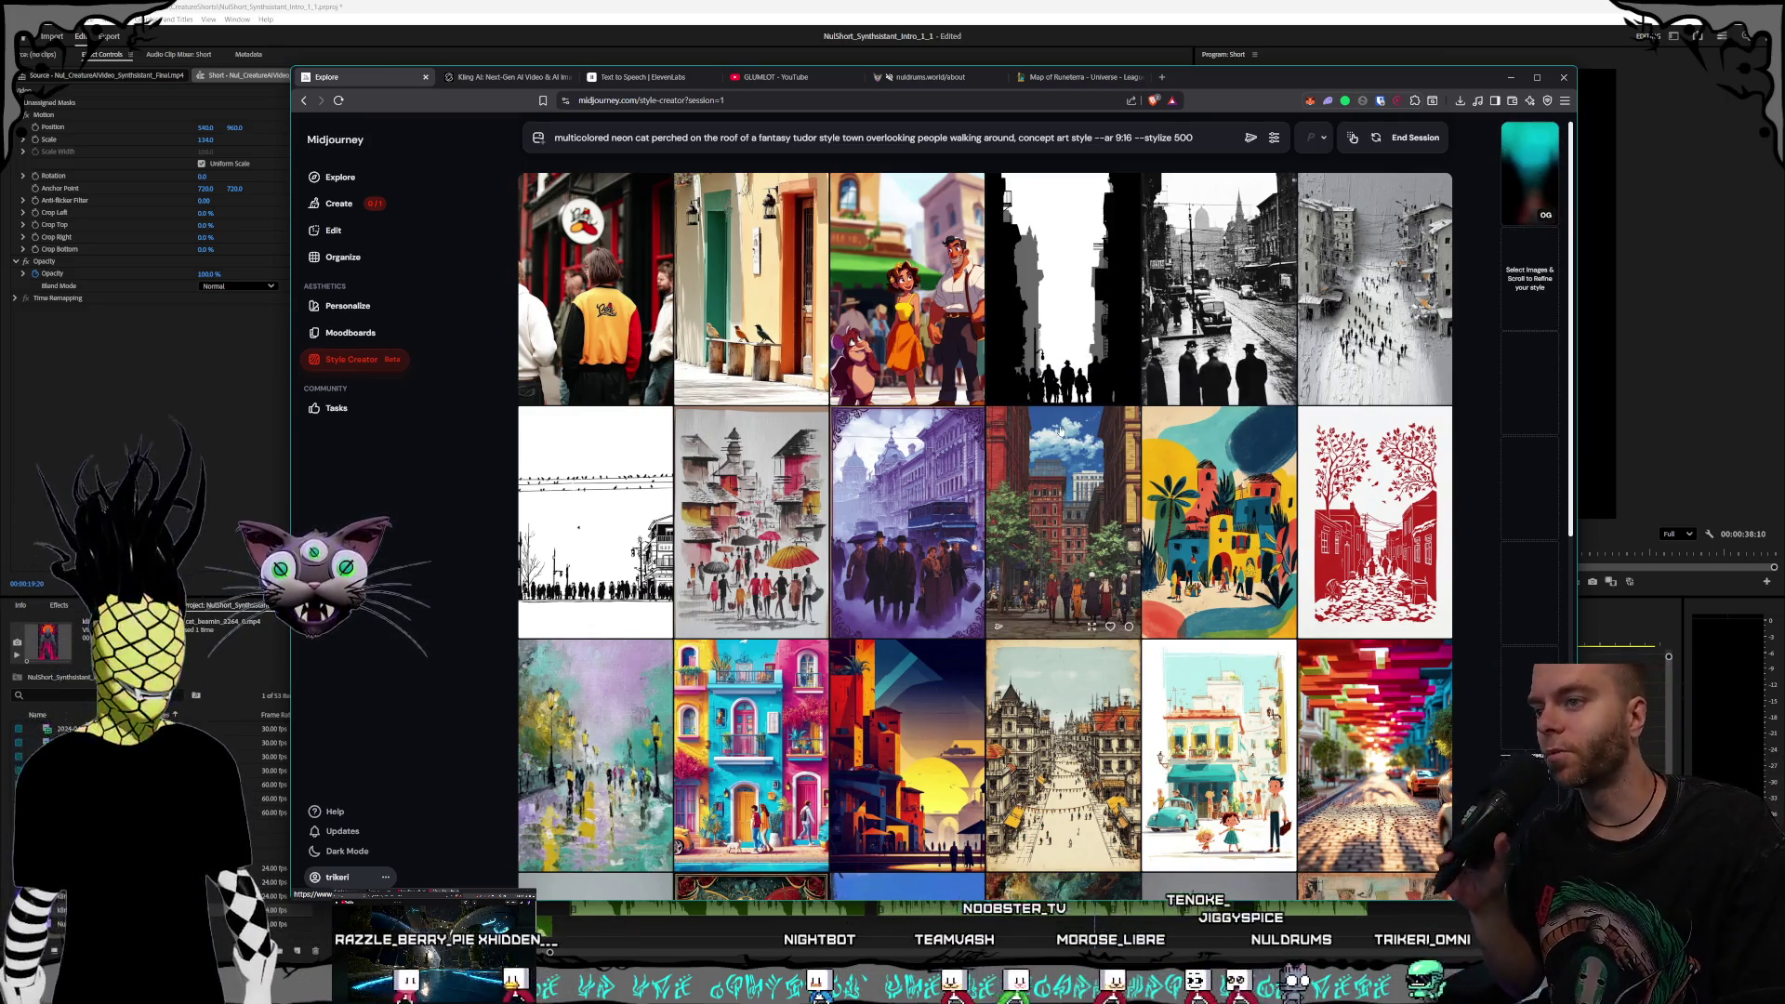
scroll(1167, 393, down, 3)
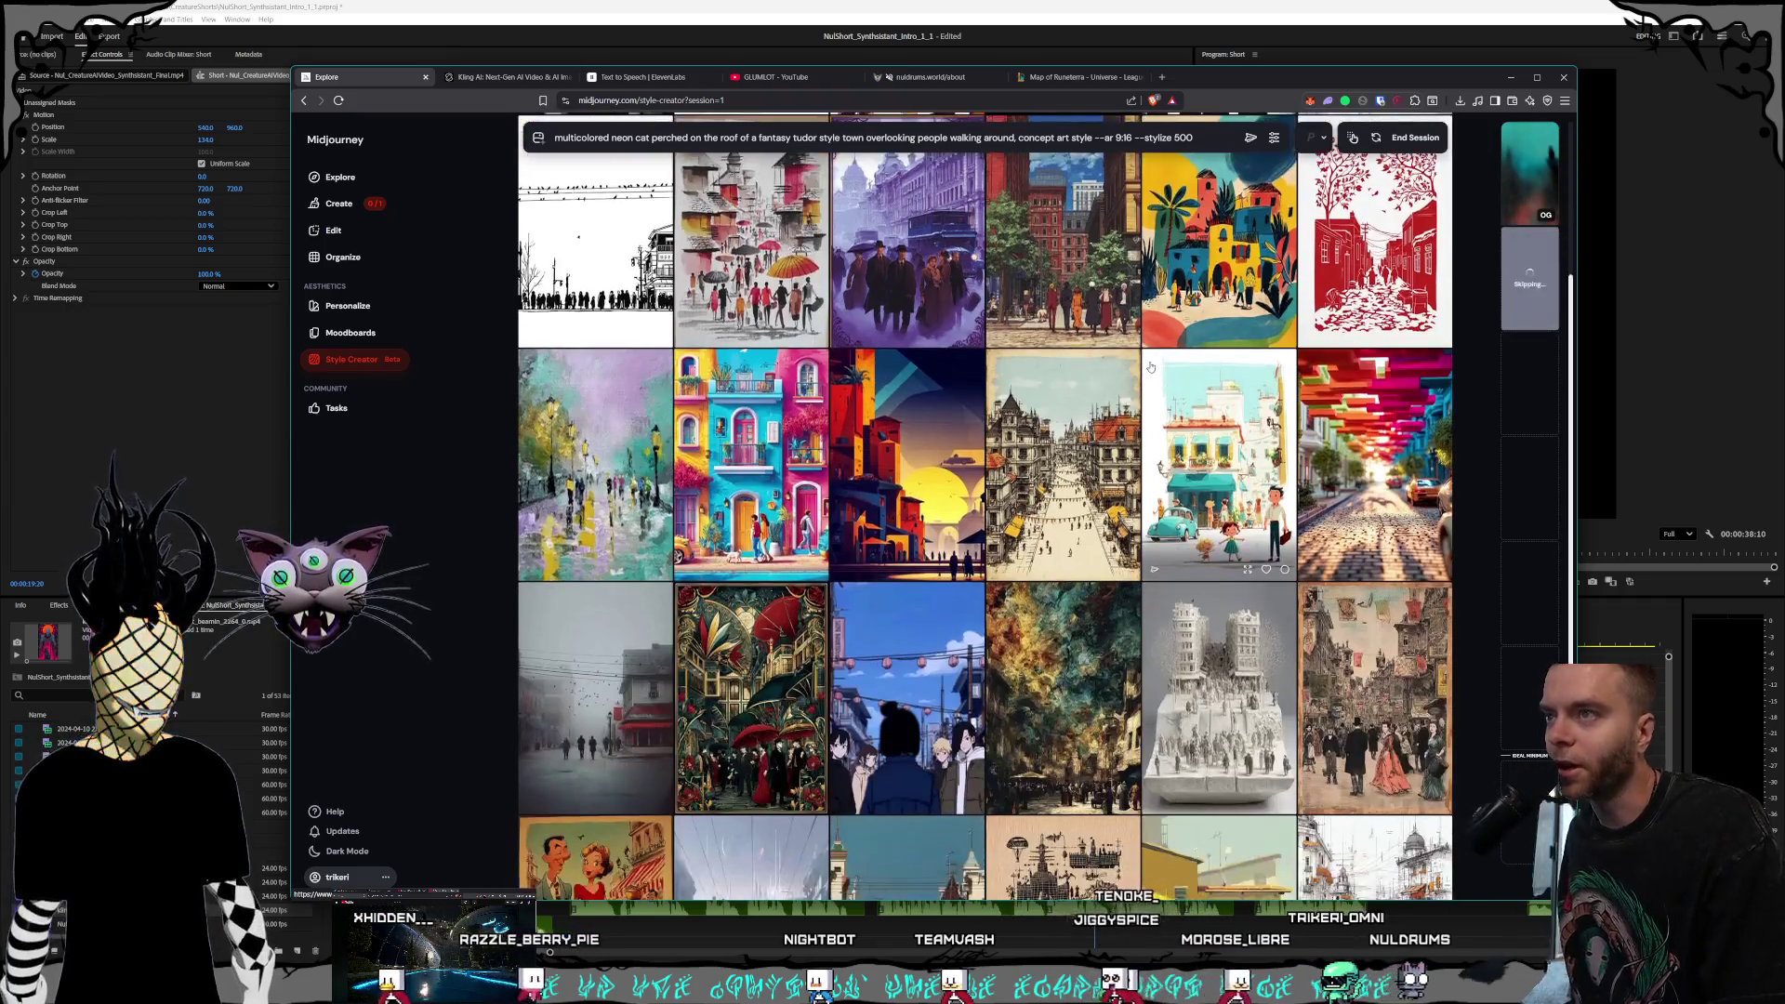
scroll(1136, 366, up, 1)
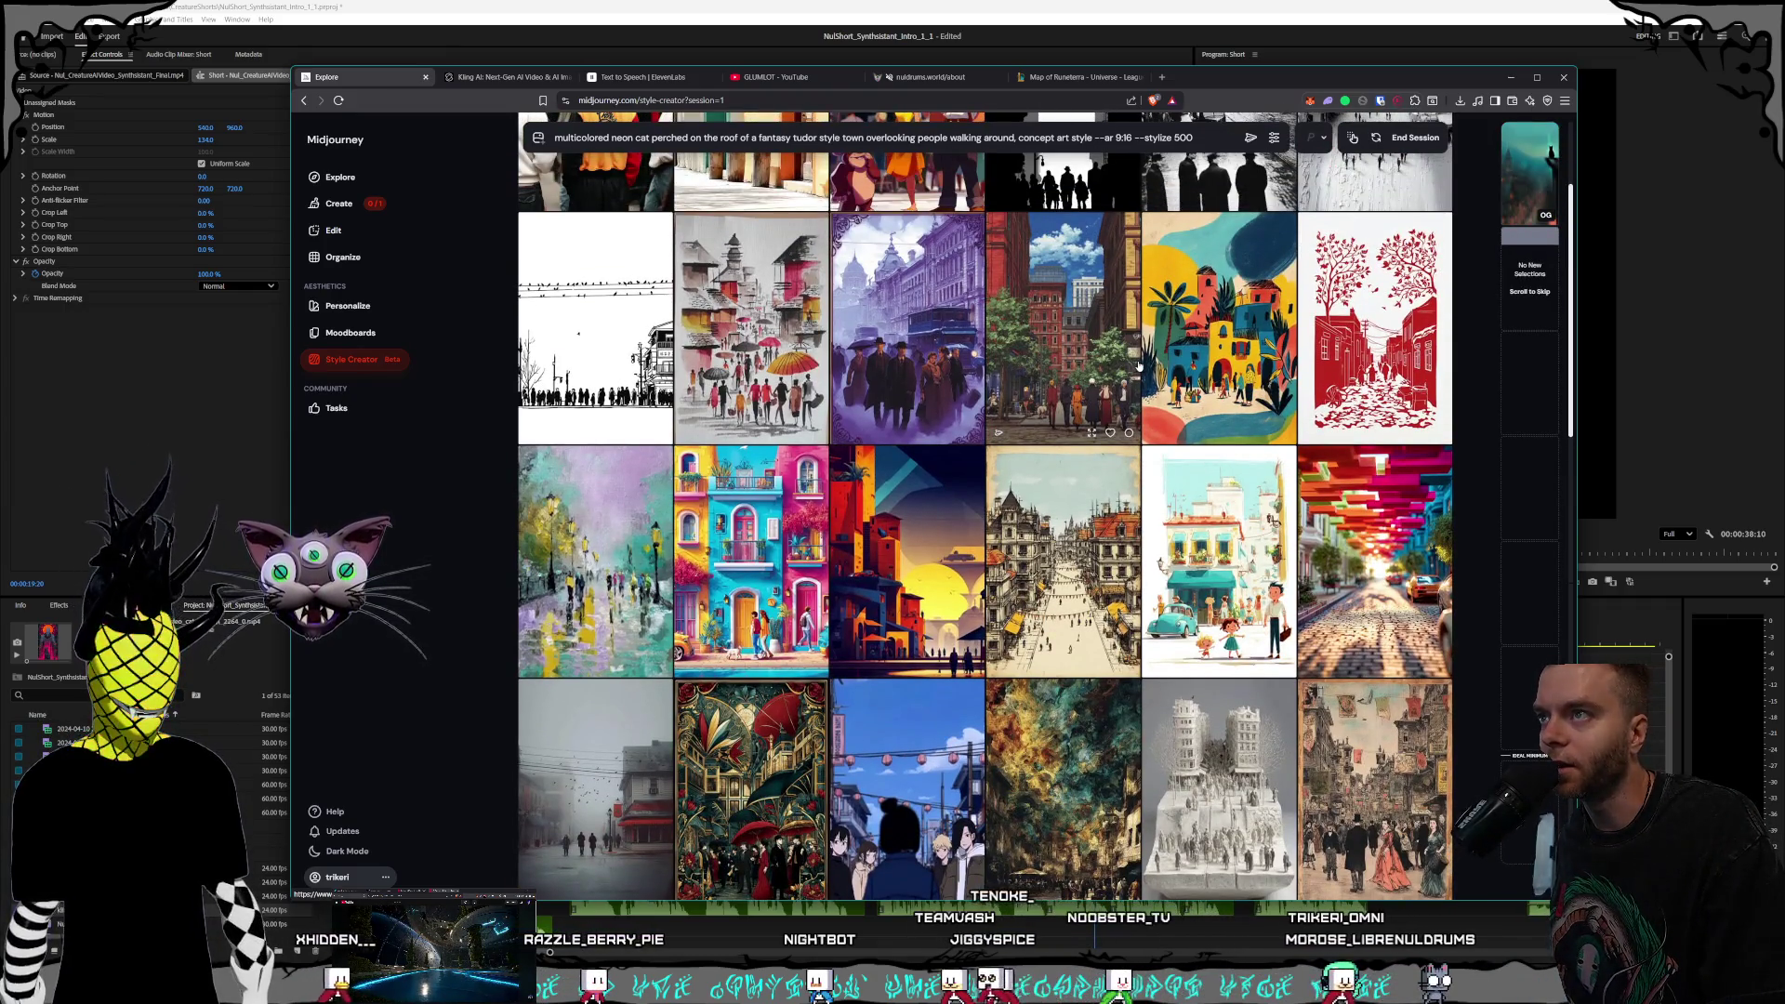
scroll(1138, 366, down, 2)
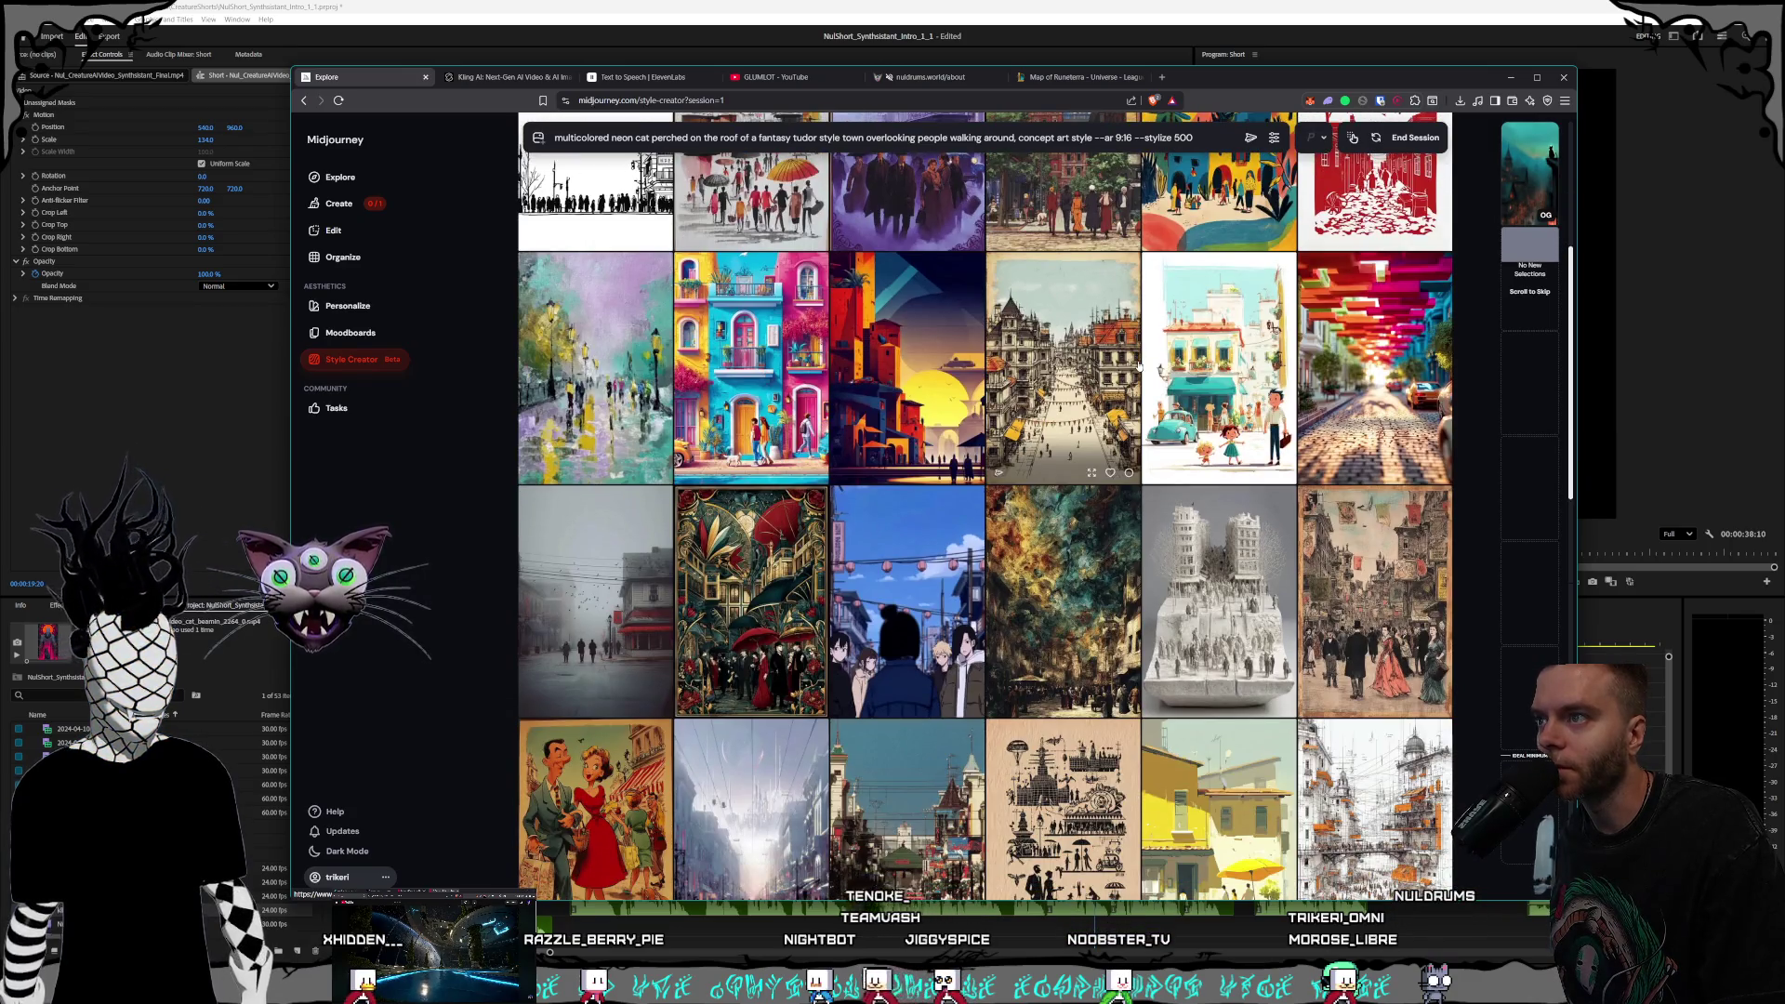
scroll(1138, 365, down, 2)
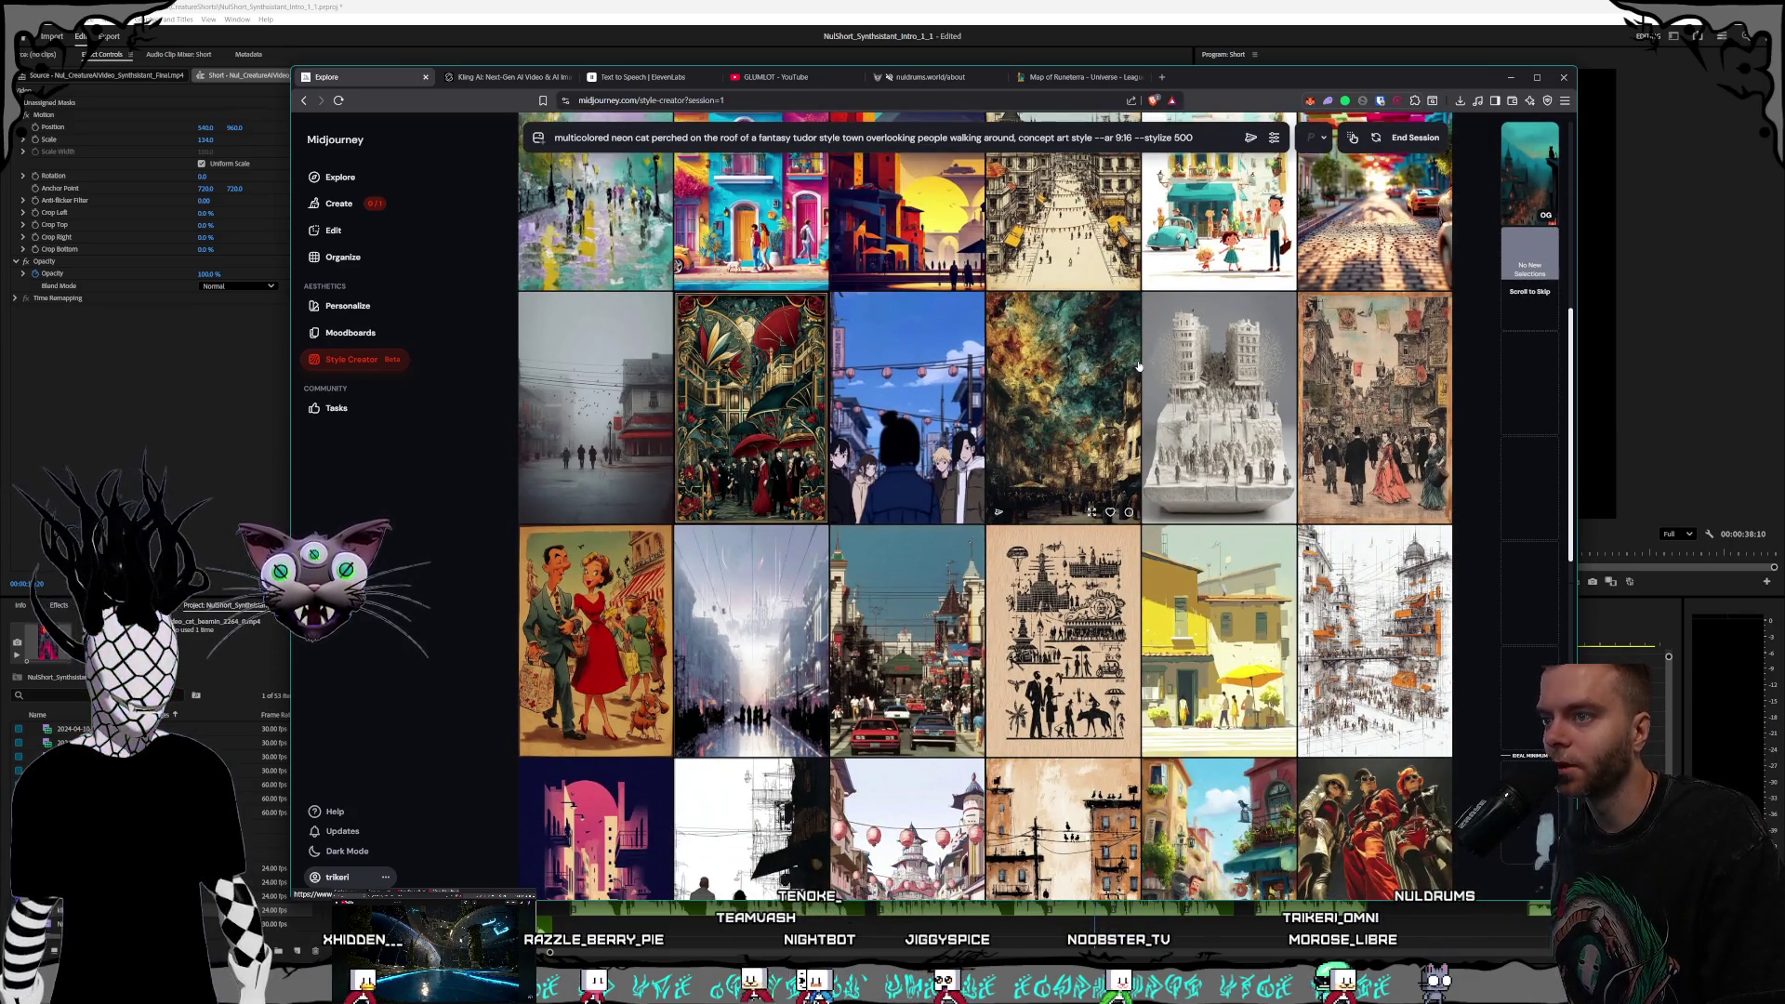
scroll(1138, 366, down, 1)
scroll(1139, 367, down, 2)
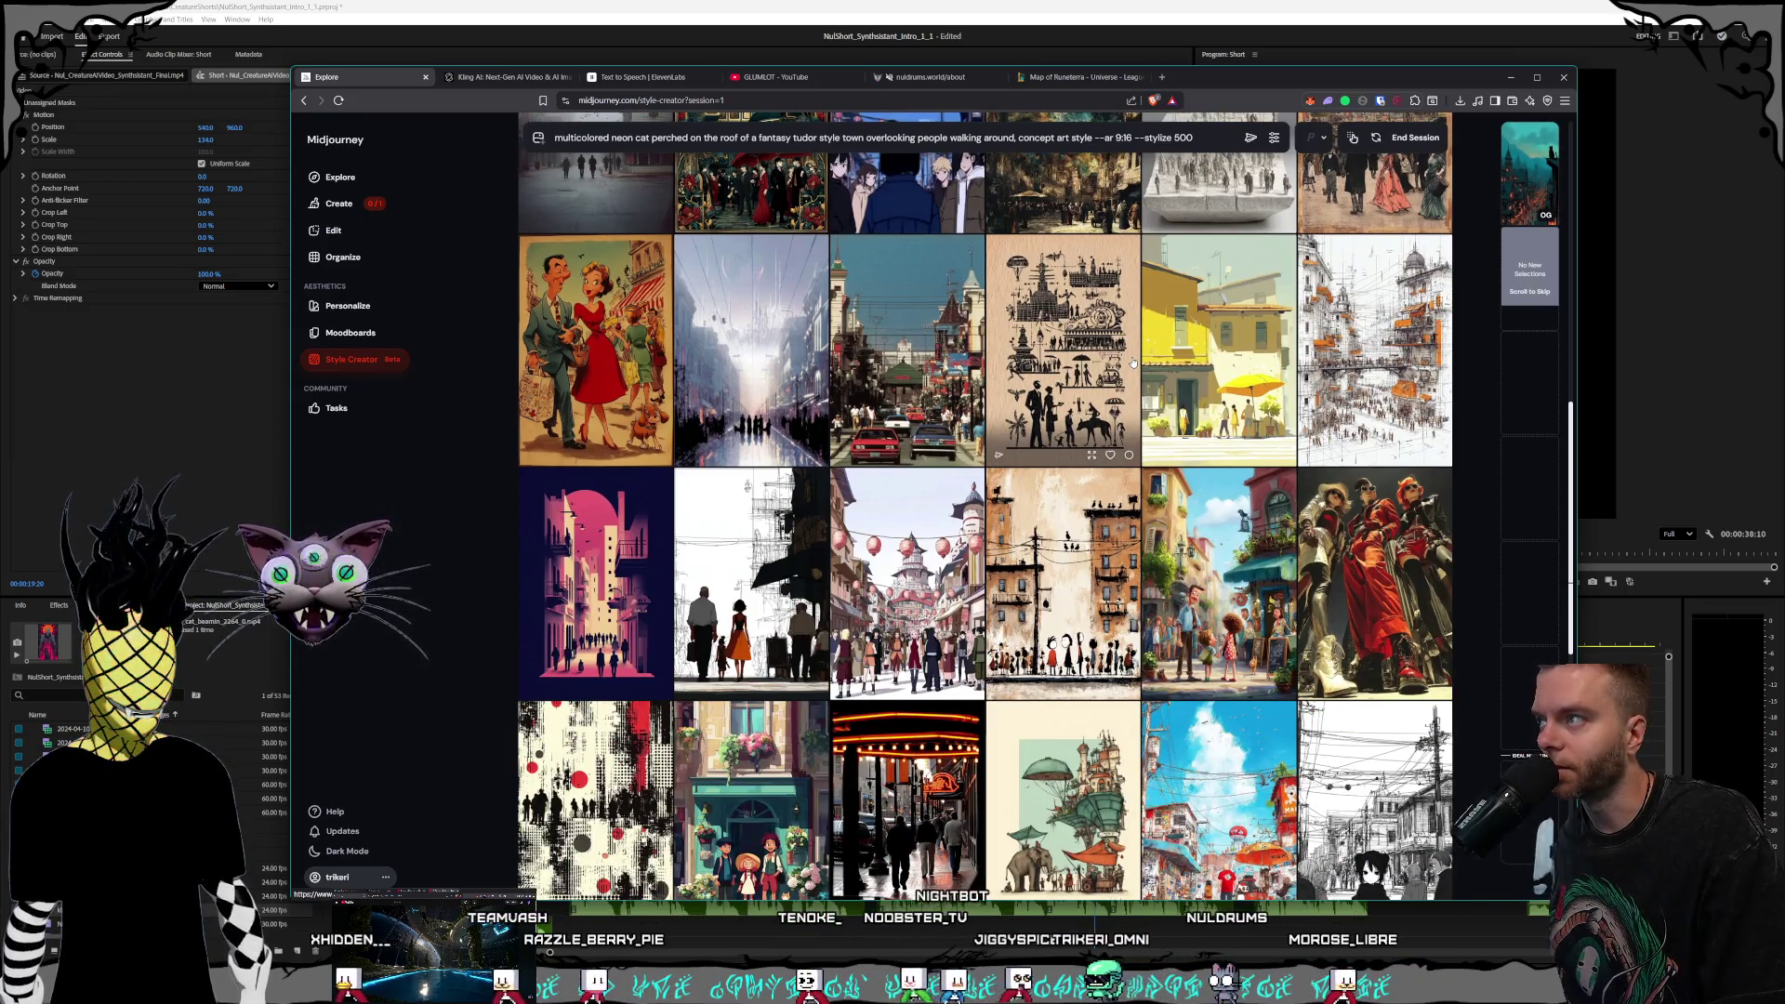
scroll(1133, 363, down, 3)
scroll(1133, 362, down, 2)
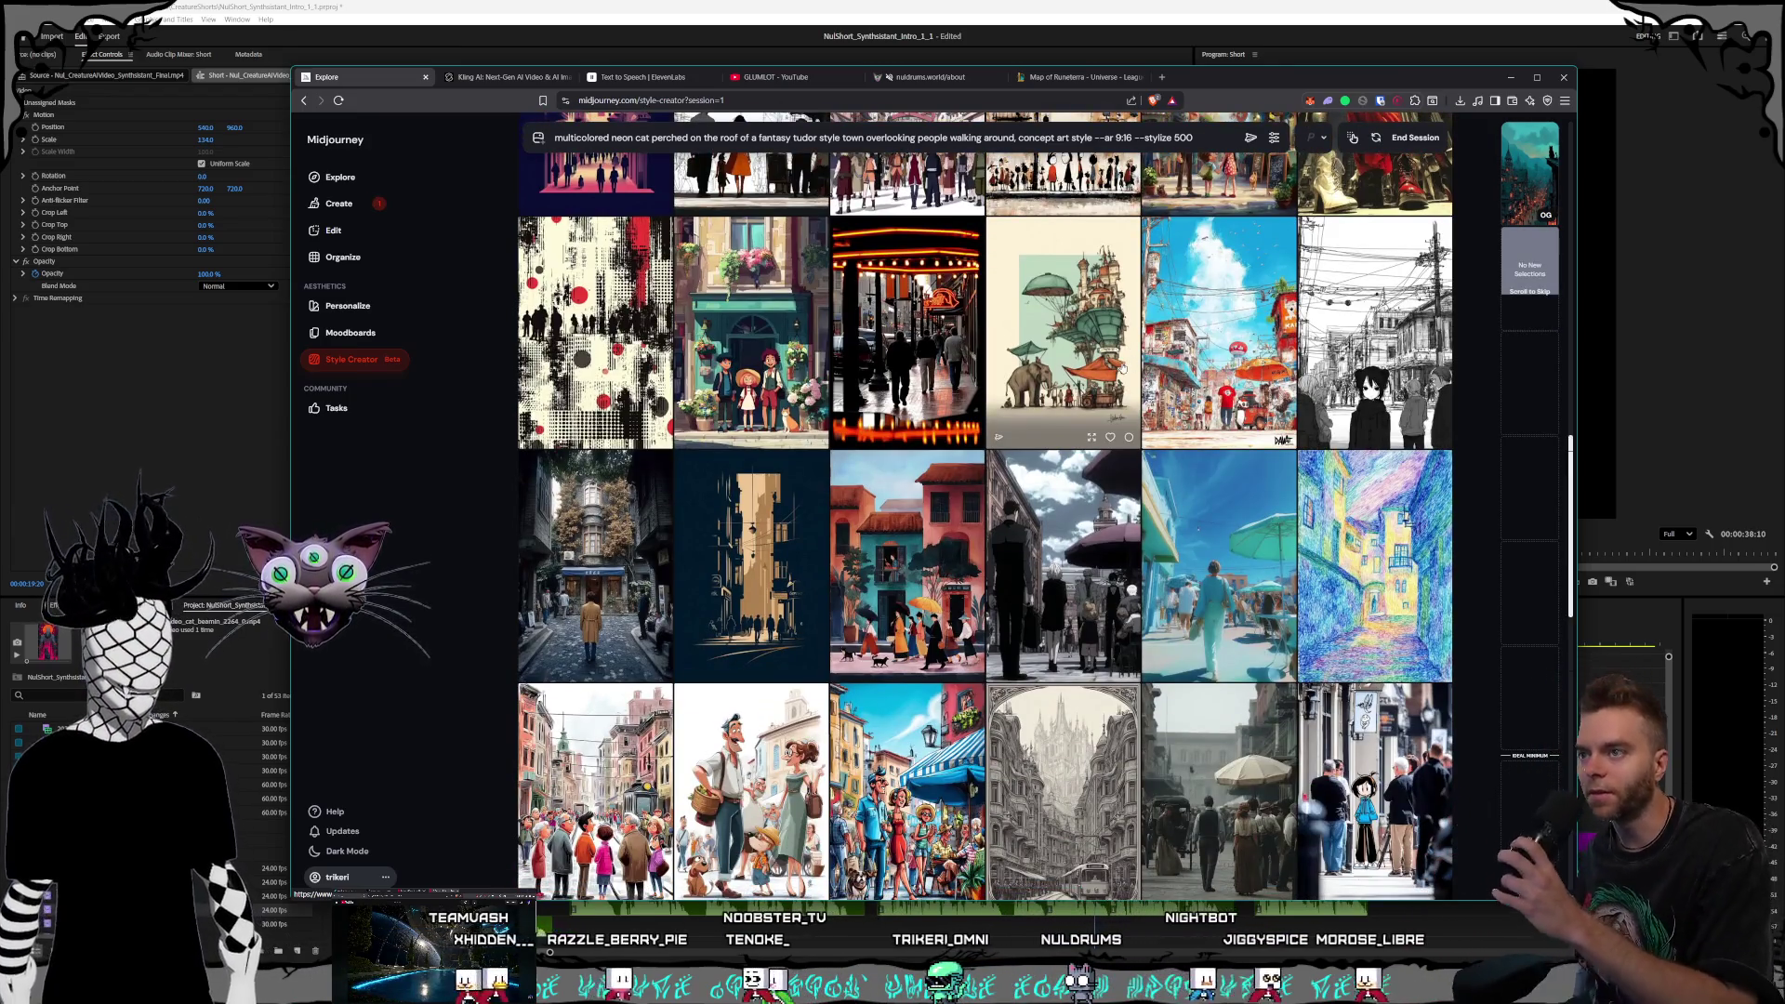
scroll(1073, 372, down, 2)
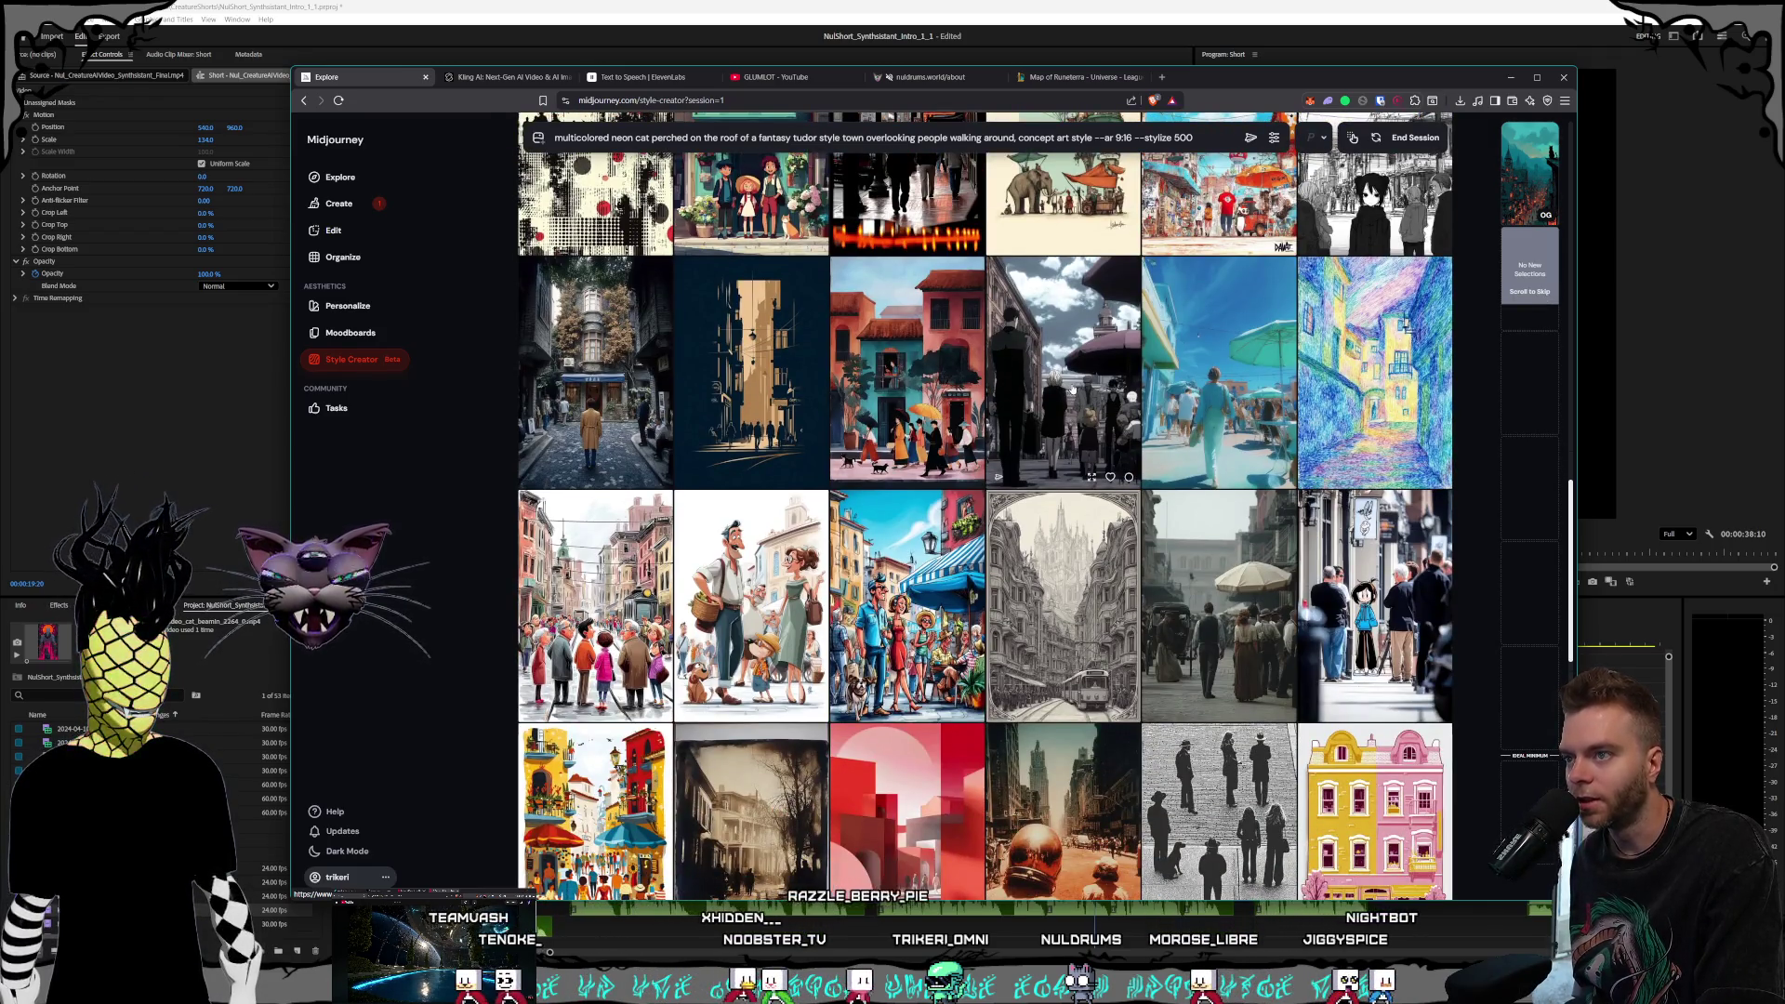
scroll(1065, 400, down, 2)
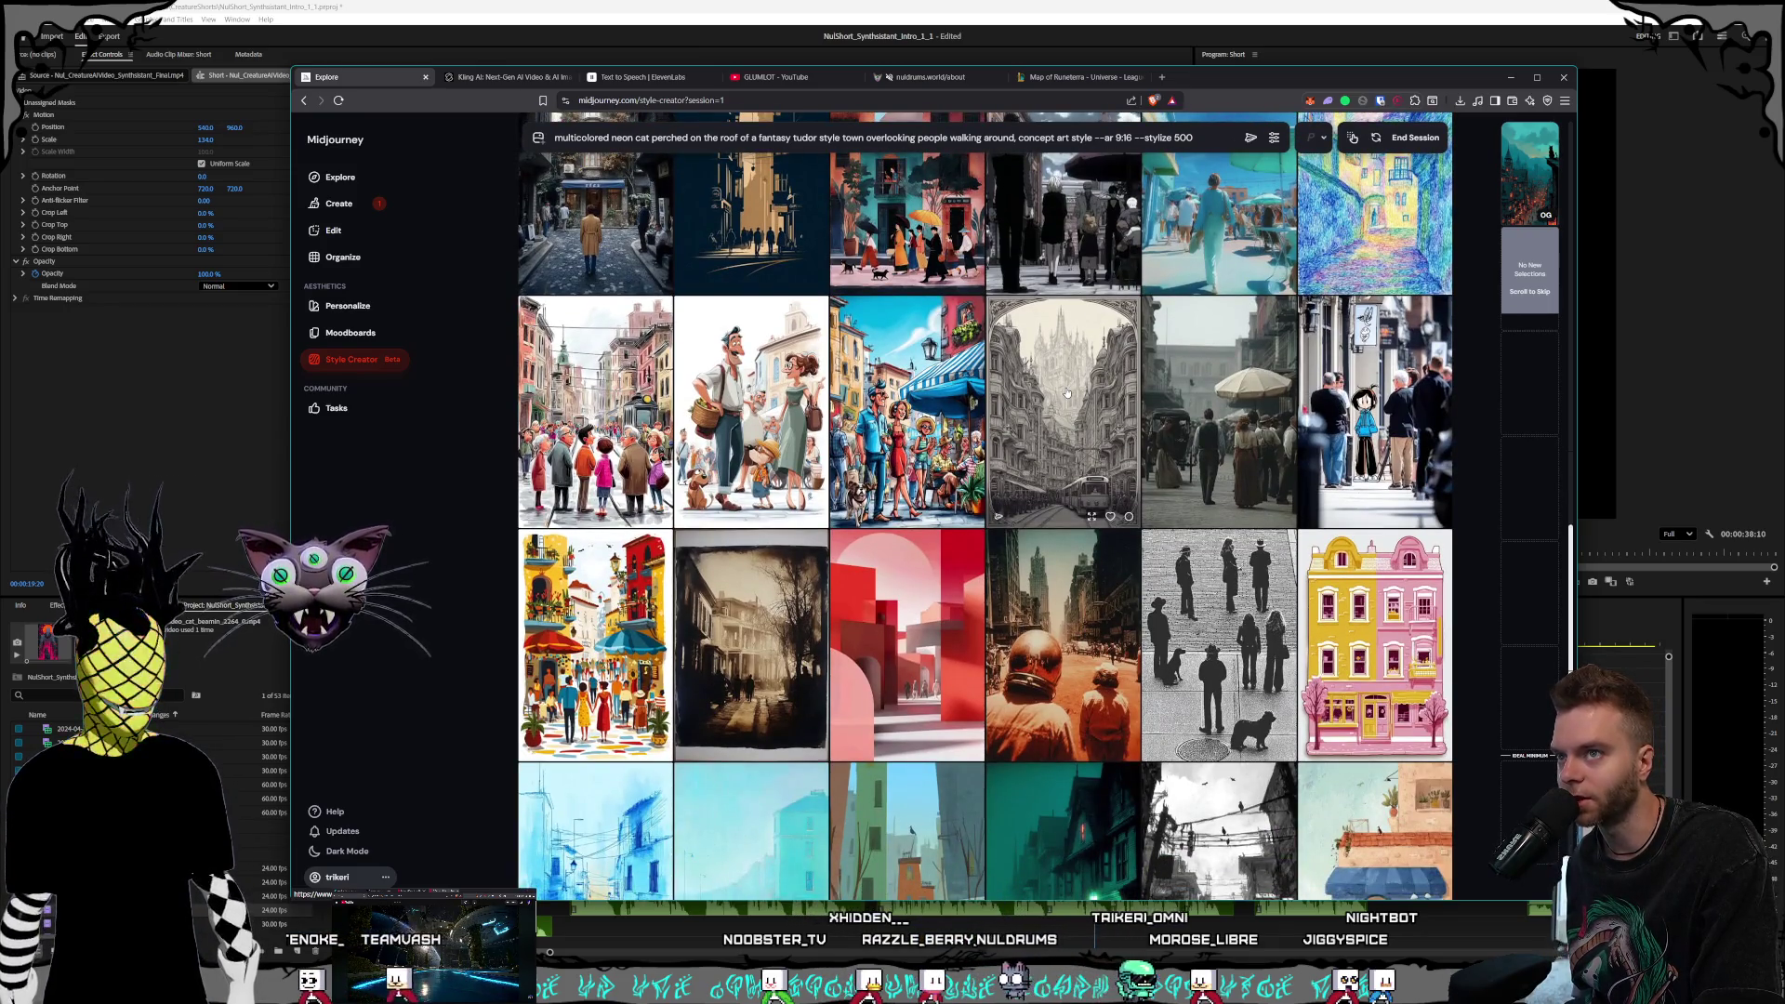
scroll(1066, 392, down, 3)
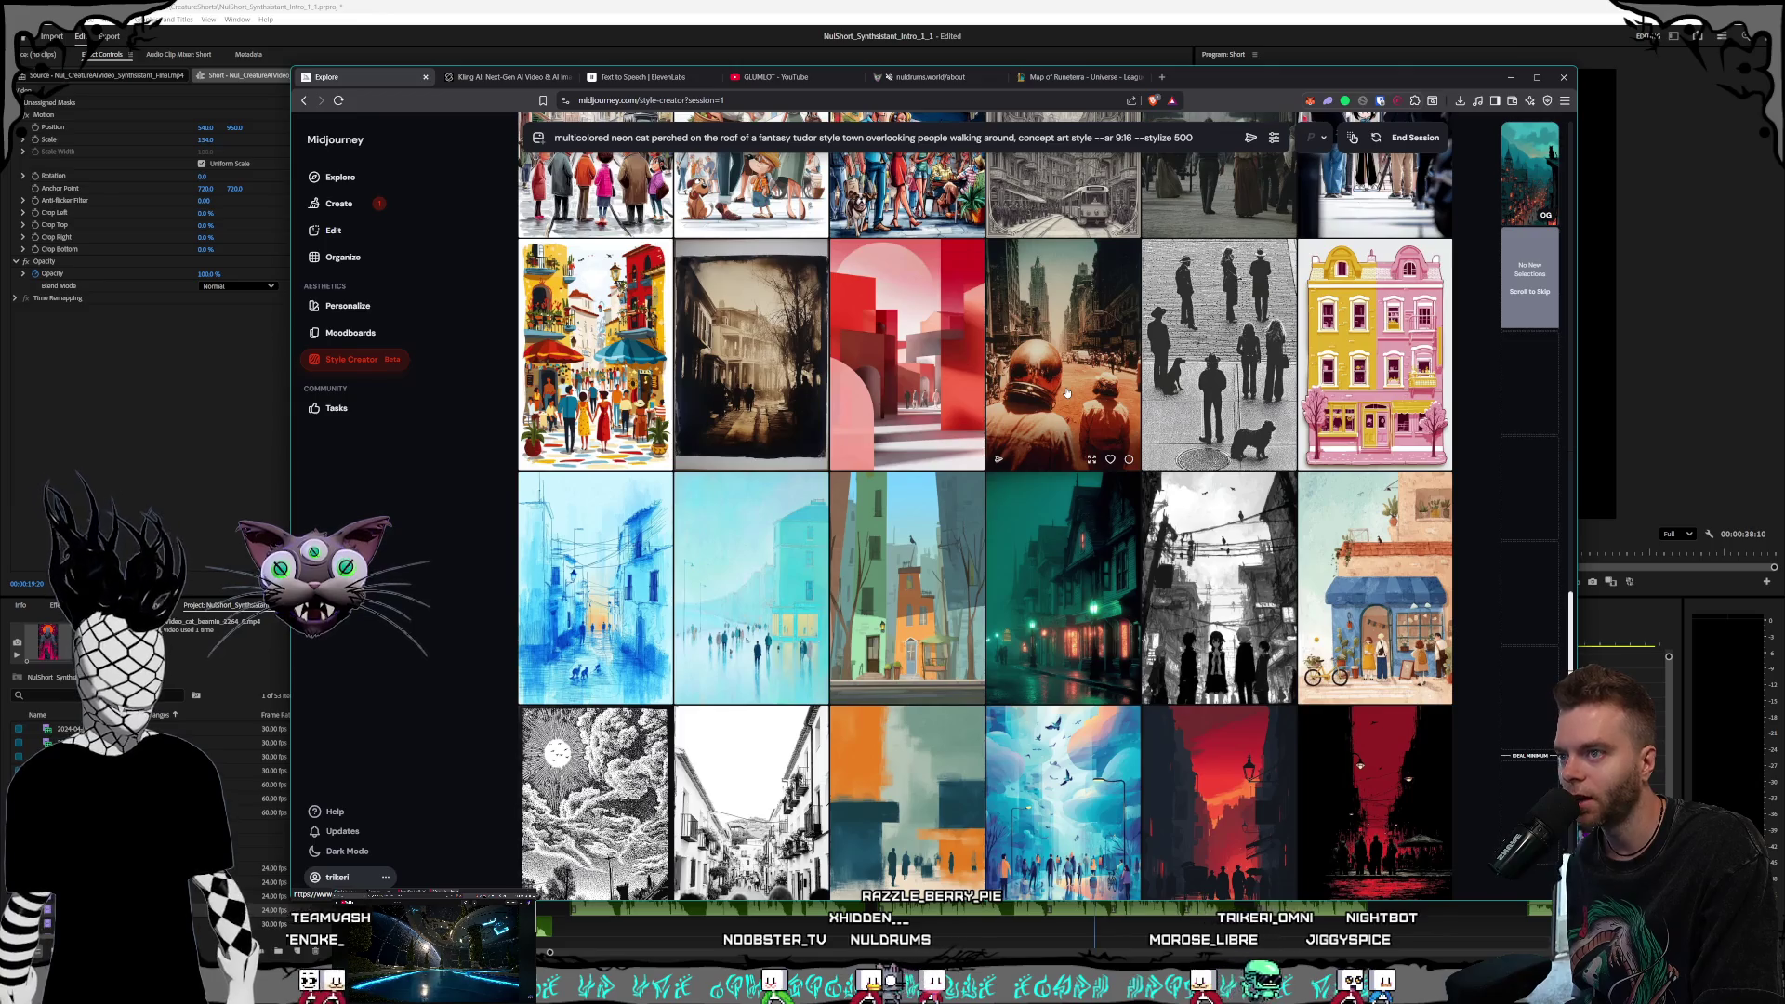
scroll(1066, 392, down, 2)
scroll(1067, 392, down, 1)
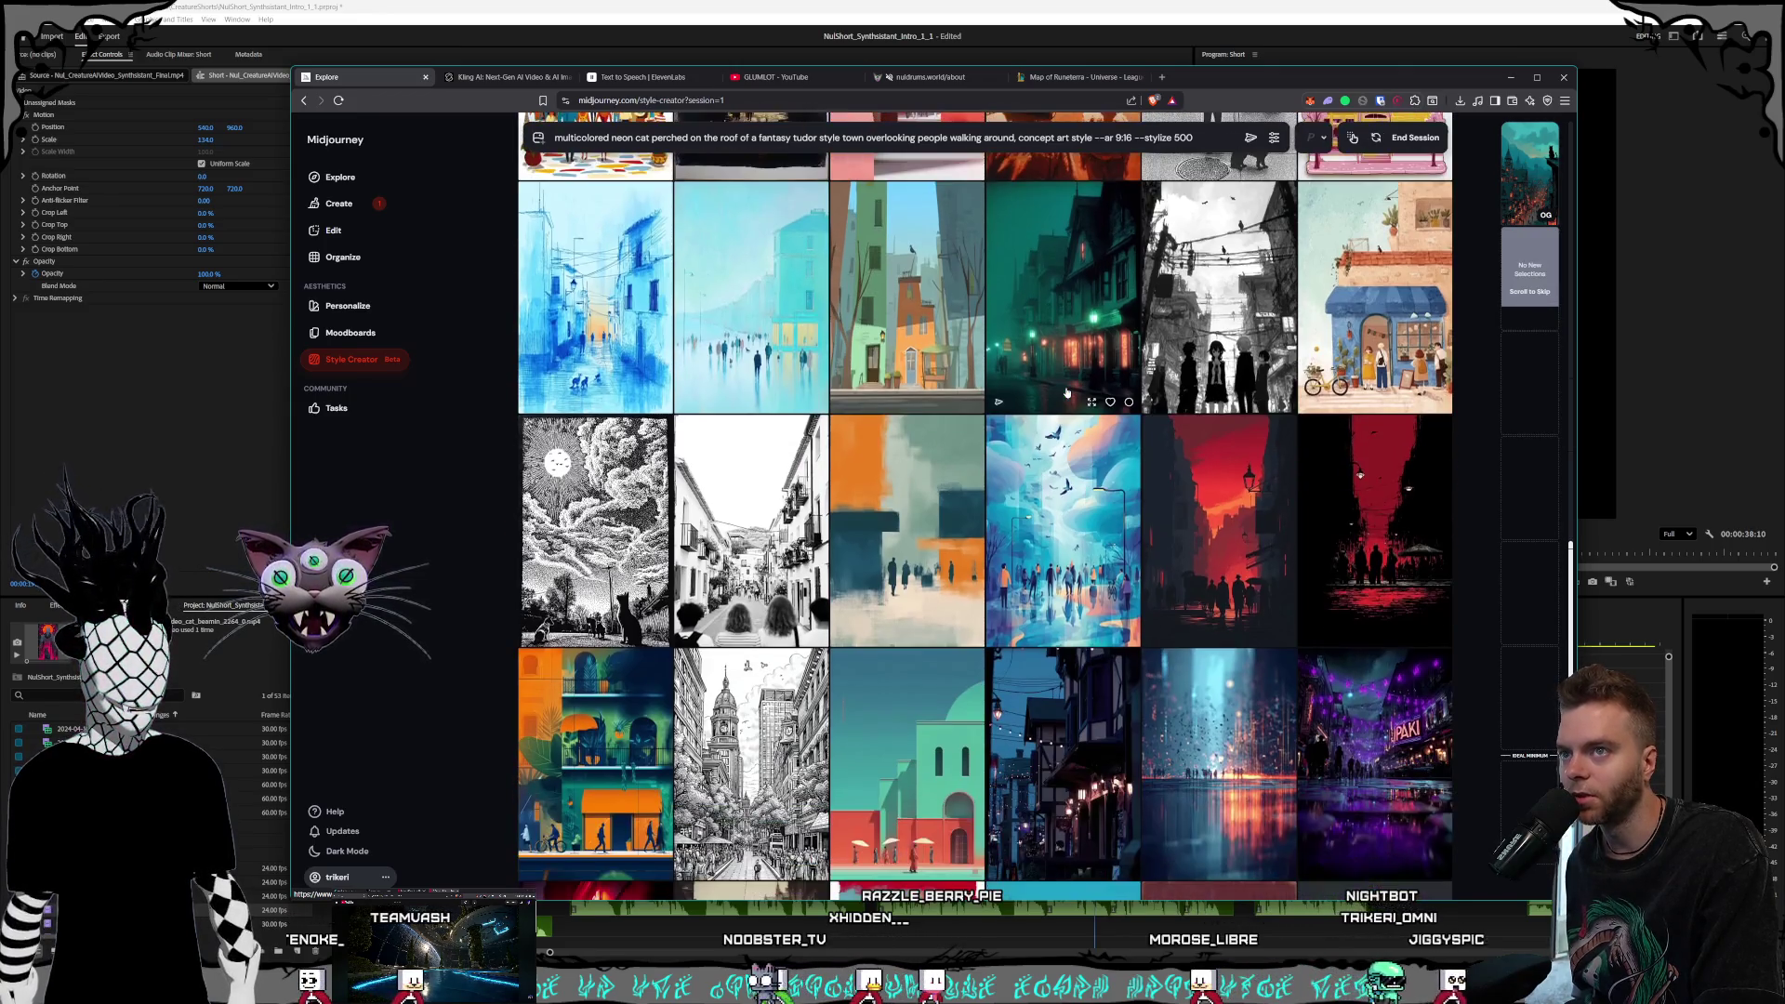
scroll(1067, 393, down, 3)
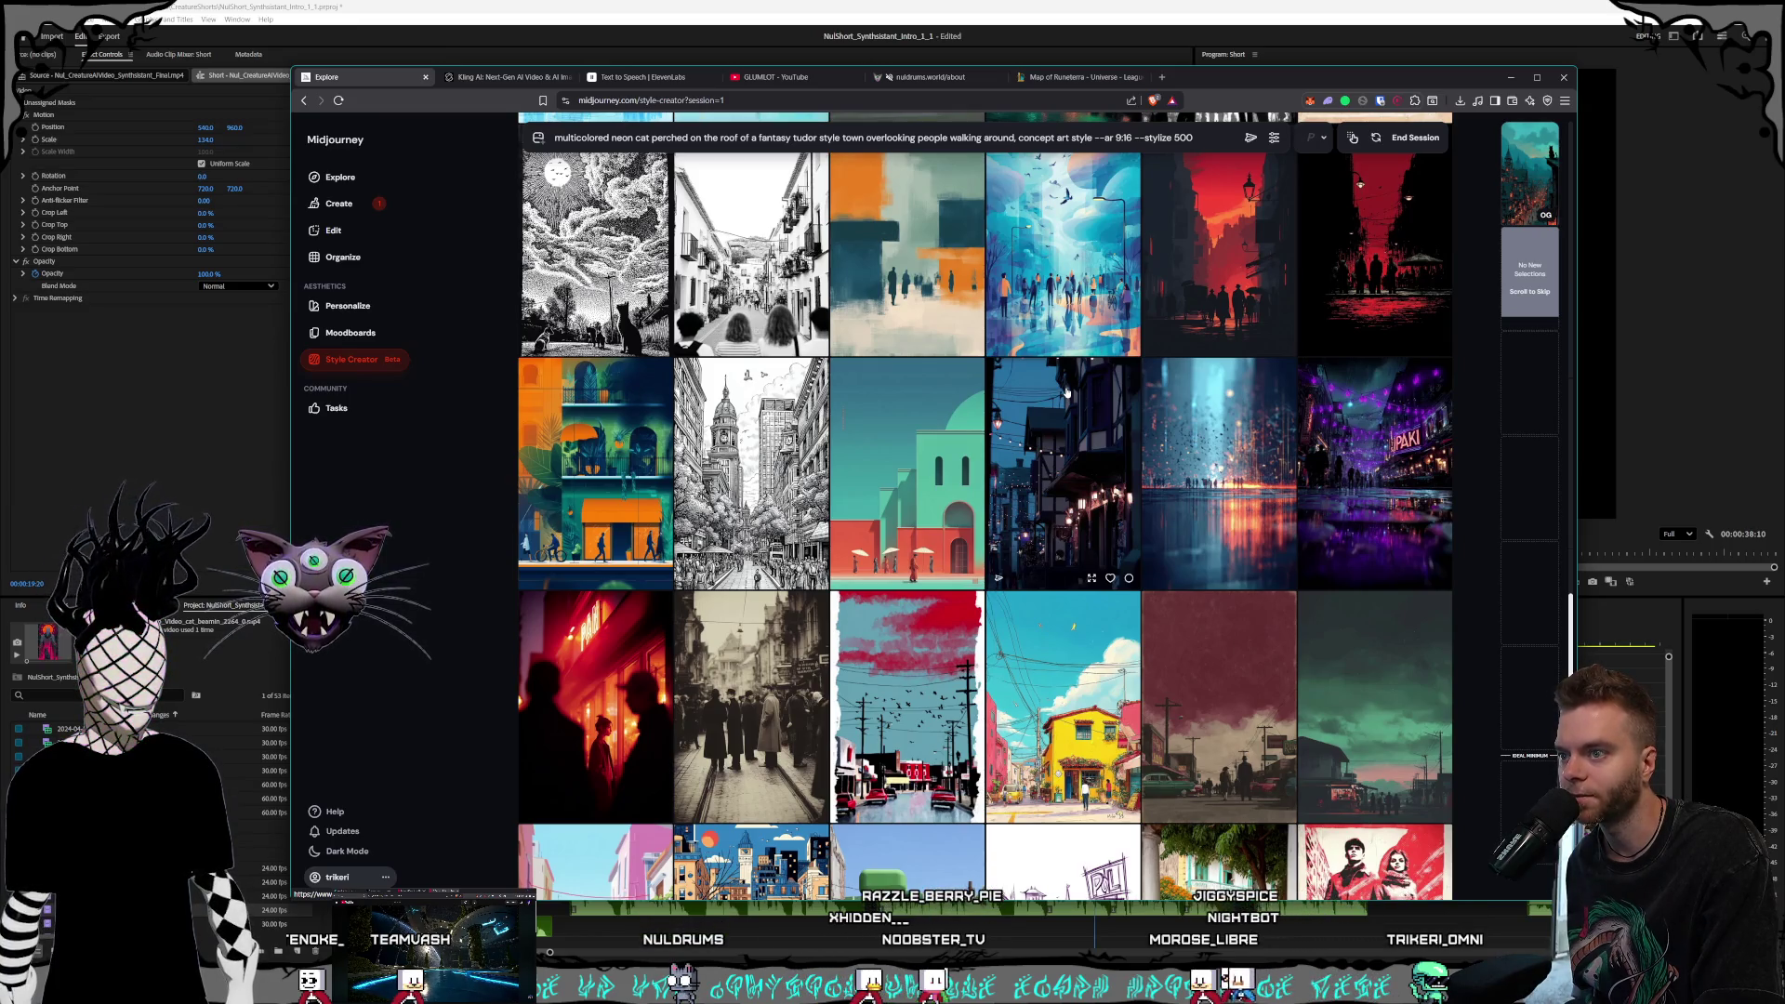
scroll(1064, 391, down, 3)
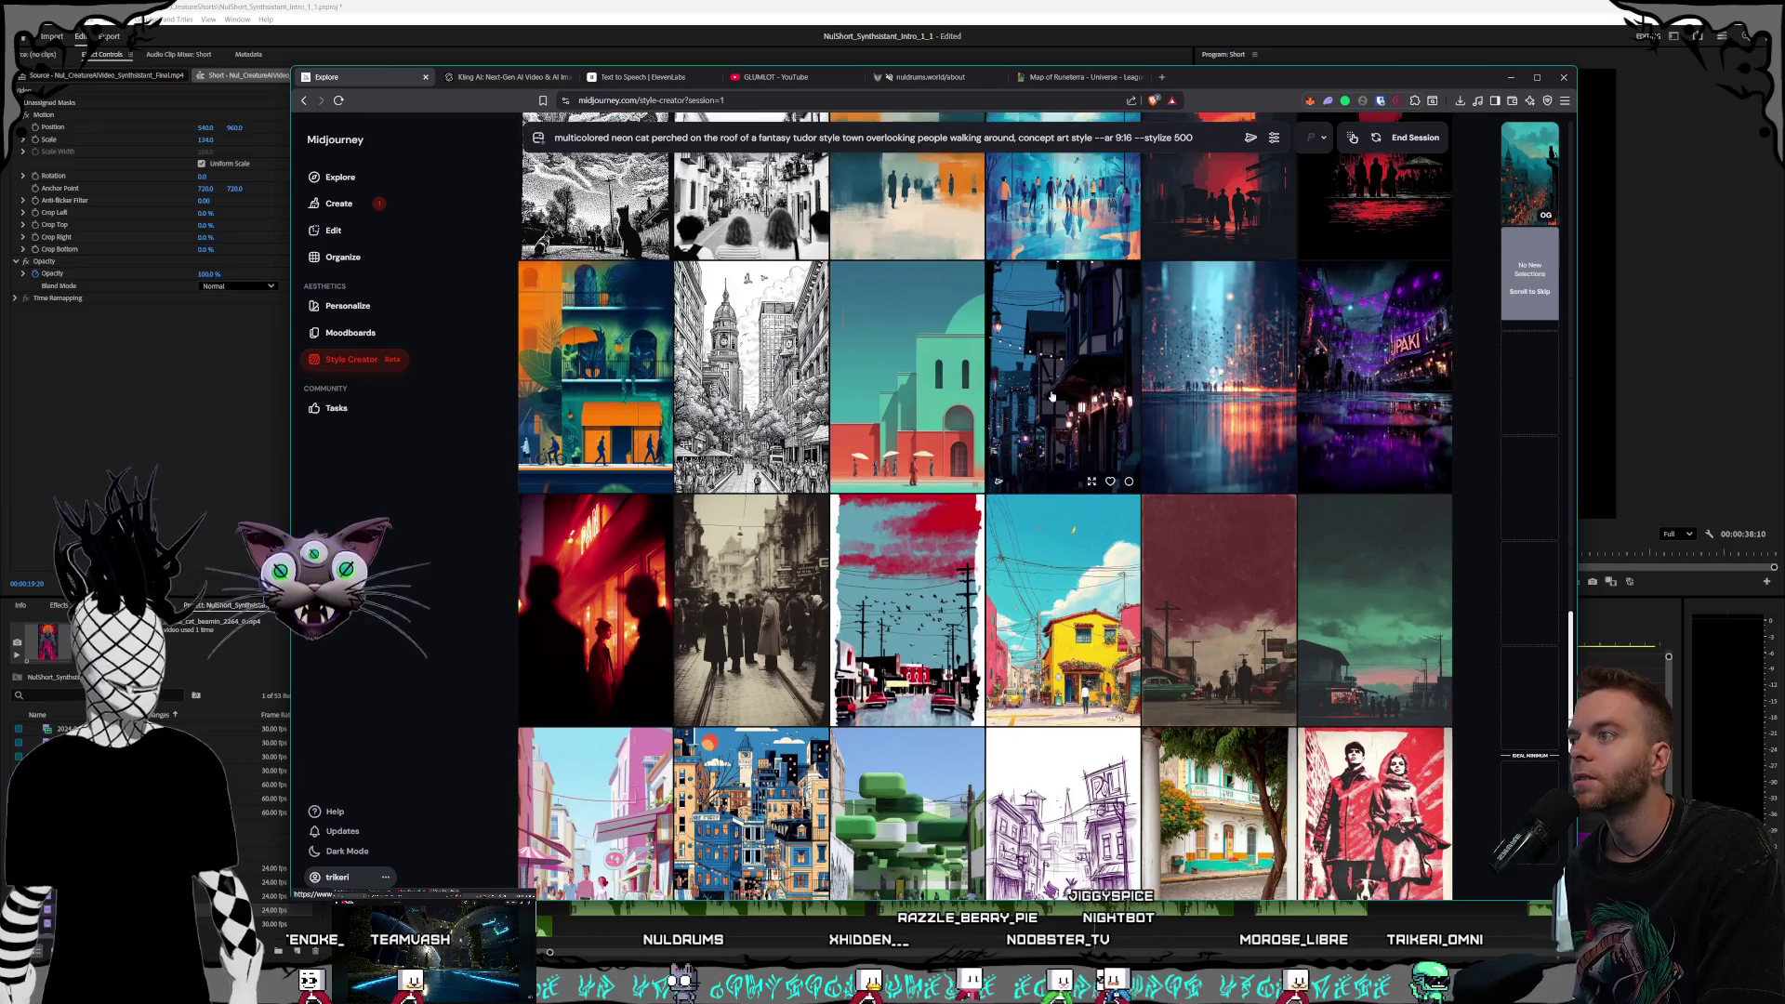
scroll(1056, 349, down, 3)
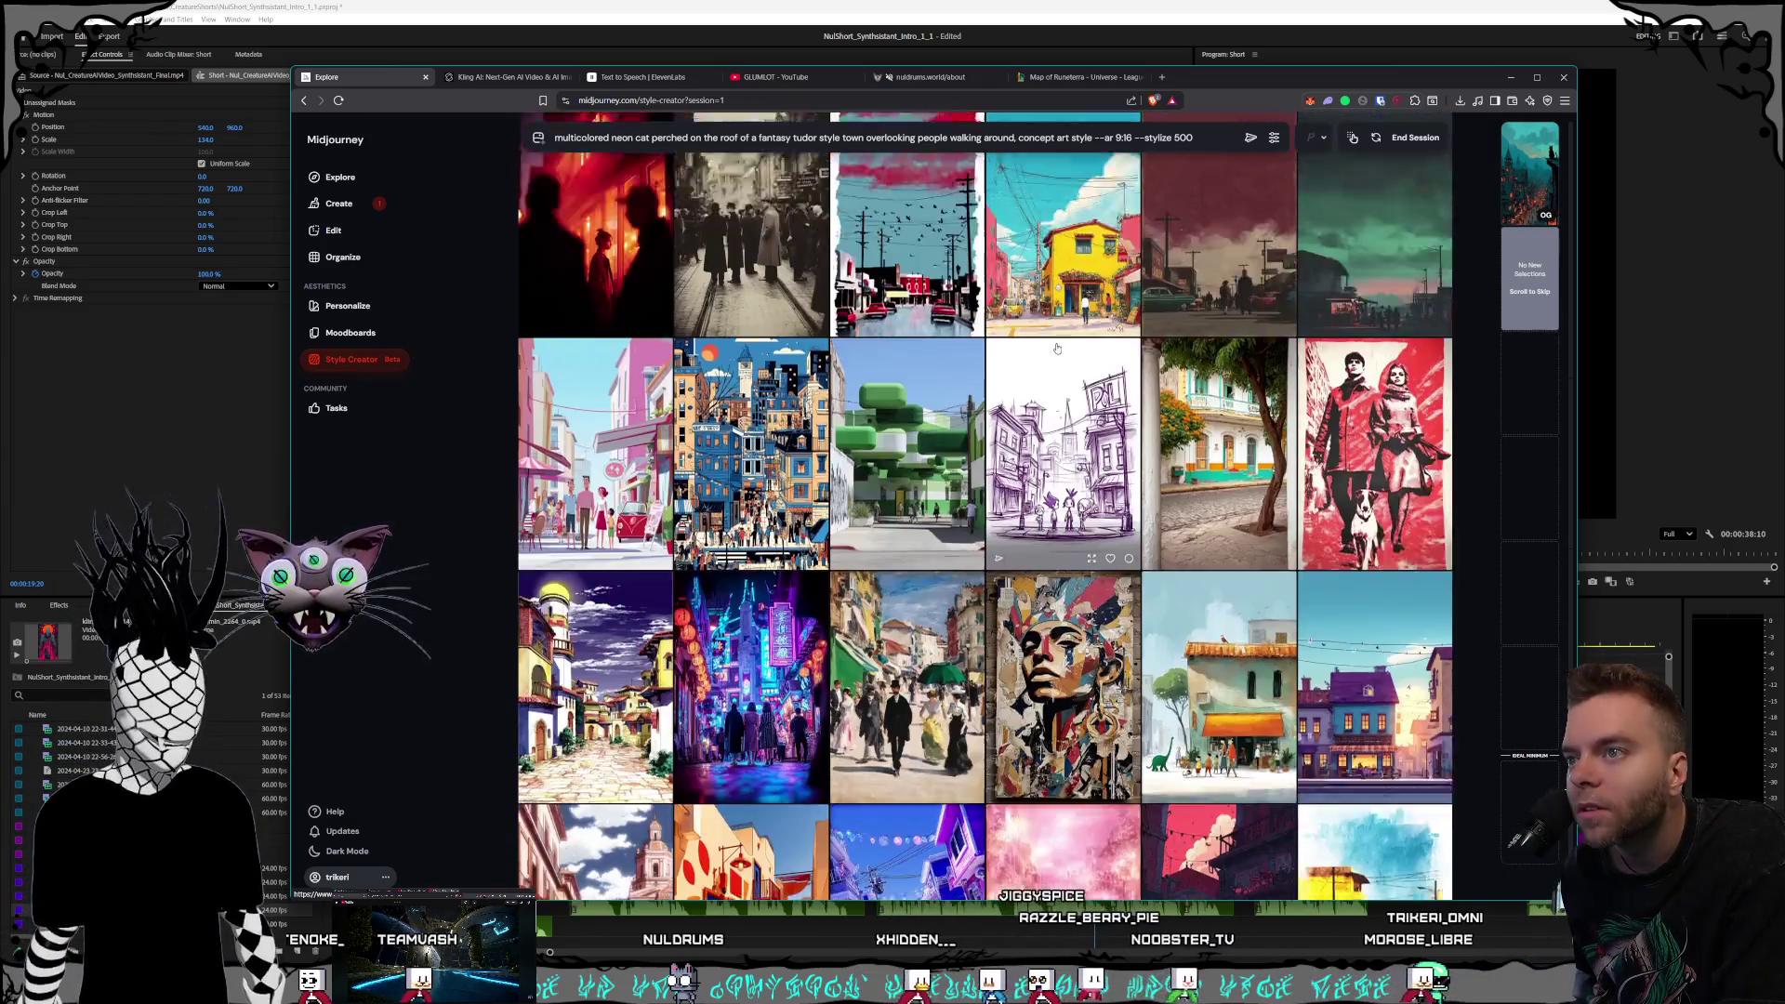
scroll(1056, 347, down, 1)
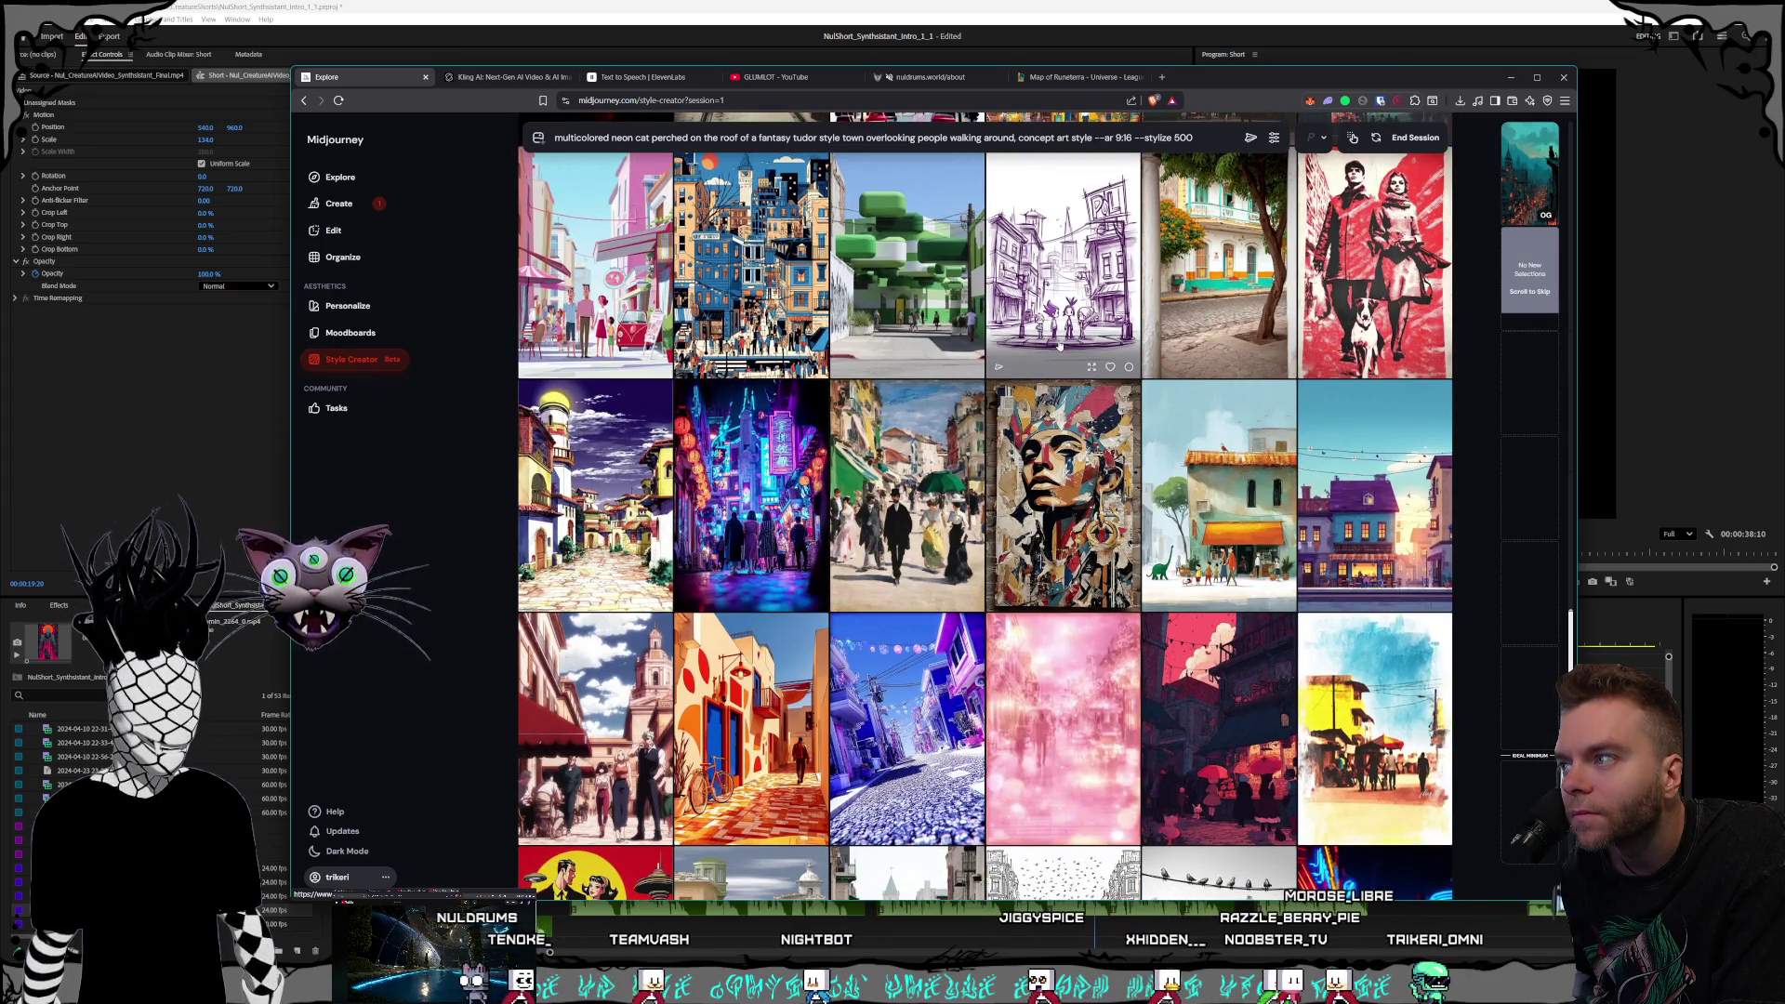
scroll(1060, 372, down, 2)
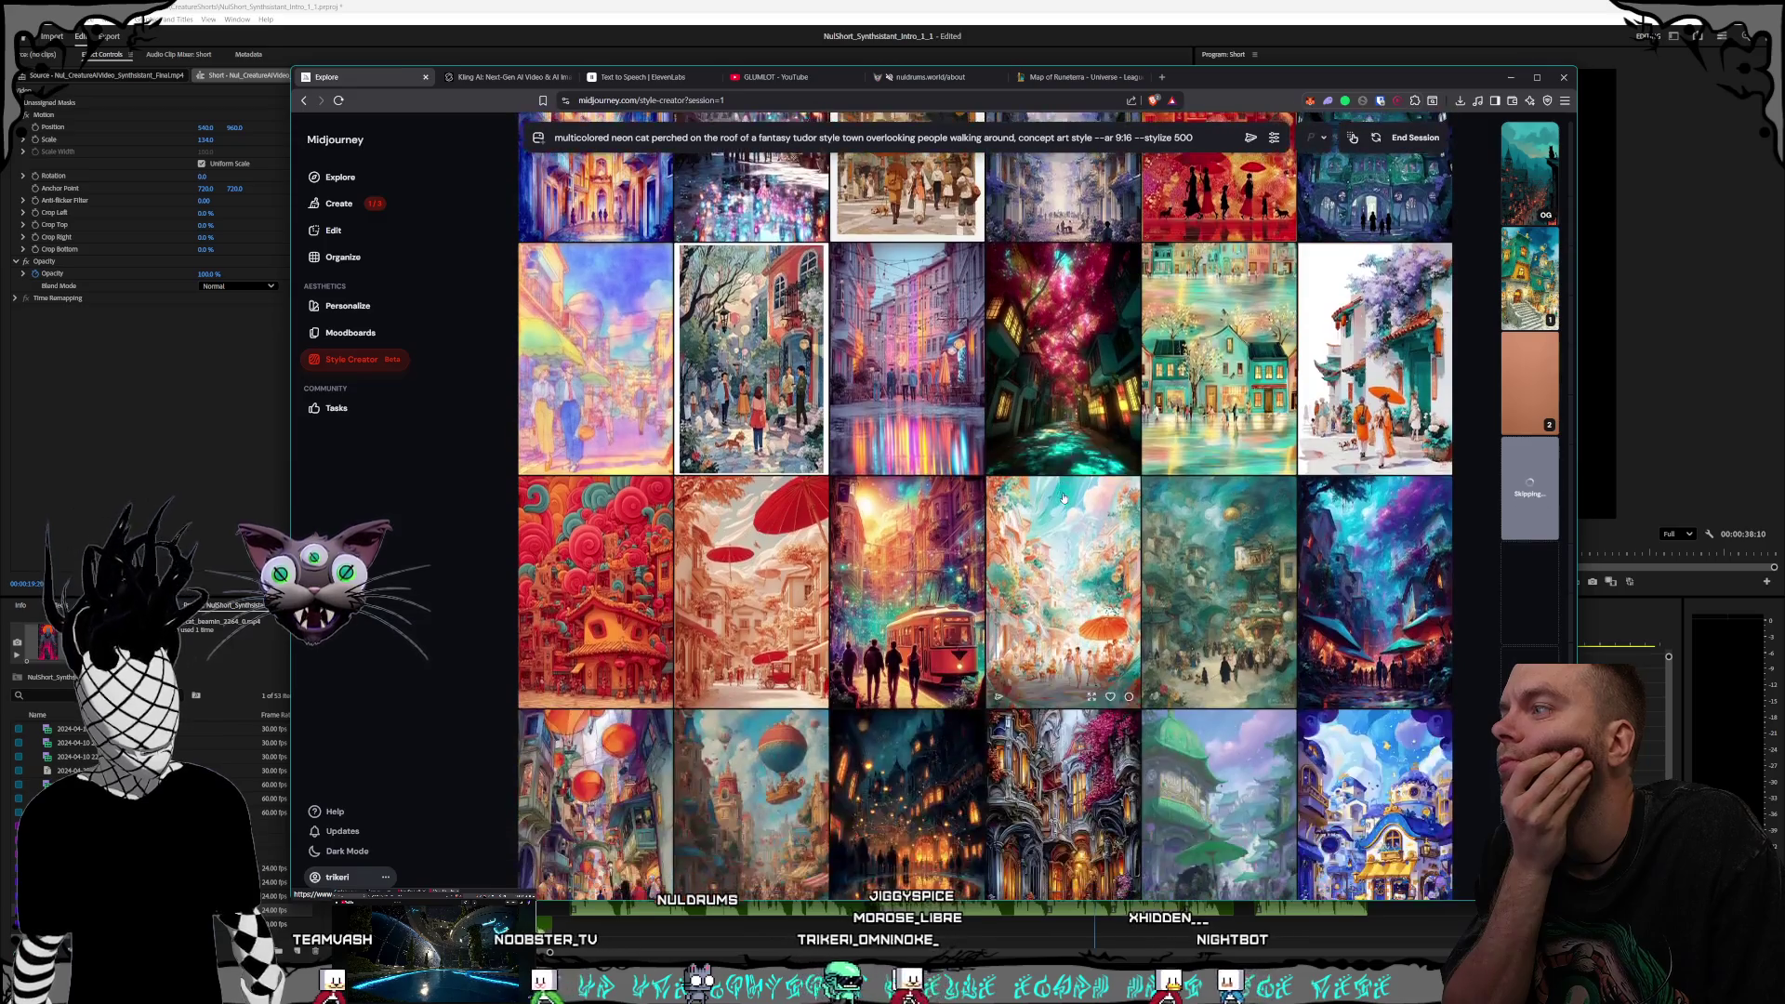
scroll(1063, 498, down, 3)
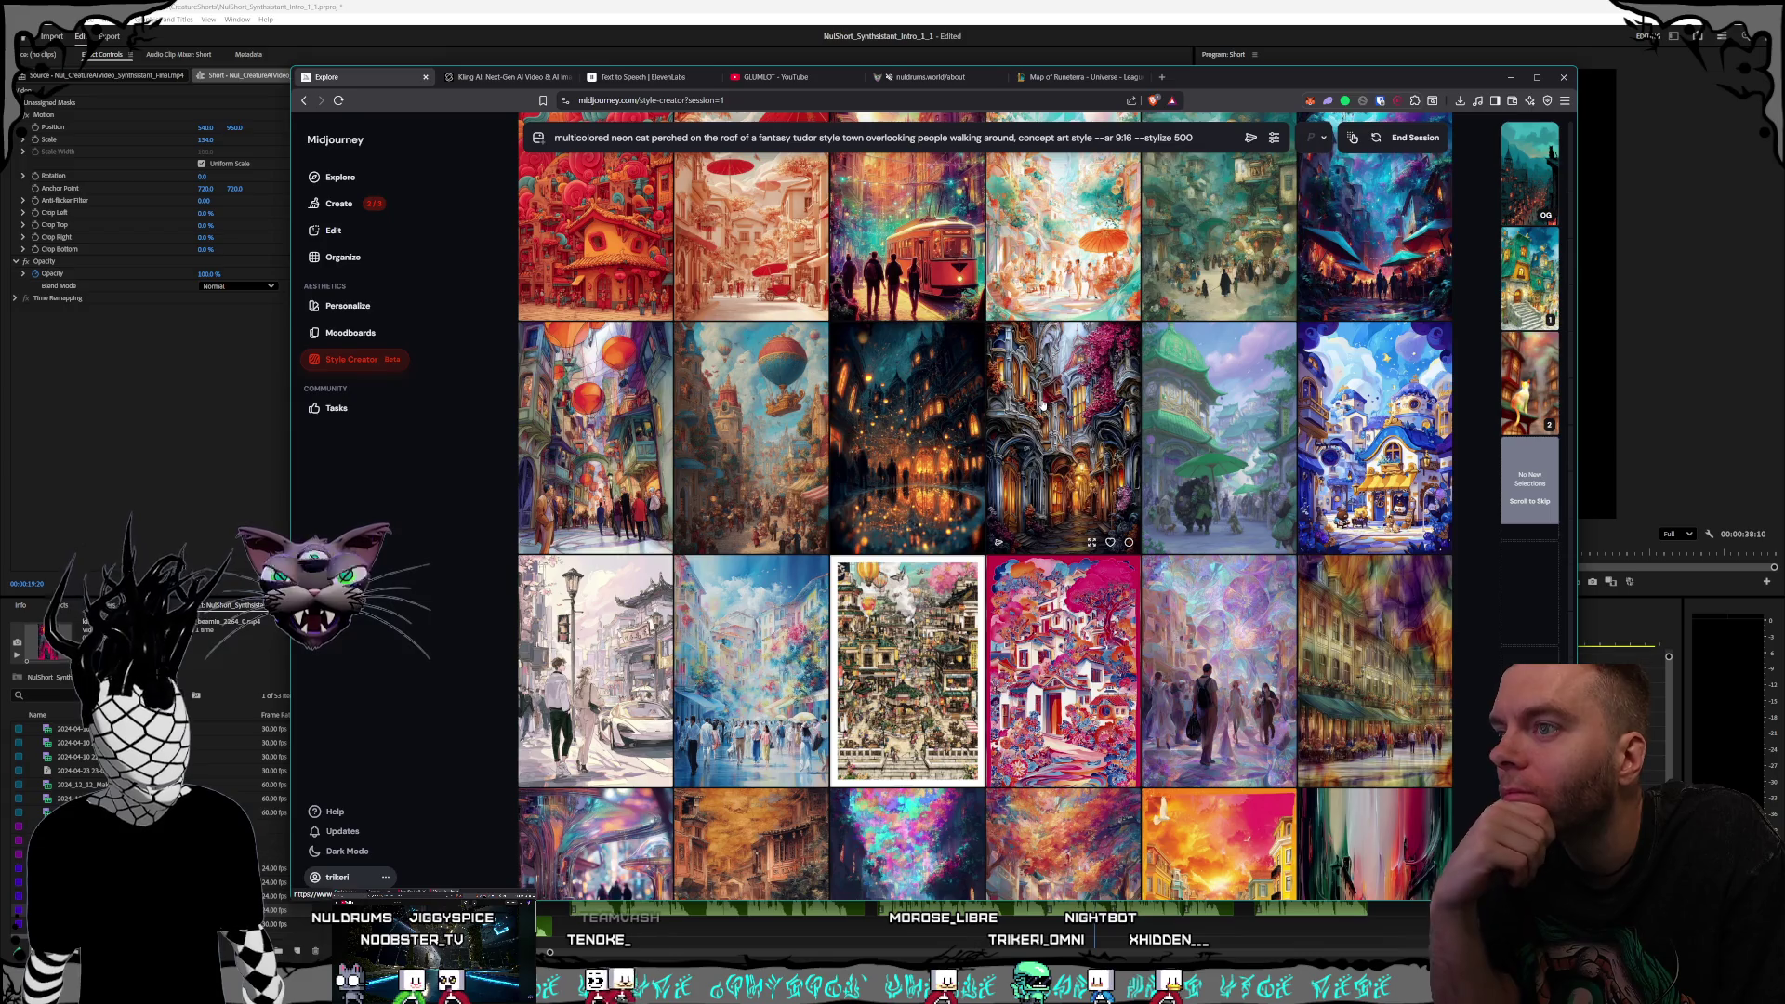
scroll(1044, 406, down, 2)
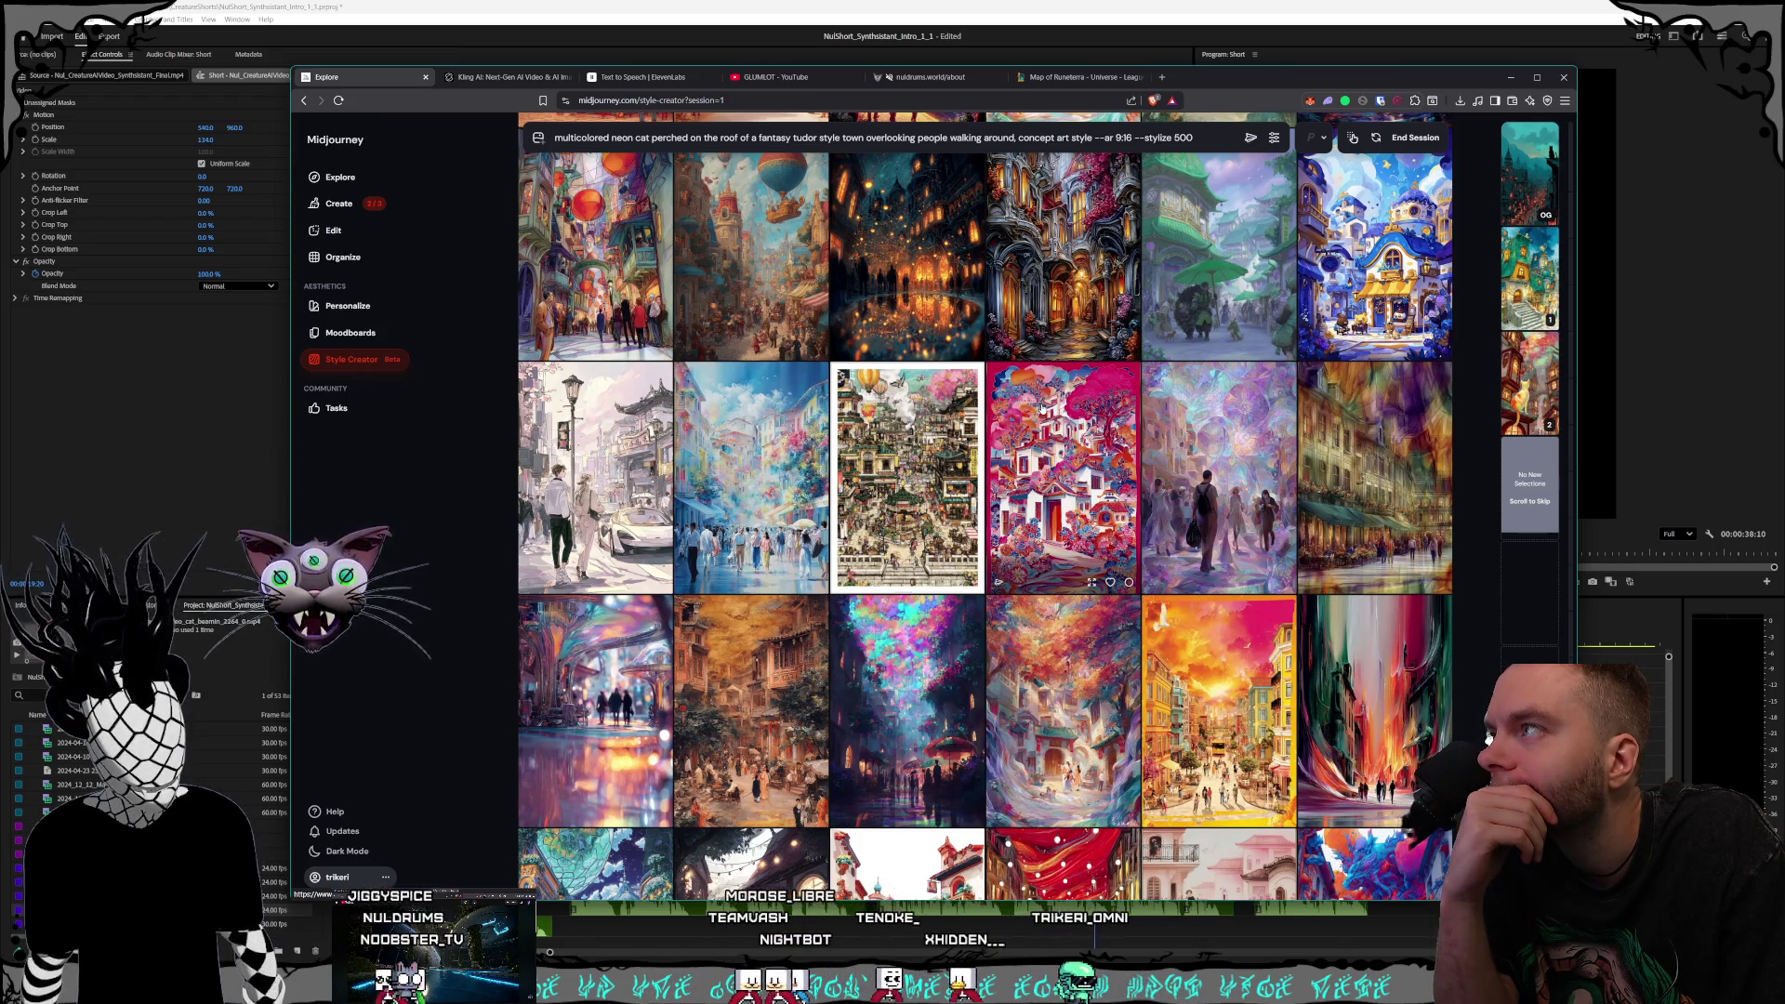
scroll(1041, 408, up, 1)
scroll(1023, 437, down, 4)
scroll(1018, 447, down, 6)
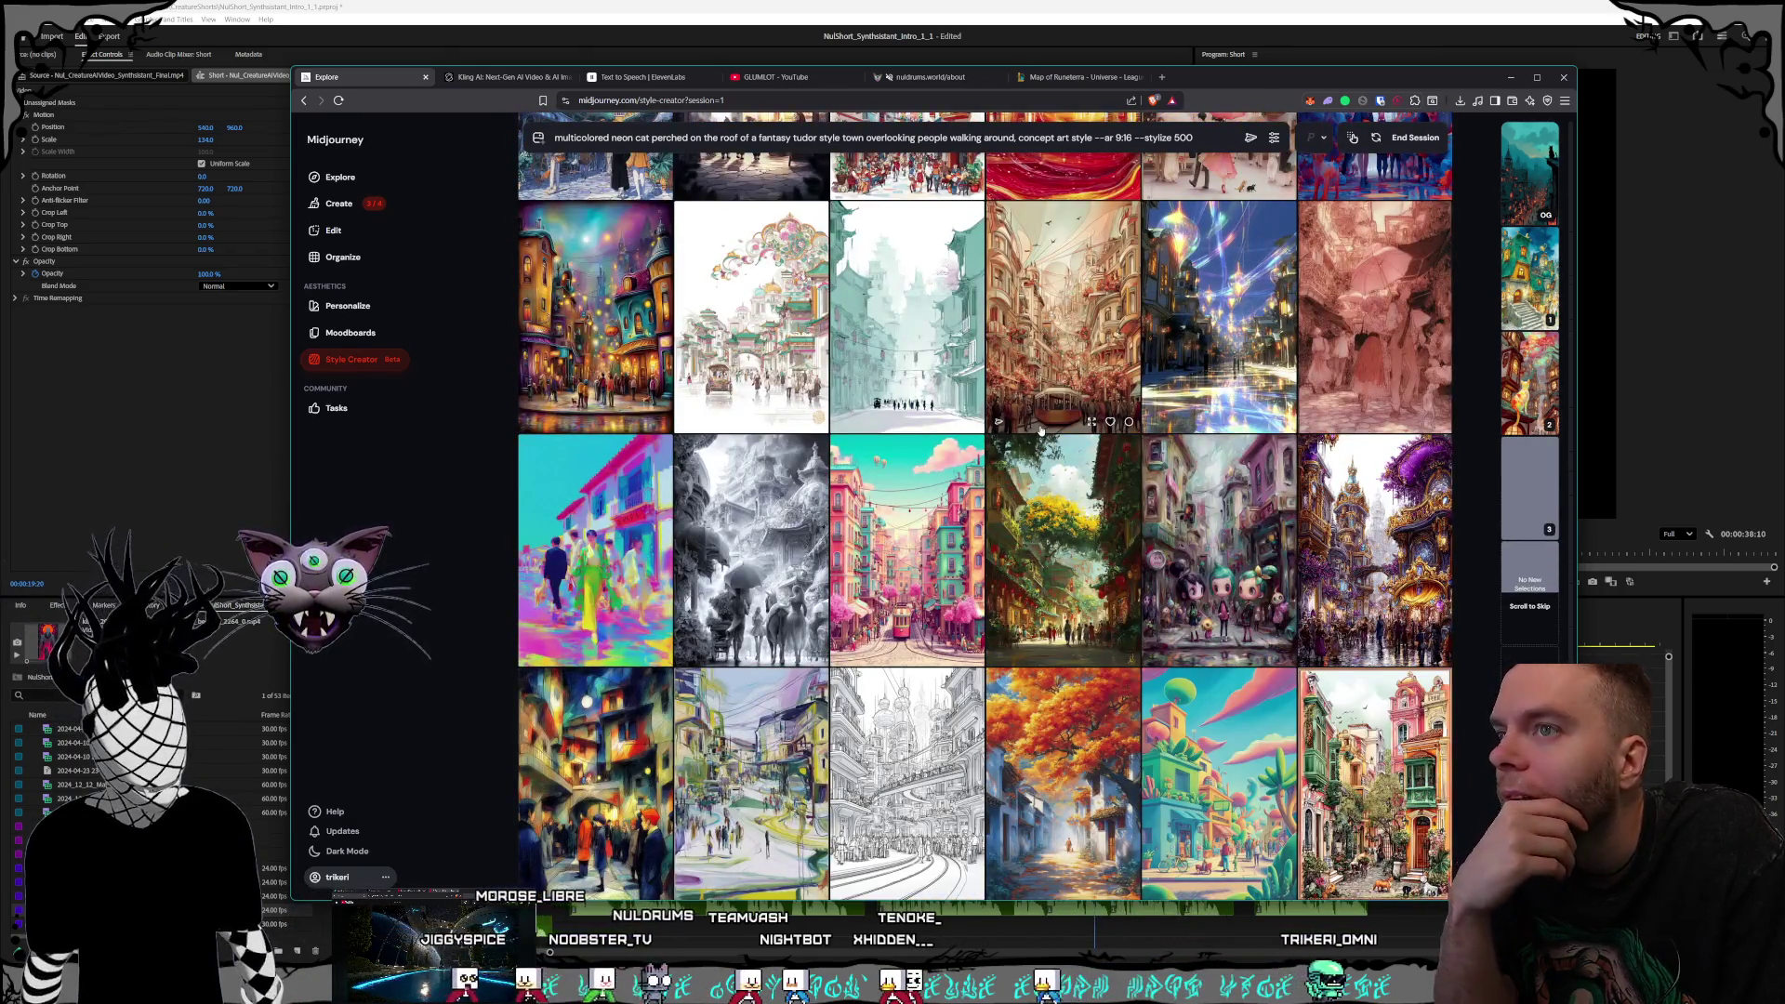
scroll(1041, 430, down, 2)
scroll(1041, 431, down, 4)
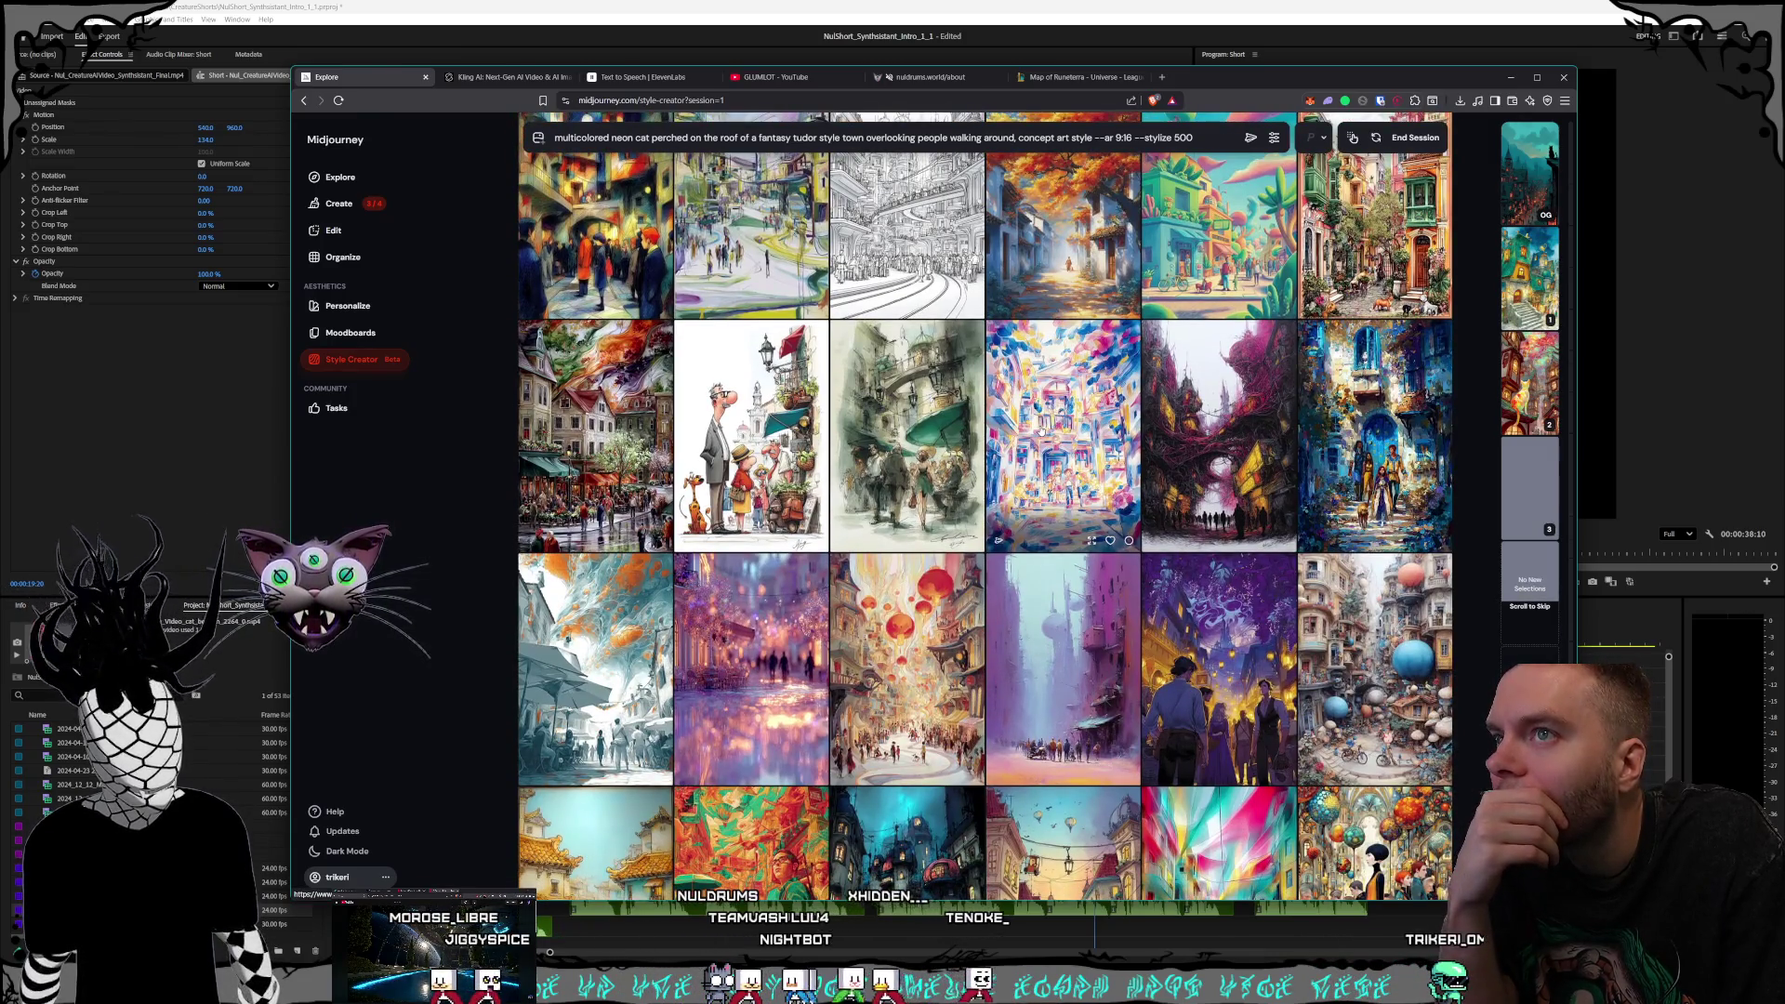
scroll(1041, 431, down, 2)
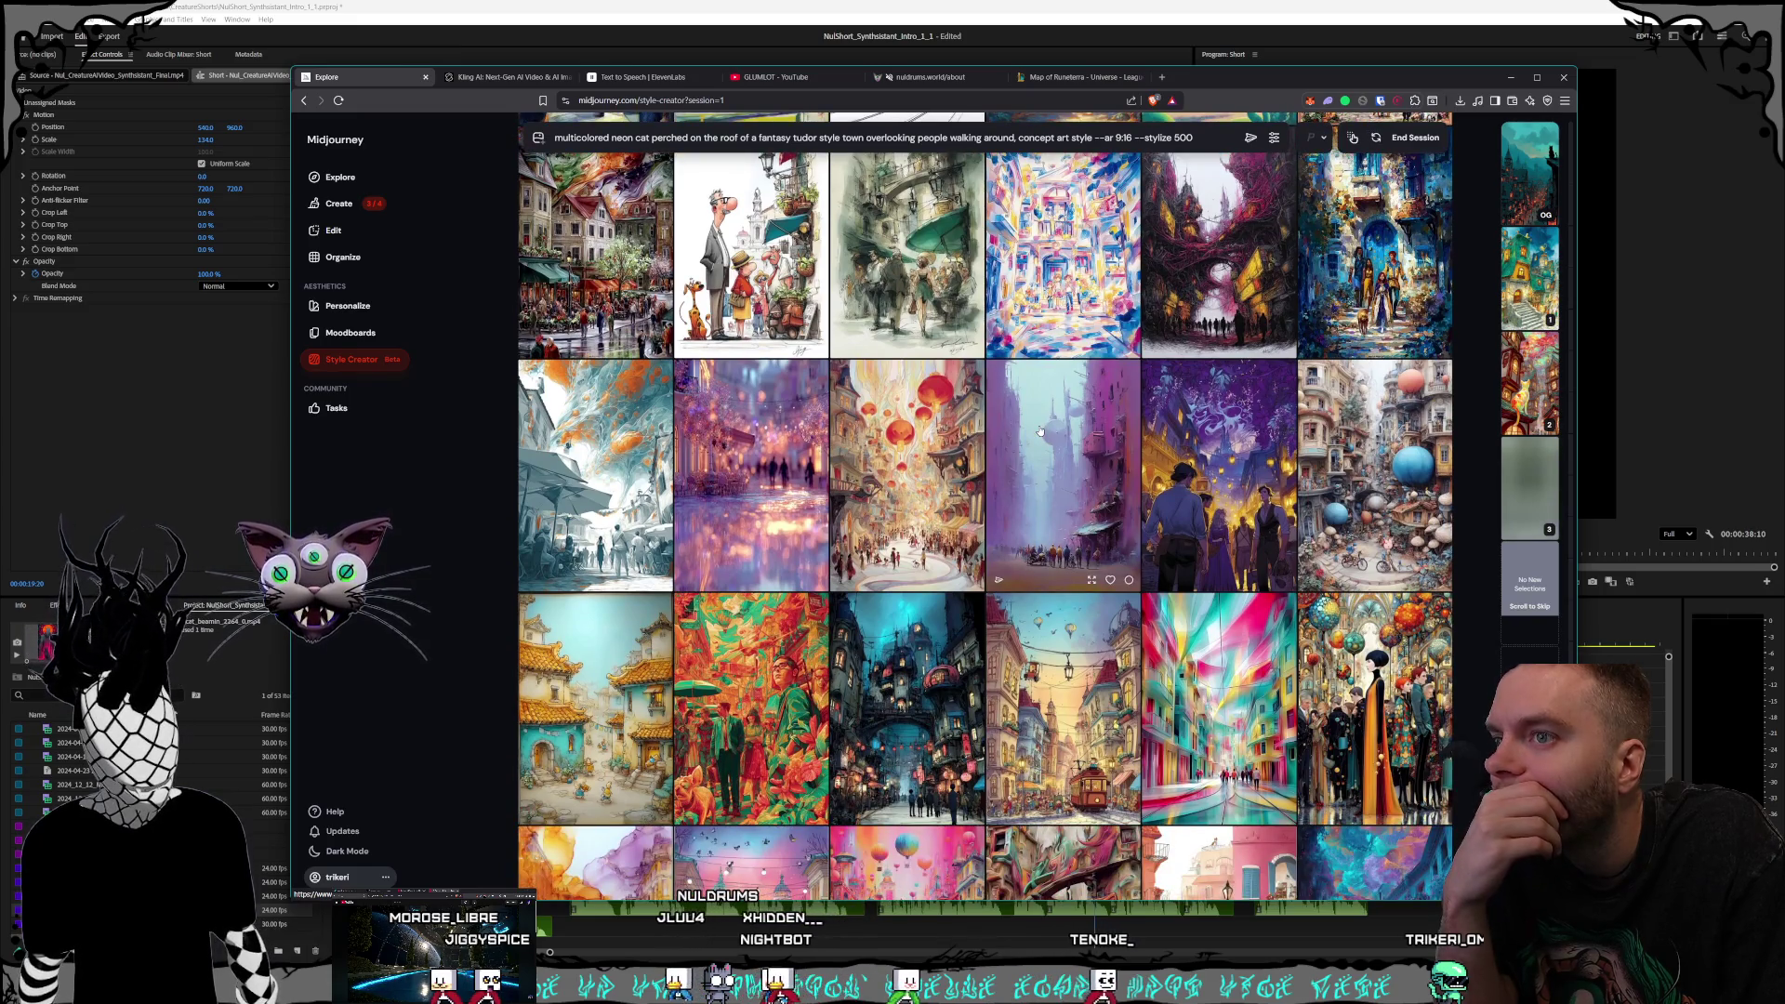
scroll(1041, 431, down, 1)
scroll(1040, 430, down, 5)
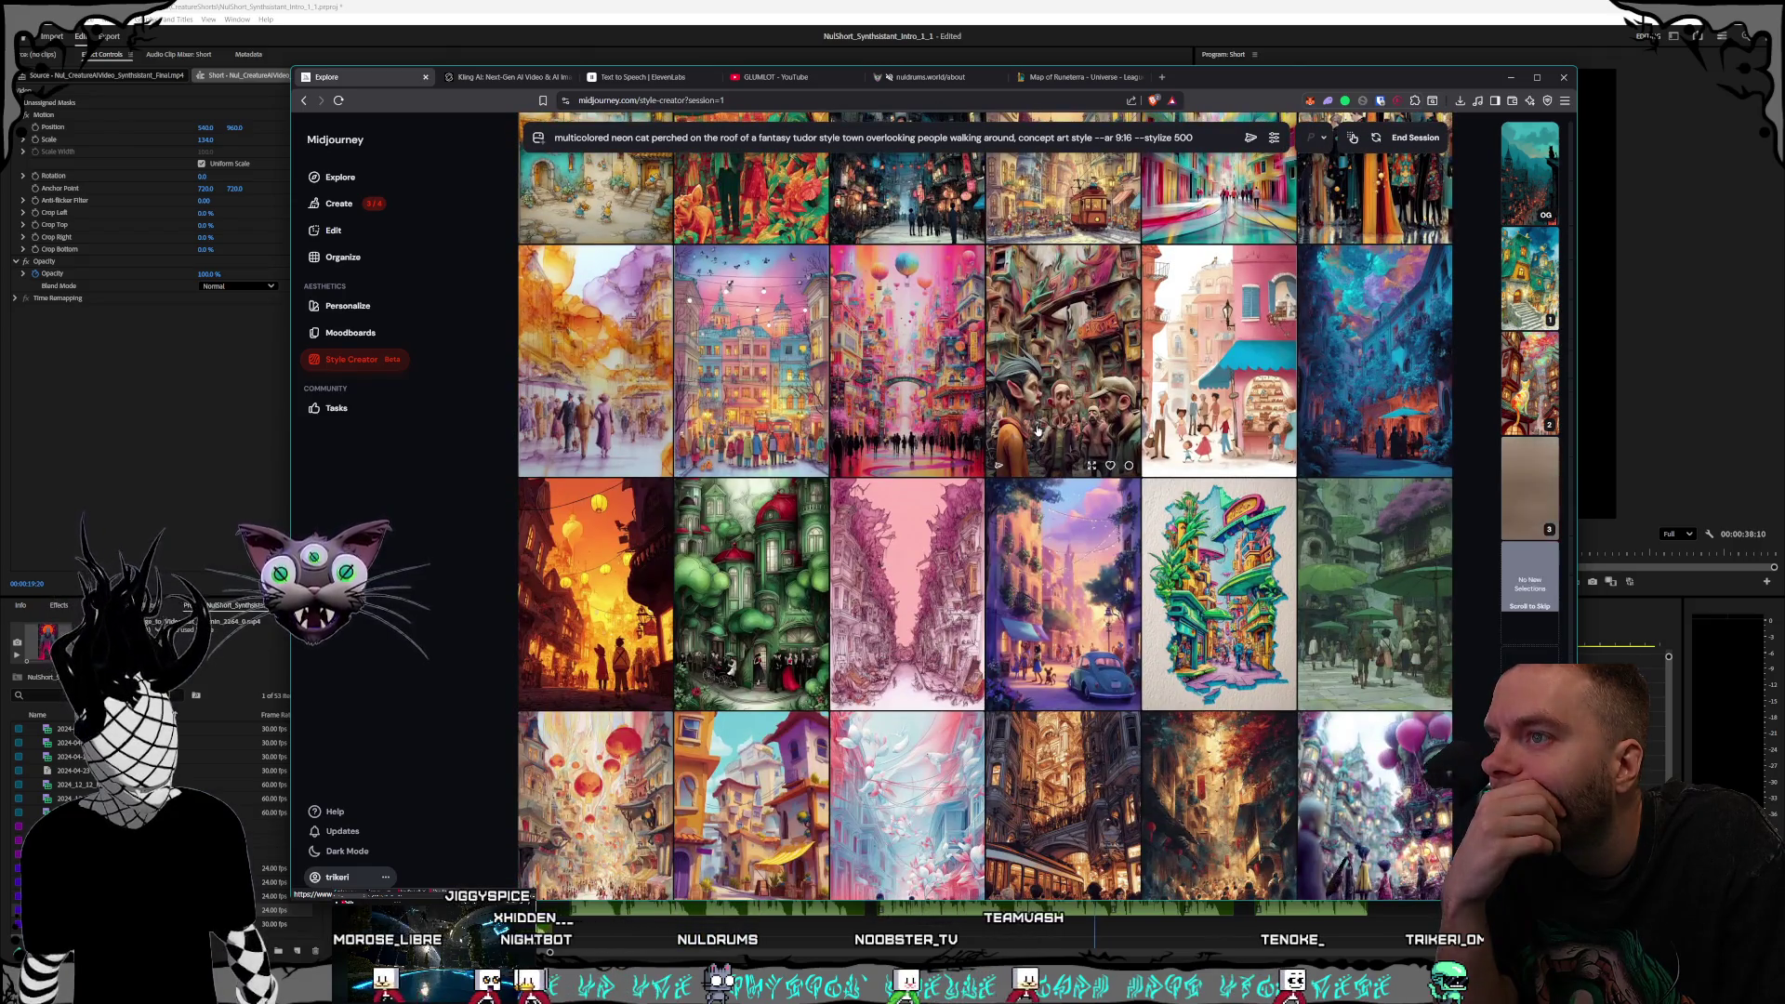
scroll(1038, 430, down, 4)
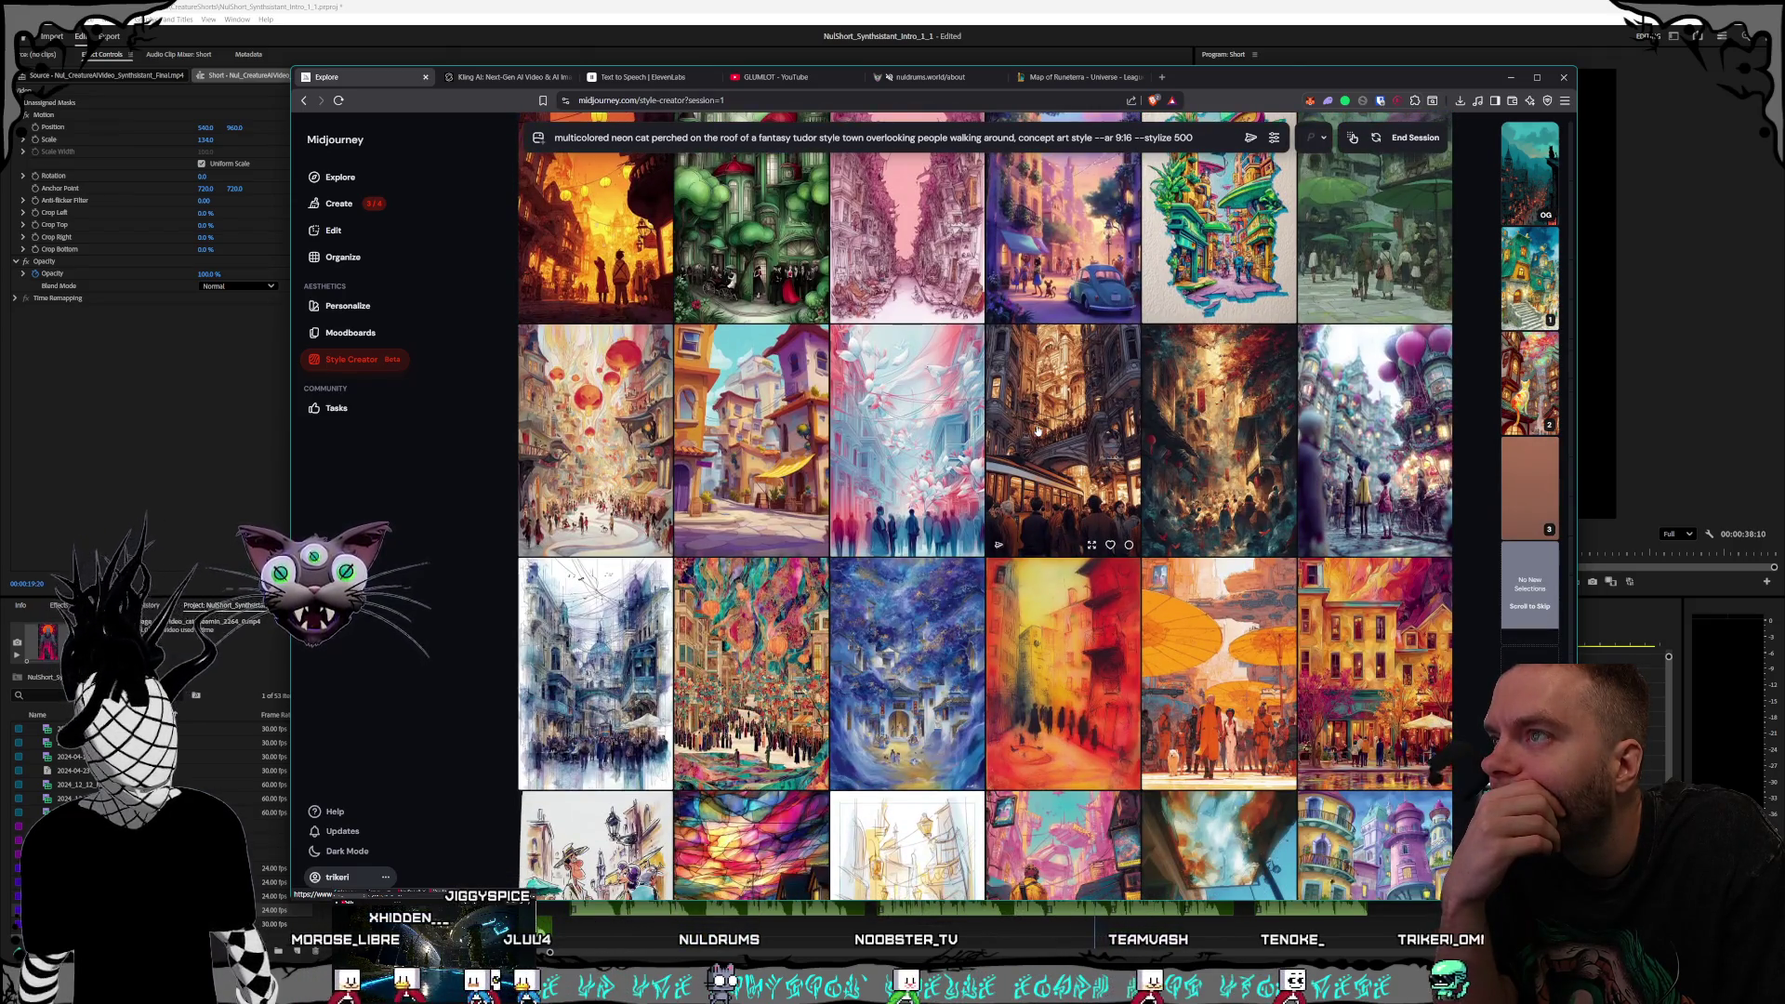
scroll(1037, 430, down, 4)
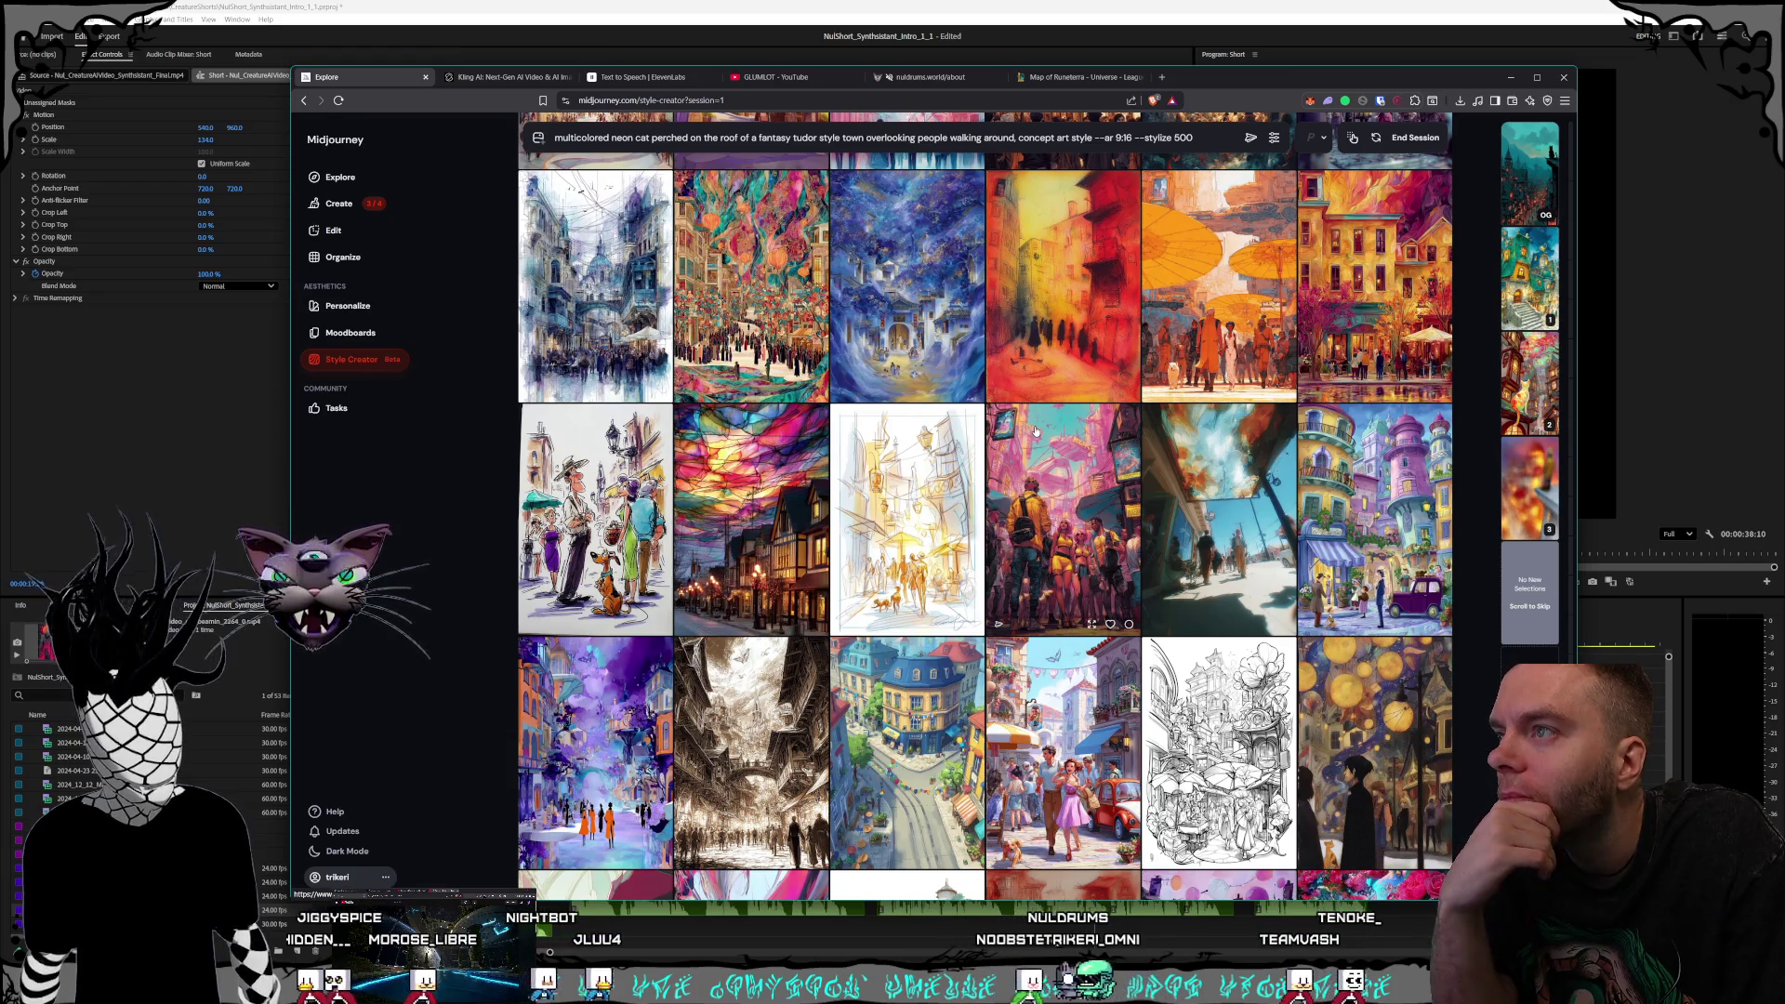
scroll(1035, 431, down, 5)
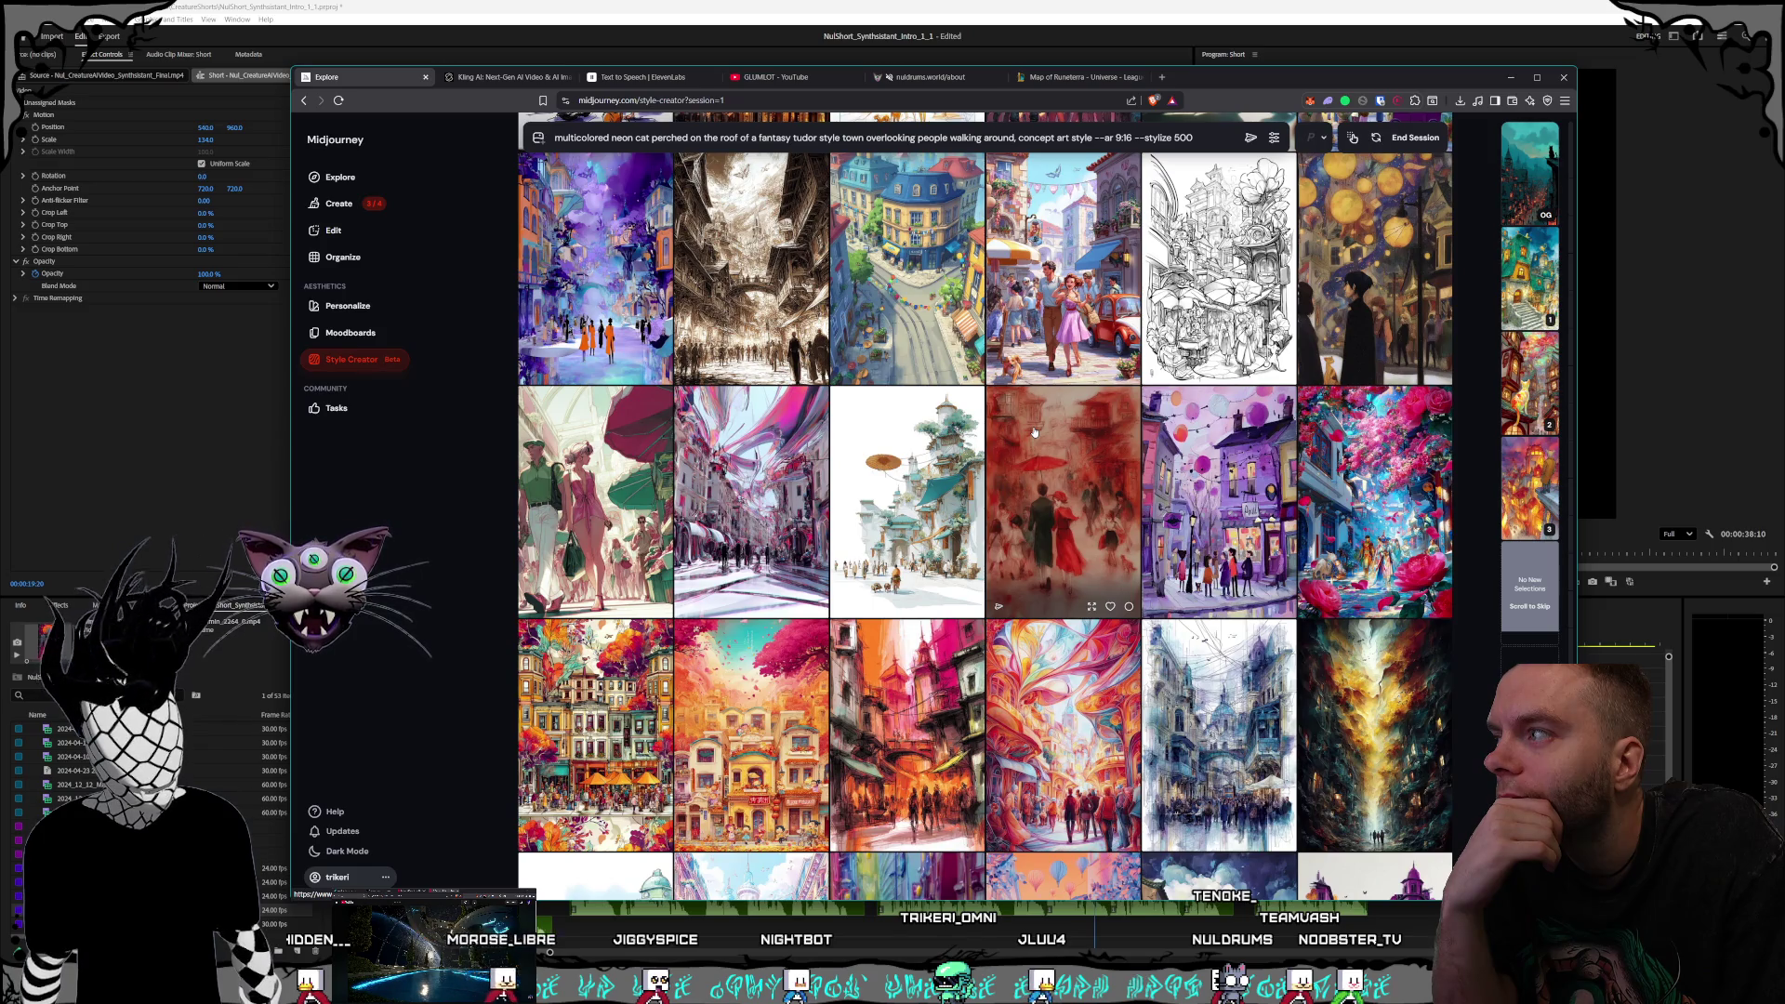
scroll(1035, 430, down, 10)
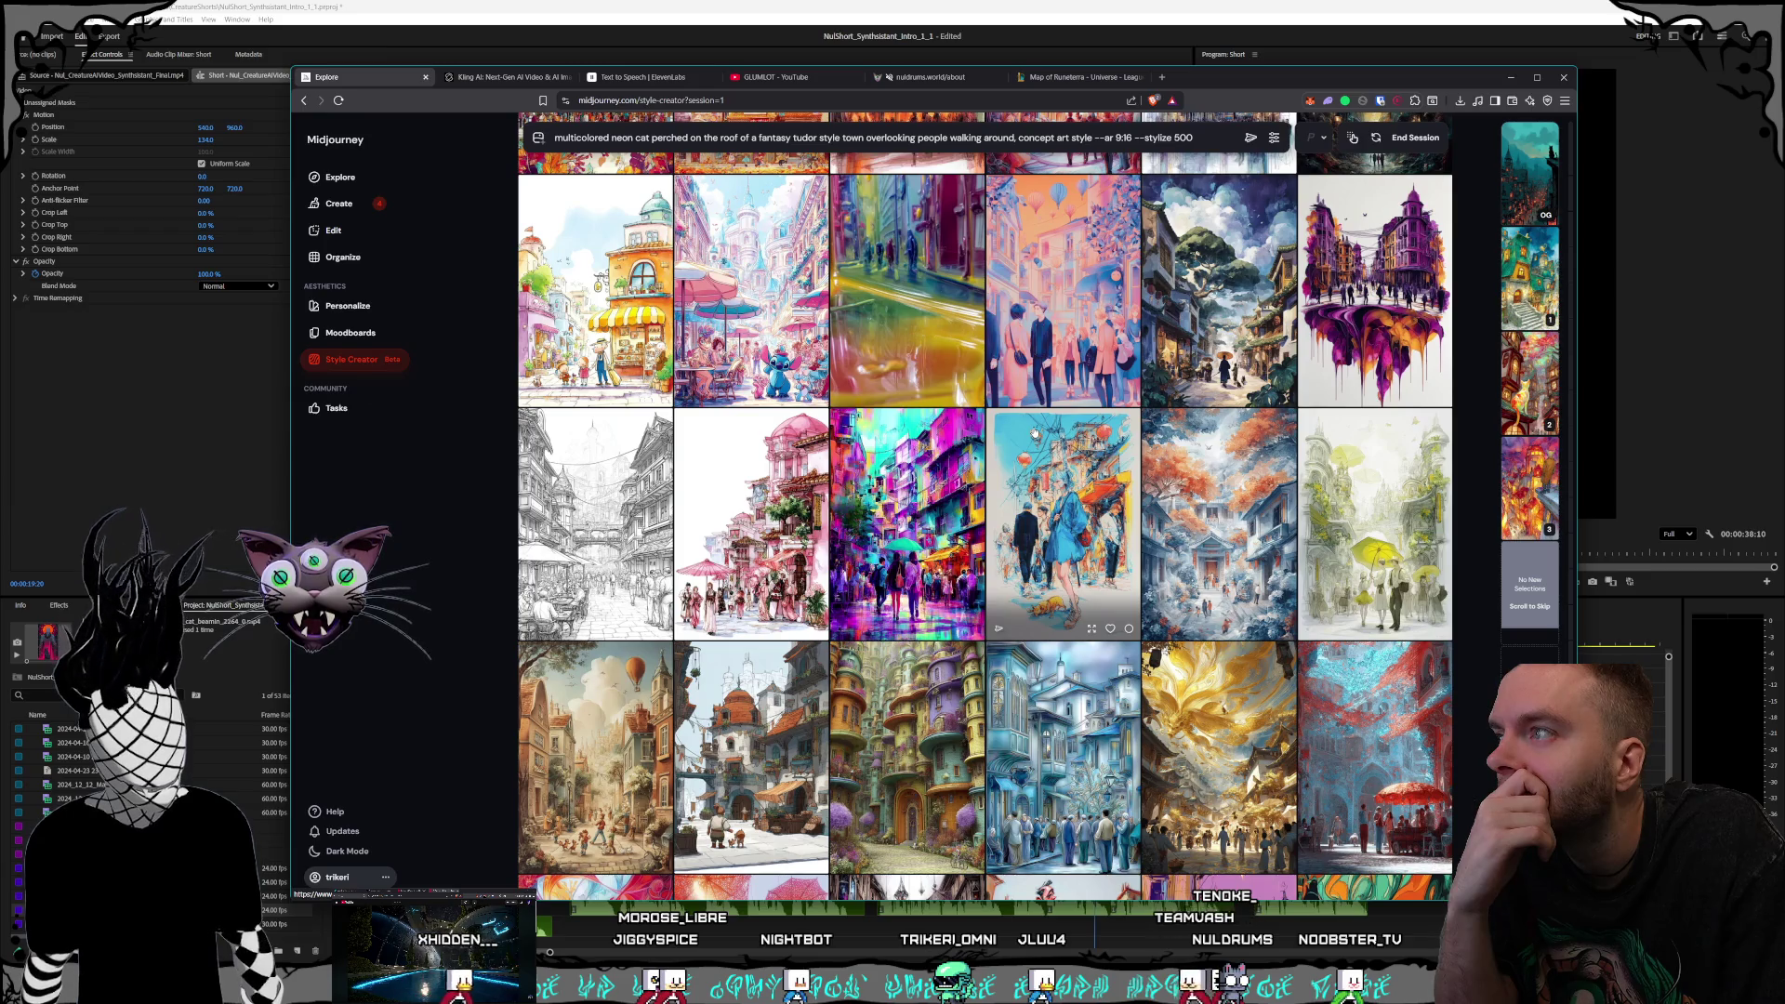
scroll(1035, 432, down, 3)
scroll(1035, 433, down, 3)
scroll(1035, 433, down, 3)
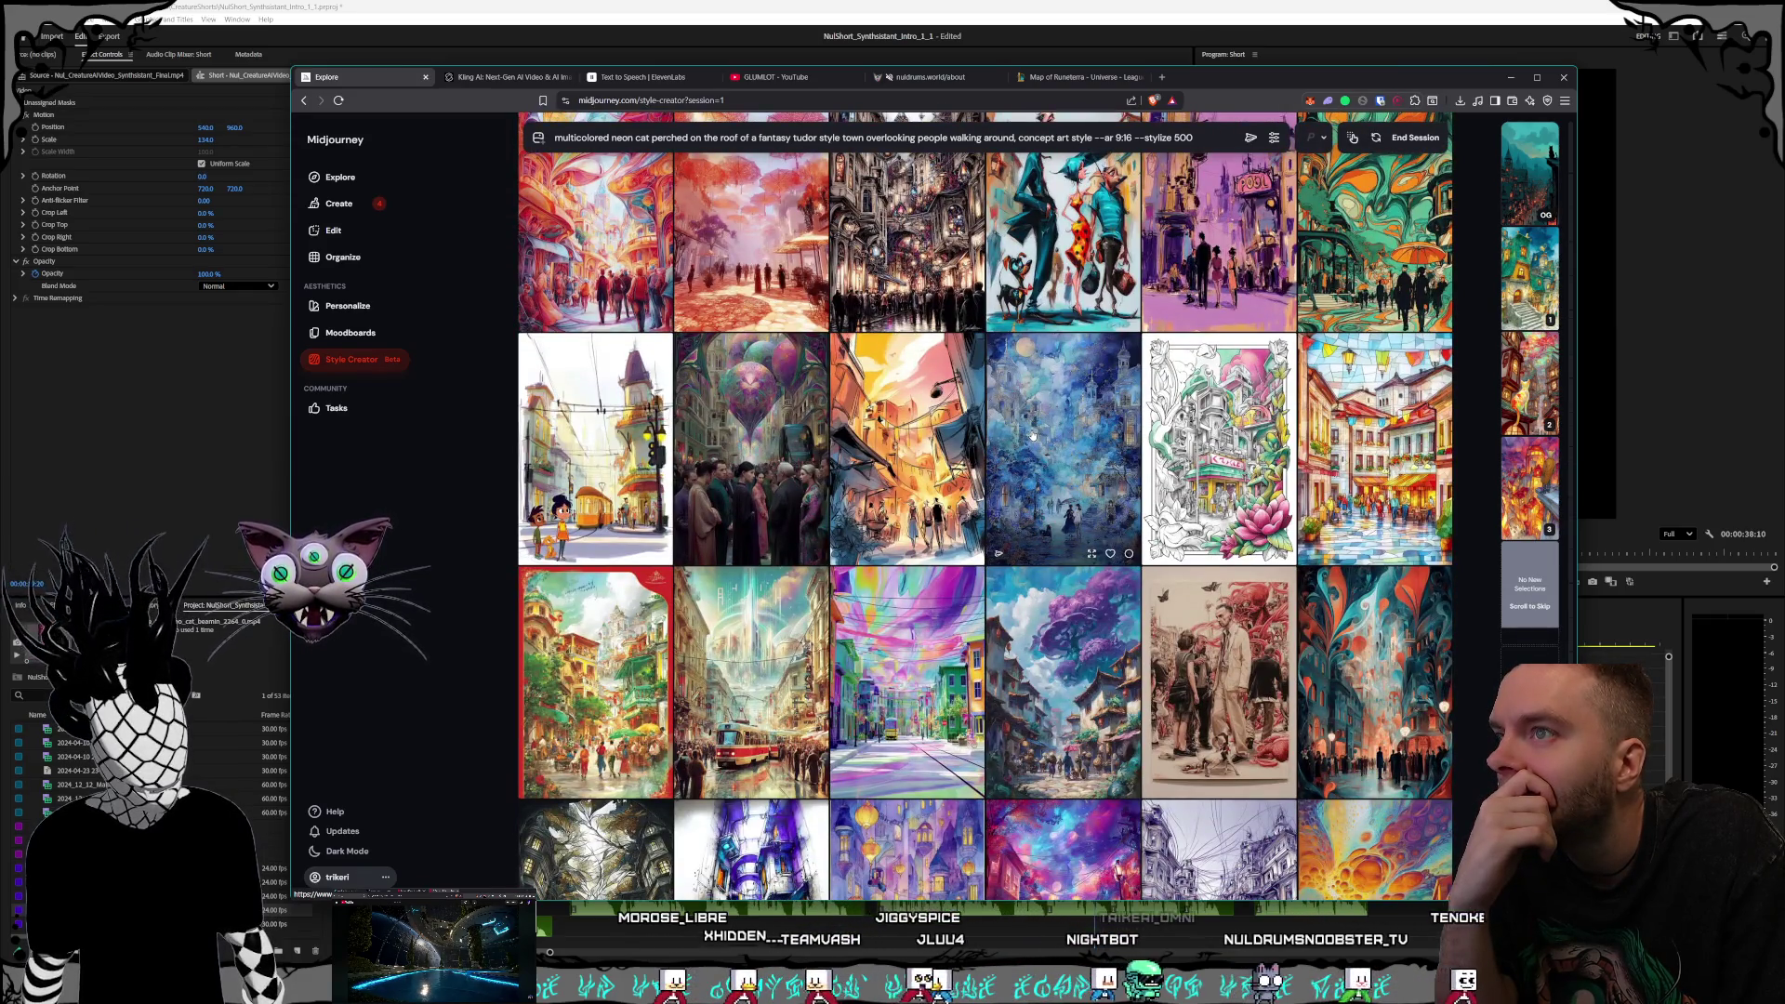
scroll(1046, 436, down, 1)
scroll(1047, 436, down, 3)
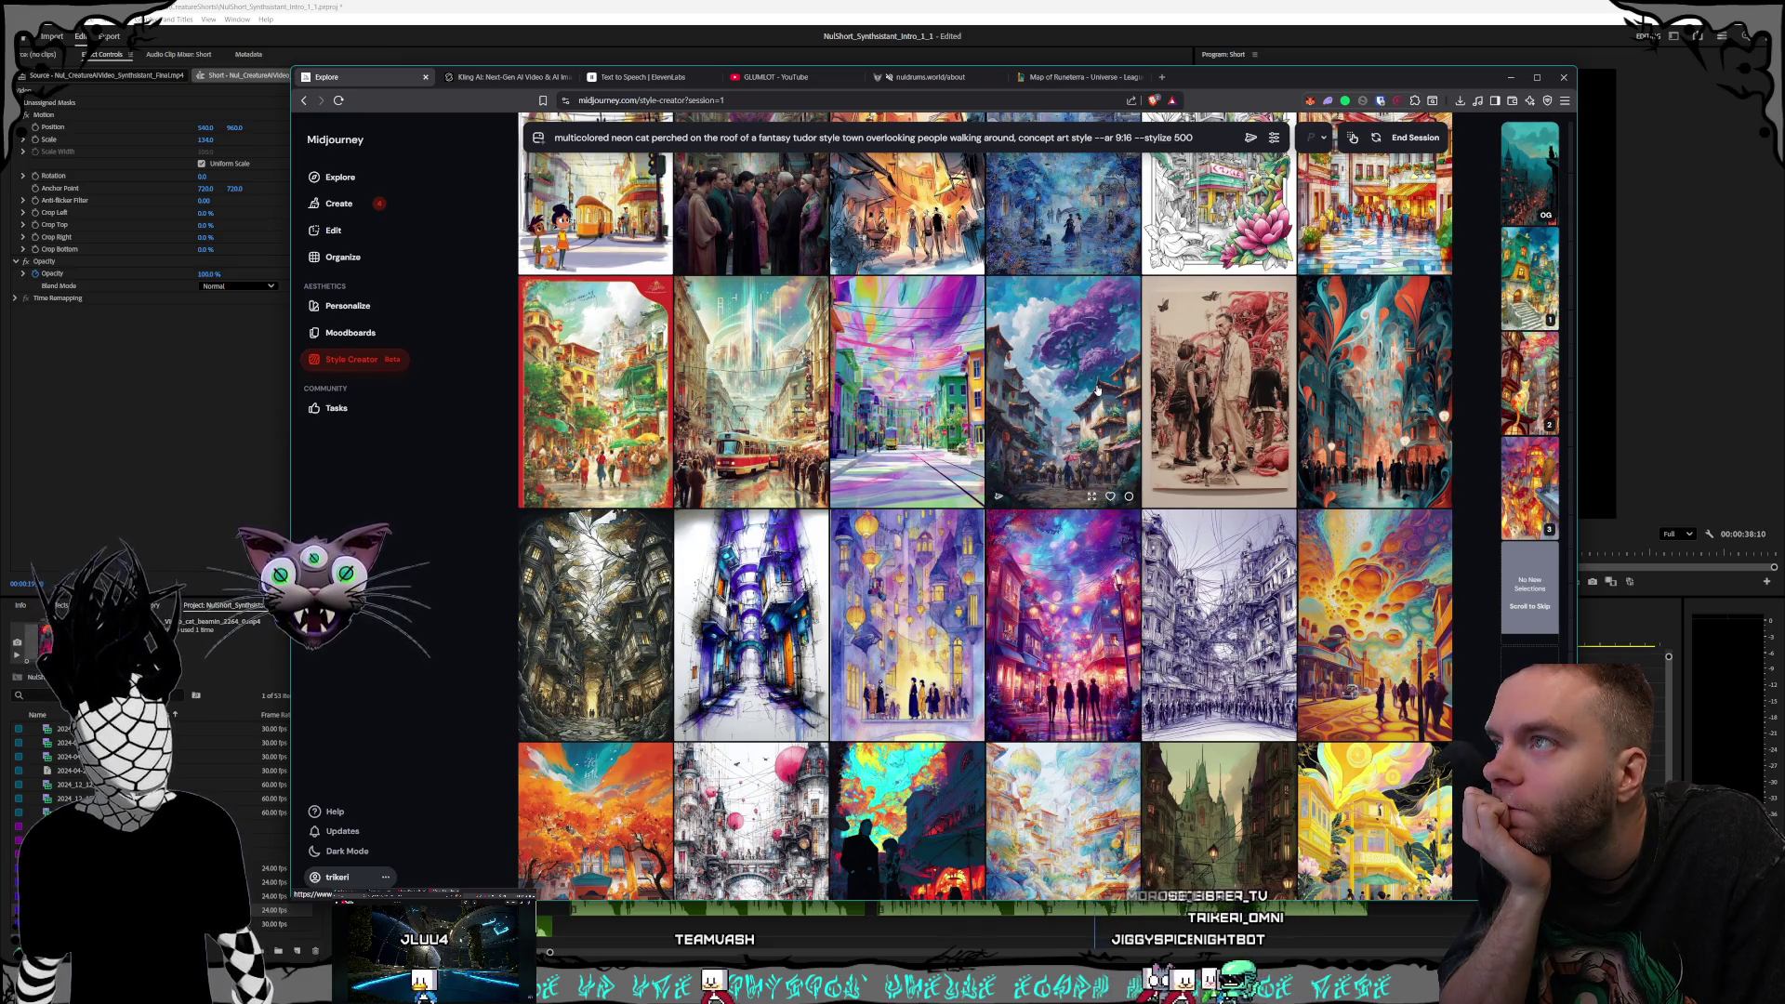
scroll(1098, 391, down, 3)
scroll(1096, 390, down, 1)
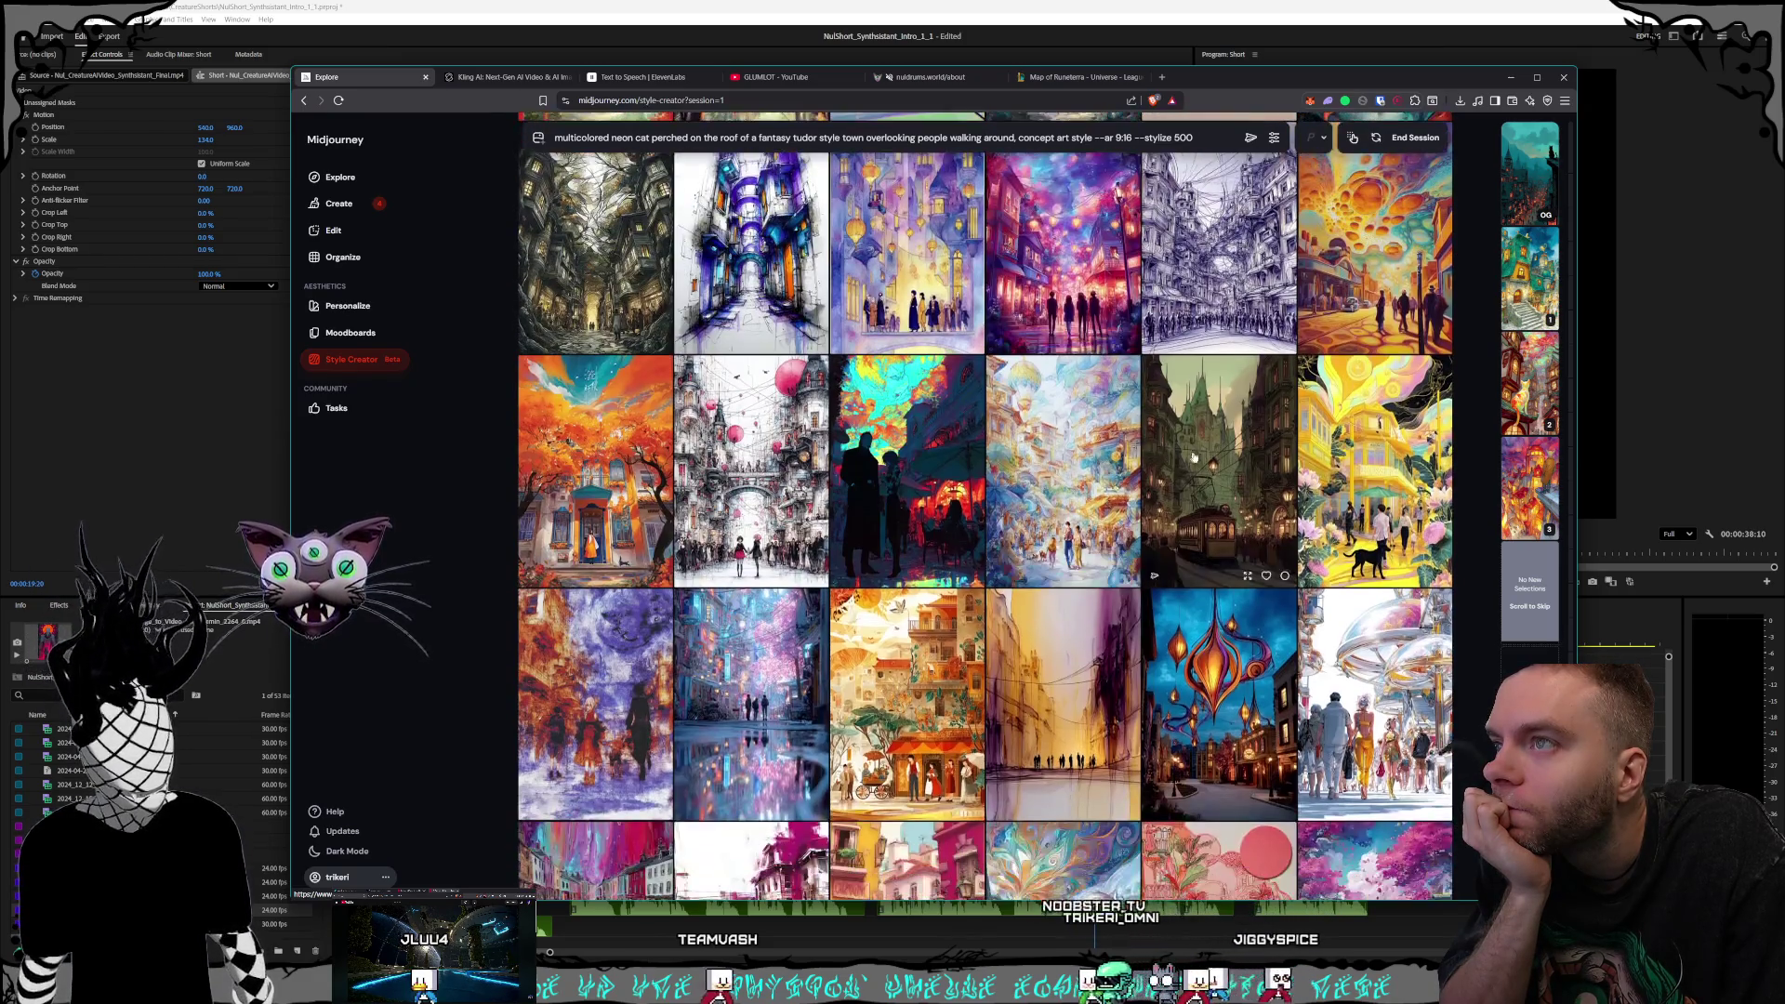
scroll(1079, 428, down, 5)
scroll(1078, 433, down, 7)
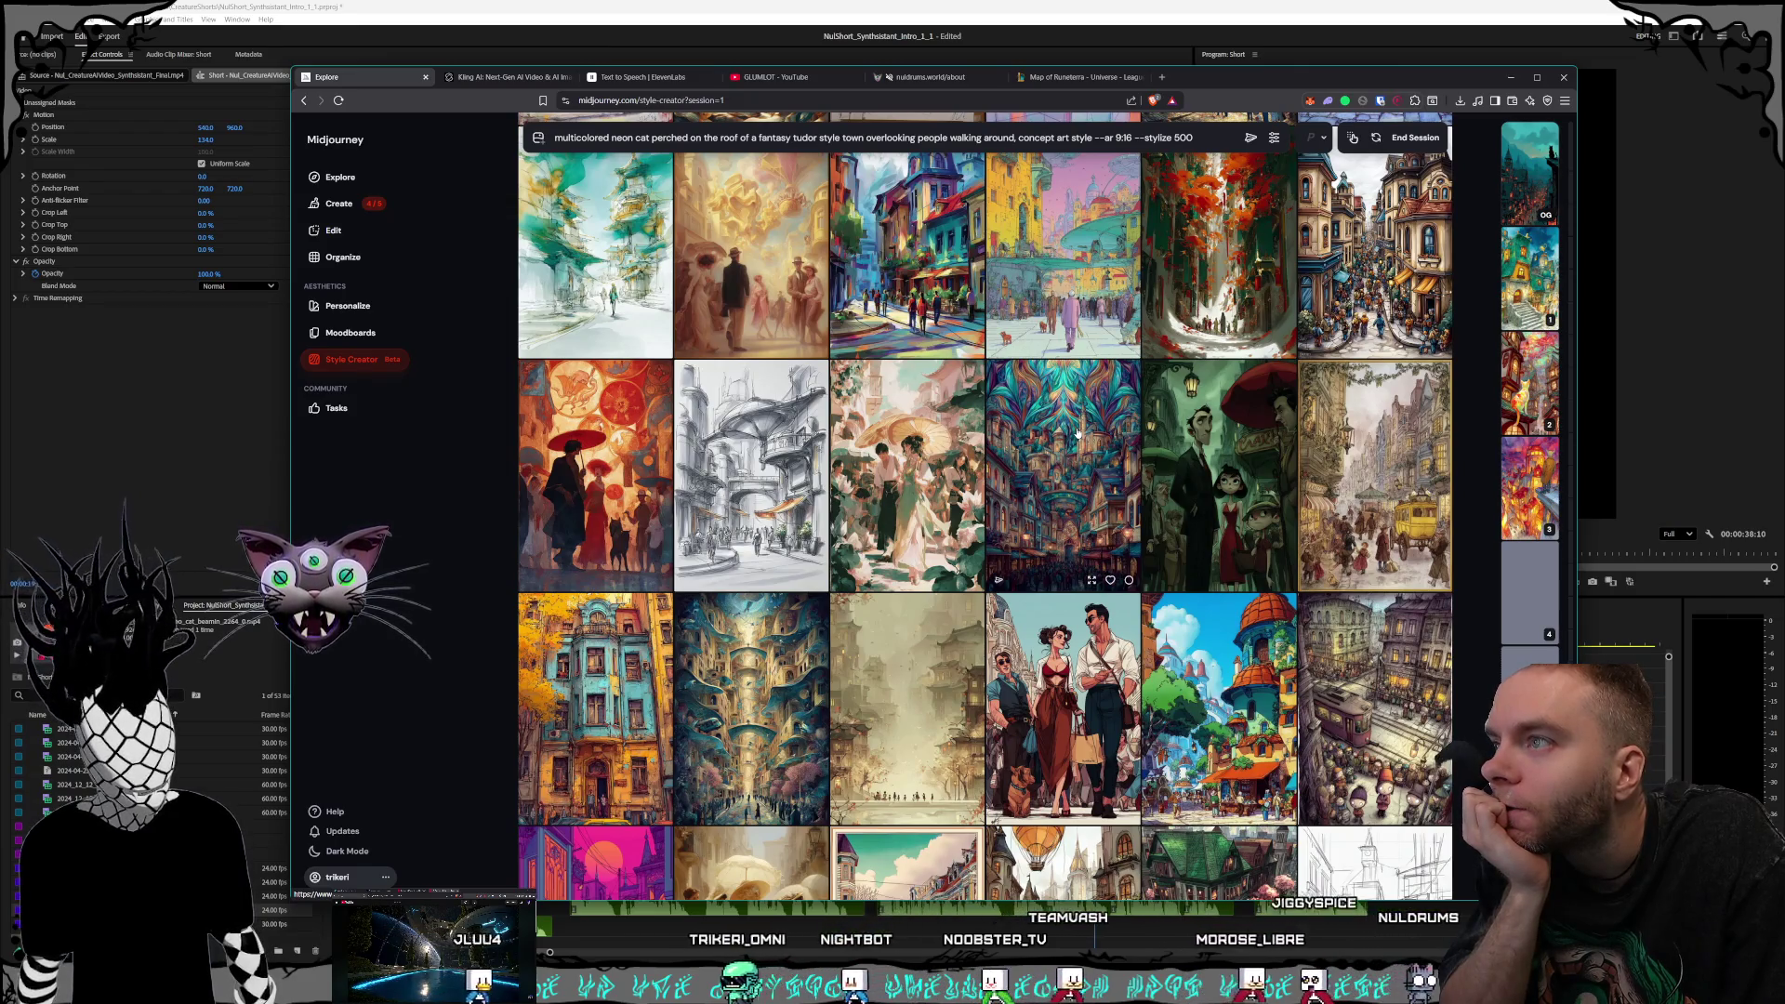
scroll(1081, 423, down, 1)
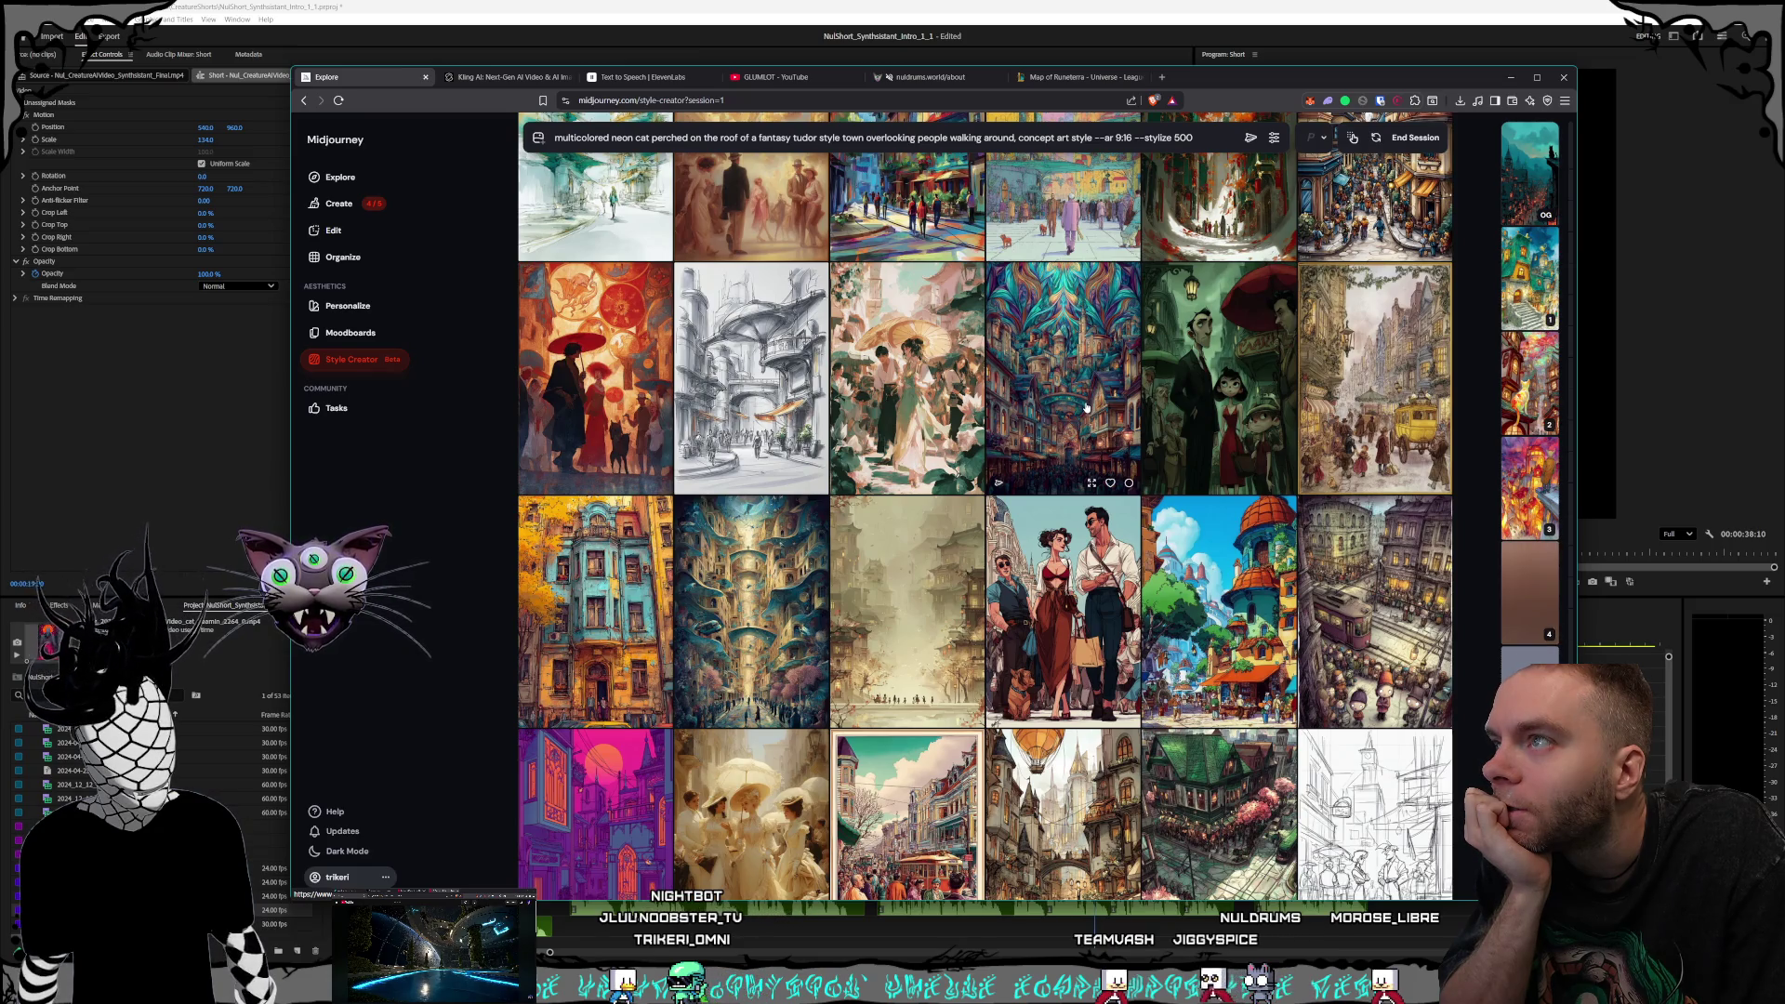
scroll(1086, 407, down, 5)
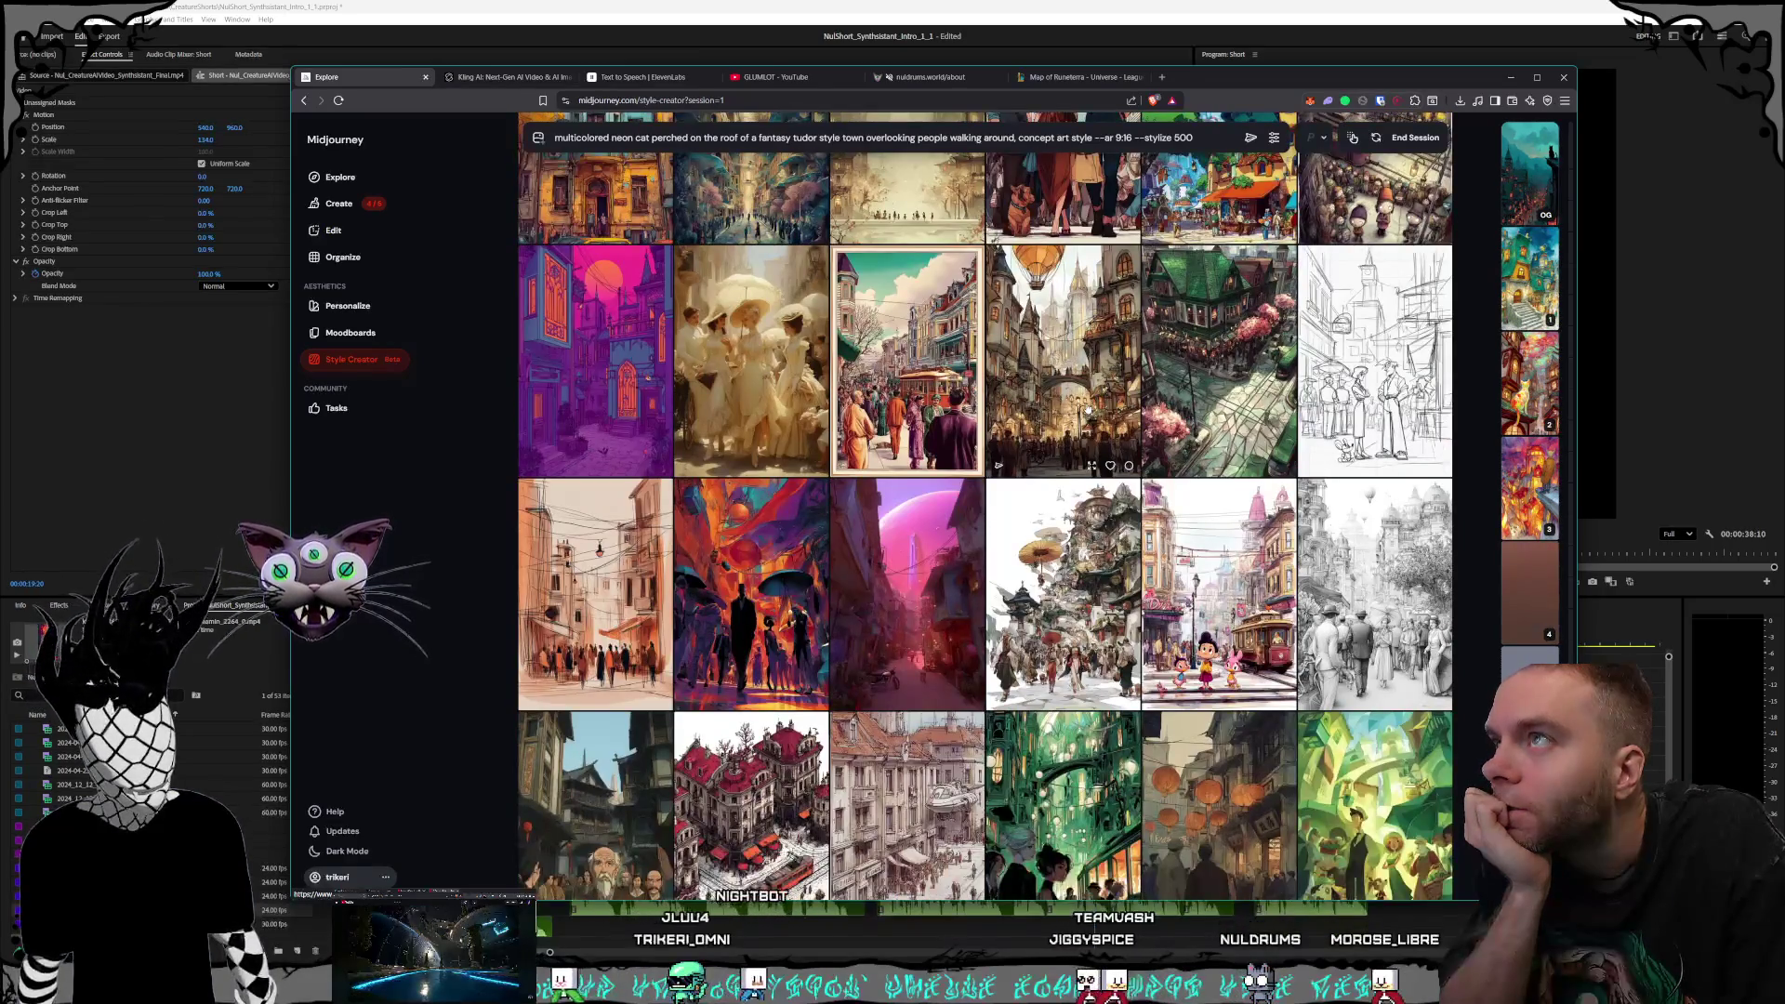
scroll(1087, 409, up, 2)
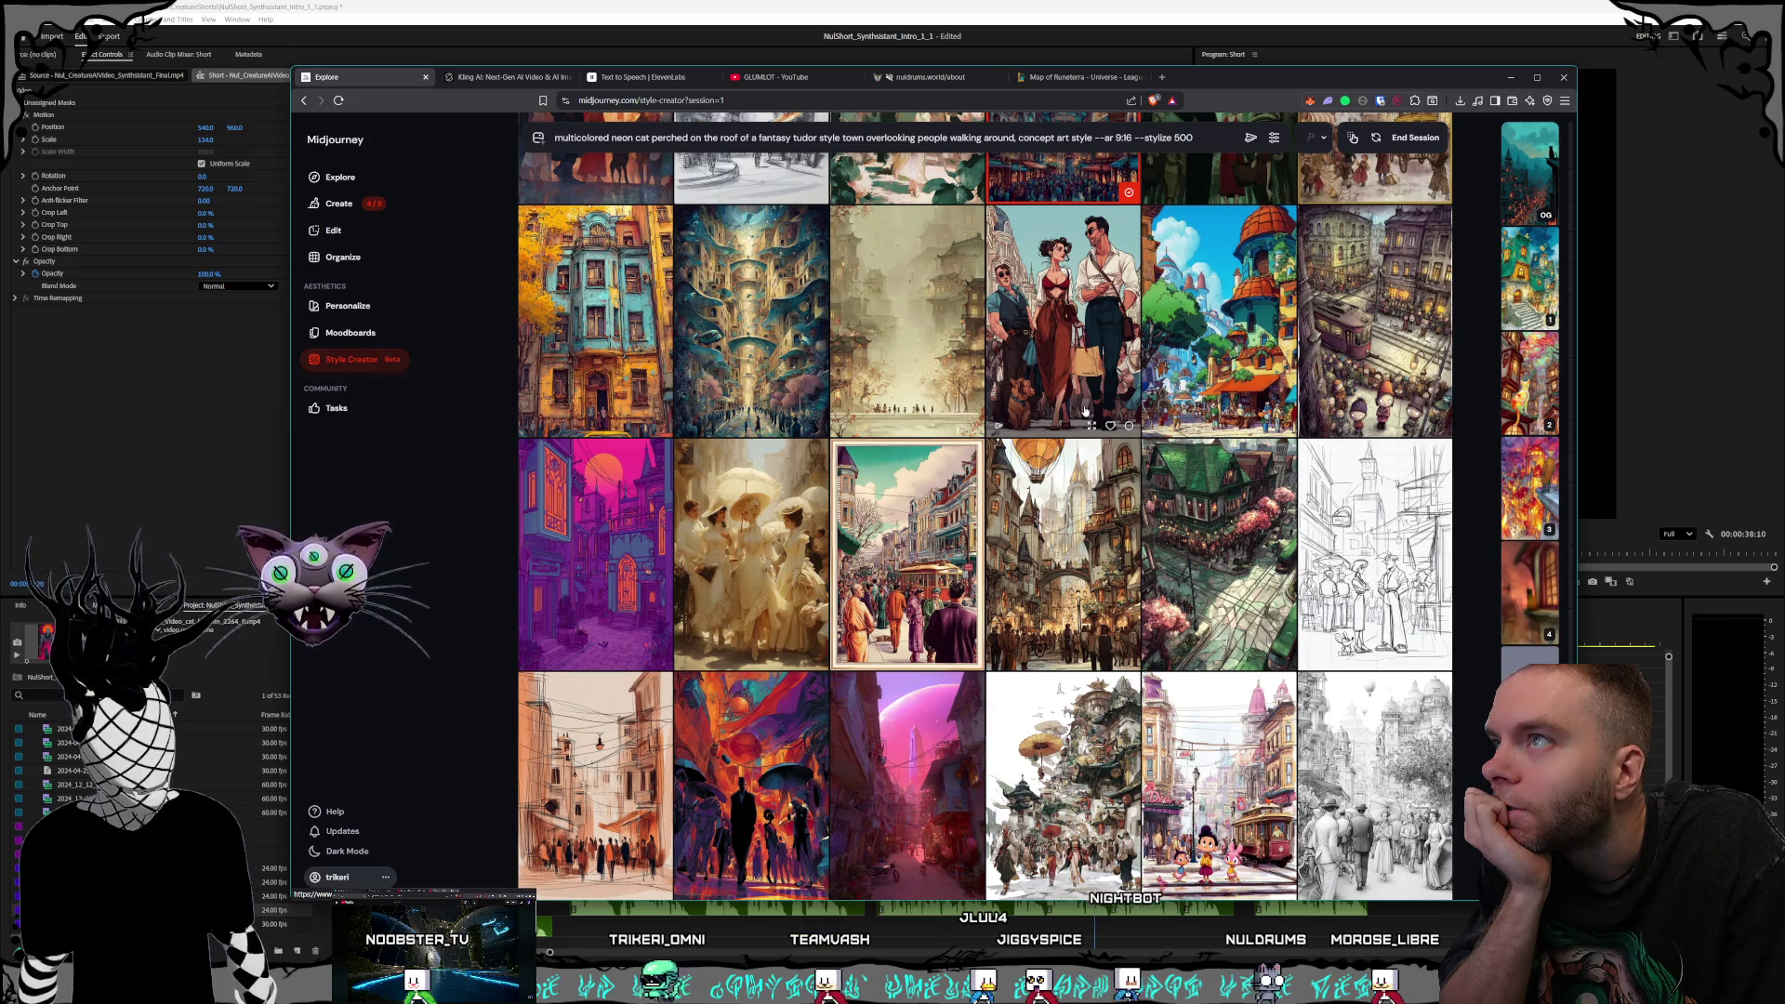
scroll(1085, 409, down, 5)
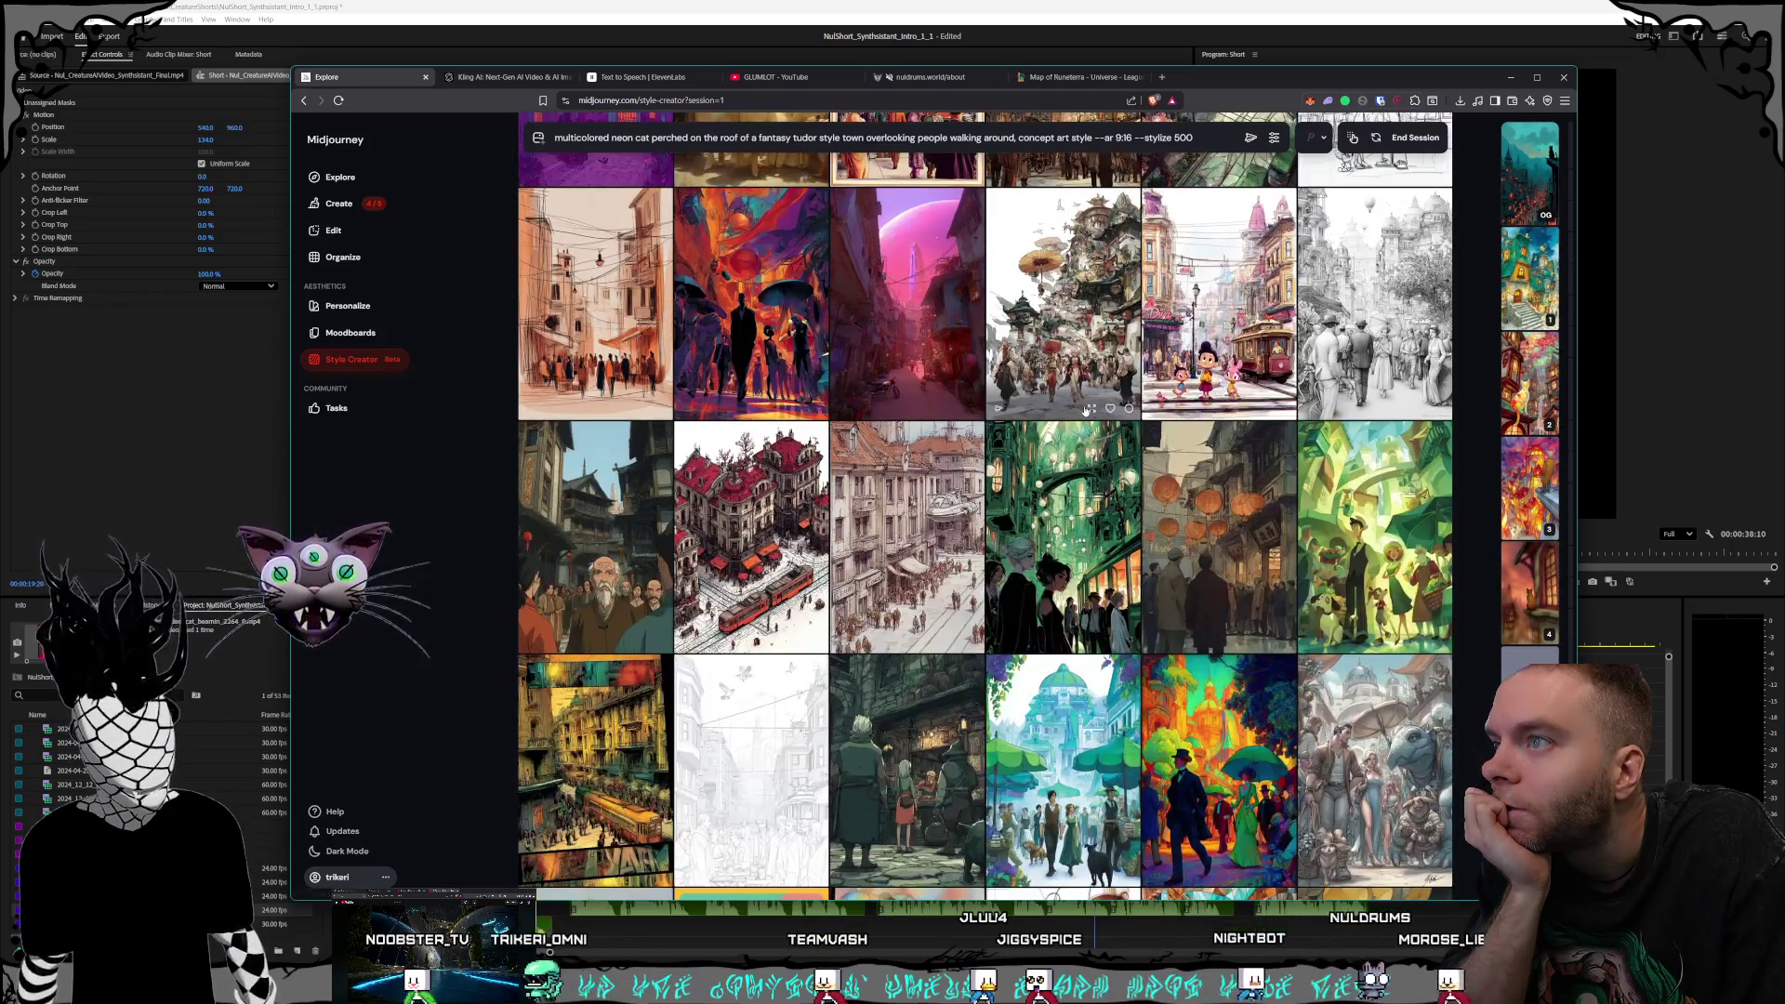
scroll(1088, 409, down, 2)
scroll(1083, 414, down, 2)
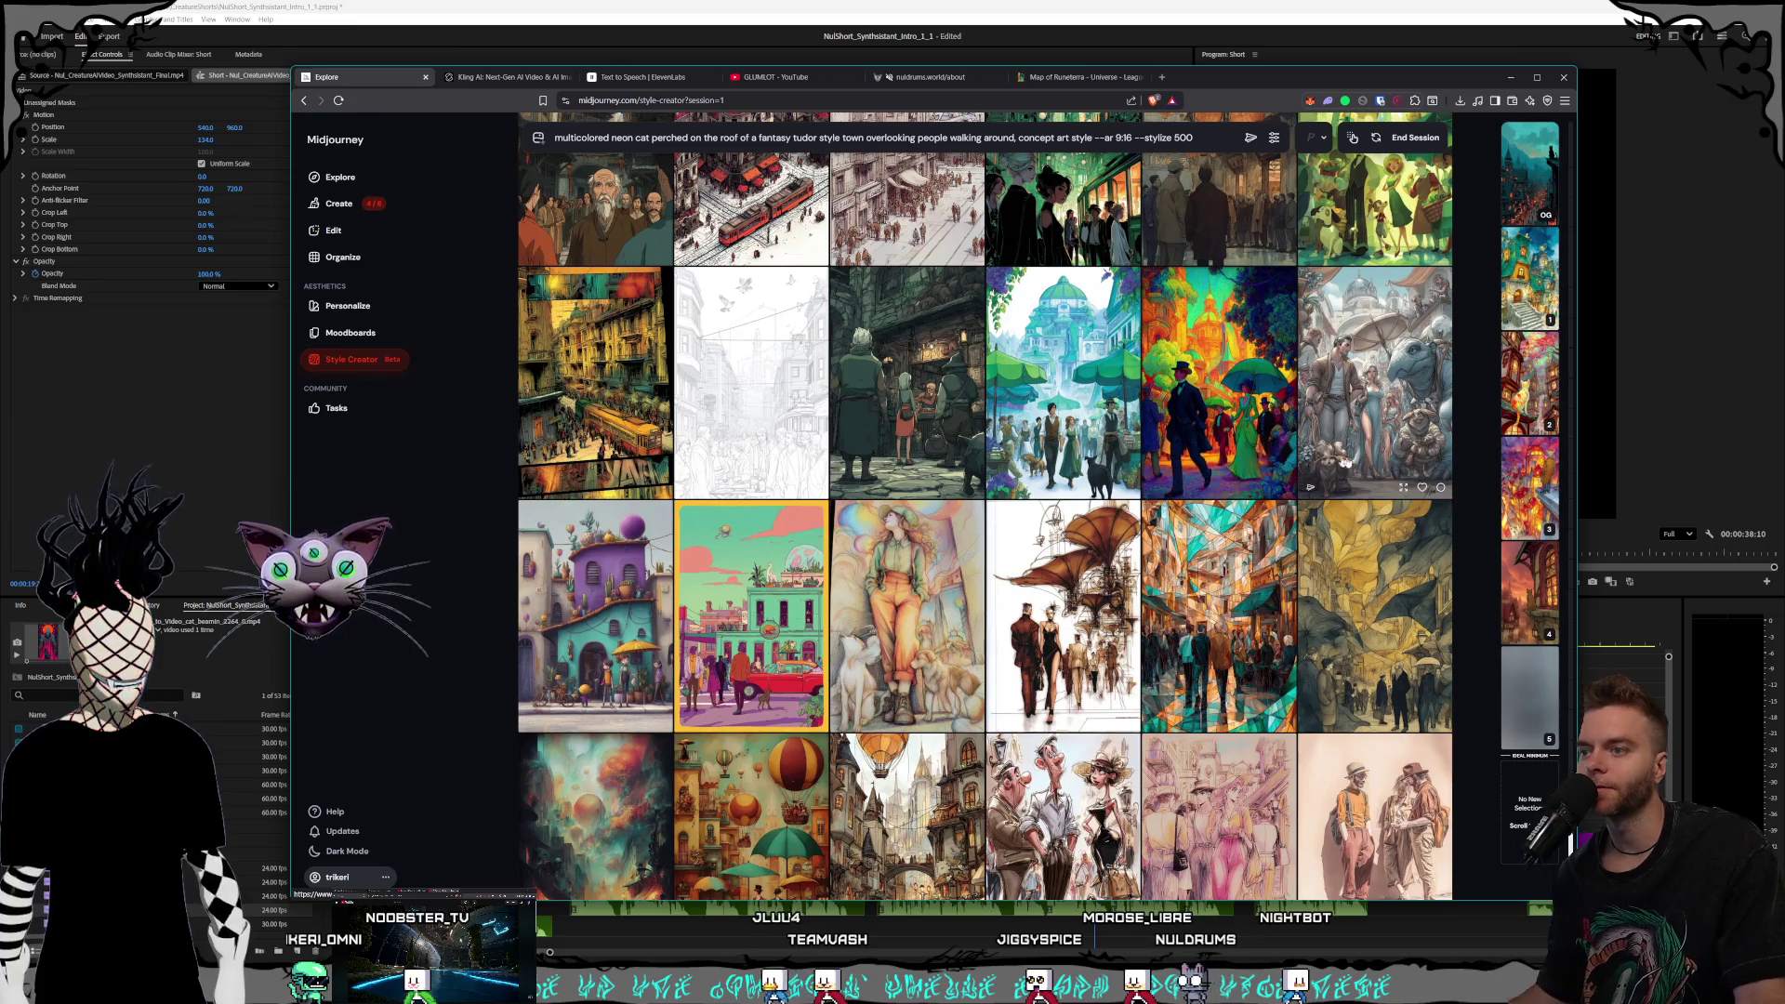
Pin the style preview beside the grid and generate the fourth preview, a stained-glass tudor cat
click(1522, 194)
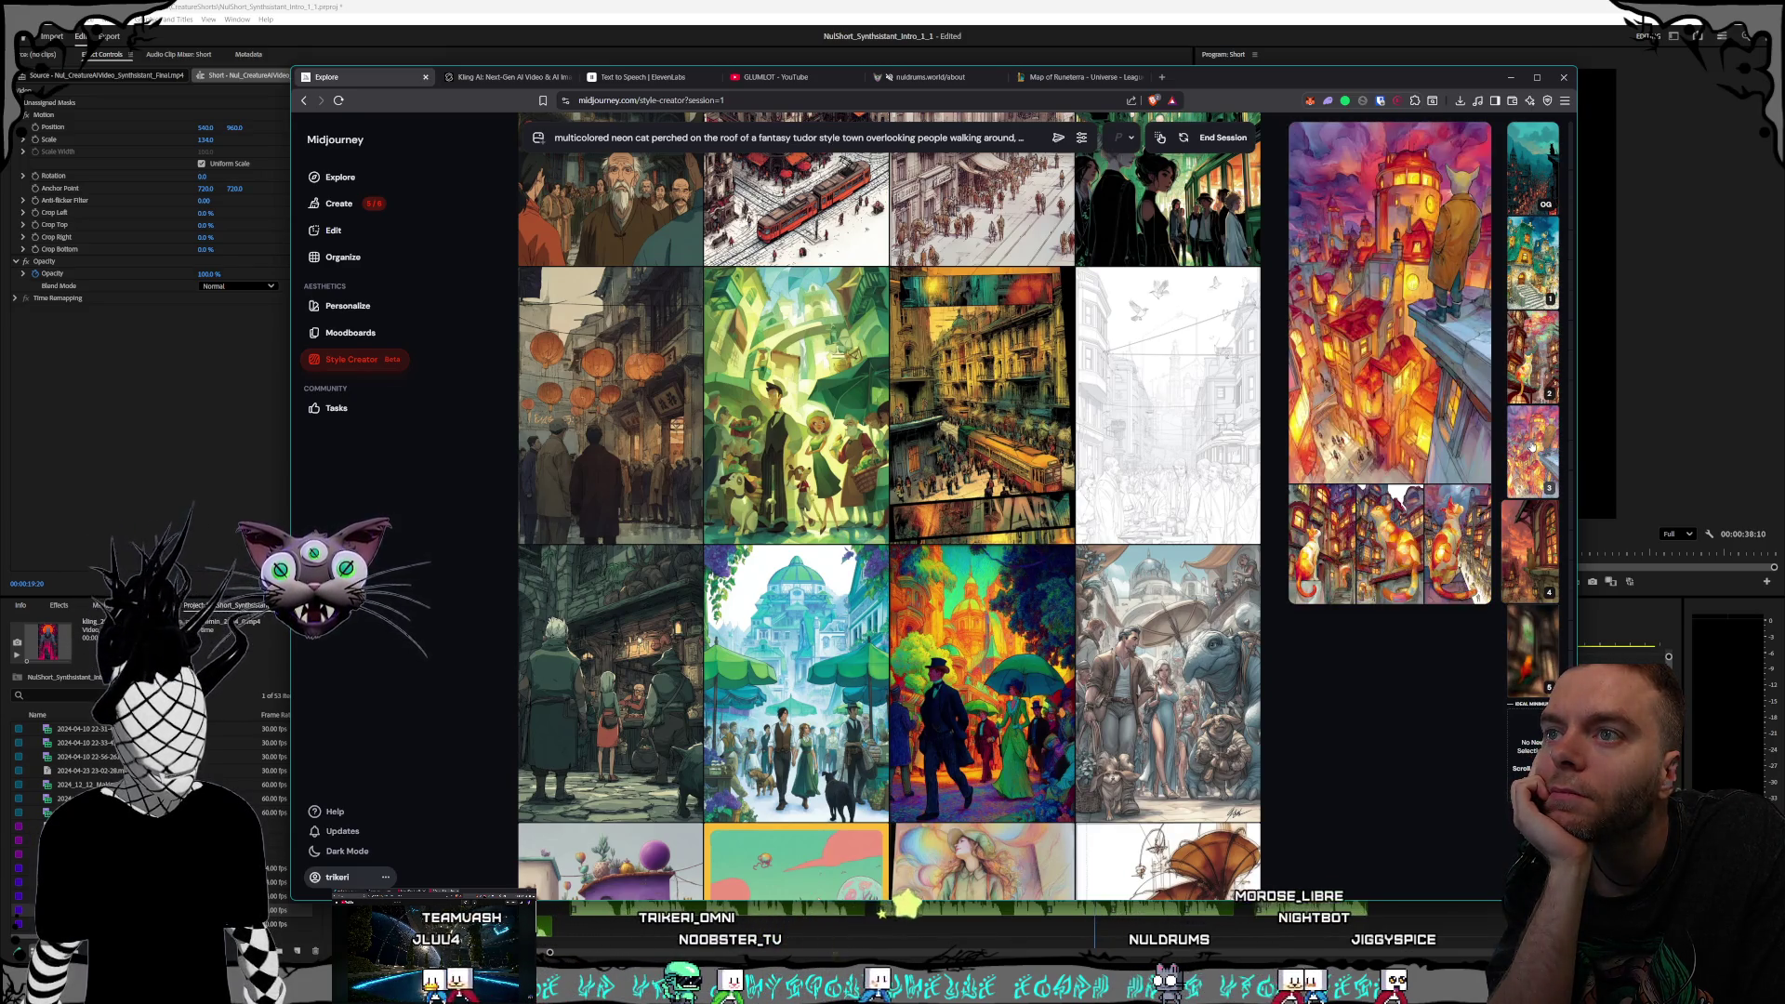
click(1544, 551)
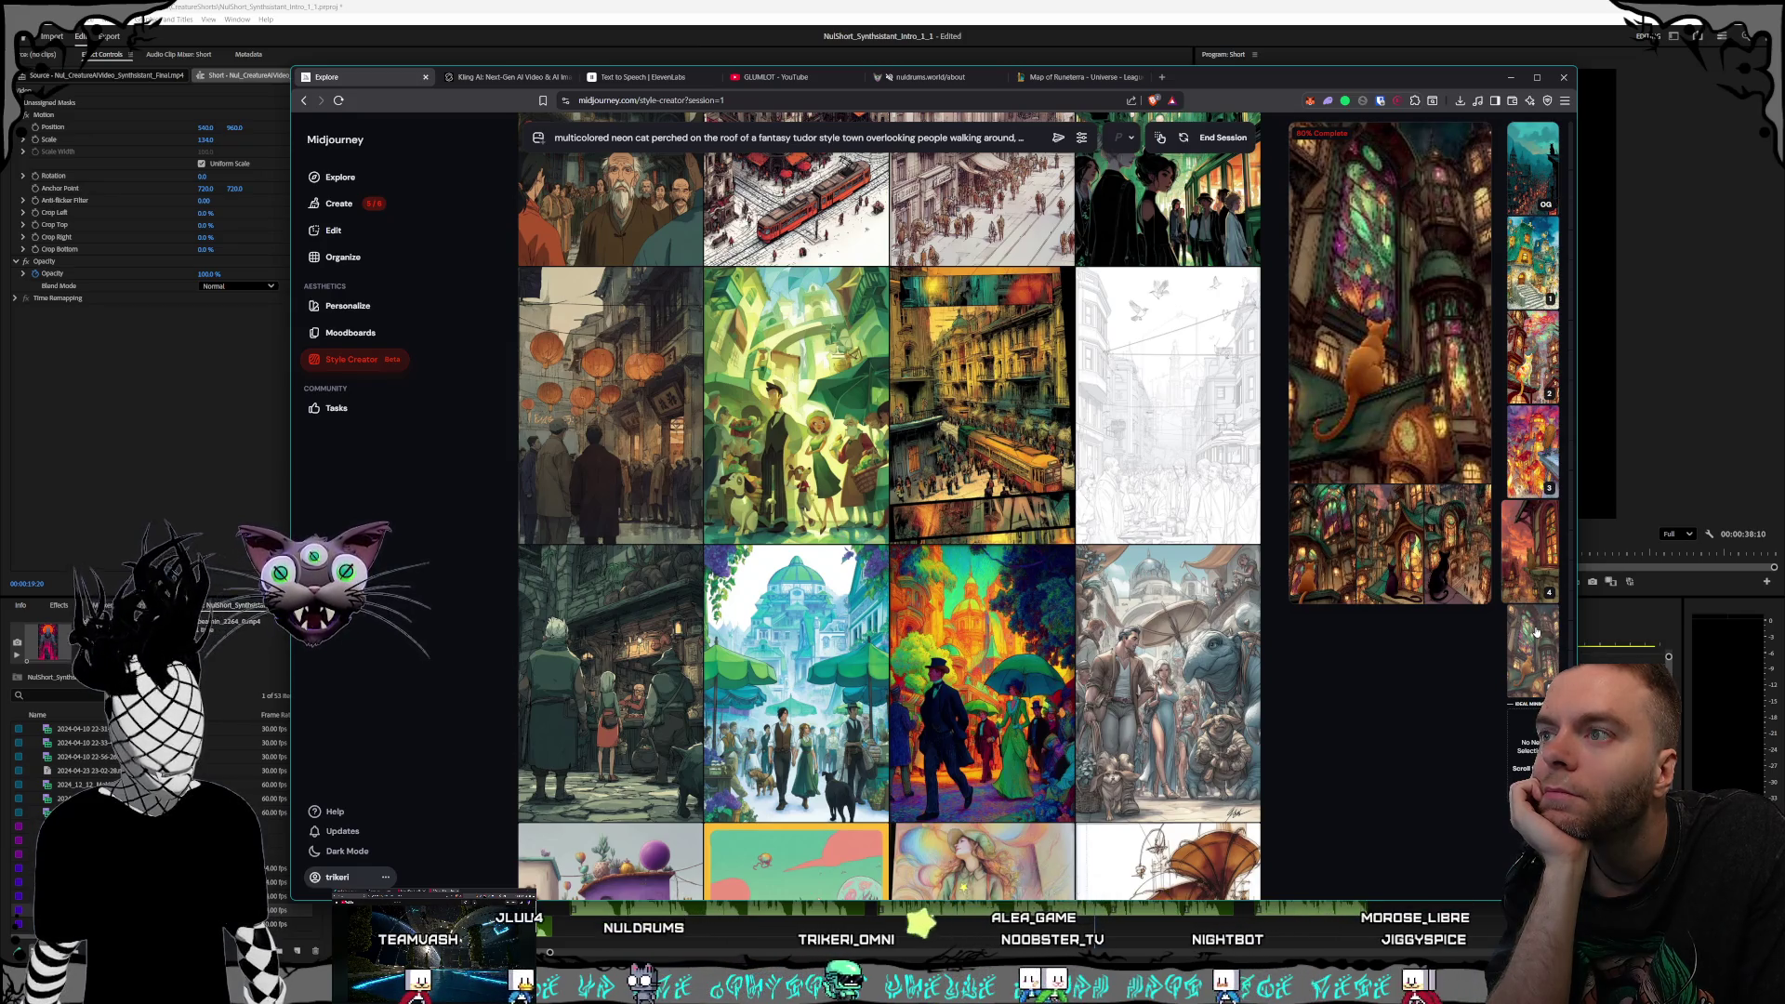
scroll(1063, 280, down, 2)
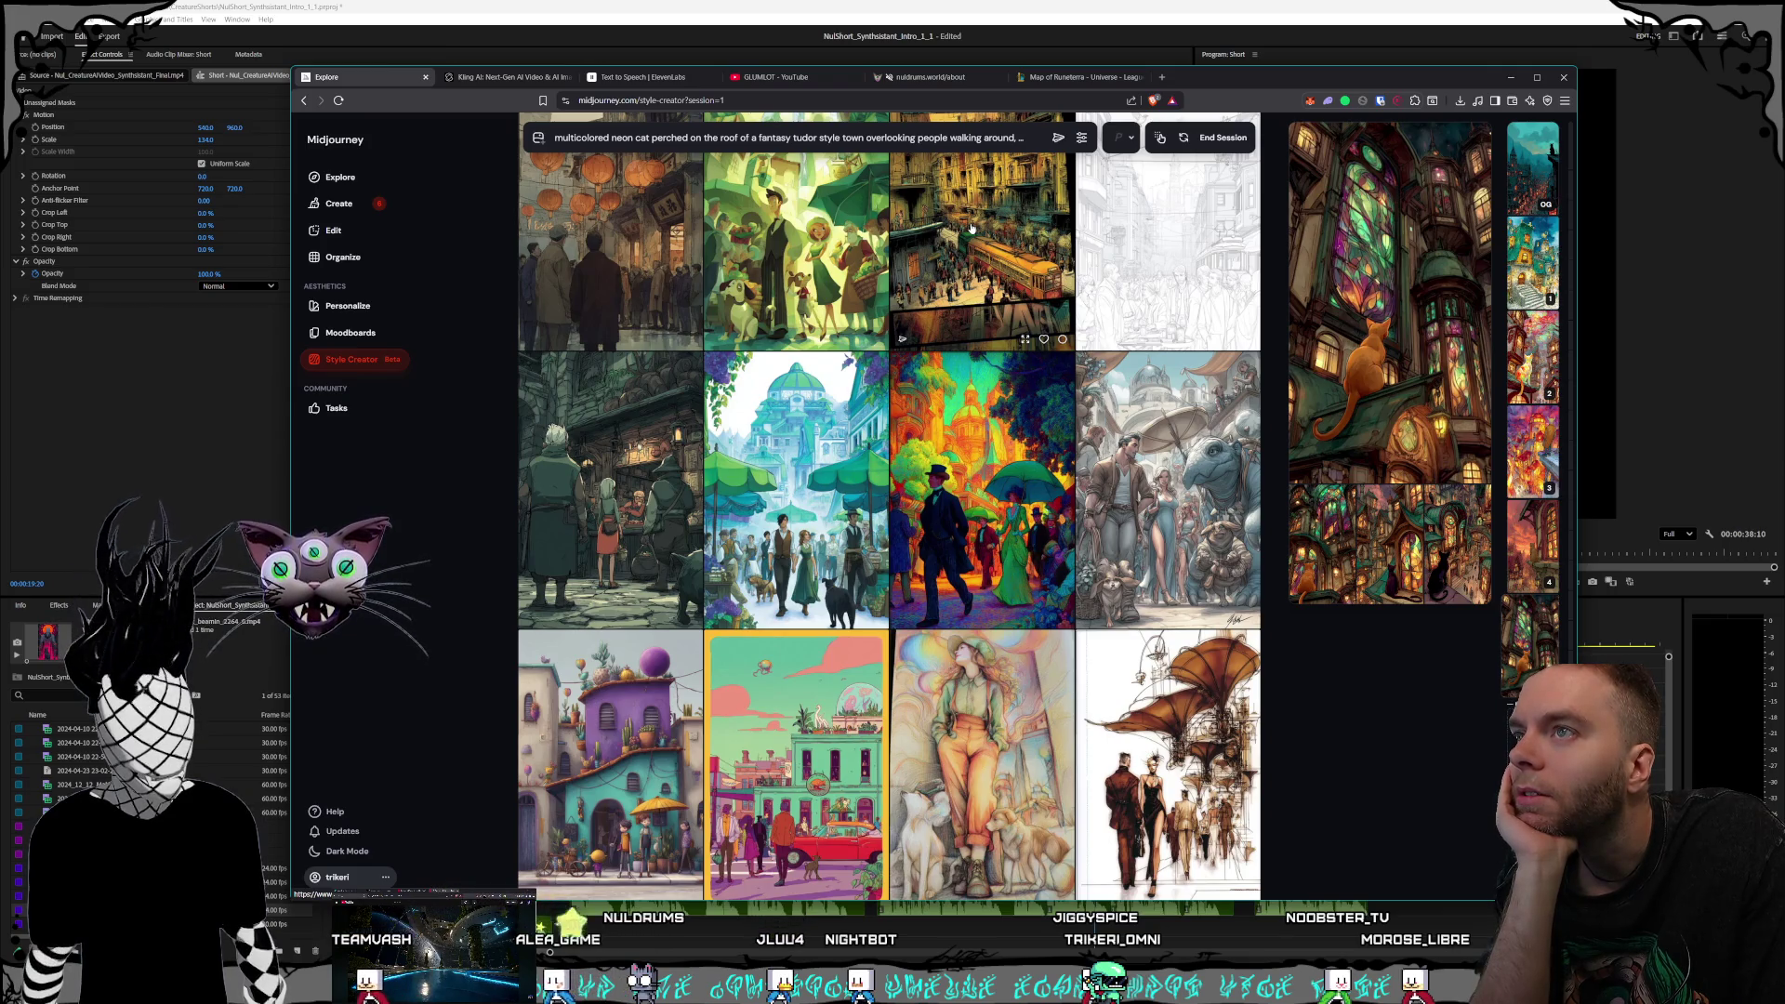
scroll(970, 227, down, 1)
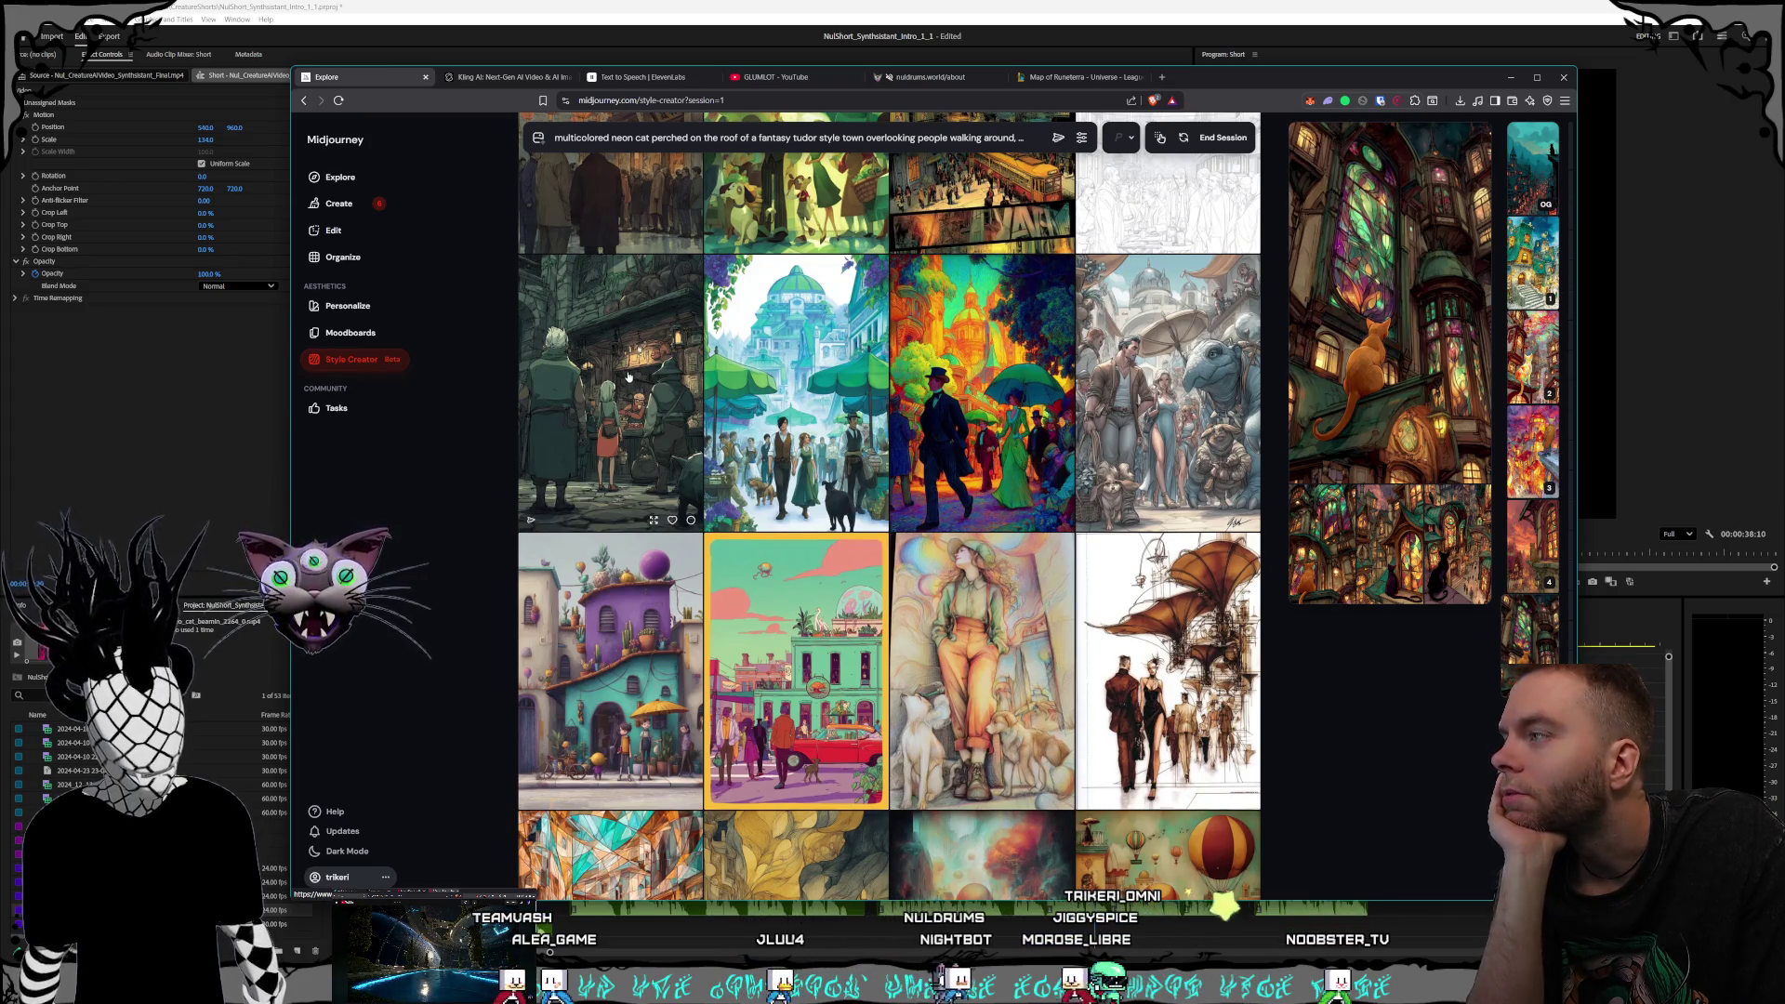
scroll(629, 377, down, 8)
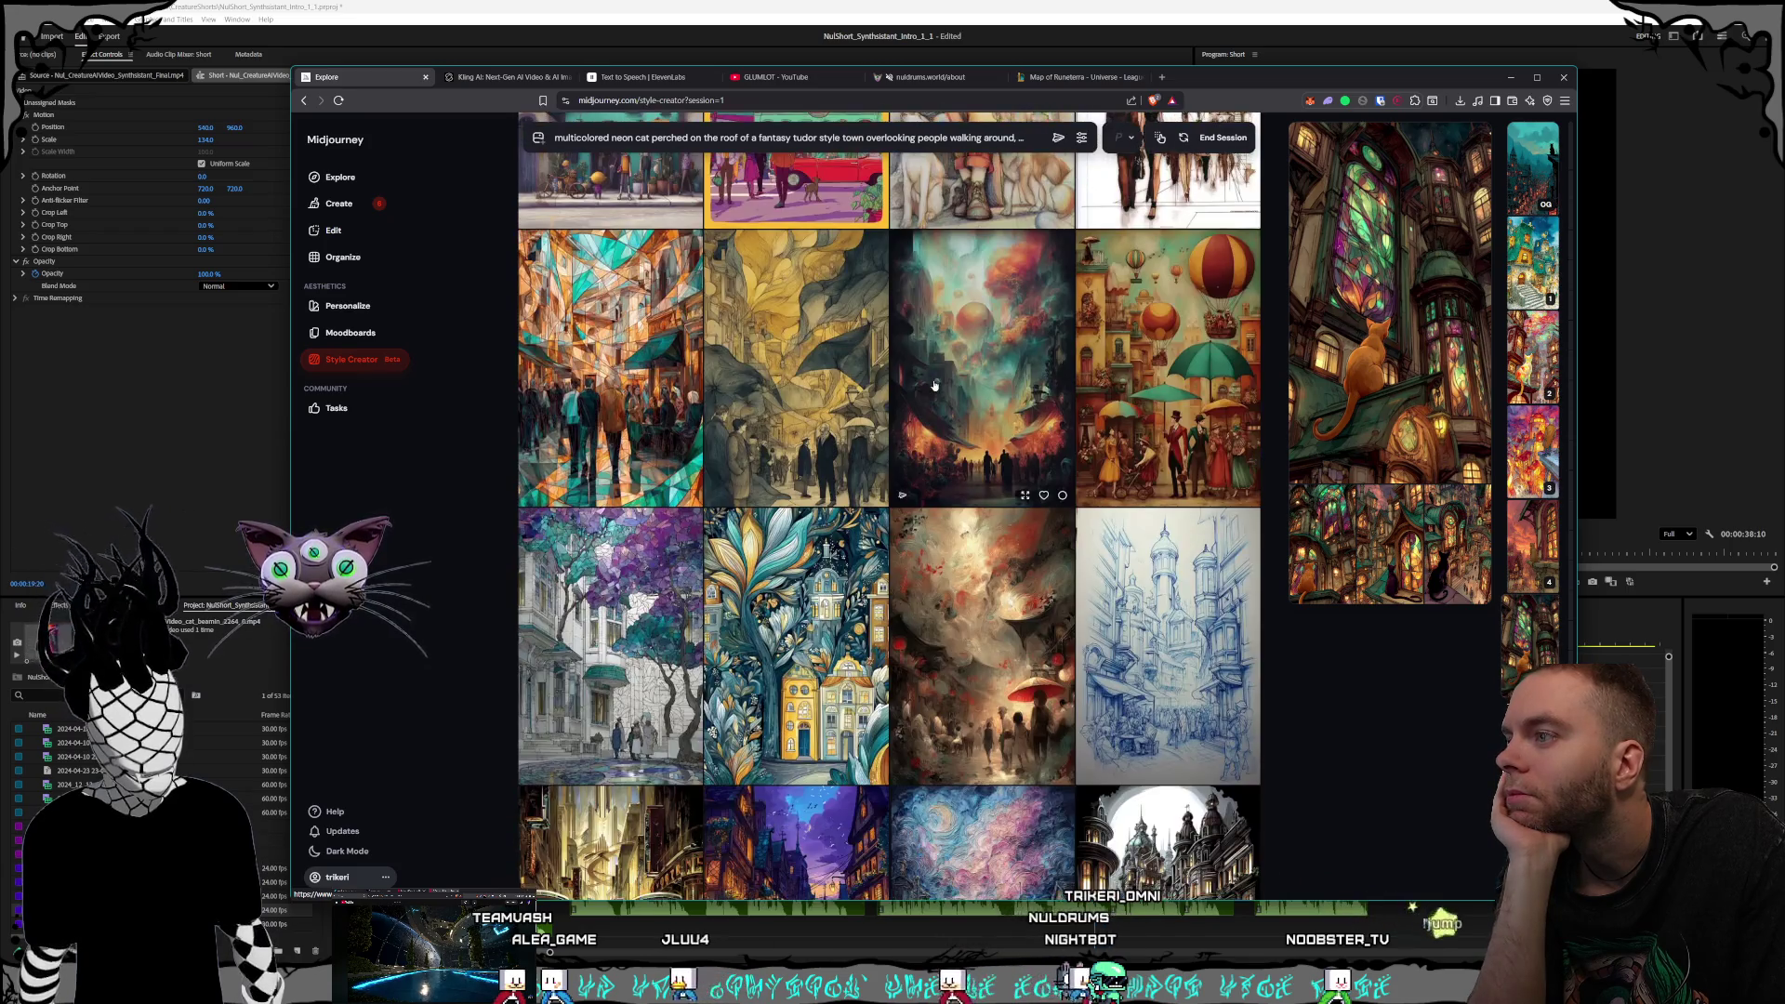
Scroll further down through the Style Creator candidate grid
scroll(934, 384, down, 3)
scroll(935, 386, down, 1)
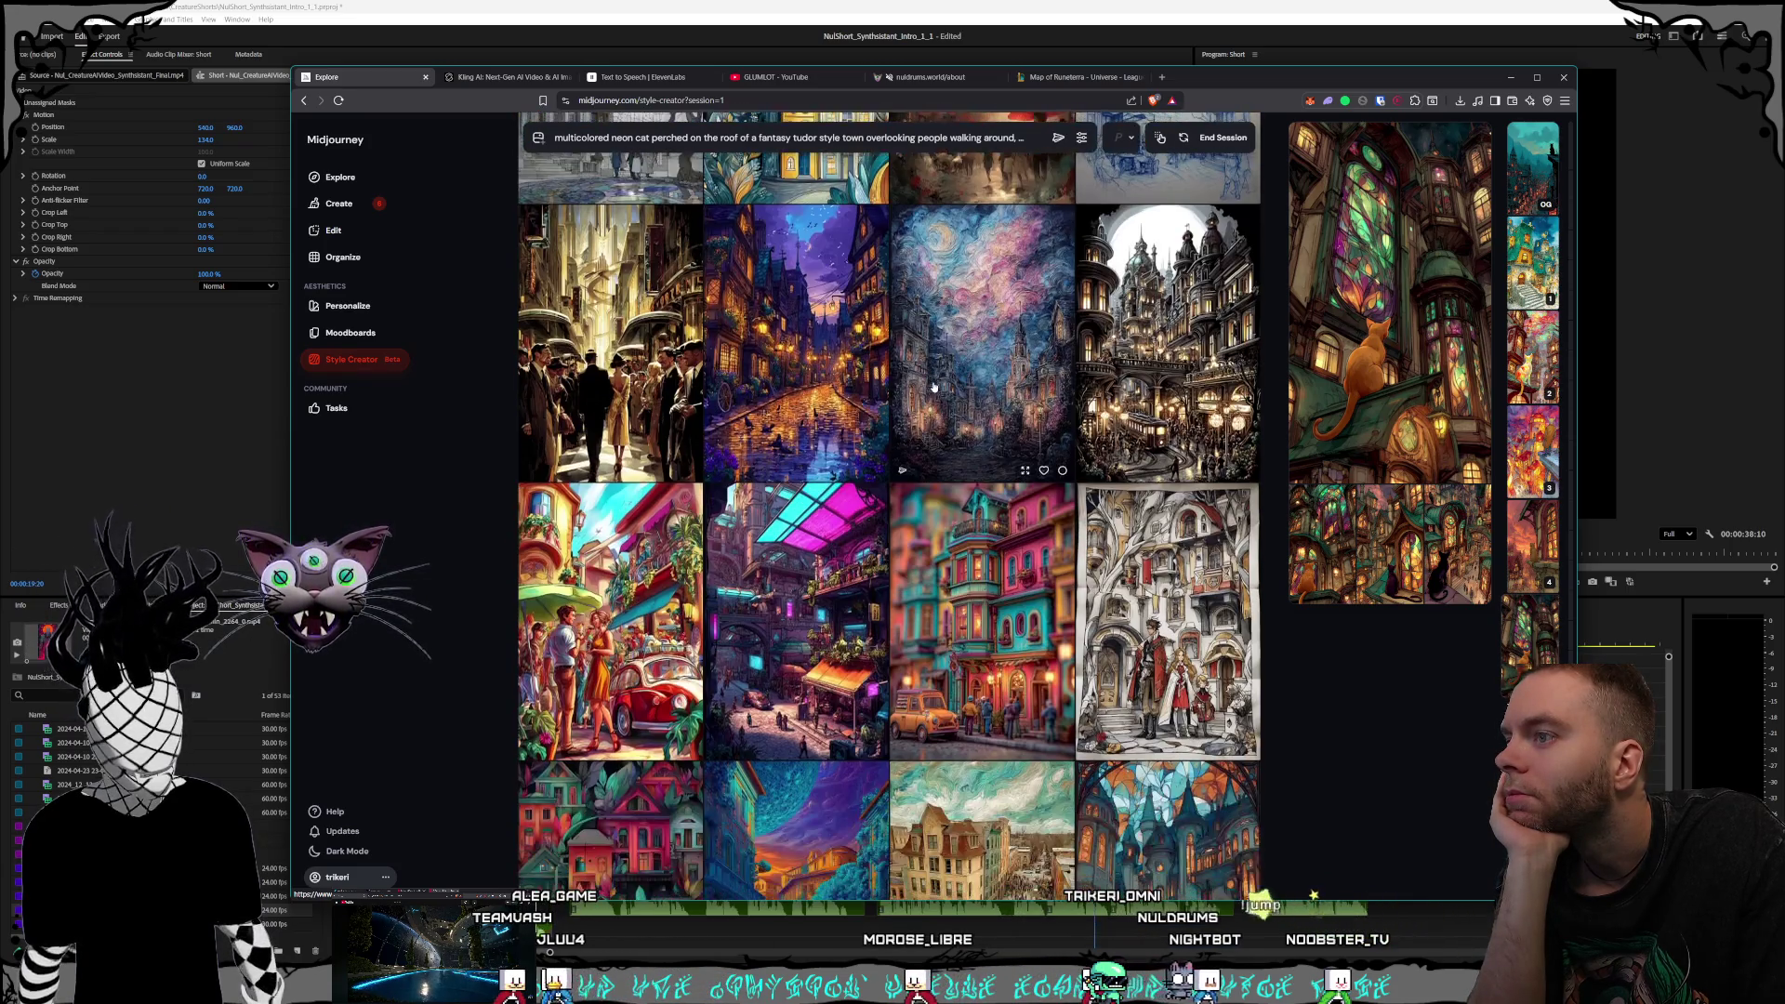
scroll(935, 386, down, 1)
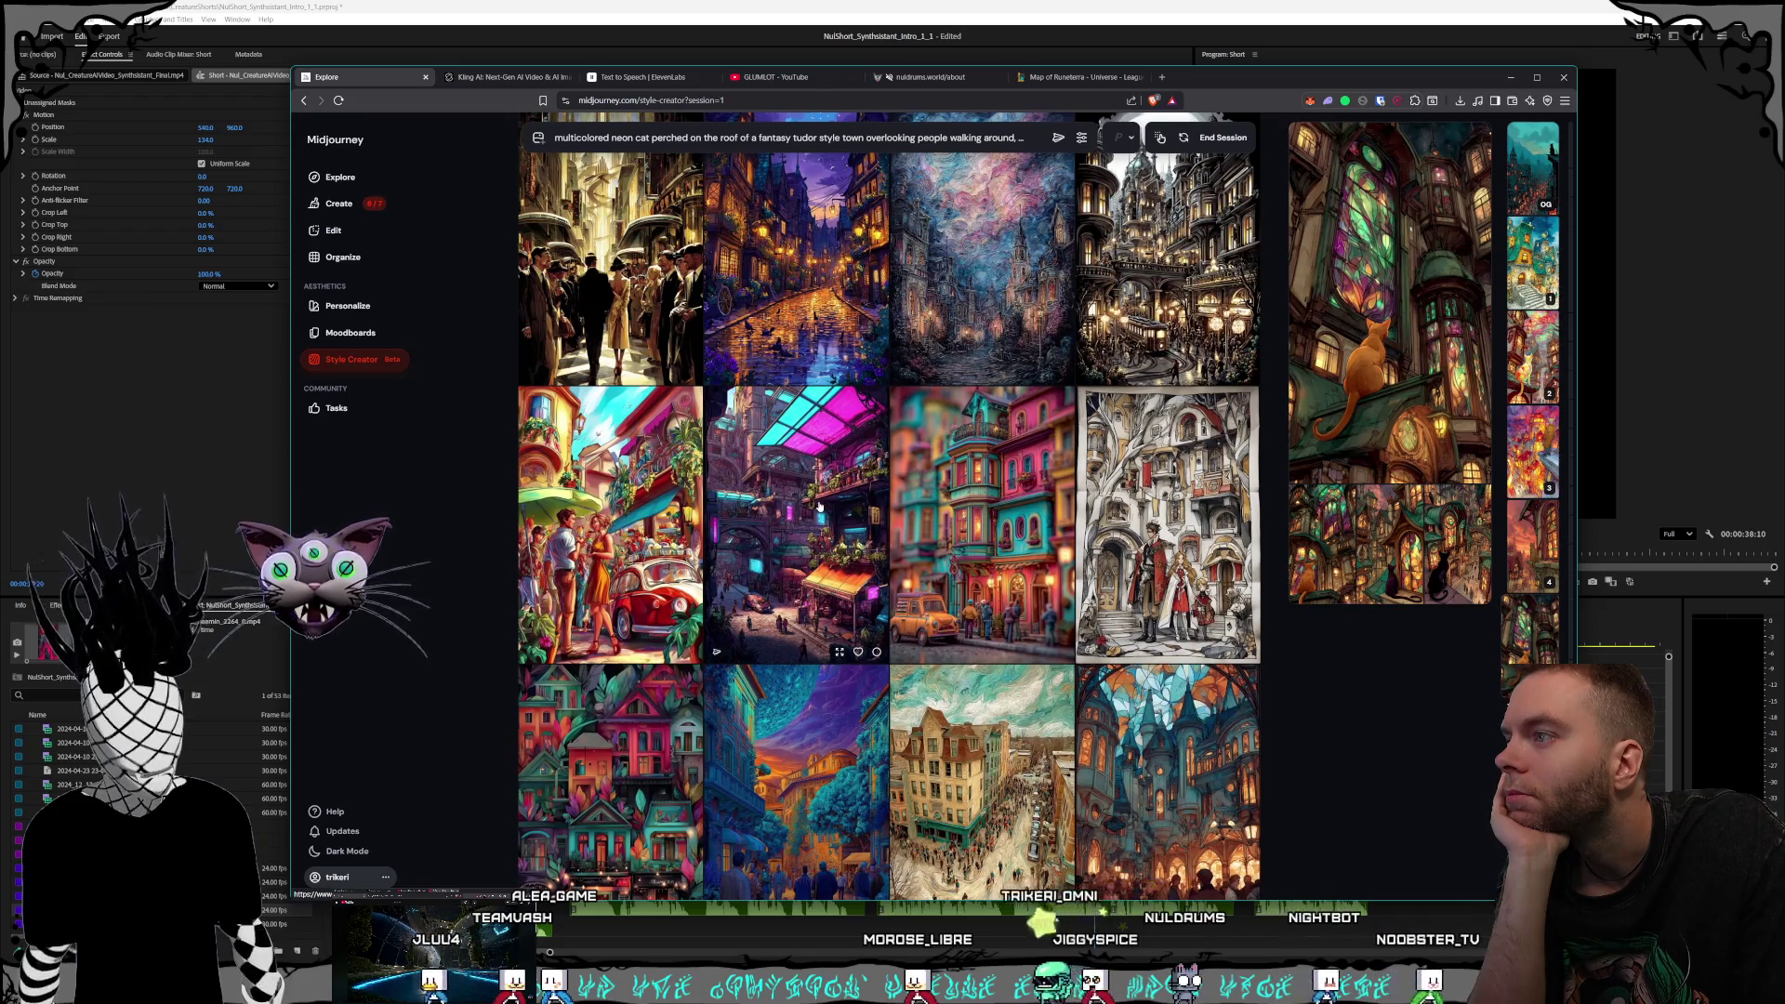
scroll(819, 507, down, 9)
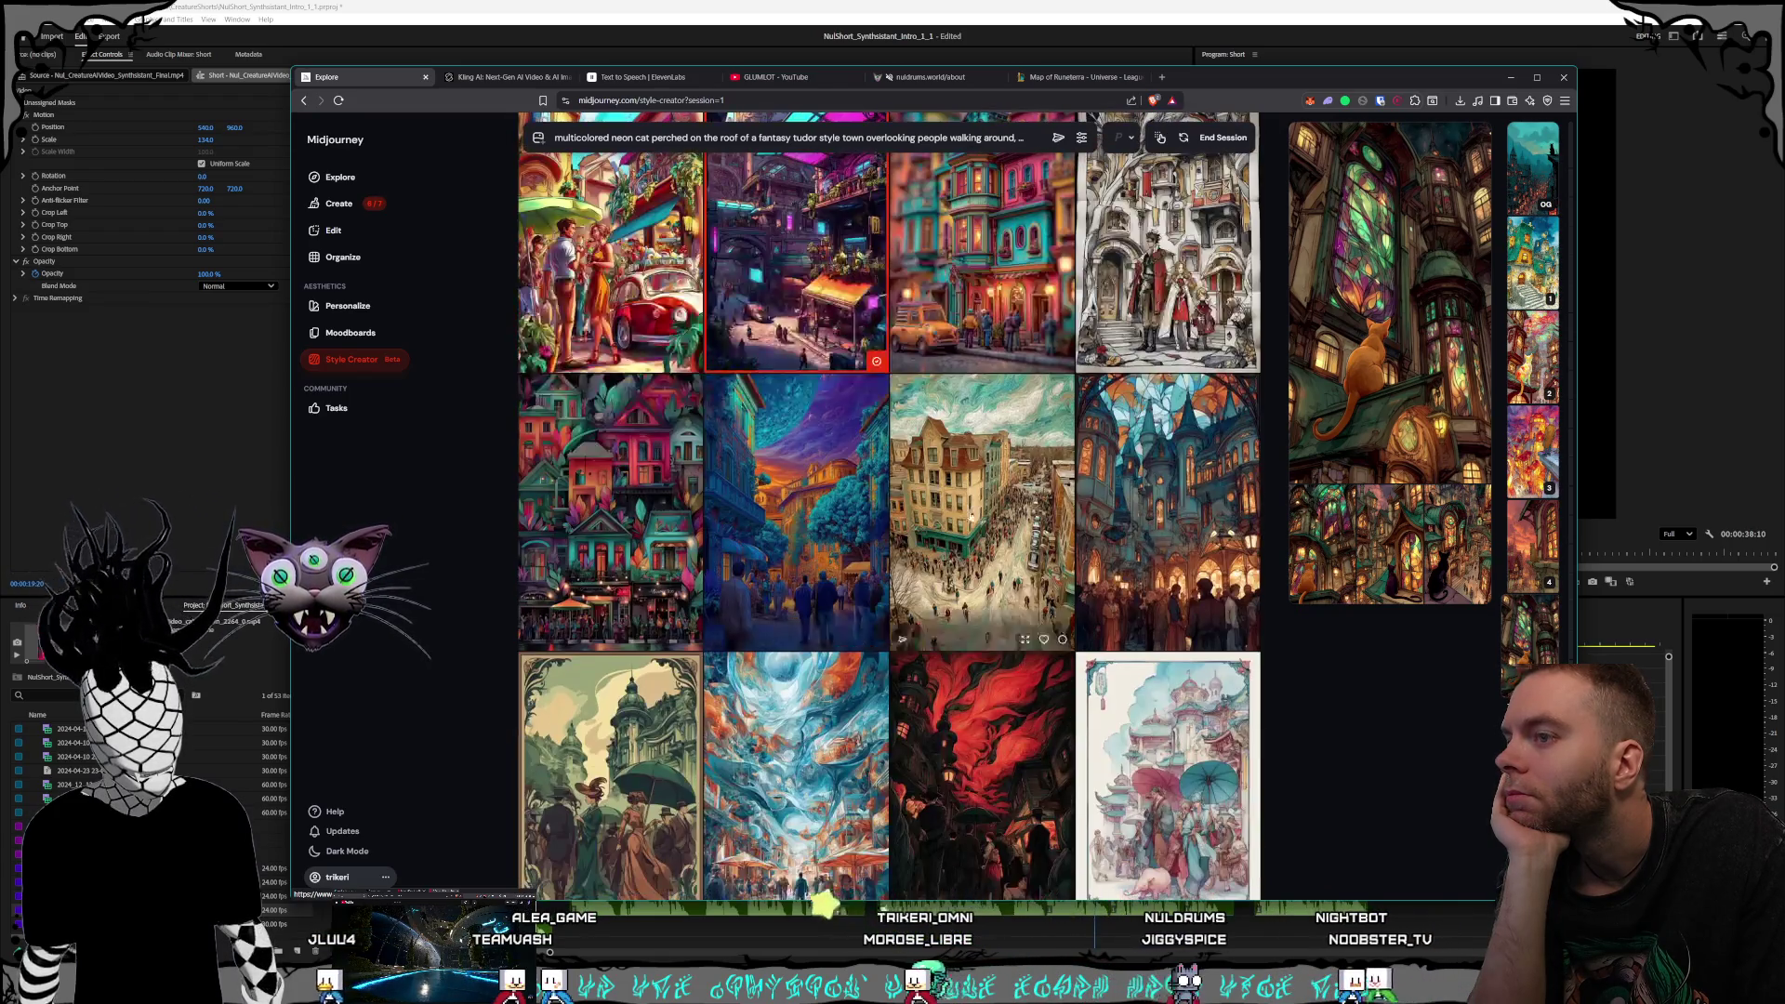
scroll(983, 519, down, 5)
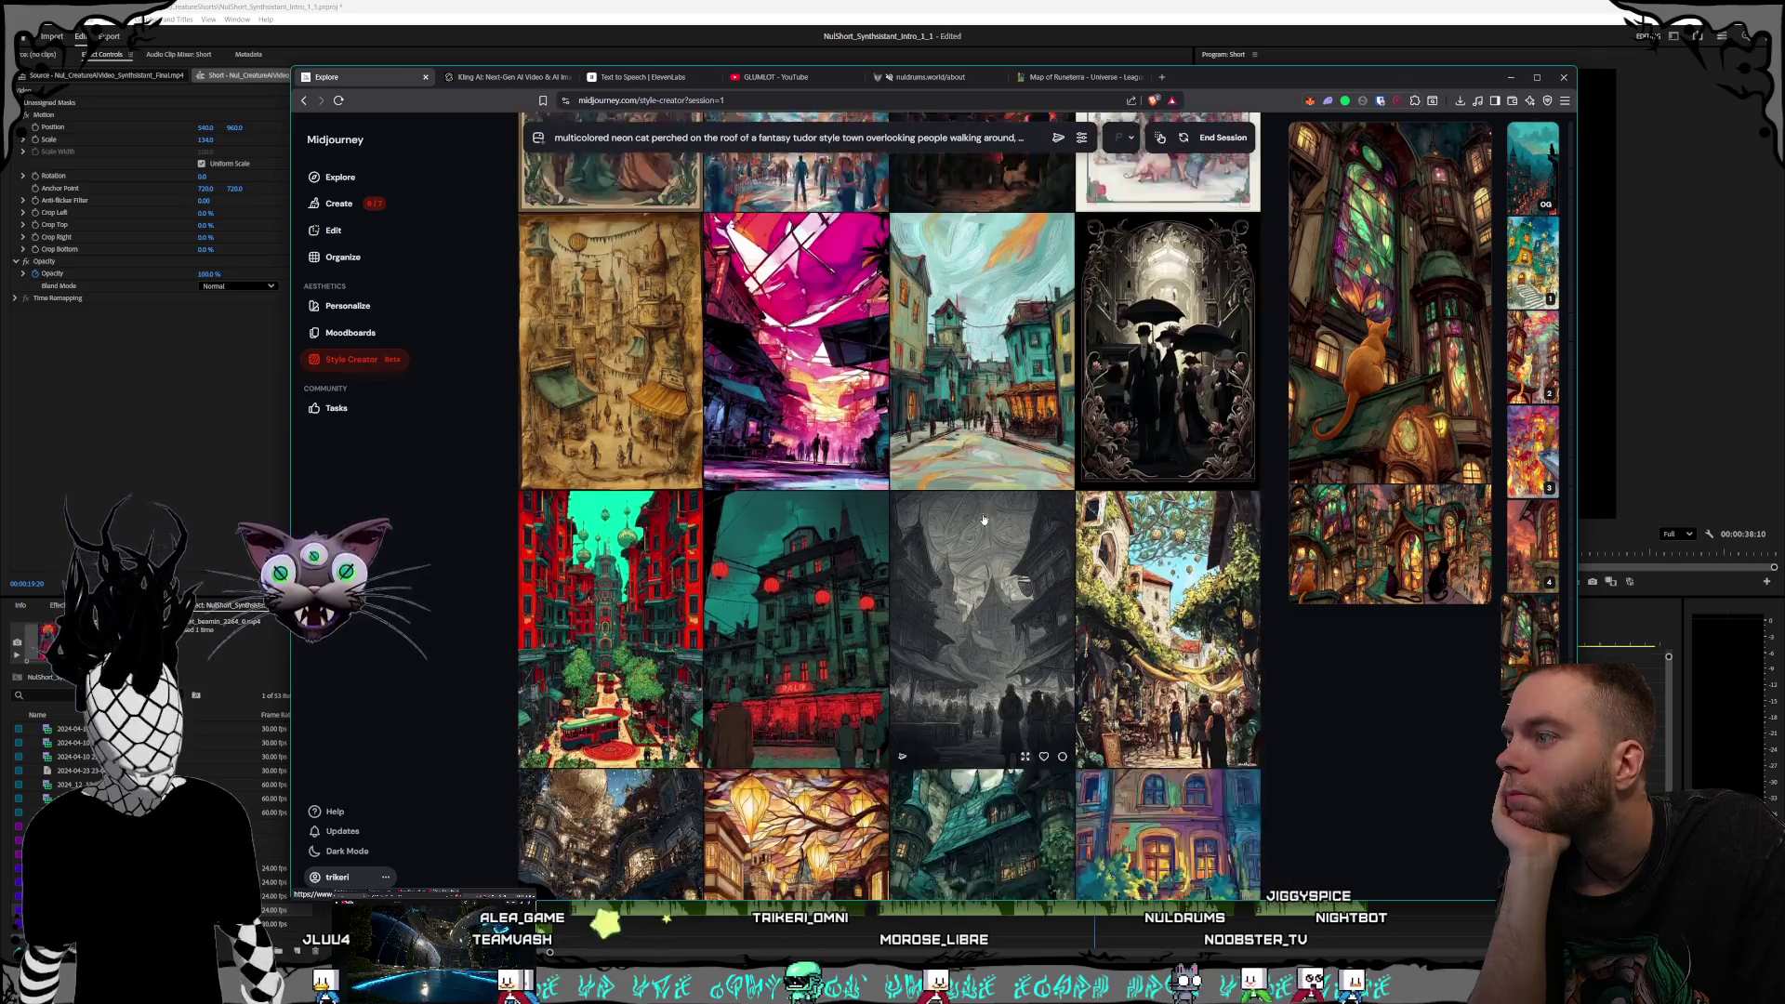
scroll(984, 519, down, 3)
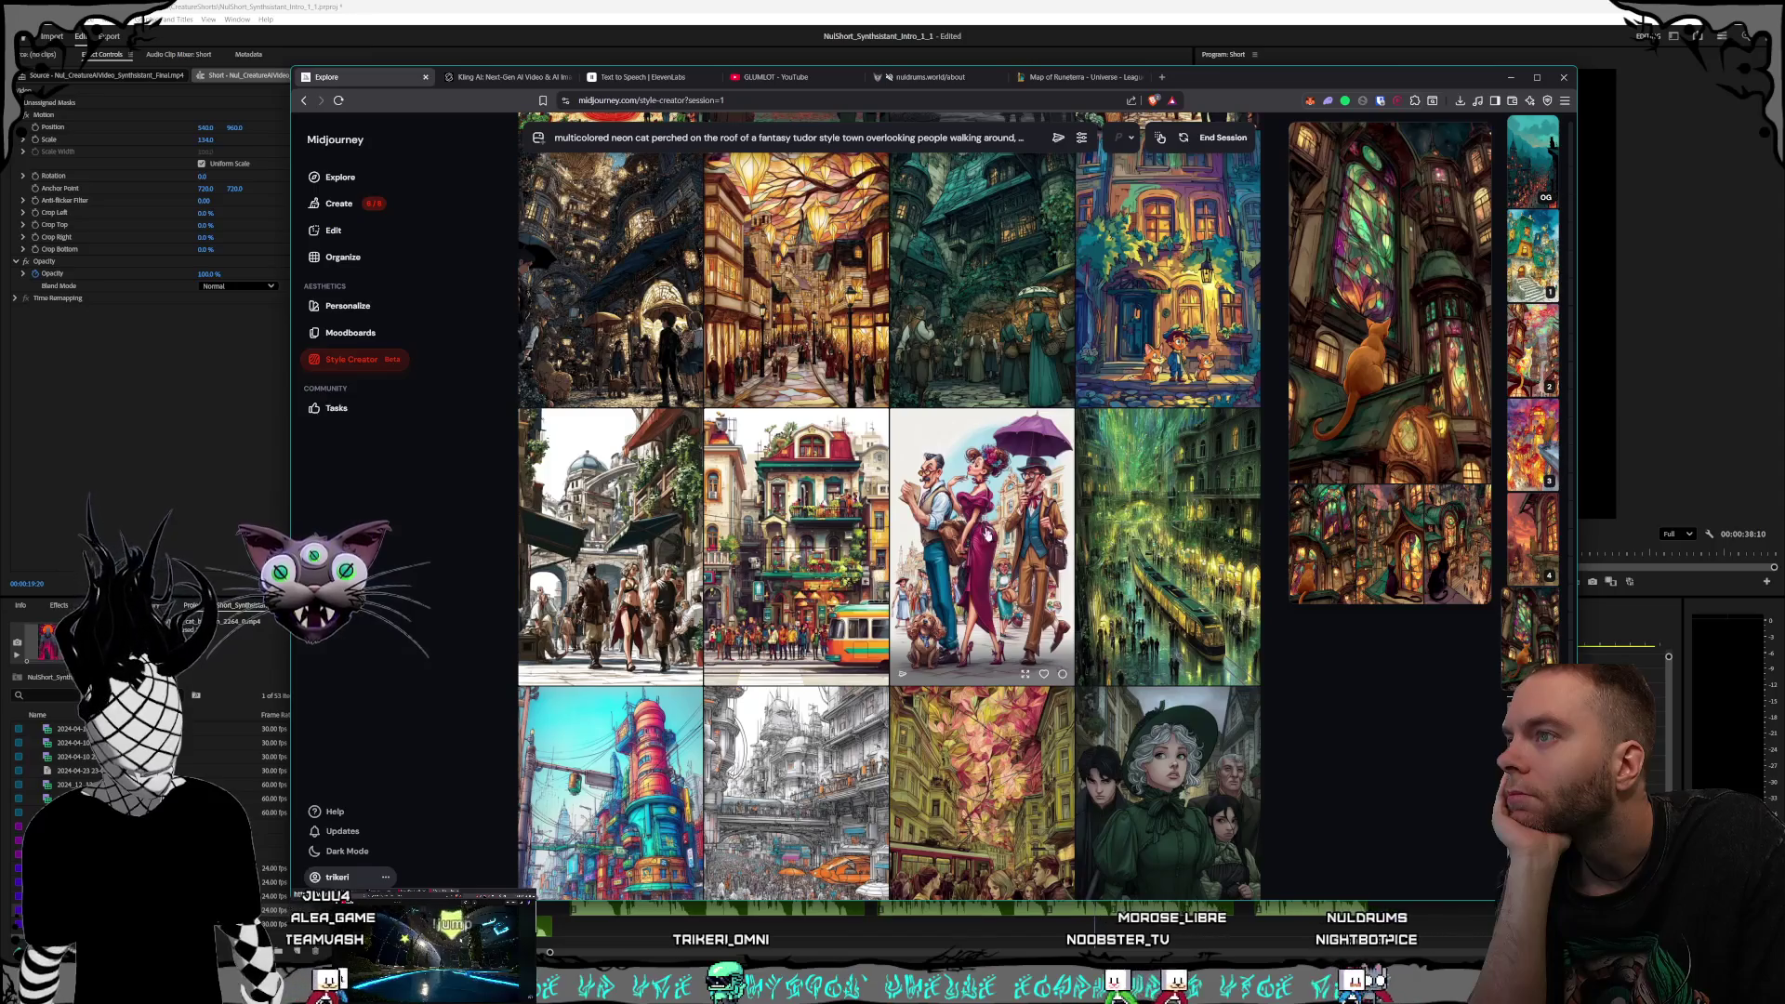
scroll(995, 556, down, 1)
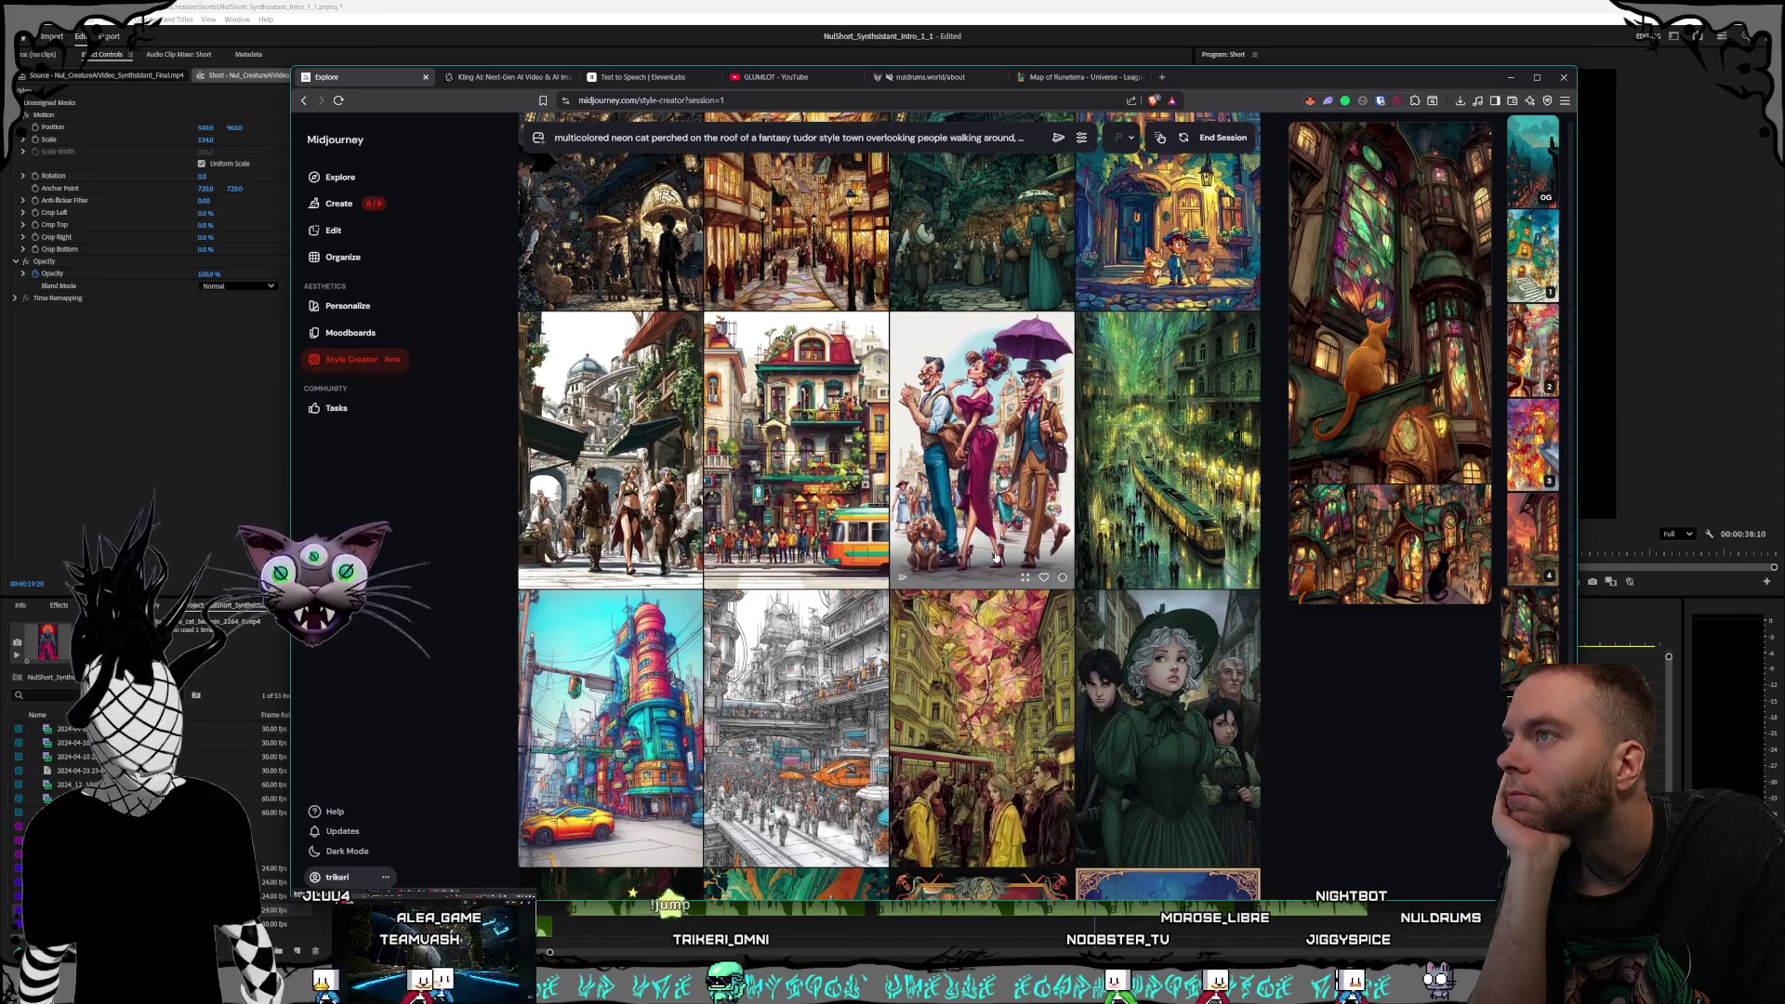
scroll(995, 556, down, 1)
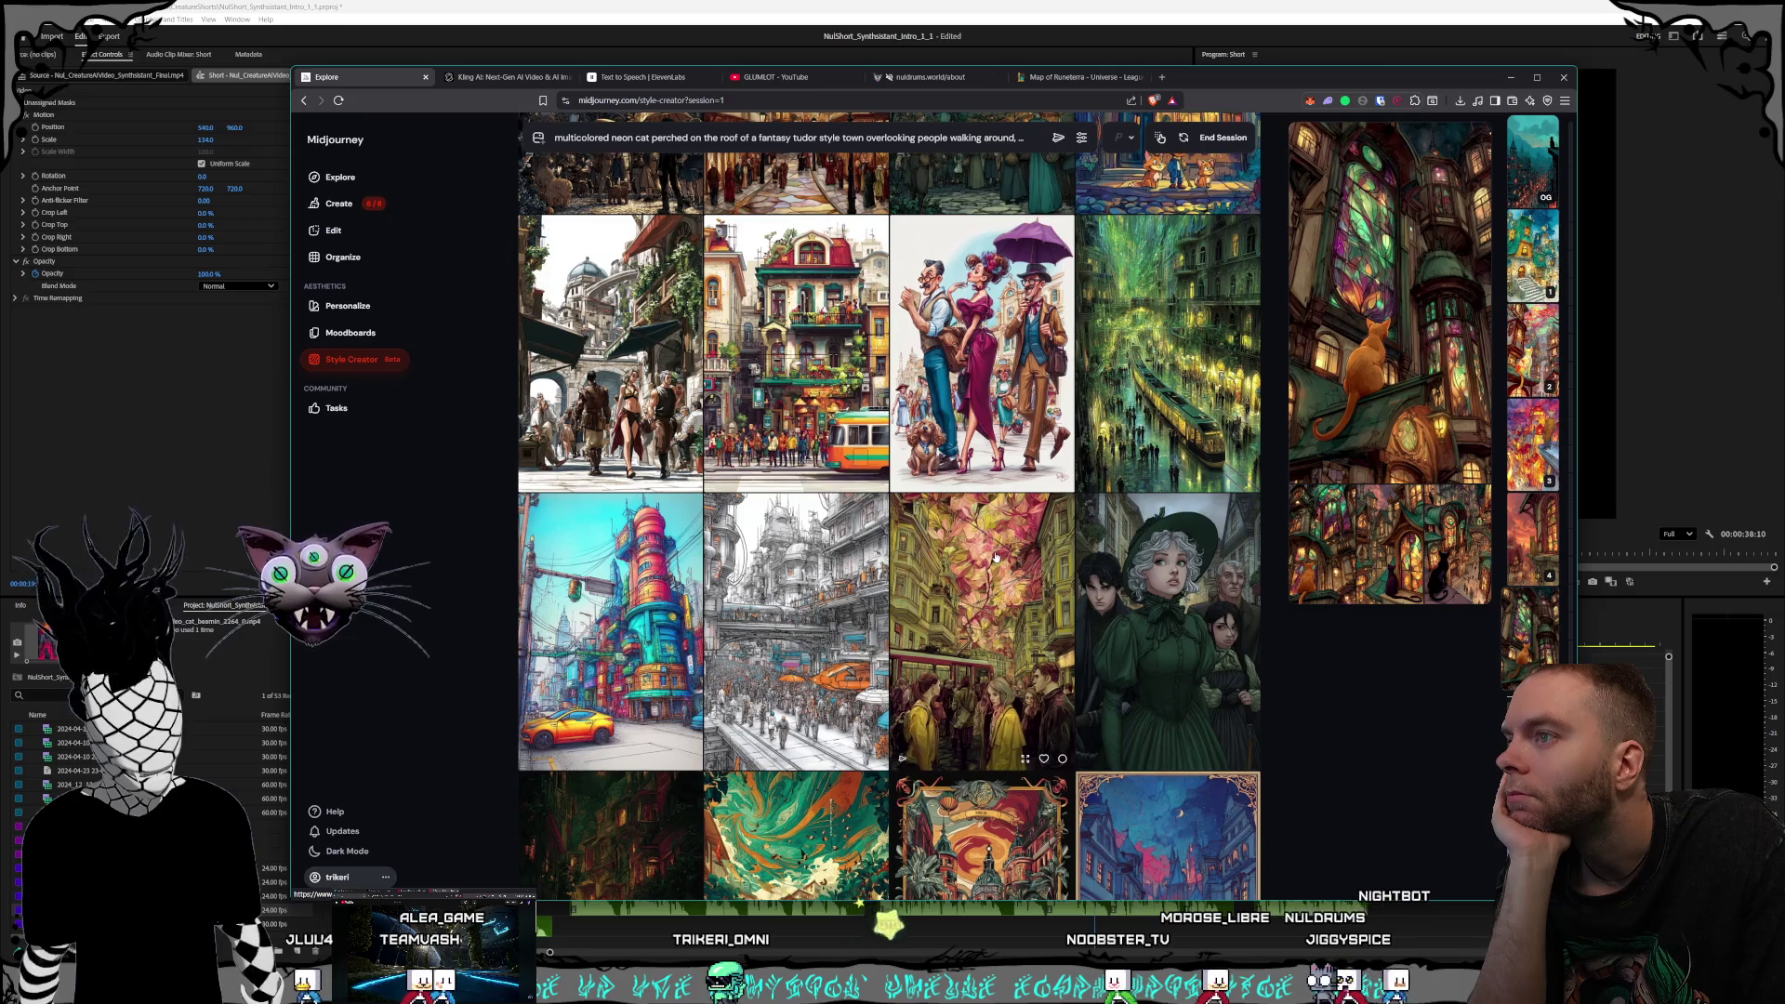
scroll(995, 556, down, 4)
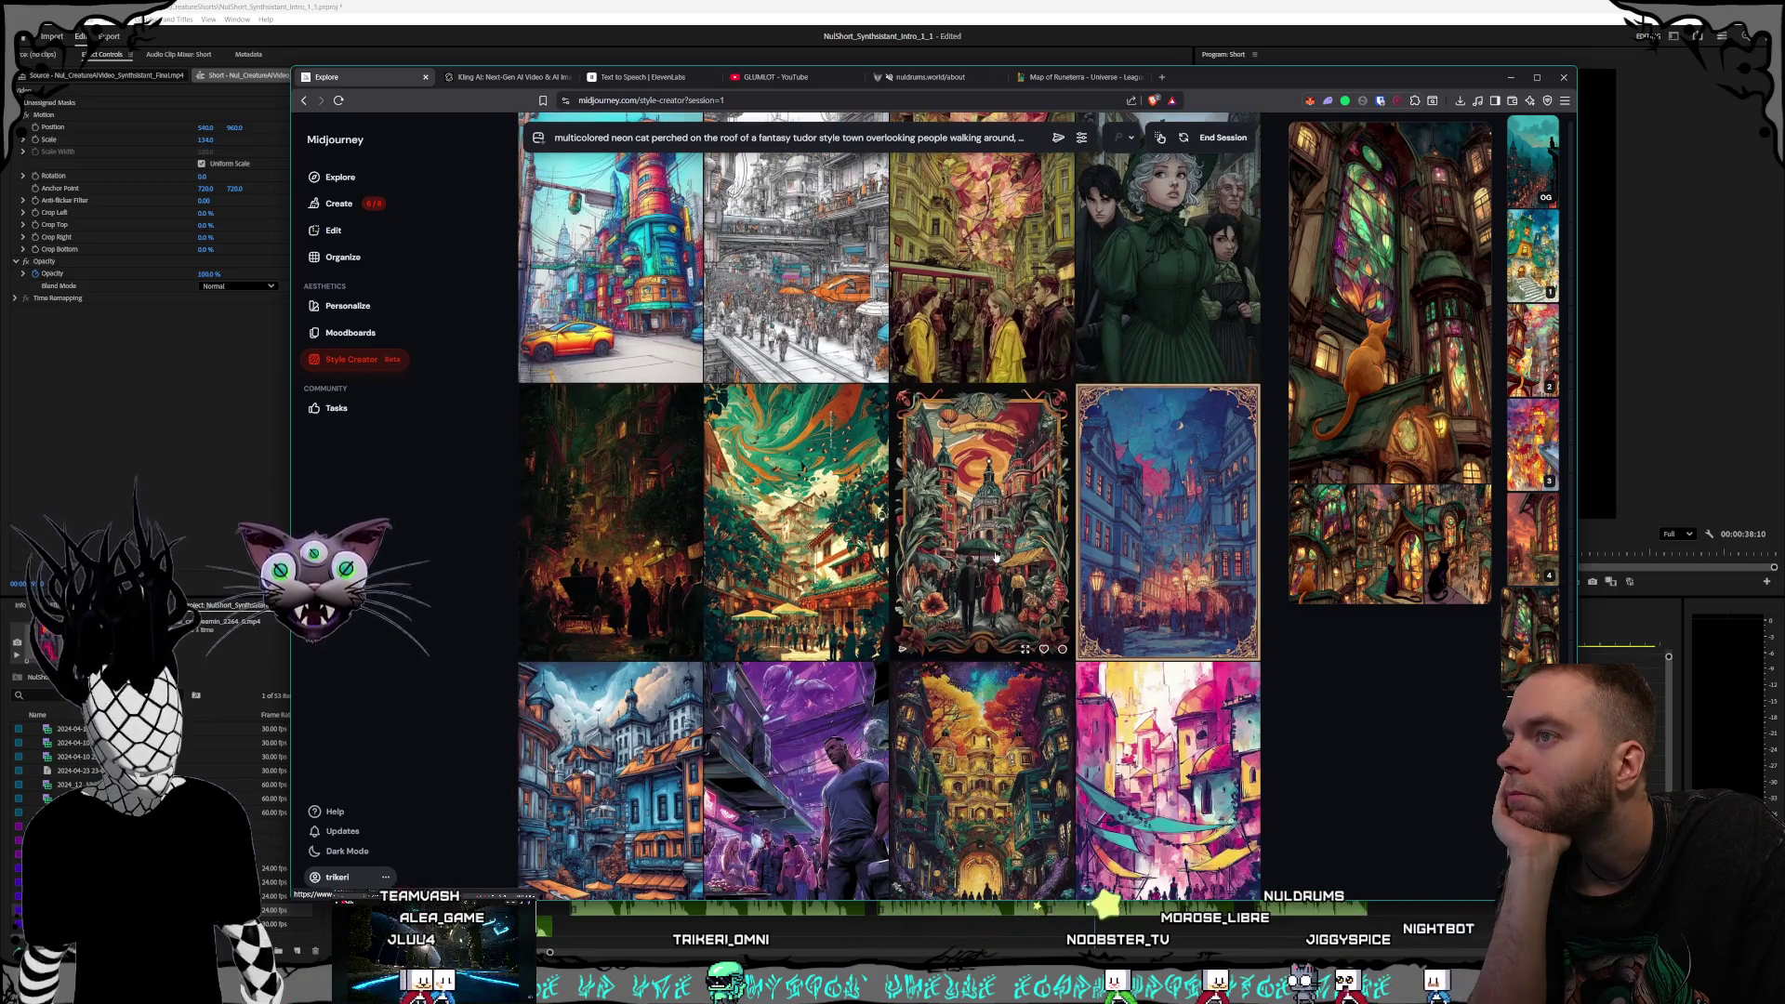
scroll(995, 556, down, 1)
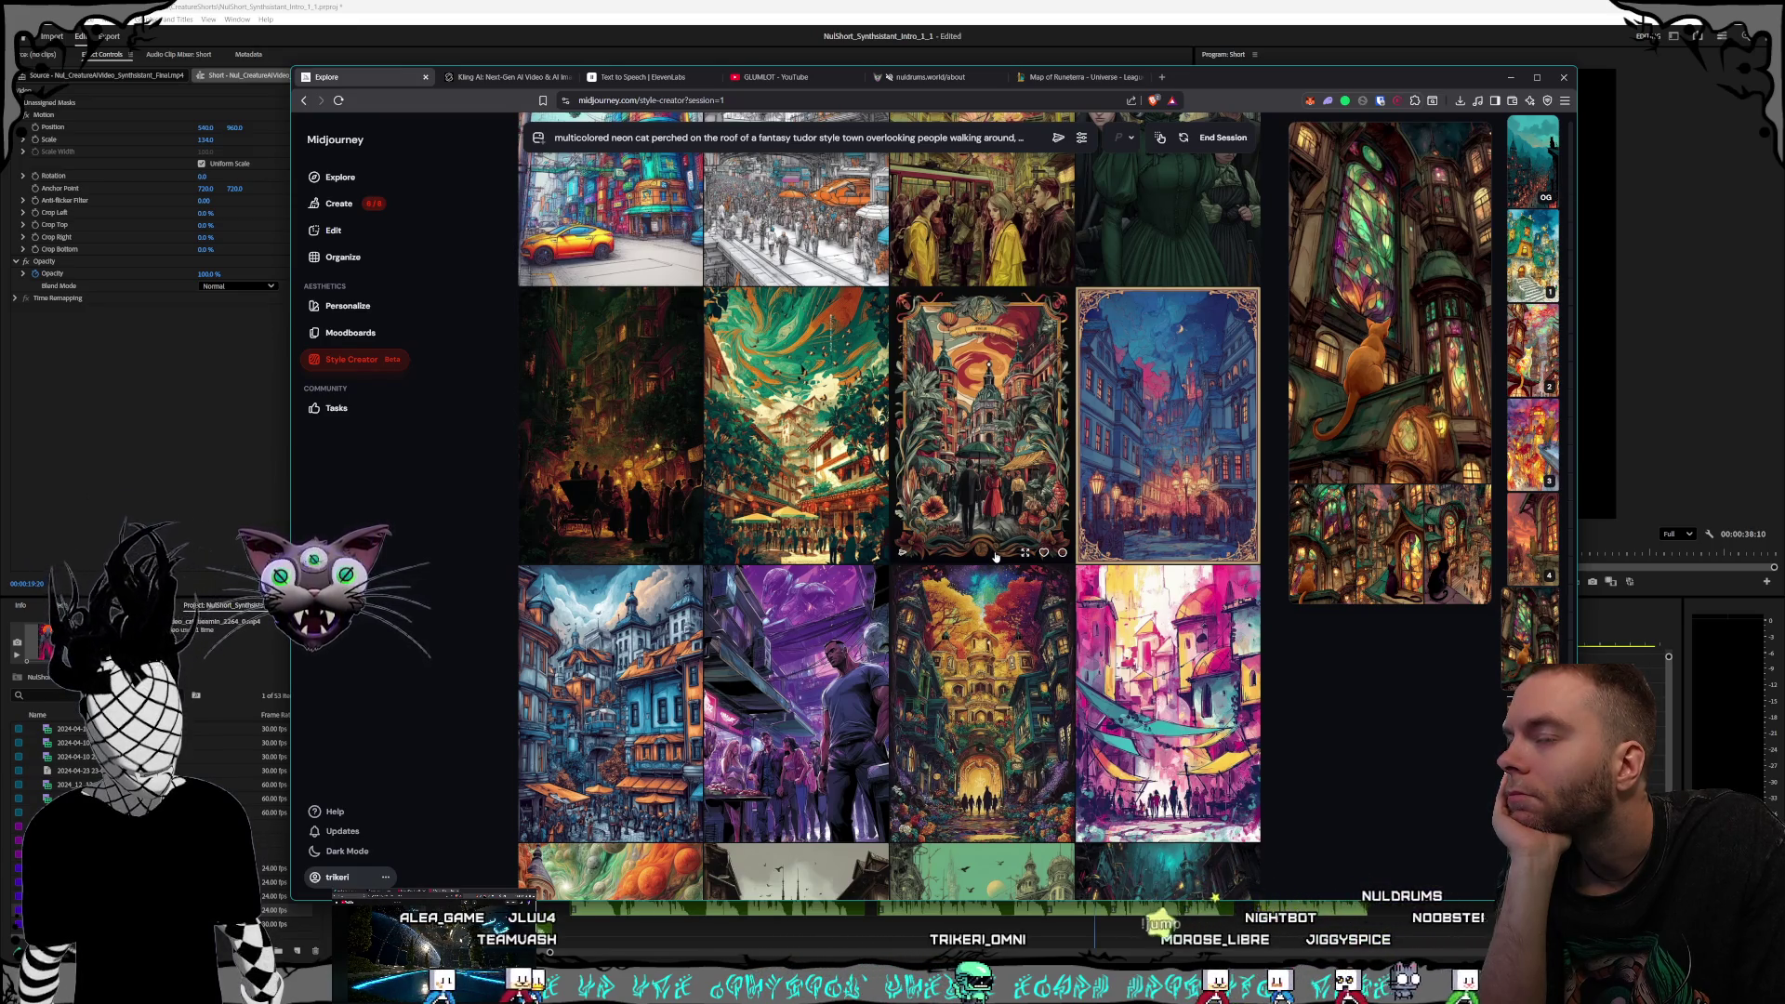
scroll(995, 556, down, 3)
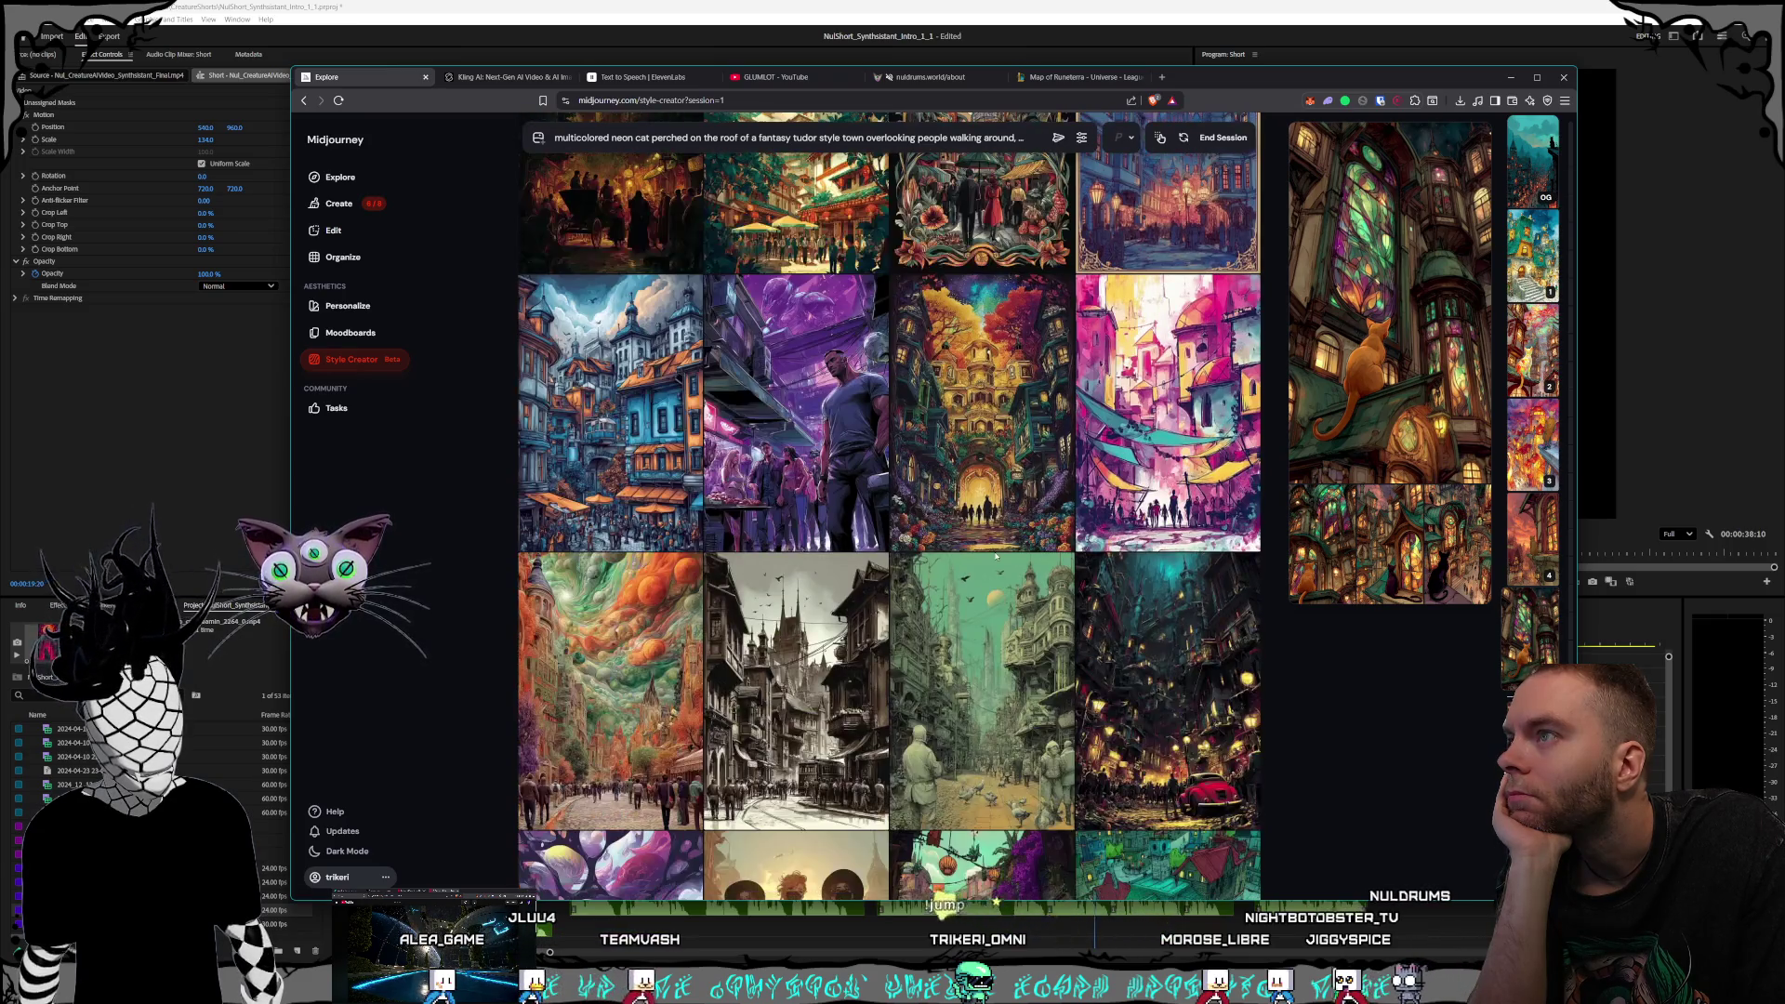
scroll(995, 556, down, 2)
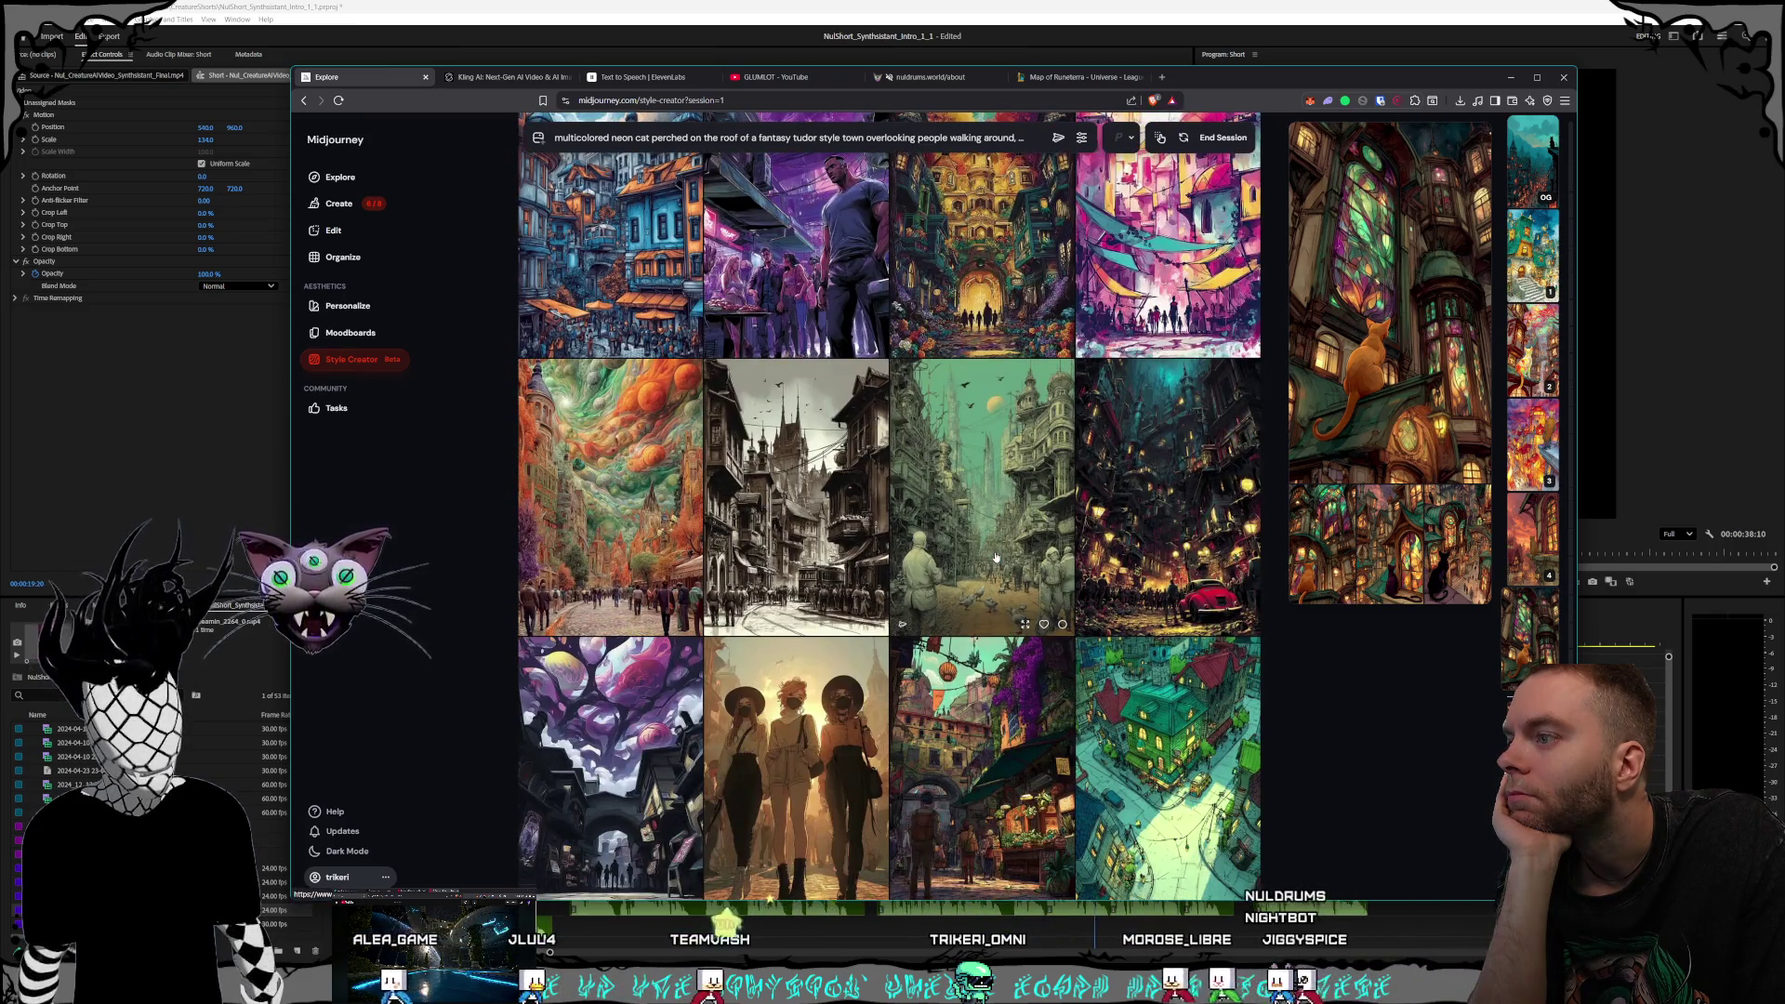
scroll(995, 557, down, 2)
scroll(995, 556, down, 2)
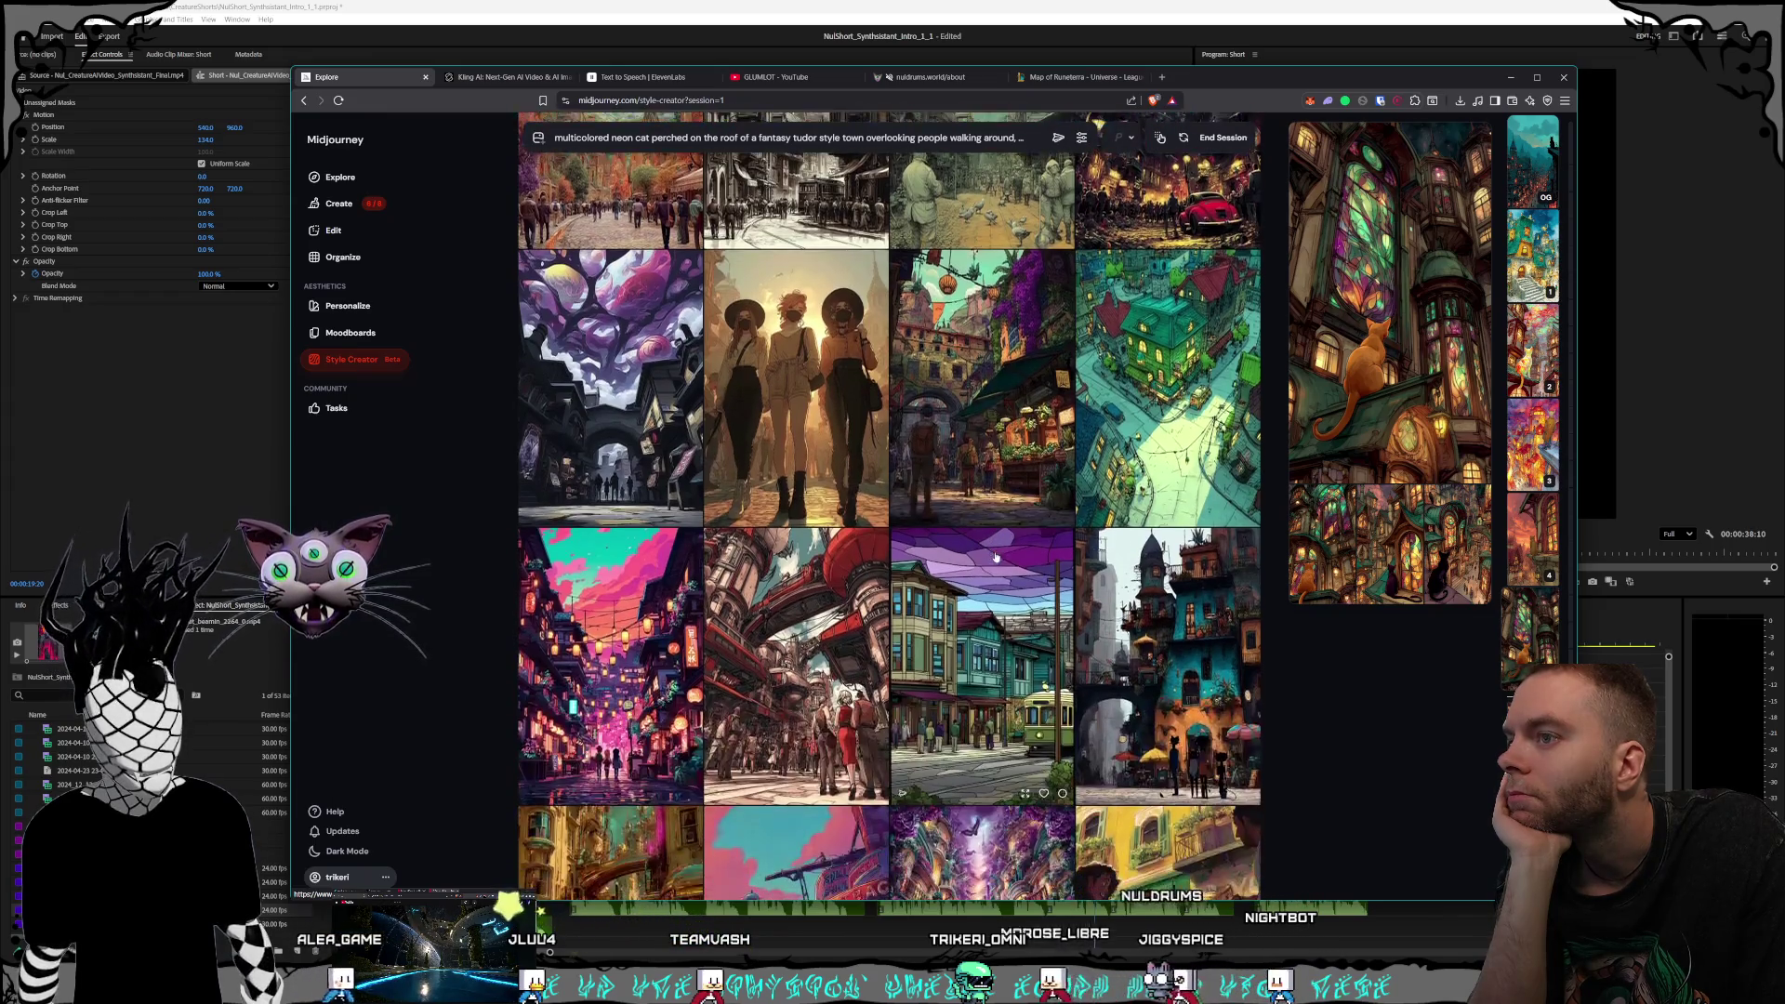
scroll(995, 556, down, 5)
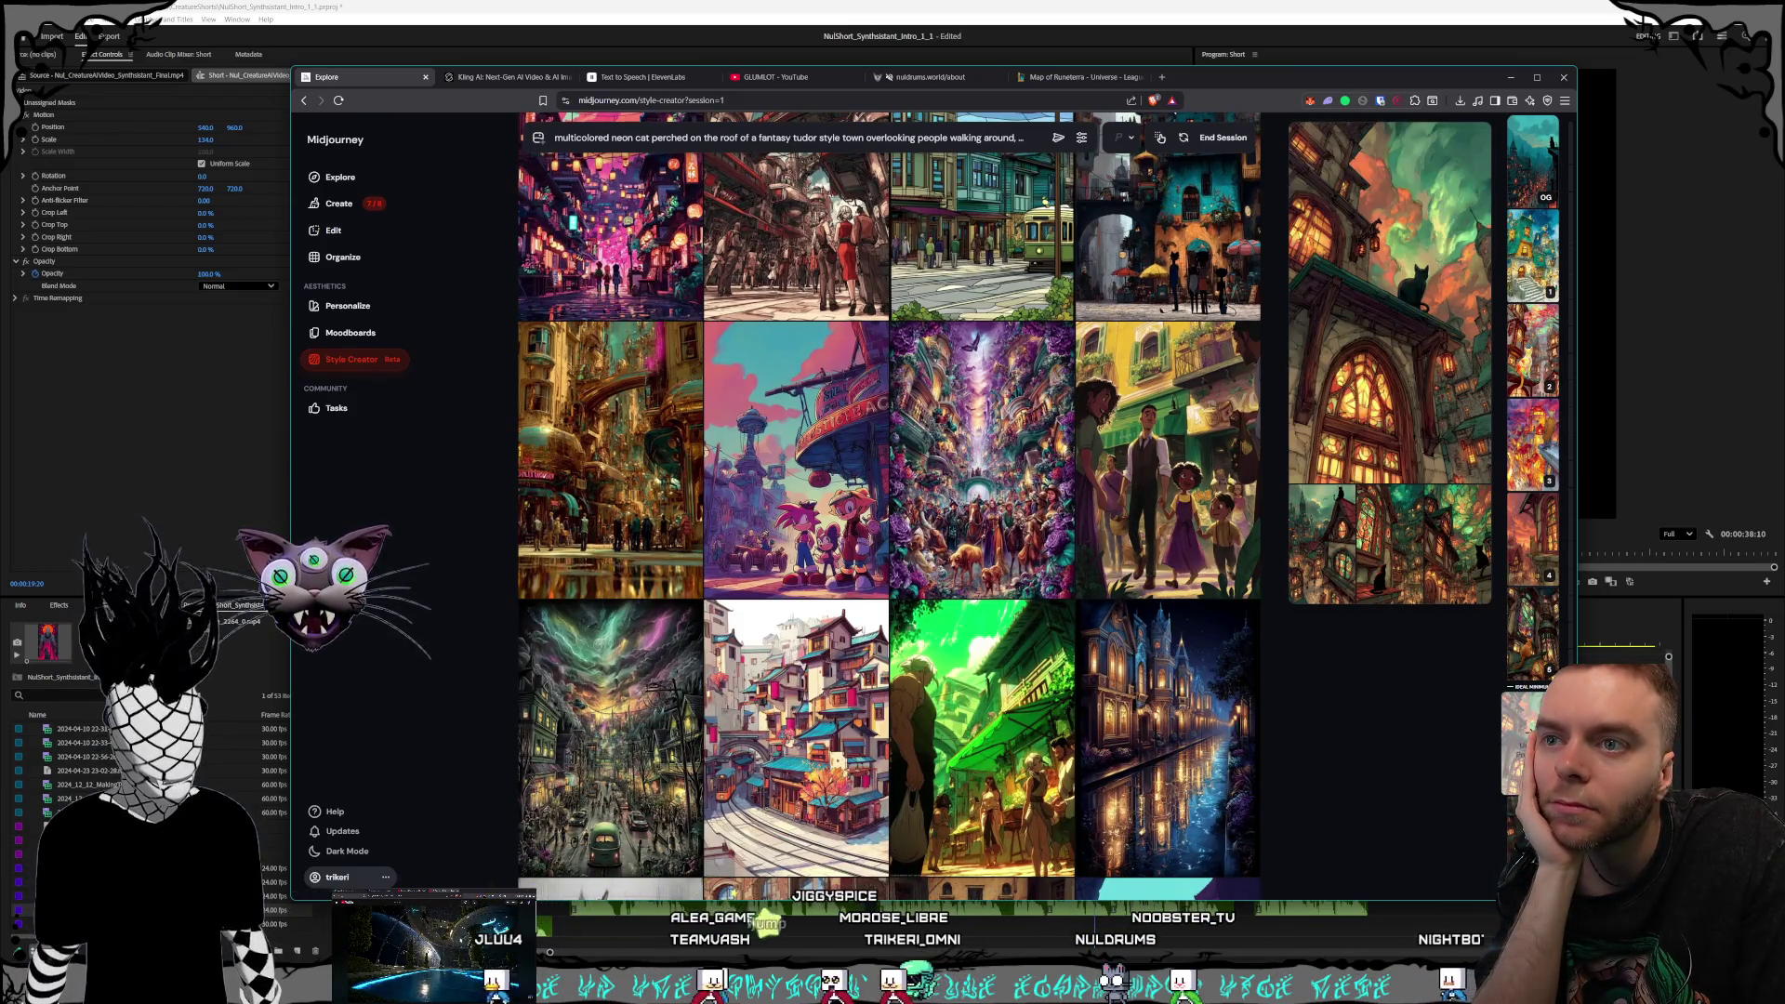
scroll(1460, 718, down, 3)
Switch the style preview between generated cat renders, ending on the cat-on-ledge image
scroll(1461, 718, up, 3)
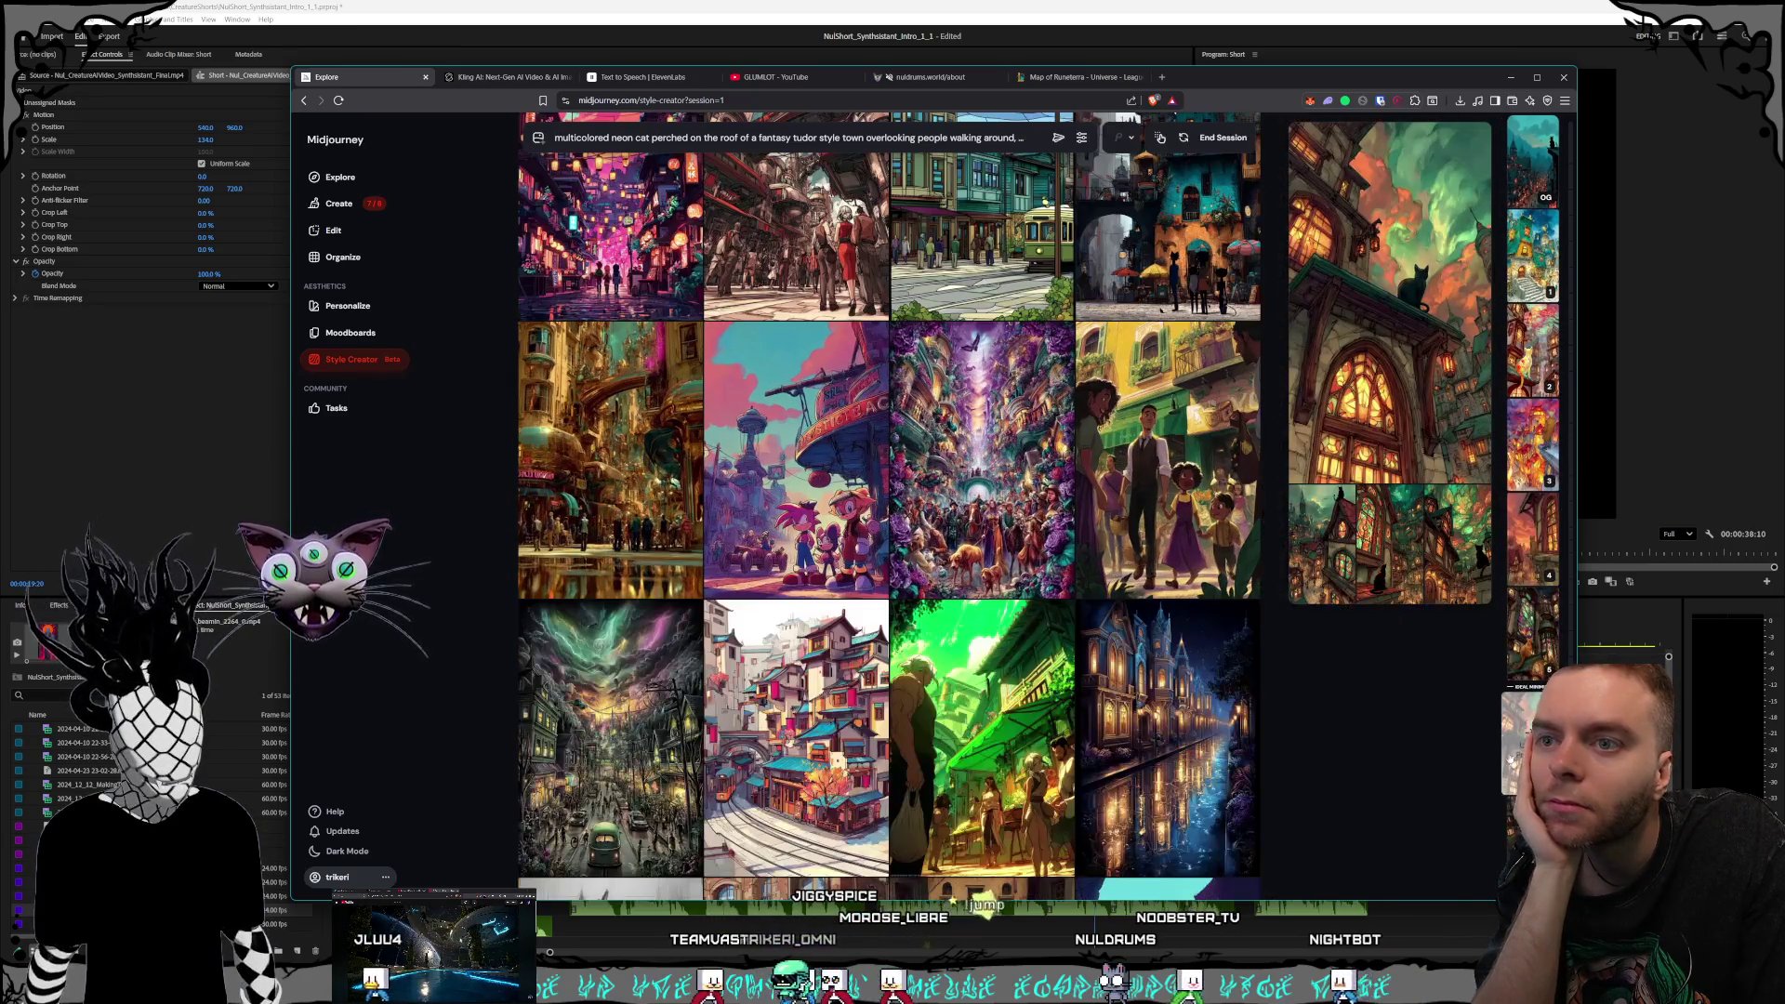
click(1477, 541)
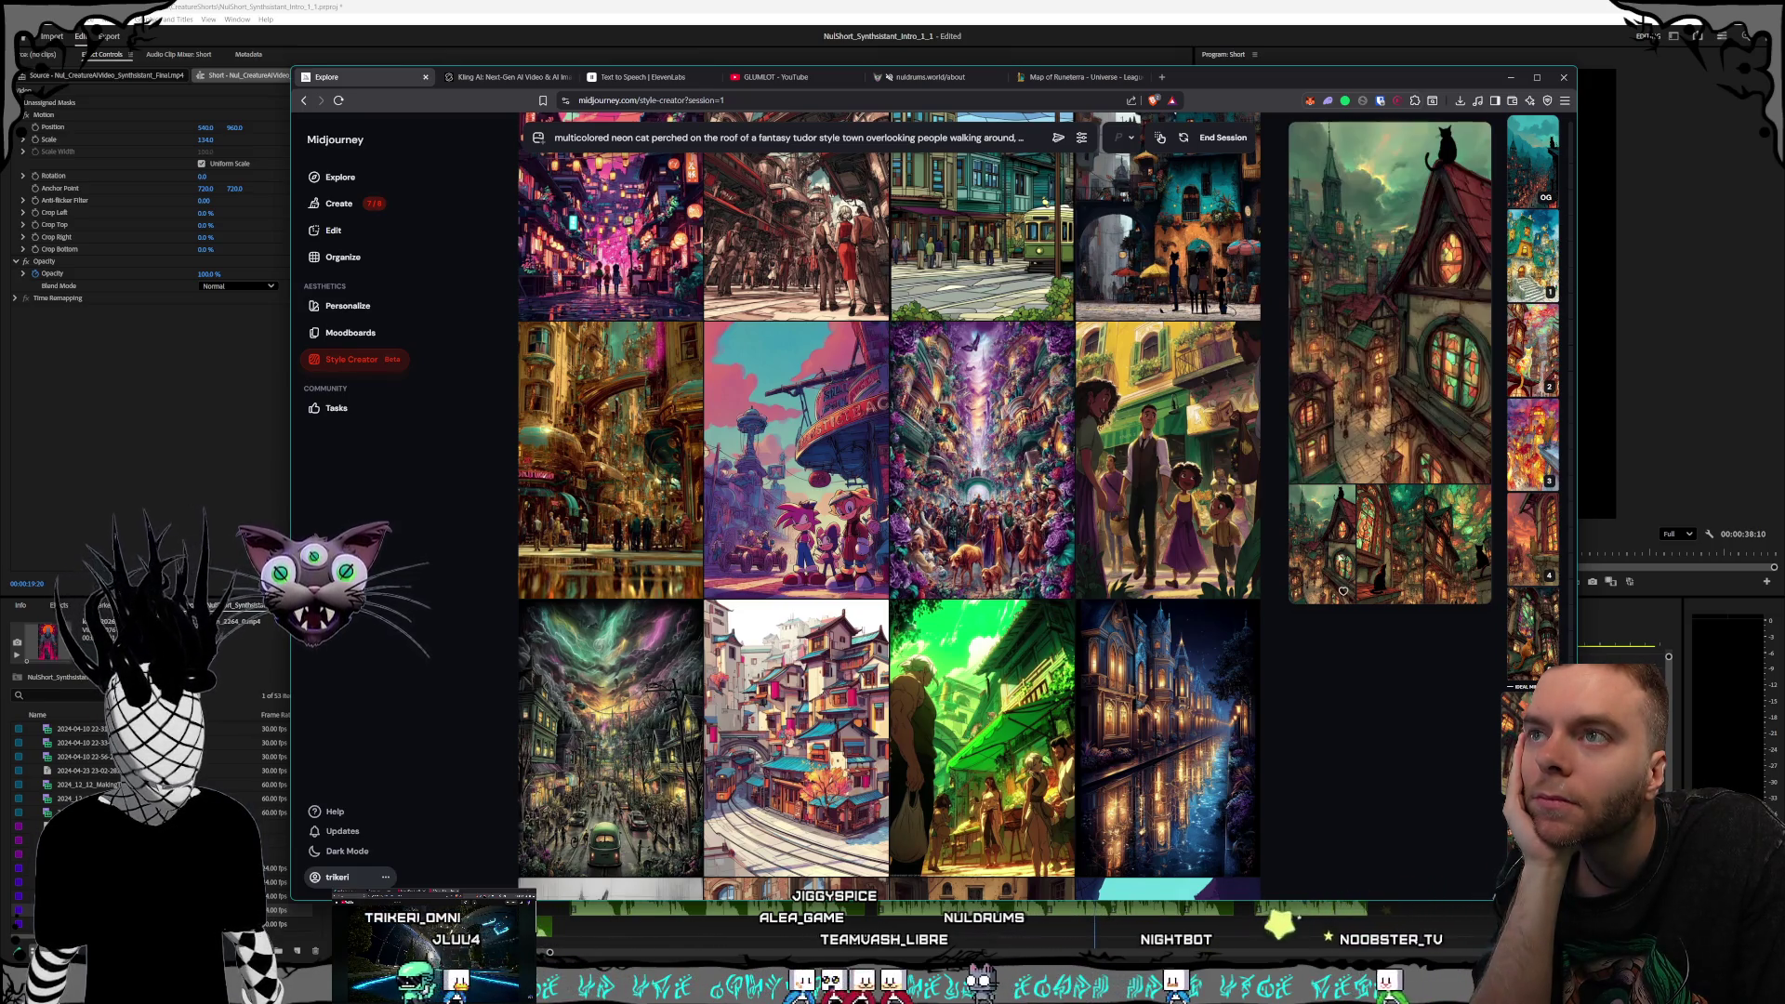
click(1335, 551)
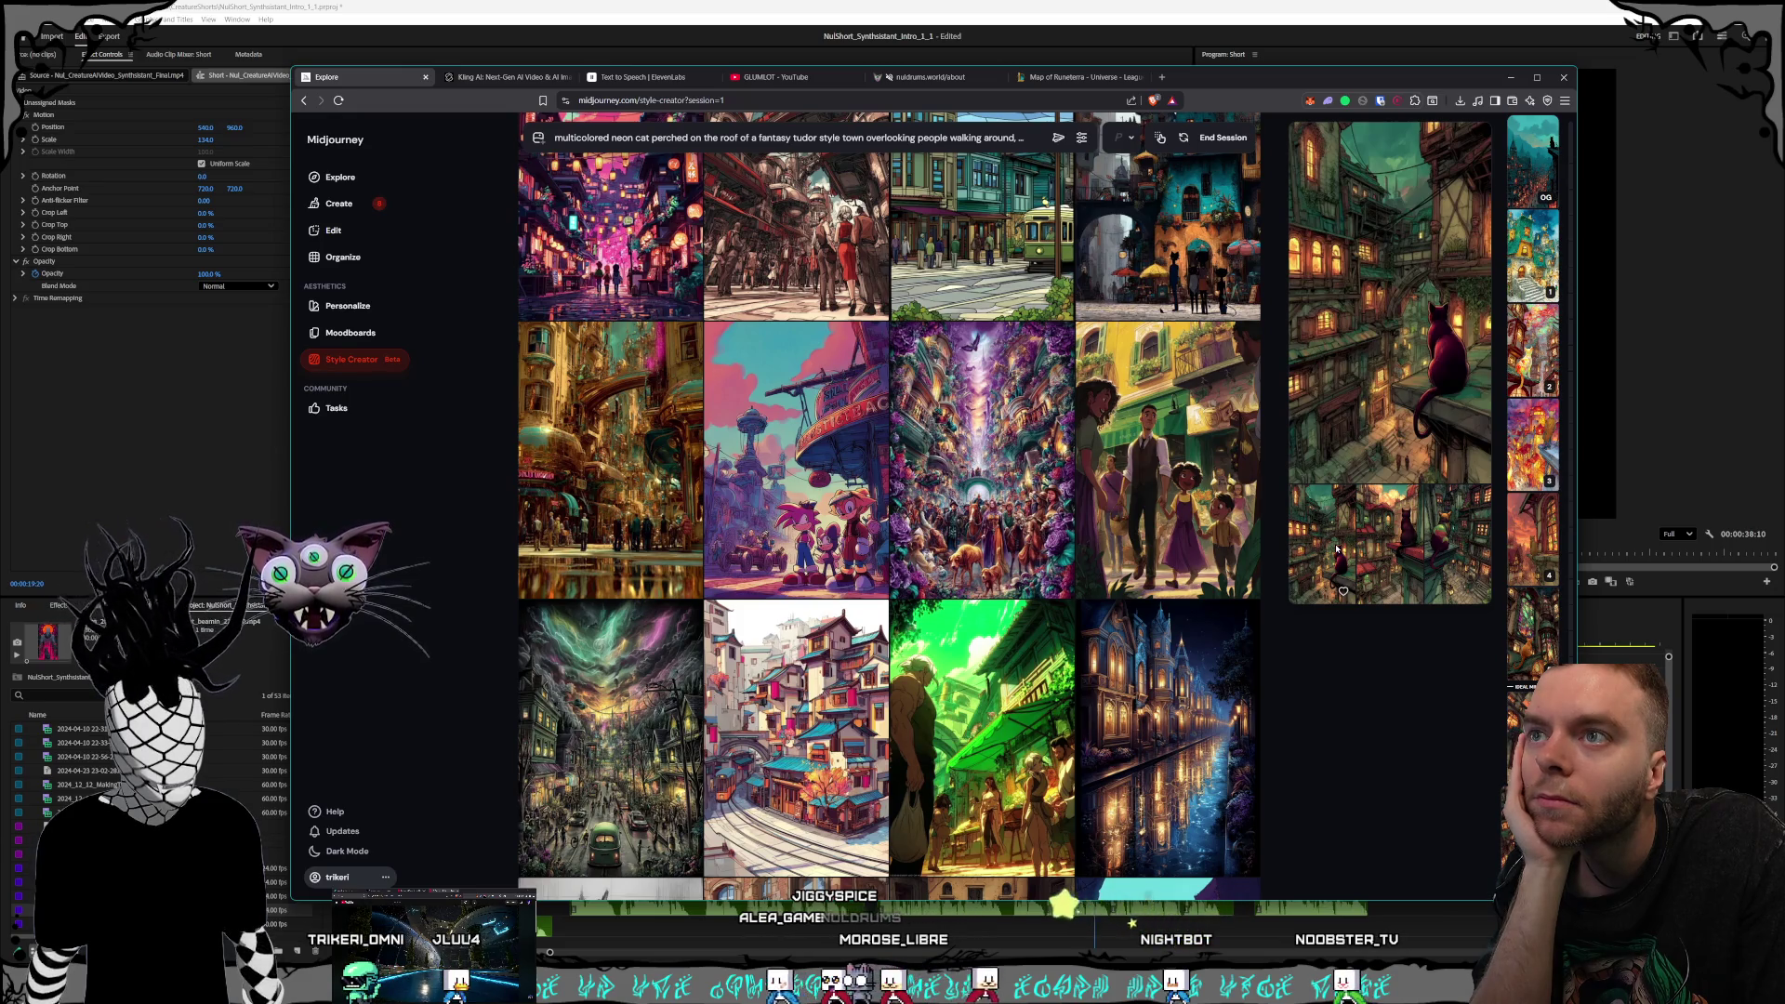
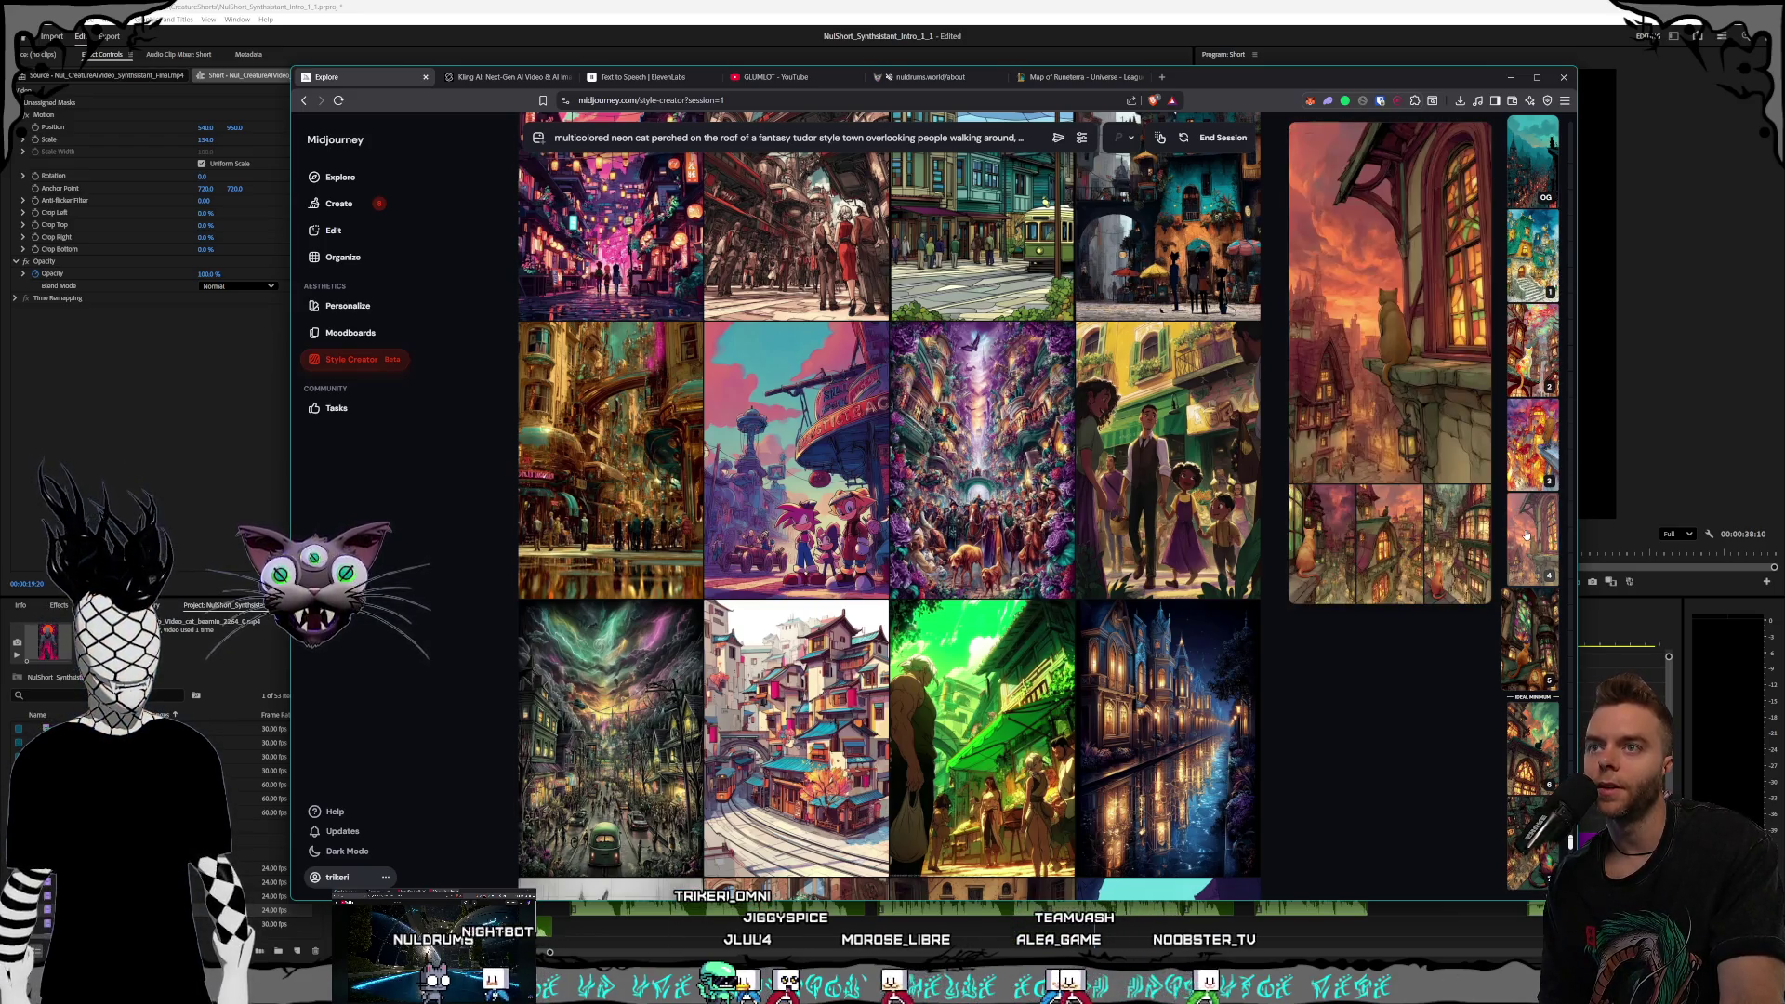
Preview the second, third, stained-glass, cat-on-roof and town-overlook cat results in the large preview
click(1528, 440)
click(1536, 358)
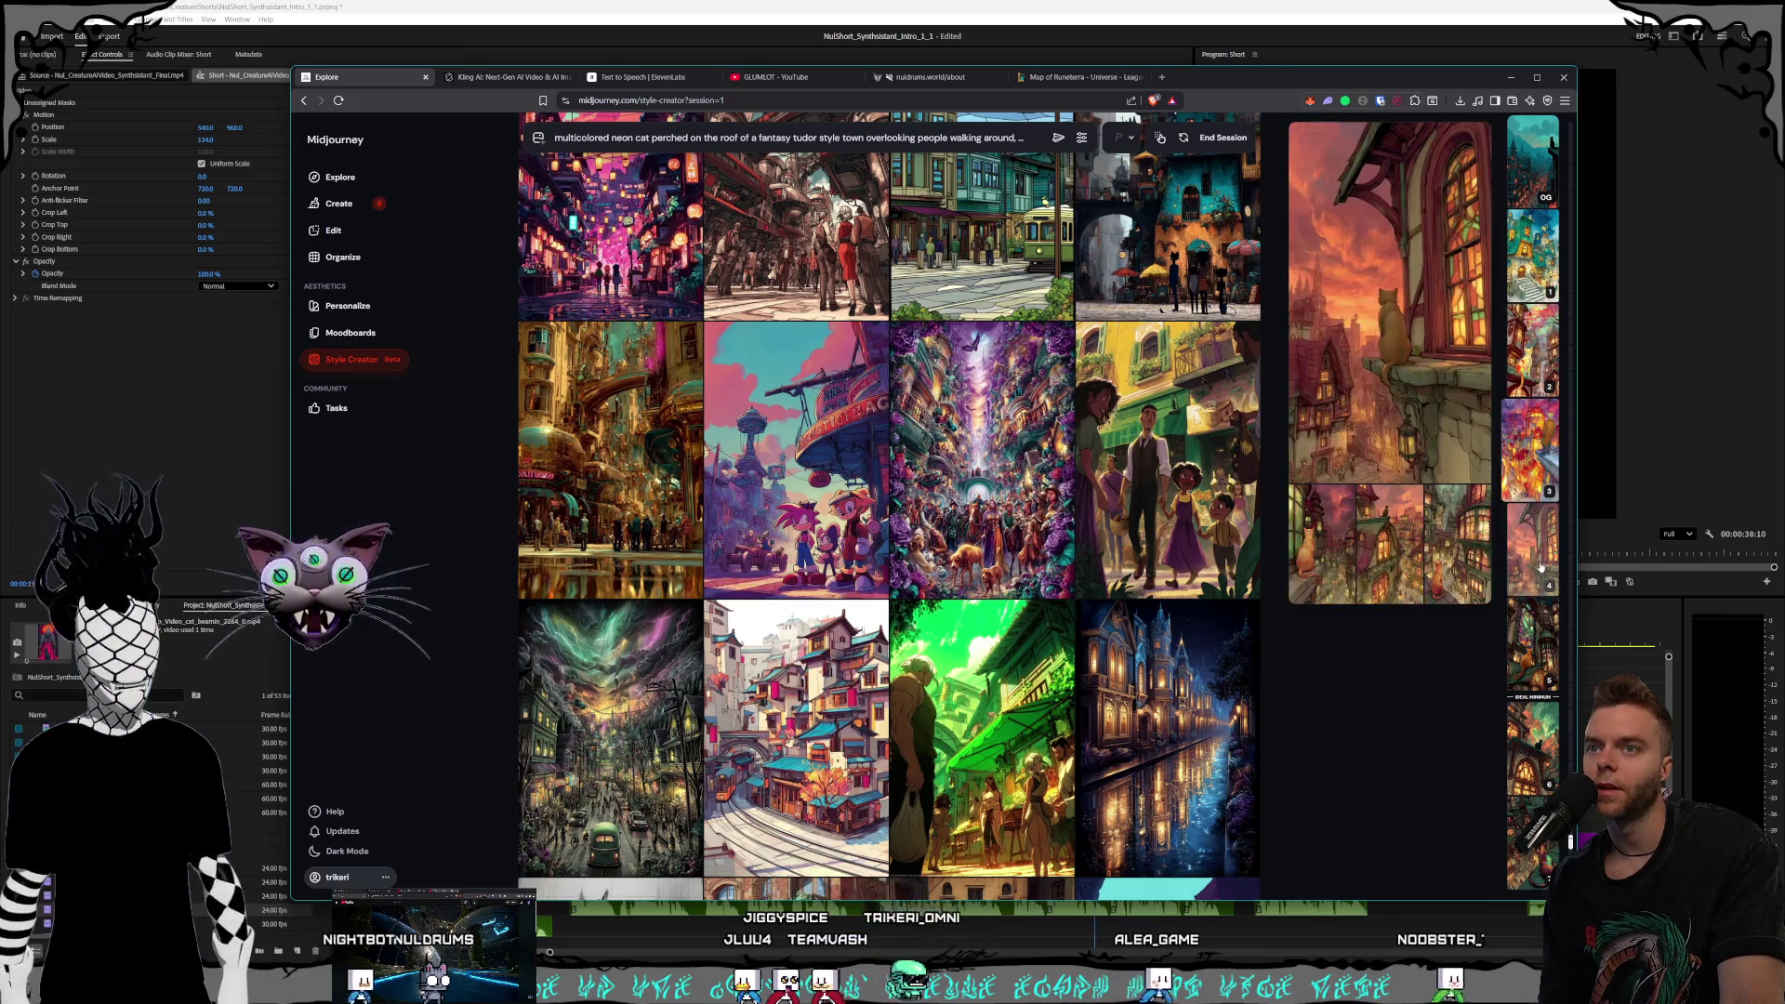
click(1529, 632)
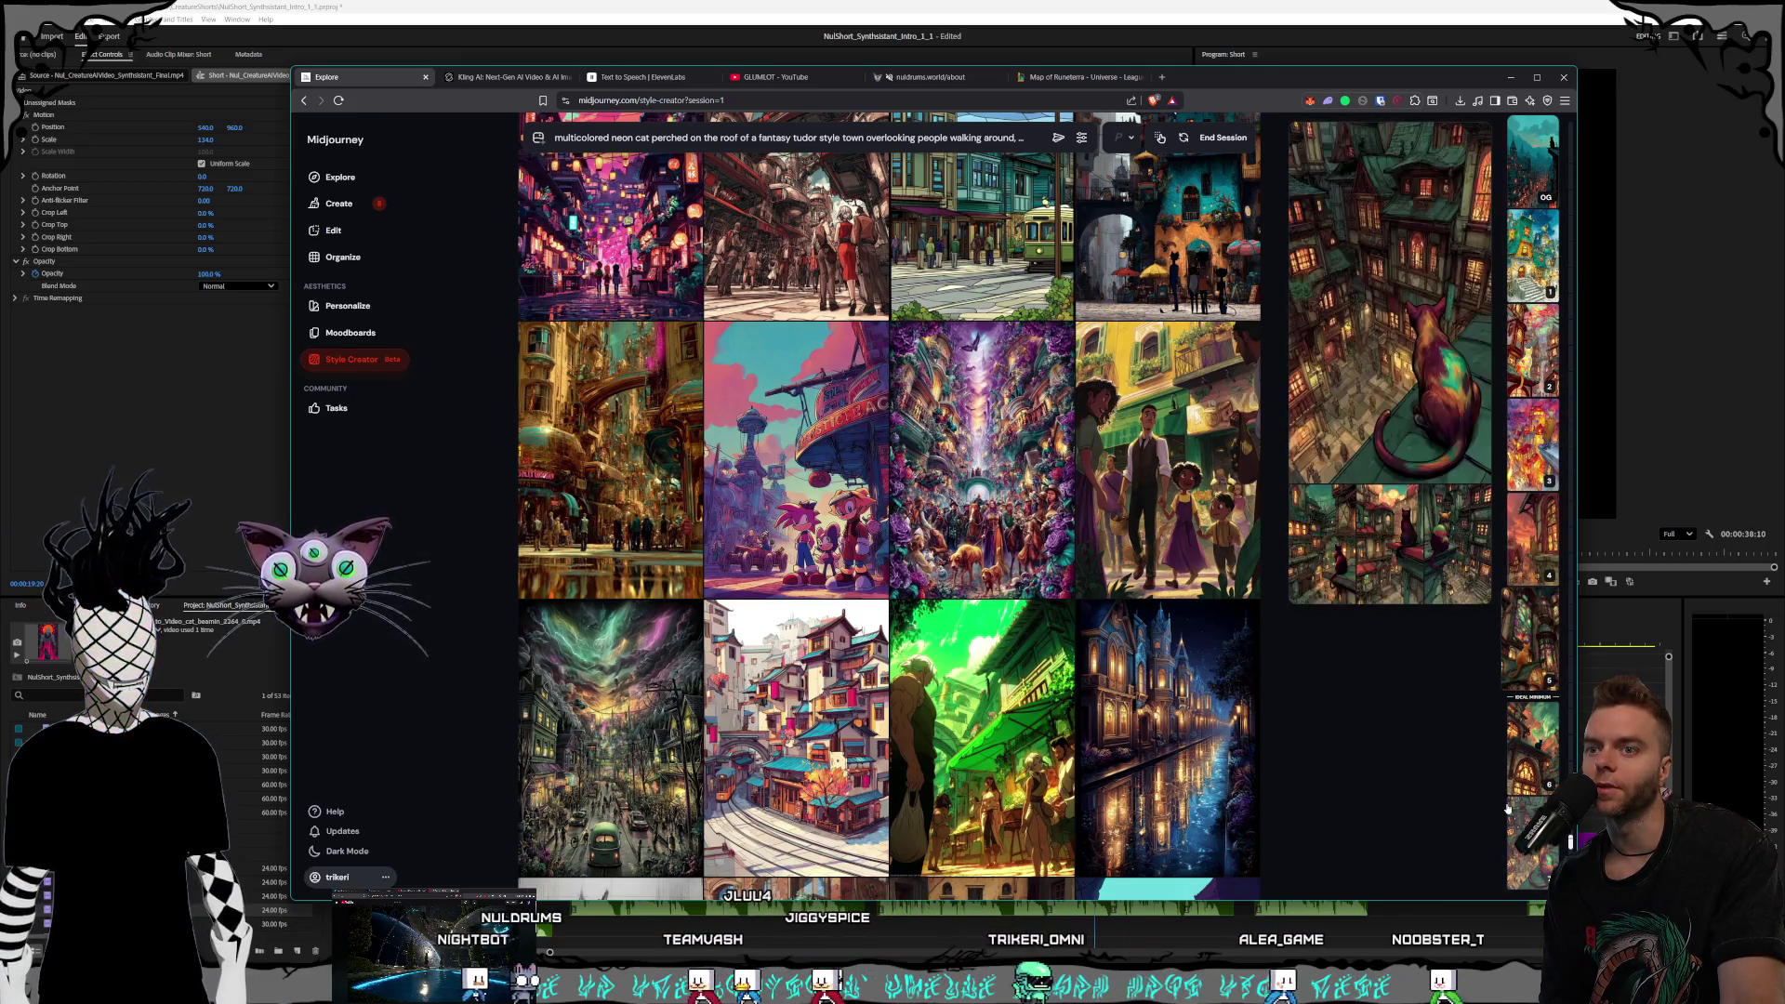
click(1529, 735)
click(1529, 744)
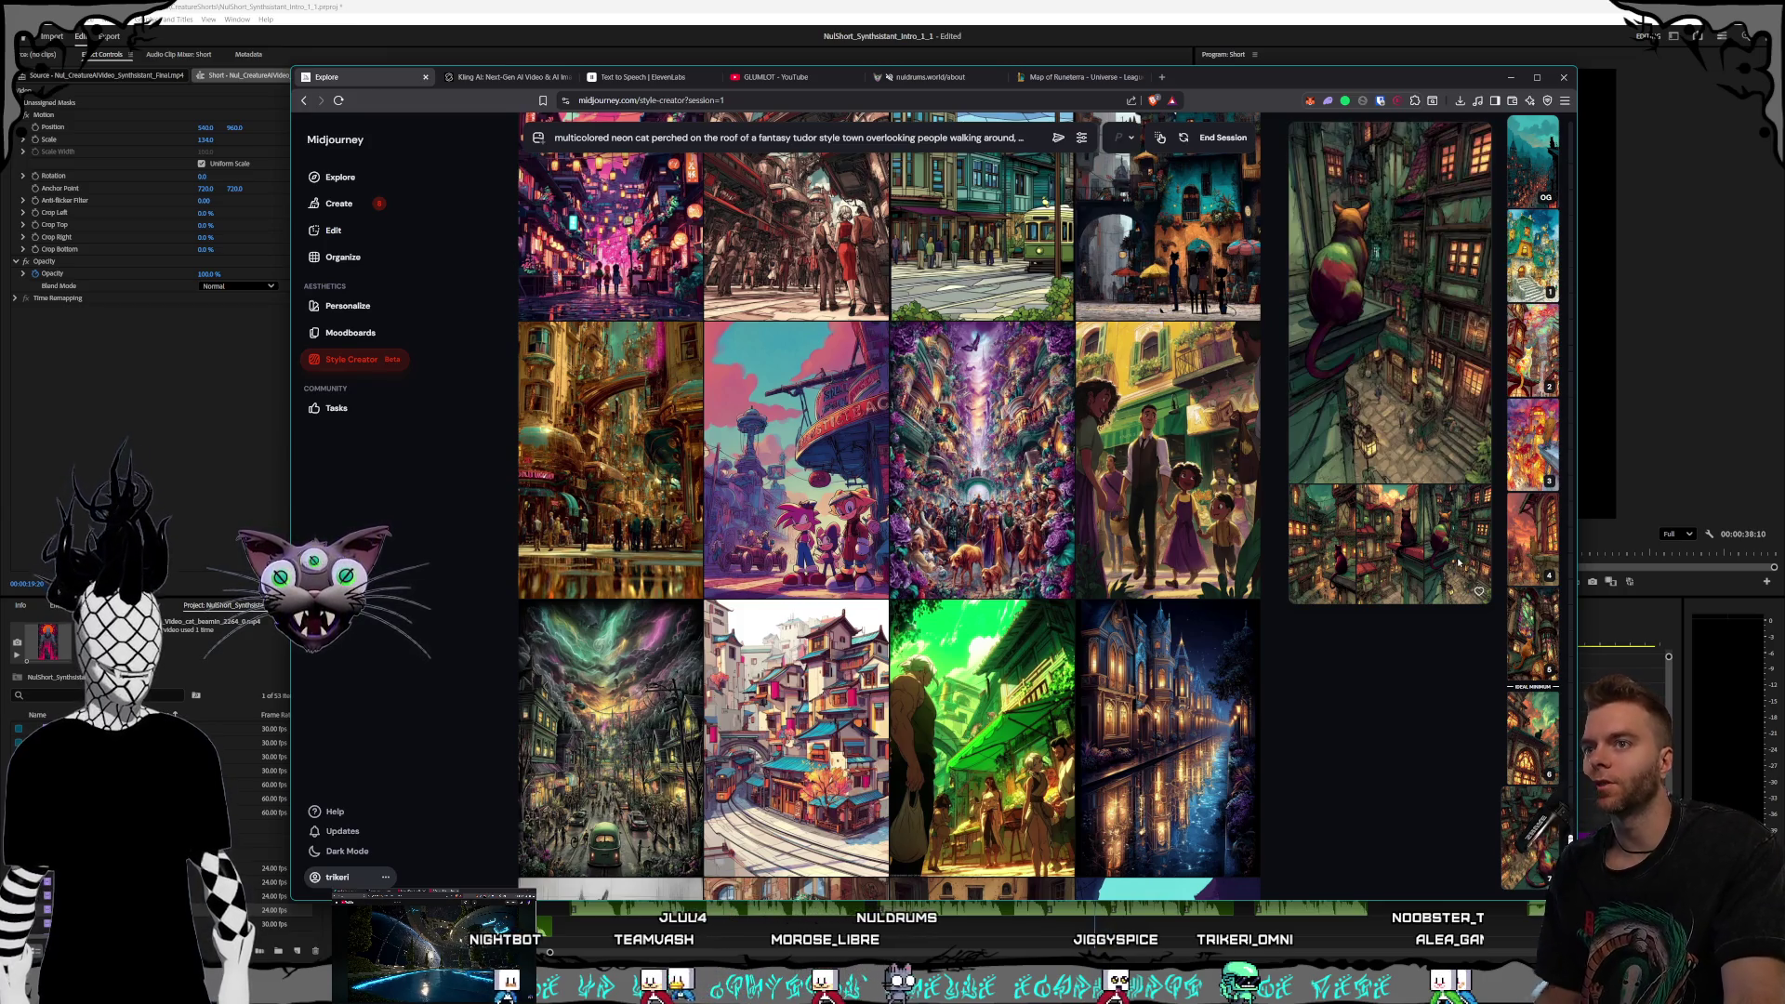
Scroll down through the Style Creator grid of new town images
scroll(1122, 481, down, 1)
scroll(1123, 481, down, 2)
scroll(1106, 386, down, 2)
scroll(1107, 386, down, 2)
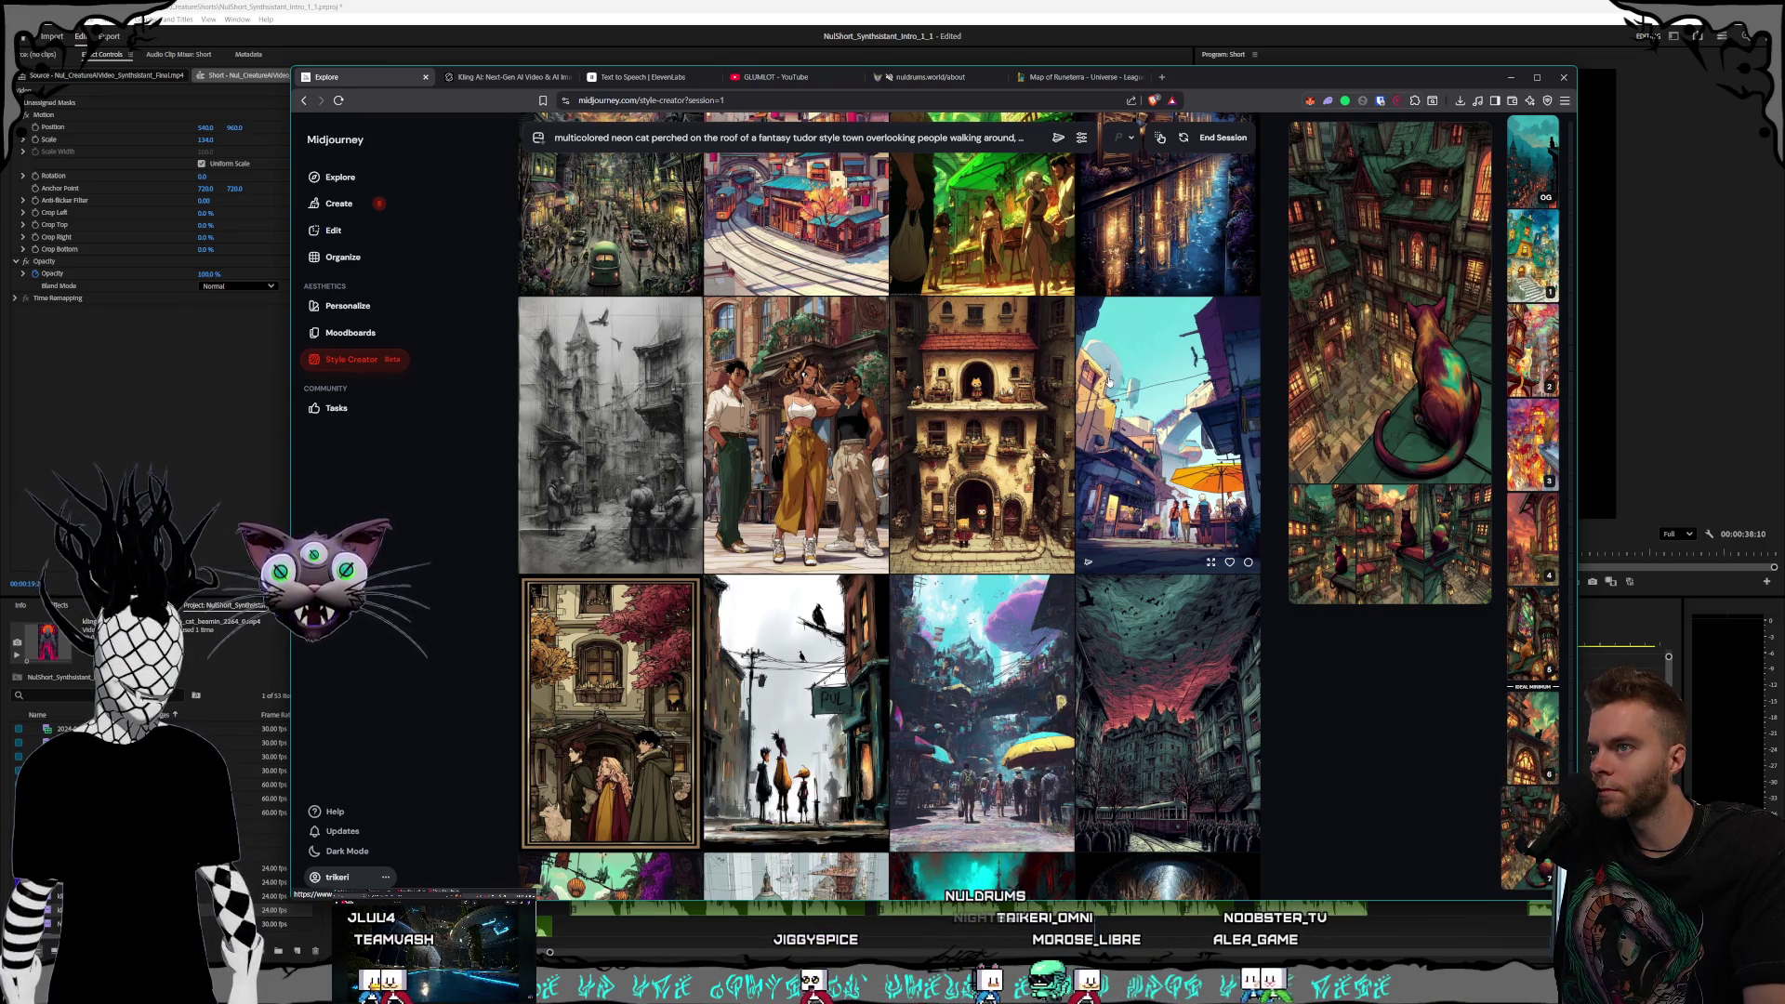
scroll(1108, 381, down, 3)
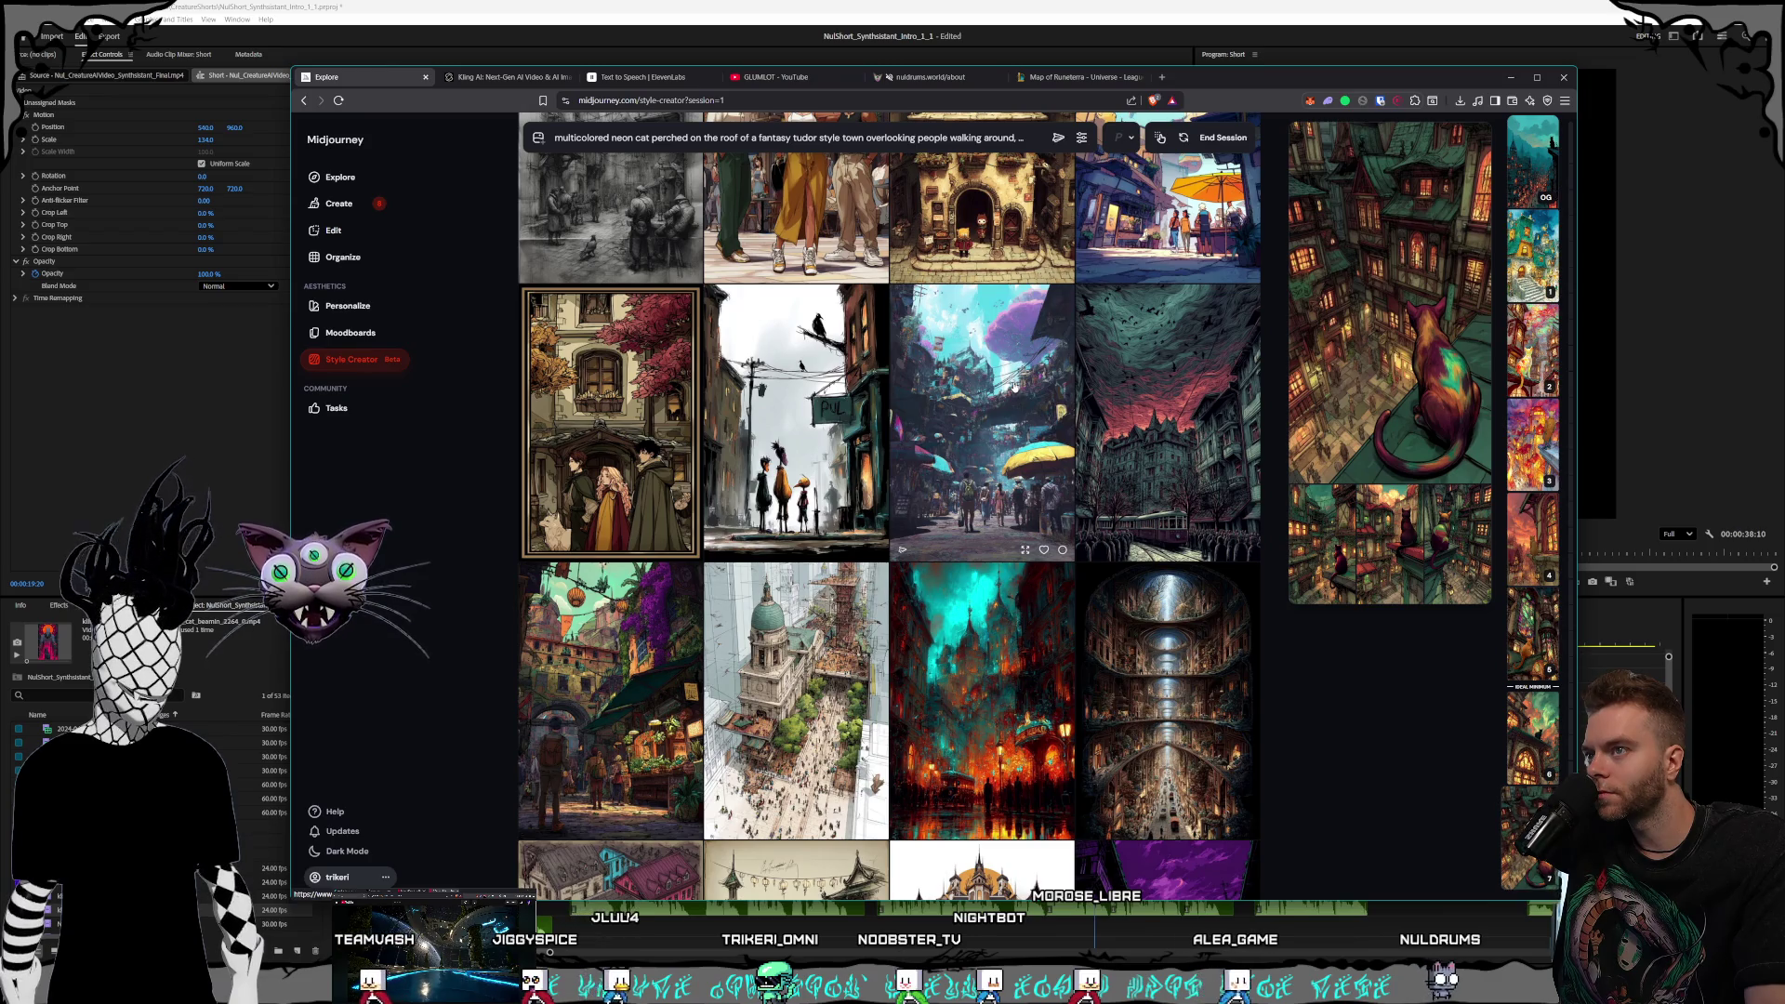
scroll(982, 465, down, 5)
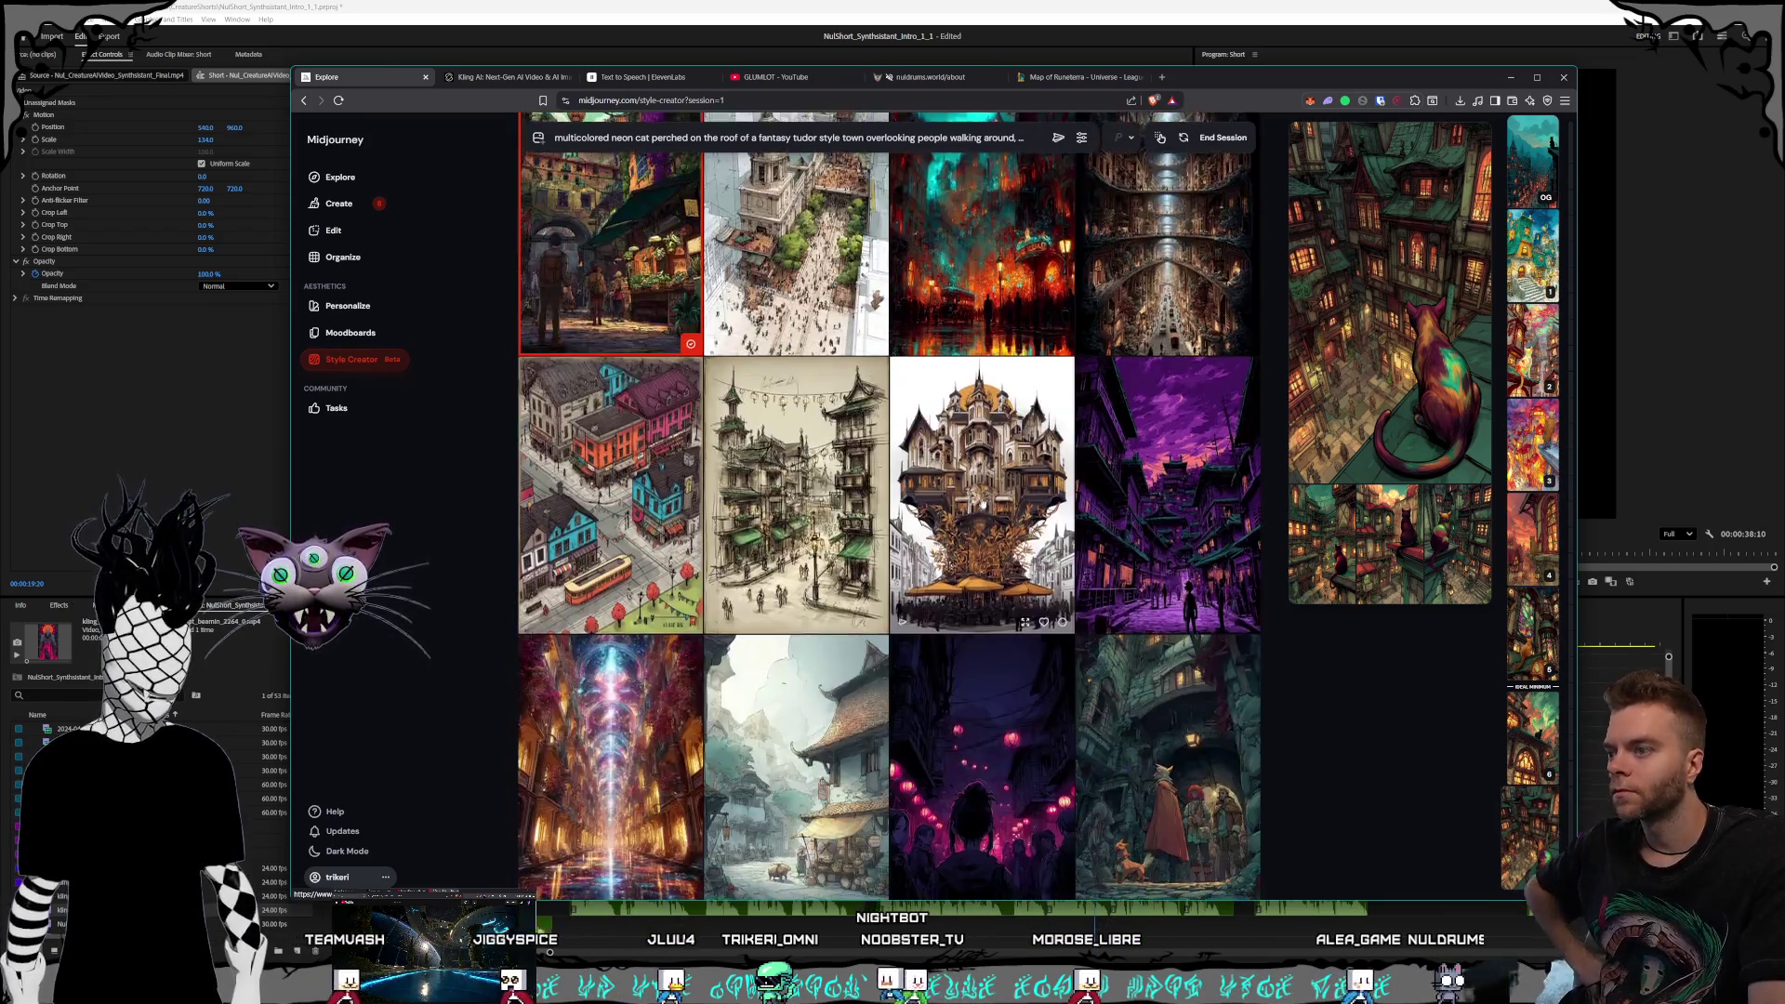
scroll(982, 493, down, 5)
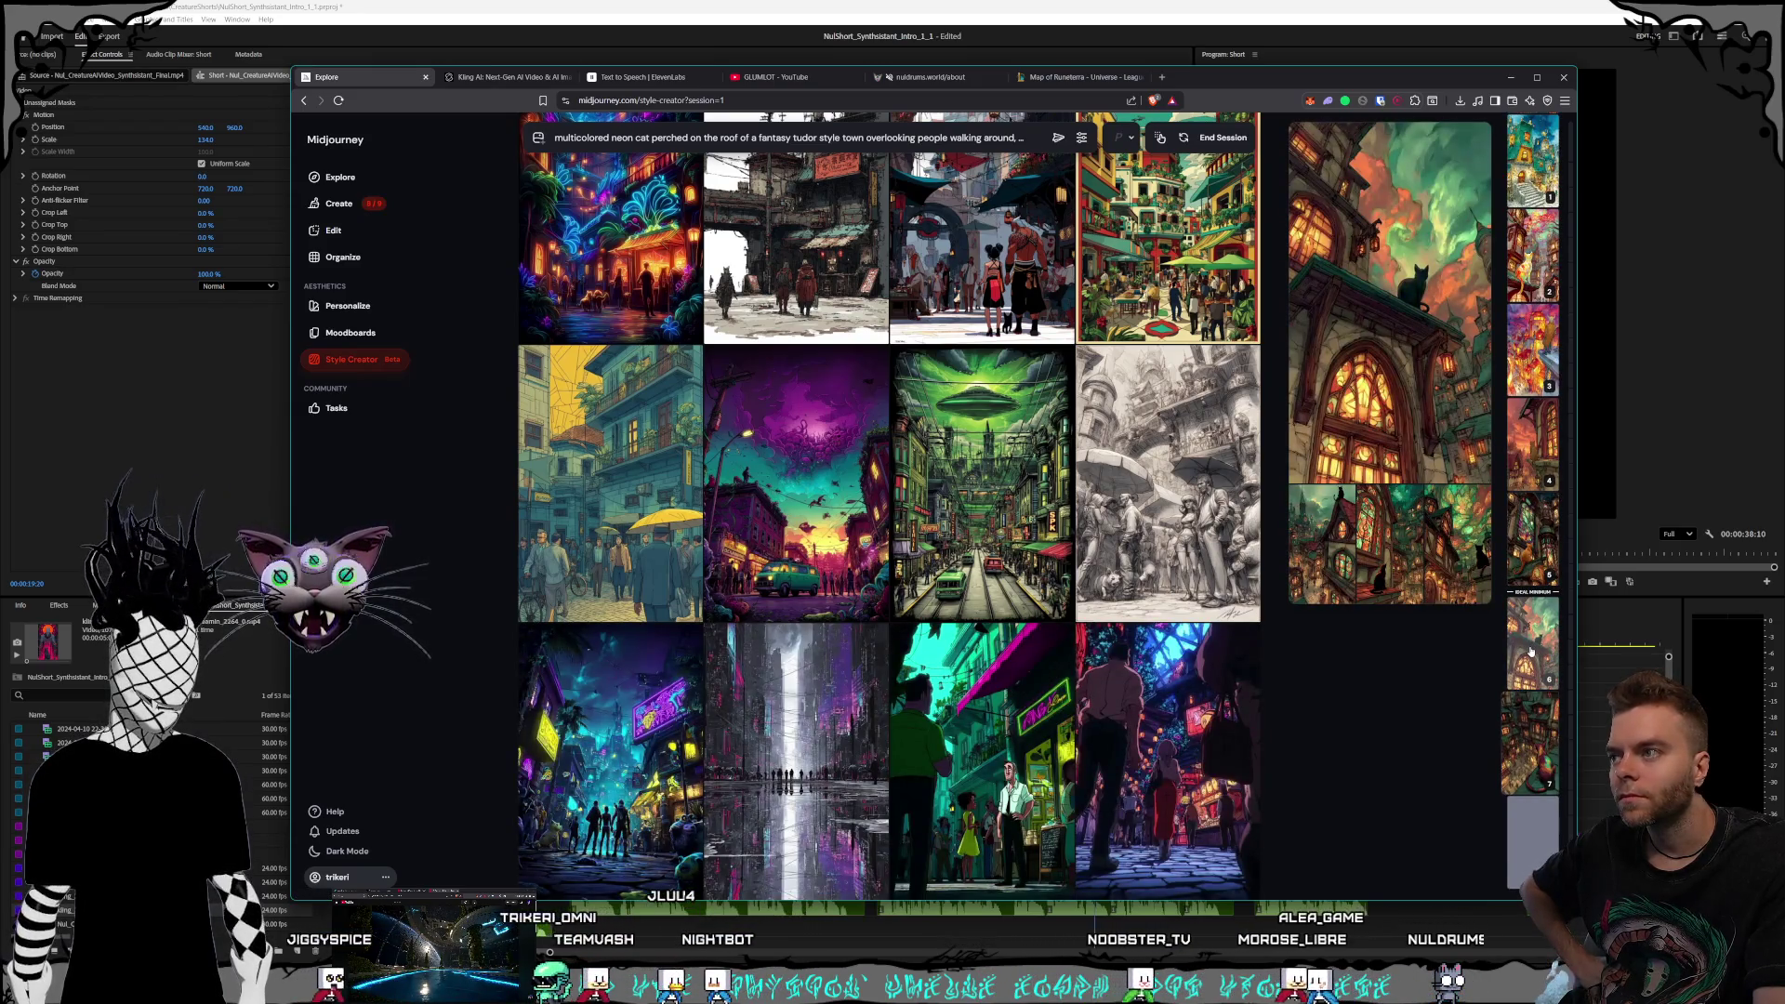
Preview another cat-over-city result and unpin the seventh result from the preview
scroll(1530, 651, up, 1)
scroll(1533, 650, down, 1)
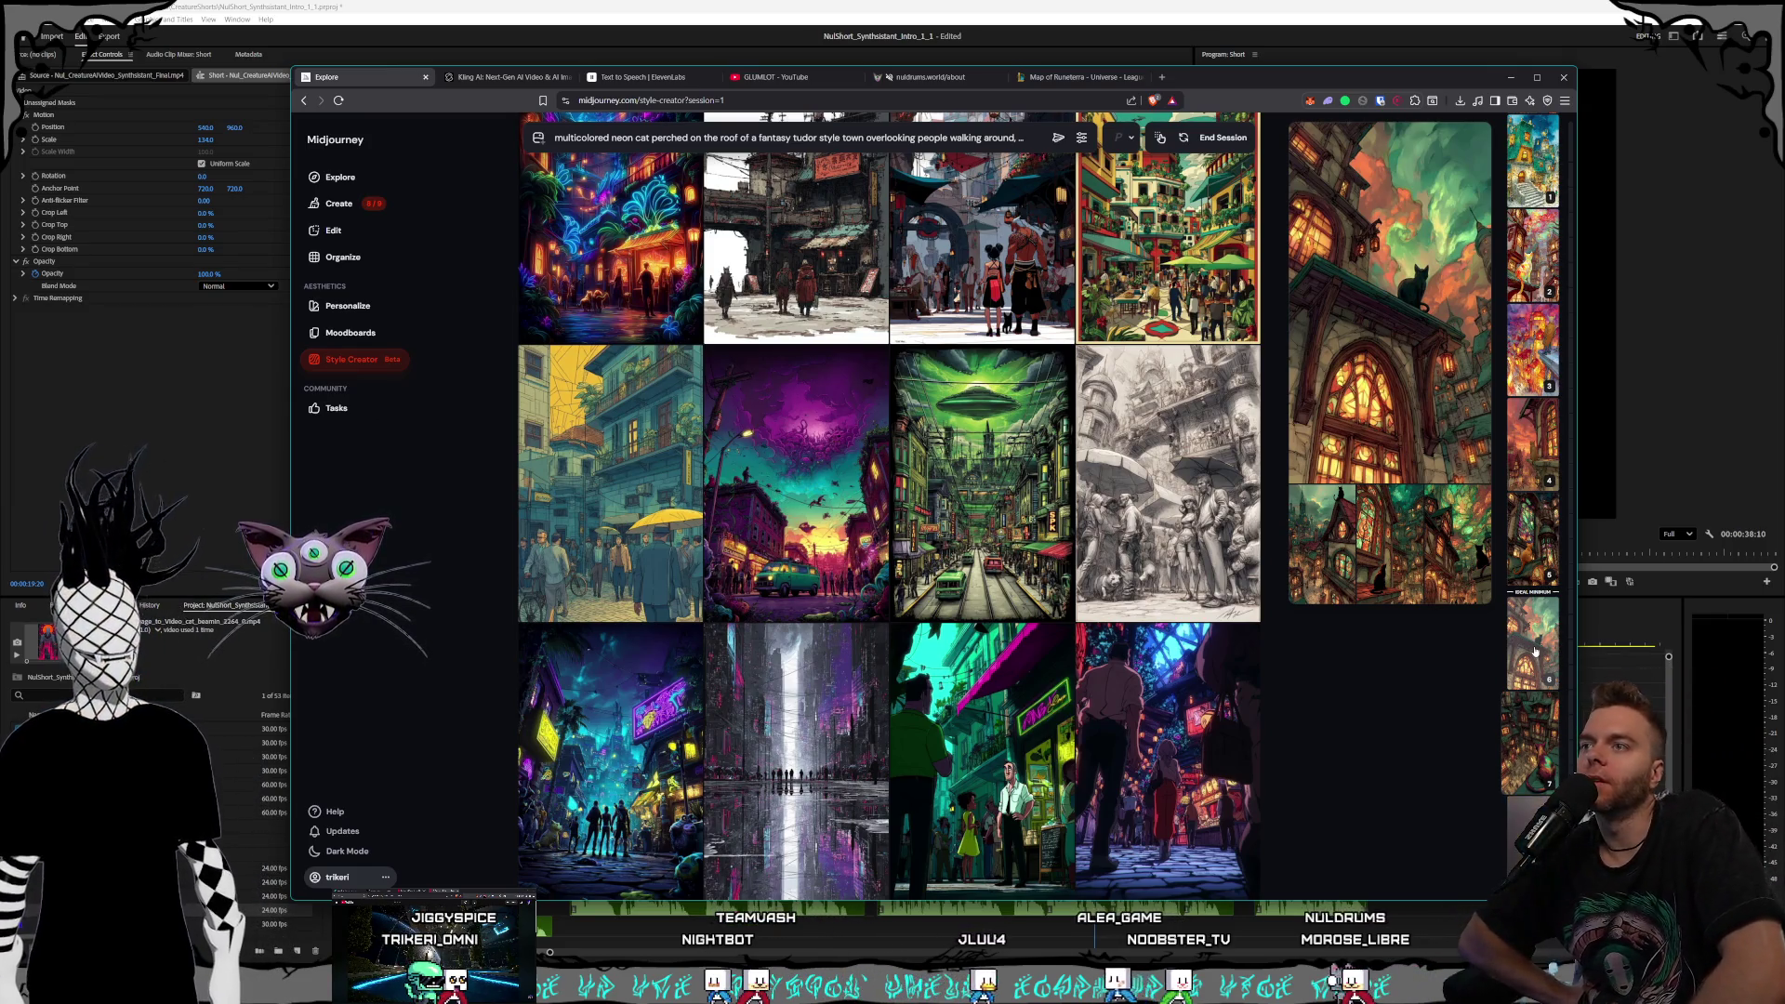
click(1535, 653)
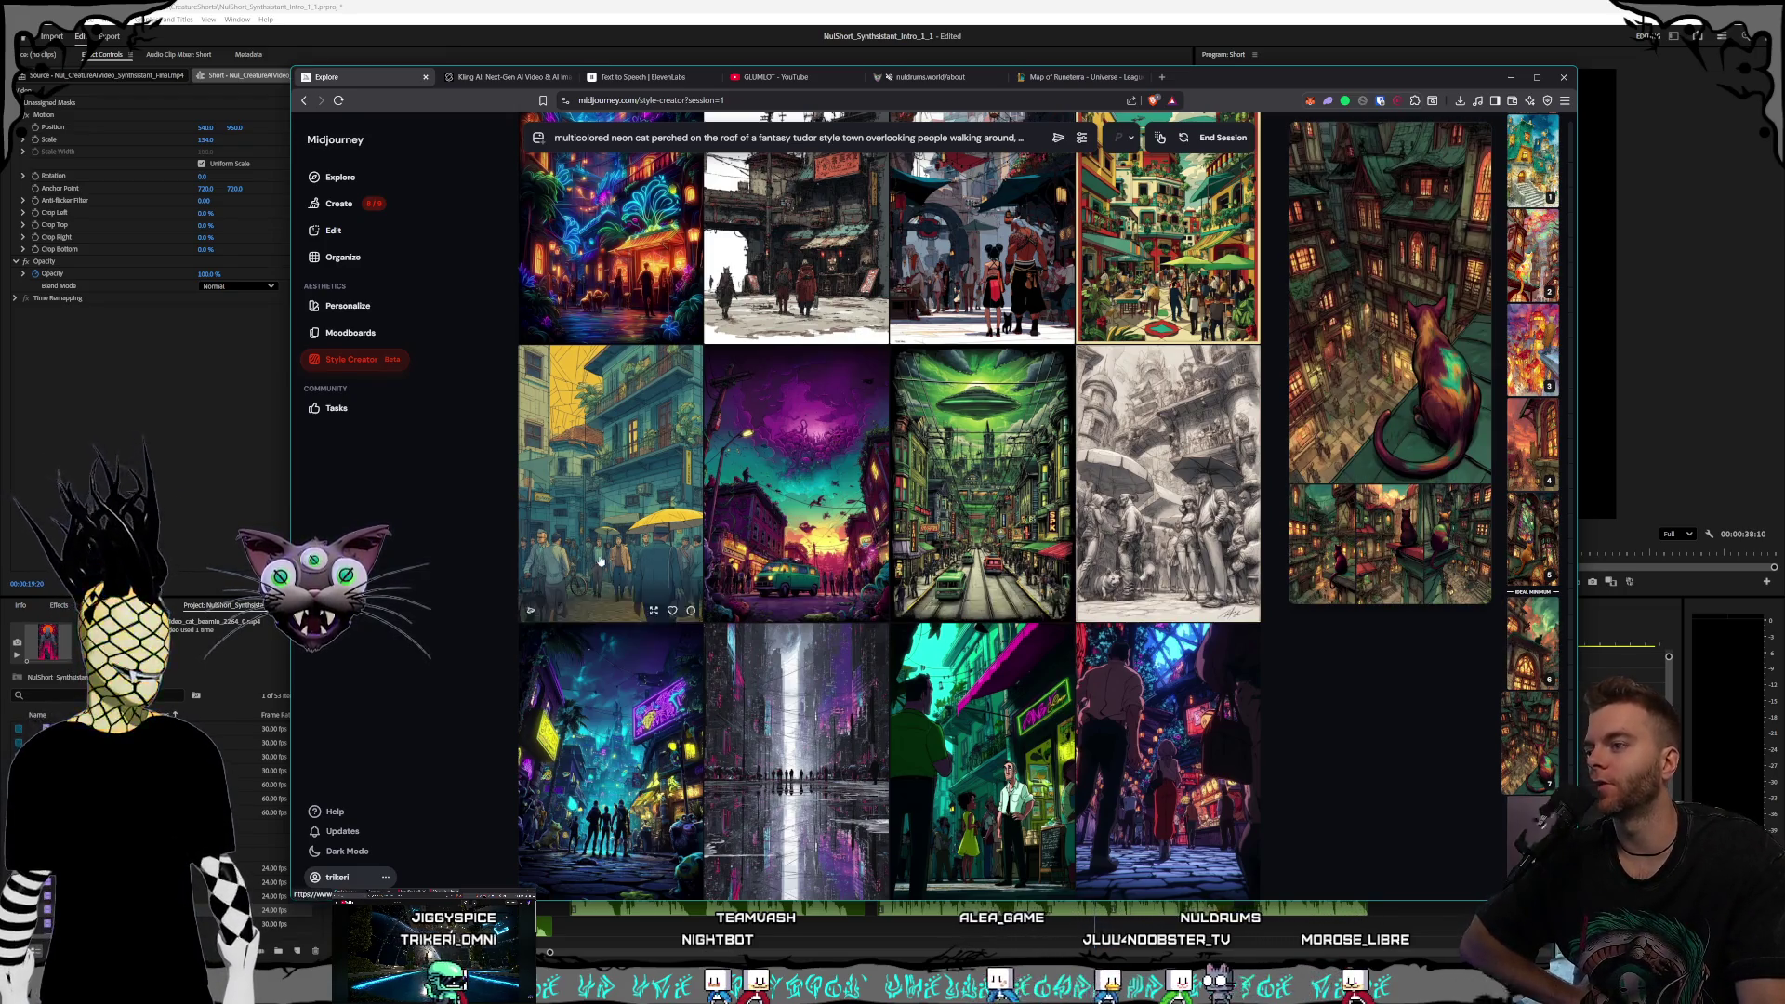
scroll(926, 437, down, 3)
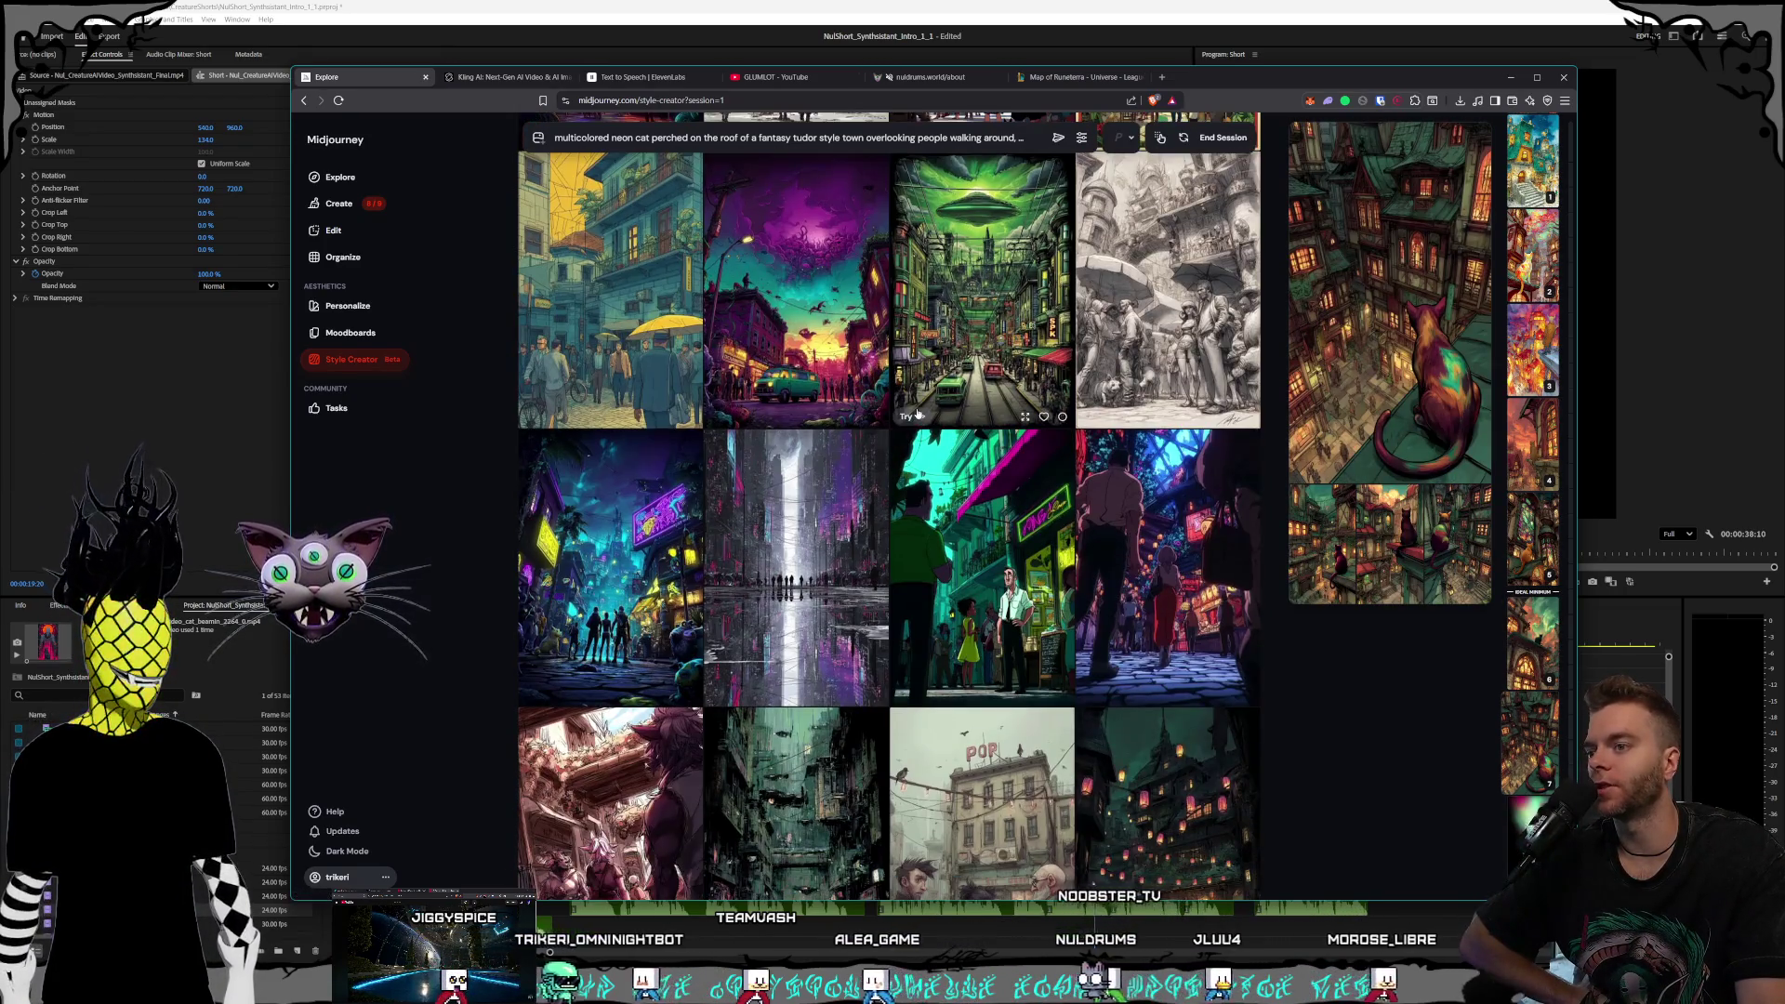
mouse_move(1528, 756)
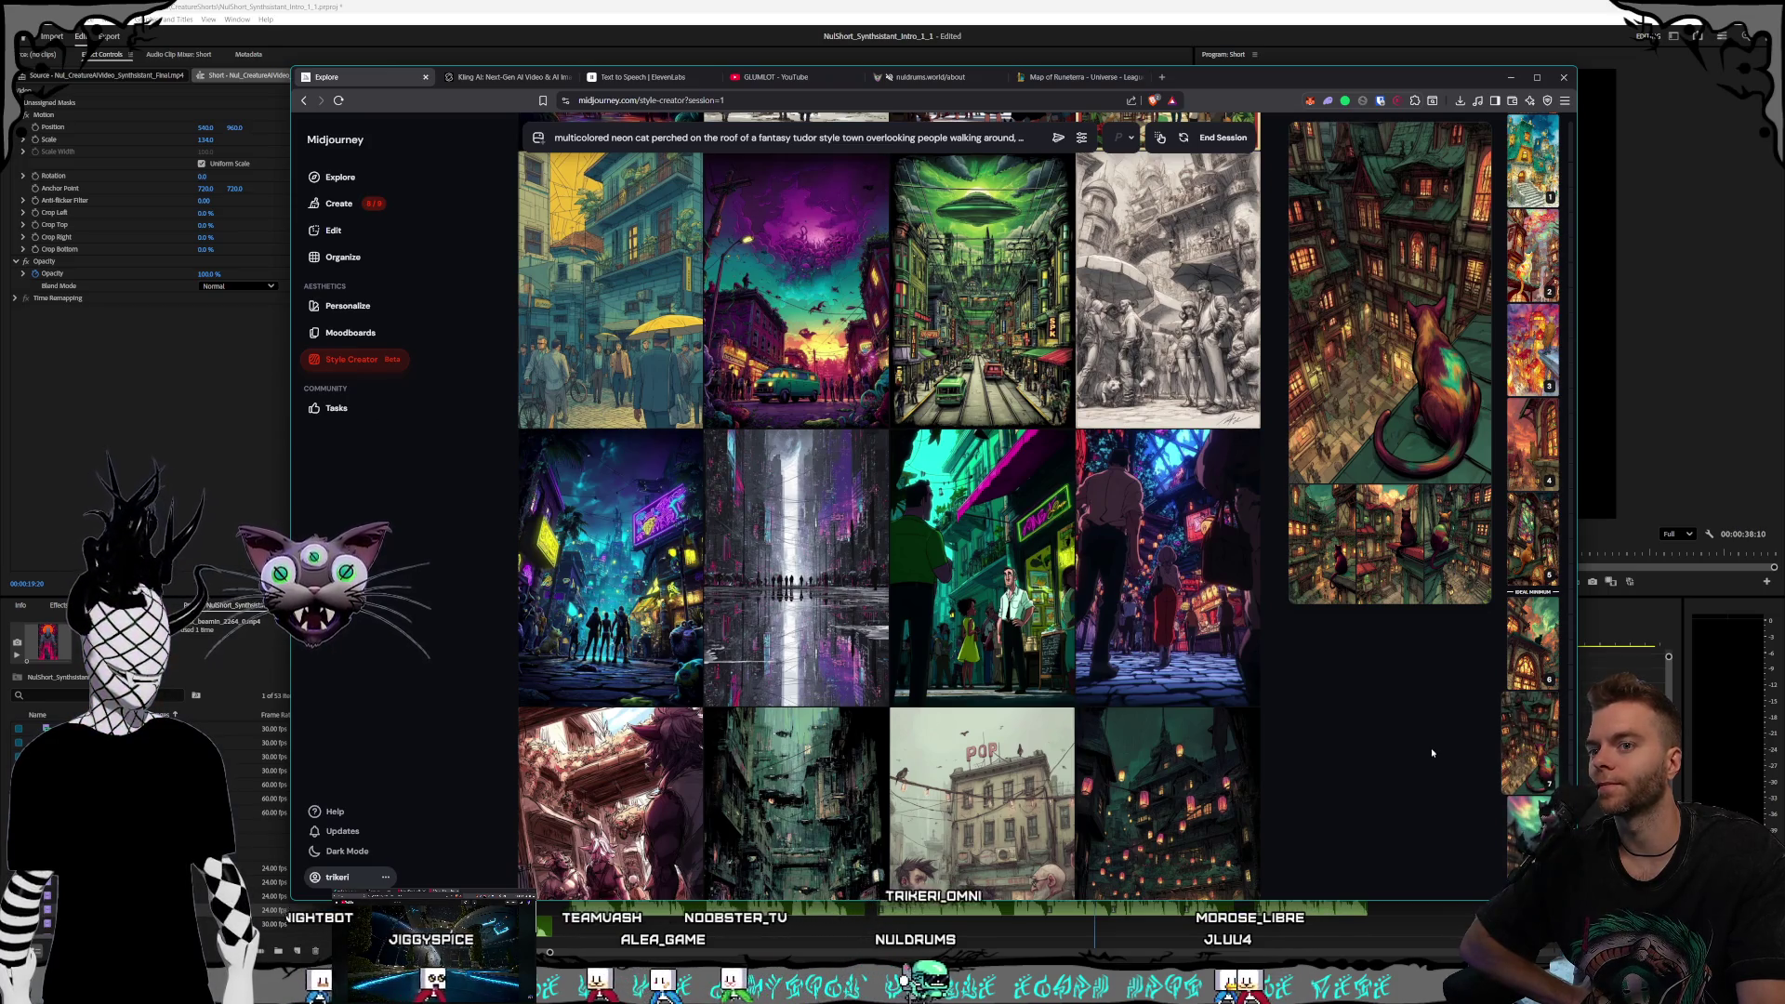
click(1522, 741)
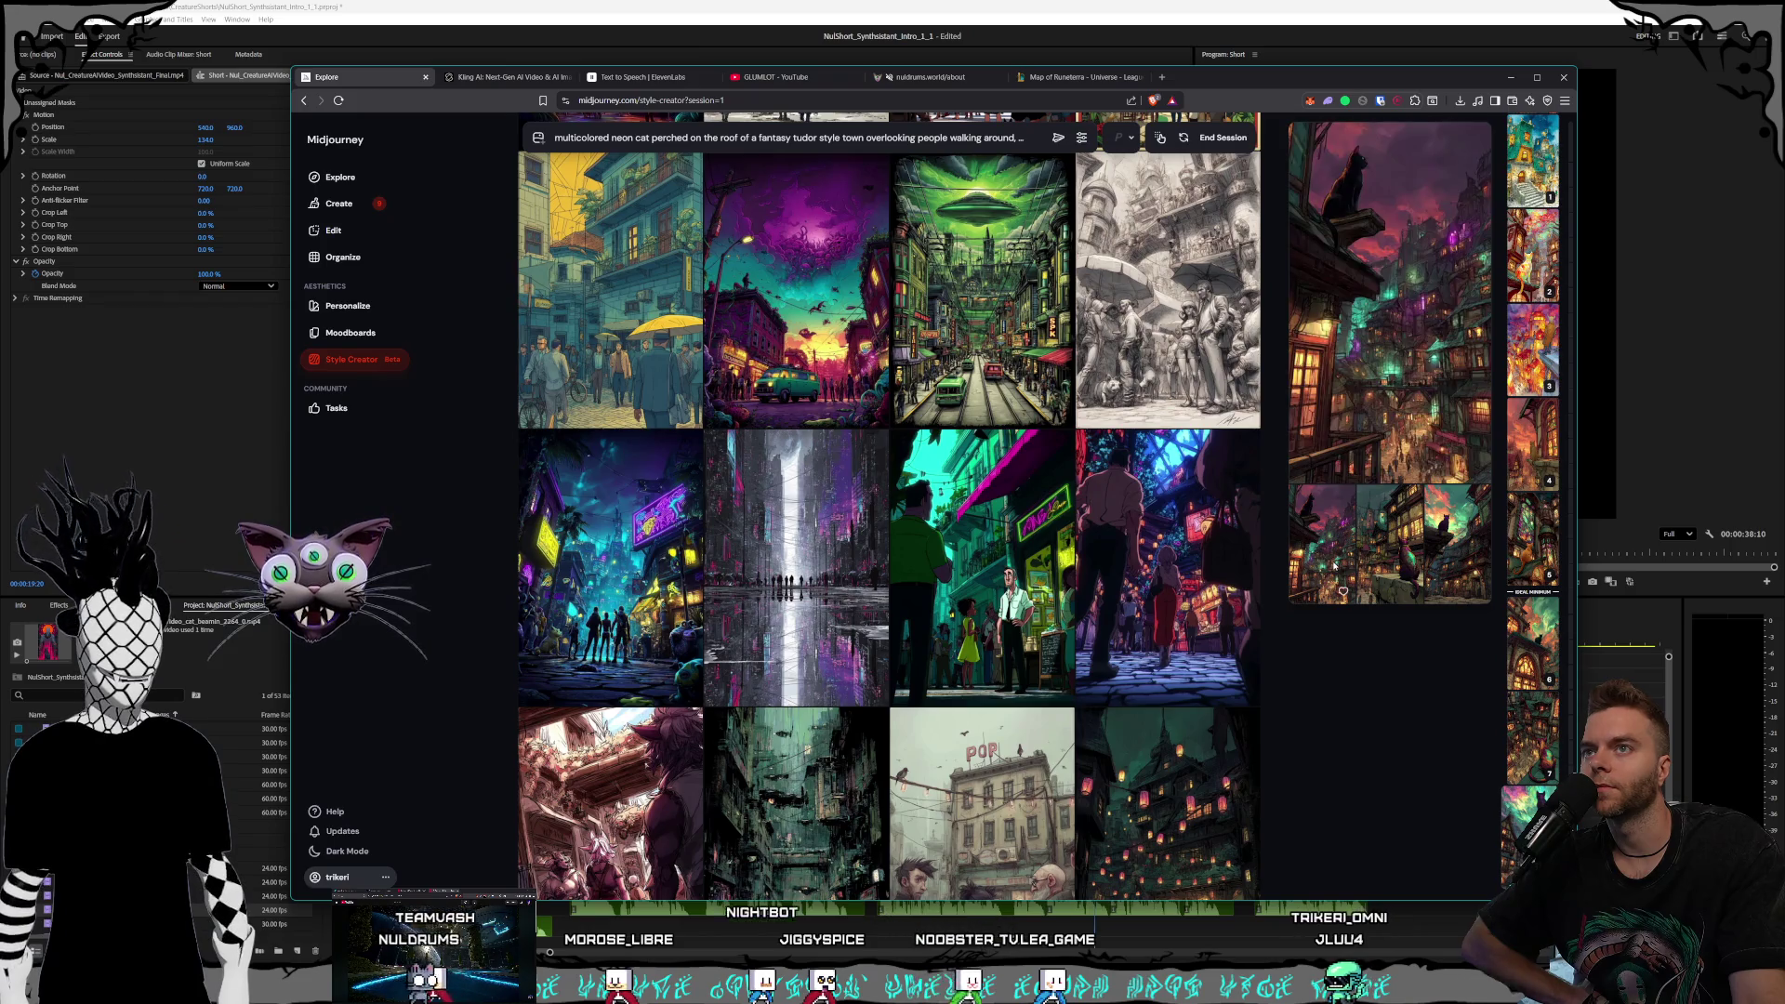
Scroll down the Style Creator grid through the candidate town images
scroll(1158, 391, down, 2)
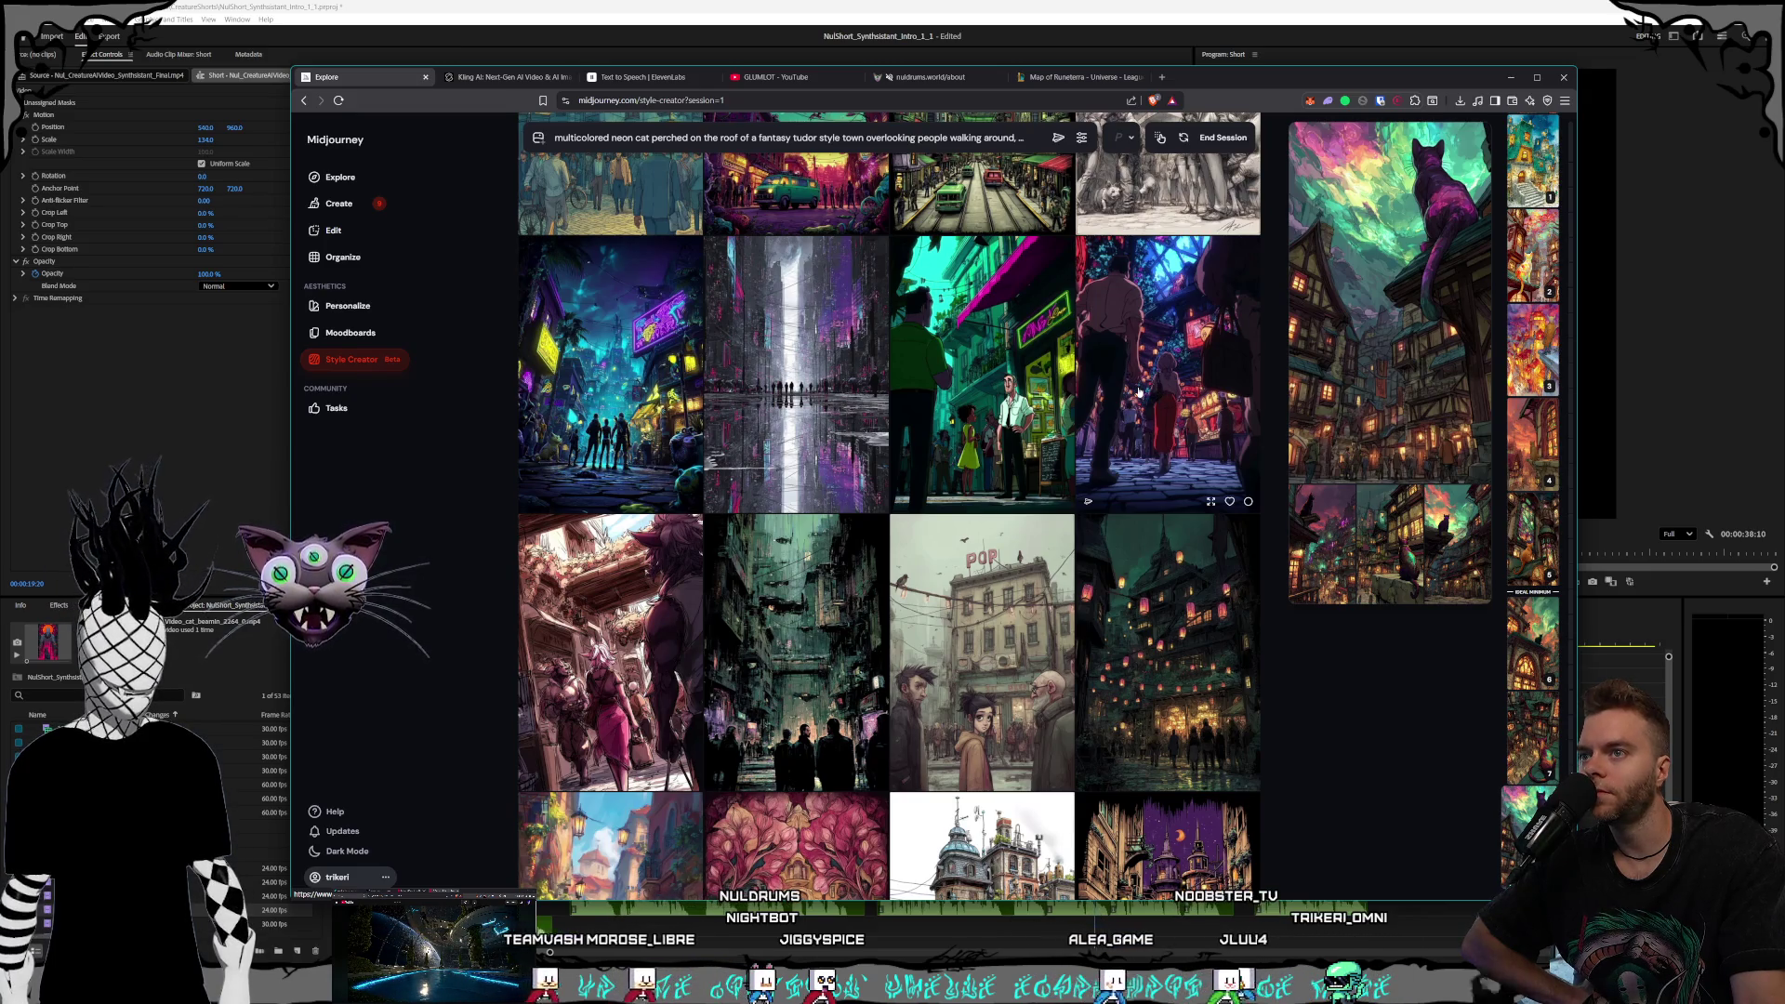
scroll(1140, 392, down, 1)
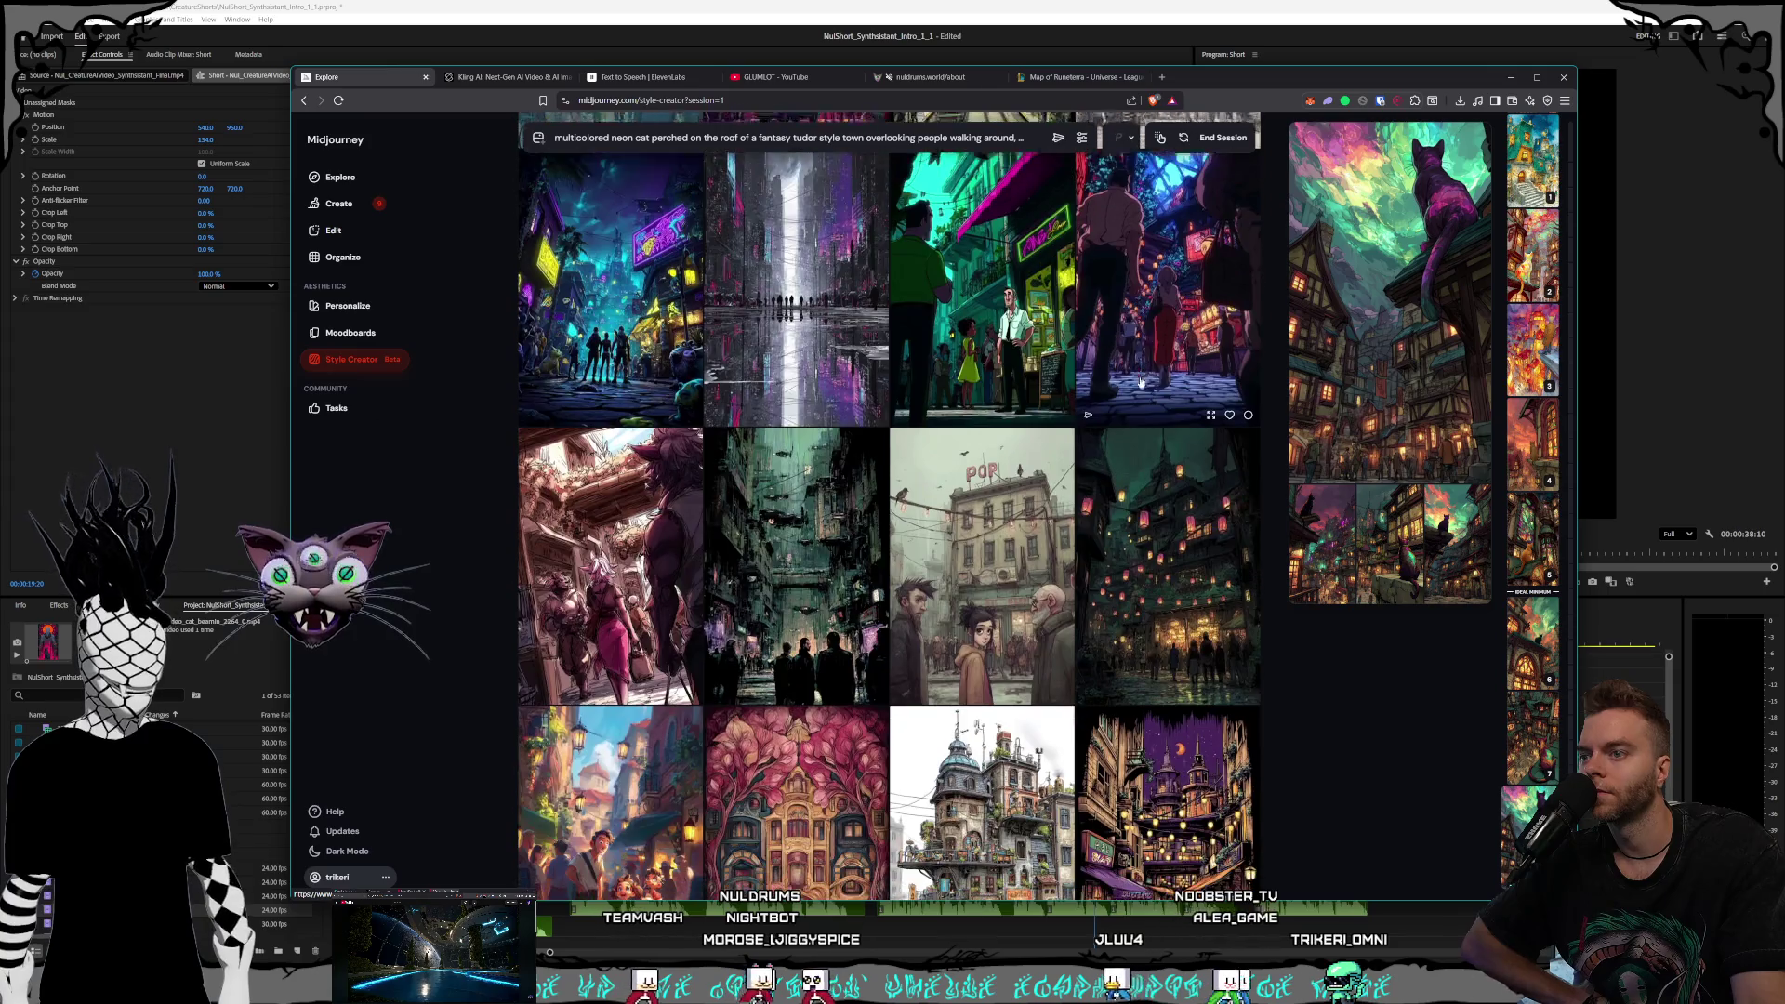
scroll(1145, 328, down, 2)
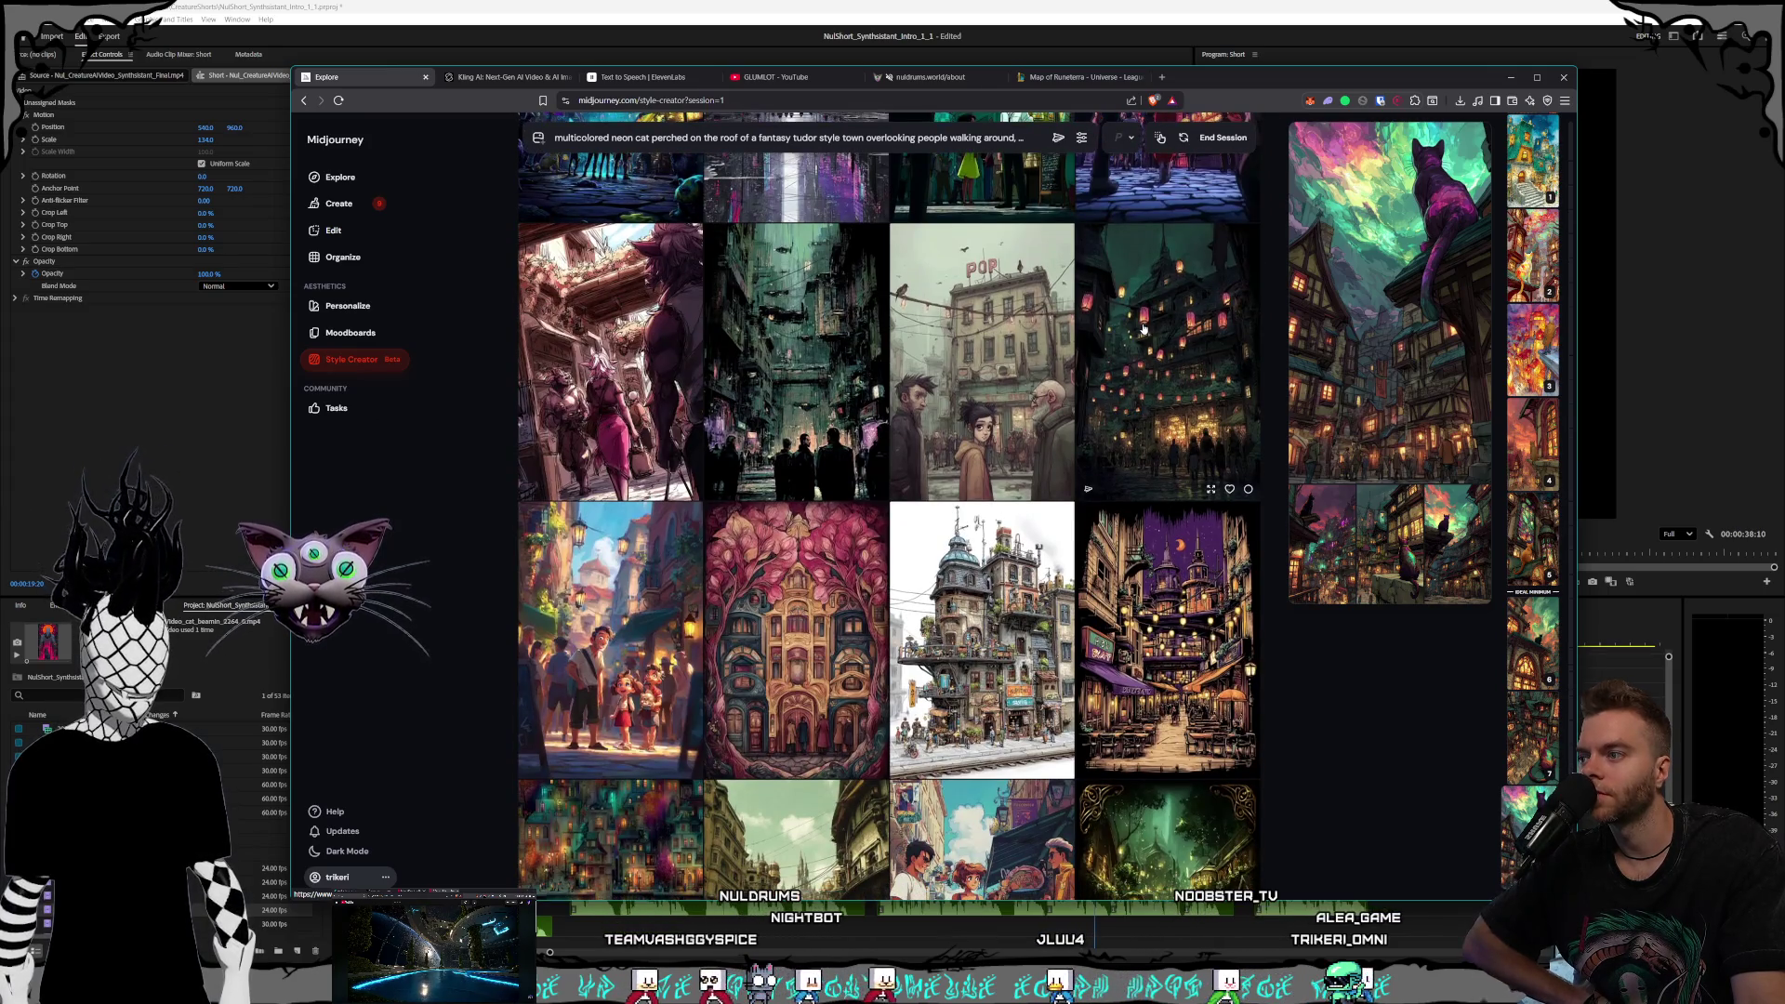
scroll(1143, 329, down, 3)
scroll(1143, 331, down, 2)
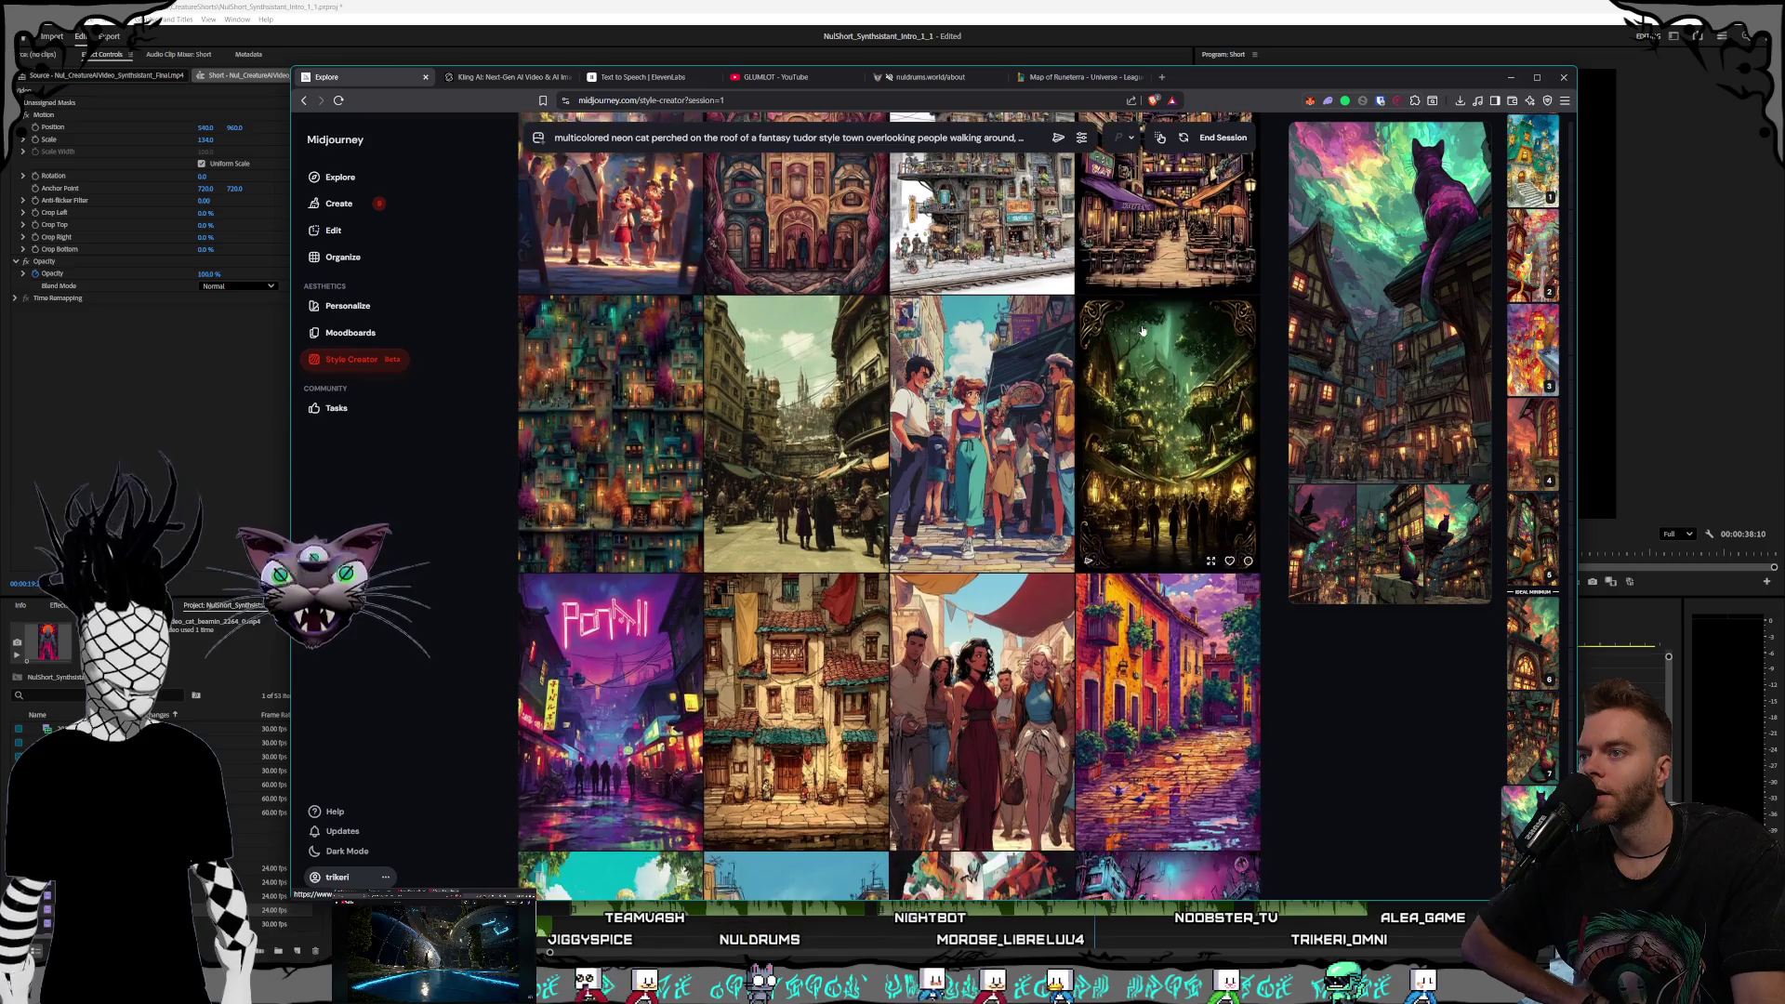
scroll(1143, 330, down, 1)
scroll(1143, 331, down, 1)
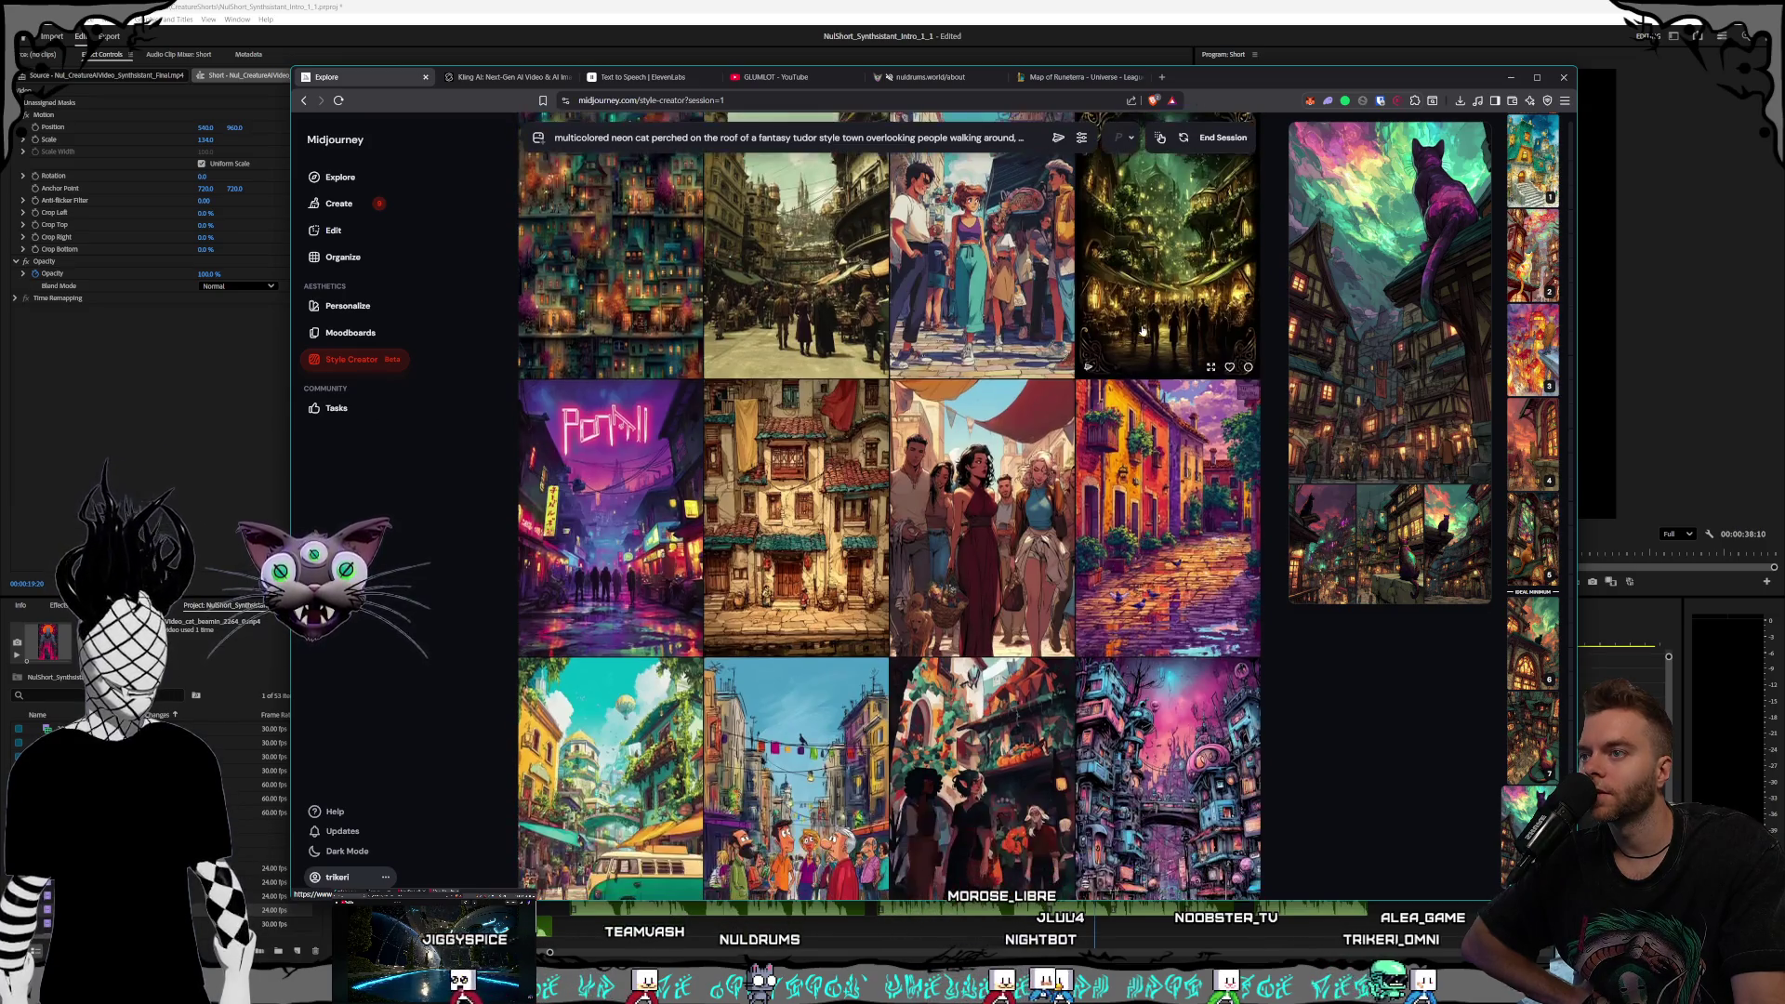
scroll(1143, 330, down, 1)
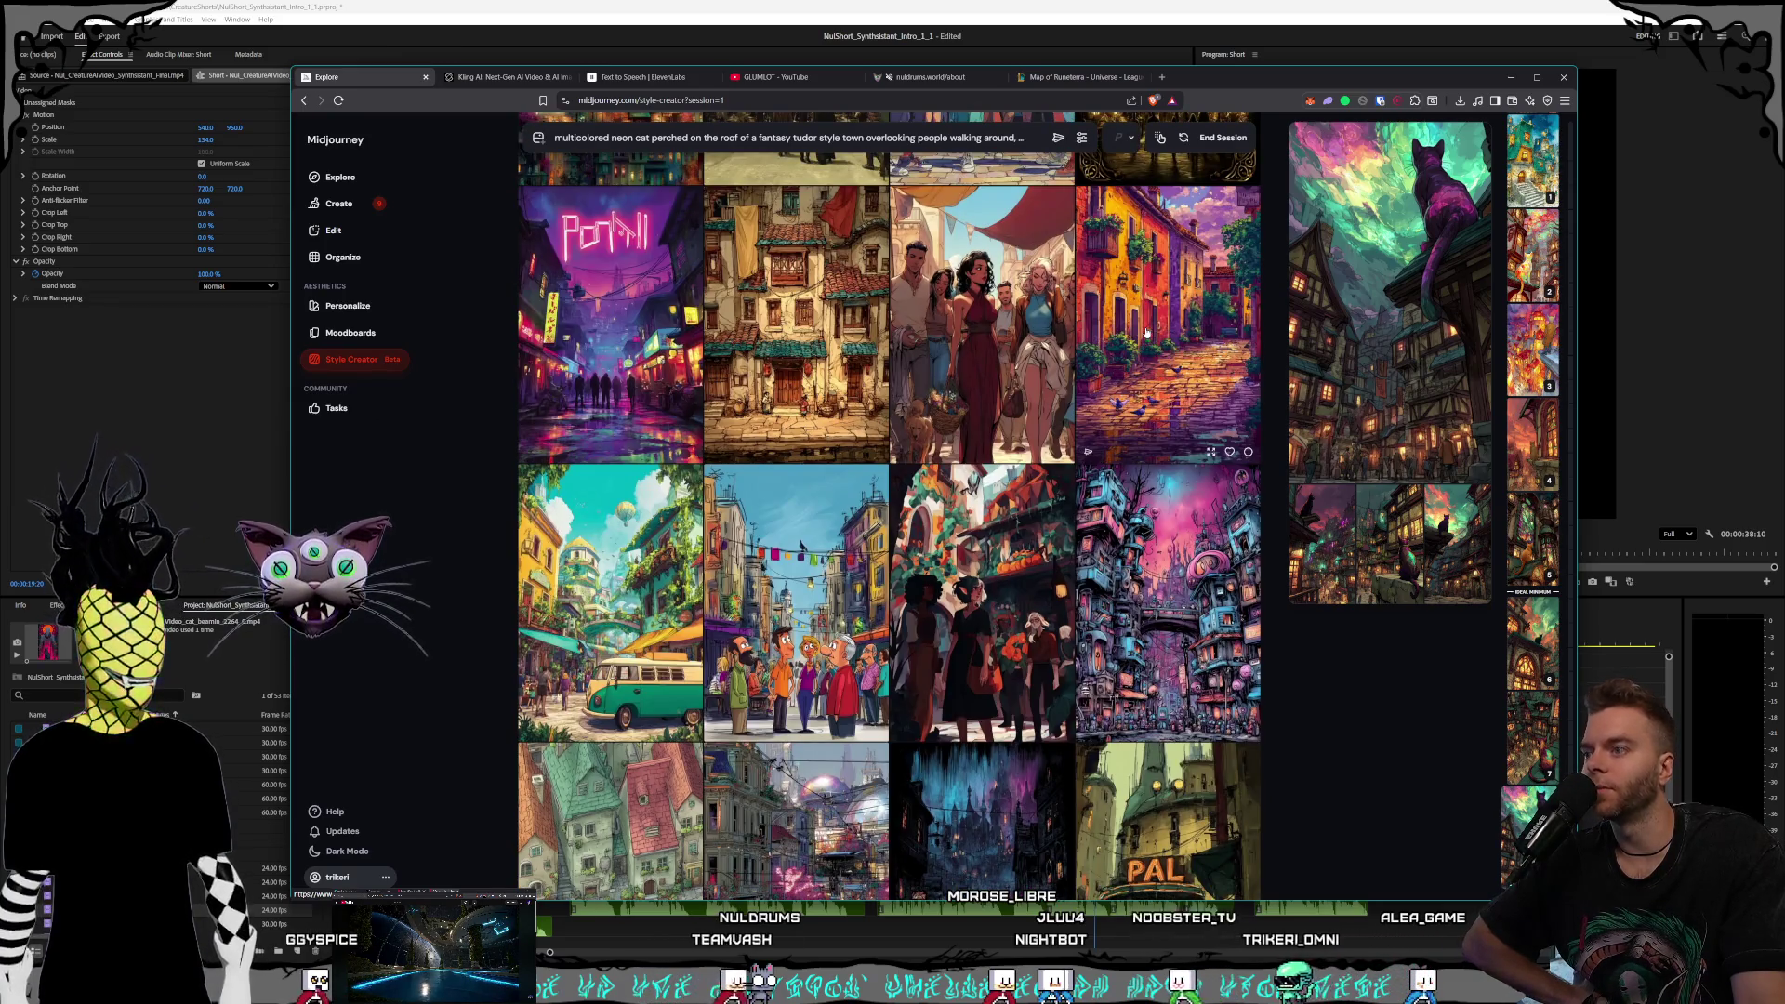
scroll(1147, 332, down, 3)
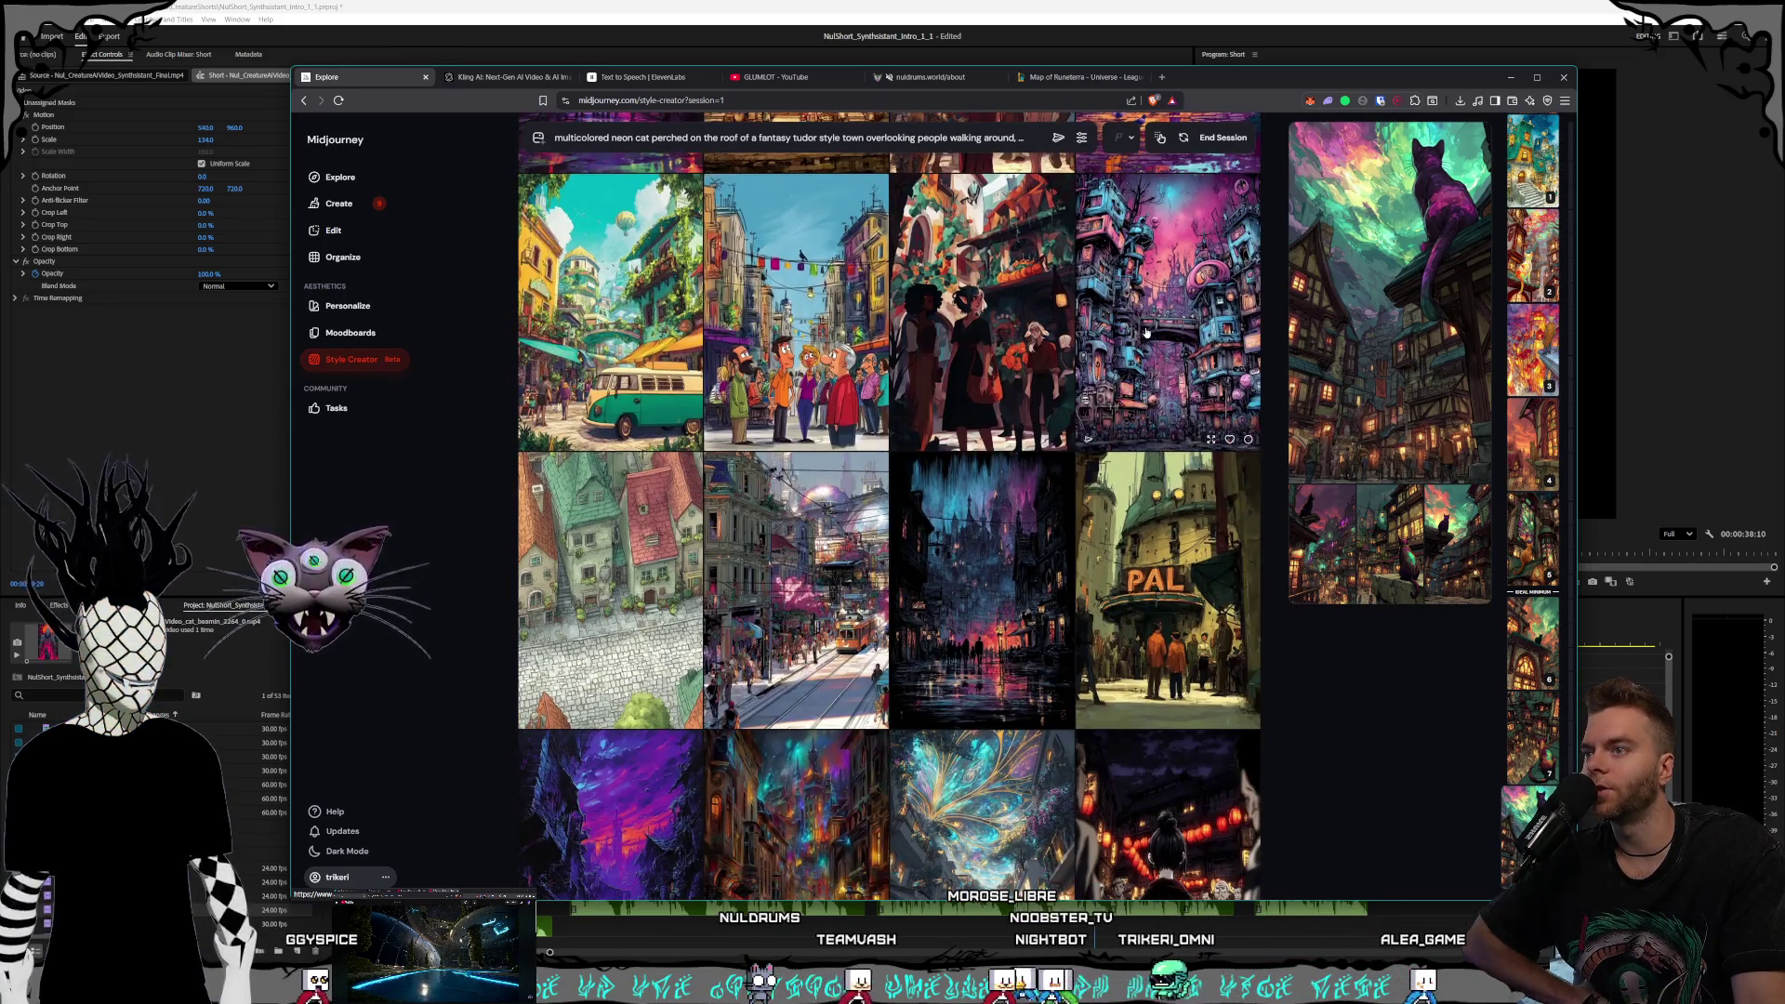
scroll(1147, 332, down, 3)
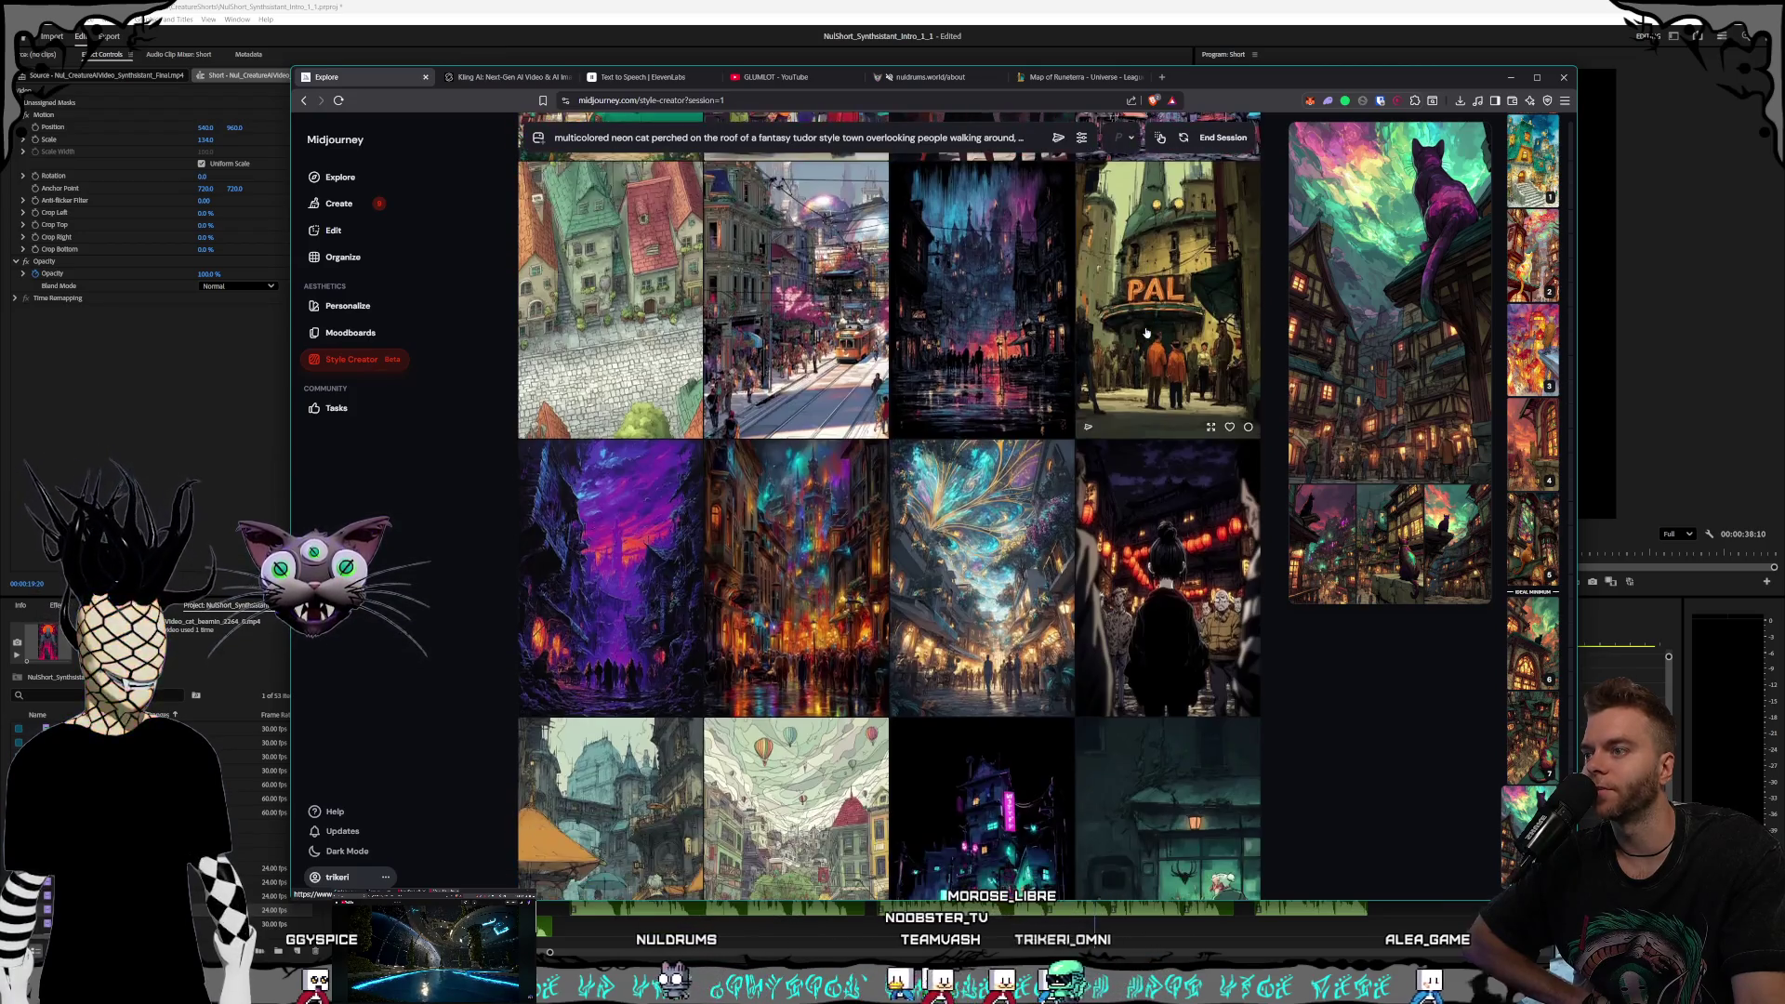
scroll(1146, 332, down, 5)
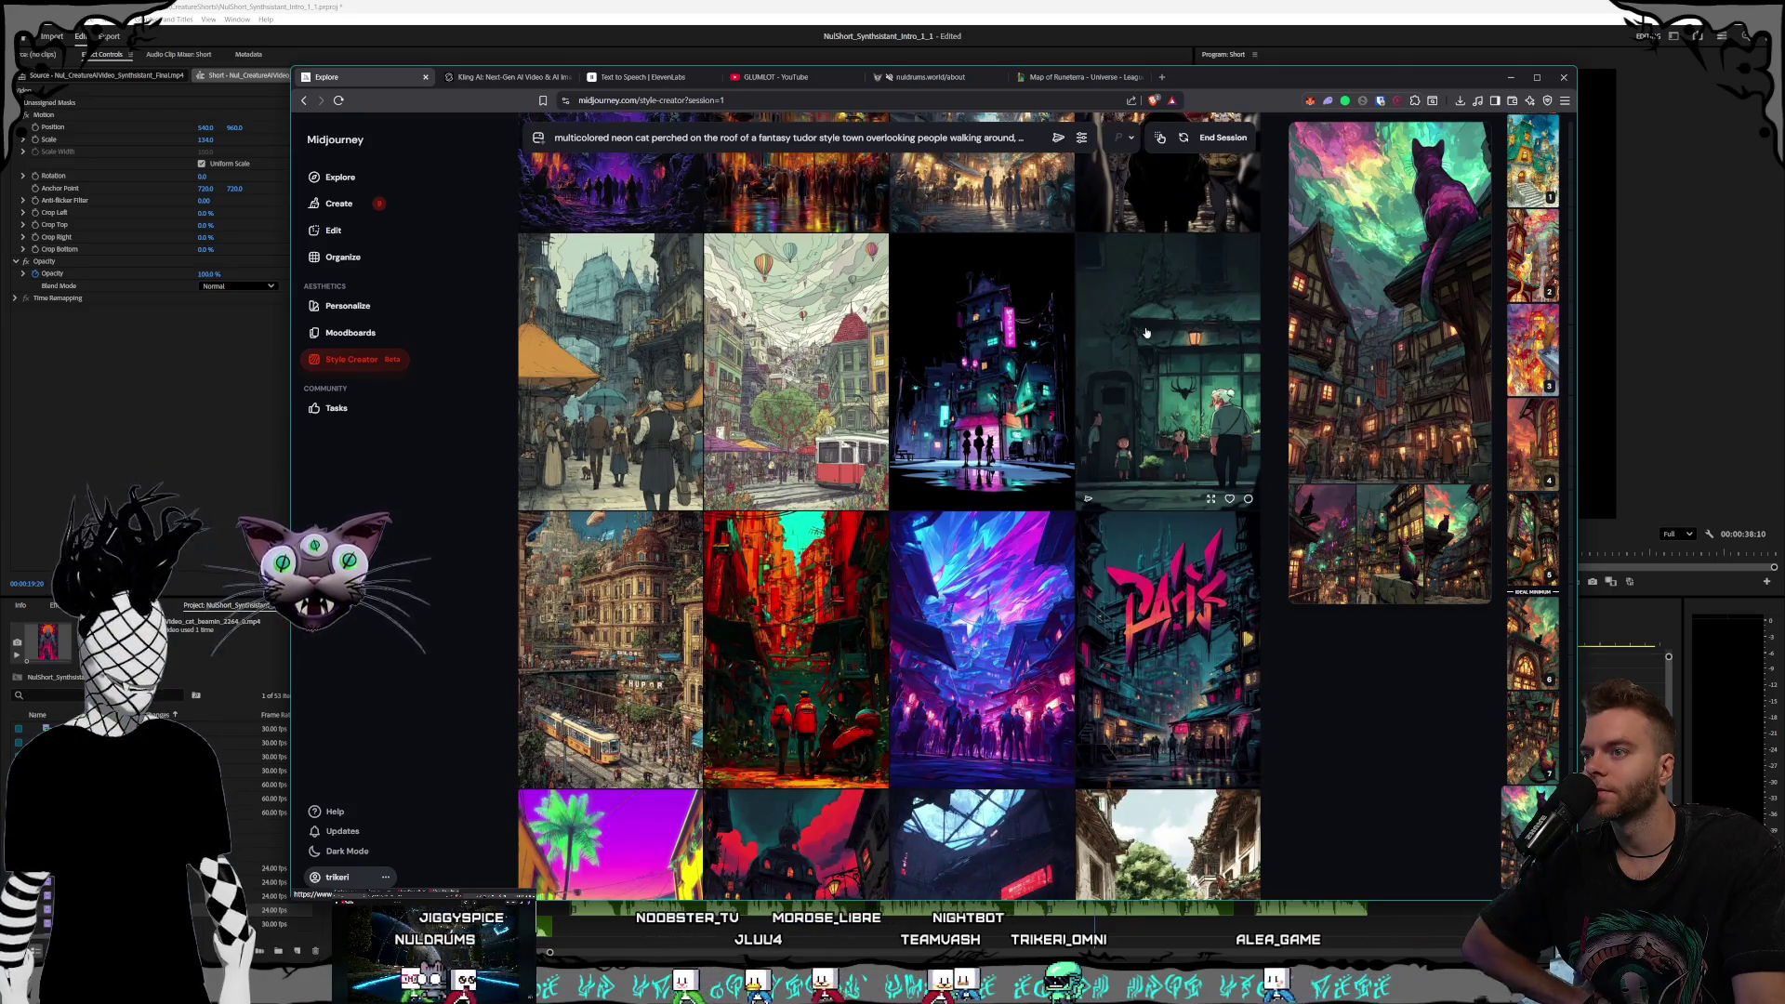
scroll(971, 396, down, 2)
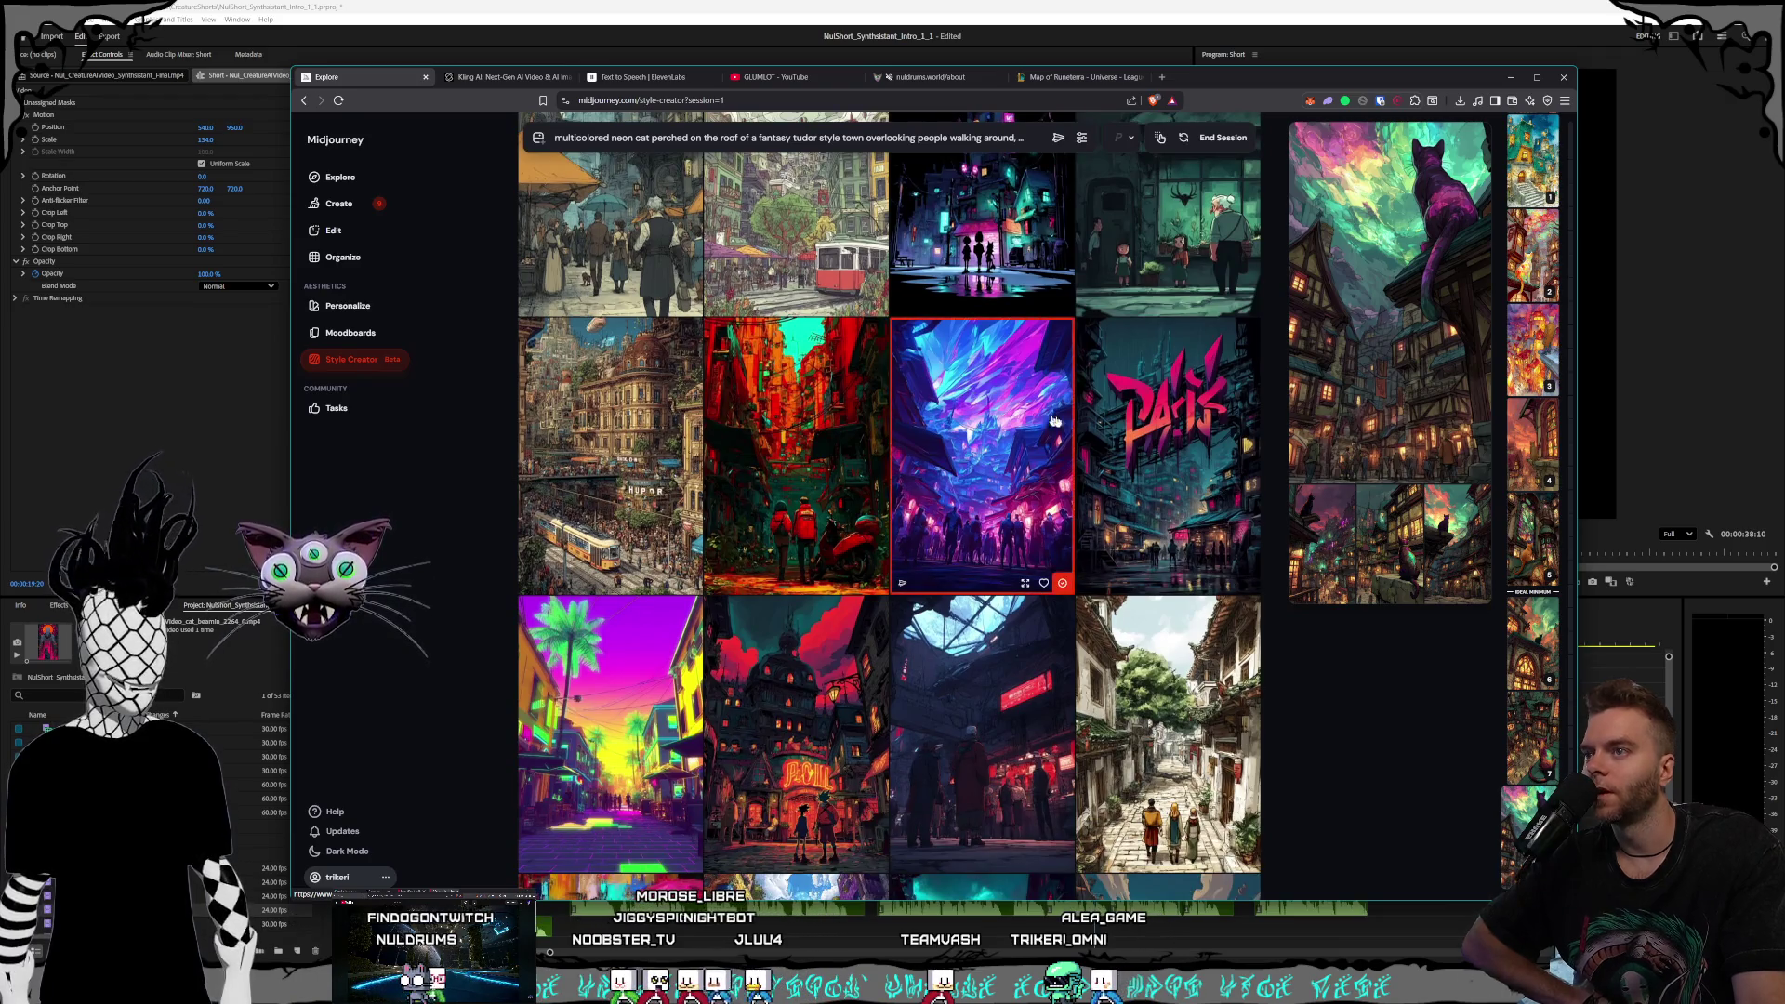
Choose the crystal-city image for a new round, view set 9, then end the session
click(971, 395)
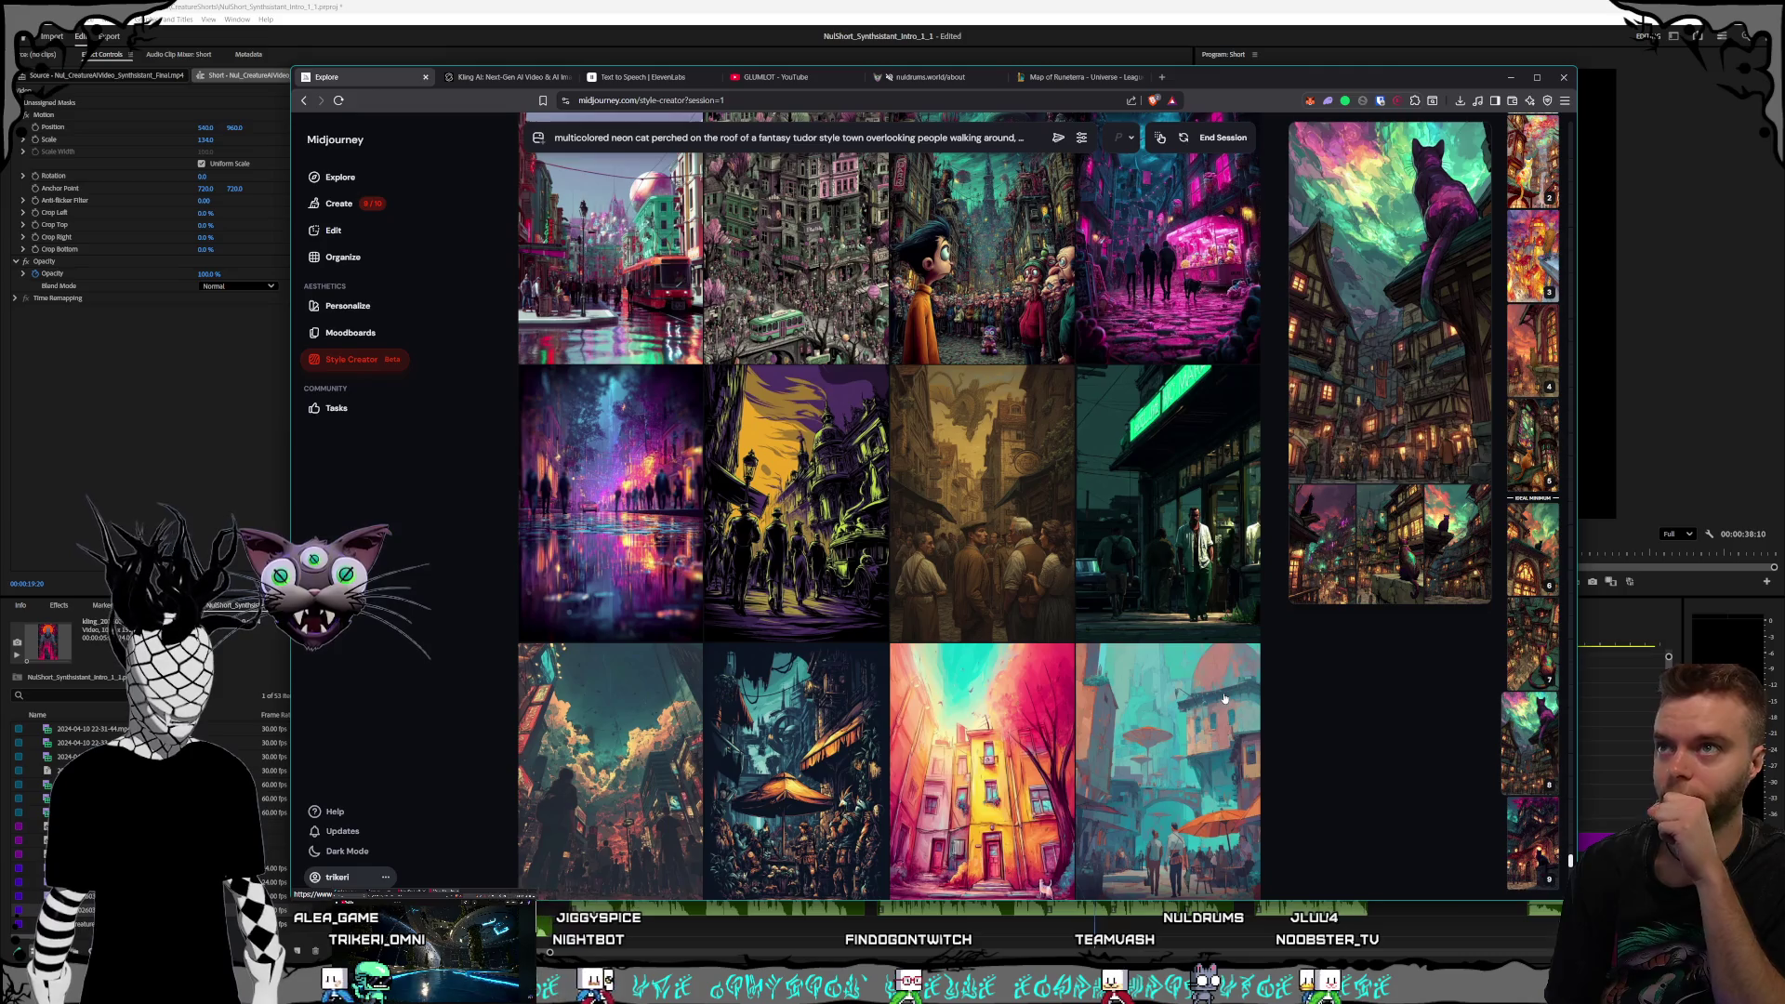
key(Down)
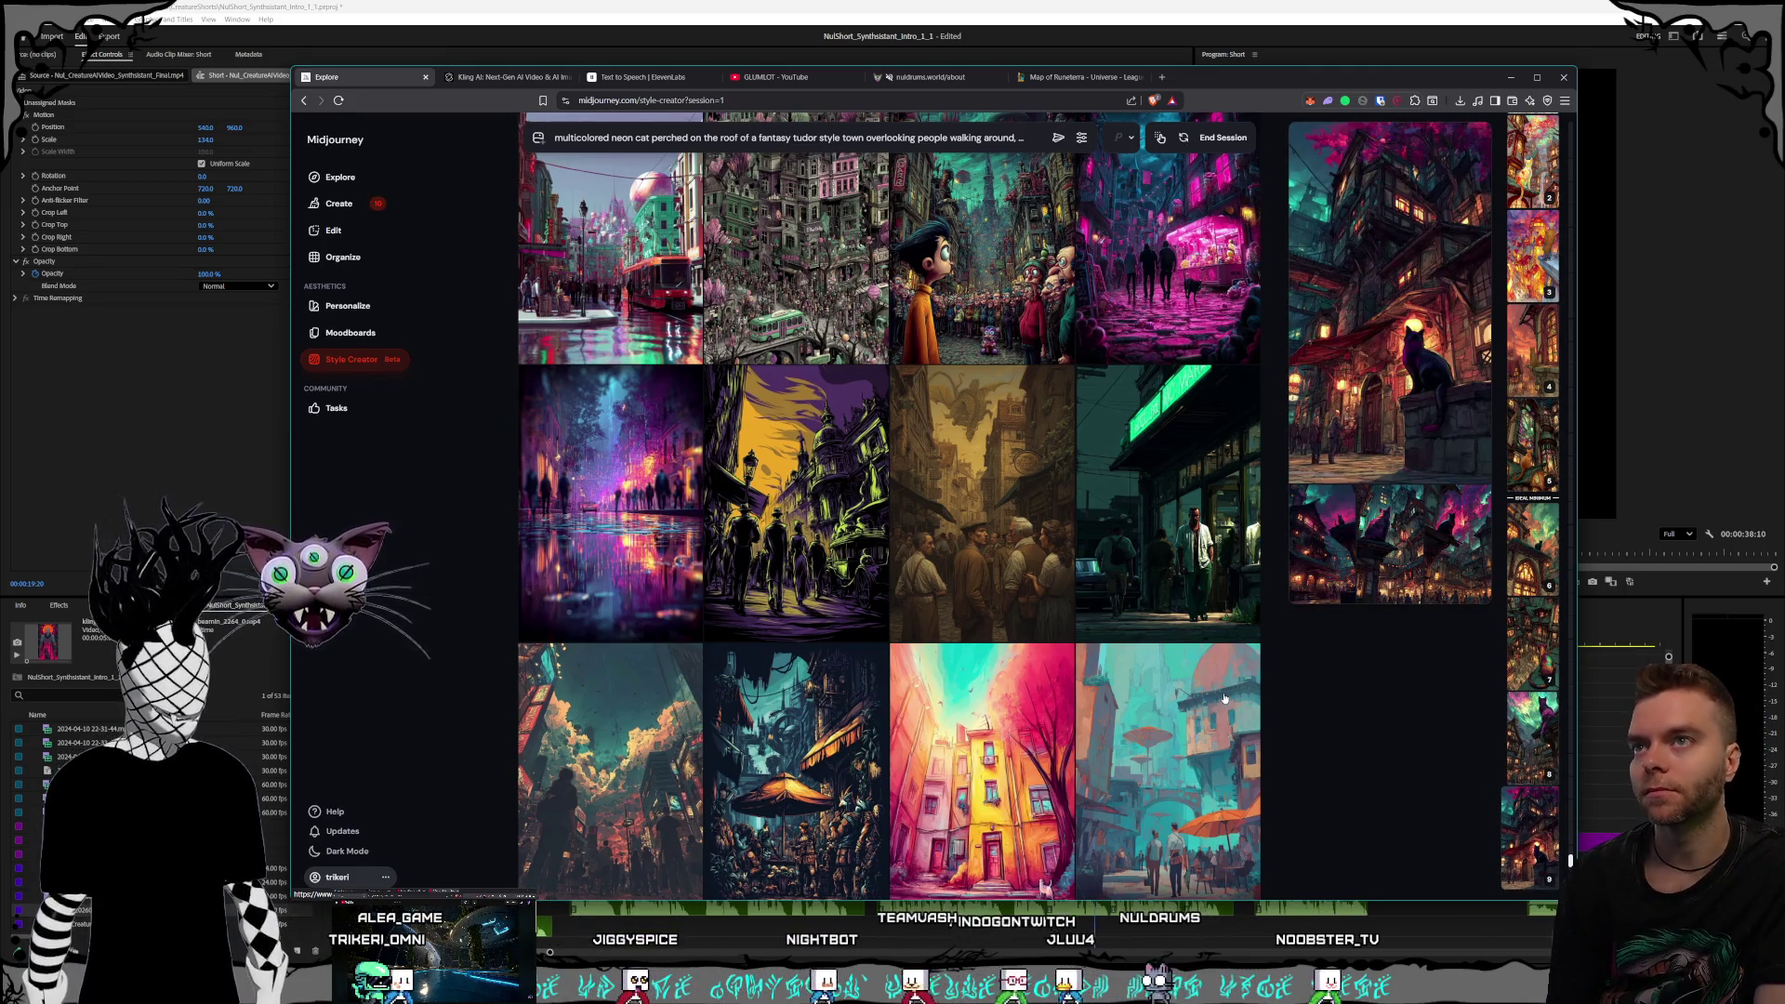
click(1222, 137)
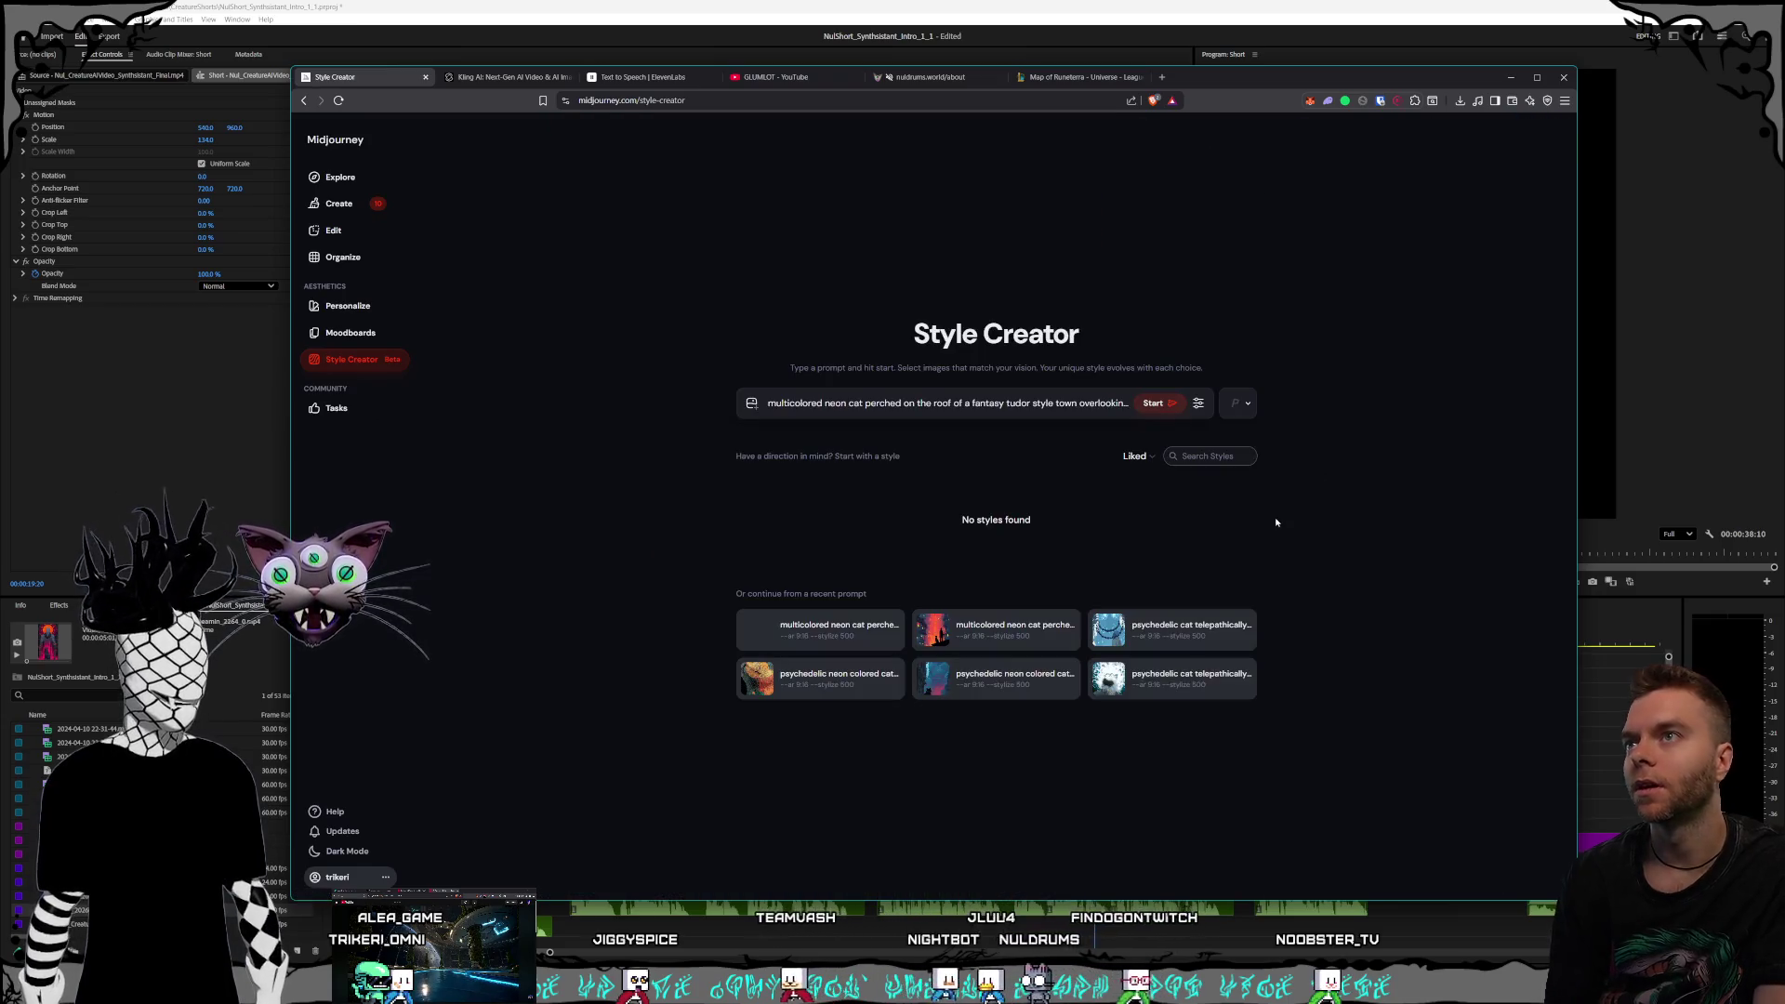
Open the multicolored cat on the rooftop ledge from the top of the Create feed
click(346, 201)
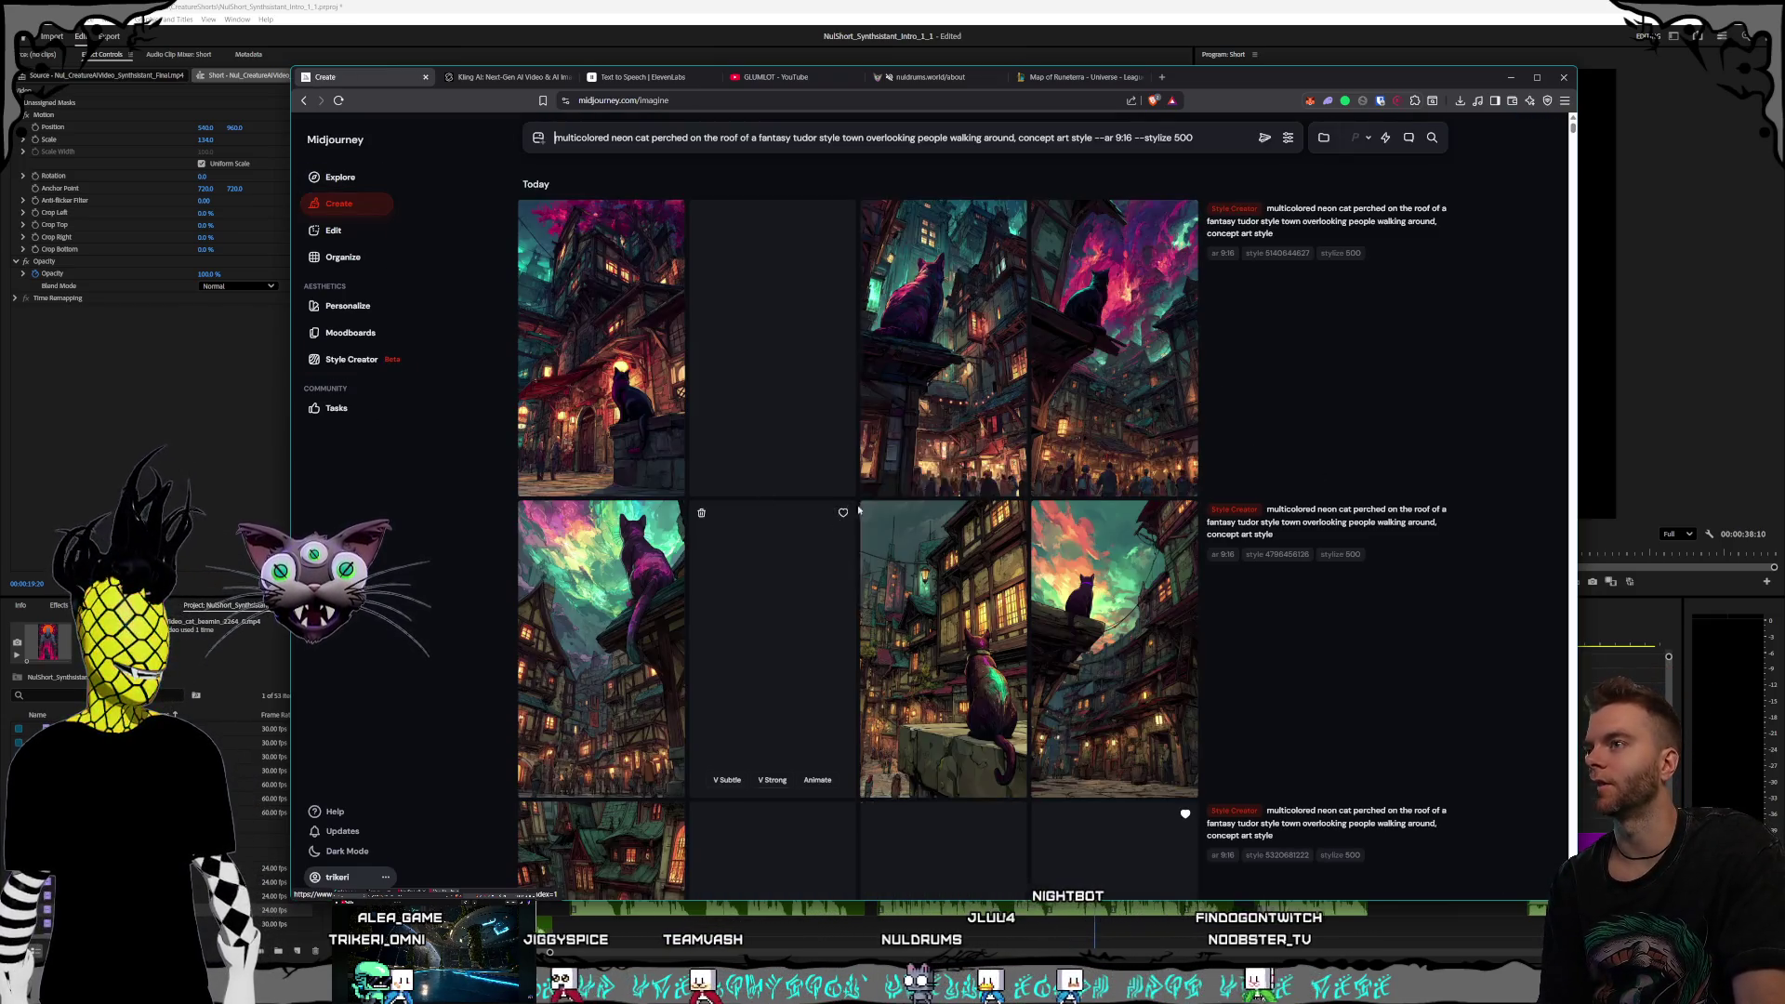
scroll(1021, 469, down, 15)
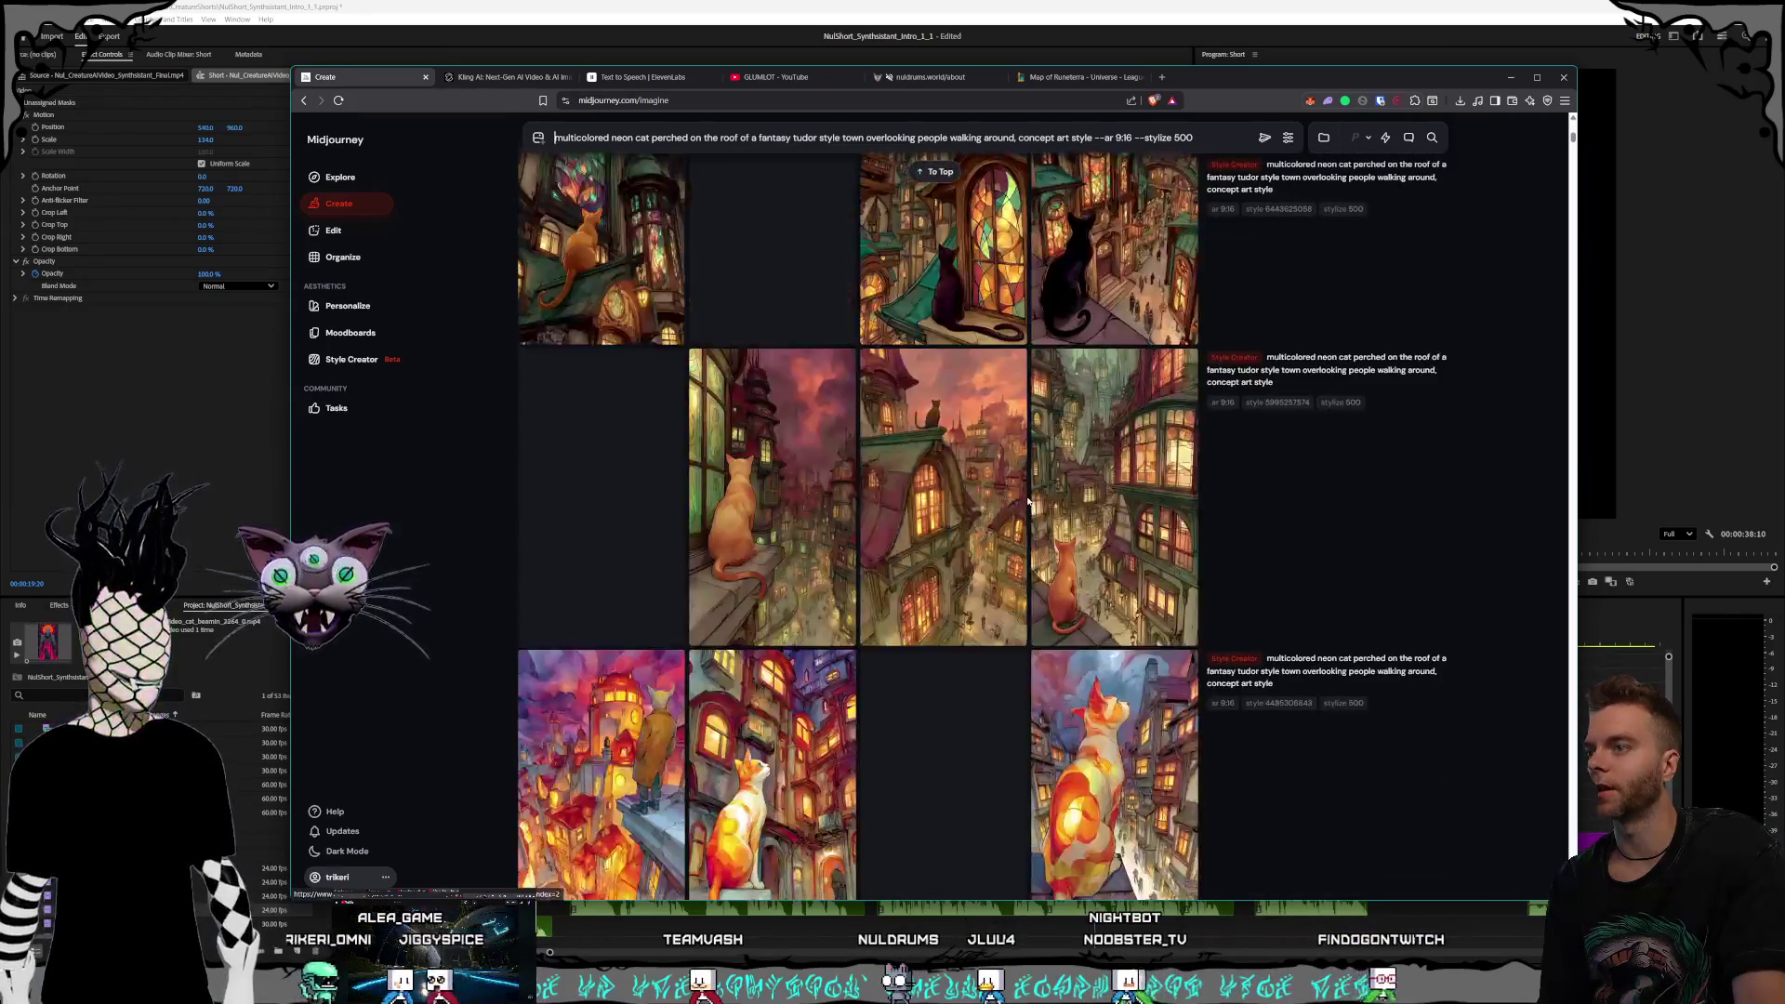
scroll(1018, 624, up, 8)
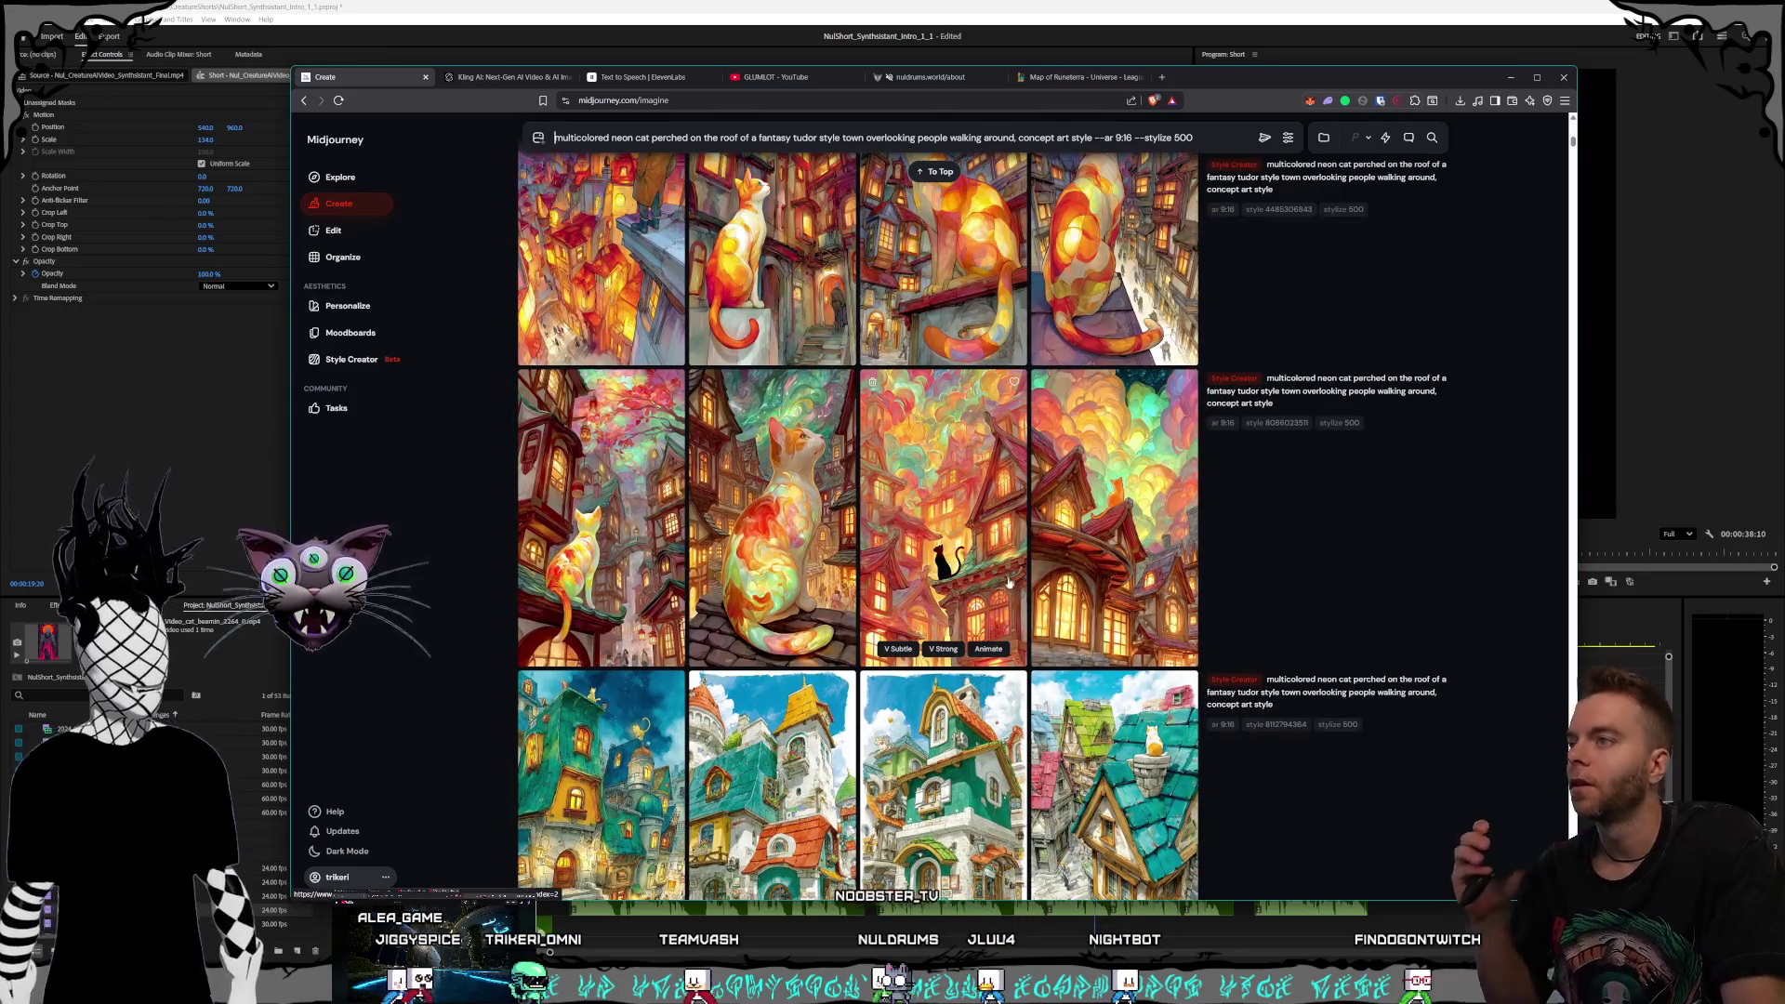
scroll(981, 651, up, 5)
scroll(977, 609, up, 3)
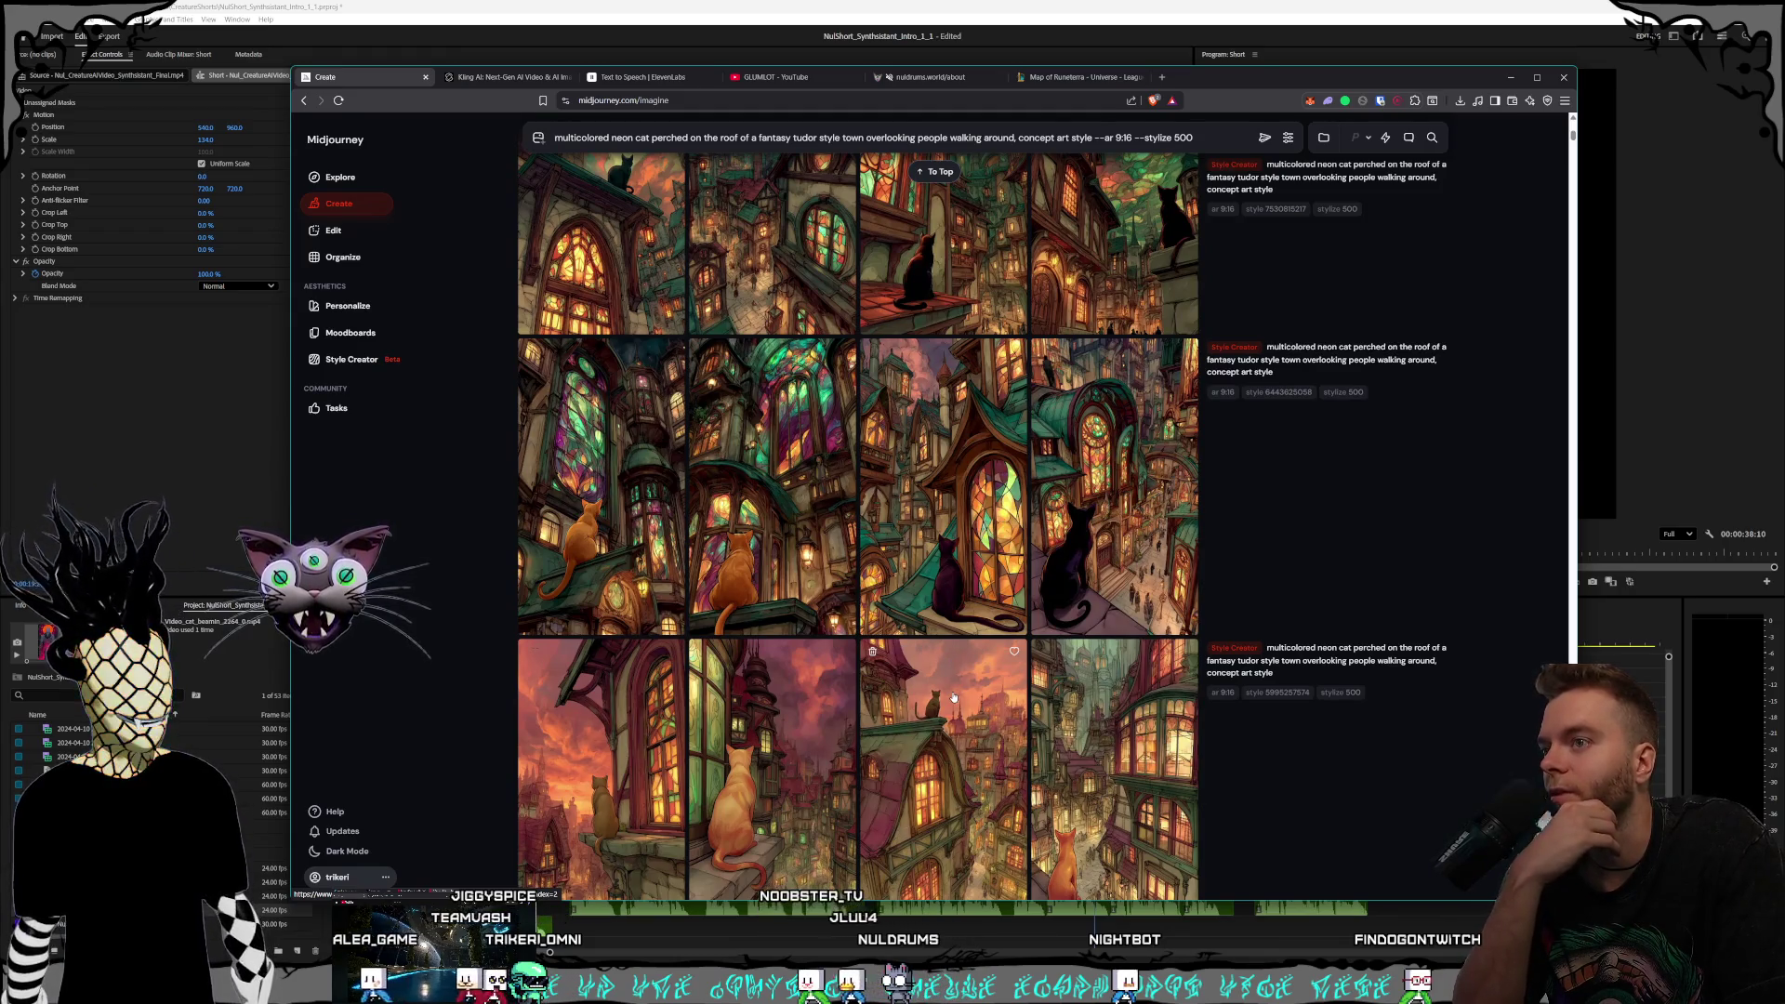
scroll(953, 698, up, 1)
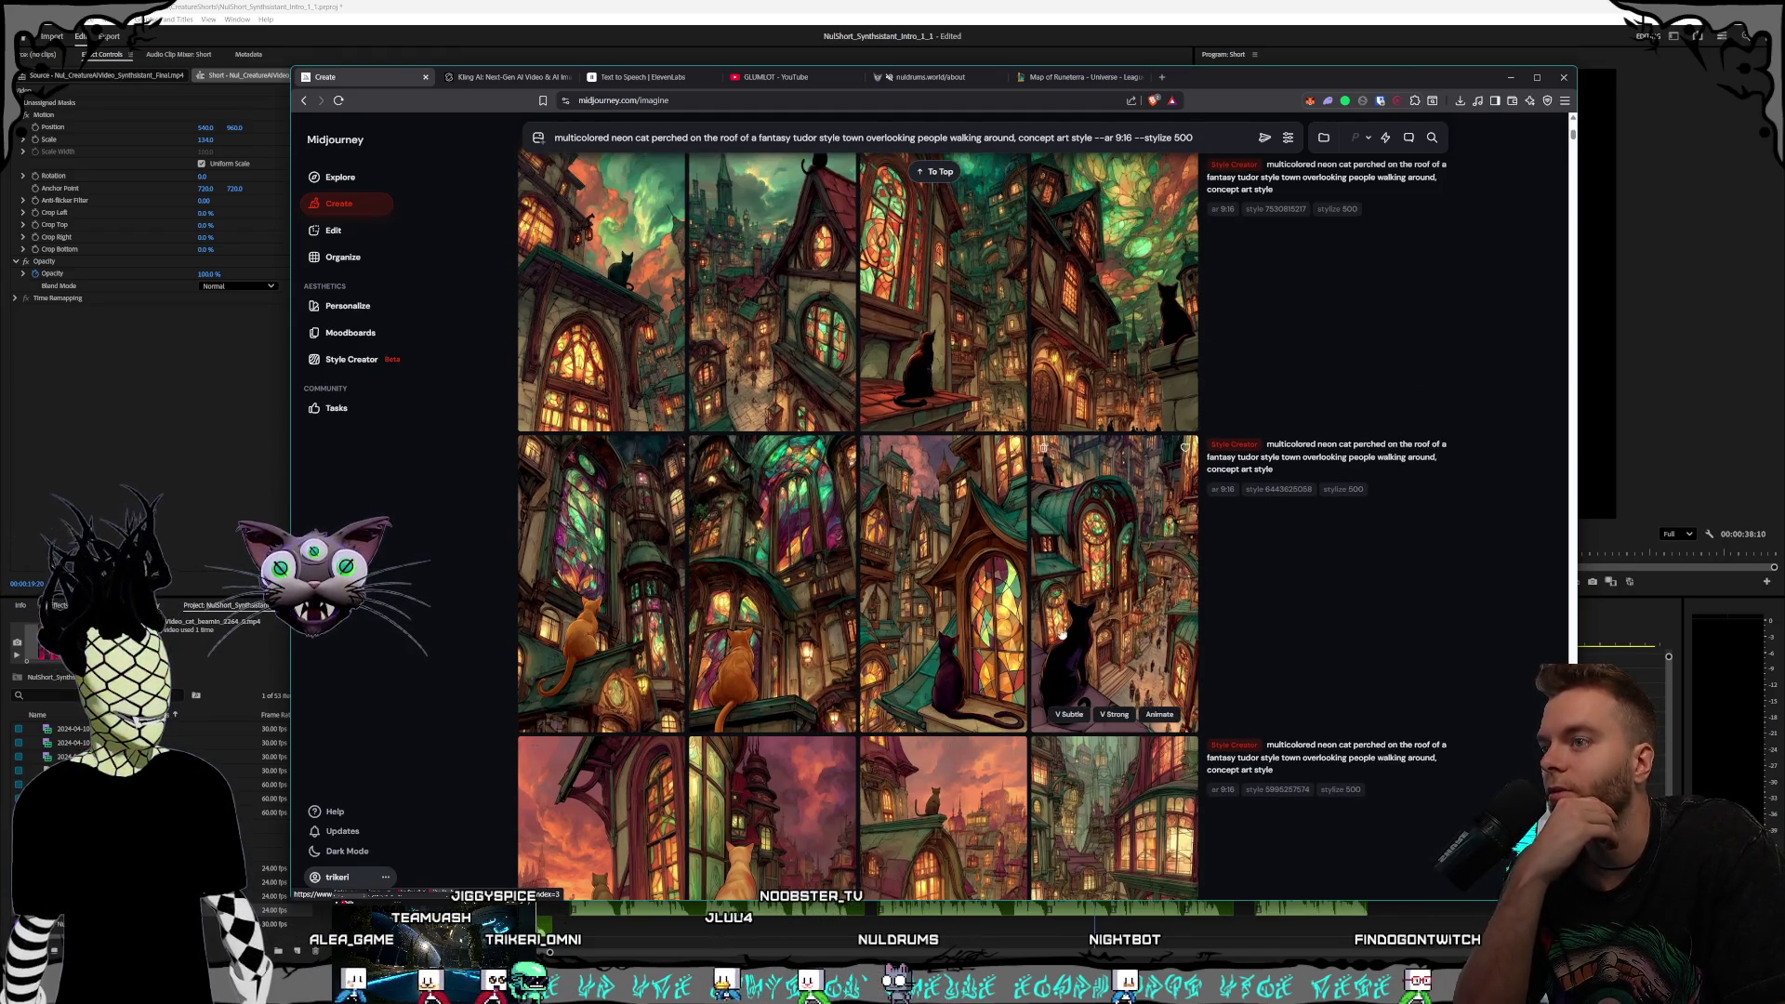
scroll(1066, 632, up, 2)
scroll(989, 671, up, 2)
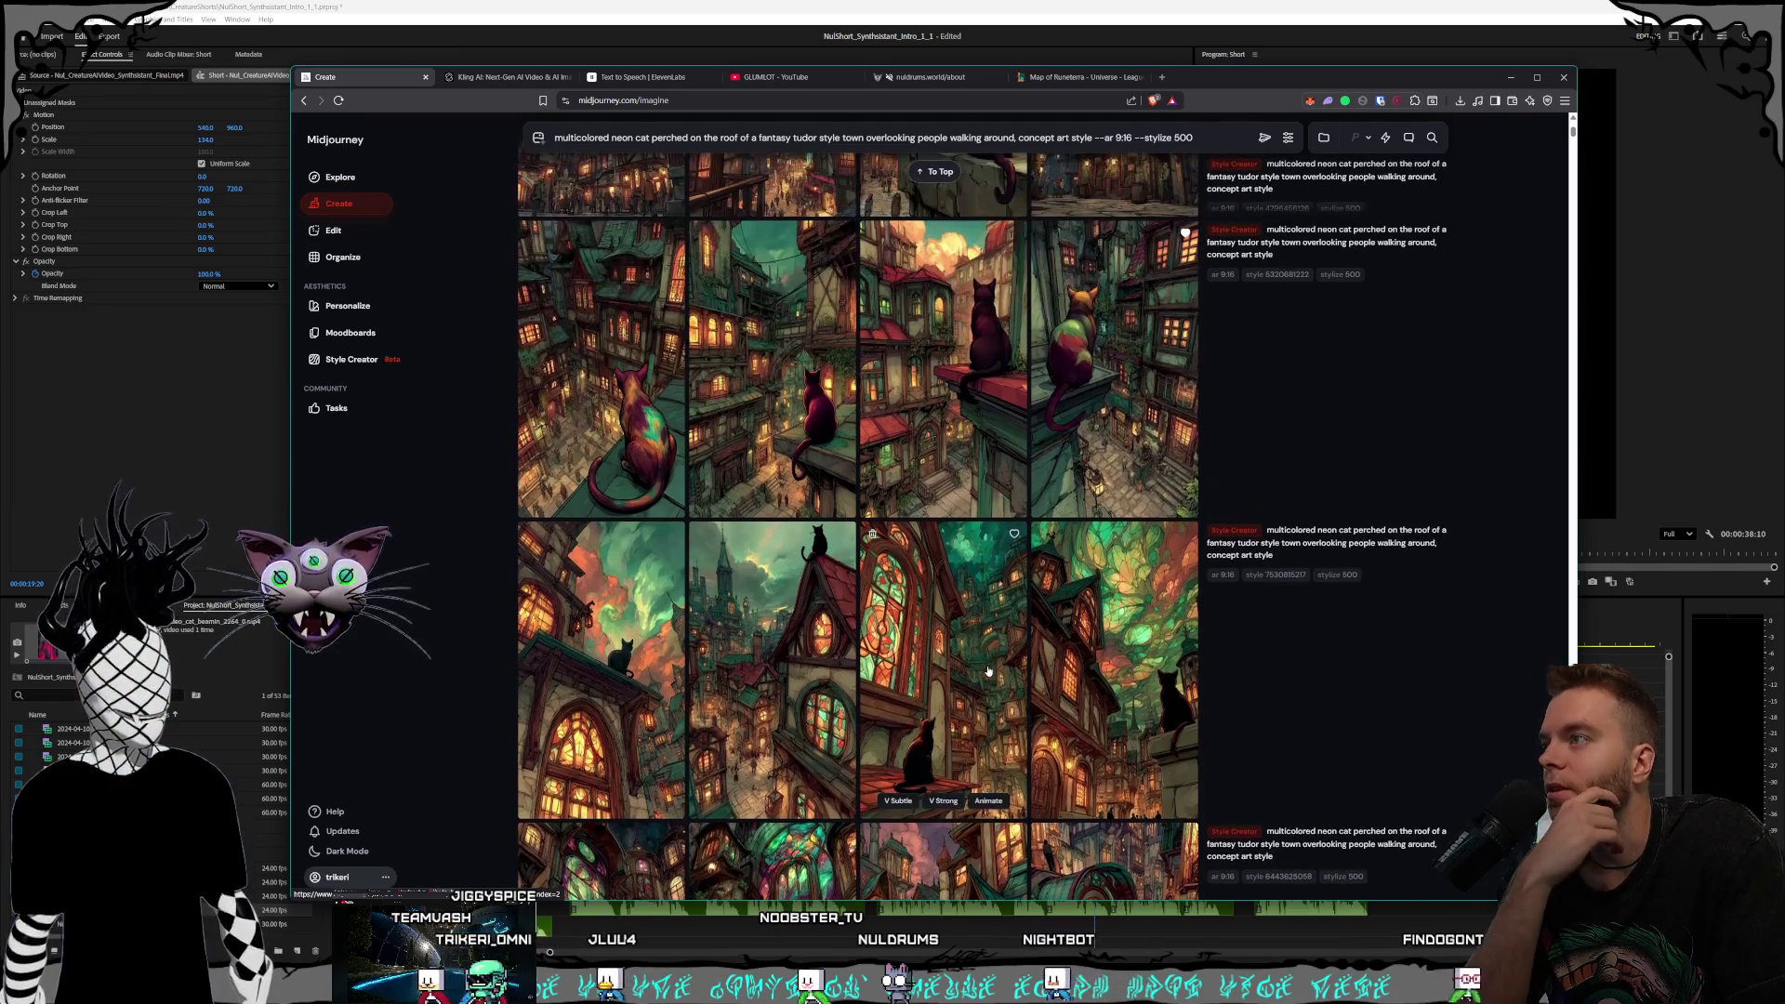
click(679, 483)
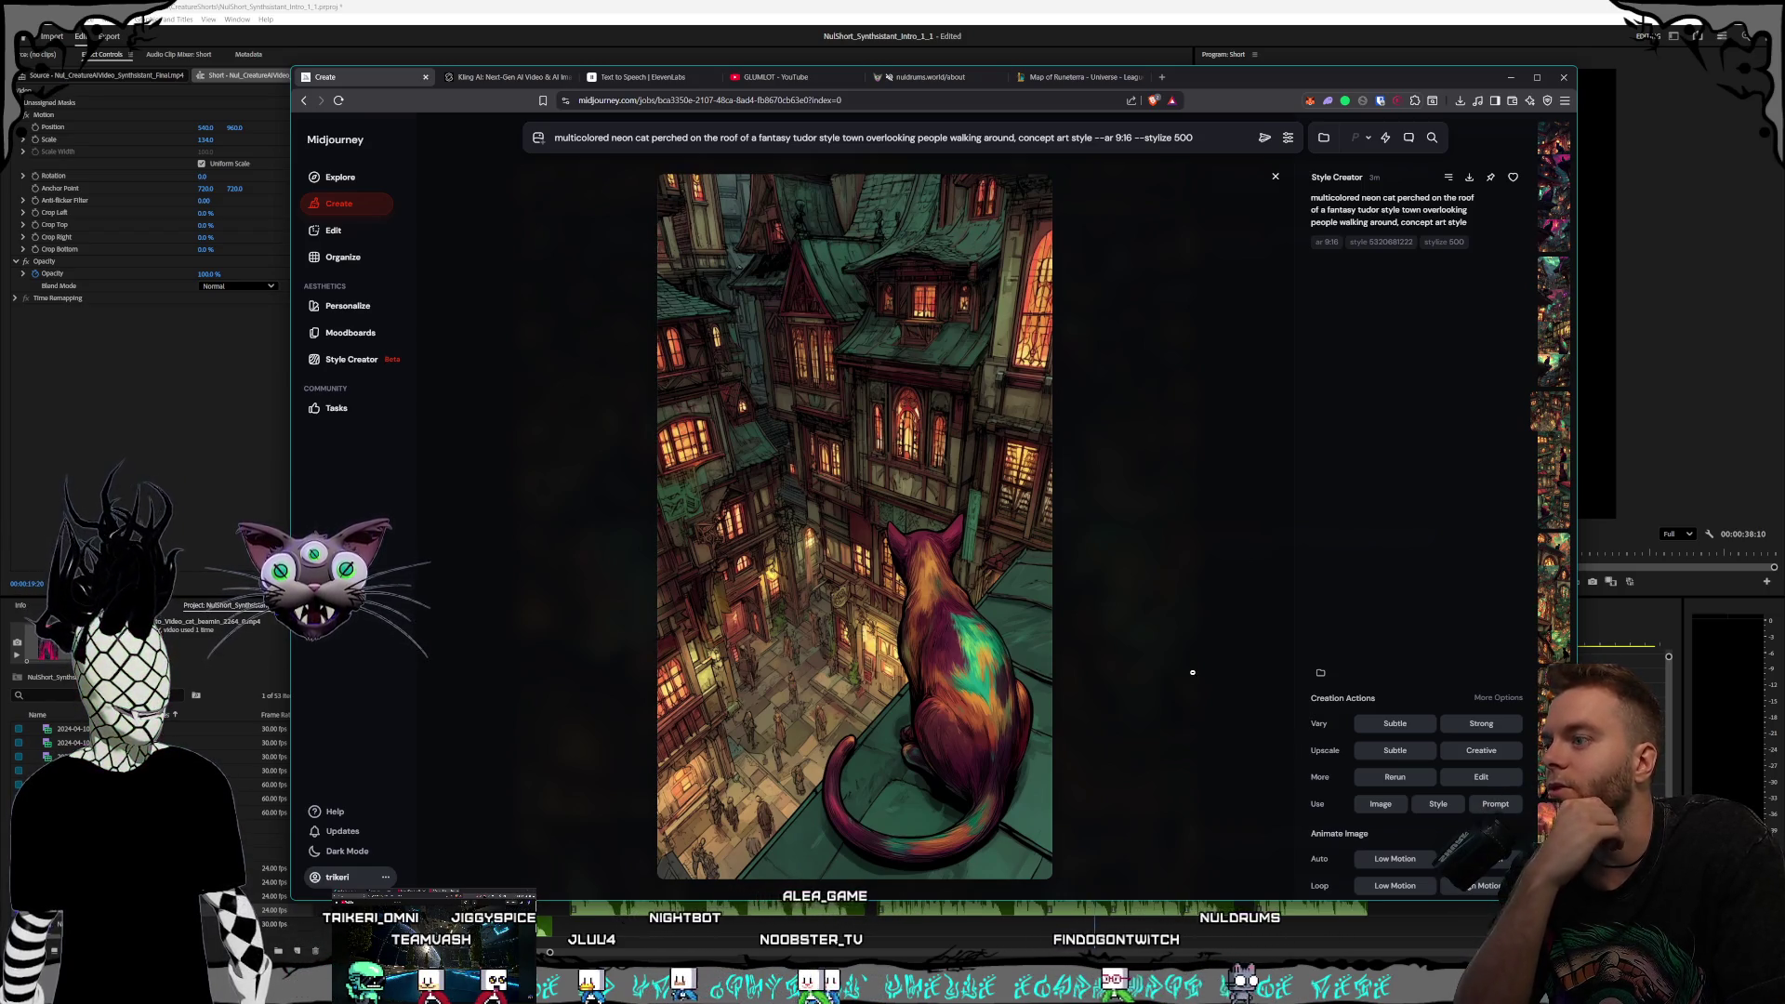
click(1193, 672)
scroll(1011, 652, down, 10)
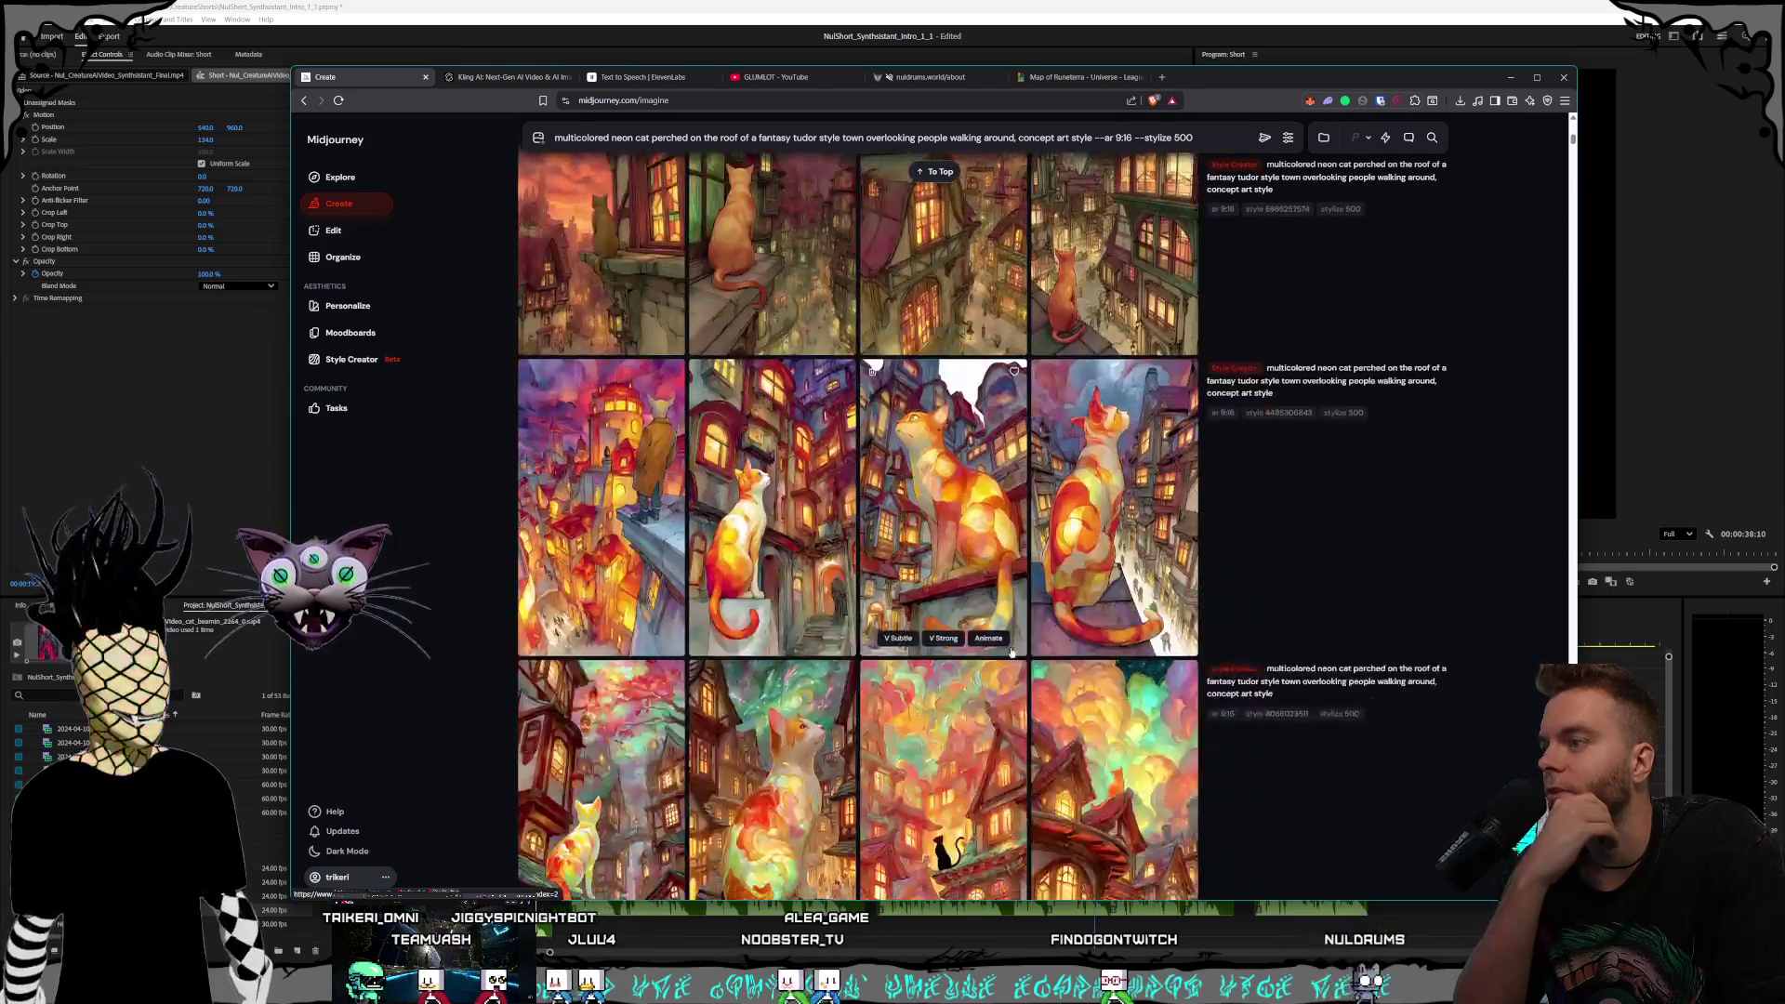
scroll(1011, 651, down, 10)
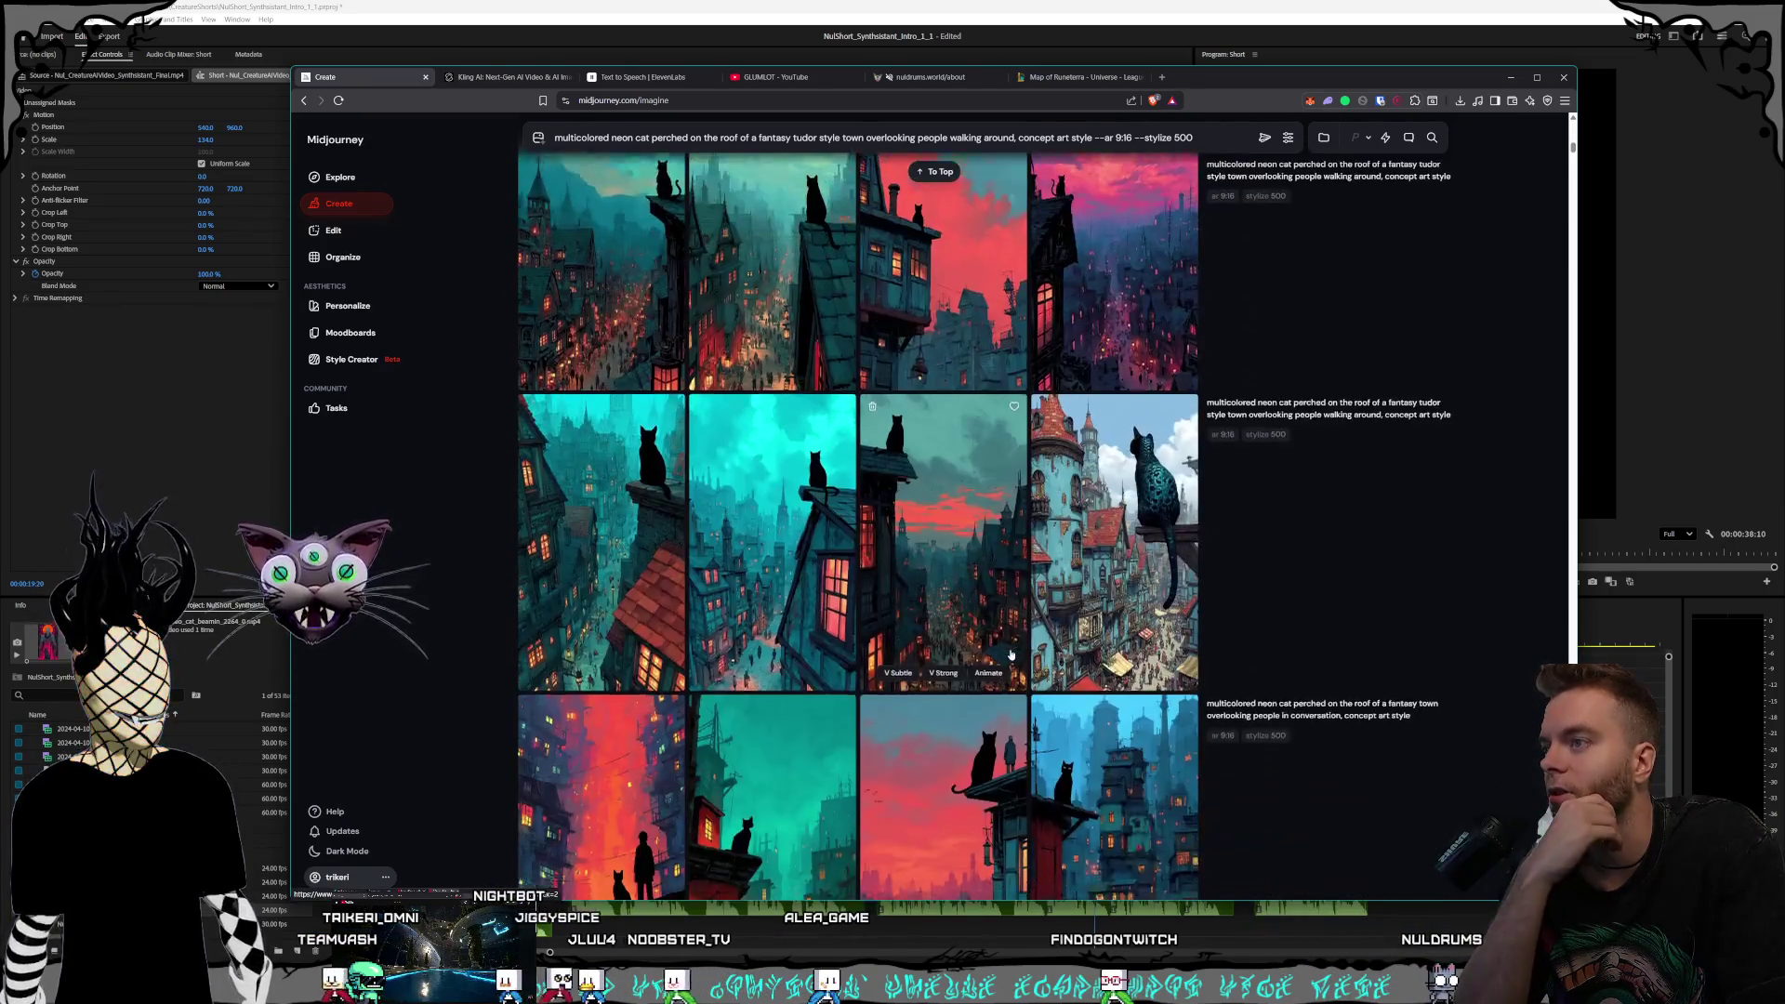
scroll(1017, 662, up, 6)
scroll(1017, 663, up, 10)
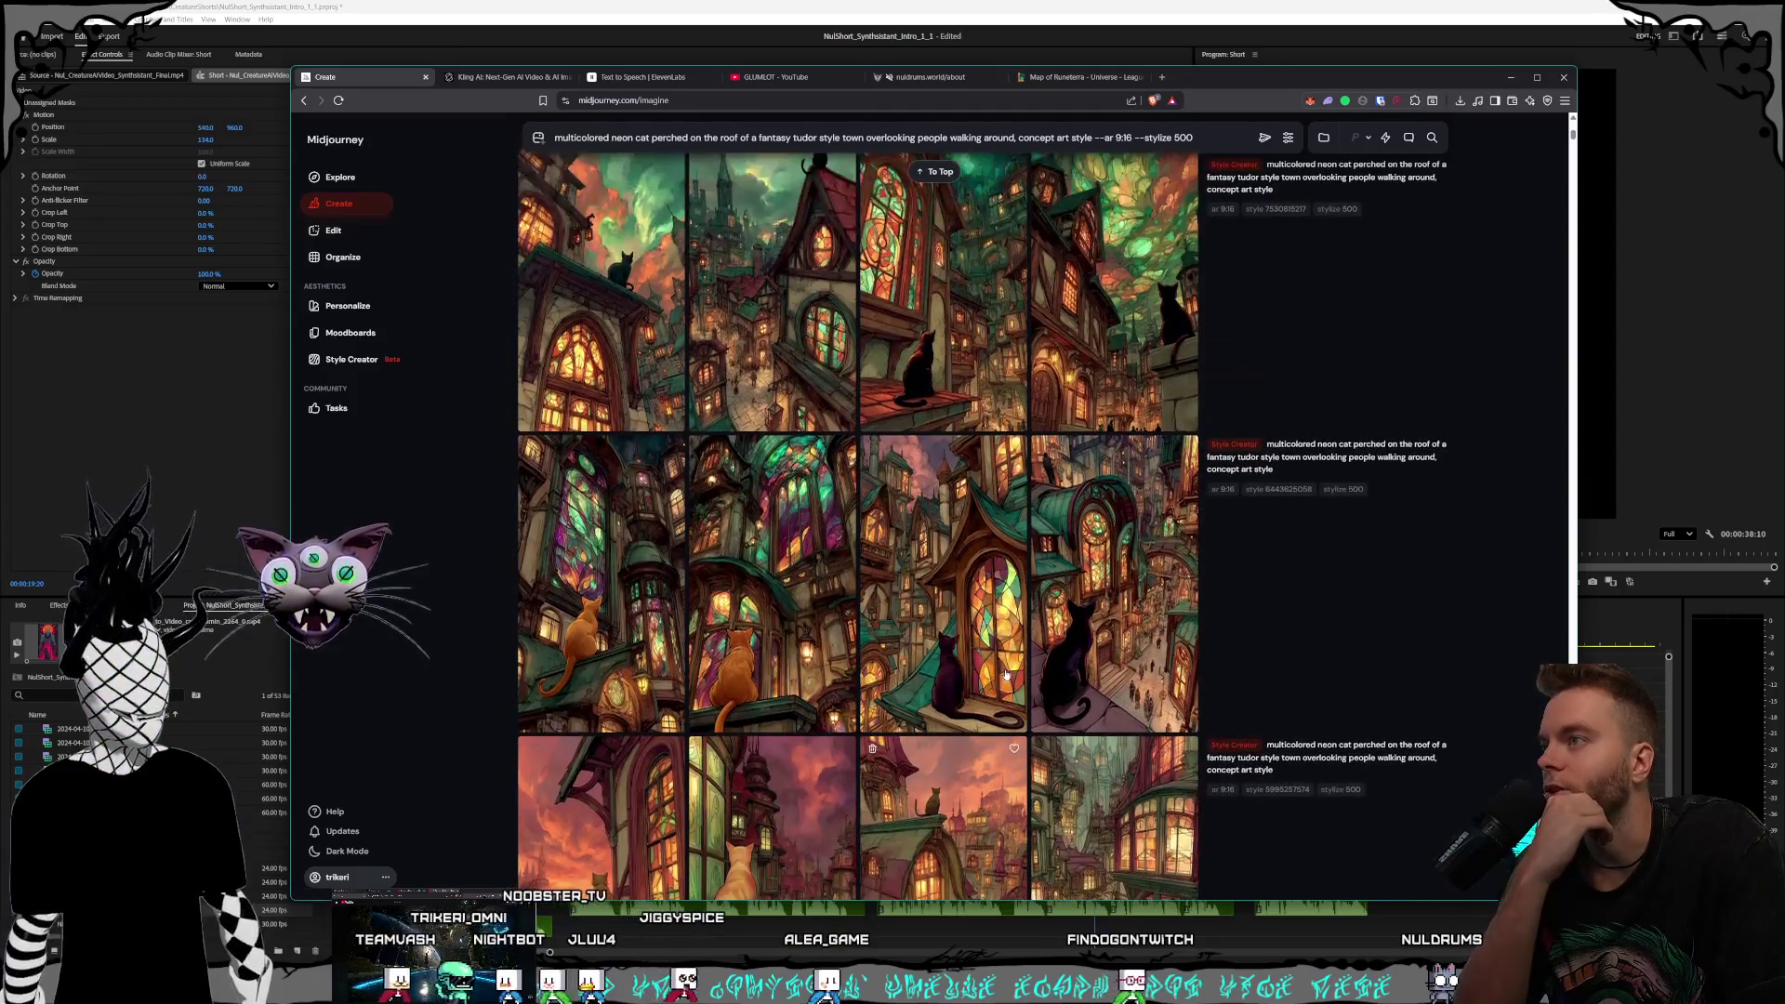
scroll(1005, 673, up, 3)
click(1164, 639)
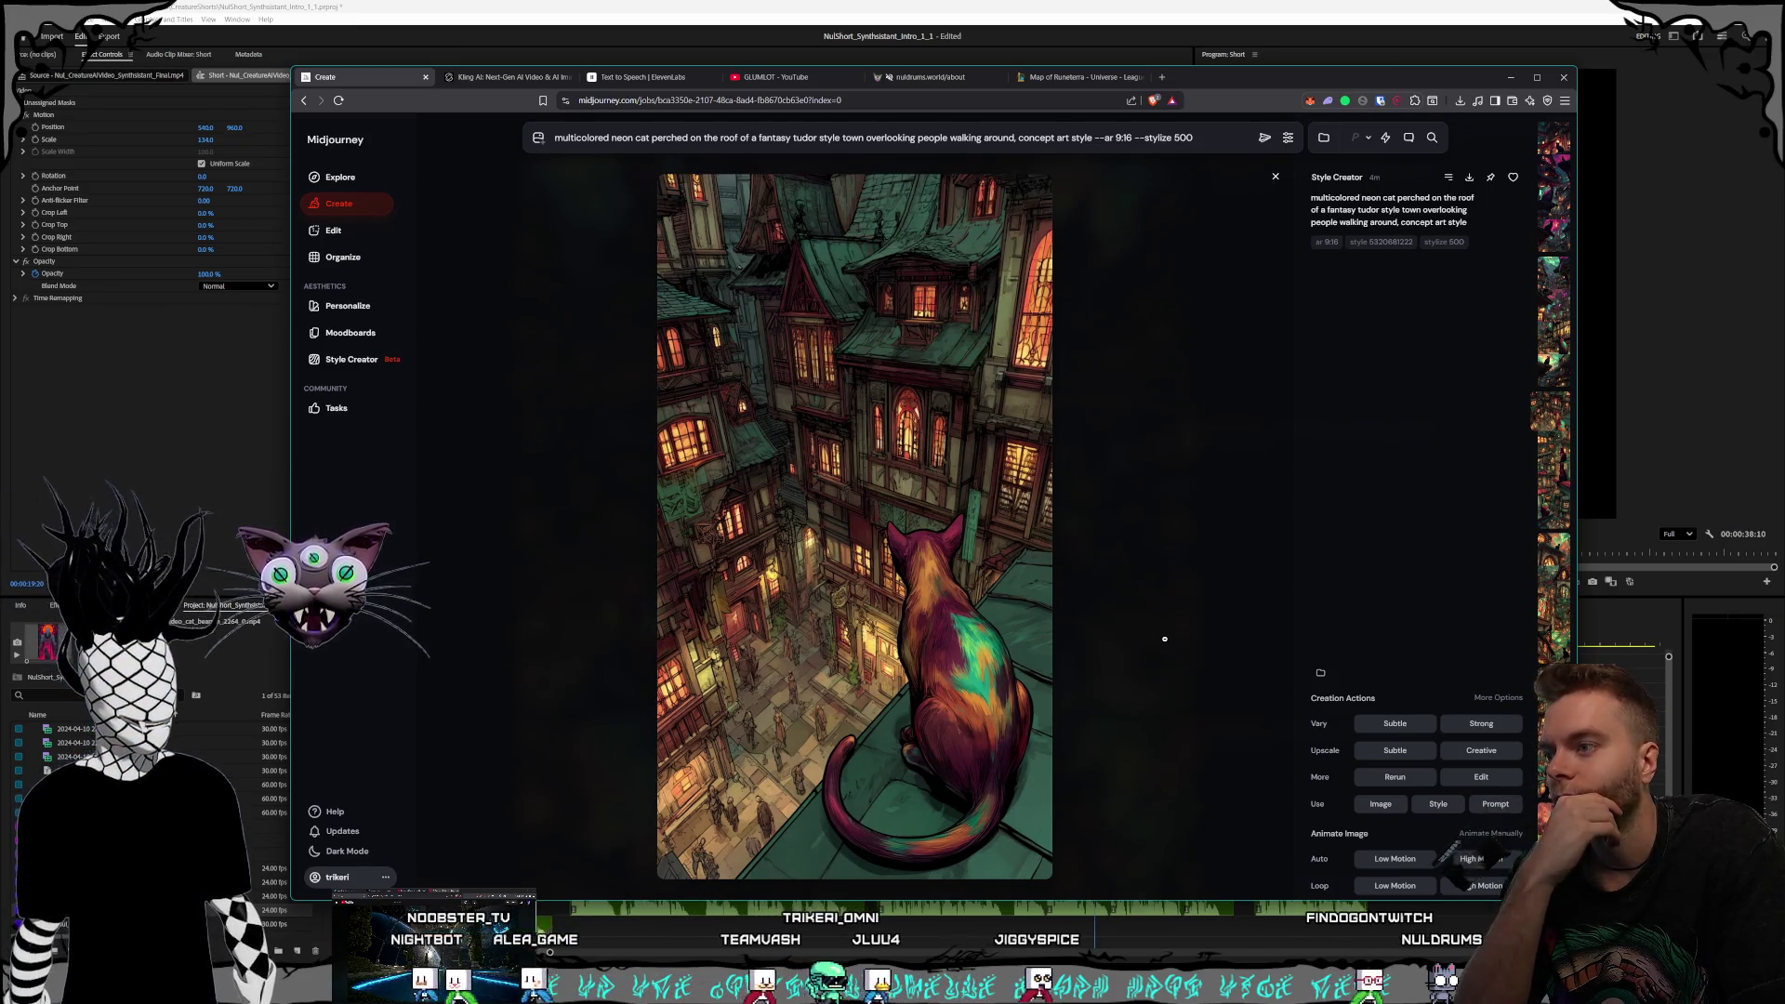
click(1165, 639)
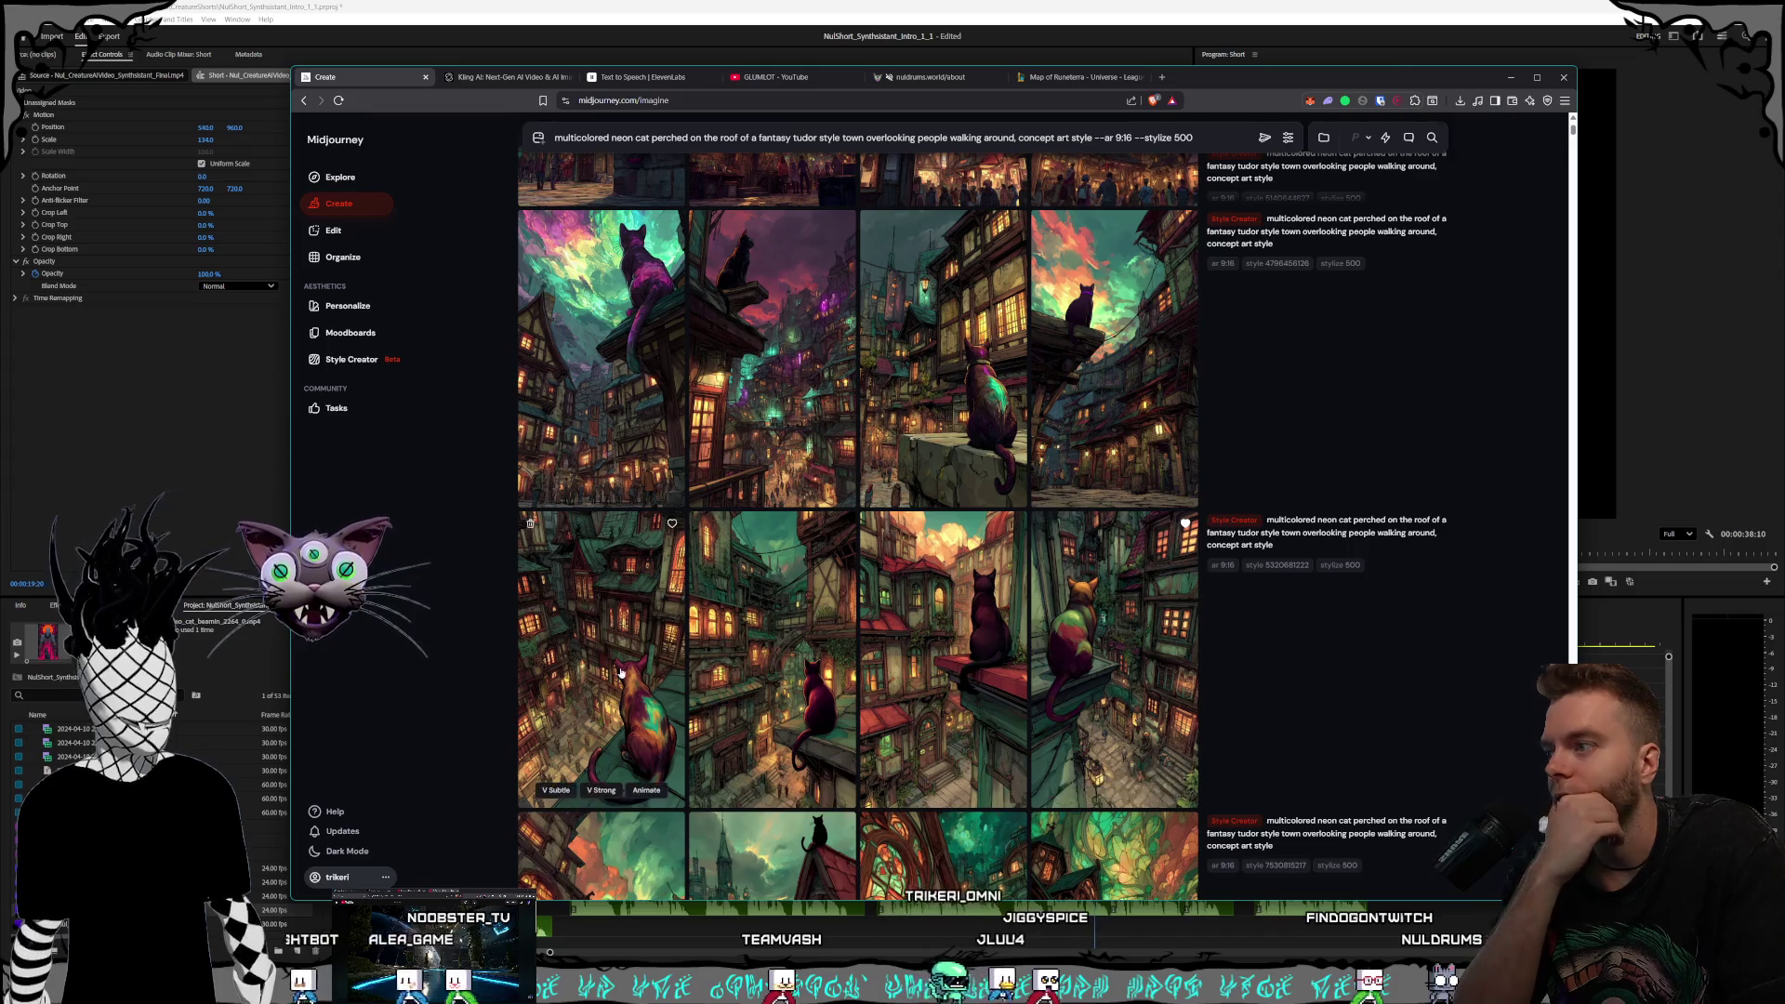
click(980, 691)
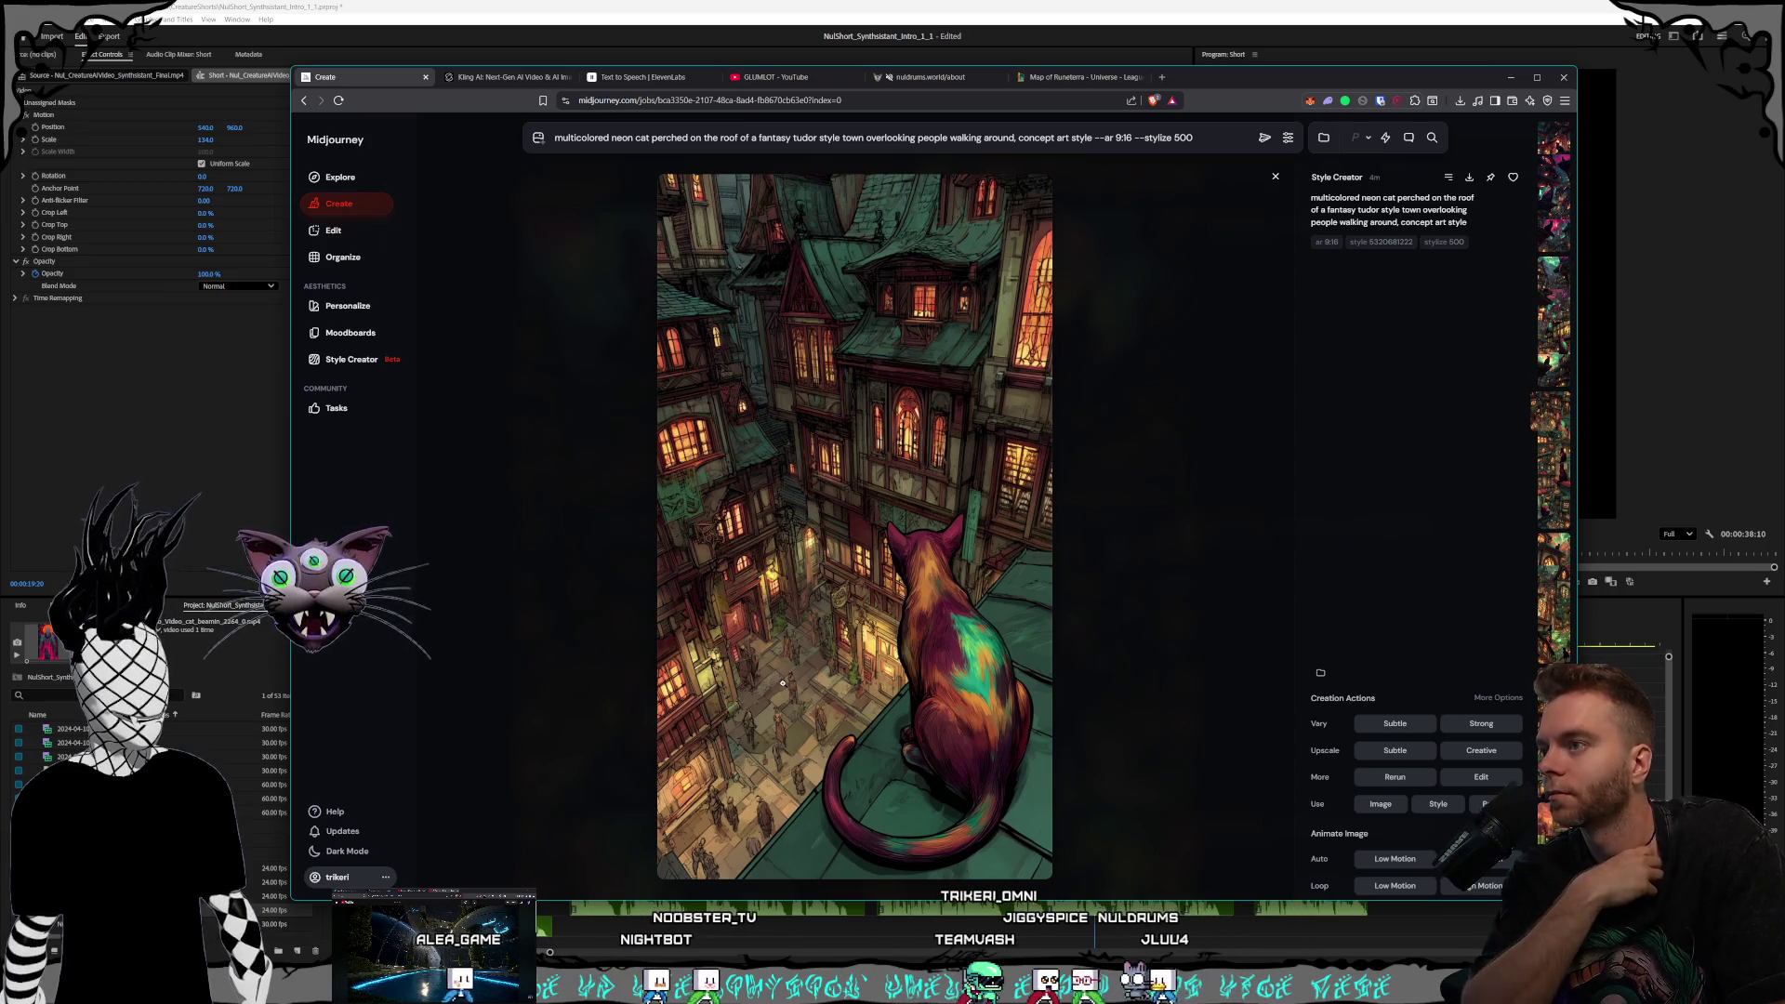
click(1188, 666)
click(852, 480)
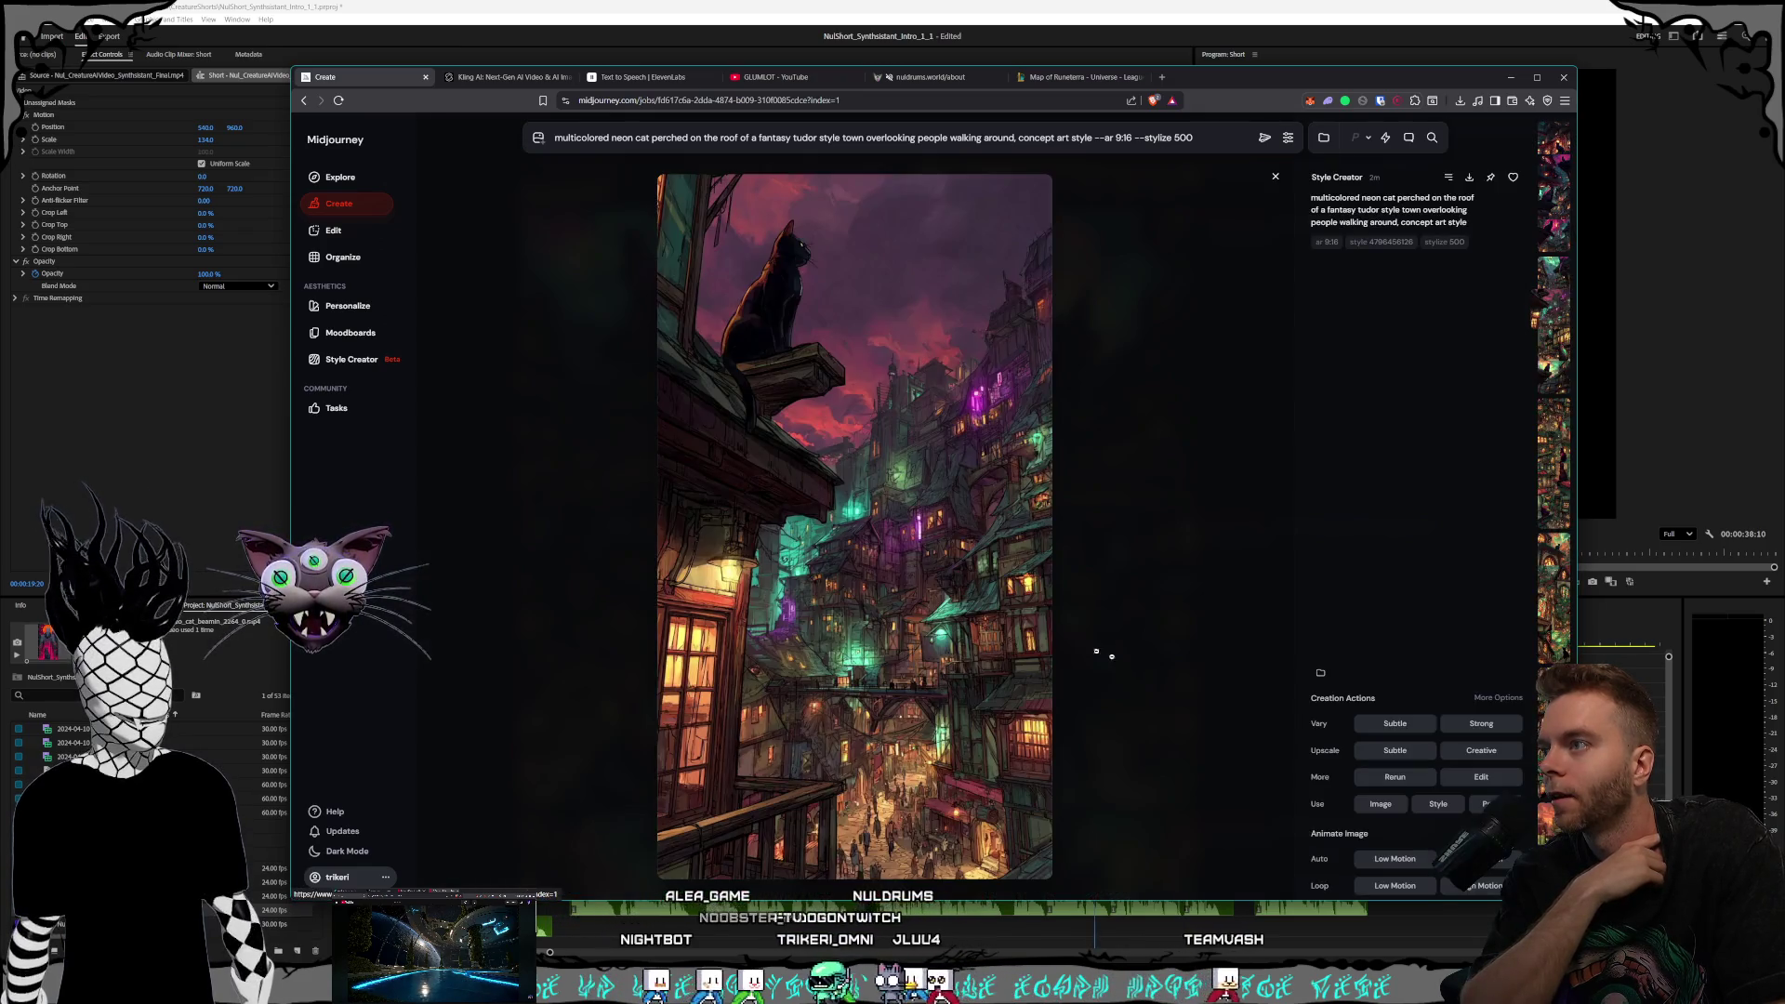
click(1118, 582)
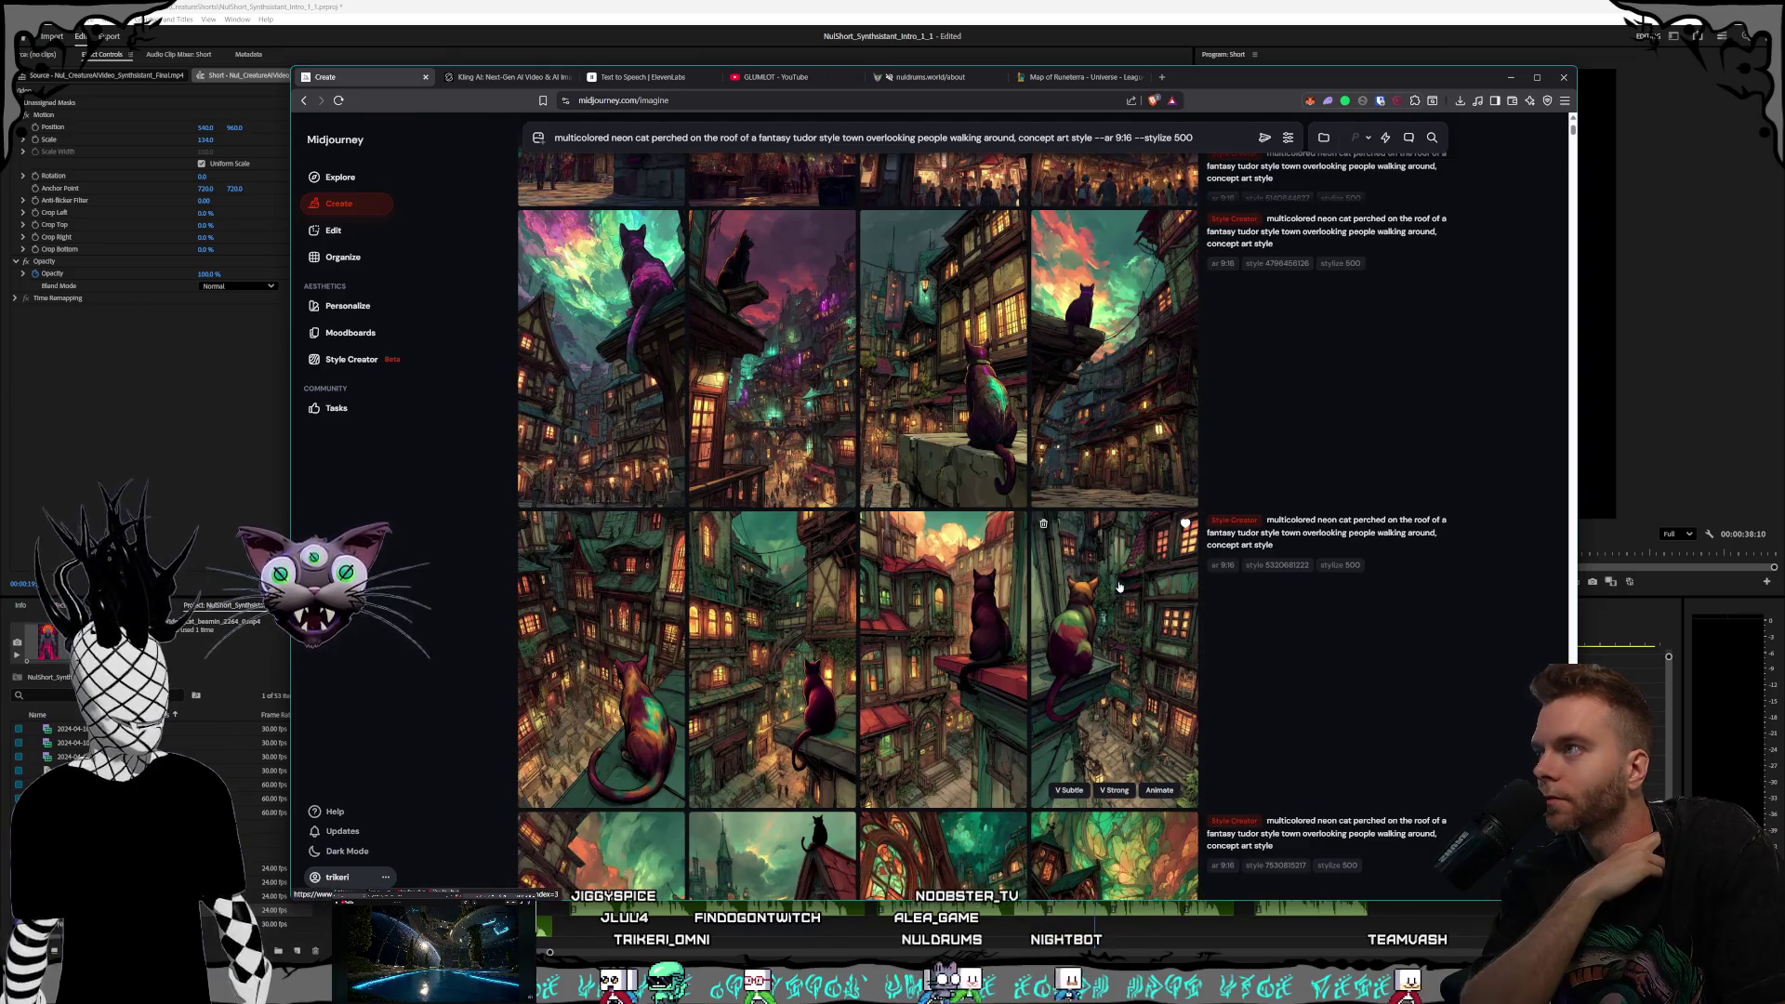
click(637, 384)
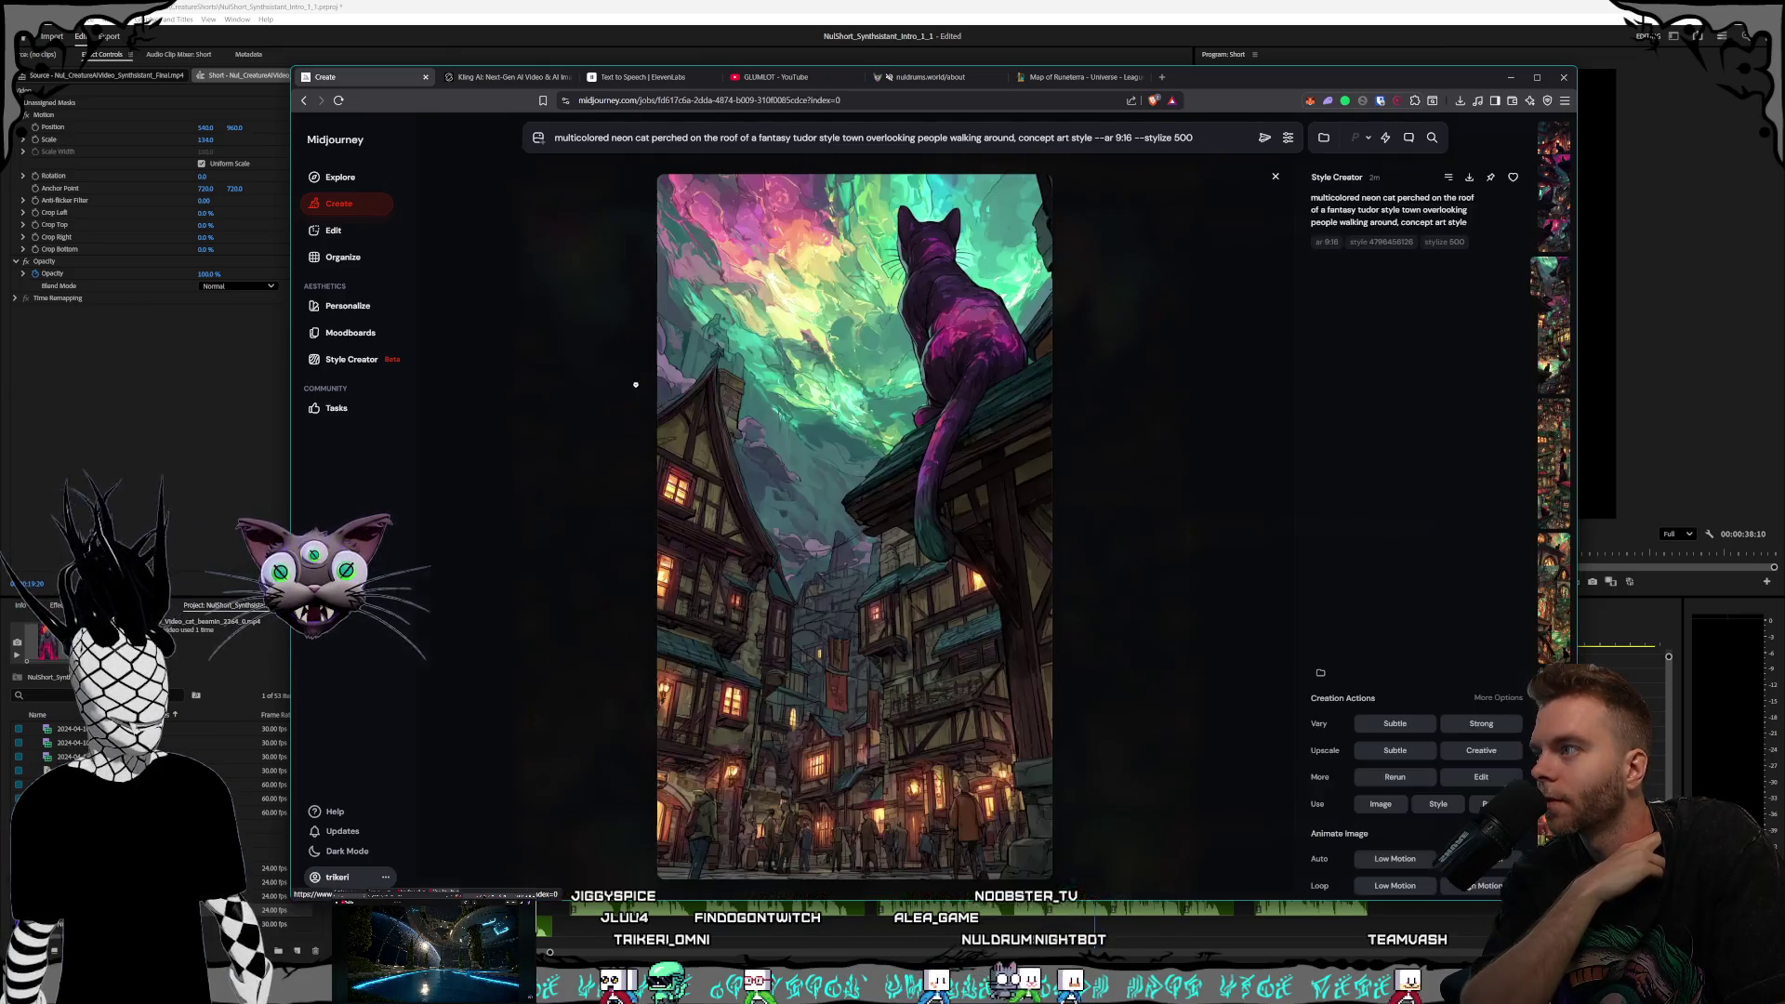
click(1142, 565)
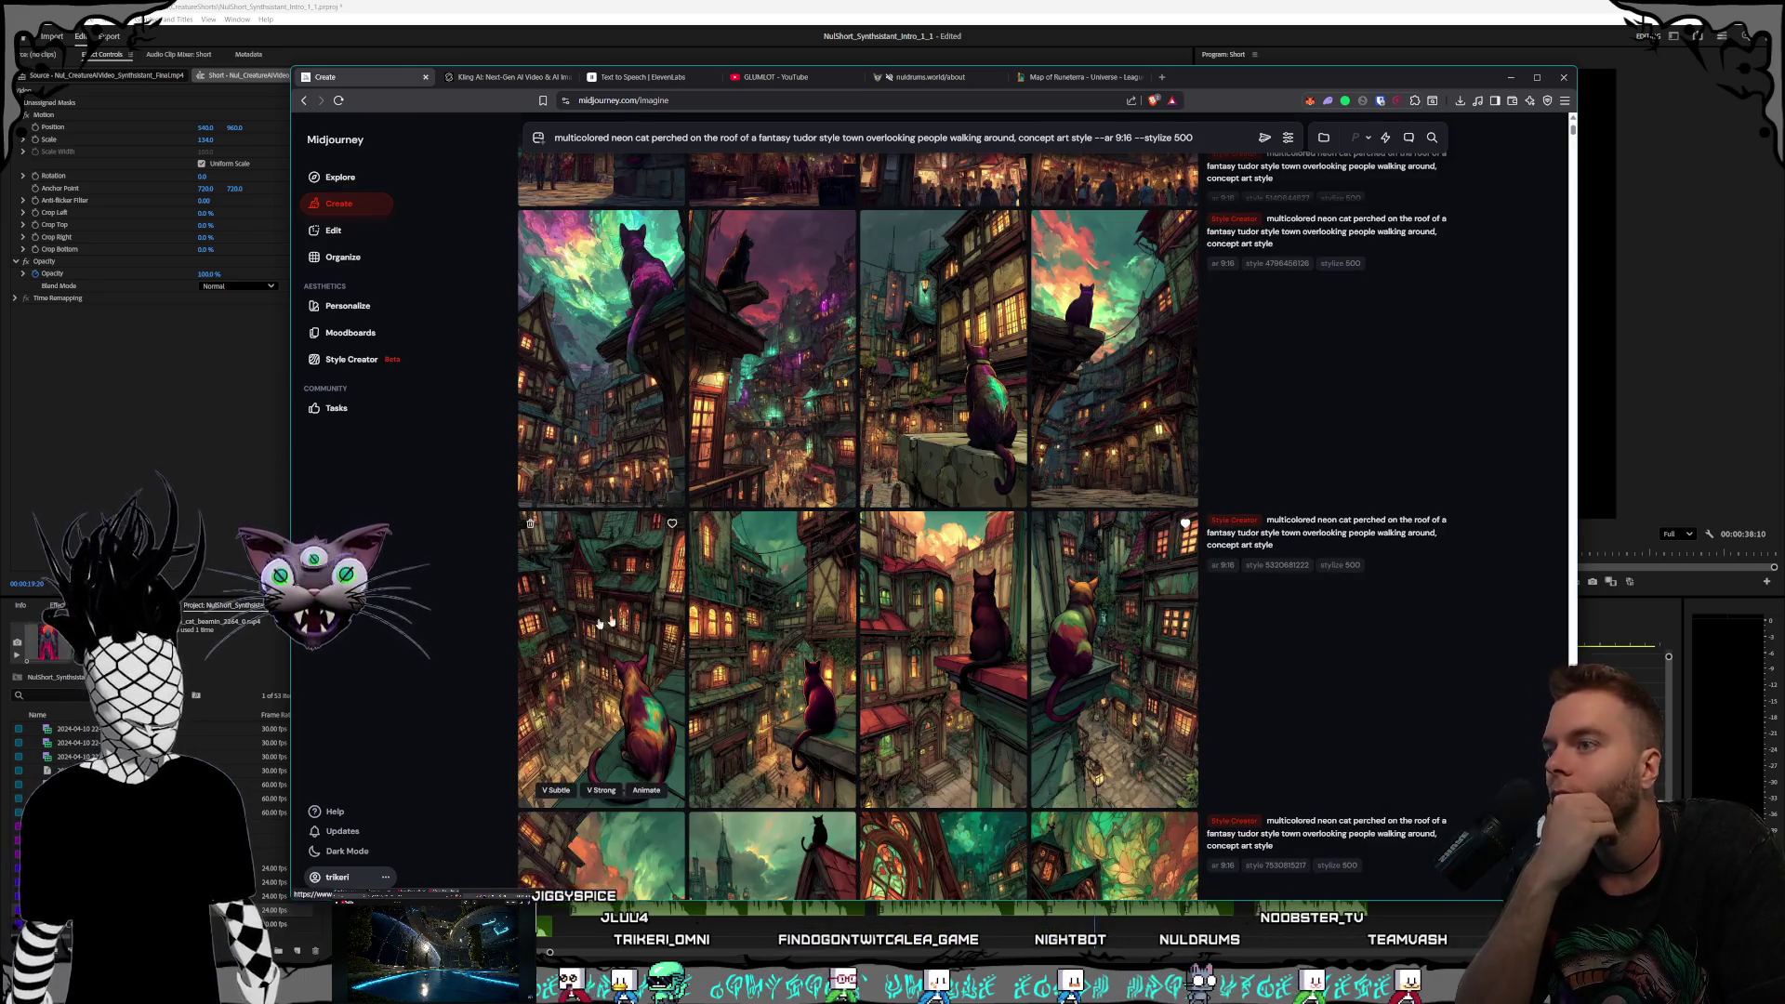
click(601, 658)
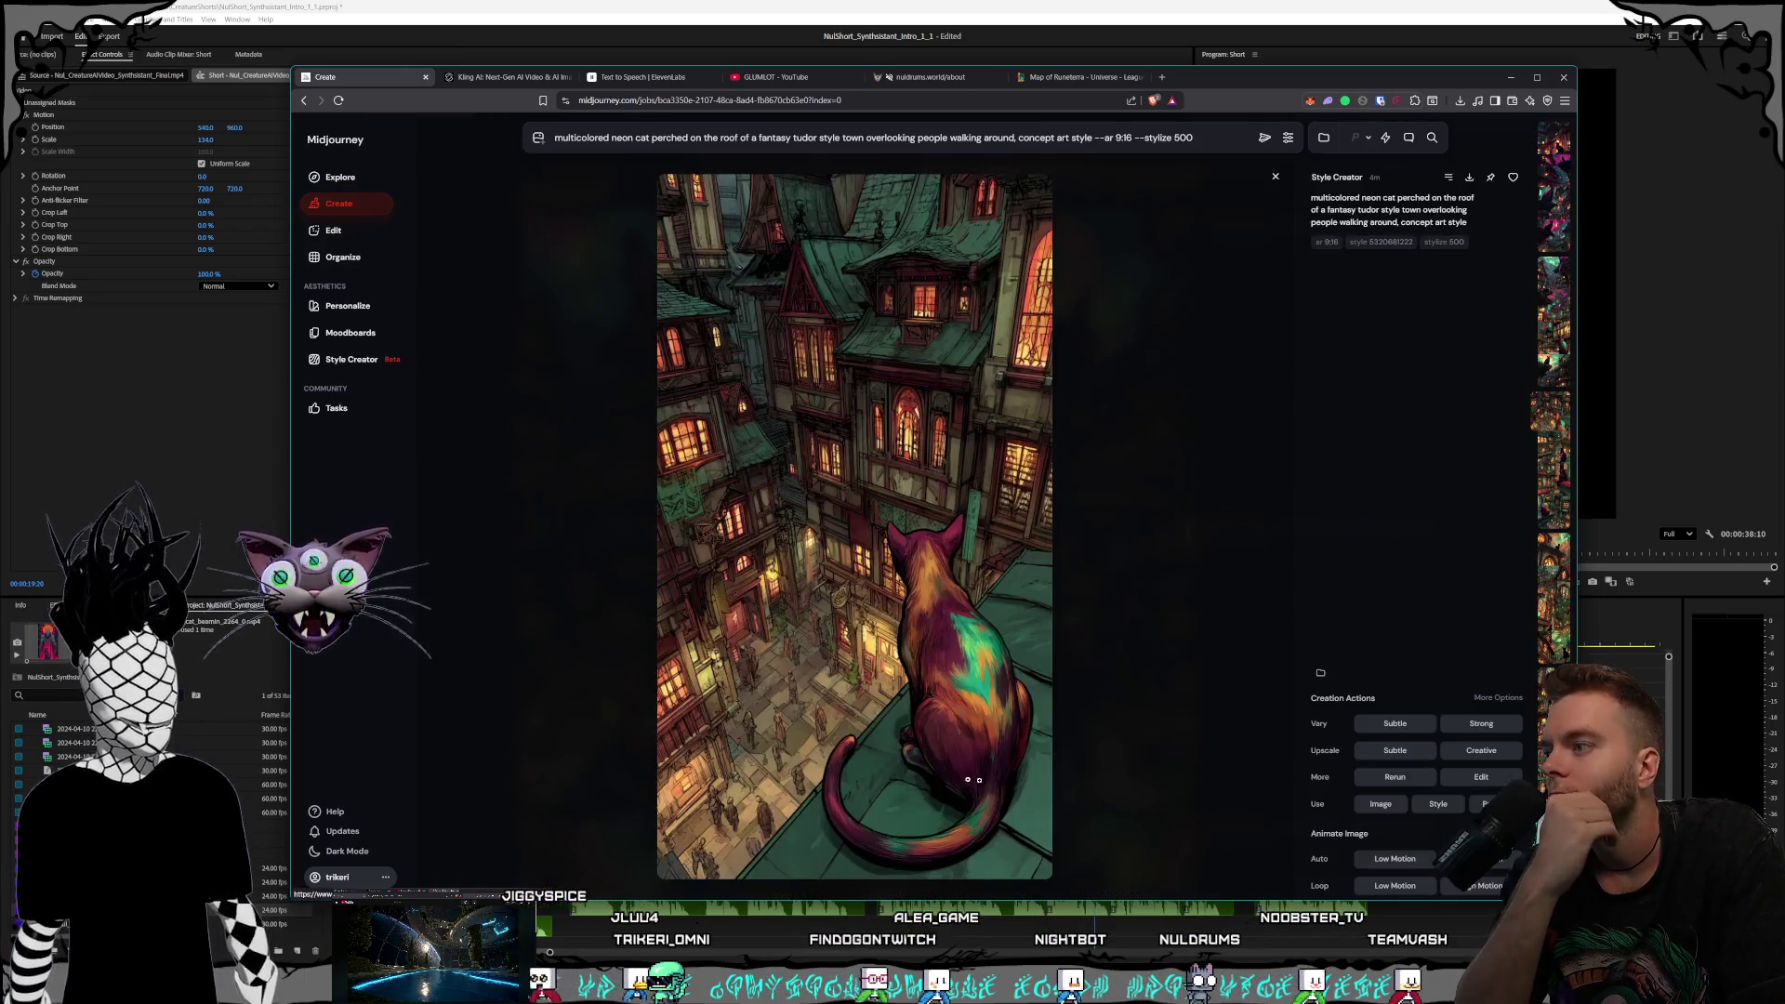
click(1470, 177)
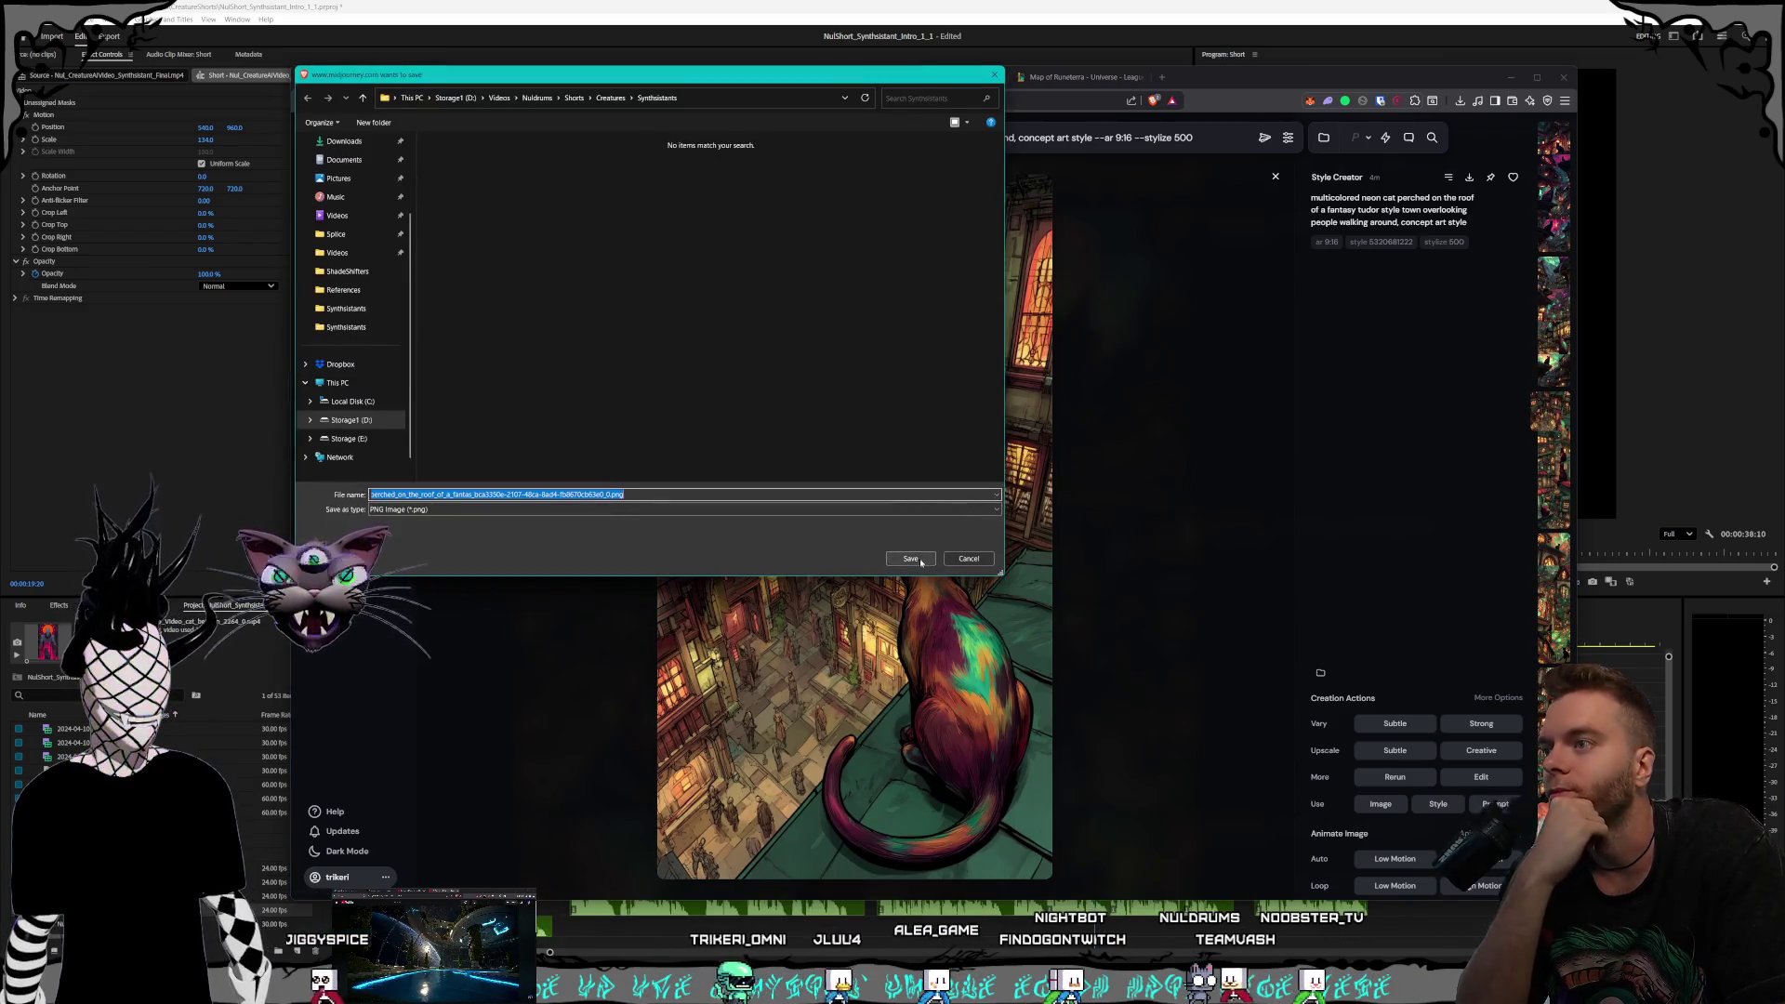
Point the save location to the project folder inside Pictures on the D: drive
click(452, 103)
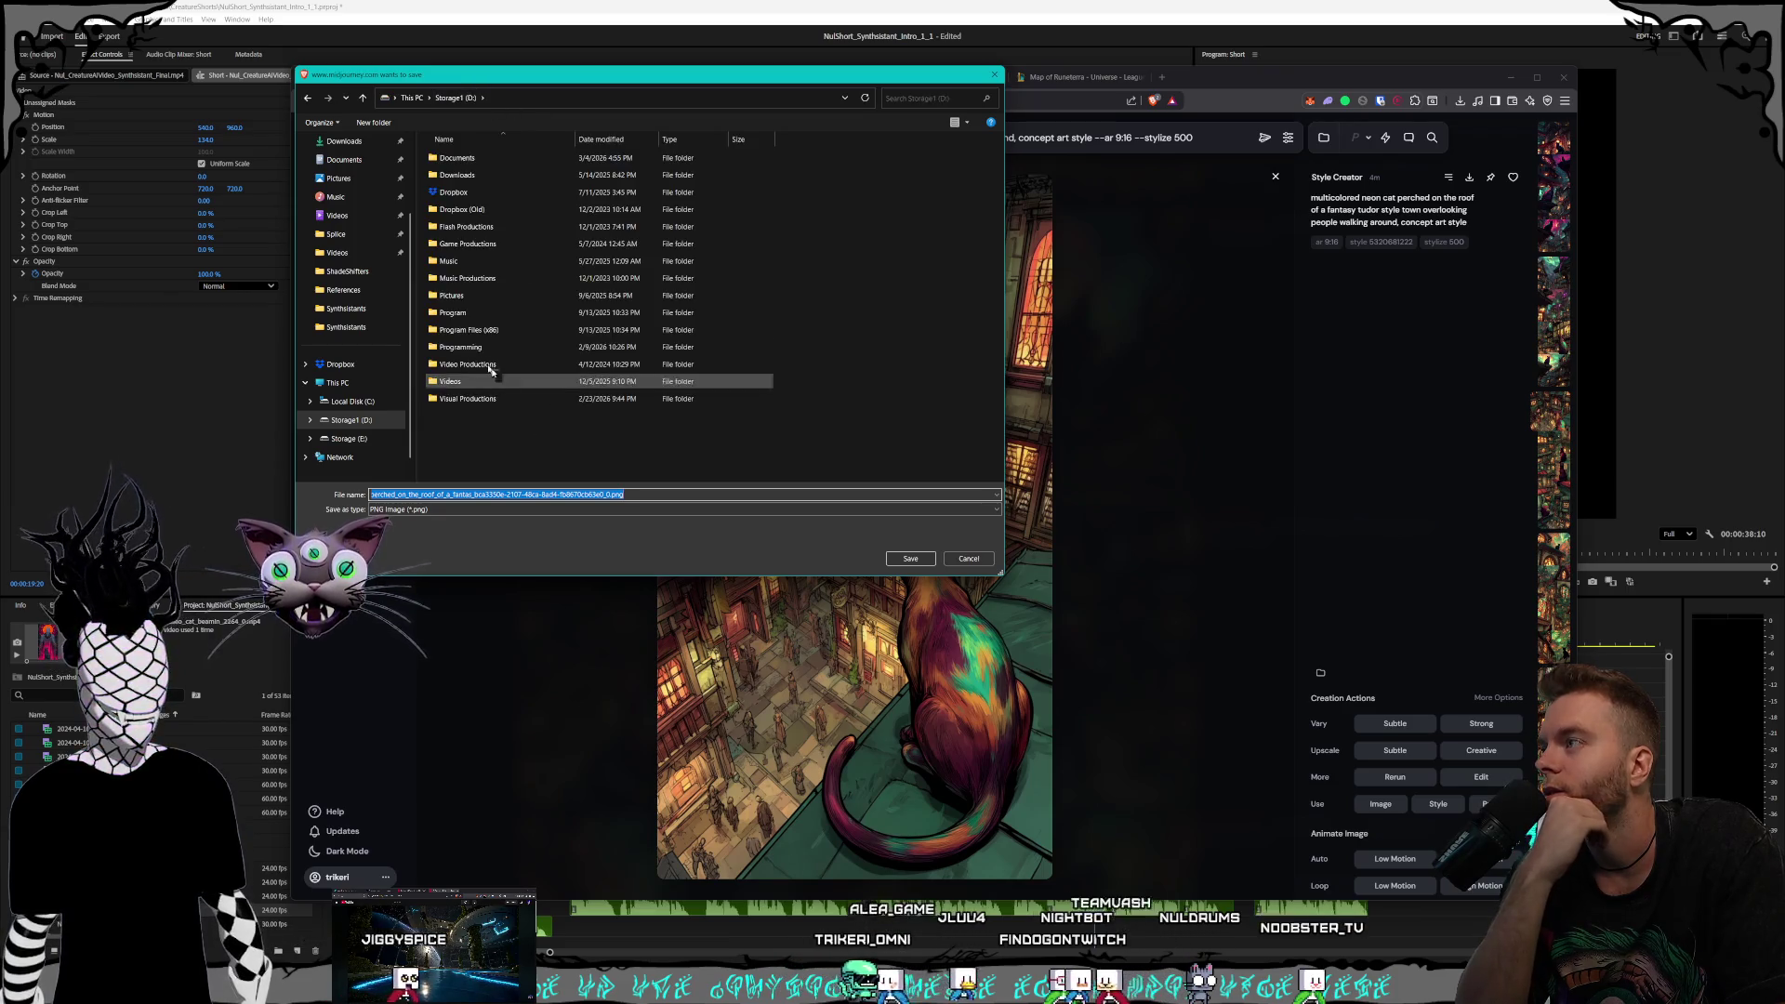
double_click(465, 295)
scroll(519, 304, down, 5)
scroll(516, 303, down, 3)
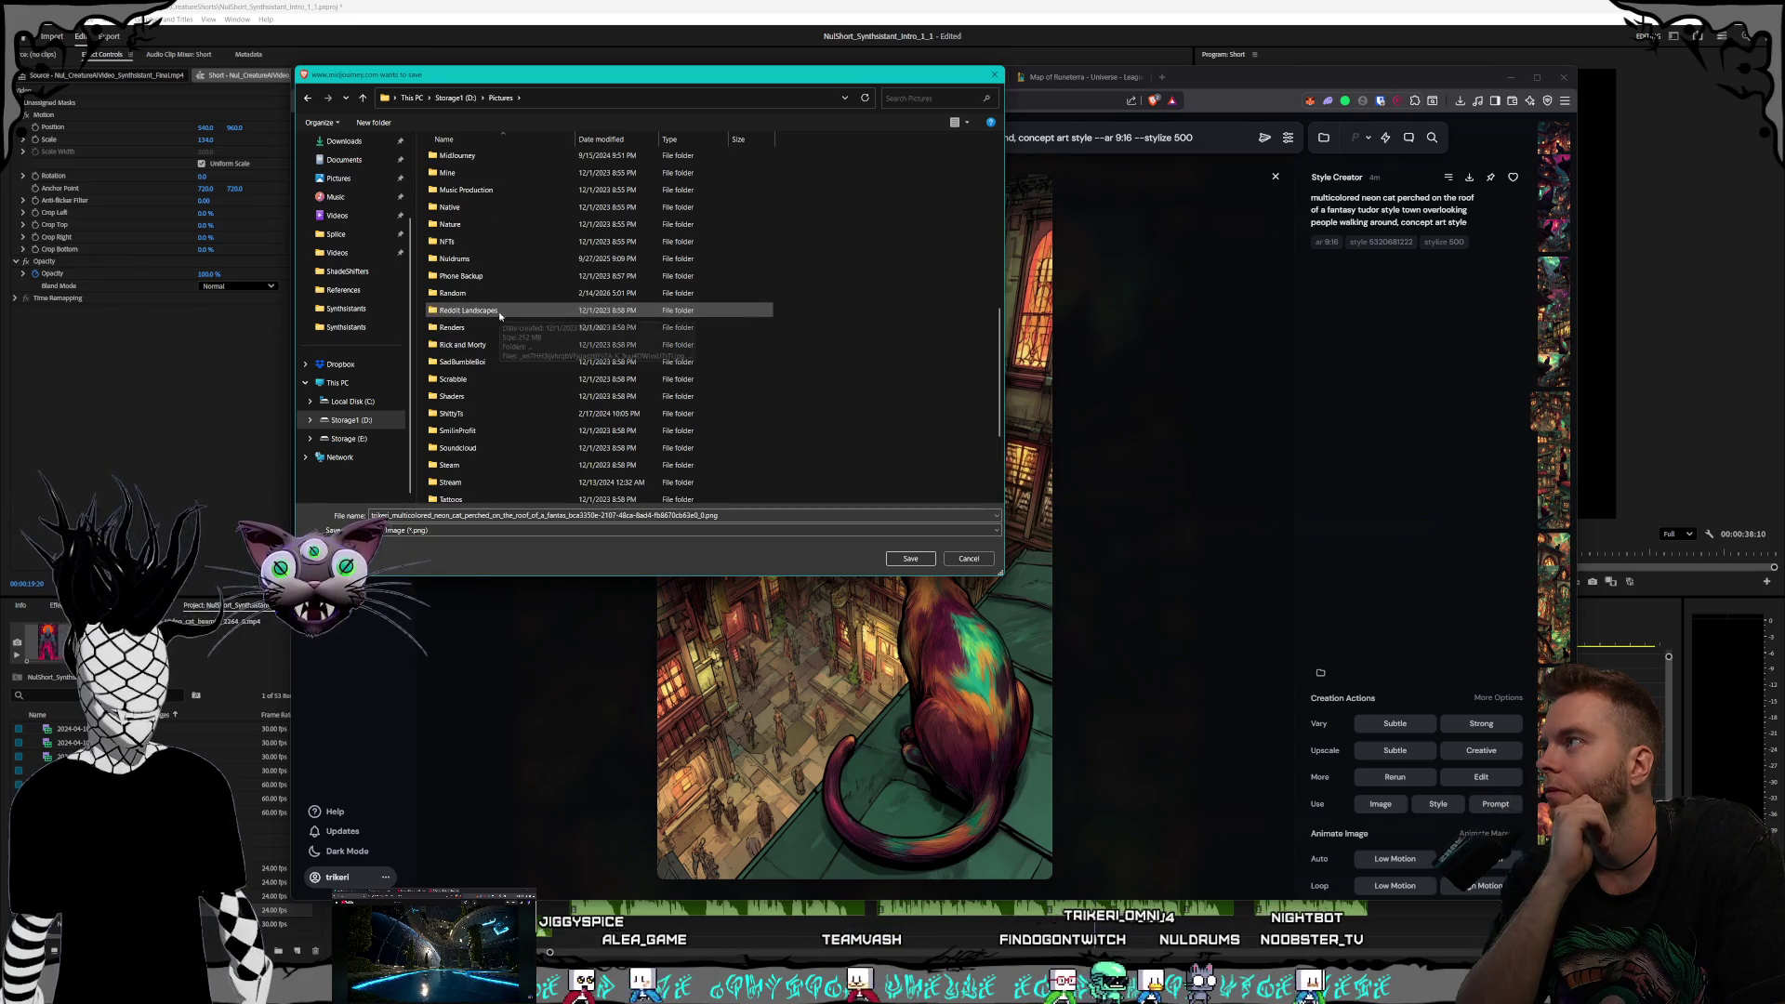
scroll(521, 279, up, 2)
double_click(549, 261)
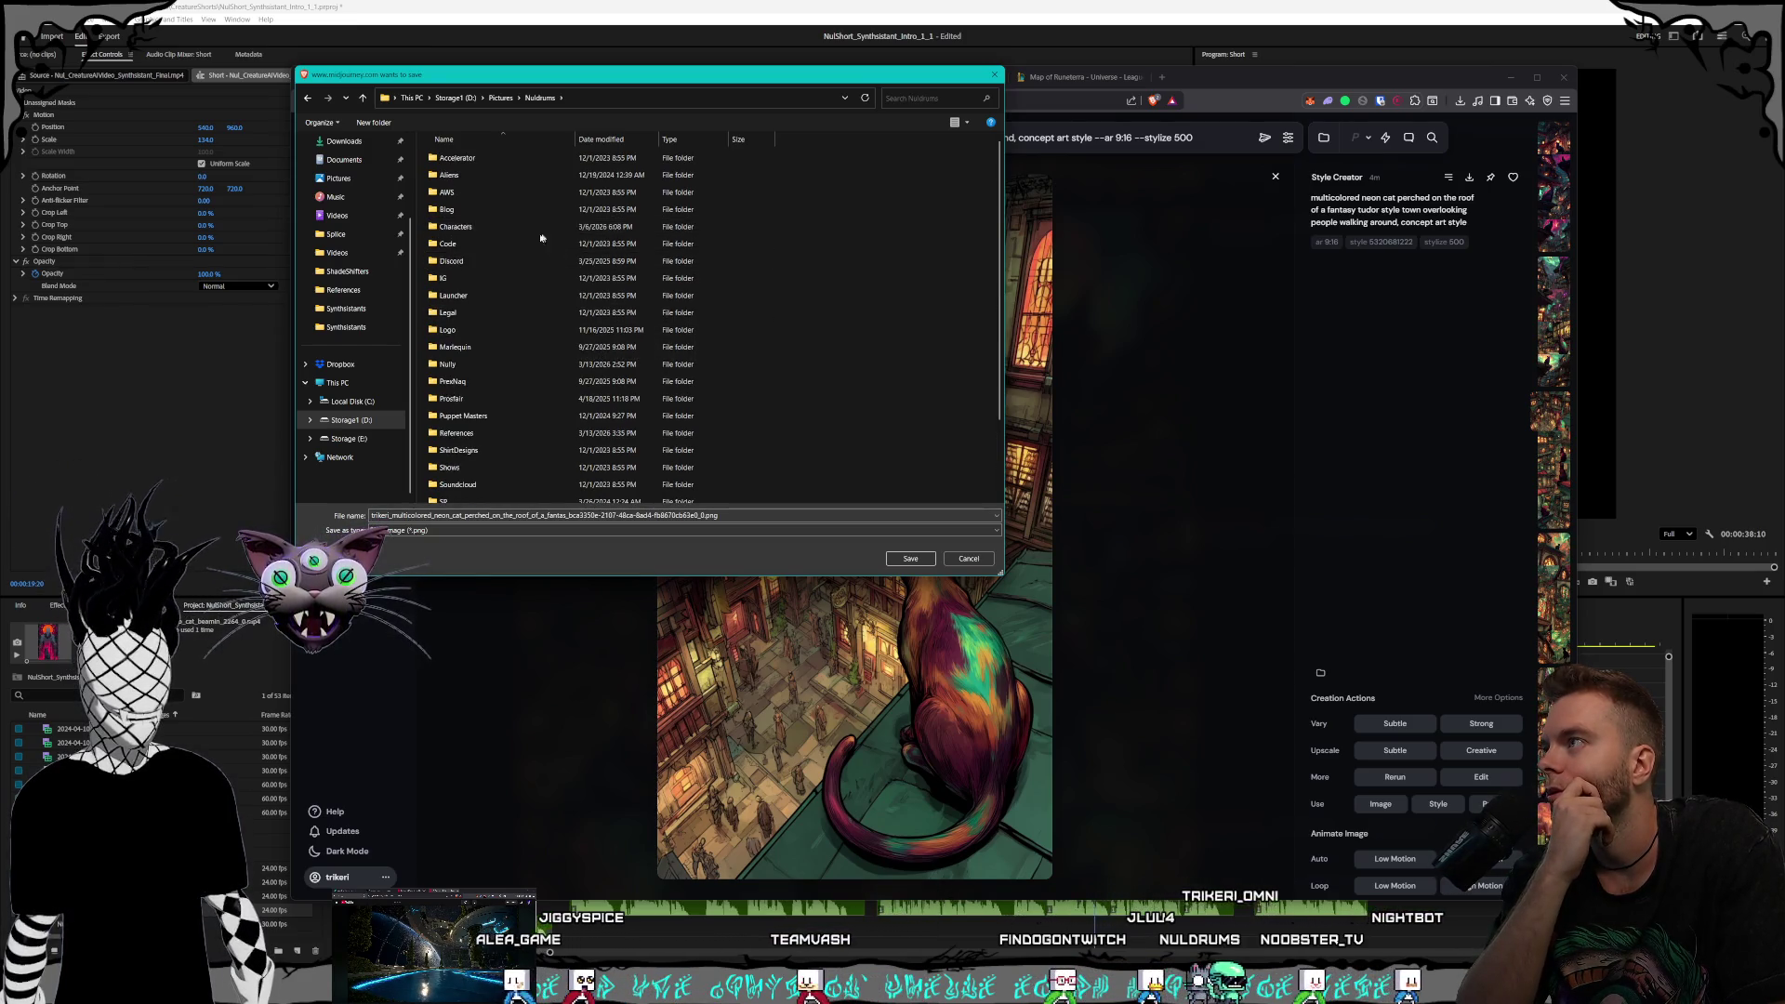
Save the rooftop cat PNG into Characters > Shorts > Synthsistants and return to the grid
scroll(520, 232, down, 2)
click(488, 156)
double_click(488, 156)
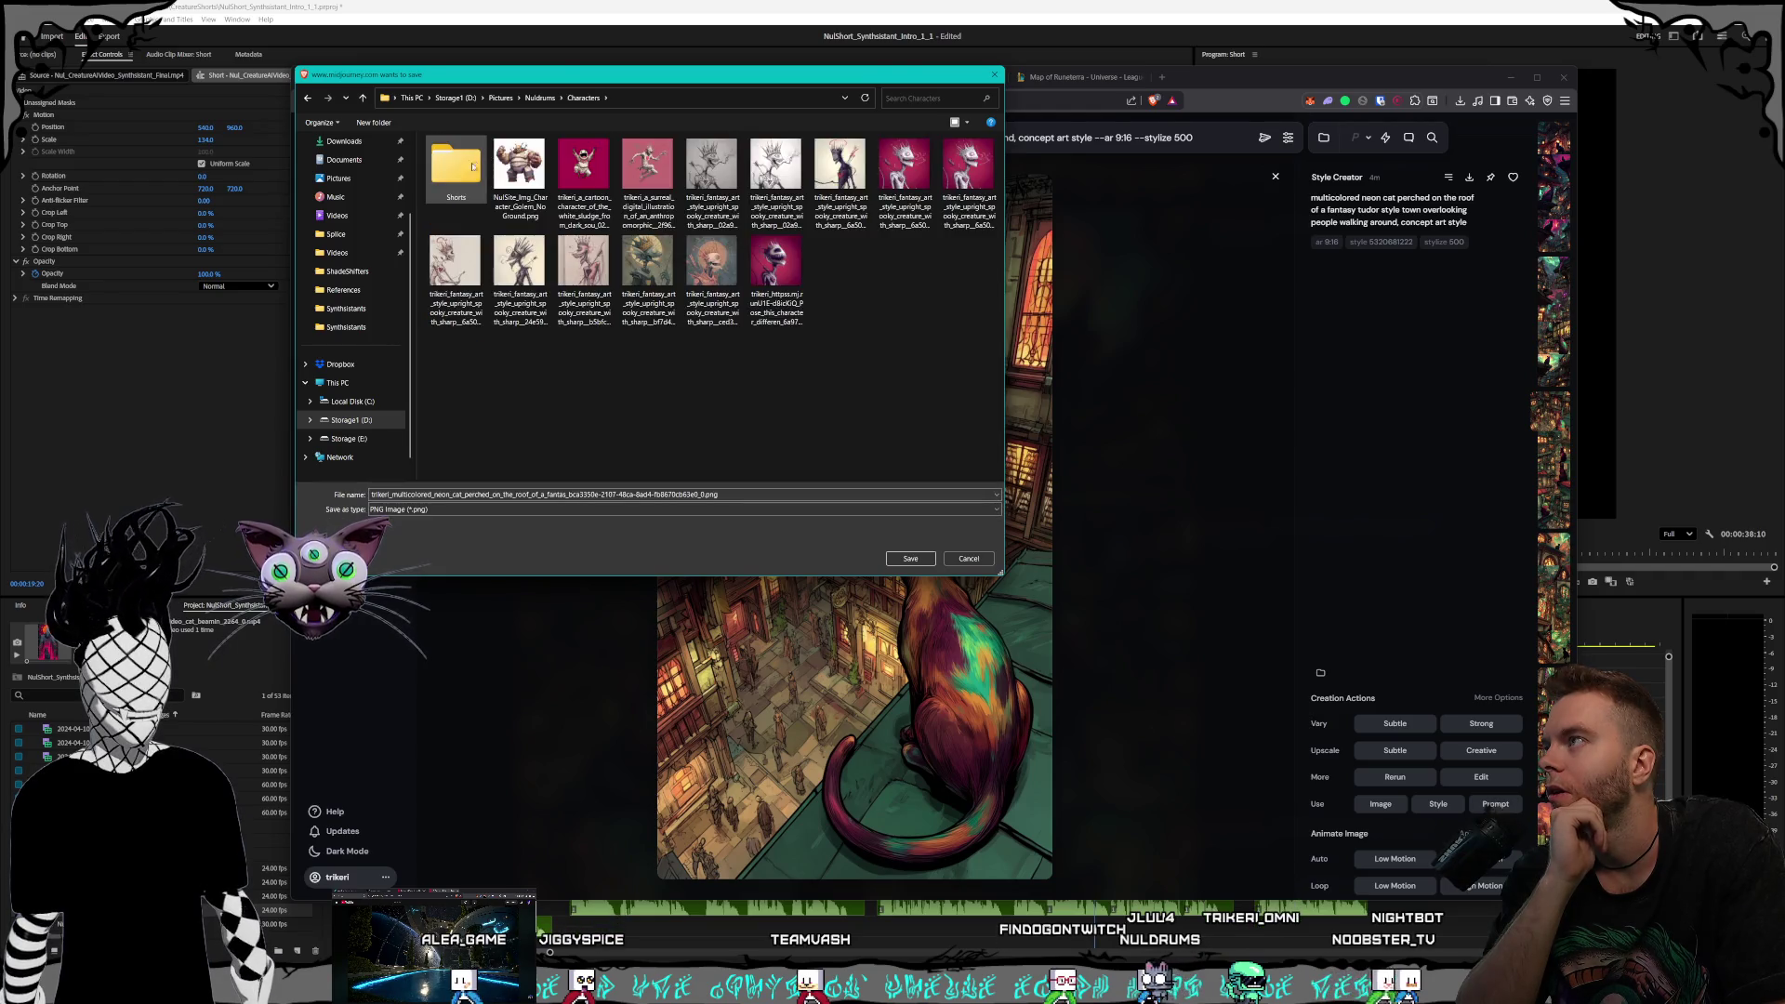
double_click(470, 179)
double_click(456, 197)
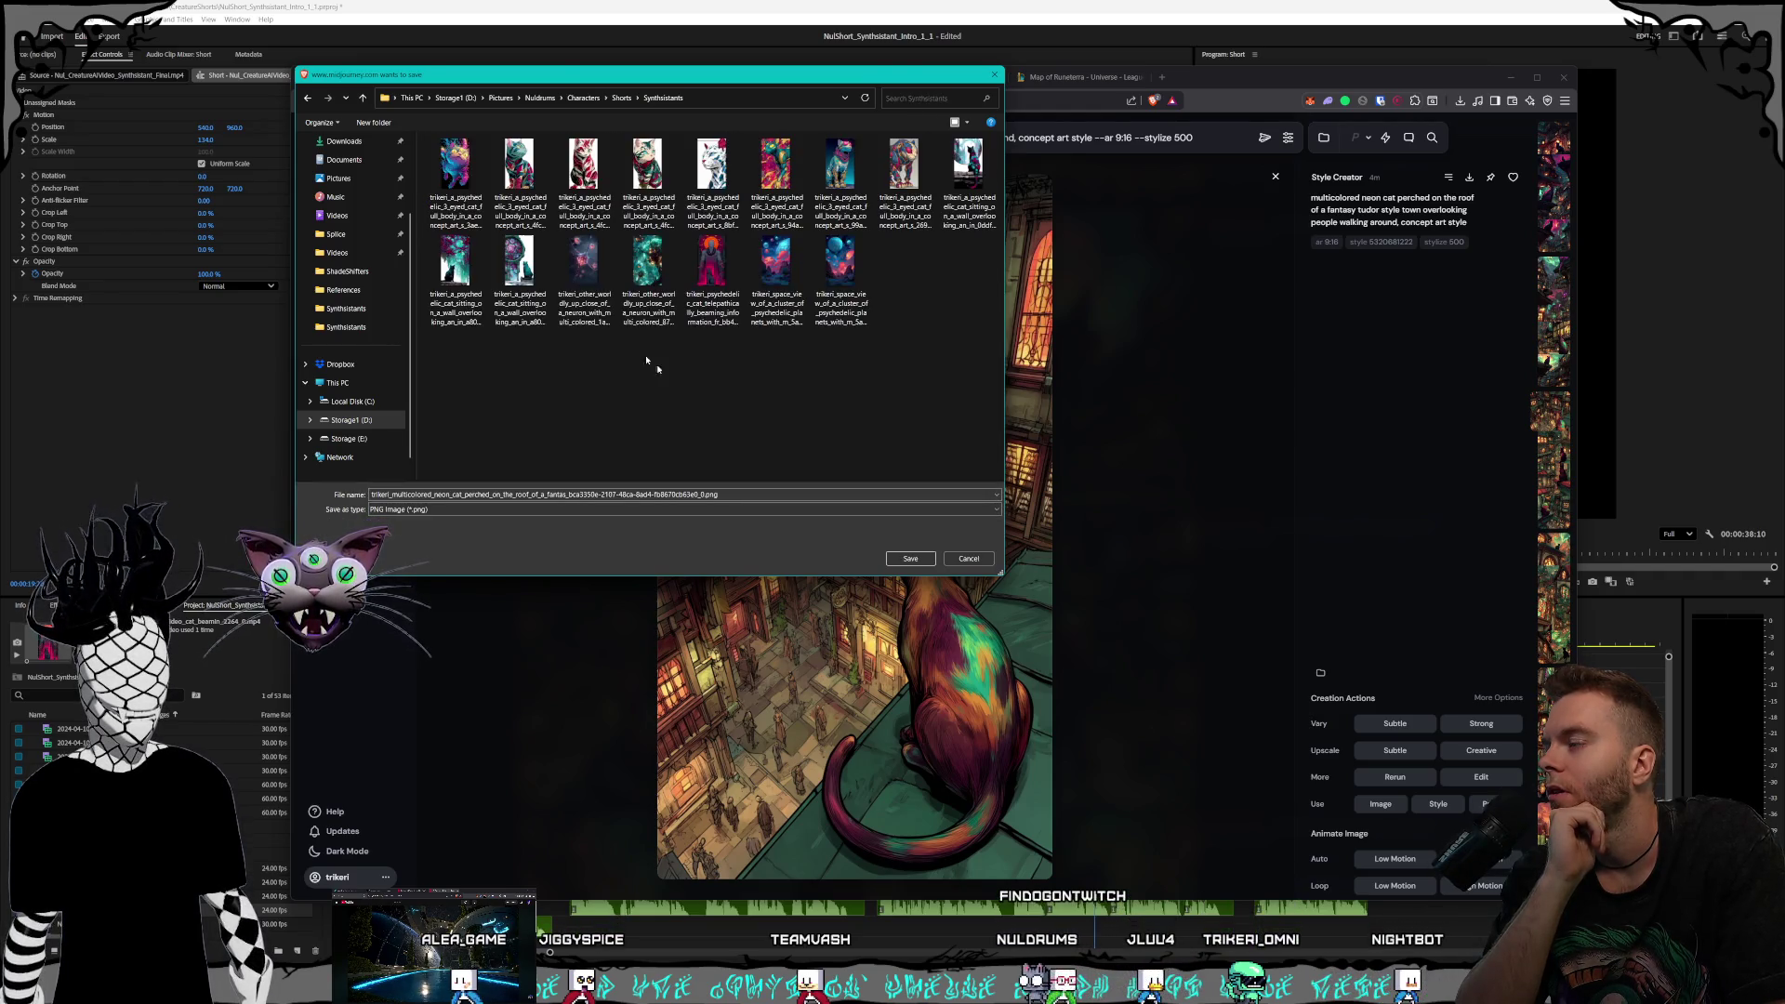
click(911, 559)
key(Escape)
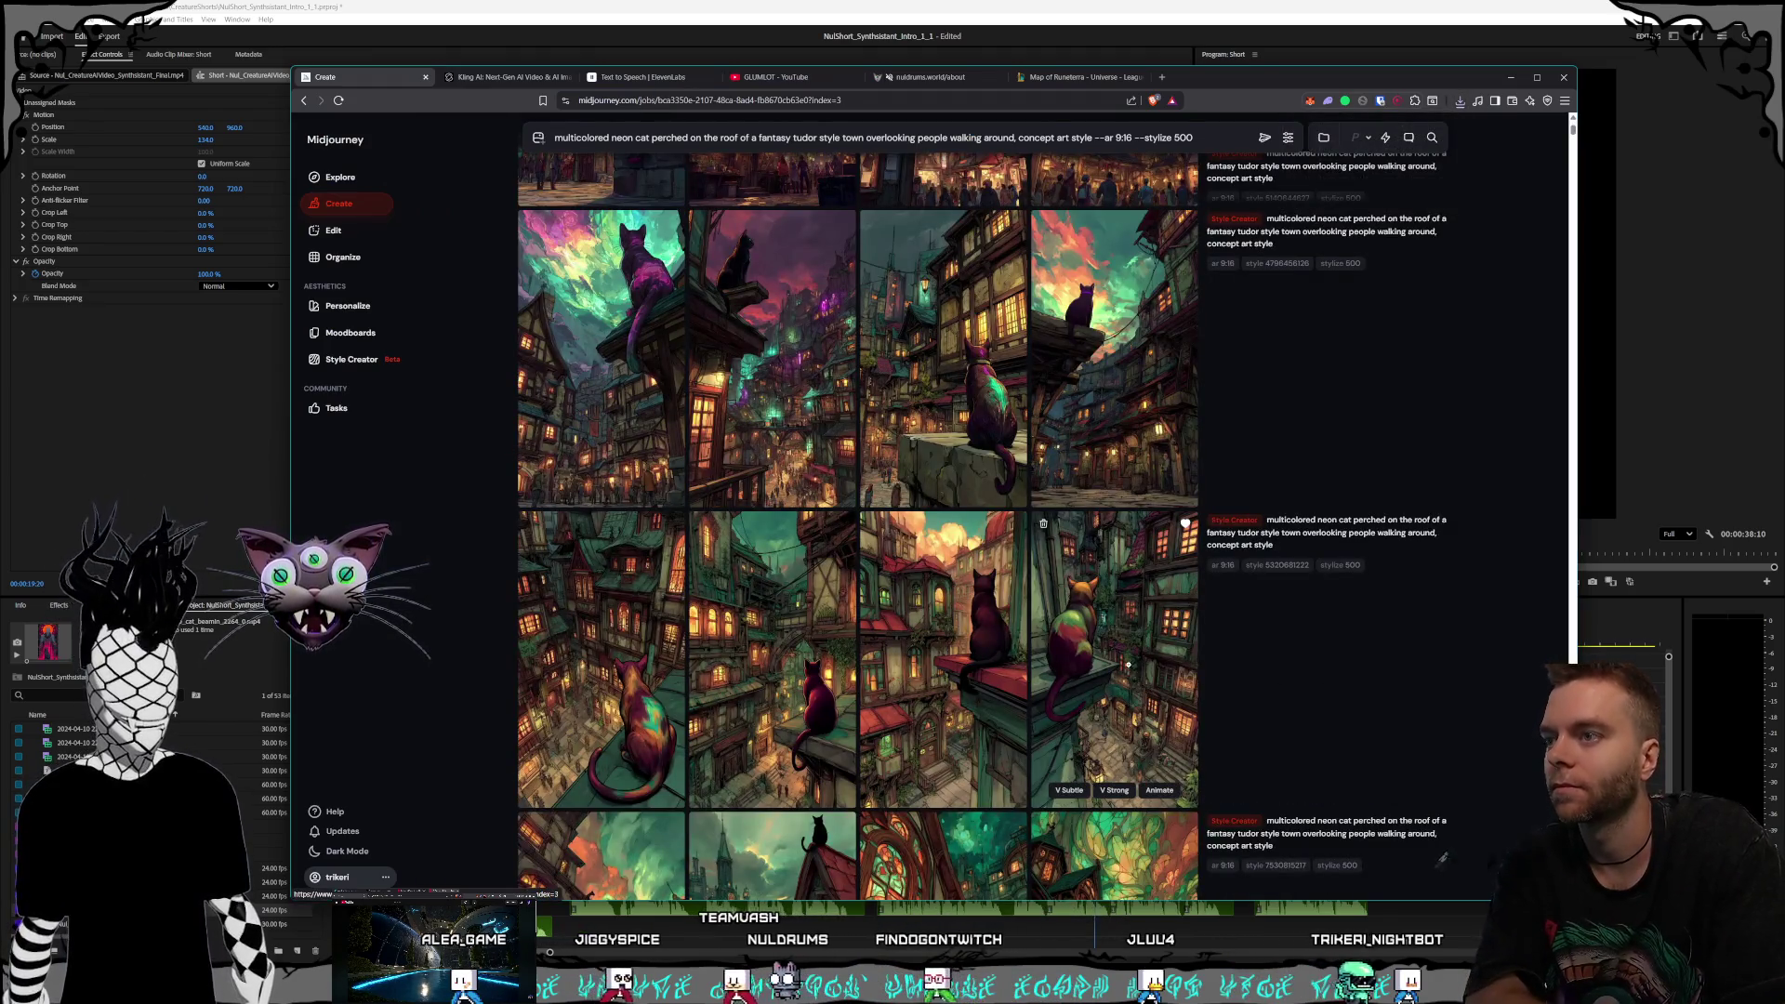
View the balcony-ledge, another result, and stained-glass-roof cat images full size
click(1112, 671)
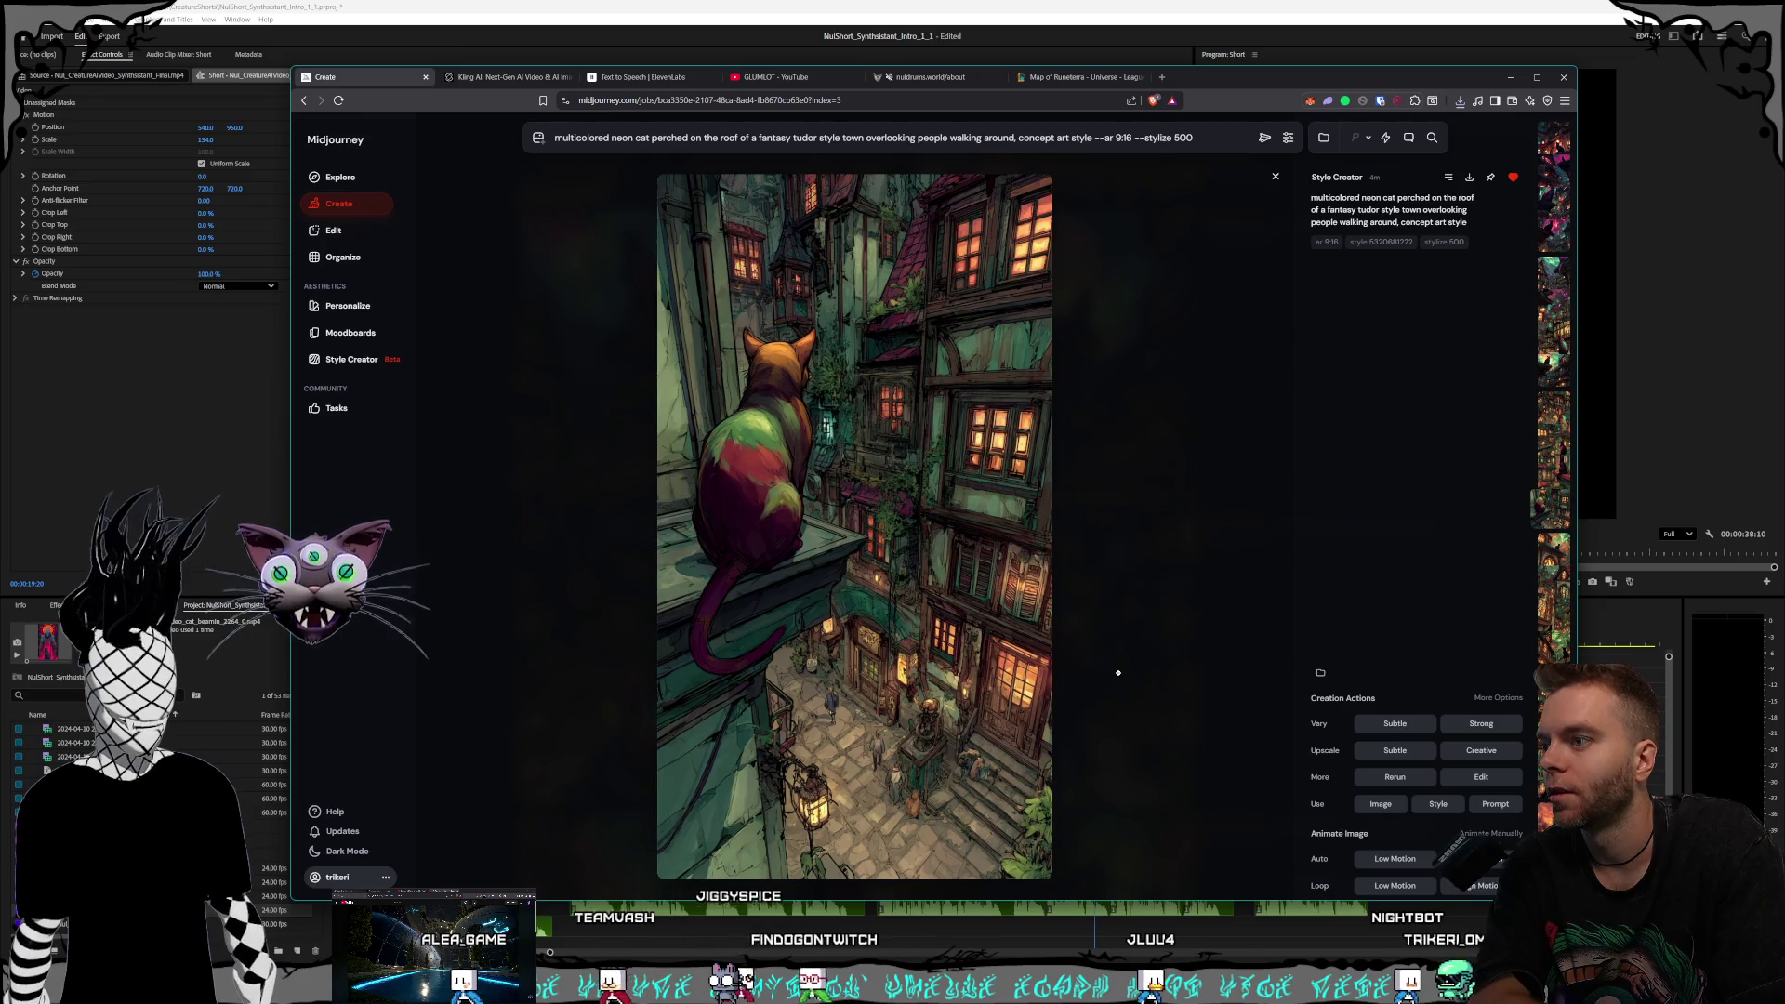
key(Escape)
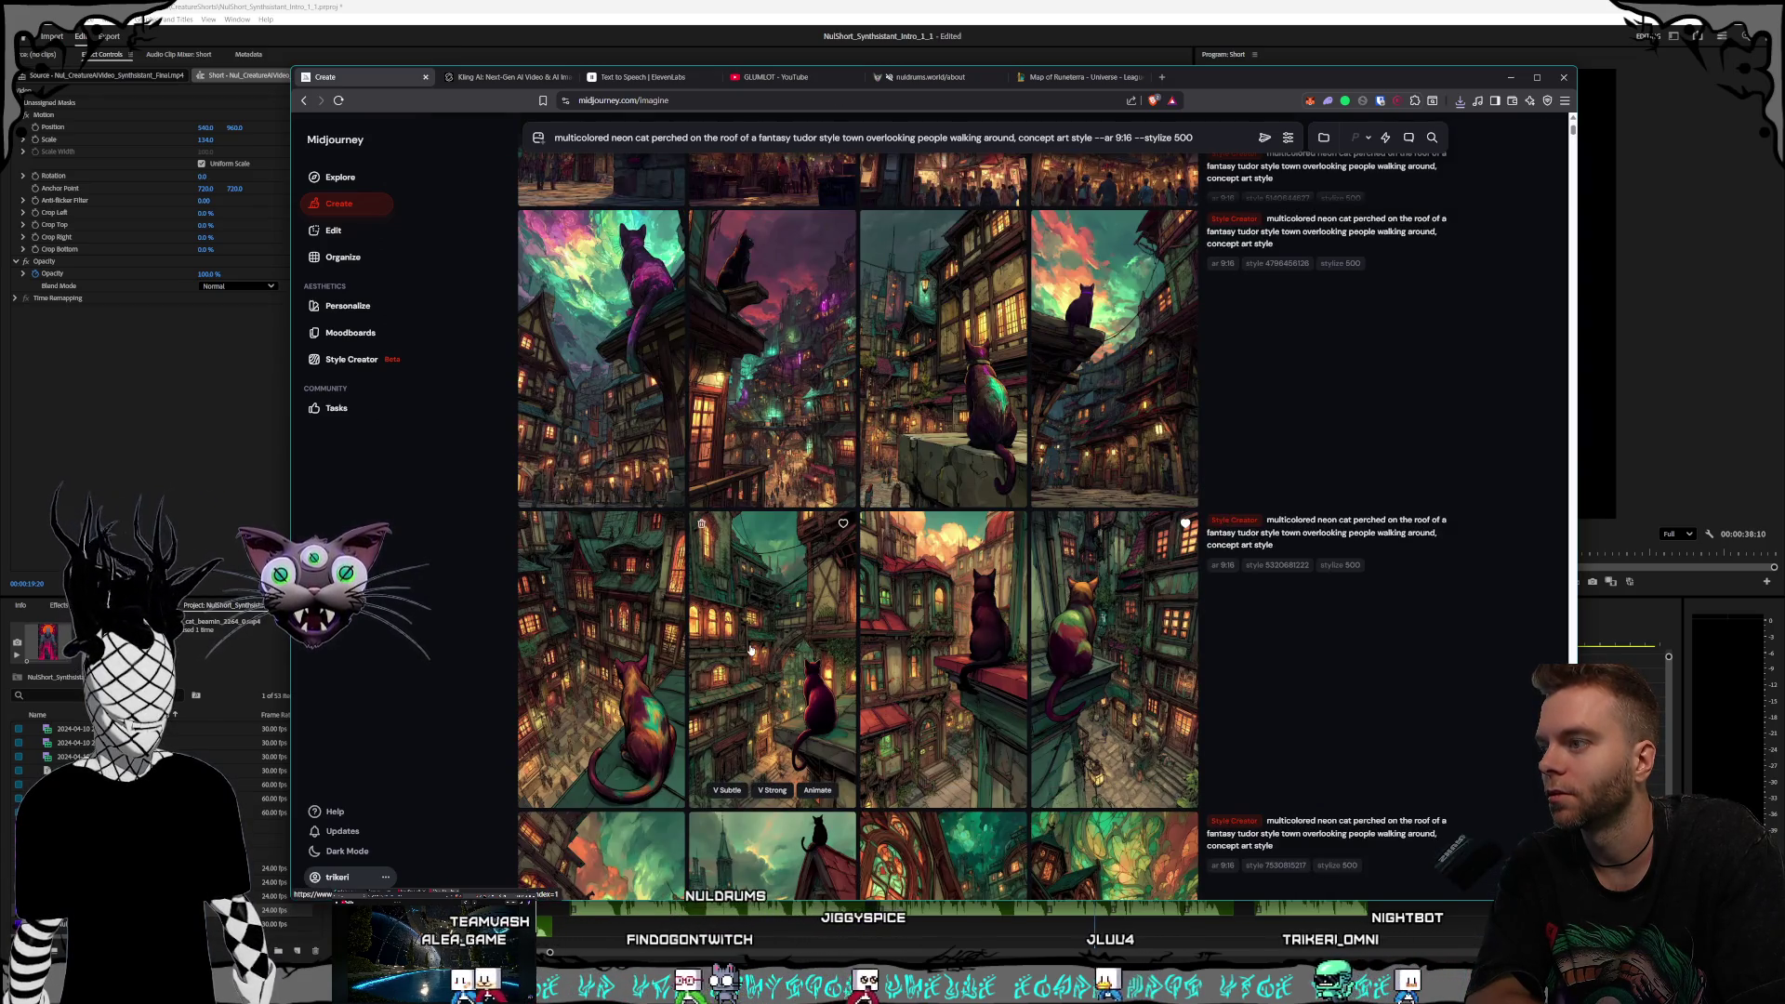
click(1026, 675)
key(Escape)
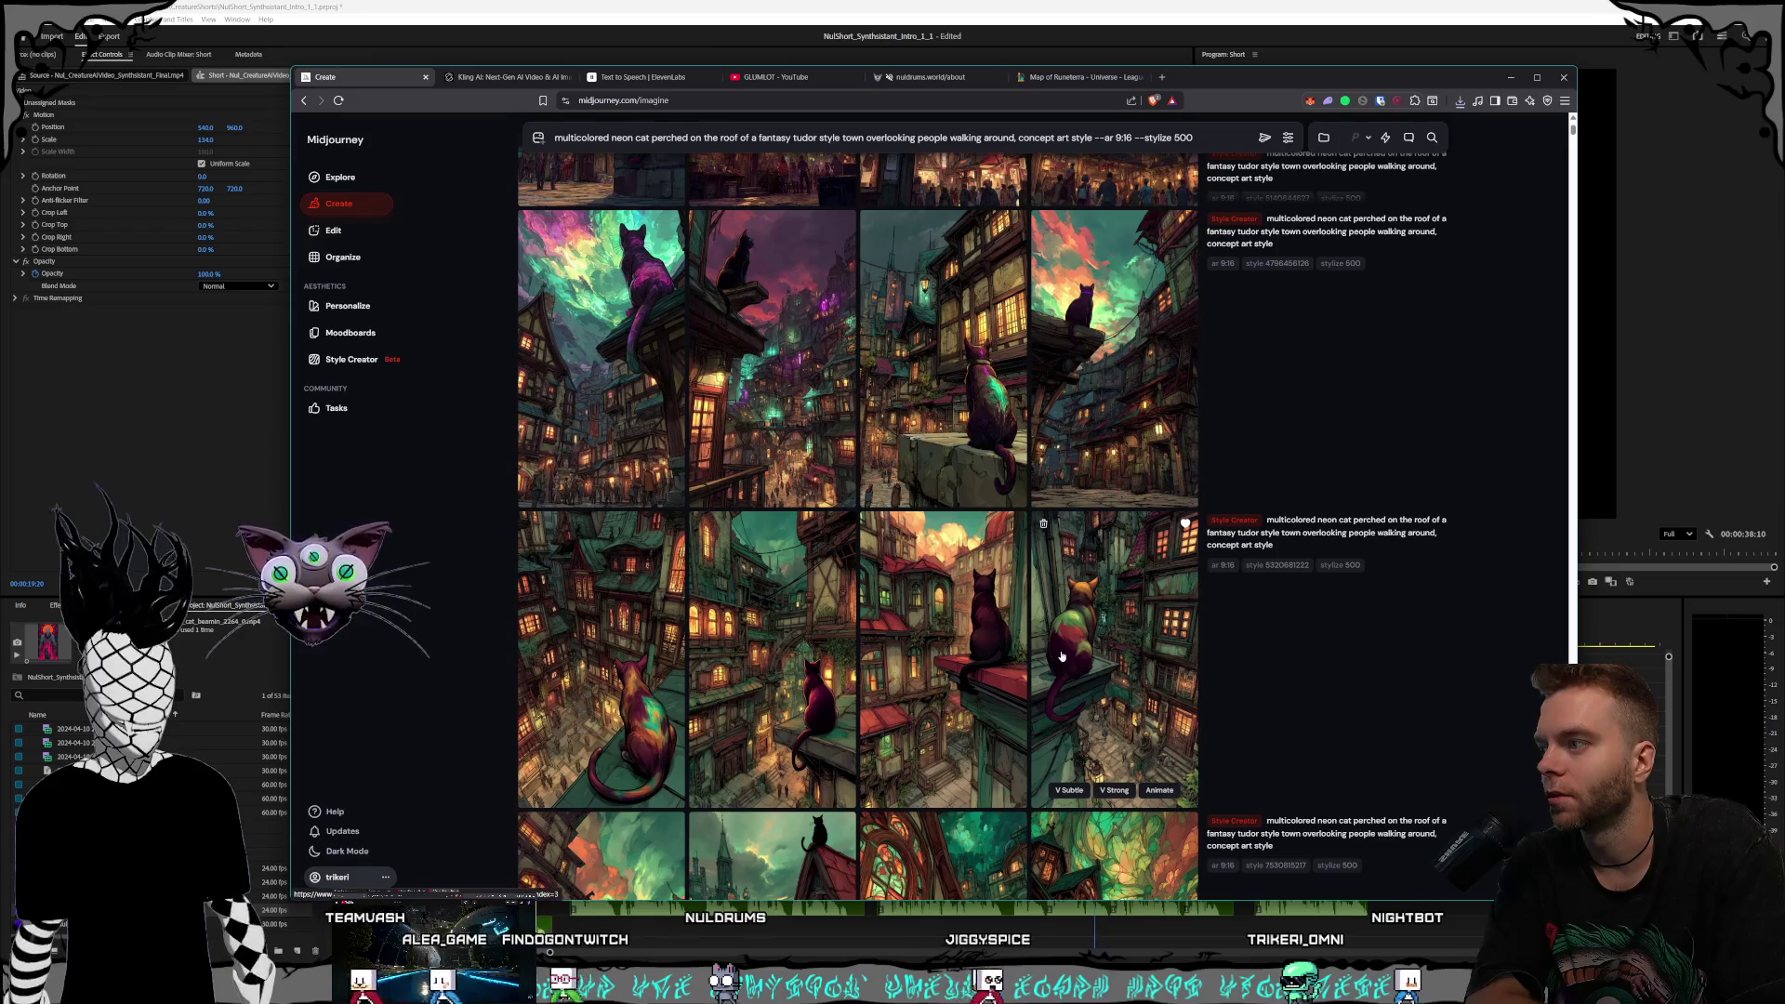
scroll(1062, 657, down, 1)
scroll(1061, 657, down, 1)
scroll(1069, 665, down, 1)
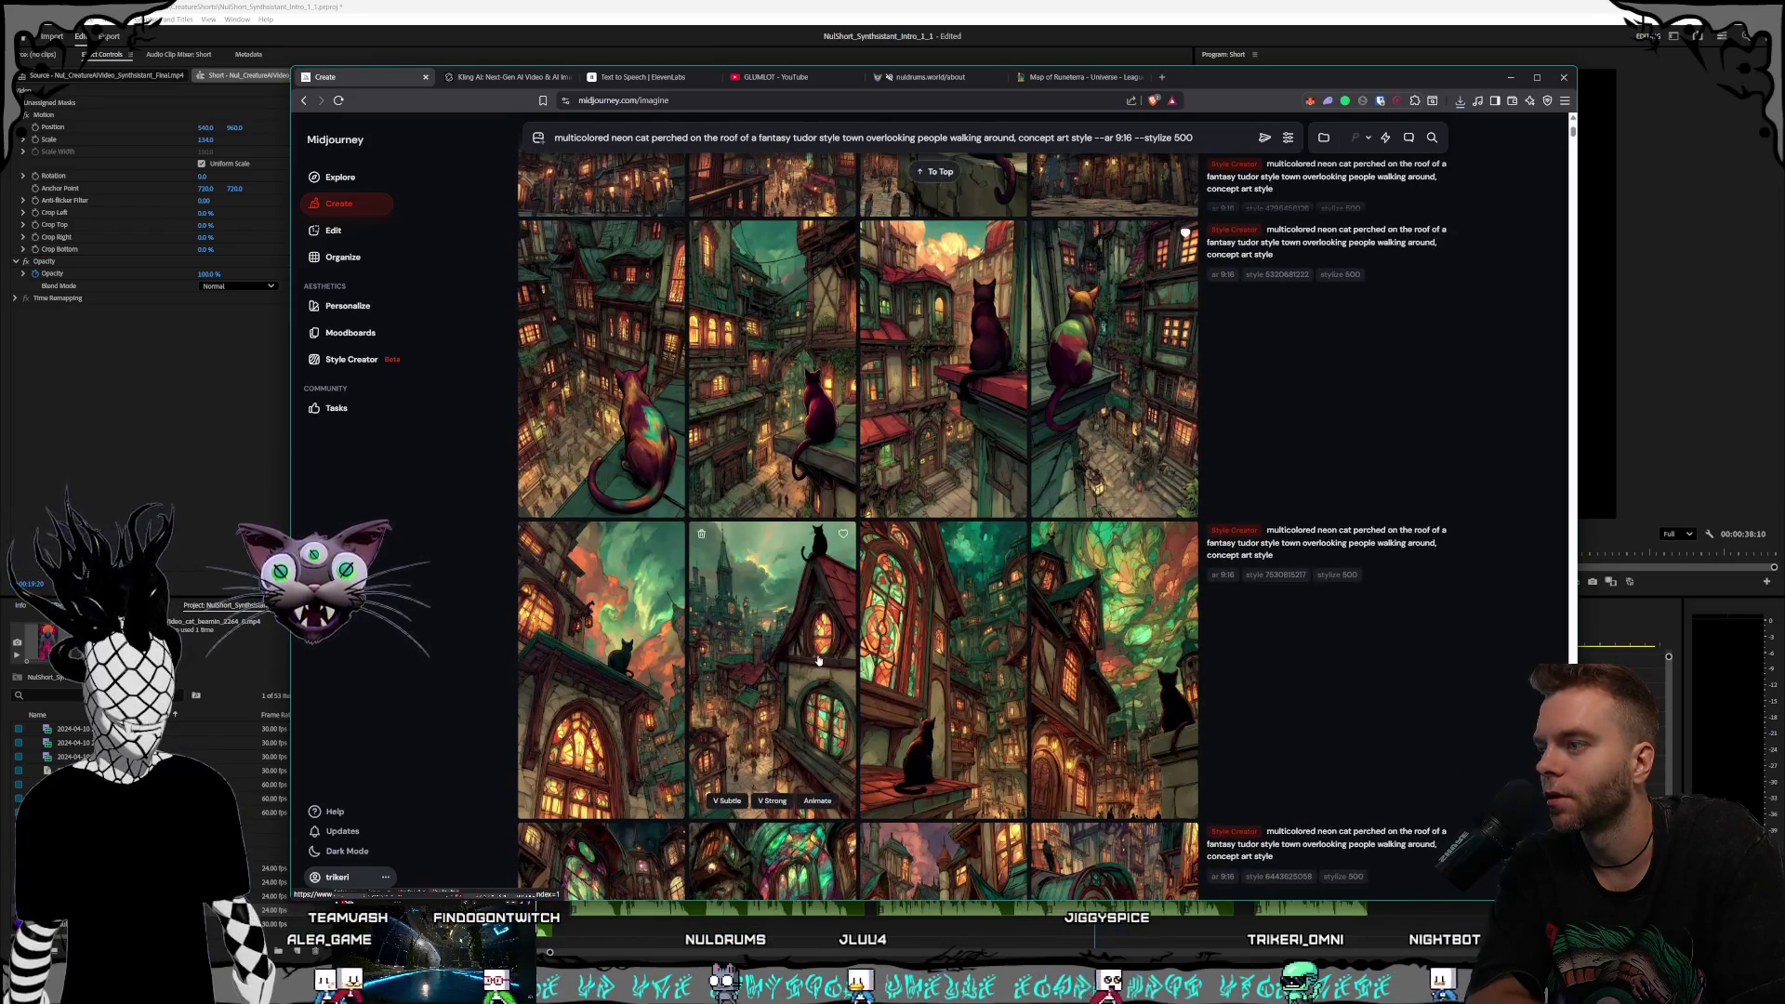
click(1076, 673)
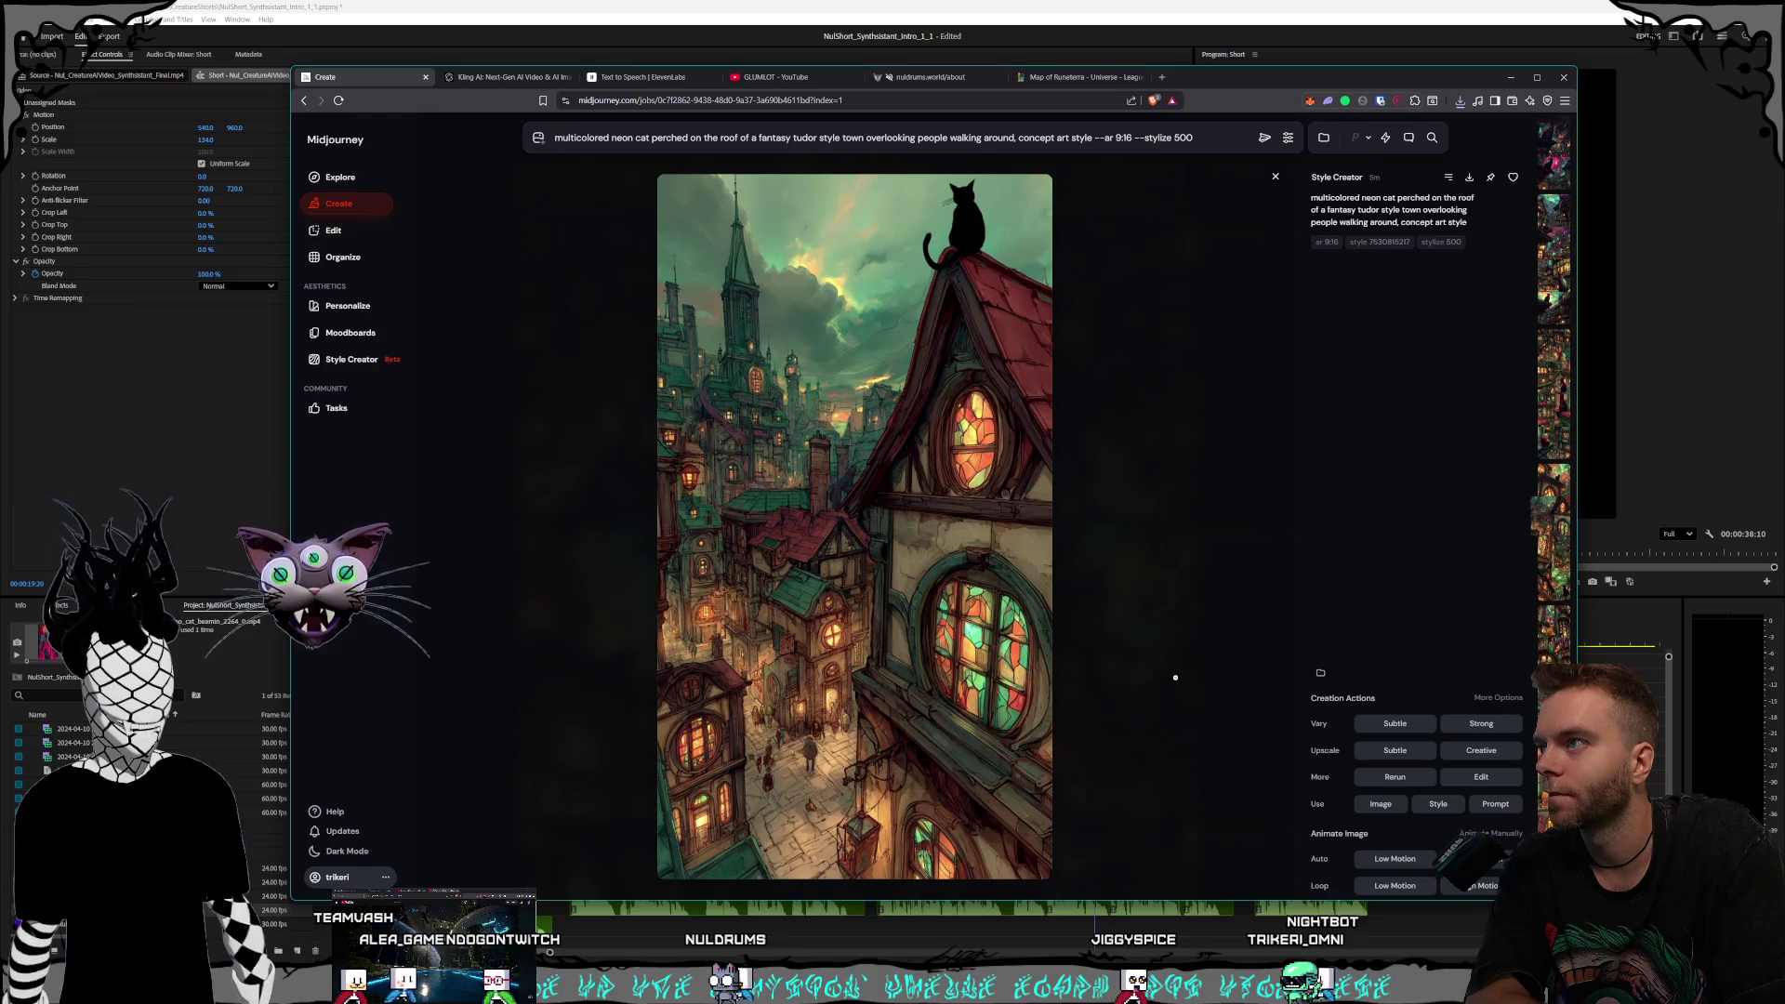
key(Escape)
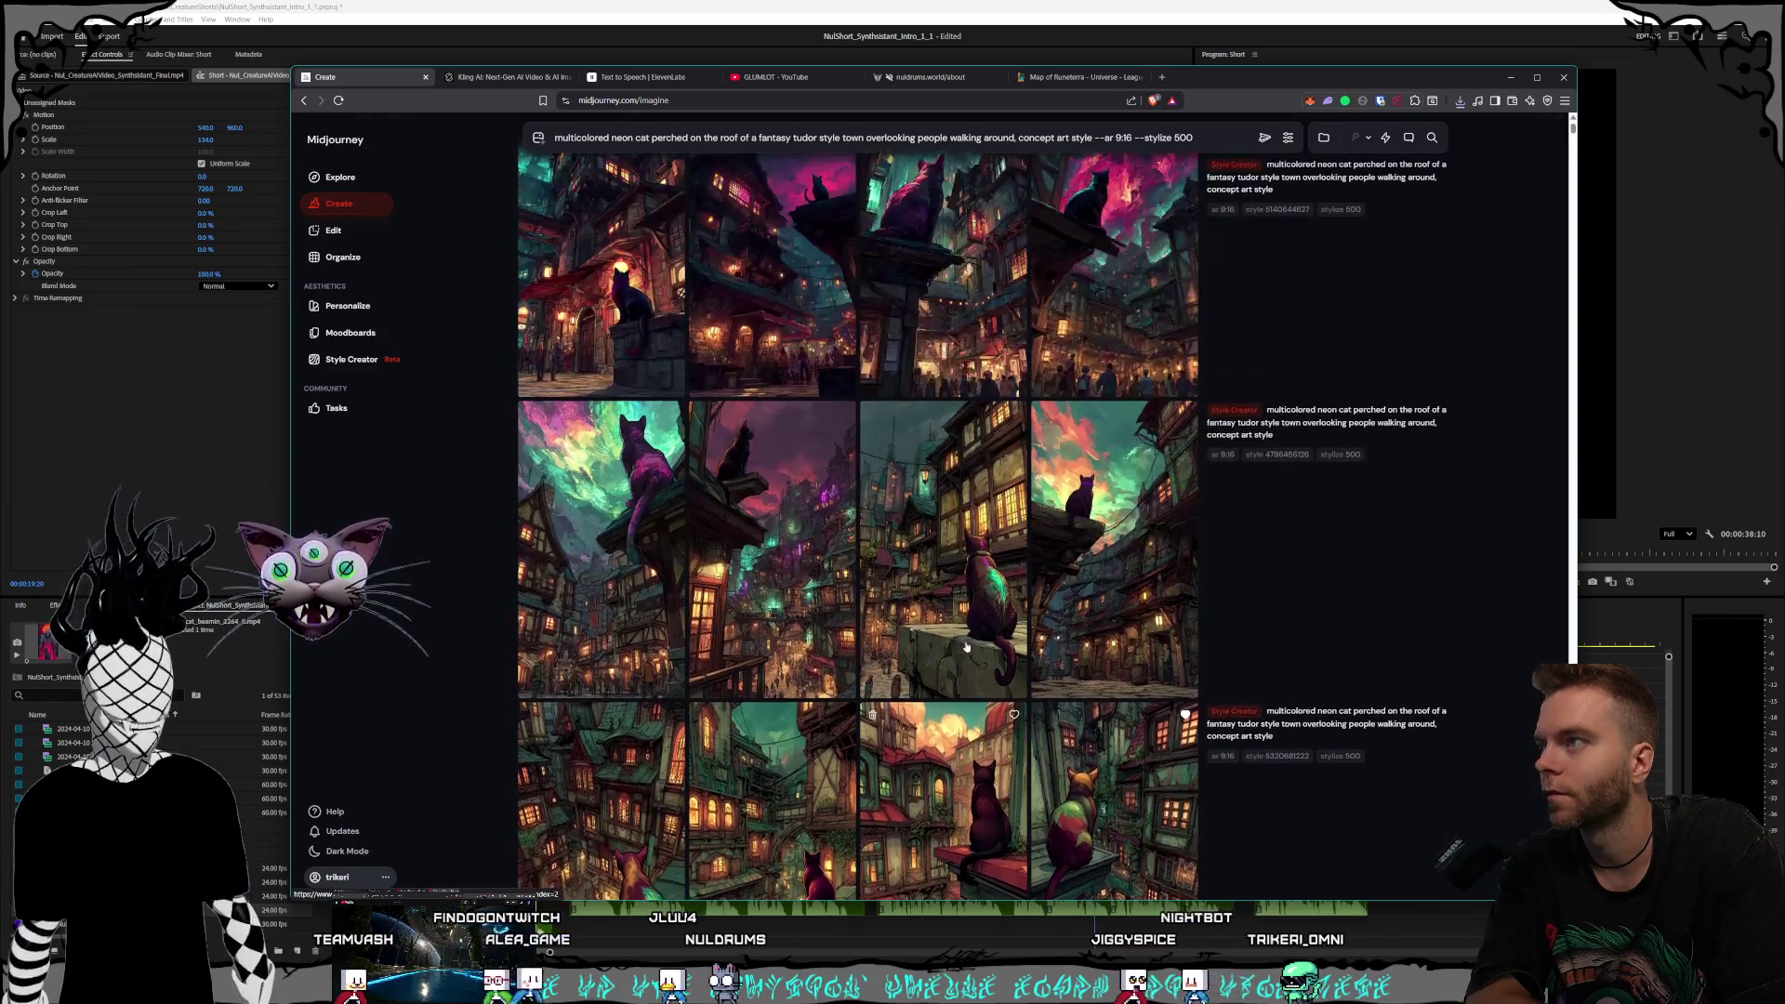
Download the black cat on the ledge above the neon town as a PNG
click(788, 590)
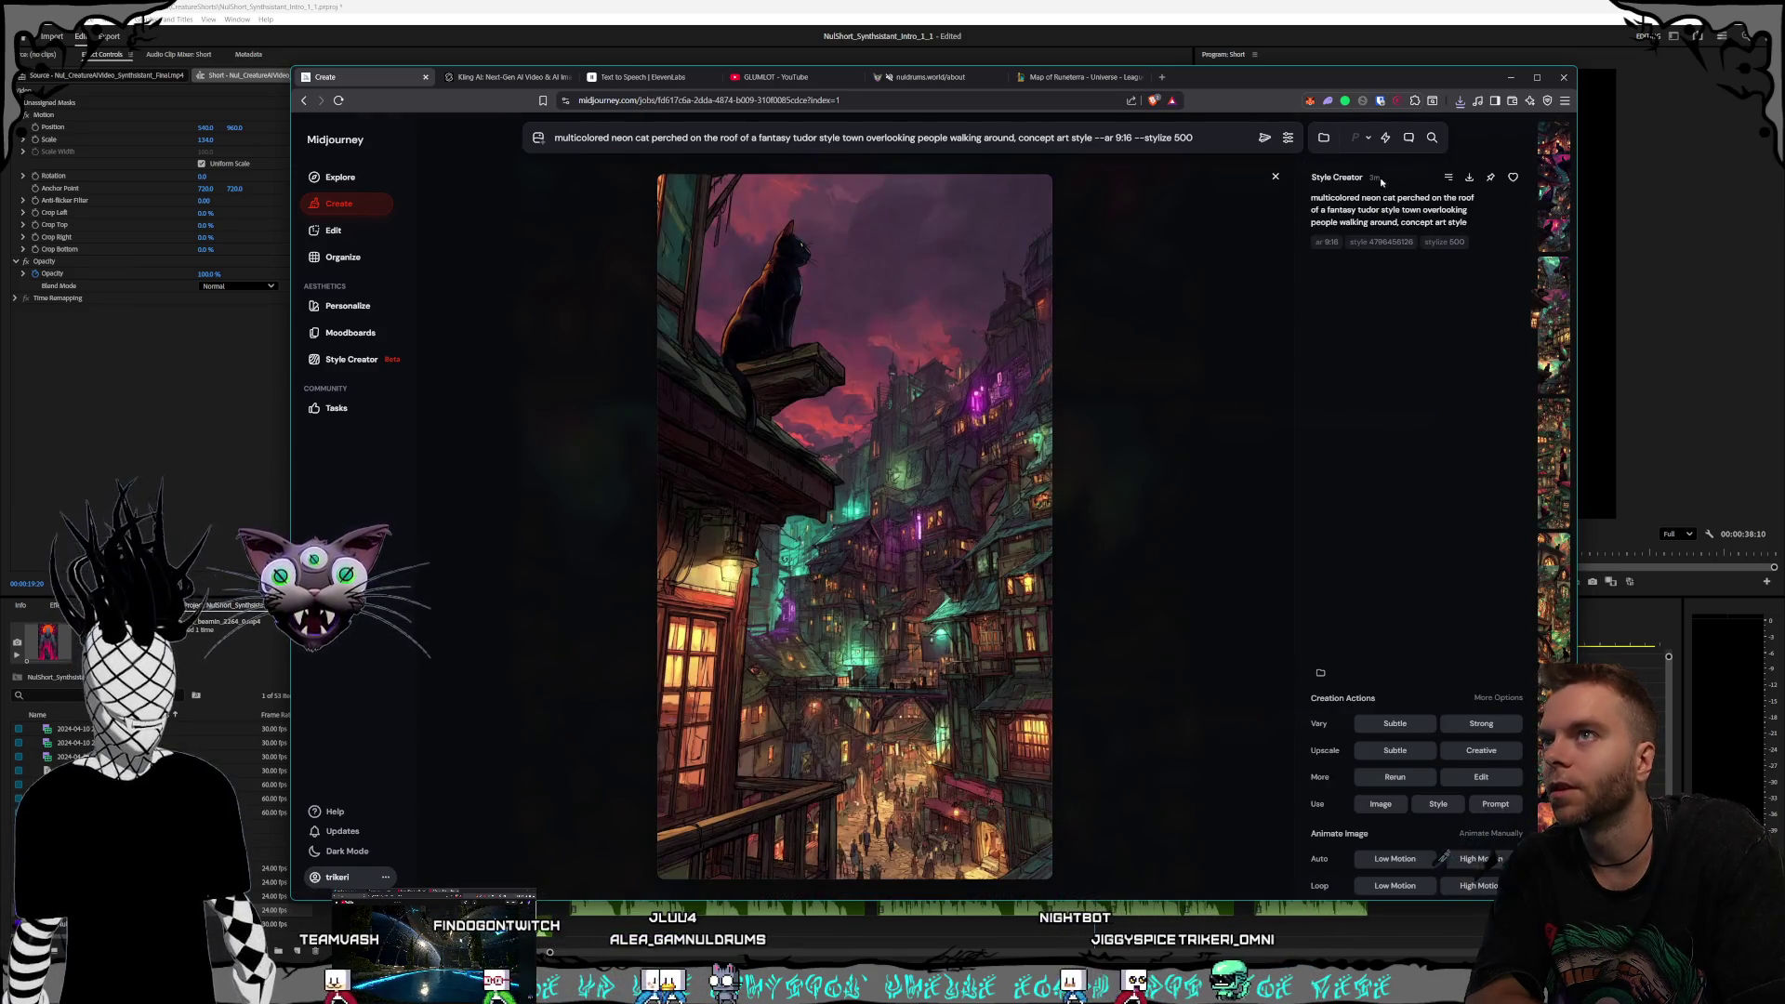
key(ctrl+s)
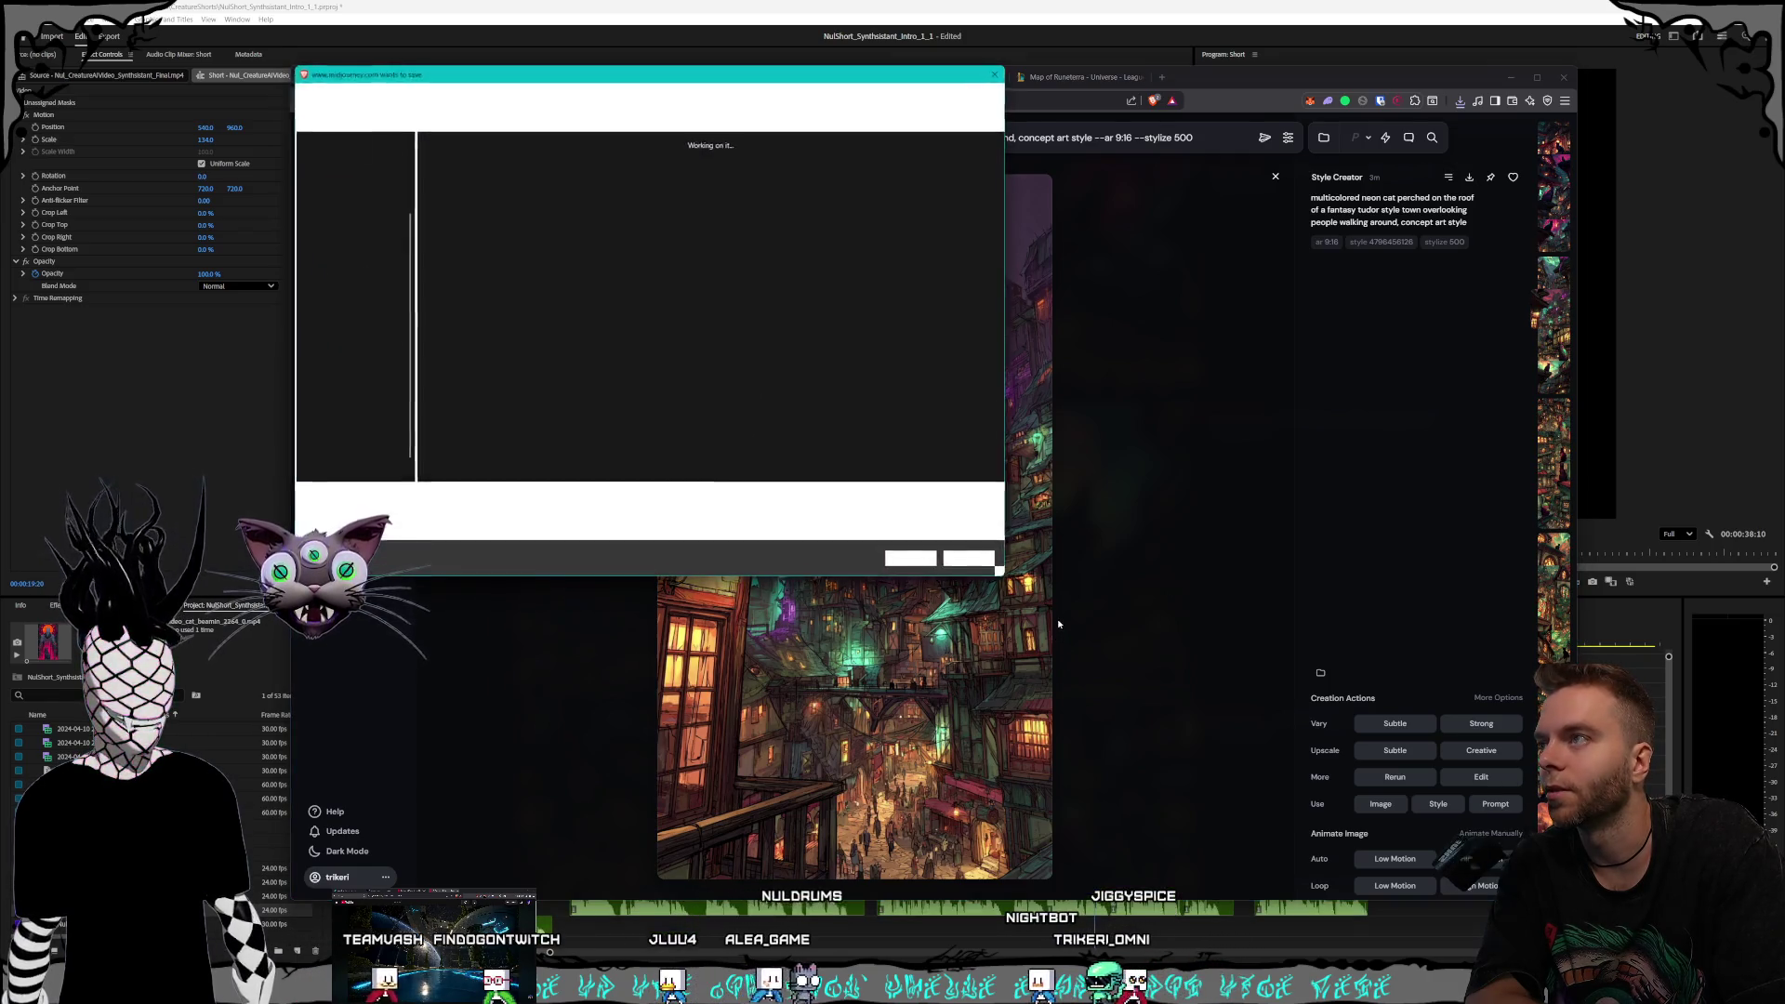
key(Return)
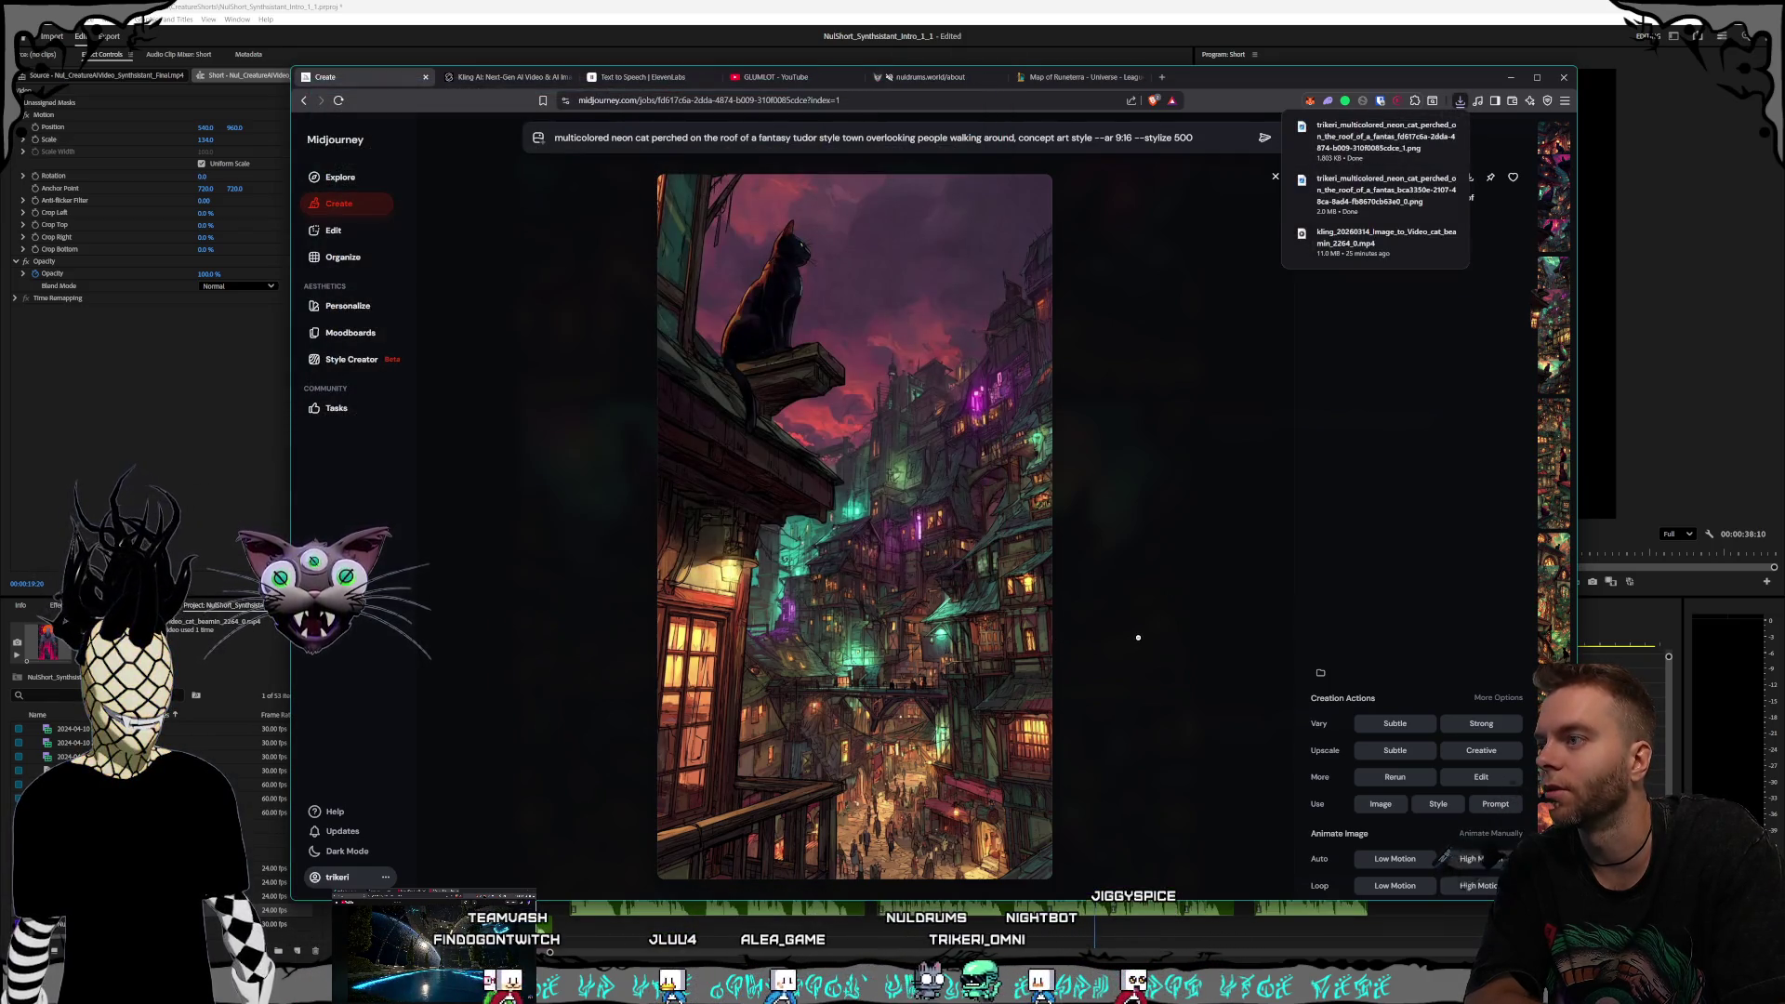
click(1129, 631)
scroll(918, 719, up, 2)
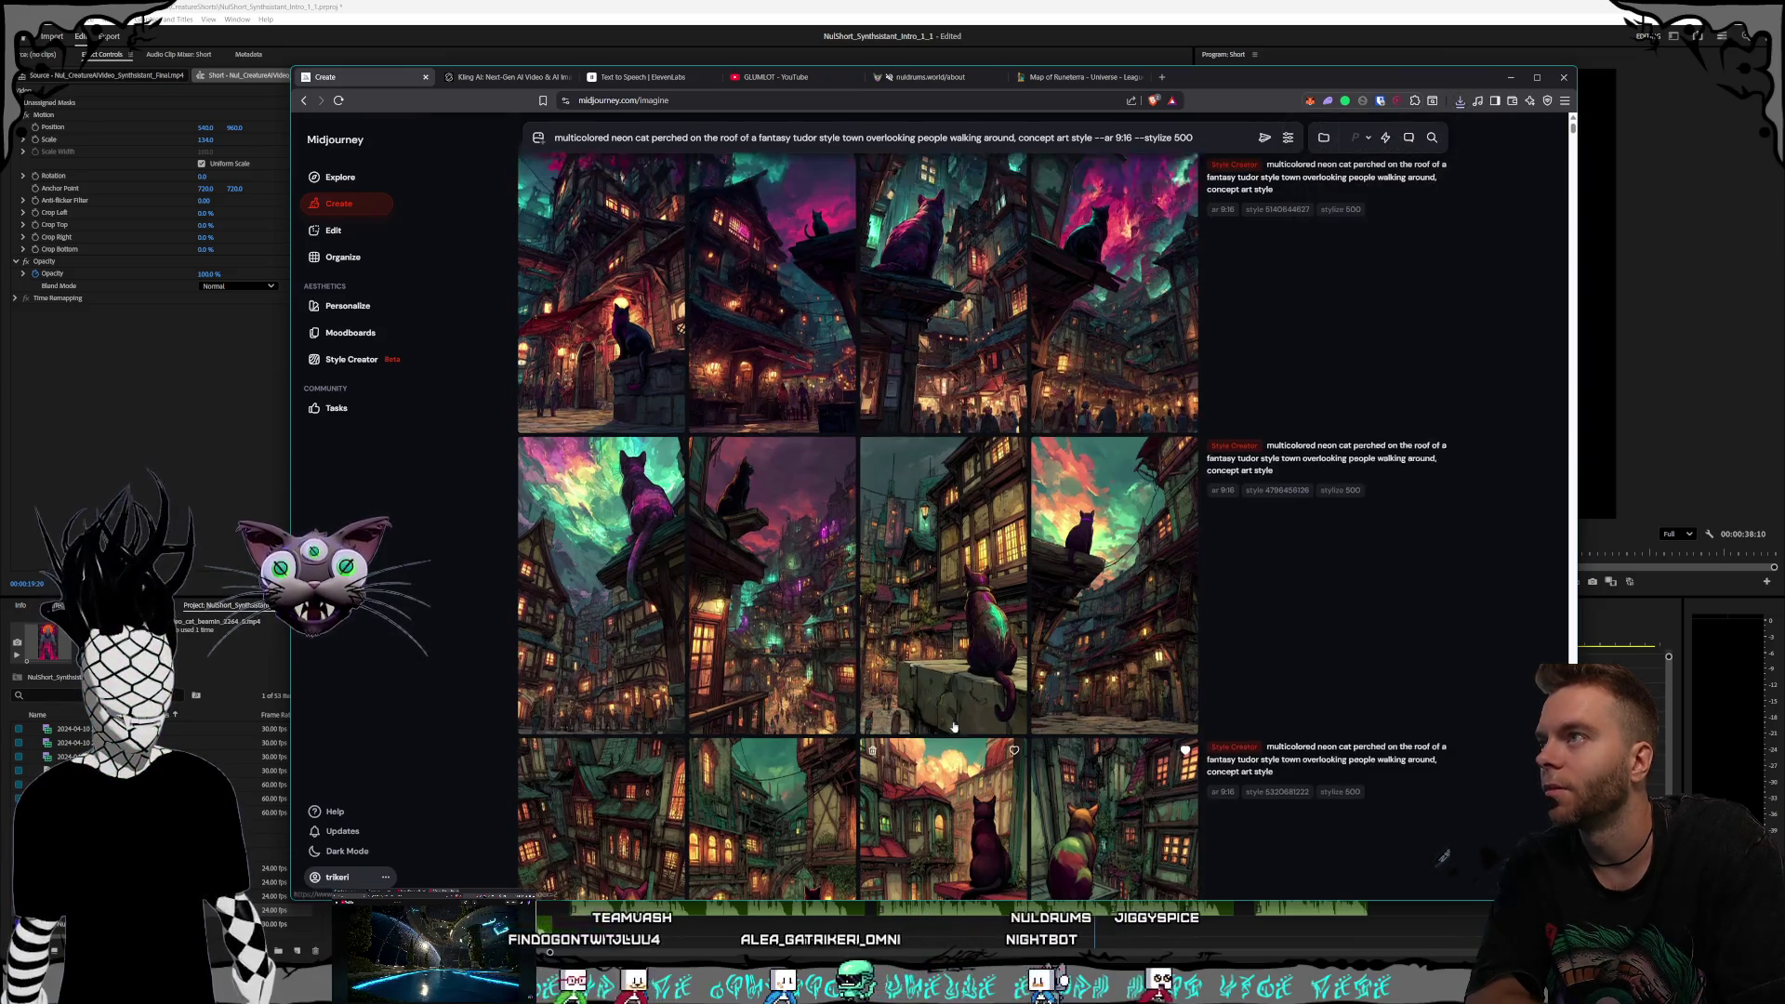
Browse all four images of the top set in the enlarged view
click(578, 410)
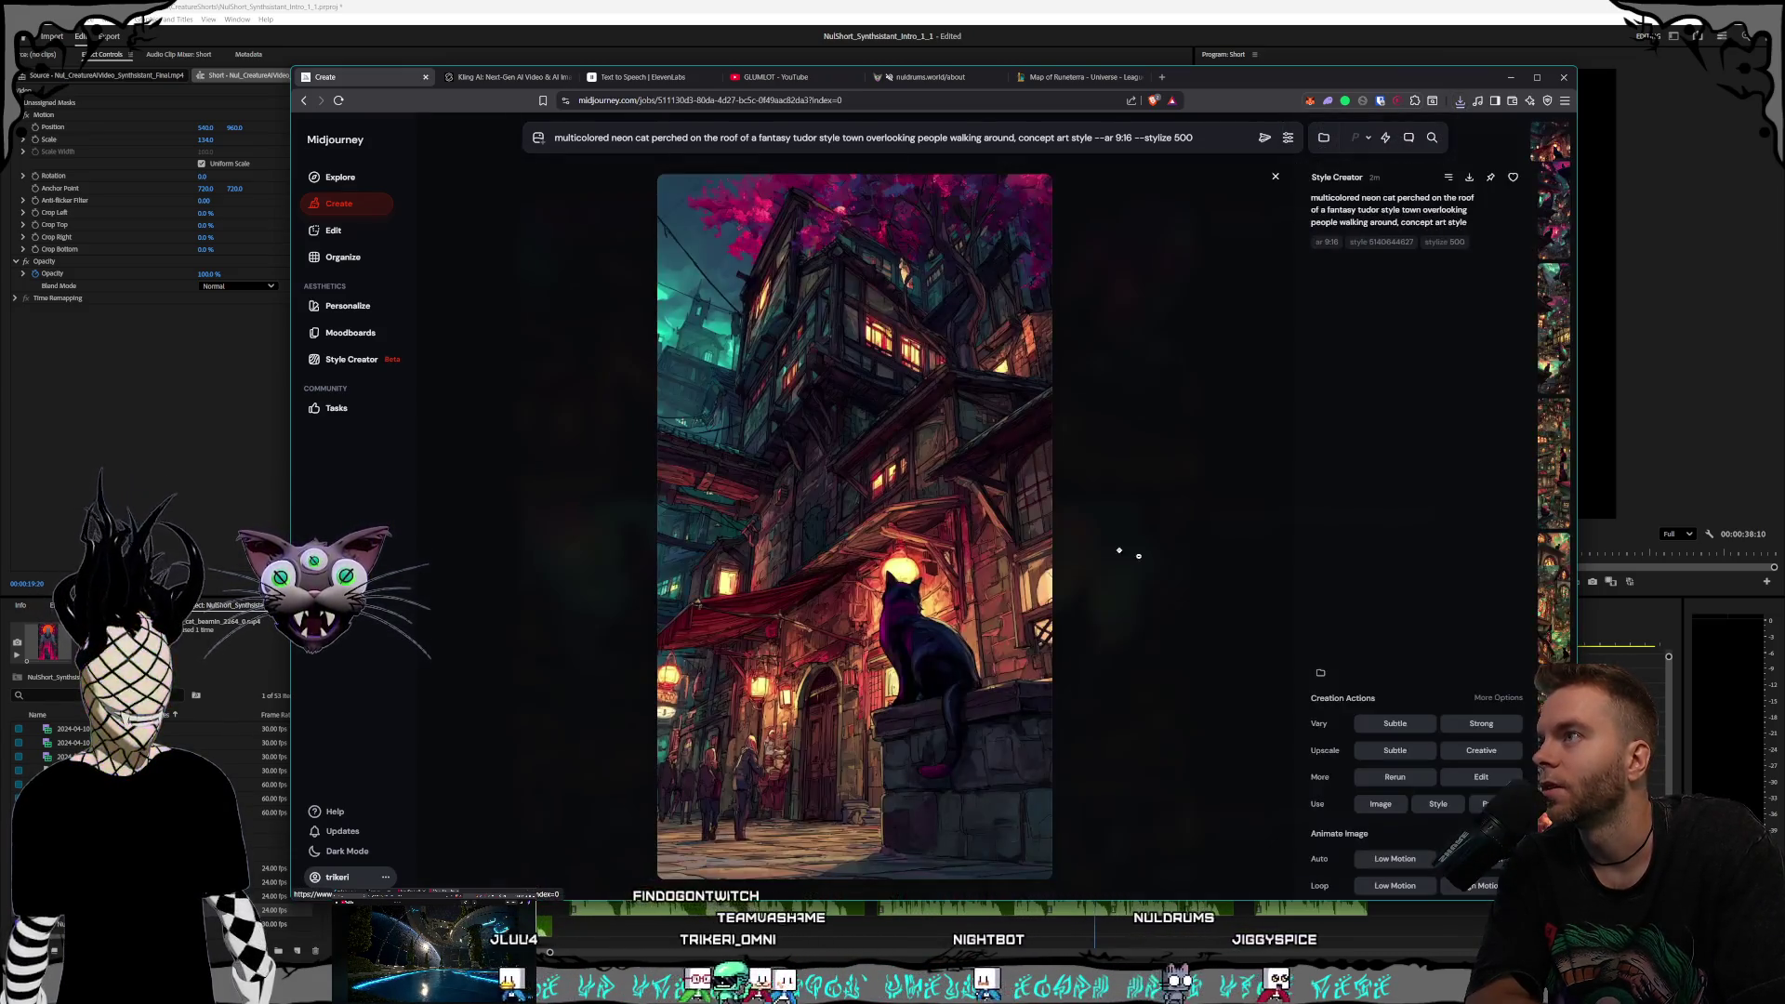
click(1214, 586)
click(851, 463)
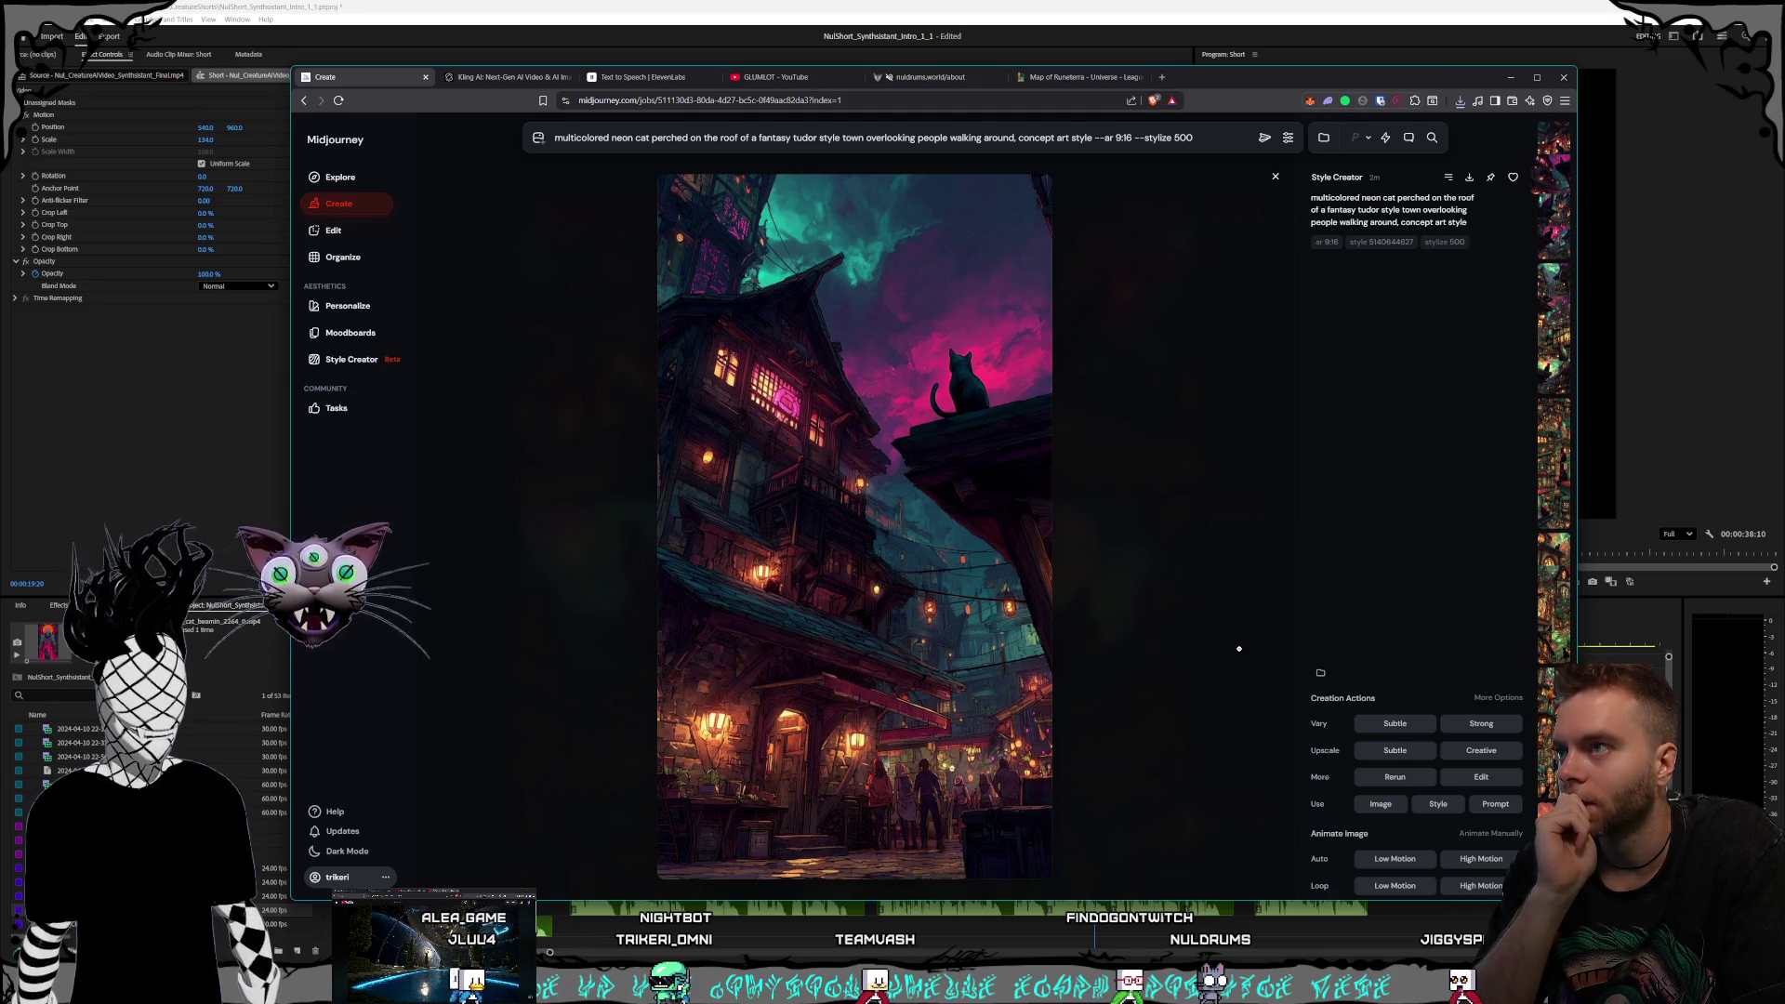
click(1239, 648)
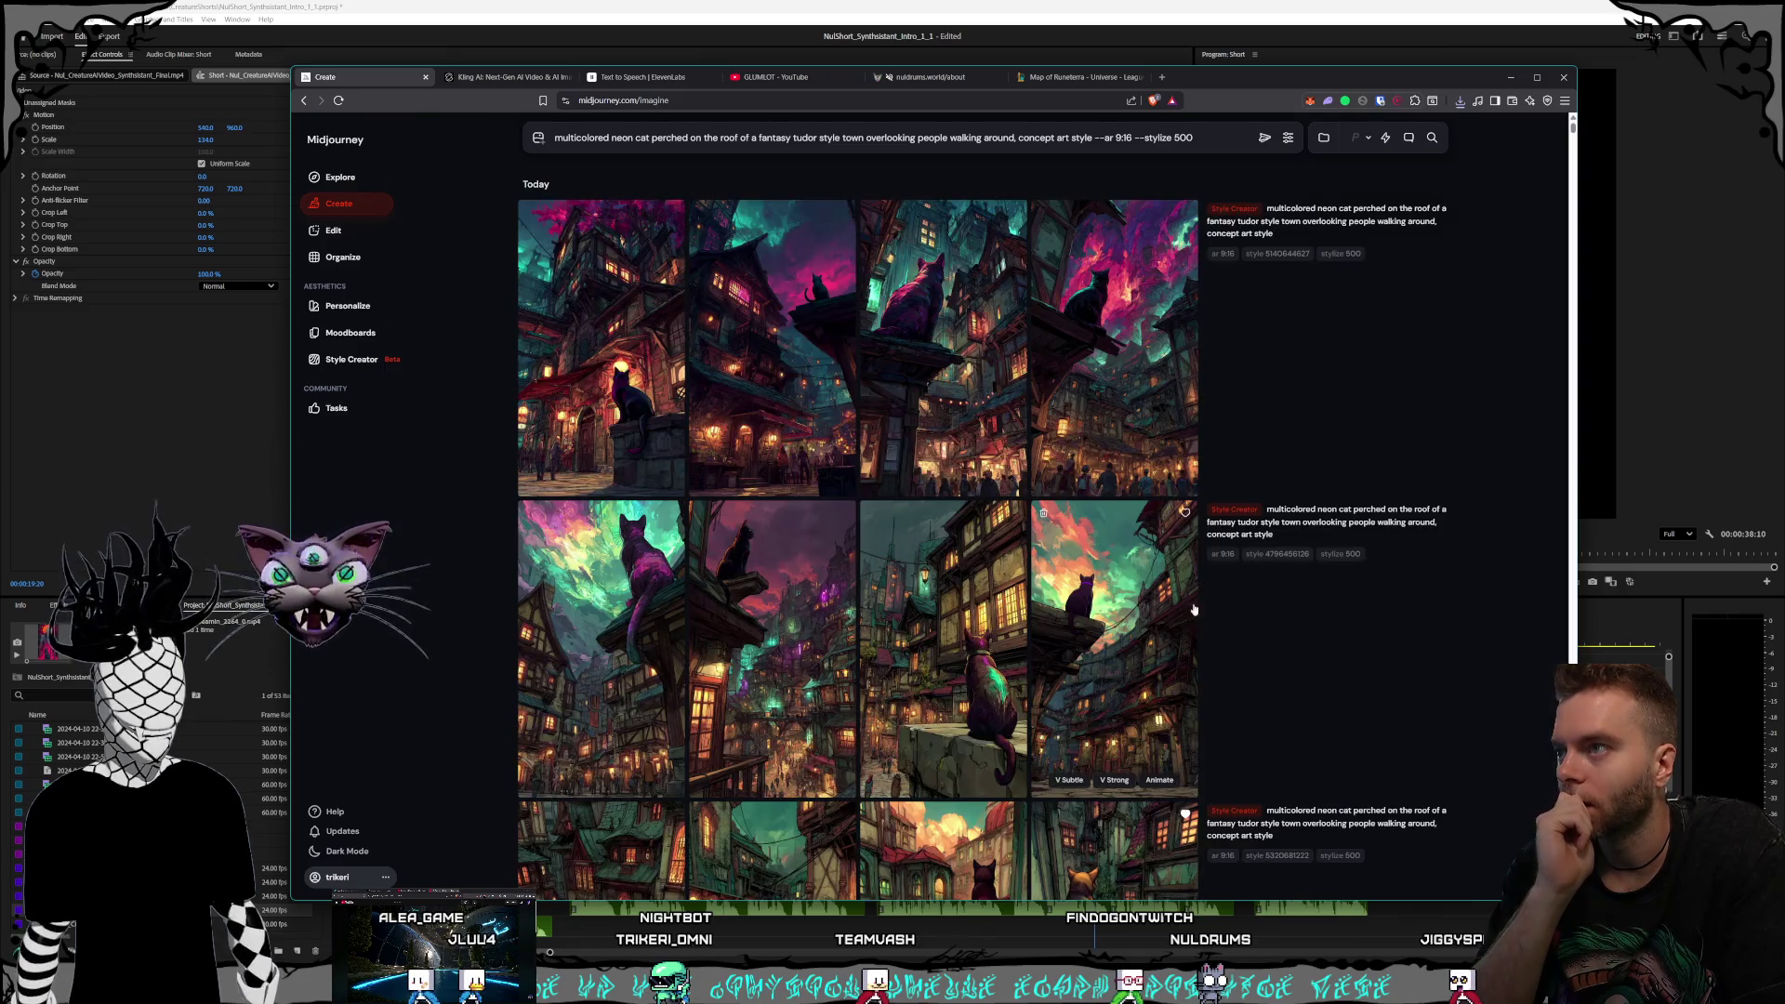
click(1242, 630)
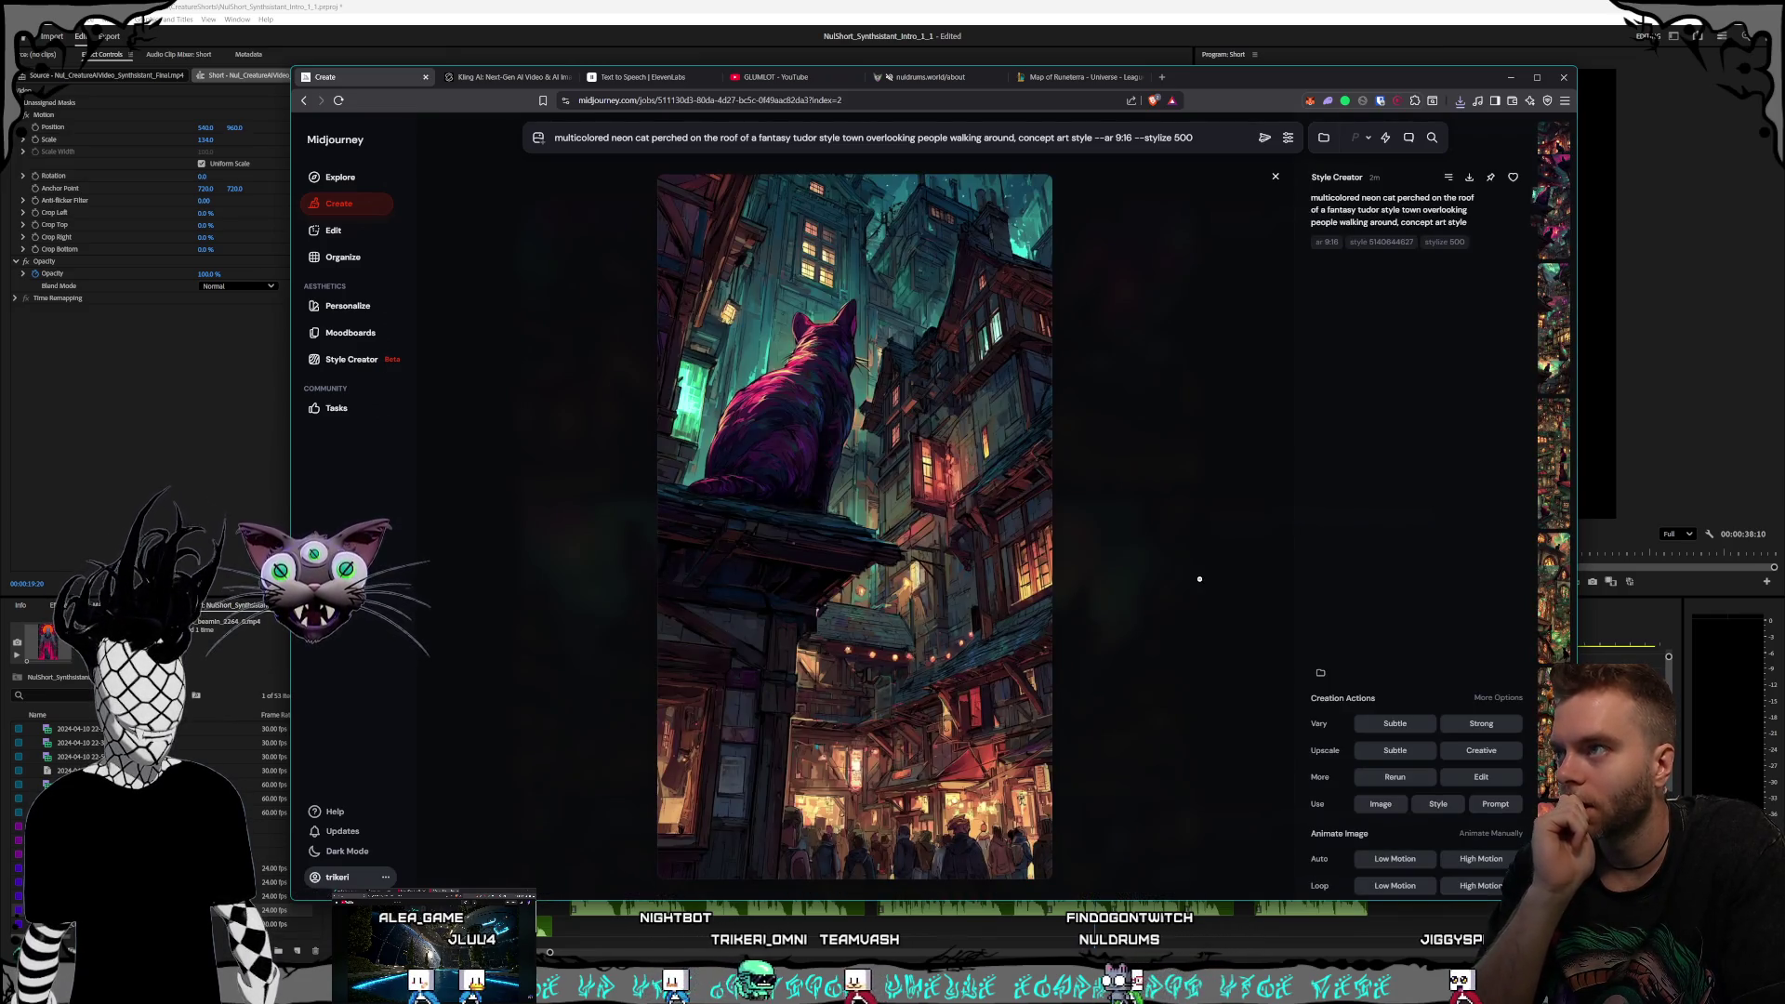
click(1199, 578)
click(1136, 424)
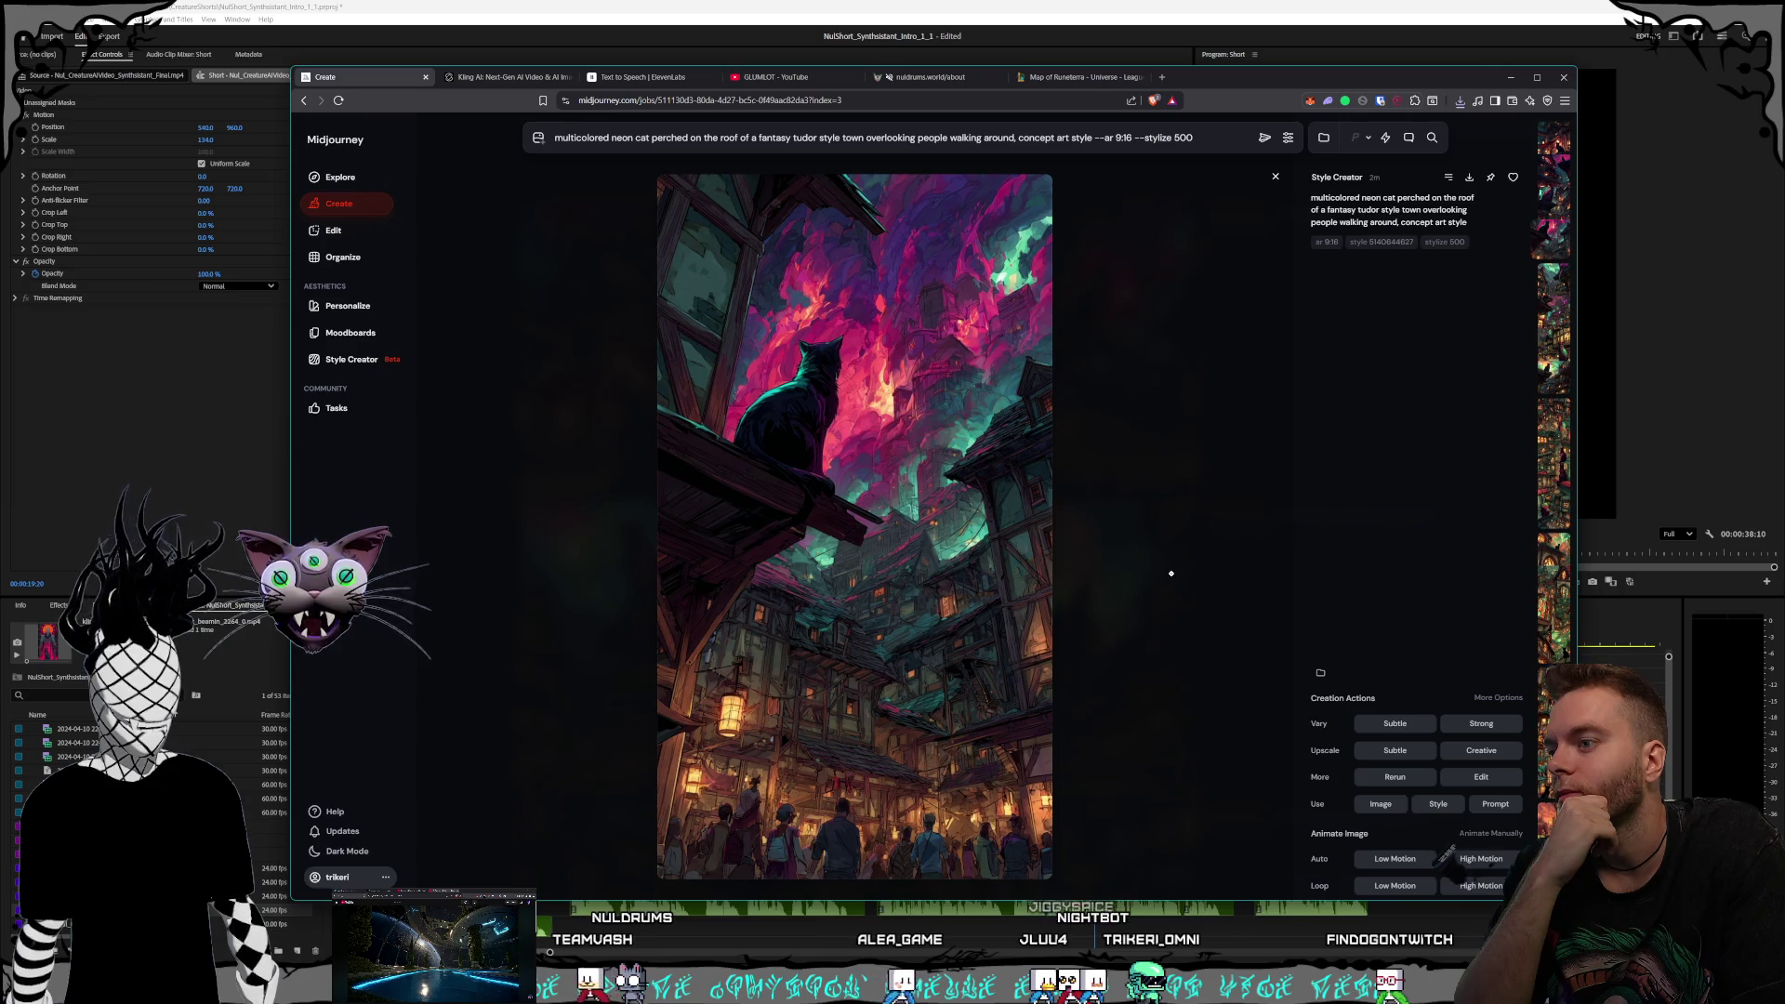
scroll(1174, 558, up, 1)
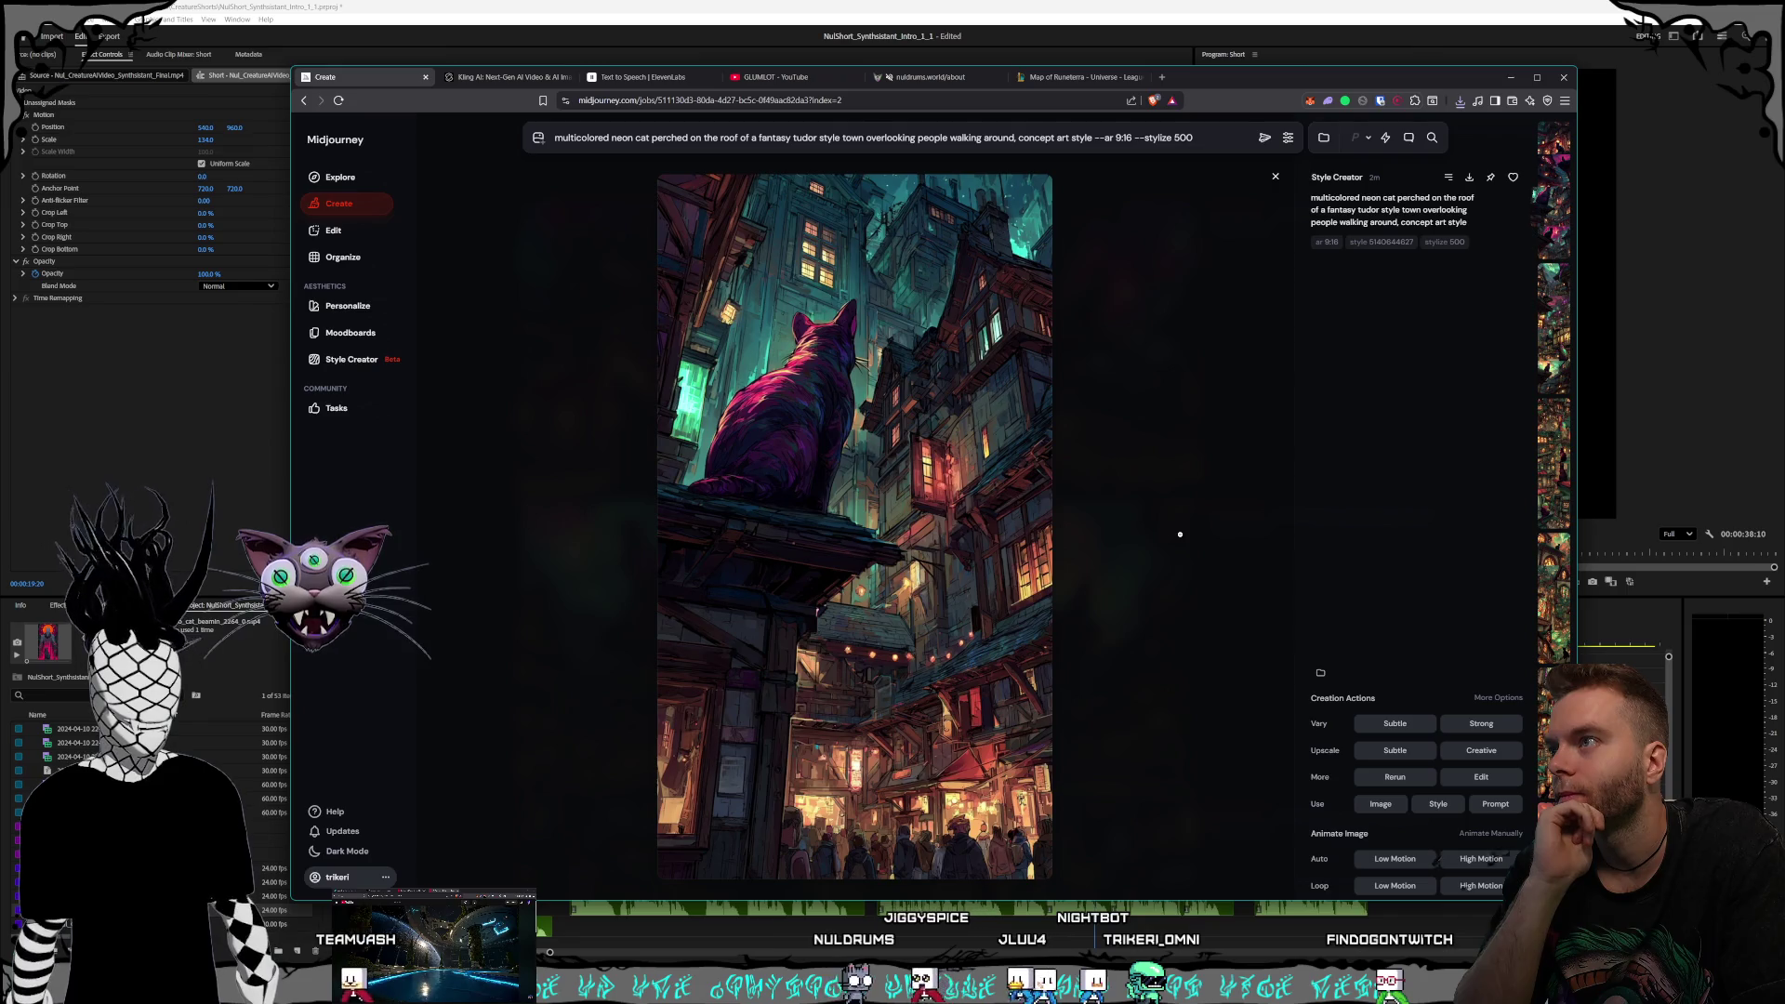
scroll(1180, 534, up, 1)
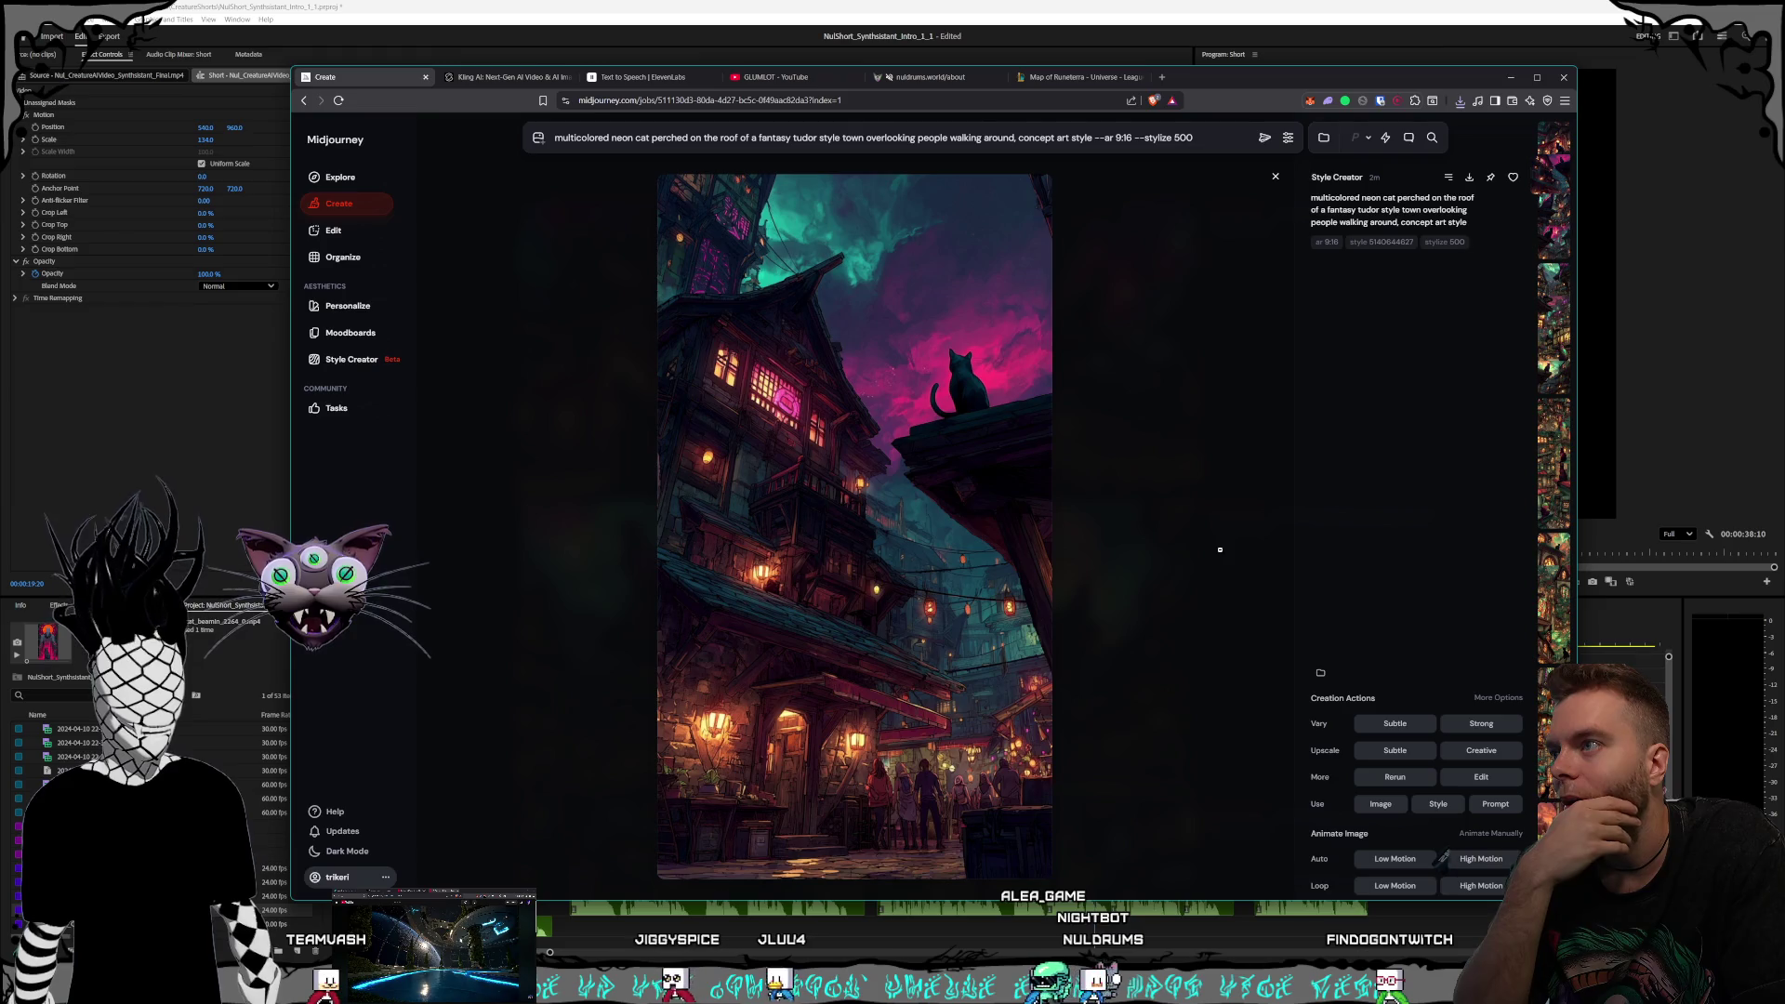
scroll(1214, 547, up, 1)
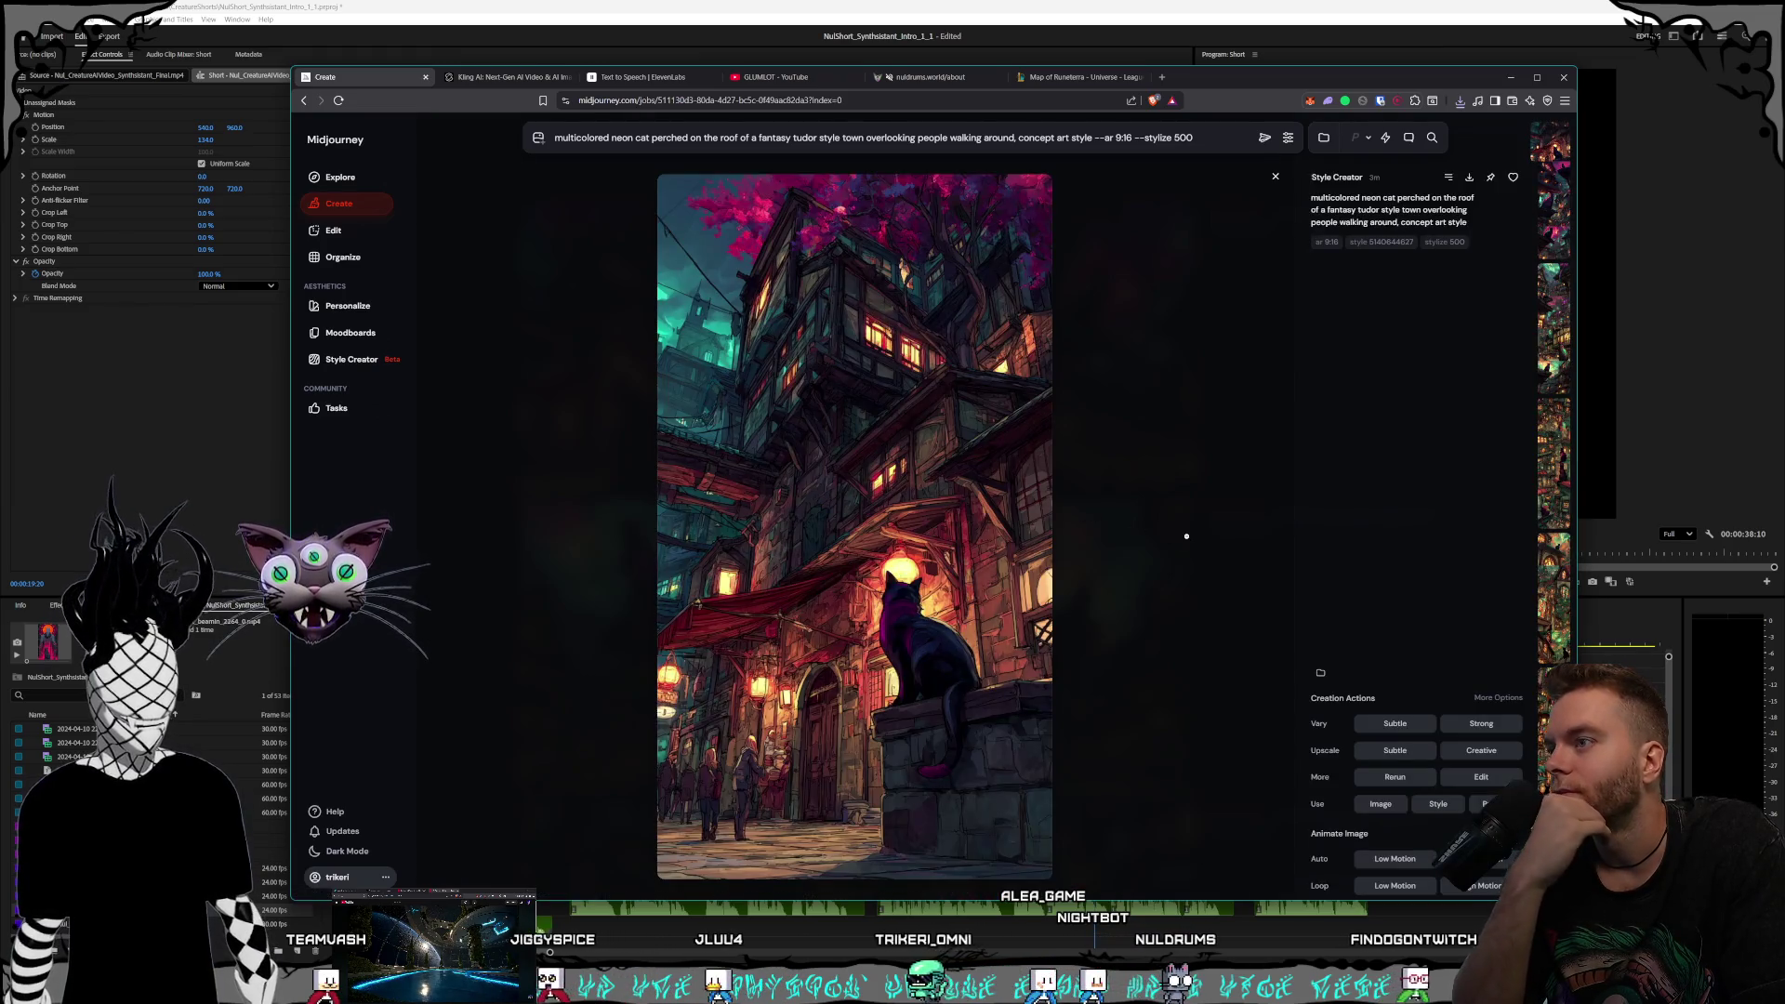
click(1188, 537)
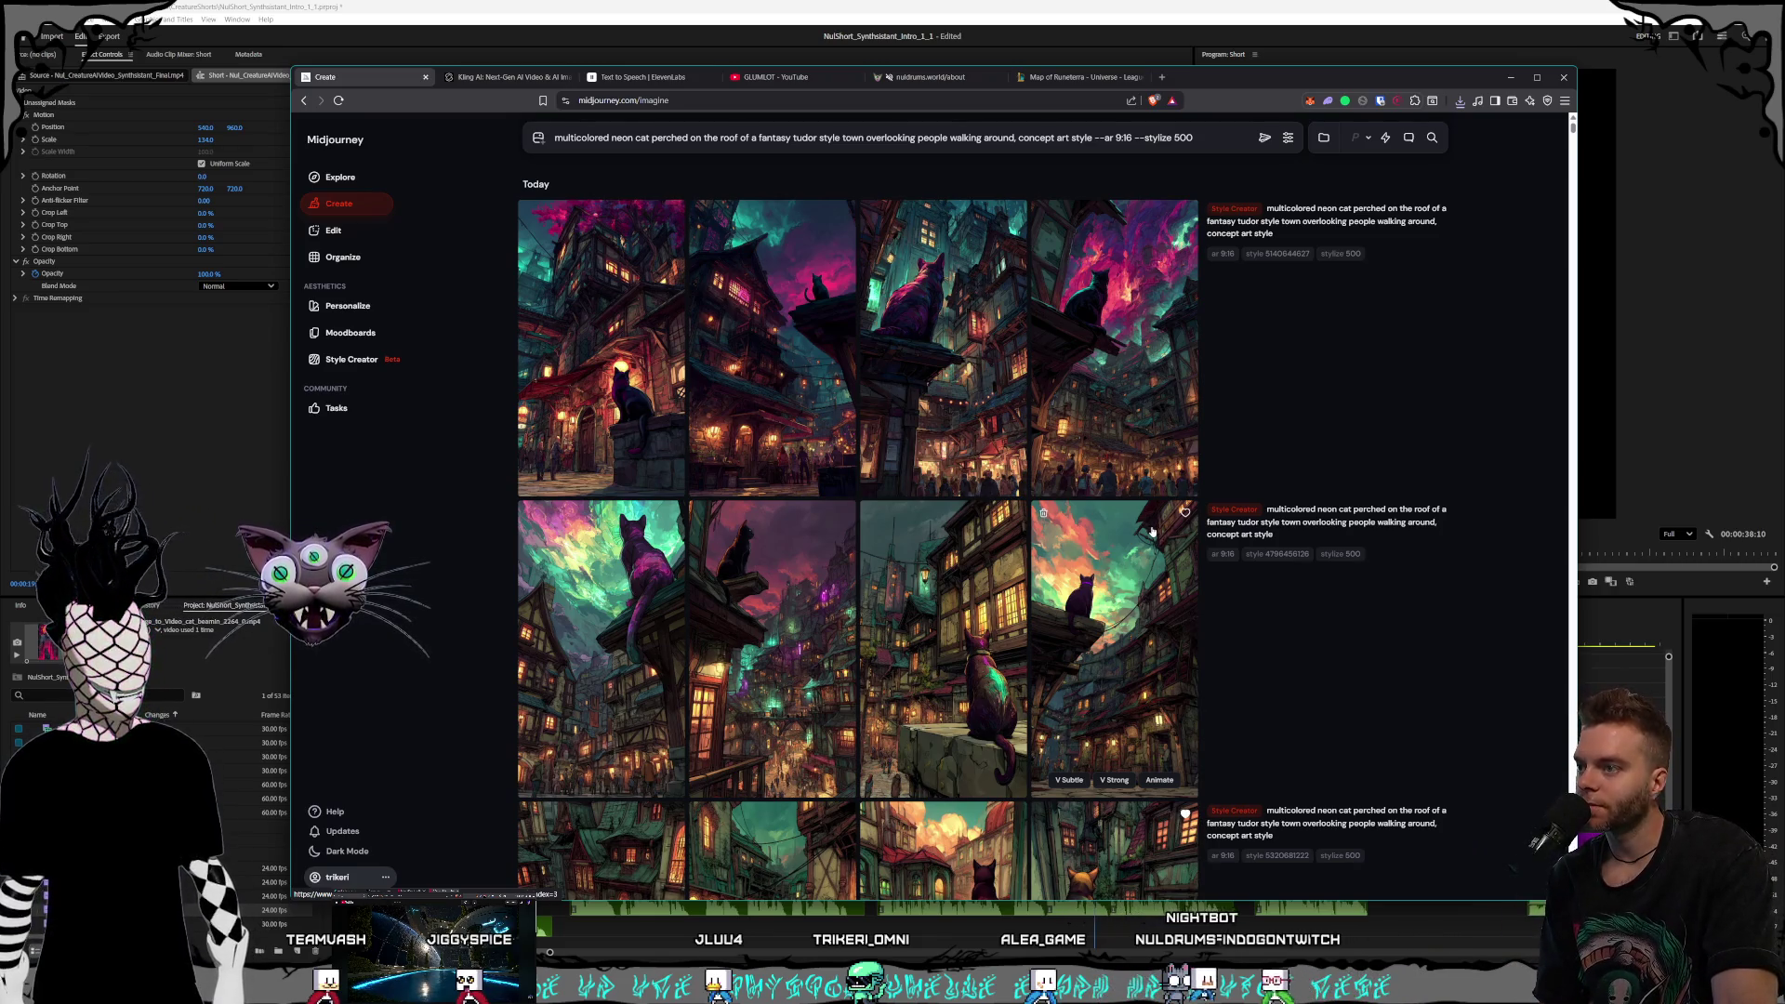
Compare the sets' images again, then open a PNG save dialog for the top set's first image
click(1126, 670)
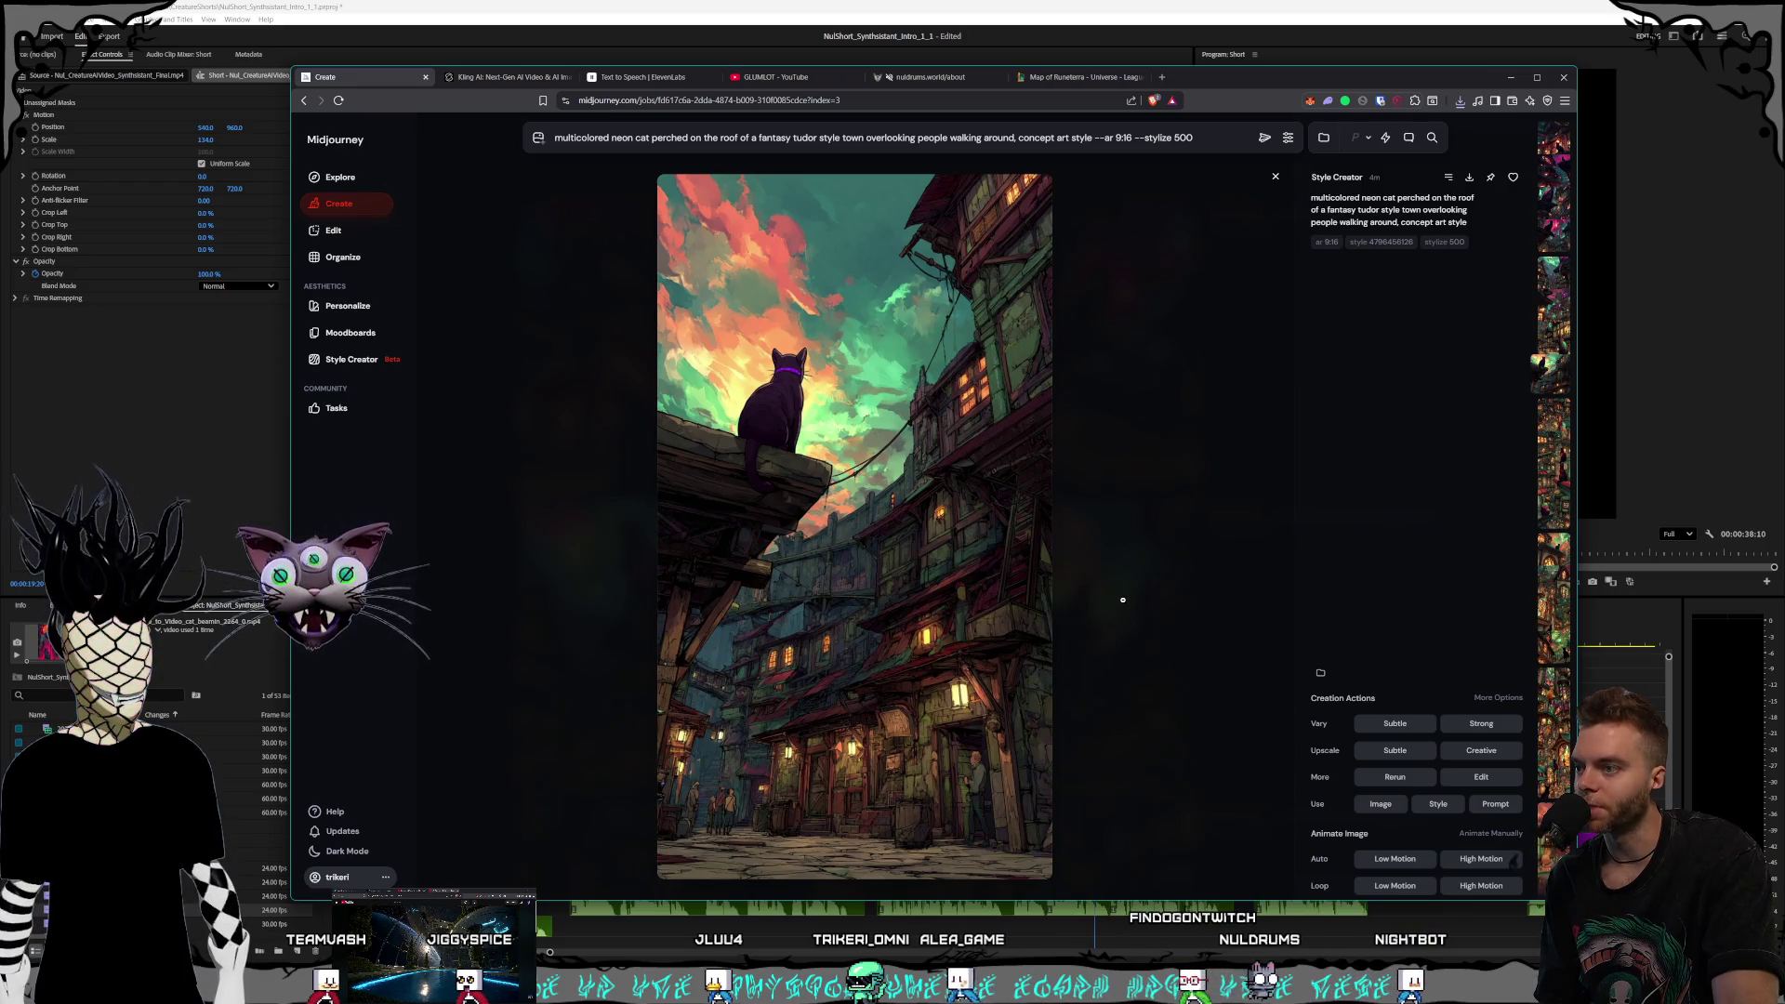
click(1124, 600)
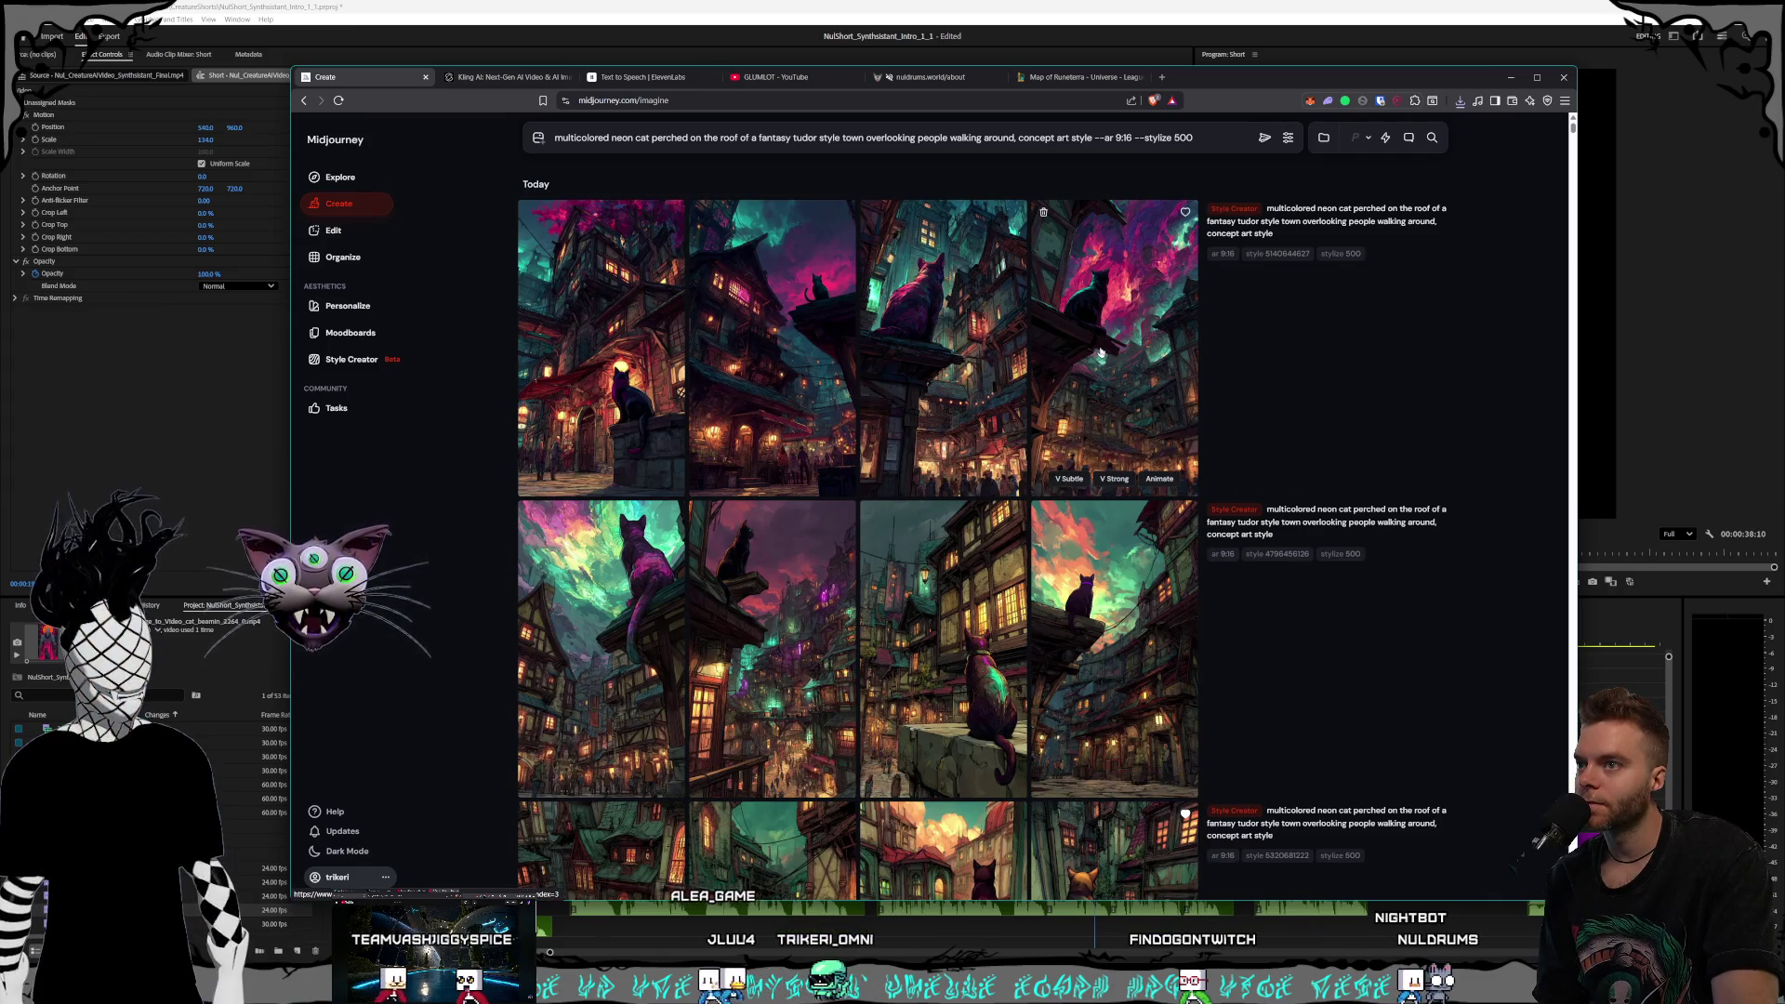
click(1147, 493)
click(1214, 443)
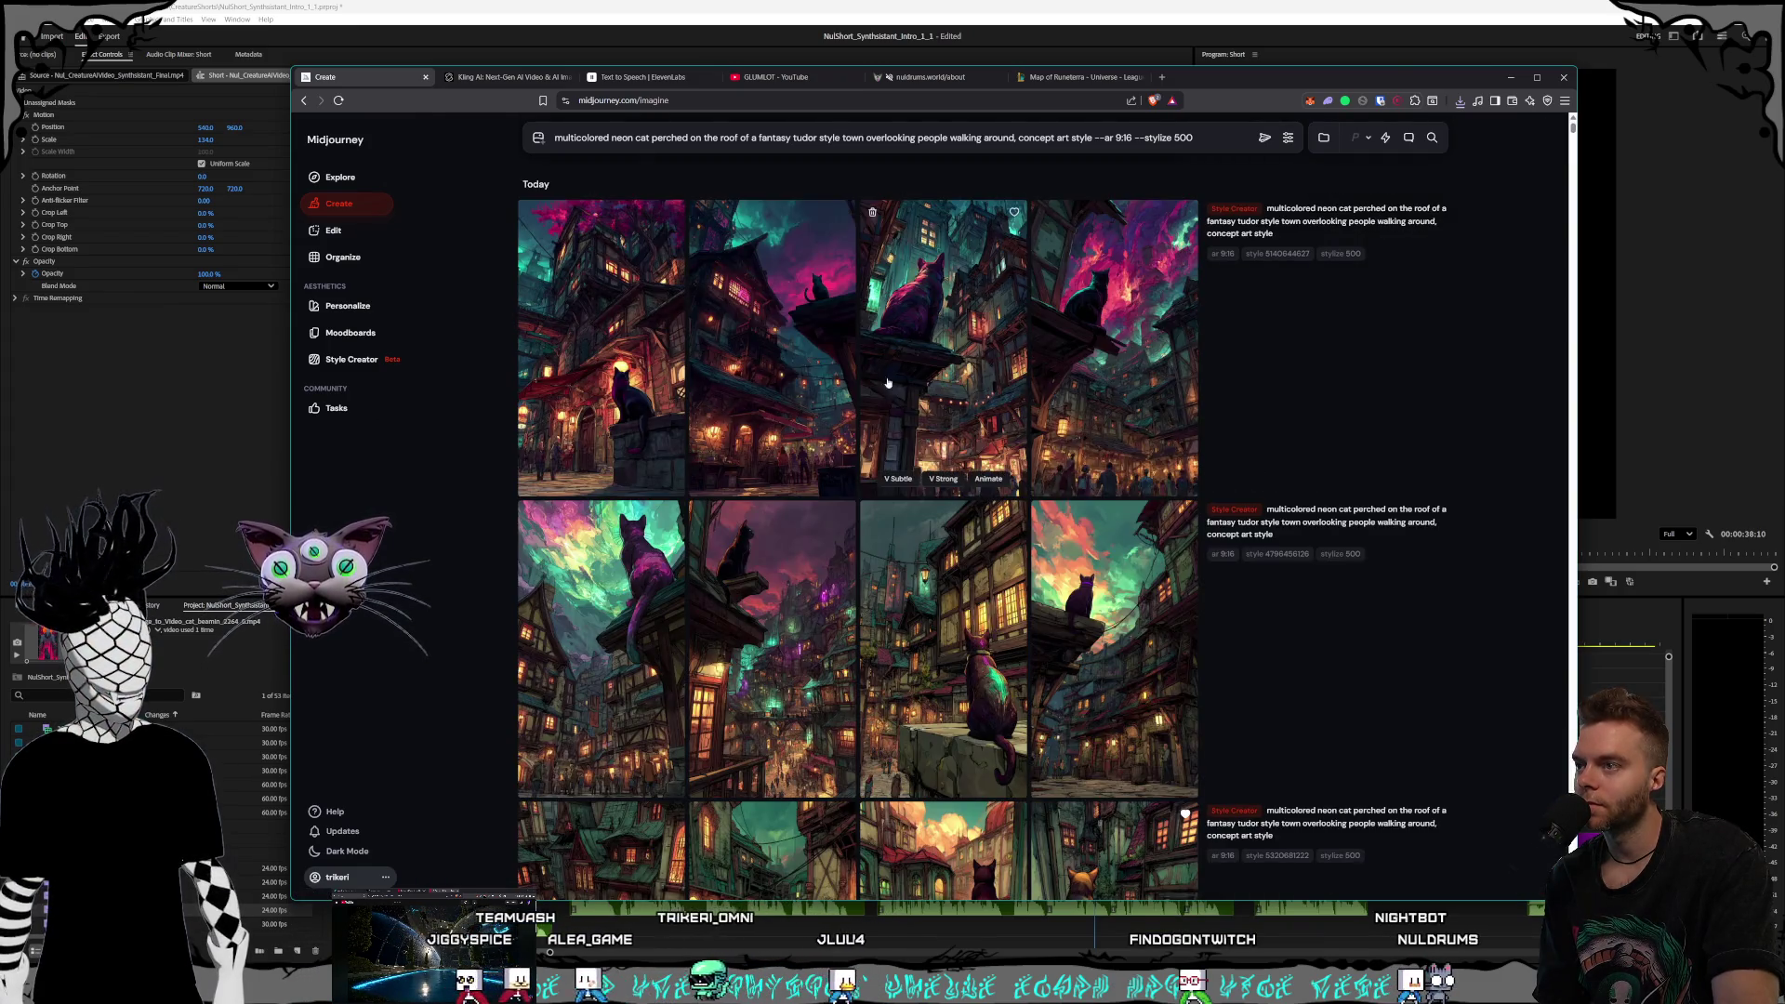
click(1170, 457)
click(1170, 457)
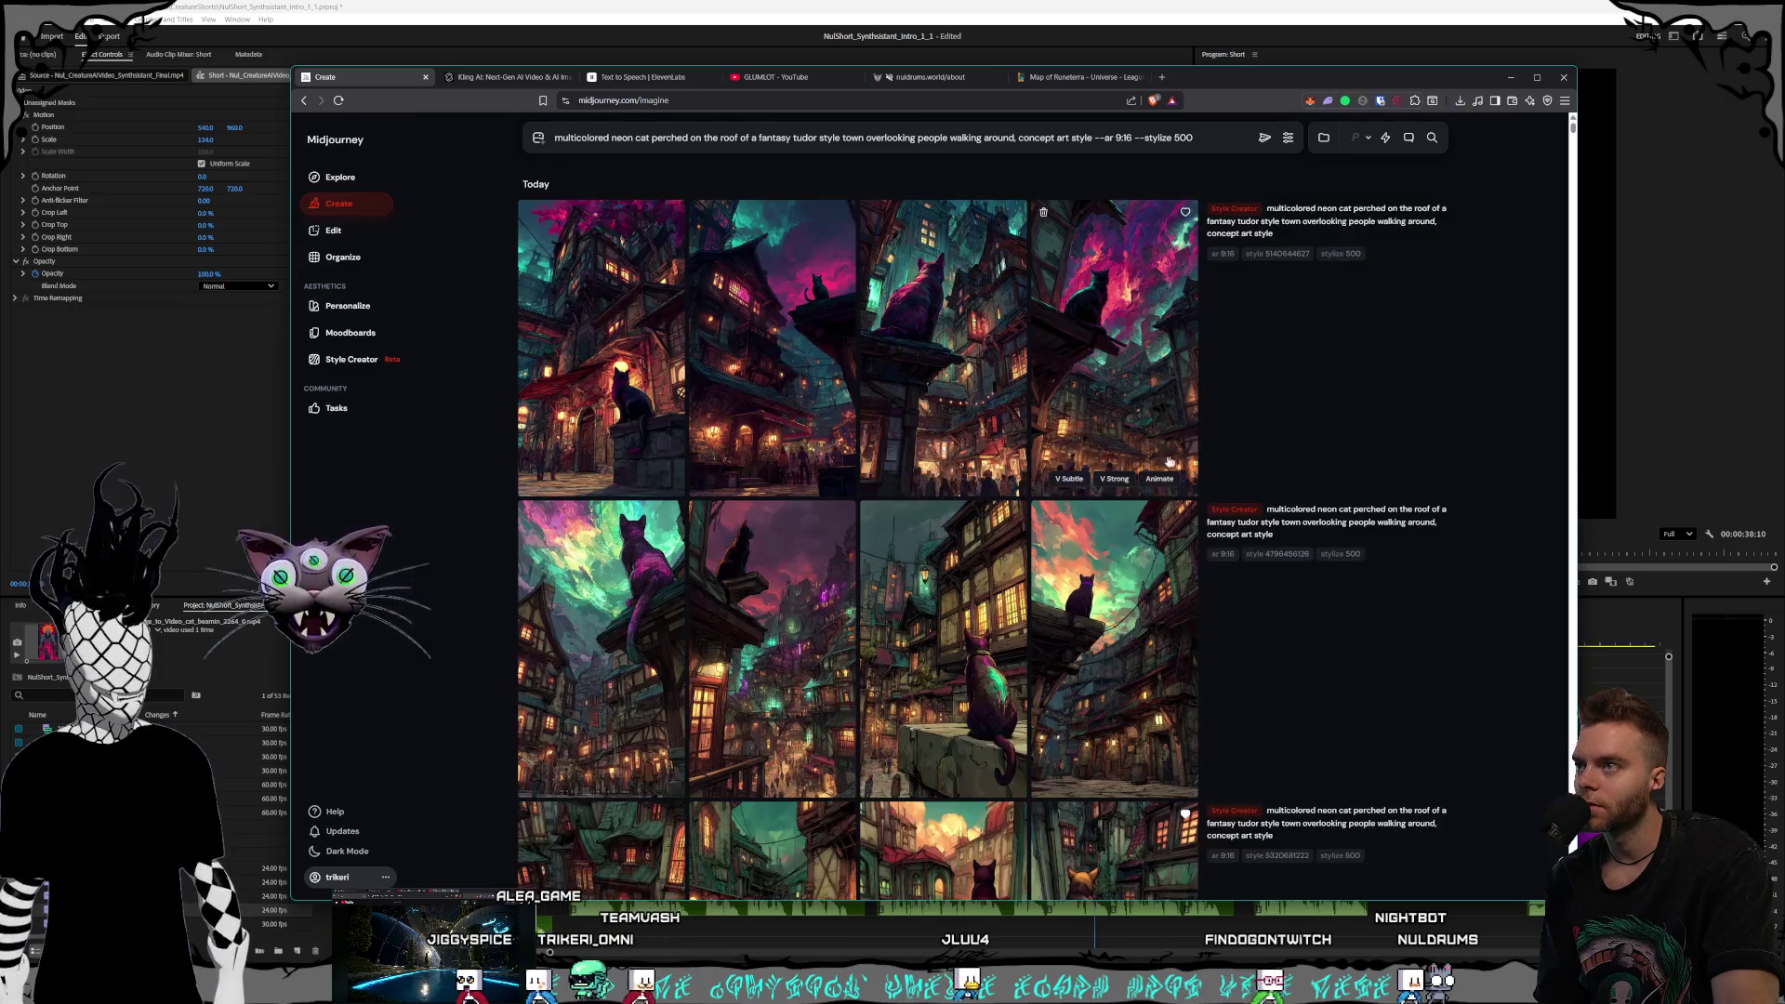
click(1200, 471)
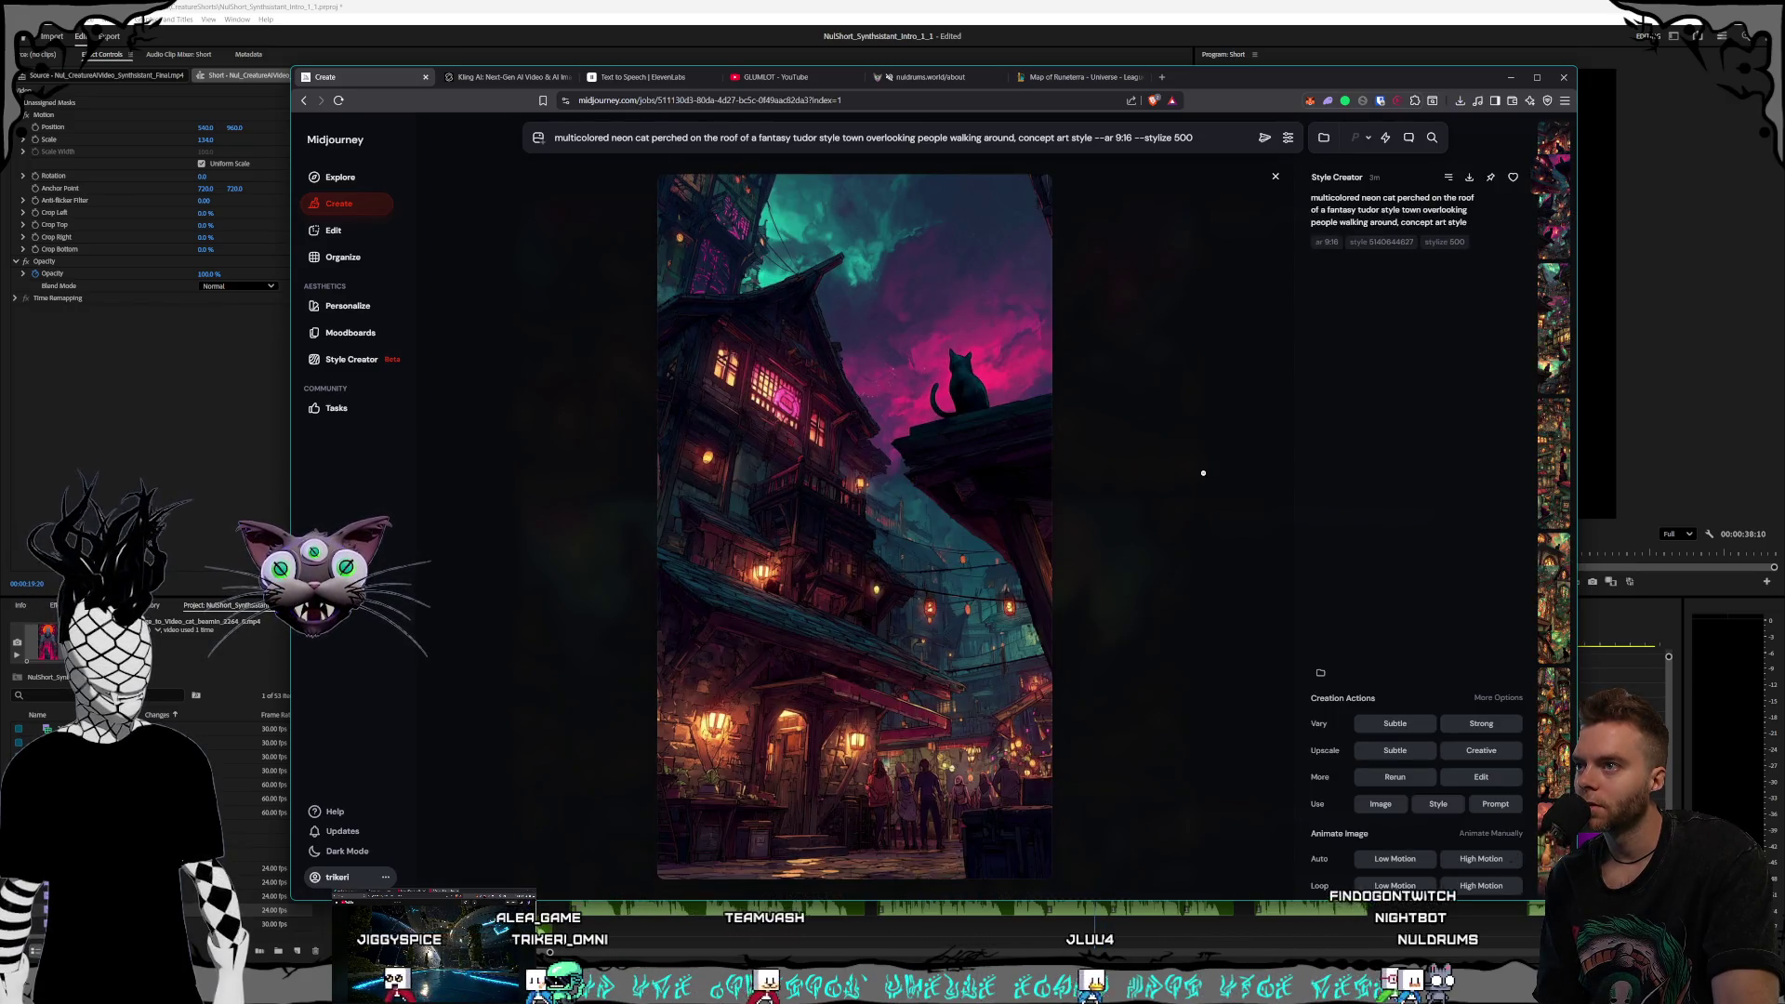
click(1204, 473)
click(1114, 447)
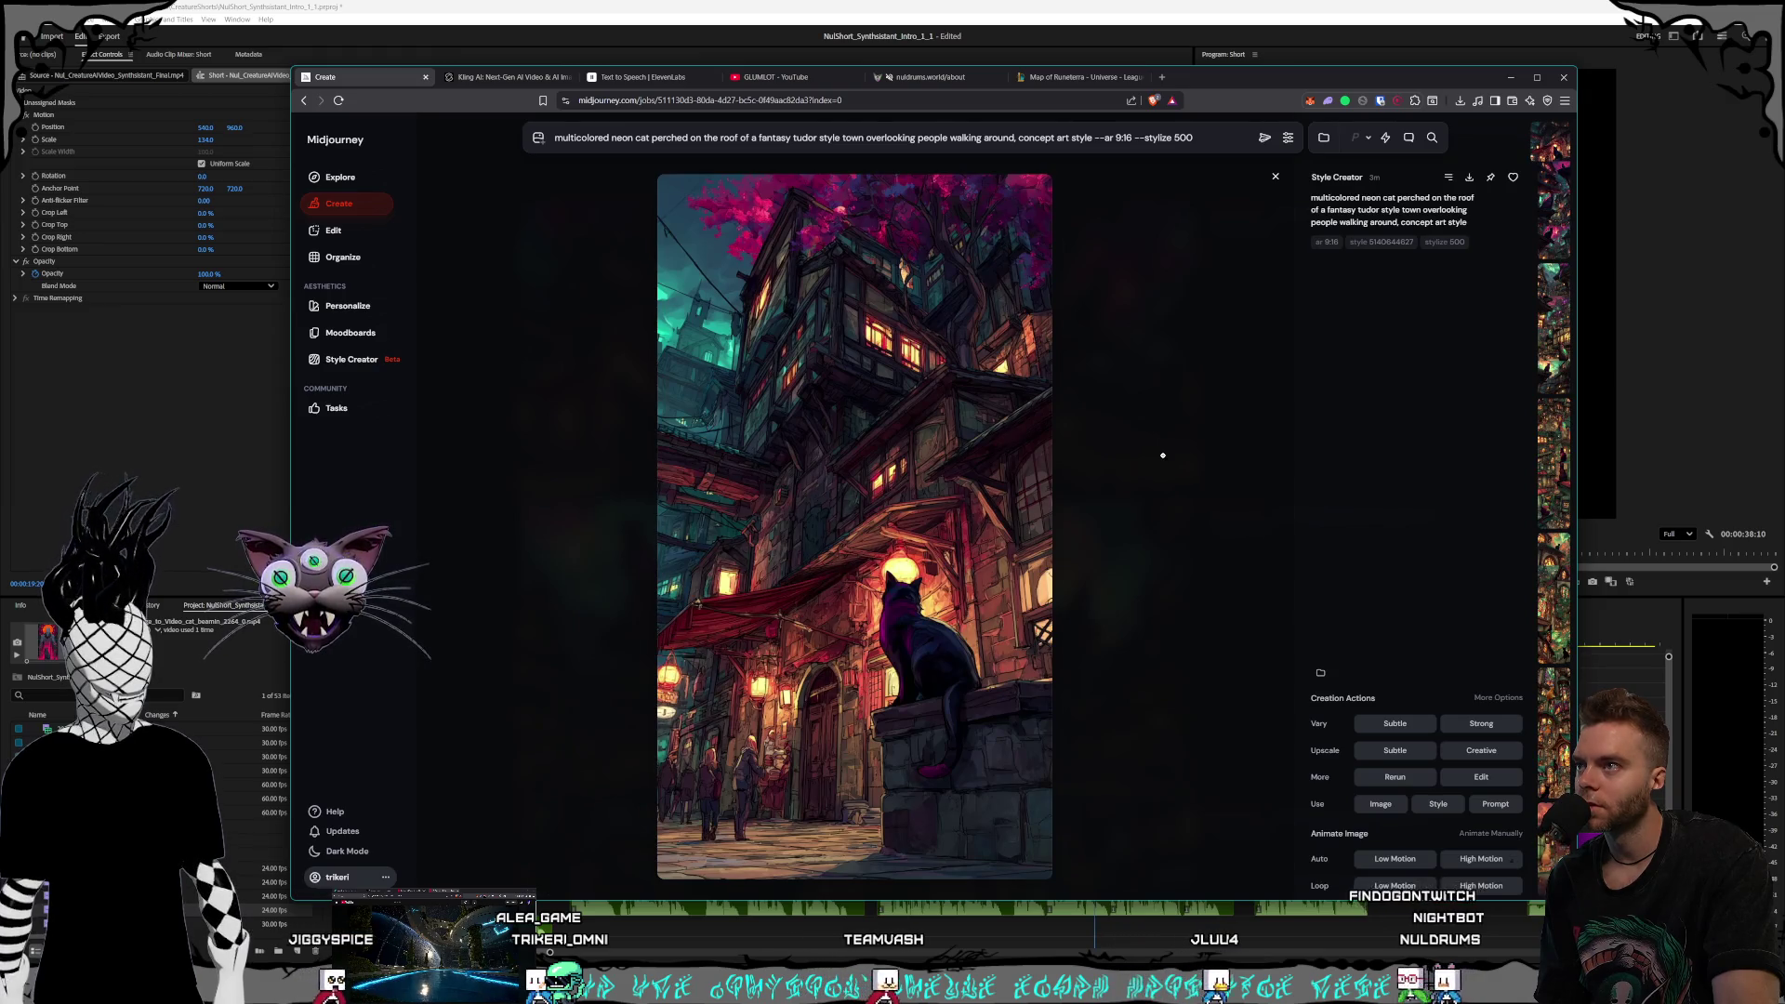
click(1114, 447)
click(1090, 432)
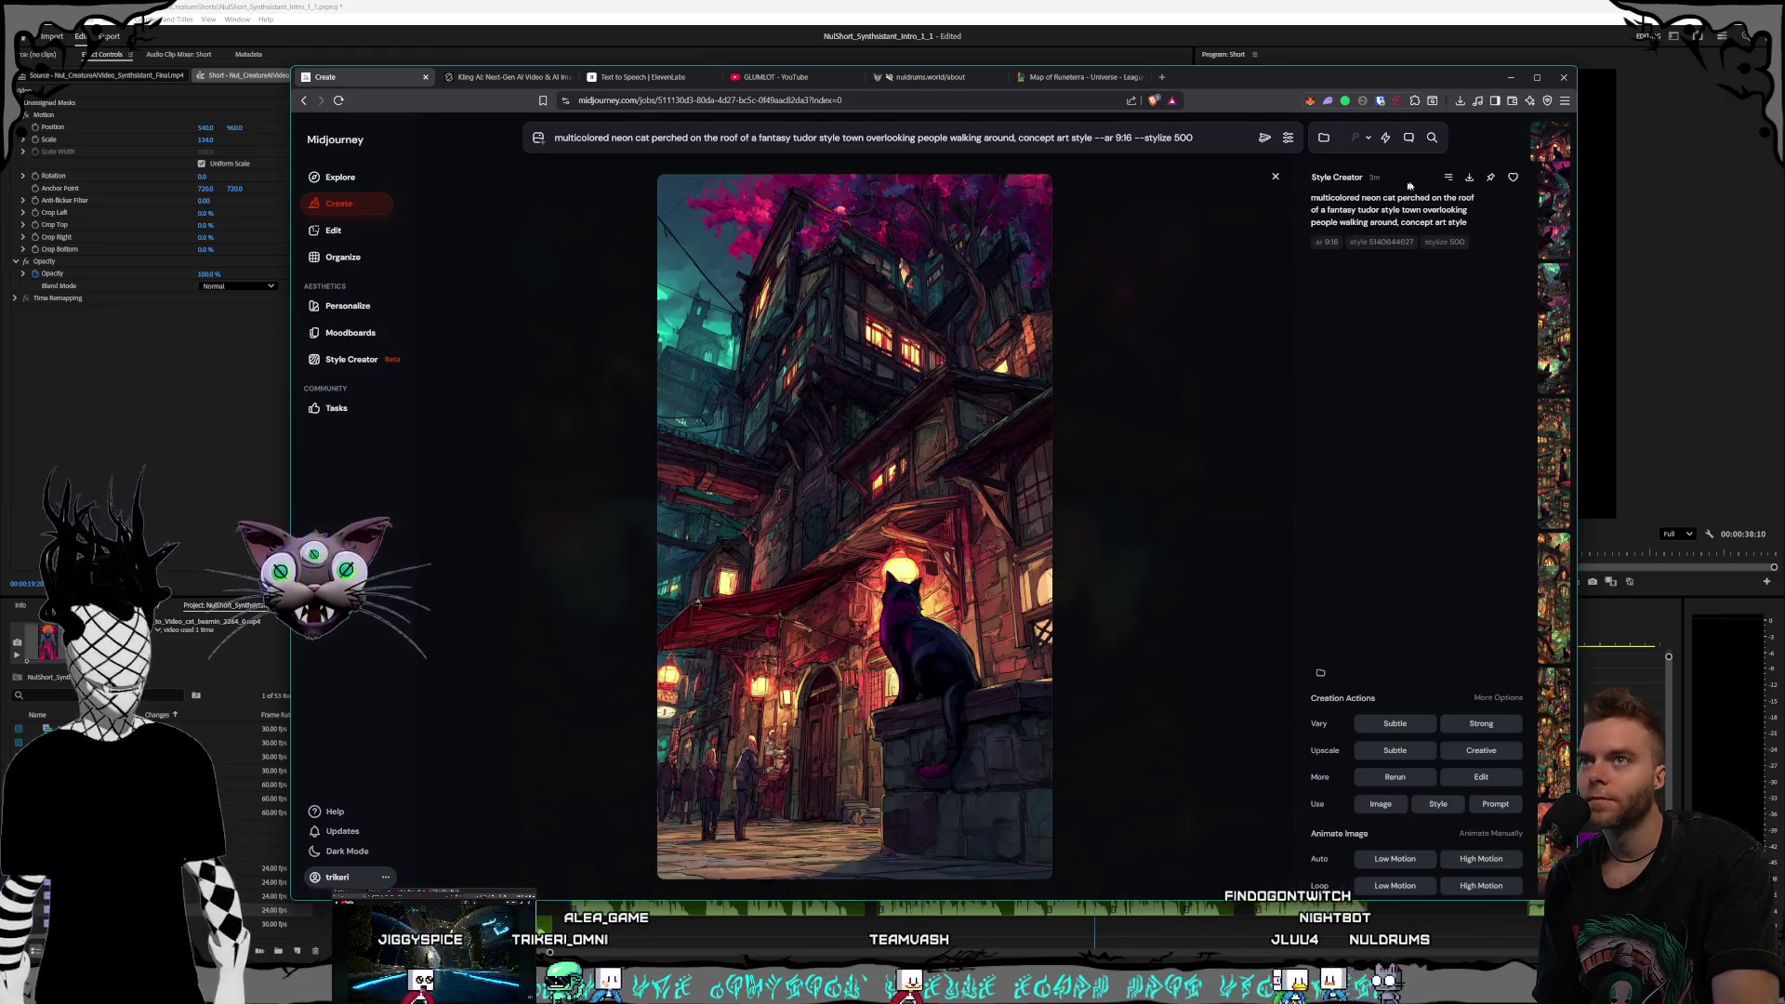
key(ctrl+s)
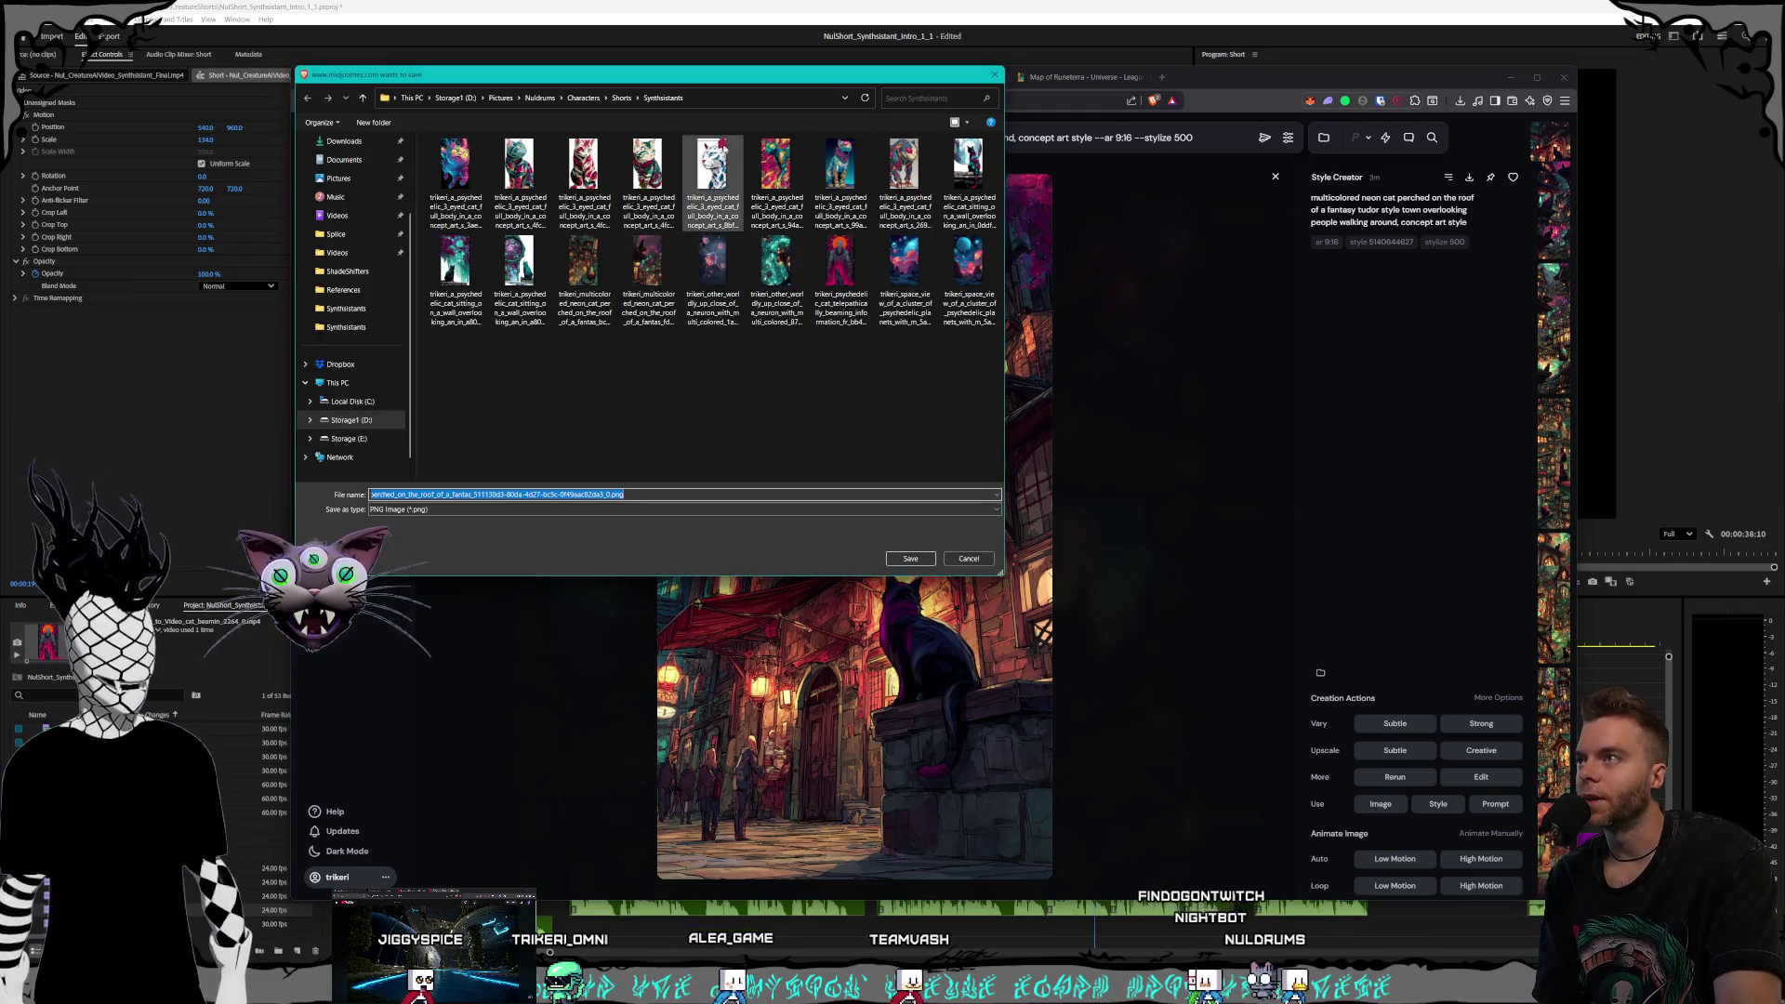
Save the stone-ledge cat as a PNG in the Shorts > Land folder
click(617, 100)
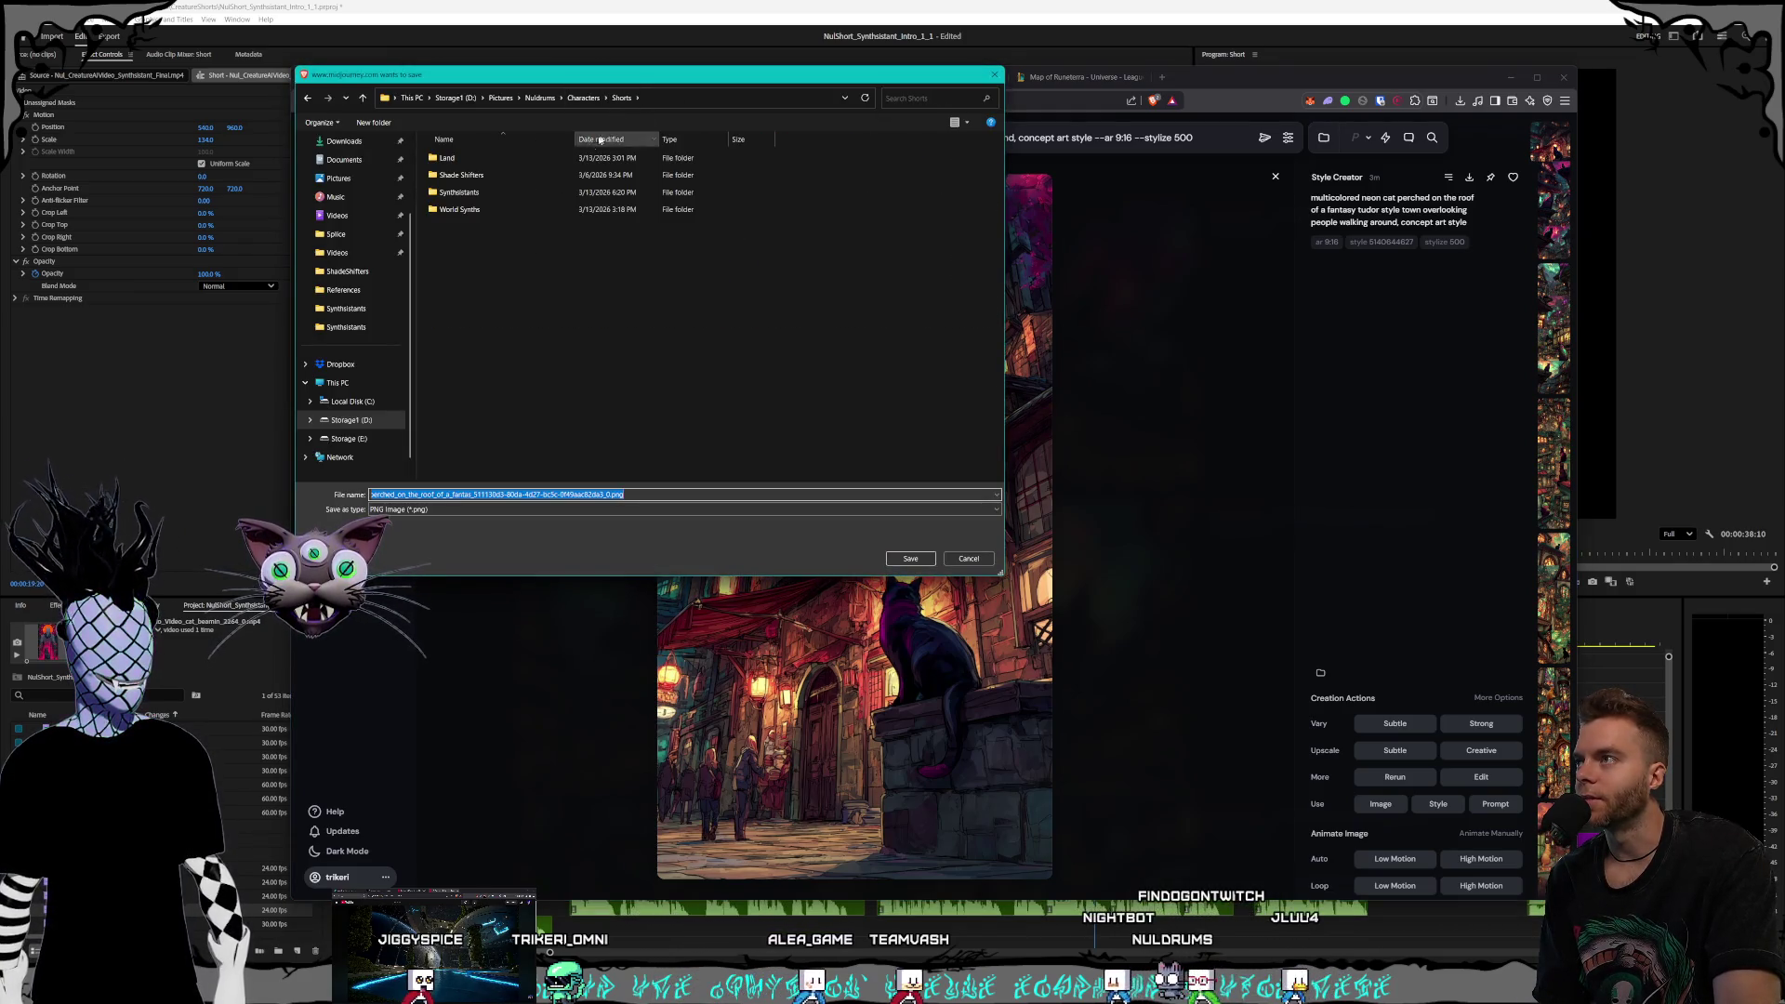
double_click(485, 167)
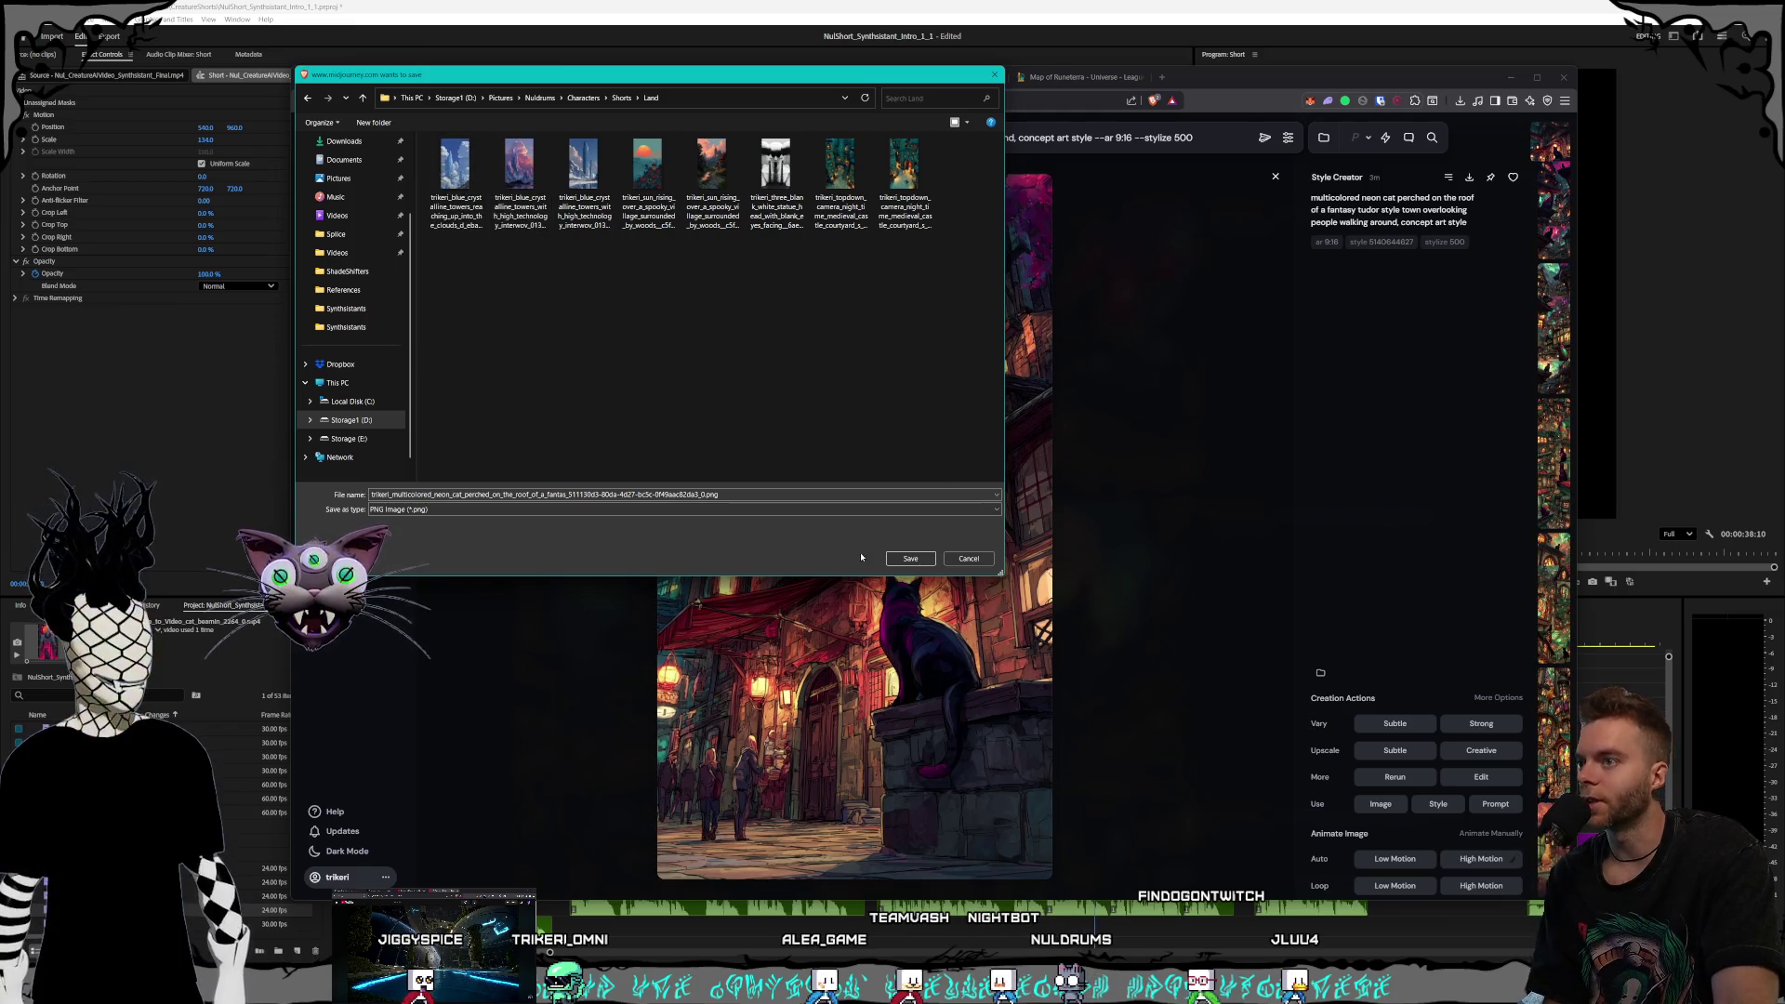
click(908, 559)
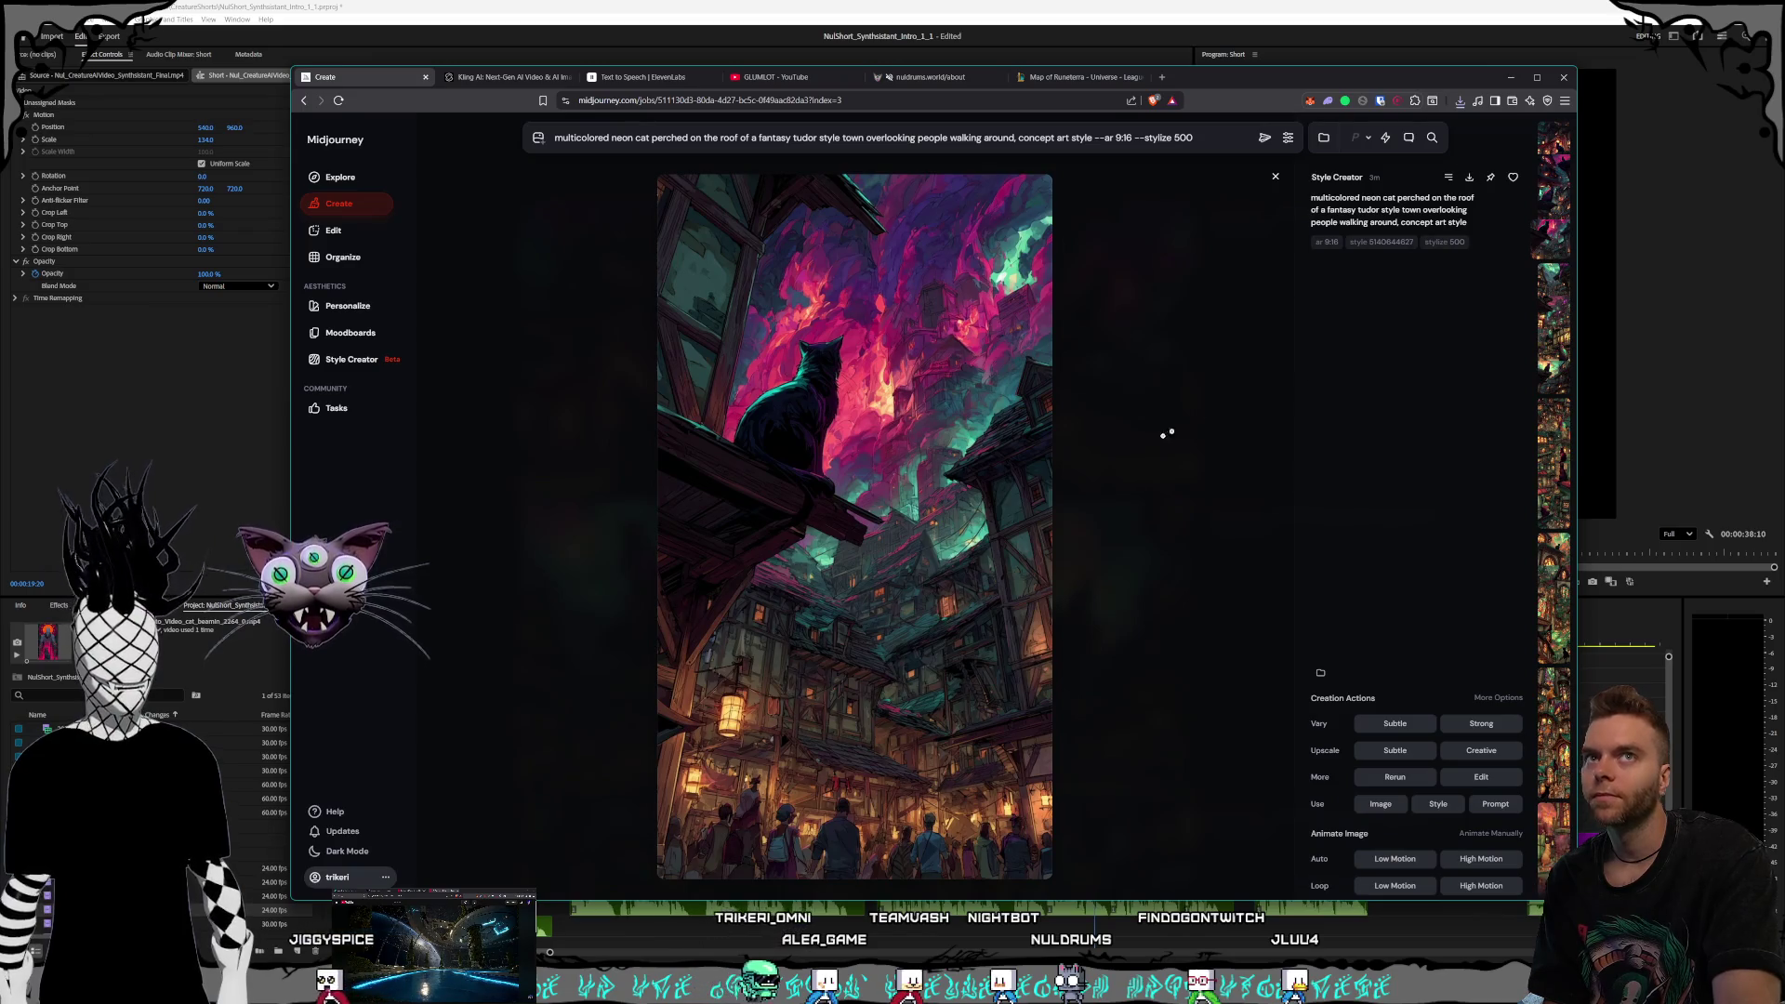
Save the magenta-sky cat image to Land as well and leave the enlarged view
key(ctrl+s)
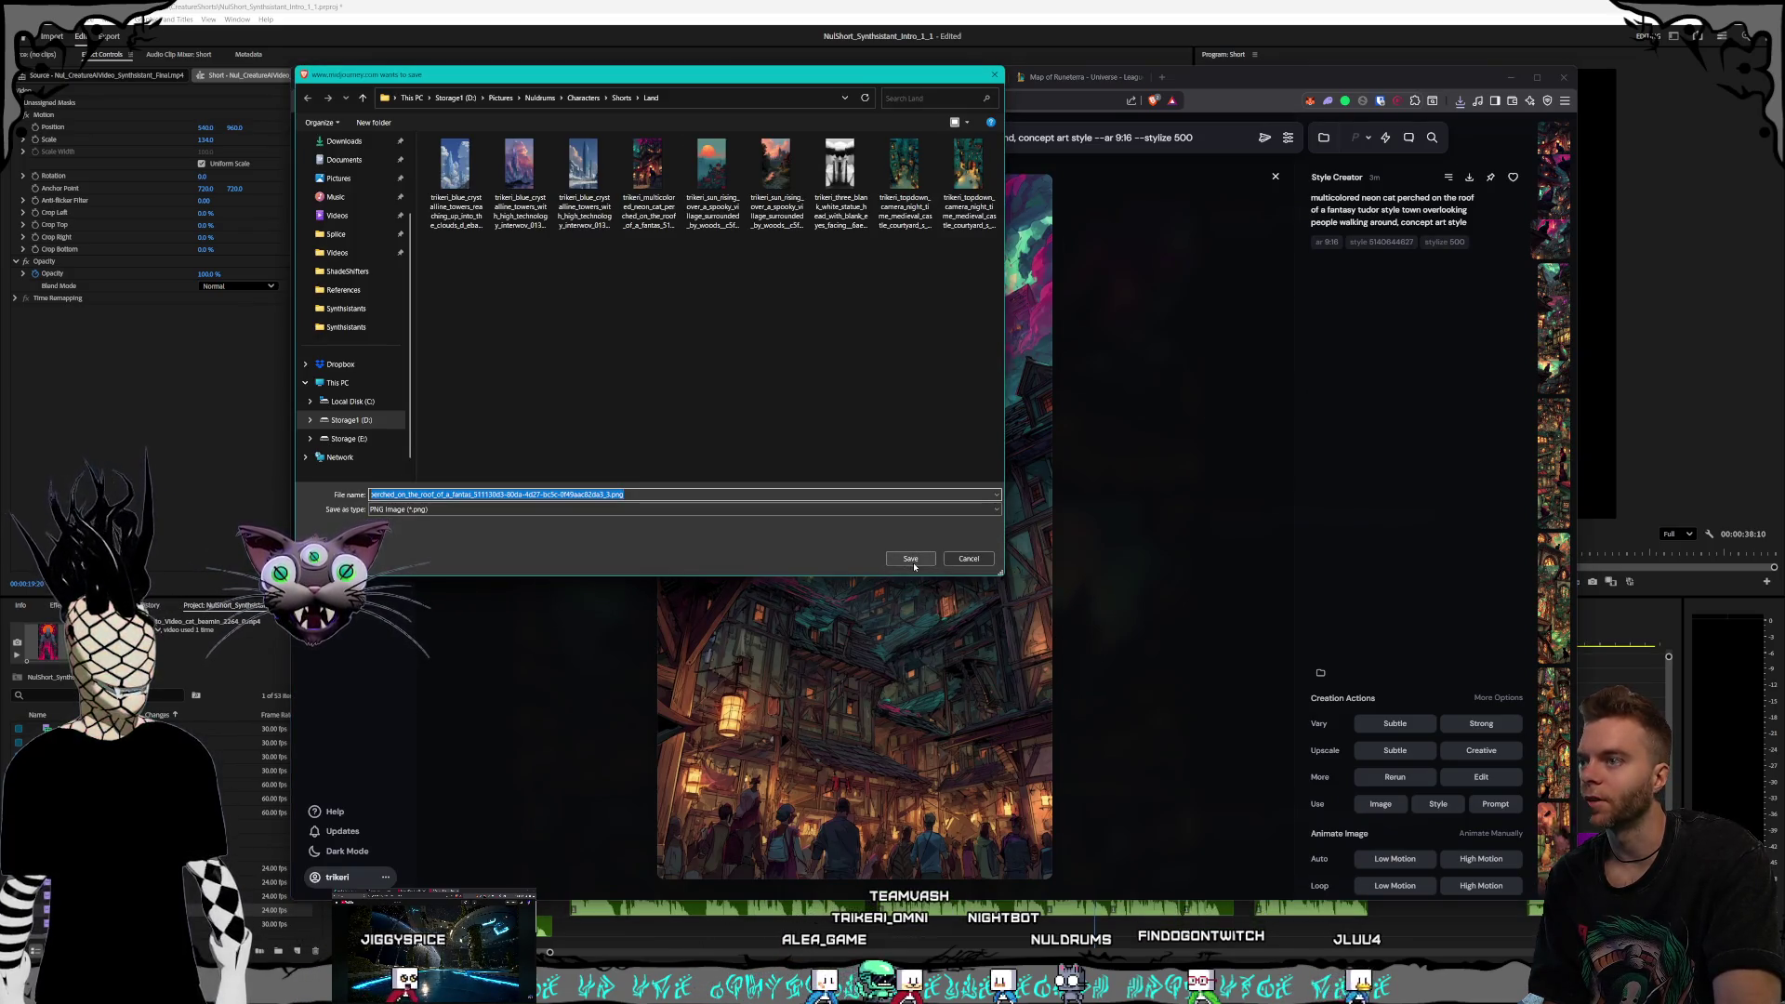
click(910, 559)
key(Escape)
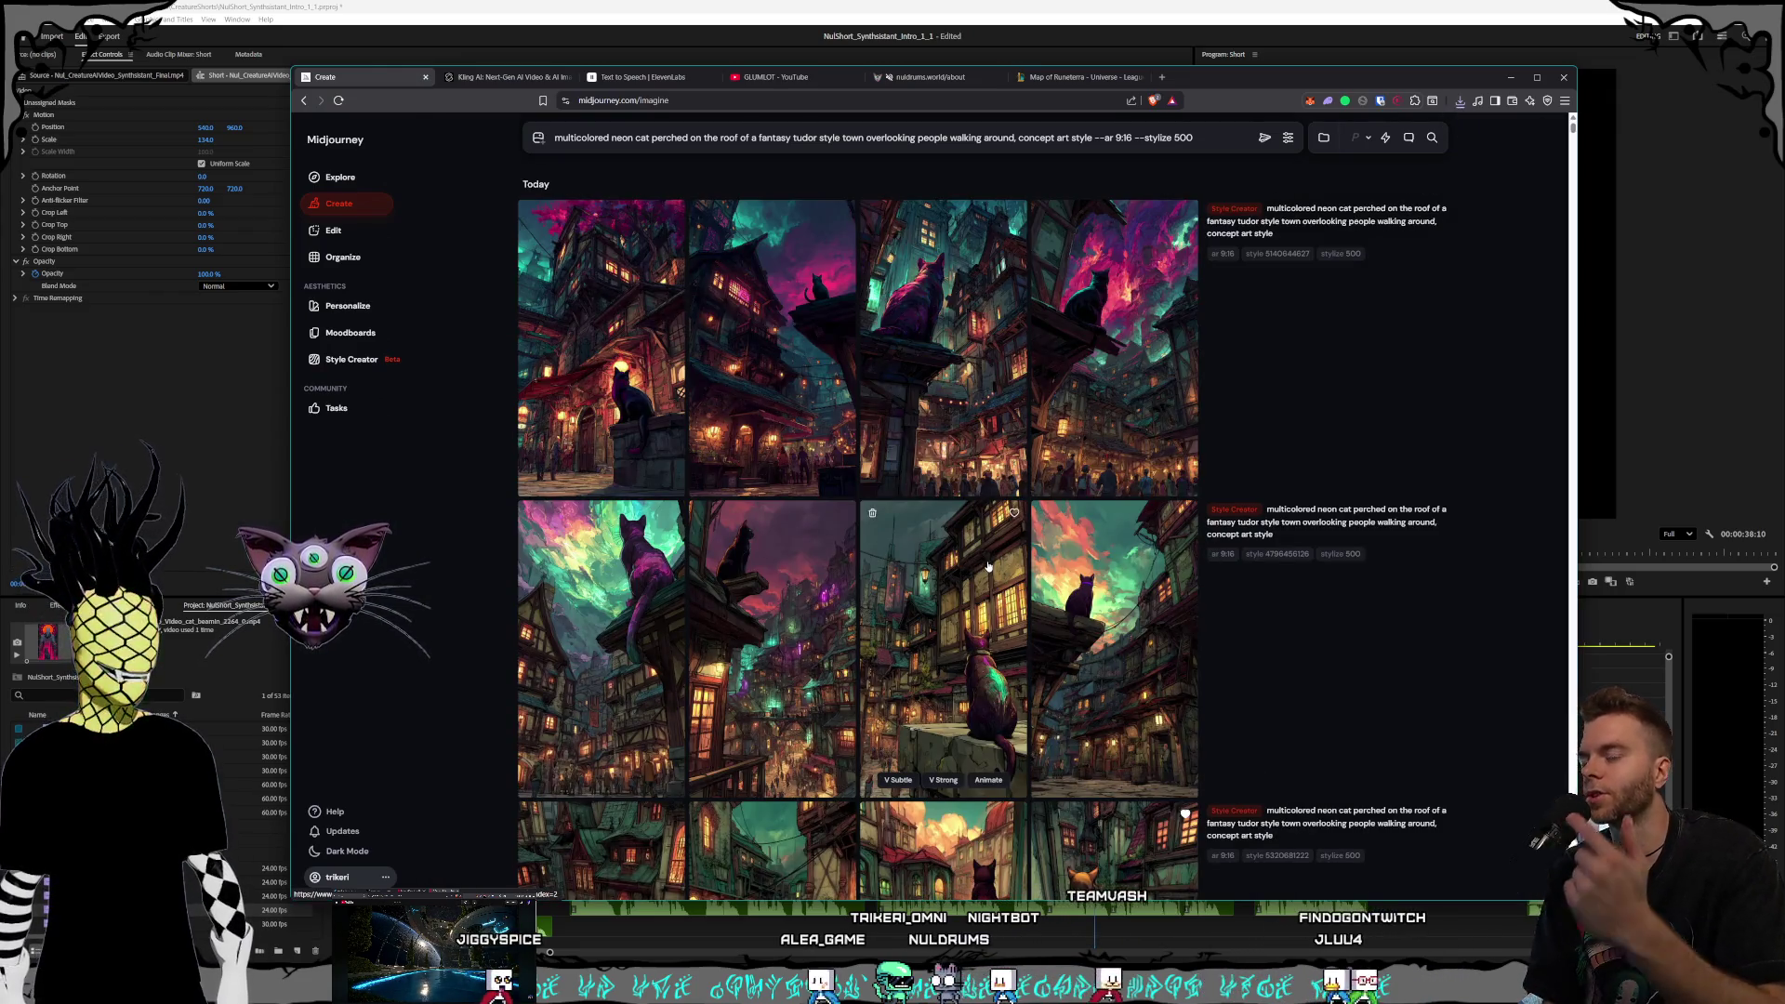
key(alt+Tab)
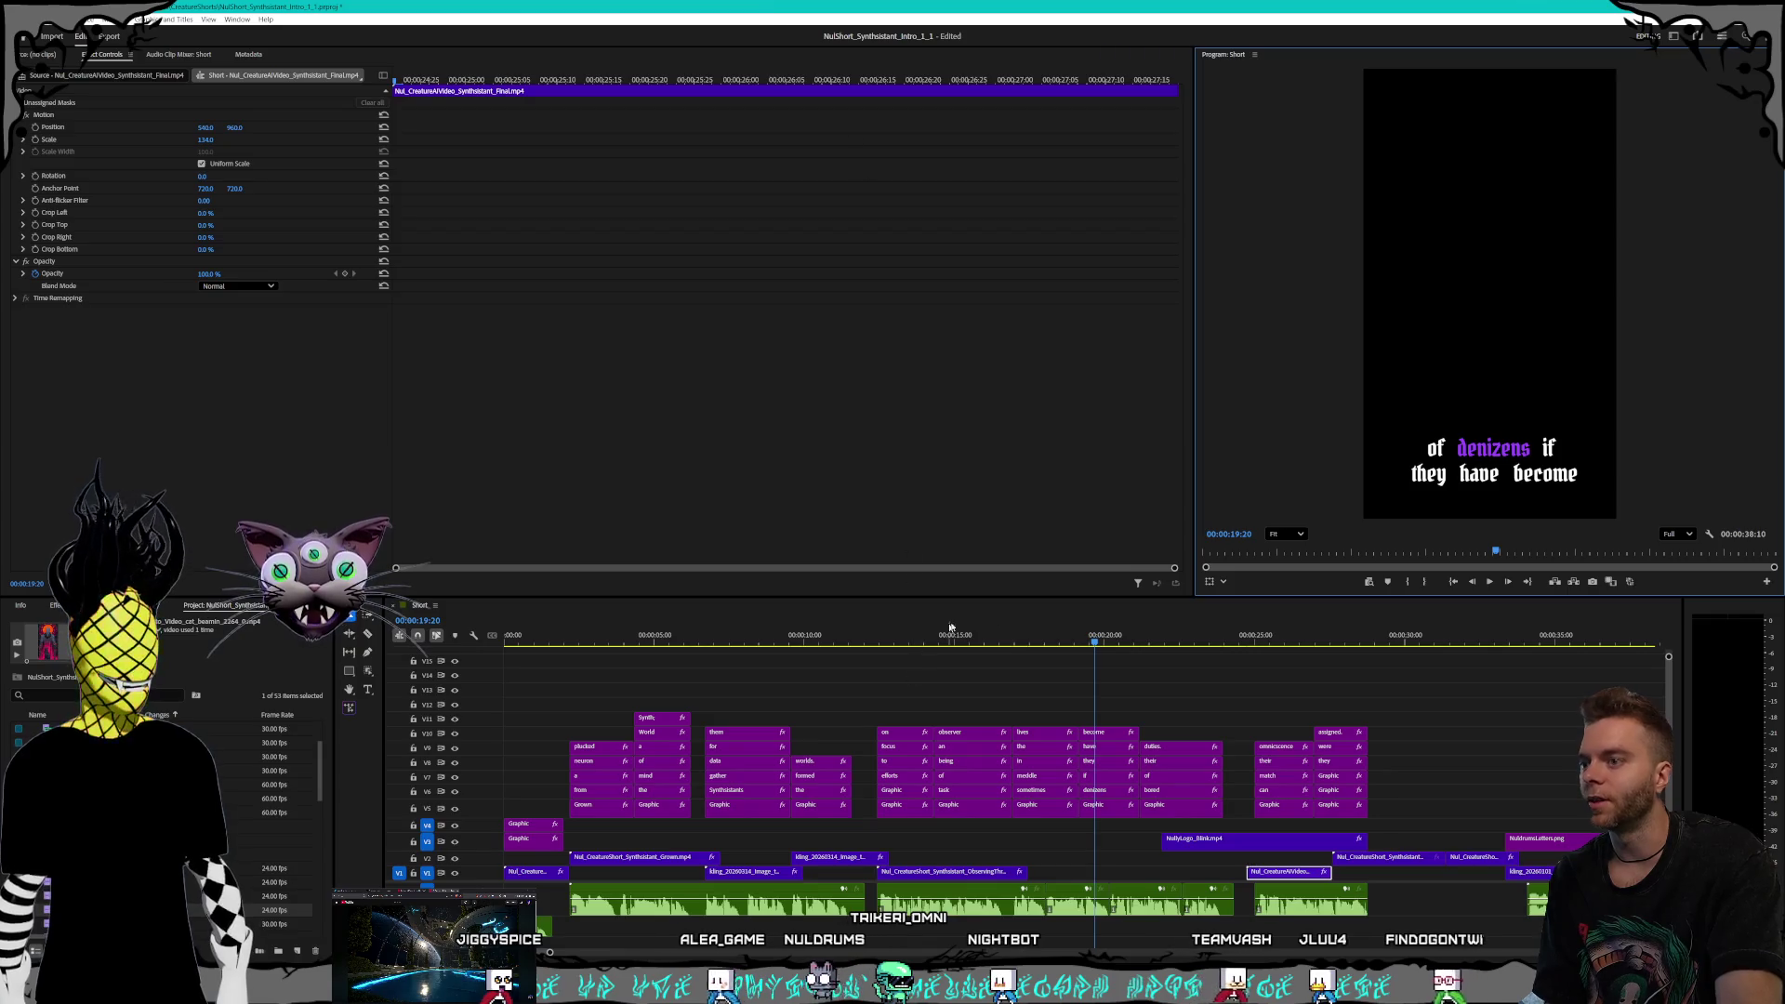
Scrub the Short edit from about 15 seconds to the wide-eyed cat shot, then return to Midjourney
click(967, 642)
drag(967, 641, 1217, 642)
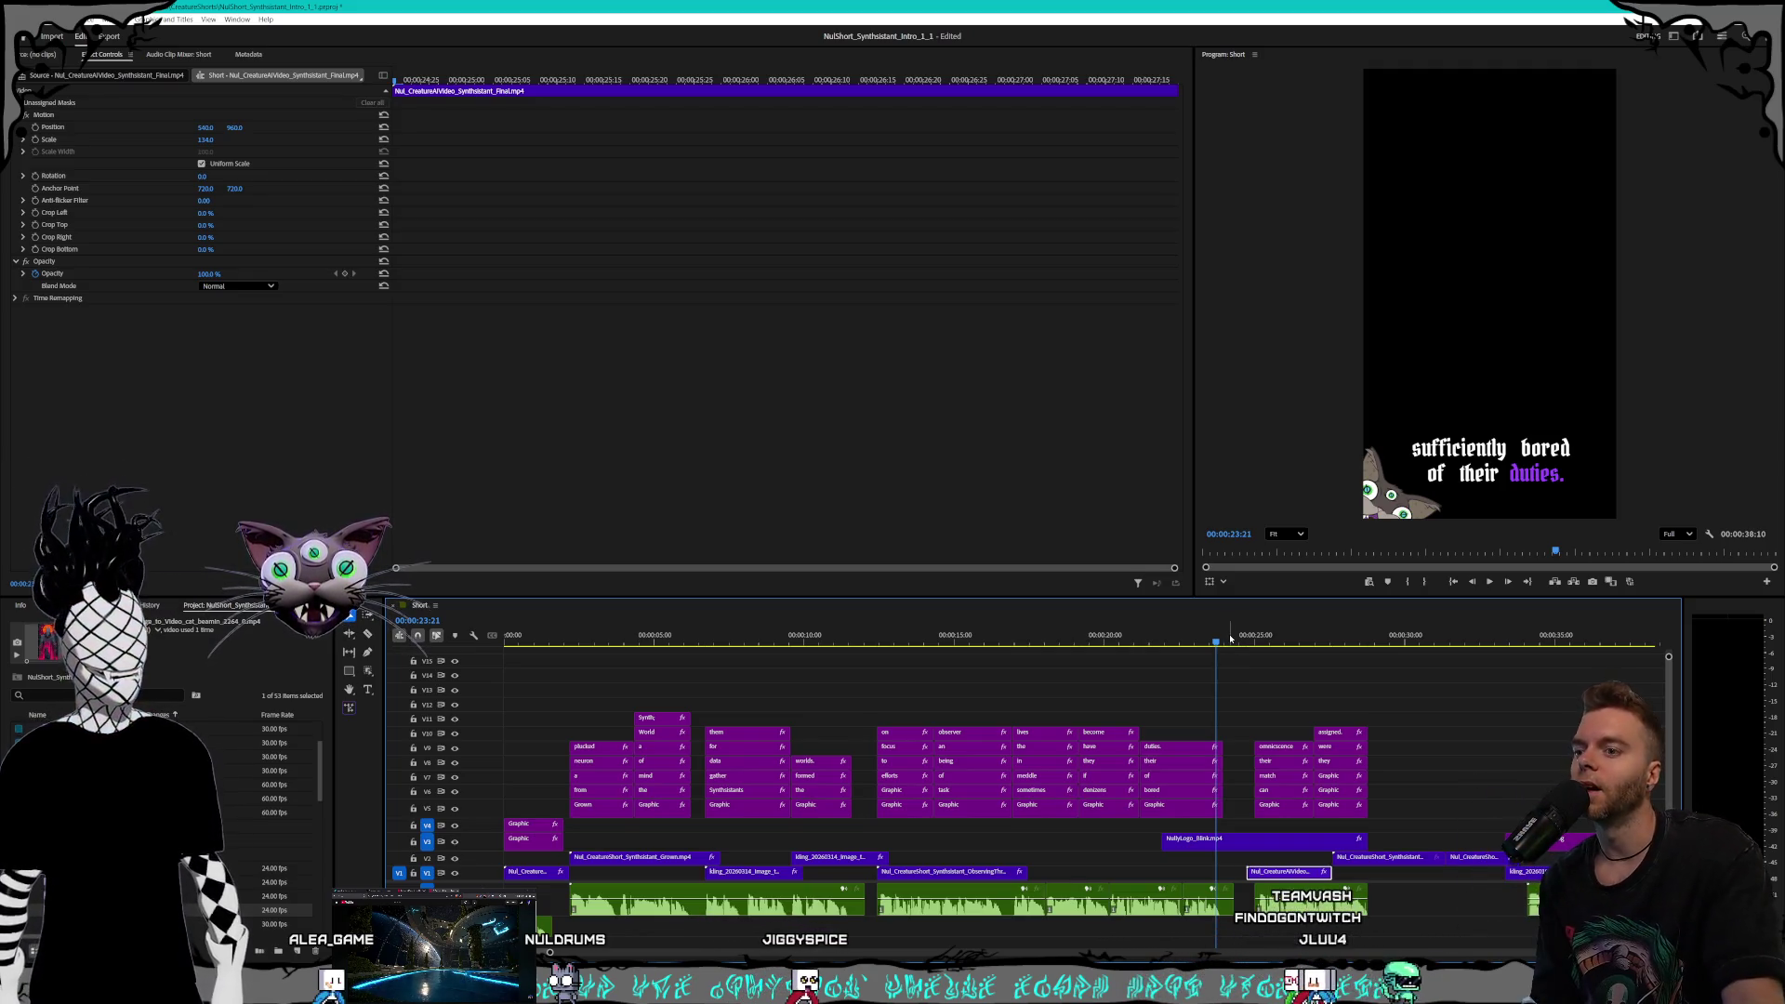
drag(1231, 639, 1311, 648)
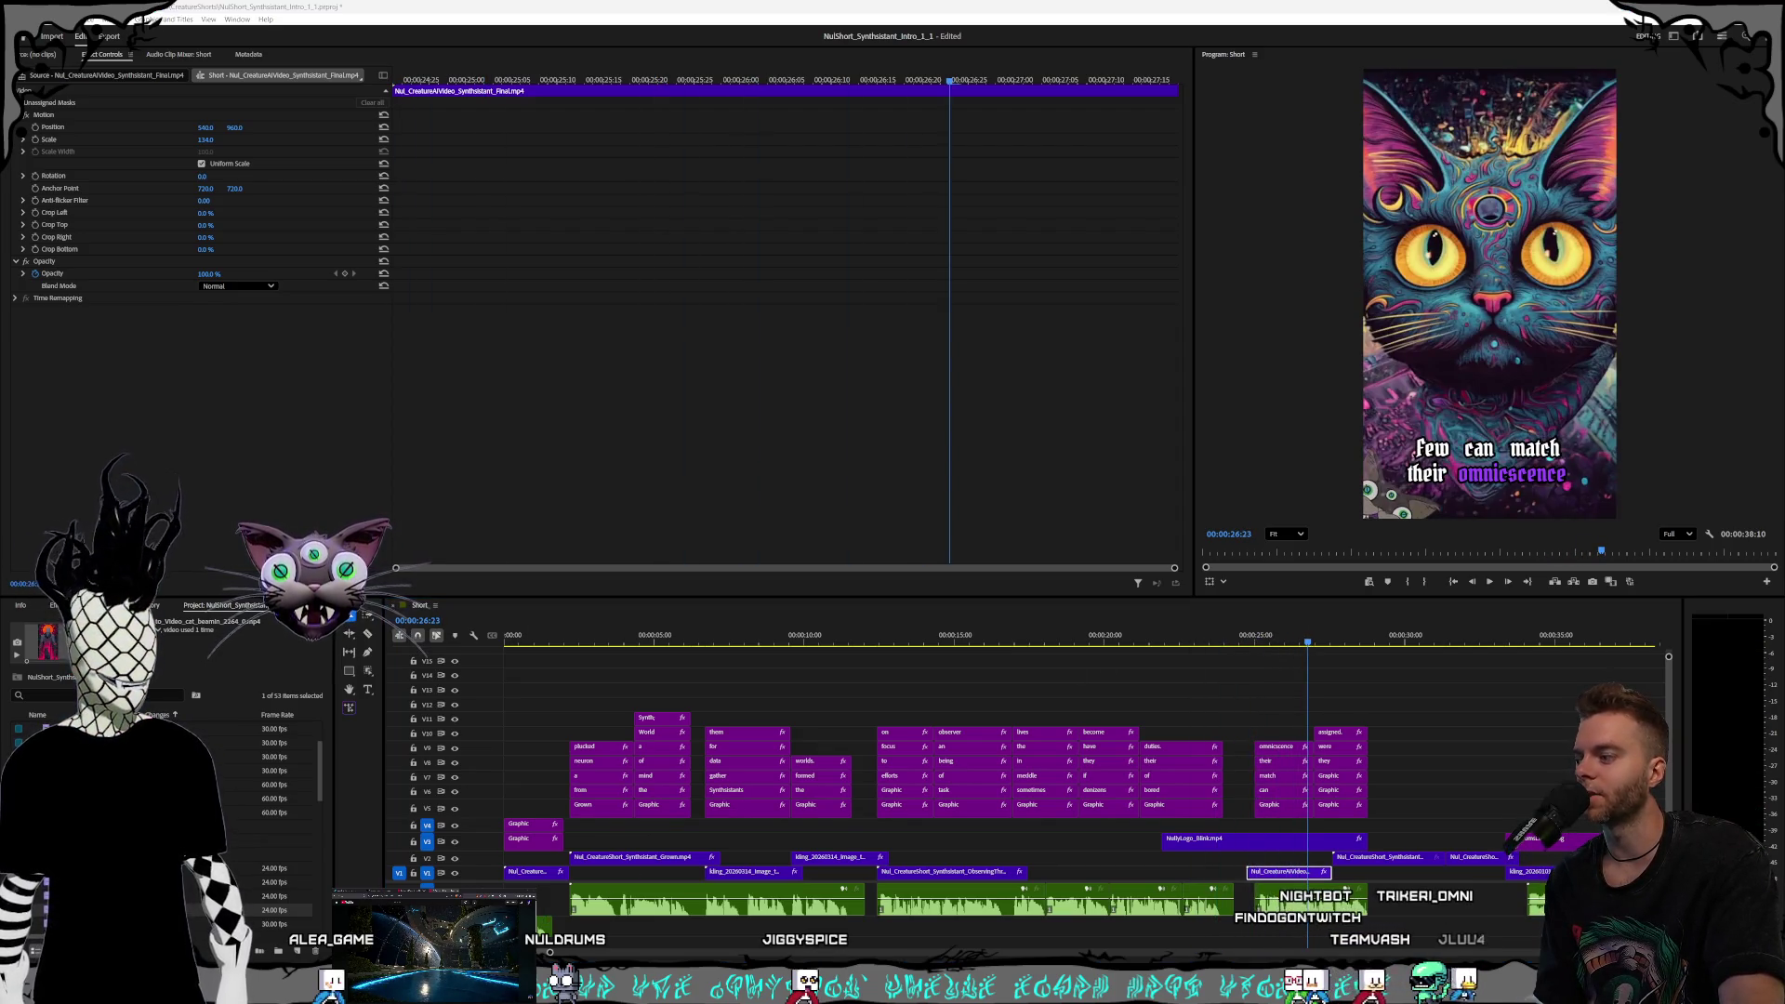
key(alt+Tab)
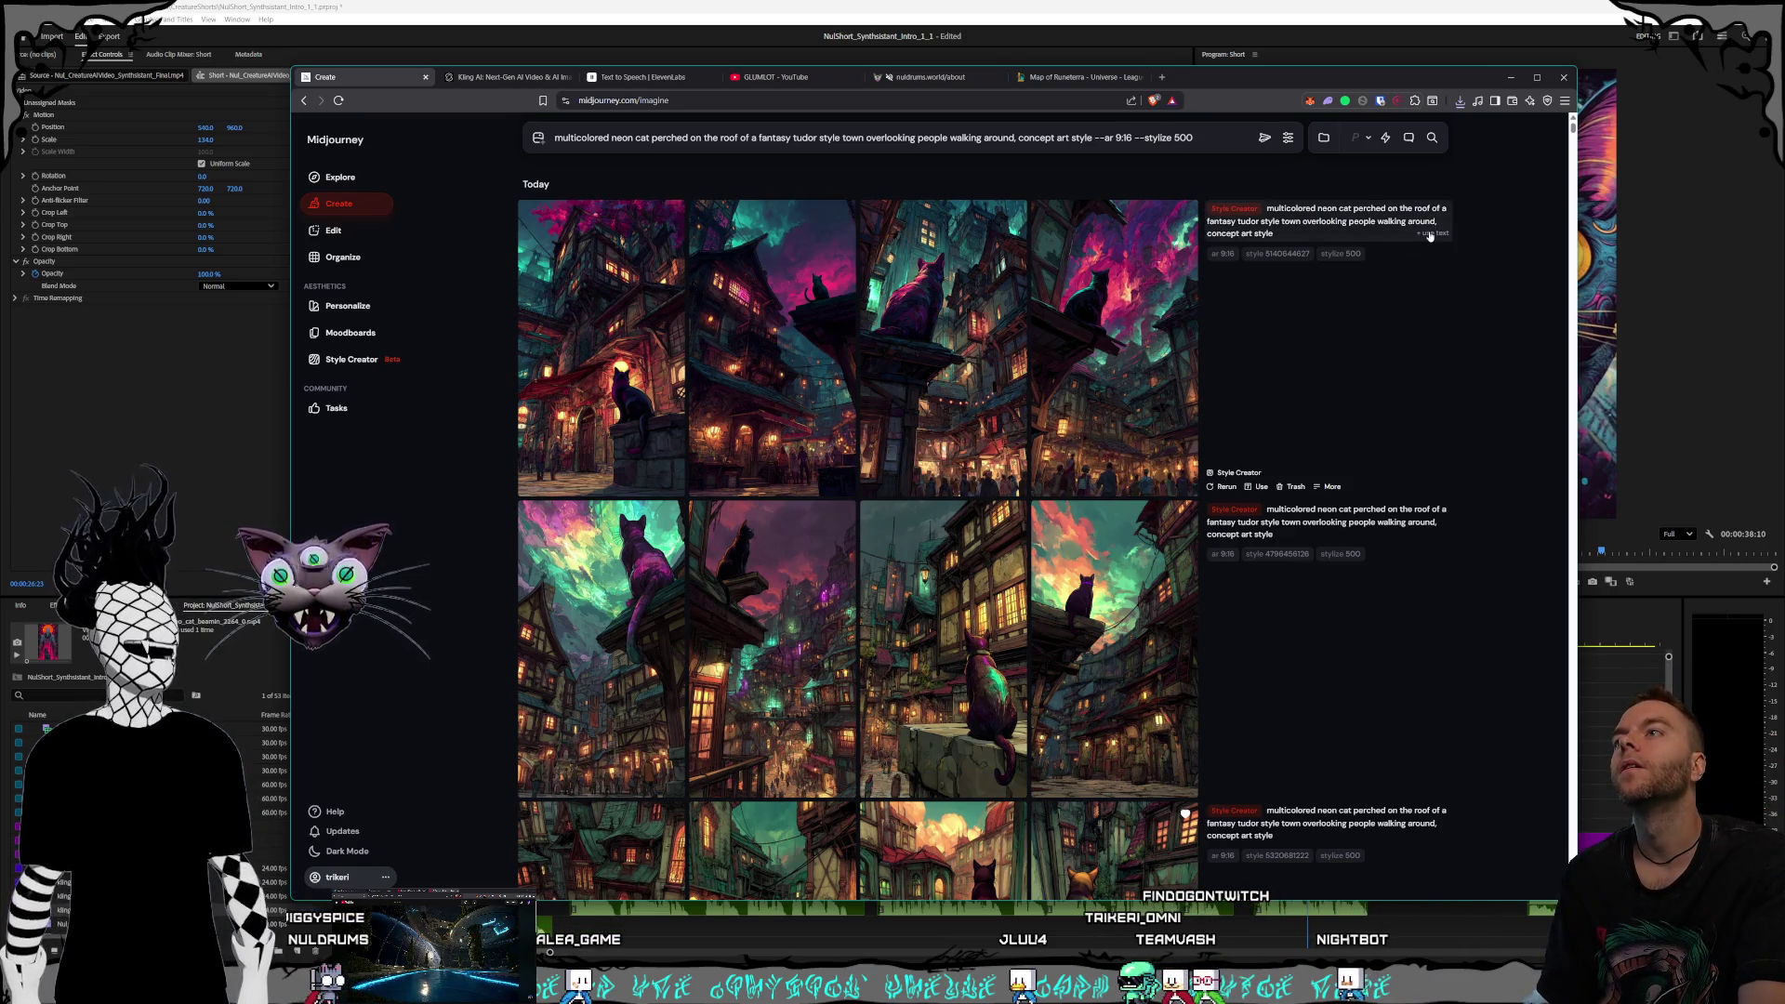
Reopen Style Creator with the neon-cat prompt and select its rooftop-and-town portion
click(341, 361)
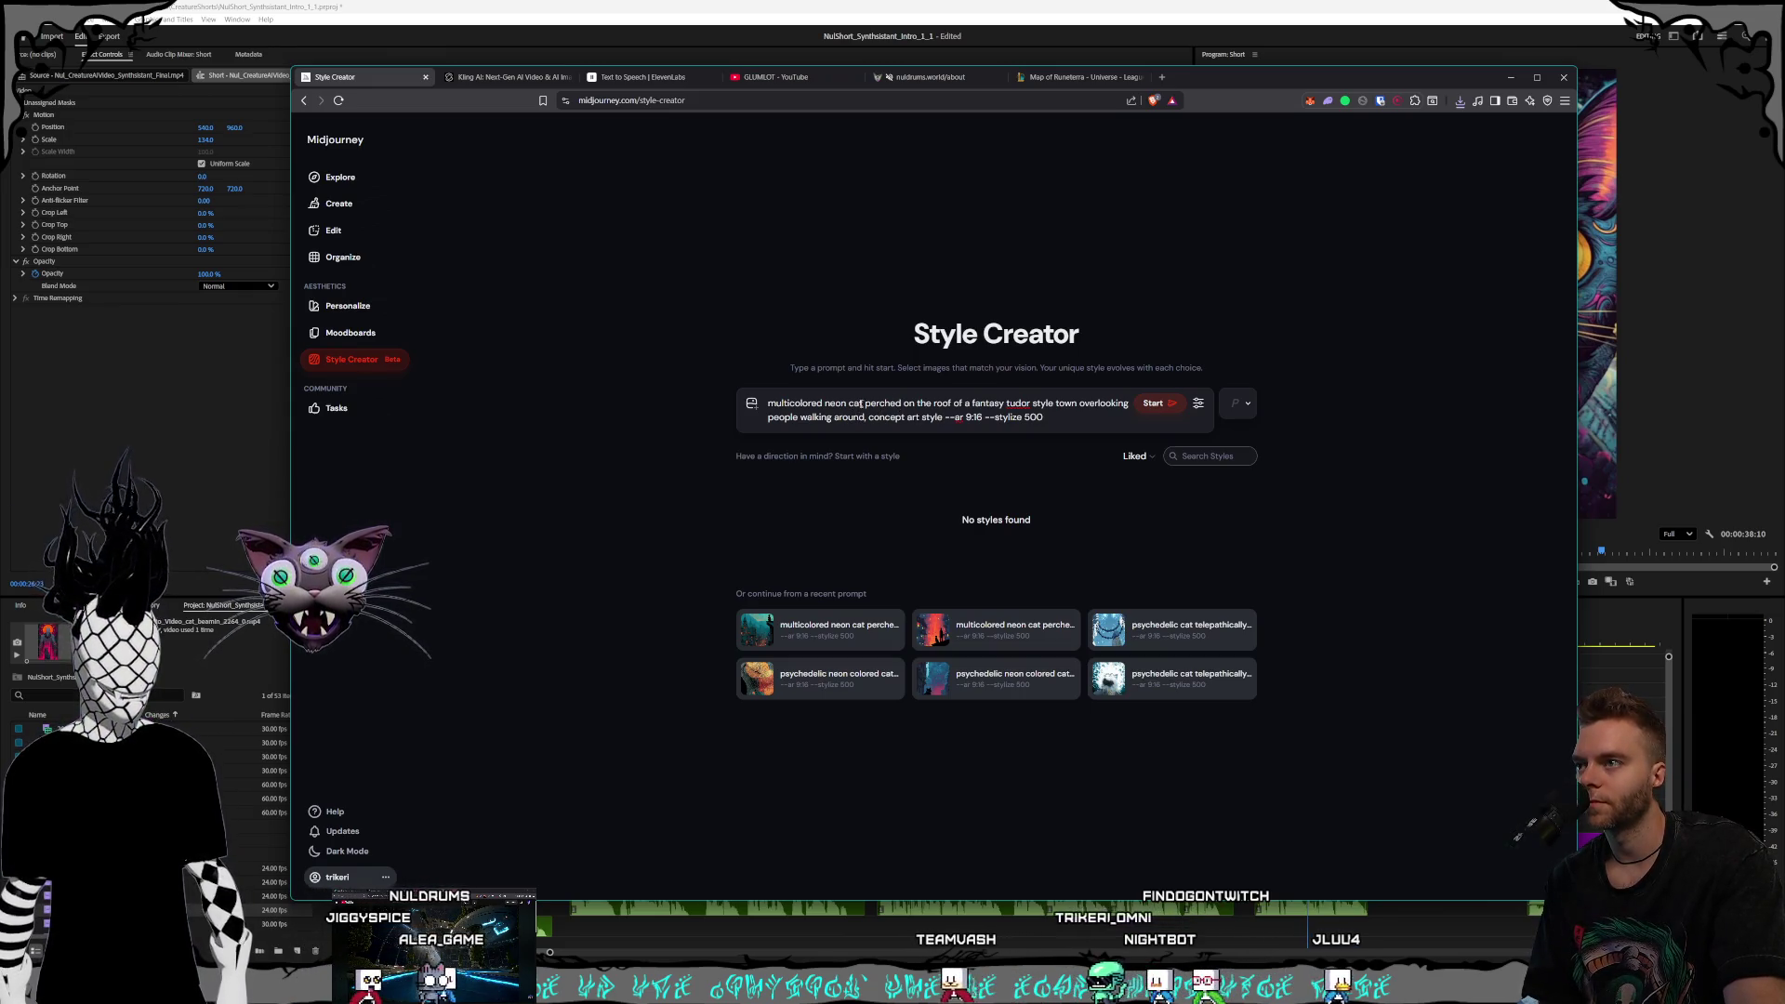
drag(868, 417, 866, 403)
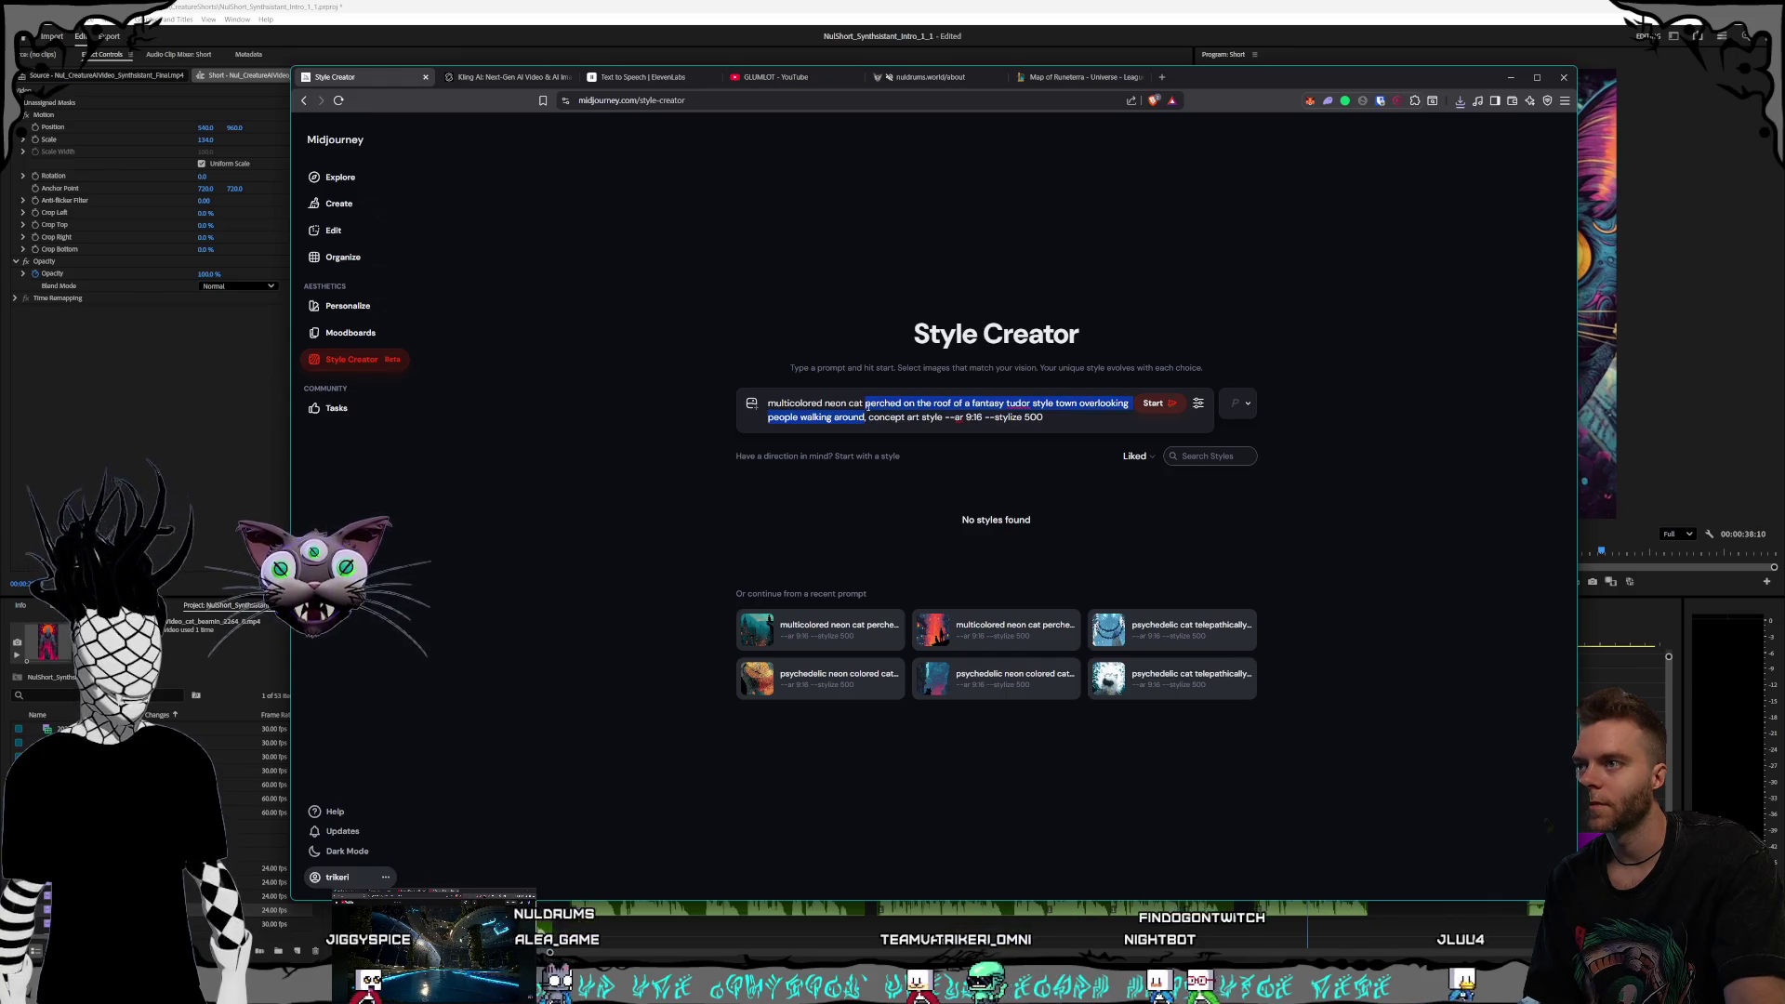